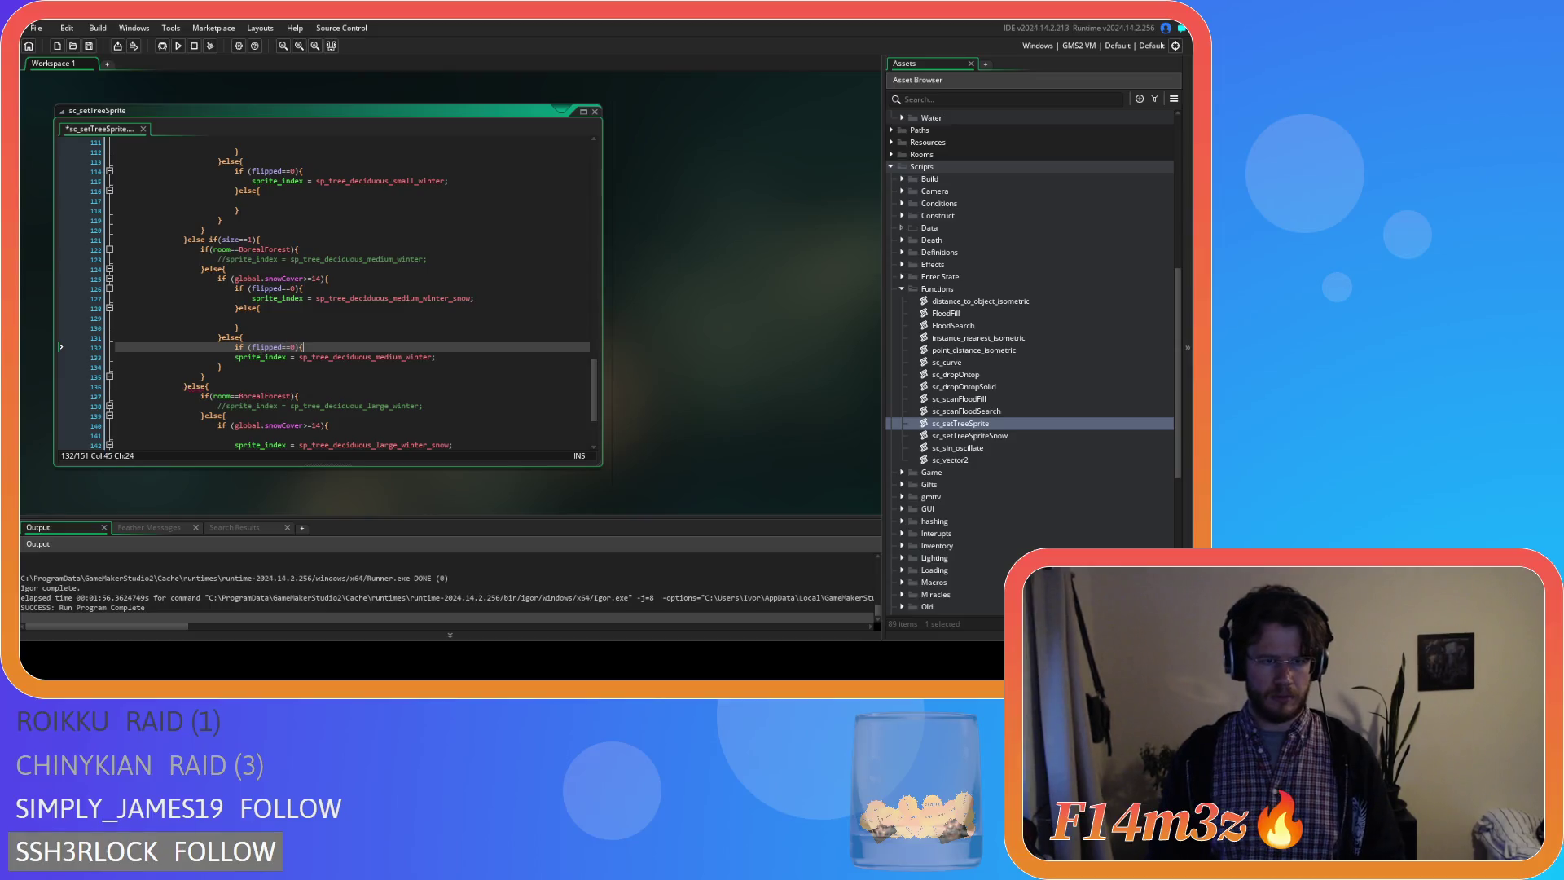
# Indent the medium winter and large winter snow assignments inside flipped checks with empty else branches.
pyautogui.click(235, 357)
pyautogui.press('Tab')
pyautogui.press('Return')
pyautogui.write('}')
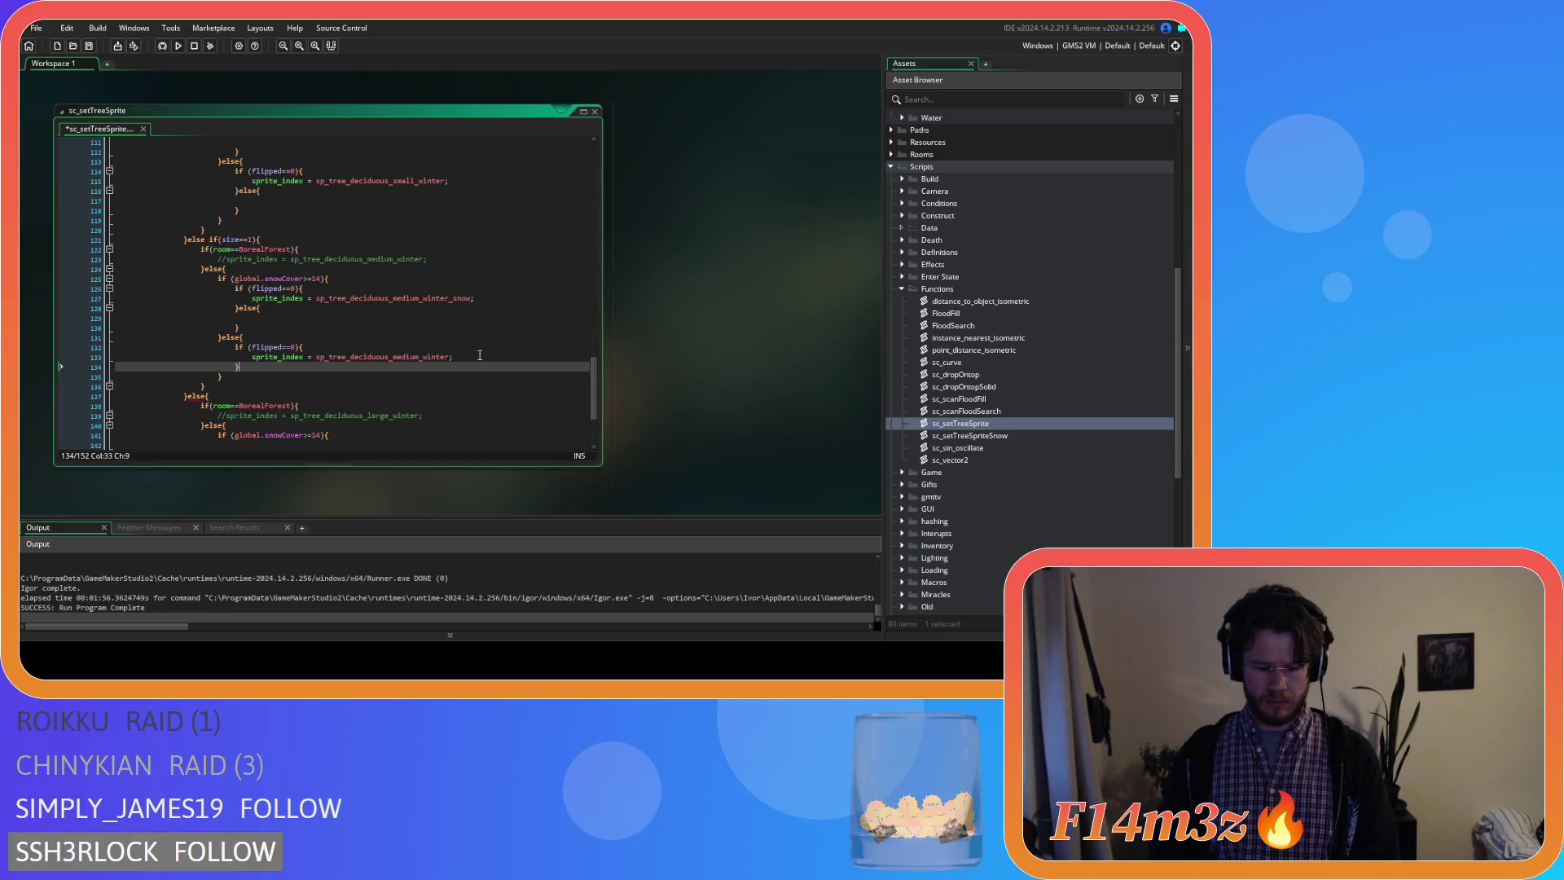
pyautogui.press('Return')
pyautogui.press('Return')
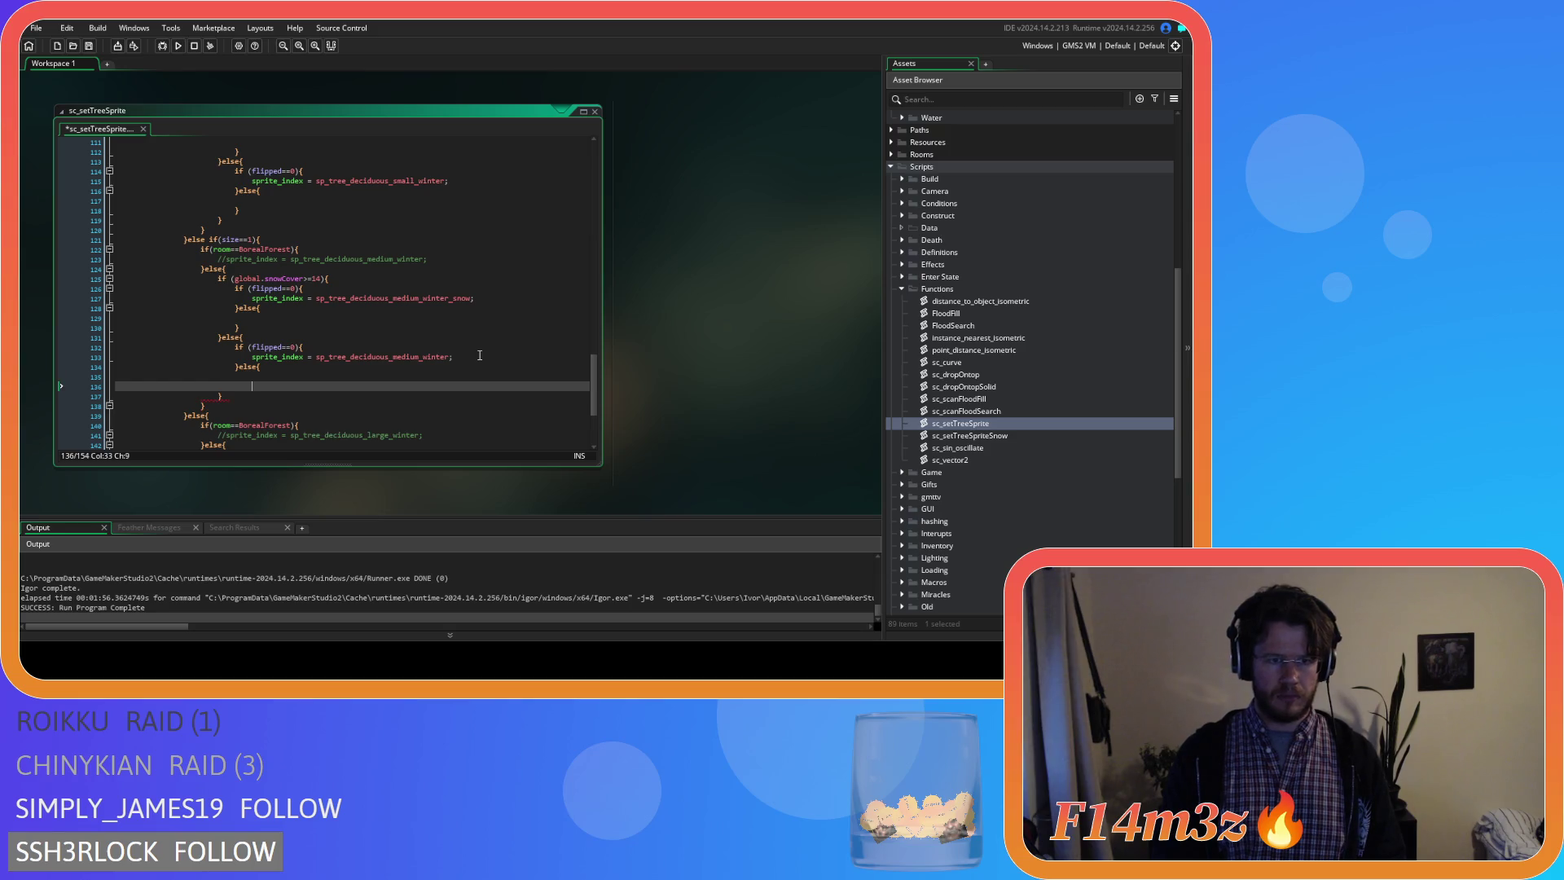
pyautogui.scroll(-4, 480, 355)
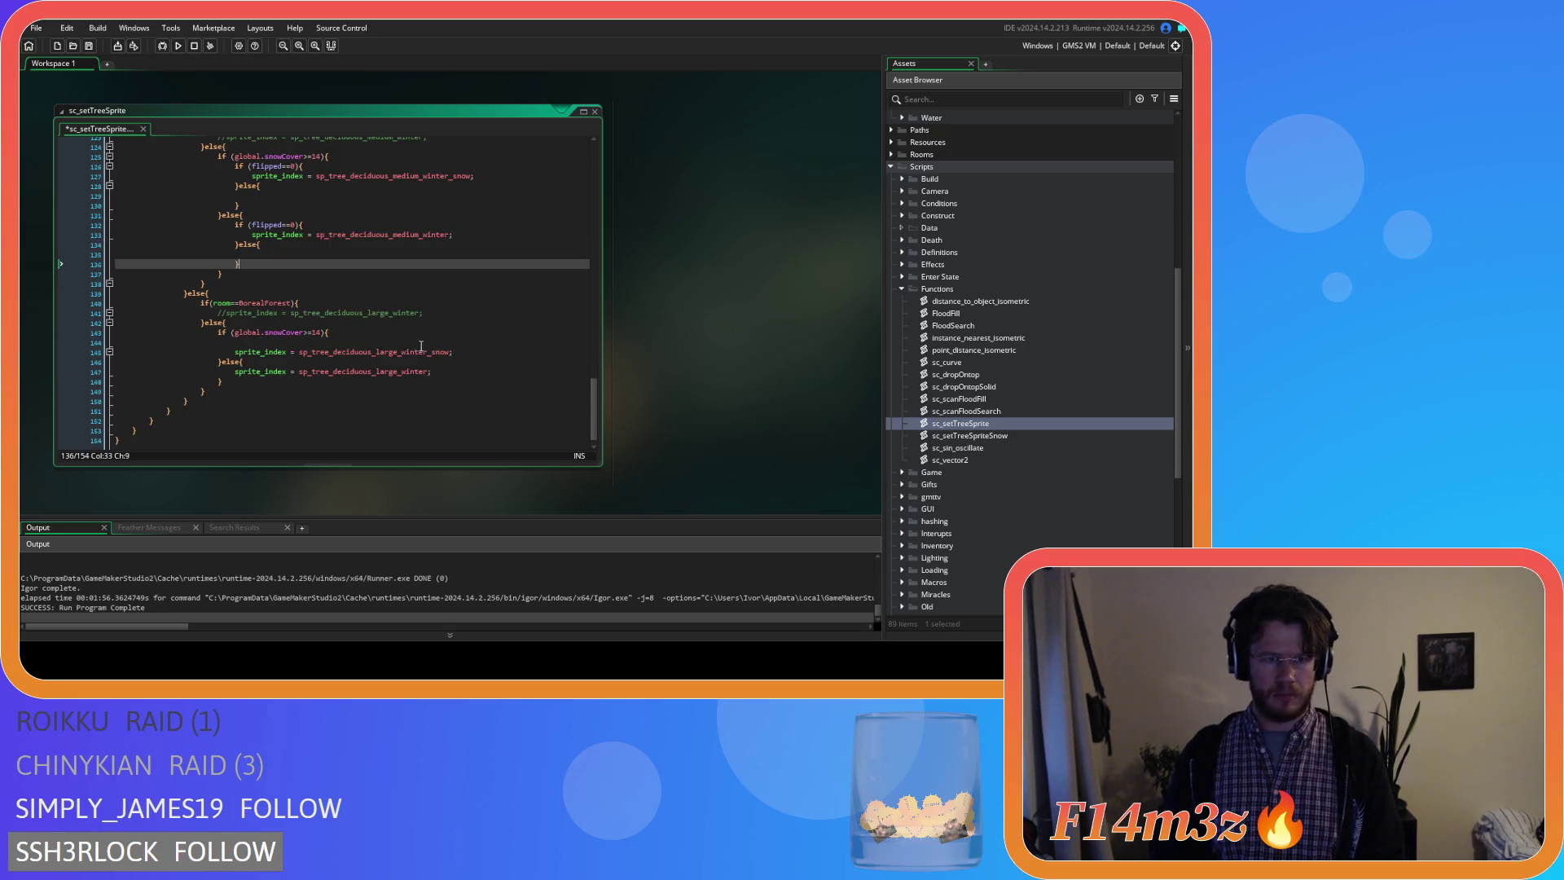
pyautogui.click(273, 343)
pyautogui.write('if (flipped==0){')
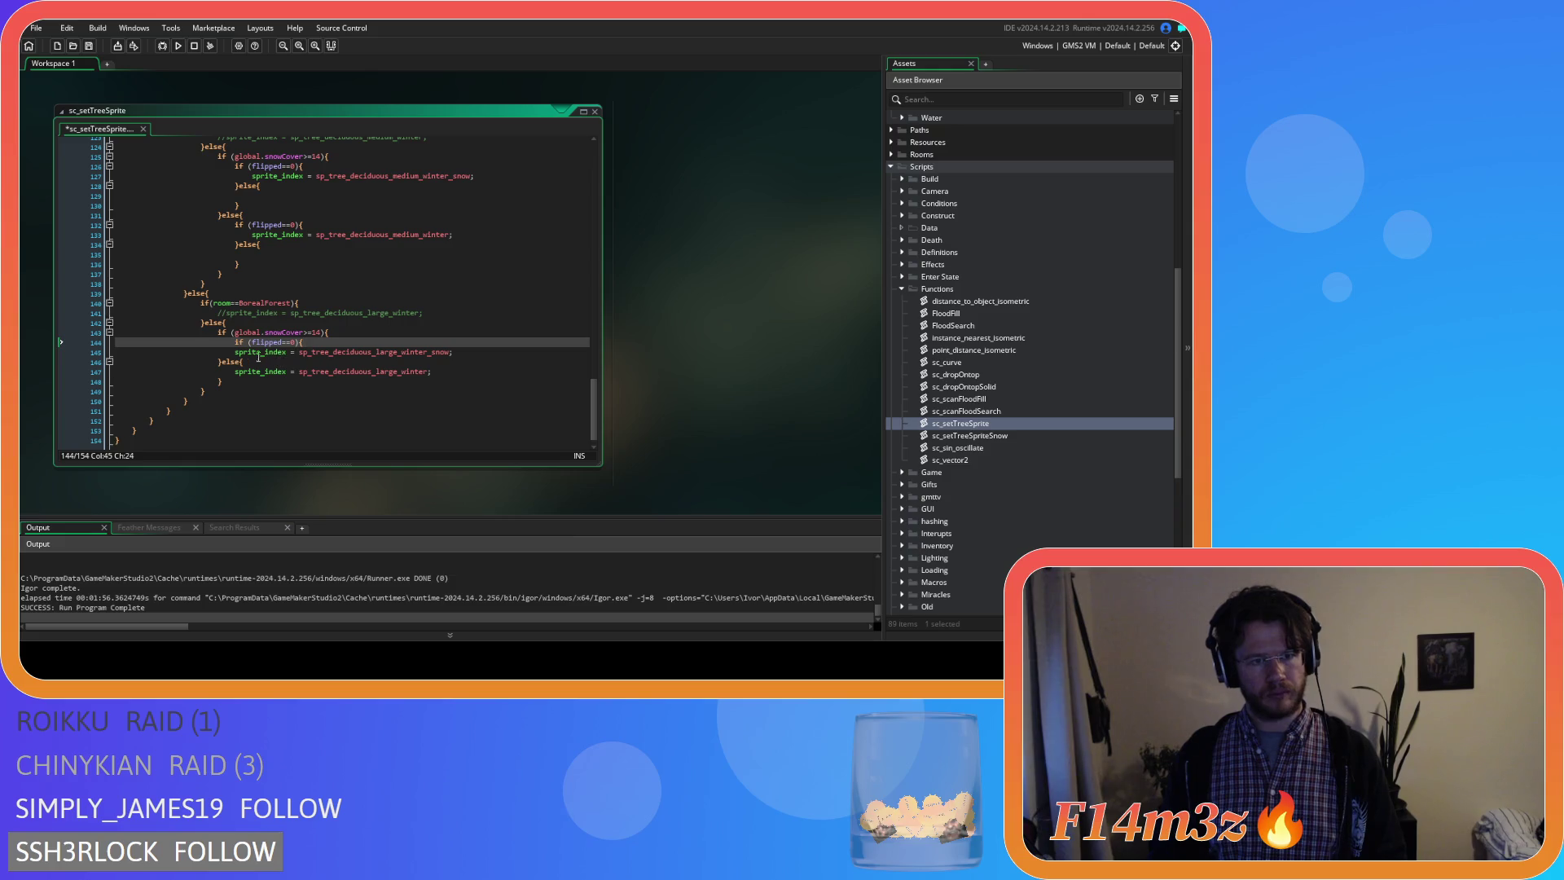
pyautogui.click(237, 353)
pyautogui.press('Tab')
pyautogui.click(485, 353)
pyautogui.press('Return')
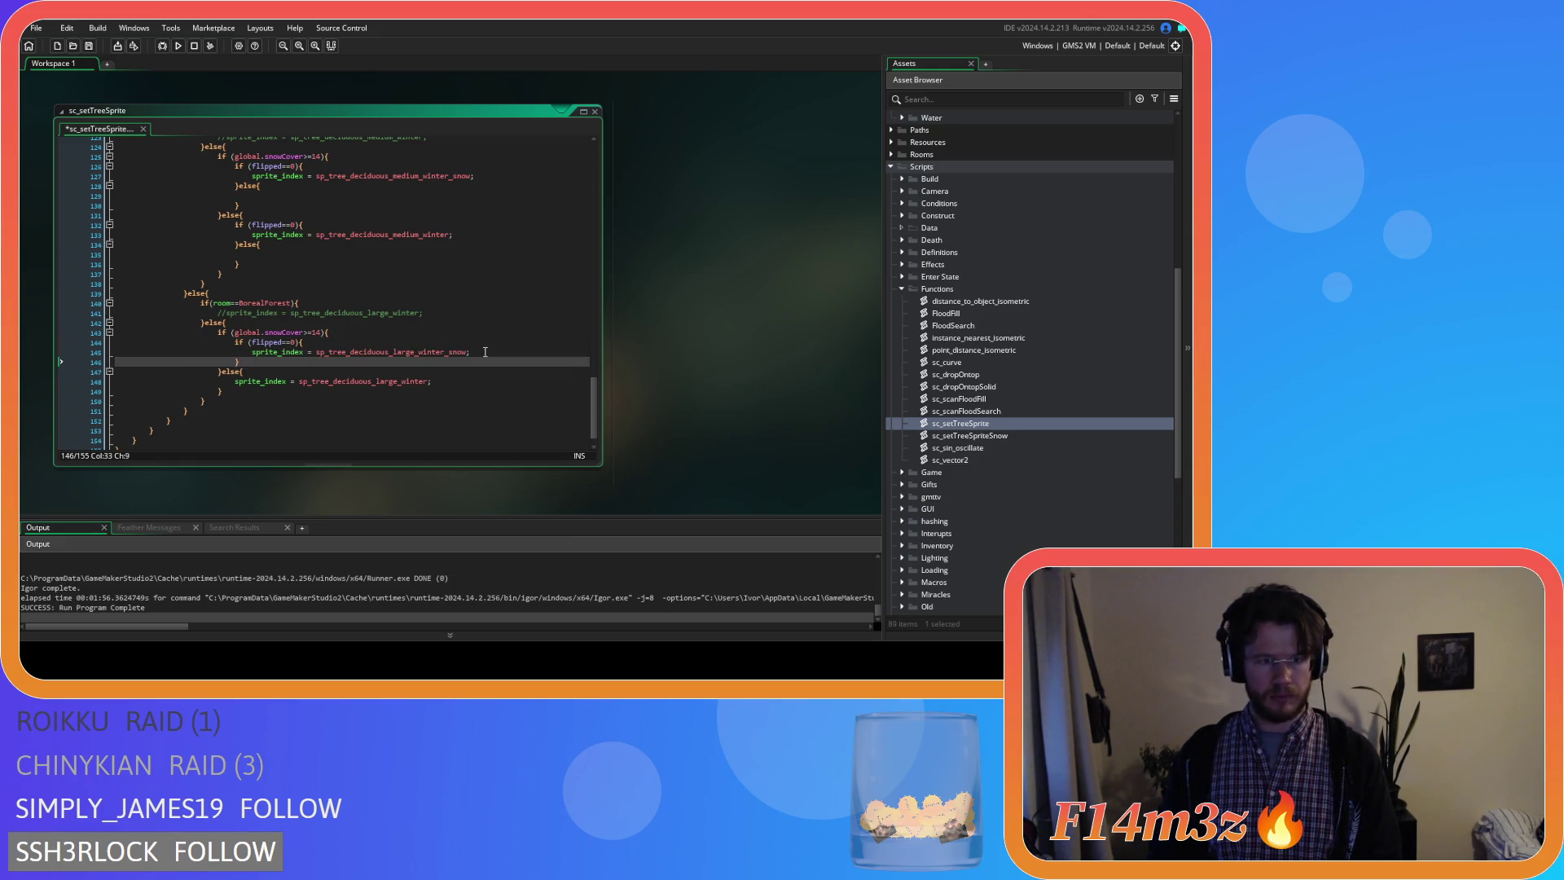
pyautogui.press('Return')
pyautogui.press('Return')
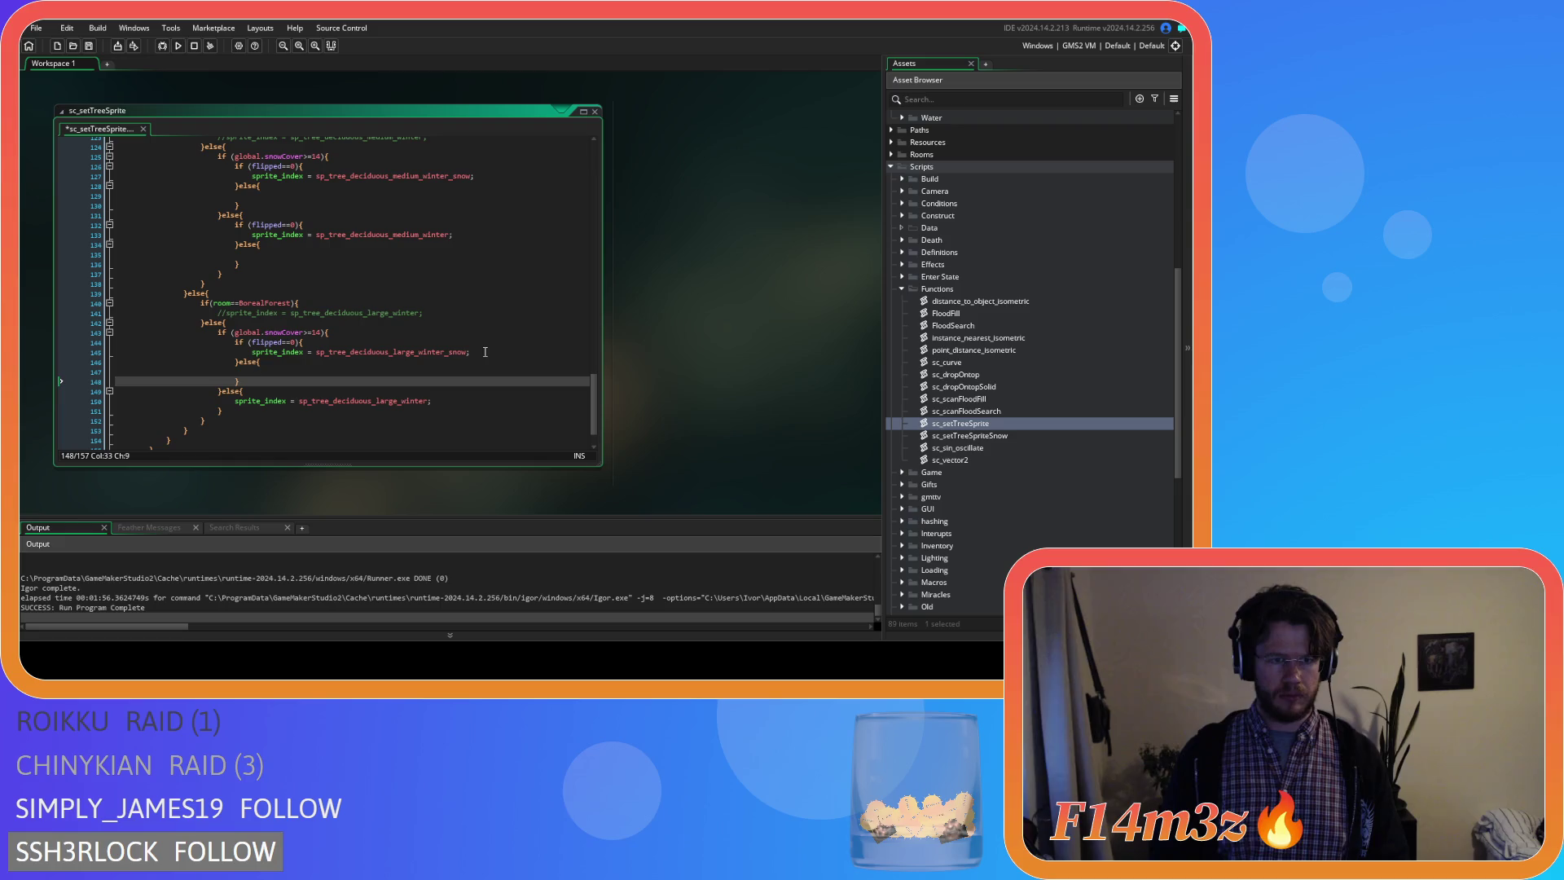
# Wrap the large winter sprite assignment in a flipped check with an empty else block and save.
pyautogui.click(271, 390)
pyautogui.press('Return')
pyautogui.write('if (flipped==0){')
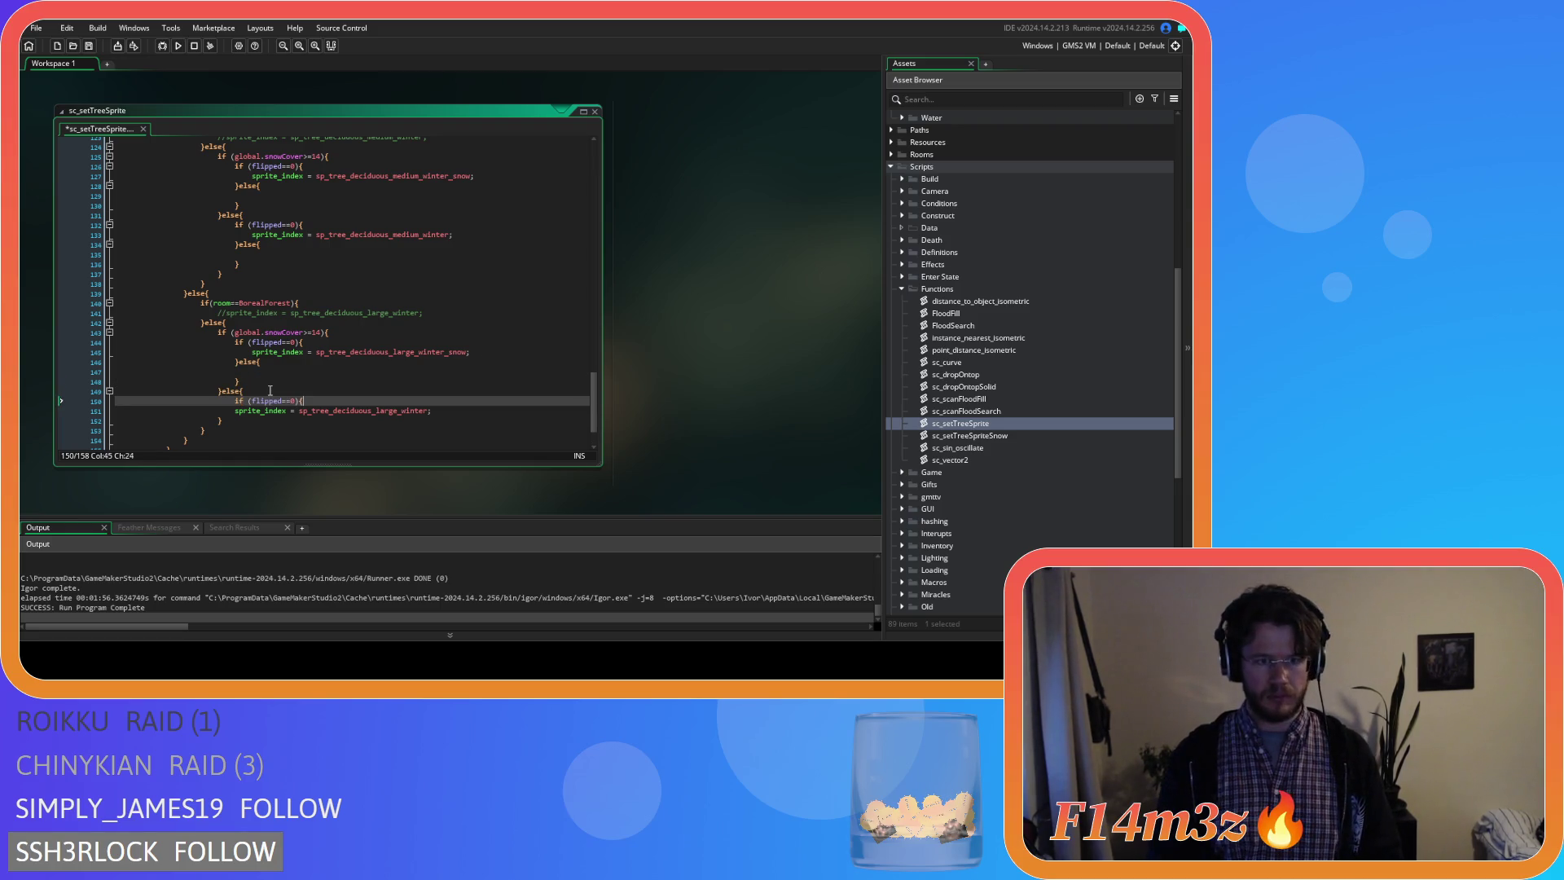
pyautogui.press('Down')
pyautogui.press('Tab')
pyautogui.click(502, 406)
pyautogui.press('Return')
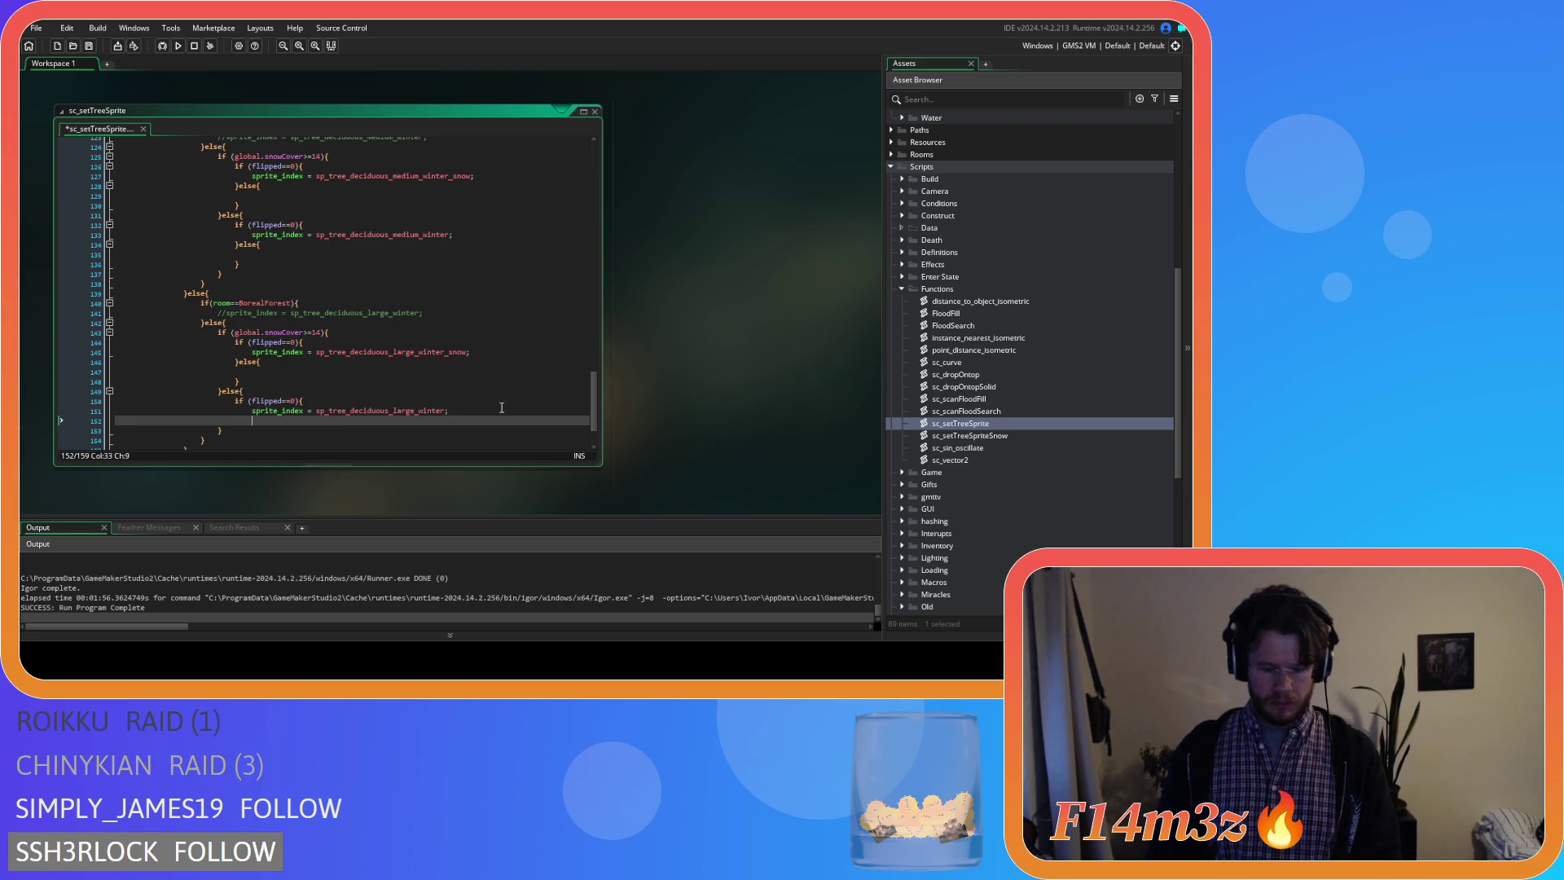
pyautogui.write('else')
pyautogui.press('Return')
pyautogui.press('Return')
pyautogui.hotkey('ctrl', 's')
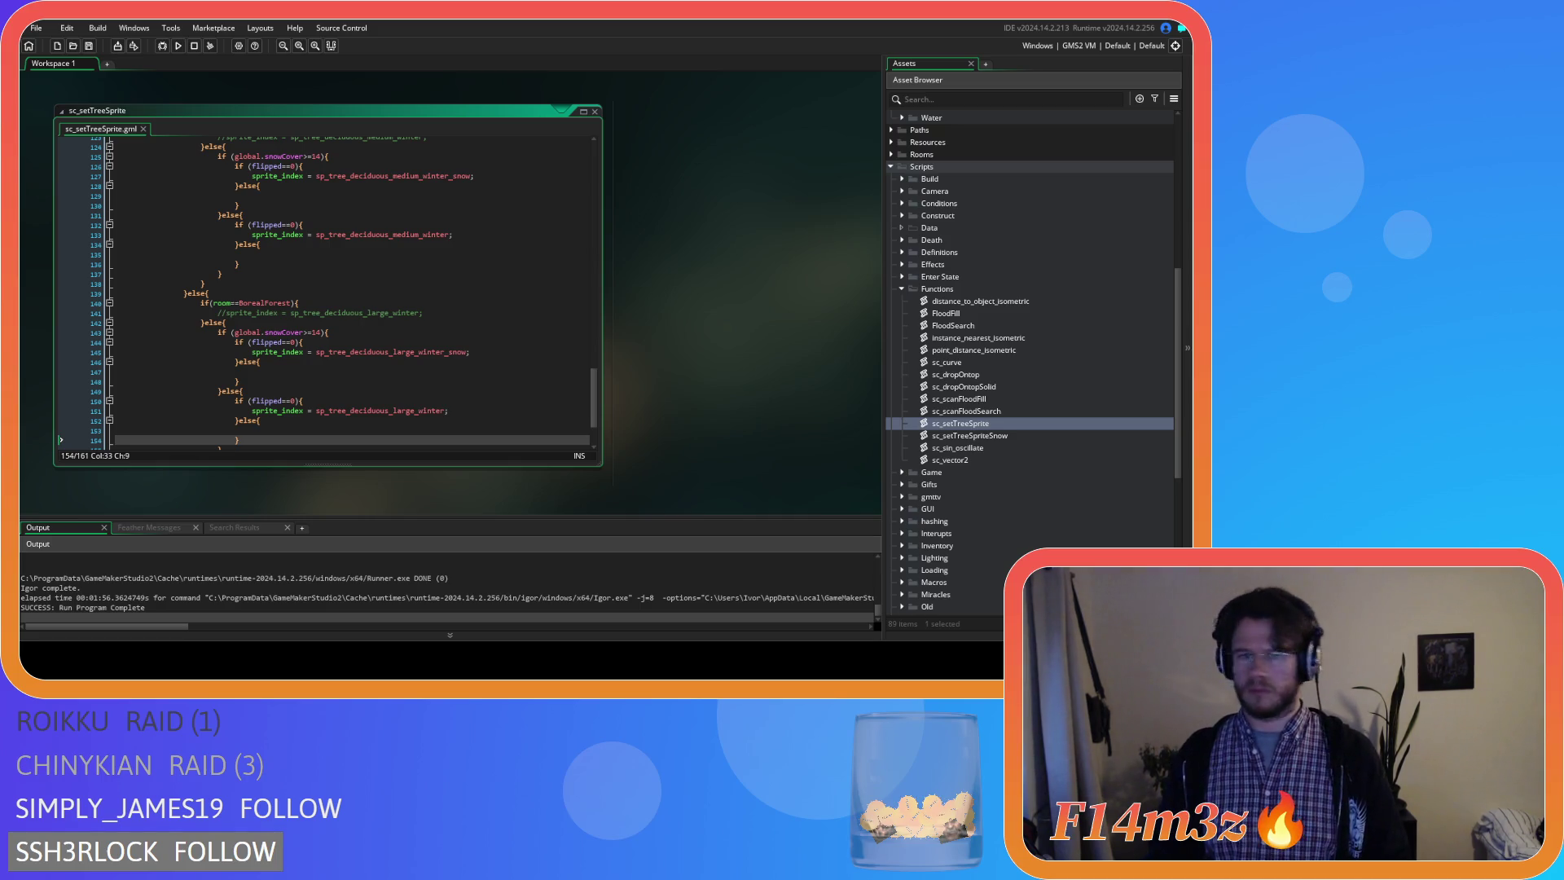
pyautogui.click(465, 382)
pyautogui.scroll(-2, 466, 373)
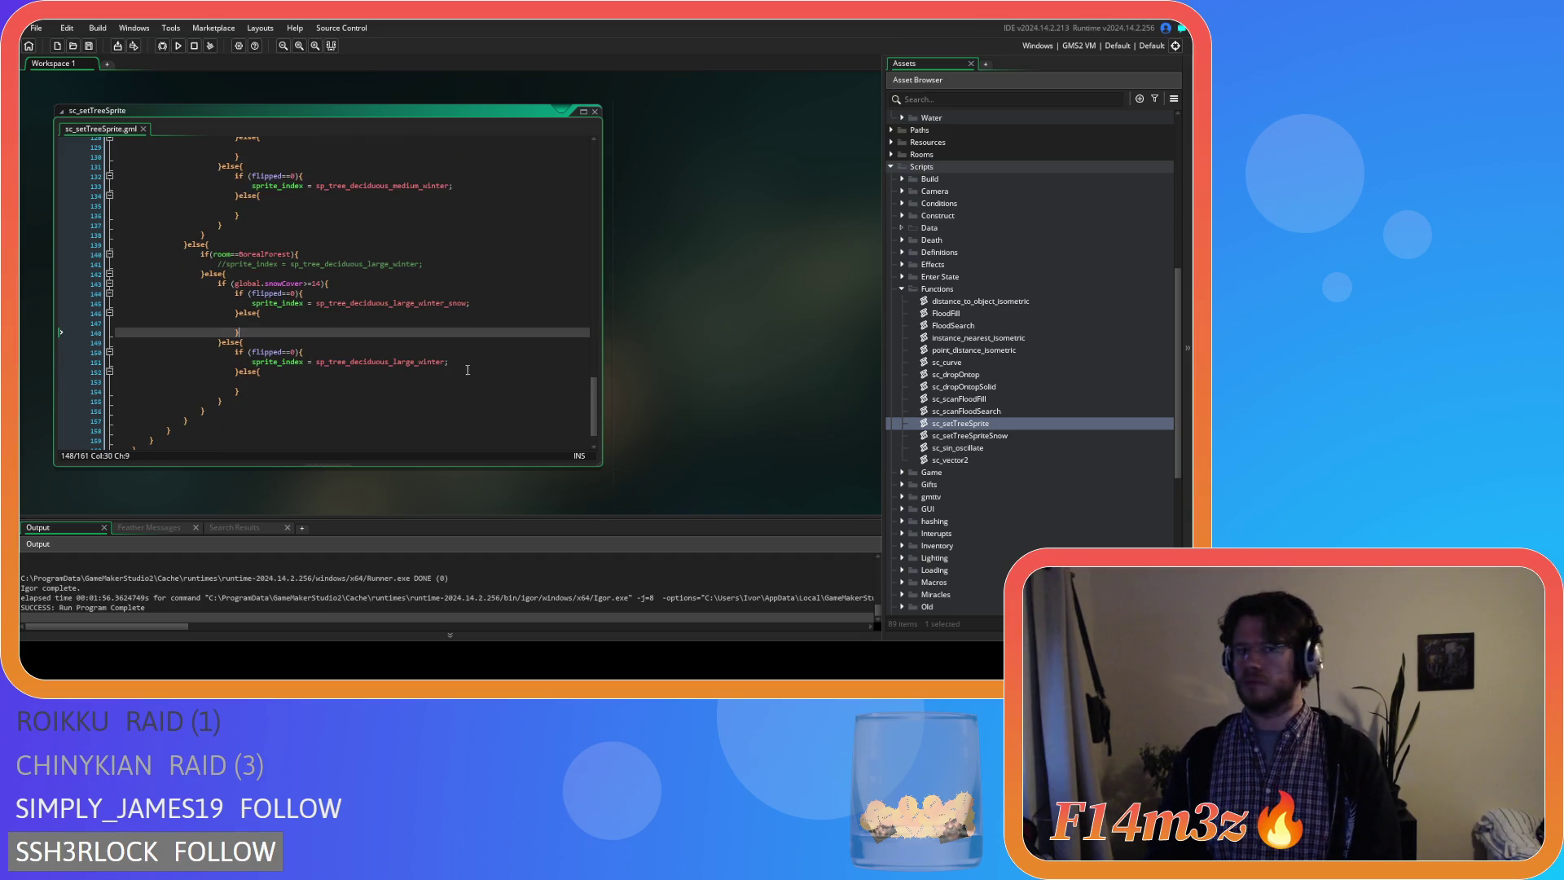
pyautogui.scroll(5, 466, 372)
pyautogui.scroll(5, 459, 361)
pyautogui.scroll(5, 450, 348)
pyautogui.scroll(5, 441, 336)
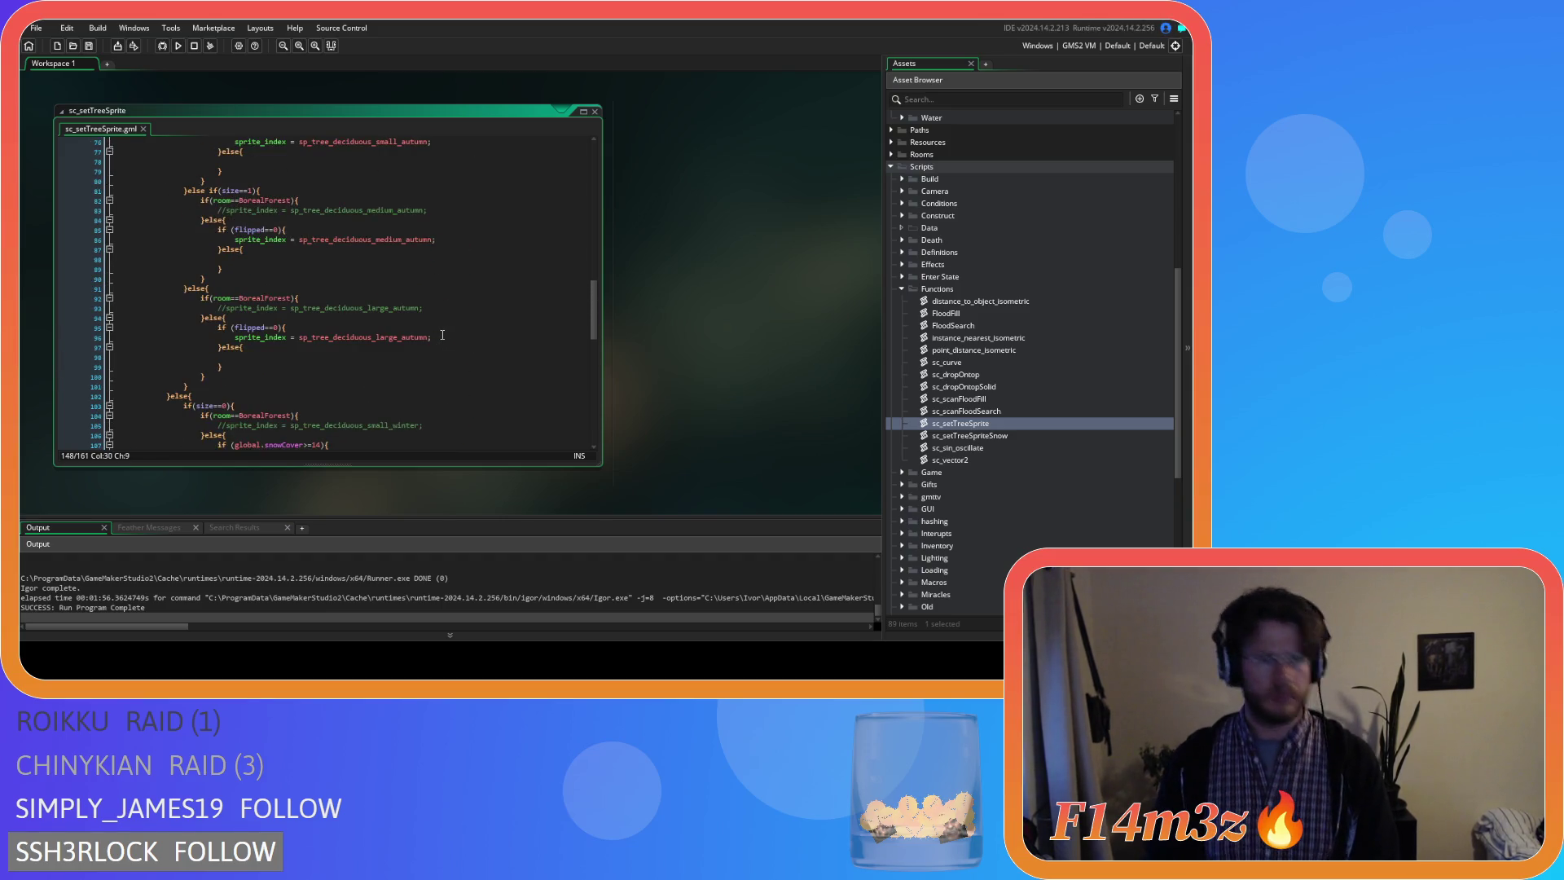
pyautogui.scroll(6, 433, 323)
pyautogui.scroll(6, 423, 314)
pyautogui.scroll(7, 423, 315)
pyautogui.scroll(6, 422, 312)
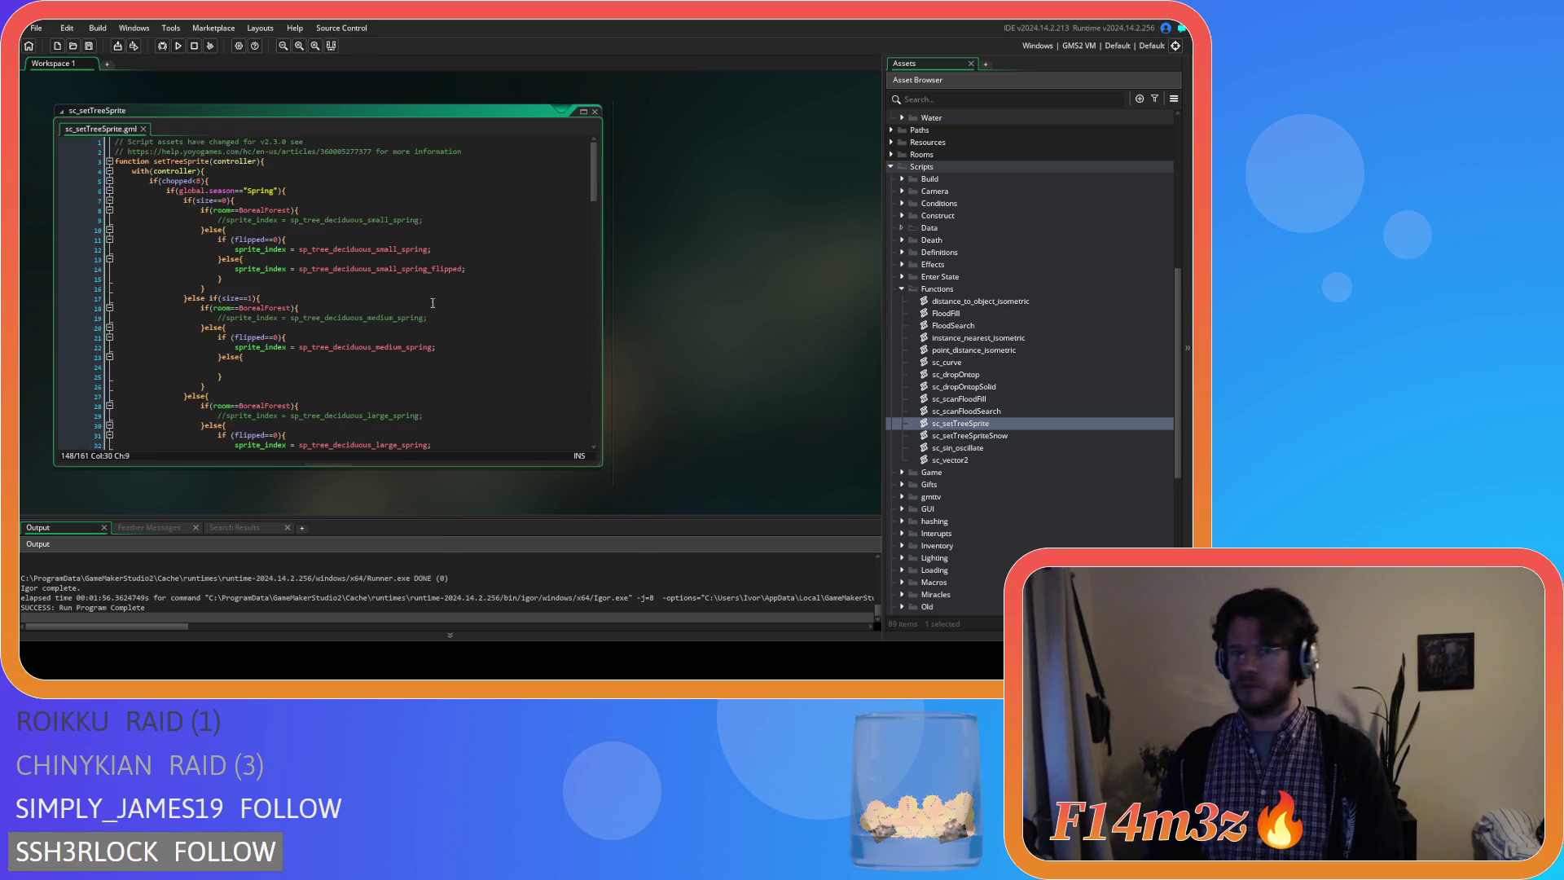
# Select the medium spring sprite assignment on line 22.
pyautogui.moveTo(433, 347); pyautogui.dragTo(267, 349)
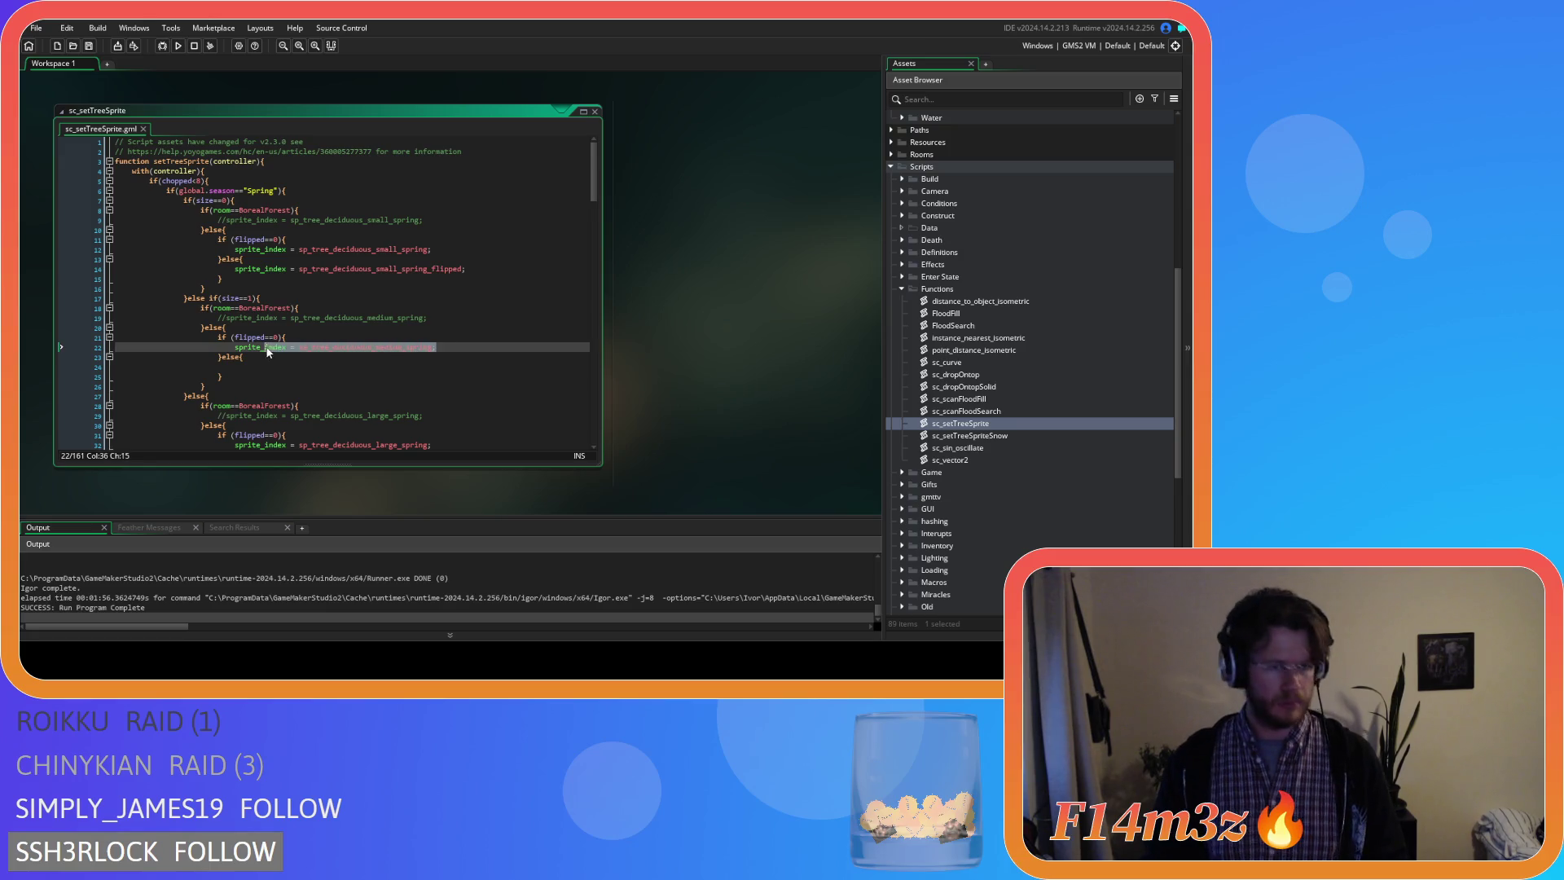
# Fill the medium and large spring else branches with their _flipped sprite assignments.
pyautogui.hotkey('ctrl', 'c')
pyautogui.click(359, 369)
pyautogui.hotkey('ctrl', 'v')
pyautogui.press('BackSpace')
pyautogui.write('_flipped;')
pyautogui.scroll(-3, 430, 345)
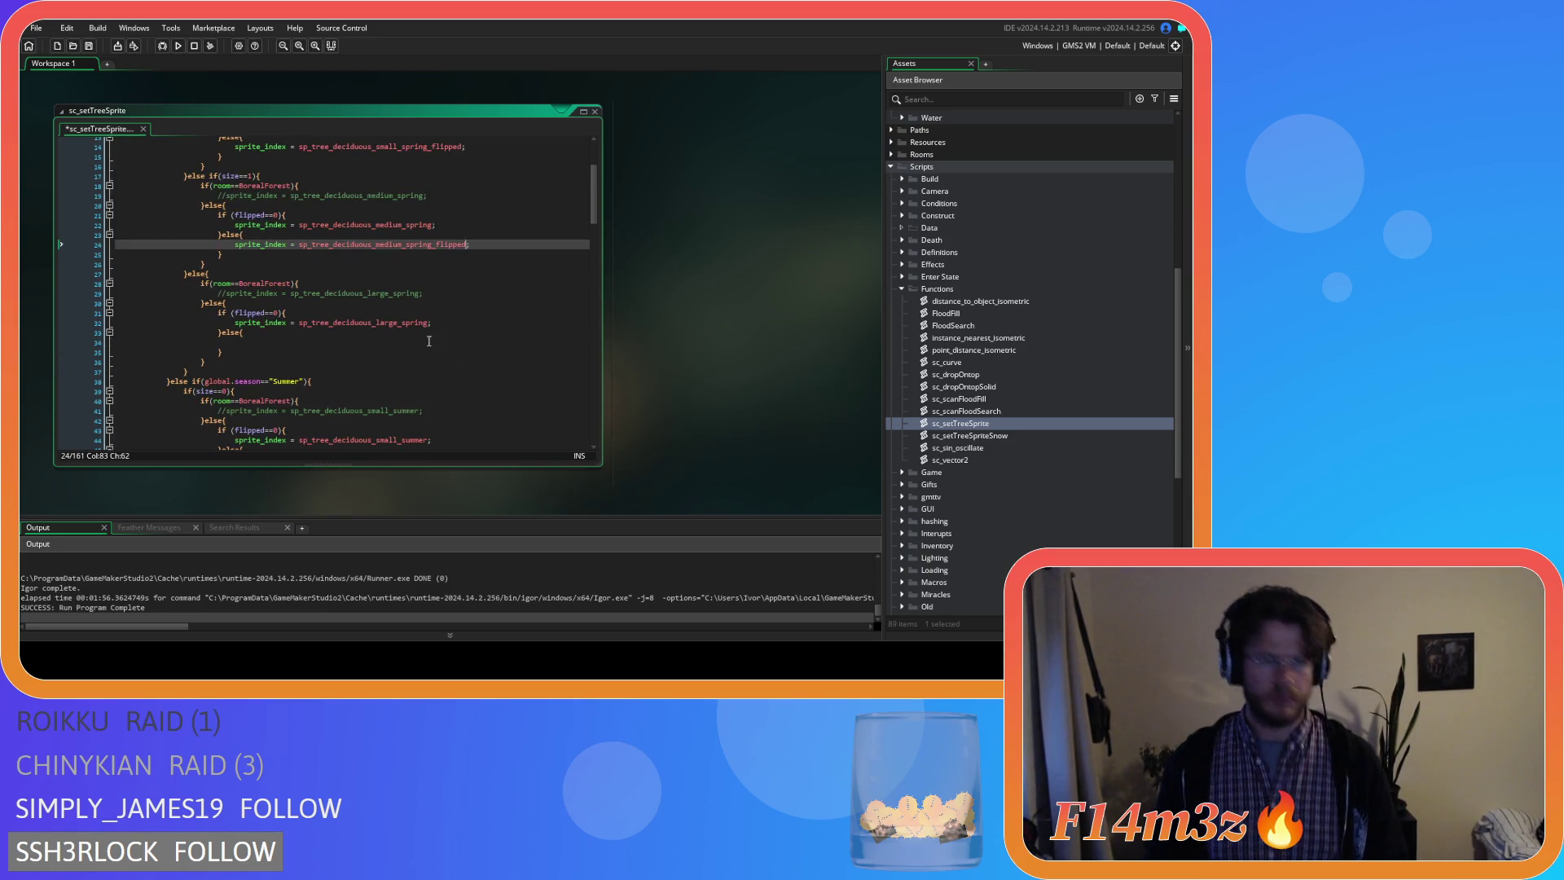
pyautogui.click(448, 326)
pyautogui.hotkey('ctrl', 'c')
pyautogui.click(370, 343)
pyautogui.hotkey('ctrl', 'v')
pyautogui.write('_flipped')
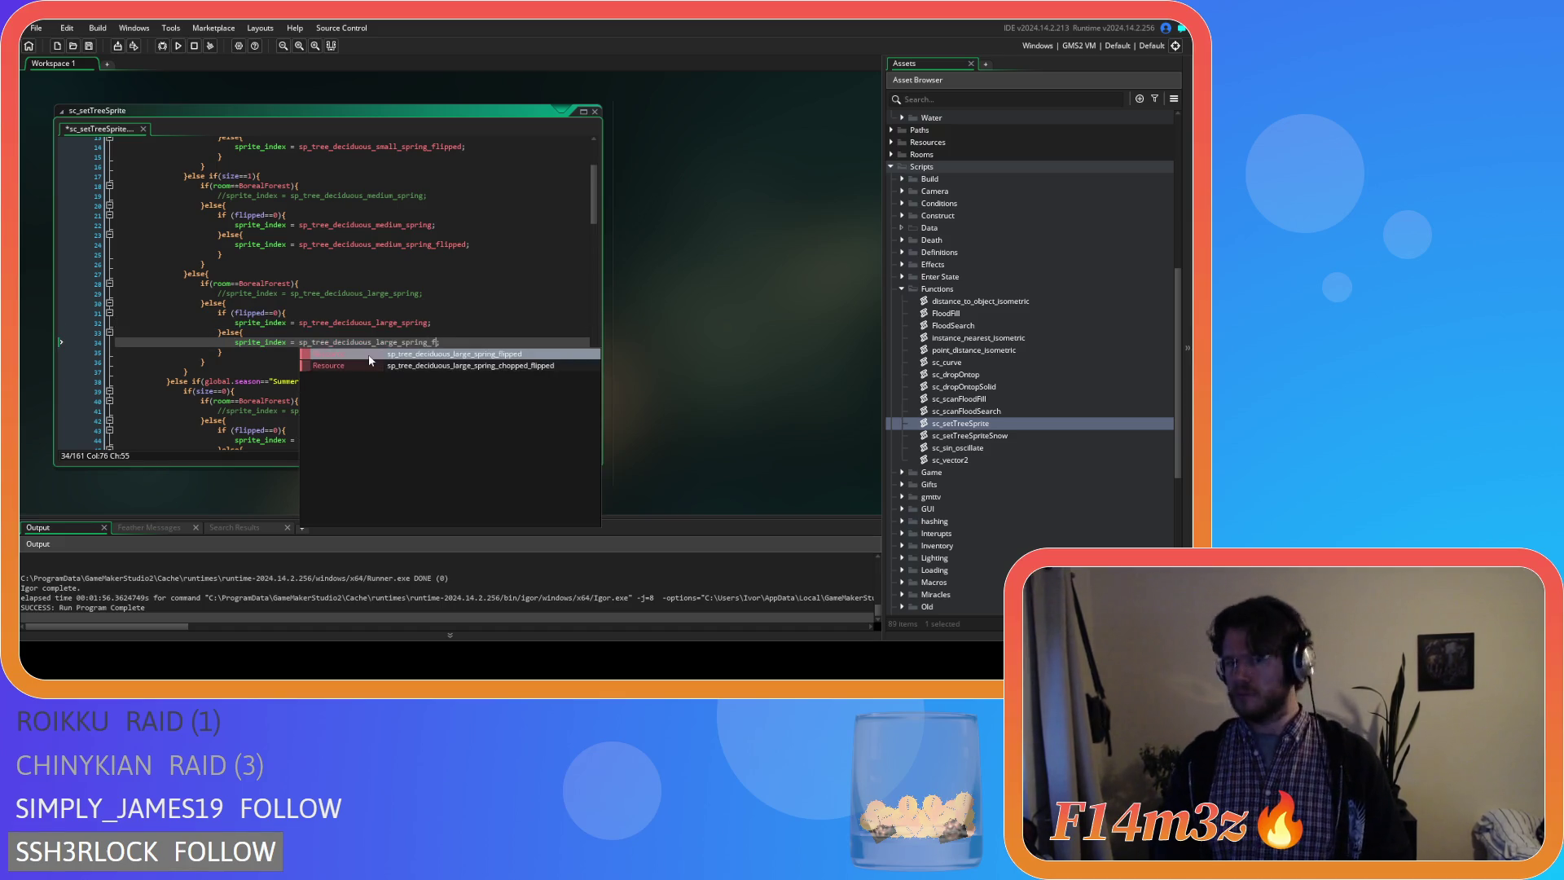
pyautogui.scroll(-5, 379, 355)
# Fill the small and medium summer else branches with their _flipped sprite assignments.
pyautogui.click(449, 293)
pyautogui.click(295, 313)
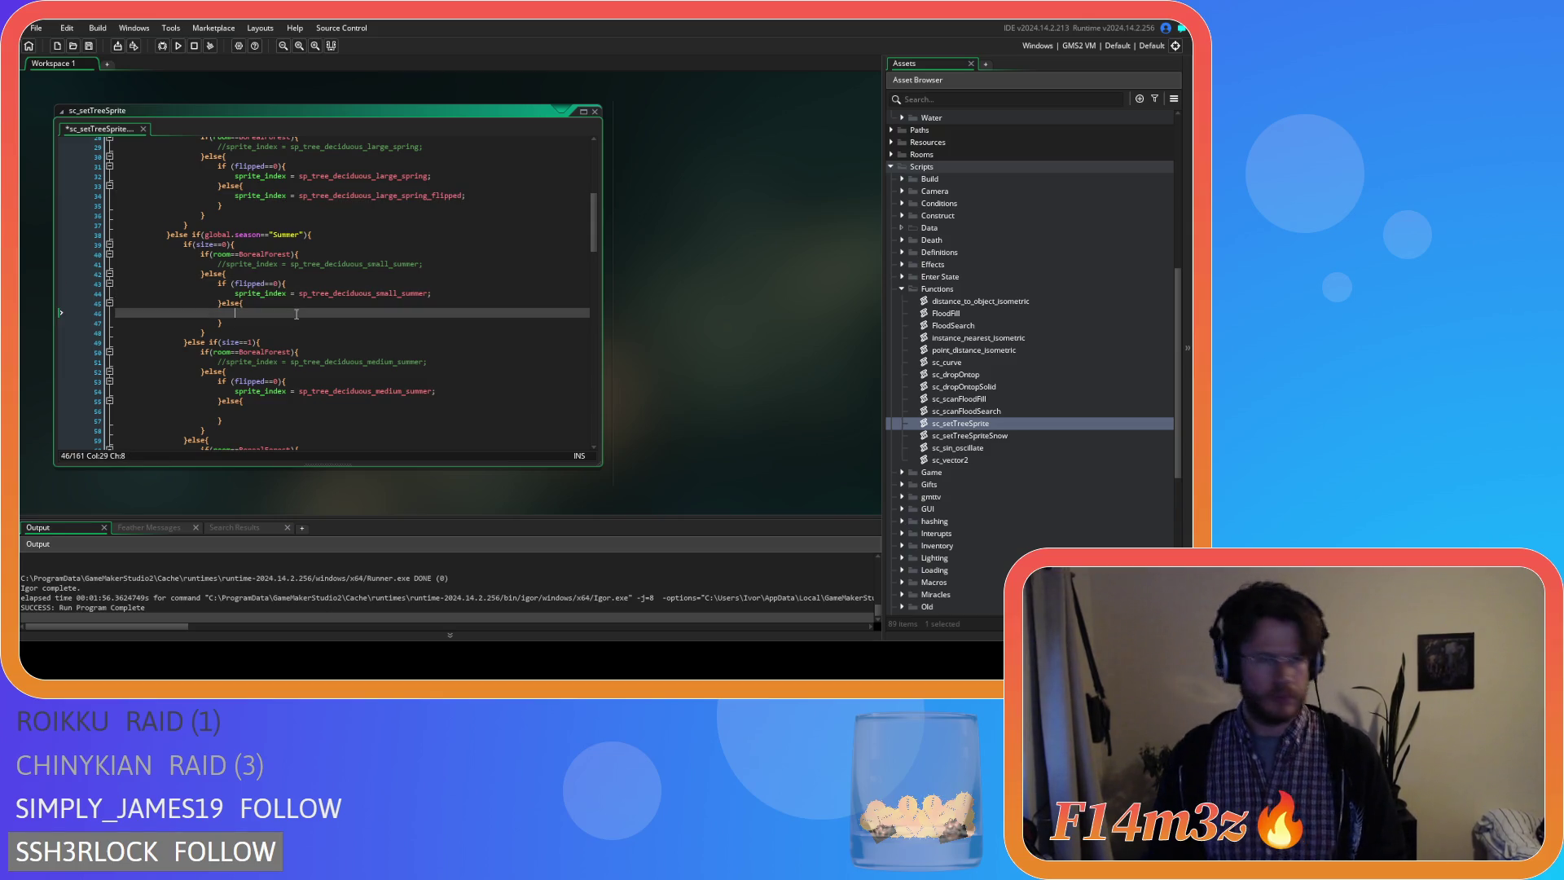
pyautogui.hotkey('ctrl', 'v')
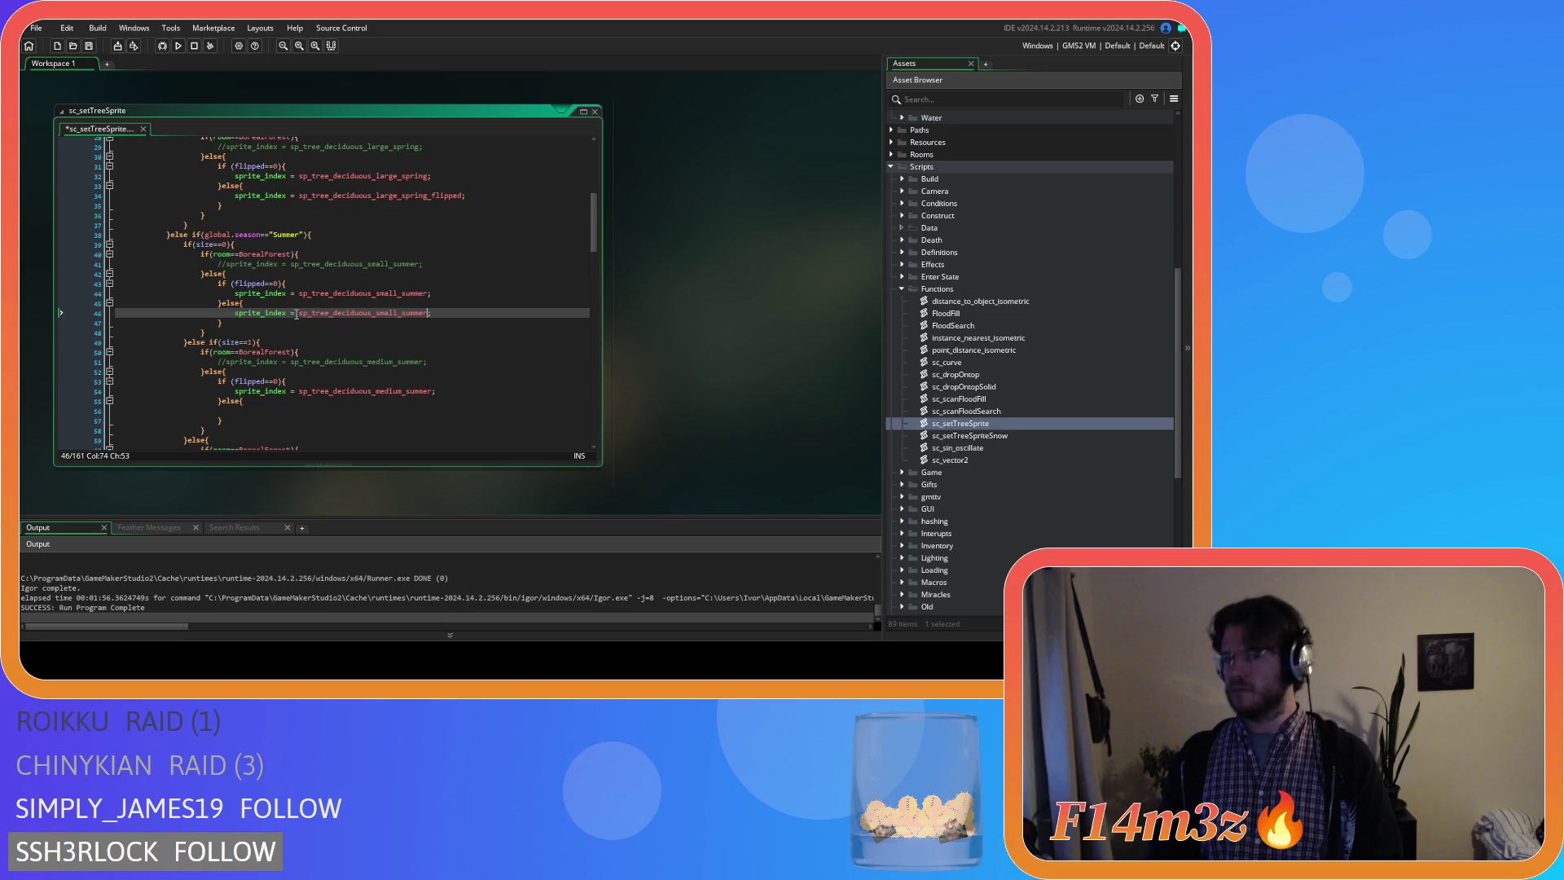
pyautogui.write('_f')
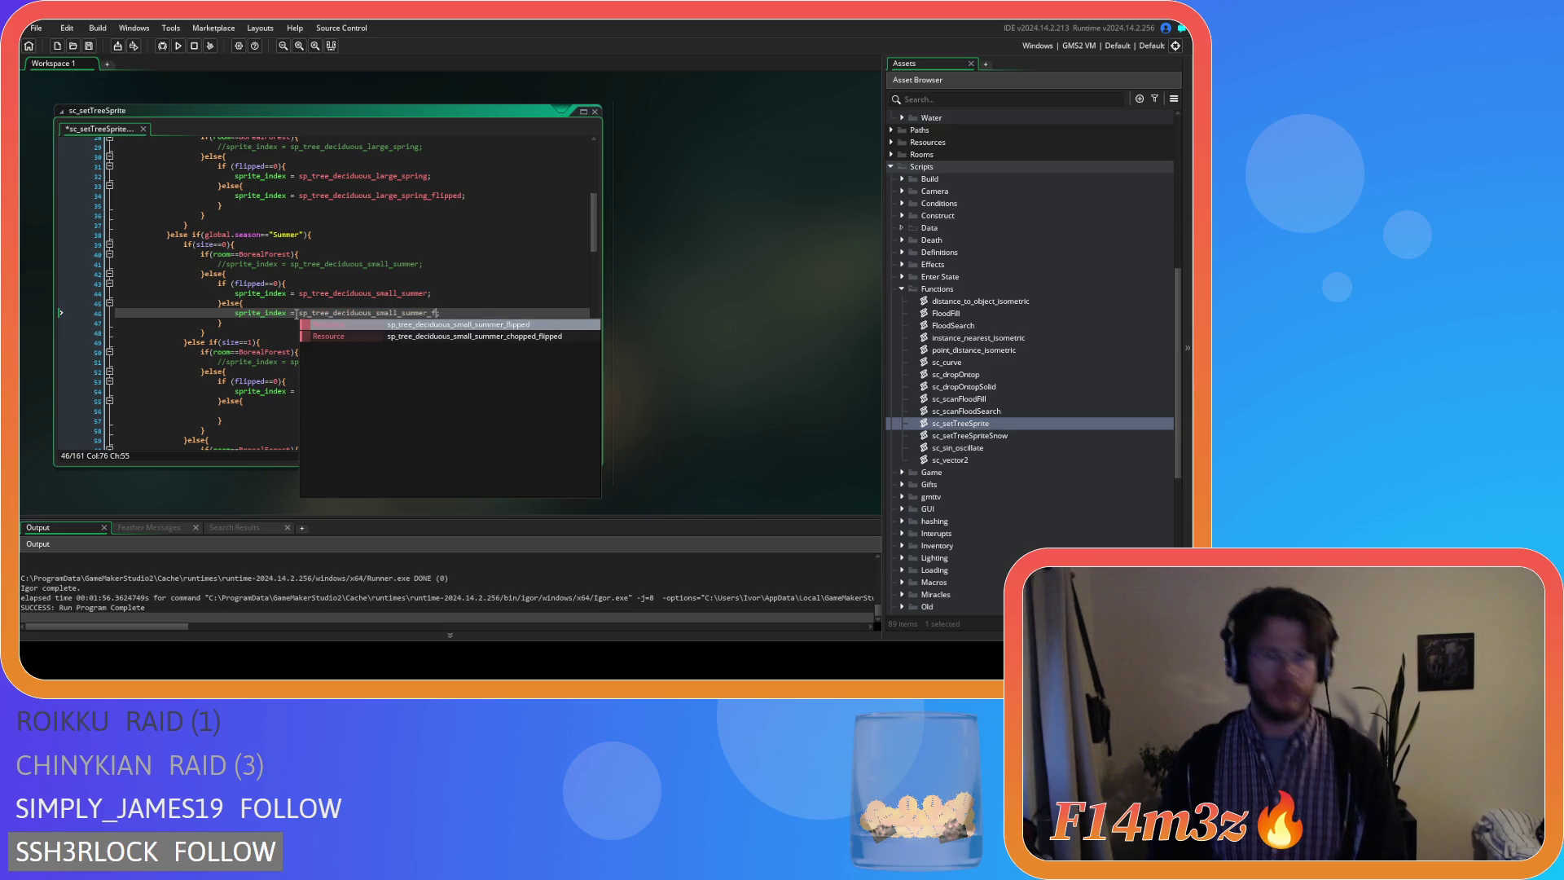
pyautogui.press('Return')
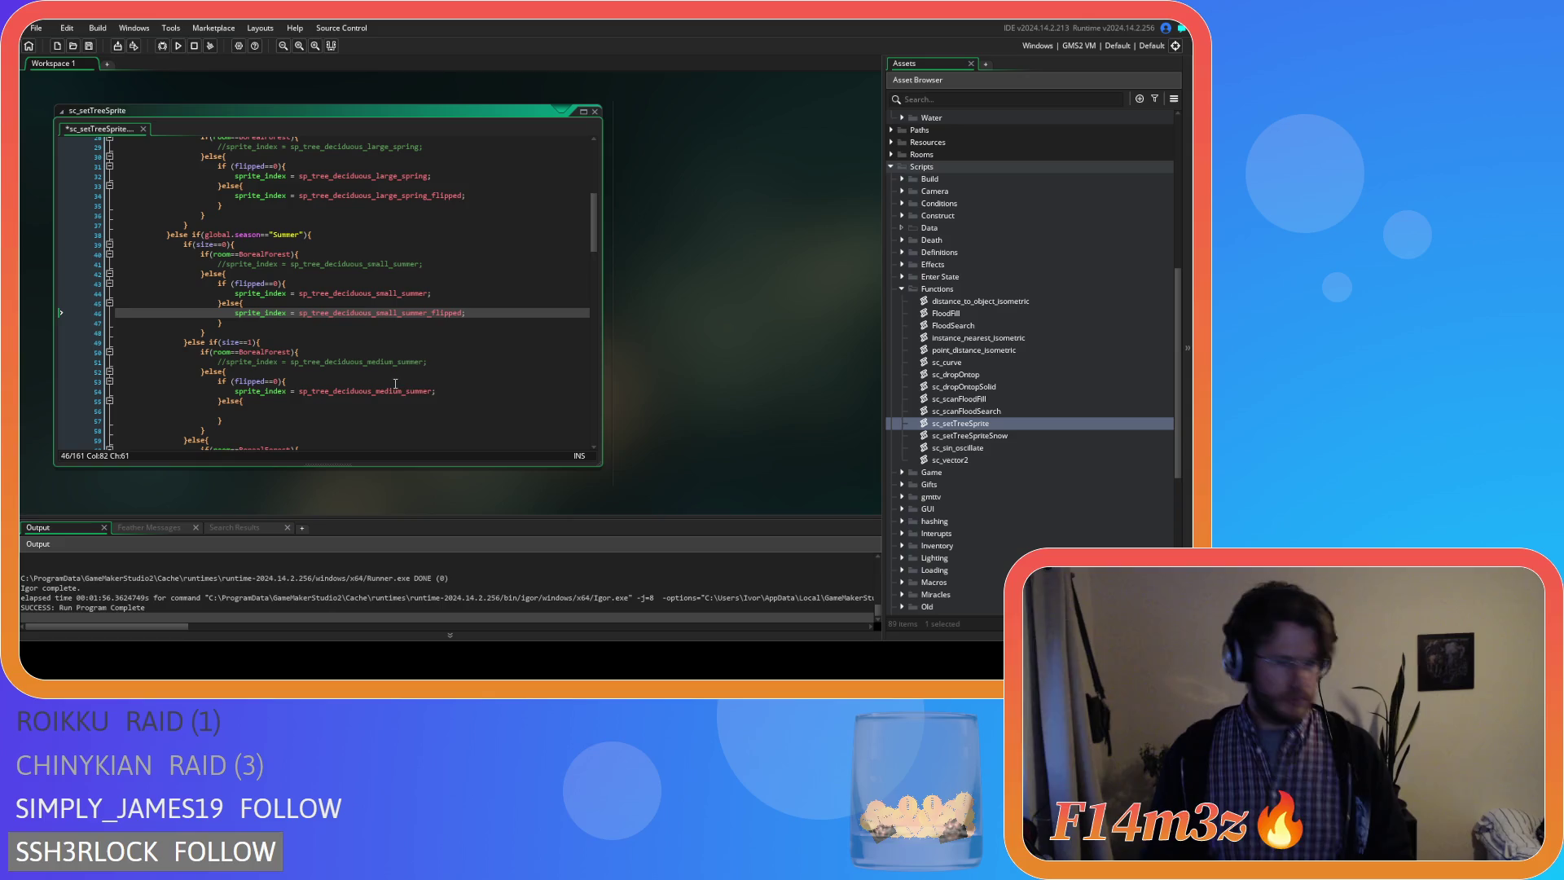
pyautogui.click(439, 389)
pyautogui.click(390, 405)
pyautogui.hotkey('ctrl', 'v')
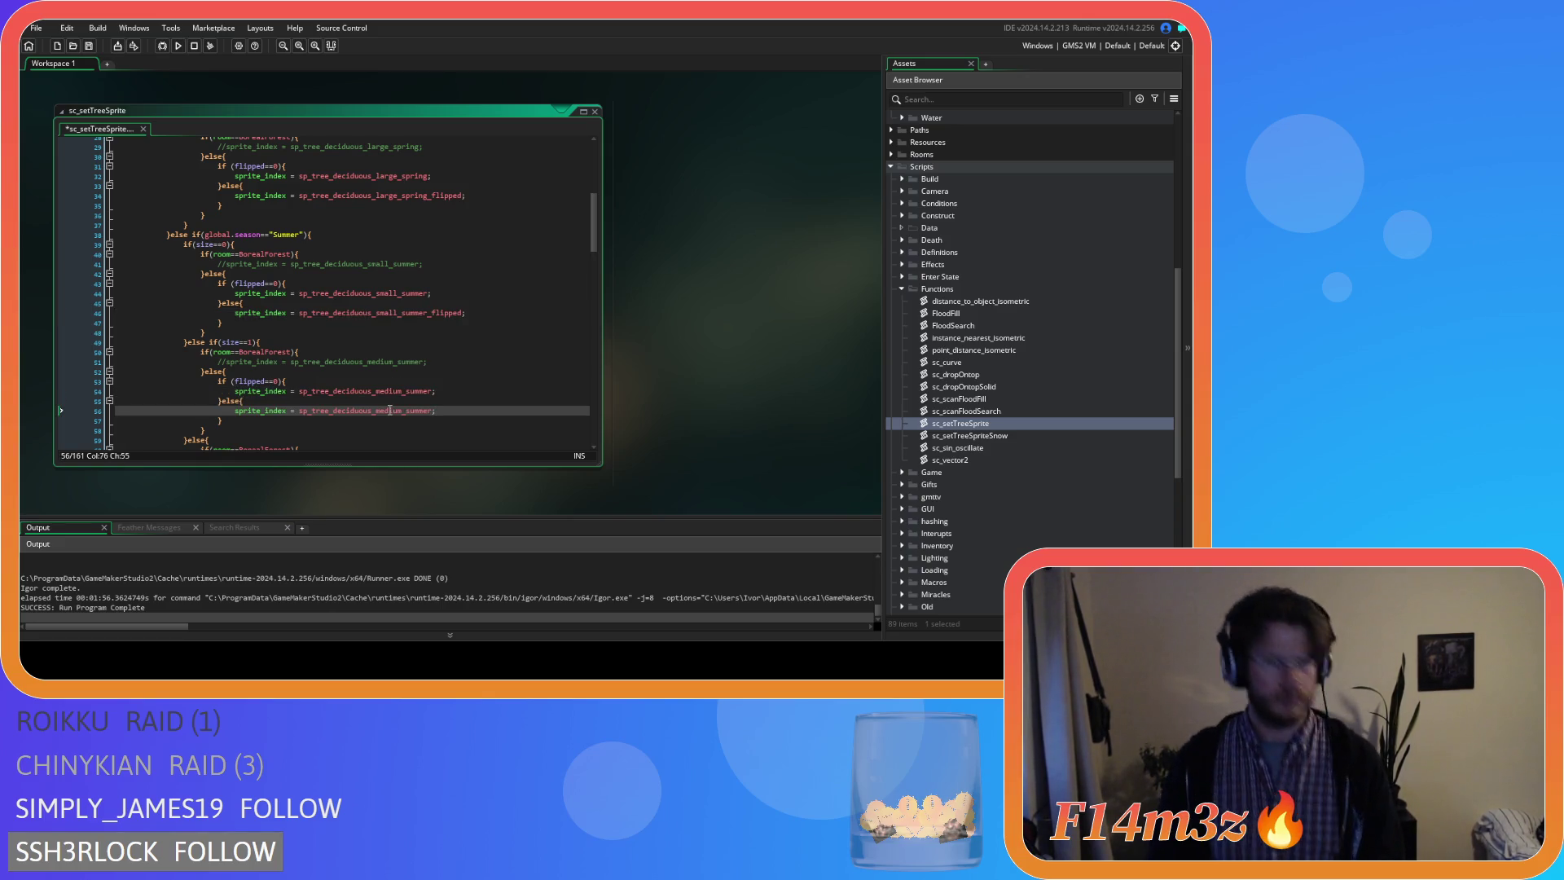
pyautogui.write('_fl')
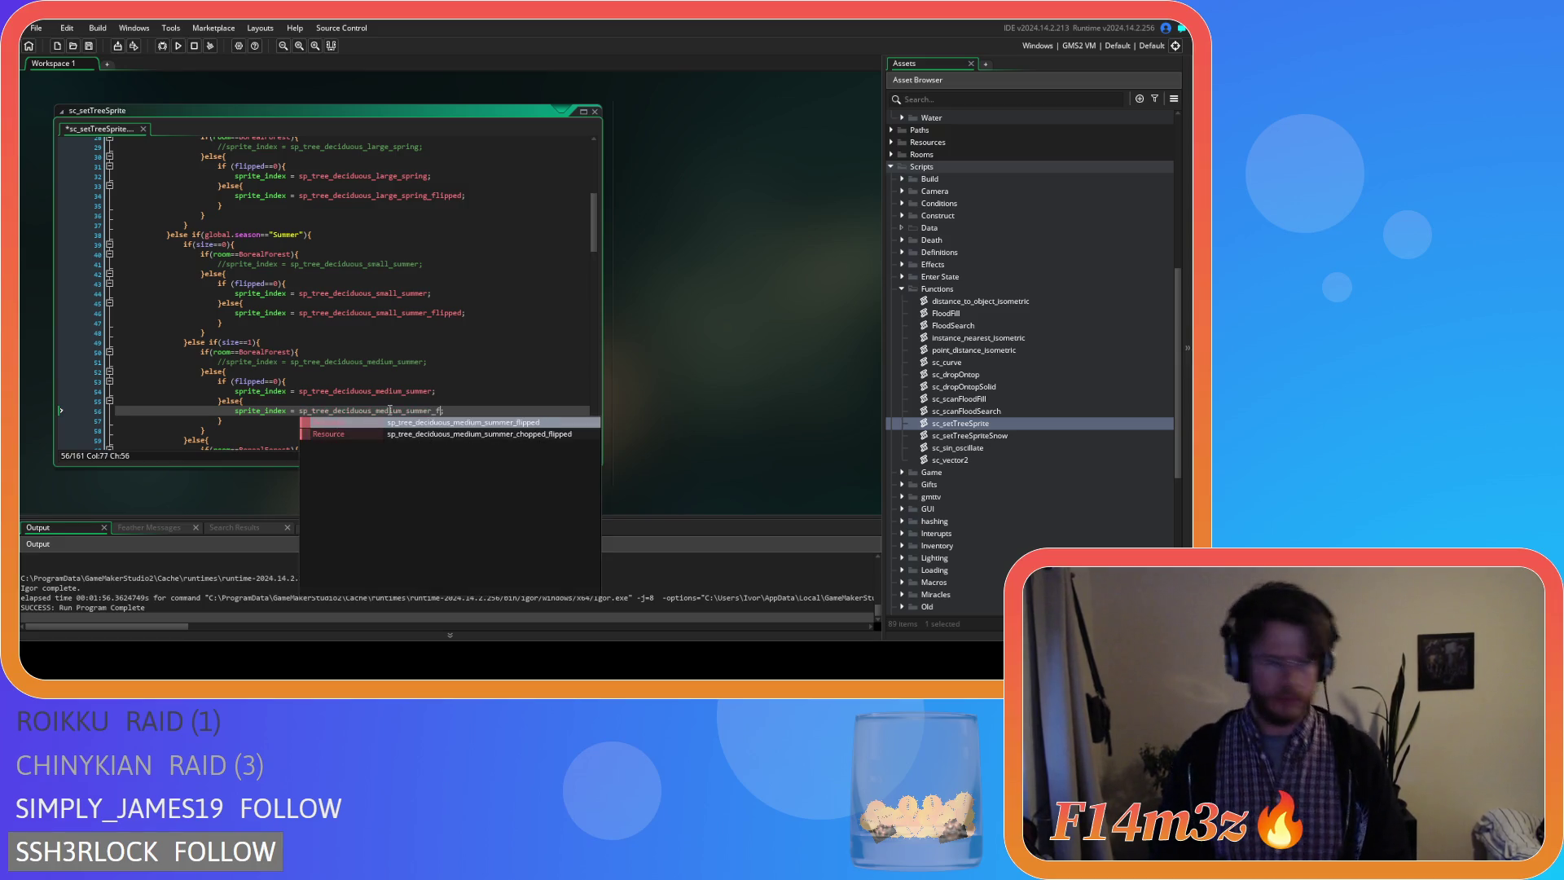
pyautogui.press('Return')
pyautogui.scroll(-4, 390, 410)
pyautogui.moveTo(442, 366); pyautogui.dragTo(233, 367)
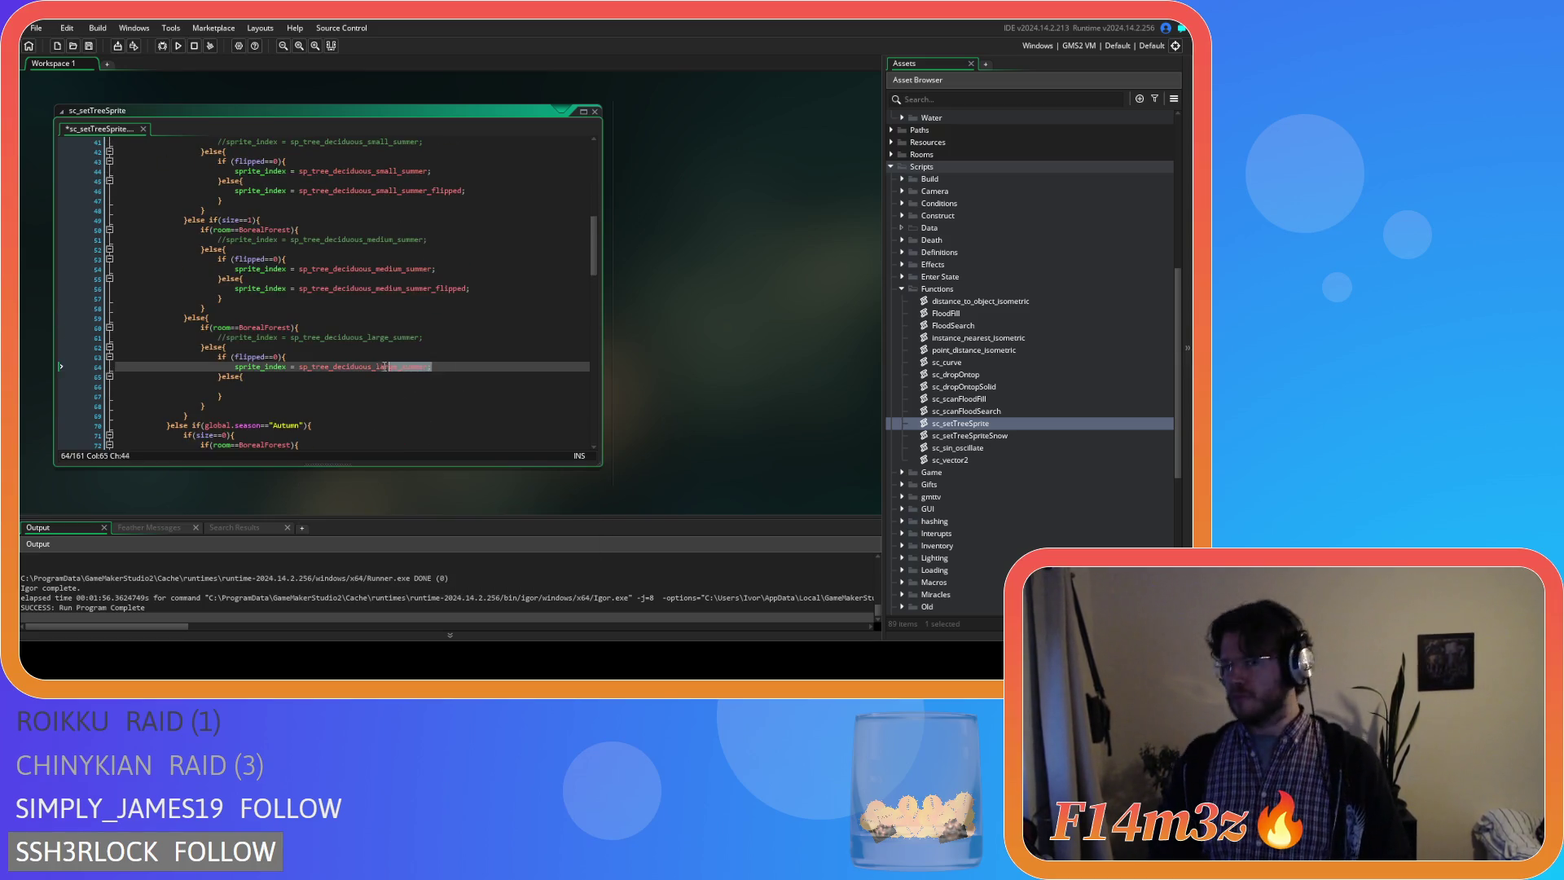
# Give the large summer and small autumn else branches their _flipped sprite assignments.
pyautogui.hotkey('ctrl', 'c')
pyautogui.click(305, 388)
pyautogui.hotkey('ctrl', 'v')
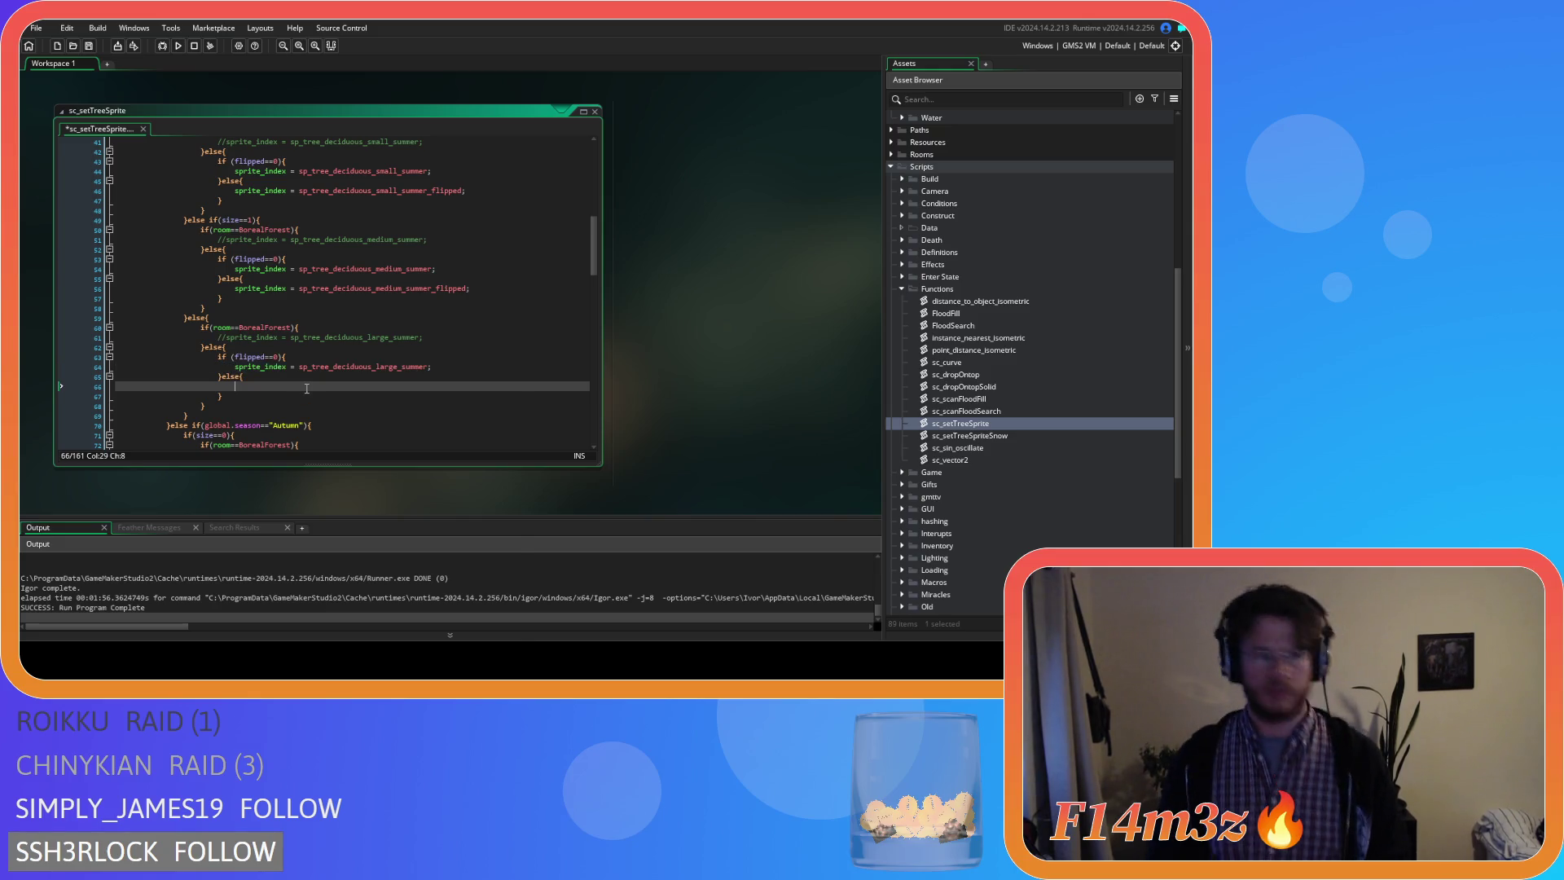
pyautogui.write('_')
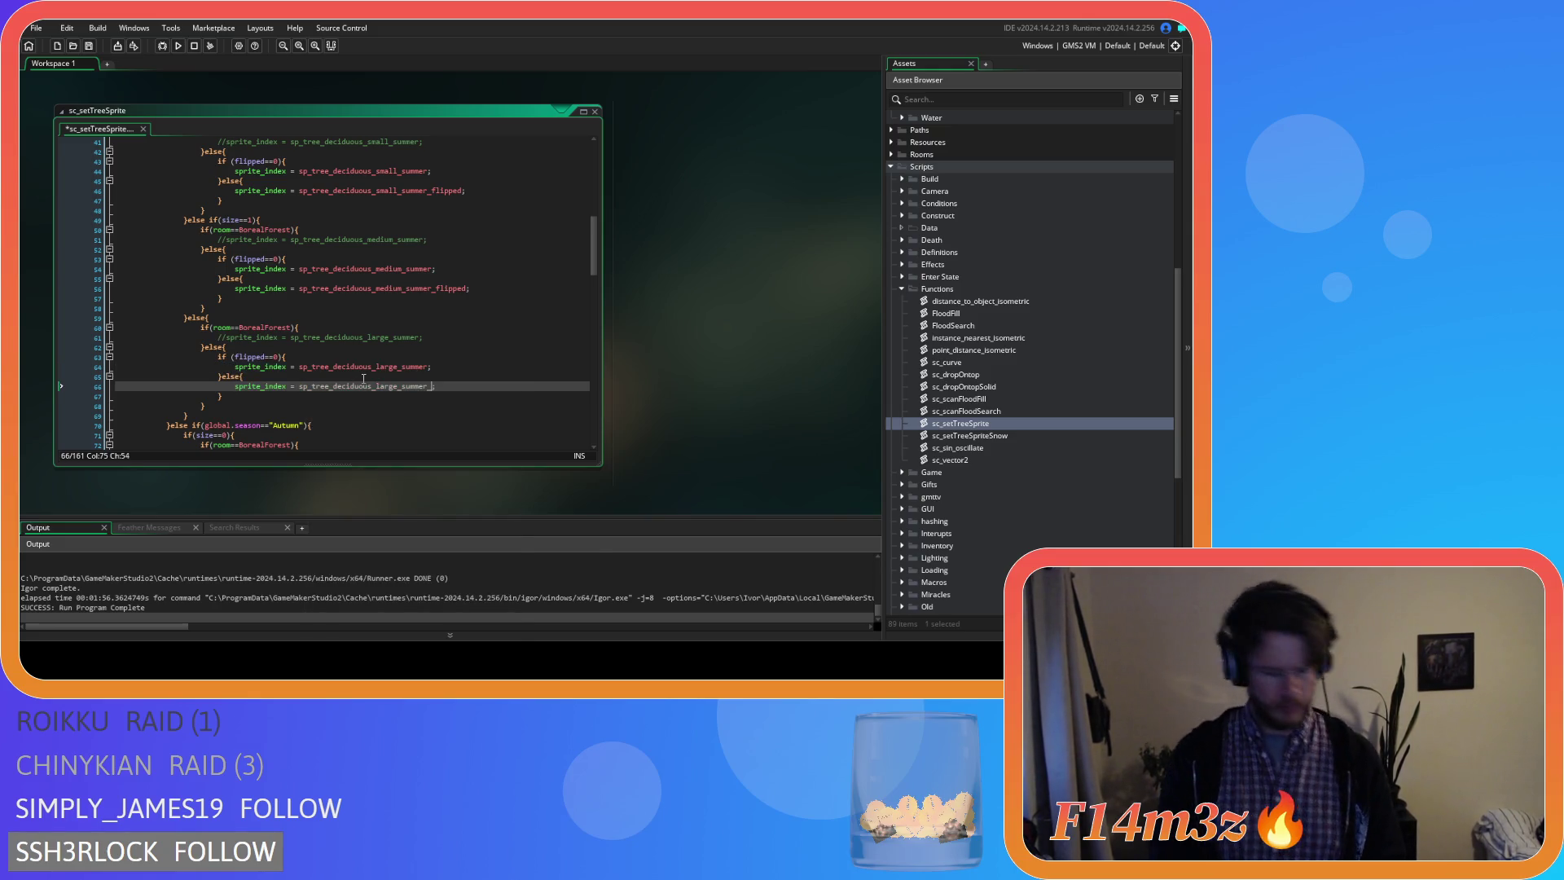
pyautogui.write('f')
pyautogui.press('Return')
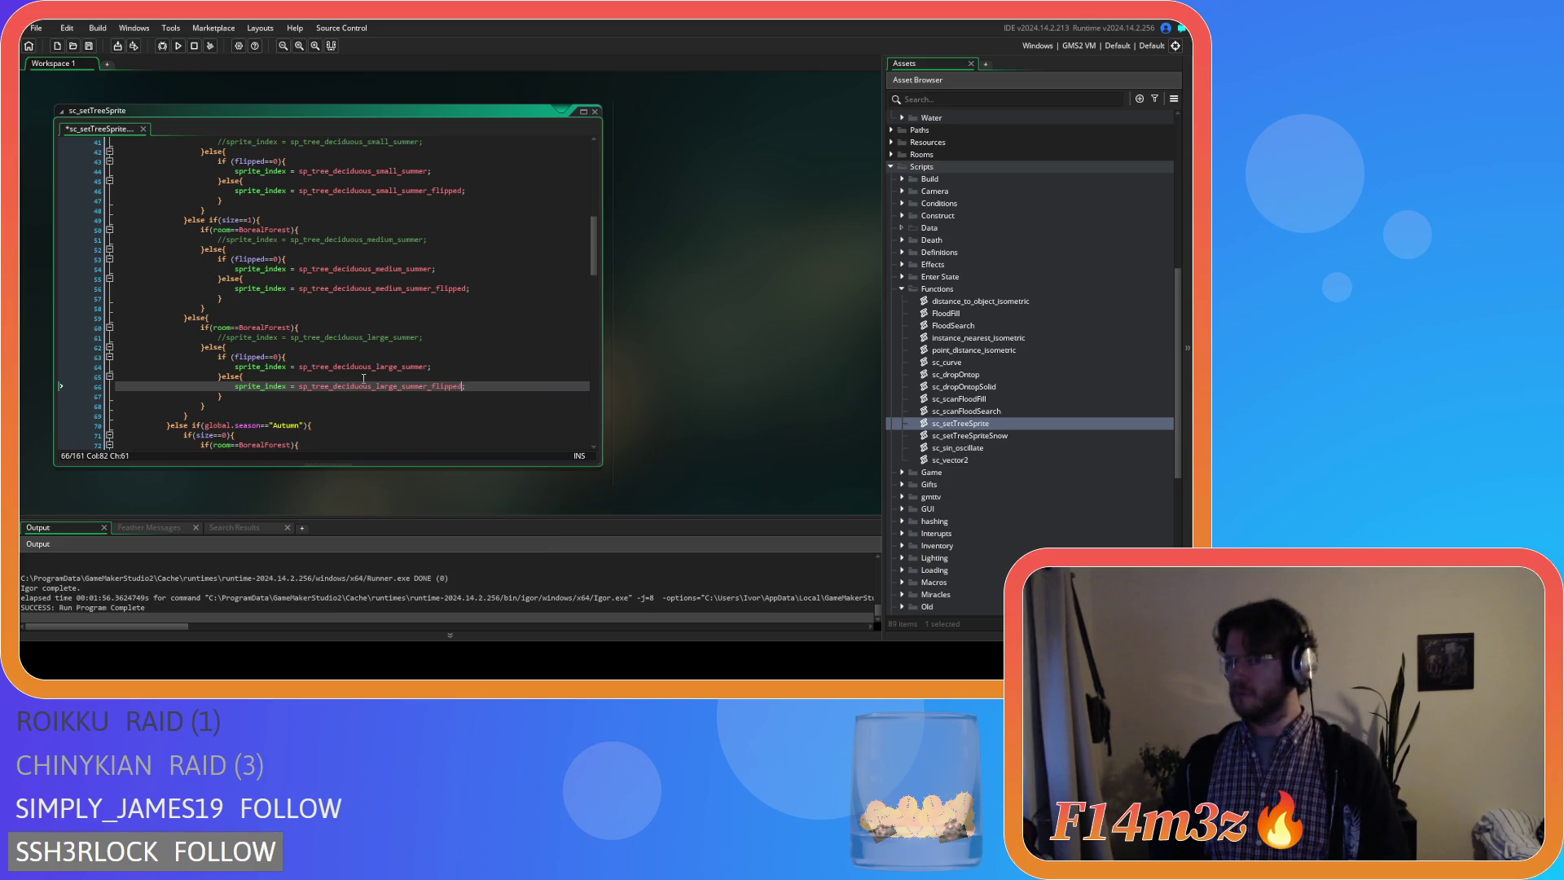
pyautogui.scroll(-3, 364, 378)
pyautogui.moveTo(454, 383); pyautogui.dragTo(288, 389)
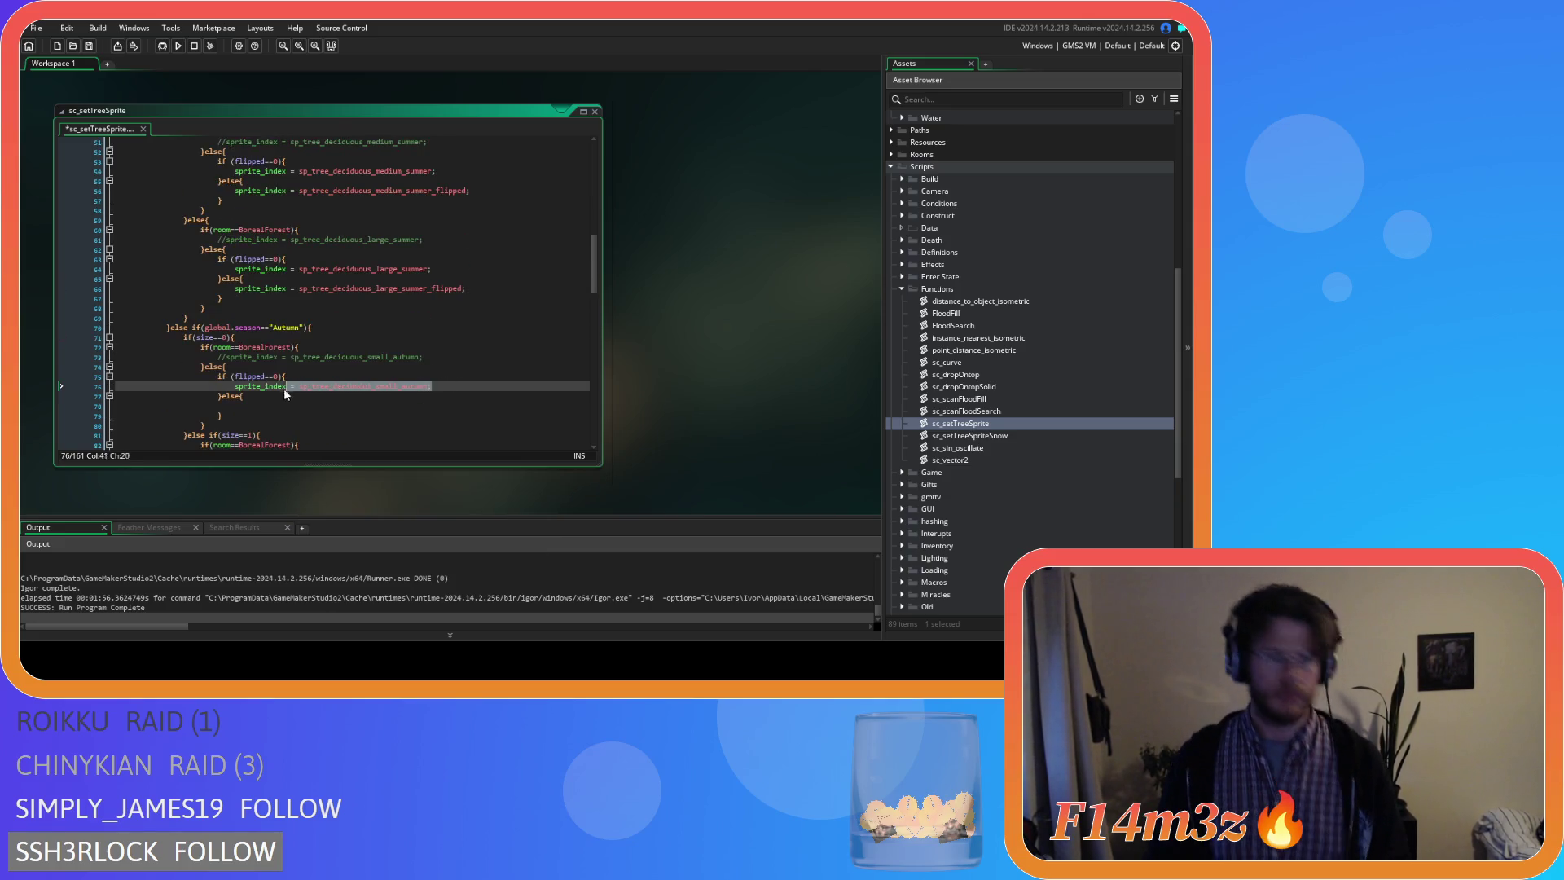
pyautogui.hotkey('ctrl', 'c')
pyautogui.click(303, 405)
pyautogui.hotkey('ctrl', 'v')
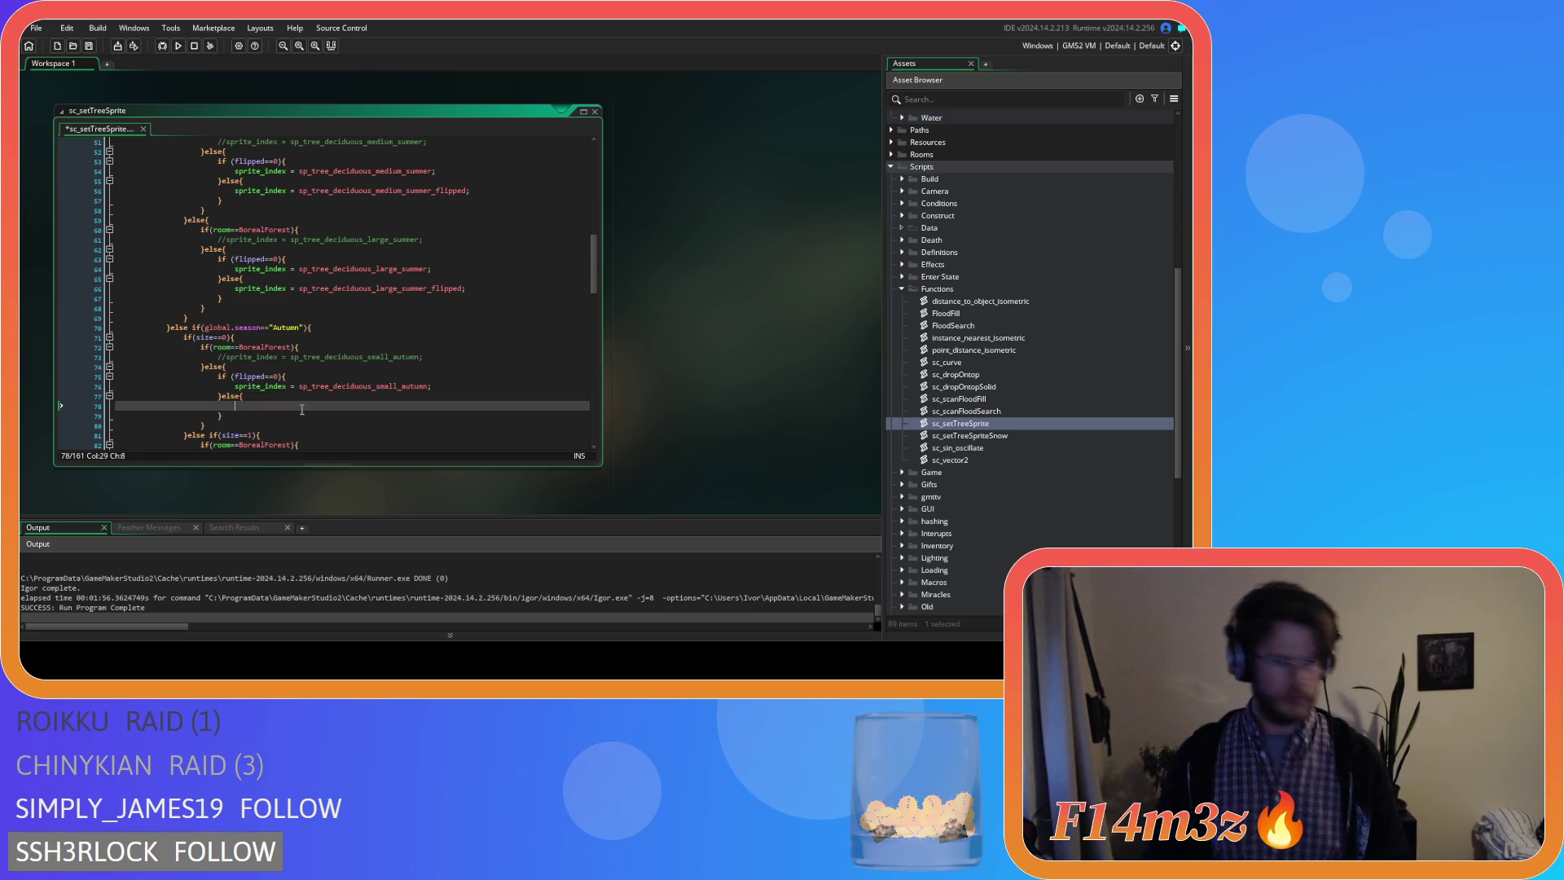
pyautogui.press('BackSpace')
pyautogui.write('_f;')
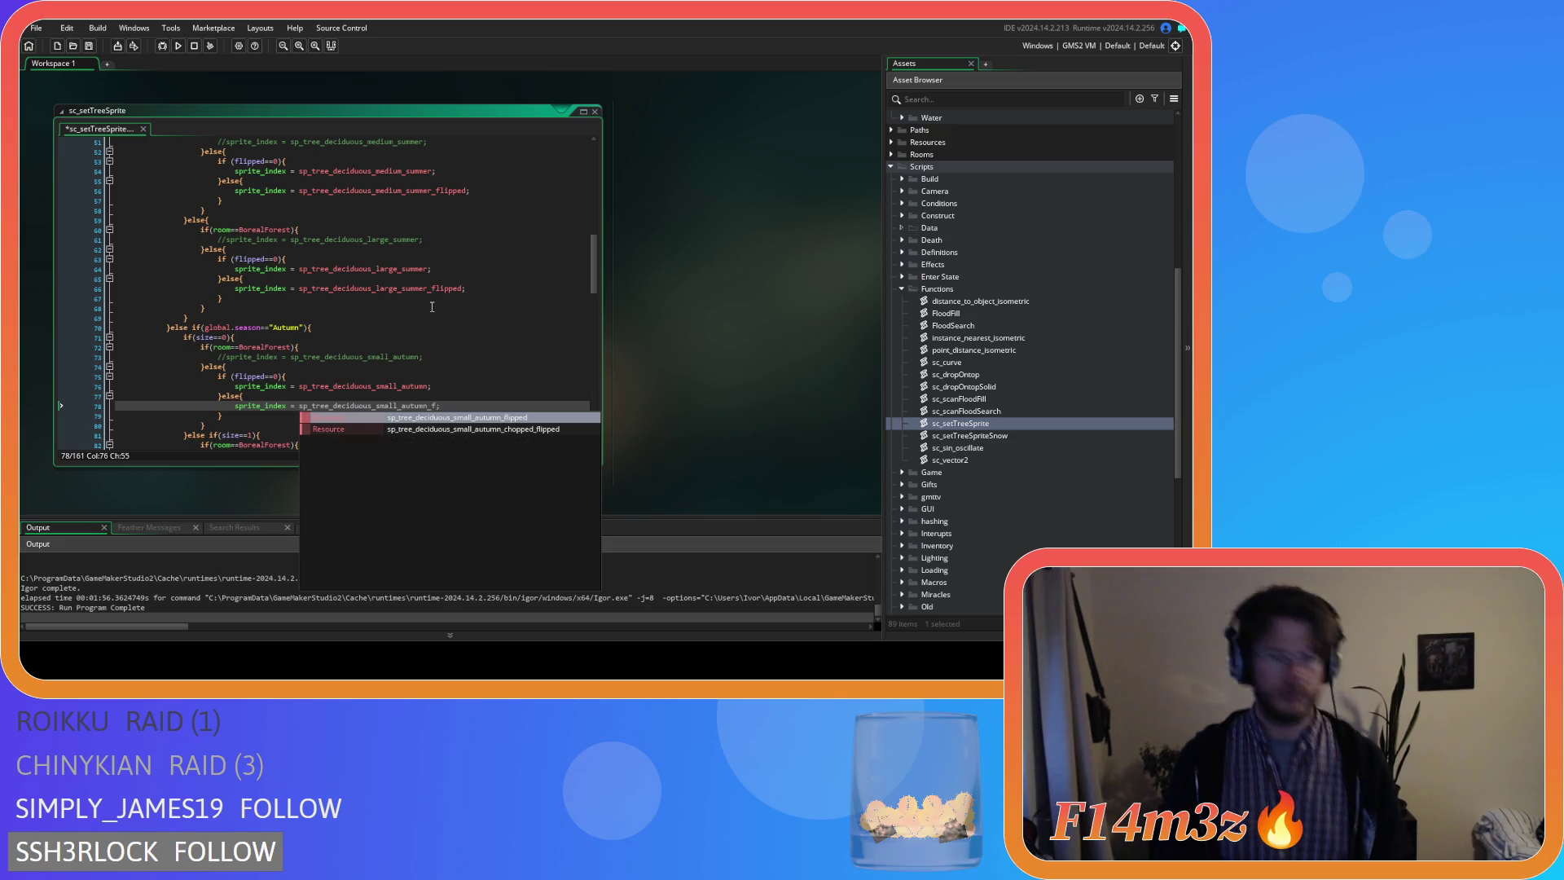
pyautogui.press('Return')
pyautogui.scroll(-3, 432, 307)
pyautogui.scroll(-2, 440, 295)
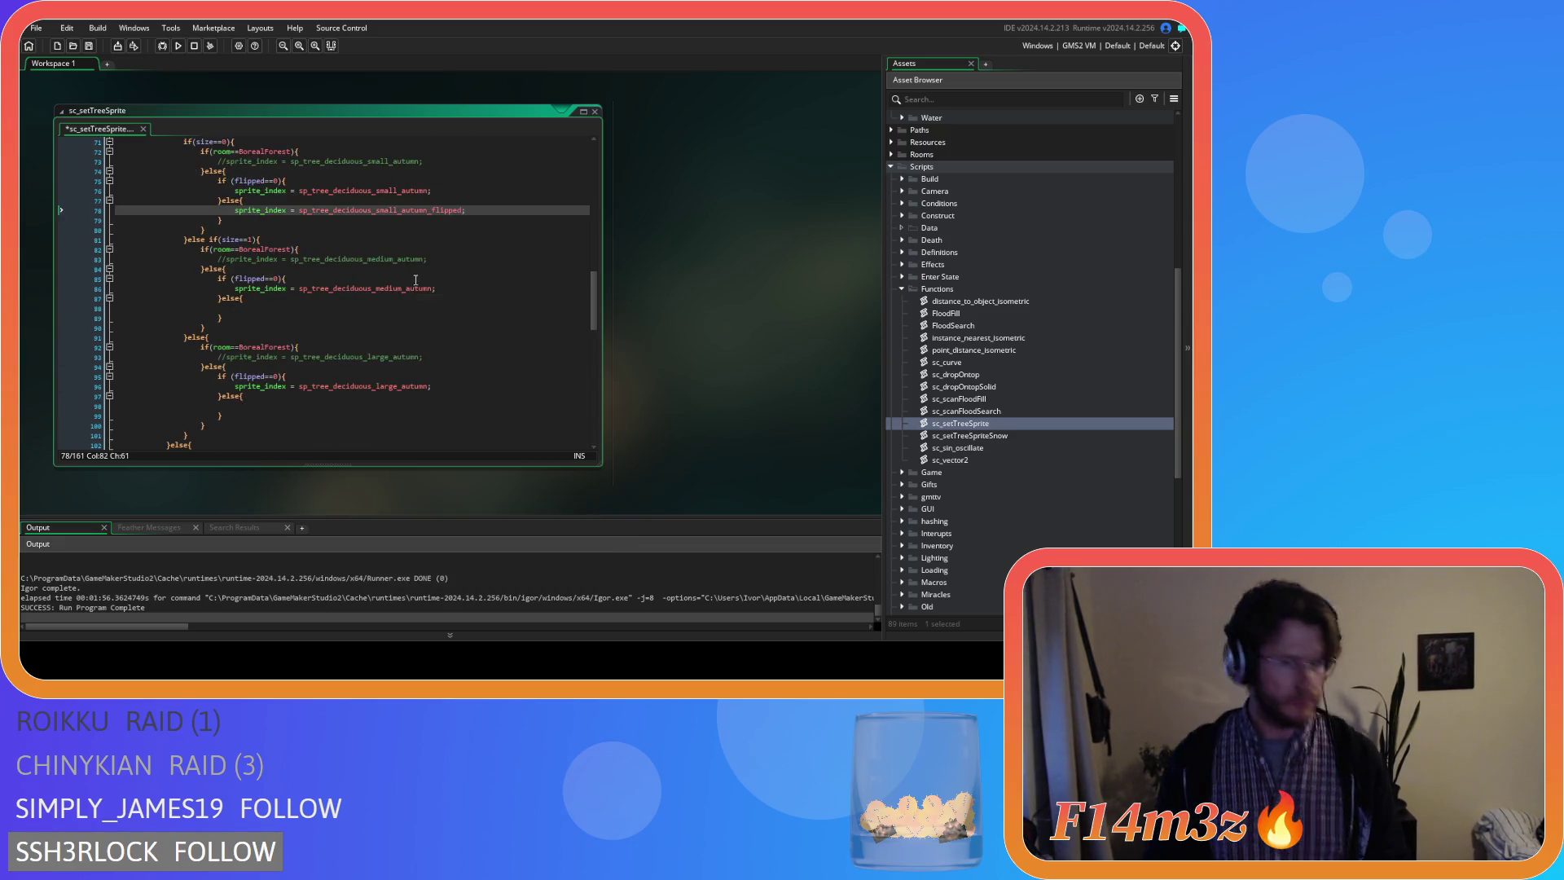
# Give the medium and large autumn else branches their _flipped sprite assignments.
pyautogui.moveTo(448, 289); pyautogui.dragTo(239, 290)
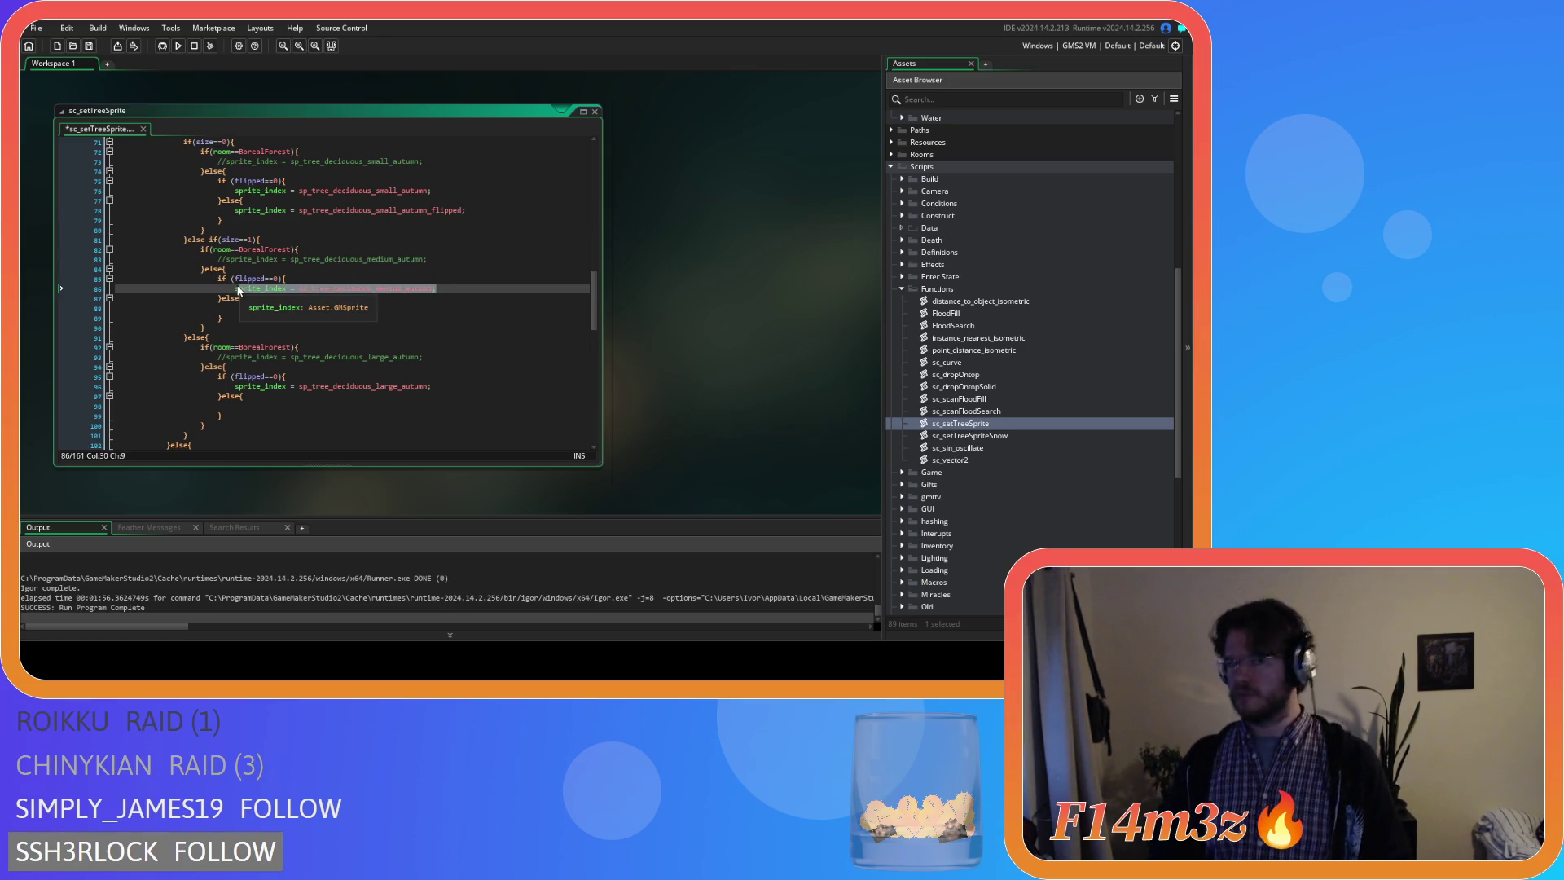
pyautogui.hotkey('ctrl', 'c')
pyautogui.click(302, 308)
pyautogui.hotkey('ctrl', 'v')
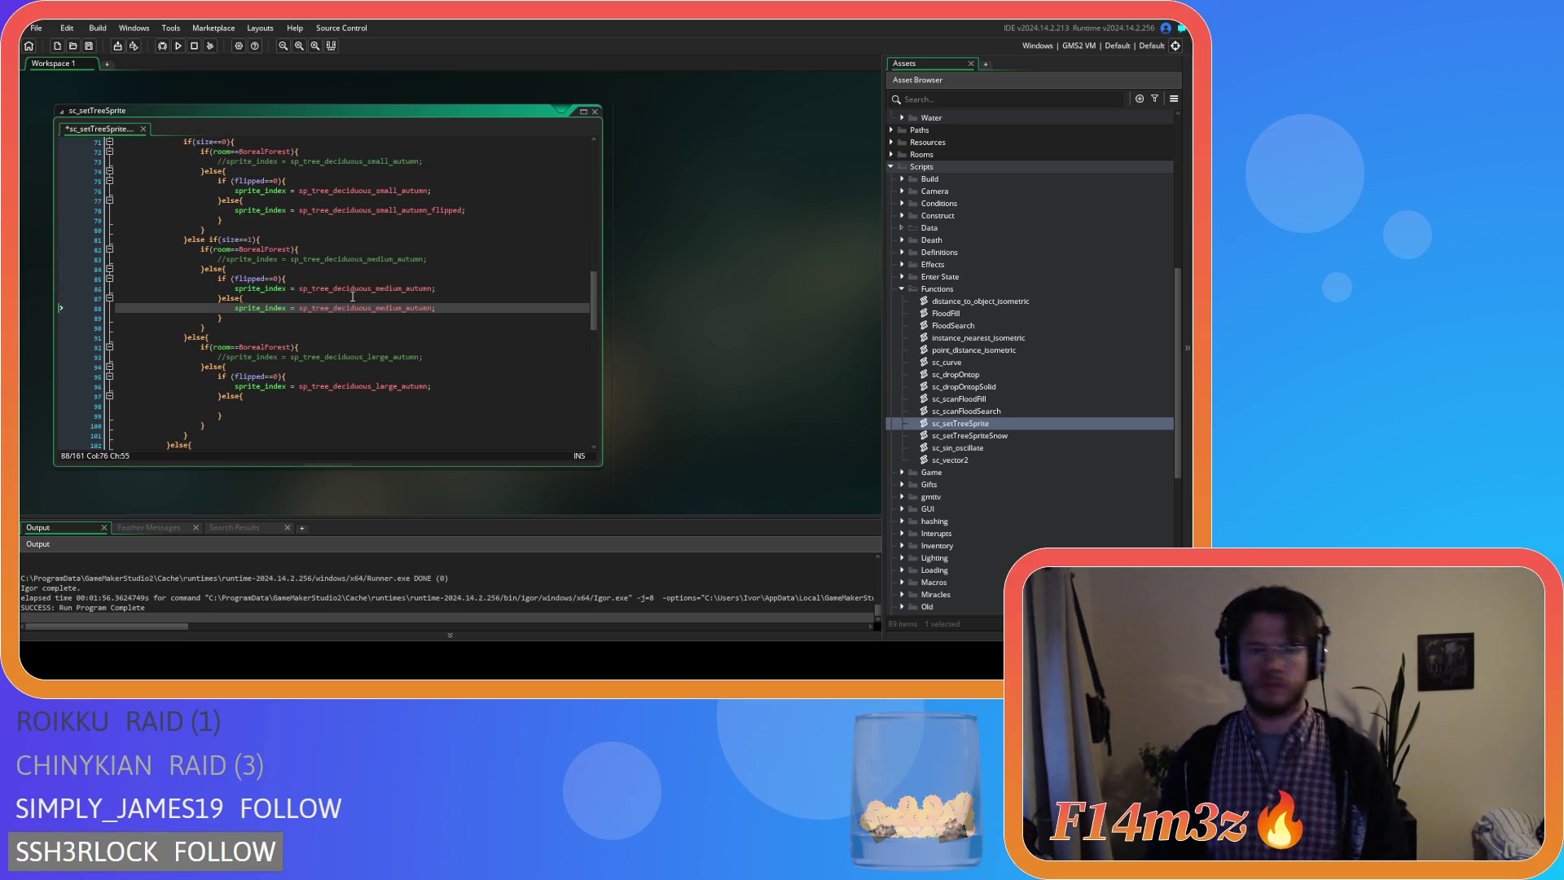
pyautogui.write('_f')
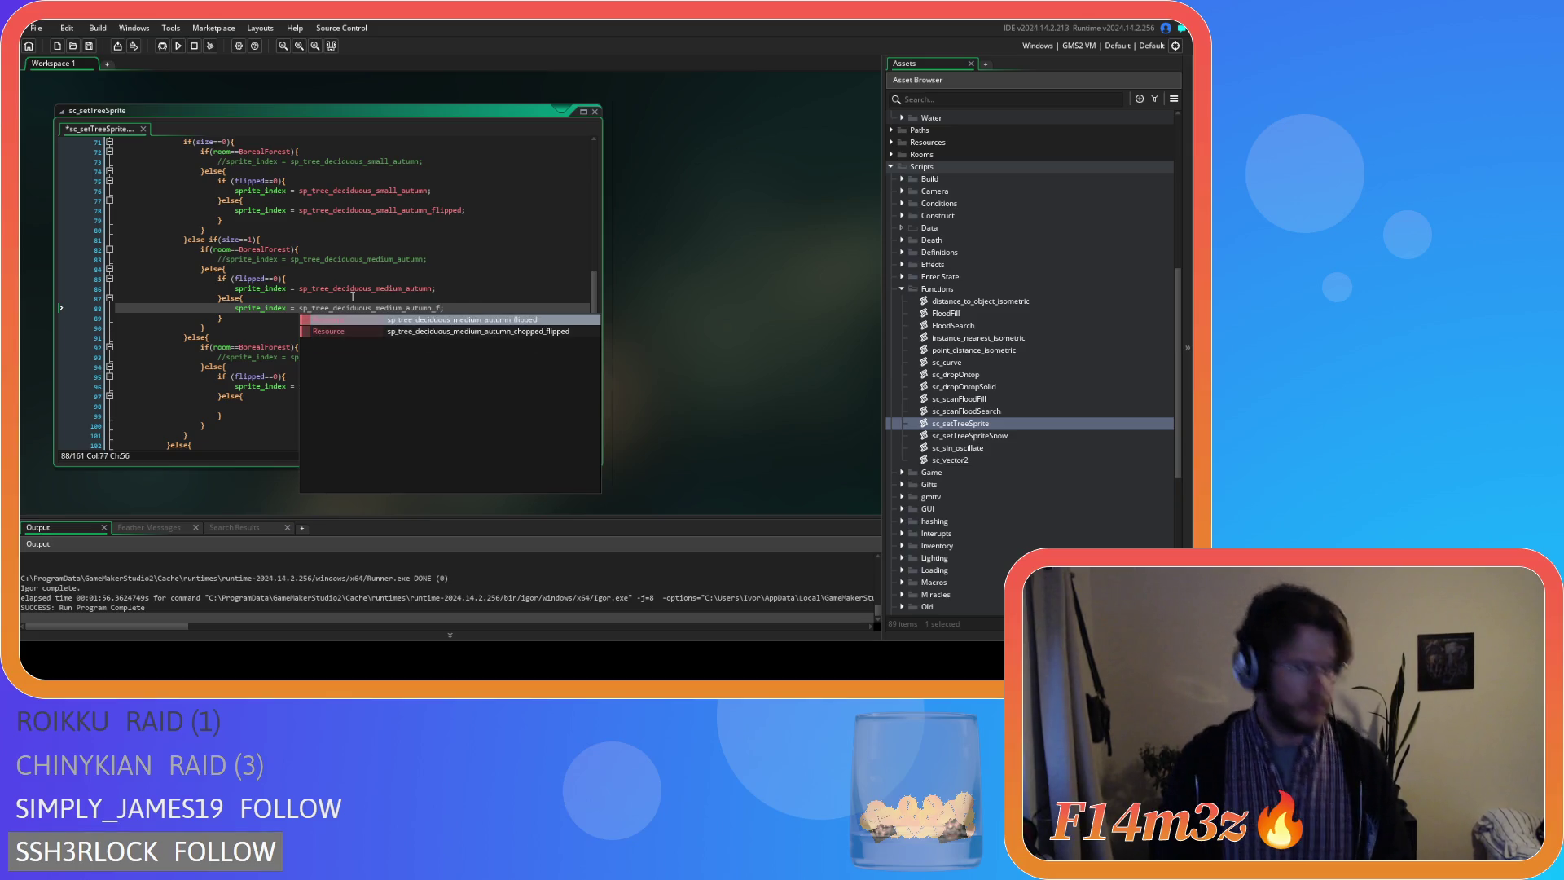
pyautogui.press('Return')
pyautogui.scroll(-2, 445, 322)
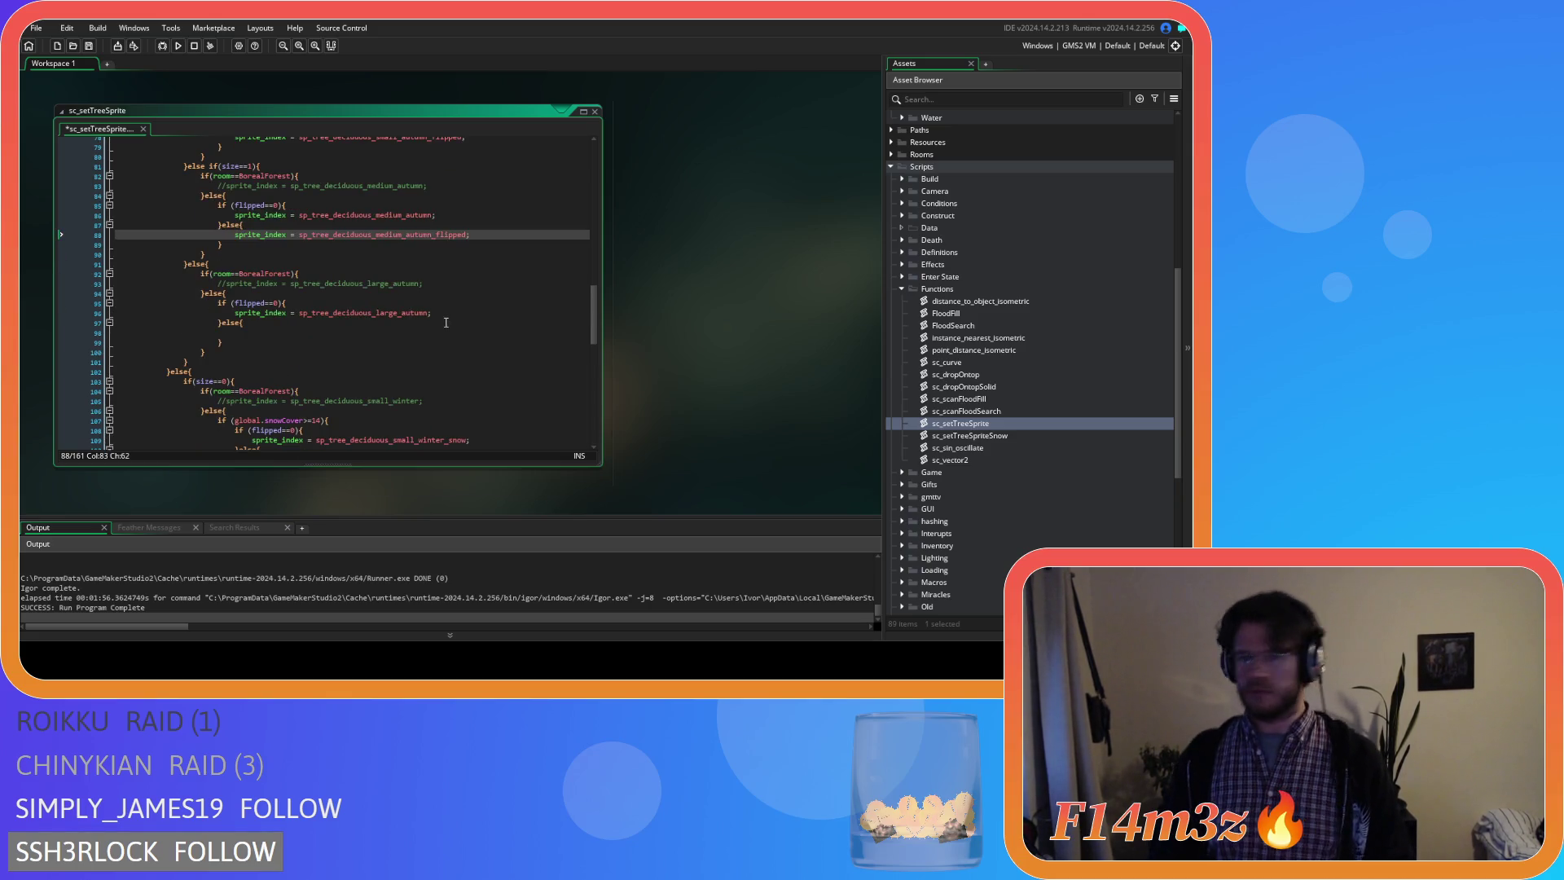
pyautogui.moveTo(439, 314); pyautogui.dragTo(234, 313)
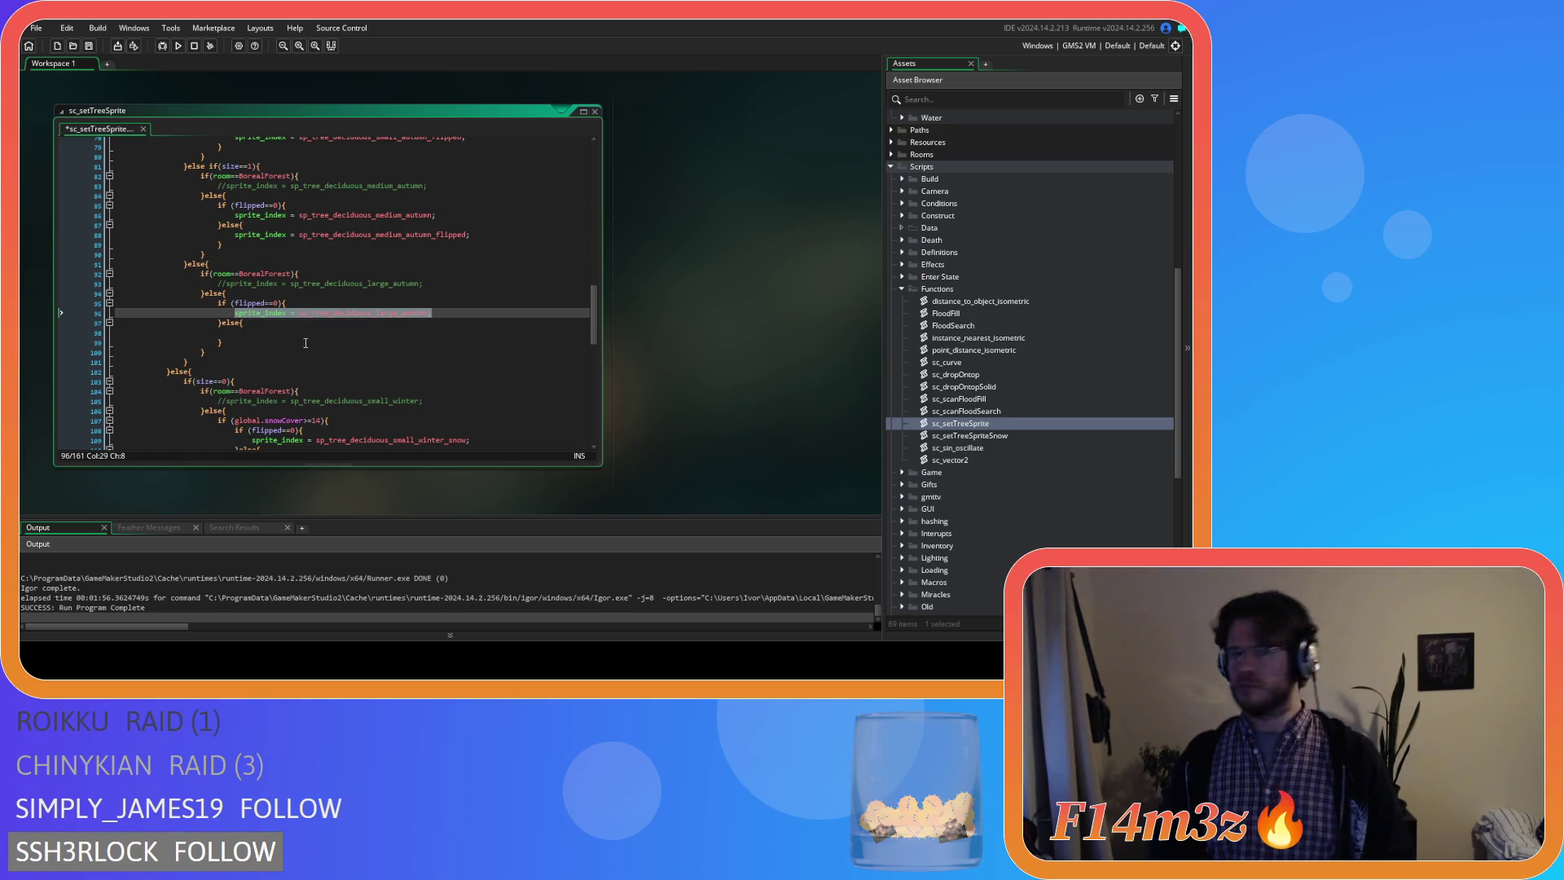
pyautogui.hotkey('ctrl', 'c')
pyautogui.click(300, 335)
pyautogui.hotkey('ctrl', 'v')
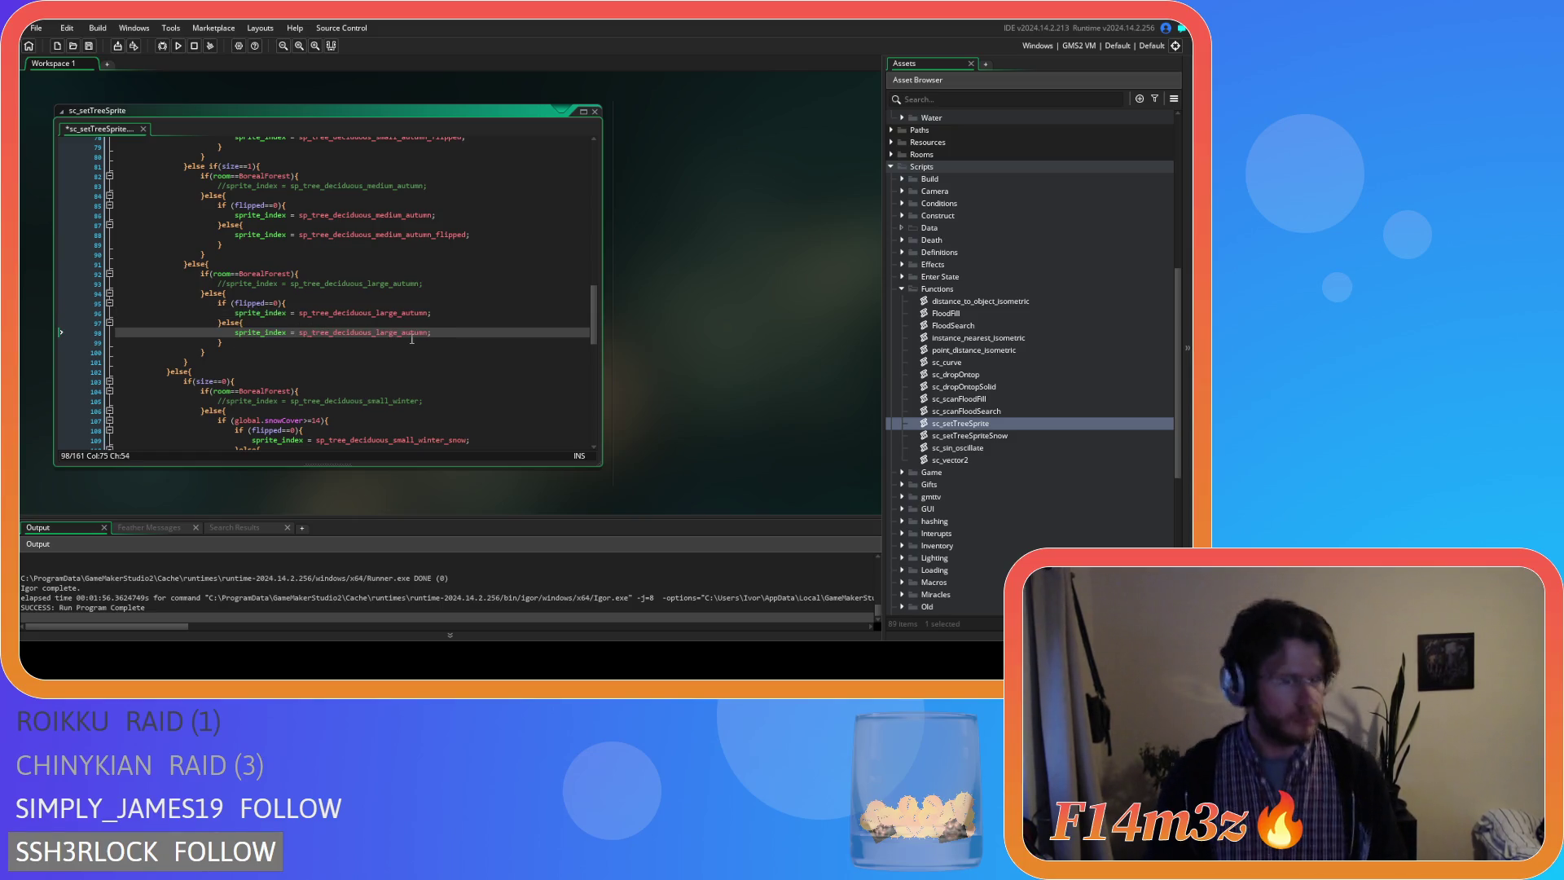
pyautogui.write('_flipped')
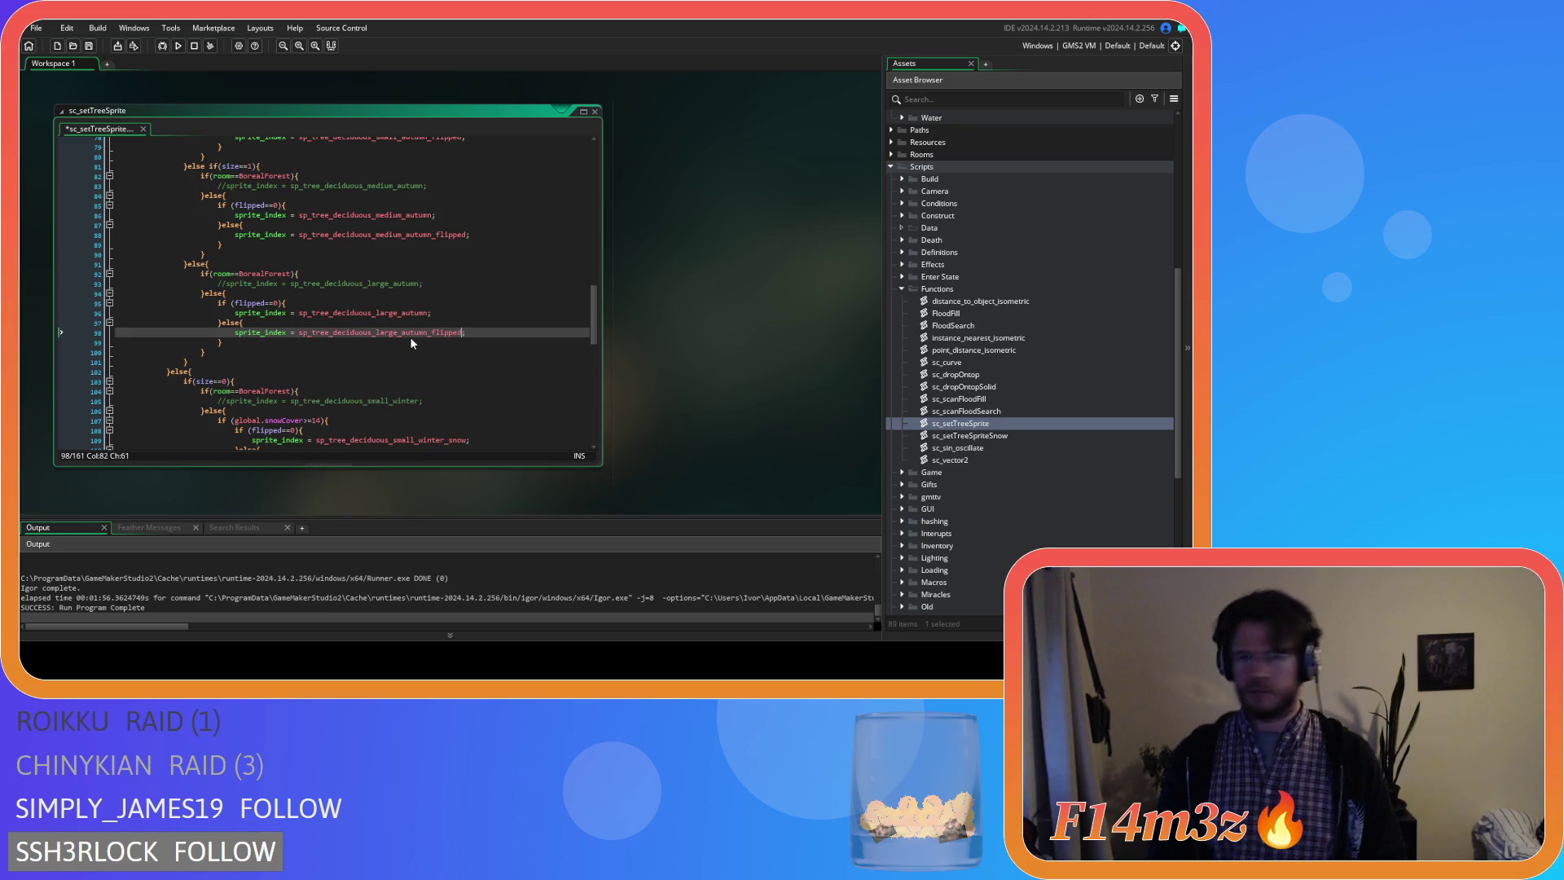
pyautogui.scroll(-2, 419, 328)
pyautogui.scroll(-2, 418, 328)
pyautogui.moveTo(470, 318); pyautogui.dragTo(253, 320)
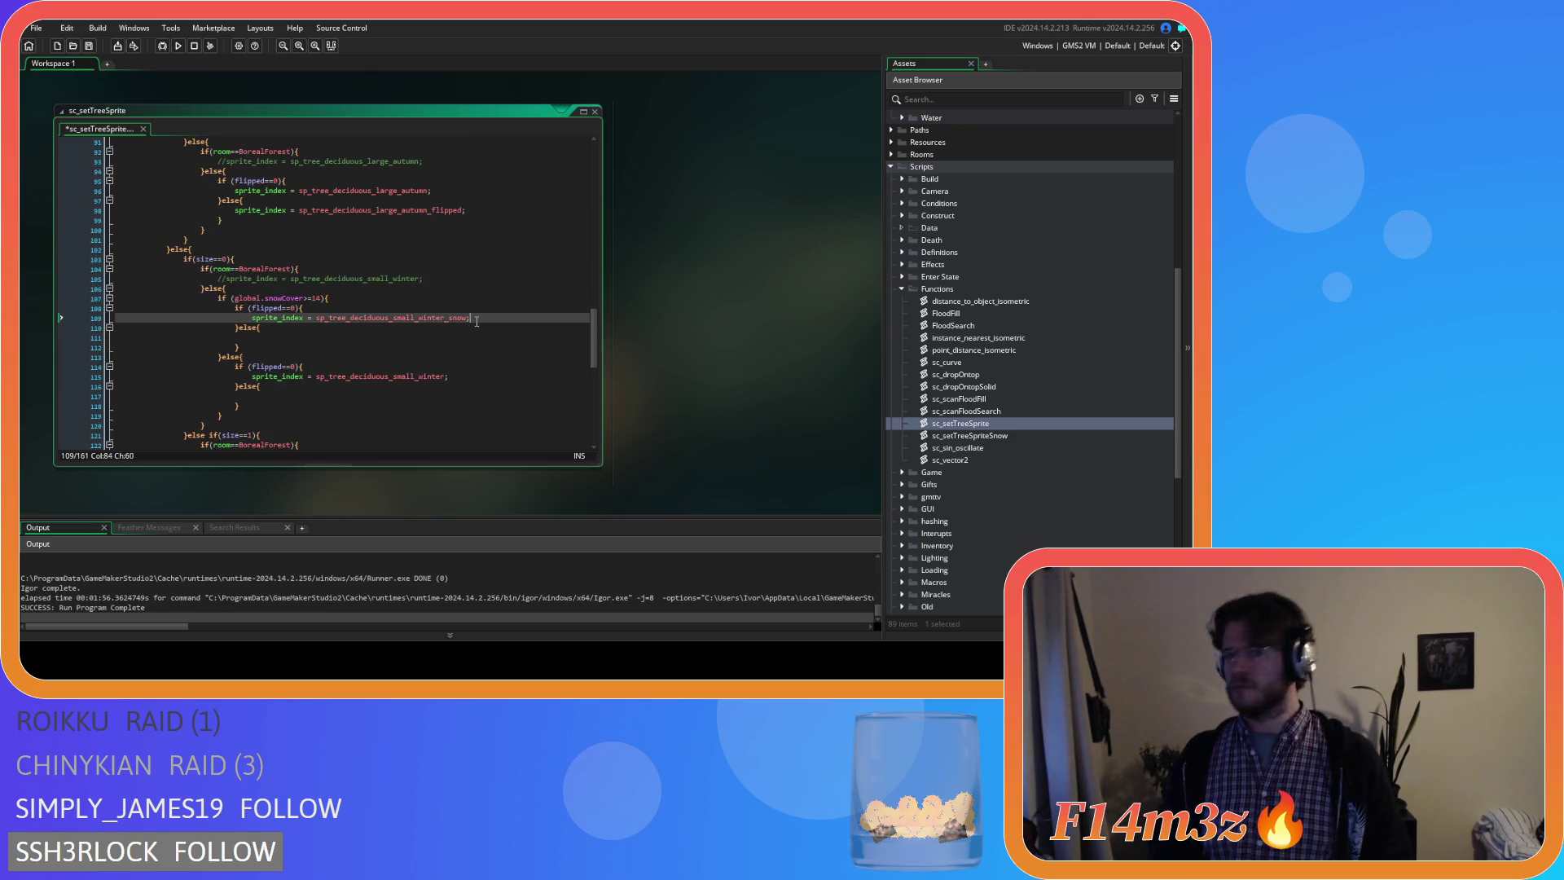
# Assign the flipped small winter snow and plain sprites in their else branches.
pyautogui.click(337, 339)
pyautogui.hotkey('ctrl', 'v')
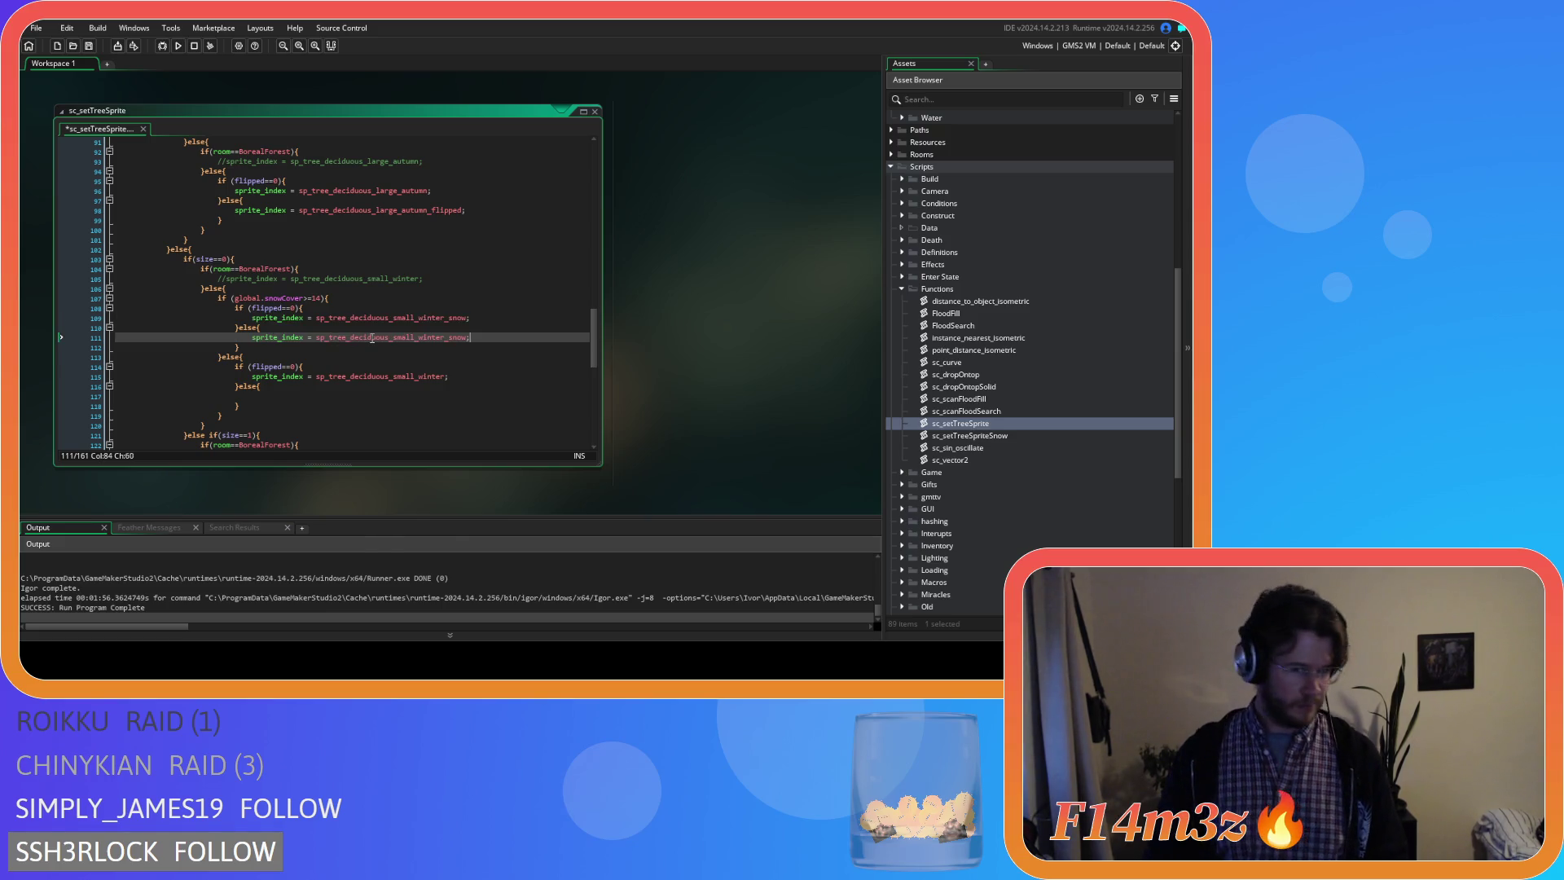
pyautogui.write('_flipped')
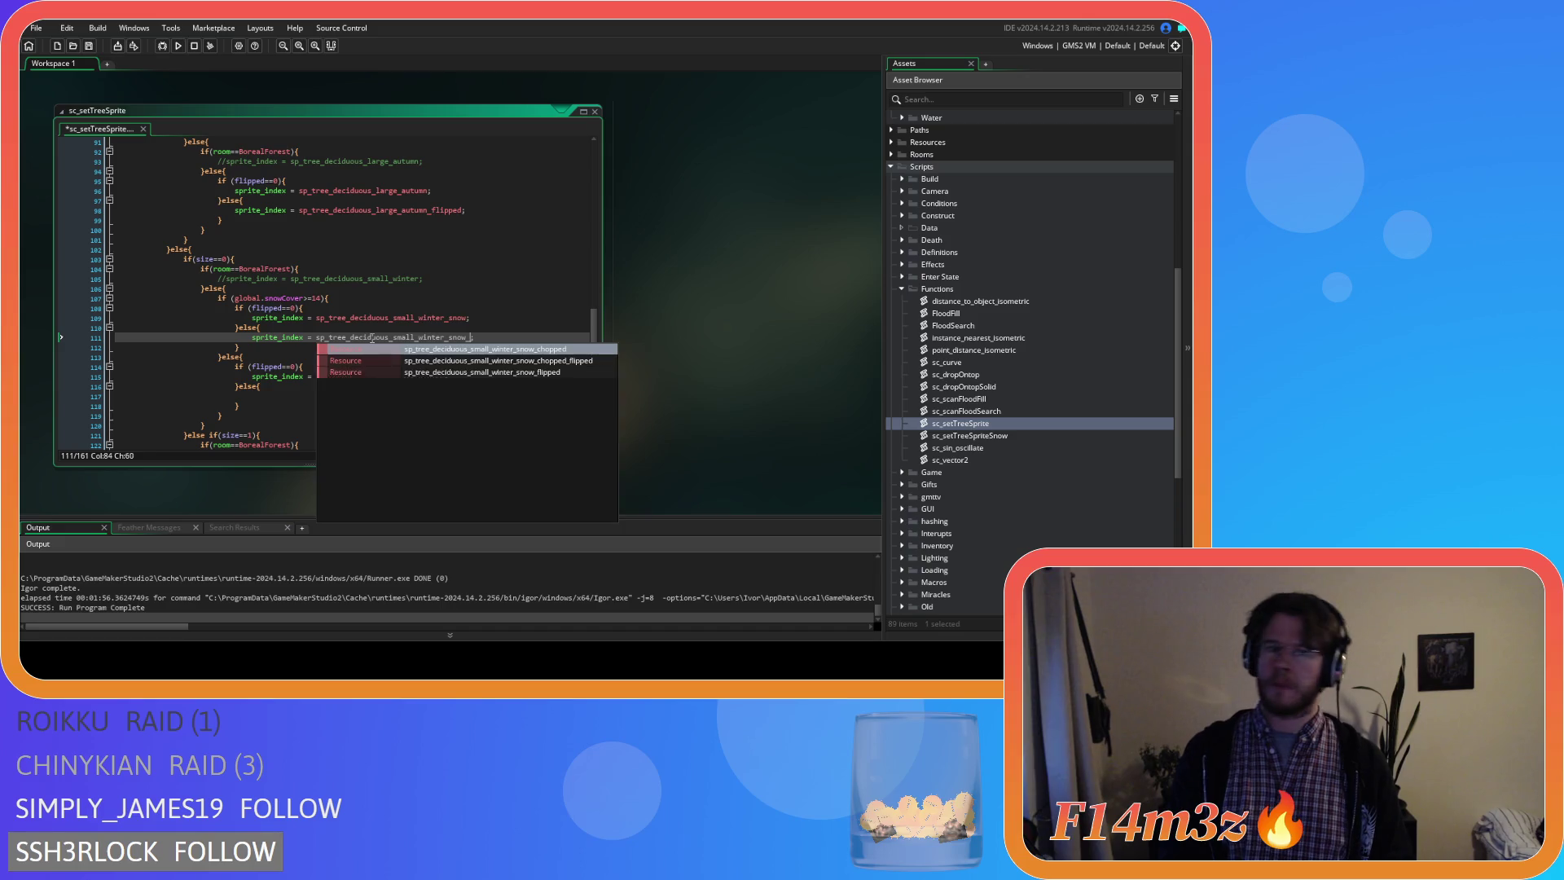
pyautogui.moveTo(449, 377); pyautogui.dragTo(246, 380)
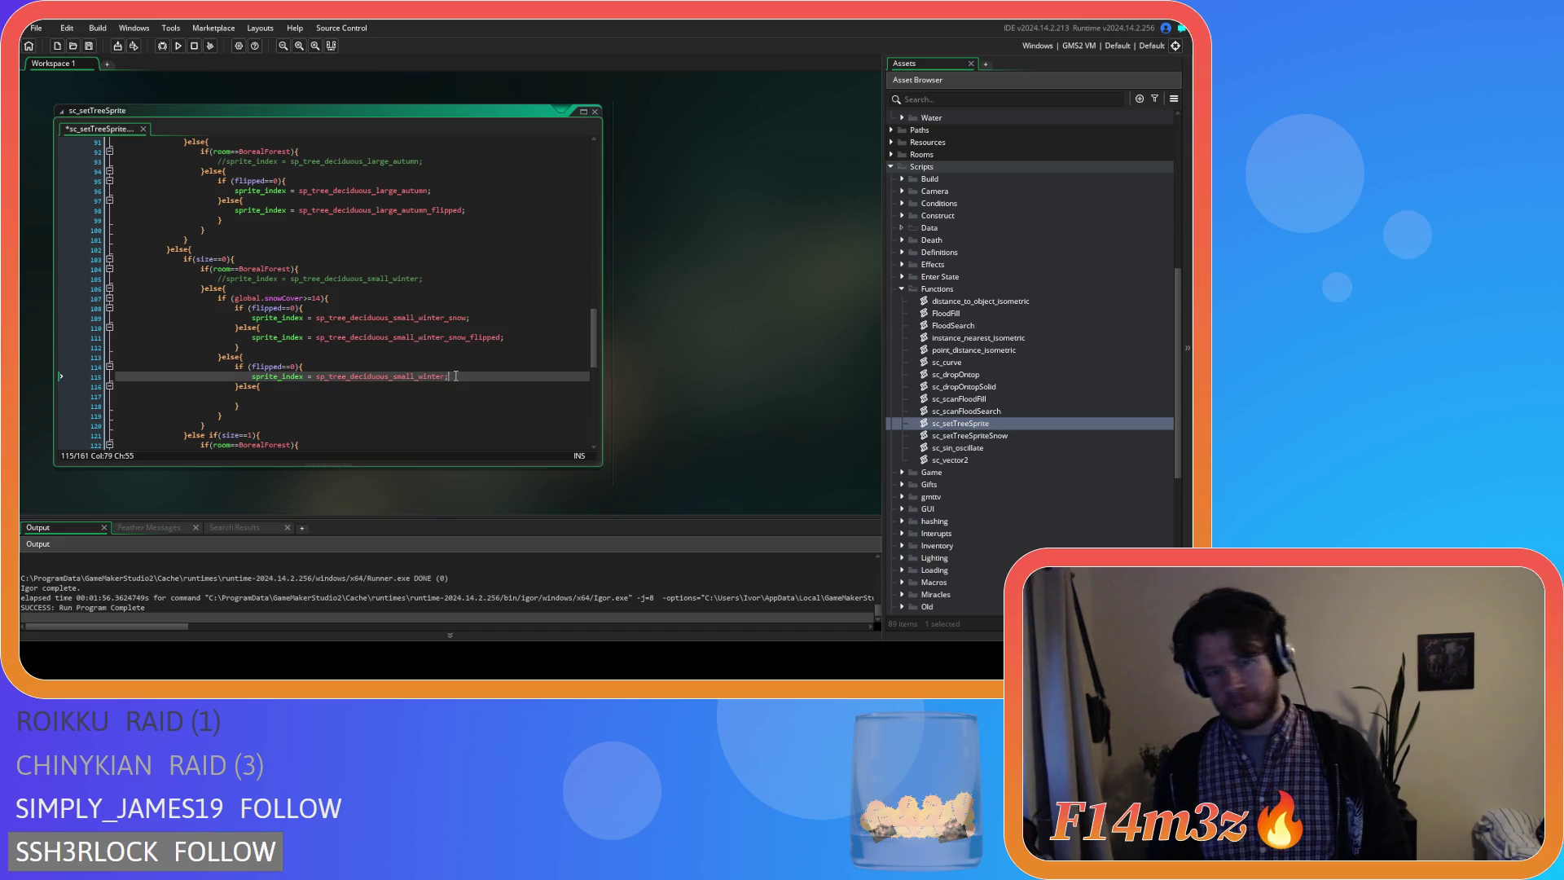
pyautogui.hotkey('ctrl', 'c')
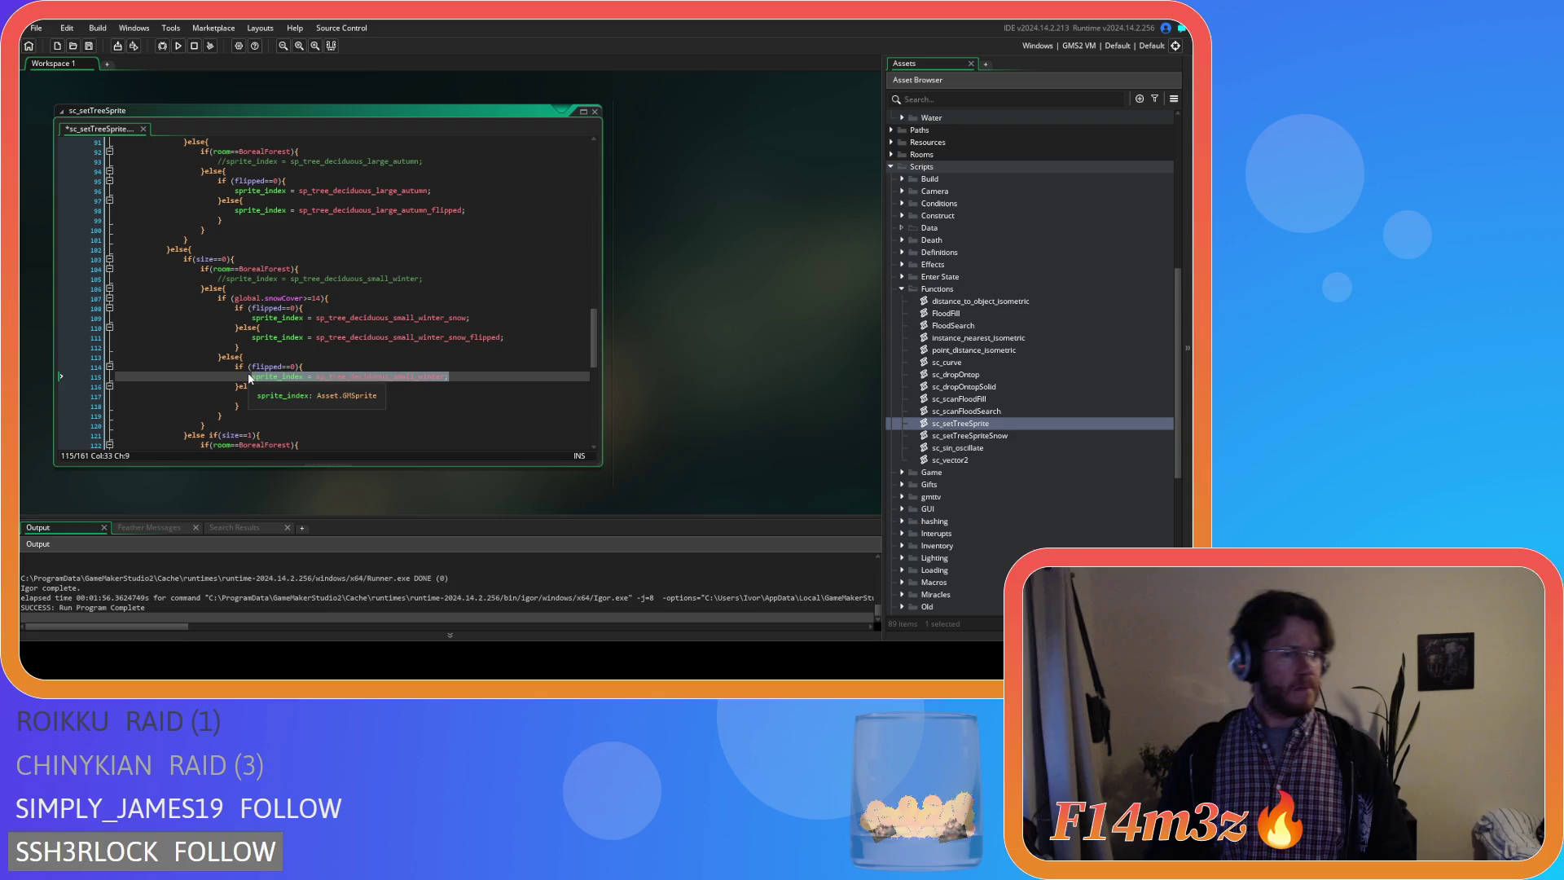
pyautogui.click(302, 396)
pyautogui.hotkey('ctrl', 'v')
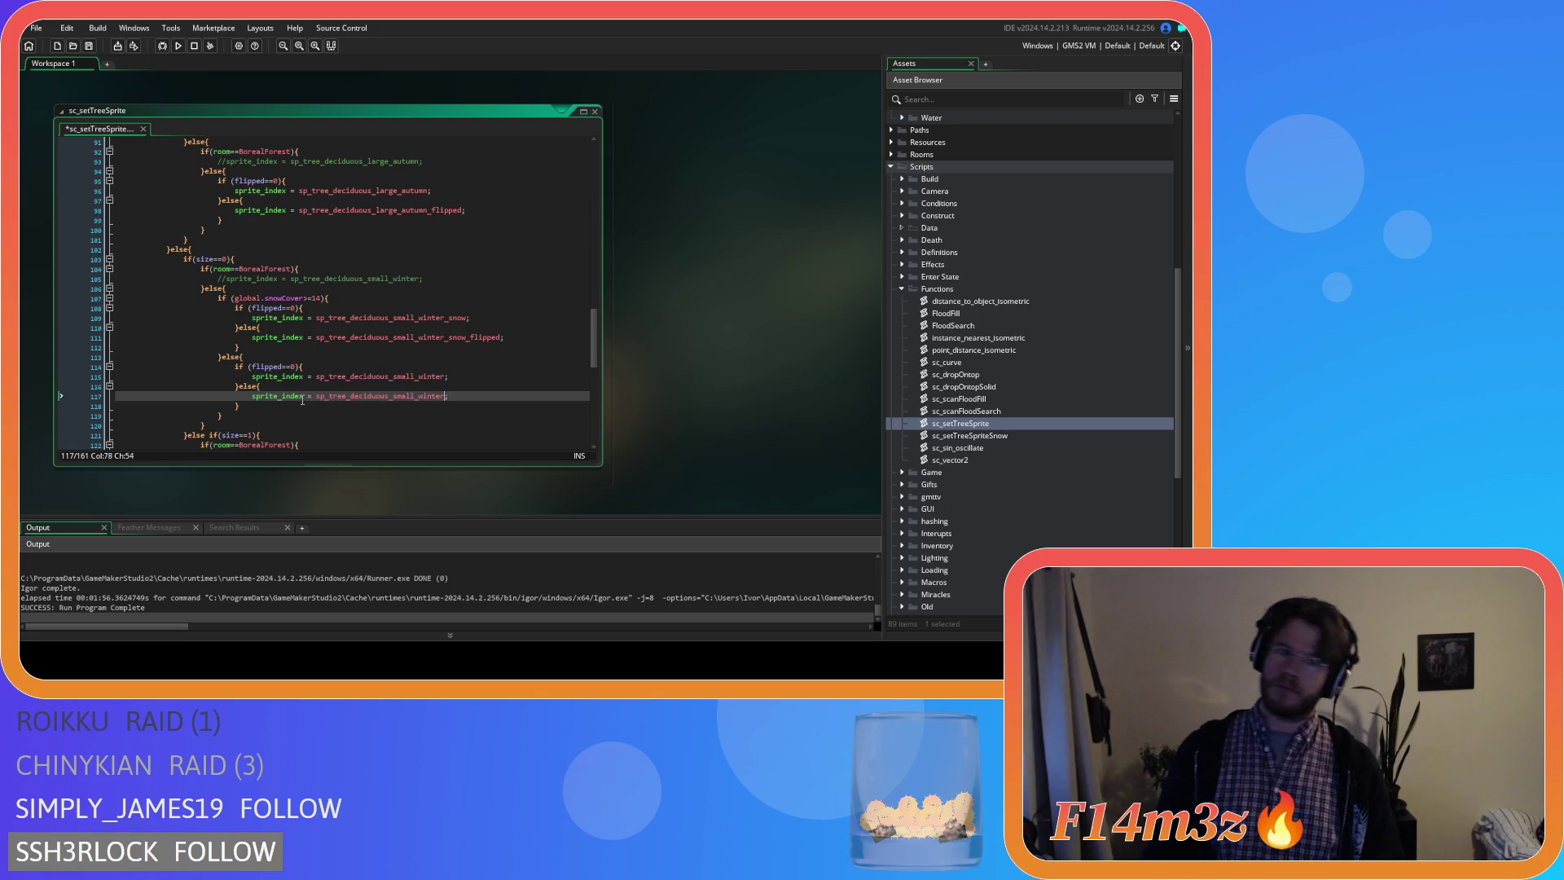
pyautogui.write('_f')
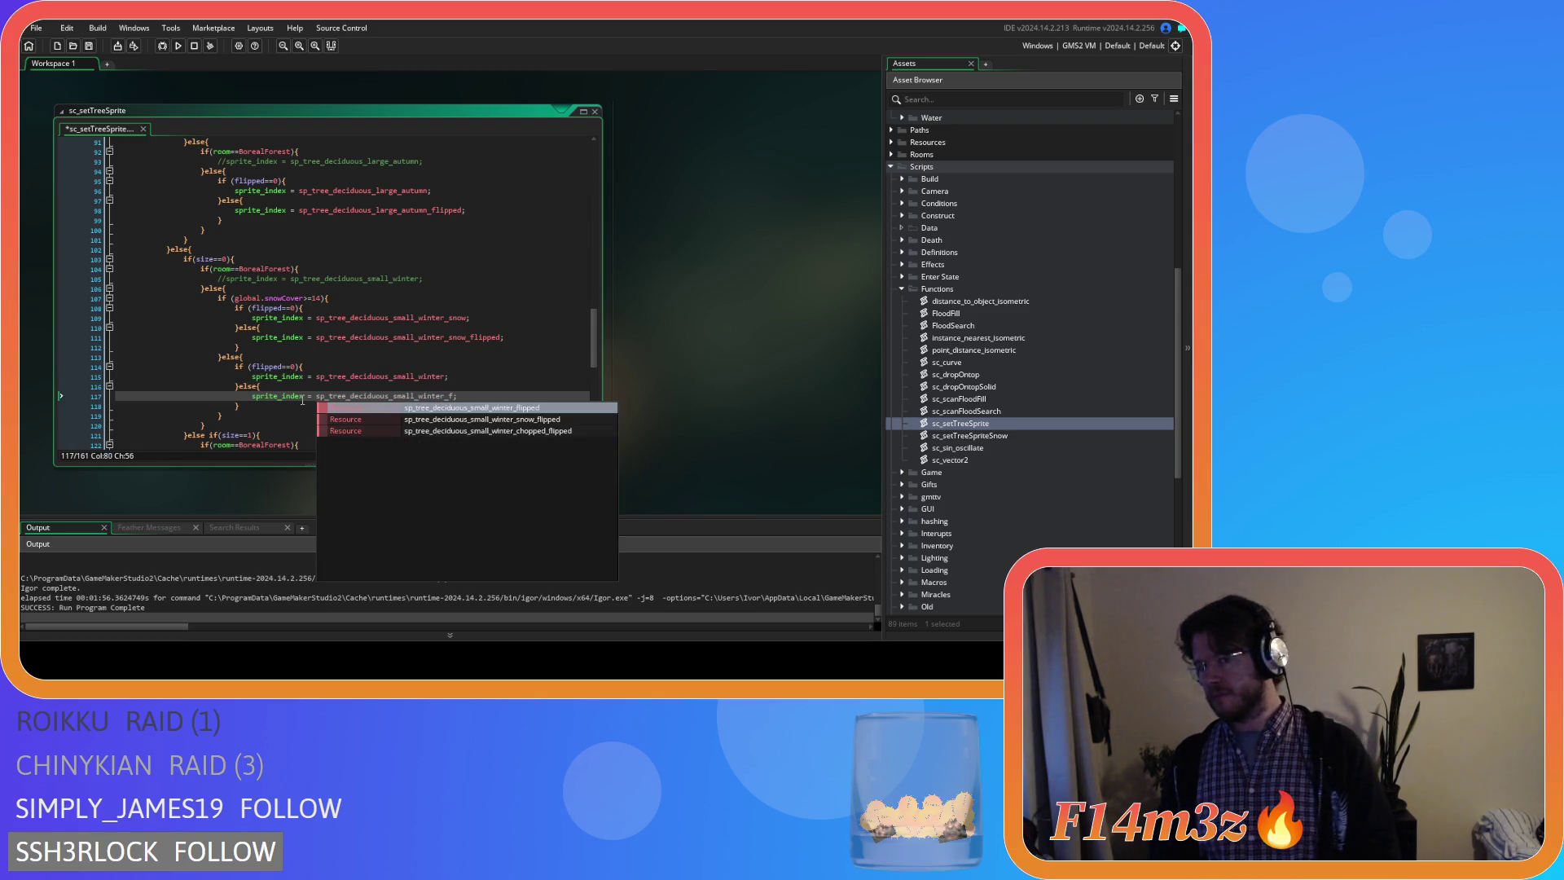
pyautogui.press('Return')
pyautogui.scroll(-5, 301, 399)
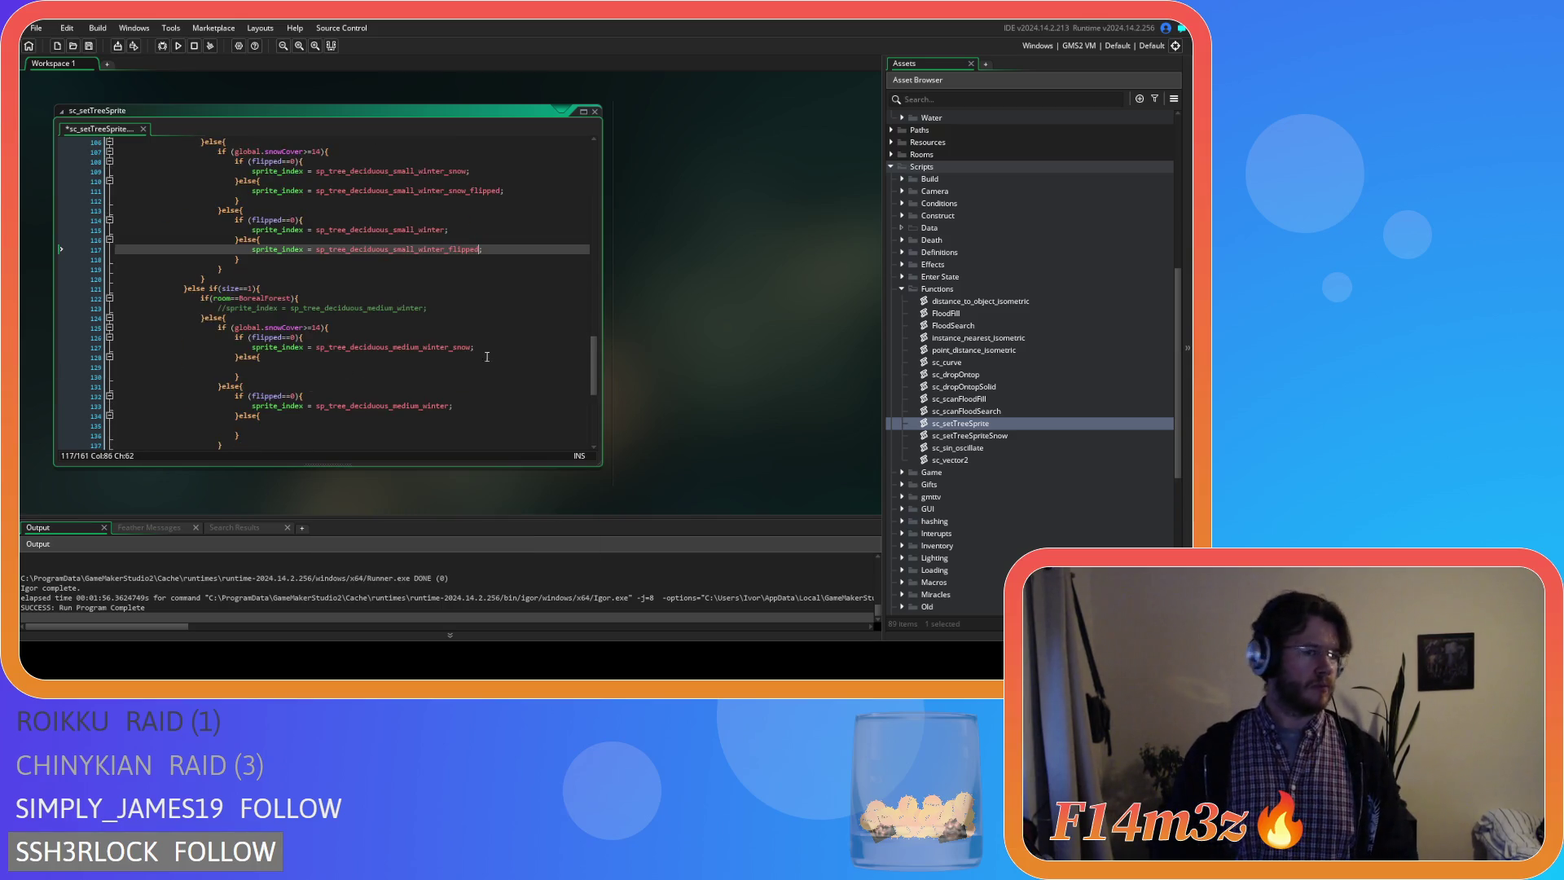
# Assign the flipped medium winter snow and plain sprites in their else branches.
pyautogui.moveTo(494, 353); pyautogui.dragTo(252, 353)
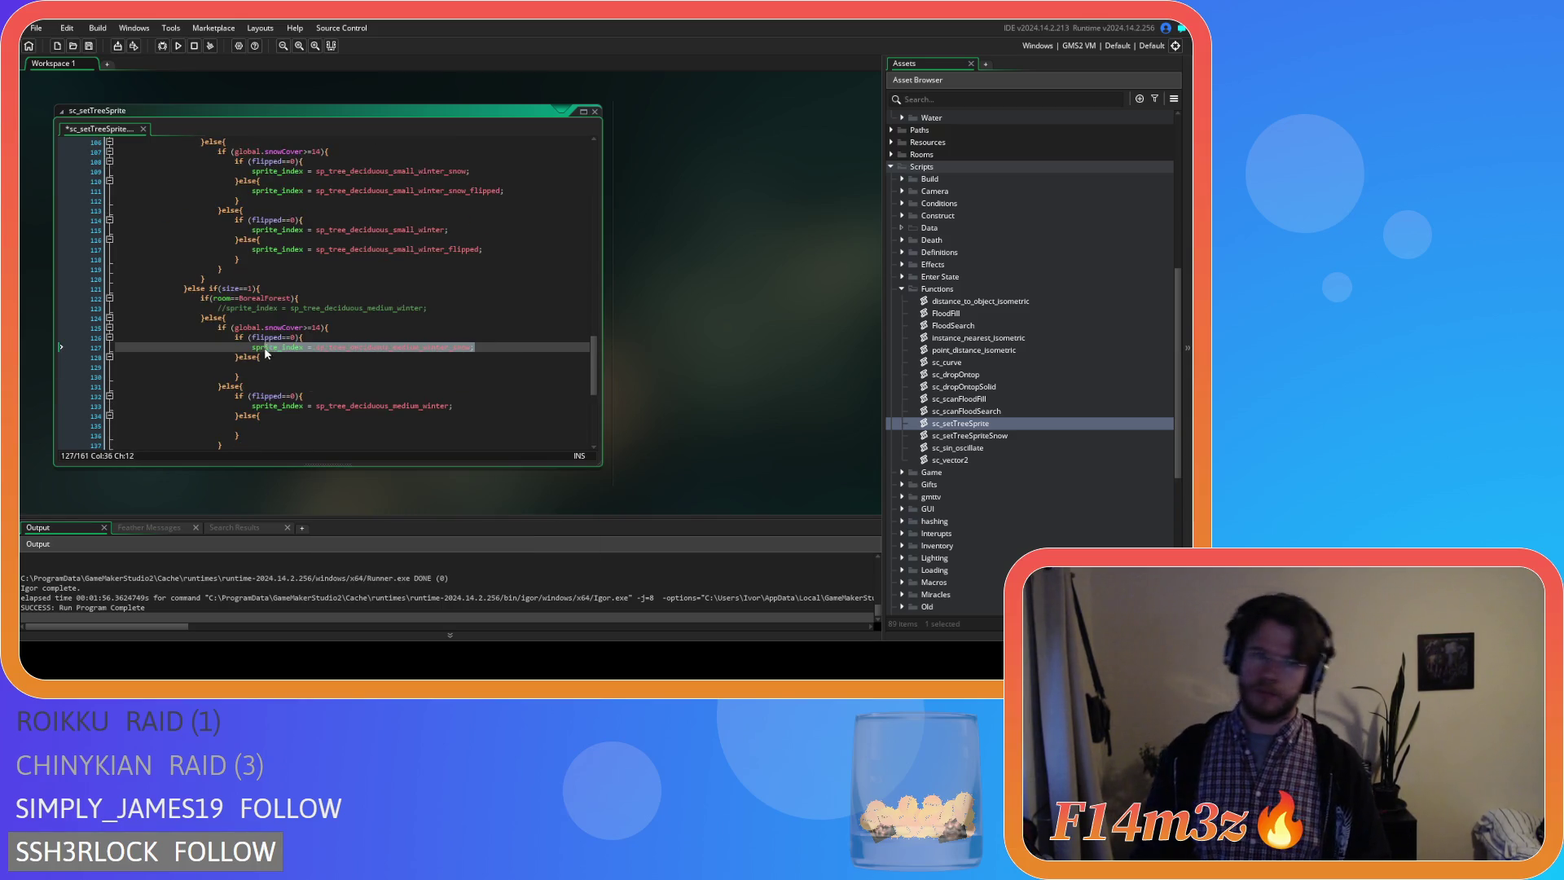
pyautogui.hotkey('ctrl', 'c')
pyautogui.press('Down')
pyautogui.press('Down')
pyautogui.hotkey('ctrl', 'v')
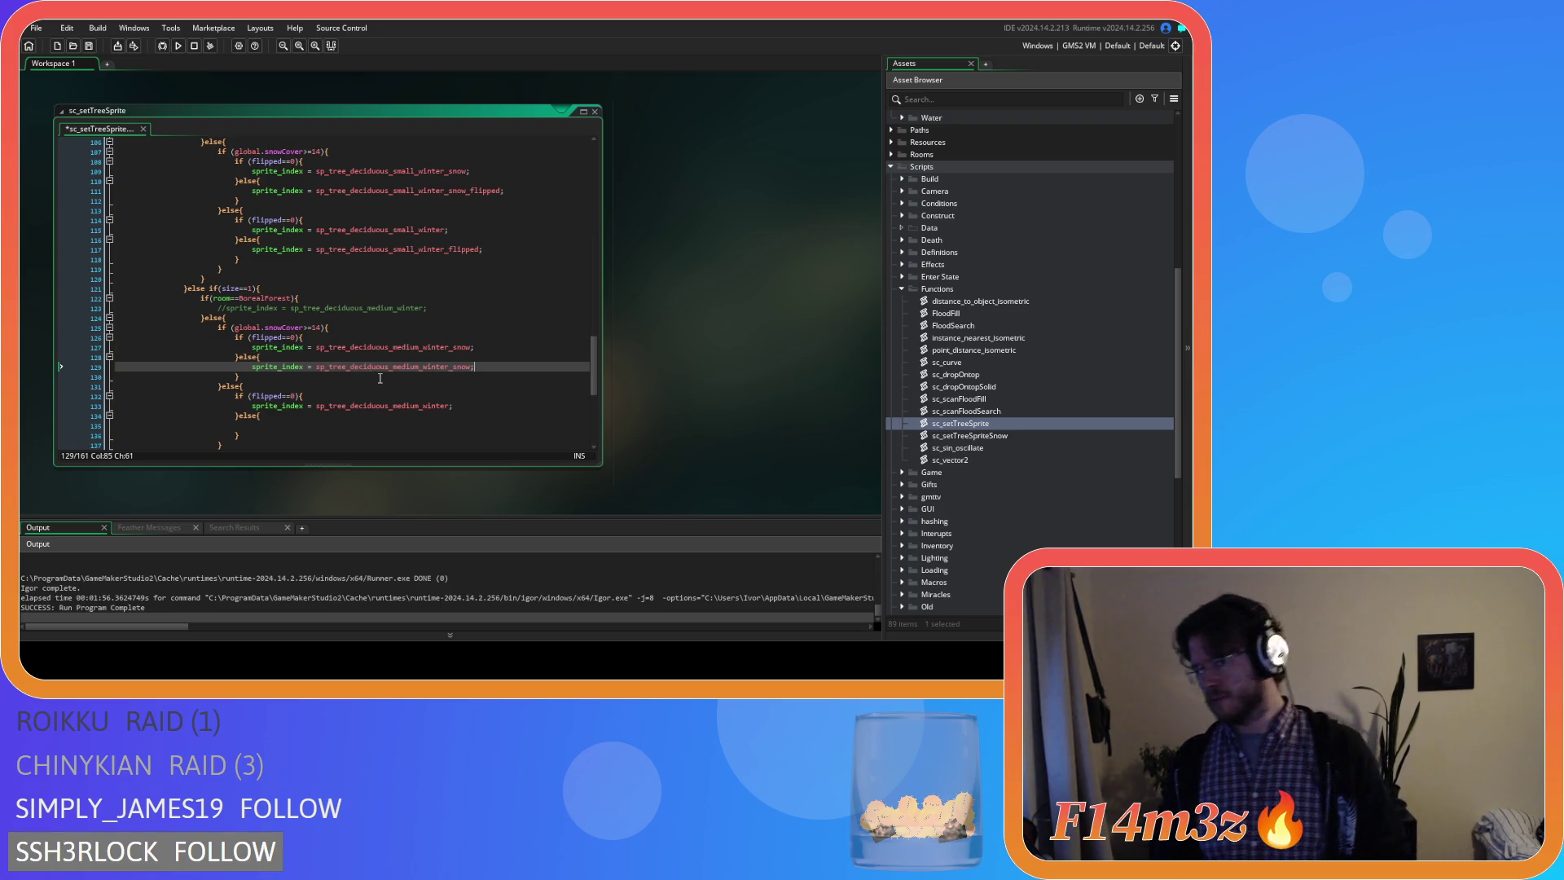
pyautogui.write('_flipped')
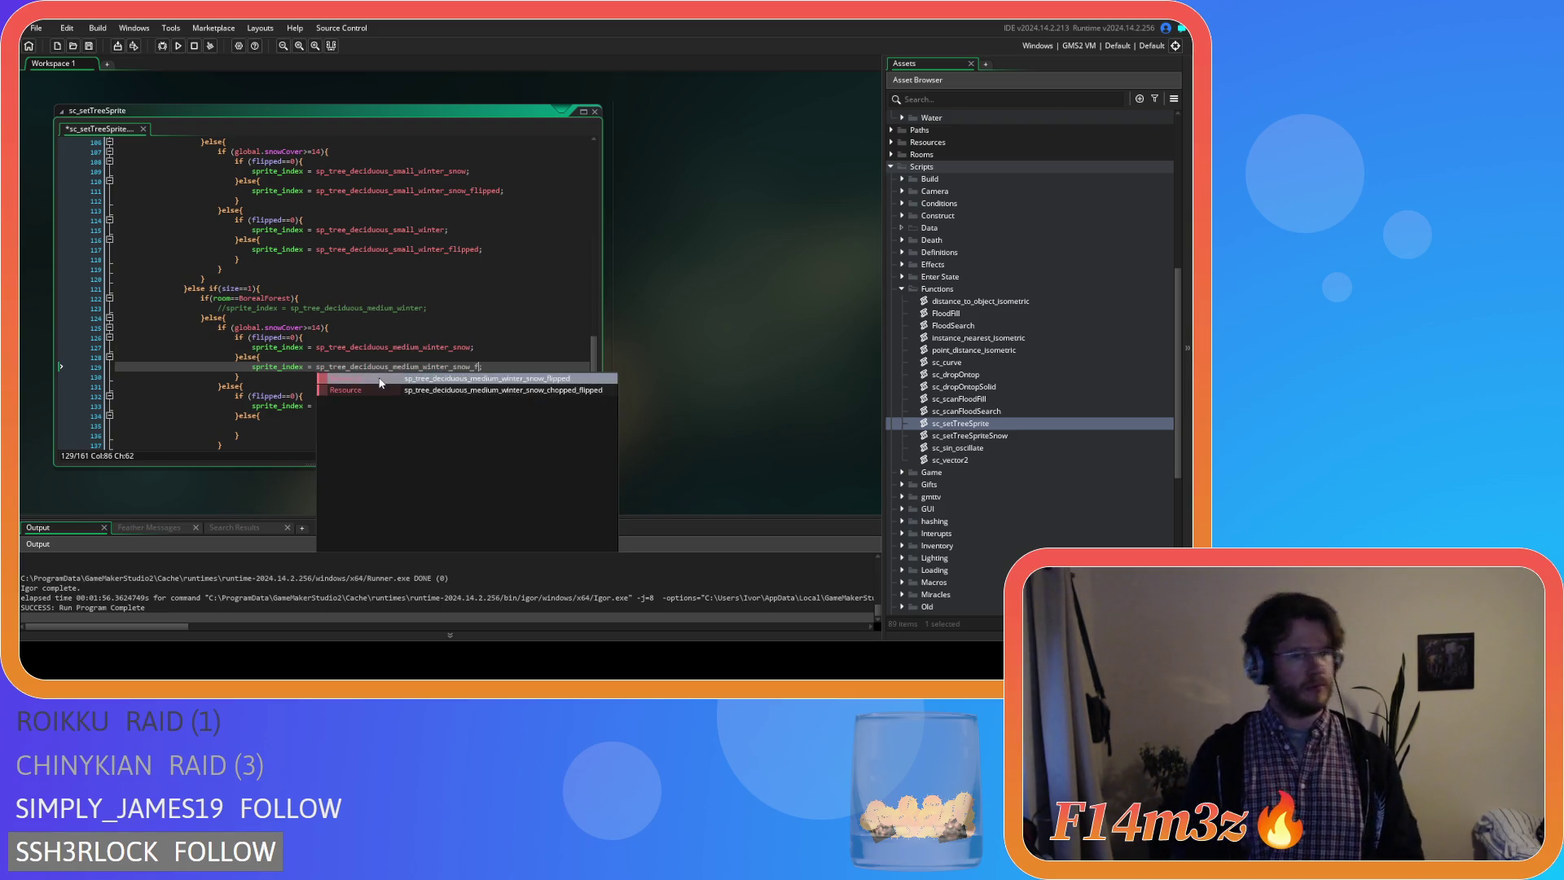
pyautogui.scroll(-3, 440, 381)
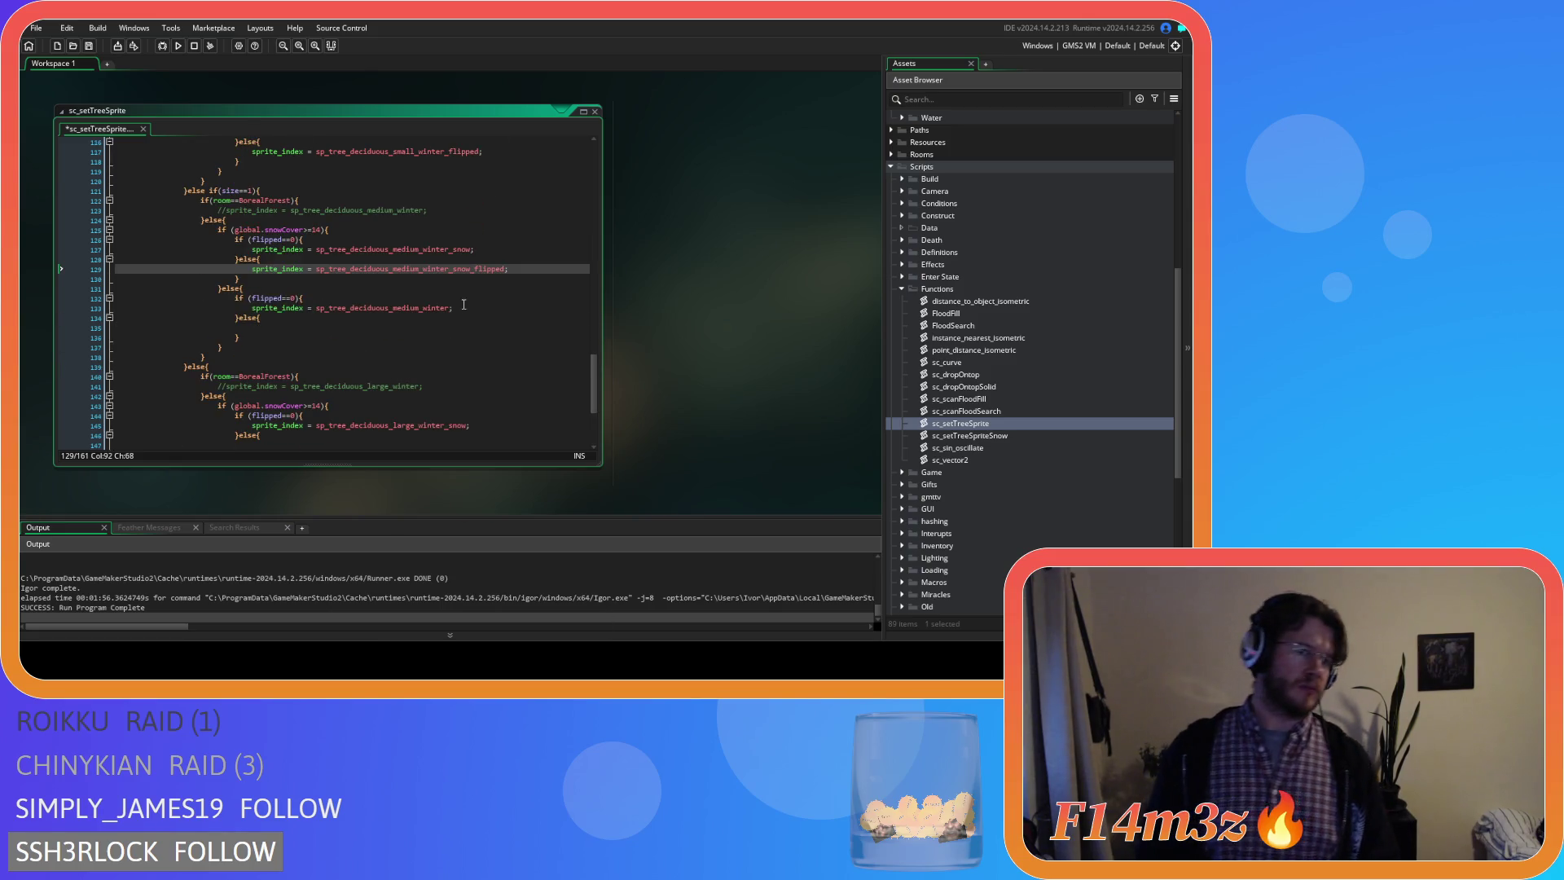
pyautogui.moveTo(464, 307); pyautogui.dragTo(252, 308)
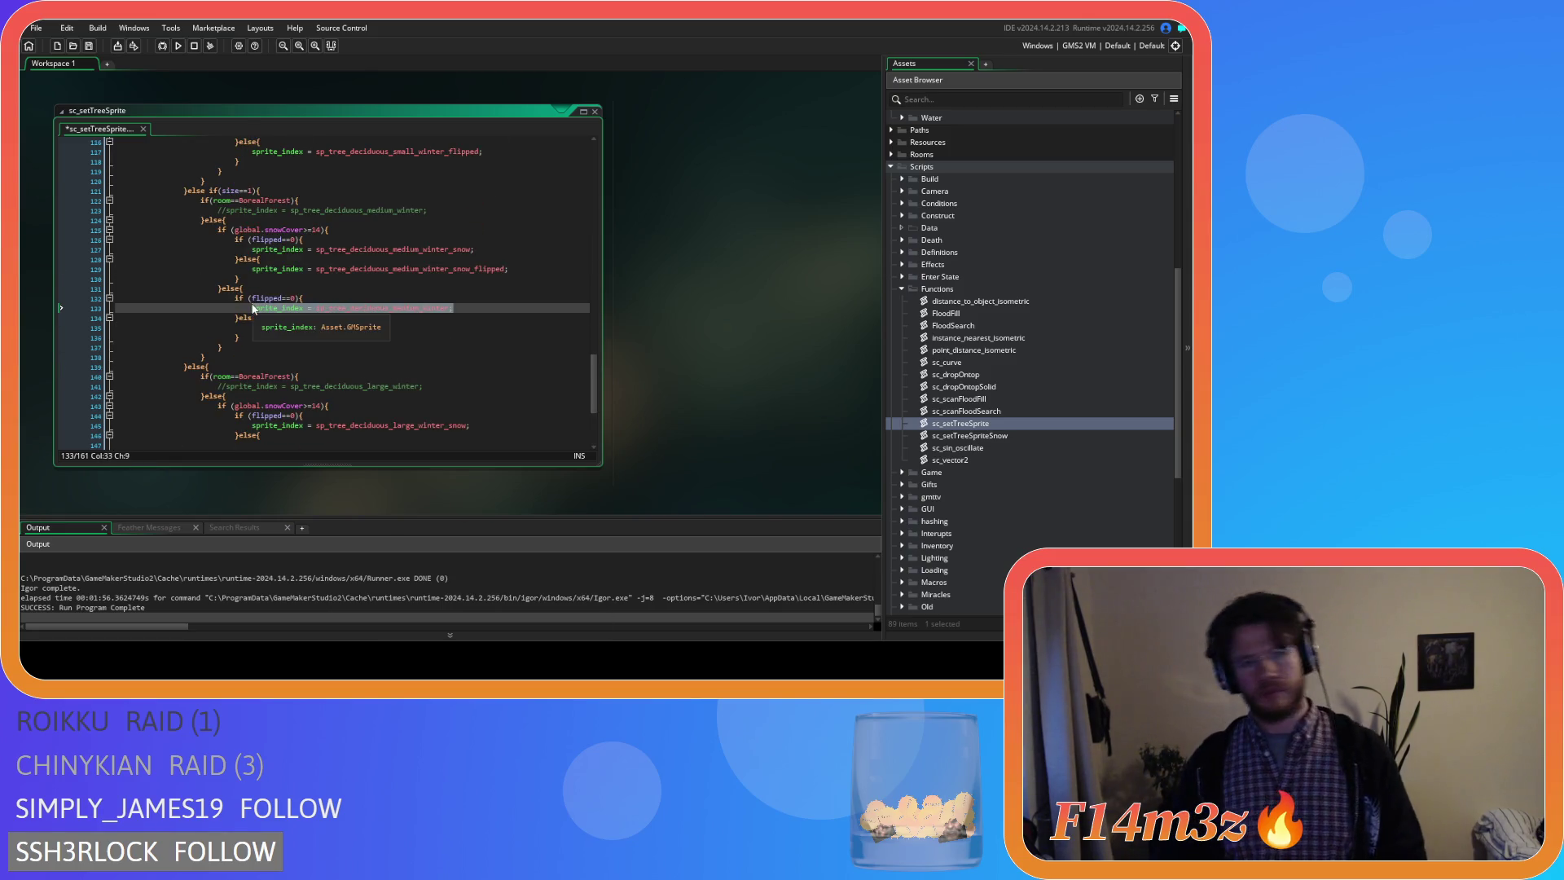
pyautogui.hotkey('ctrl', 'c')
pyautogui.click(419, 332)
pyautogui.hotkey('ctrl', 'v')
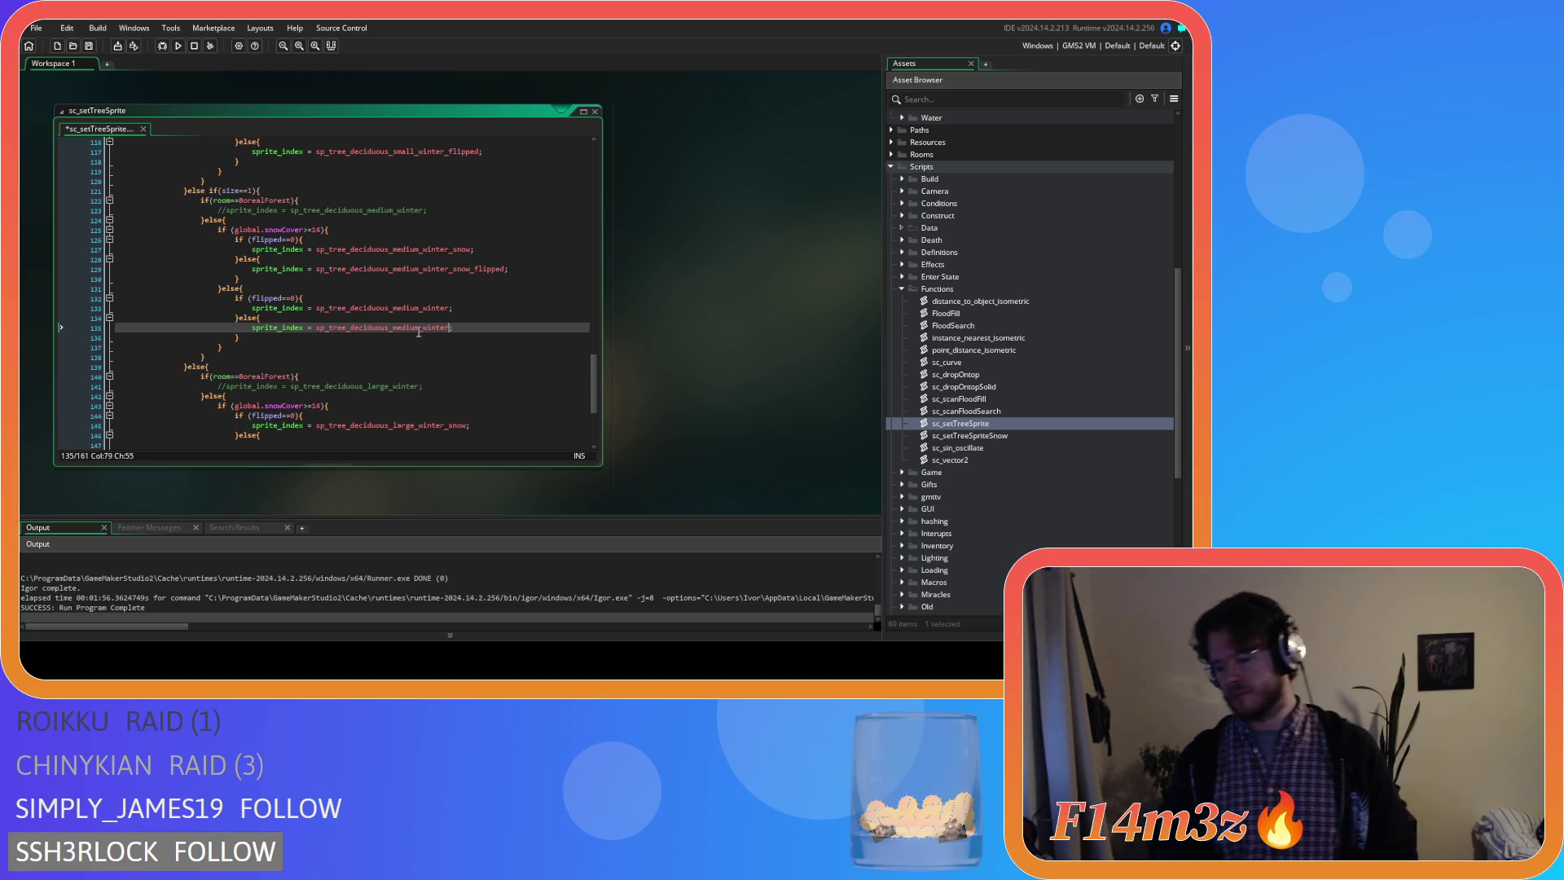
pyautogui.write('_f')
pyautogui.press('Return')
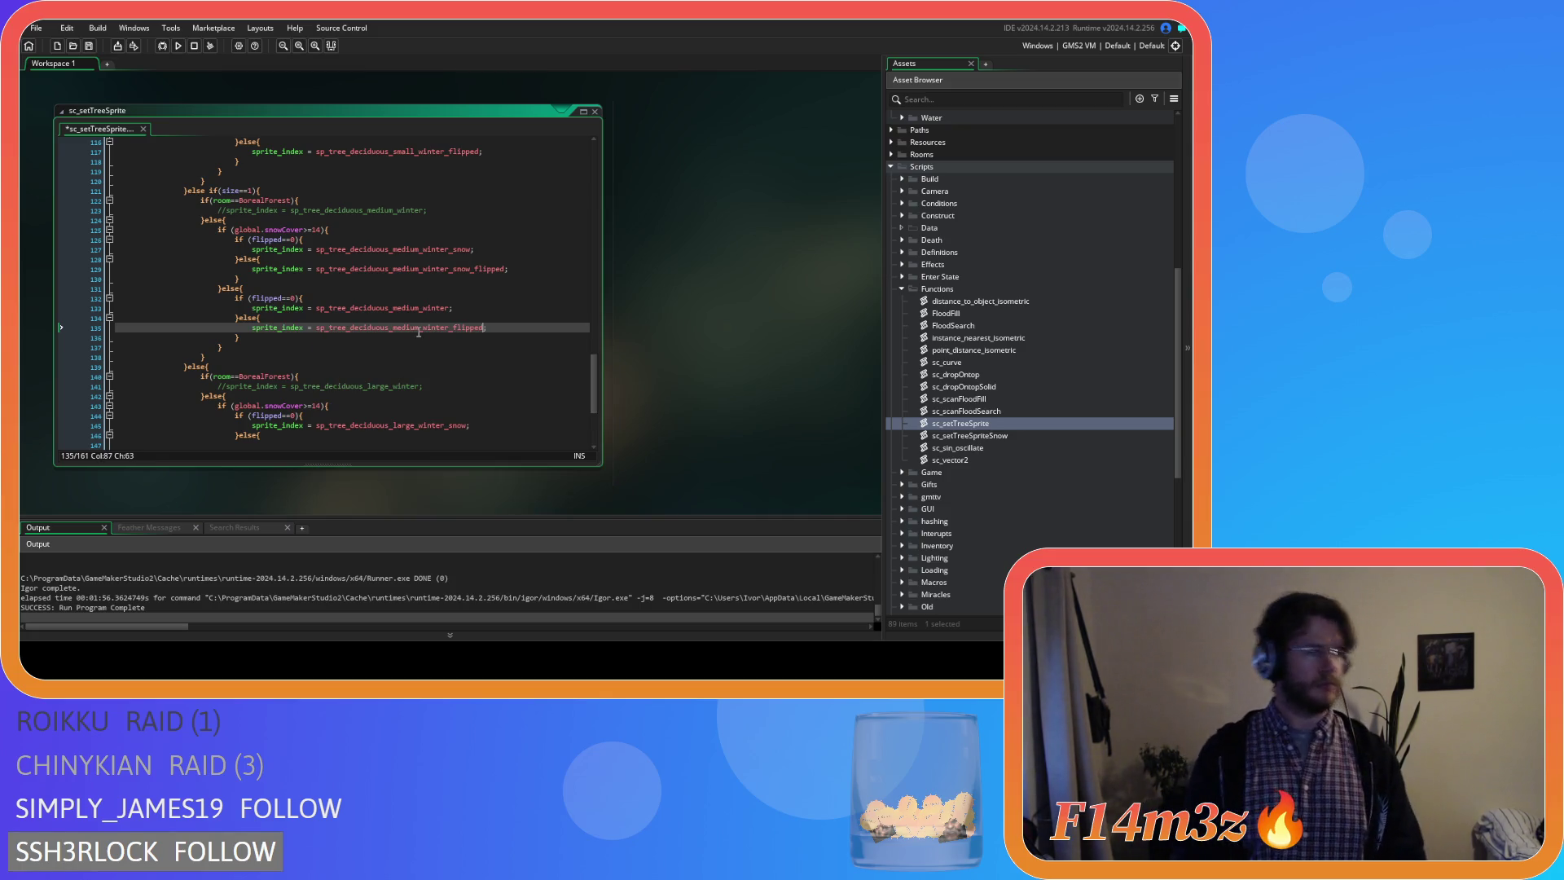
pyautogui.scroll(-3, 418, 331)
# Assign the flipped large winter snow sprite and sp_tree_deciduous_large_winter_flipped, then save the script.
pyautogui.click(454, 349)
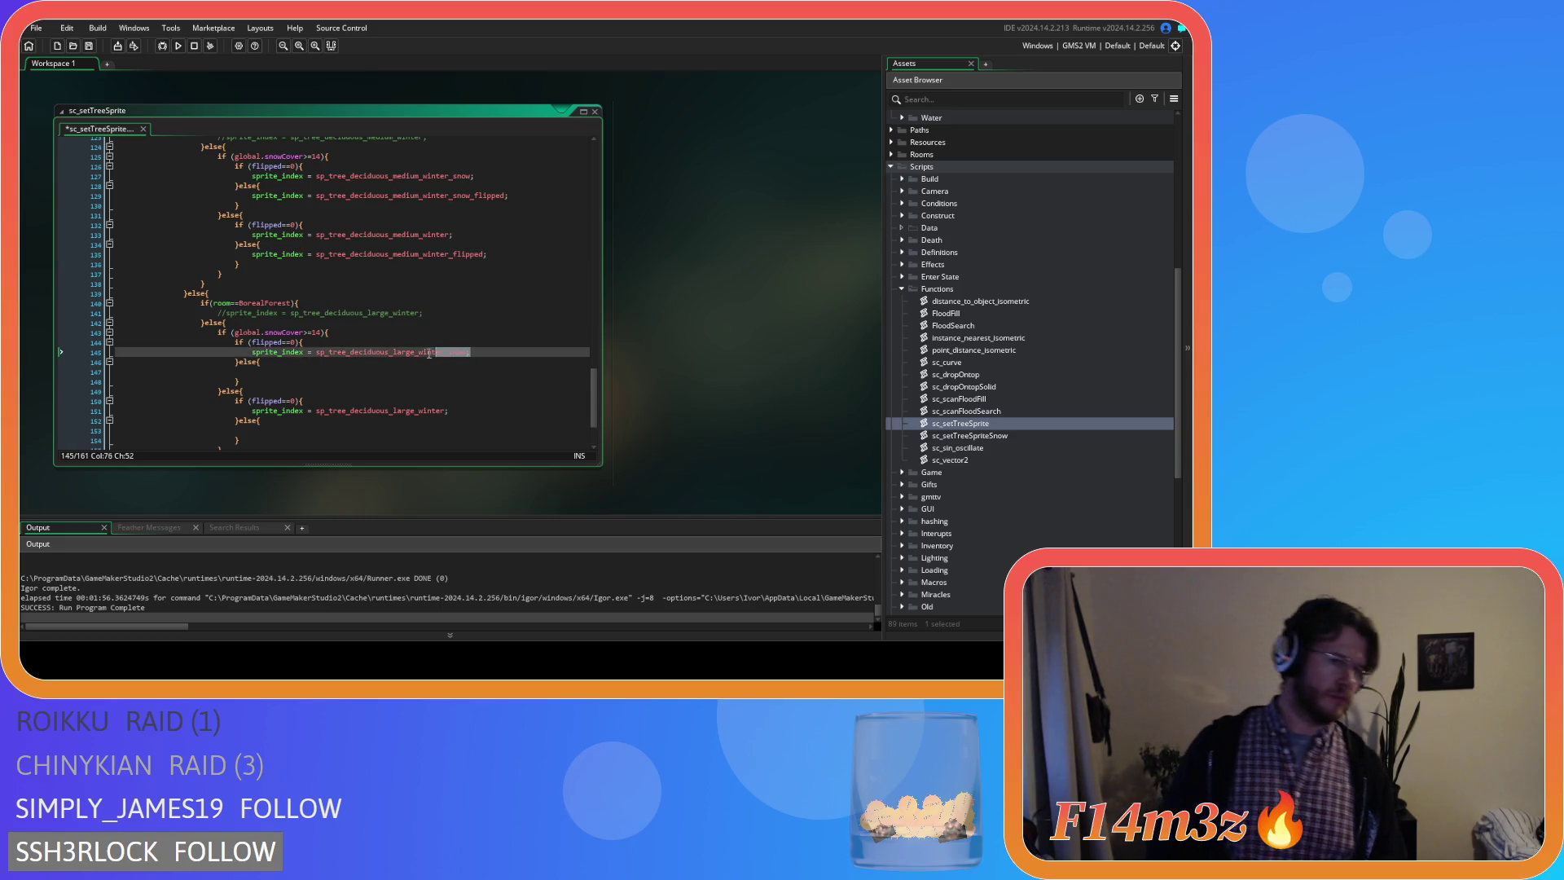
pyautogui.click(334, 373)
pyautogui.hotkey('ctrl', 'v')
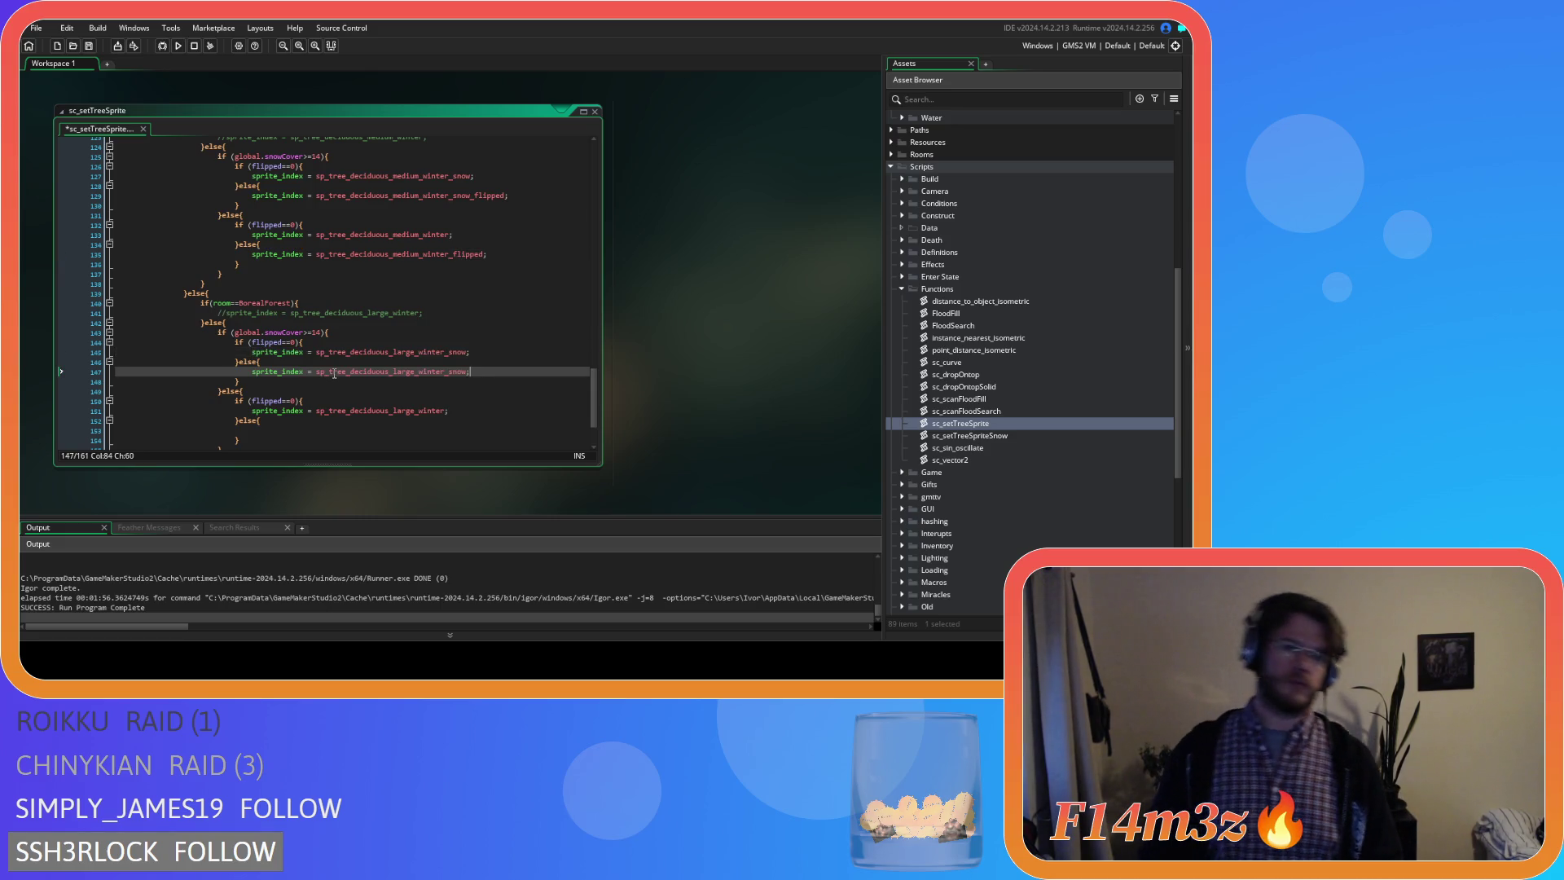
pyautogui.press('Left')
pyautogui.write('_flipped')
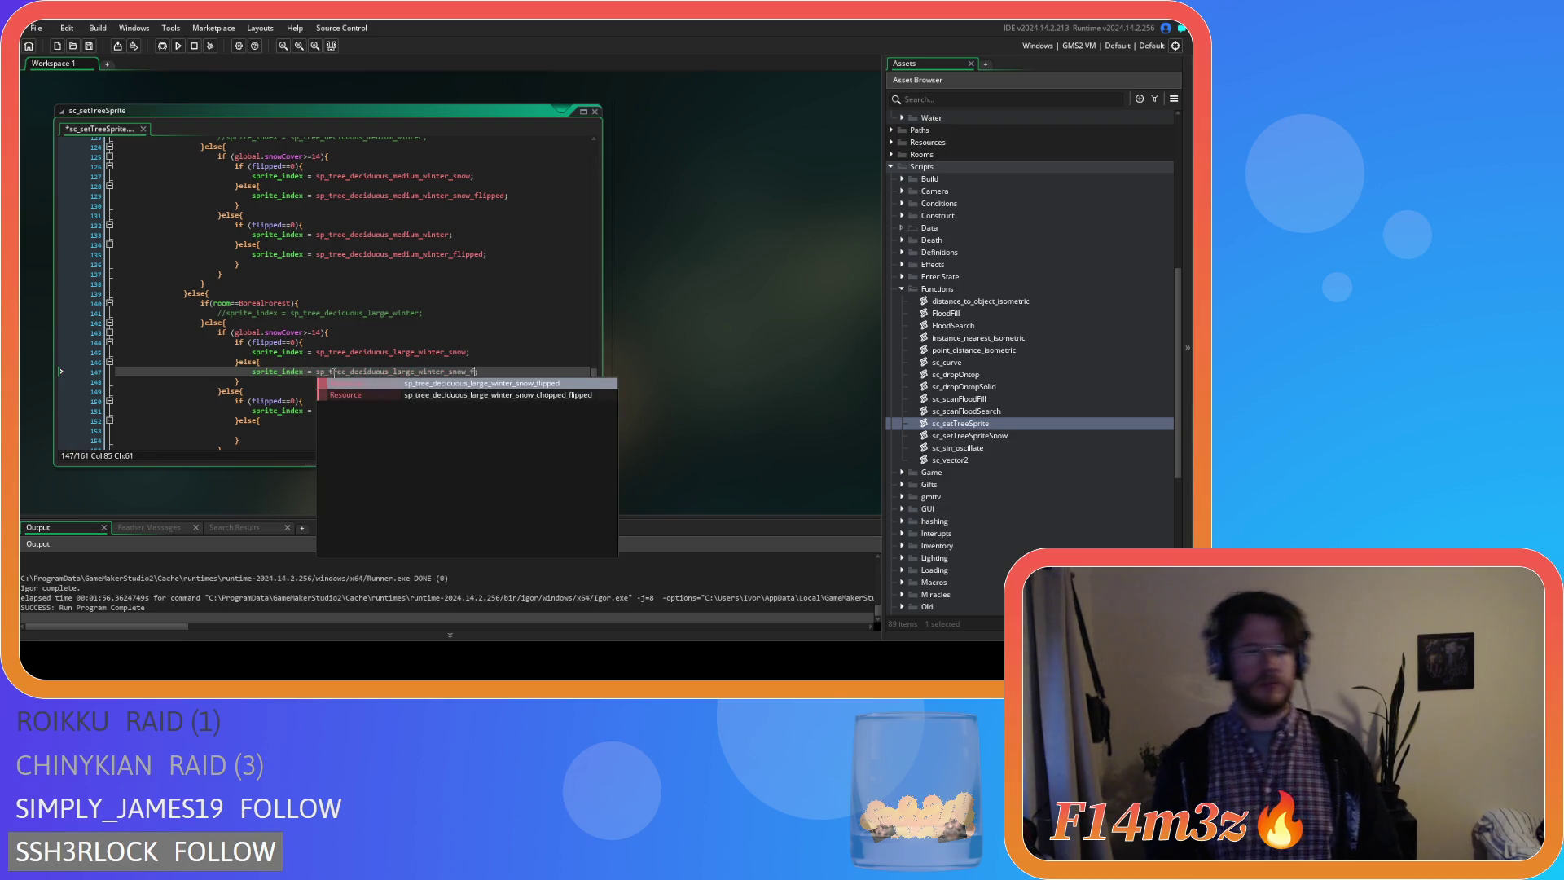
pyautogui.press('Return')
pyautogui.scroll(-2, 335, 373)
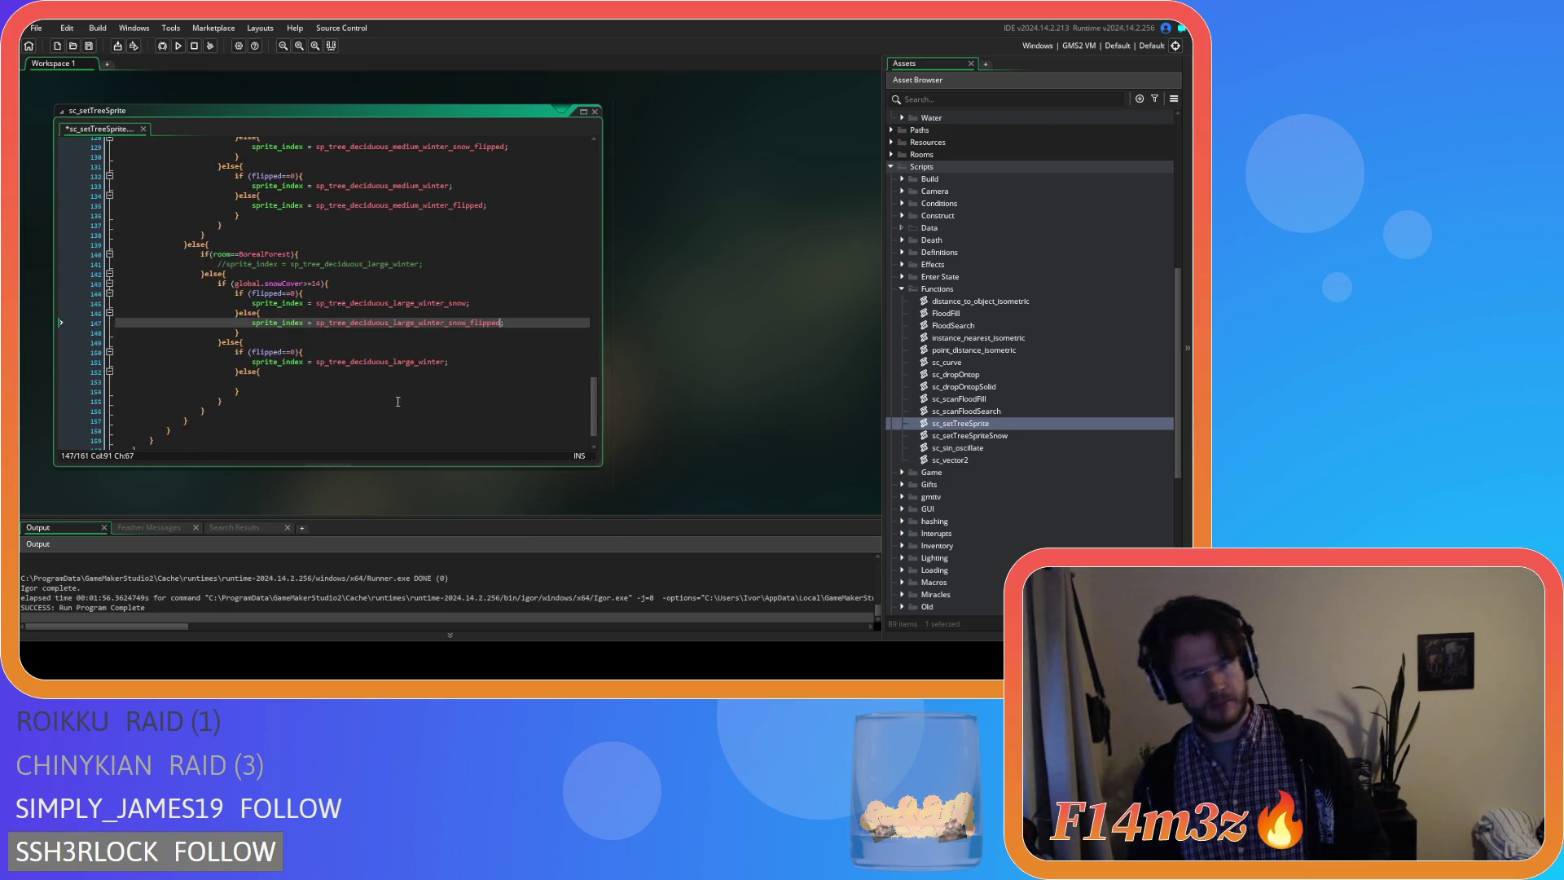
pyautogui.moveTo(449, 362); pyautogui.dragTo(263, 365)
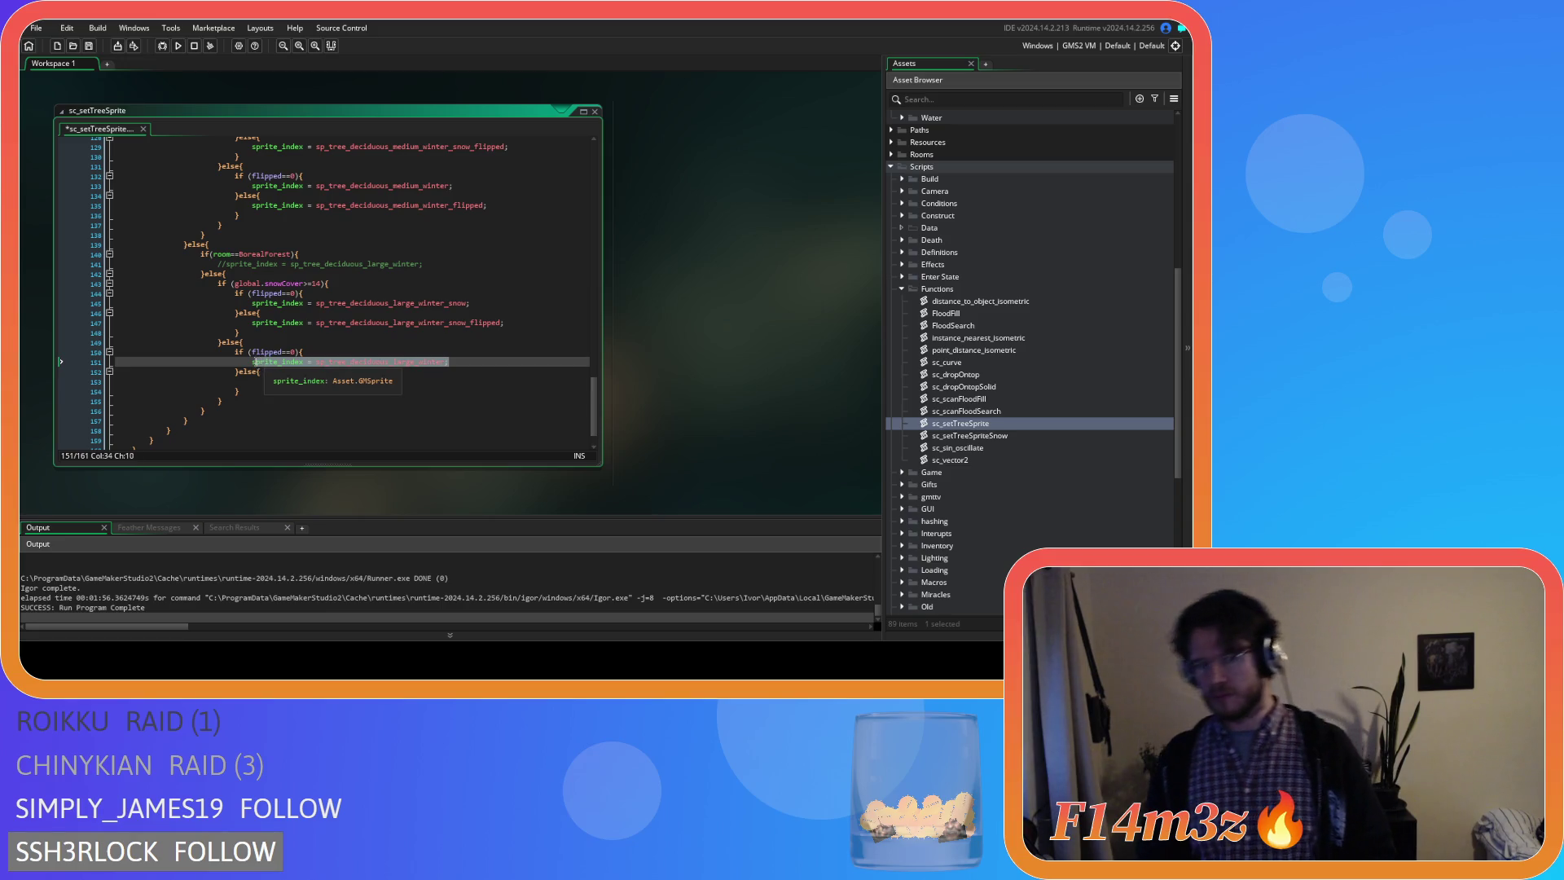
pyautogui.click(293, 373)
pyautogui.press('Return')
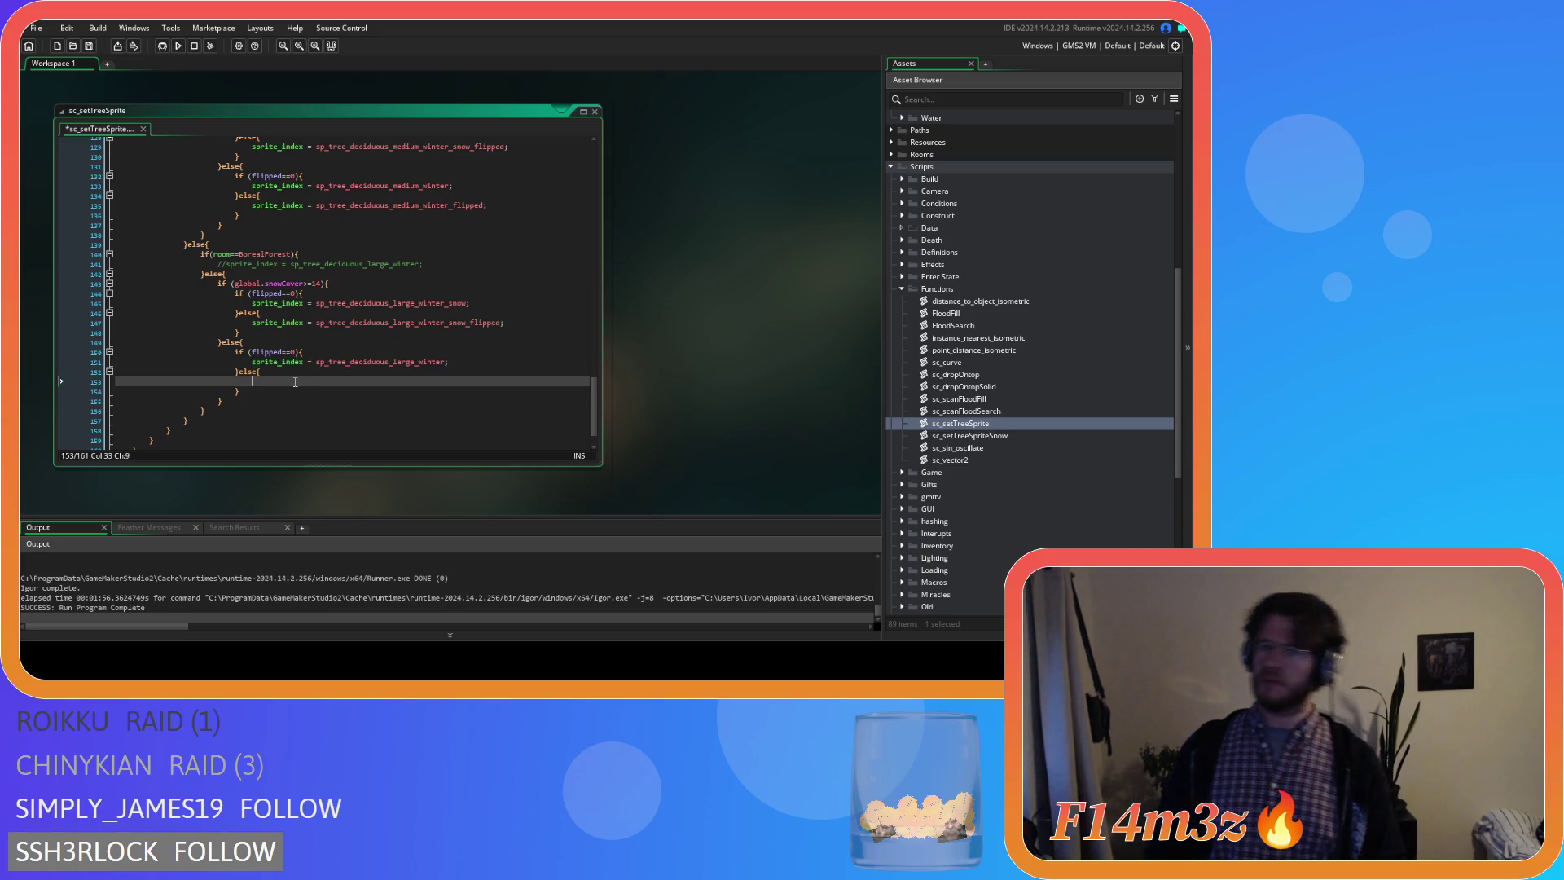
pyautogui.write('sprite_index = sp_tree_deciduous_large_winter;')
pyautogui.press('Left')
pyautogui.write('_f')
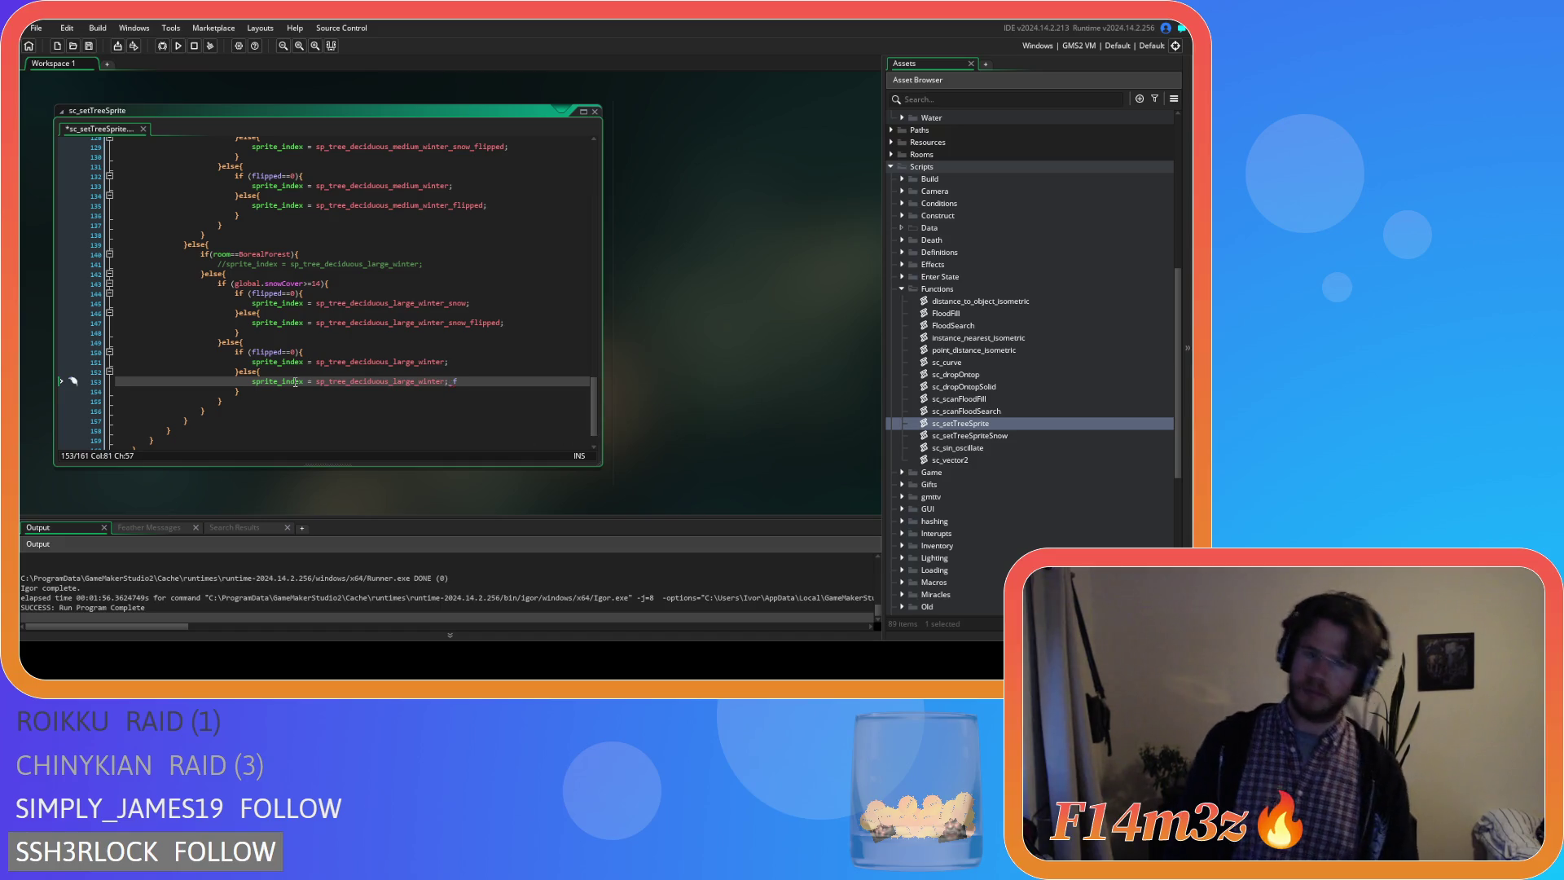
pyautogui.press('BackSpace')
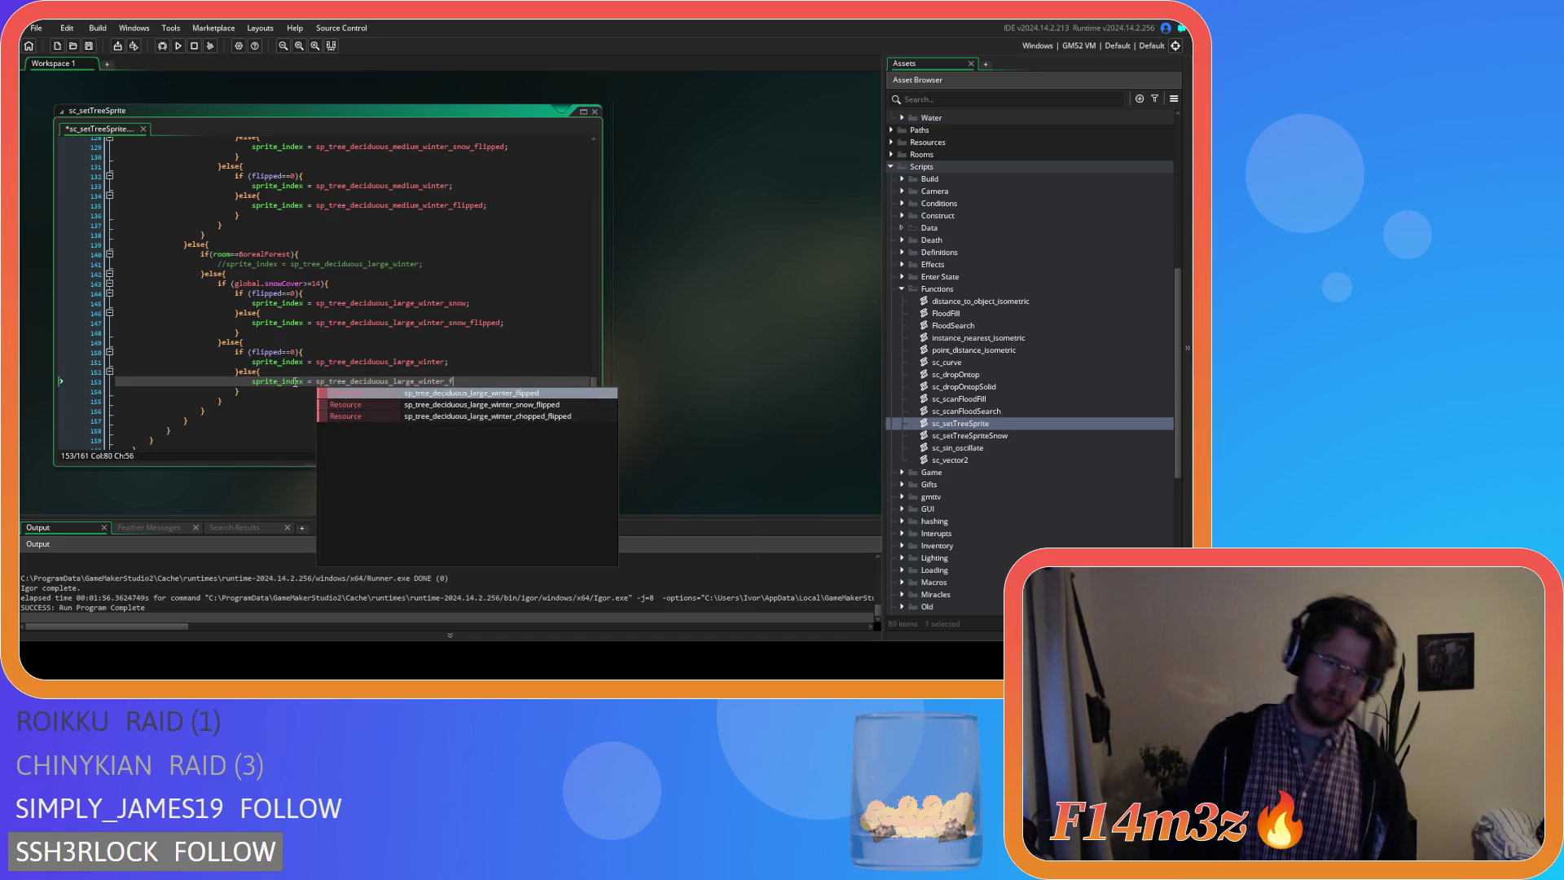
pyautogui.press('Return')
pyautogui.write(';')
pyautogui.hotkey('ctrl', 's')
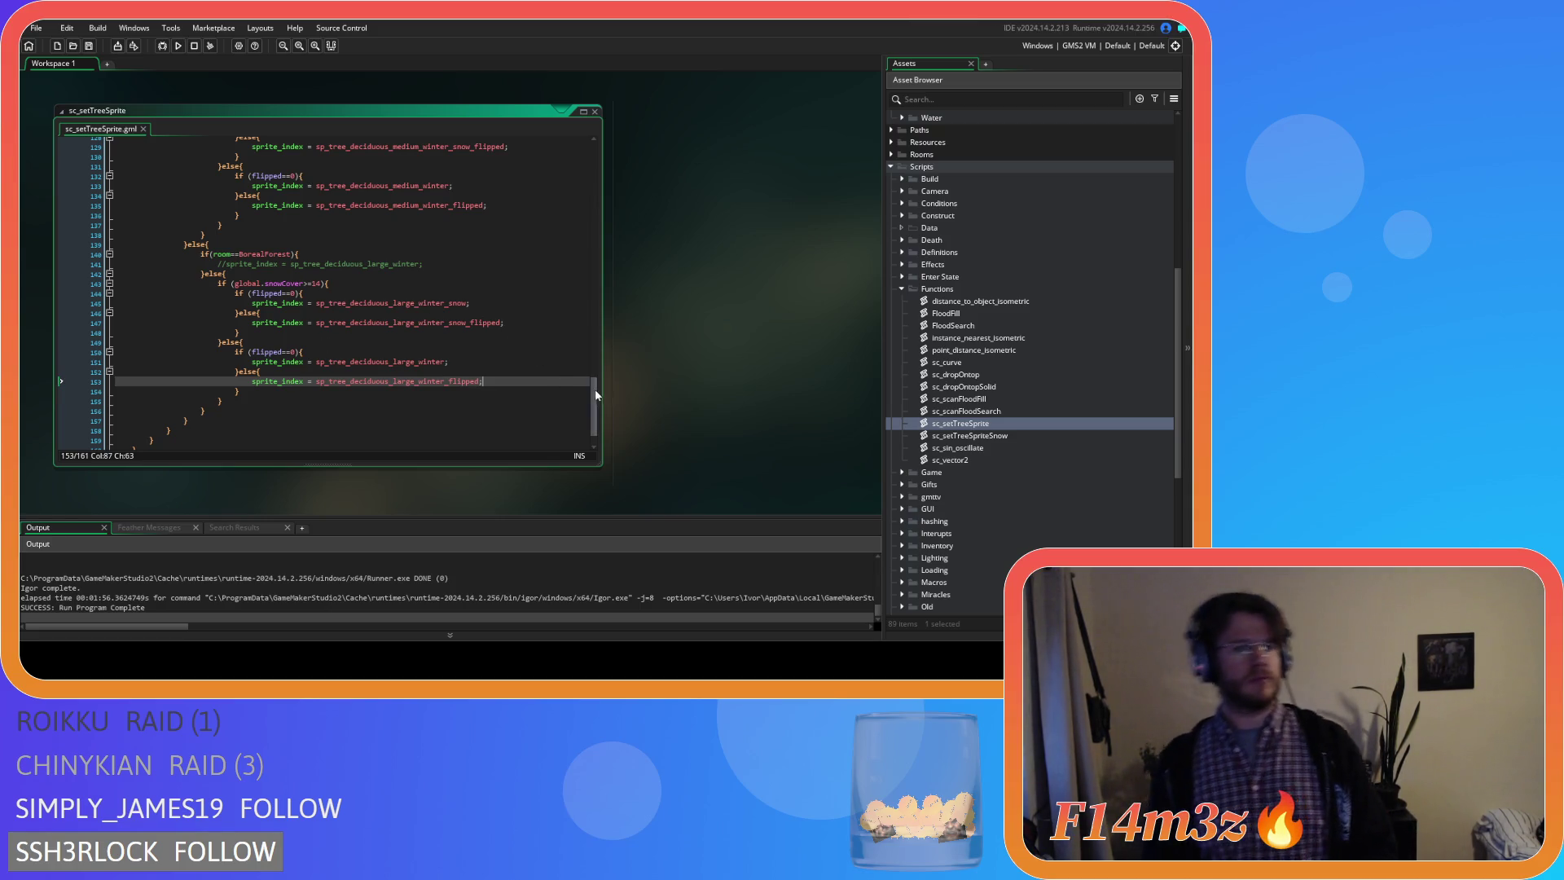
pyautogui.moveTo(595, 395); pyautogui.dragTo(591, 124)
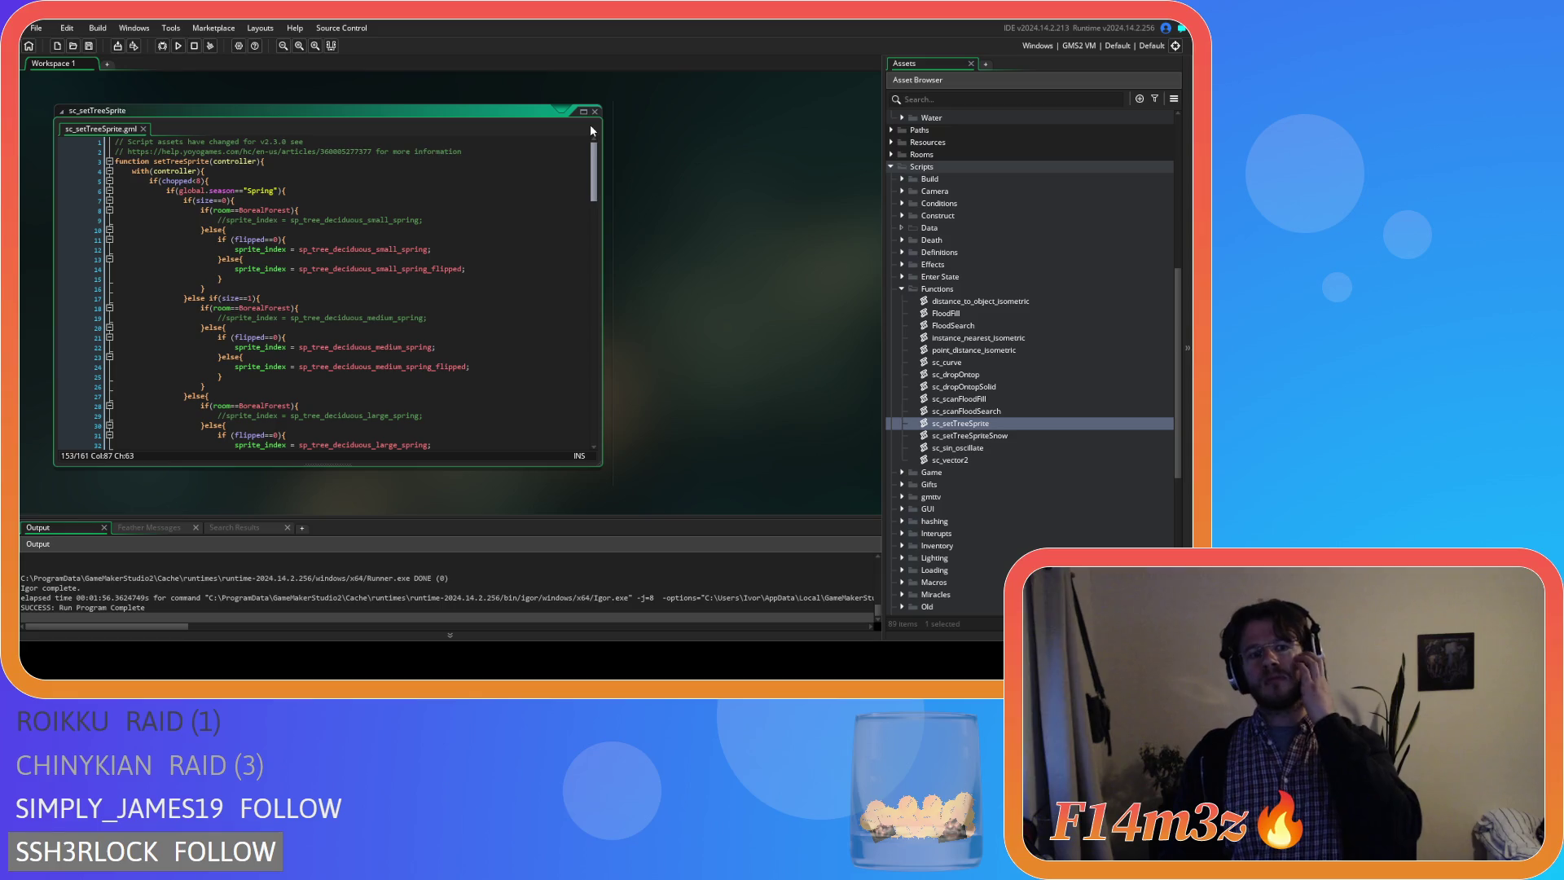
pyautogui.moveTo(590, 123)
pyautogui.mouseDown()
pyautogui.moveTo(604, 224)
pyautogui.moveTo(563, 404)
pyautogui.mouseUp()
# Check line 156's sprite name and bring up the workspace window options.
pyautogui.click(490, 376)
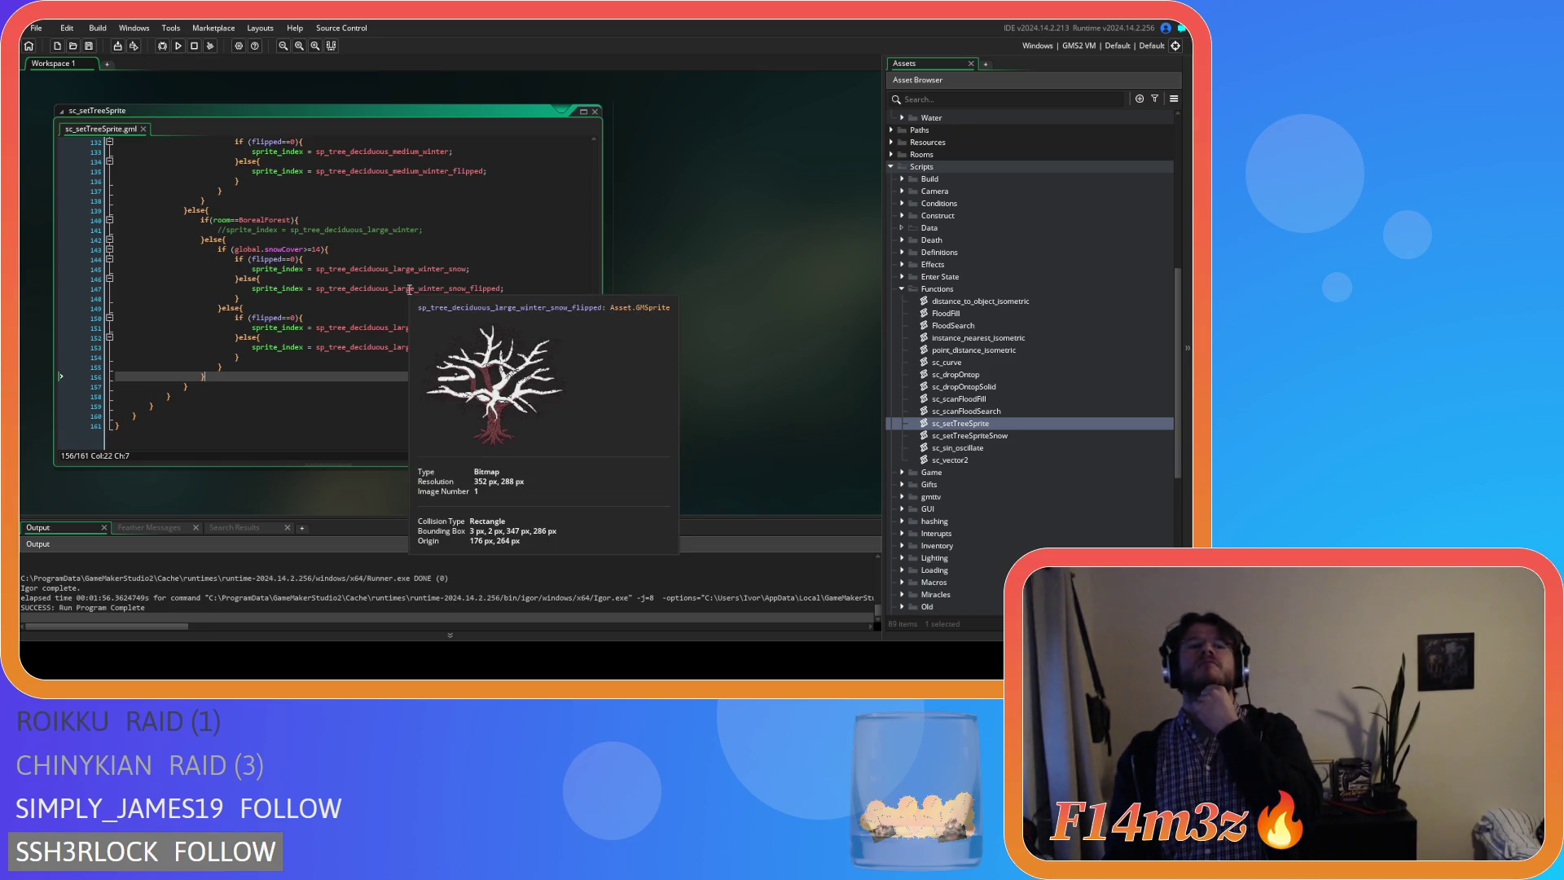
pyautogui.moveTo(388, 347)
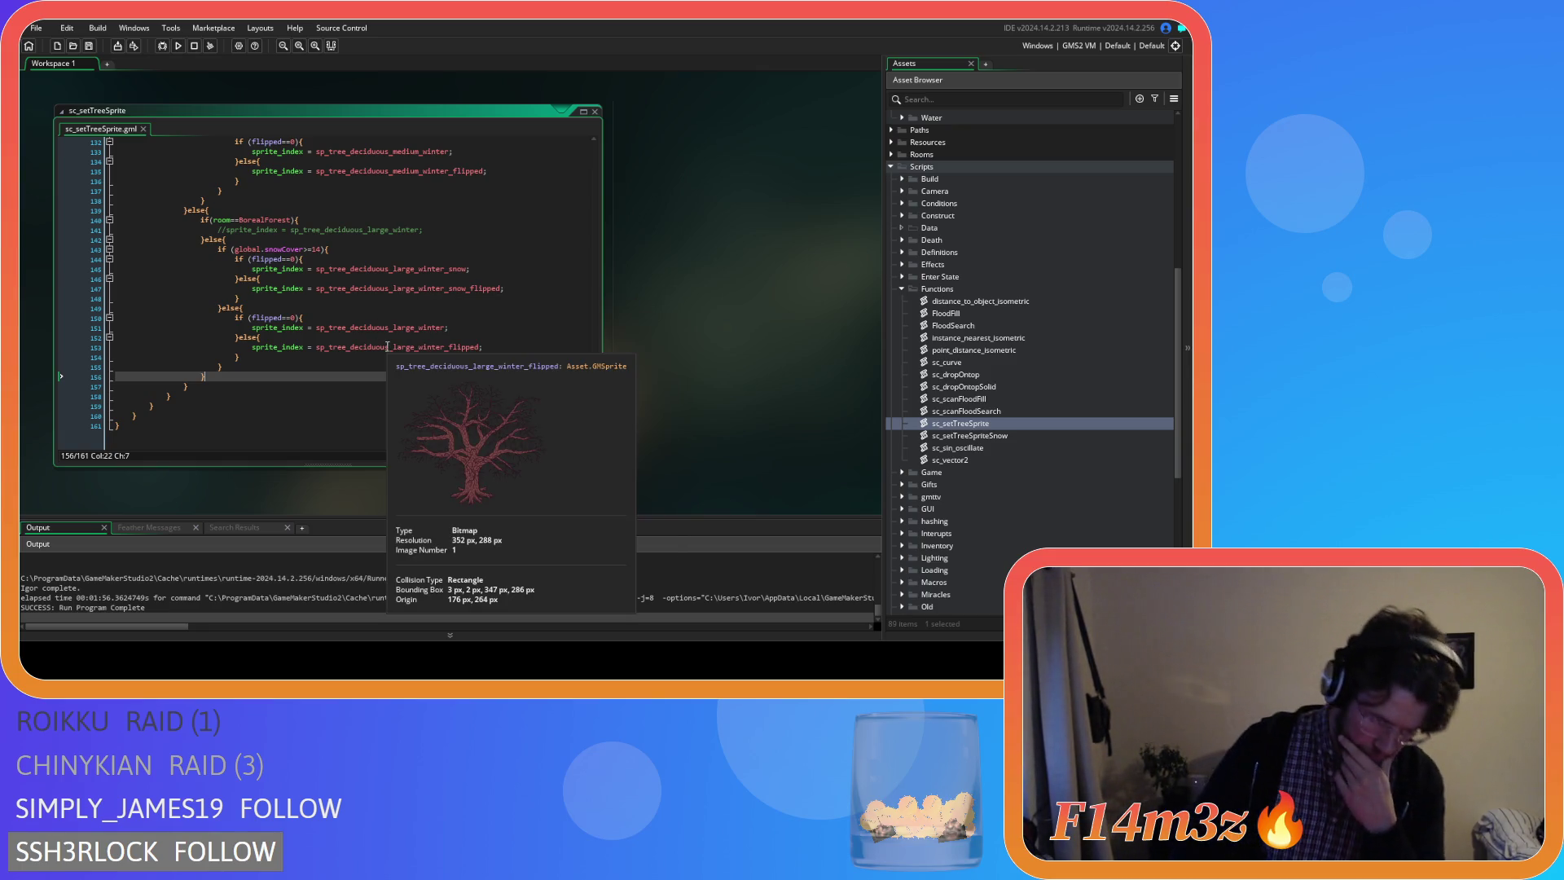
pyautogui.rightClick(670, 251)
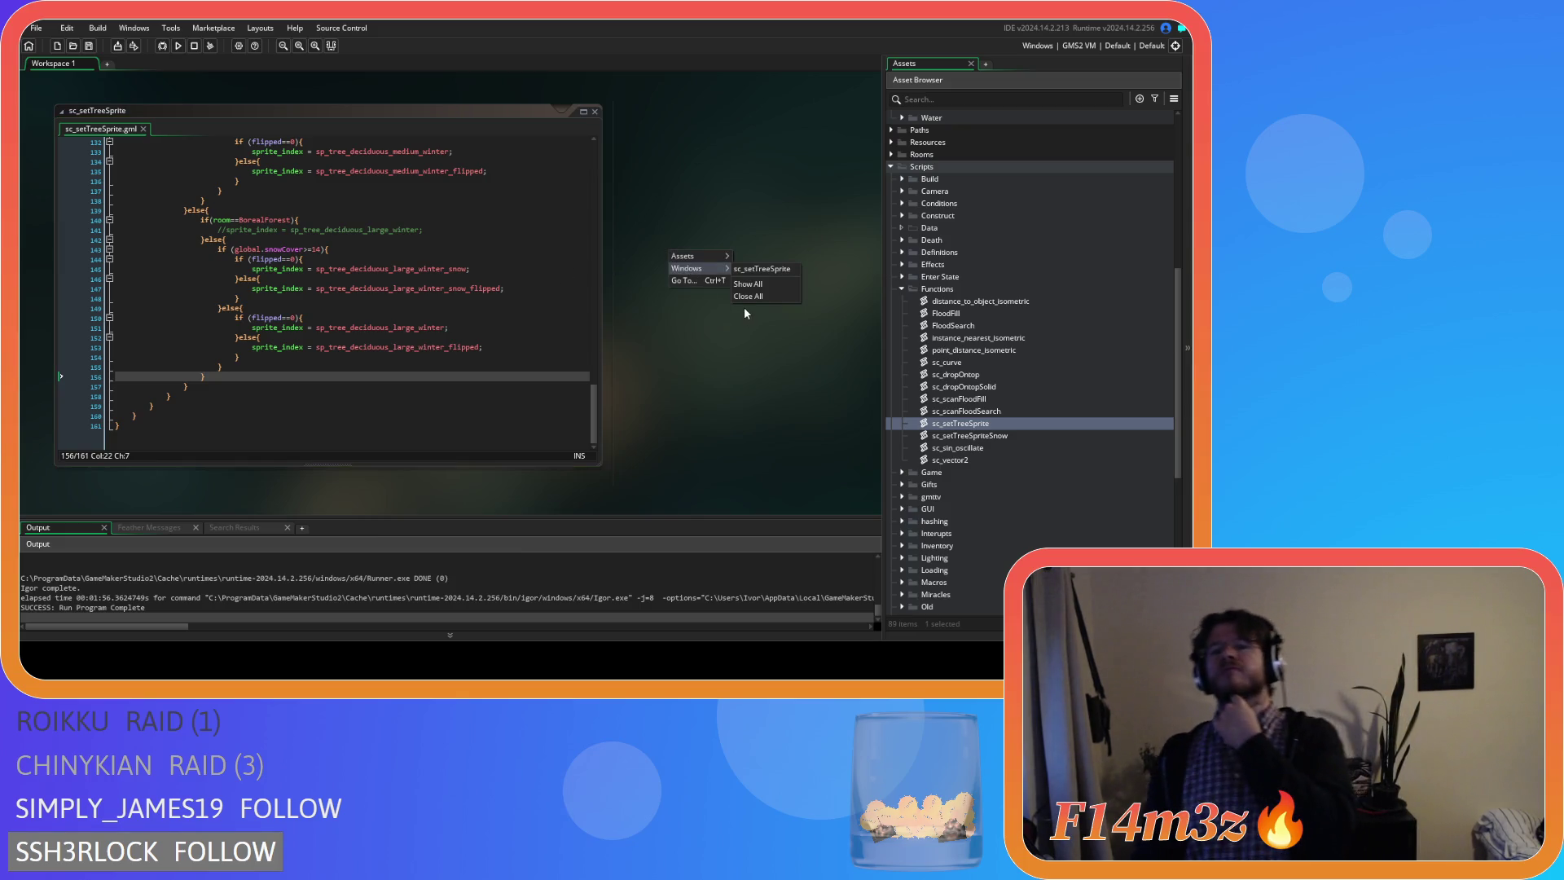
# Close all code windows and open sc_loadSprites from the Scripts > Loading folder.
pyautogui.click(771, 296)
pyautogui.click(903, 288)
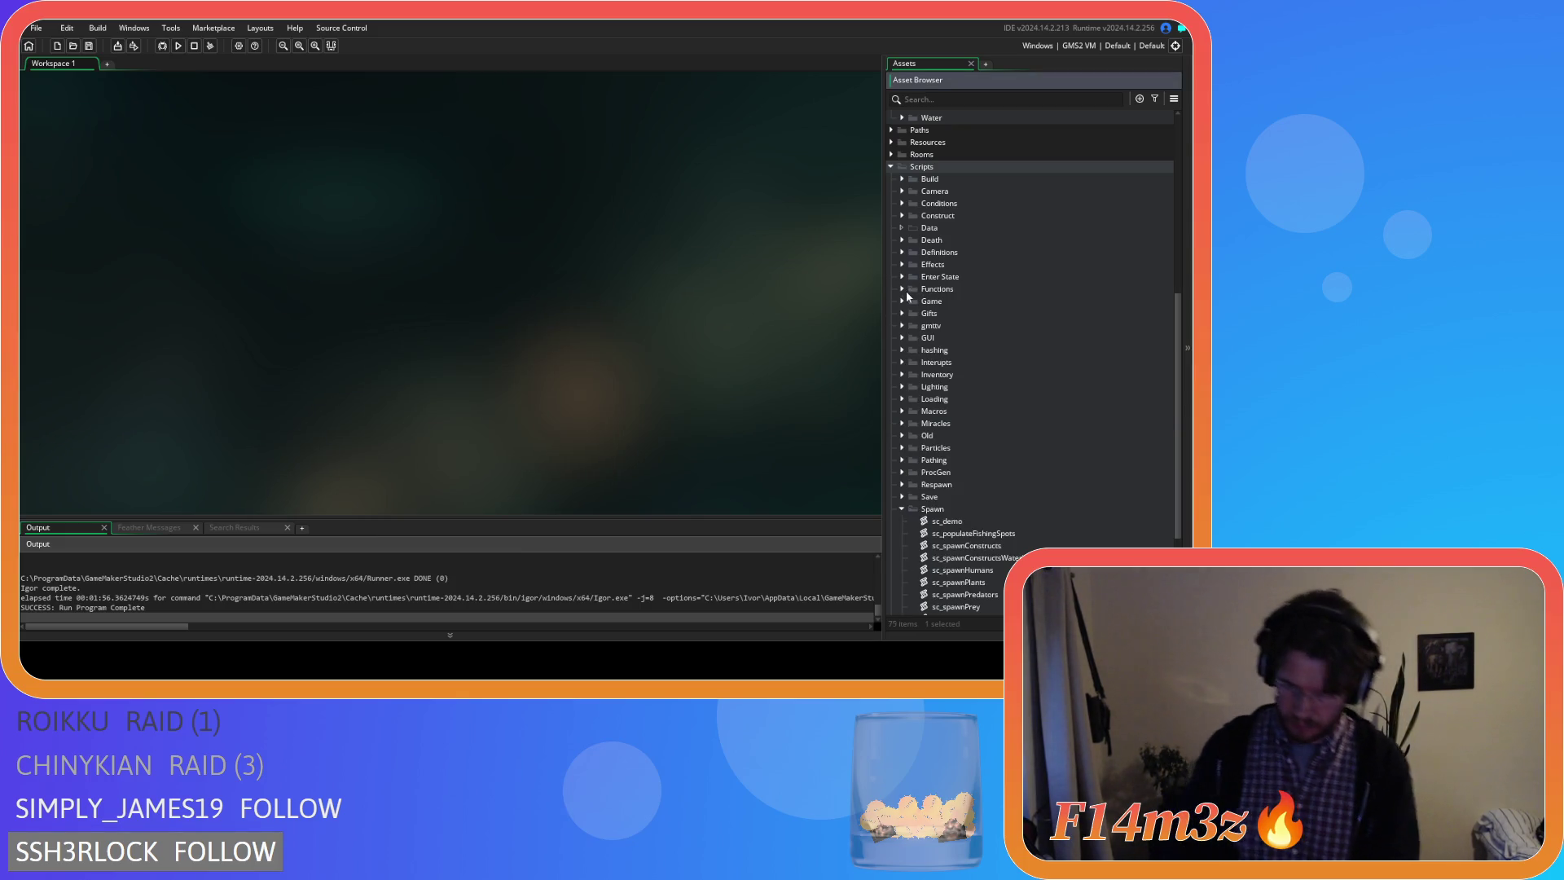
pyautogui.scroll(-3, 903, 411)
pyautogui.click(904, 412)
pyautogui.click(902, 412)
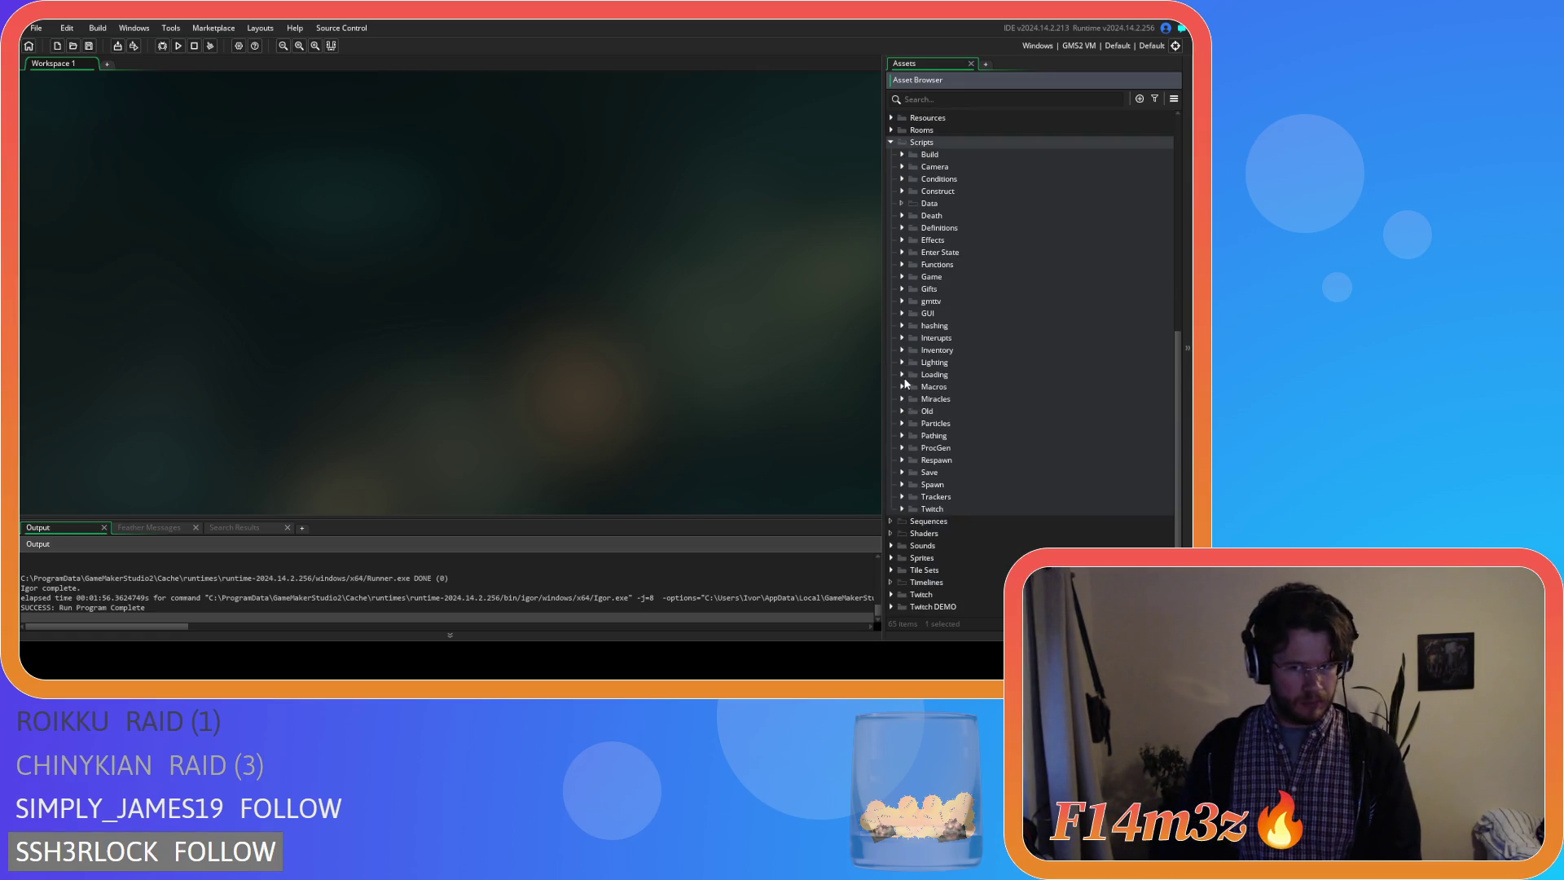
pyautogui.click(903, 374)
pyautogui.scroll(-3, 997, 432)
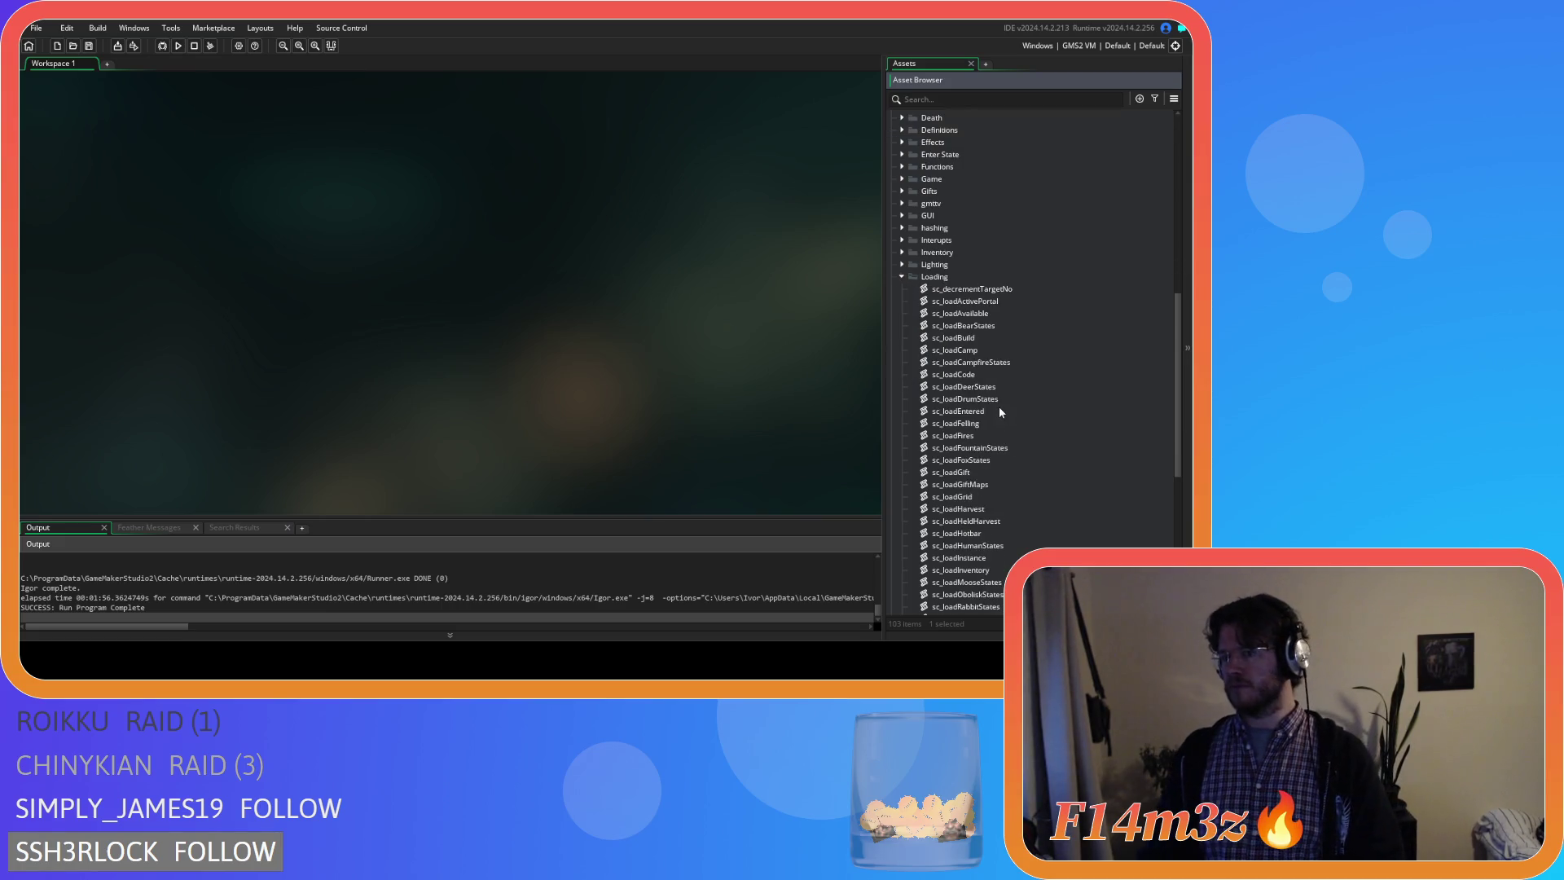
pyautogui.scroll(-5, 999, 412)
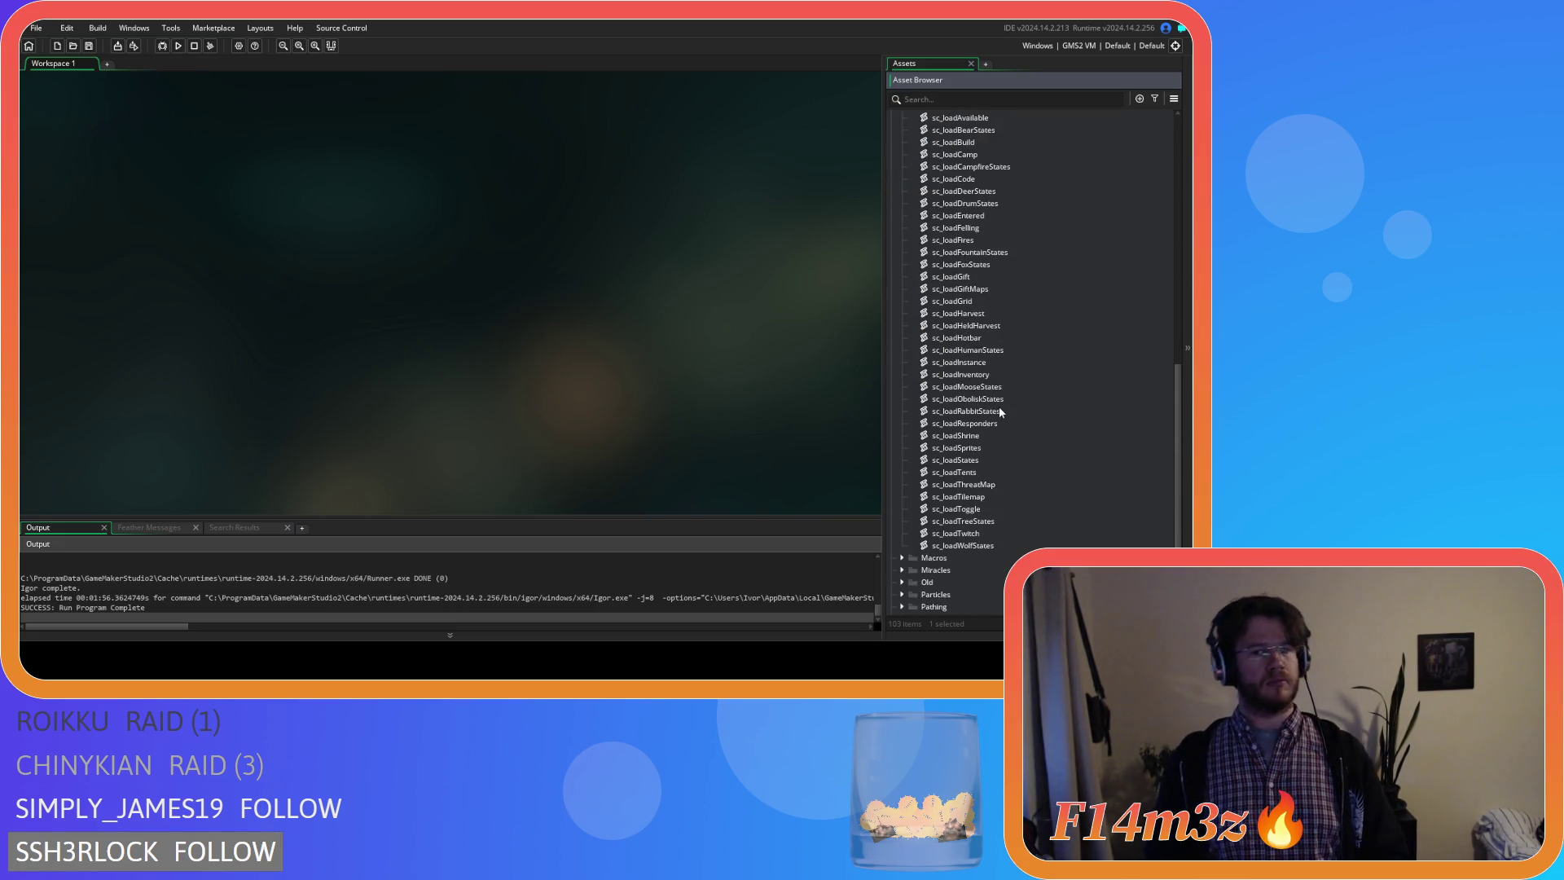
pyautogui.doubleClick(960, 448)
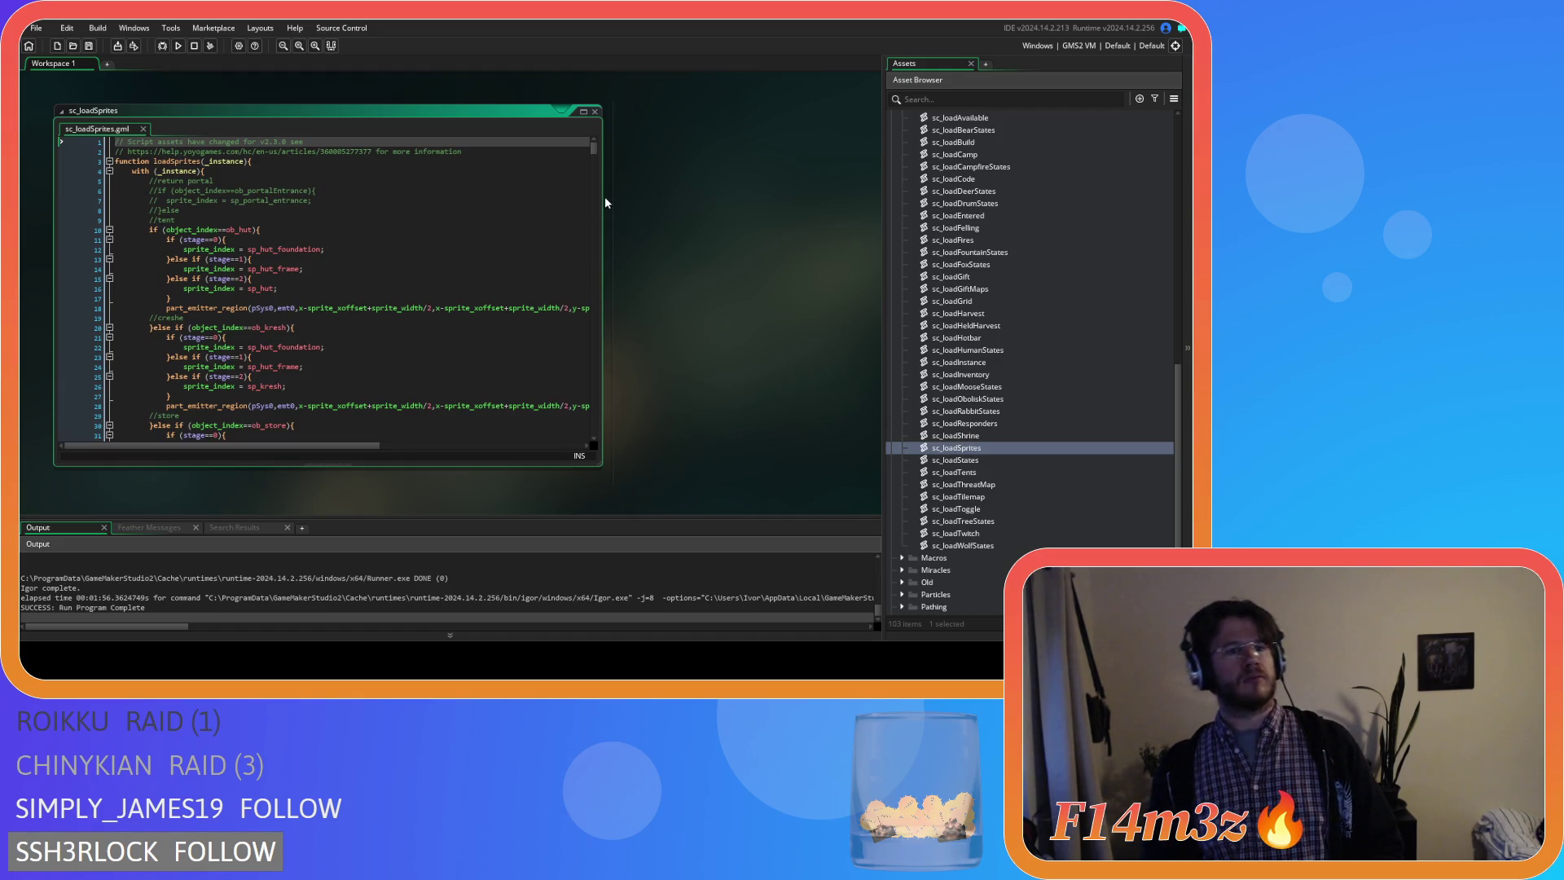
pyautogui.moveTo(594, 149); pyautogui.dragTo(591, 432)
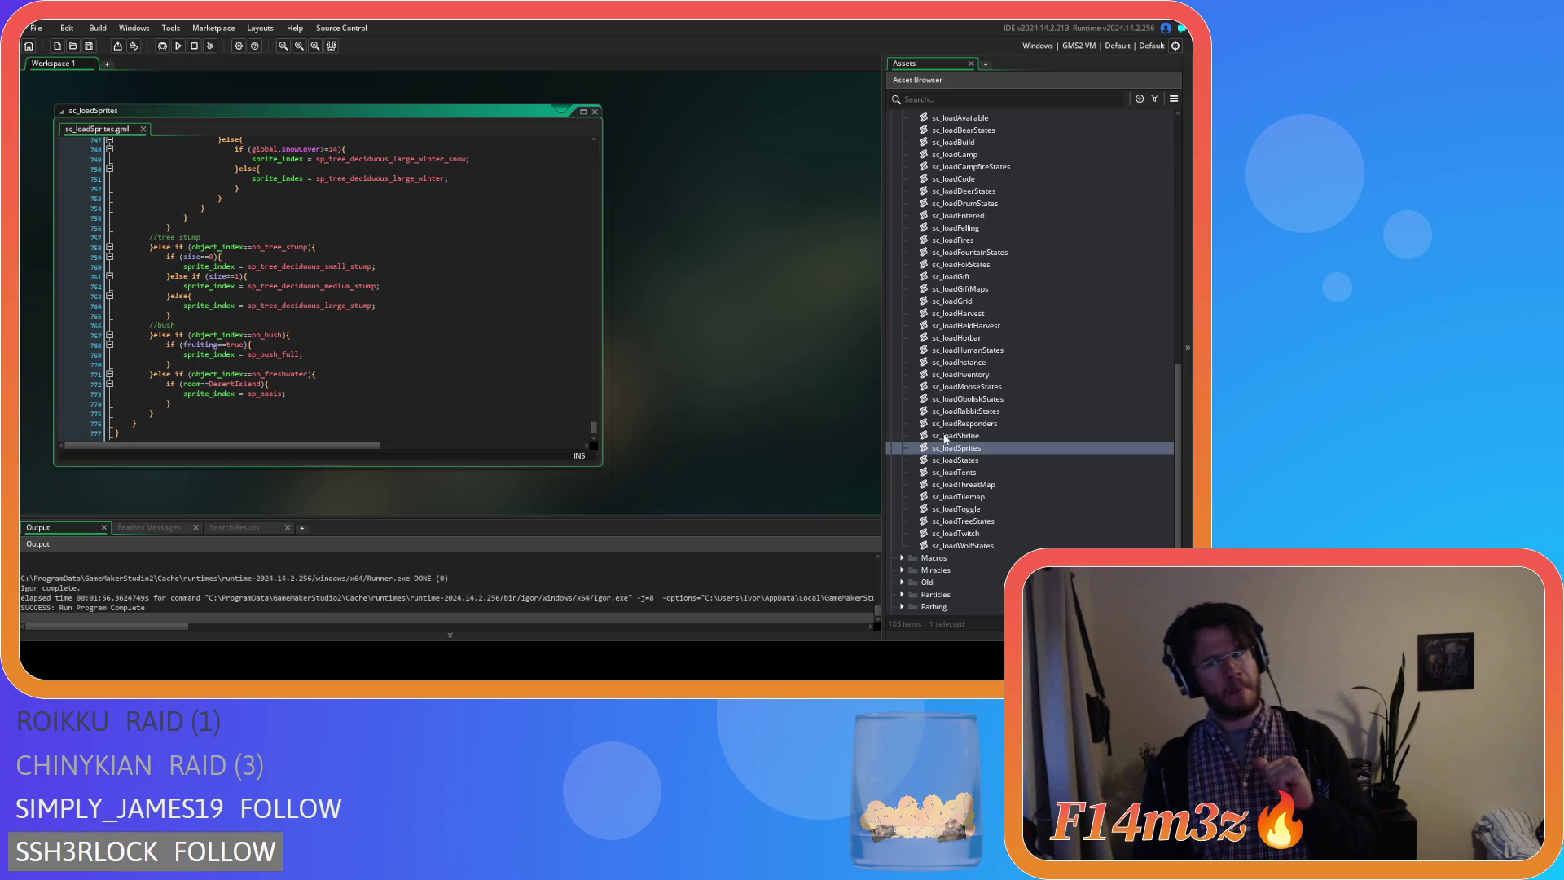
pyautogui.scroll(10, 982, 428)
pyautogui.scroll(10, 981, 428)
pyautogui.scroll(10, 981, 431)
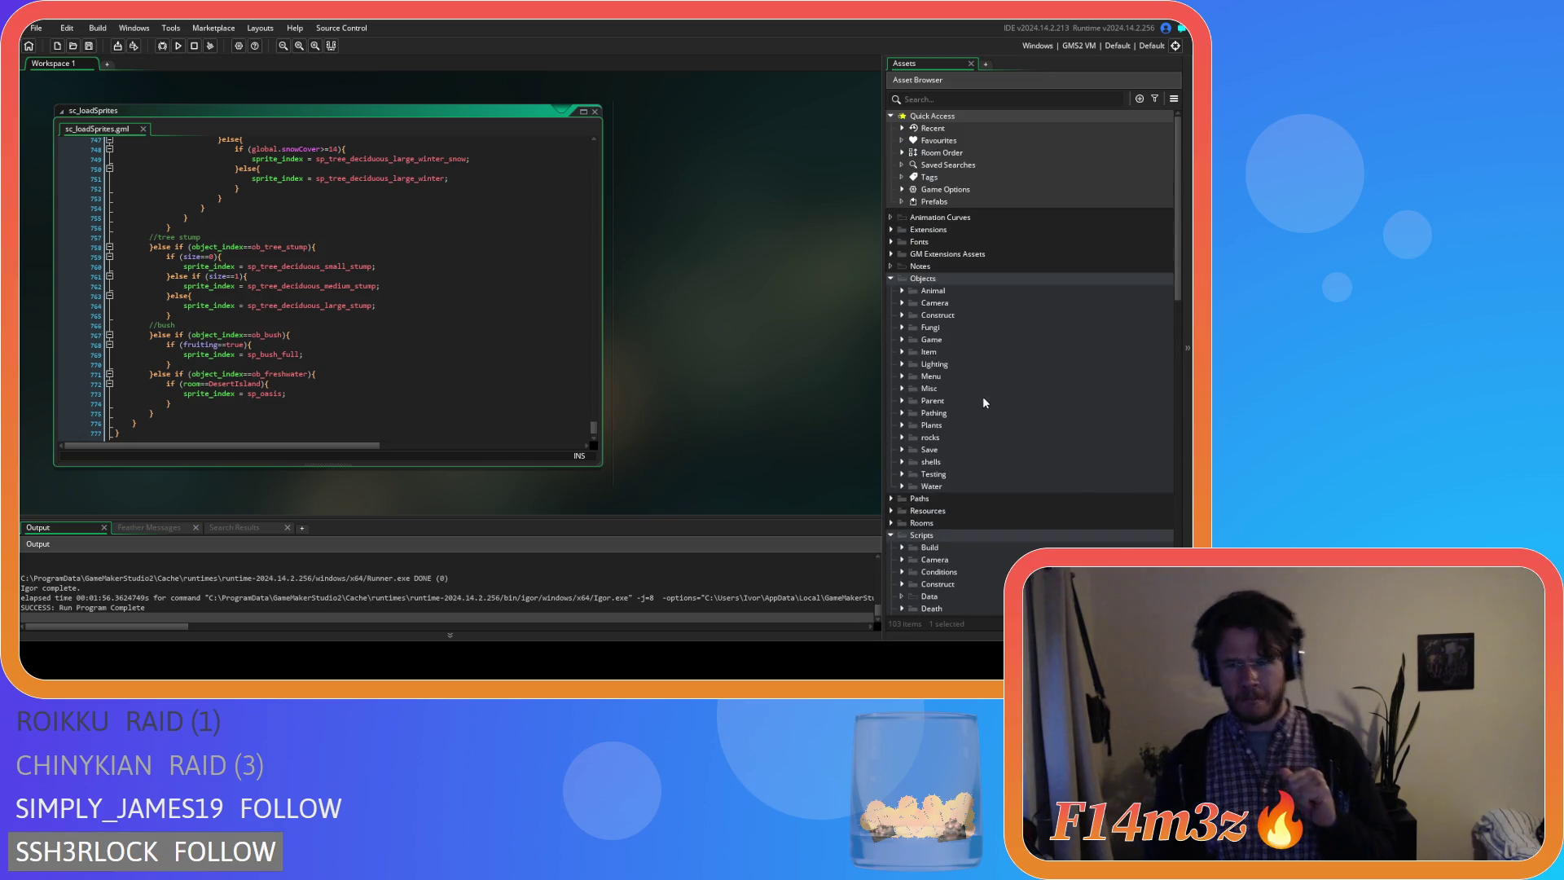
# Expand Objects > Animal > Human and open the ob_human object.
pyautogui.click(902, 289)
pyautogui.click(935, 315)
pyautogui.doubleClick(935, 316)
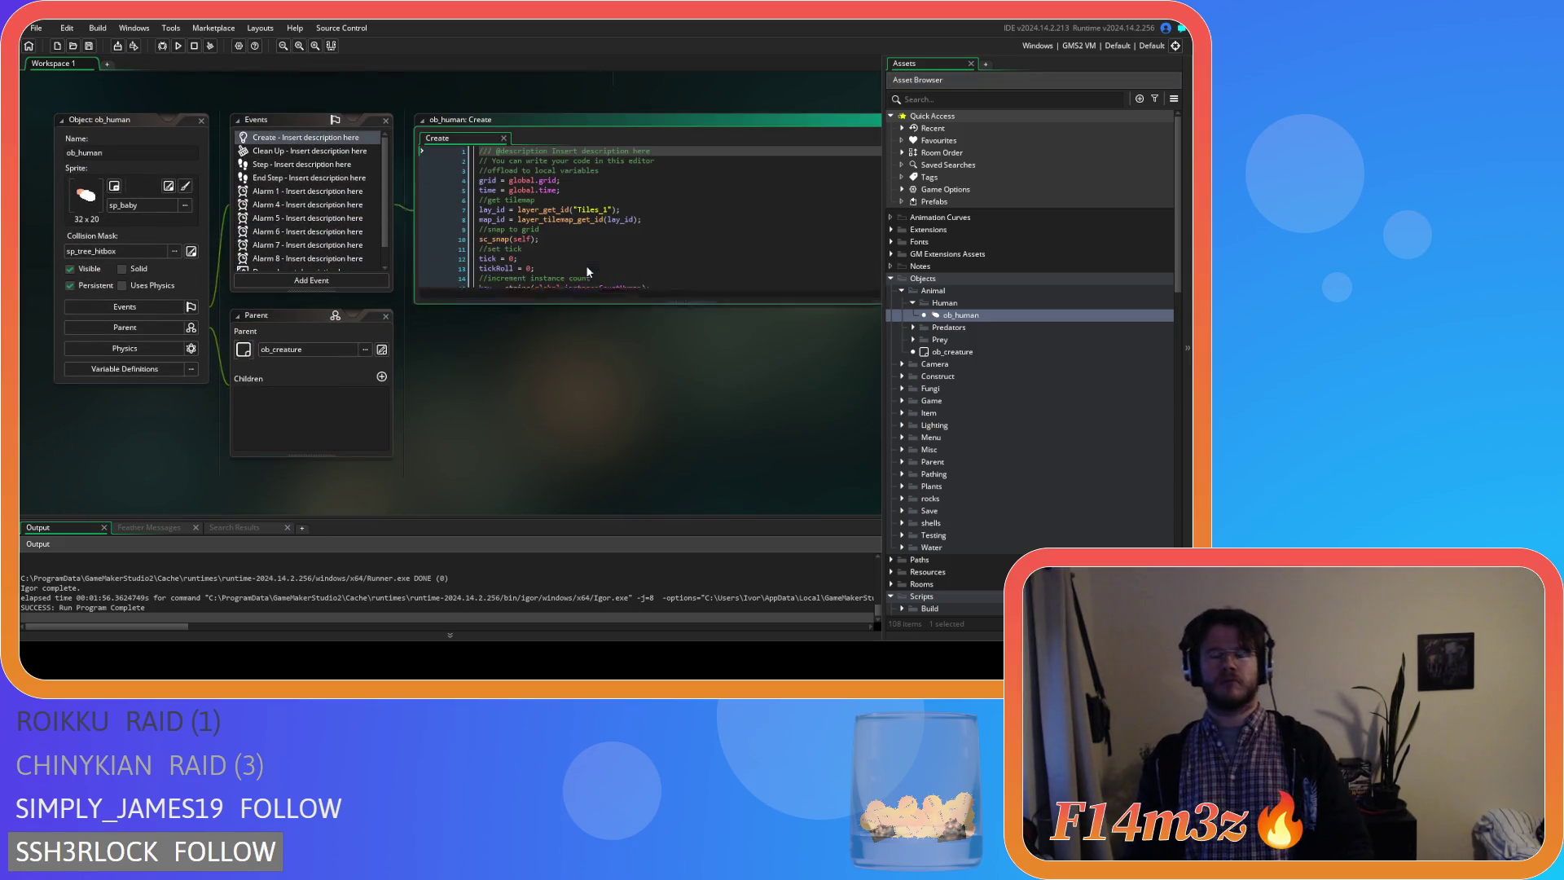
# Find state_fell in ob_human's Create event and delete the image_xscale stump mirroring lines.
pyautogui.hotkey('ctrl', 'f')
pyautogui.write('state_fell')
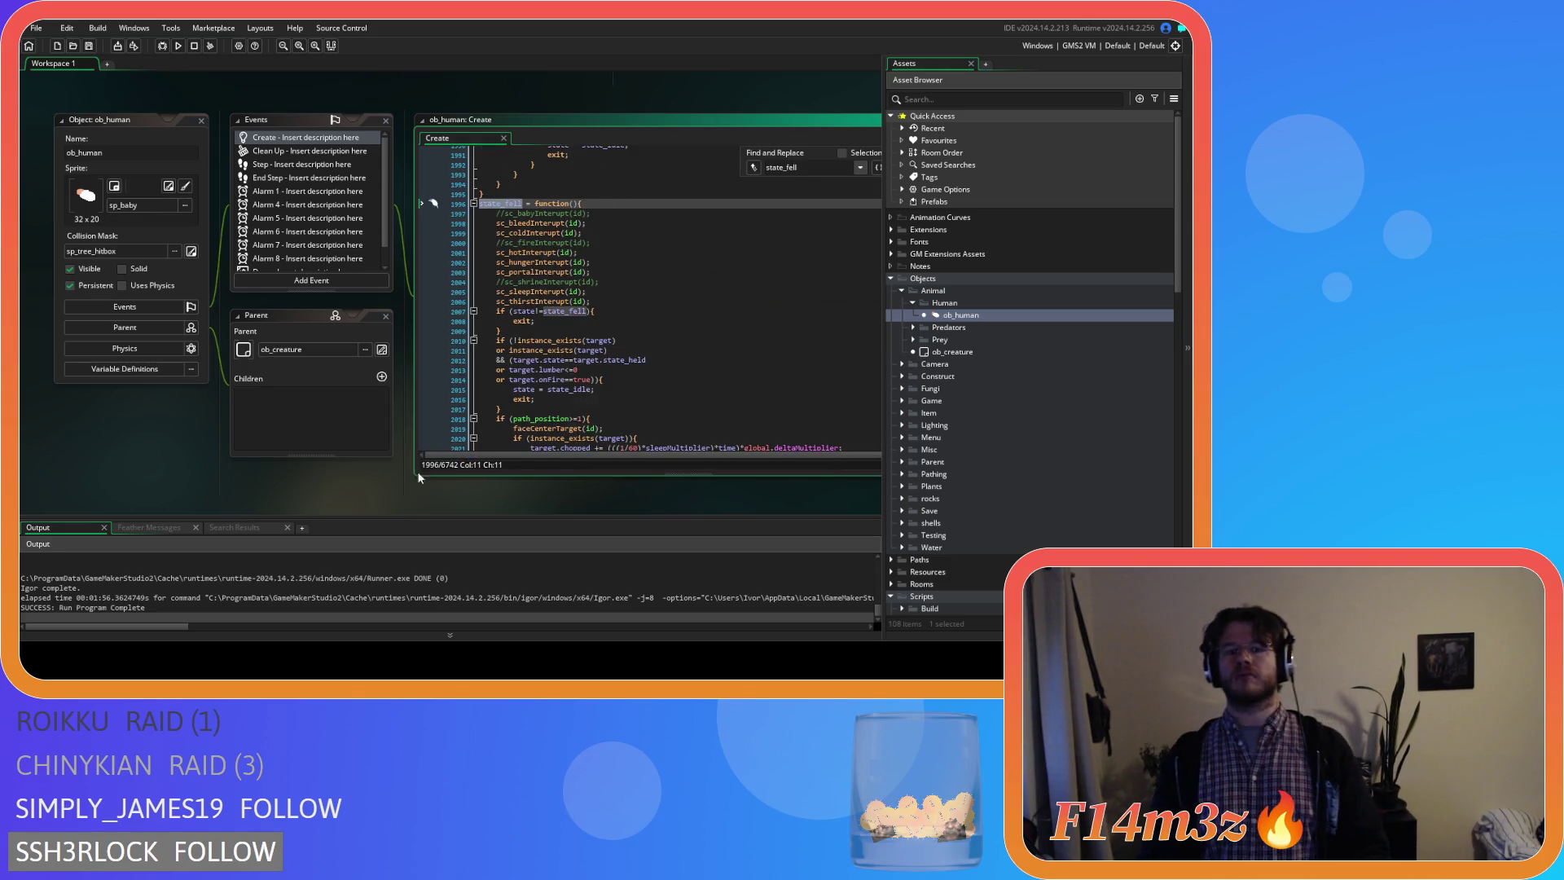
pyautogui.moveTo(330, 485); pyautogui.dragTo(240, 487)
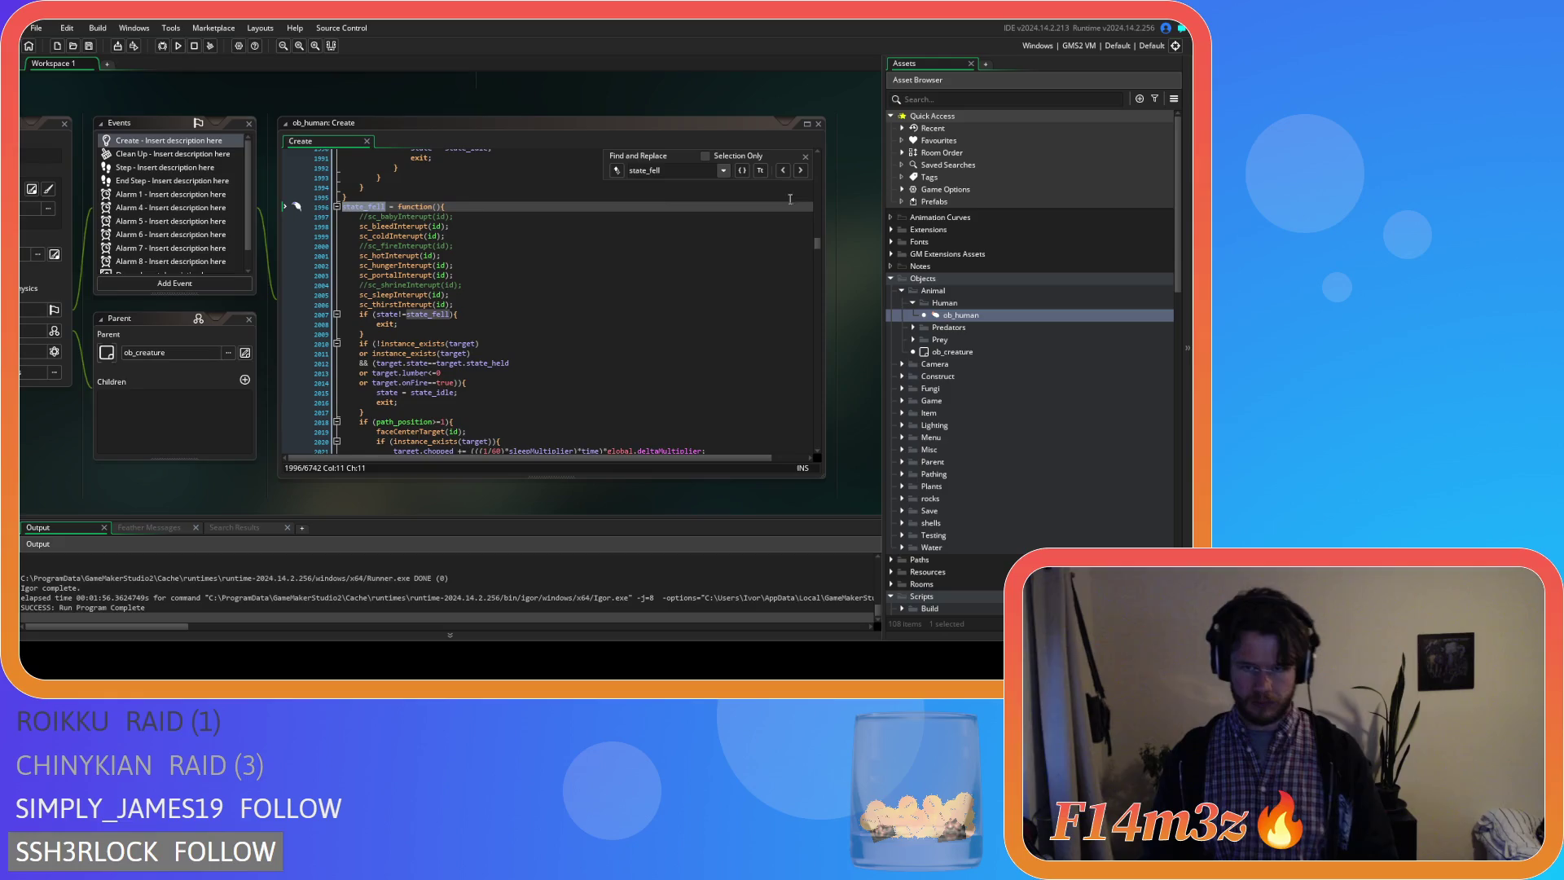
pyautogui.click(394, 166)
pyautogui.click(805, 159)
pyautogui.click(617, 247)
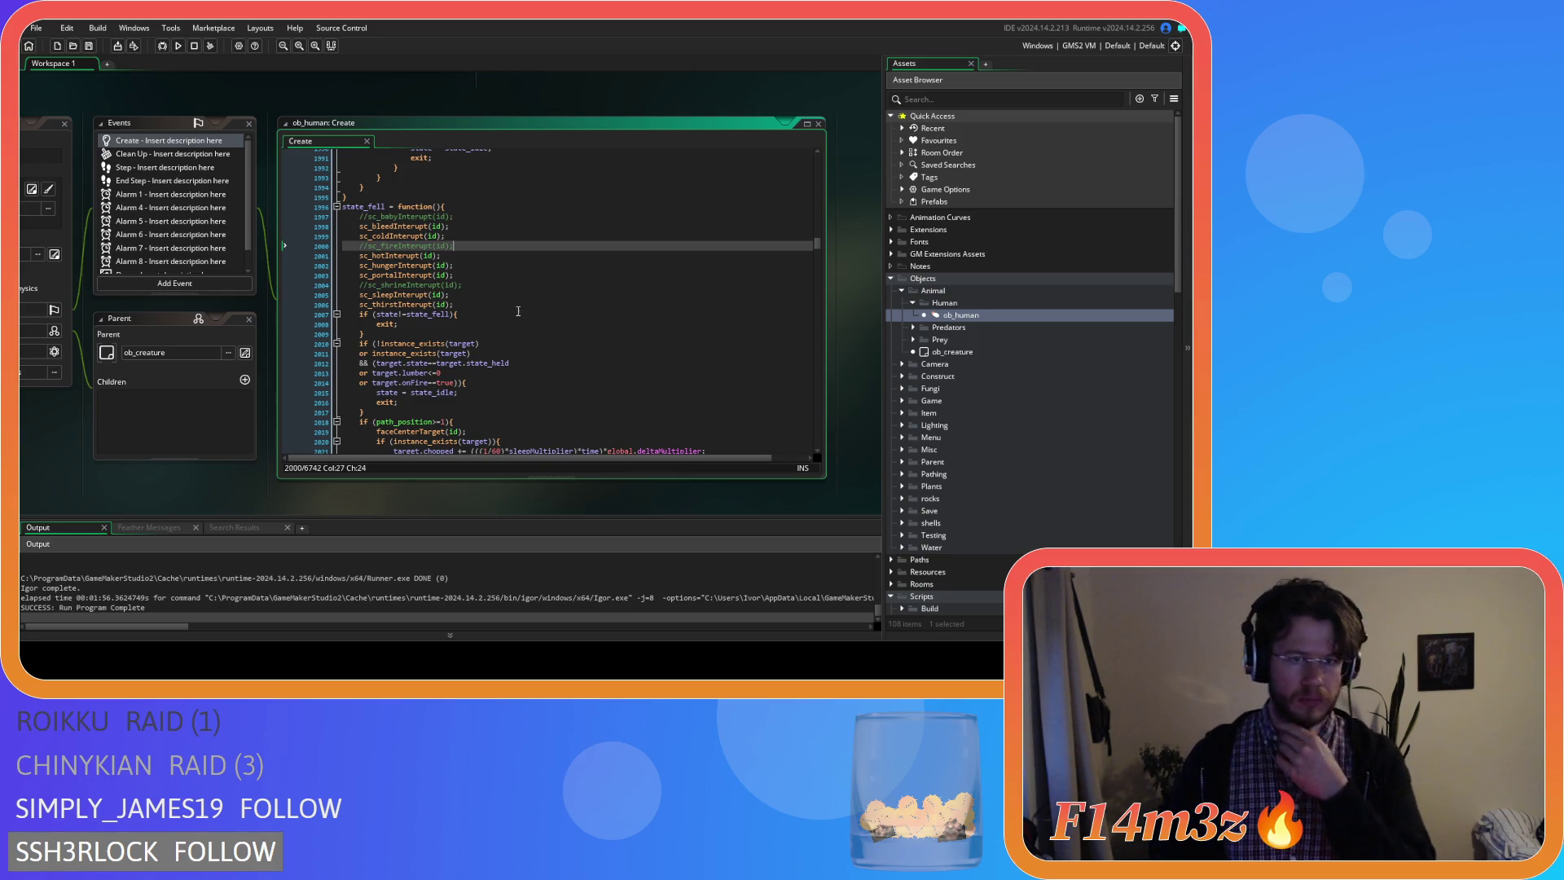
pyautogui.scroll(-1, 547, 295)
pyautogui.scroll(-1, 546, 296)
pyautogui.scroll(-1, 546, 296)
pyautogui.scroll(-1, 546, 297)
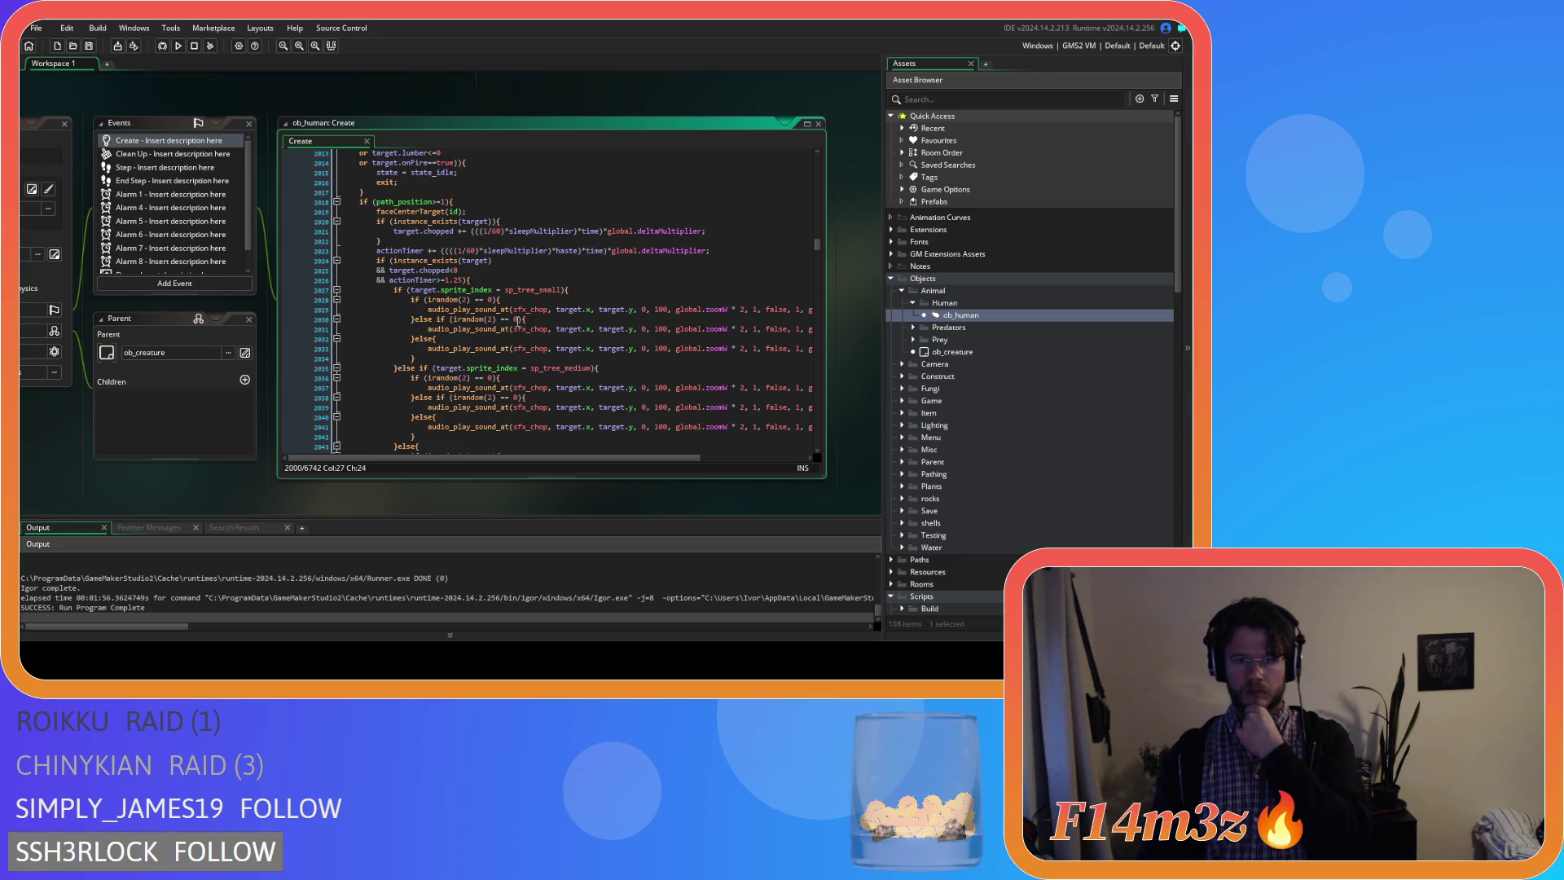
pyautogui.scroll(-2, 515, 320)
pyautogui.scroll(-1, 515, 318)
pyautogui.scroll(-1, 517, 320)
pyautogui.scroll(-1, 517, 322)
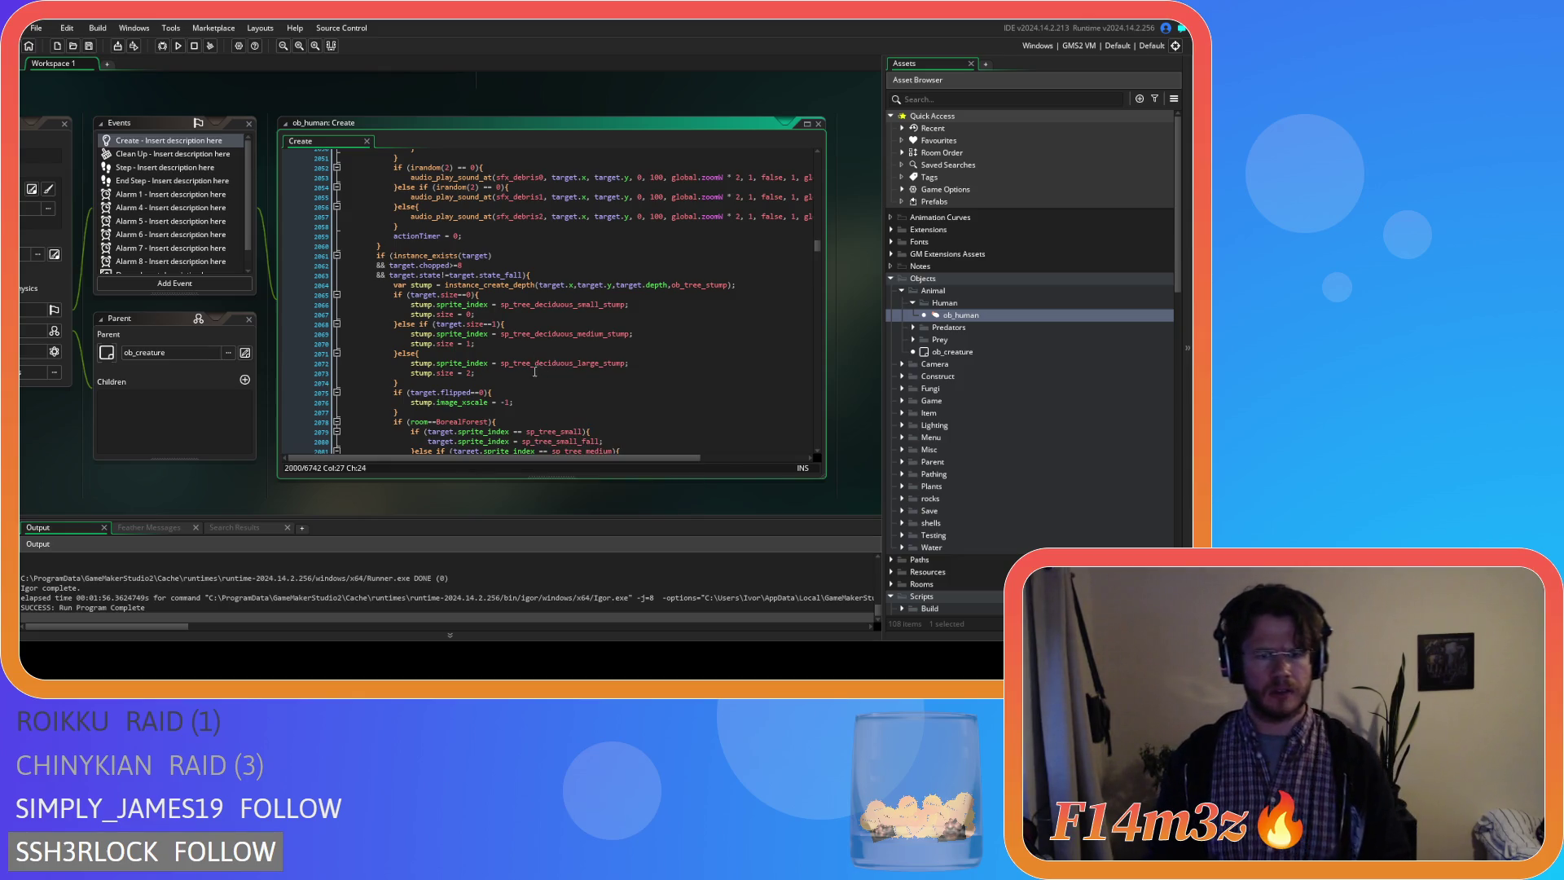
pyautogui.scroll(-2, 534, 372)
pyautogui.moveTo(399, 363); pyautogui.dragTo(282, 343)
pyautogui.scroll(-3, 283, 306)
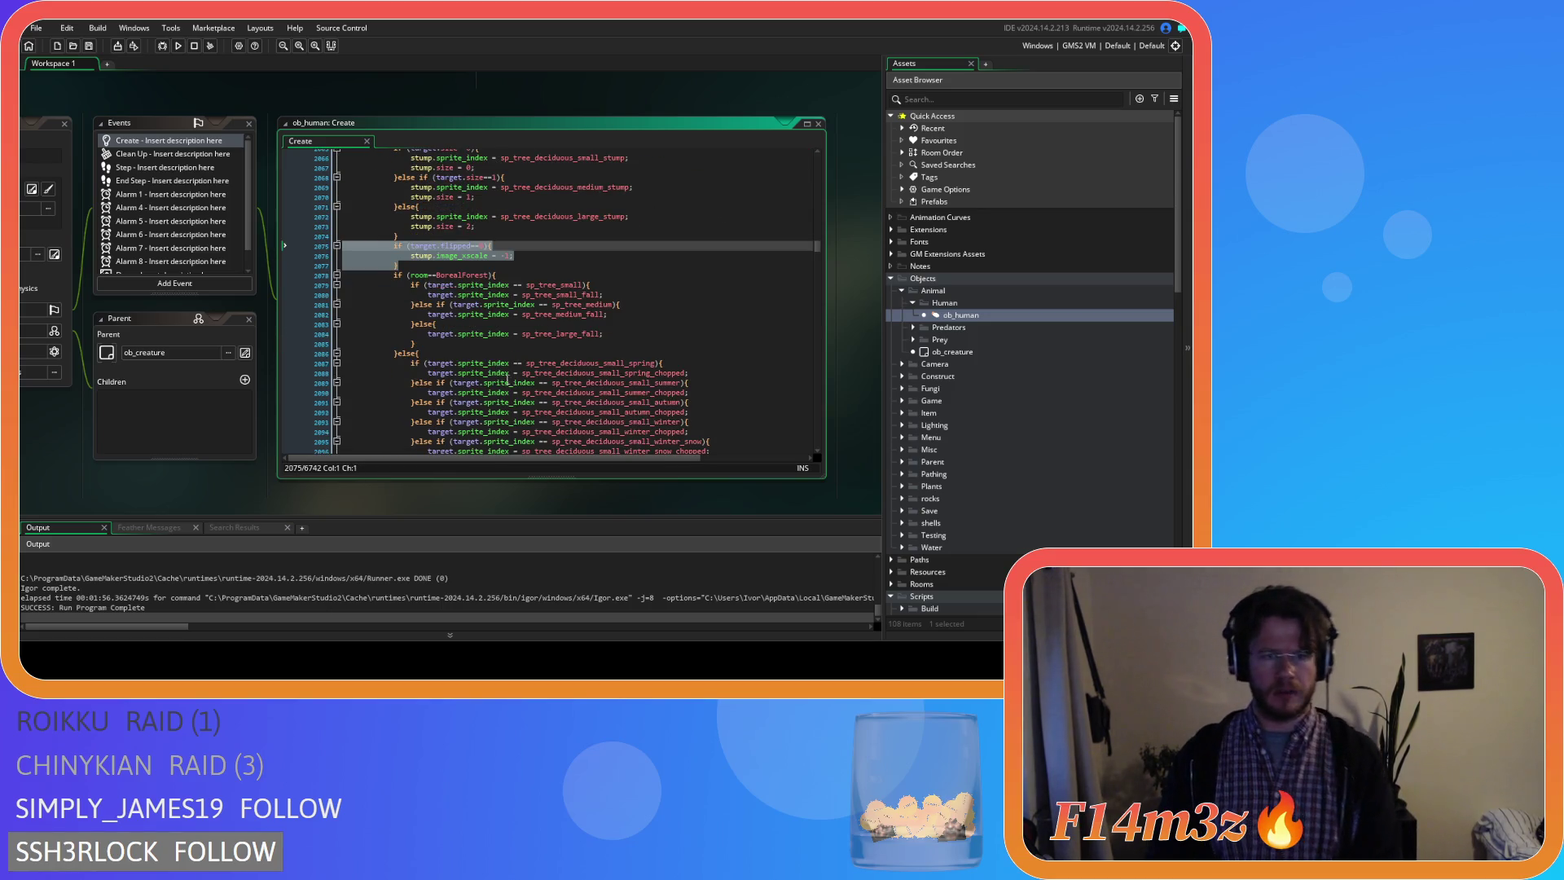
pyautogui.press('BackSpace')
pyautogui.scroll(4, 568, 332)
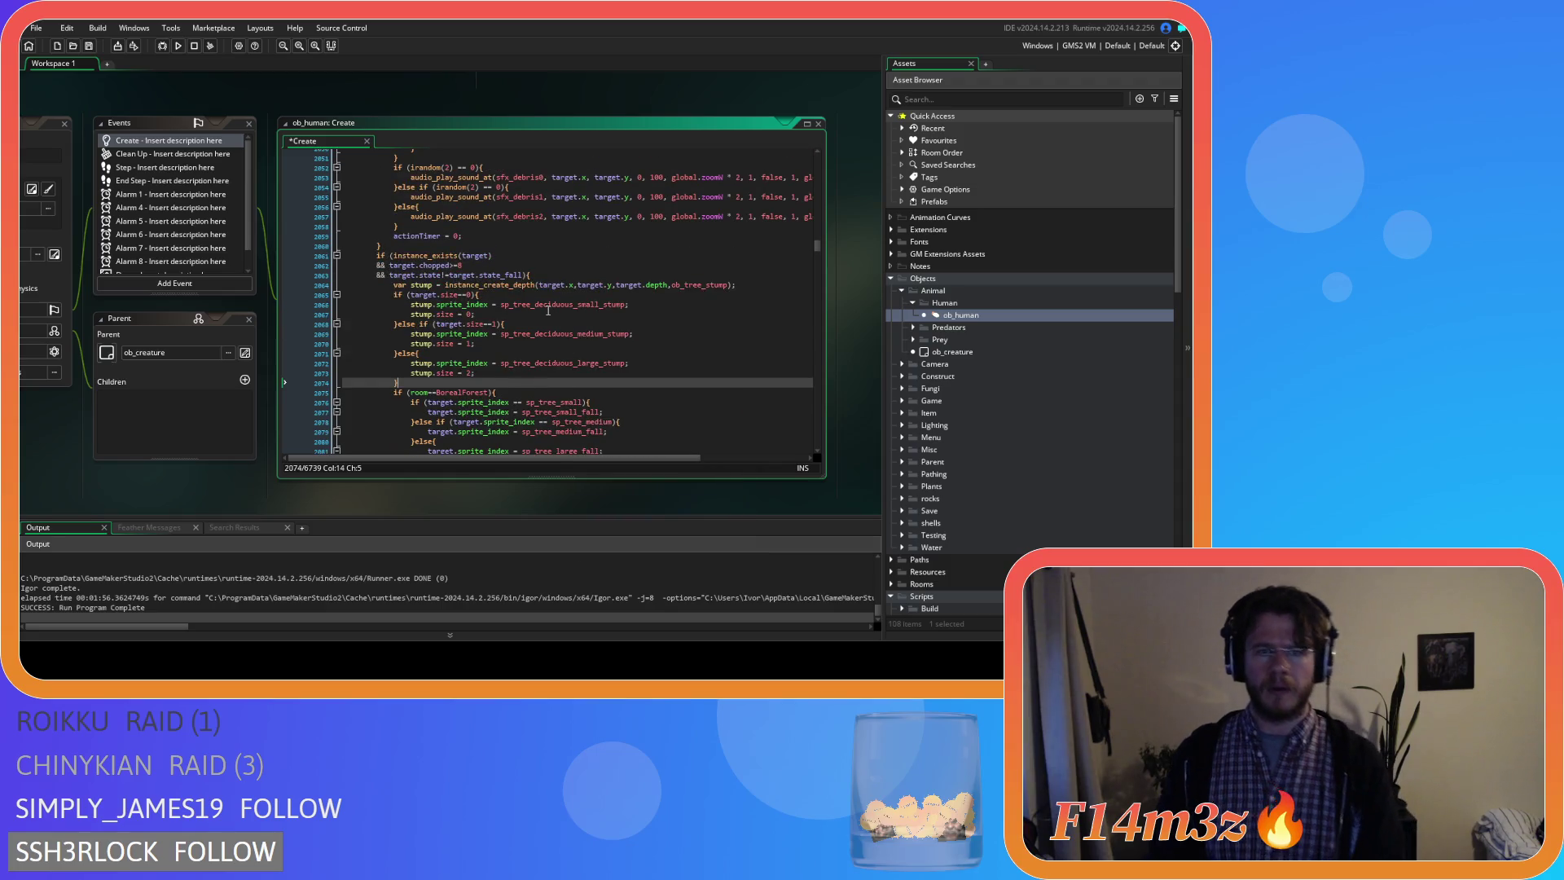
# Wrap the small stump sprite line in 'if (target.flipped==0){' with an empty '}else{' branch.
pyautogui.click(557, 297)
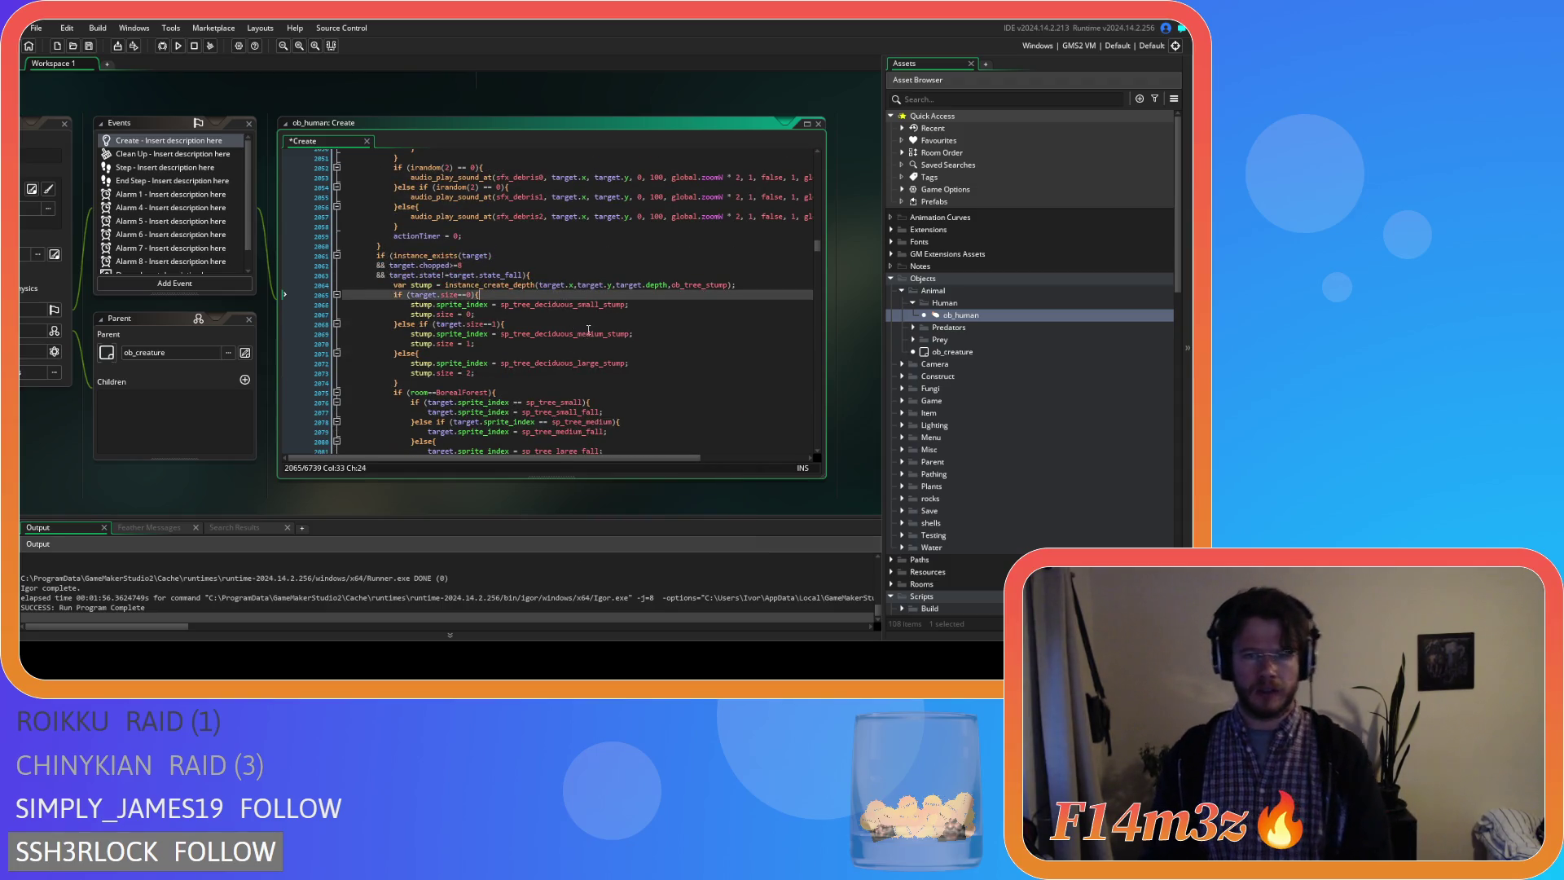
pyautogui.press('Return')
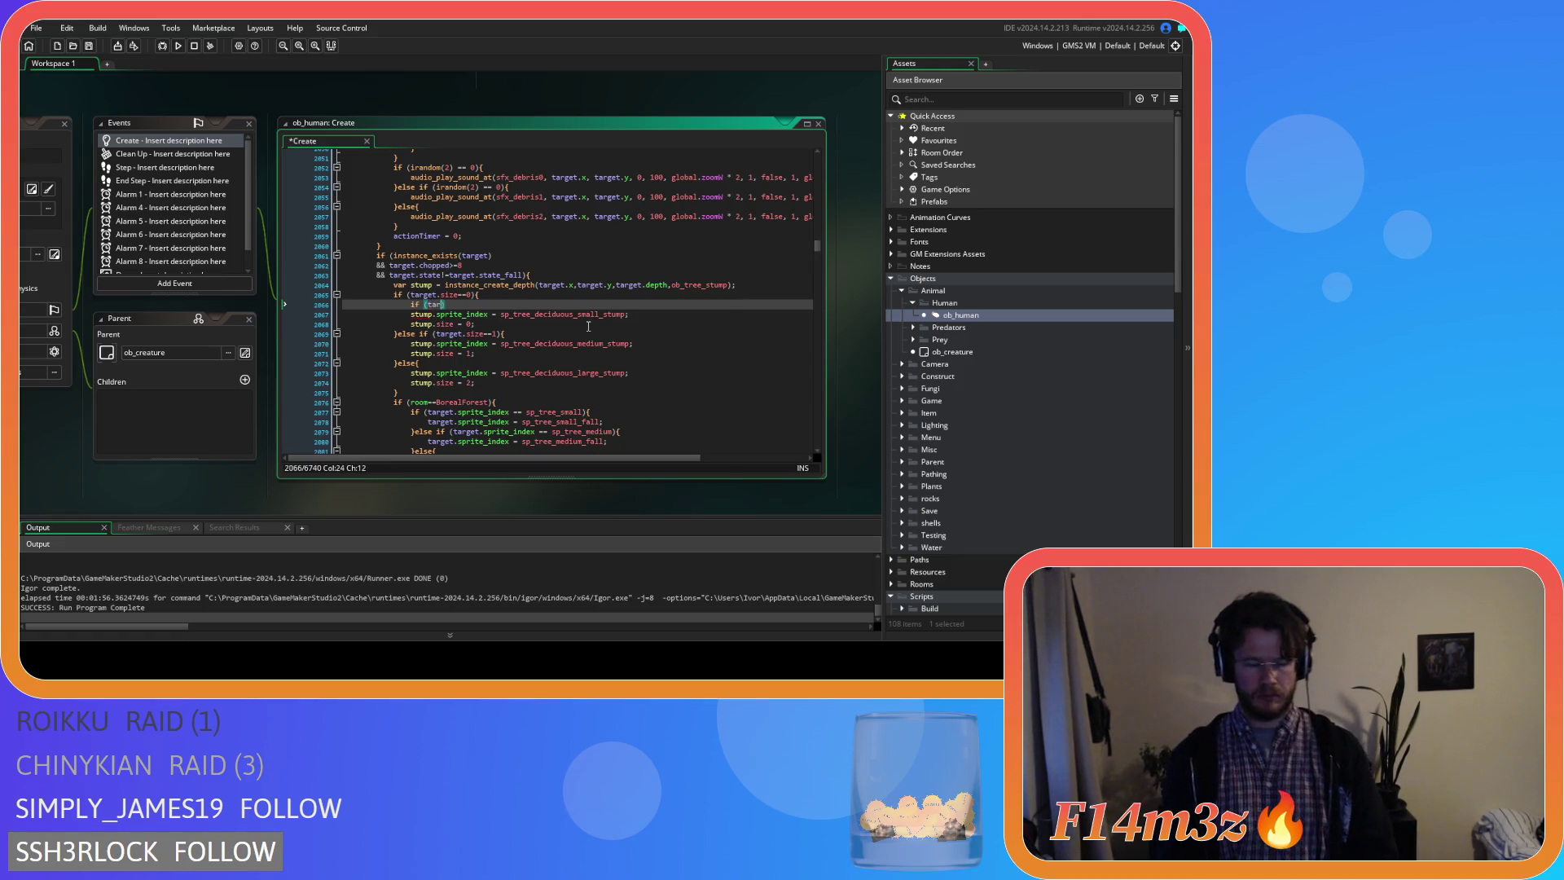
pyautogui.write('get.flipped')
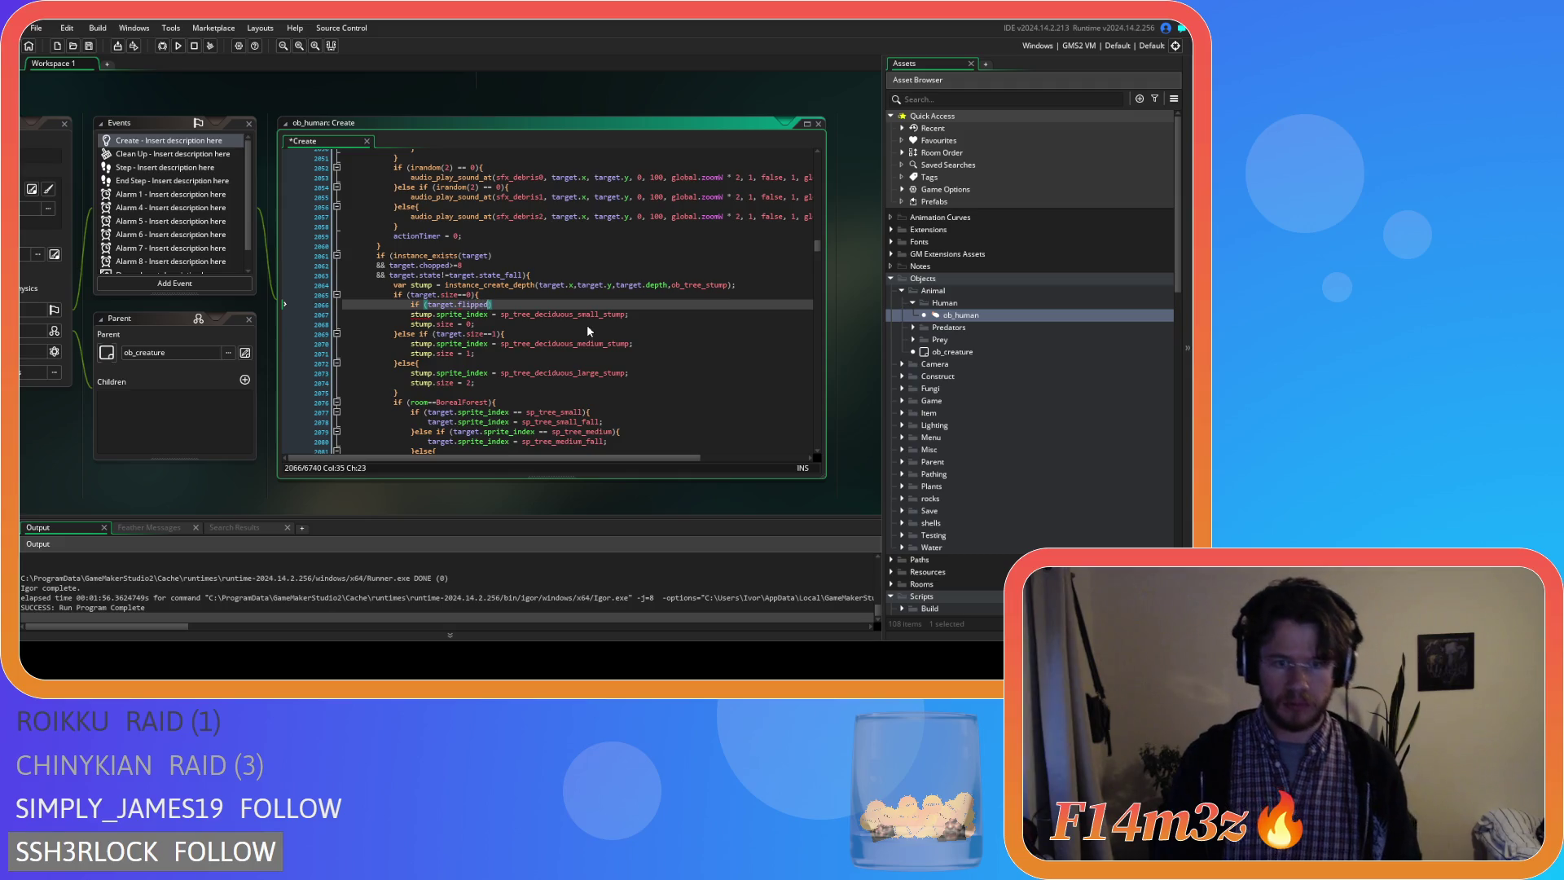
pyautogui.write('==0)')
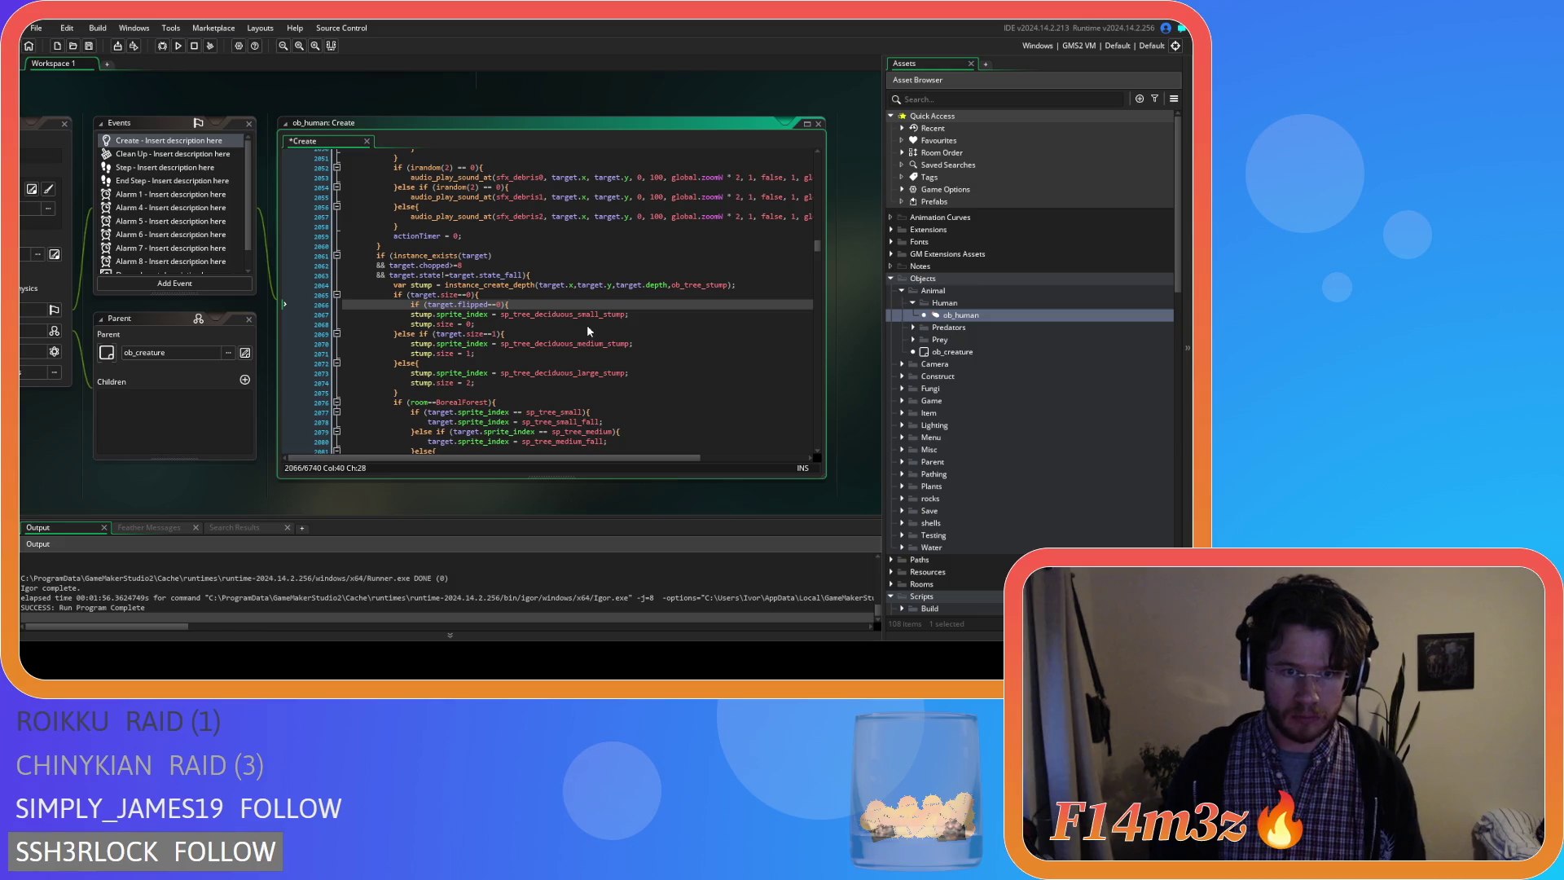
pyautogui.click(405, 317)
pyautogui.press('Tab')
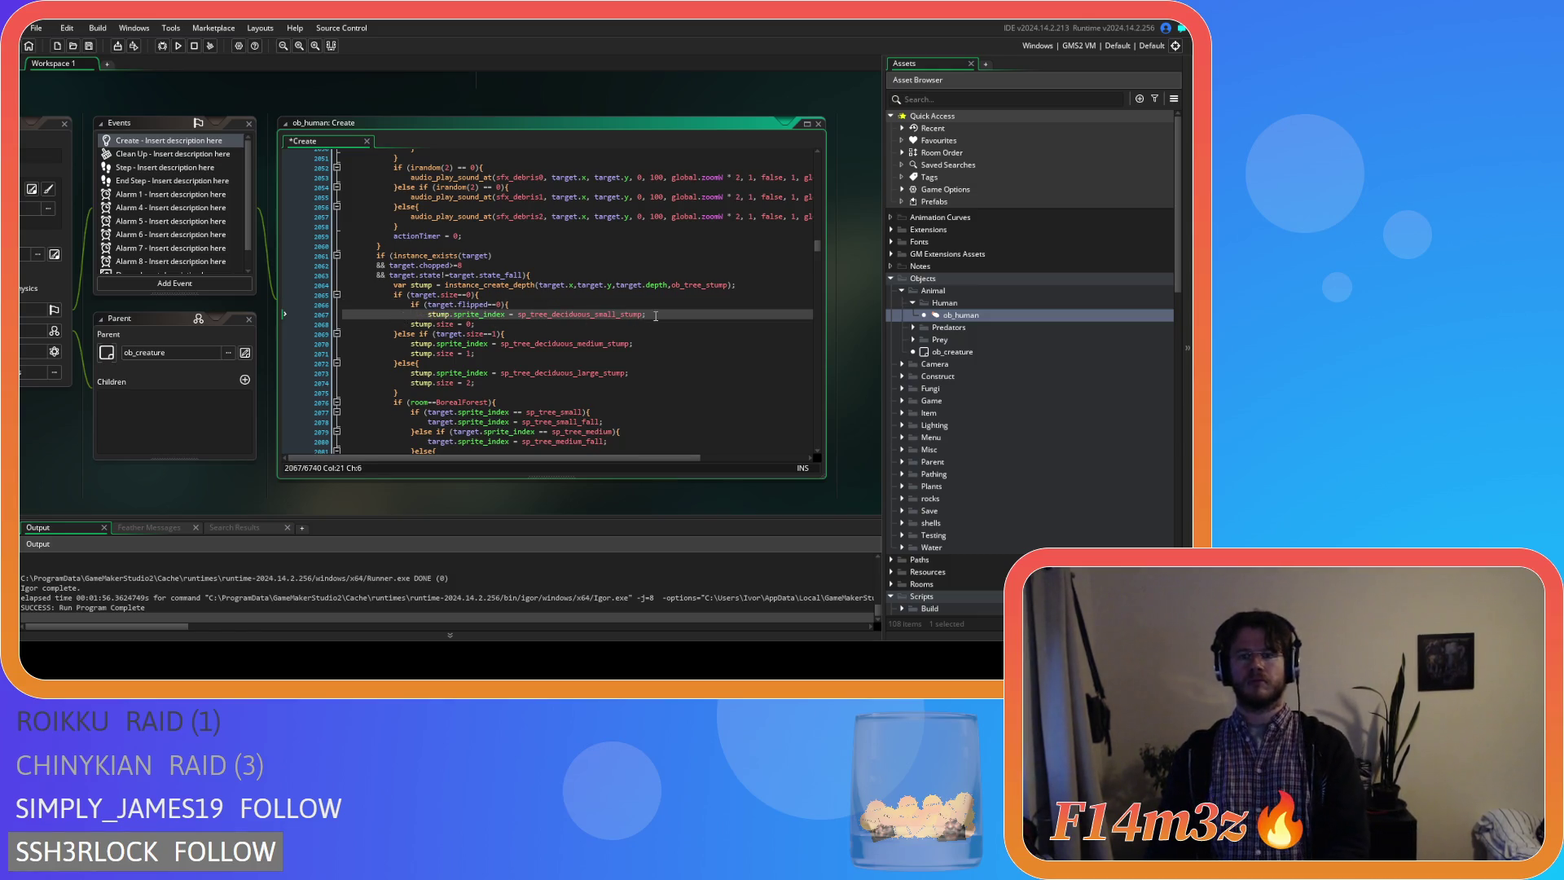
pyautogui.press('Return')
pyautogui.write('}else')
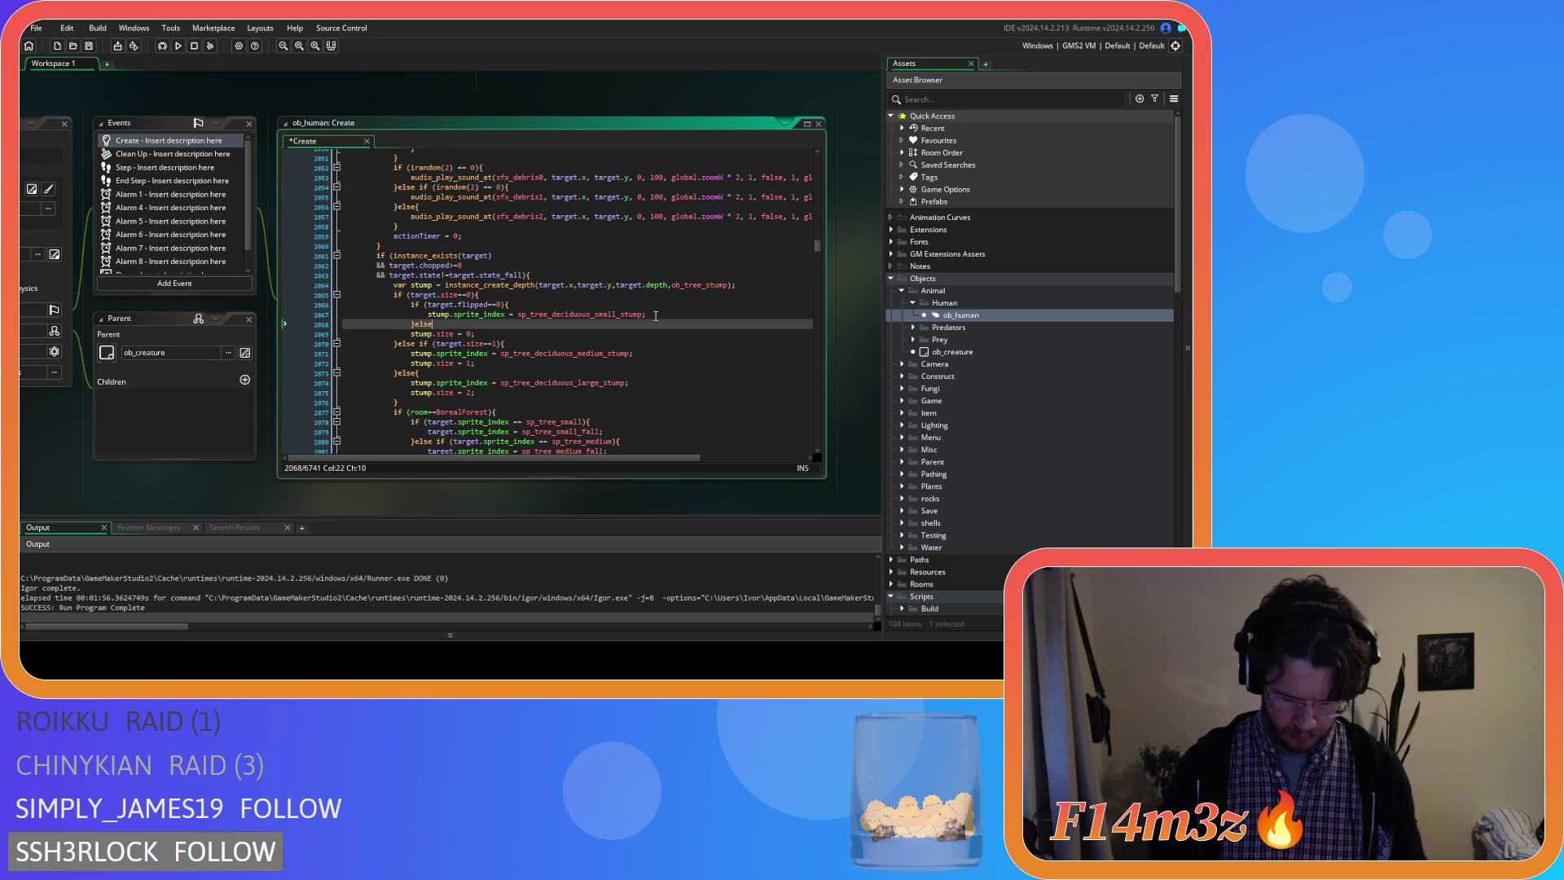
pyautogui.write('{')
pyautogui.press('Return')
pyautogui.press('Return')
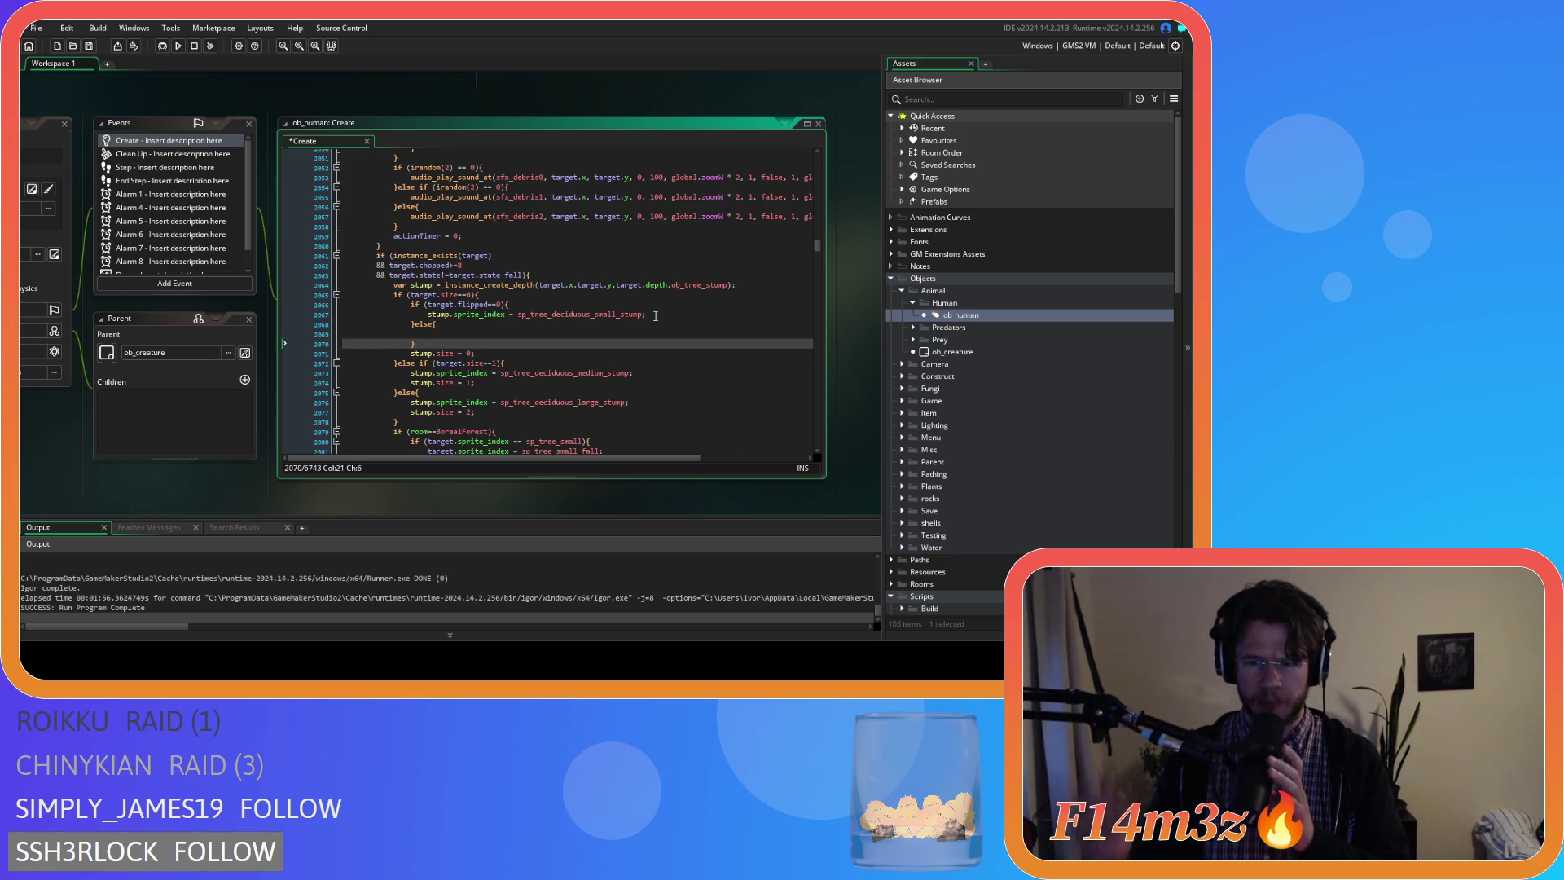
pyautogui.scroll(-5, 976, 410)
pyautogui.scroll(-5, 962, 410)
pyautogui.scroll(-5, 958, 431)
pyautogui.scroll(2, 958, 429)
pyautogui.scroll(2, 956, 422)
pyautogui.scroll(2, 953, 415)
pyautogui.scroll(2, 952, 409)
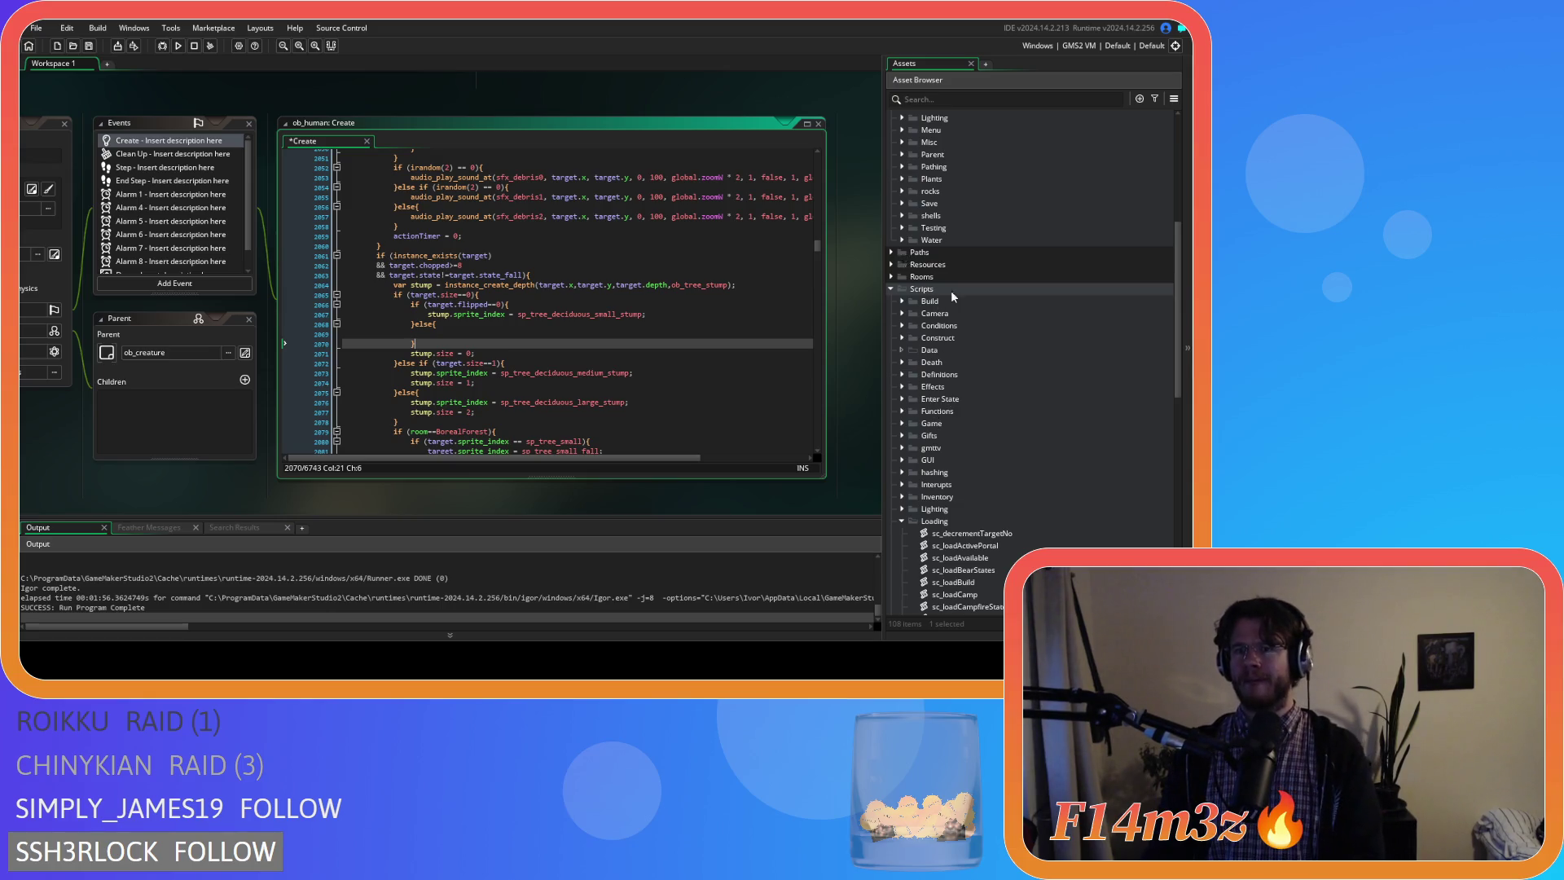
pyautogui.scroll(4, 931, 312)
pyautogui.scroll(-3, 905, 343)
pyautogui.scroll(-5, 907, 330)
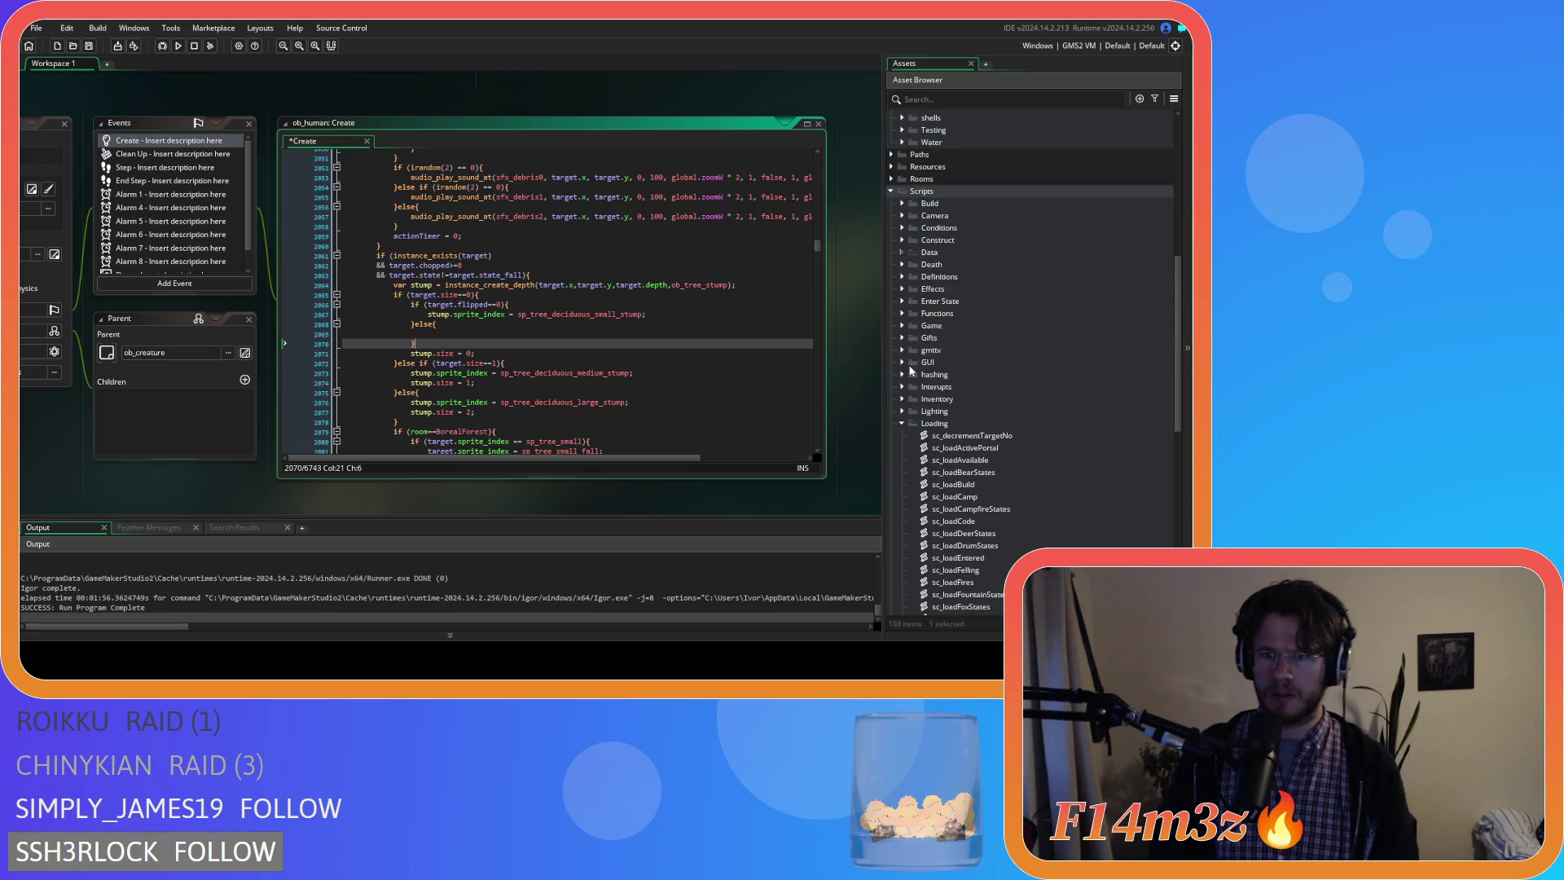
pyautogui.scroll(-5, 911, 312)
pyautogui.scroll(-6, 908, 316)
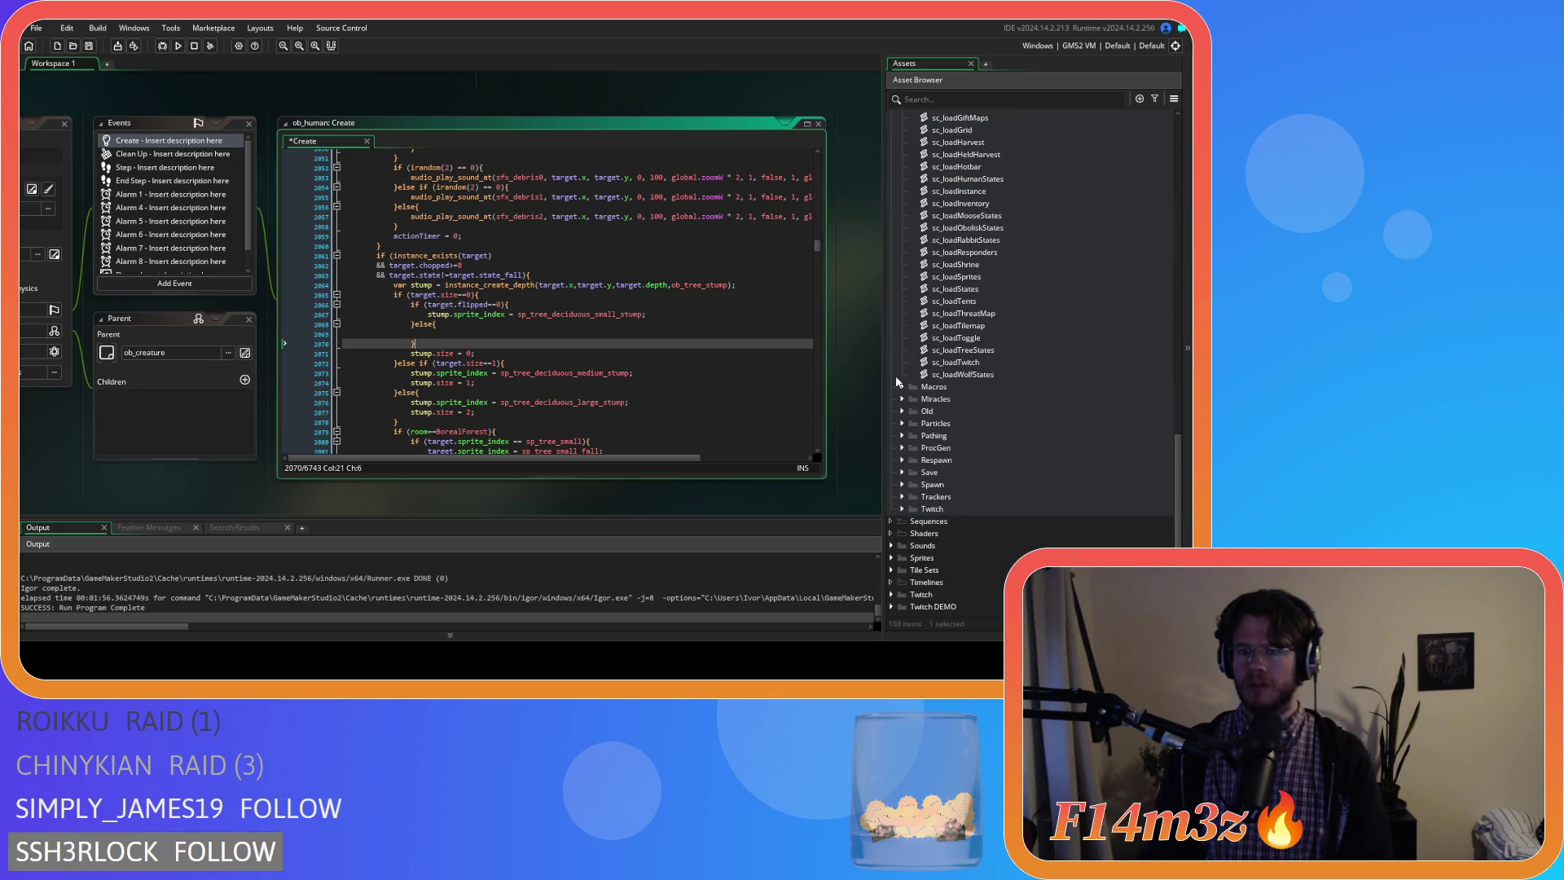
# Expand Sprites > Plants > Isometric > Deciduous in the Asset Browser.
pyautogui.click(893, 559)
pyautogui.scroll(-5, 931, 448)
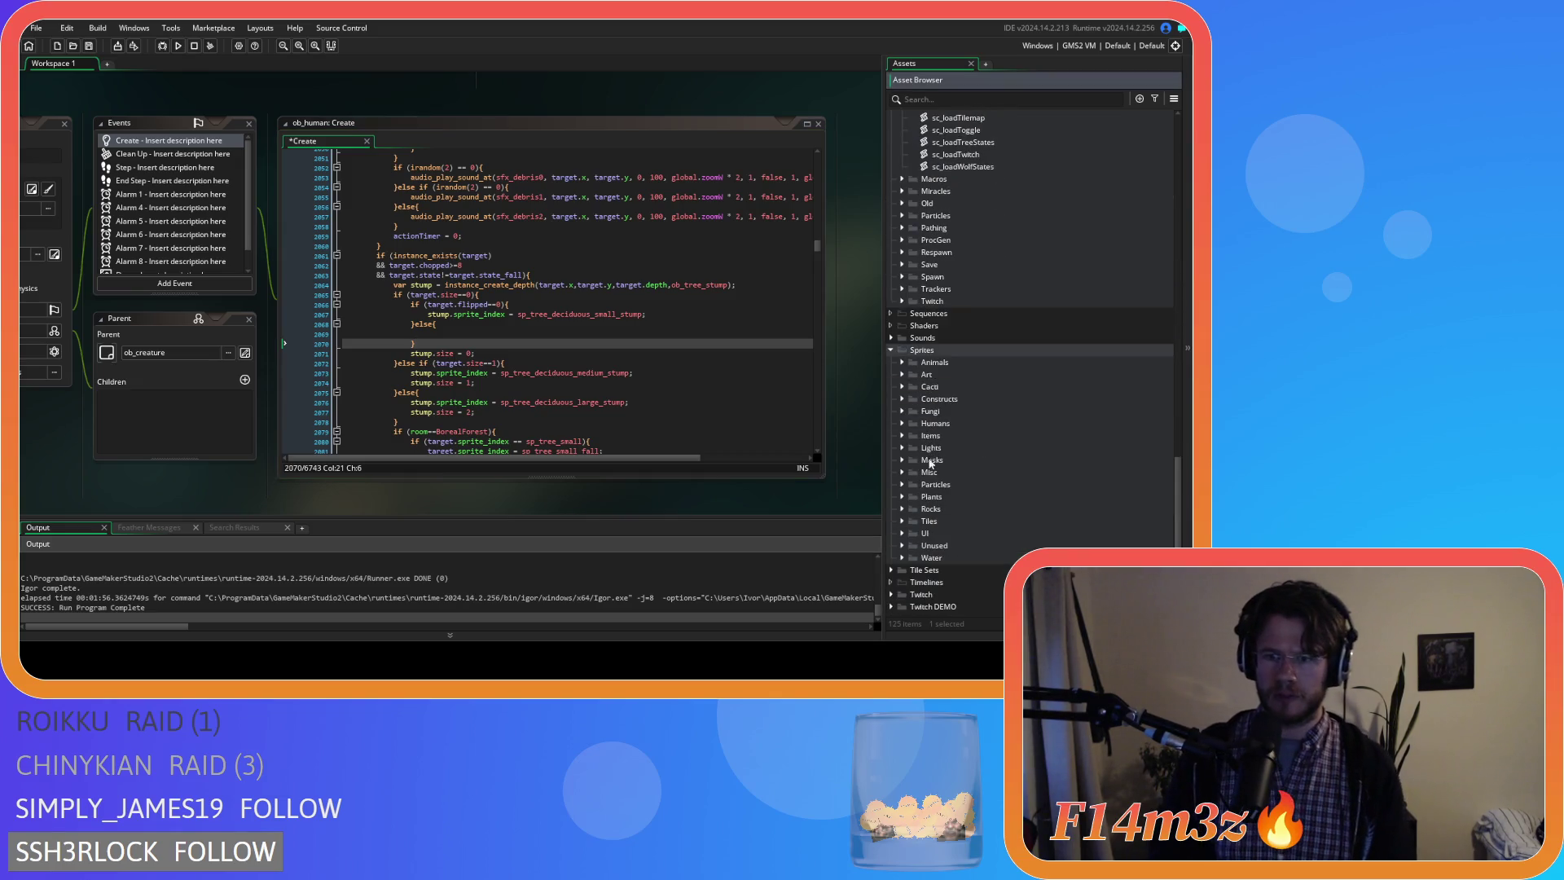
pyautogui.click(902, 496)
pyautogui.scroll(-1, 902, 497)
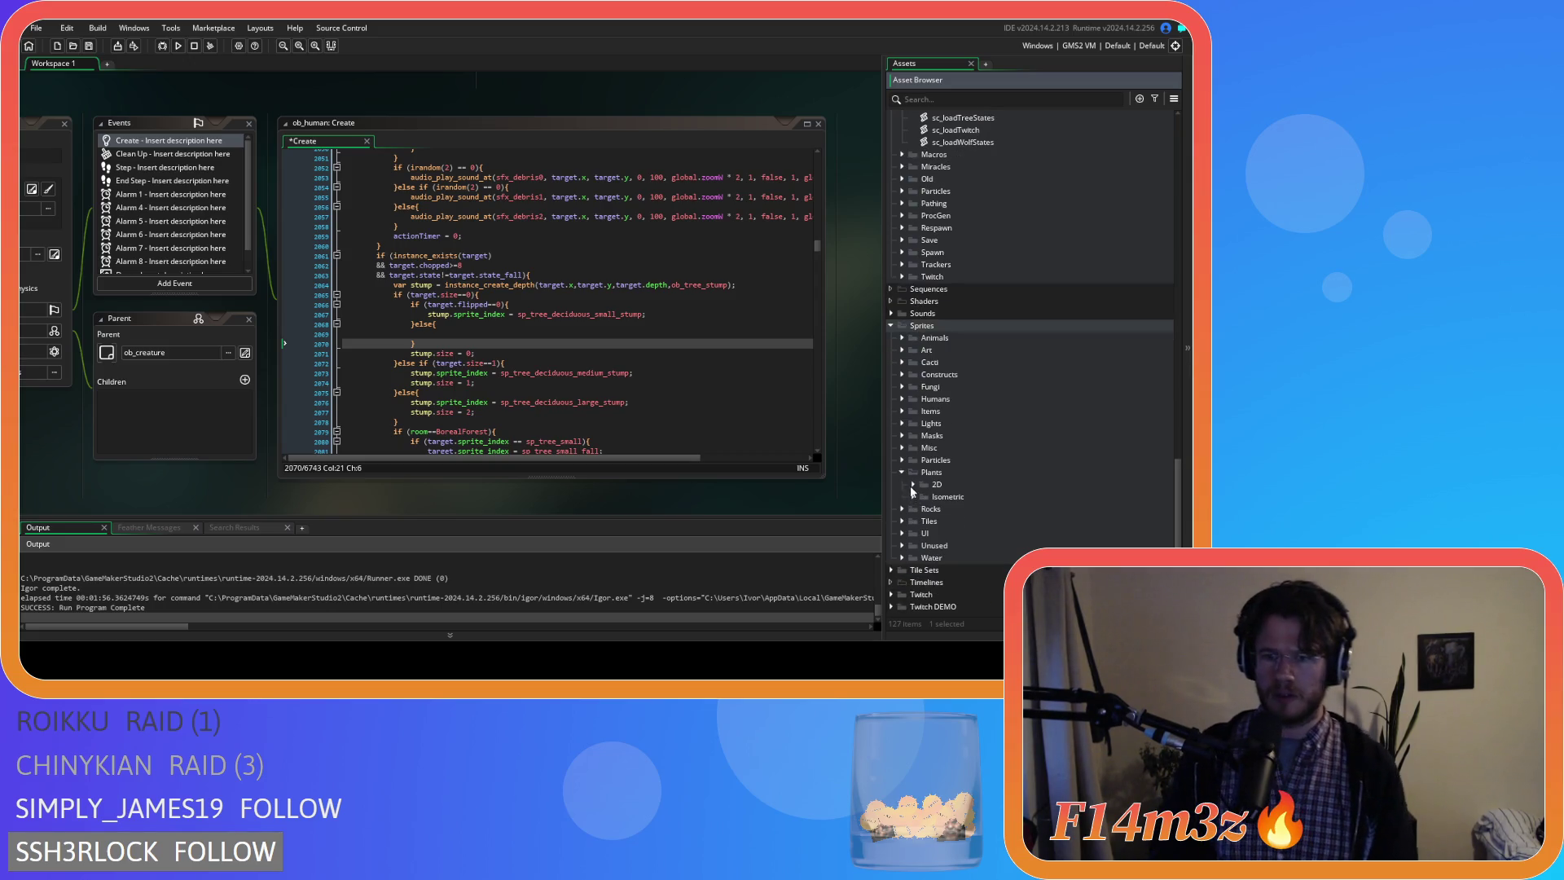
pyautogui.click(911, 486)
pyautogui.scroll(-2, 974, 495)
pyautogui.scroll(-1, 974, 495)
pyautogui.click(924, 377)
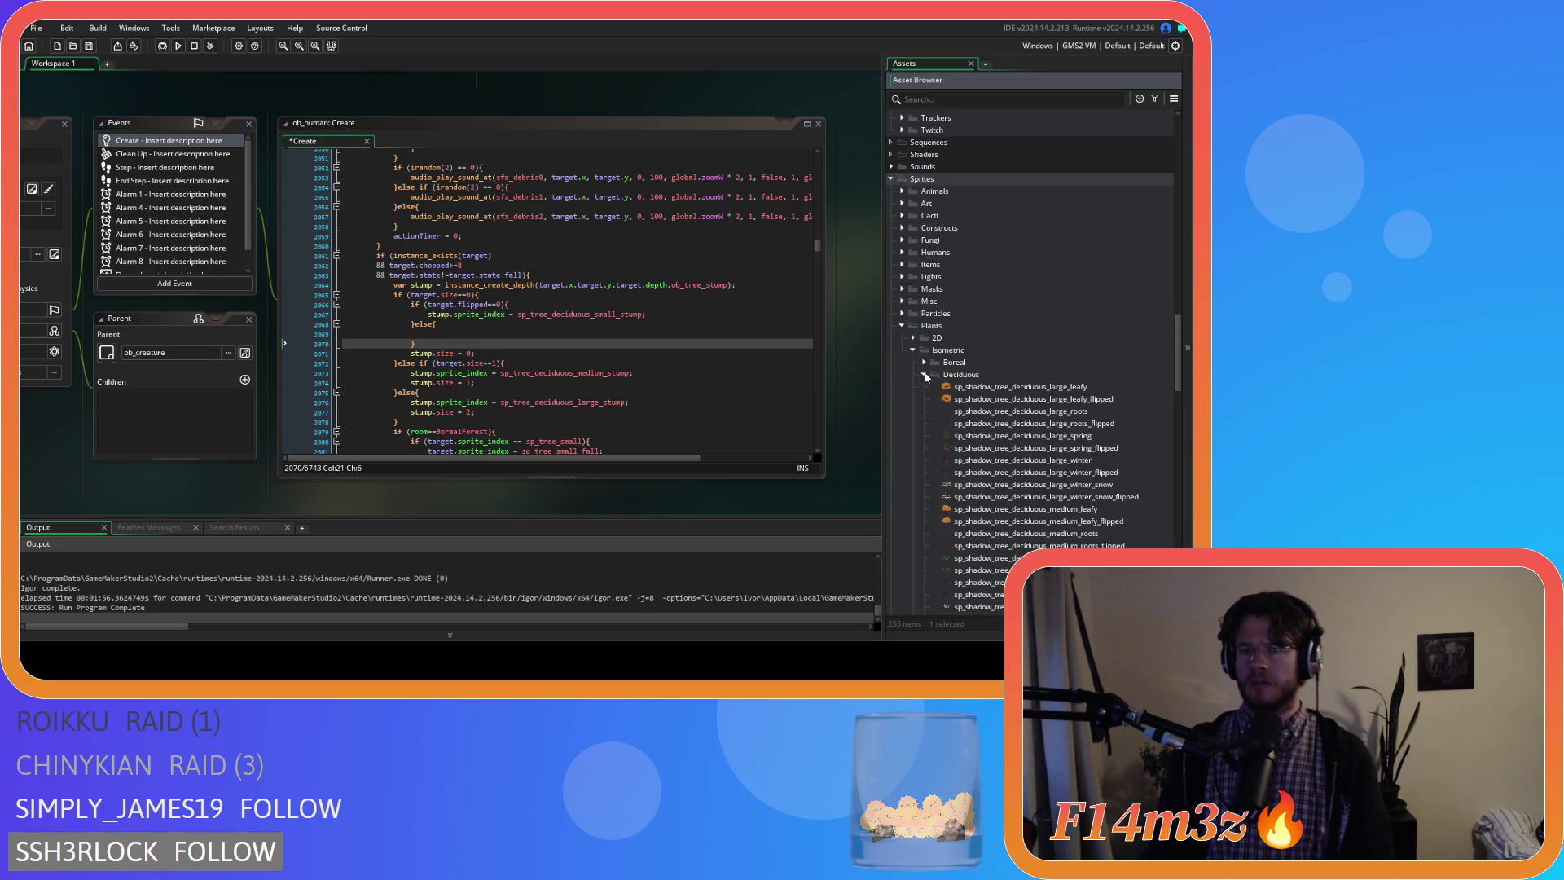
pyautogui.scroll(-10, 989, 380)
pyautogui.scroll(-5, 989, 381)
pyautogui.scroll(-5, 990, 379)
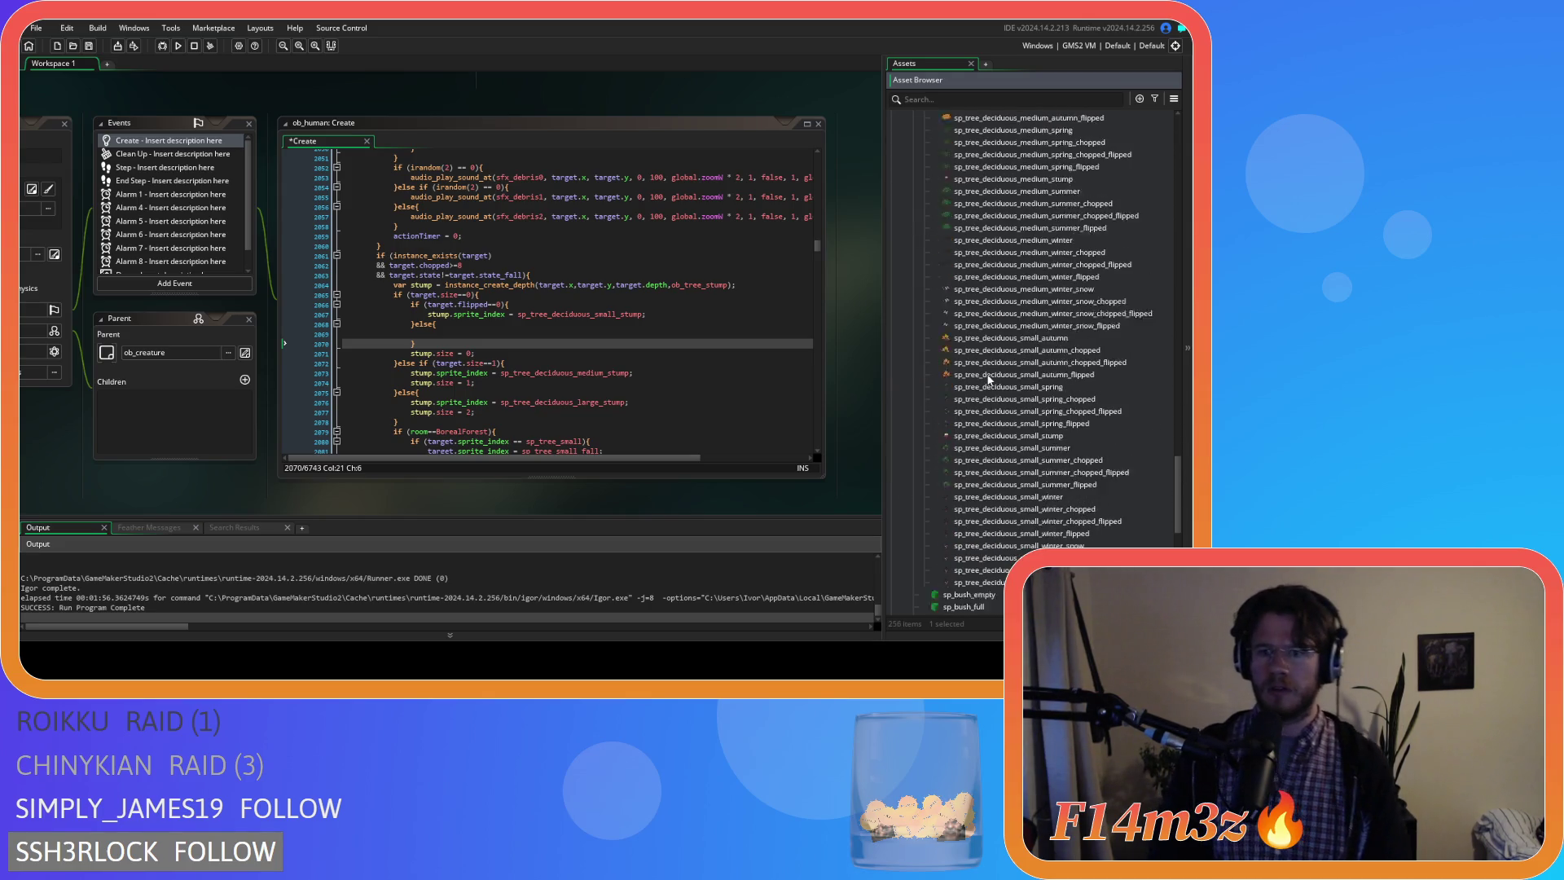
pyautogui.scroll(-5, 989, 377)
pyautogui.scroll(4, 990, 376)
pyautogui.scroll(4, 987, 380)
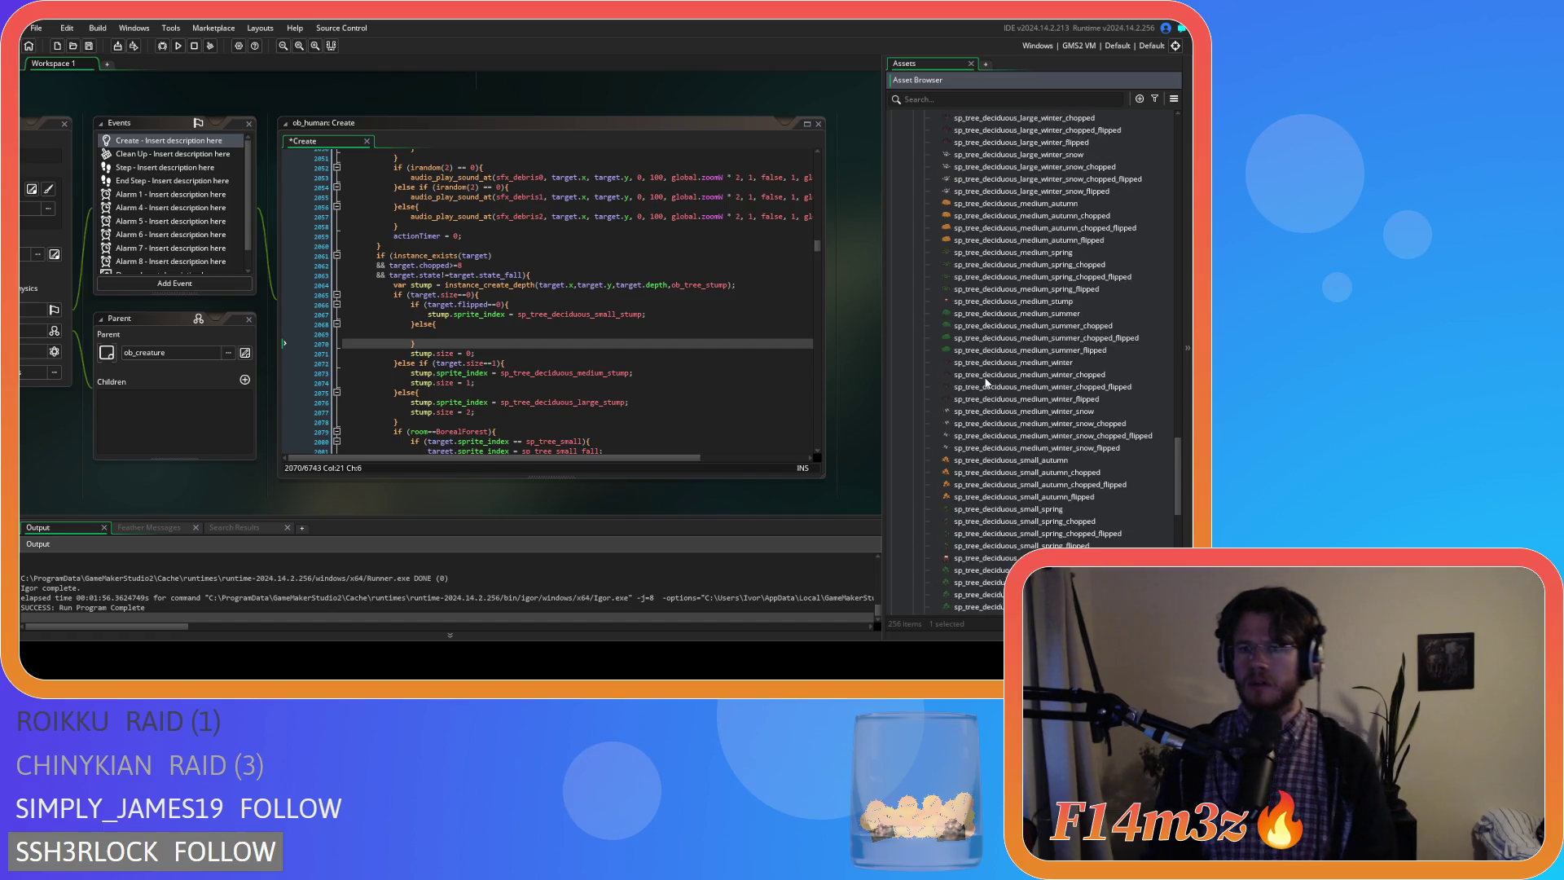
pyautogui.scroll(3, 986, 384)
pyautogui.scroll(-2, 987, 391)
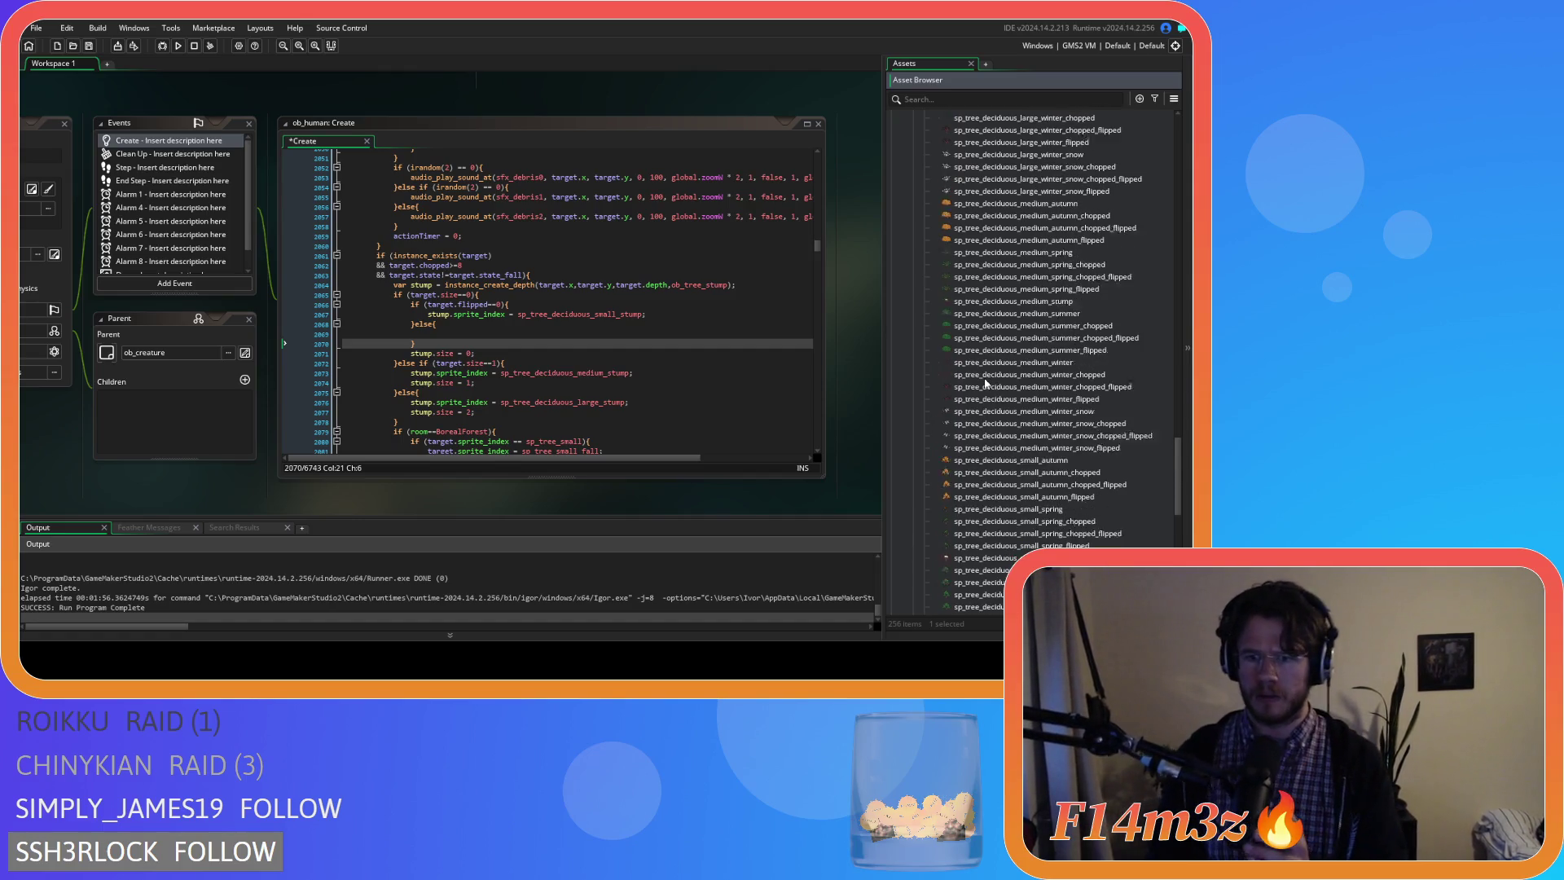
pyautogui.scroll(-2, 990, 416)
pyautogui.scroll(-1, 993, 441)
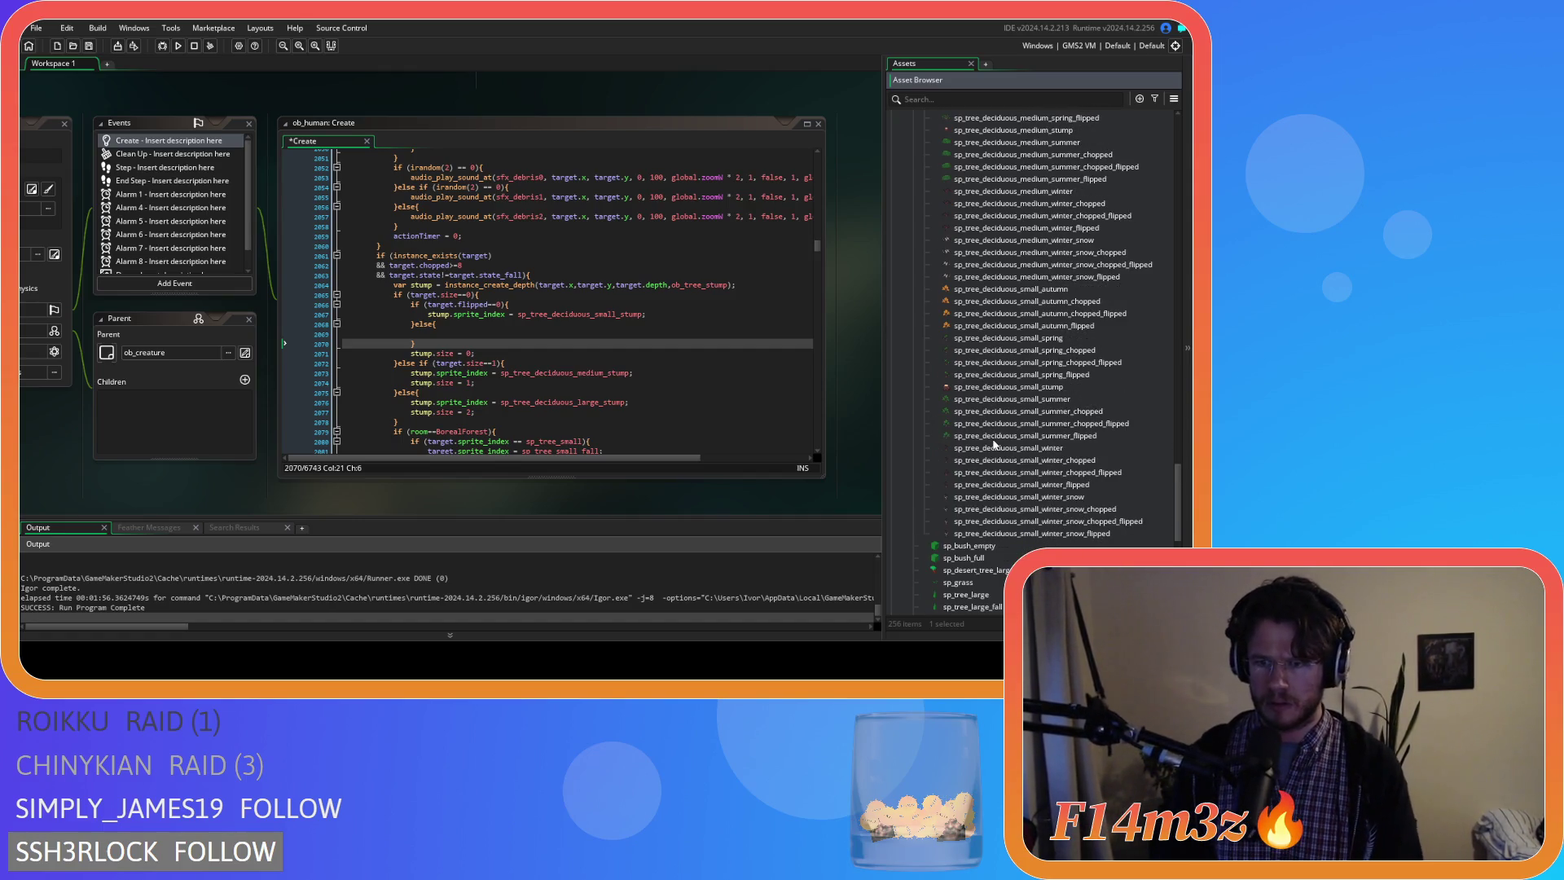
# Duplicate sp_tree_deciduous_small_stump as sp_tree_deciduous_small_stump_flipped and open it.
pyautogui.click(1048, 388)
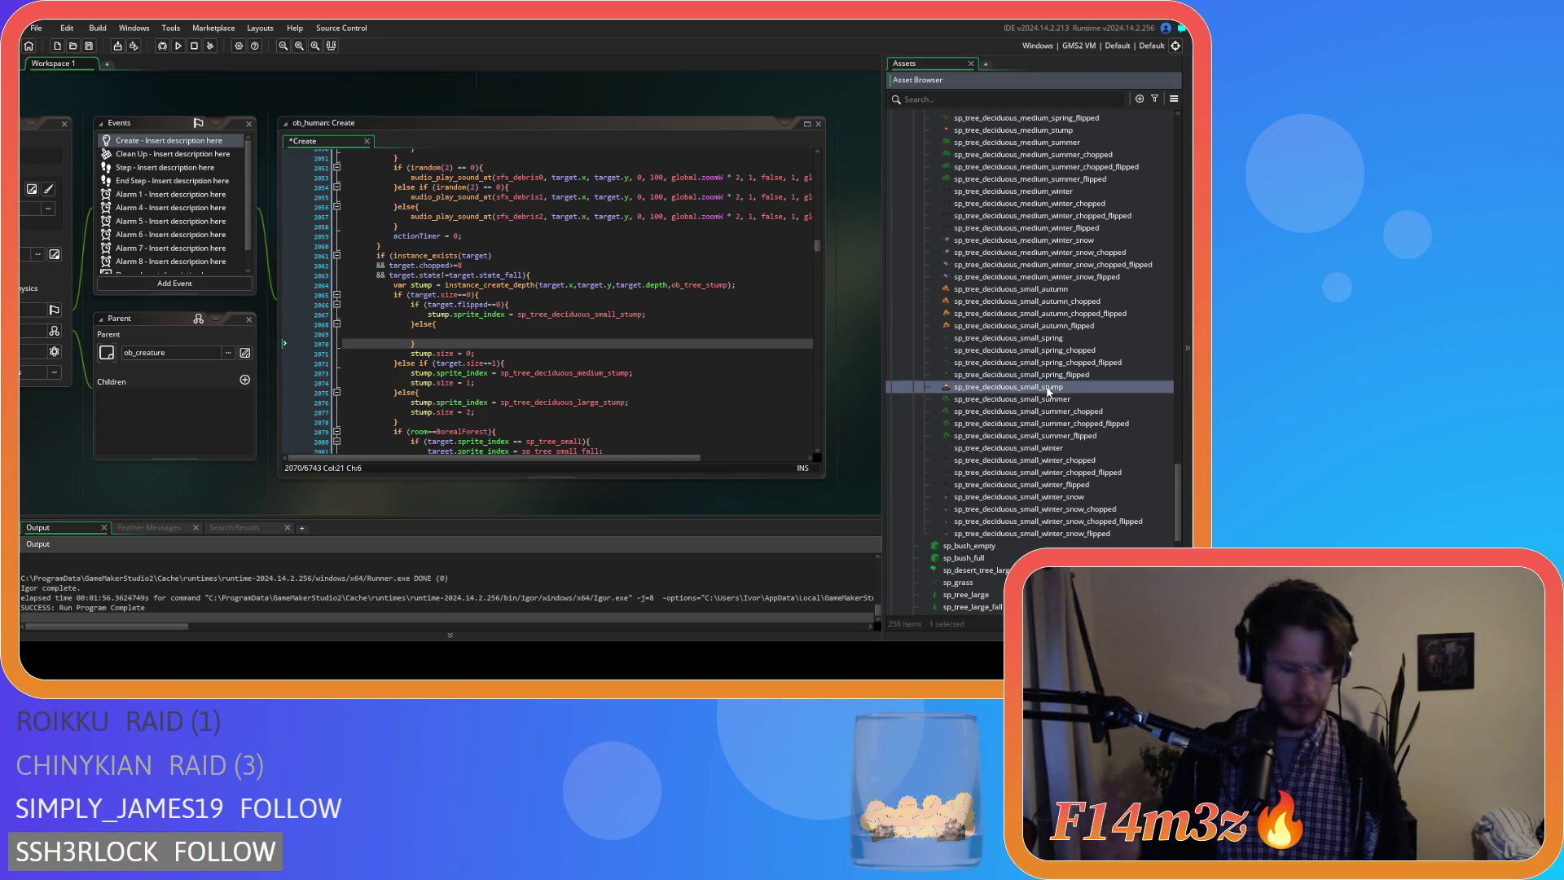
pyautogui.hotkey('ctrl', 'd')
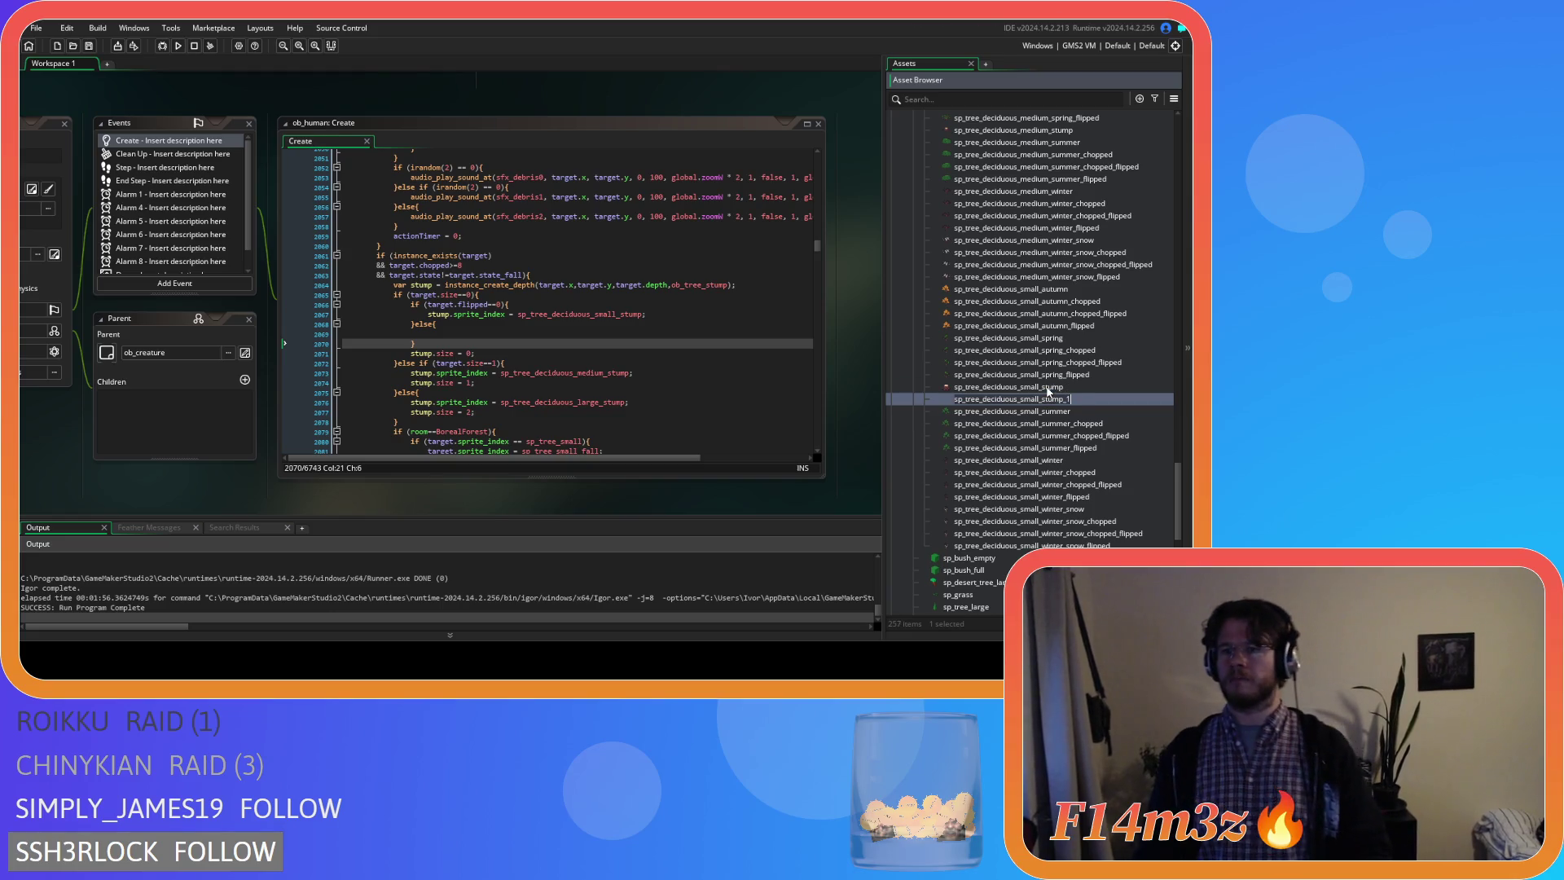
pyautogui.write('ipped')
pyautogui.press('Return')
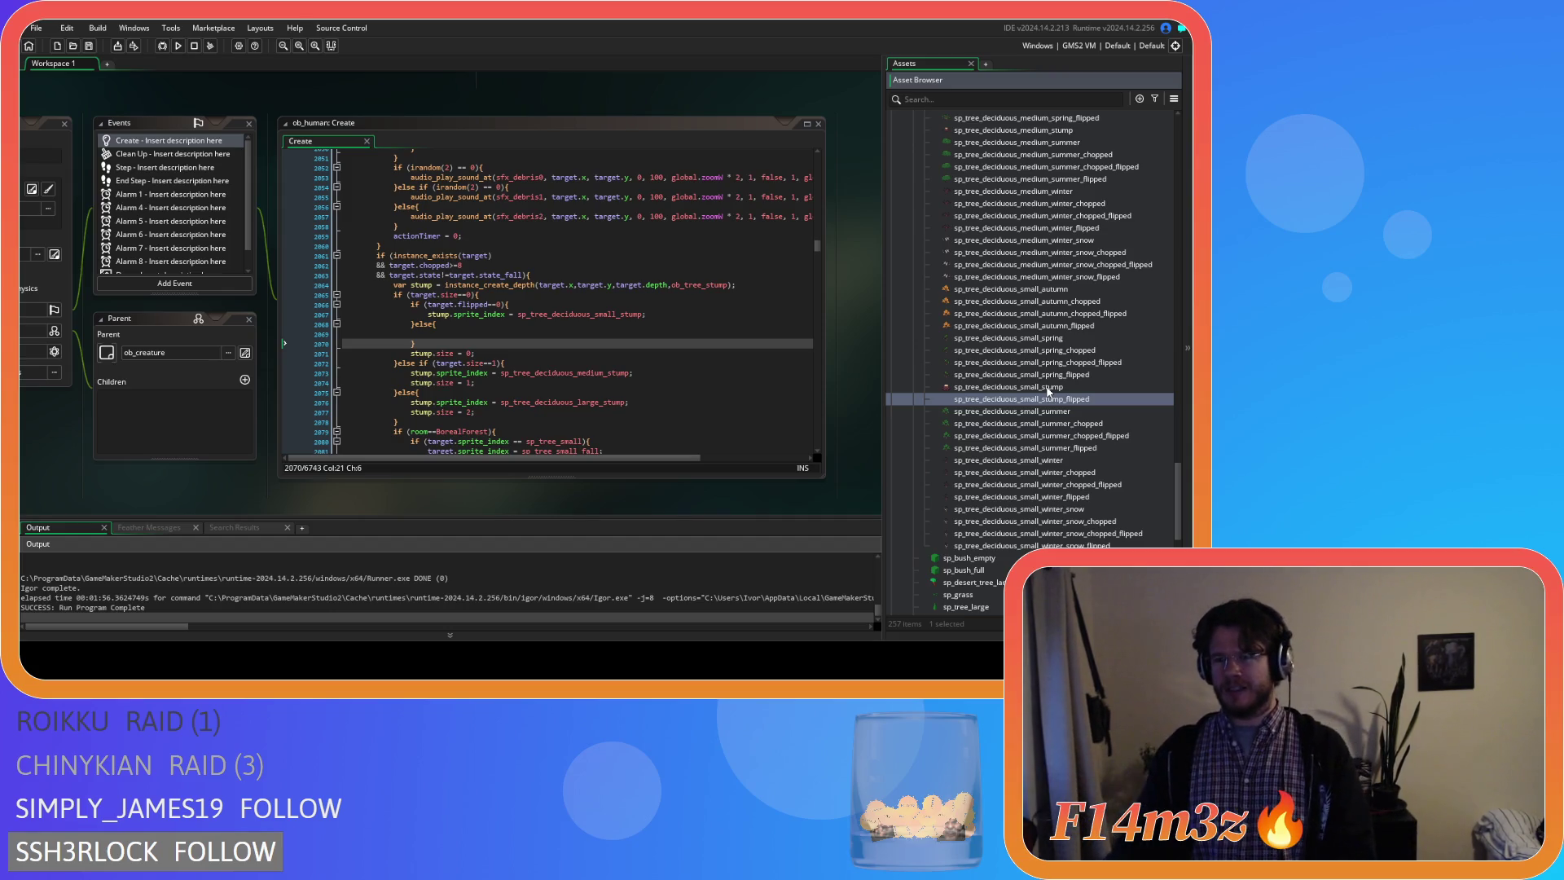
pyautogui.doubleClick(1054, 401)
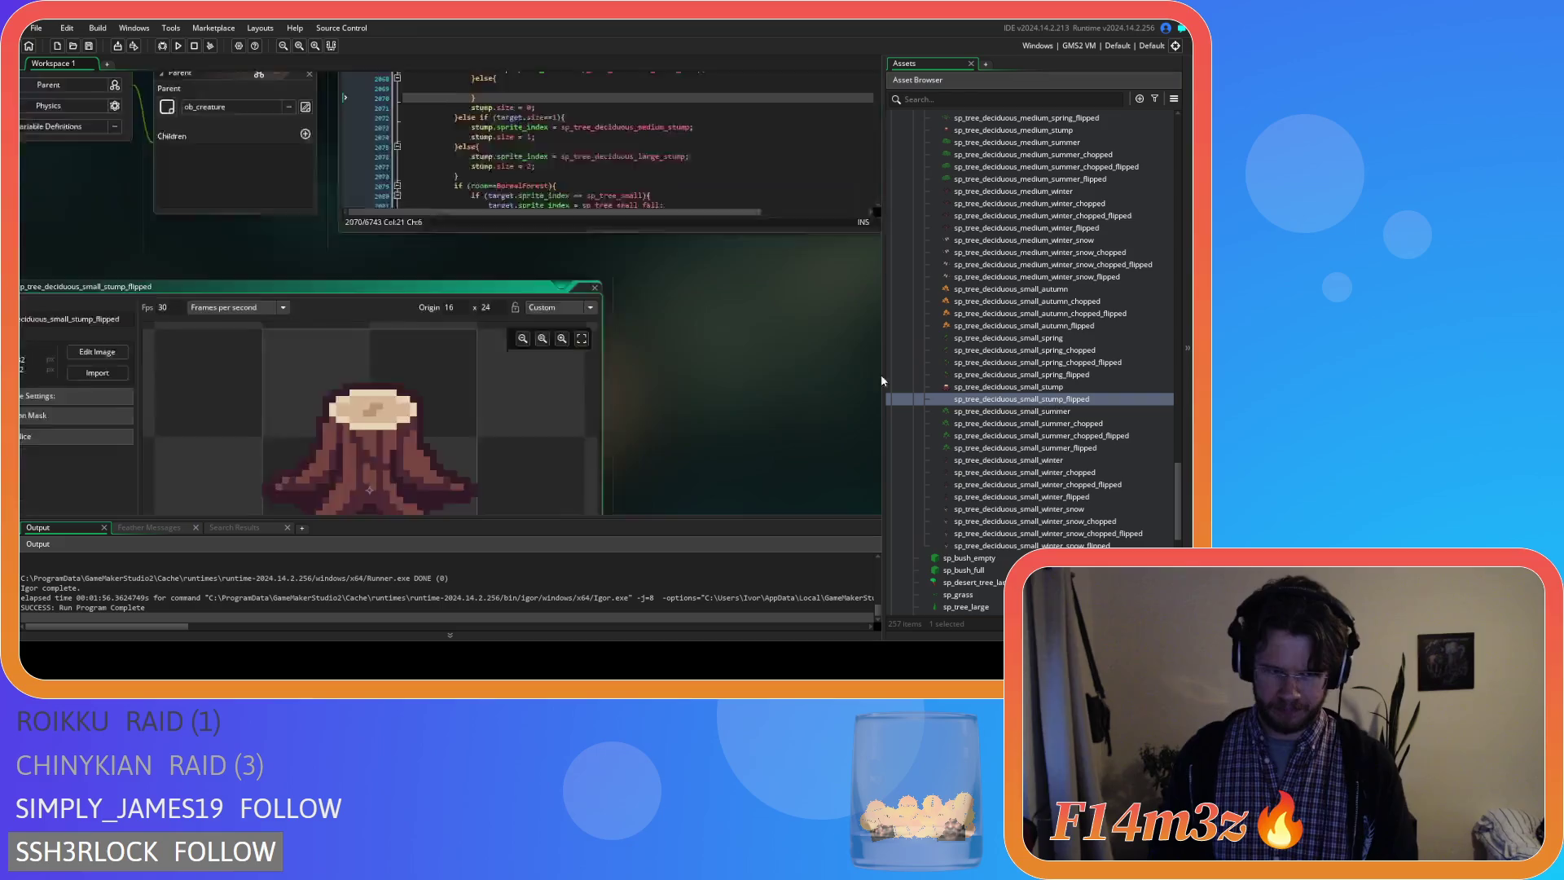
# Stamp the whole stump image as a brush onto a new layer and delete the default layer.
pyautogui.click(149, 180)
pyautogui.hotkey('ctrl', 'a')
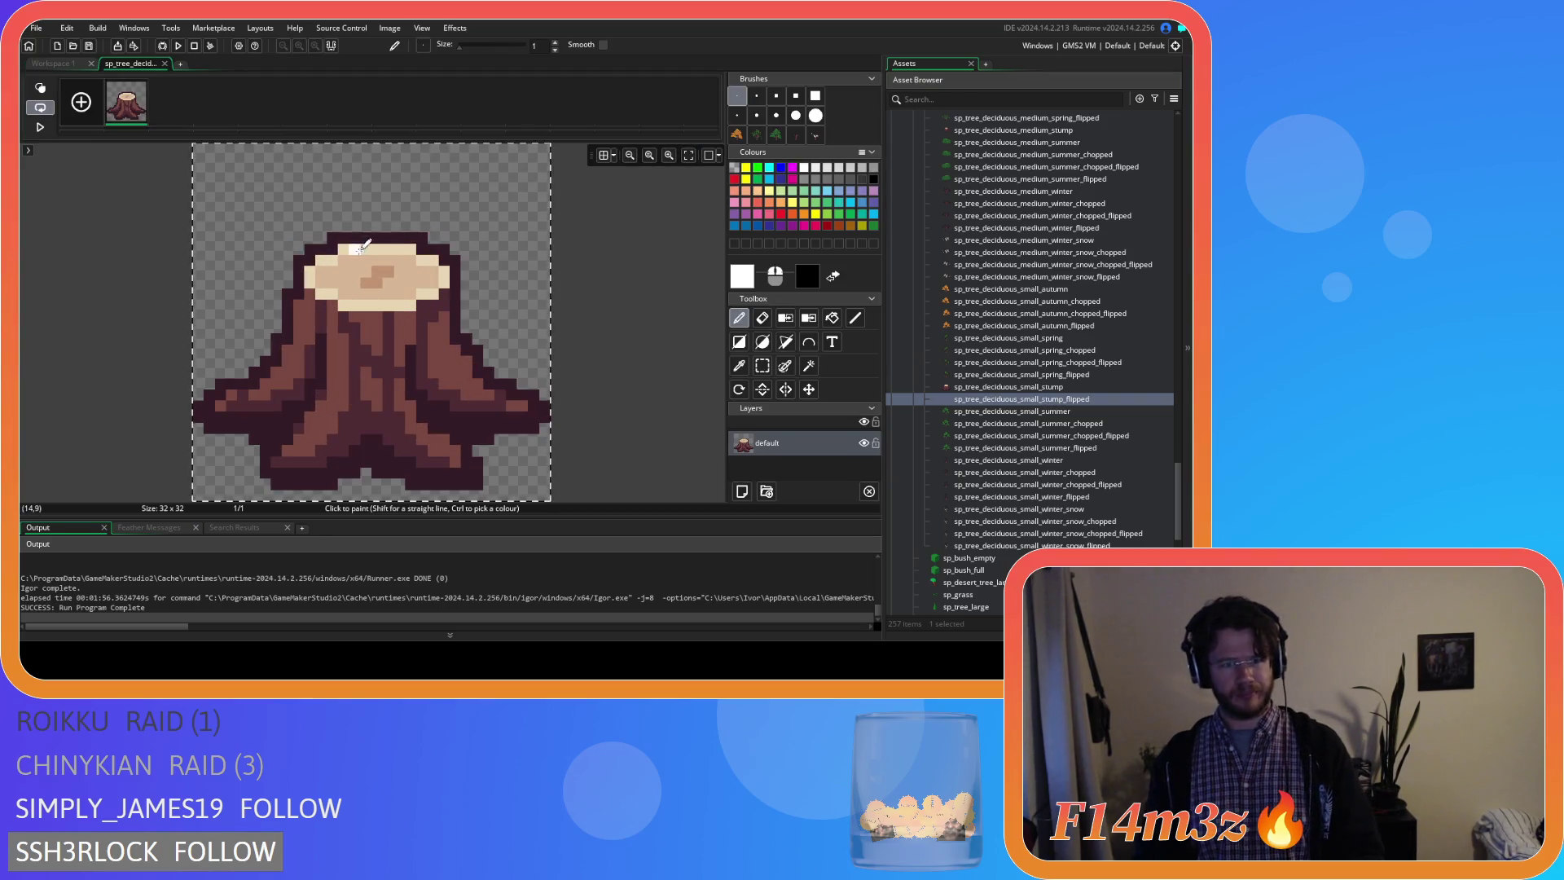
pyautogui.hotkey('ctrl', 'c')
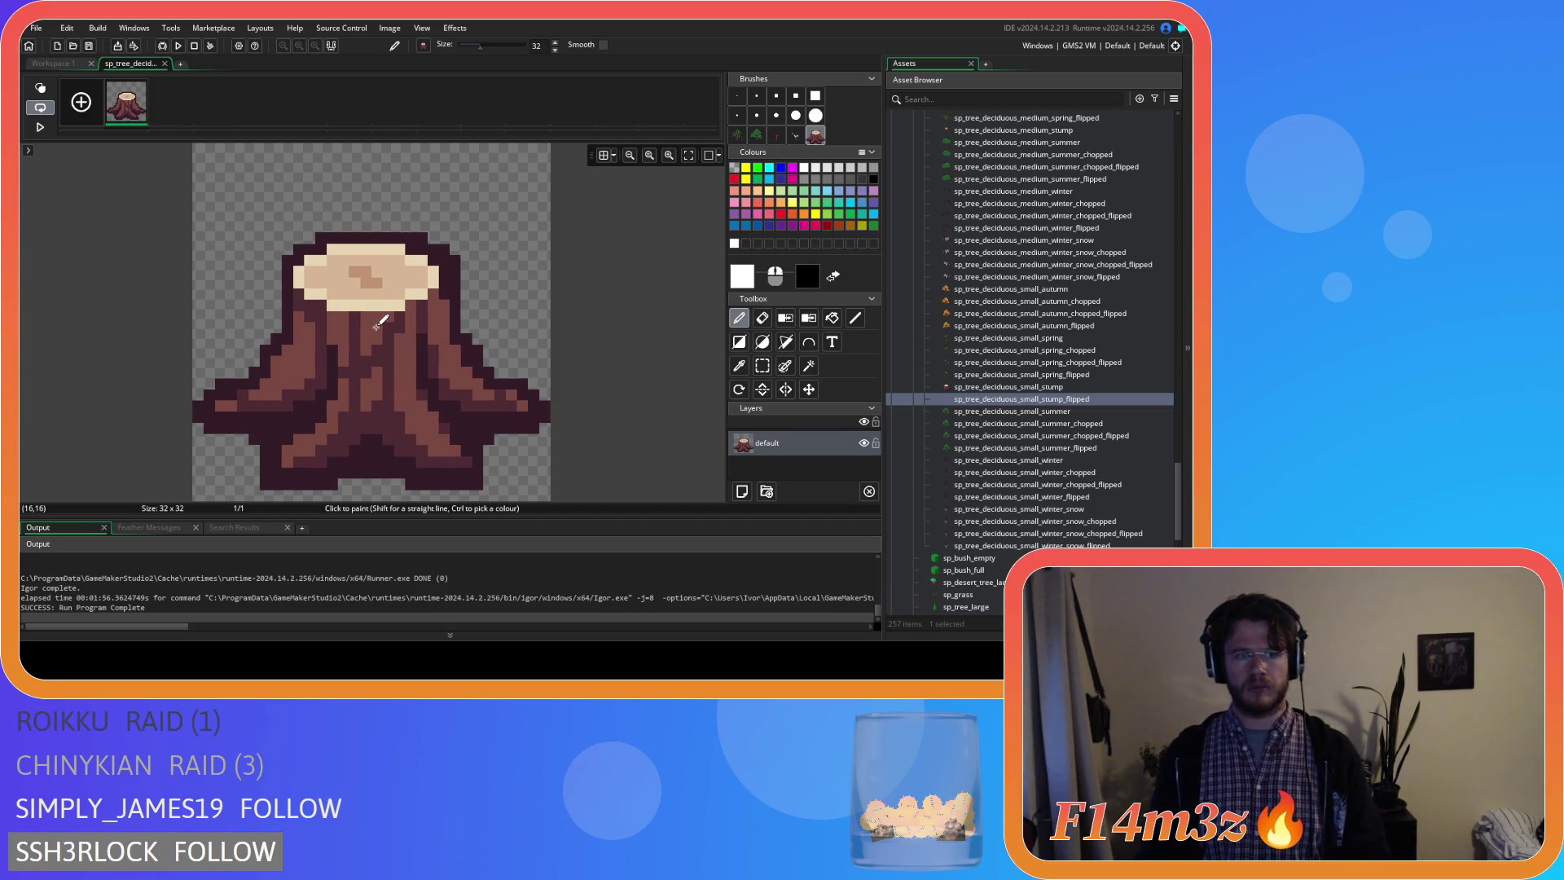
pyautogui.click(741, 492)
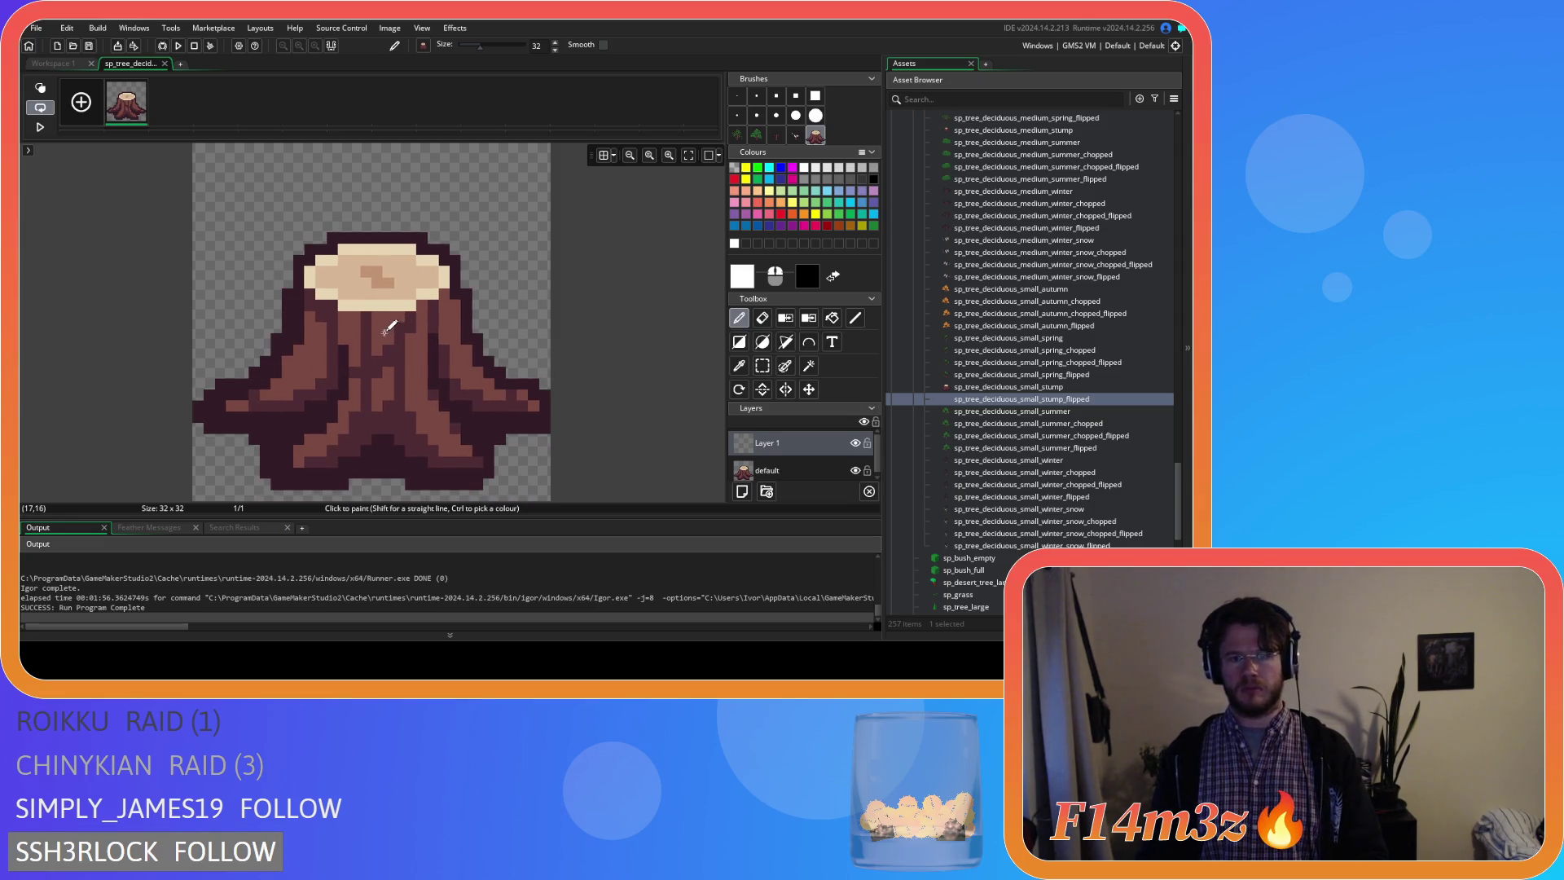
pyautogui.click(383, 324)
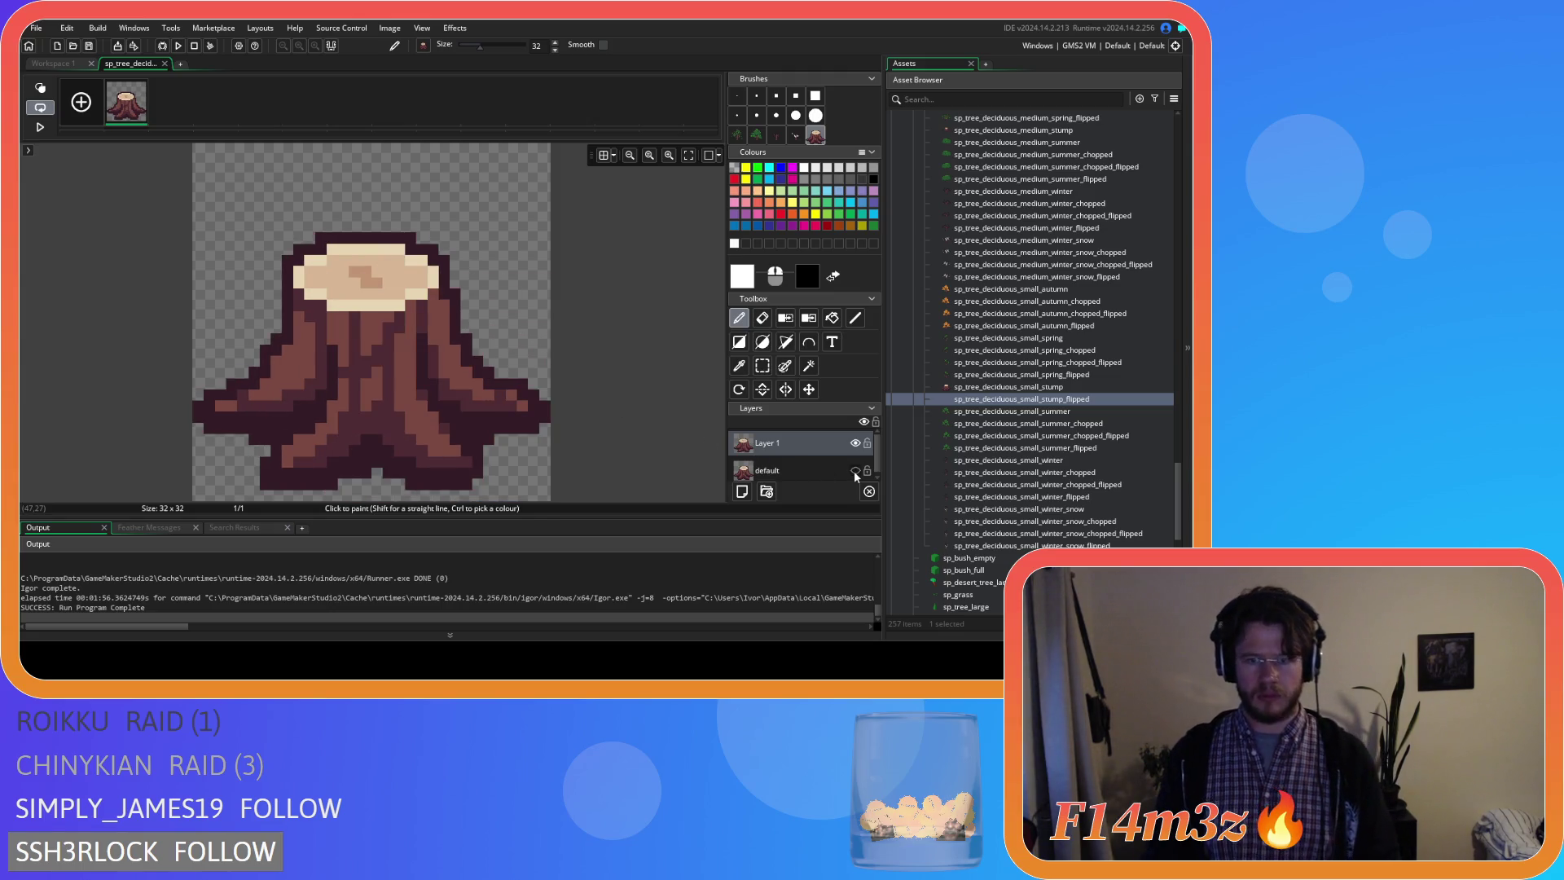
pyautogui.click(868, 489)
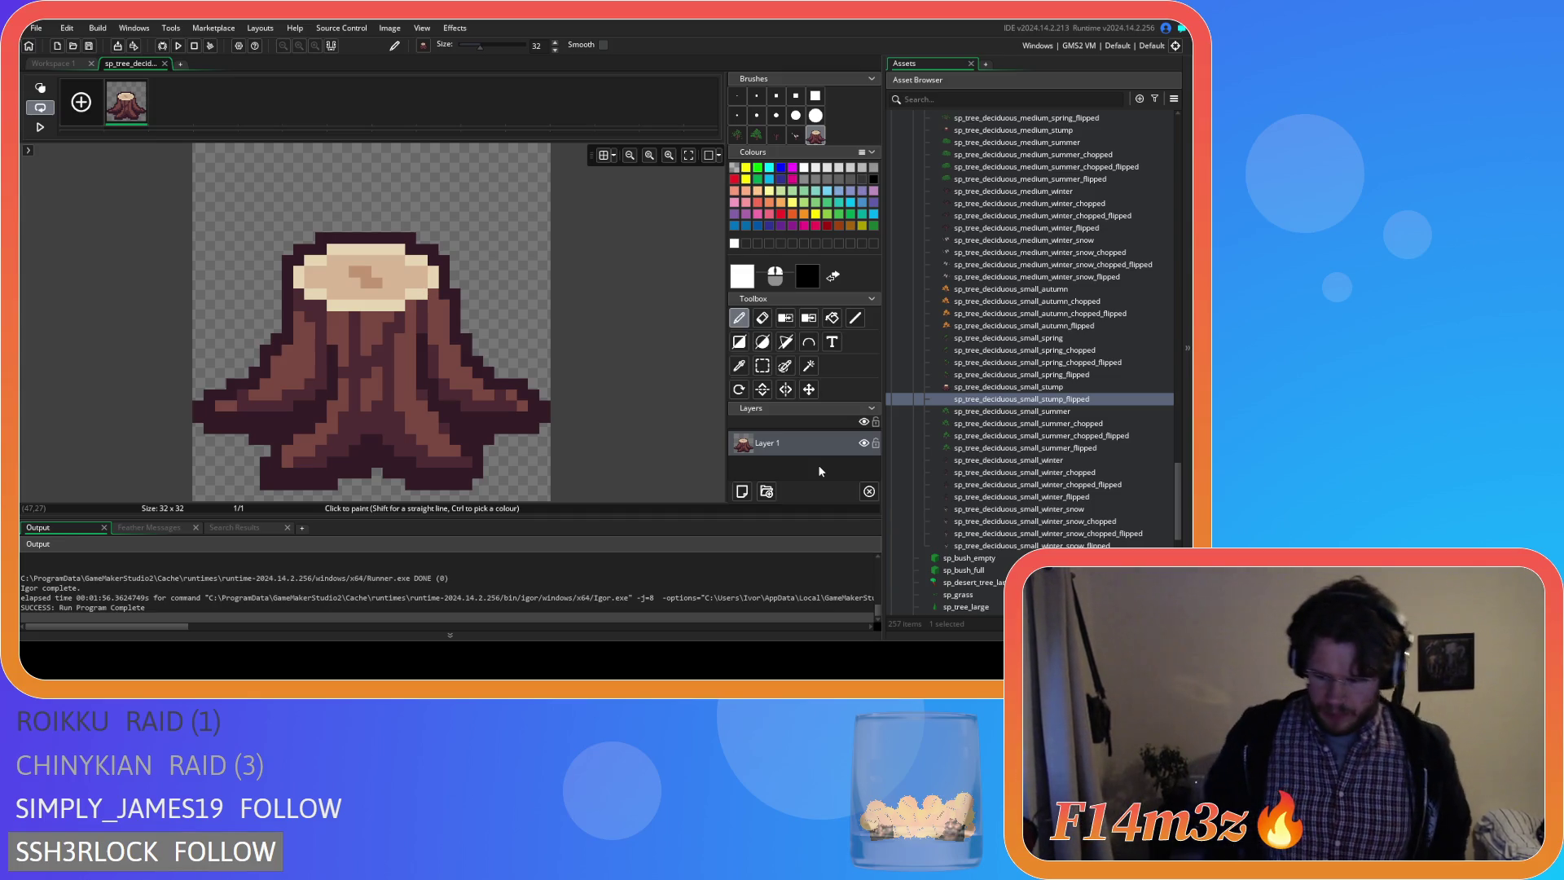
pyautogui.scroll(2, 489, 245)
pyautogui.scroll(-2, 367, 184)
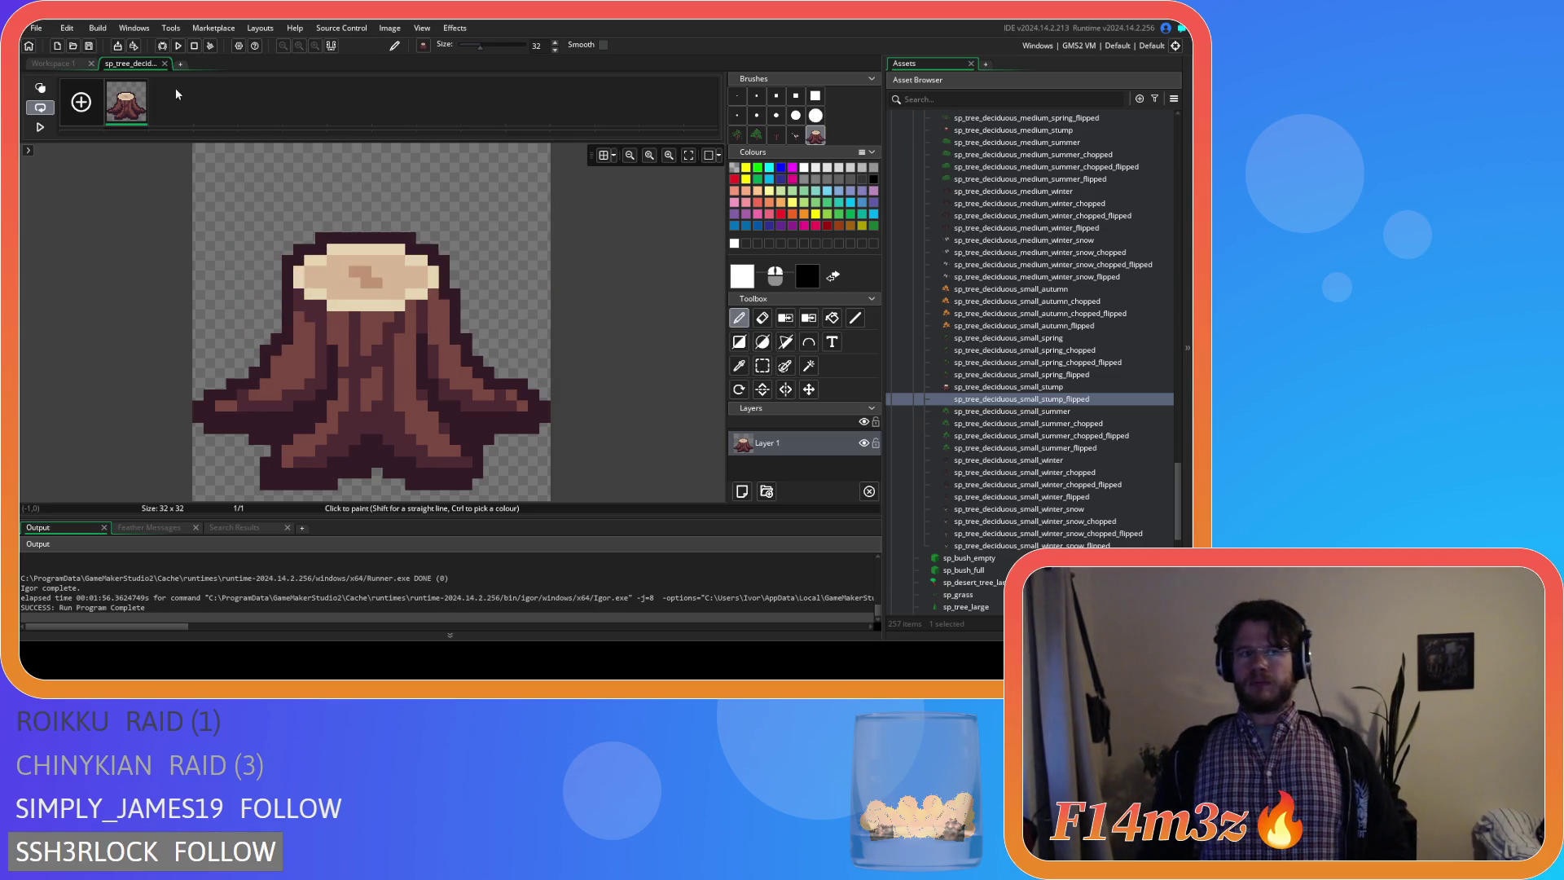
# Close the small stump windows, then duplicate sp_tree_deciduous_medium_stump as its _flipped copy and open it.
pyautogui.click(164, 62)
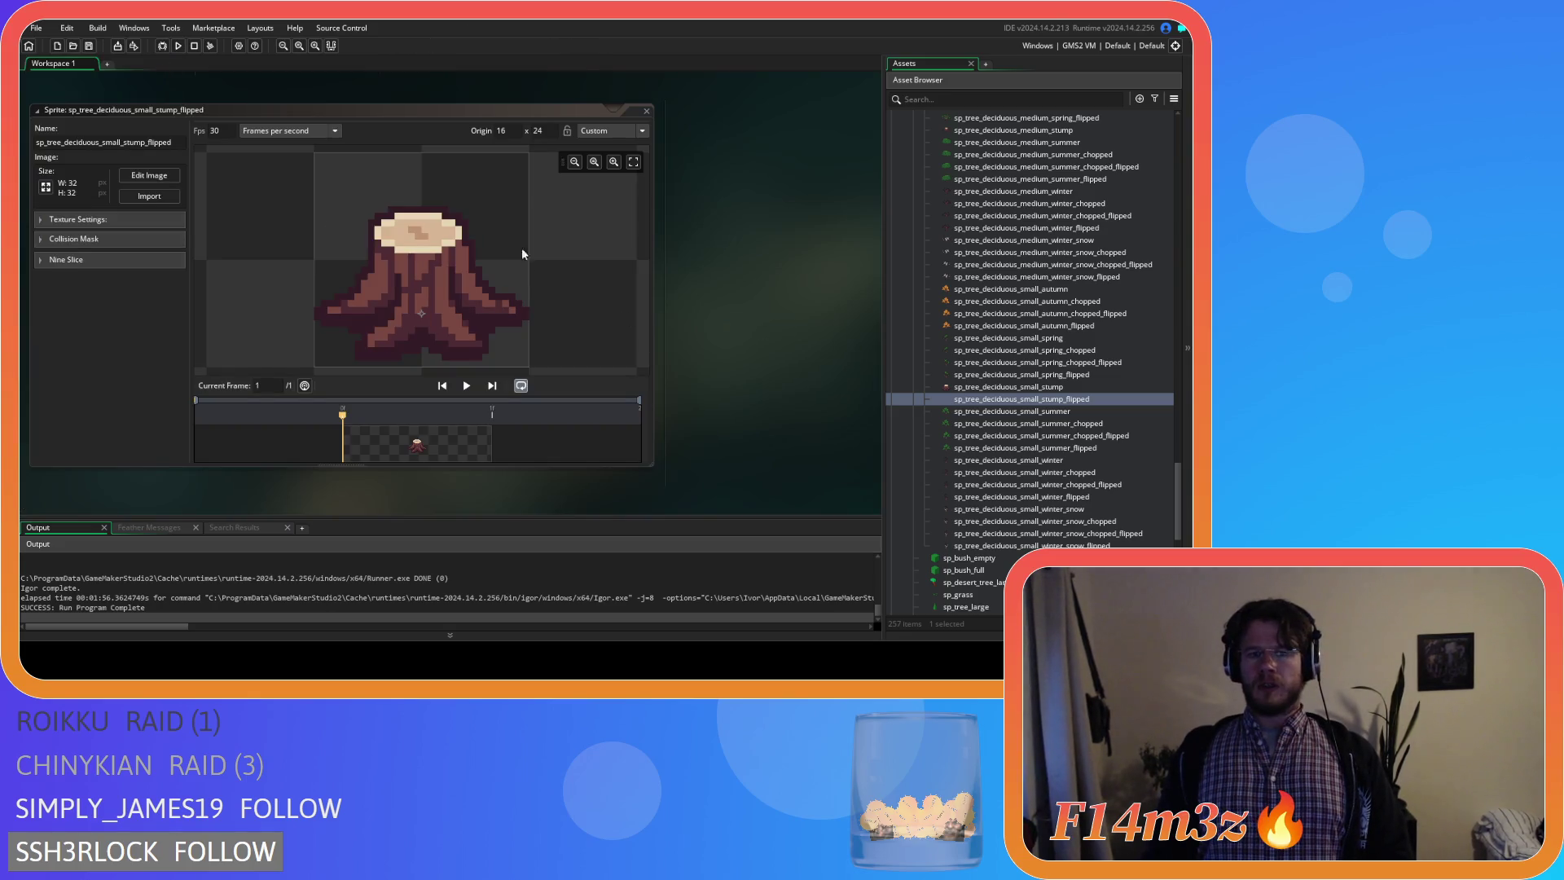
pyautogui.click(647, 111)
pyautogui.scroll(3, 967, 392)
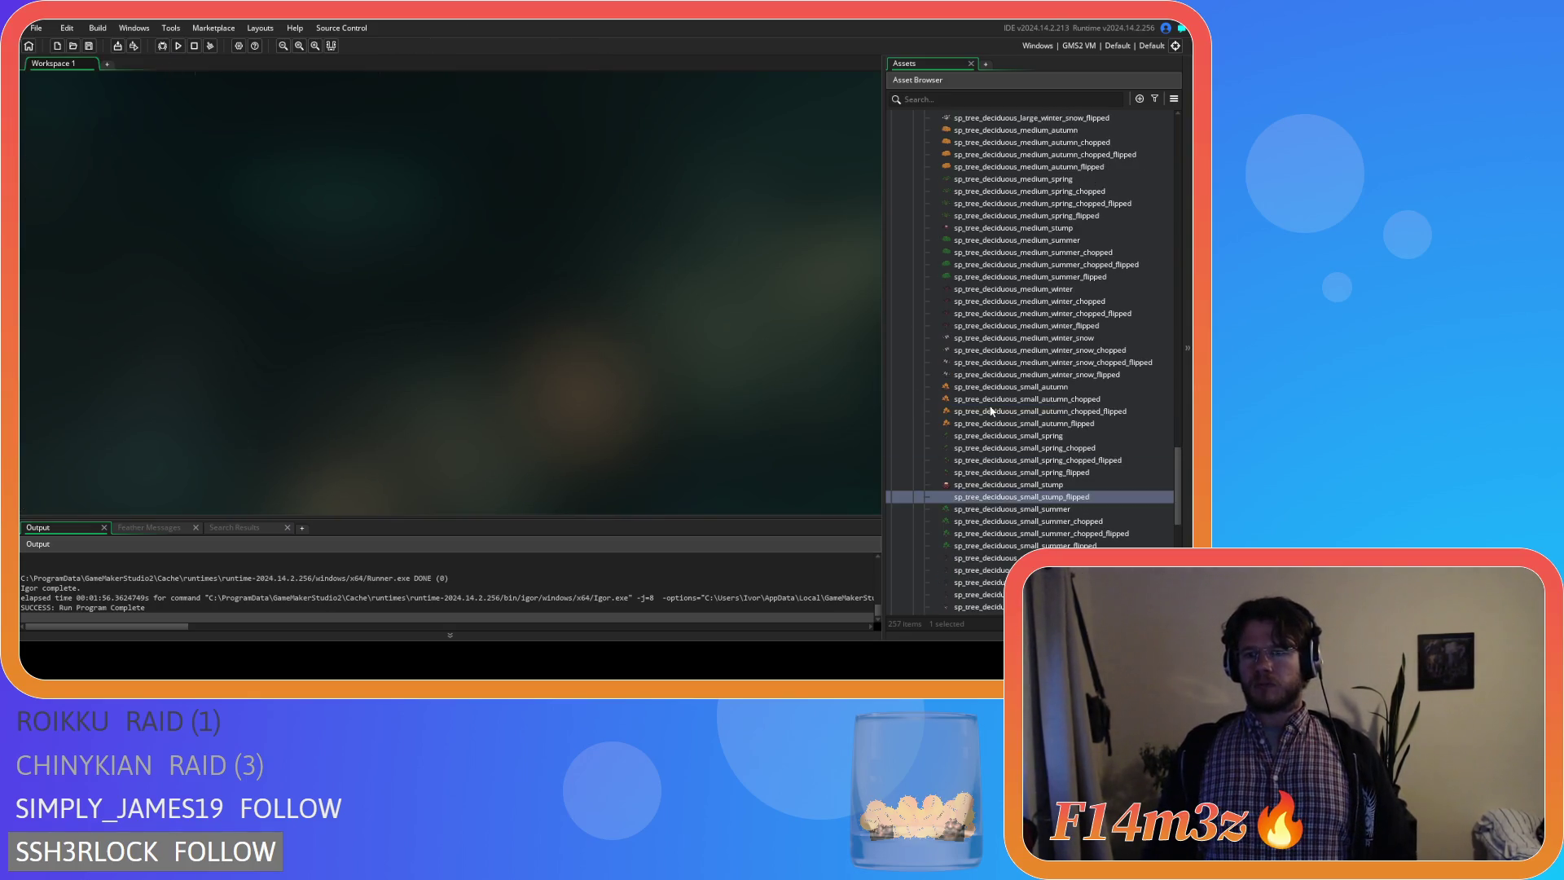
pyautogui.scroll(1, 1033, 459)
pyautogui.scroll(1, 1033, 459)
pyautogui.scroll(2, 1027, 450)
pyautogui.scroll(2, 1024, 445)
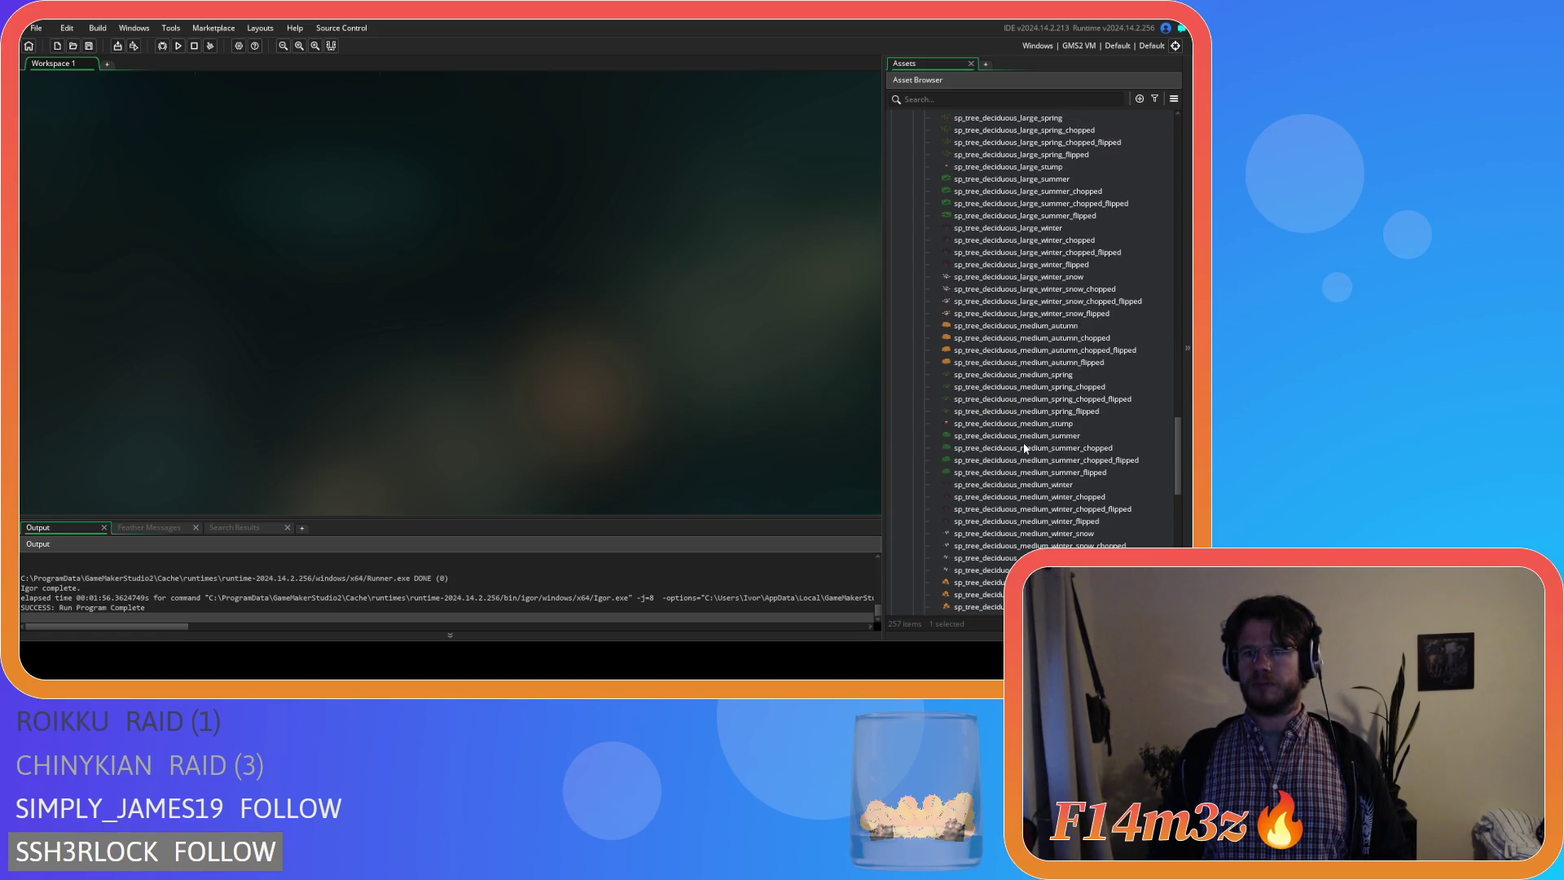
pyautogui.scroll(-5, 1024, 448)
pyautogui.scroll(-3, 1023, 448)
pyautogui.scroll(3, 1022, 447)
pyautogui.scroll(3, 1022, 442)
pyautogui.click(1018, 351)
pyautogui.hotkey('ctrl', 'd')
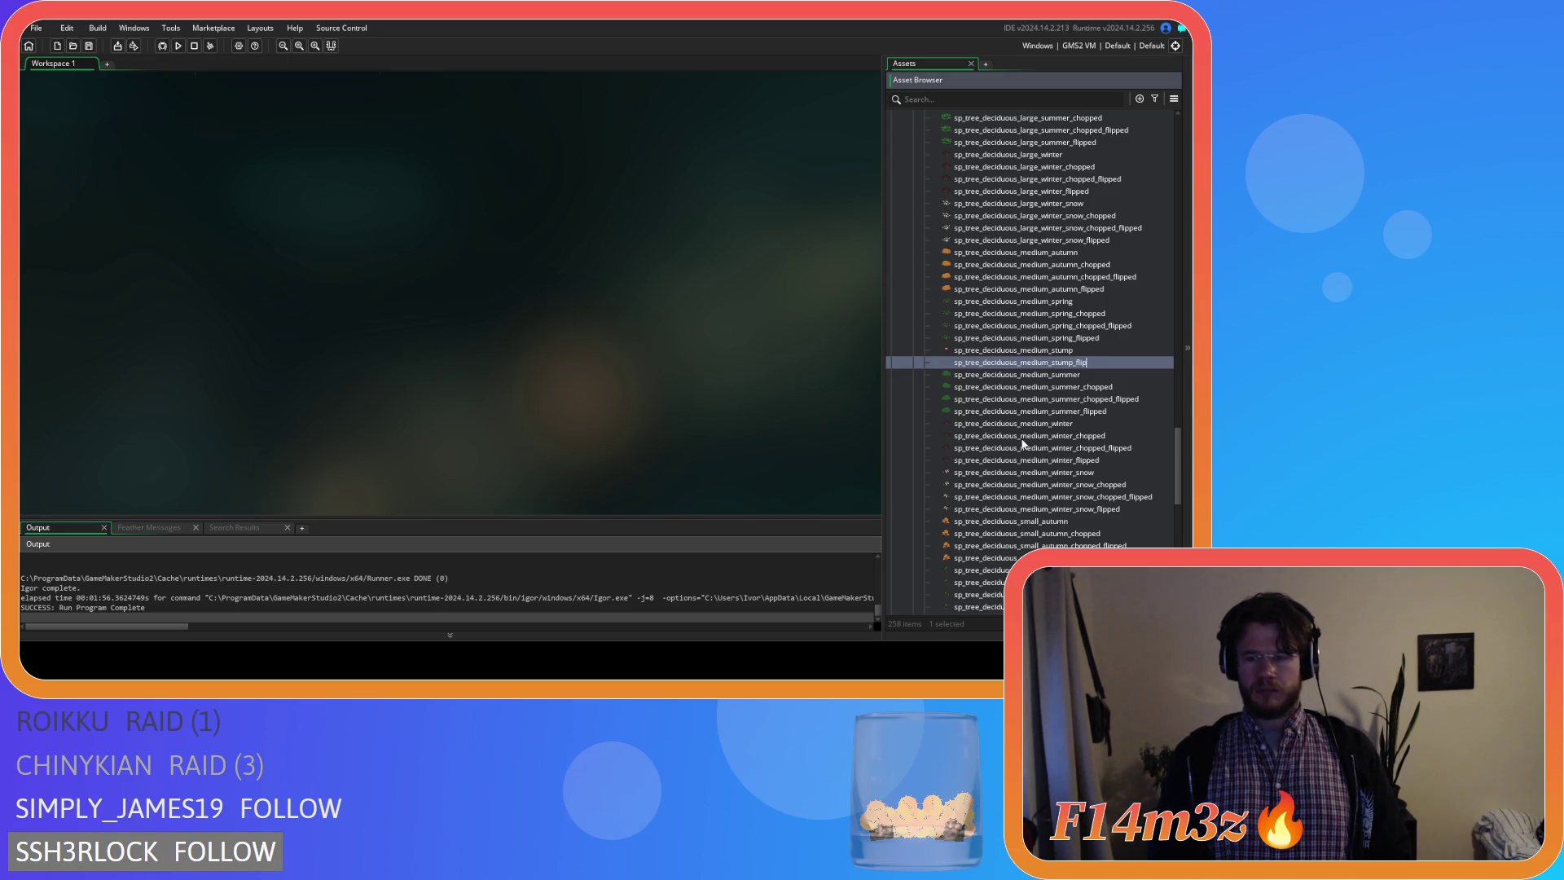
pyautogui.press('Return')
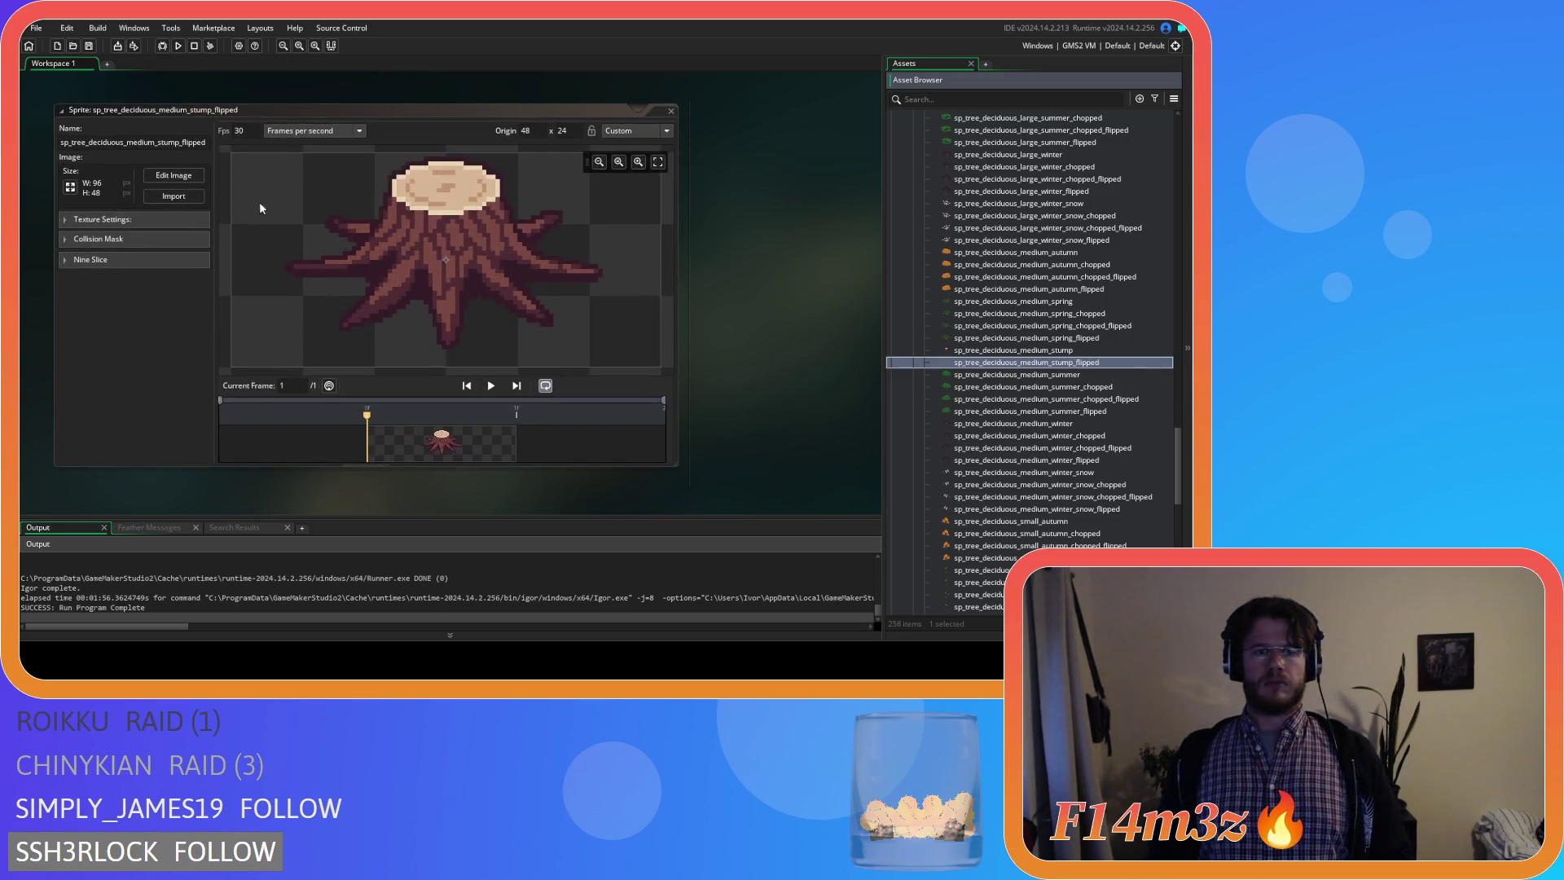
# Make a brush of the whole medium stump image and add a new layer with the pixel grid shown.
pyautogui.hotkey('ctrl', 'a')
pyautogui.hotkey('ctrl', 'c')
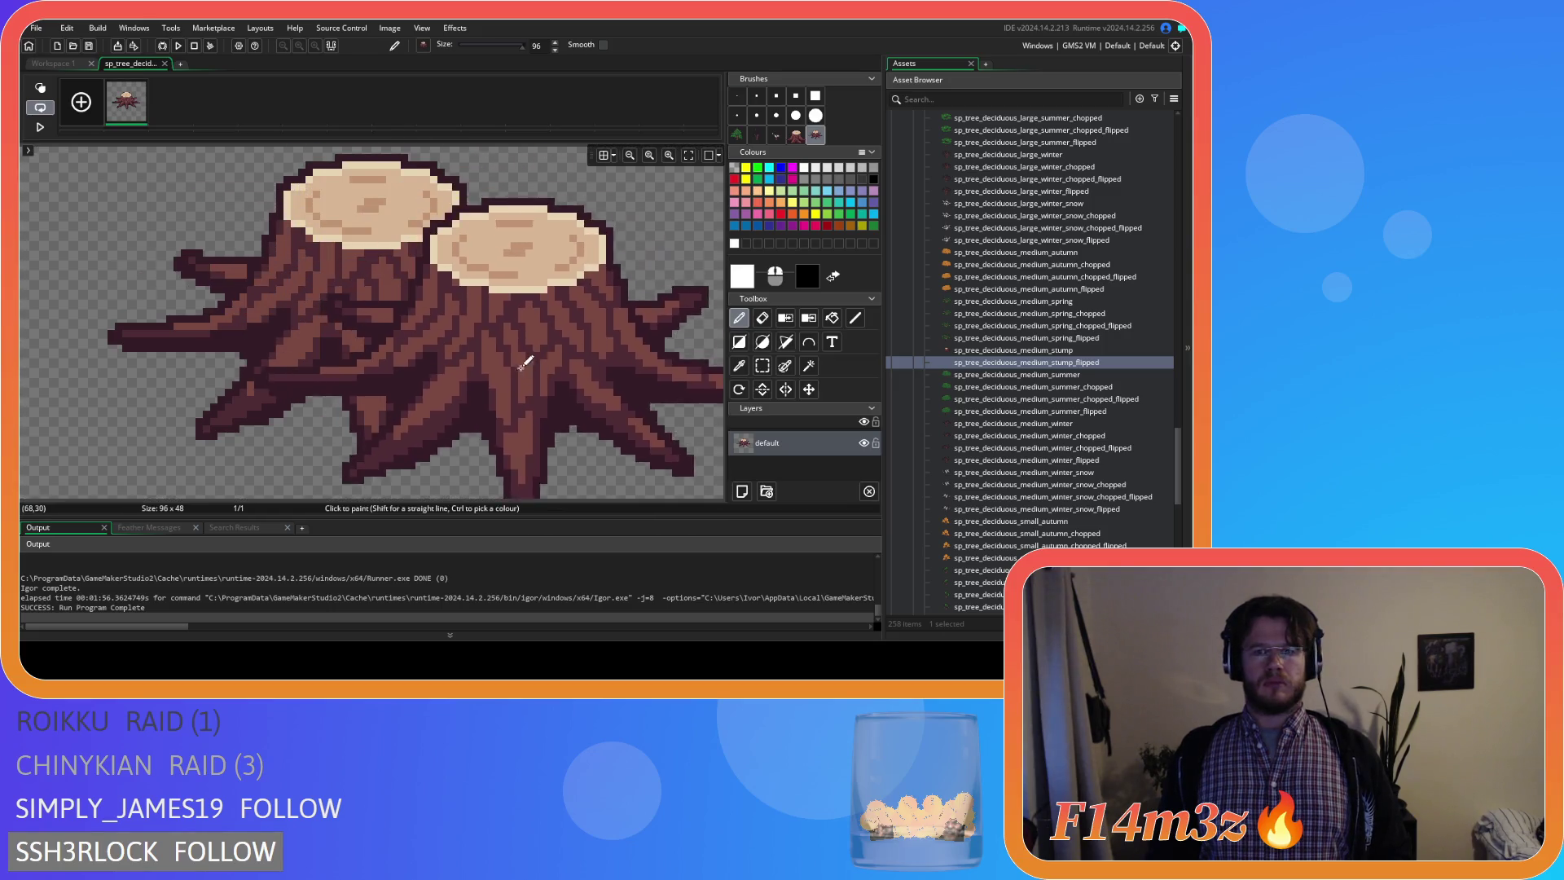
pyautogui.click(742, 491)
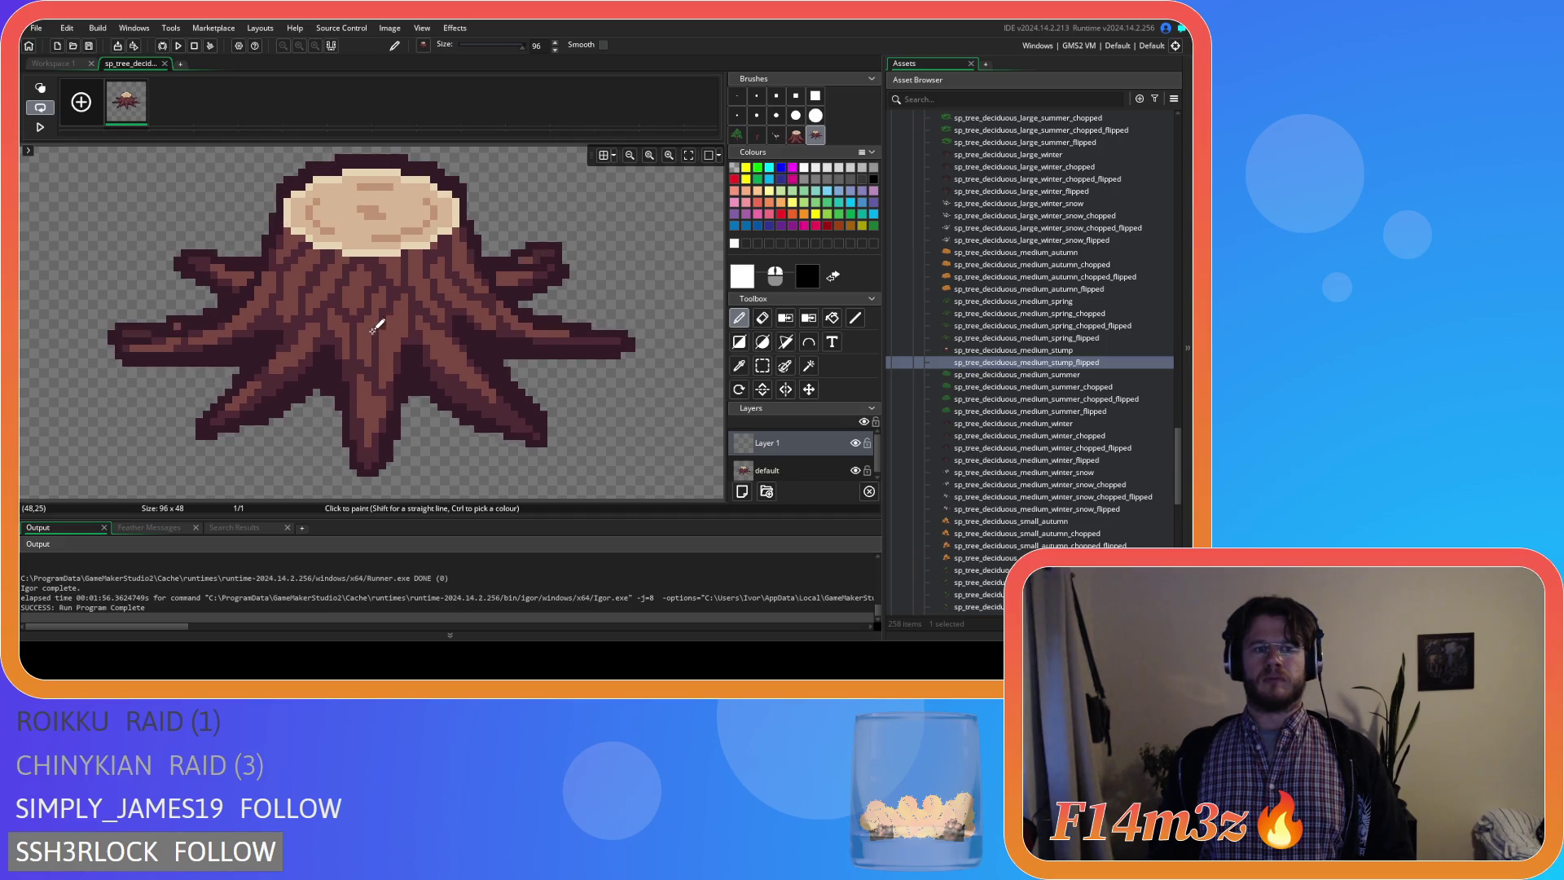
pyautogui.click(602, 157)
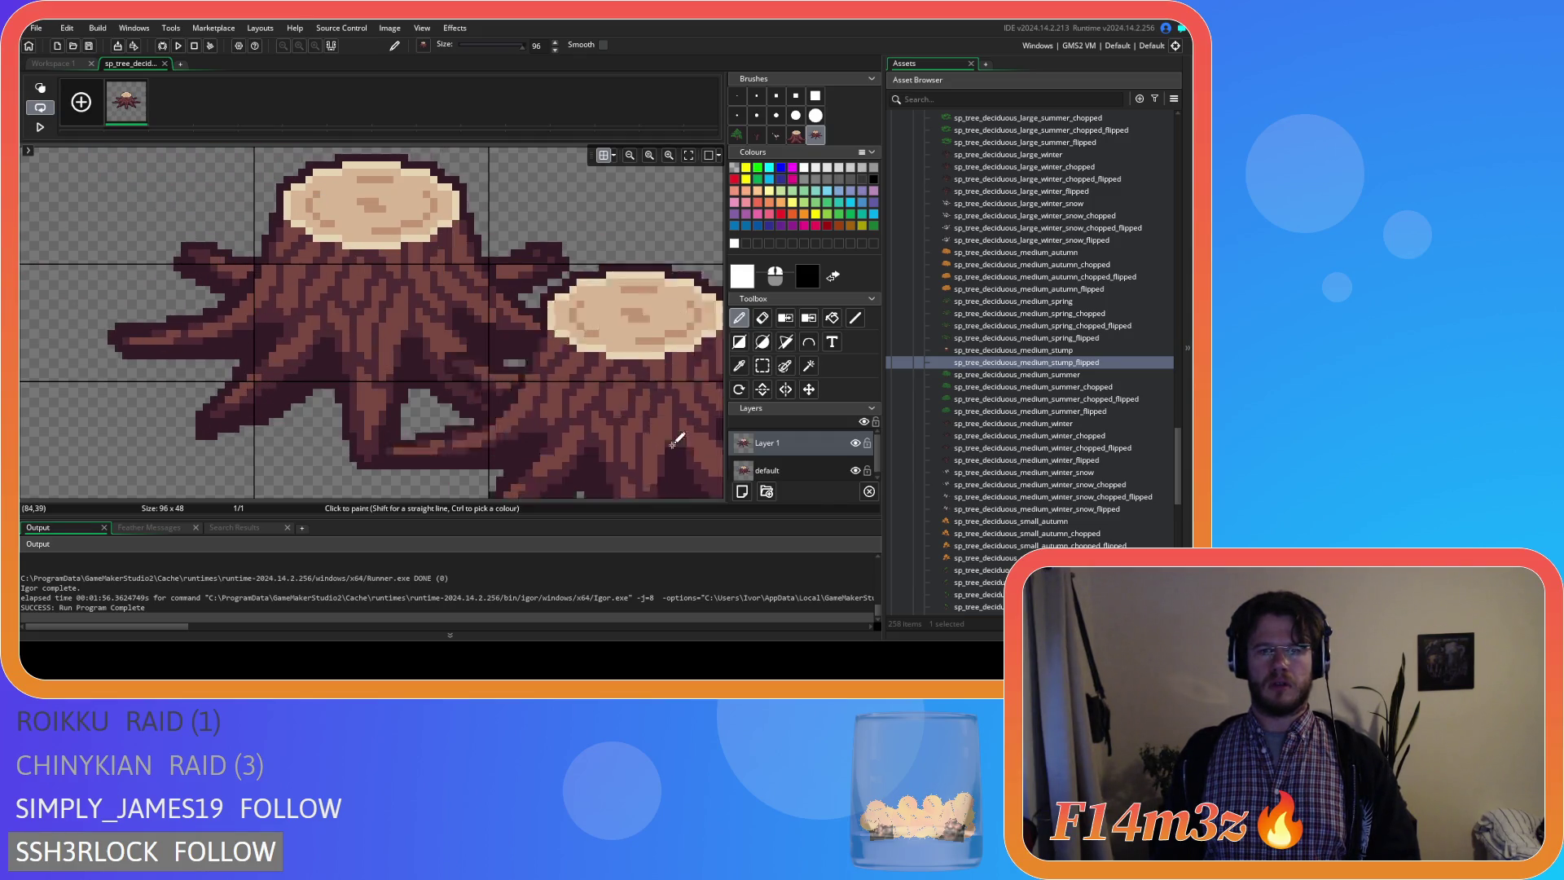
# Keep Layer 1 active and delete the original default layer.
pyautogui.click(797, 471)
pyautogui.click(789, 444)
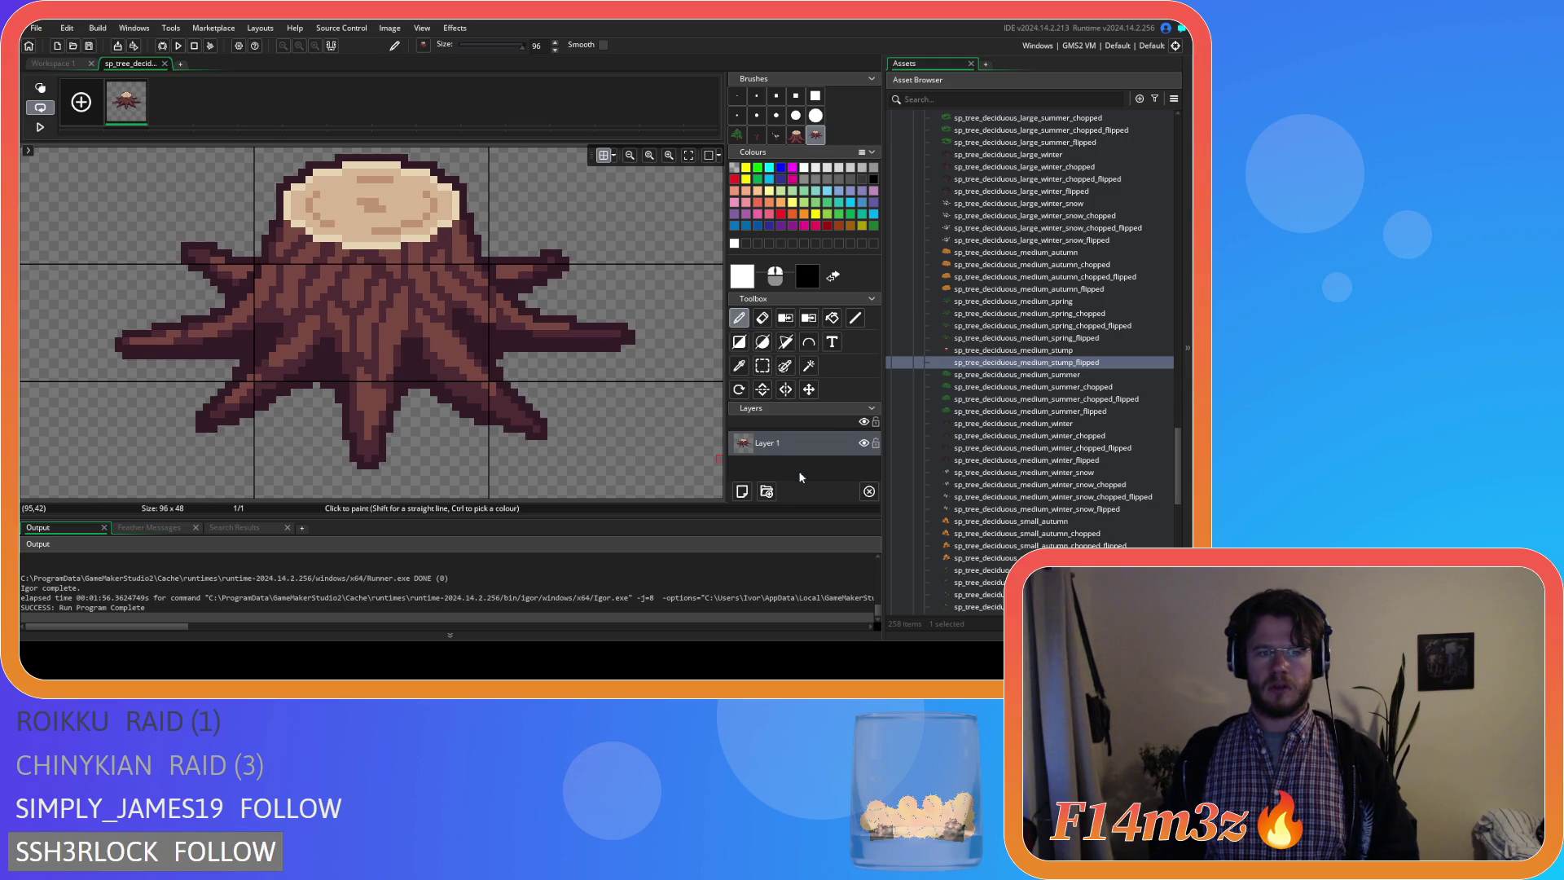
pyautogui.click(799, 470)
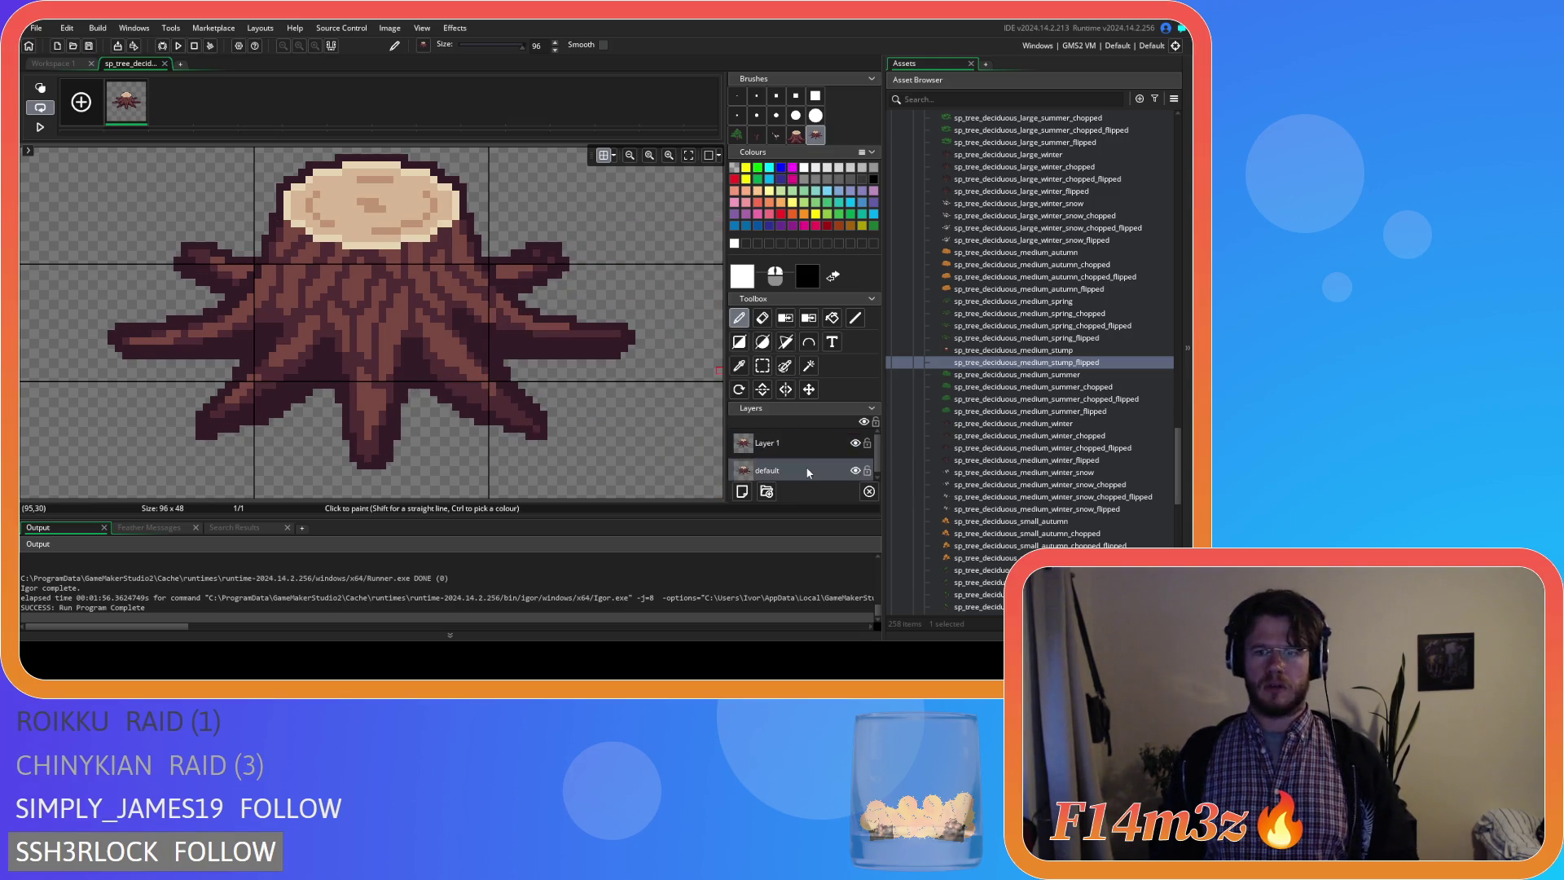
pyautogui.press('Delete')
# Close the medium stump windows, then duplicate sp_tree_deciduous_large_stump as its _flipped copy.
pyautogui.click(164, 64)
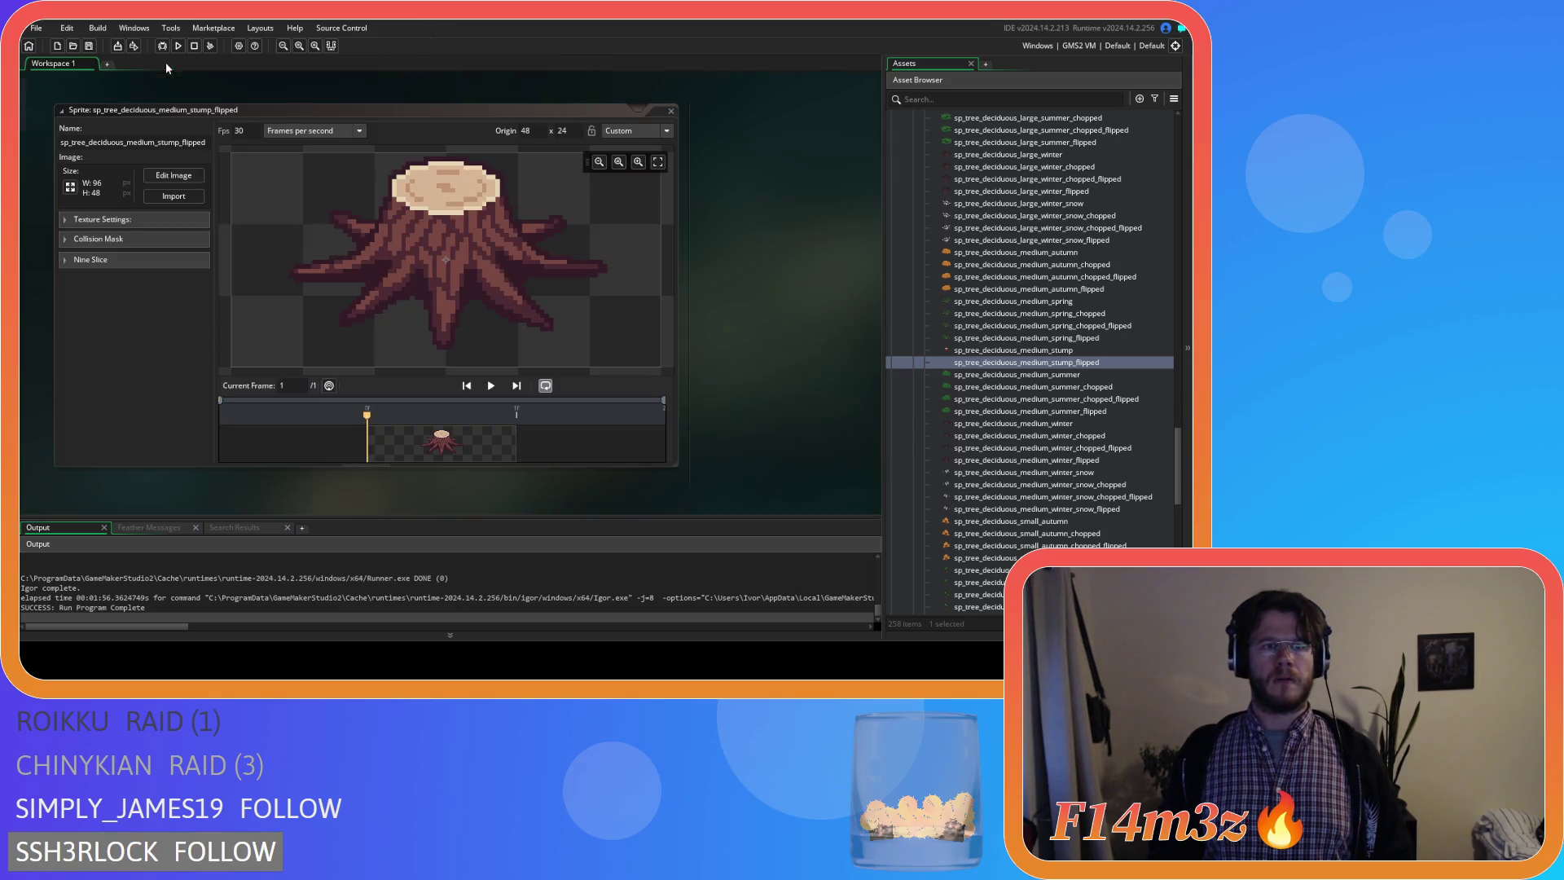
pyautogui.click(670, 111)
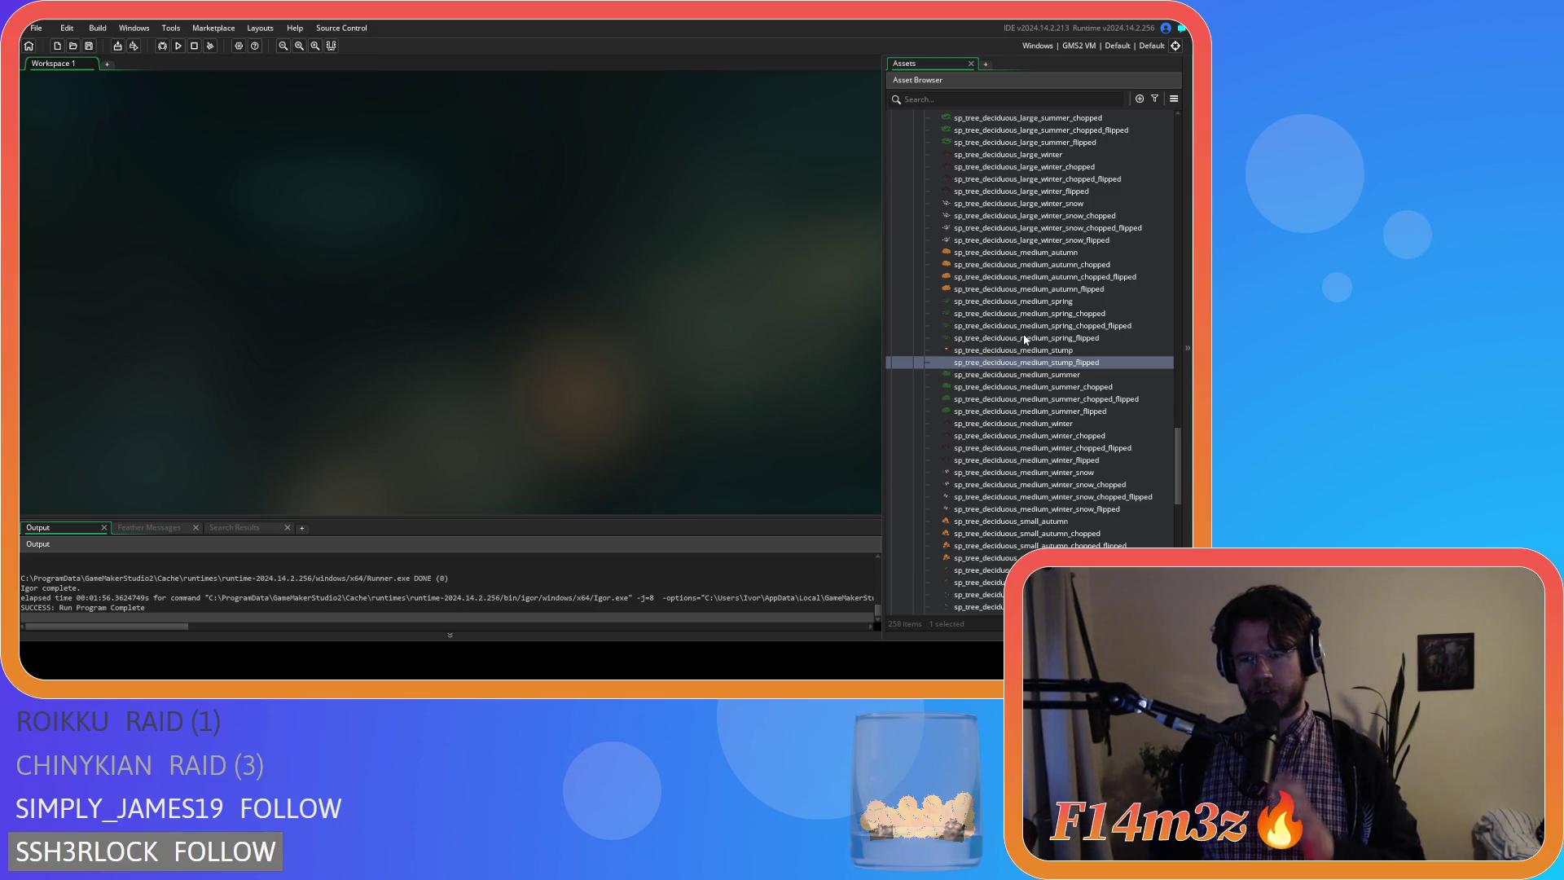
pyautogui.scroll(1, 1025, 340)
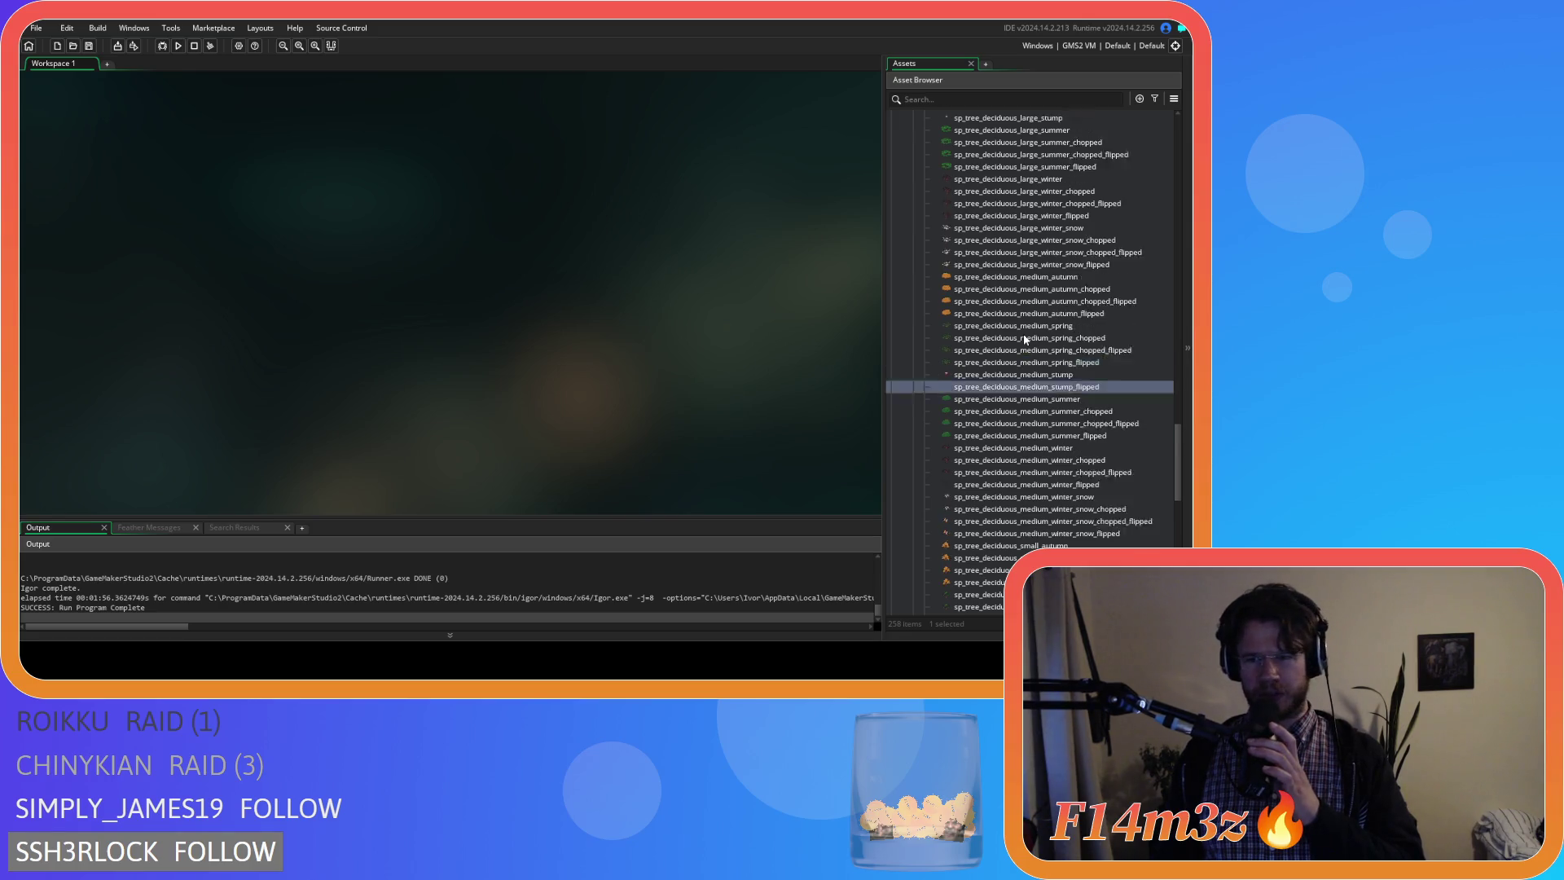
pyautogui.scroll(1, 1024, 340)
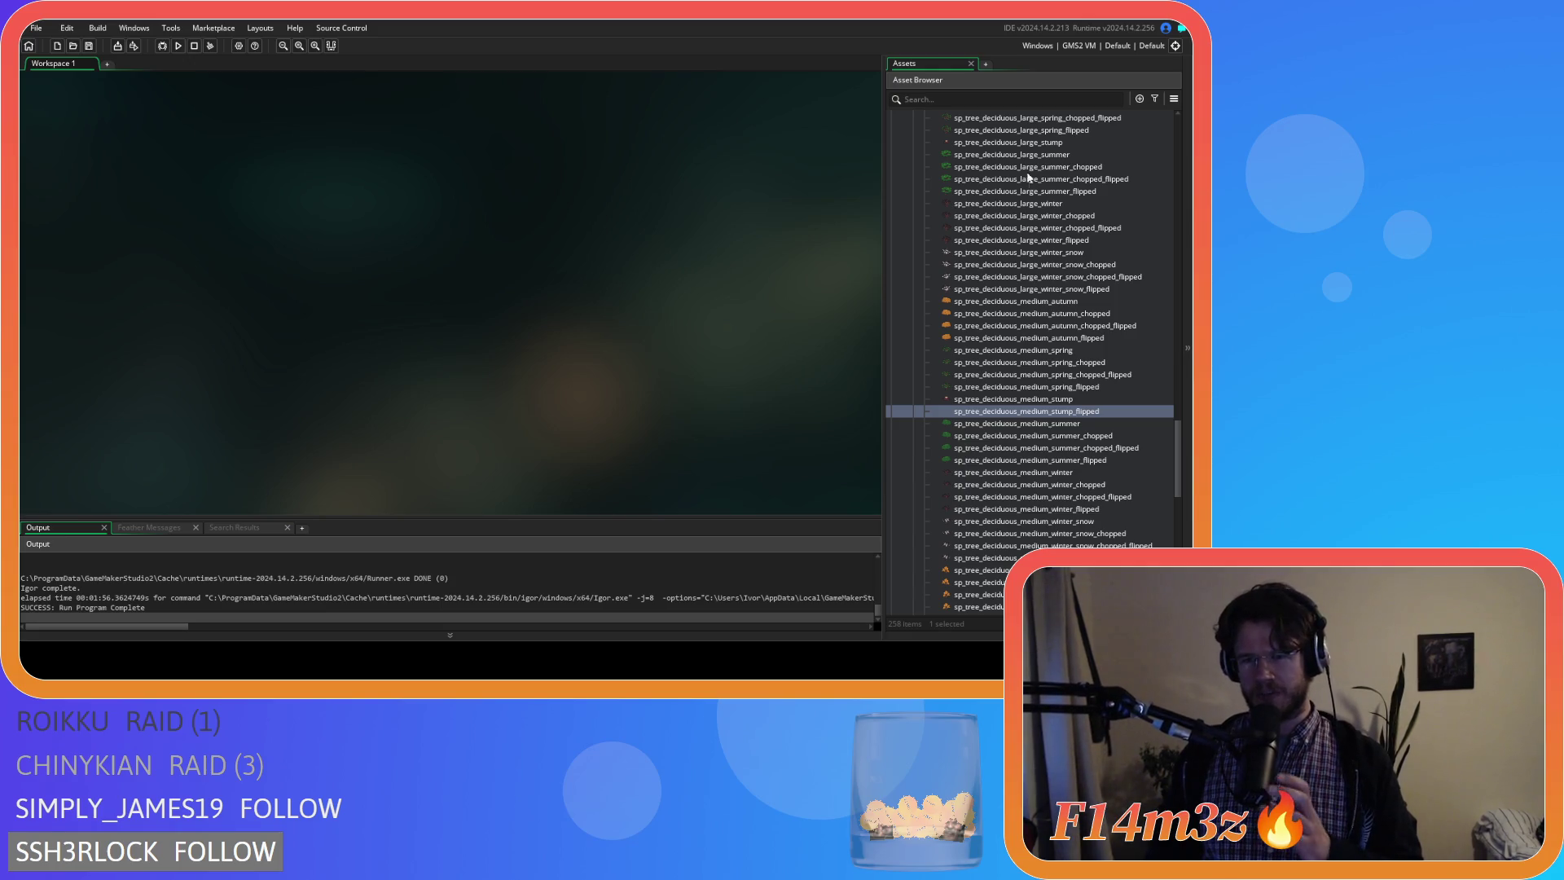
pyautogui.click(1019, 142)
pyautogui.rightClick(1020, 143)
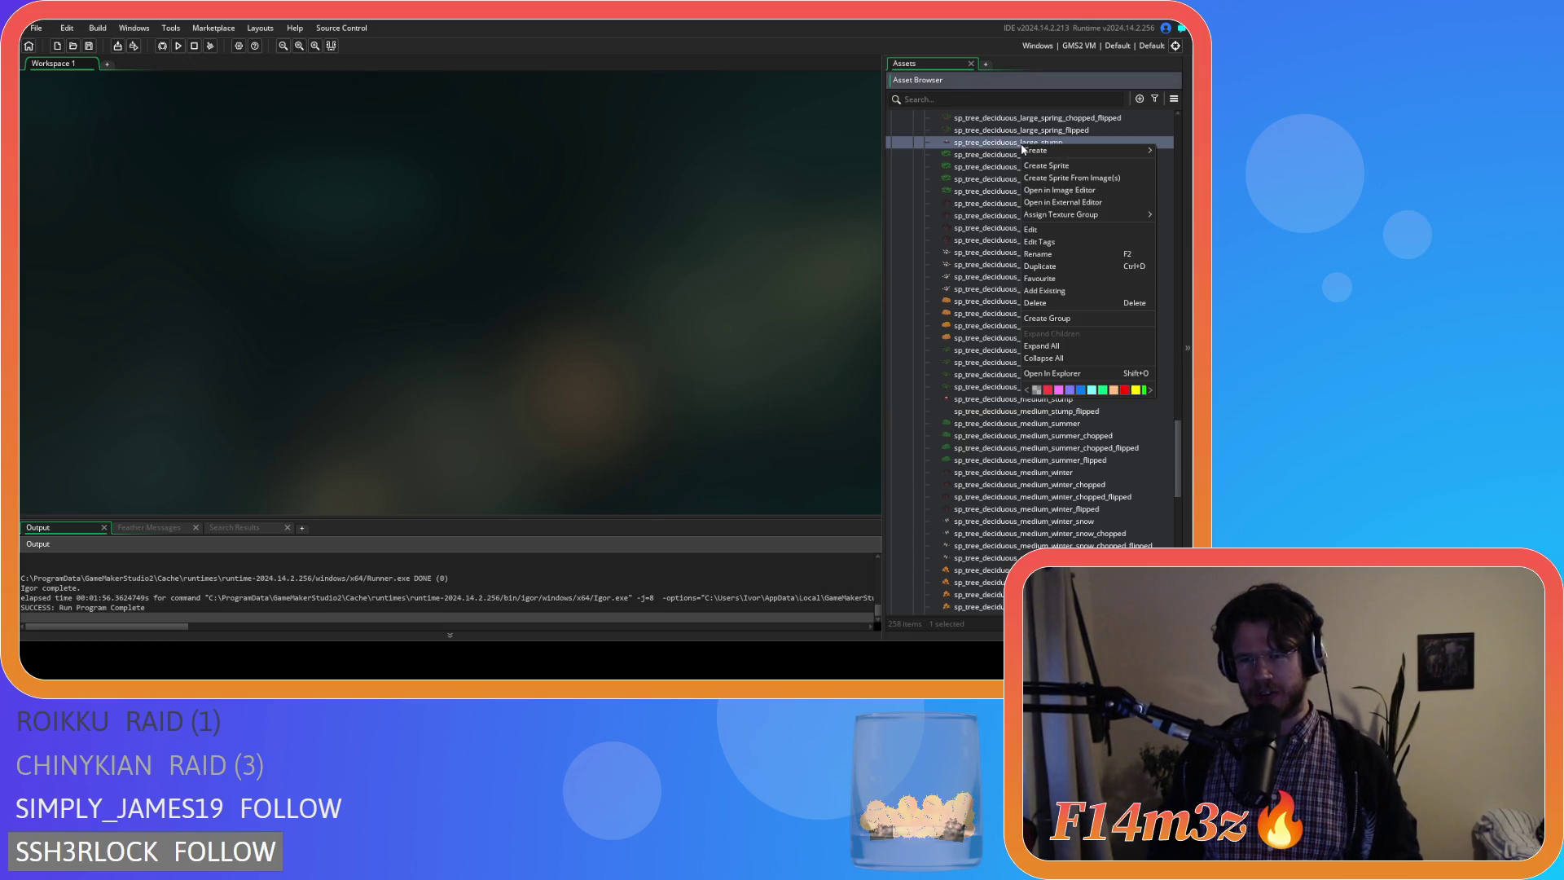
pyautogui.click(1065, 268)
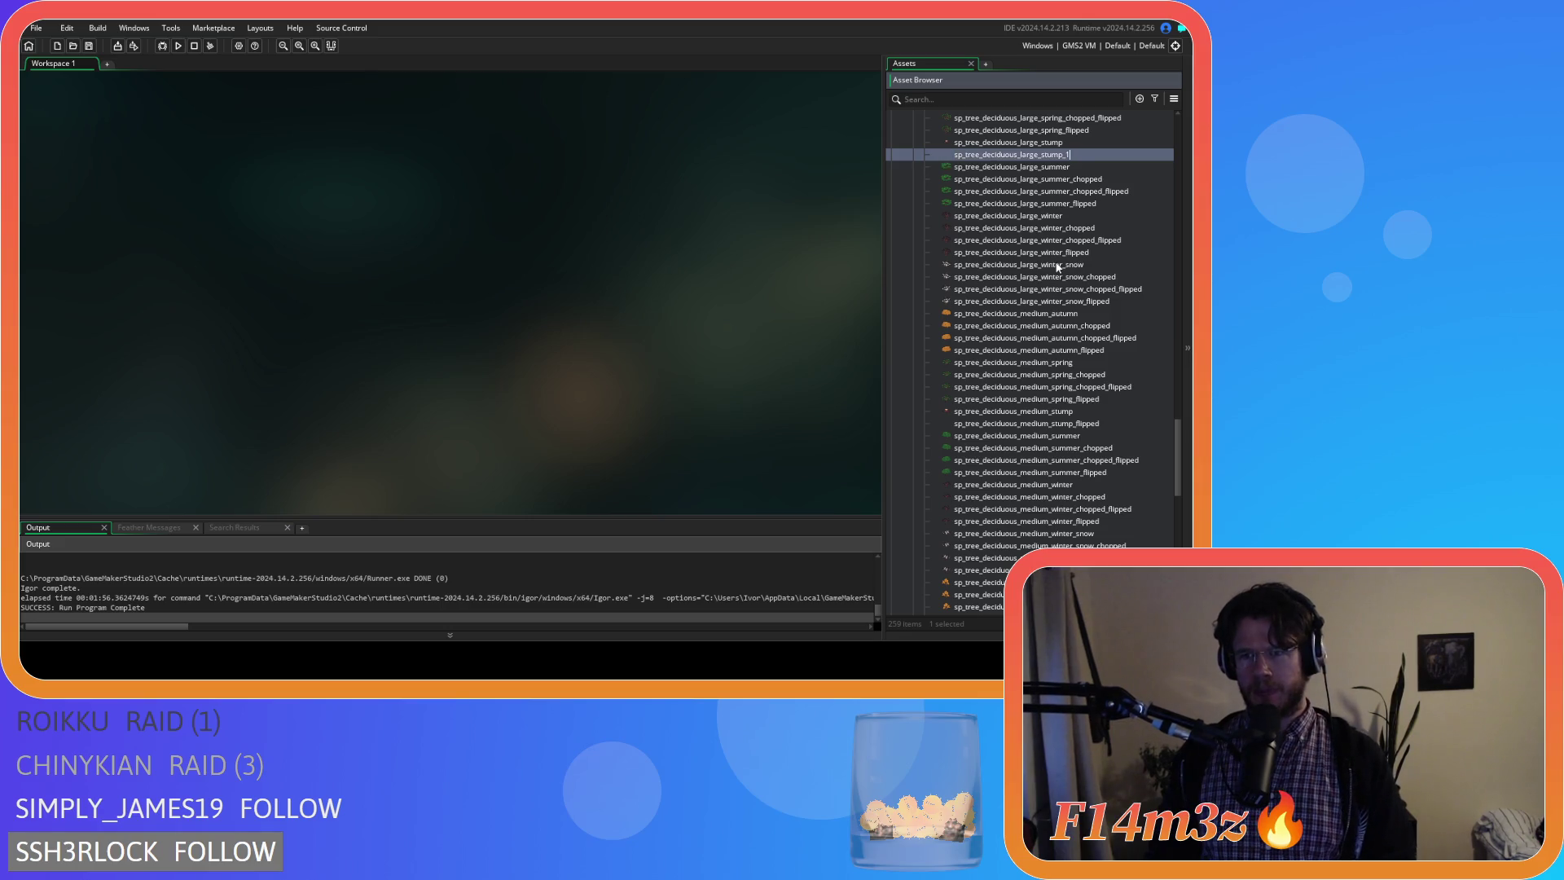
pyautogui.write('flipped')
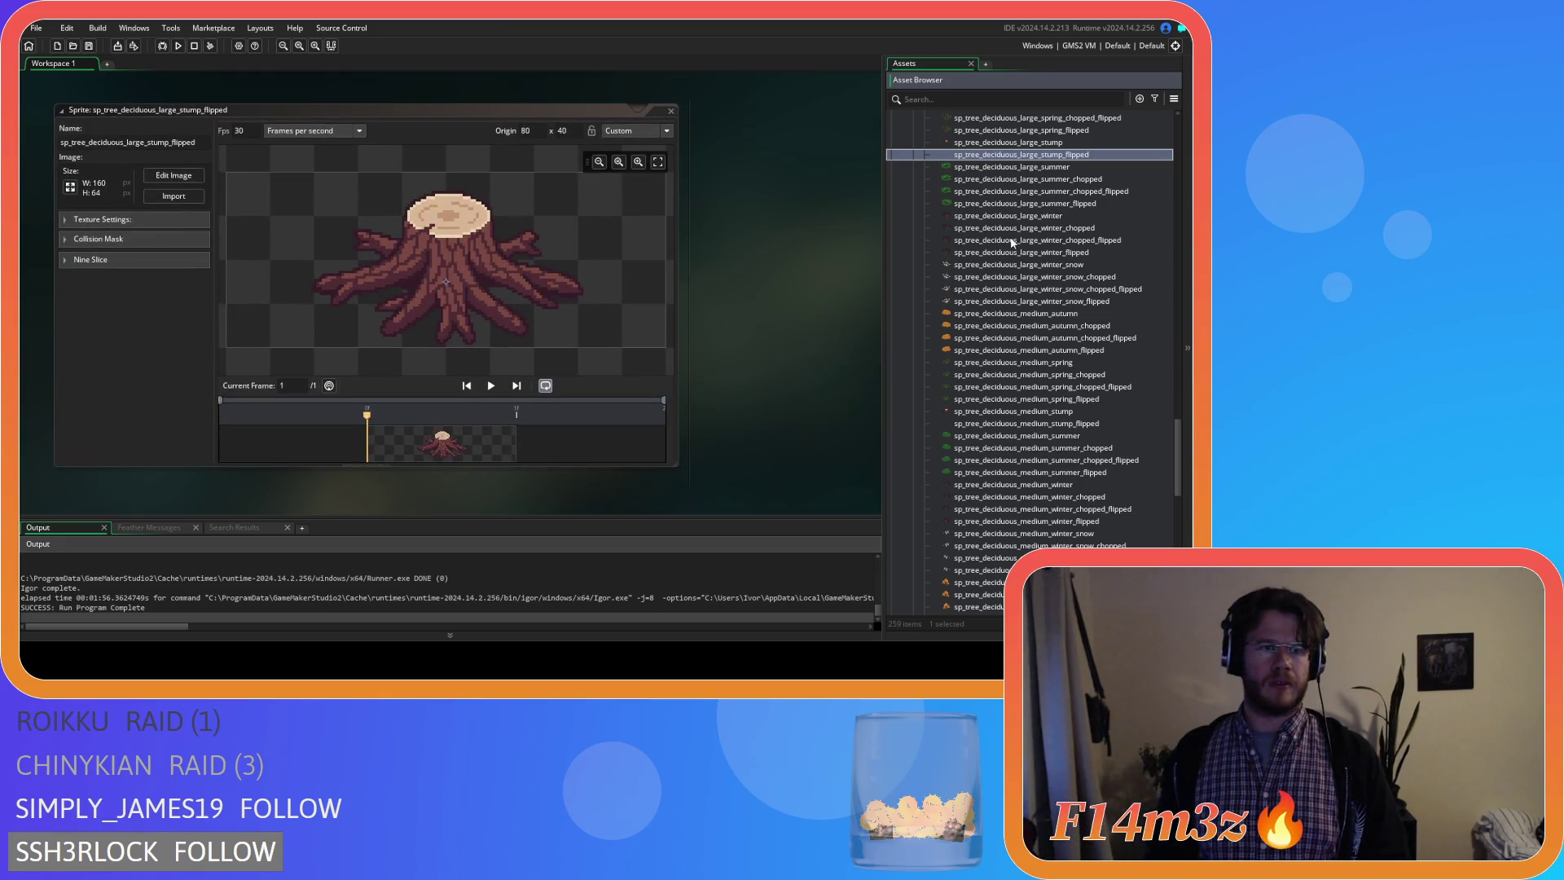
# Mirror the large flipped stump image horizontally across all frames and close its windows.
pyautogui.click(180, 179)
pyautogui.click(396, 30)
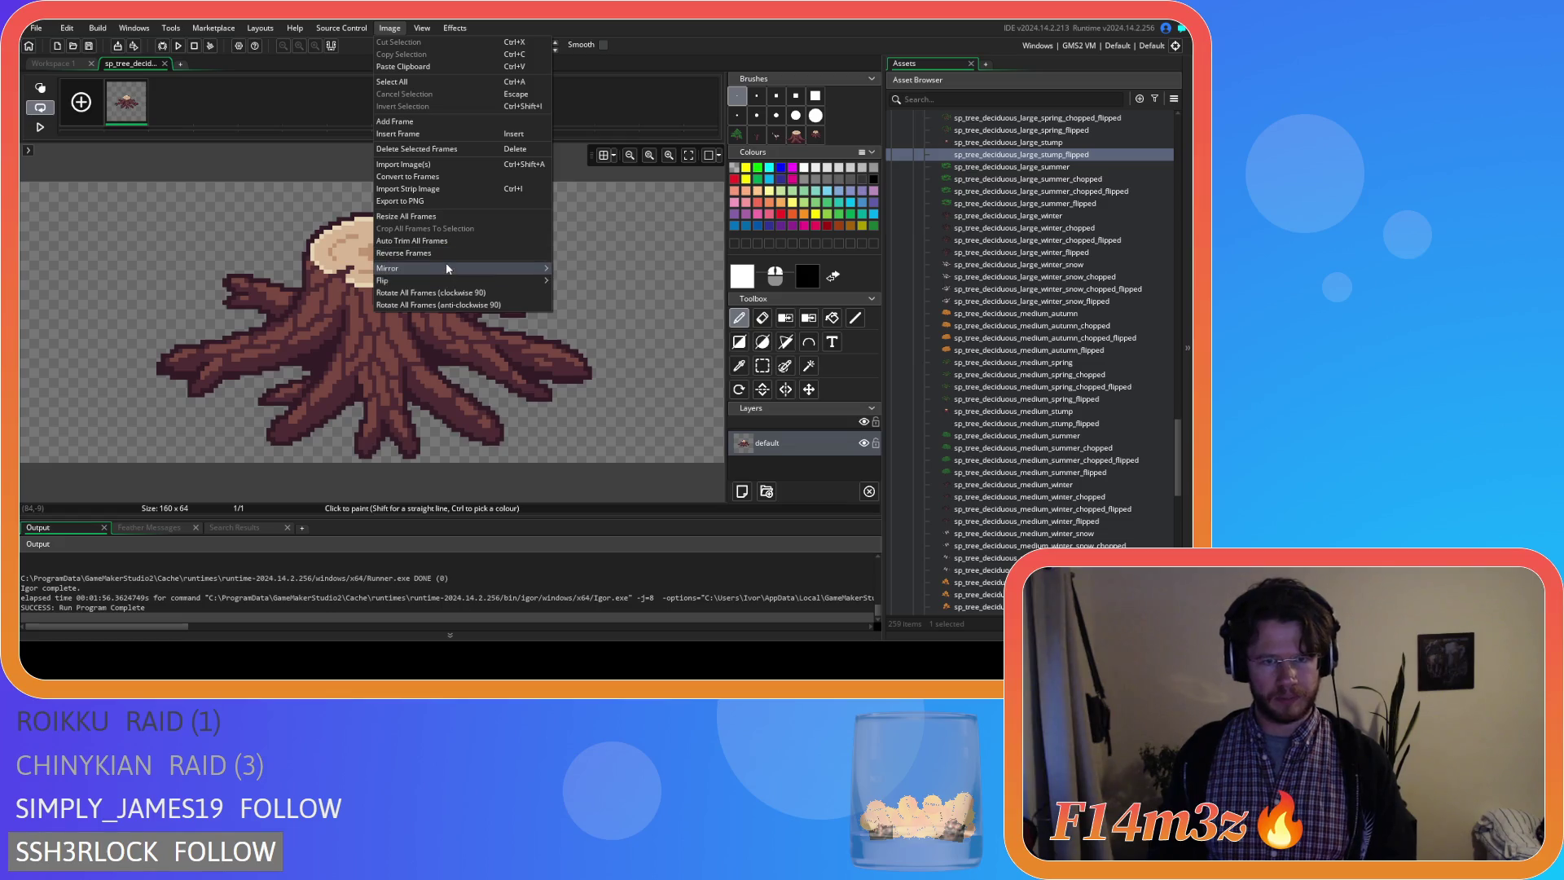
pyautogui.moveTo(416, 268)
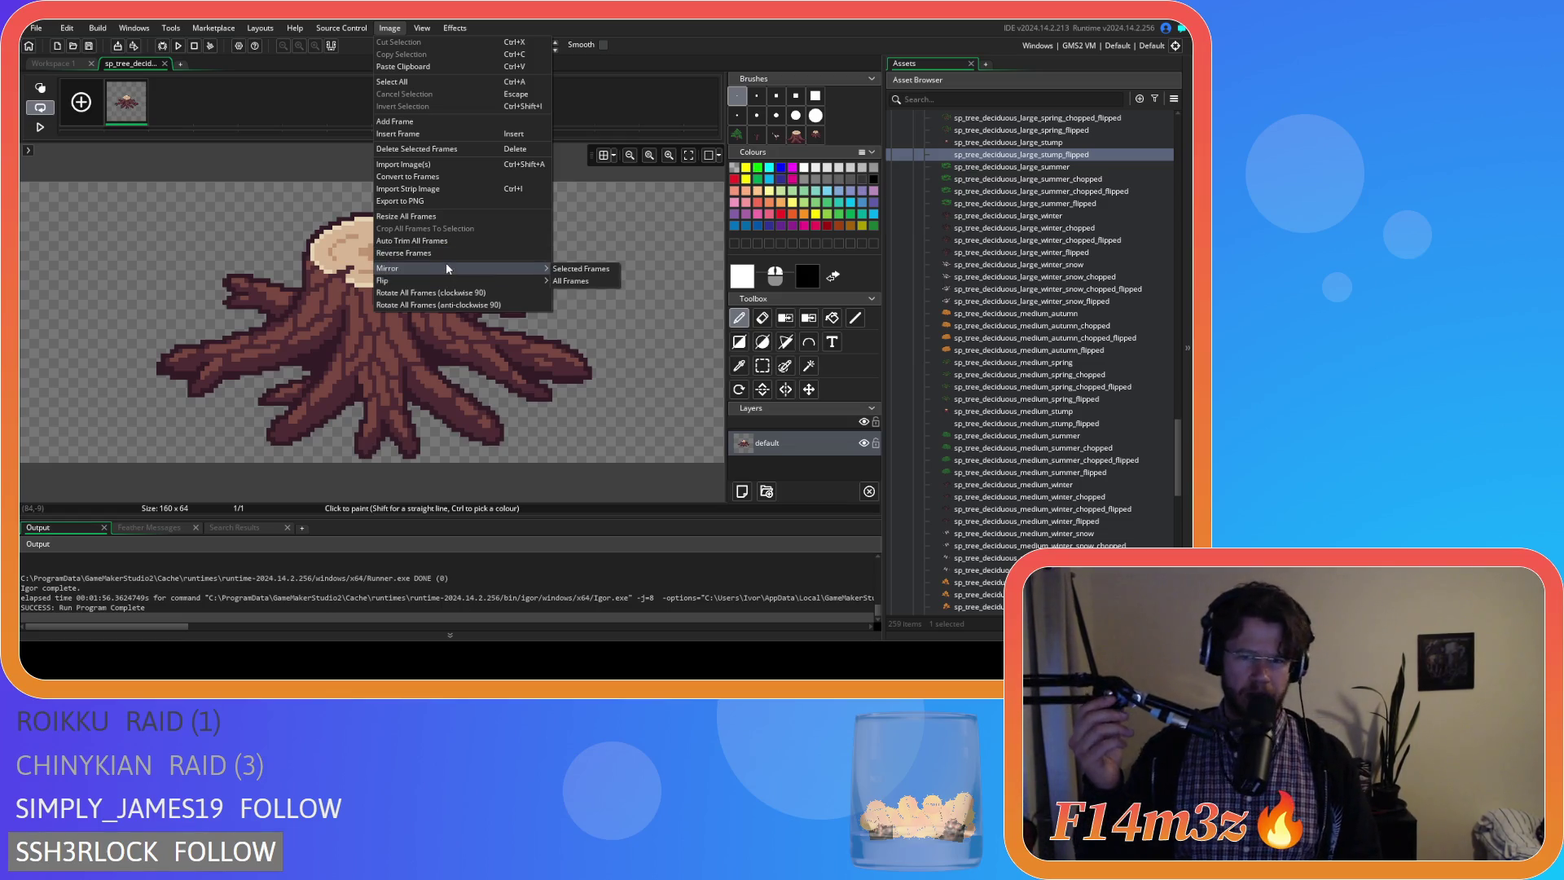
pyautogui.click(598, 279)
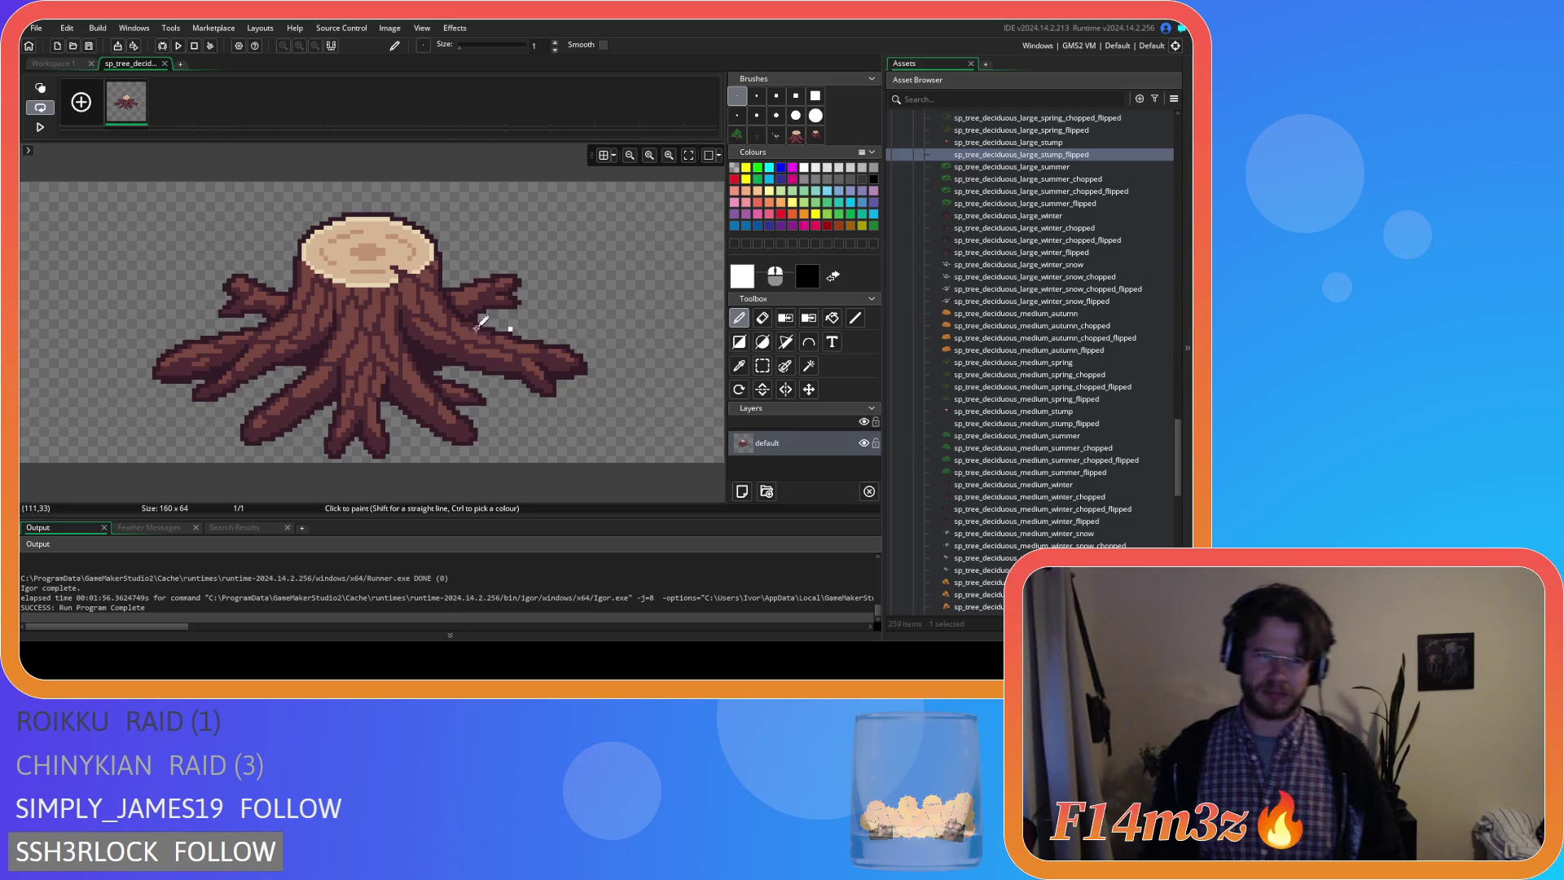
pyautogui.click(163, 63)
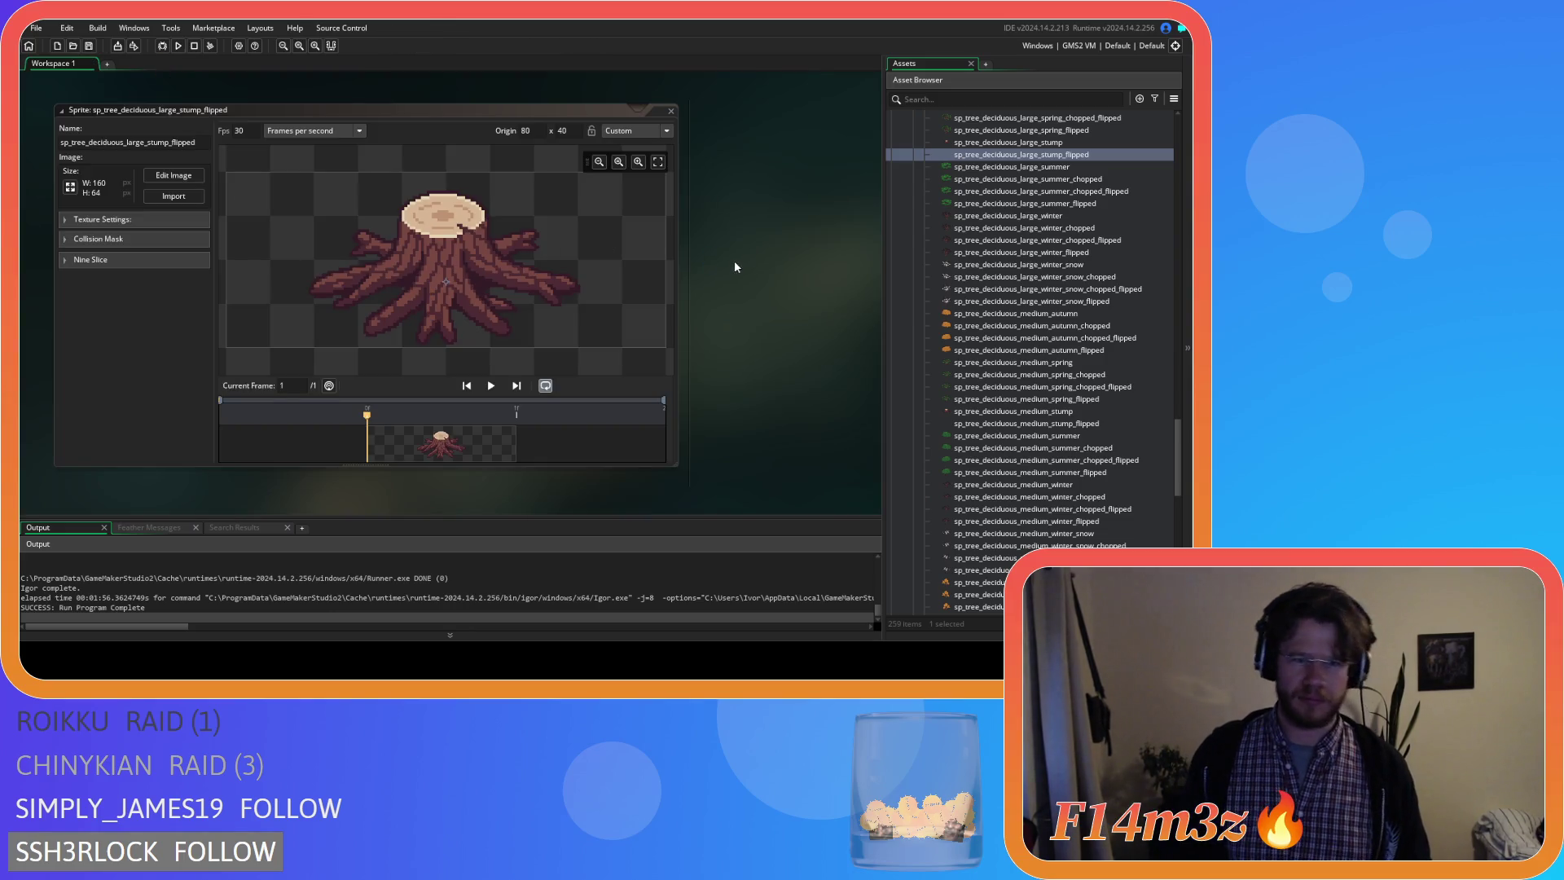
pyautogui.click(670, 111)
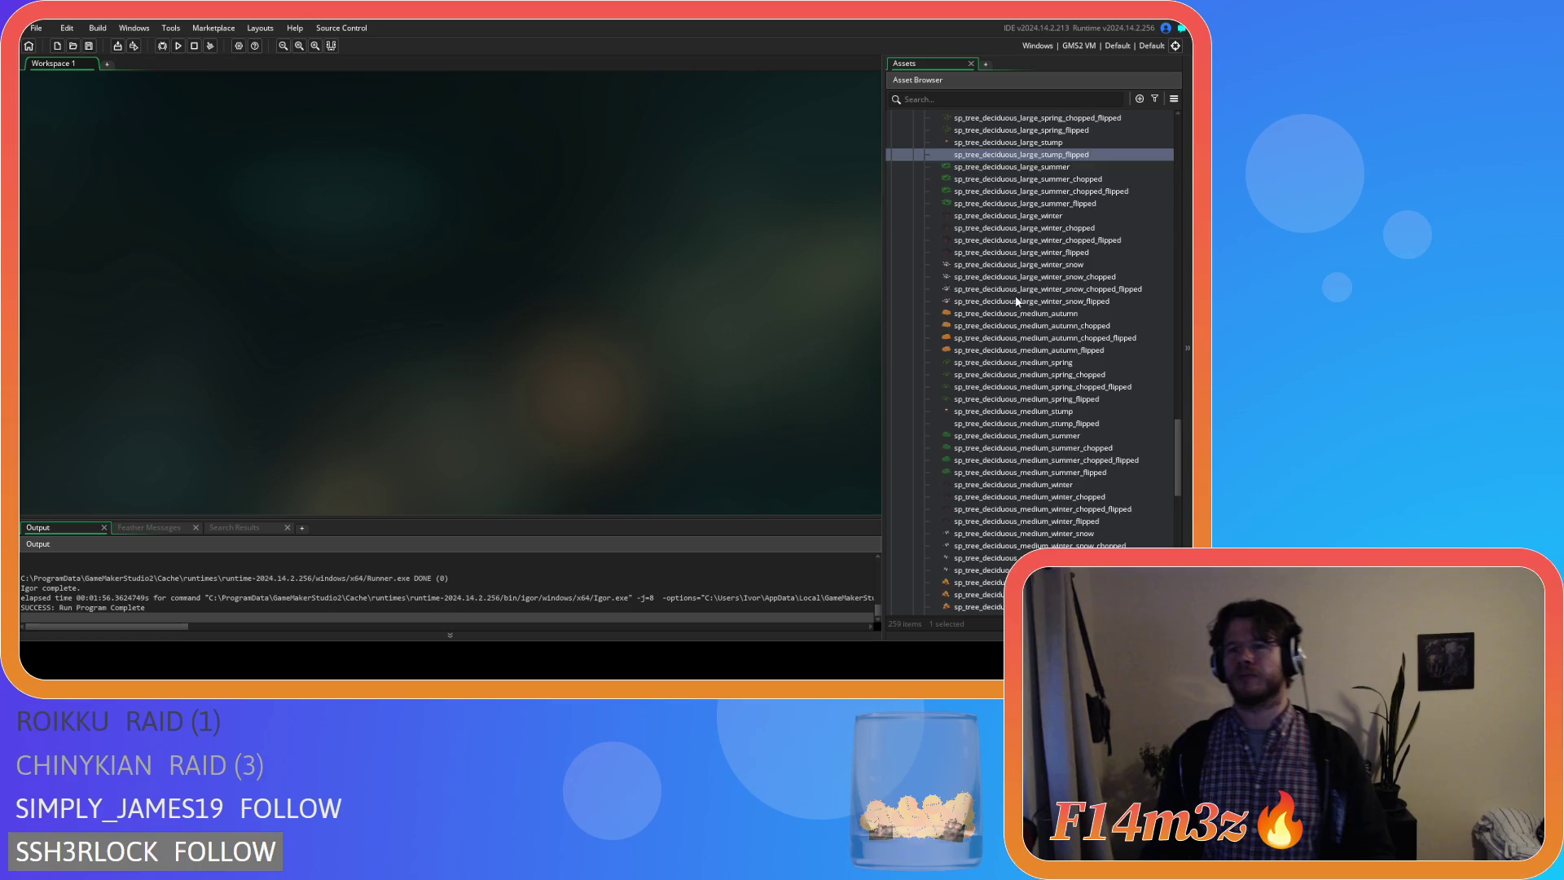
pyautogui.scroll(5, 1014, 298)
pyautogui.scroll(3, 968, 358)
# Collapse the Sprites folders and open the ob_human object's Create event code.
pyautogui.click(925, 325)
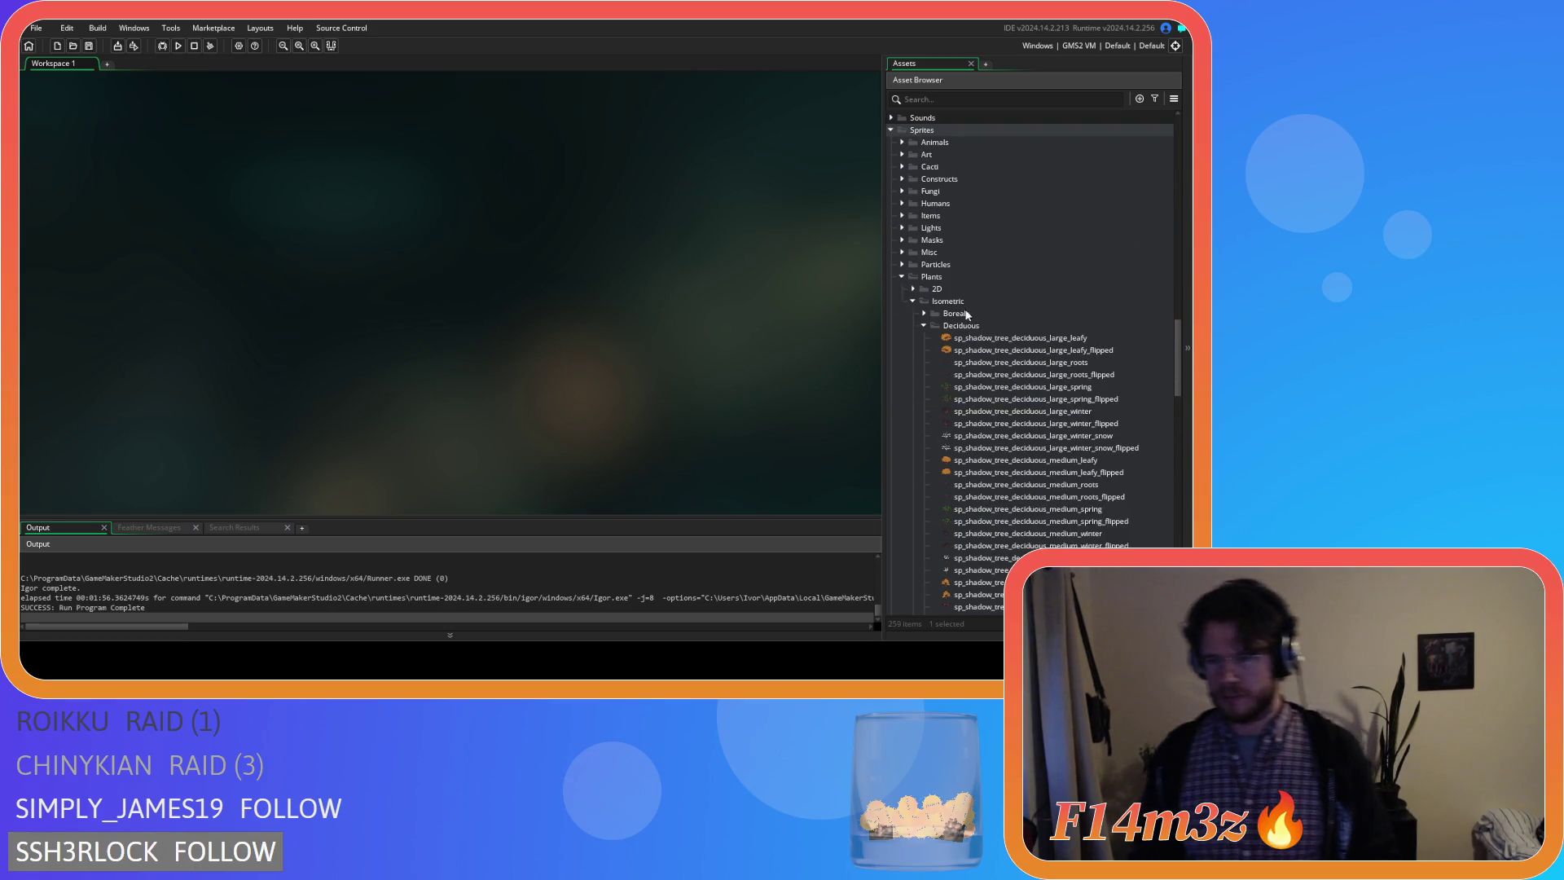
pyautogui.click(912, 301)
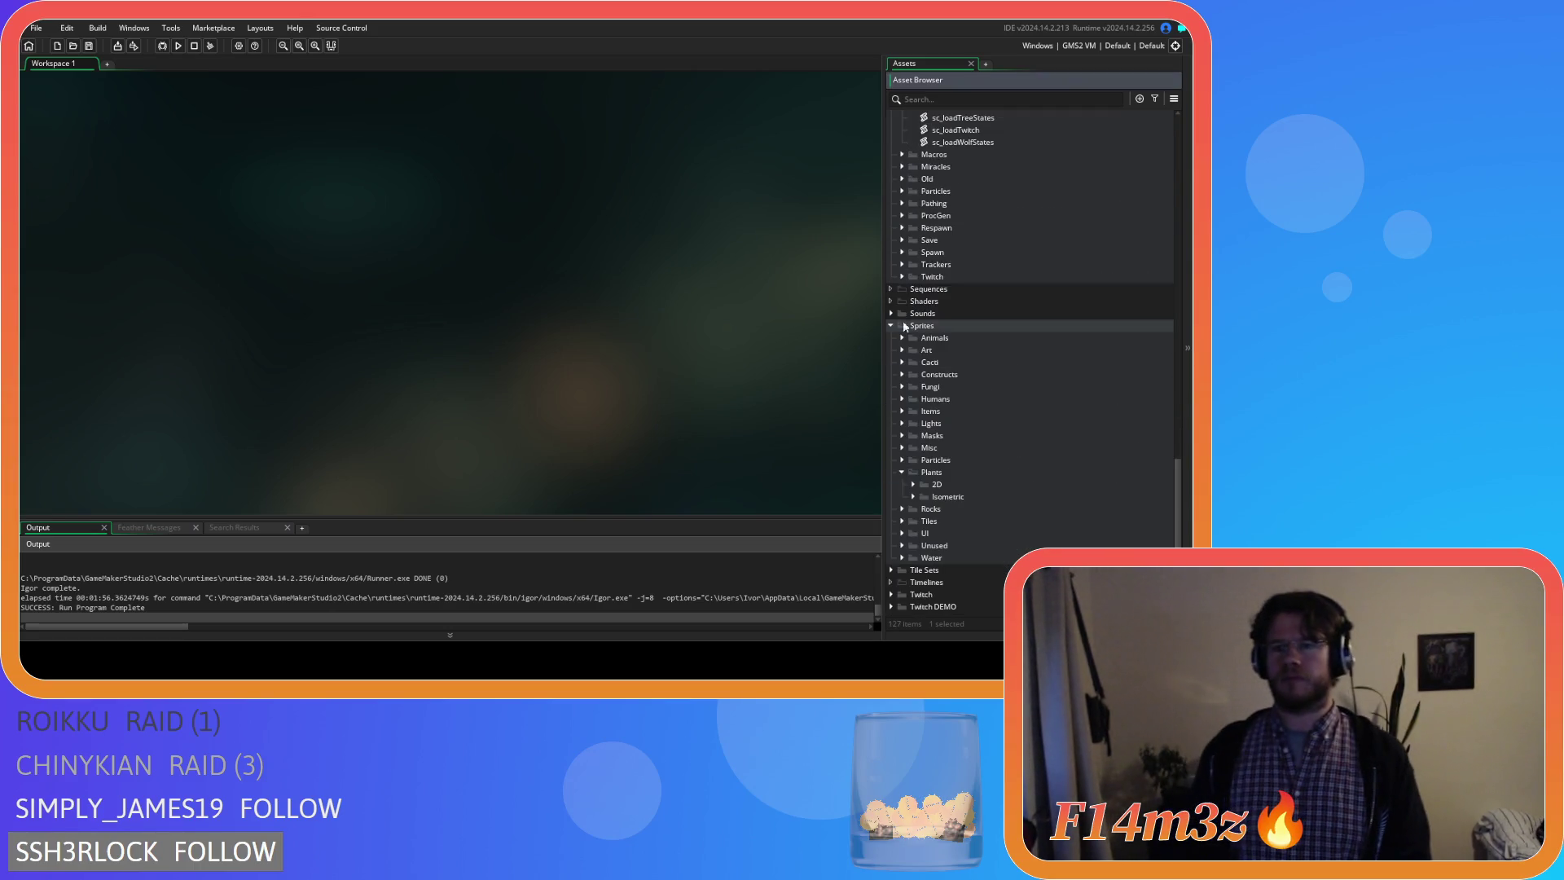
pyautogui.click(902, 473)
pyautogui.click(891, 349)
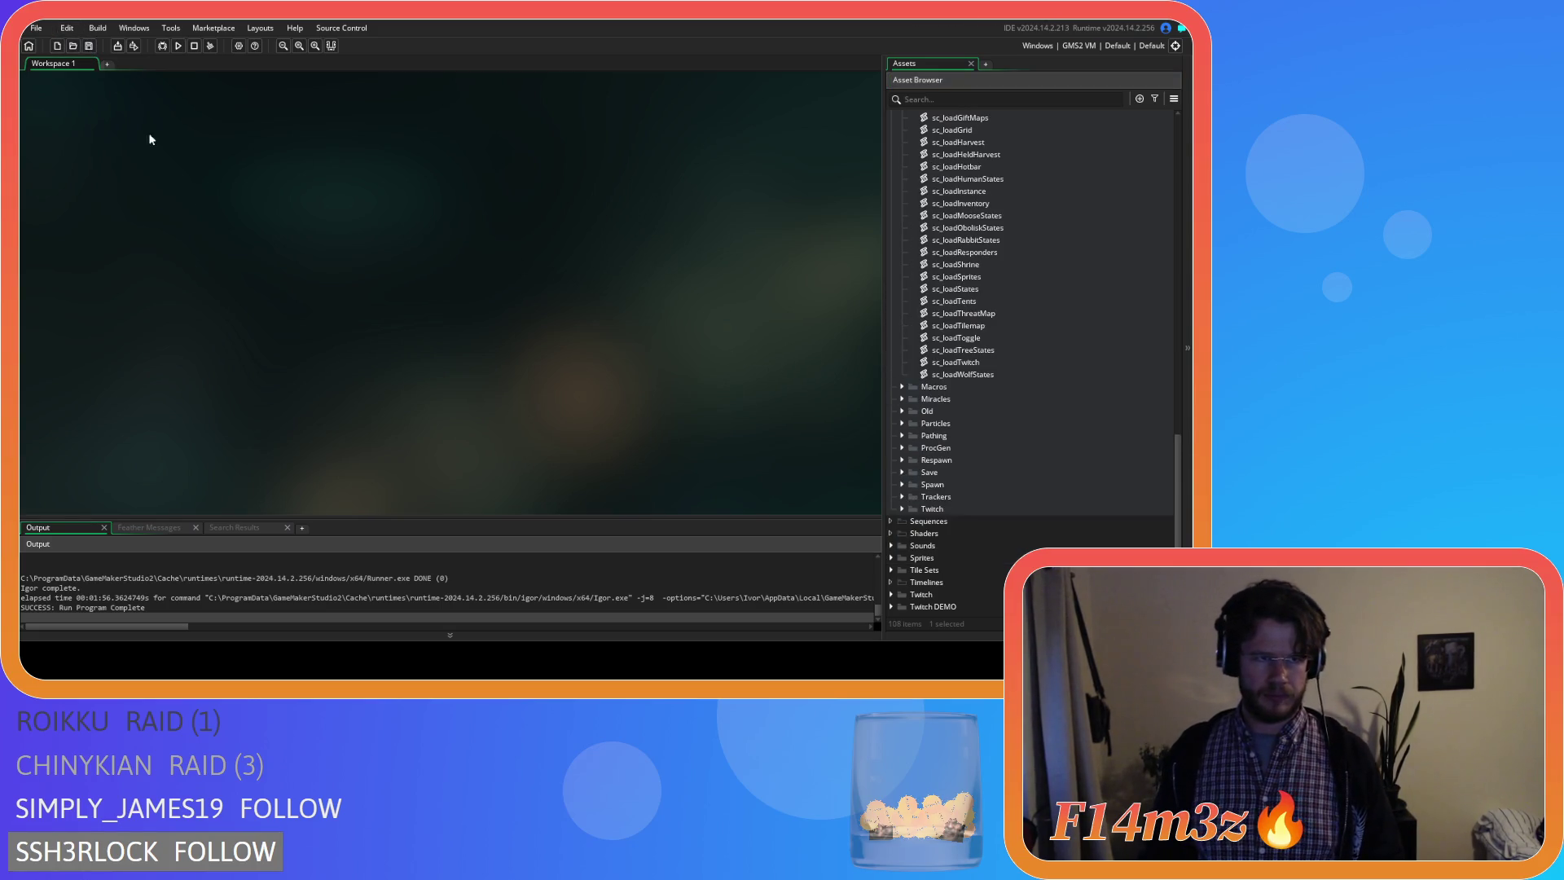
pyautogui.scroll(3, 934, 369)
pyautogui.scroll(2, 935, 368)
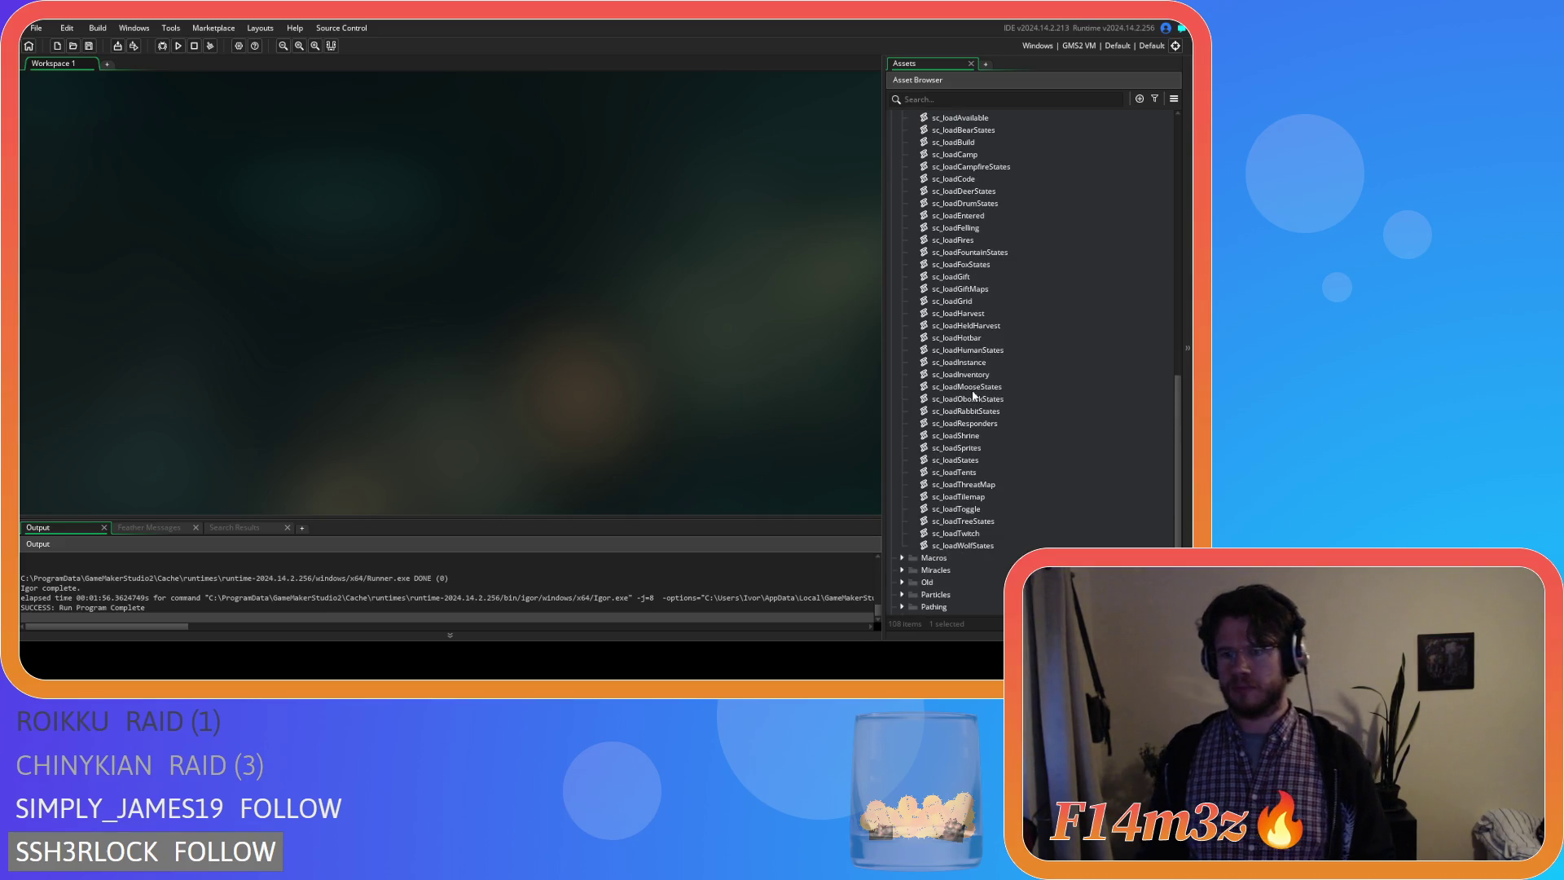
pyautogui.scroll(5, 959, 404)
pyautogui.scroll(5, 959, 405)
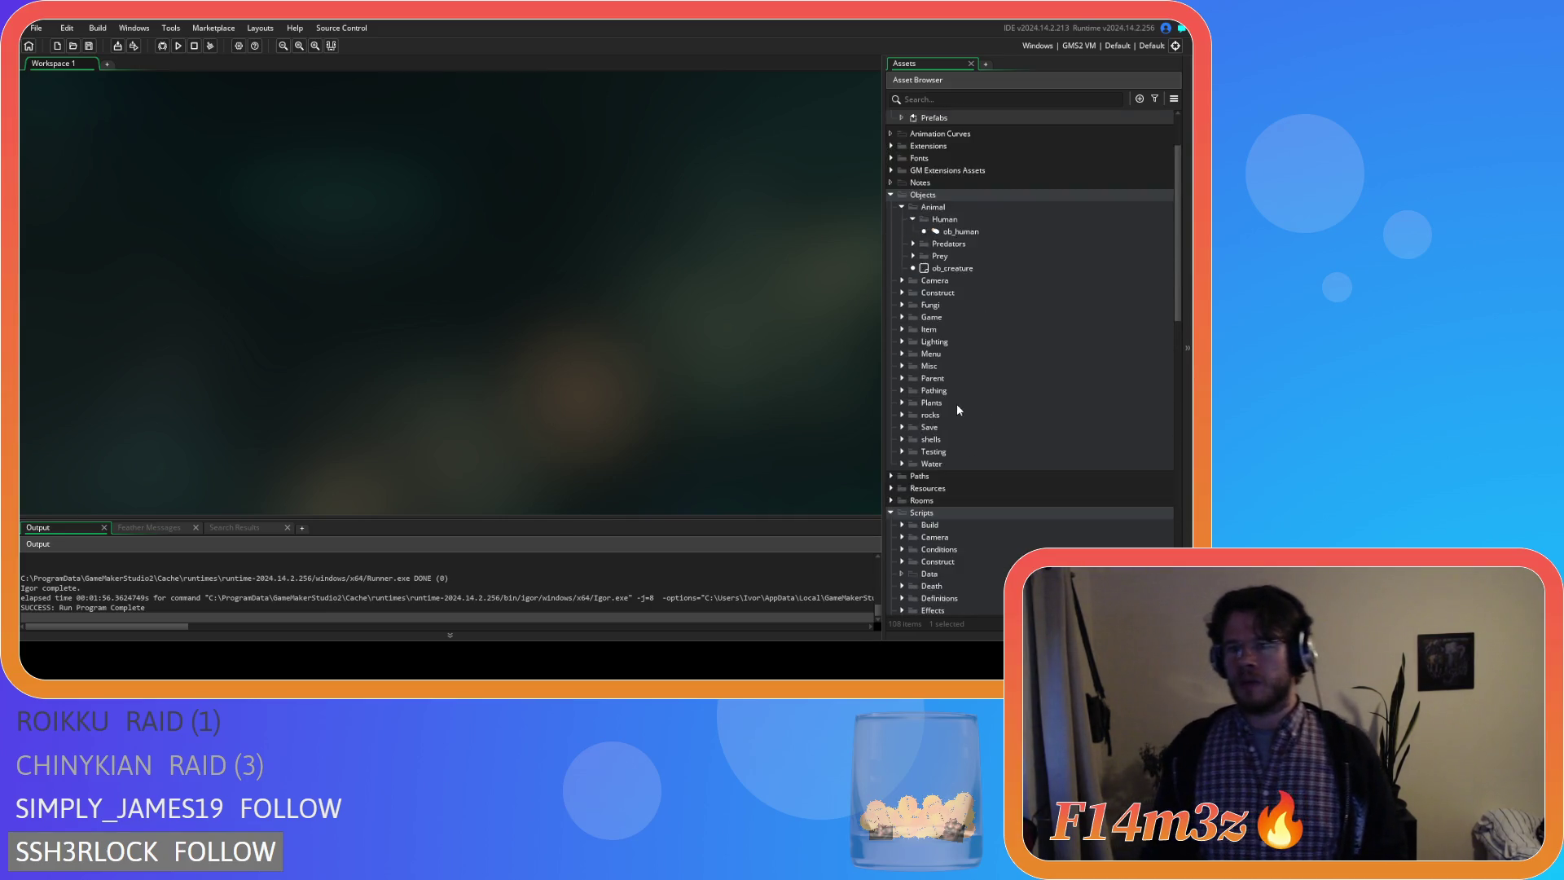
pyautogui.scroll(5, 959, 405)
pyautogui.doubleClick(969, 308)
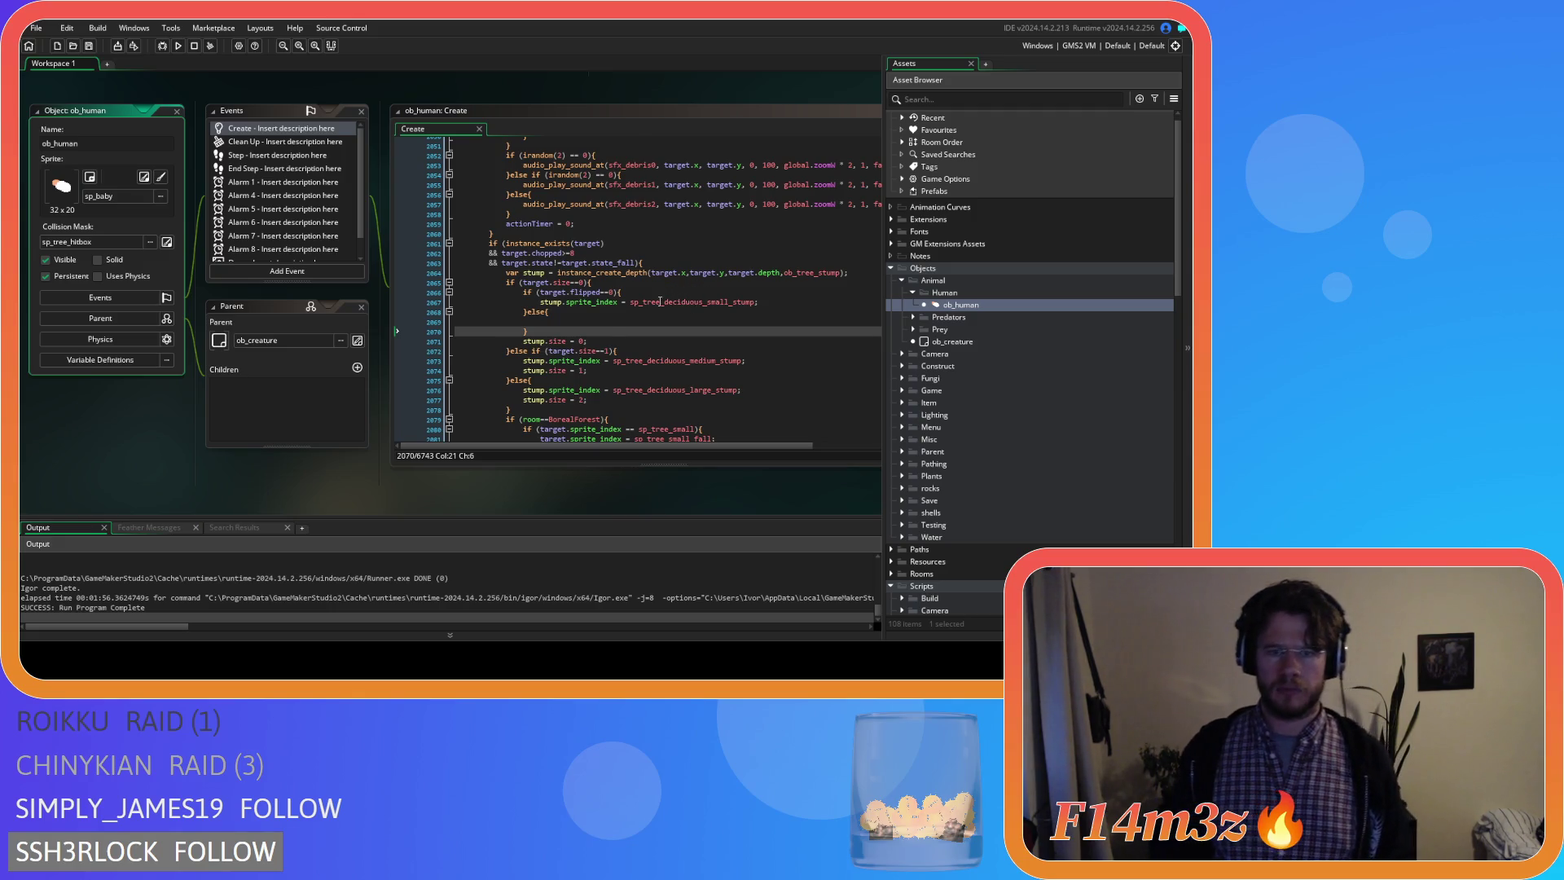
# Give the small stump's else branch the sp_tree_deciduous_small_stump assignment ready for a _flipped suffix.
pyautogui.moveTo(758, 301); pyautogui.dragTo(540, 301)
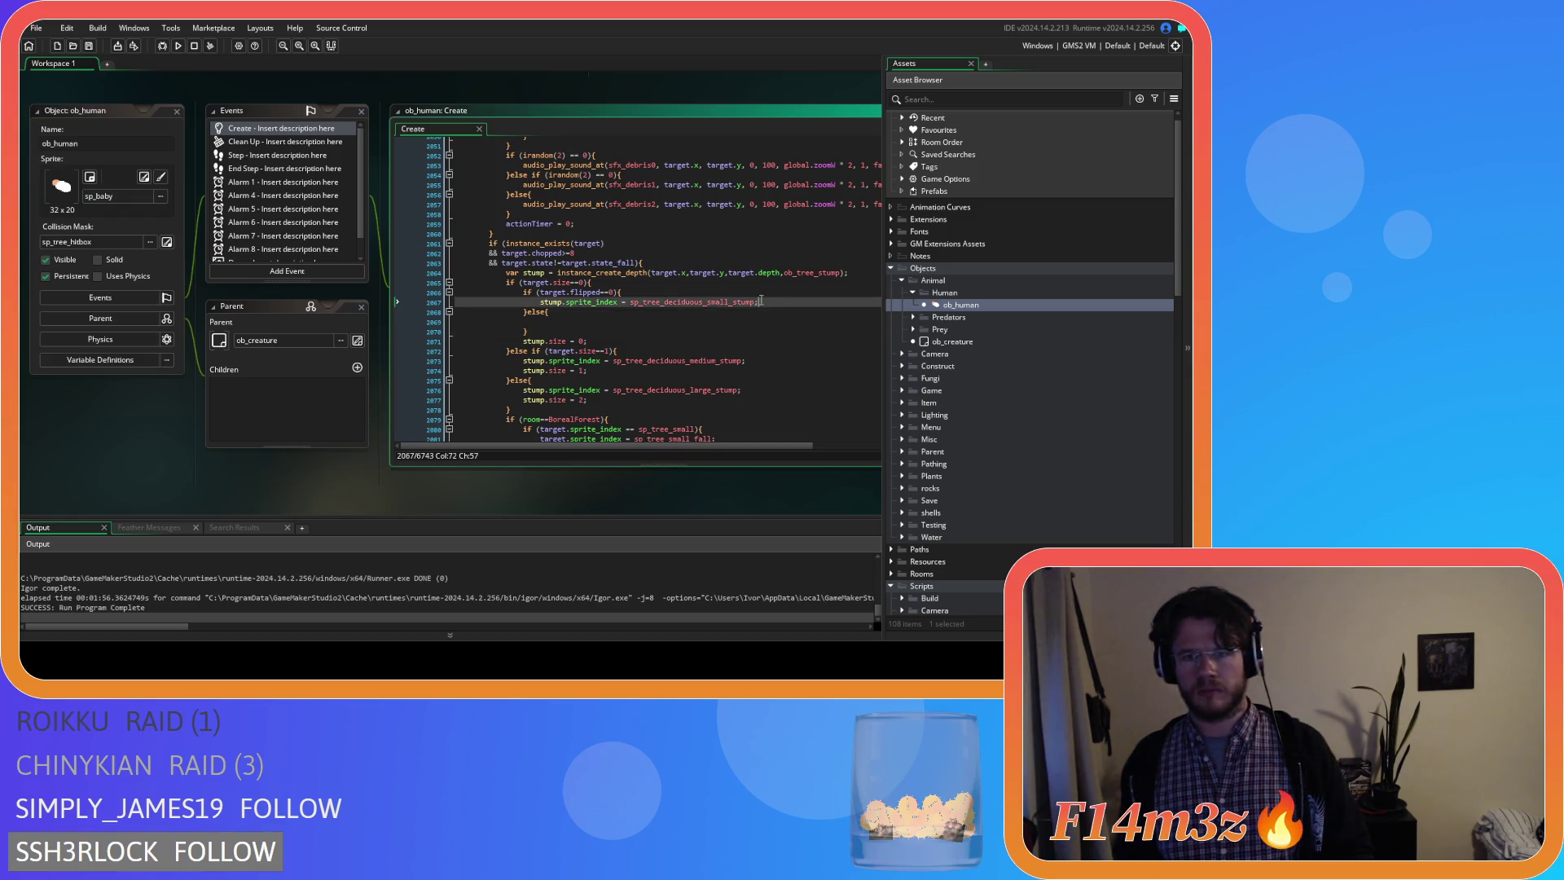
pyautogui.hotkey('ctrl', 'c')
pyautogui.click(557, 325)
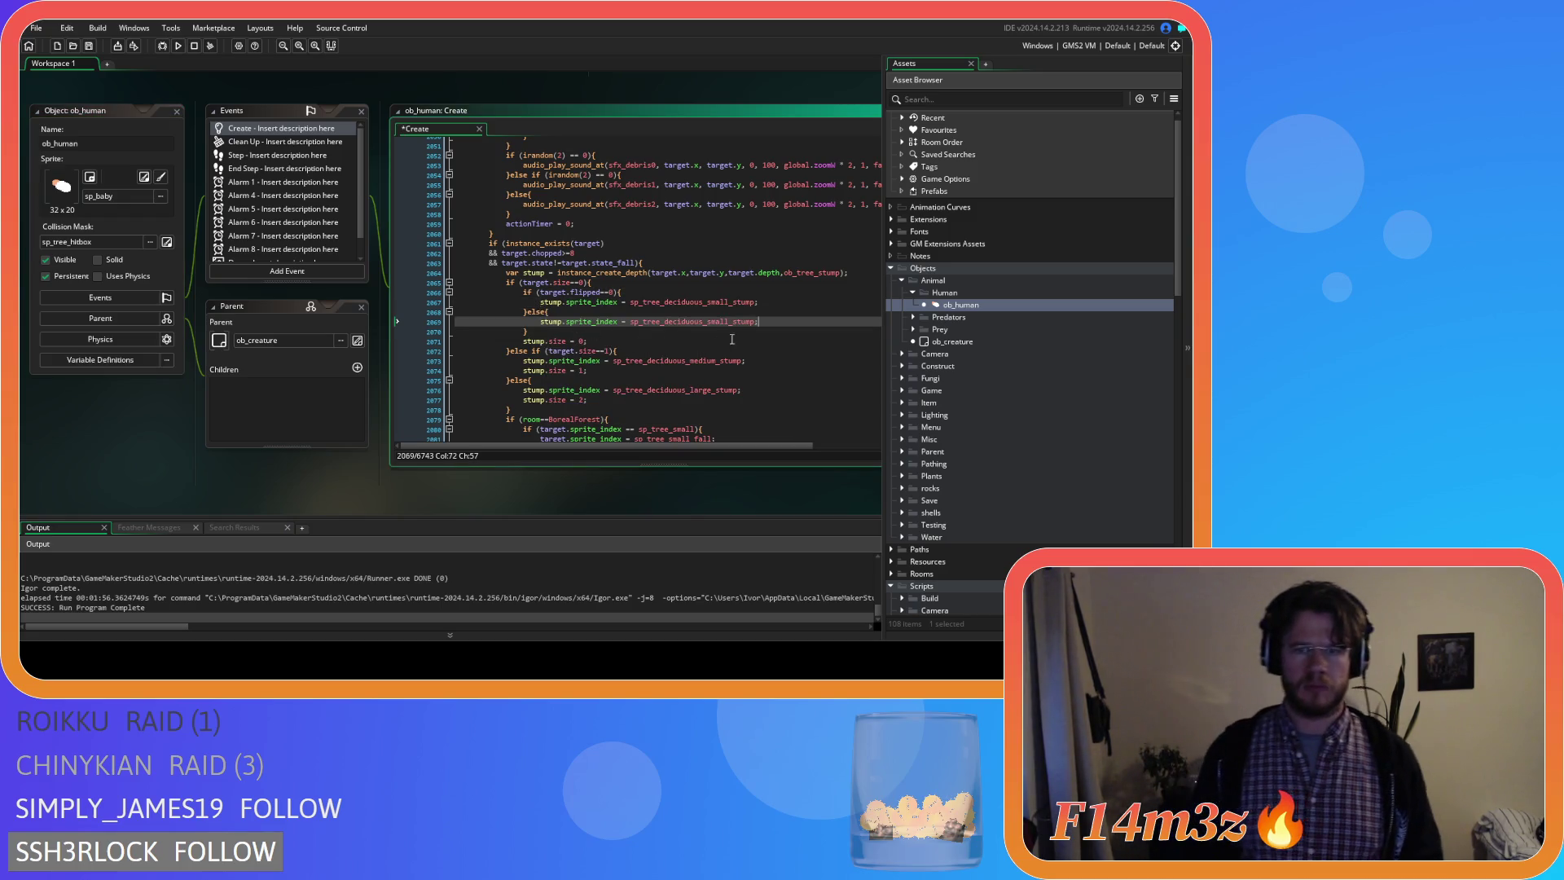
pyautogui.hotkey('ctrl', 'v')
pyautogui.click(753, 324)
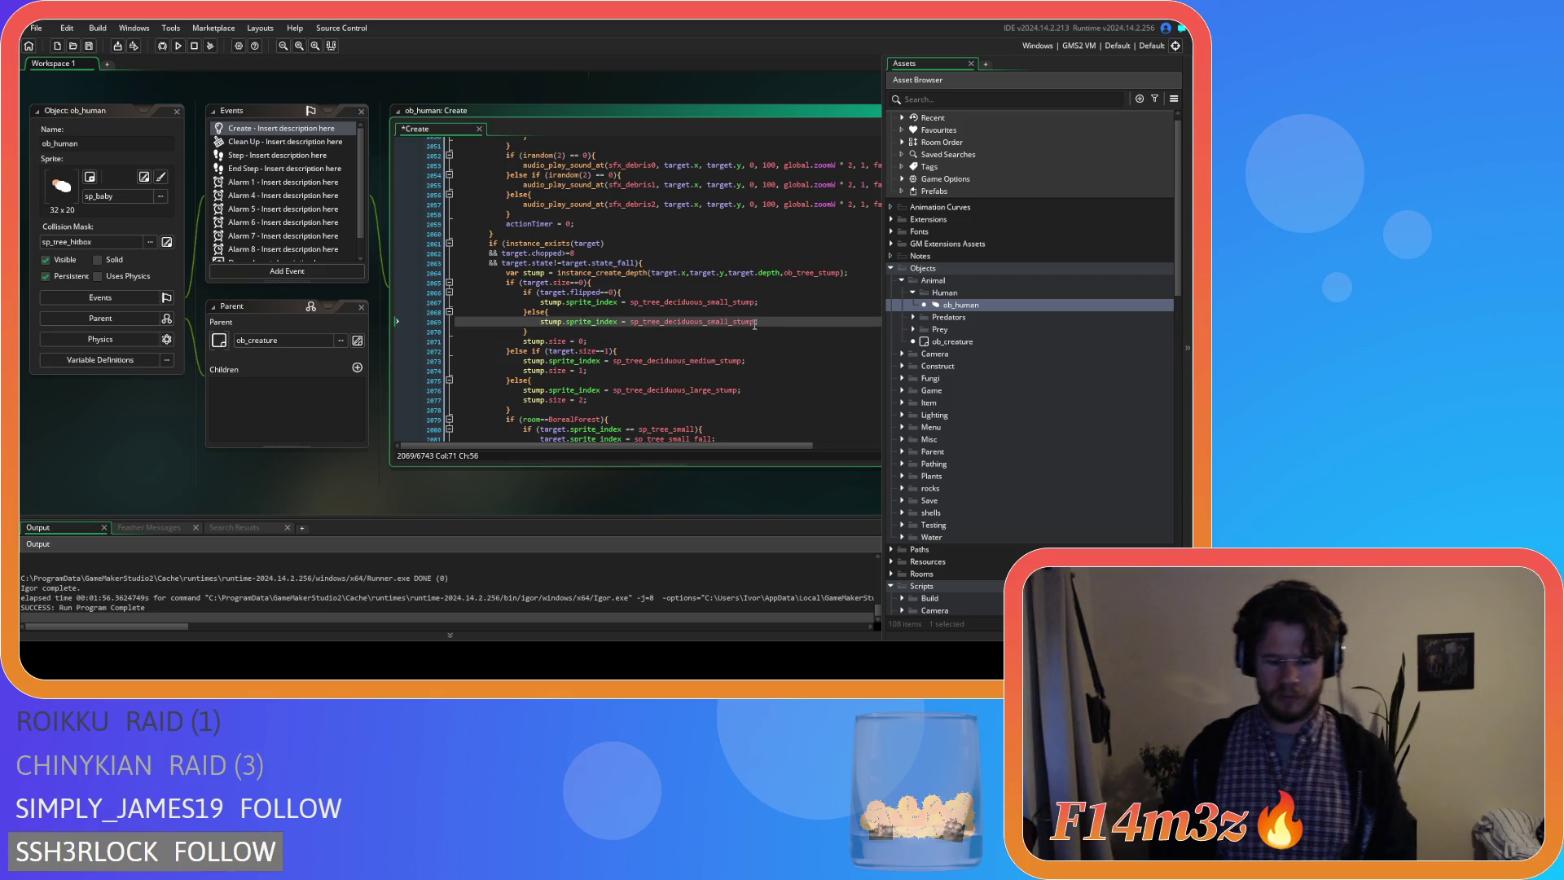
pyautogui.write('_flipped')
pyautogui.scroll(-2, 600, 228)
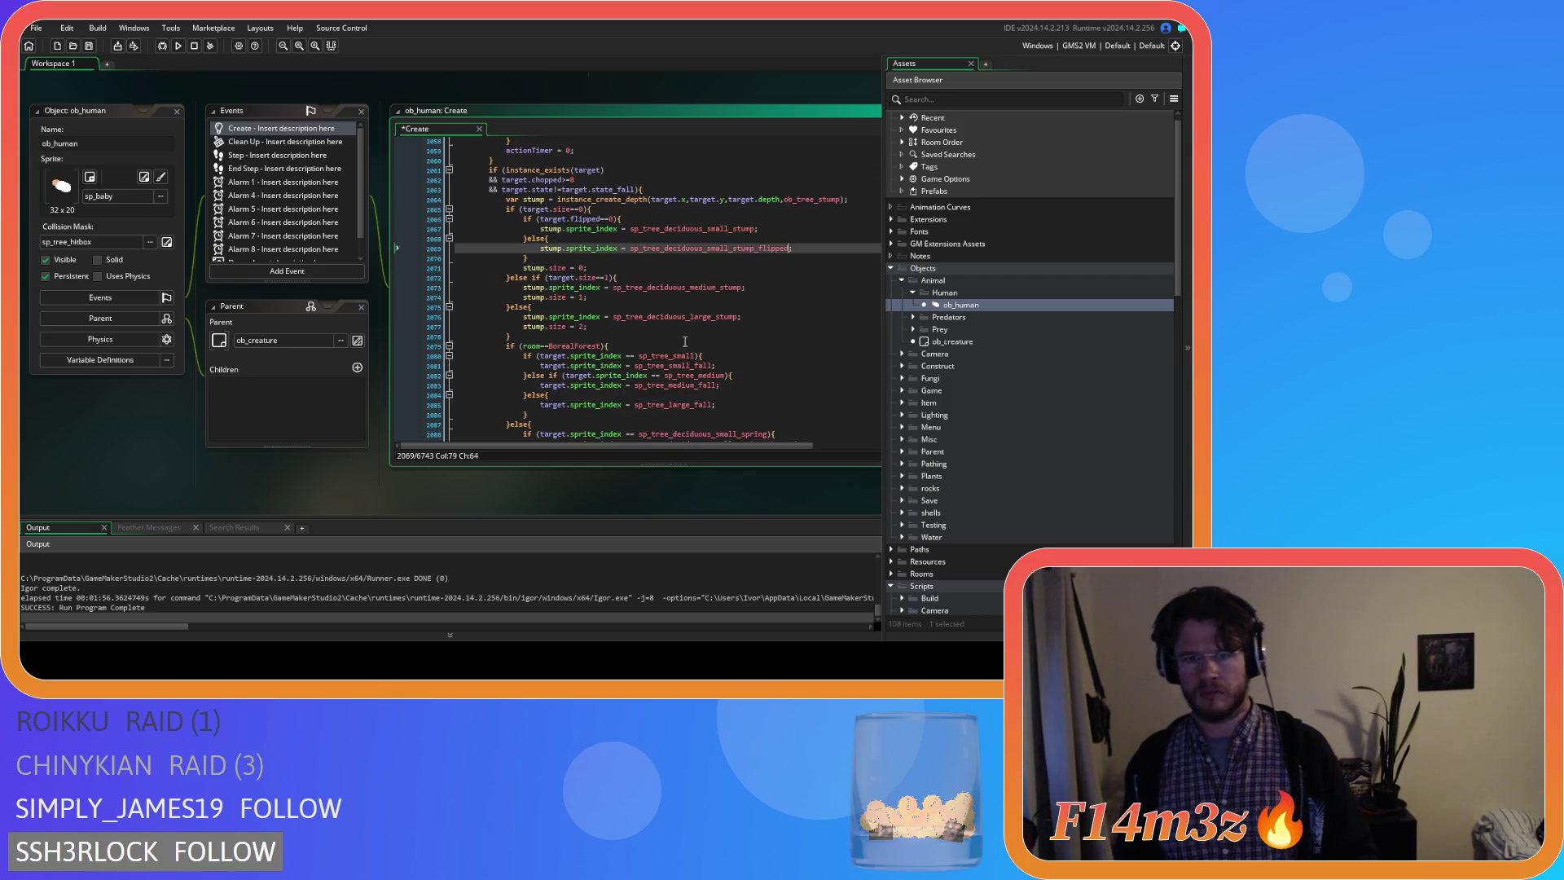
# Add the target.flipped==0 check with an else branch around the medium stump assignment.
pyautogui.moveTo(635, 220); pyautogui.dragTo(523, 220)
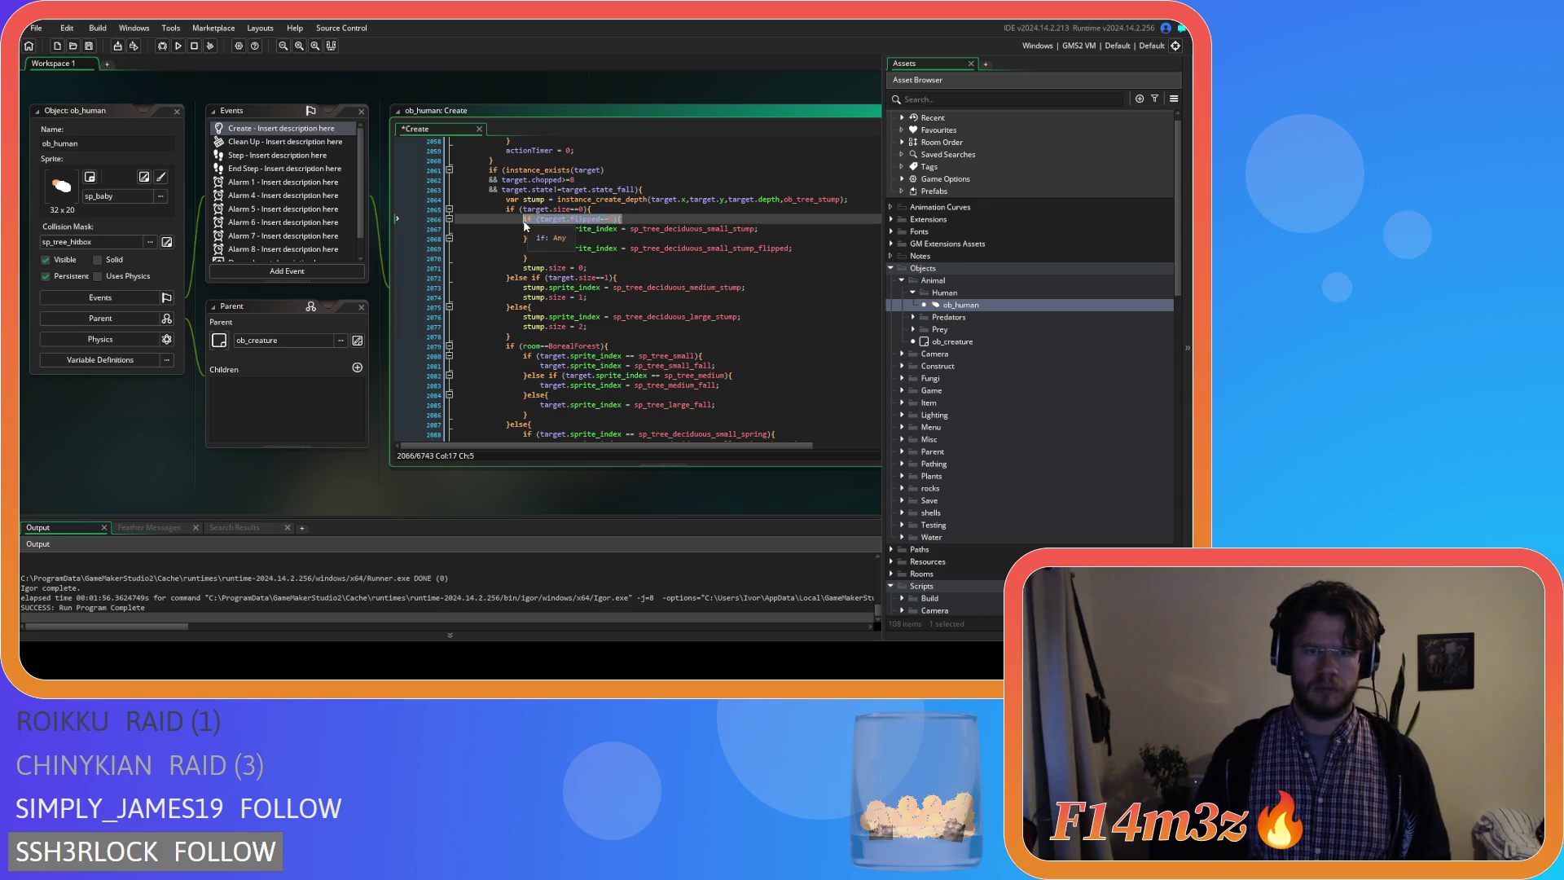
pyautogui.hotkey('ctrl', 'c')
pyautogui.click(649, 280)
pyautogui.press('Return')
pyautogui.hotkey('ctrl', 'v')
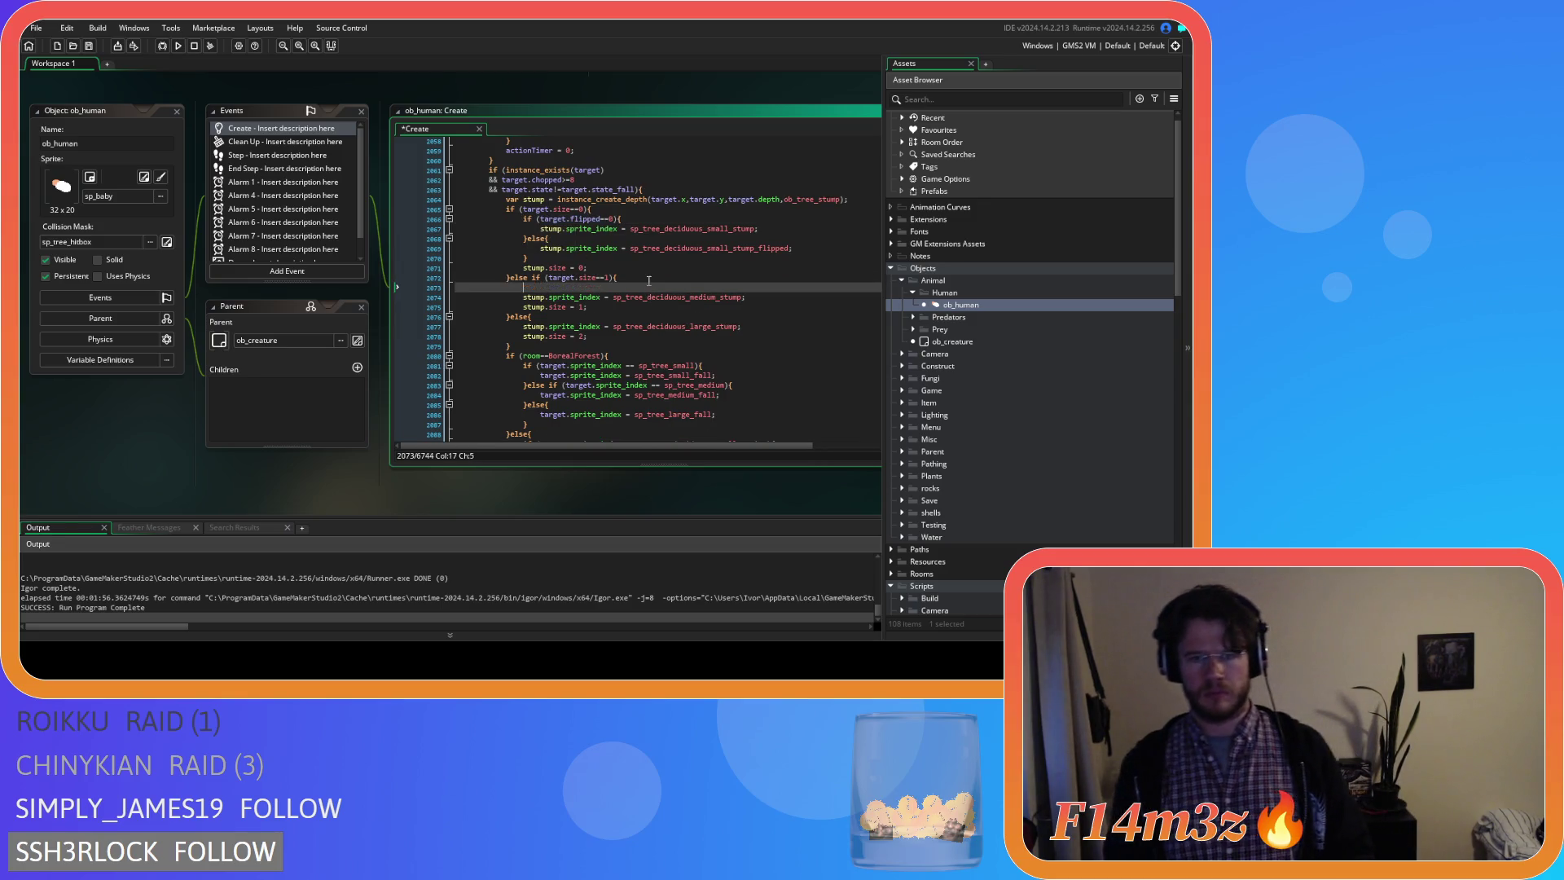
pyautogui.press('Tab')
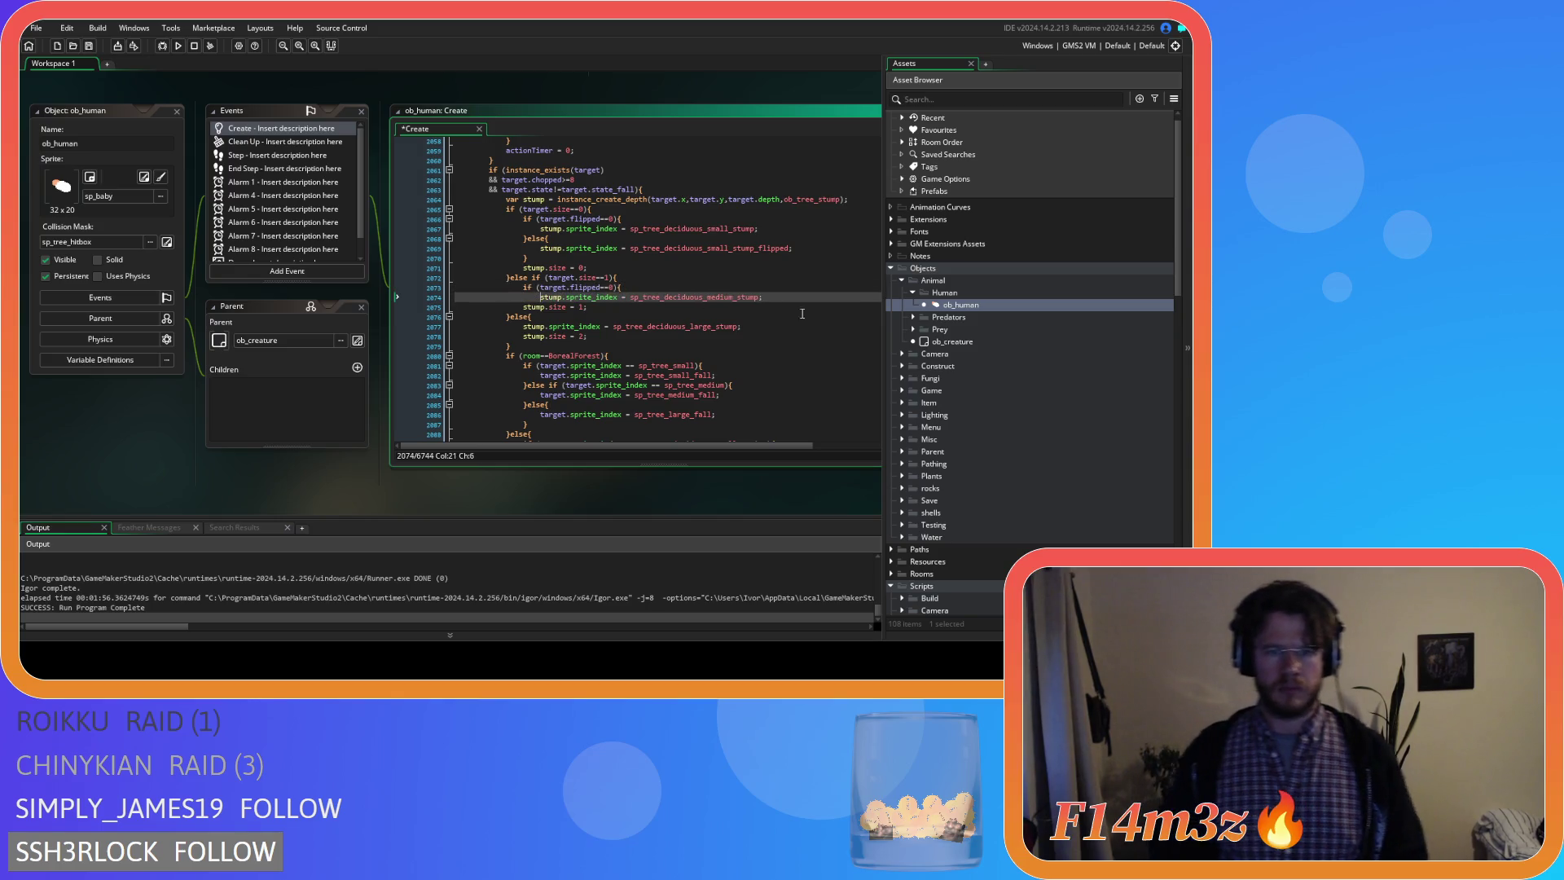
pyautogui.click(803, 297)
pyautogui.press('Return')
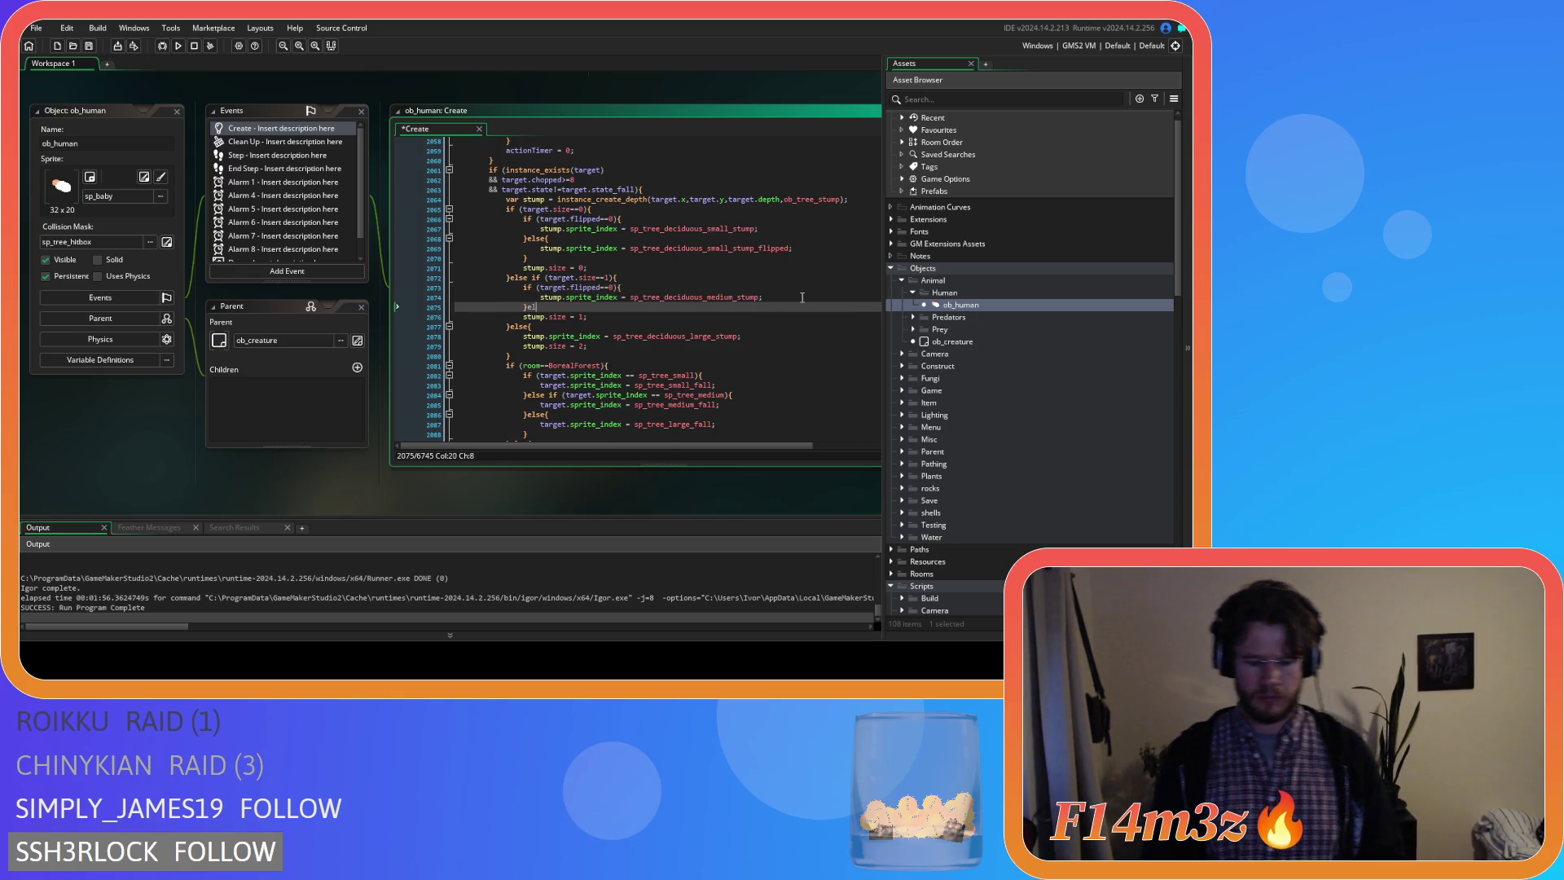
pyautogui.write('}else{')
pyautogui.press('Return')
pyautogui.press('Return')
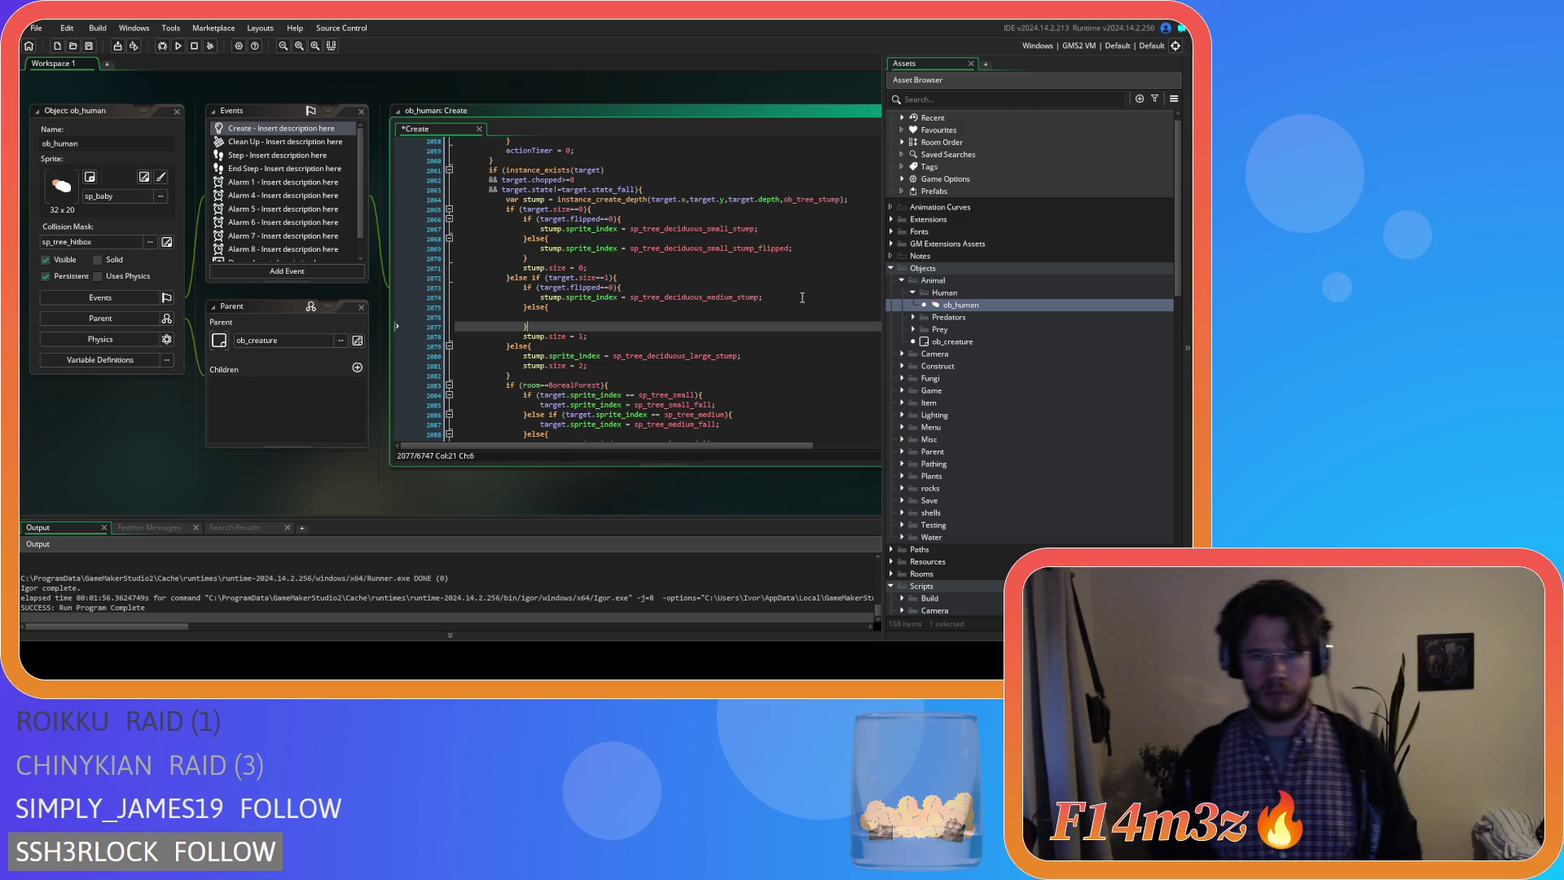
pyautogui.write('}')
# Add the same flipped check and empty else branch around the large stump assignment.
pyautogui.click(532, 346)
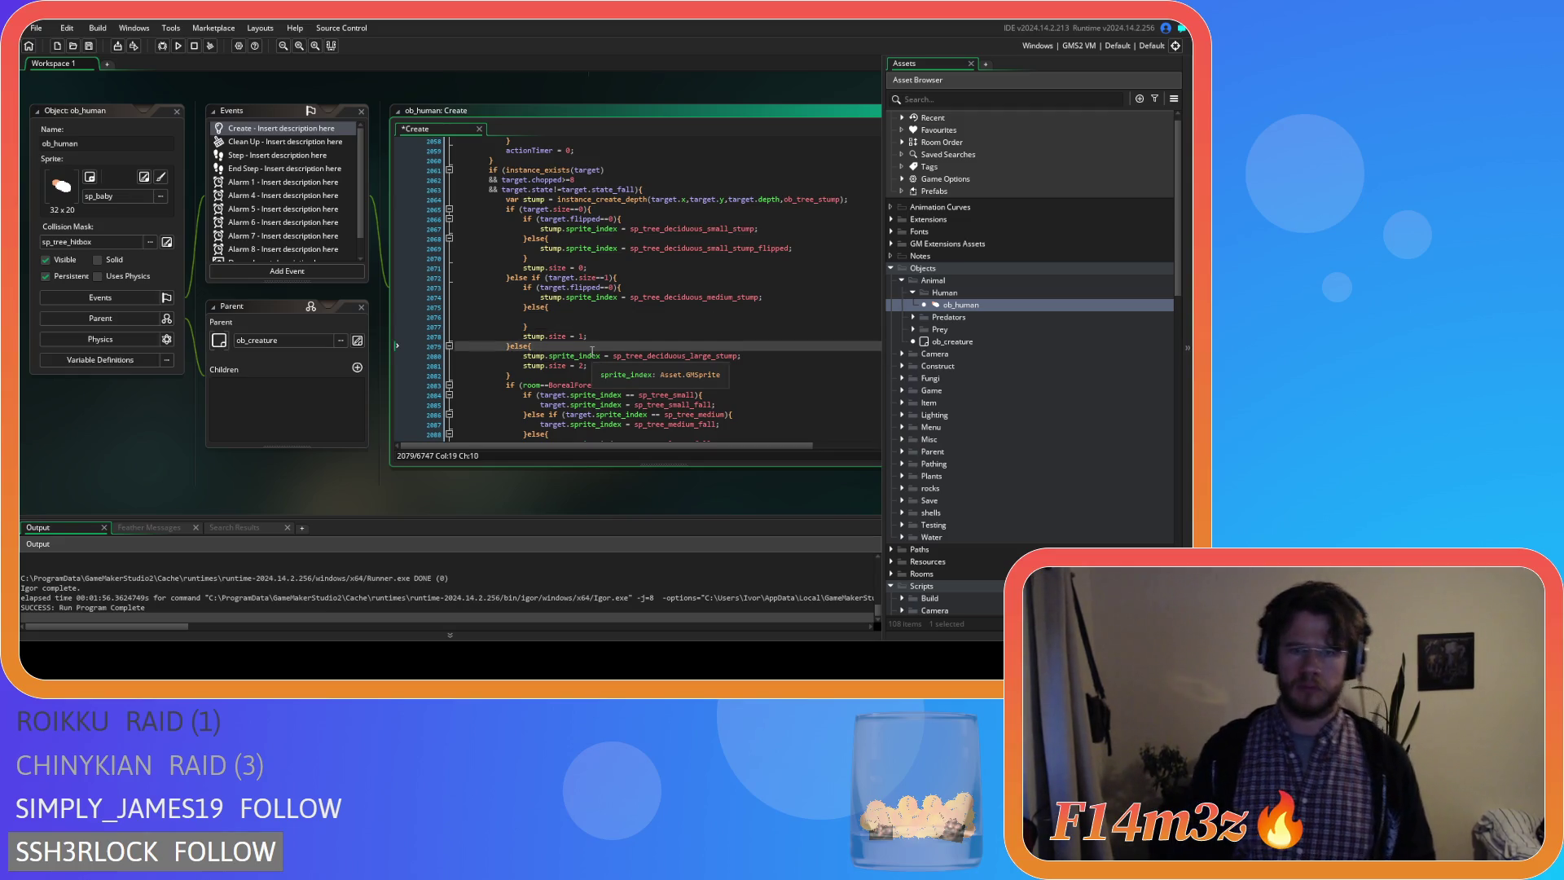
pyautogui.press('Return')
pyautogui.write('if (target.flipped==0){')
pyautogui.click(524, 365)
pyautogui.press('Tab')
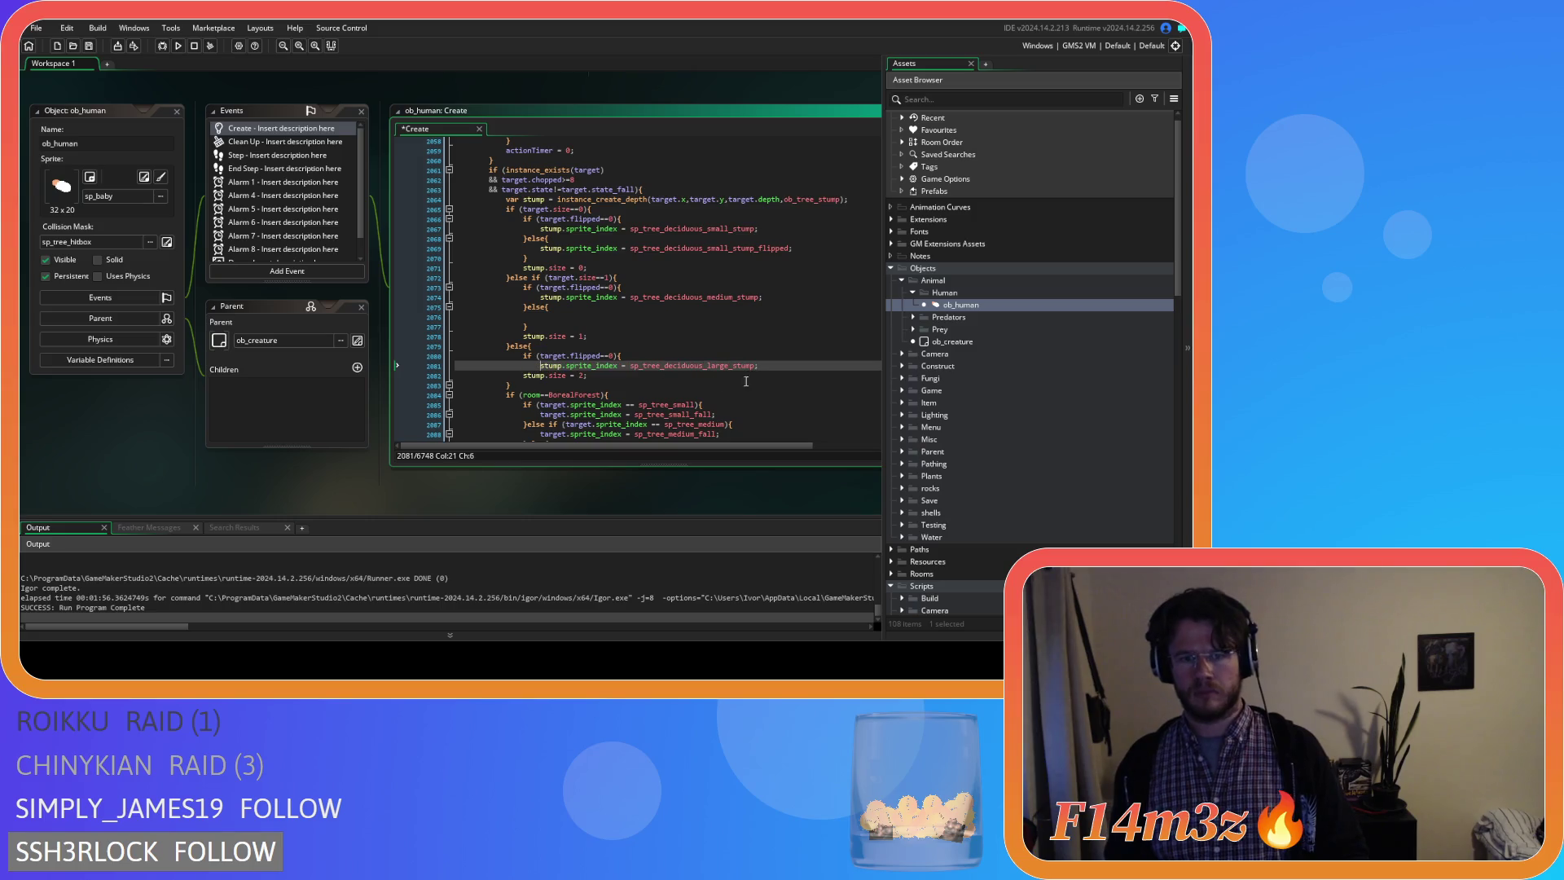
pyautogui.click(772, 364)
pyautogui.press('Return')
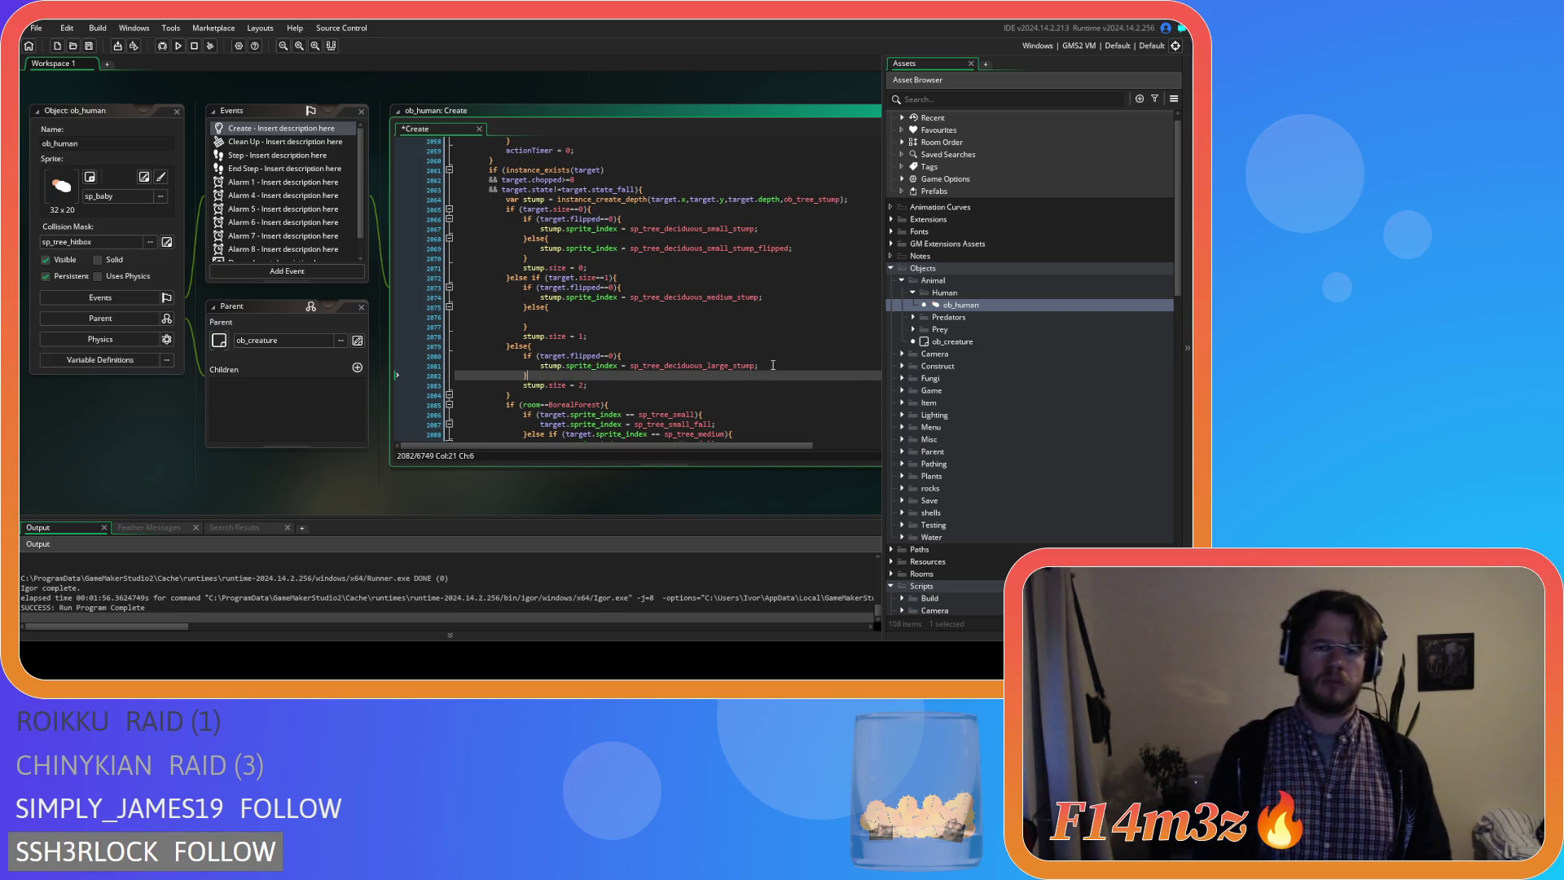
pyautogui.write('}else{')
pyautogui.press('Return')
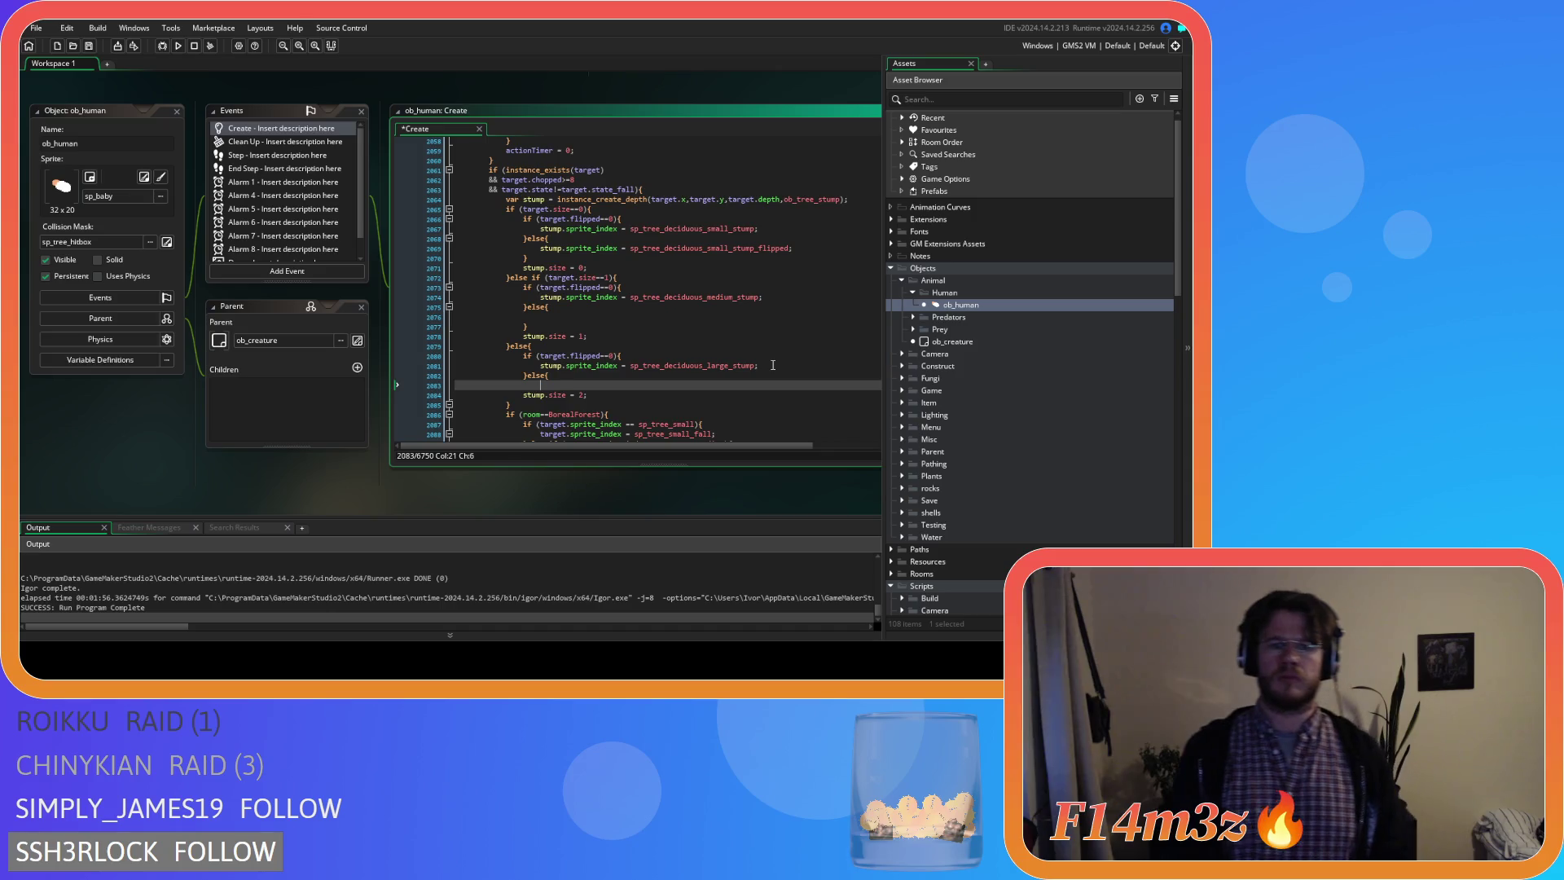
pyautogui.press('Return')
# Copy the medium stump assignment into its else branch for the _flipped sprite.
pyautogui.moveTo(762, 297); pyautogui.dragTo(542, 298)
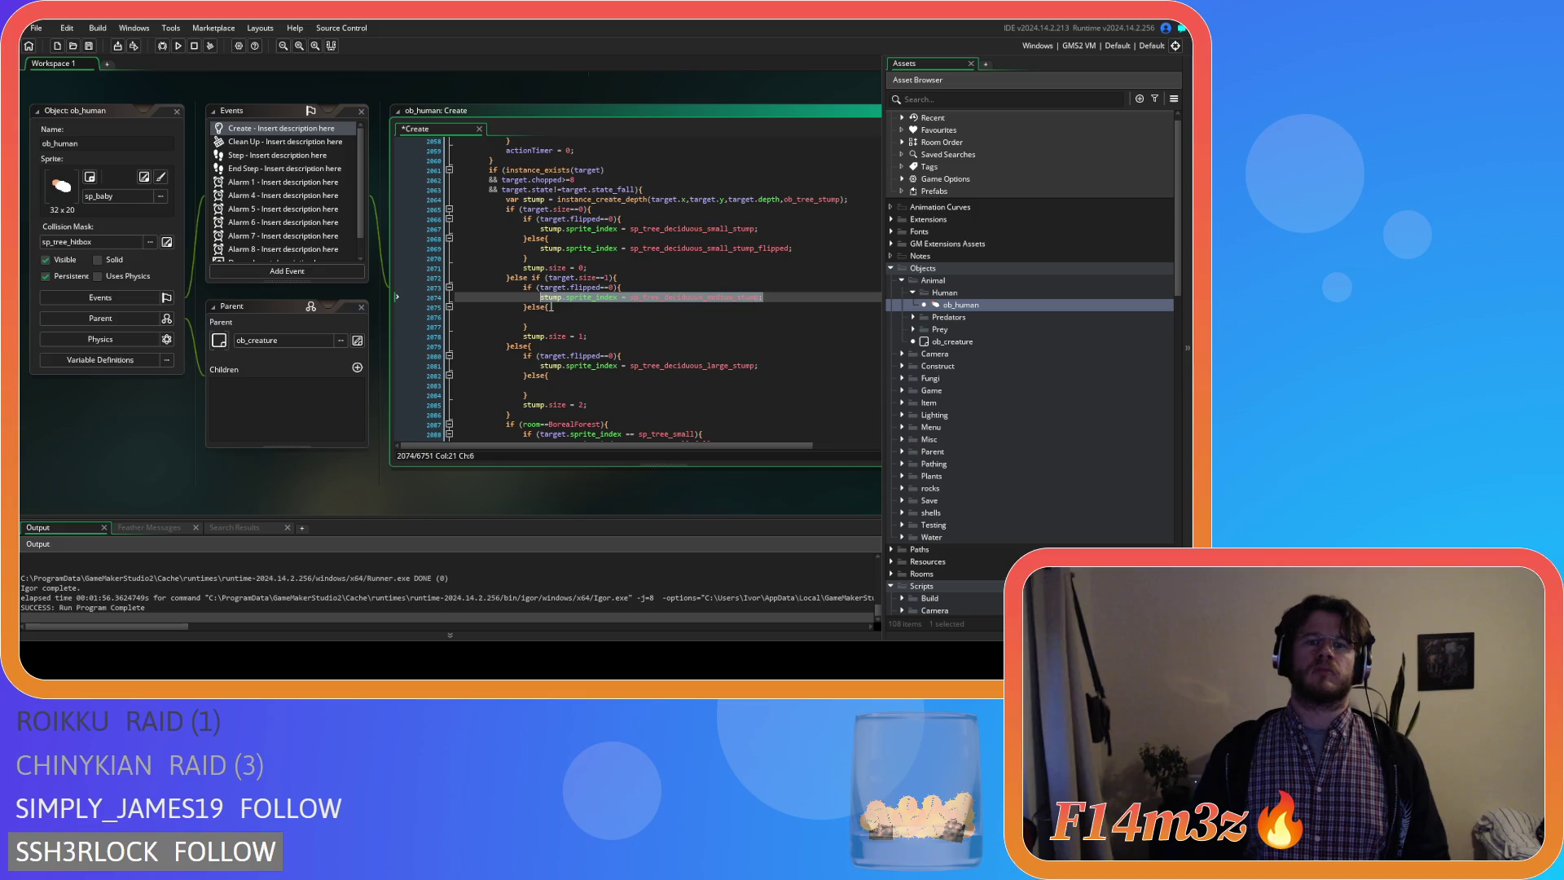
pyautogui.hotkey('ctrl', 'c')
pyautogui.press('Down')
pyautogui.press('Down')
pyautogui.hotkey('ctrl', 'v')
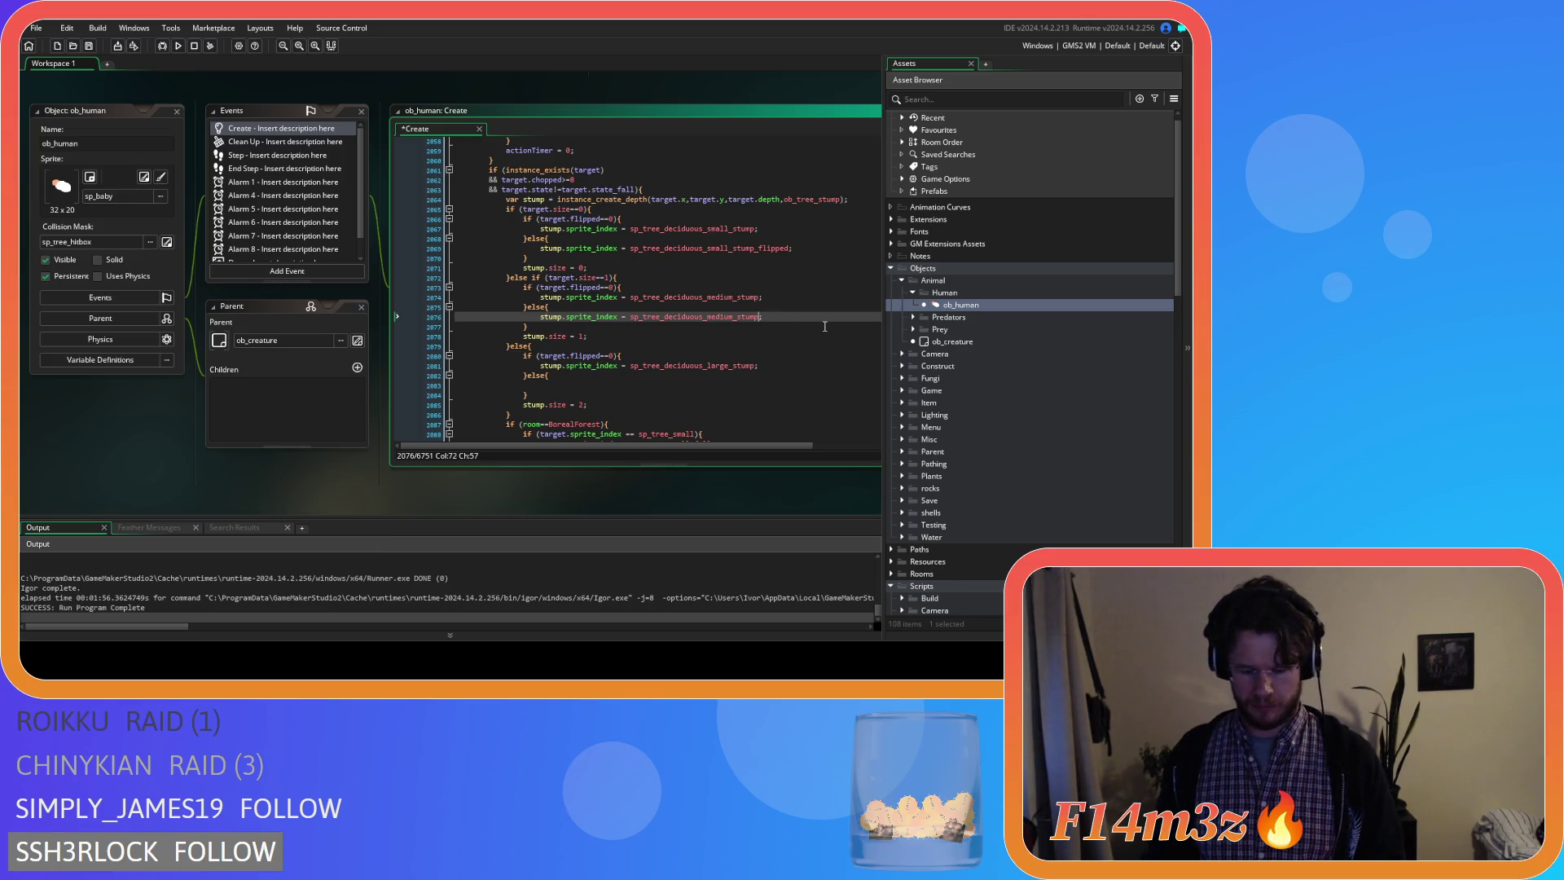
pyautogui.write('flipped')
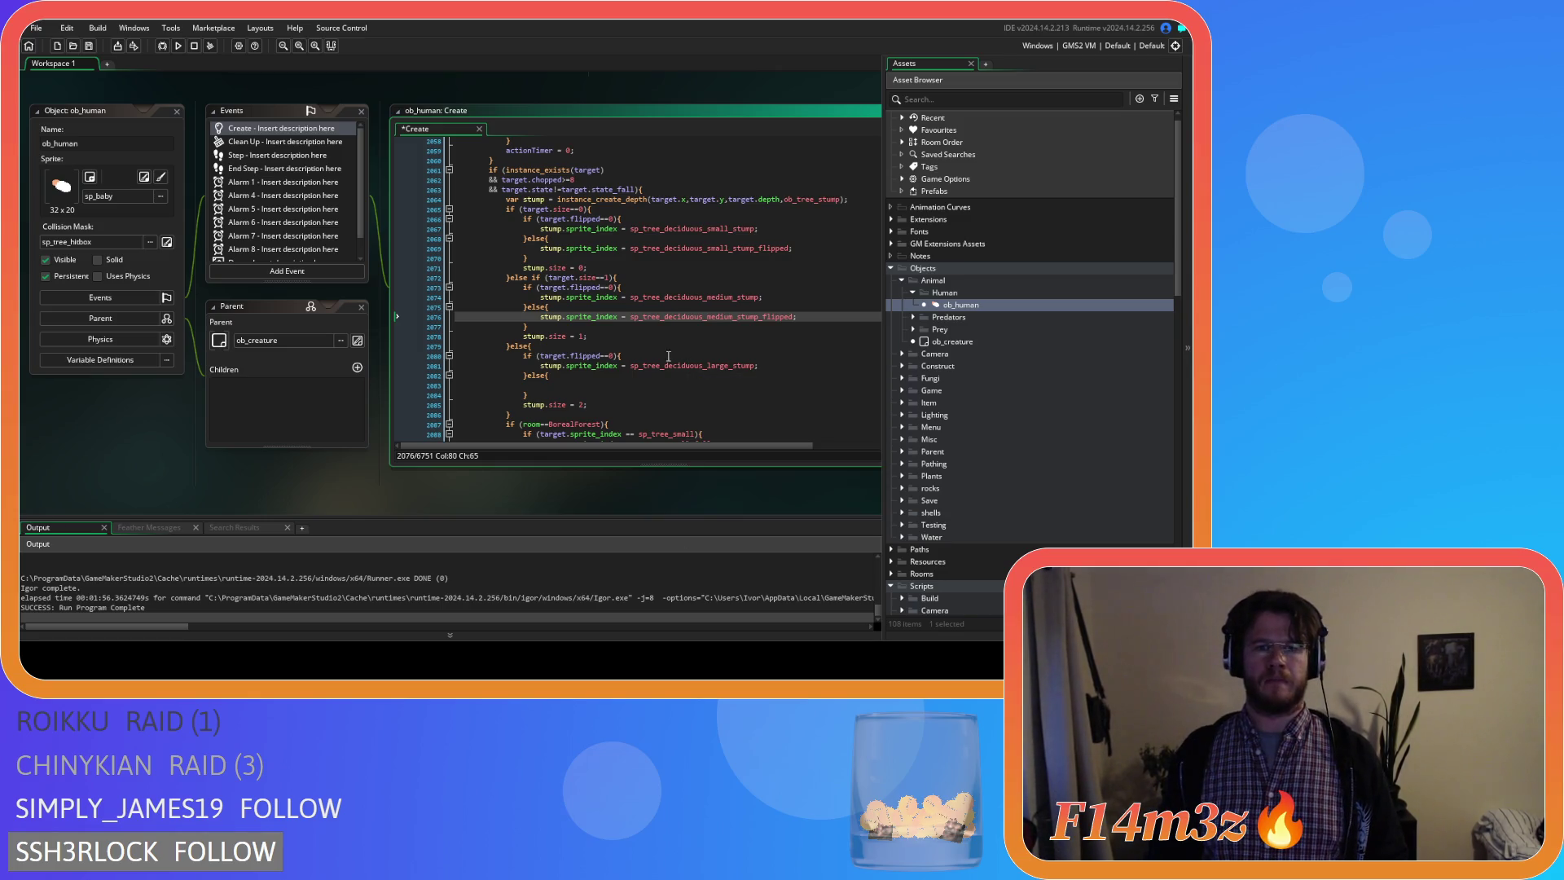
# Assign sp_tree_deciduous_large_stump_flipped in the large else branch and save the Create code.
pyautogui.click(758, 366)
pyautogui.moveTo(548, 370); pyautogui.dragTo(540, 366)
pyautogui.click(567, 383)
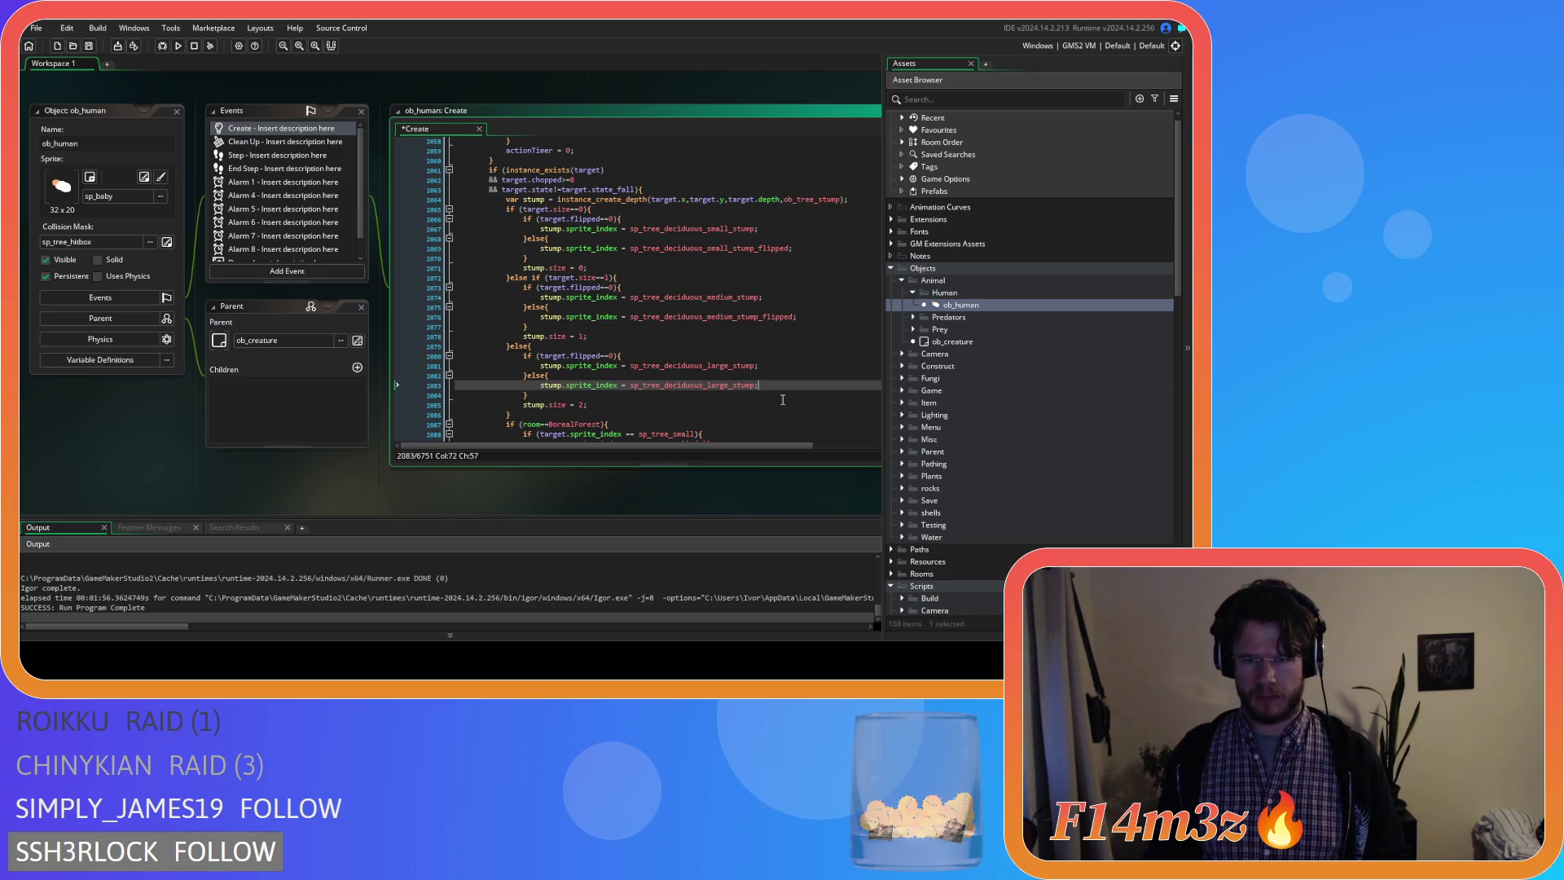
pyautogui.write('_')
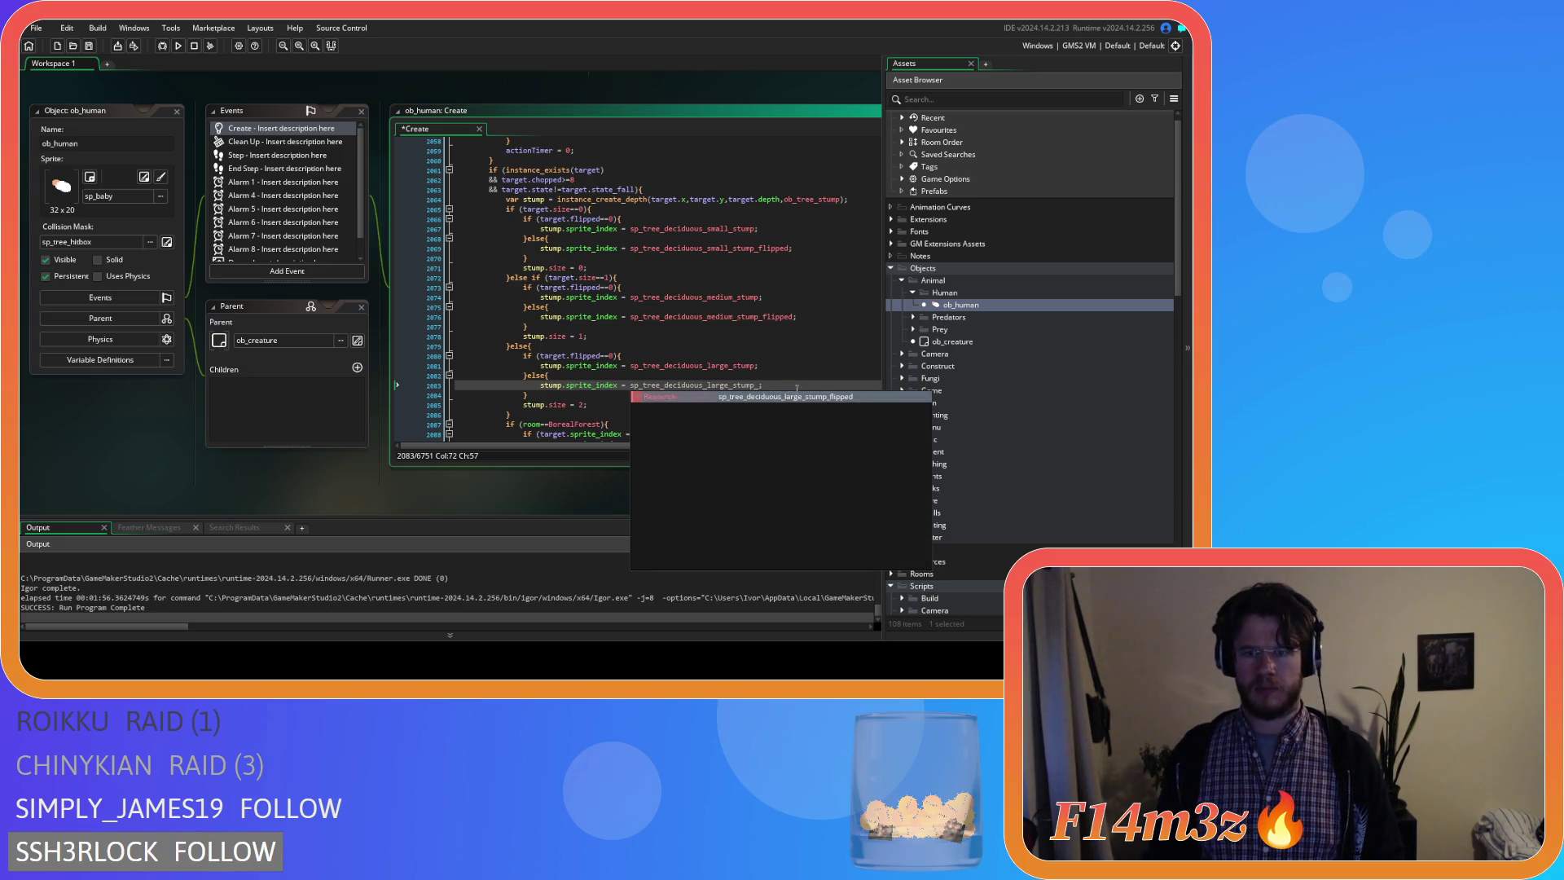
pyautogui.press('Return')
pyautogui.press('Up')
pyautogui.hotkey('ctrl', 's')
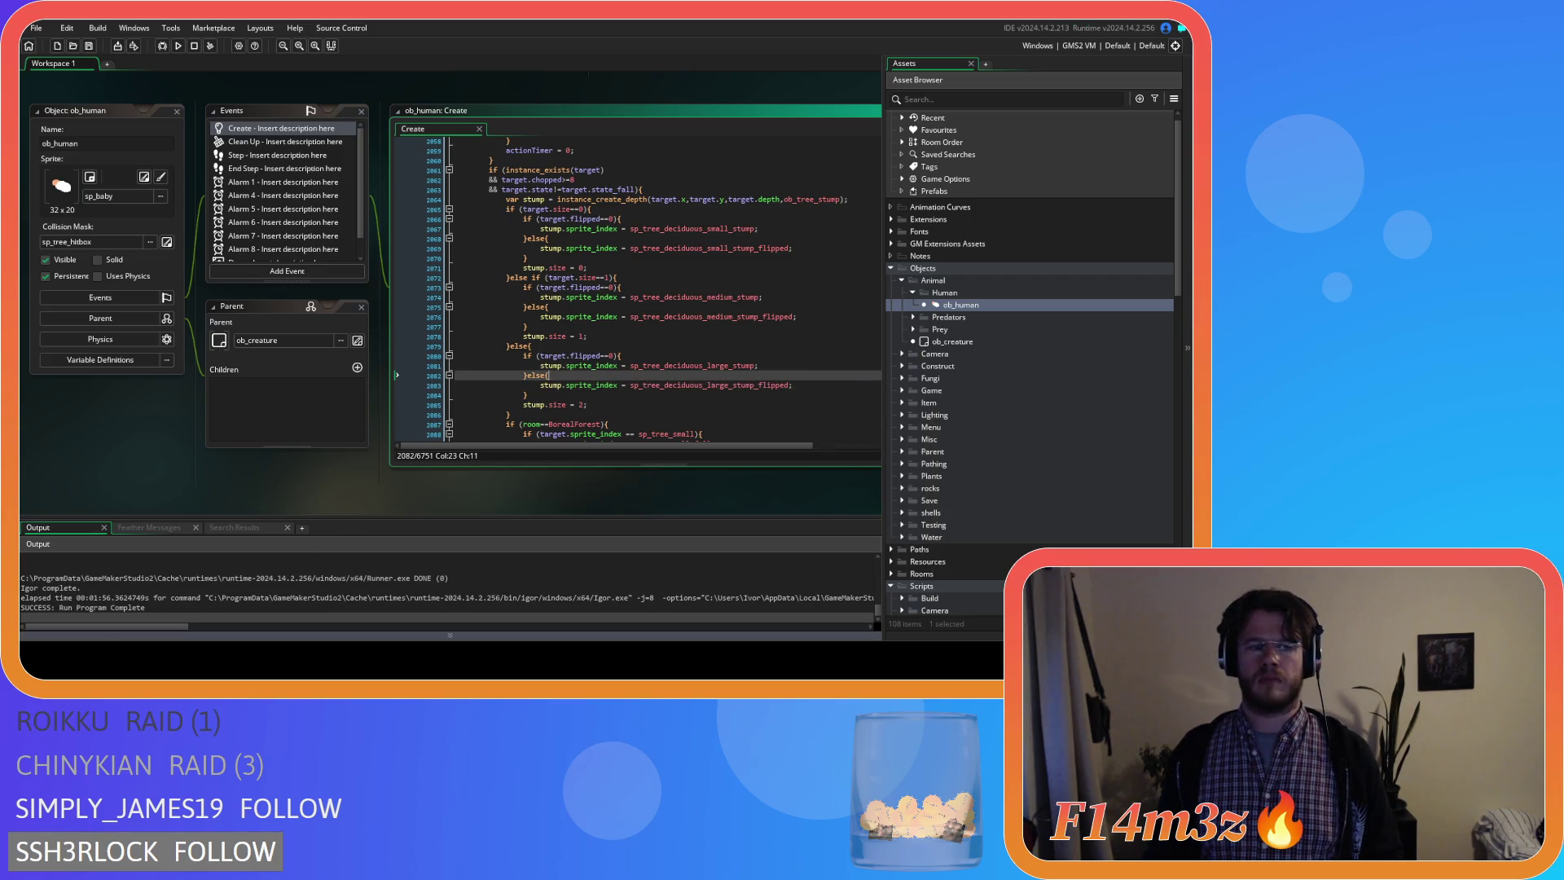
pyautogui.click(652, 354)
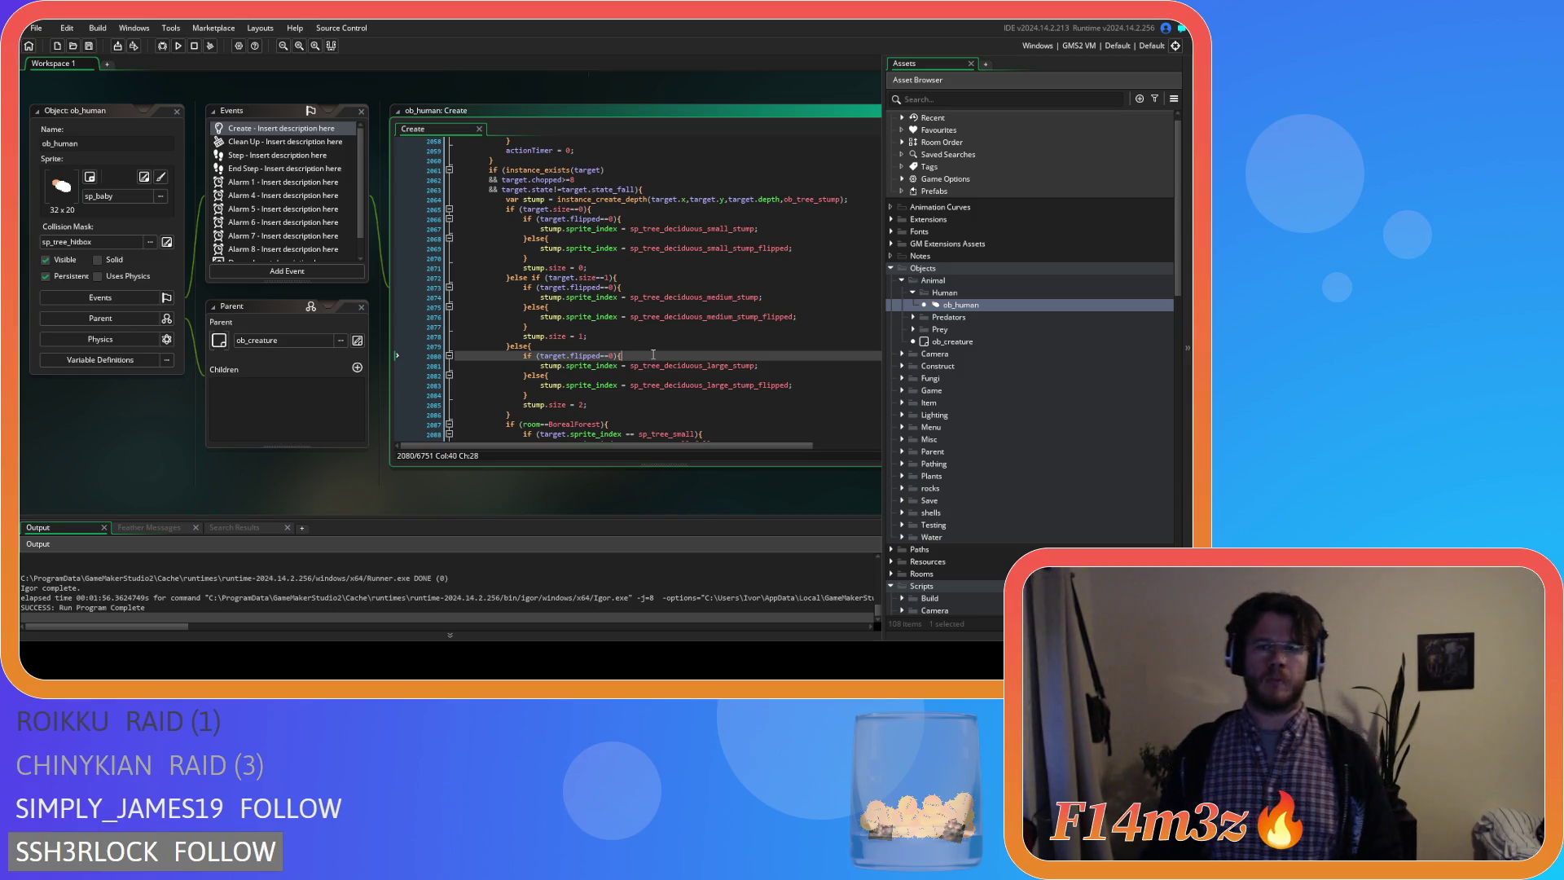
pyautogui.scroll(-2, 653, 355)
pyautogui.scroll(-2, 654, 352)
pyautogui.scroll(-2, 653, 344)
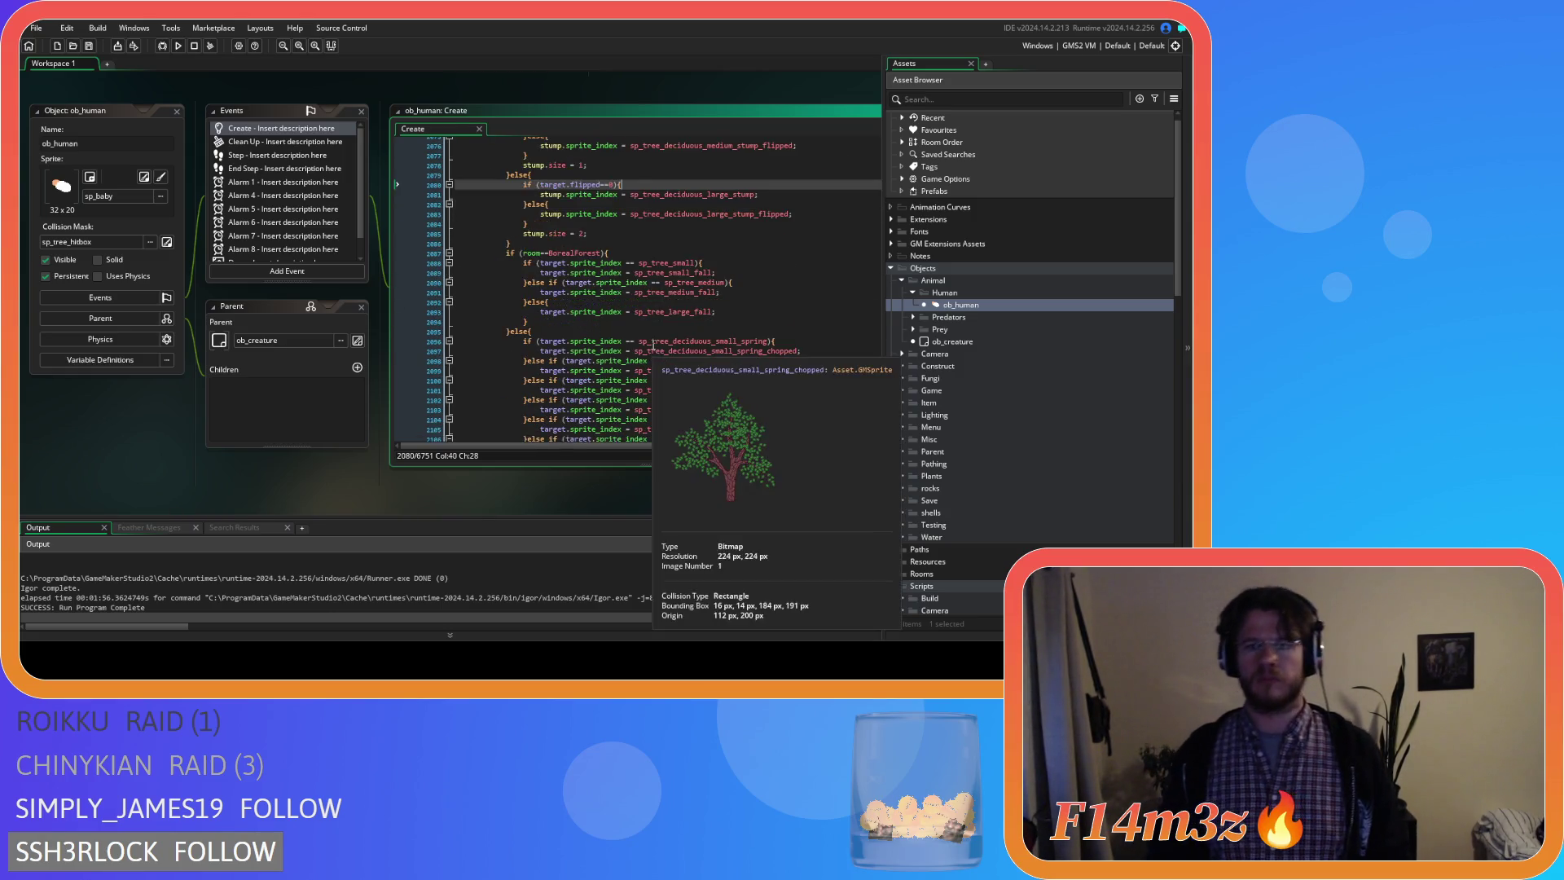
pyautogui.scroll(-2, 655, 349)
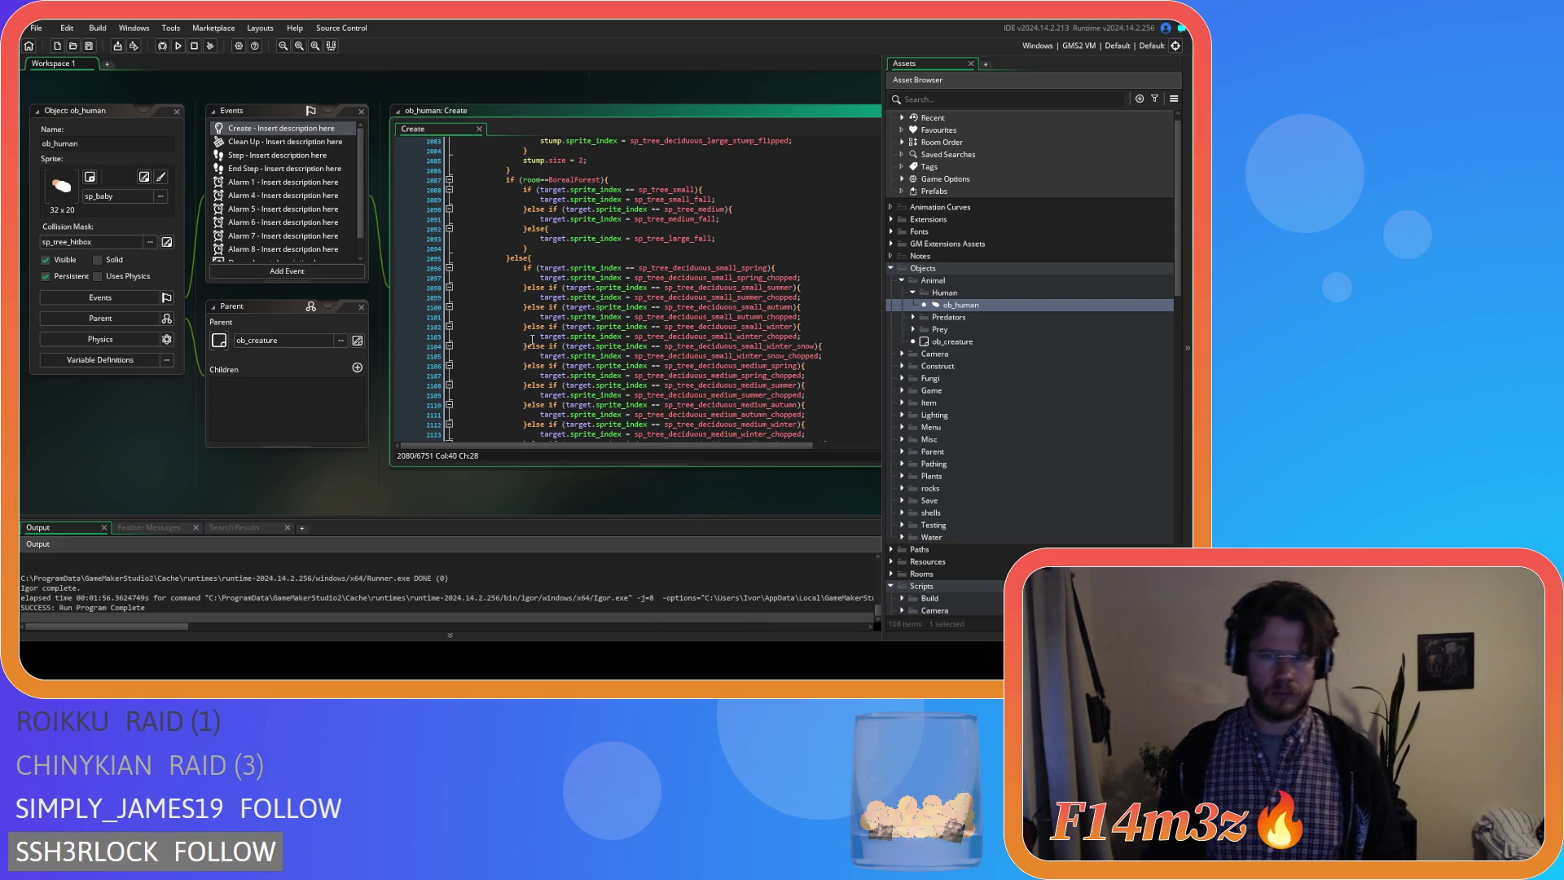
pyautogui.scroll(-1, 532, 339)
pyautogui.scroll(-1, 581, 331)
pyautogui.scroll(-1, 628, 320)
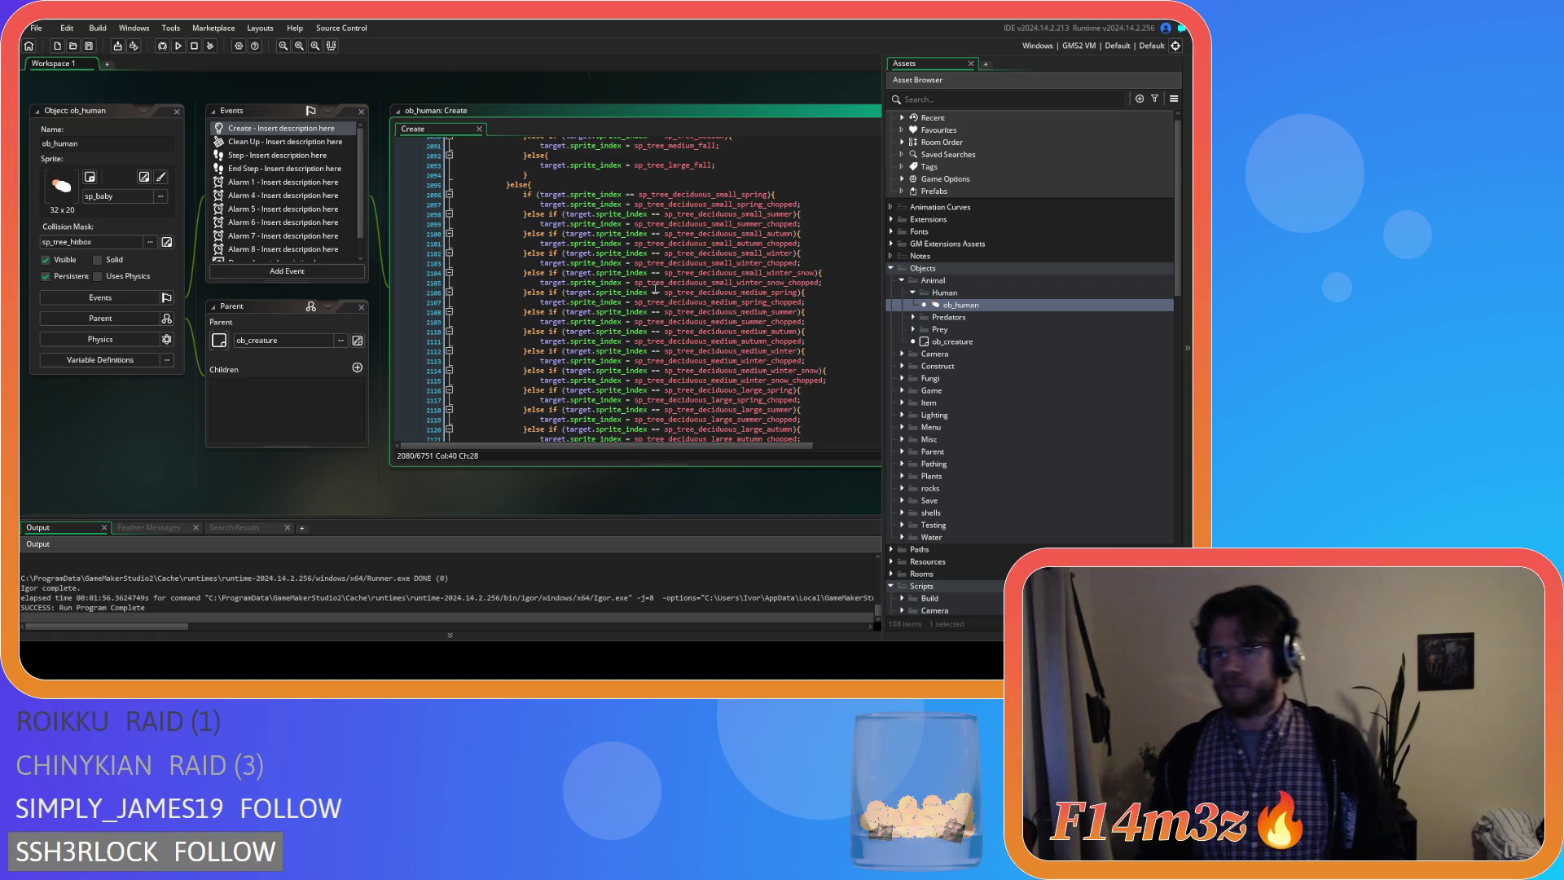
pyautogui.moveTo(733, 282)
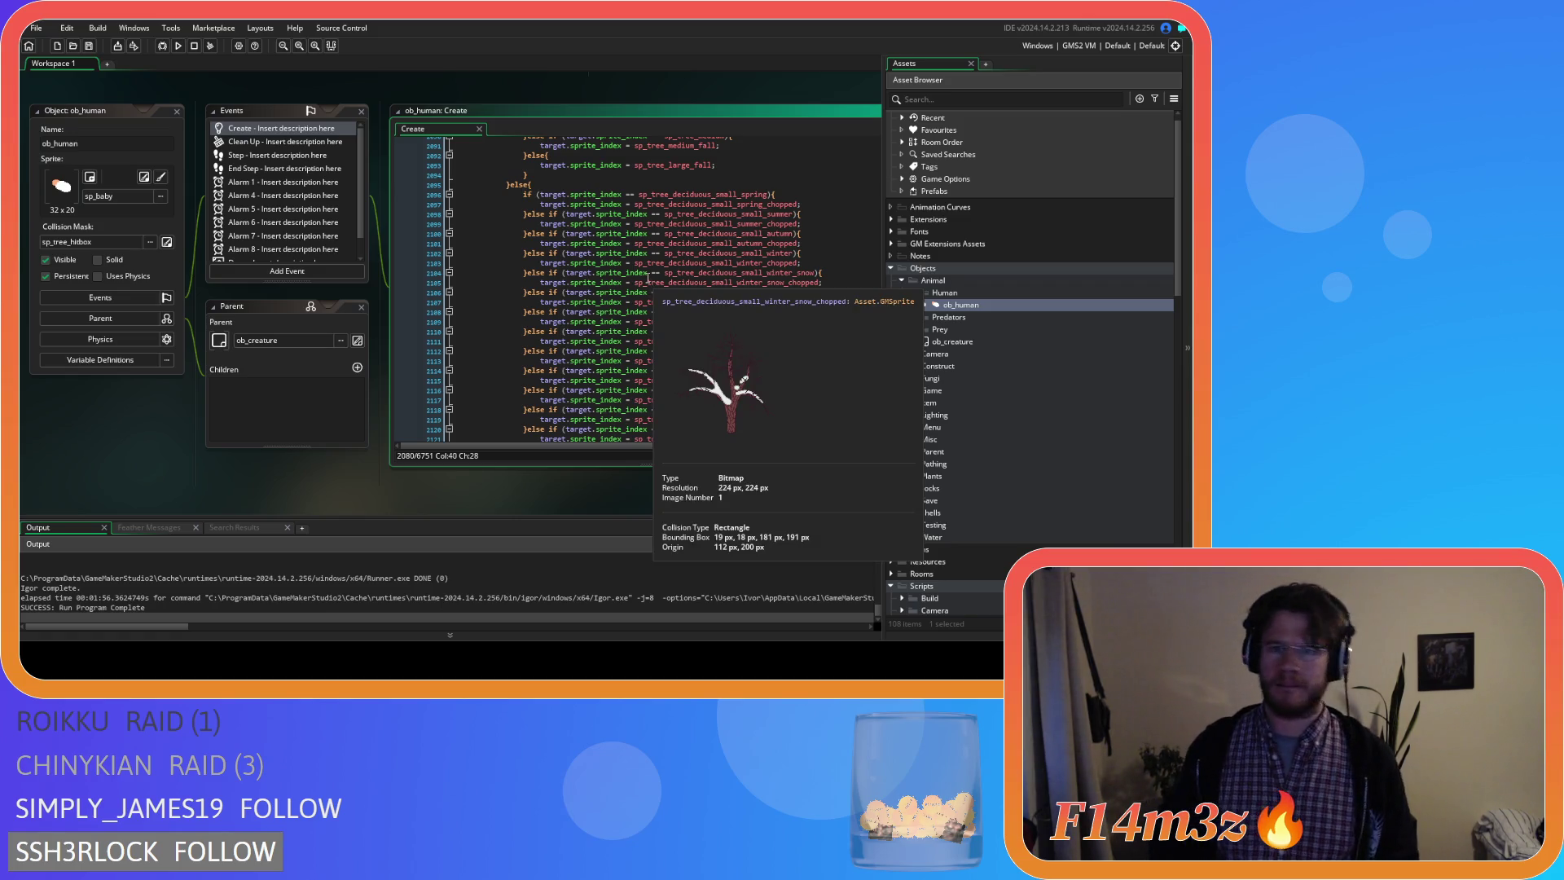
pyautogui.scroll(-3, 660, 342)
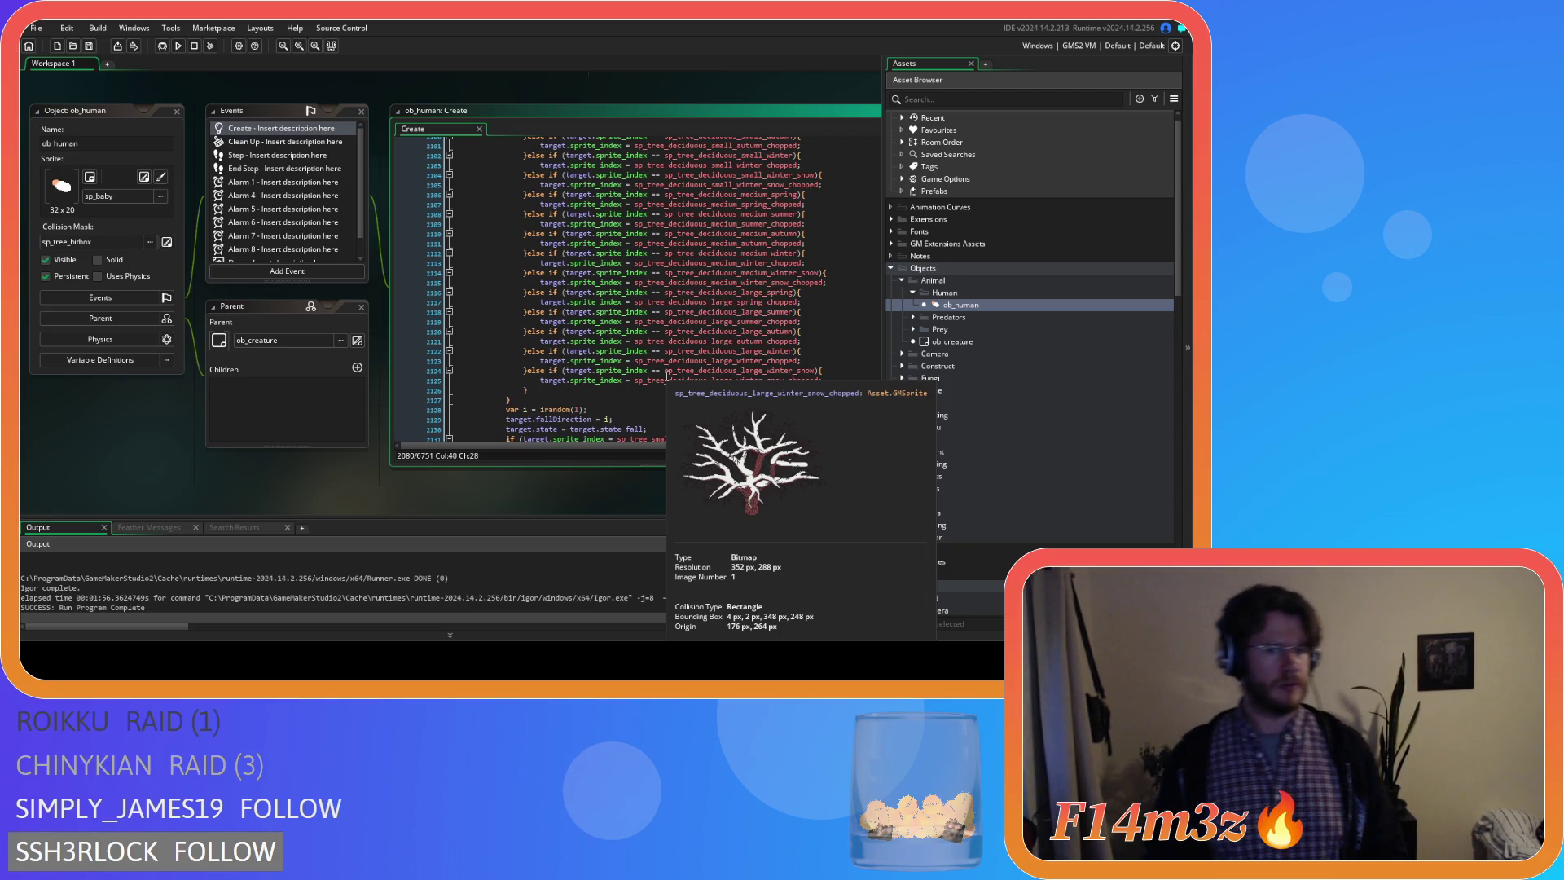
pyautogui.scroll(1, 623, 302)
pyautogui.scroll(4, 624, 300)
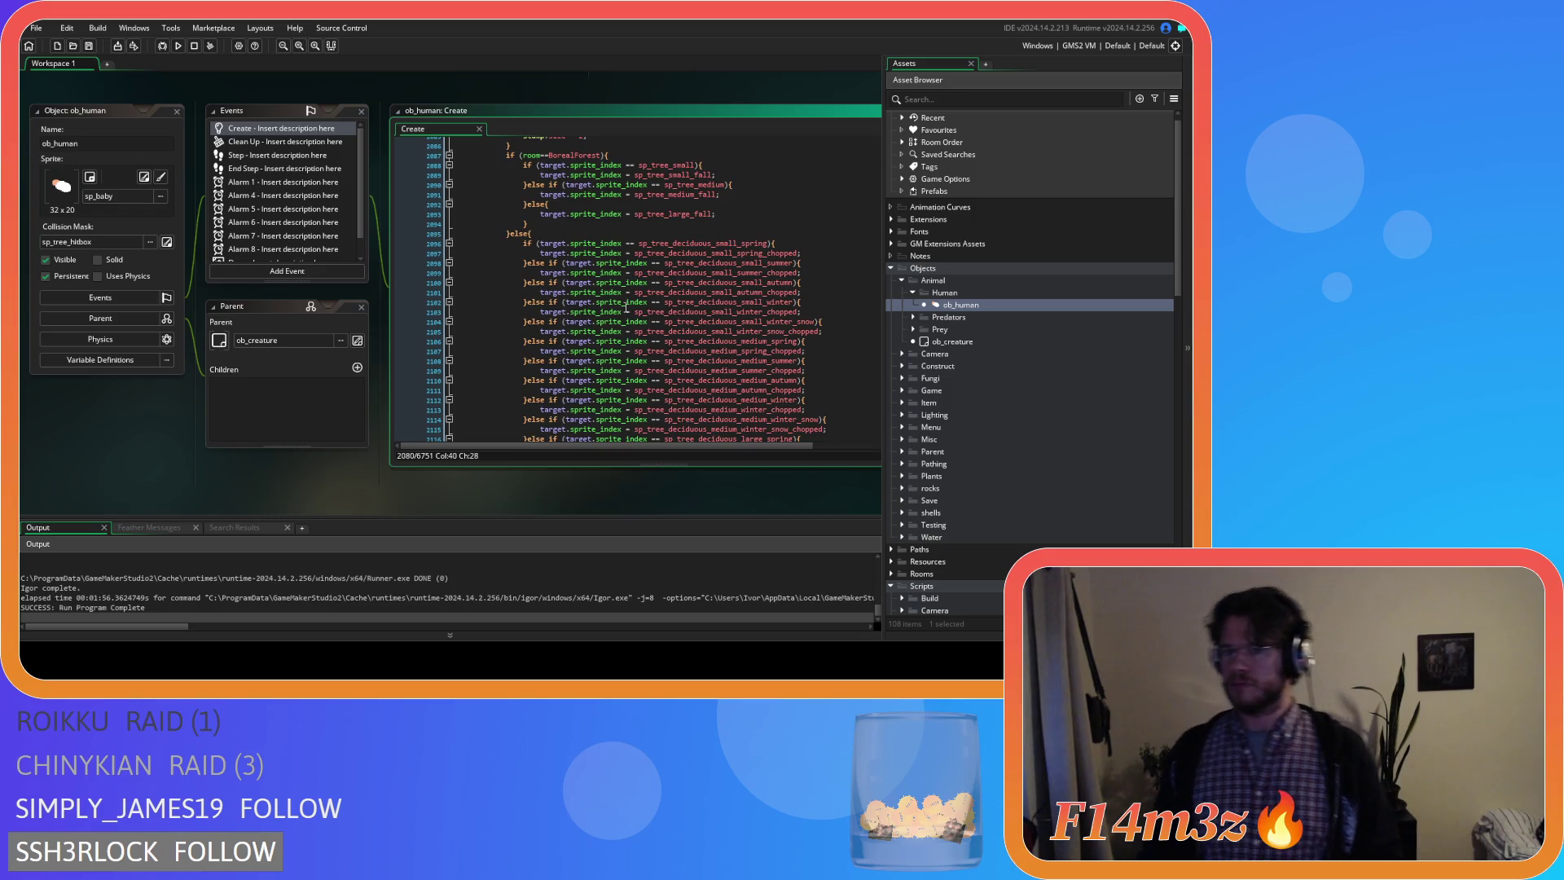
pyautogui.scroll(-3, 627, 308)
pyautogui.scroll(-2, 626, 308)
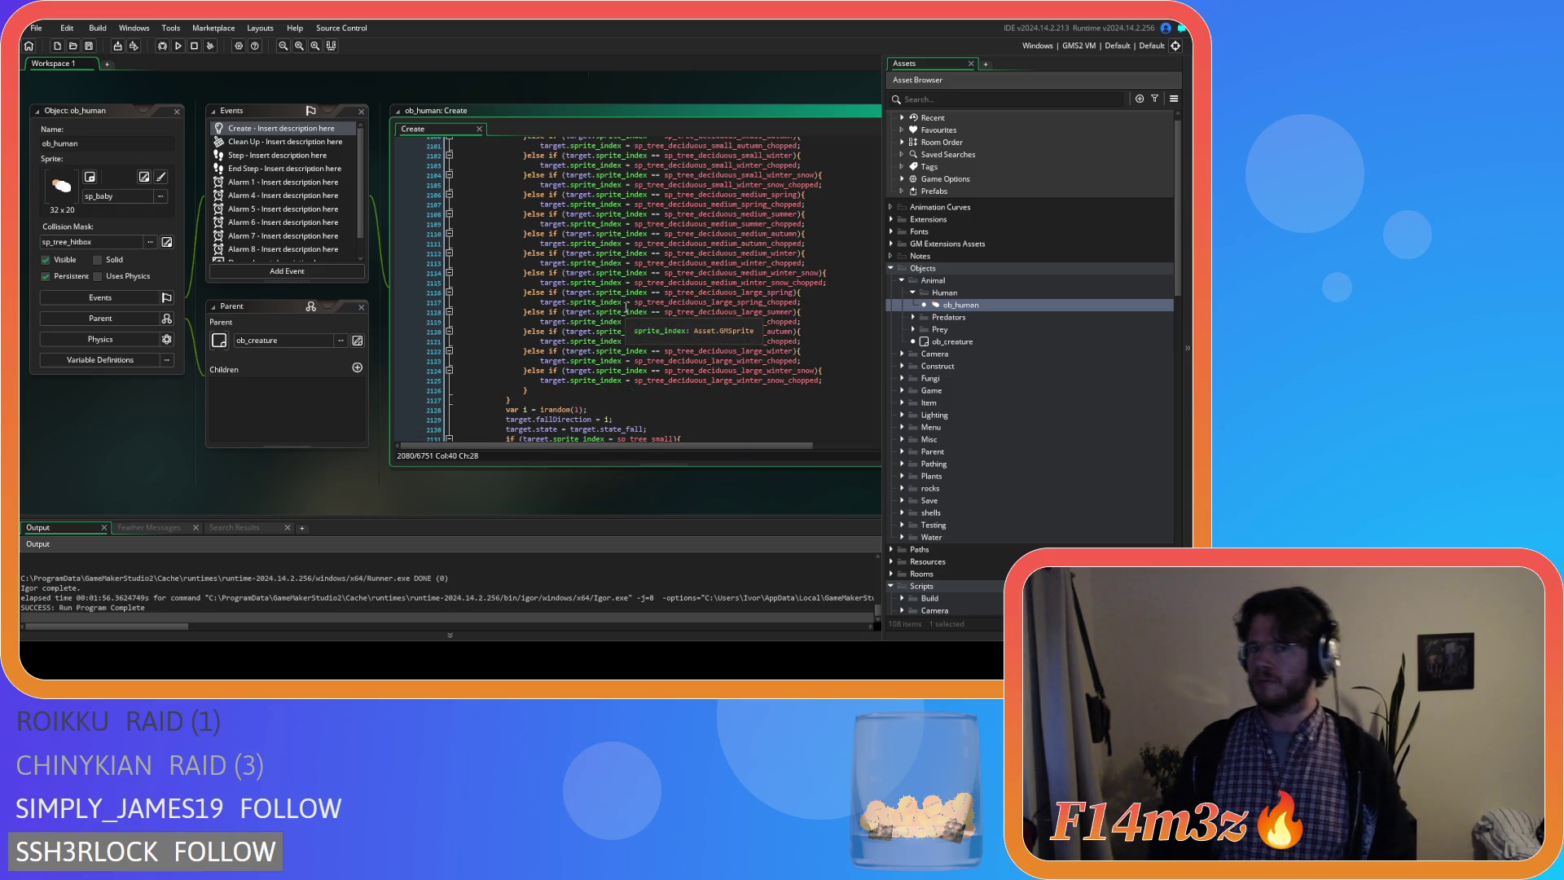
pyautogui.moveTo(545, 383)
pyautogui.mouseDown()
pyautogui.moveTo(562, 203)
pyautogui.moveTo(523, 196)
pyautogui.mouseUp()
pyautogui.hotkey('ctrl', 'c')
pyautogui.scroll(-5, 544, 263)
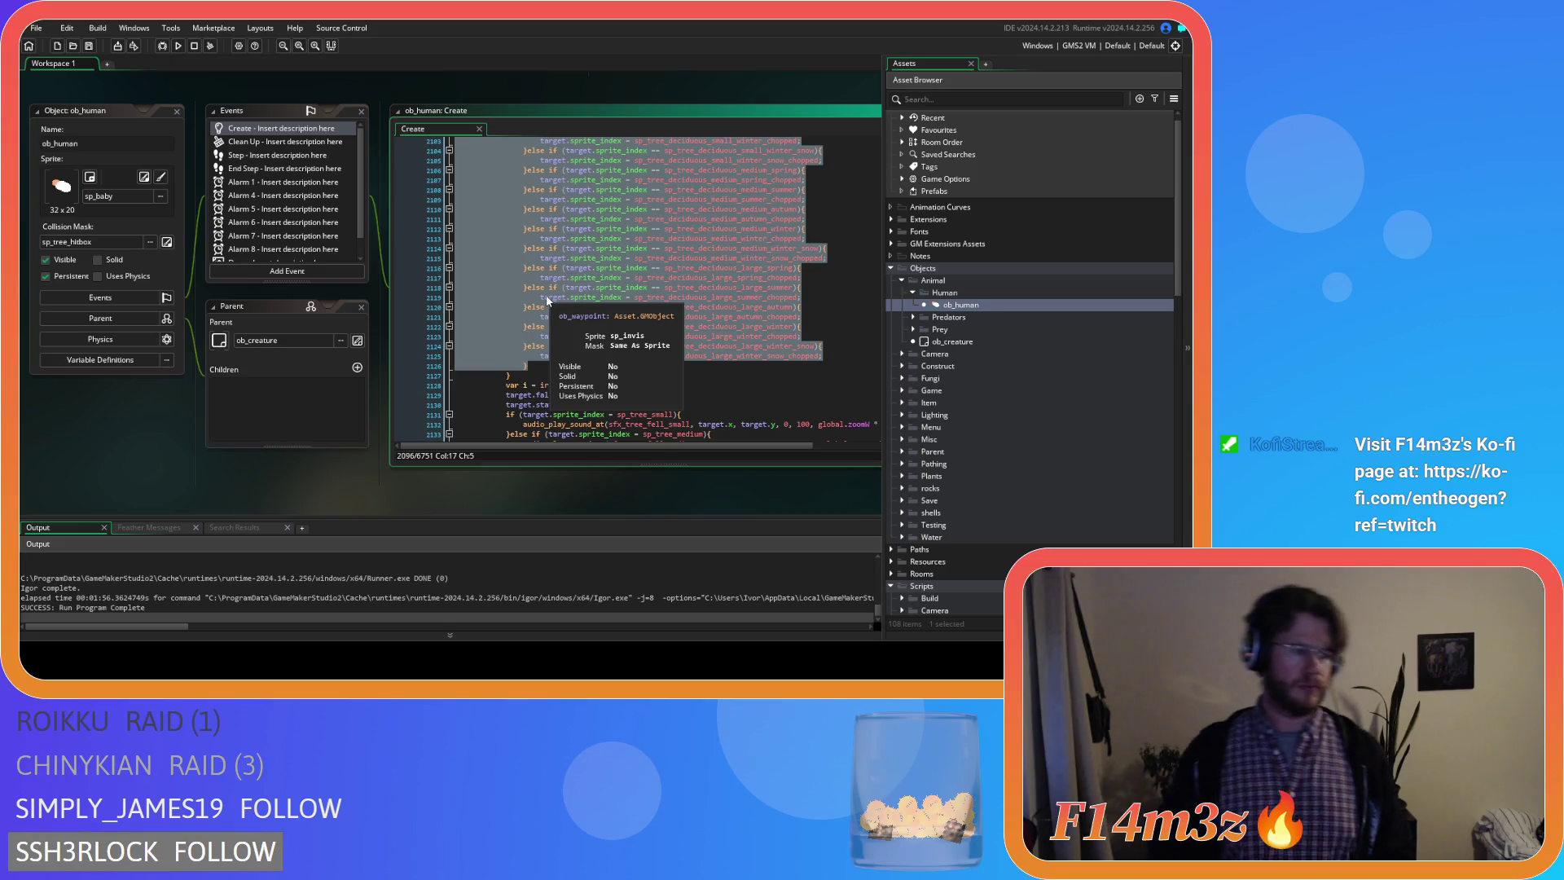
# Paste a copy of the chopped sprite checks and make the small spring check and assignment use _flipped sprites.
pyautogui.click(562, 365)
pyautogui.write('else')
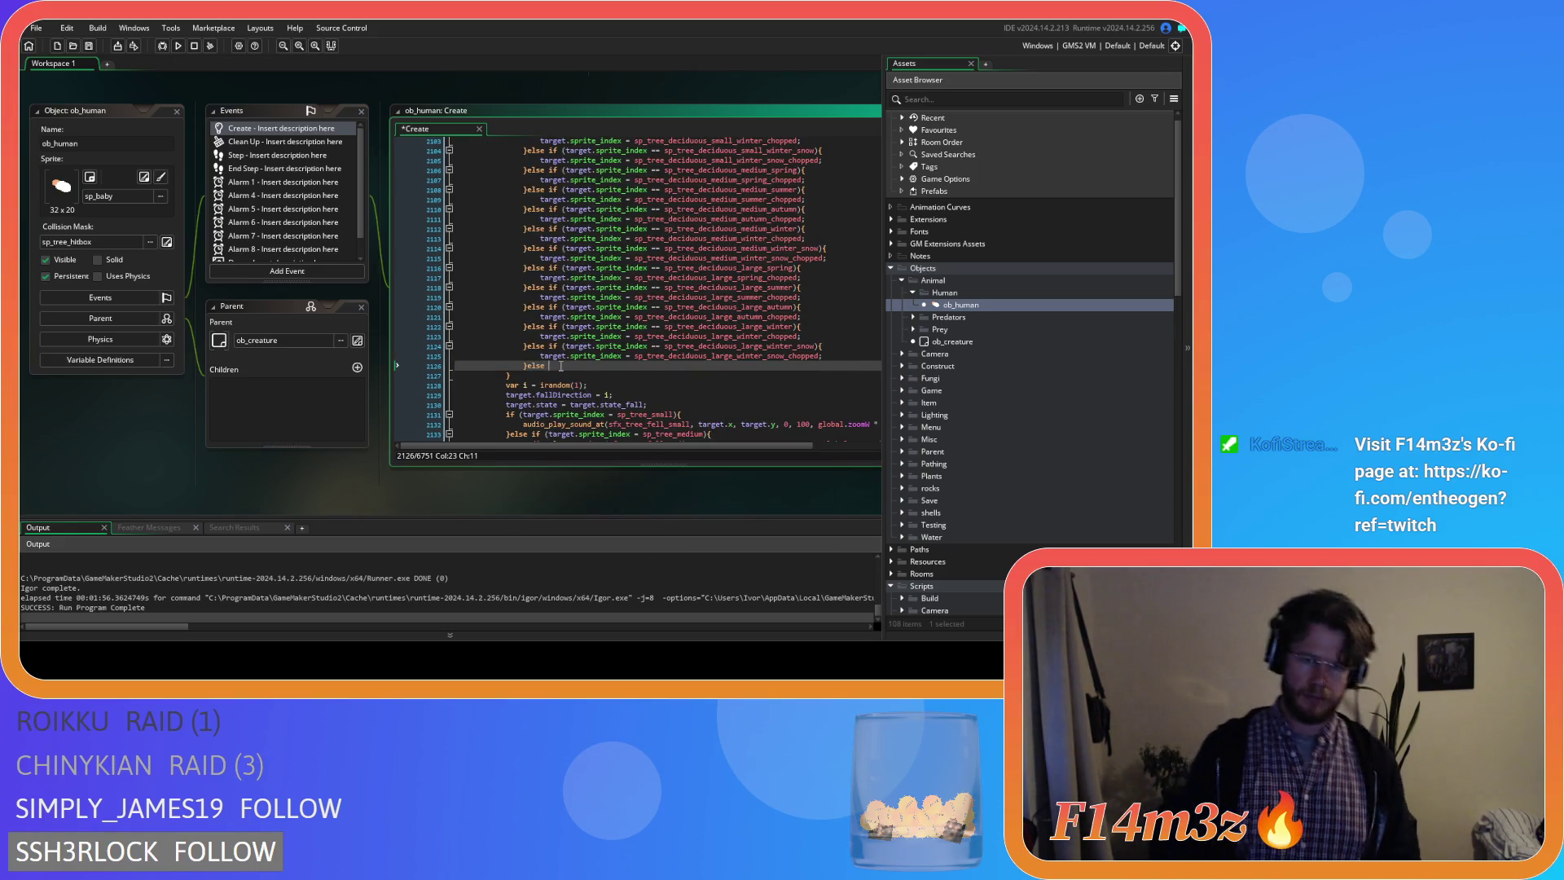
pyautogui.hotkey('ctrl', 'v')
pyautogui.scroll(2, 565, 360)
pyautogui.scroll(2, 565, 360)
pyautogui.scroll(3, 614, 308)
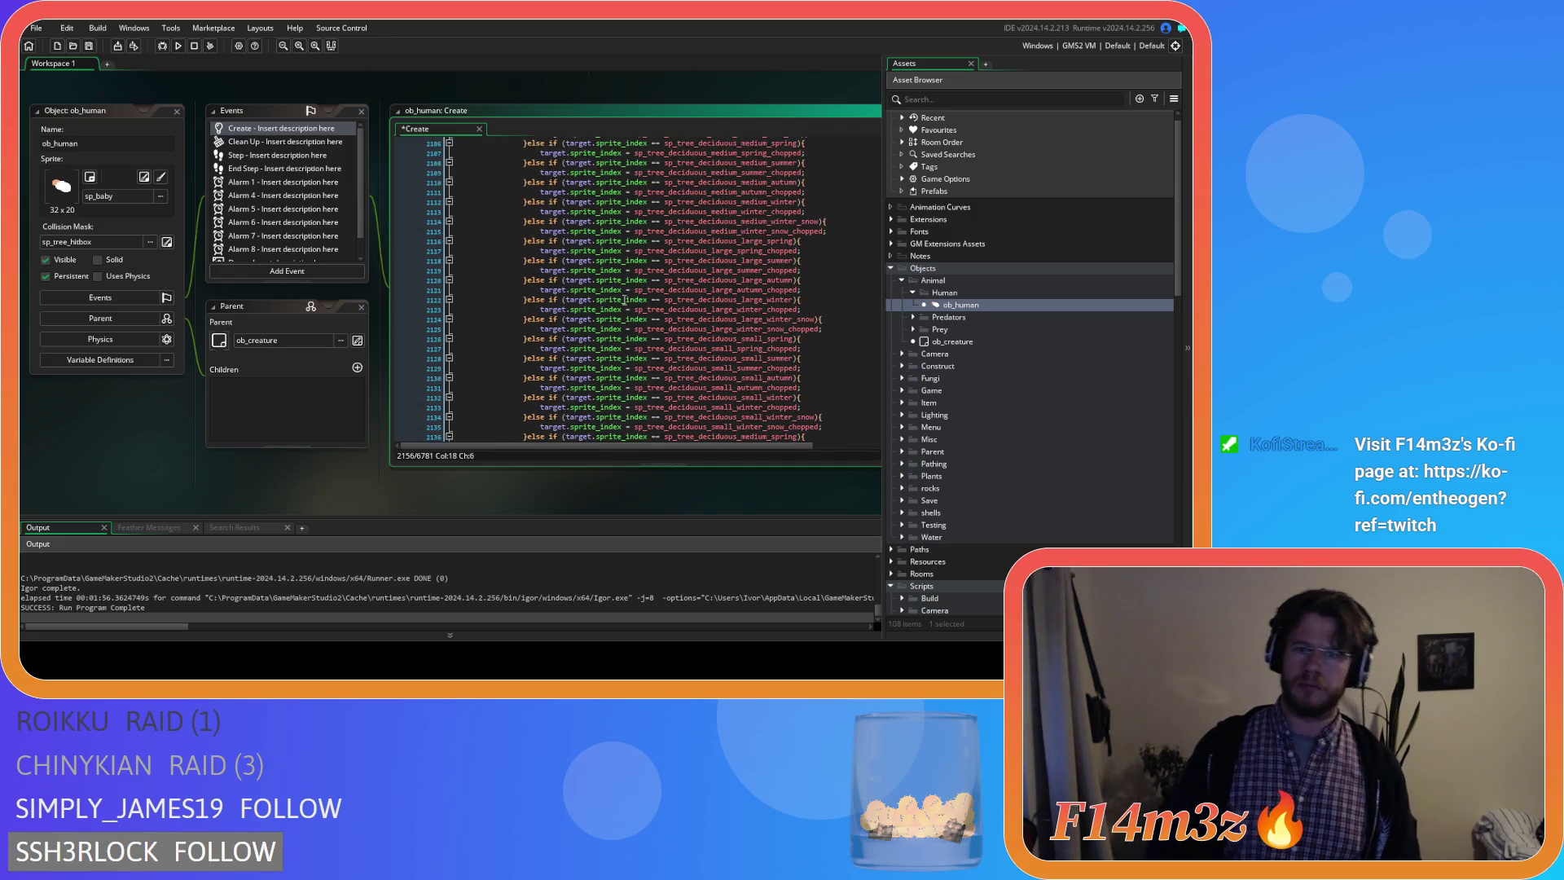
pyautogui.scroll(4, 717, 163)
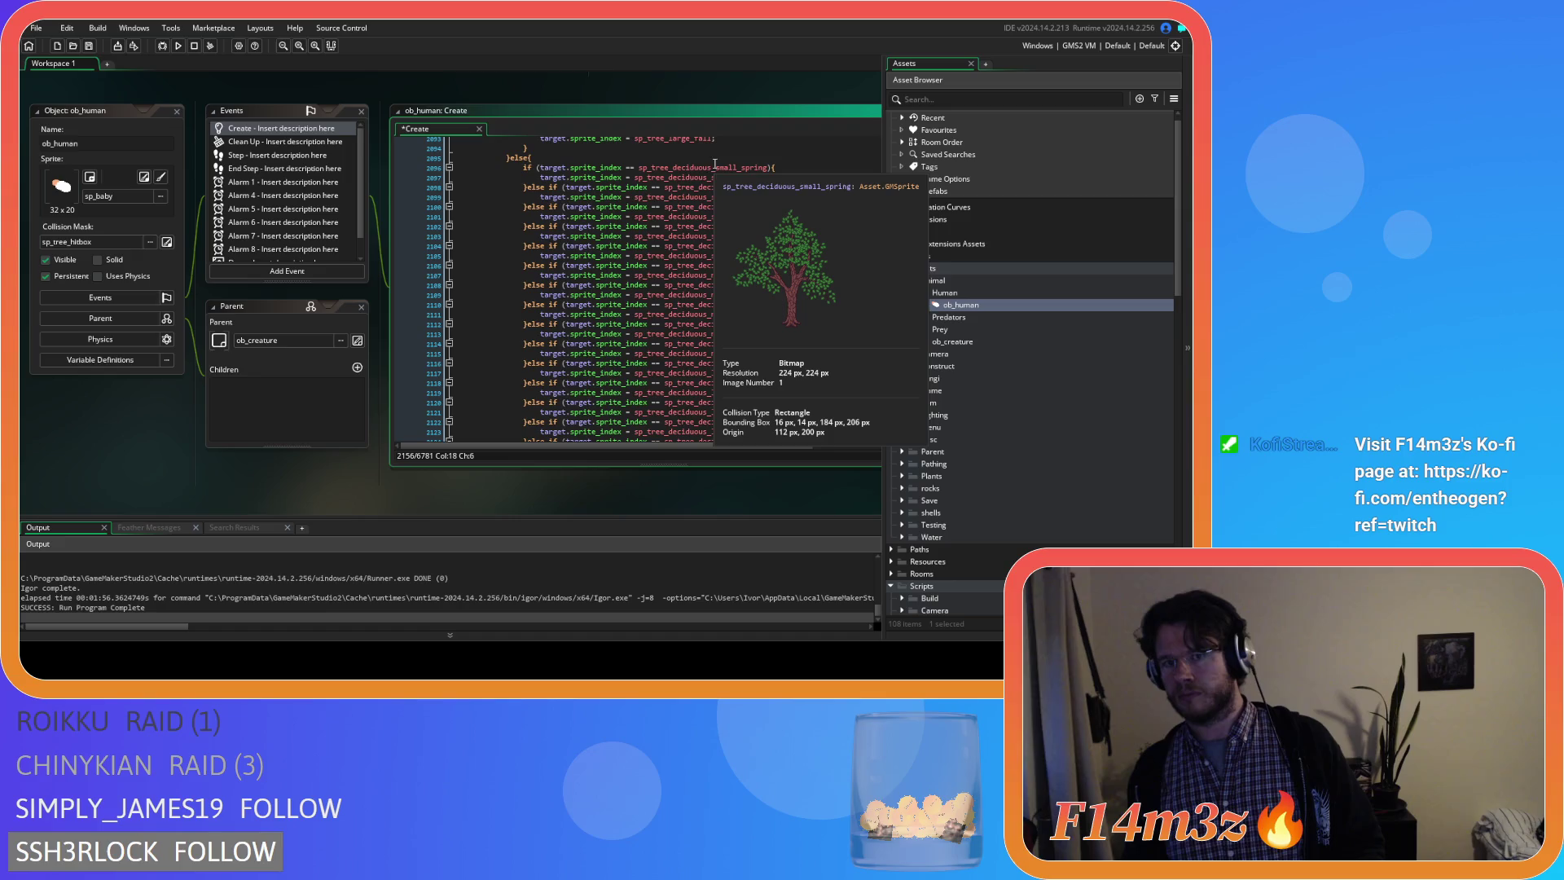
pyautogui.click(716, 165)
pyautogui.scroll(-7, 716, 306)
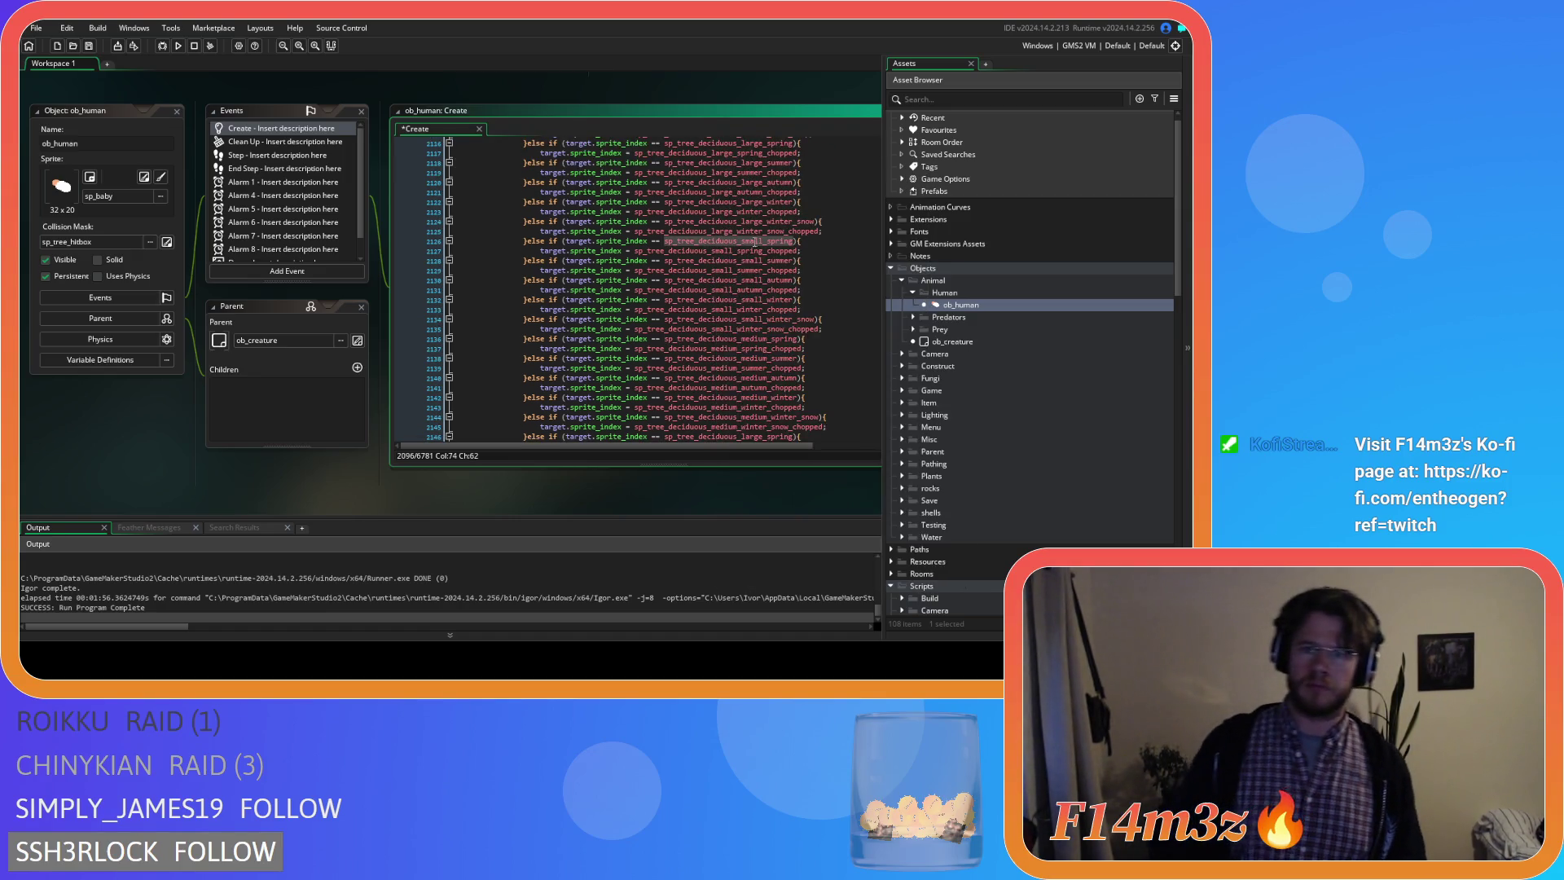
pyautogui.click(807, 243)
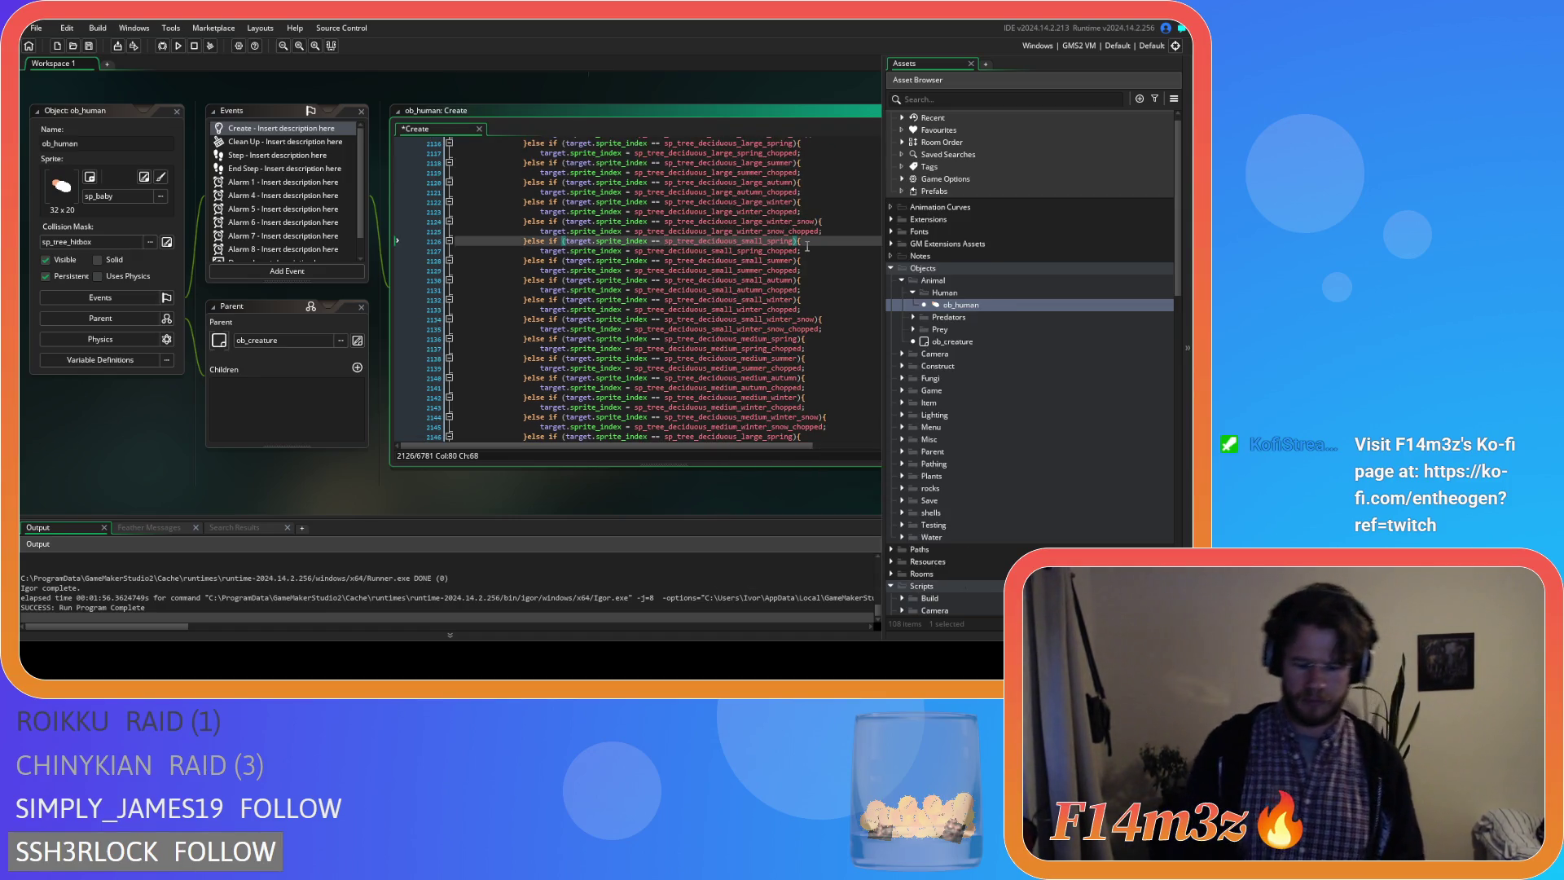
pyautogui.write('_f')
pyautogui.press('Return')
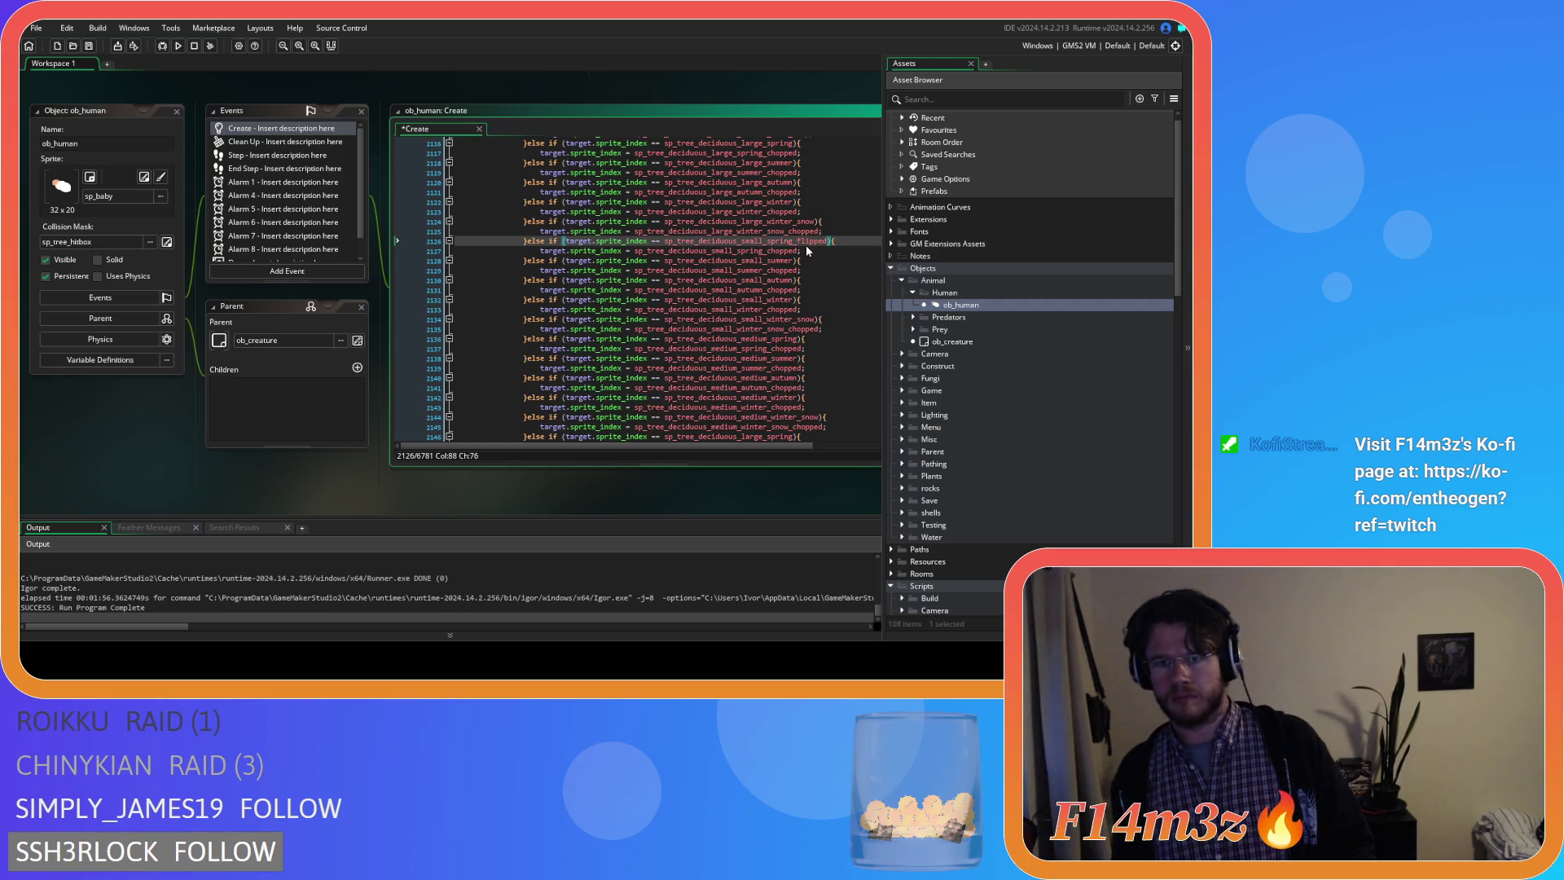
pyautogui.click(797, 251)
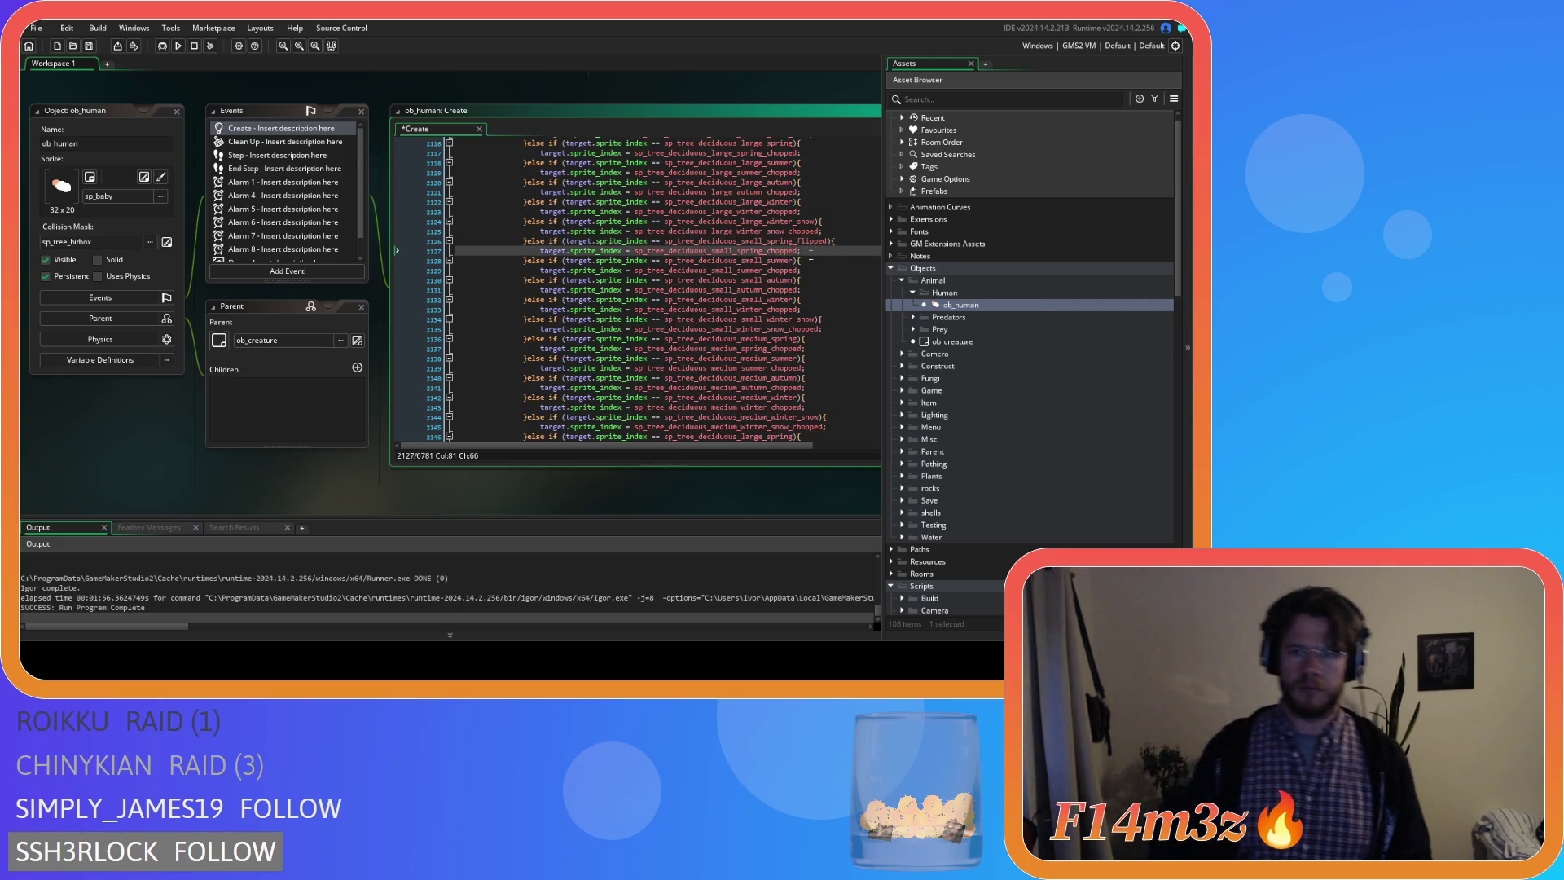
pyautogui.write('_fl')
pyautogui.press('Return')
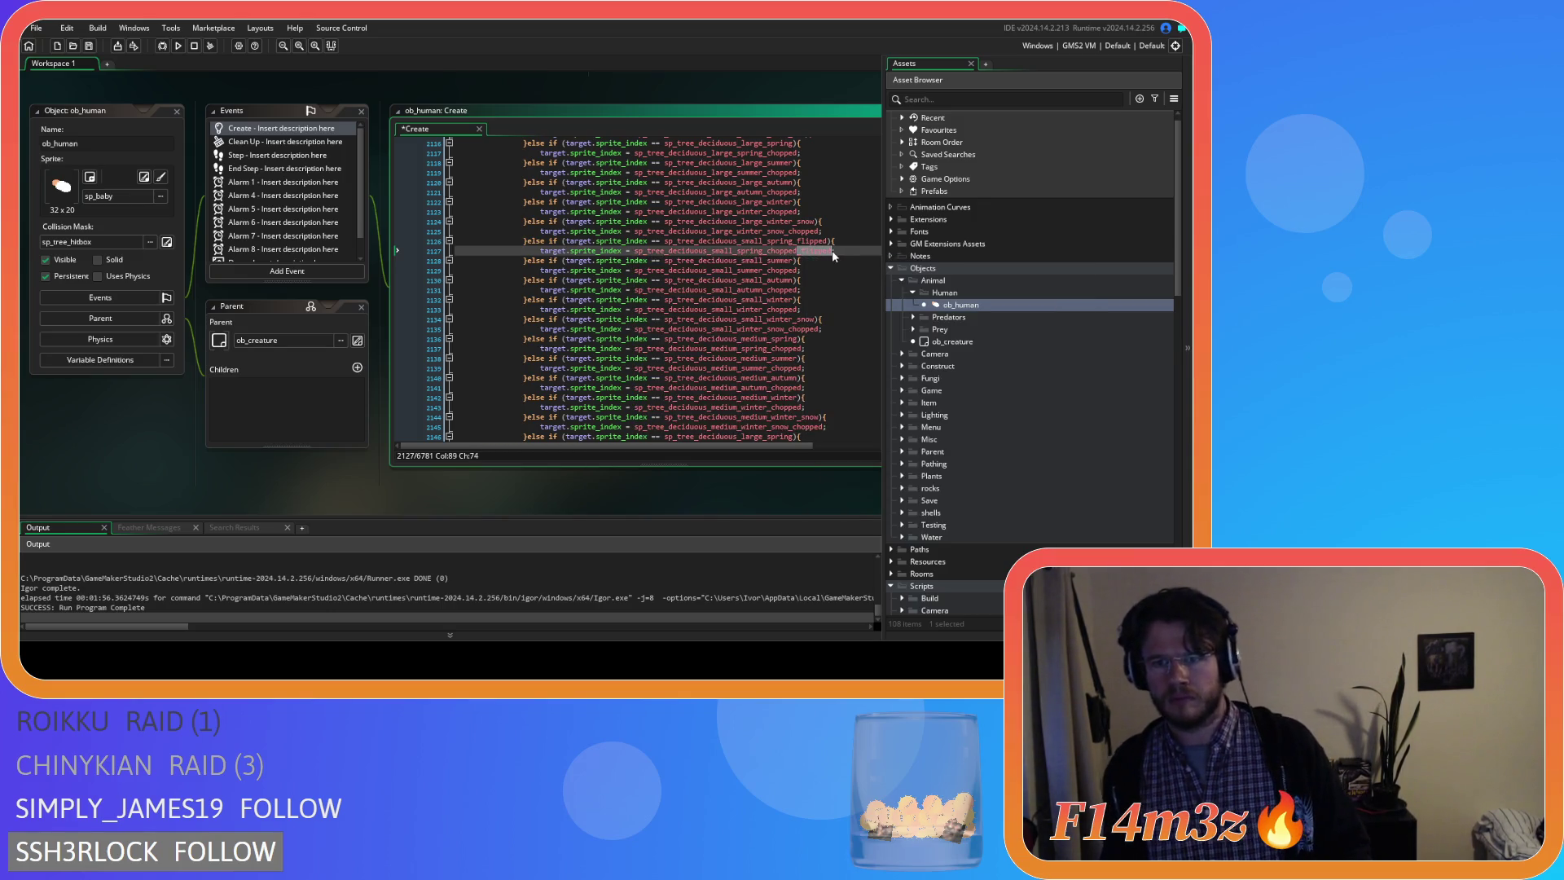
# Append _flipped to the small summer, autumn, winter and winter-snow checks and chopped assignments.
pyautogui.moveTo(832, 251); pyautogui.dragTo(797, 251)
pyautogui.click(792, 260)
pyautogui.write('_flipped')
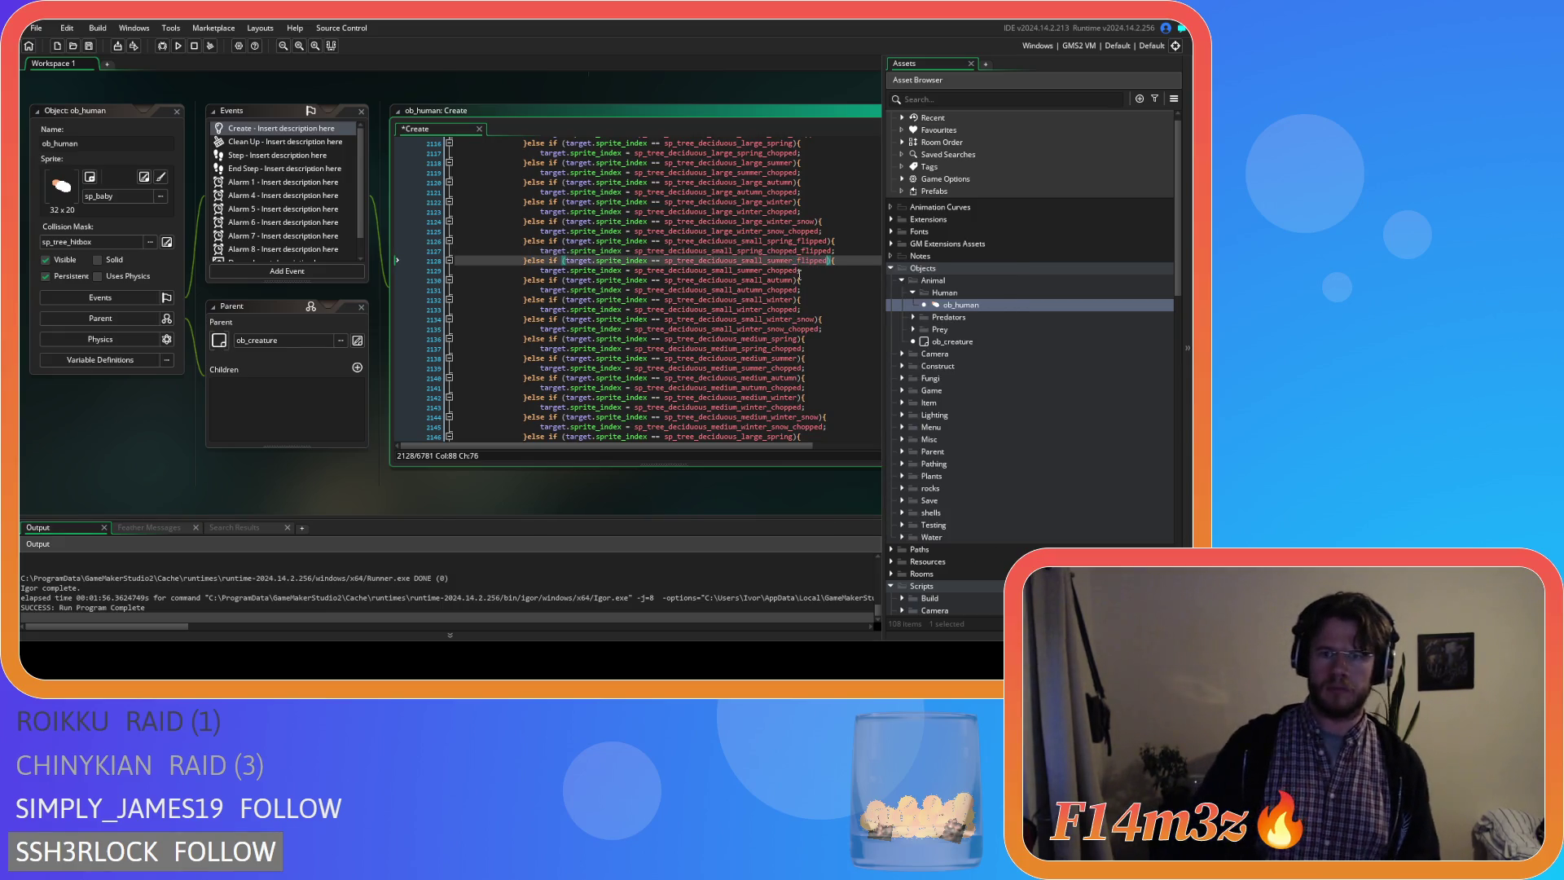
pyautogui.click(794, 270)
pyautogui.write('_flipped')
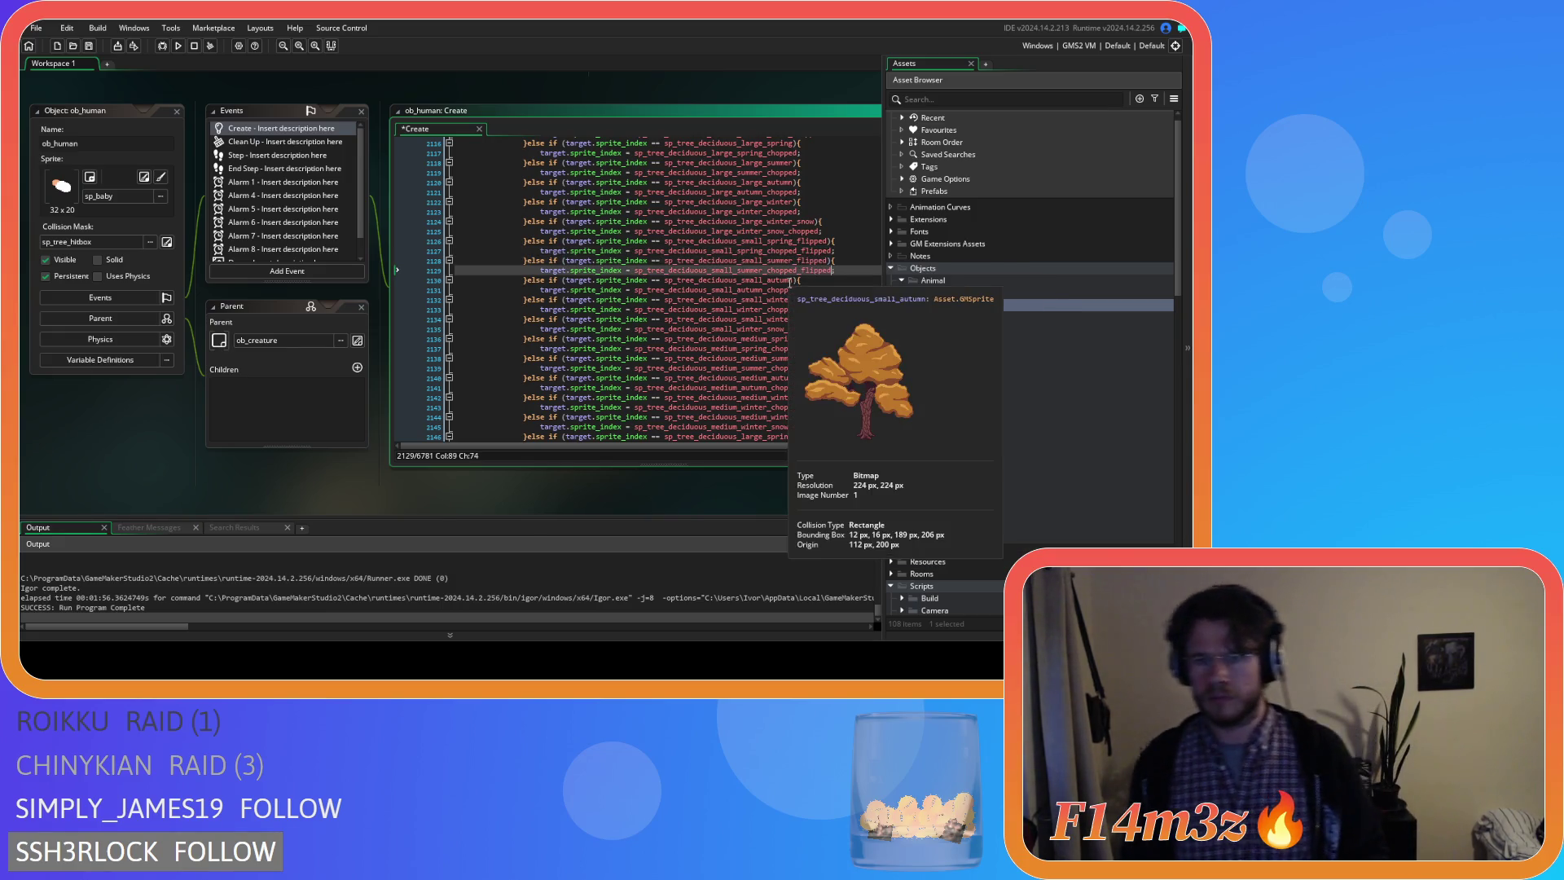
pyautogui.click(796, 280)
pyautogui.write('_flipped')
pyautogui.click(795, 289)
pyautogui.write('_flipped')
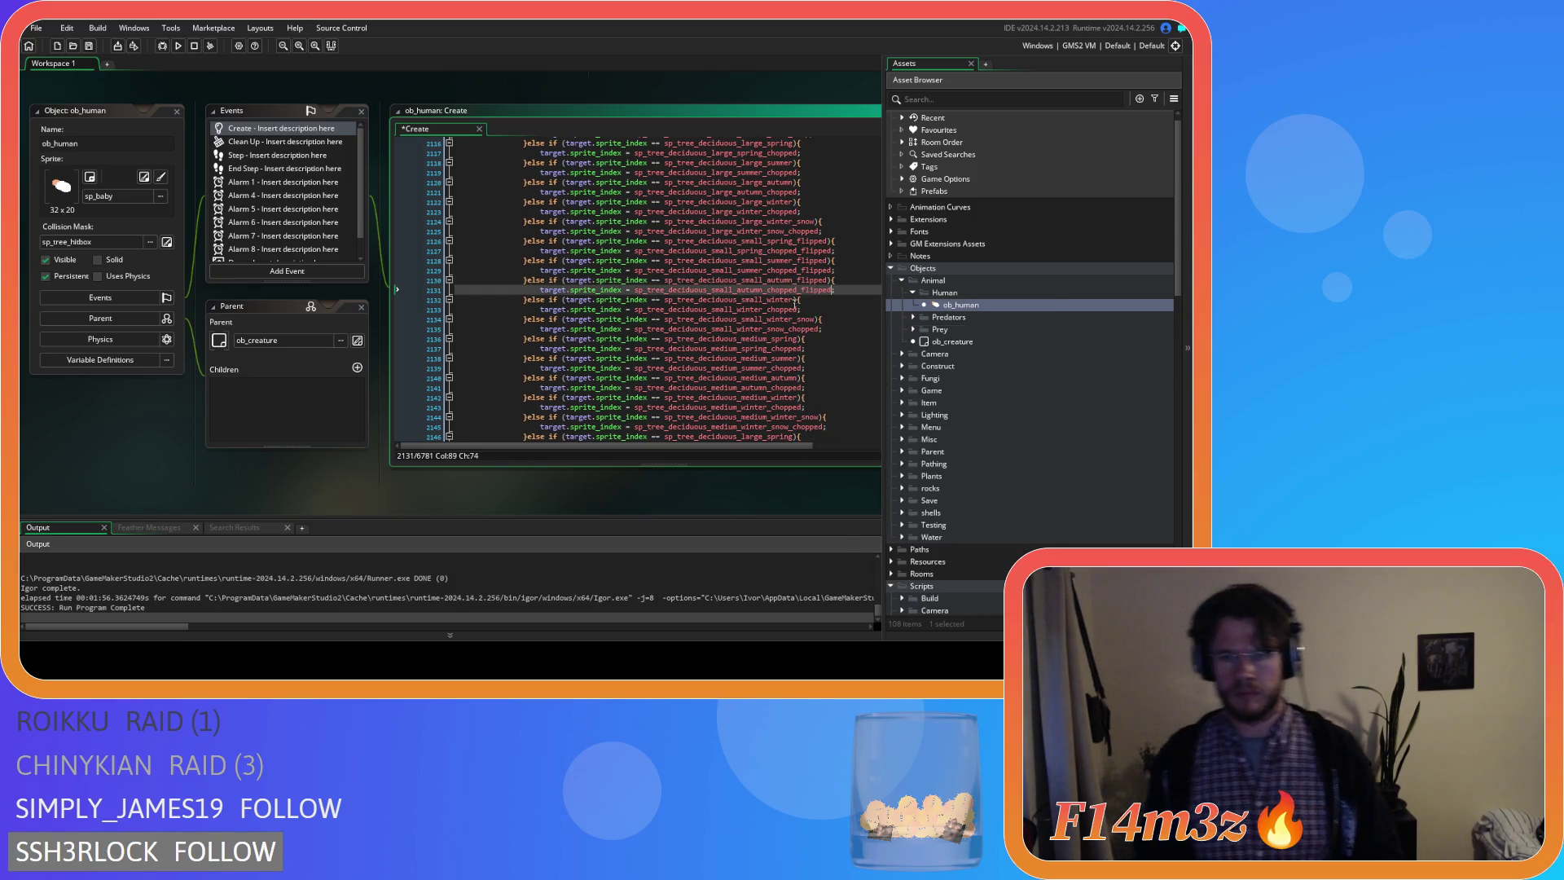
pyautogui.click(795, 299)
pyautogui.hotkey('ctrl', 'v')
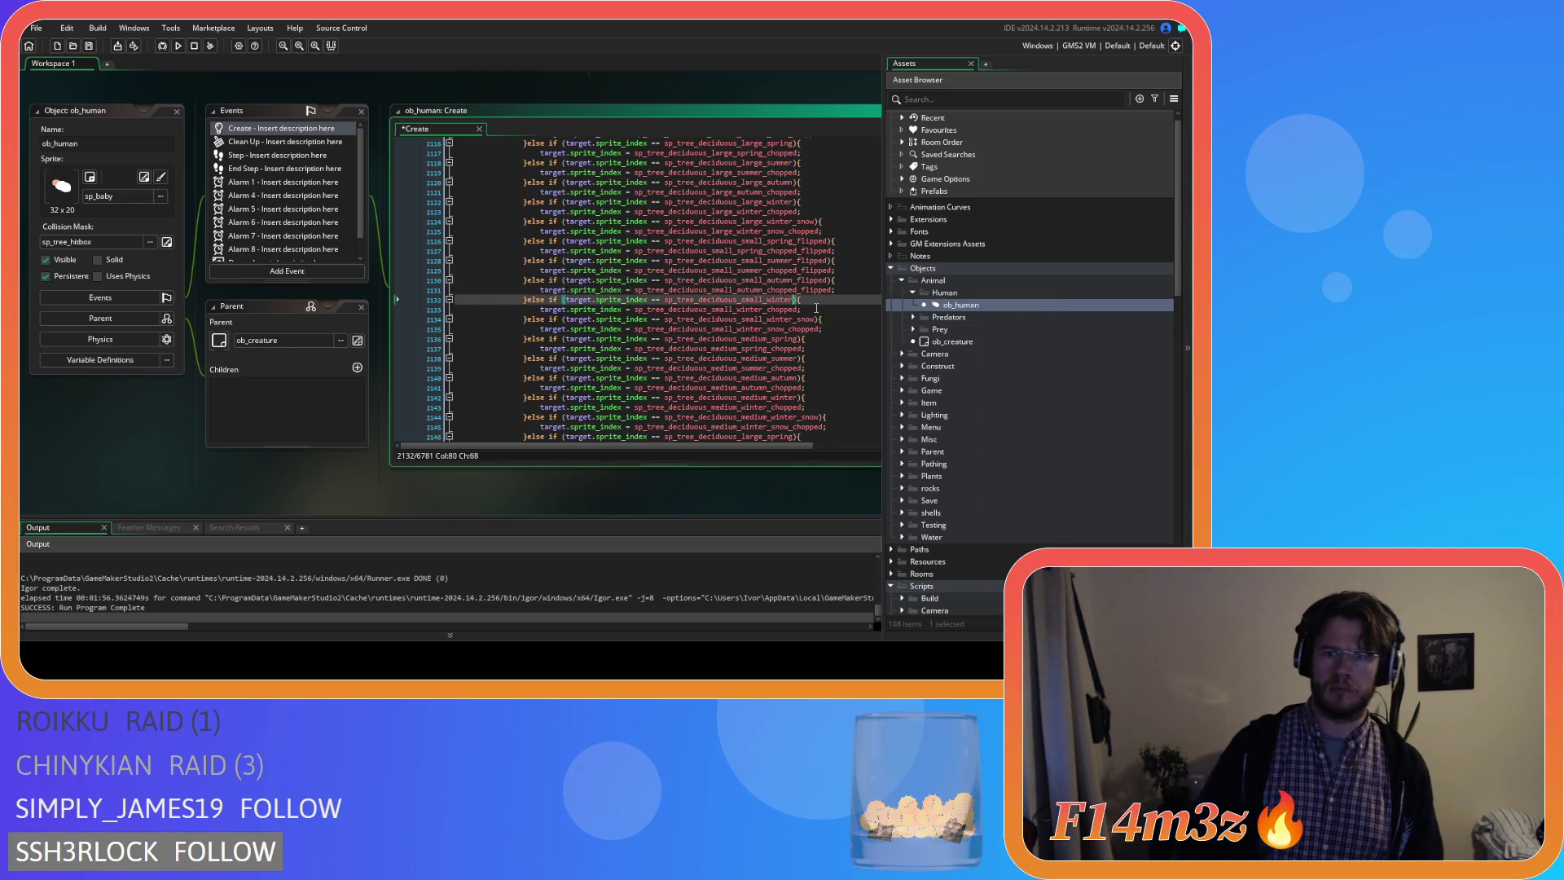
pyautogui.click(813, 309)
pyautogui.hotkey('ctrl', 'v')
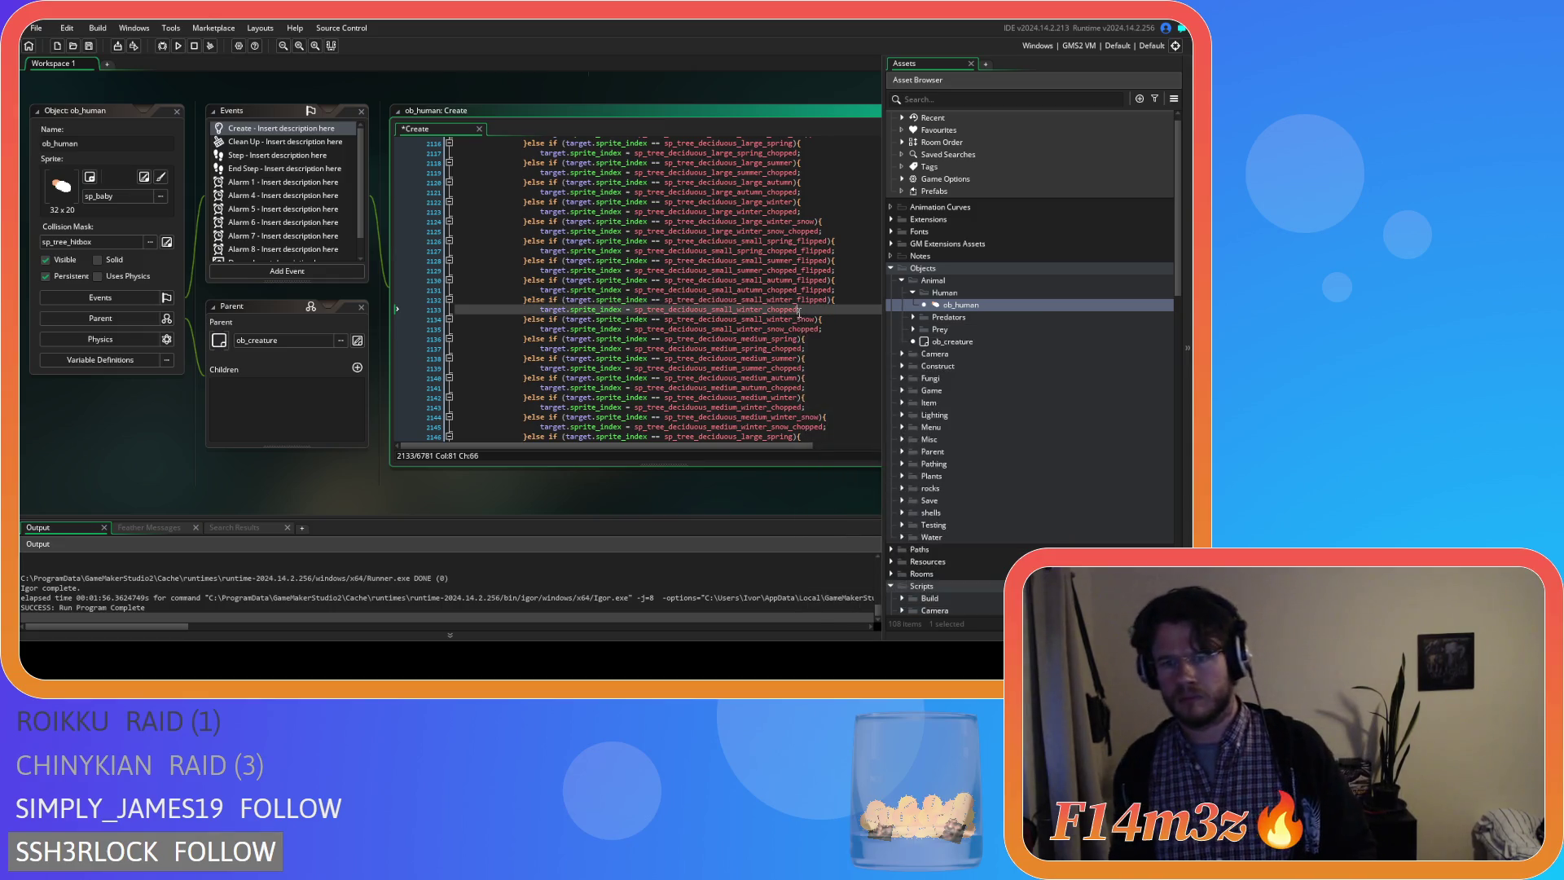
pyautogui.click(817, 320)
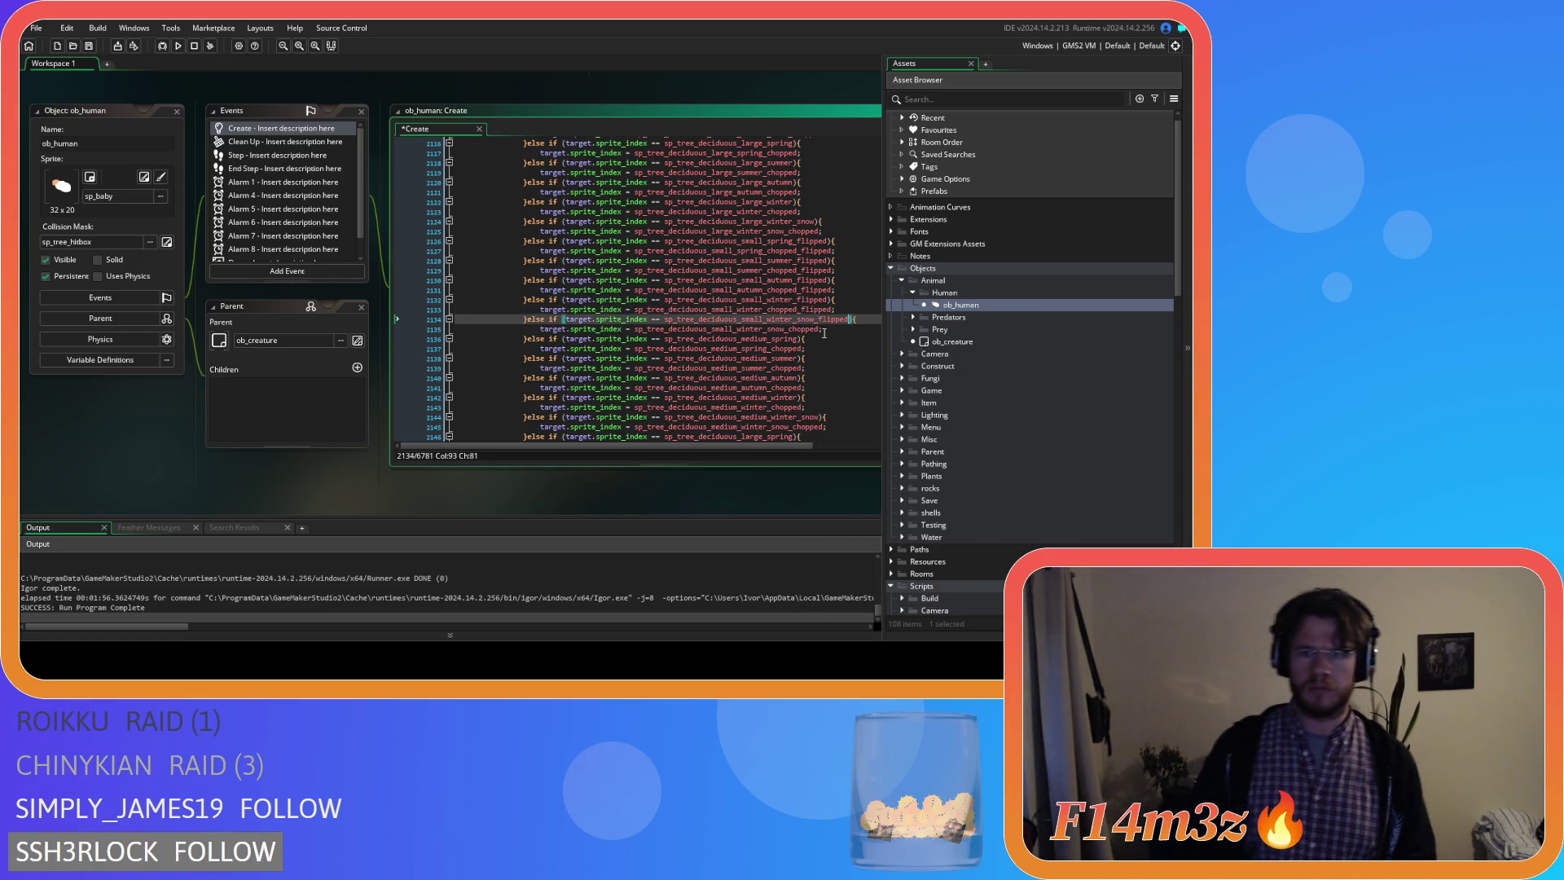
pyautogui.click(822, 329)
# Append _flipped to the medium spring through winter-snow tree checks and chopped assignments.
pyautogui.click(817, 339)
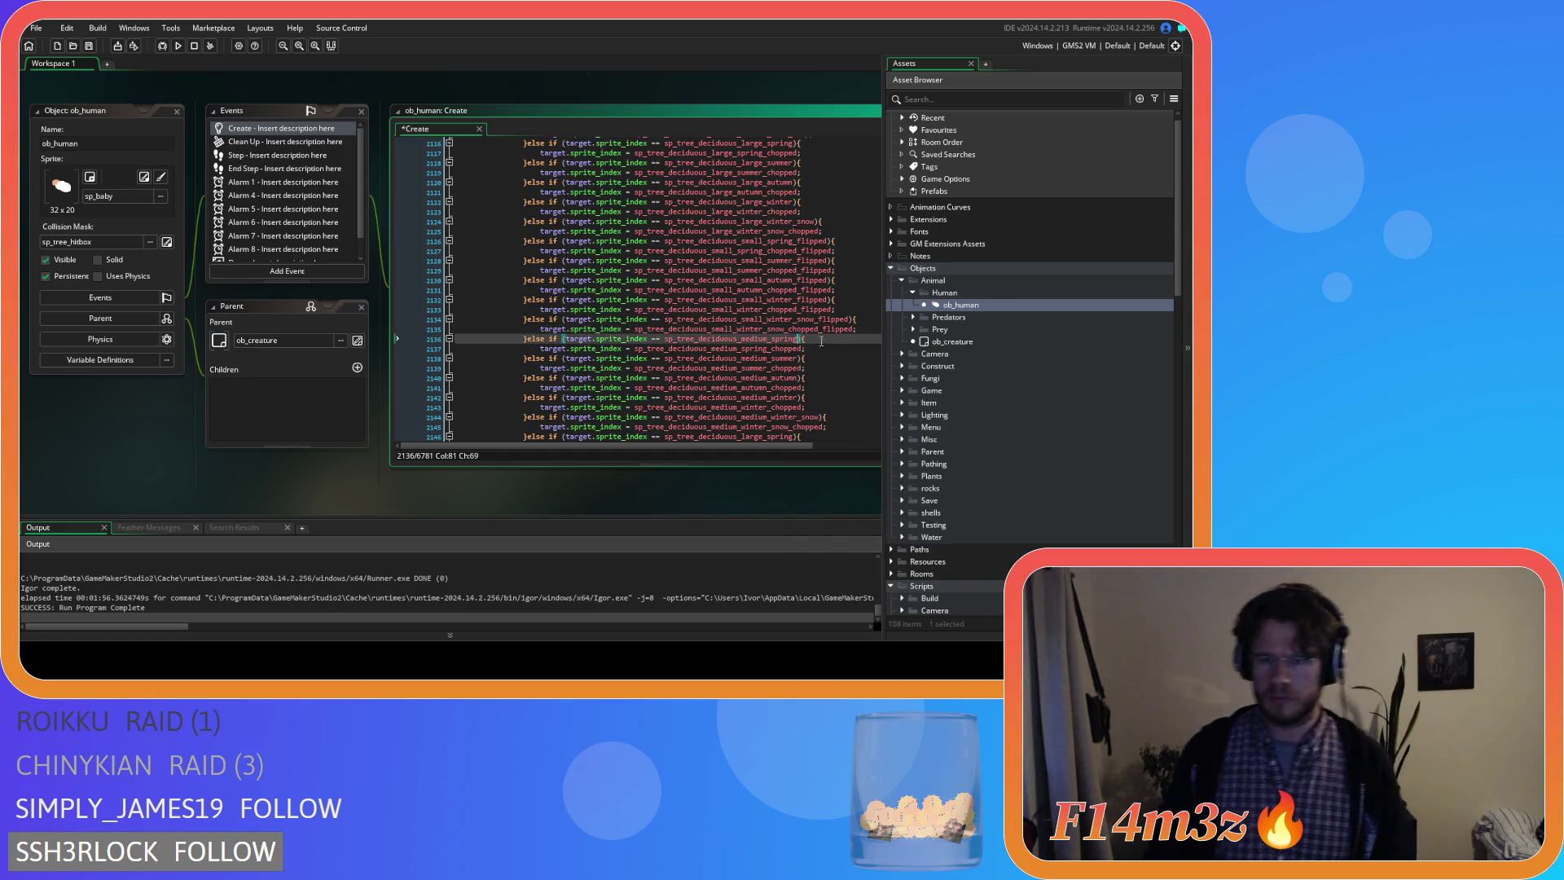
pyautogui.write('_flipped')
pyautogui.click(802, 351)
pyautogui.write('_flipped')
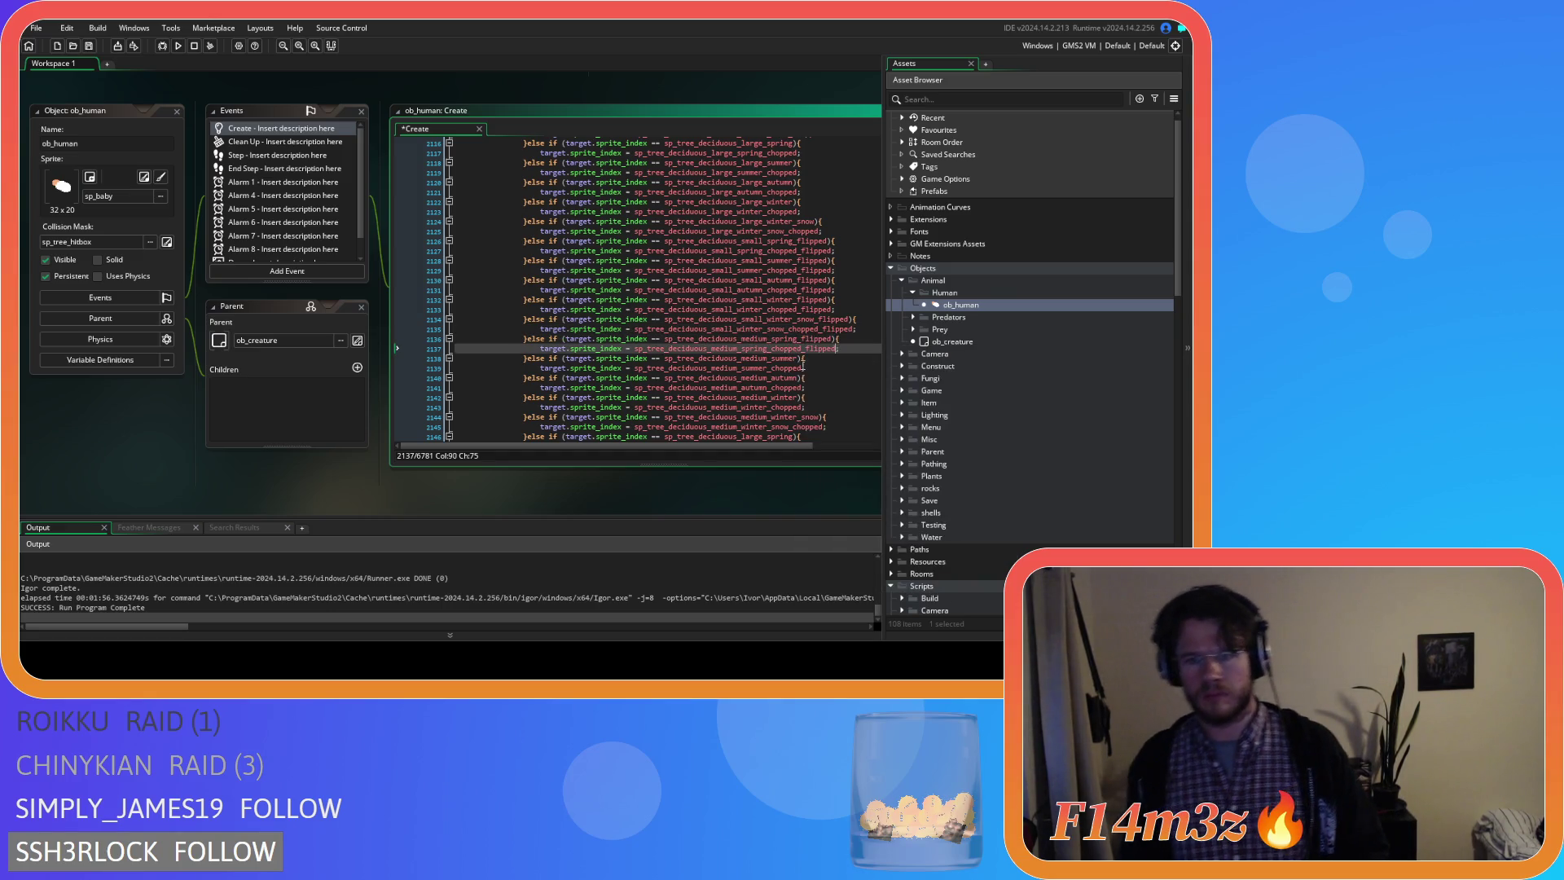
pyautogui.click(802, 359)
pyautogui.write('_flipped')
pyautogui.click(802, 368)
pyautogui.write('_flipped')
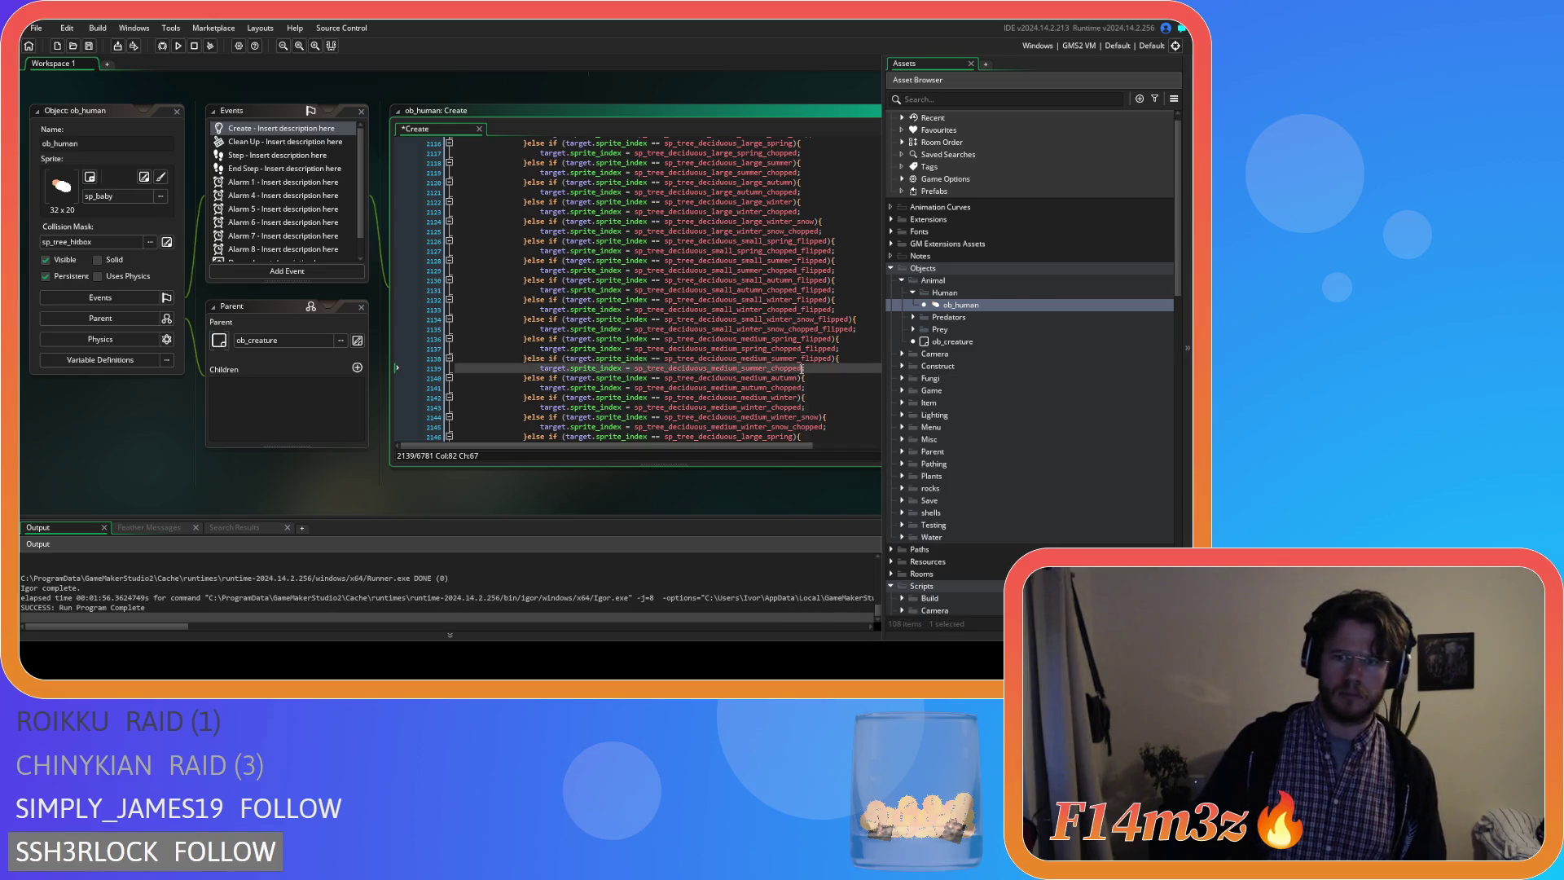
pyautogui.click(797, 378)
pyautogui.write('_flipped')
pyautogui.click(800, 388)
pyautogui.write('_flipped')
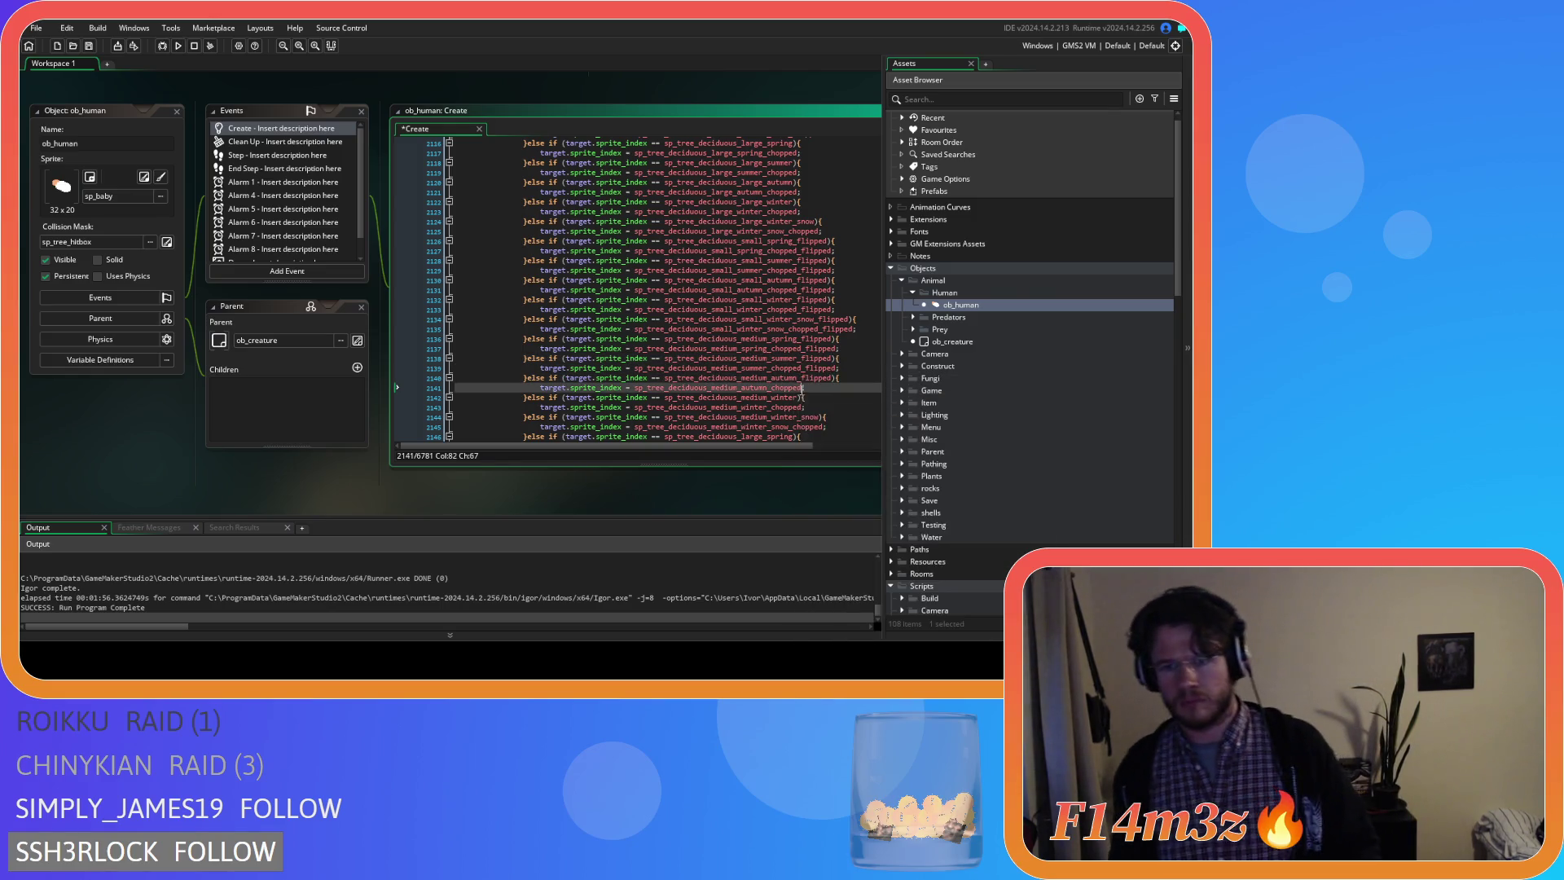
pyautogui.click(801, 397)
pyautogui.write('_flipped')
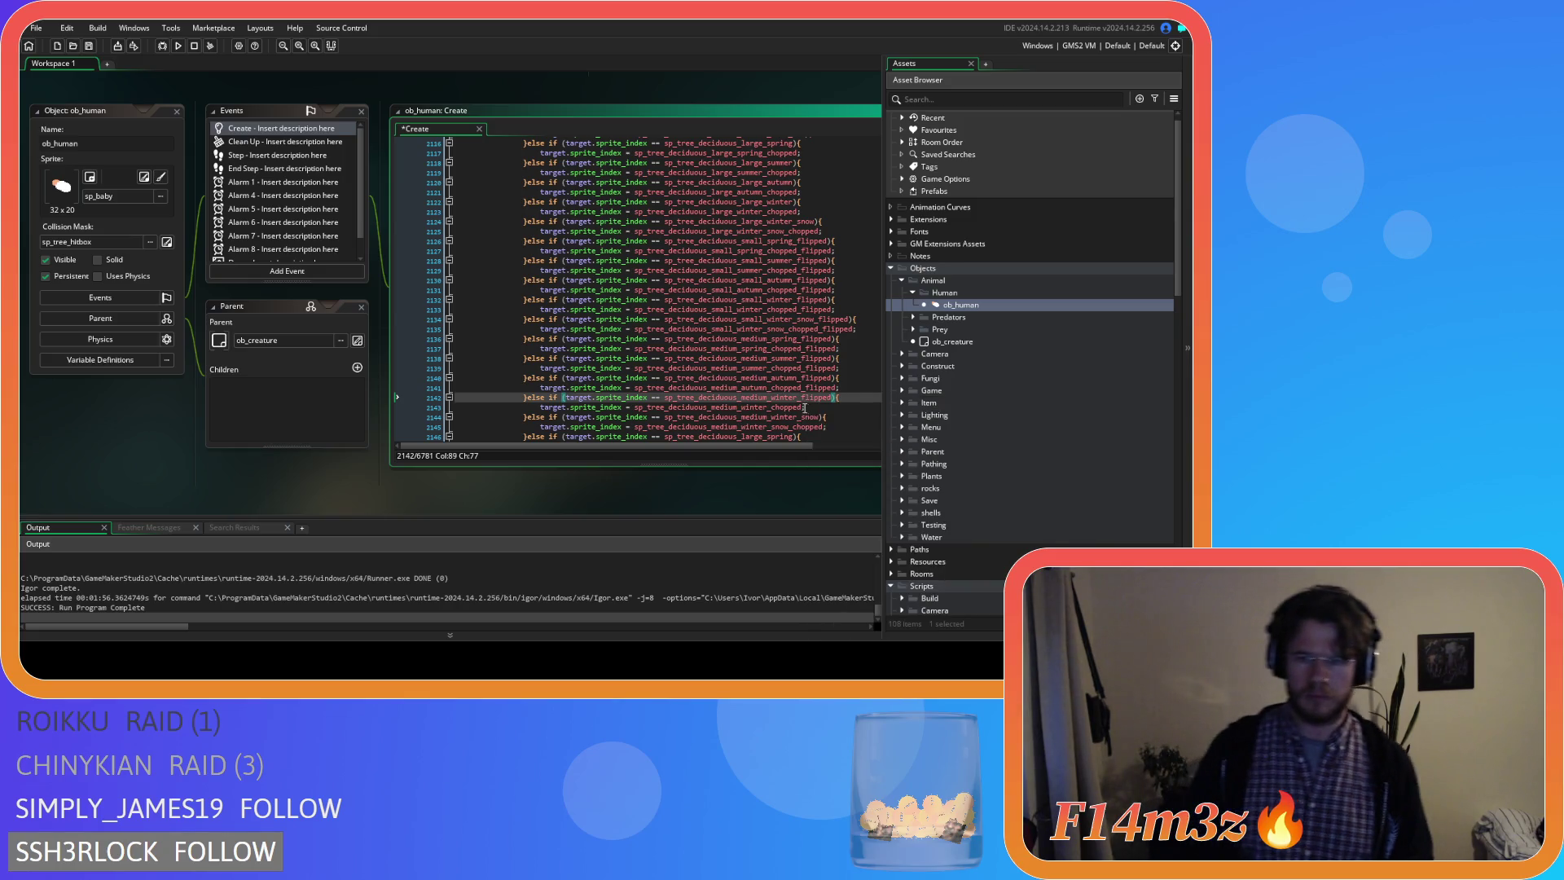
pyautogui.click(805, 408)
pyautogui.write('_flipped')
pyautogui.click(821, 417)
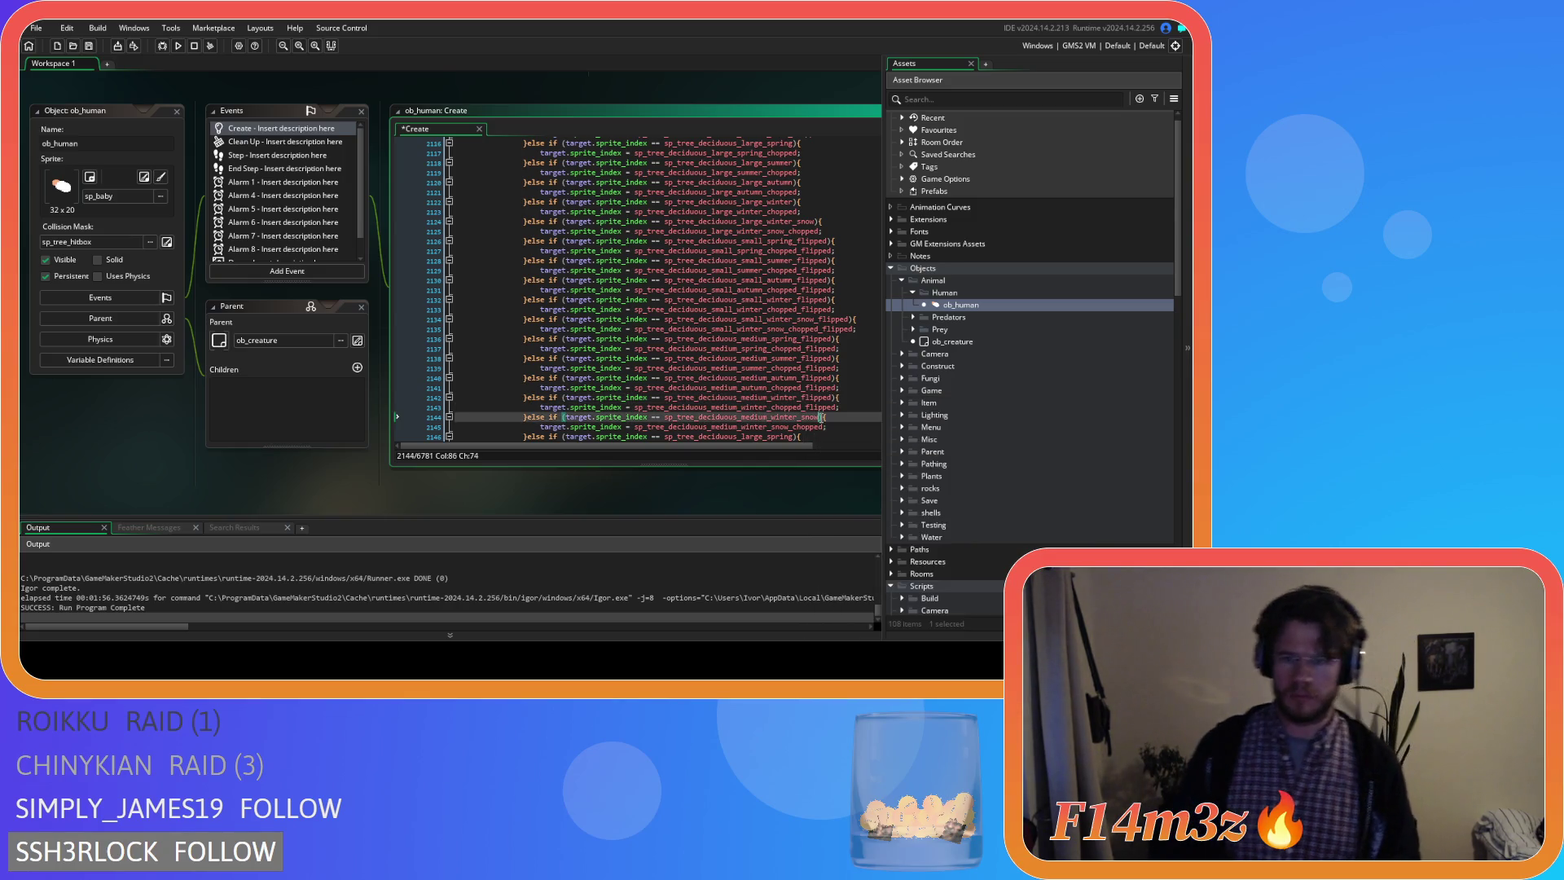
pyautogui.write('_flipped')
pyautogui.click(825, 426)
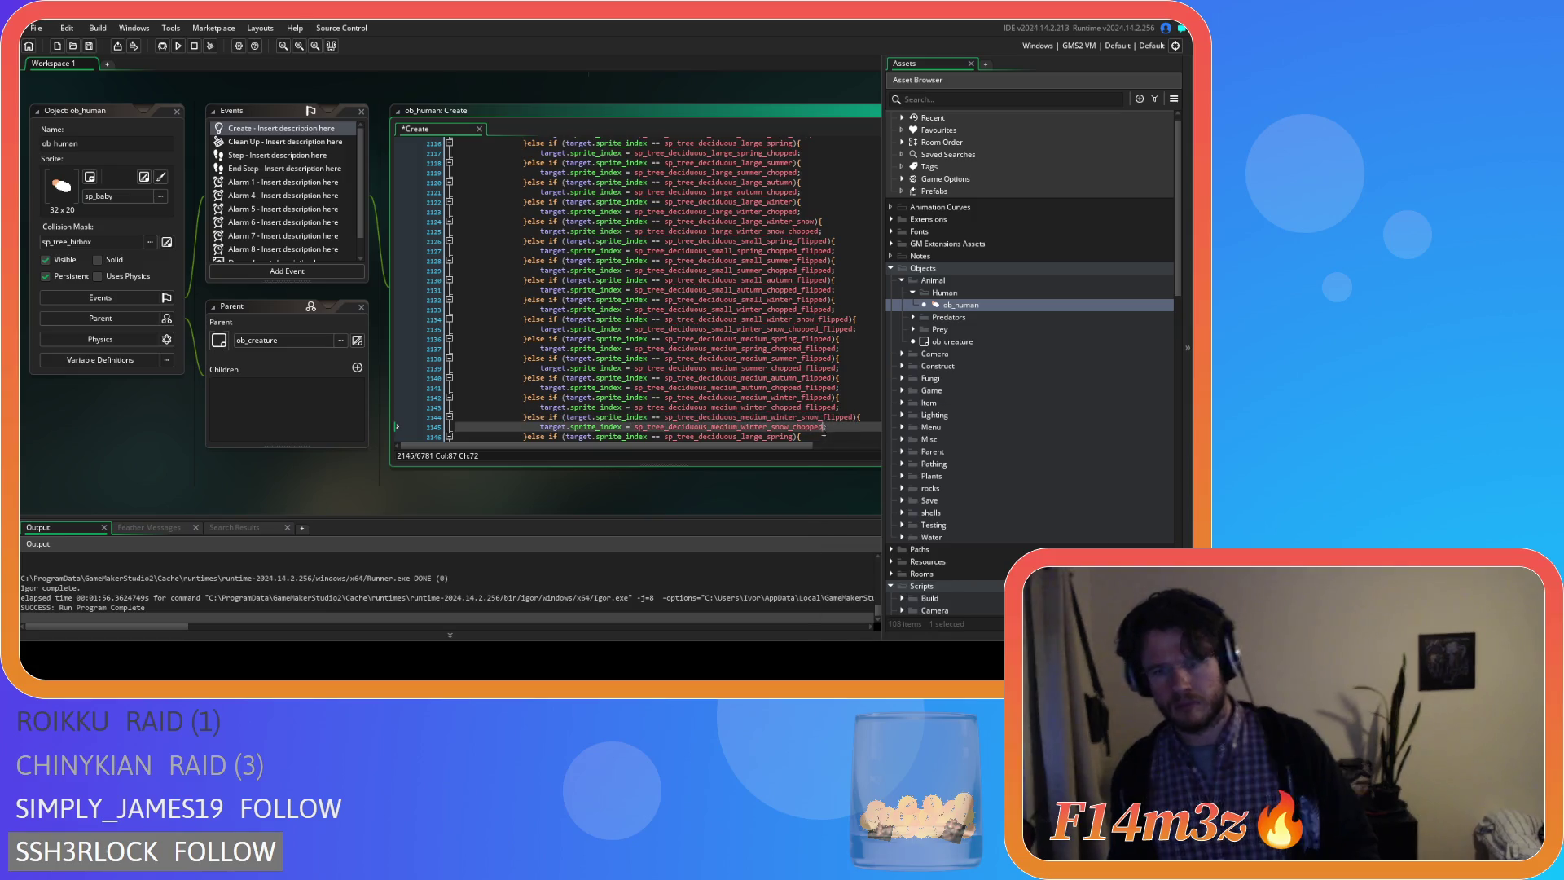
pyautogui.scroll(-3, 819, 404)
pyautogui.write('_flipped')
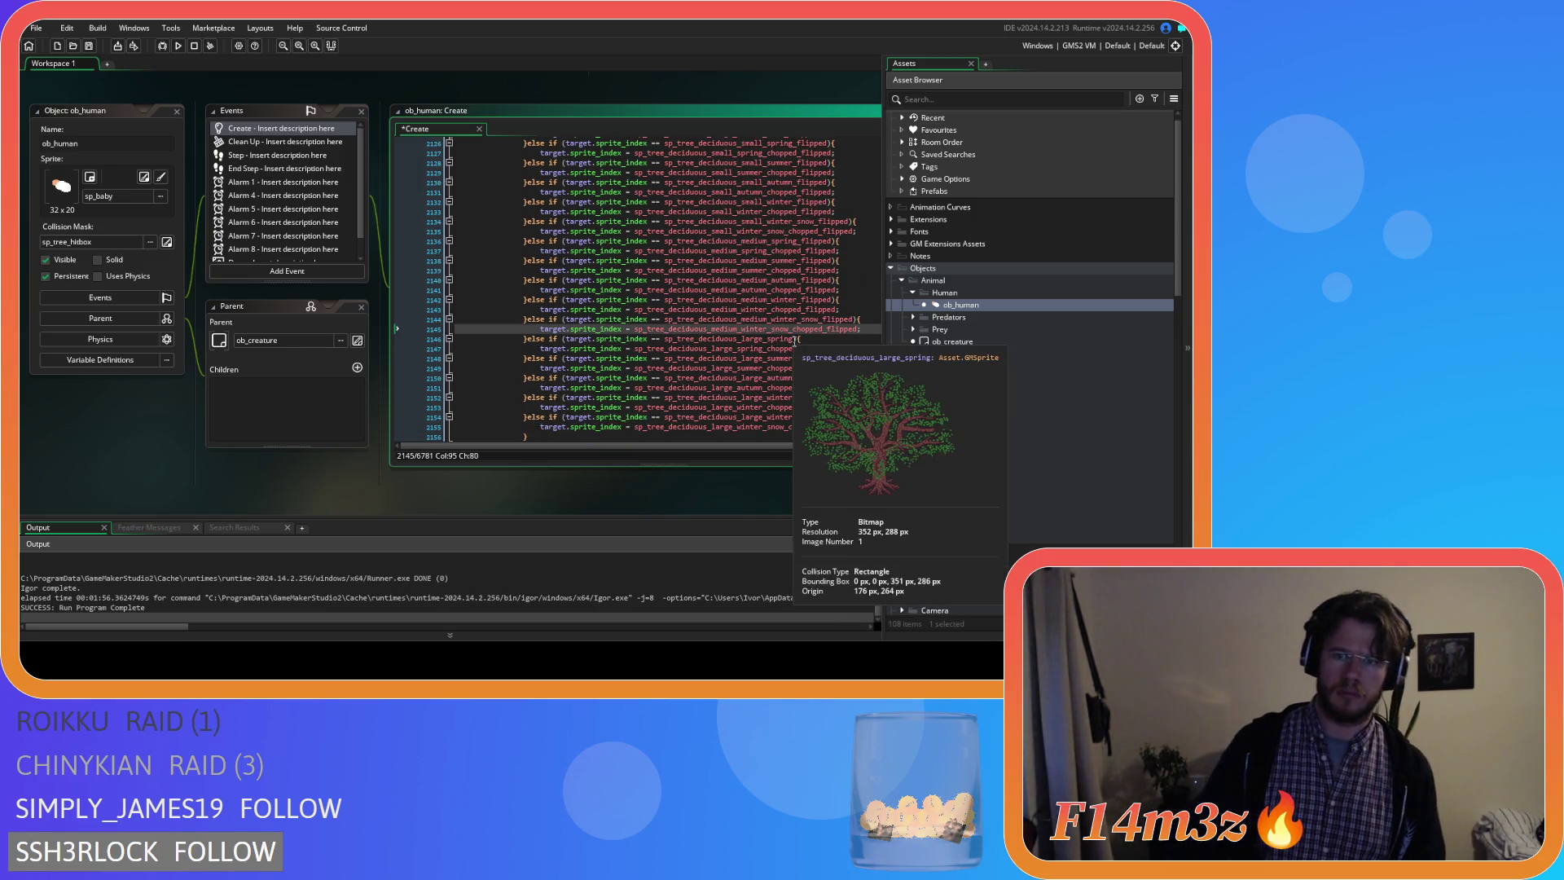
# Append _flipped to the large spring through winter-snow tree checks and chopped assignments.
pyautogui.click(797, 339)
pyautogui.write('_flipped')
pyautogui.click(800, 349)
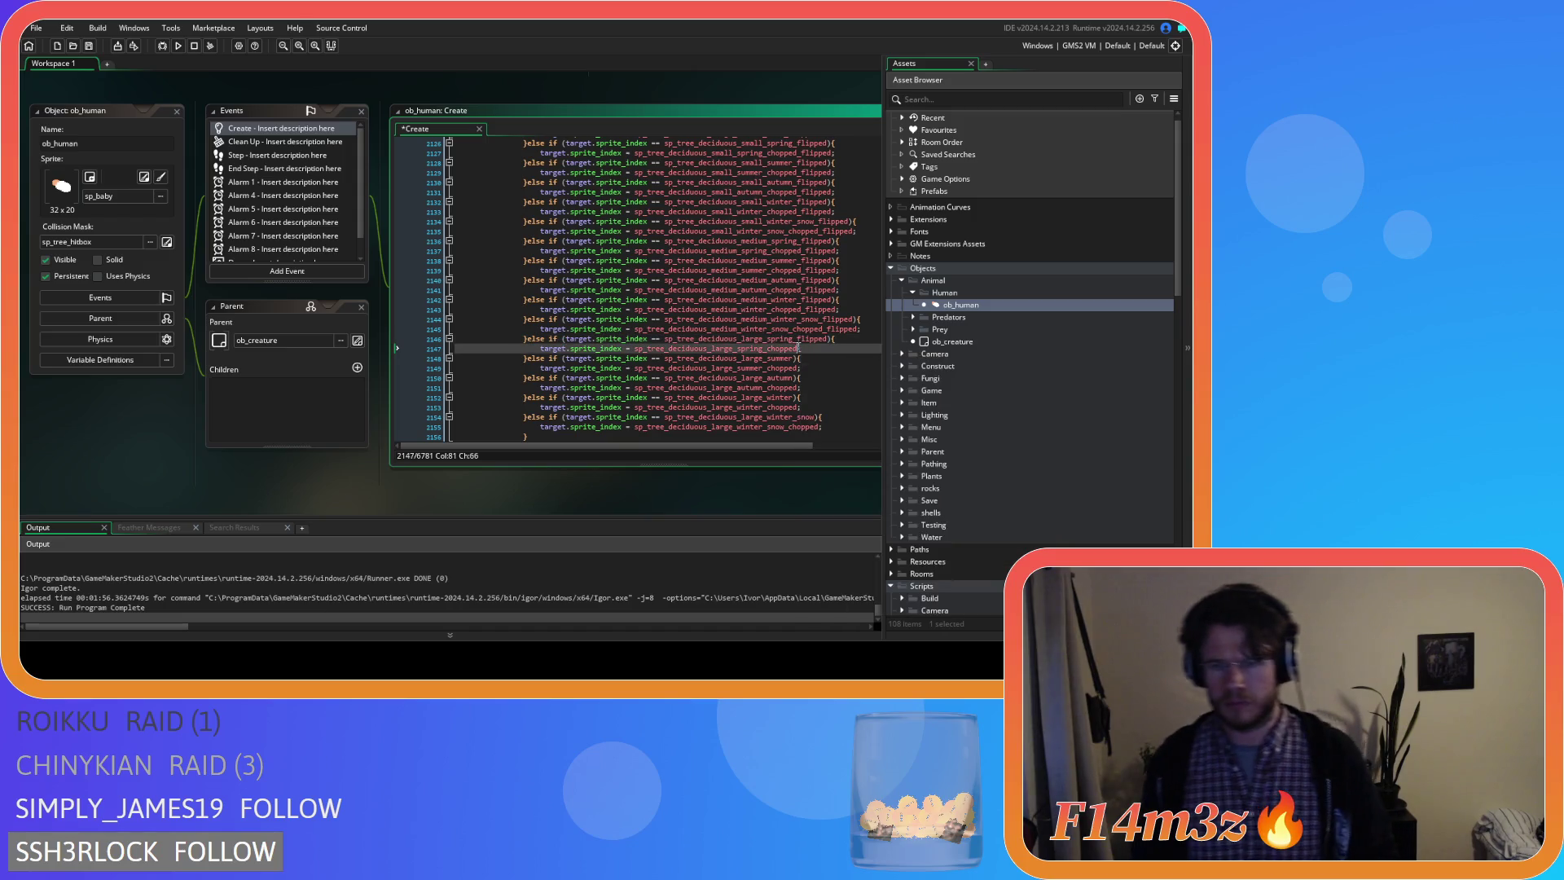
pyautogui.write('_flipped')
pyautogui.click(792, 359)
pyautogui.write('_flipped')
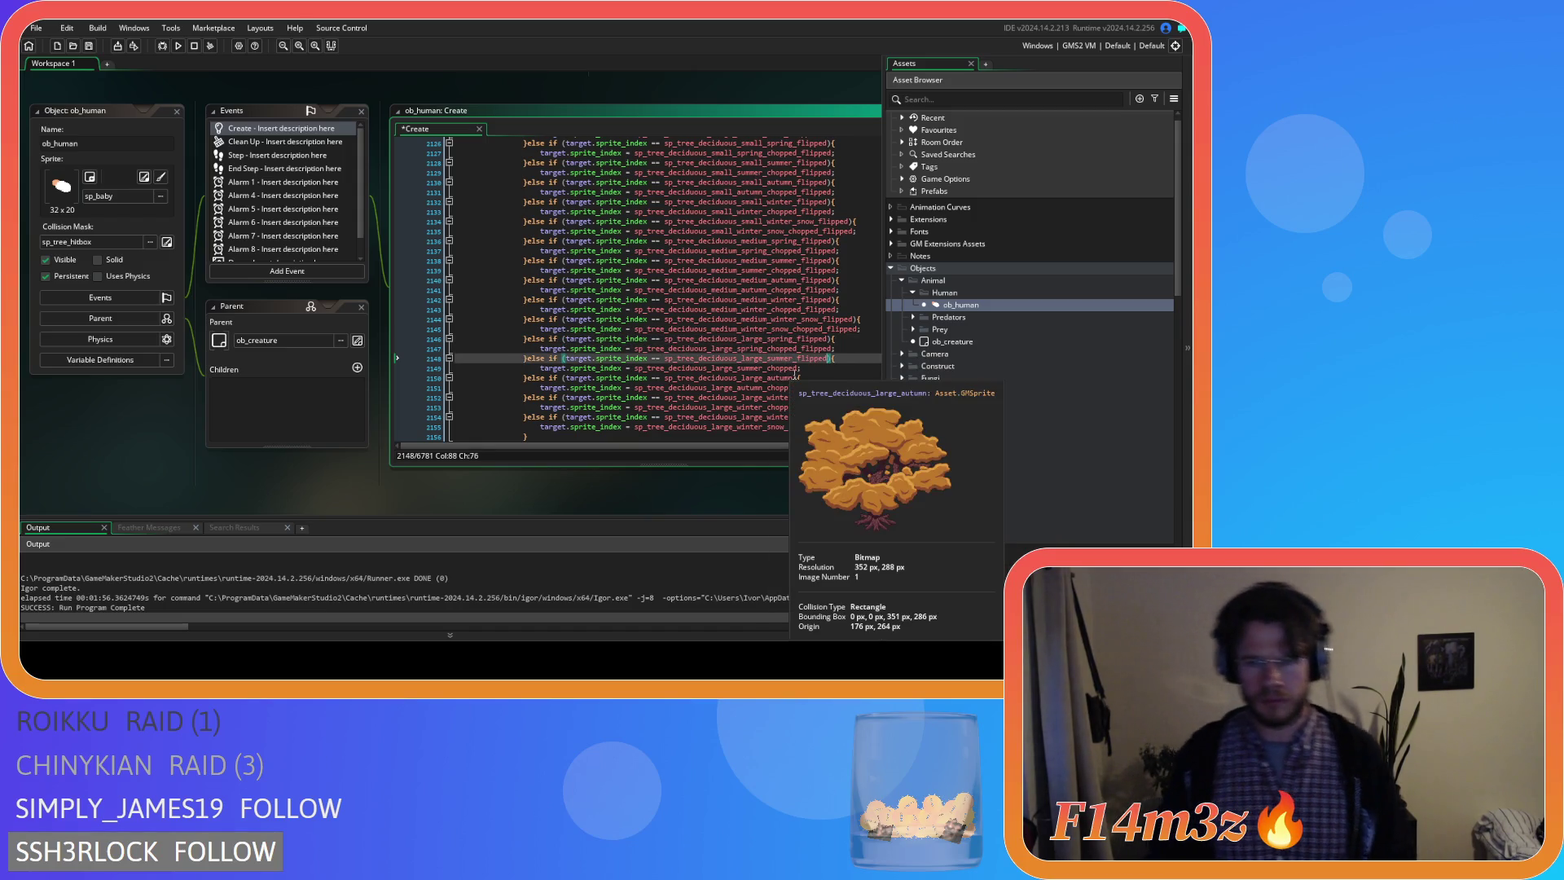
pyautogui.click(798, 367)
pyautogui.write('_flipped')
pyautogui.click(796, 378)
pyautogui.write('_flipped')
pyautogui.click(795, 388)
pyautogui.write('_flipped')
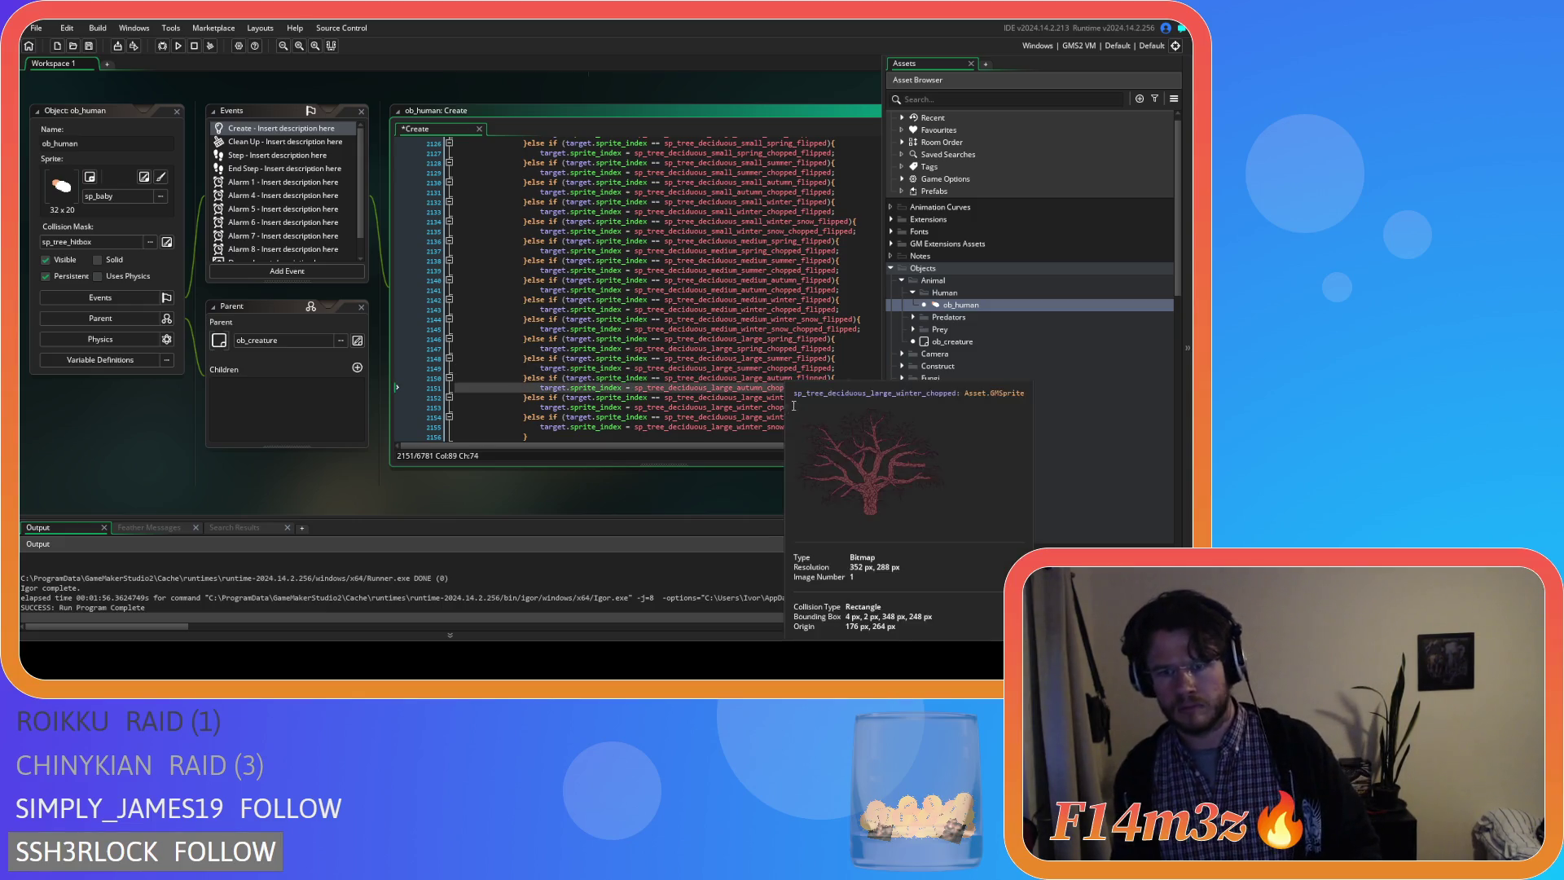
pyautogui.click(801, 397)
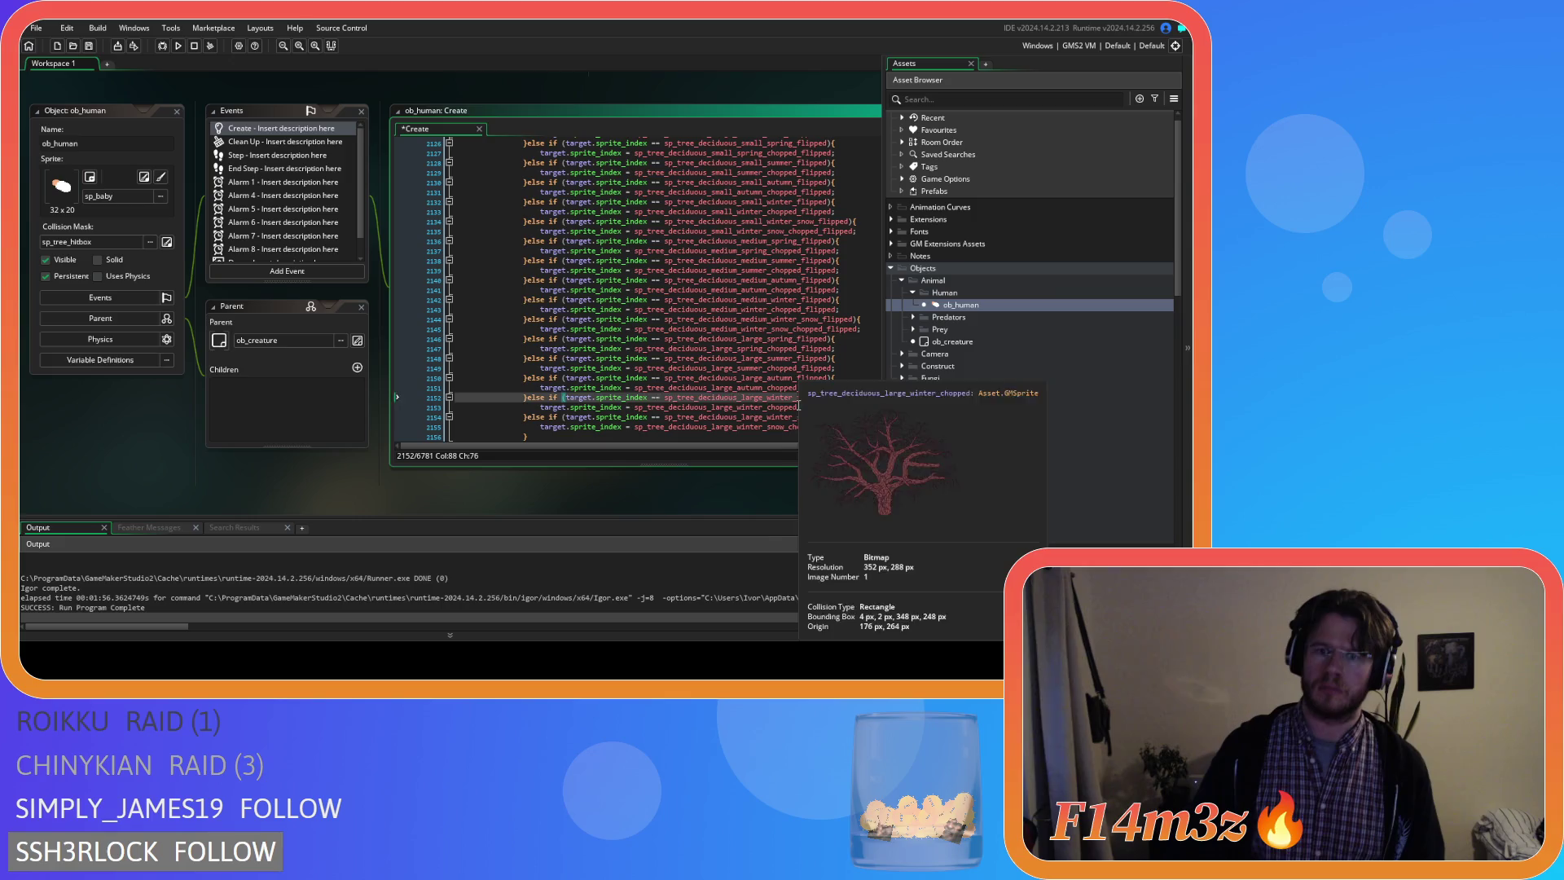
pyautogui.click(797, 408)
pyautogui.write('_flipped')
pyautogui.click(816, 418)
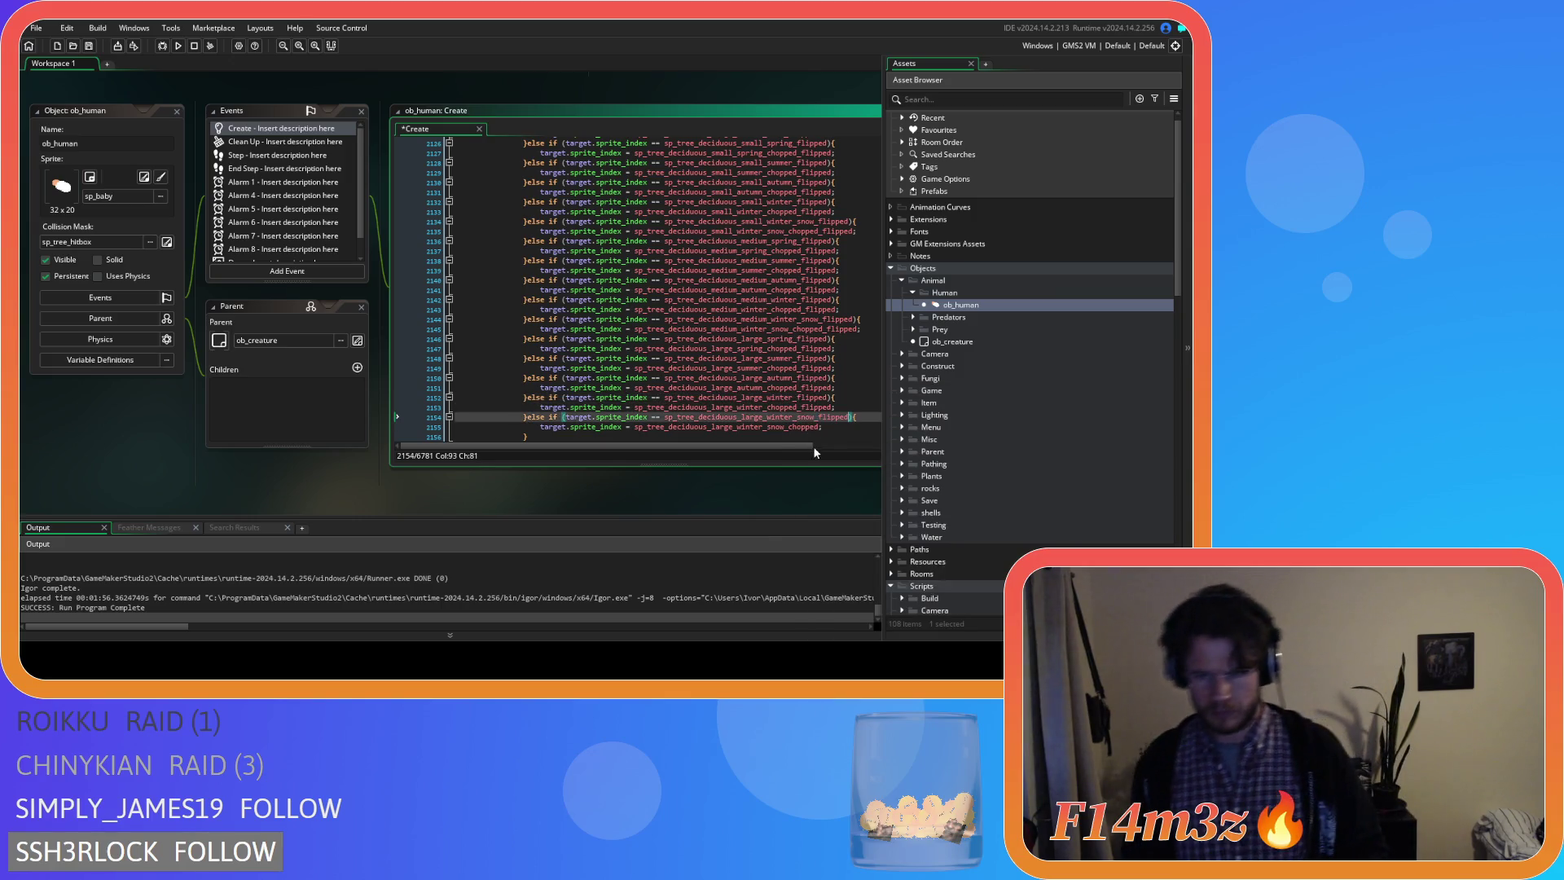
pyautogui.click(797, 427)
pyautogui.write('_flipped')
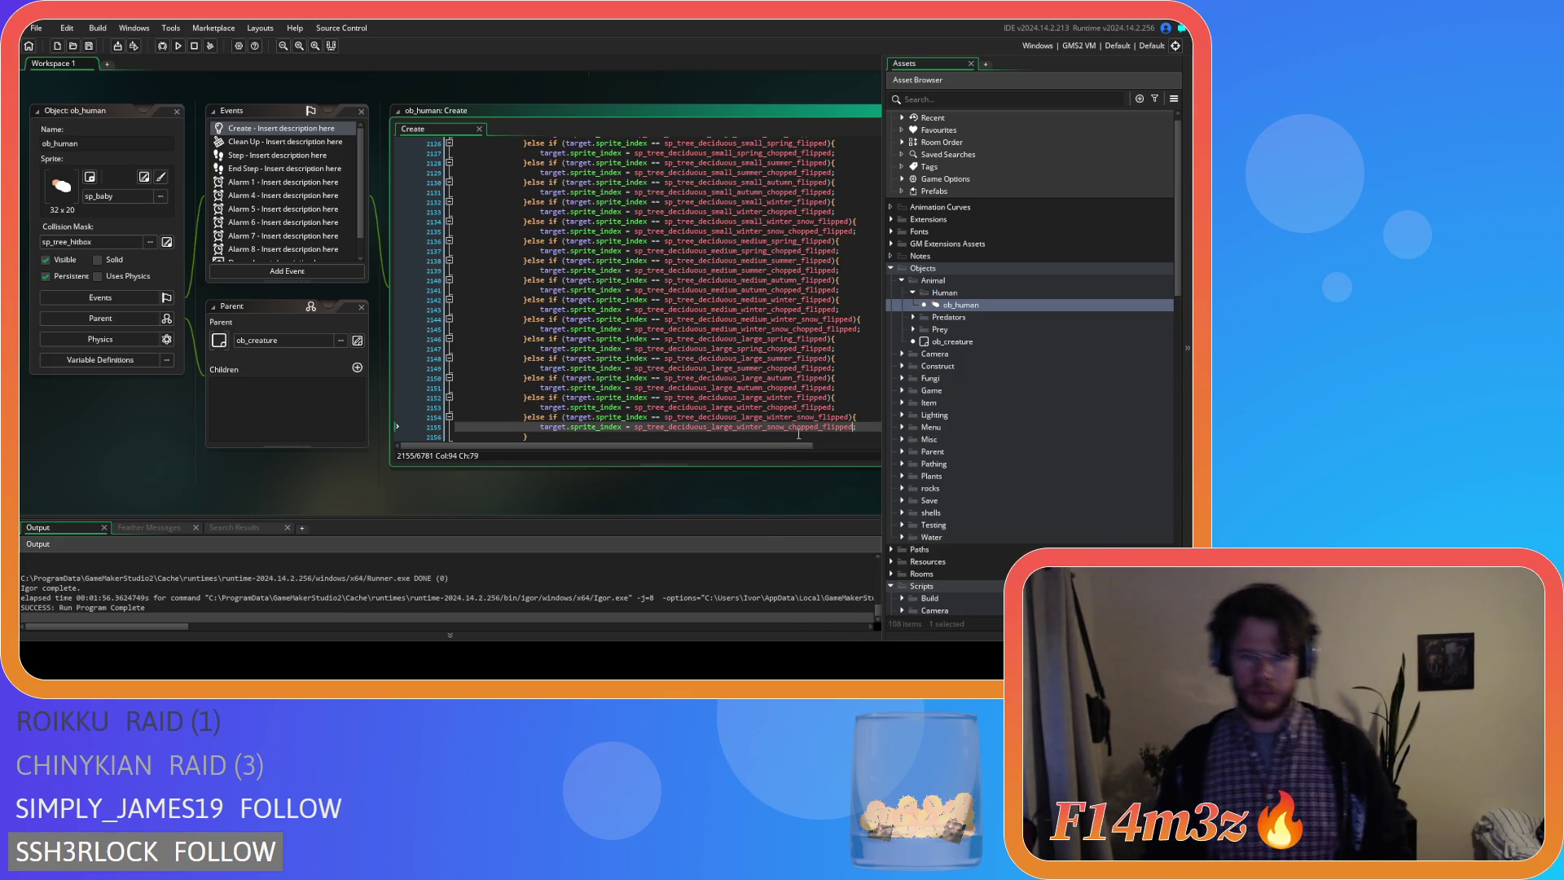
# Bring up the workspace window options to close the ob_human windows.
pyautogui.rightClick(160, 457)
pyautogui.moveTo(180, 470)
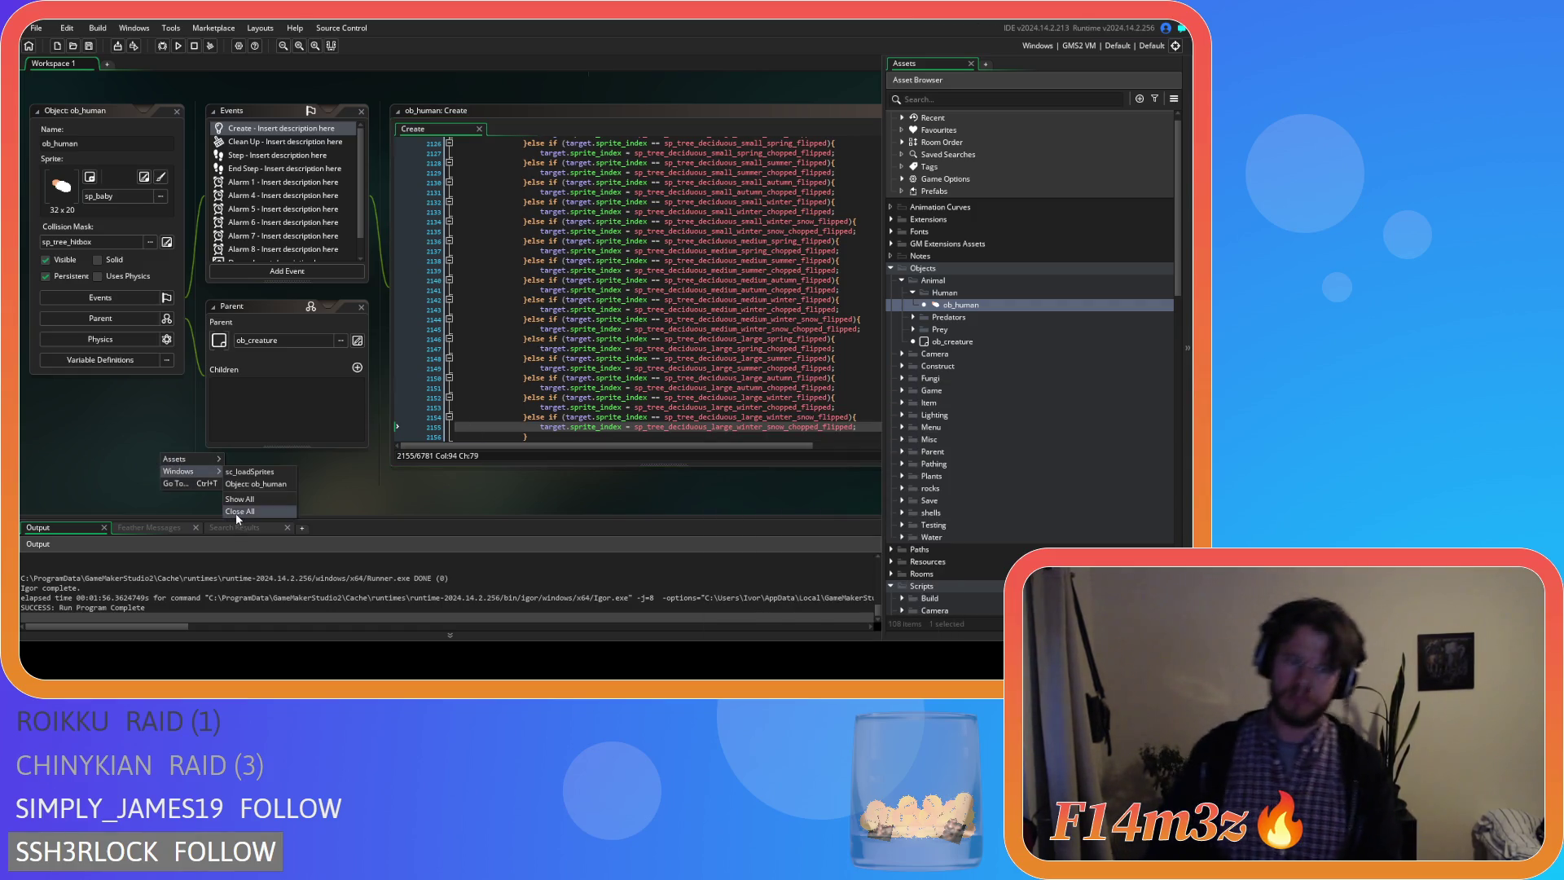
pyautogui.click(81, 405)
pyautogui.scroll(-2, 721, 378)
pyautogui.scroll(3, 721, 379)
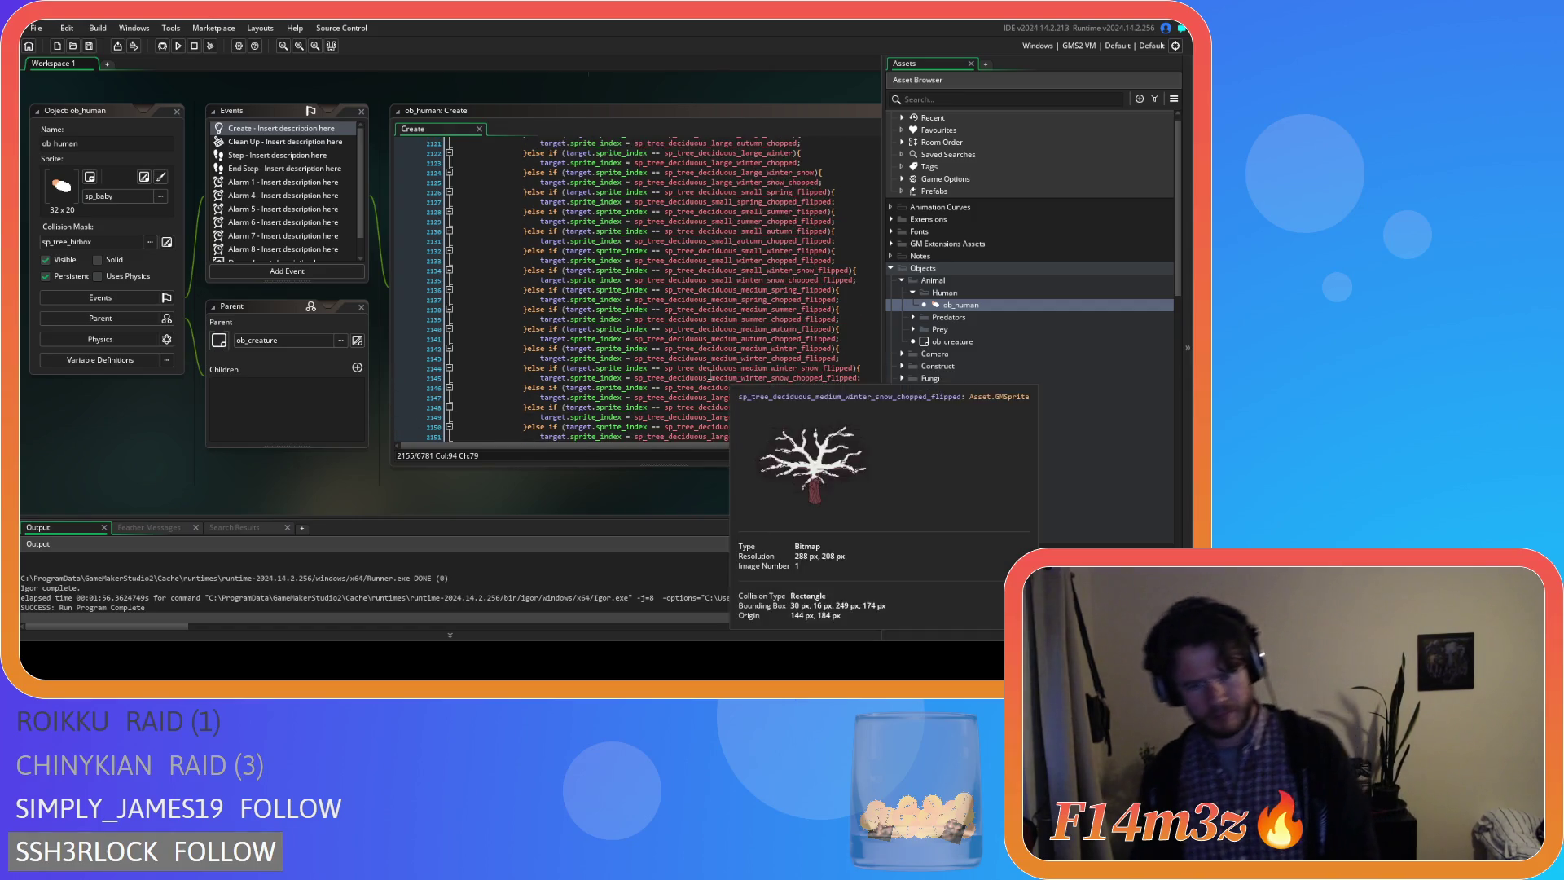
pyautogui.scroll(-1, 714, 380)
pyautogui.scroll(-2, 697, 375)
pyautogui.scroll(-1, 683, 370)
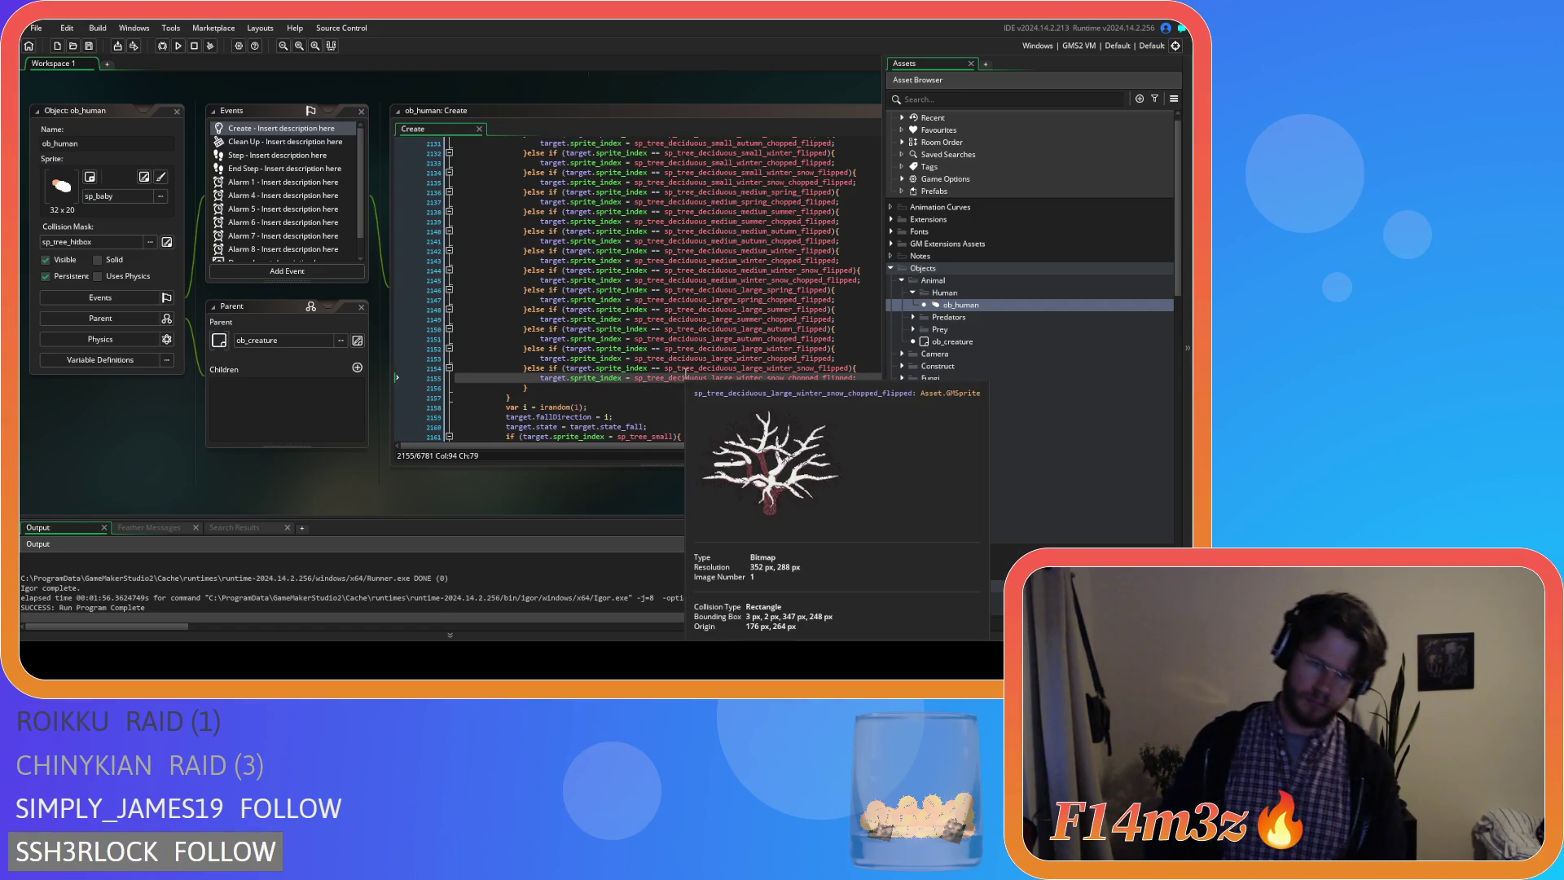
pyautogui.scroll(6, 685, 373)
pyautogui.scroll(6, 649, 377)
pyautogui.scroll(5, 611, 383)
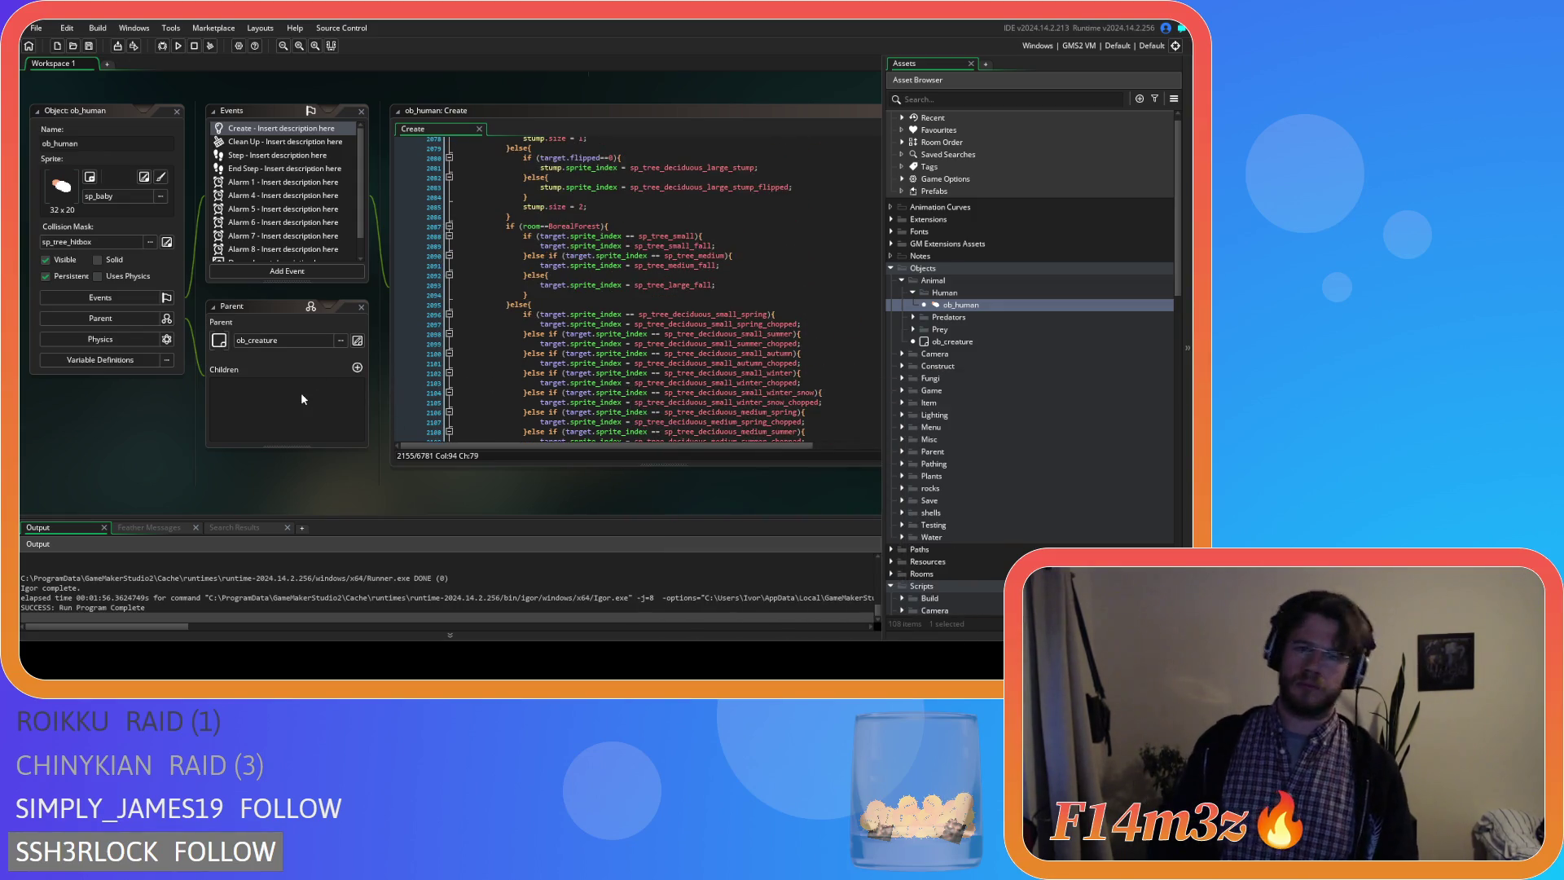
pyautogui.rightClick(97, 416)
pyautogui.moveTo(116, 434)
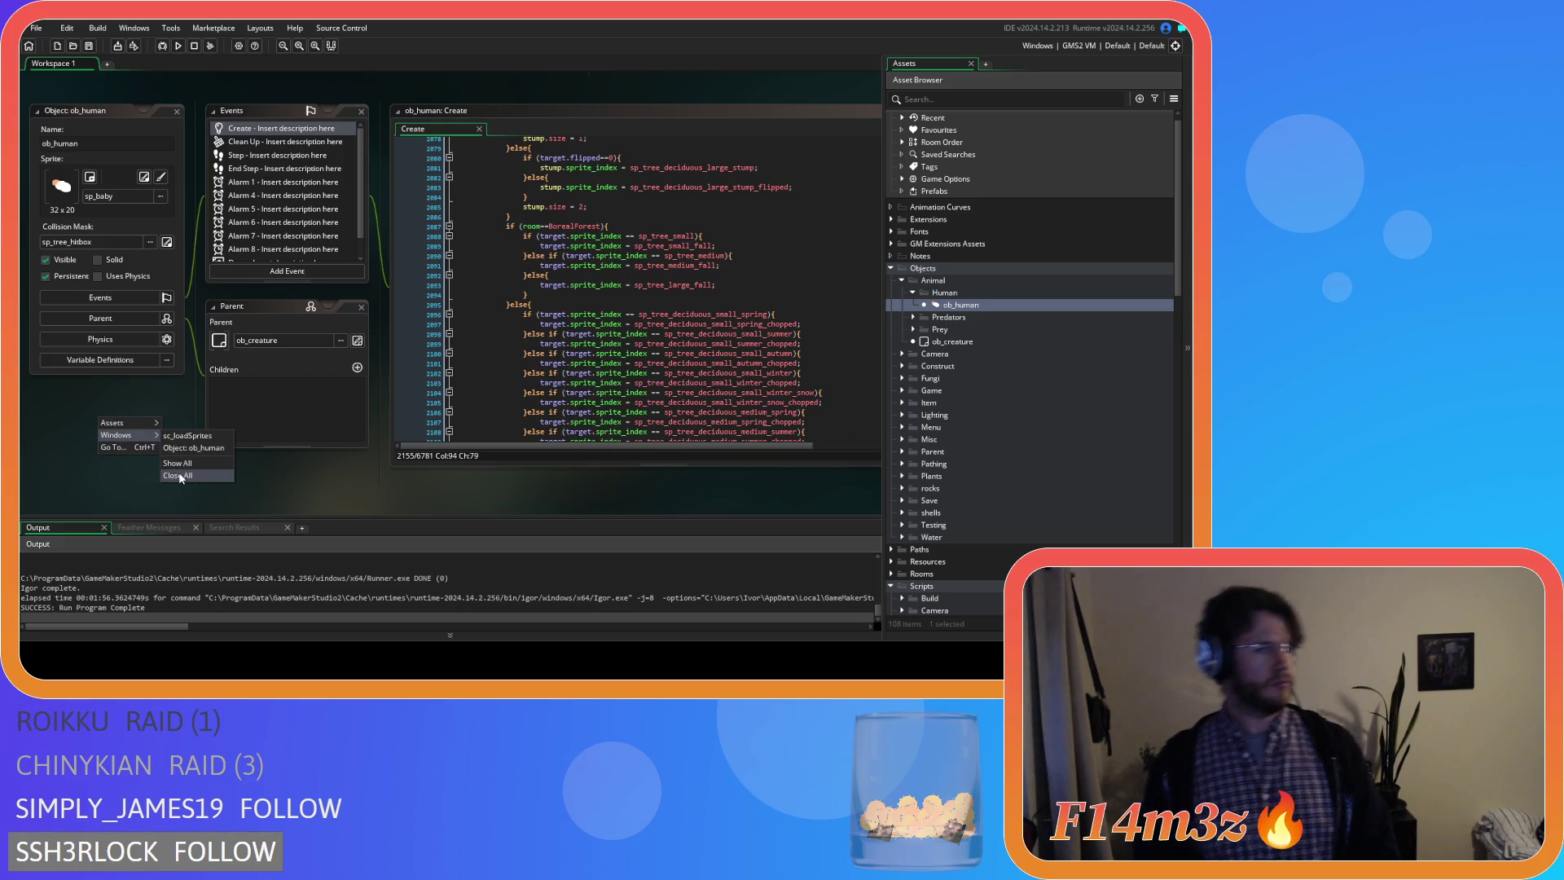
# Close all workspace windows and open the sc_loadSprites script.
pyautogui.click(179, 475)
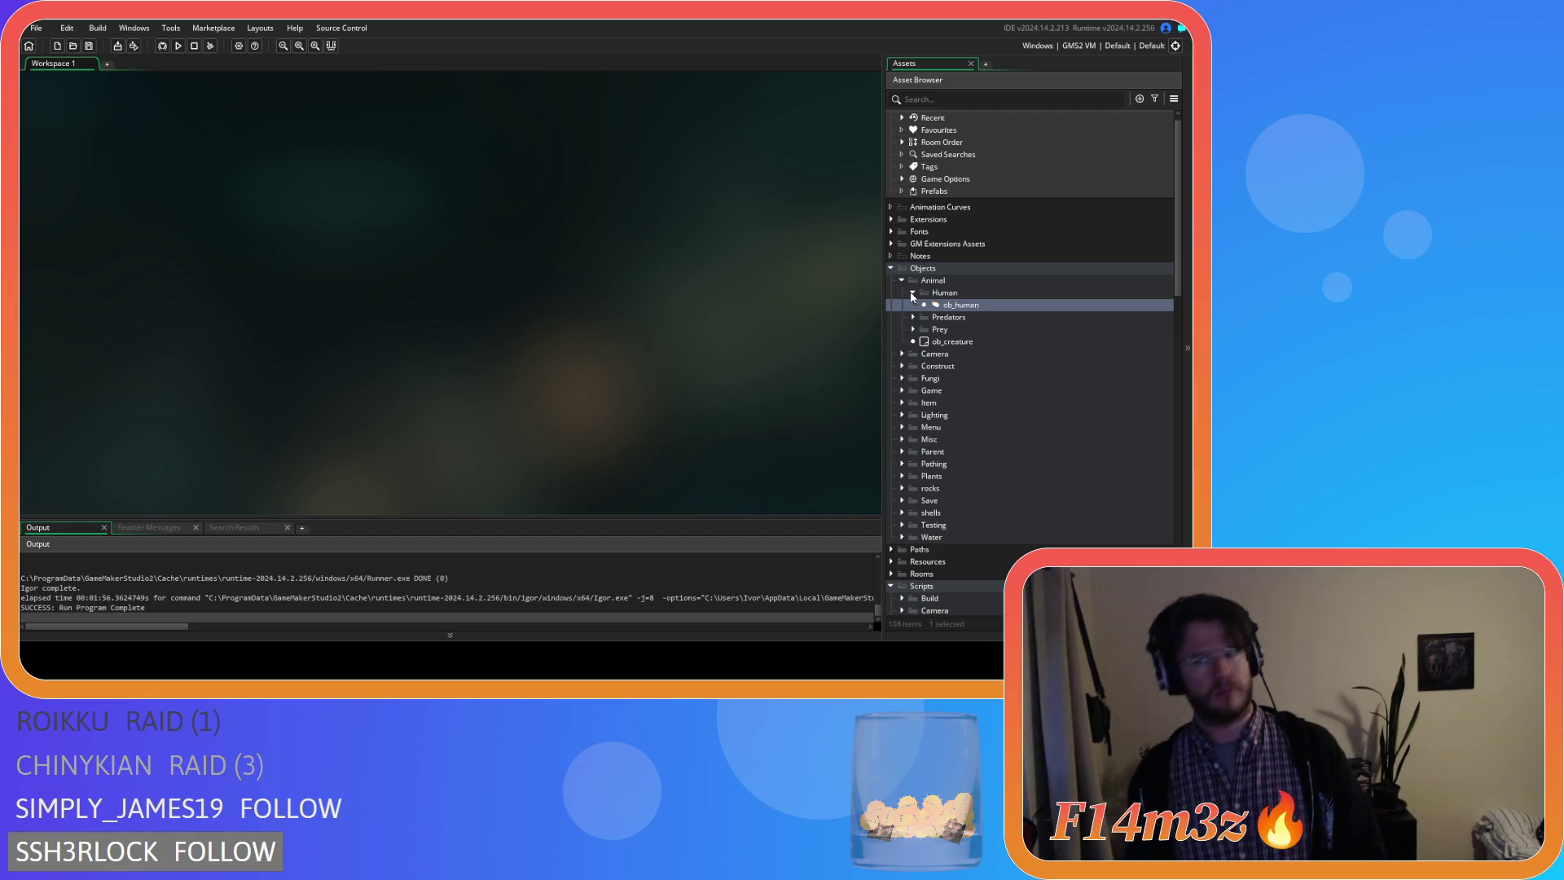
pyautogui.click(913, 295)
pyautogui.scroll(-8, 948, 339)
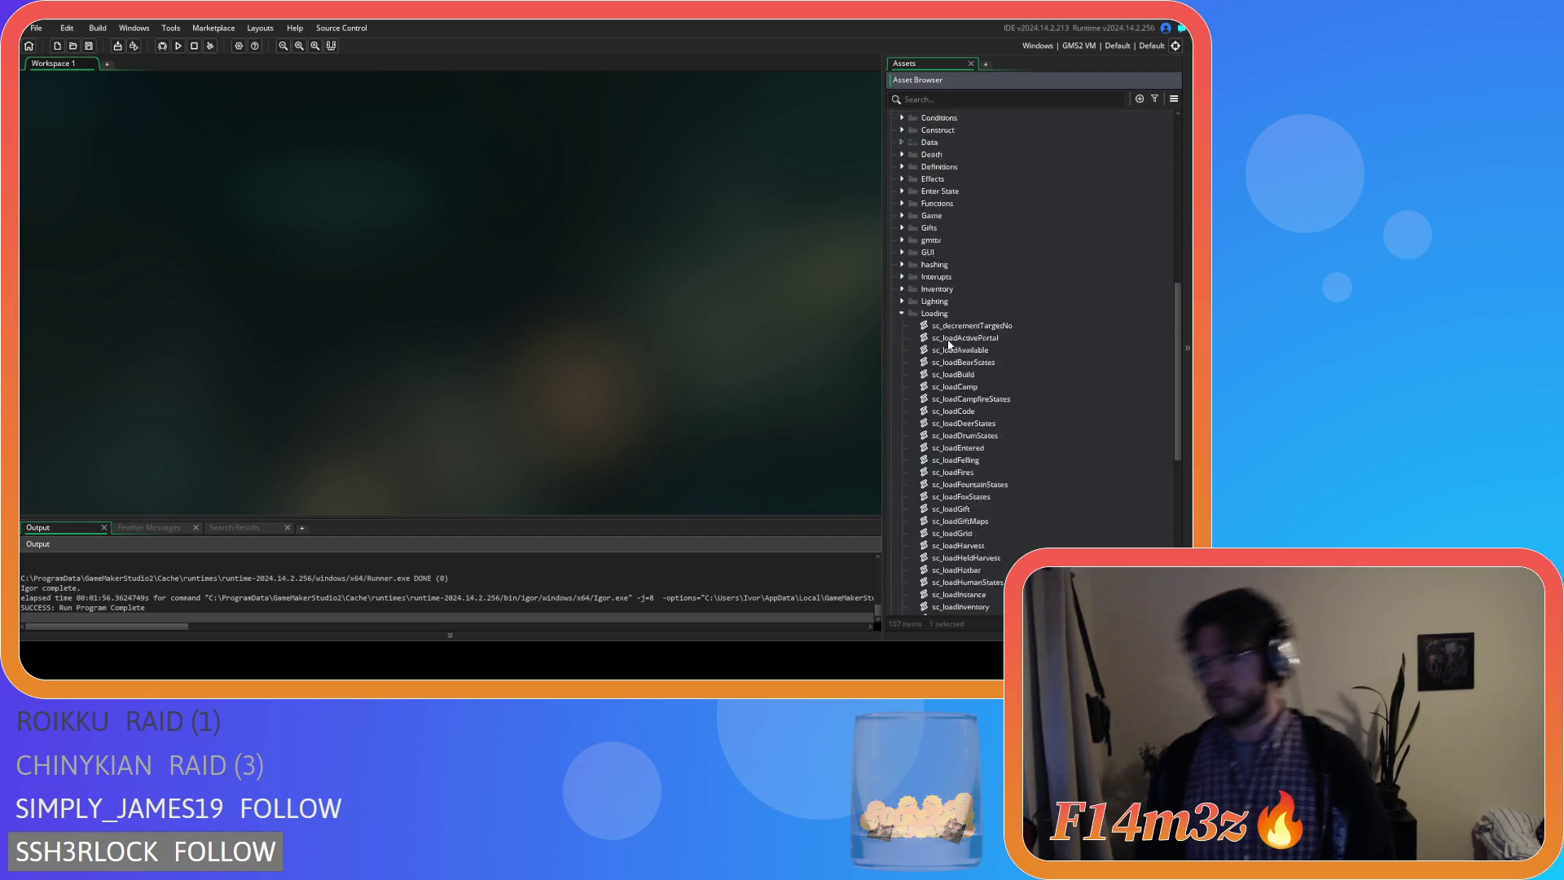
pyautogui.scroll(-4, 948, 343)
pyautogui.scroll(-4, 947, 347)
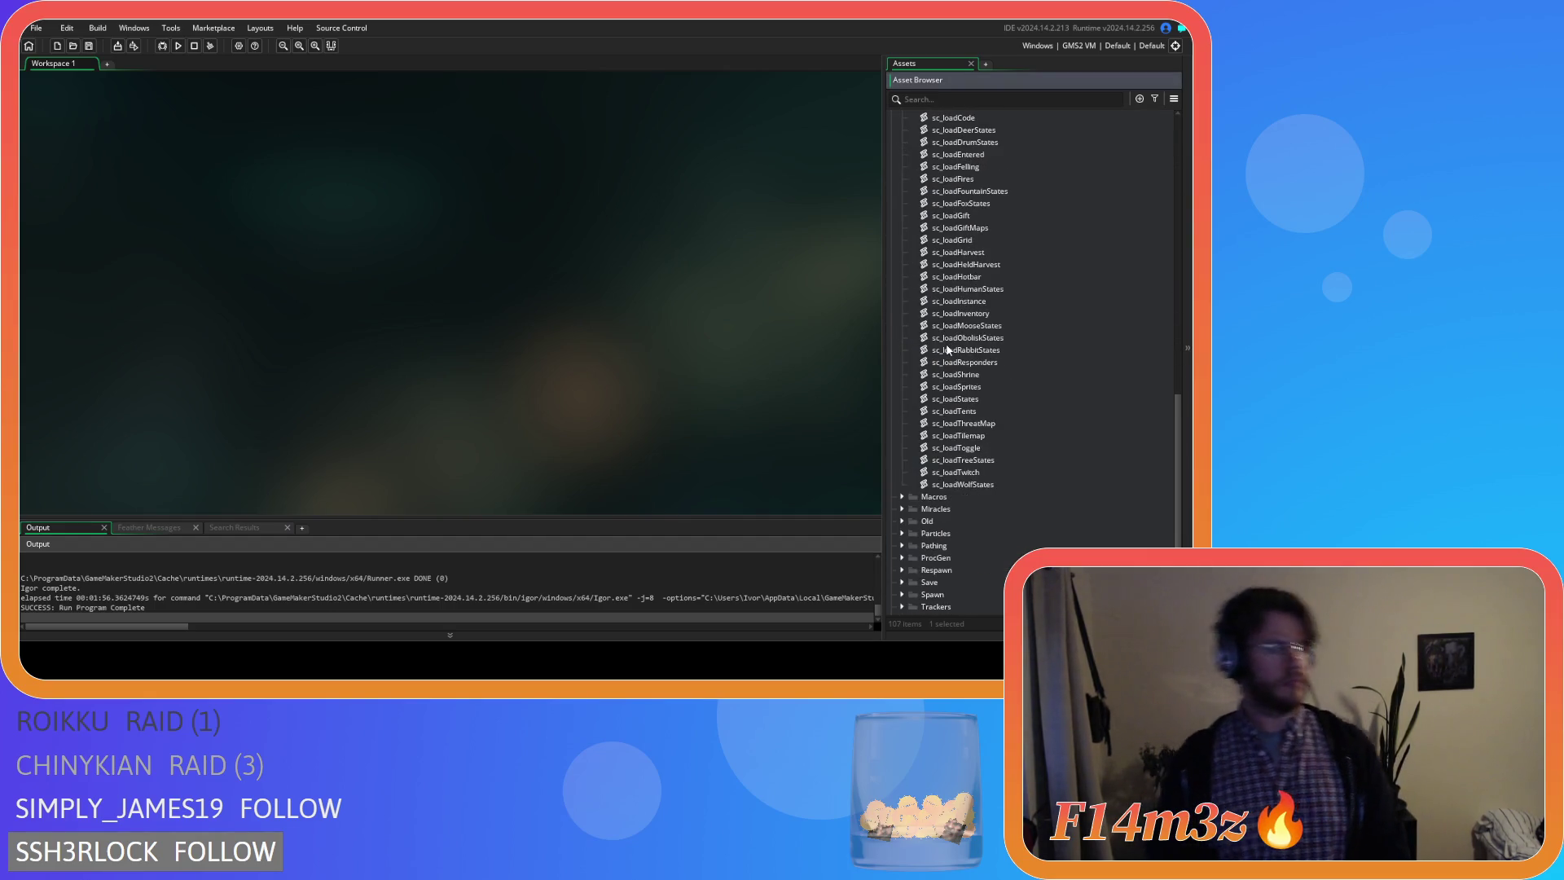
pyautogui.doubleClick(979, 387)
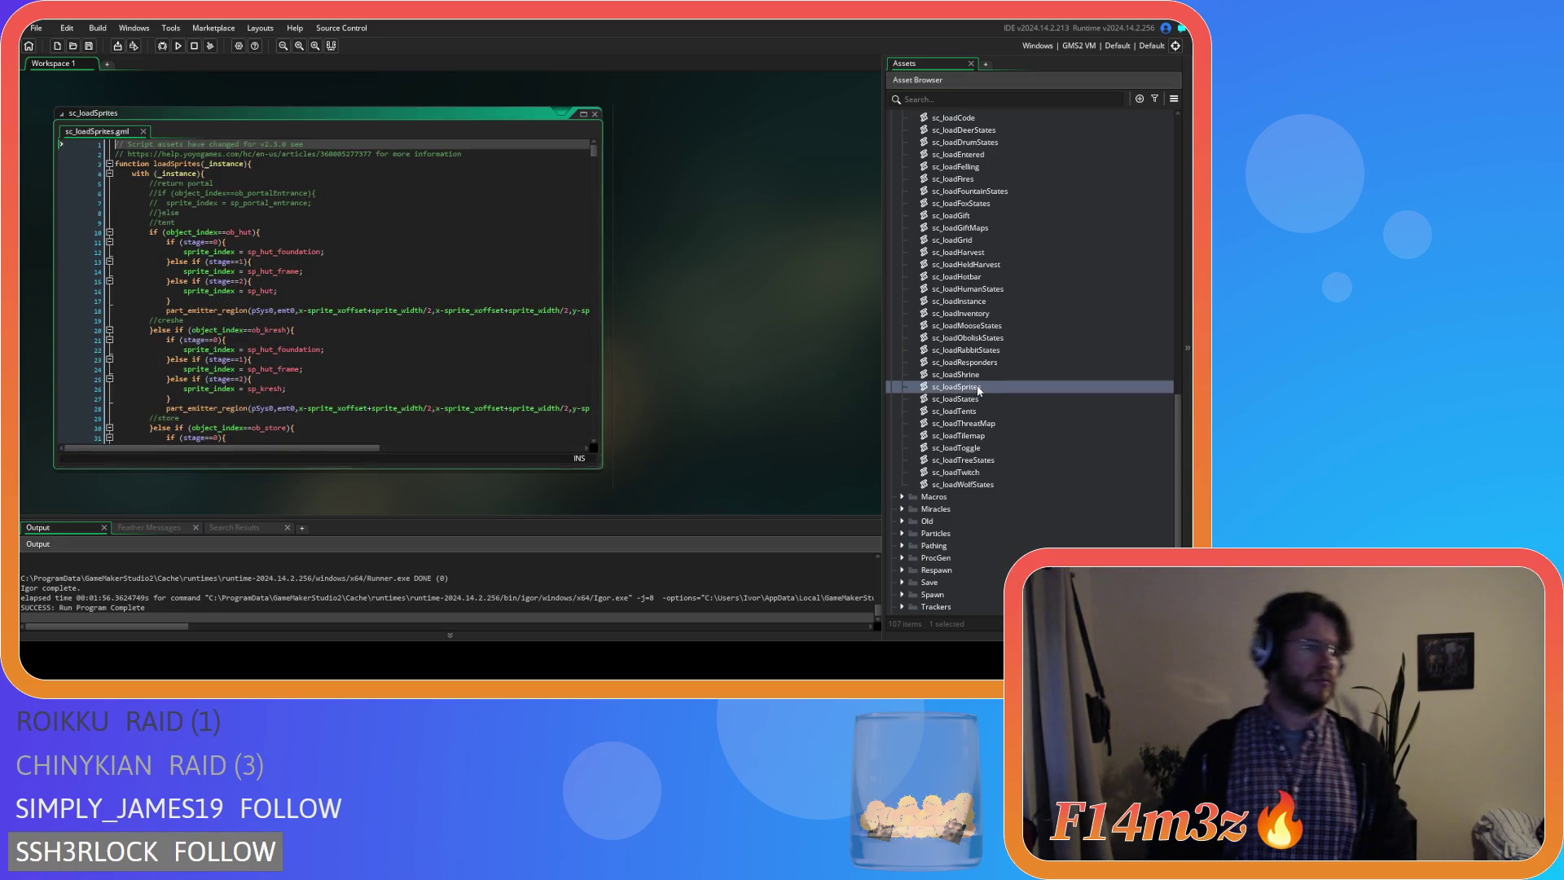
pyautogui.scroll(-5, 455, 297)
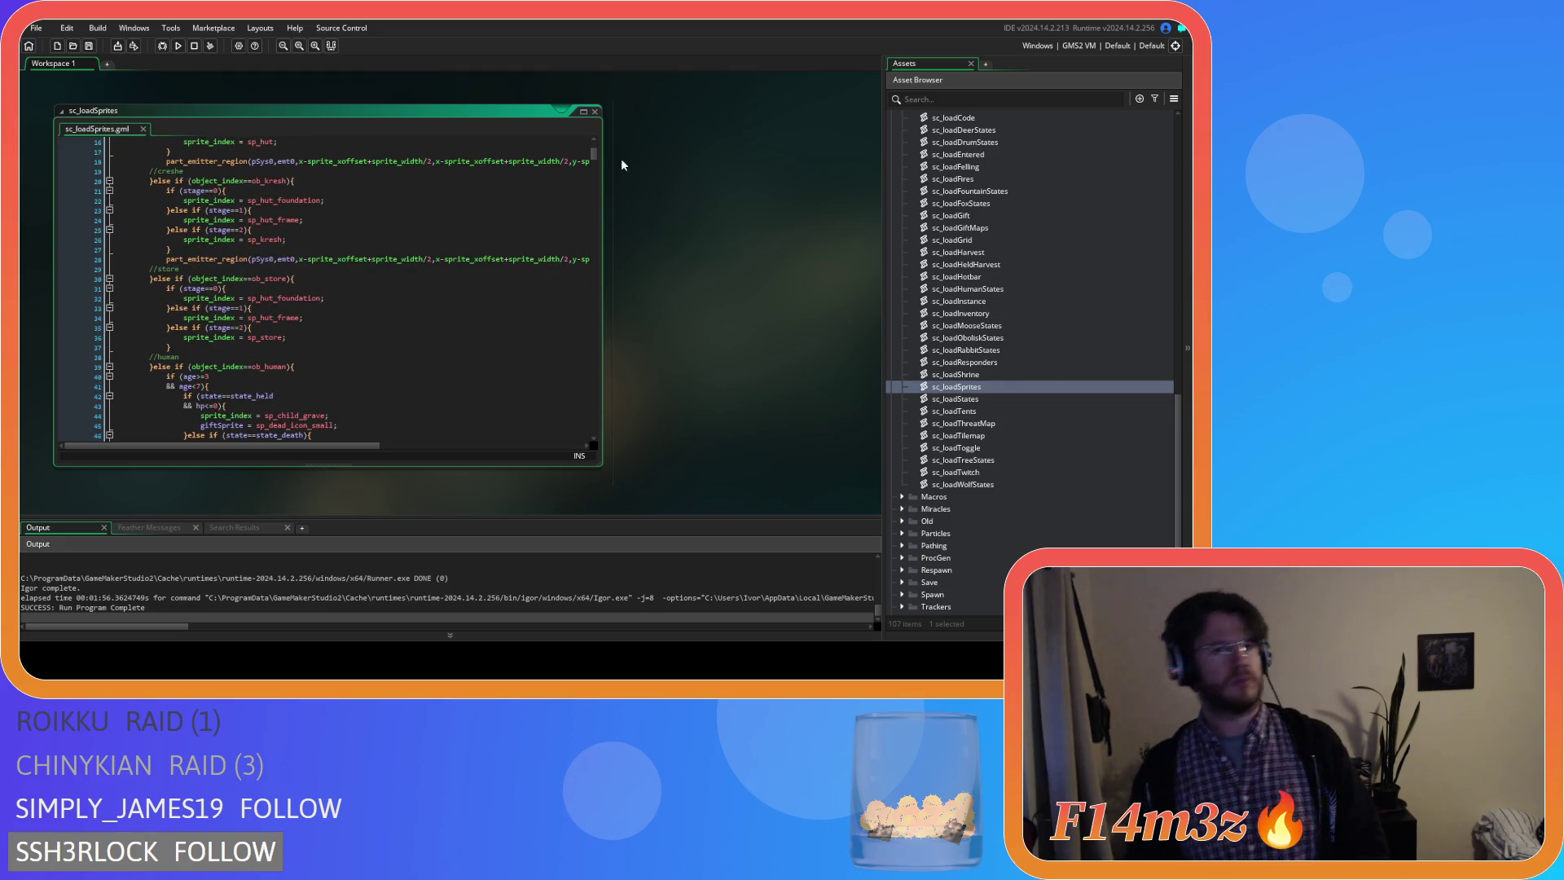
pyautogui.moveTo(598, 160); pyautogui.dragTo(591, 427)
pyautogui.scroll(-4, 553, 387)
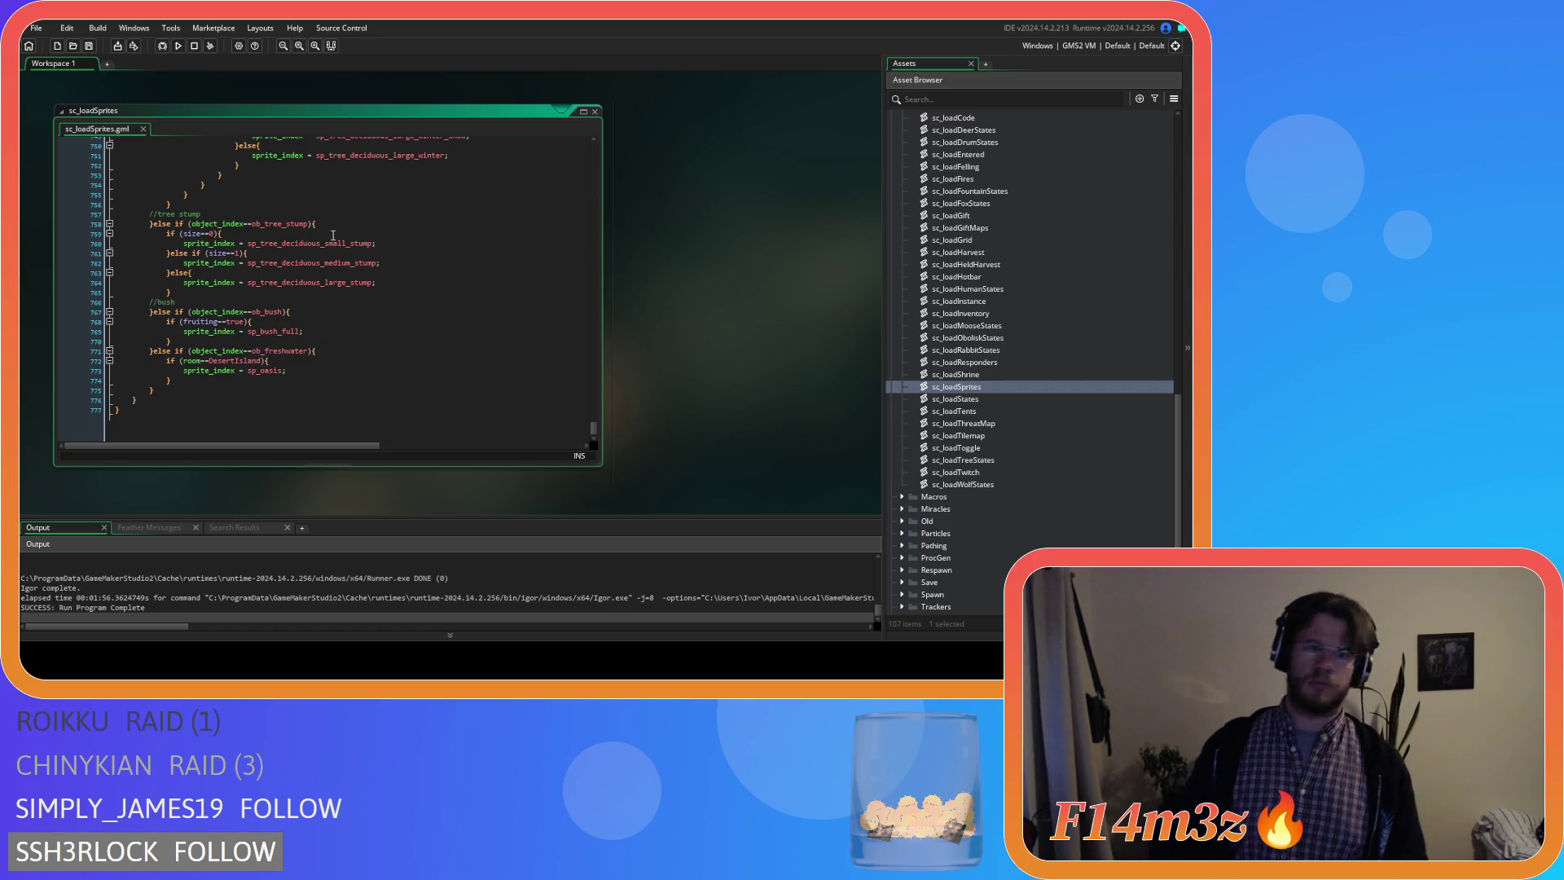
# Start a new line inside the small stump size check for a new if condition.
pyautogui.click(350, 236)
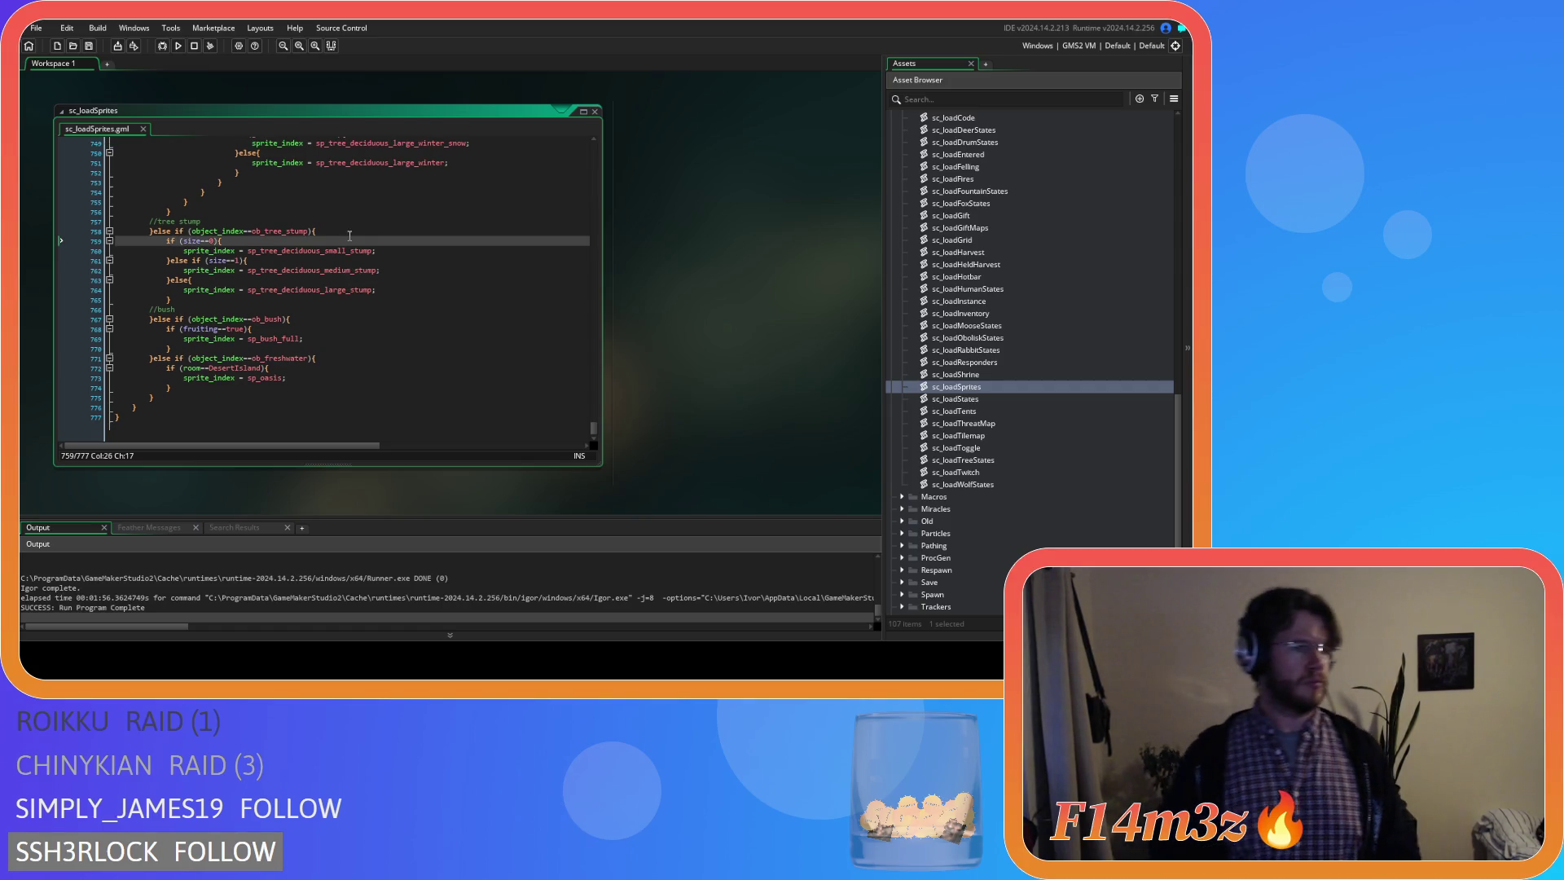
pyautogui.press('Return')
pyautogui.write('if')
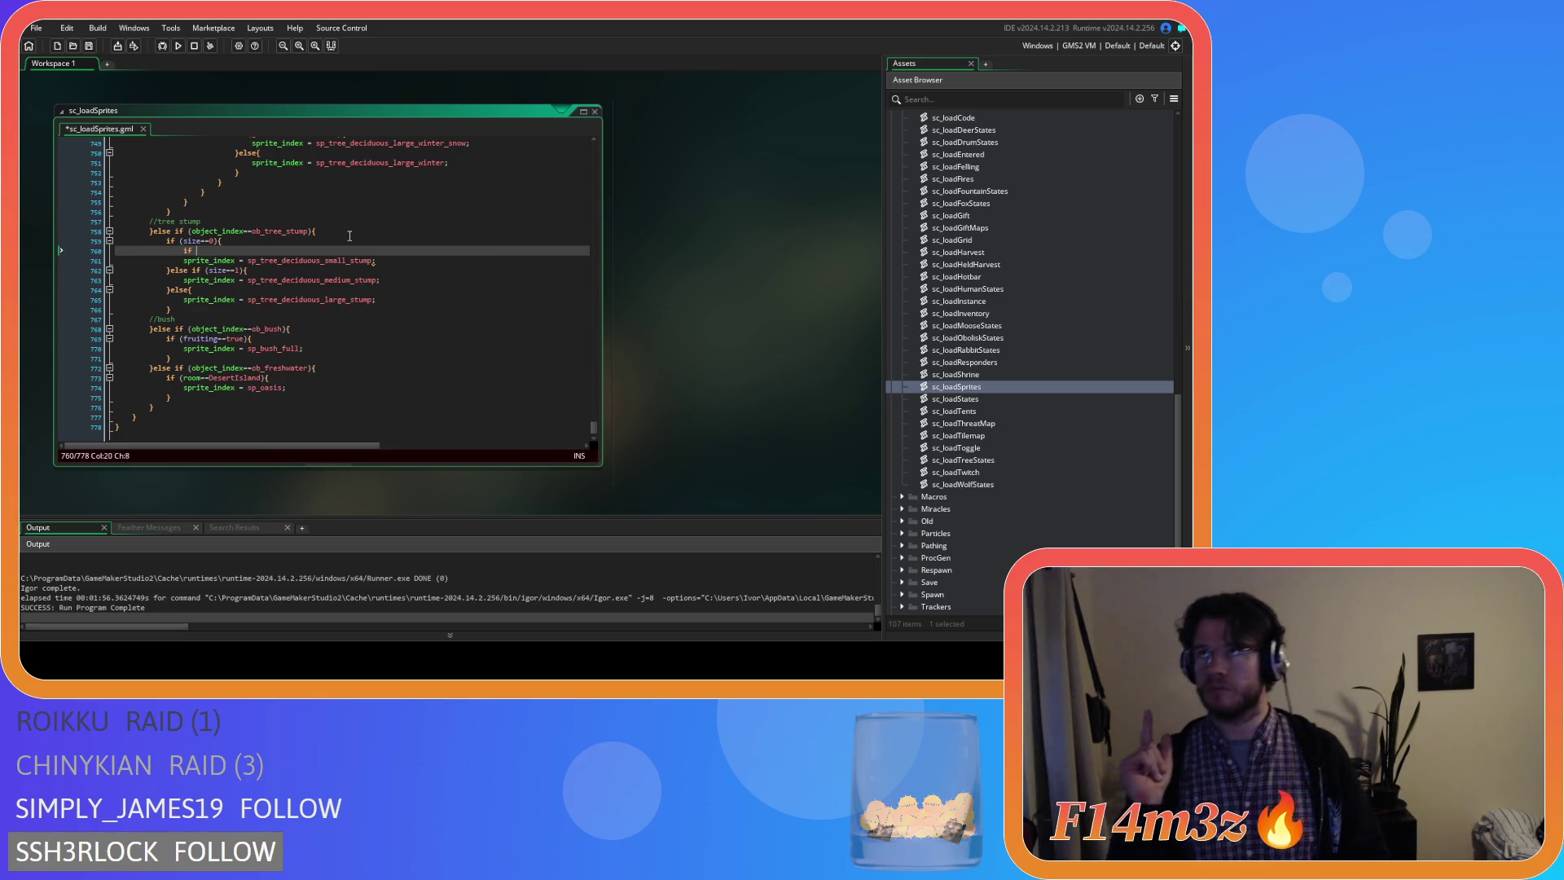
pyautogui.scroll(5, 1056, 334)
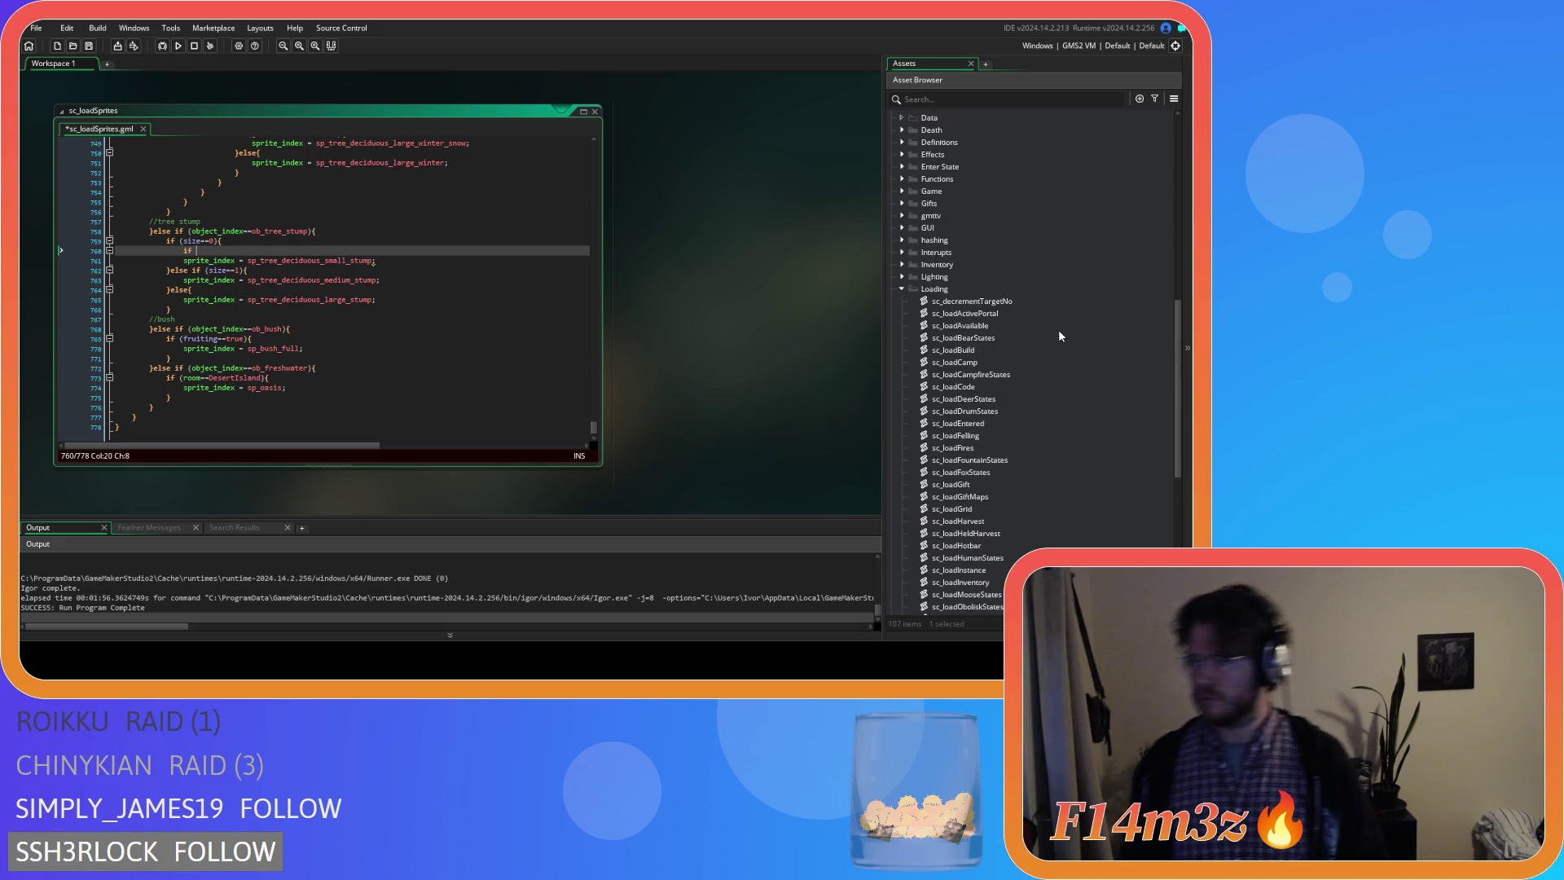
pyautogui.scroll(6, 1057, 333)
pyautogui.scroll(3, 961, 324)
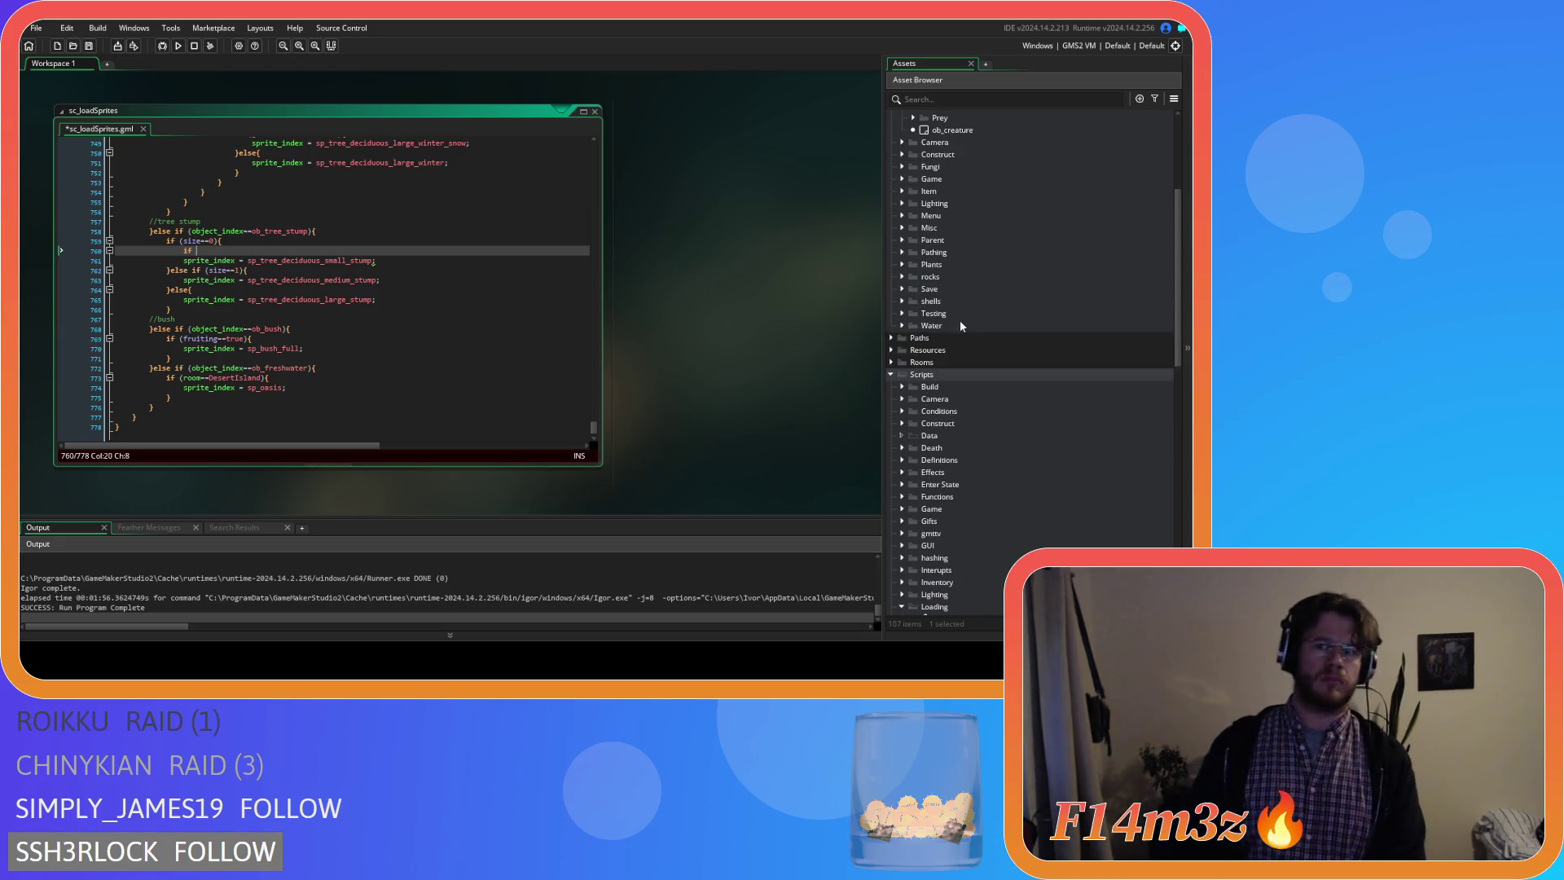
# Open ob_save from the Save folder and view its Key Press - F5 save code.
pyautogui.click(903, 273)
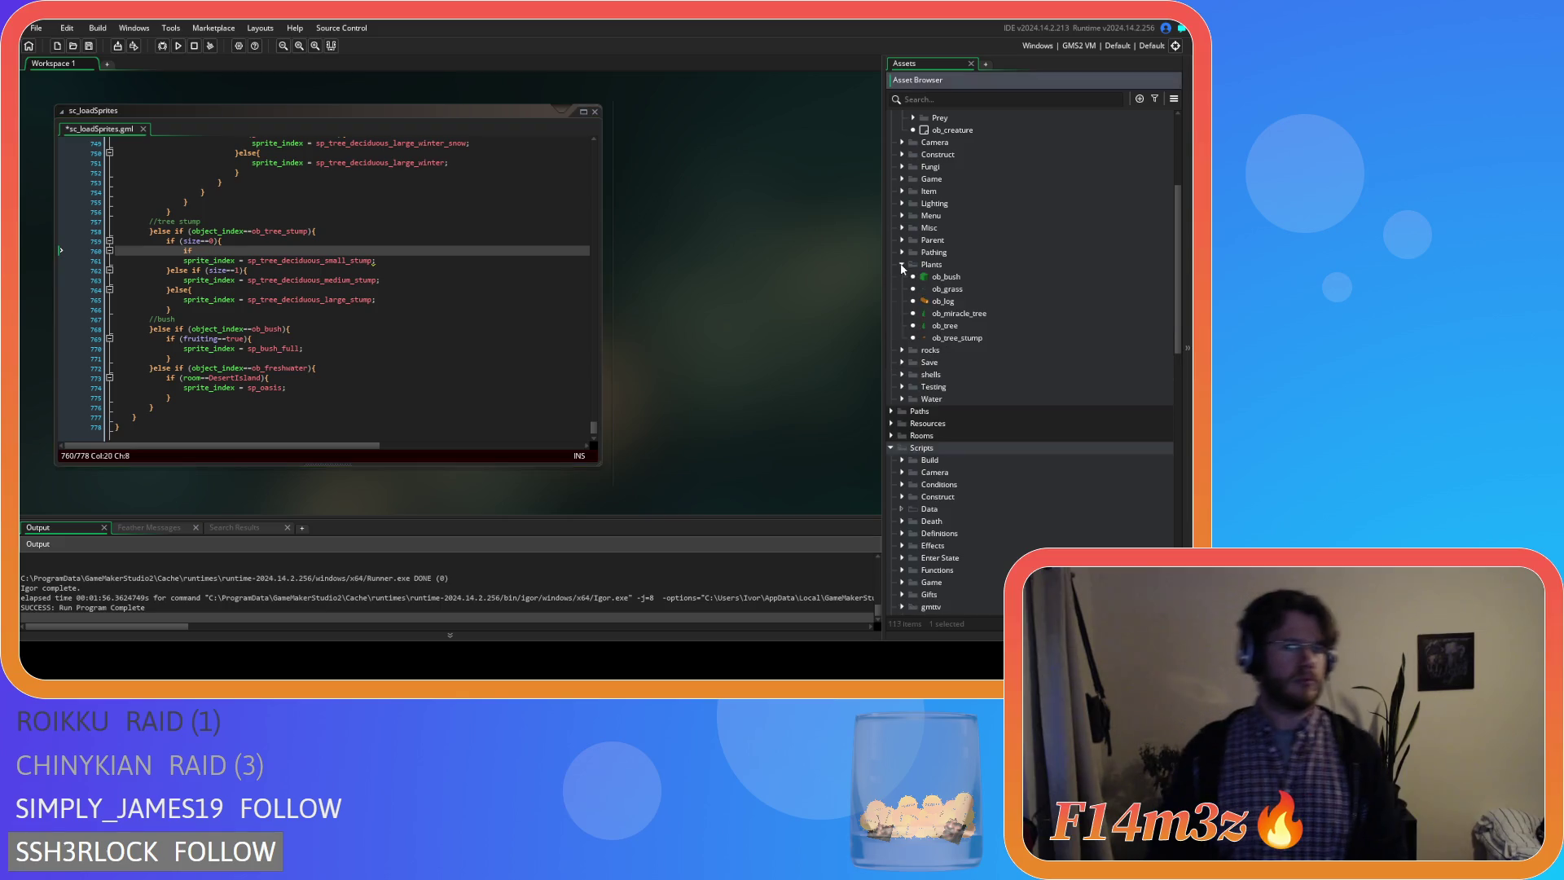
pyautogui.click(902, 289)
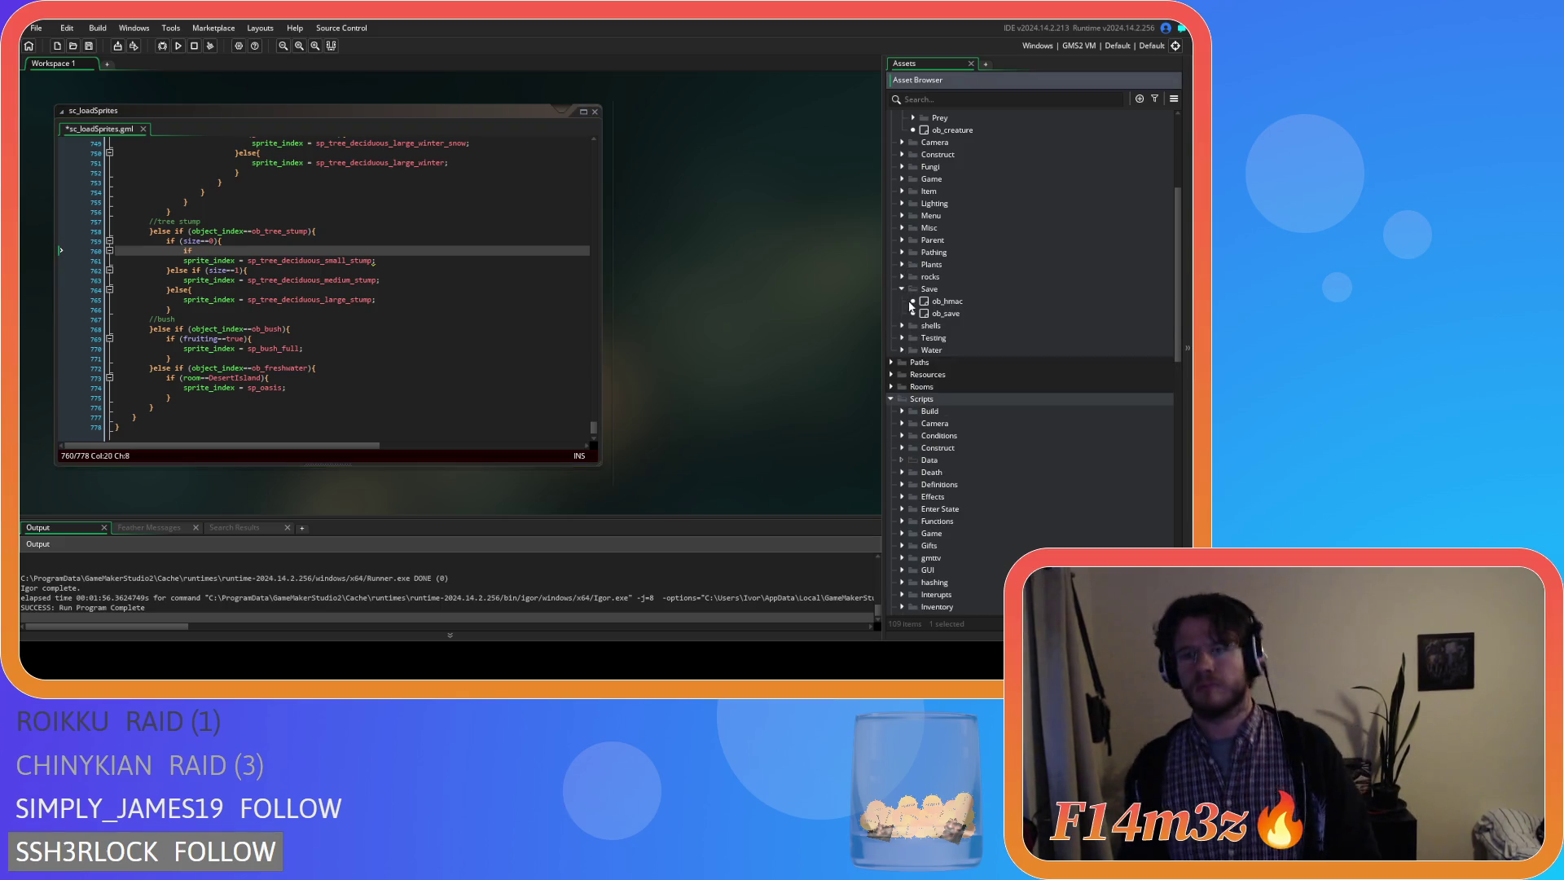
pyautogui.doubleClick(945, 312)
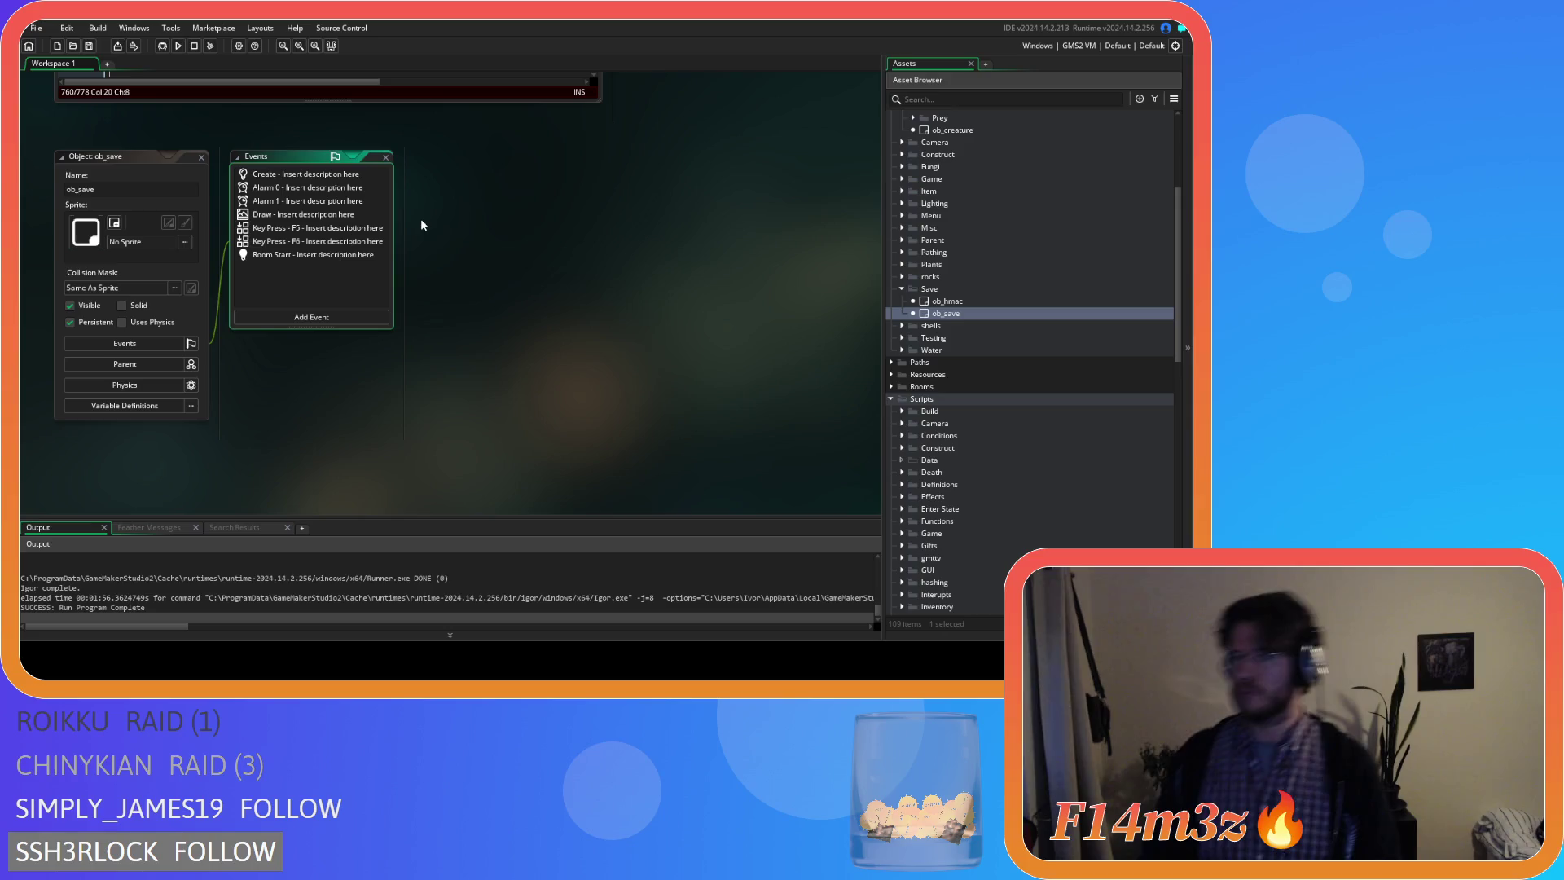
pyautogui.doubleClick(327, 234)
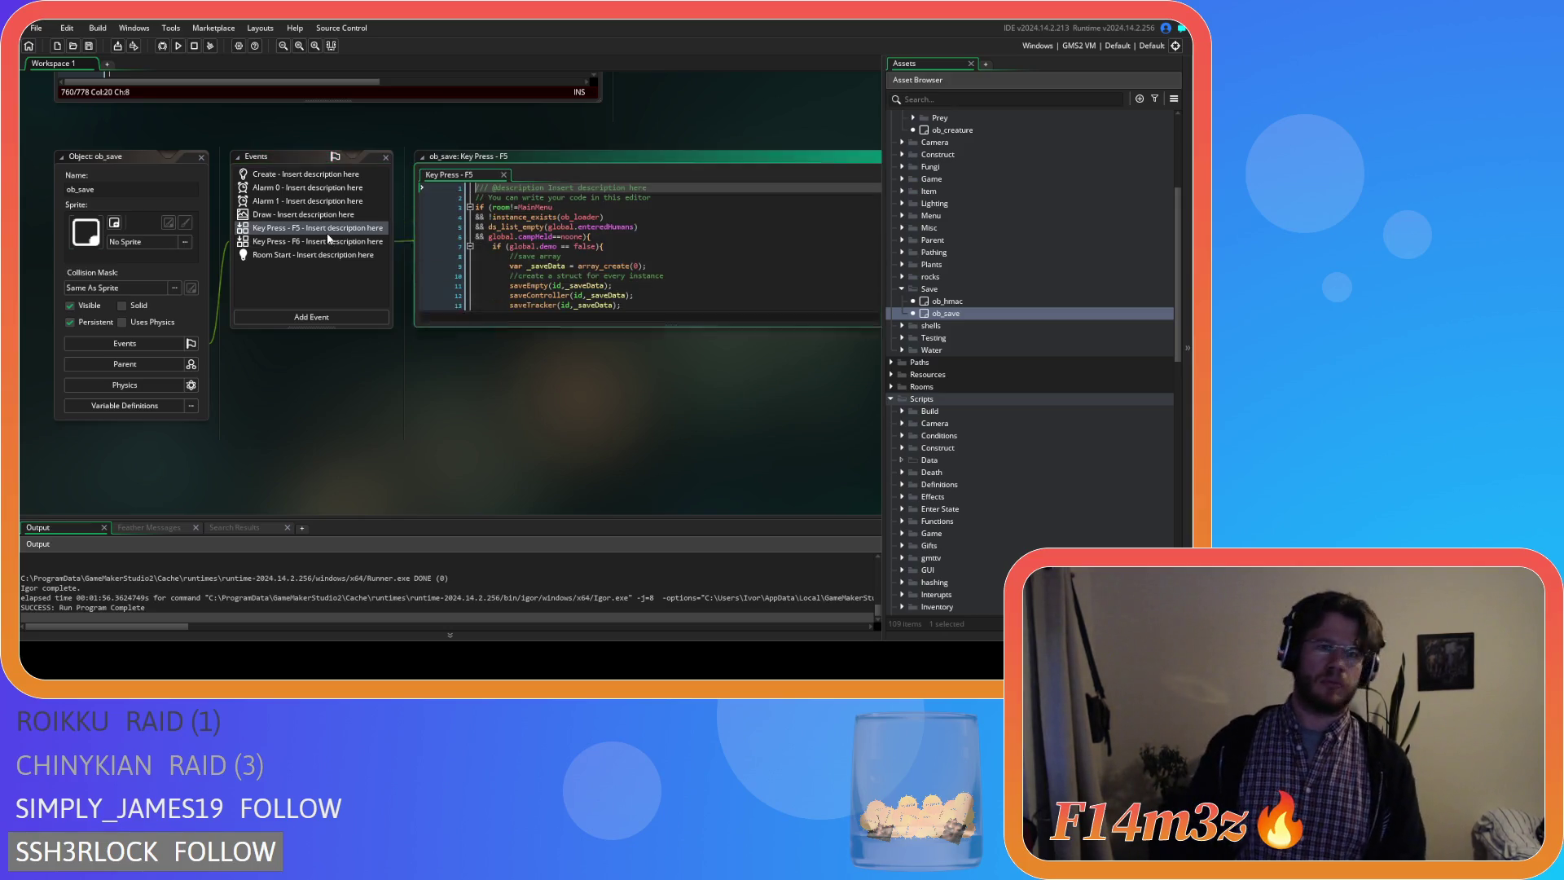
pyautogui.scroll(-2, 542, 289)
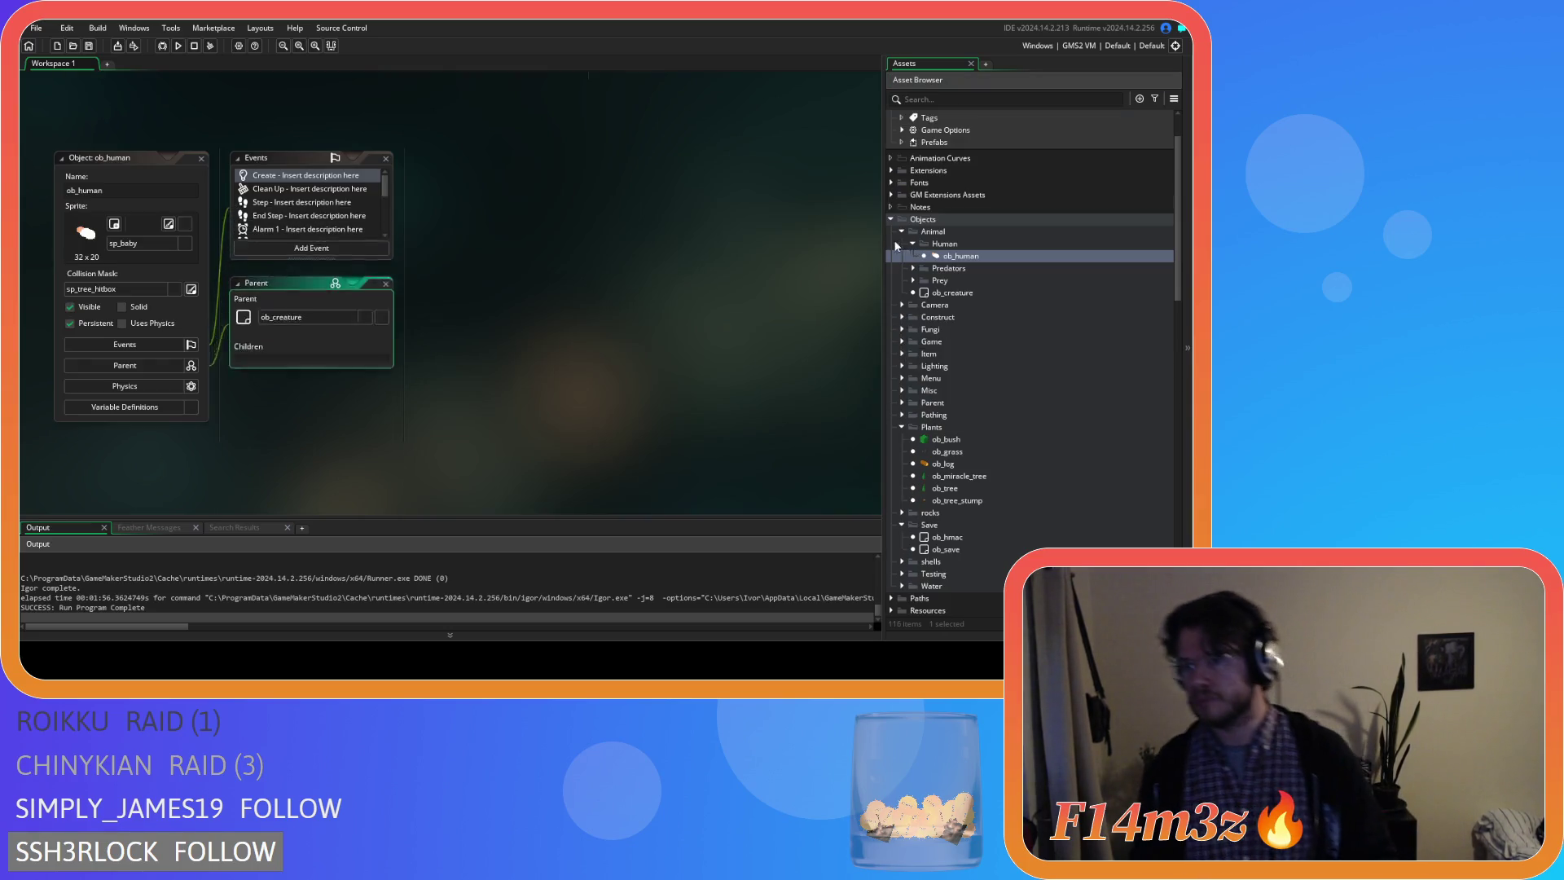
# Search ob_human's Create code for state_fell and select the stump.size assignment at line 2071.
pyautogui.click(506, 249)
pyautogui.hotkey('ctrl', 'f')
pyautogui.write('sta')
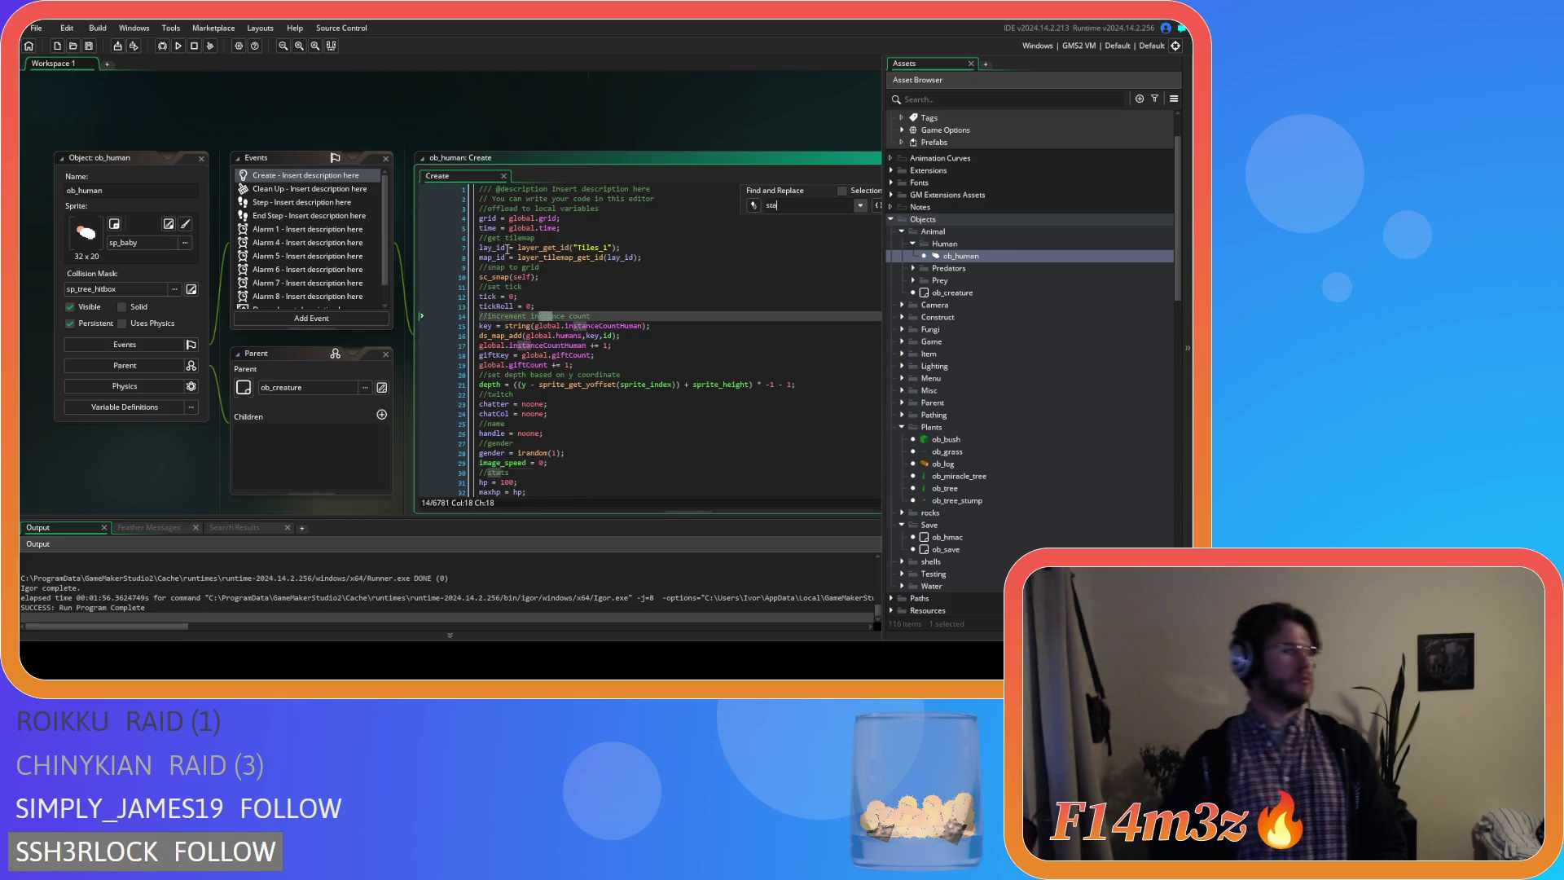
pyautogui.write('te_fell')
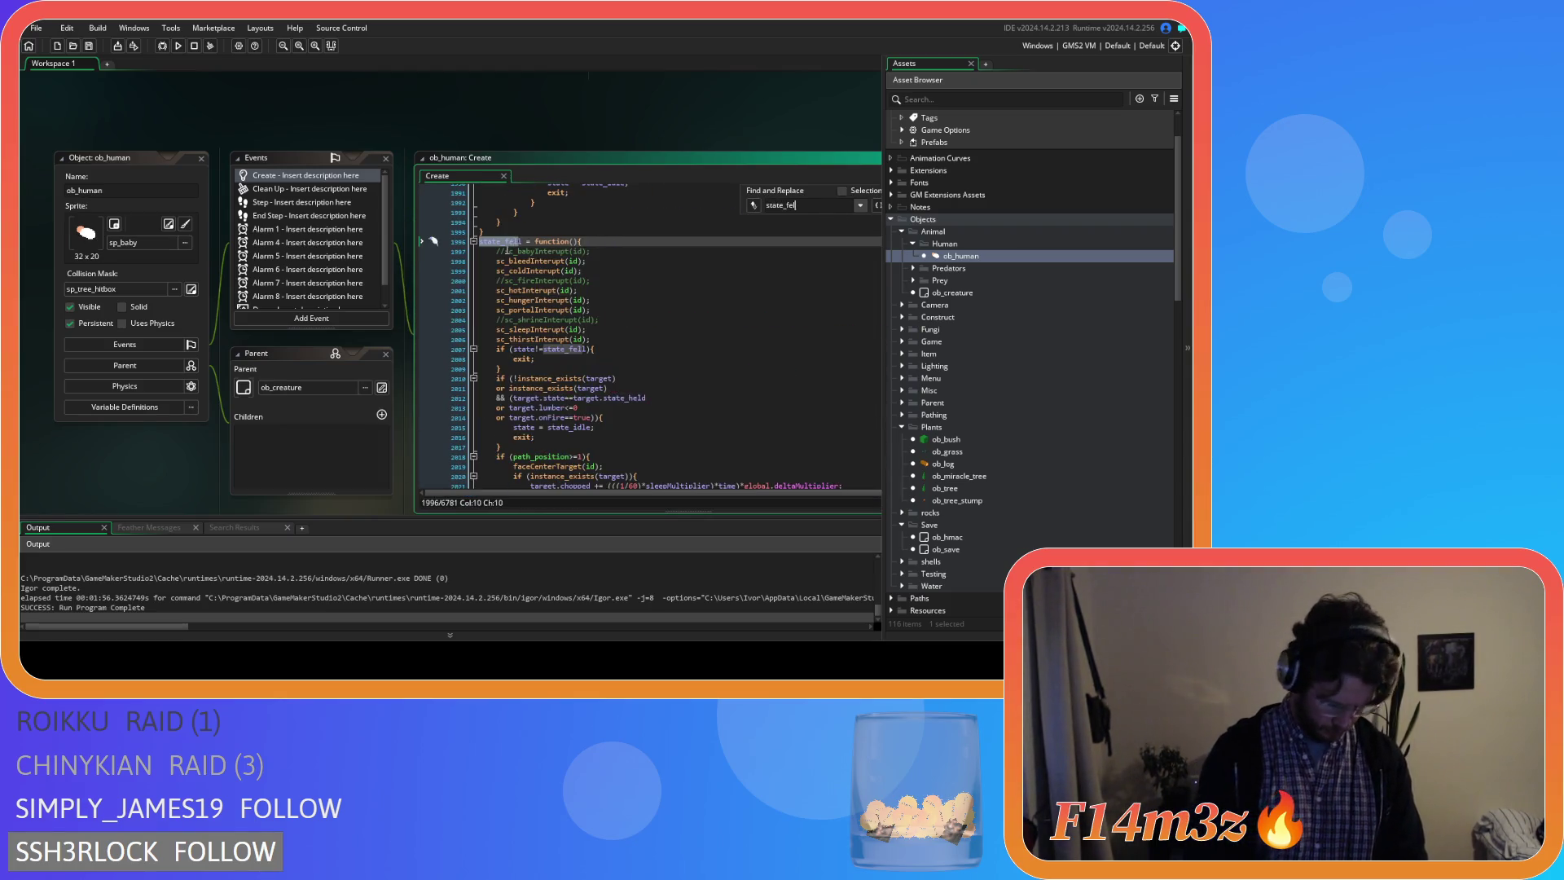
pyautogui.scroll(-3, 526, 251)
pyautogui.scroll(-3, 550, 282)
pyautogui.scroll(-5, 592, 315)
pyautogui.scroll(-3, 593, 325)
pyautogui.scroll(-3, 592, 355)
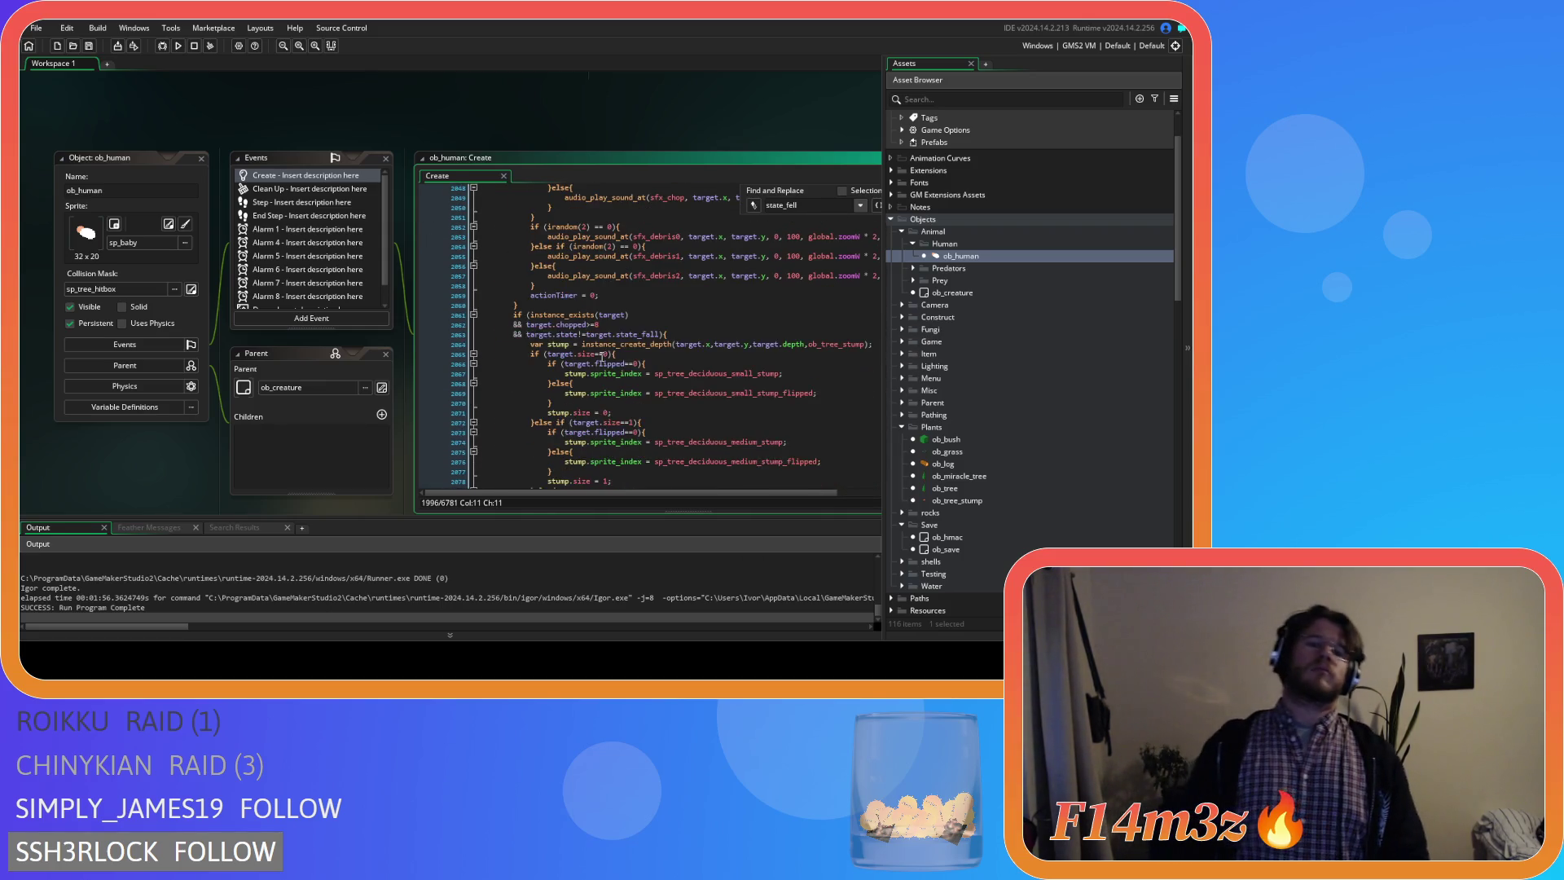
pyautogui.scroll(-3, 590, 403)
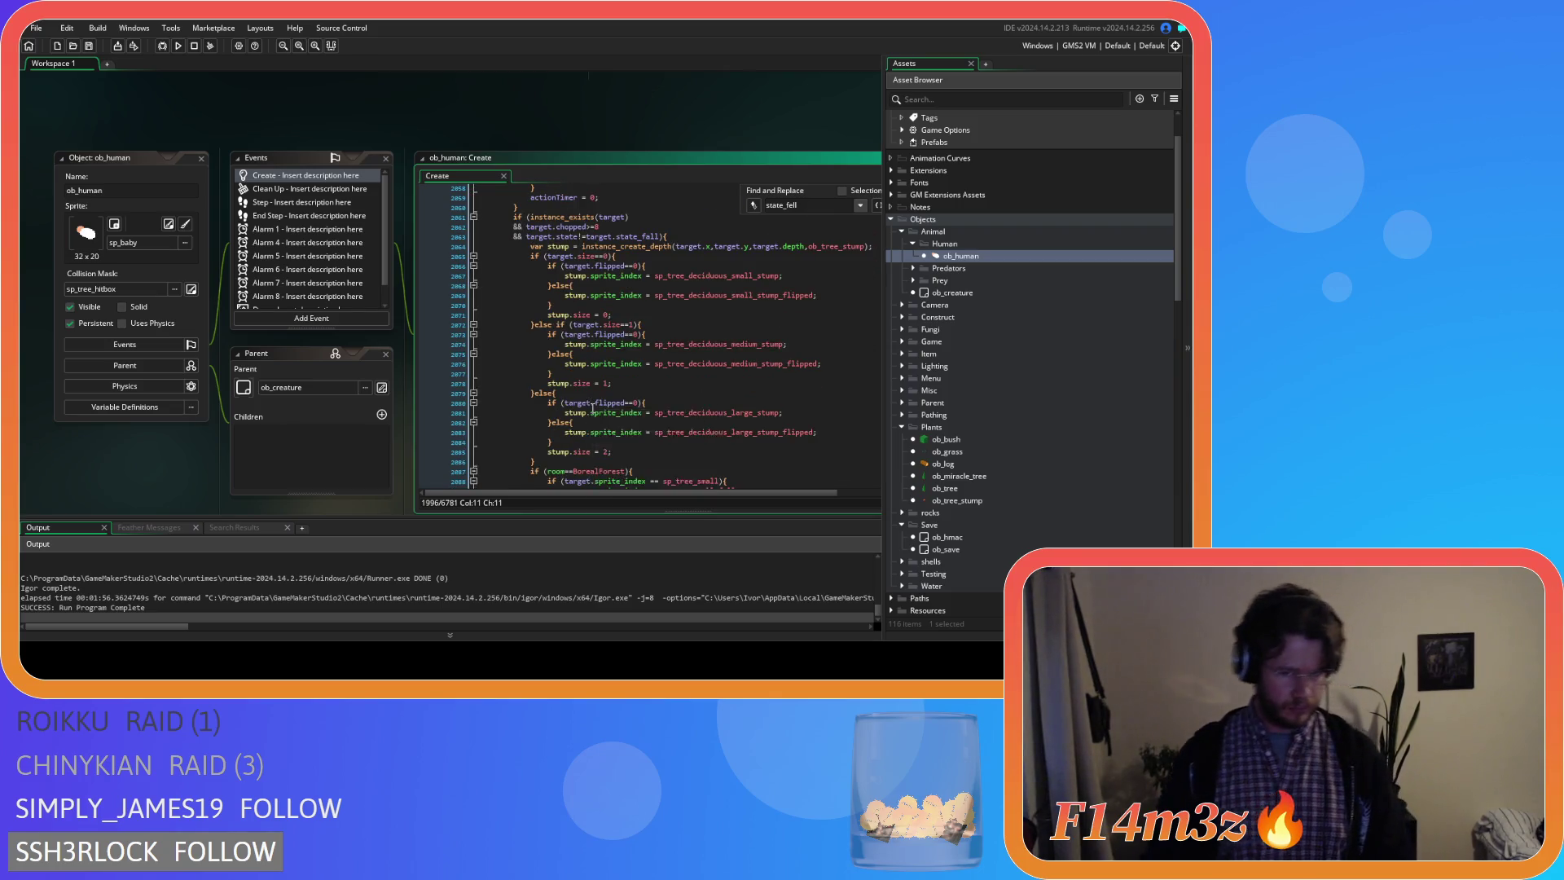
pyautogui.scroll(-2, 592, 405)
pyautogui.scroll(-3, 594, 407)
pyautogui.scroll(-3, 594, 407)
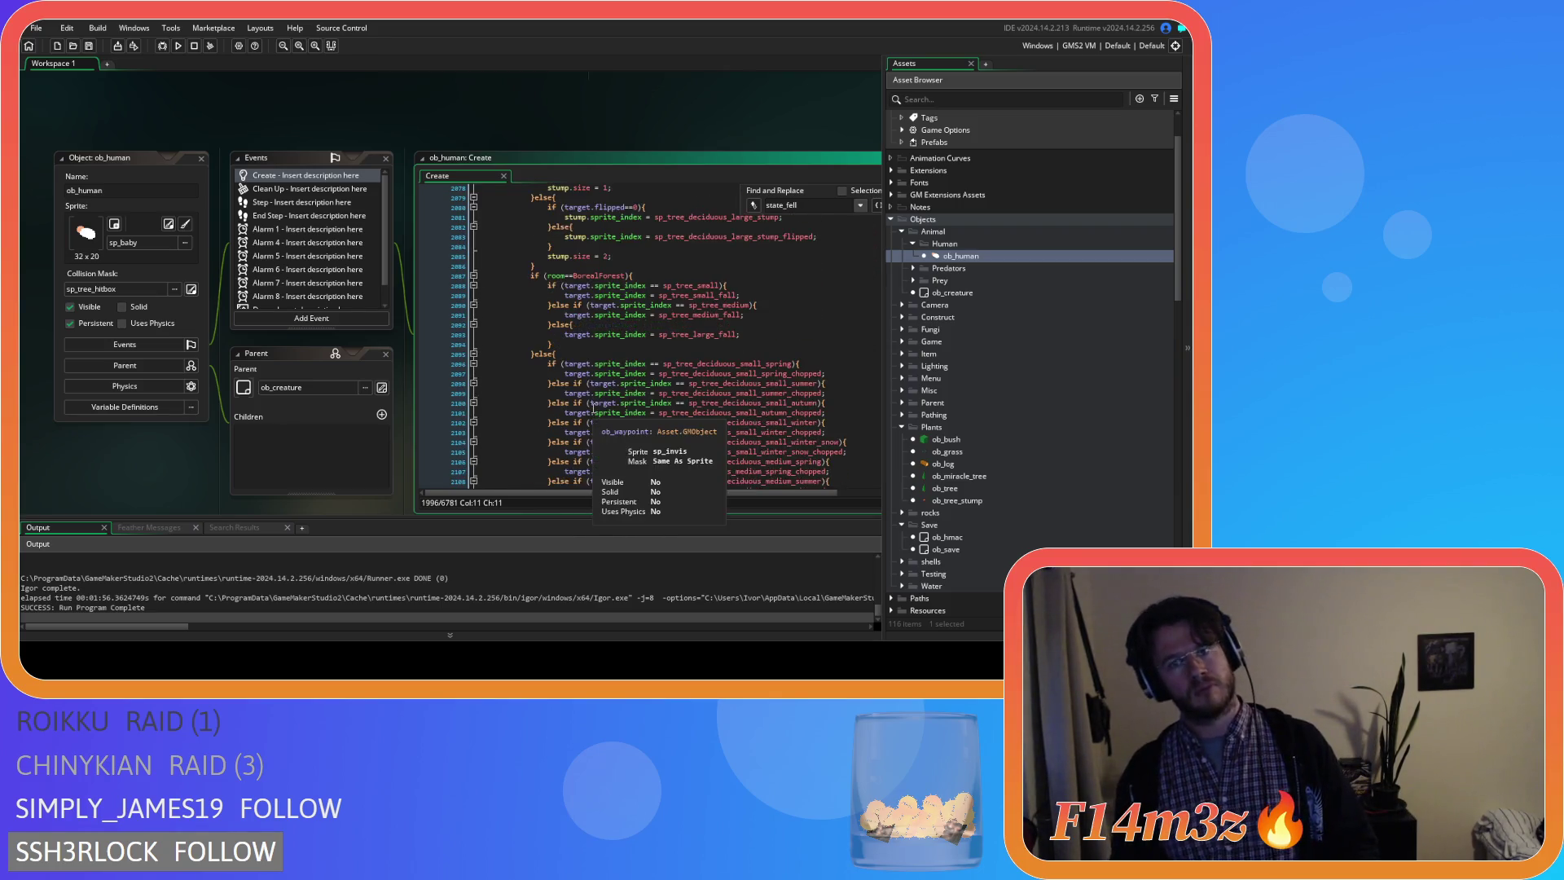
pyautogui.scroll(-3, 595, 408)
pyautogui.scroll(-3, 594, 407)
pyautogui.scroll(4, 594, 409)
pyautogui.scroll(4, 594, 408)
pyautogui.scroll(4, 594, 403)
pyautogui.scroll(3, 594, 397)
pyautogui.scroll(2, 595, 396)
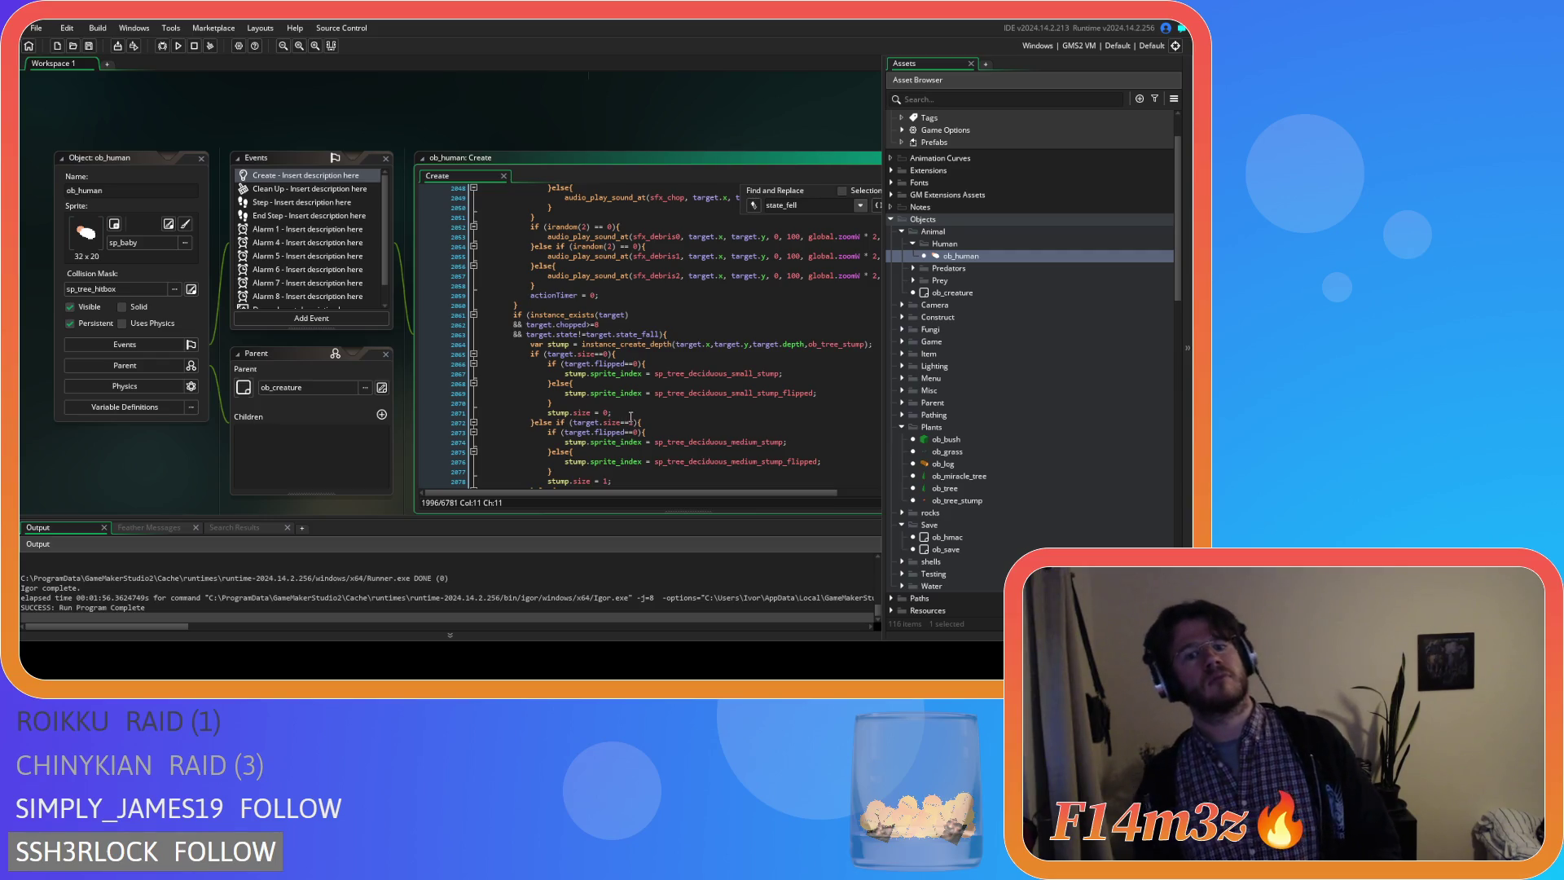
pyautogui.moveTo(609, 414); pyautogui.dragTo(570, 418)
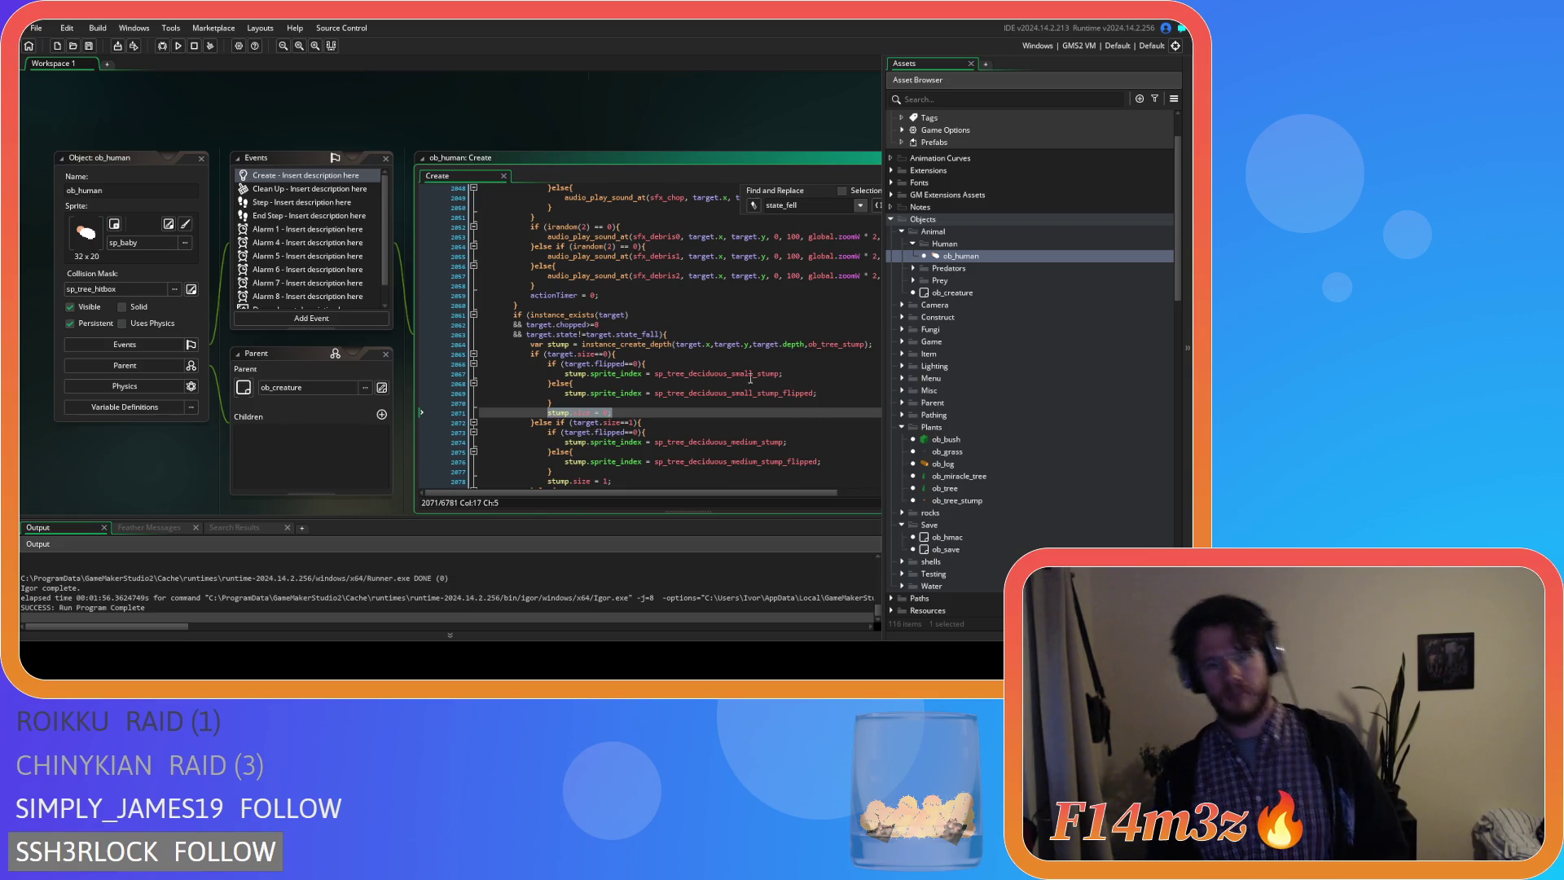
pyautogui.hscroll(2, 673, 490)
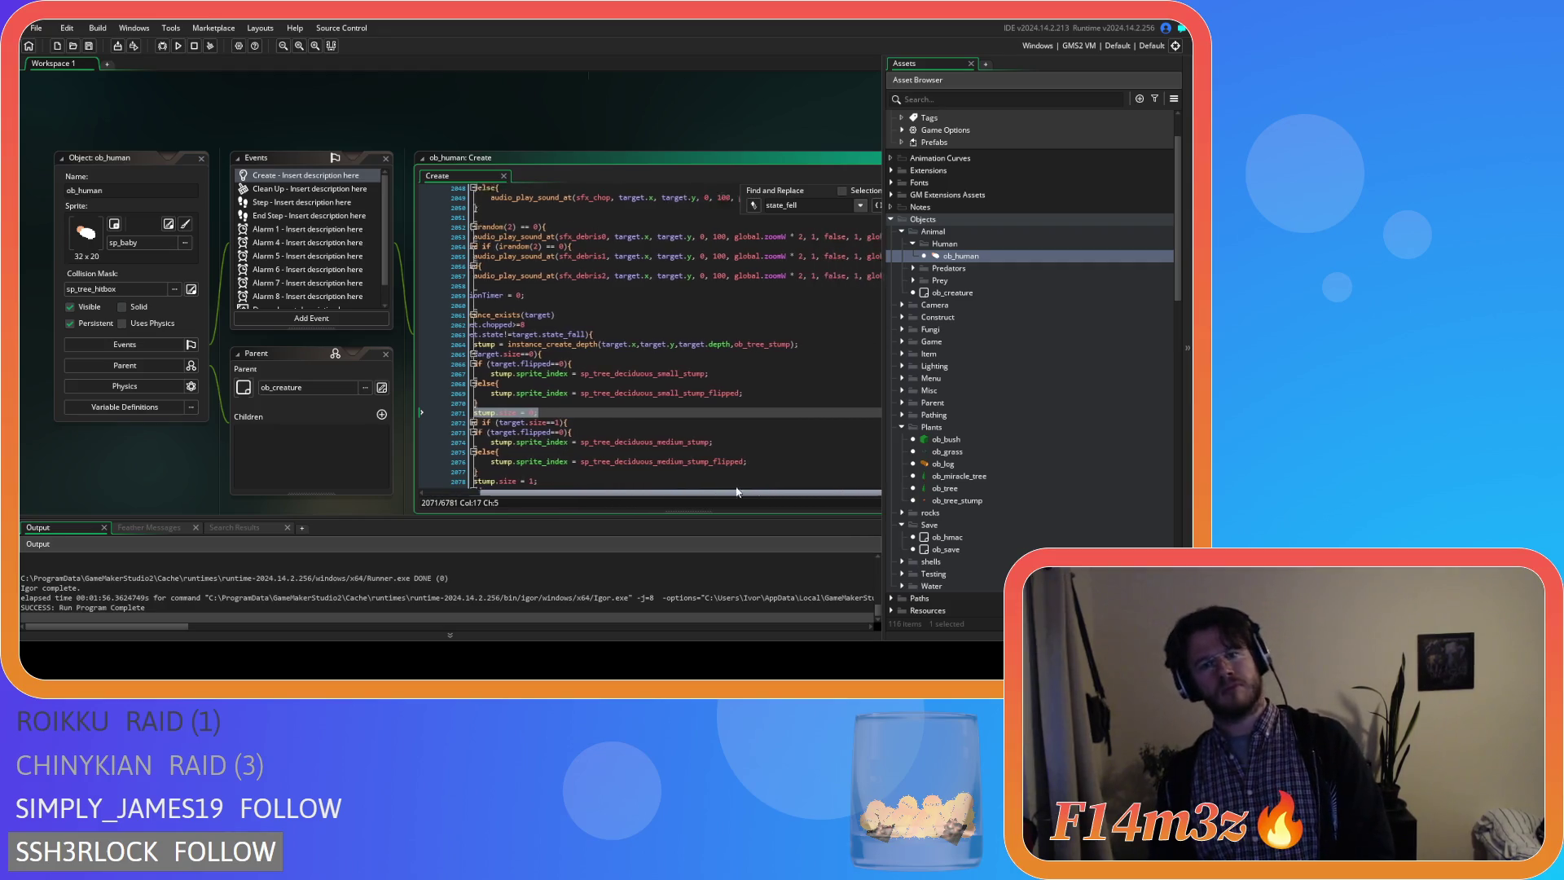
# Add stump.flipped = target.flipped; after the stump creation line, save the code and close ob_human.
pyautogui.click(779, 346)
pyautogui.press('Return')
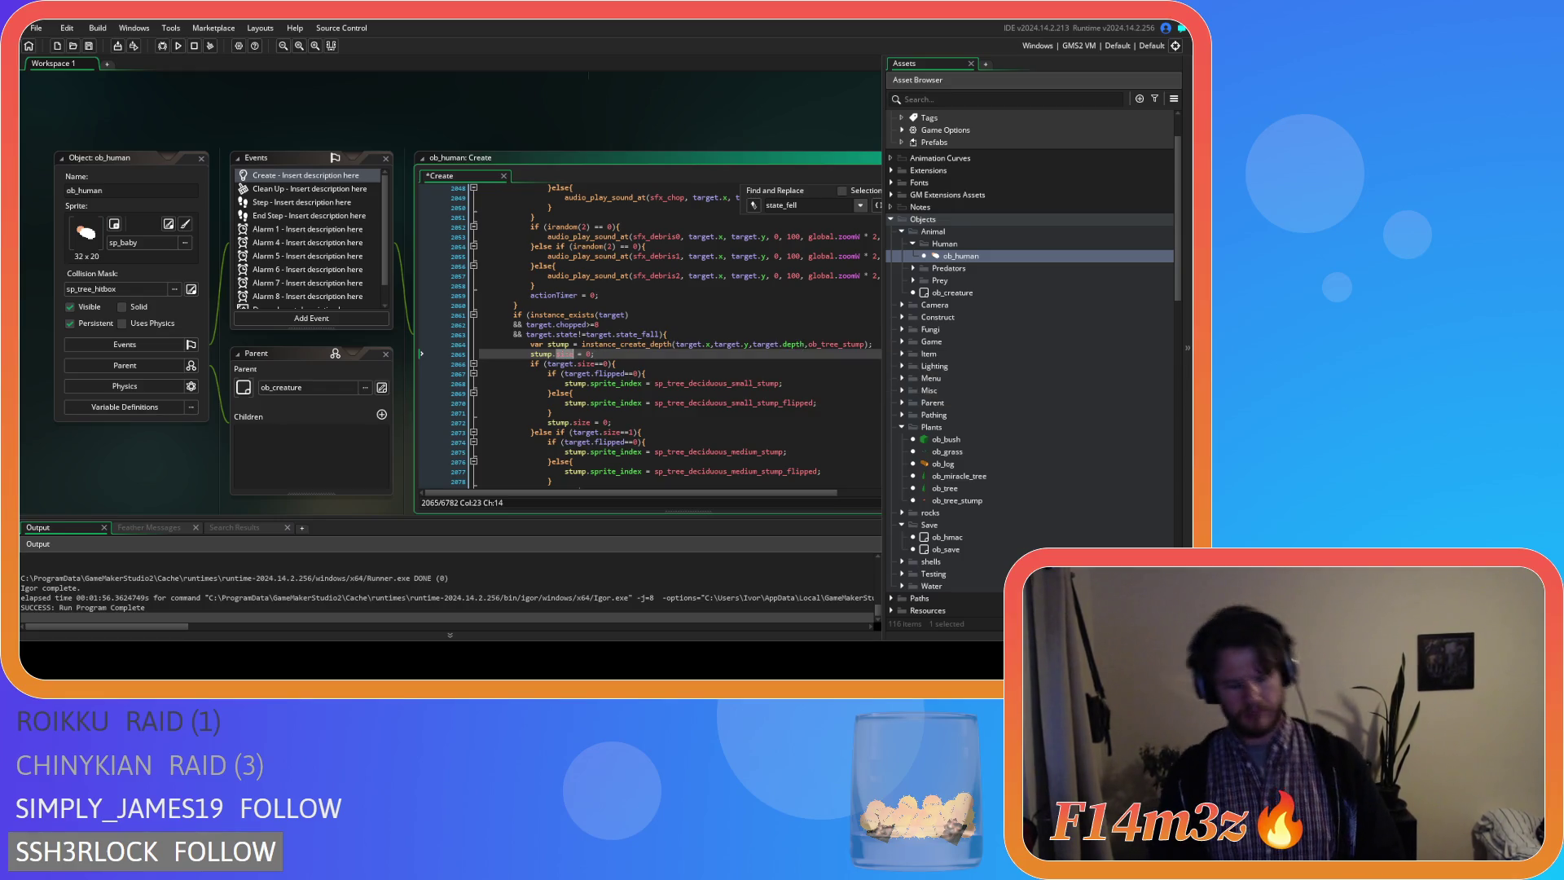
pyautogui.write('ip')
pyautogui.write('ed')
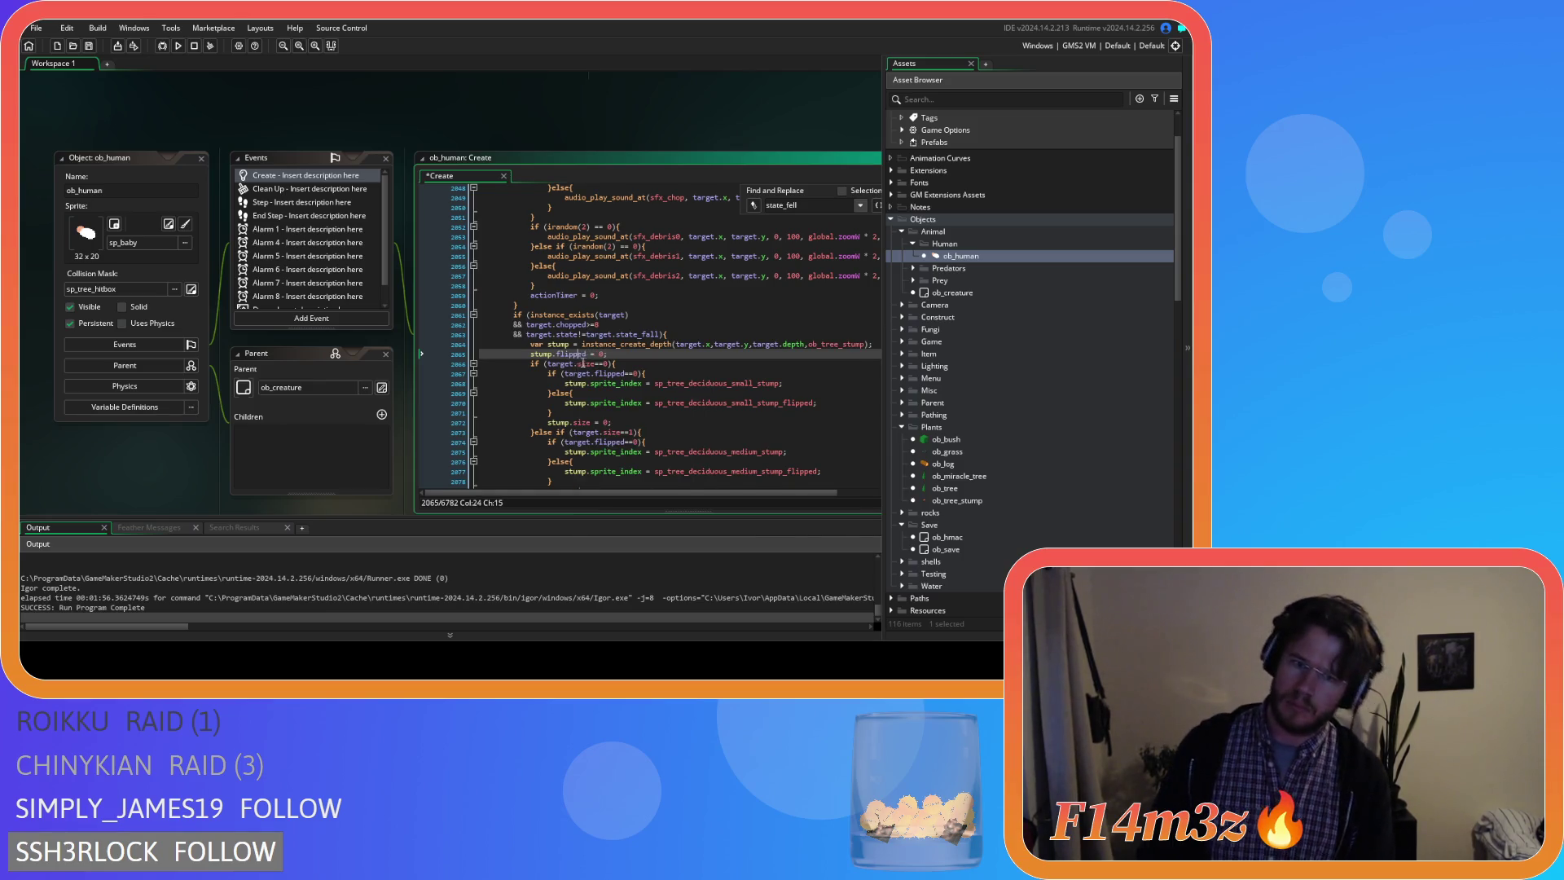
pyautogui.write(' =')
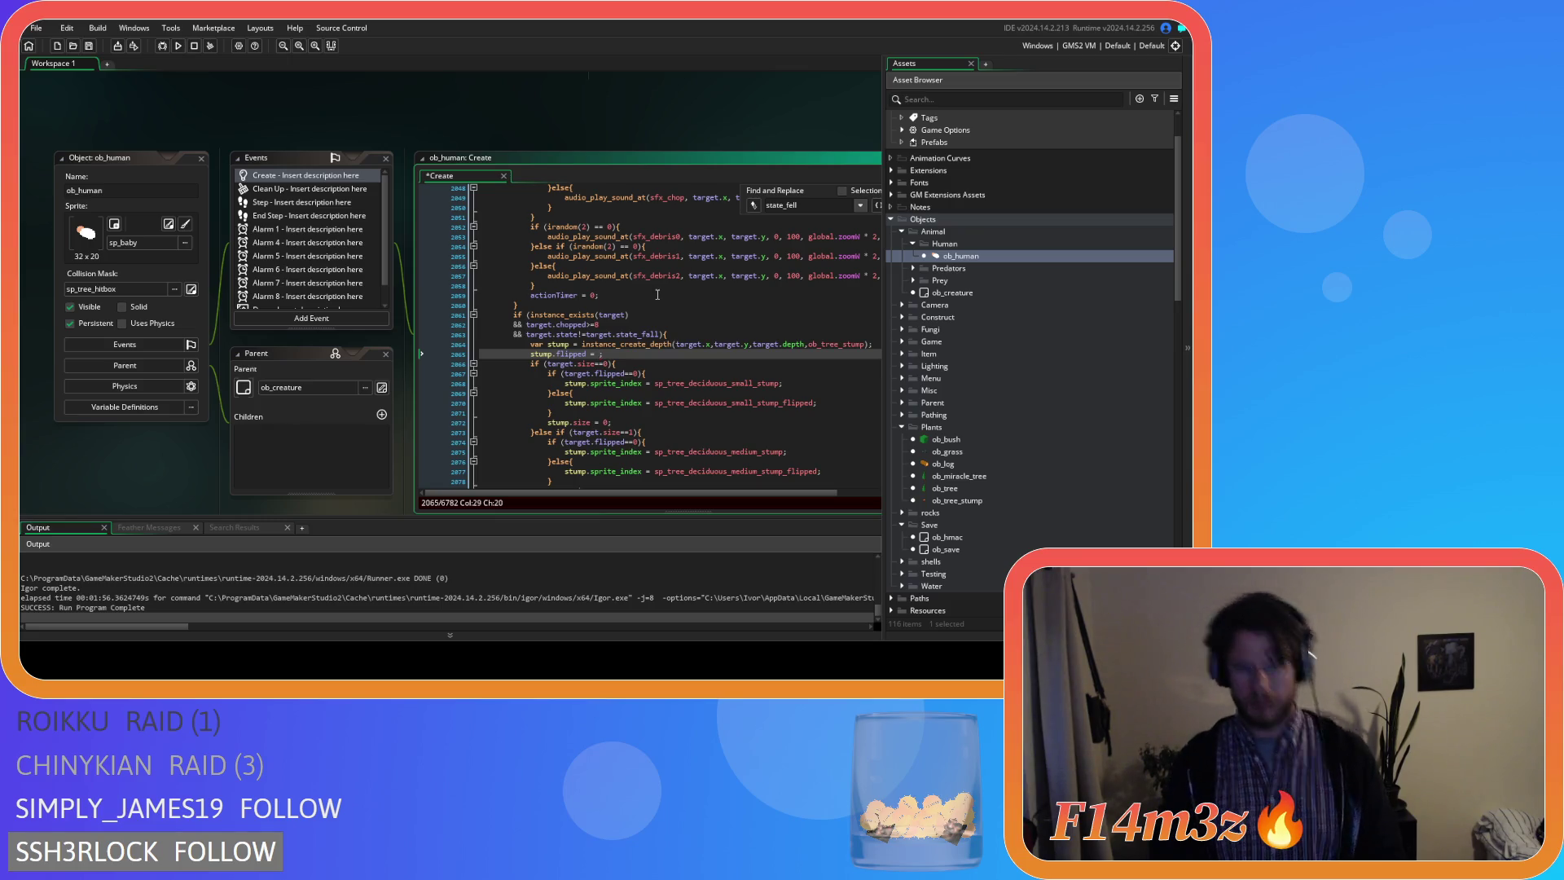
pyautogui.write('target.fl')
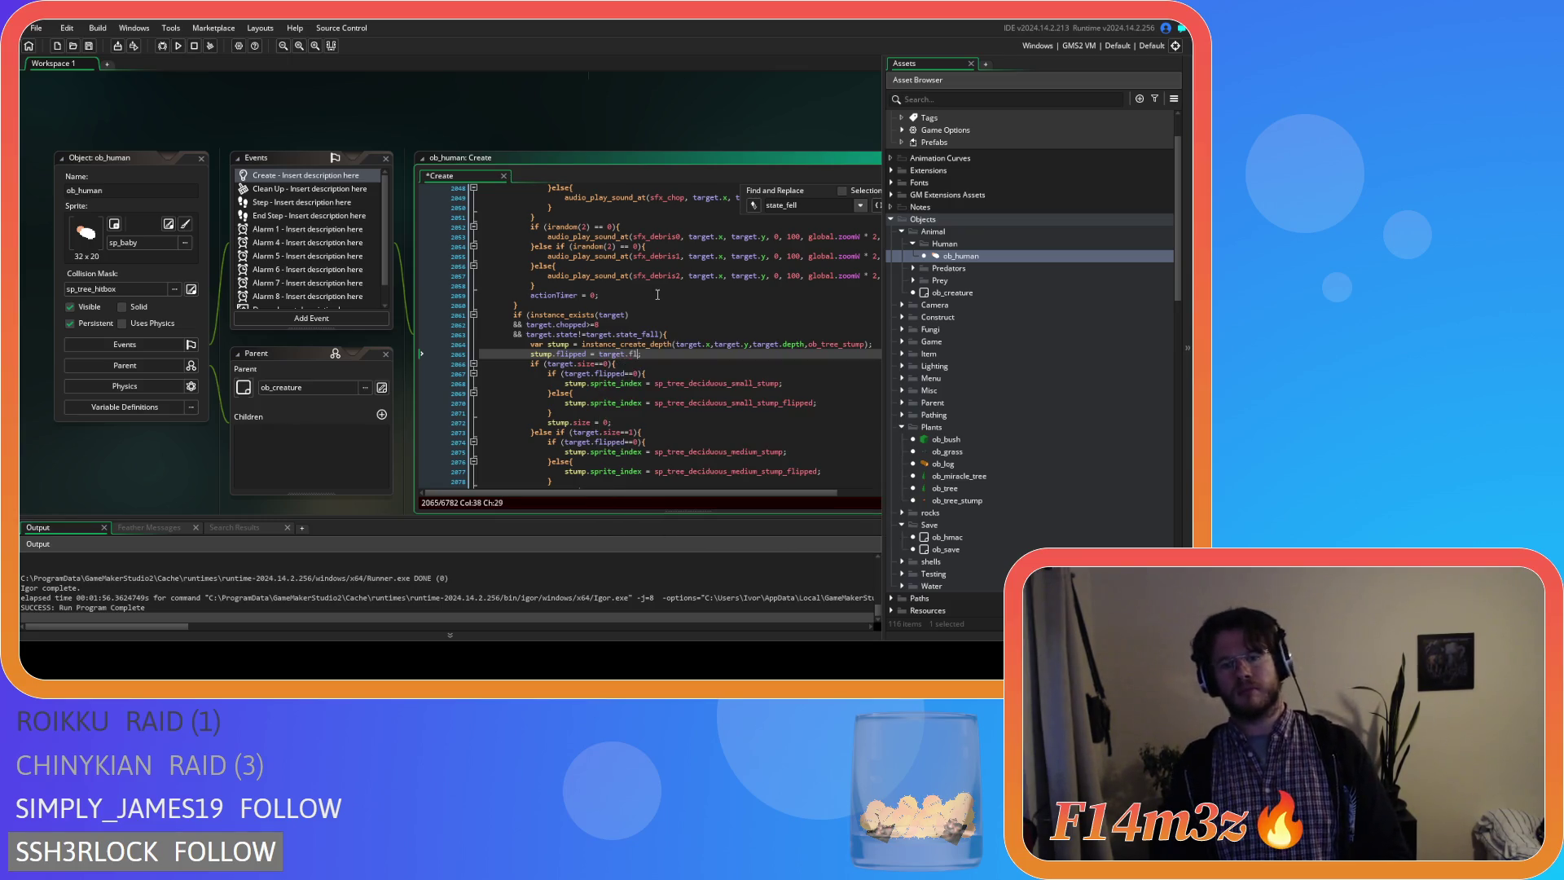
pyautogui.write('ipped;')
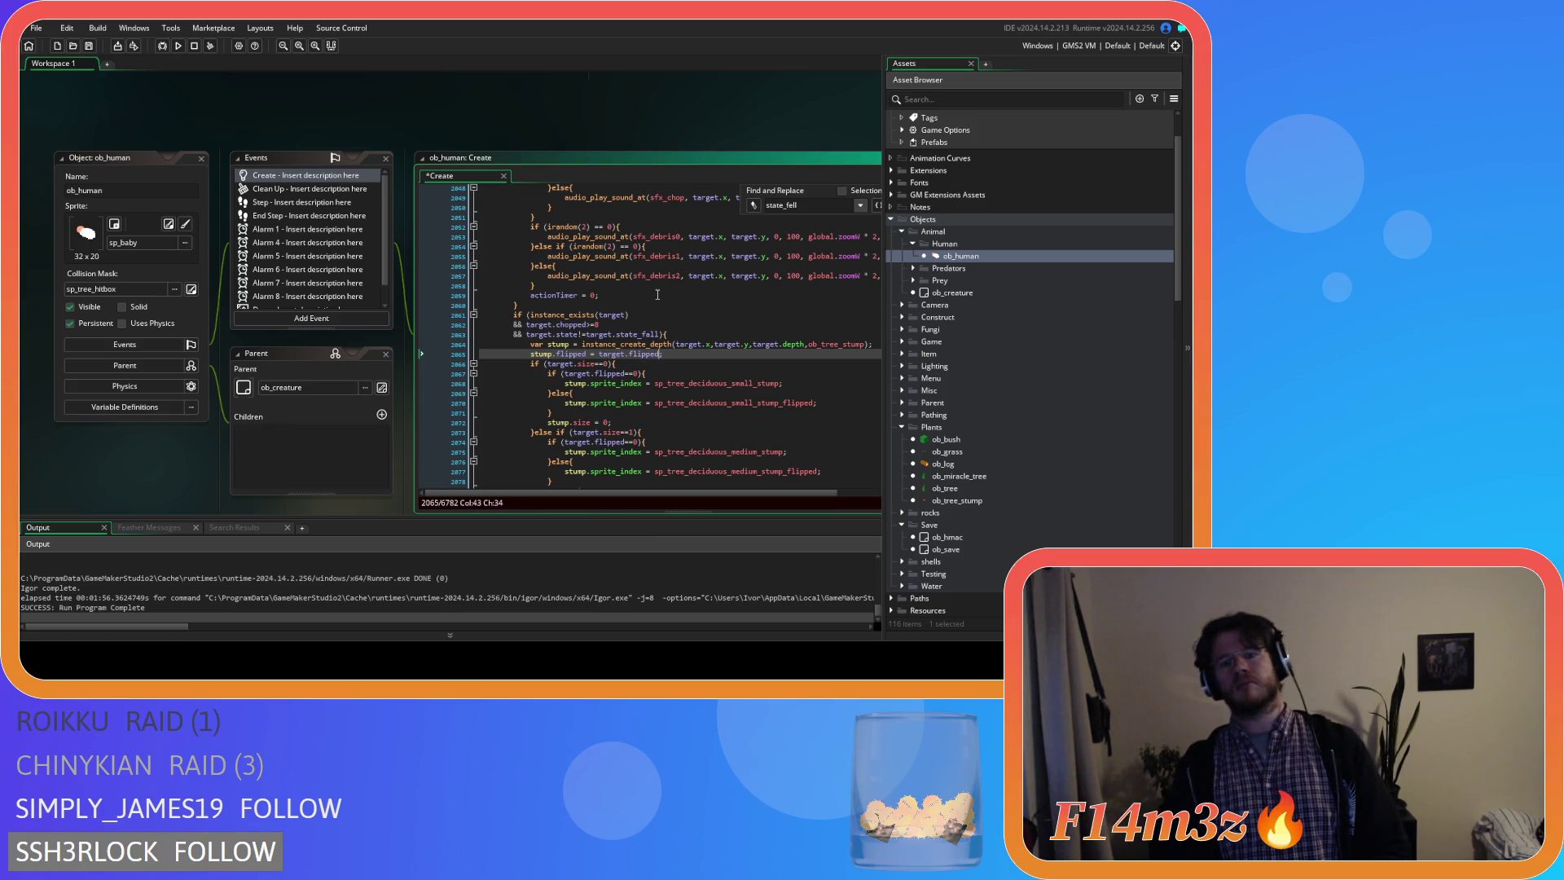
pyautogui.hotkey('ctrl', 's')
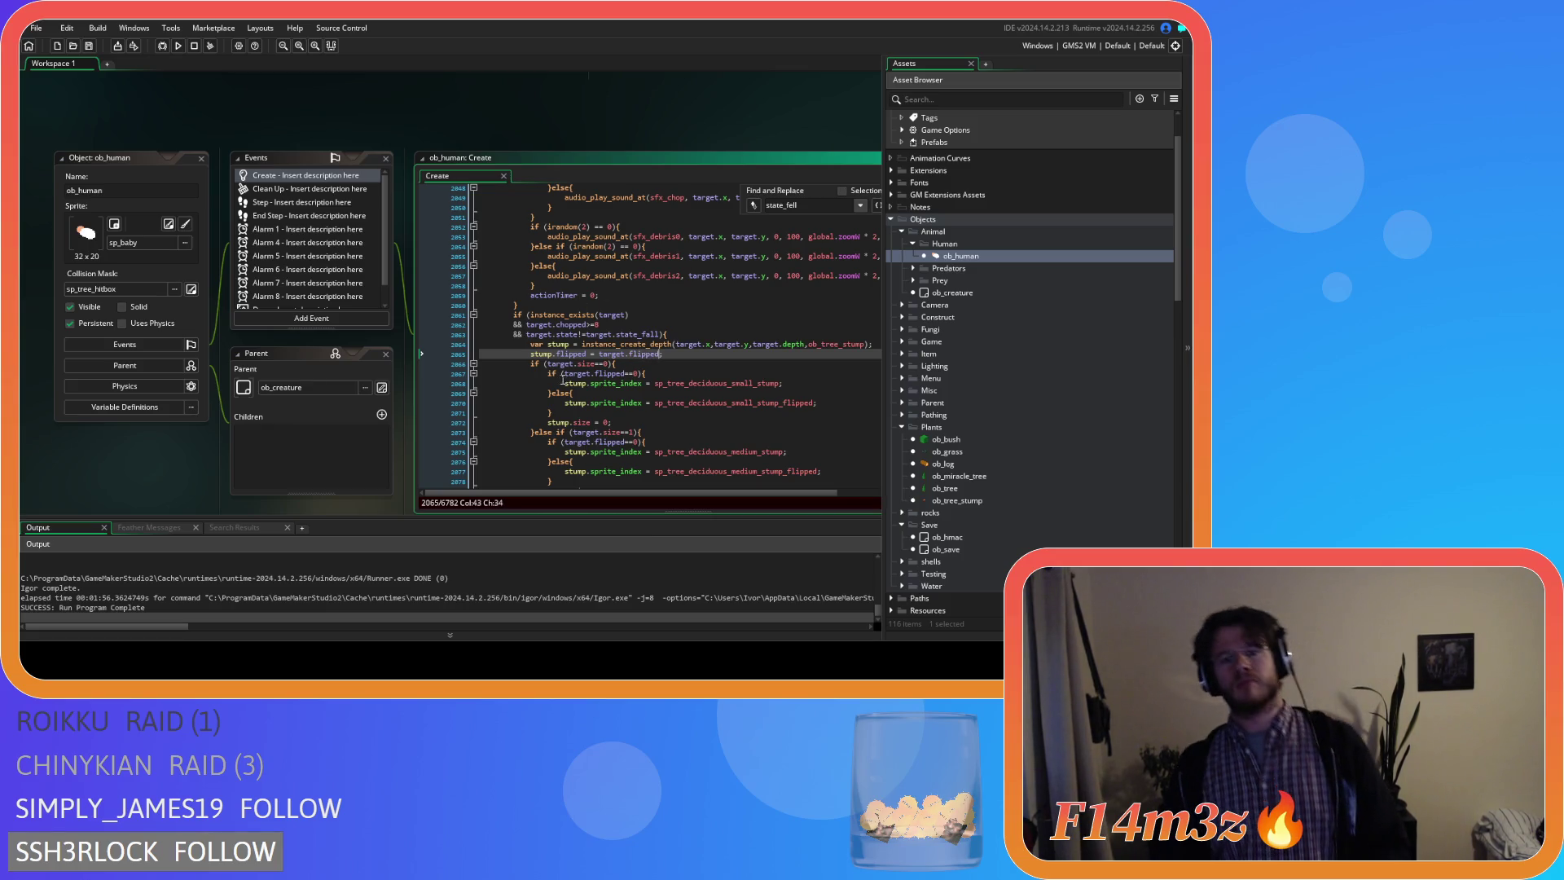
pyautogui.click(627, 364)
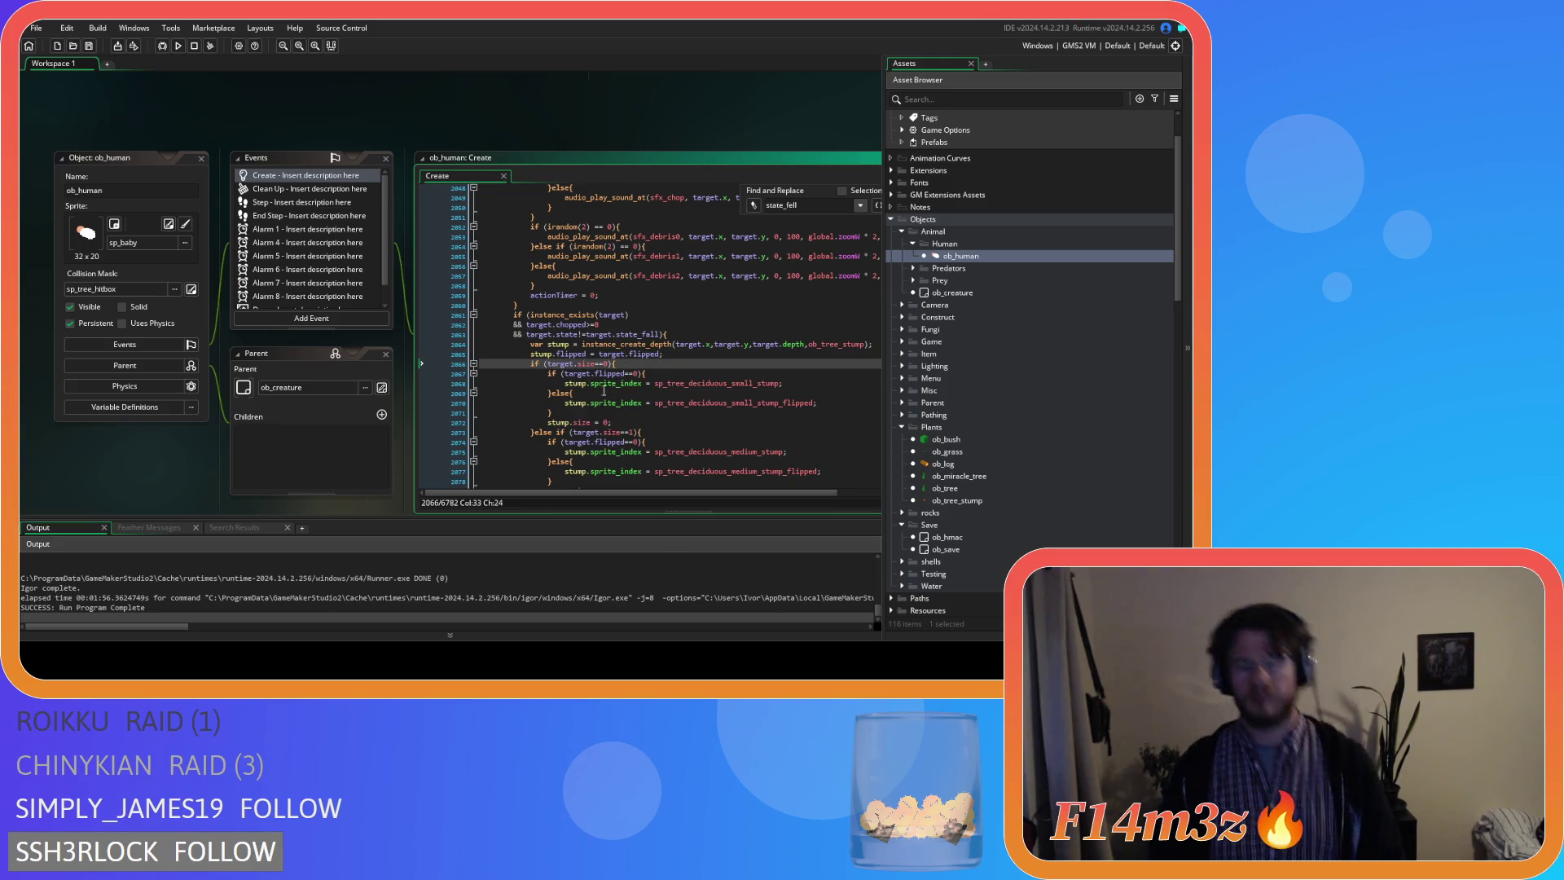
pyautogui.click(202, 159)
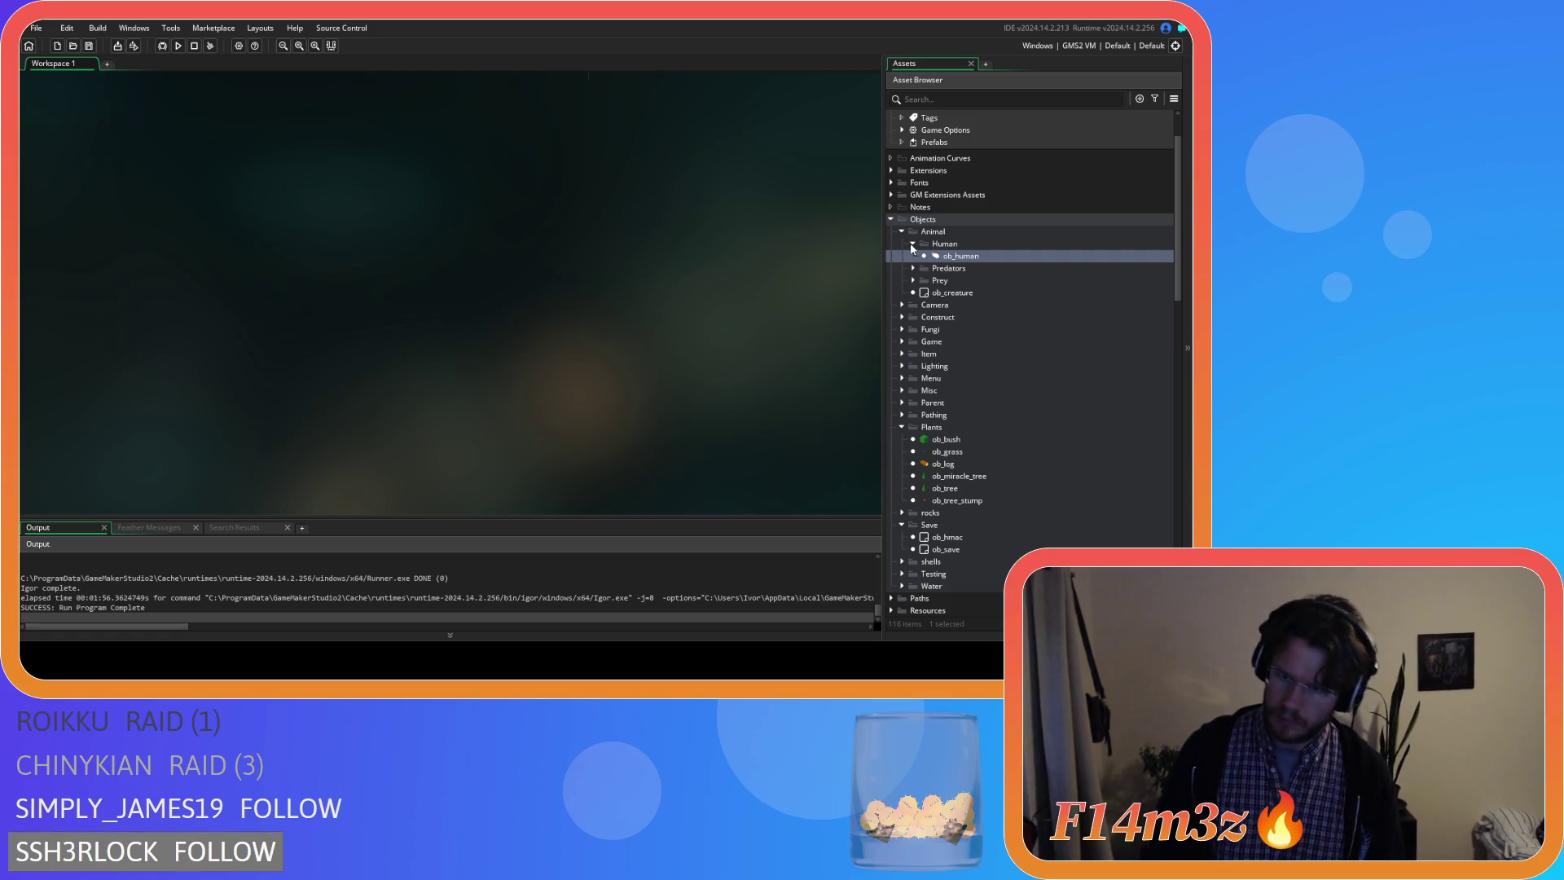
# Collapse the Human, Animal, Plants and Save folders so the Loading scripts come into view.
pyautogui.click(912, 242)
pyautogui.click(903, 232)
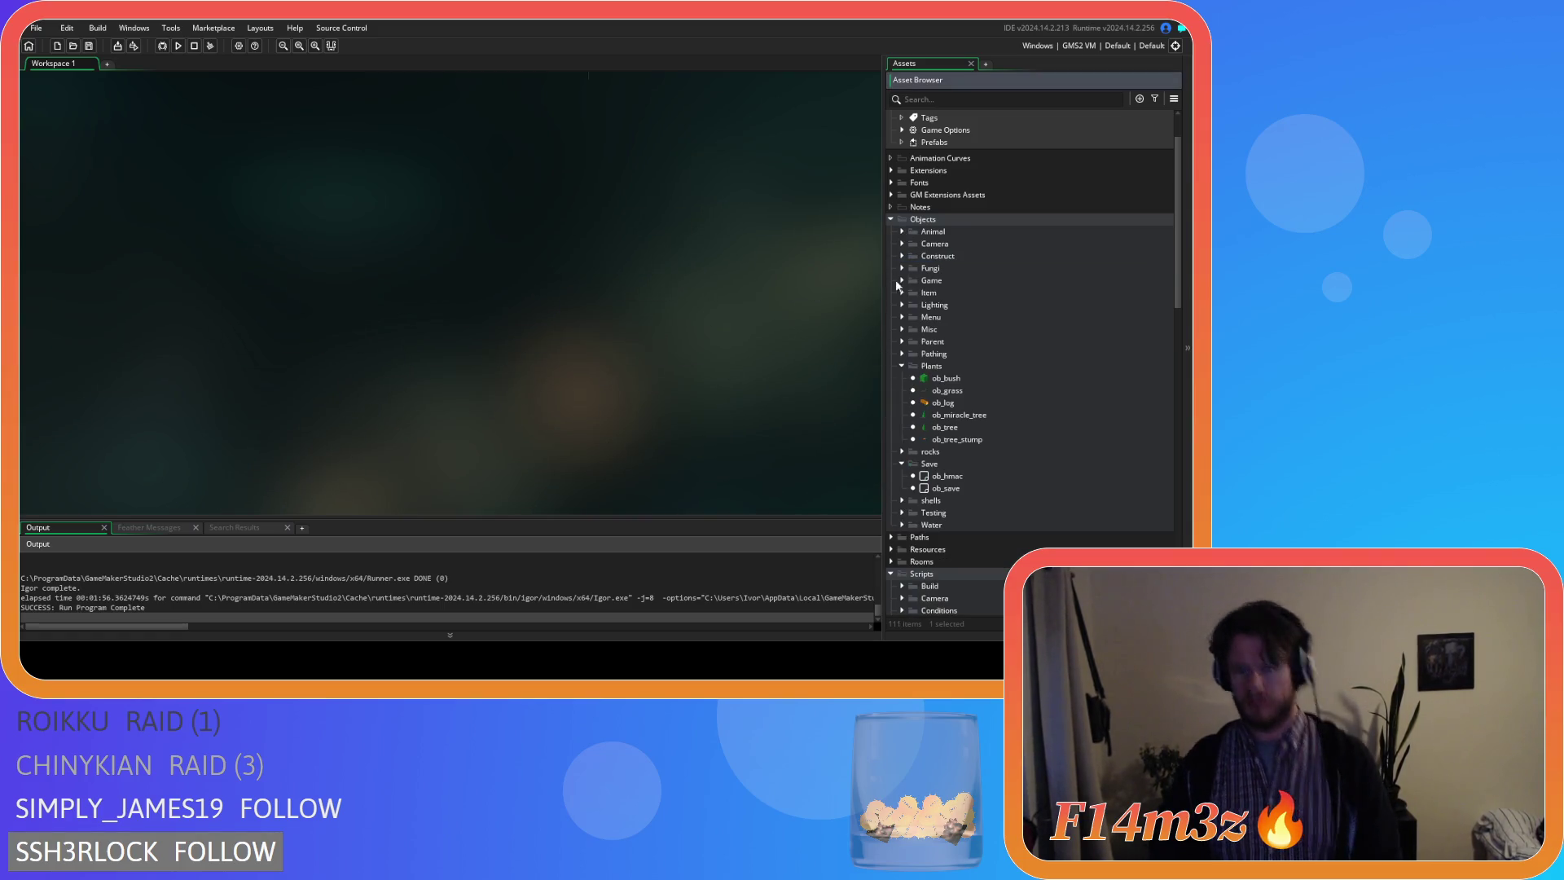
pyautogui.click(903, 366)
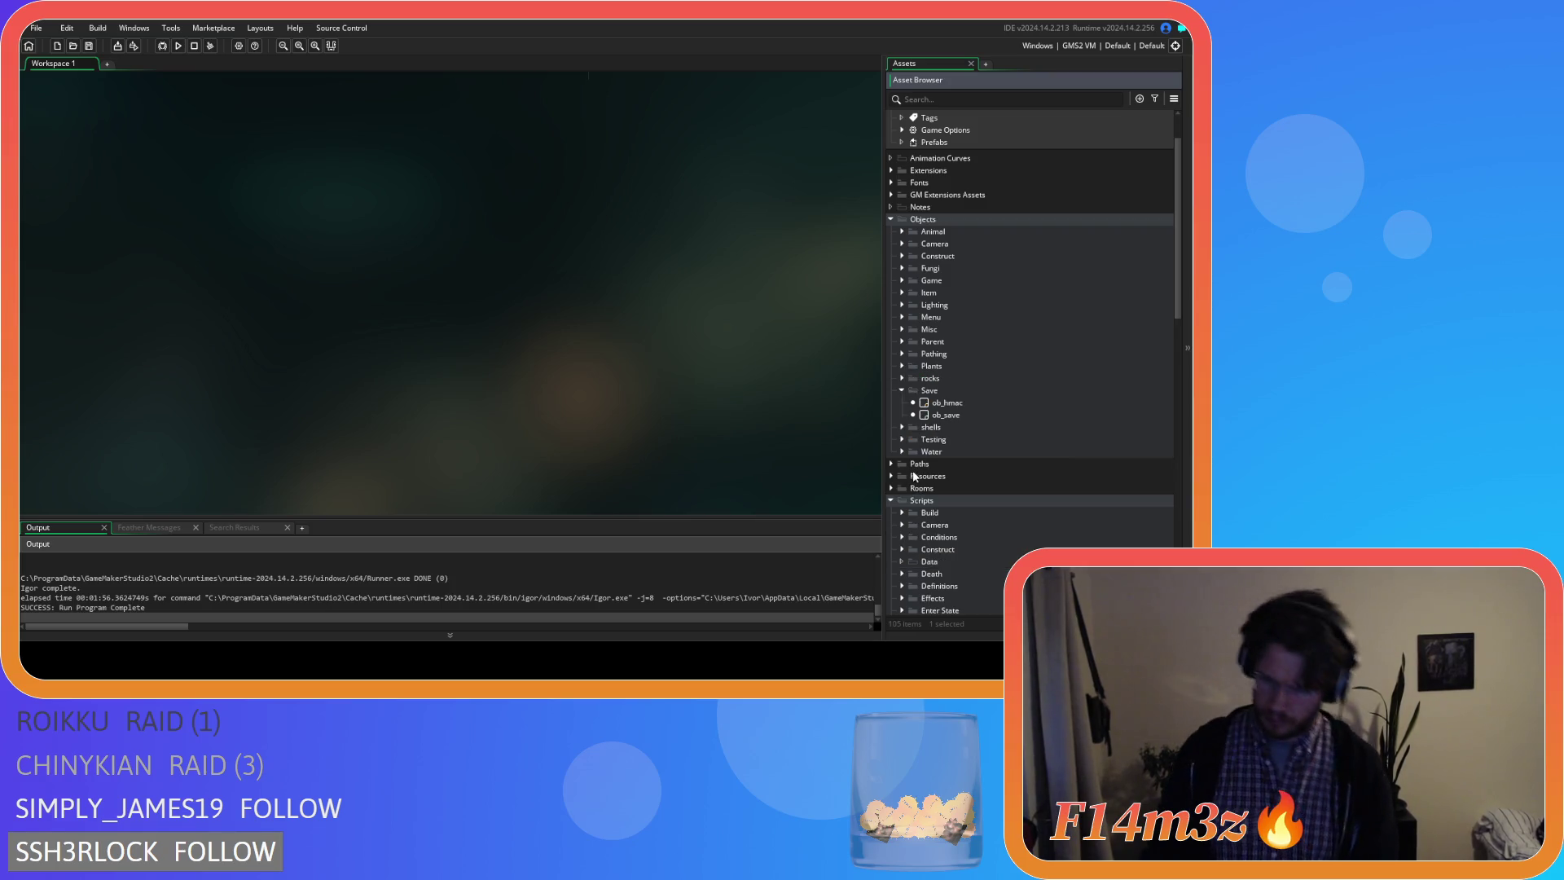
pyautogui.click(903, 390)
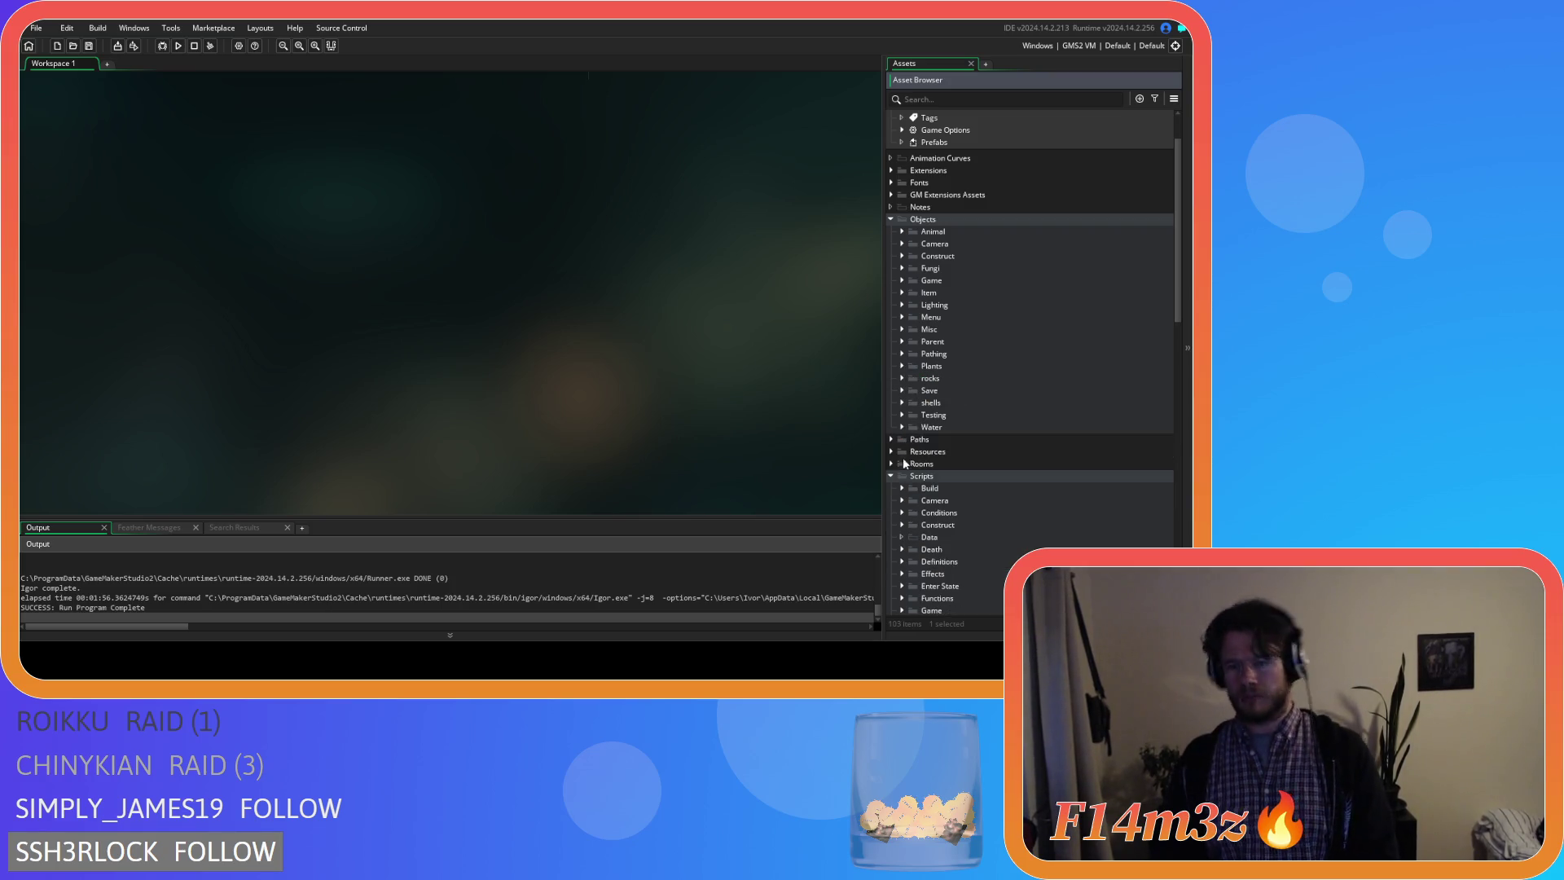
pyautogui.scroll(-4, 905, 462)
pyautogui.scroll(-4, 910, 460)
pyautogui.scroll(-4, 918, 458)
pyautogui.scroll(-3, 920, 455)
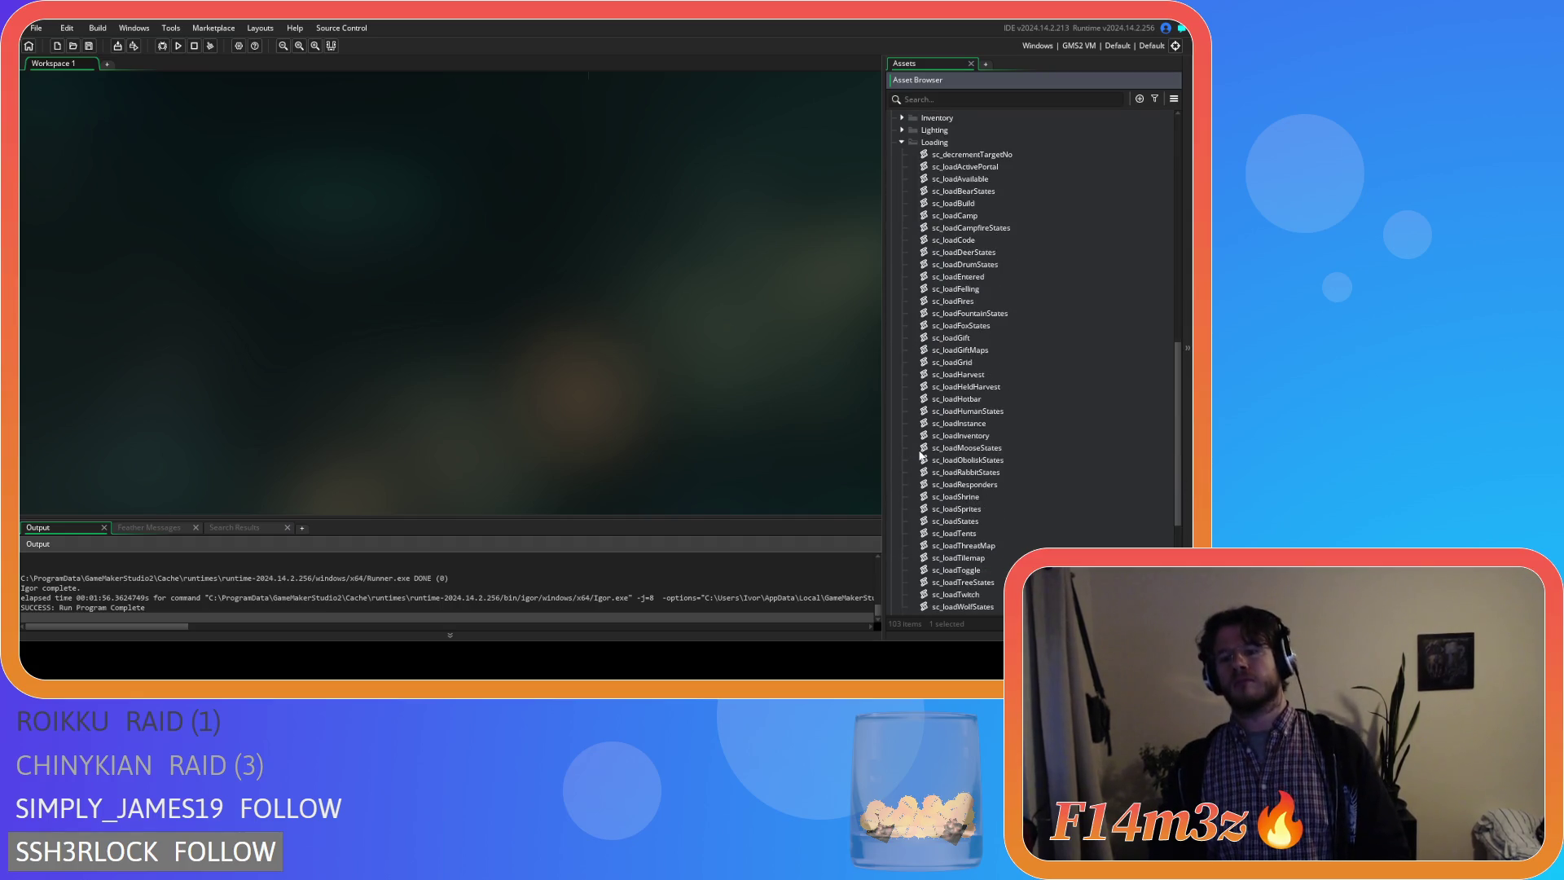
pyautogui.scroll(-3, 920, 455)
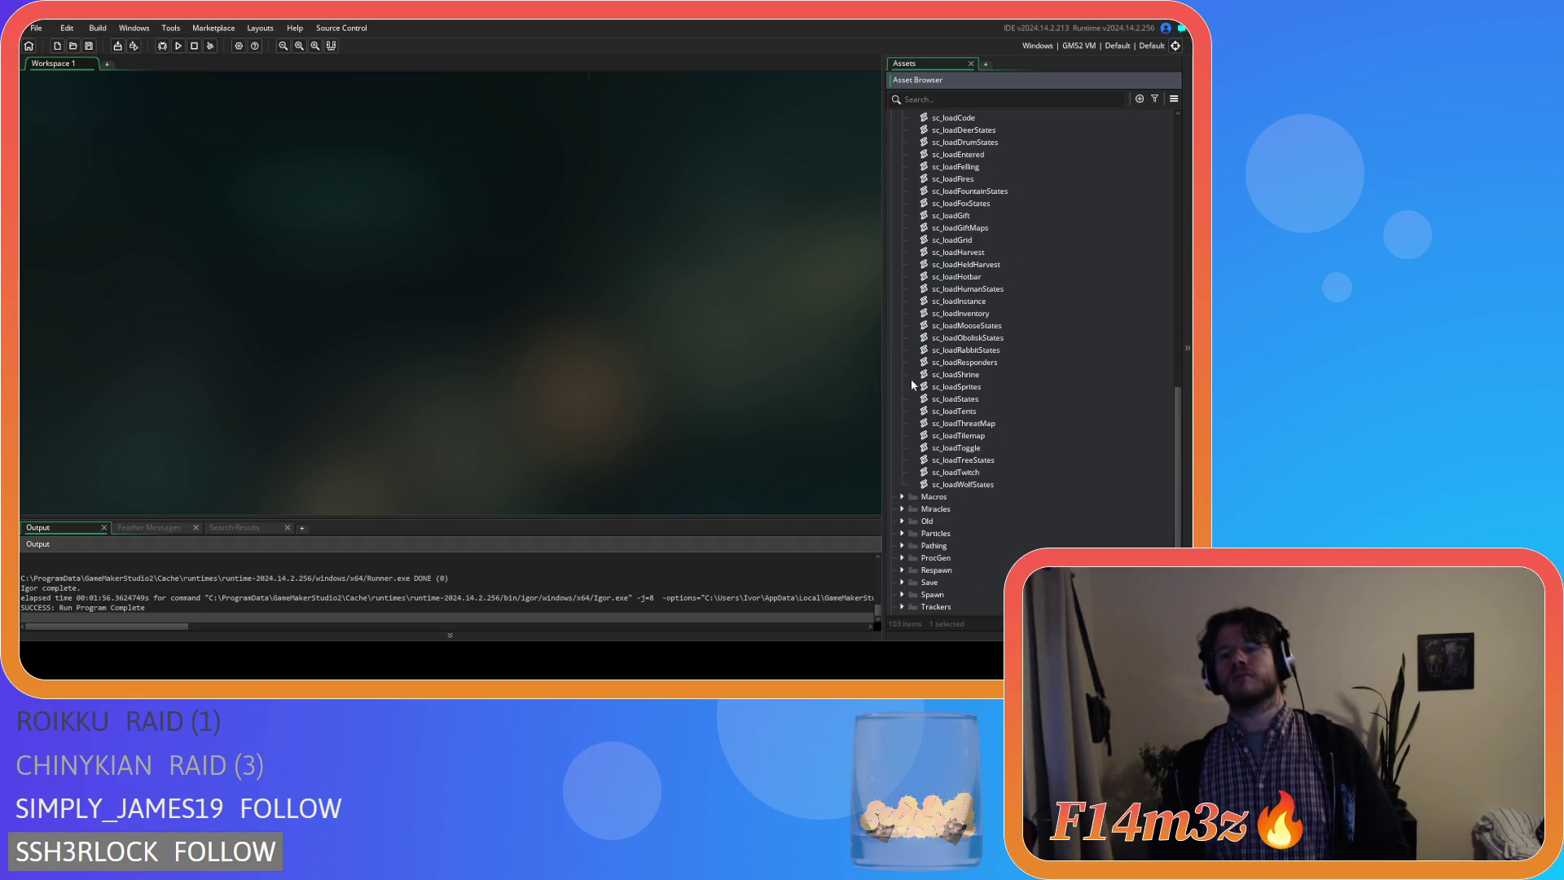
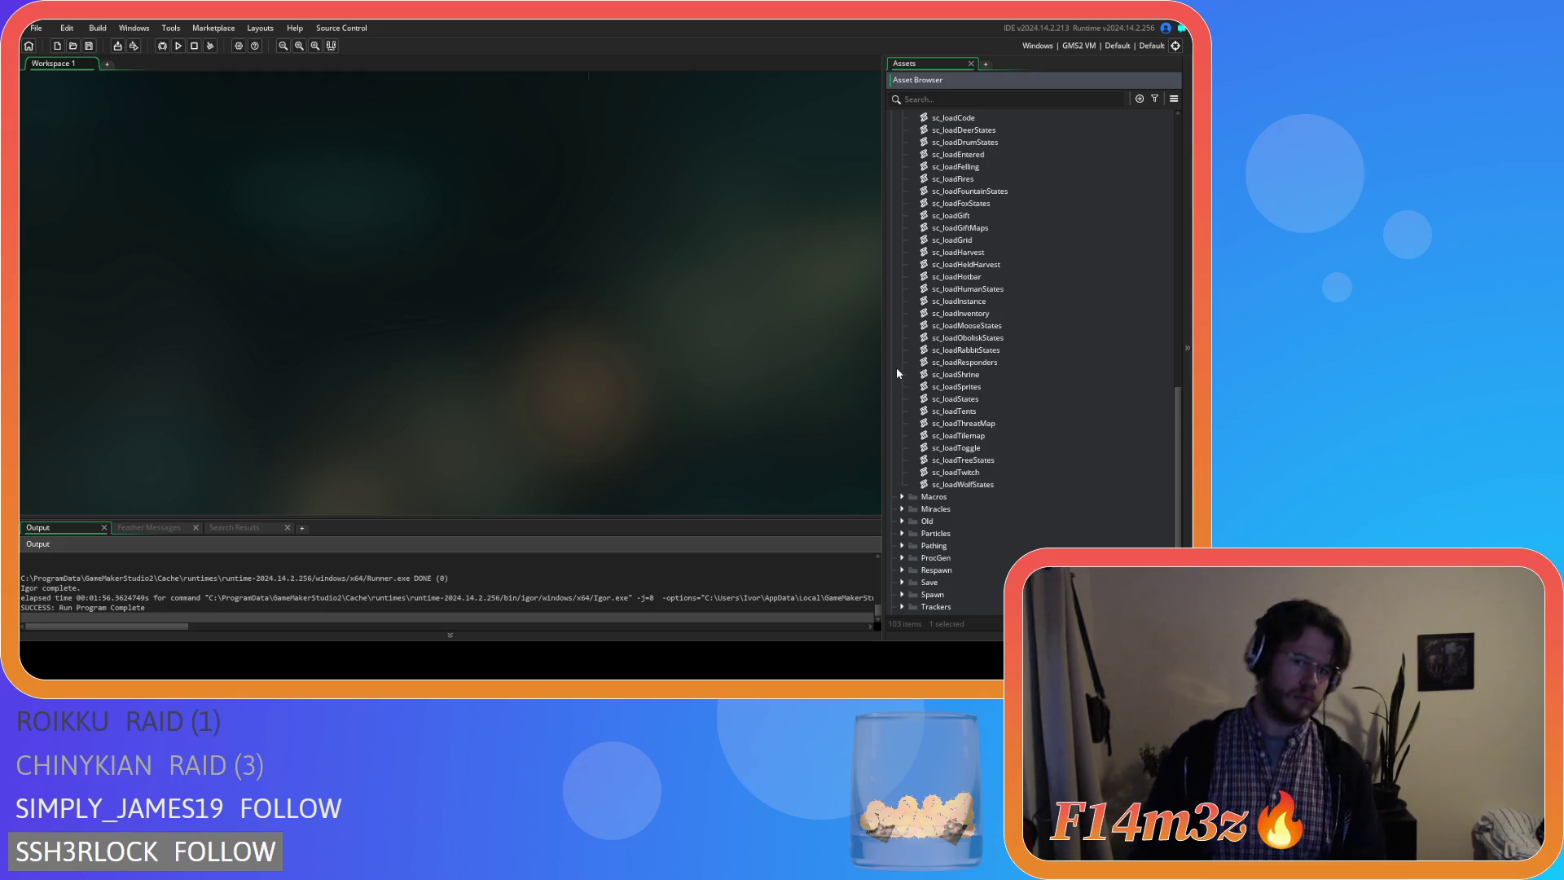
# In sc_loadSprites, wrap the small stump sprite in a flipped==0 check with a _flipped else branch.
pyautogui.doubleClick(954, 386)
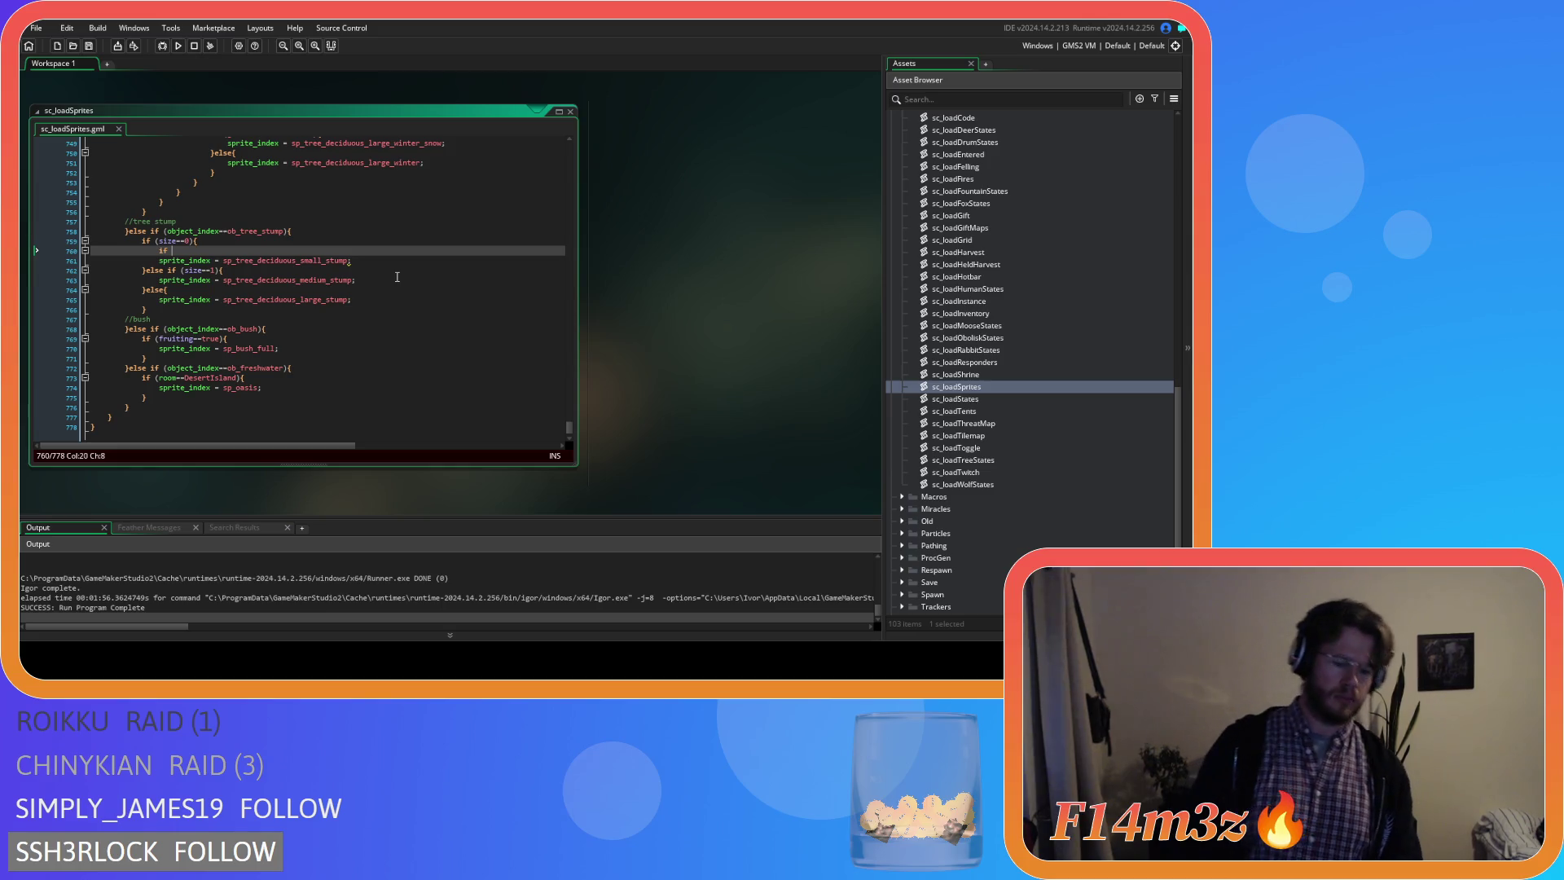
pyautogui.write('(fl')
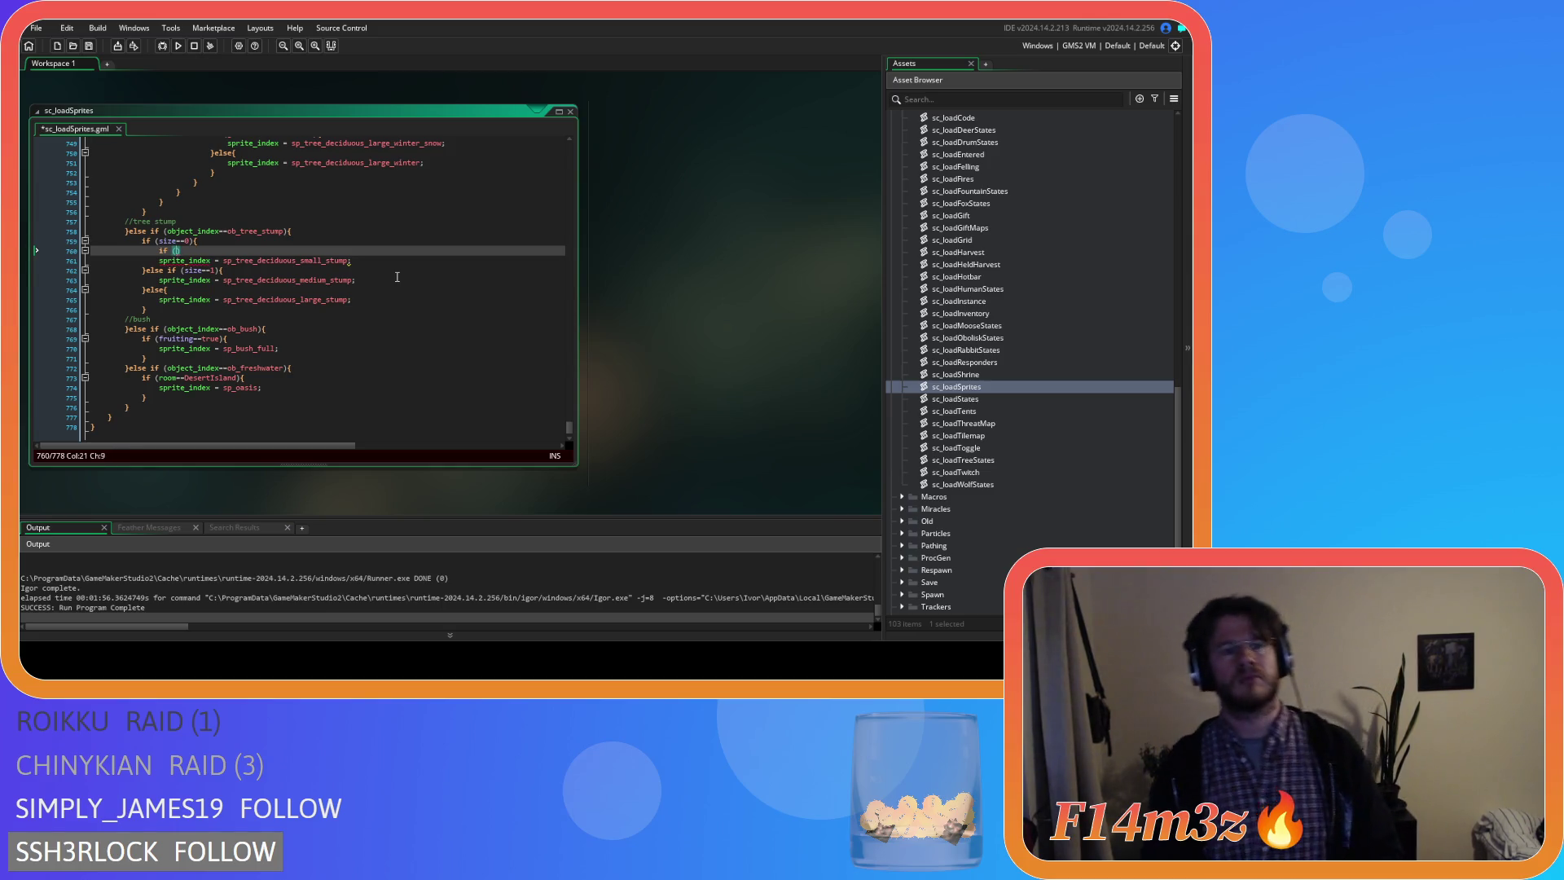
pyautogui.write('ipped==')
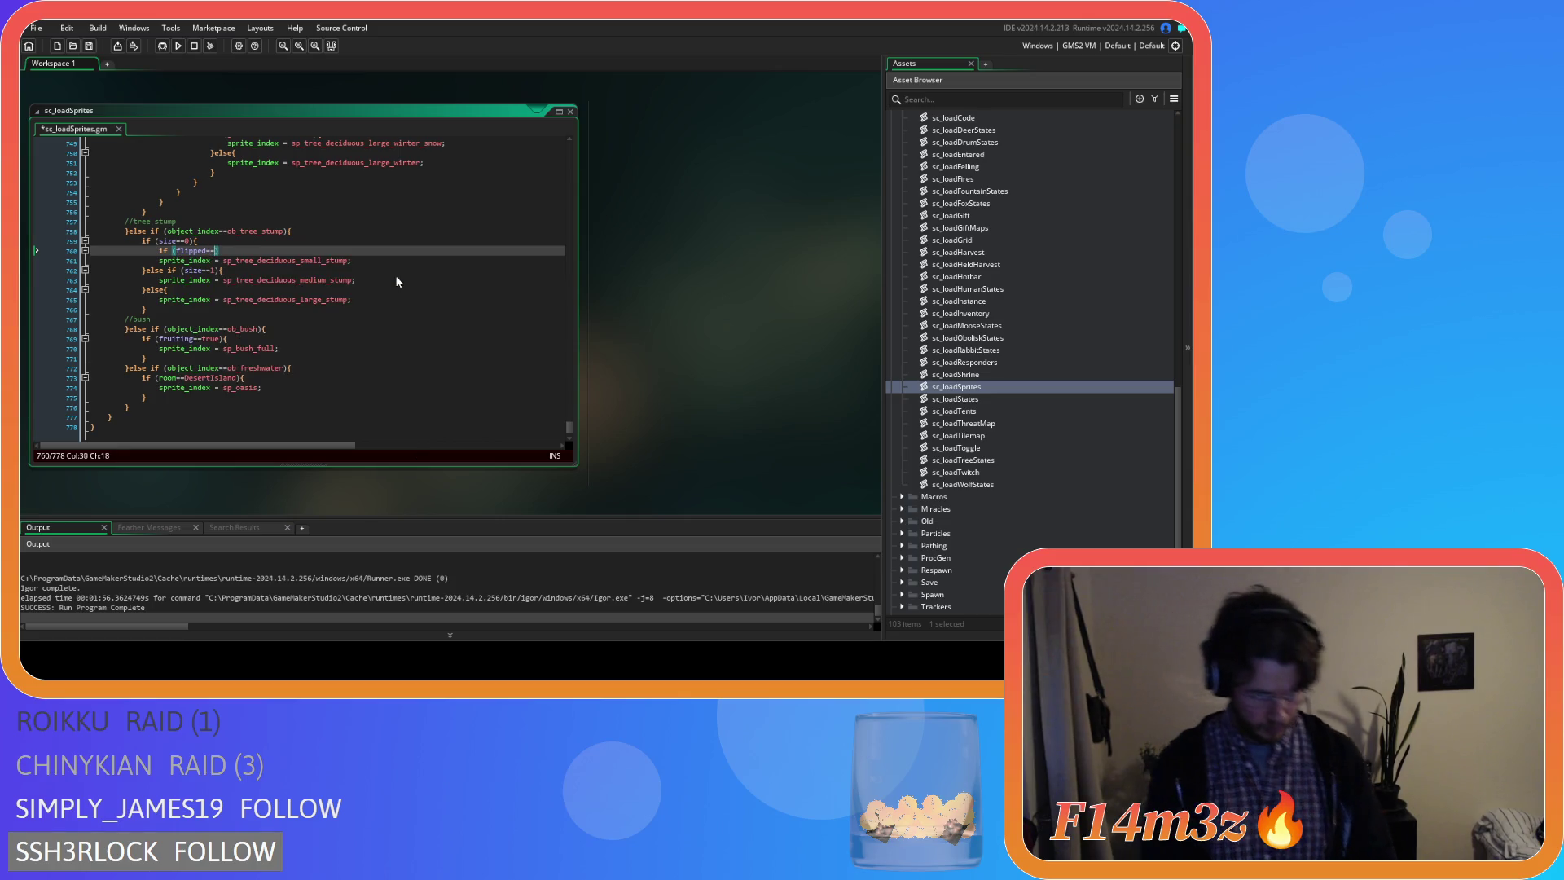
pyautogui.write('0){')
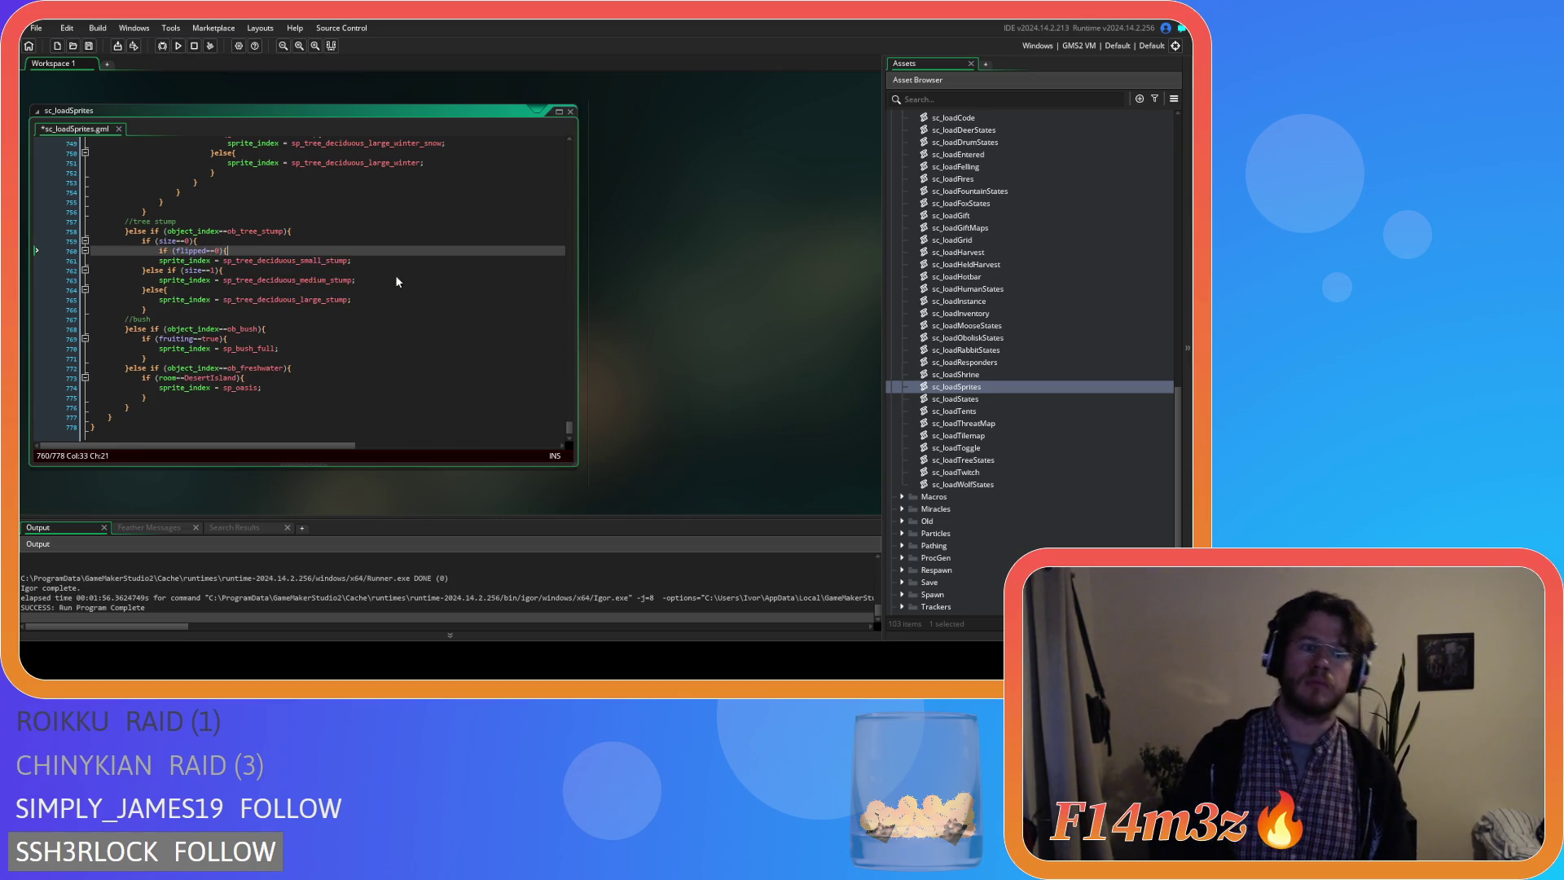
pyautogui.click(151, 259)
pyautogui.press('Tab')
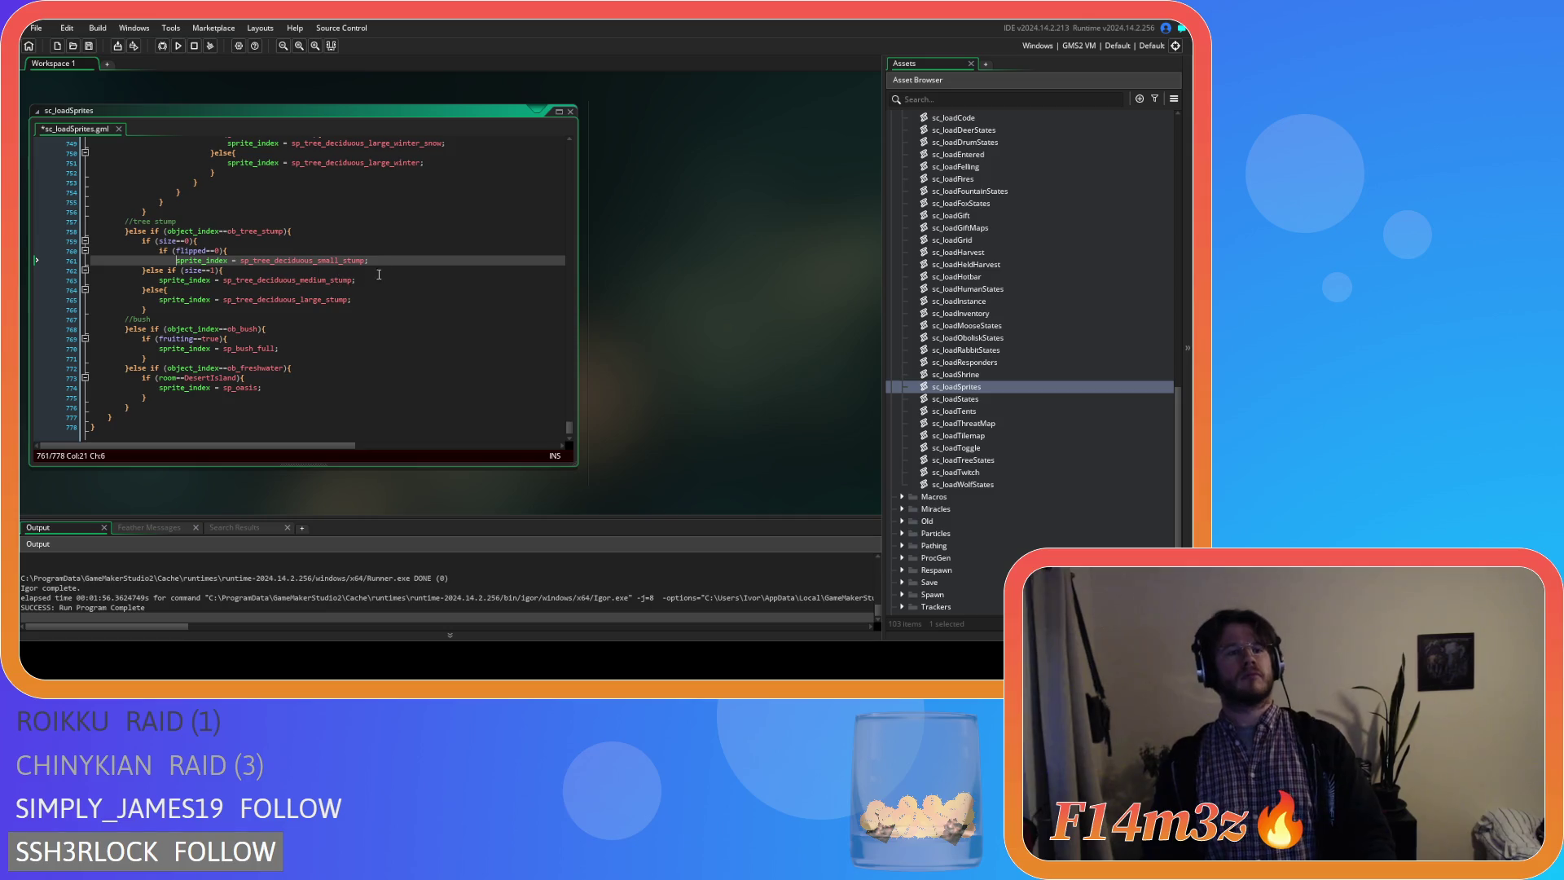
pyautogui.press('Return')
pyautogui.write('}else{')
pyautogui.press('Return')
pyautogui.press('Return')
pyautogui.moveTo(390, 262); pyautogui.dragTo(178, 260)
pyautogui.hotkey('ctrl', 'c')
pyautogui.click(208, 280)
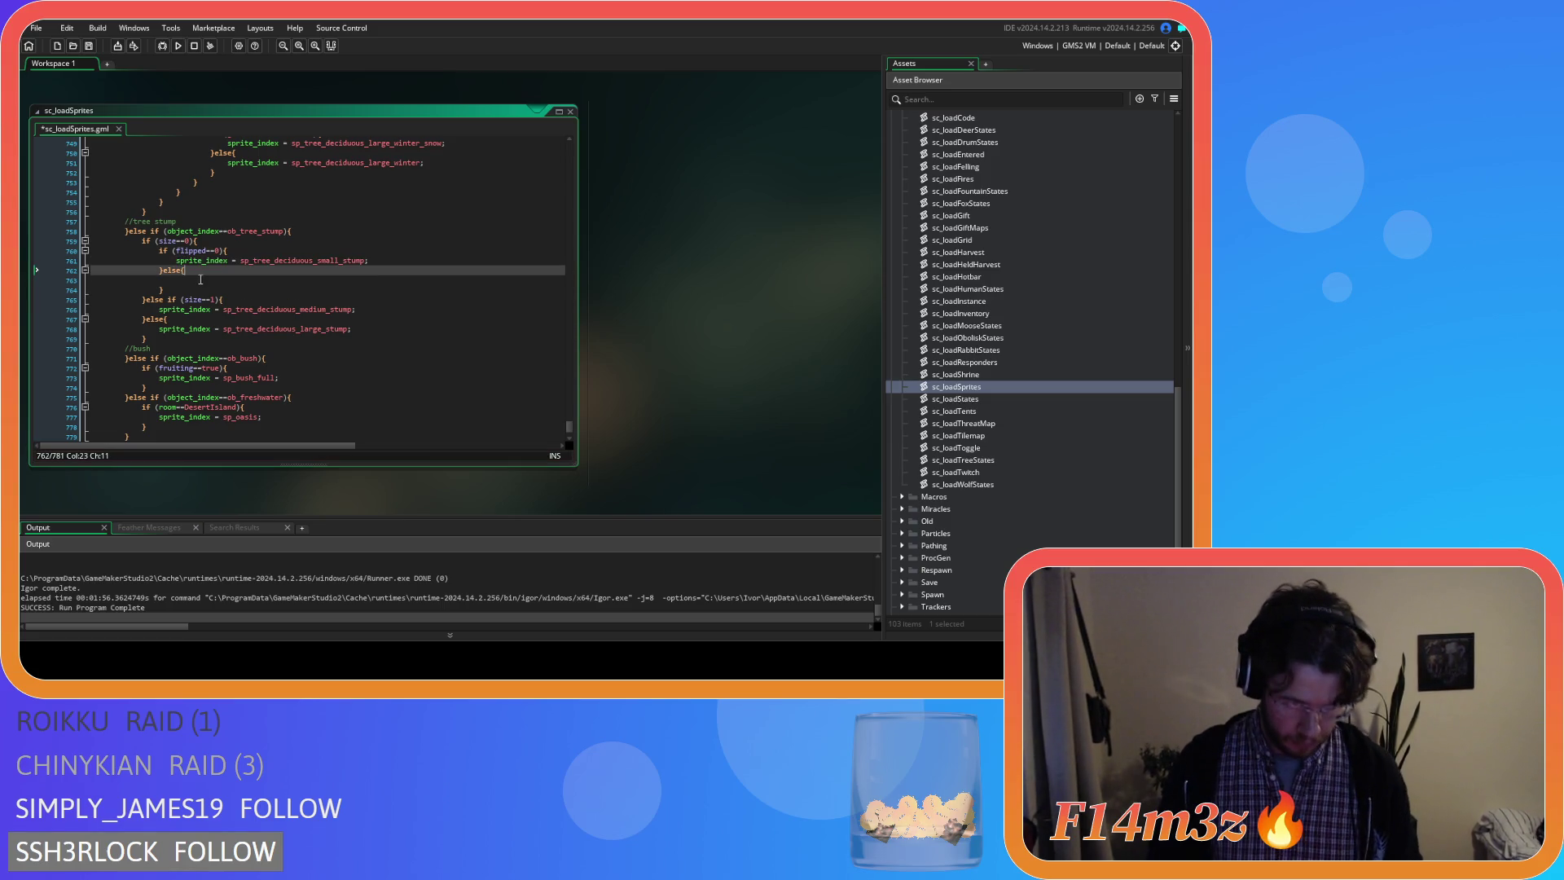
pyautogui.hotkey('ctrl', 'v')
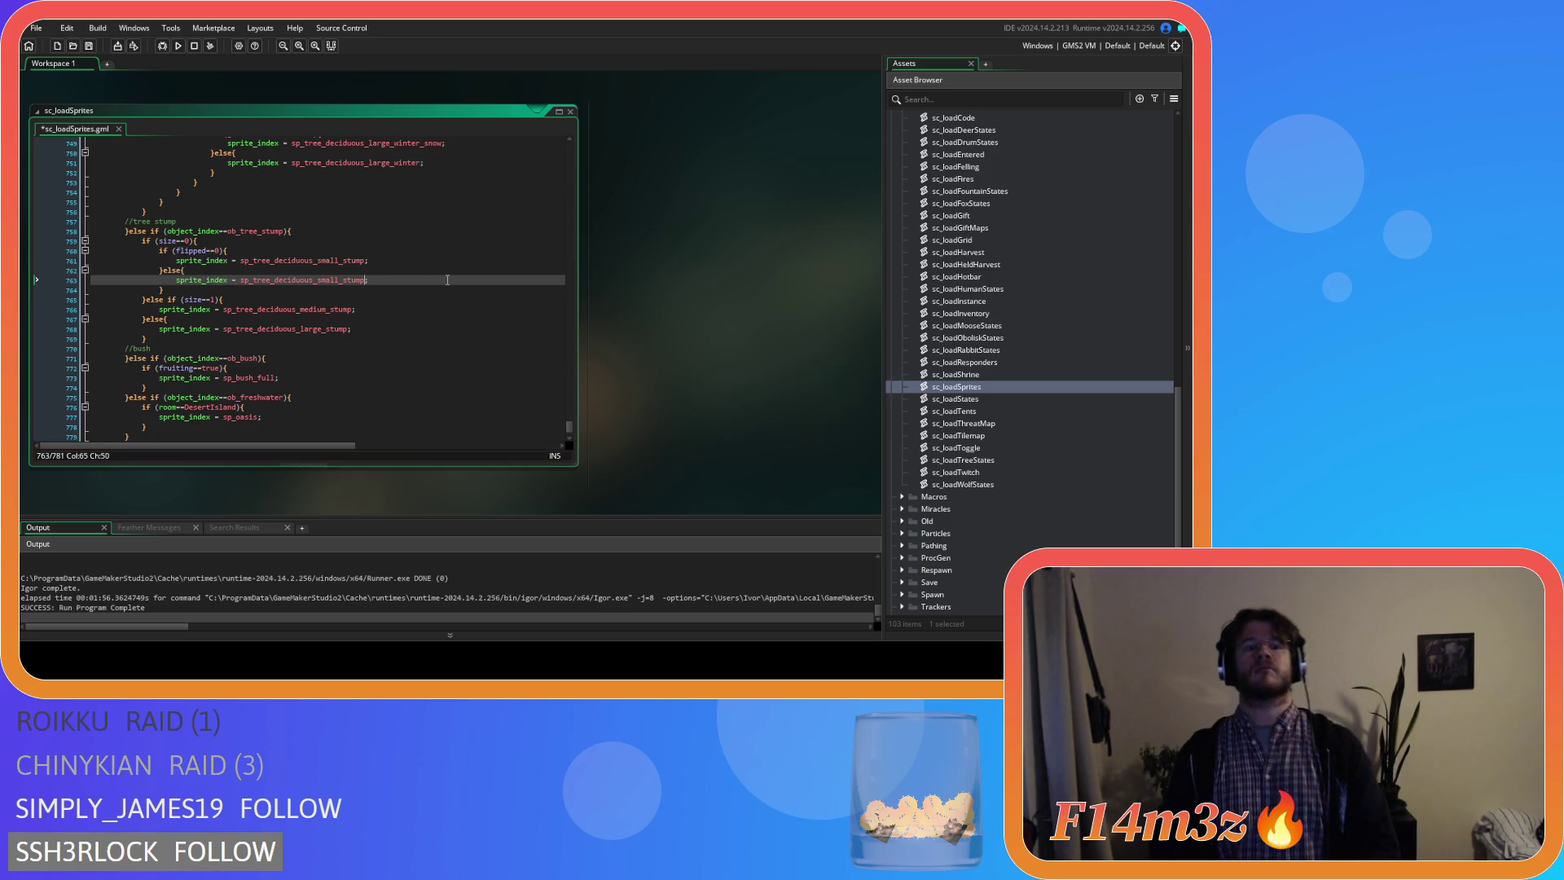
pyautogui.write('_flipped')
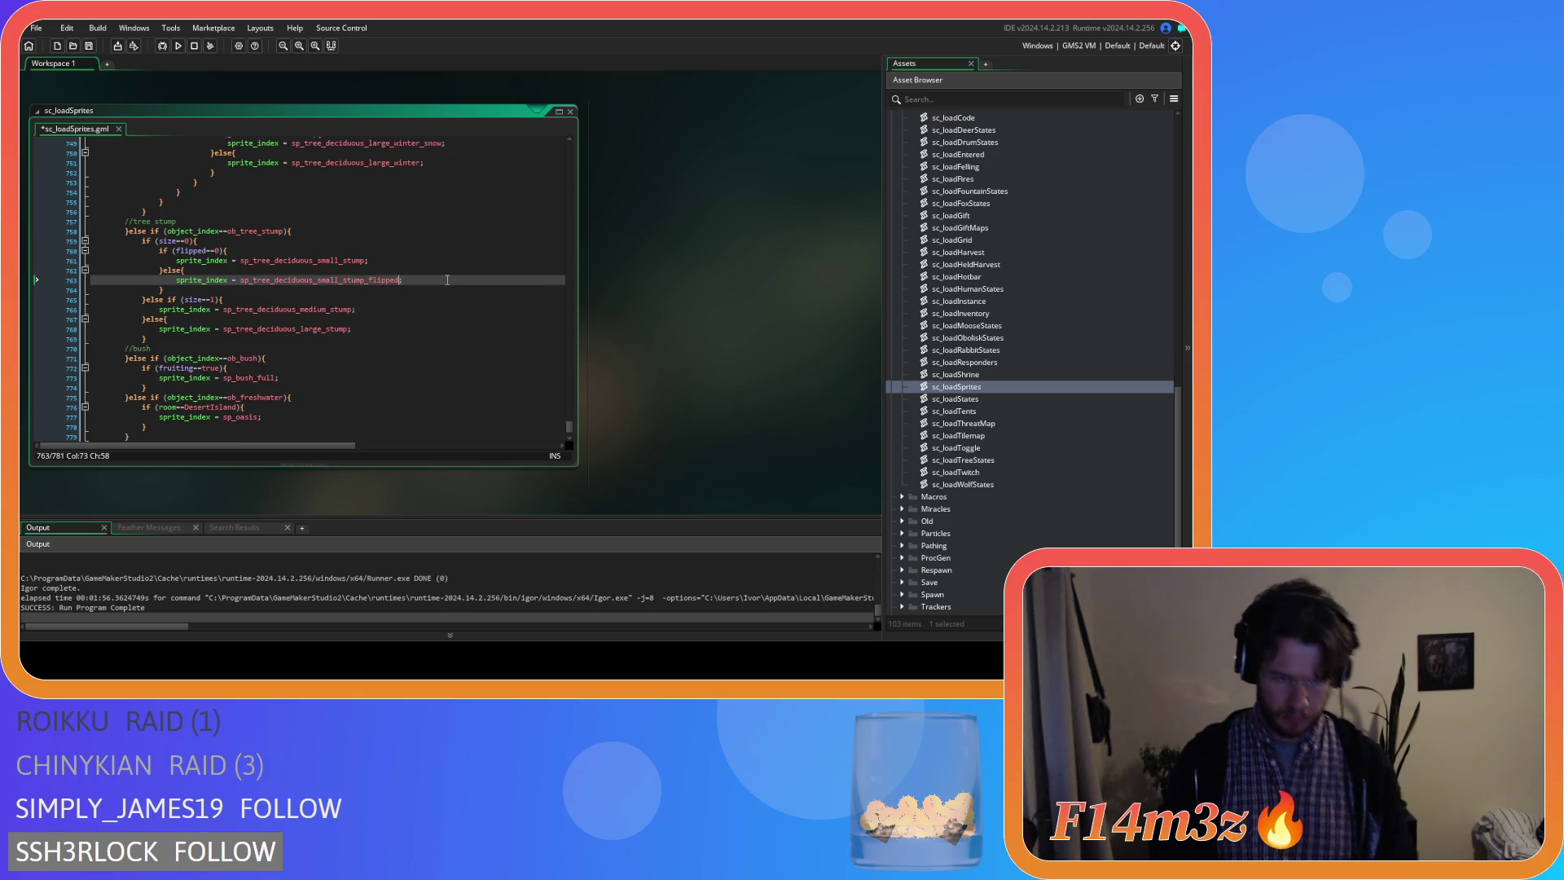
pyautogui.click(243, 249)
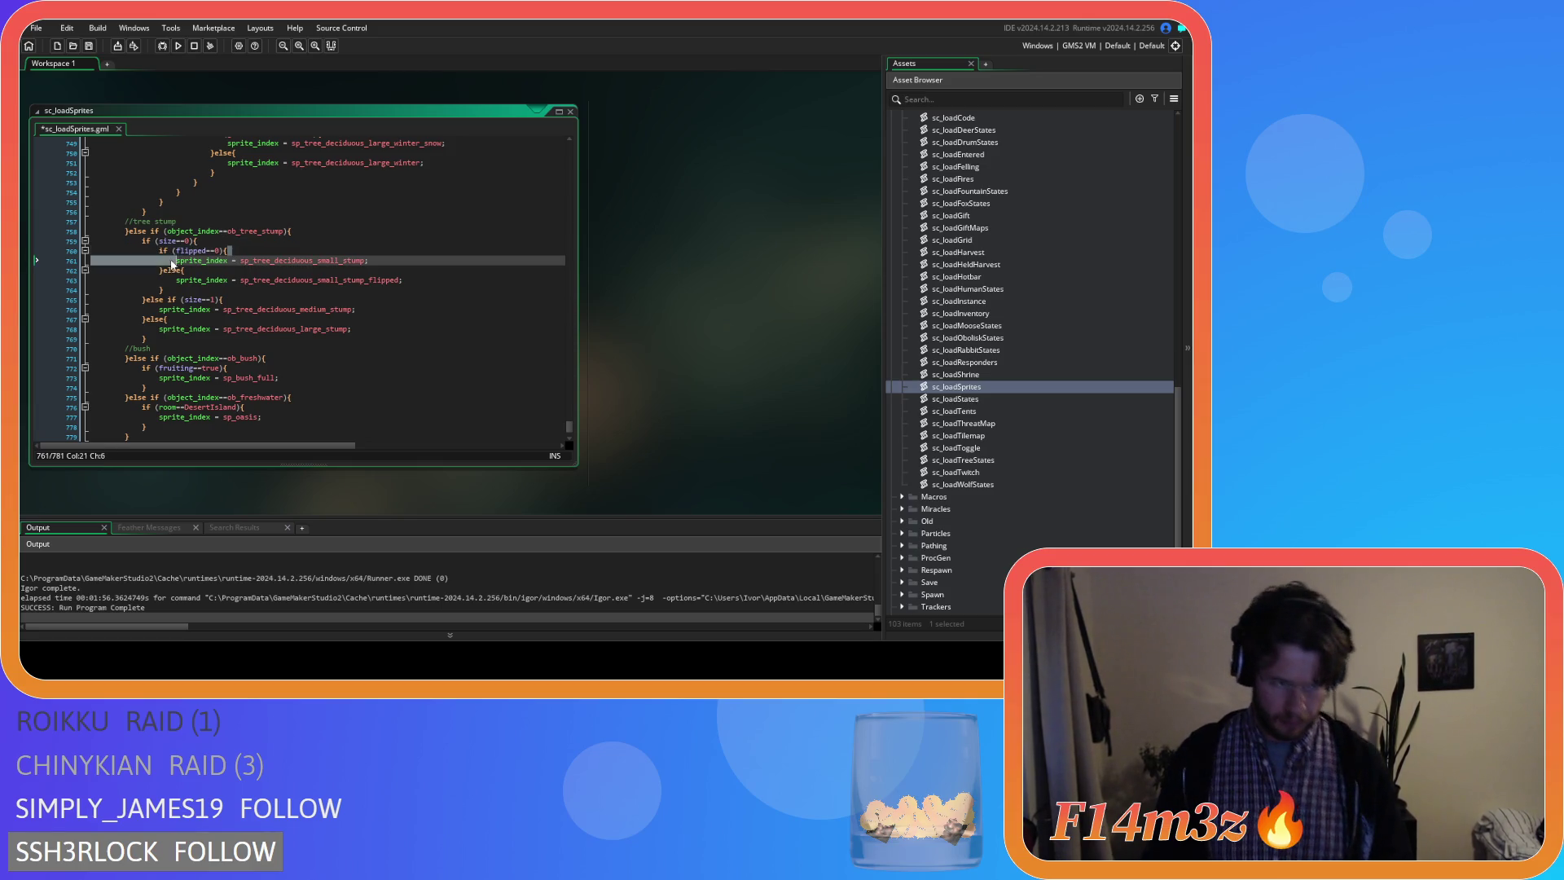
pyautogui.press('Tab')
# Wrap the medium stump sprite assignment in a flipped==0 check with an else branch.
pyautogui.click(232, 299)
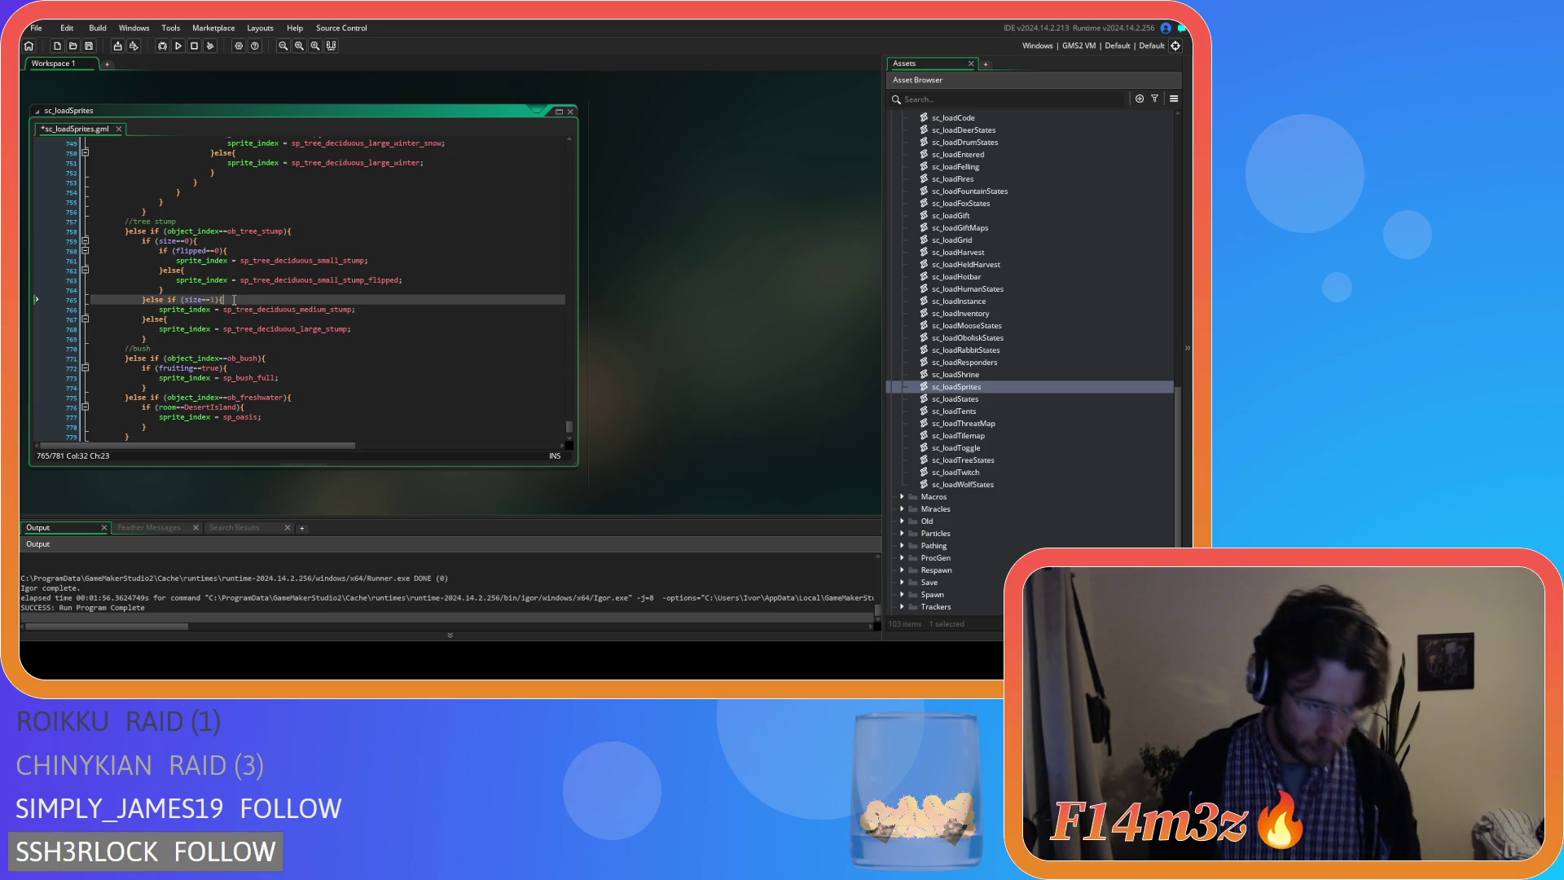
pyautogui.press('Return')
pyautogui.hotkey('ctrl', 'v')
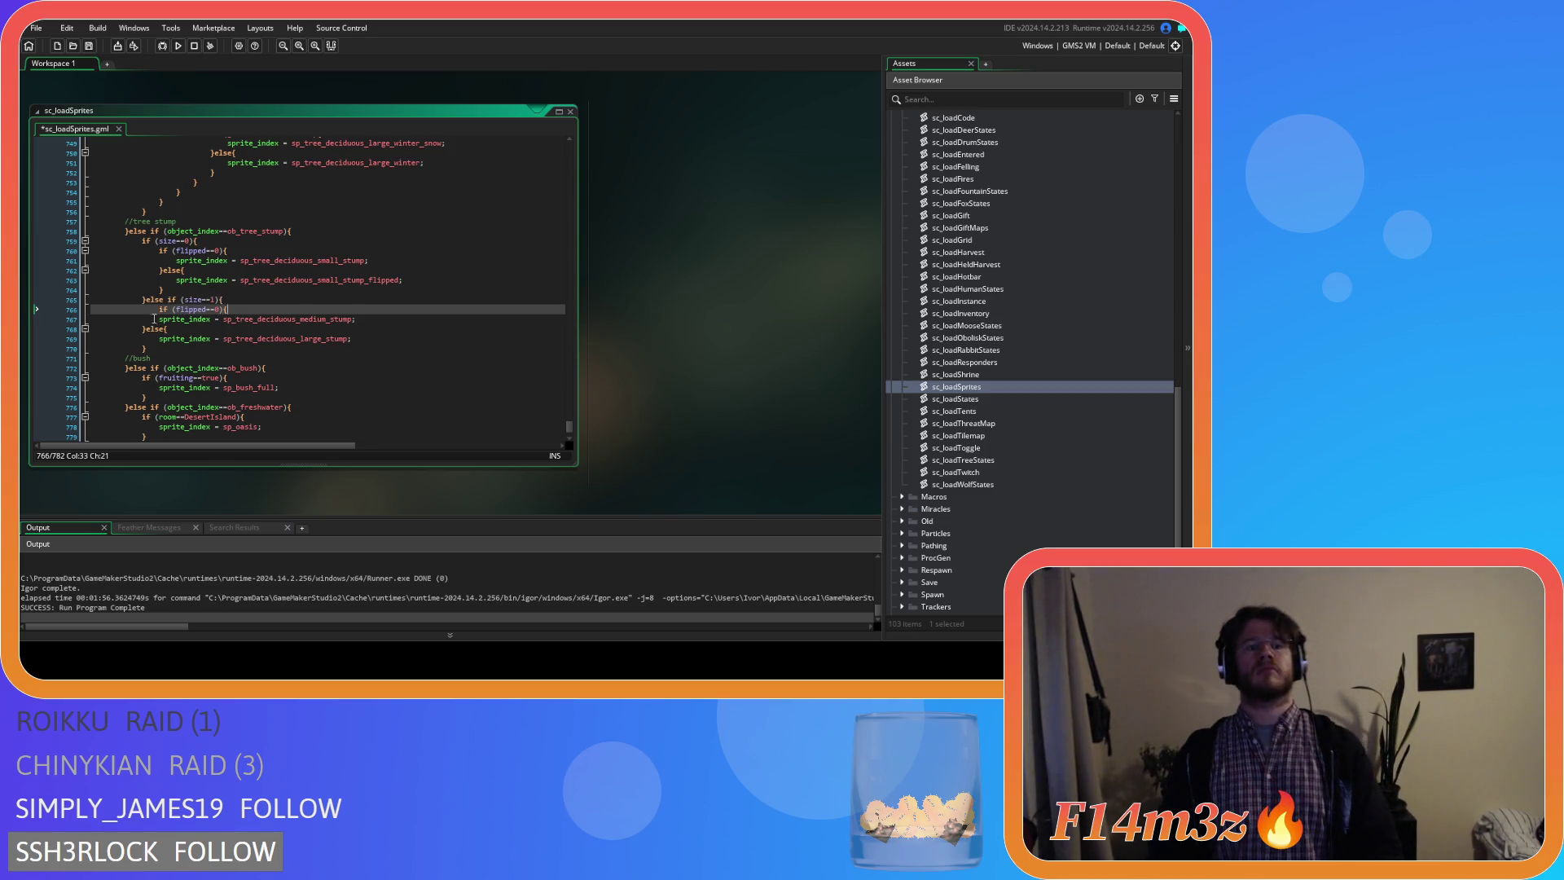
pyautogui.click(154, 317)
pyautogui.press('Tab')
pyautogui.click(412, 320)
pyautogui.press('Return')
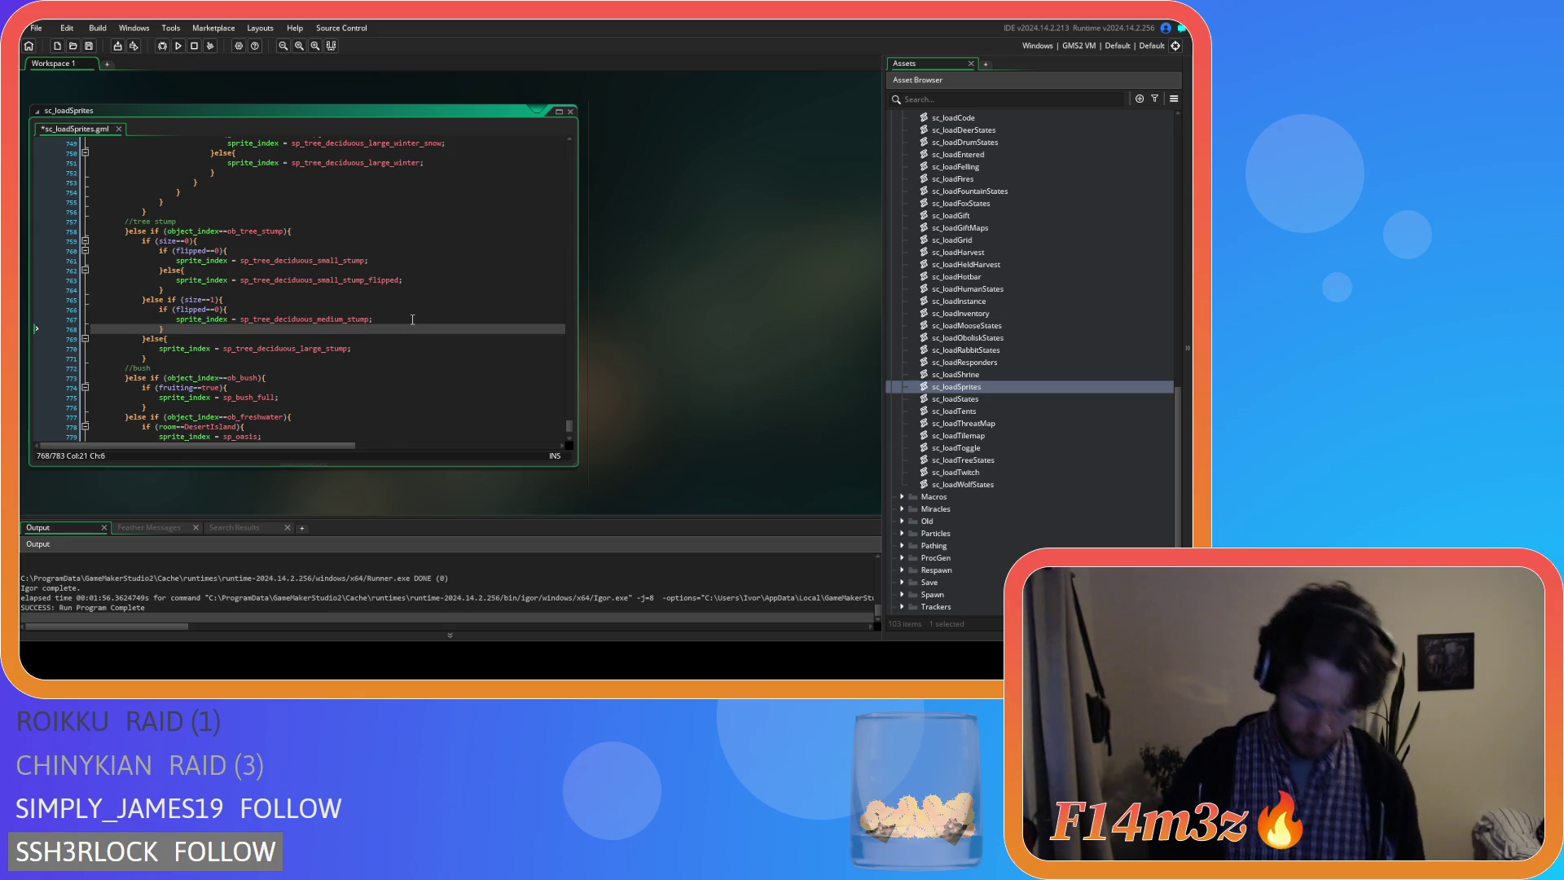
pyautogui.write('}else{')
pyautogui.press('Return')
pyautogui.press('Return')
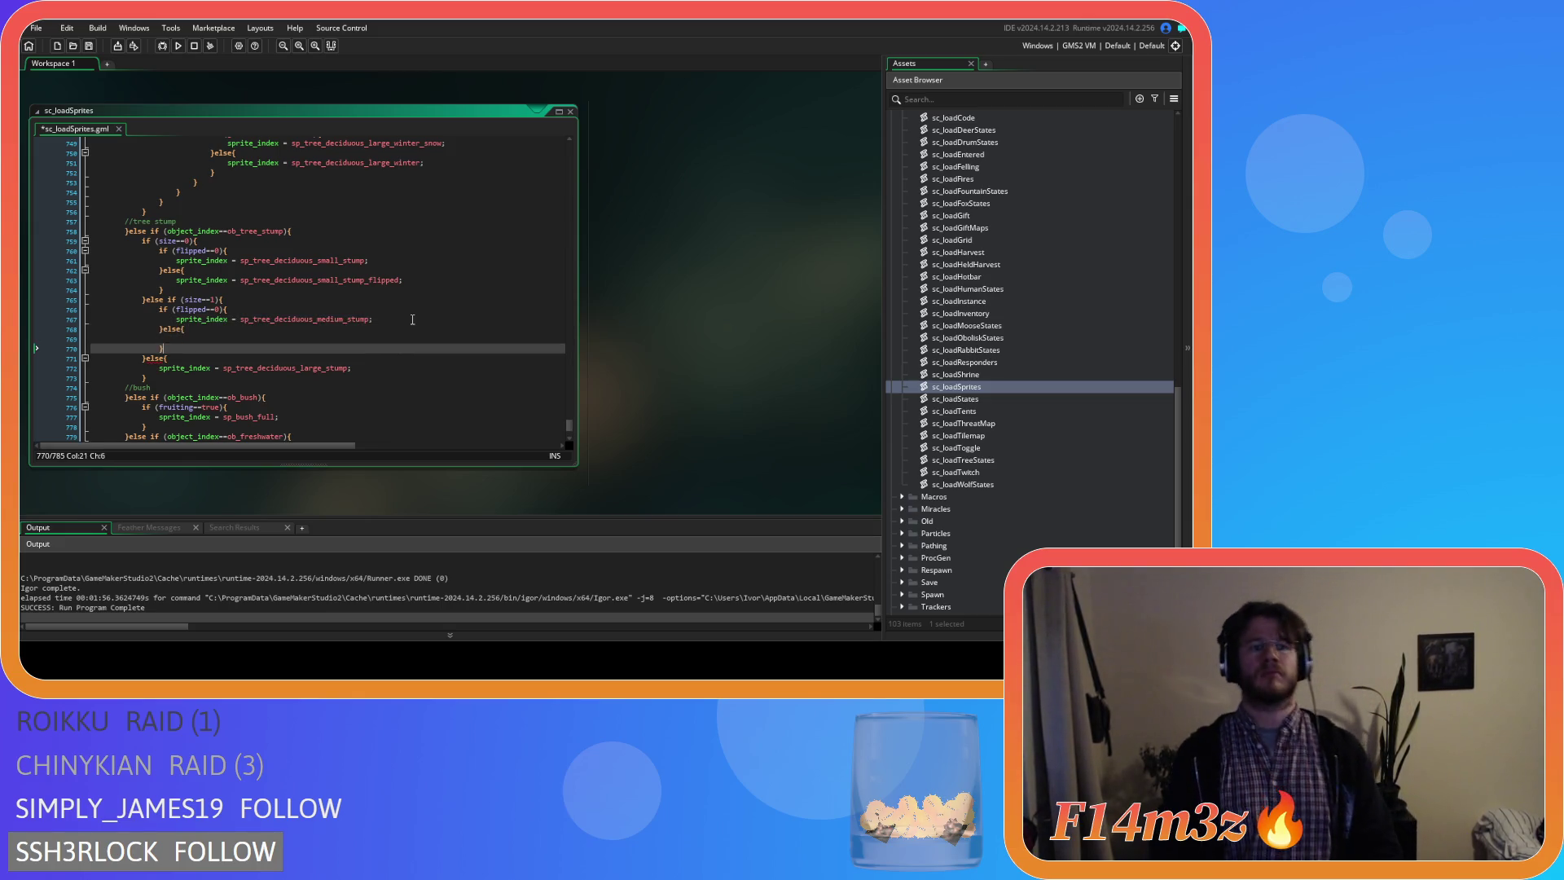
# Wrap the large stump sprite assignment in a flipped==0 check with an else branch.
pyautogui.click(219, 357)
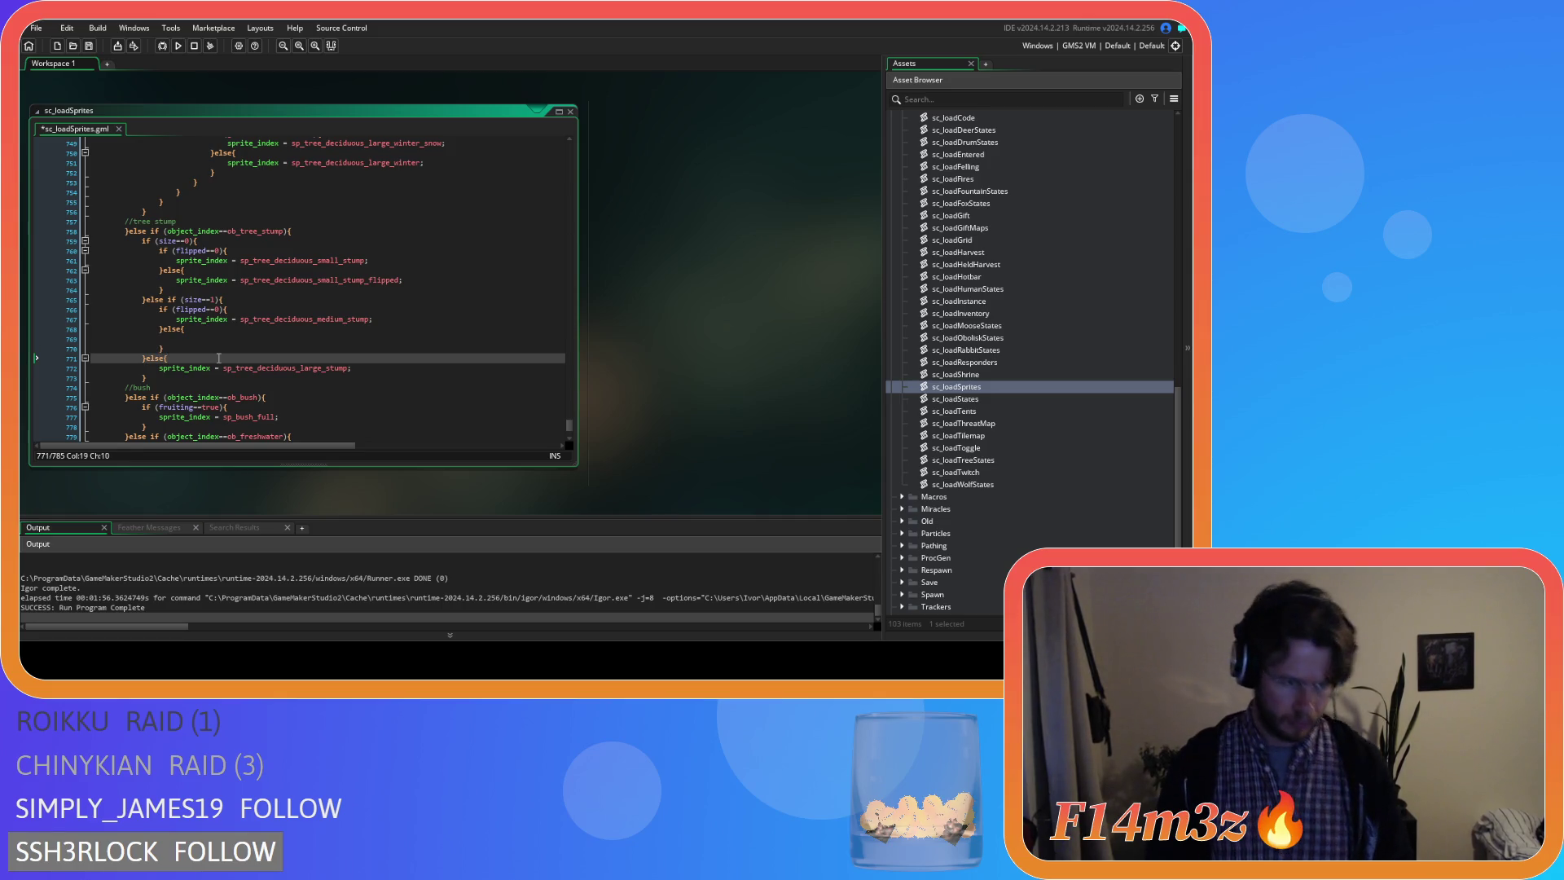
pyautogui.press('Return')
pyautogui.write('if (flipped==0){')
pyautogui.press('Down')
pyautogui.press('Home')
pyautogui.press('Tab')
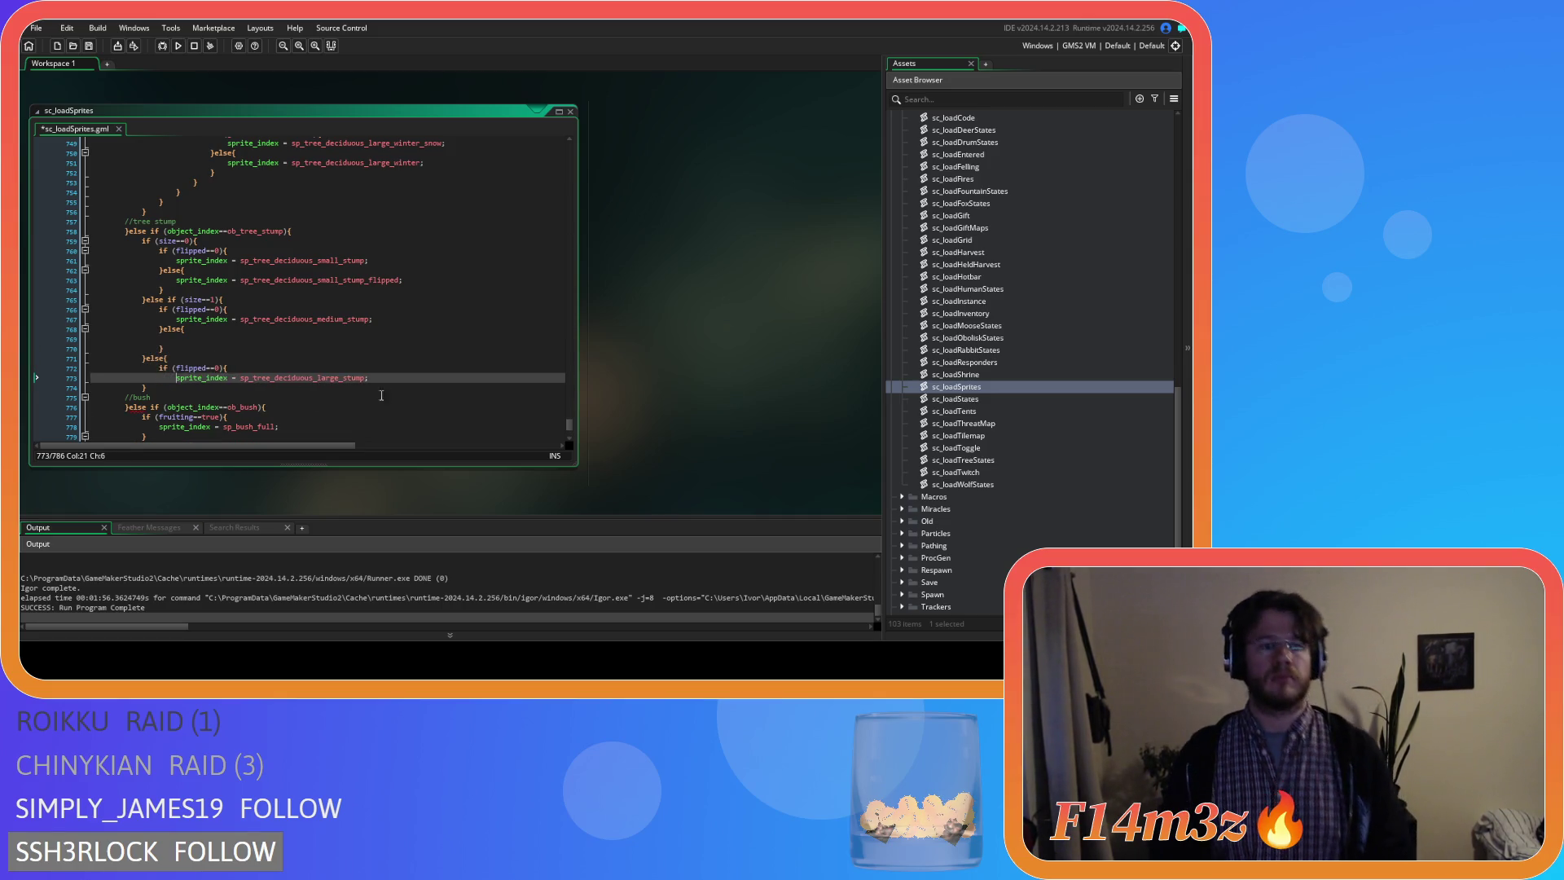
pyautogui.press('Return')
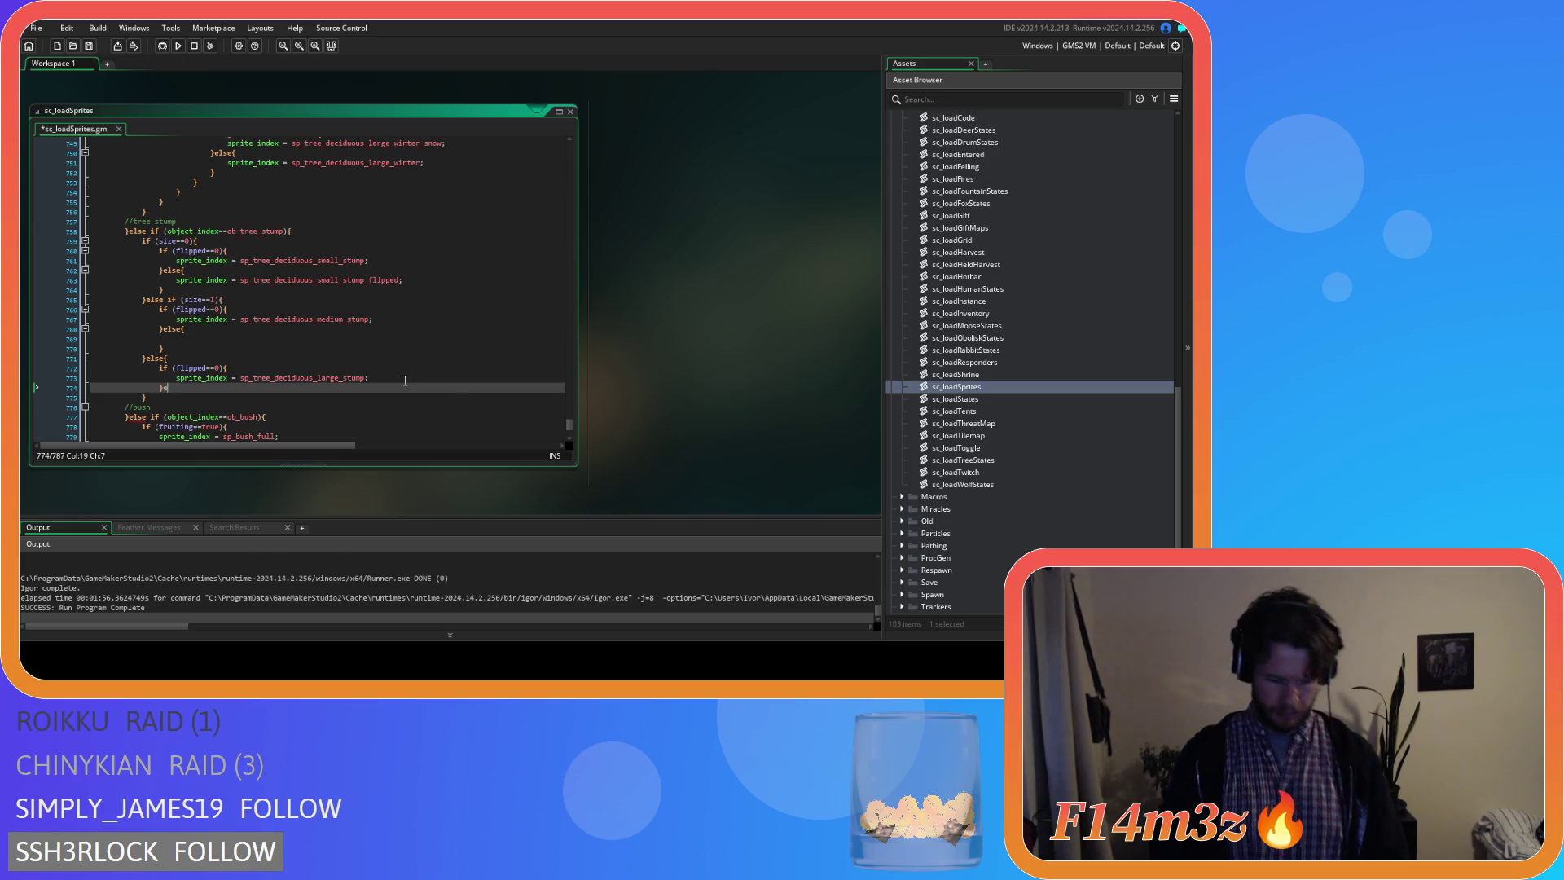
pyautogui.write('lse{')
pyautogui.press('Return')
pyautogui.press('Return')
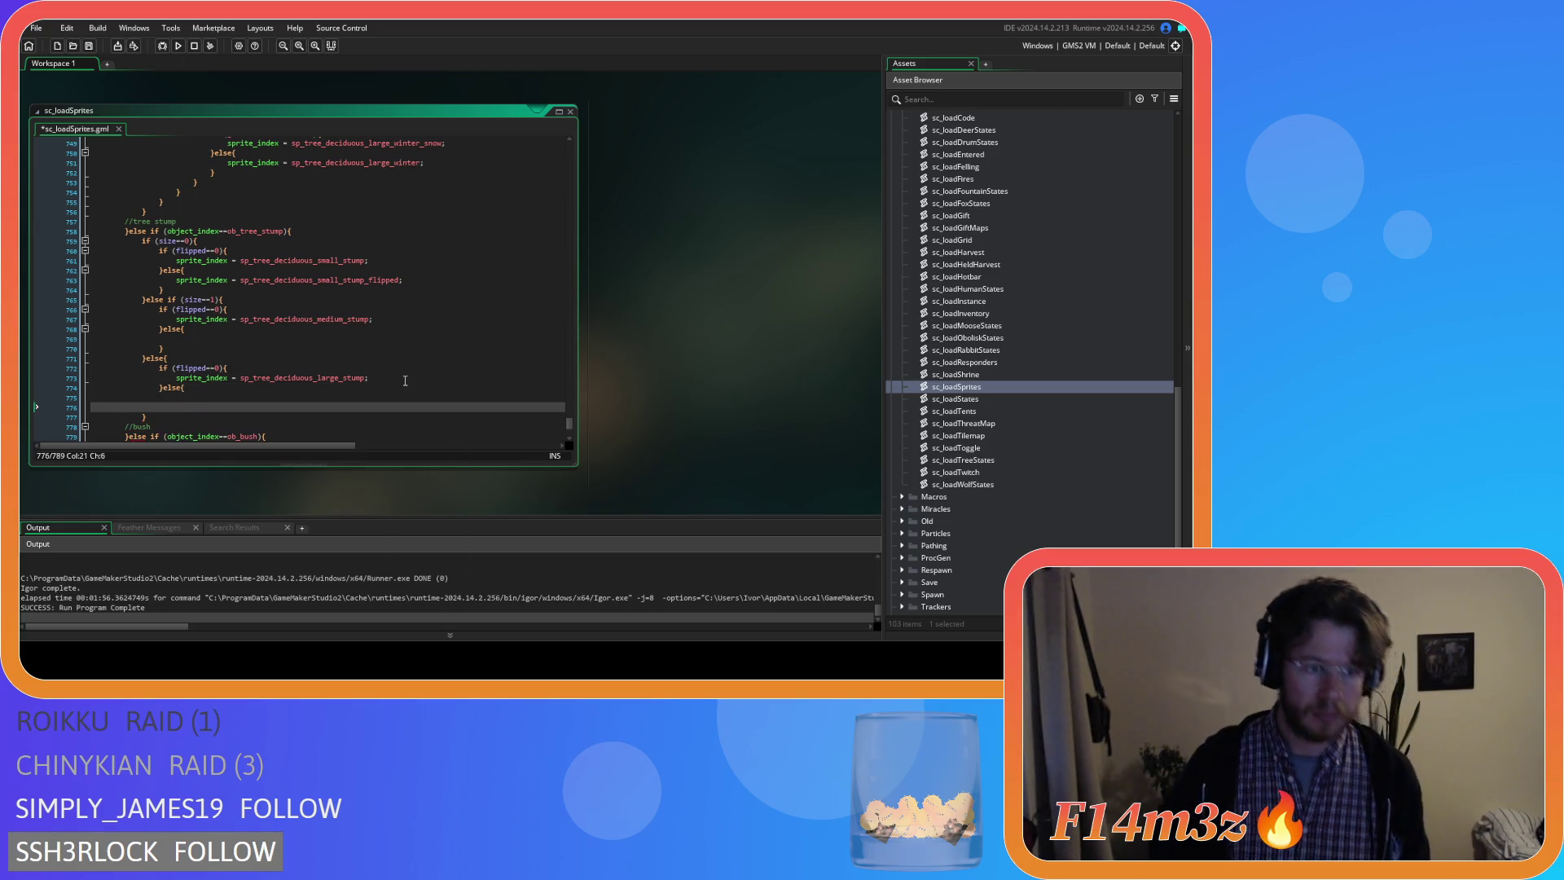
# Fill the medium and large else branches with the _flipped stump sprite assignments.
pyautogui.click(395, 322)
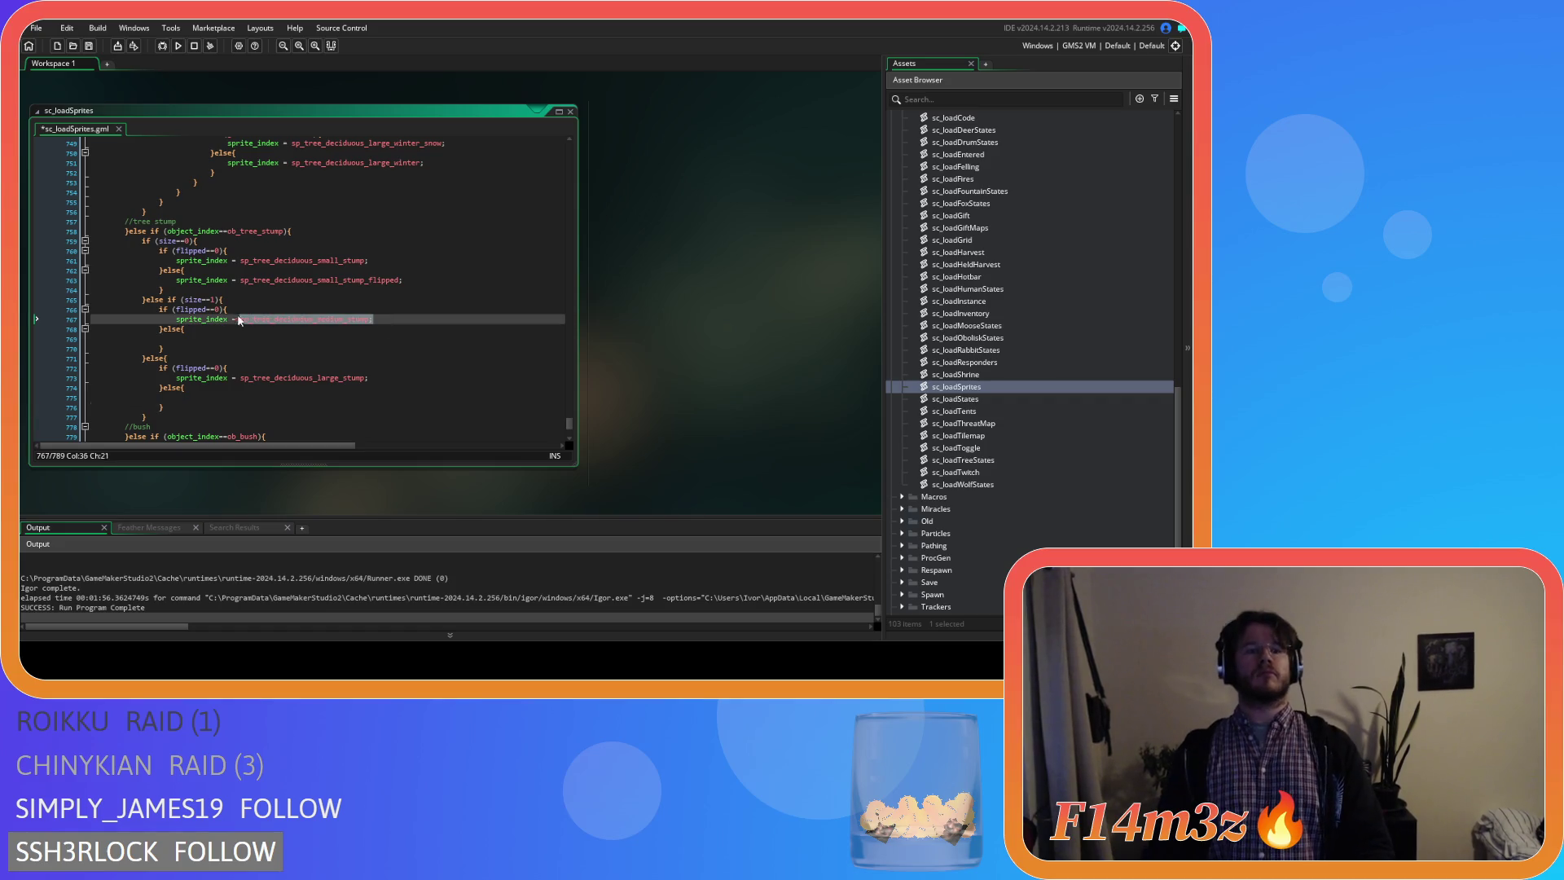
pyautogui.click(206, 342)
pyautogui.write('sprite_index = sp_tree_deciduous_medium_stump;')
pyautogui.write('_')
pyautogui.click(398, 351)
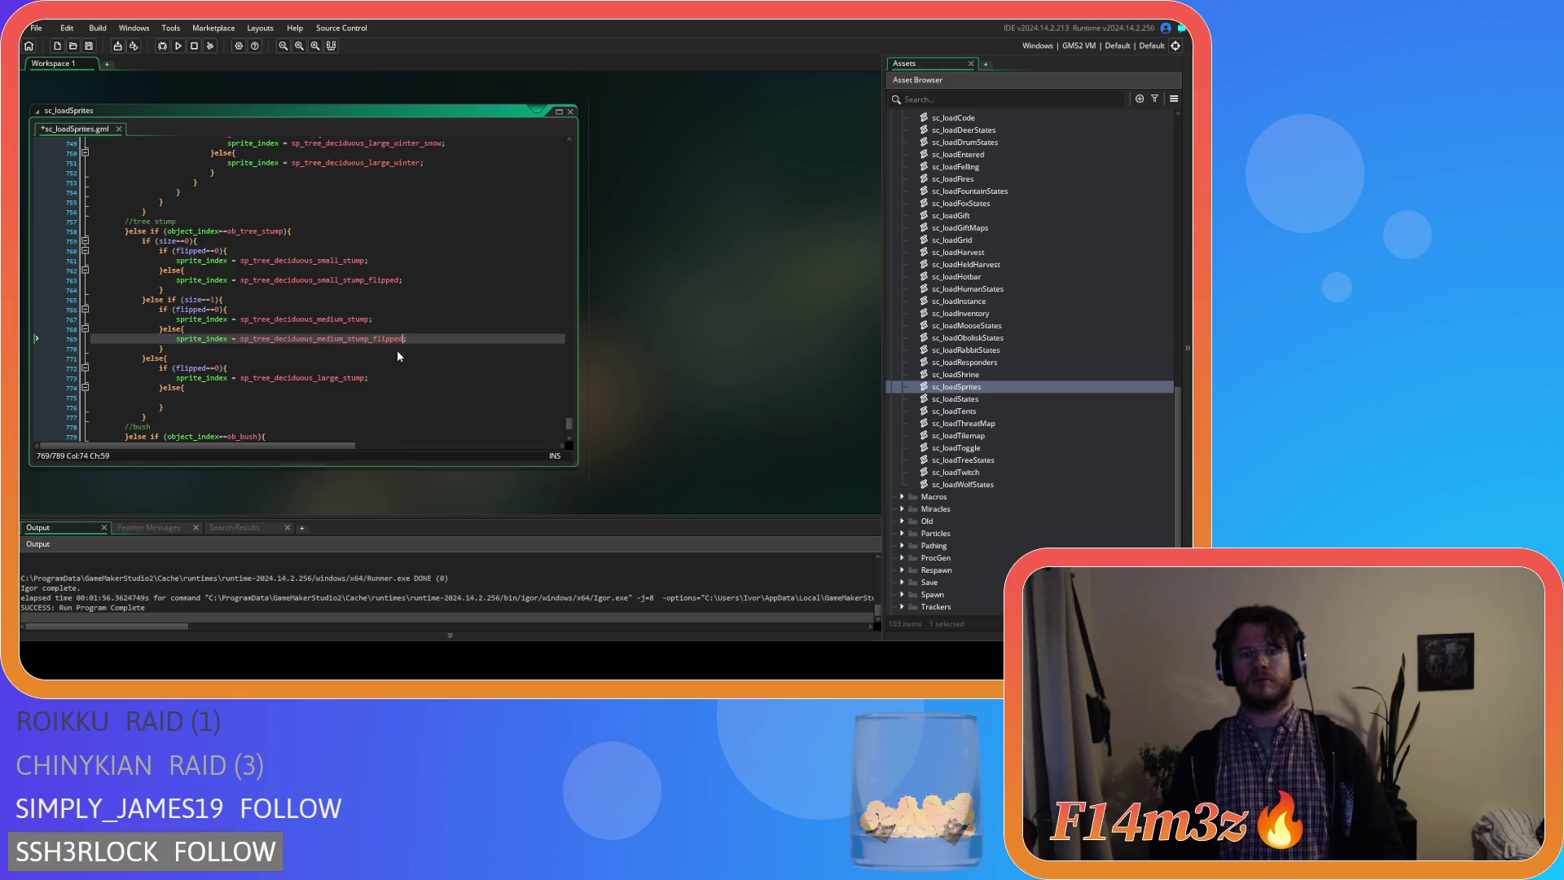
pyautogui.moveTo(370, 378); pyautogui.dragTo(202, 378)
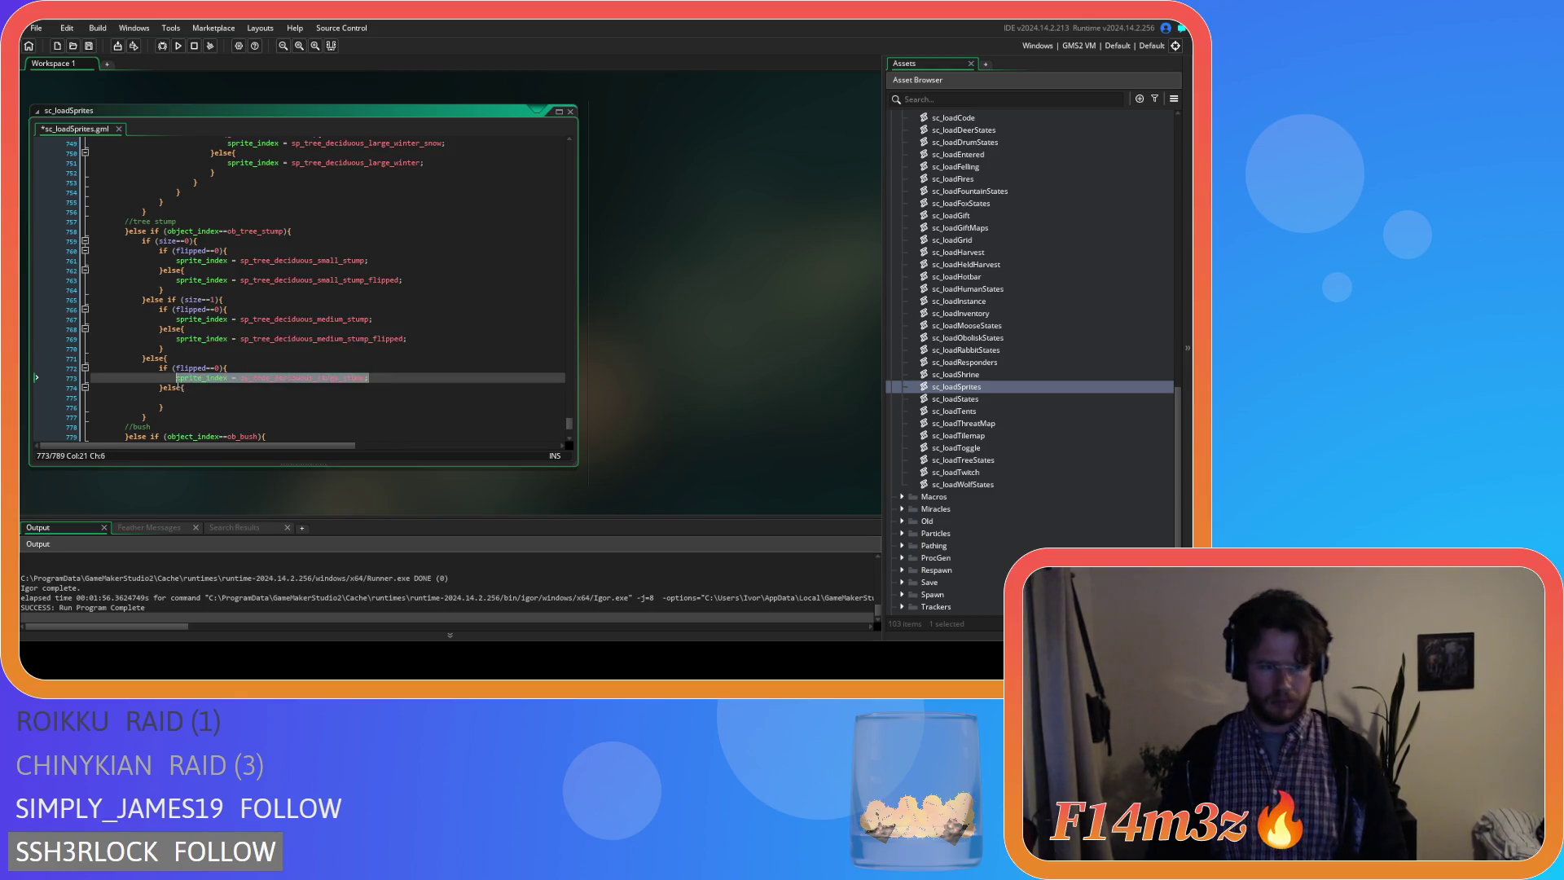
pyautogui.hotkey('ctrl', 'c')
pyautogui.click(210, 399)
pyautogui.hotkey('ctrl', 'v')
pyautogui.write('_')
pyautogui.press('Return')
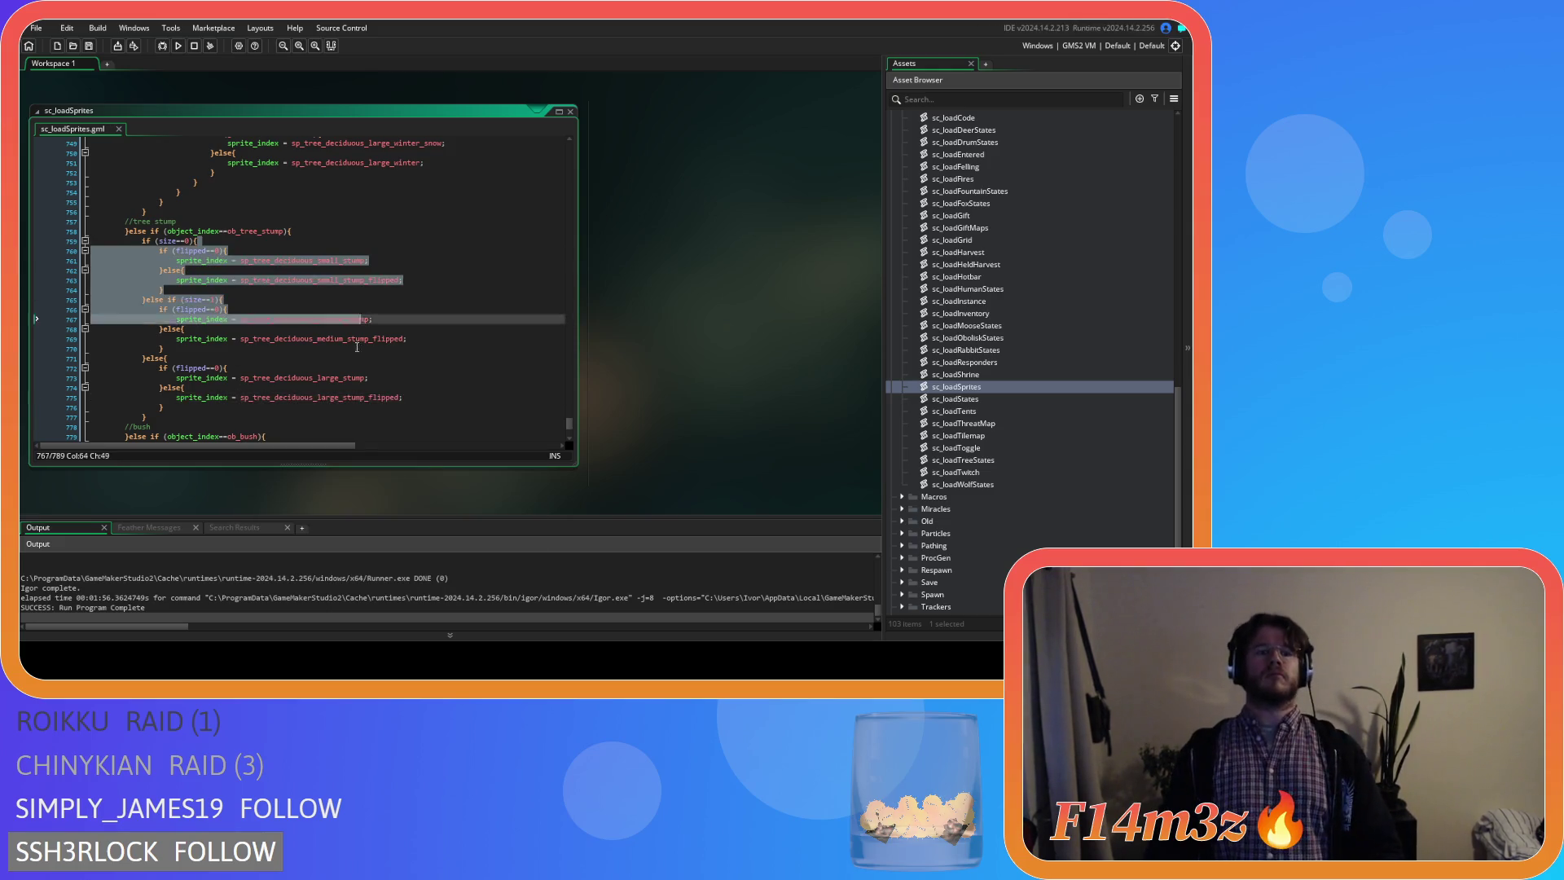
pyautogui.moveTo(93, 241); pyautogui.dragTo(211, 388)
pyautogui.scroll(5, 464, 371)
# Scroll through the miracle tree code to the chopped Spring tree branch for review.
pyautogui.click(457, 367)
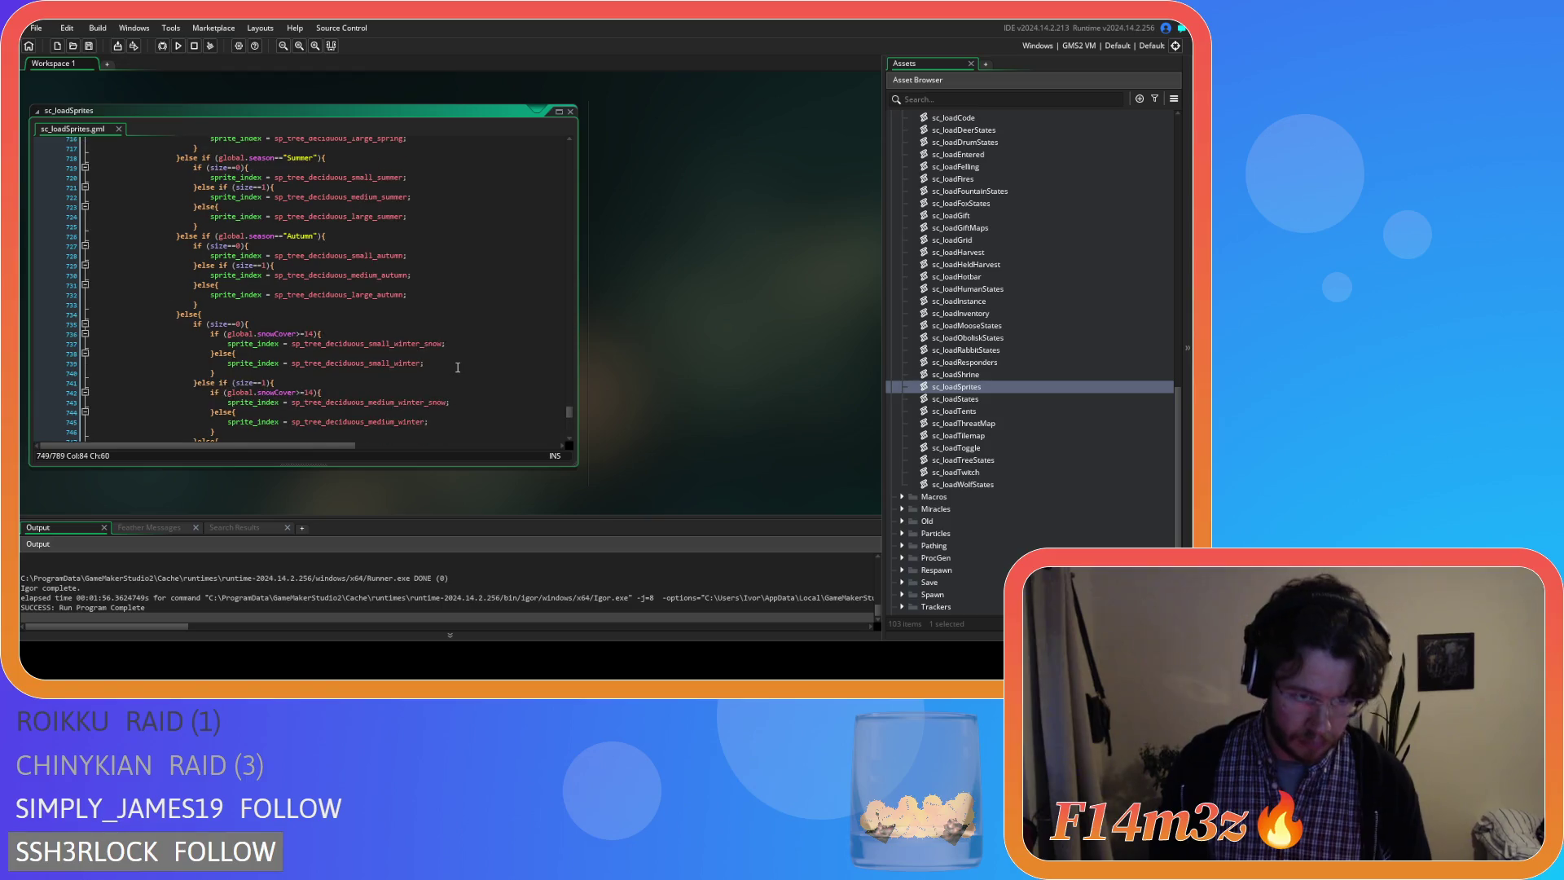
pyautogui.scroll(4, 458, 370)
pyautogui.scroll(5, 453, 375)
pyautogui.scroll(5, 454, 380)
pyautogui.scroll(5, 453, 382)
pyautogui.scroll(5, 450, 386)
pyautogui.scroll(5, 447, 390)
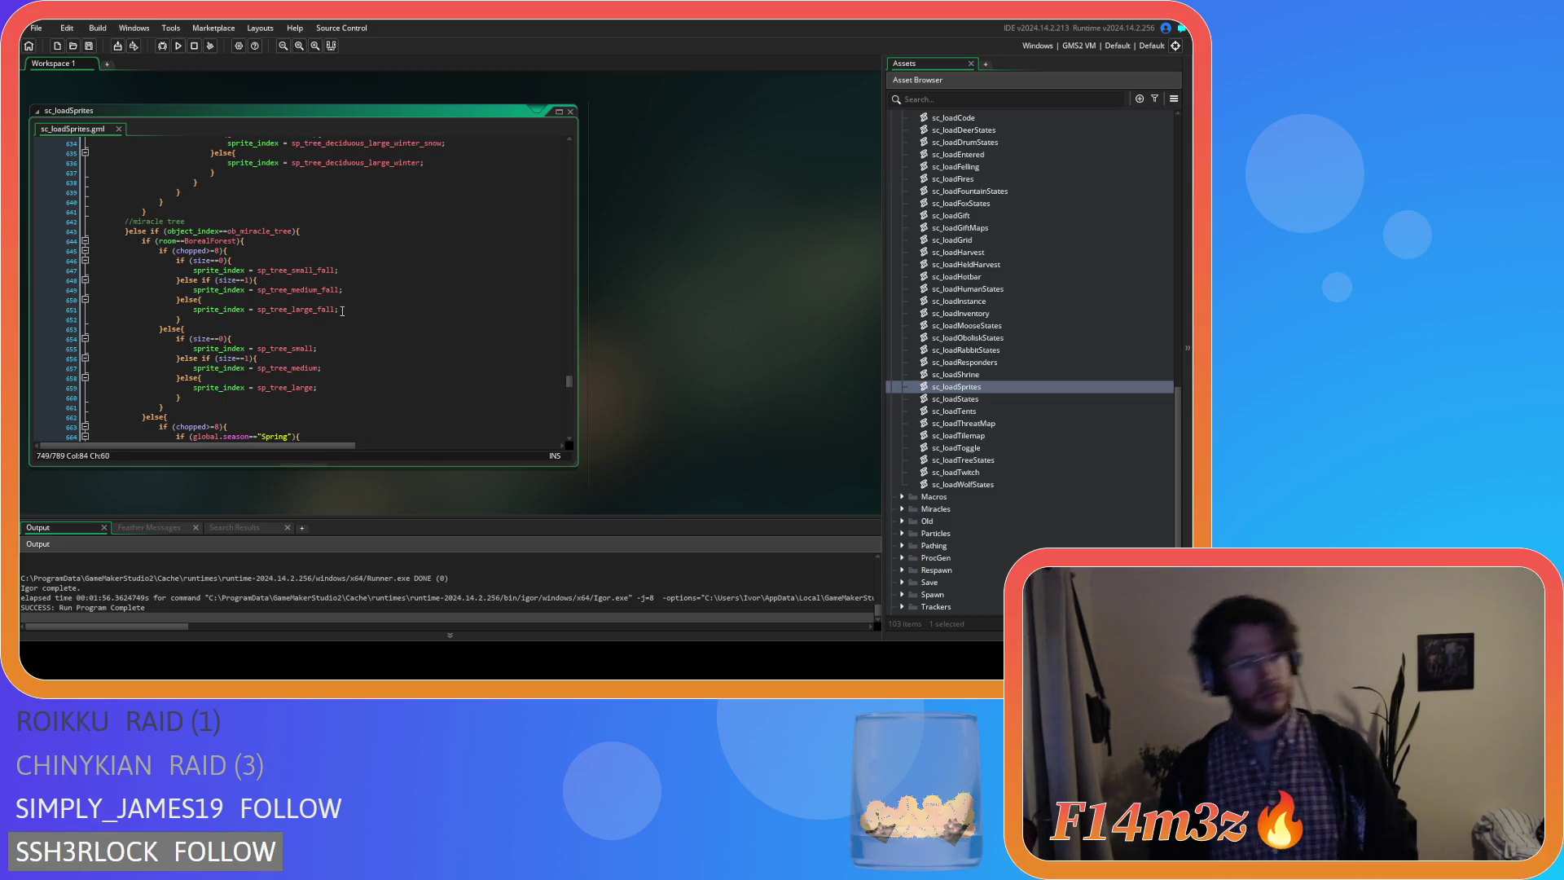
pyautogui.scroll(-3, 344, 311)
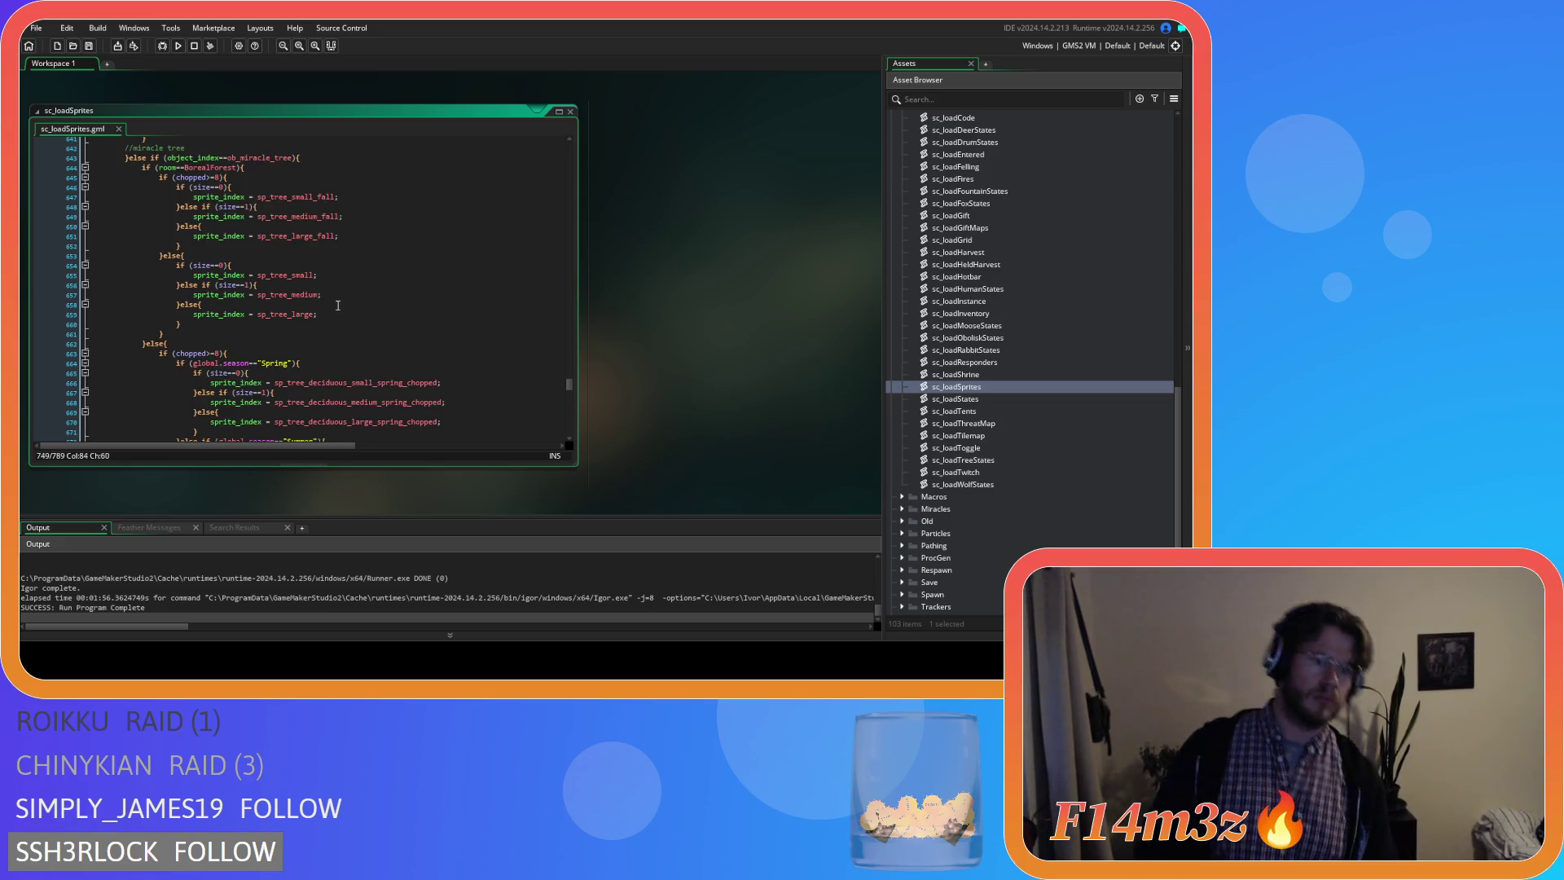
pyautogui.moveTo(290, 275)
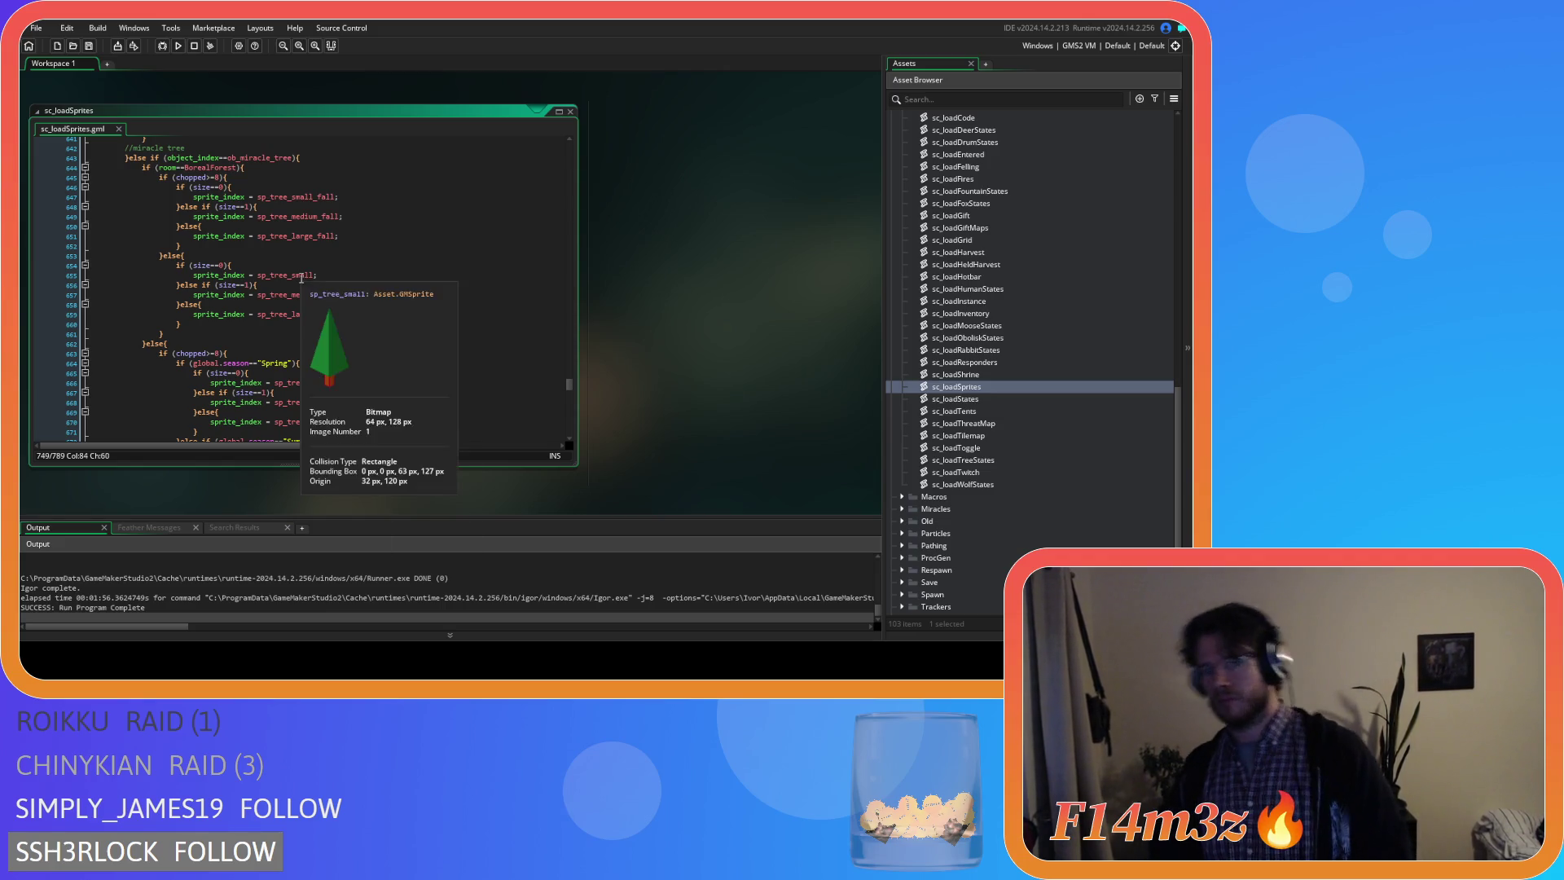
pyautogui.scroll(-3, 269, 241)
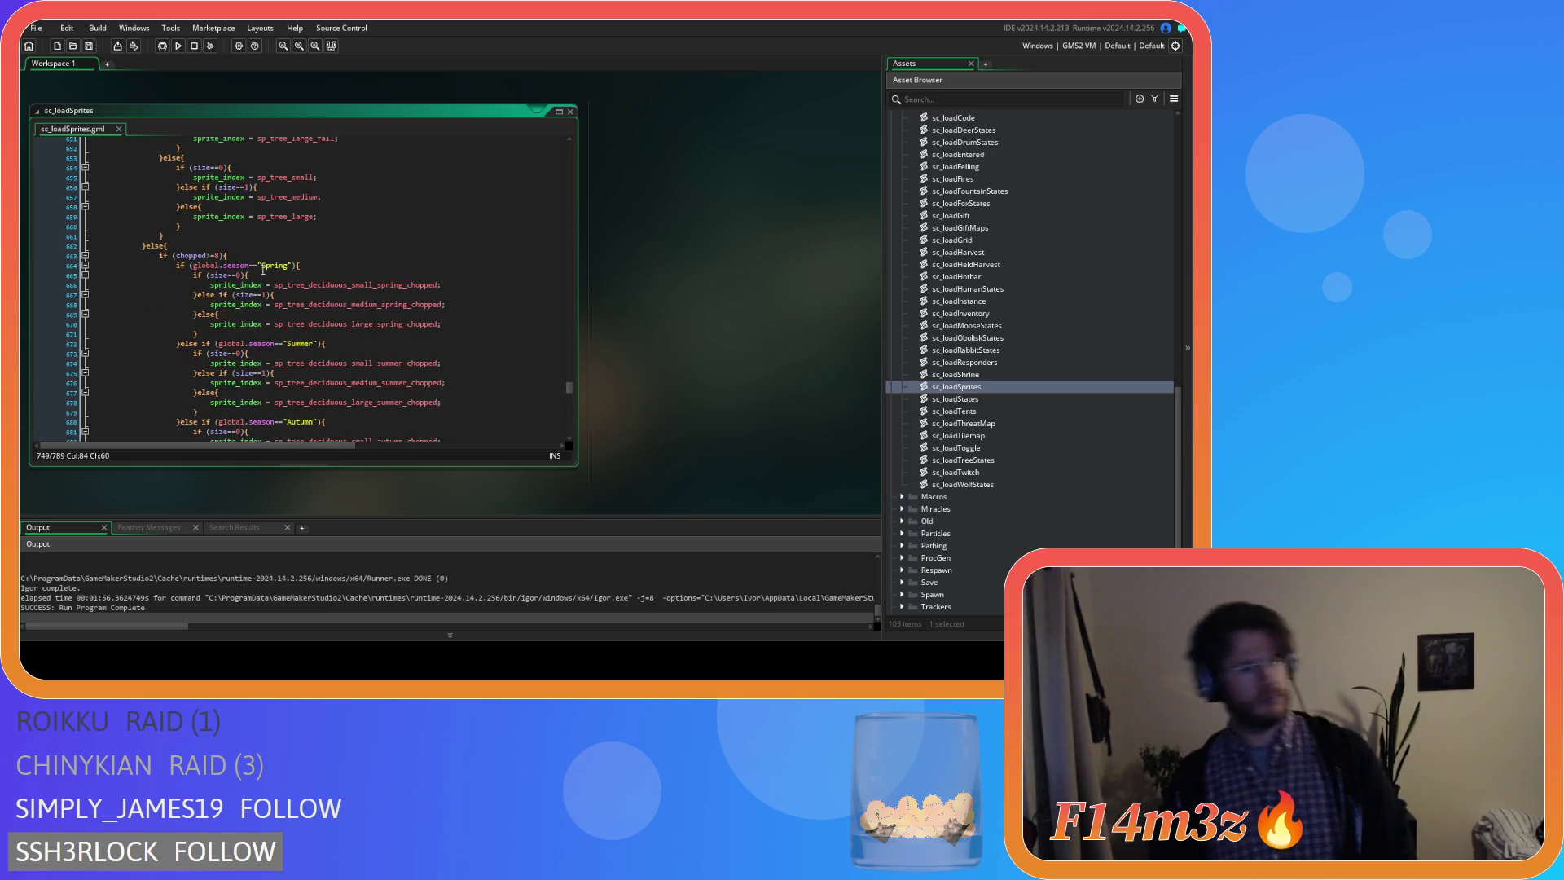
pyautogui.click(278, 275)
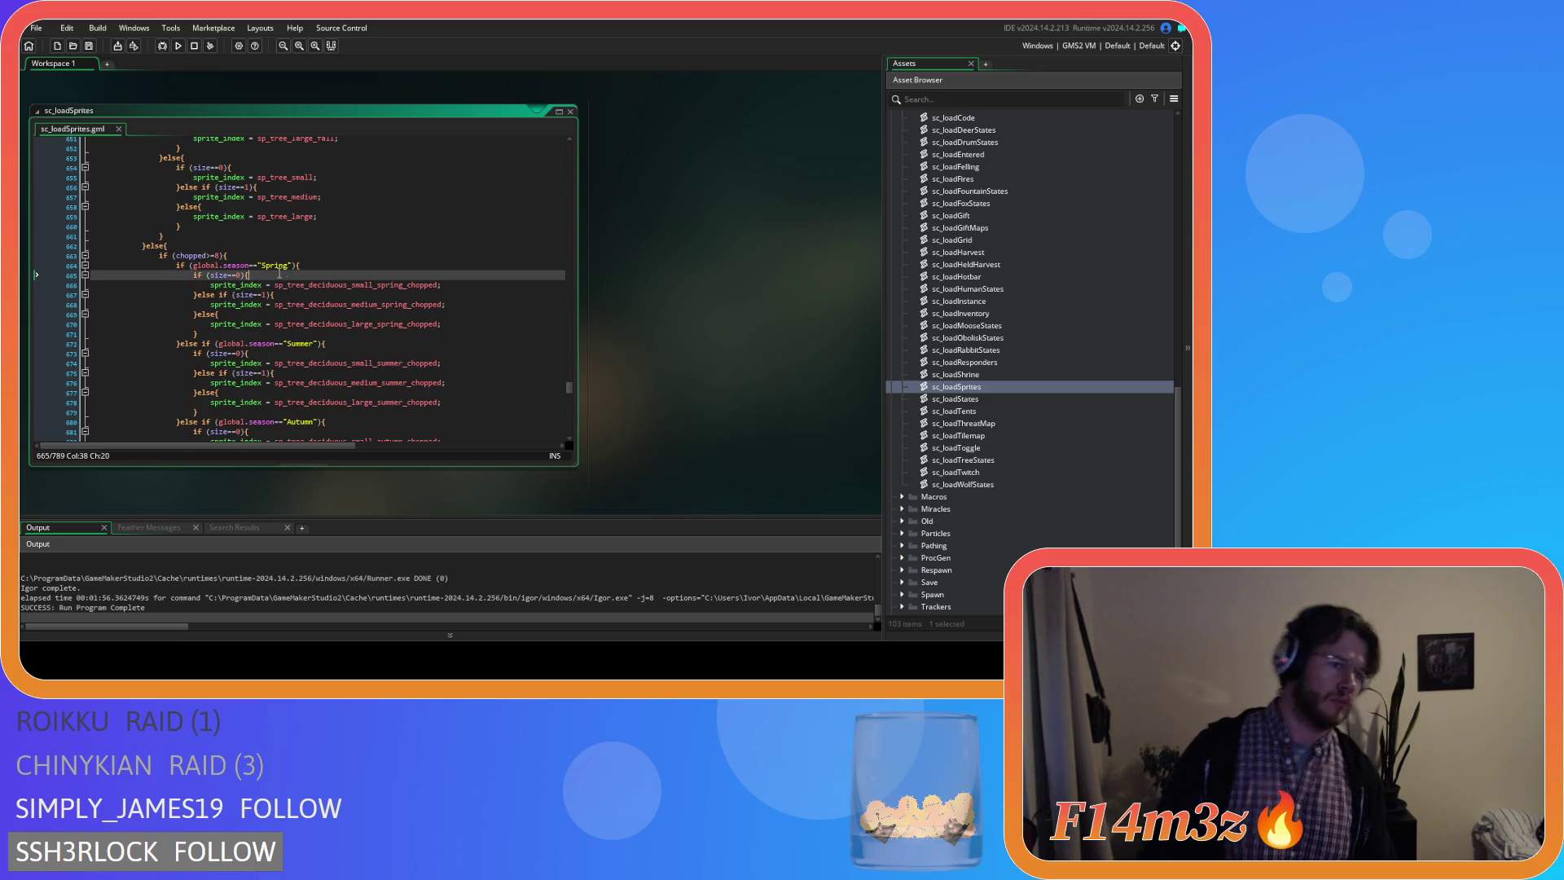
pyautogui.scroll(-5, 286, 274)
pyautogui.scroll(-7, 286, 274)
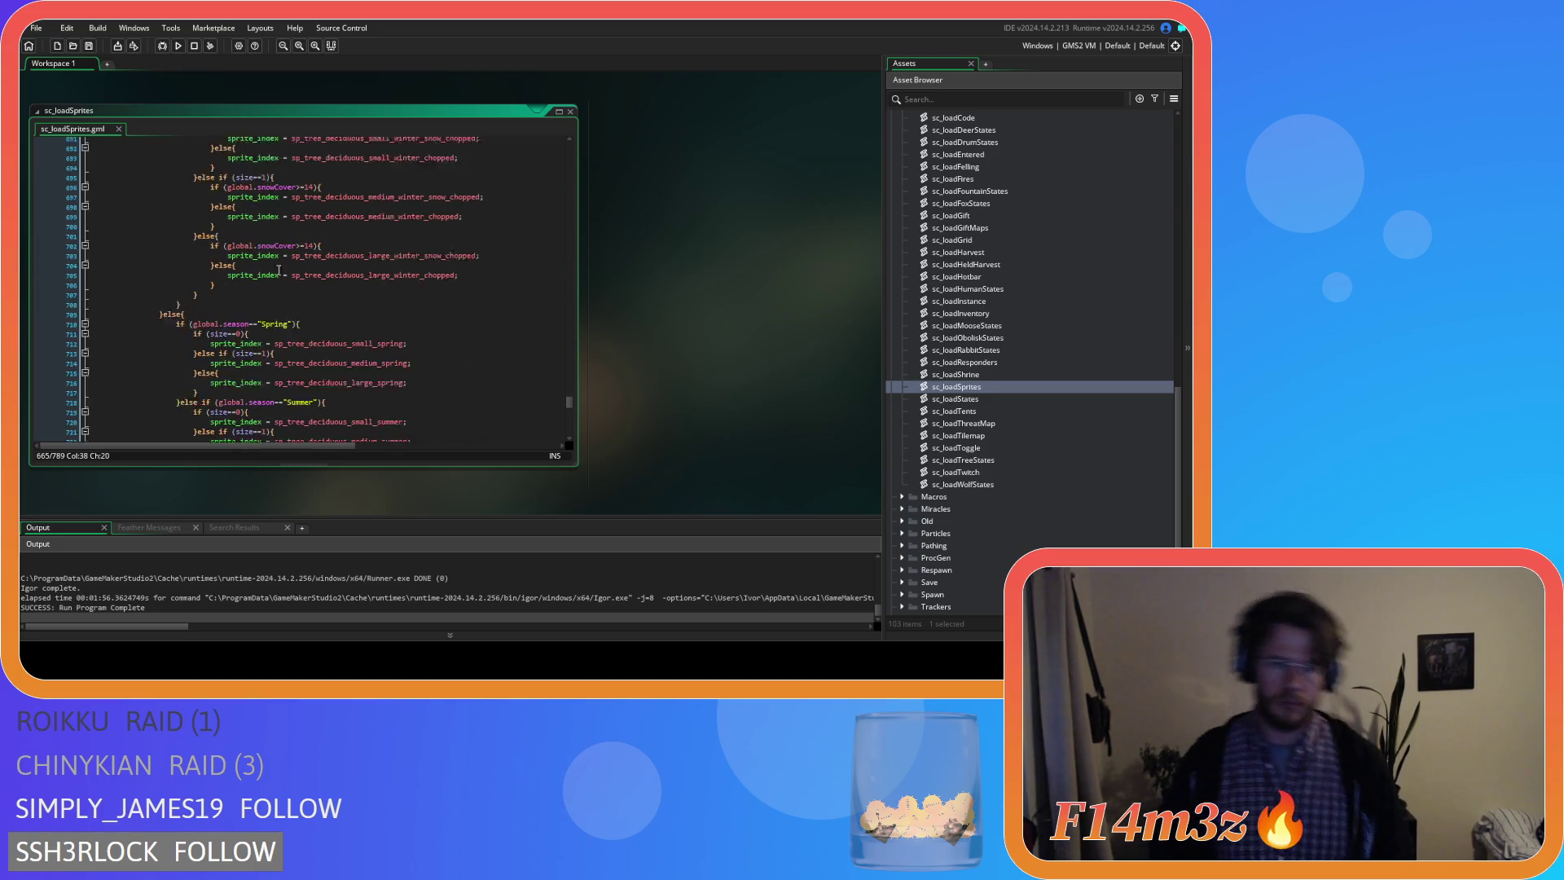
pyautogui.scroll(-7, 281, 274)
pyautogui.scroll(-8, 278, 274)
pyautogui.doubleClick(201, 350)
pyautogui.click(175, 350)
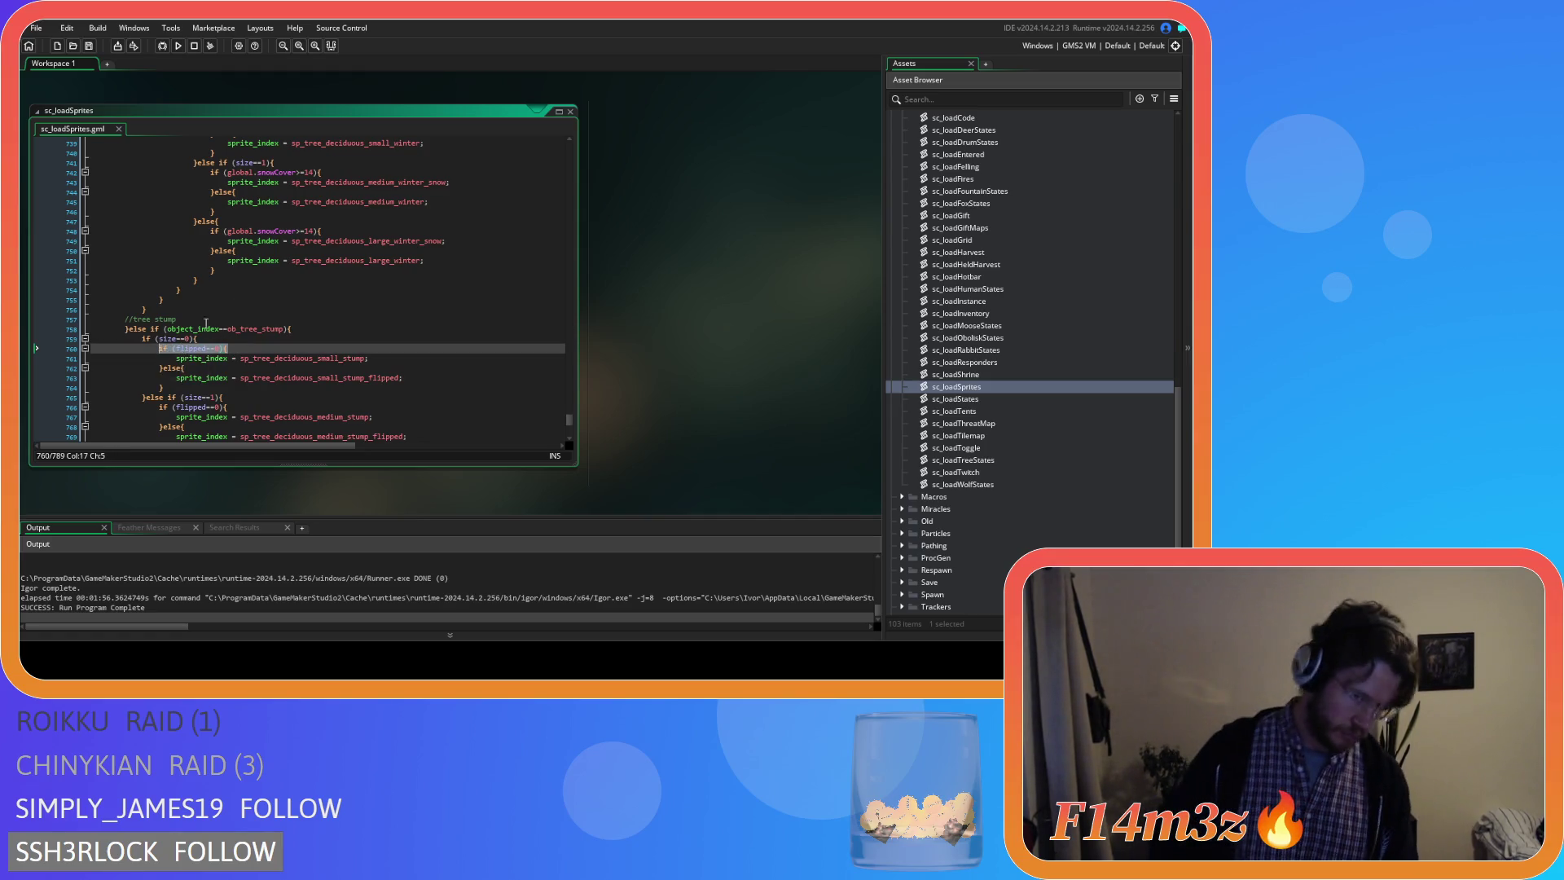
pyautogui.scroll(7, 211, 315)
pyautogui.scroll(7, 211, 315)
pyautogui.scroll(8, 214, 318)
pyautogui.scroll(7, 219, 321)
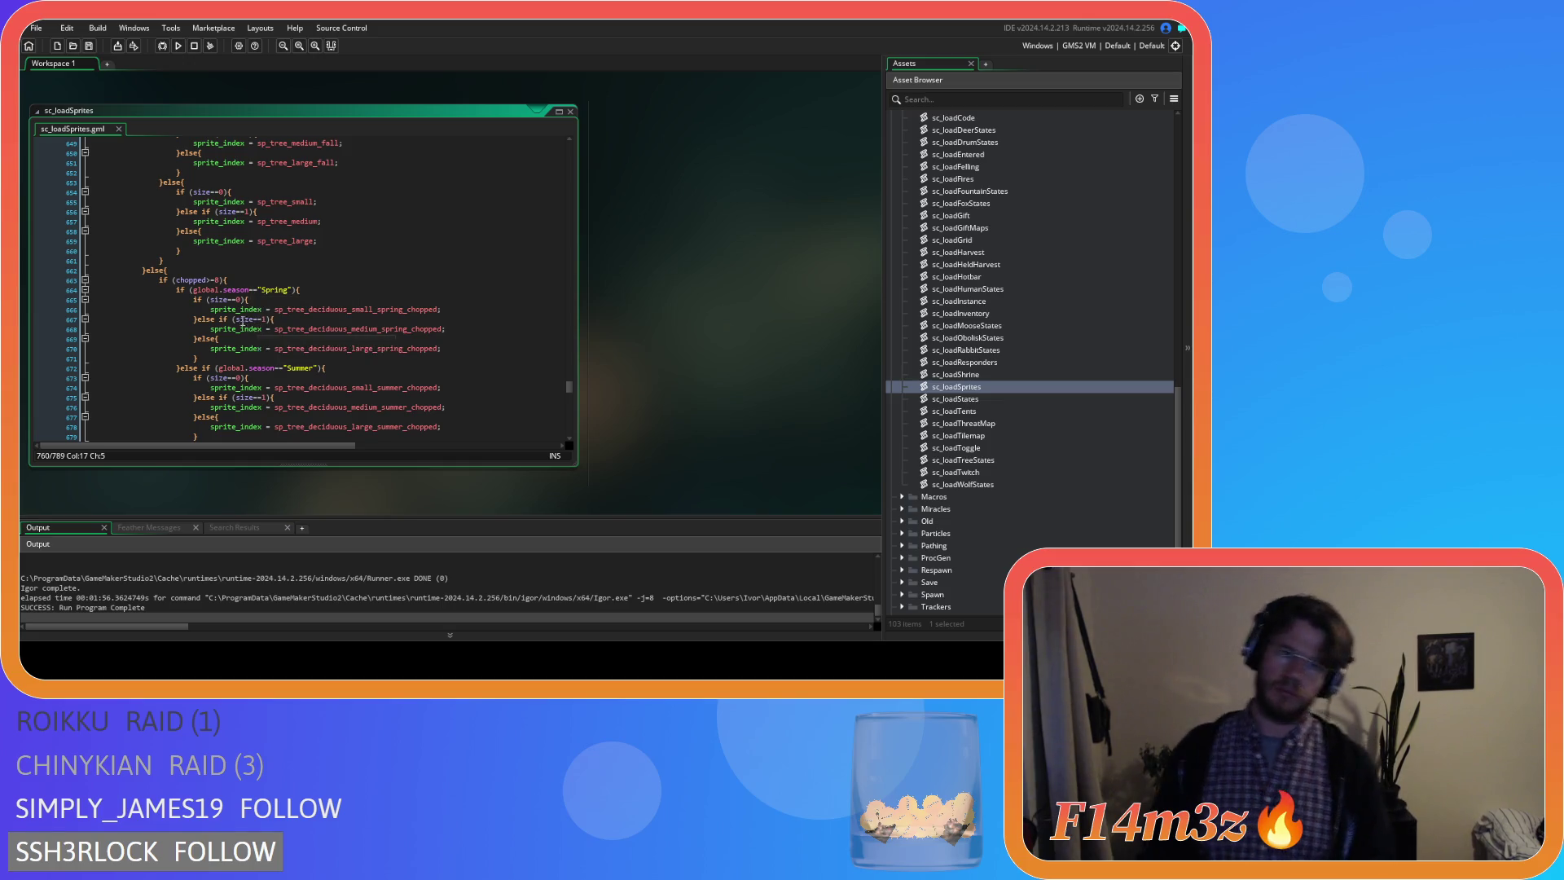
pyautogui.scroll(4, 232, 301)
pyautogui.scroll(2, 232, 301)
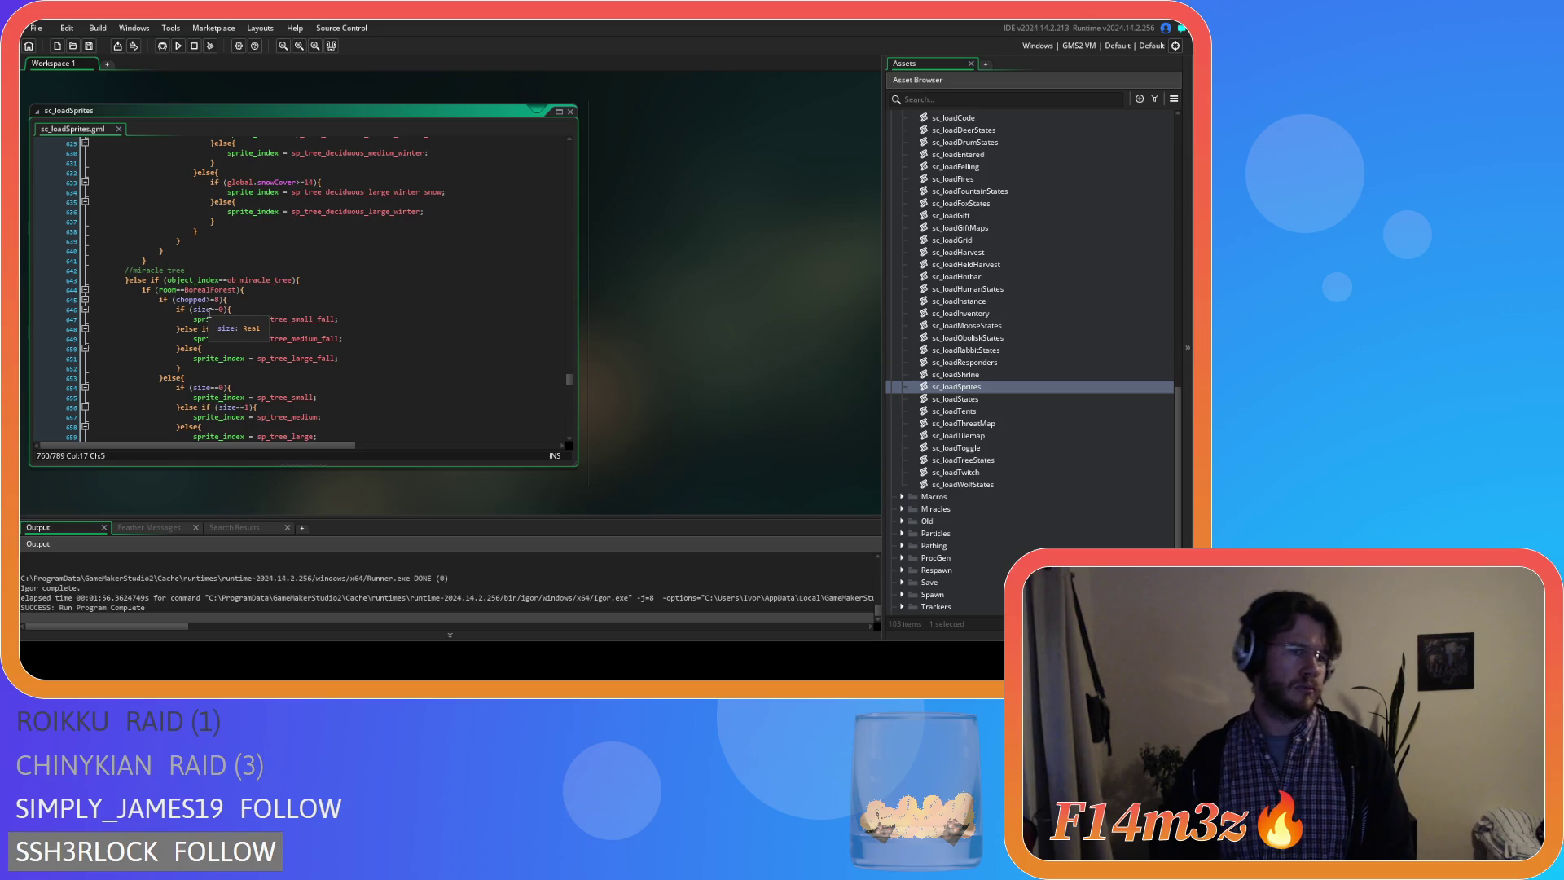
pyautogui.scroll(-3, 210, 313)
pyautogui.scroll(-3, 211, 313)
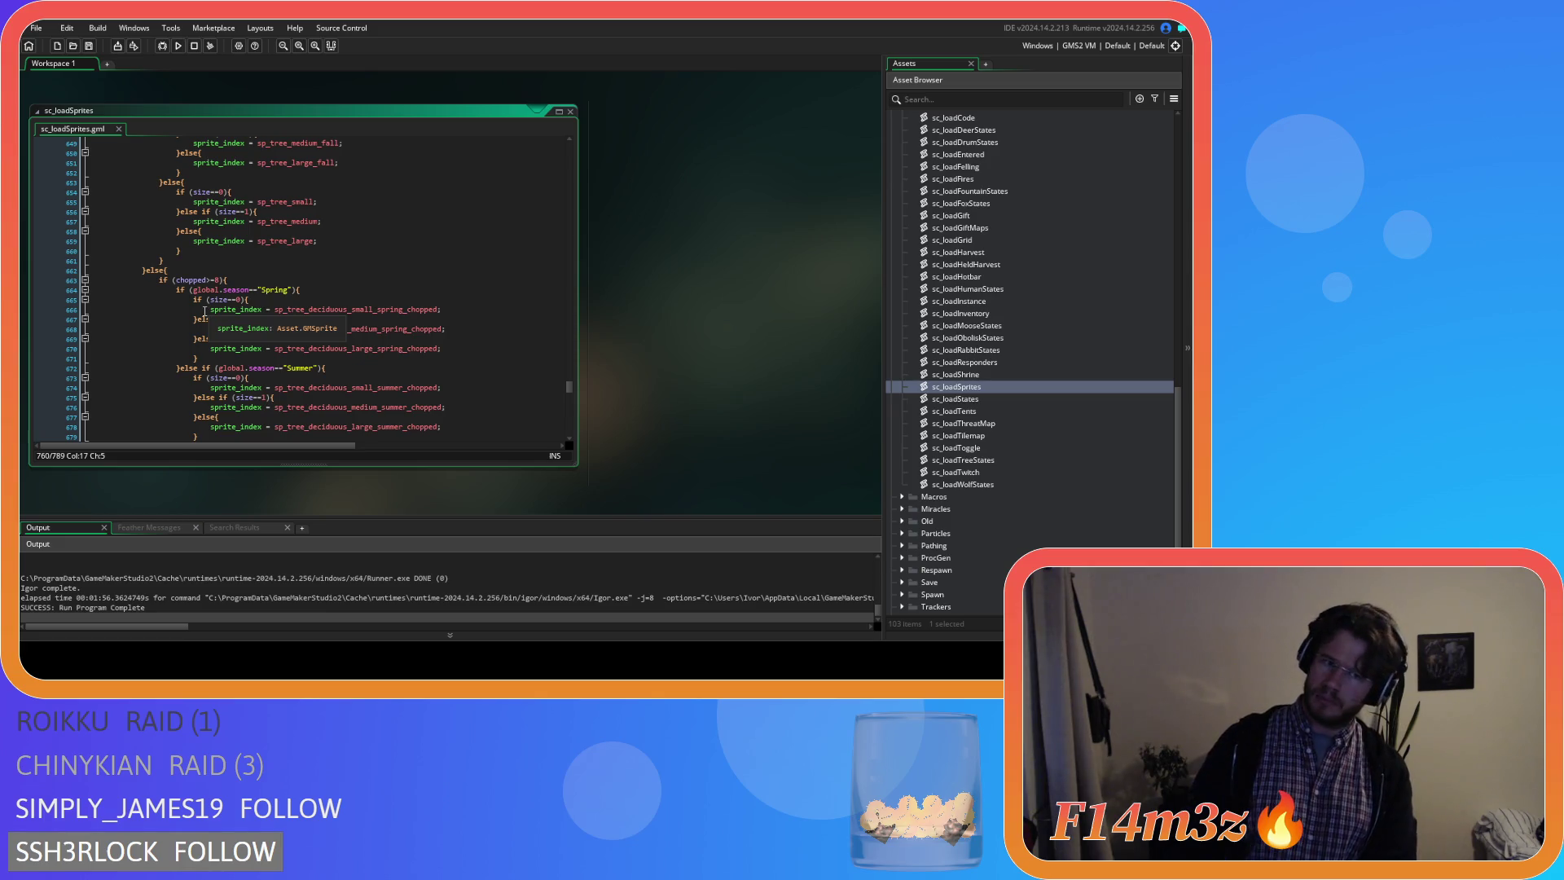
pyautogui.scroll(-3, 204, 311)
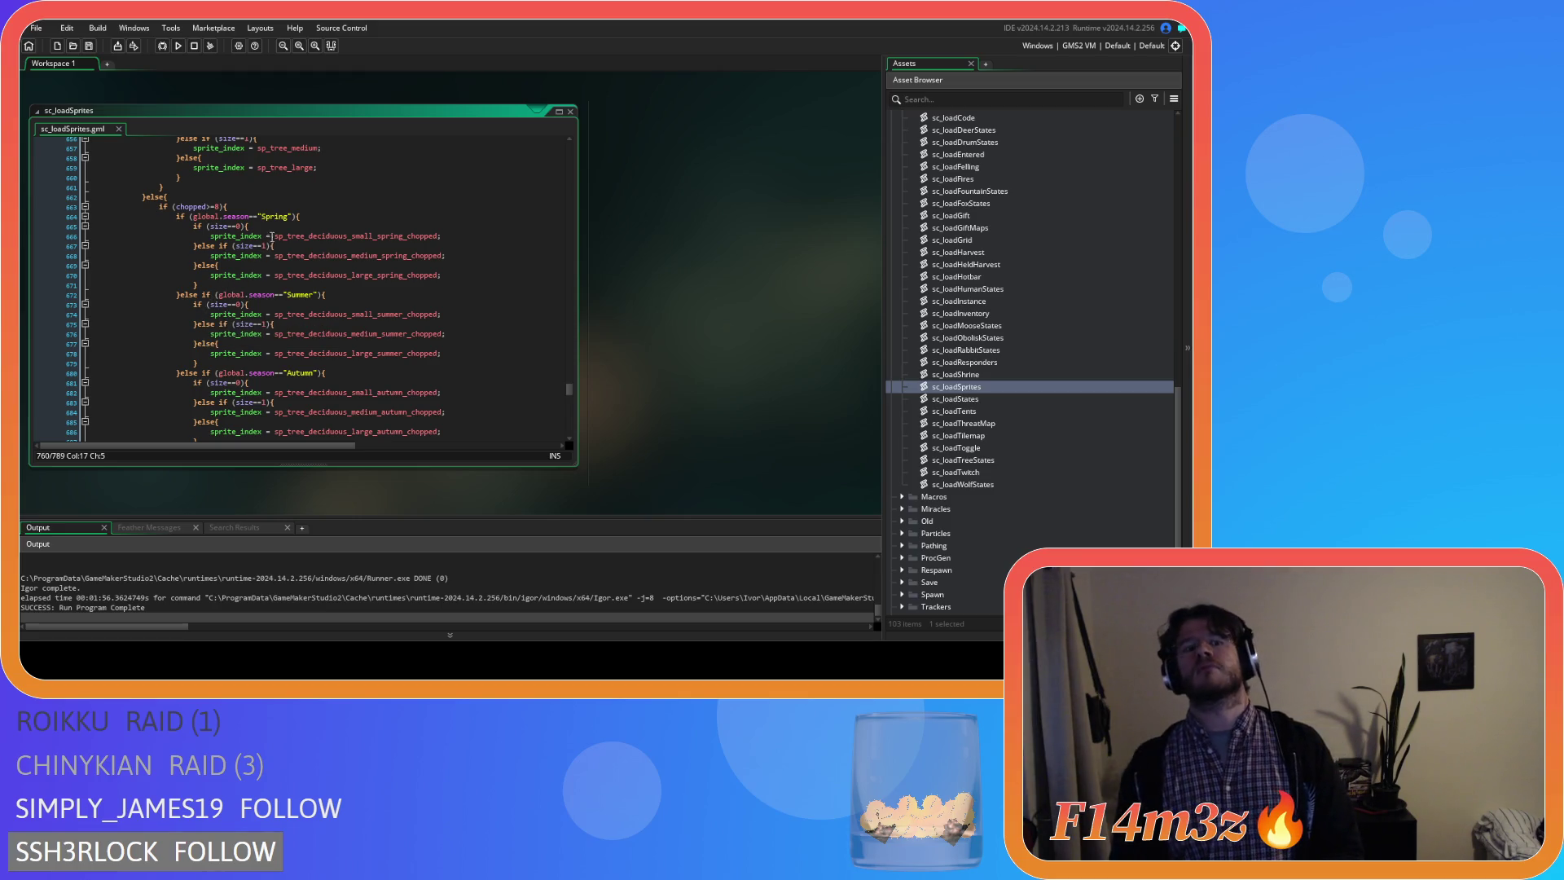
# Wrap the small chopped Spring sprite in a flipped==0 check with an empty else branch.
pyautogui.click(274, 226)
pyautogui.press('Return')
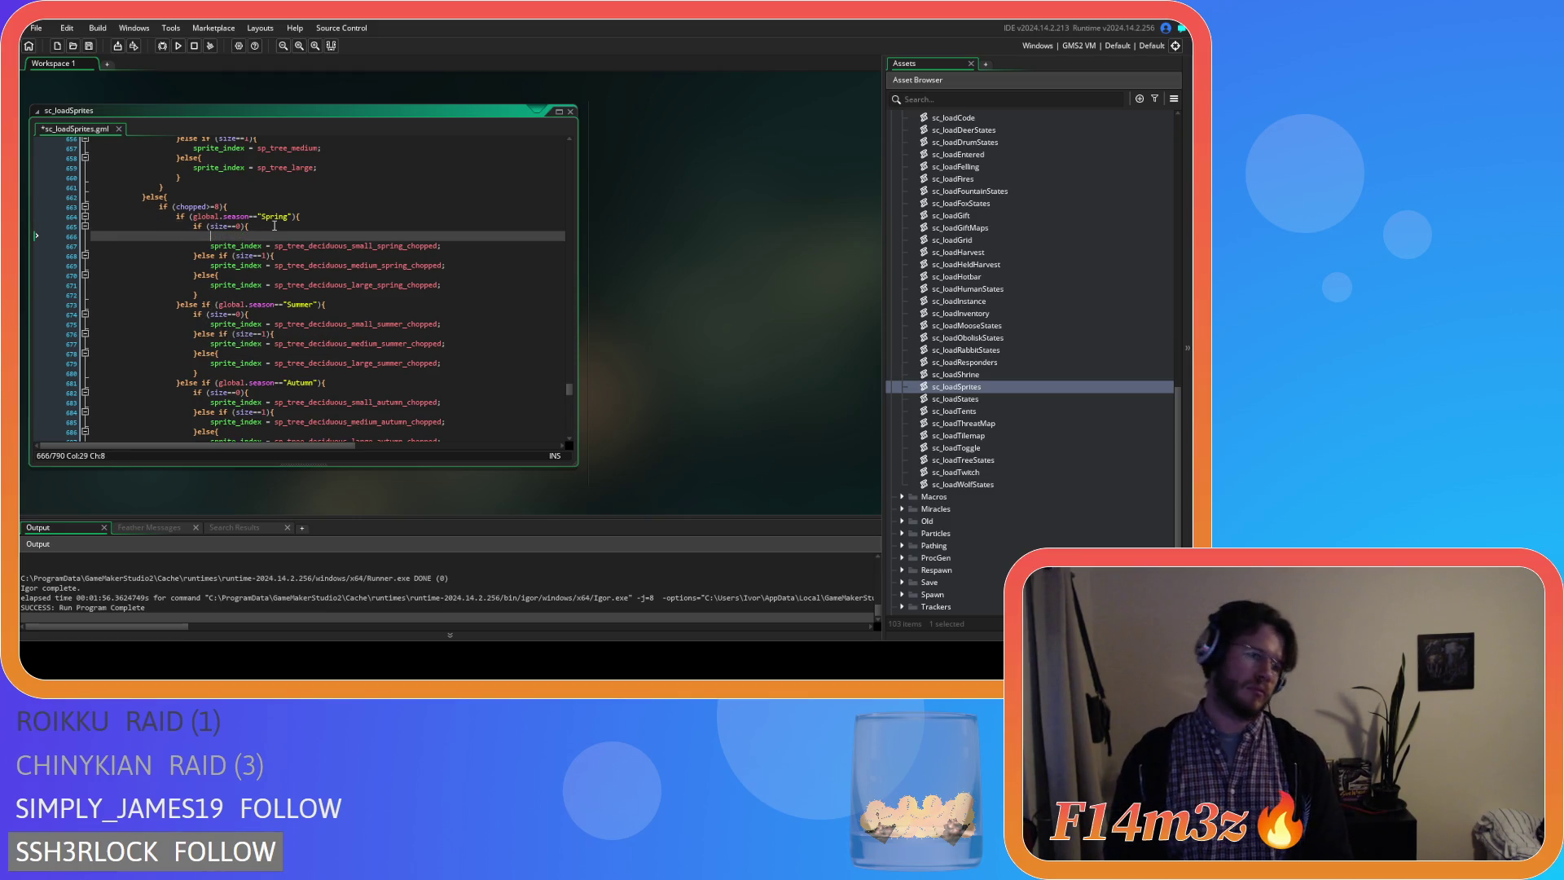
pyautogui.write('if (flipped==0){')
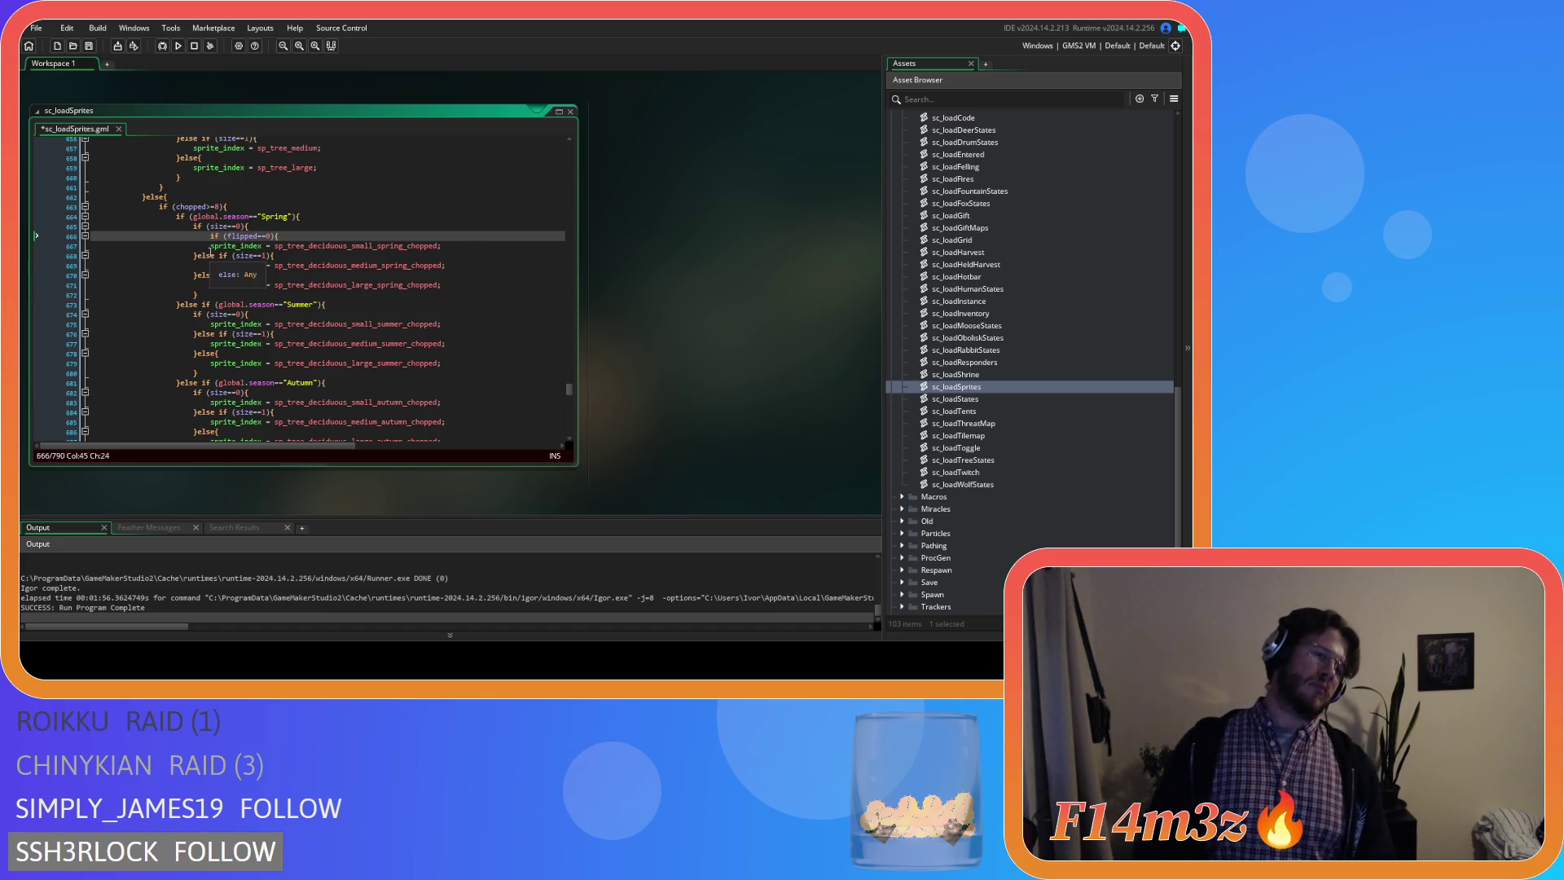
pyautogui.click(211, 245)
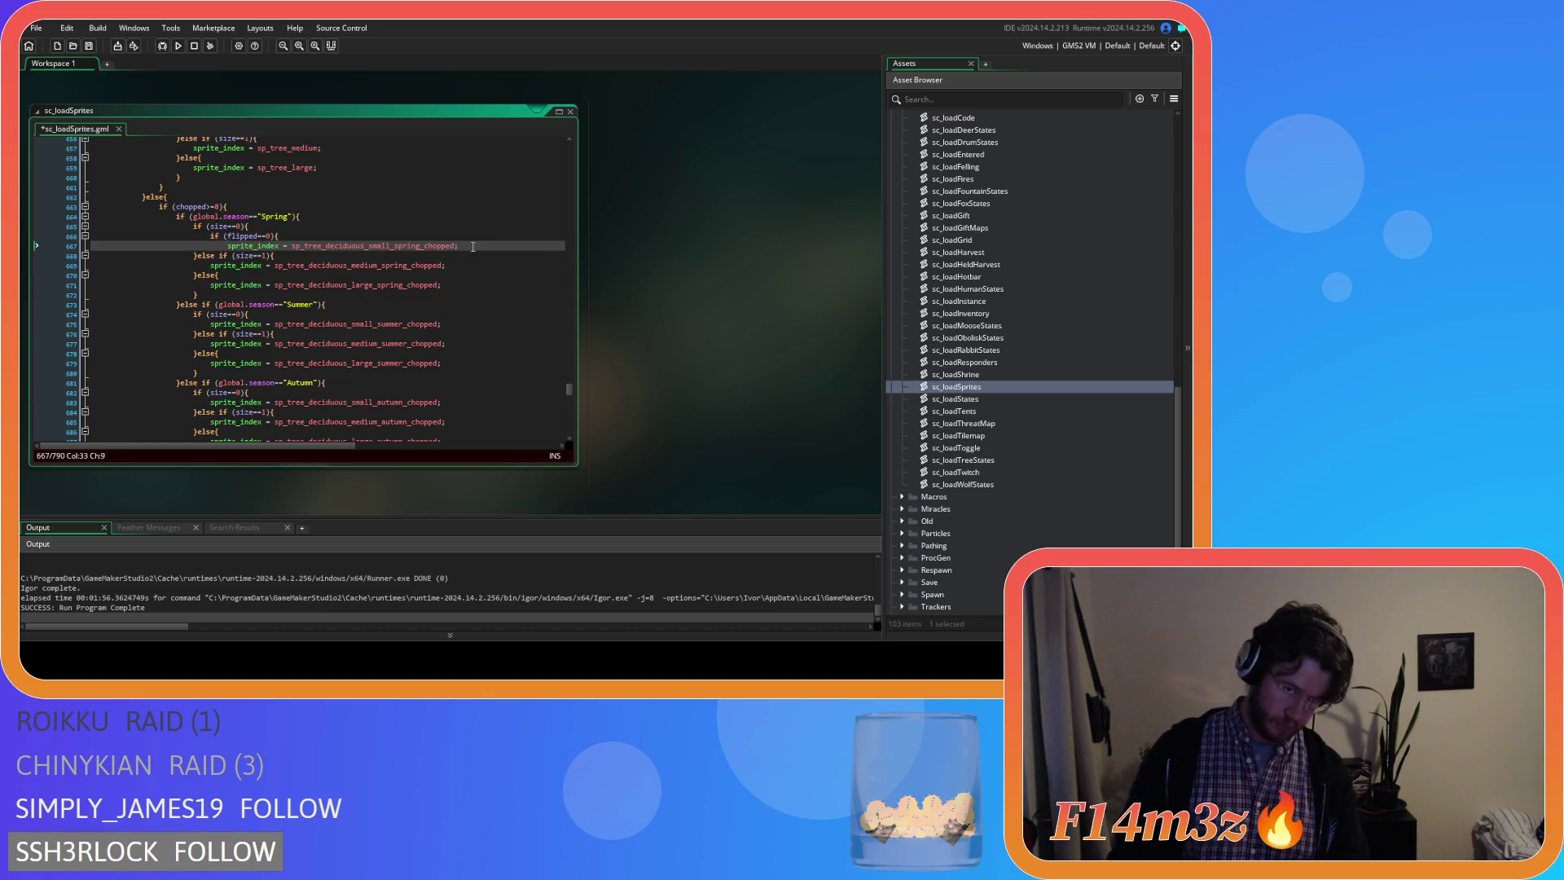
pyautogui.press('Return')
pyautogui.write('}')
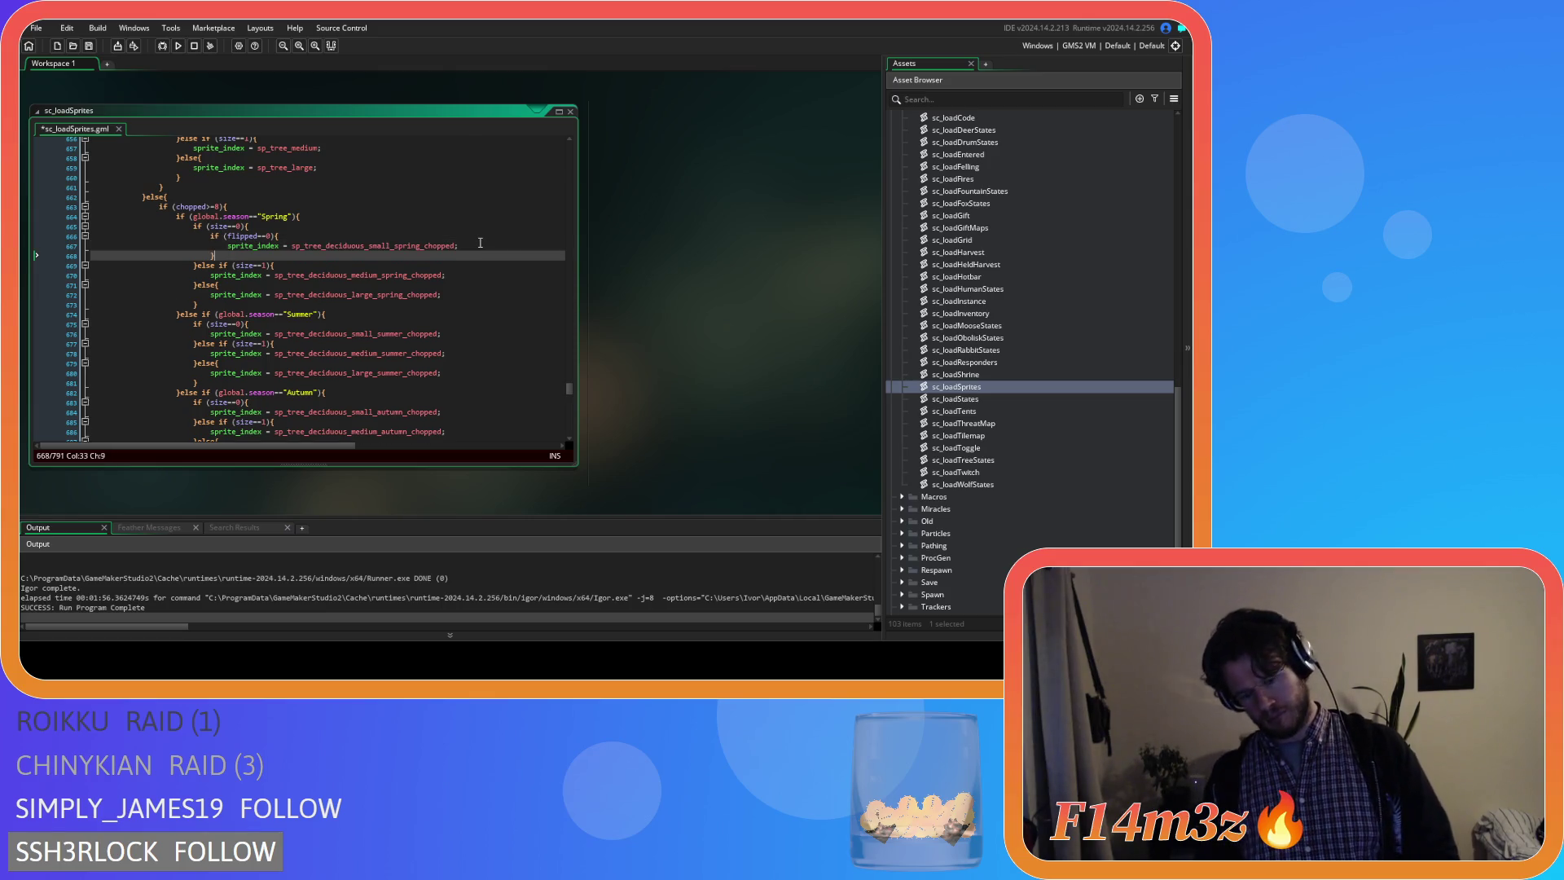
pyautogui.write('else{')
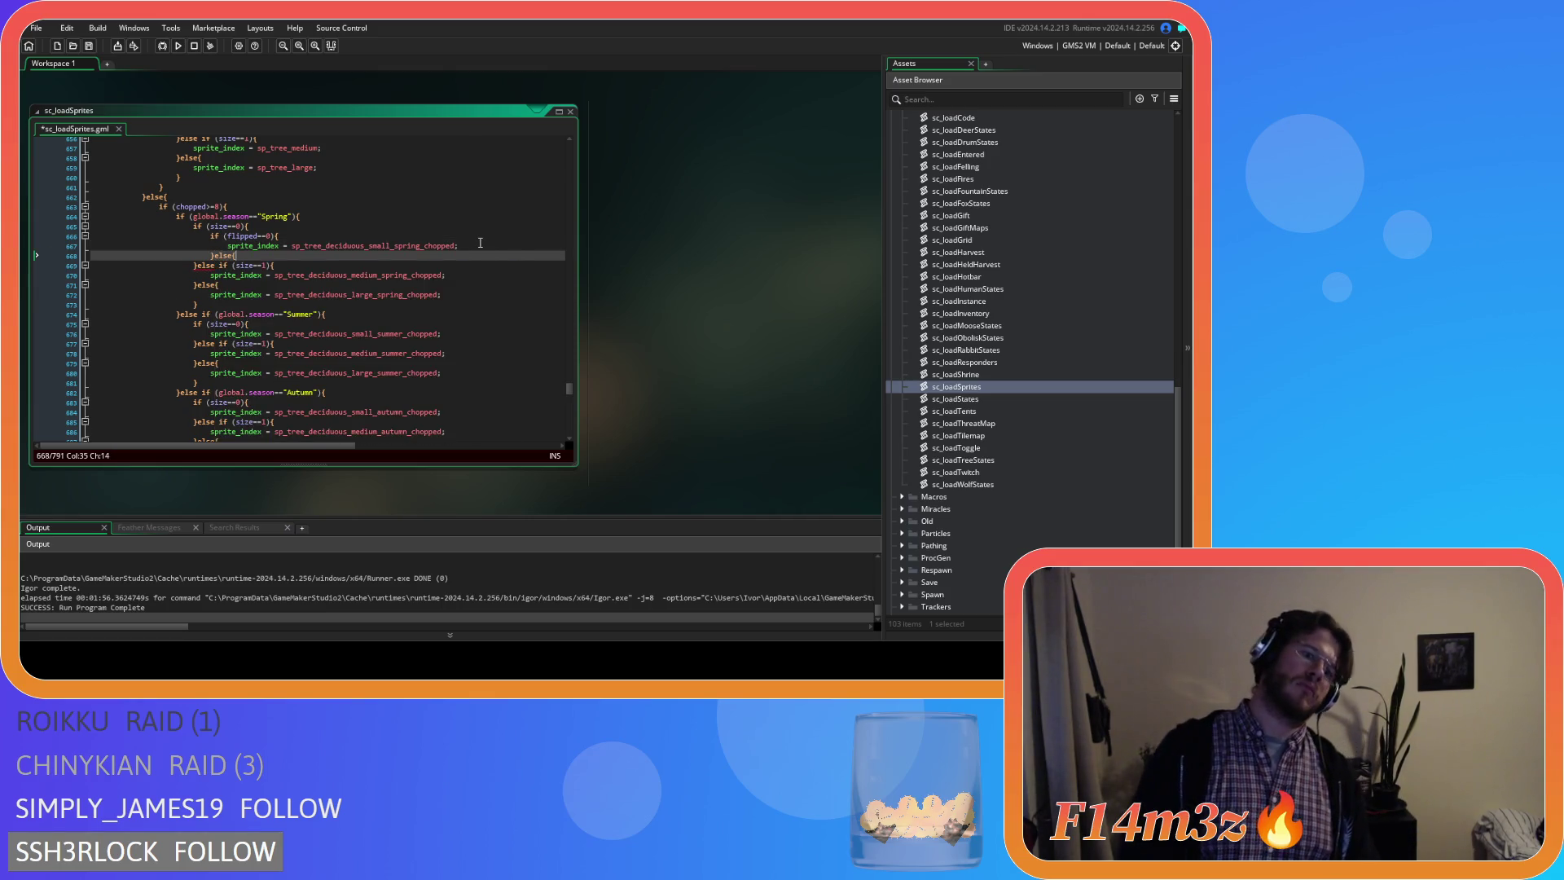
pyautogui.press('Return')
pyautogui.press('Return')
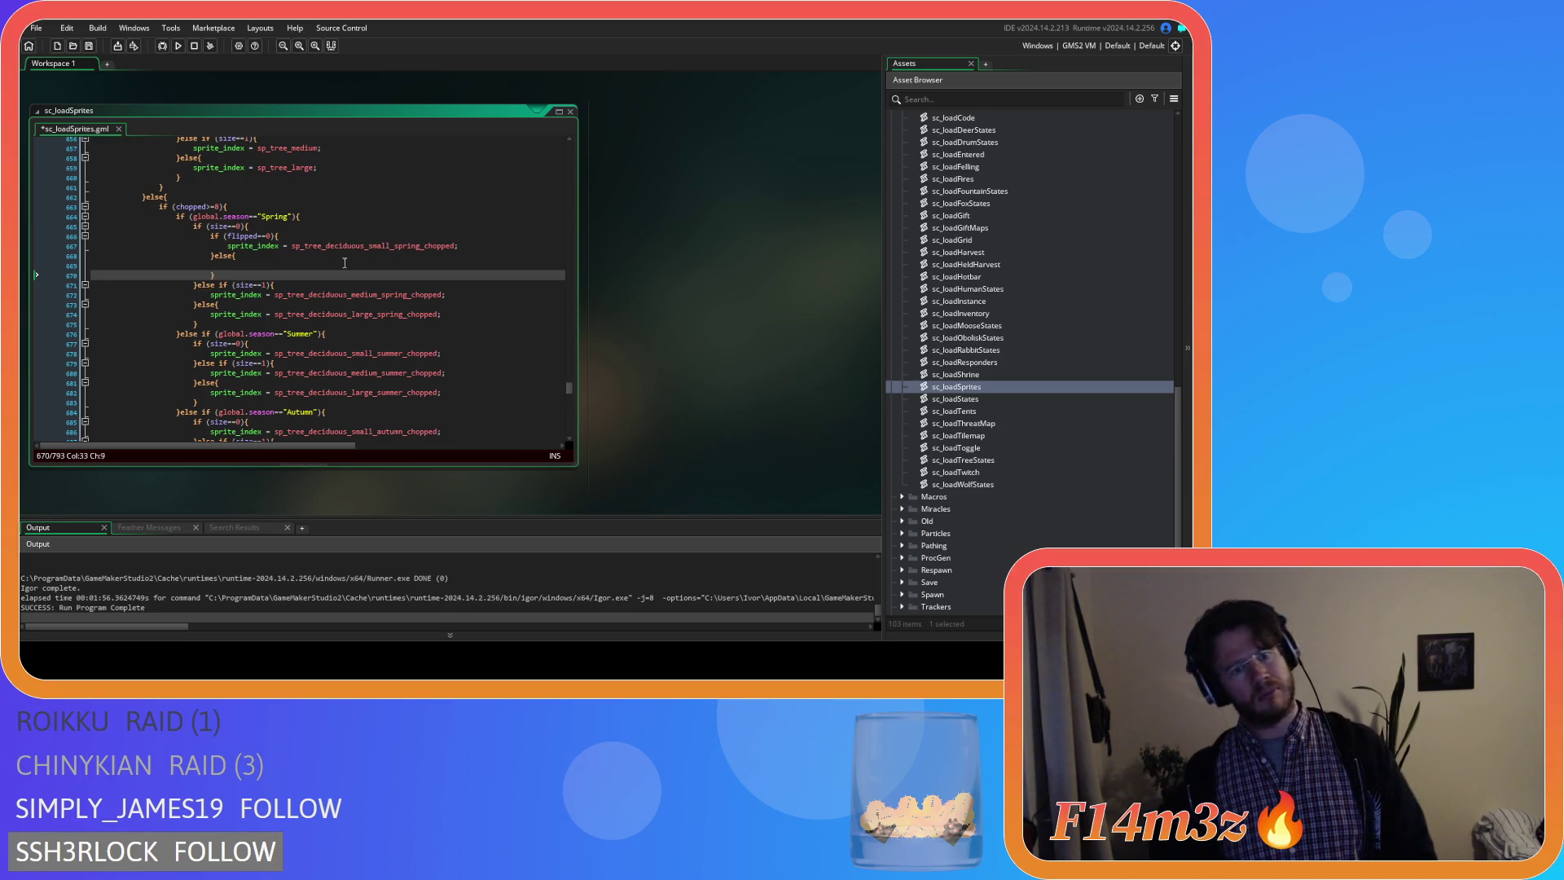
# Wrap the medium chopped Spring sprite in a flipped==0 check with an empty else branch.
pyautogui.click(327, 284)
pyautogui.press('Return')
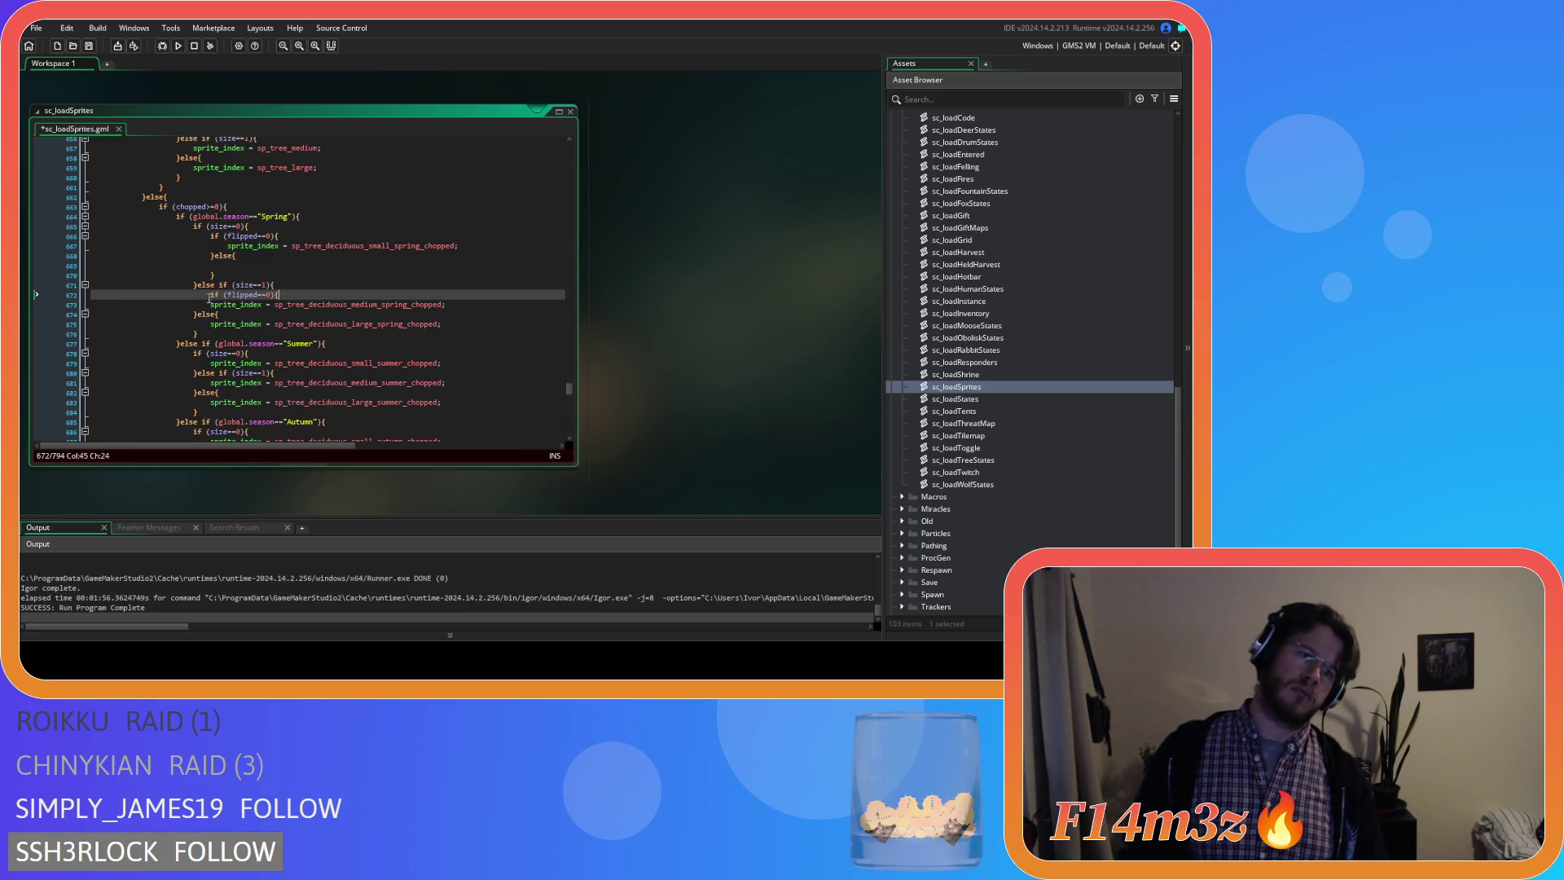
pyautogui.click(211, 304)
pyautogui.press('Tab')
pyautogui.click(484, 306)
pyautogui.press('Return')
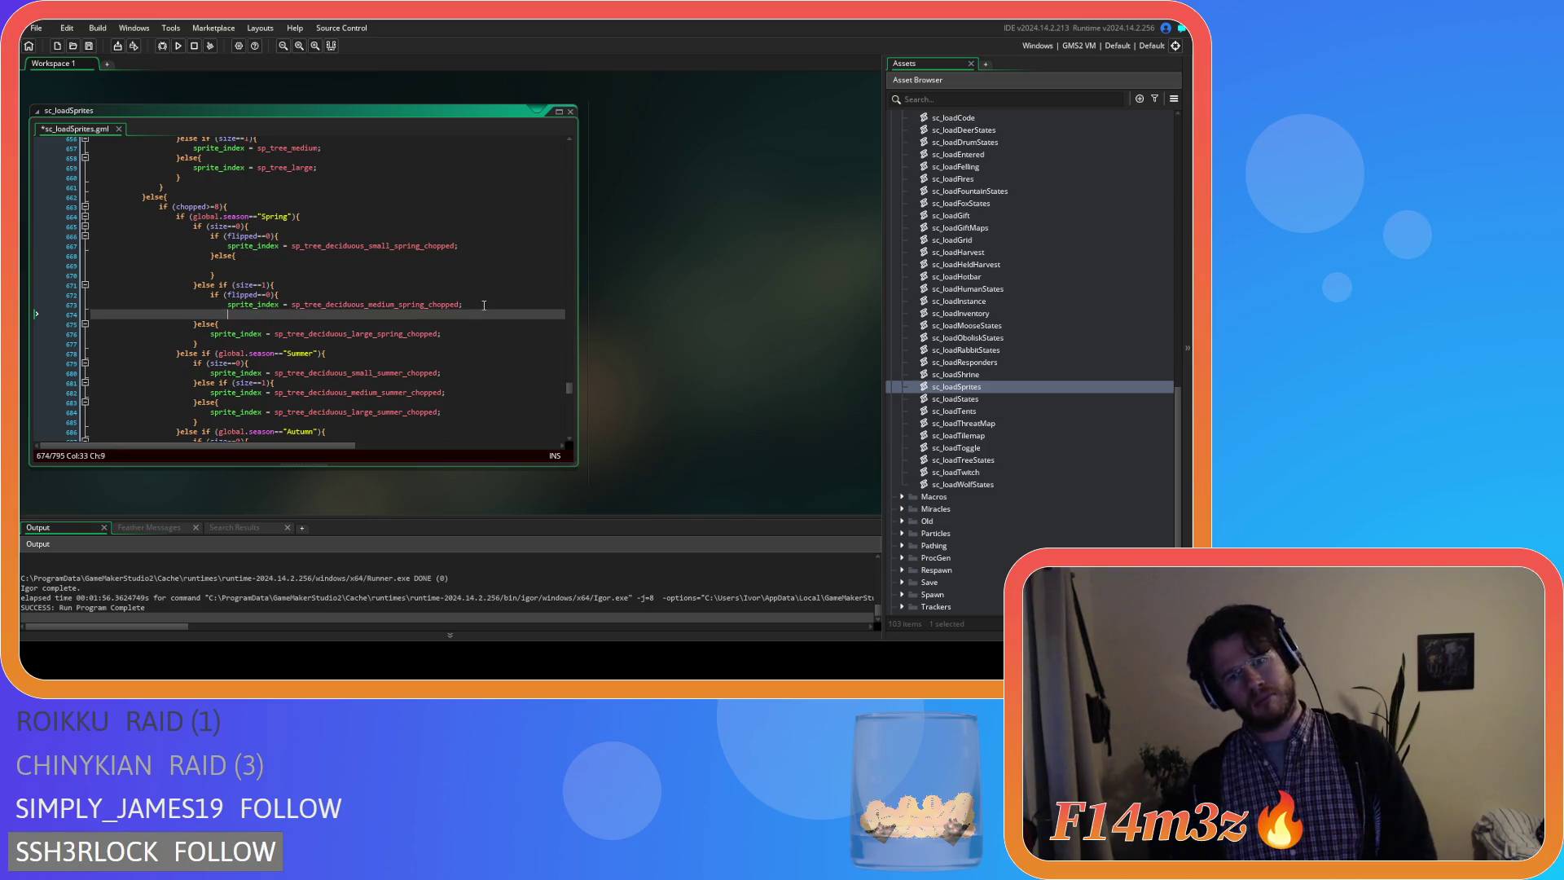
pyautogui.write('else')
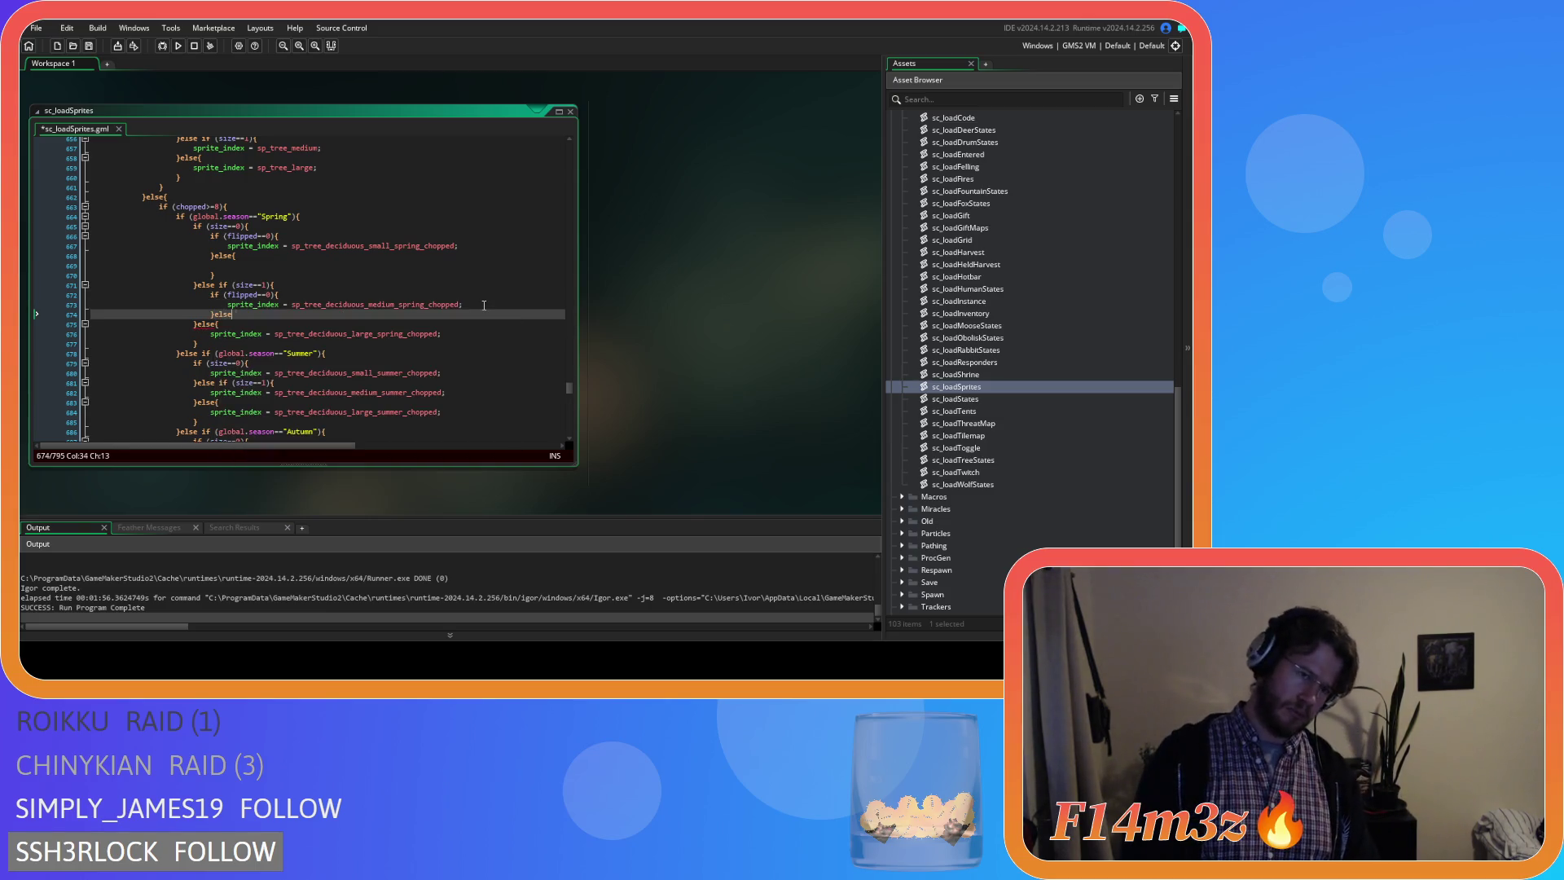
pyautogui.press('Return')
pyautogui.press('Return')
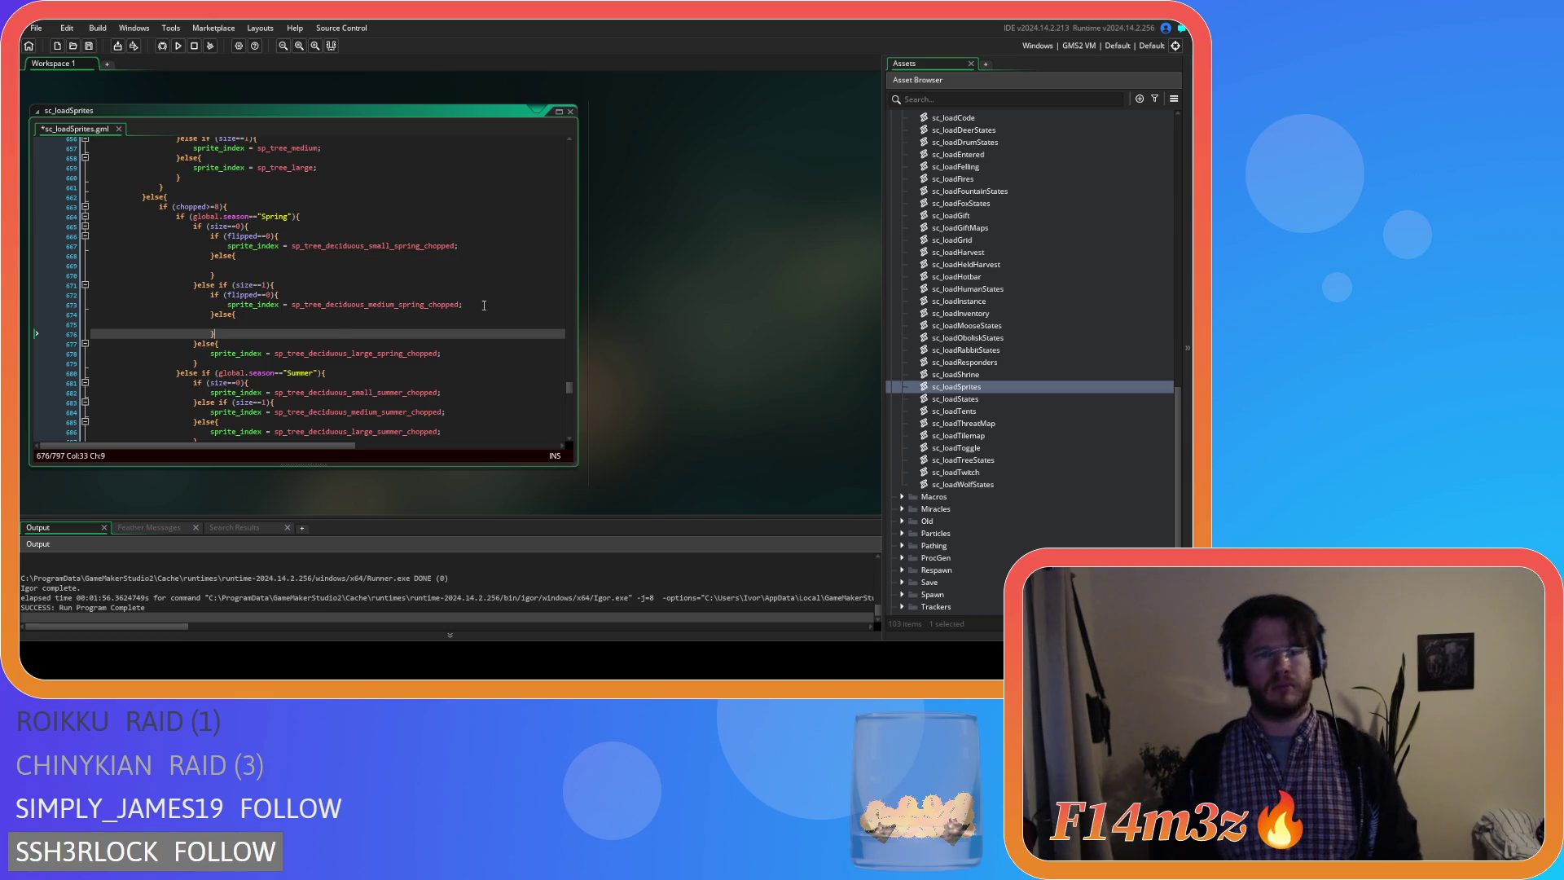
# Wrap the large chopped Spring sprite in a flipped==0 check with an empty else branch.
pyautogui.click(270, 341)
pyautogui.press('Return')
pyautogui.write('if (flipped==0){')
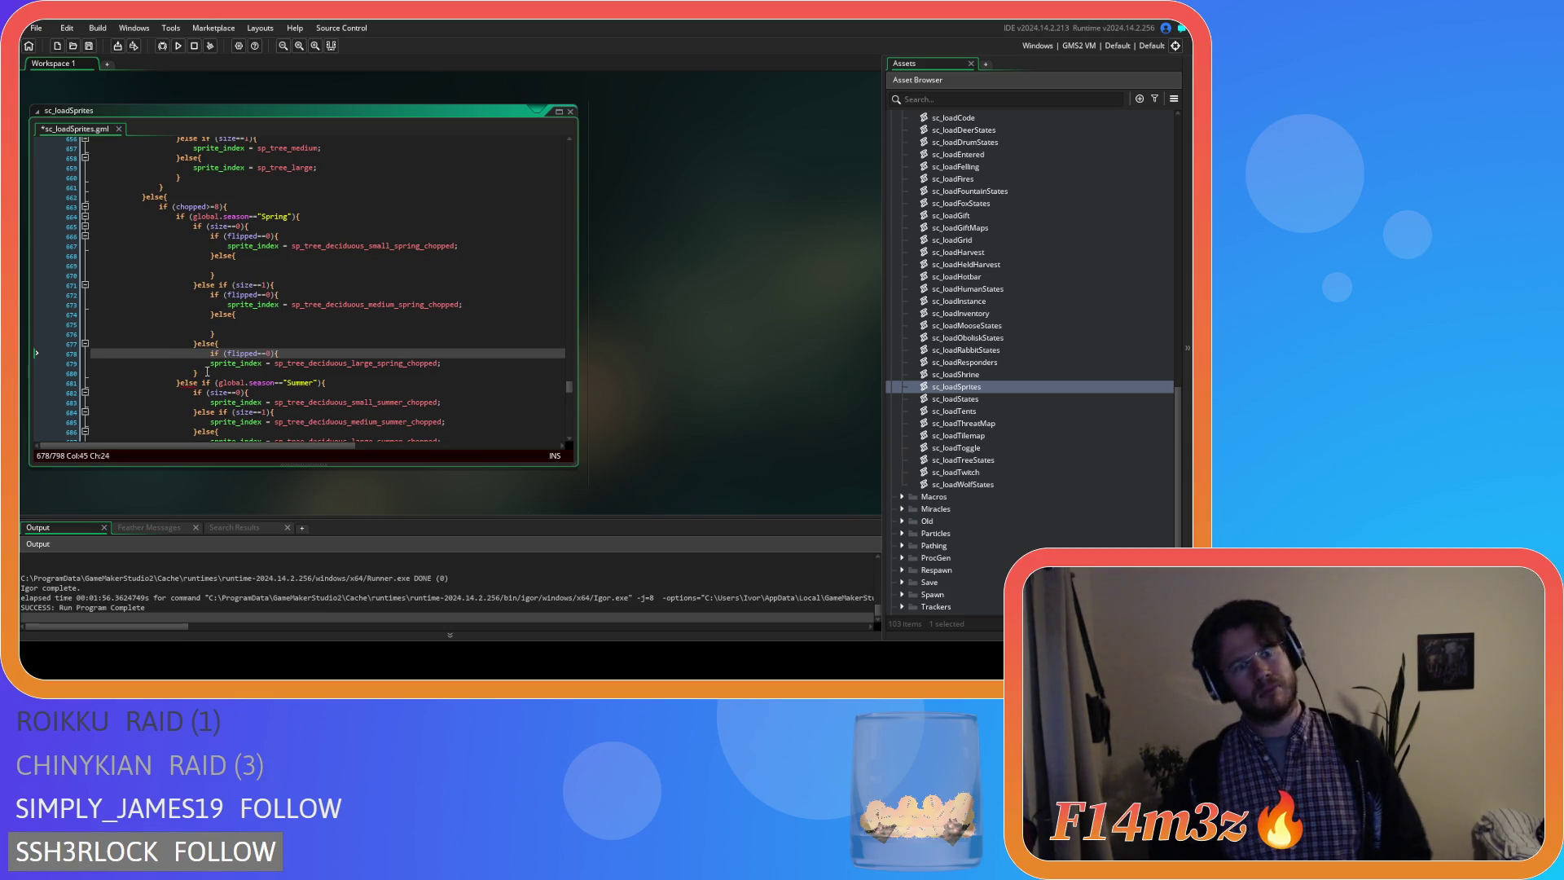
pyautogui.click(205, 358)
pyautogui.press('Tab')
pyautogui.click(471, 364)
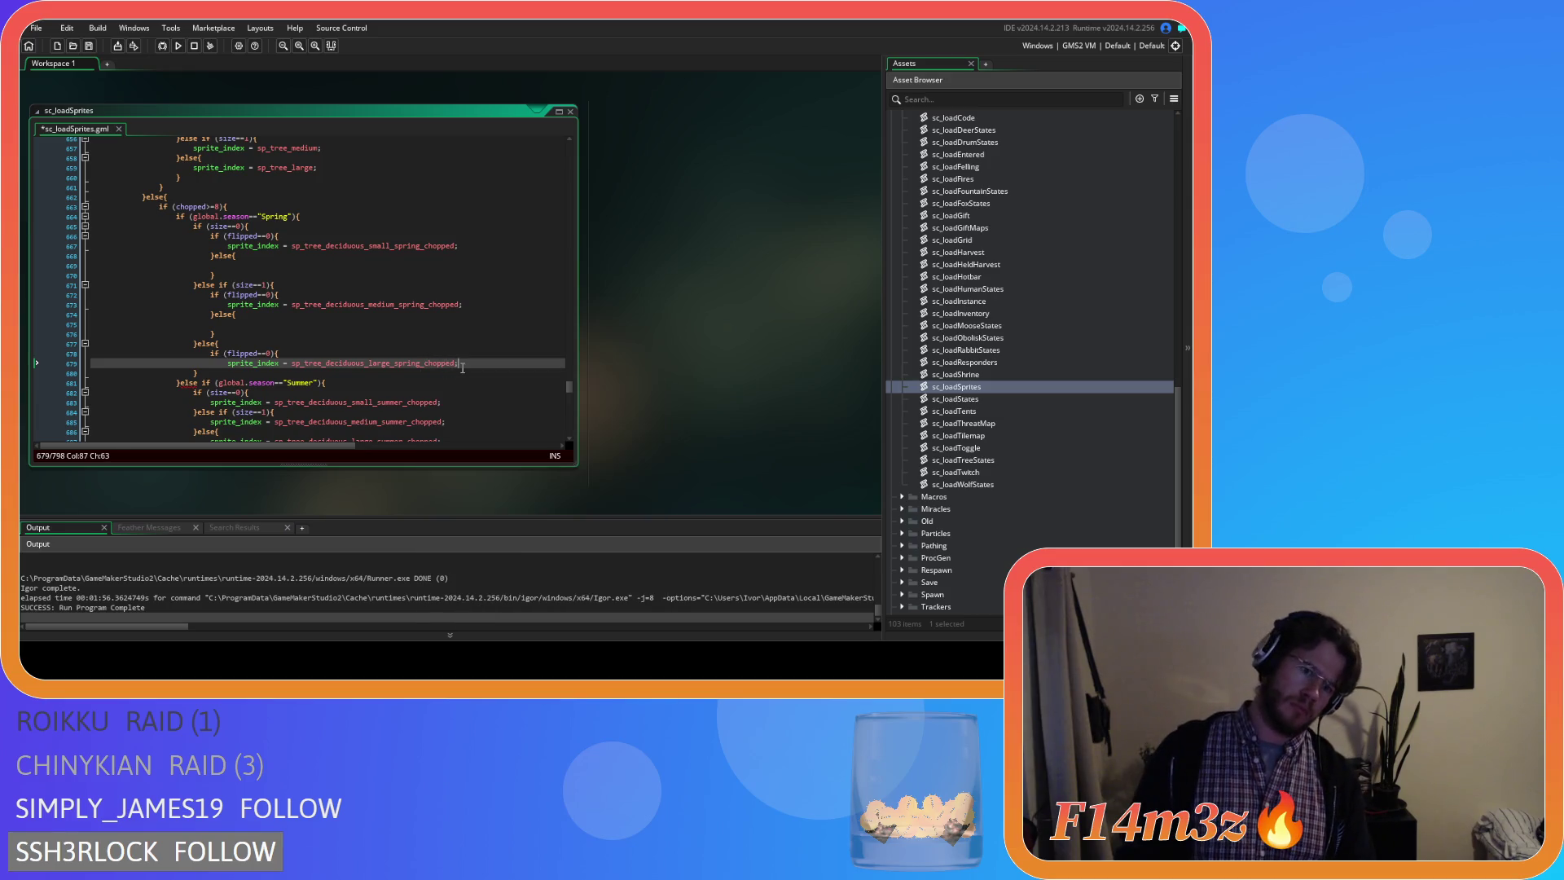
pyautogui.press('Return')
pyautogui.write('}else')
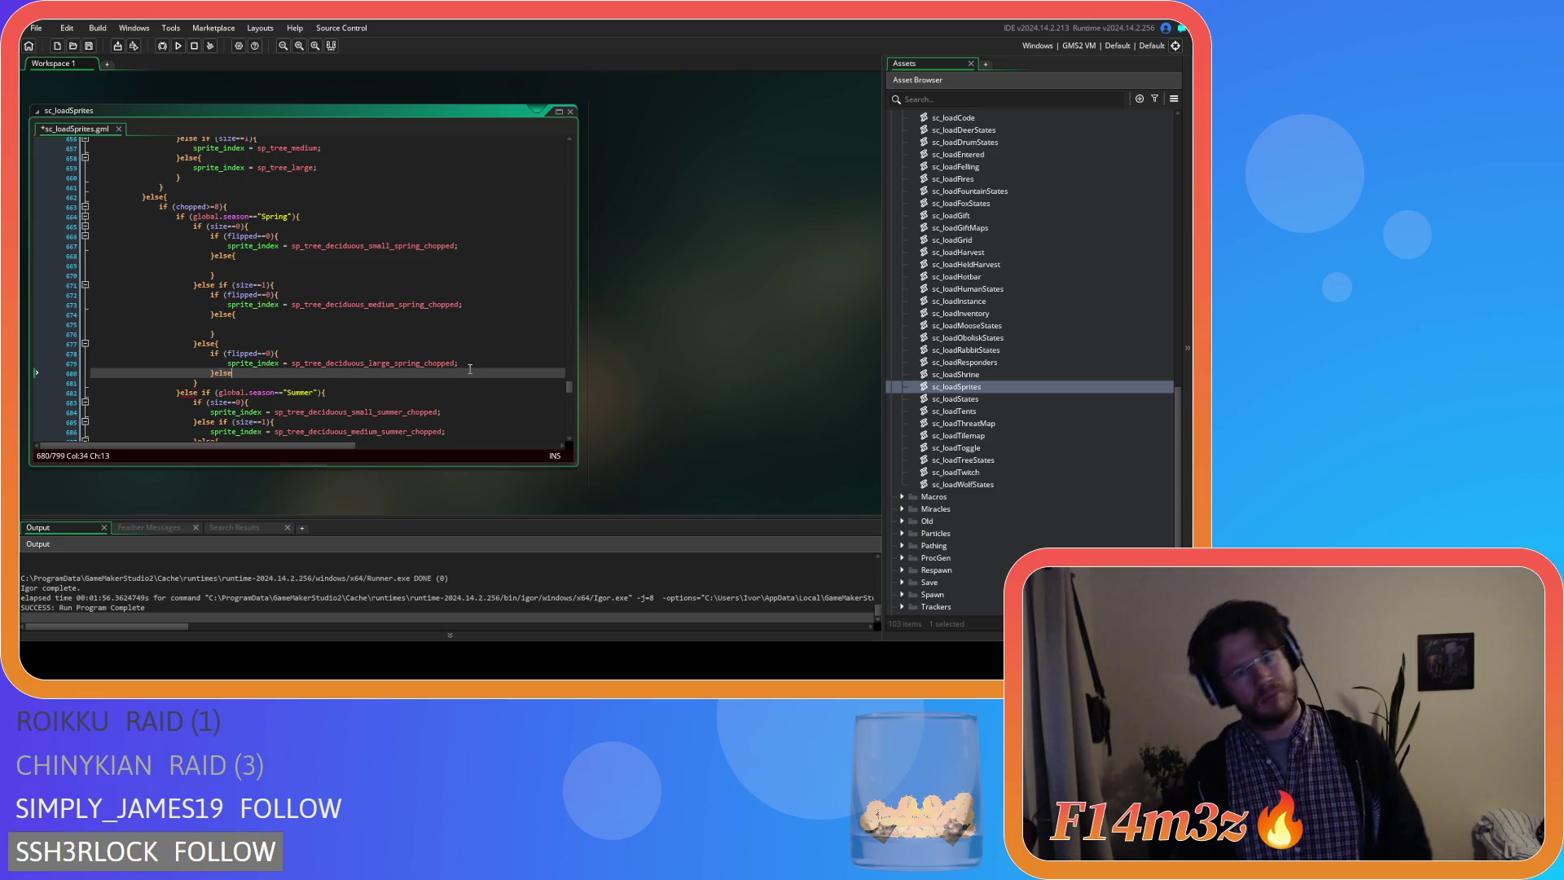
pyautogui.write('{')
pyautogui.press('Return')
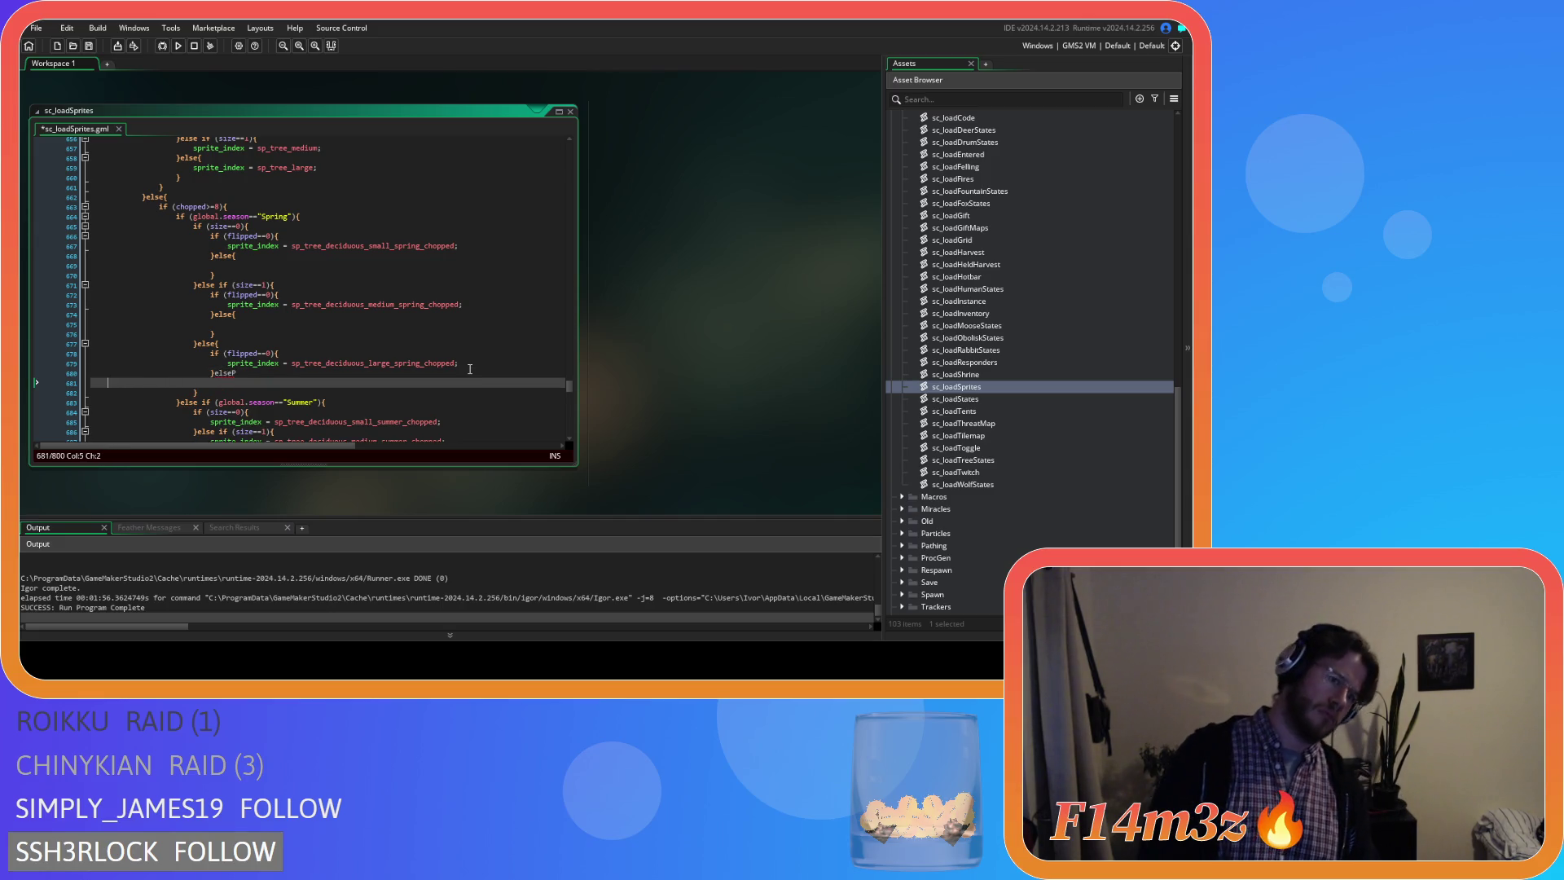
pyautogui.press('BackSpace')
pyautogui.press('Return')
pyautogui.press('Return')
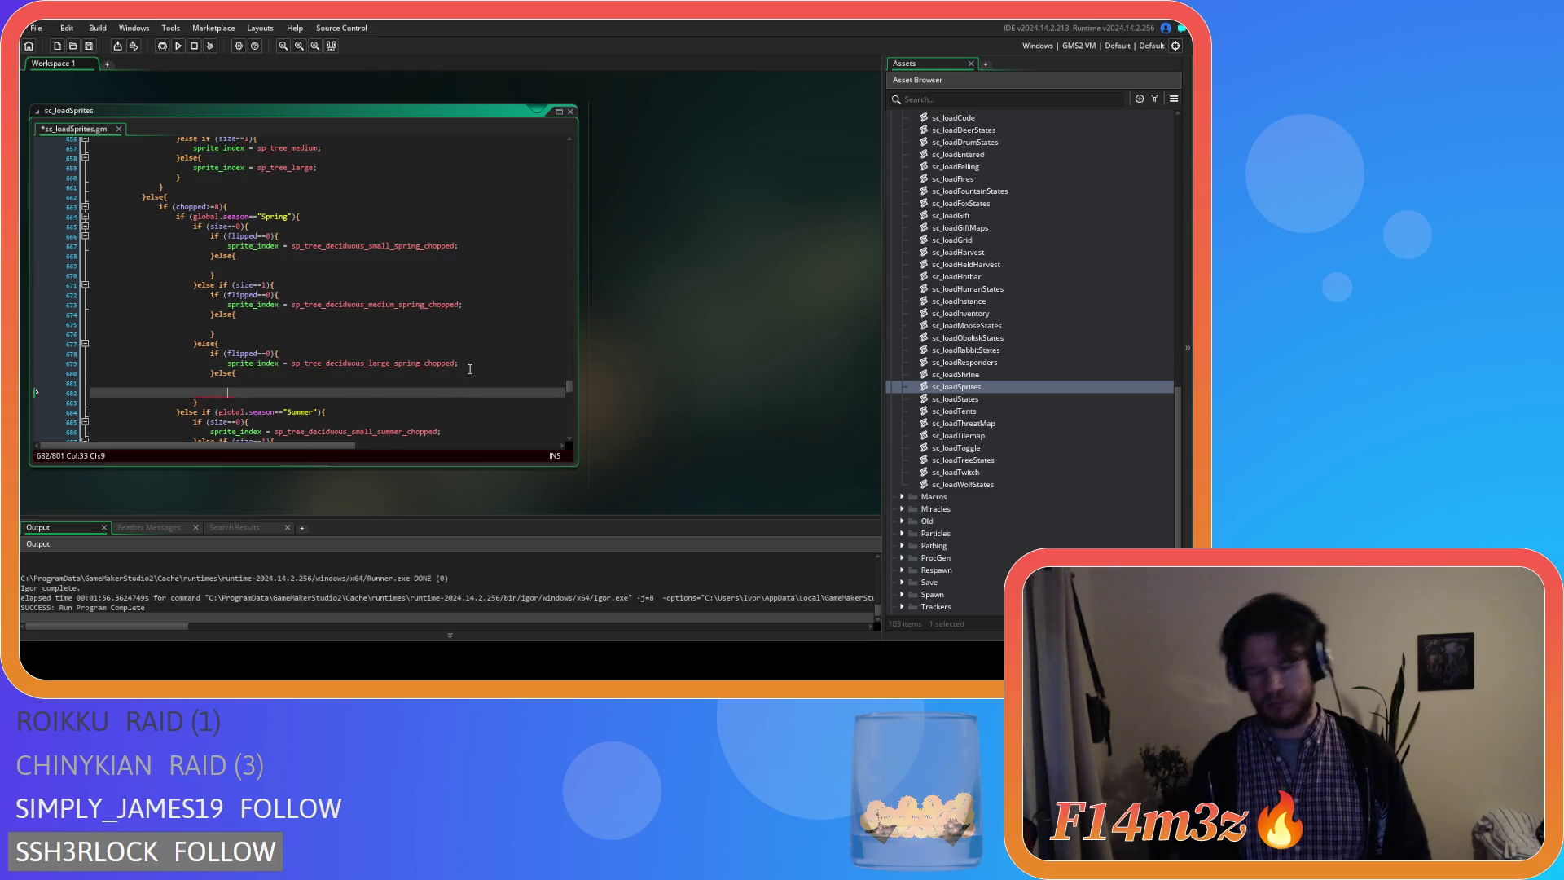
pyautogui.scroll(-4, 436, 351)
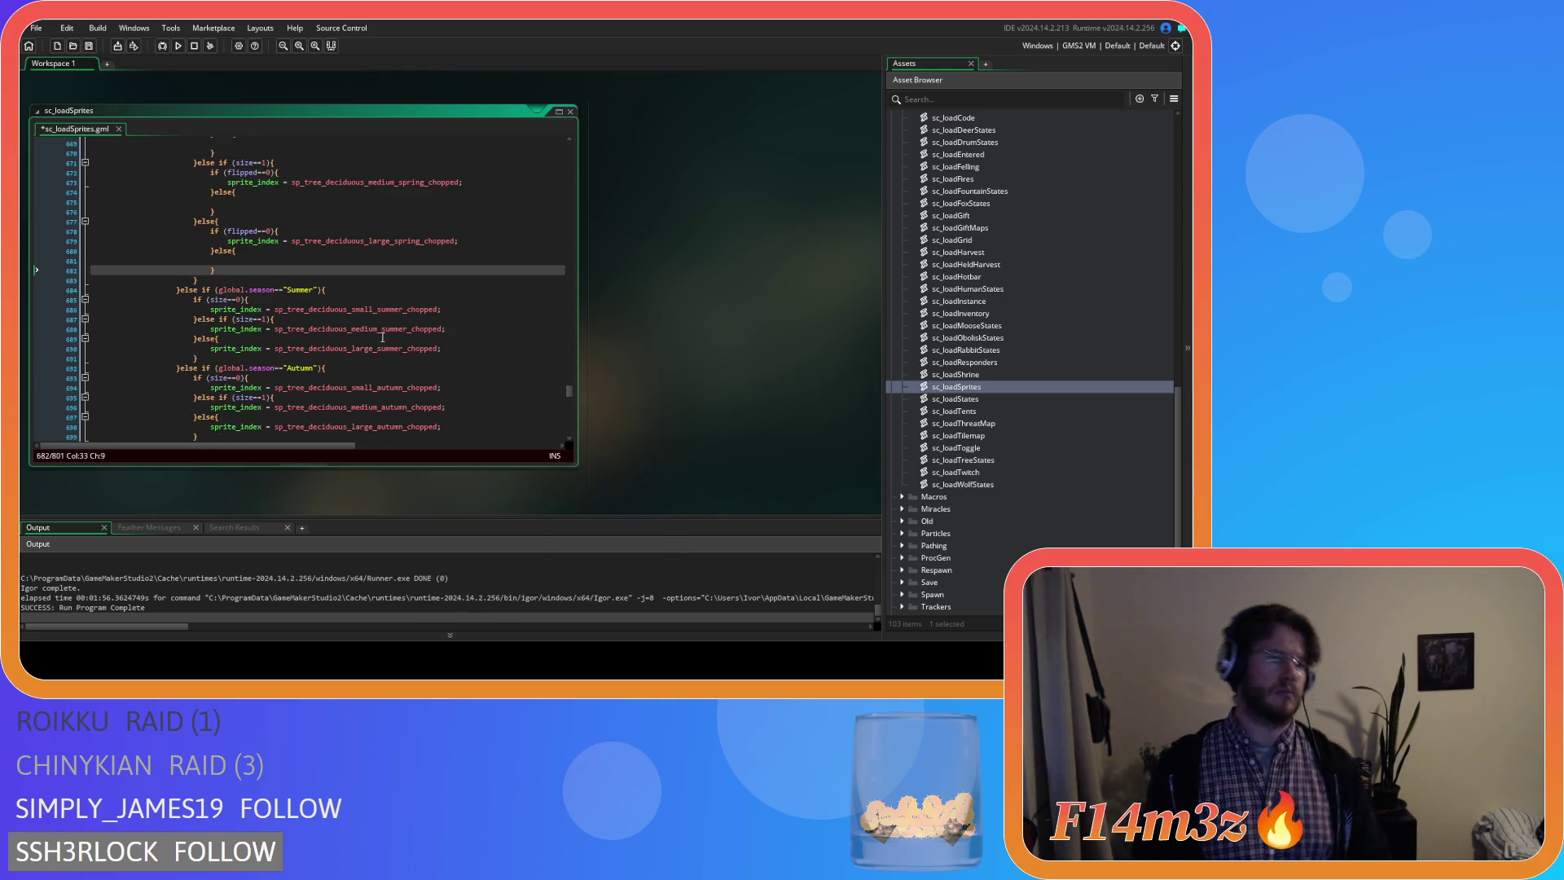
# Wrap the small chopped Summer sprite in a flipped==0 check with an empty else branch.
pyautogui.click(319, 300)
pyautogui.press('Return')
pyautogui.click(211, 327)
pyautogui.click(209, 320)
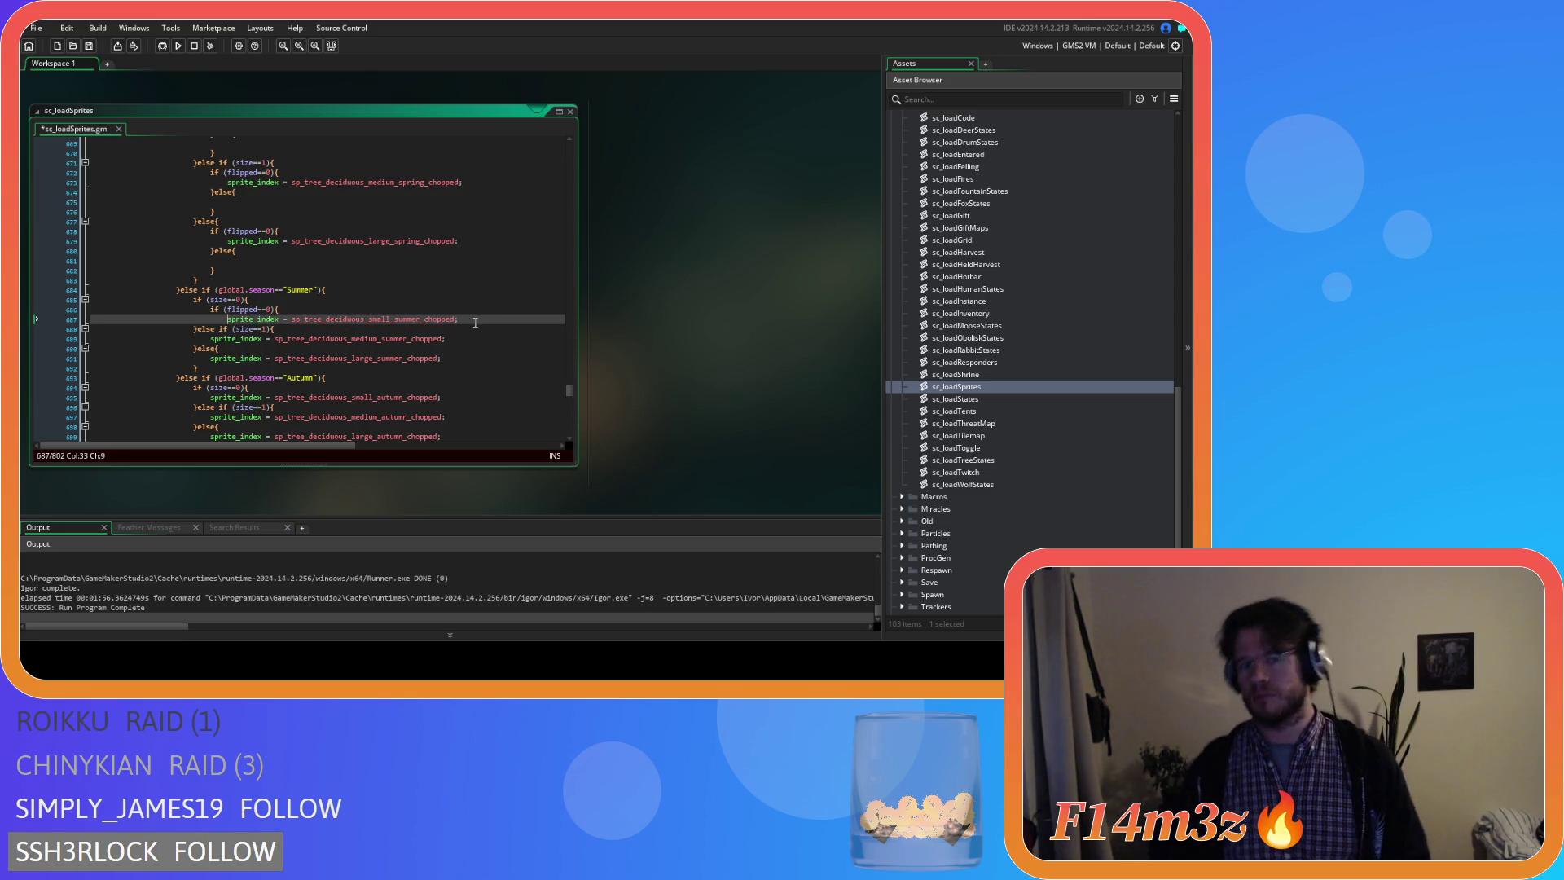
pyautogui.press('Return')
pyautogui.write('}else')
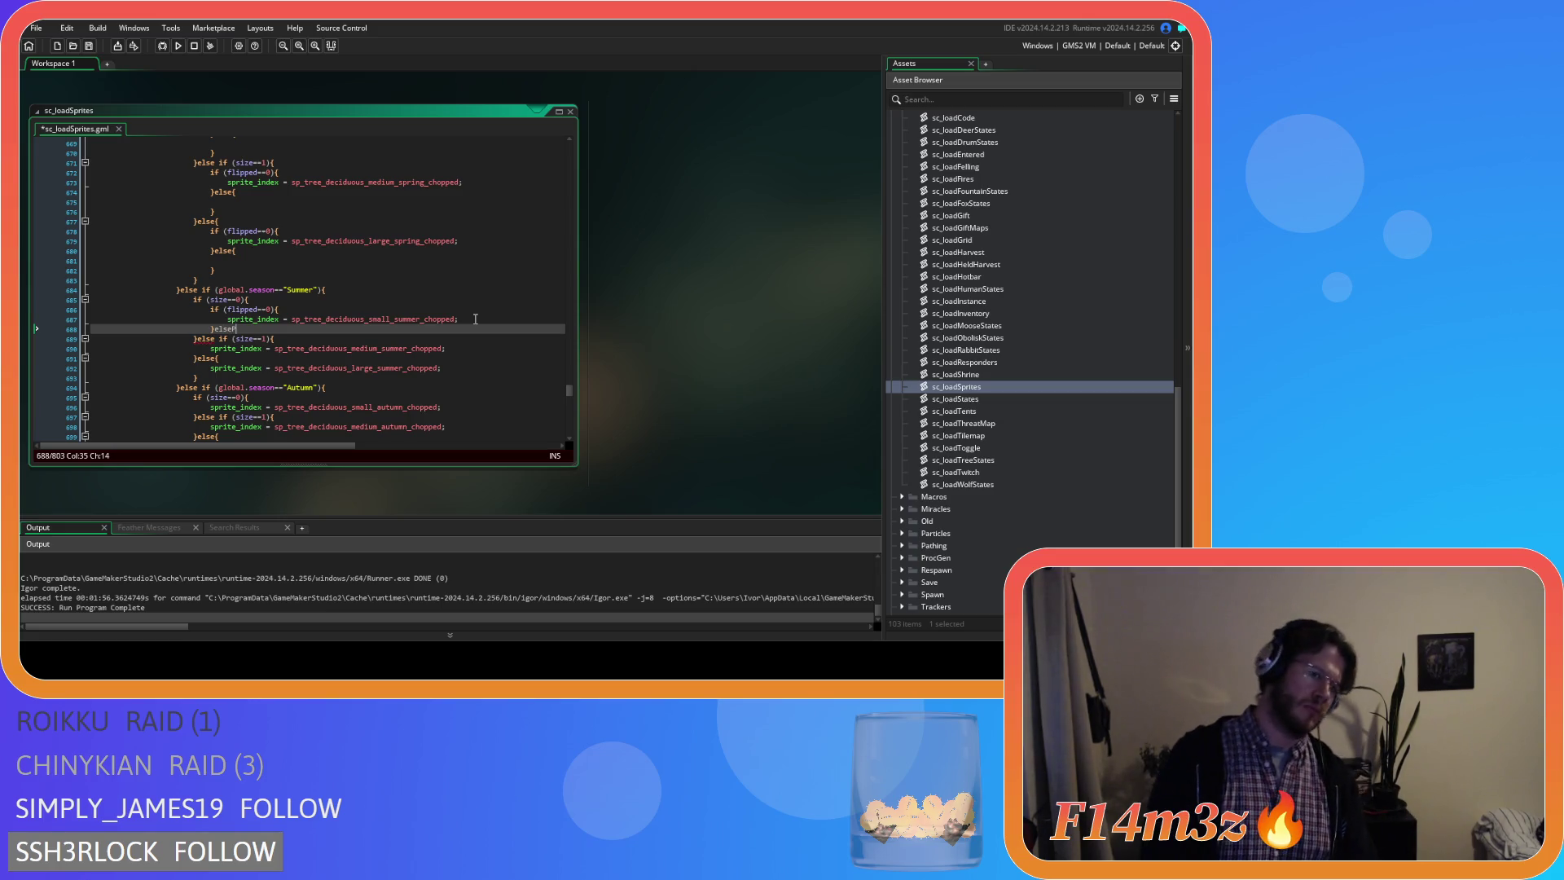
pyautogui.write('{')
pyautogui.press('Return')
pyautogui.press('Return')
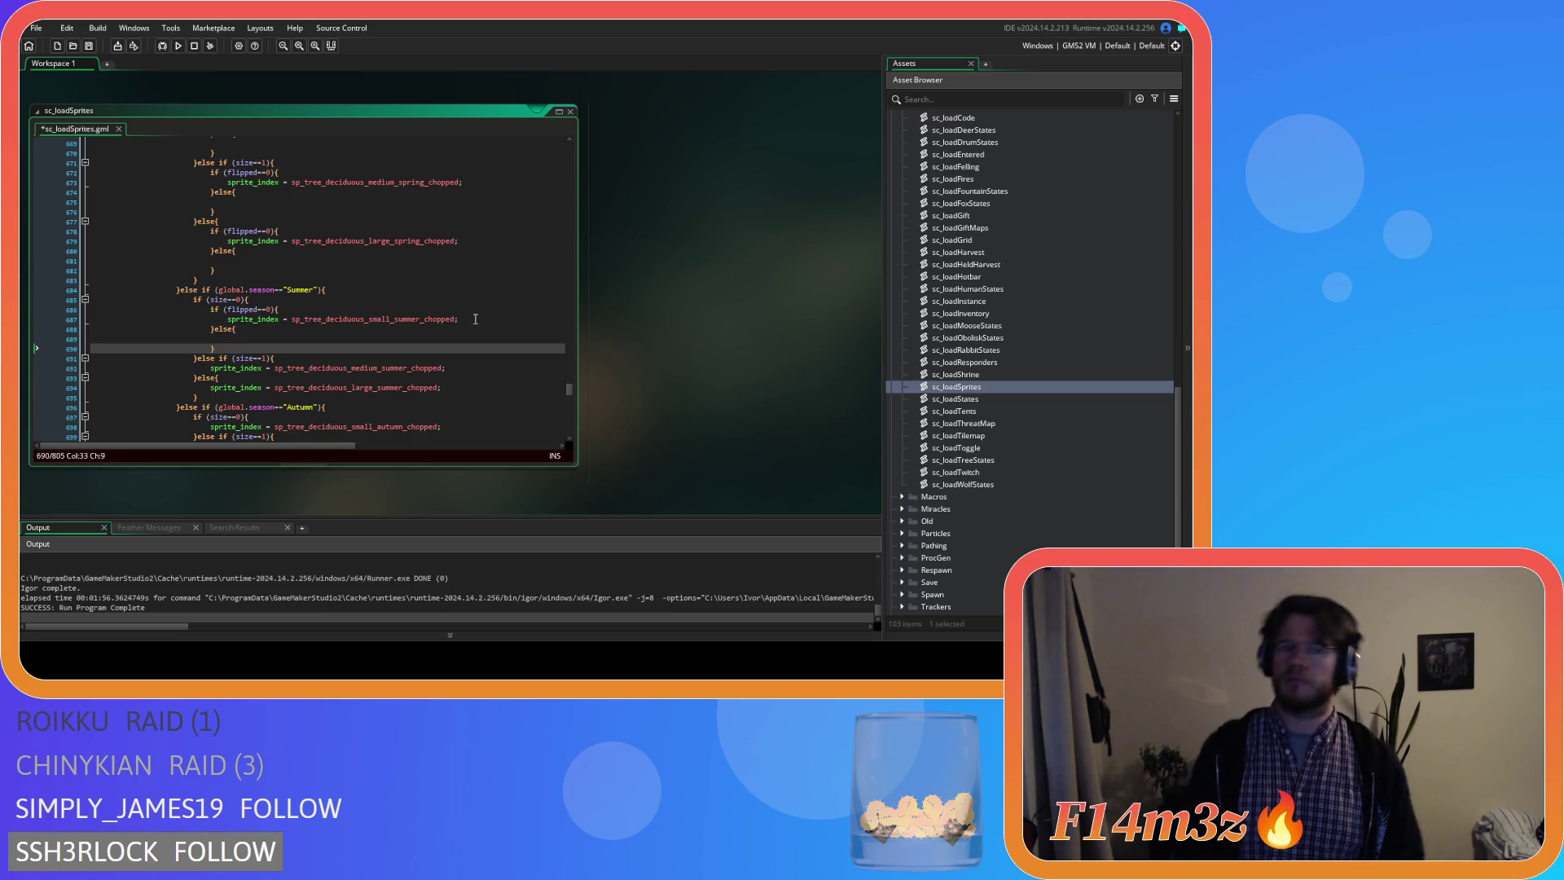
pyautogui.scroll(-3, 431, 312)
# Wrap the medium chopped Summer sprite in a flipped==0 check with an empty else branch.
pyautogui.click(293, 259)
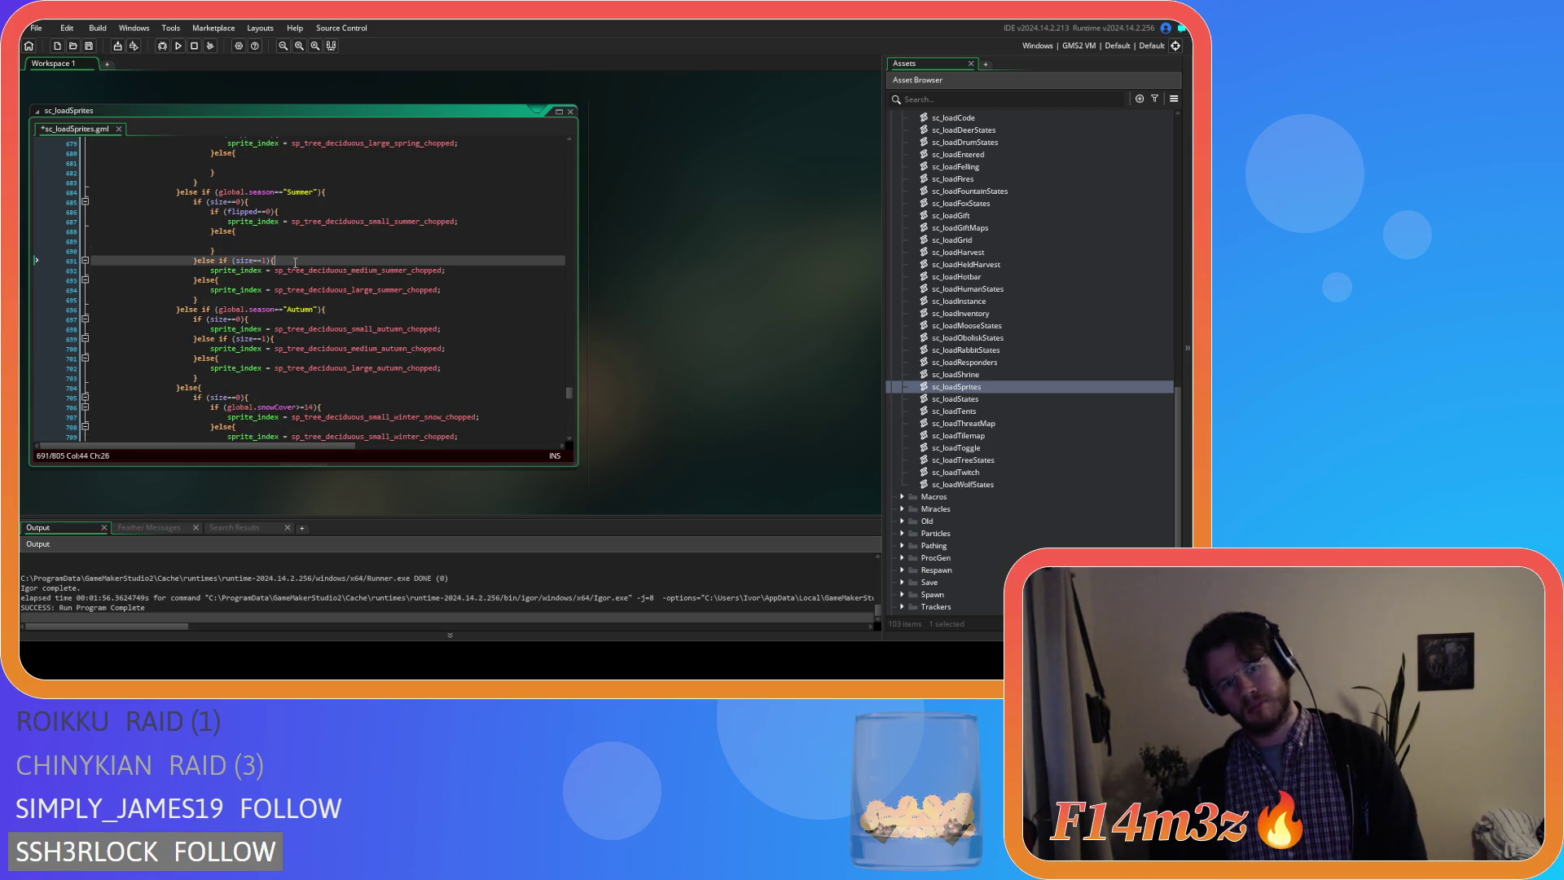
pyautogui.press('Return')
pyautogui.write('if (flipped==0){')
pyautogui.click(197, 280)
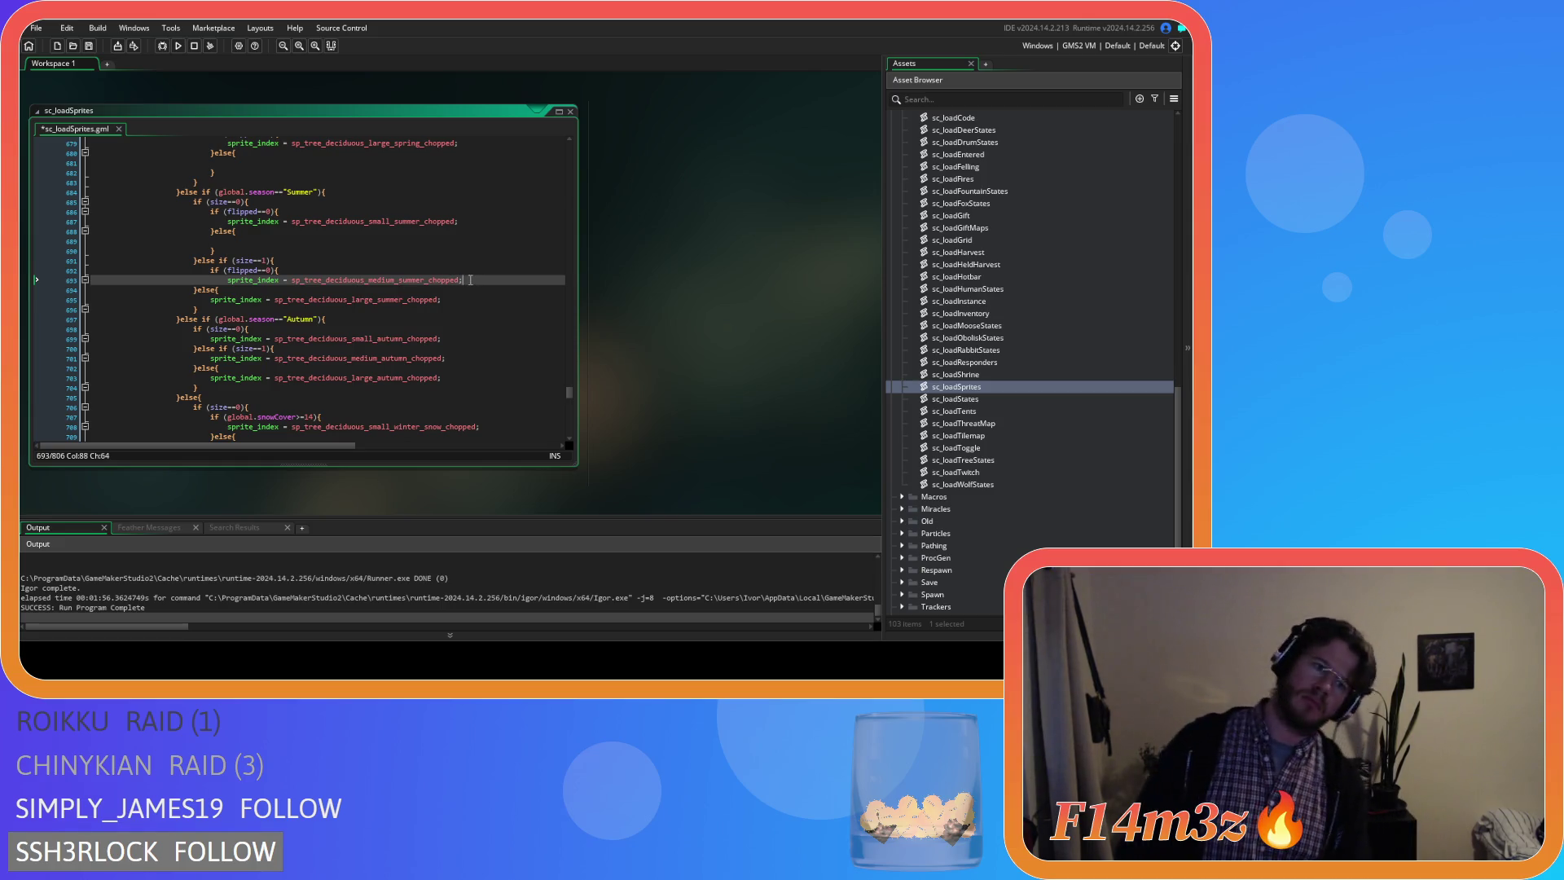
pyautogui.press('Return')
pyautogui.write('}')
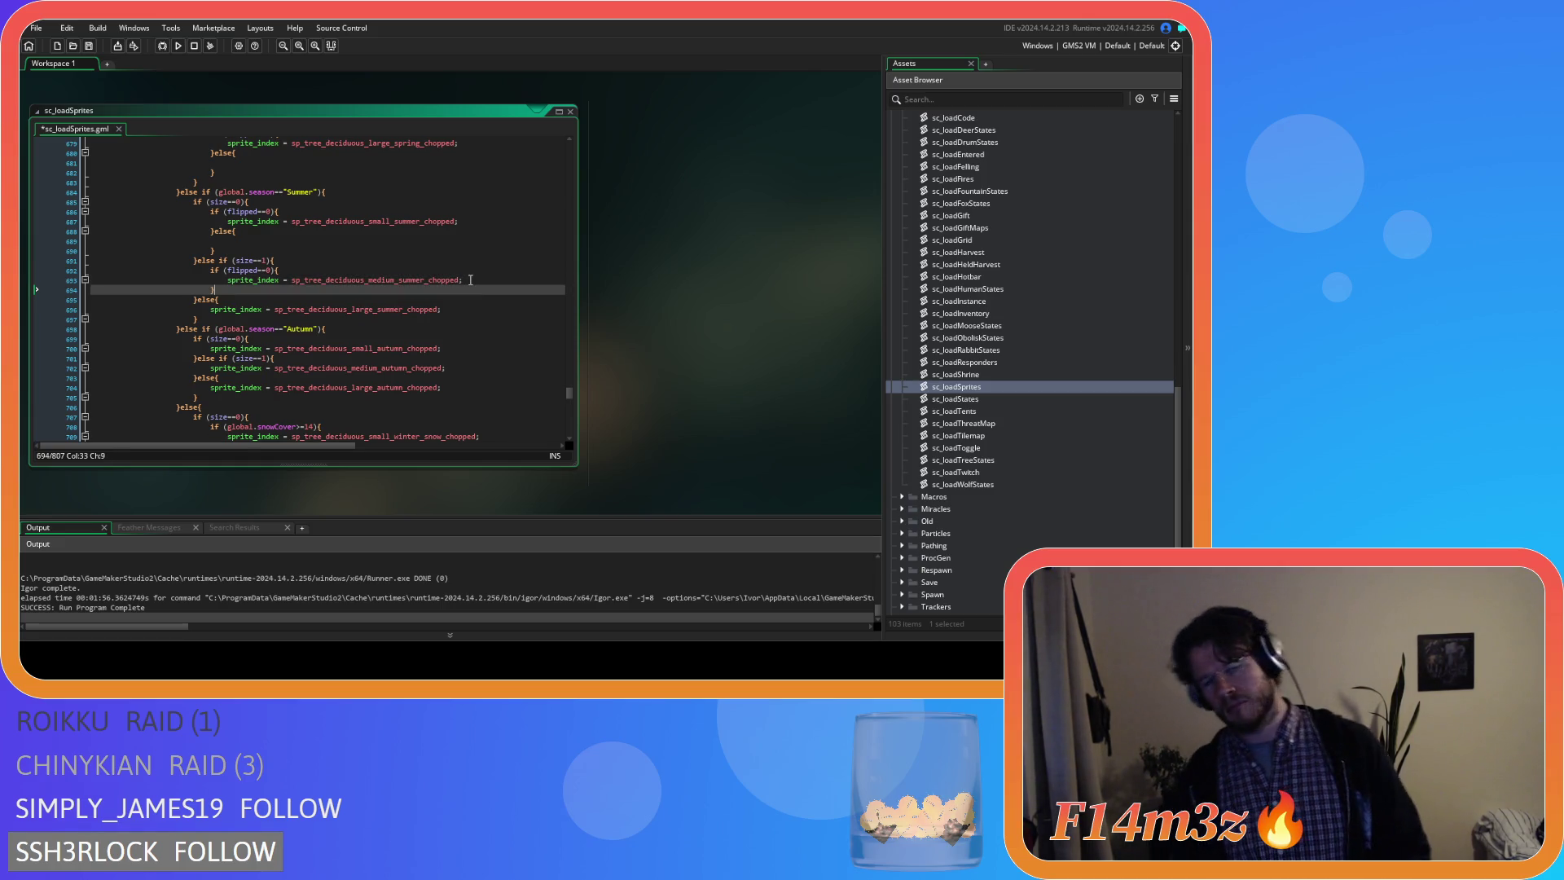
pyautogui.write('e')
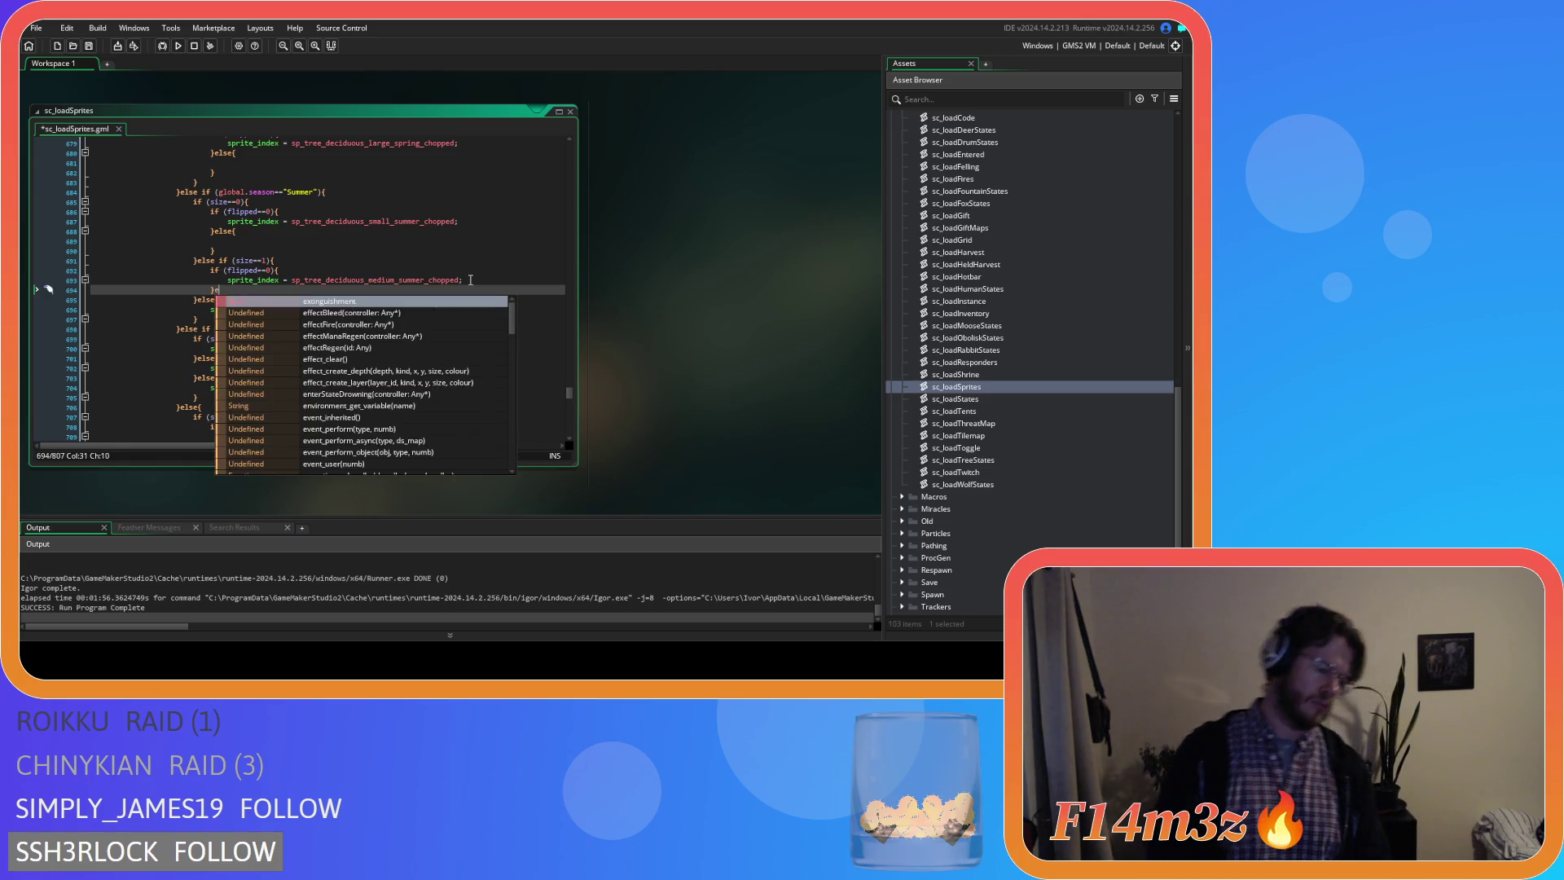
pyautogui.write('lse{')
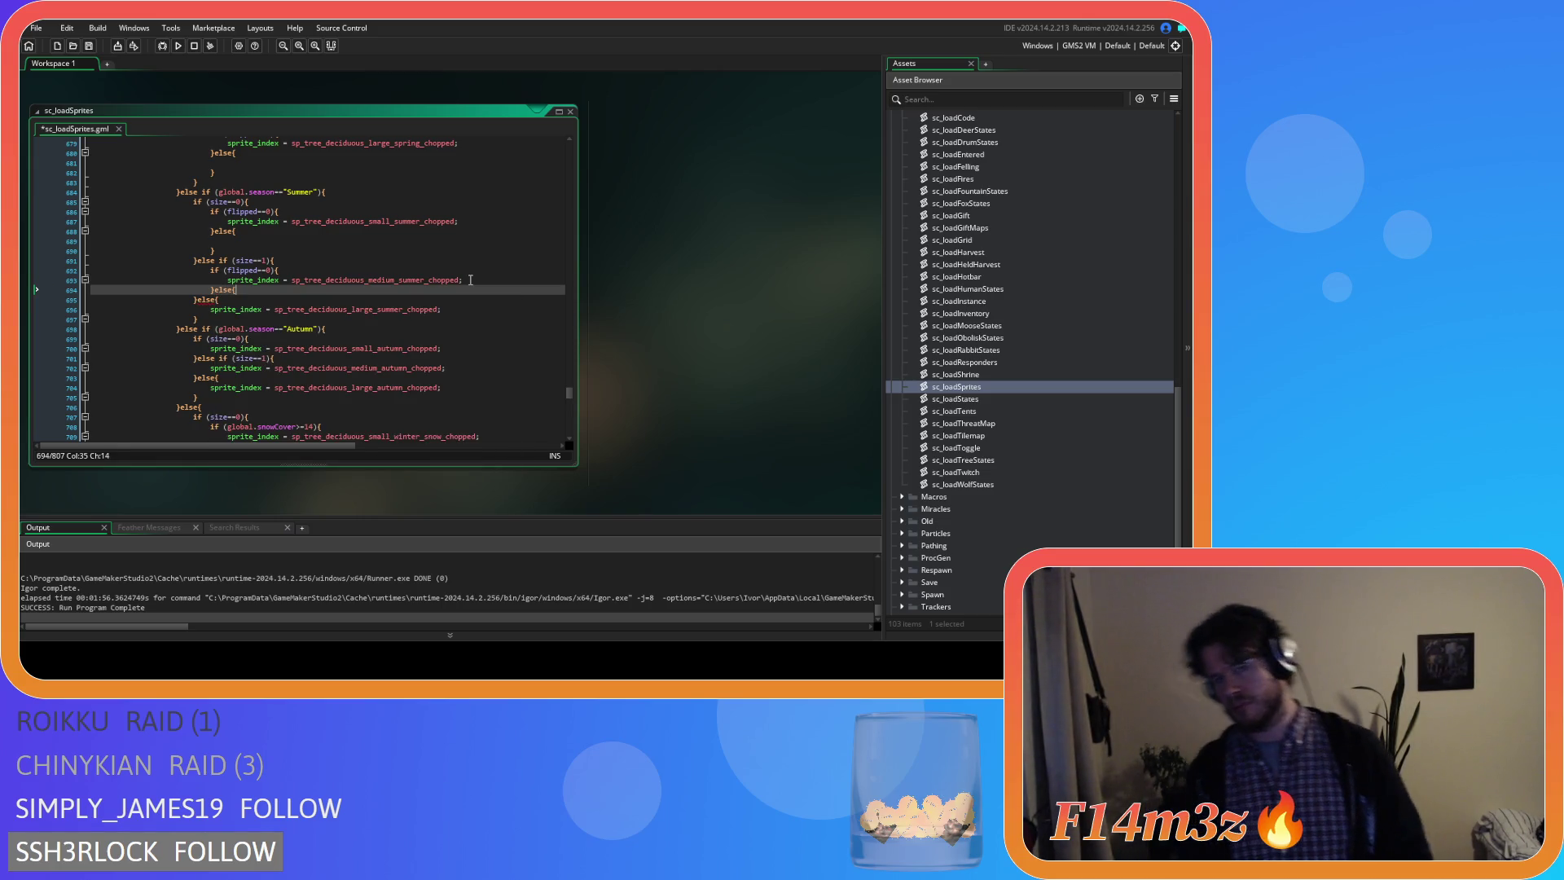
pyautogui.press('Return')
pyautogui.press('Return')
pyautogui.write('}')
# Wrap the large chopped Summer sprite in a flipped==0 check with an empty else branch.
pyautogui.press('Down')
pyautogui.press('End')
pyautogui.press('Return')
pyautogui.write('if (flipped==0){')
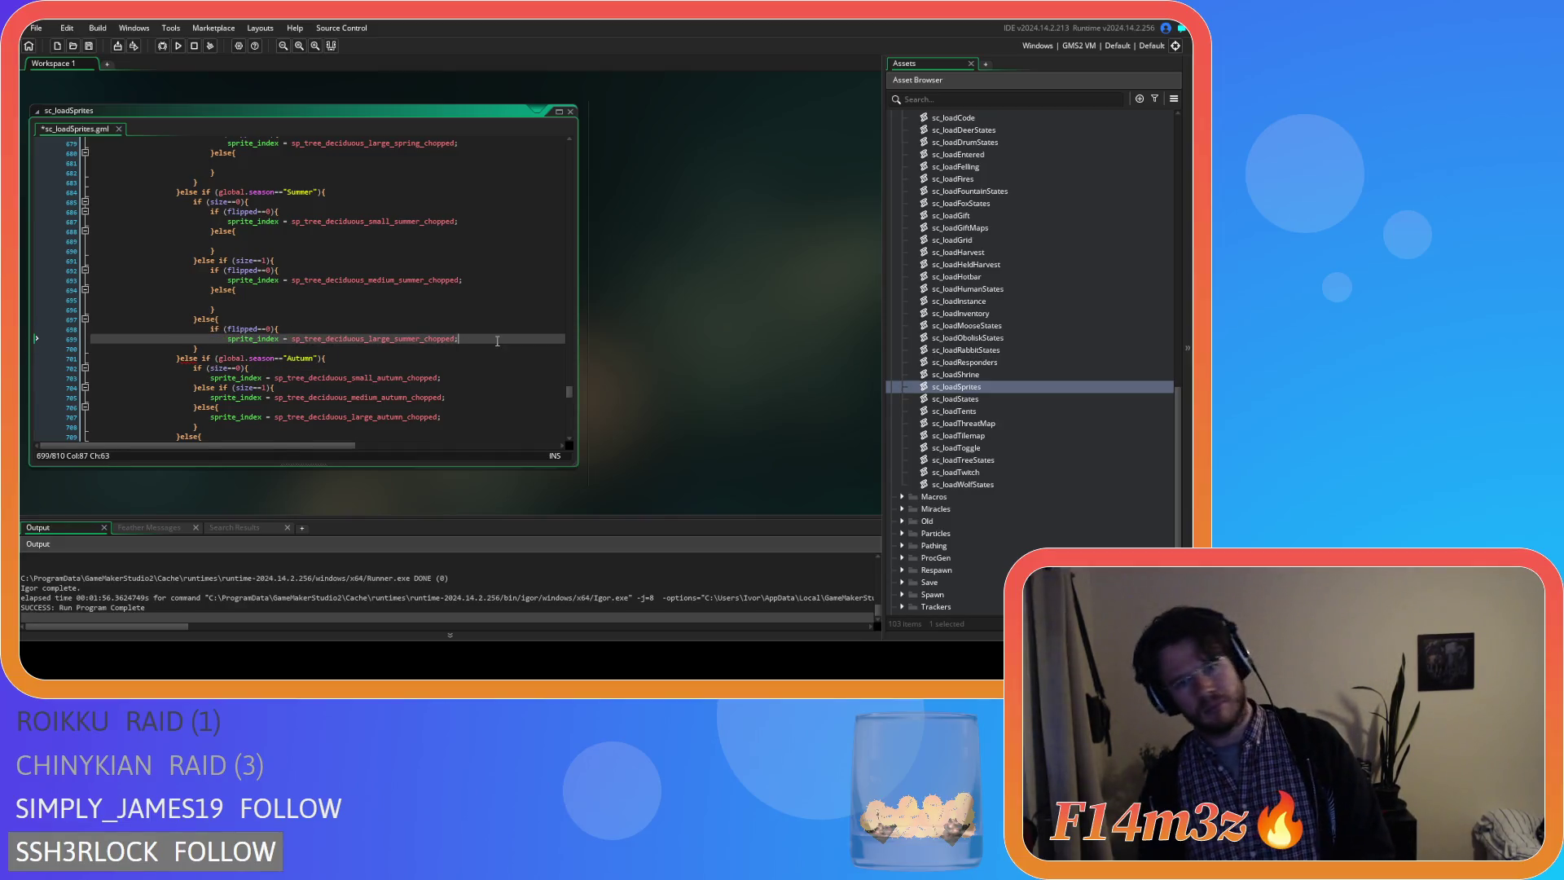
pyautogui.click(496, 340)
pyautogui.press('Return')
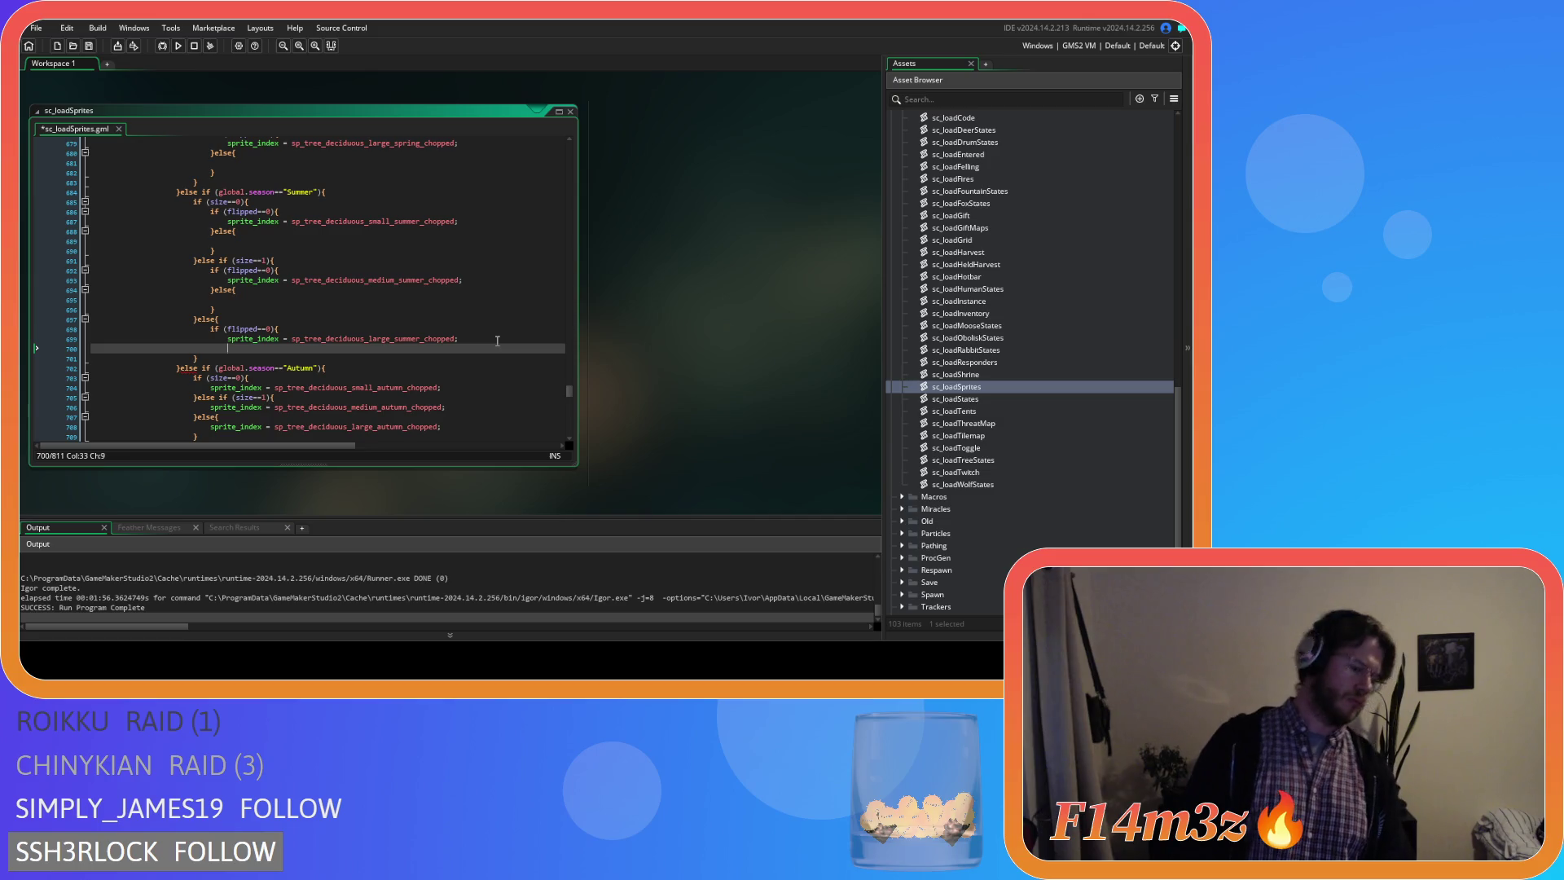
pyautogui.write('}e')
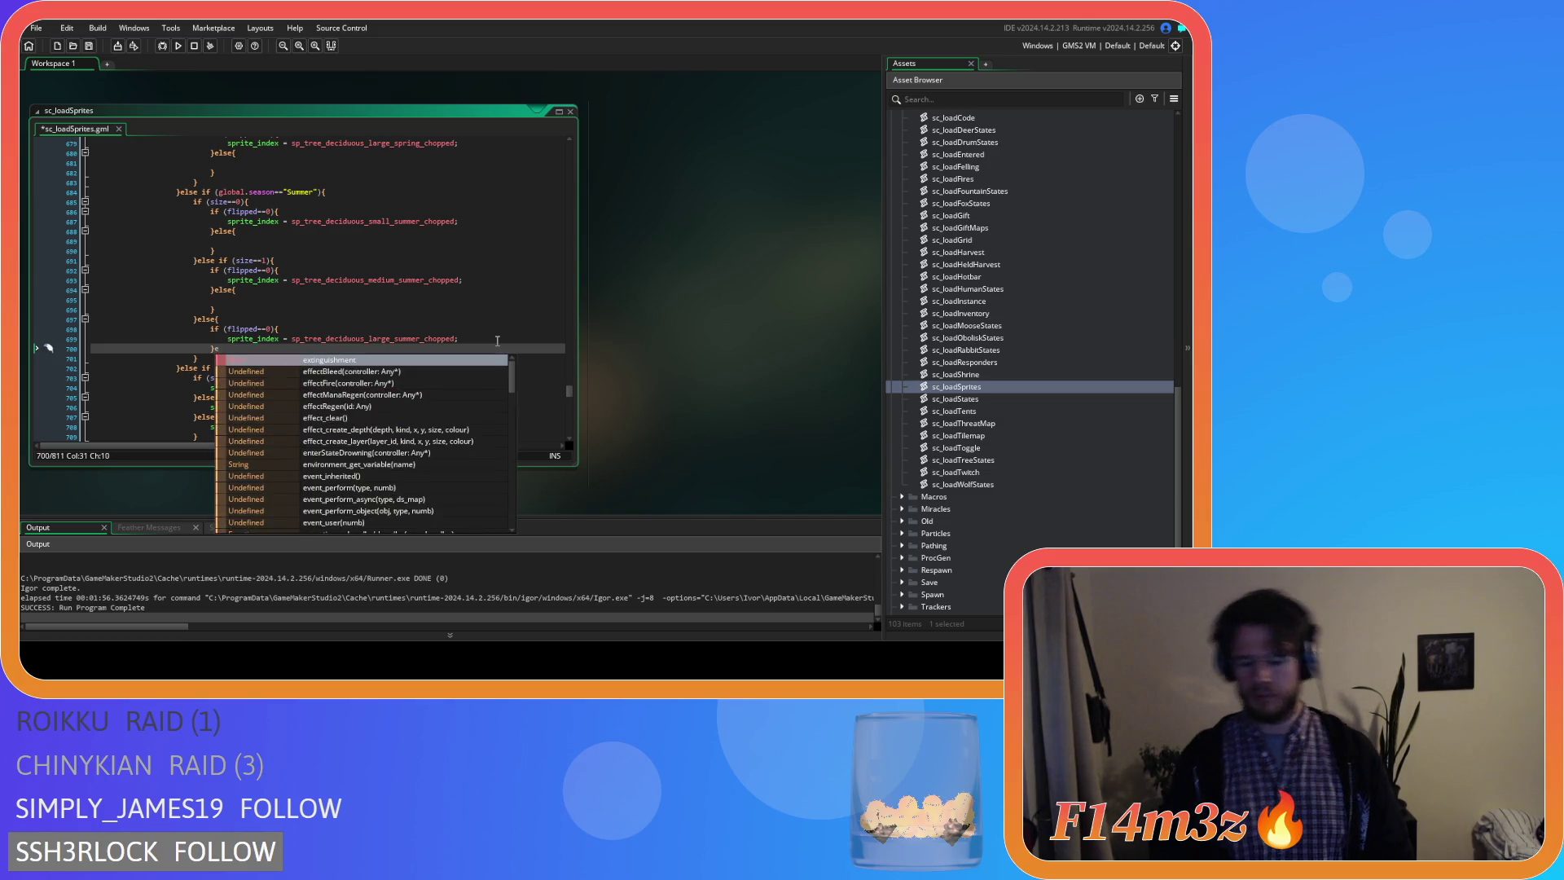
pyautogui.write('lse{')
pyautogui.press('Return')
pyautogui.press('Return')
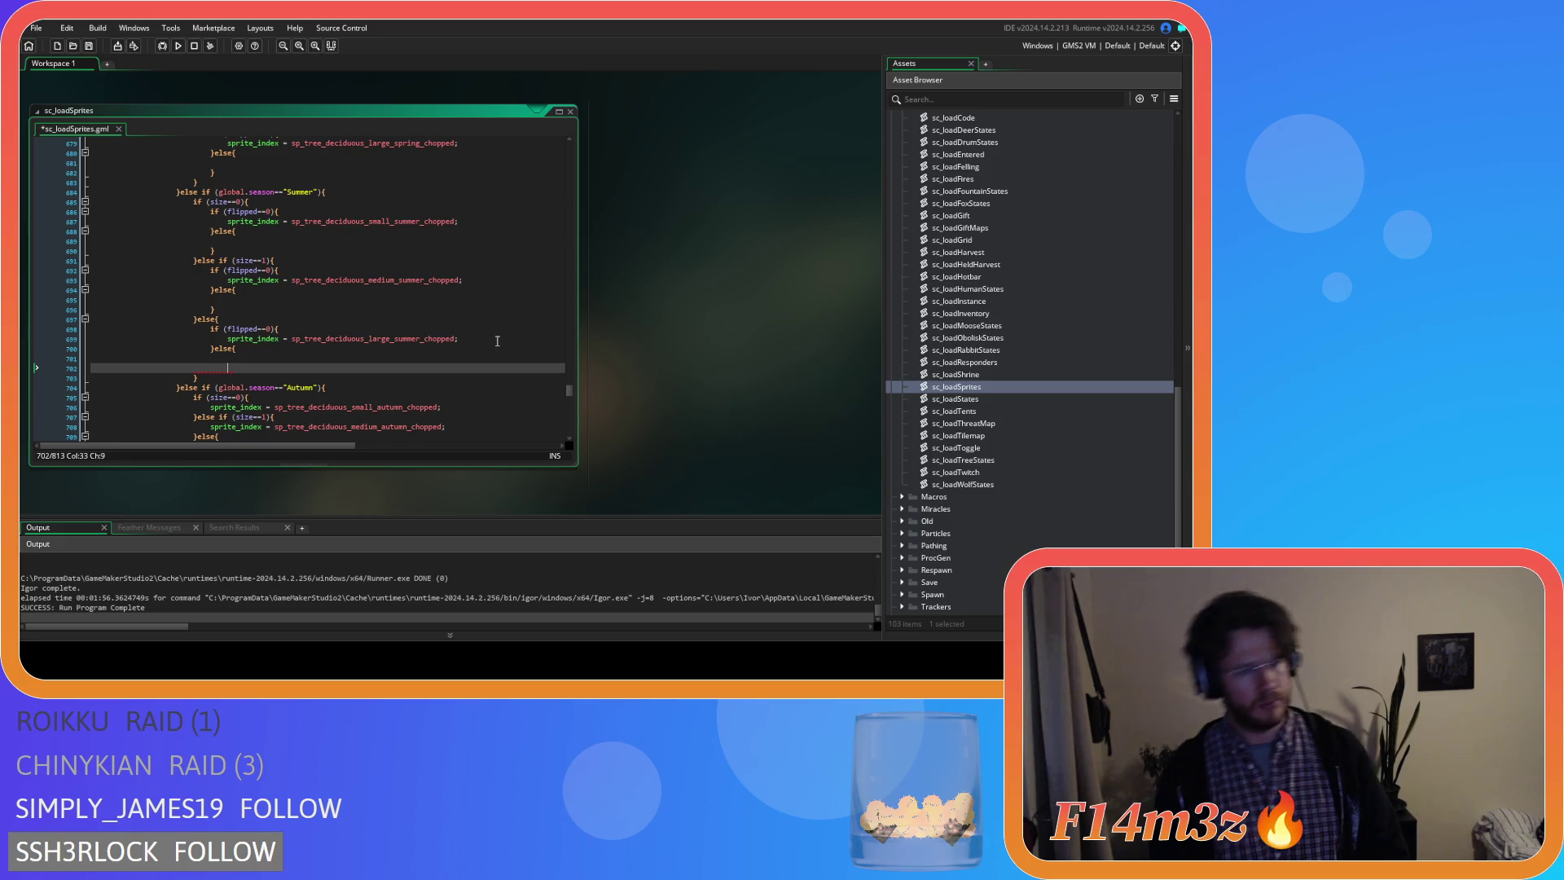
pyautogui.write('}')
pyautogui.scroll(-3, 496, 341)
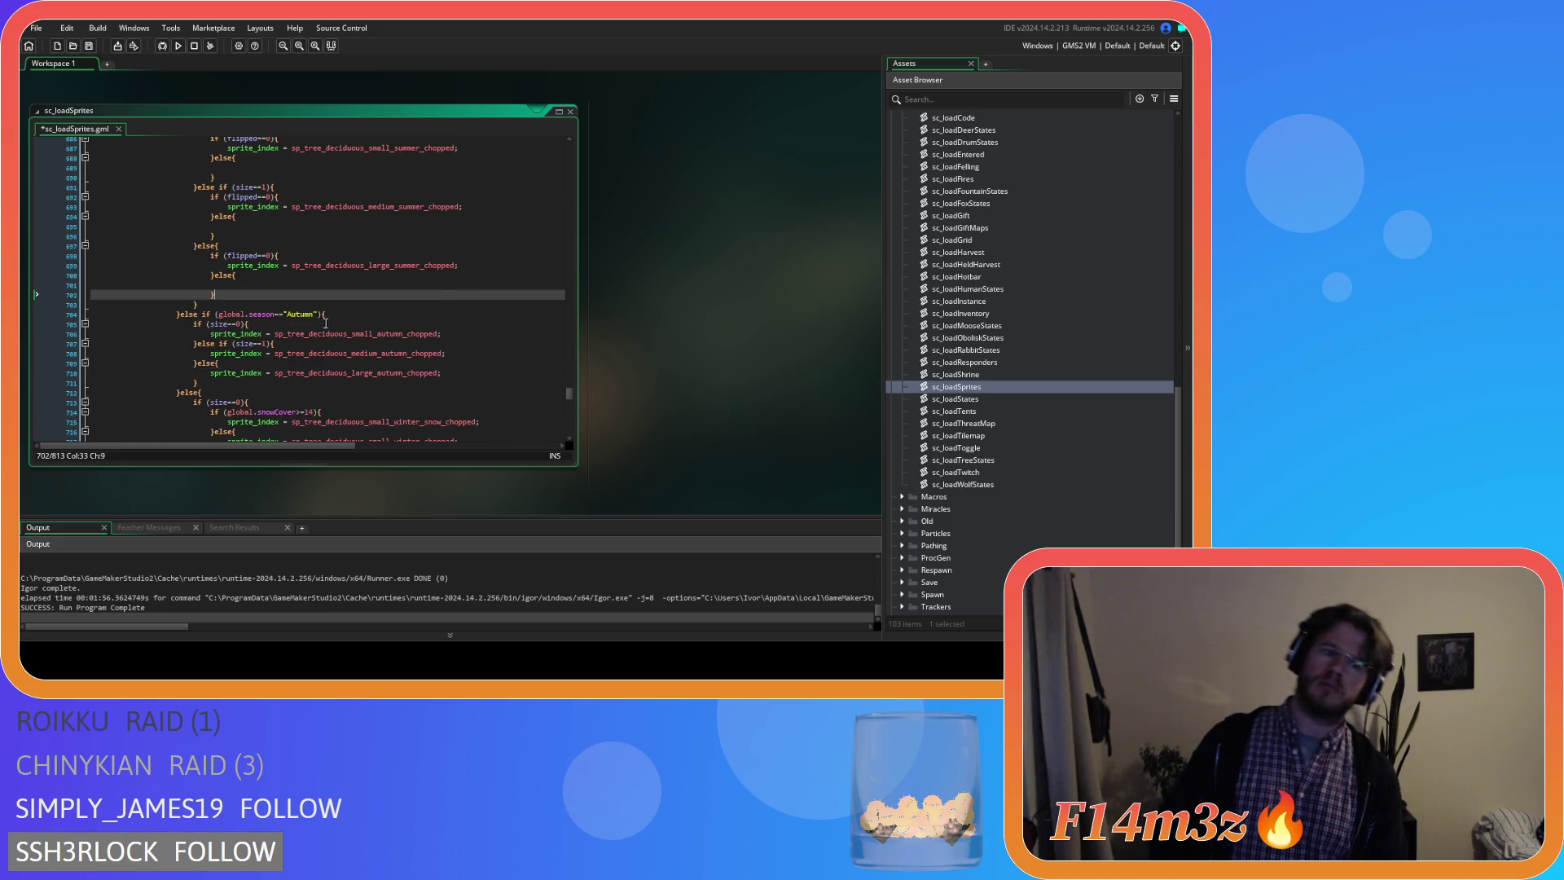
# Wrap the small chopped Autumn sprite in a flipped==0 check with an empty else branch.
pyautogui.click(320, 315)
pyautogui.click(316, 326)
pyautogui.press('Return')
pyautogui.write('if (flipped==0){')
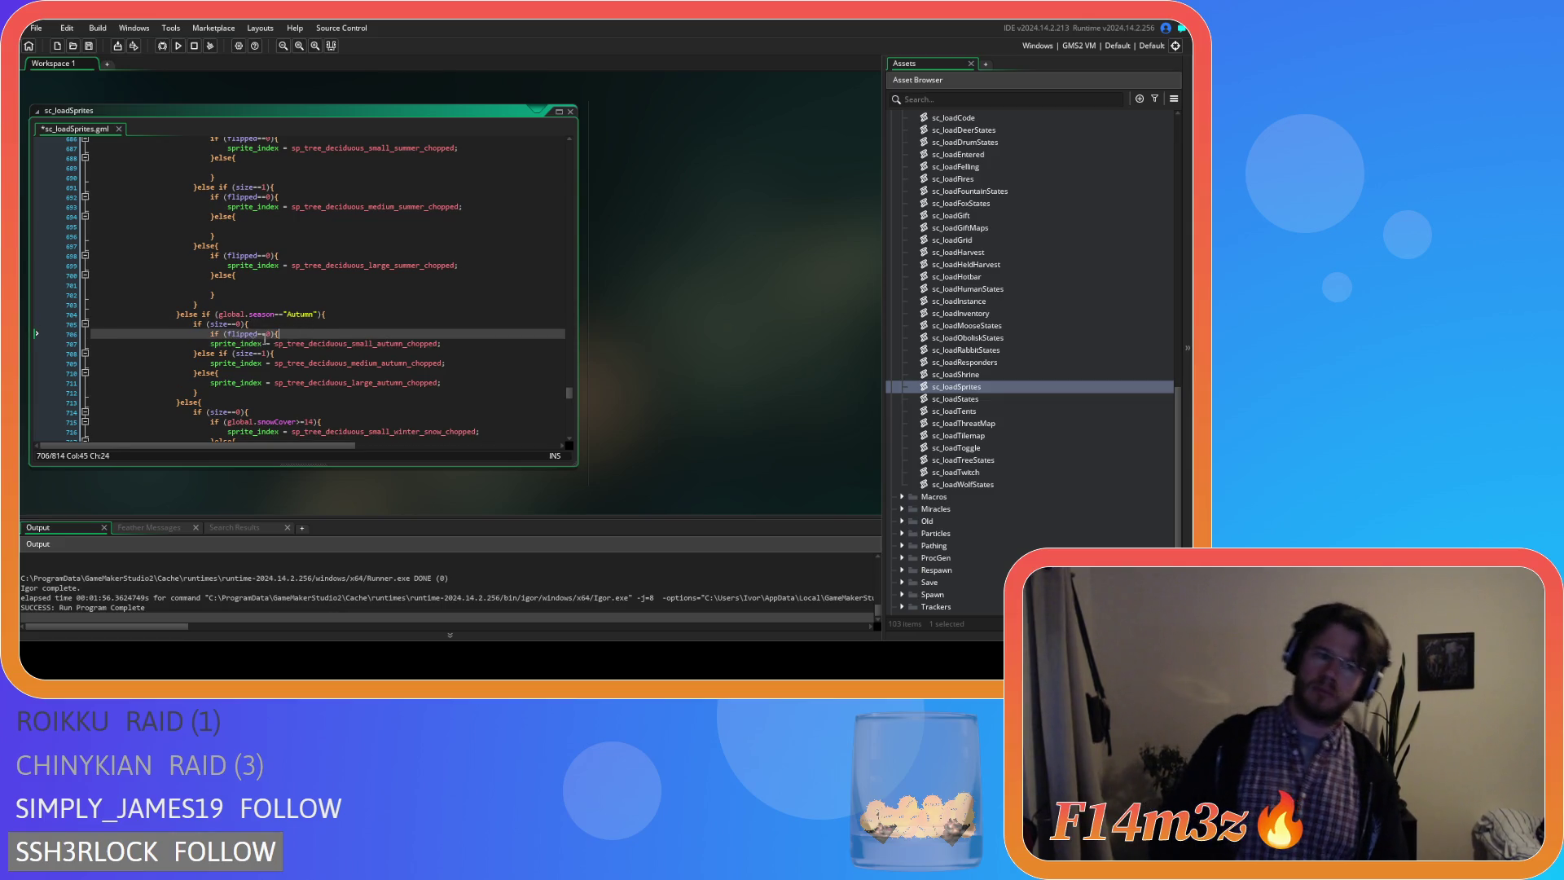
pyautogui.click(210, 343)
pyautogui.press('Tab')
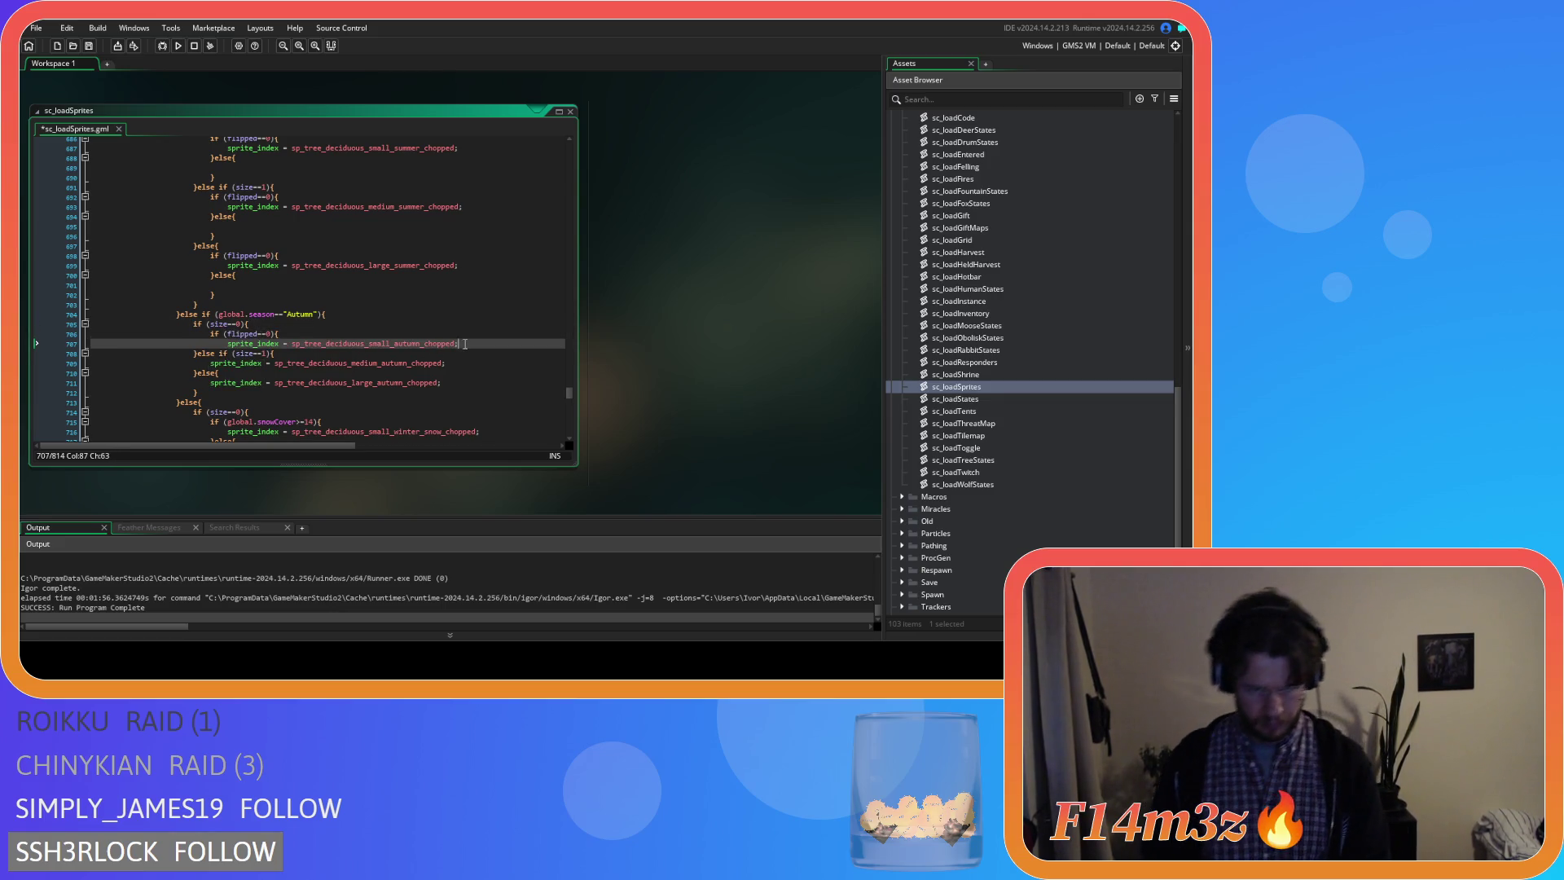
pyautogui.press('Return')
pyautogui.write('}else')
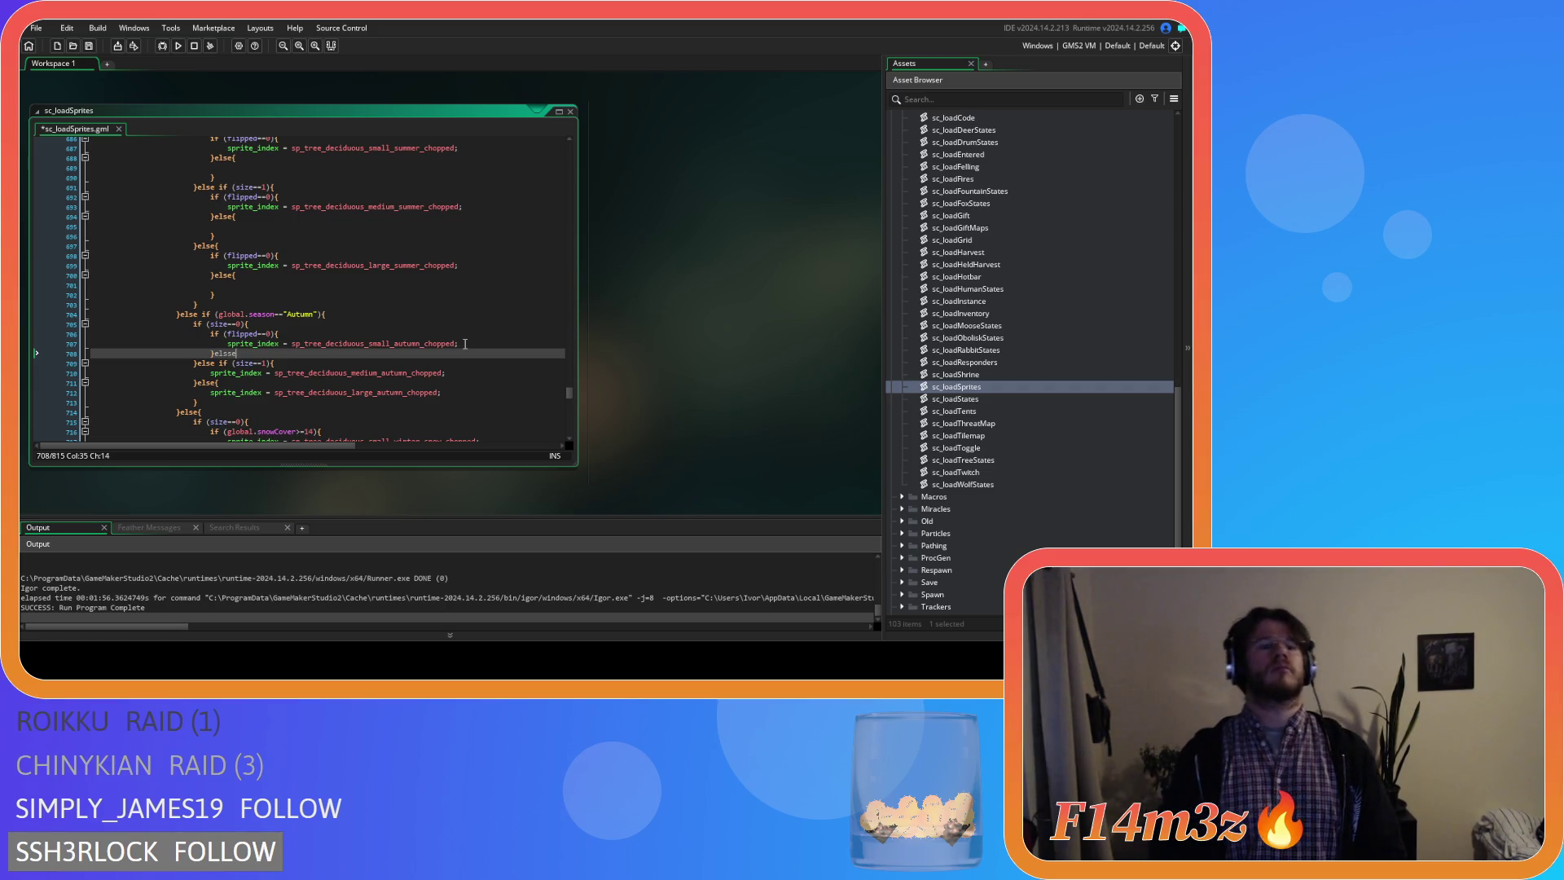
pyautogui.press('Return')
pyautogui.press('Return')
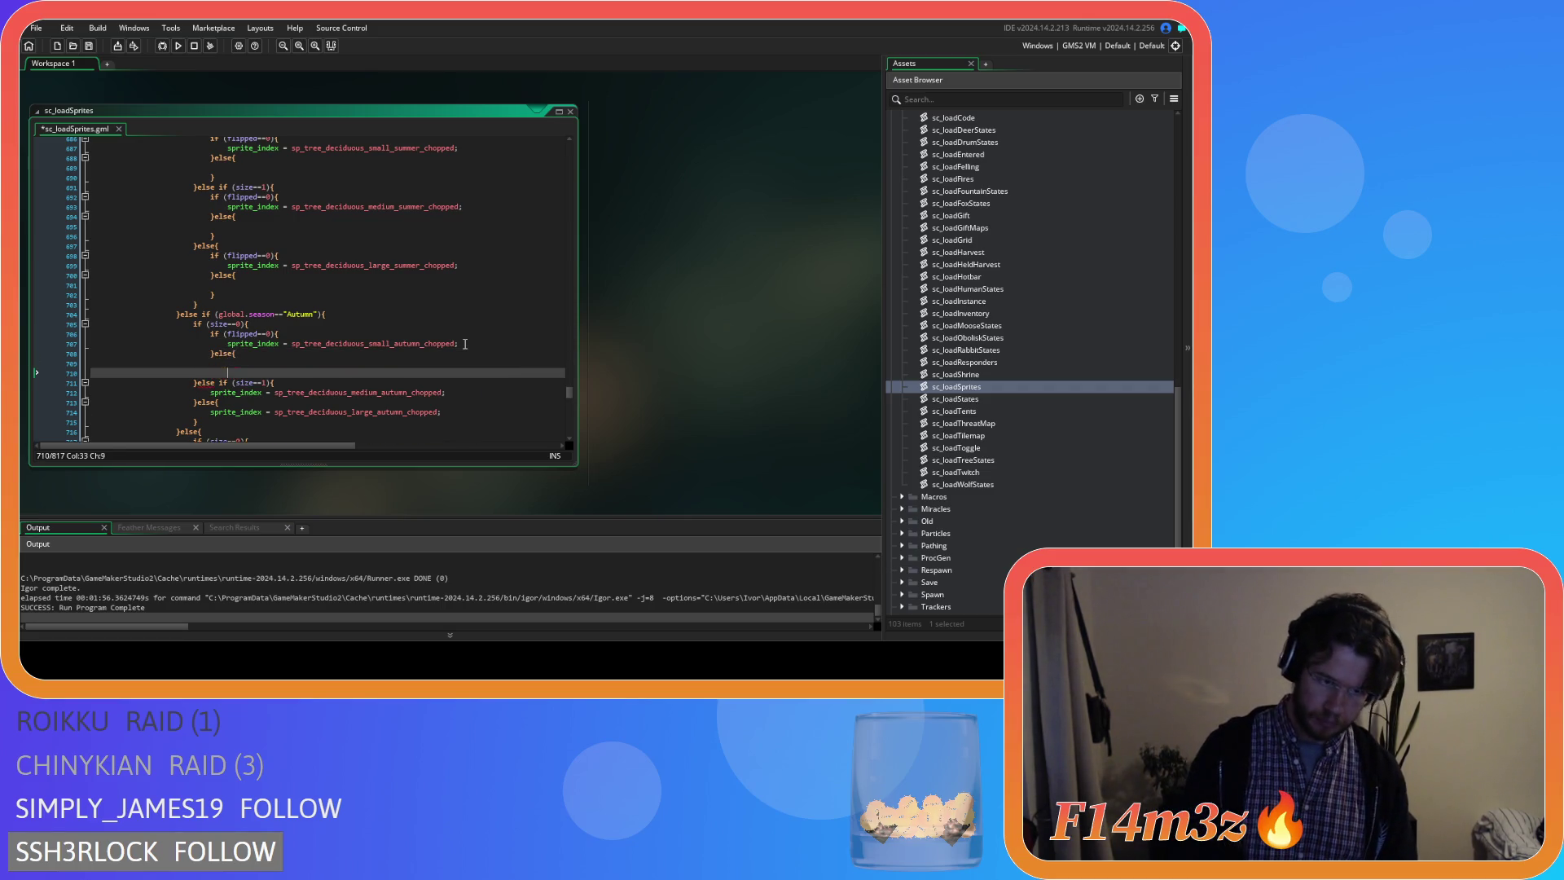
pyautogui.scroll(-2, 419, 335)
# Wrap the medium chopped Autumn sprite in a flipped==0 check with an empty else branch.
pyautogui.click(302, 332)
pyautogui.press('Return')
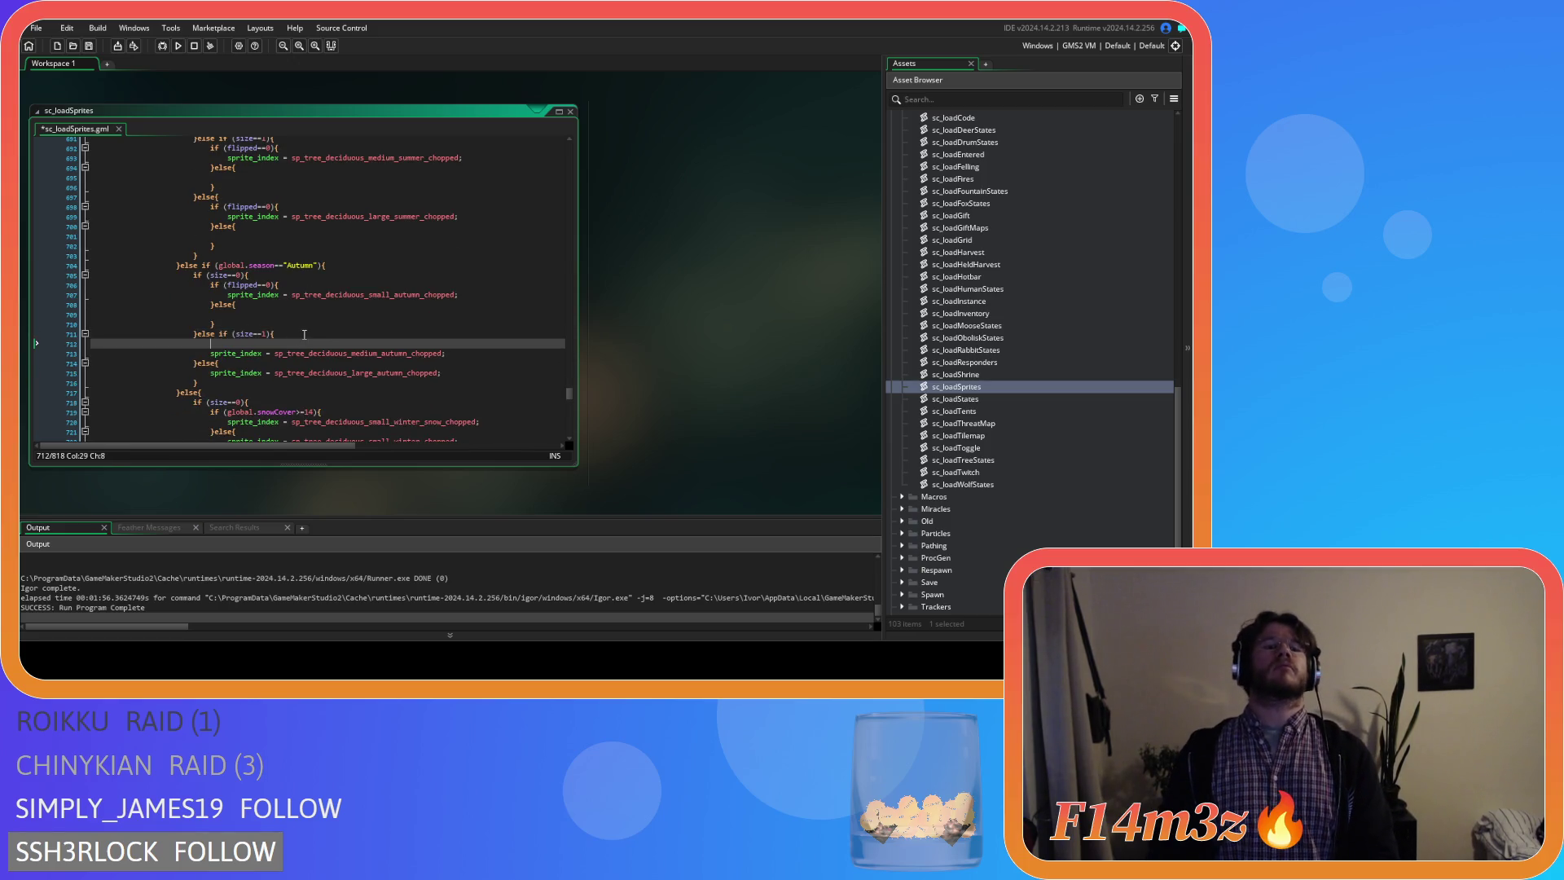
pyautogui.write('if (flipped==0){')
pyautogui.click(200, 354)
pyautogui.press('Tab')
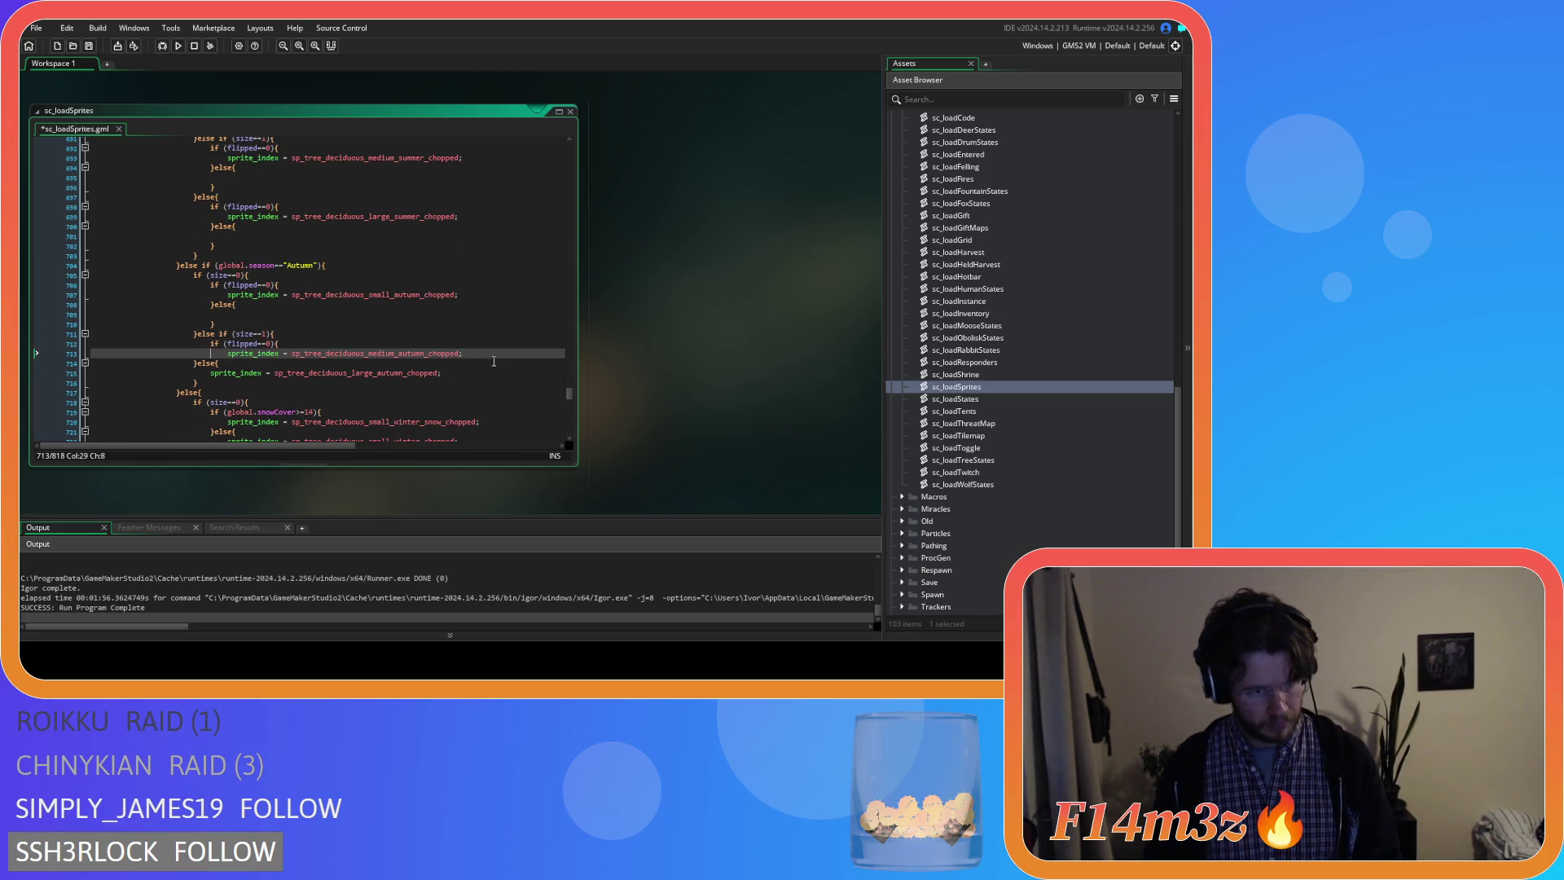
pyautogui.click(502, 351)
pyautogui.press('Return')
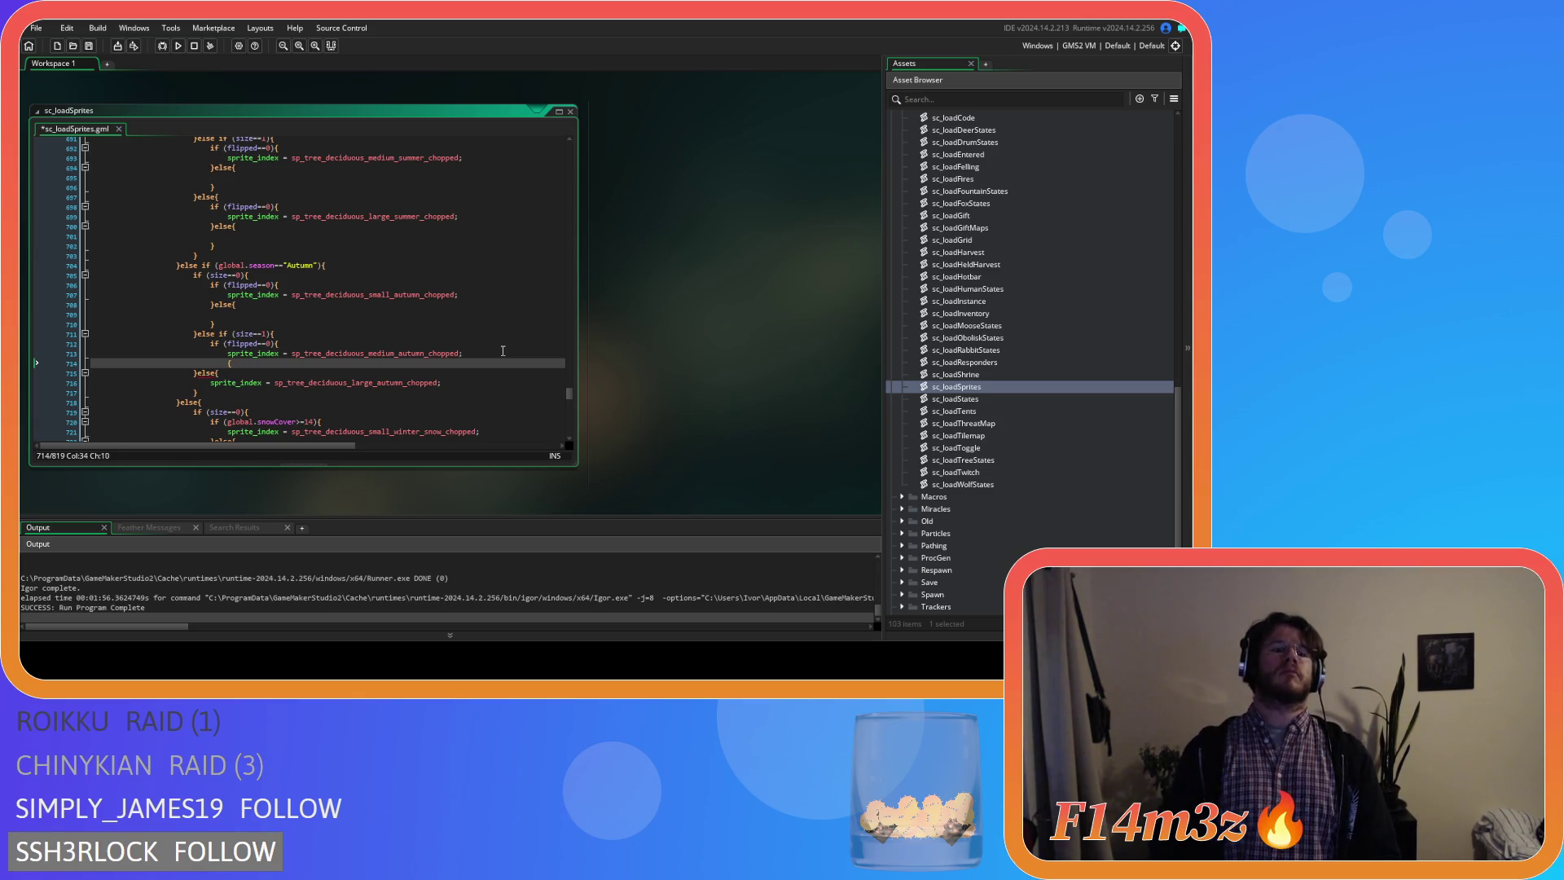
pyautogui.write('}else{')
pyautogui.press('Return')
pyautogui.press('Return')
pyautogui.write('}')
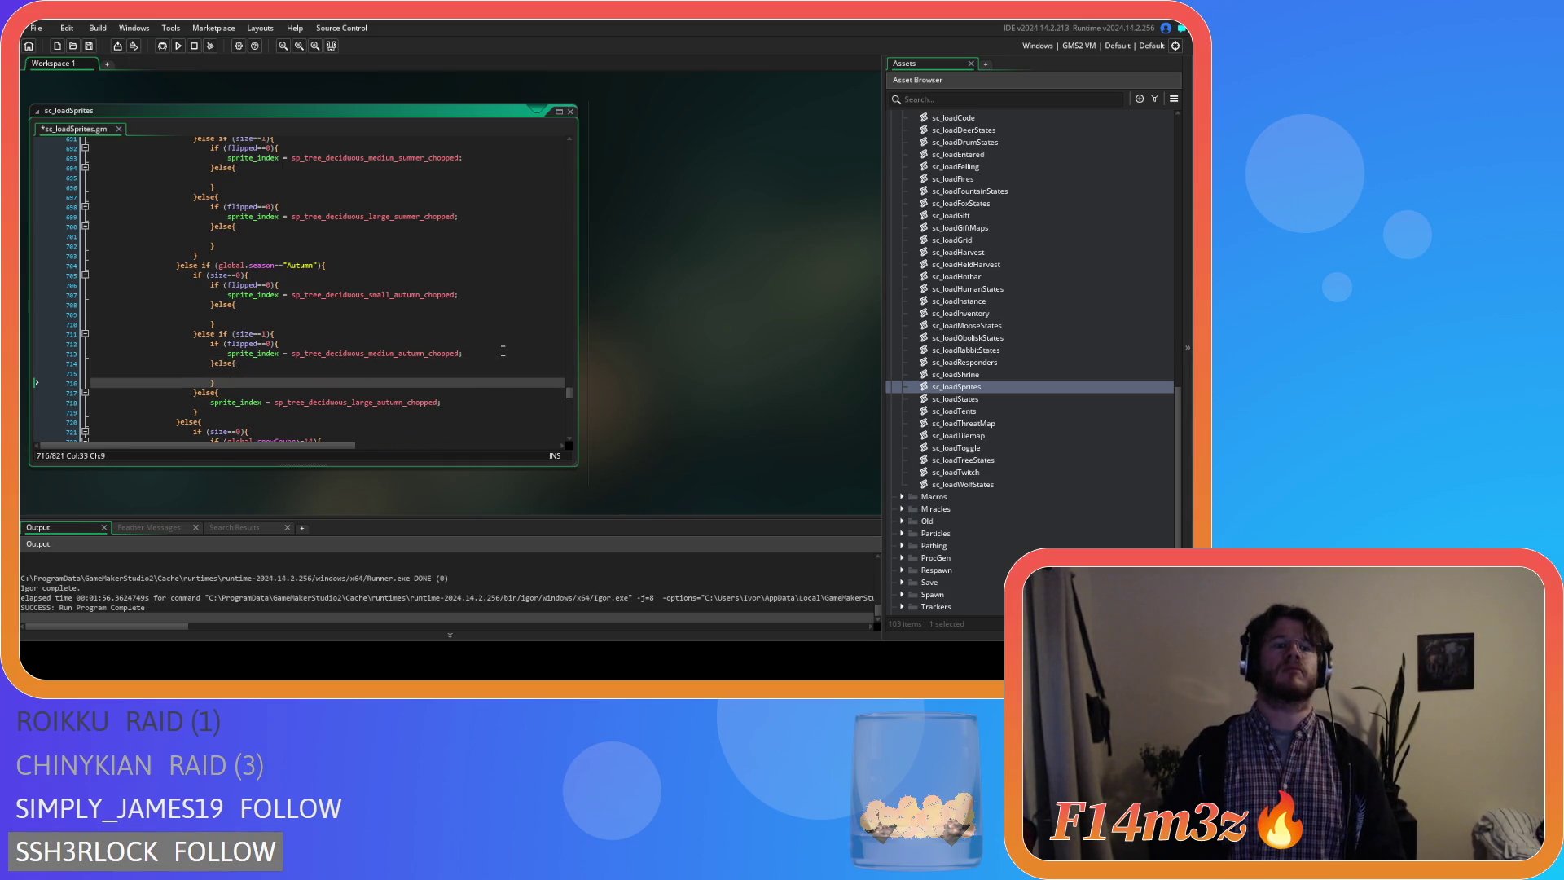
pyautogui.scroll(-4, 502, 351)
# Wrap the large chopped Autumn sprite in a flipped==0 check with an empty else branch.
pyautogui.click(242, 269)
pyautogui.press('Return')
pyautogui.write('s')
pyautogui.press('BackSpace')
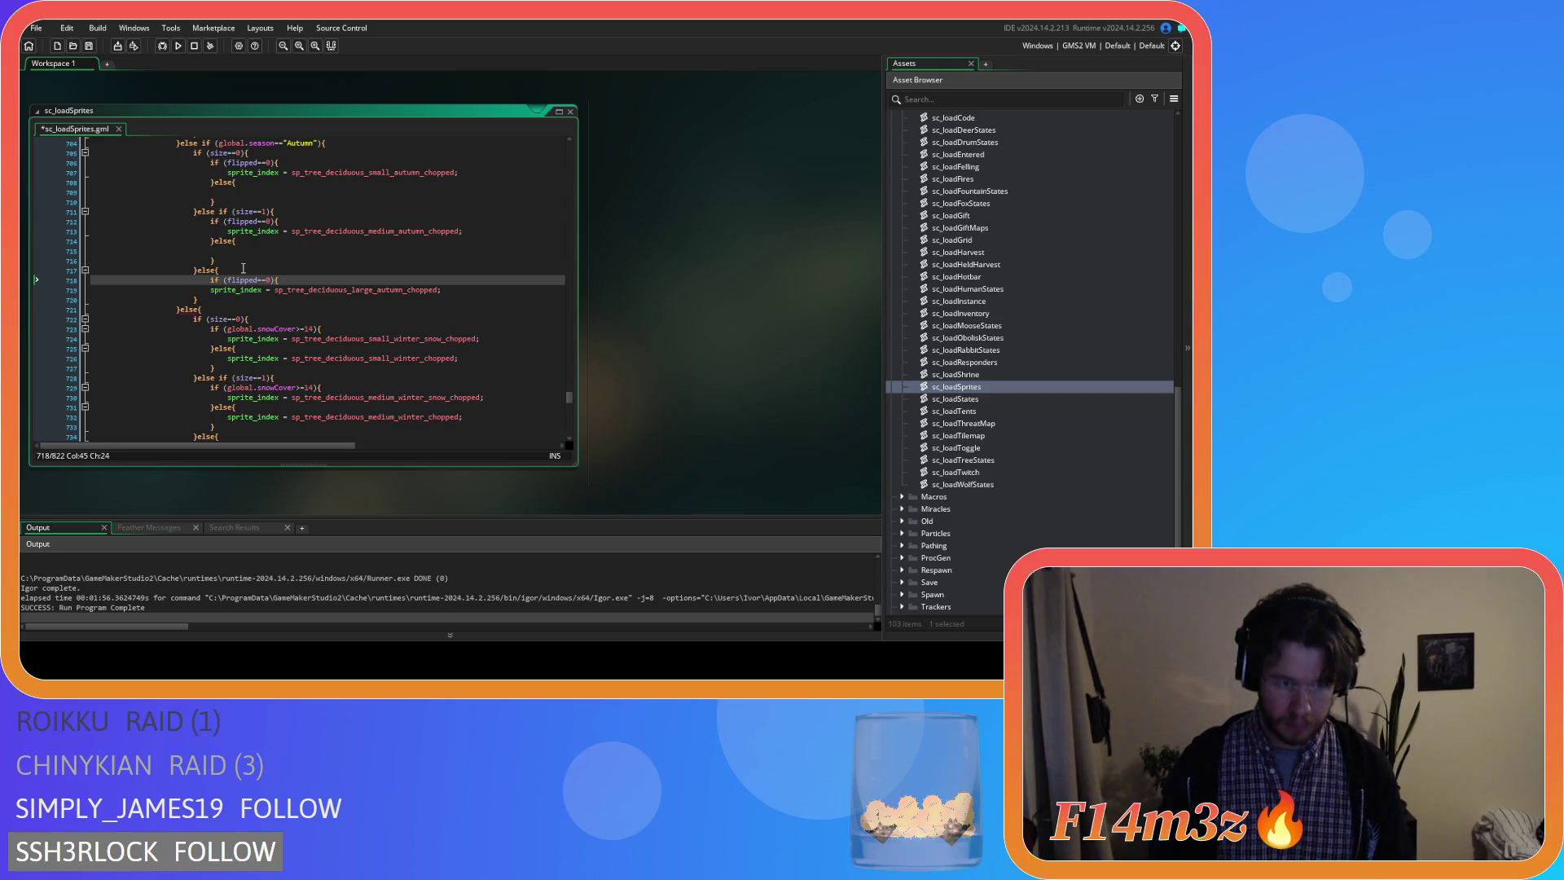
pyautogui.press('Down')
pyautogui.press('Home')
pyautogui.press('Tab')
pyautogui.click(473, 289)
pyautogui.press('Return')
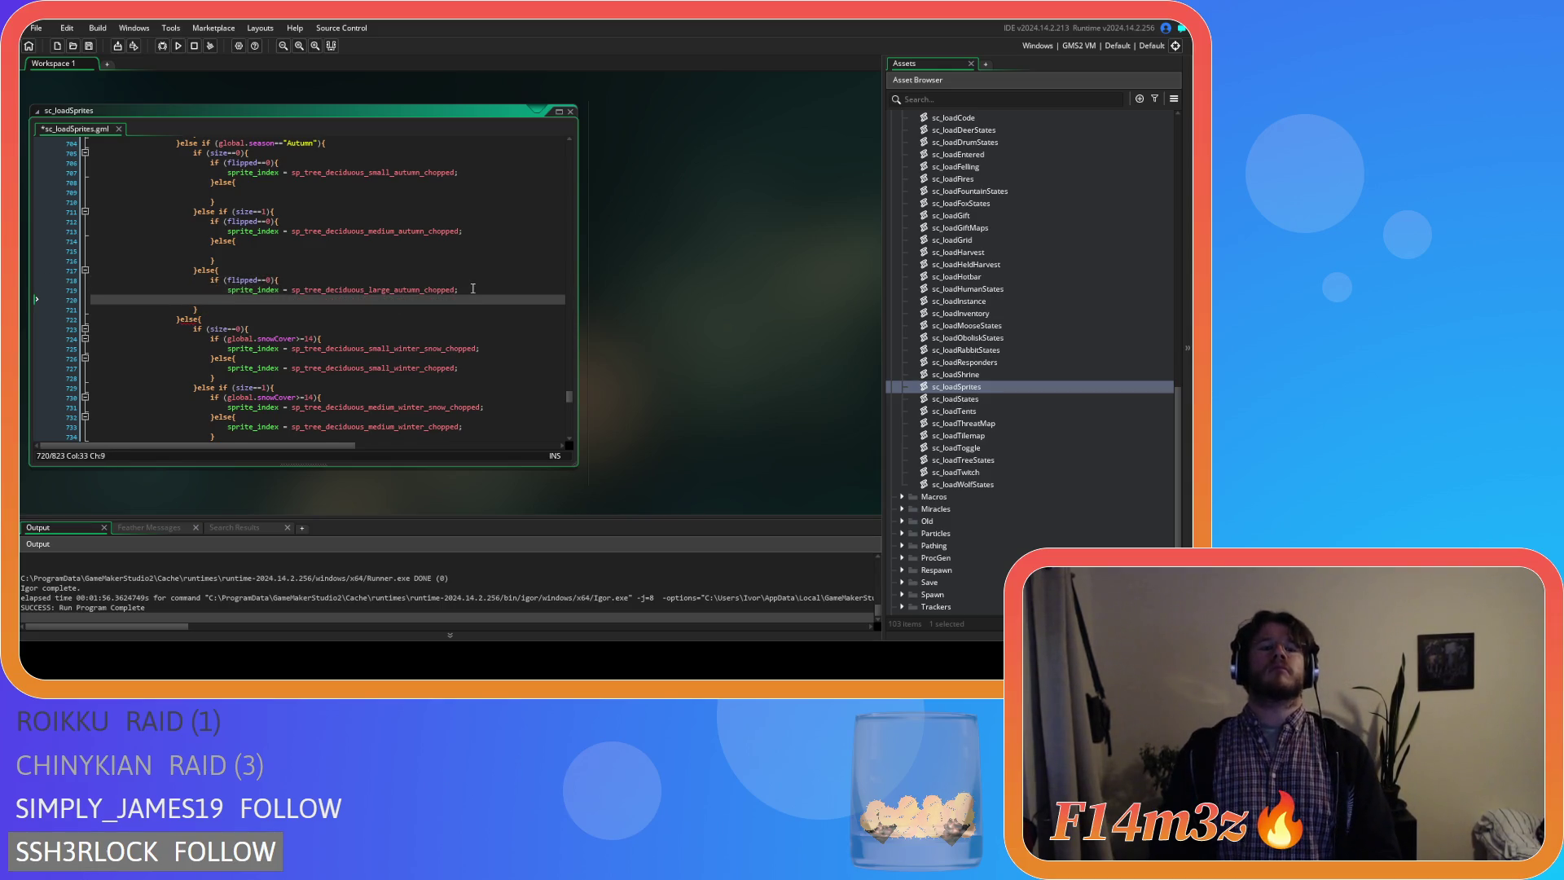
pyautogui.write('else{')
pyautogui.press('Return')
pyautogui.press('Return')
pyautogui.write('}')
pyautogui.scroll(-2, 391, 291)
pyautogui.scroll(-2, 290, 284)
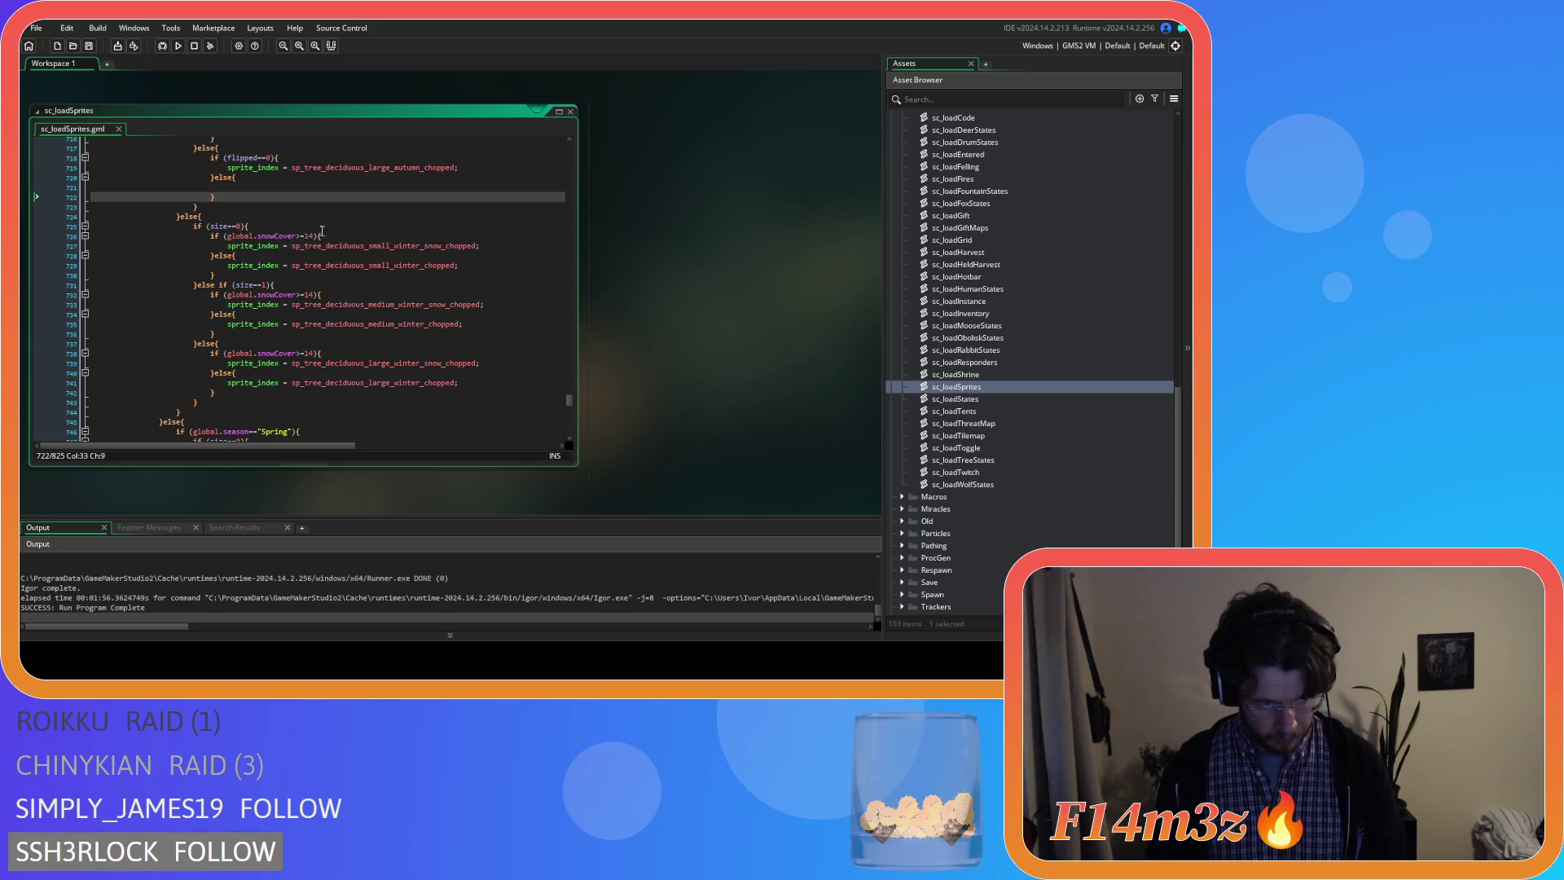
# Wrap the snowy small winter chopped sprite assignment in an if (flipped==0) check with an empty else.
pyautogui.click(173, 222)
pyautogui.scroll(2, 245, 245)
pyautogui.scroll(1, 282, 257)
pyautogui.scroll(1, 312, 264)
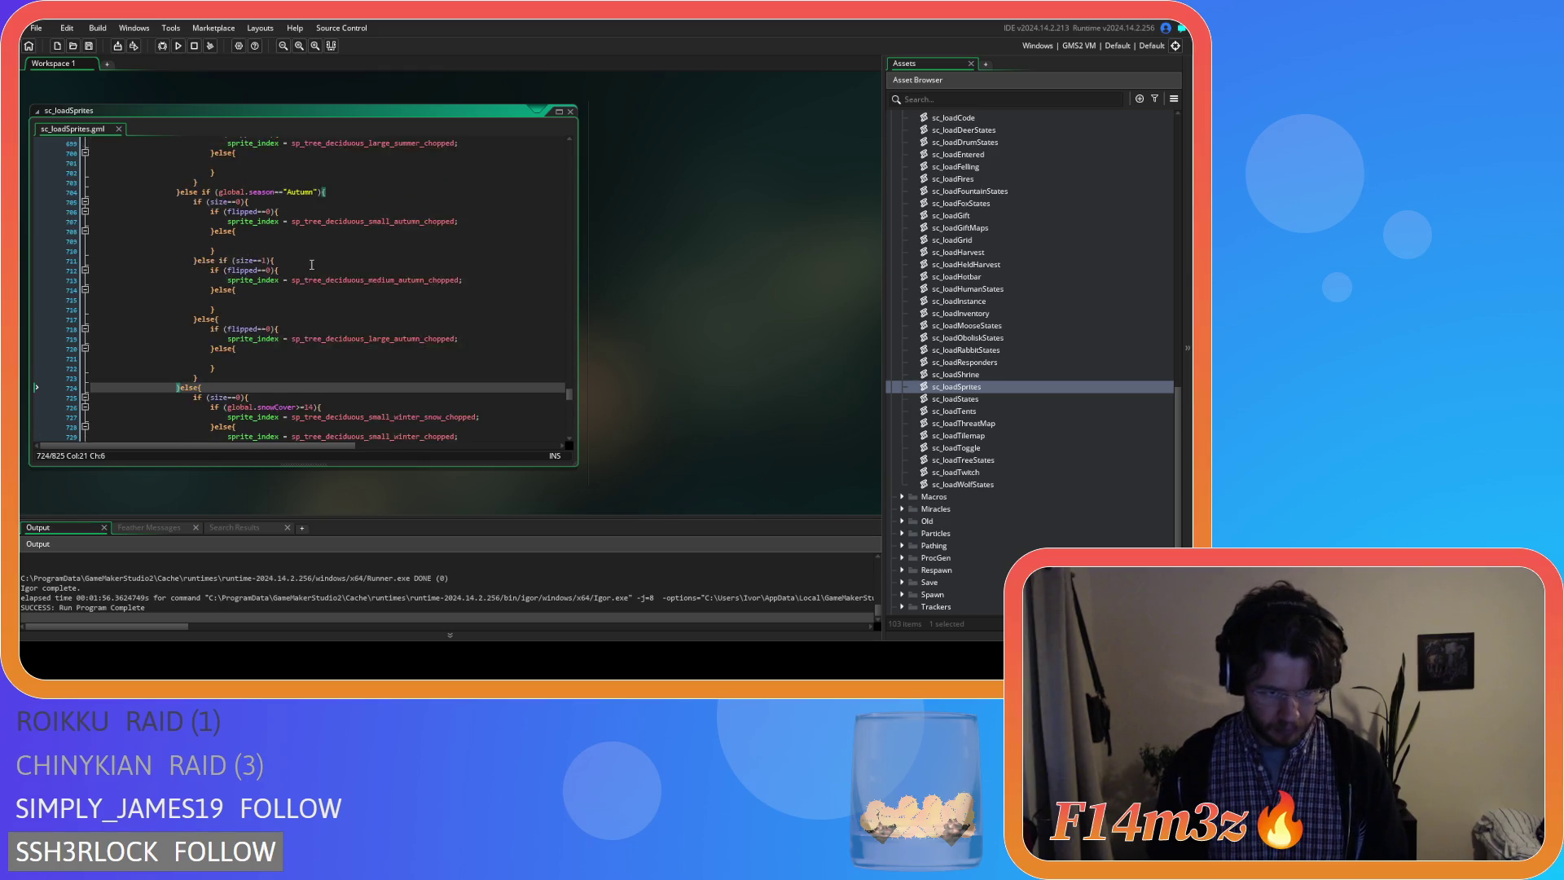
pyautogui.scroll(-4, 312, 264)
pyautogui.scroll(-3, 324, 244)
pyautogui.click(358, 186)
pyautogui.press('Return')
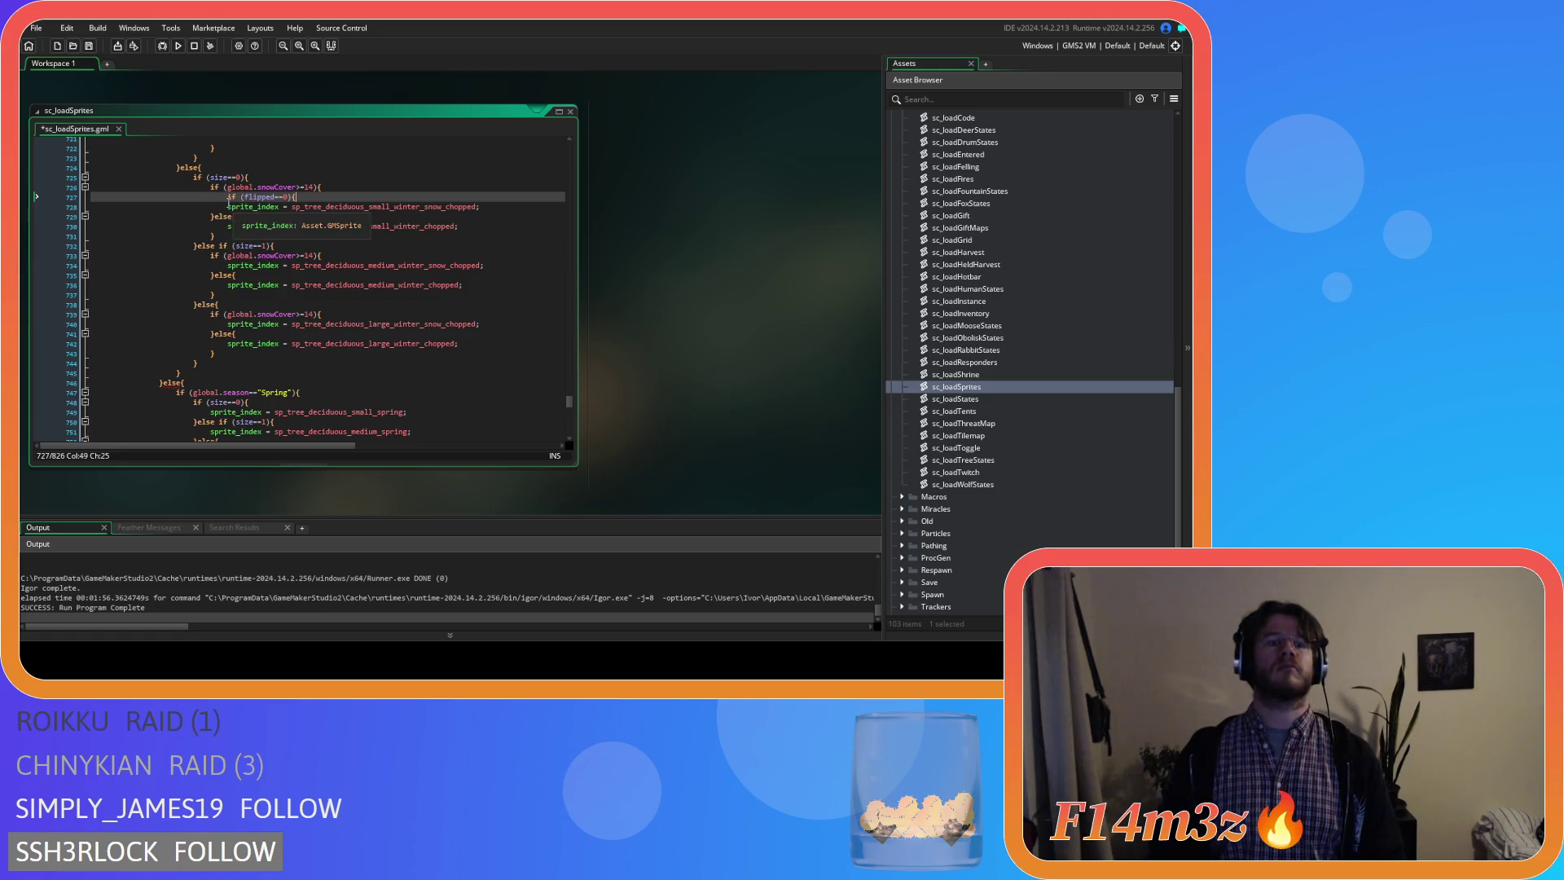
pyautogui.click(228, 207)
pyautogui.press('Tab')
pyautogui.press('Return')
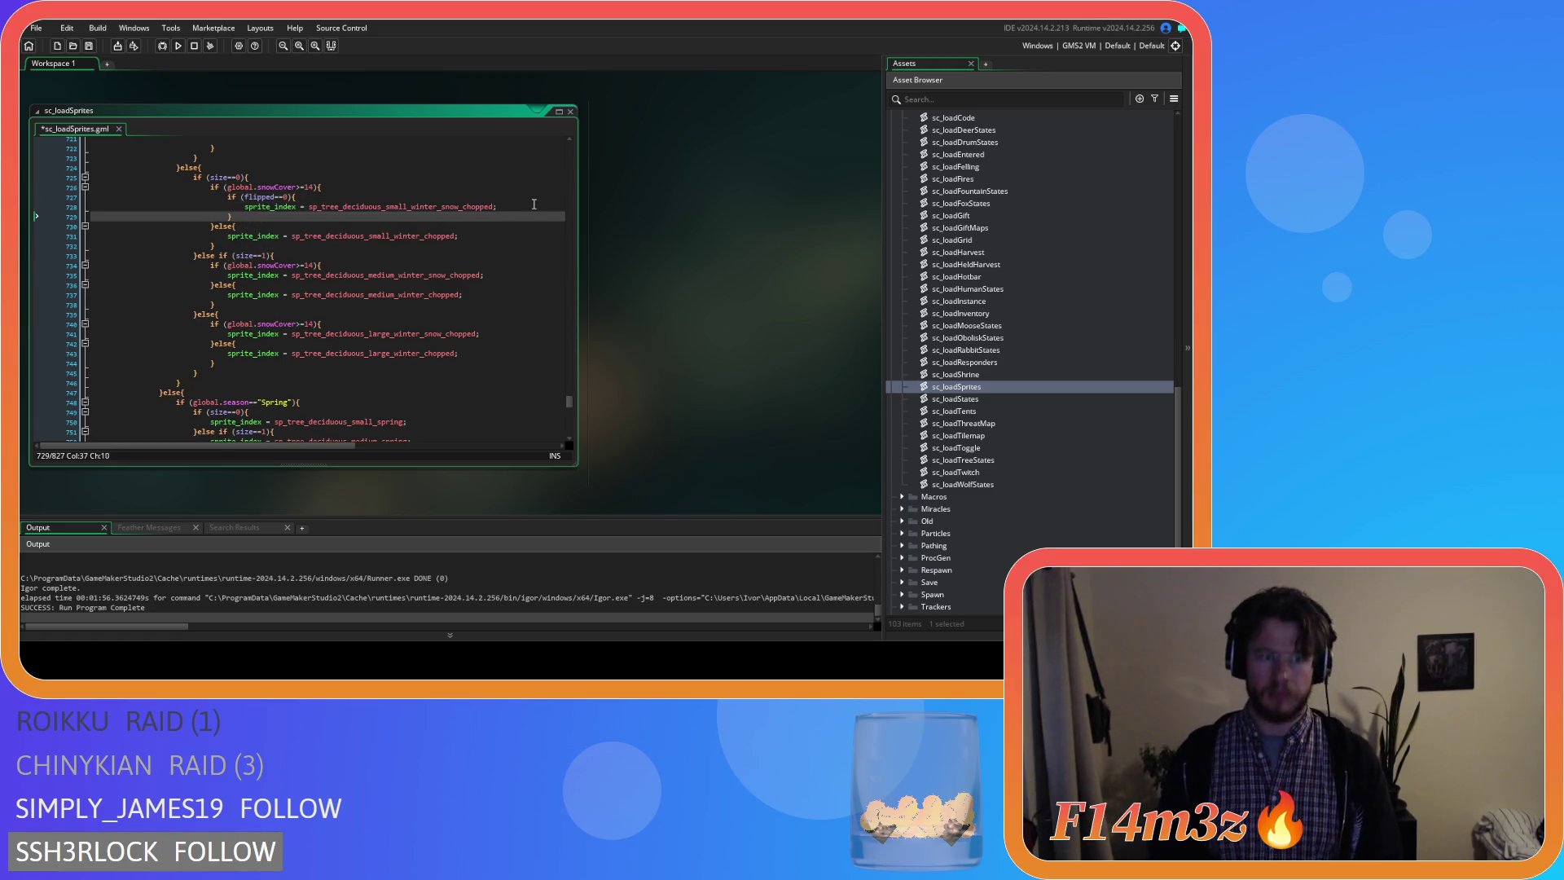
pyautogui.write('{')
pyautogui.press('Return')
pyautogui.press('Return')
# Wrap the bare small winter chopped sprite in the same flipped==0 check and empty else.
pyautogui.click(282, 249)
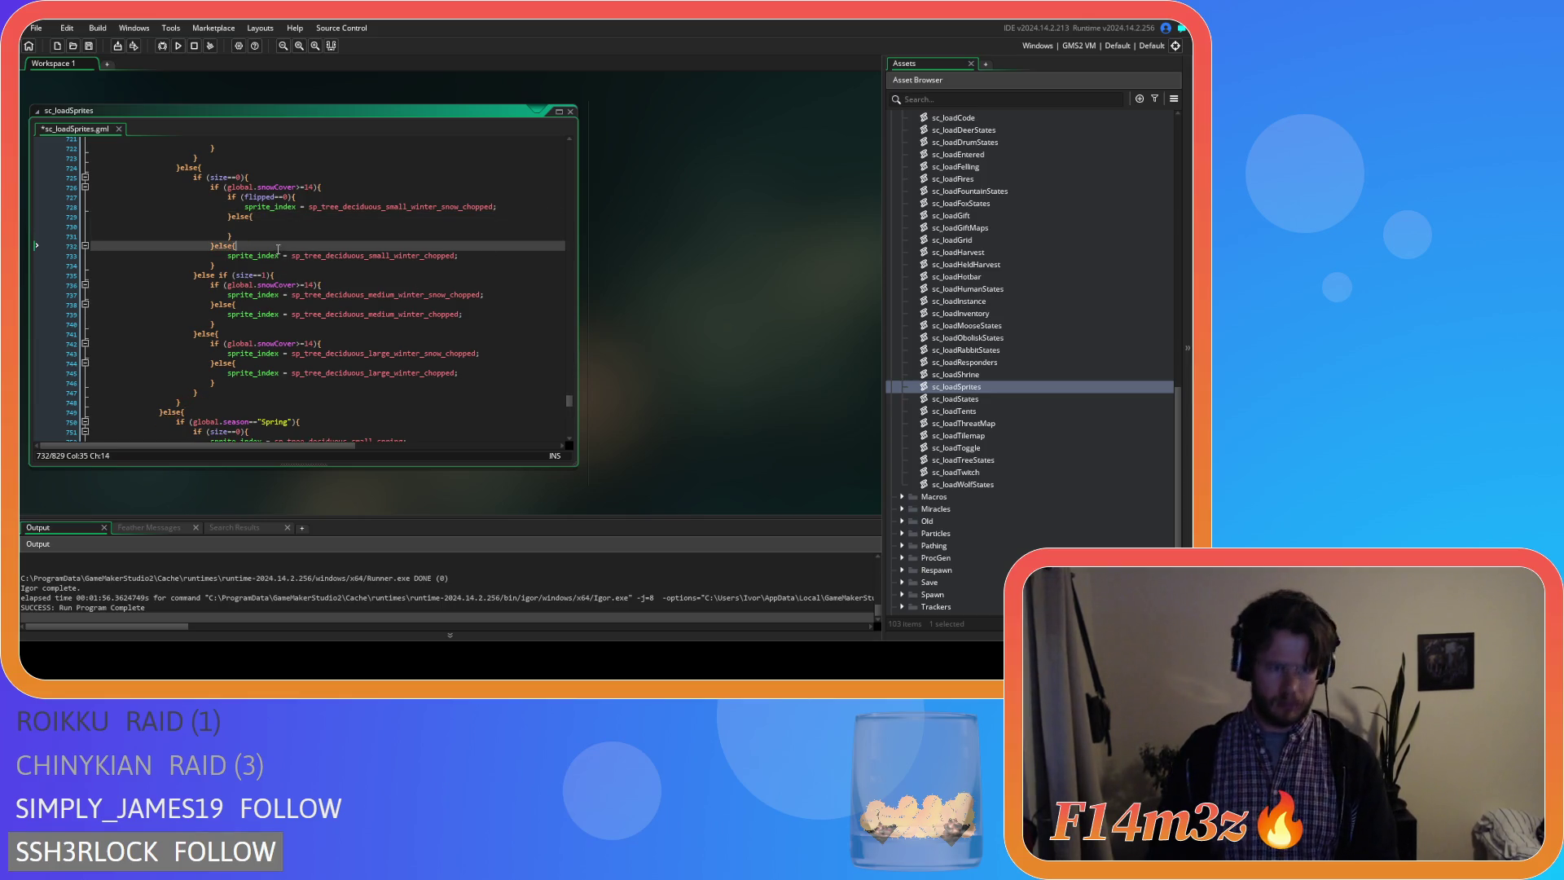
pyautogui.press('Return')
pyautogui.click(211, 268)
pyautogui.press('Tab')
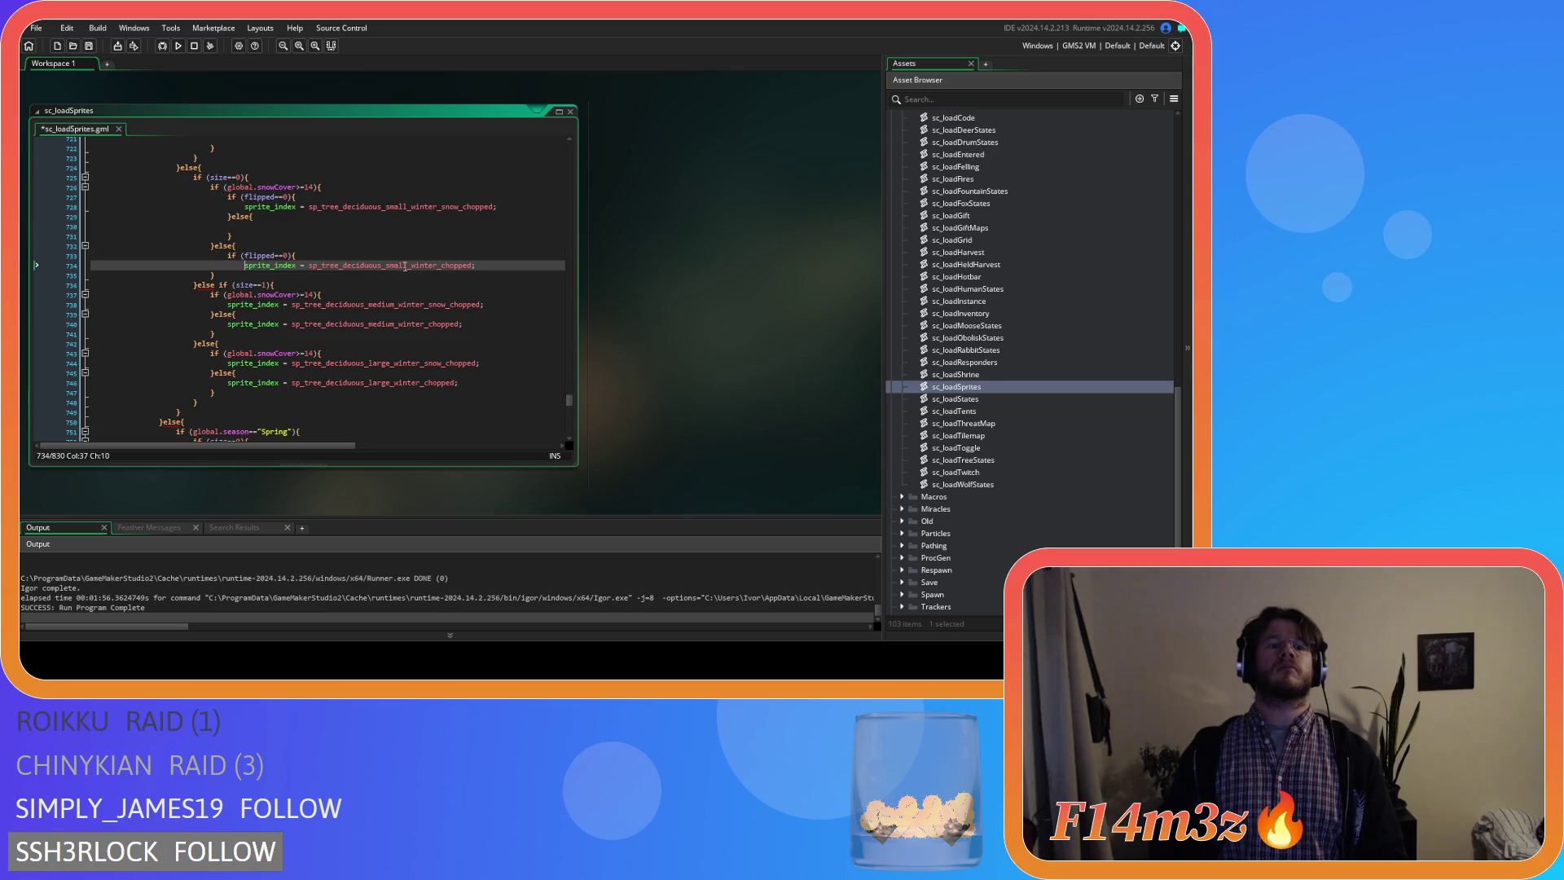
pyautogui.press('Return')
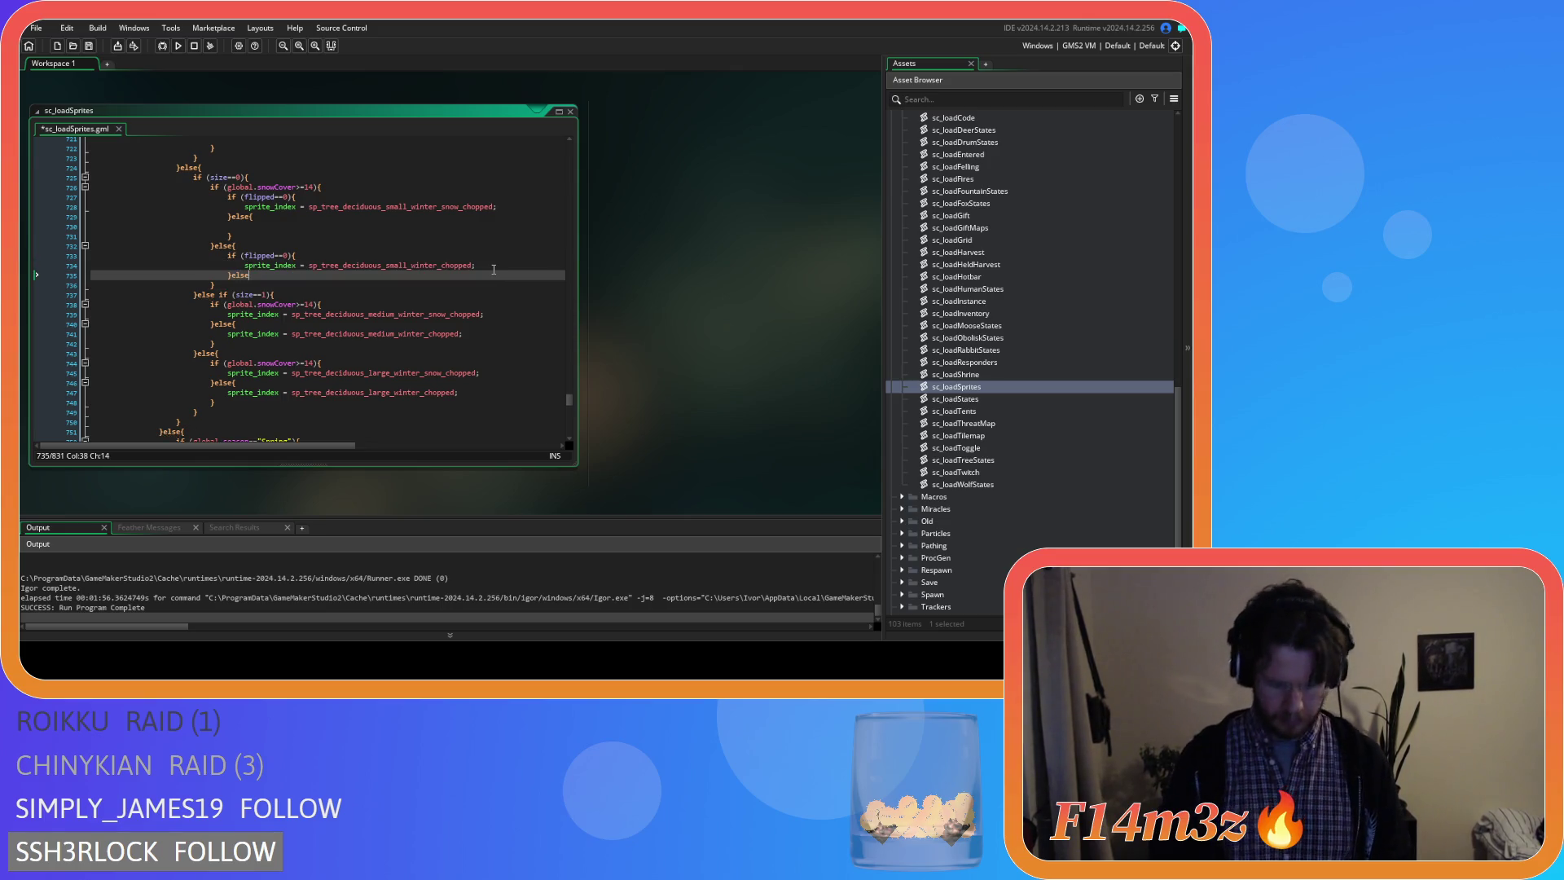
pyautogui.write('{')
pyautogui.press('Return')
pyautogui.press('Return')
pyautogui.write('}')
# Give the snowy medium winter chopped sprite its flipped==0 check and empty else branch.
pyautogui.click(339, 322)
pyautogui.scroll(-2, 342, 318)
pyautogui.press('Return')
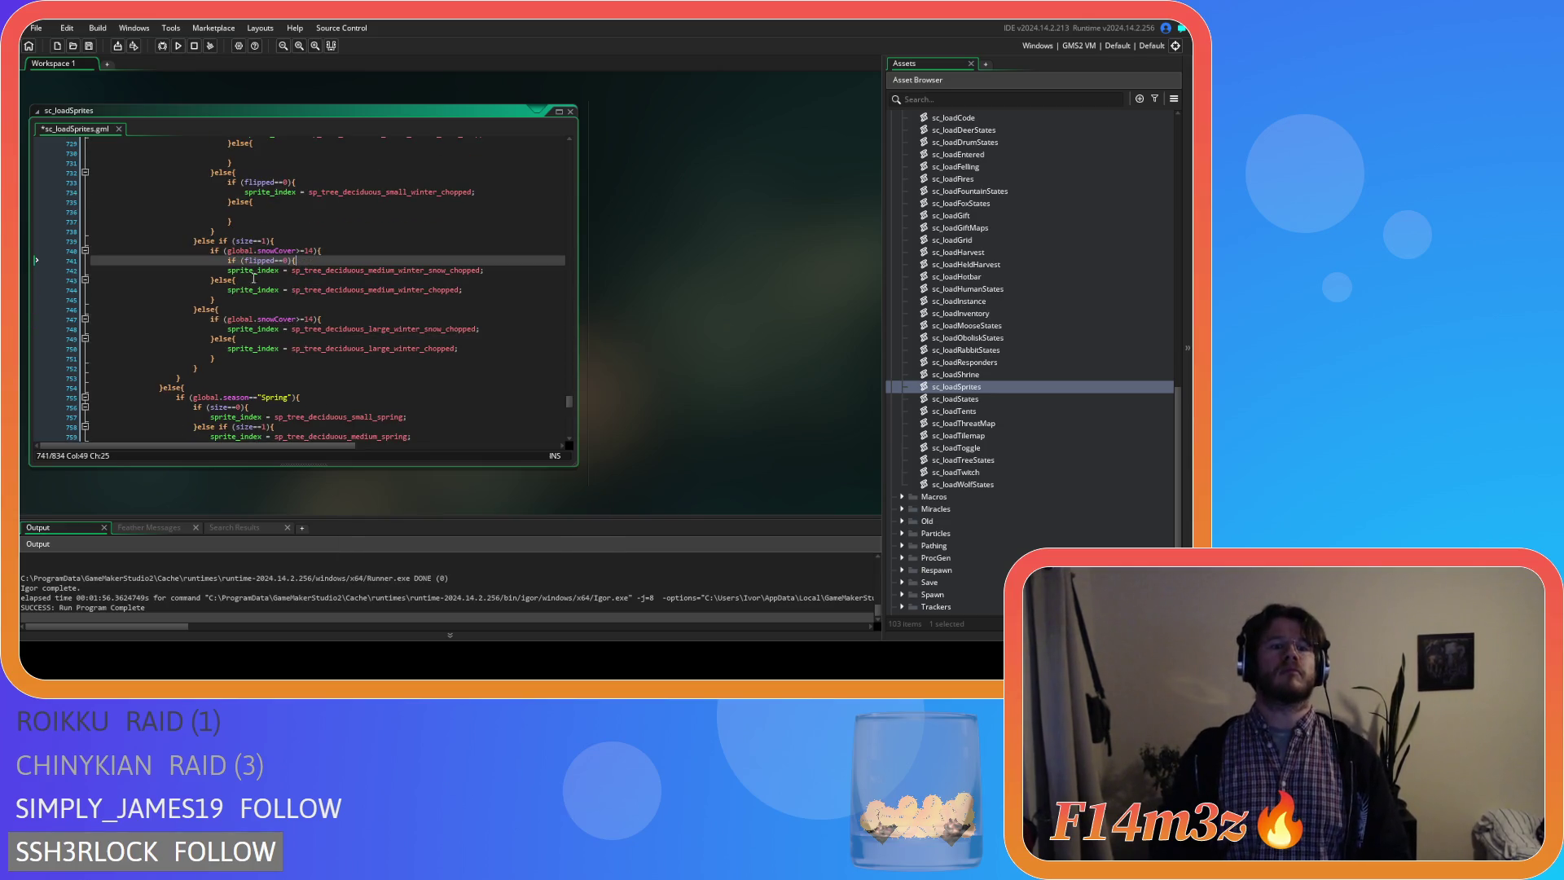
pyautogui.click(227, 270)
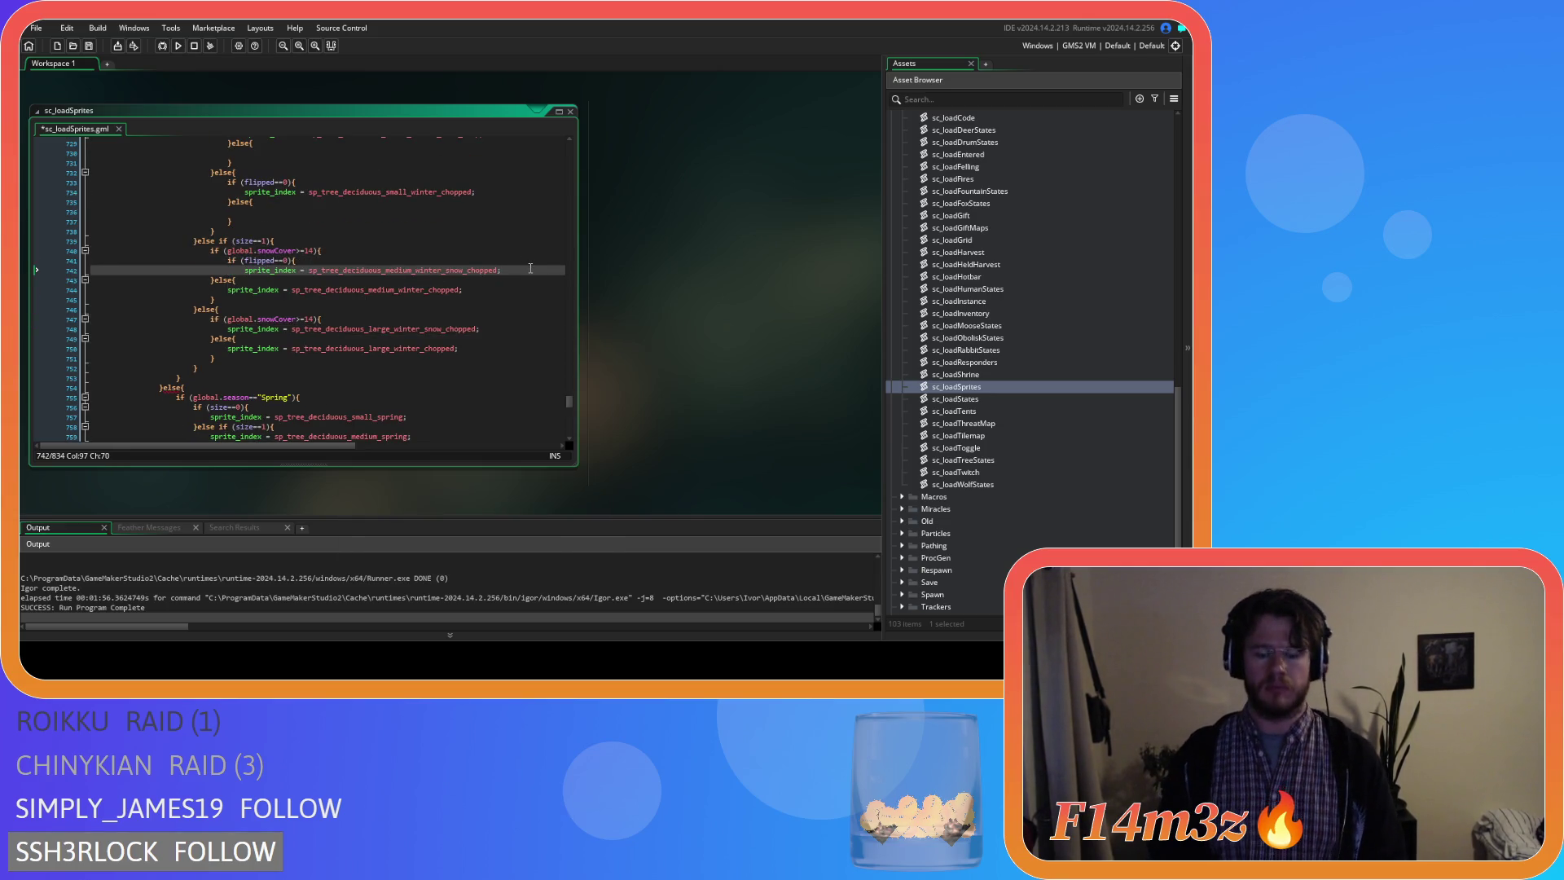
pyautogui.press('Return')
pyautogui.write('{')
pyautogui.press('Return')
pyautogui.press('Return')
pyautogui.write('}')
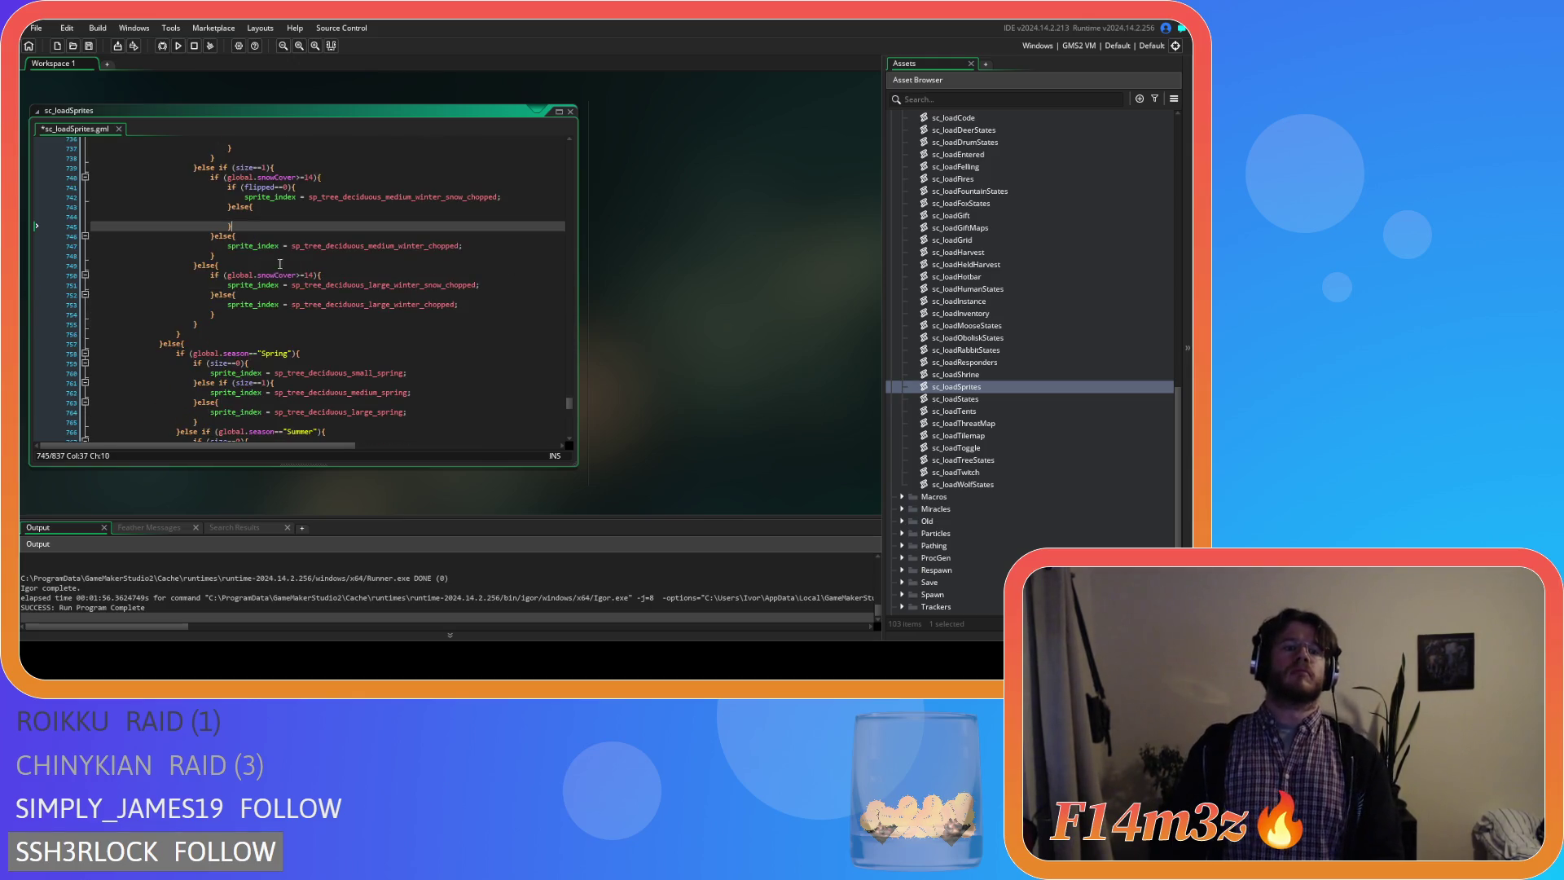
pyautogui.scroll(-2, 367, 269)
# Give the bare medium winter chopped sprite its flipped==0 check and empty else branch.
pyautogui.click(252, 236)
pyautogui.press('Return')
pyautogui.write('if (flipped==0){')
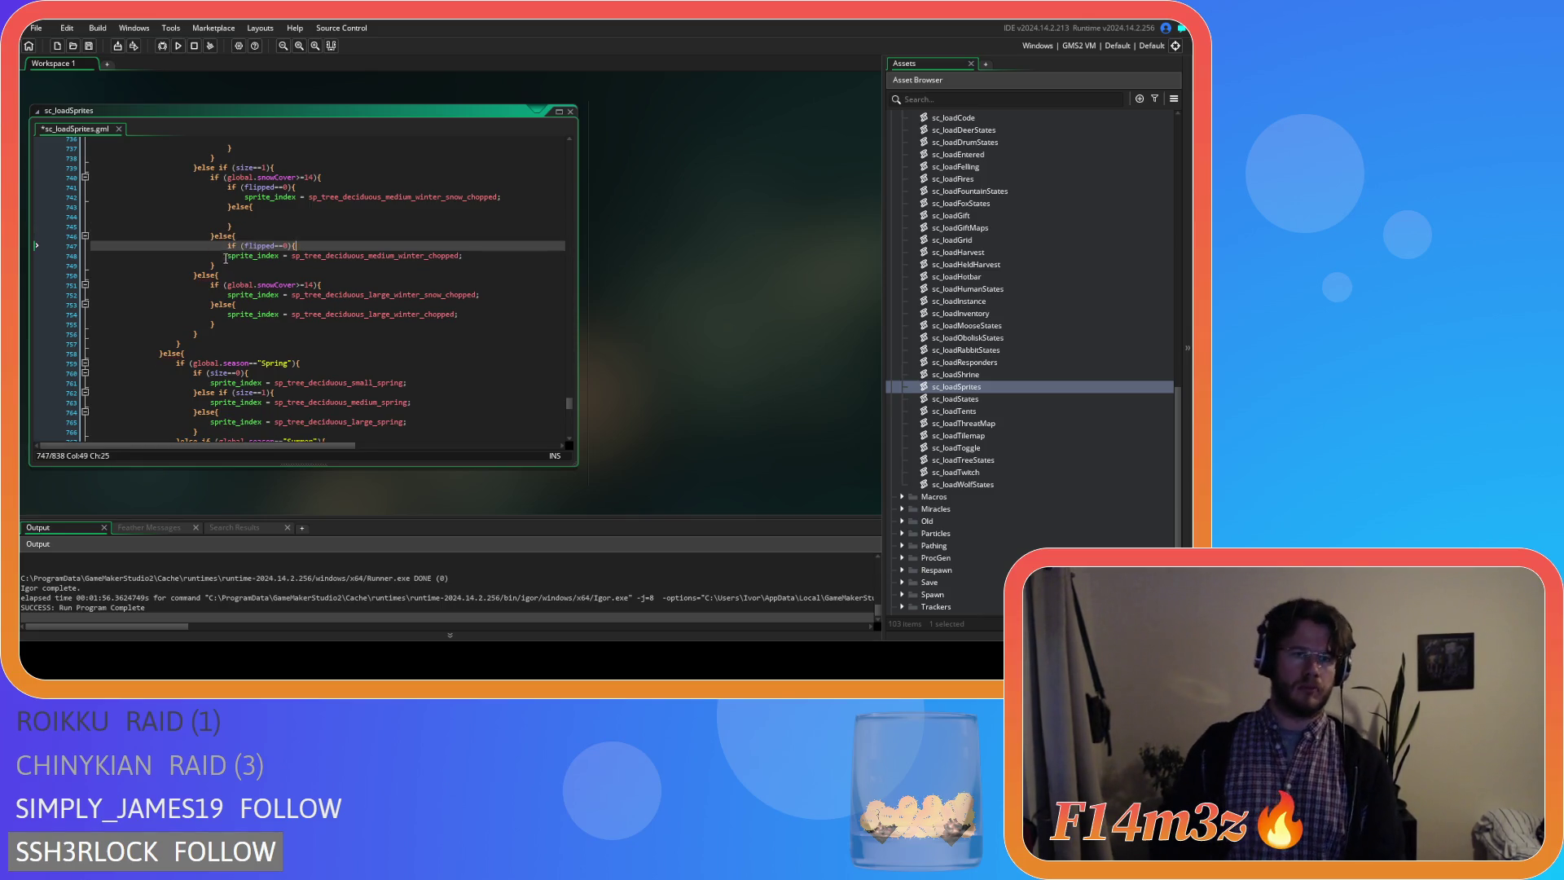
pyautogui.click(224, 258)
pyautogui.press('Tab')
pyautogui.click(513, 259)
pyautogui.press('Return')
pyautogui.write('}')
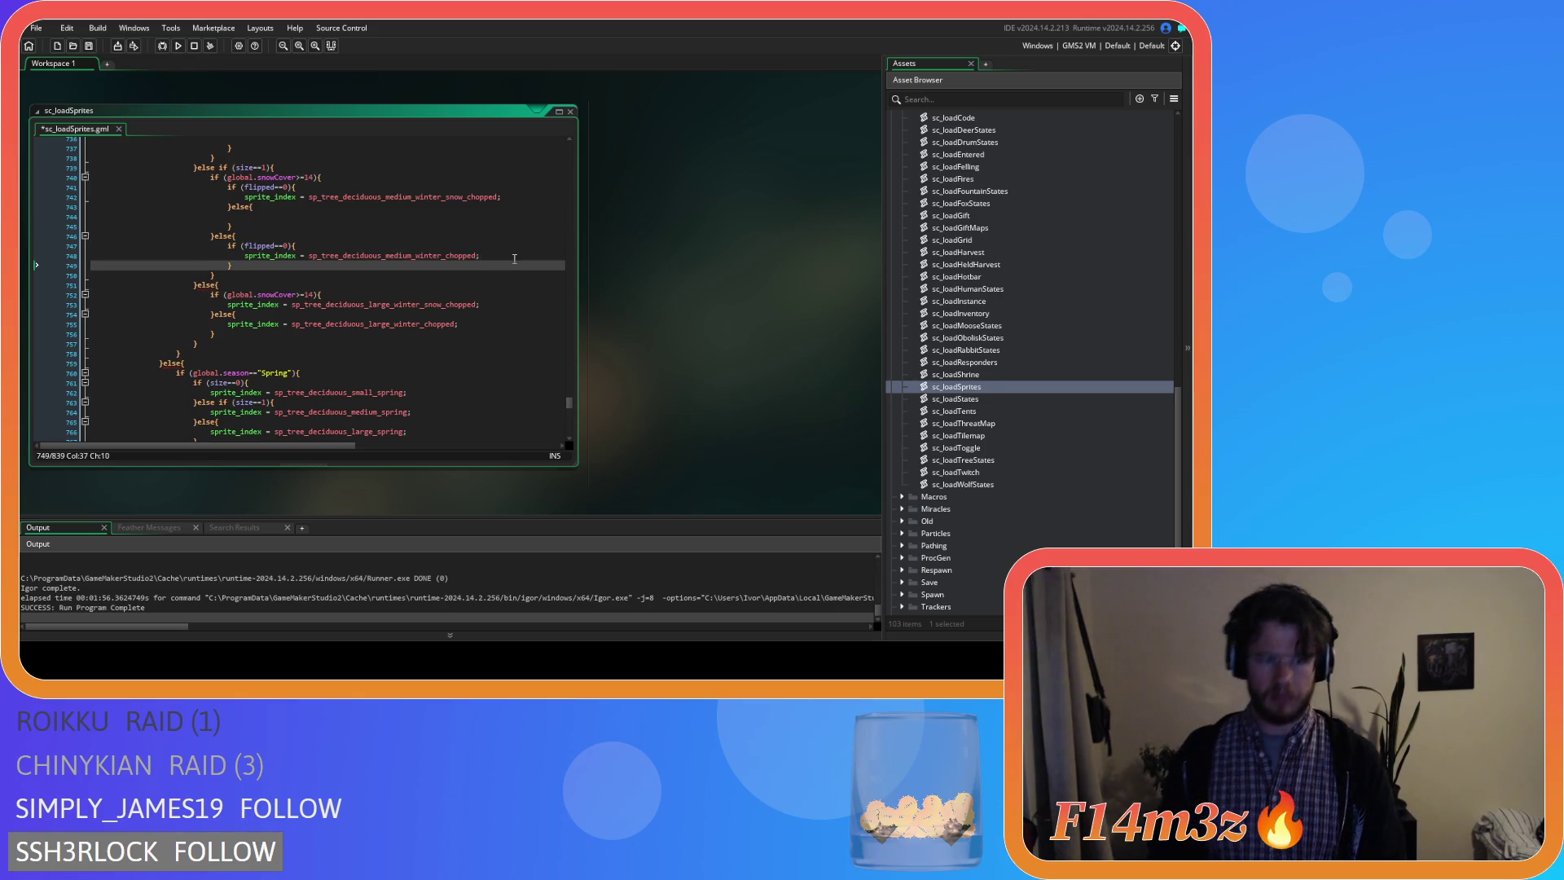
pyautogui.write('else{')
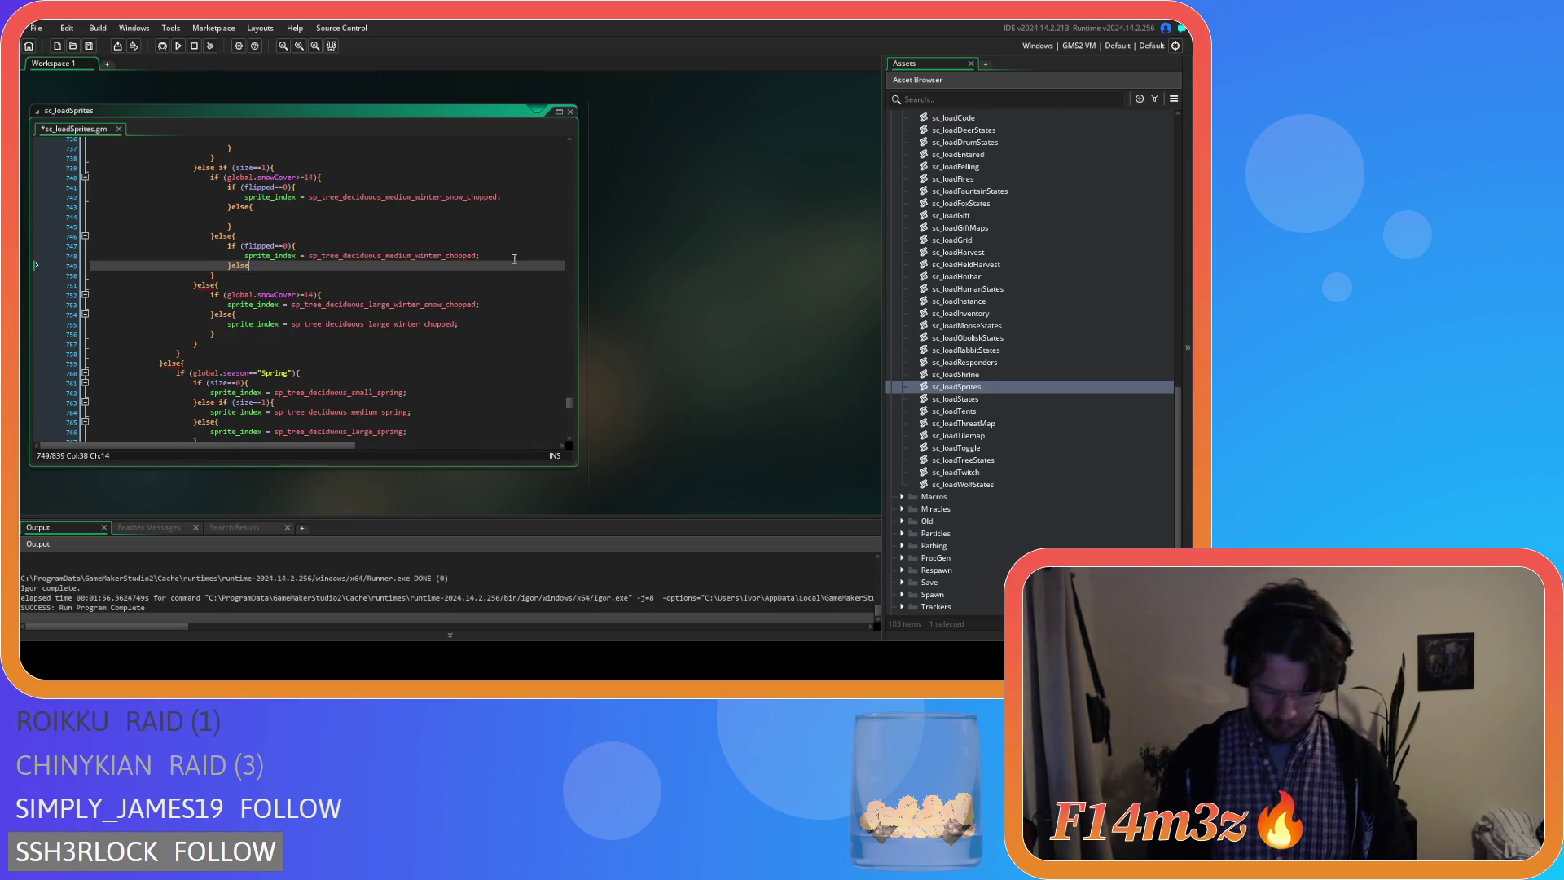
pyautogui.press('Return')
pyautogui.press('Return')
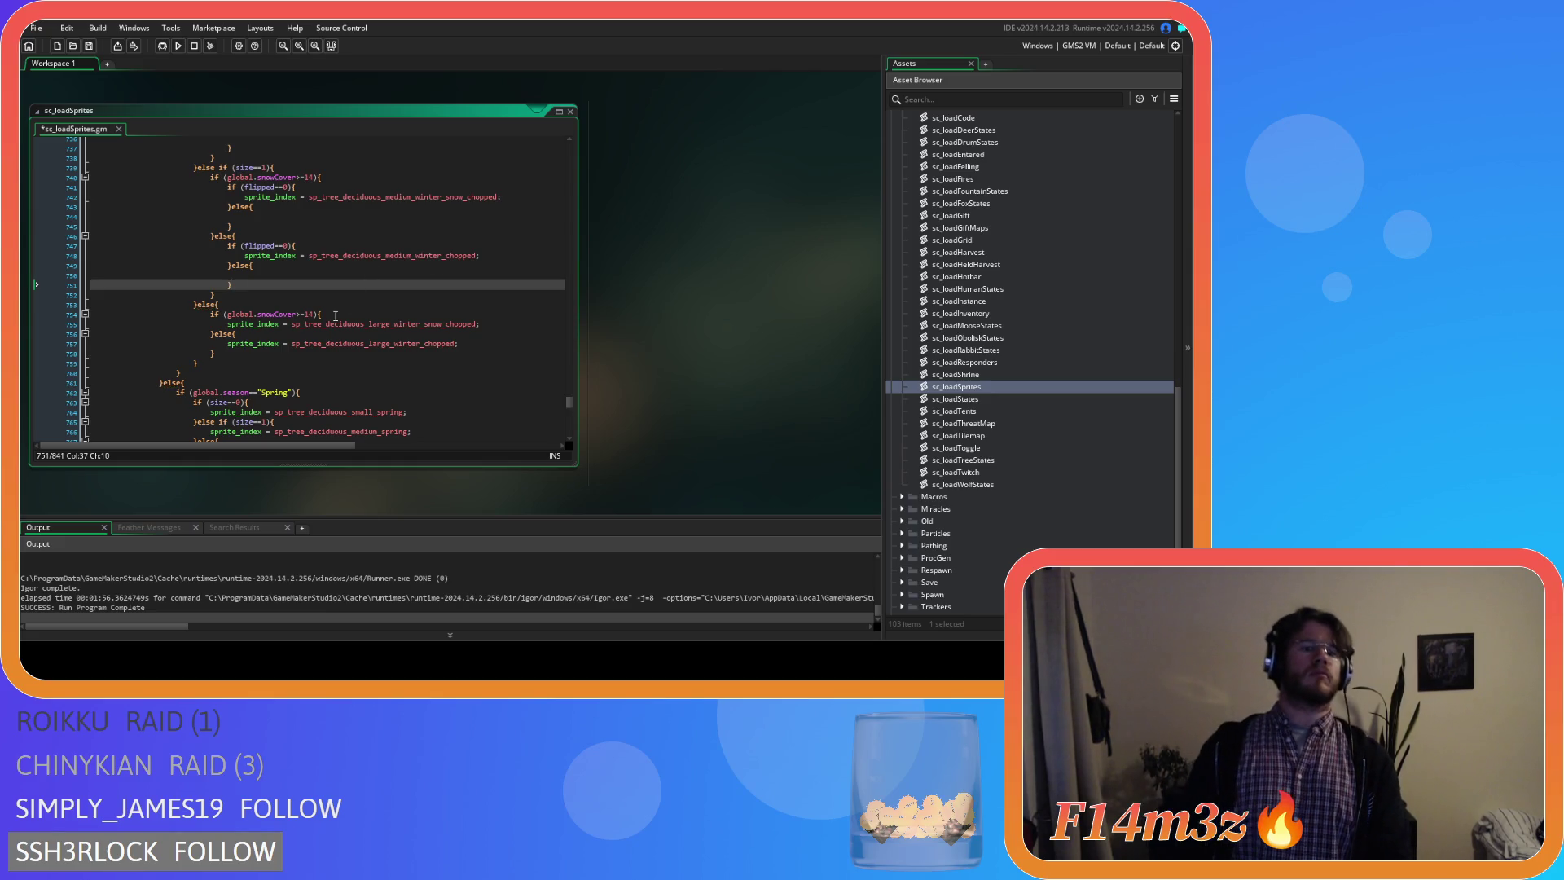
# Wrap the snowy large winter chopped sprite in a flipped==0 check with an empty else.
pyautogui.click(335, 316)
pyautogui.press('Return')
pyautogui.press('Down')
pyautogui.press('Tab')
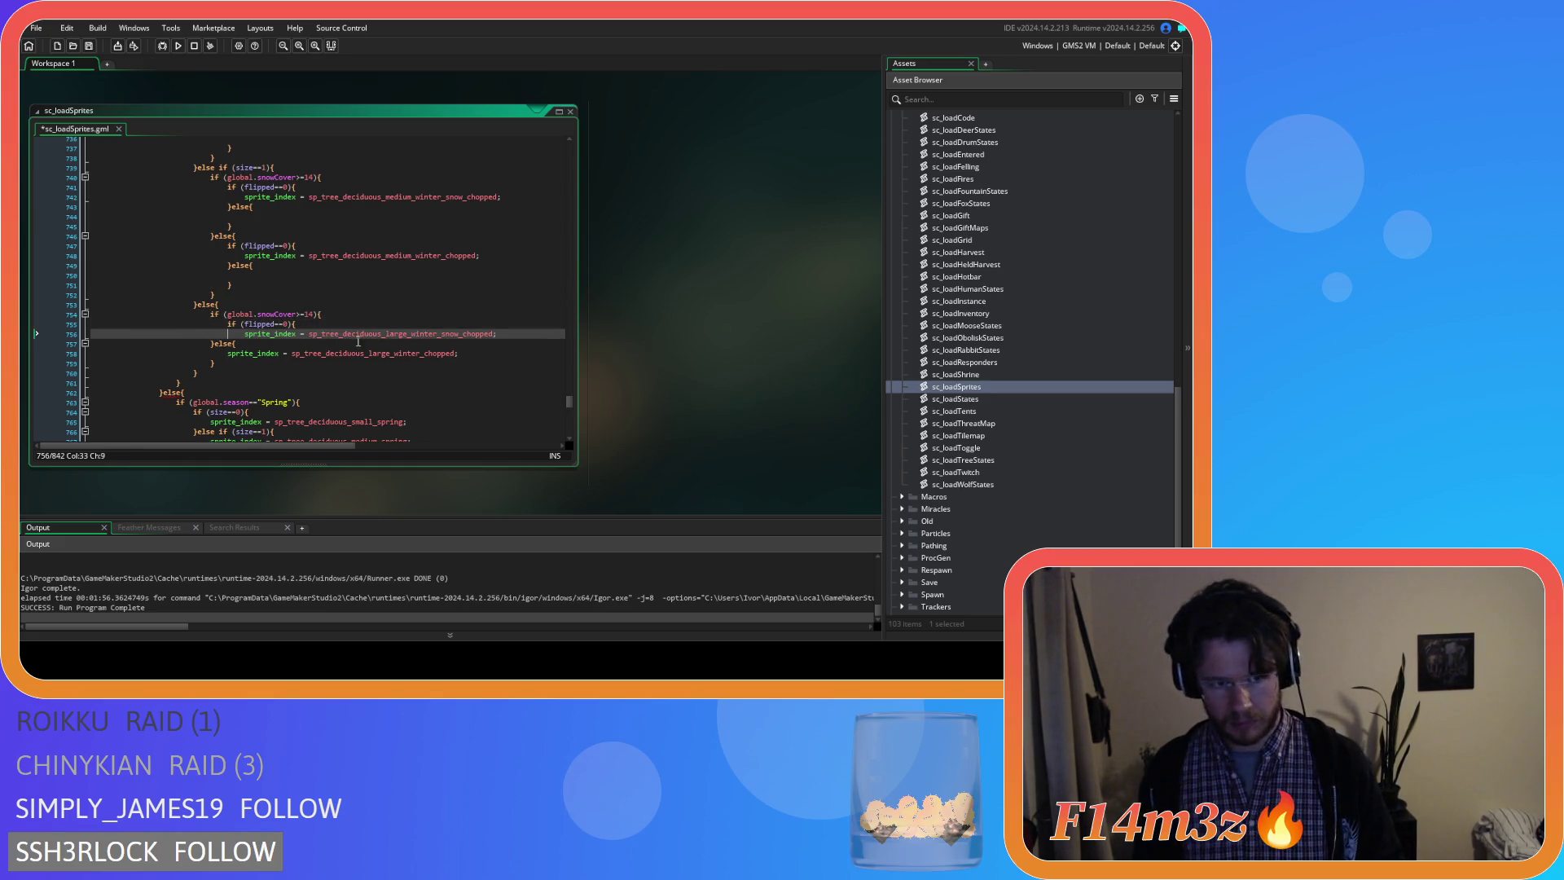
pyautogui.click(503, 334)
pyautogui.press('Return')
pyautogui.write('}else{')
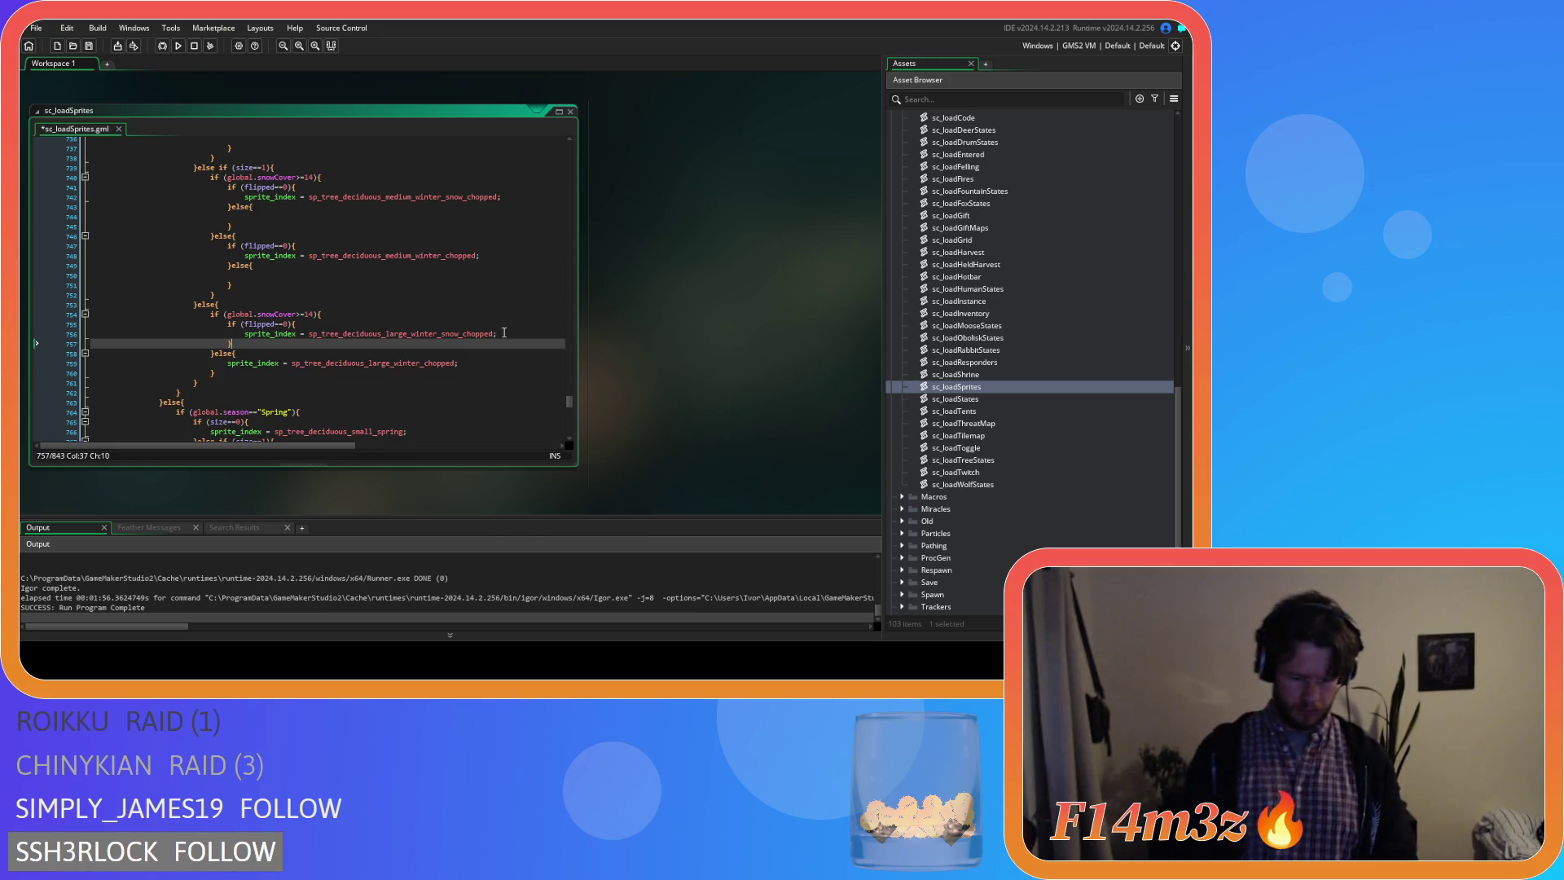
pyautogui.press('Return')
pyautogui.press('Return')
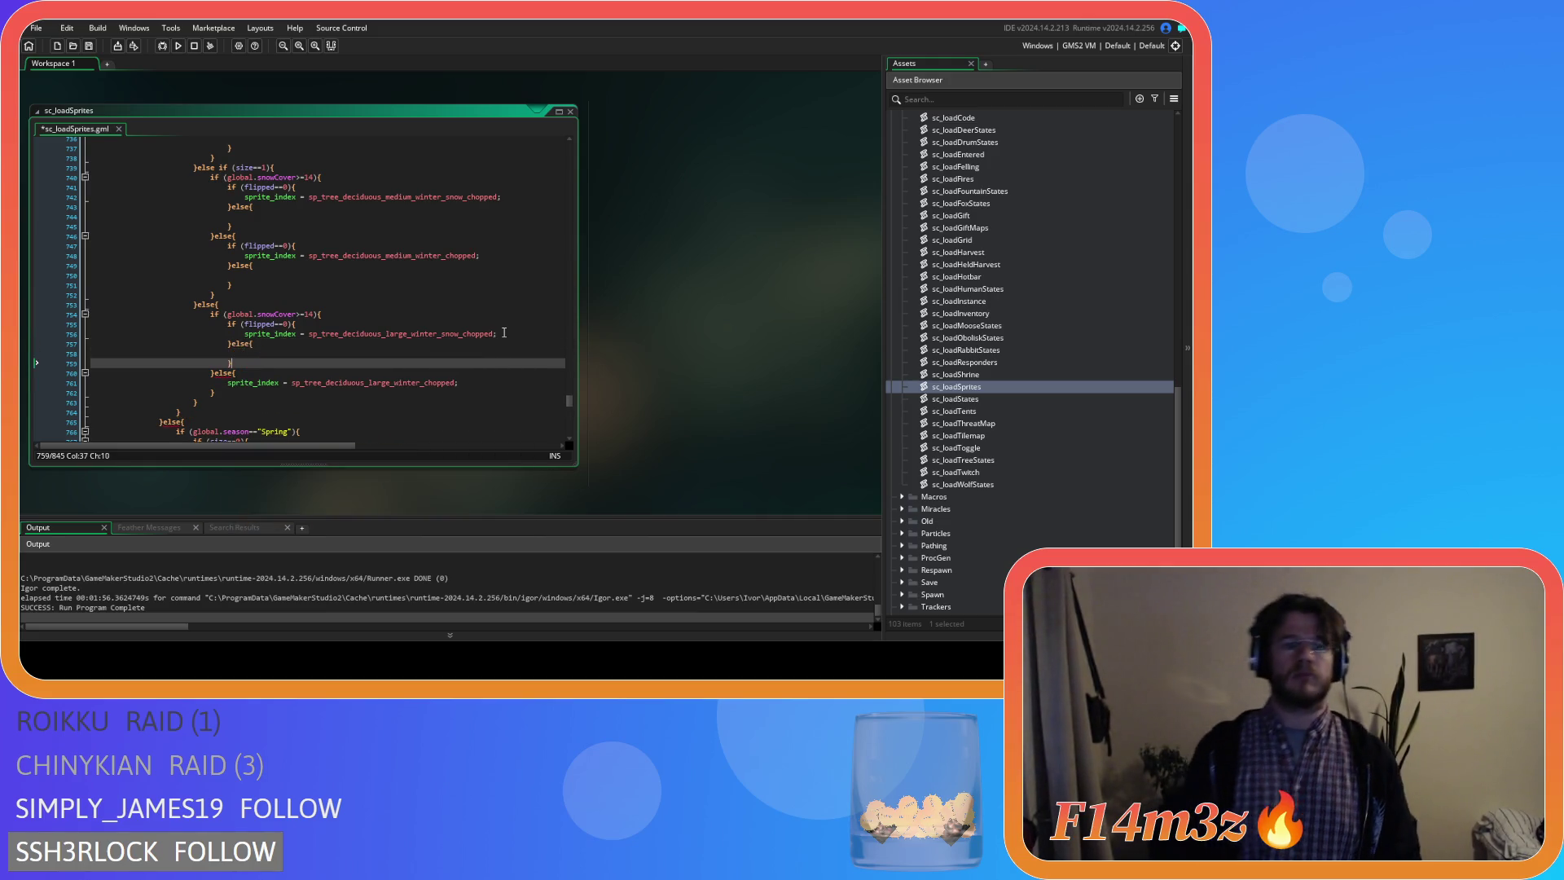
# Wrap the bare large winter chopped sprite in a flipped==0 check with an empty else.
pyautogui.click(291, 374)
pyautogui.press('Return')
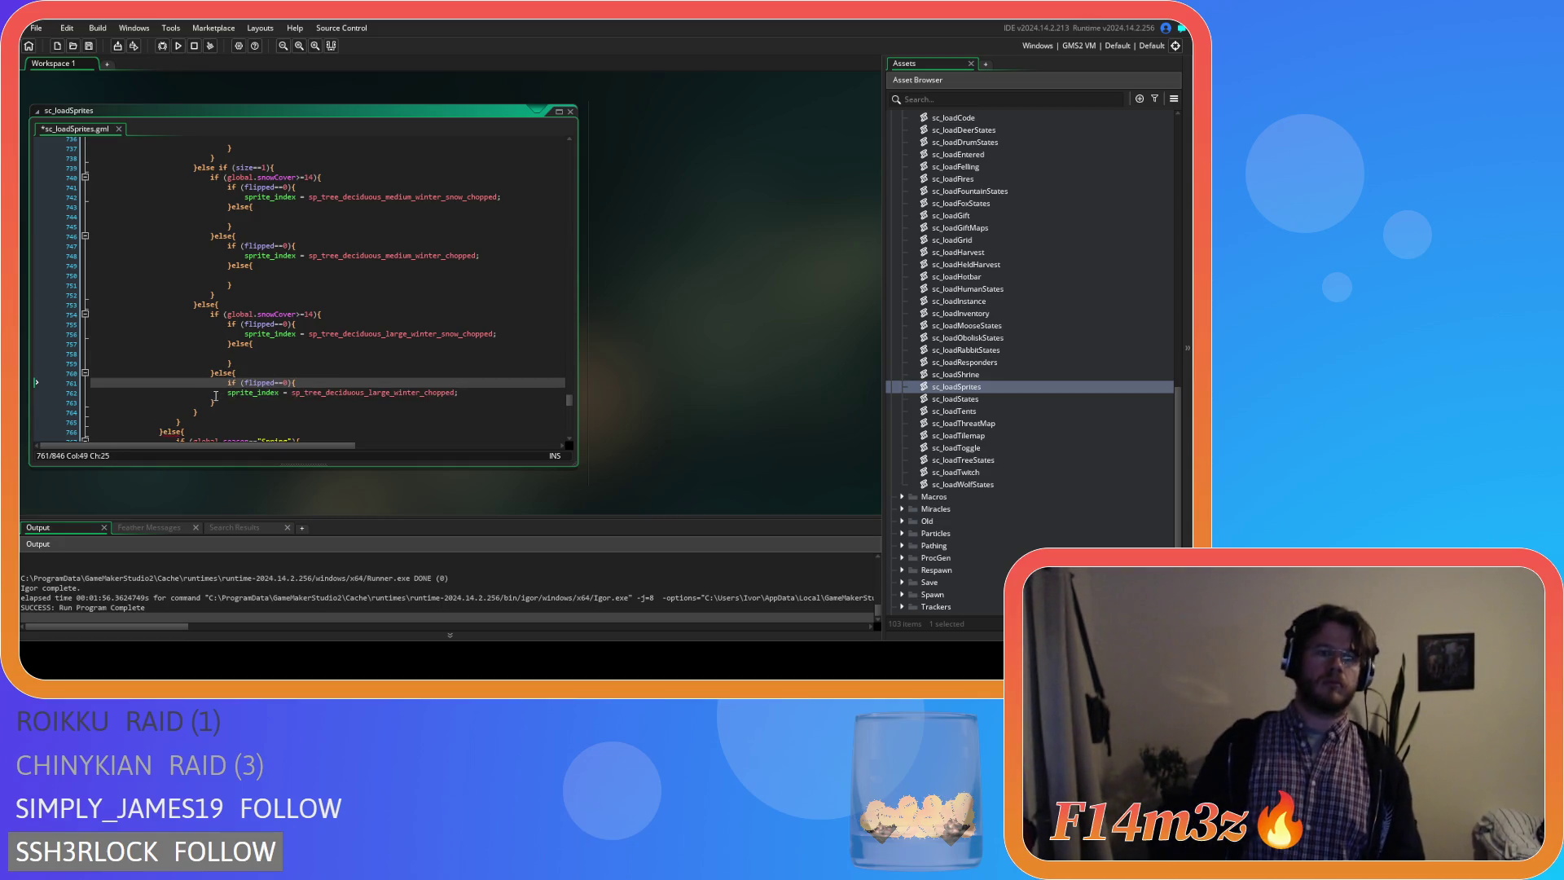
pyautogui.press('Down')
pyautogui.press('Home')
pyautogui.press('Tab')
pyautogui.press('End')
pyautogui.press('Return')
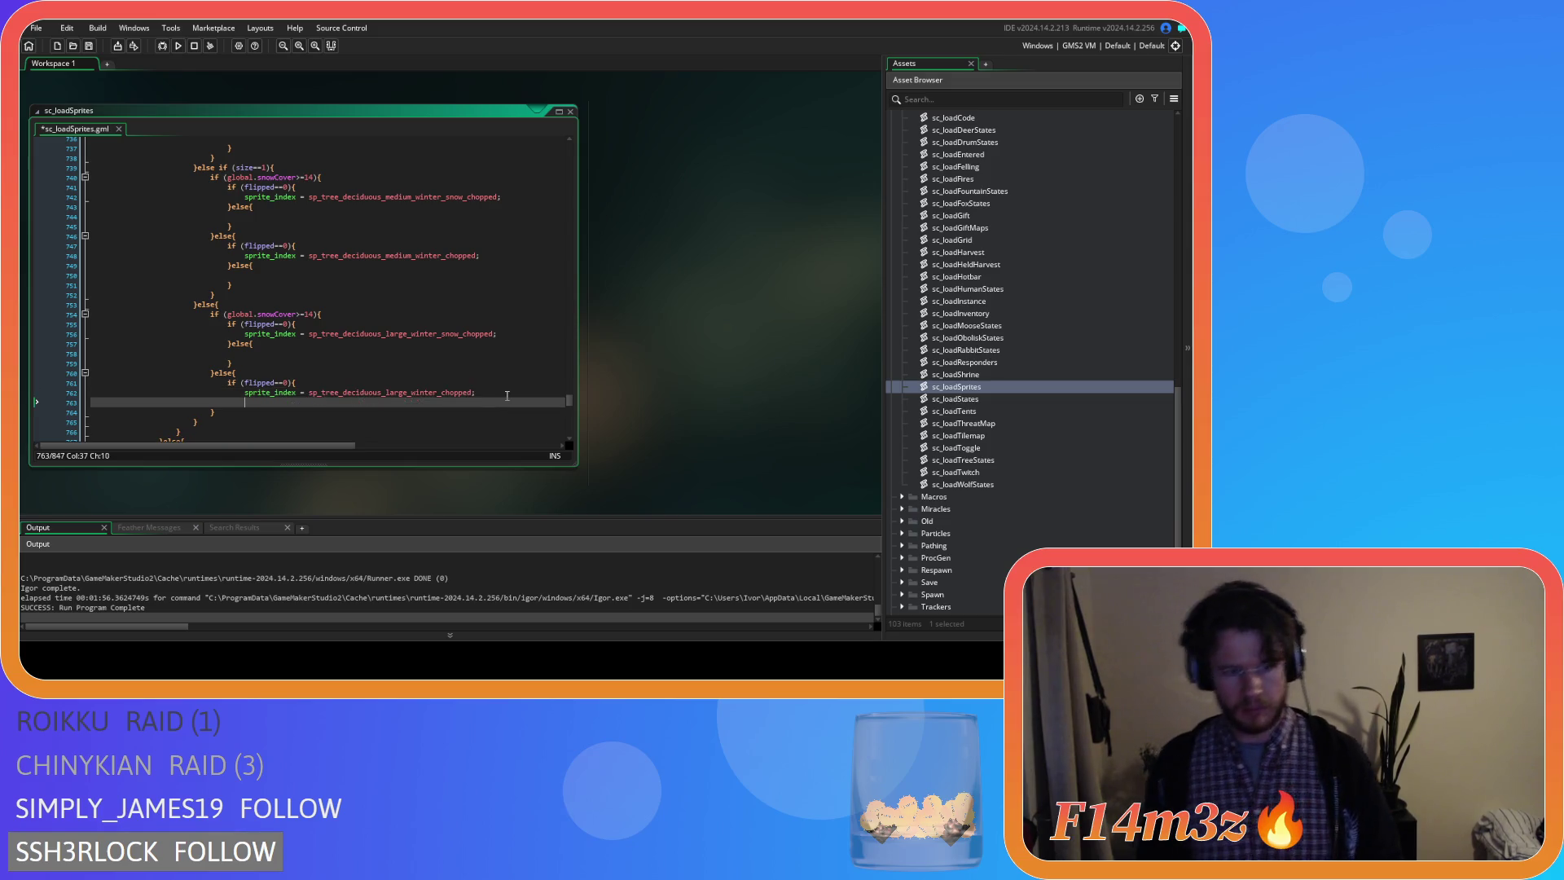
pyautogui.press('Return')
pyautogui.press('Return')
pyautogui.write('}else{')
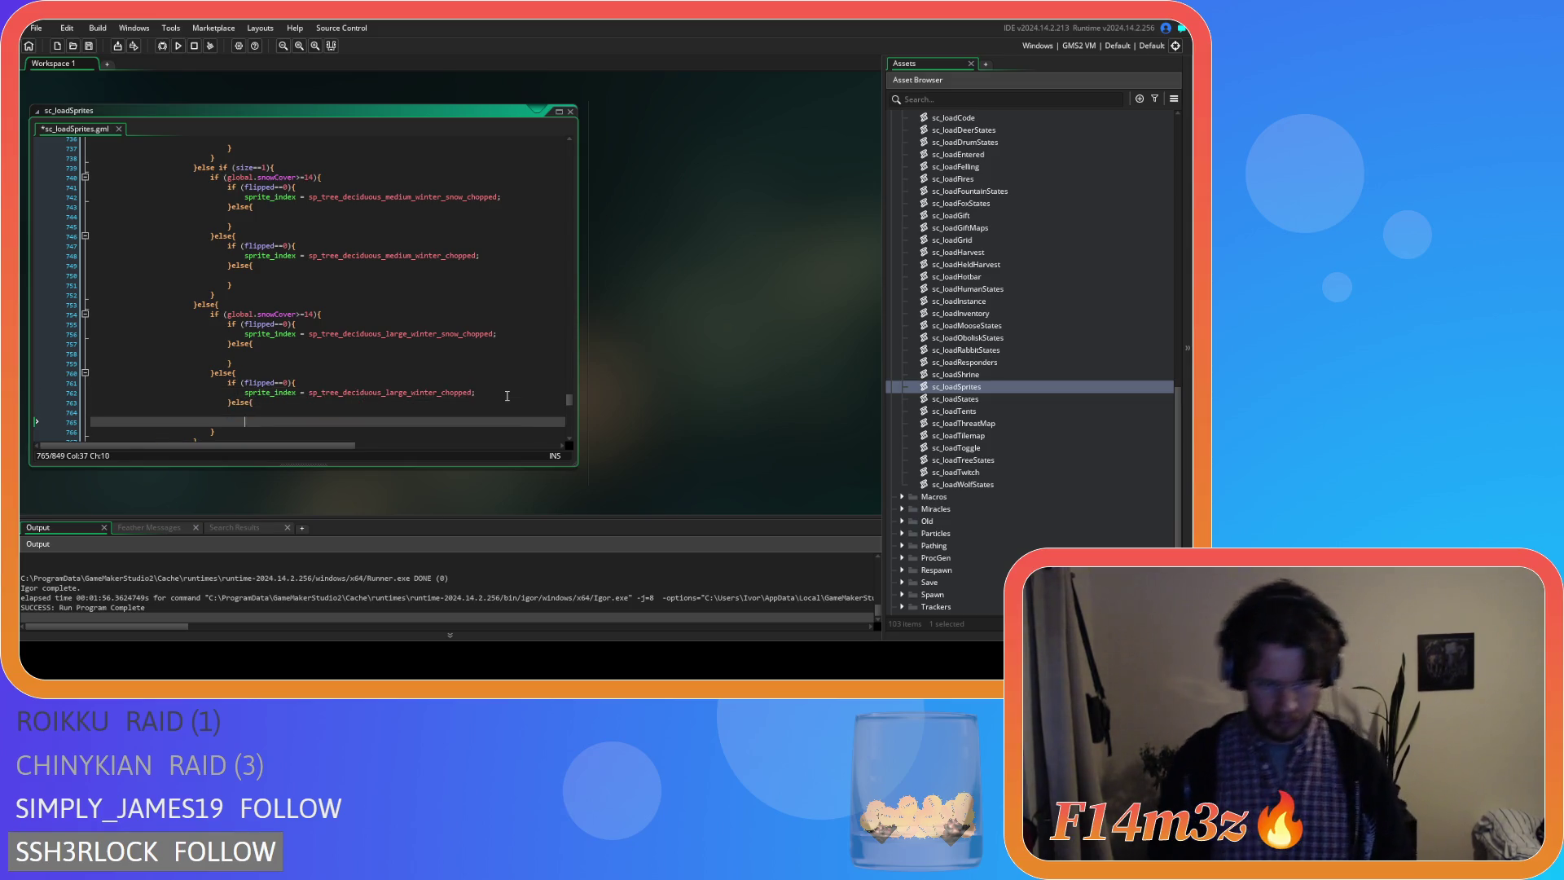
pyautogui.scroll(-3, 506, 395)
pyautogui.hotkey('ctrl', 's')
pyautogui.scroll(-2, 449, 361)
pyautogui.scroll(-2, 437, 353)
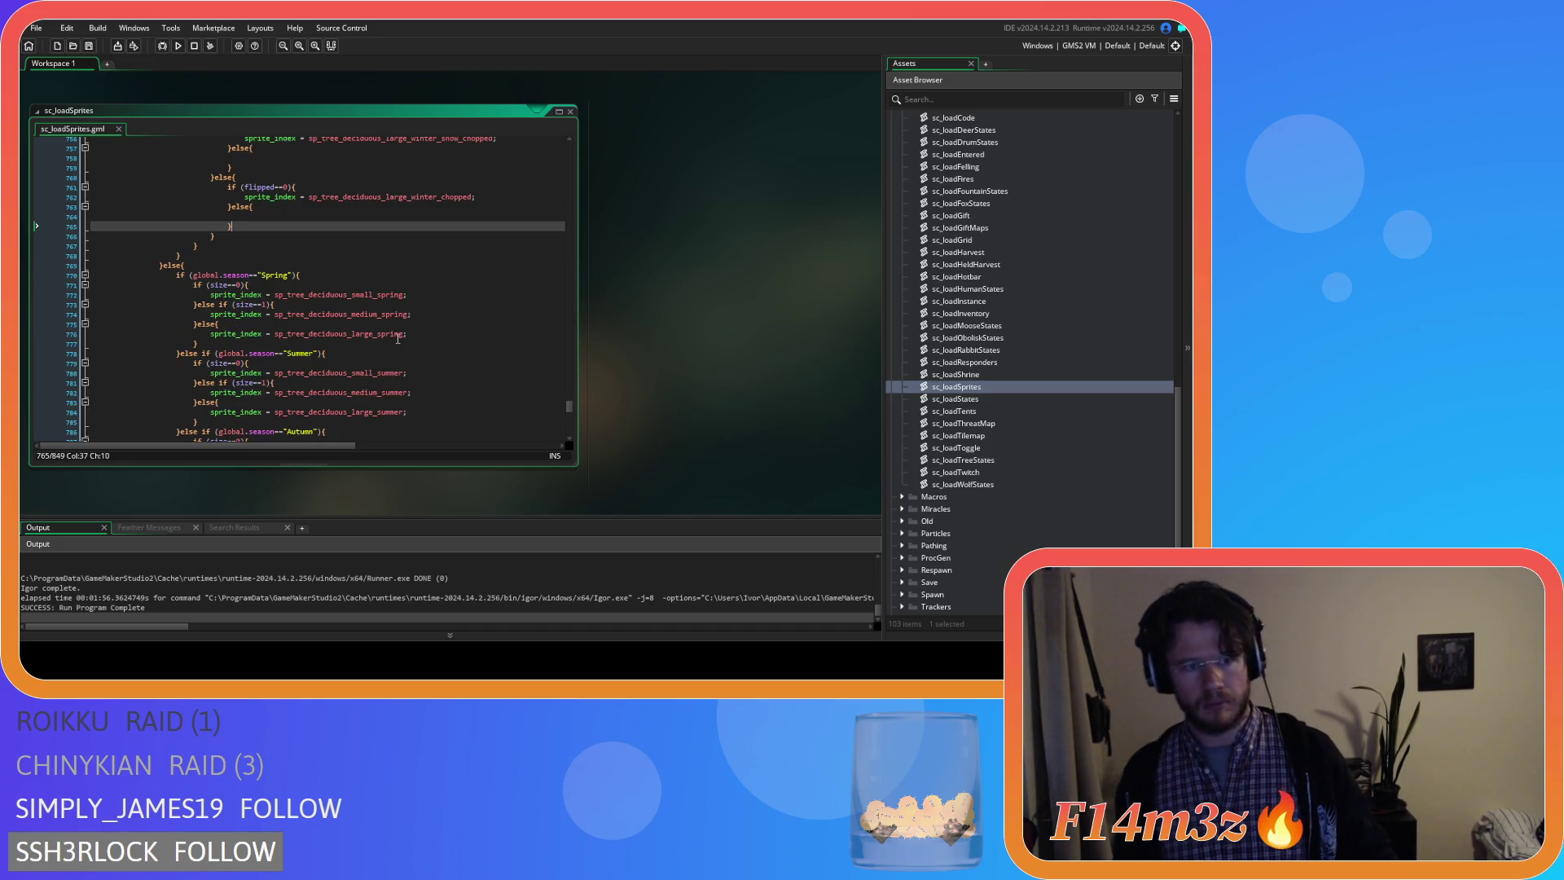
pyautogui.moveTo(356, 333)
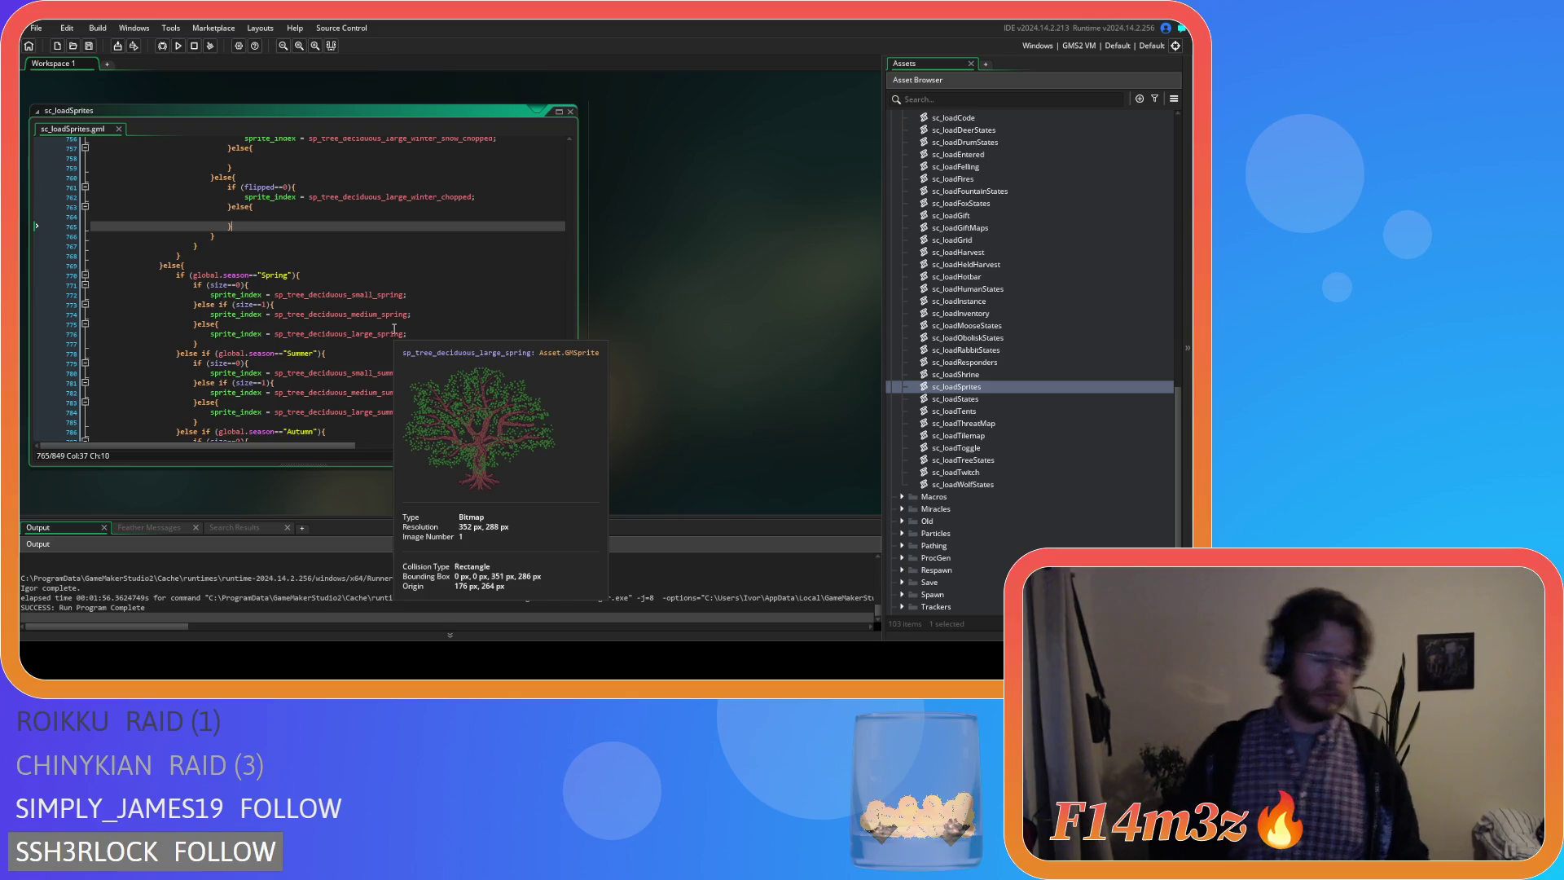
pyautogui.scroll(1, 373, 265)
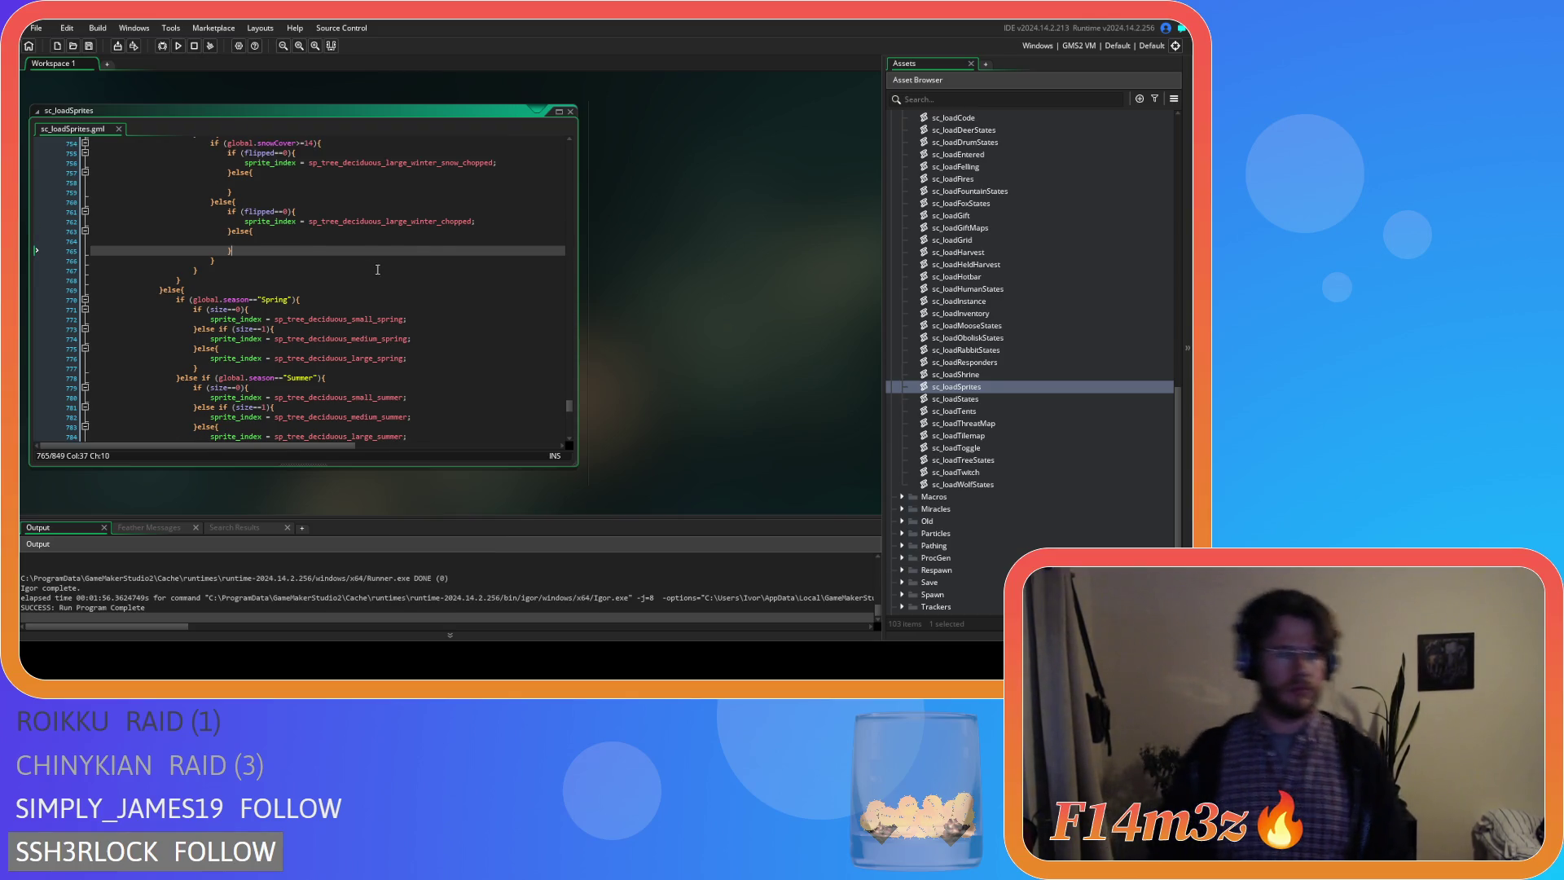
pyautogui.scroll(-2, 375, 253)
pyautogui.scroll(-1, 374, 254)
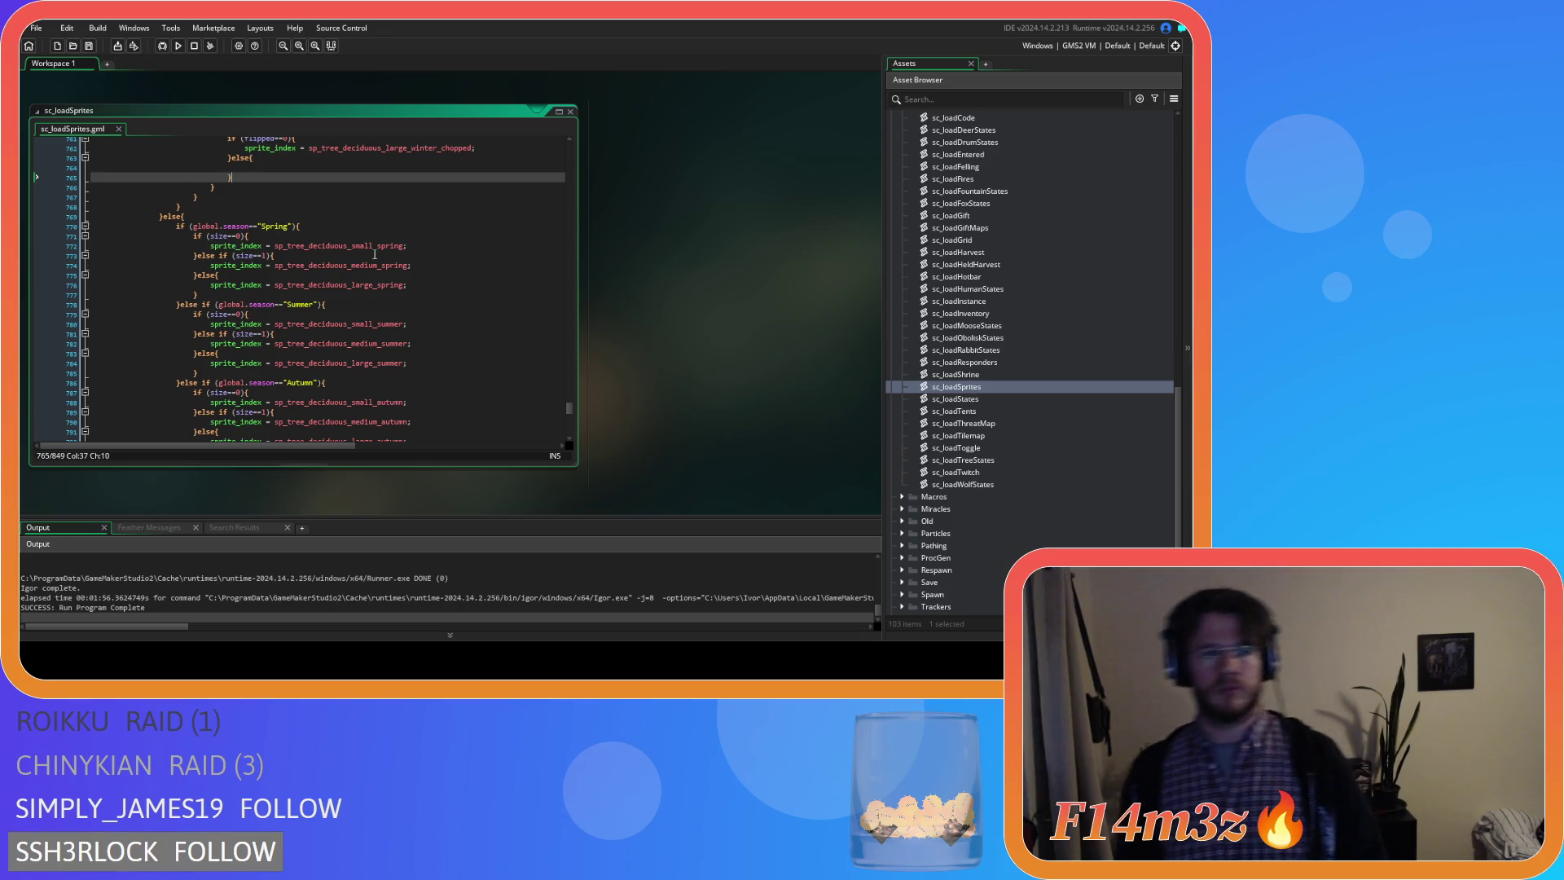
pyautogui.scroll(-2, 374, 254)
pyautogui.scroll(-2, 371, 251)
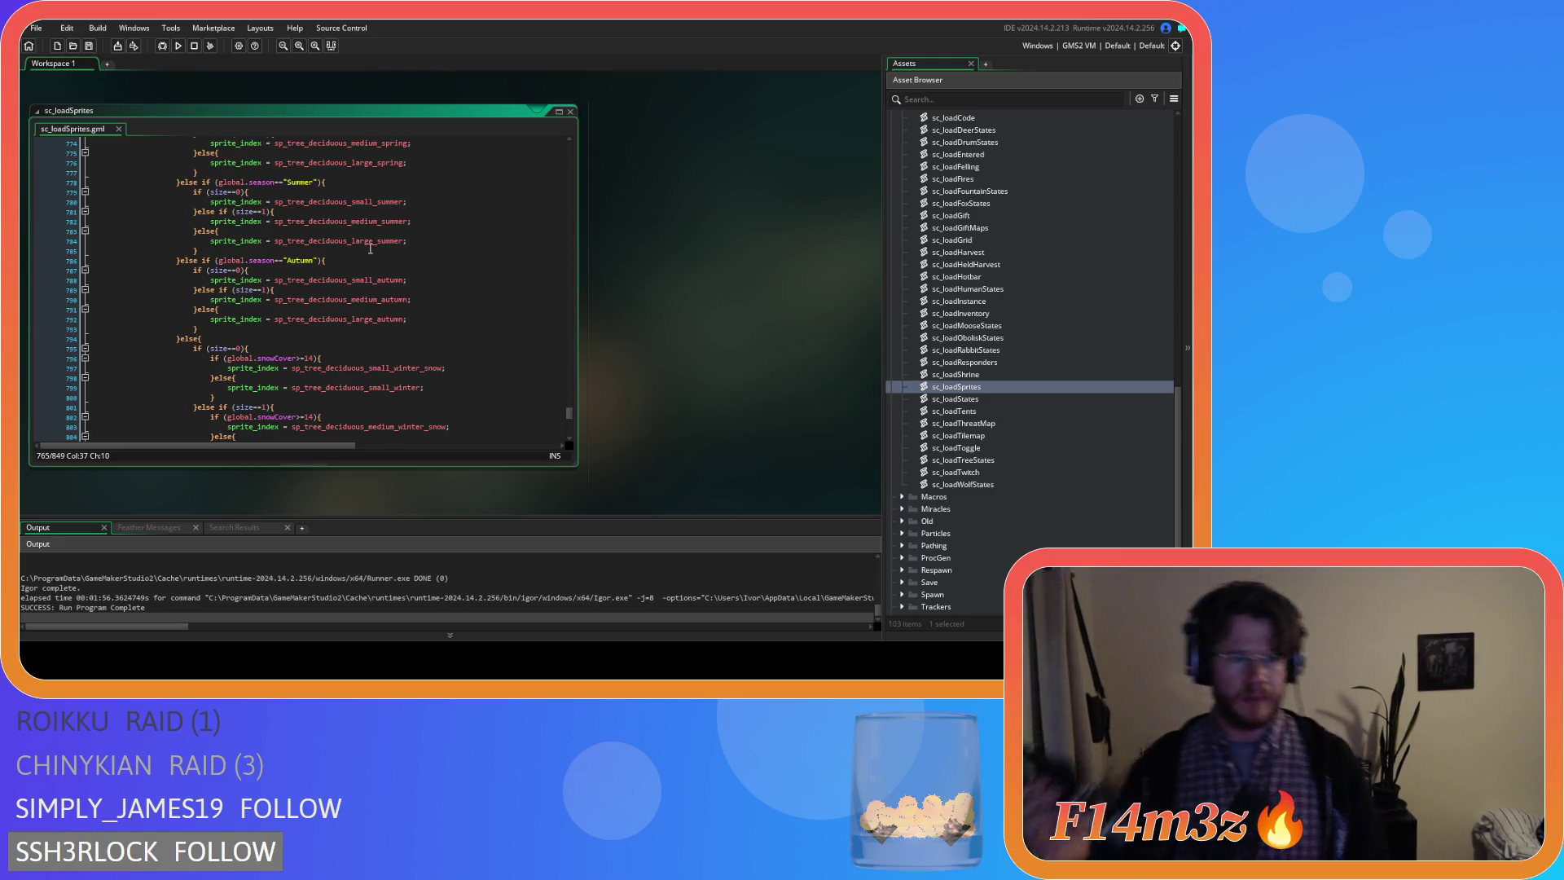
pyautogui.scroll(3, 358, 267)
pyautogui.scroll(5, 358, 266)
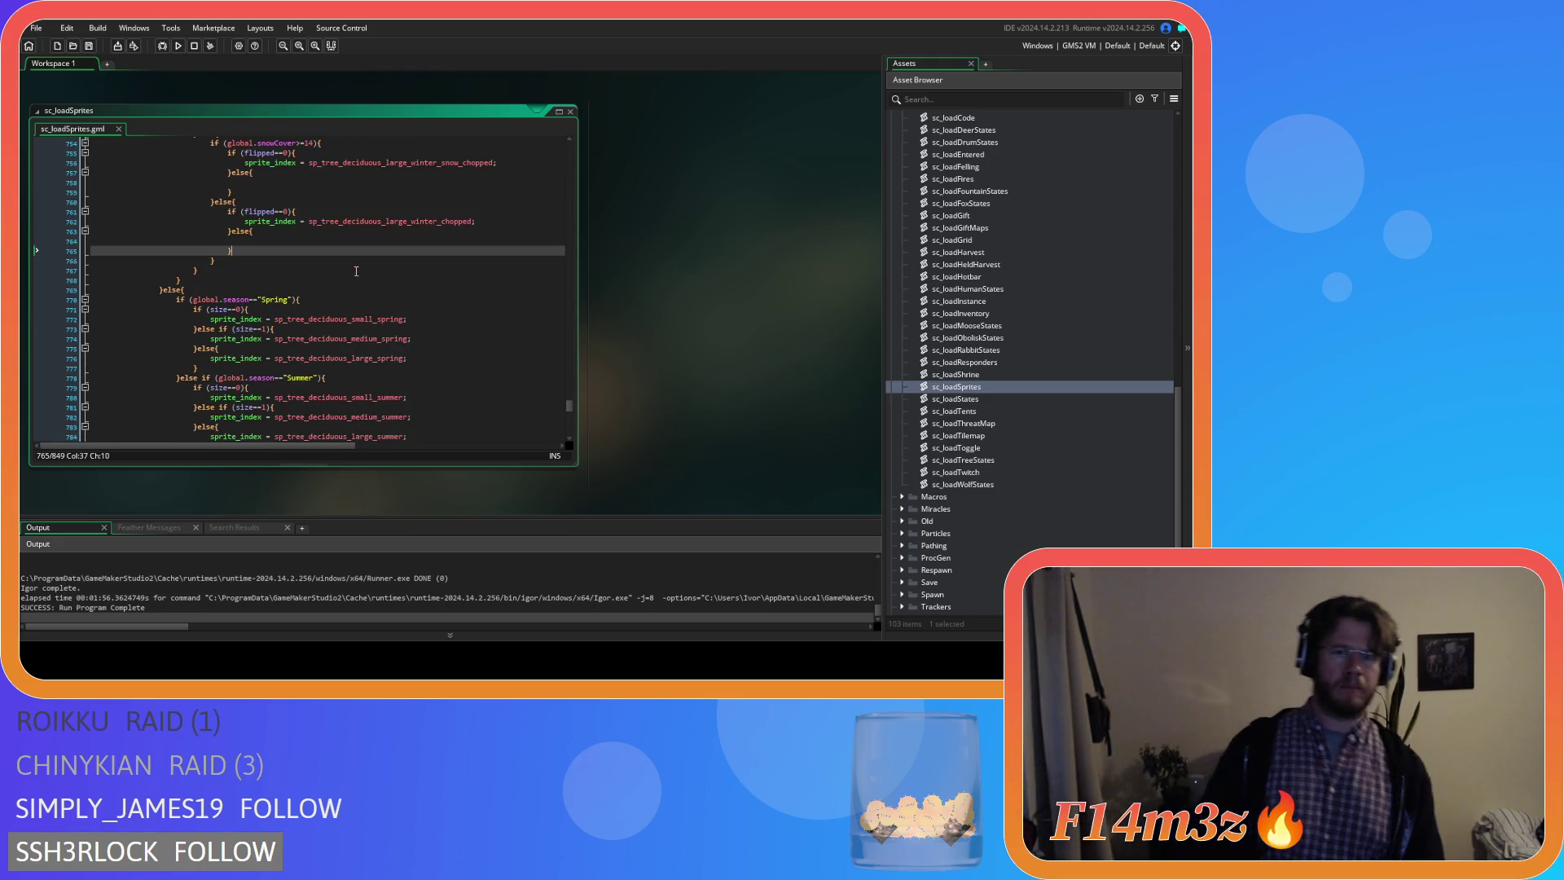
pyautogui.scroll(-2, 416, 241)
pyautogui.scroll(-2, 415, 242)
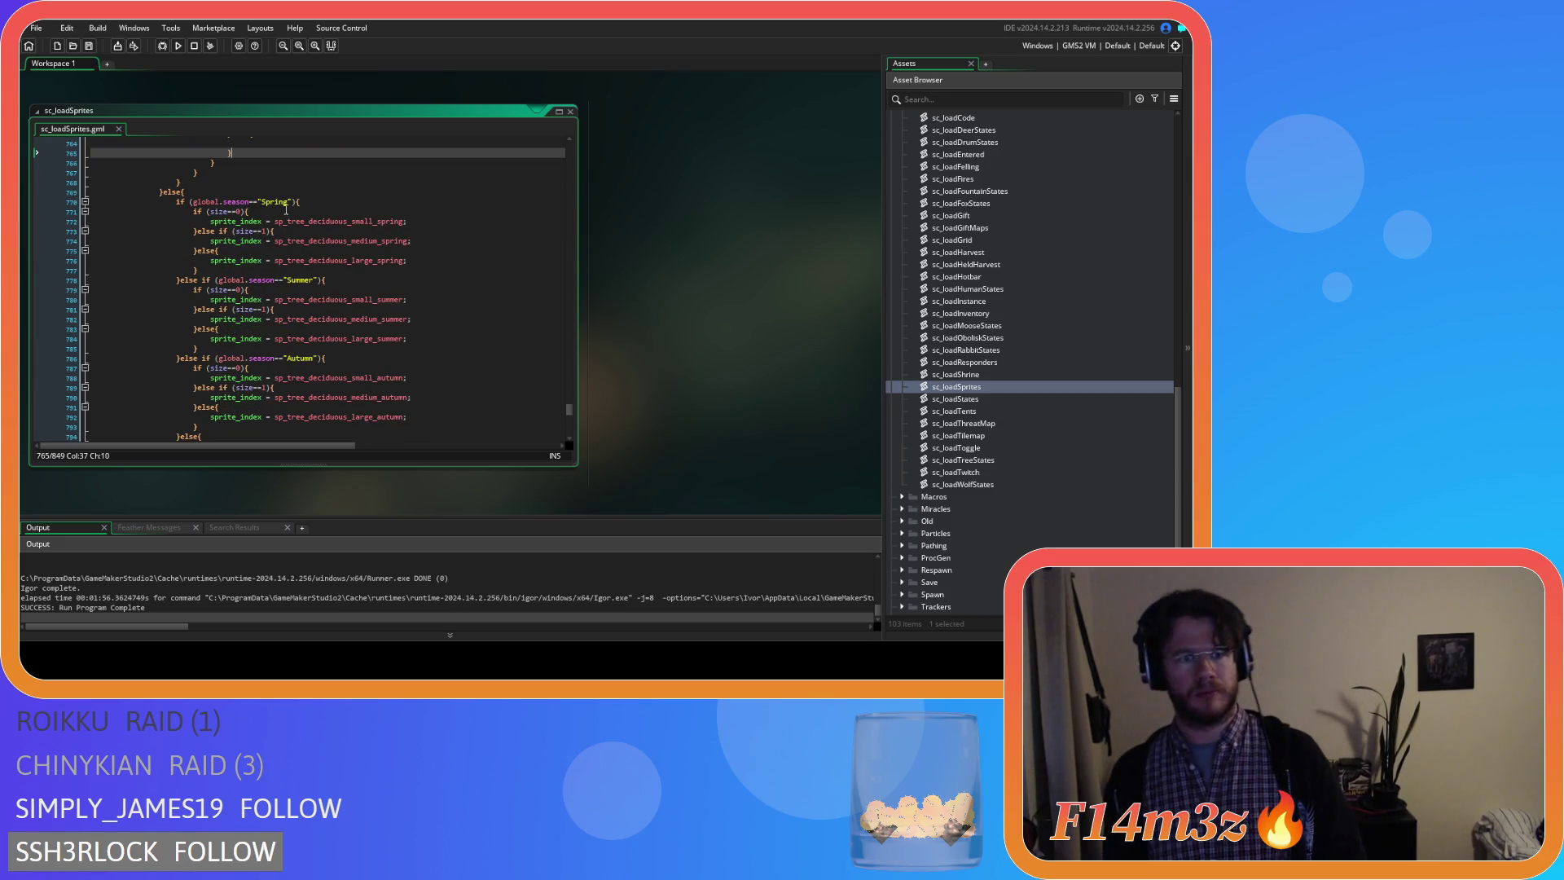
pyautogui.click(315, 207)
# Wrap the small spring tree sprite assignment in if (flipped==0){ … }else{ }.
pyautogui.press('Return')
pyautogui.write('if (flipped==0){')
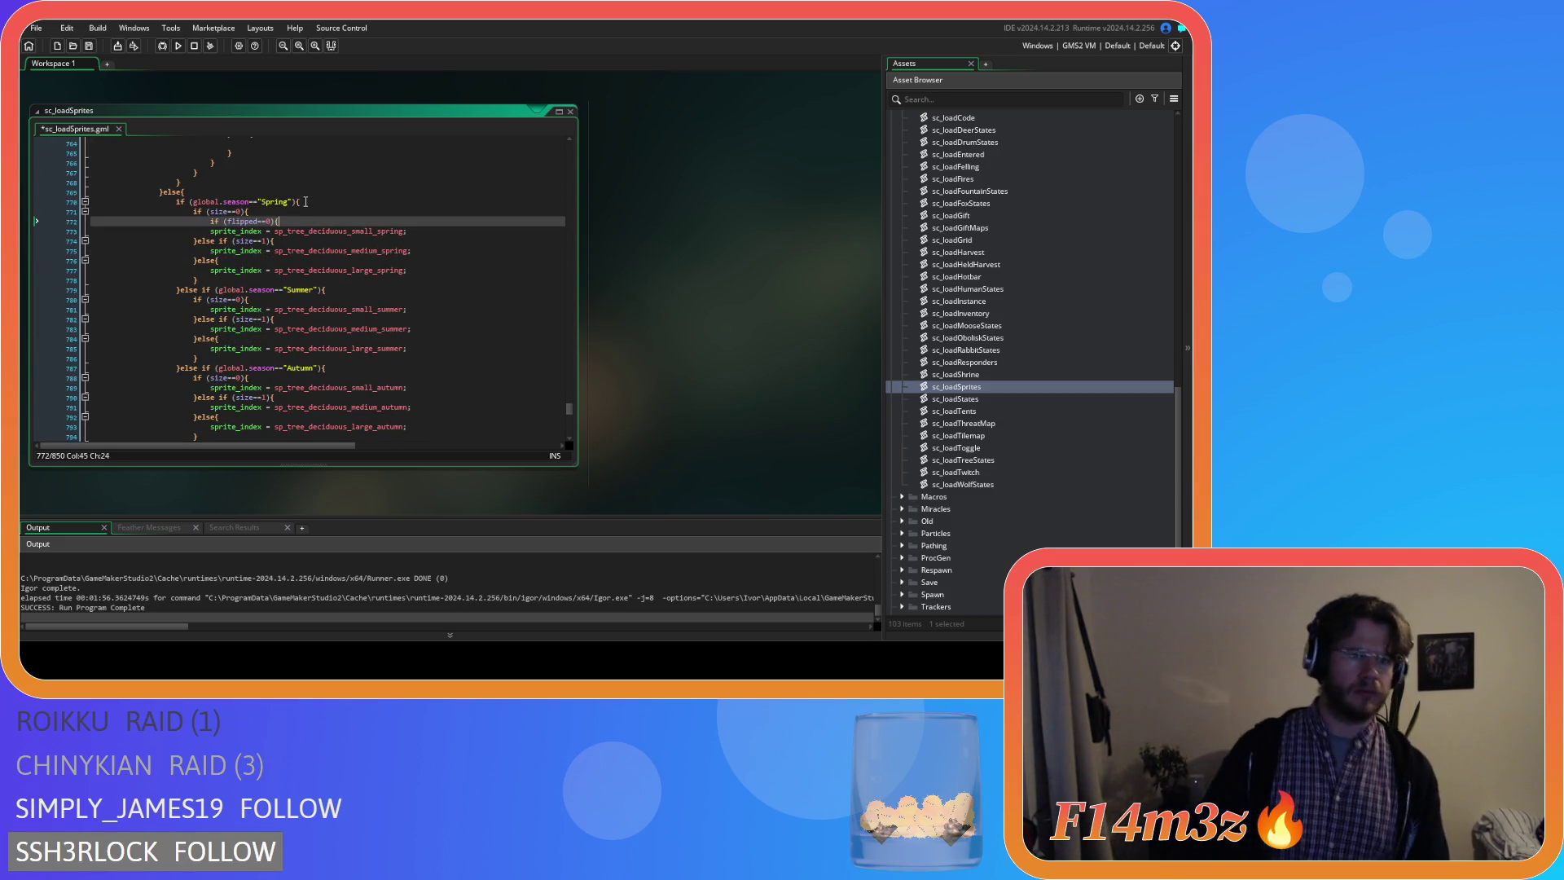
pyautogui.click(204, 232)
pyautogui.press('Tab')
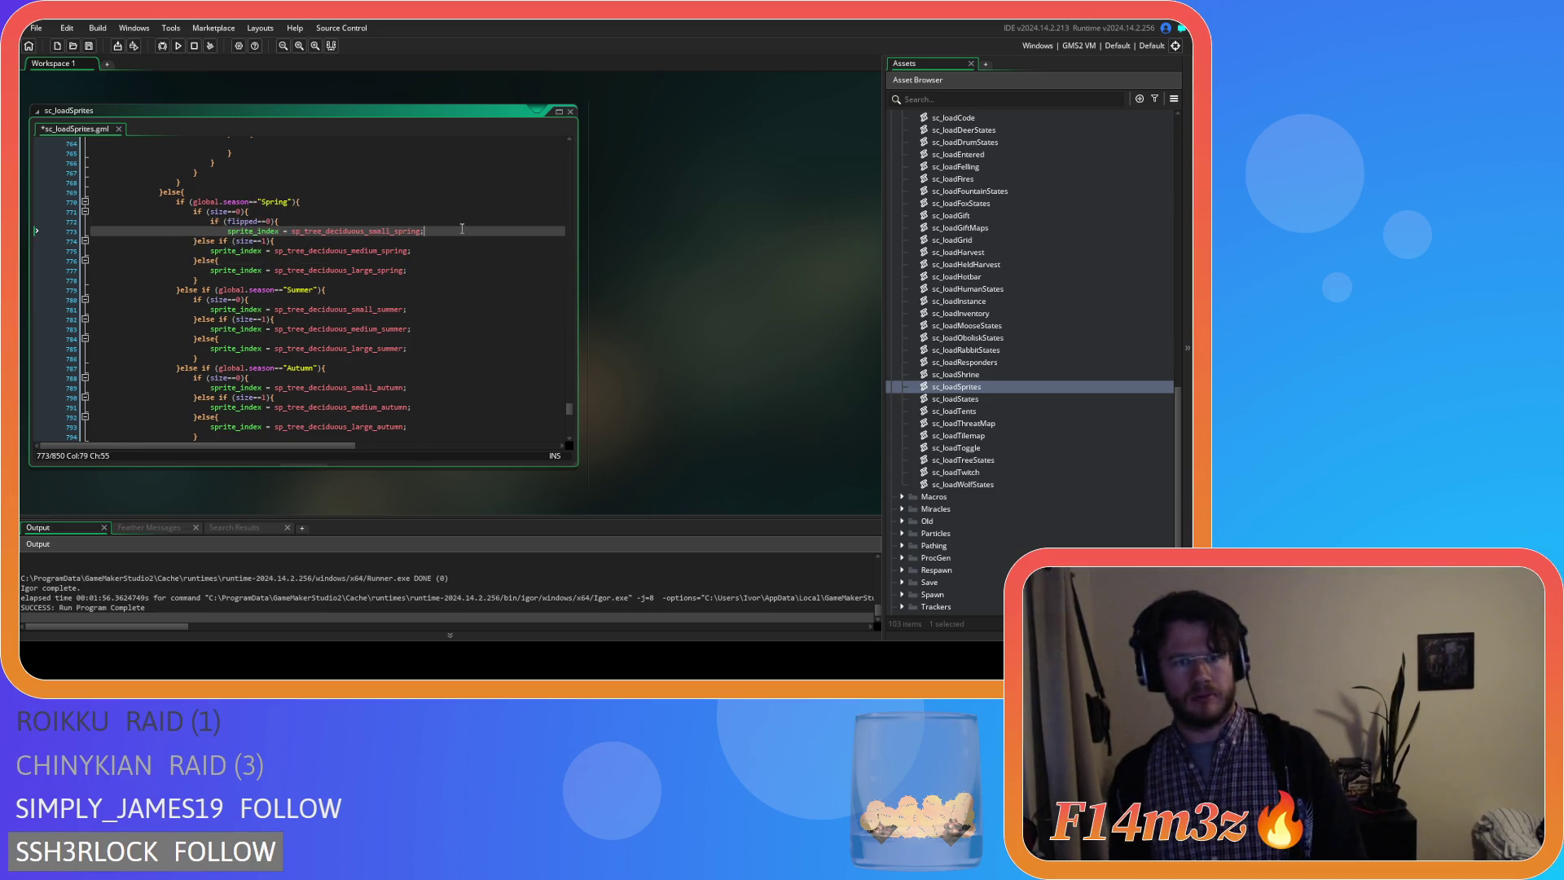
pyautogui.click(462, 229)
pyautogui.press('Return')
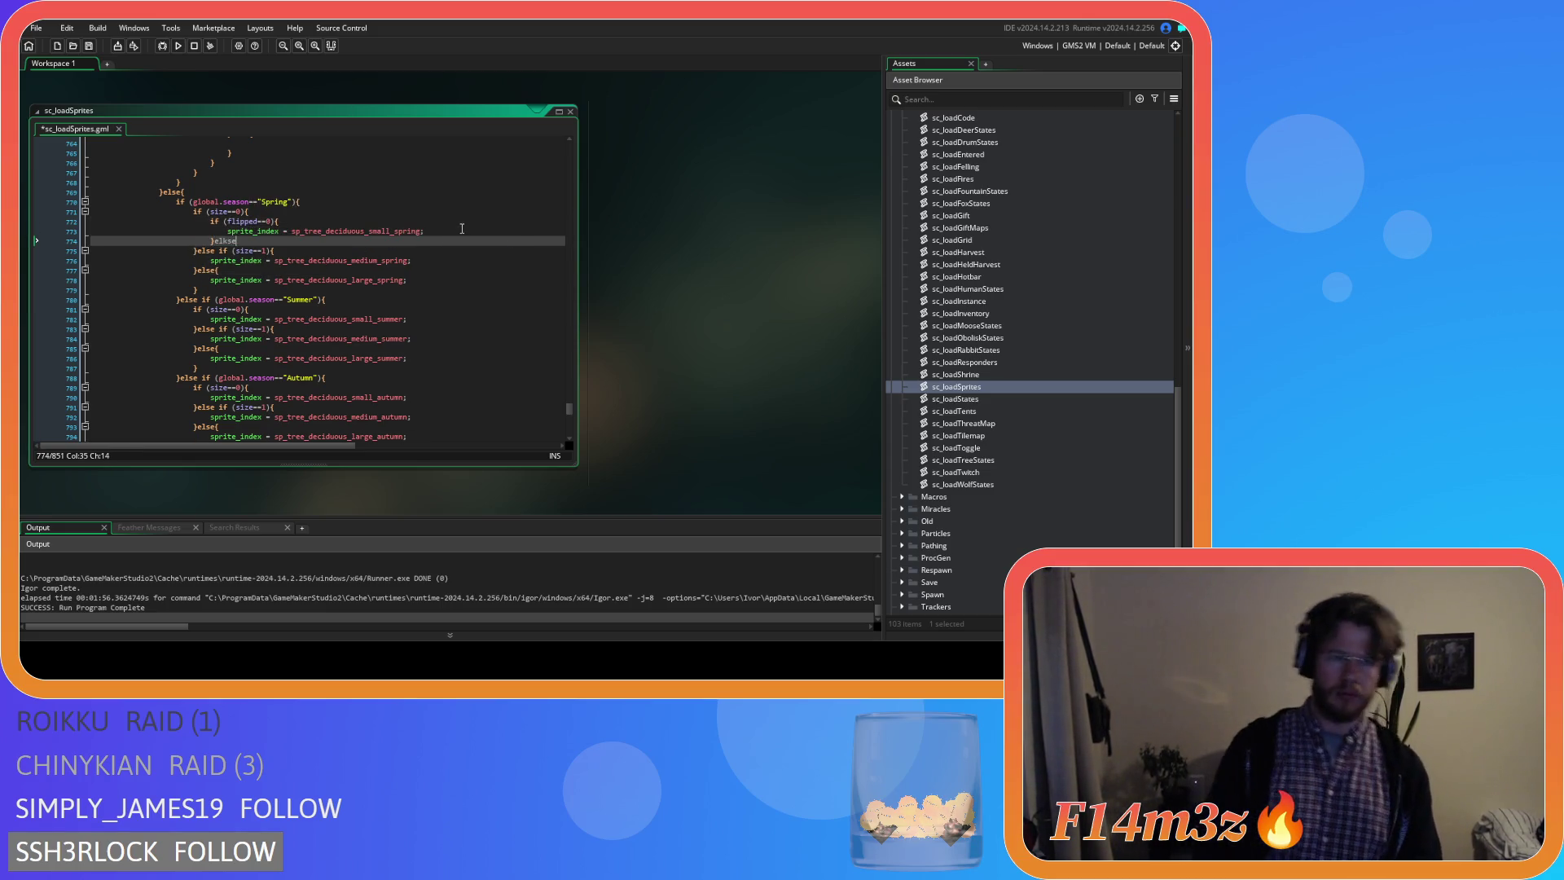
pyautogui.write('}else{')
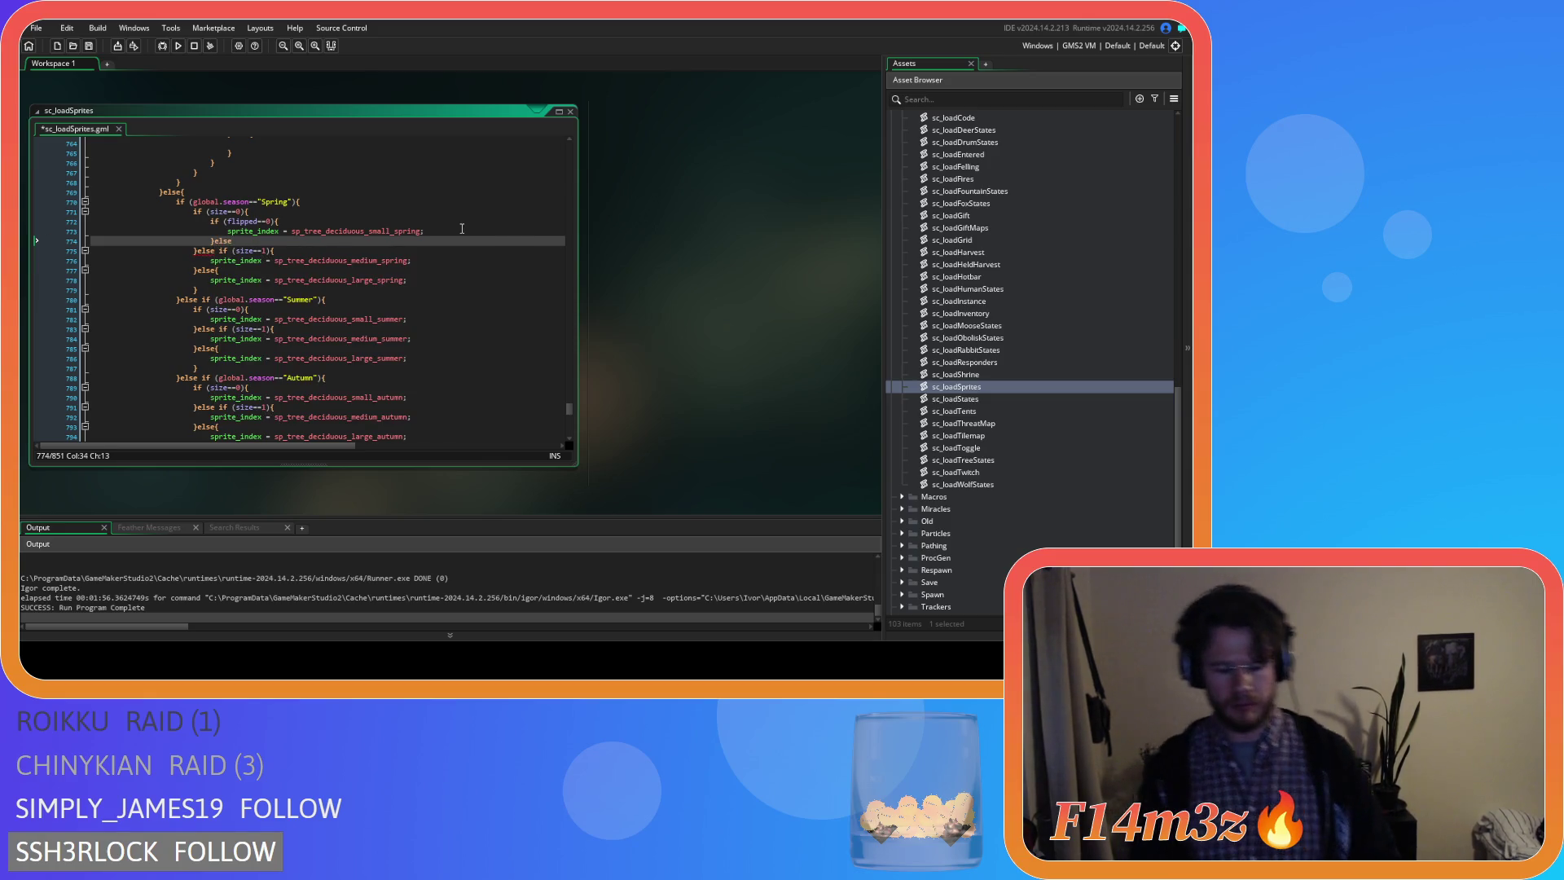
pyautogui.press('Return')
pyautogui.press('Return')
pyautogui.write('}')
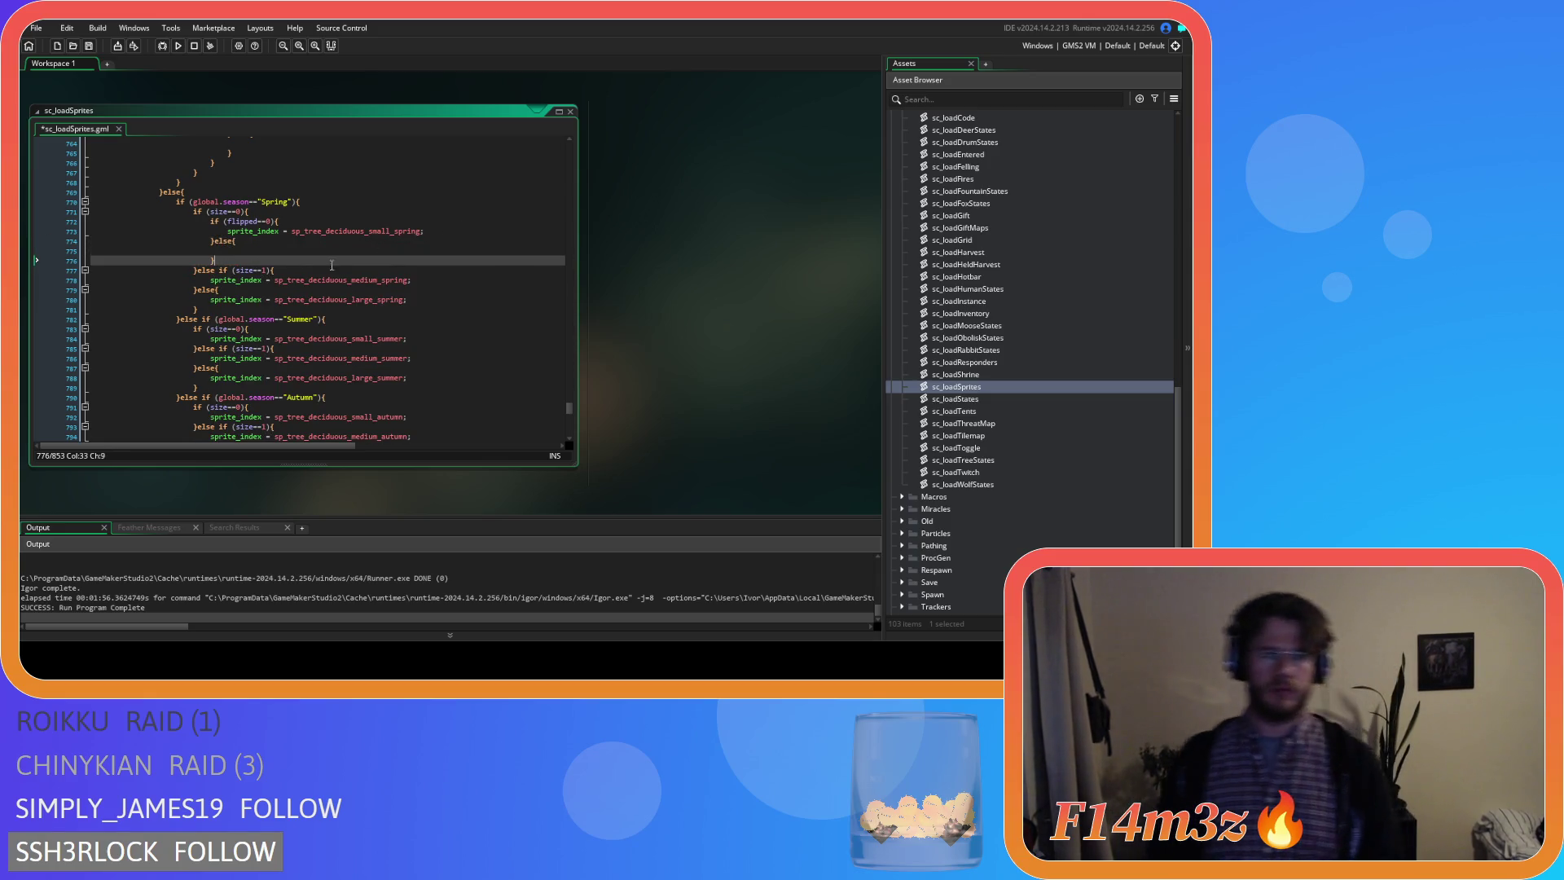
# Wrap the medium spring tree sprite in a flipped==0 check with an empty else branch.
pyautogui.click(308, 280)
pyautogui.press('Return')
pyautogui.write('if (flipped==0){')
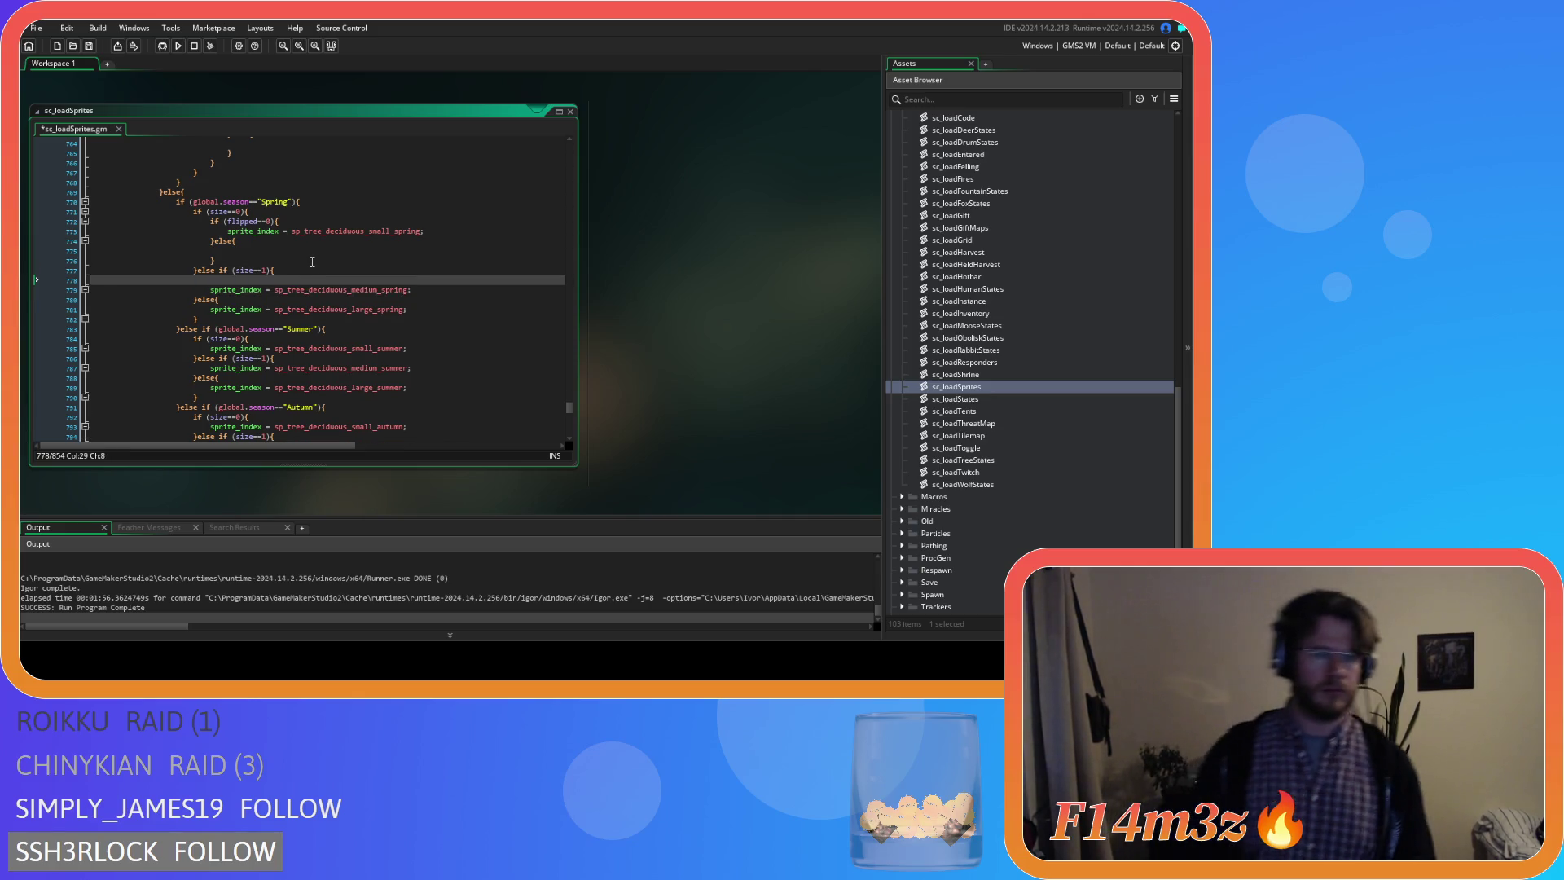
pyautogui.click(211, 289)
pyautogui.press('Tab')
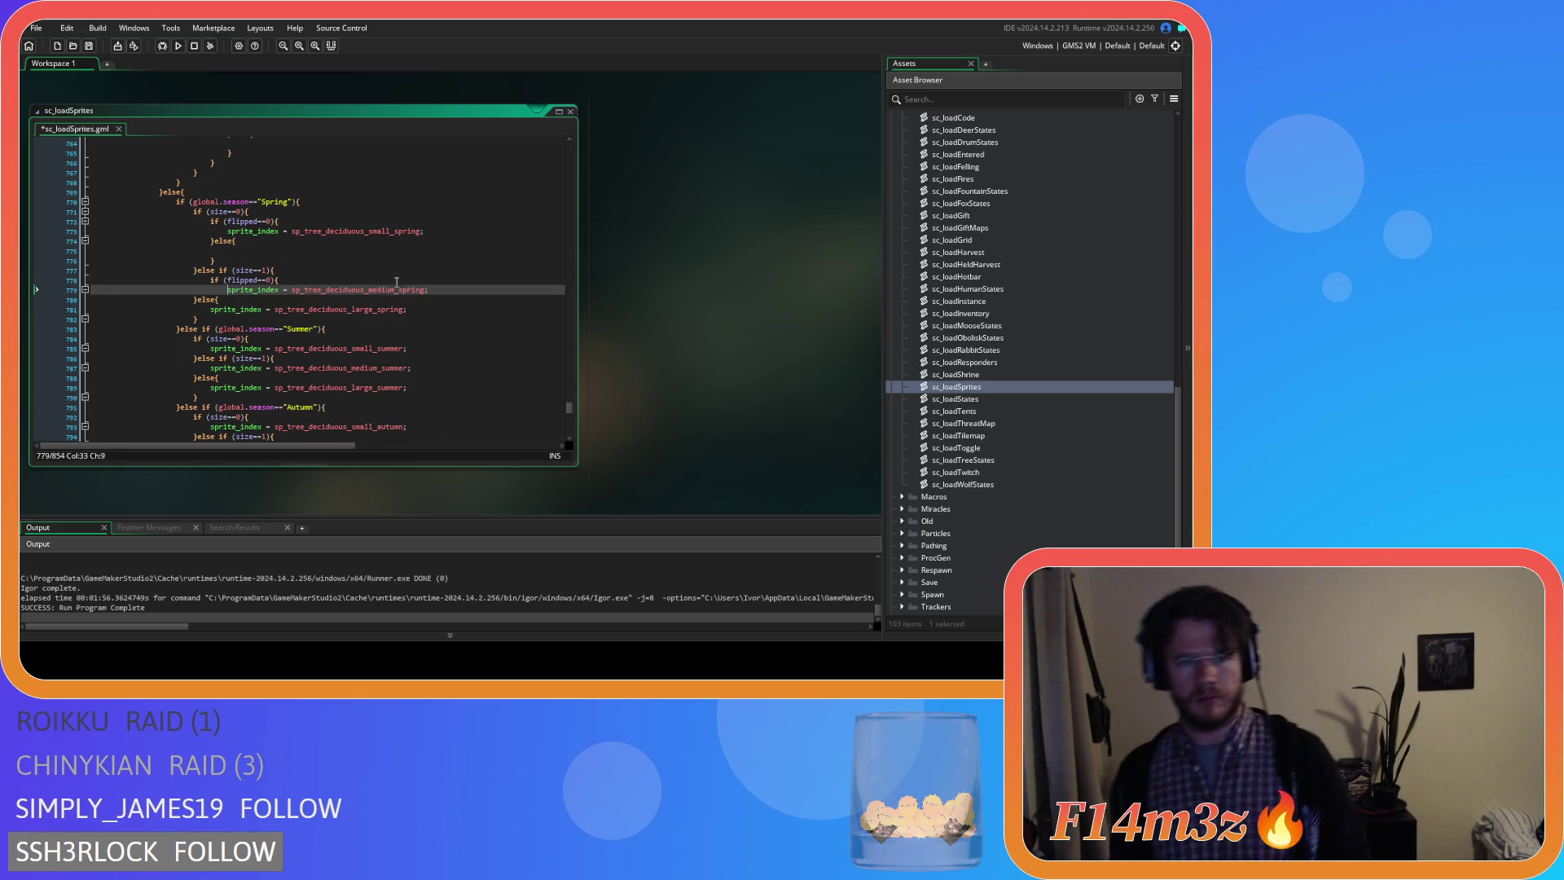
pyautogui.click(452, 289)
pyautogui.press('Return')
pyautogui.write('}else{')
pyautogui.press('Return')
pyautogui.press('Return')
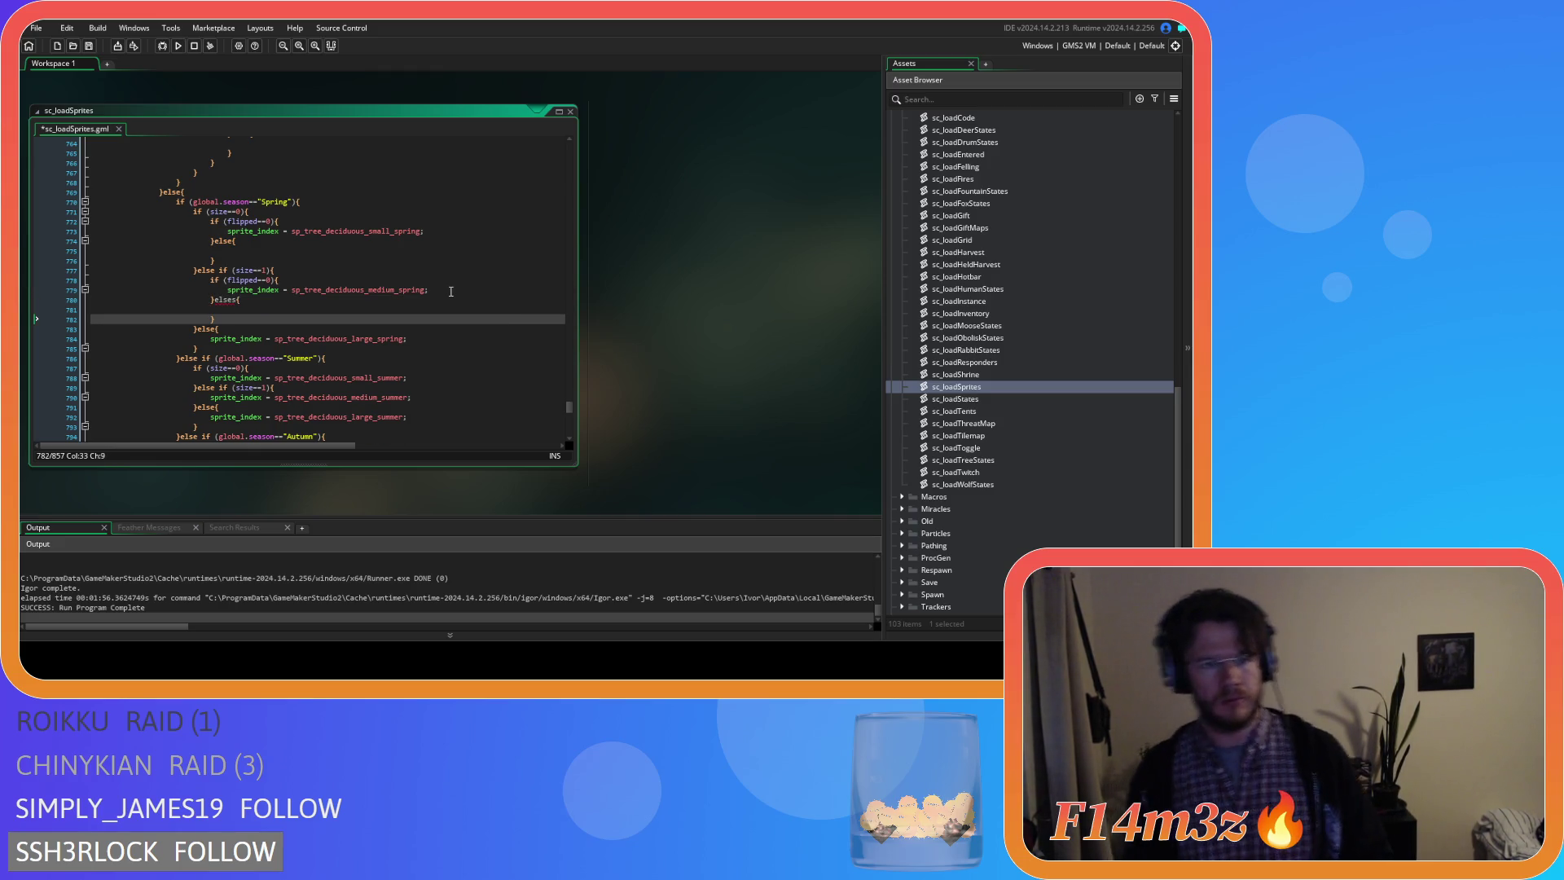
pyautogui.click(227, 302)
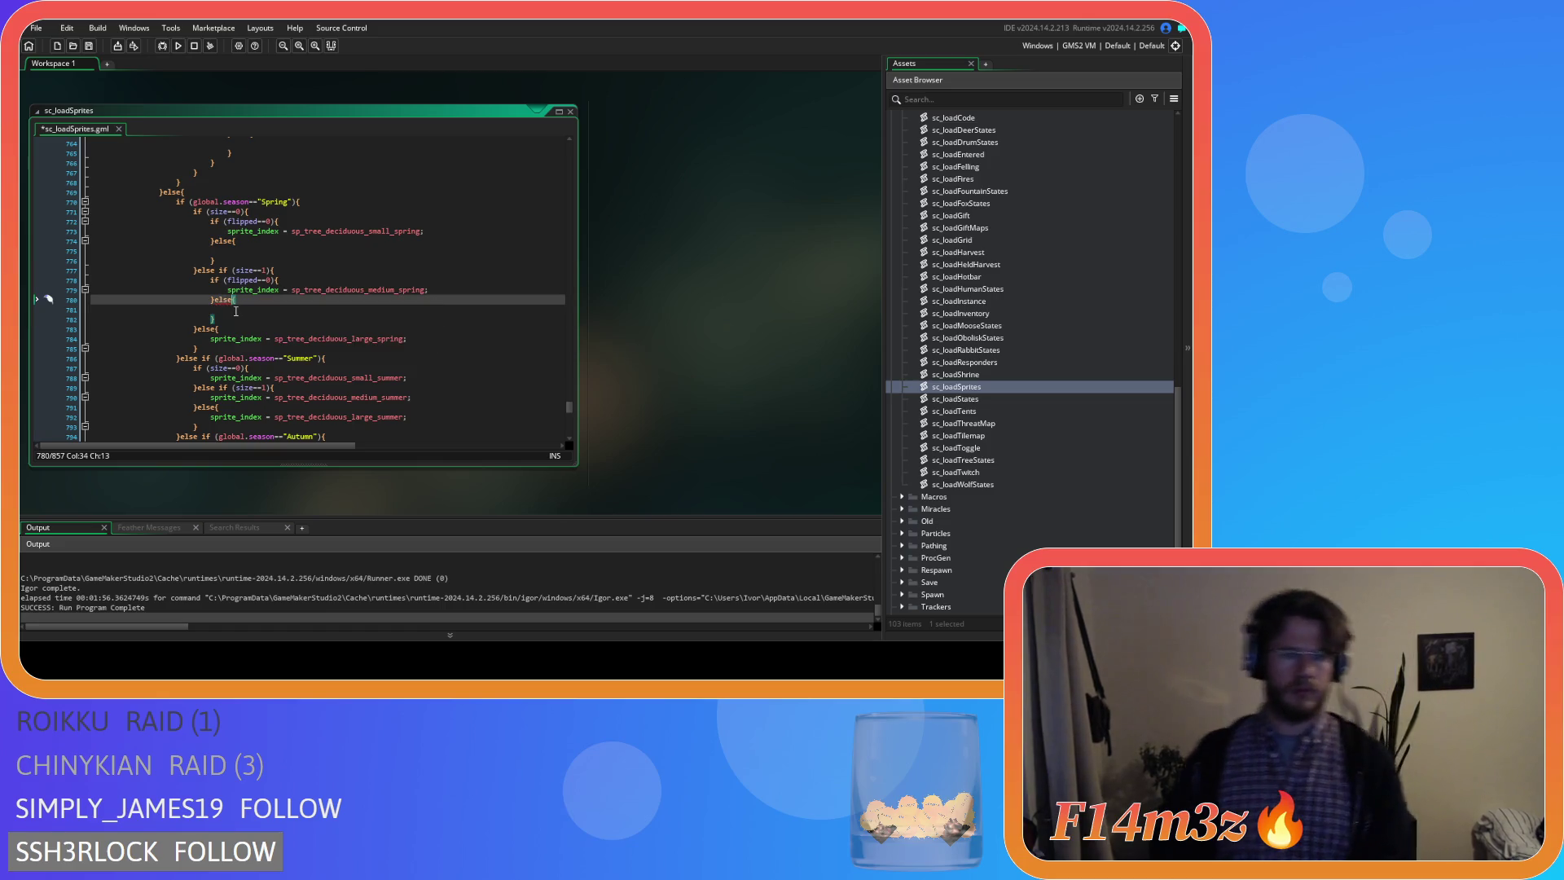
# Wrap the large spring tree sprite in a flipped==0 check with an empty else branch.
pyautogui.click(232, 328)
pyautogui.press('Return')
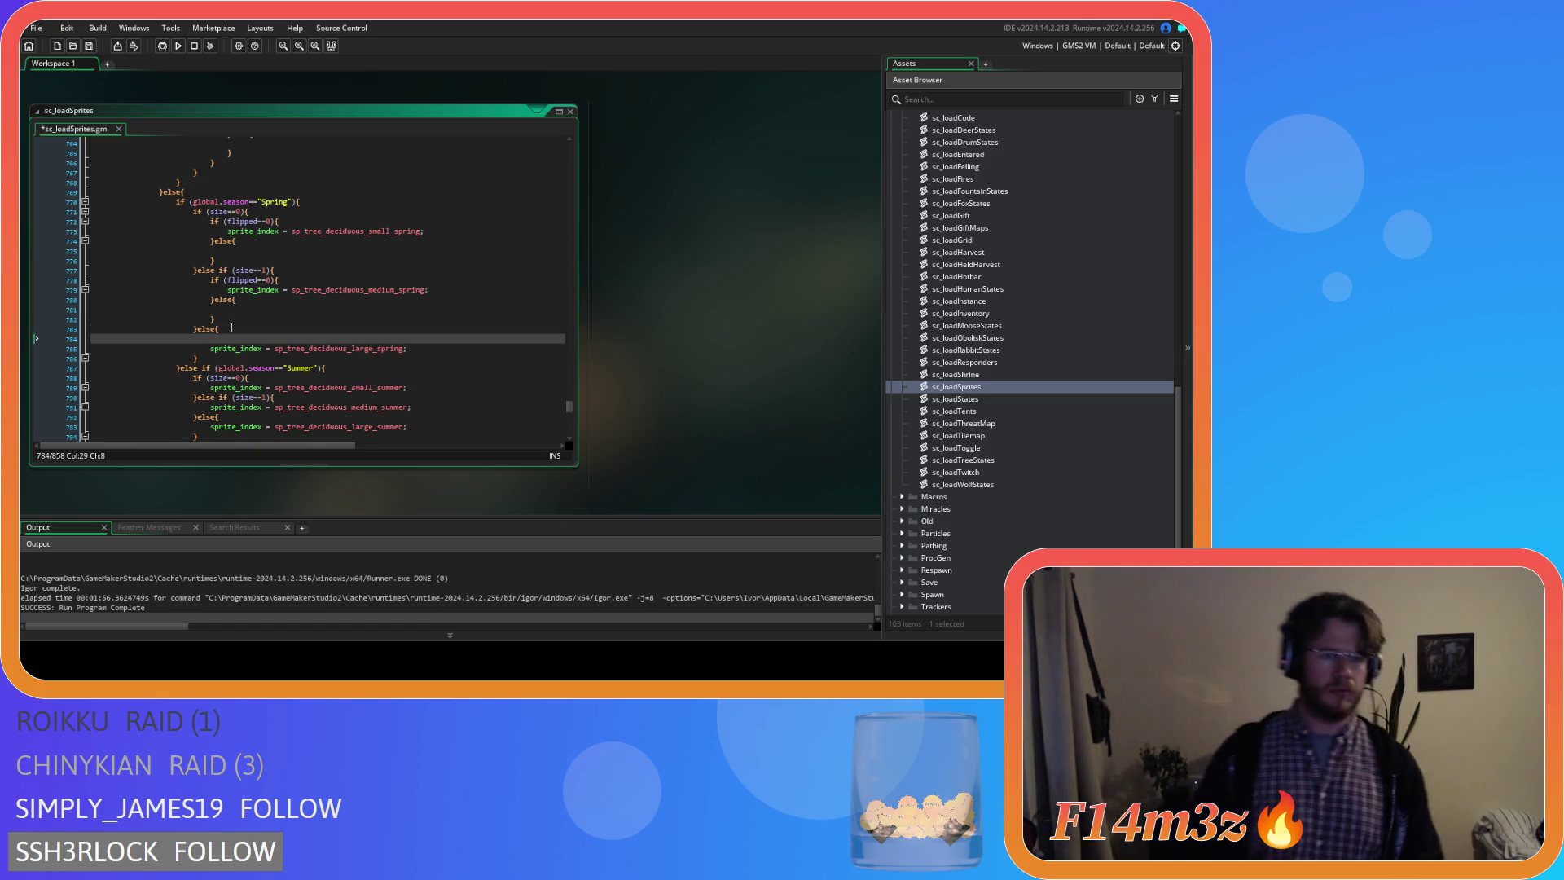
pyautogui.write('if (flipped==0){')
pyautogui.press('Down')
pyautogui.press('Home')
pyautogui.press('Tab')
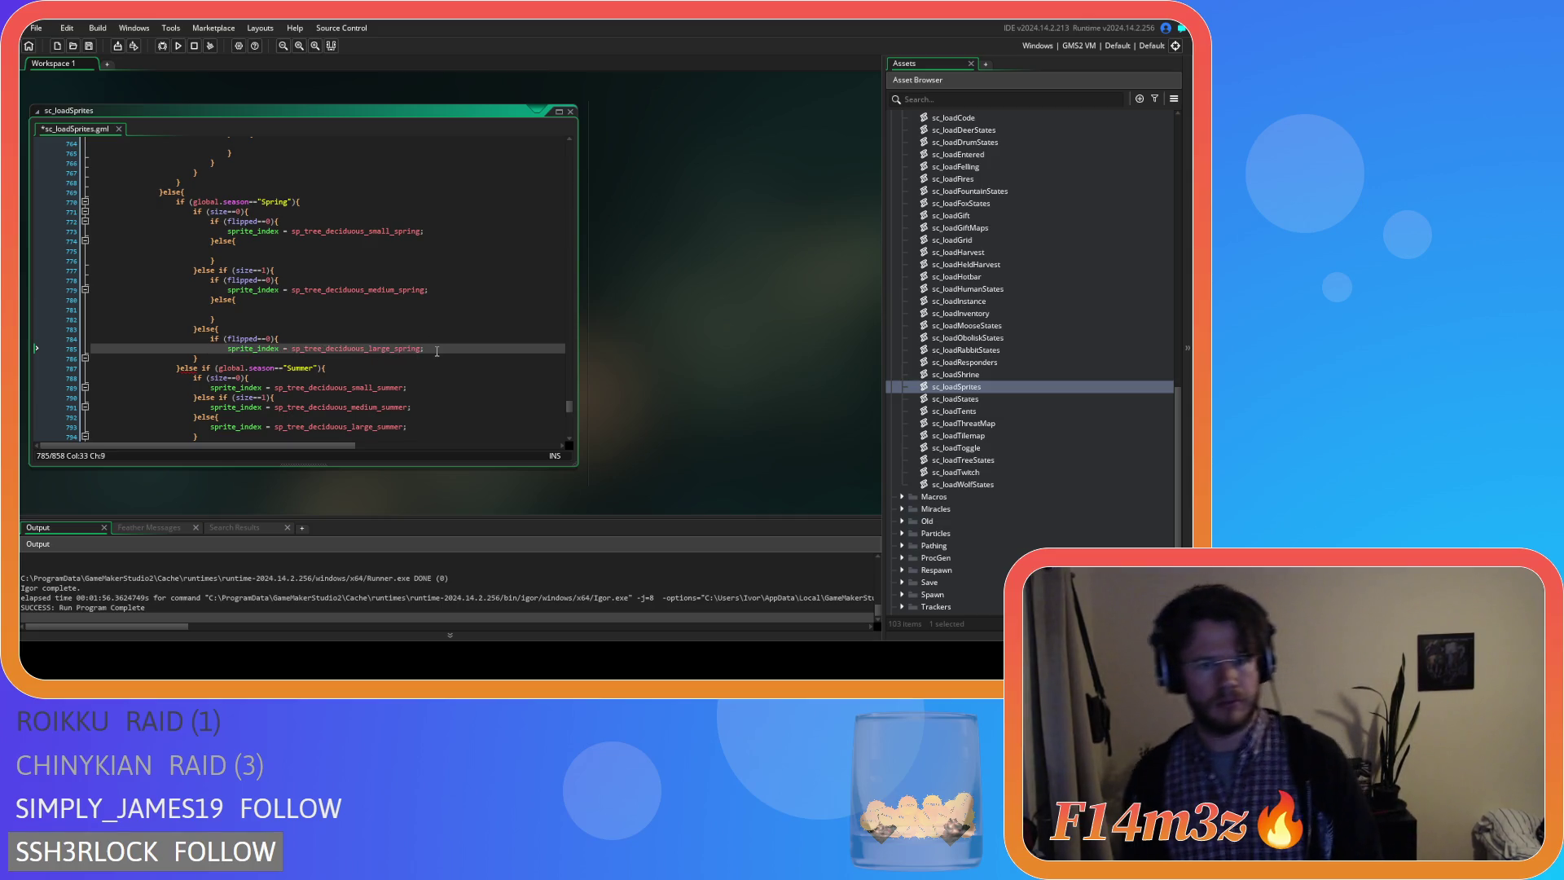
pyautogui.click(437, 351)
pyautogui.press('Return')
pyautogui.write('}')
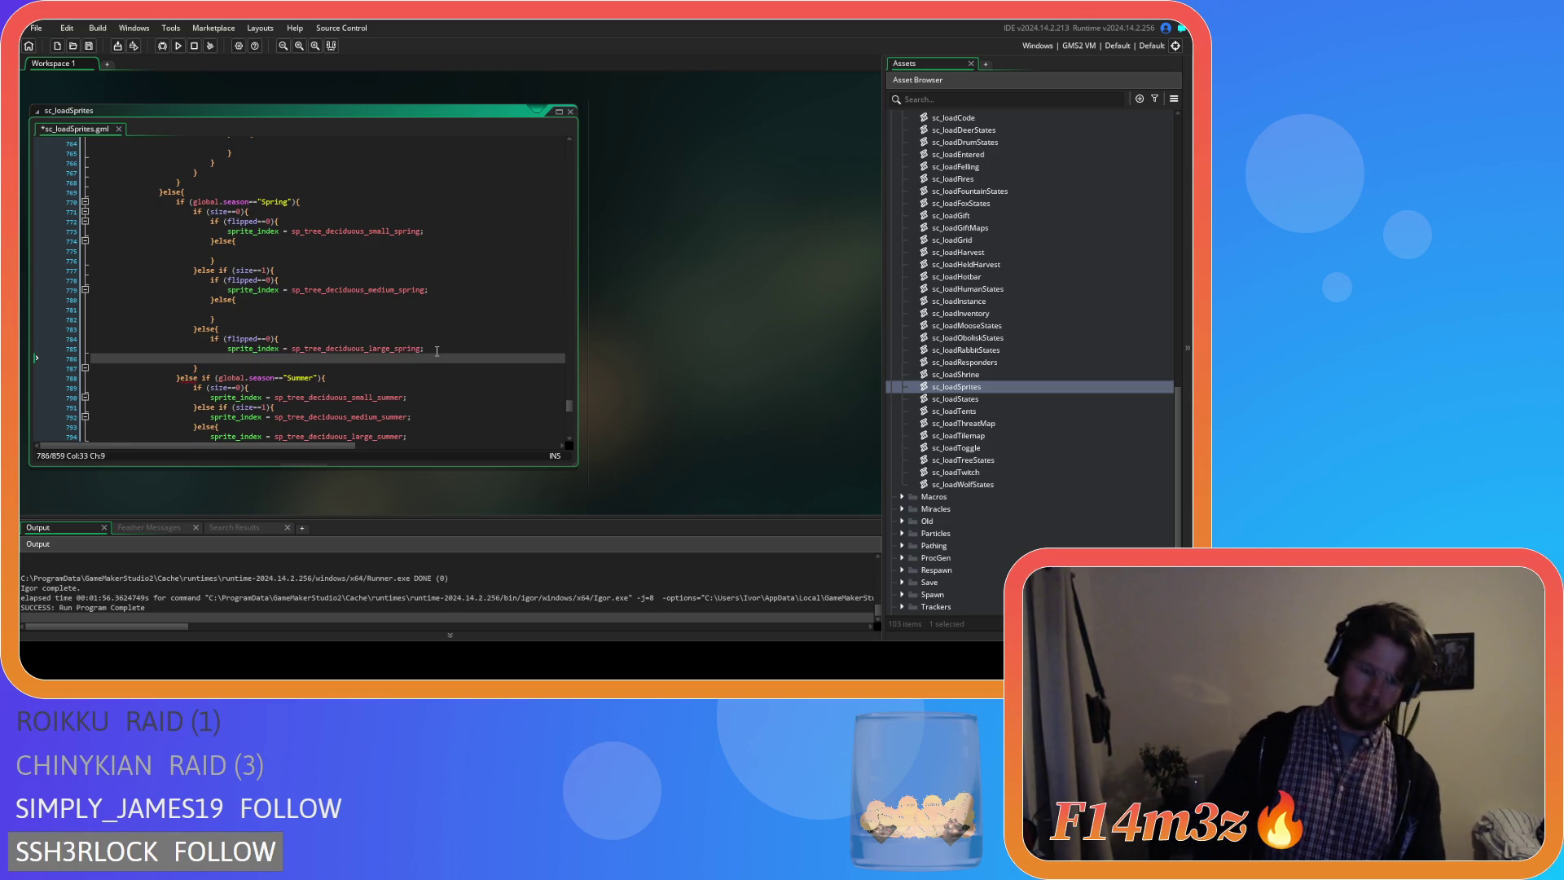
pyautogui.write('else{')
pyautogui.press('Return')
pyautogui.press('Return')
pyautogui.write('}')
pyautogui.scroll(-3, 401, 349)
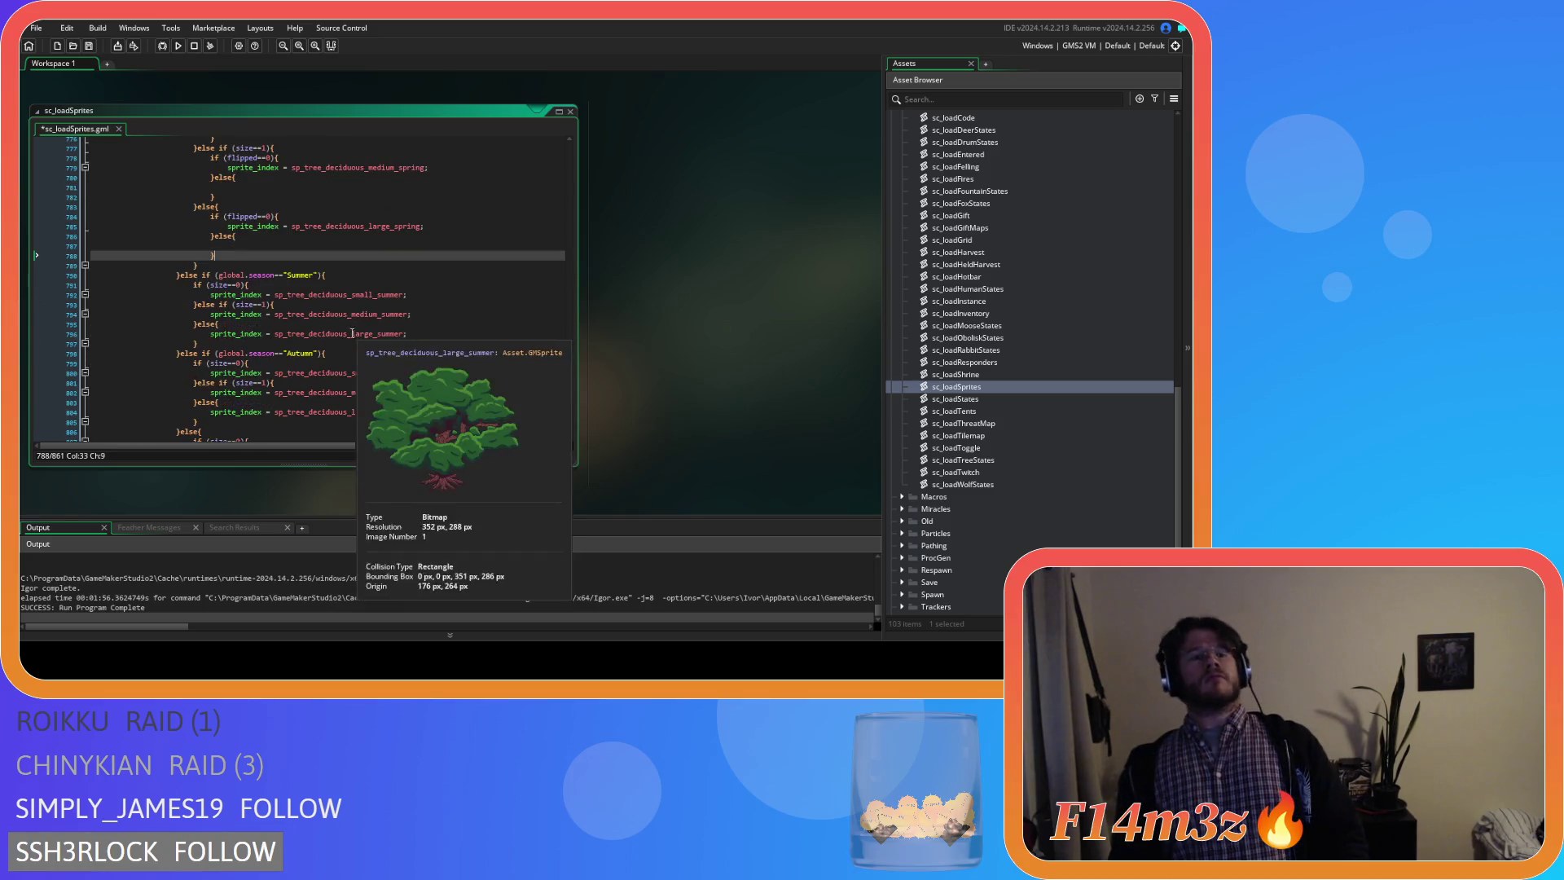
# Wrap the small summer tree sprite in a flipped==0 check with an empty else branch.
pyautogui.click(277, 284)
pyautogui.press('Return')
pyautogui.write('if (flipped==0){')
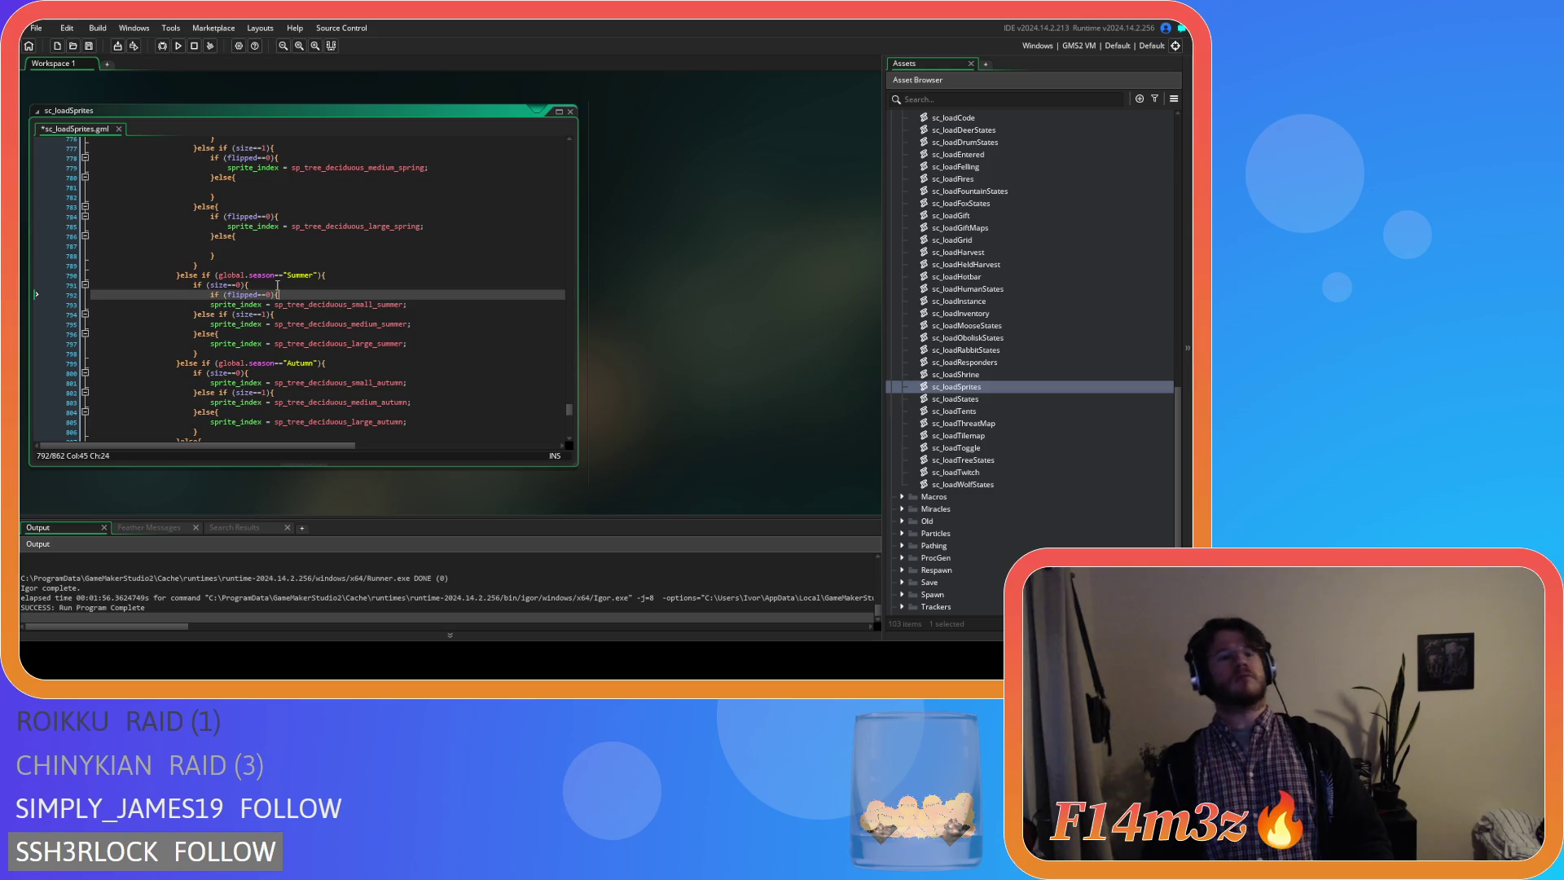
pyautogui.click(201, 305)
pyautogui.press('Tab')
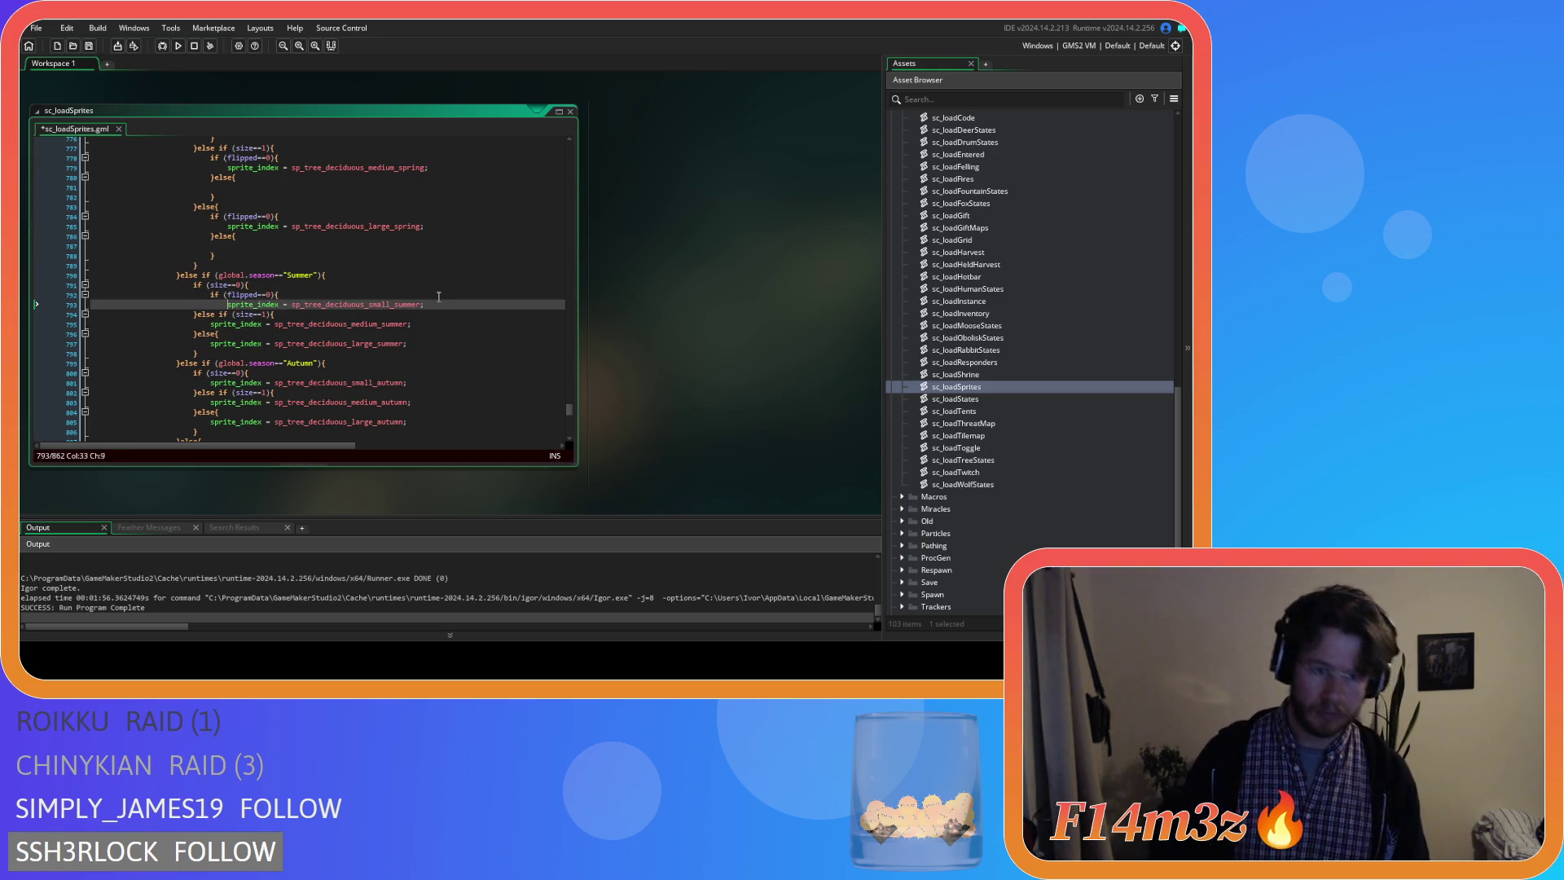
pyautogui.press('Return')
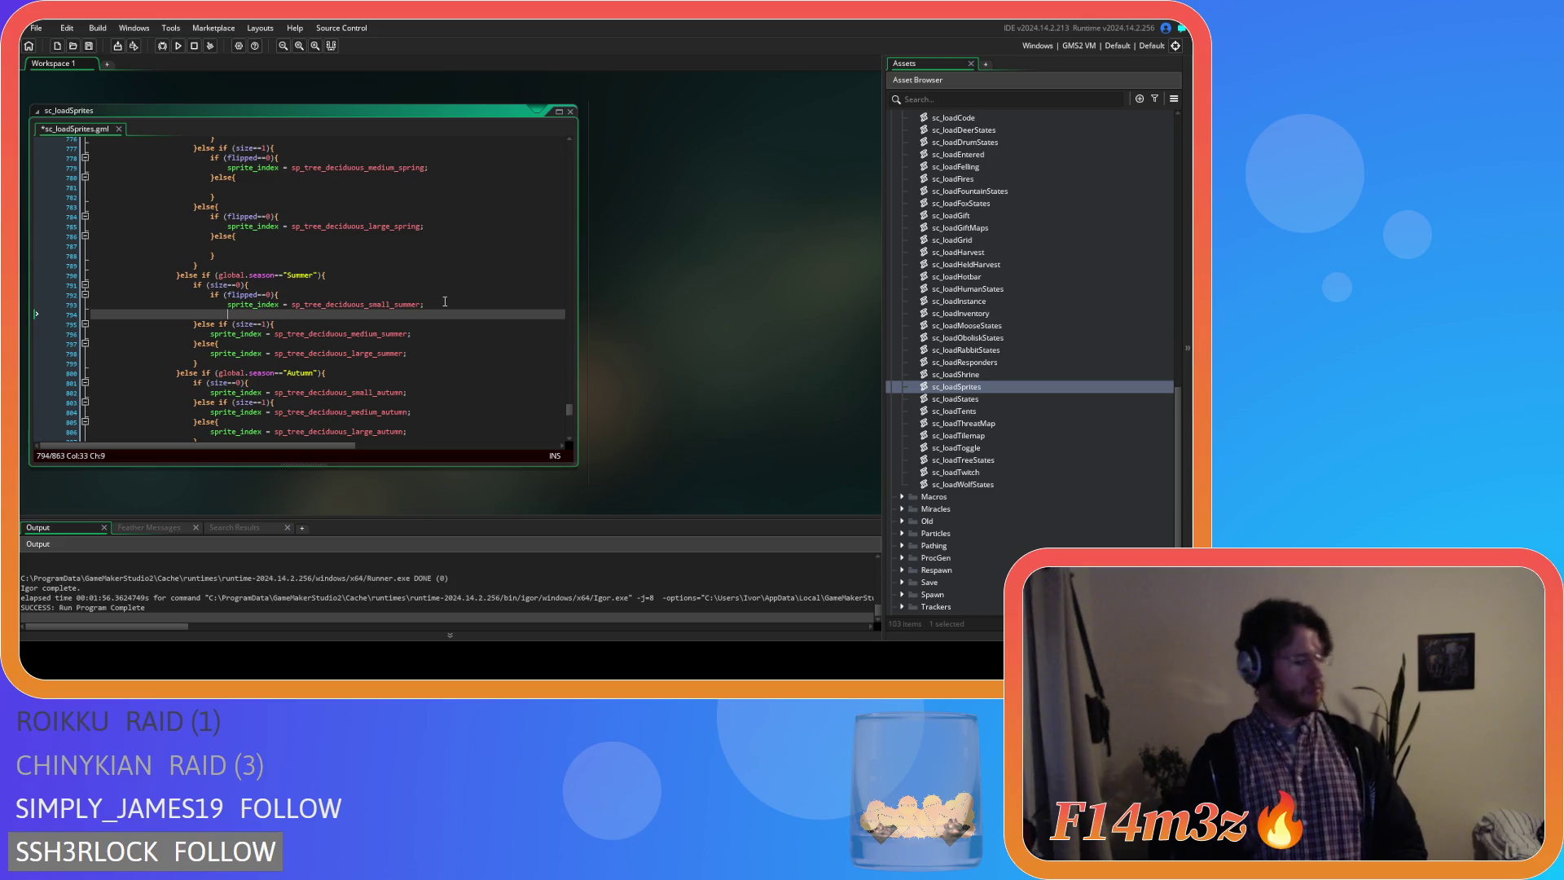
pyautogui.write('}else{')
pyautogui.press('Return')
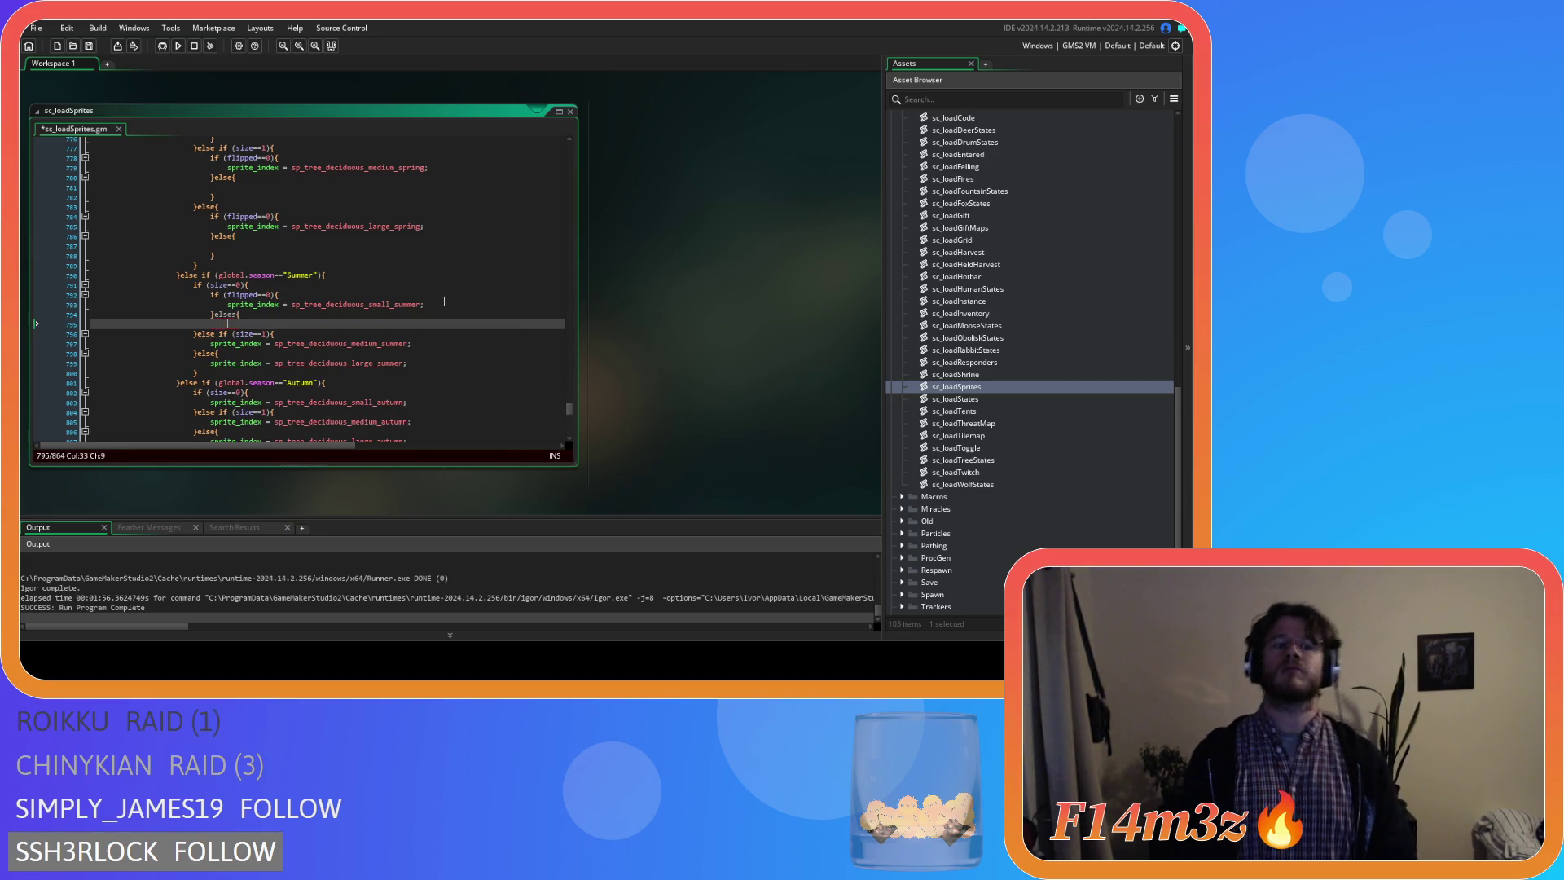
pyautogui.press('Return')
pyautogui.write('}')
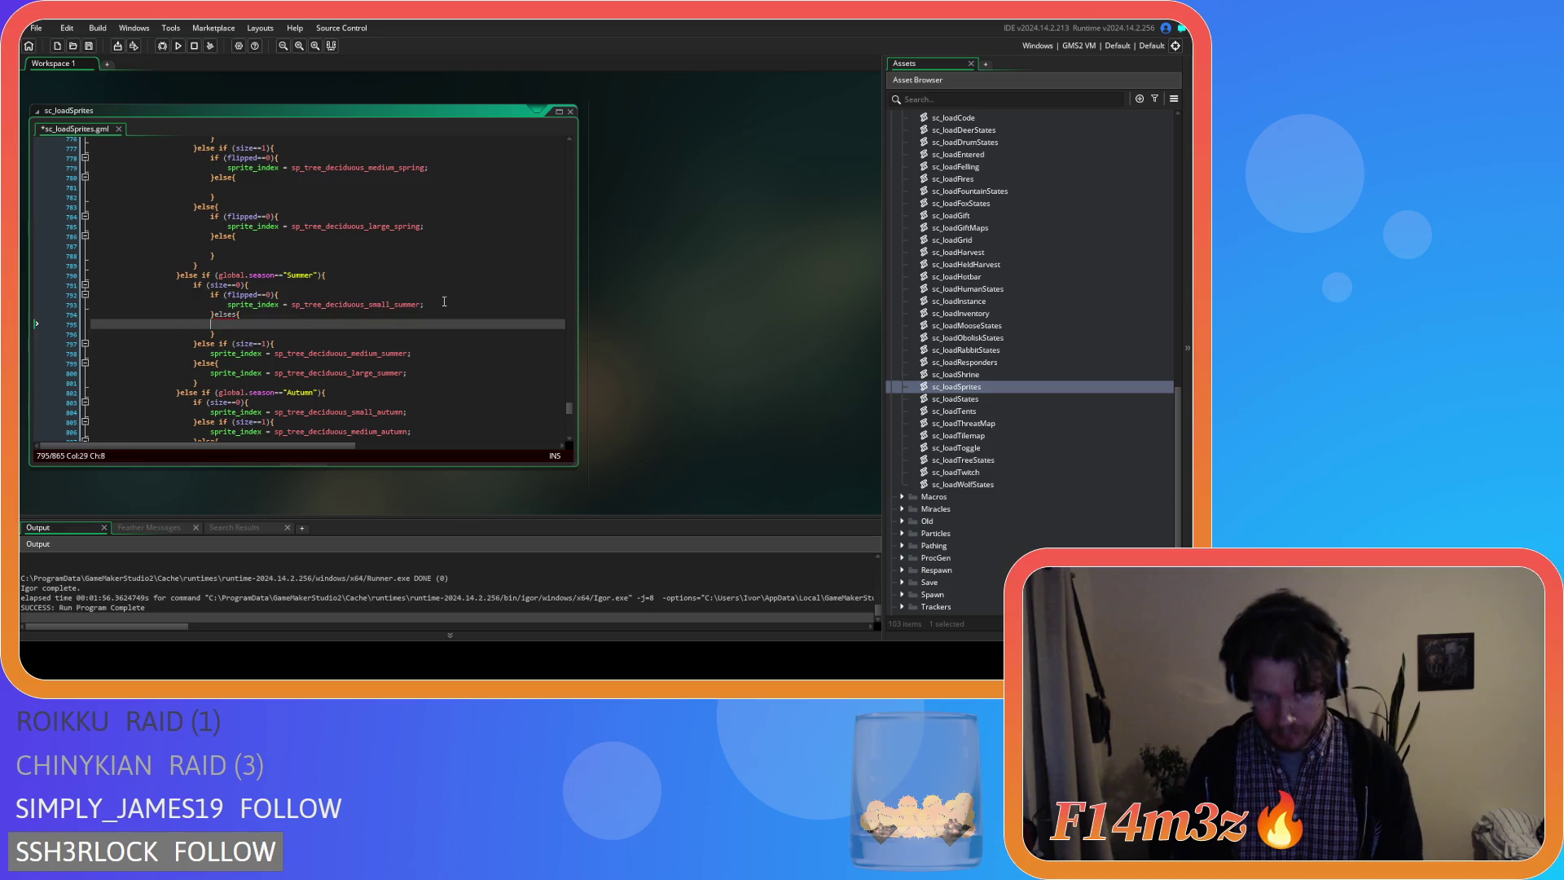
pyautogui.press('Up')
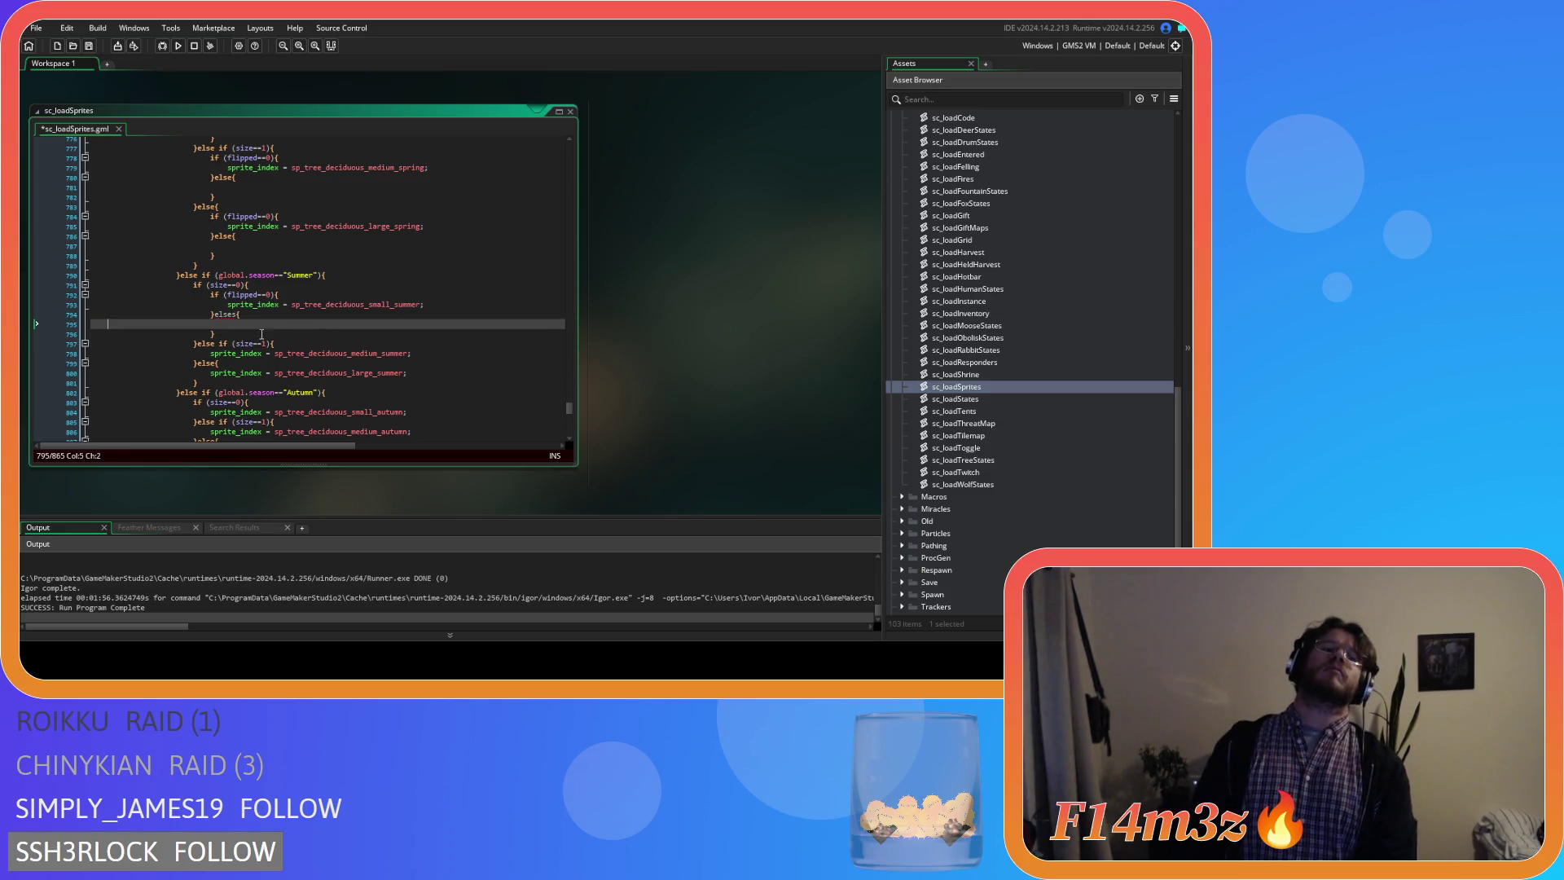
pyautogui.click(261, 314)
pyautogui.scroll(-2, 262, 306)
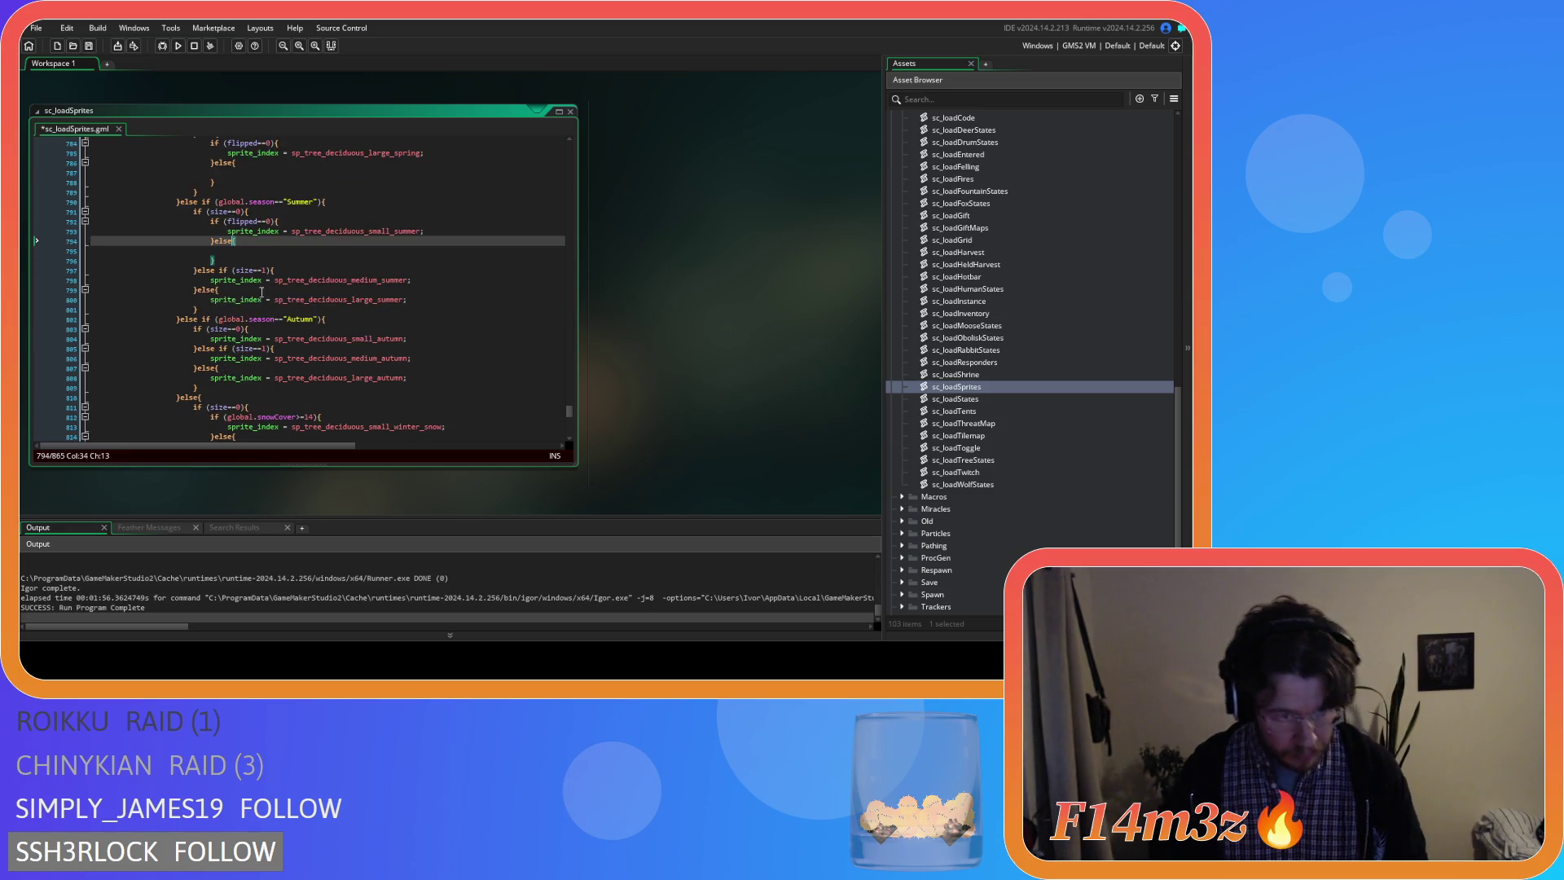
# Wrap the medium summer tree sprite in a flipped==0 check, fixing the mistyped else line.
pyautogui.click(302, 268)
pyautogui.press('Return')
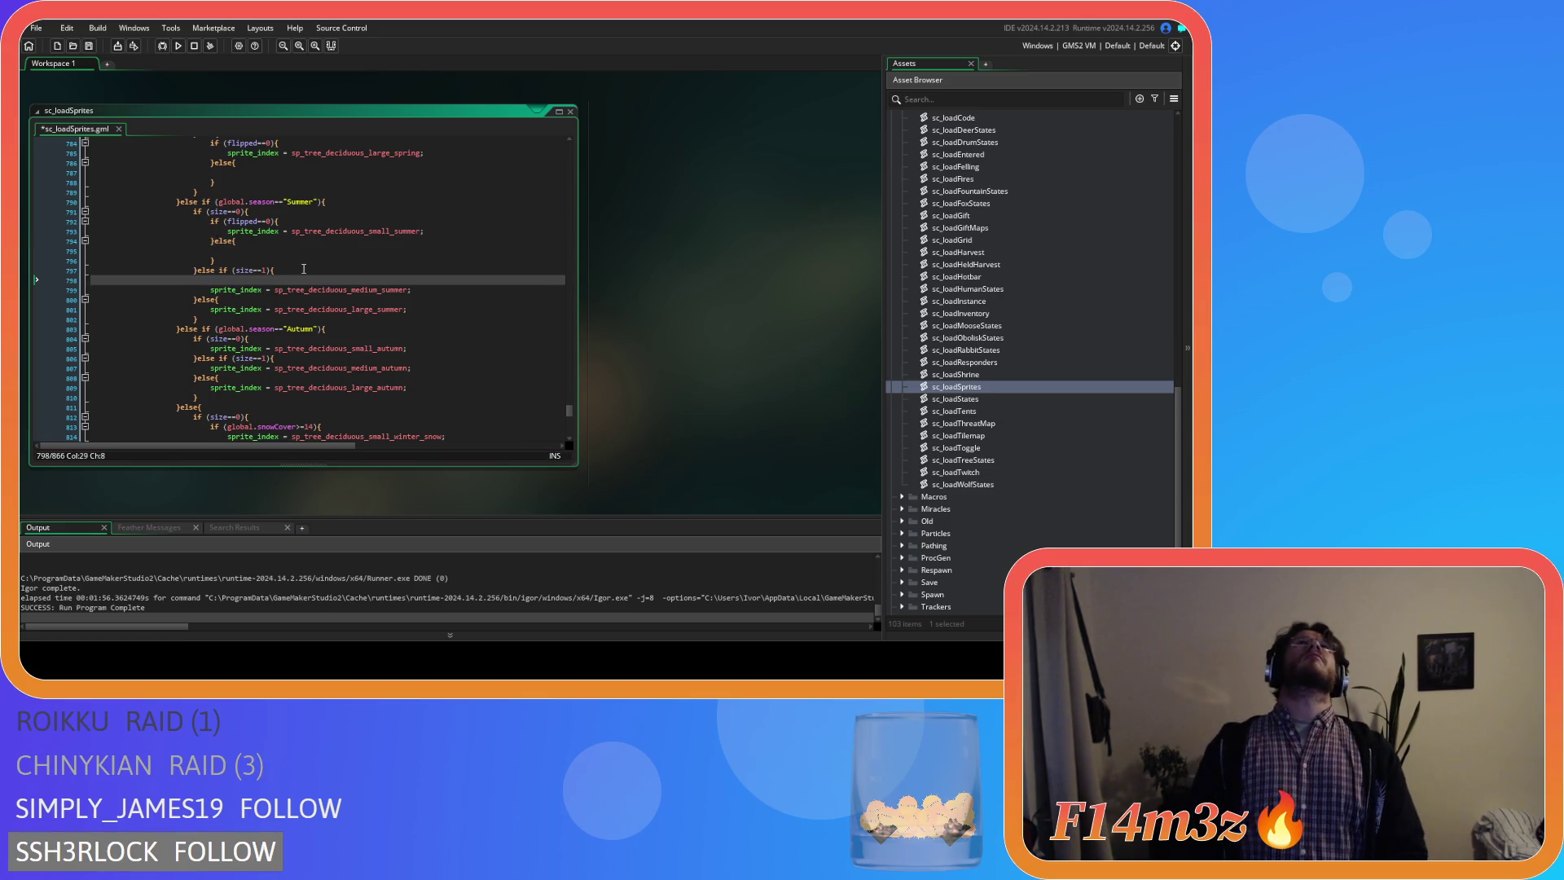
pyautogui.write('if (flipped==0){')
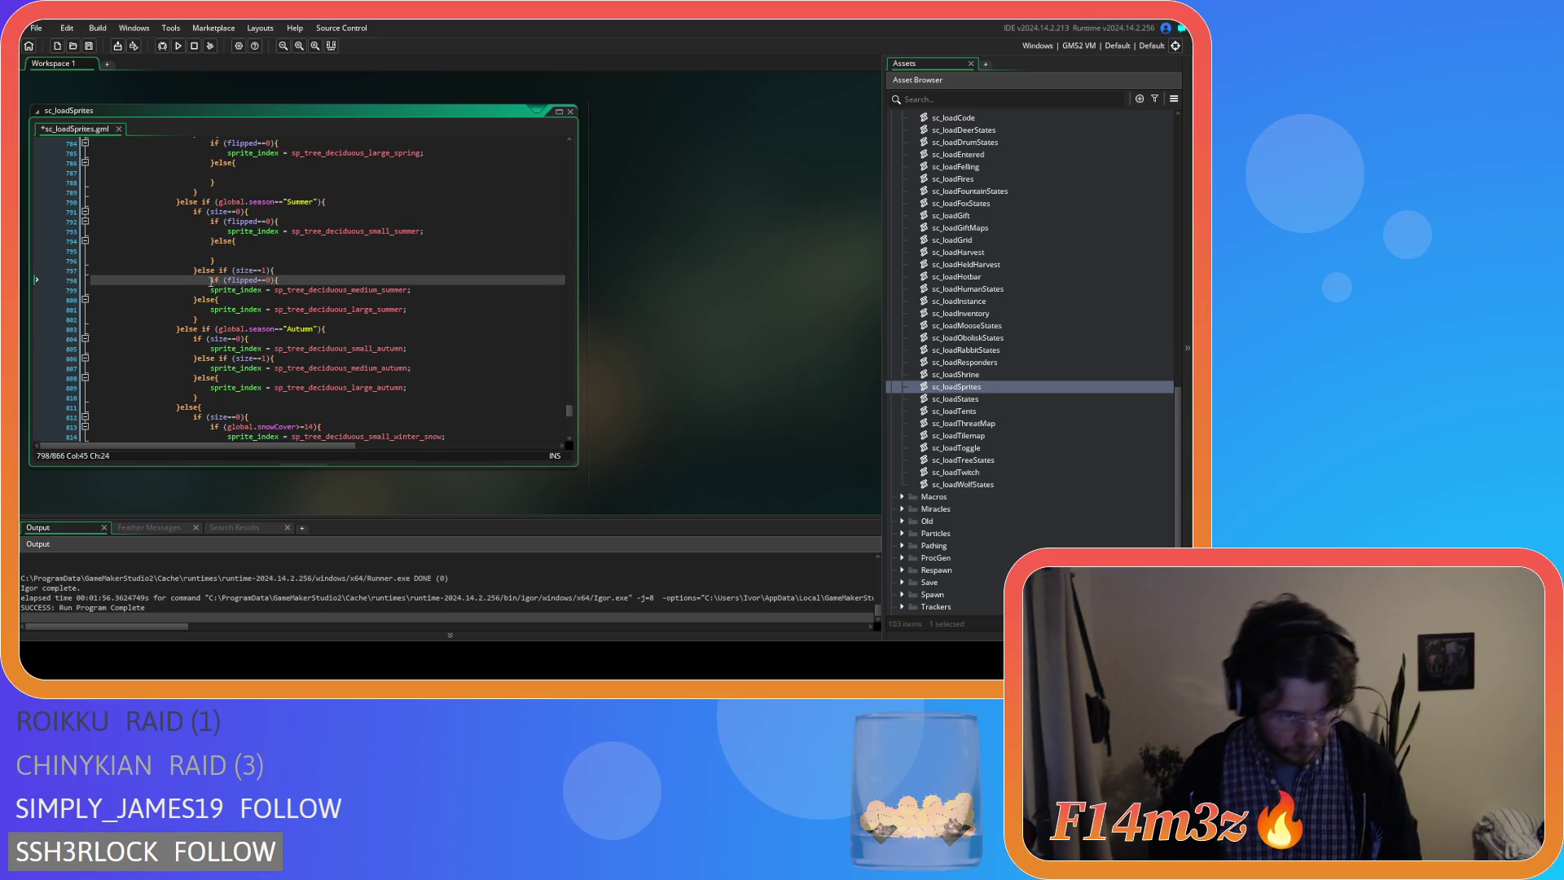
pyautogui.click(210, 289)
pyautogui.press('Tab')
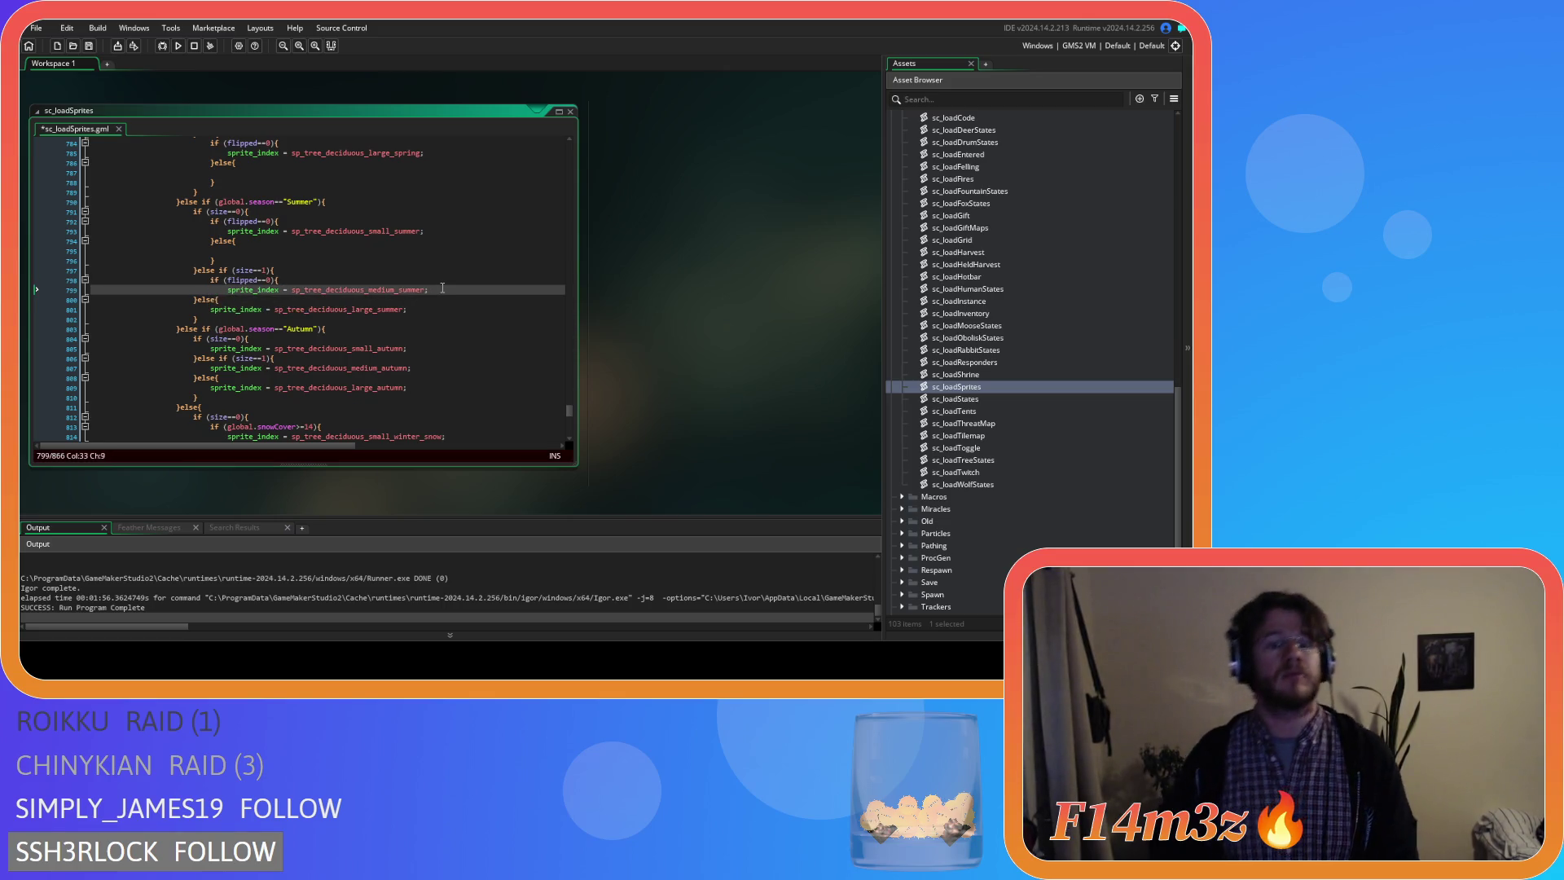
pyautogui.press('Return')
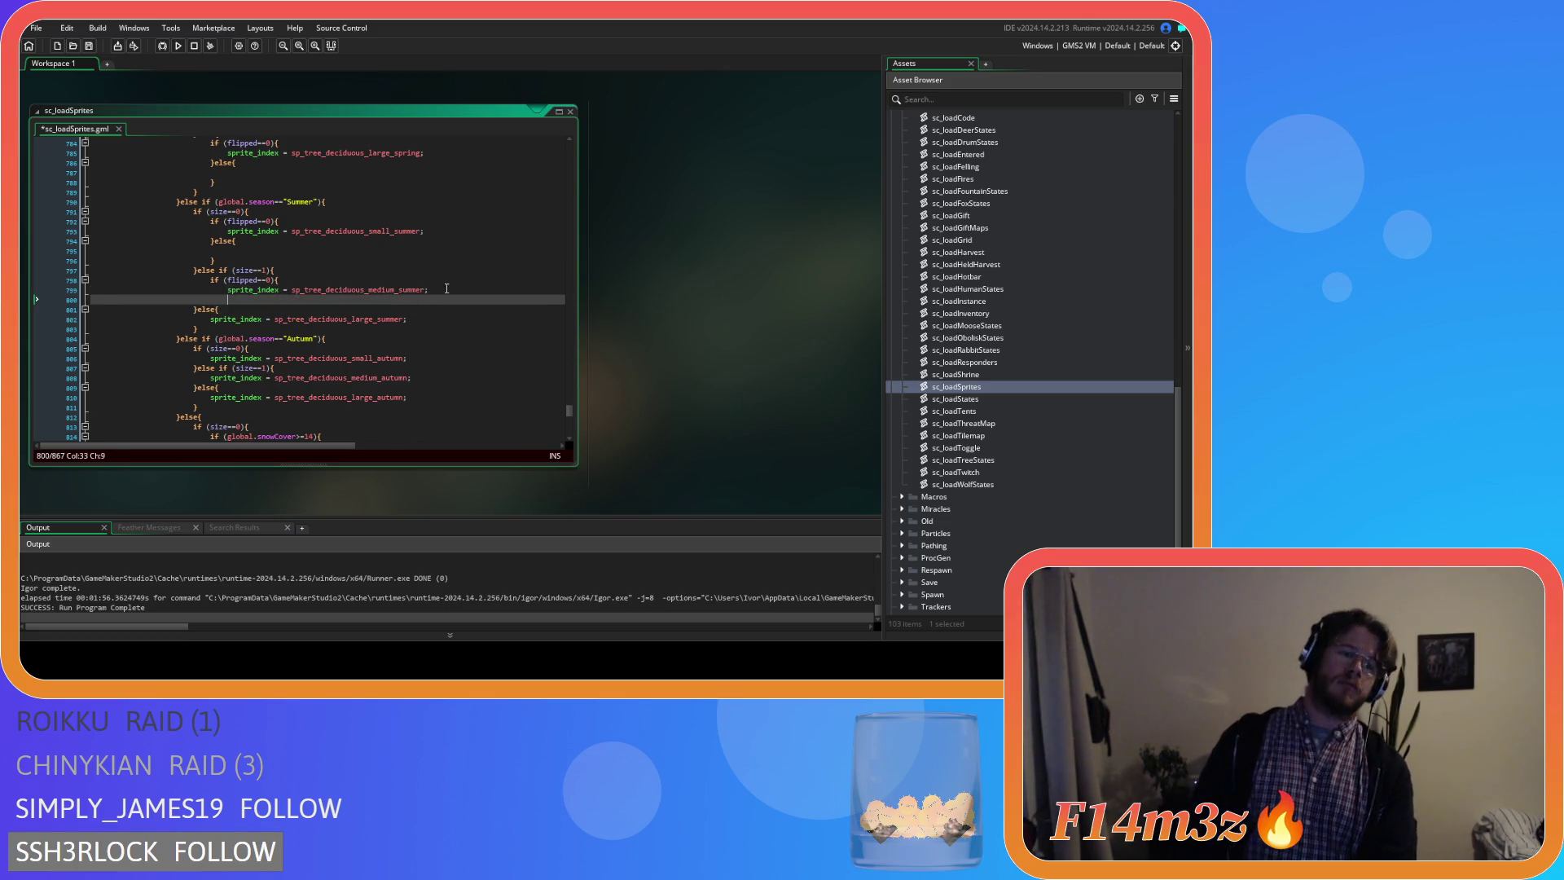
pyautogui.write('}elses{')
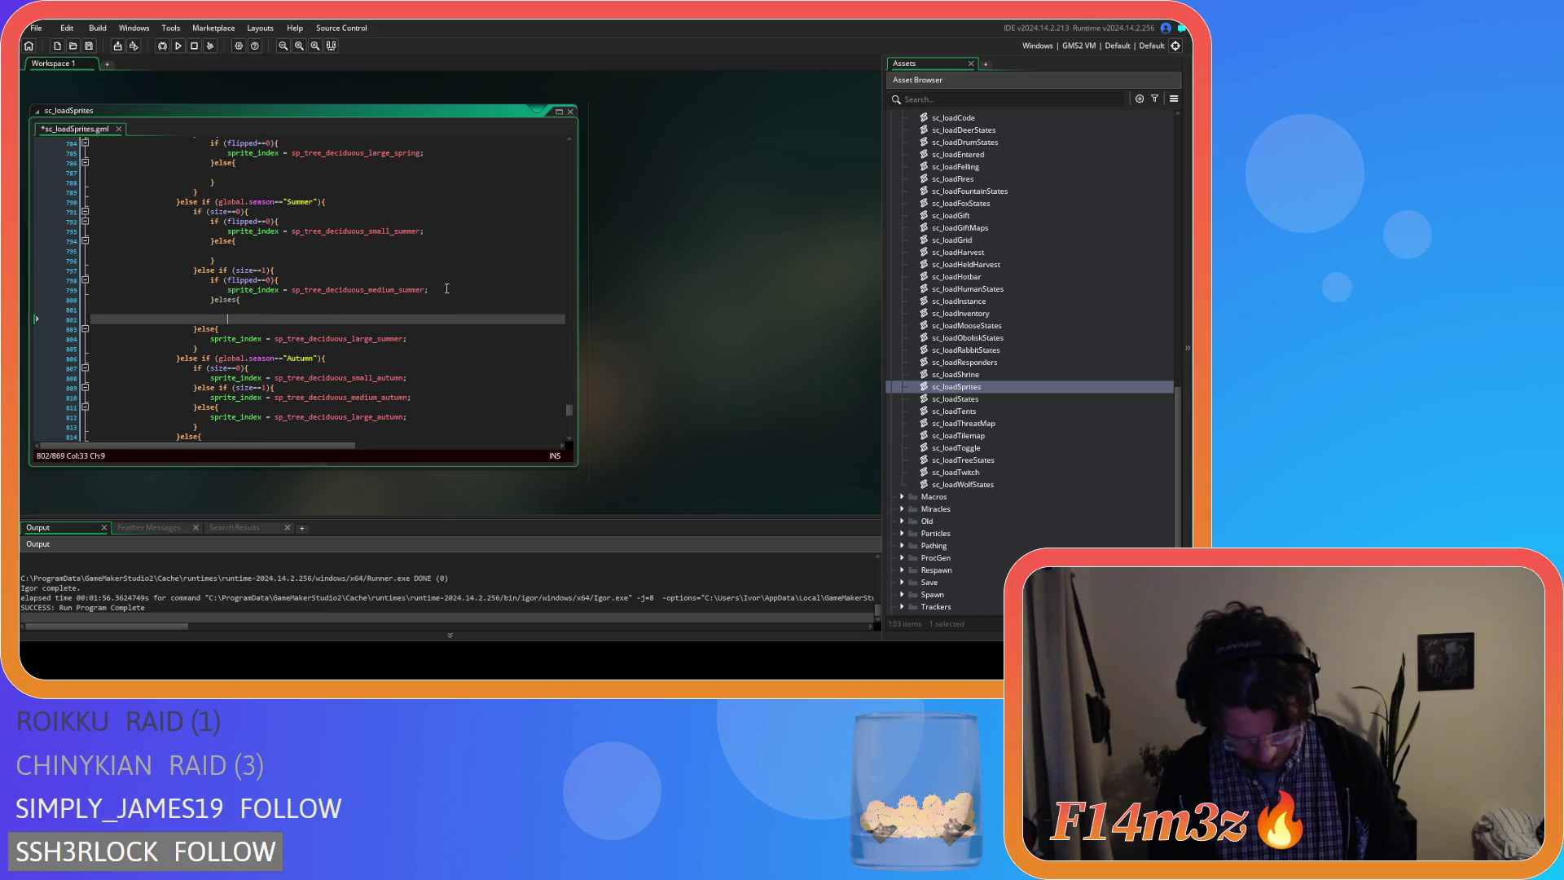
pyautogui.press('Return')
pyautogui.press('Return')
pyautogui.write('}')
pyautogui.click(246, 299)
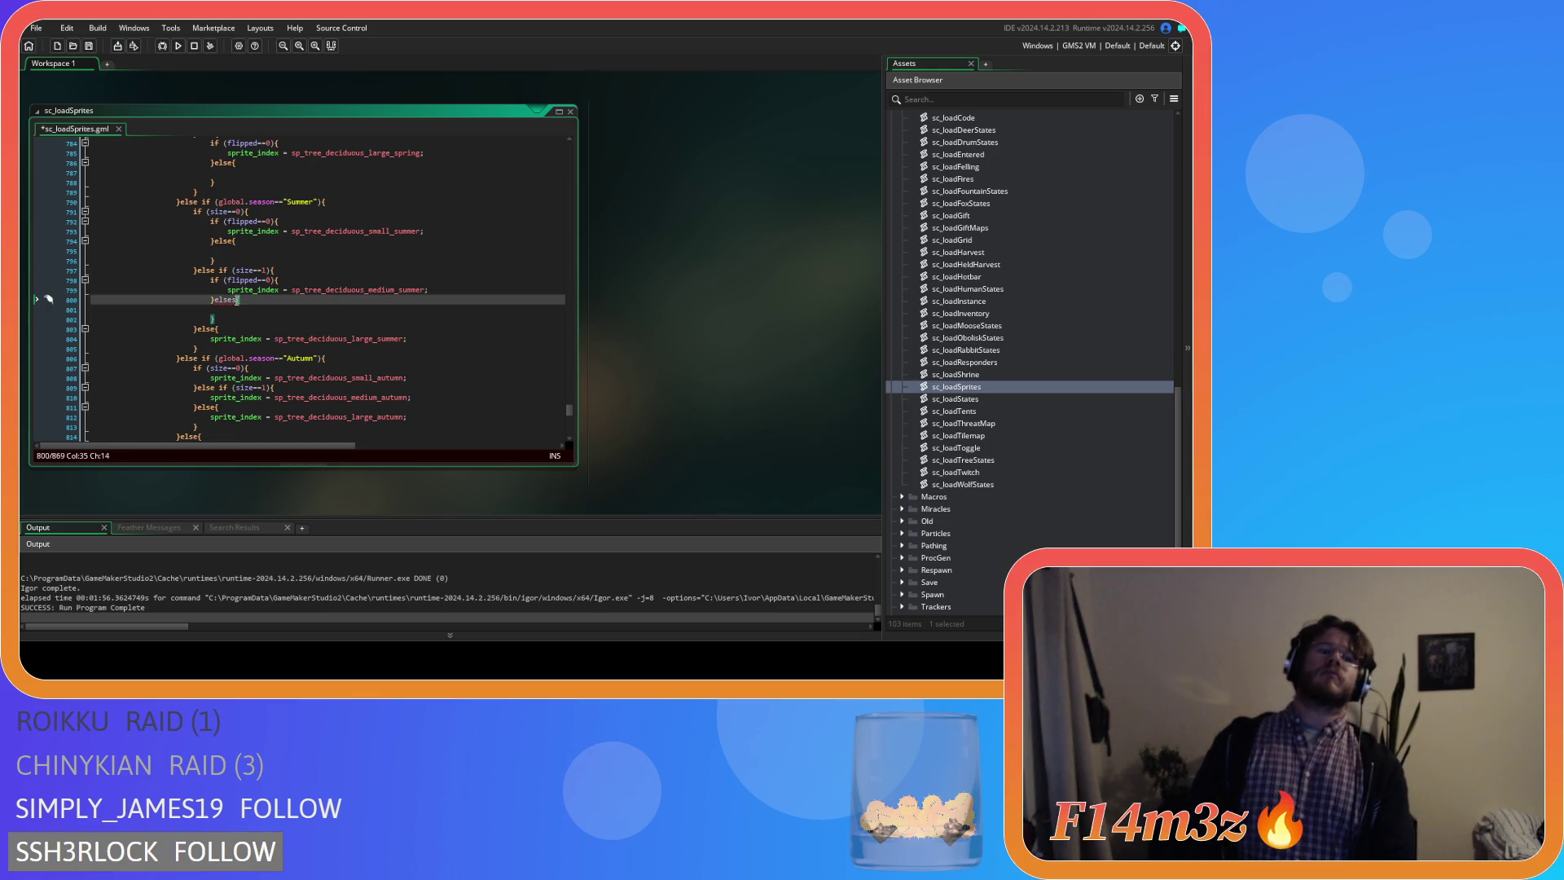
# Wrap the large summer tree sprite in a flipped==0 check with an empty else branch.
pyautogui.click(237, 326)
pyautogui.press('Return')
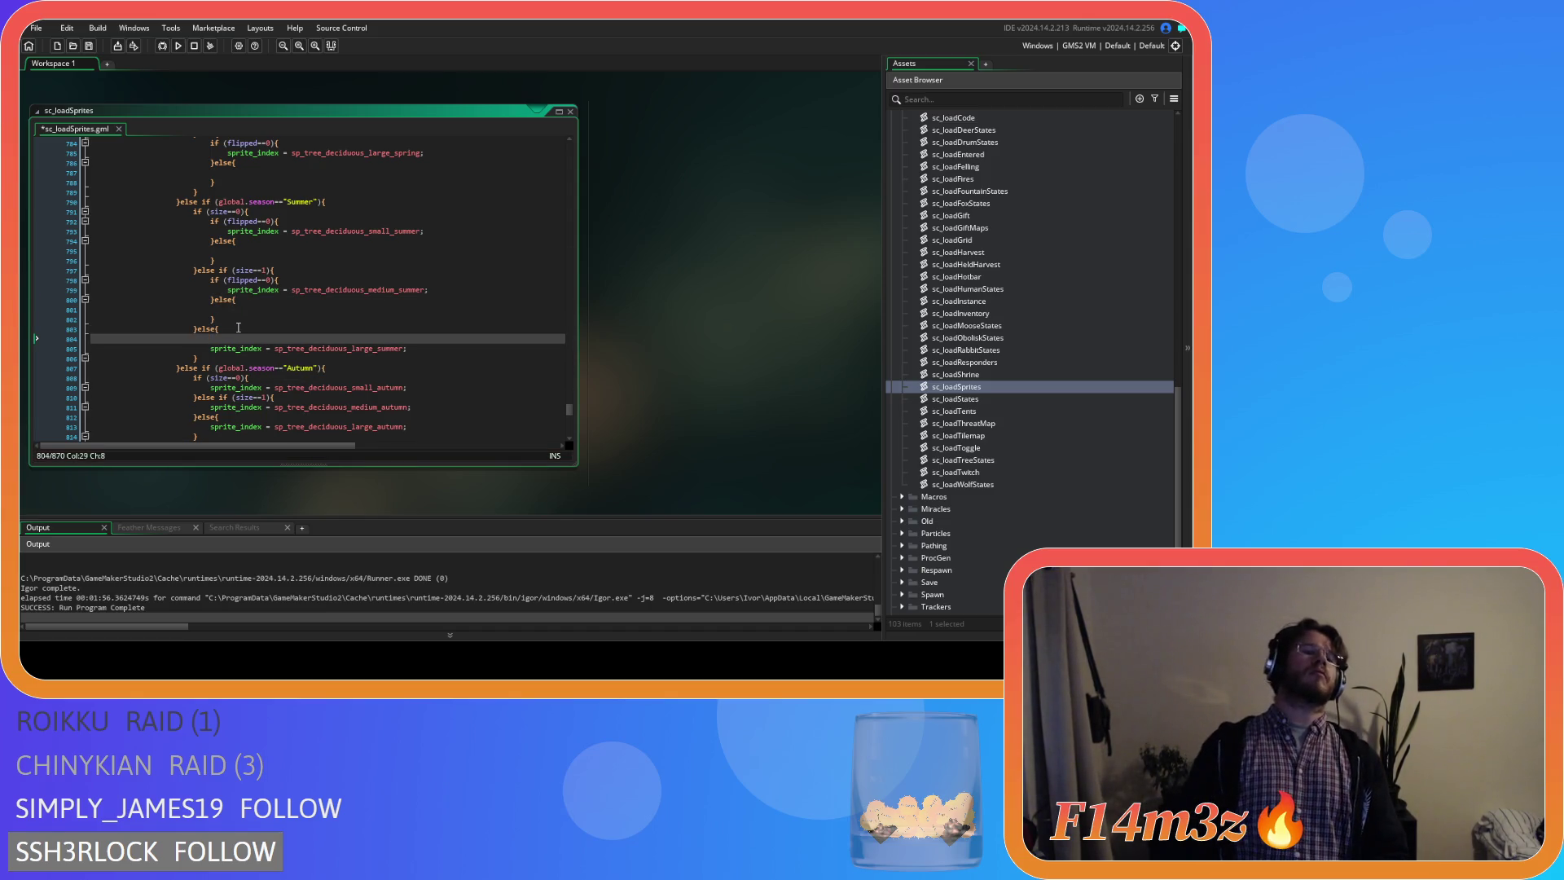
pyautogui.write('if (flipped==0){')
pyautogui.click(433, 348)
pyautogui.press('Return')
pyautogui.write('}else{')
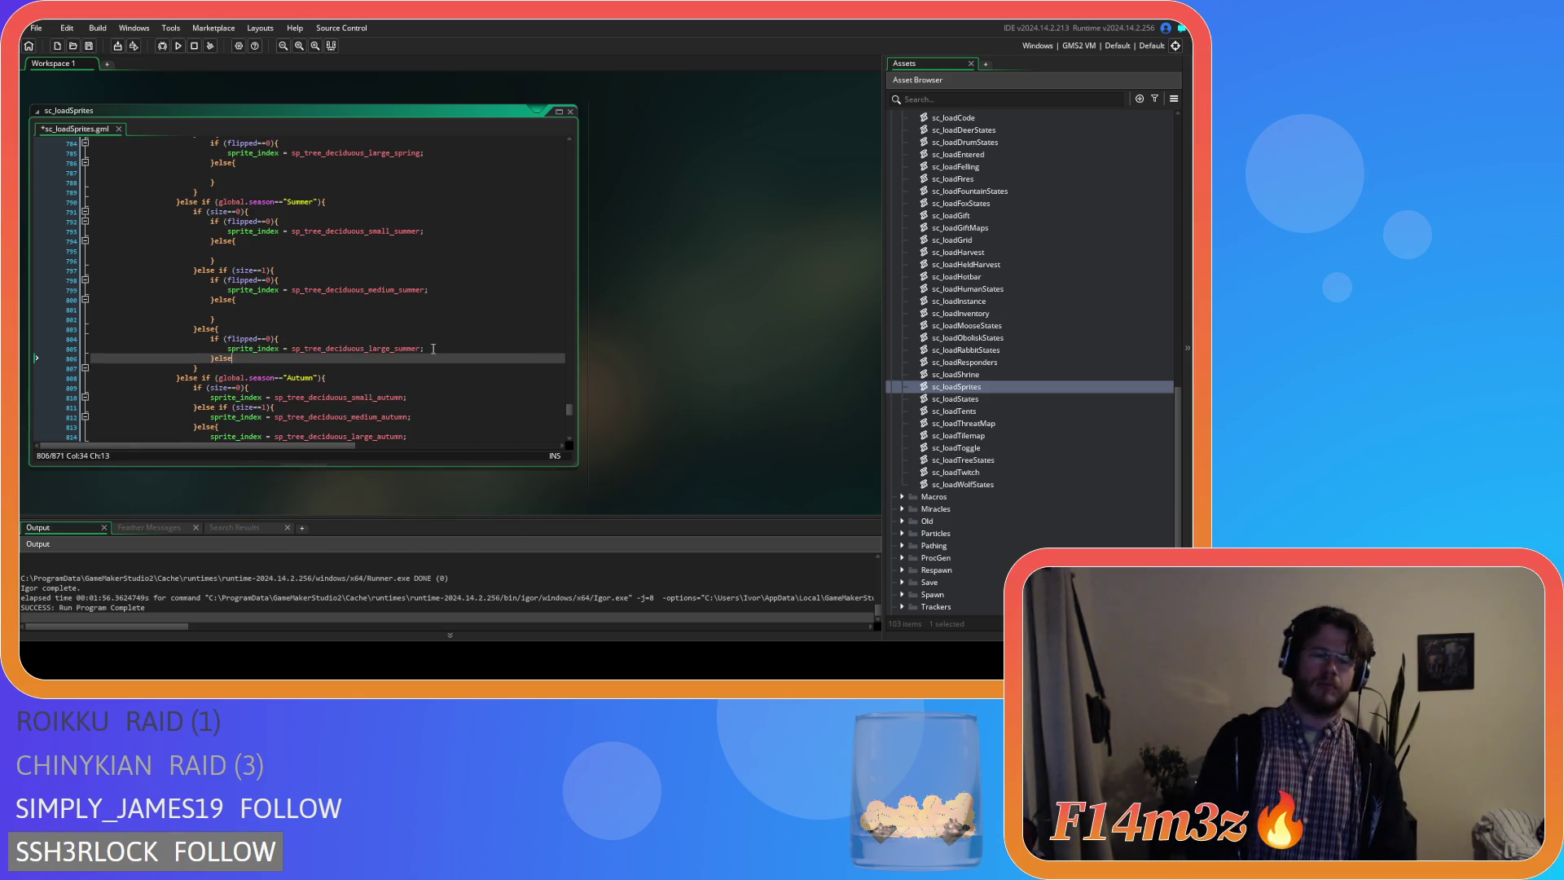
pyautogui.press('Return')
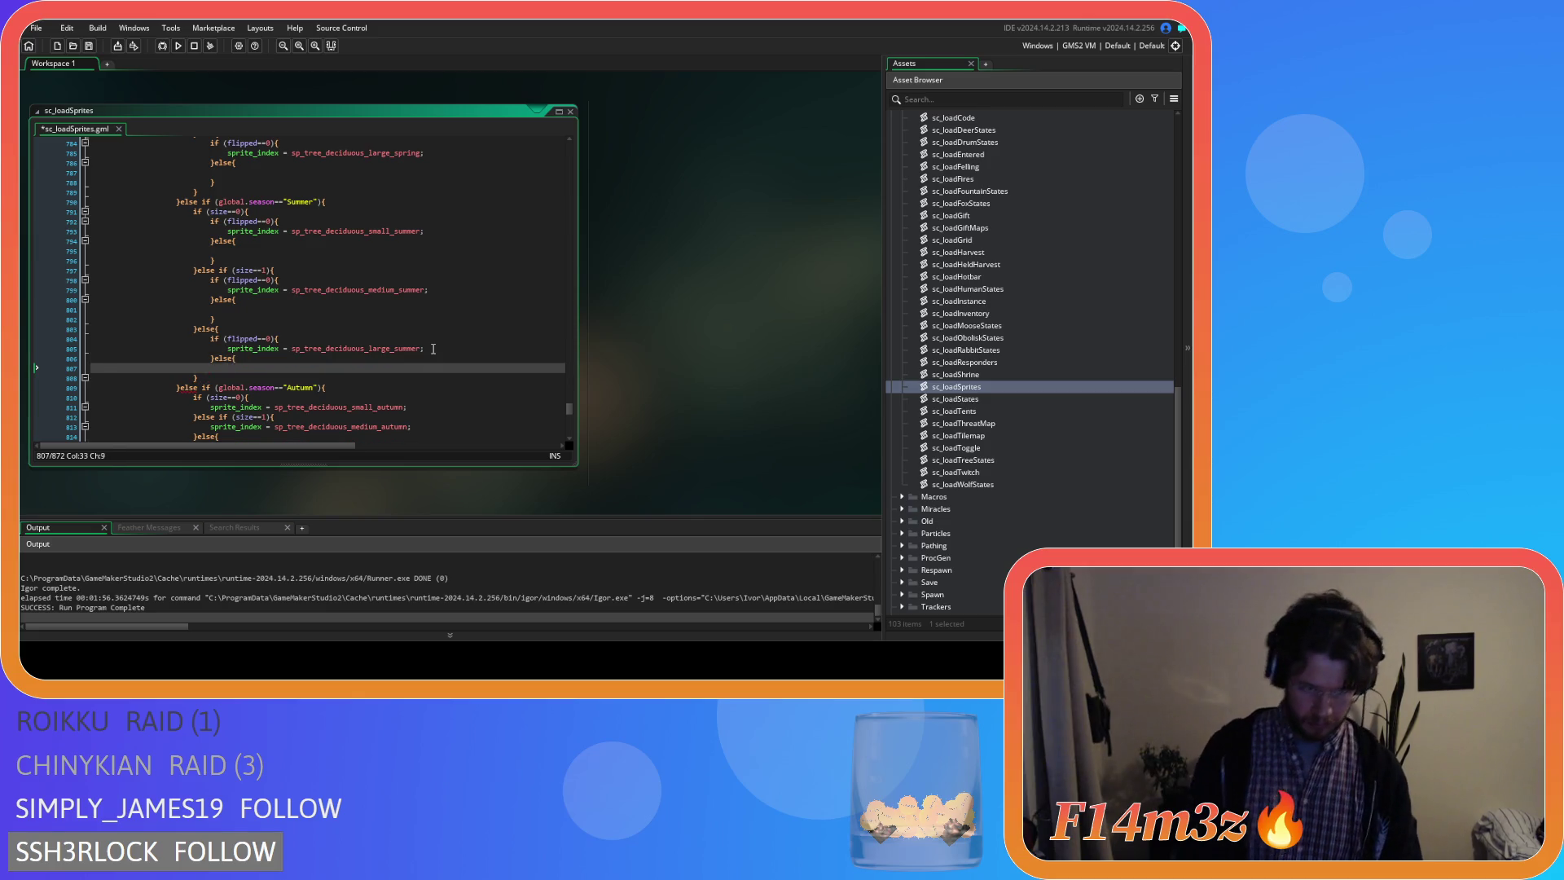
pyautogui.press('Return')
pyautogui.write('}')
pyautogui.scroll(-3, 433, 348)
pyautogui.scroll(-4, 422, 282)
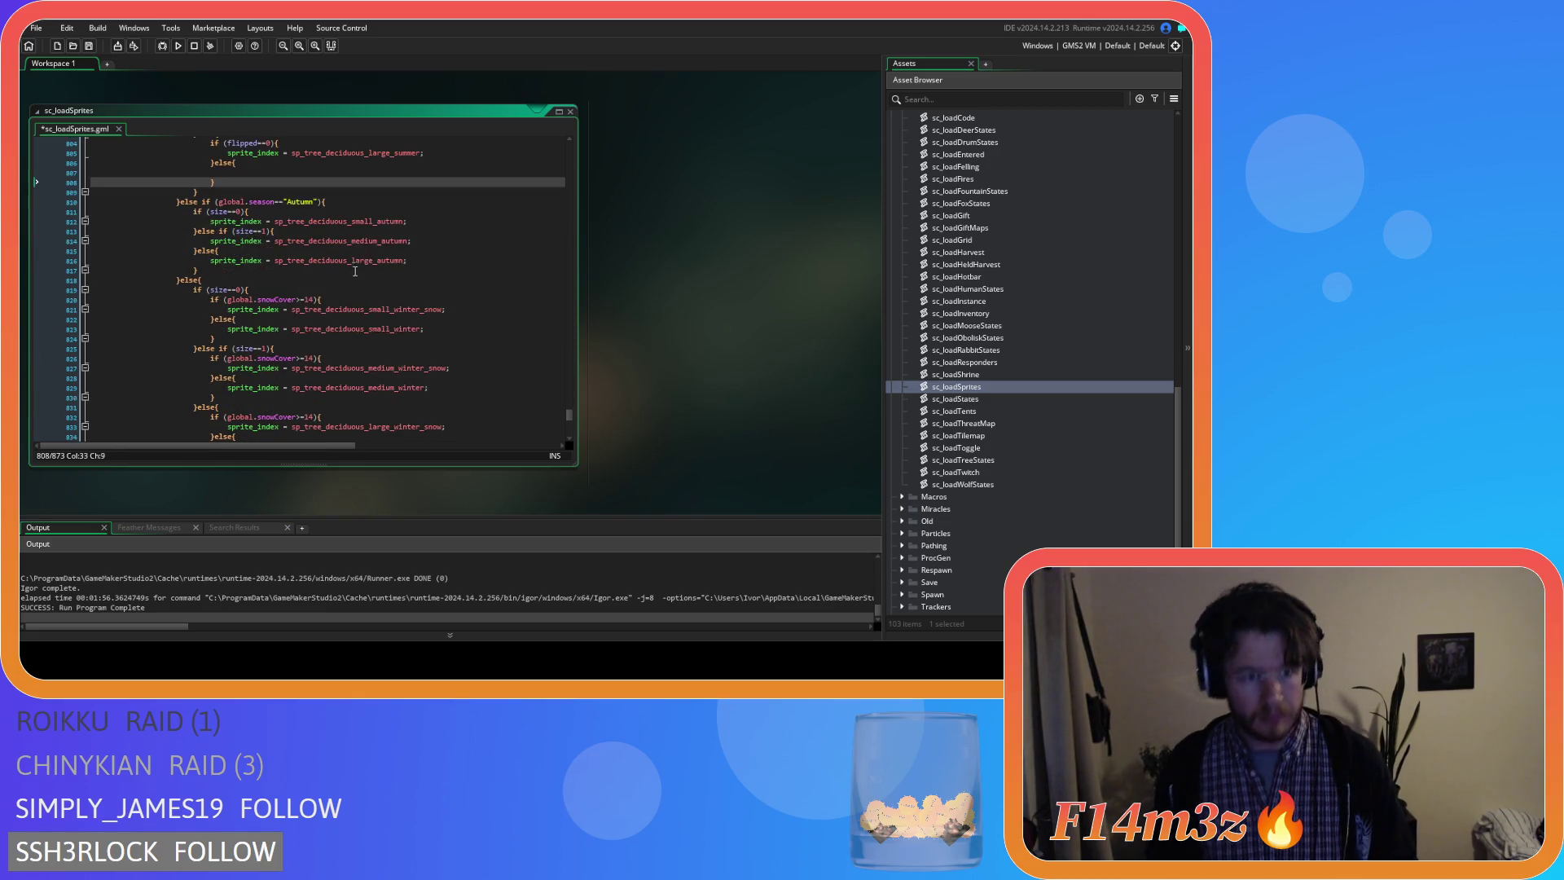
# Paste the flipped==0 check around the small autumn sprite and add its empty else.
pyautogui.click(411, 211)
pyautogui.press('Return')
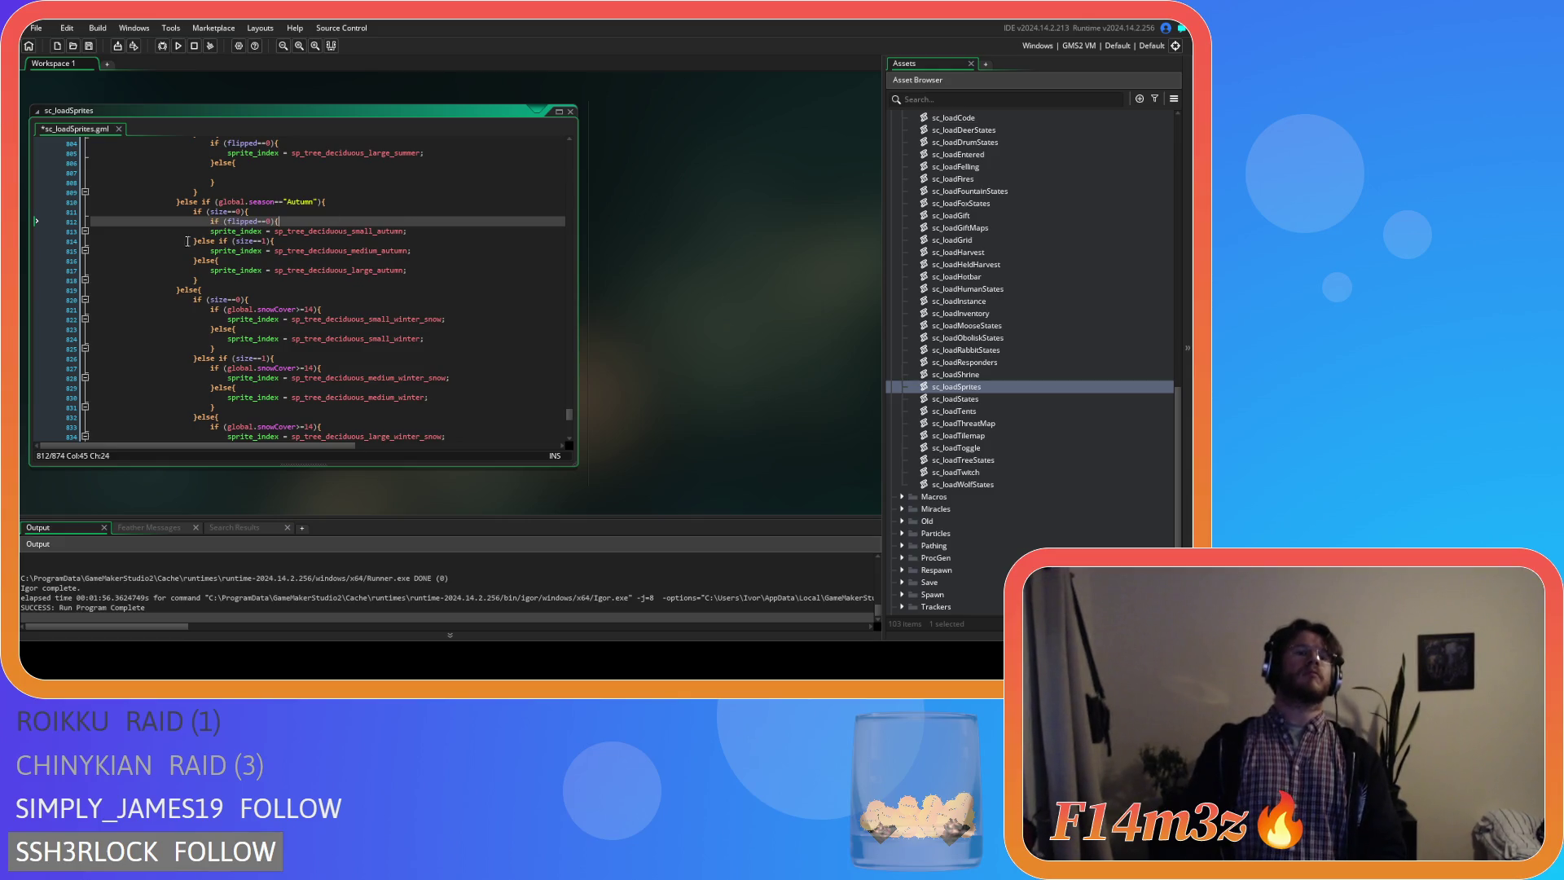
pyautogui.hotkey('ctrl', 'v')
pyautogui.click(428, 230)
pyautogui.press('Return')
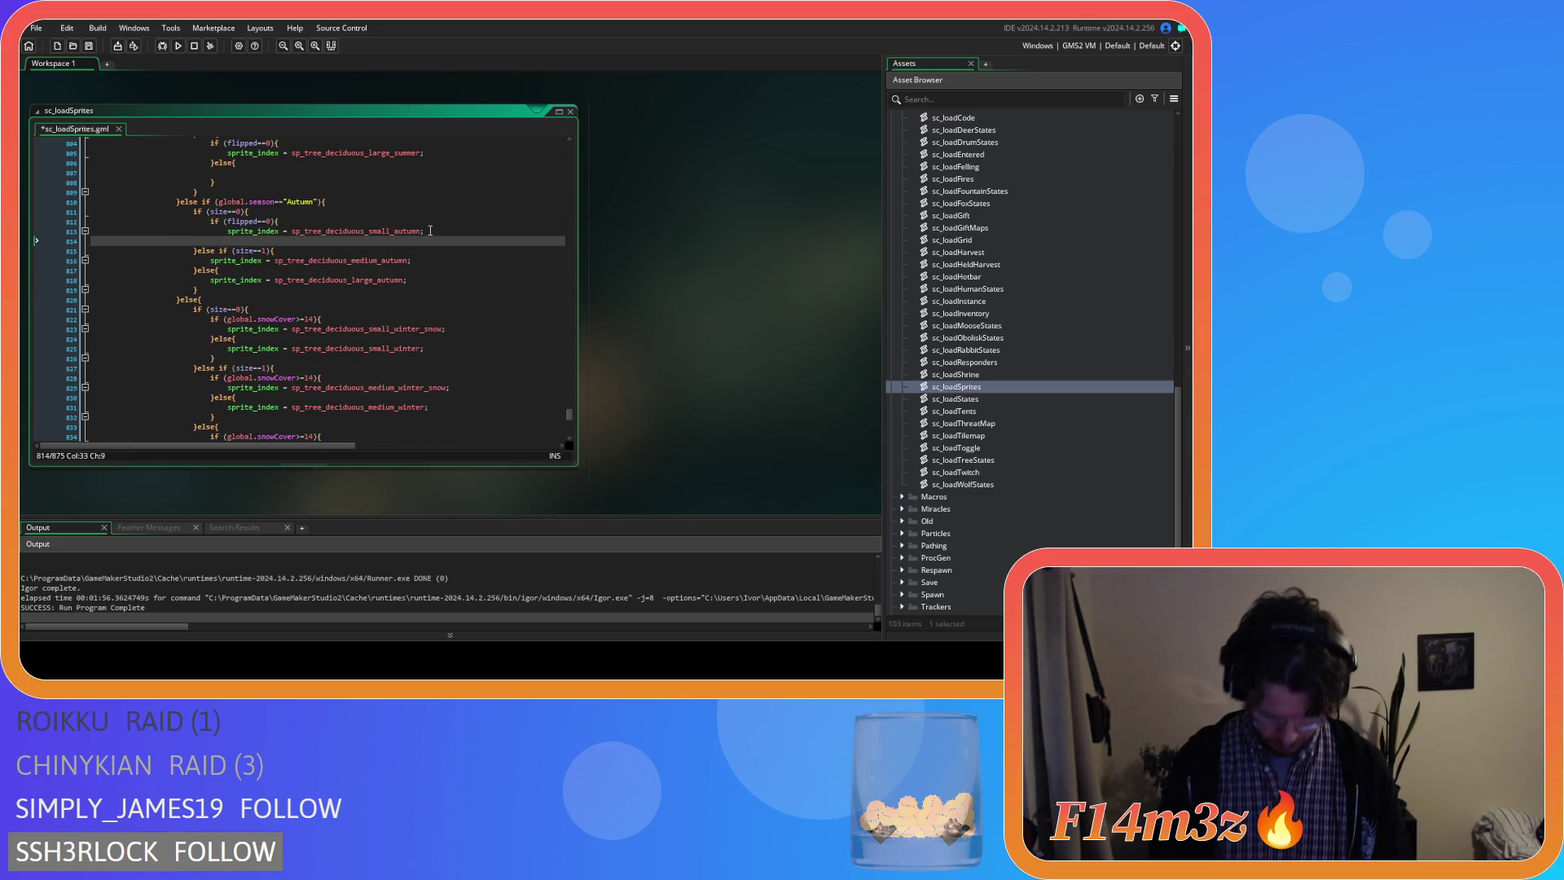
pyautogui.write('}else{')
pyautogui.press('Return')
pyautogui.press('Return')
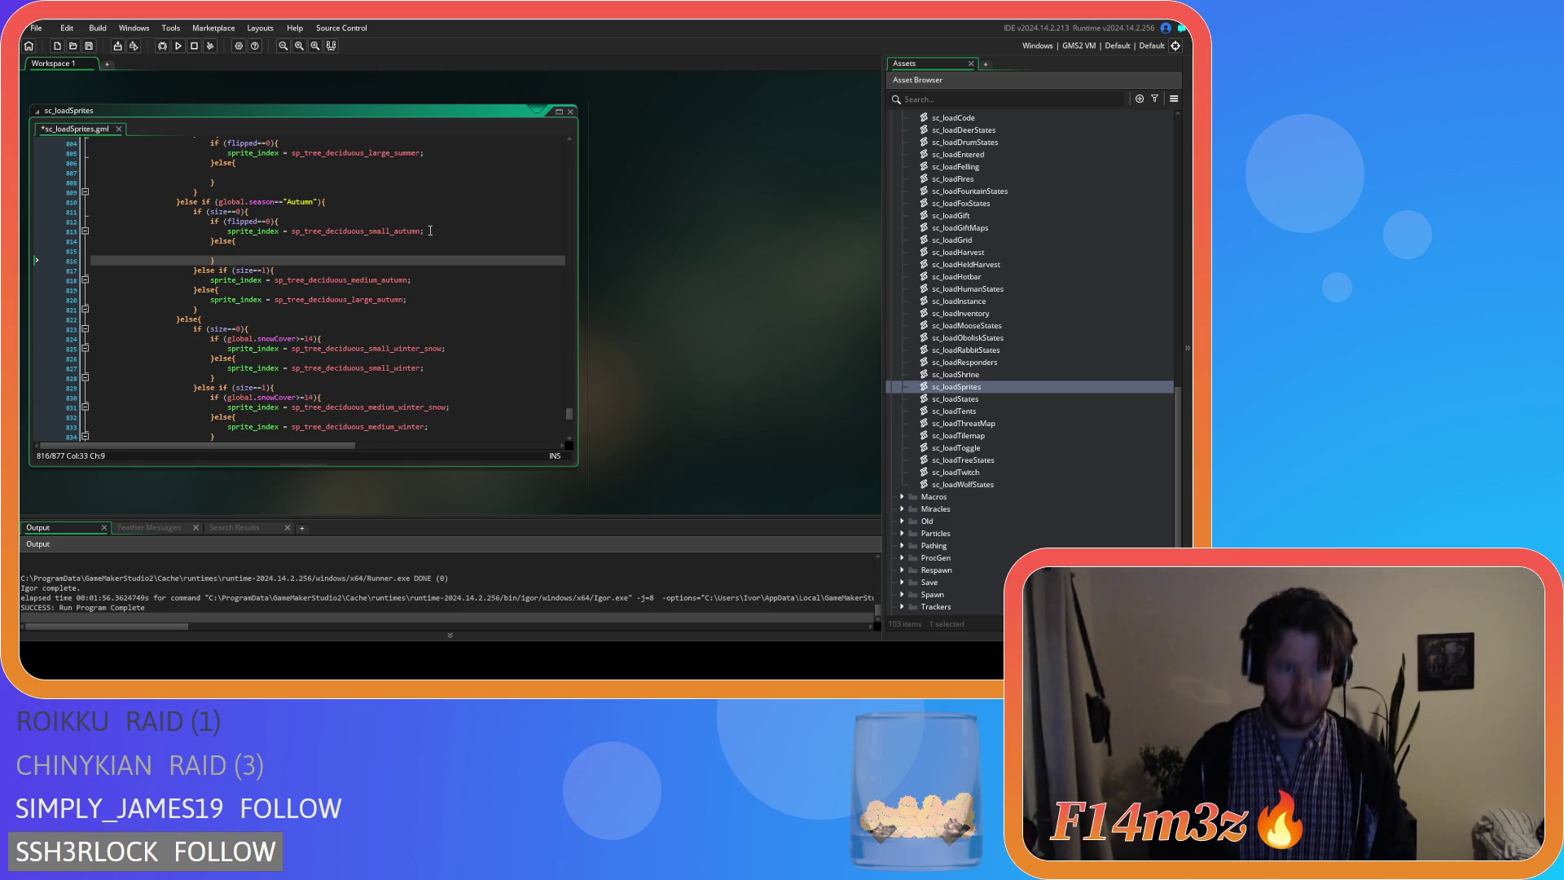
# Give the medium autumn tree sprite its flipped==0 check and empty else branch.
pyautogui.click(401, 268)
pyautogui.press('Return')
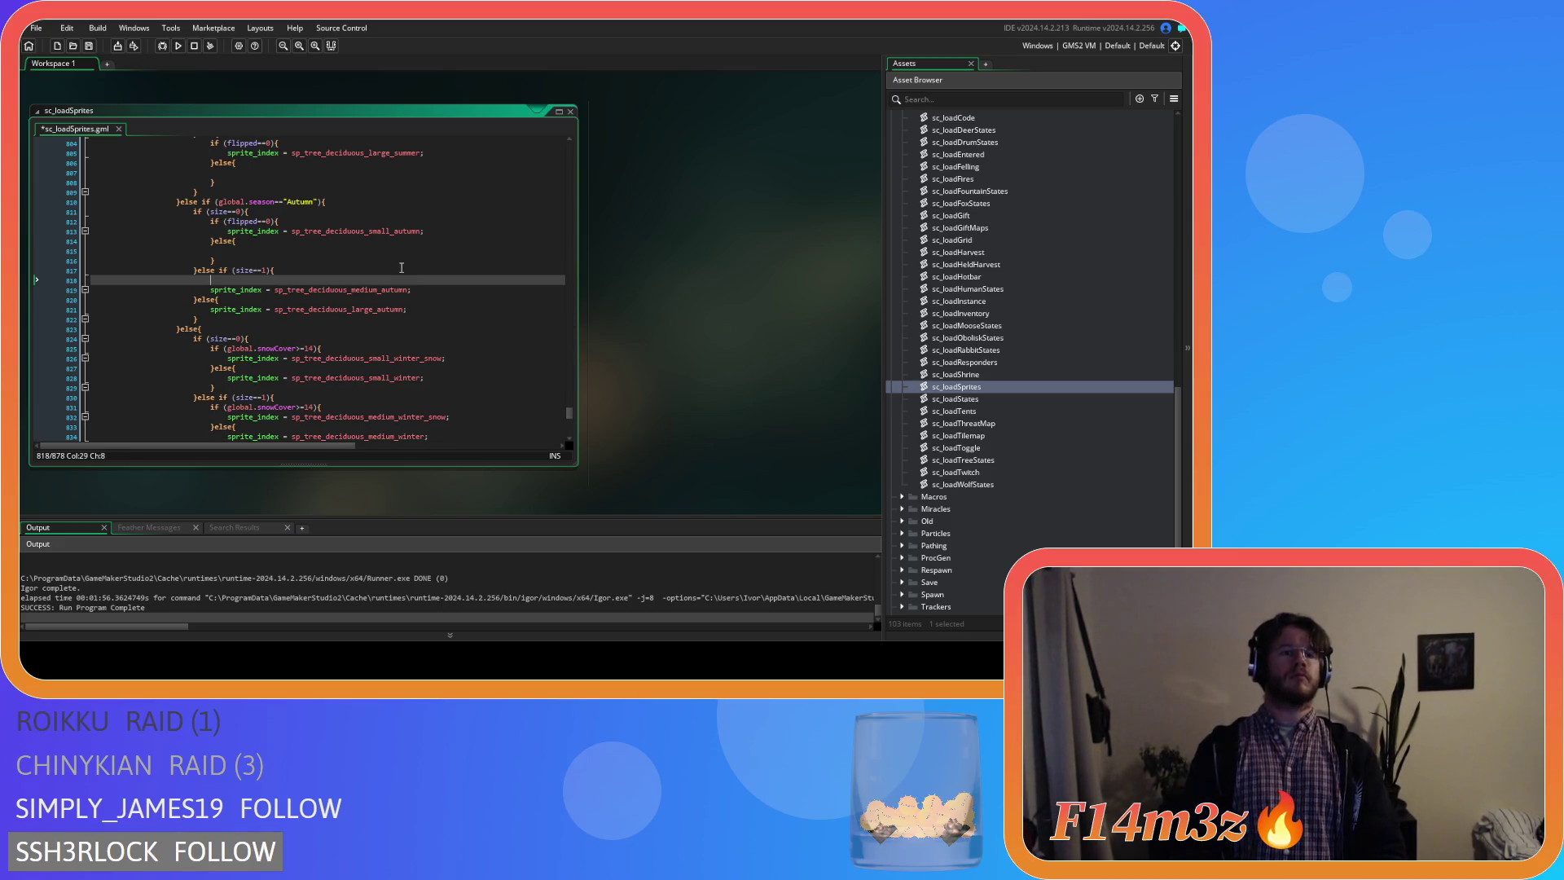
pyautogui.write('if (flipped==0){')
pyautogui.click(443, 289)
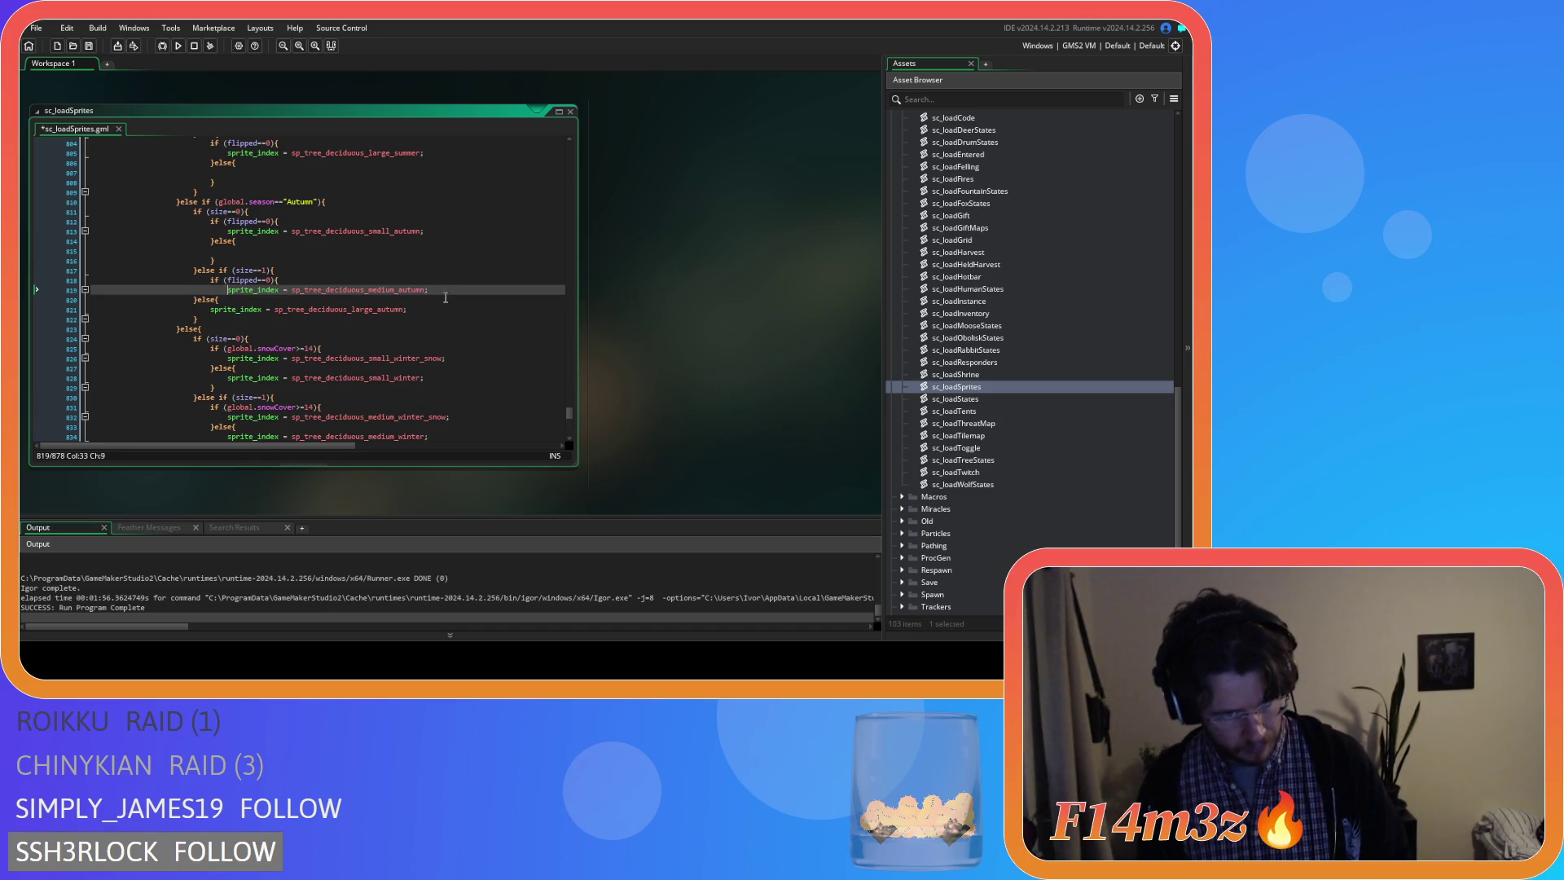
pyautogui.press('Return')
pyautogui.write('}else')
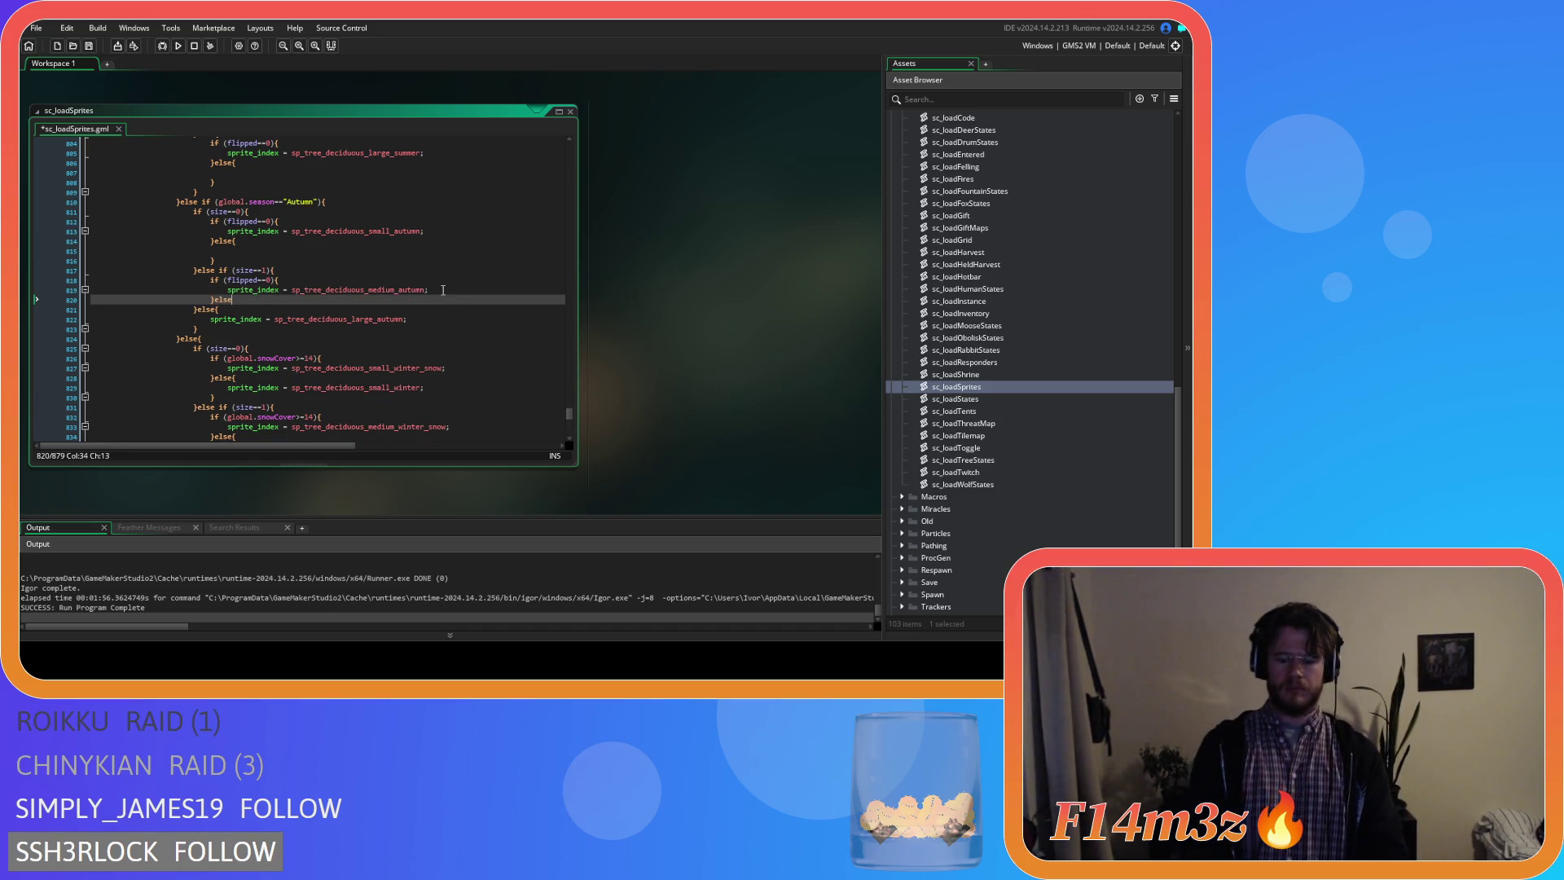
pyautogui.write('{')
pyautogui.press('Return')
pyautogui.press('Return')
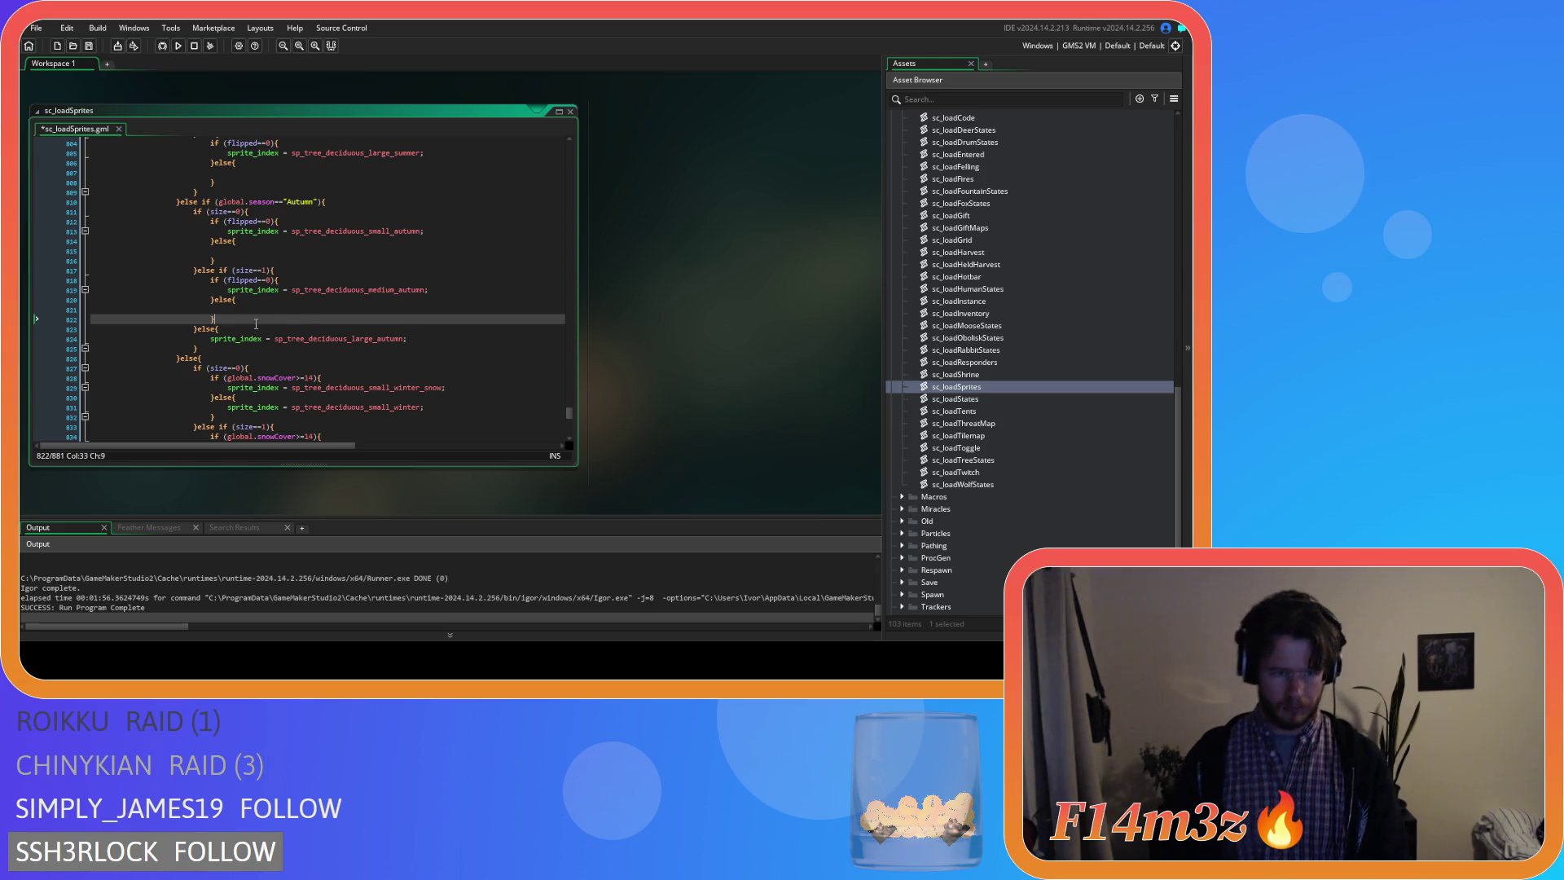
# Paste the flipped==0 check around the large autumn sprite, indent it and close the else.
pyautogui.press('Down')
pyautogui.press('End')
pyautogui.press('Return')
pyautogui.write('if (flipped==0){')
pyautogui.press('Down')
pyautogui.press('Home')
pyautogui.press('Tab')
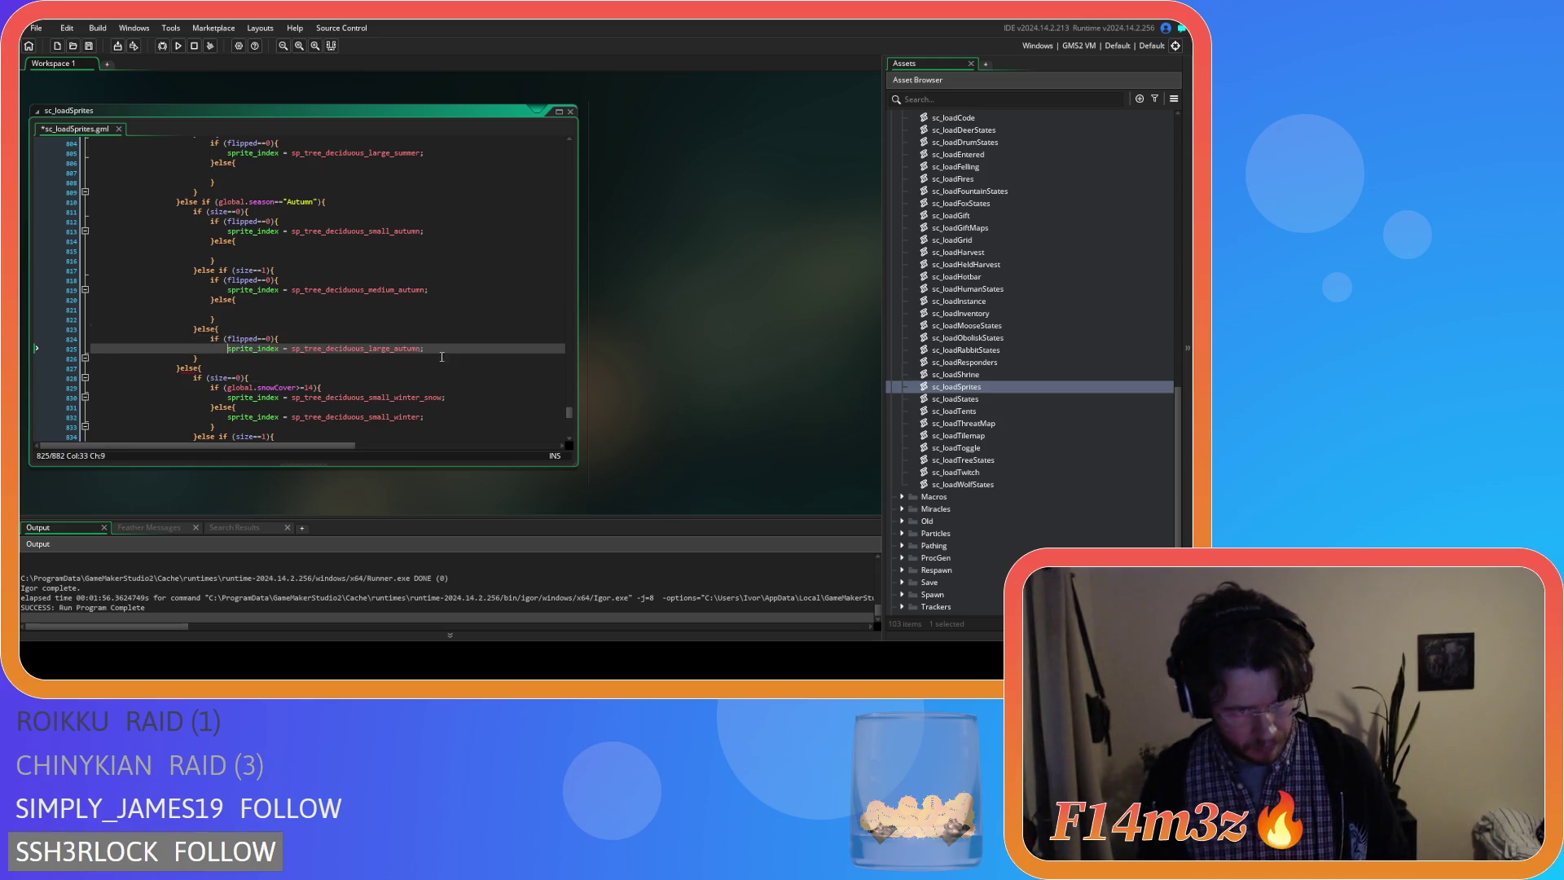
pyautogui.press('End')
pyautogui.press('Return')
pyautogui.write('e;')
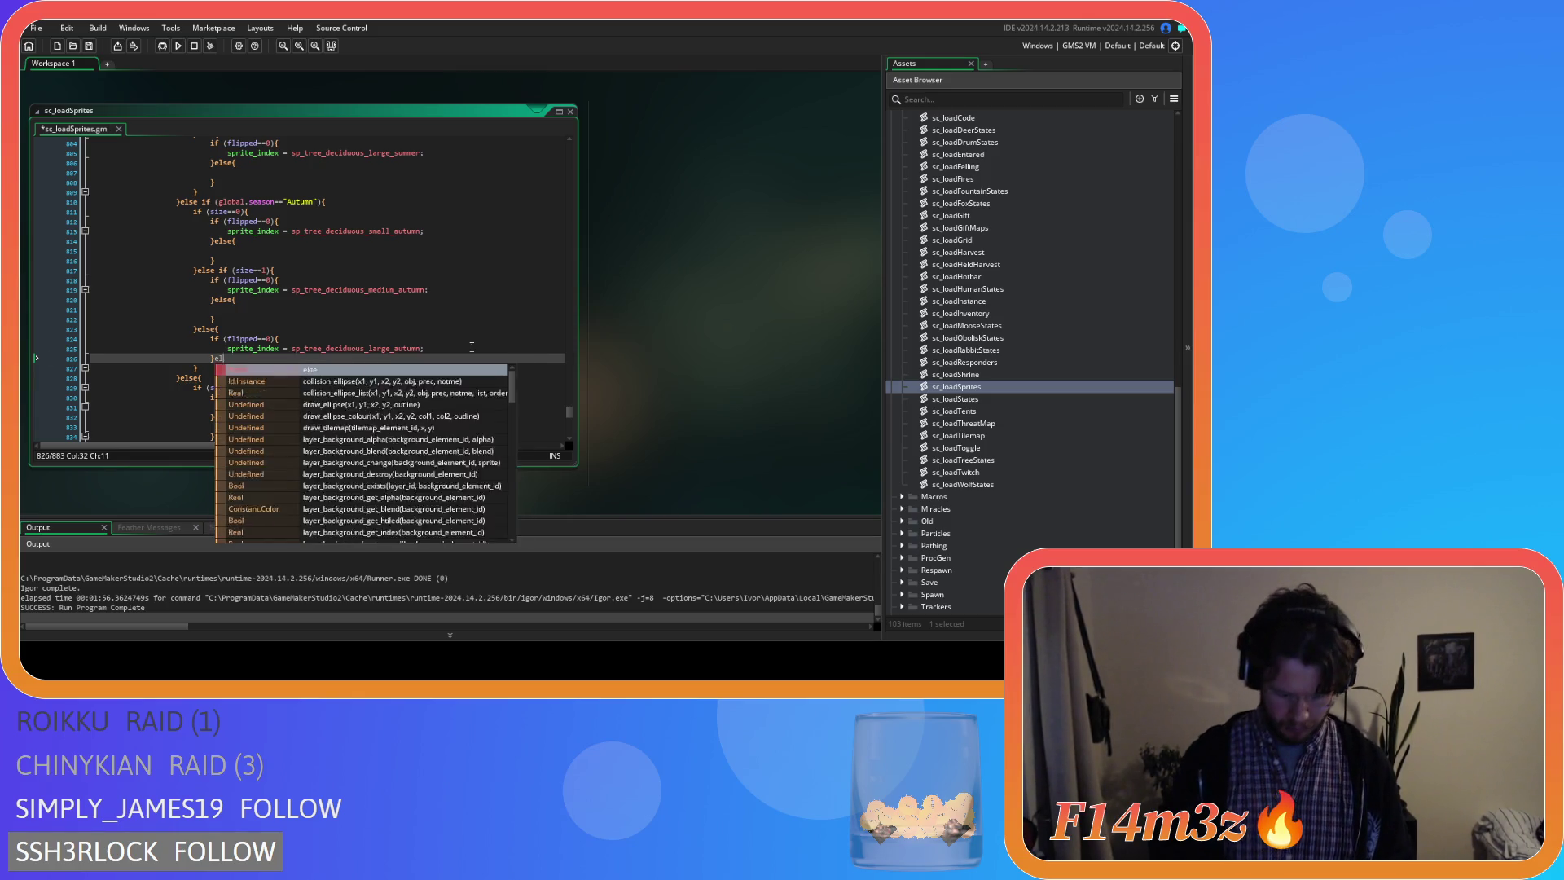
pyautogui.write('lse{')
pyautogui.press('Return')
pyautogui.scroll(-3, 471, 348)
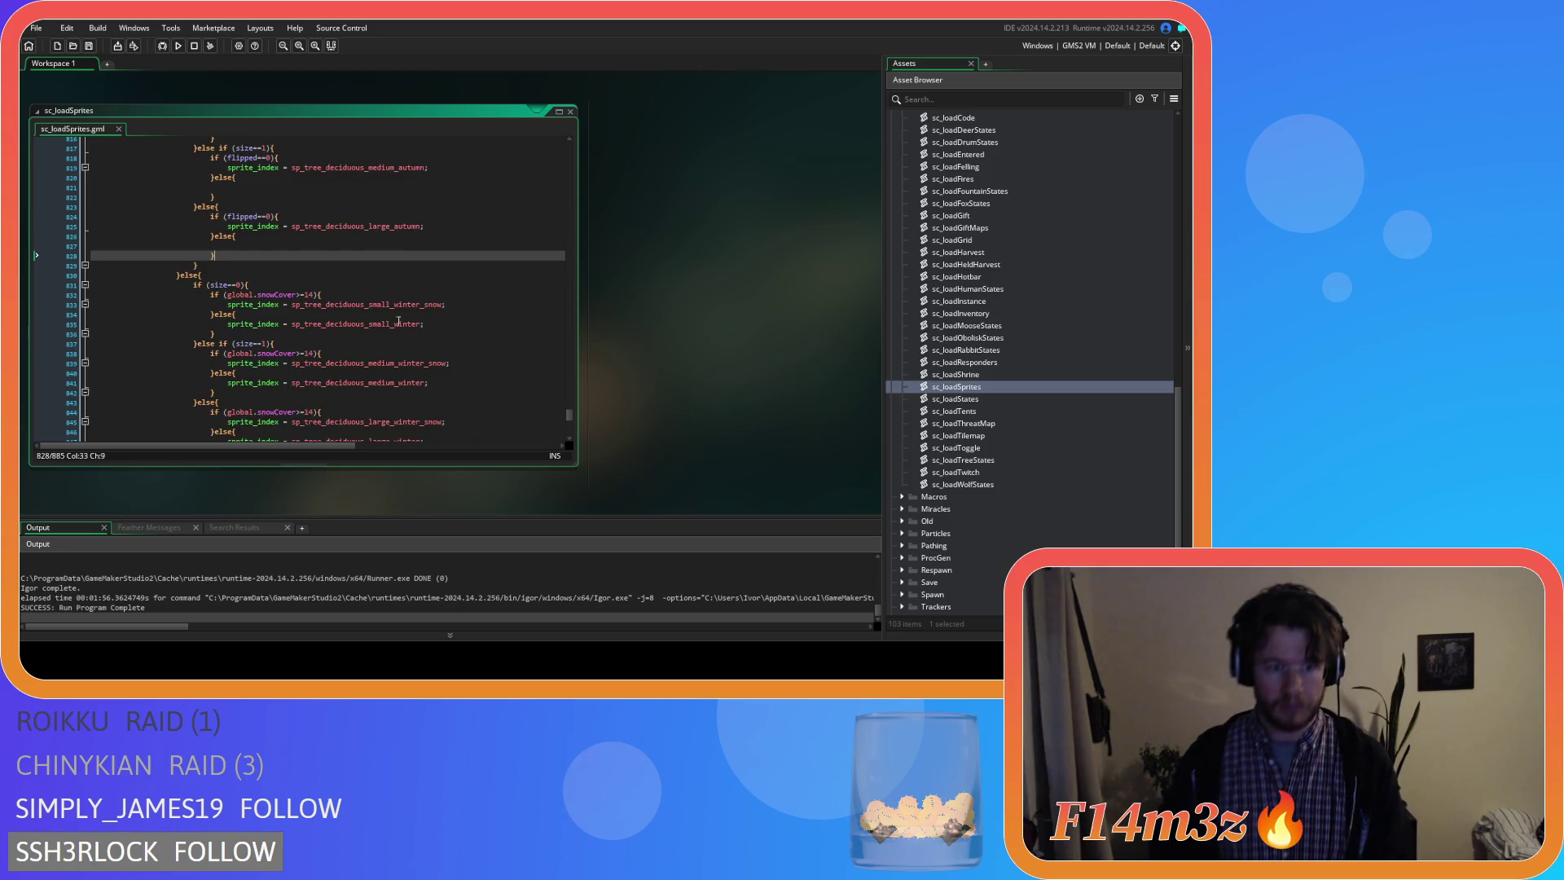
pyautogui.scroll(-2, 470, 347)
# Wrap the small snowy winter sprite assignment in an if (flipped==0) check with an empty else branch.
pyautogui.click(344, 243)
pyautogui.press('Return')
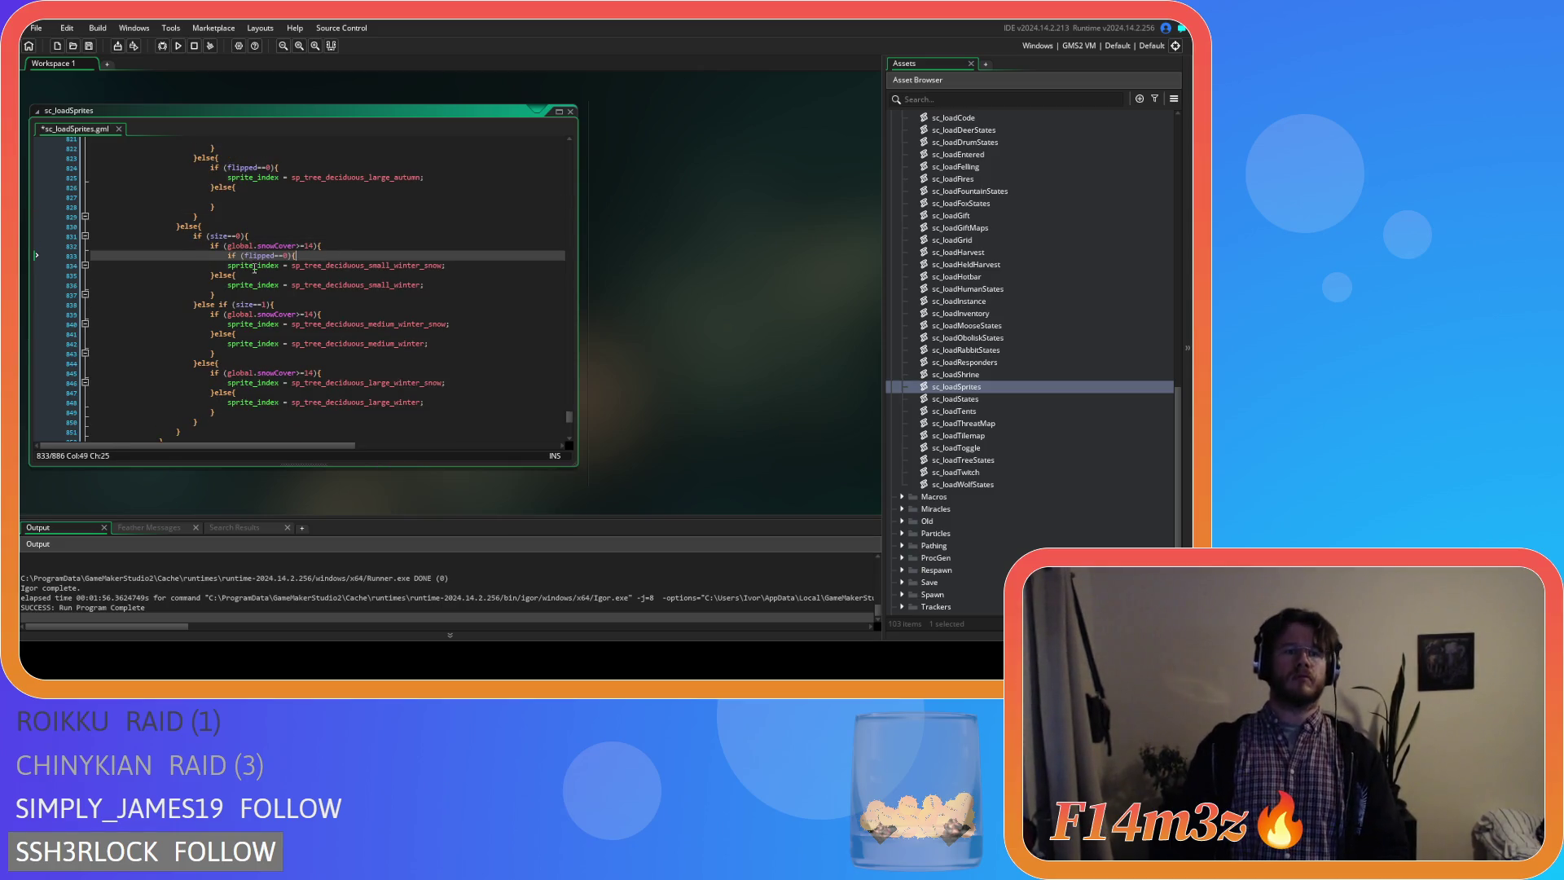
pyautogui.click(227, 266)
pyautogui.press('End')
pyautogui.press('Return')
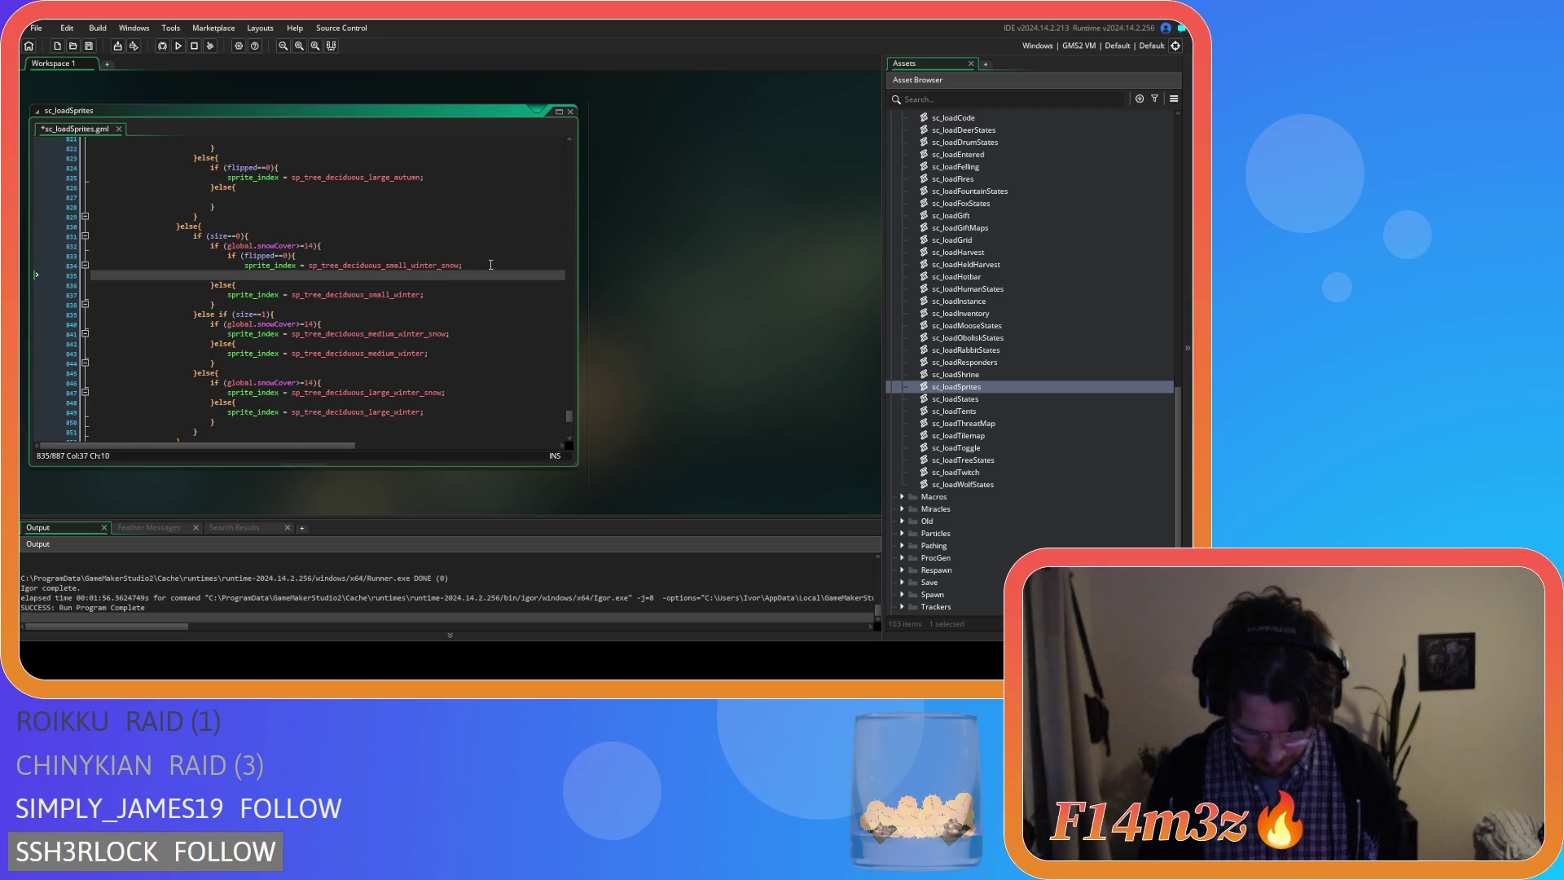
pyautogui.write('}e;ls')
pyautogui.press('BackSpace')
pyautogui.press('BackSpace')
pyautogui.press('BackSpace')
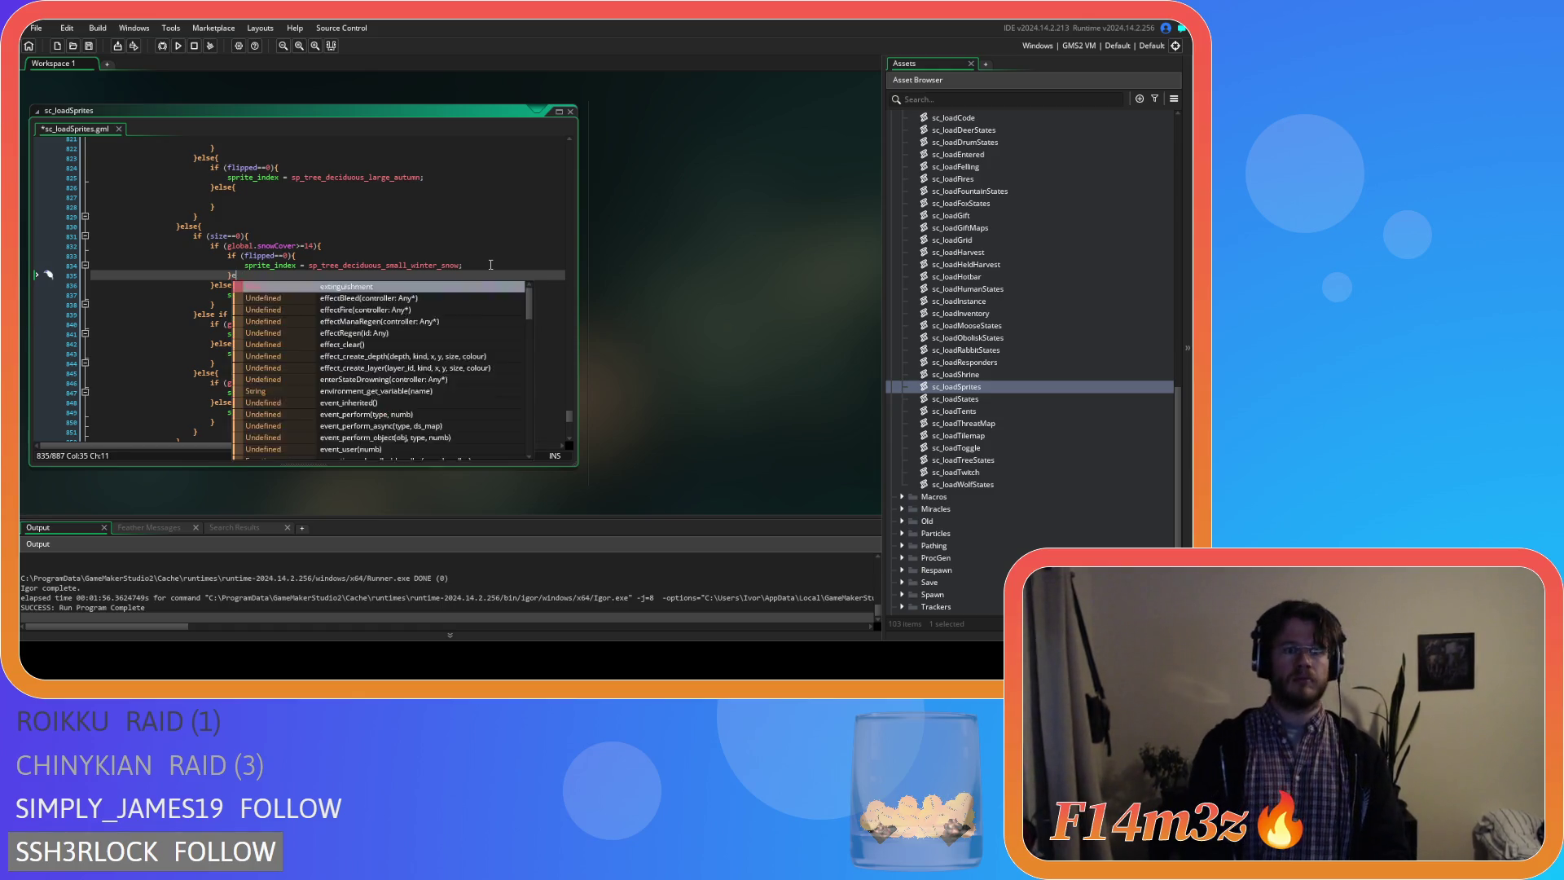
pyautogui.write('lse{')
pyautogui.press('Return')
pyautogui.press('Return')
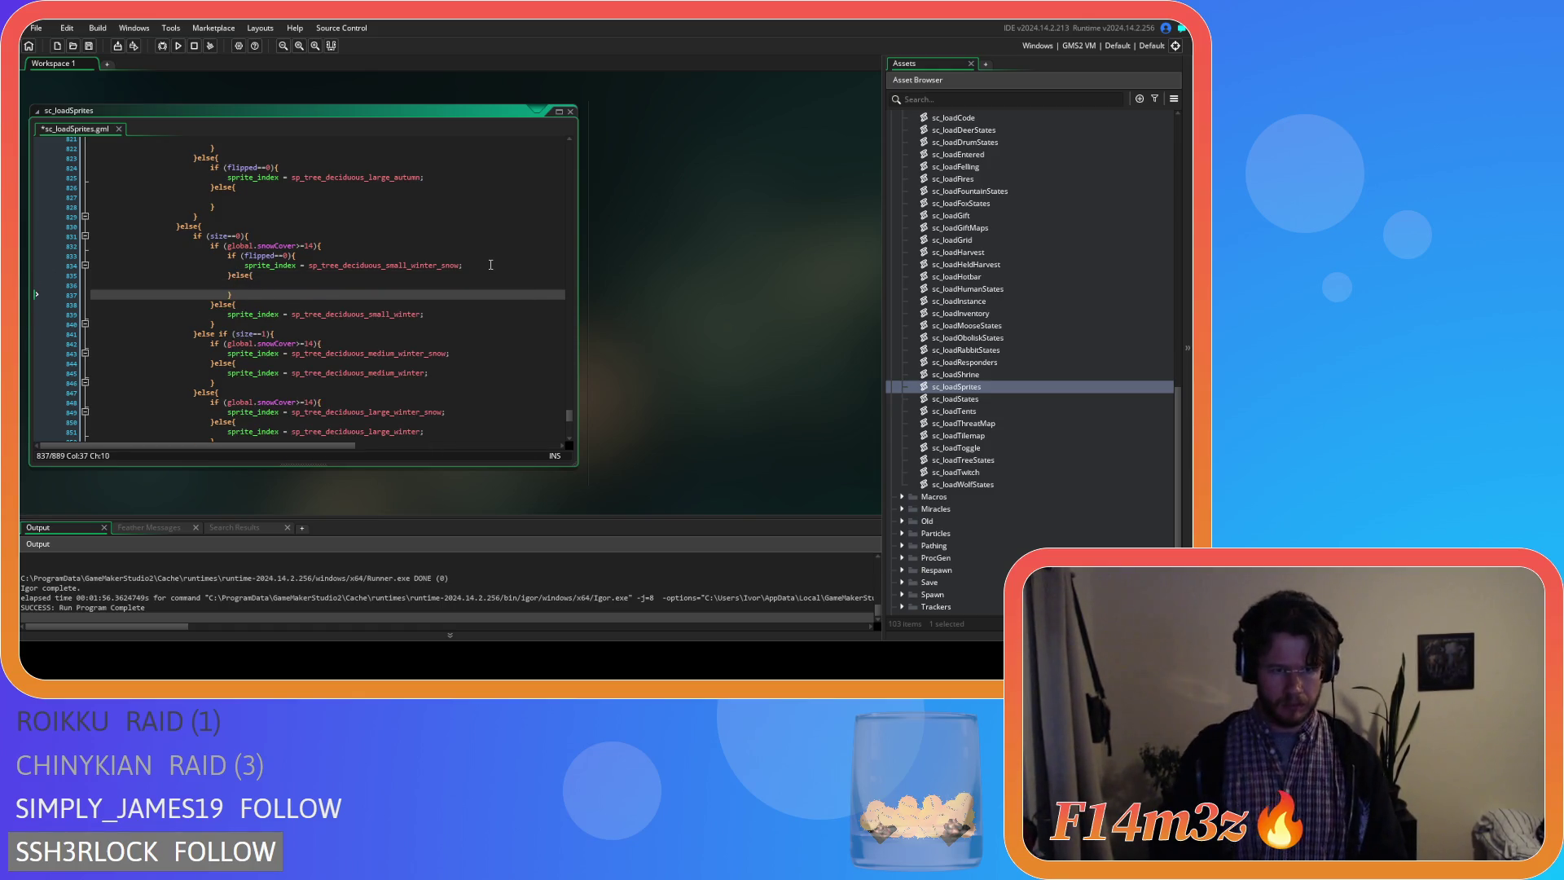
# Give the small bare winter sprite the same flipped check and else branch, fix the misspelled else, and save.
pyautogui.press('Down')
pyautogui.press('Down')
pyautogui.press('Return')
pyautogui.press('Up')
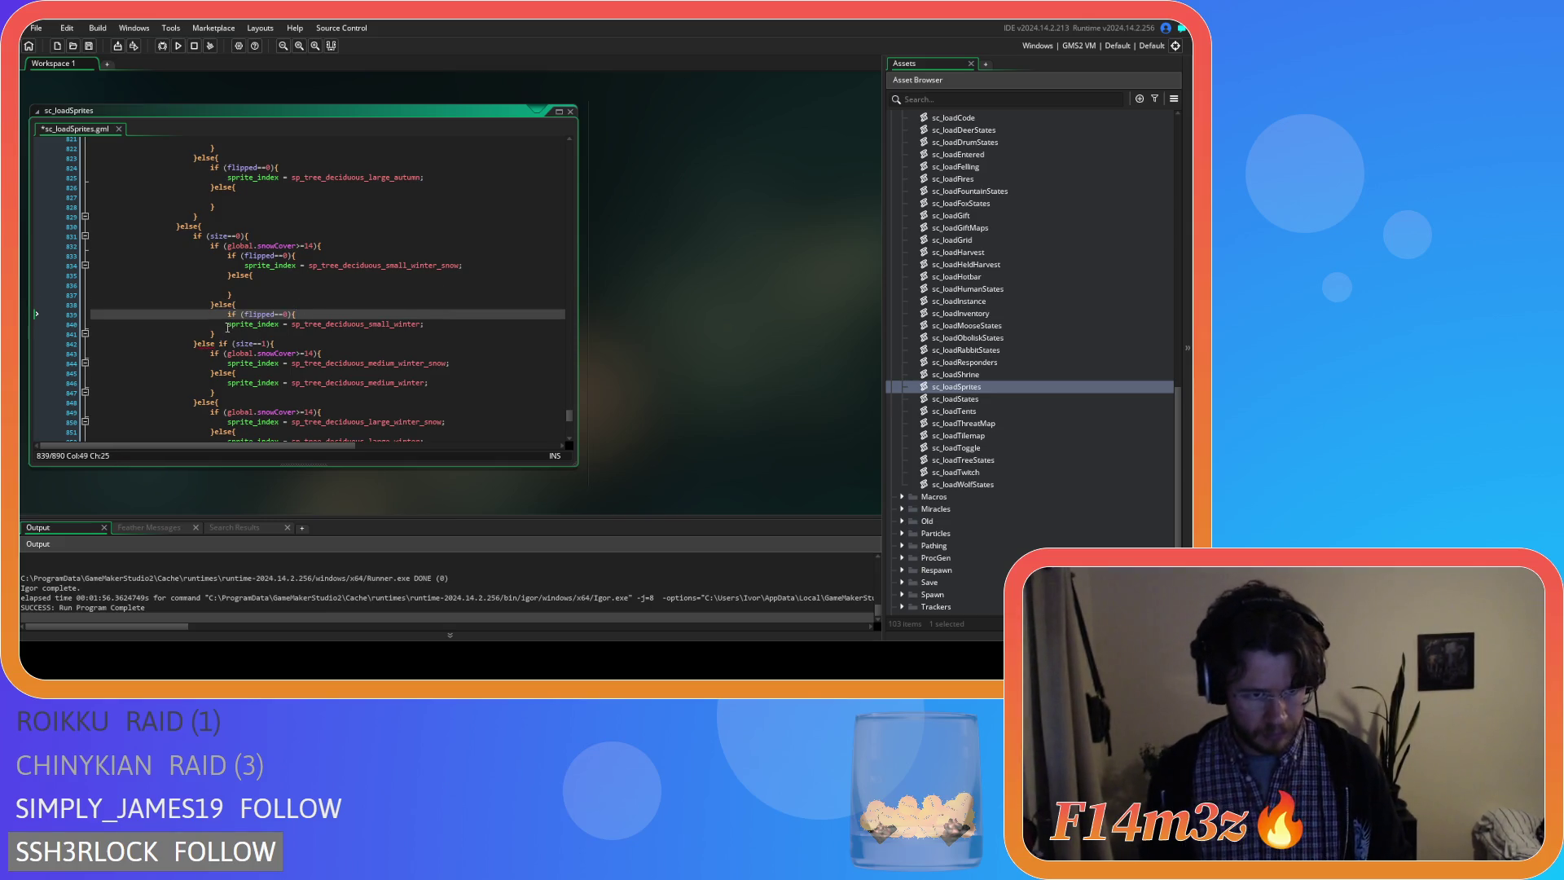
pyautogui.write('if (flipped==0){')
pyautogui.press('Down')
pyautogui.press('End')
pyautogui.press('Return')
pyautogui.write('}e;se{')
pyautogui.press('Return')
pyautogui.press('Return')
pyautogui.write('}')
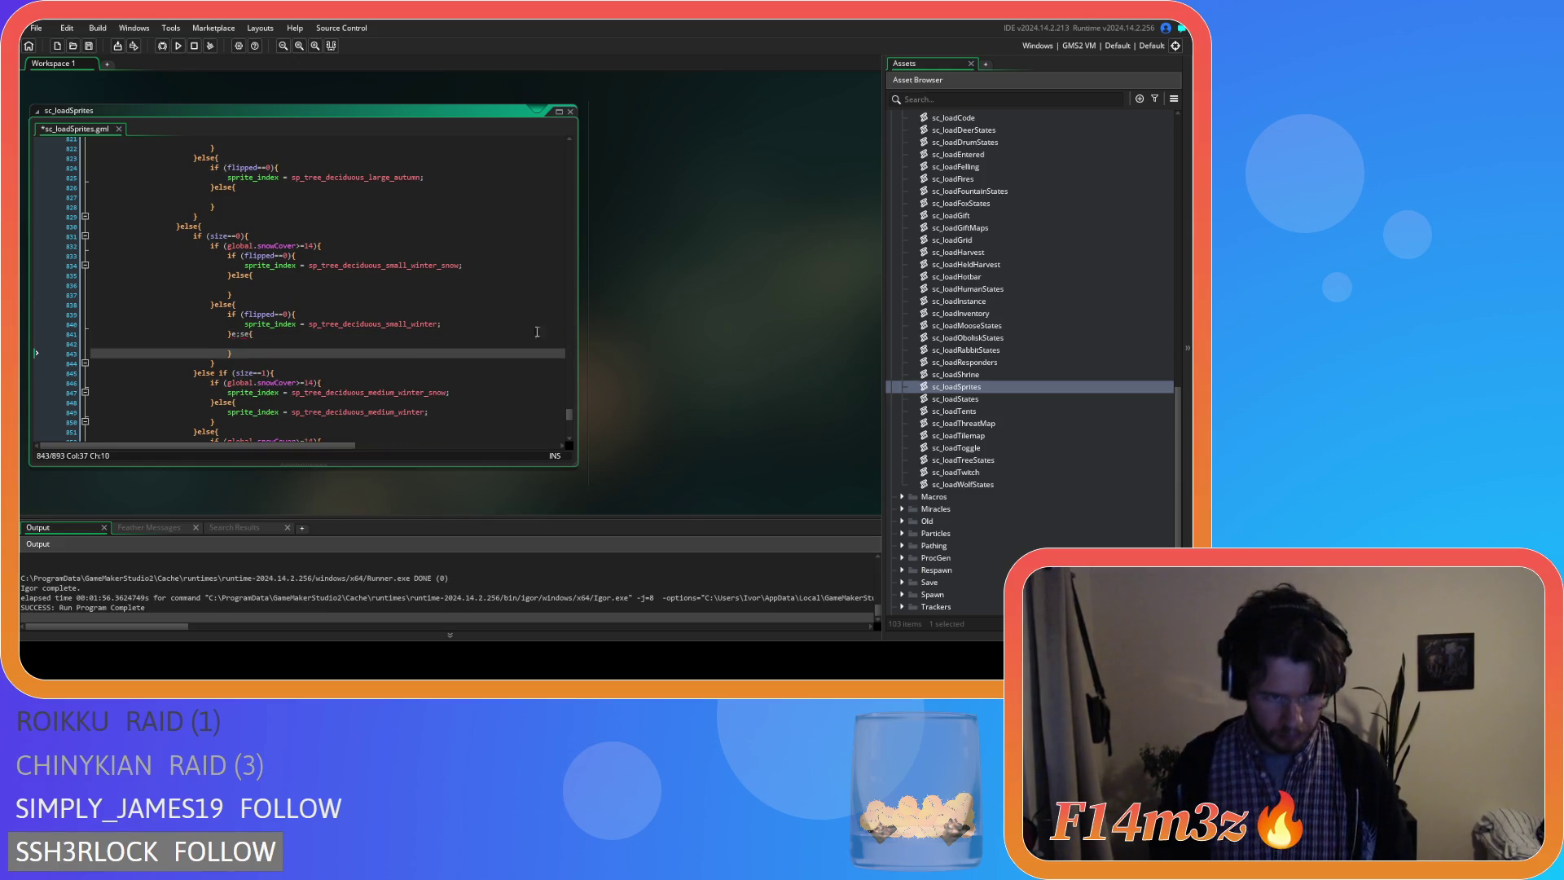
pyautogui.press('Up')
pyautogui.press('Up')
pyautogui.press('Right')
pyautogui.press('Delete')
pyautogui.write('l')
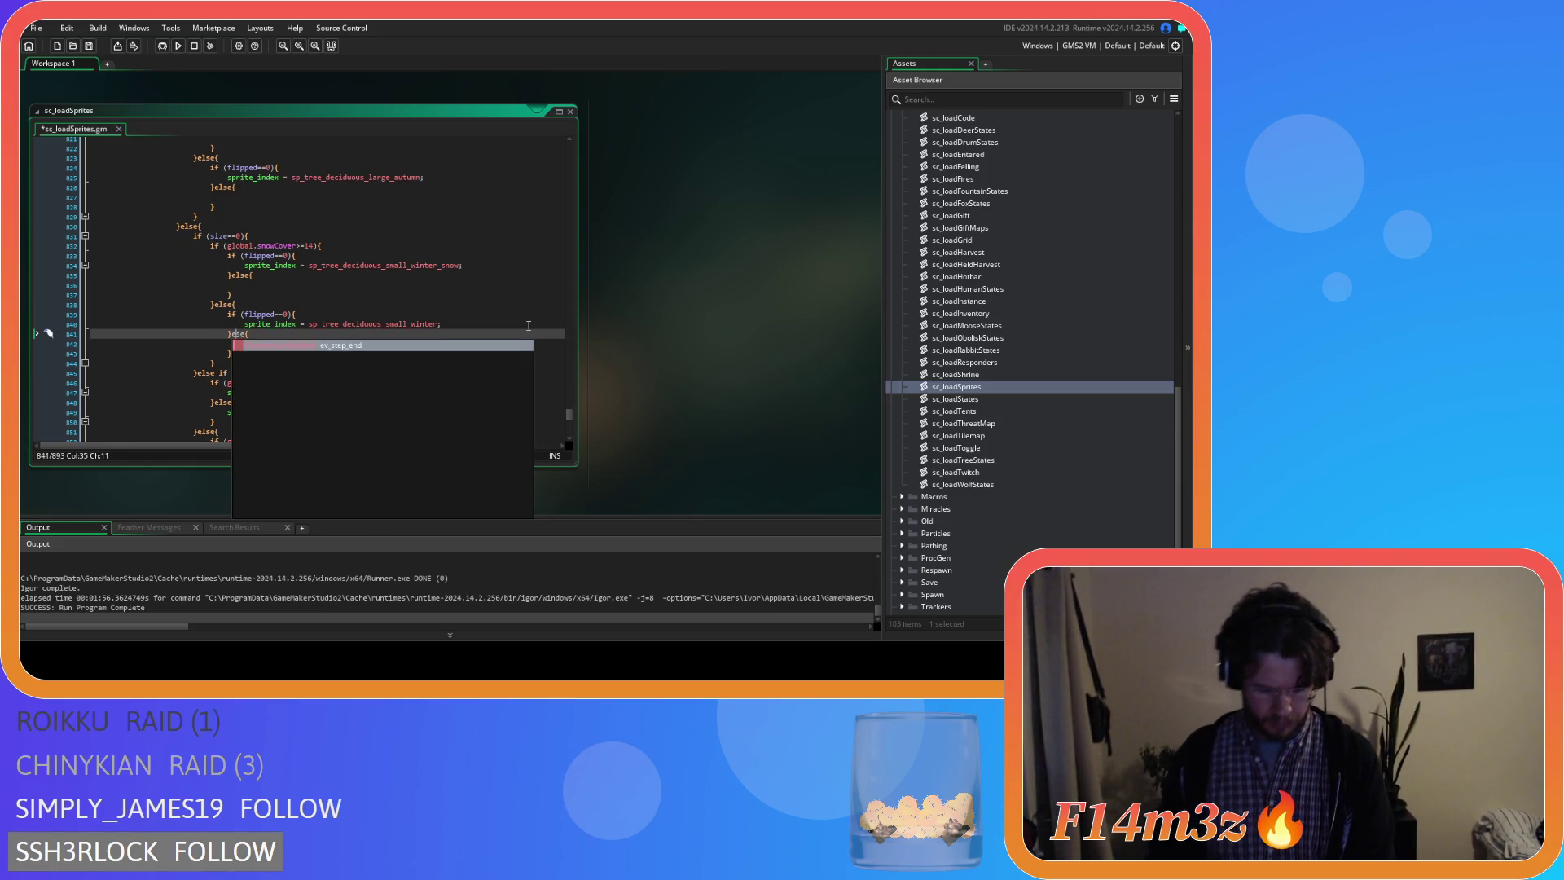
pyautogui.press('Right')
pyautogui.hotkey('ctrl', 's')
pyautogui.scroll(-1, 355, 313)
pyautogui.scroll(-1, 287, 285)
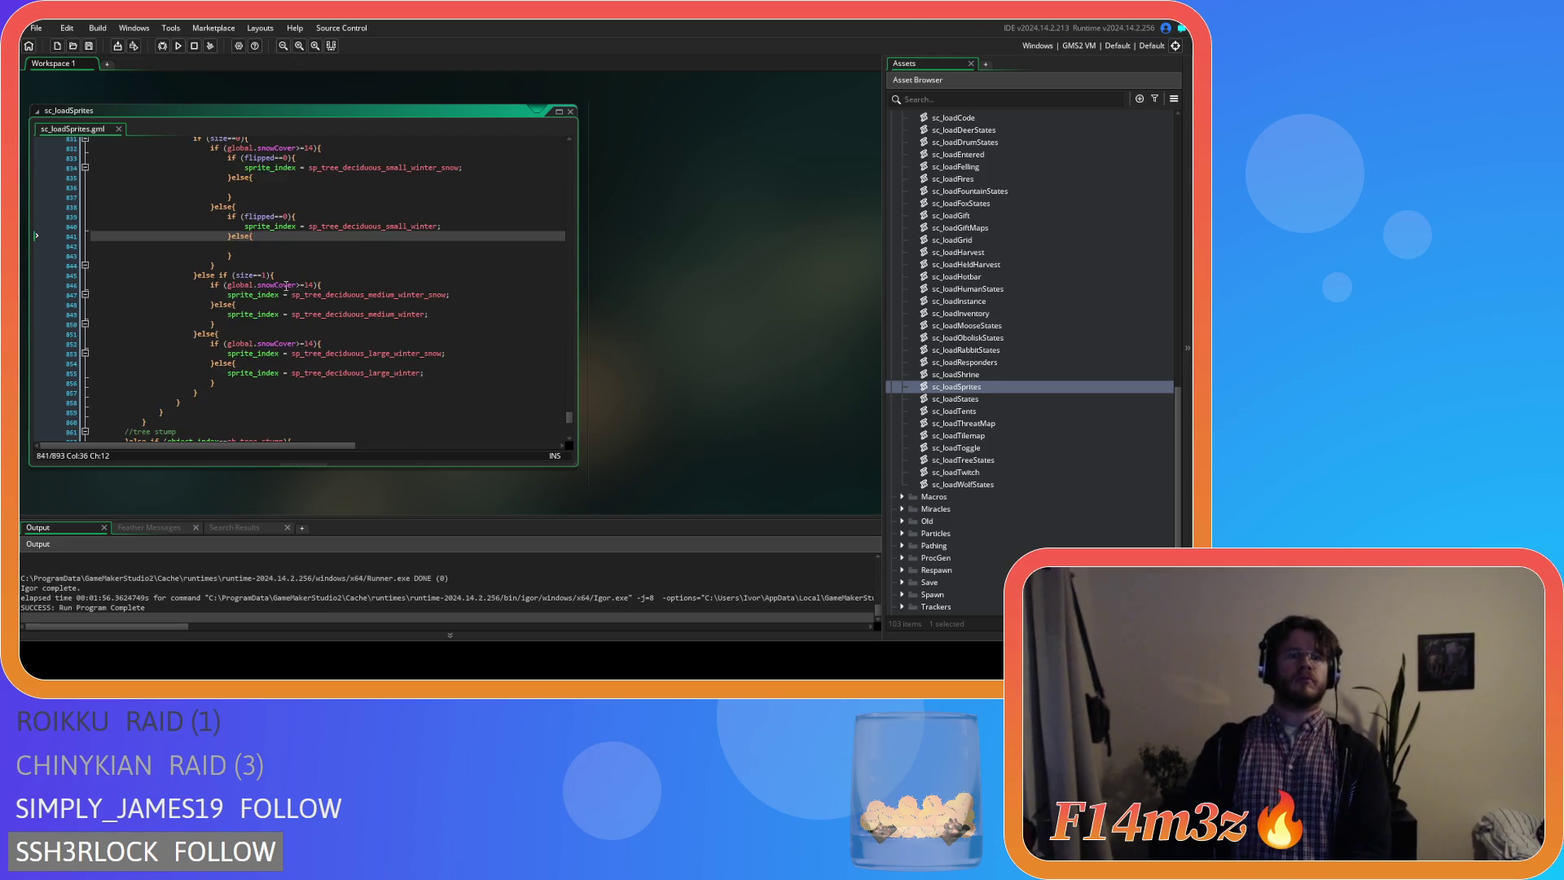
# Add flipped==0 checks with empty else branches around the medium snowy and medium bare winter sprites.
pyautogui.click(338, 282)
pyautogui.press('Return')
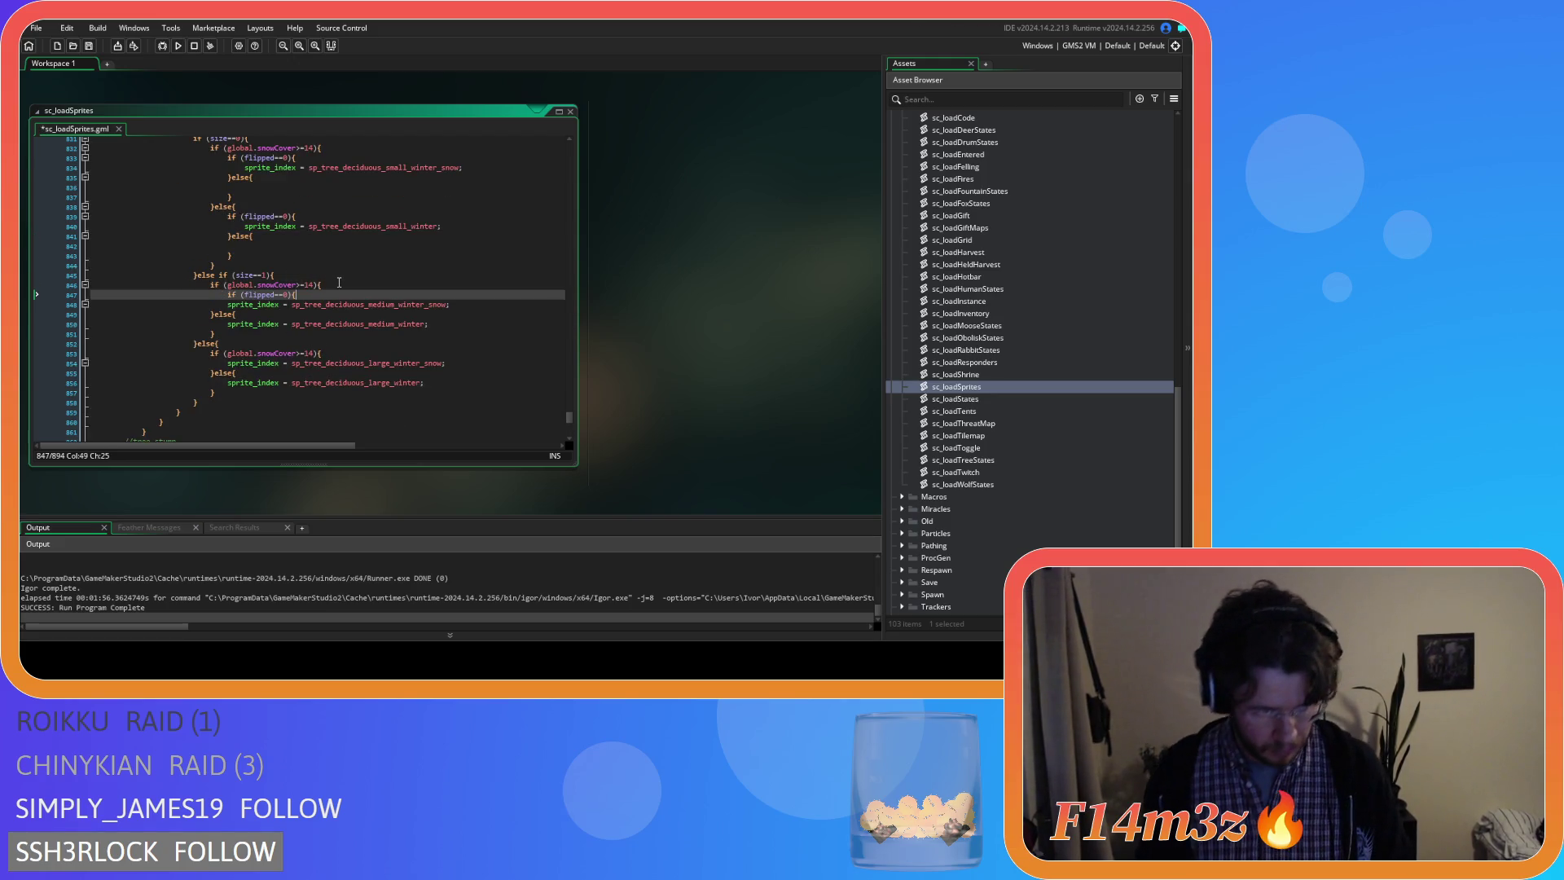
pyautogui.write('if (flipped==0){')
pyautogui.click(228, 303)
pyautogui.press('Tab')
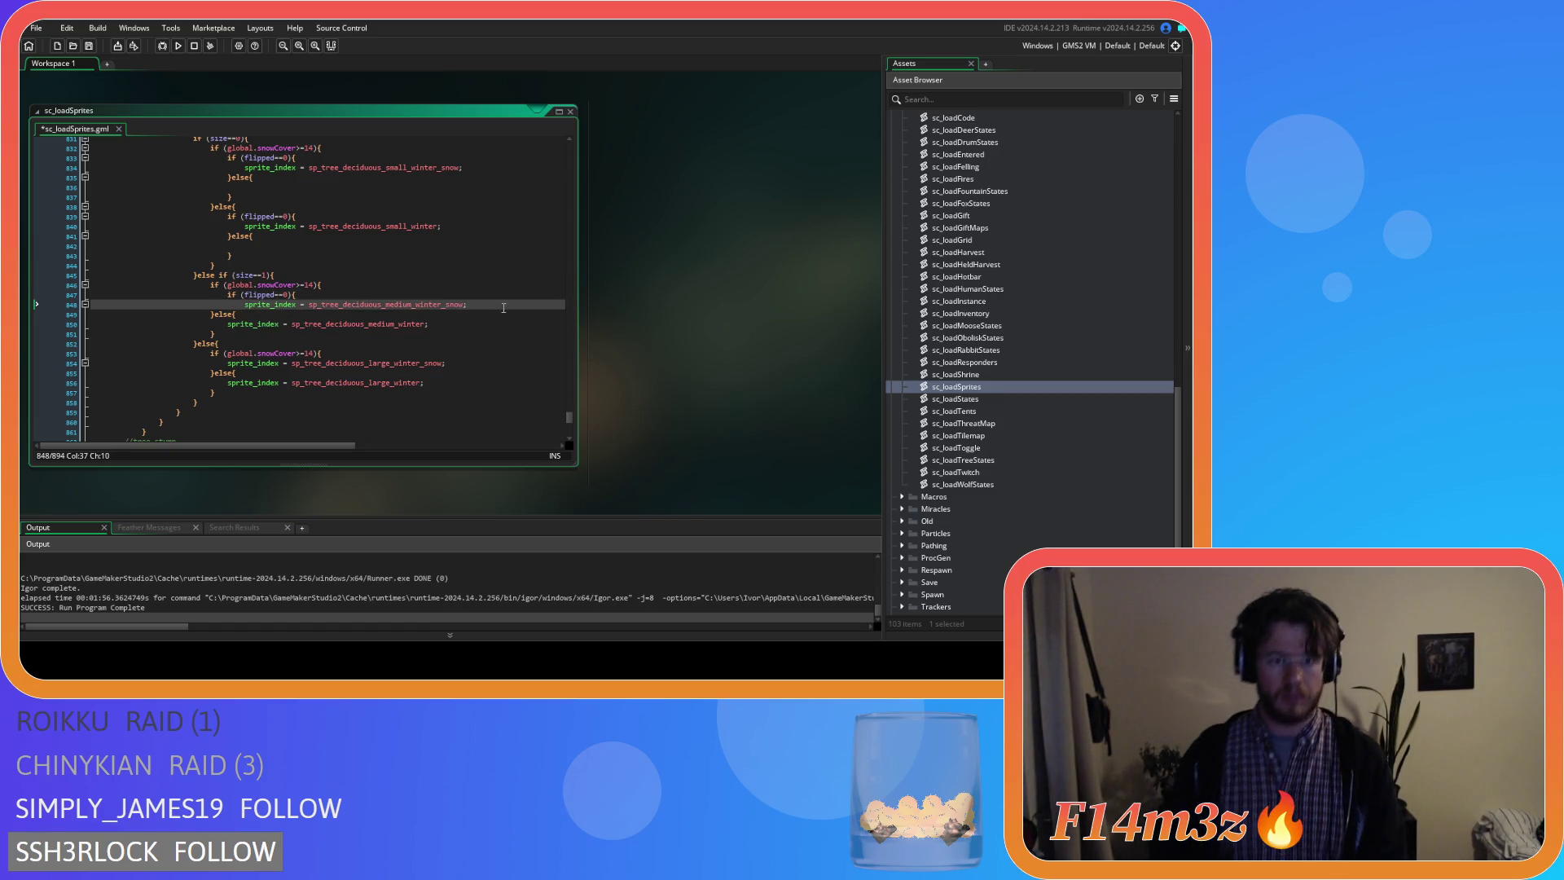
pyautogui.click(500, 303)
pyautogui.press('Return')
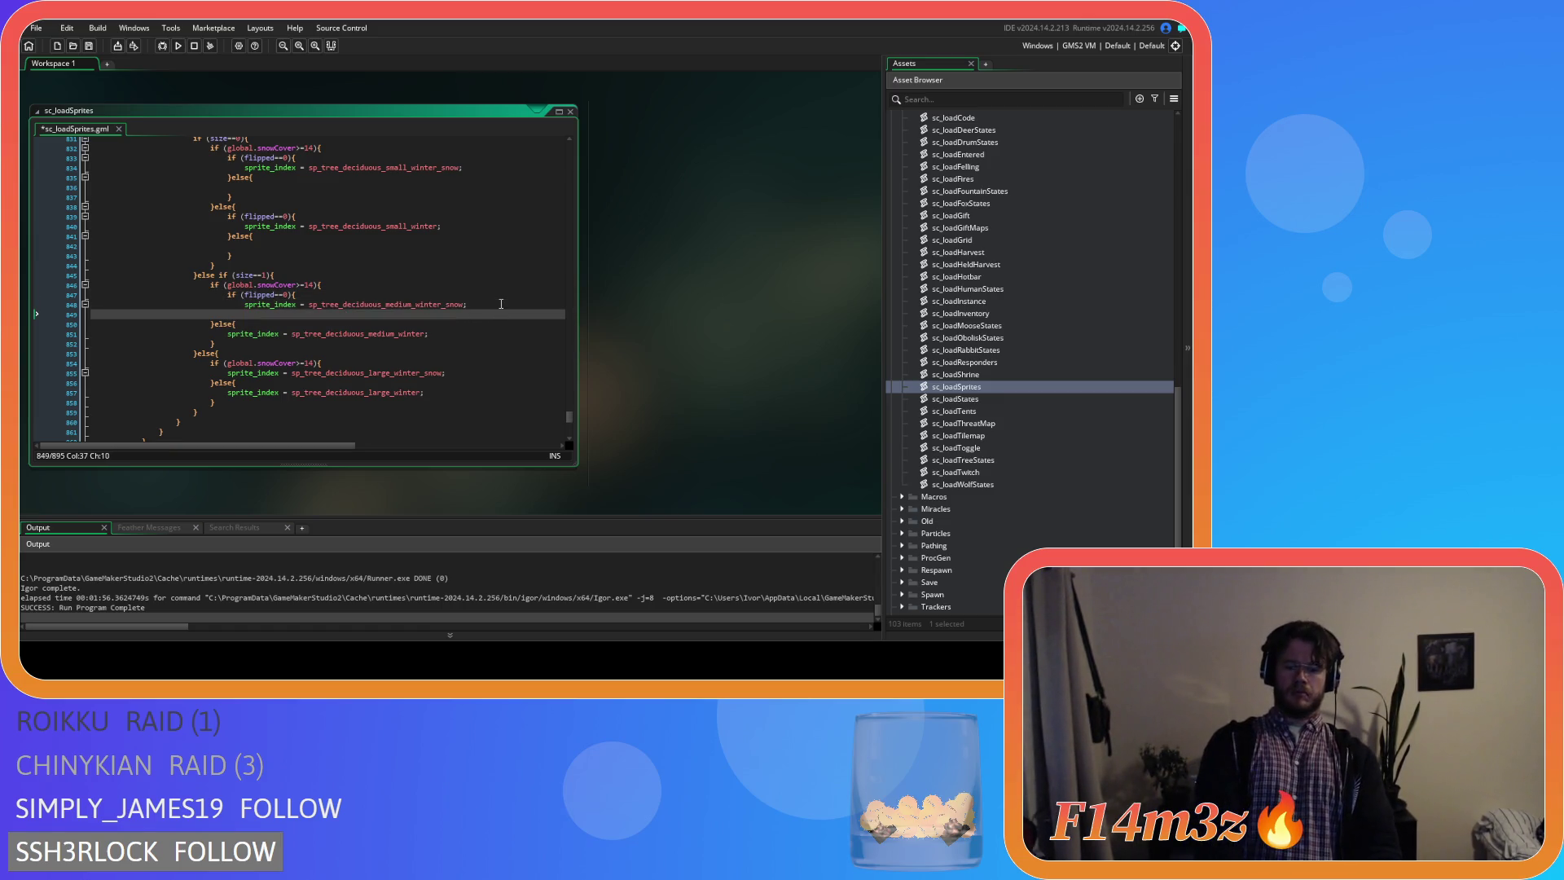
pyautogui.write('}else{')
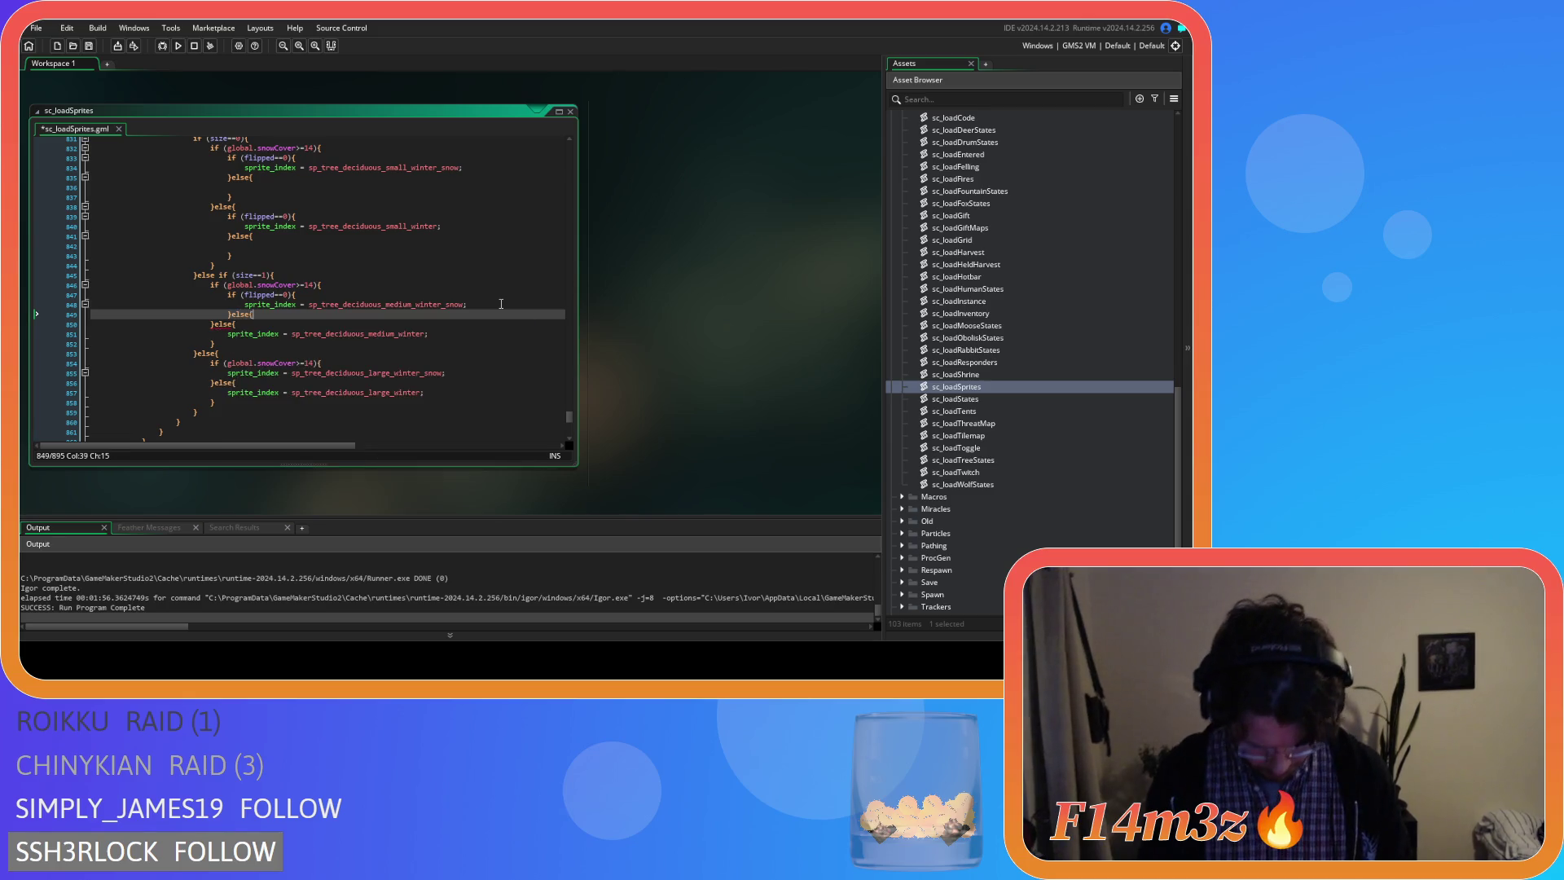
pyautogui.press('Return')
pyautogui.click(228, 354)
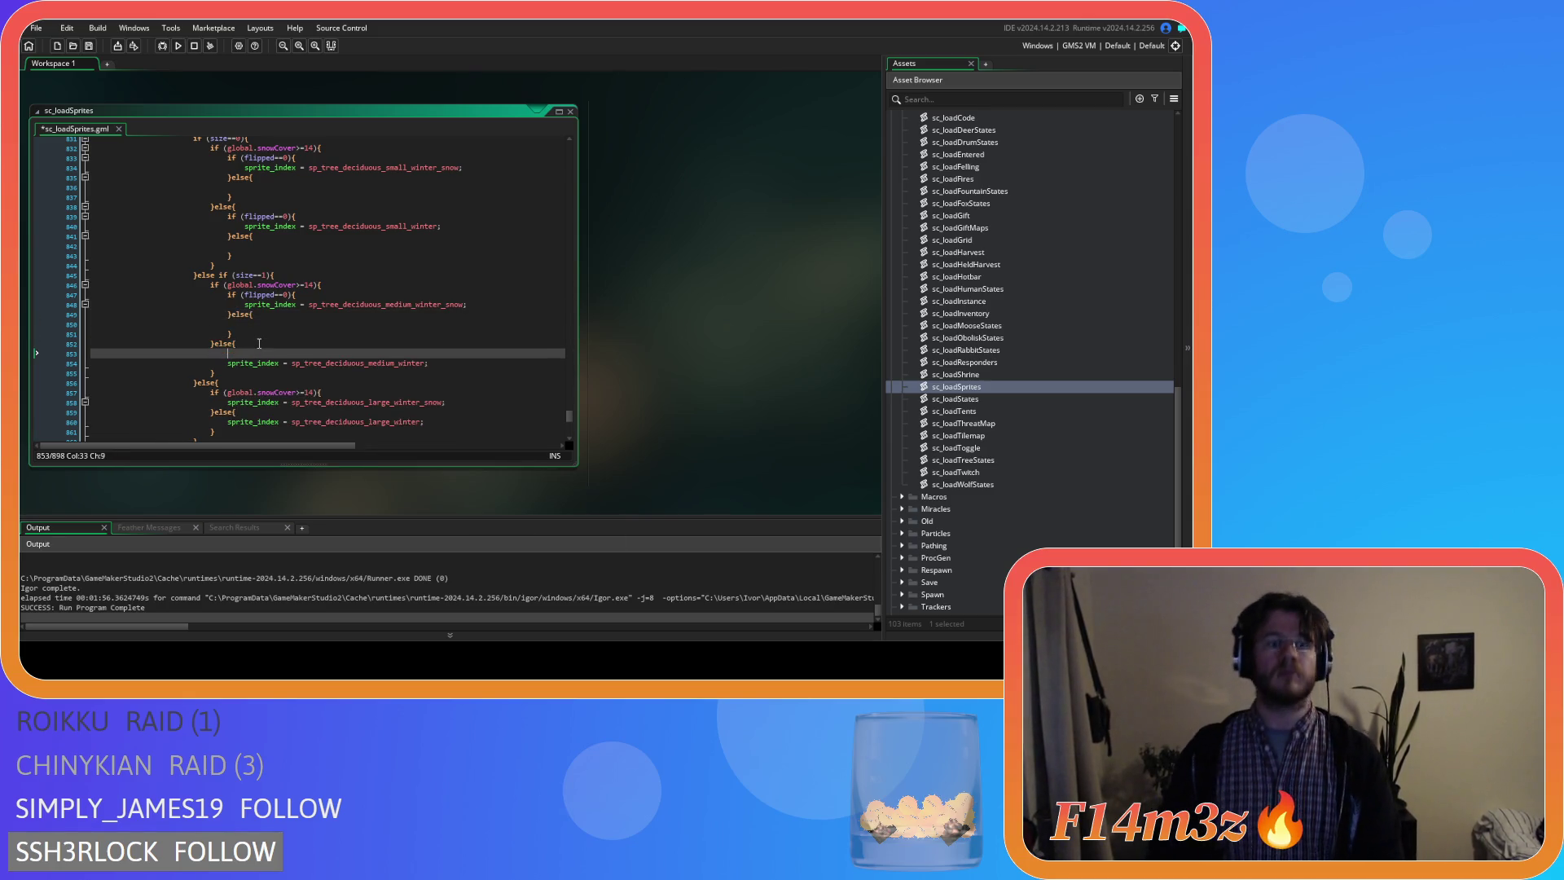
pyautogui.write('if (flipped==0){')
pyautogui.press('Return')
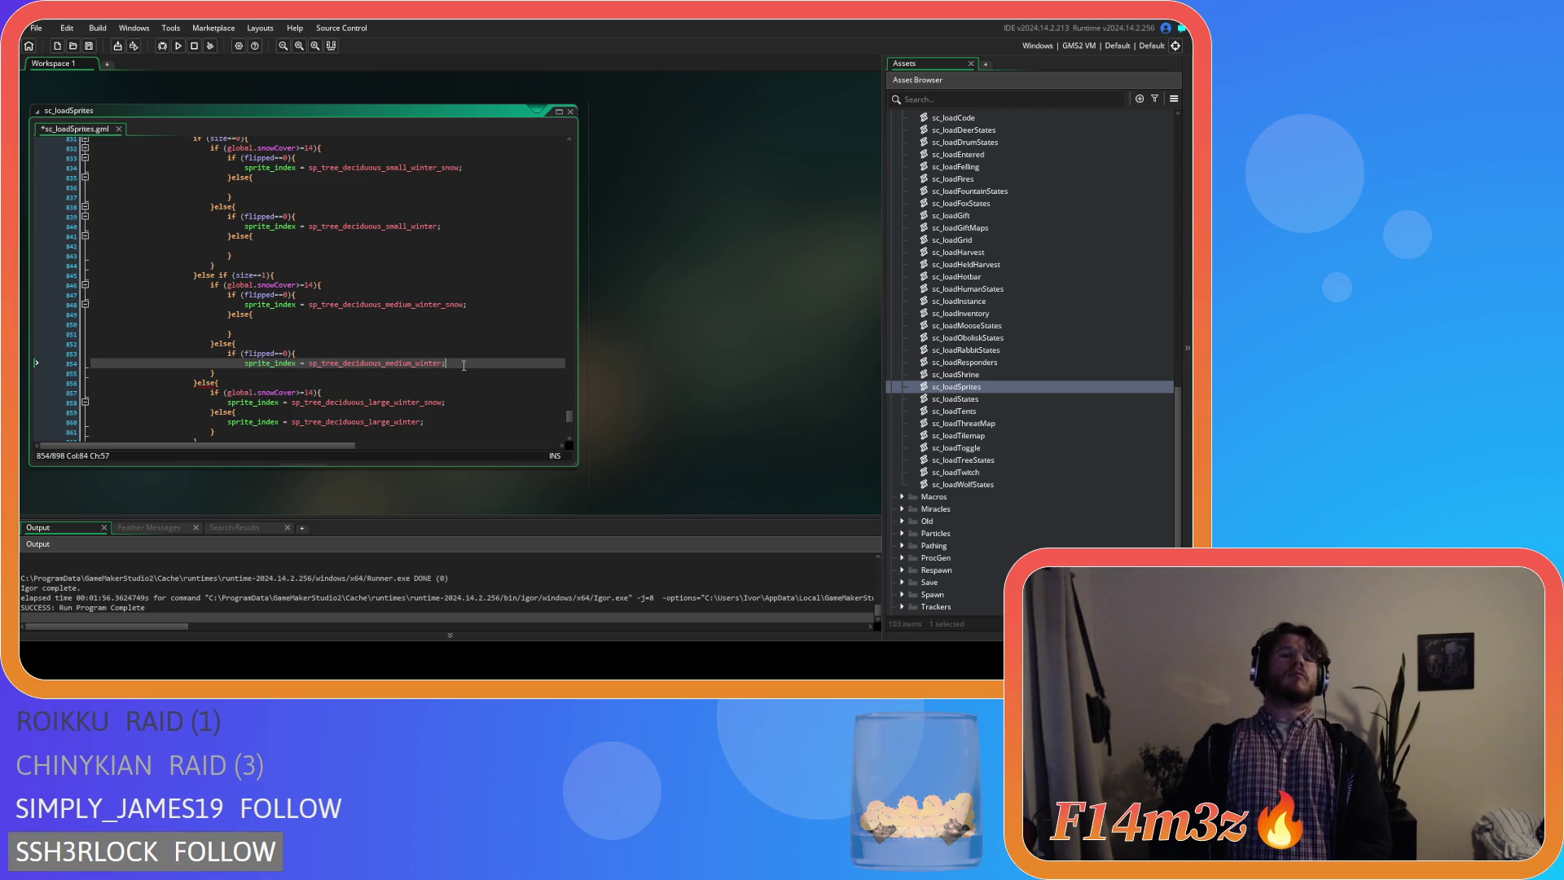
pyautogui.press('Return')
pyautogui.write('else{')
pyautogui.press('Return')
pyautogui.scroll(-3, 466, 364)
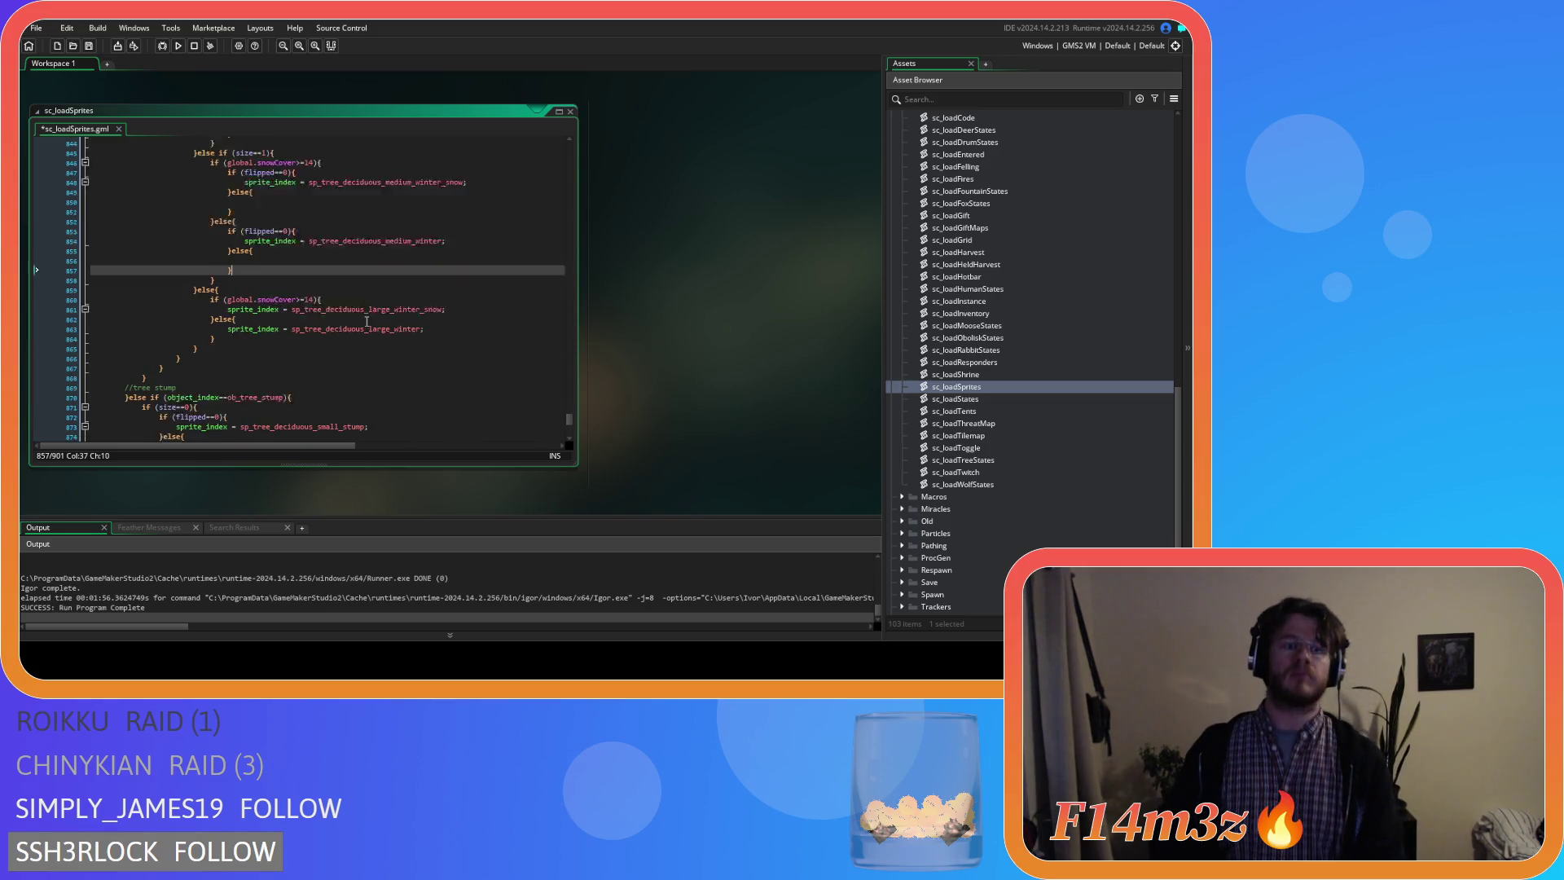
# Add flipped==0 checks with else branches around the large snowy and large bare winter sprites.
pyautogui.click(337, 275)
pyautogui.press('Return')
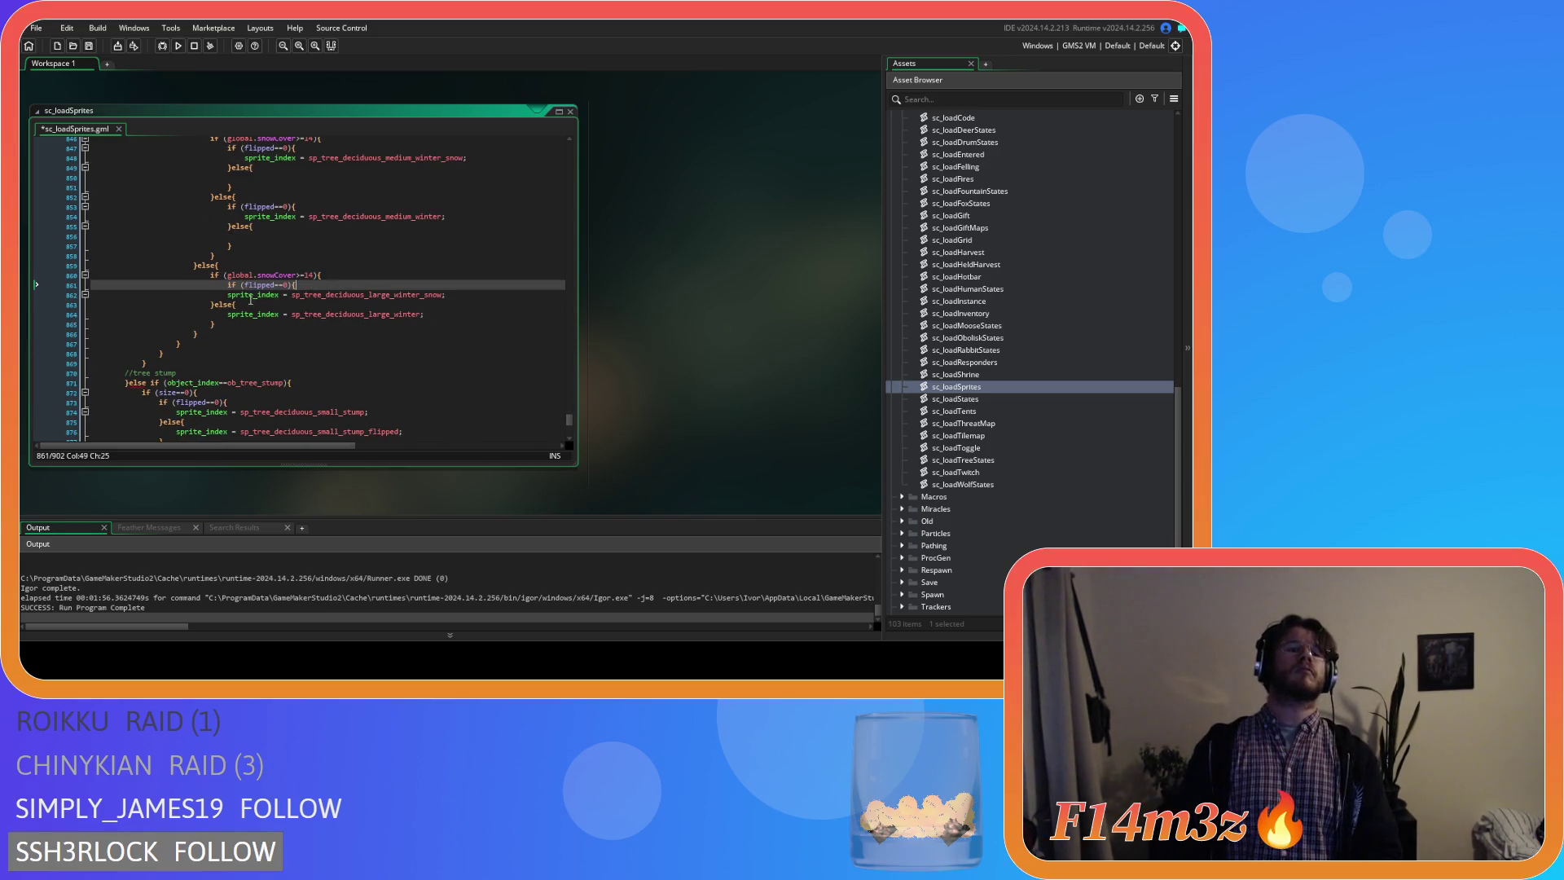
pyautogui.click(225, 295)
pyautogui.click(500, 295)
pyautogui.press('Return')
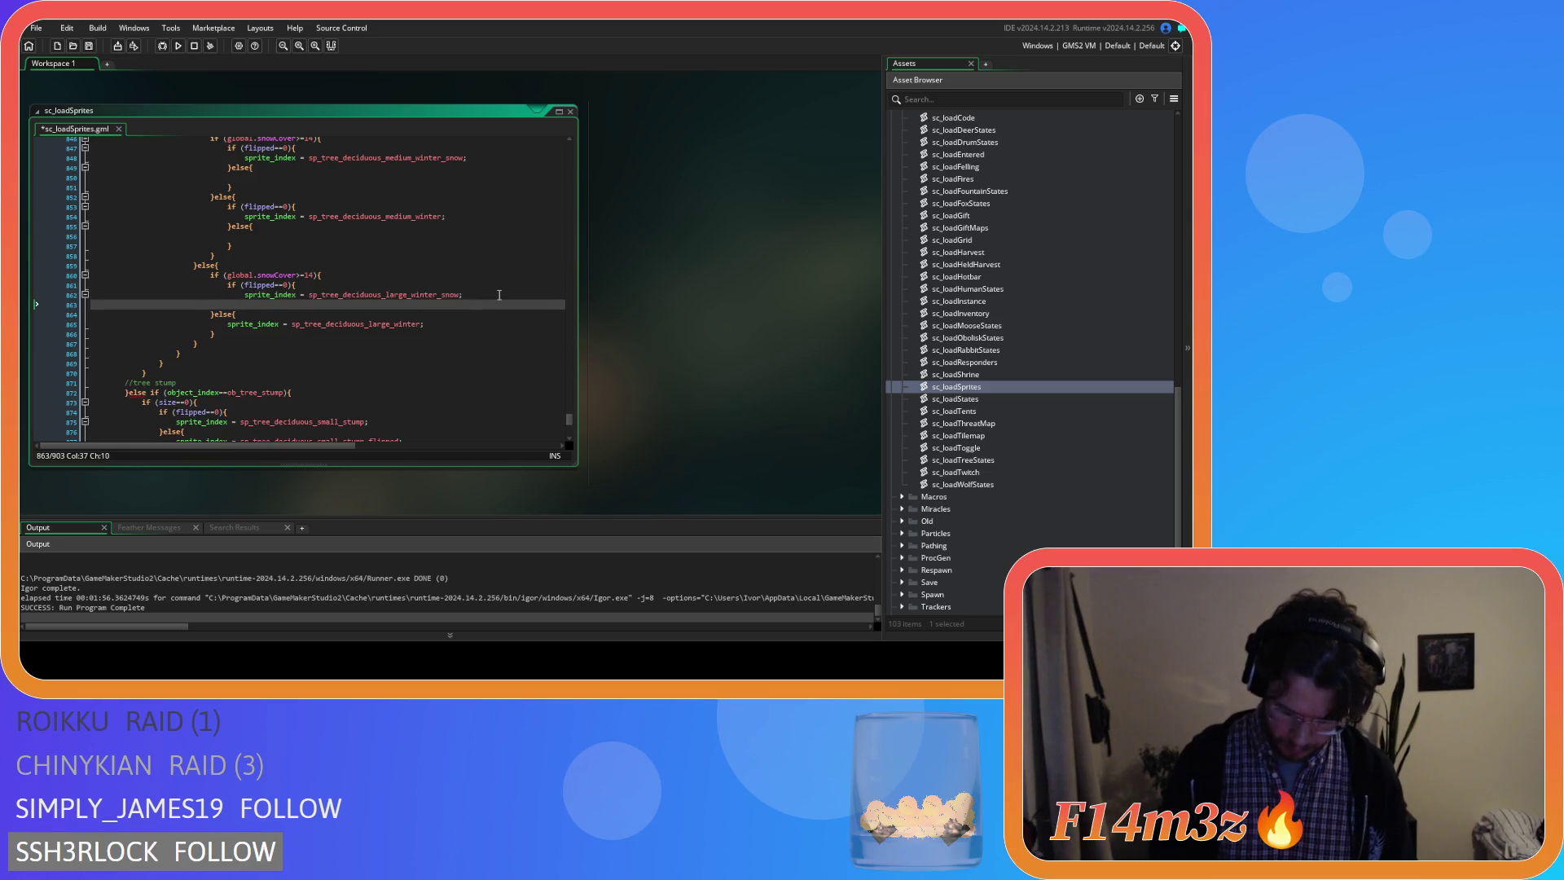
pyautogui.write('}else{')
pyautogui.press('Return')
pyautogui.press('Return')
pyautogui.write('}')
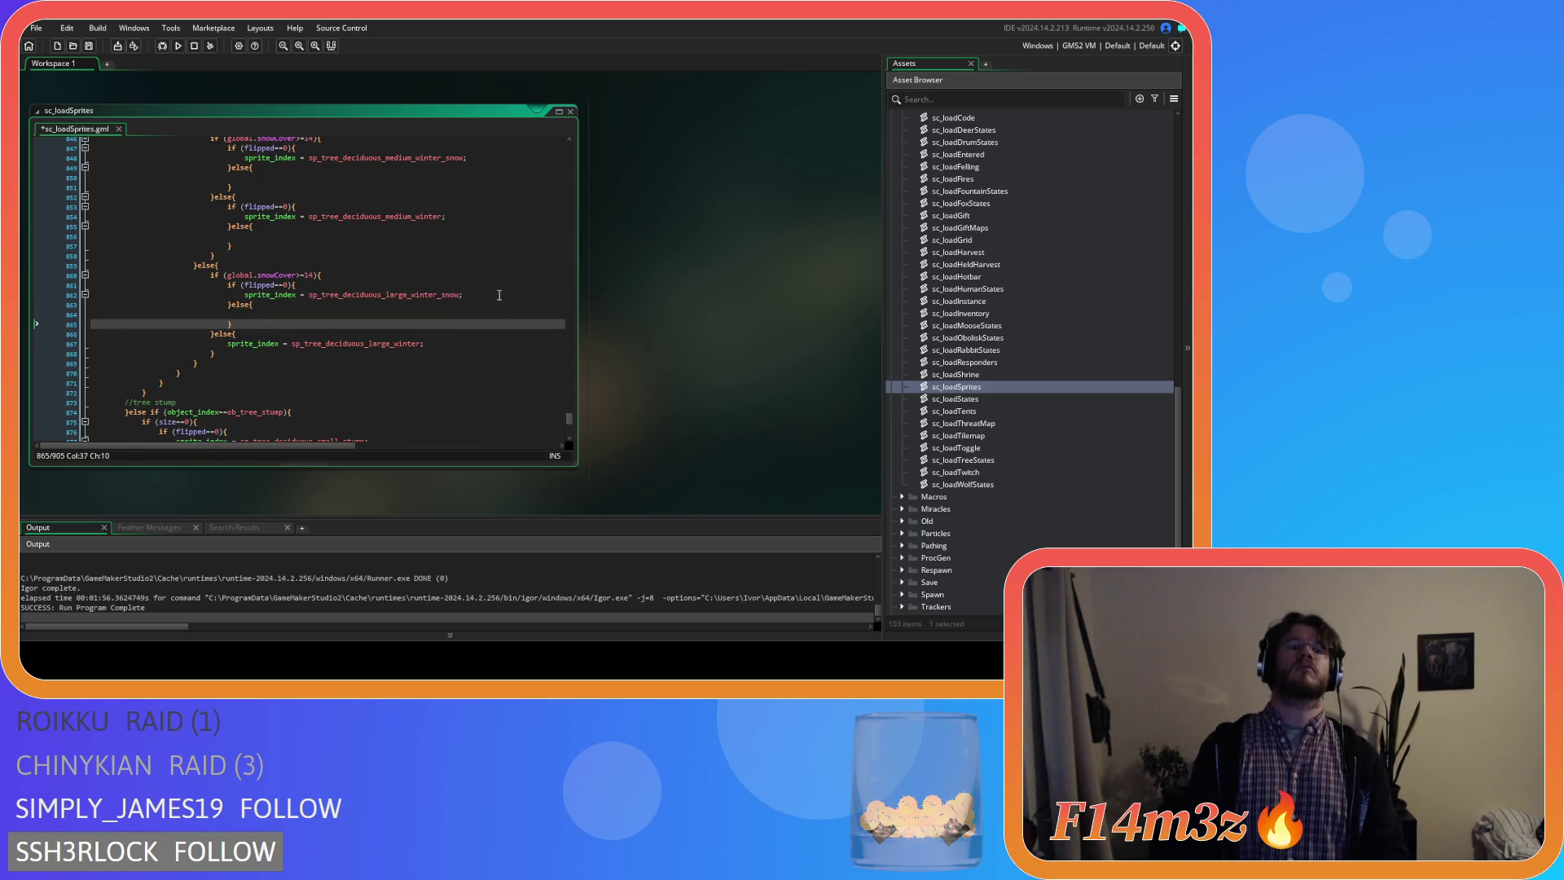
pyautogui.click(284, 333)
pyautogui.press('Return')
pyautogui.write('if (flipped==0){')
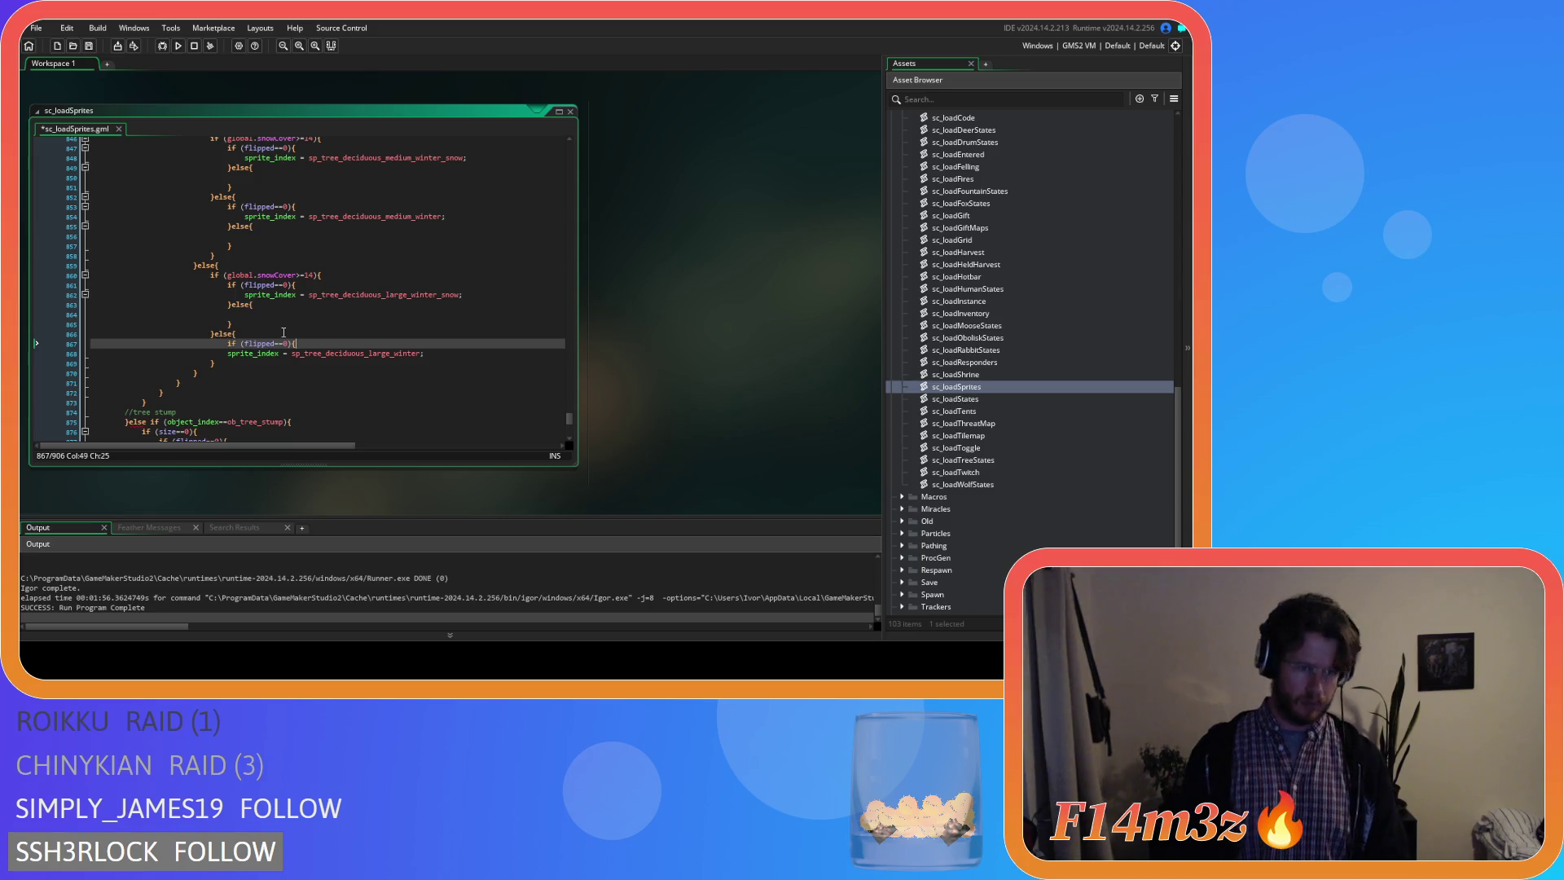
pyautogui.click(229, 353)
pyautogui.press('Tab')
pyautogui.click(452, 353)
pyautogui.press('Return')
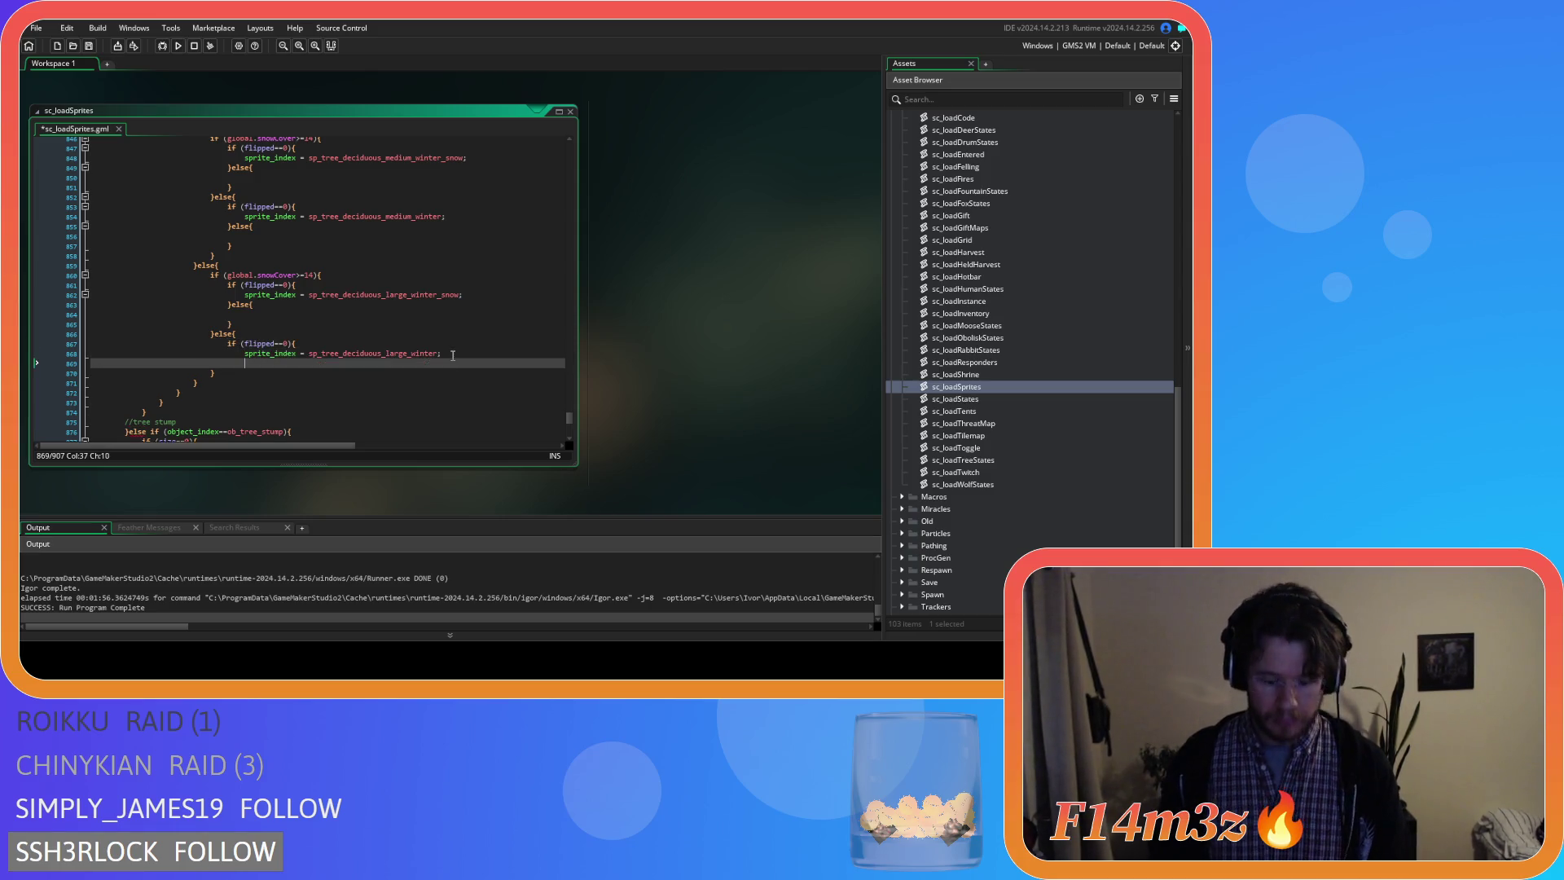
pyautogui.write('else')
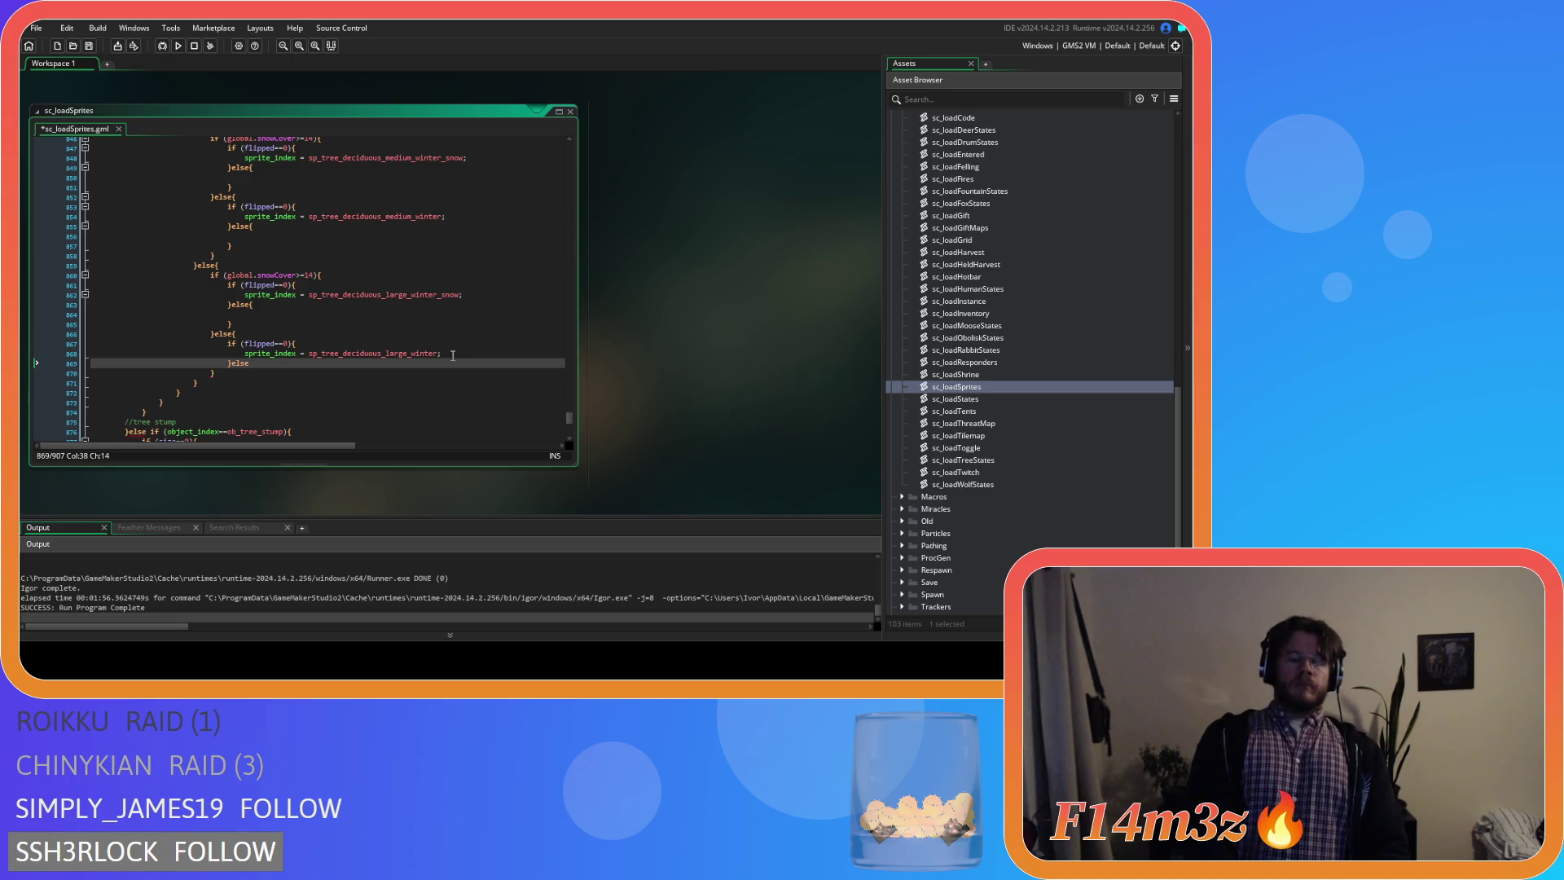
pyautogui.press('Return')
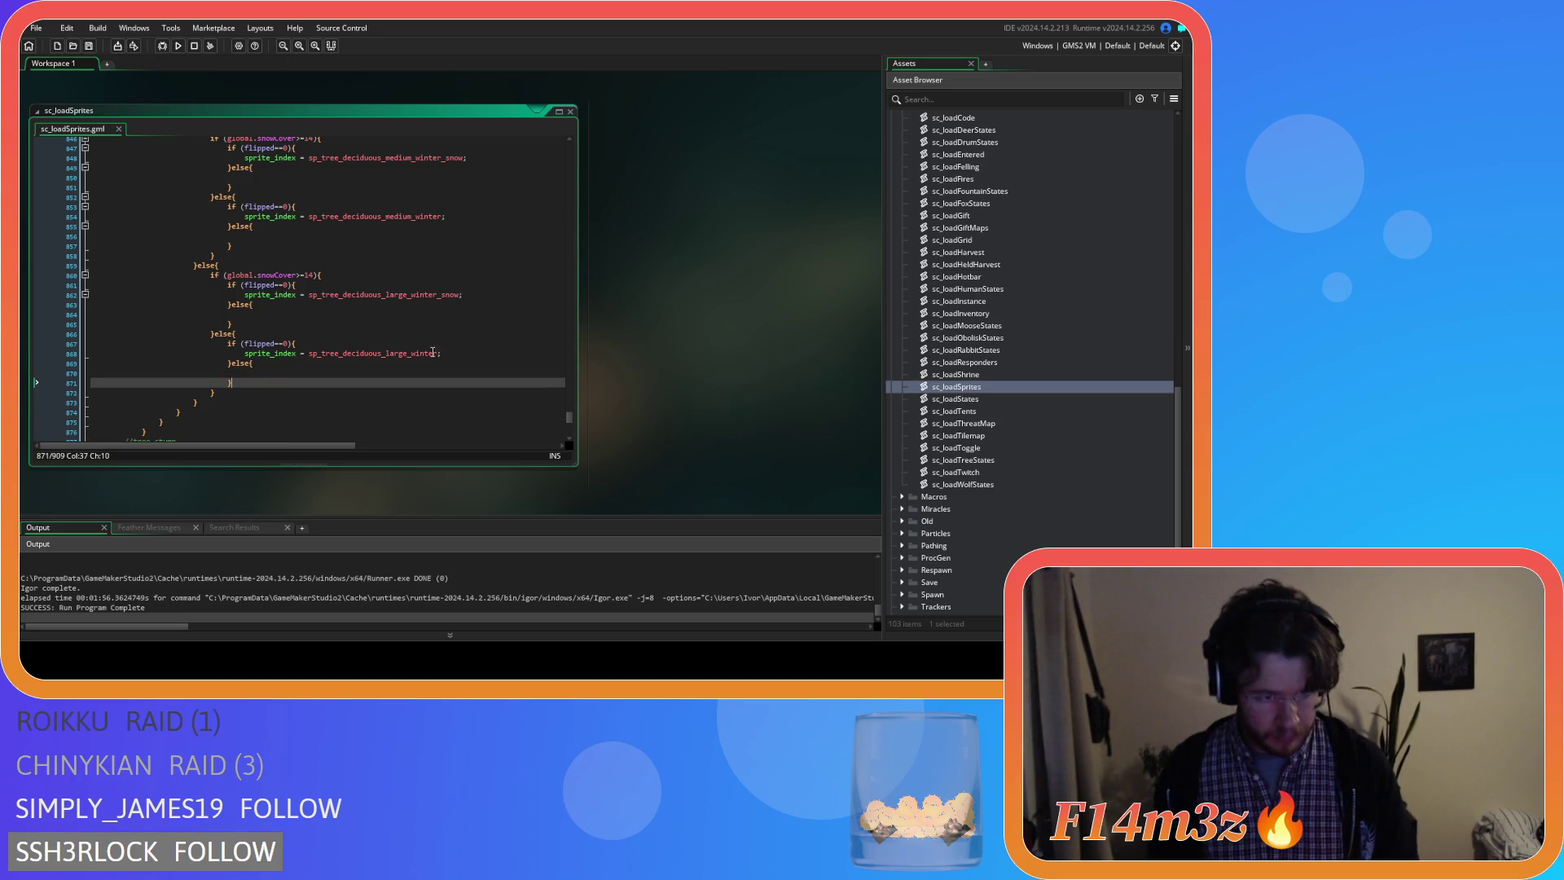
pyautogui.scroll(3, 416, 350)
pyautogui.scroll(5, 416, 350)
pyautogui.scroll(3, 373, 358)
pyautogui.scroll(4, 373, 358)
pyautogui.scroll(4, 373, 357)
pyautogui.scroll(4, 373, 358)
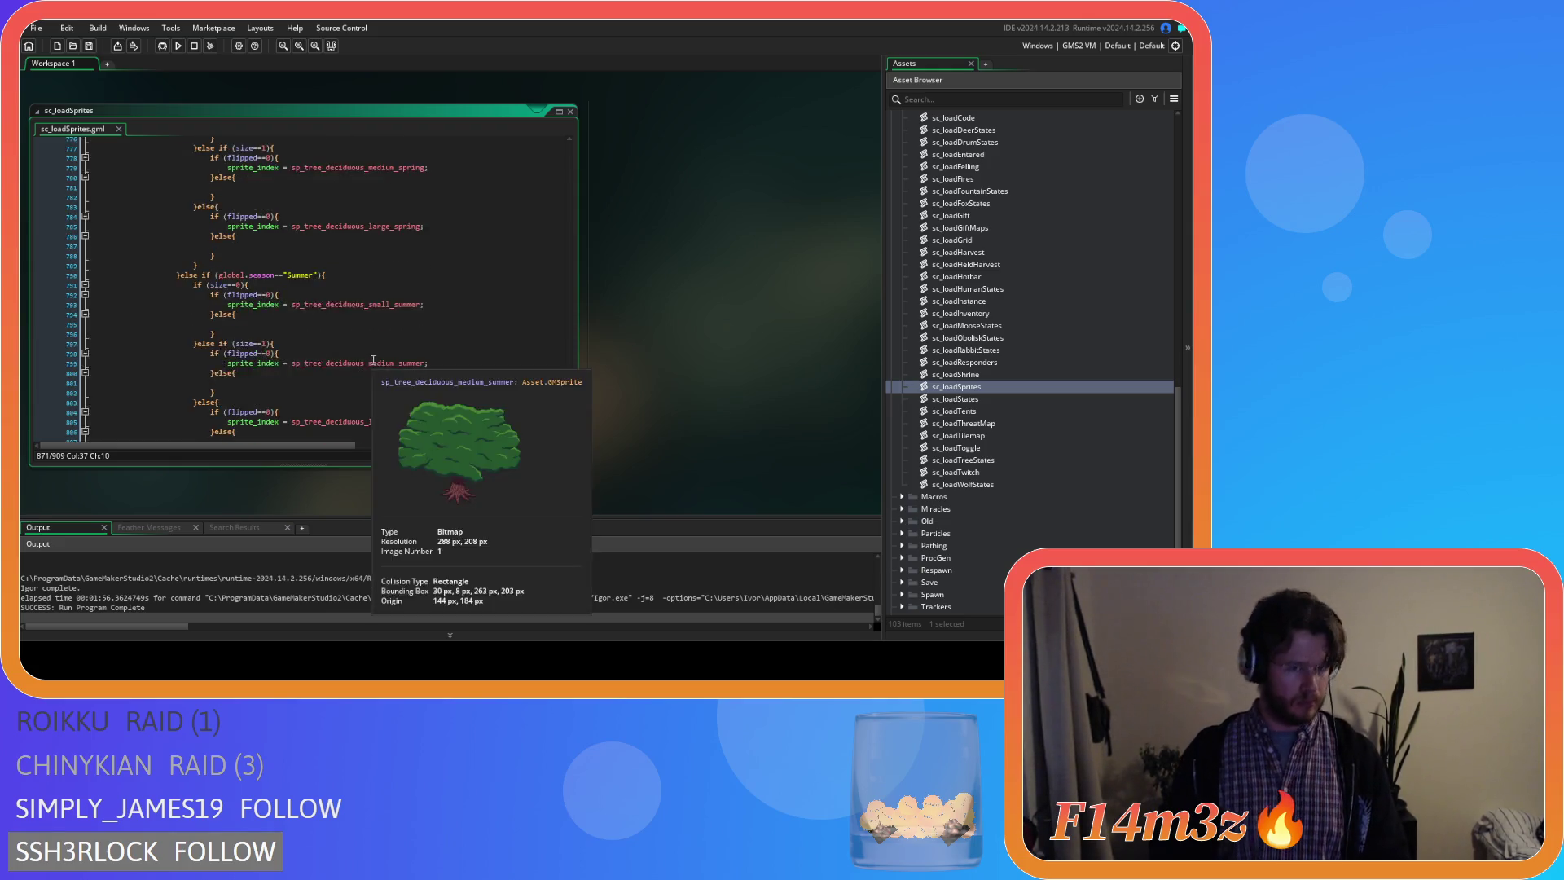
pyautogui.scroll(9, 373, 358)
pyautogui.scroll(9, 372, 358)
pyautogui.scroll(9, 372, 358)
pyautogui.scroll(9, 375, 361)
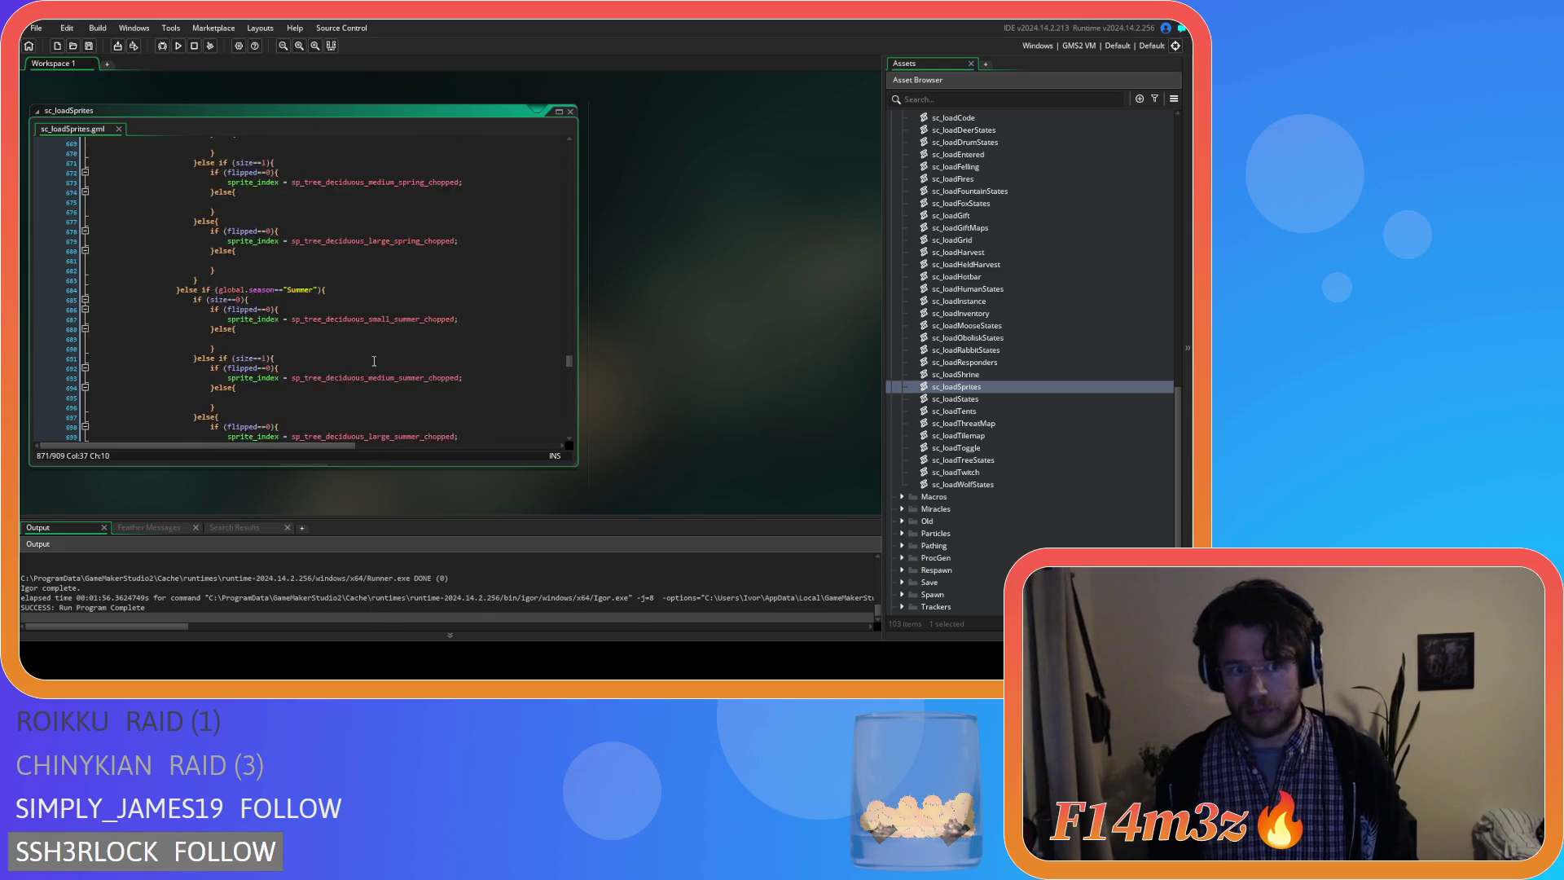
pyautogui.scroll(2, 375, 357)
pyautogui.scroll(1, 374, 358)
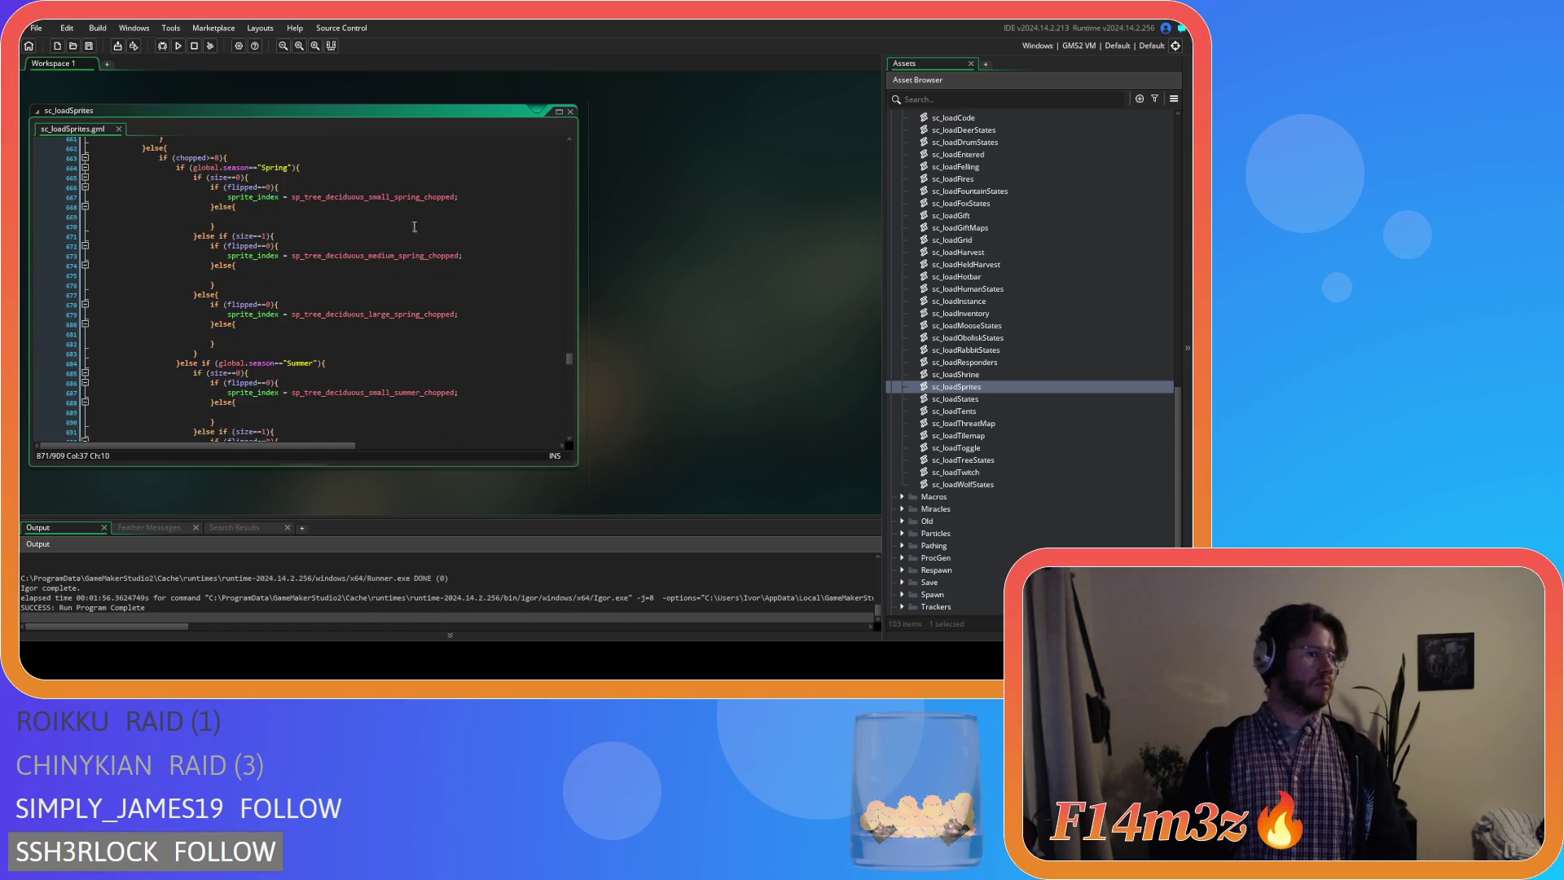
# Select the small chopped spring sprite assignment near line 661 for copying.
pyautogui.moveTo(462, 196); pyautogui.dragTo(248, 204)
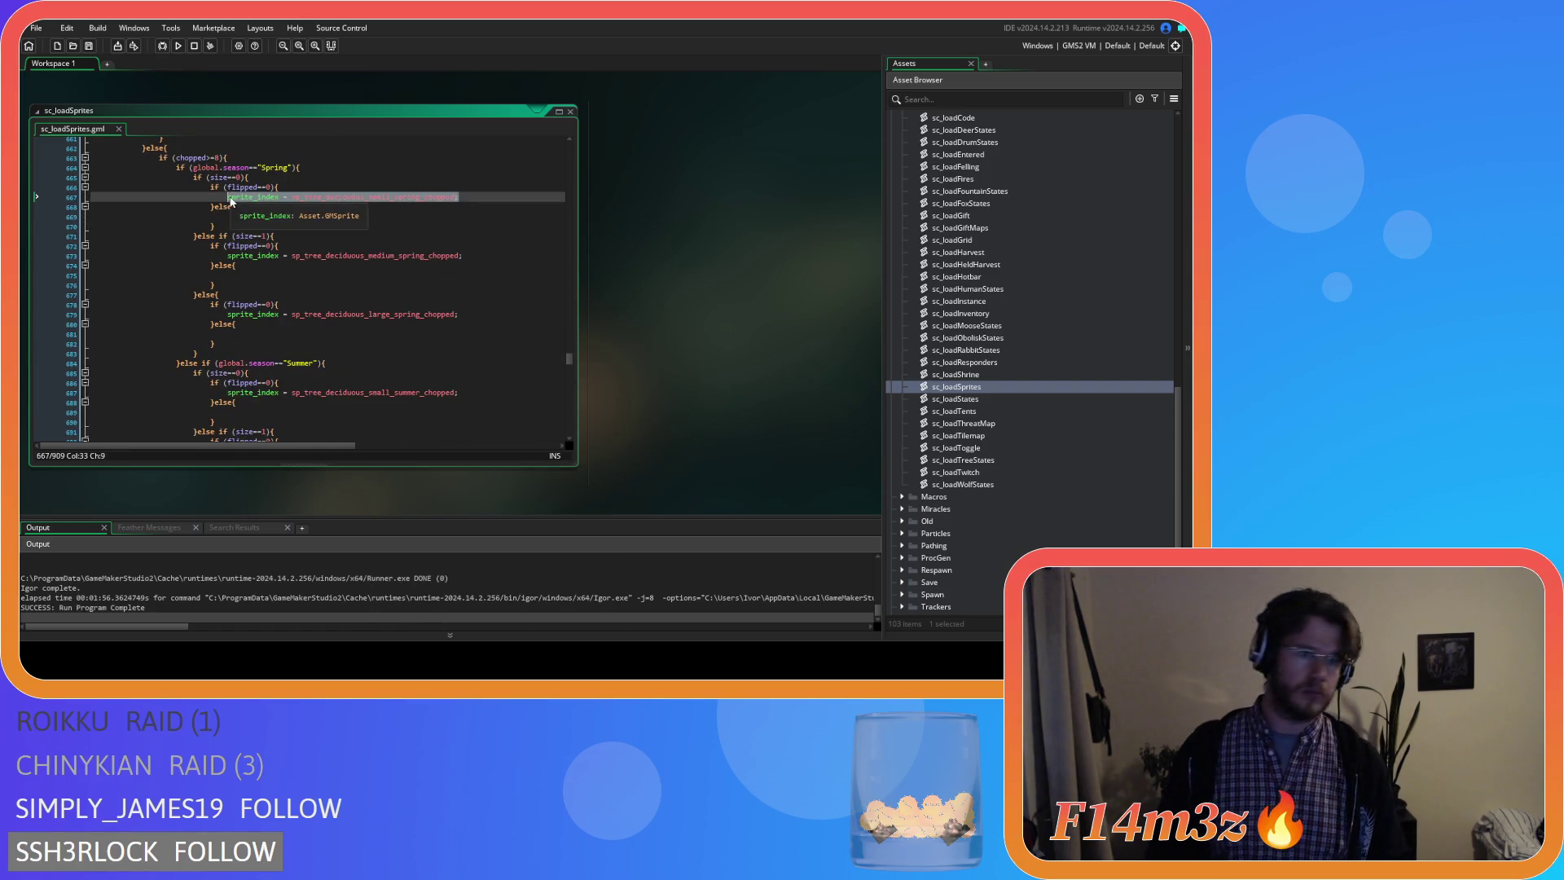
# Fill the small and medium chopped spring else branches with their _flipped sprite assignments via autocomplete.
pyautogui.click(238, 216)
pyautogui.write('sprite_index = sp_tree_deciduous_small_spring_chopped;')
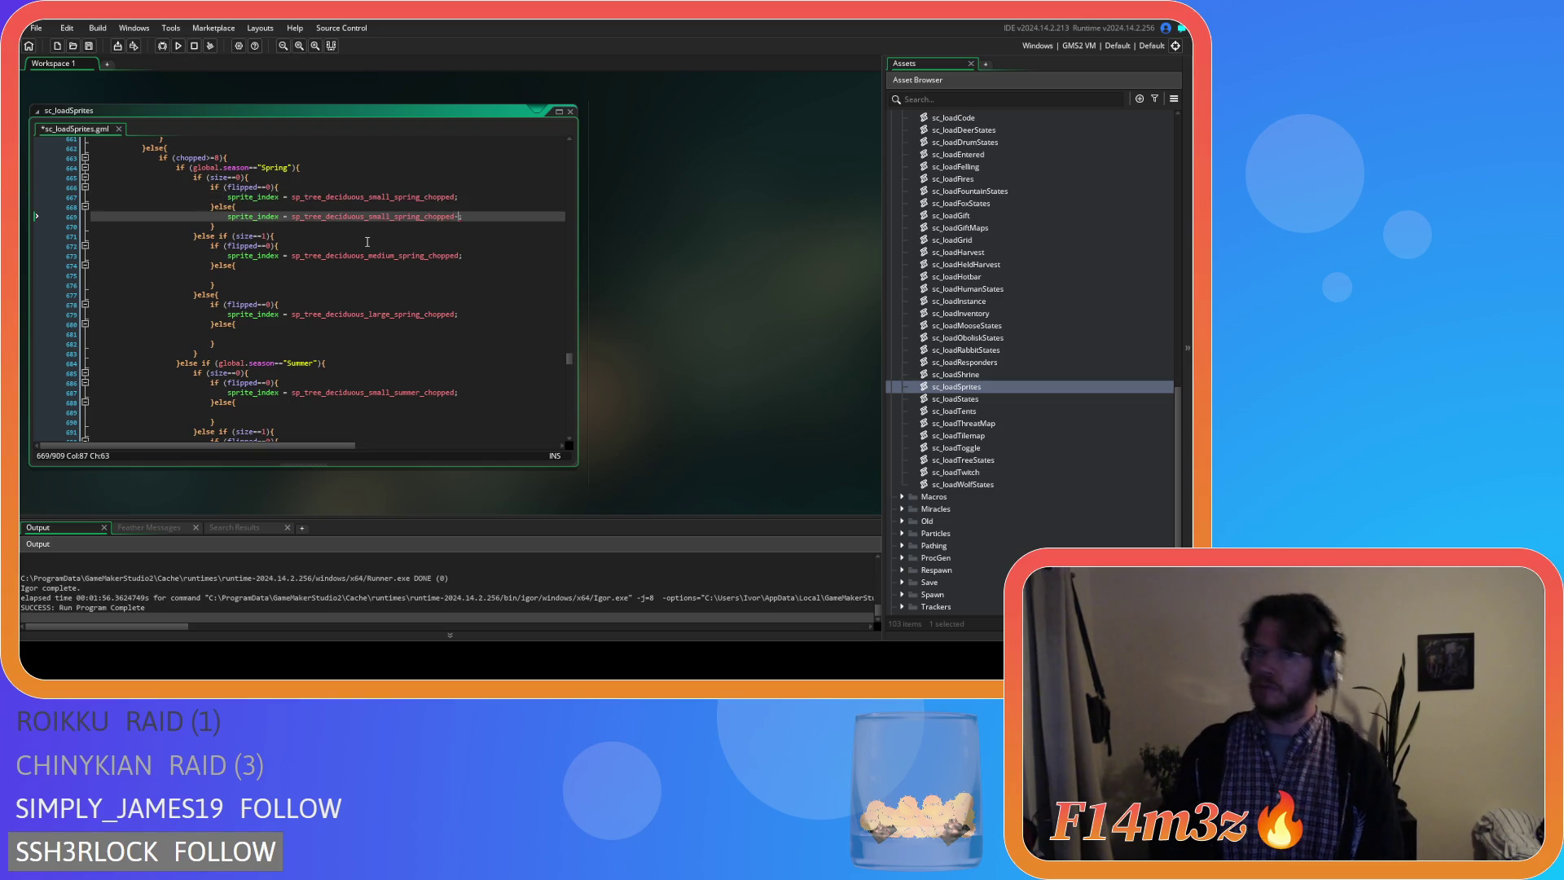
pyautogui.press('BackSpace')
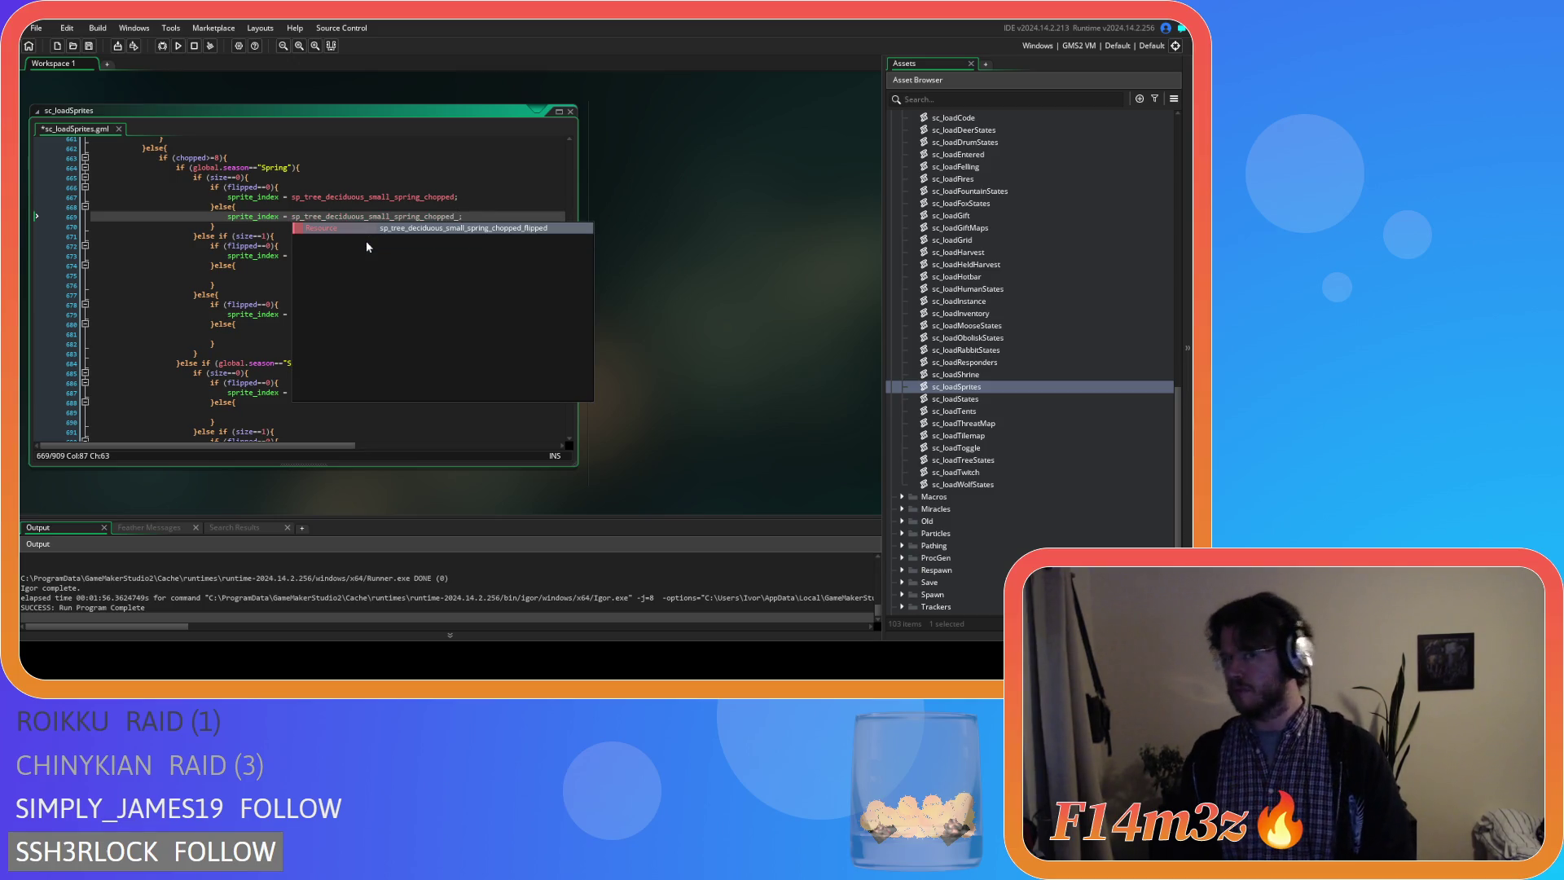
pyautogui.click(365, 242)
pyautogui.click(454, 256)
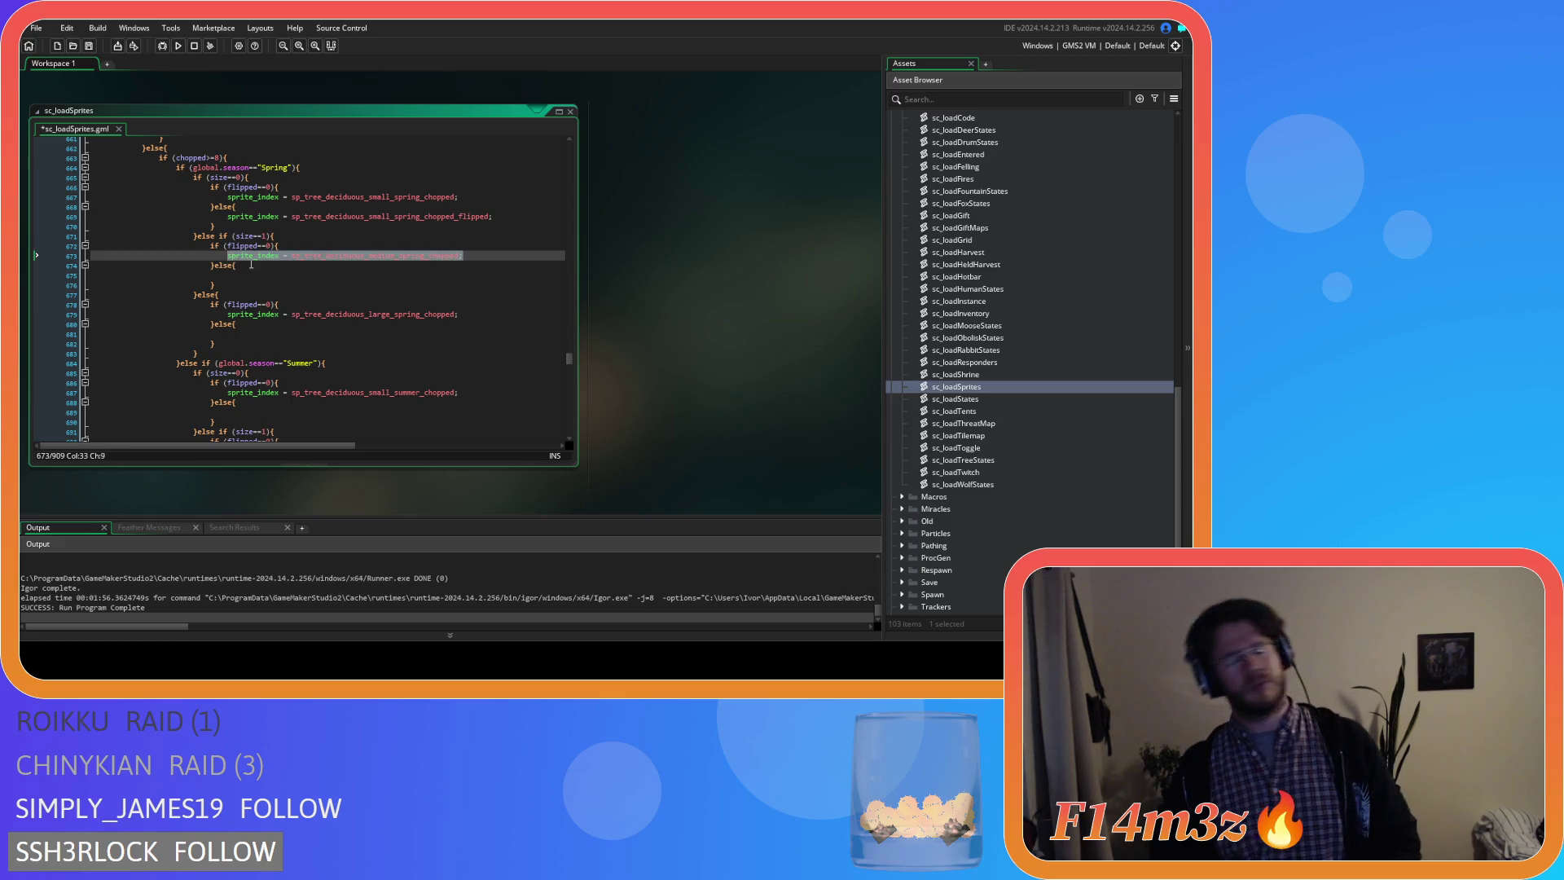
pyautogui.press('Down')
pyautogui.press('Down')
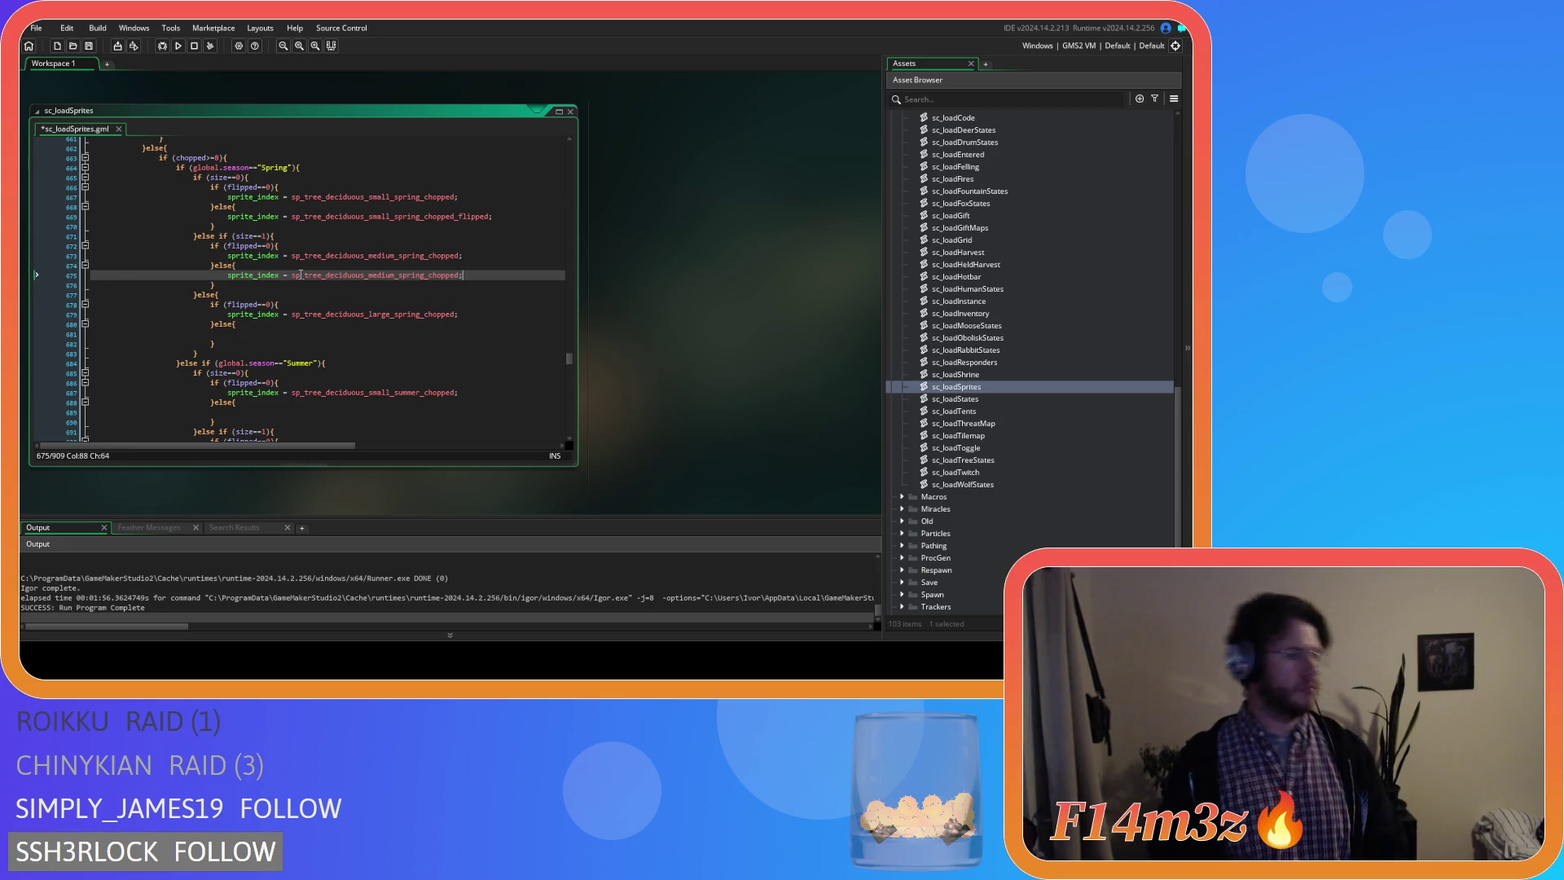
pyautogui.press('BackSpace')
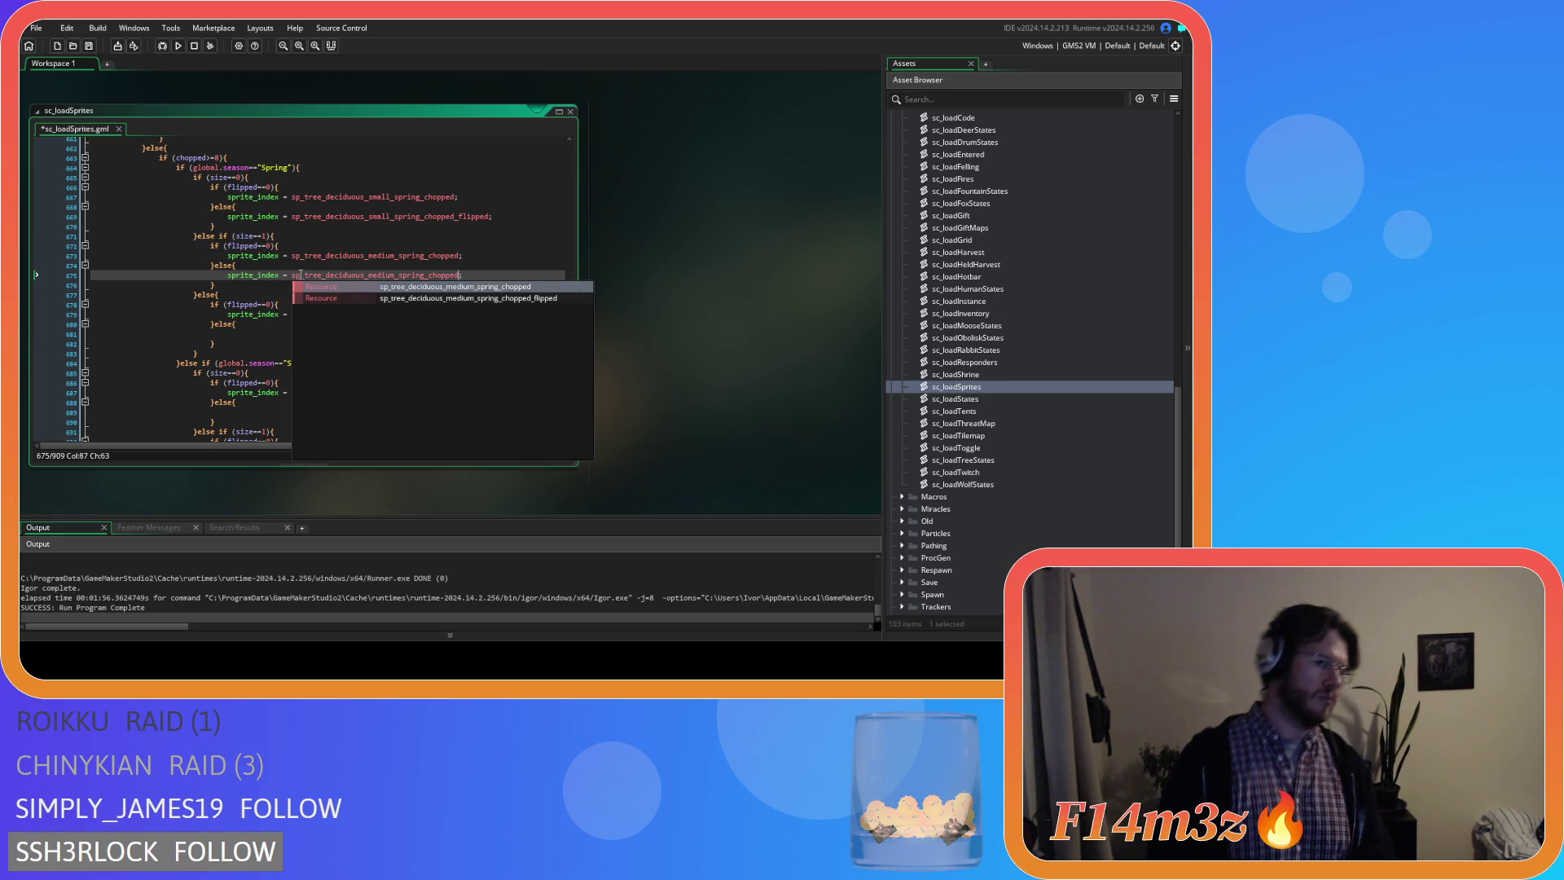
pyautogui.press('Down')
pyautogui.press('Return')
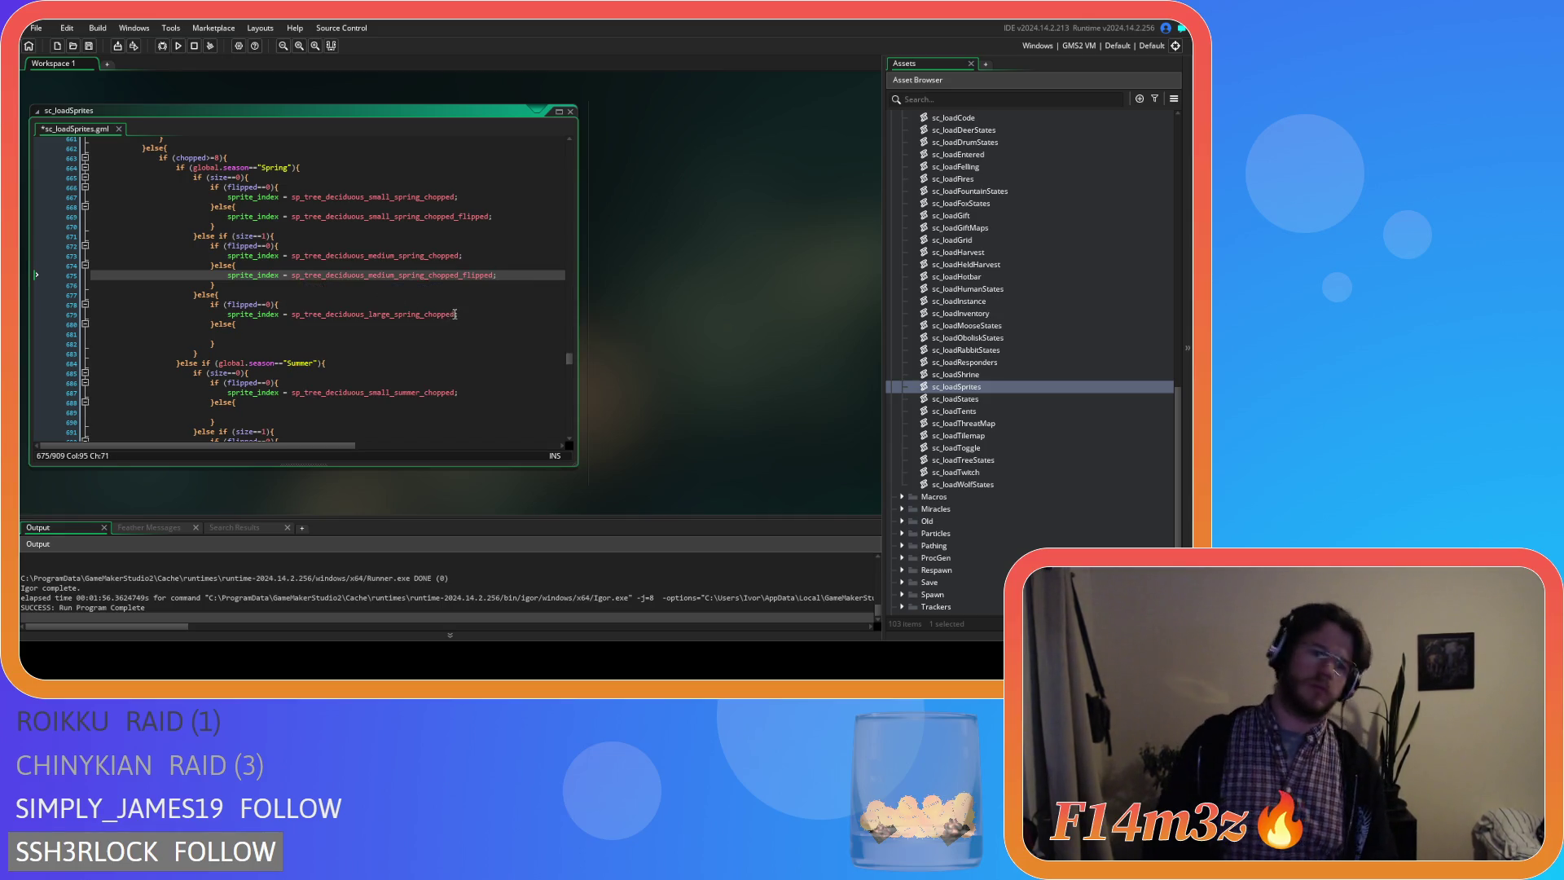
# Paste the large chopped spring sprite assignment into its else branch for the flipped variant.
pyautogui.moveTo(471, 313); pyautogui.dragTo(232, 316)
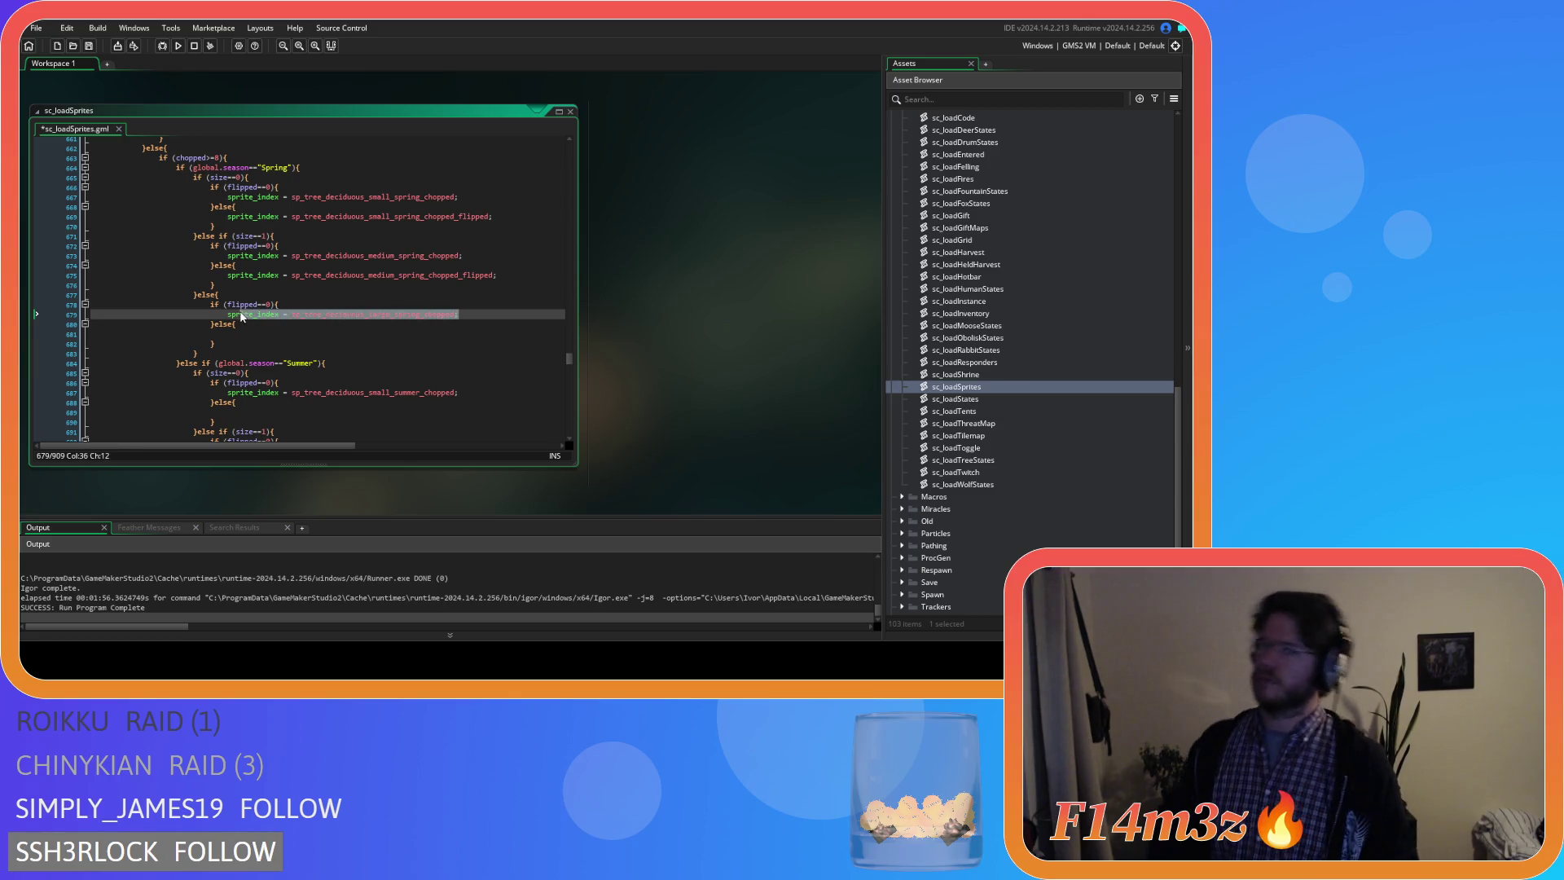
pyautogui.press('Down')
pyautogui.press('Down')
pyautogui.press('Down')
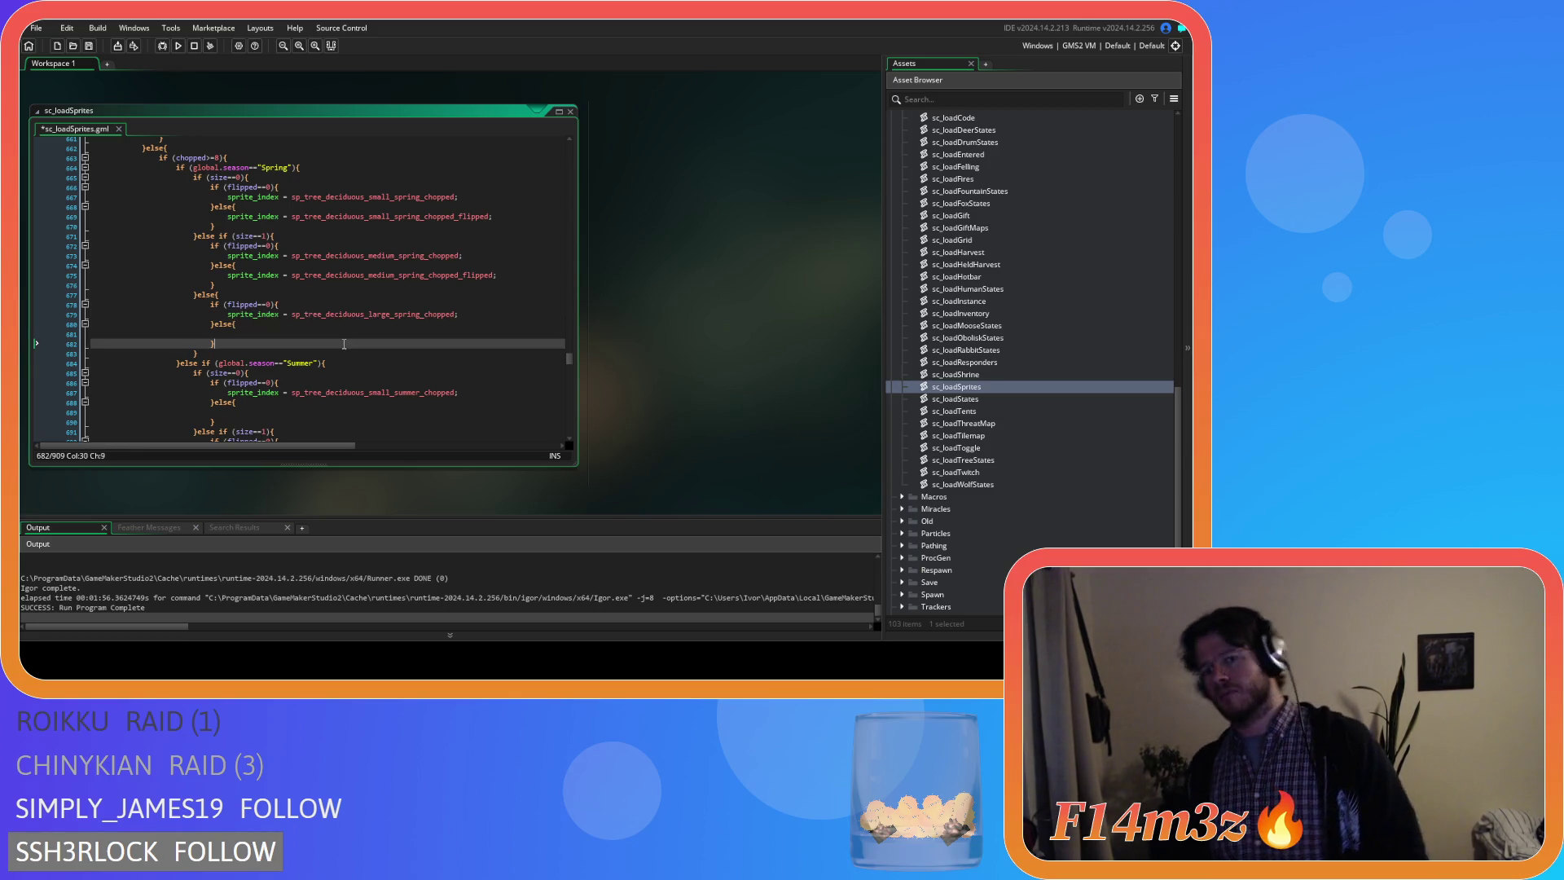
pyautogui.press('Up')
pyautogui.write('sprite_index = sp_tree_deciduous_large_spring_chopped;')
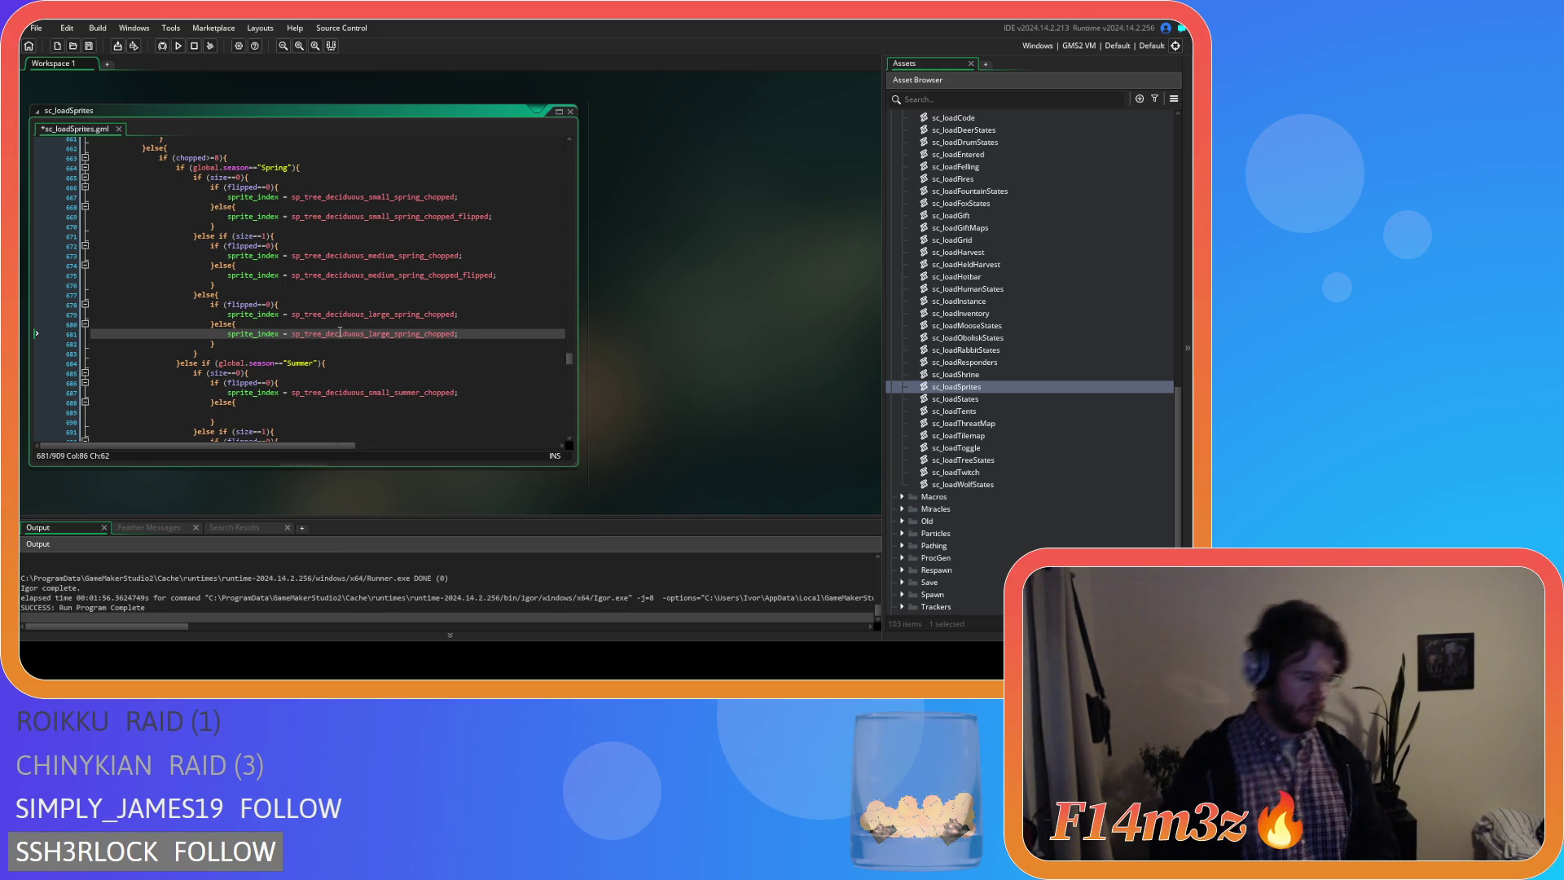
pyautogui.write('_flipped')
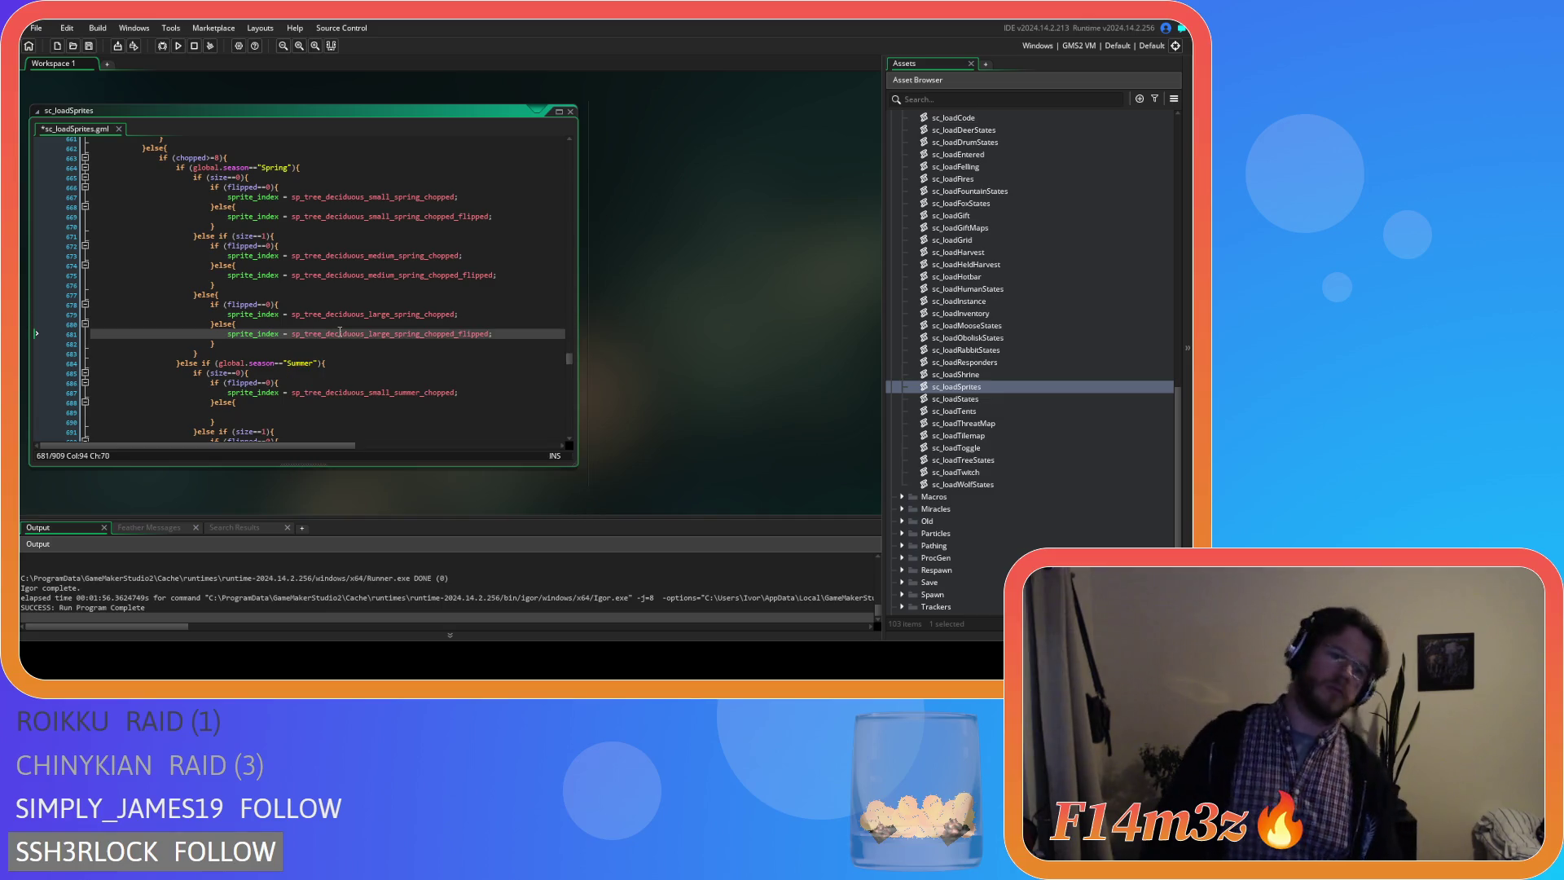
pyautogui.scroll(-2, 338, 333)
pyautogui.moveTo(458, 344); pyautogui.dragTo(389, 338)
pyautogui.hotkey('ctrl', 'c')
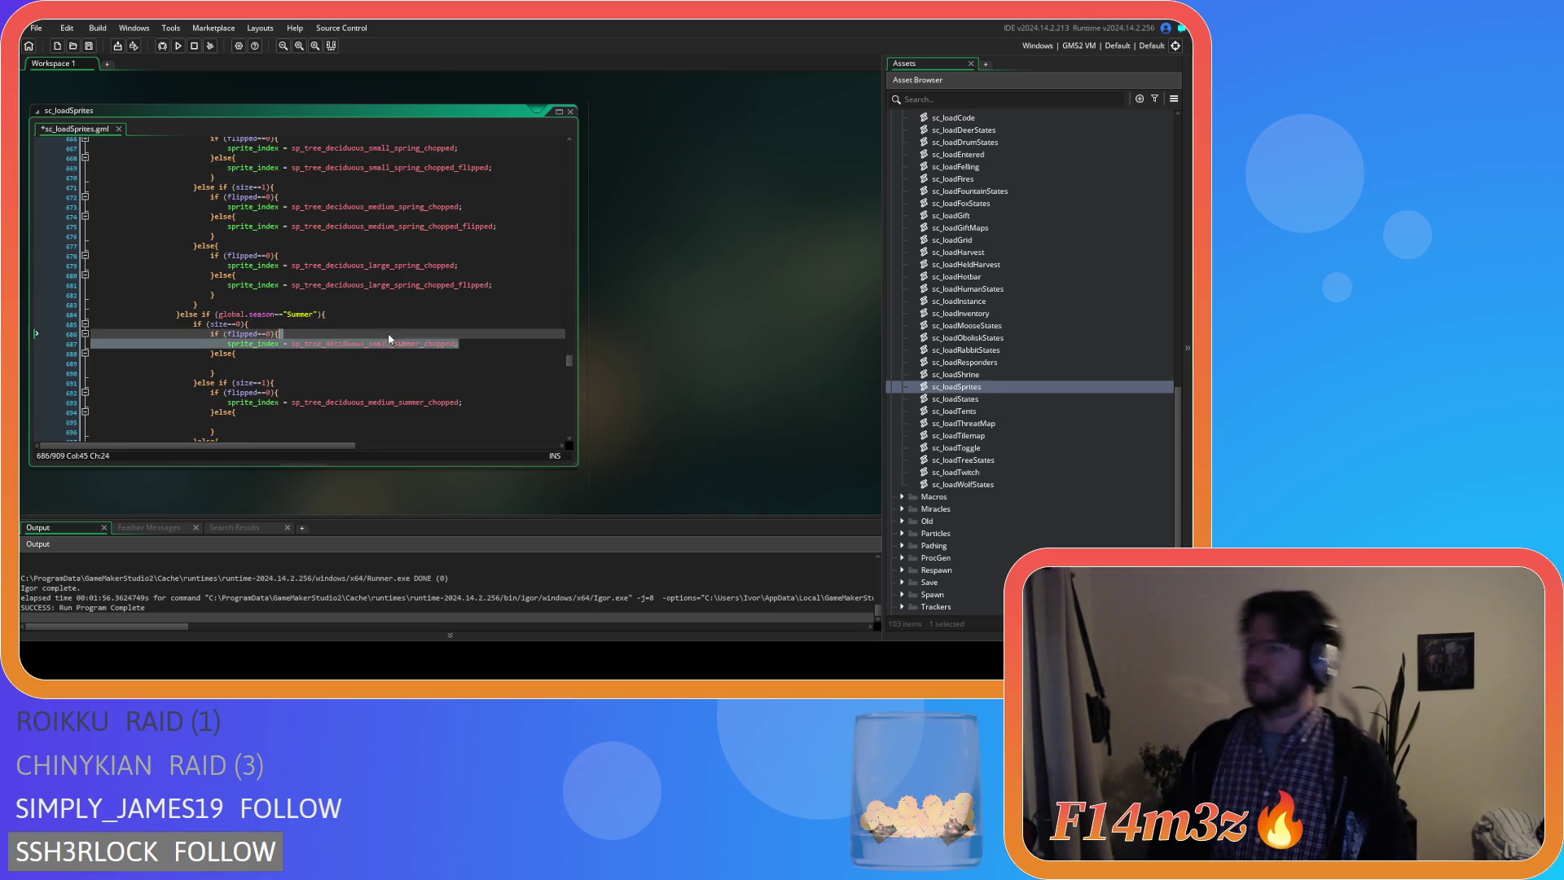
# Fill the small and medium chopped summer else branches with their _flipped sprite assignments.
pyautogui.click(354, 366)
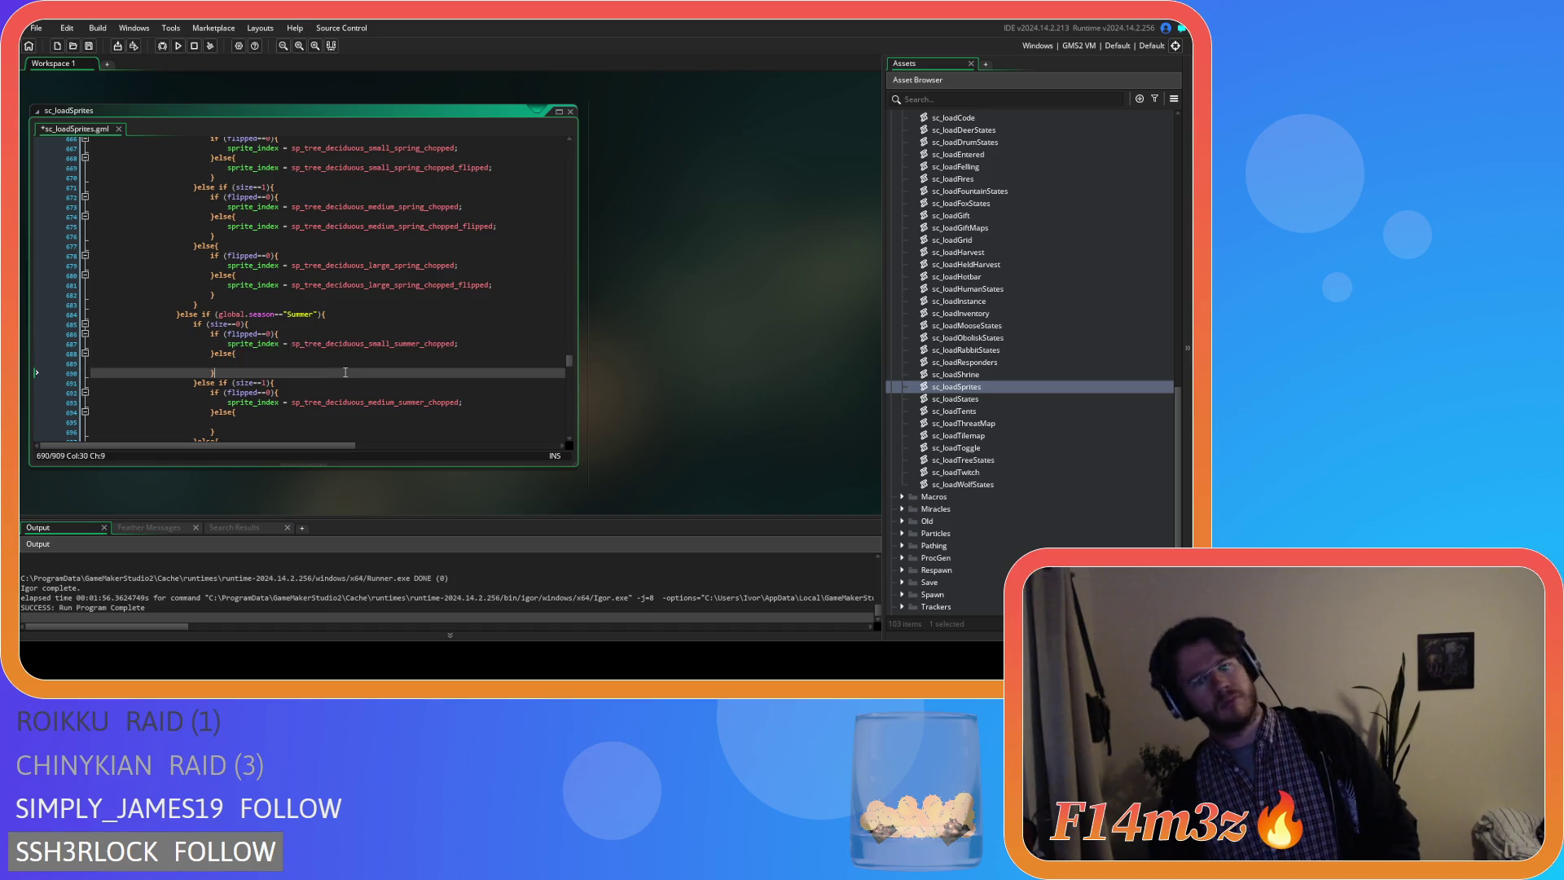
pyautogui.hotkey('ctrl', 'v')
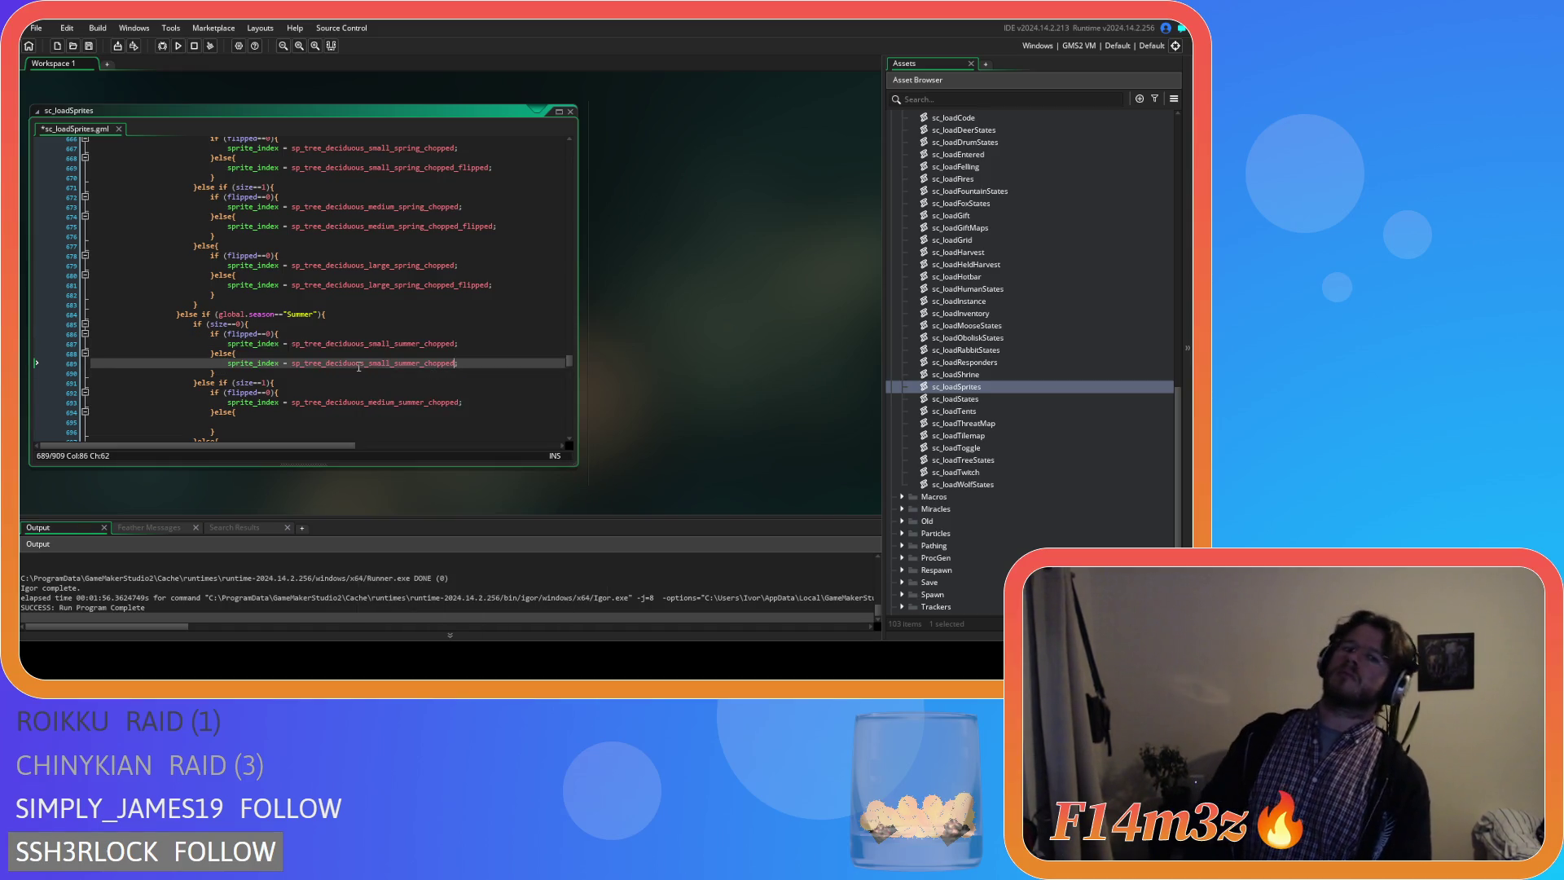
pyautogui.write('_flipped')
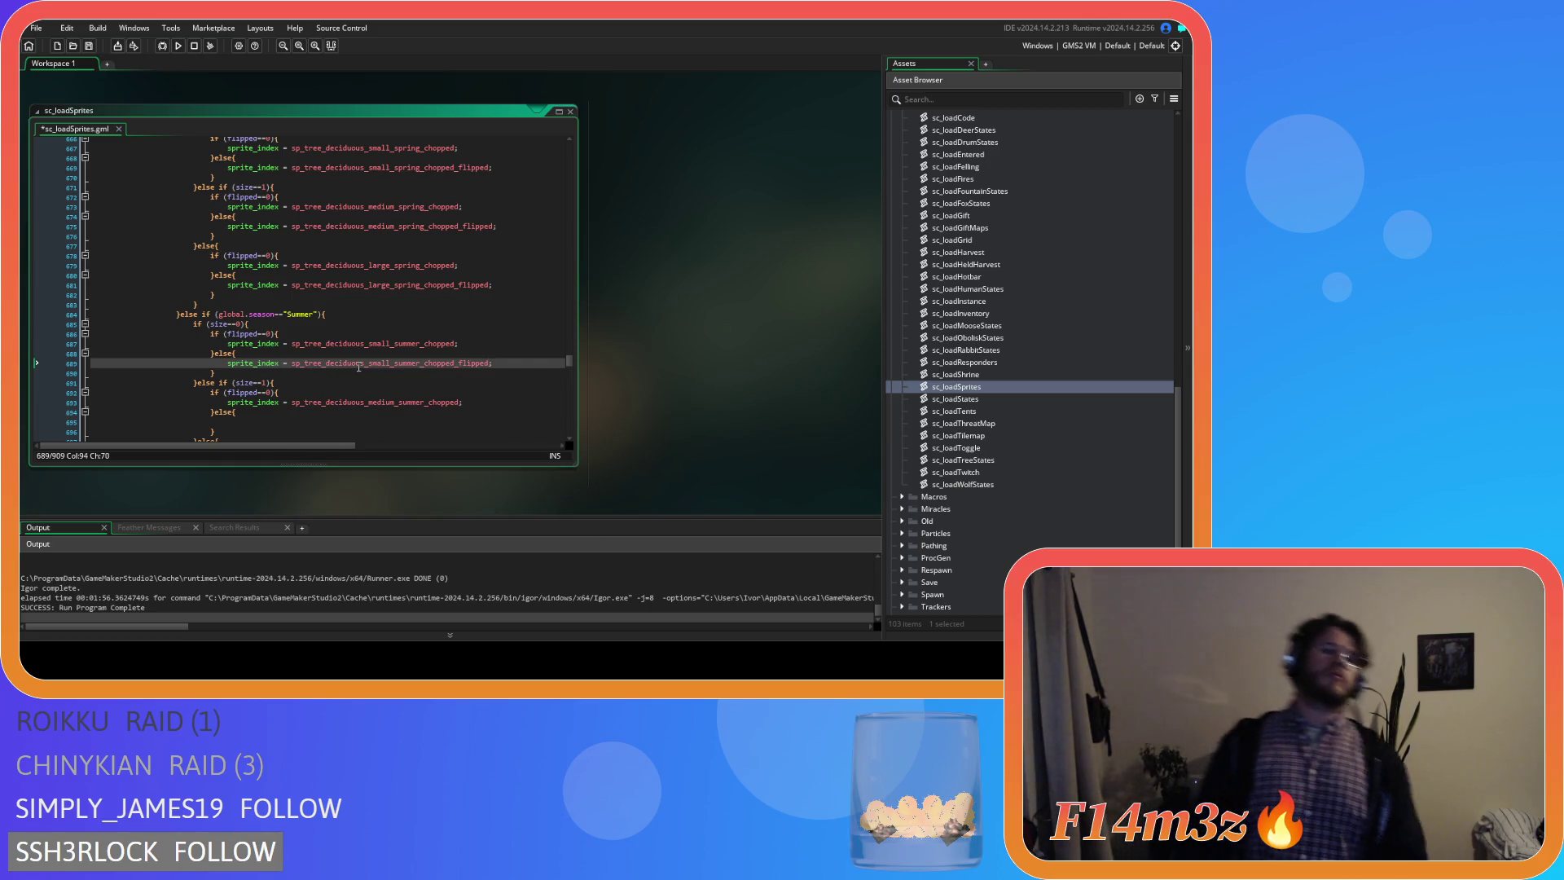
pyautogui.doubleClick(307, 405)
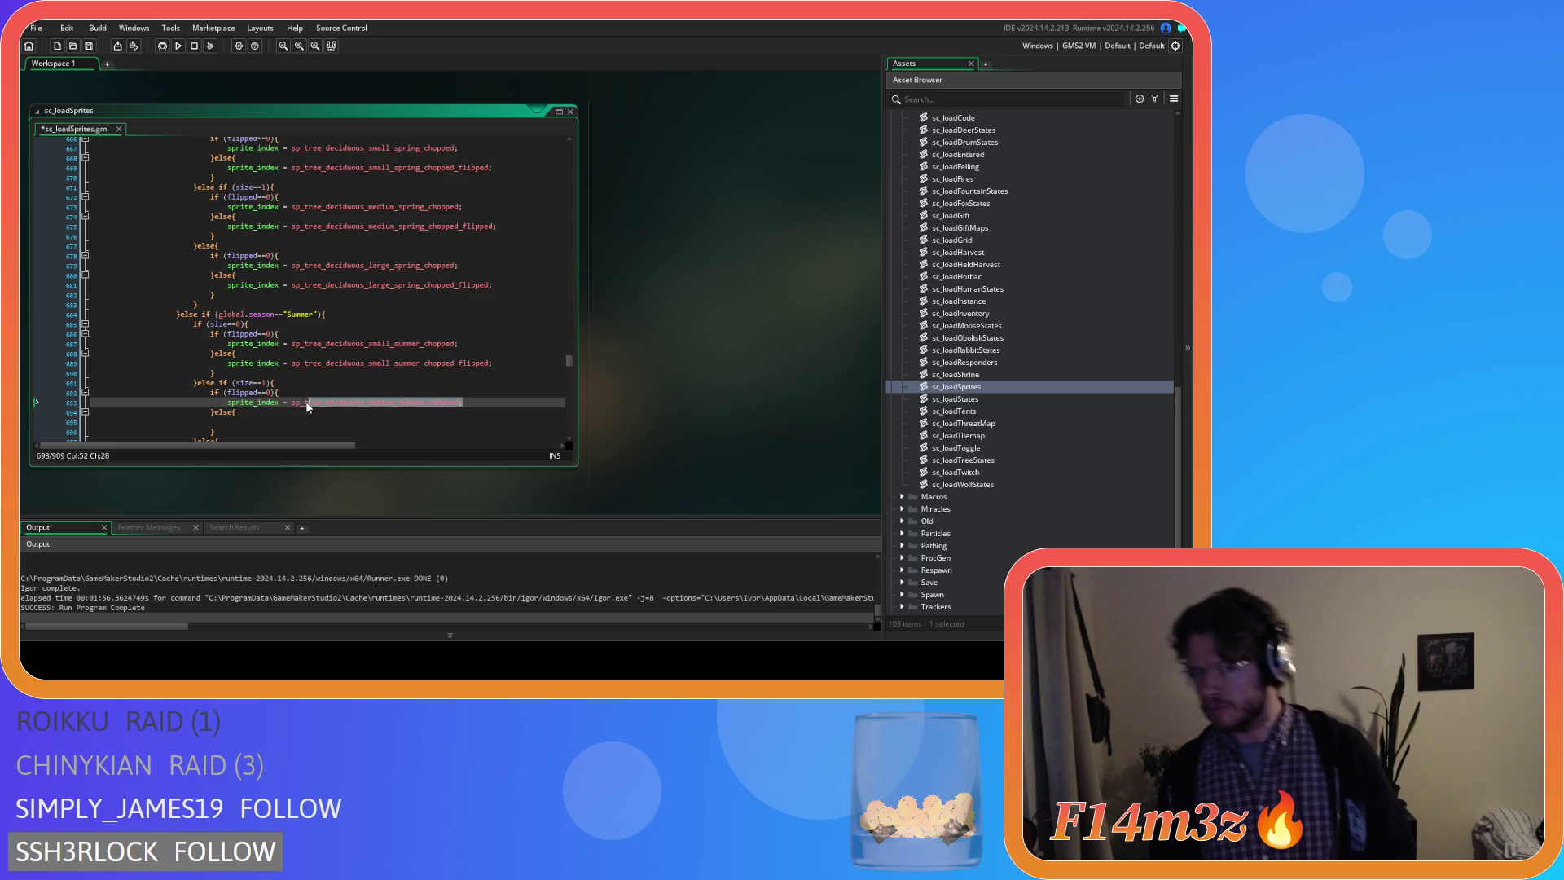
pyautogui.press('Down')
pyautogui.press('Down')
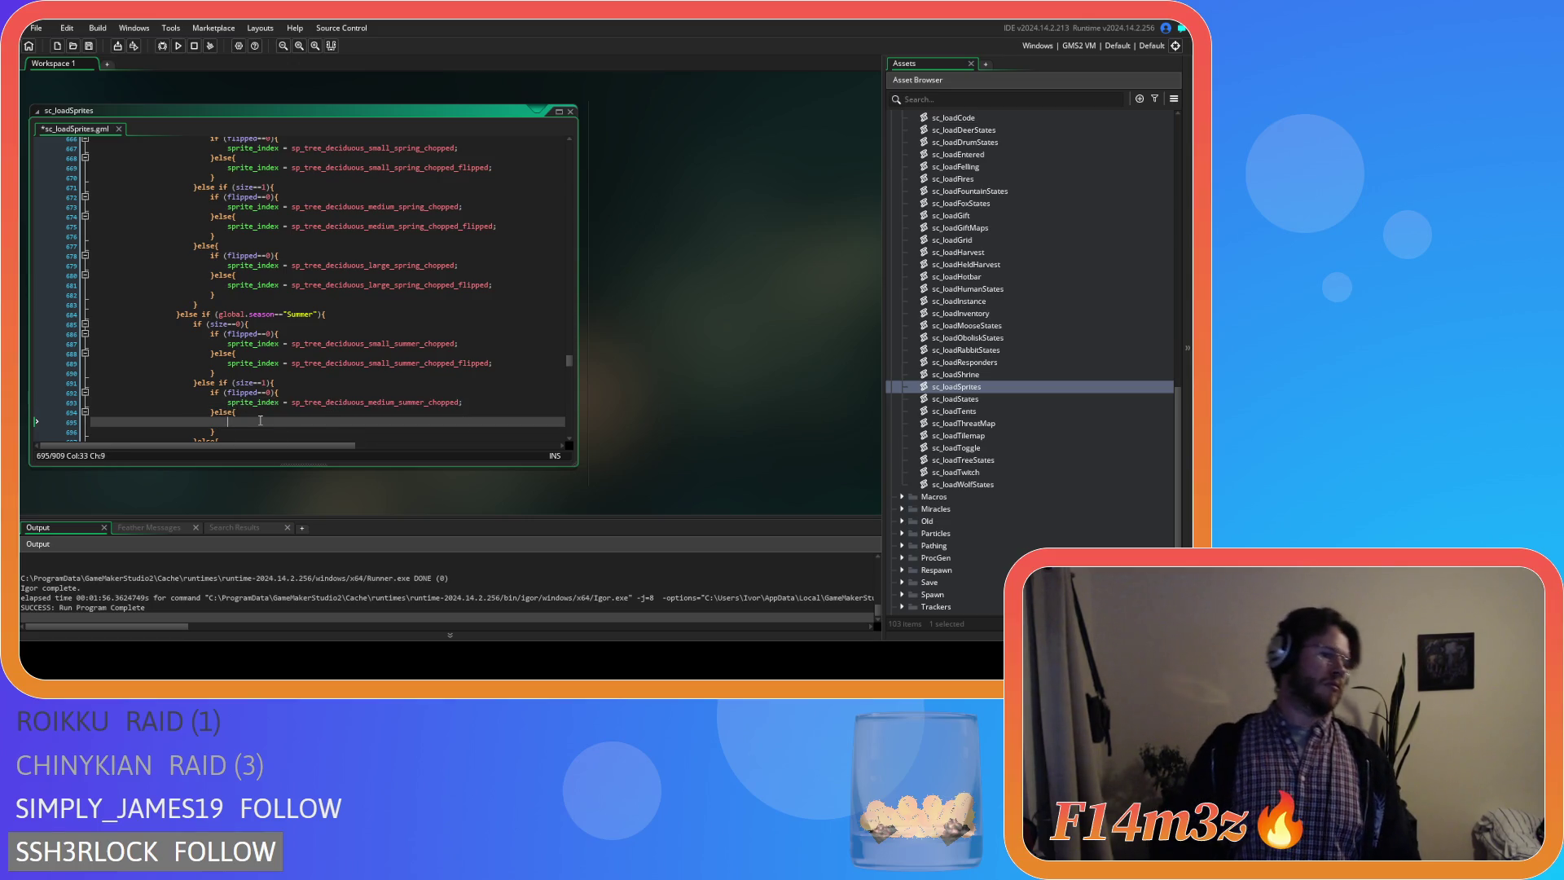
pyautogui.press('BackSpace')
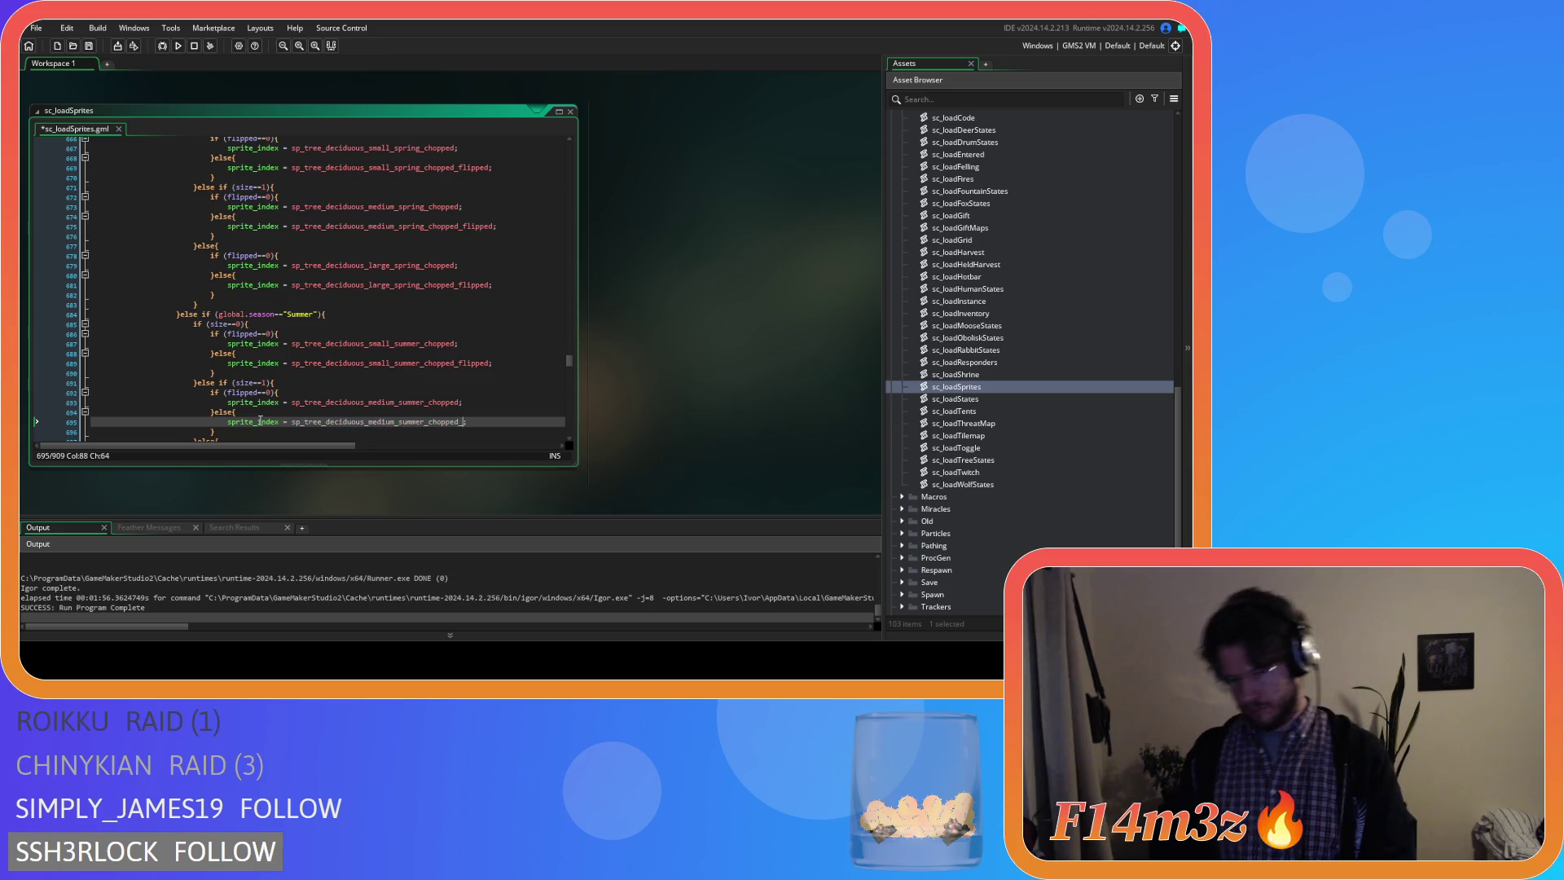
pyautogui.write('flipped')
pyautogui.scroll(-2, 356, 350)
pyautogui.scroll(-2, 355, 350)
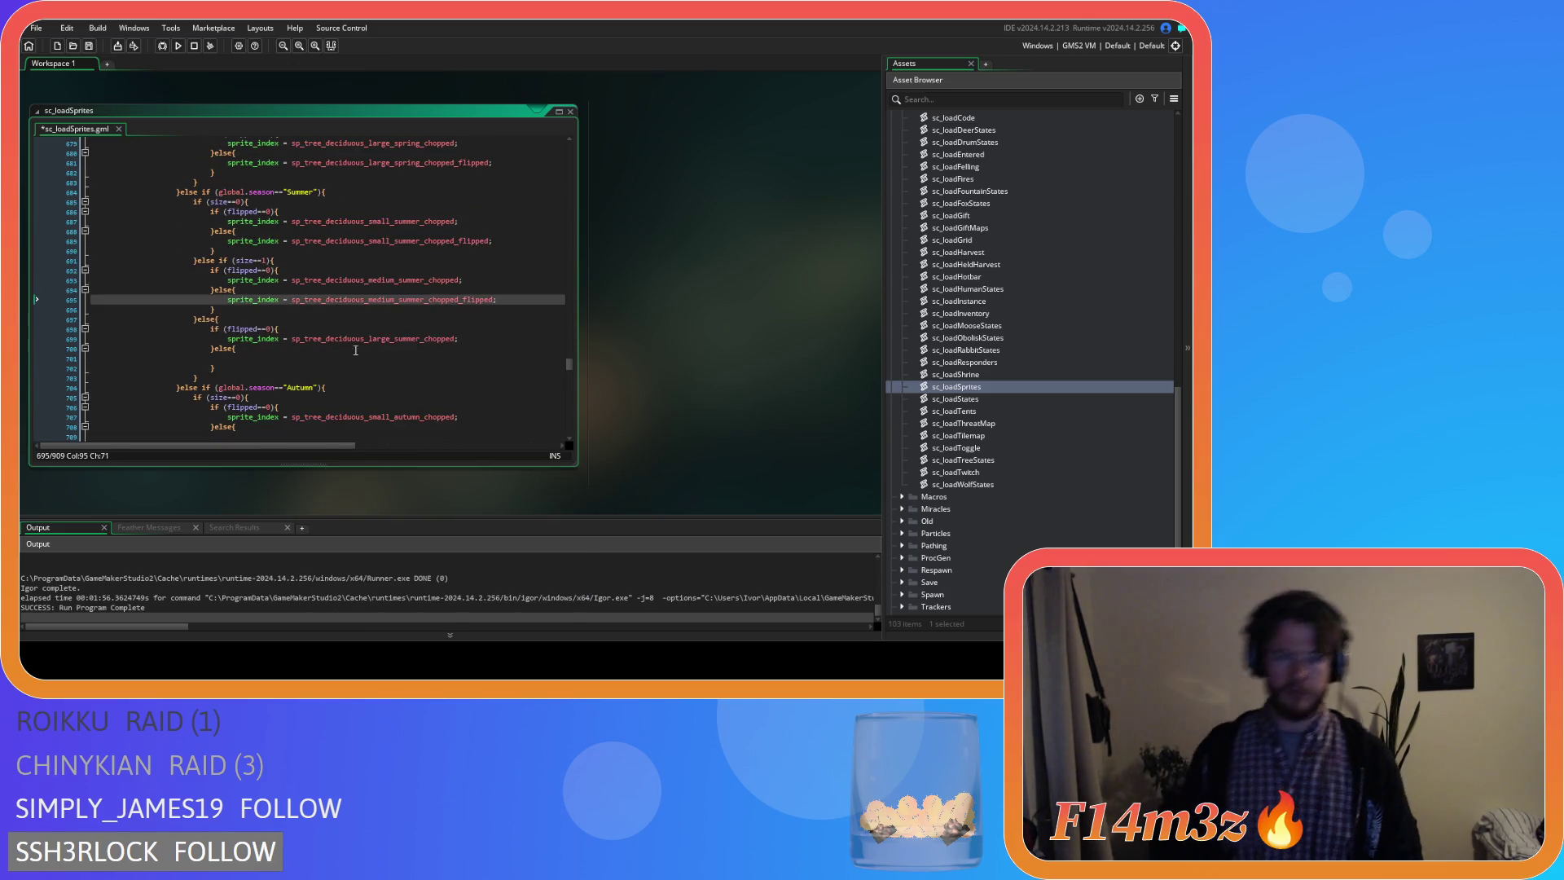
# Give the large chopped summer else branch the sp_tree..._large_summer_chopped_flipped sprite.
pyautogui.moveTo(469, 336); pyautogui.dragTo(227, 338)
pyautogui.hotkey('ctrl', 'c')
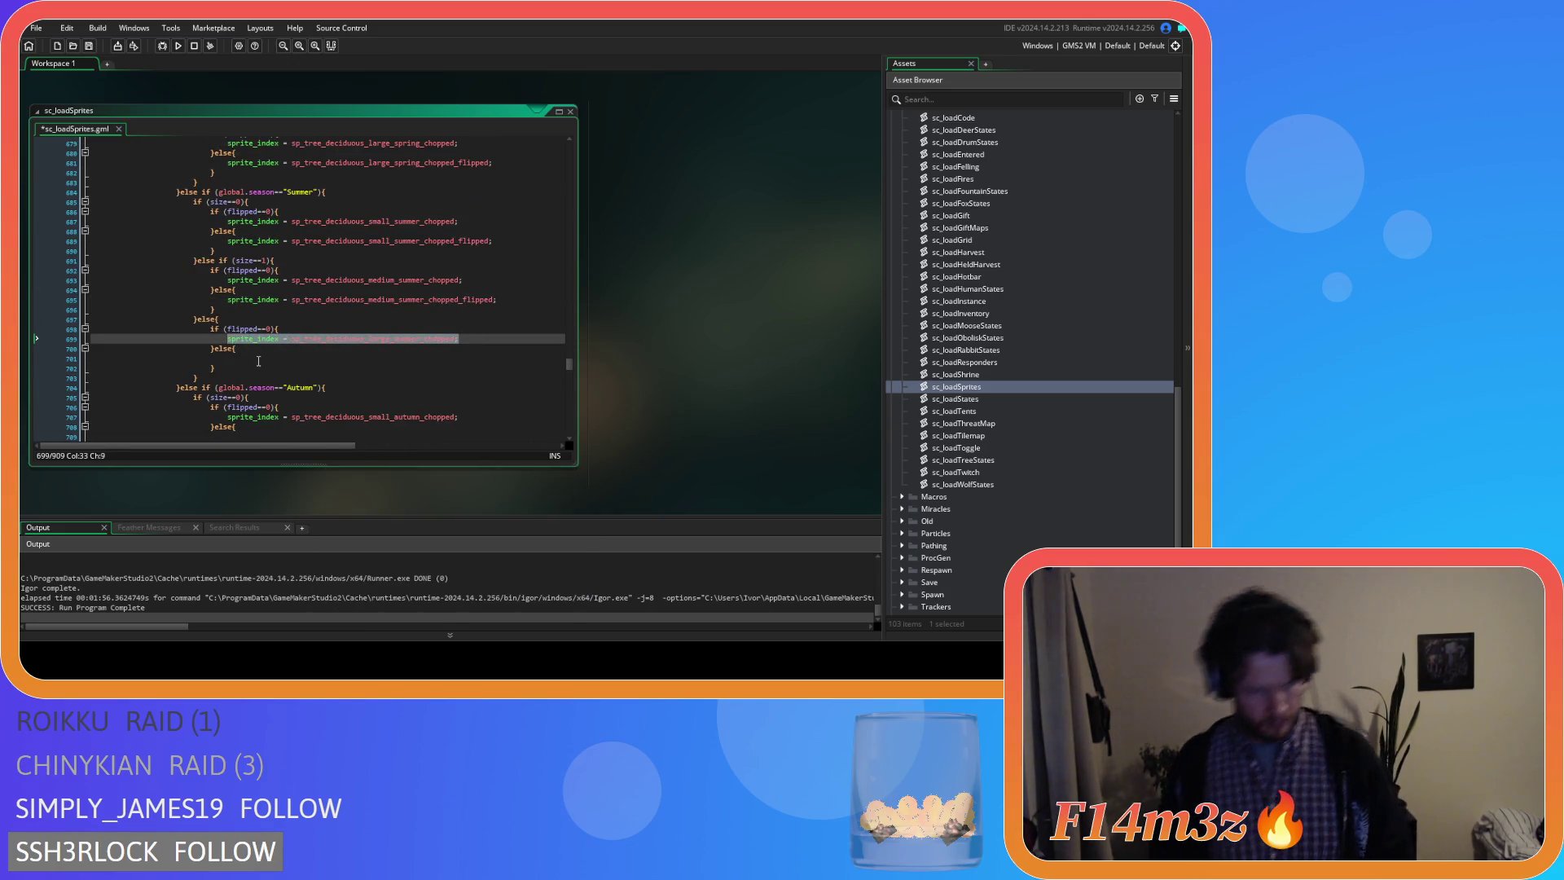
pyautogui.click(256, 358)
pyautogui.hotkey('ctrl', 'v')
pyautogui.press('Left')
pyautogui.write('_')
pyautogui.press('Return')
# Save the script and select the small autumn chopped sprite assignment for copying.
pyautogui.hotkey('ctrl', 's')
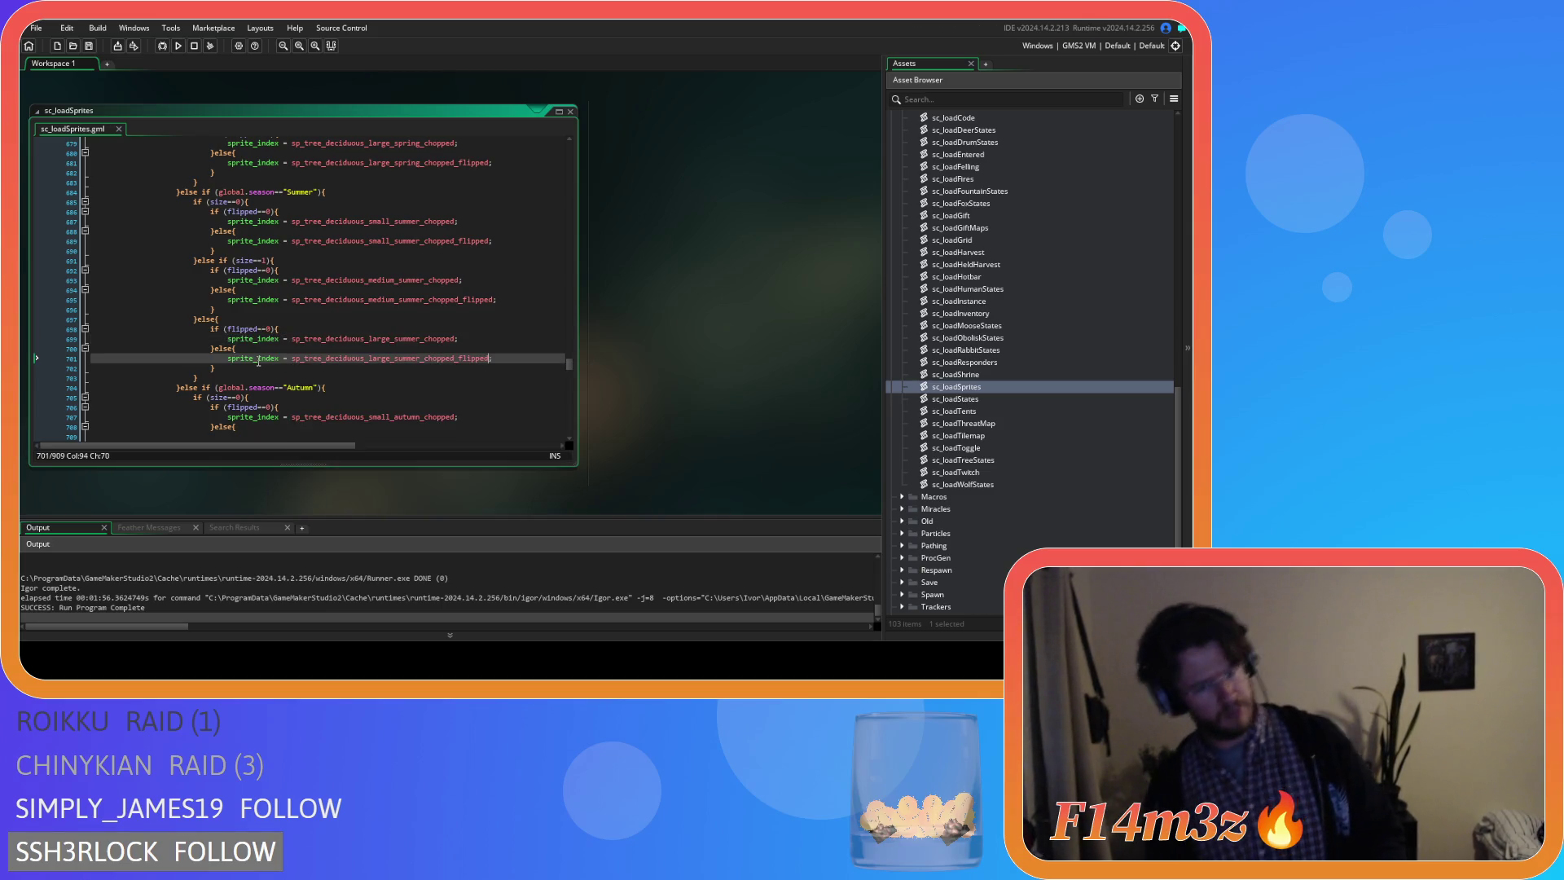
pyautogui.scroll(-4, 393, 364)
pyautogui.click(455, 294)
pyautogui.moveTo(446, 294); pyautogui.dragTo(227, 294)
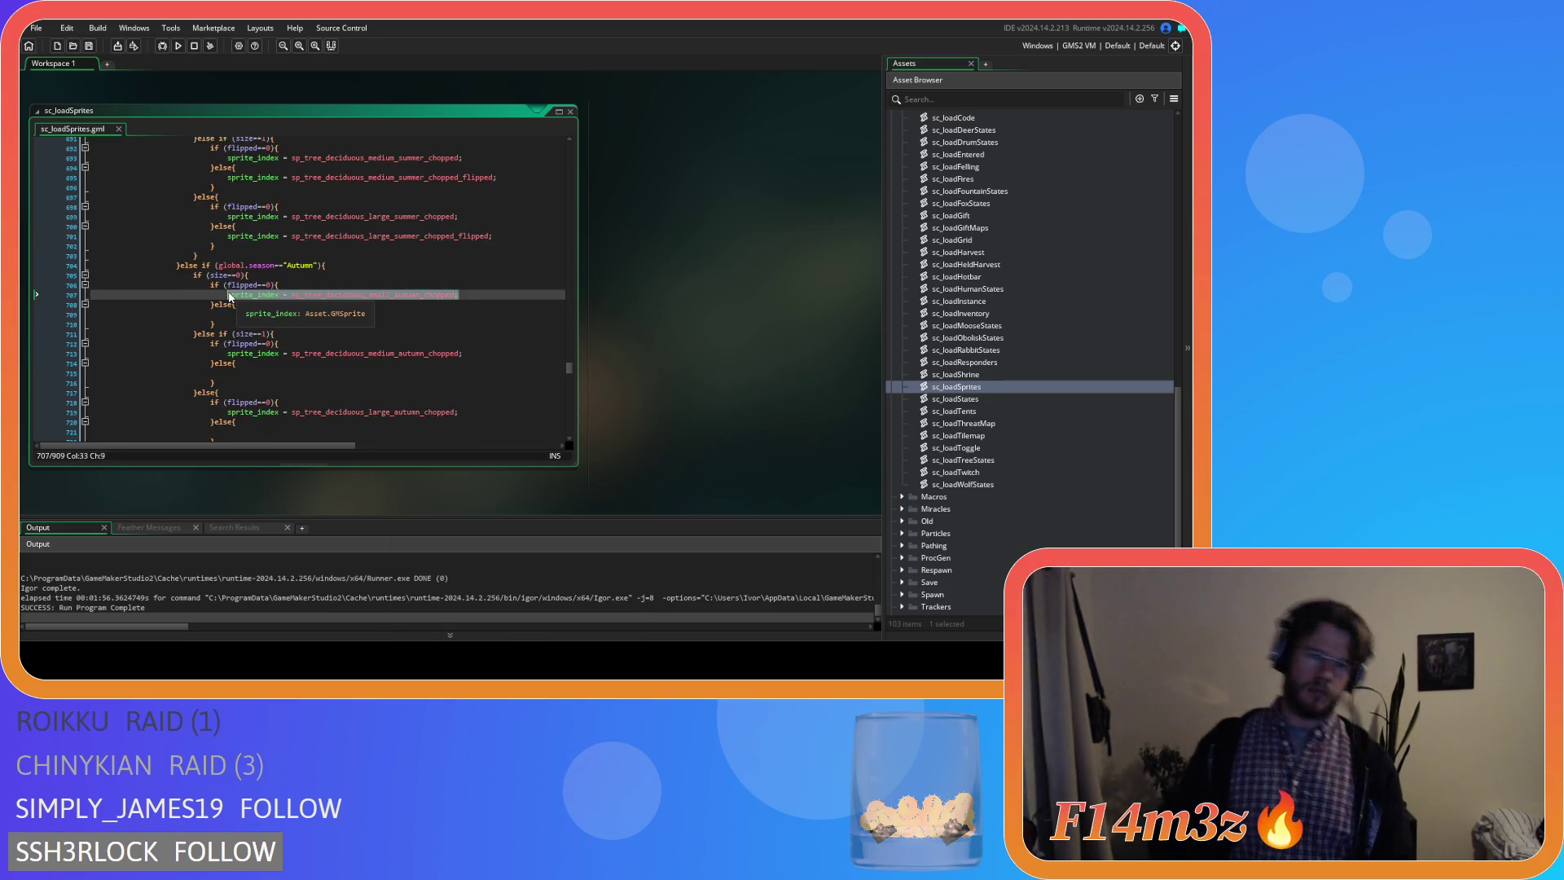
# Paste the small and medium autumn chopped assignments into their else branches and append _flipped.
pyautogui.hotkey('ctrl', 'c')
pyautogui.click(268, 316)
pyautogui.hotkey('ctrl', 'v')
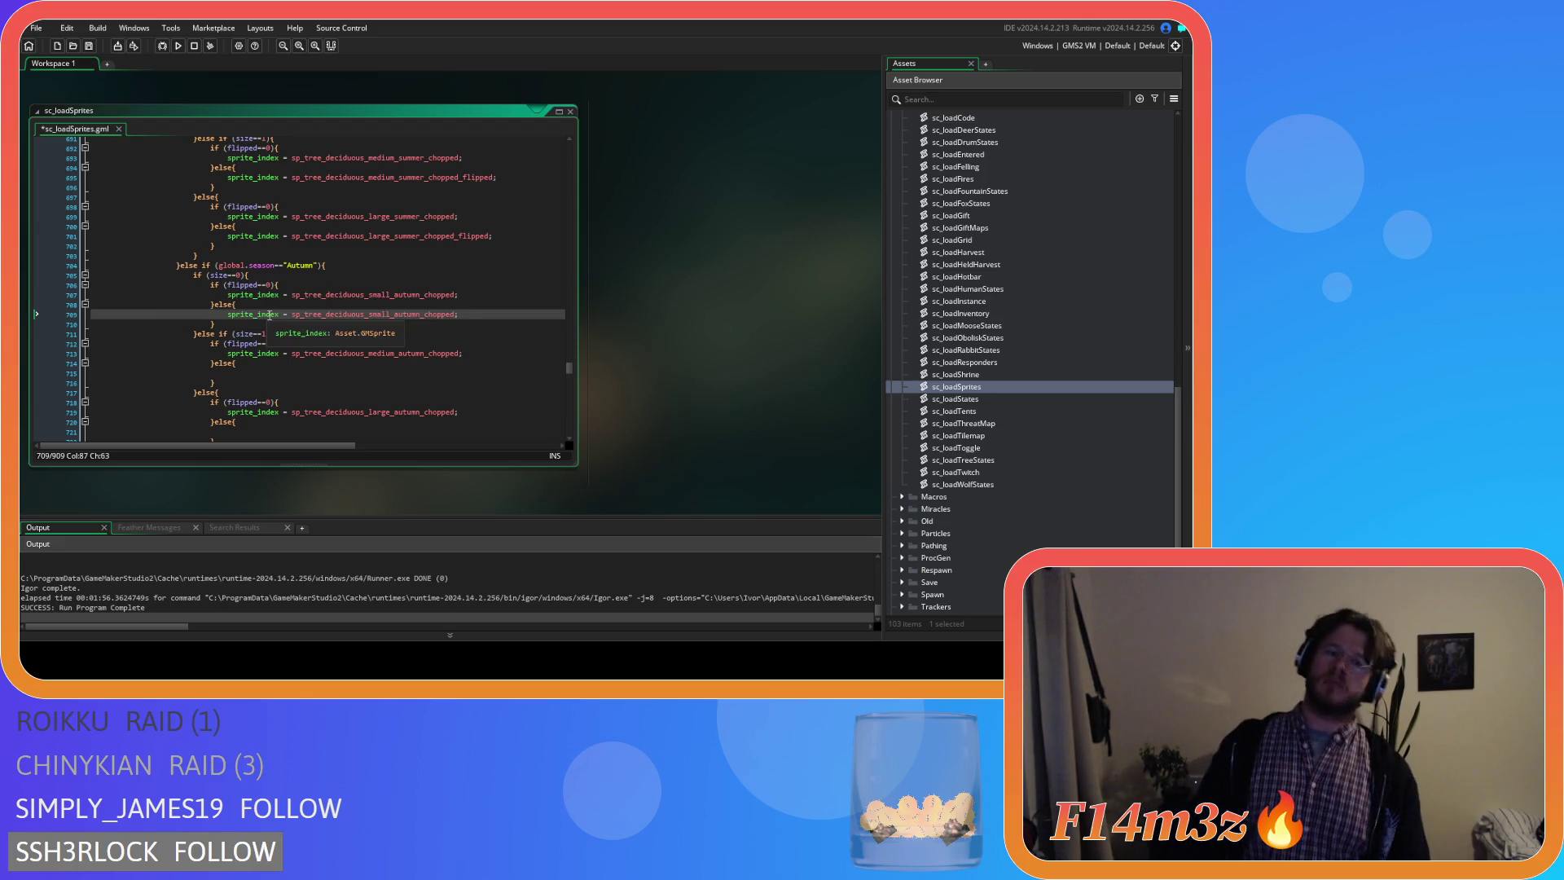
pyautogui.press('Left')
pyautogui.write('_flipped')
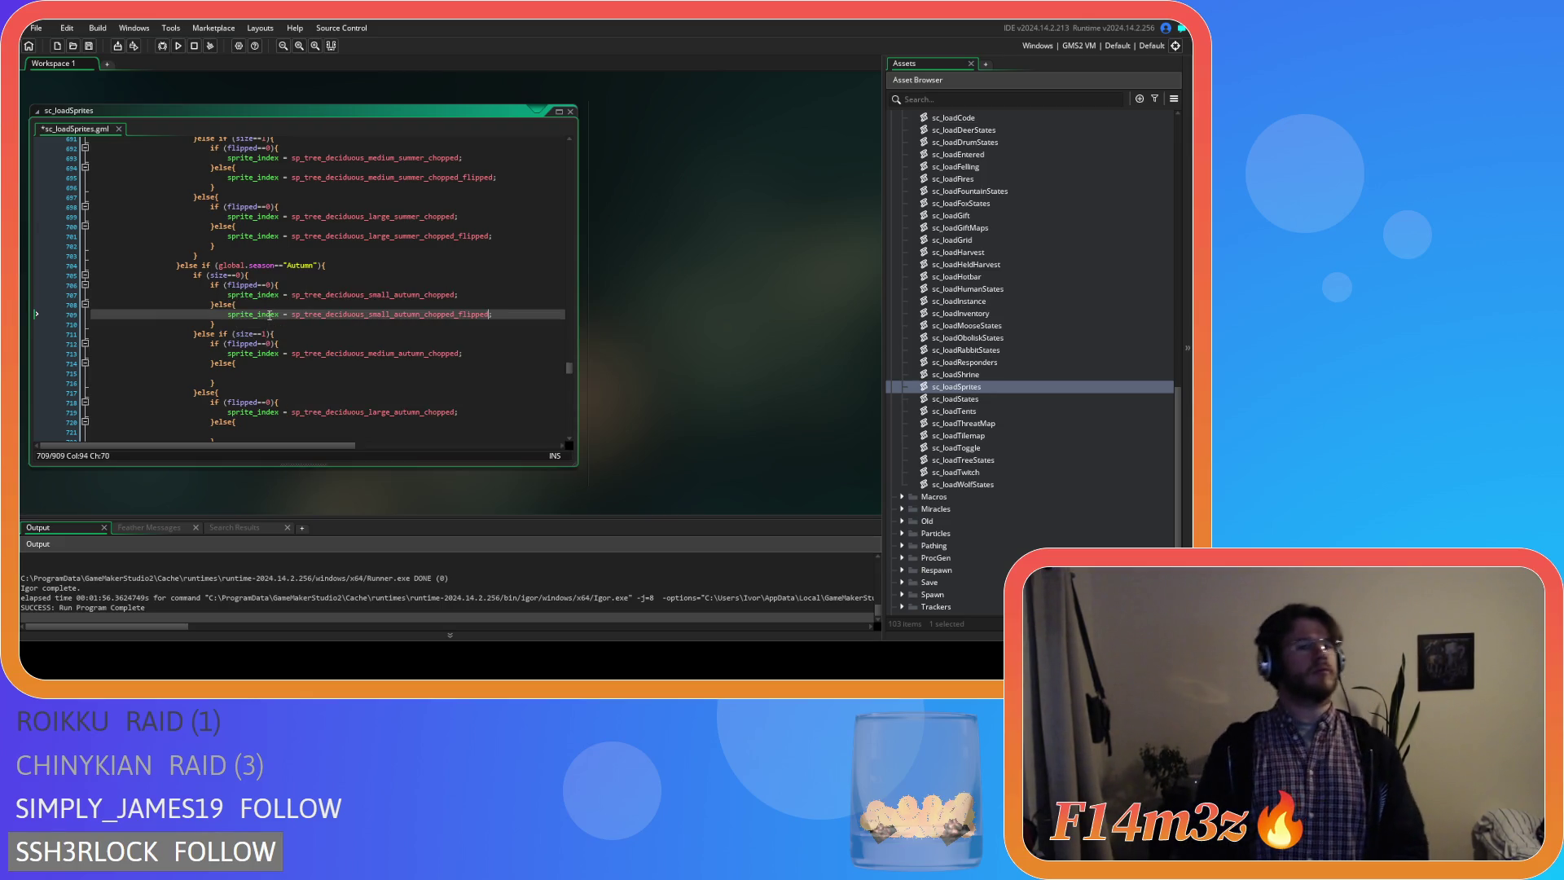
pyautogui.moveTo(462, 354); pyautogui.dragTo(227, 353)
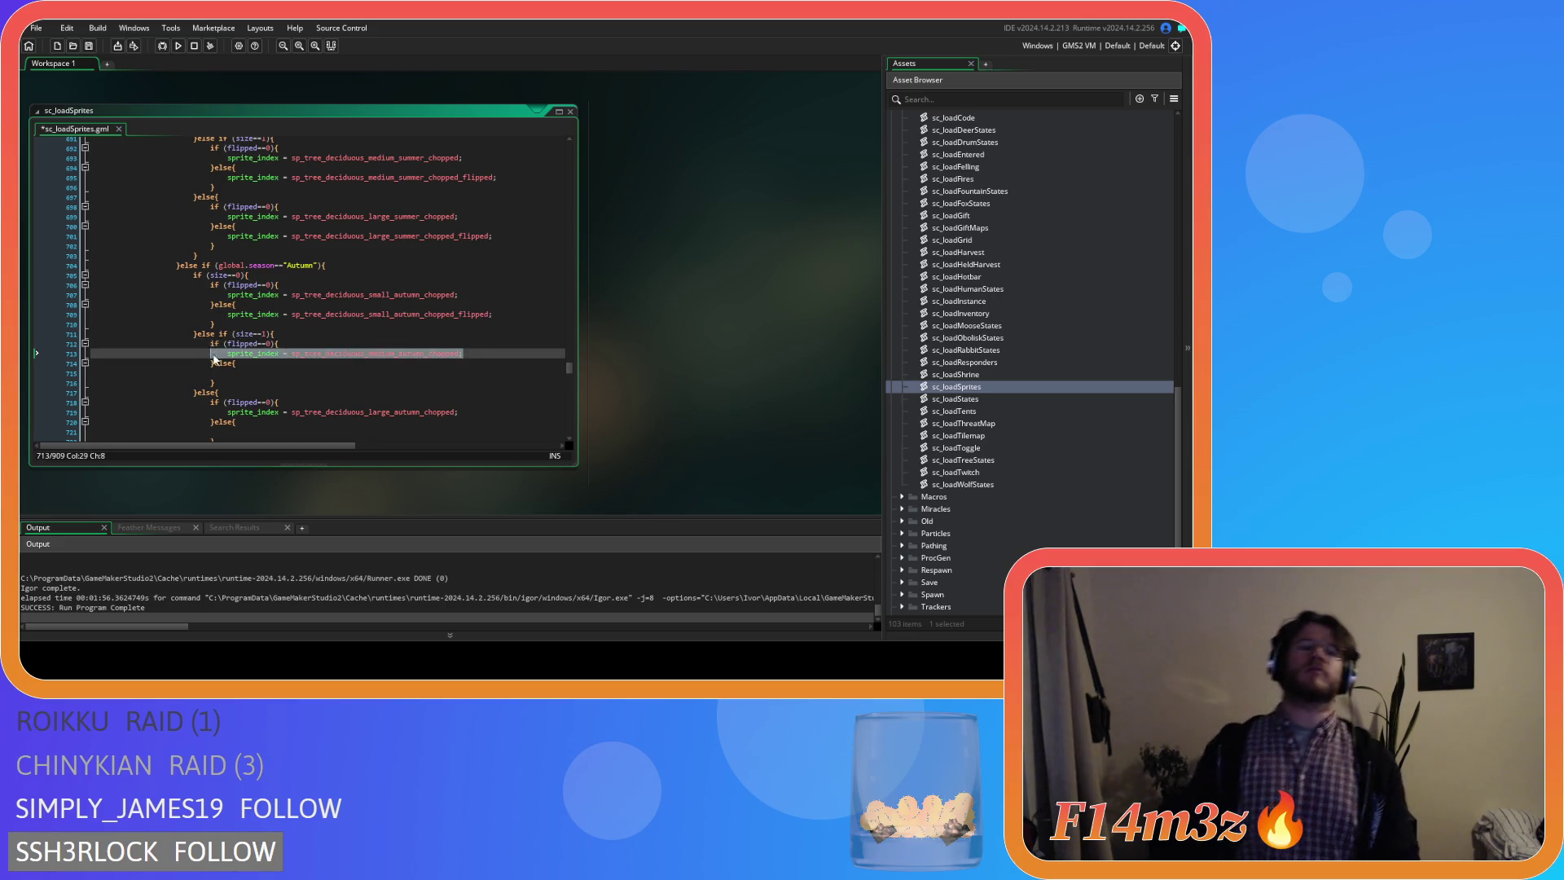
pyautogui.hotkey('ctrl', 'c')
pyautogui.click(258, 373)
pyautogui.hotkey('ctrl', 'v')
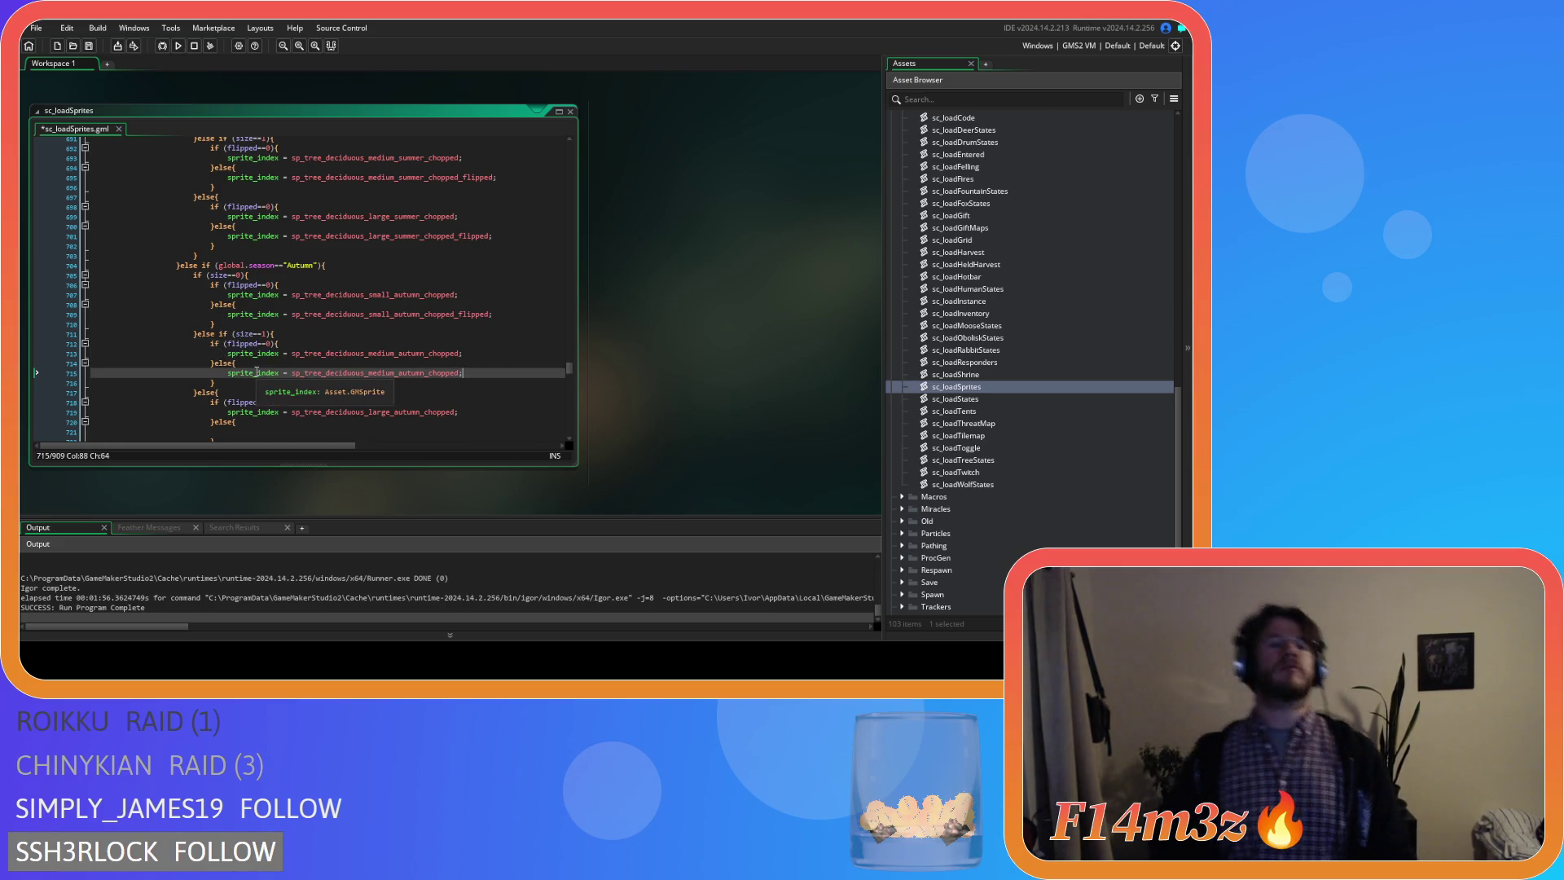
pyautogui.press('Left')
pyautogui.write('_flipped')
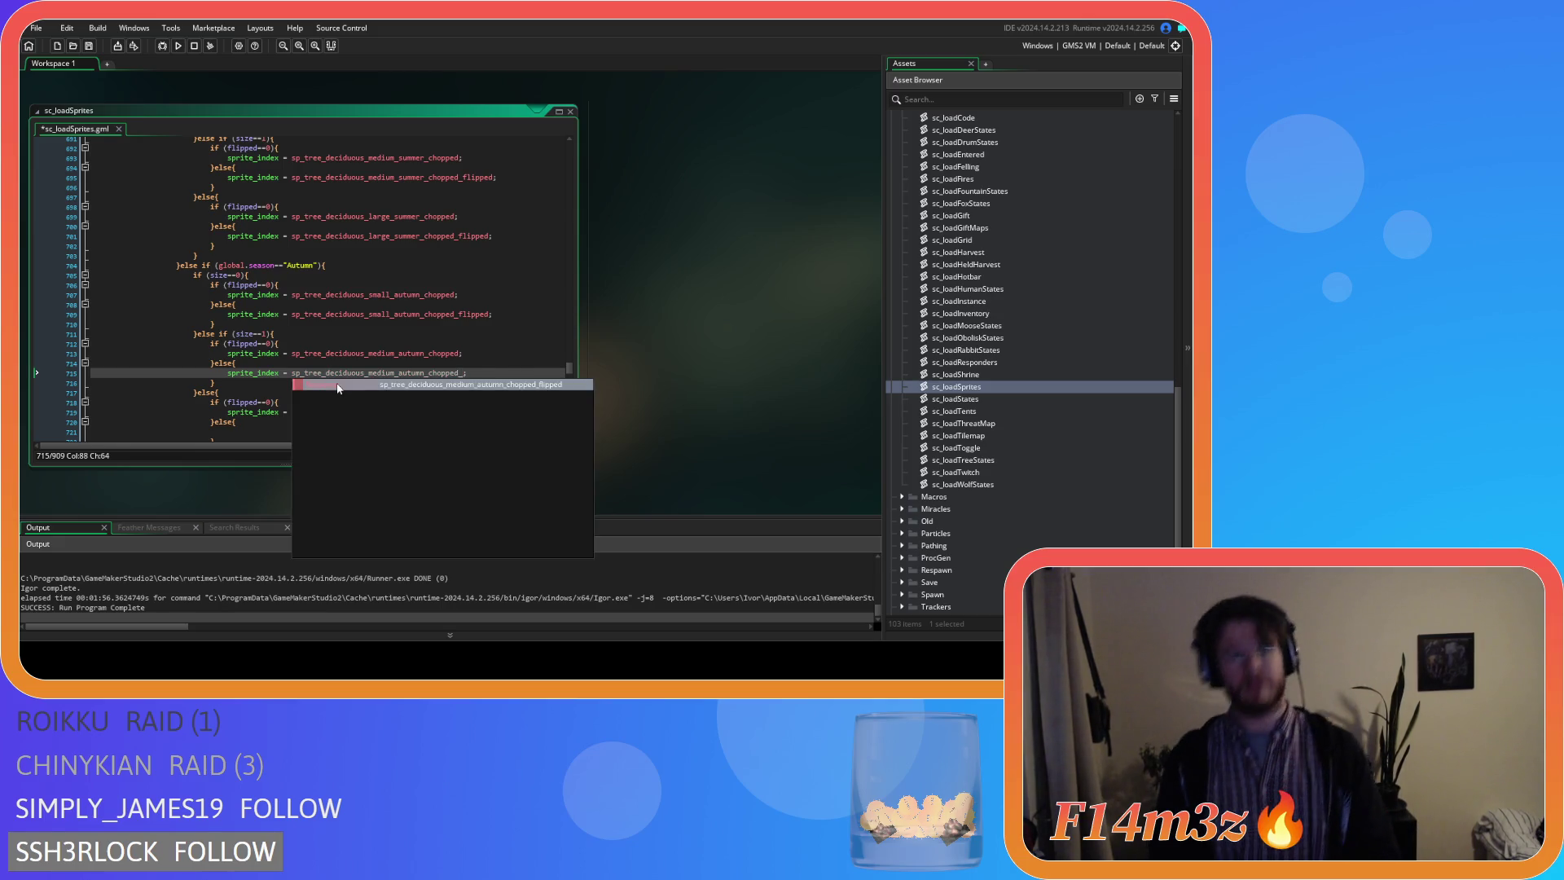
# Set the large autumn else branch to sp_tree_deciduous_large_autumn_chopped_flipped, then select the small snowy winter line.
pyautogui.moveTo(460, 411); pyautogui.dragTo(228, 411)
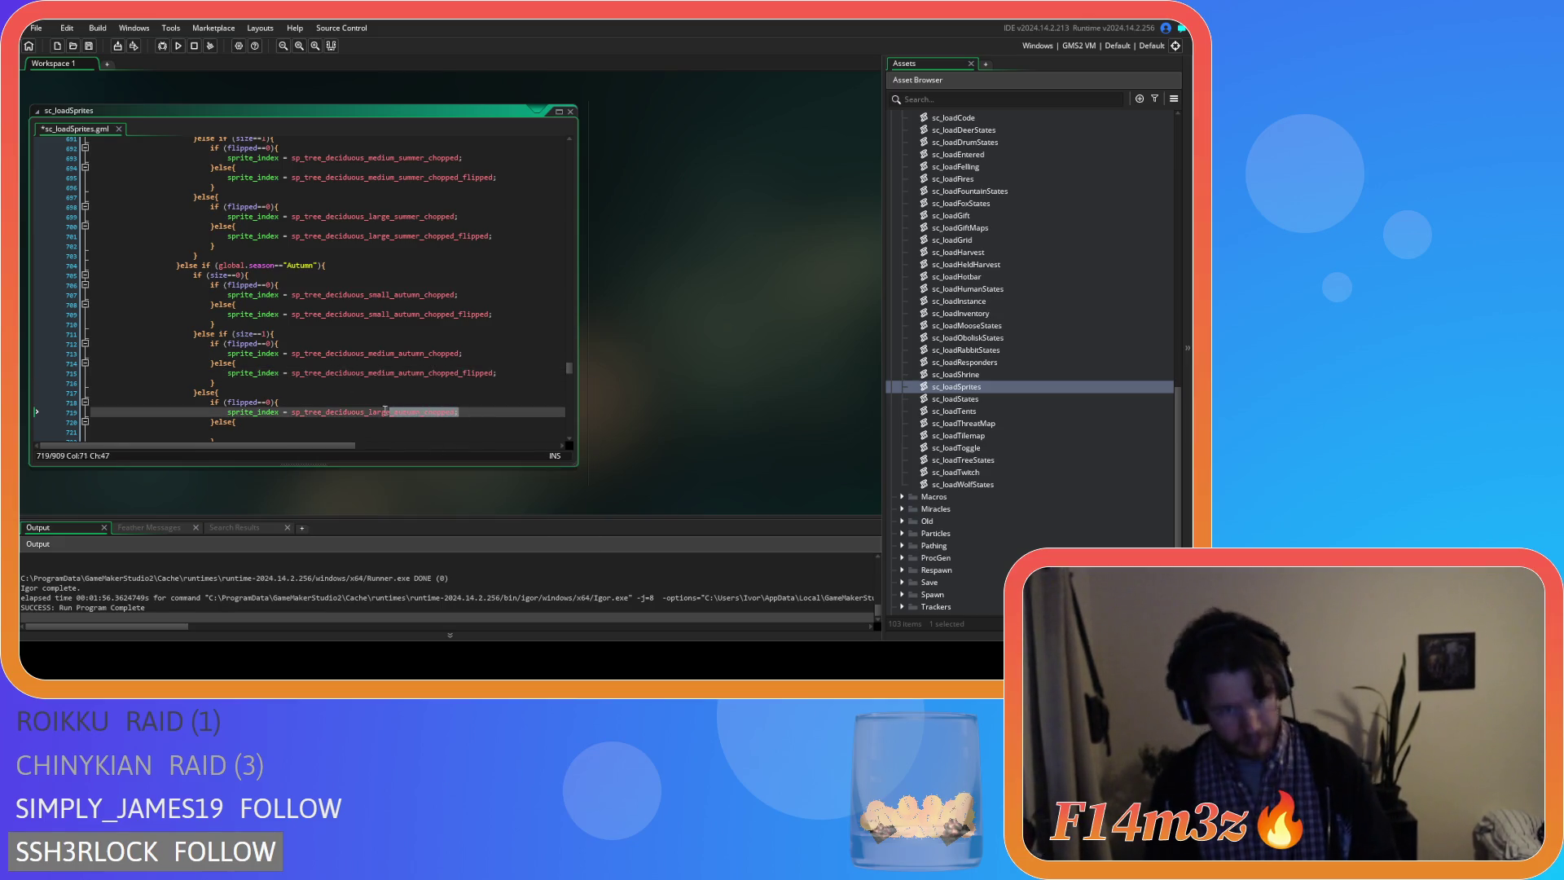
pyautogui.scroll(-3, 291, 401)
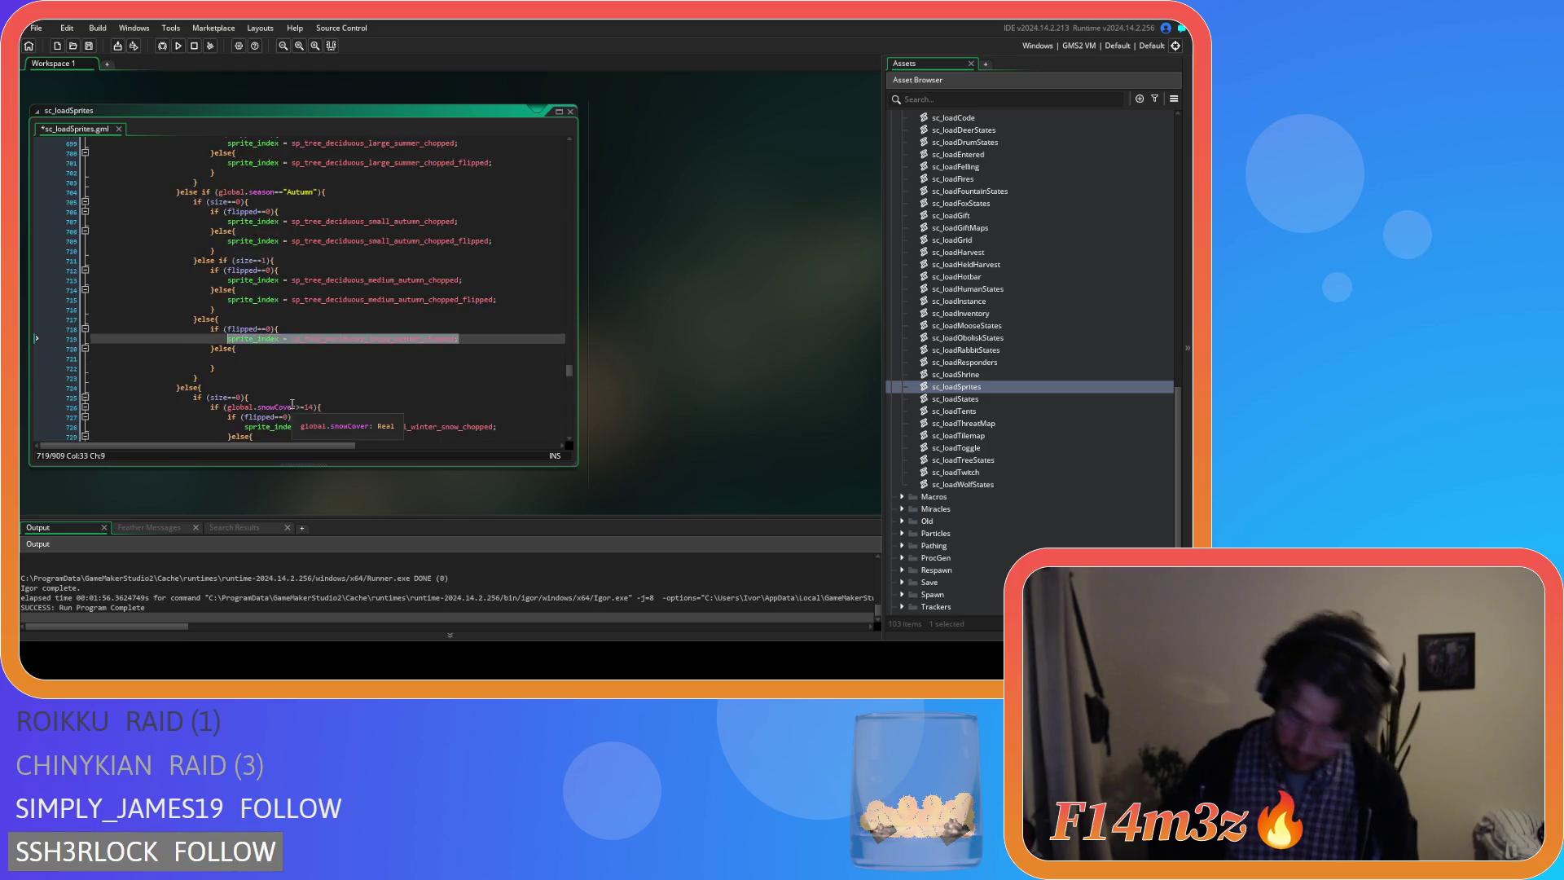
pyautogui.scroll(-2, 260, 357)
pyautogui.click(264, 286)
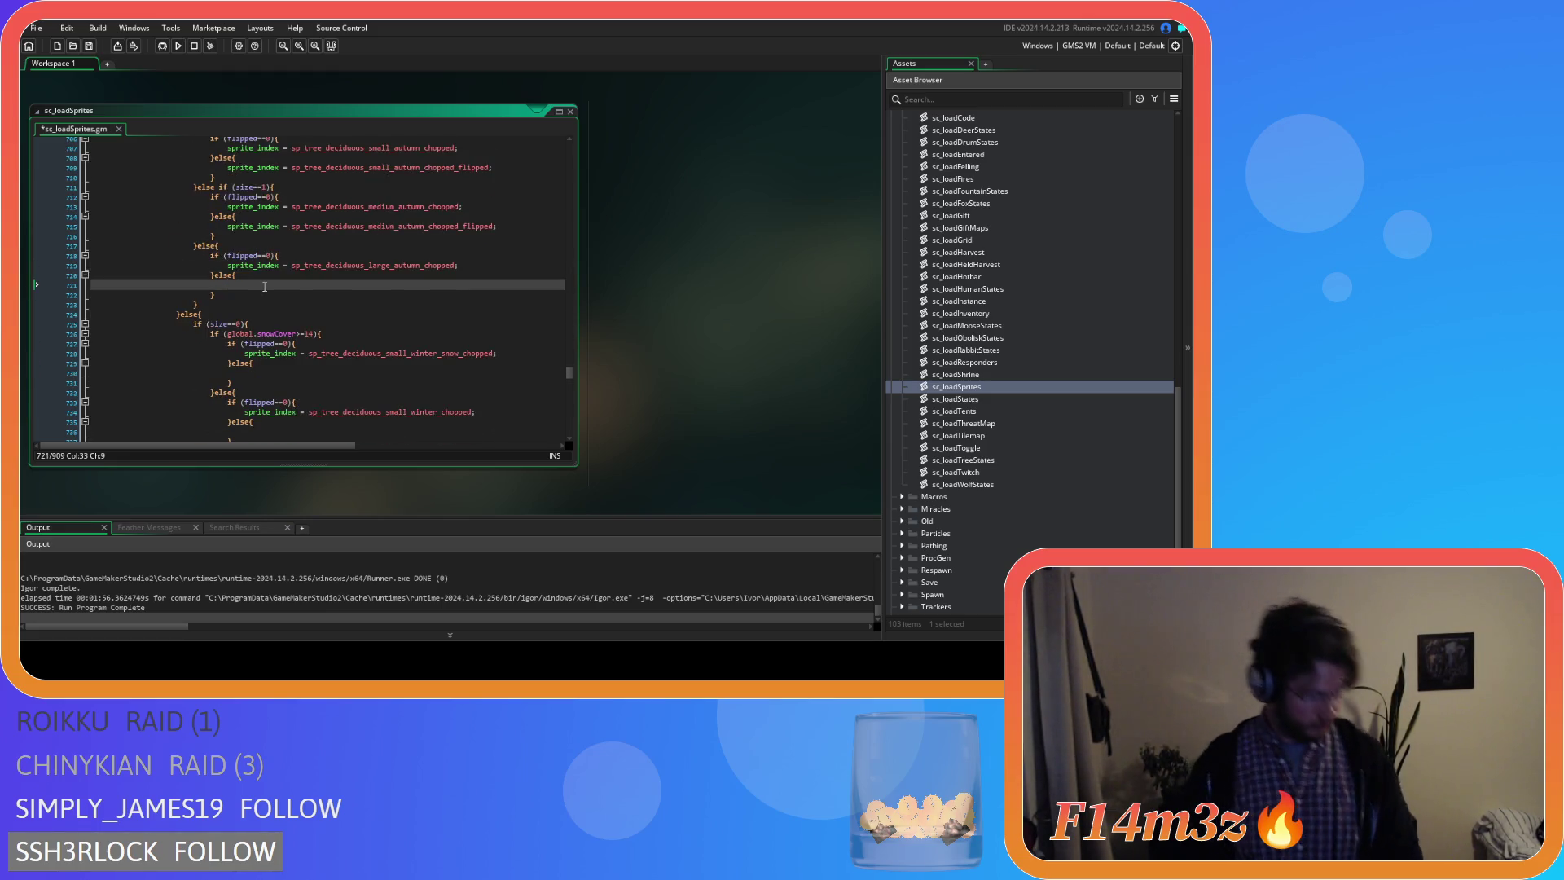
pyautogui.hotkey('ctrl', 'v')
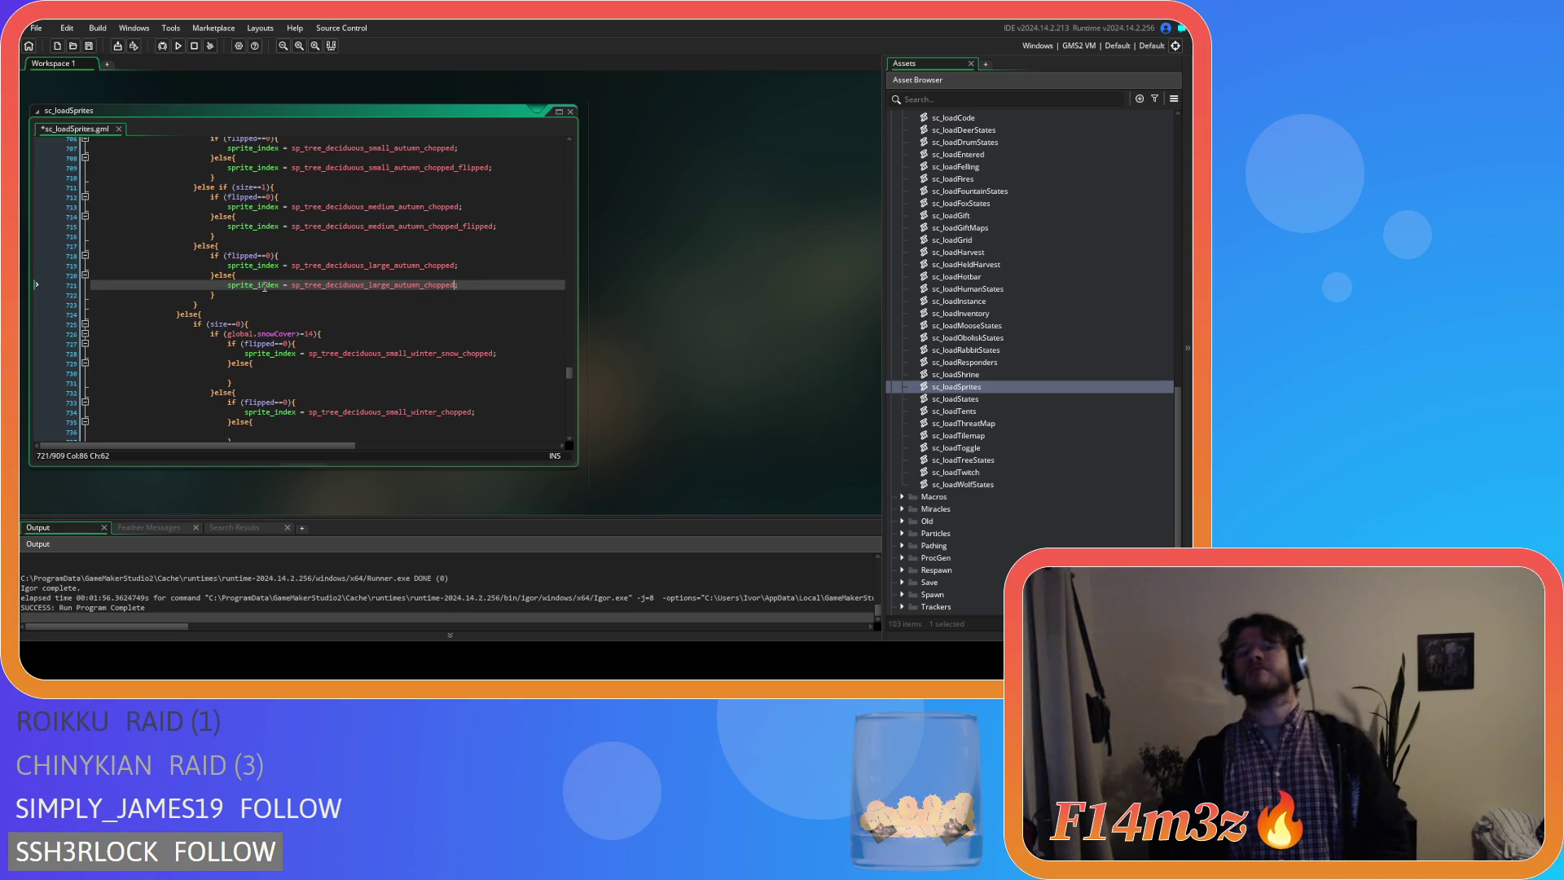
pyautogui.write('_')
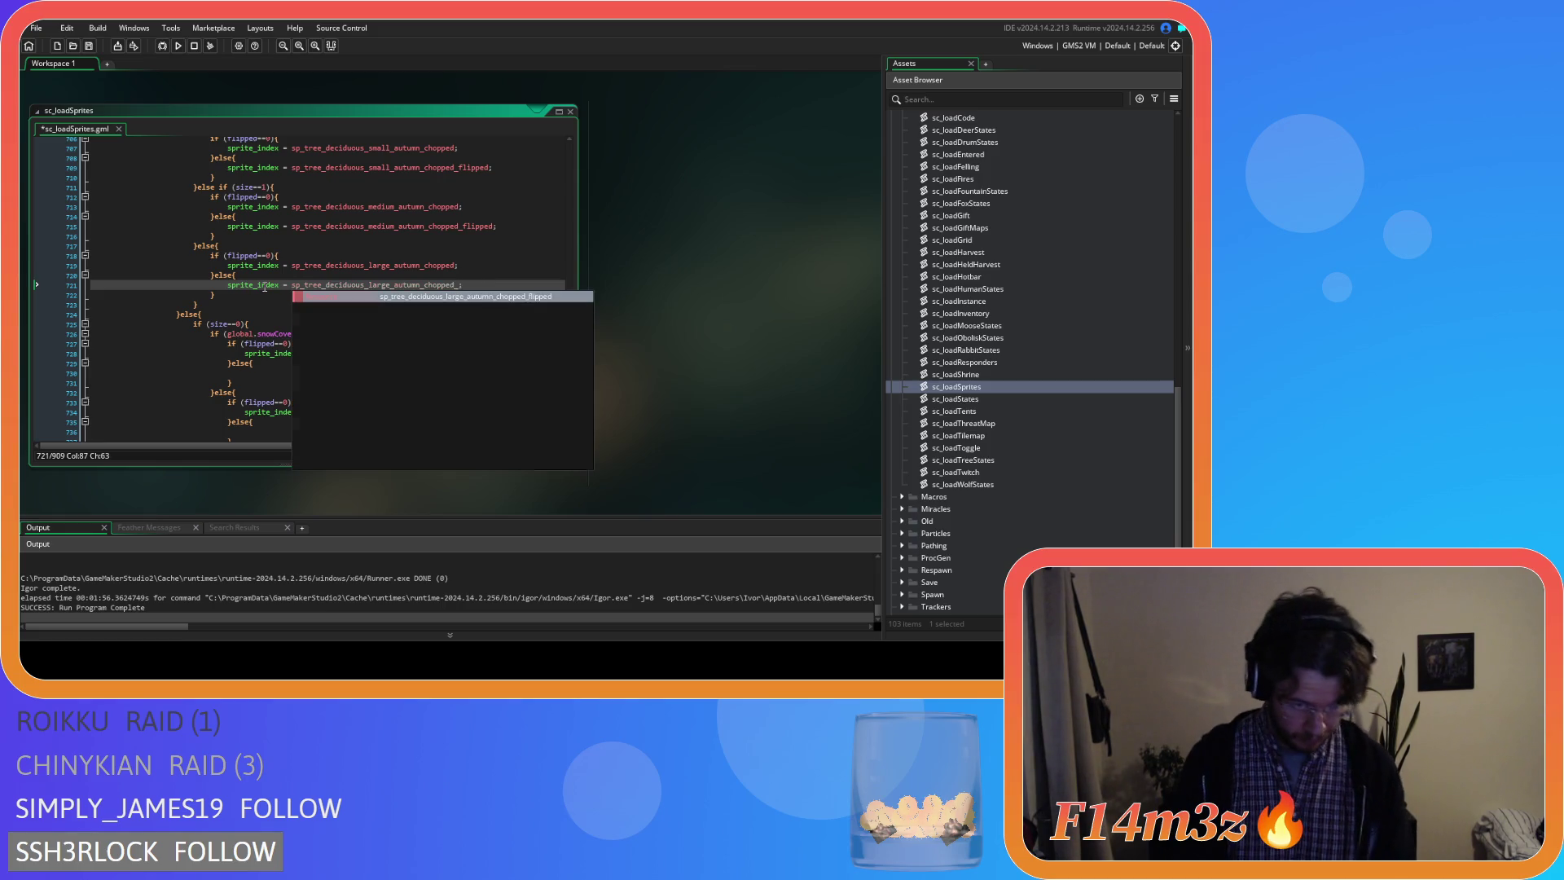
pyautogui.press('Return')
pyautogui.scroll(-3, 295, 287)
pyautogui.moveTo(496, 257); pyautogui.dragTo(246, 260)
# Give the small snowy and small bare winter chopped else branches their _flipped sprite assignments.
pyautogui.hotkey('ctrl', 'c')
pyautogui.click(266, 275)
pyautogui.hotkey('ctrl', 'v')
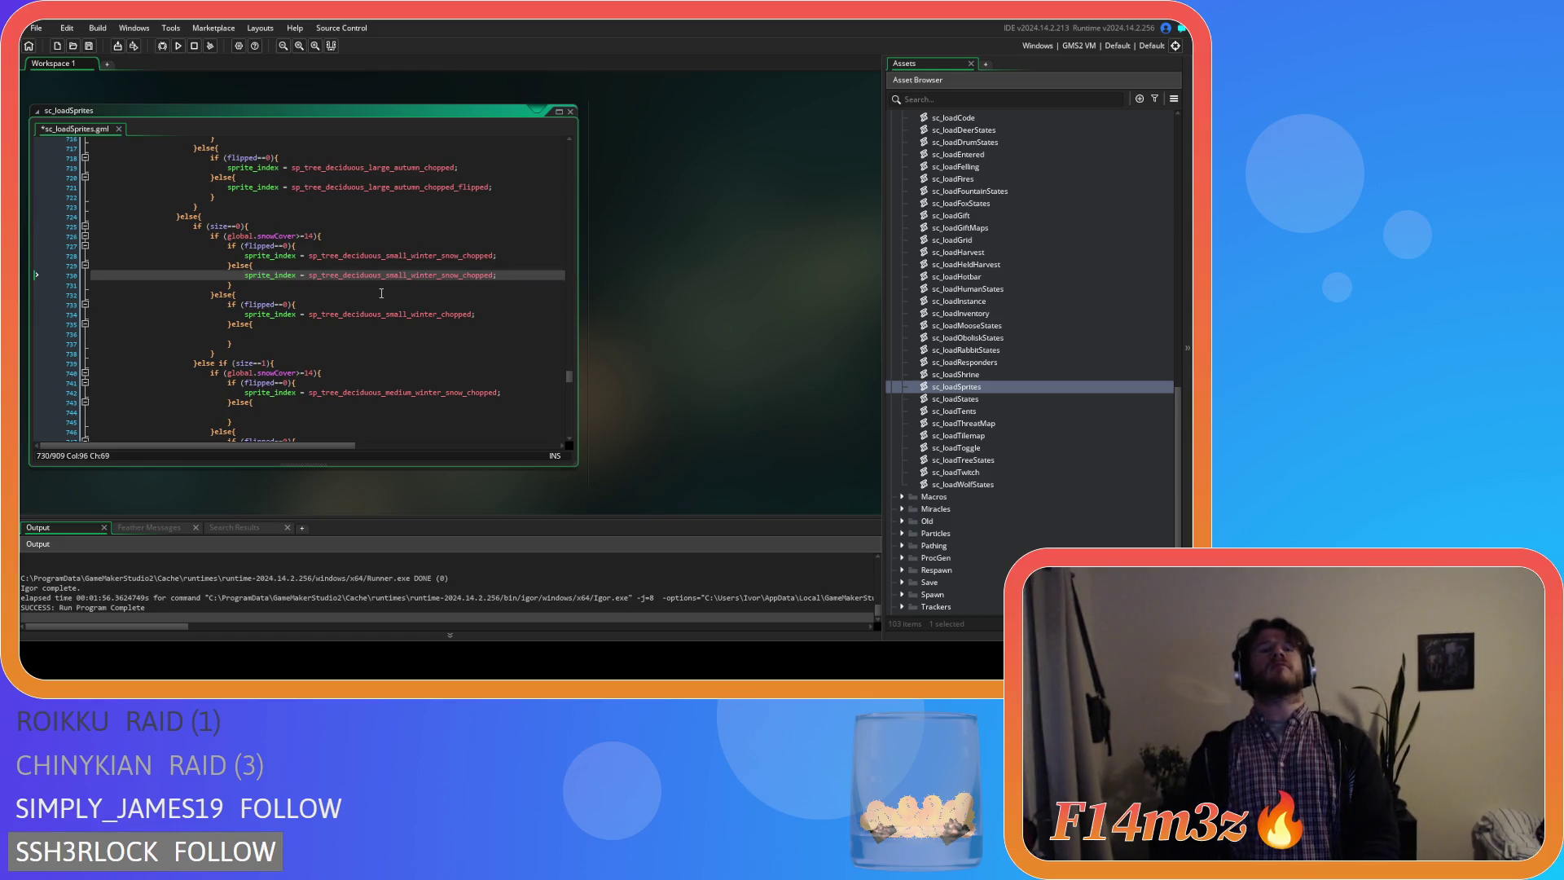
pyautogui.write('_fl')
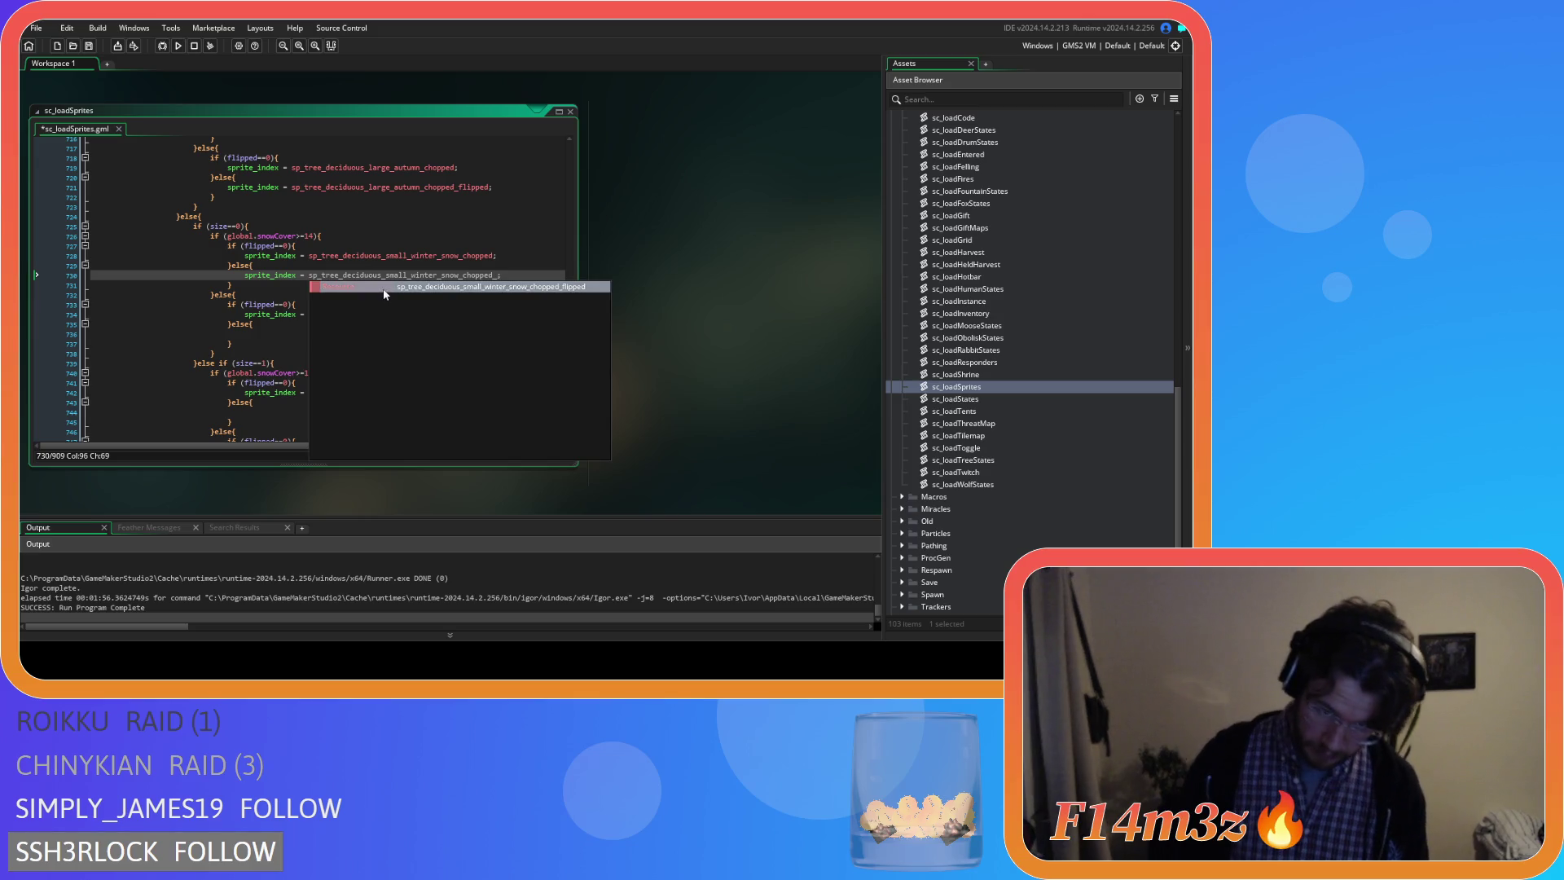
pyautogui.press('Return')
pyautogui.moveTo(481, 314); pyautogui.dragTo(253, 320)
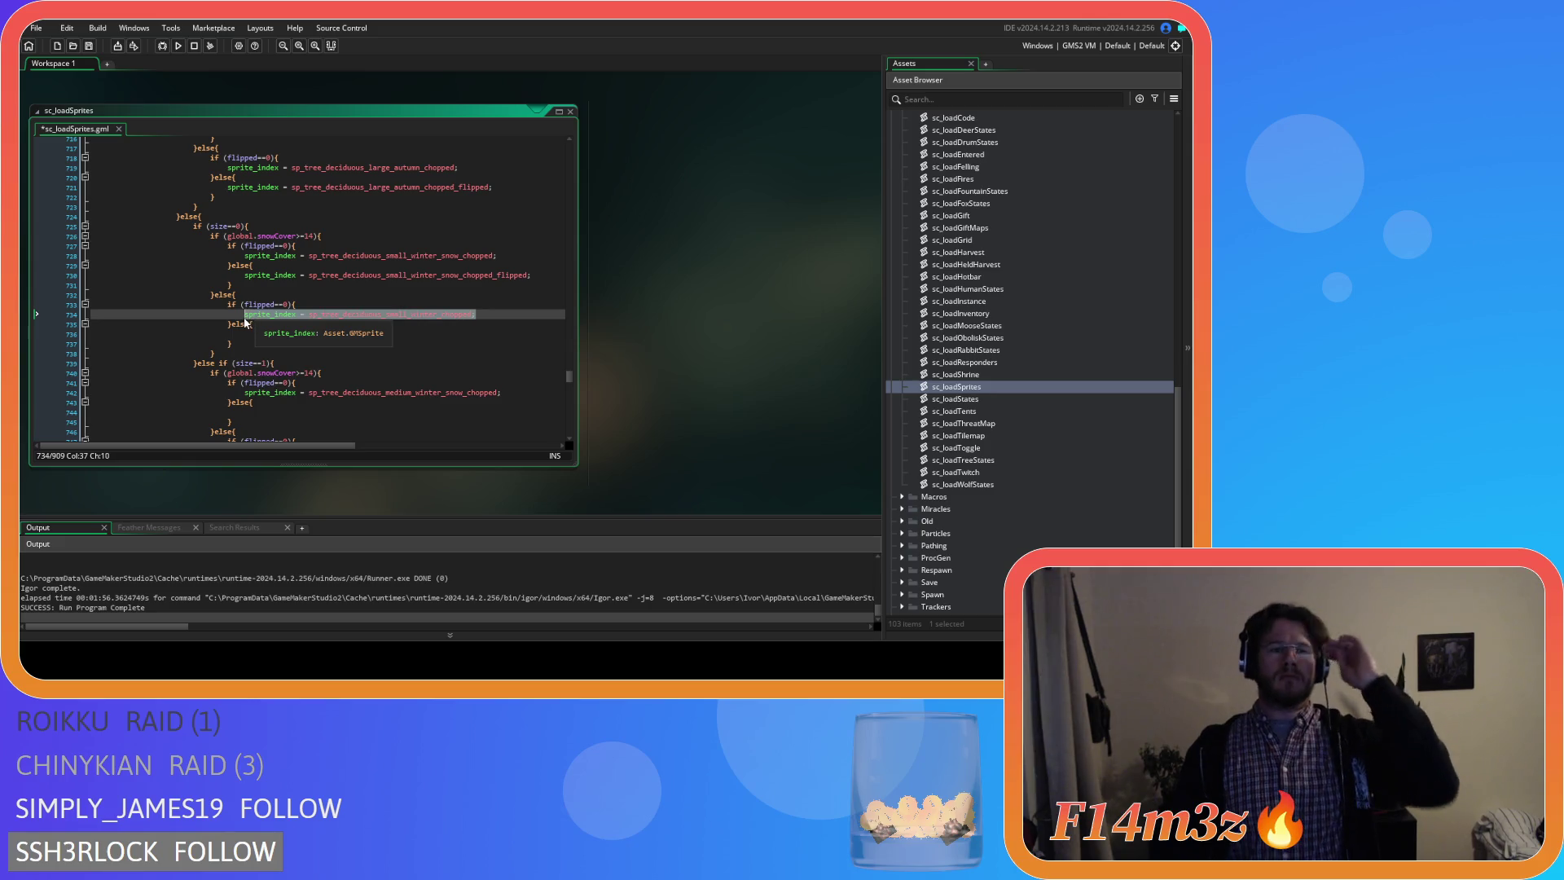
pyautogui.hotkey('ctrl', 'c')
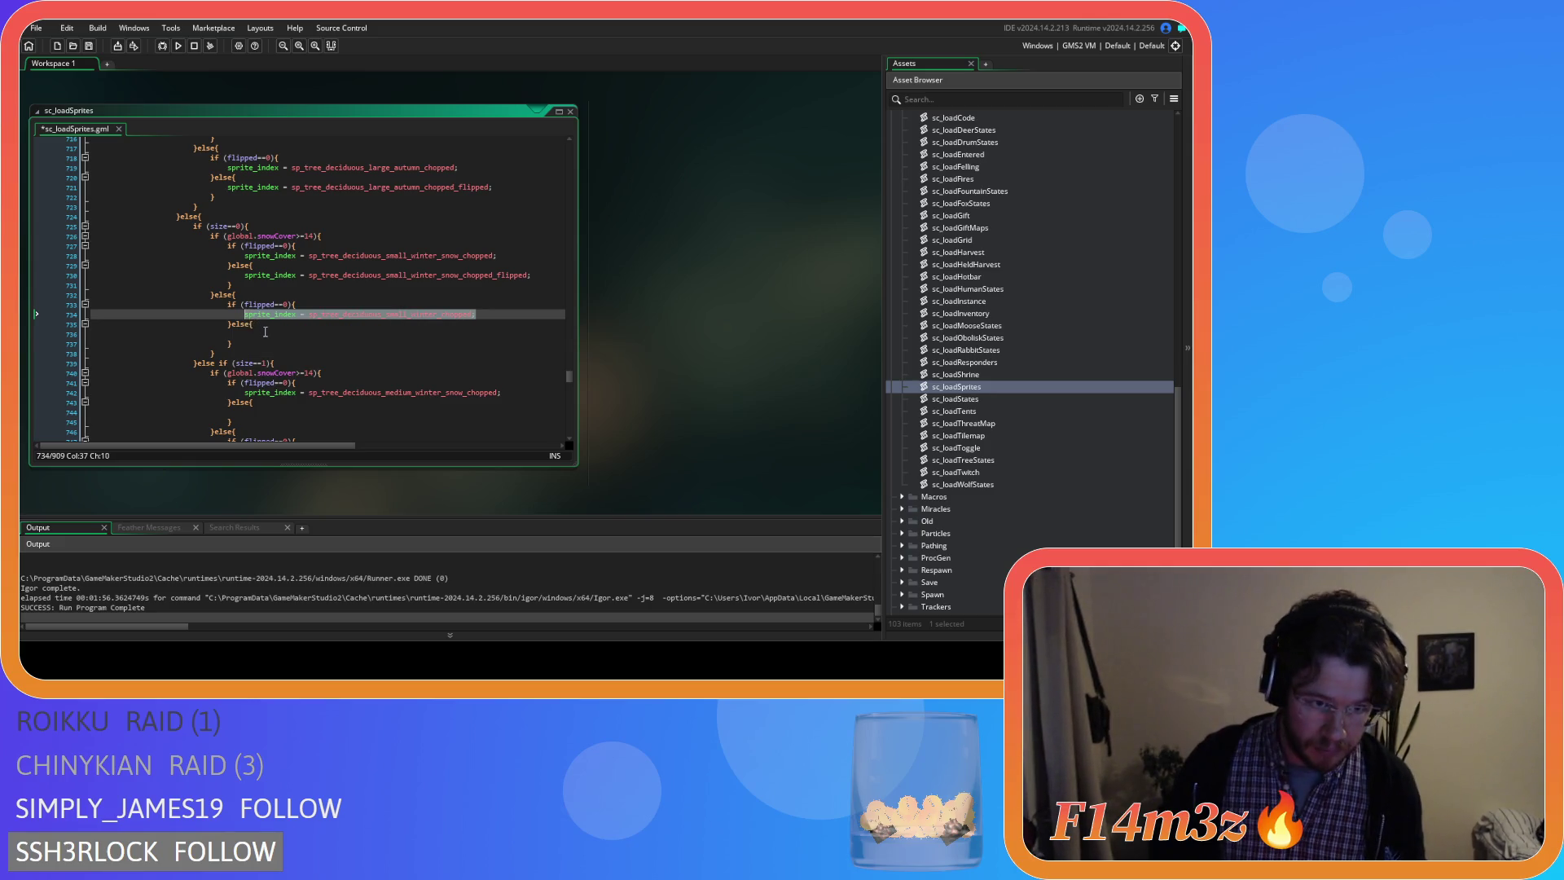
pyautogui.click(309, 333)
pyautogui.hotkey('ctrl', 'v')
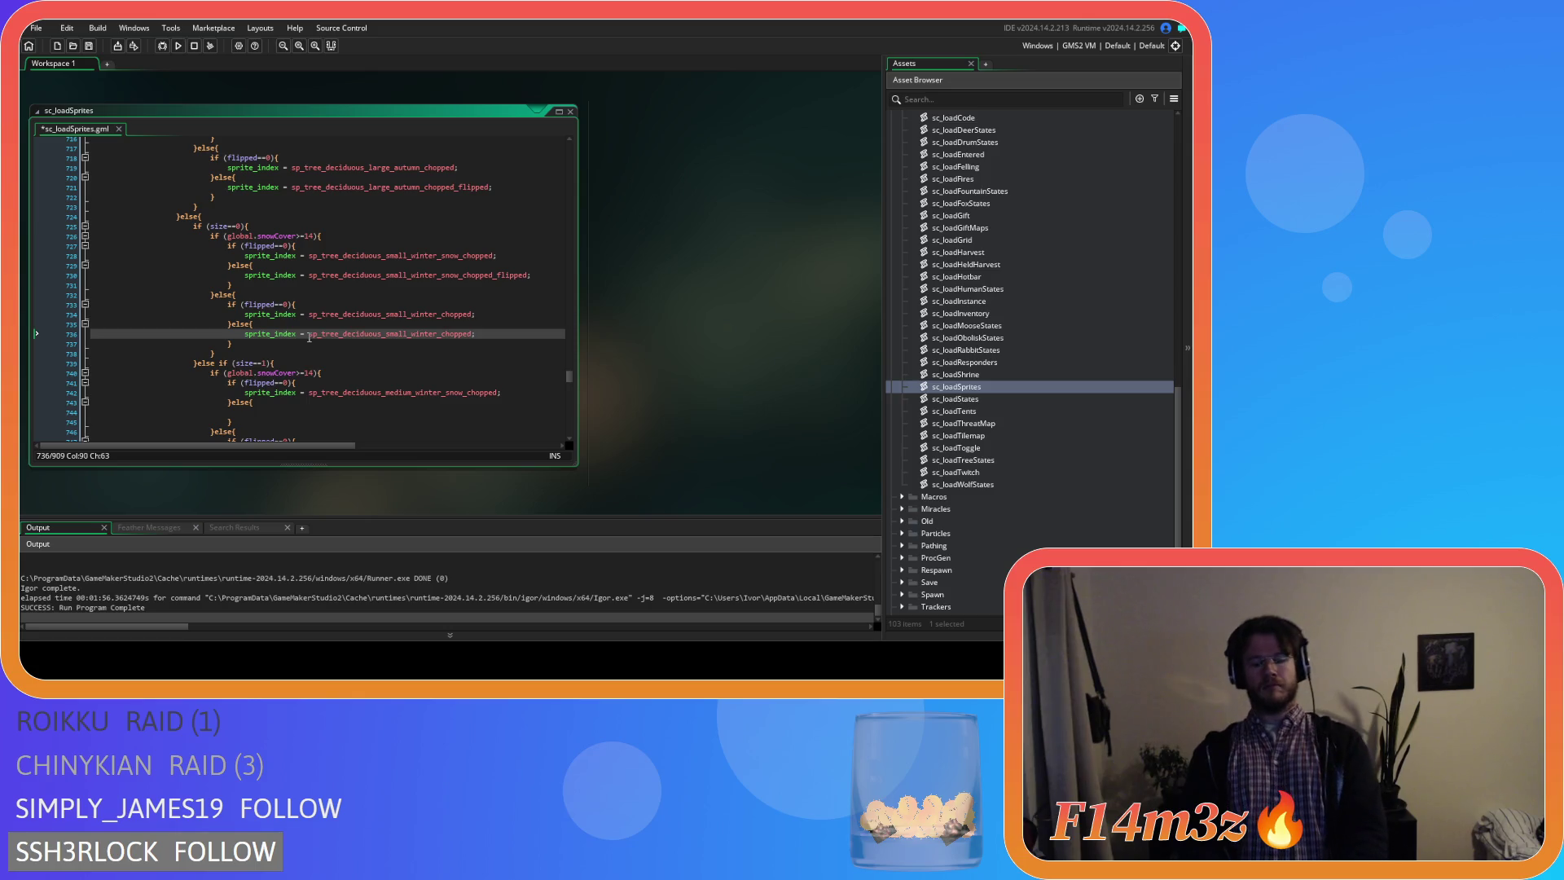
pyautogui.write('_flipped')
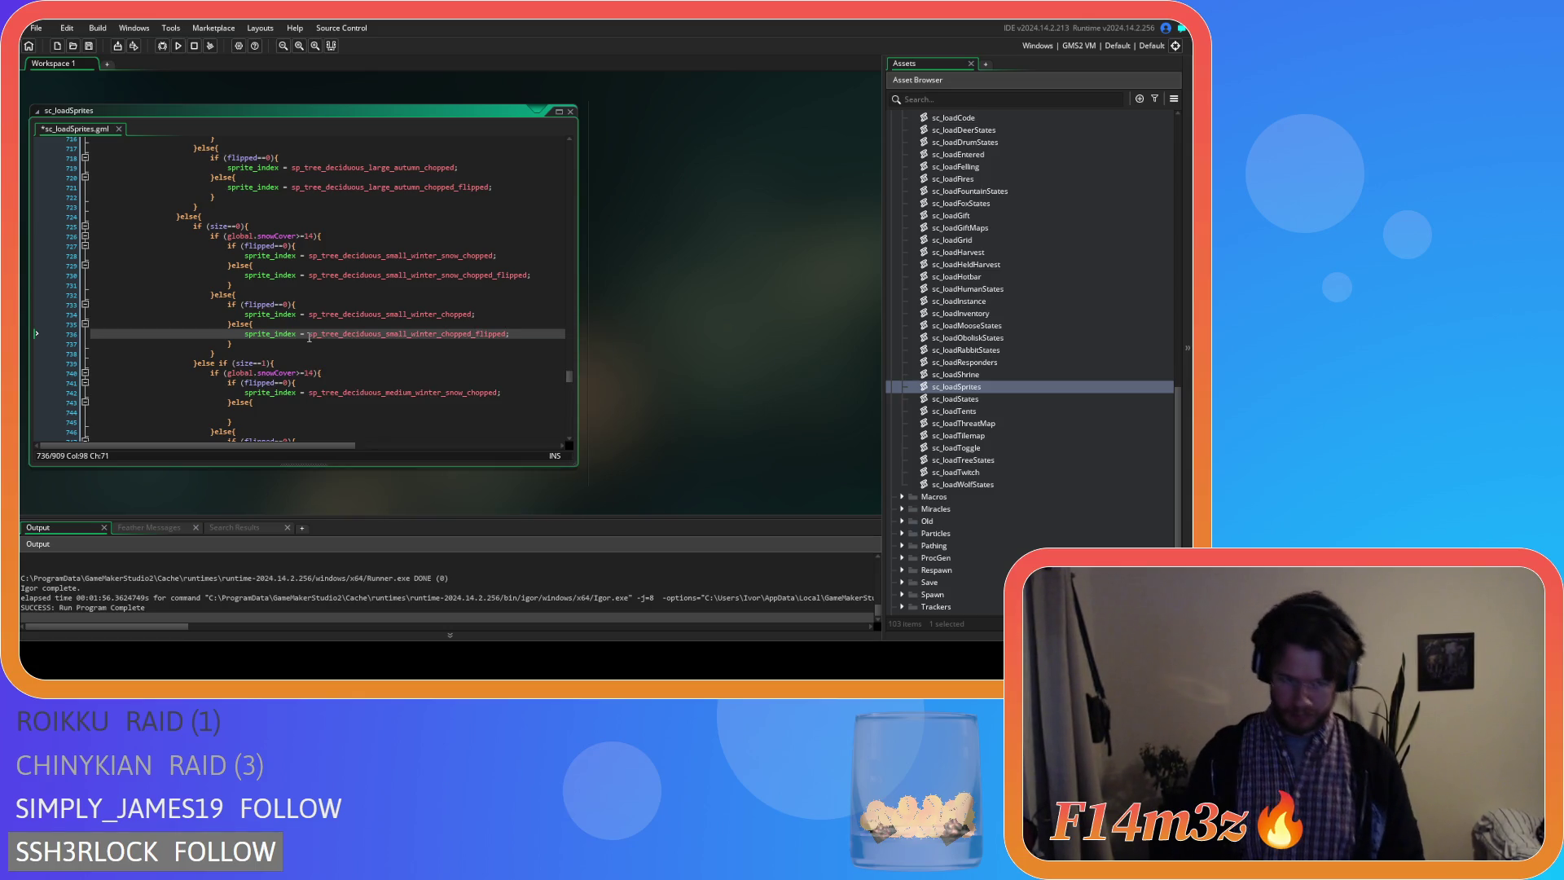
pyautogui.scroll(-2, 308, 338)
pyautogui.scroll(-2, 308, 318)
pyautogui.moveTo(501, 270); pyautogui.dragTo(241, 273)
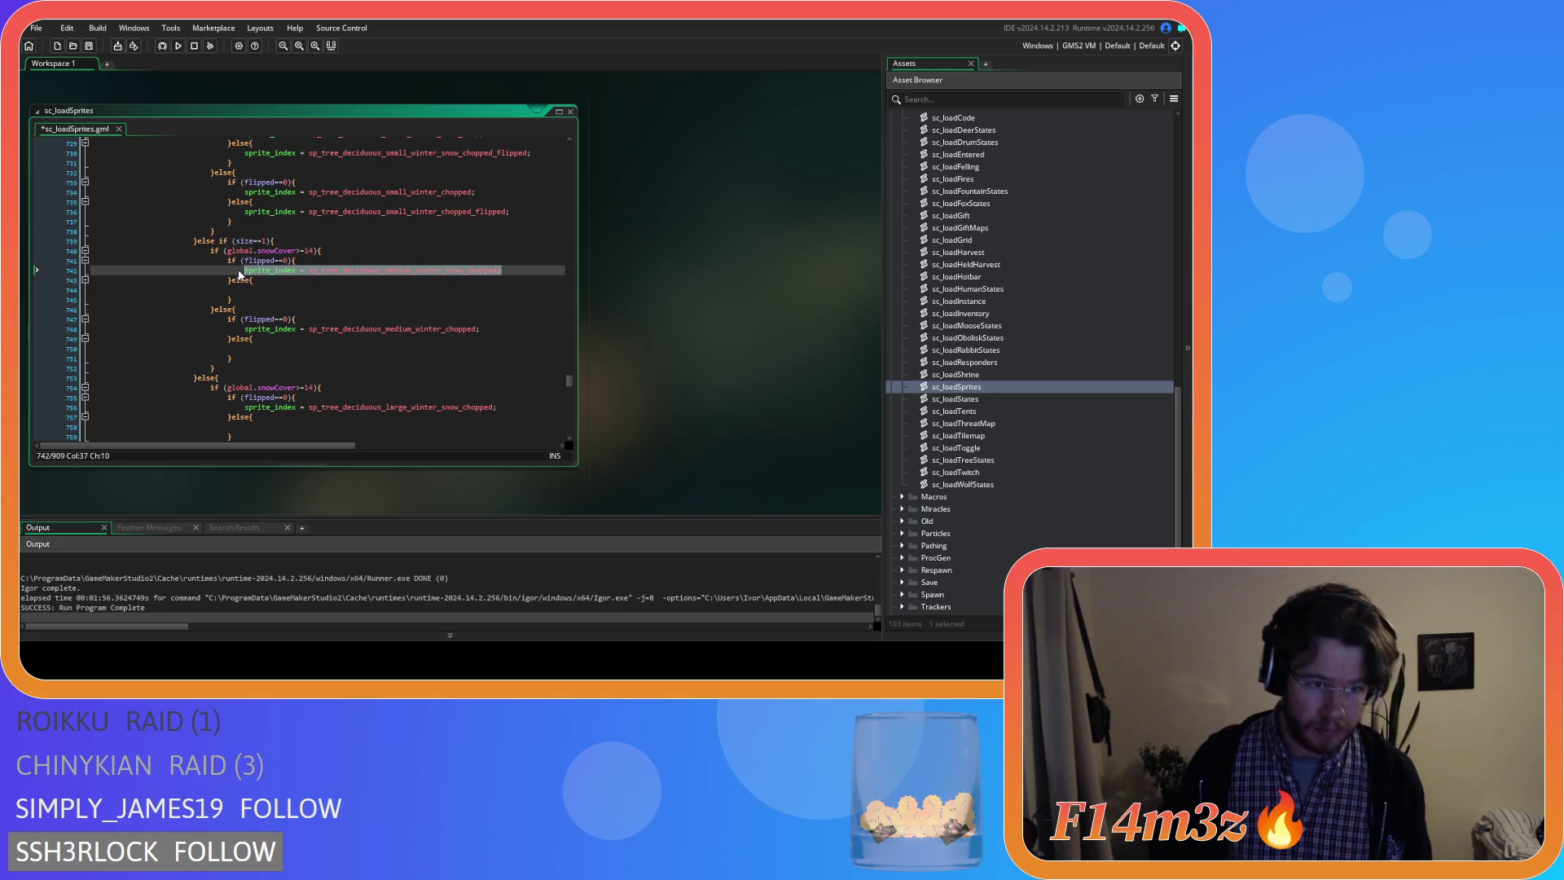
# Give the medium and large winter chopped else branches, snowy and bare, their _flipped sprite assignments.
pyautogui.click(316, 290)
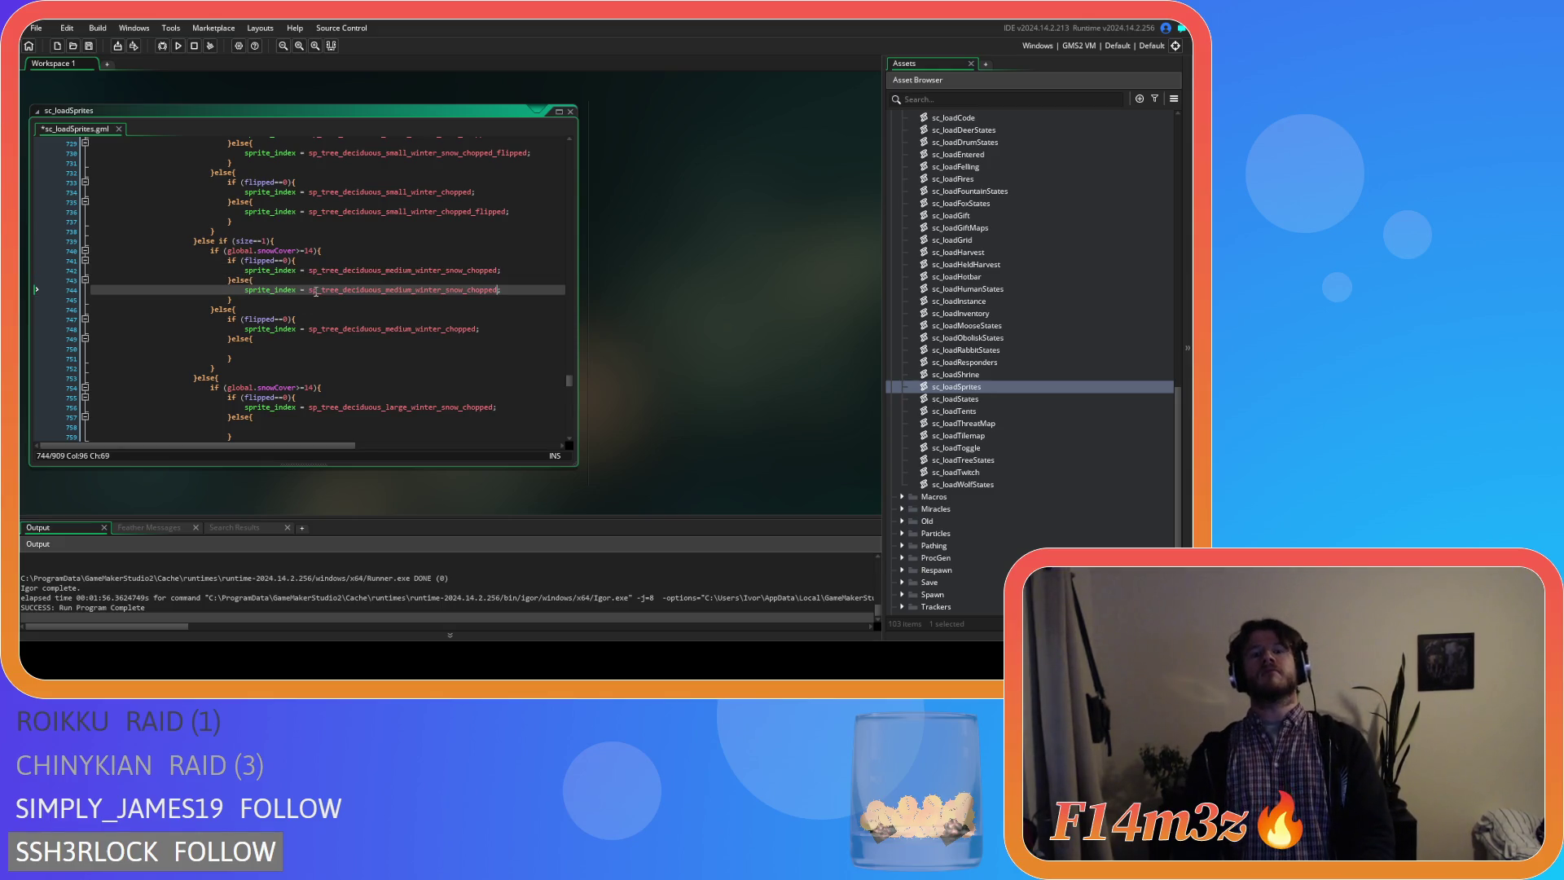
pyautogui.write('_flipped')
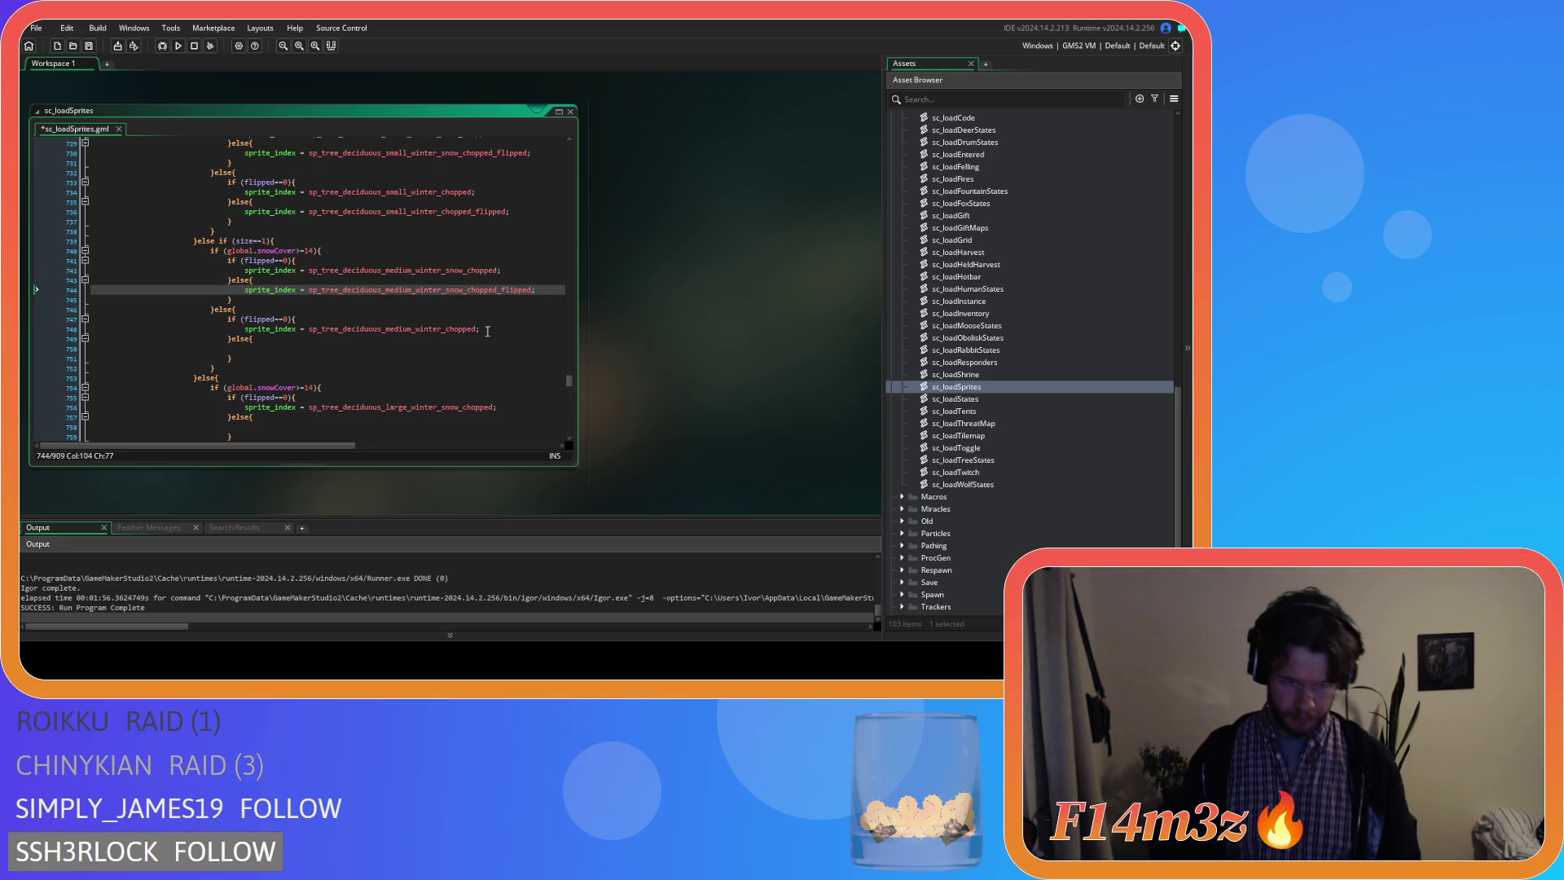
pyautogui.moveTo(243, 328); pyautogui.dragTo(437, 326)
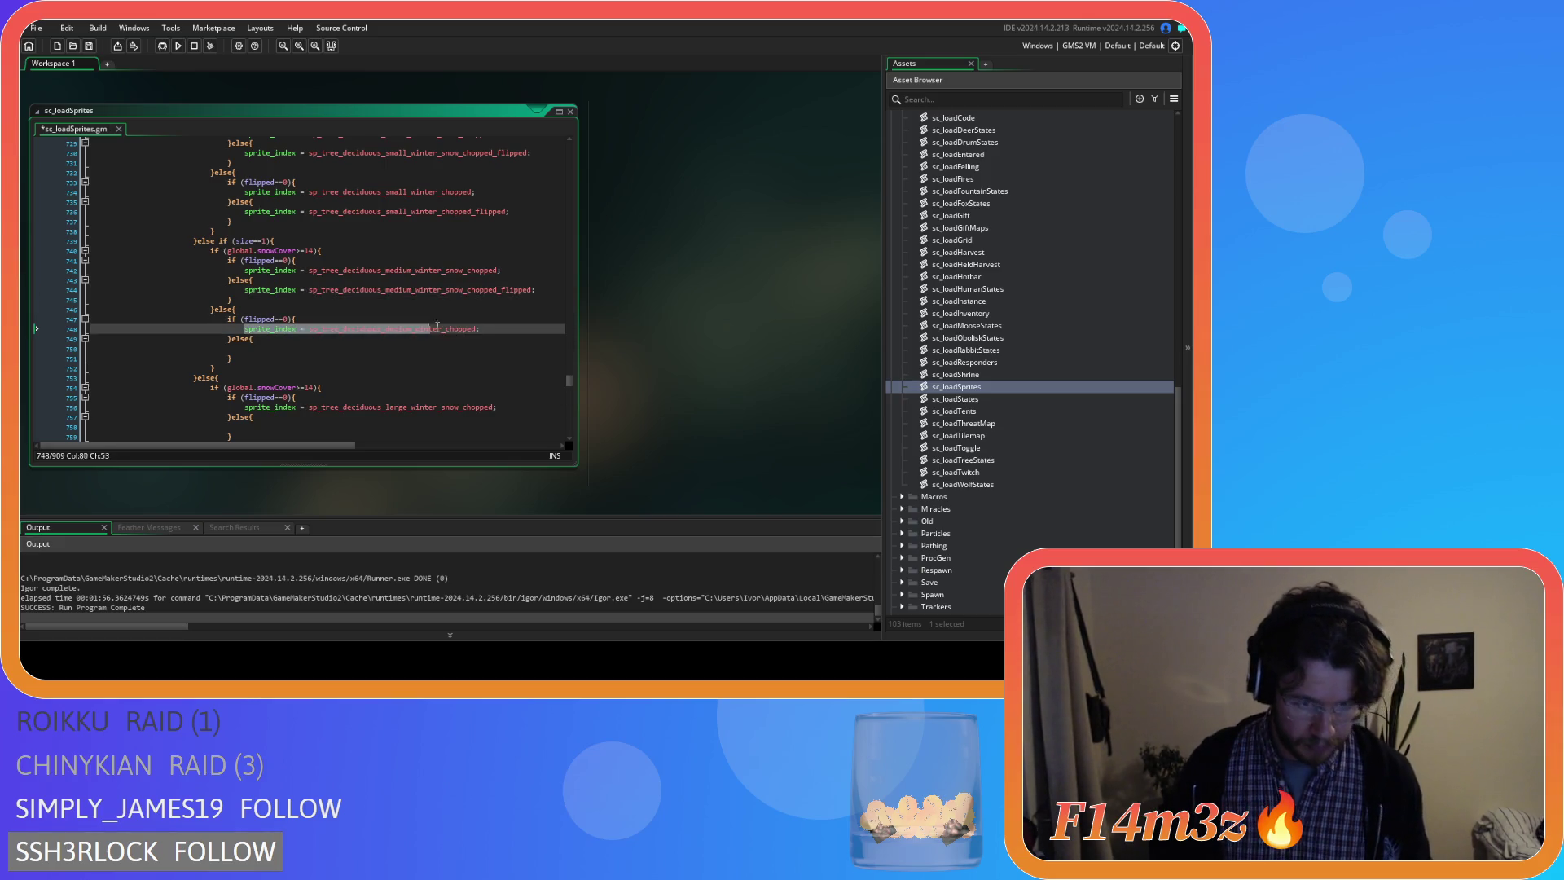
pyautogui.click(342, 351)
pyautogui.hotkey('ctrl', 'v')
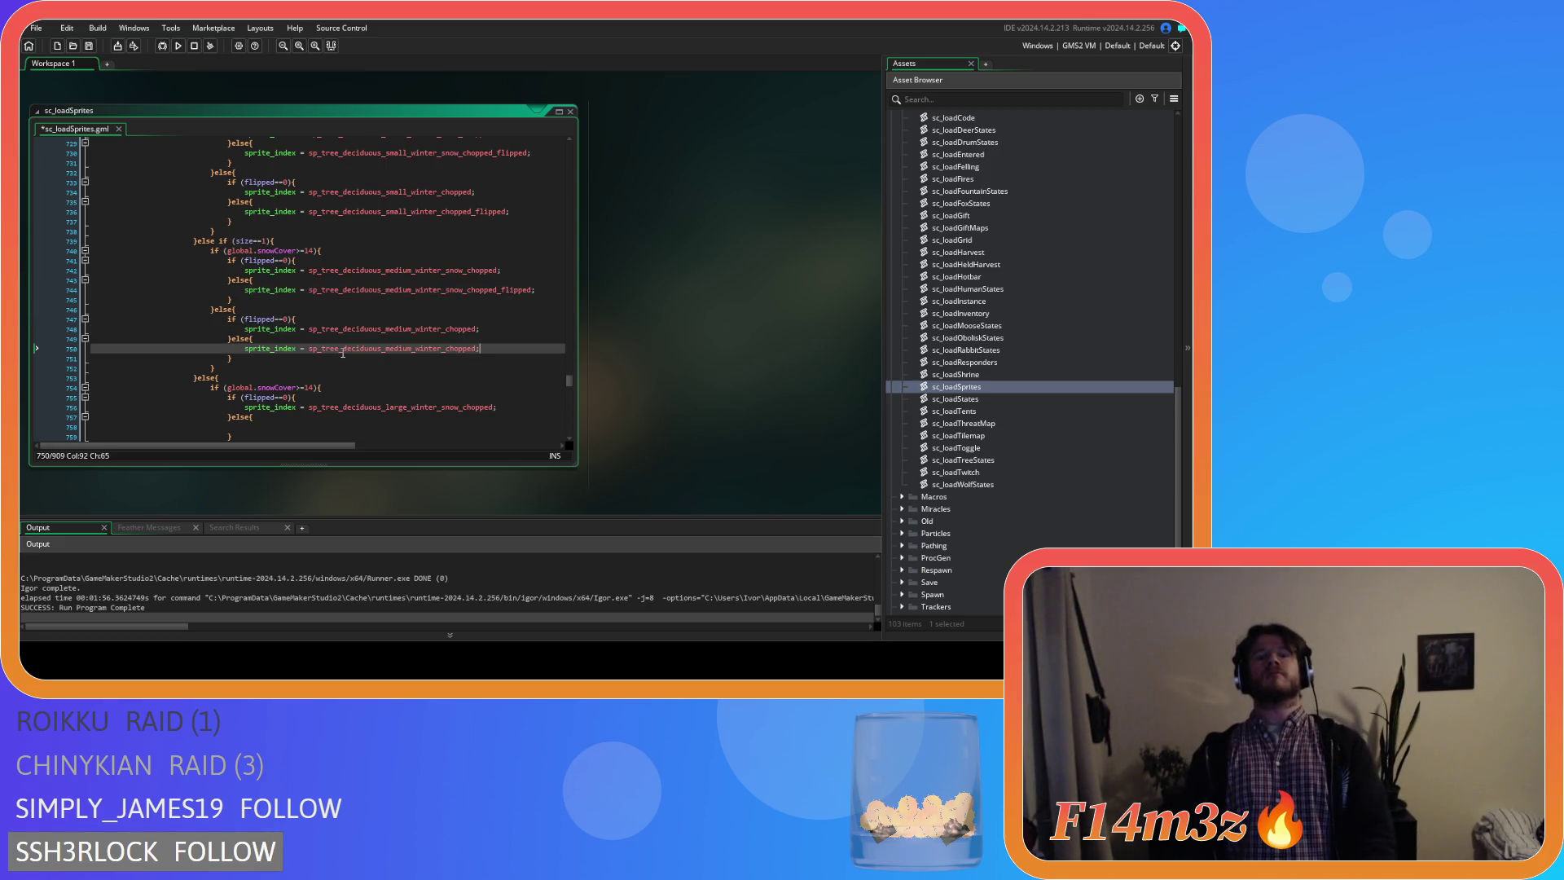
pyautogui.write('_flipped')
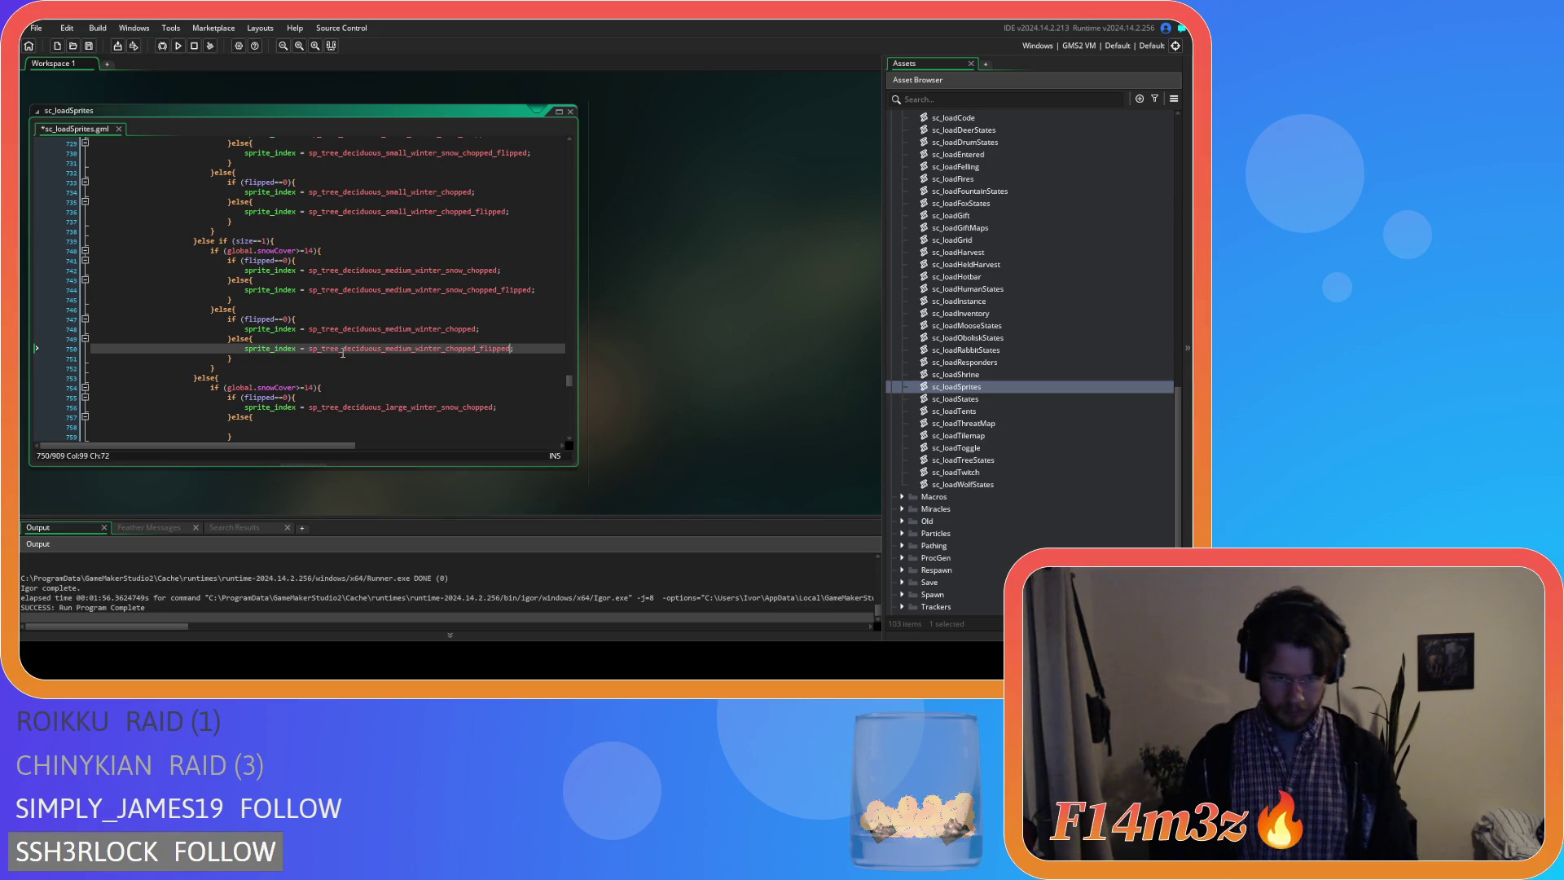
pyautogui.moveTo(496, 407); pyautogui.dragTo(235, 412)
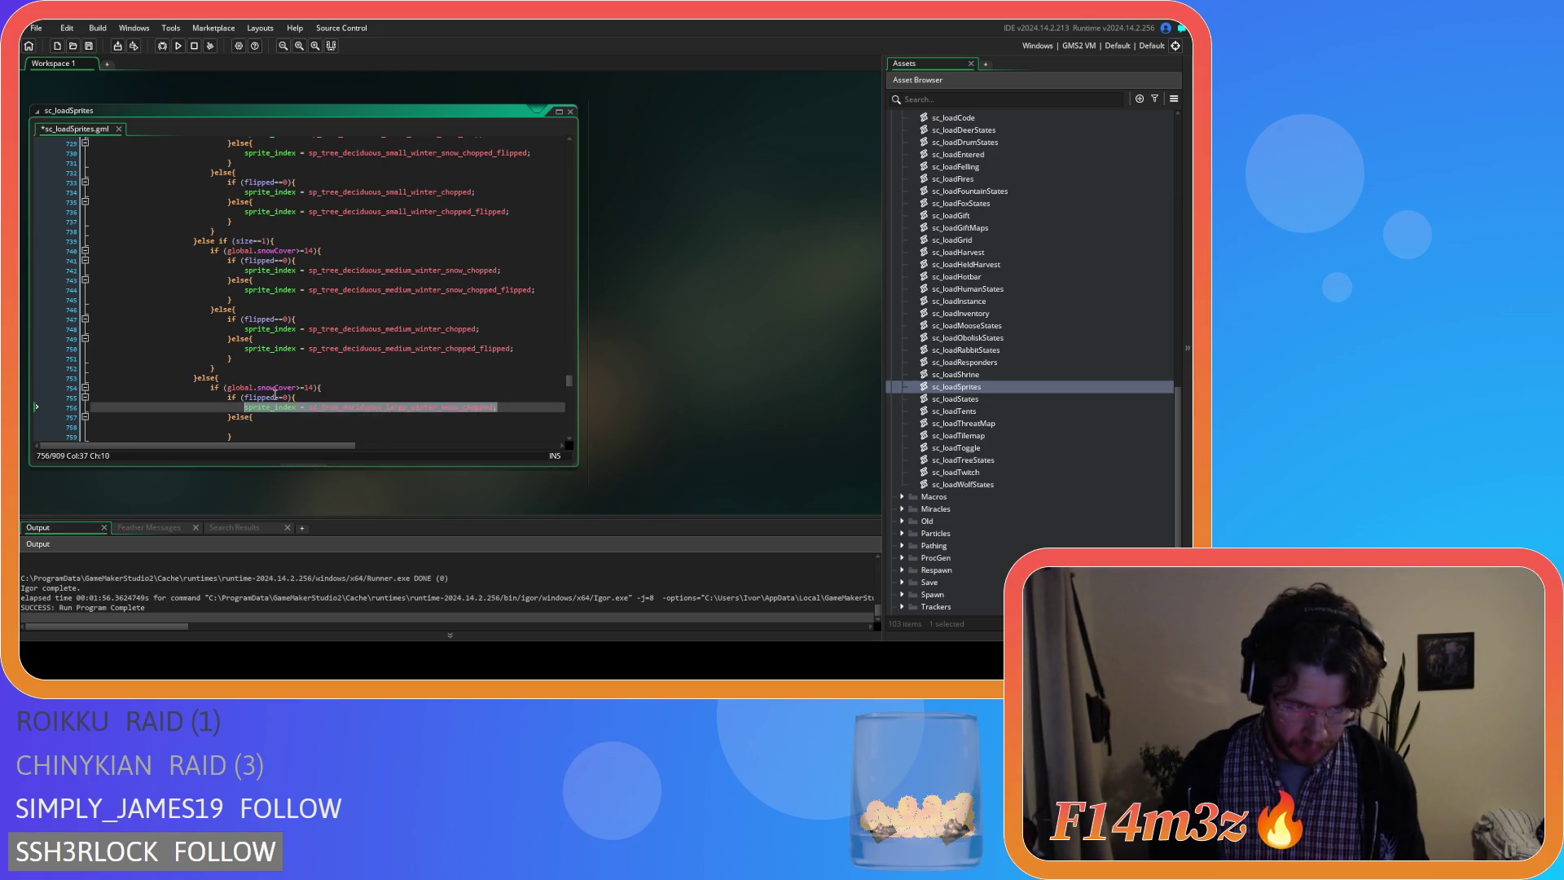
pyautogui.scroll(-3, 274, 394)
pyautogui.scroll(-2, 367, 319)
pyautogui.click(402, 284)
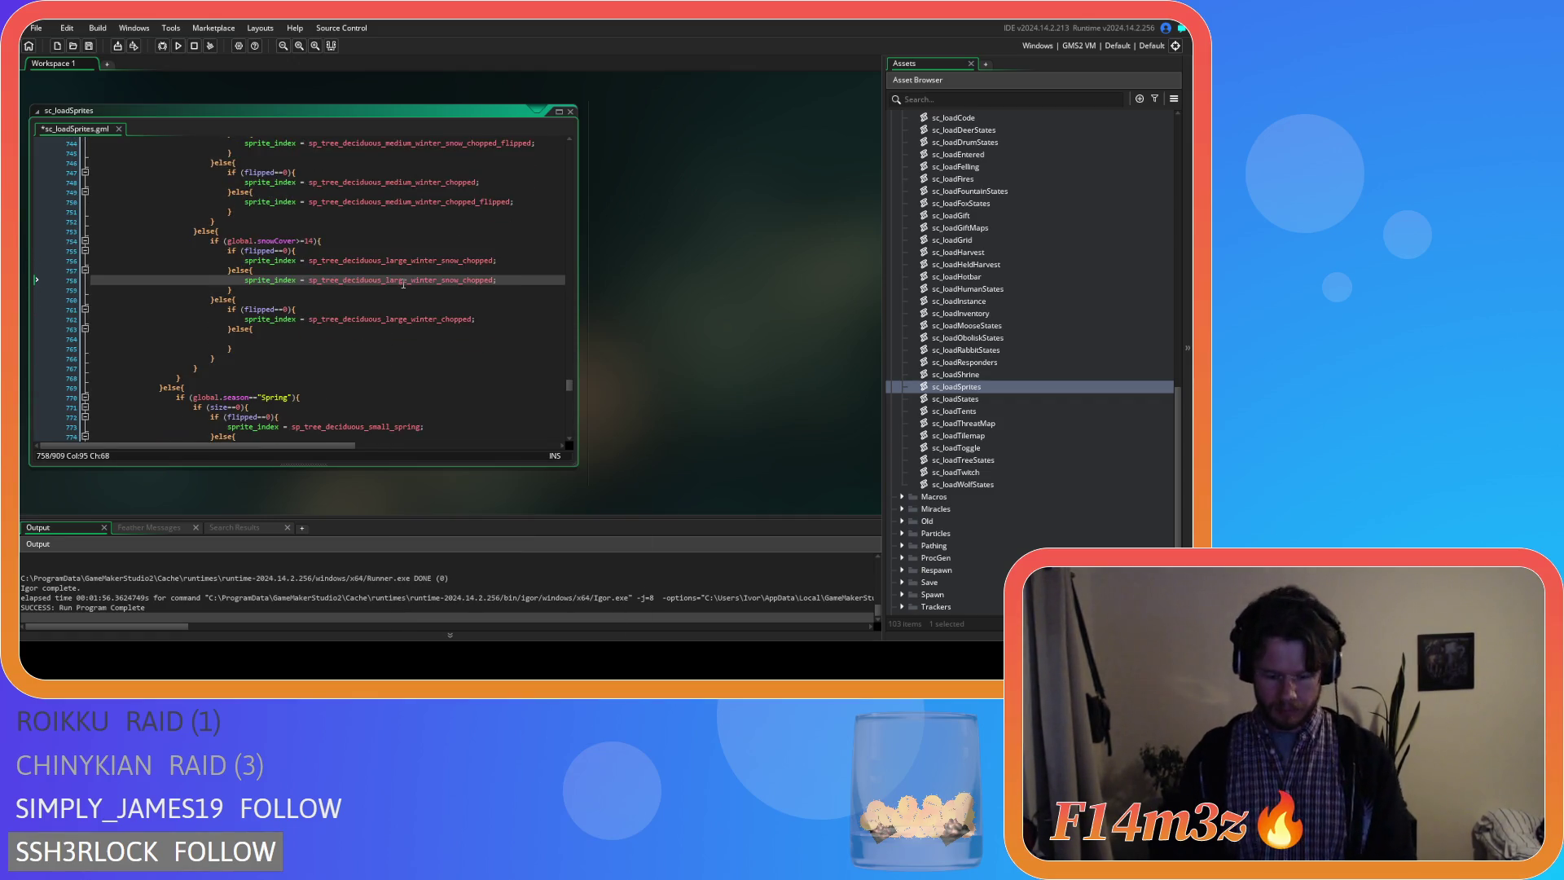
pyautogui.write('_flipped')
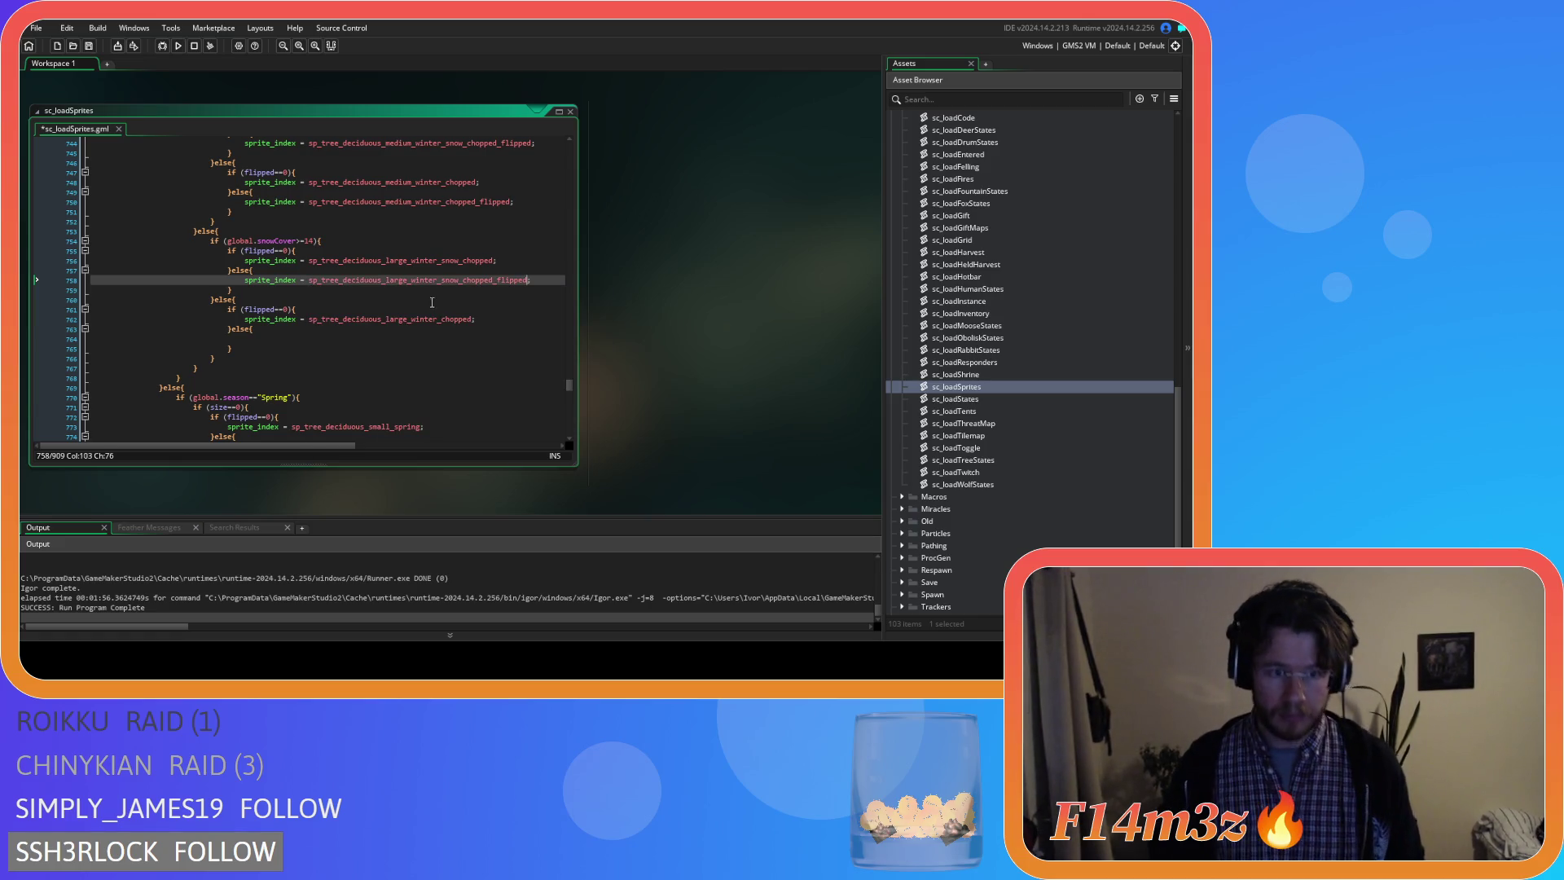
pyautogui.moveTo(489, 319); pyautogui.dragTo(294, 320)
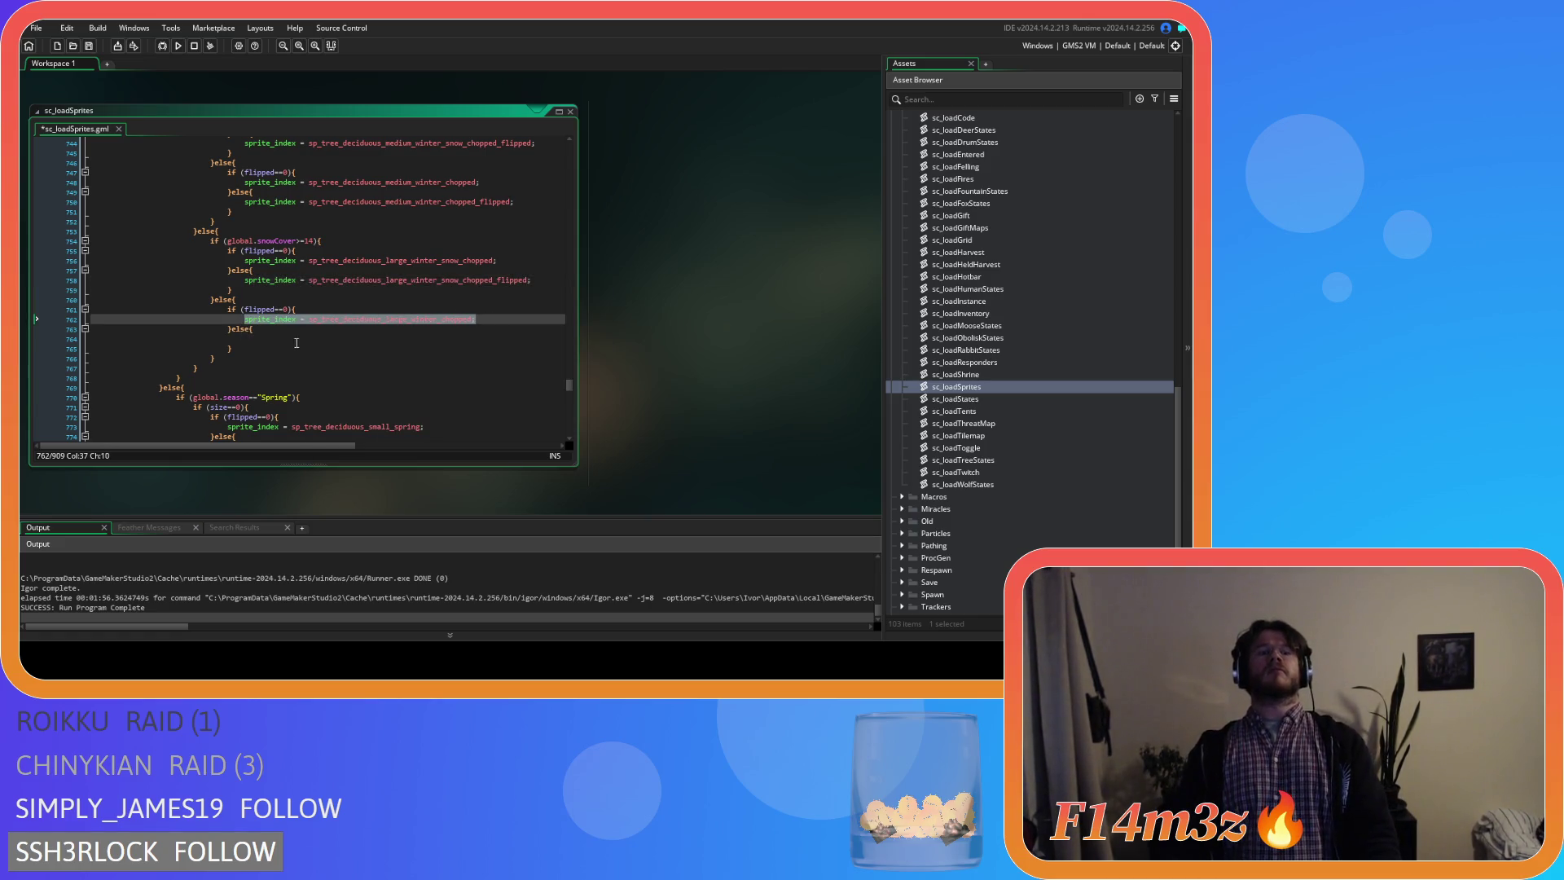
pyautogui.click(299, 339)
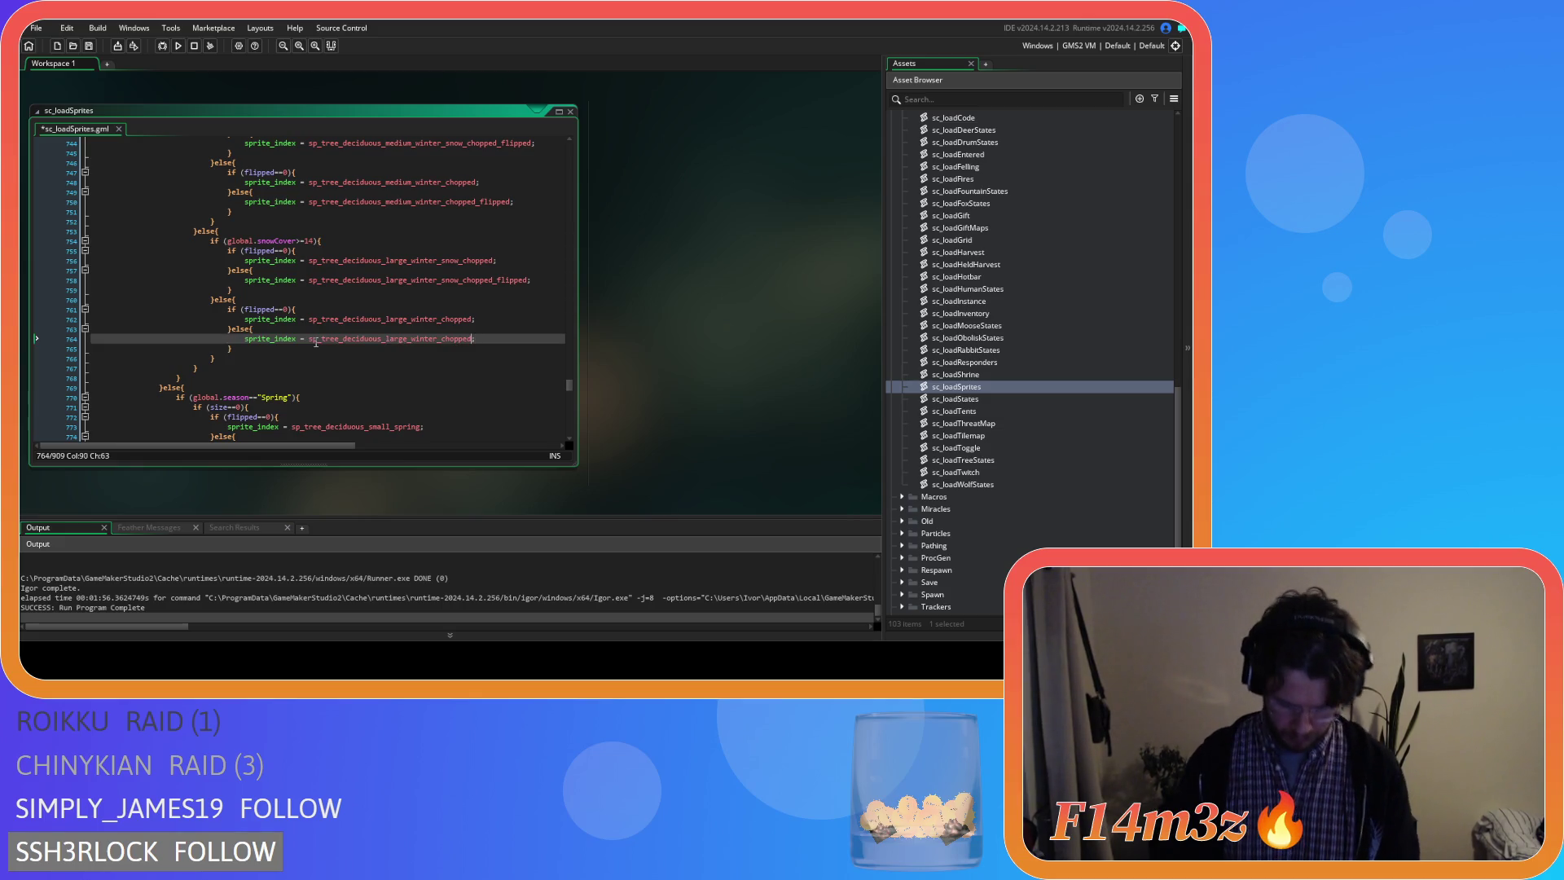
pyautogui.write('_flipped')
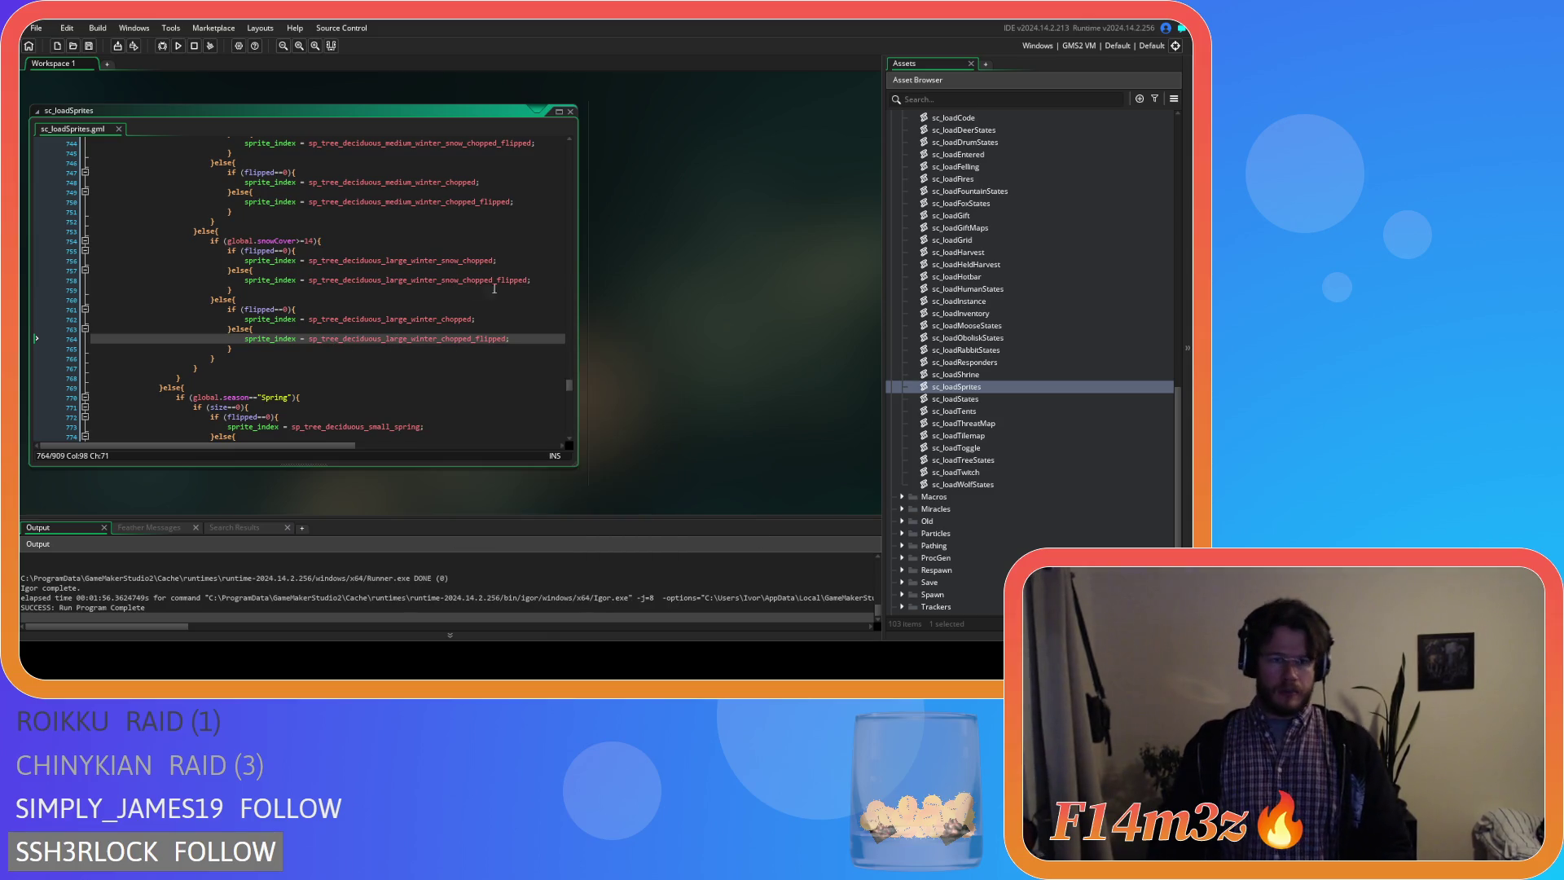
pyautogui.click(714, 342)
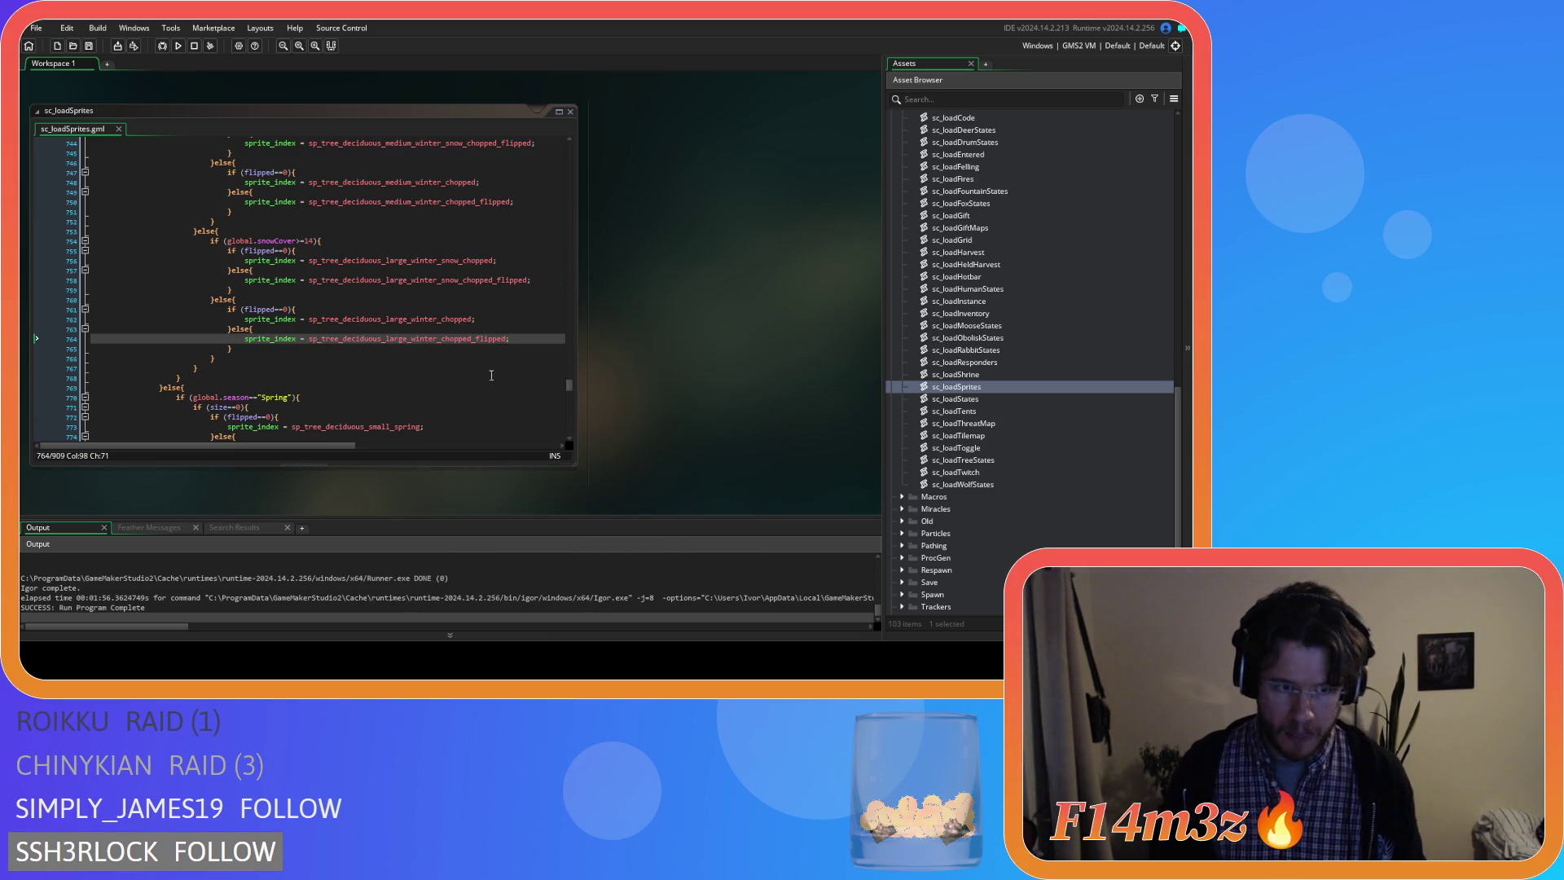
pyautogui.scroll(3, 485, 371)
pyautogui.scroll(3, 484, 371)
pyautogui.scroll(3, 484, 371)
pyautogui.scroll(-2, 485, 370)
pyautogui.scroll(-1, 477, 370)
pyautogui.scroll(-1, 474, 369)
pyautogui.scroll(-1, 469, 370)
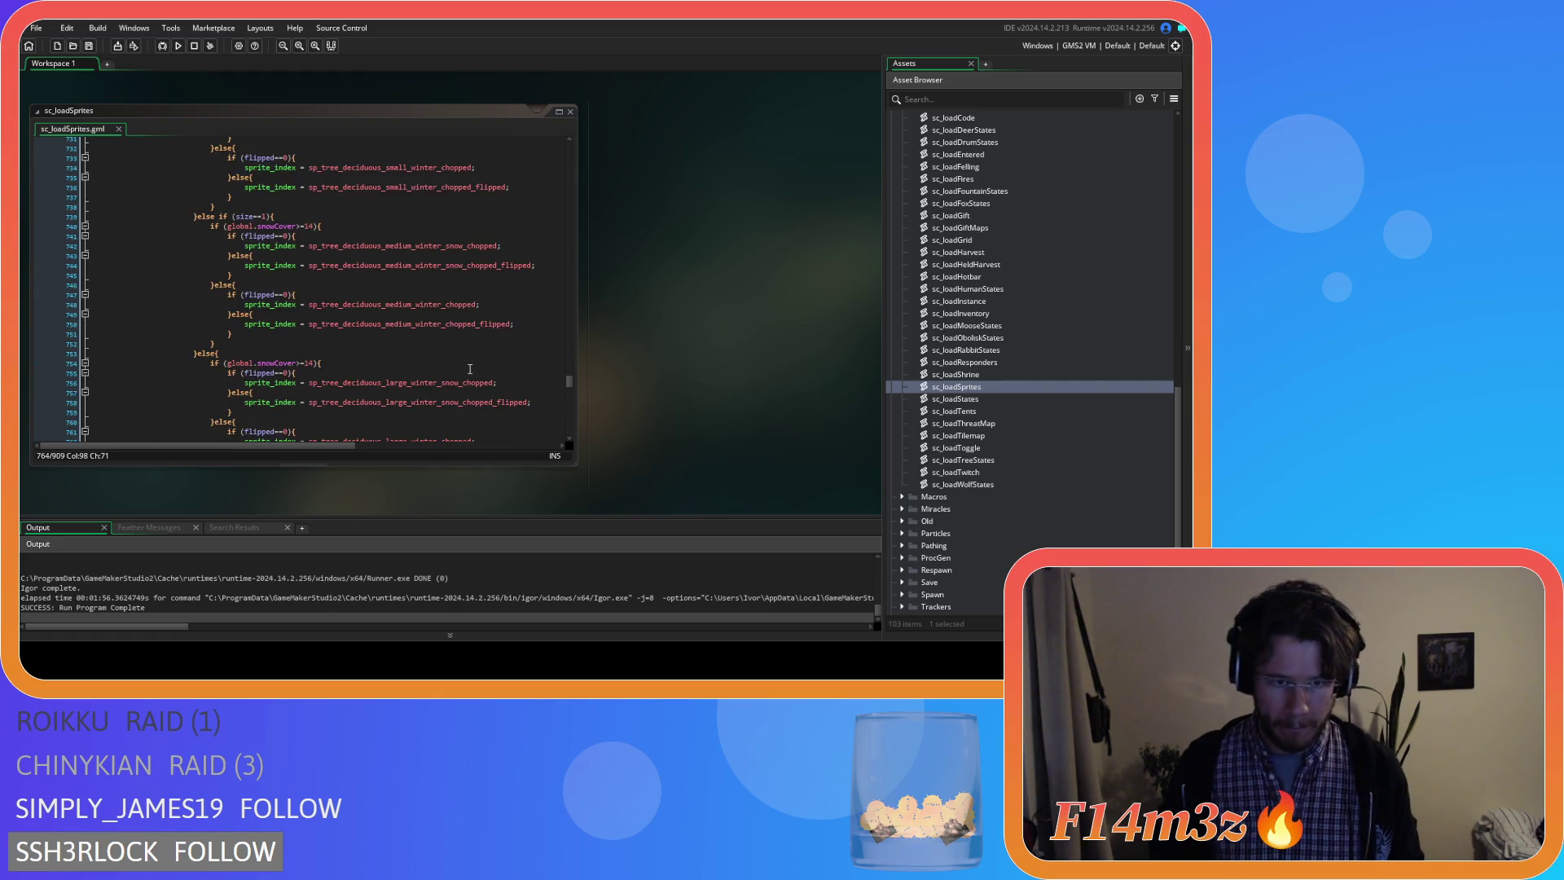
pyautogui.scroll(2, 470, 370)
pyautogui.scroll(1, 469, 369)
pyautogui.scroll(2, 468, 372)
pyautogui.scroll(1, 465, 374)
pyautogui.scroll(1, 465, 372)
pyautogui.scroll(2, 465, 372)
pyautogui.scroll(2, 465, 373)
pyautogui.scroll(1, 464, 372)
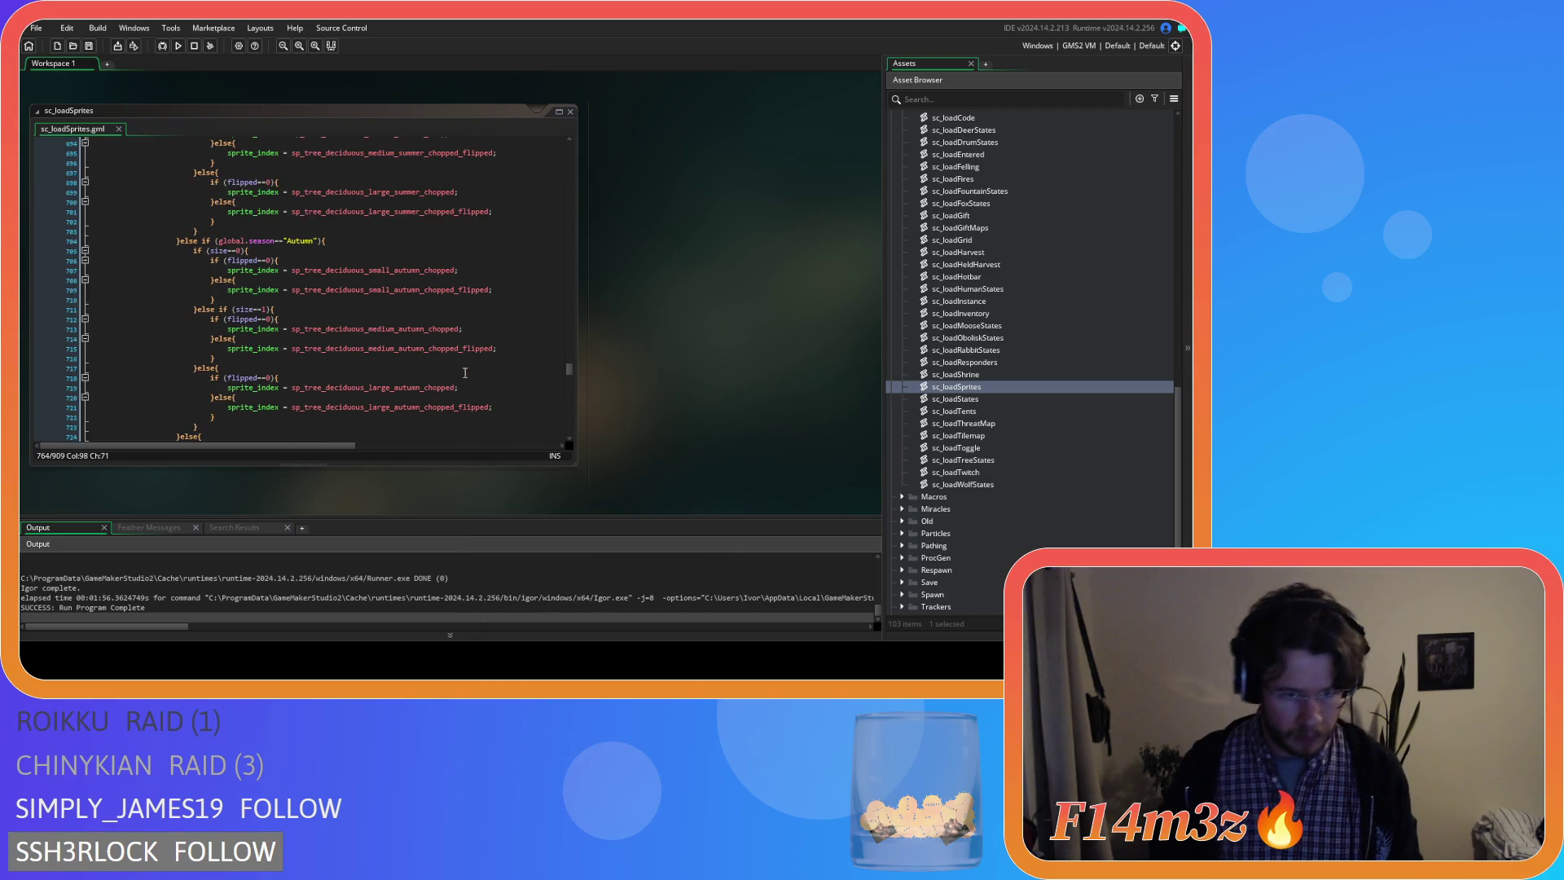
pyautogui.scroll(2, 465, 373)
pyautogui.scroll(2, 464, 373)
pyautogui.scroll(2, 466, 373)
pyautogui.scroll(2, 465, 373)
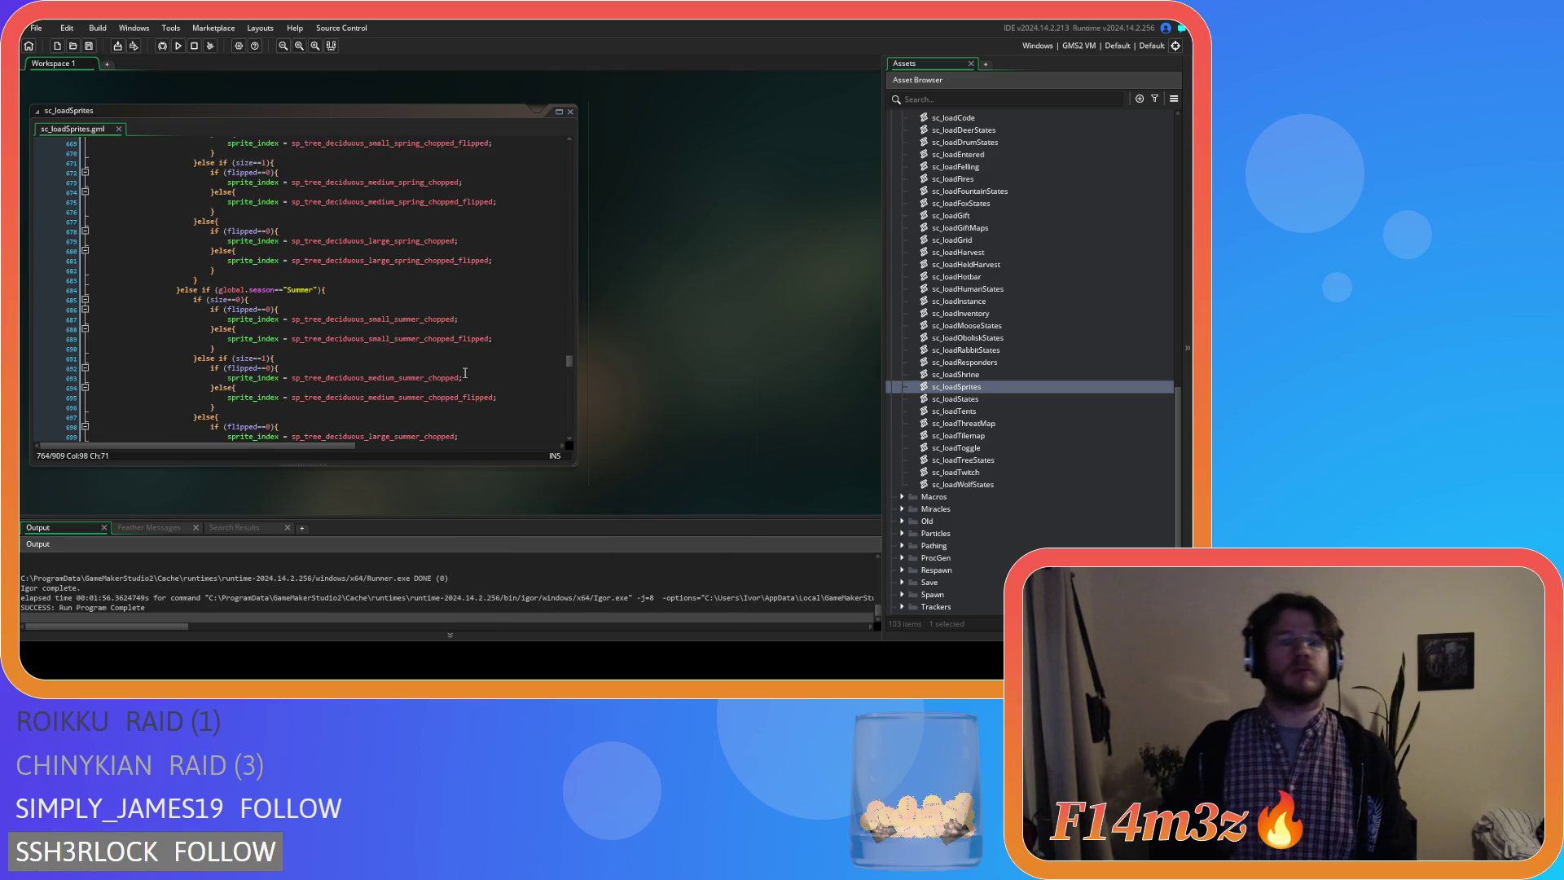
pyautogui.scroll(2, 465, 373)
pyautogui.scroll(2, 464, 372)
pyautogui.scroll(1, 465, 373)
pyautogui.scroll(3, 465, 374)
pyautogui.scroll(3, 465, 372)
pyautogui.scroll(3, 458, 364)
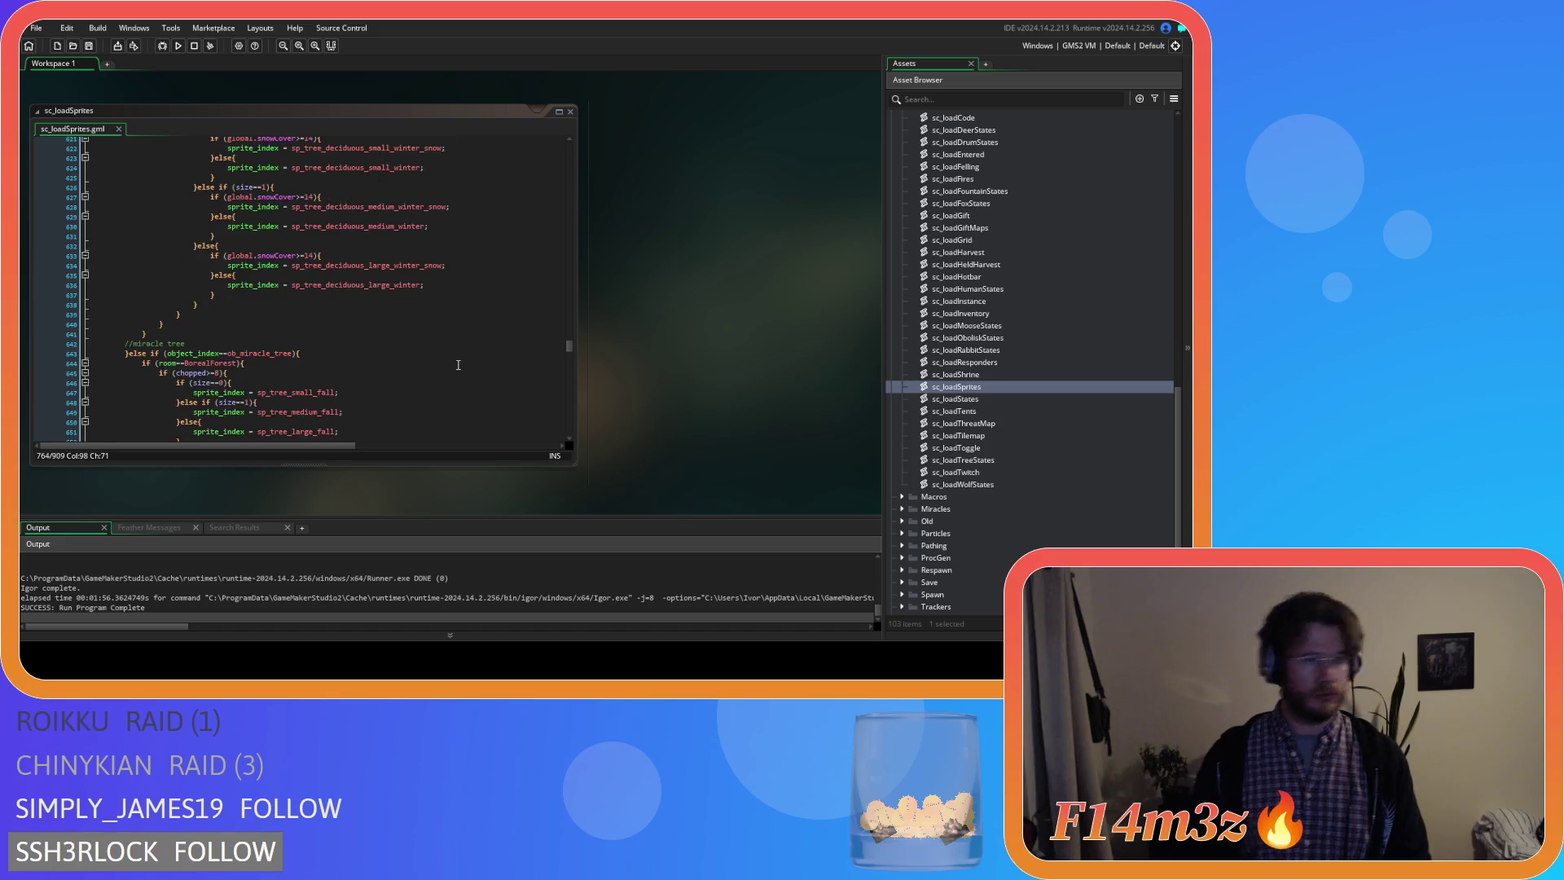
pyautogui.scroll(3, 459, 365)
pyautogui.scroll(-2, 450, 359)
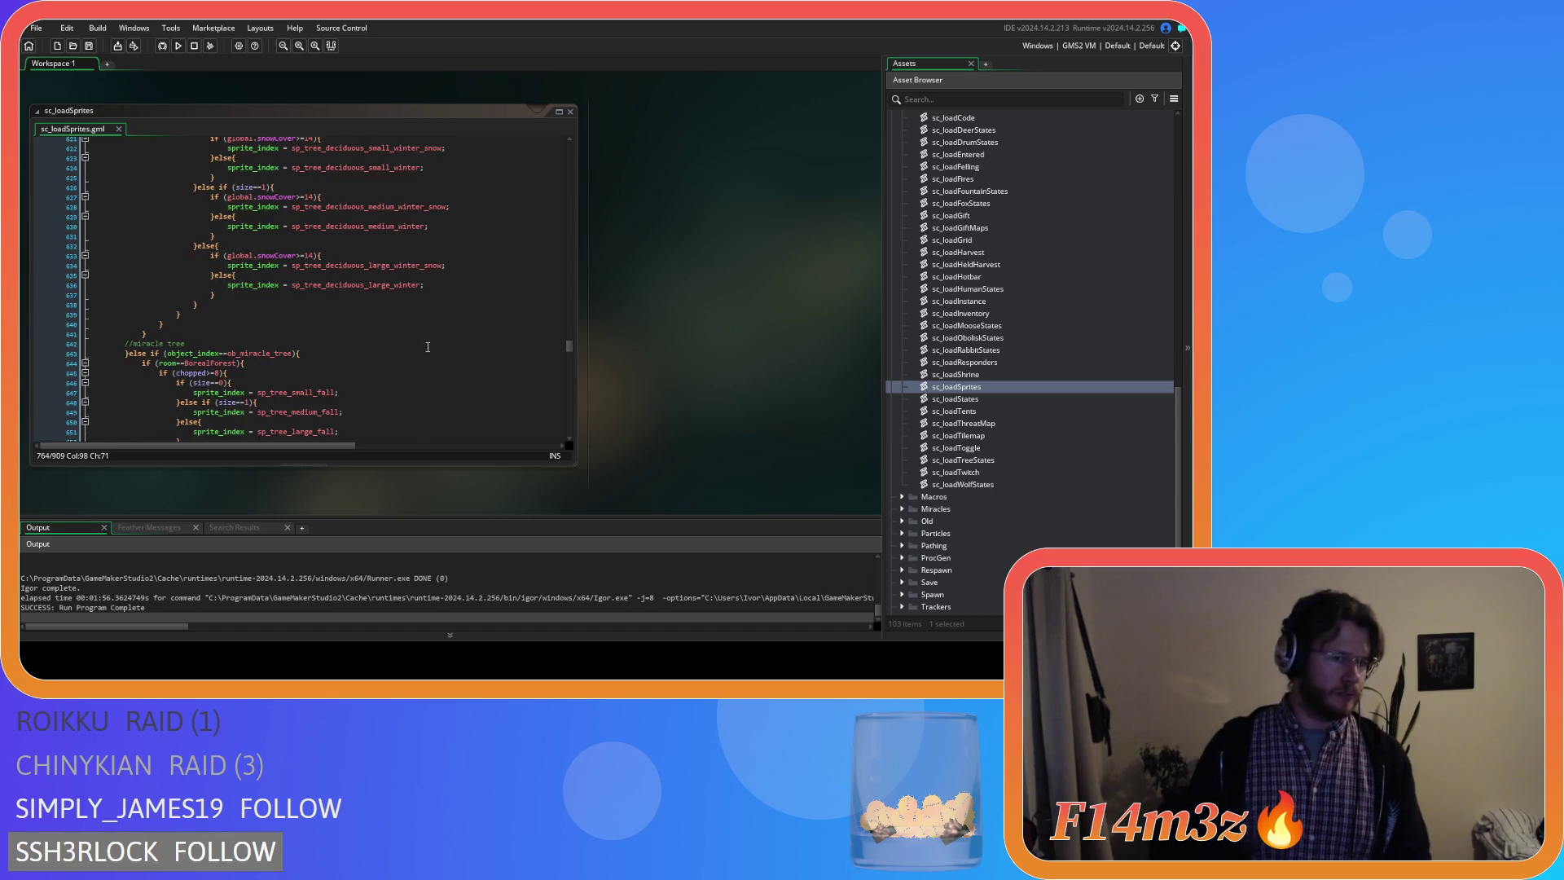
pyautogui.scroll(-3, 420, 351)
pyautogui.scroll(-3, 419, 351)
pyautogui.scroll(-3, 415, 345)
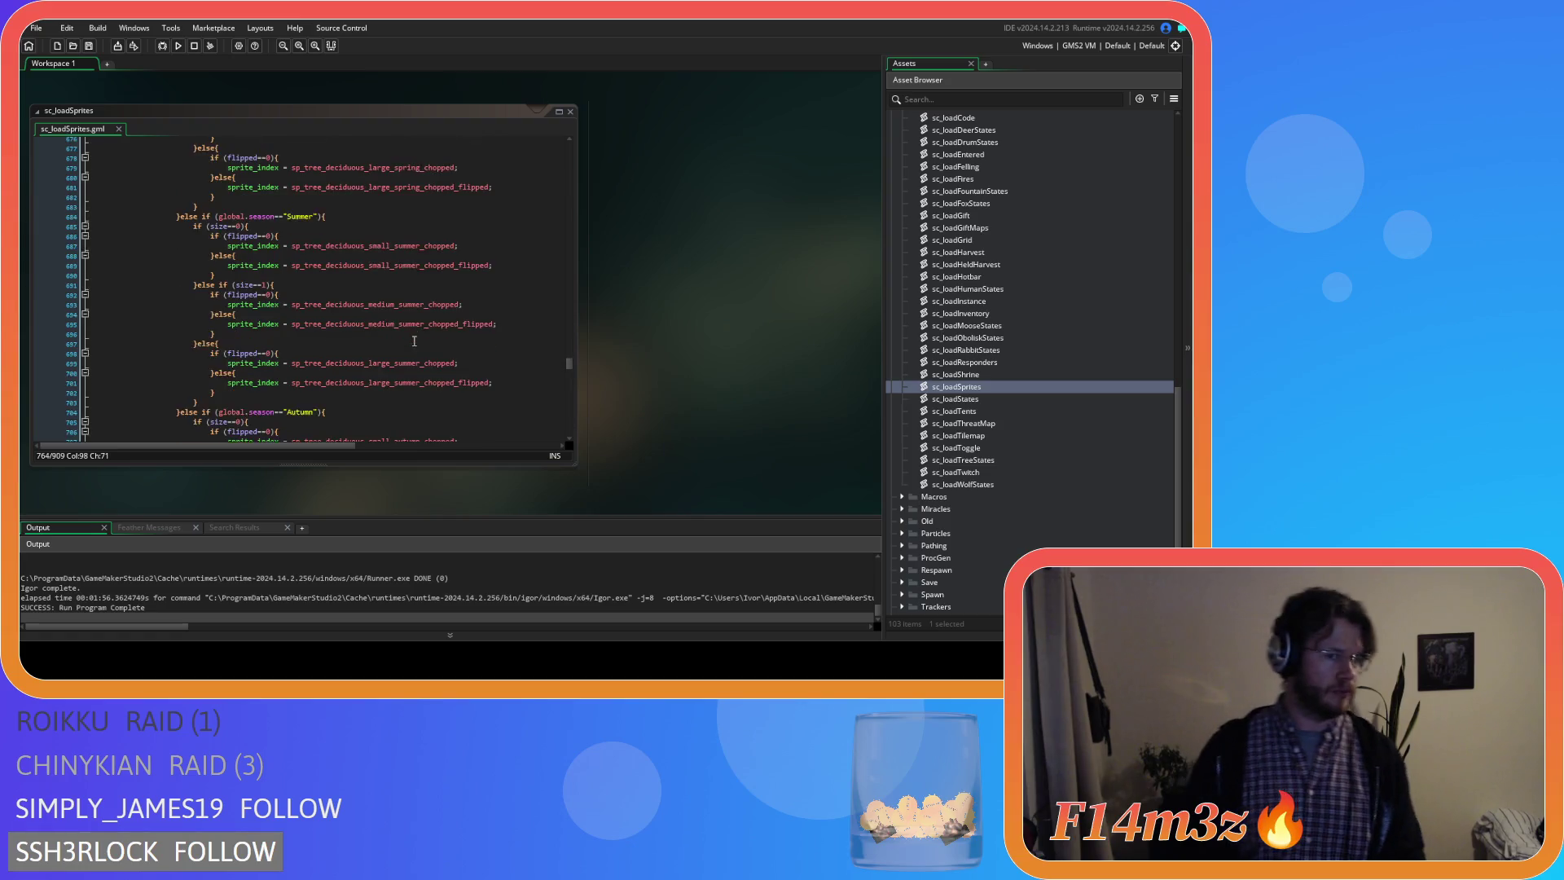
pyautogui.scroll(-3, 416, 345)
pyautogui.scroll(2, 417, 343)
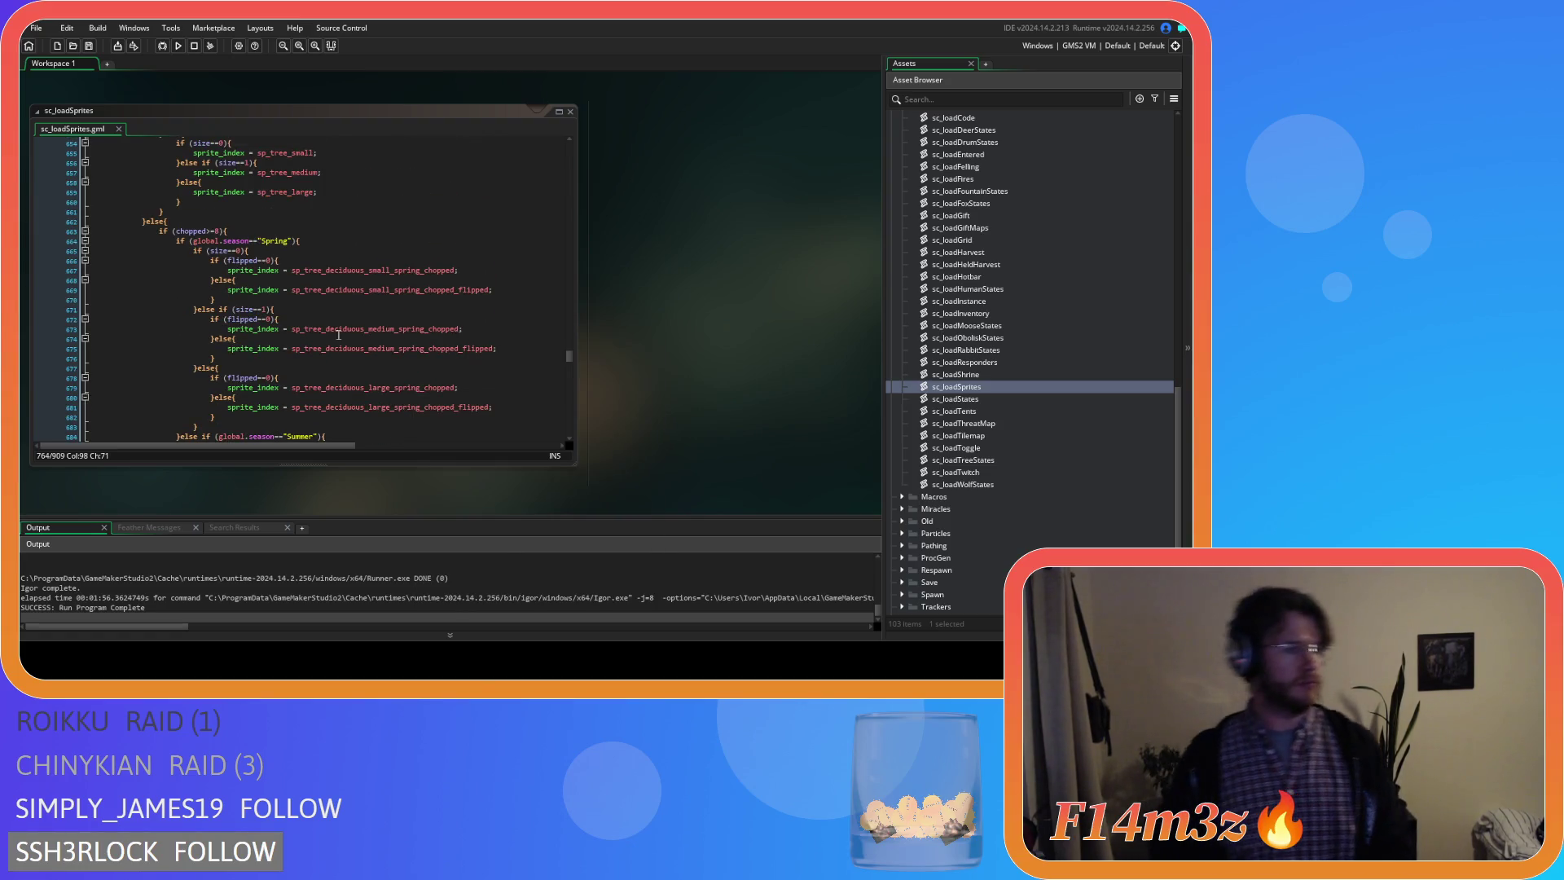
# Select the whole seasonal chopped tree code block from the chopped check at line 663 downward.
pyautogui.click(244, 232)
pyautogui.scroll(-5, 263, 246)
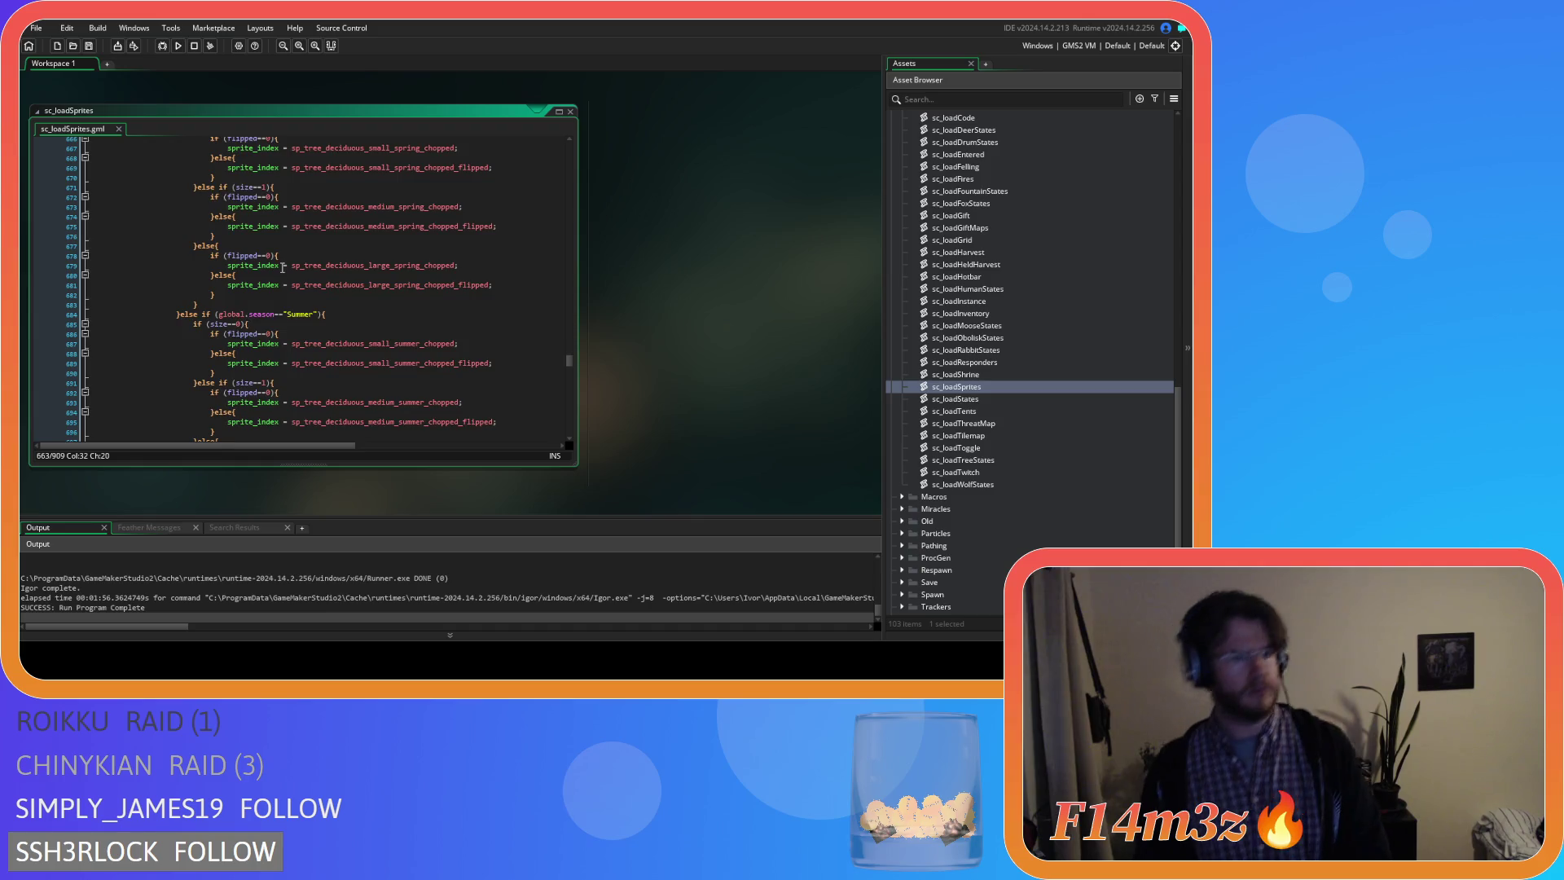
pyautogui.scroll(-10, 283, 266)
pyautogui.scroll(5, 282, 265)
pyautogui.scroll(6, 289, 269)
pyautogui.scroll(5, 293, 274)
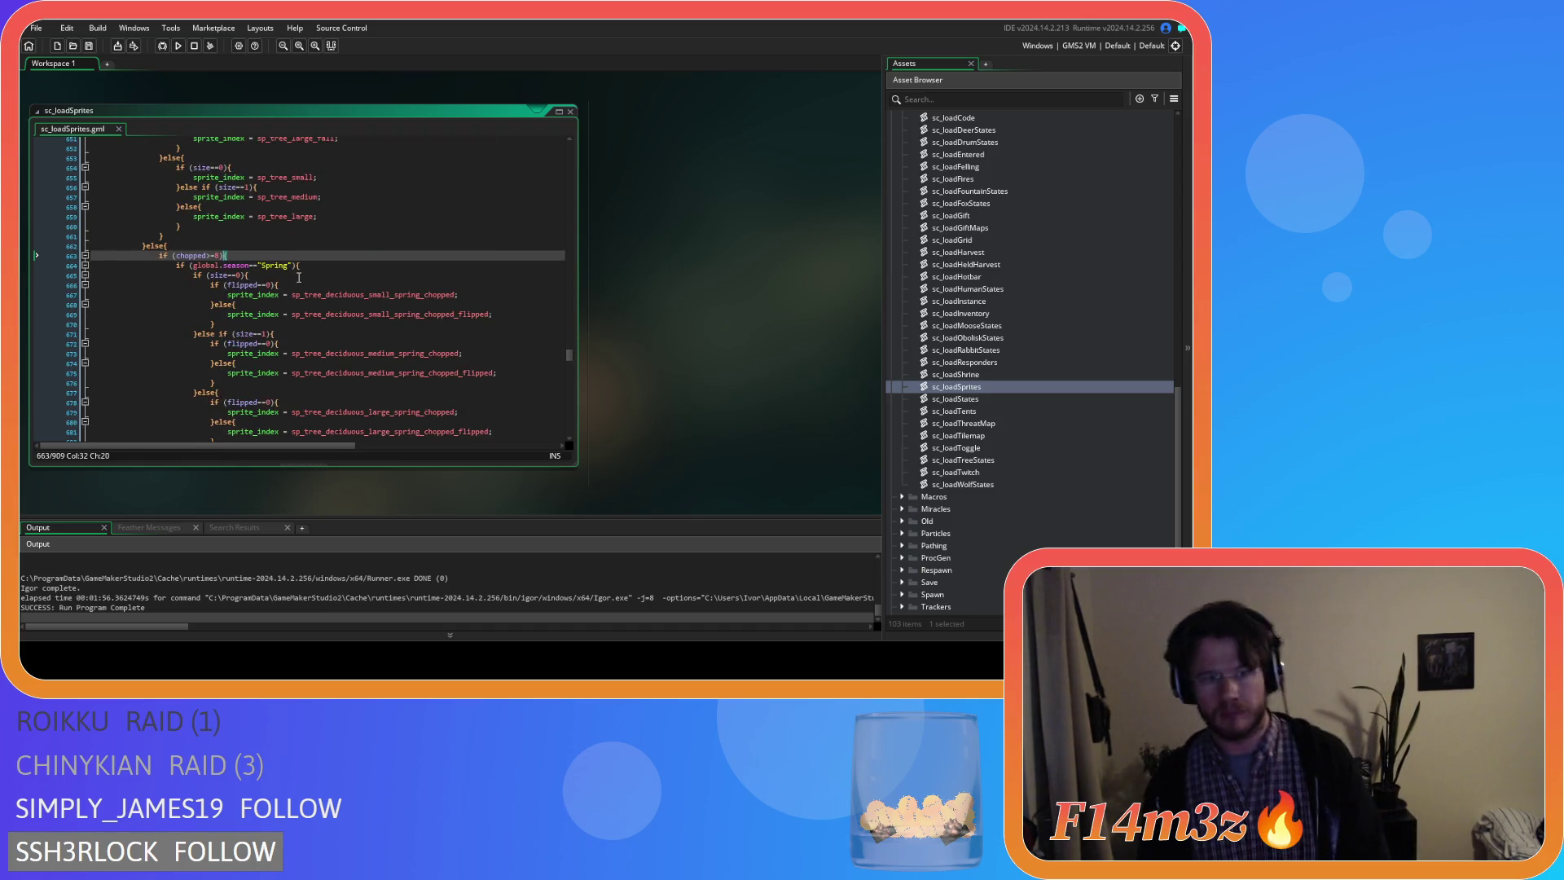
pyautogui.moveTo(155, 256); pyautogui.dragTo(215, 265)
pyautogui.scroll(-7, 239, 253)
pyautogui.scroll(-7, 242, 254)
pyautogui.scroll(-7, 245, 254)
pyautogui.scroll(-7, 249, 256)
pyautogui.scroll(-5, 248, 256)
pyautogui.click(233, 290)
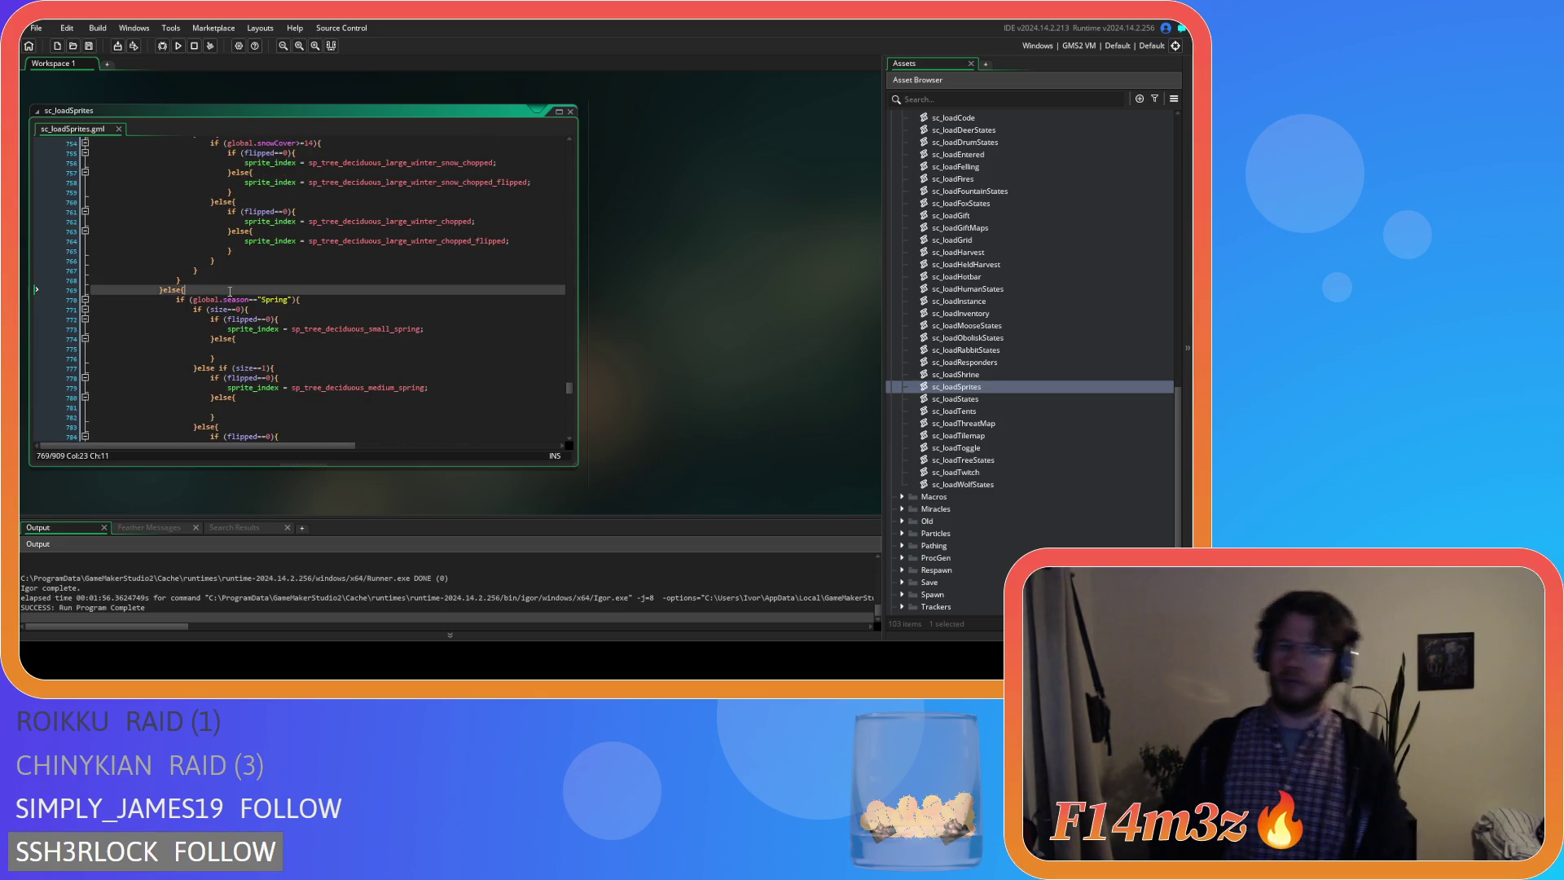
pyautogui.scroll(-8, 232, 290)
pyautogui.scroll(-6, 233, 290)
pyautogui.scroll(-6, 231, 288)
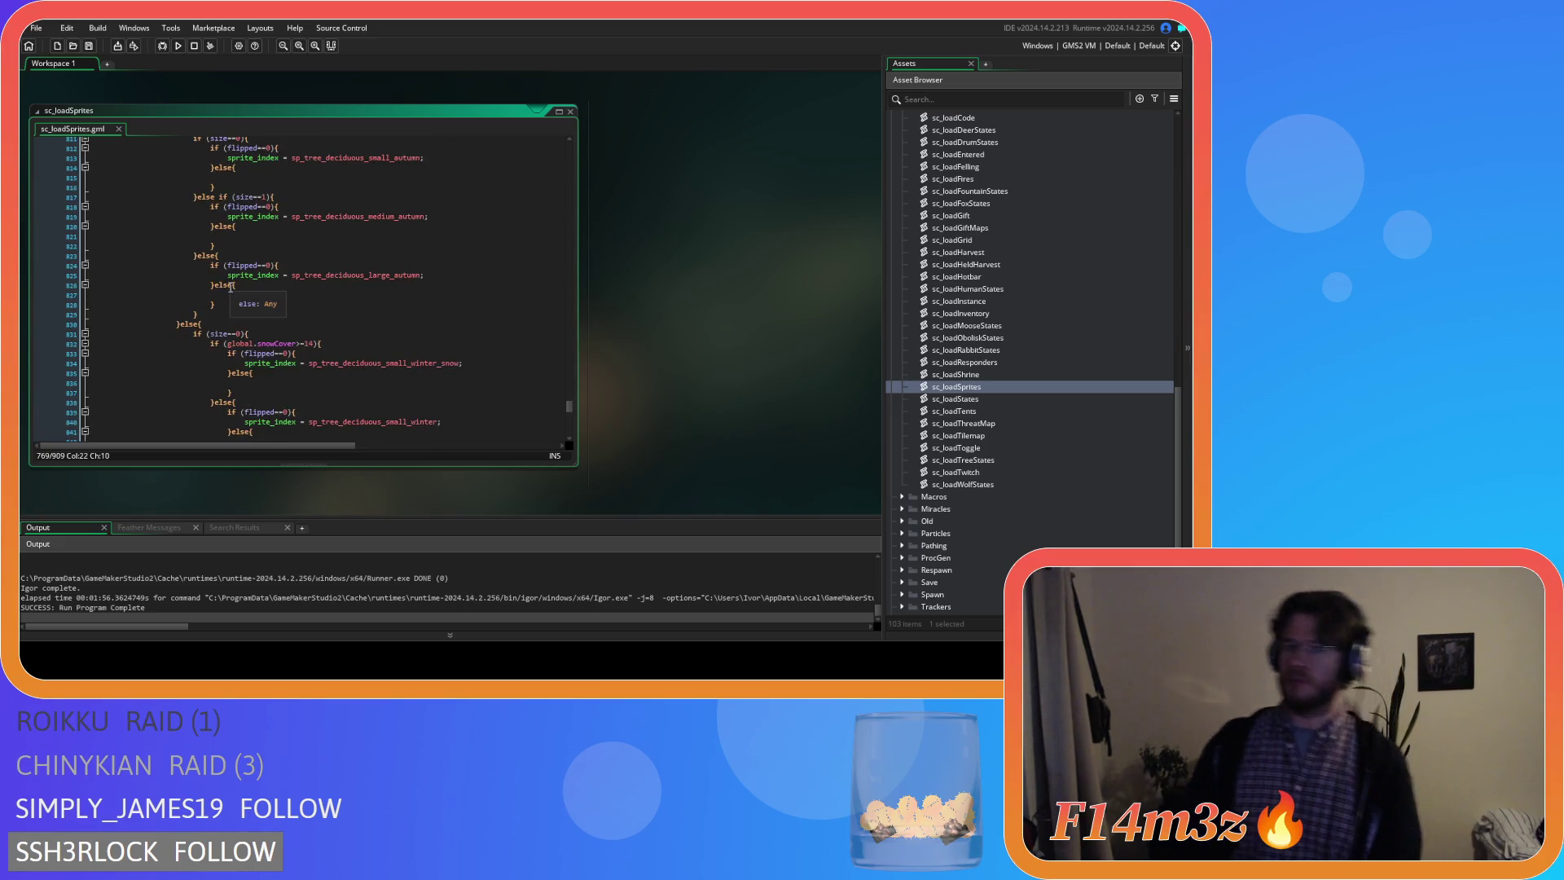
pyautogui.scroll(-6, 231, 288)
pyautogui.scroll(-6, 230, 287)
pyautogui.click(165, 325)
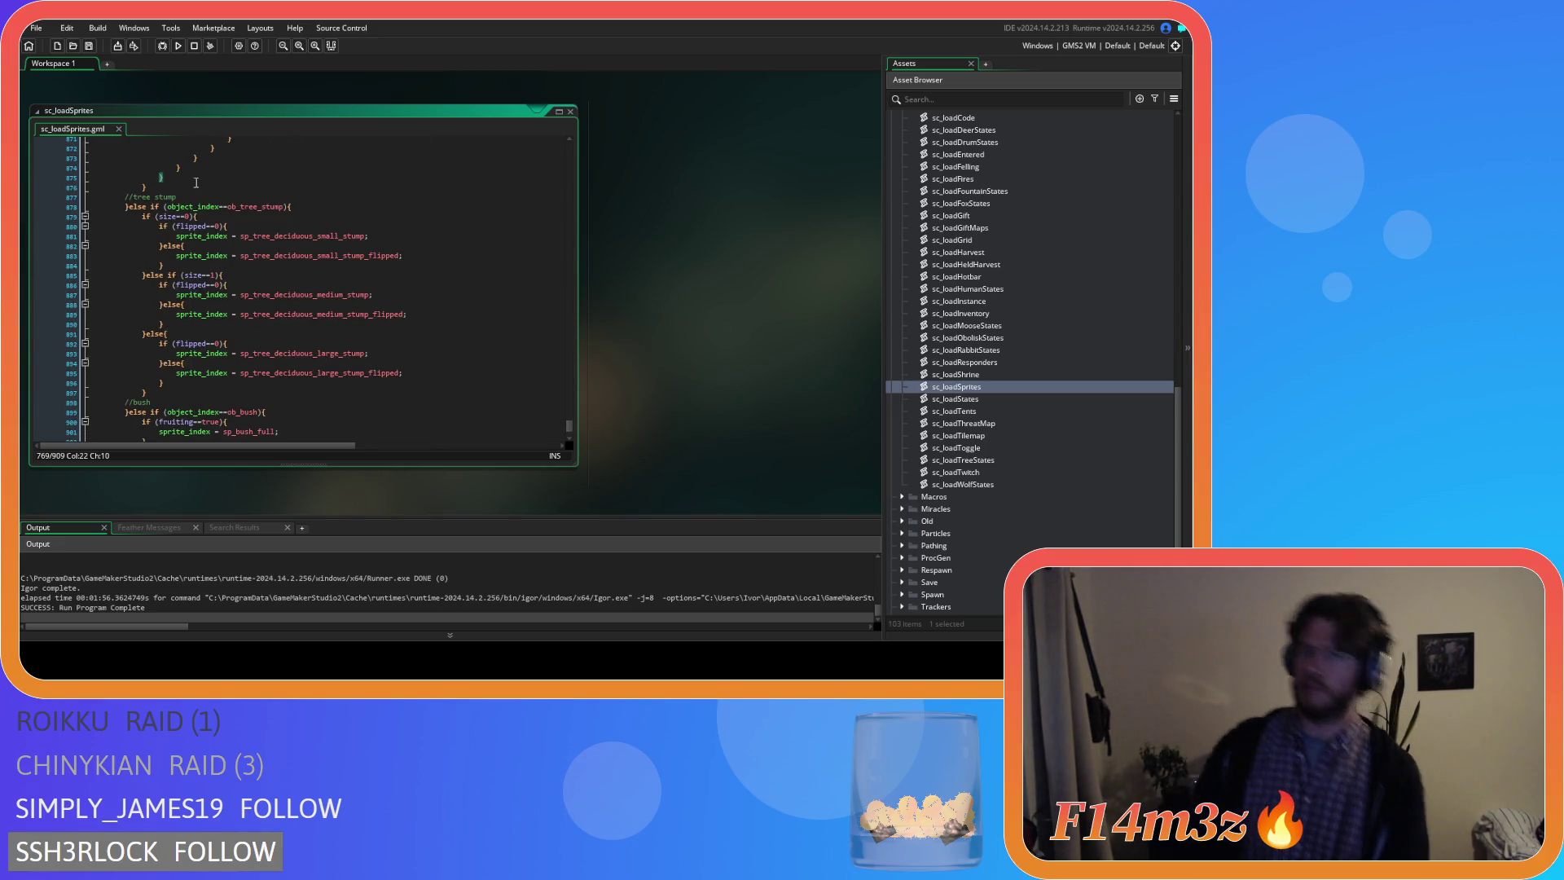
pyautogui.scroll(1, 198, 177)
pyautogui.moveTo(198, 177); pyautogui.dragTo(182, 184)
pyautogui.scroll(15, 182, 183)
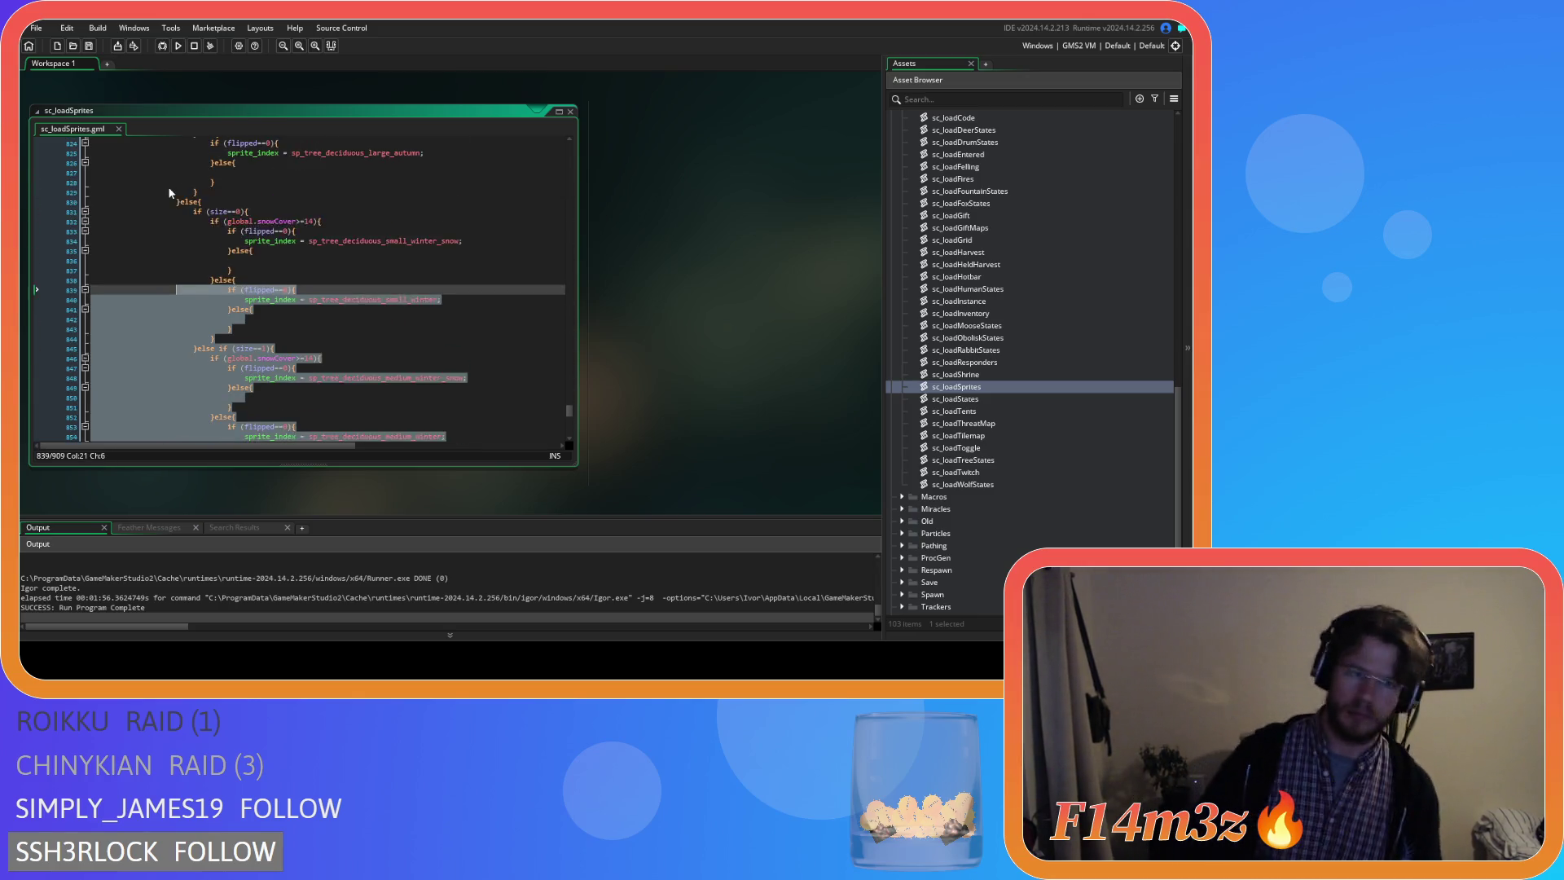
pyautogui.scroll(6, 174, 188)
pyautogui.scroll(6, 162, 196)
pyautogui.scroll(6, 160, 195)
pyautogui.scroll(6, 167, 194)
pyautogui.scroll(6, 166, 195)
pyautogui.scroll(6, 166, 196)
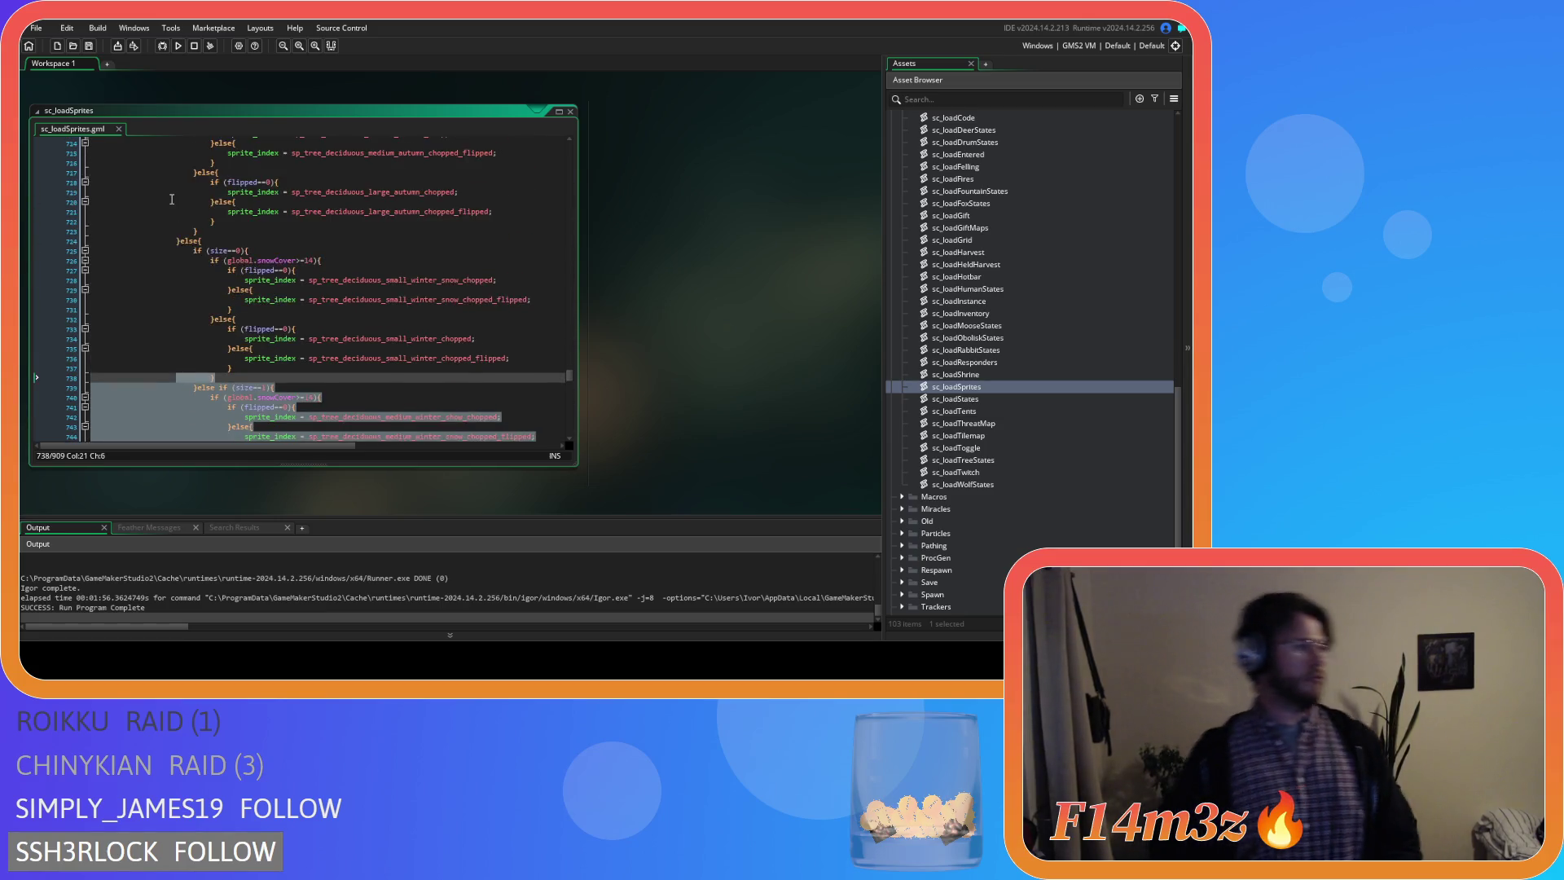
pyautogui.scroll(6, 165, 196)
pyautogui.scroll(6, 166, 197)
pyautogui.scroll(4, 168, 204)
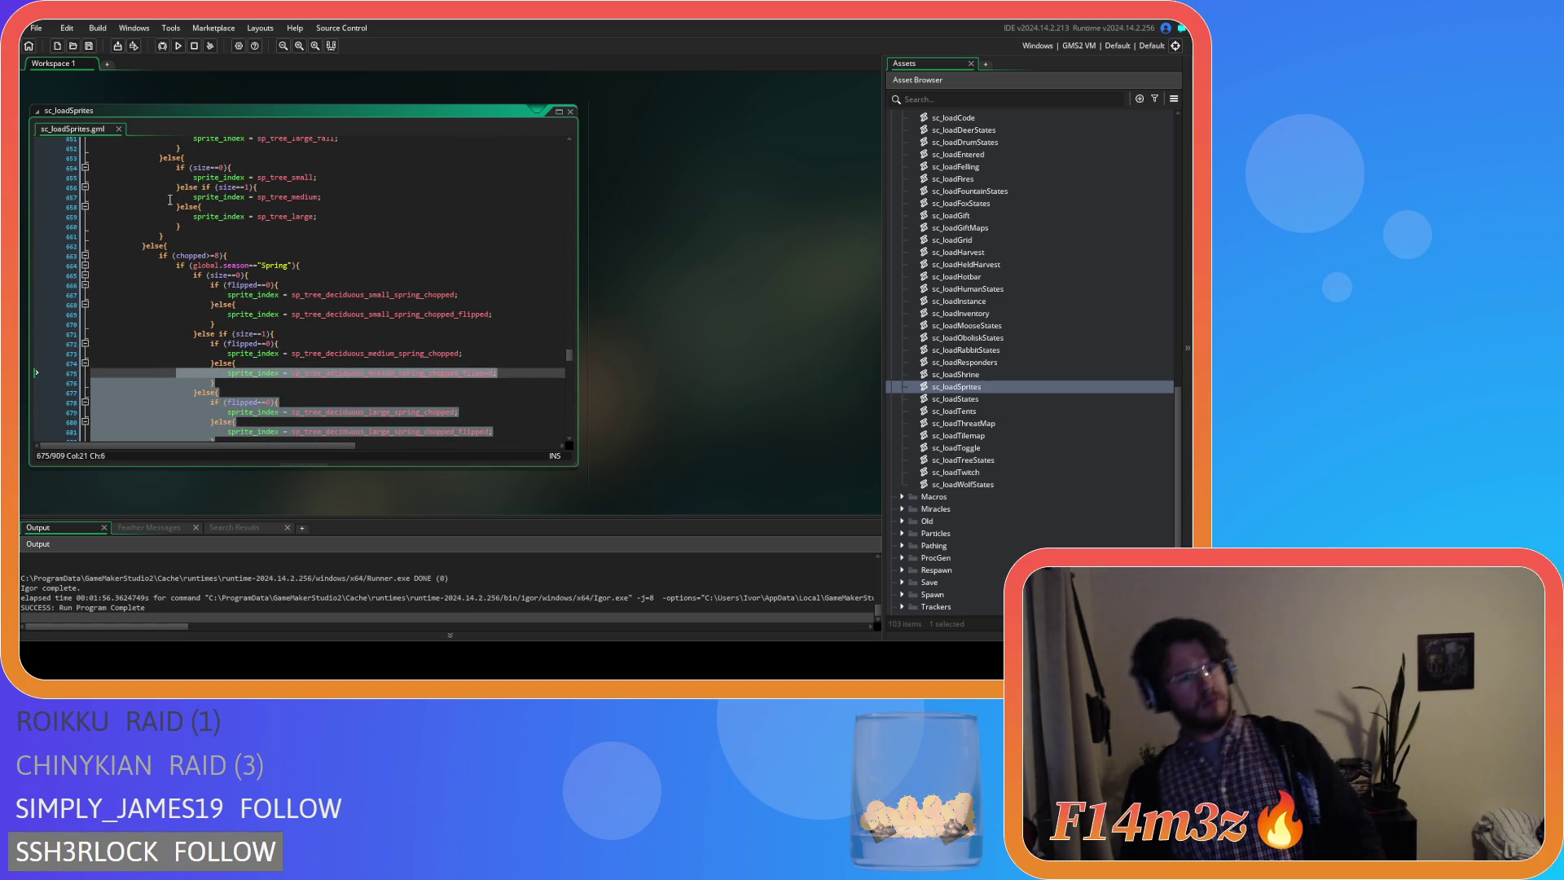
pyautogui.scroll(3, 170, 215)
pyautogui.moveTo(171, 222); pyautogui.dragTo(163, 253)
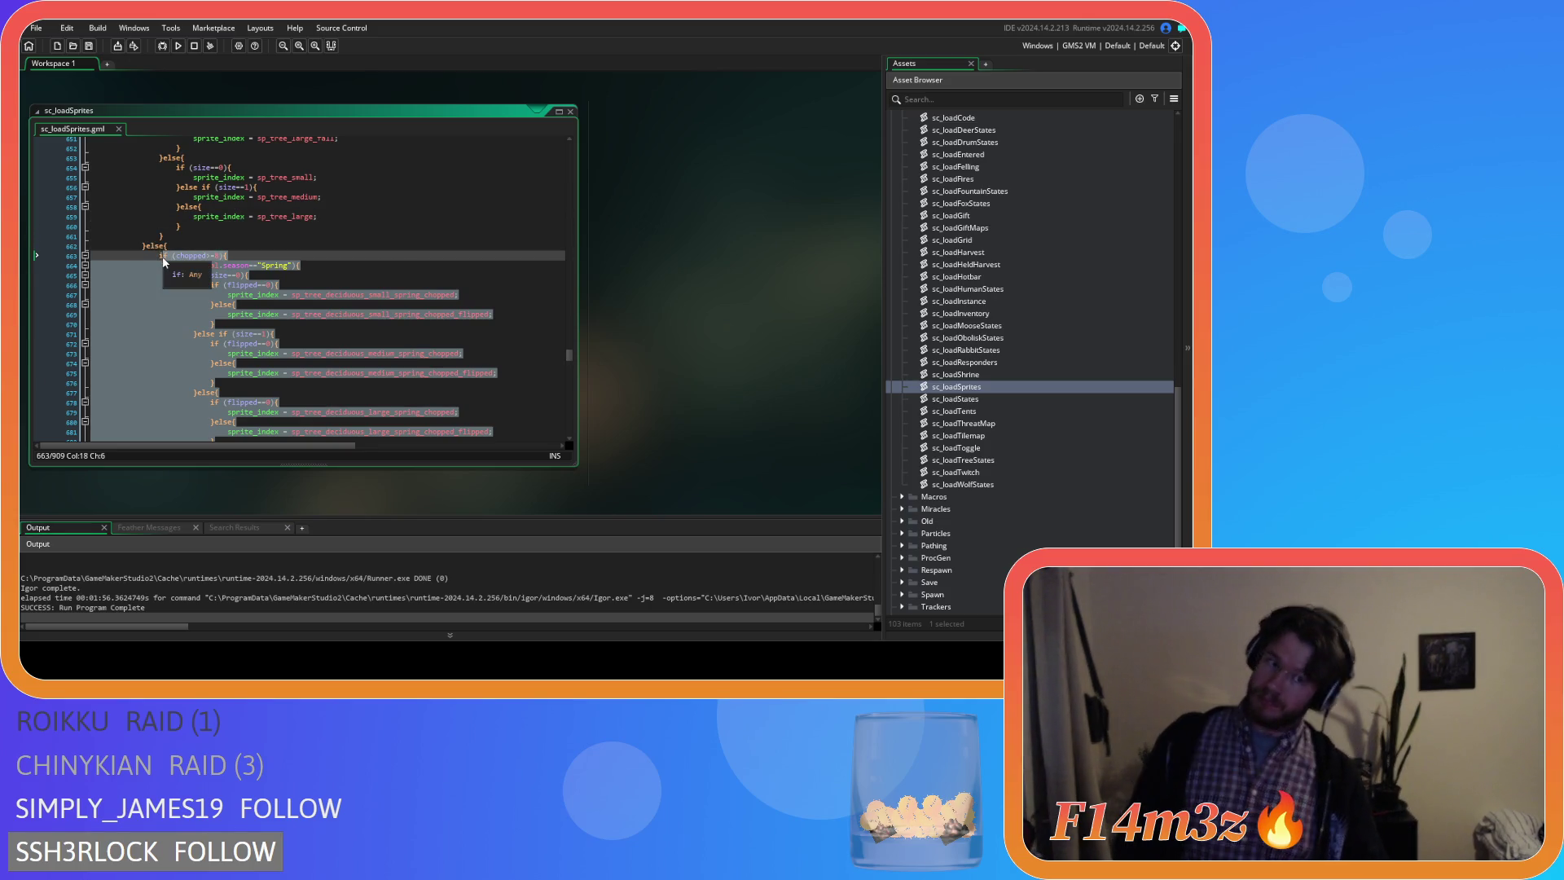
# Select the old chopped tree block from line 548 to 600 and paste the copied flipped-aware block over it.
pyautogui.moveTo(163, 253); pyautogui.dragTo(153, 251)
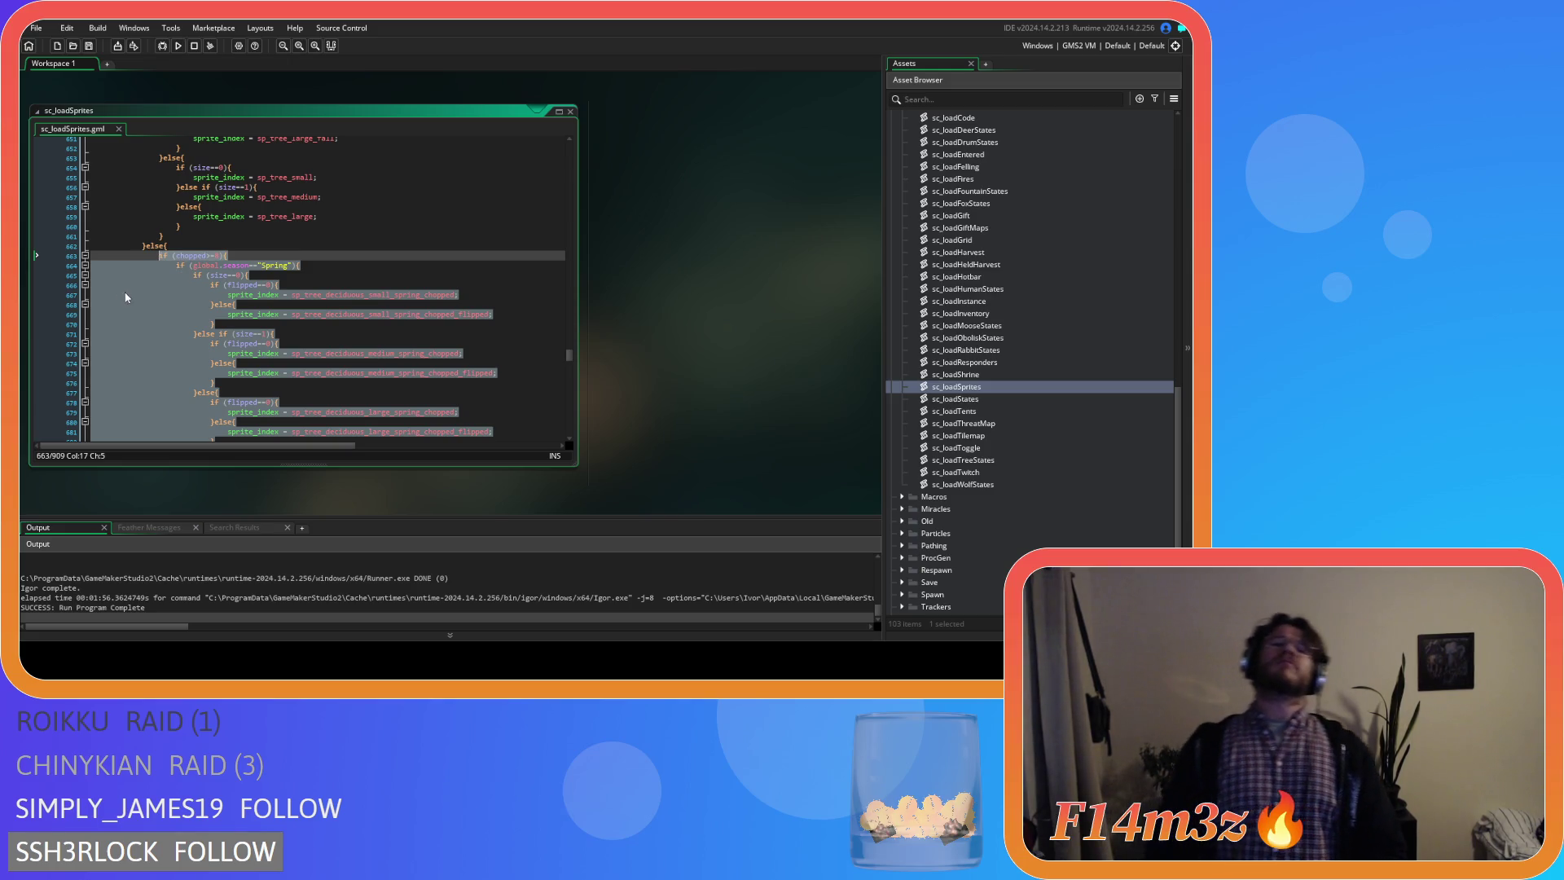
pyautogui.scroll(3, 134, 306)
pyautogui.scroll(2, 159, 316)
pyautogui.scroll(3, 192, 330)
pyautogui.scroll(6, 192, 330)
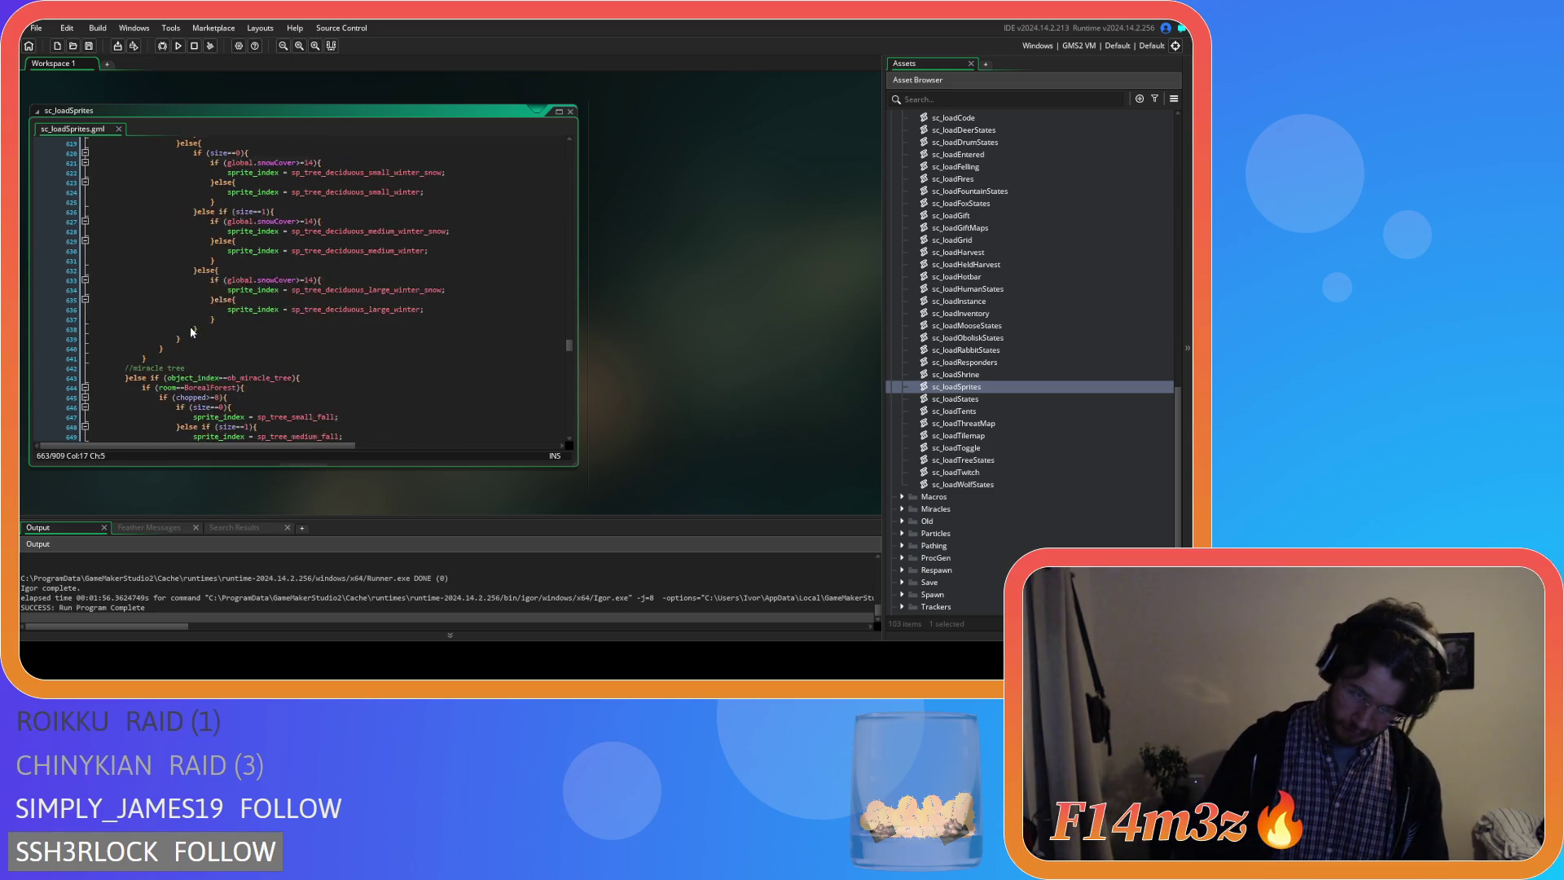
pyautogui.scroll(6, 190, 325)
pyautogui.scroll(6, 190, 327)
pyautogui.click(217, 362)
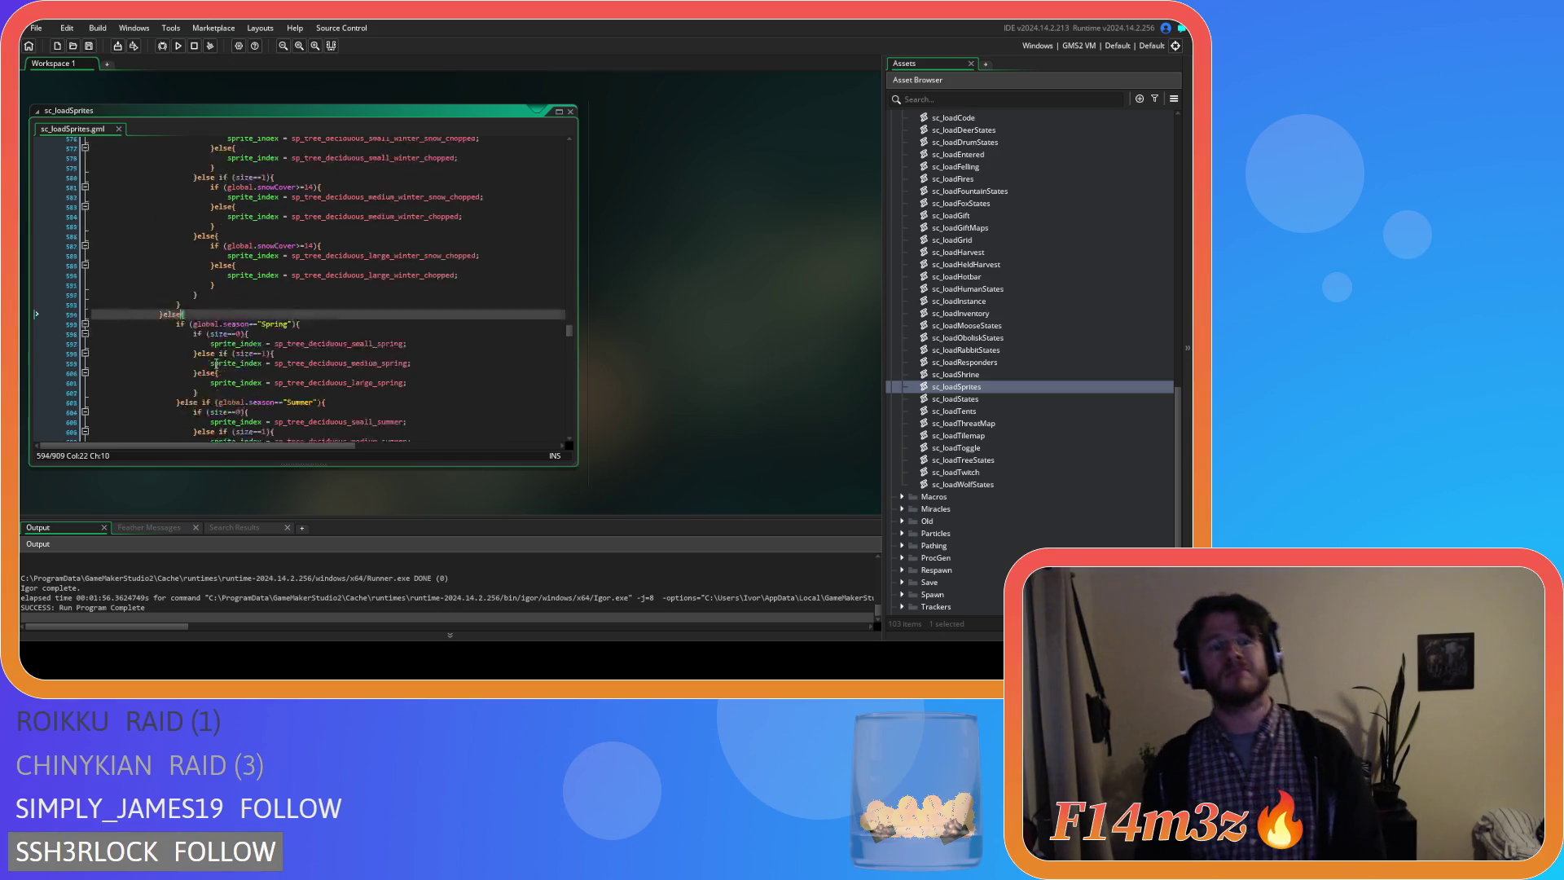
pyautogui.scroll(-5, 202, 342)
pyautogui.scroll(-6, 190, 323)
pyautogui.scroll(-6, 176, 304)
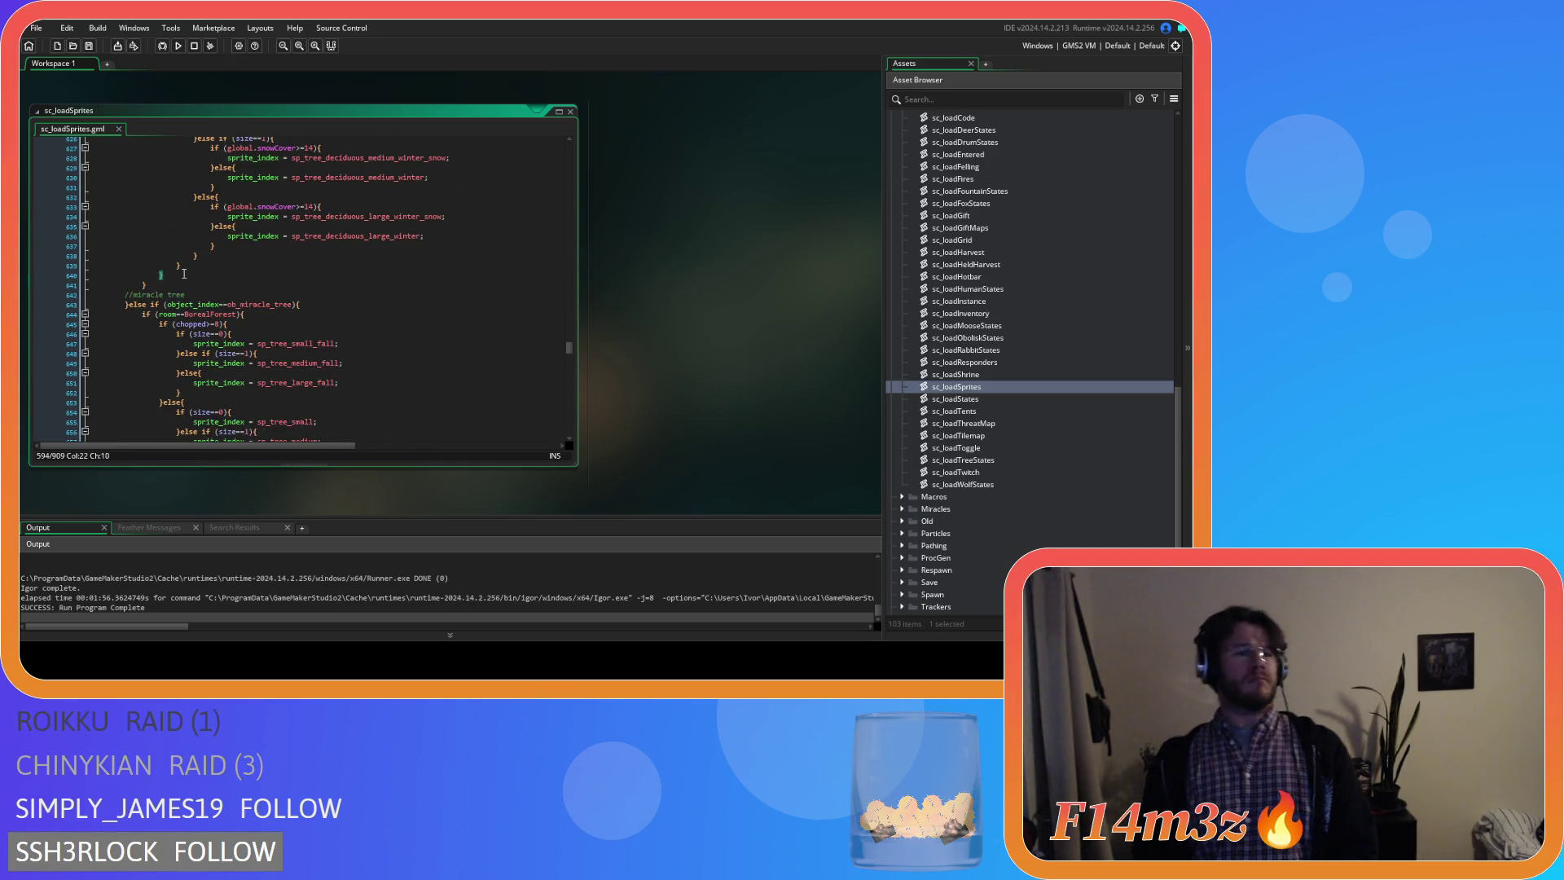
pyautogui.moveTo(175, 305); pyautogui.dragTo(184, 368)
pyautogui.scroll(6, 188, 264)
pyautogui.scroll(6, 187, 263)
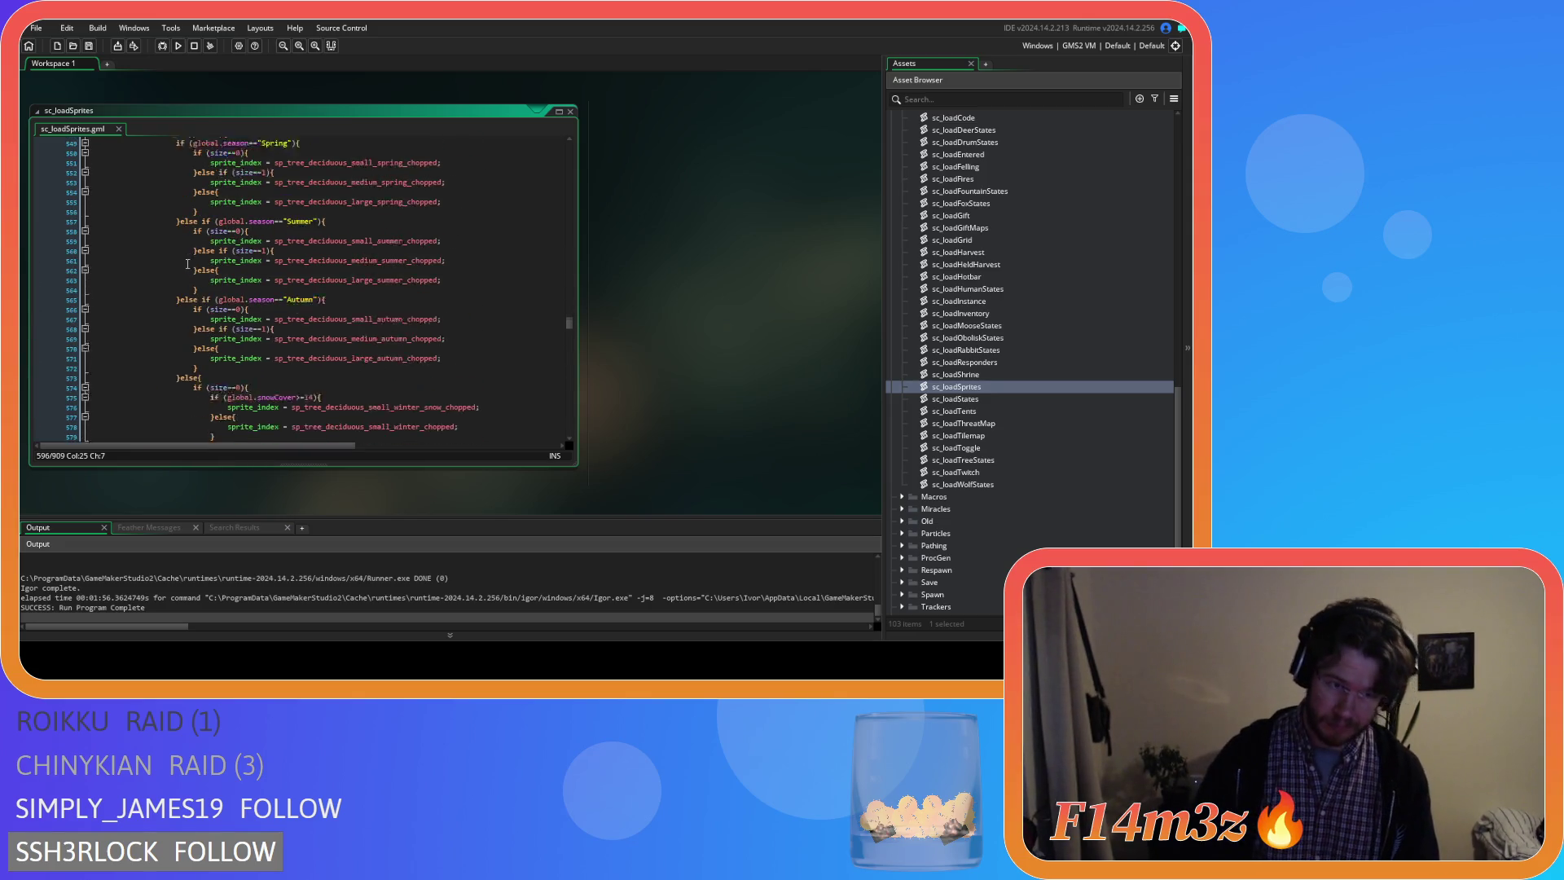
pyautogui.scroll(6, 183, 261)
pyautogui.keyDown('shift'); pyautogui.click(167, 258); pyautogui.keyUp('shift')
pyautogui.hotkey('ctrl', 'v')
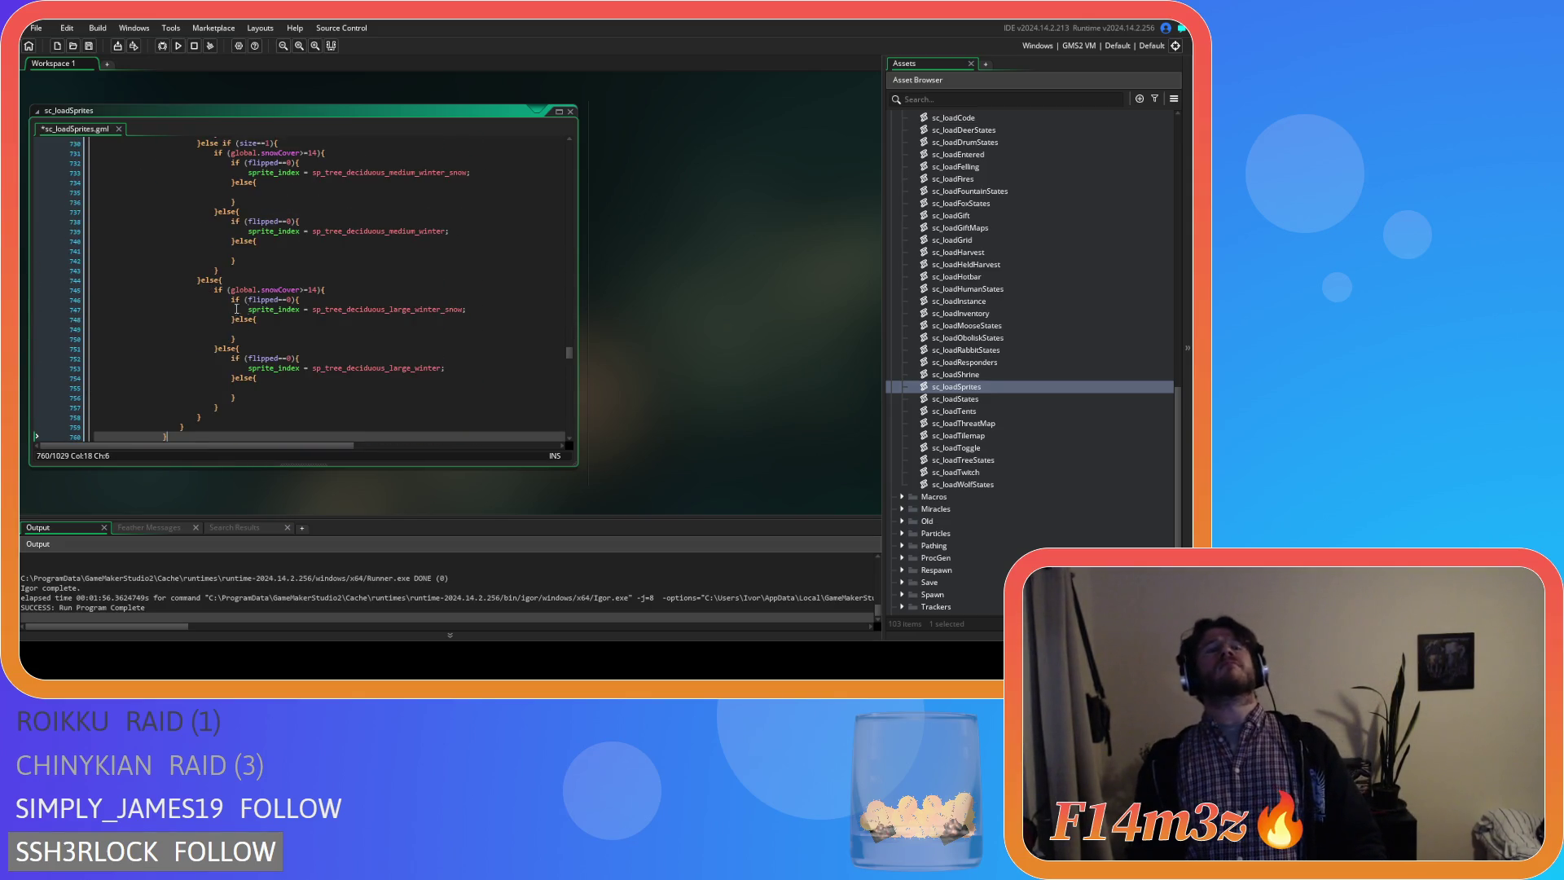
# Close all code windows via Windows > Close All, collapse Objects, and build and run with F5.
pyautogui.click(299, 284)
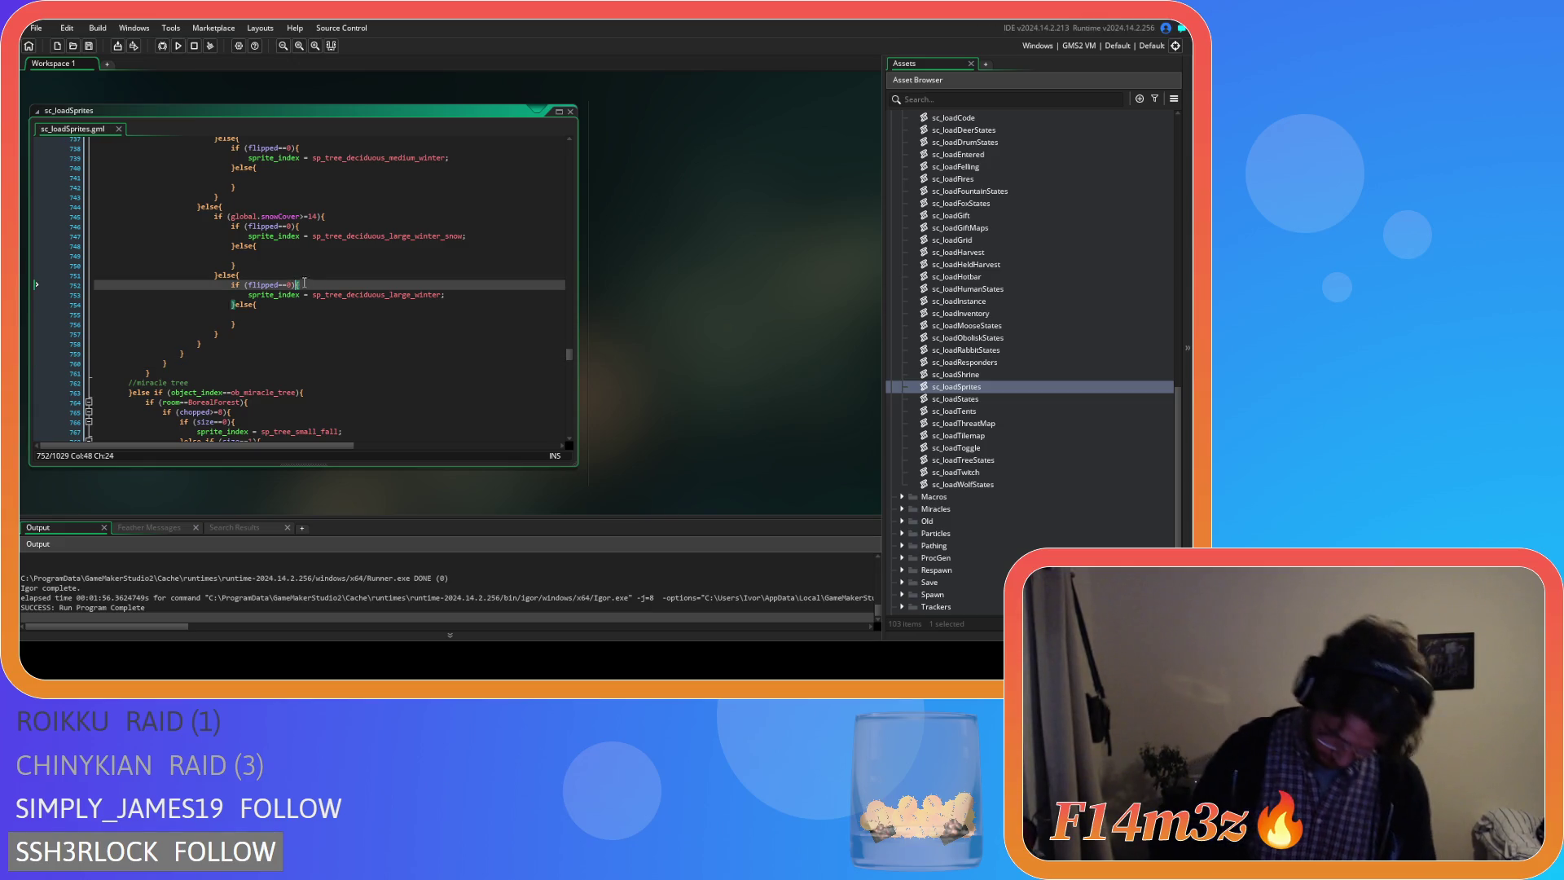
pyautogui.rightClick(695, 246)
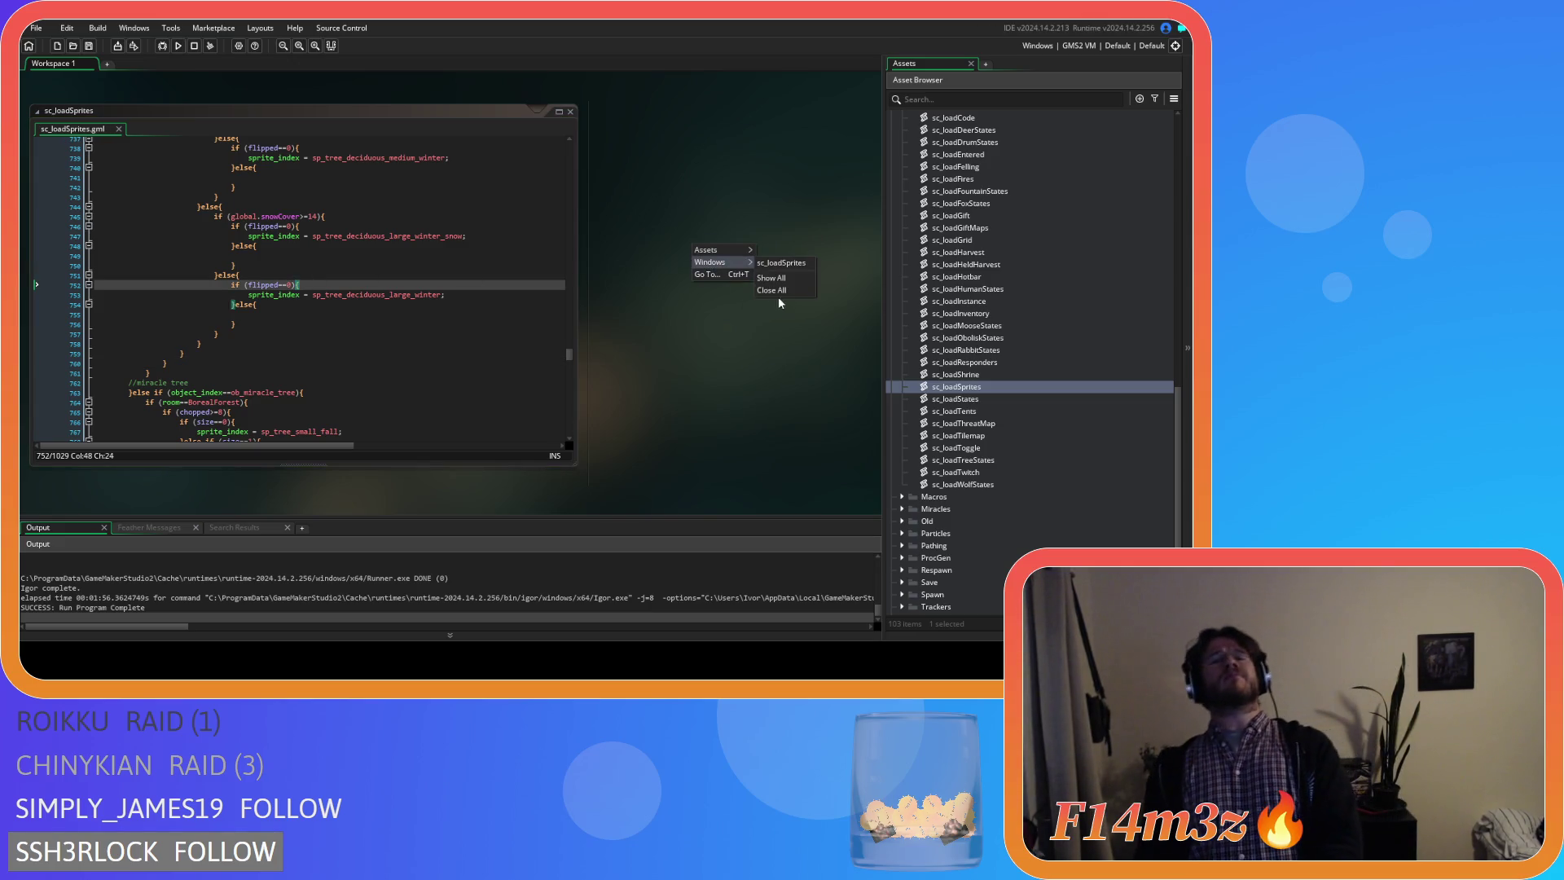
pyautogui.click(779, 290)
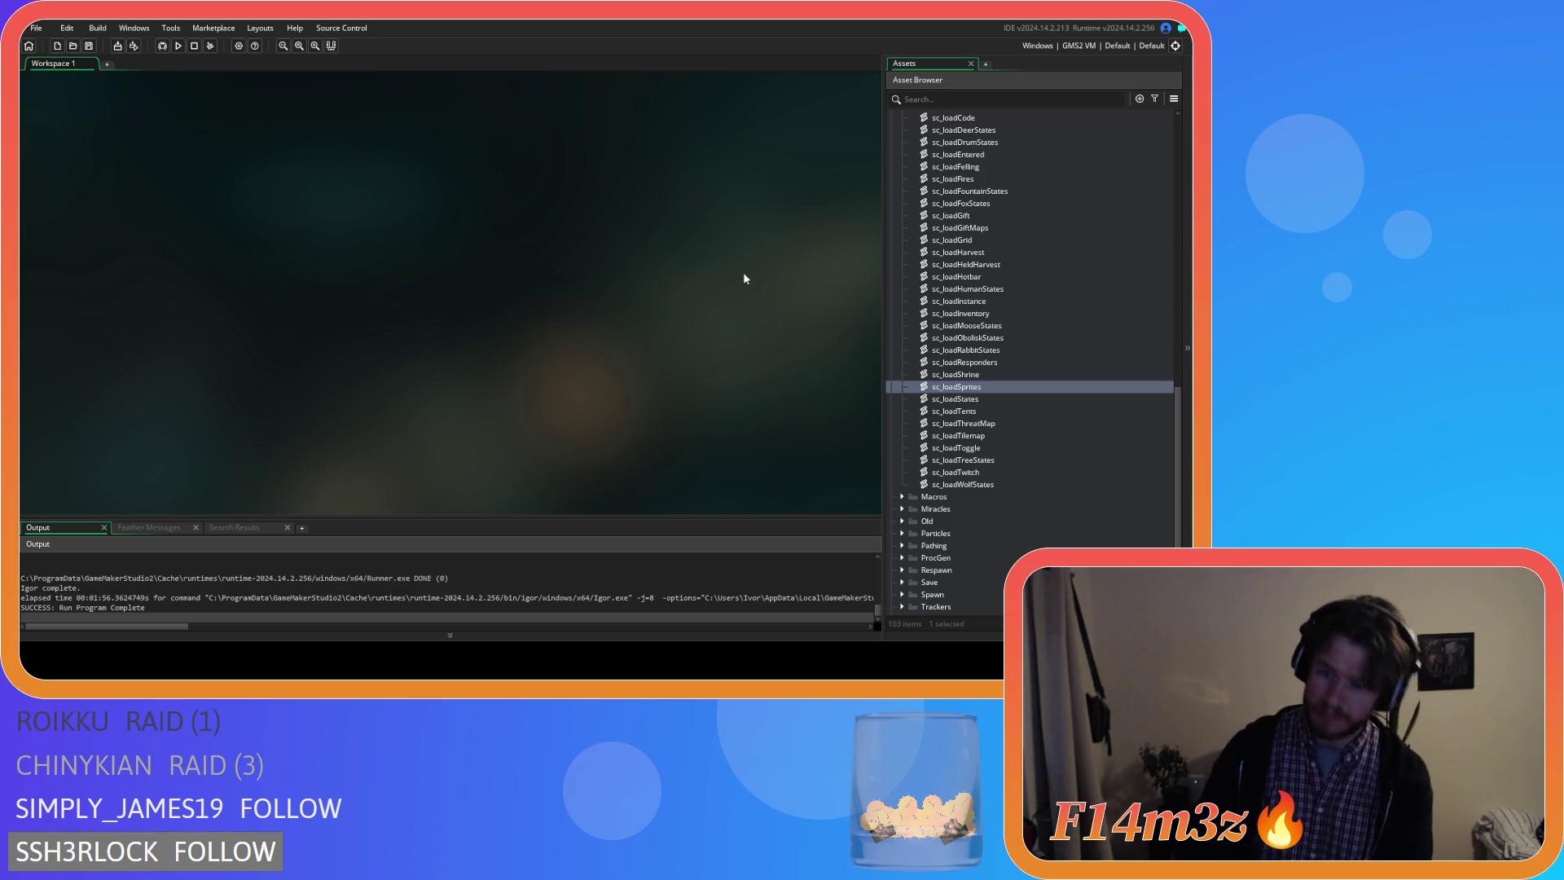
pyautogui.scroll(5, 910, 285)
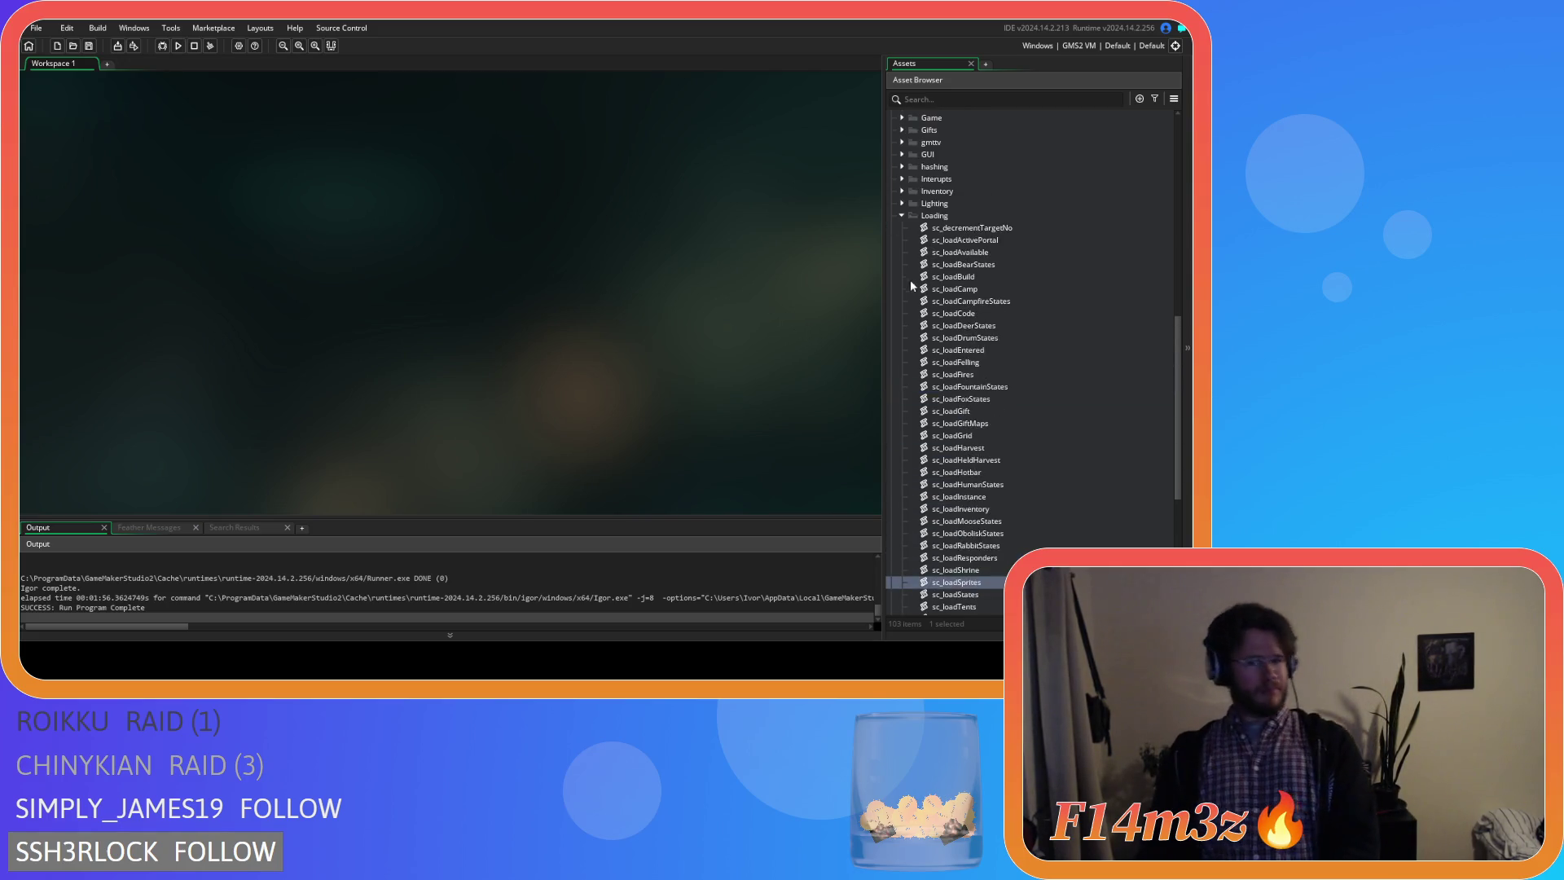
pyautogui.scroll(5, 901, 223)
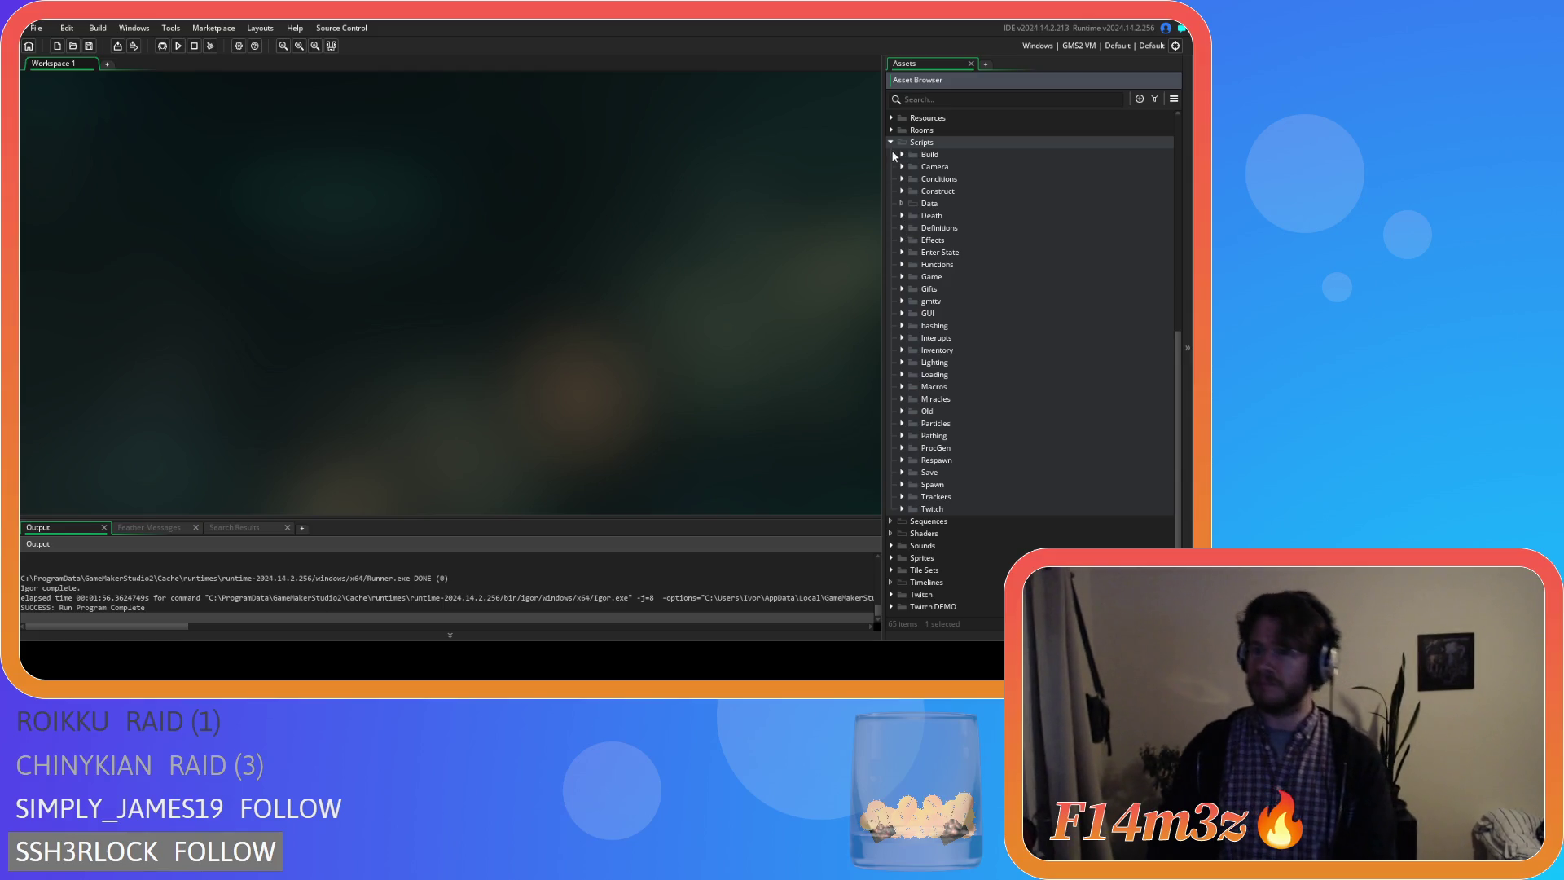
pyautogui.scroll(5, 888, 143)
pyautogui.scroll(1, 894, 197)
pyautogui.click(890, 278)
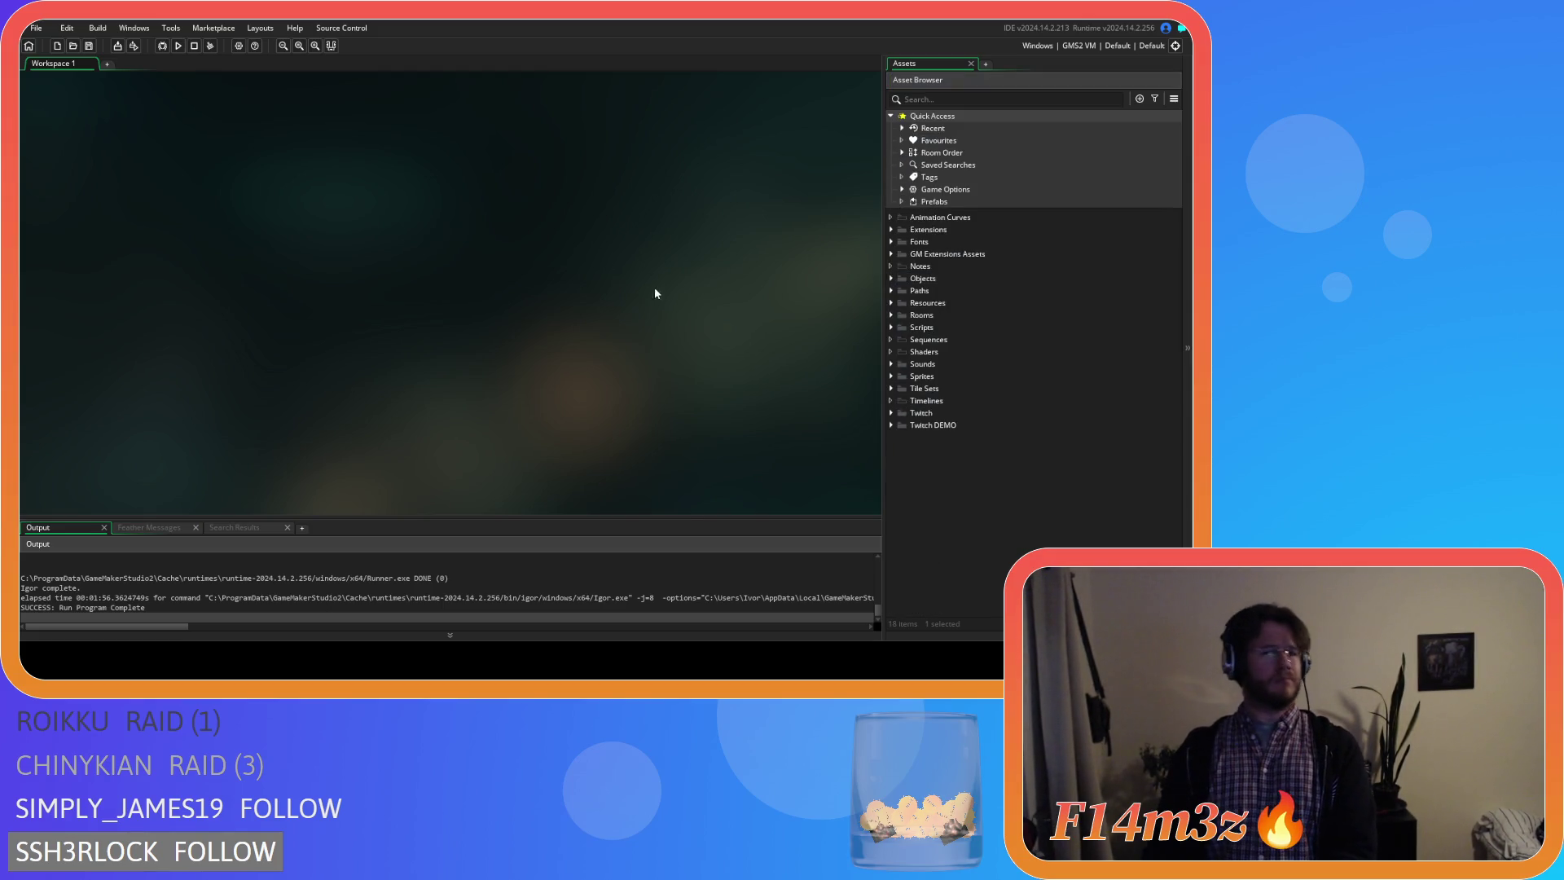
pyautogui.press('F5')
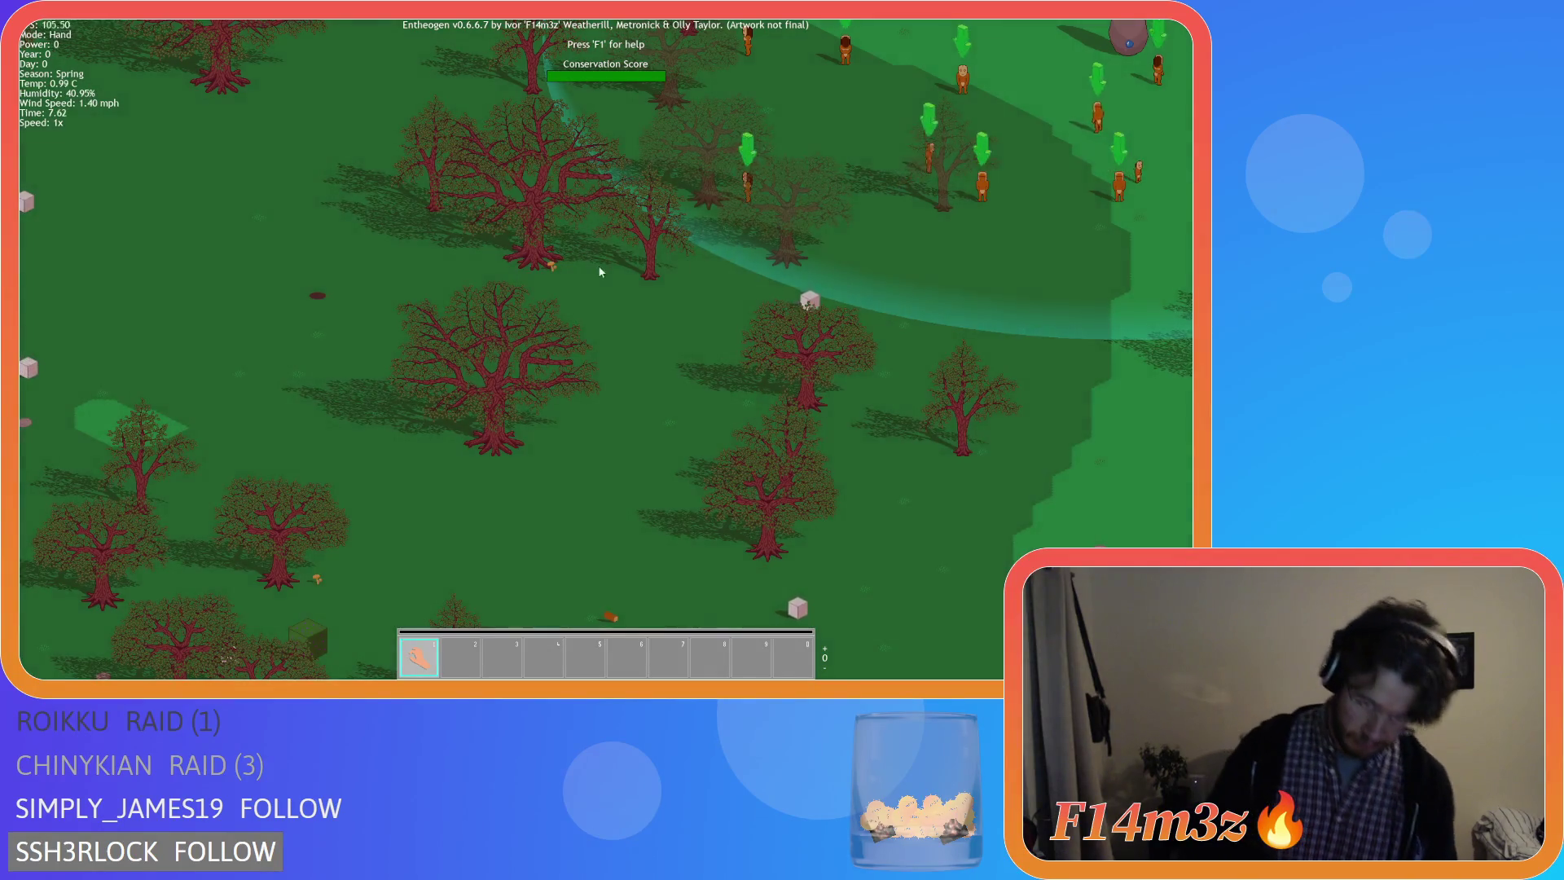
pyautogui.scroll(-3, 685, 288)
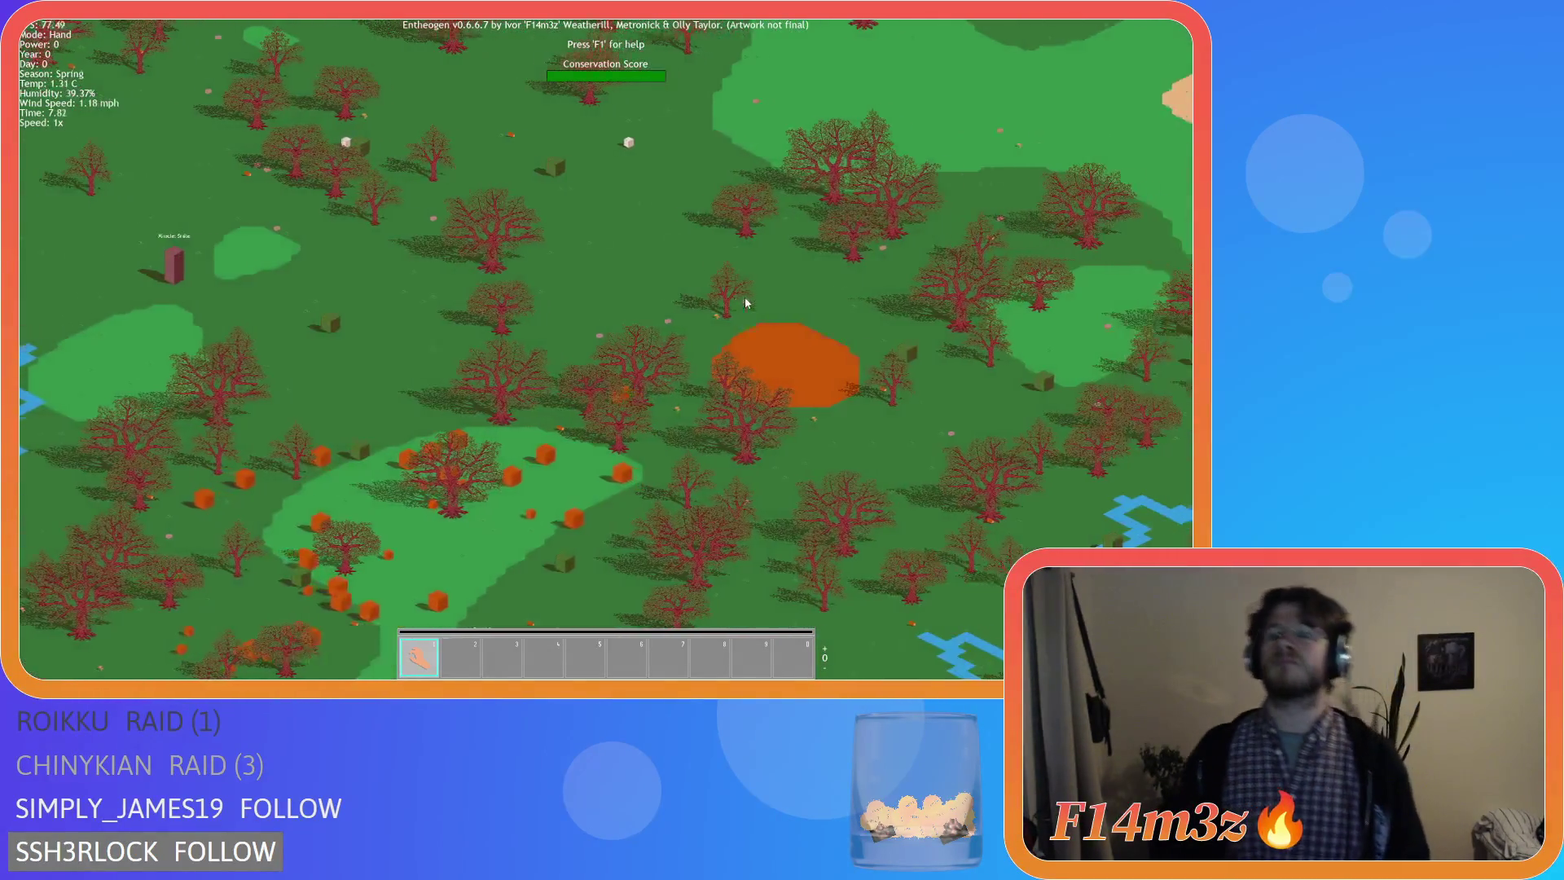
pyautogui.scroll(3, 737, 306)
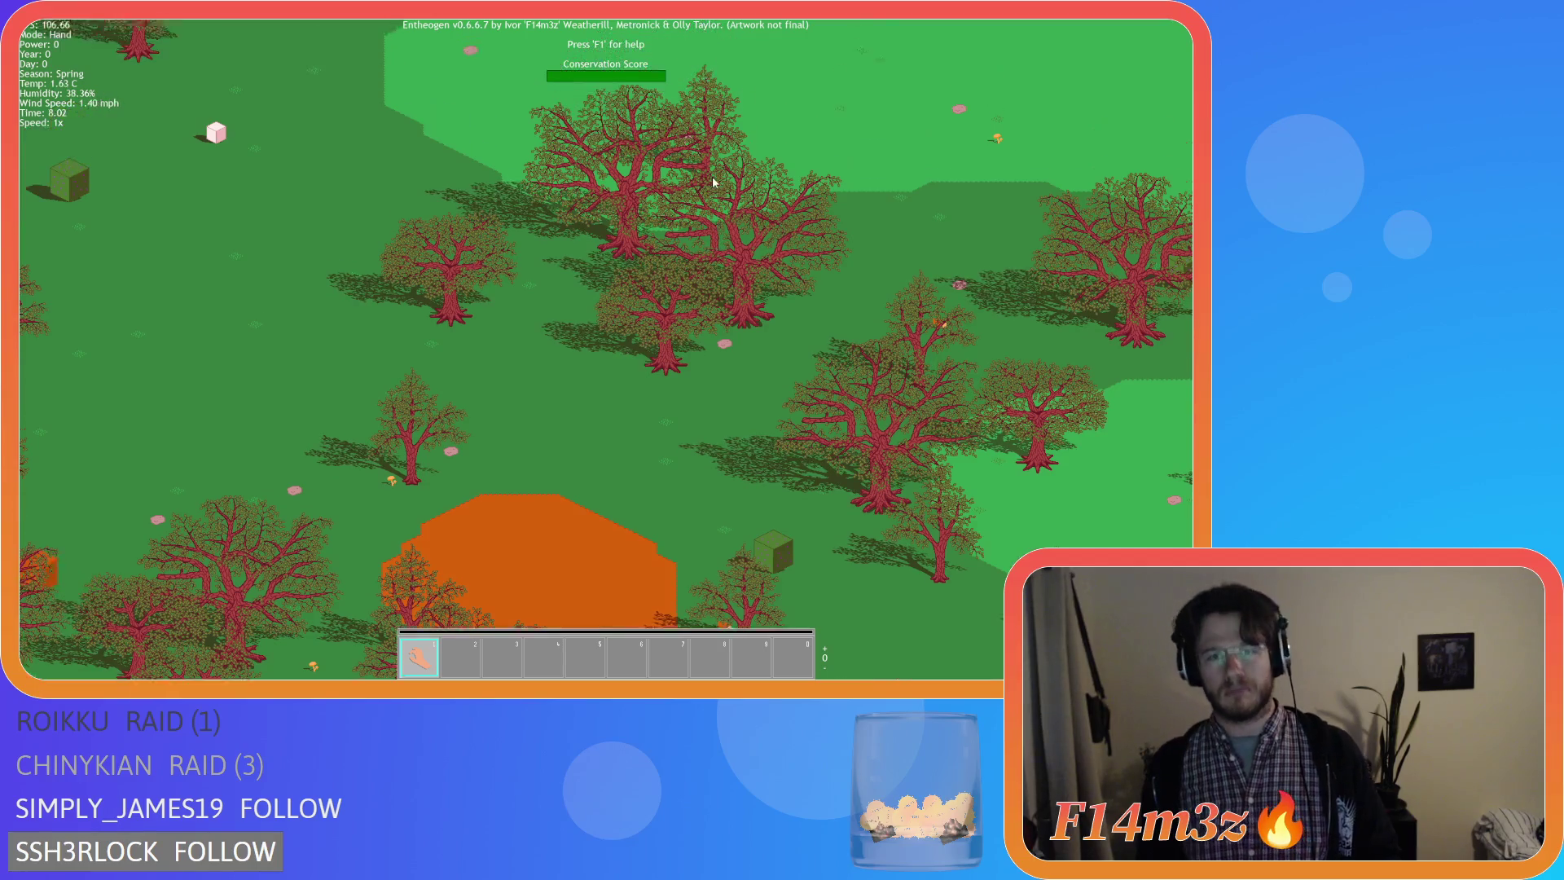
# Pan across the trees, load the quick save with F9, then quit the game back to the title screen.
pyautogui.press('w')
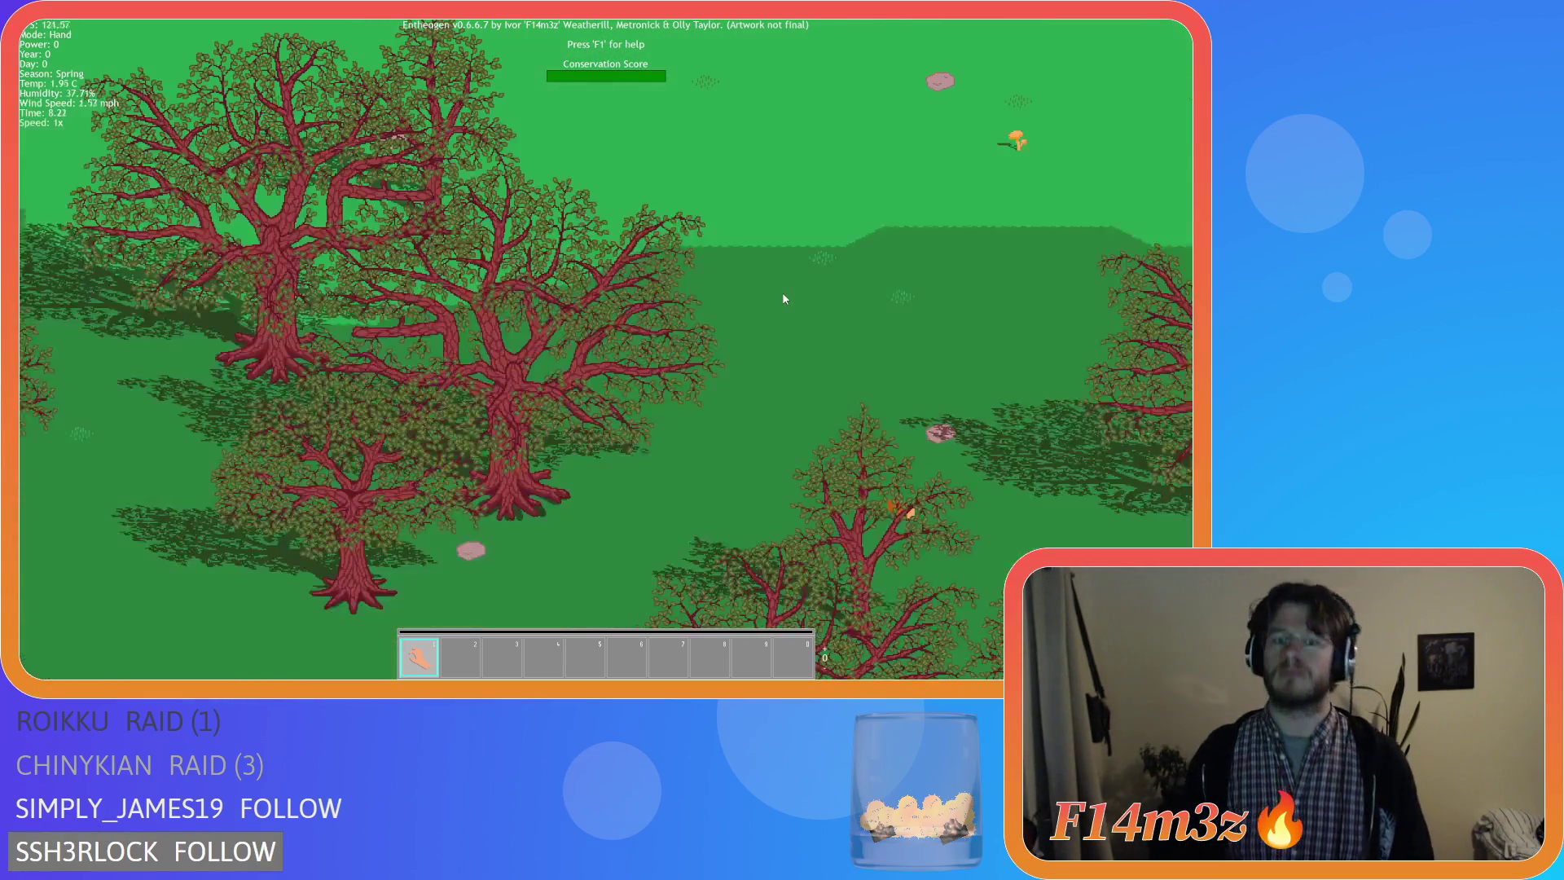
pyautogui.scroll(-3, 696, 256)
pyautogui.scroll(3, 696, 255)
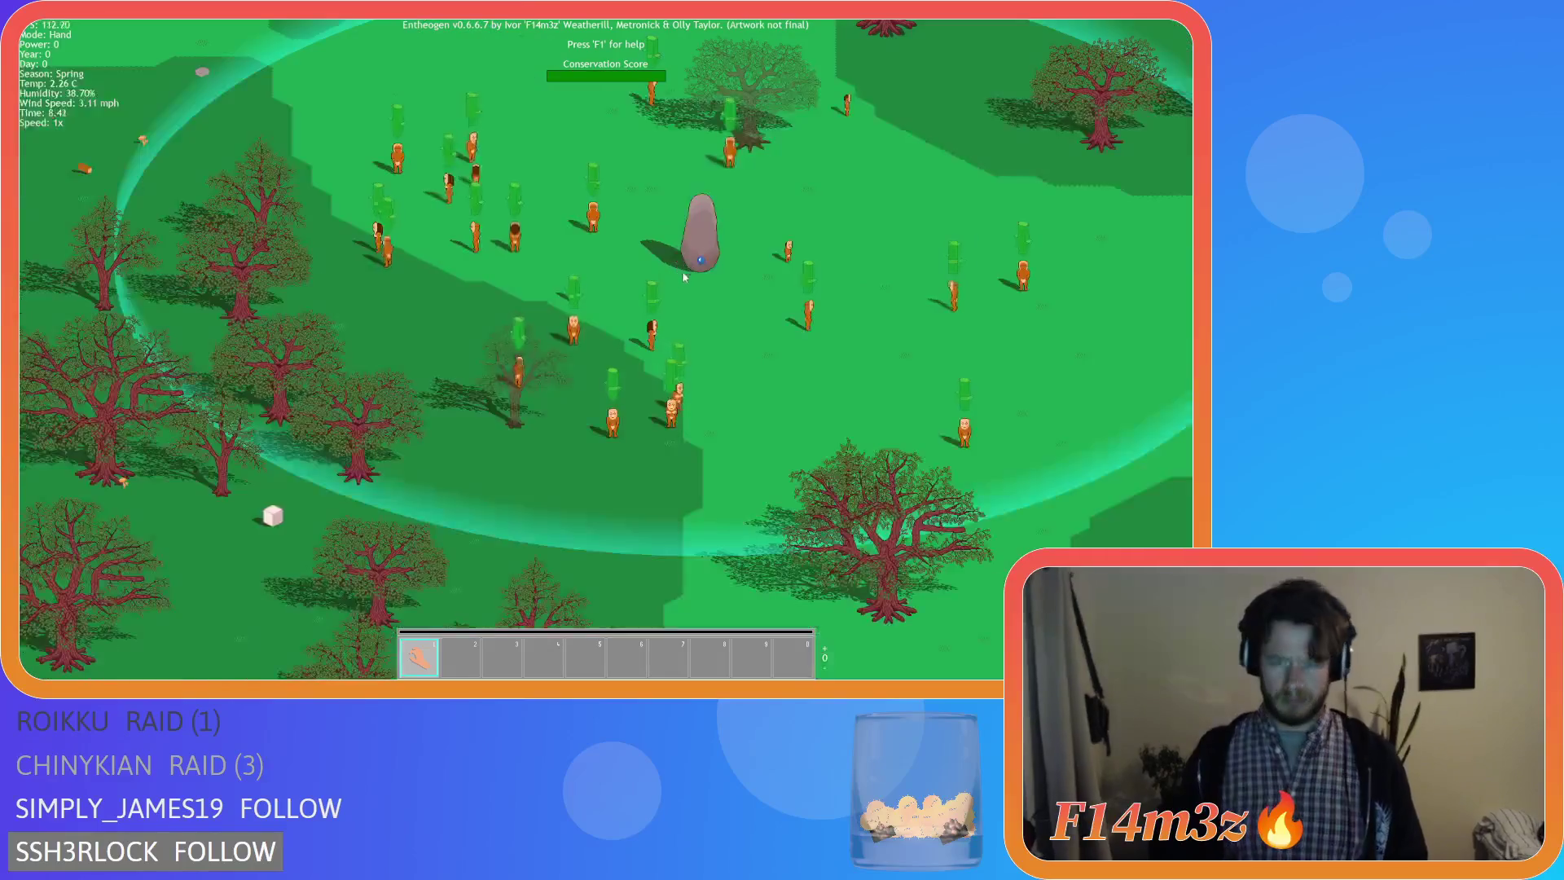
pyautogui.scroll(-3, 641, 364)
pyautogui.scroll(1, 640, 365)
pyautogui.scroll(-3, 640, 365)
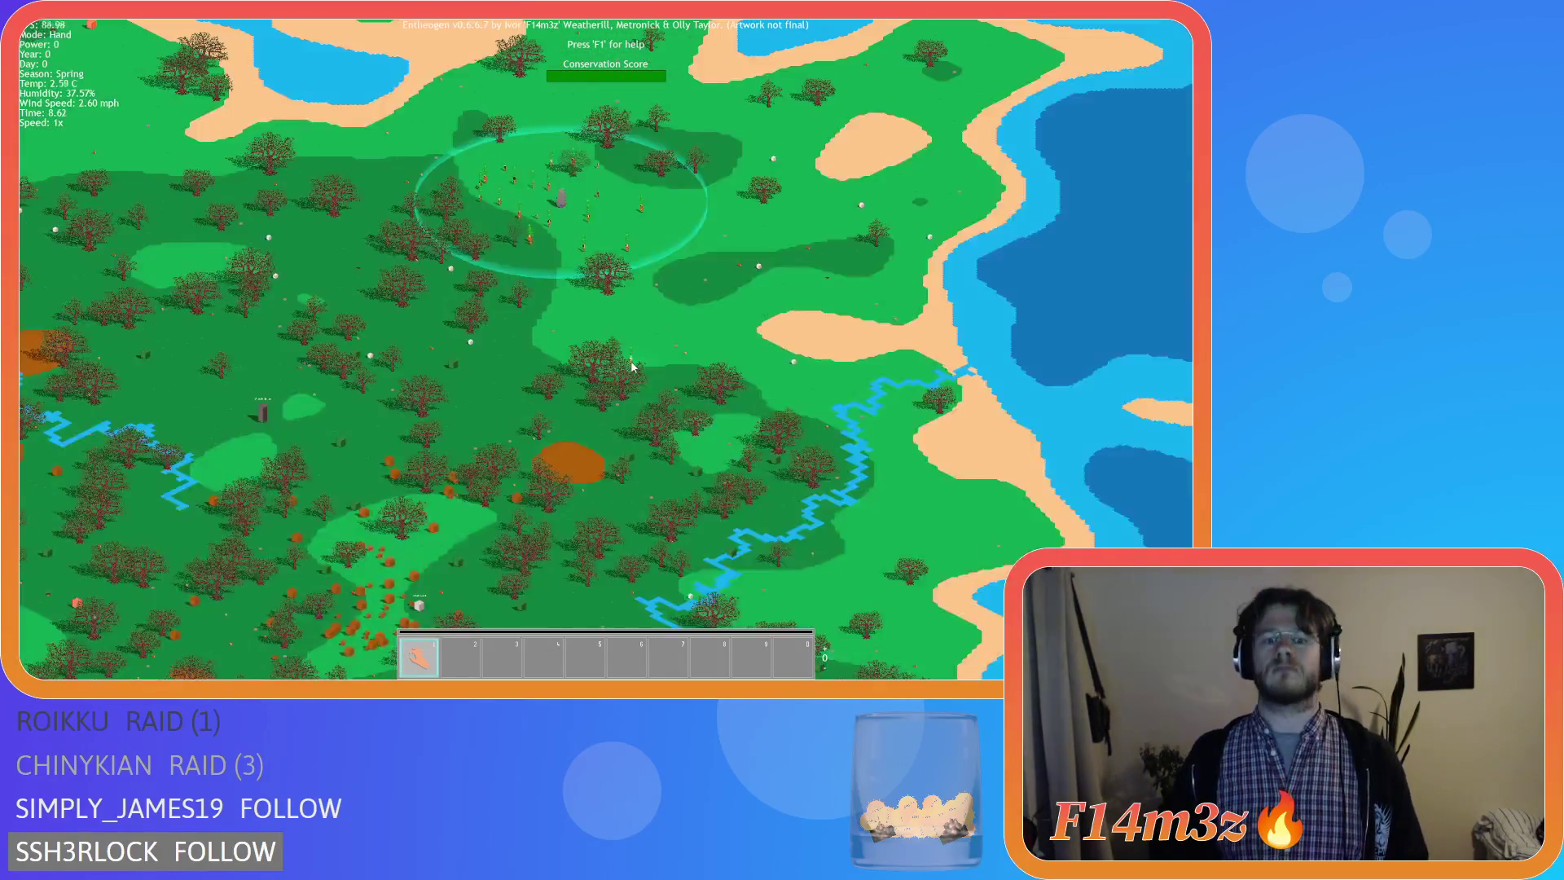
pyautogui.scroll(4, 623, 370)
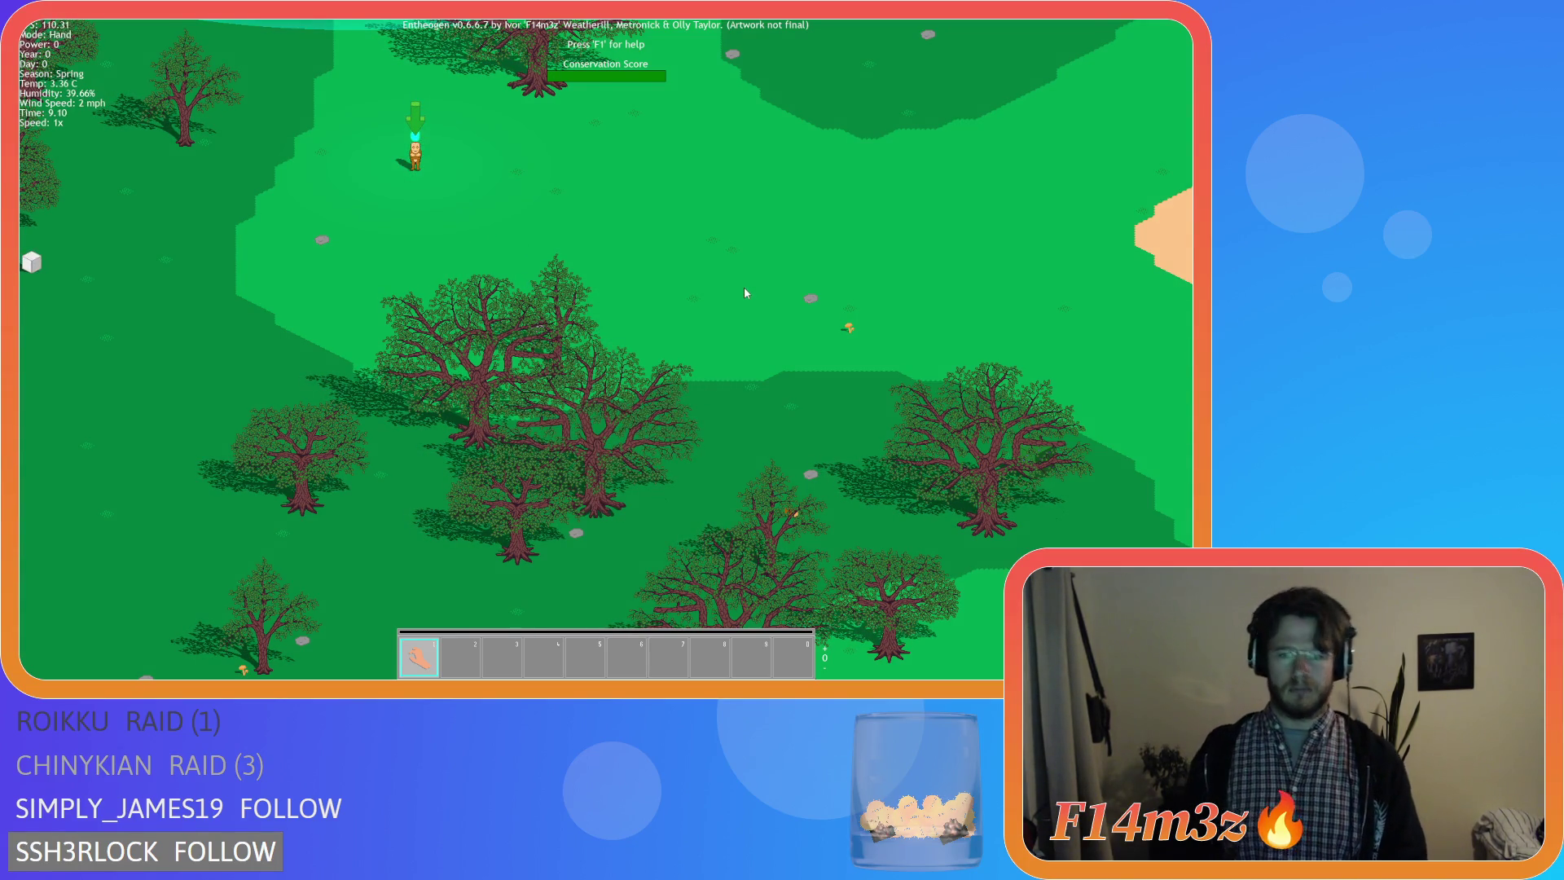
pyautogui.press('F9')
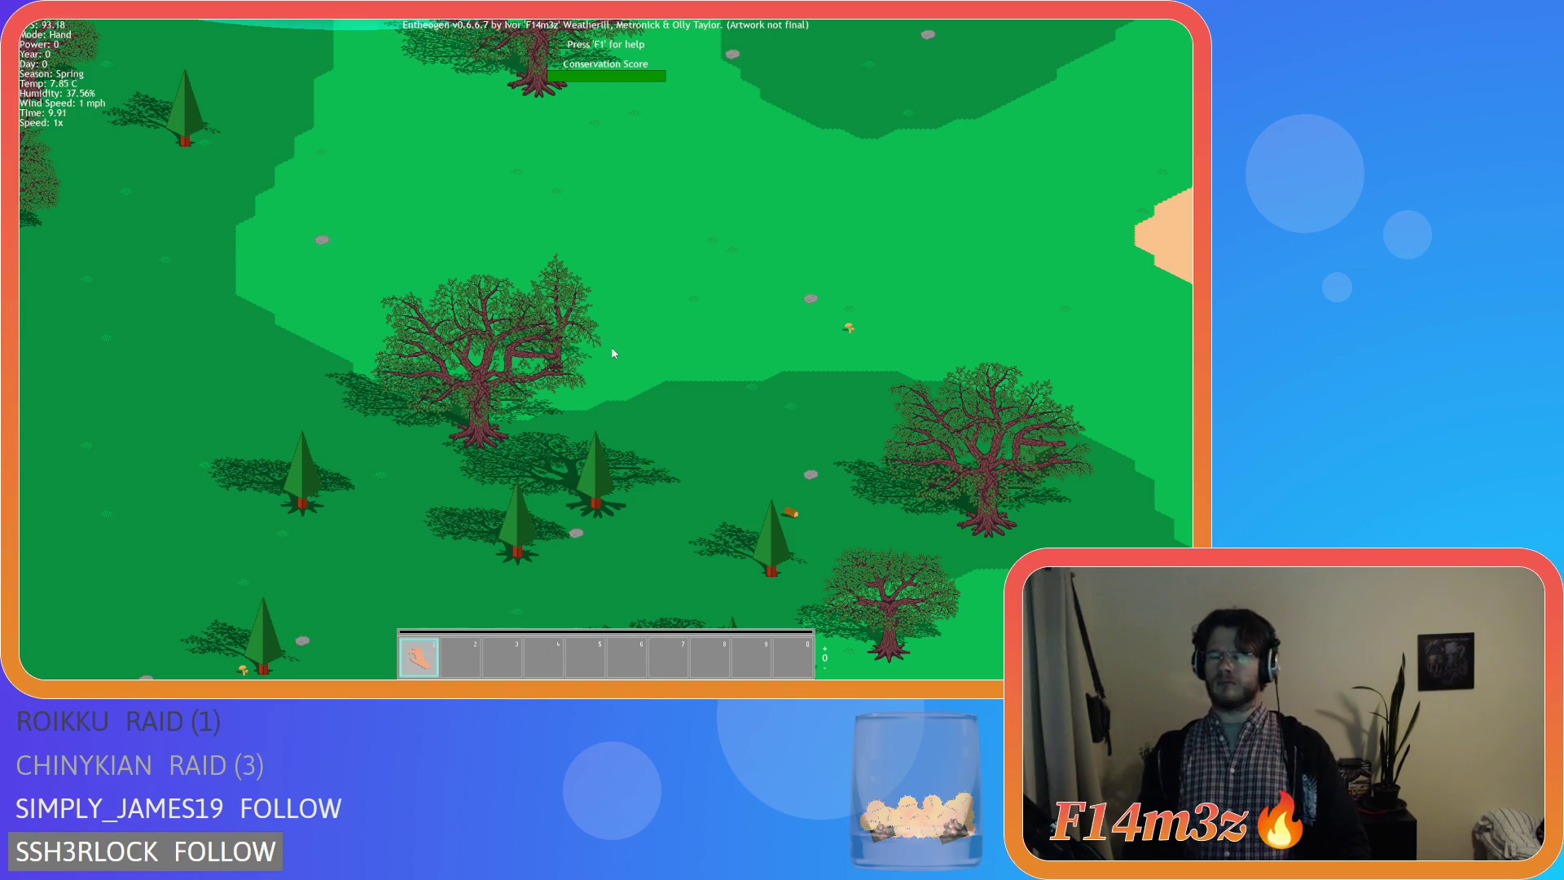
pyautogui.press('Escape')
pyautogui.press('y')
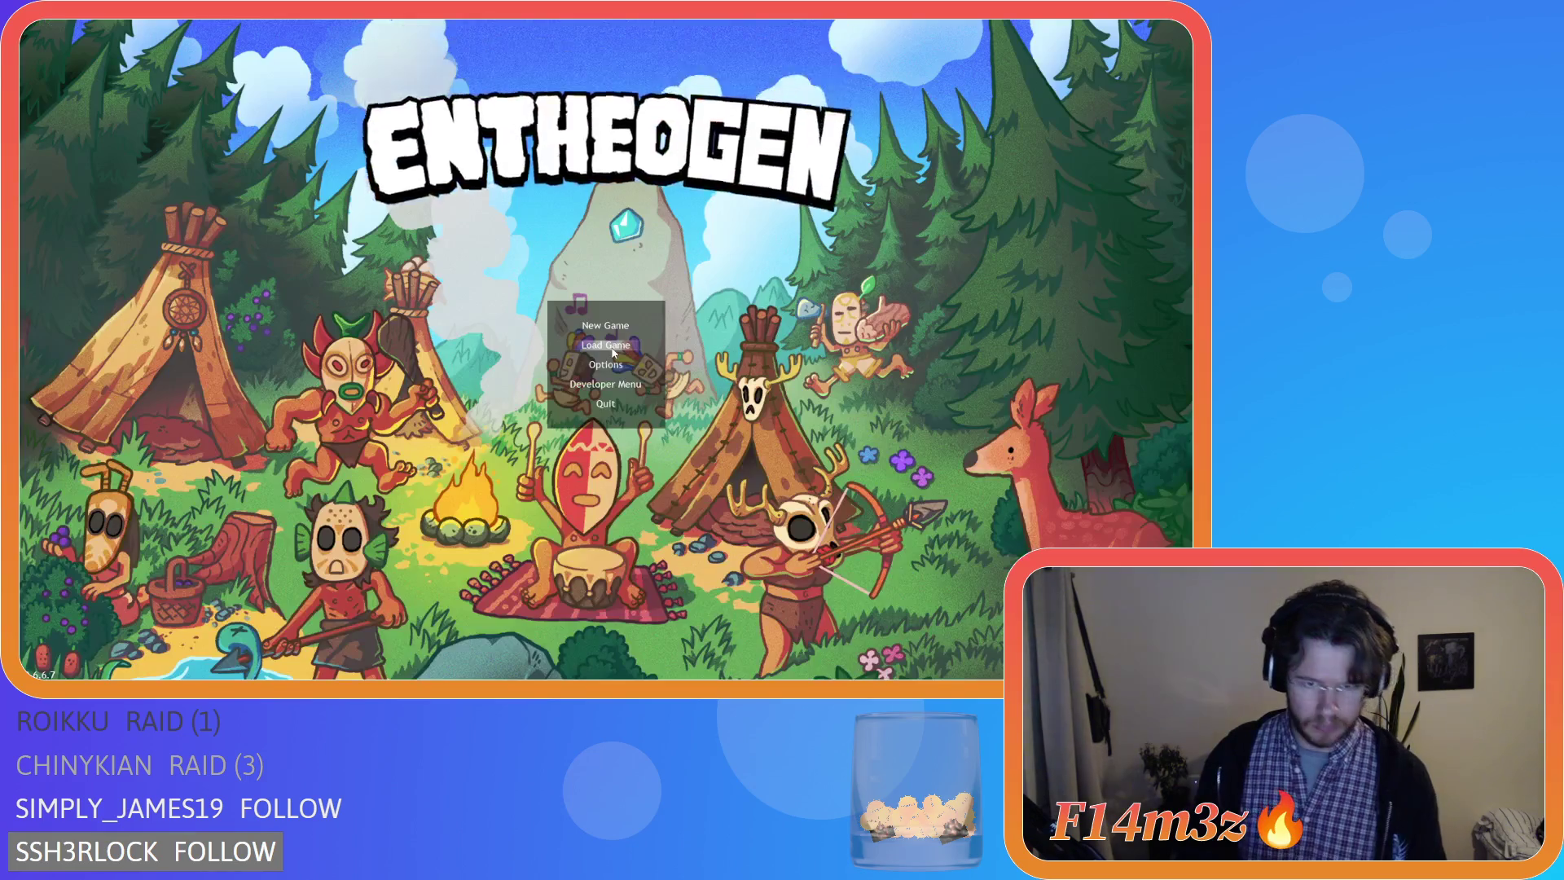
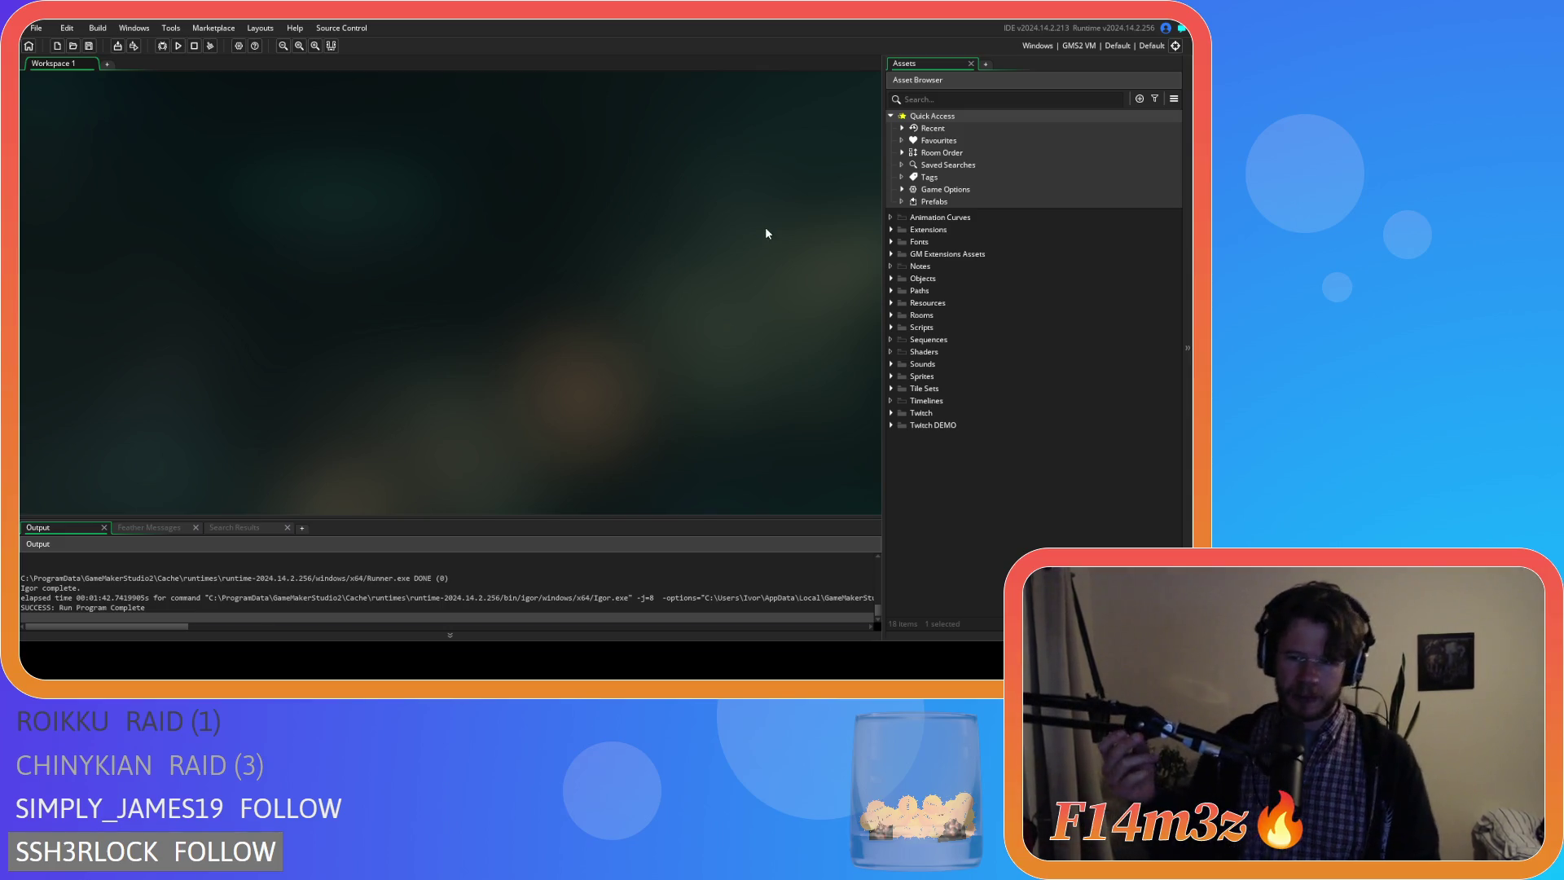
# Browse Scripts > Loading in the Asset Browser and open sc_loadSprites in the code editor.
pyautogui.click(890, 327)
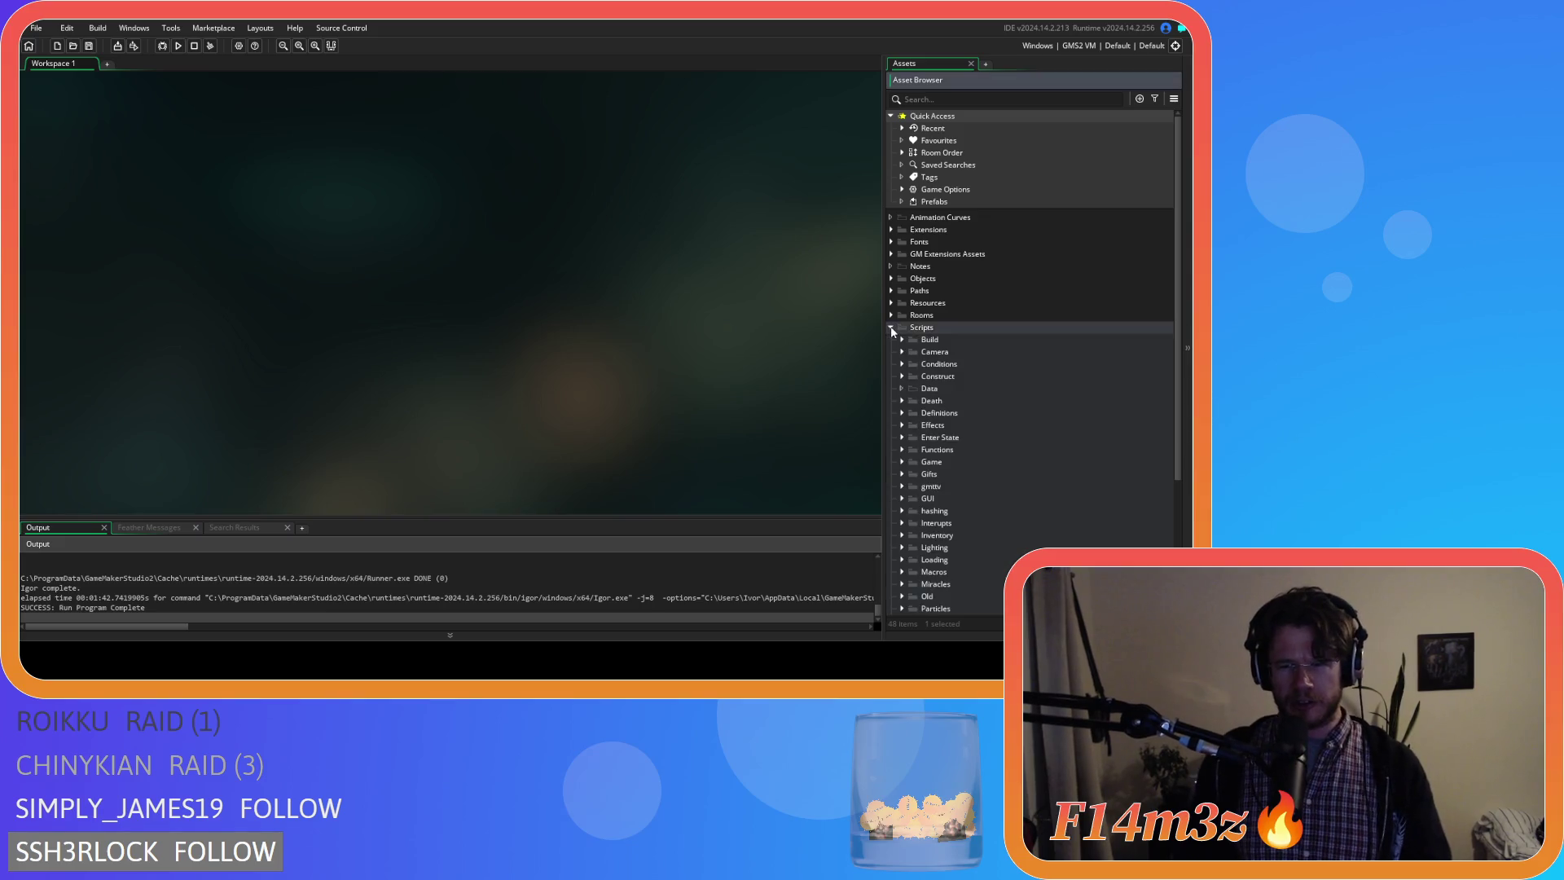
pyautogui.click(890, 326)
pyautogui.click(890, 329)
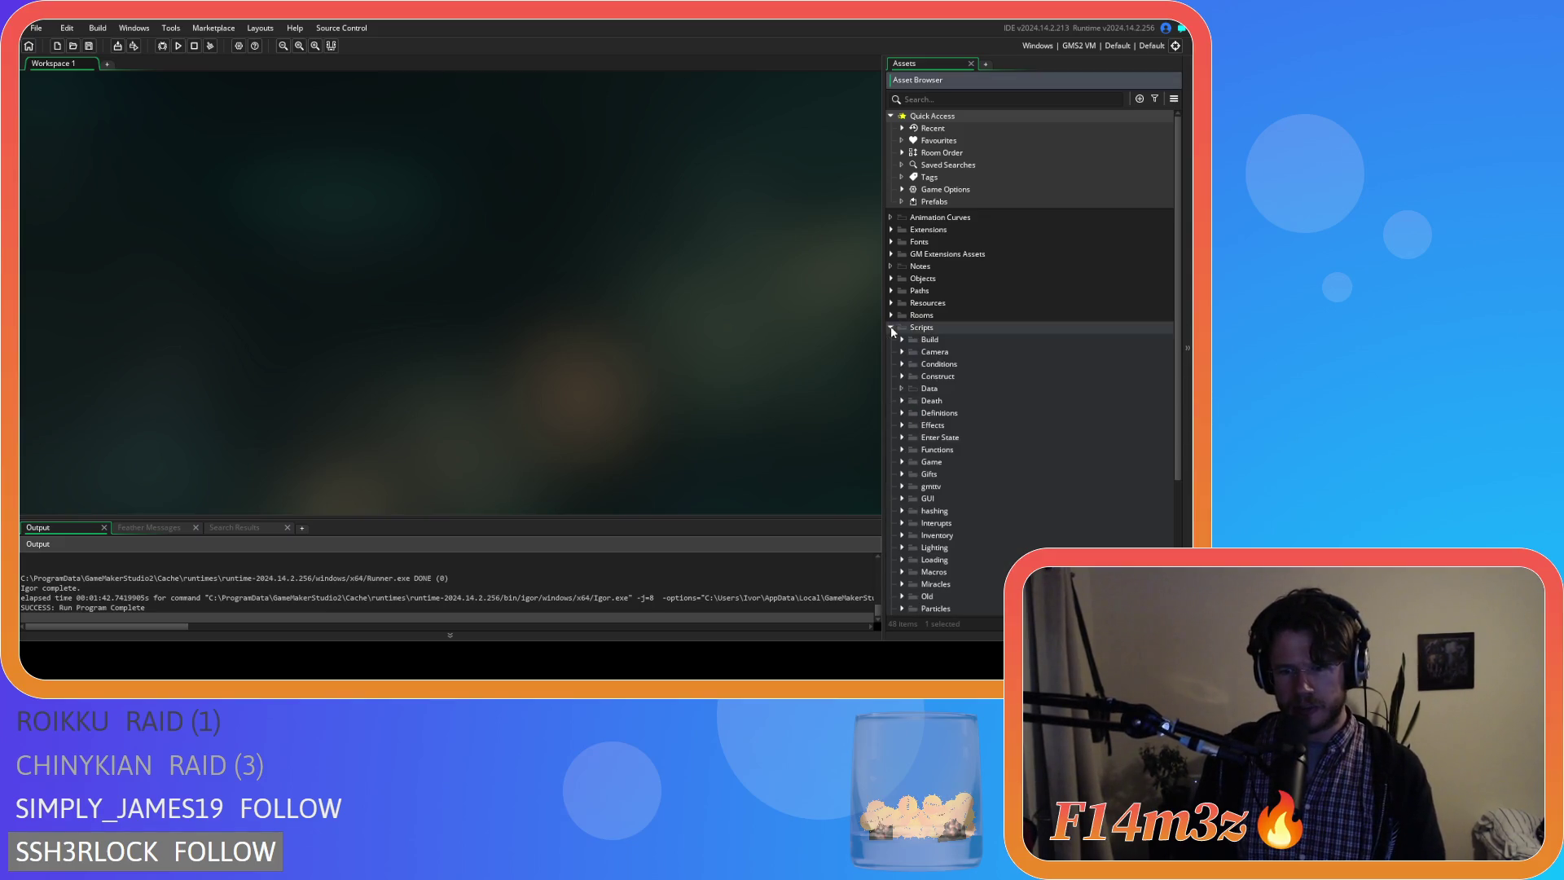
pyautogui.scroll(-3, 921, 458)
pyautogui.click(903, 533)
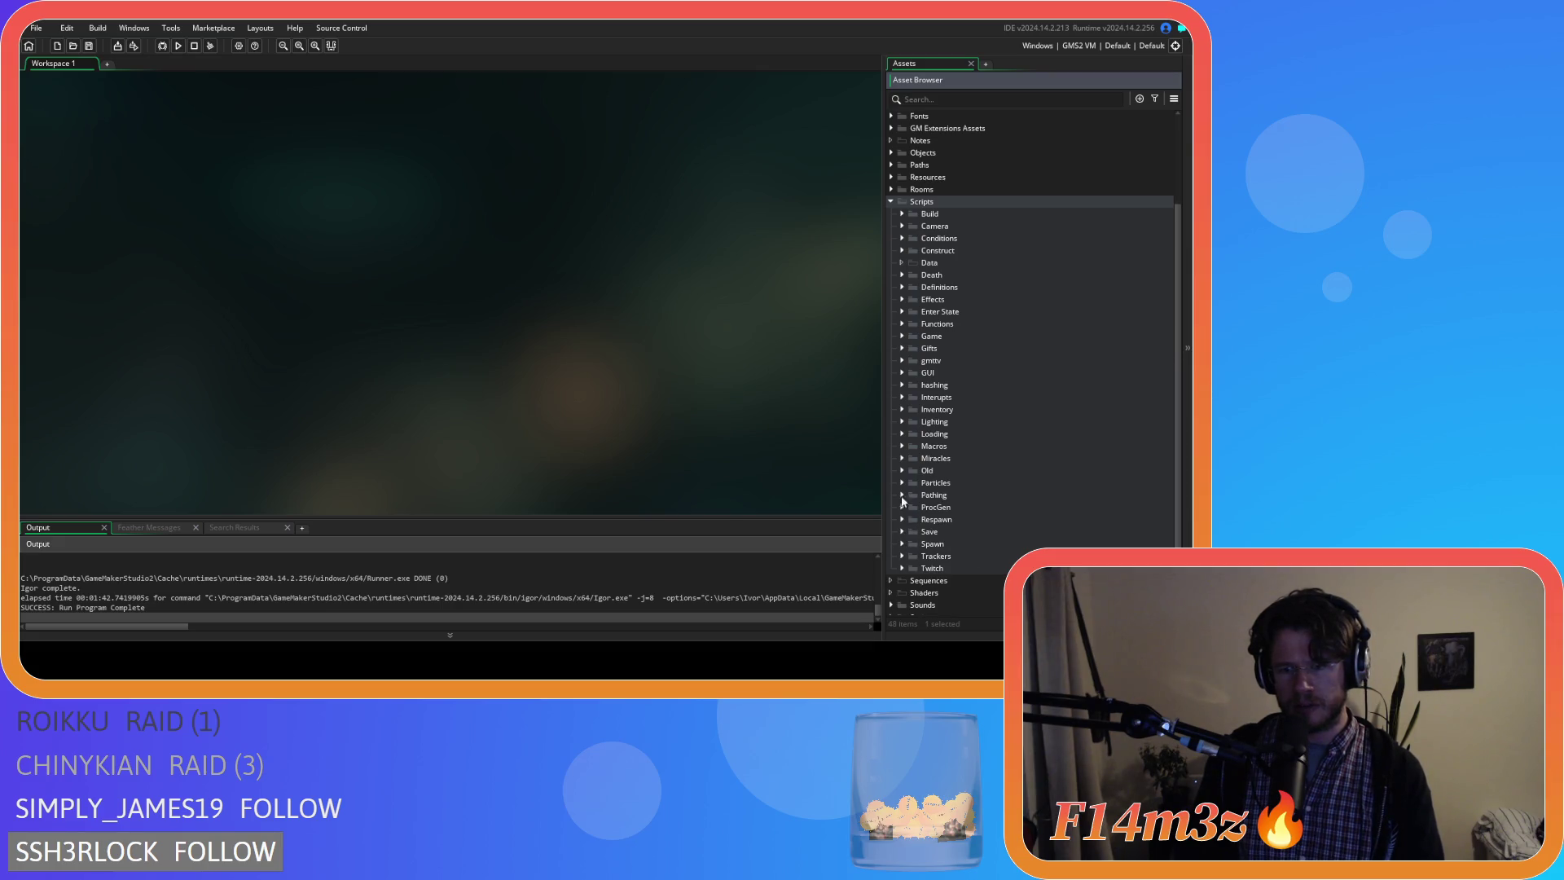
pyautogui.click(903, 433)
pyautogui.scroll(-5, 932, 451)
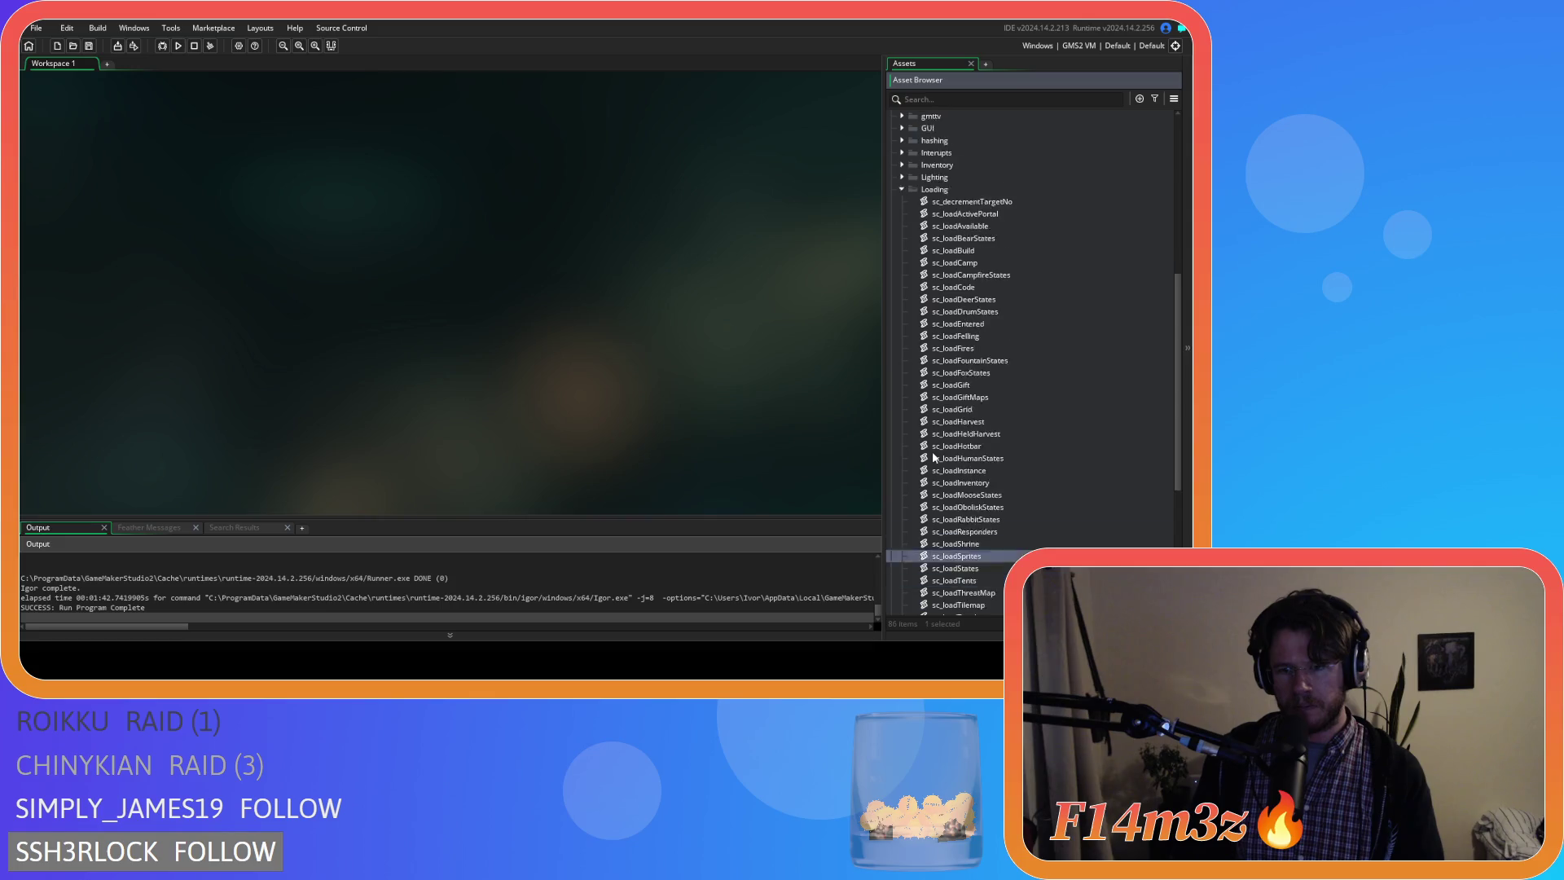
pyautogui.doubleClick(979, 460)
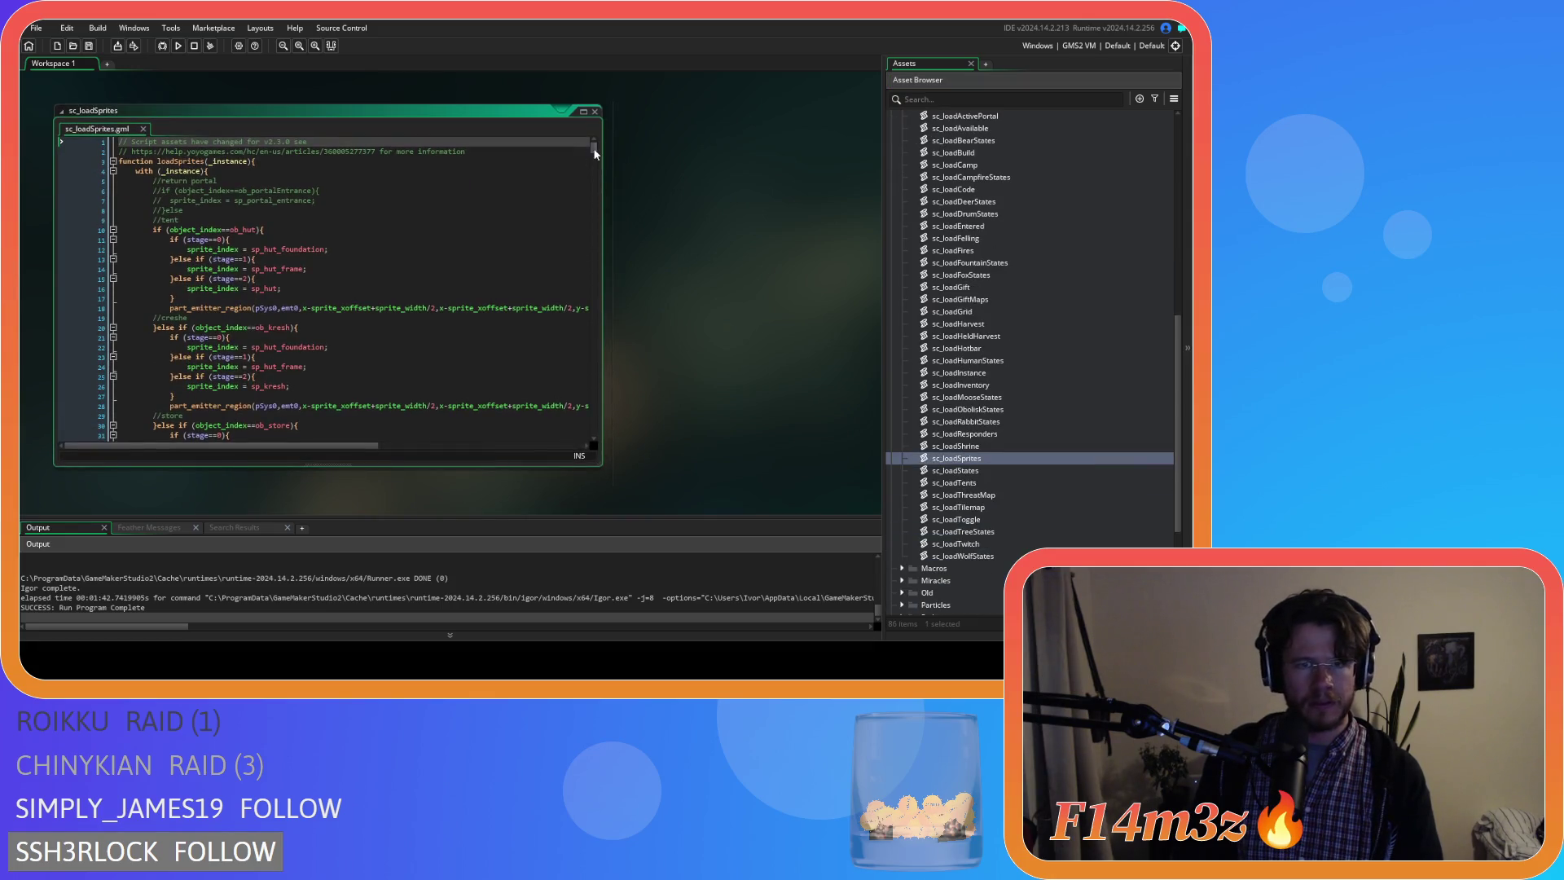
pyautogui.moveTo(593, 148); pyautogui.dragTo(610, 446)
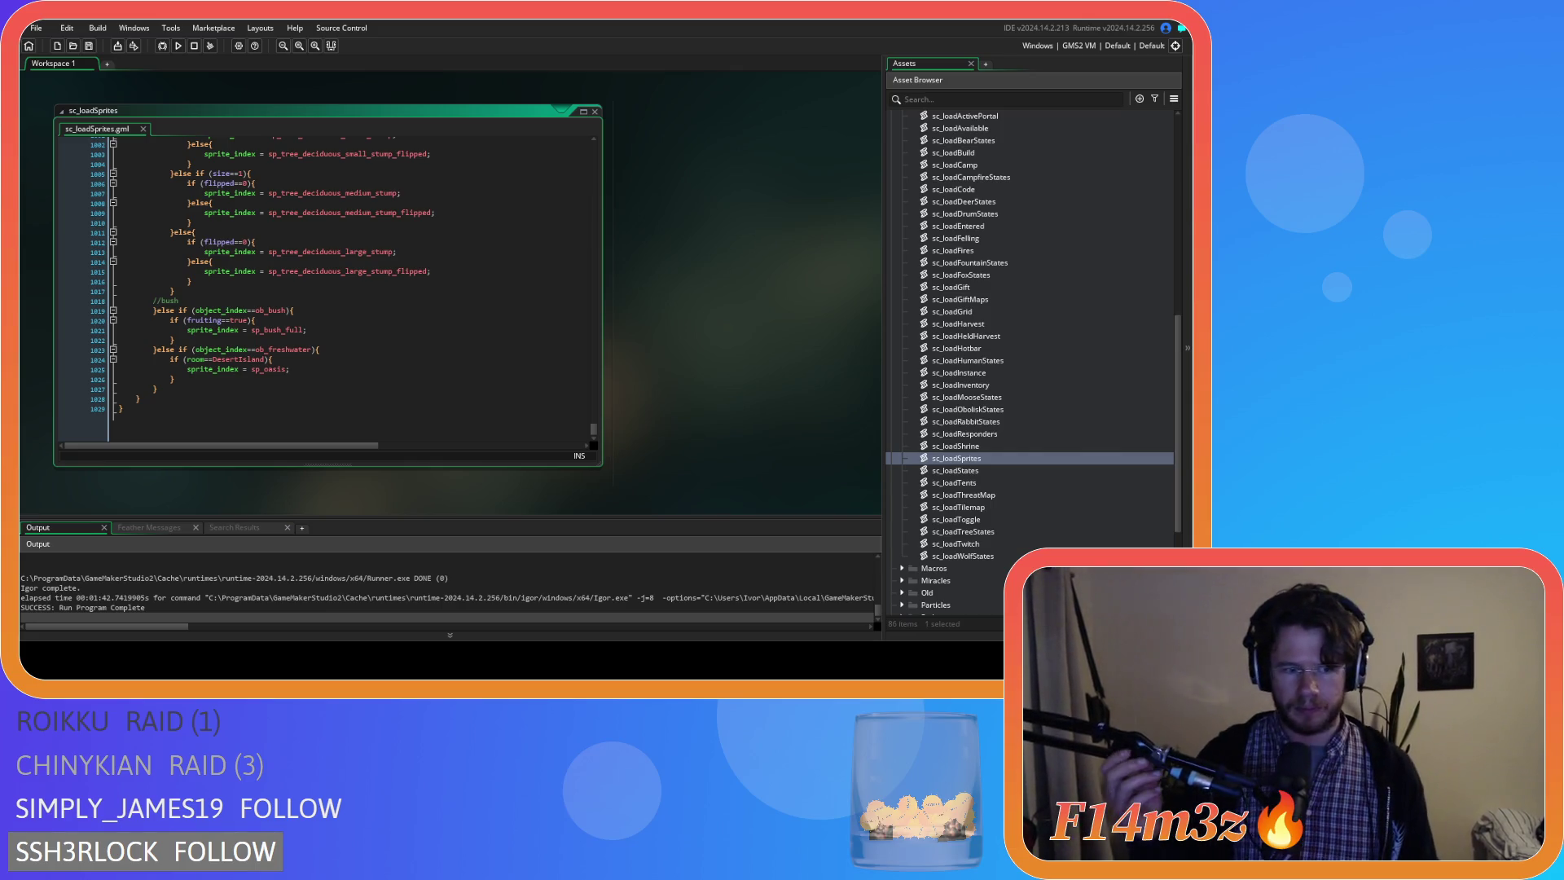
pyautogui.scroll(5, 326, 365)
pyautogui.scroll(5, 325, 365)
pyautogui.scroll(5, 325, 364)
pyautogui.scroll(5, 325, 365)
pyautogui.scroll(5, 326, 364)
pyautogui.scroll(5, 326, 364)
pyautogui.scroll(7, 254, 369)
pyautogui.scroll(6, 254, 369)
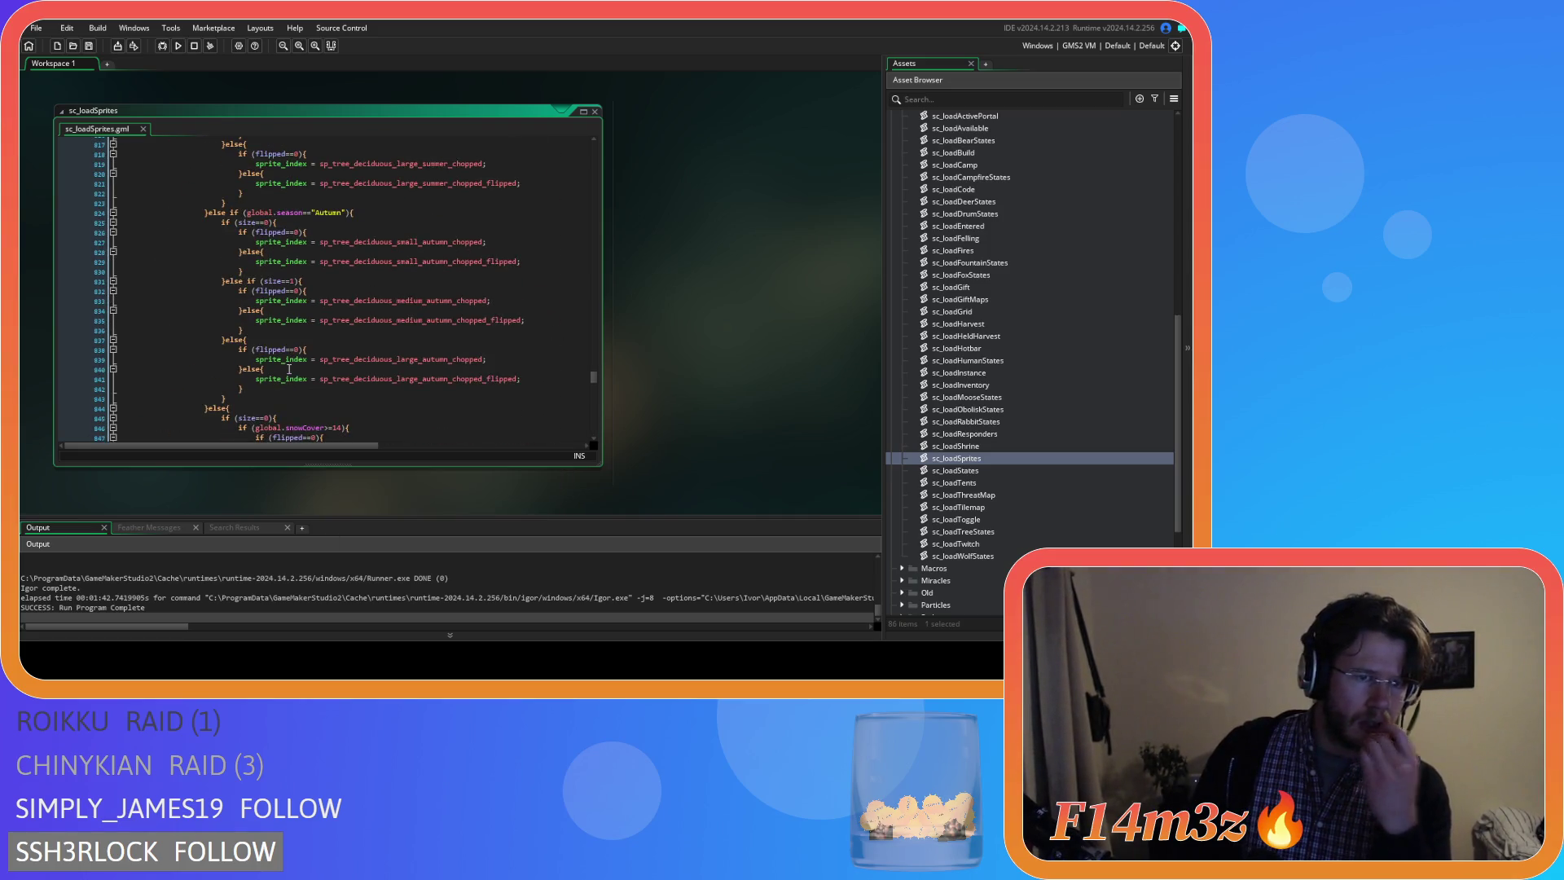
pyautogui.scroll(3, 255, 370)
pyautogui.scroll(4, 262, 370)
pyautogui.scroll(4, 275, 369)
pyautogui.scroll(3, 289, 370)
pyautogui.scroll(2, 289, 370)
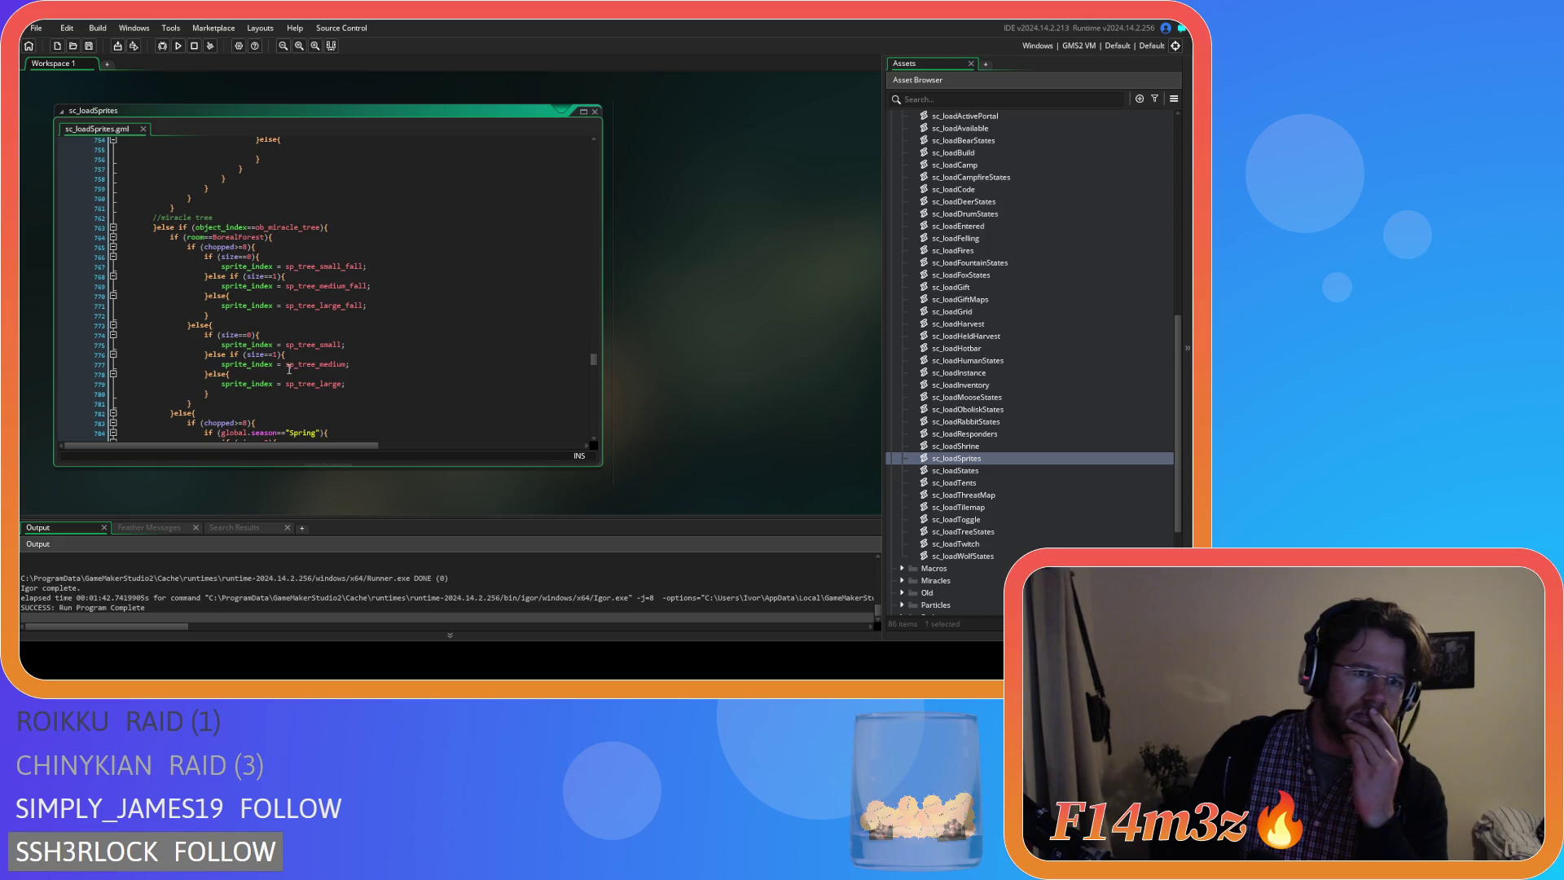
pyautogui.scroll(4, 288, 369)
pyautogui.scroll(4, 294, 361)
pyautogui.scroll(3, 312, 336)
pyautogui.scroll(3, 338, 310)
pyautogui.scroll(3, 338, 310)
pyautogui.scroll(3, 339, 309)
pyautogui.scroll(3, 338, 310)
pyautogui.scroll(3, 339, 309)
pyautogui.scroll(2, 339, 310)
pyautogui.scroll(1, 331, 294)
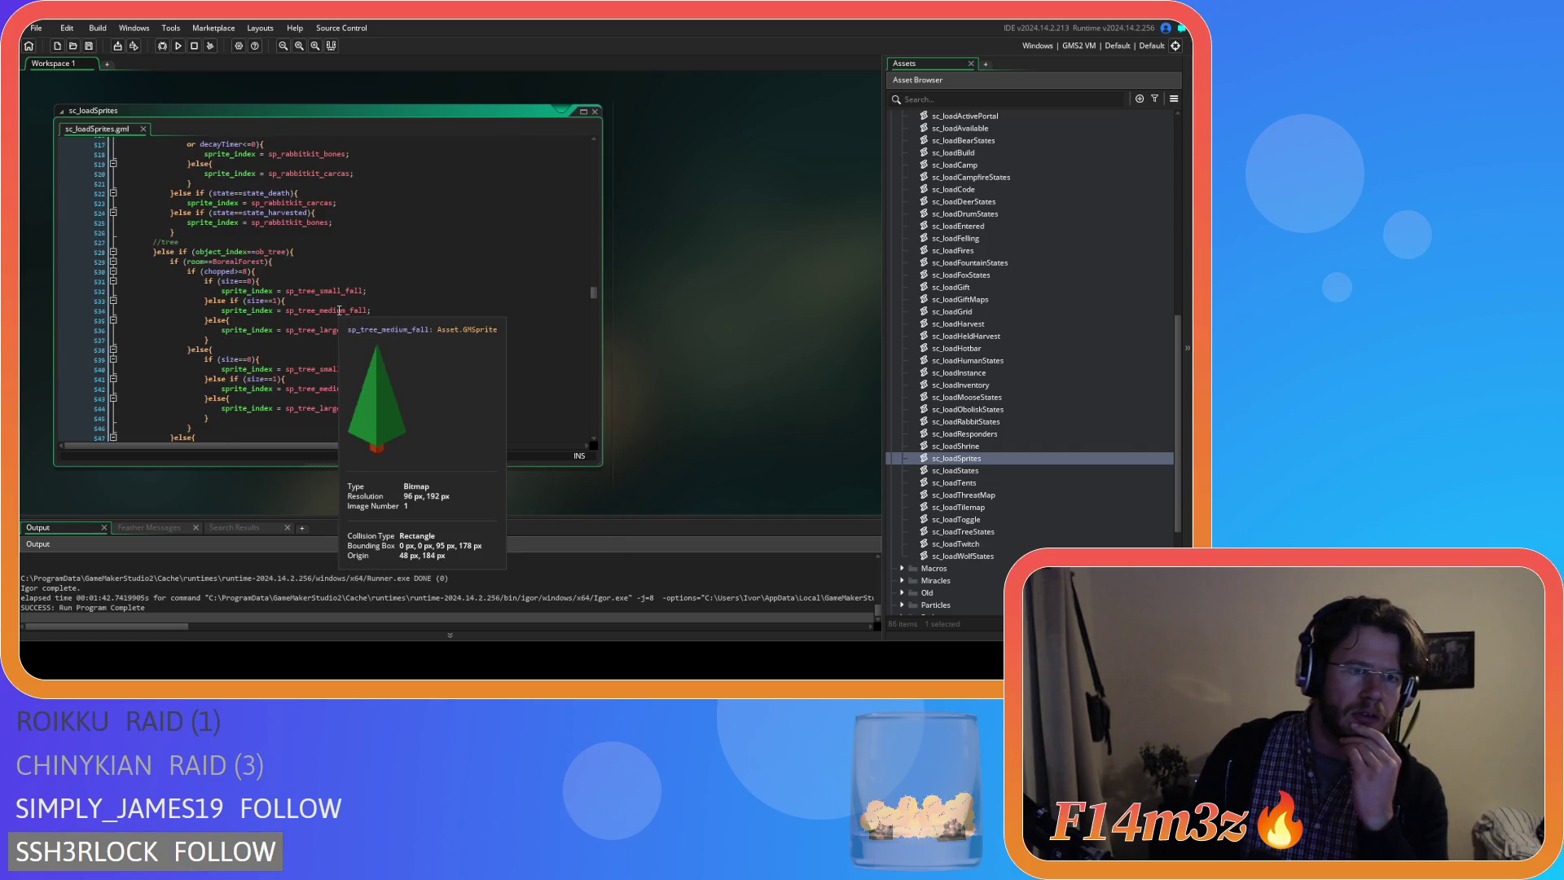
pyautogui.click(316, 264)
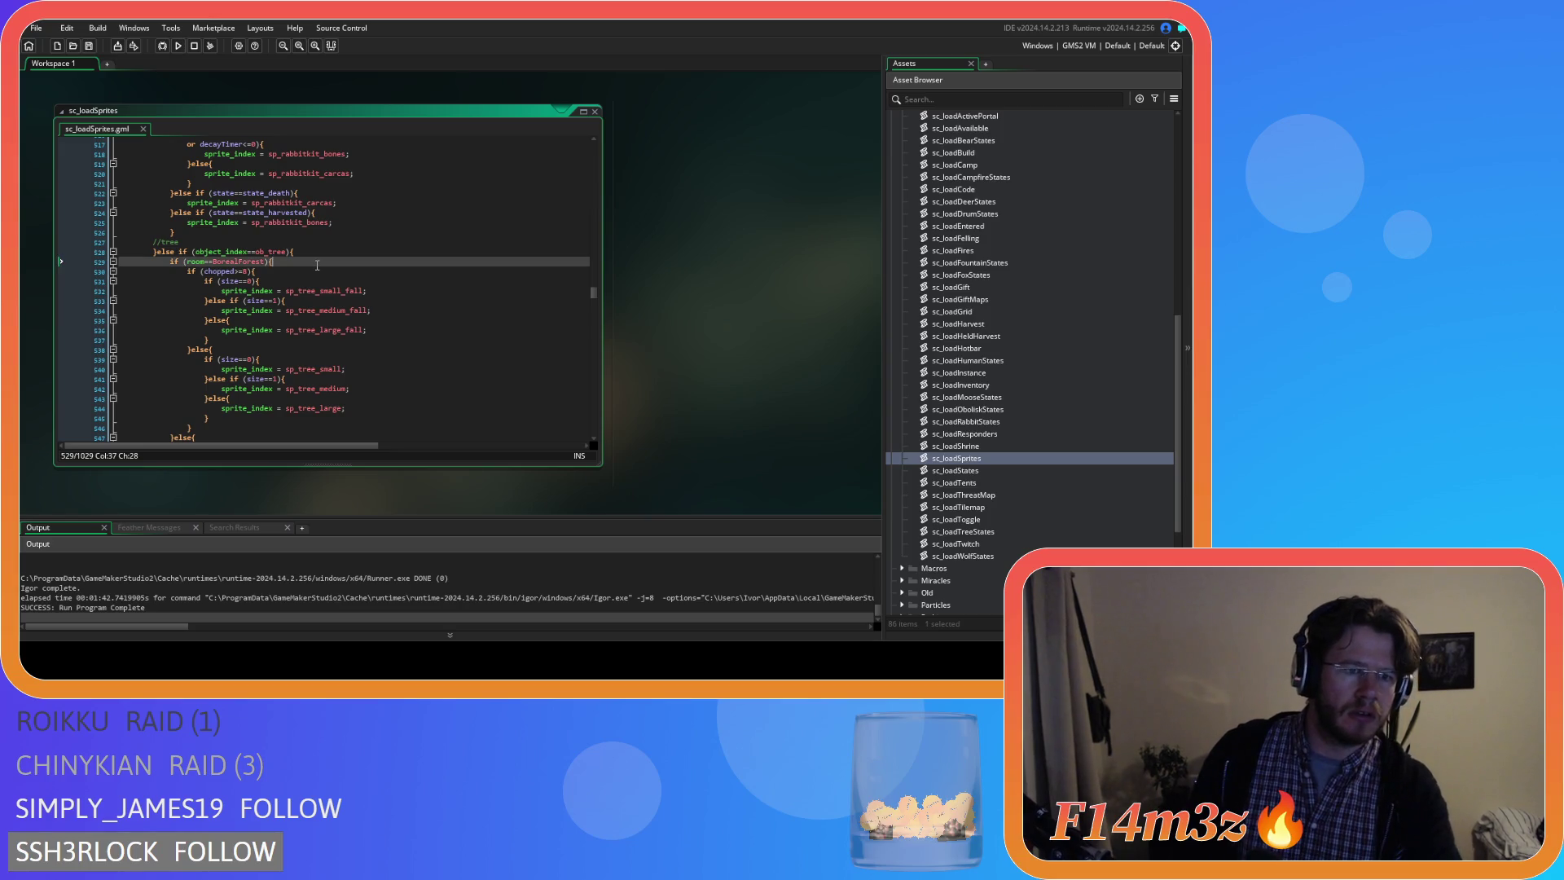
pyautogui.press('Left')
pyautogui.scroll(-1, 319, 285)
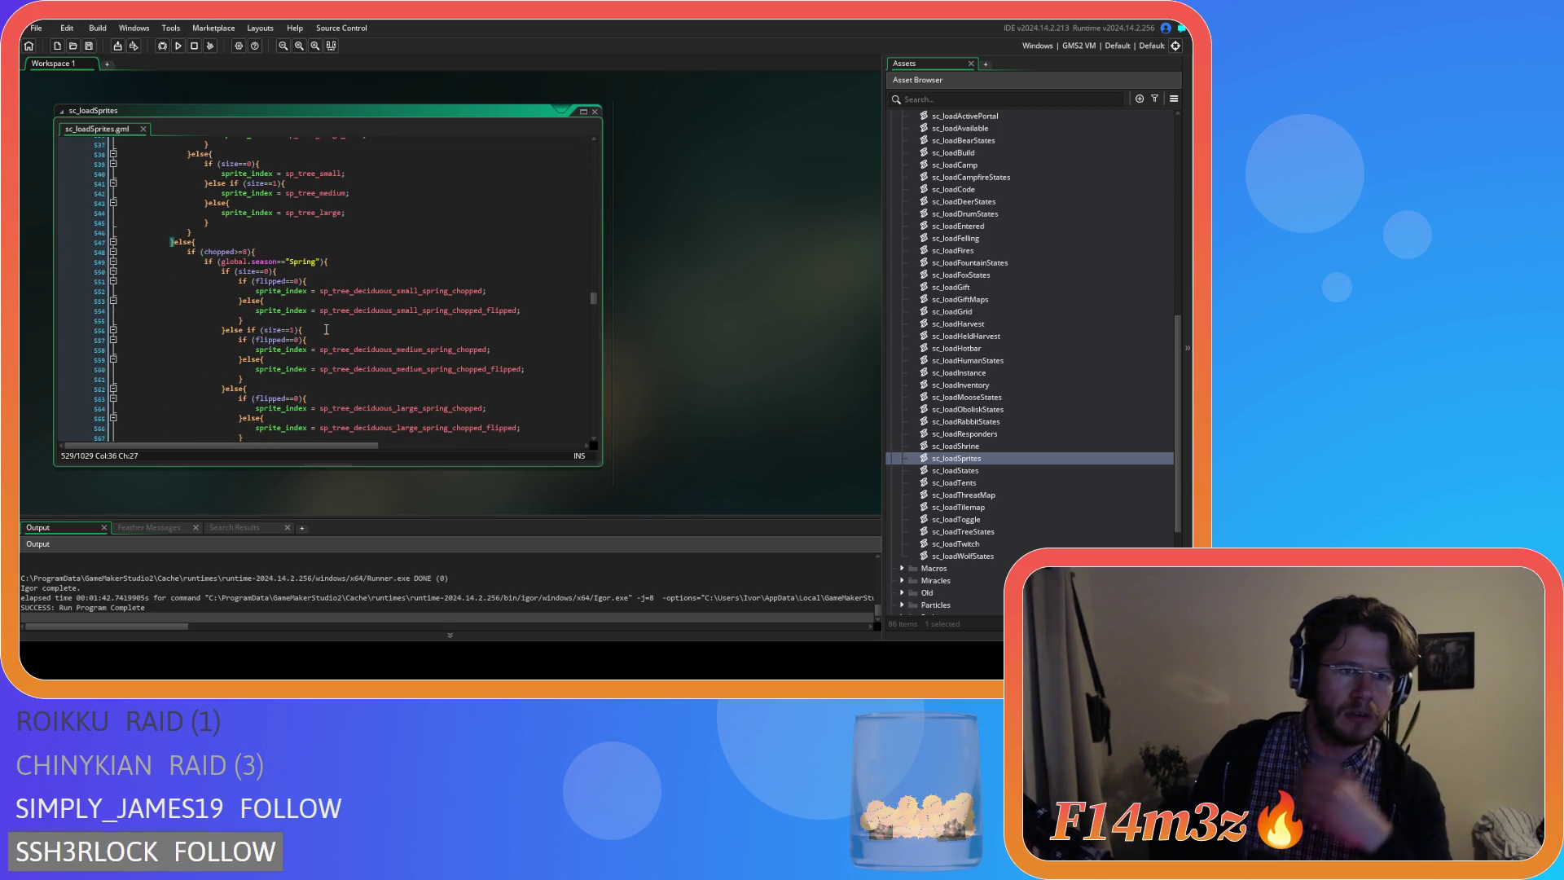
pyautogui.scroll(-1, 326, 330)
pyautogui.scroll(1, 326, 328)
pyautogui.moveTo(330, 334)
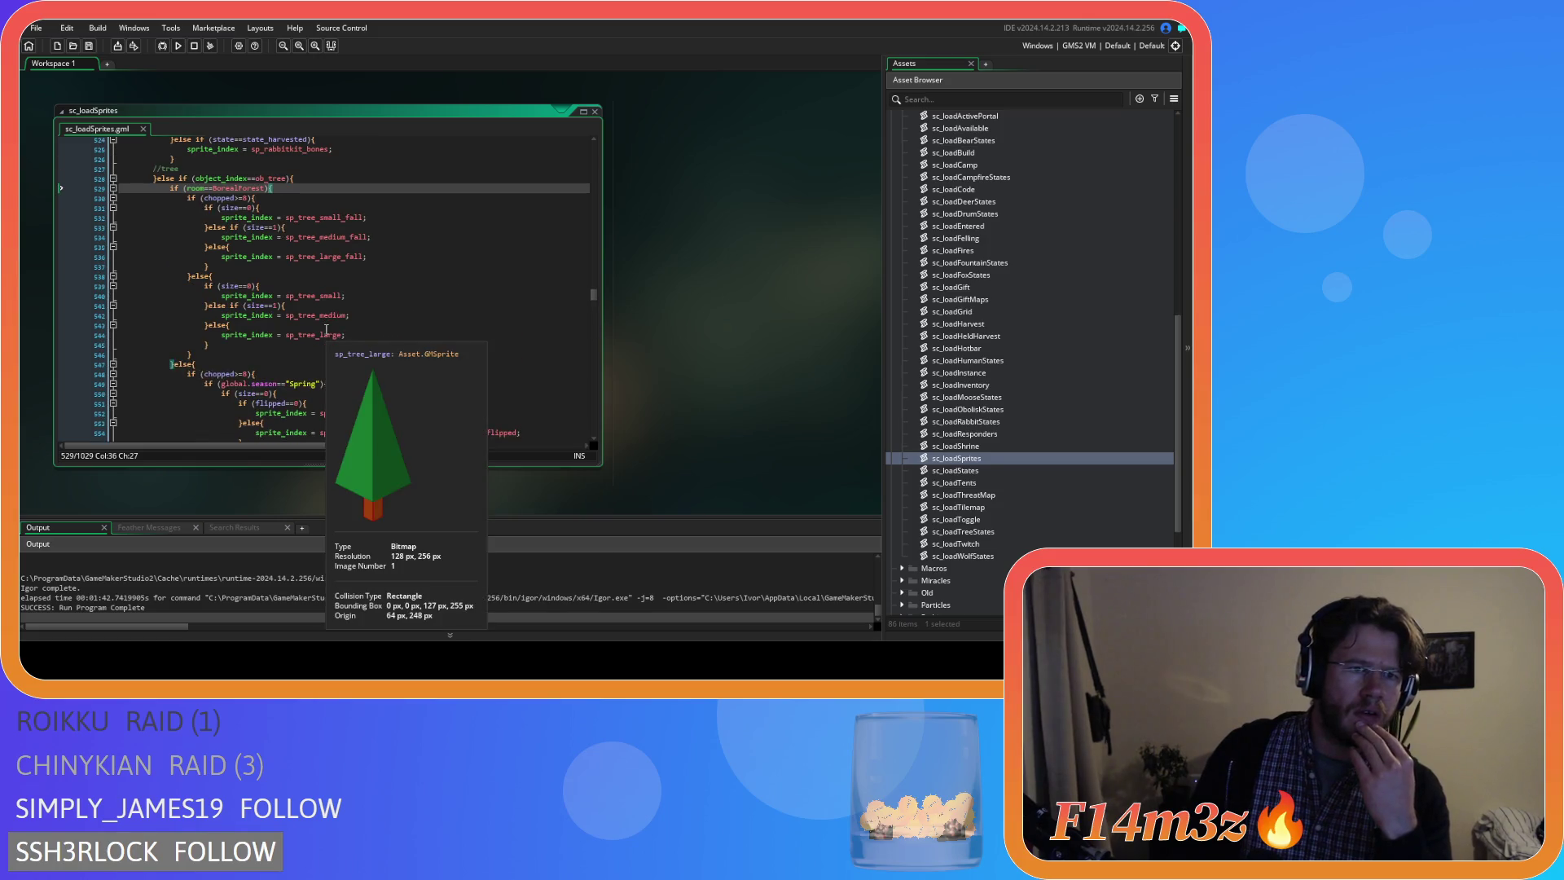
pyautogui.scroll(-1, 325, 330)
pyautogui.scroll(-1, 326, 330)
pyautogui.scroll(2, 326, 331)
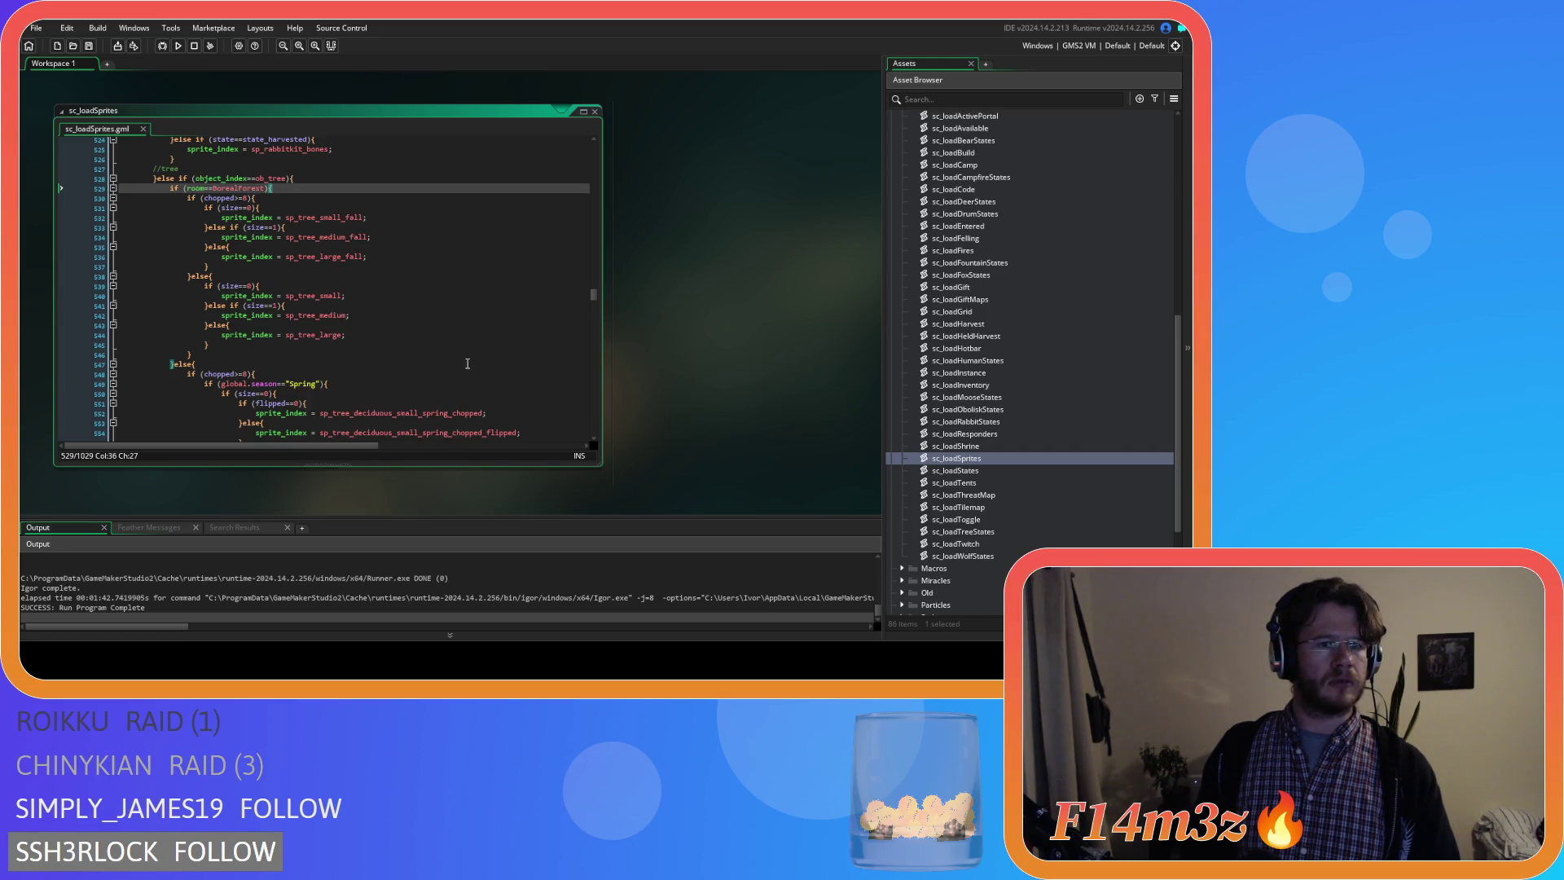
pyautogui.scroll(-3, 467, 363)
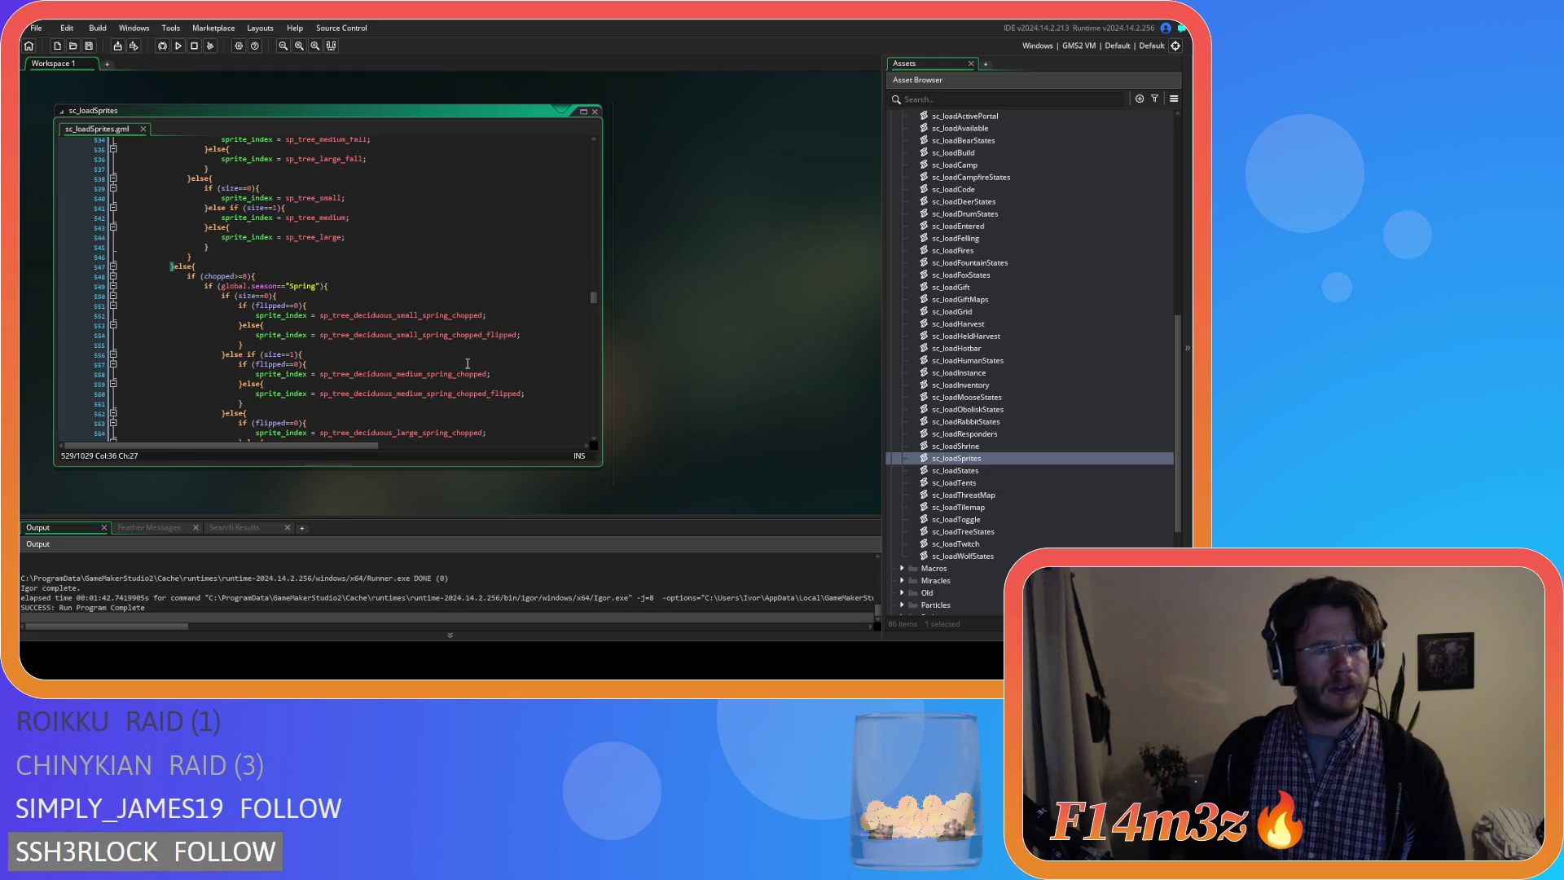
pyautogui.scroll(-3, 327, 249)
pyautogui.scroll(-8, 327, 248)
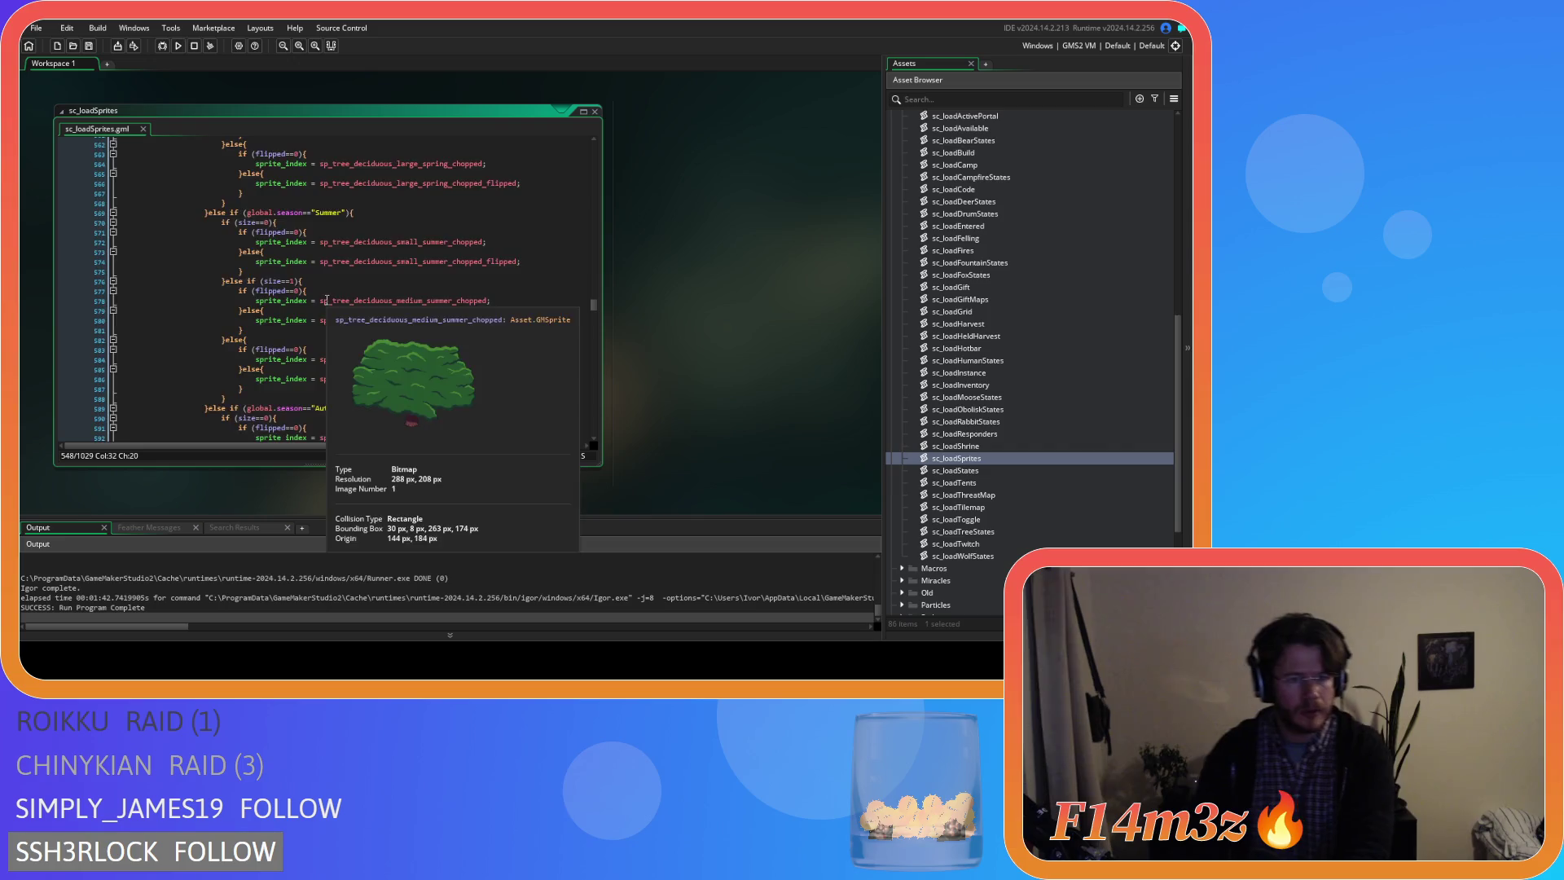
pyautogui.scroll(-8, 326, 268)
pyautogui.scroll(-8, 326, 291)
pyautogui.scroll(-6, 325, 291)
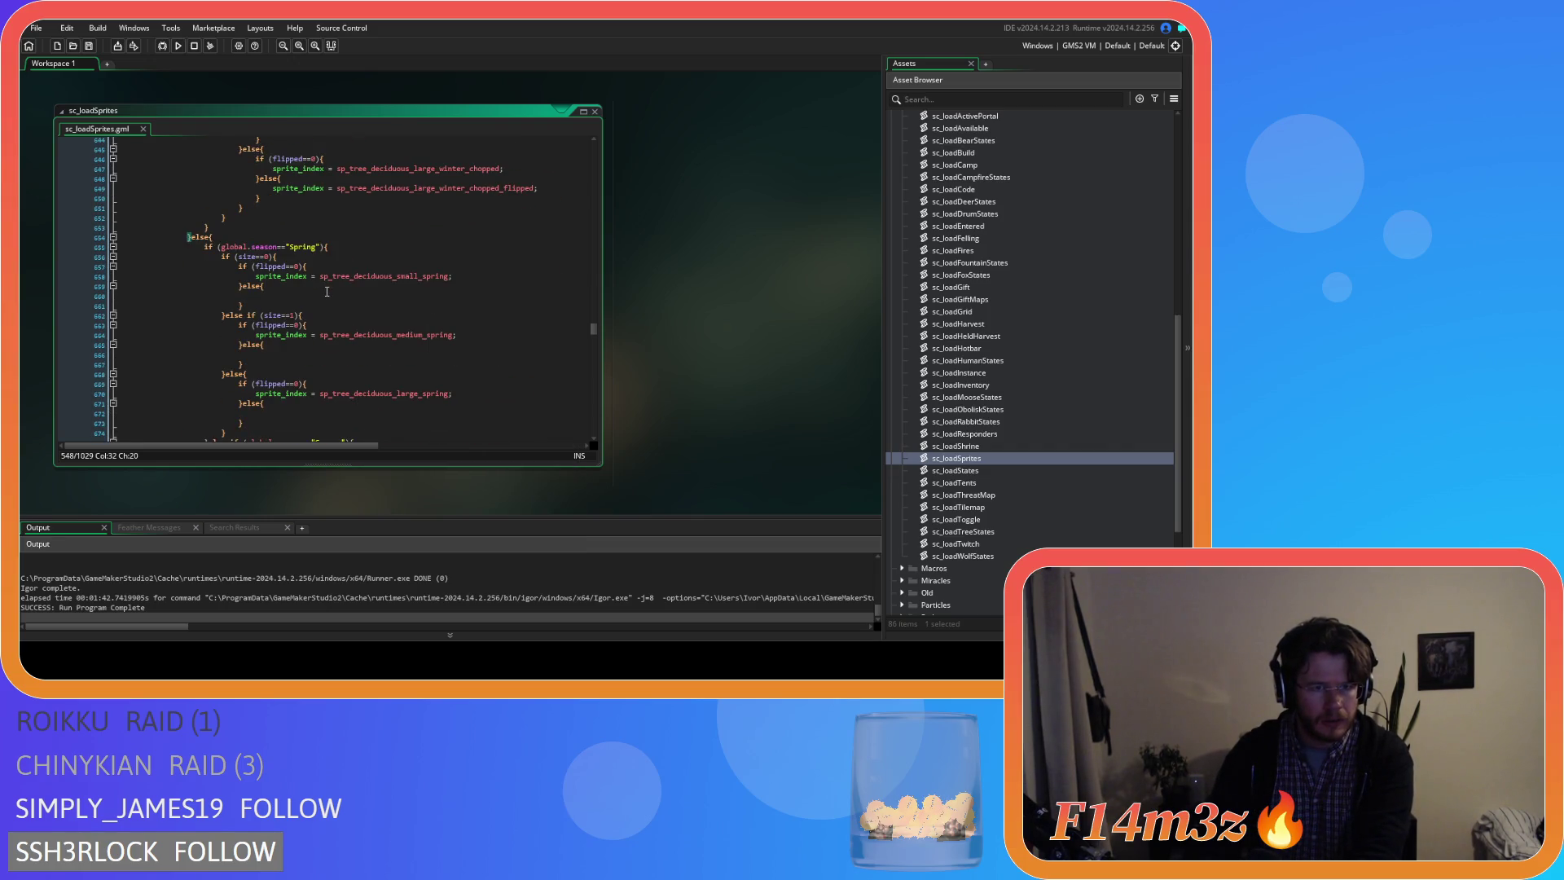
pyautogui.click(327, 292)
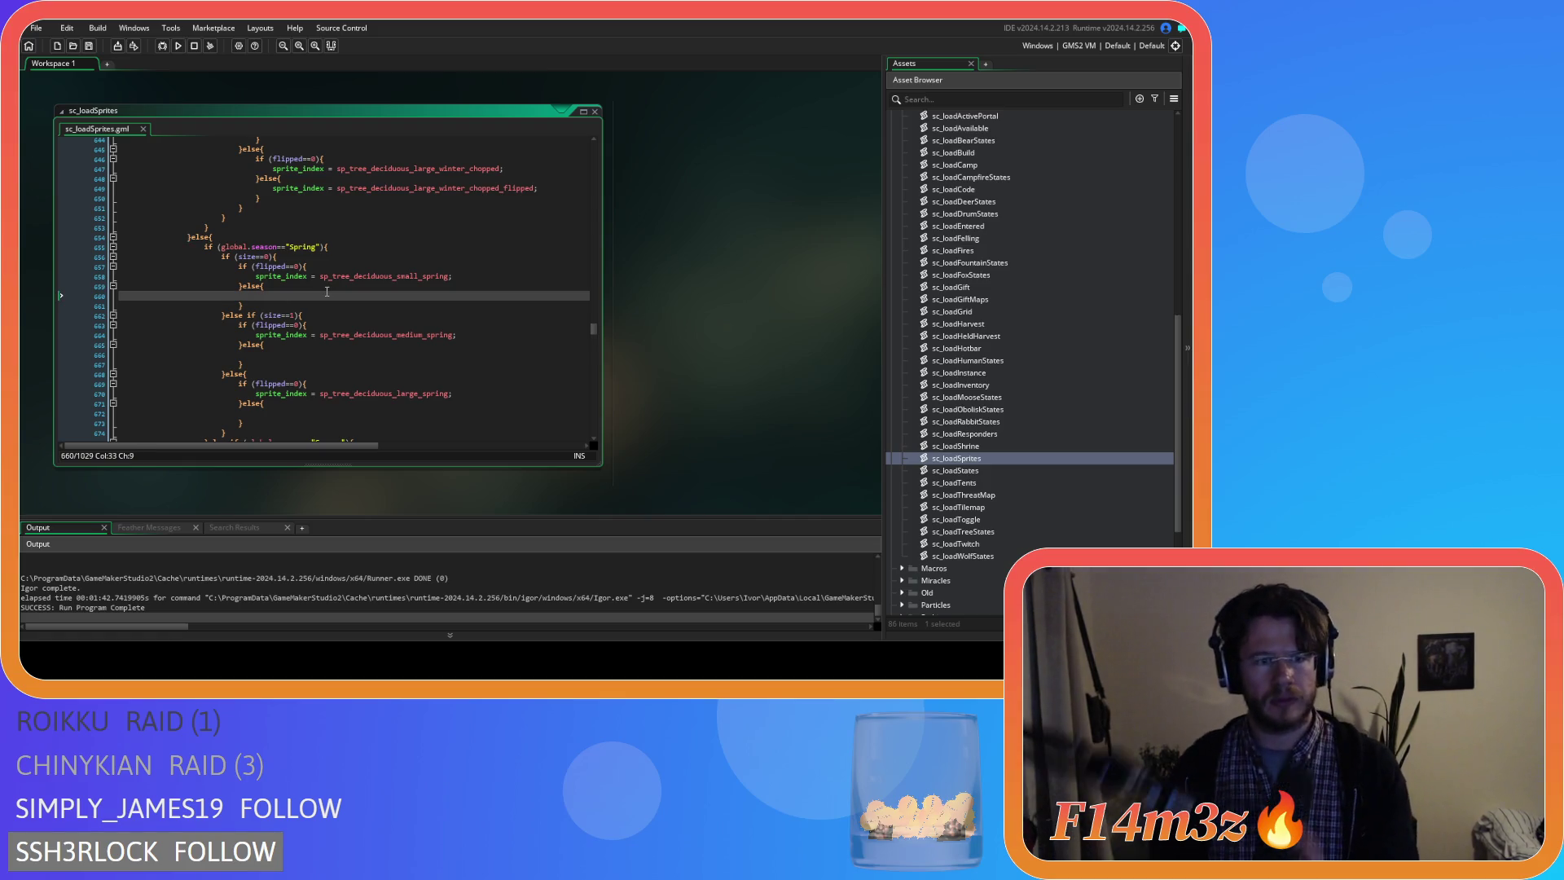
pyautogui.scroll(-5, 327, 291)
pyautogui.scroll(-5, 325, 291)
pyautogui.scroll(-8, 327, 291)
pyautogui.scroll(-8, 327, 291)
pyautogui.scroll(-8, 327, 292)
pyautogui.scroll(-8, 326, 291)
pyautogui.scroll(-8, 326, 291)
pyautogui.scroll(-8, 326, 291)
pyautogui.scroll(-8, 326, 292)
pyautogui.scroll(-8, 327, 292)
pyautogui.scroll(-3, 326, 291)
pyautogui.scroll(-3, 326, 290)
pyautogui.scroll(-4, 327, 291)
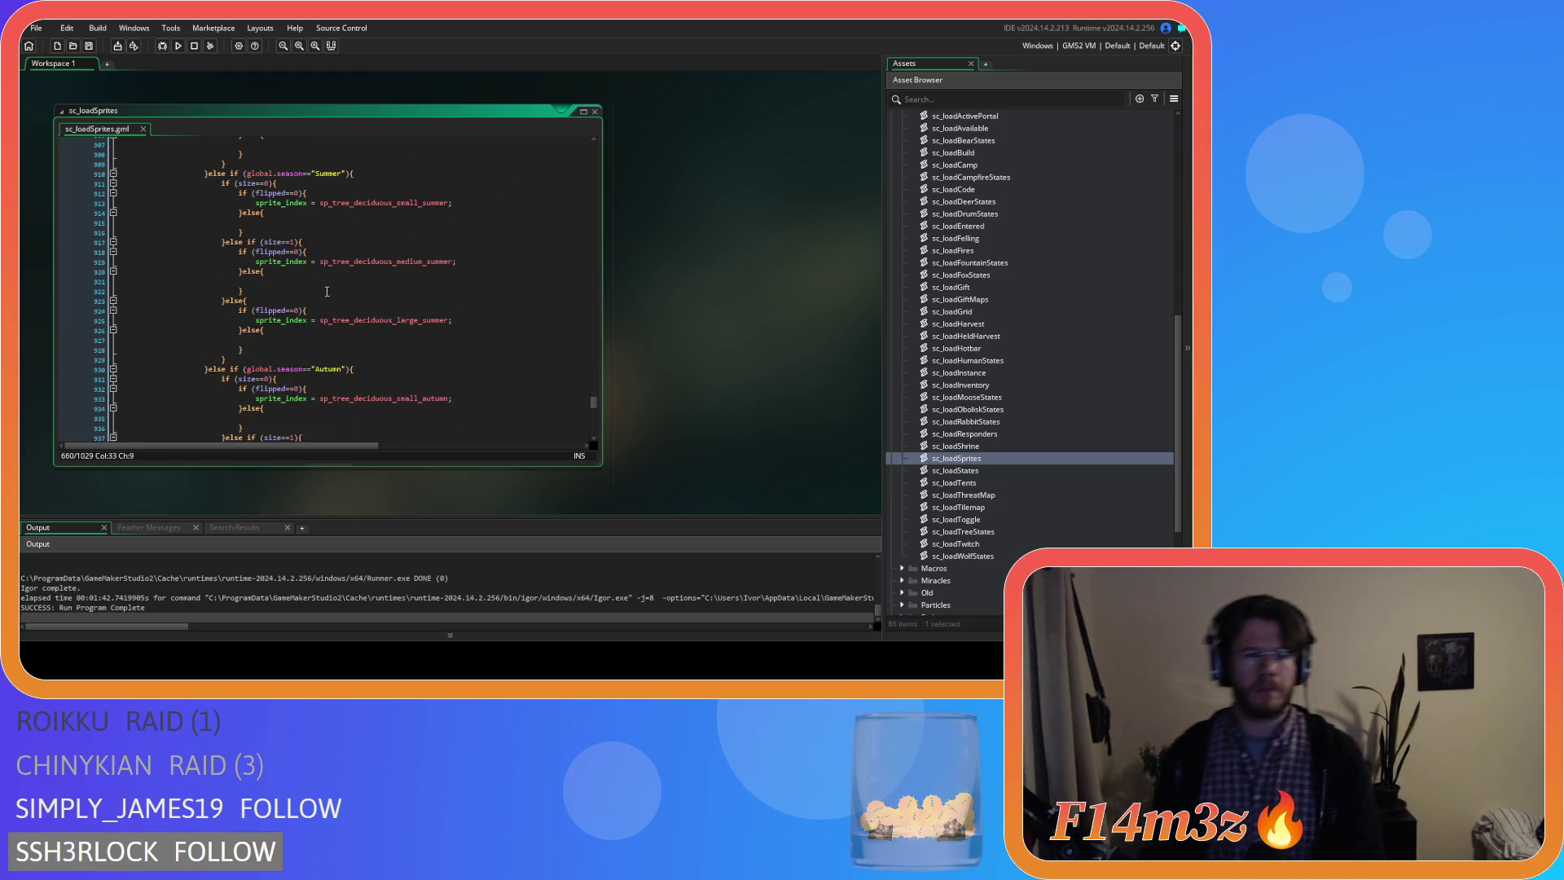
pyautogui.scroll(-7, 326, 291)
pyautogui.scroll(-7, 327, 291)
pyautogui.scroll(-6, 327, 292)
pyautogui.scroll(-7, 327, 290)
pyautogui.scroll(10, 326, 292)
pyautogui.scroll(10, 326, 292)
pyautogui.scroll(10, 327, 292)
pyautogui.scroll(10, 360, 281)
pyautogui.scroll(-3, 361, 281)
pyautogui.scroll(-4, 464, 324)
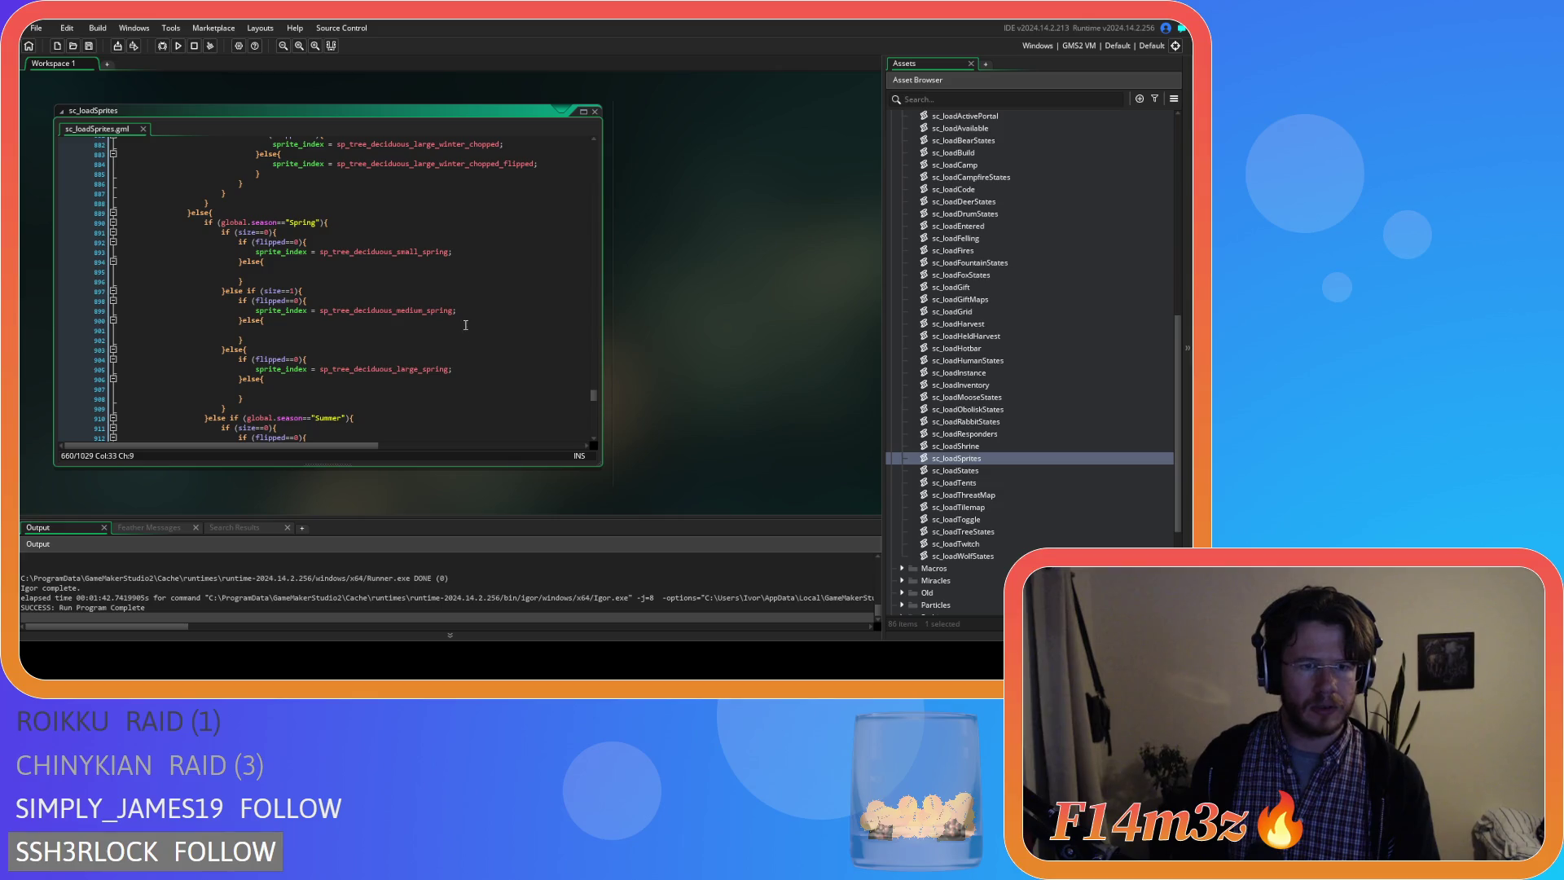
pyautogui.click(472, 250)
# Fill the small, medium and large spring tree else branches with their _flipped sprite assignments.
pyautogui.click(279, 272)
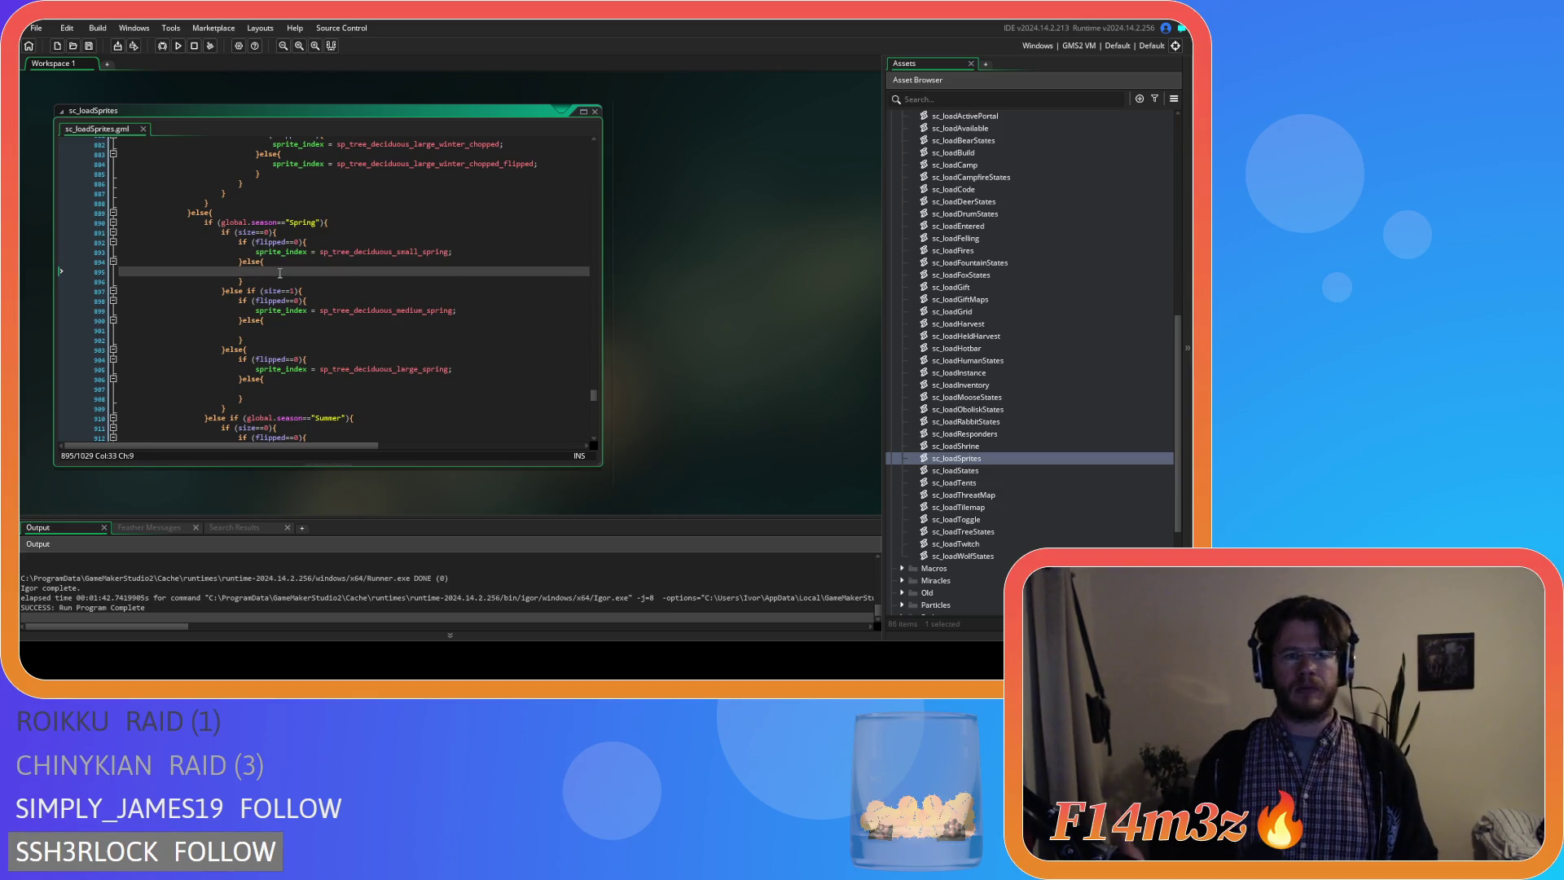
pyautogui.write('sprite_index = sp_tree_deciduous_small_spring;')
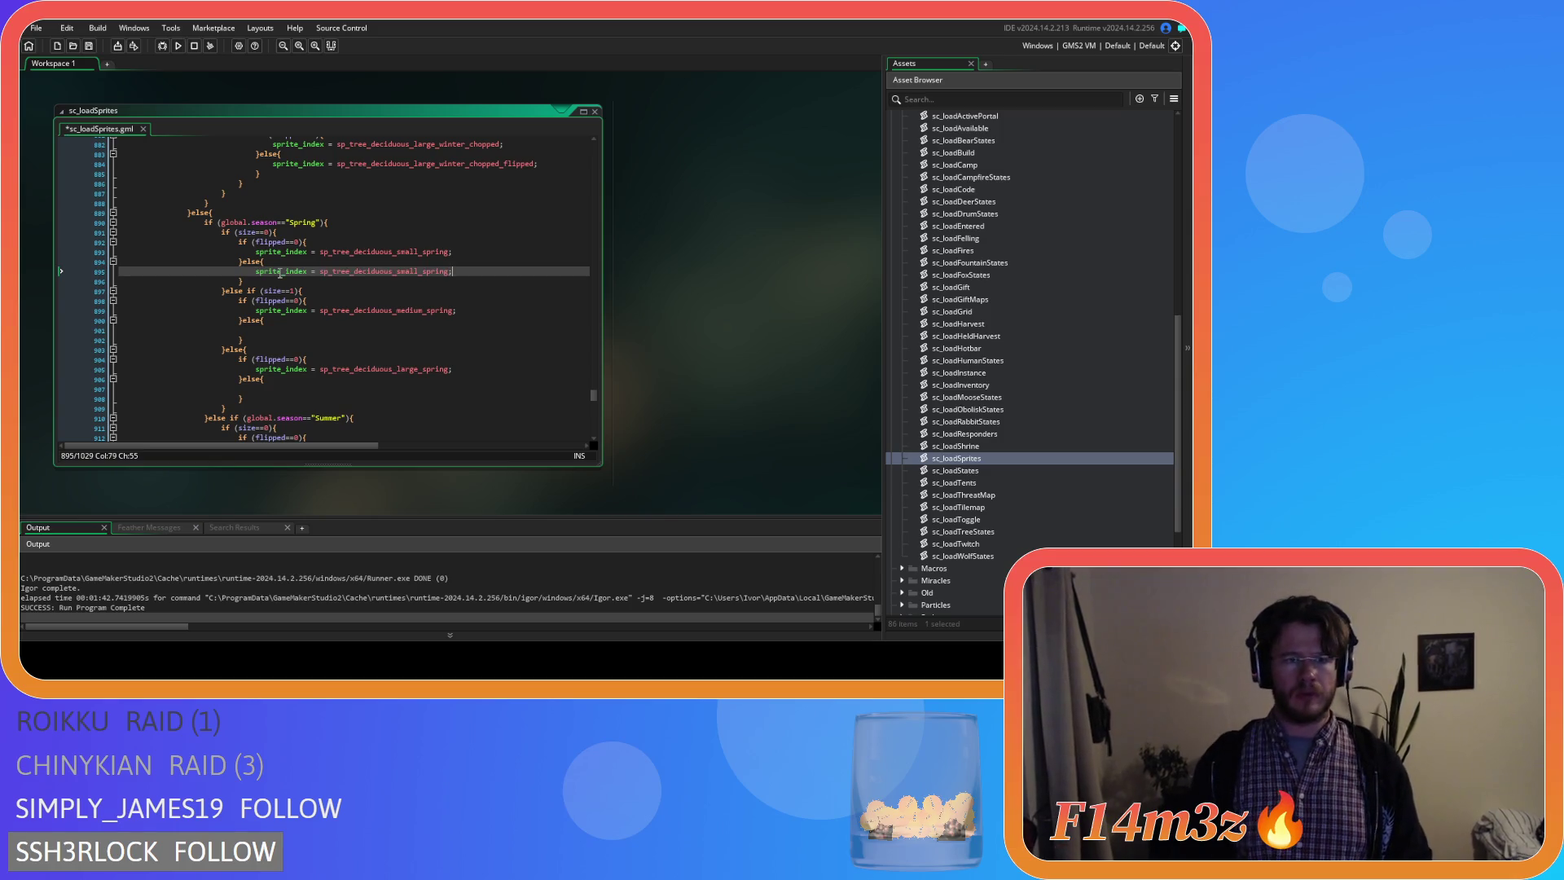
pyautogui.write('_c')
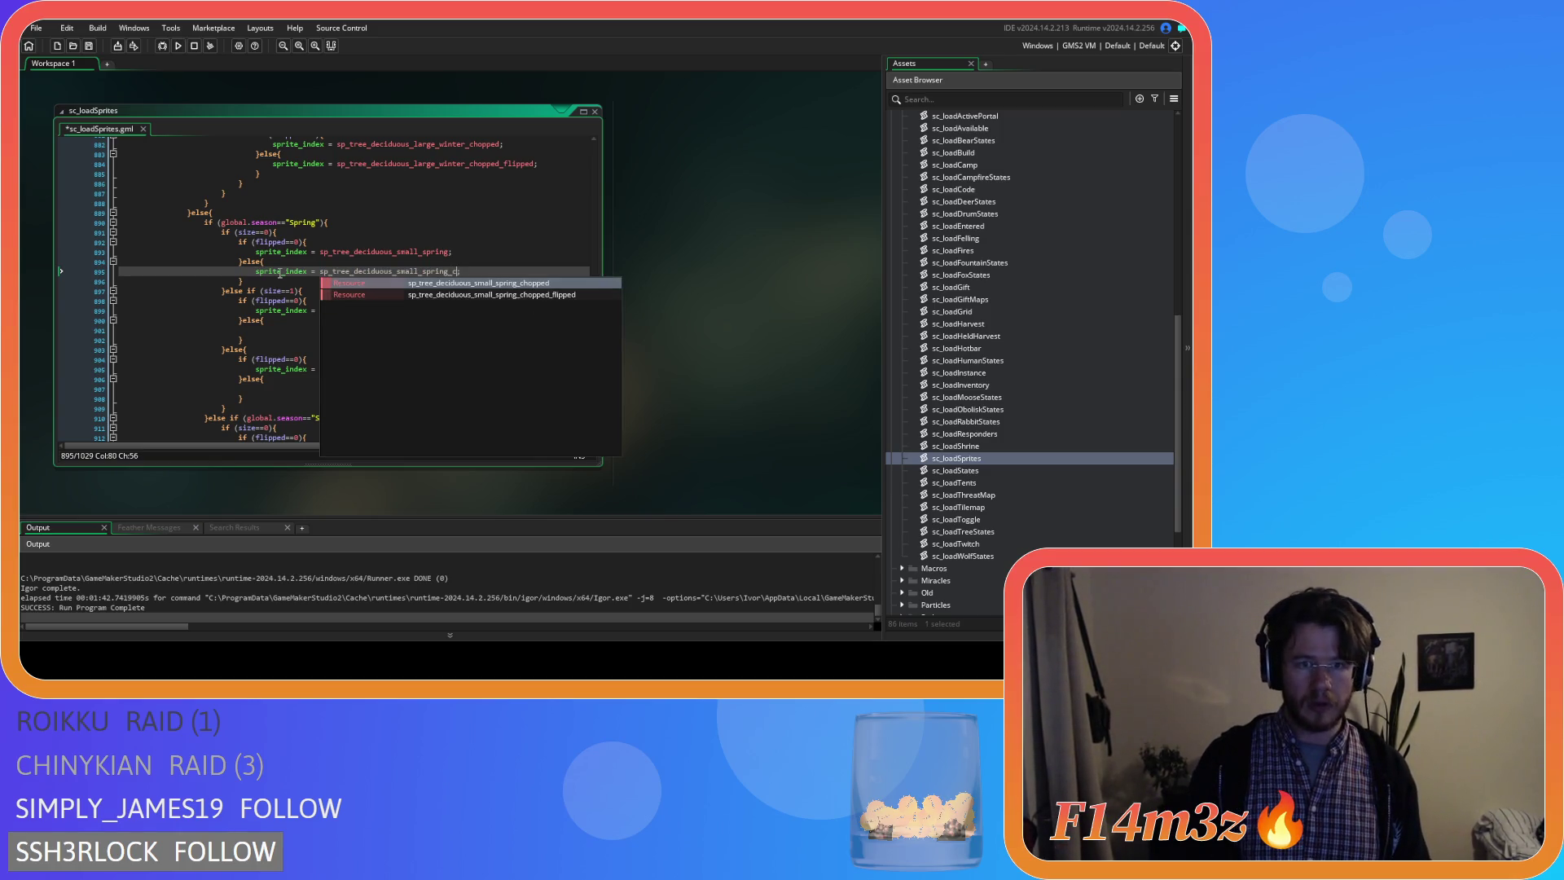
pyautogui.press('BackSpace')
pyautogui.press('BackSpace')
pyautogui.write('_f')
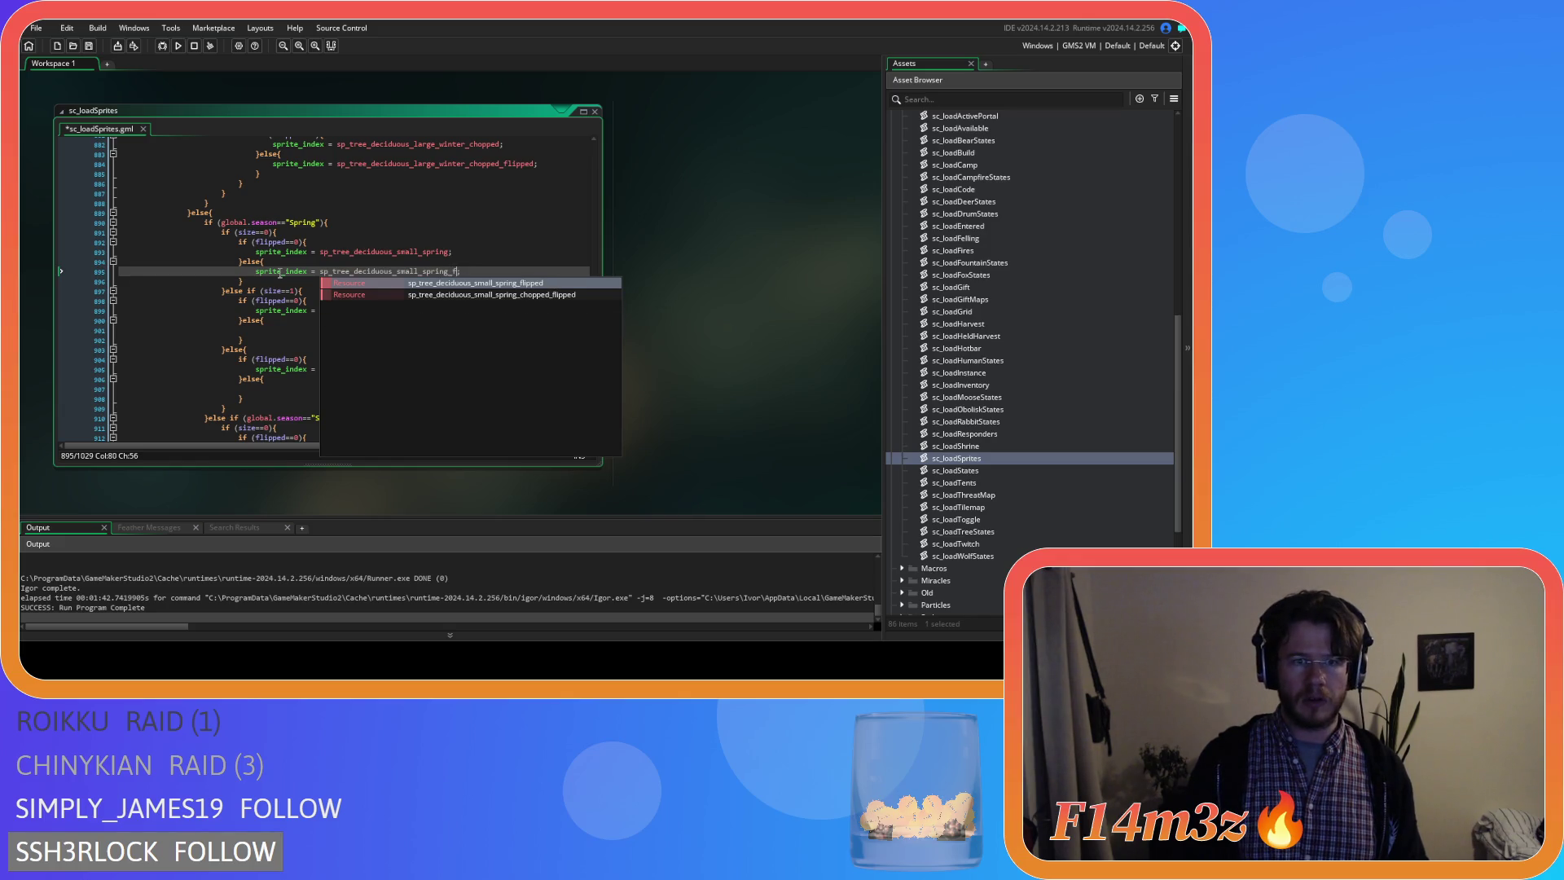
pyautogui.press('Return')
pyautogui.moveTo(493, 312)
pyautogui.mouseDown()
pyautogui.moveTo(278, 317)
pyautogui.moveTo(476, 309)
pyautogui.mouseUp()
pyautogui.hotkey('ctrl', 'c')
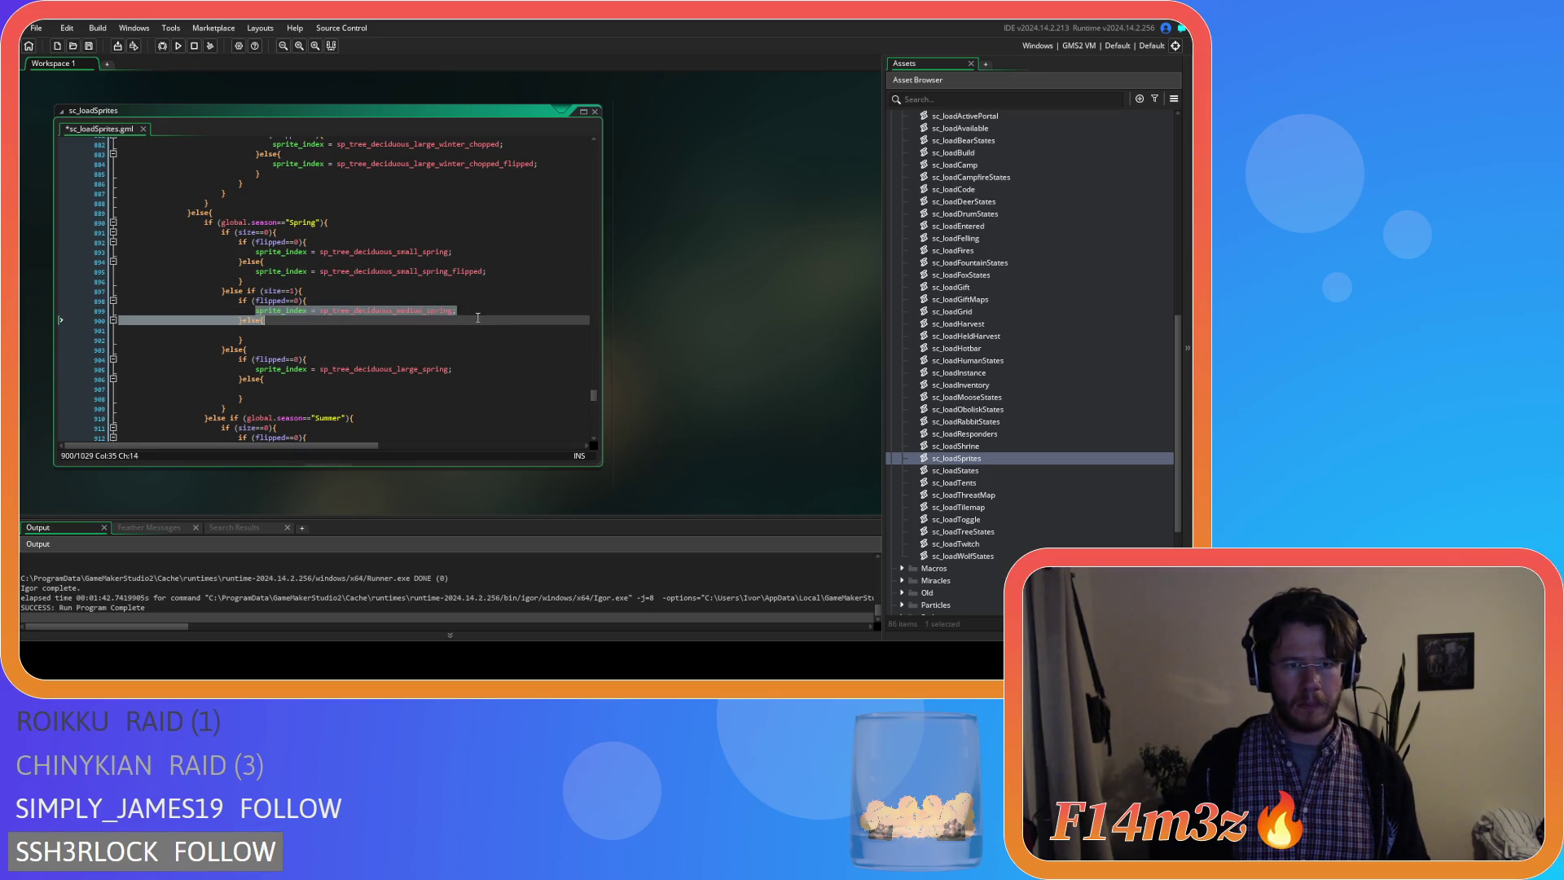
pyautogui.click(346, 329)
pyautogui.hotkey('ctrl', 'v')
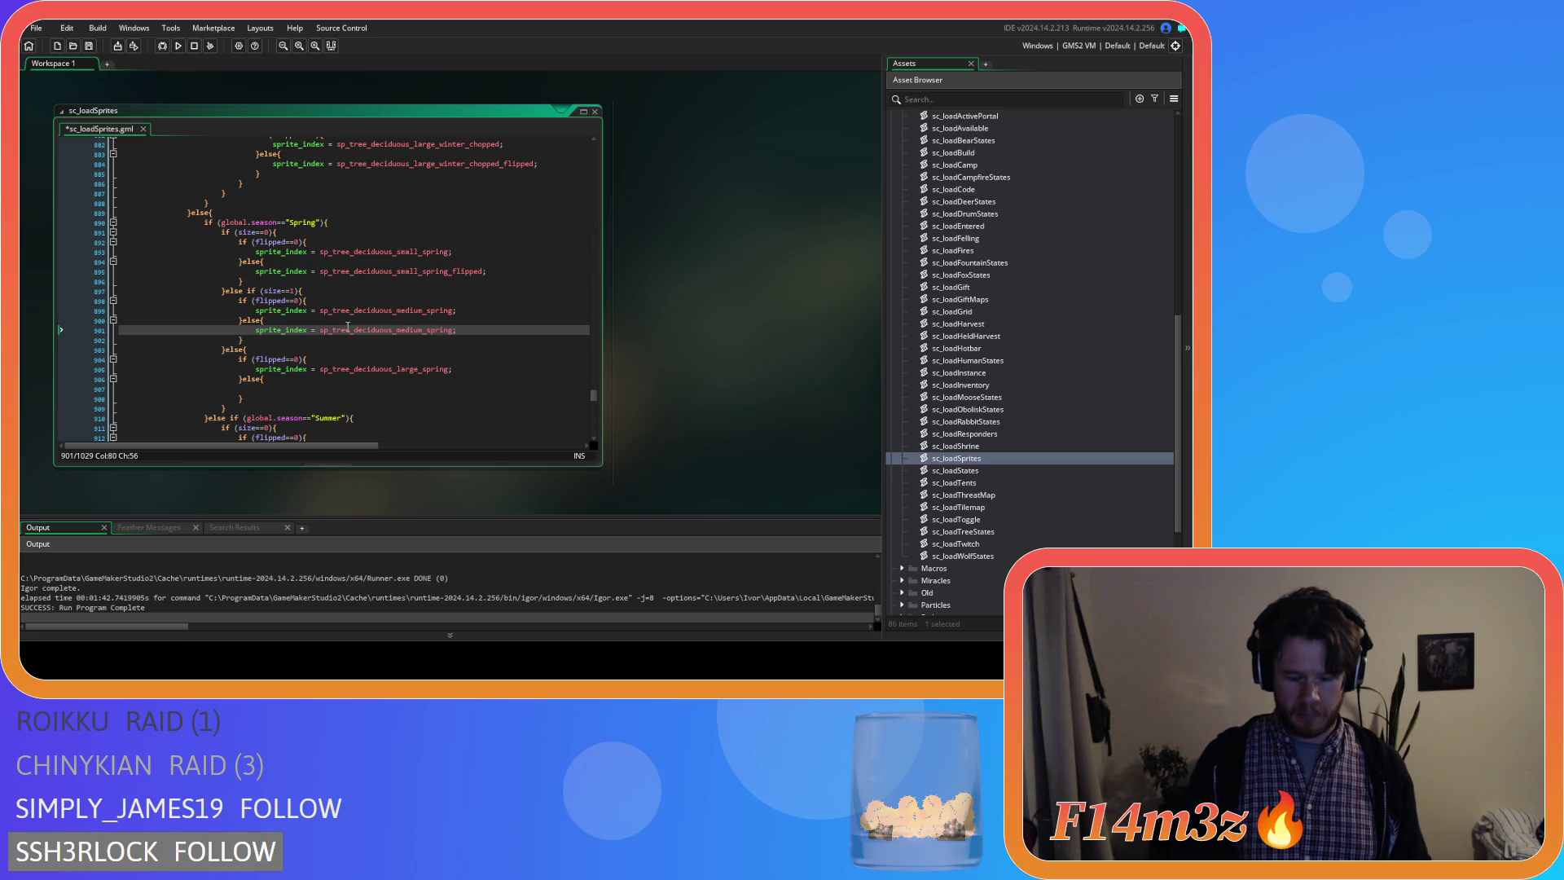
pyautogui.write('_flipped')
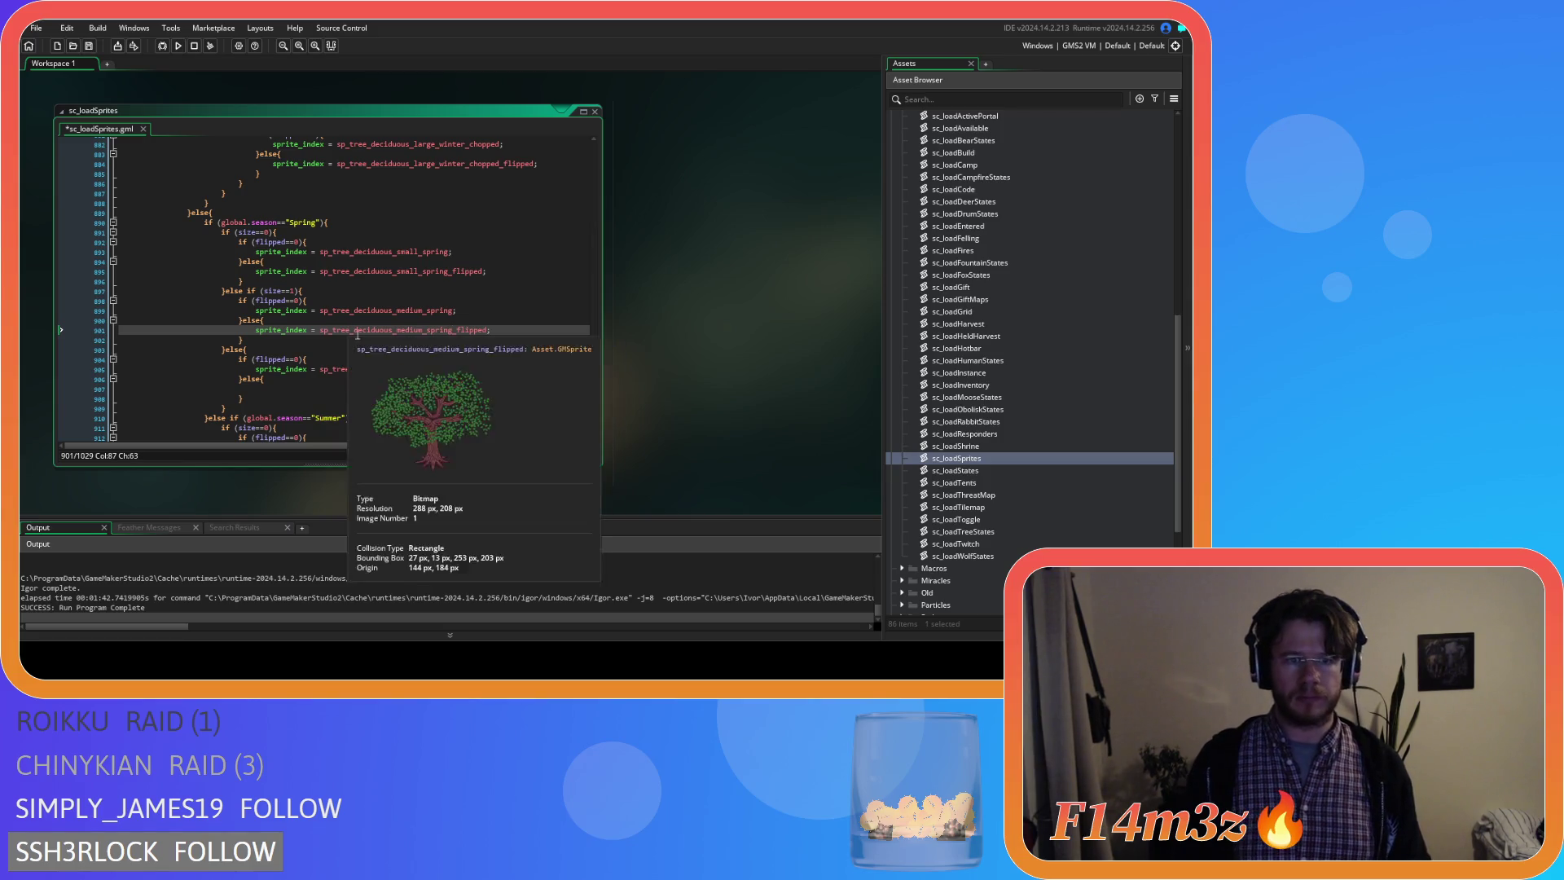
pyautogui.moveTo(461, 367); pyautogui.dragTo(296, 372)
pyautogui.hotkey('ctrl', 'c')
pyautogui.click(299, 389)
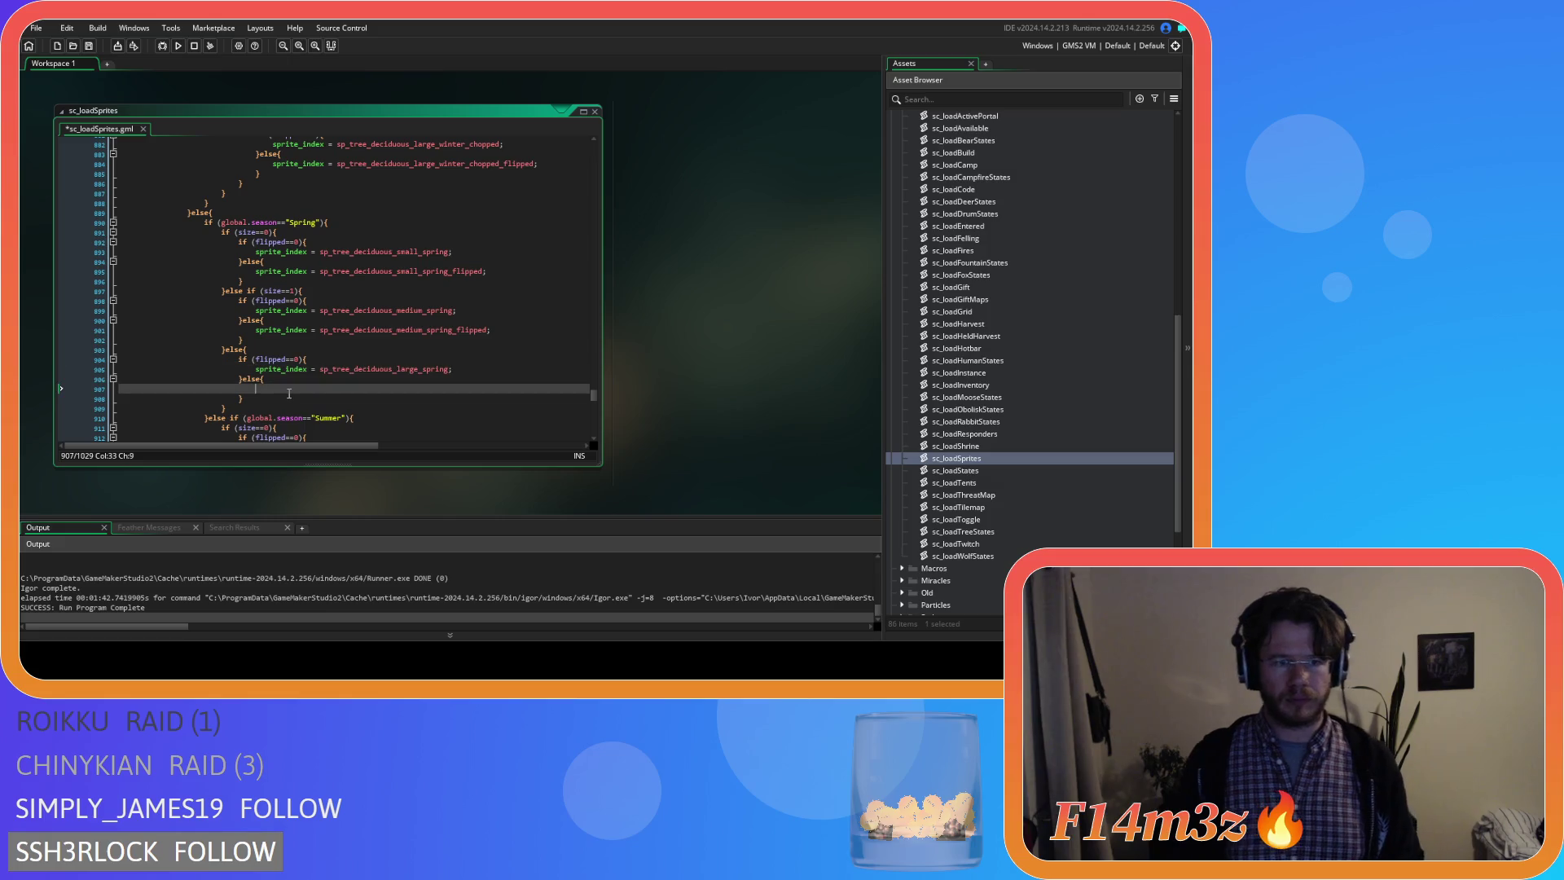
pyautogui.hotkey('ctrl', 'v')
pyautogui.write('_flipped')
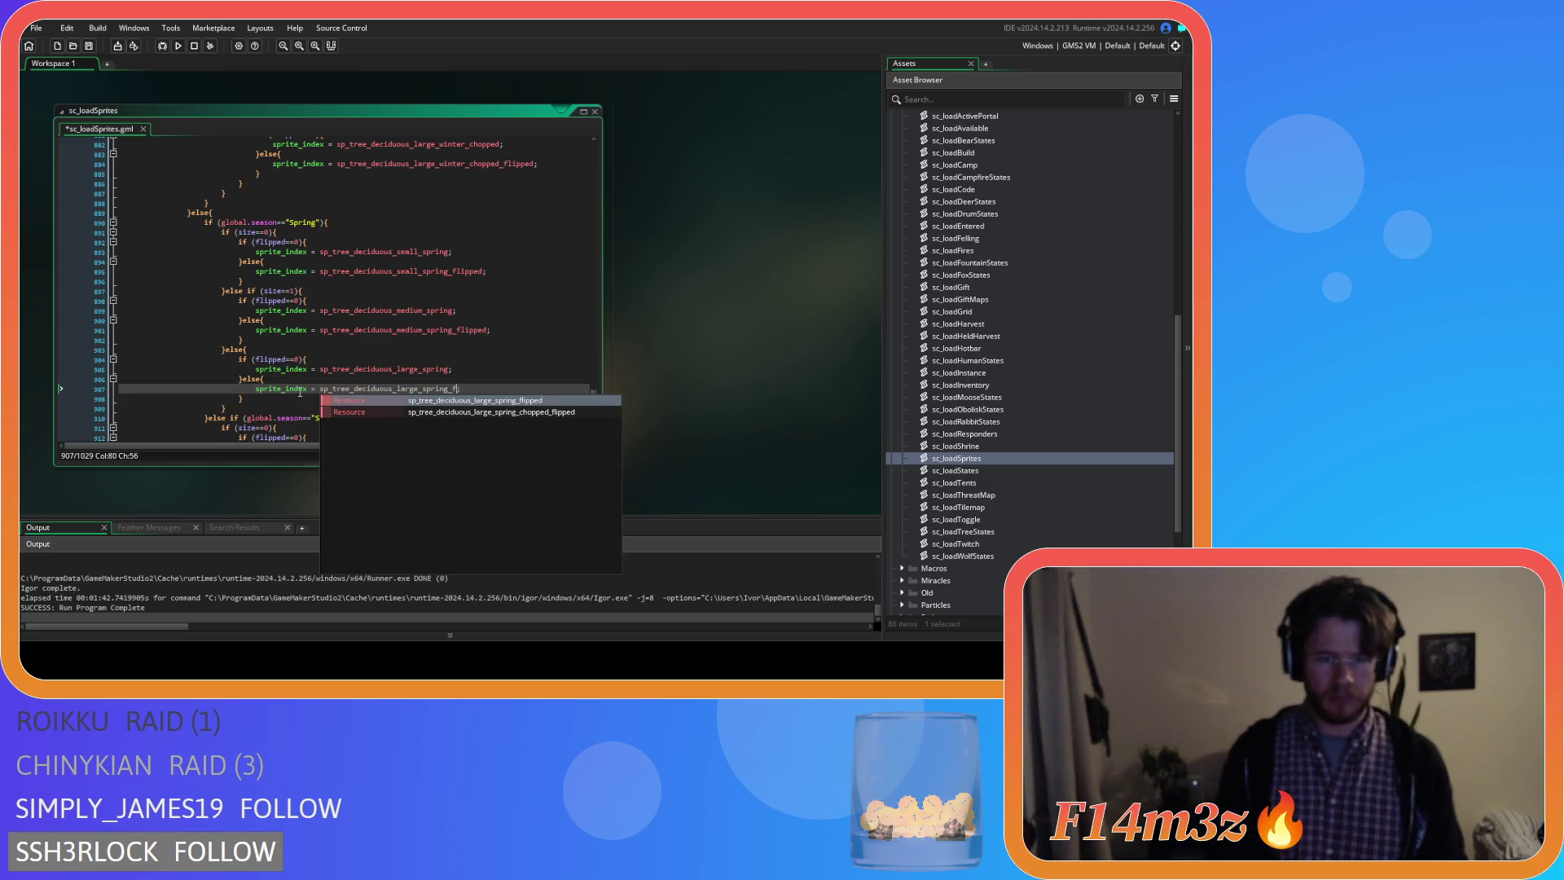
pyautogui.scroll(-1, 298, 391)
pyautogui.scroll(-5, 310, 322)
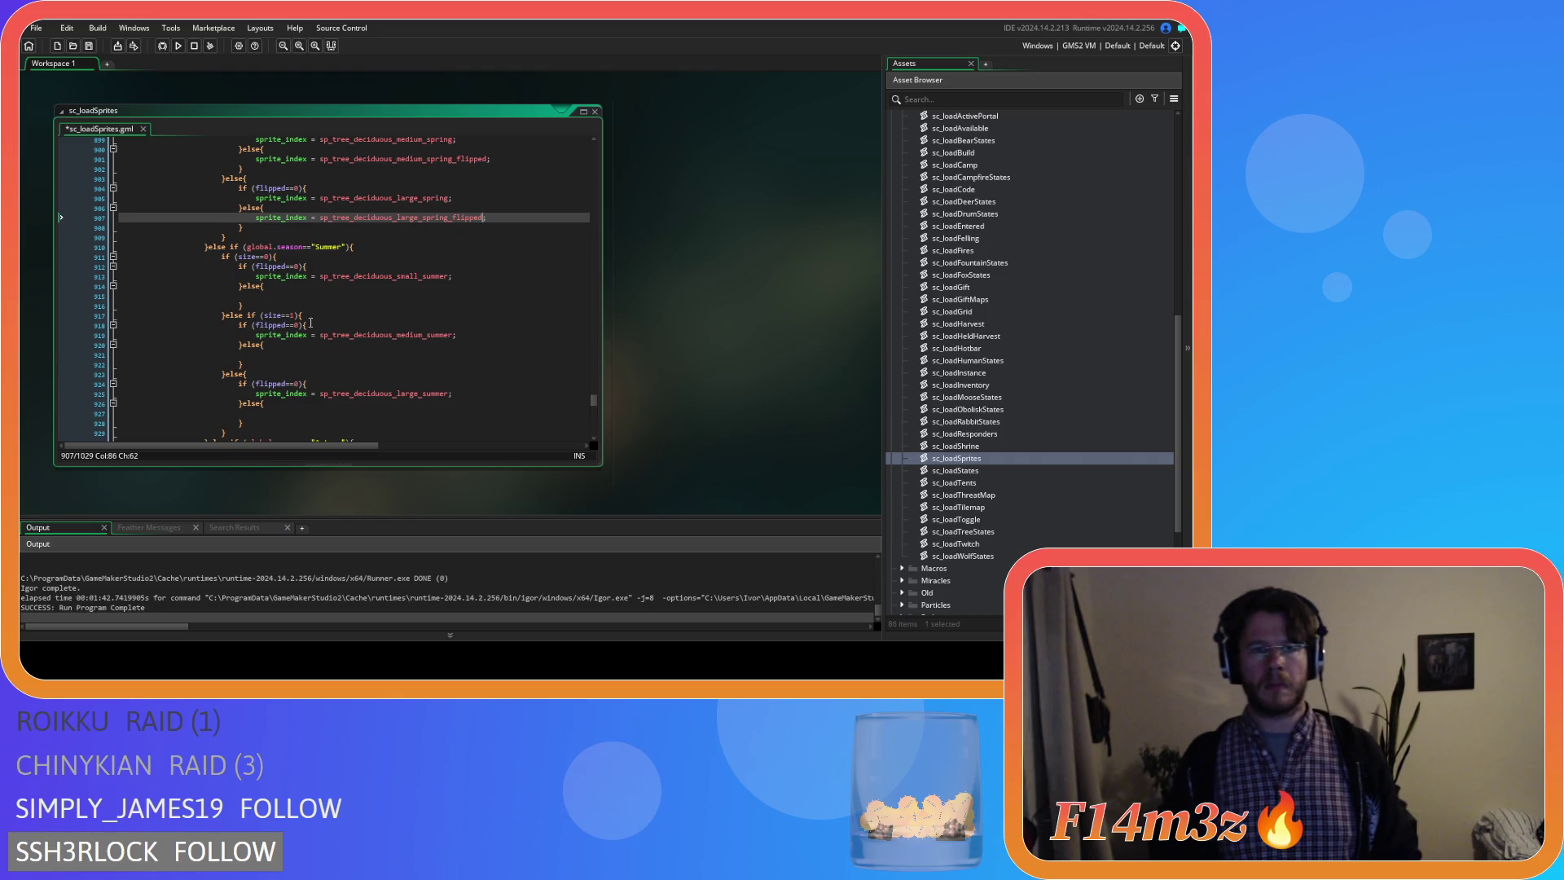
# Copy the small and medium summer sprite lines into their else branches as _flipped sprites, moving on to large.
pyautogui.click(471, 274)
pyautogui.hotkey('ctrl', 'c')
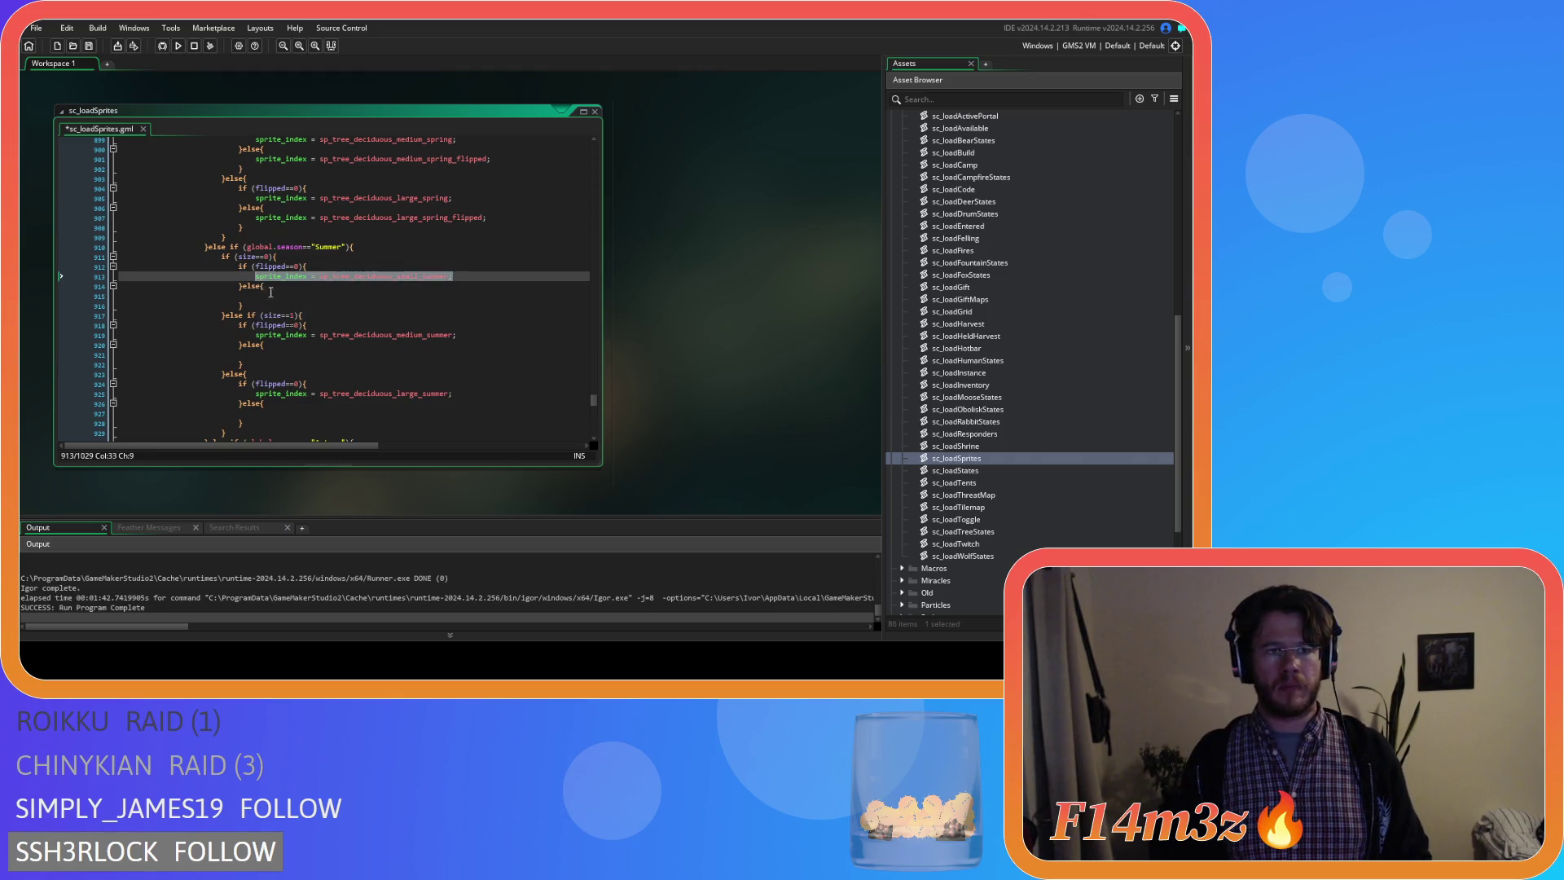
pyautogui.click(353, 296)
pyautogui.hotkey('ctrl', 'v')
pyautogui.write('_flipped')
pyautogui.click(444, 334)
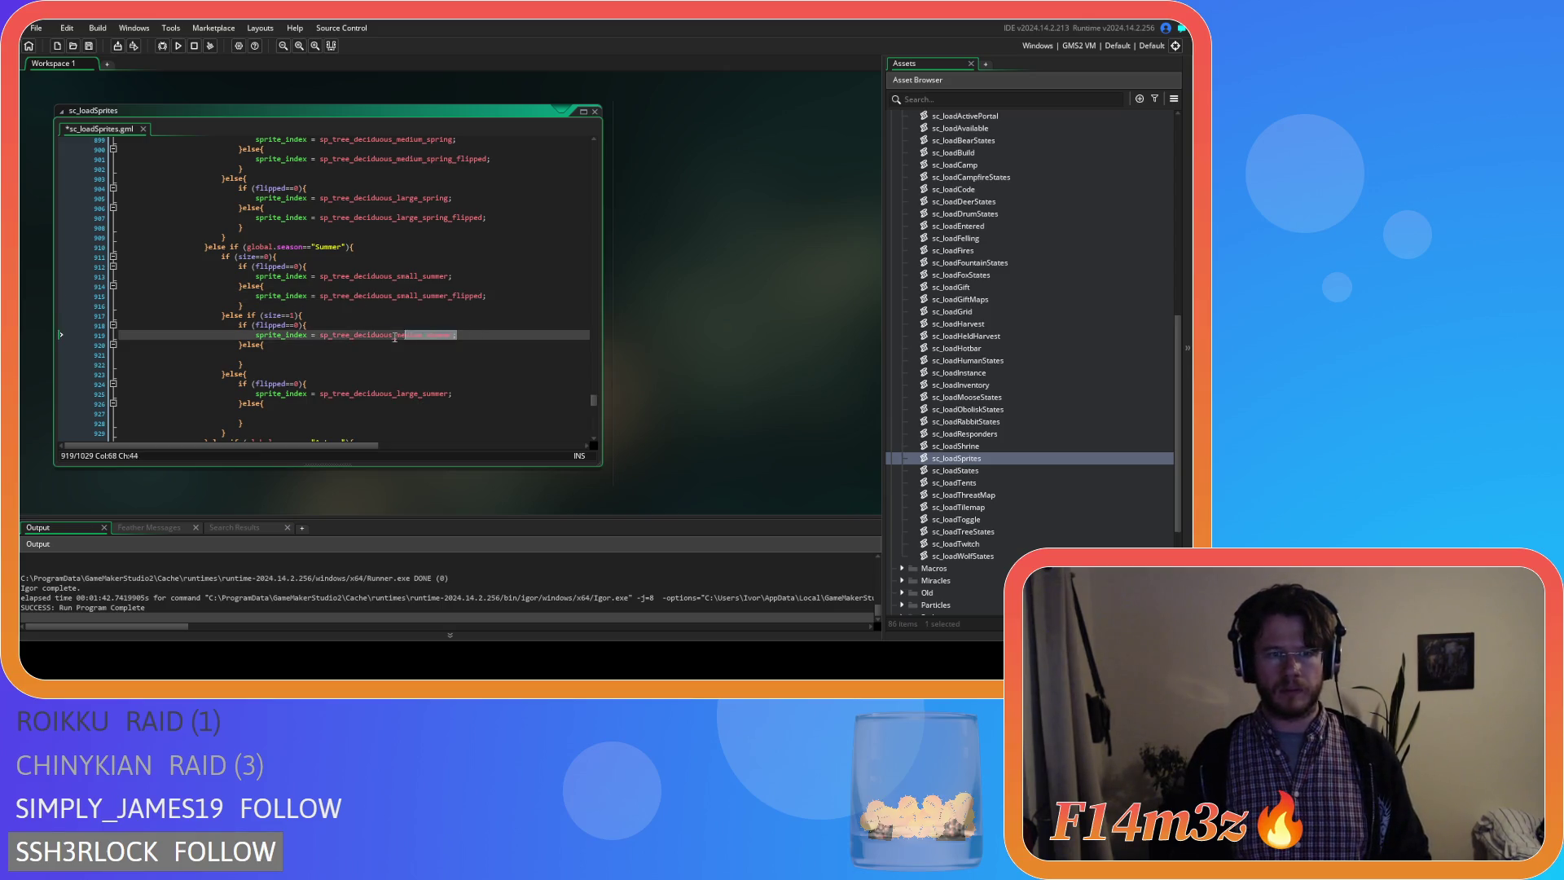
pyautogui.click(314, 354)
pyautogui.hotkey('ctrl', 'v')
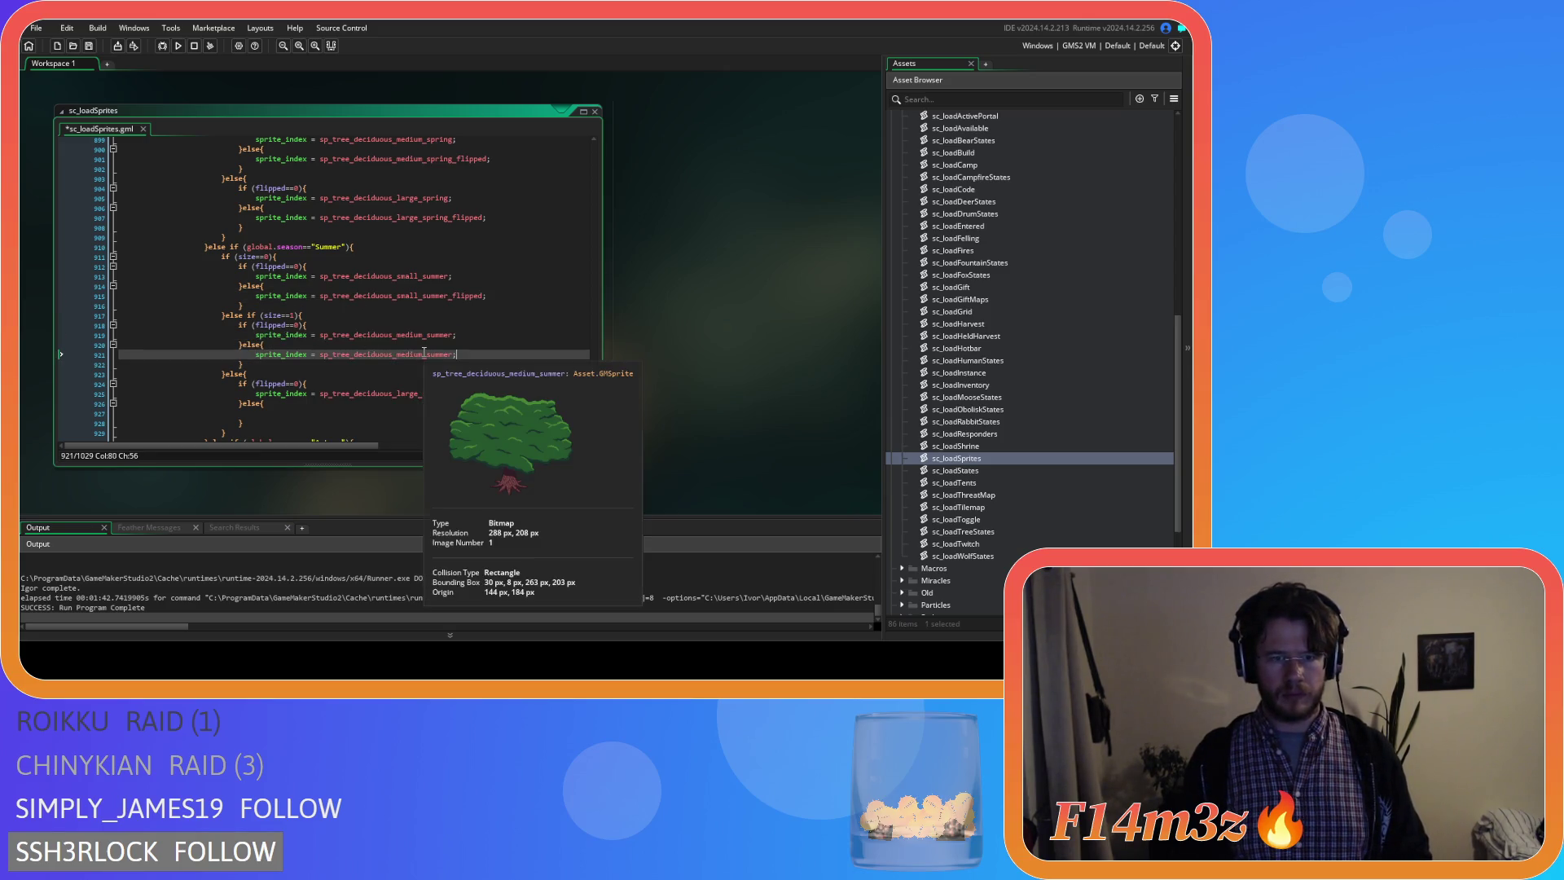
pyautogui.write('_flipped')
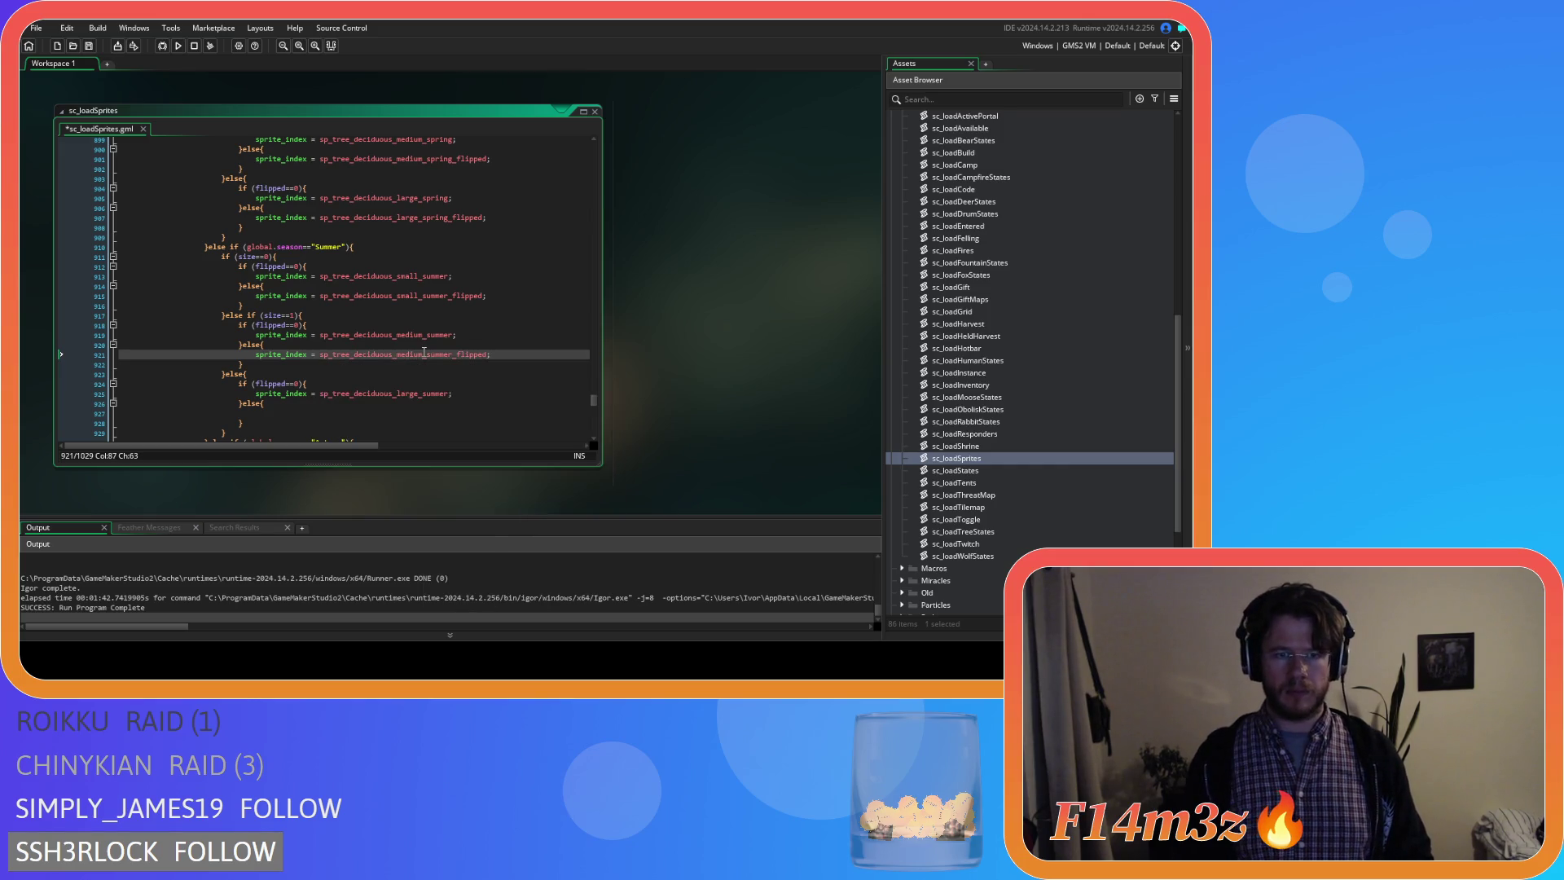
pyautogui.scroll(-5, 462, 224)
pyautogui.click(452, 246)
pyautogui.click(287, 267)
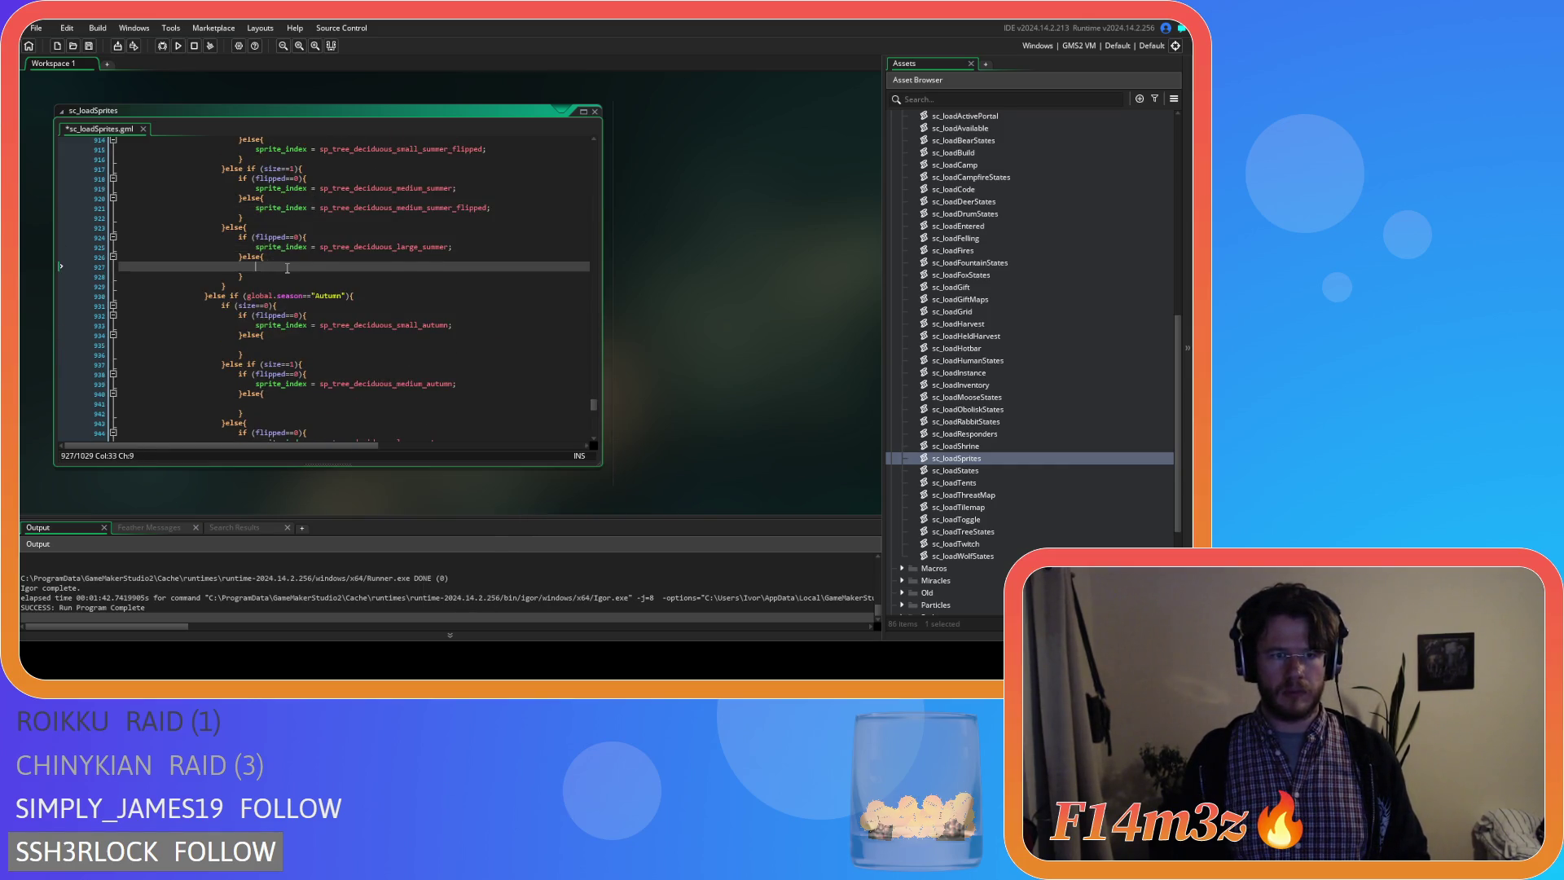
pyautogui.write('sprite_index = sp_tree_deciduous_large_summer_flipped;')
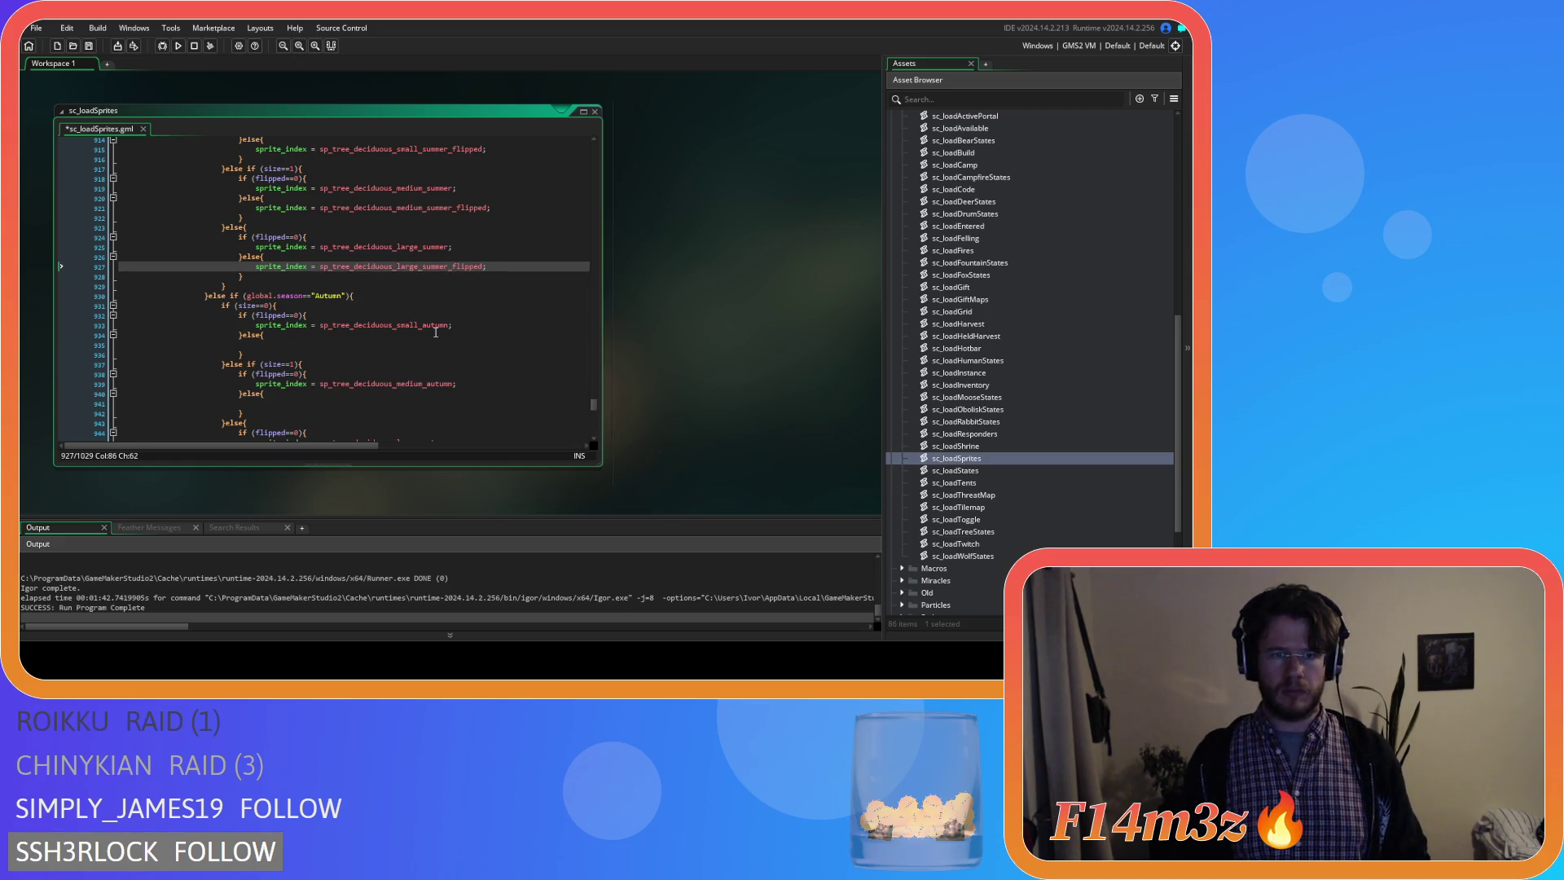
# Give the small, medium and large autumn tree else branches their _flipped sprite assignments.
pyautogui.moveTo(452, 326); pyautogui.dragTo(365, 329)
pyautogui.moveTo(269, 330); pyautogui.dragTo(256, 330)
pyautogui.click(294, 345)
pyautogui.hotkey('ctrl', 'v')
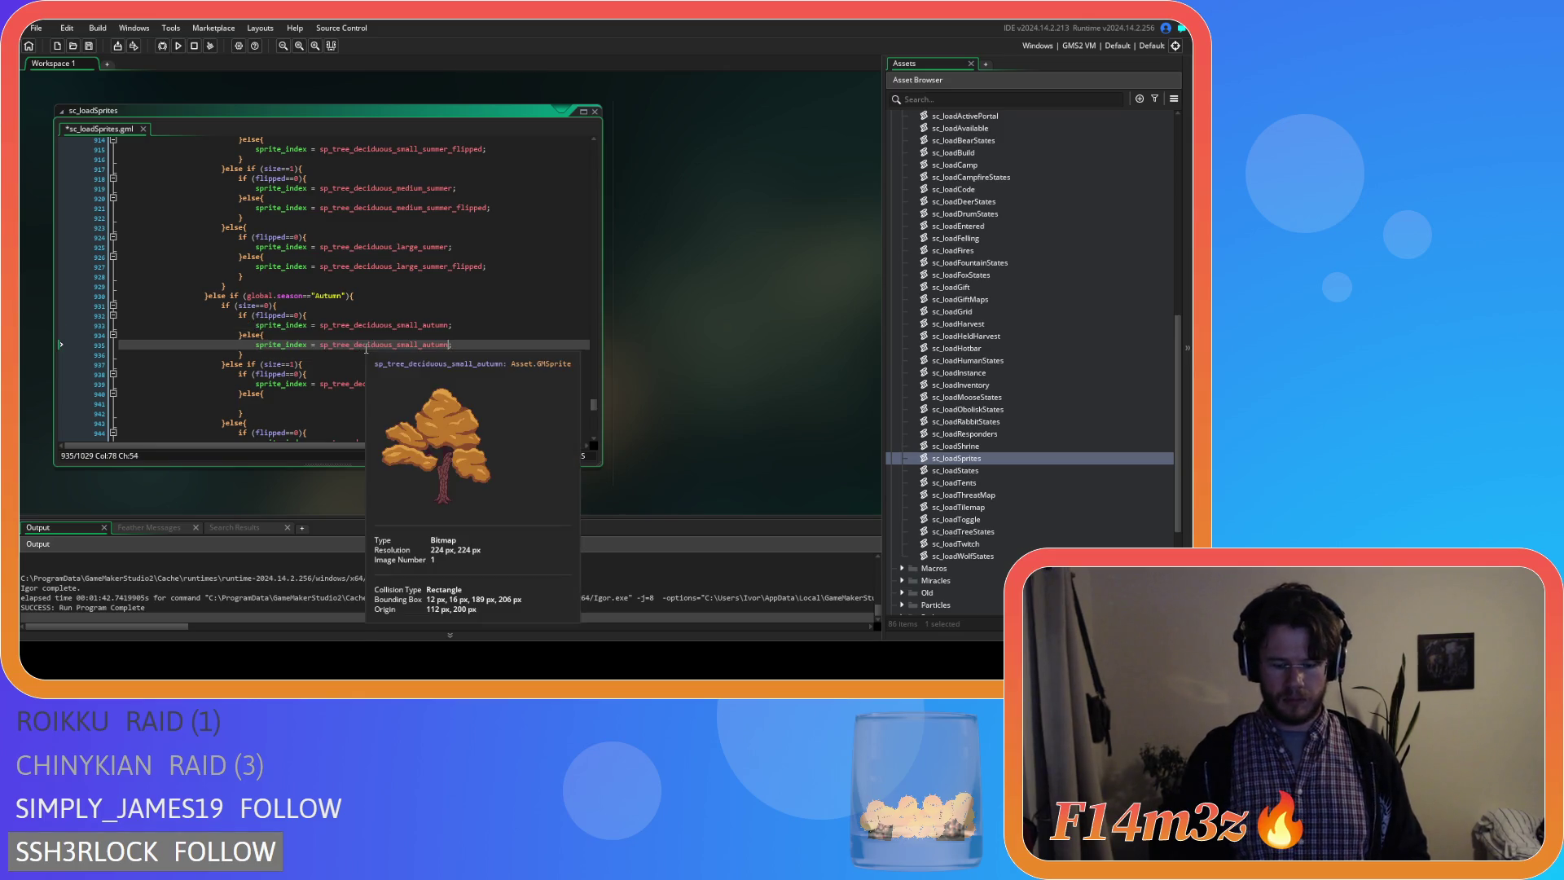
pyautogui.write('_flipped')
pyautogui.scroll(-4, 474, 252)
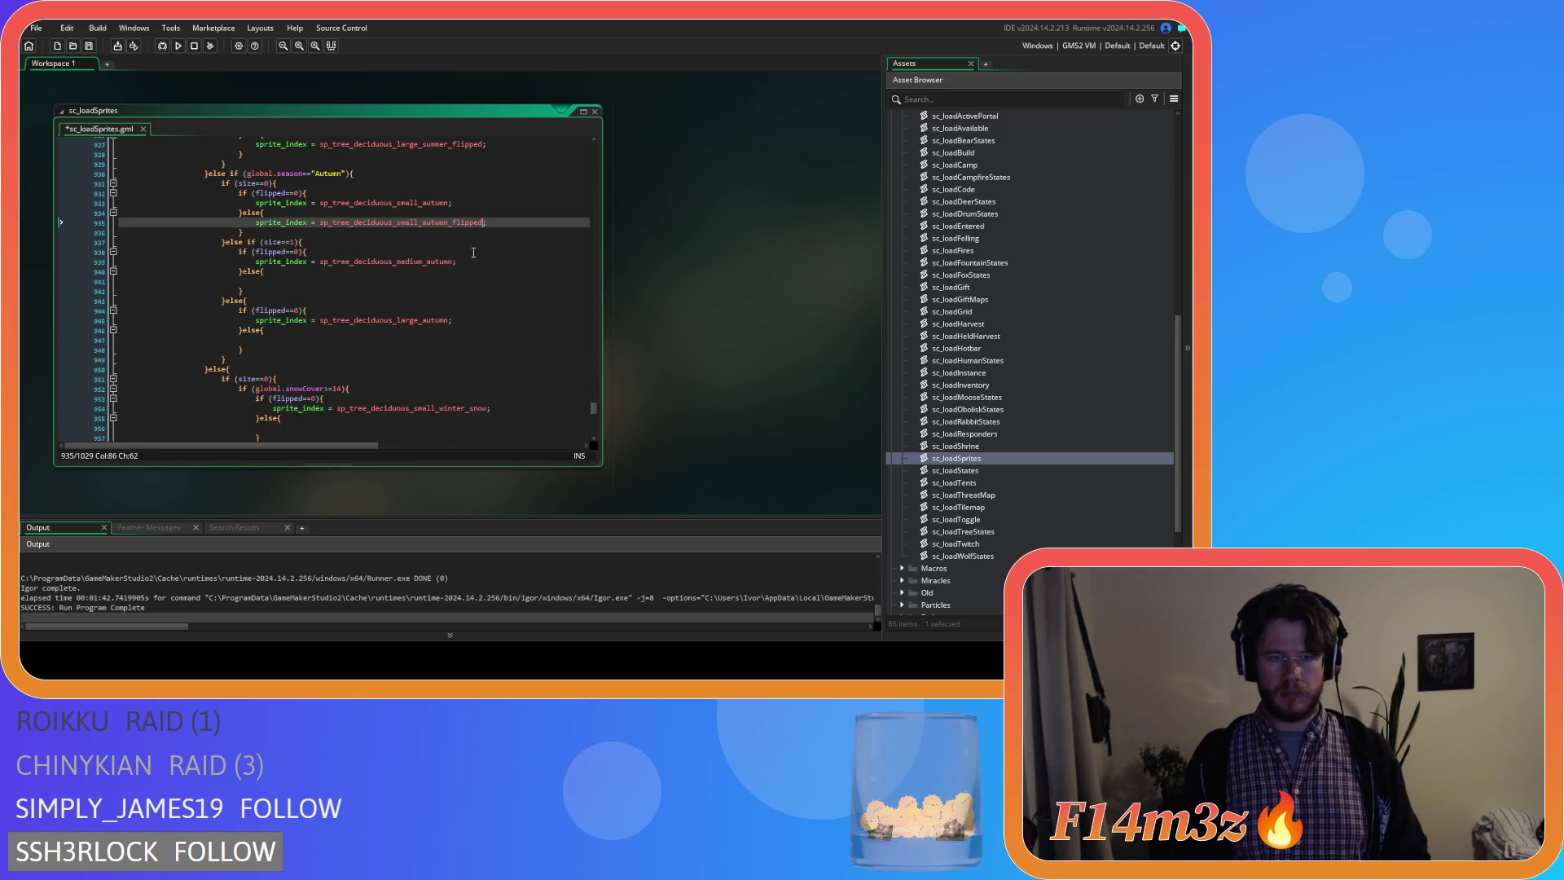
pyautogui.moveTo(474, 255); pyautogui.dragTo(261, 262)
pyautogui.click(303, 282)
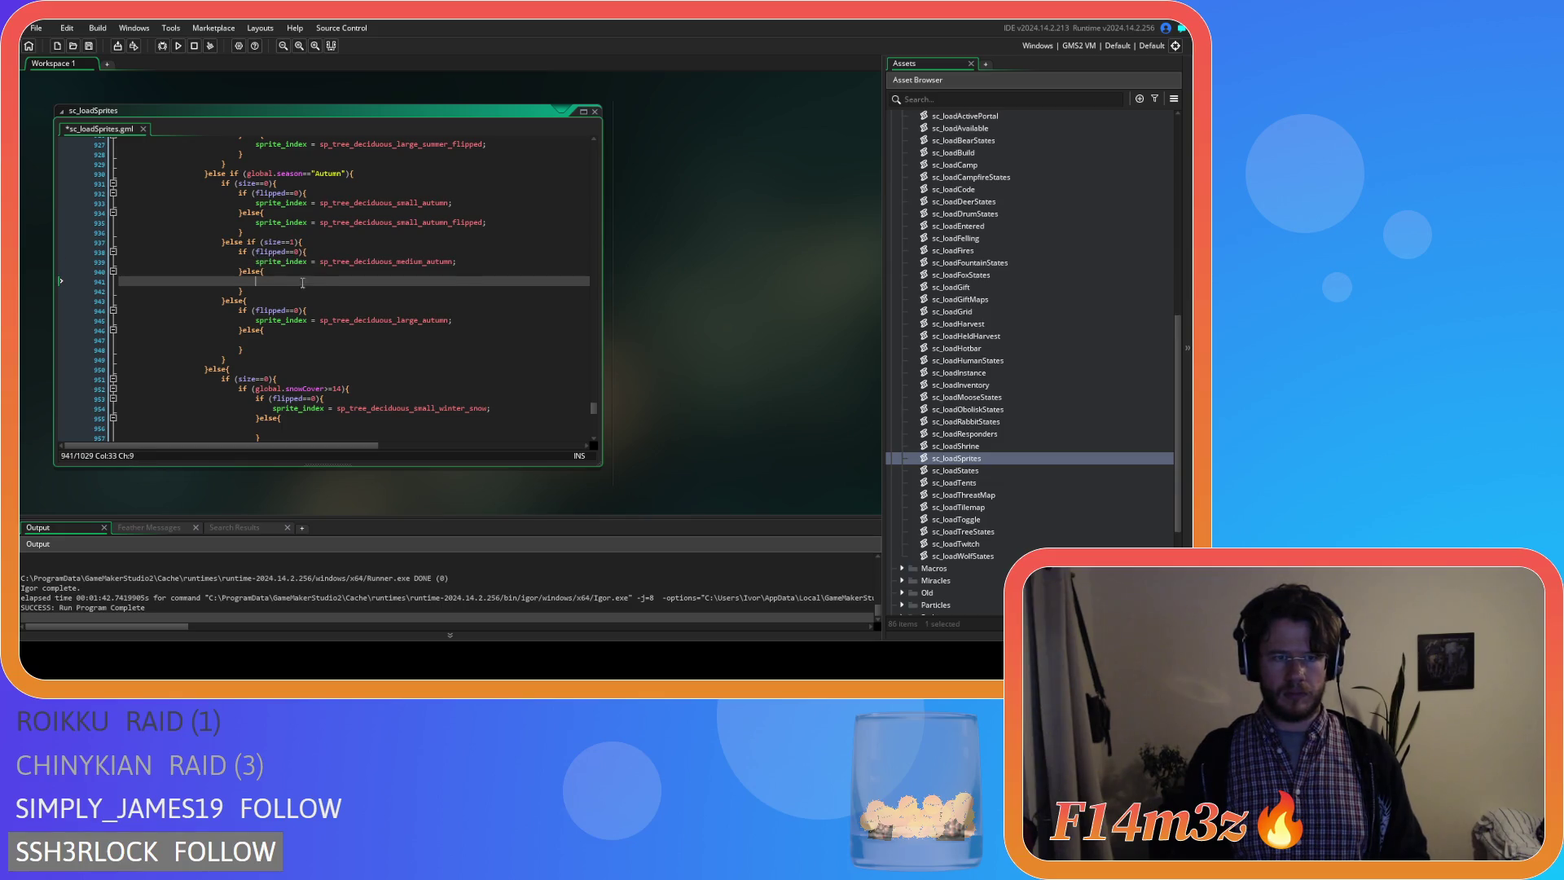
pyautogui.write('_flipped;')
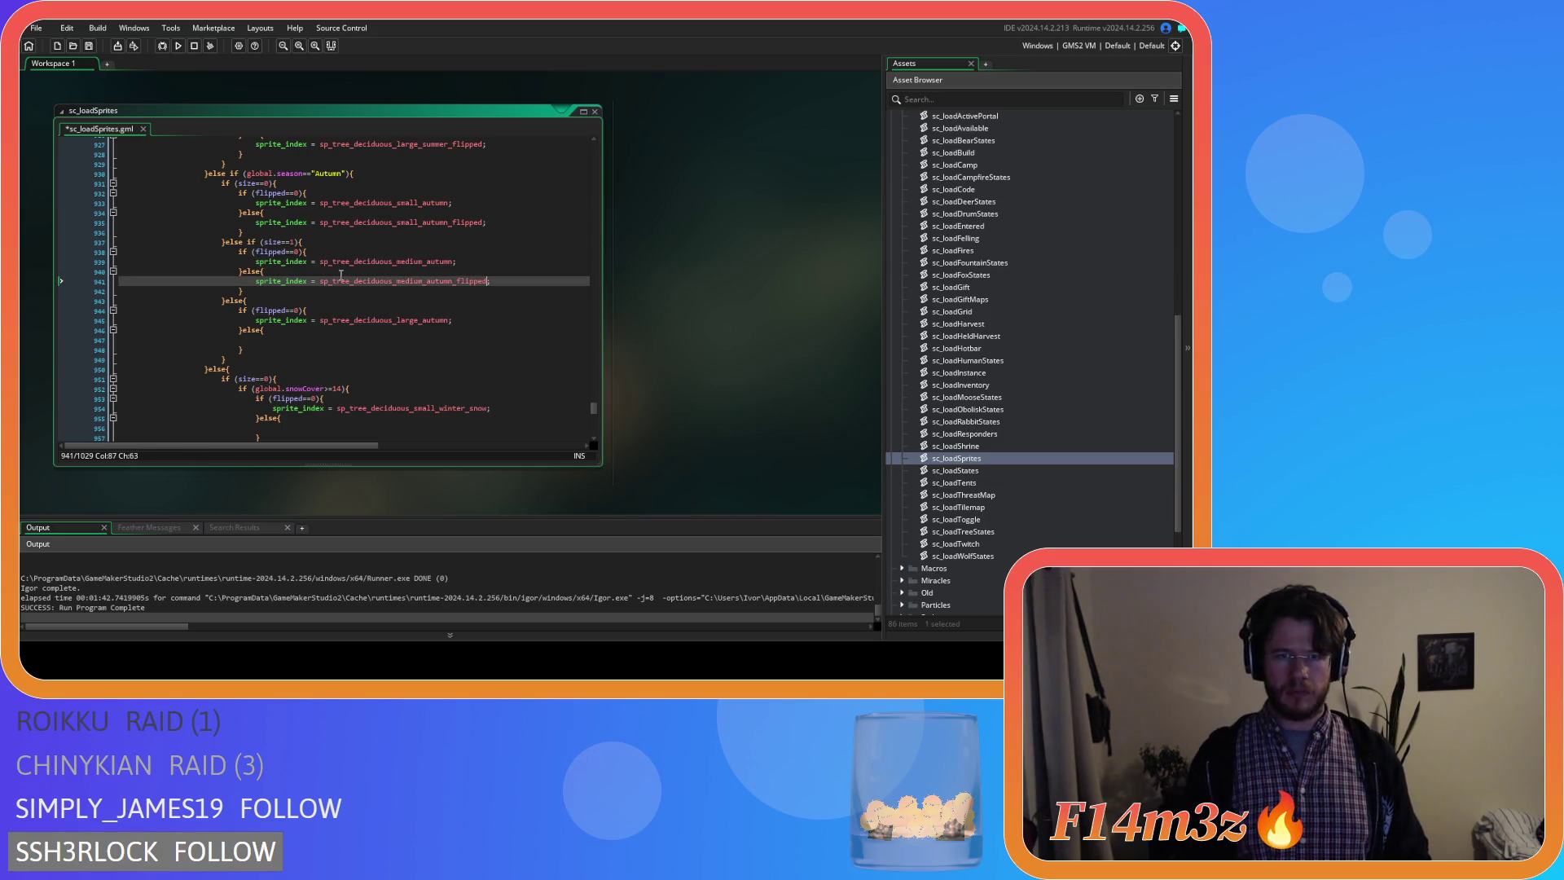
pyautogui.moveTo(451, 321); pyautogui.dragTo(328, 320)
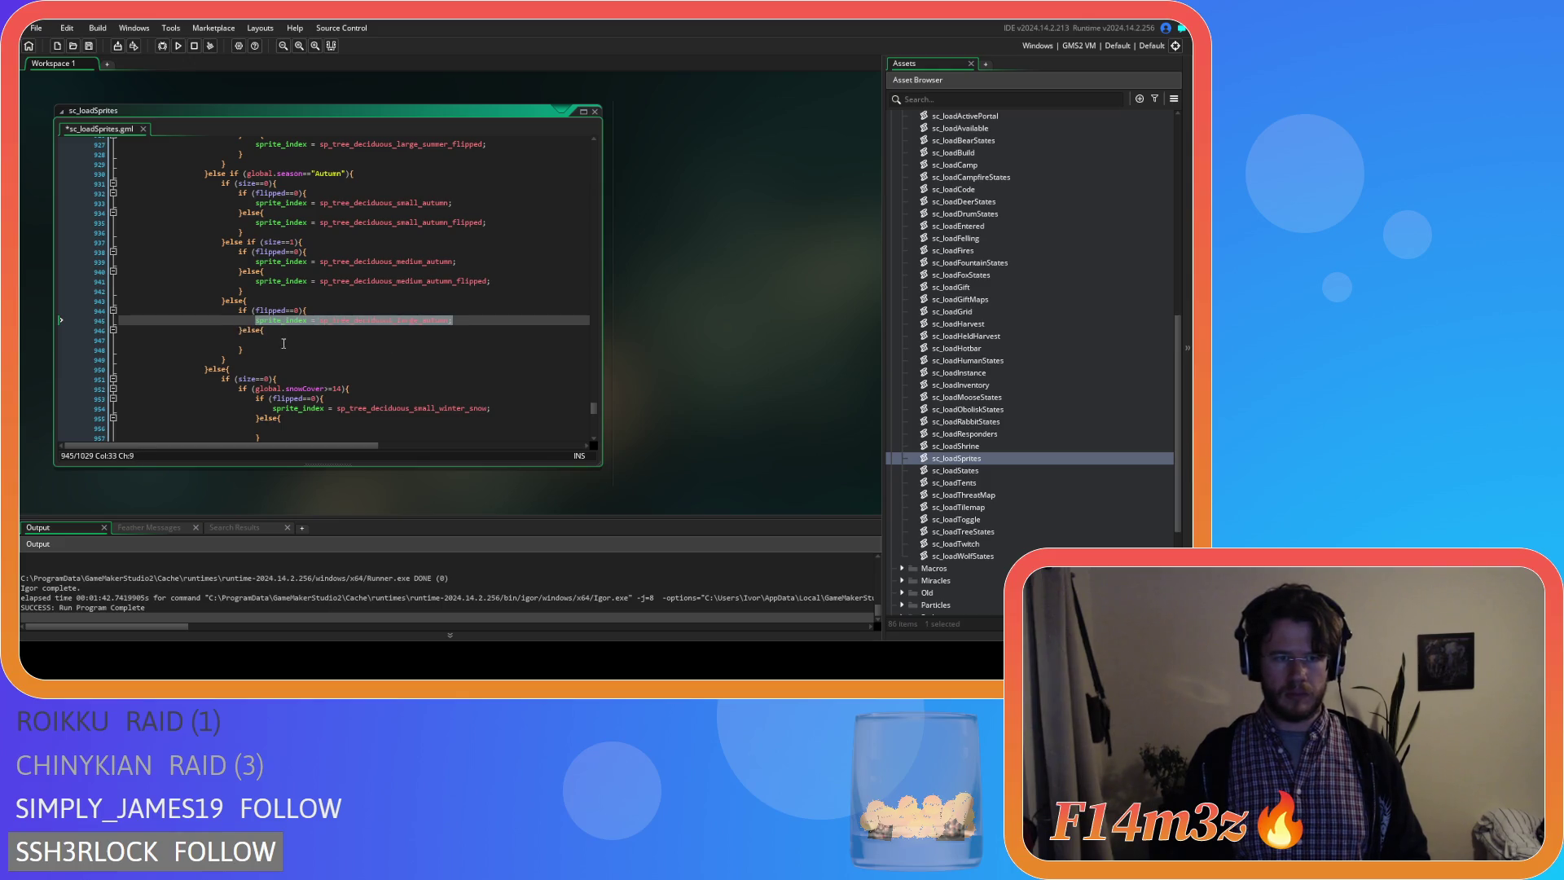
pyautogui.hotkey('ctrl', 'c')
pyautogui.click(306, 341)
pyautogui.hotkey('ctrl', 'v')
pyautogui.press('Left')
pyautogui.write('_f')
pyautogui.press('Return')
pyautogui.scroll(-5, 305, 342)
pyautogui.moveTo(491, 235); pyautogui.dragTo(286, 239)
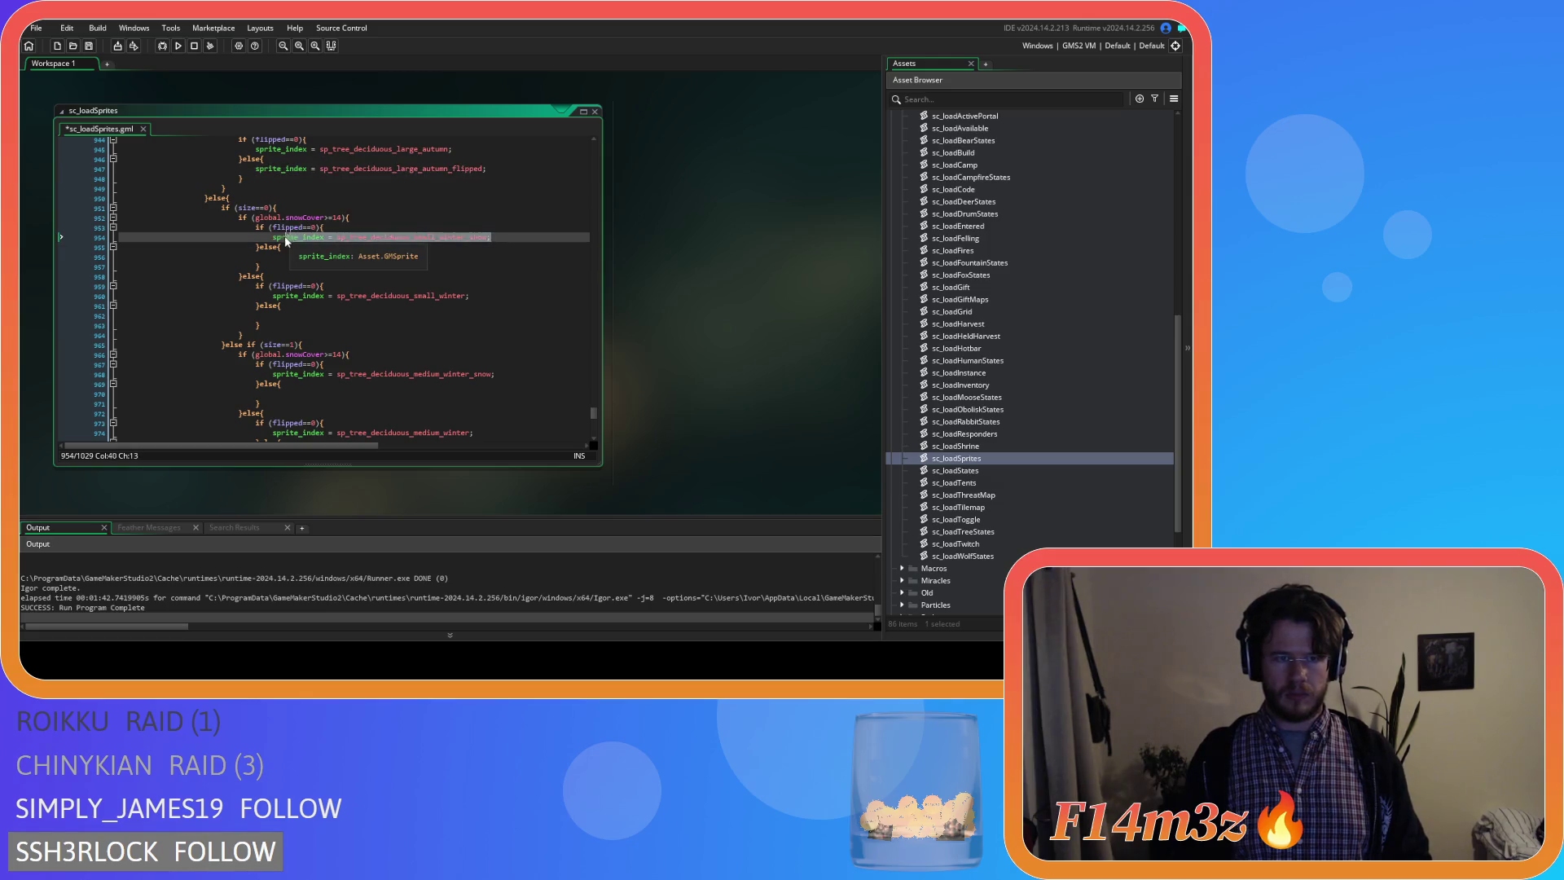
# Assign flipped sprites in the small winter else branches, snowy and plain.
pyautogui.click(326, 260)
pyautogui.write('_f')
pyautogui.press('Return')
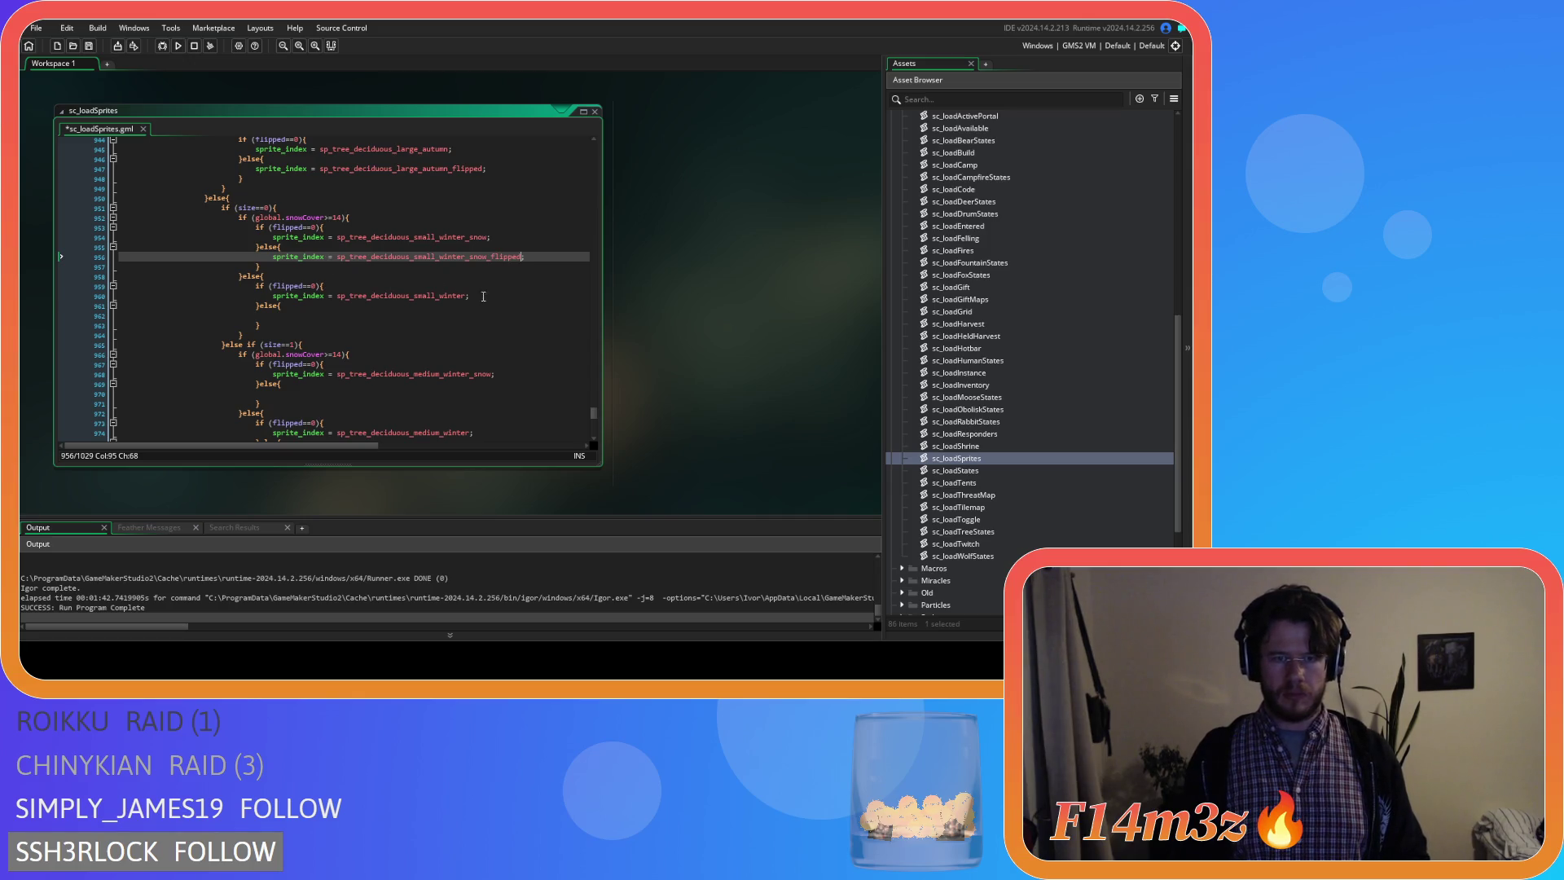
pyautogui.click(483, 296)
pyautogui.click(293, 320)
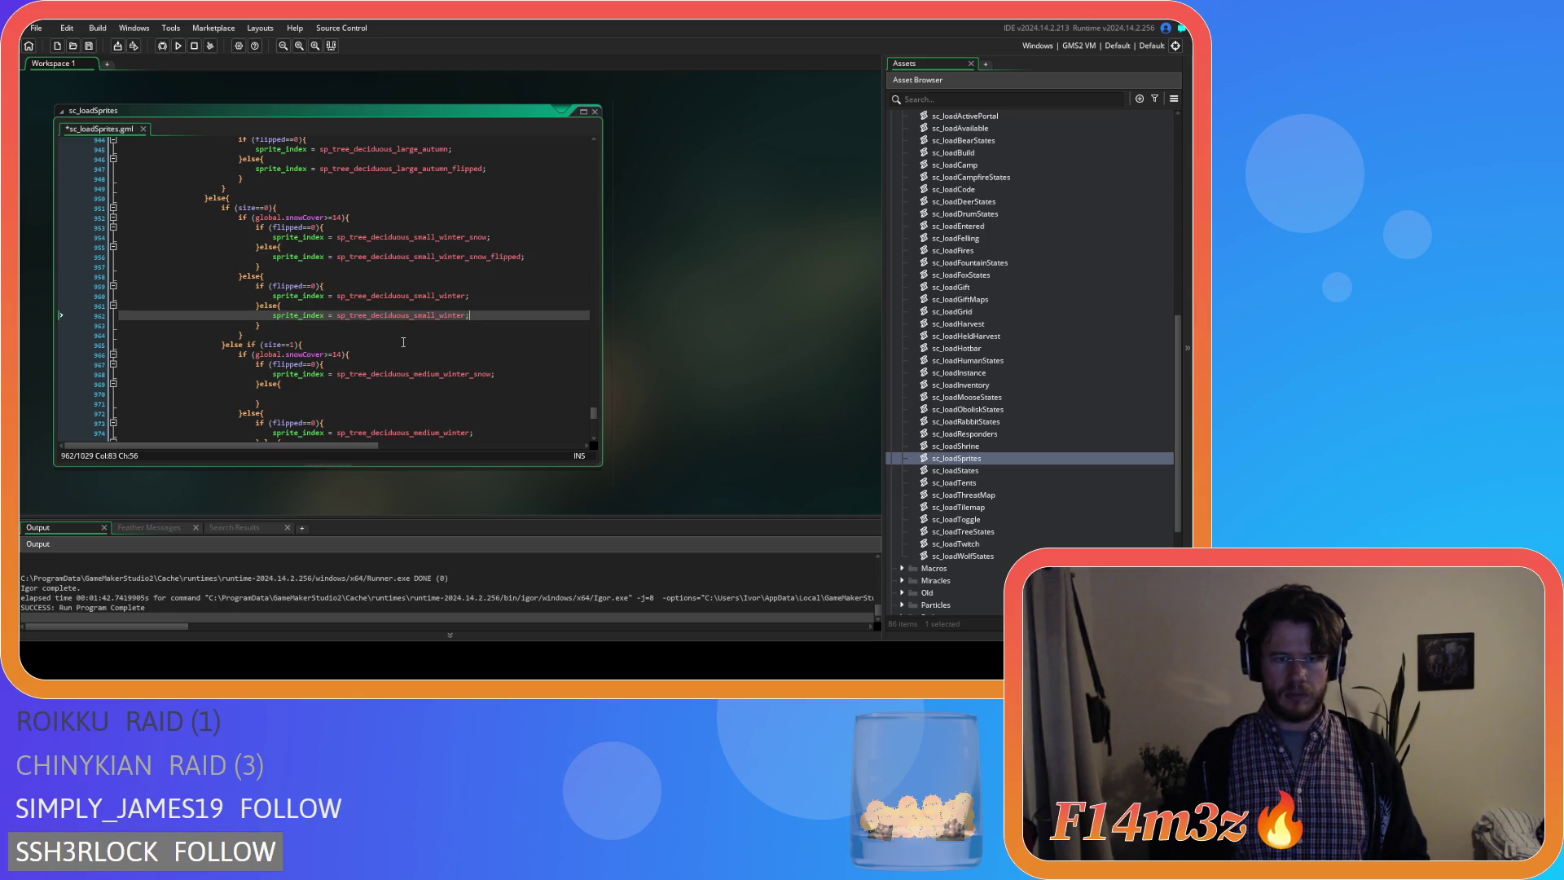
pyautogui.write('_f')
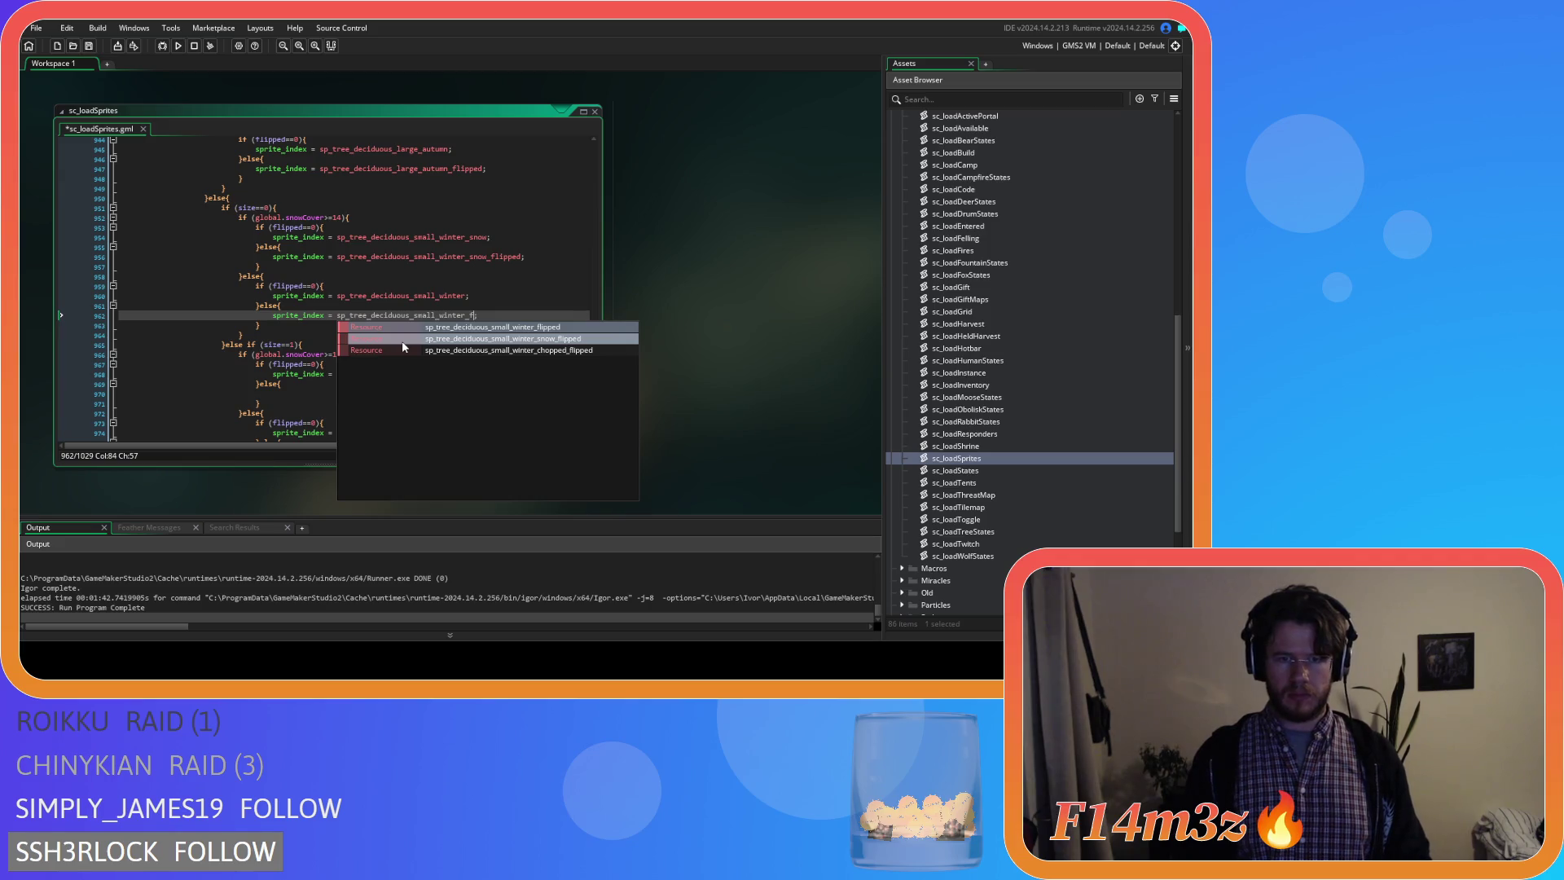
pyautogui.click(490, 326)
pyautogui.scroll(-3, 413, 355)
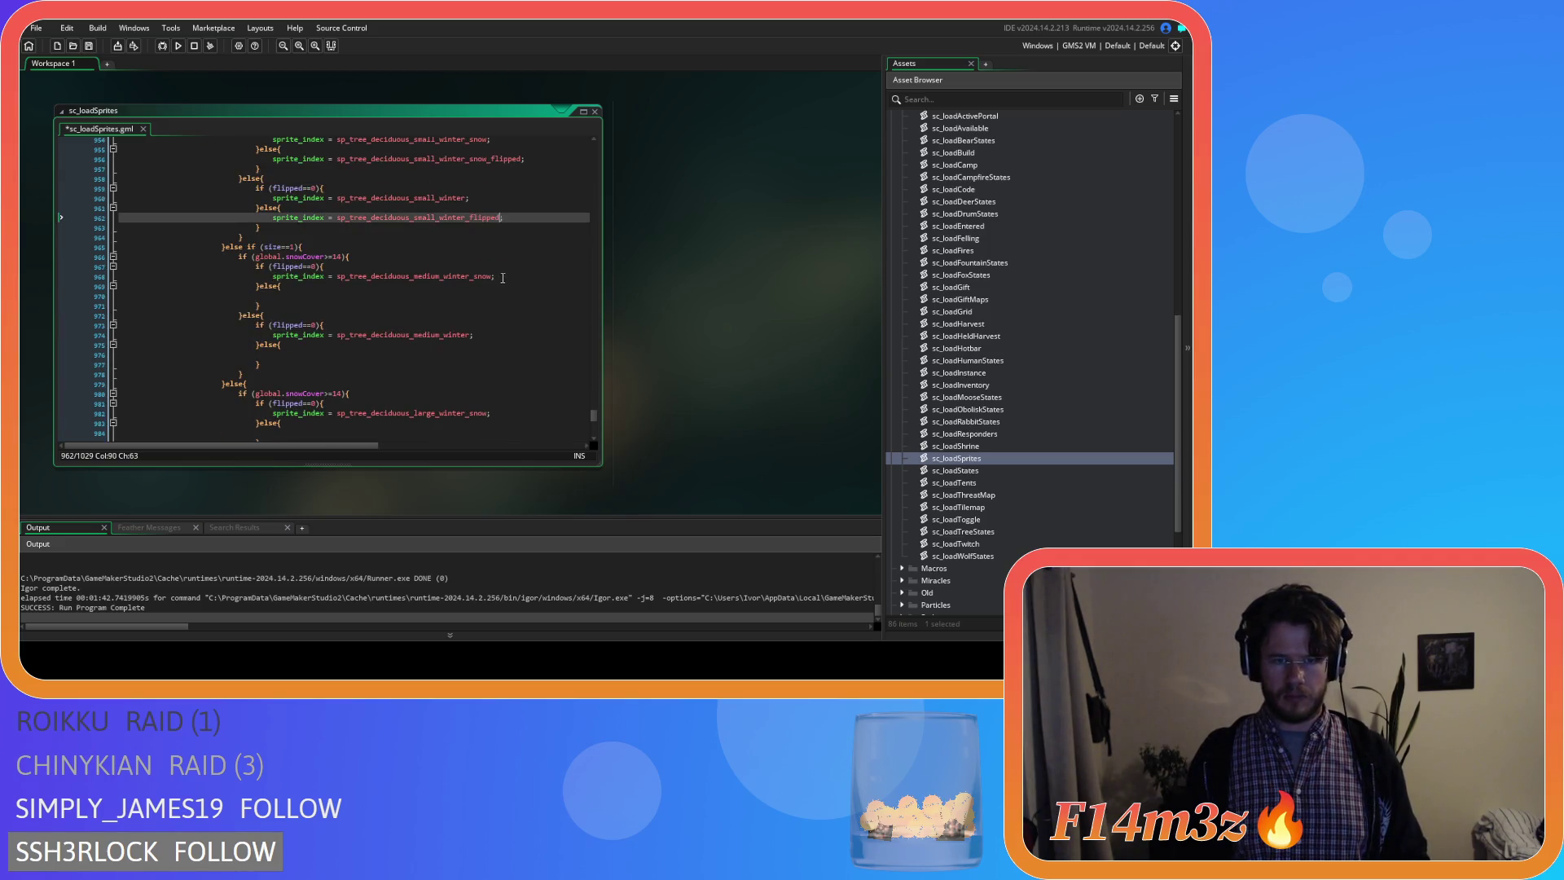
pyautogui.moveTo(495, 277); pyautogui.dragTo(271, 278)
# Assign flipped sprites in the medium winter else branches, snowy and plain.
pyautogui.hotkey('ctrl', 'c')
pyautogui.click(299, 300)
pyautogui.hotkey('ctrl', 'v')
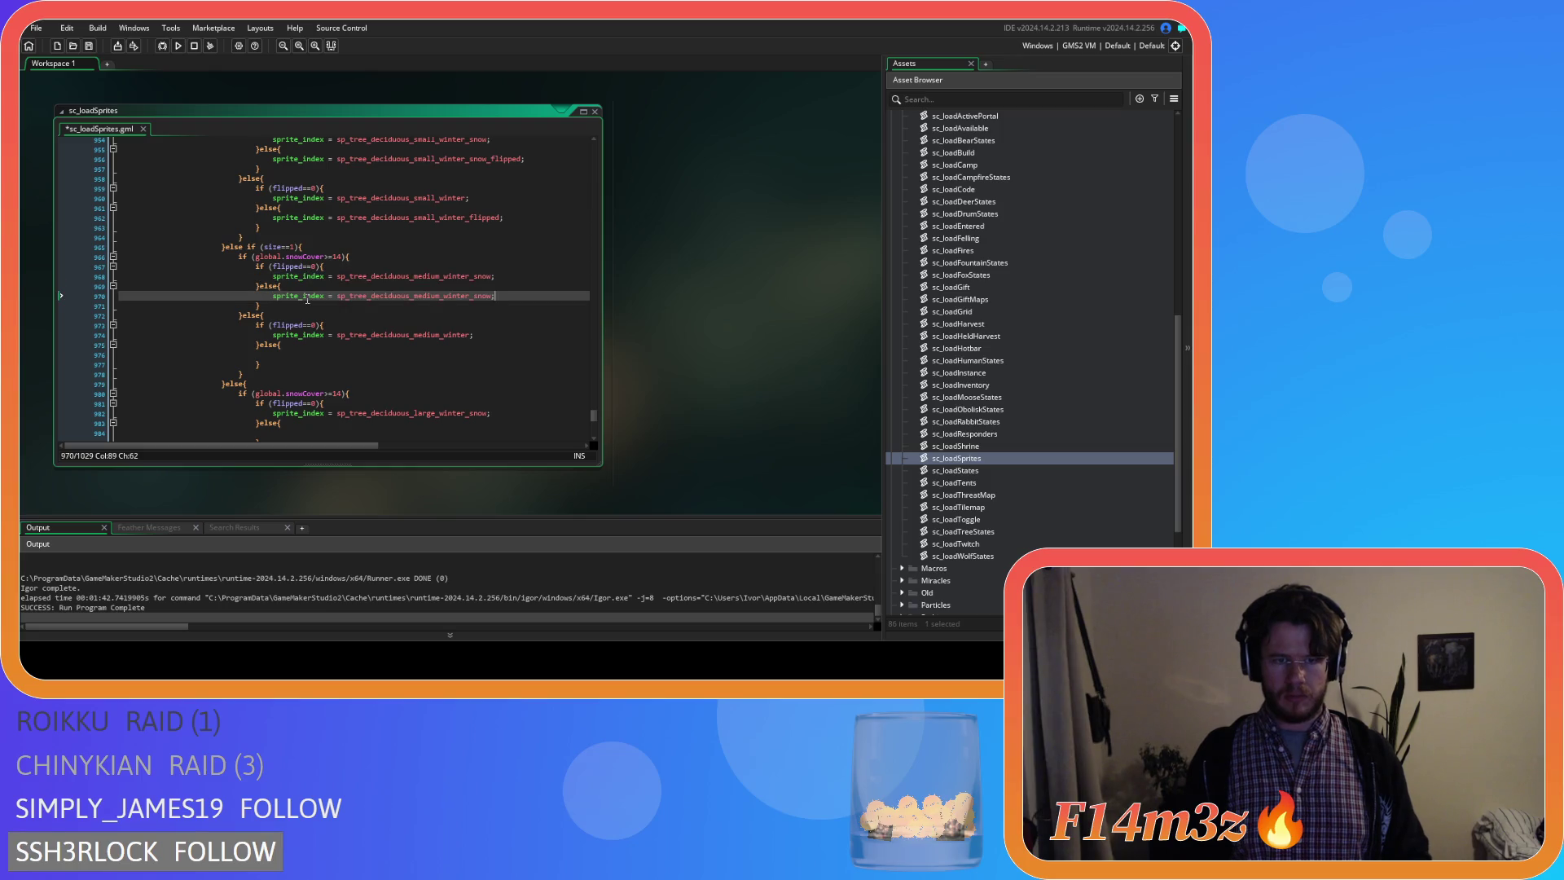
pyautogui.write('_f')
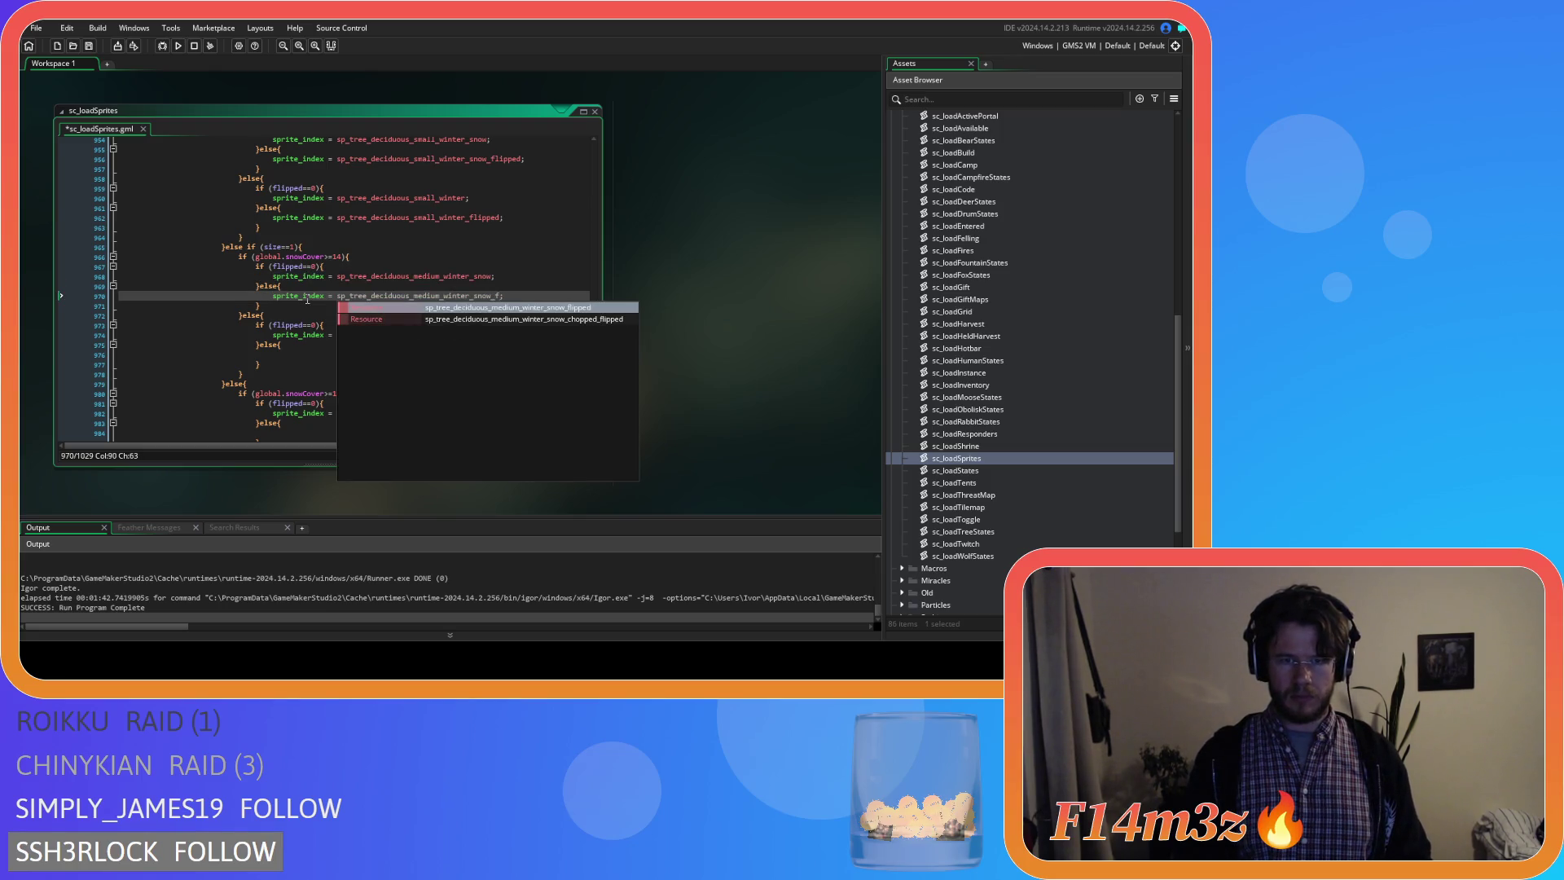
pyautogui.press('Return')
pyautogui.moveTo(476, 340); pyautogui.dragTo(272, 335)
pyautogui.hotkey('ctrl', 'c')
pyautogui.click(306, 355)
pyautogui.hotkey('ctrl', 'v')
pyautogui.press('Left')
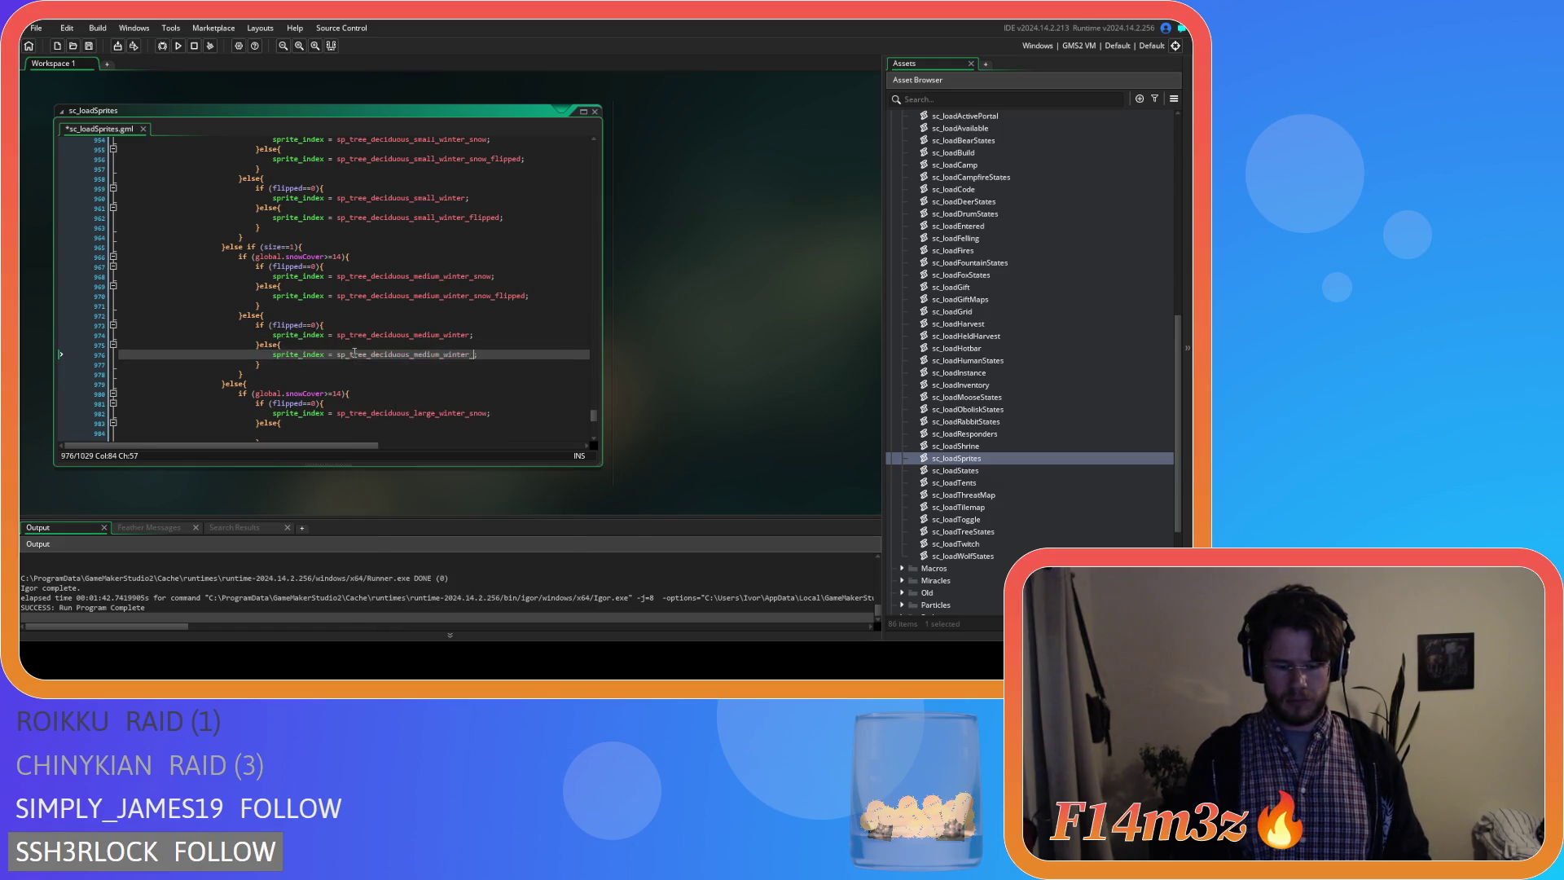
pyautogui.write('_f')
pyautogui.press('Return')
pyautogui.scroll(-3, 381, 357)
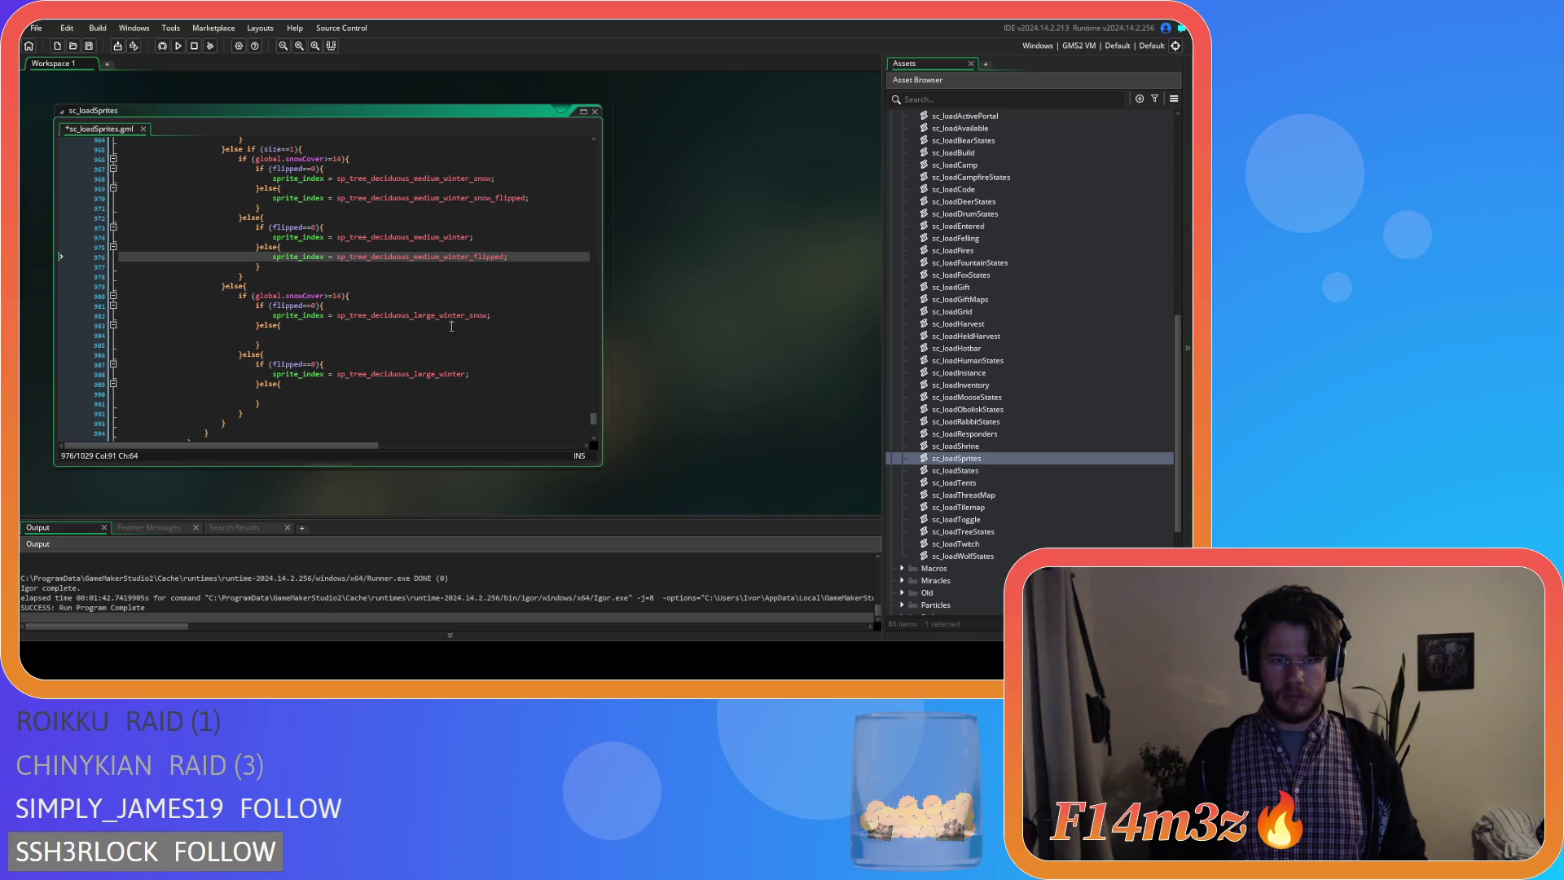
pyautogui.moveTo(489, 316); pyautogui.dragTo(271, 315)
# Assign flipped sprites in the large winter else branches, snowy and plain.
pyautogui.hotkey('ctrl', 'c')
pyautogui.click(344, 336)
pyautogui.hotkey('ctrl', 'v')
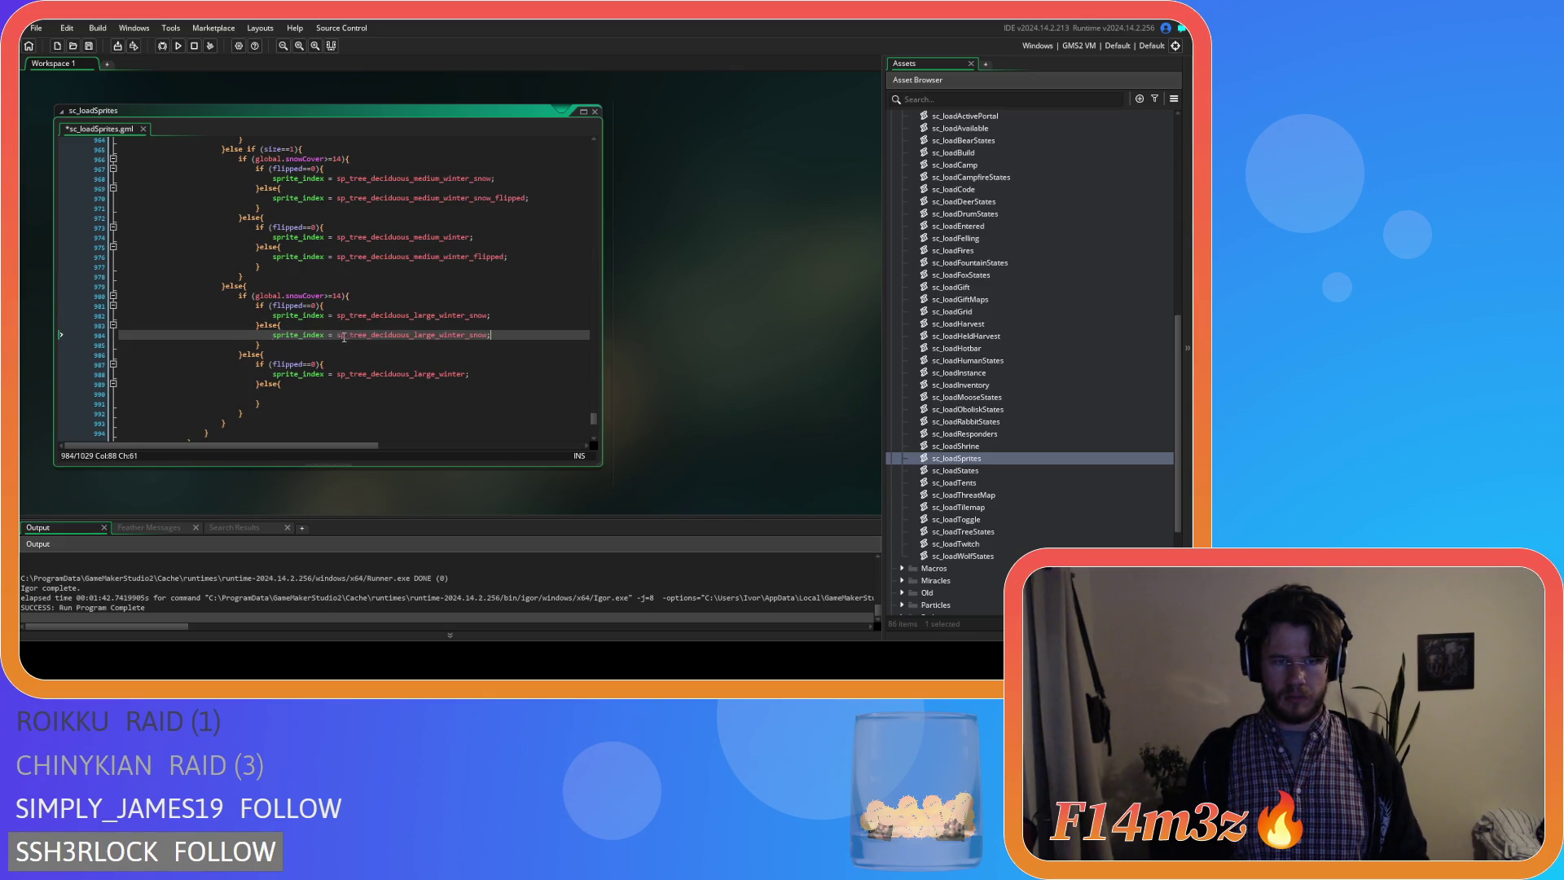
pyautogui.write('_f')
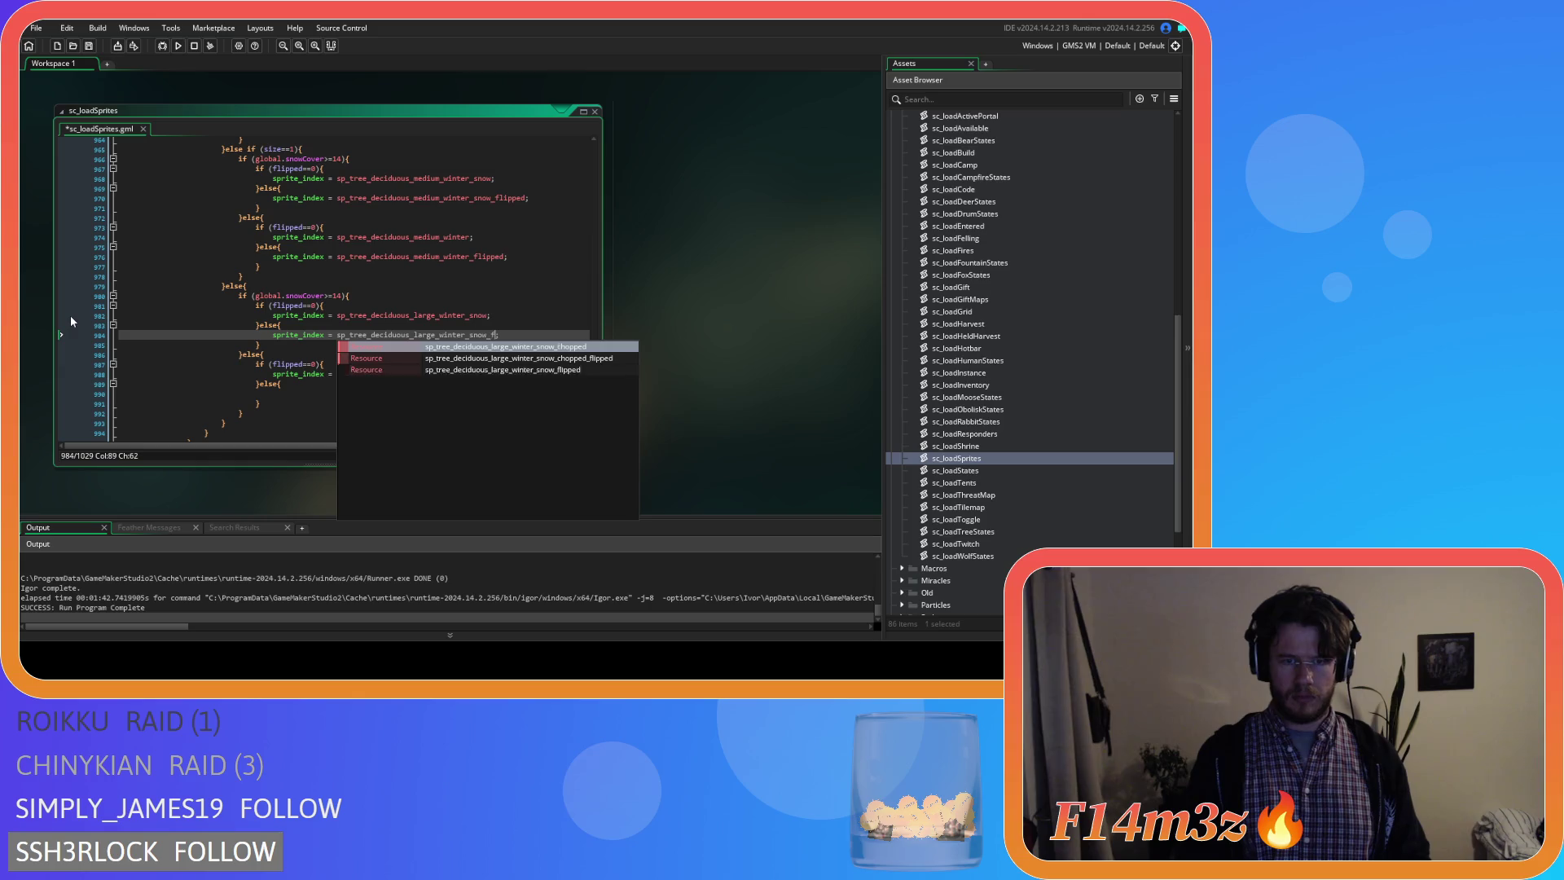
pyautogui.write('lipped')
pyautogui.scroll(-4, 356, 303)
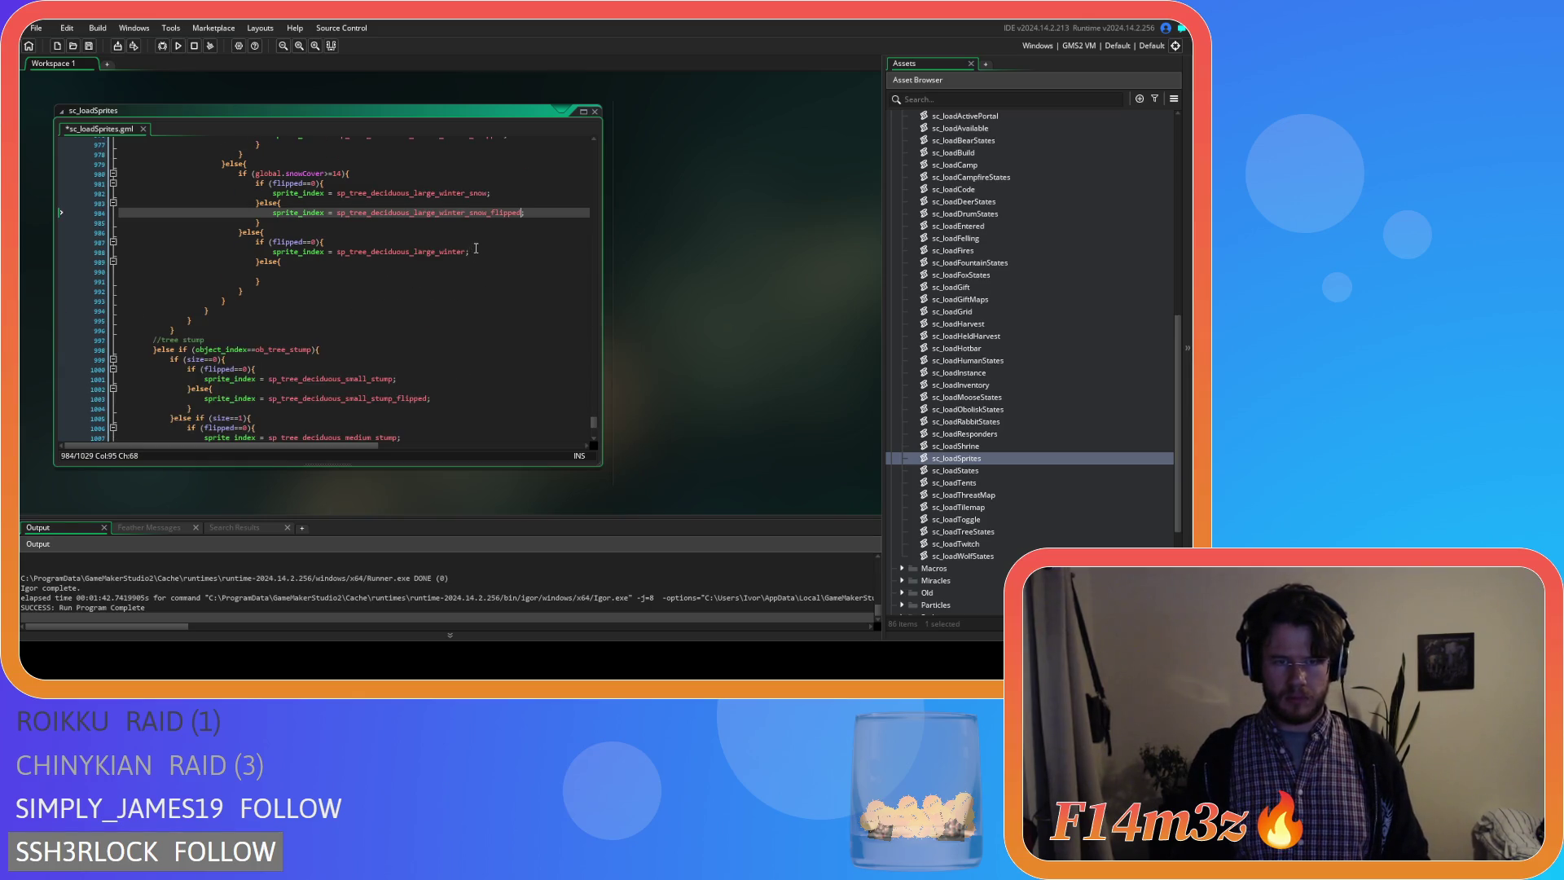
pyautogui.moveTo(476, 249); pyautogui.dragTo(315, 255)
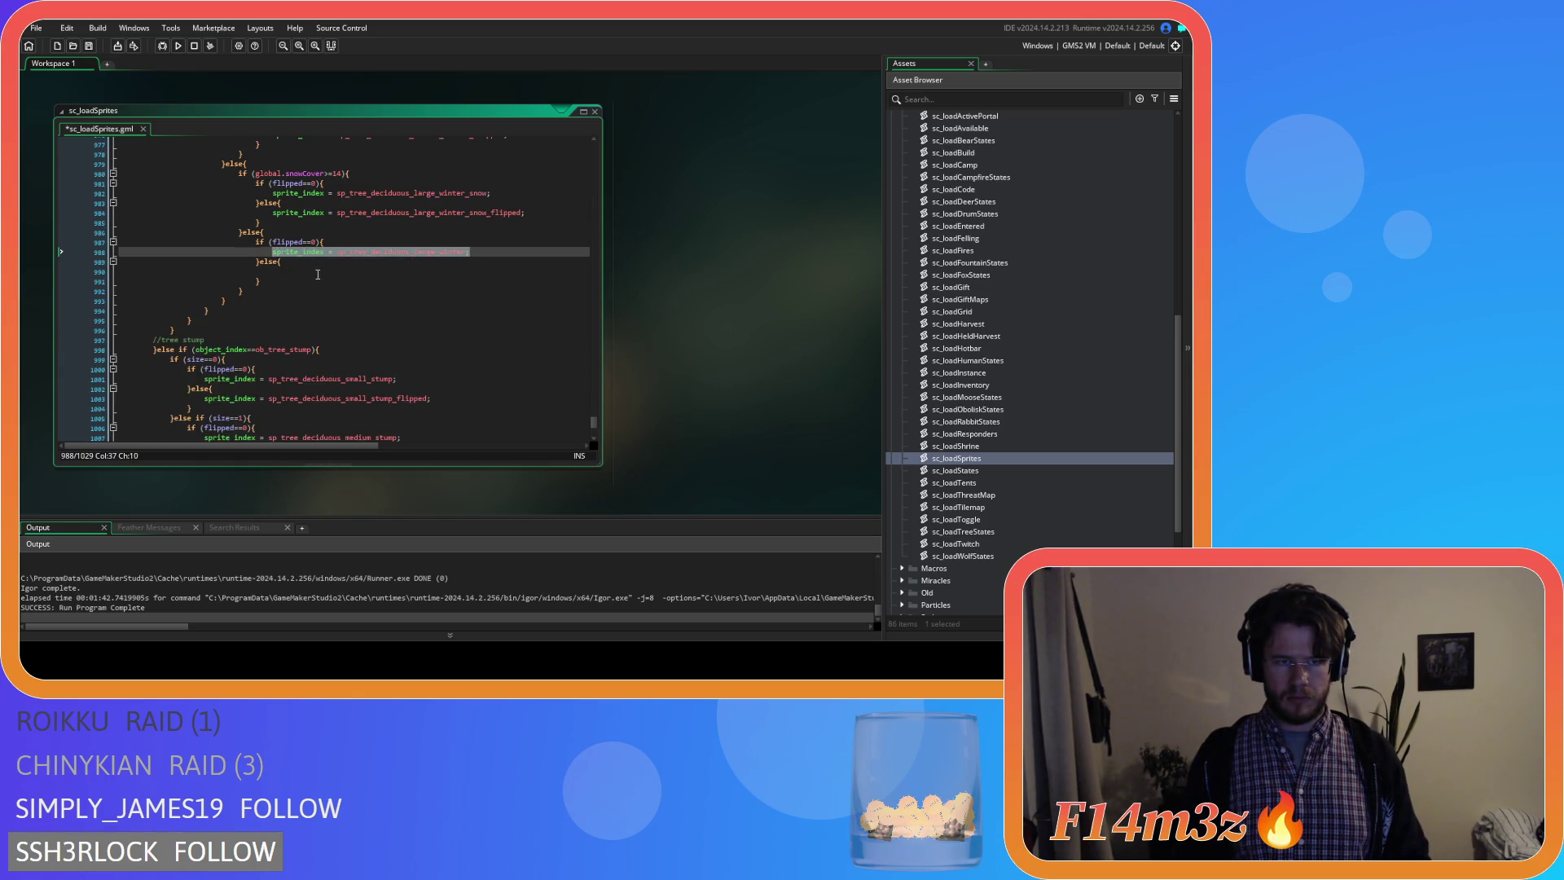
pyautogui.click(317, 274)
pyautogui.hotkey('ctrl', 'v')
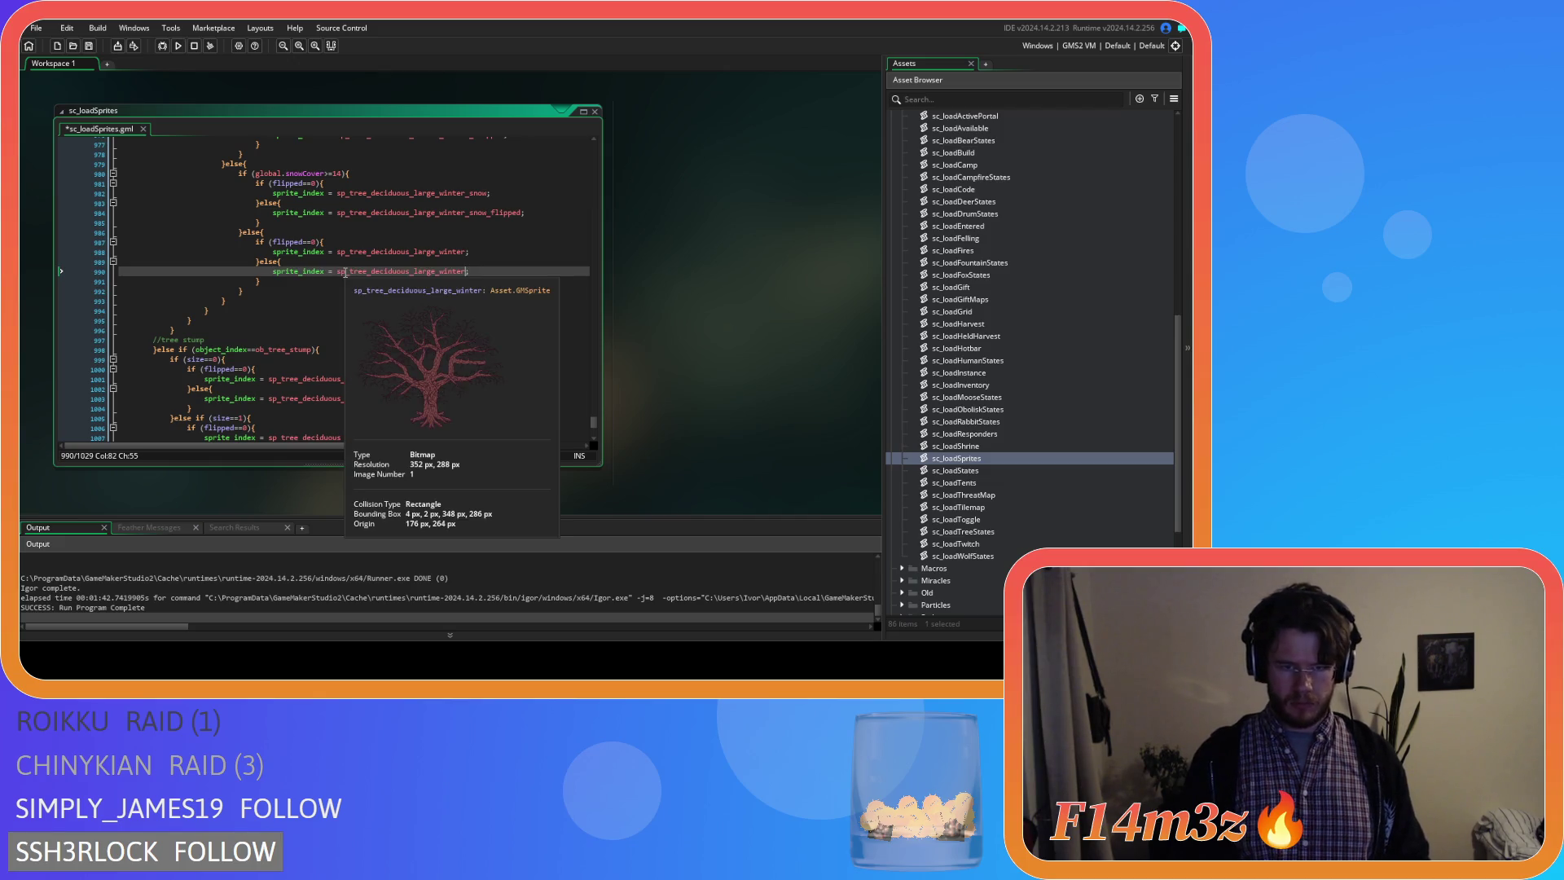
pyautogui.write('_f')
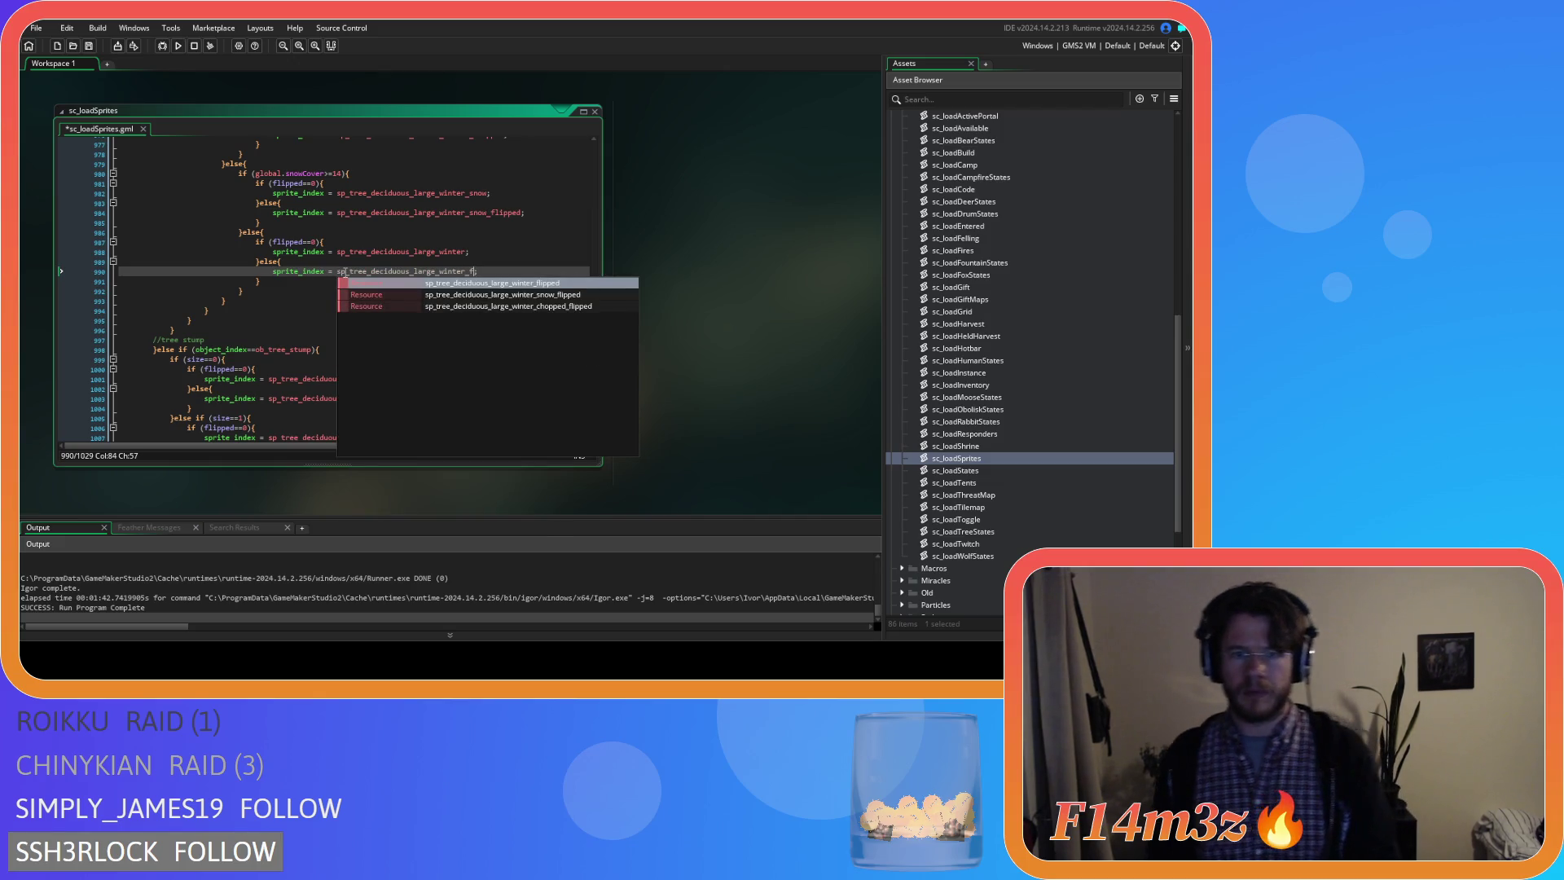
pyautogui.press('Return')
pyautogui.scroll(-2, 272, 255)
pyautogui.scroll(5, 273, 255)
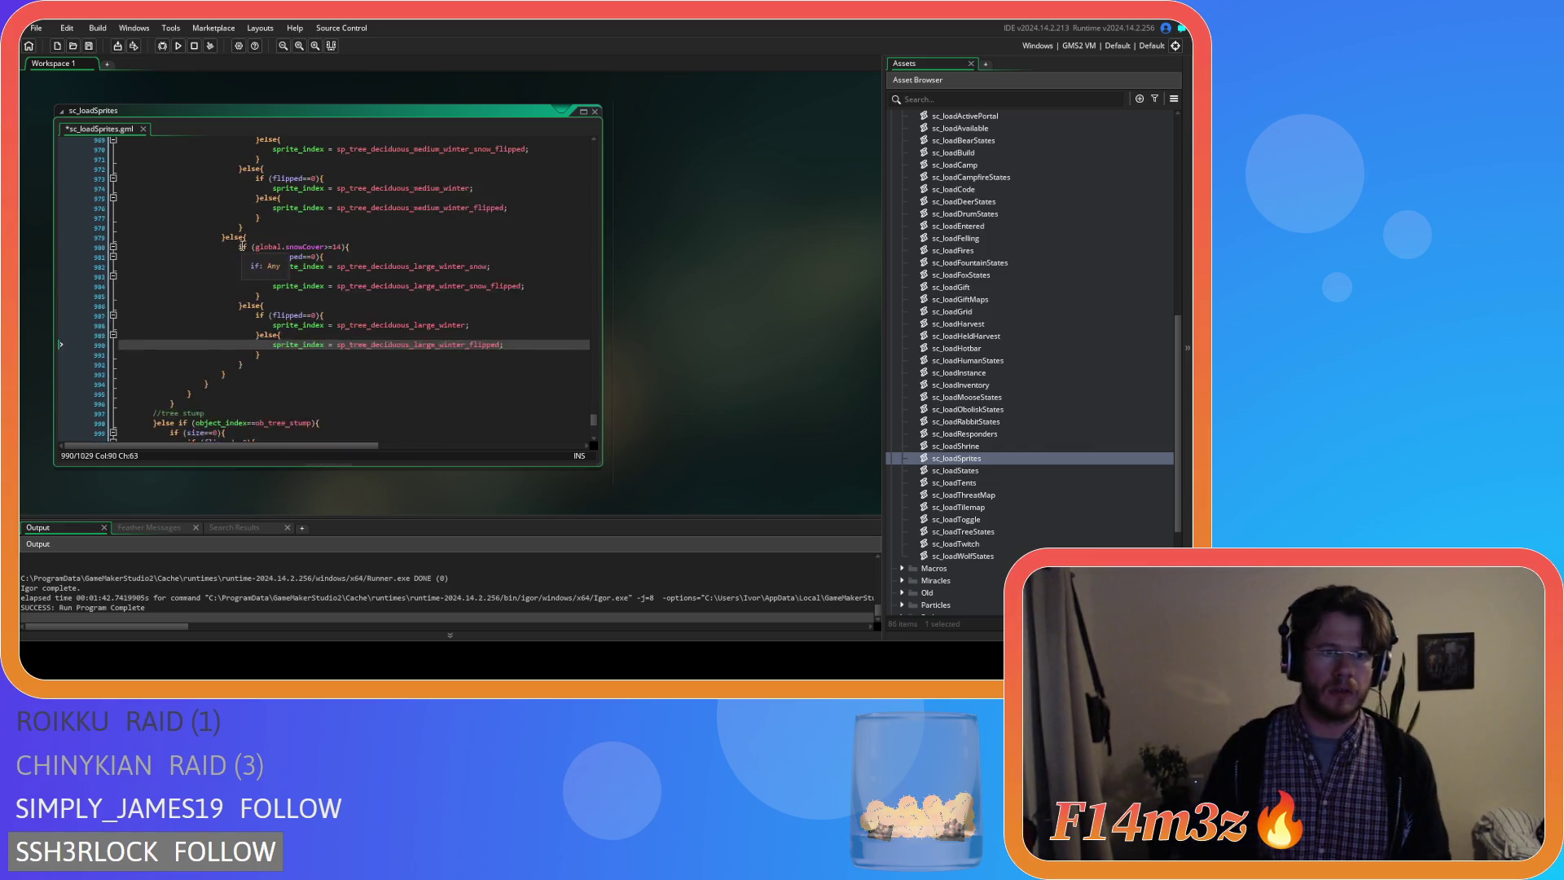
pyautogui.scroll(7, 276, 257)
pyautogui.scroll(7, 281, 260)
pyautogui.scroll(6, 290, 264)
pyautogui.scroll(-3, 290, 263)
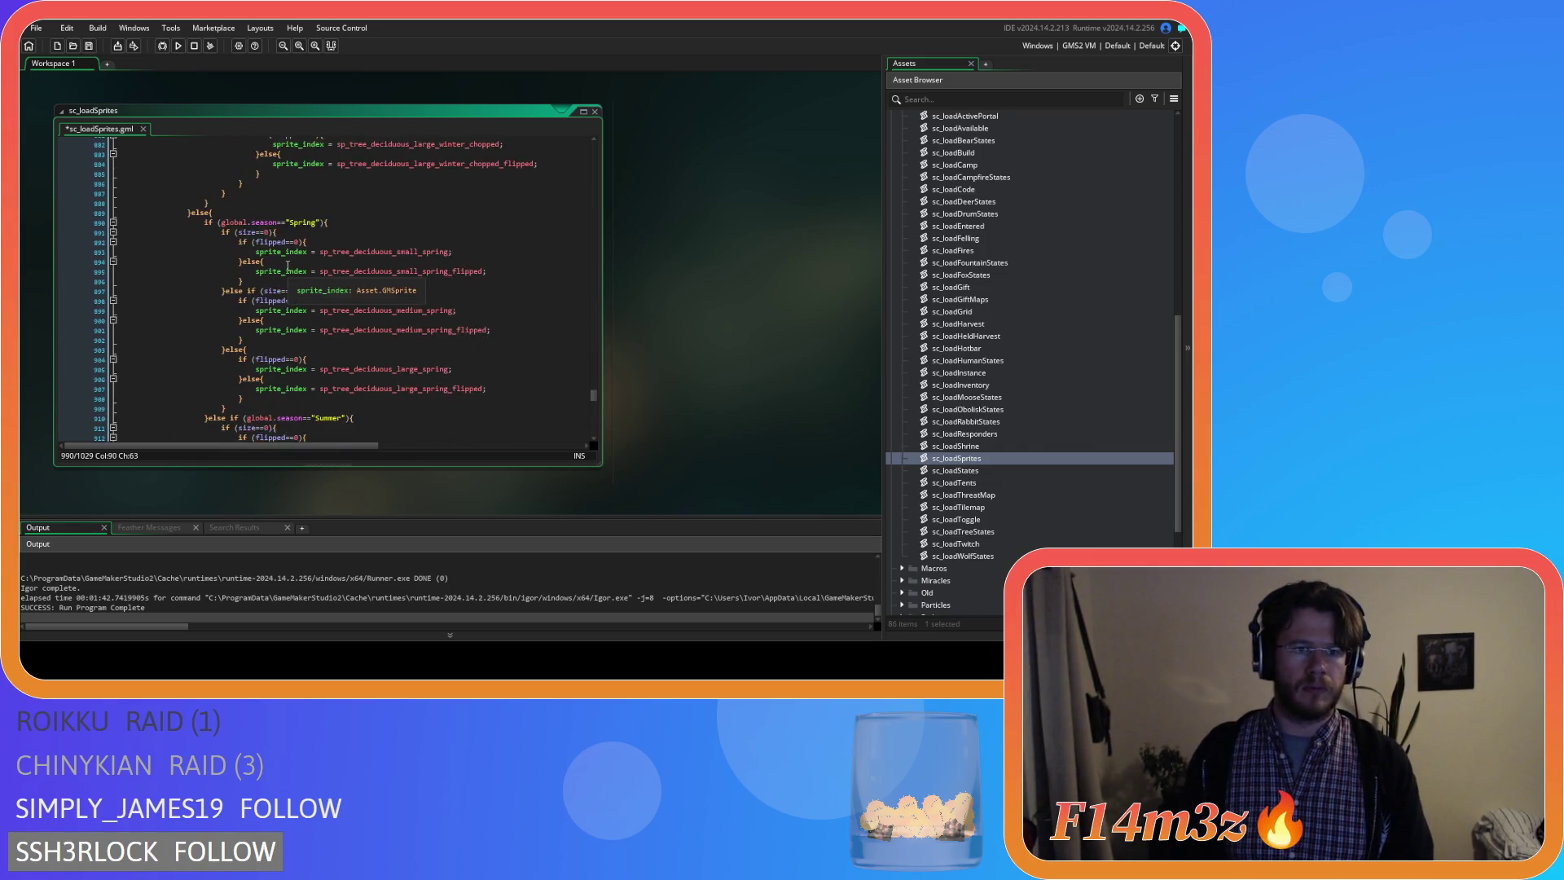
# Undo a stray deletion in sc_loadSprites and launch a fresh build and run with F5.
pyautogui.click(224, 263)
pyautogui.scroll(-9, 224, 263)
pyautogui.scroll(-9, 188, 364)
pyautogui.moveTo(197, 369)
pyautogui.mouseDown()
pyautogui.moveTo(212, 227)
pyautogui.moveTo(216, 281)
pyautogui.moveTo(187, 300)
pyautogui.mouseUp()
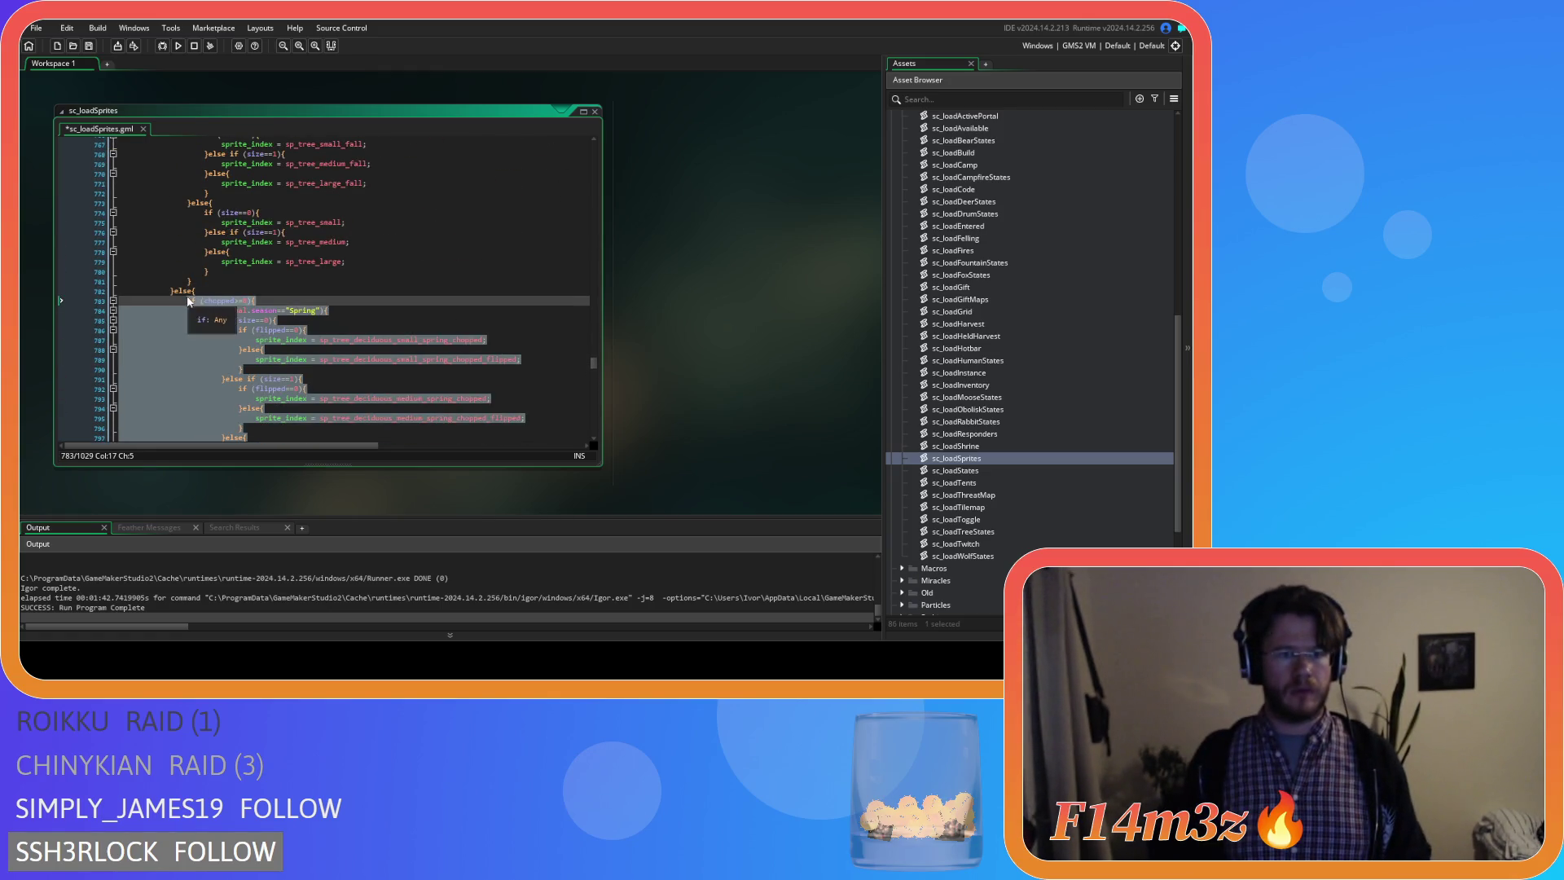
pyautogui.press('Delete')
pyautogui.scroll(10, 279, 304)
pyautogui.scroll(3, 281, 305)
pyautogui.scroll(5, 263, 292)
pyautogui.scroll(3, 245, 275)
pyautogui.scroll(3, 228, 260)
pyautogui.hotkey('ctrl', 'z')
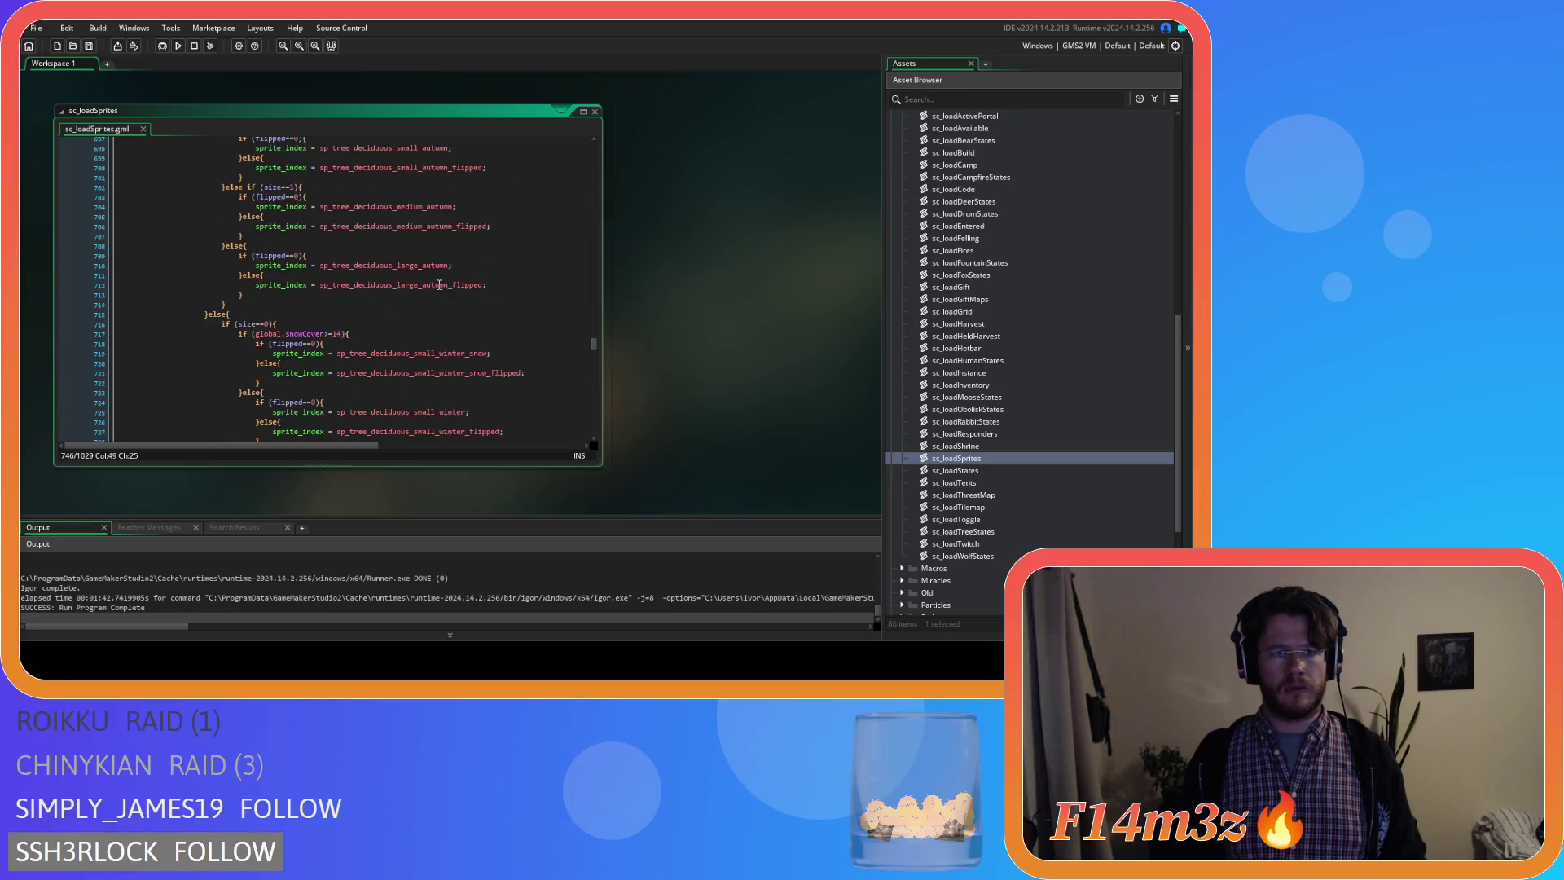
pyautogui.scroll(4, 429, 288)
pyautogui.scroll(4, 422, 286)
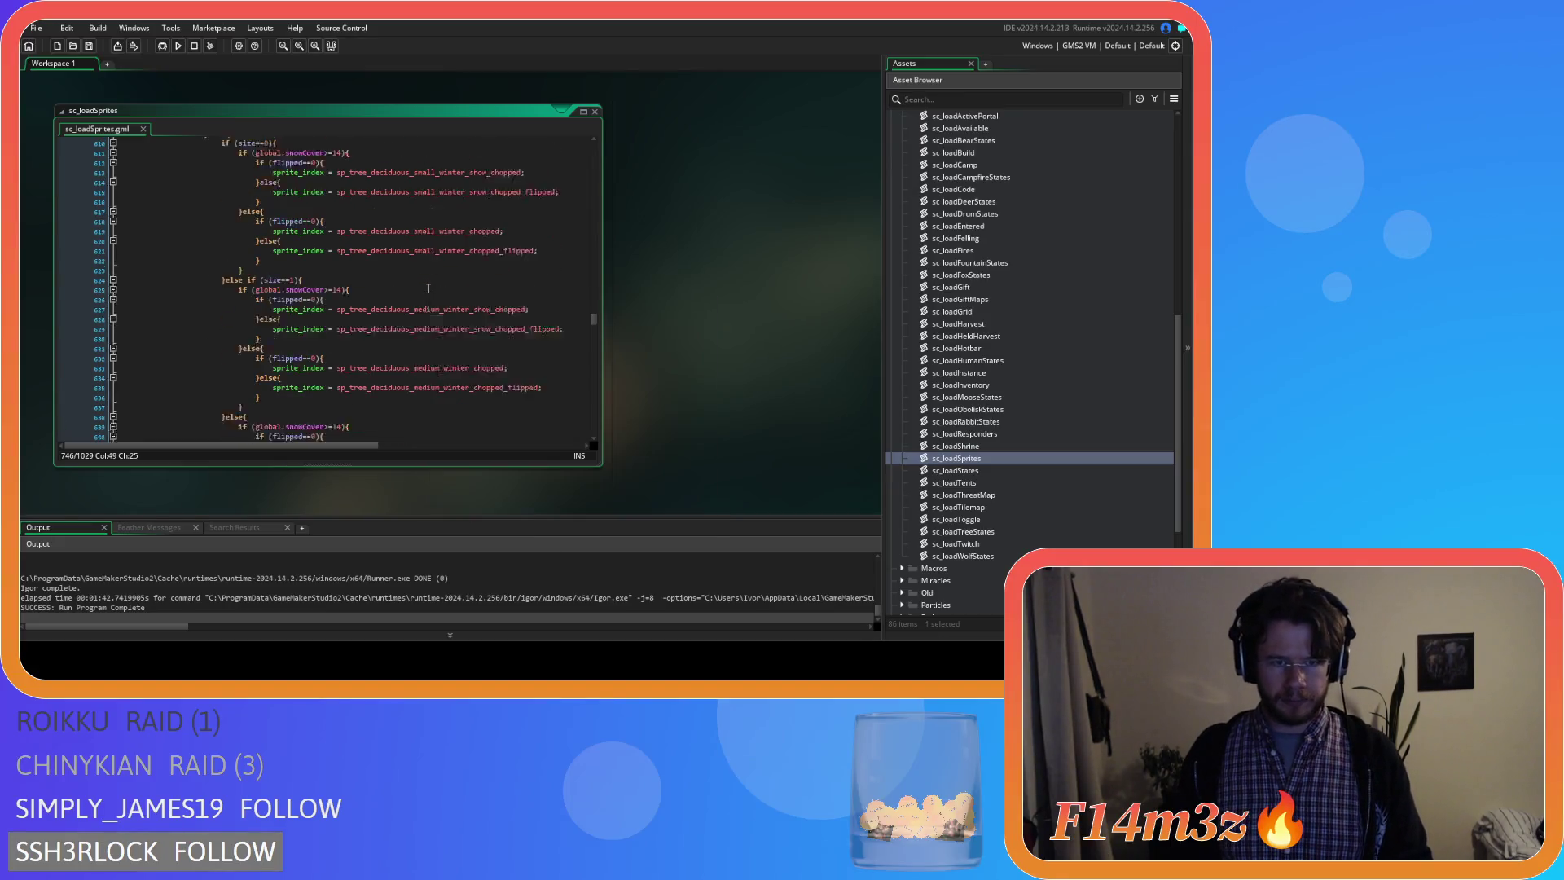
pyautogui.scroll(4, 416, 285)
pyautogui.press('F5')
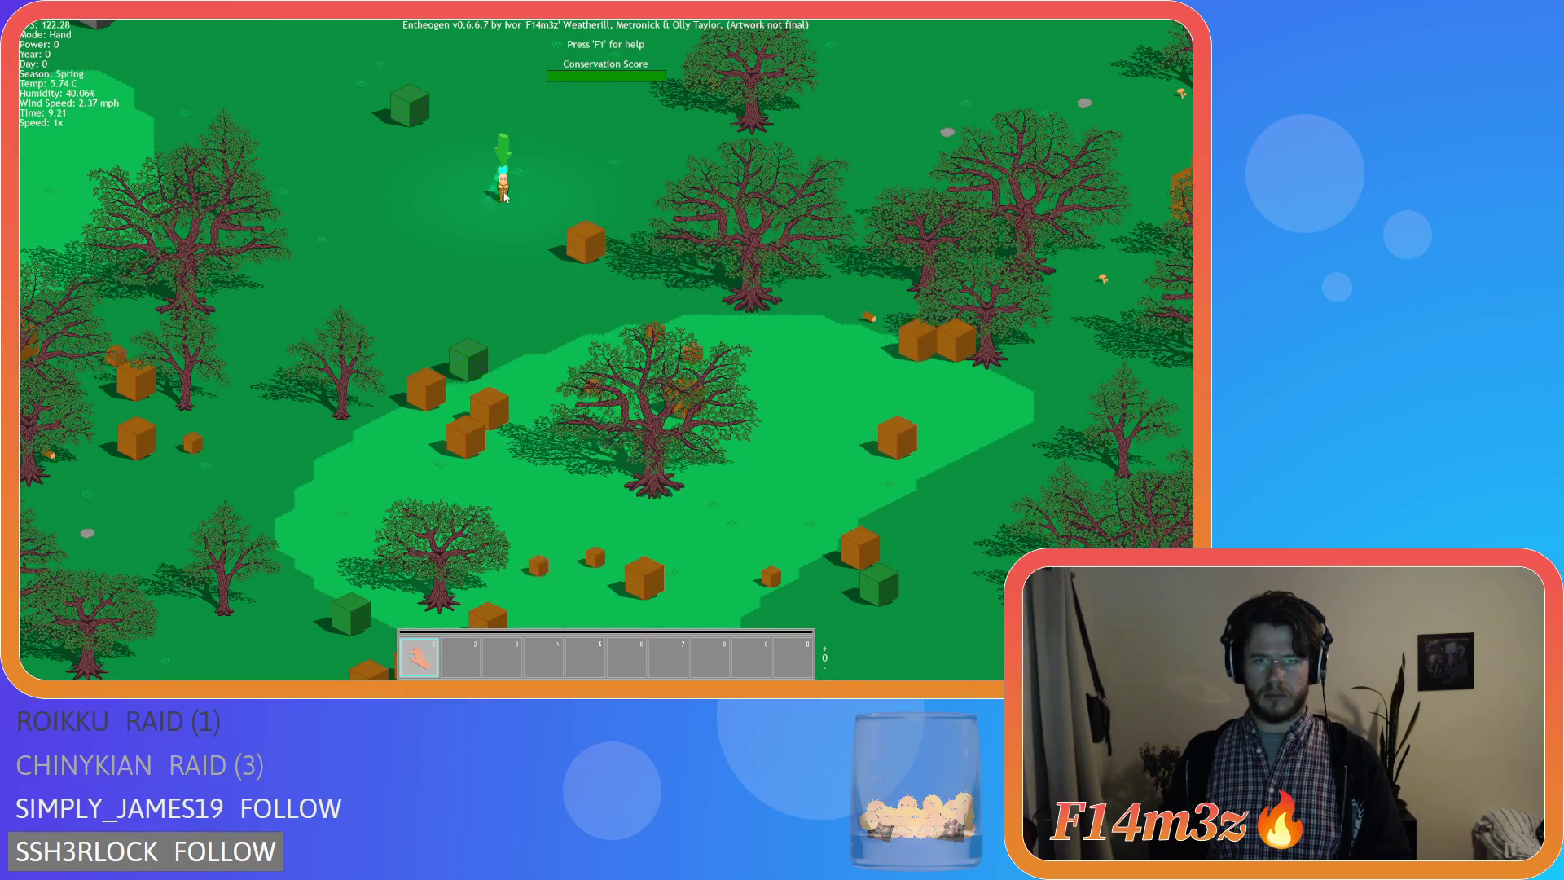
# Quit the running Entheogen test with Escape and confirm, returning to the IDE.
pyautogui.press('Escape')
pyautogui.press('Return')
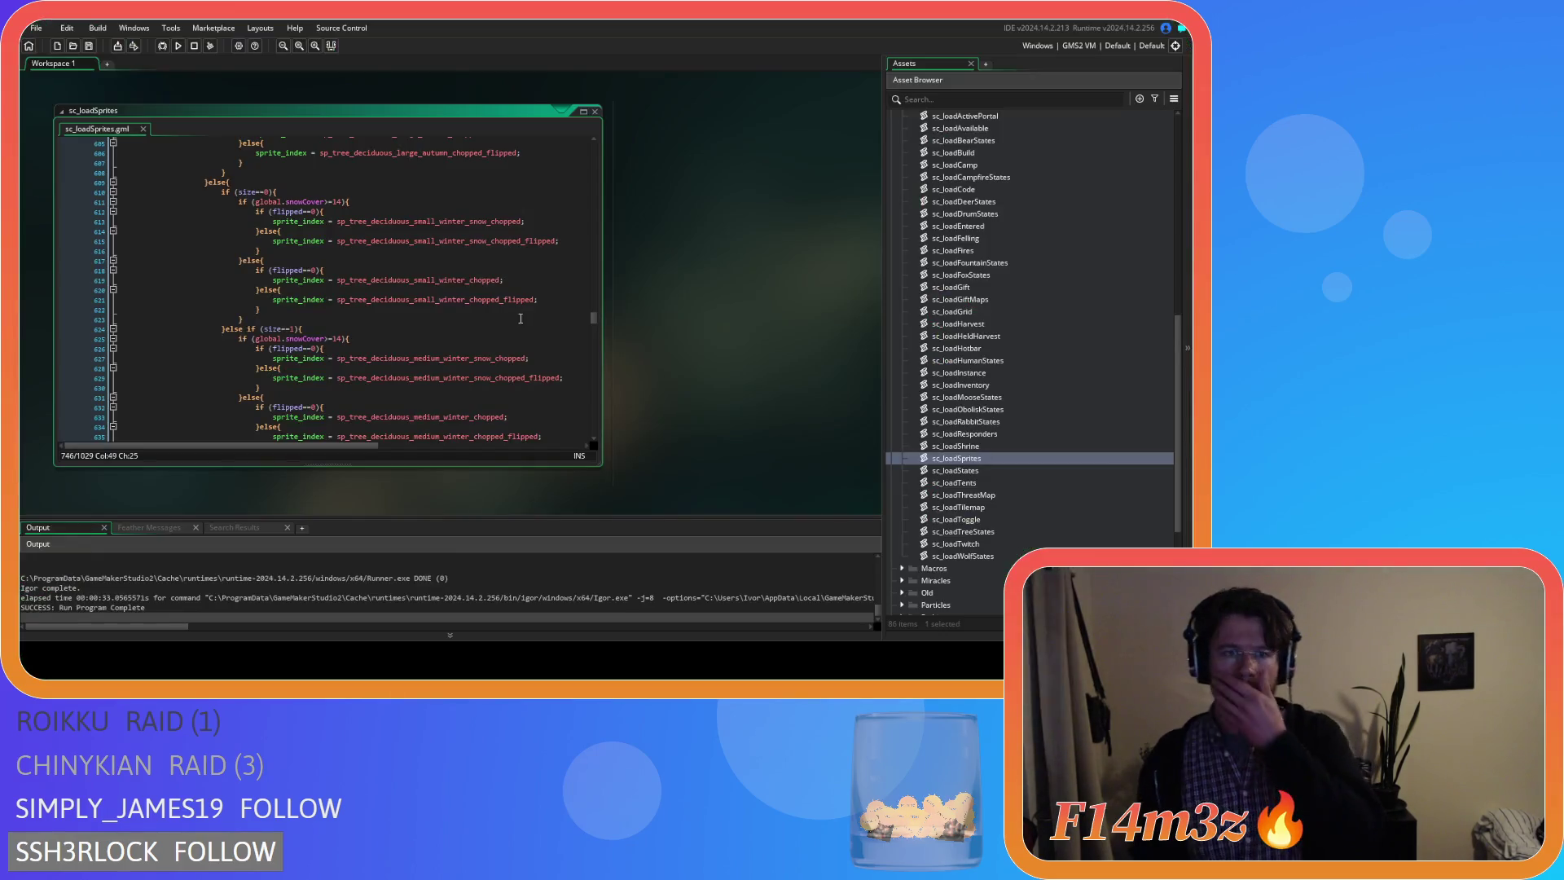
# Dismiss a stray asset search and close the sc_loadSprites script window.
pyautogui.rightClick(636, 257)
pyautogui.click(685, 283)
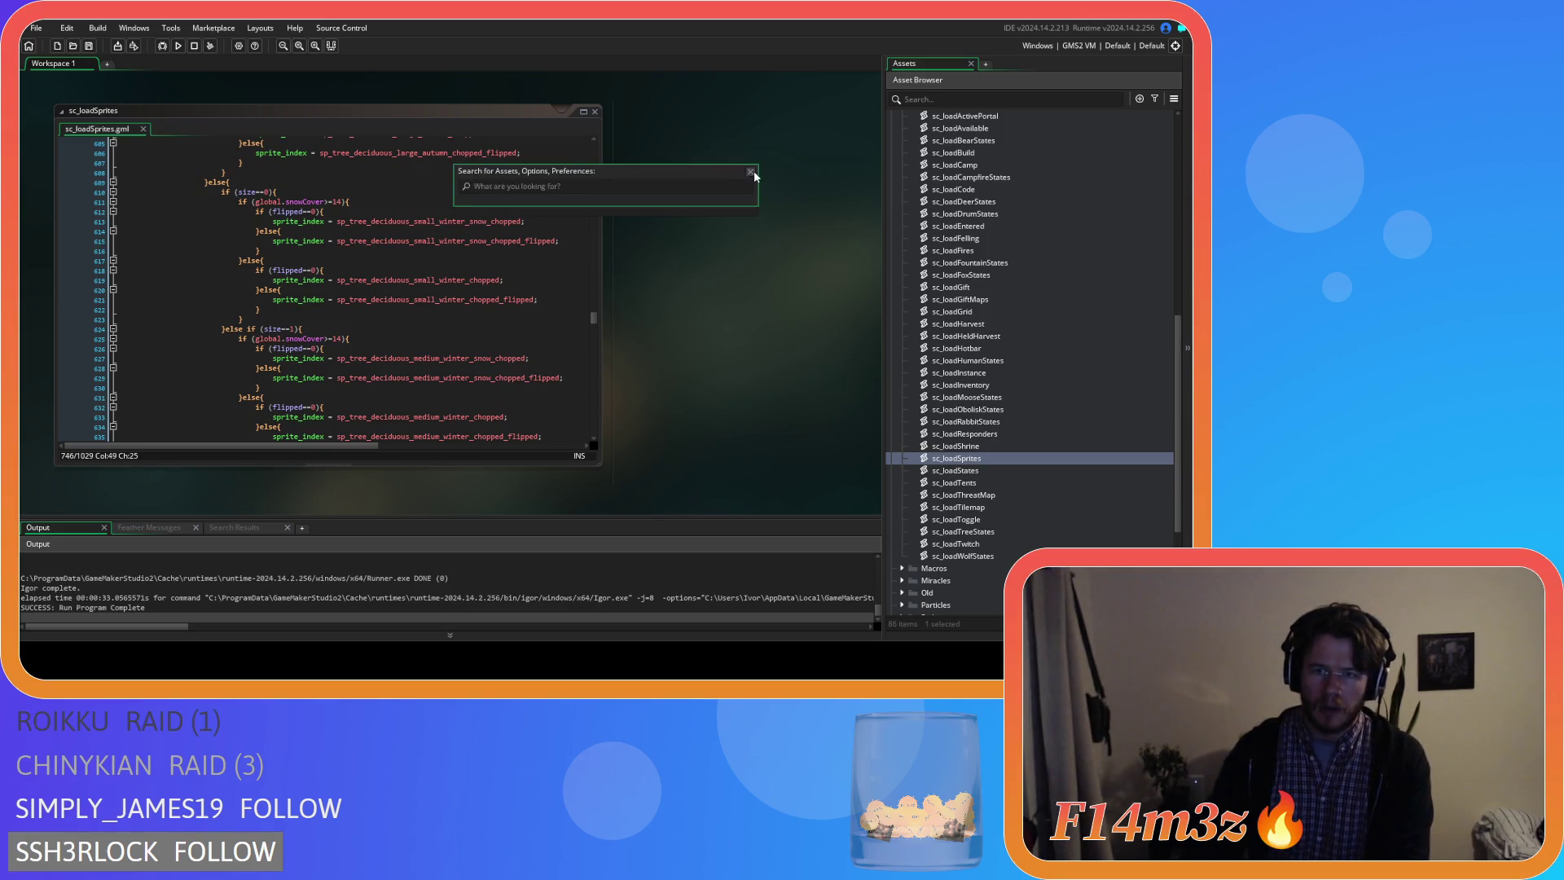
pyautogui.press('Escape')
pyautogui.rightClick(730, 218)
pyautogui.click(827, 268)
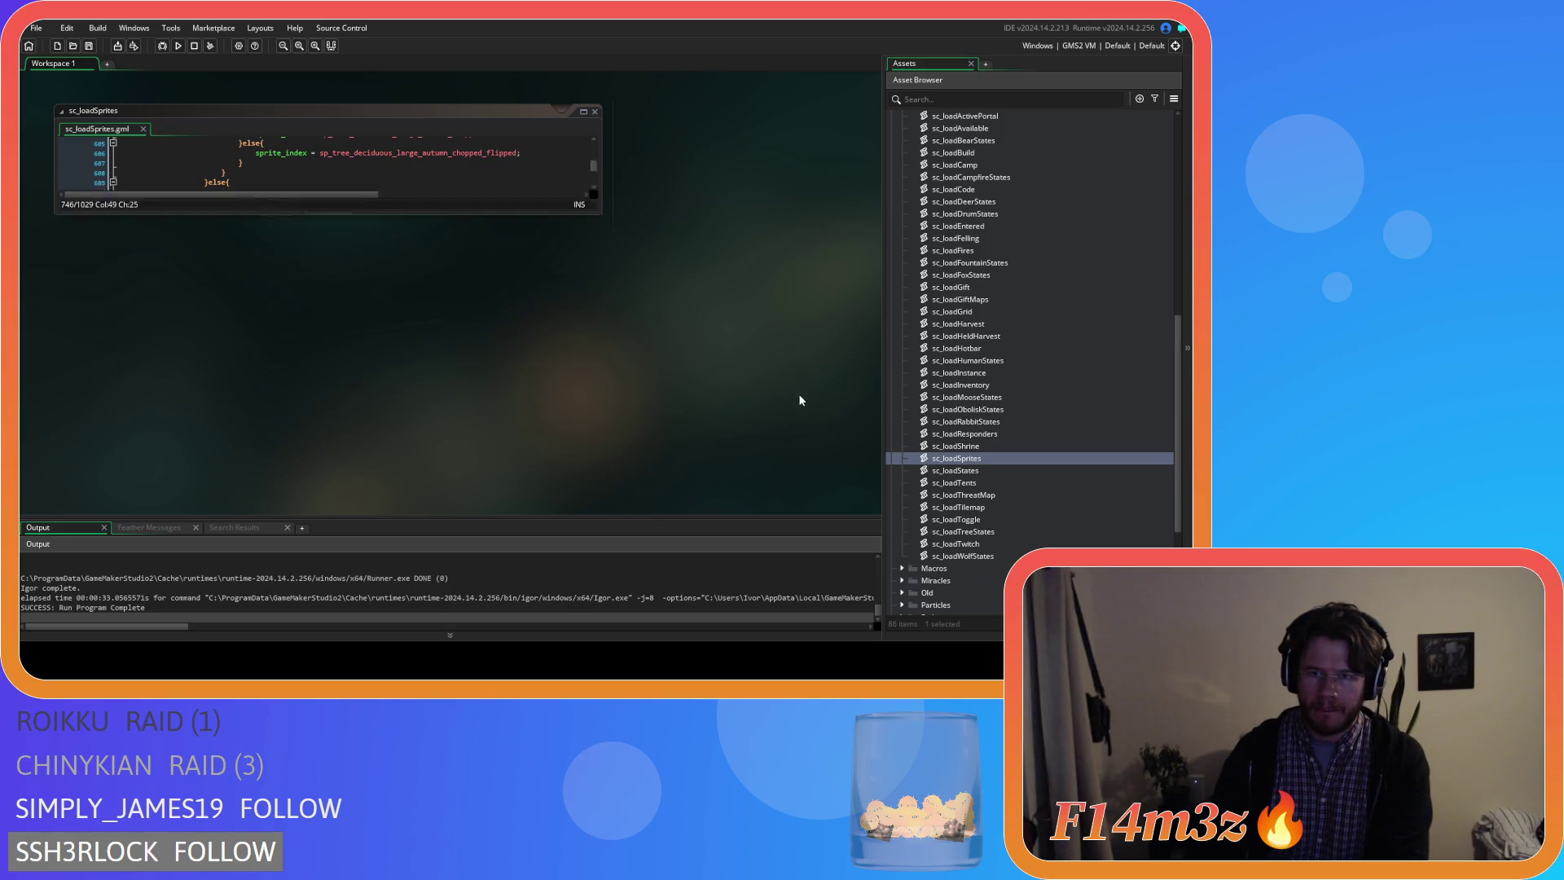
pyautogui.scroll(5, 987, 376)
# Browse Scripts > Lighting > Shadows and open the sc_shadowTreeLeafy script.
pyautogui.click(900, 361)
pyautogui.scroll(2, 907, 358)
pyautogui.scroll(1, 913, 389)
pyautogui.scroll(-3, 912, 391)
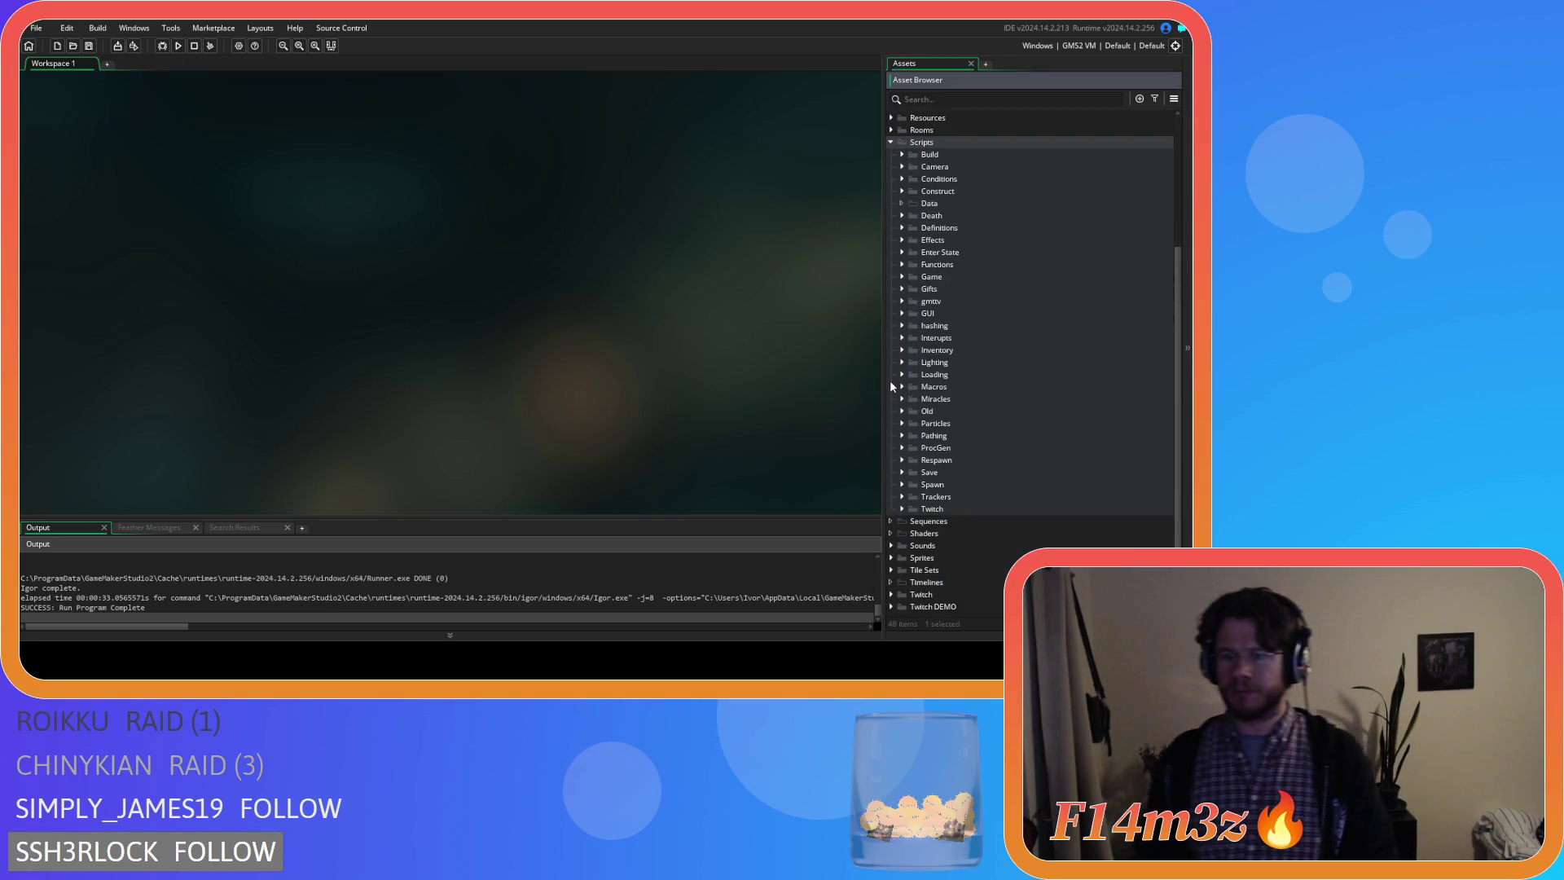
pyautogui.click(889, 142)
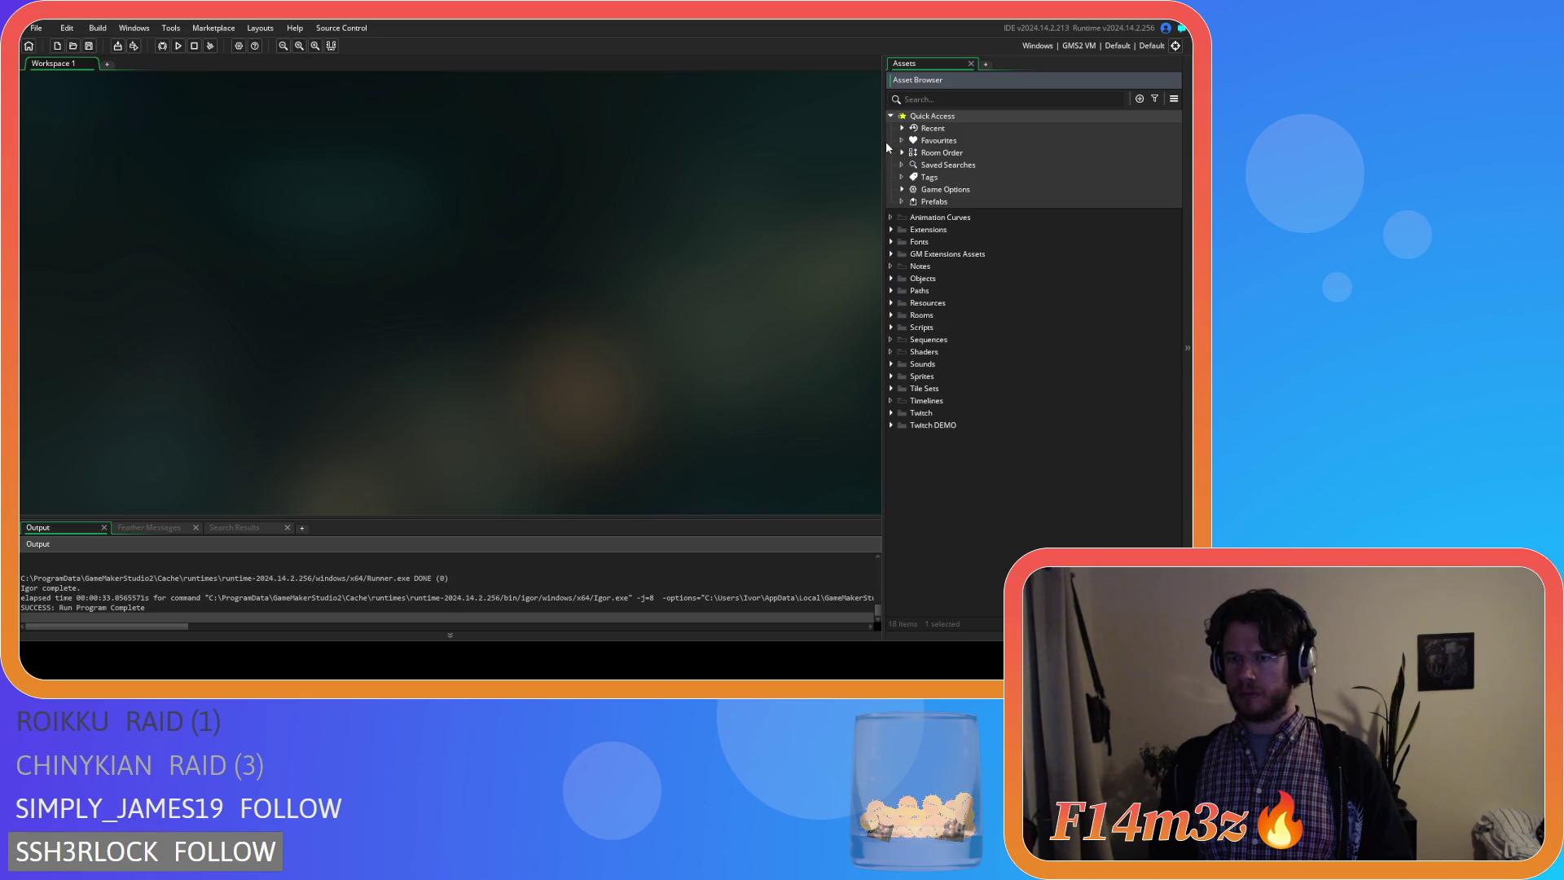
pyautogui.click(890, 328)
pyautogui.scroll(-5, 958, 355)
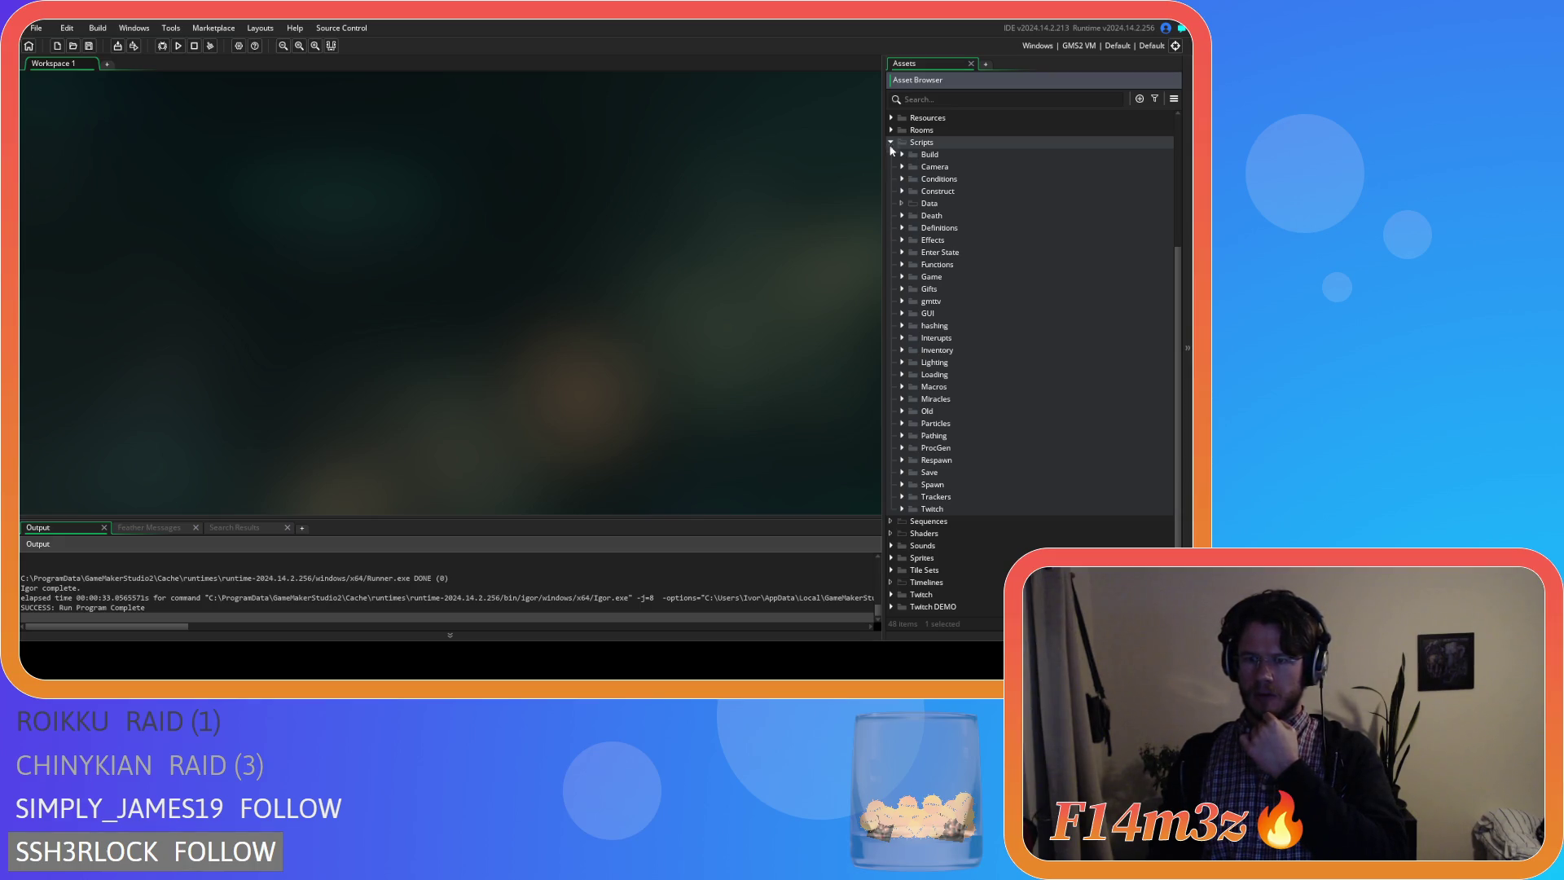
pyautogui.click(902, 363)
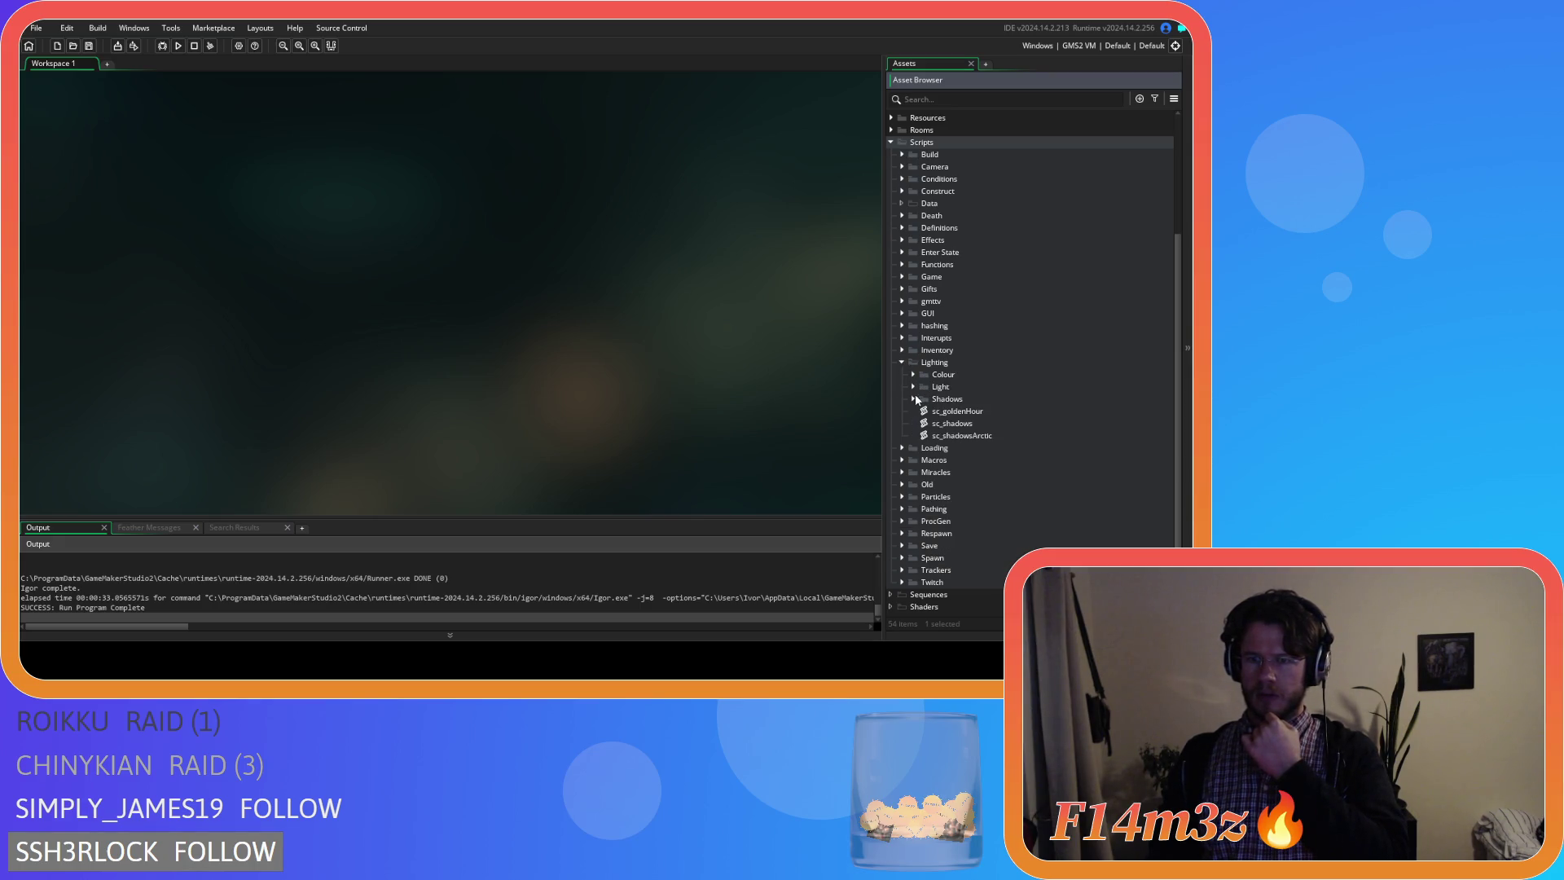
pyautogui.click(914, 398)
pyautogui.scroll(-5, 922, 382)
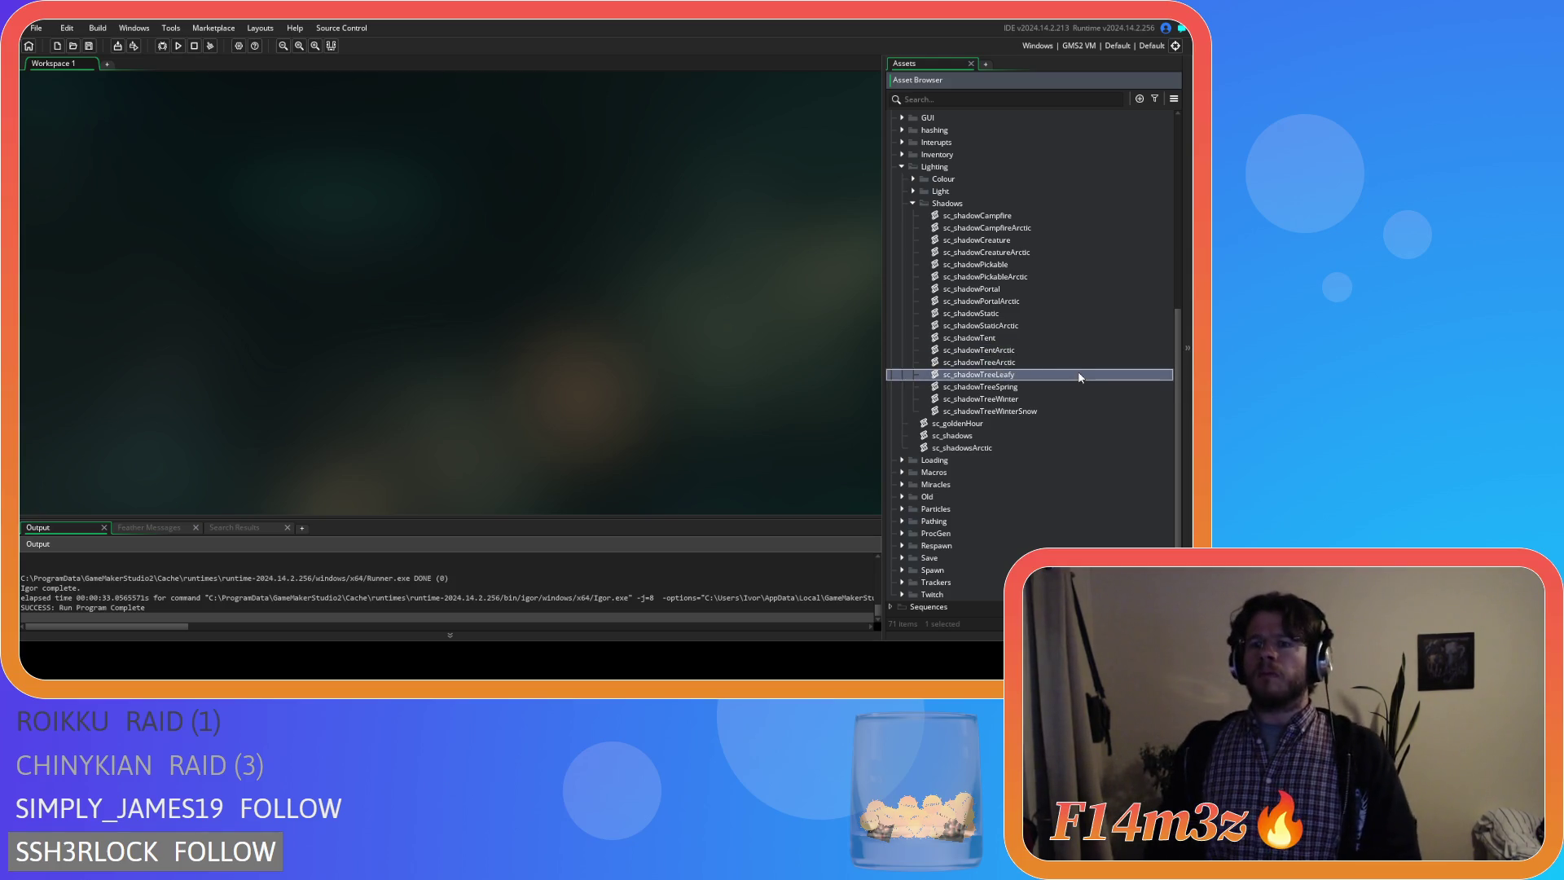
pyautogui.doubleClick(1079, 377)
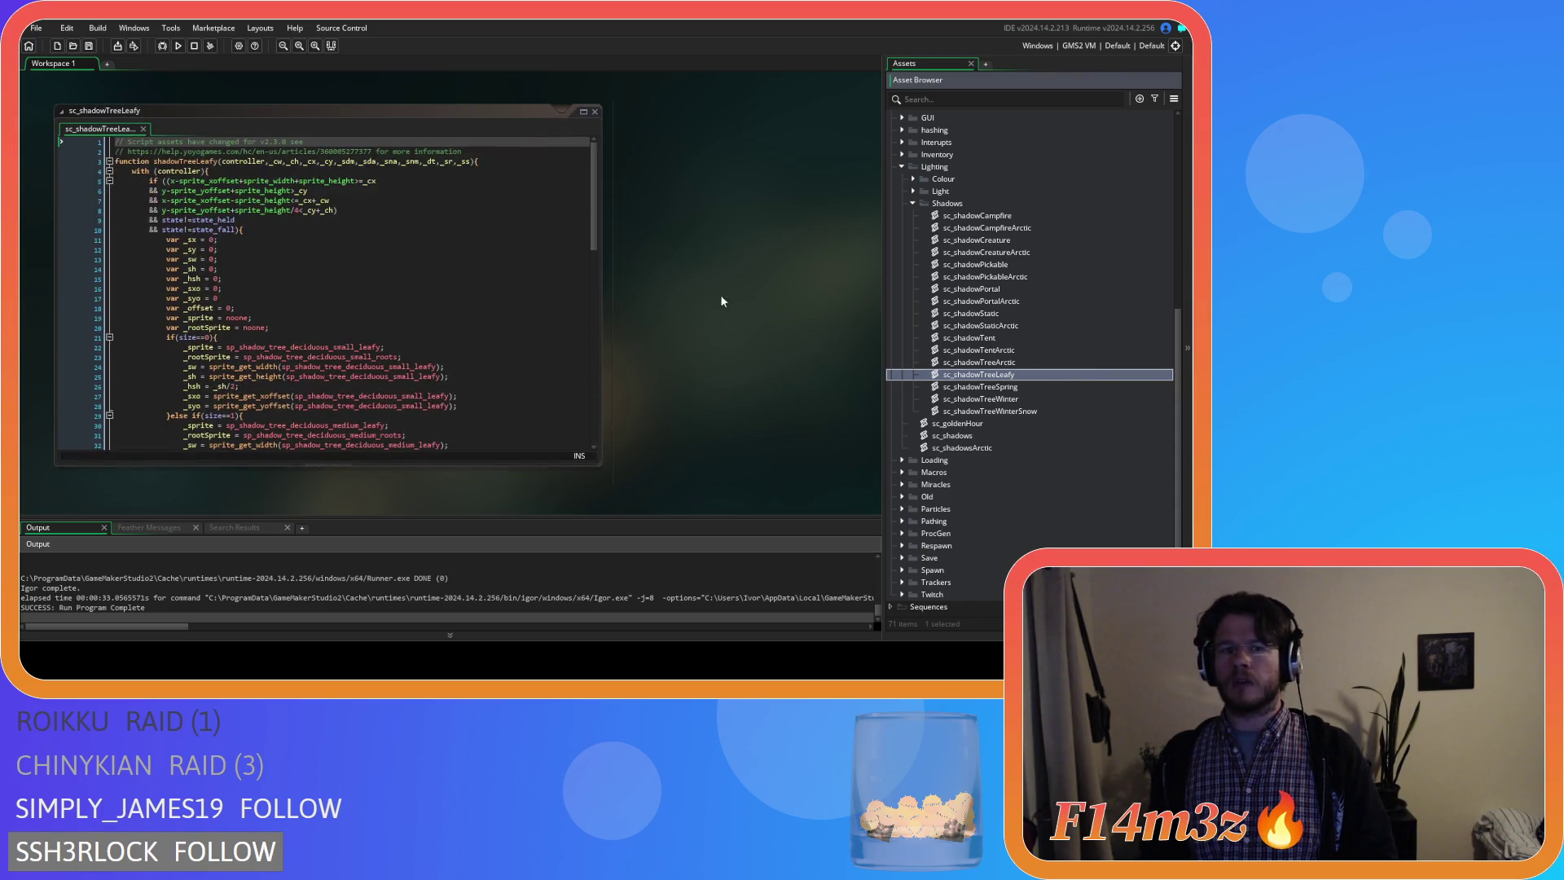
pyautogui.moveTo(593, 215)
pyautogui.mouseDown()
pyautogui.moveTo(592, 244)
pyautogui.moveTo(592, 219)
pyautogui.mouseUp()
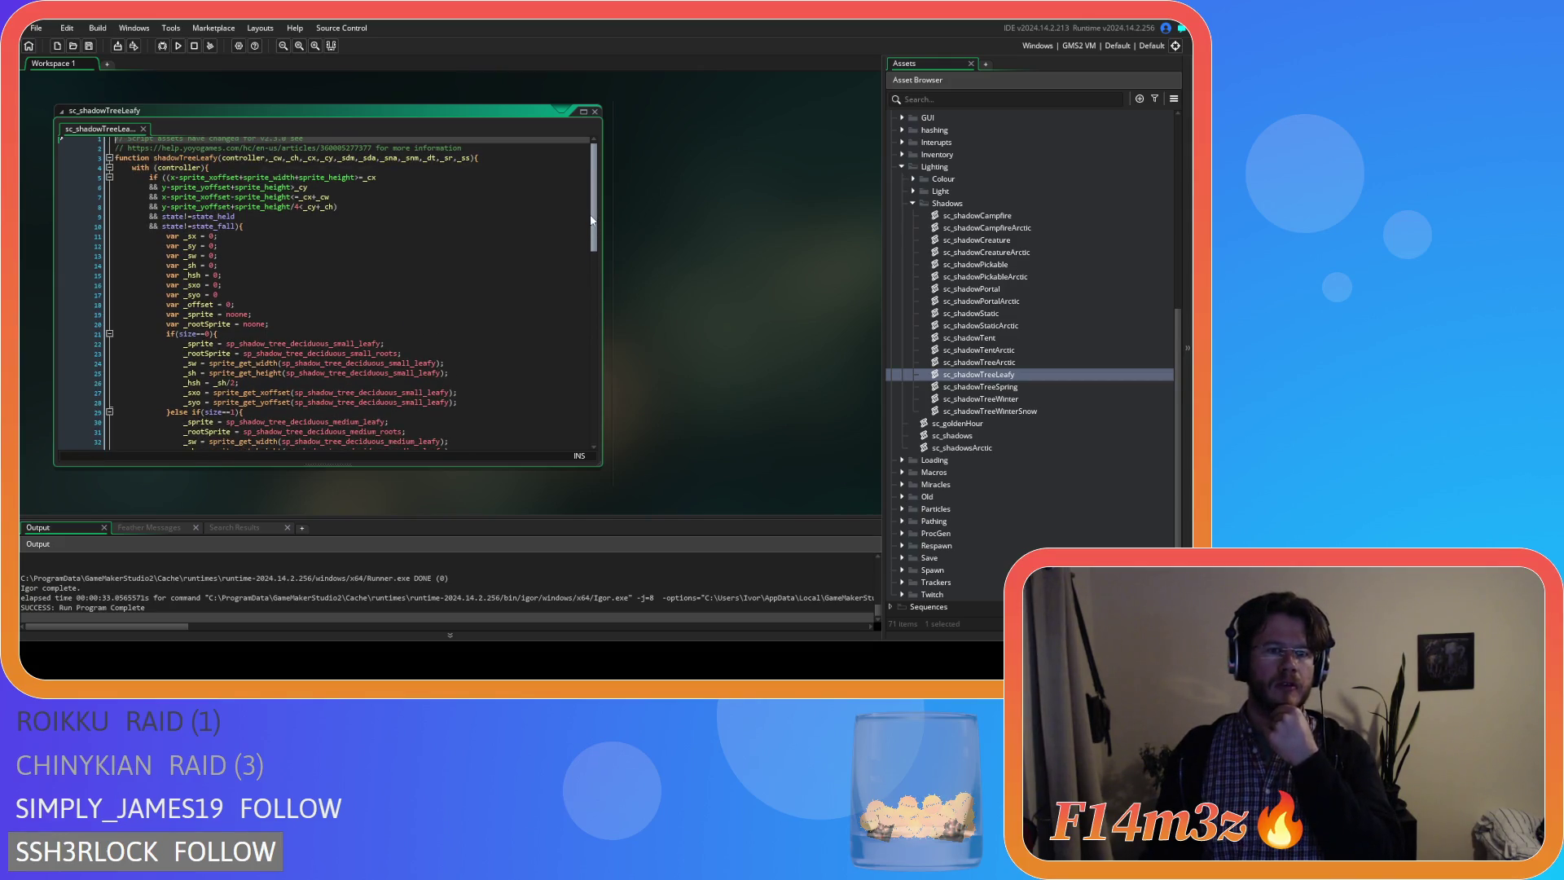
pyautogui.scroll(-5, 579, 257)
# Wrap the small _sprite/_rootSprite lines in 'if (flipped==0){', indent them, and add '}else{ }' below.
pyautogui.click(424, 221)
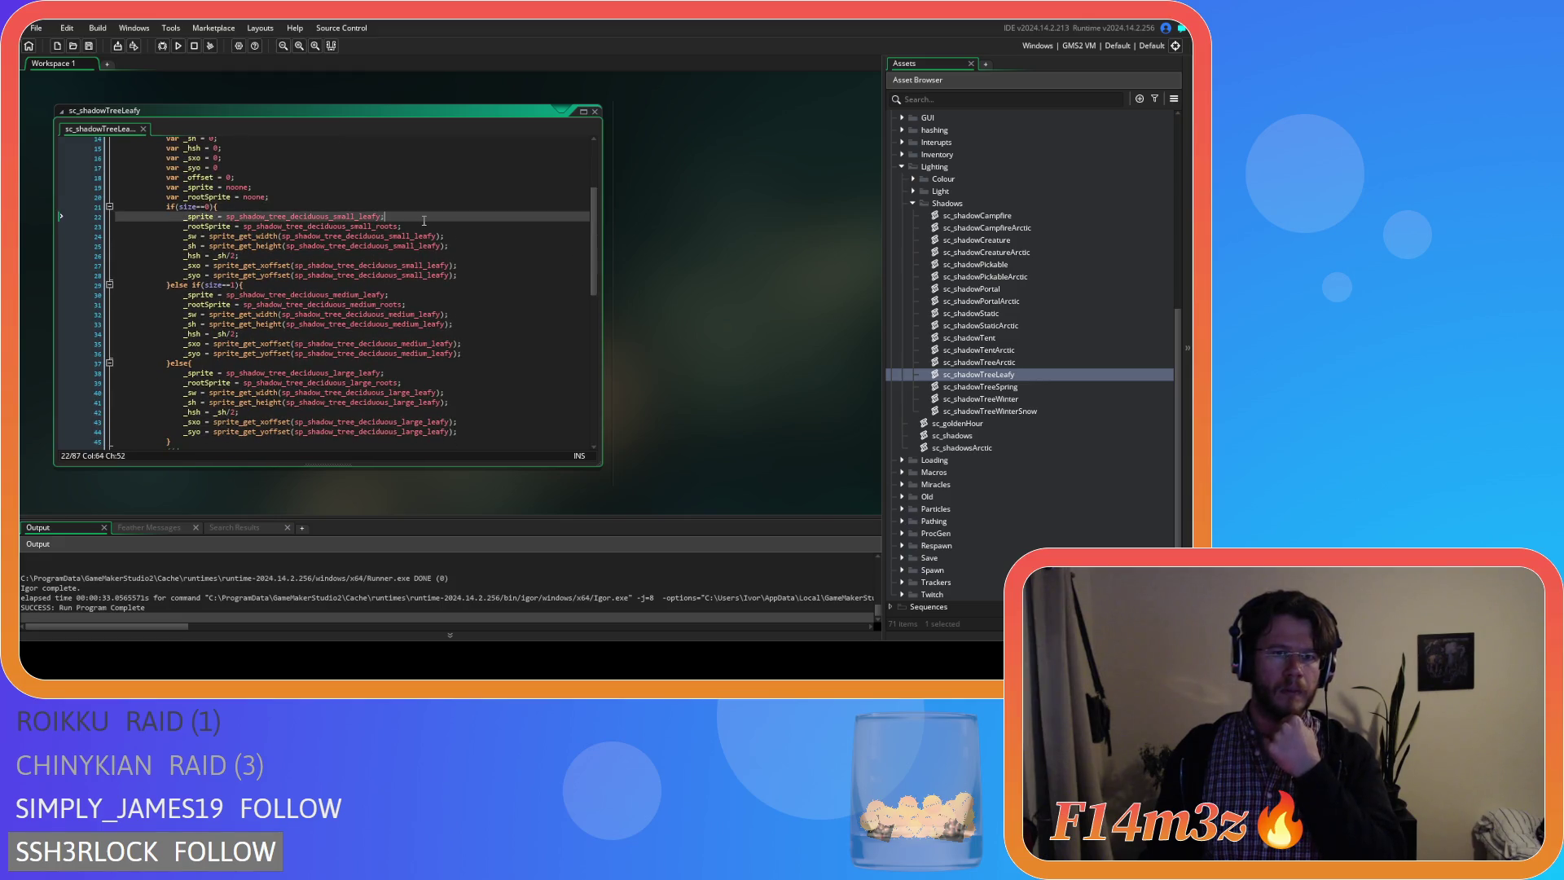
pyautogui.press('Up')
pyautogui.press('Return')
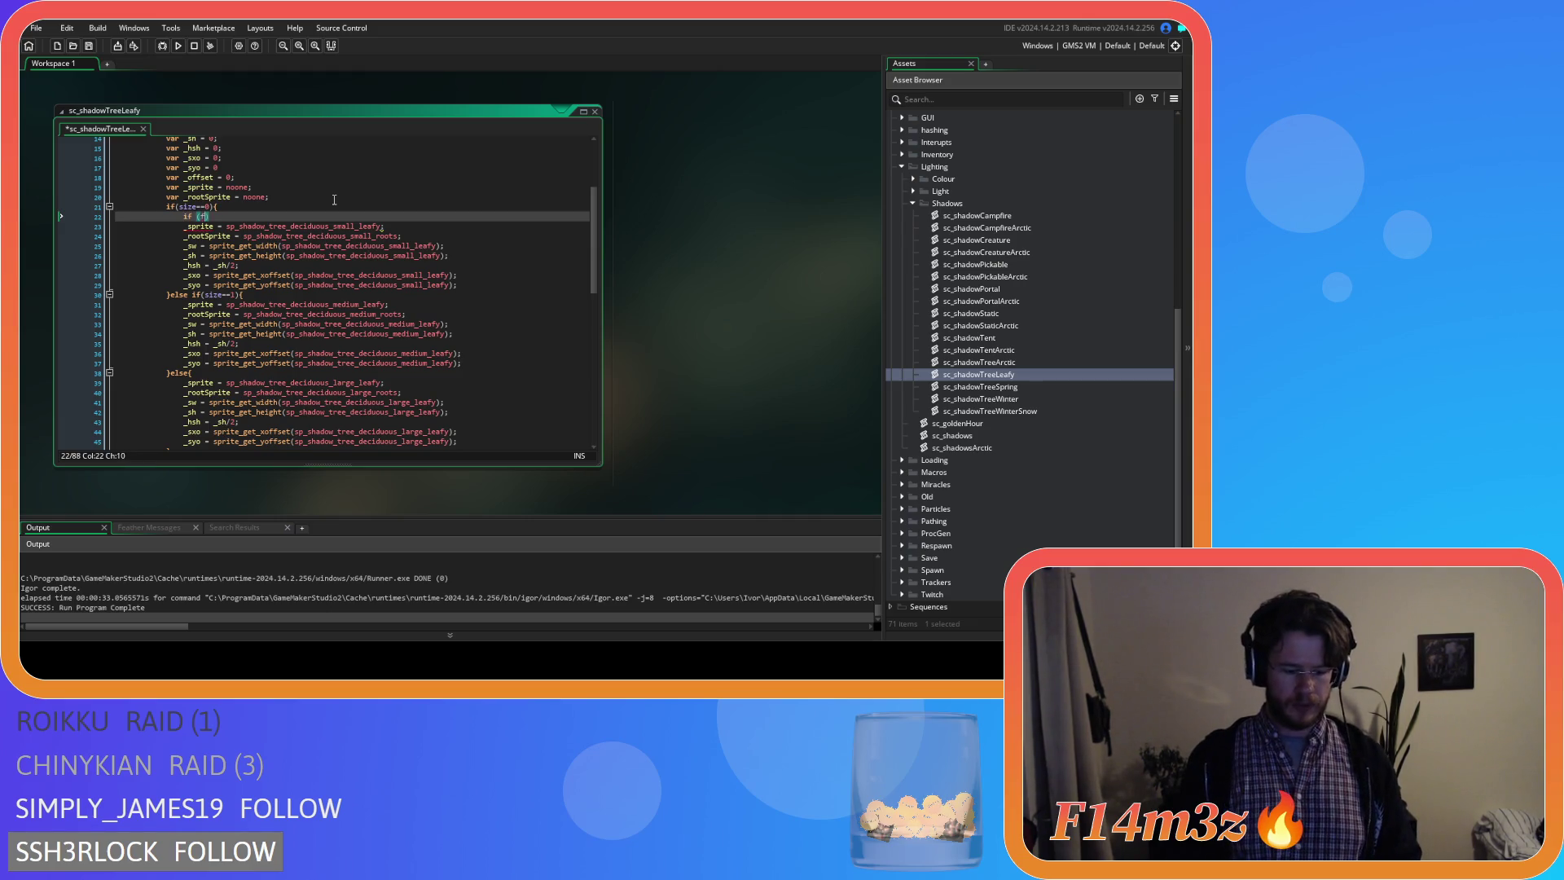
pyautogui.write('flipped==0')
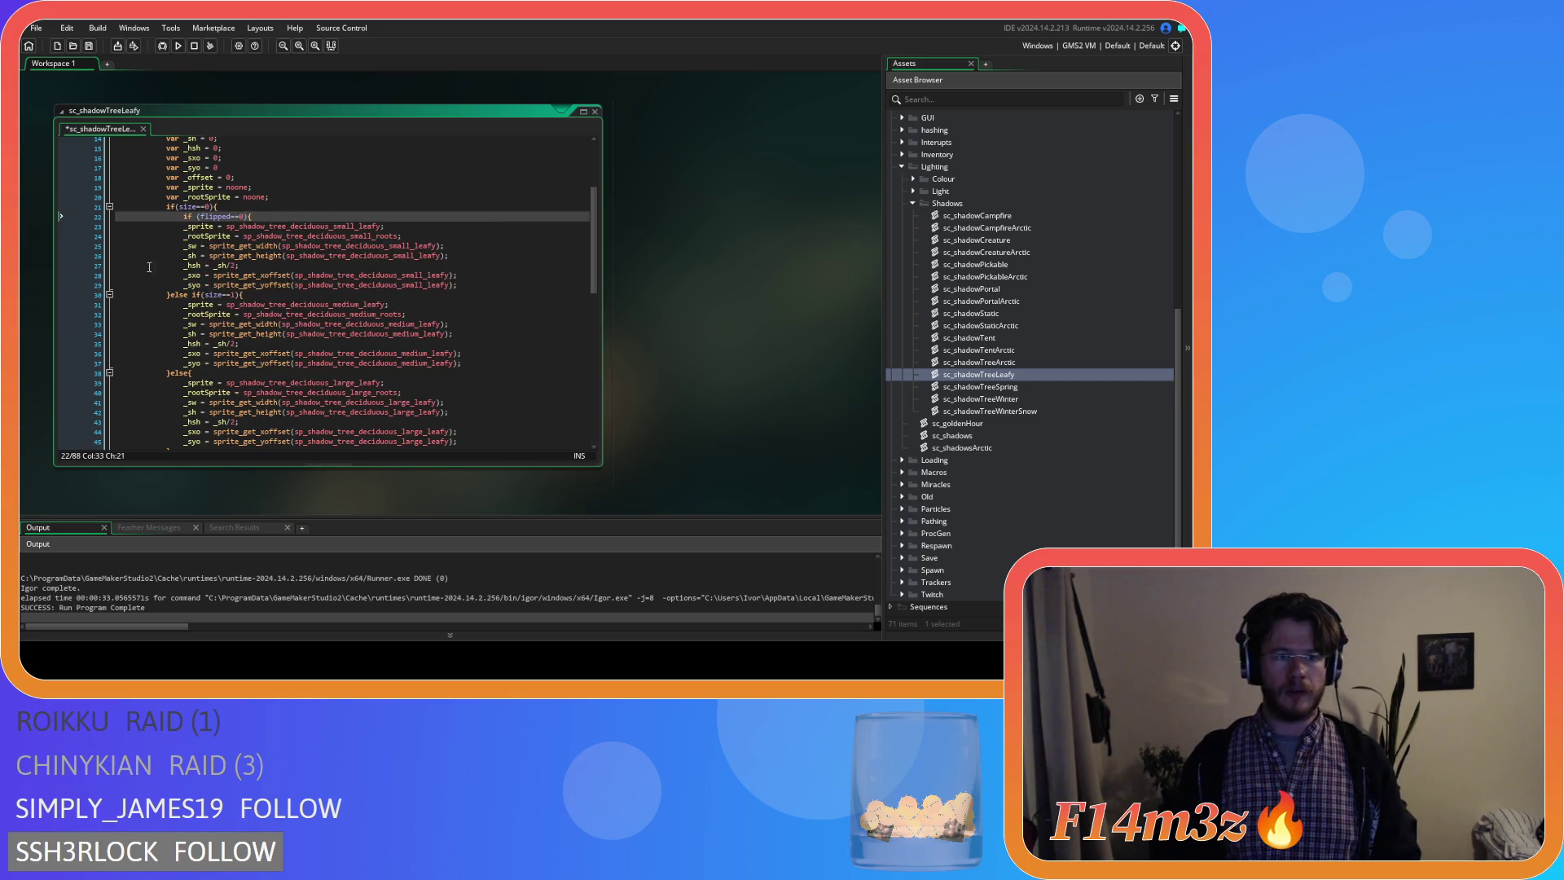
pyautogui.moveTo(424, 236); pyautogui.dragTo(180, 229)
pyautogui.hotkey('ctrl', 'c')
pyautogui.press('Tab')
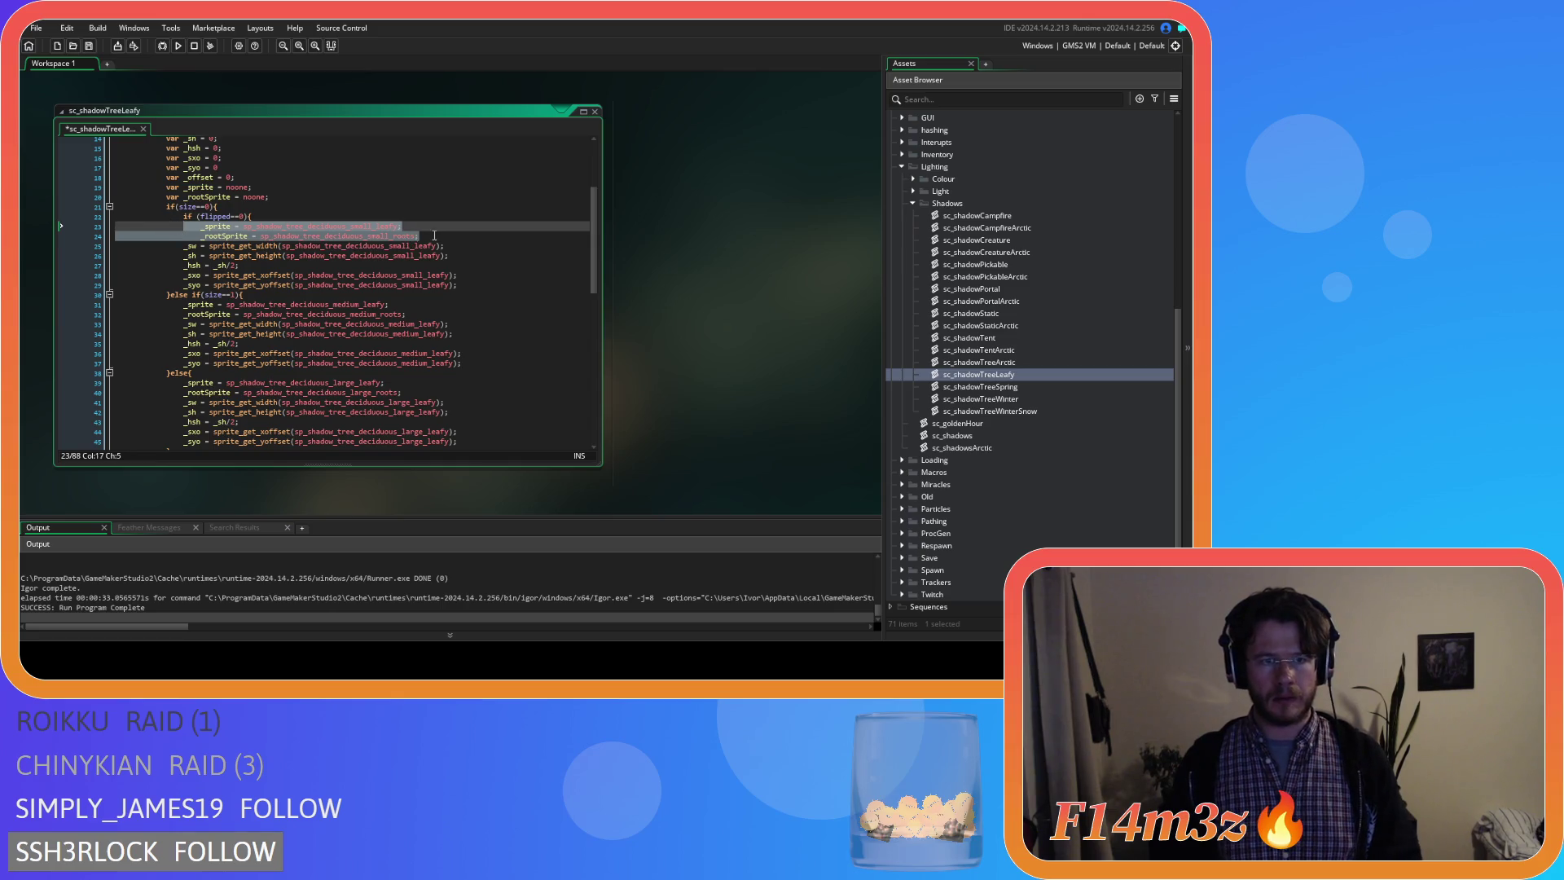
pyautogui.click(436, 235)
pyautogui.press('Return')
pyautogui.write('}else{')
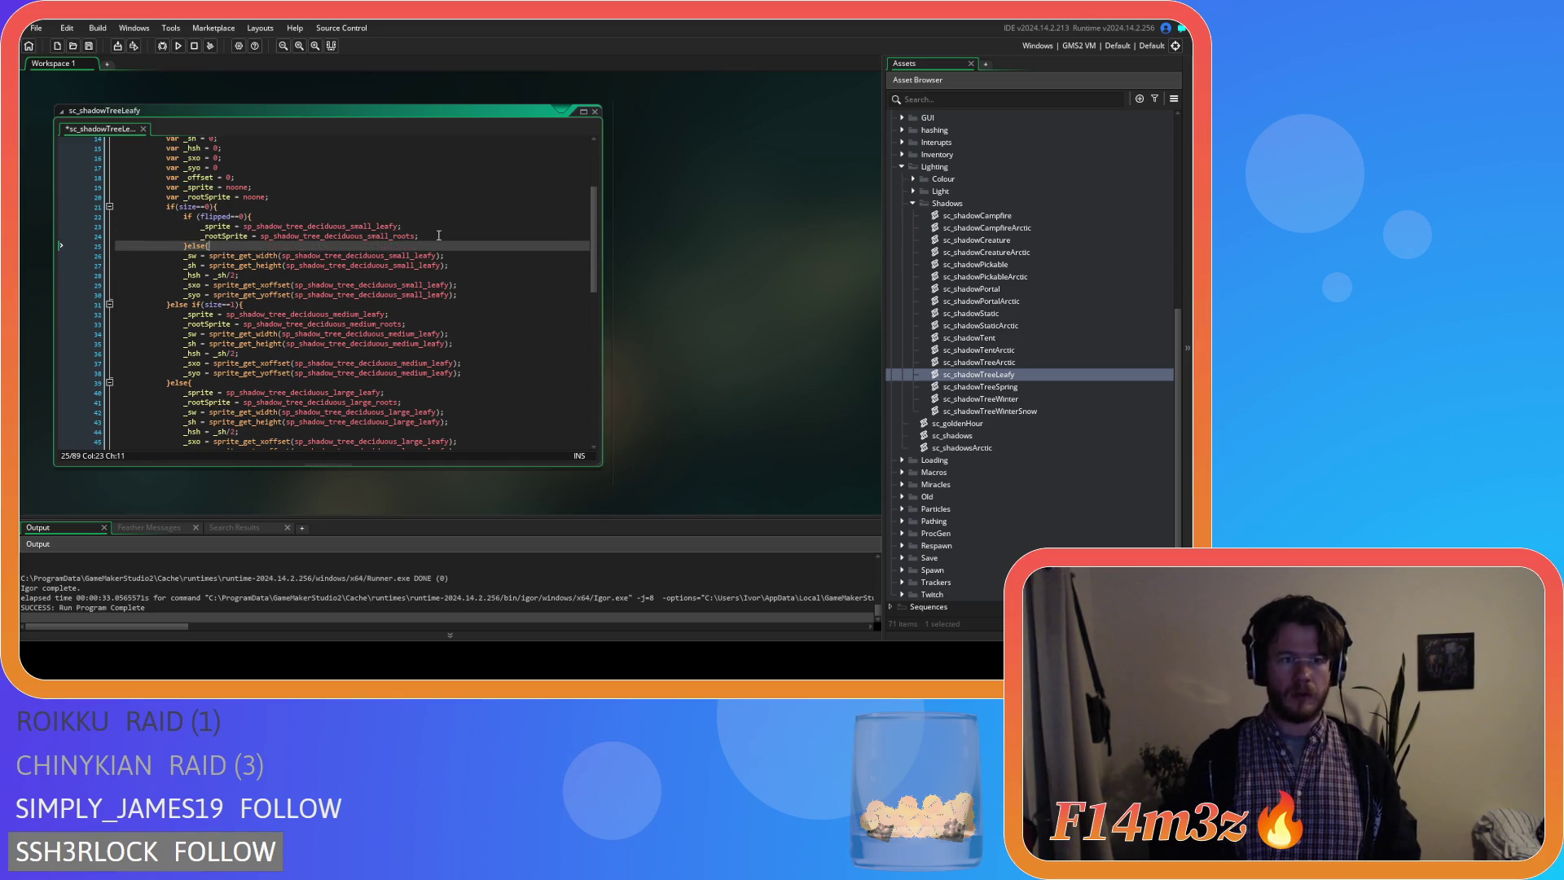
pyautogui.press('Return')
pyautogui.press('Return')
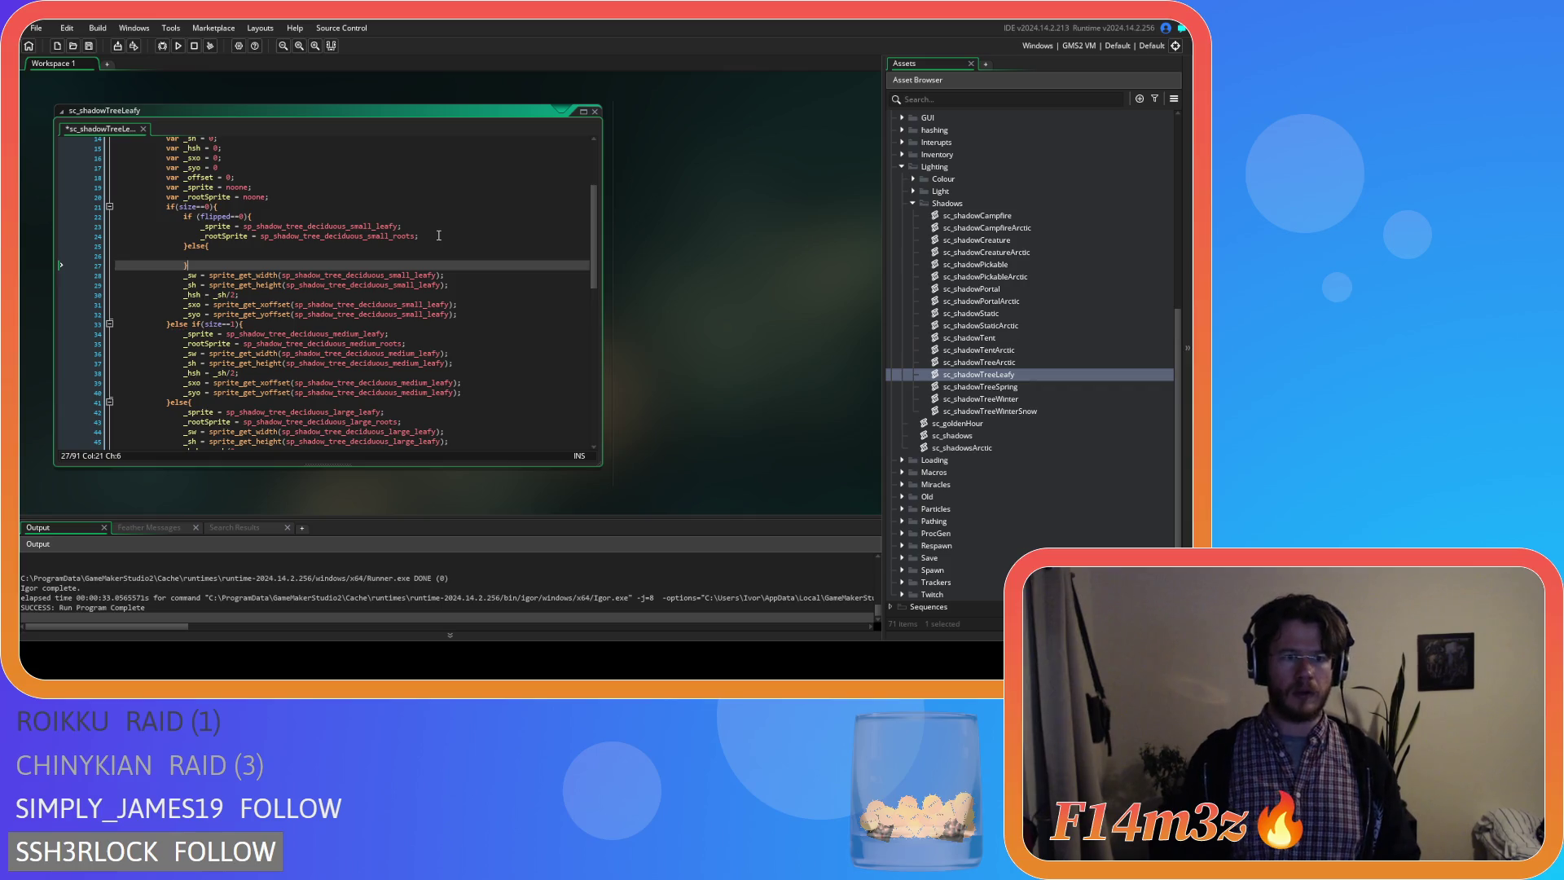
# Paste the small sprite and root lines into the else branch and rename them with _flipped.
pyautogui.click(437, 236)
pyautogui.click(241, 255)
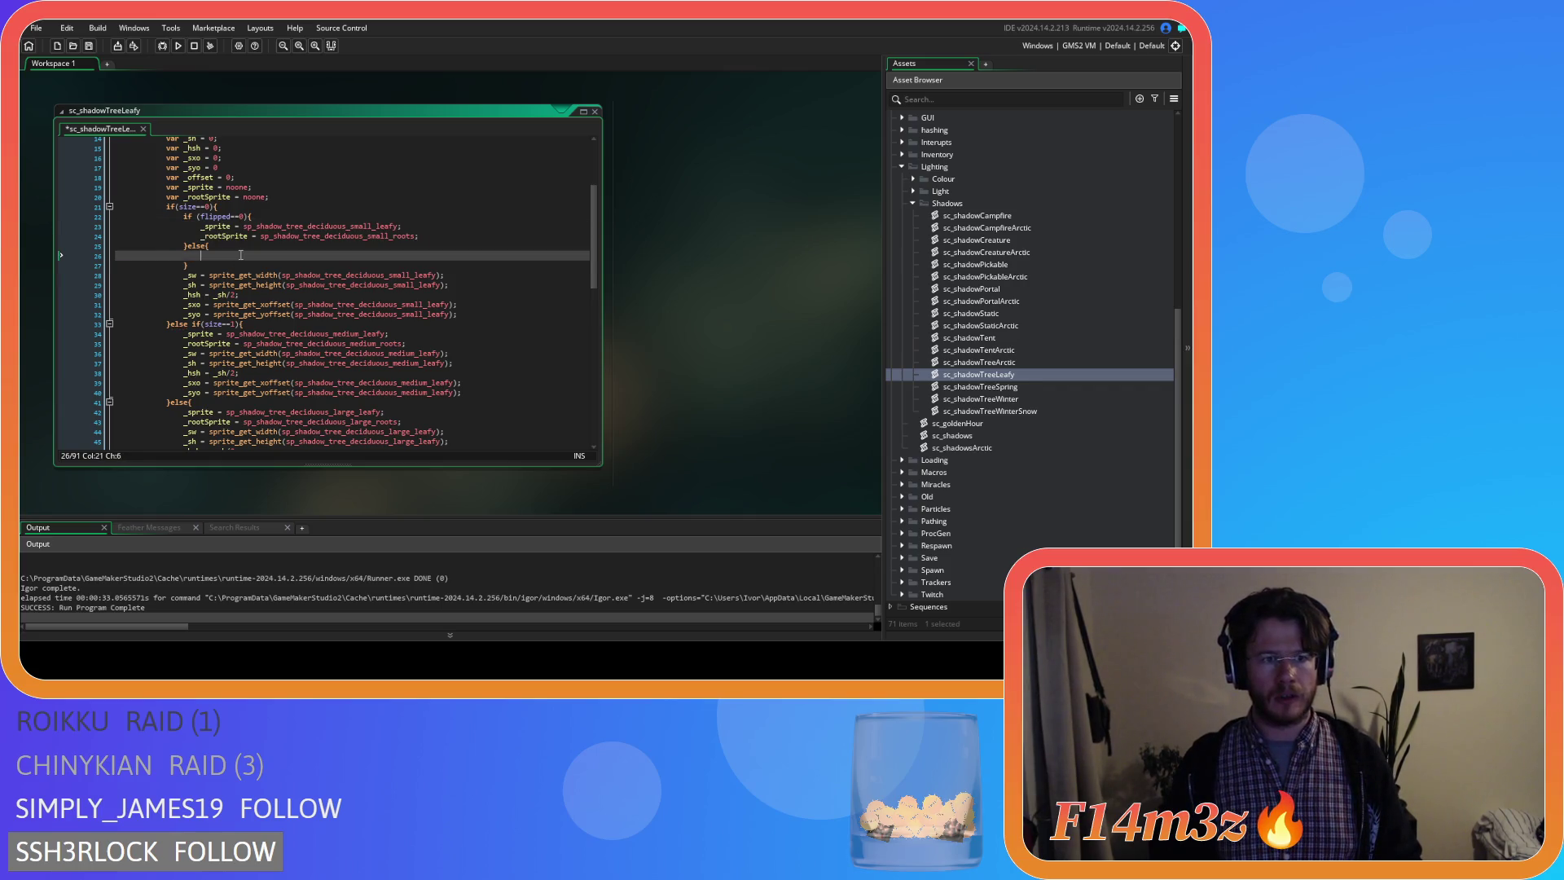
pyautogui.hotkey('ctrl', 'v')
pyautogui.click(399, 255)
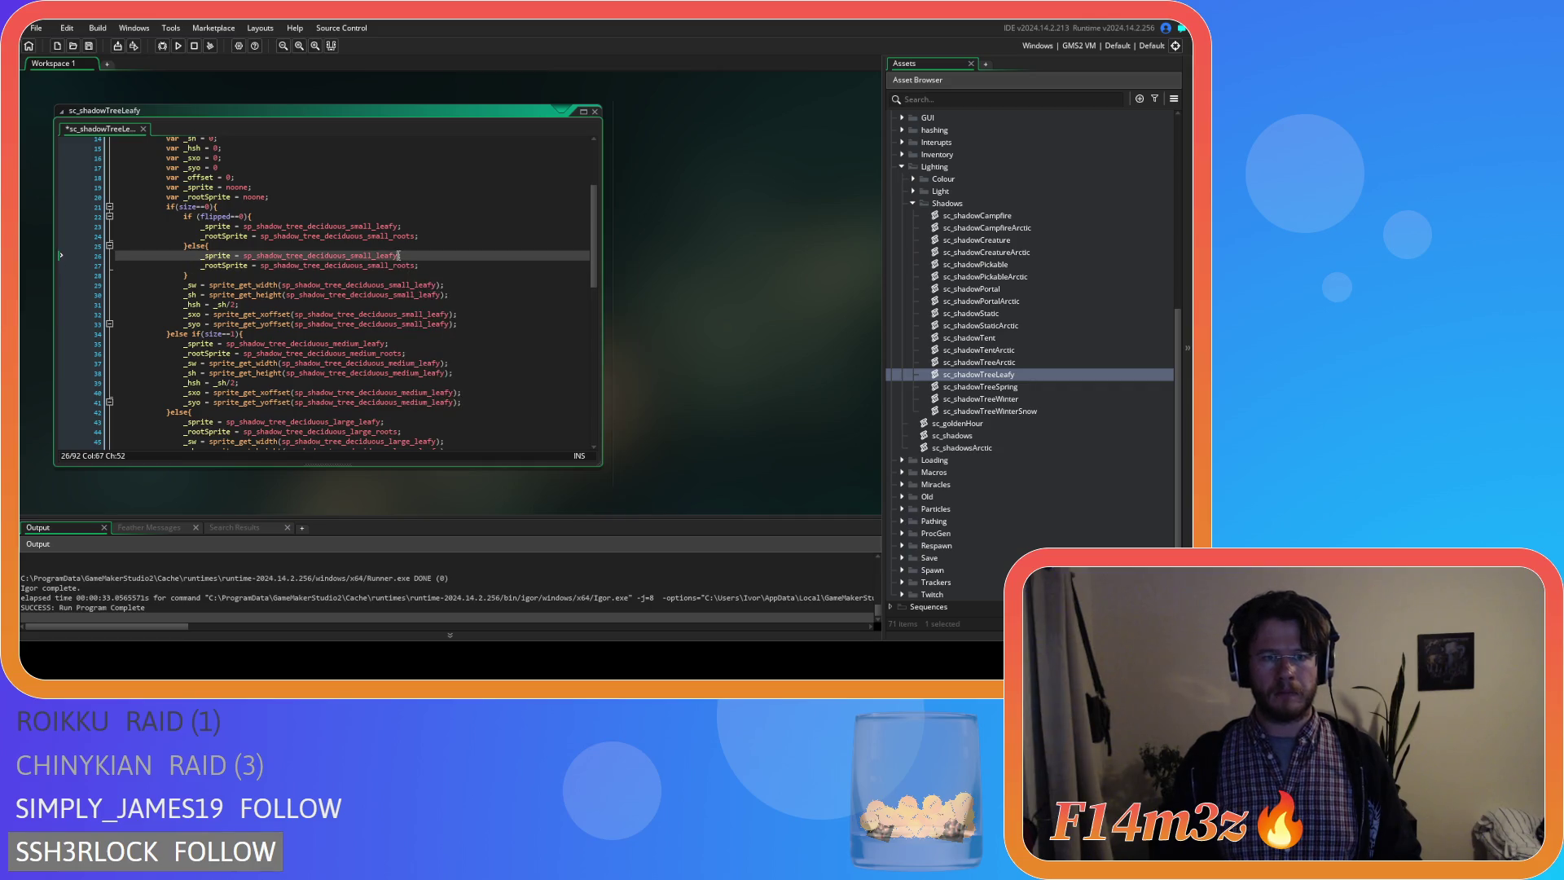
pyautogui.write('_flipped')
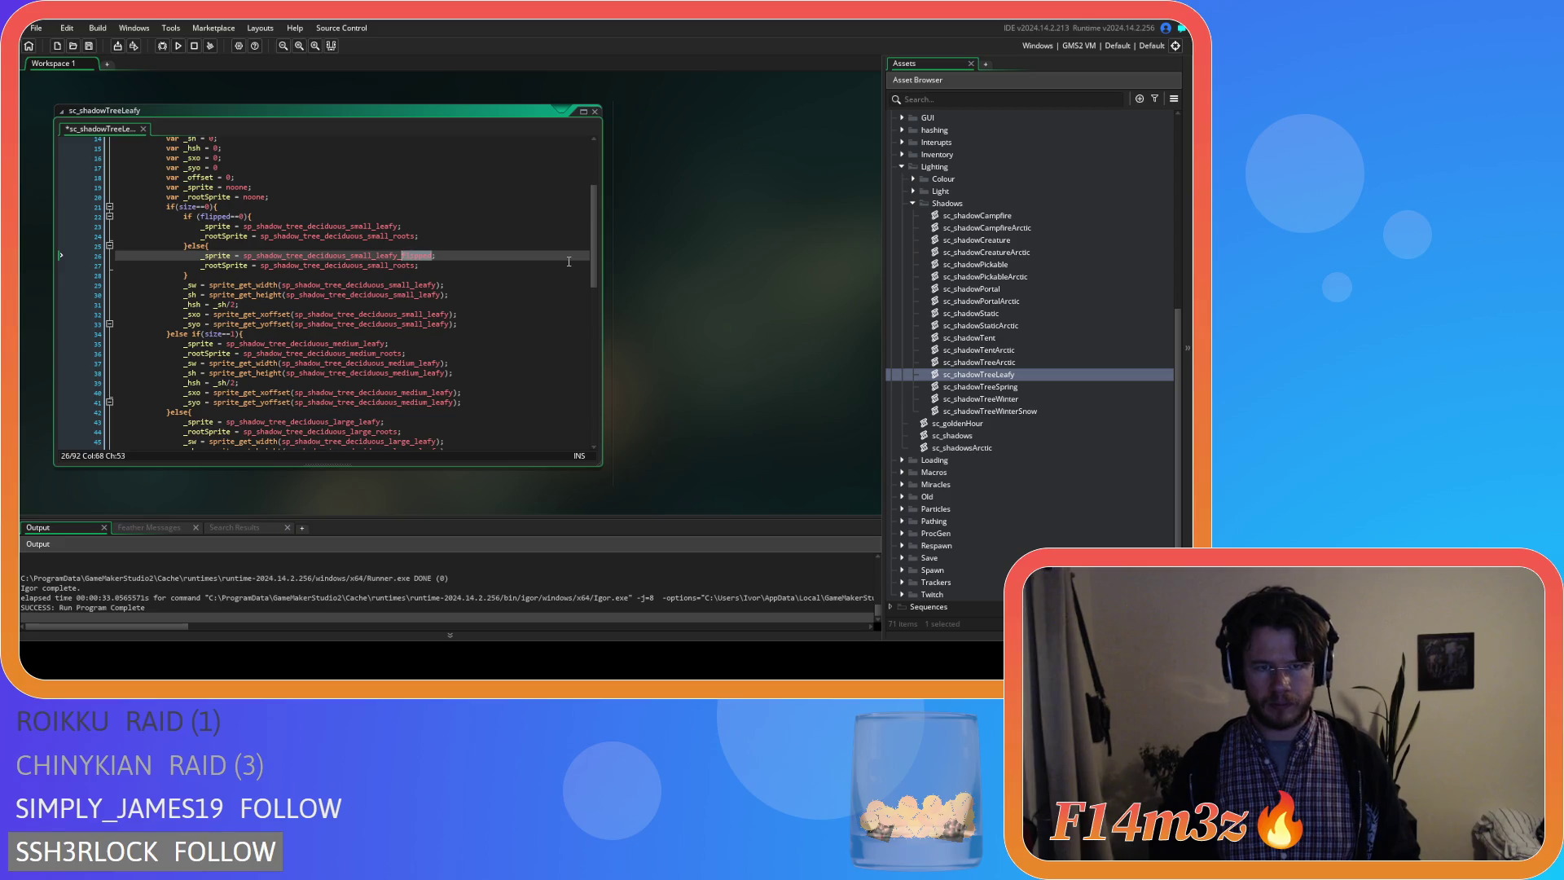
pyautogui.click(418, 266)
pyautogui.write('_flipped')
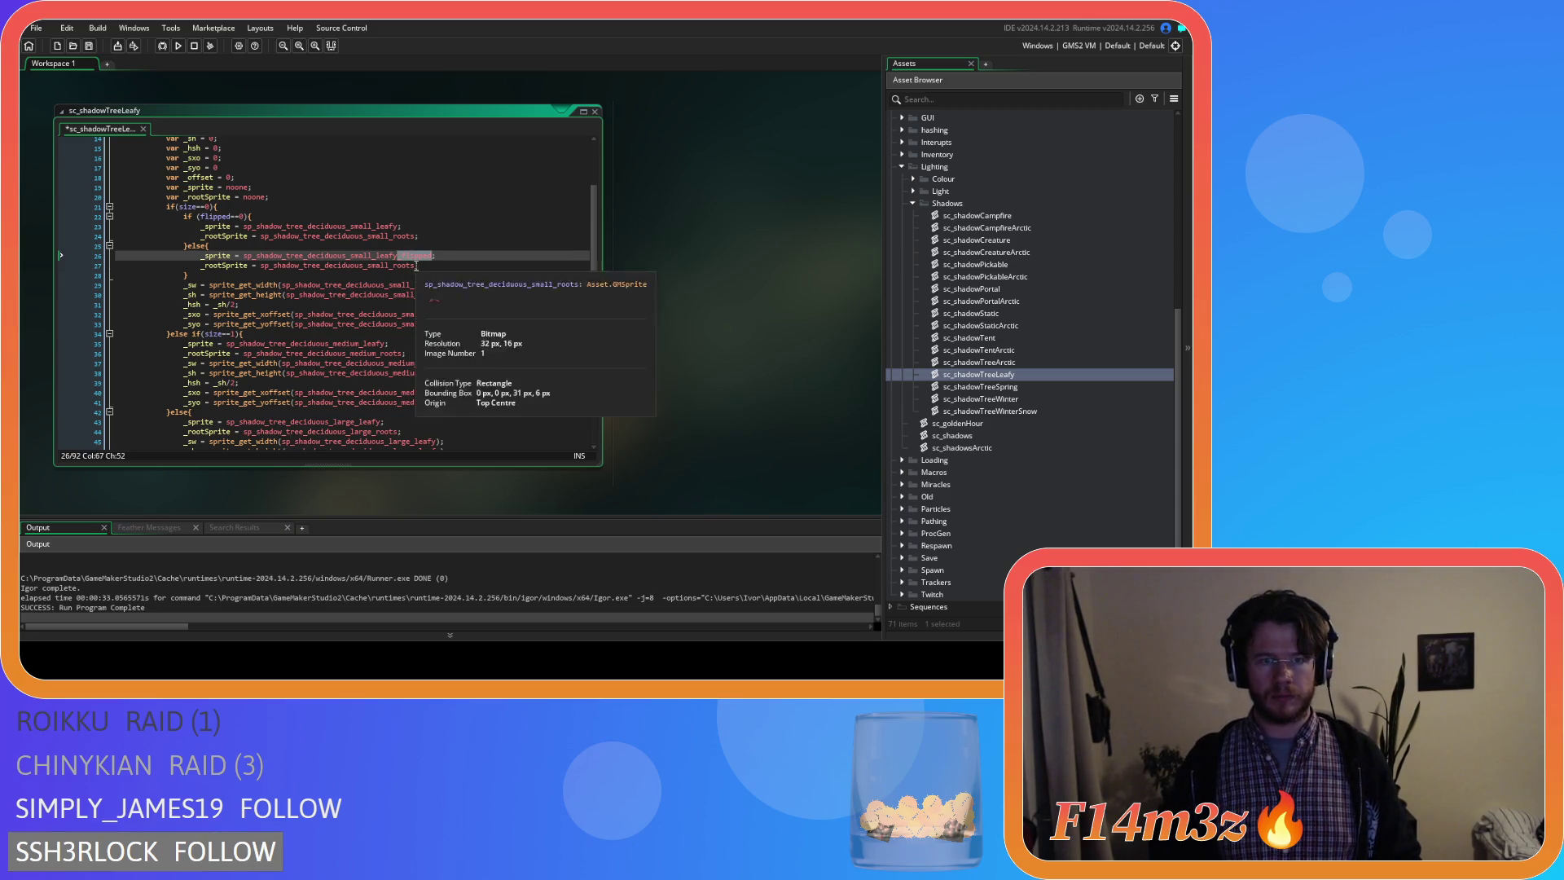
pyautogui.click(245, 285)
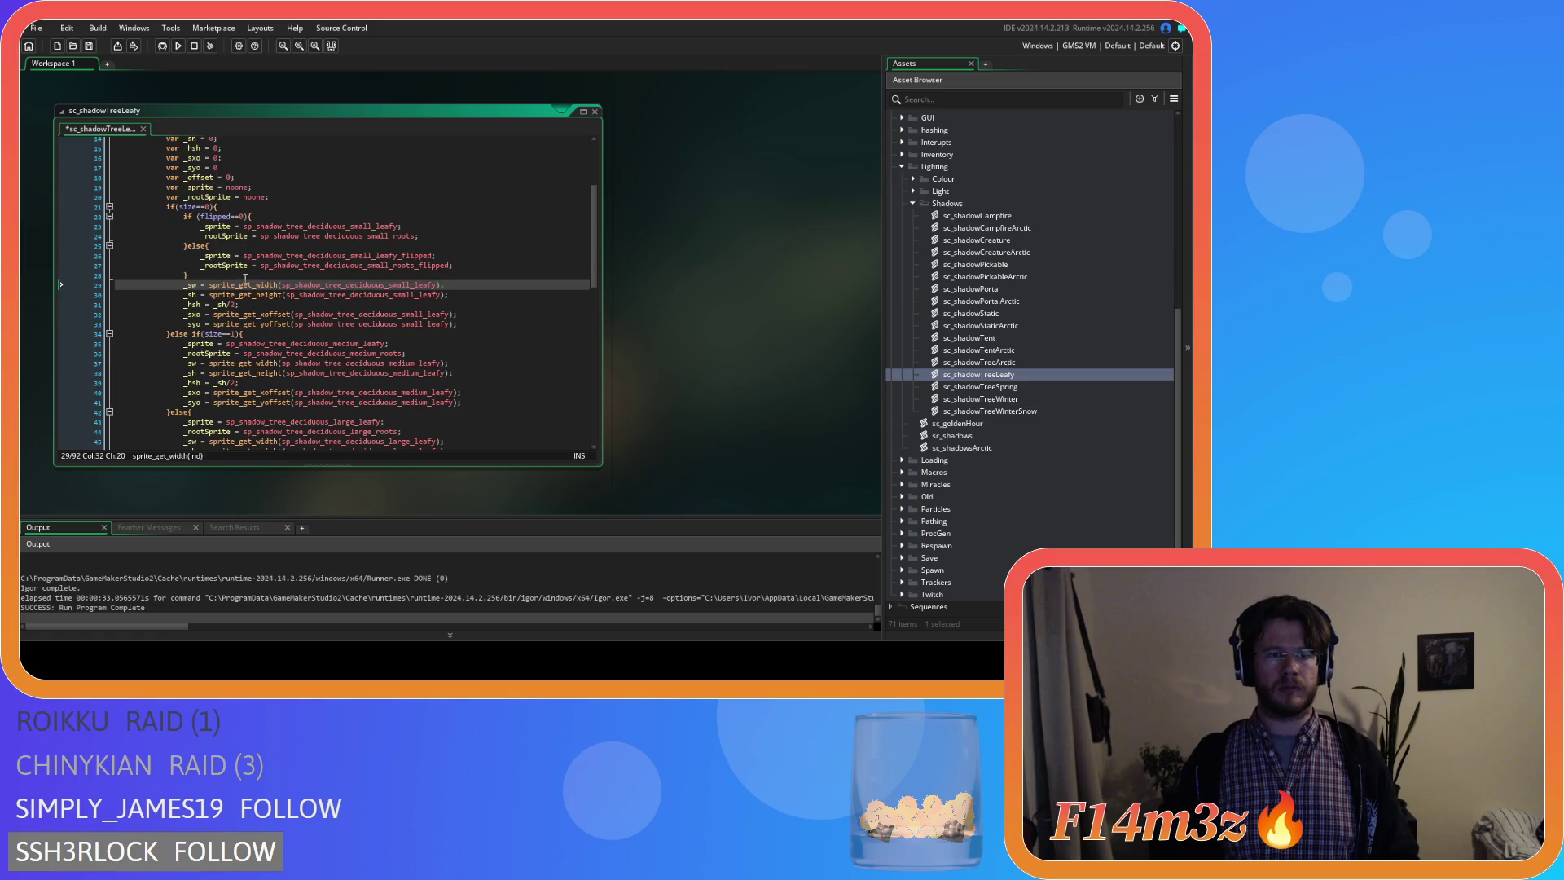
pyautogui.click(242, 276)
# Wrap the medium sprite and root assignments in the copied flipped check with an empty else branch.
pyautogui.moveTo(254, 215); pyautogui.dragTo(193, 216)
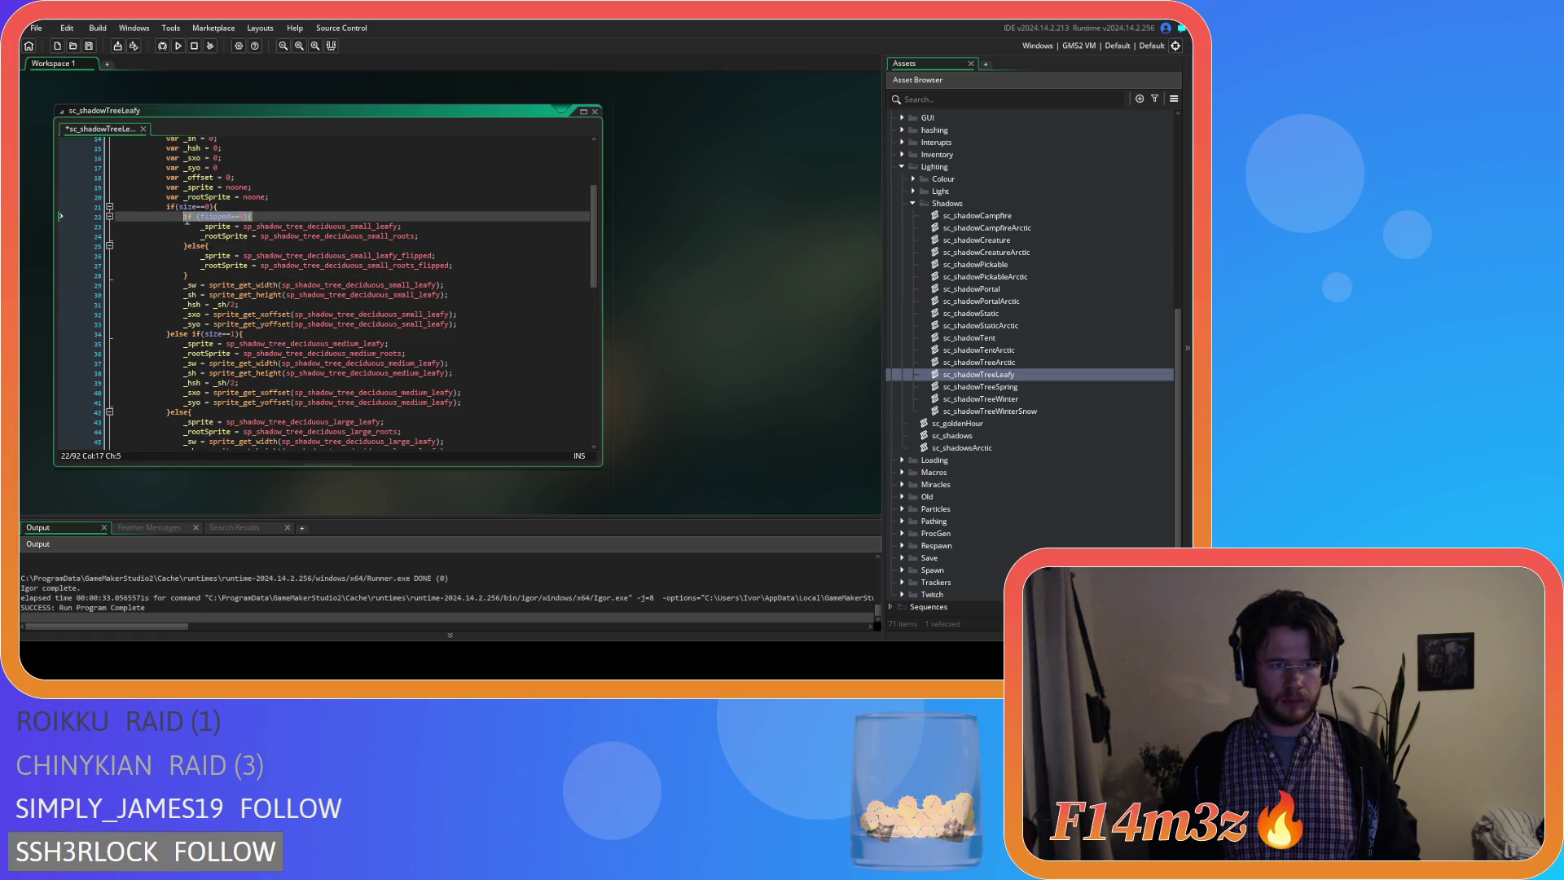
pyautogui.scroll(-2, 283, 354)
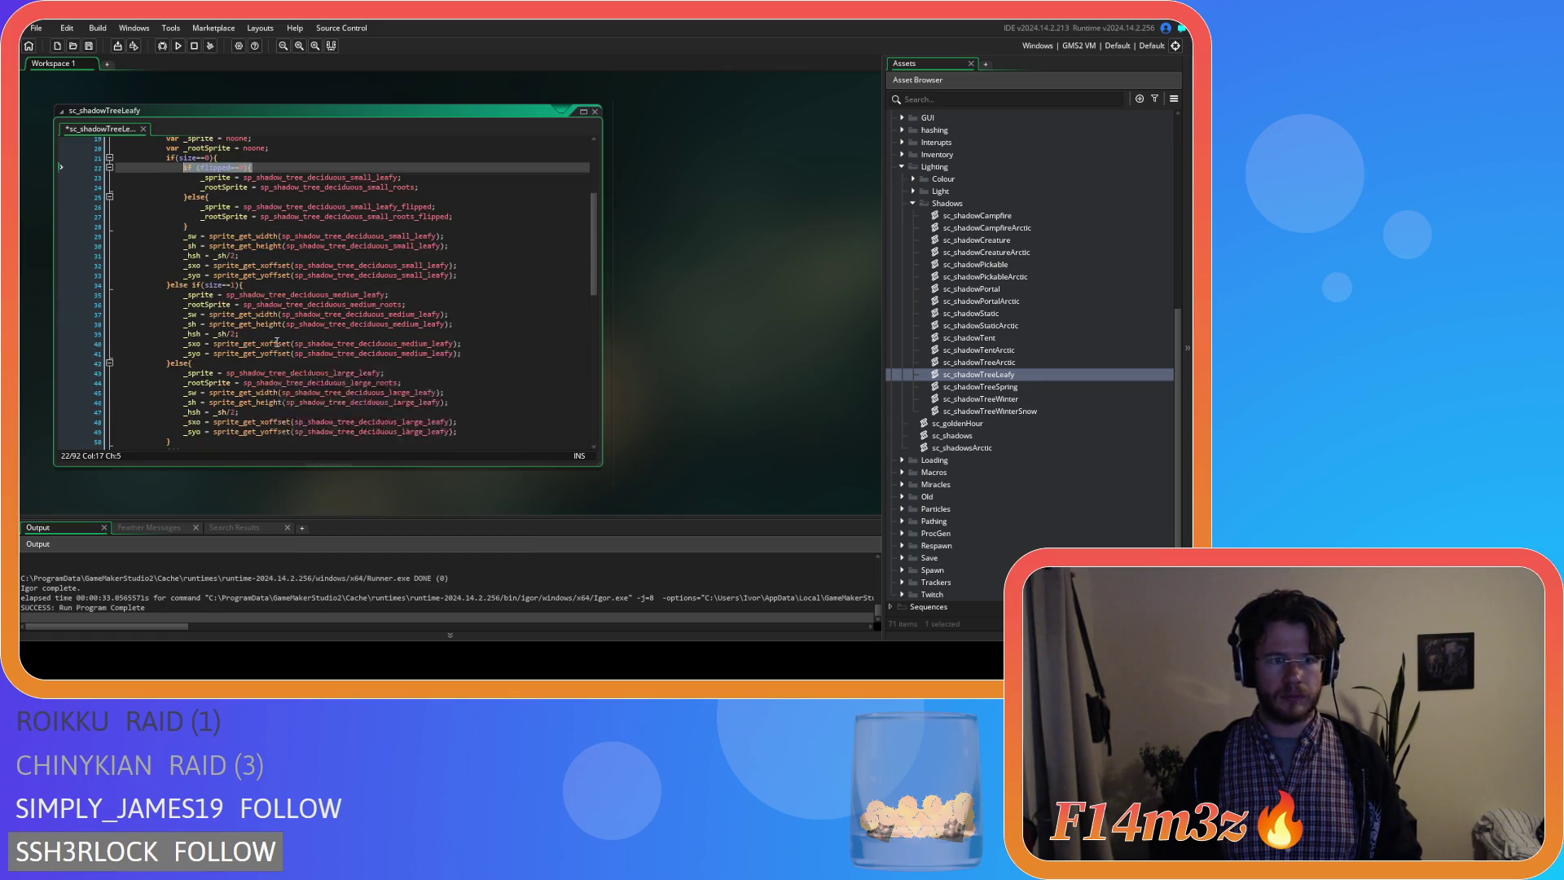
pyautogui.click(268, 285)
pyautogui.press('Return')
pyautogui.write('if (flipped==0){')
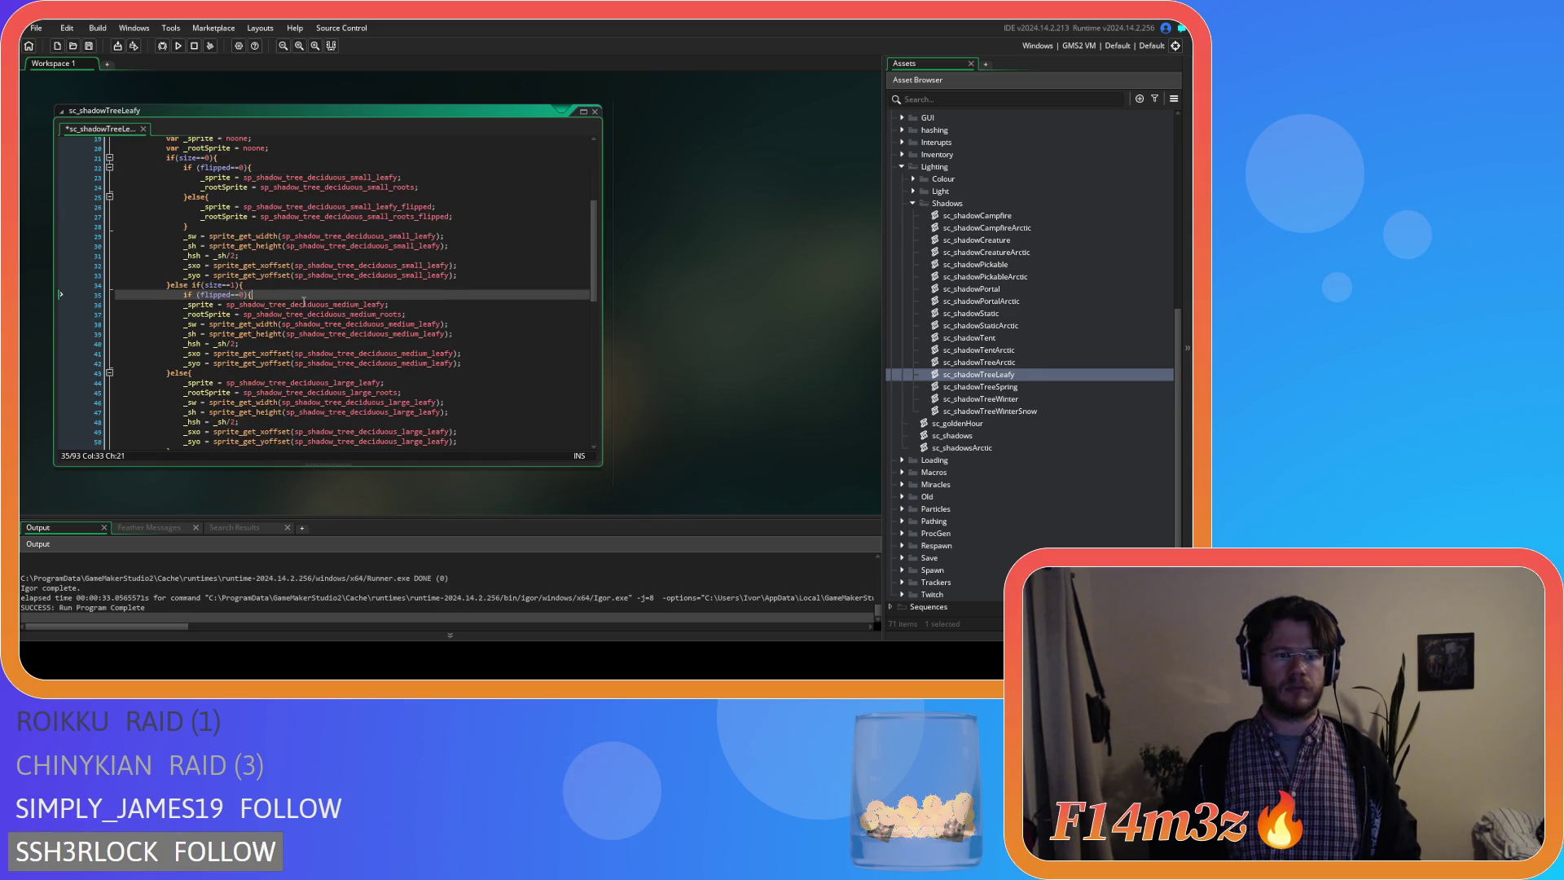
pyautogui.press('Down')
pyautogui.press('Home')
pyautogui.press('Tab')
pyautogui.press('Down')
pyautogui.press('Home')
pyautogui.press('Tab')
pyautogui.press('End')
pyautogui.press('Return')
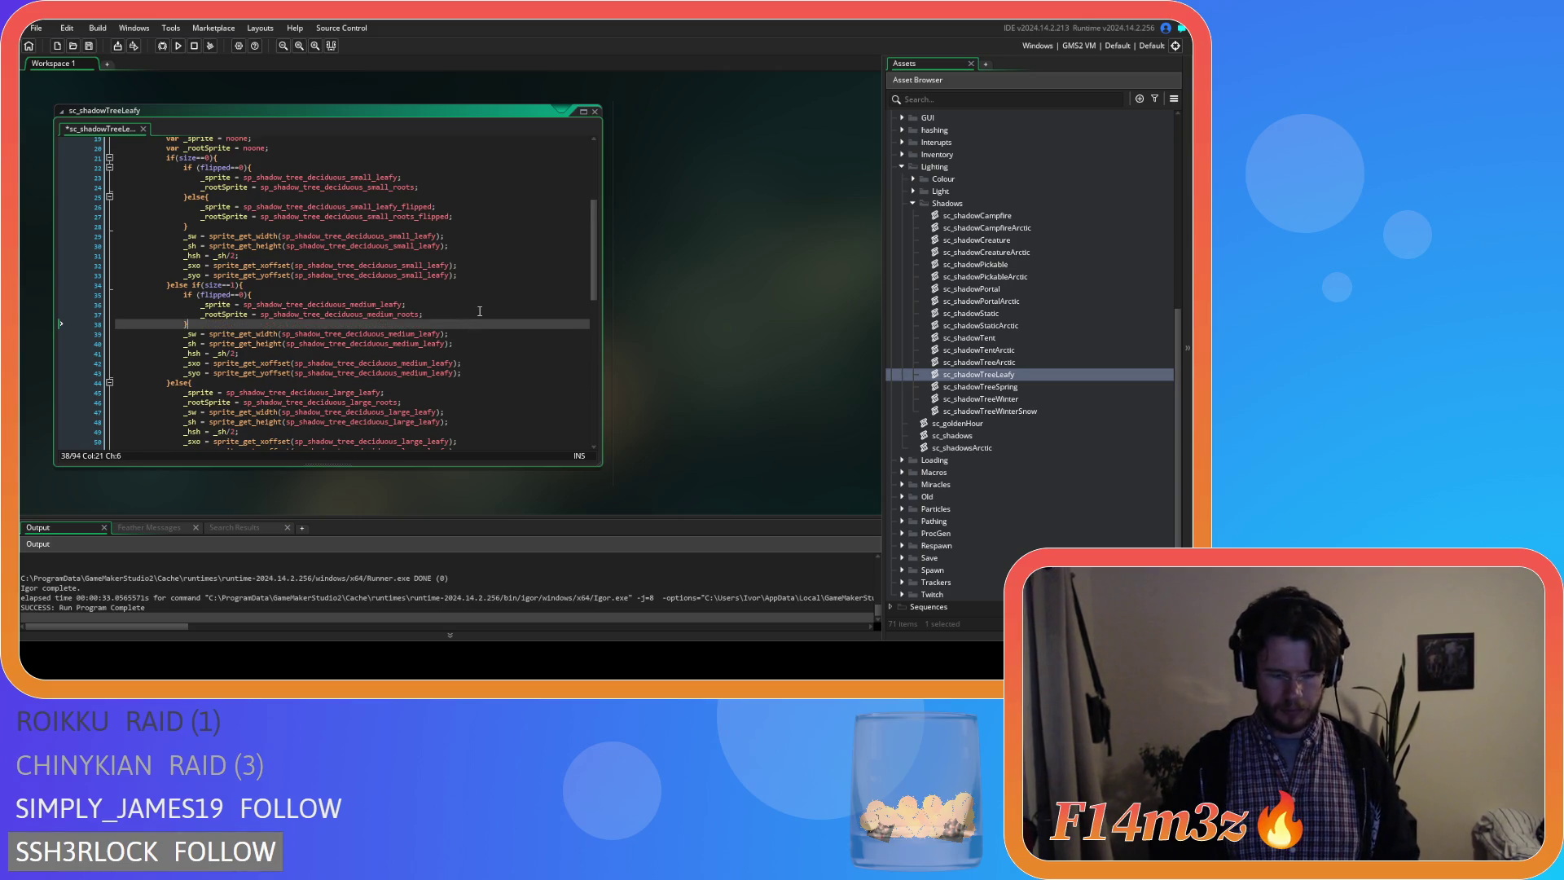
pyautogui.write('{')
pyautogui.press('Return')
pyautogui.press('Return')
pyautogui.write('}')
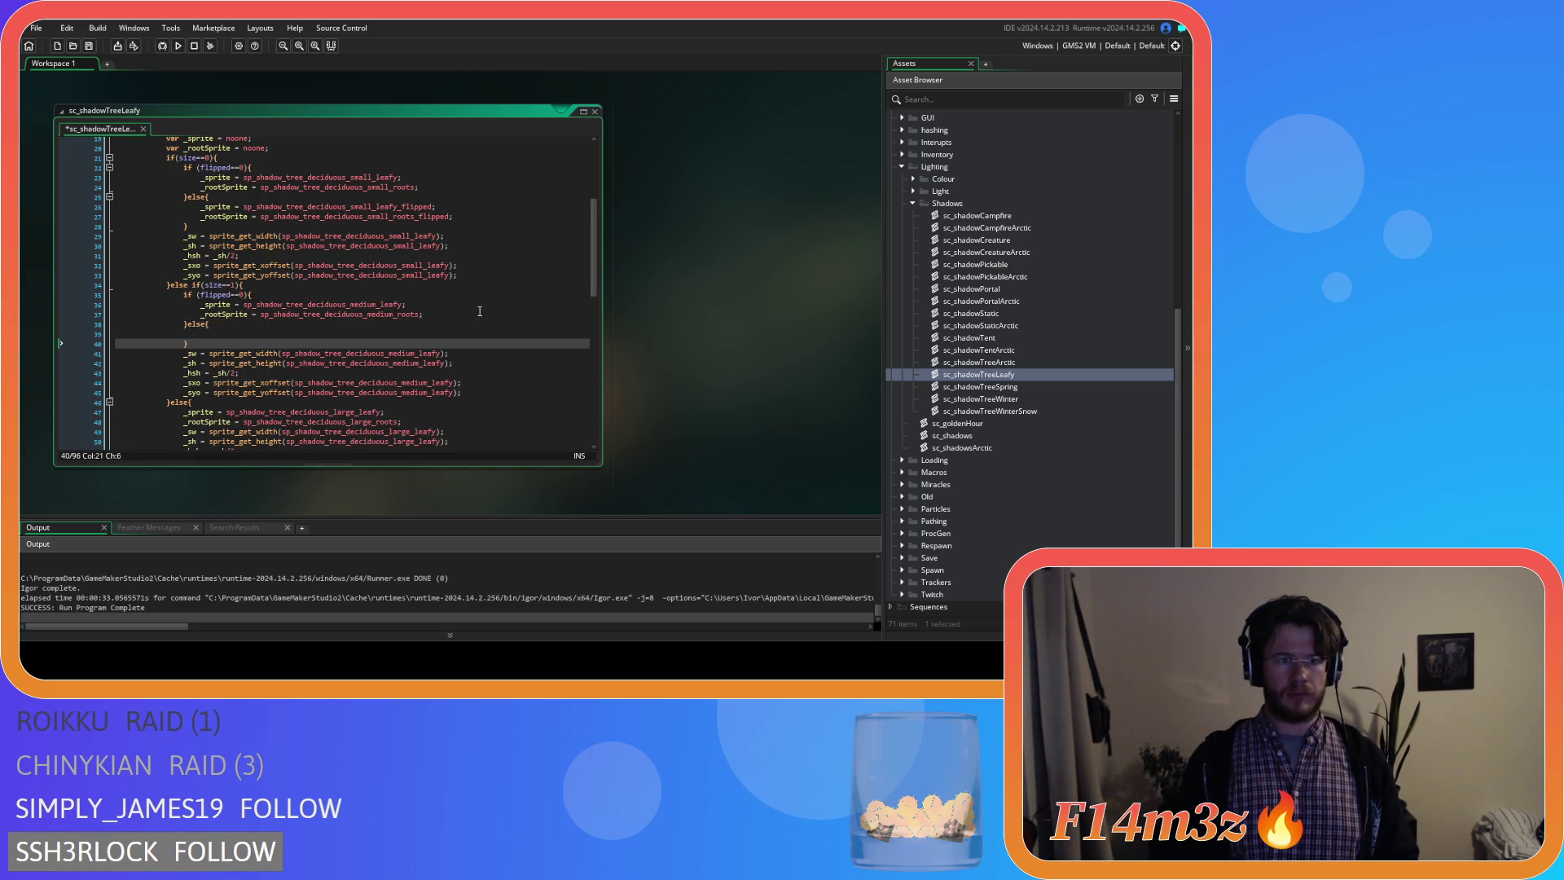
# Fill the medium else branch with _flipped leafy and root sprites and set its check to flipped==0.
pyautogui.click(443, 311)
pyautogui.click(233, 335)
pyautogui.write('_sprite = sp_shadow_tree_deciduous_medium_leafy; \t\t\t\t\t_rootSprite = sp_shadow_tree_deciduous_medium_roots;')
pyautogui.click(405, 335)
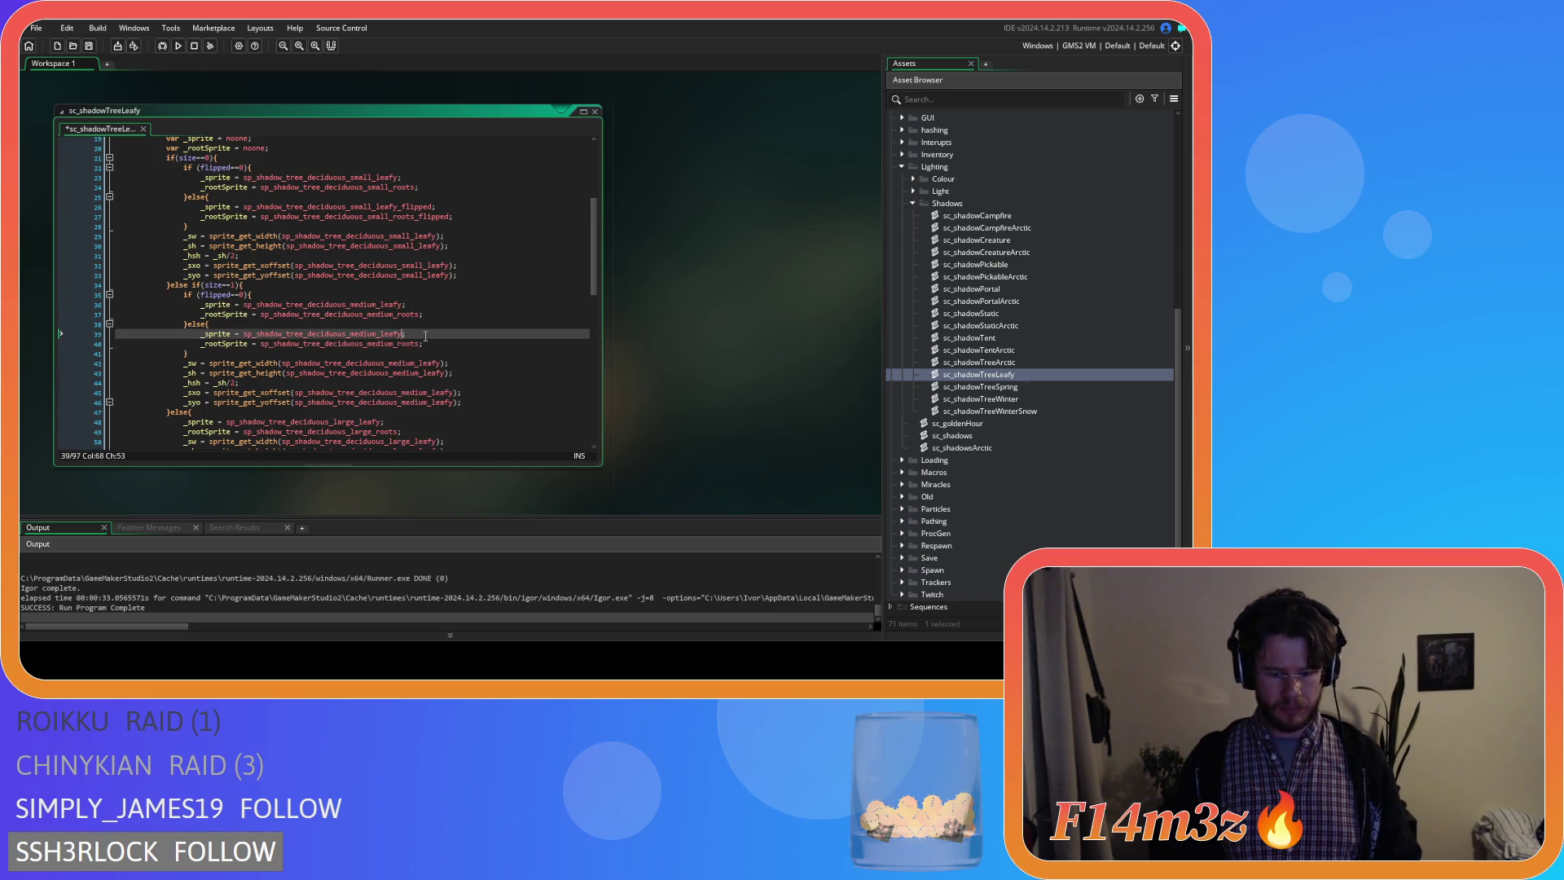
pyautogui.write('_fl')
pyautogui.press('Return')
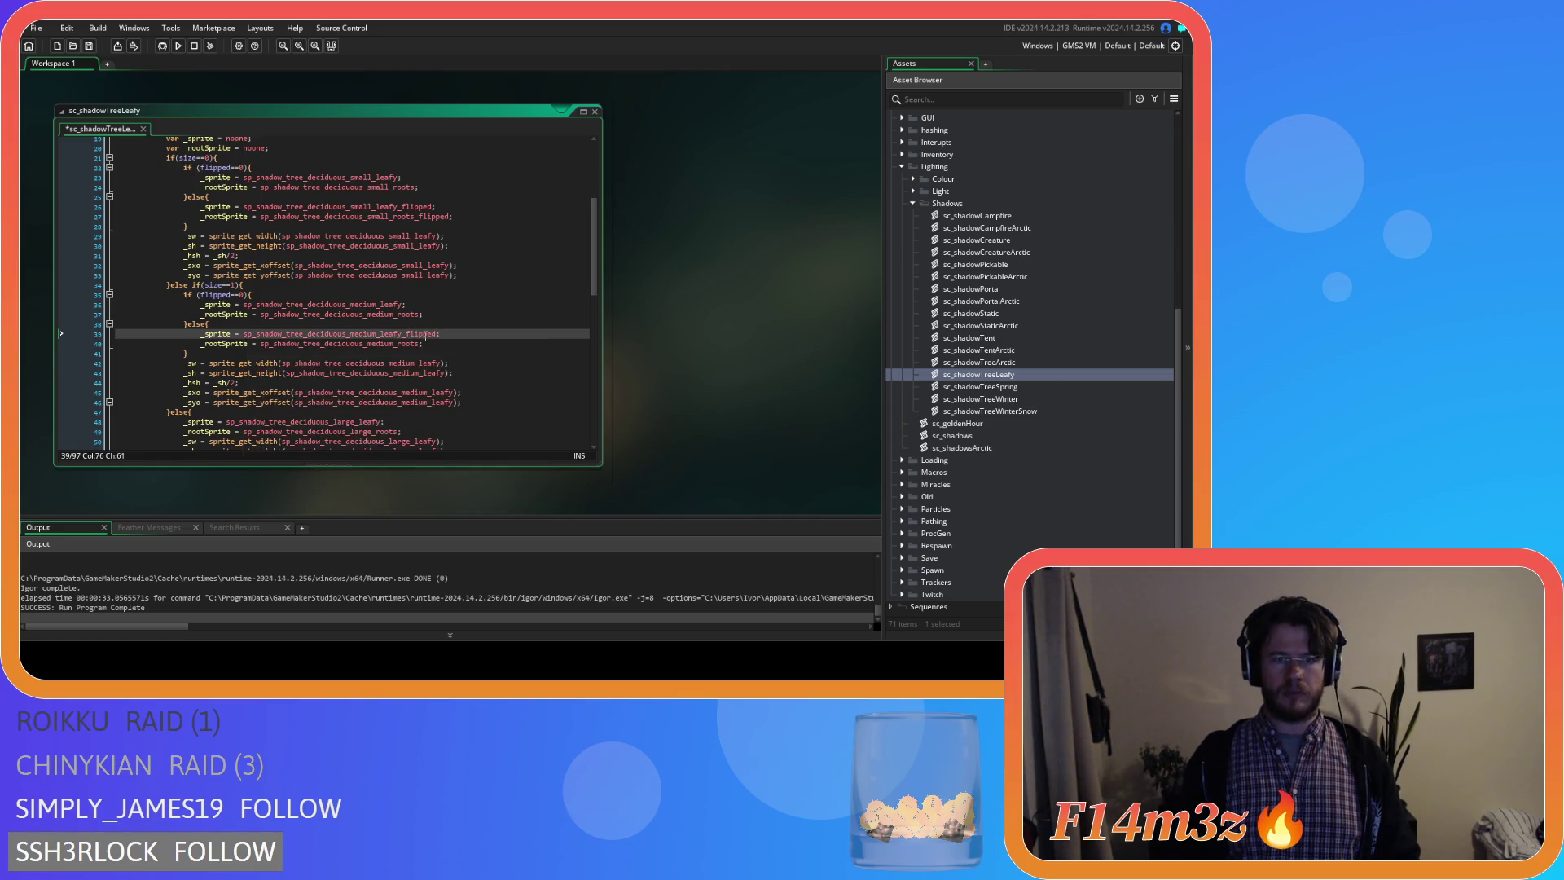
pyautogui.click(421, 343)
pyautogui.write('_fl')
pyautogui.press('Return')
pyautogui.moveTo(249, 296); pyautogui.dragTo(195, 297)
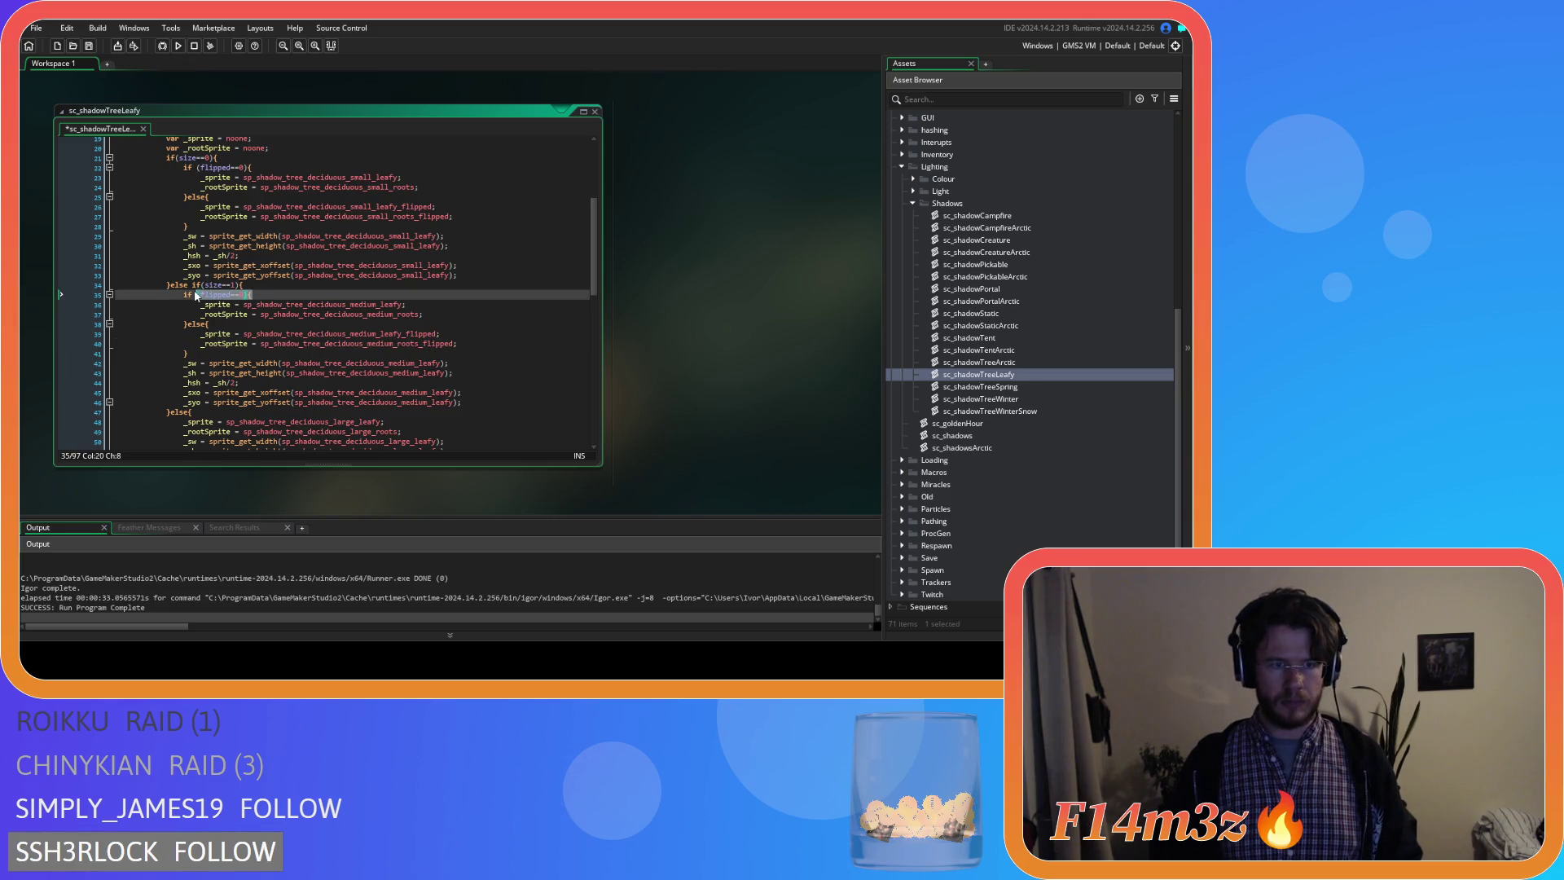
pyautogui.scroll(-1, 185, 296)
pyautogui.moveTo(321, 319)
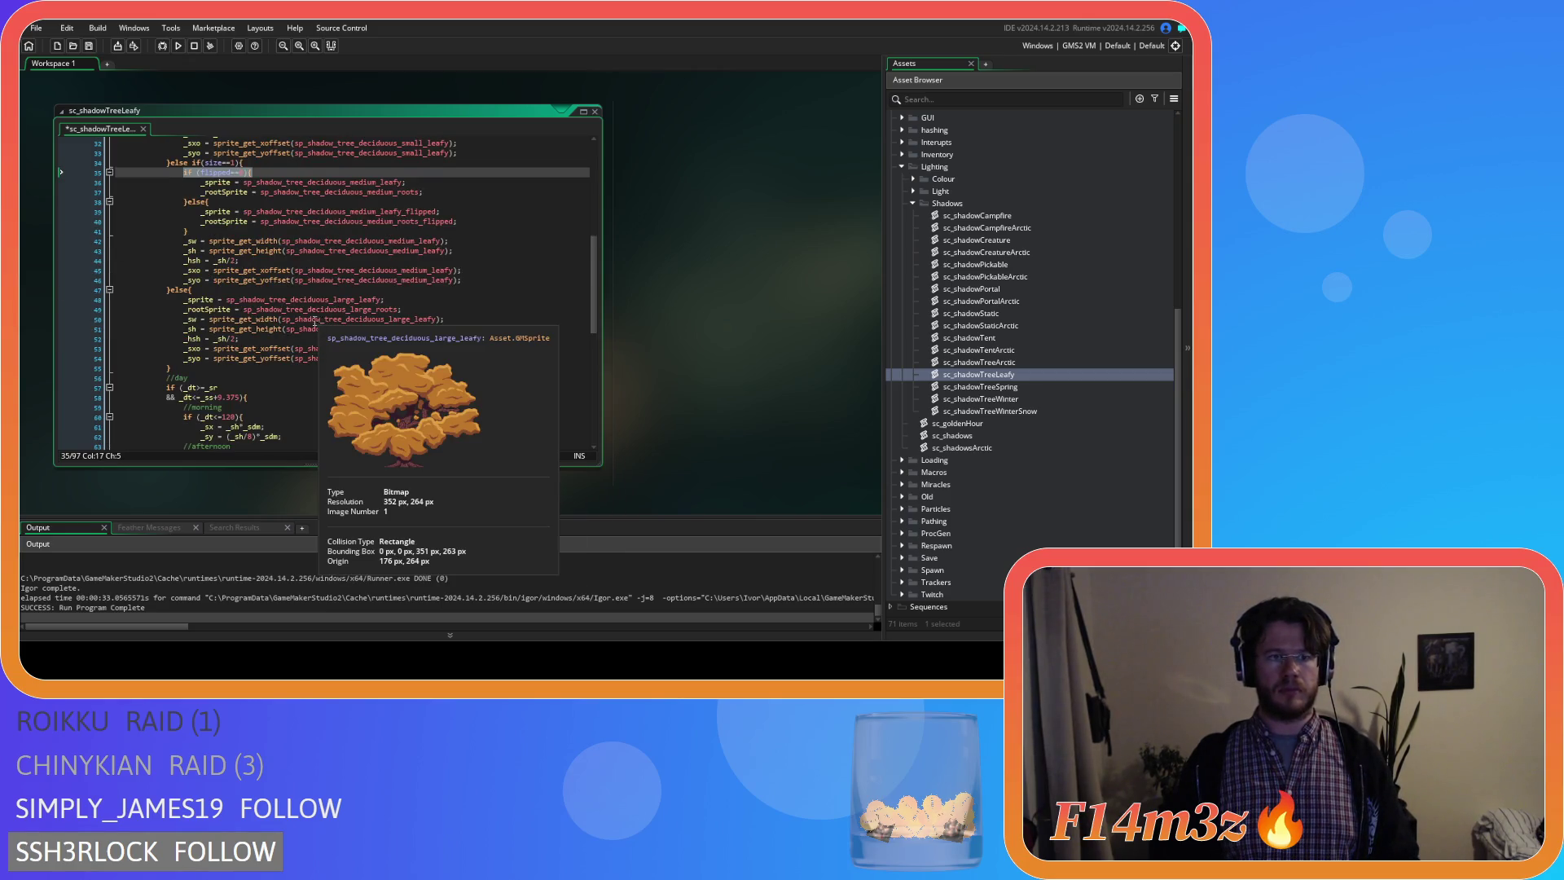
pyautogui.scroll(-2, 300, 320)
pyautogui.press('BackSpace')
pyautogui.write('0')
# Wrap the large sprite and root assignments in a flipped==0 check with an empty else branch.
pyautogui.click(306, 316)
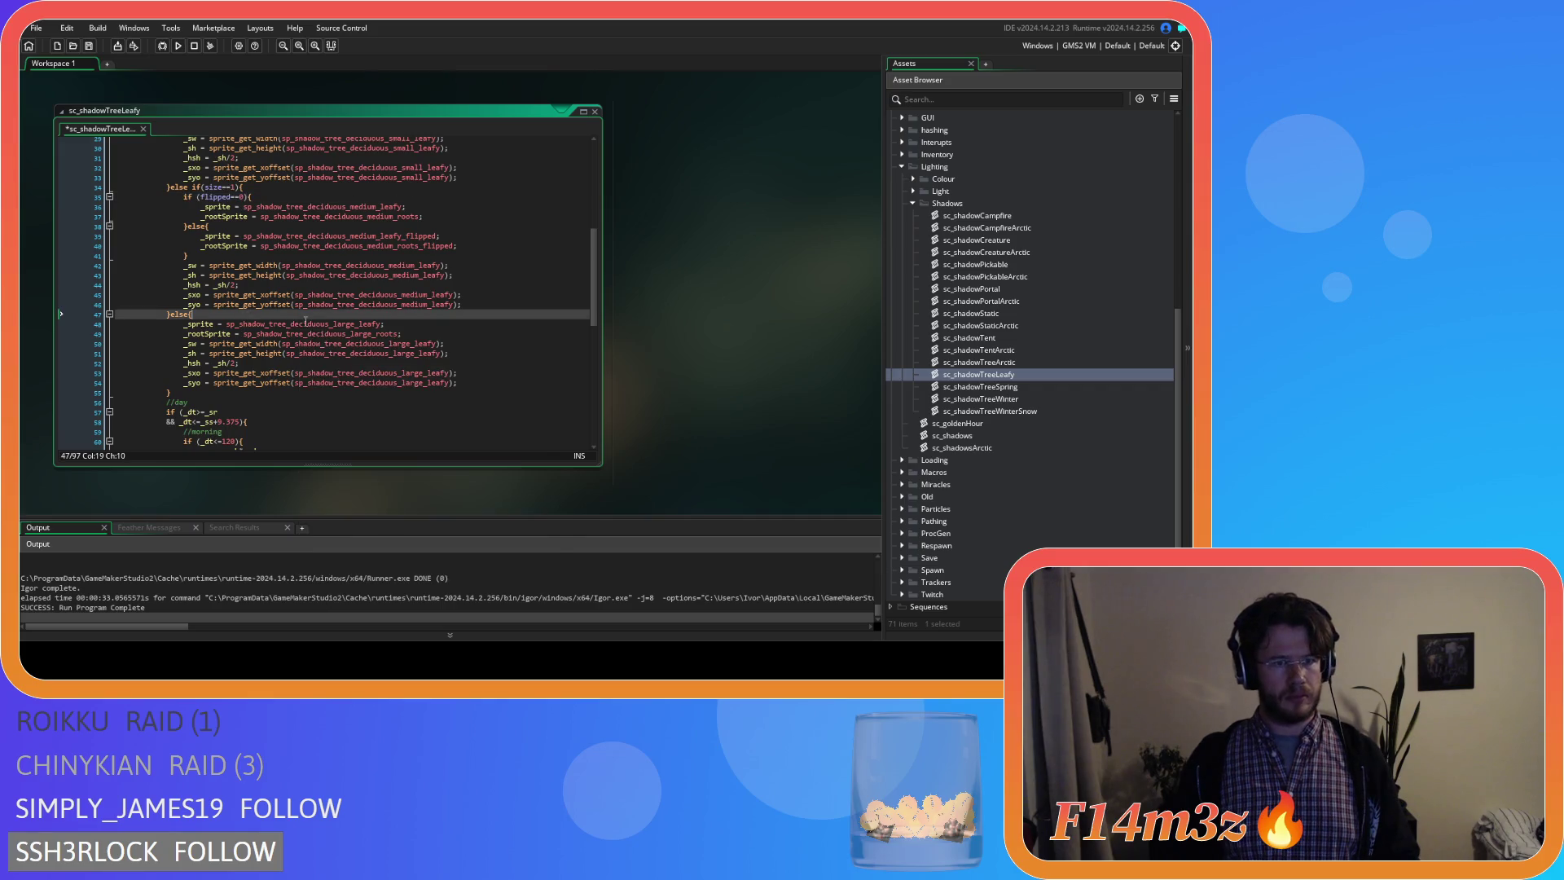
pyautogui.press('Return')
pyautogui.write('if (flipped==0){')
pyautogui.hotkey('shift', 'Down')
pyautogui.hotkey('shift', 'Down')
pyautogui.press('Tab')
pyautogui.click(444, 344)
pyautogui.press('Return')
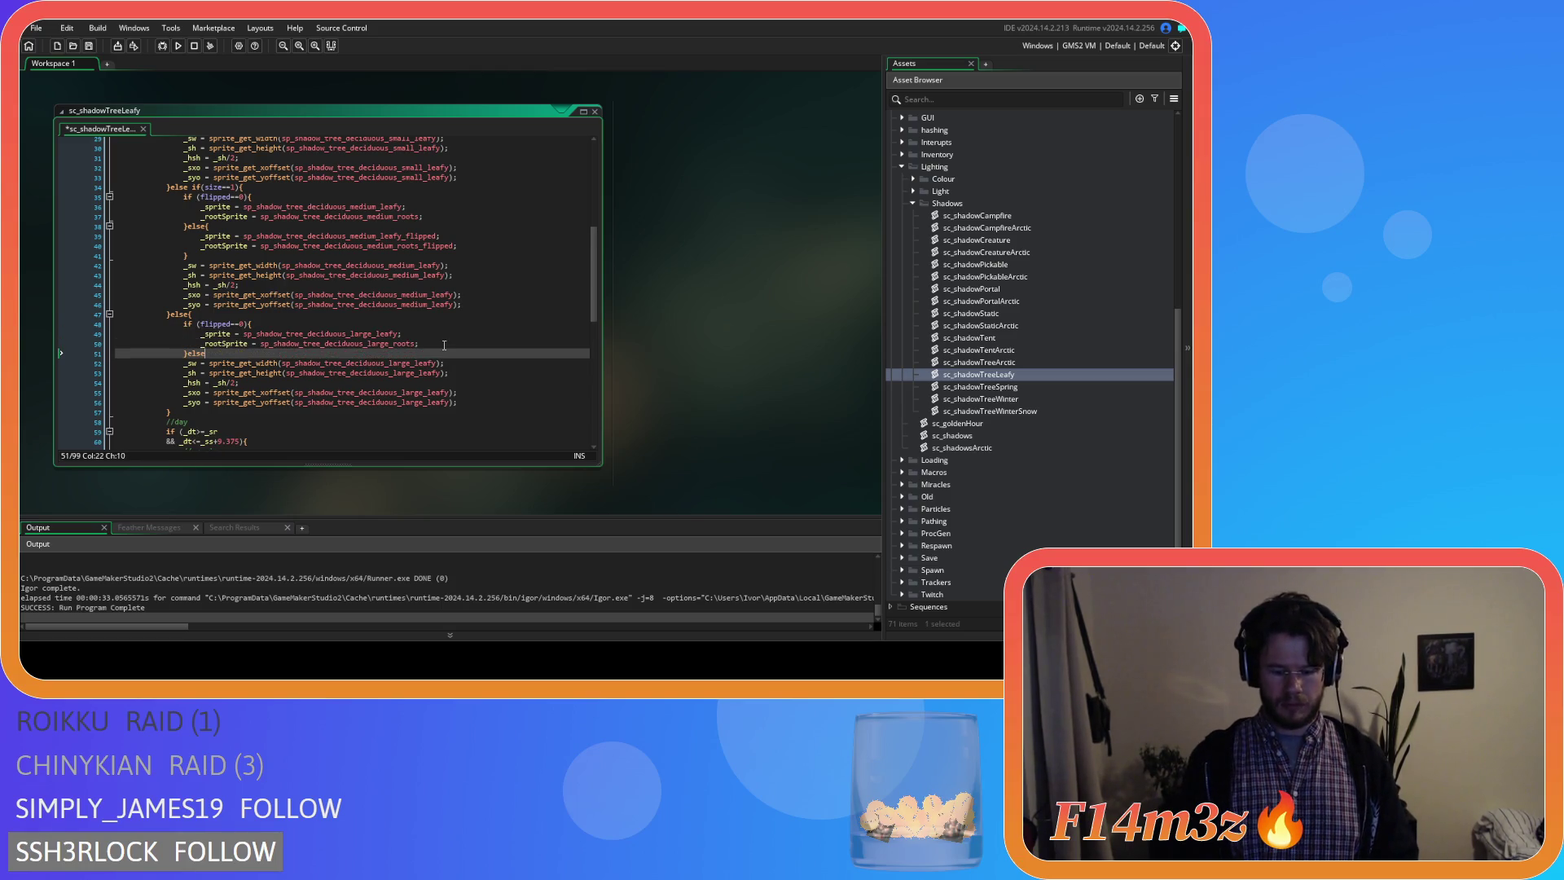
pyautogui.write('{')
pyautogui.press('Return')
pyautogui.press('Return')
# Fill the large else branch with the _flipped leafy and root sprite assignments.
pyautogui.click(443, 345)
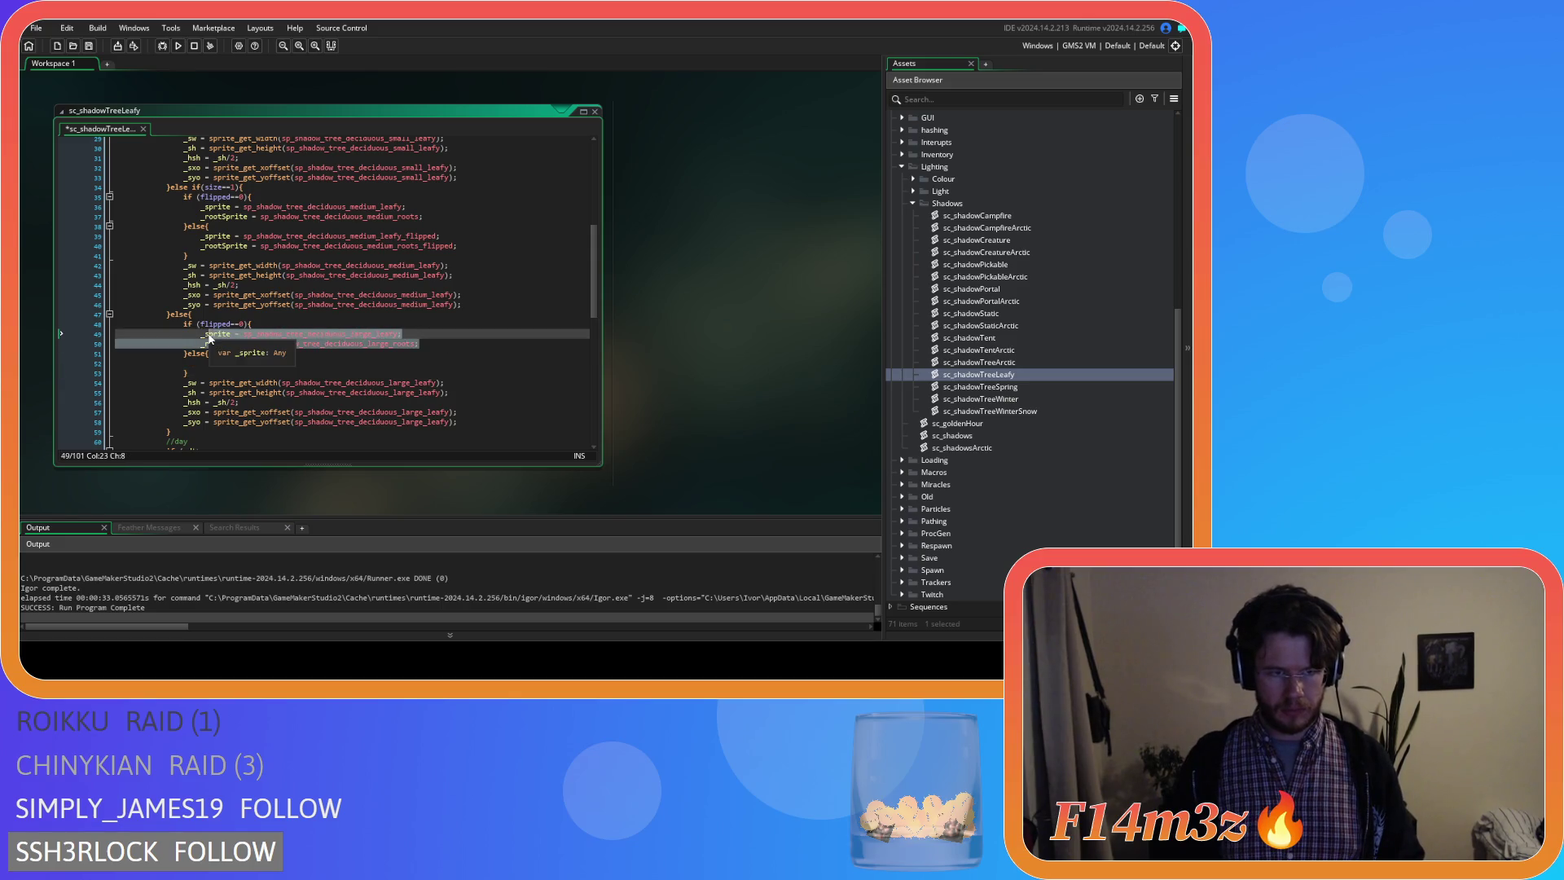
pyautogui.click(238, 361)
pyautogui.write('_sprite = sp_shadow_tree_deciduous_large_leafy; \t\t\t\t\t_rootSprite = sp_shadow_tree_deciduous_large_roots;')
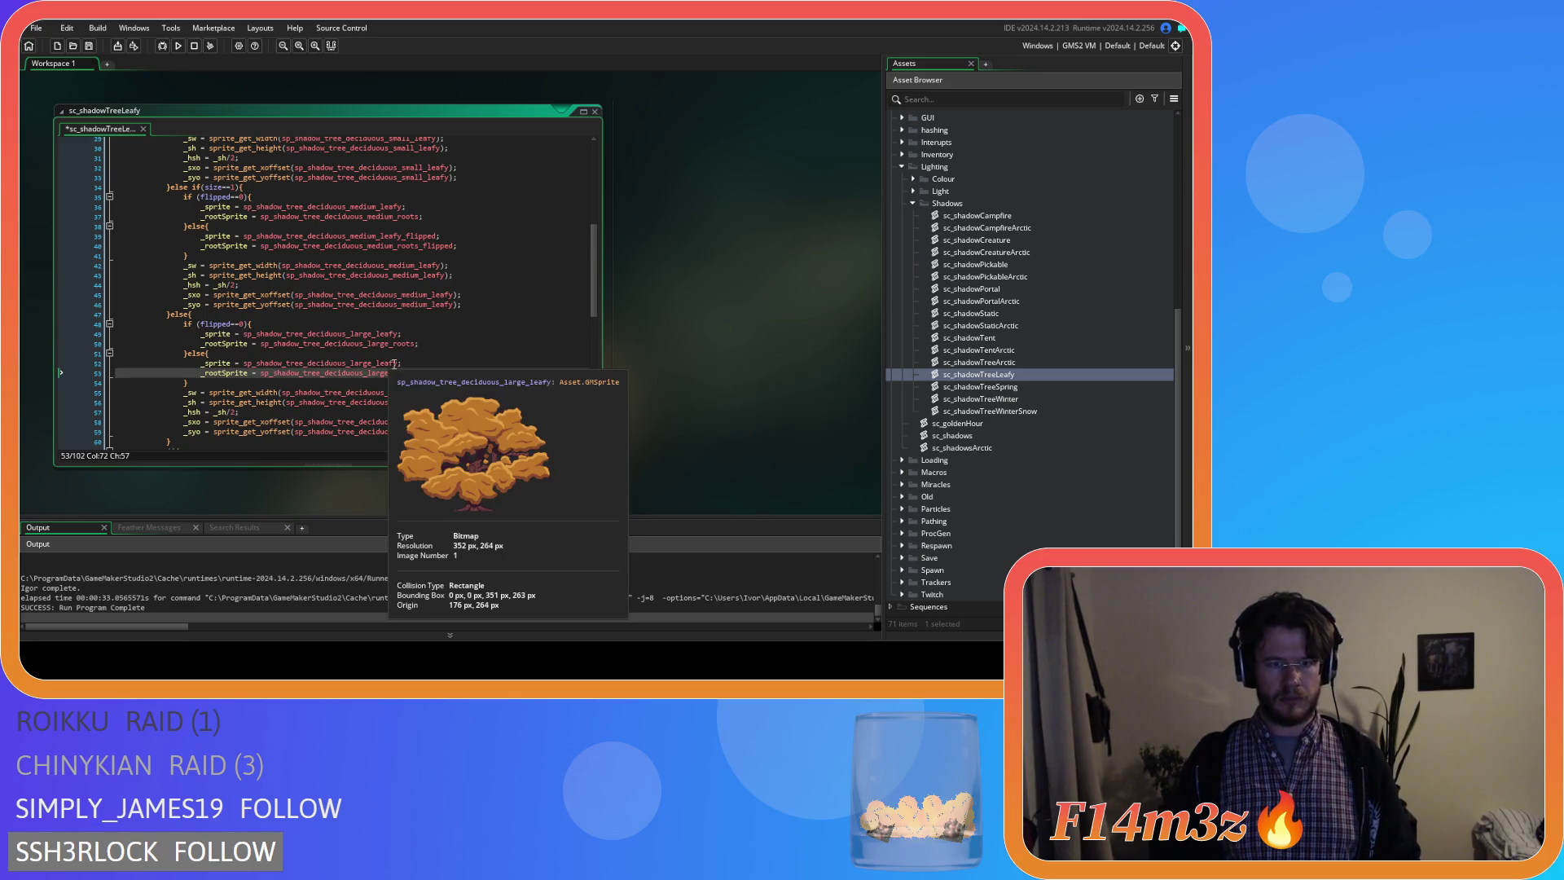
pyautogui.click(496, 367)
pyautogui.write('_flipped')
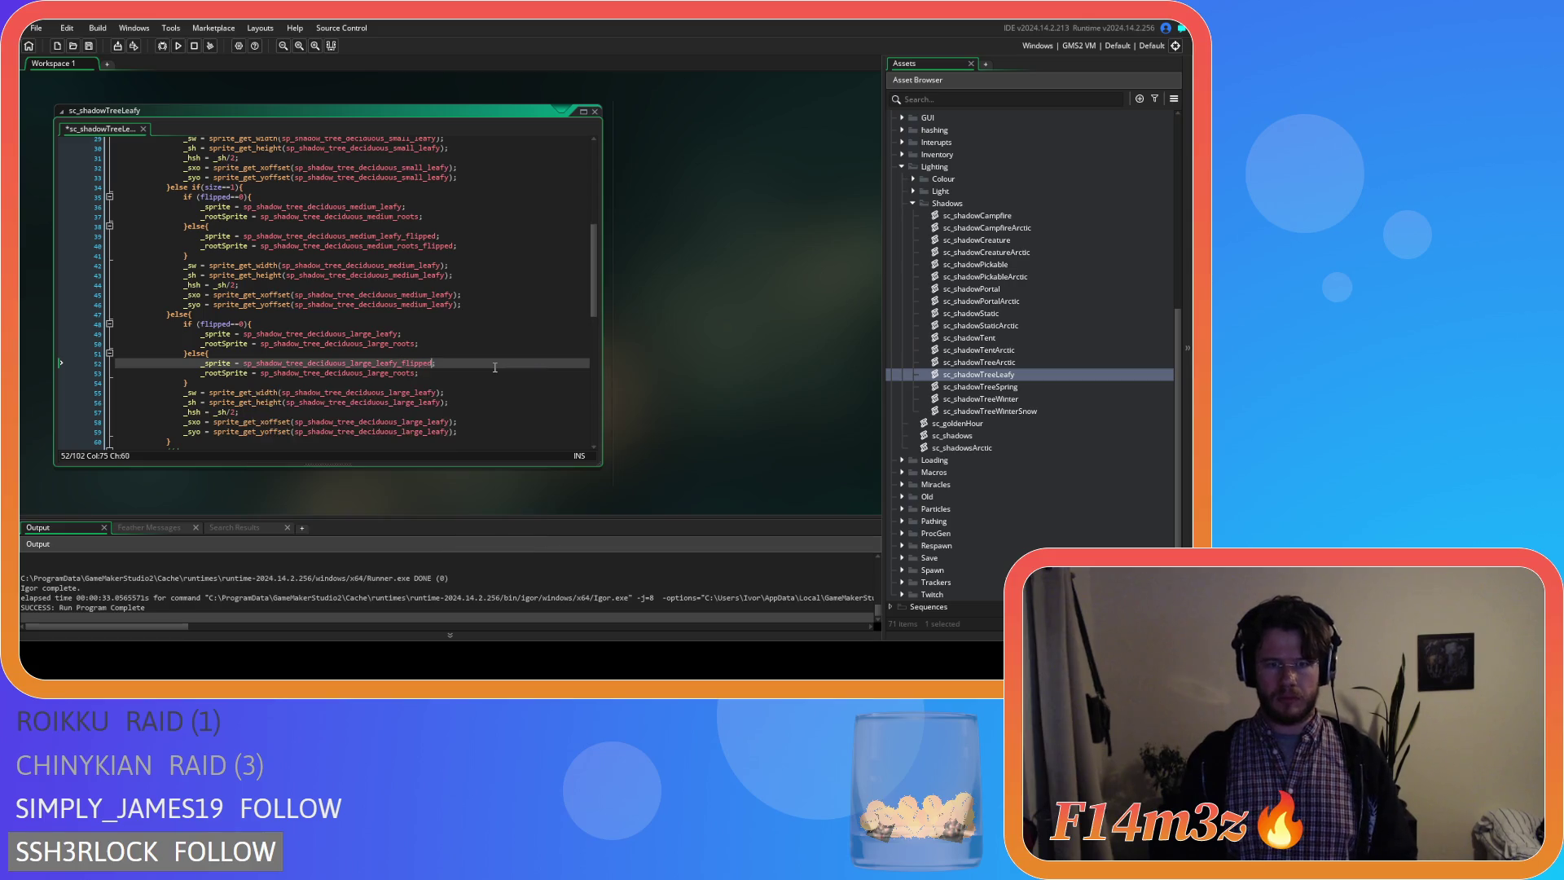
pyautogui.press('Down')
pyautogui.write('_flipped')
pyautogui.scroll(-1, 431, 357)
# Save sc_shadowTreeLeafy, copy the flipped check line, and open sc_shadowTreeSpring.
pyautogui.hotkey('ctrl', 's')
pyautogui.moveTo(253, 300); pyautogui.dragTo(182, 301)
pyautogui.hotkey('ctrl', 'c')
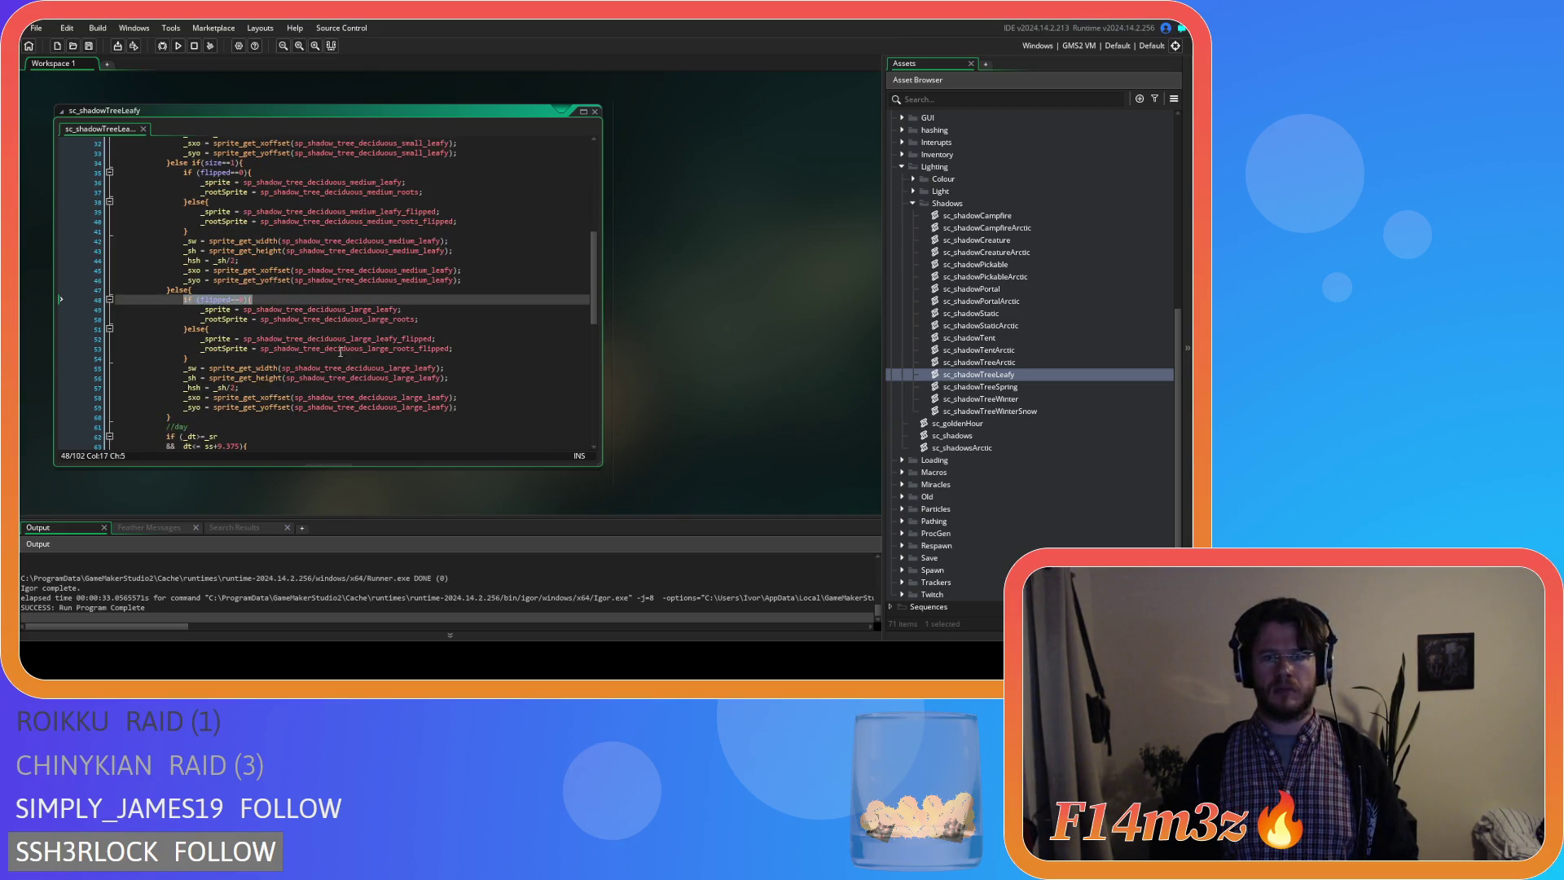
pyautogui.doubleClick(1023, 386)
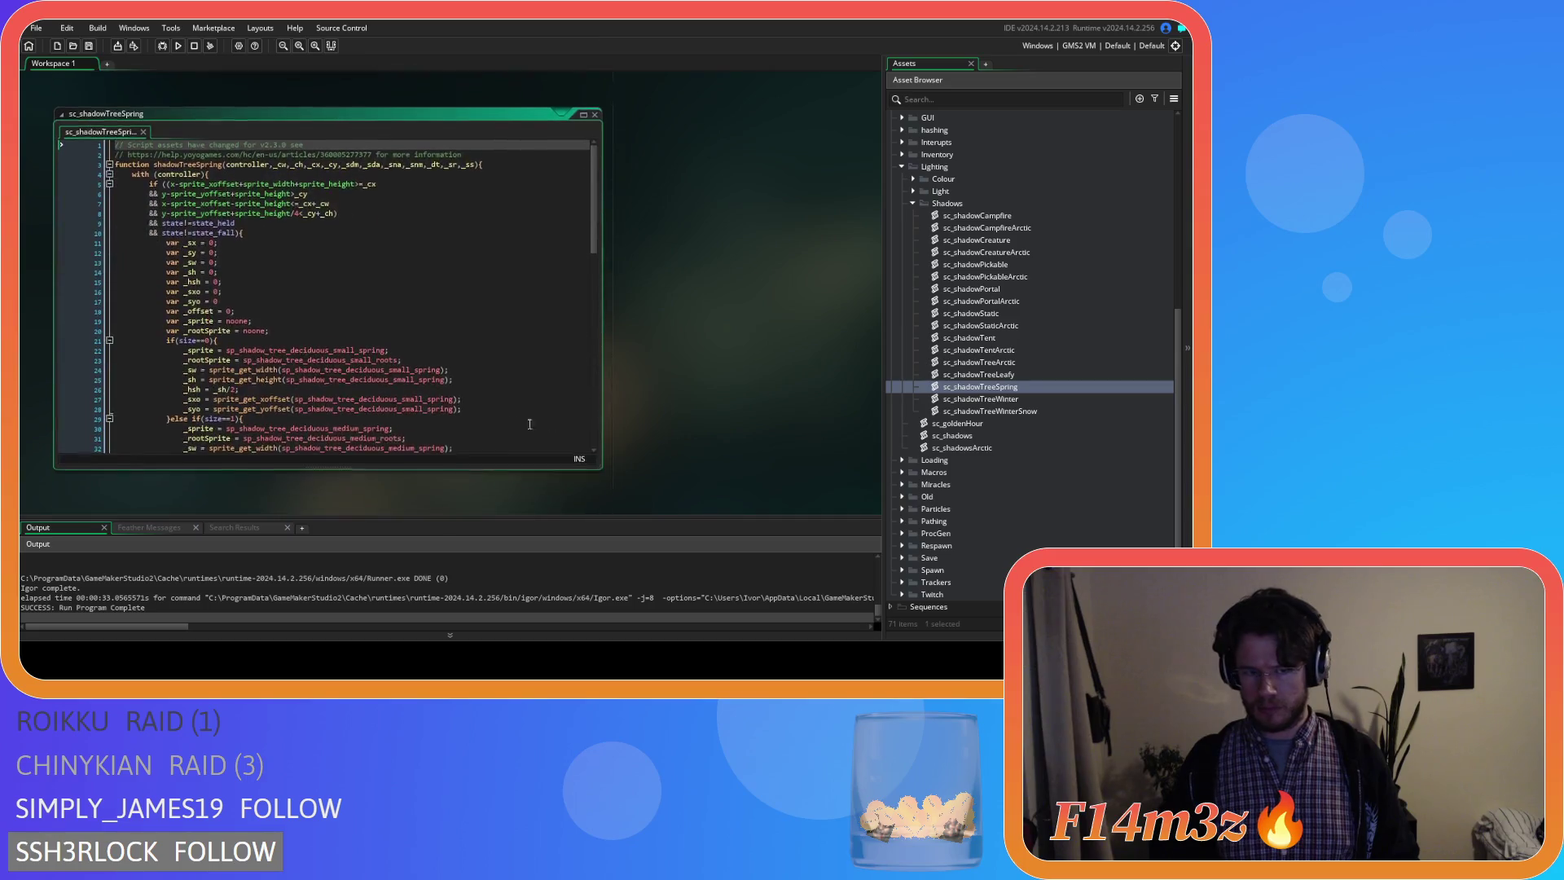
# Wrap the small spring sprite assignments in an if (flipped==0) check with an empty else block.
pyautogui.click(264, 240)
pyautogui.press('Return')
pyautogui.hotkey('ctrl', 'v')
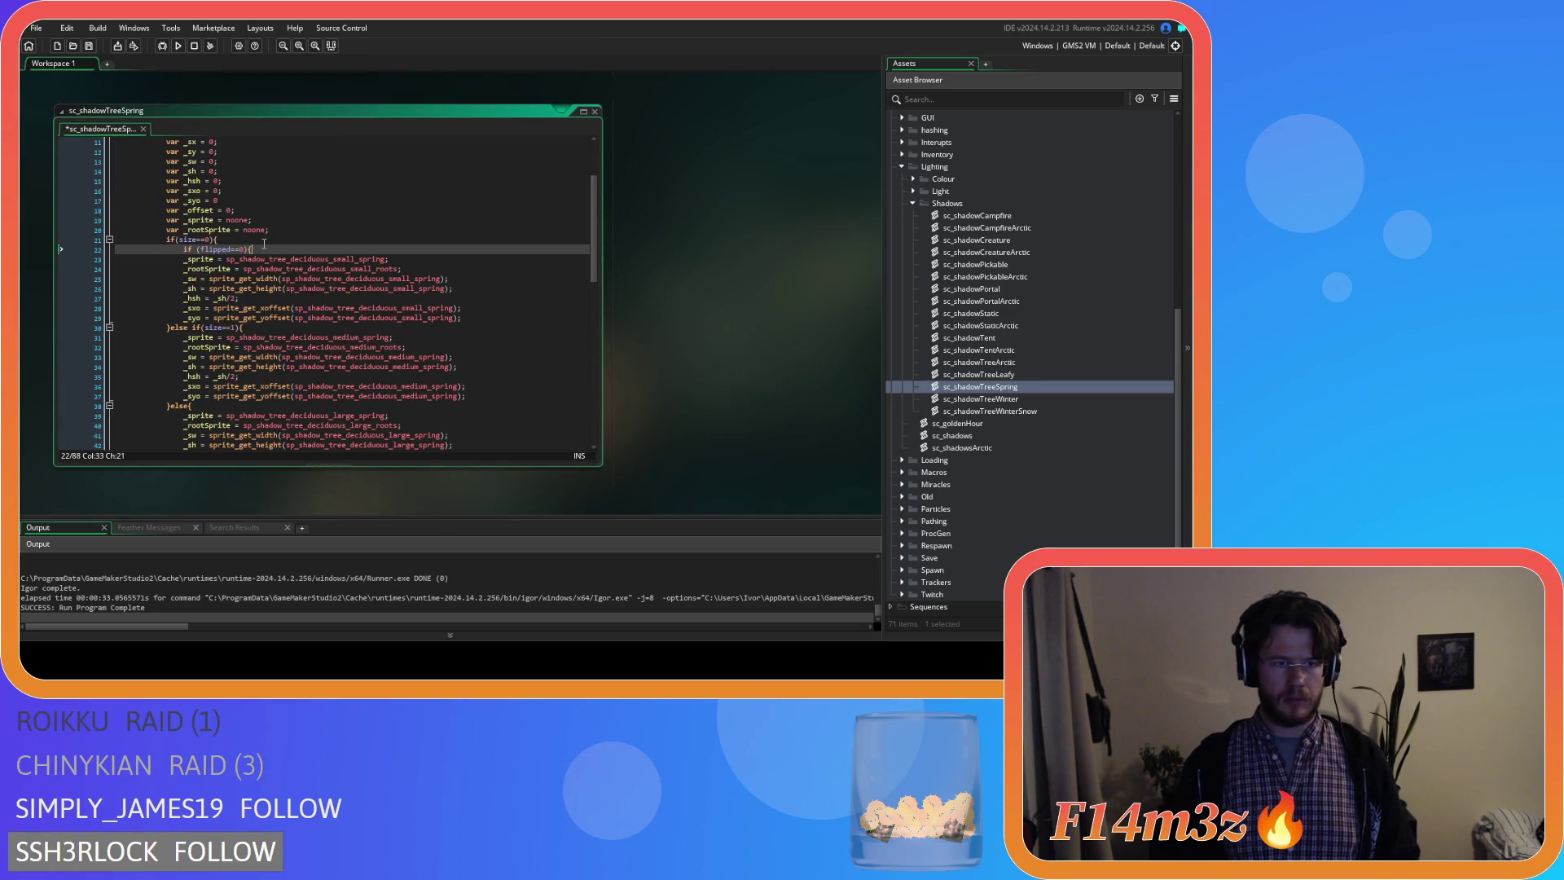
pyautogui.moveTo(416, 269); pyautogui.dragTo(170, 255)
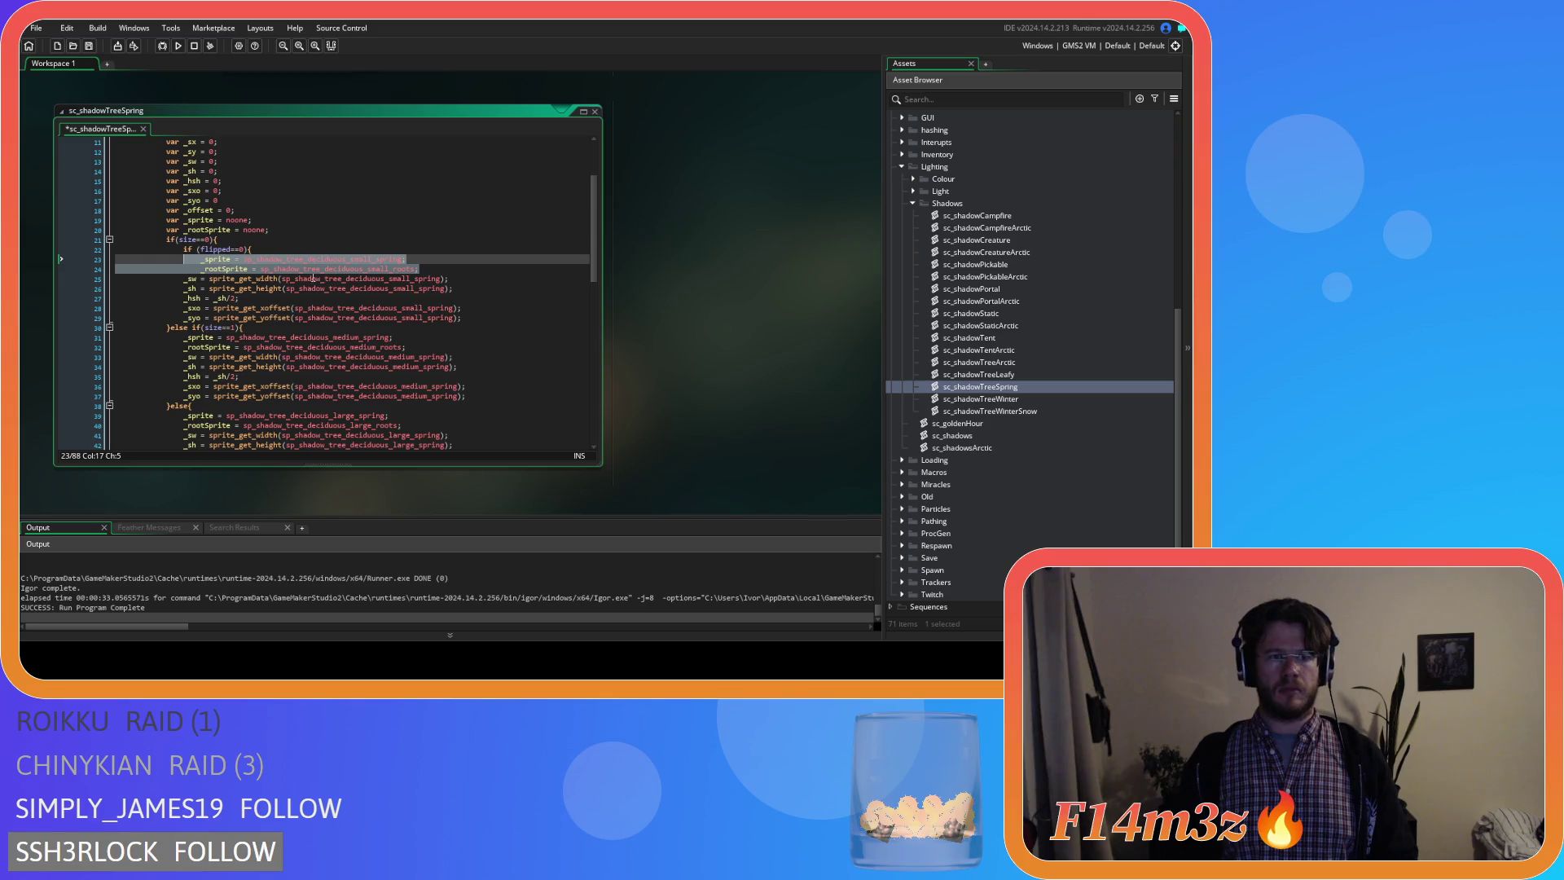
pyautogui.click(426, 270)
pyautogui.press('Return')
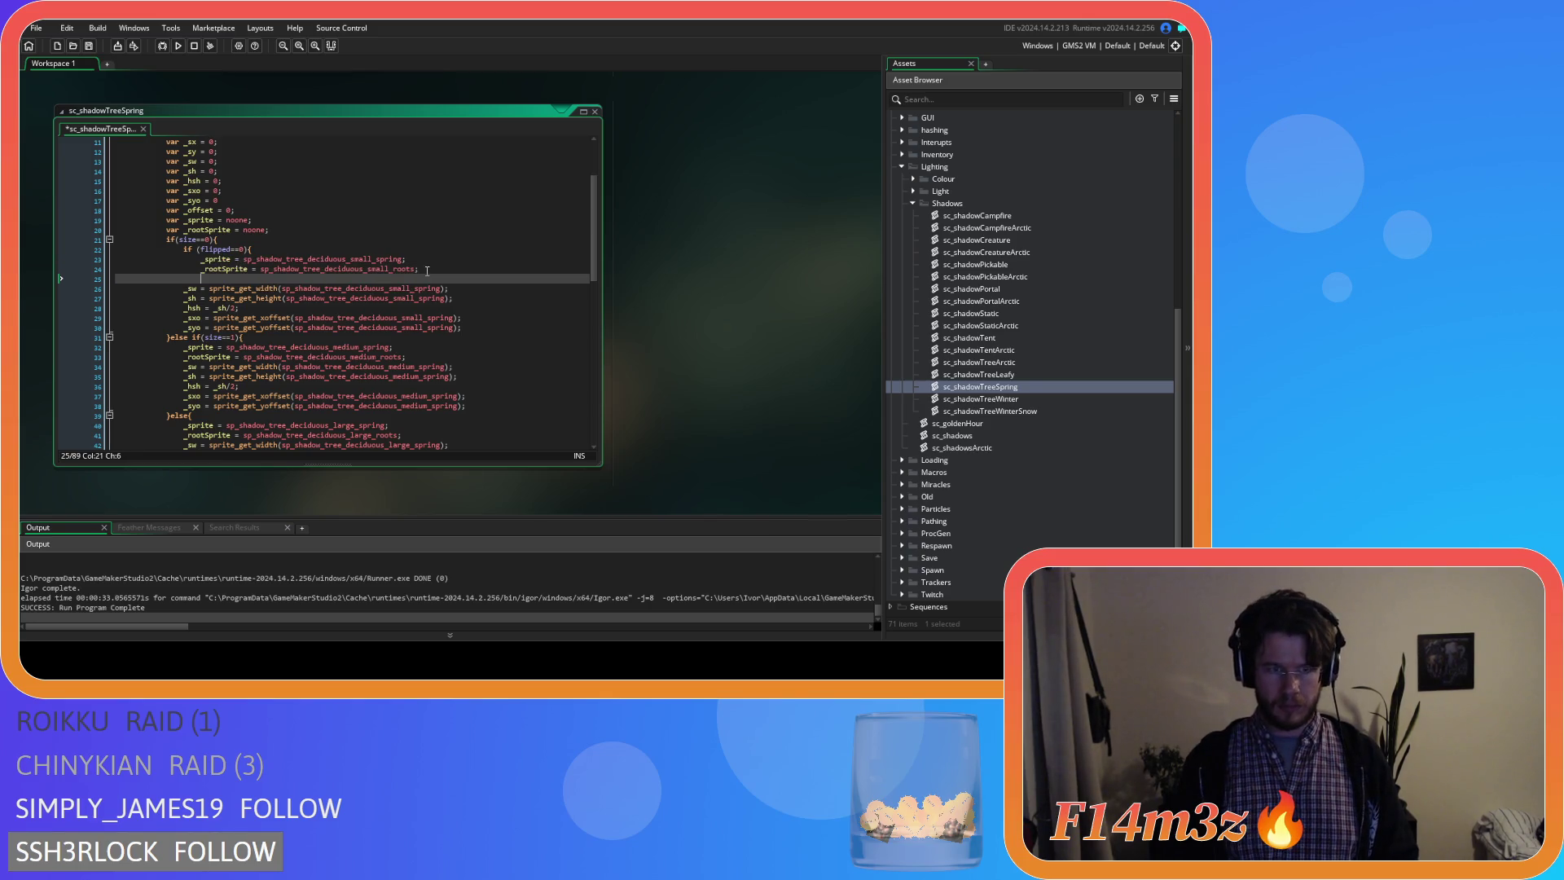
pyautogui.write('}else{')
pyautogui.press('Return')
pyautogui.press('Return')
pyautogui.write('}')
pyautogui.scroll(-3, 425, 269)
# Wrap the medium spring sprite assignments in a flipped==0 check with an empty else block.
pyautogui.click(279, 259)
pyautogui.press('Return')
pyautogui.write('if (flipped==0){')
pyautogui.press('Down')
pyautogui.press('Tab')
pyautogui.press('Down')
pyautogui.press('Tab')
pyautogui.click(445, 289)
pyautogui.press('Return')
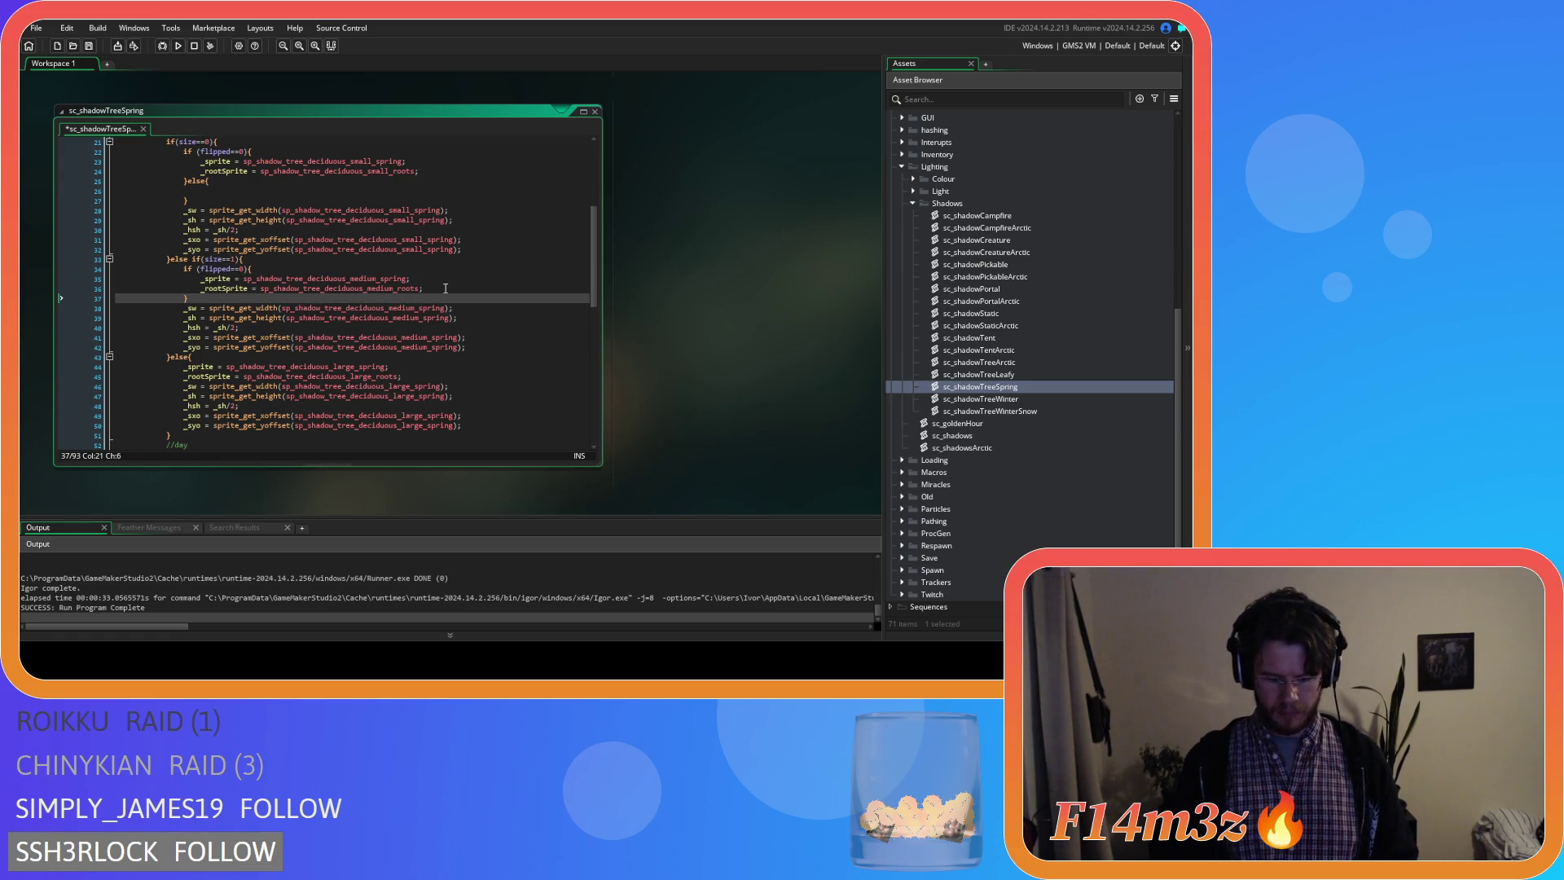
pyautogui.write('{')
pyautogui.press('Return')
pyautogui.press('Return')
pyautogui.write('}')
pyautogui.scroll(-3, 383, 301)
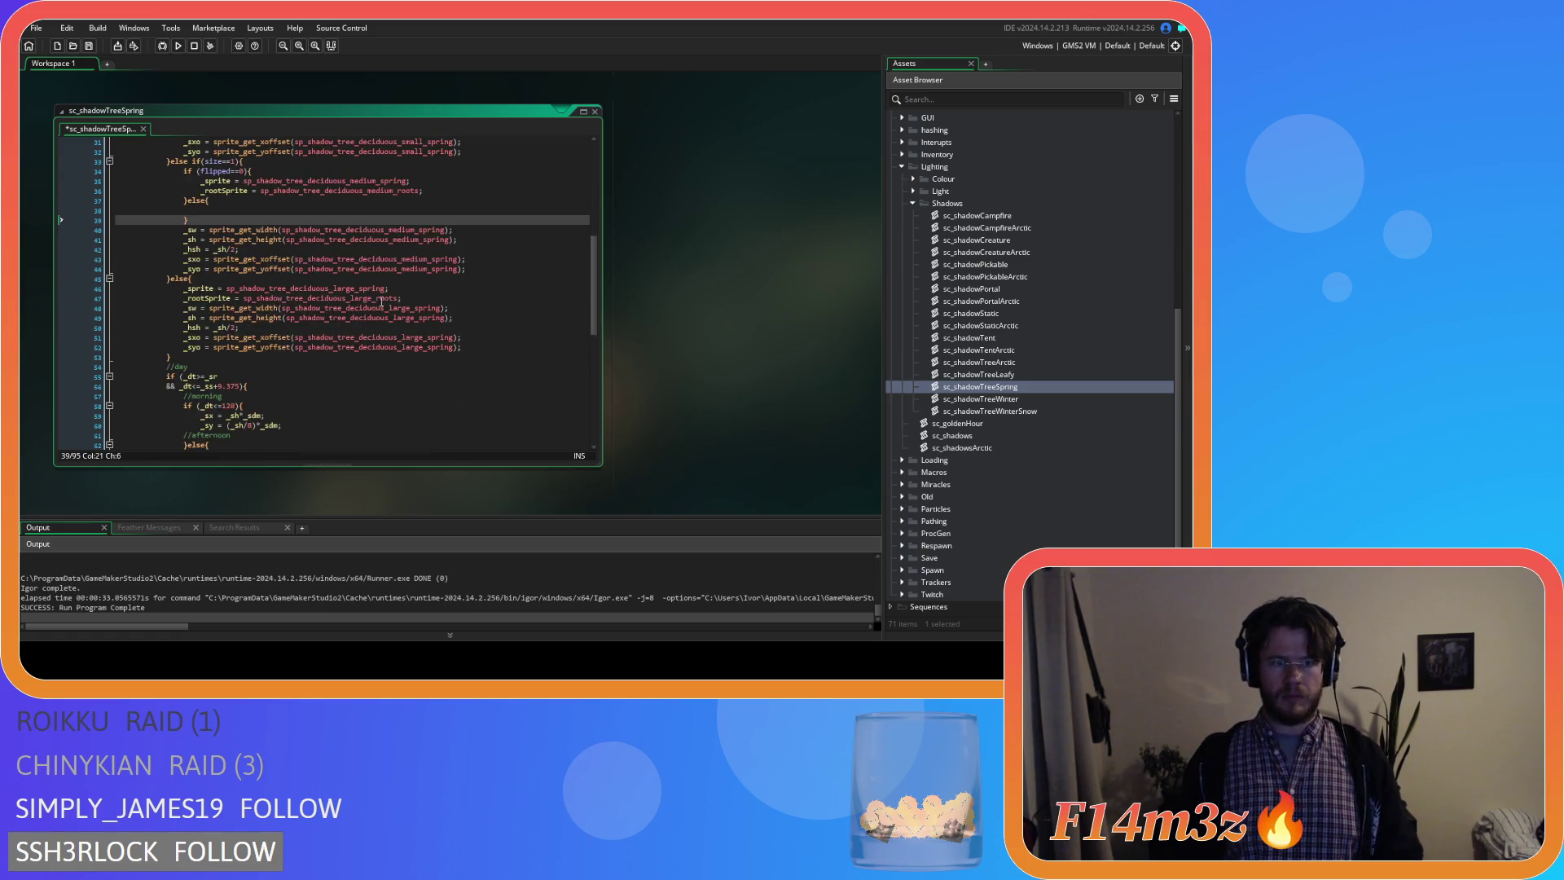
# Wrap the large spring sprite assignments in a flipped==0 check with an empty else block.
pyautogui.click(228, 282)
pyautogui.press('Return')
pyautogui.write('if (flipped==0){')
pyautogui.moveTo(423, 310); pyautogui.dragTo(163, 296)
pyautogui.press('Tab')
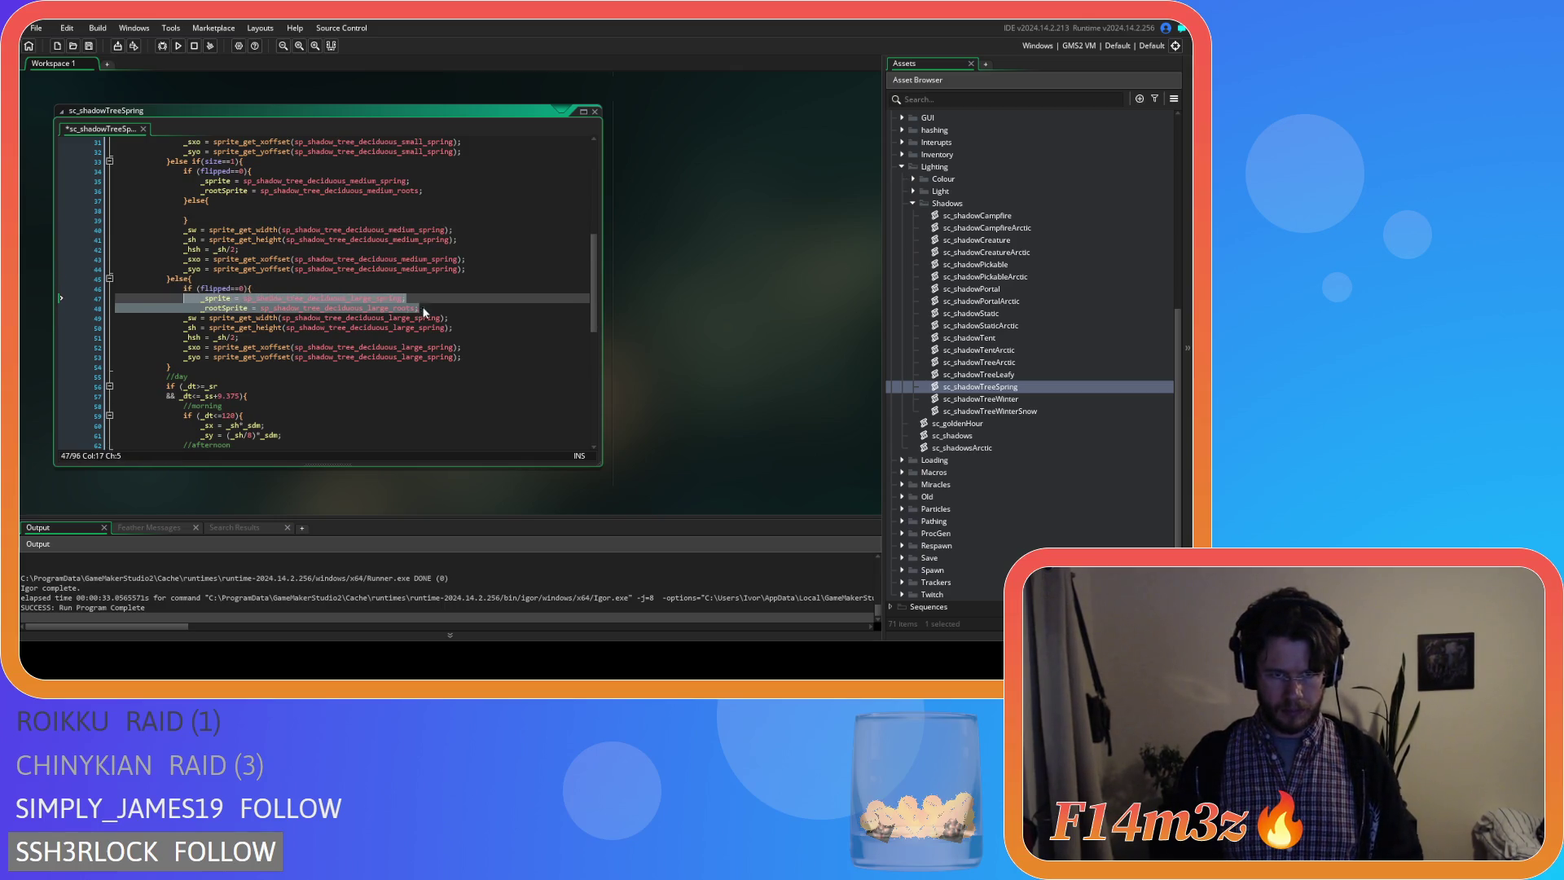
pyautogui.click(424, 310)
pyautogui.press('Return')
pyautogui.write('}')
pyautogui.press('Return')
pyautogui.press('Return')
pyautogui.scroll(-5, 425, 309)
pyautogui.scroll(-8, 426, 308)
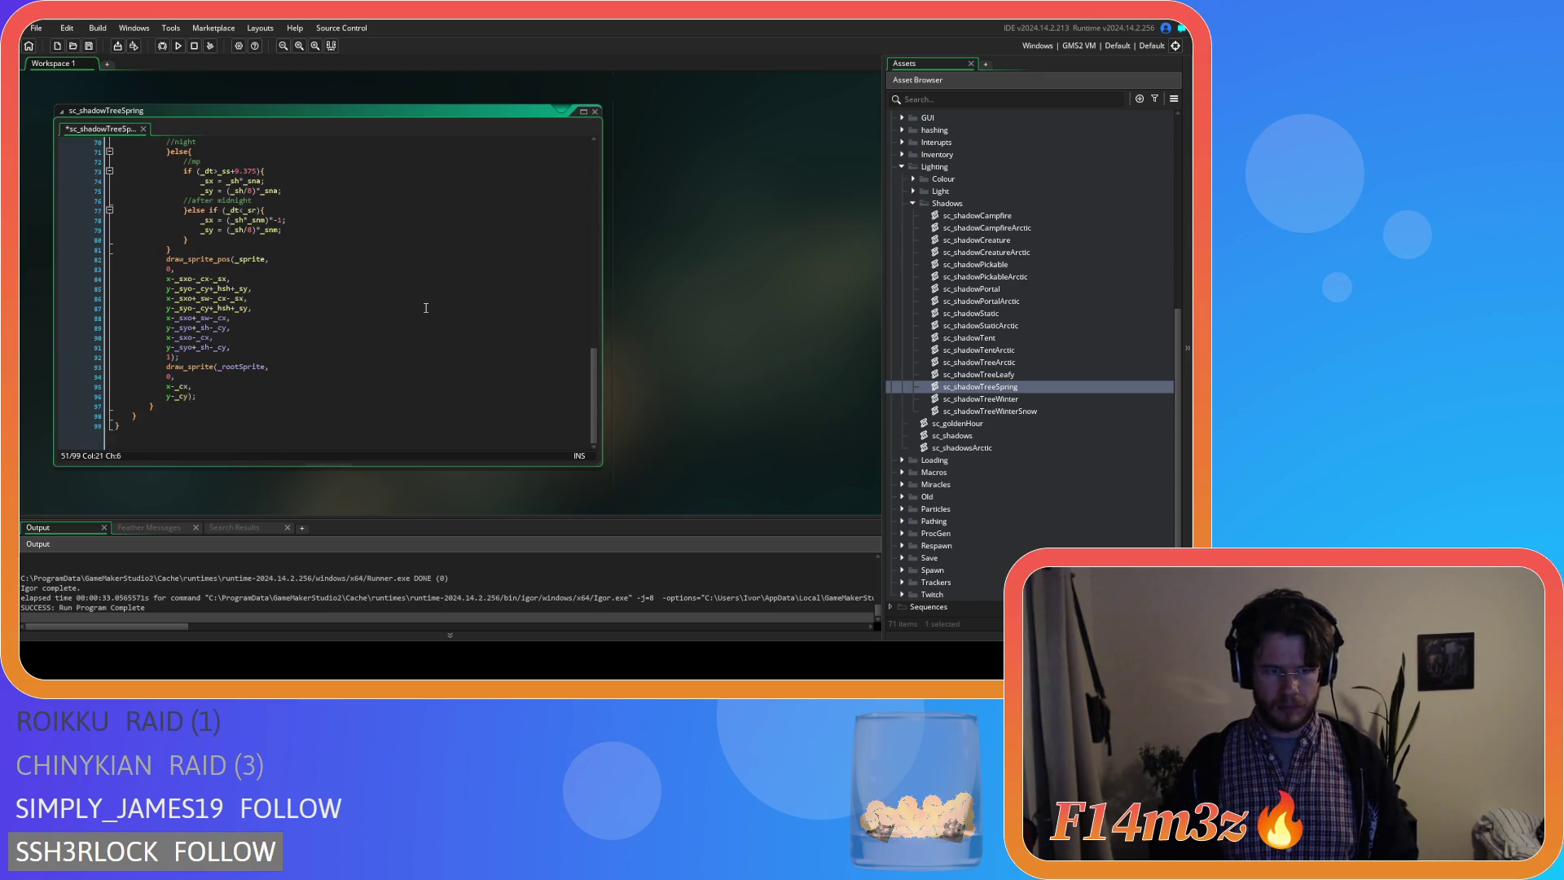
pyautogui.scroll(8, 423, 308)
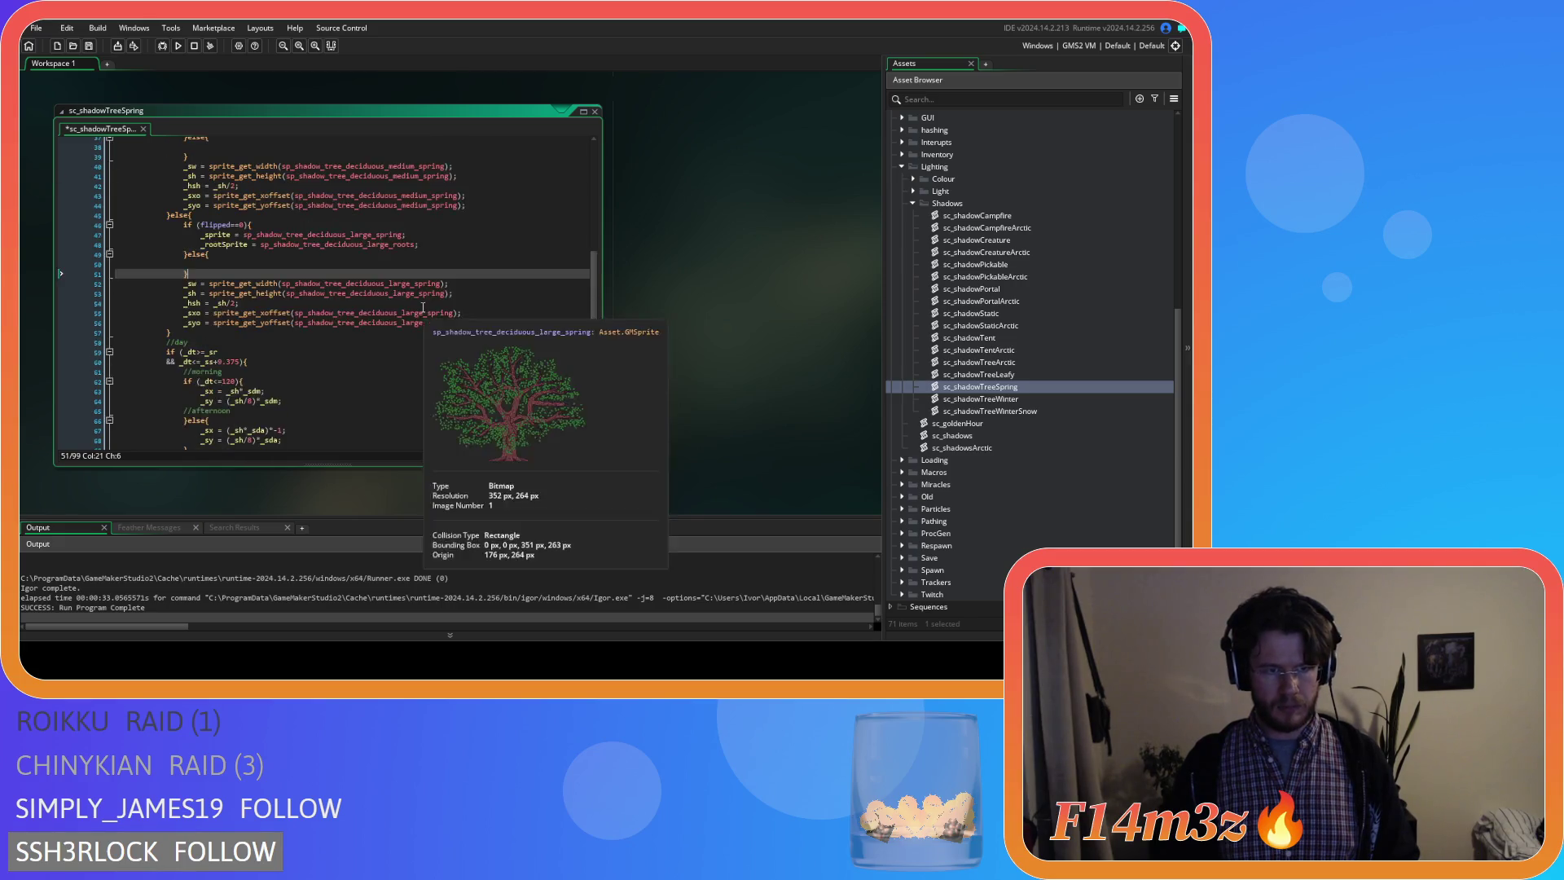
pyautogui.scroll(7, 410, 310)
pyautogui.scroll(7, 399, 311)
pyautogui.scroll(-3, 398, 312)
pyautogui.moveTo(116, 263); pyautogui.dragTo(200, 249)
# Fill the small else block with _sprite and _rootSprite lines using the _flipped spring sprites.
pyautogui.hotkey('ctrl', 'c')
pyautogui.click(403, 274)
pyautogui.hotkey('ctrl', 'v')
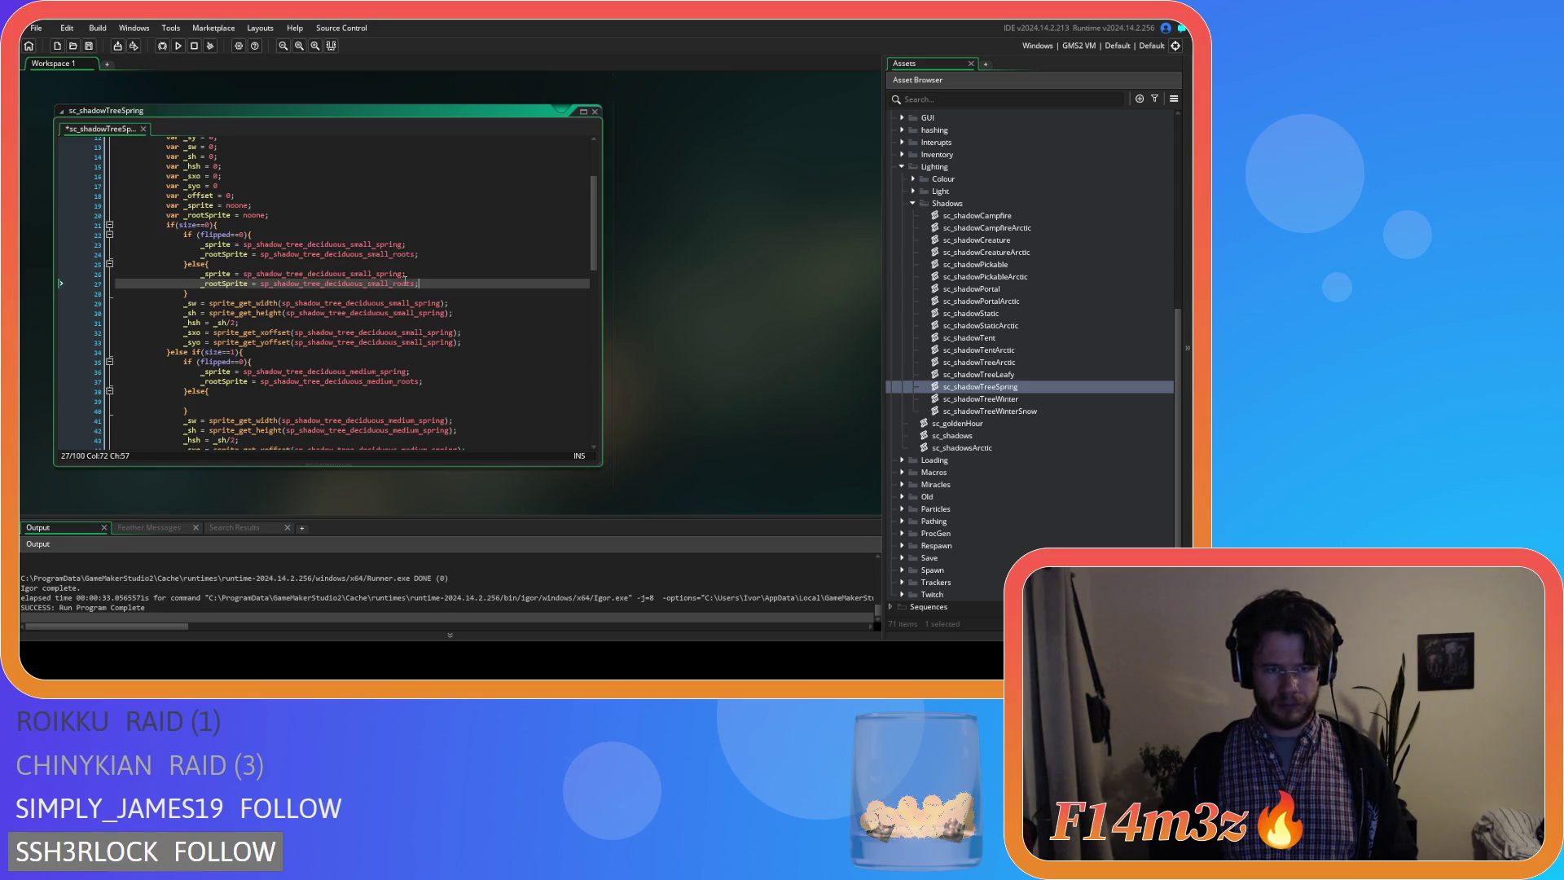
pyautogui.press('Up')
pyautogui.write('_flipped')
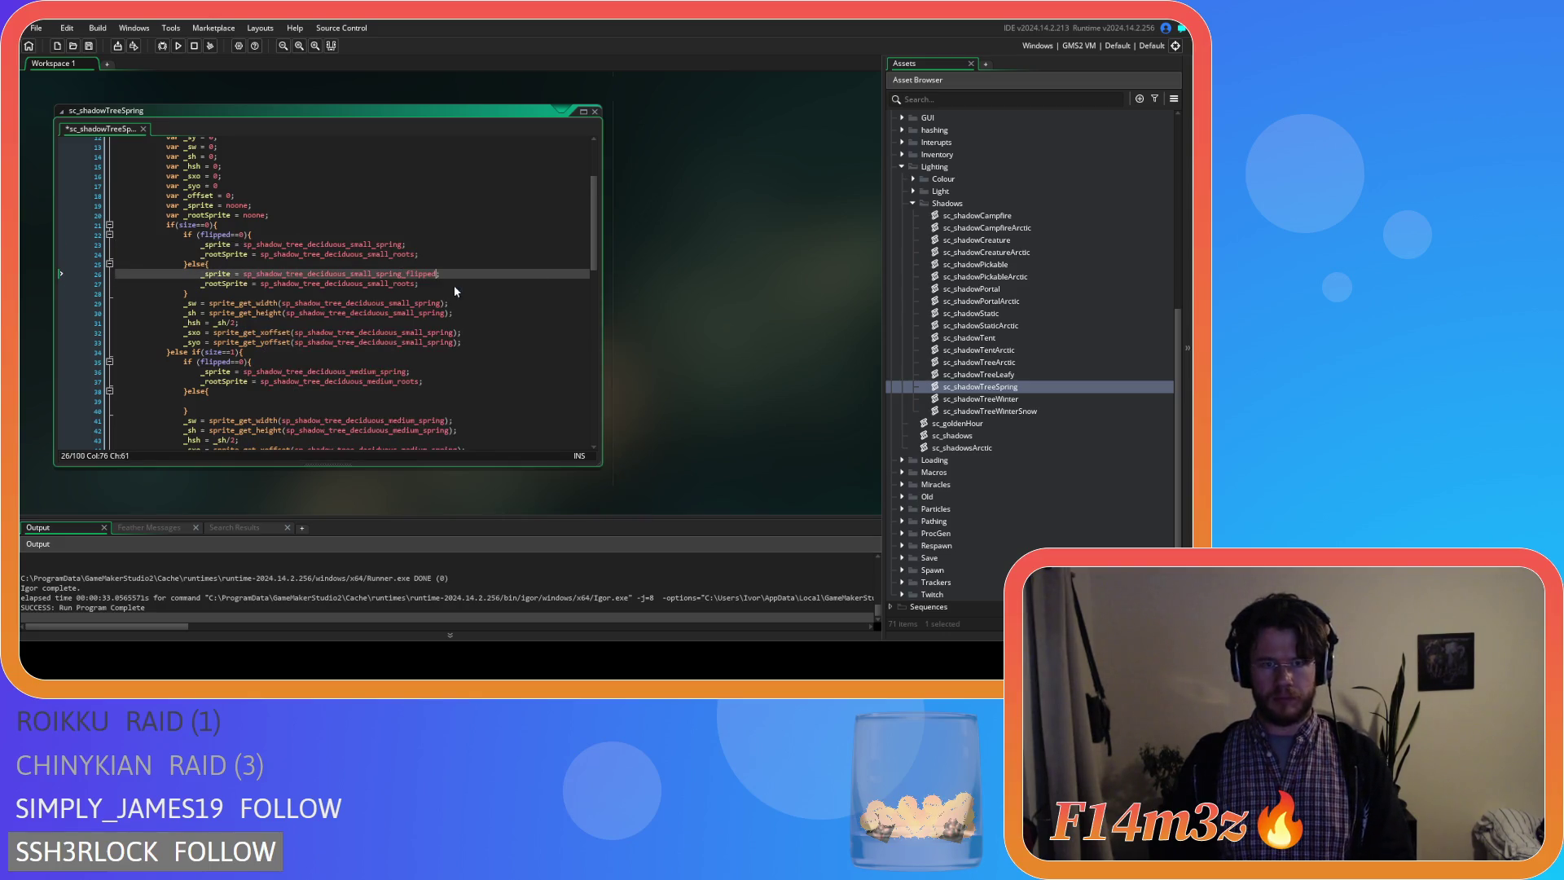
pyautogui.press('Down')
pyautogui.write('flipped')
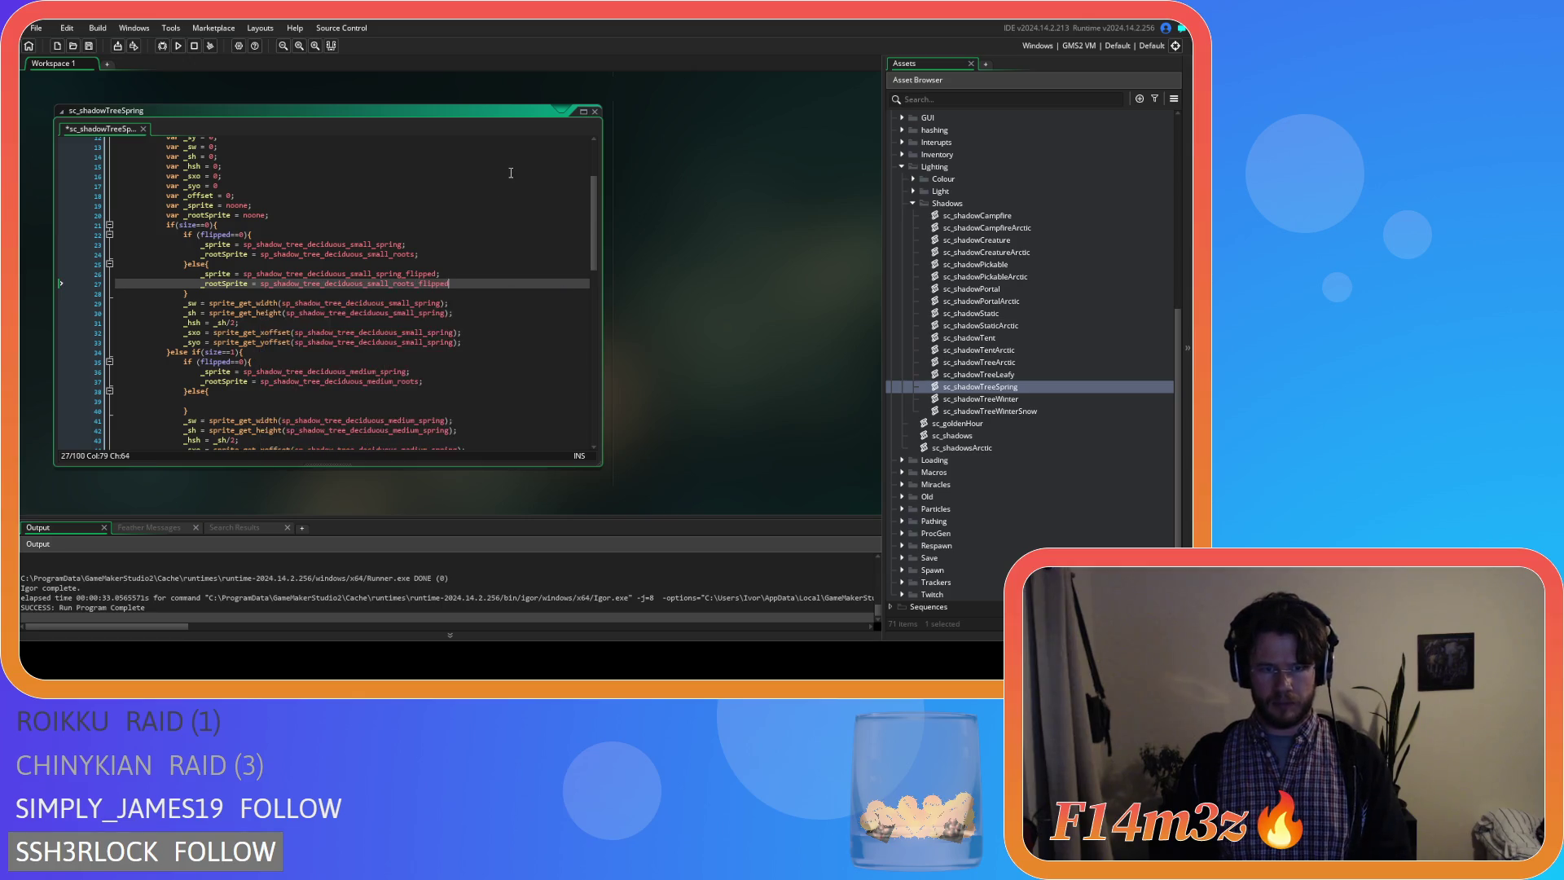
pyautogui.scroll(-4, 489, 208)
# Fill the medium else block with flipped spring sprite and root assignments.
pyautogui.click(424, 261)
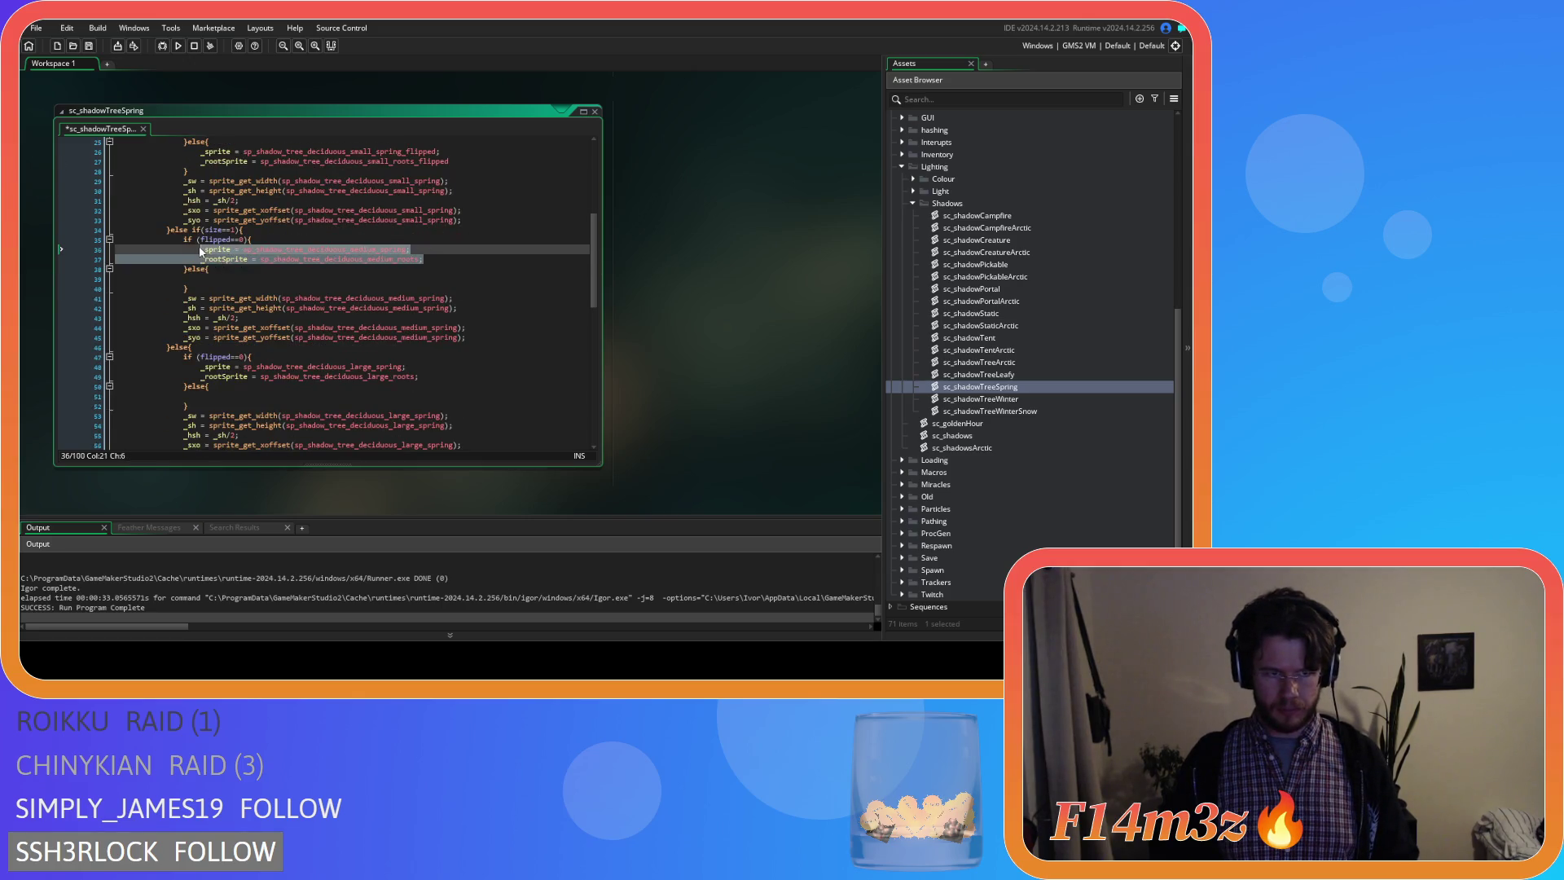
pyautogui.click(238, 279)
pyautogui.hotkey('ctrl', 'v')
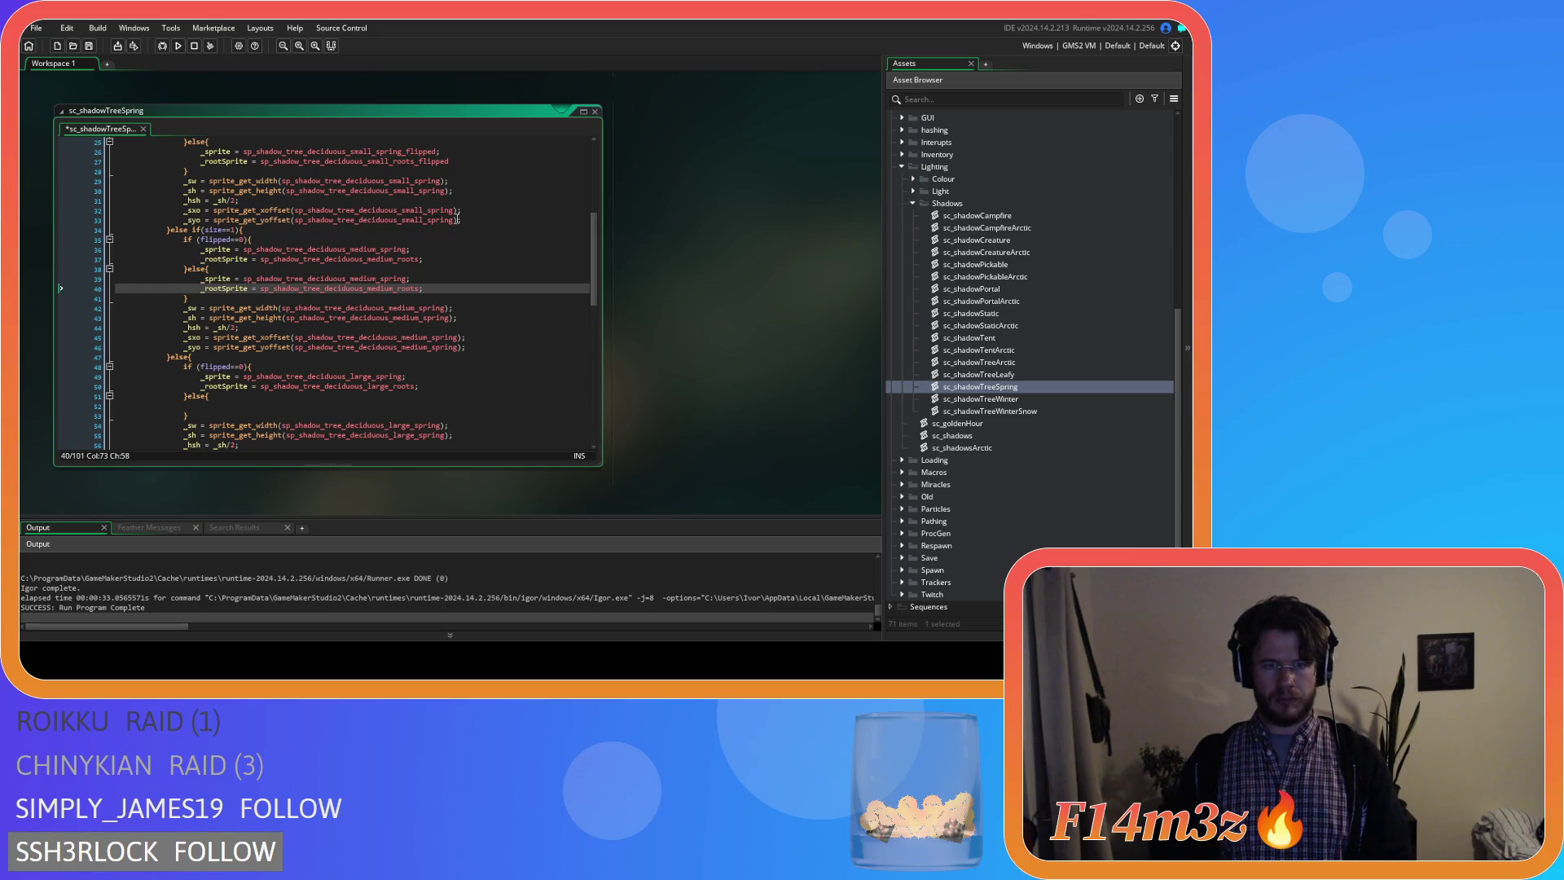
pyautogui.press('Up')
pyautogui.press('Left')
pyautogui.write('_flipped')
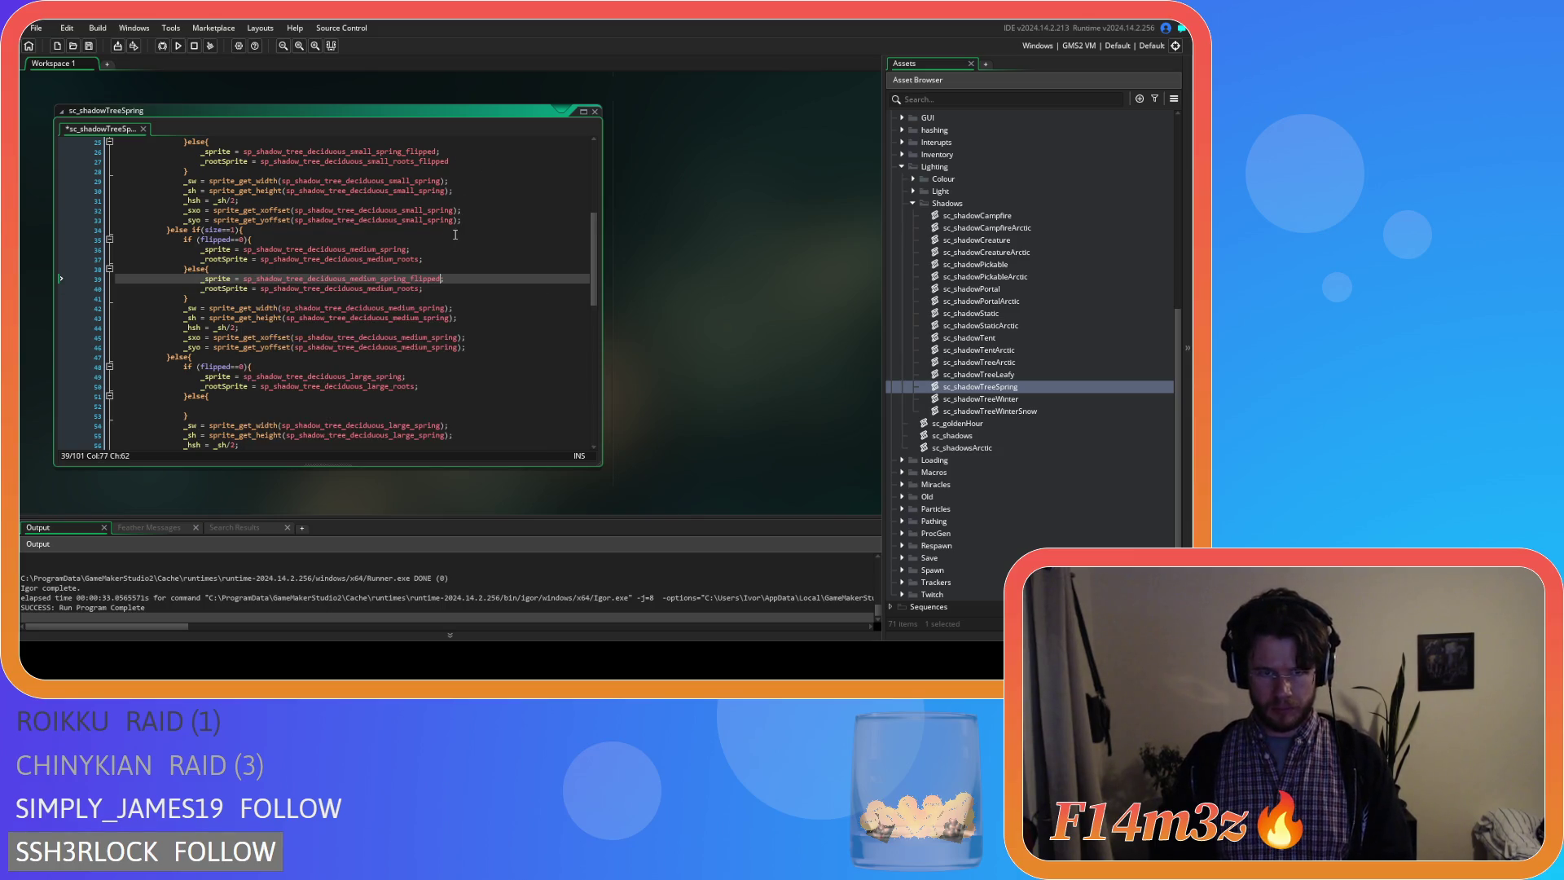
pyautogui.press('Down')
pyautogui.write('_flipped')
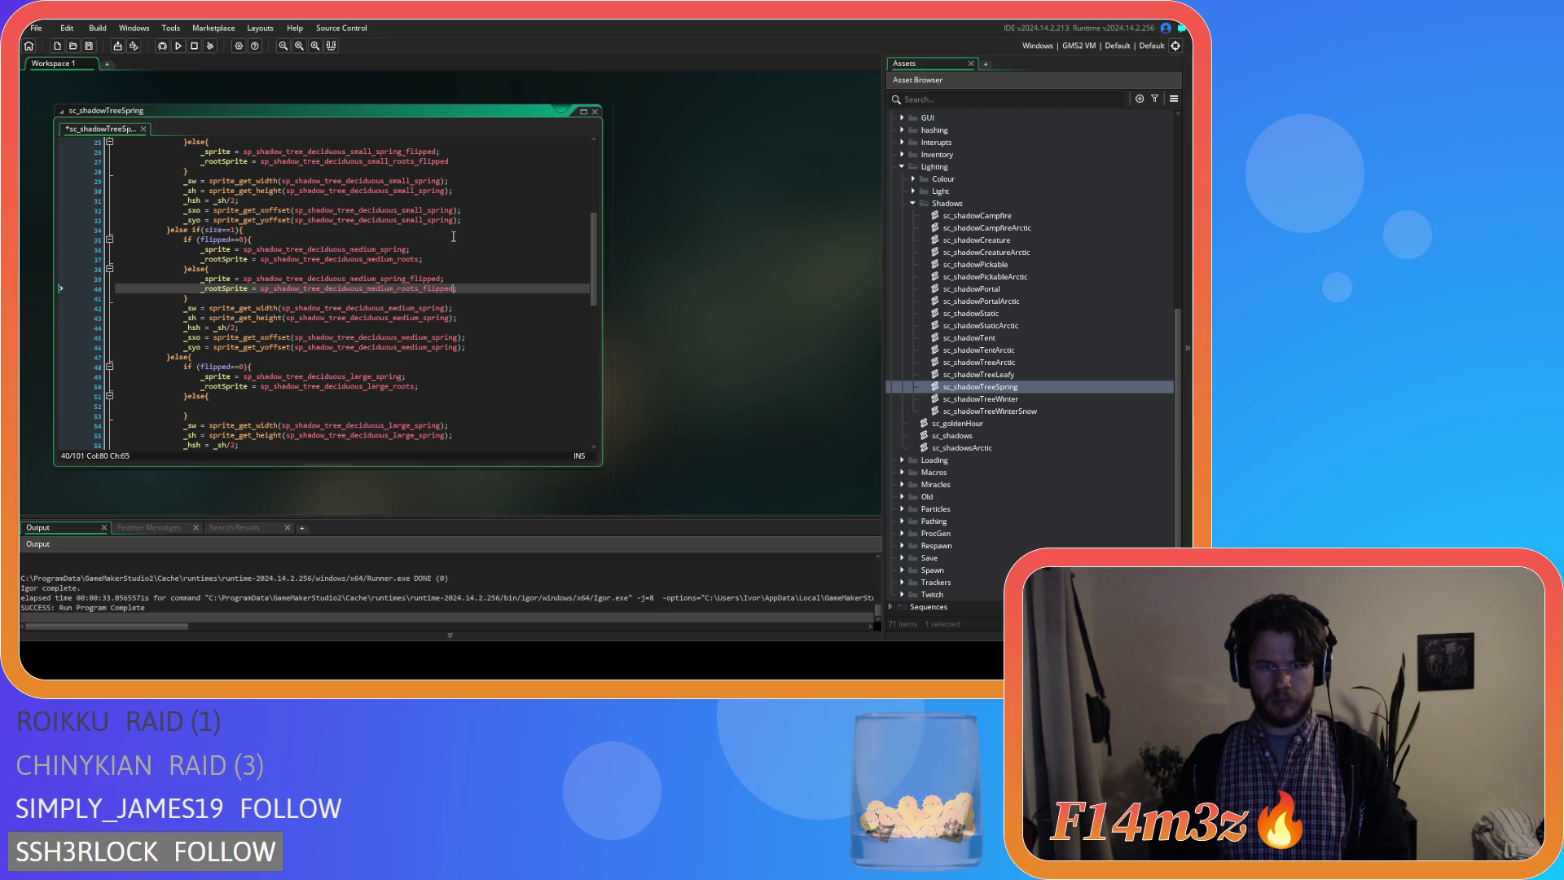
pyautogui.scroll(-4, 355, 269)
# Fill the large else block with flipped spring sprite and root assignments, then move to sc_shadowTreeWinter.
pyautogui.click(355, 264)
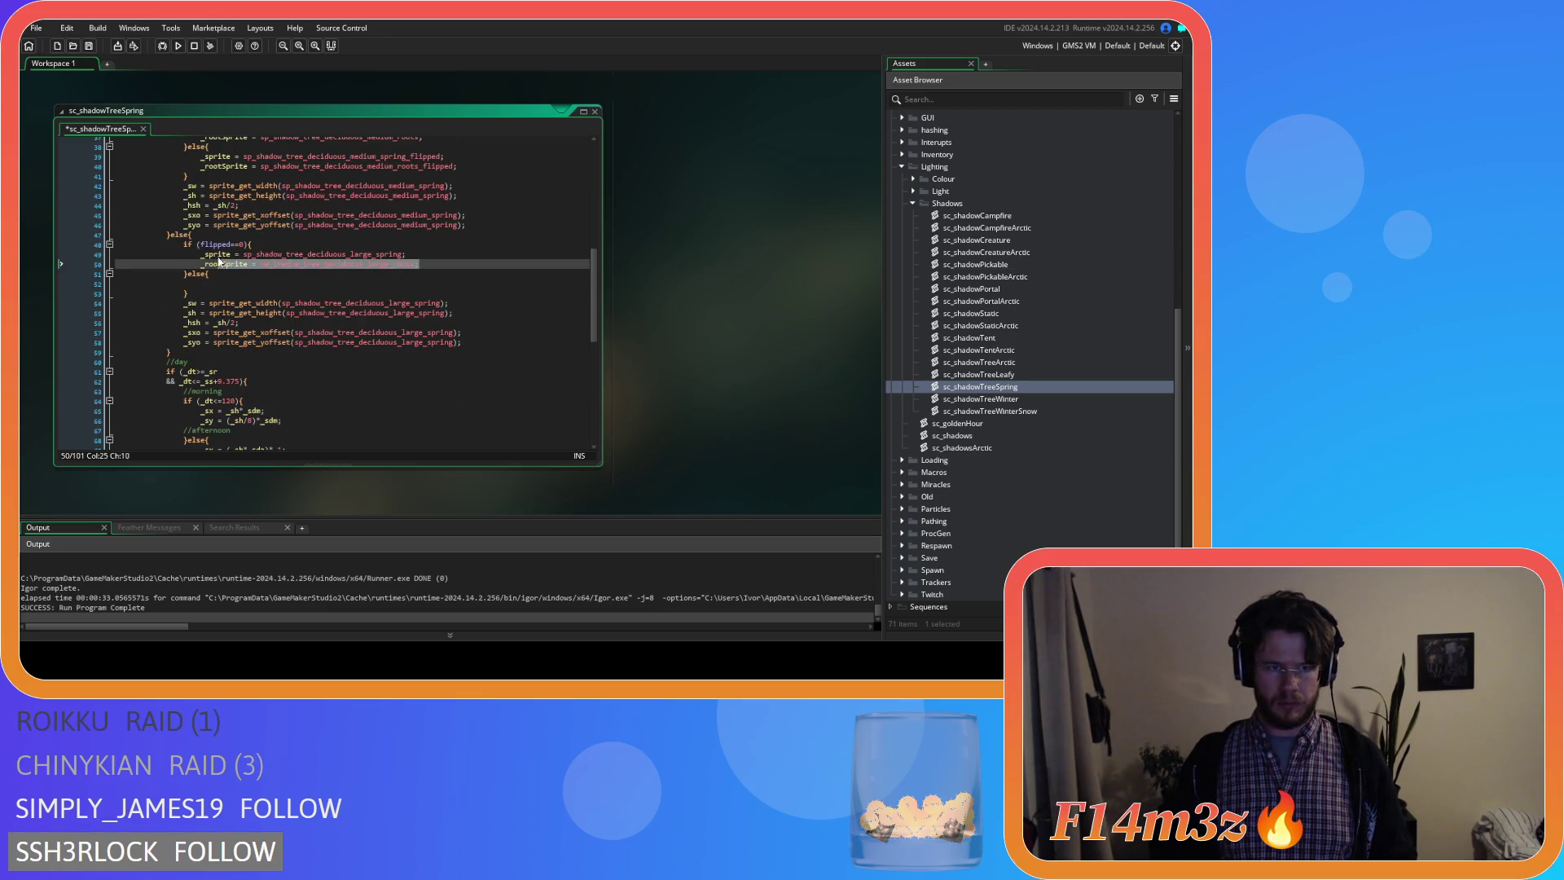
pyautogui.click(260, 291)
pyautogui.write('_sprite = sp_shadow_tree_deciduous_large_spring; \t\t\t\t\t_rootSprite = sp_shadow_tree_deciduous_large_roots;')
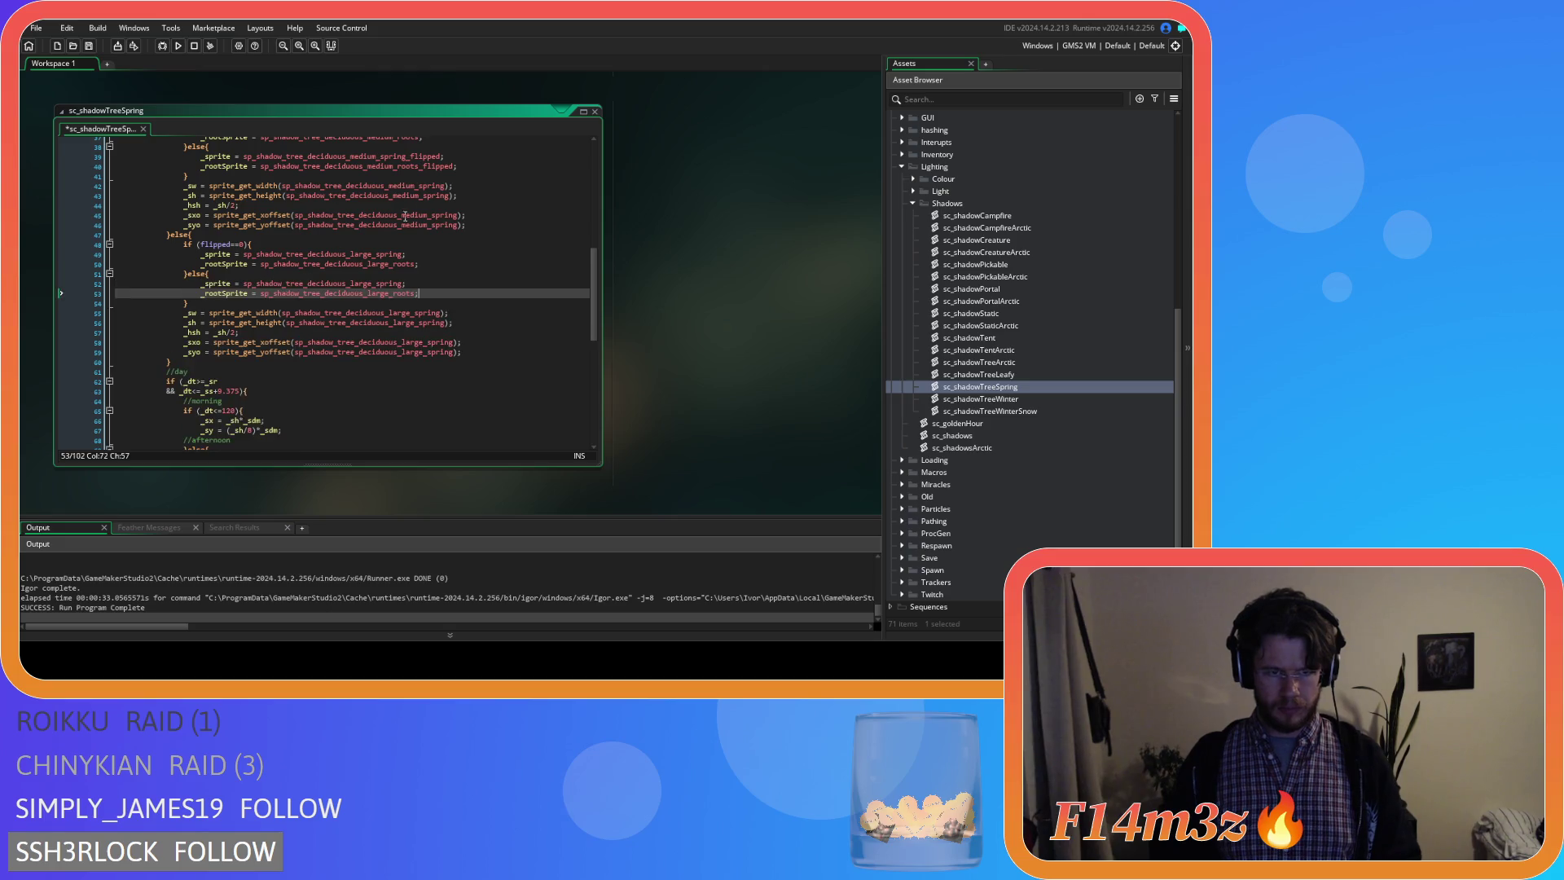
pyautogui.press('Left')
pyautogui.write('flipped')
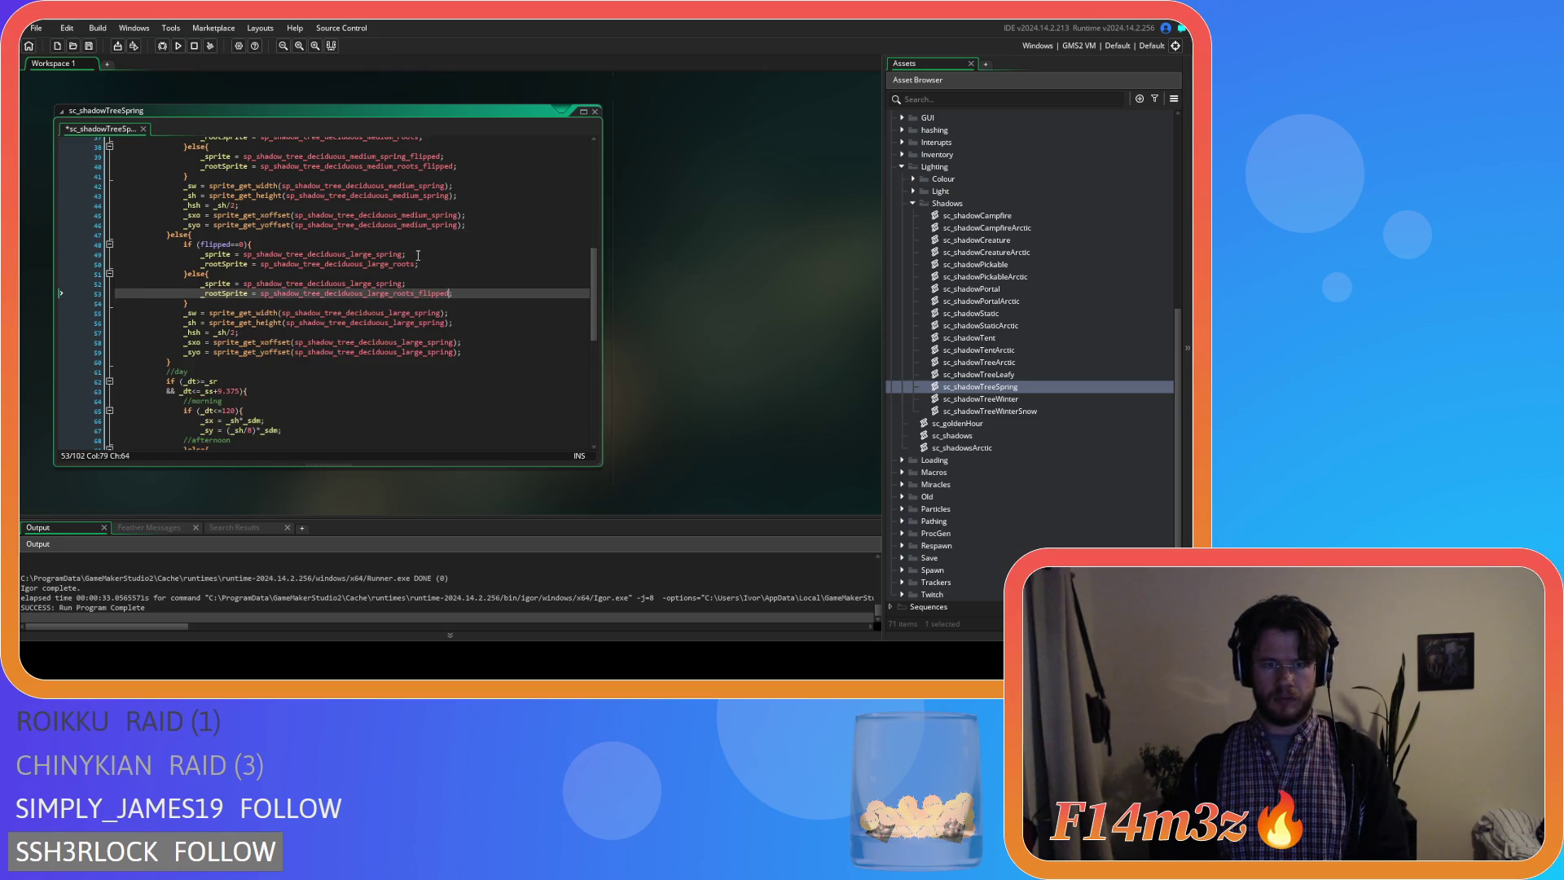
pyautogui.click(416, 282)
pyautogui.write('_flipped')
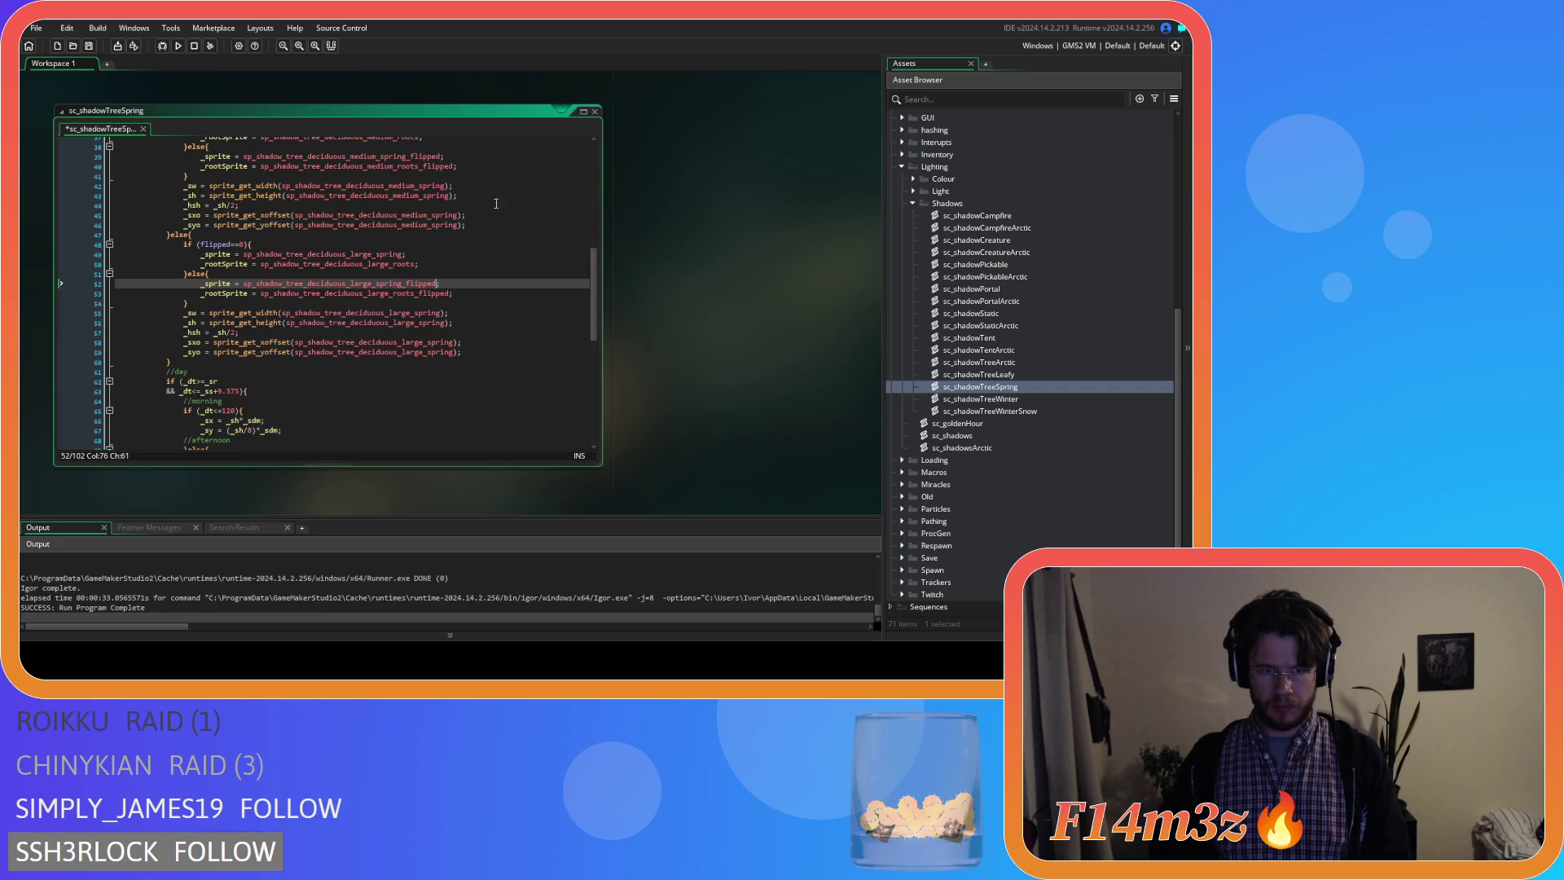
pyautogui.scroll(2, 428, 277)
pyautogui.scroll(1, 431, 276)
pyautogui.scroll(1, 405, 269)
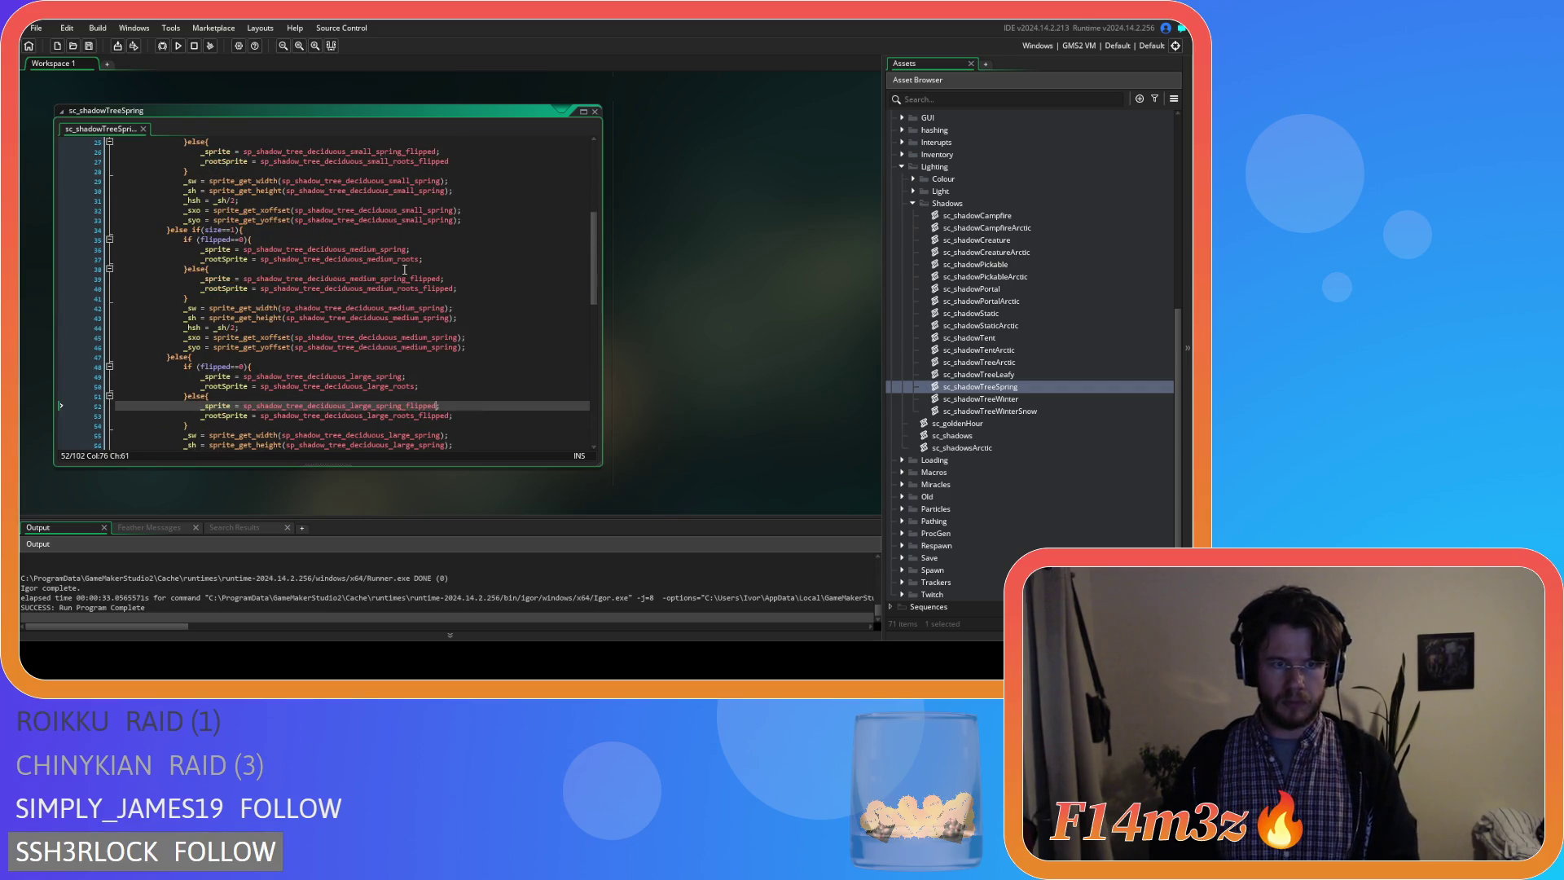
pyautogui.scroll(2, 500, 274)
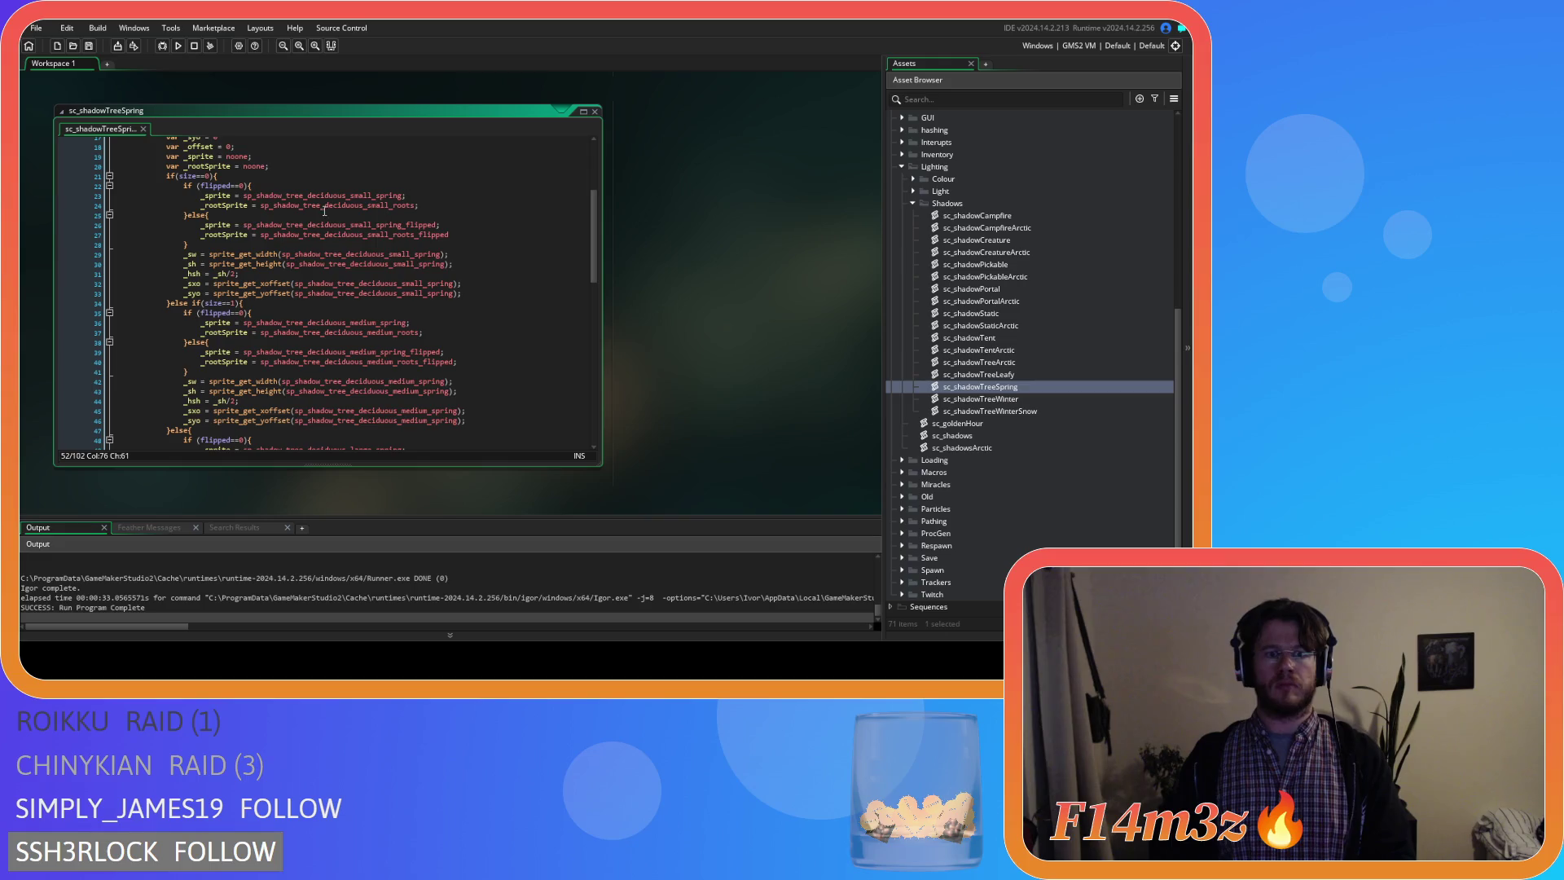
pyautogui.doubleClick(1009, 401)
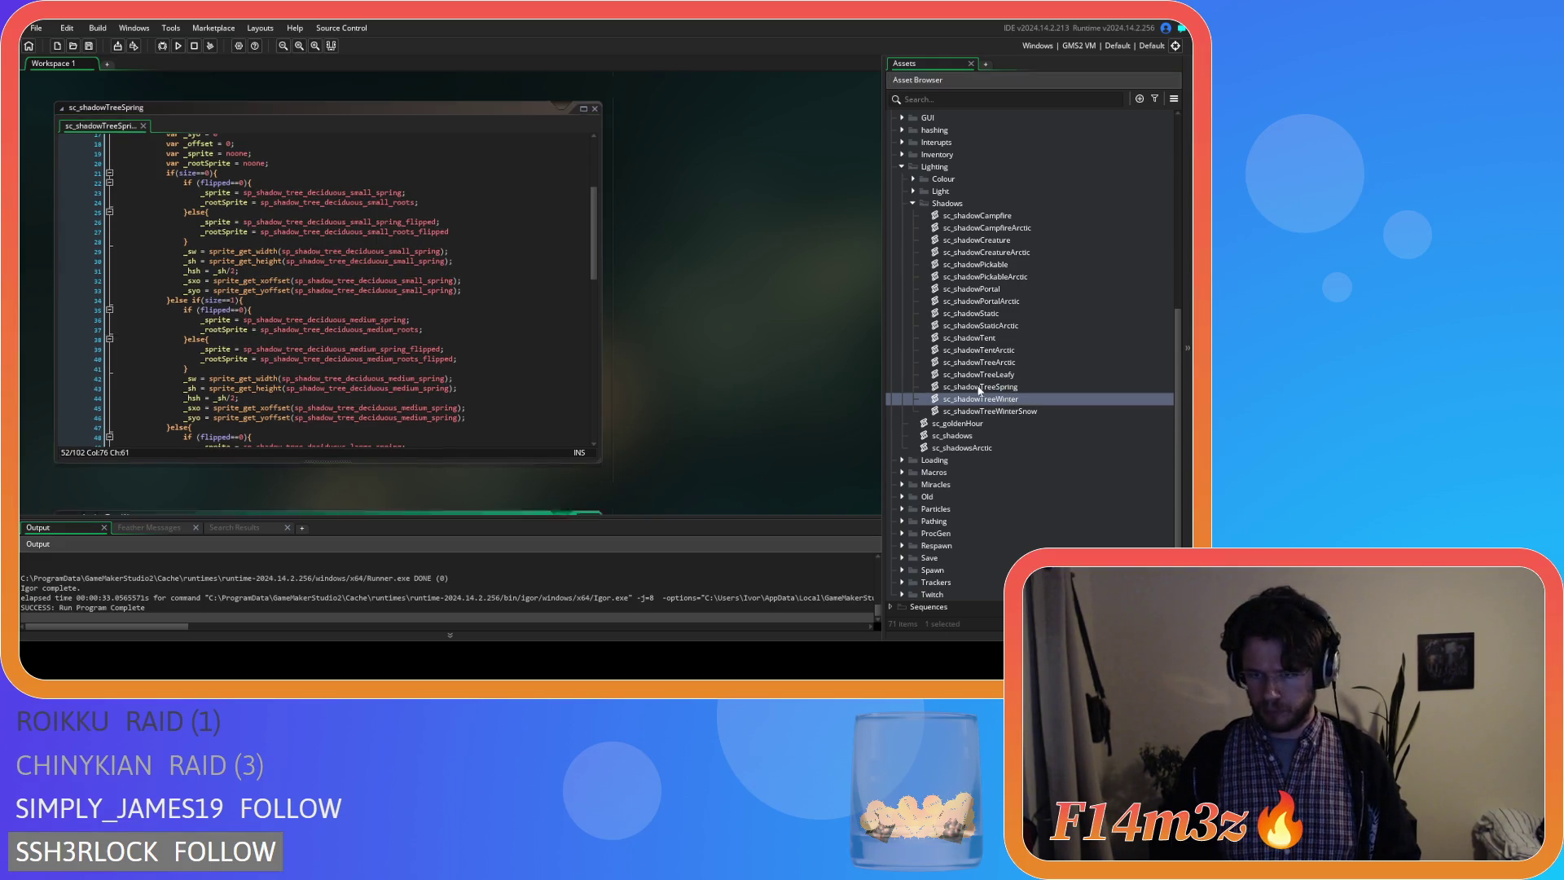
pyautogui.scroll(-3, 371, 254)
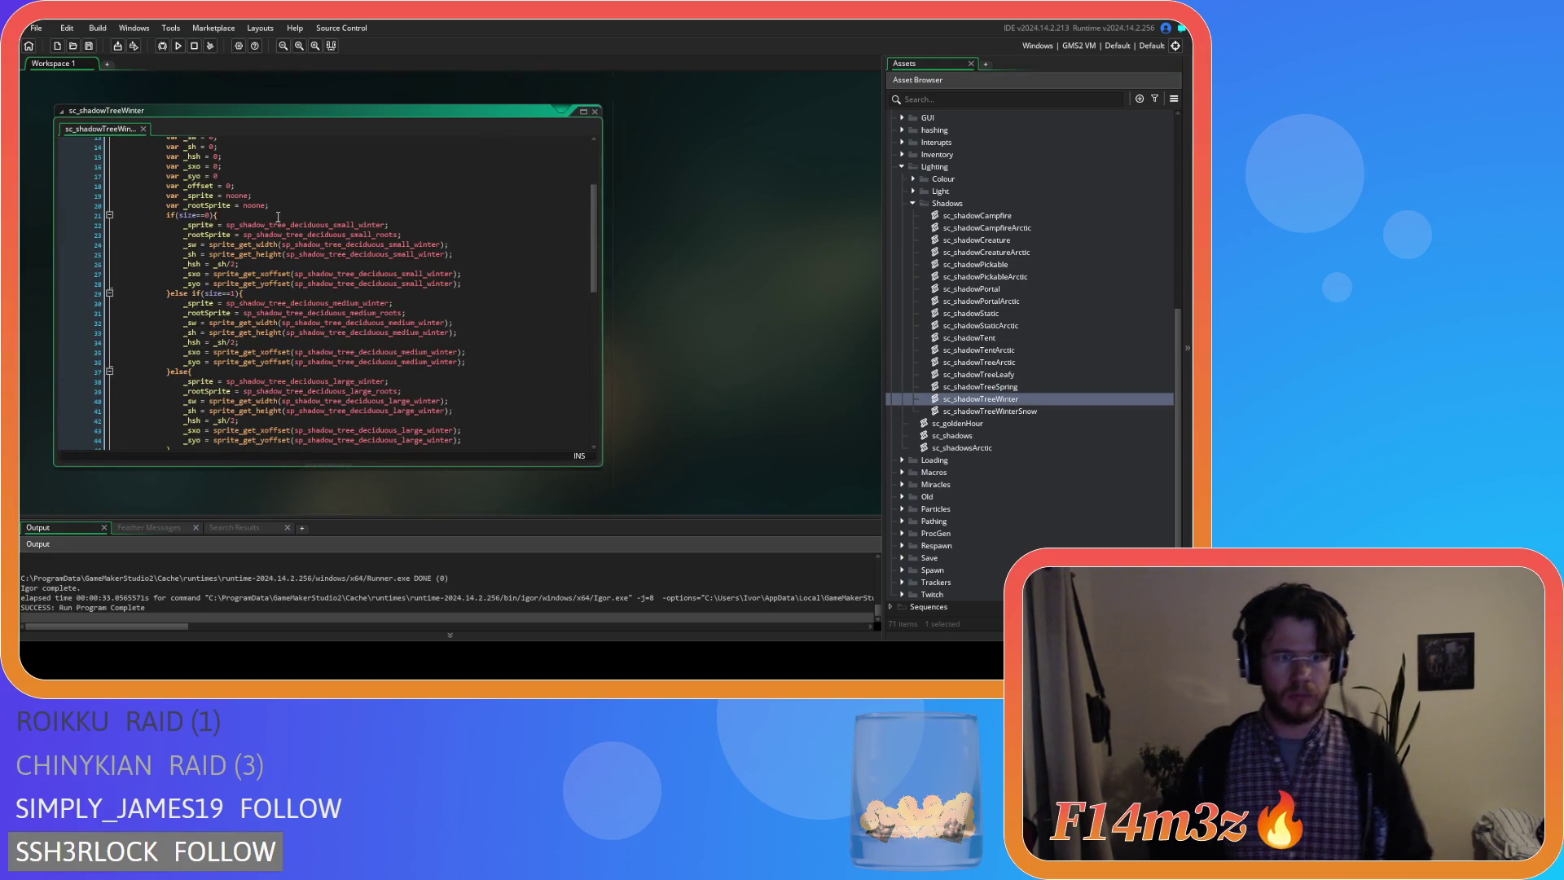
pyautogui.scroll(5, 811, 342)
# Wrap the small winter sprite assignments in an if (flipped==0) check with an empty else block.
pyautogui.moveTo(264, 307); pyautogui.dragTo(175, 308)
pyautogui.hotkey('ctrl', 'c')
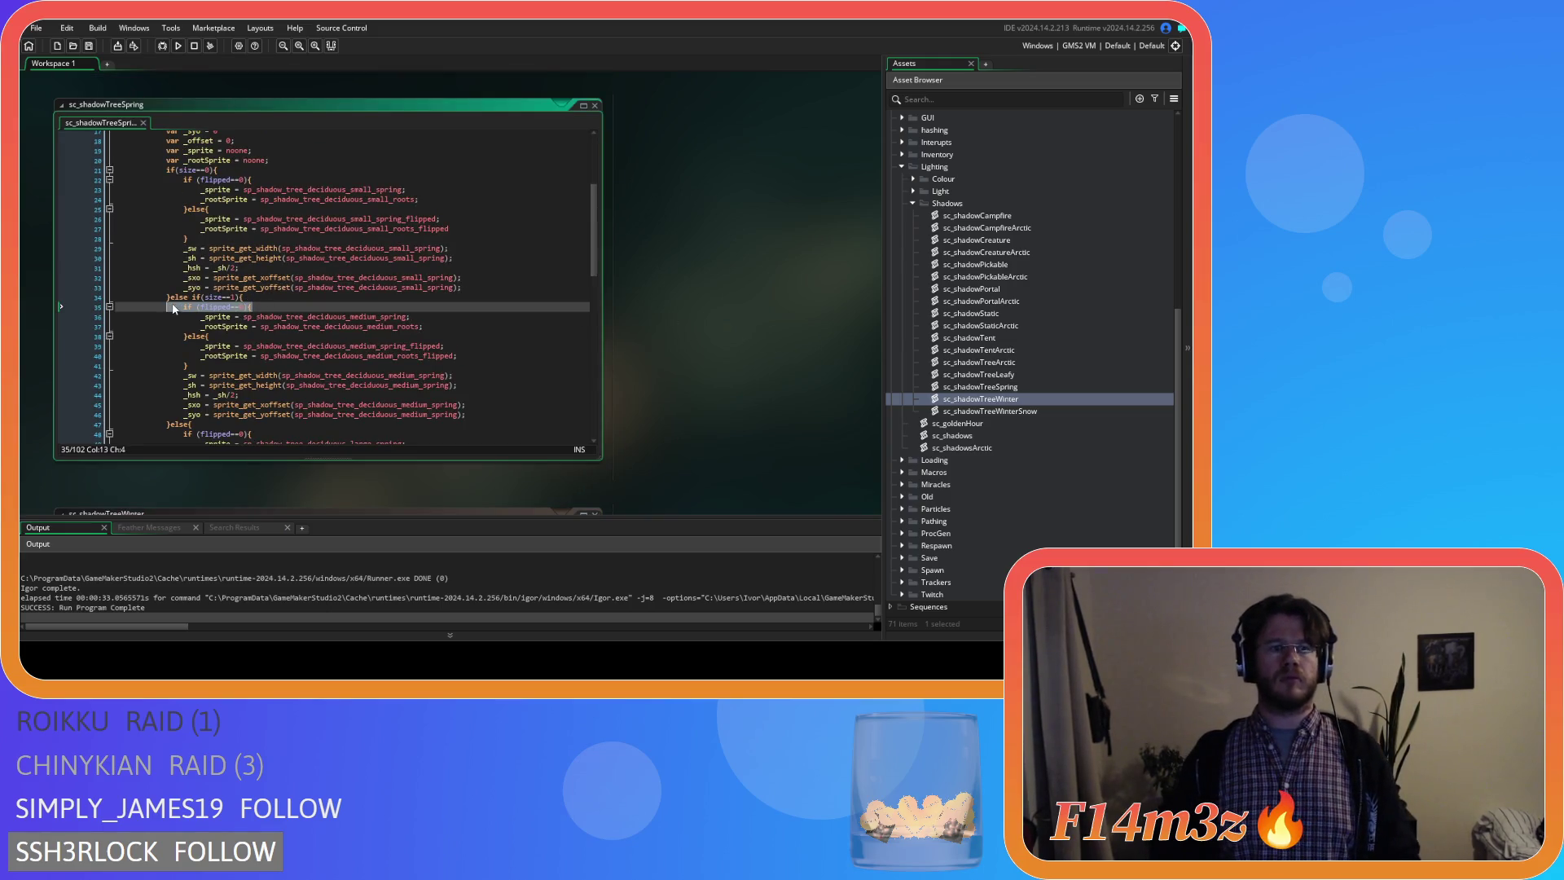
pyautogui.scroll(-5, 687, 354)
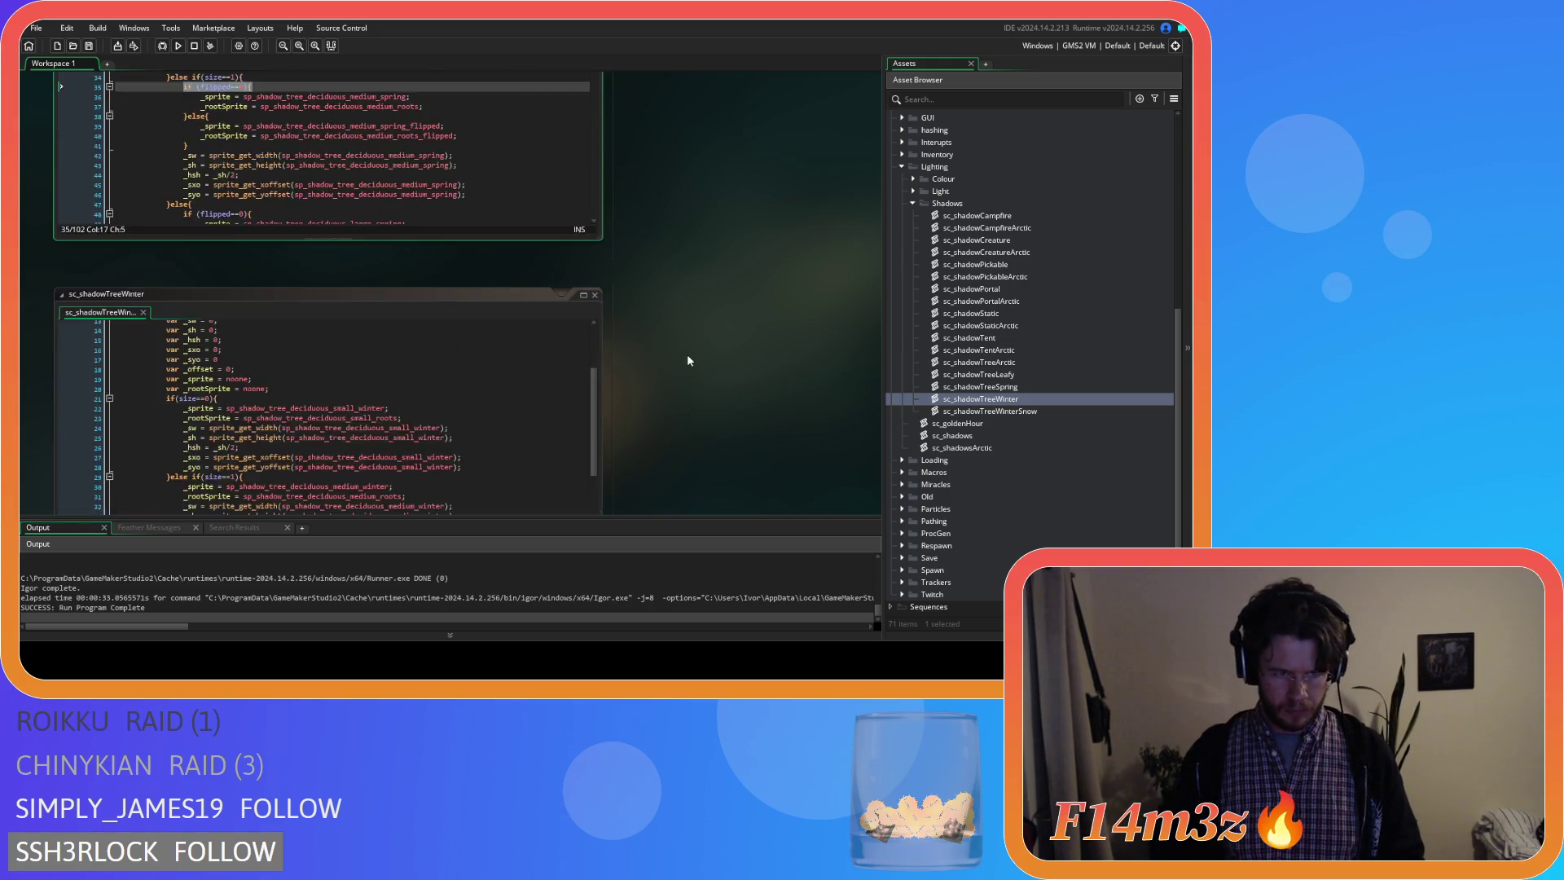
pyautogui.click(277, 177)
pyautogui.press('Return')
pyautogui.hotkey('ctrl', 'v')
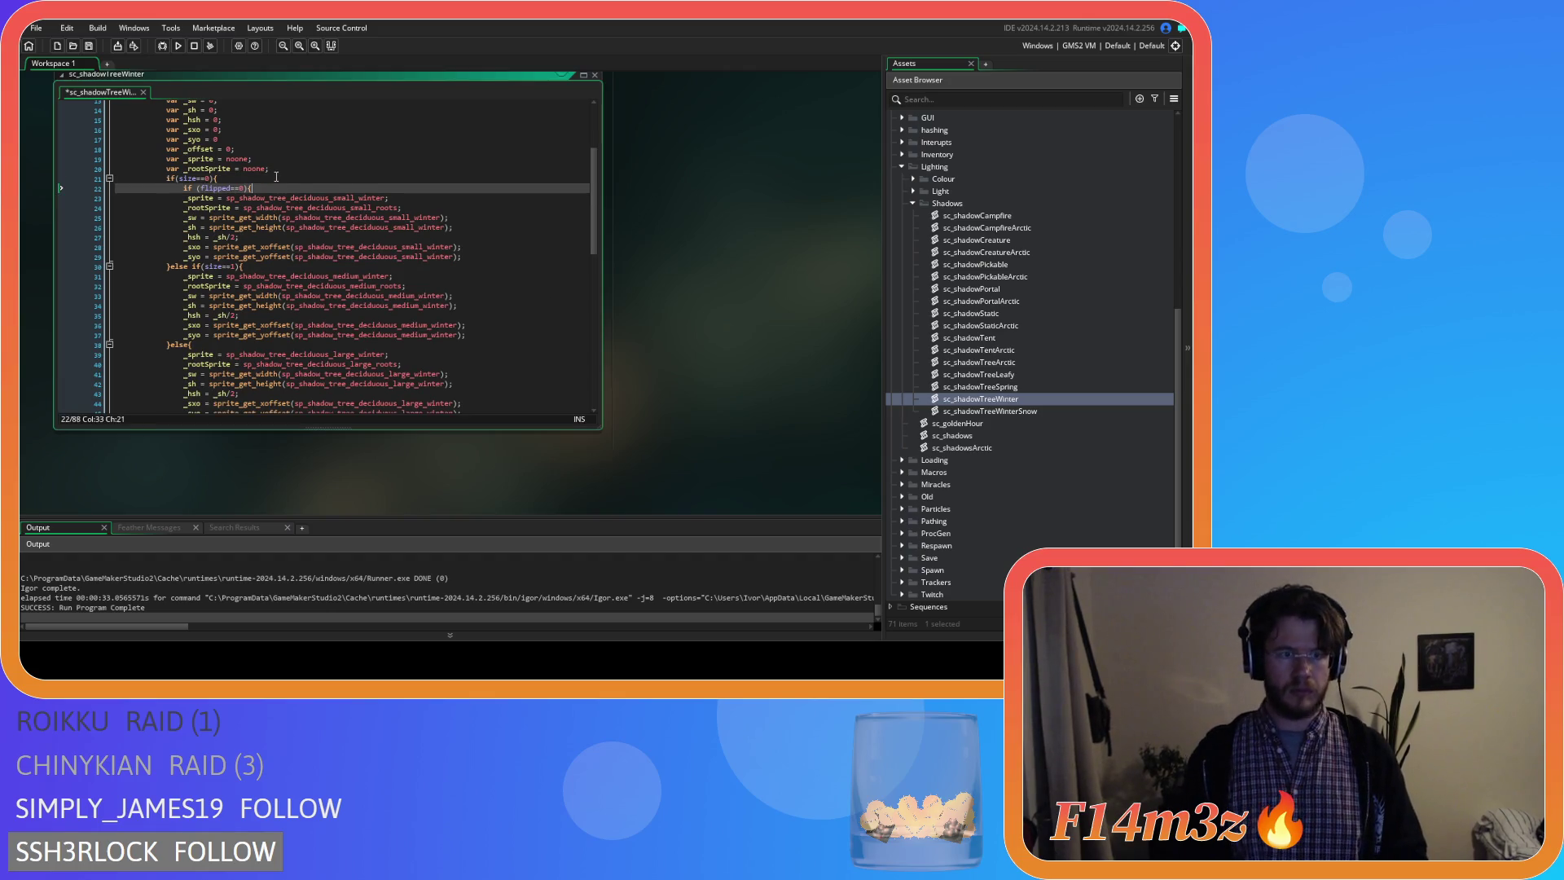
pyautogui.moveTo(187, 198); pyautogui.dragTo(425, 208)
pyautogui.press('Tab')
pyautogui.click(442, 208)
pyautogui.press('Return')
pyautogui.write('else{')
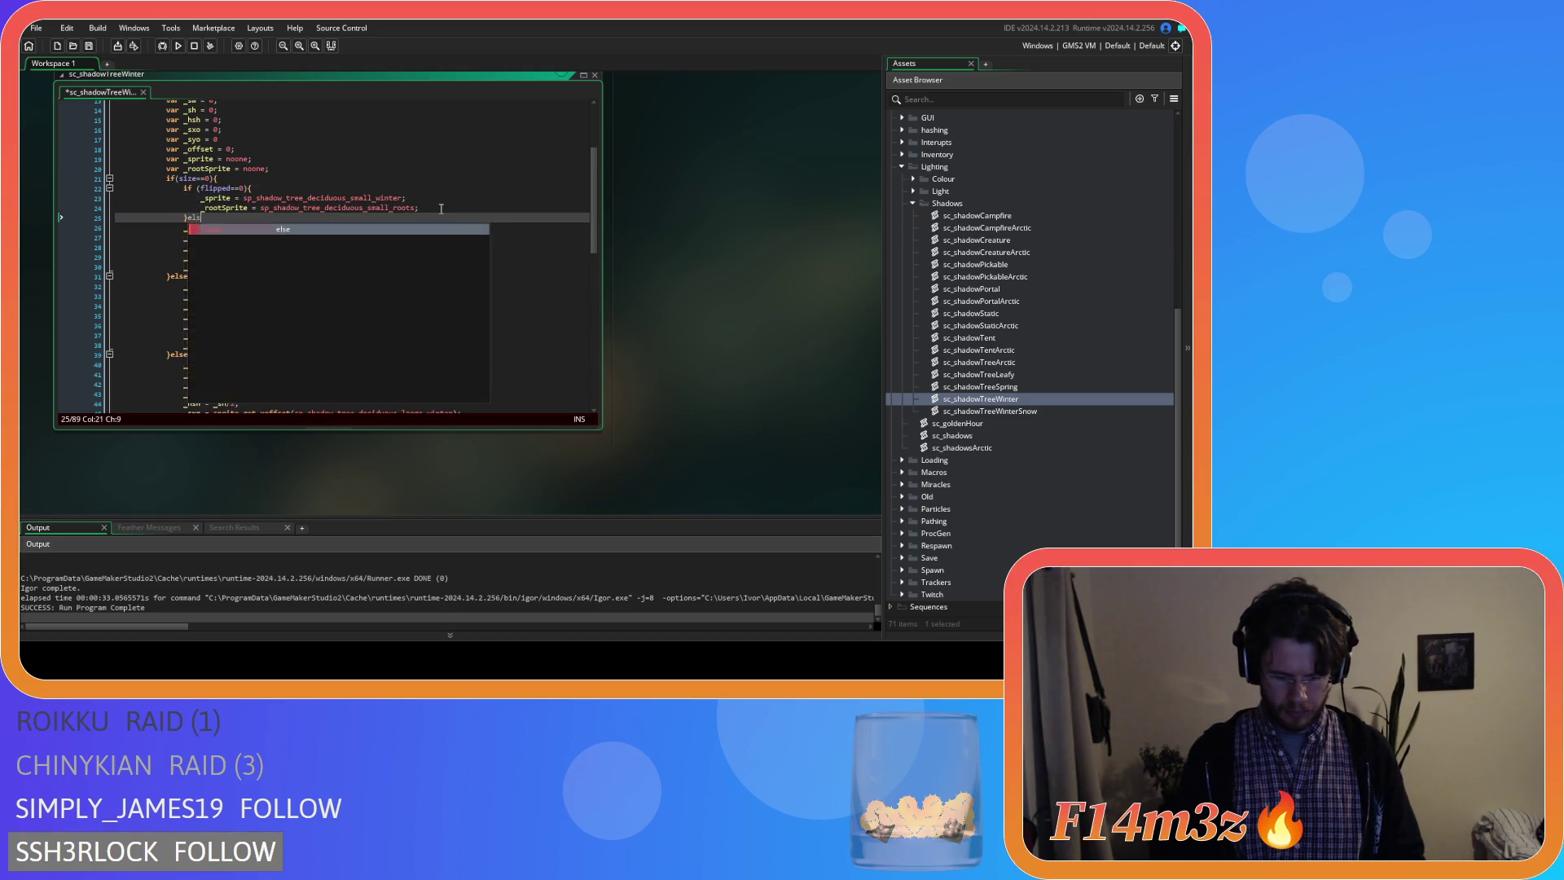
pyautogui.press('Return')
pyautogui.scroll(-2, 439, 209)
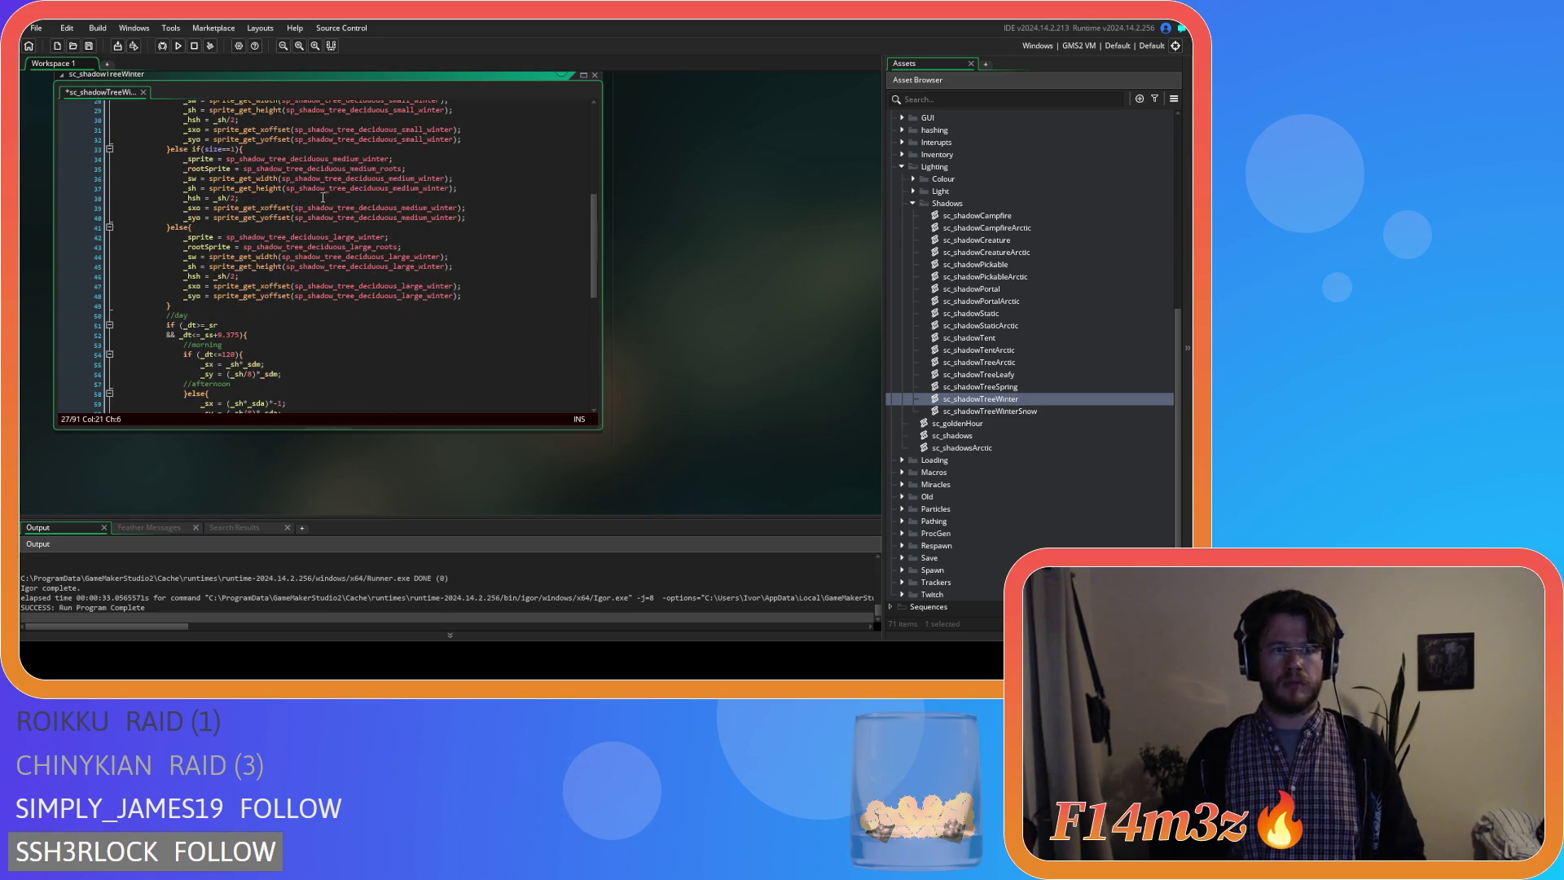
# Wrap the medium winter sprite assignments in a flipped==0 check with an empty else block.
pyautogui.click(291, 149)
pyautogui.press('Return')
pyautogui.write('if (flipped==0){')
pyautogui.moveTo(406, 178); pyautogui.dragTo(166, 179)
pyautogui.press('Tab')
pyautogui.click(469, 179)
pyautogui.press('Return')
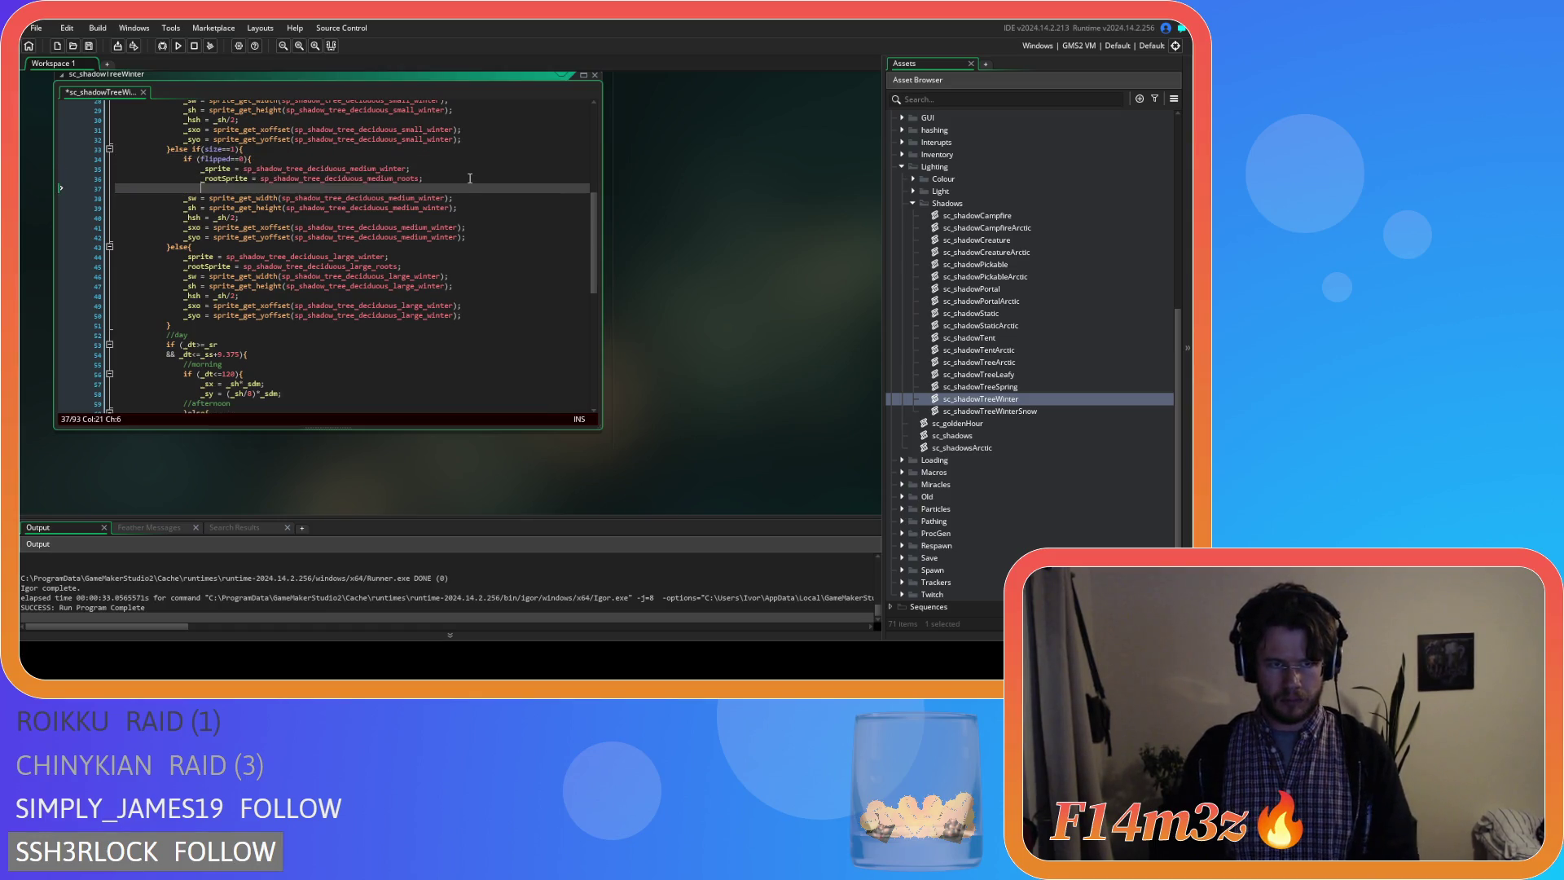
pyautogui.write('}else{')
pyautogui.press('Return')
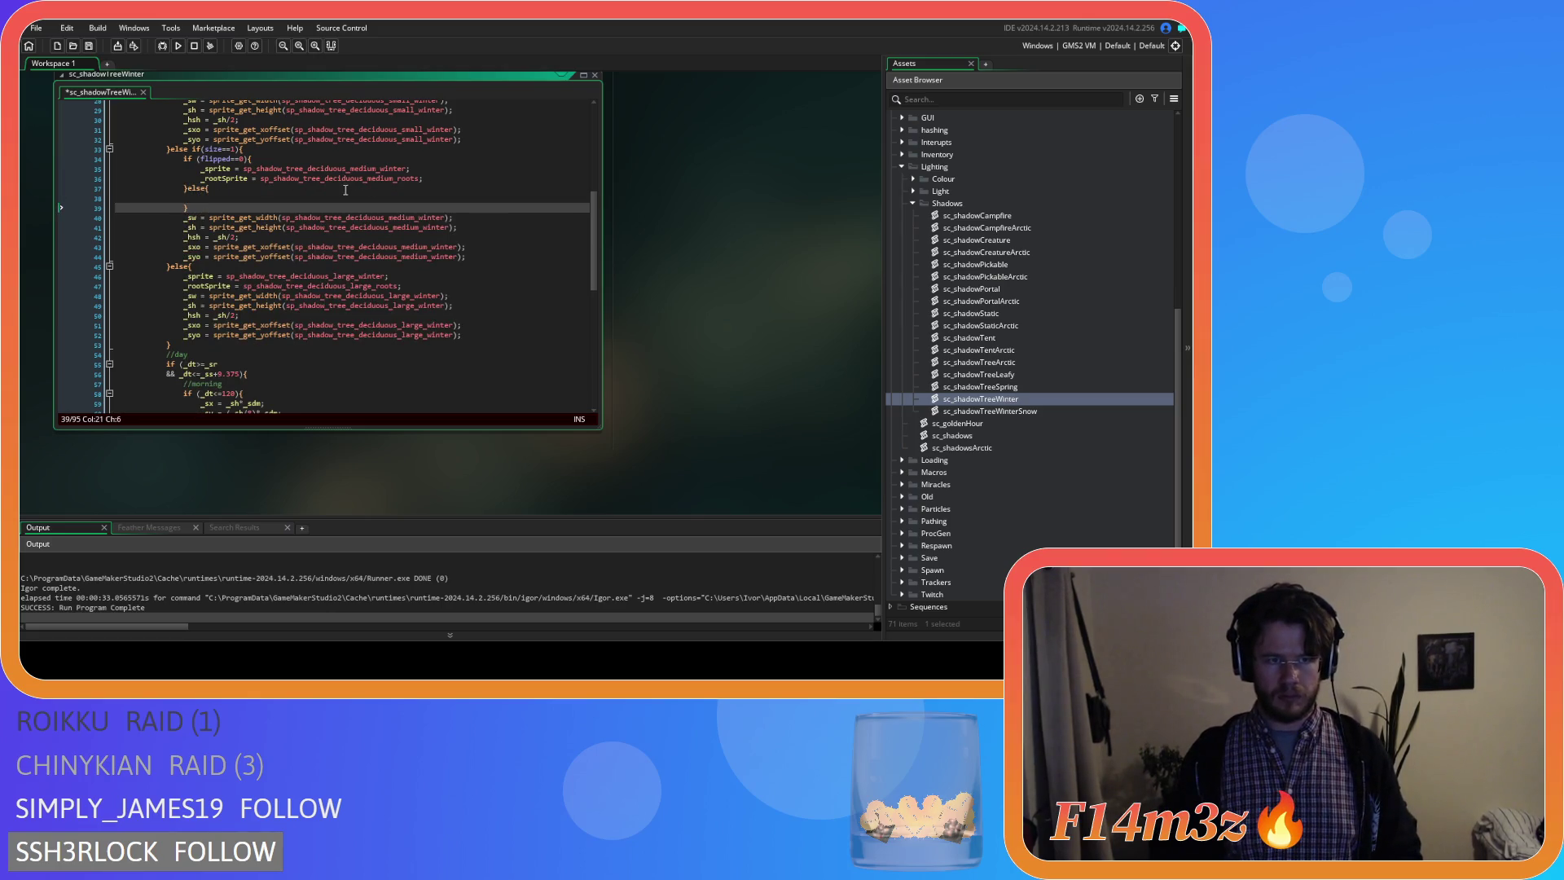
pyautogui.scroll(-2, 431, 191)
# Wrap the large winter sprite assignments in a flipped==0 check with an empty else block.
pyautogui.click(368, 193)
pyautogui.press('Return')
pyautogui.hotkey('ctrl', 'v')
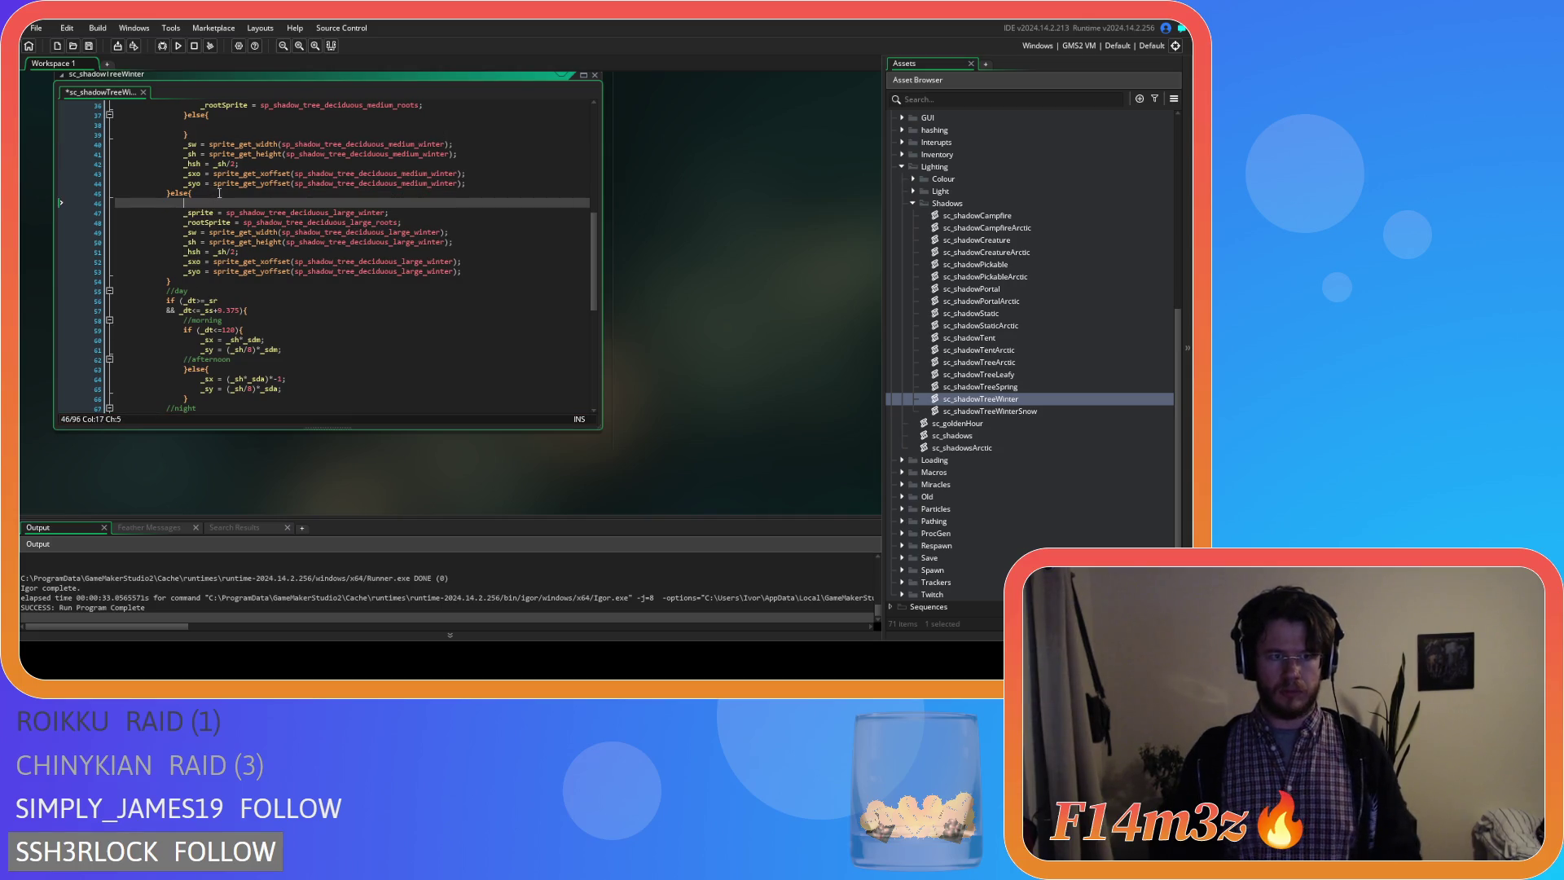
pyautogui.moveTo(183, 212); pyautogui.dragTo(422, 224)
pyautogui.press('Tab')
pyautogui.click(435, 221)
pyautogui.press('Return')
pyautogui.write('}else{')
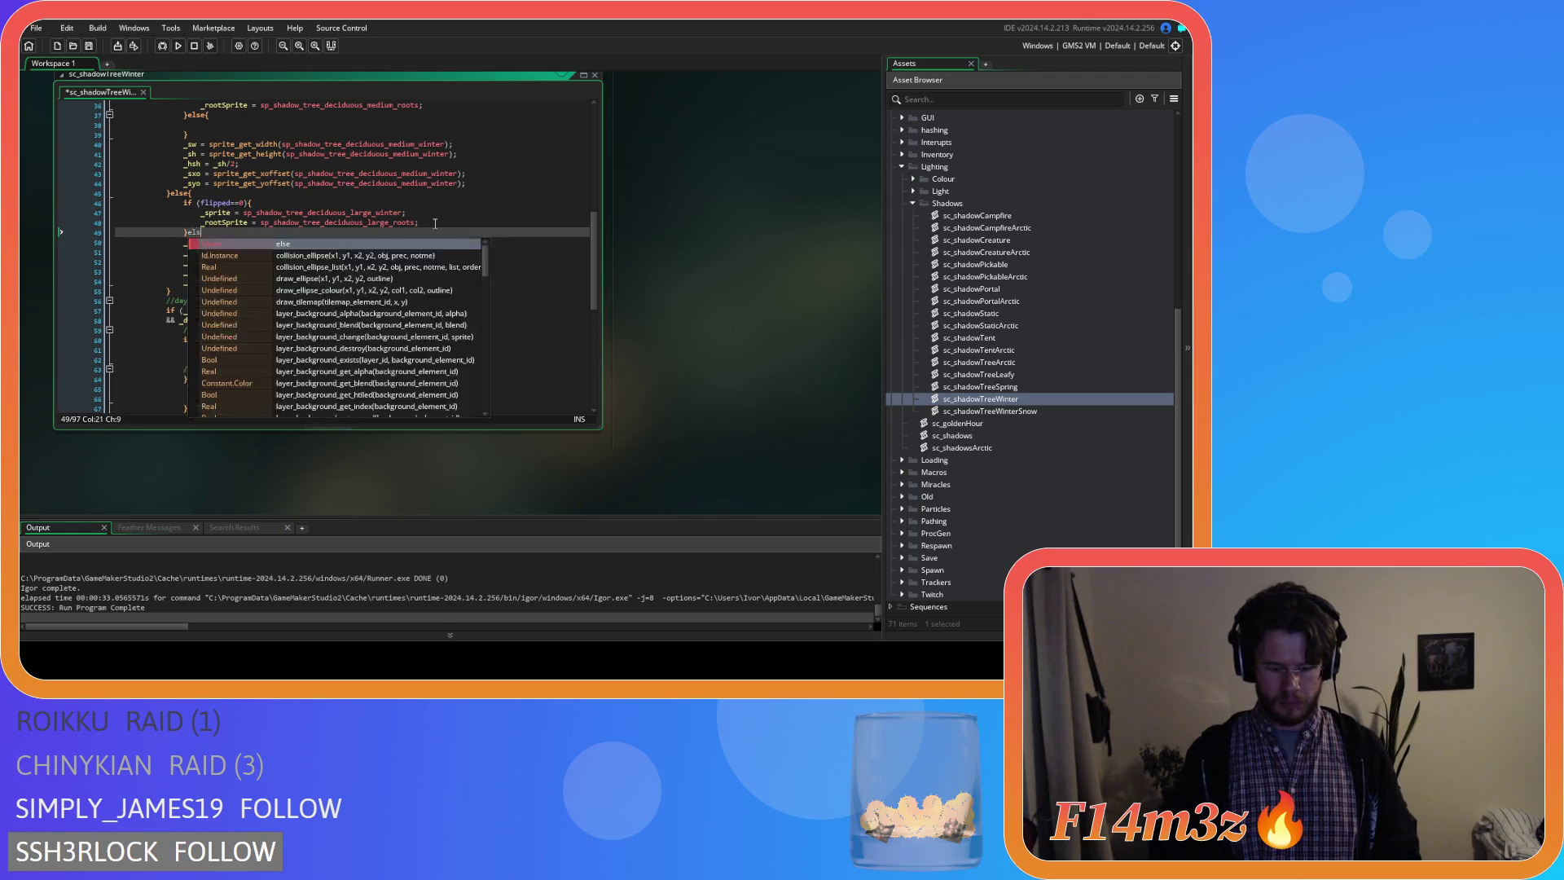
pyautogui.press('Return')
pyautogui.press('Return')
# Fill the large else block with _flipped winter sprite and root assignments.
pyautogui.click(434, 223)
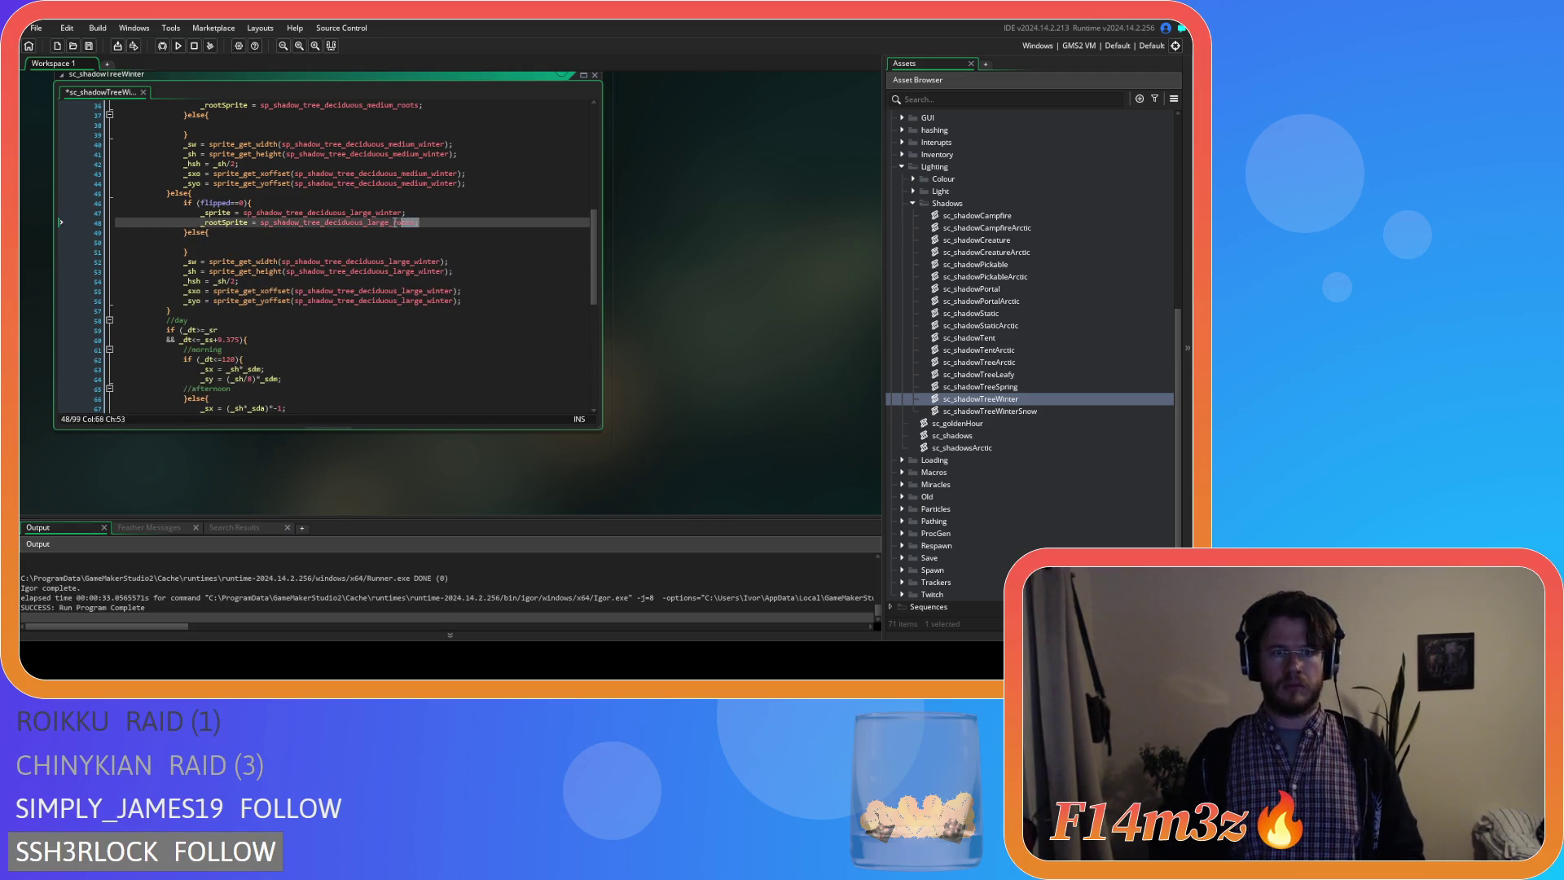
pyautogui.moveTo(437, 222); pyautogui.dragTo(202, 213)
pyautogui.hotkey('ctrl', 'c')
pyautogui.click(326, 243)
pyautogui.hotkey('ctrl', 'v')
pyautogui.click(402, 243)
pyautogui.write('_flipped')
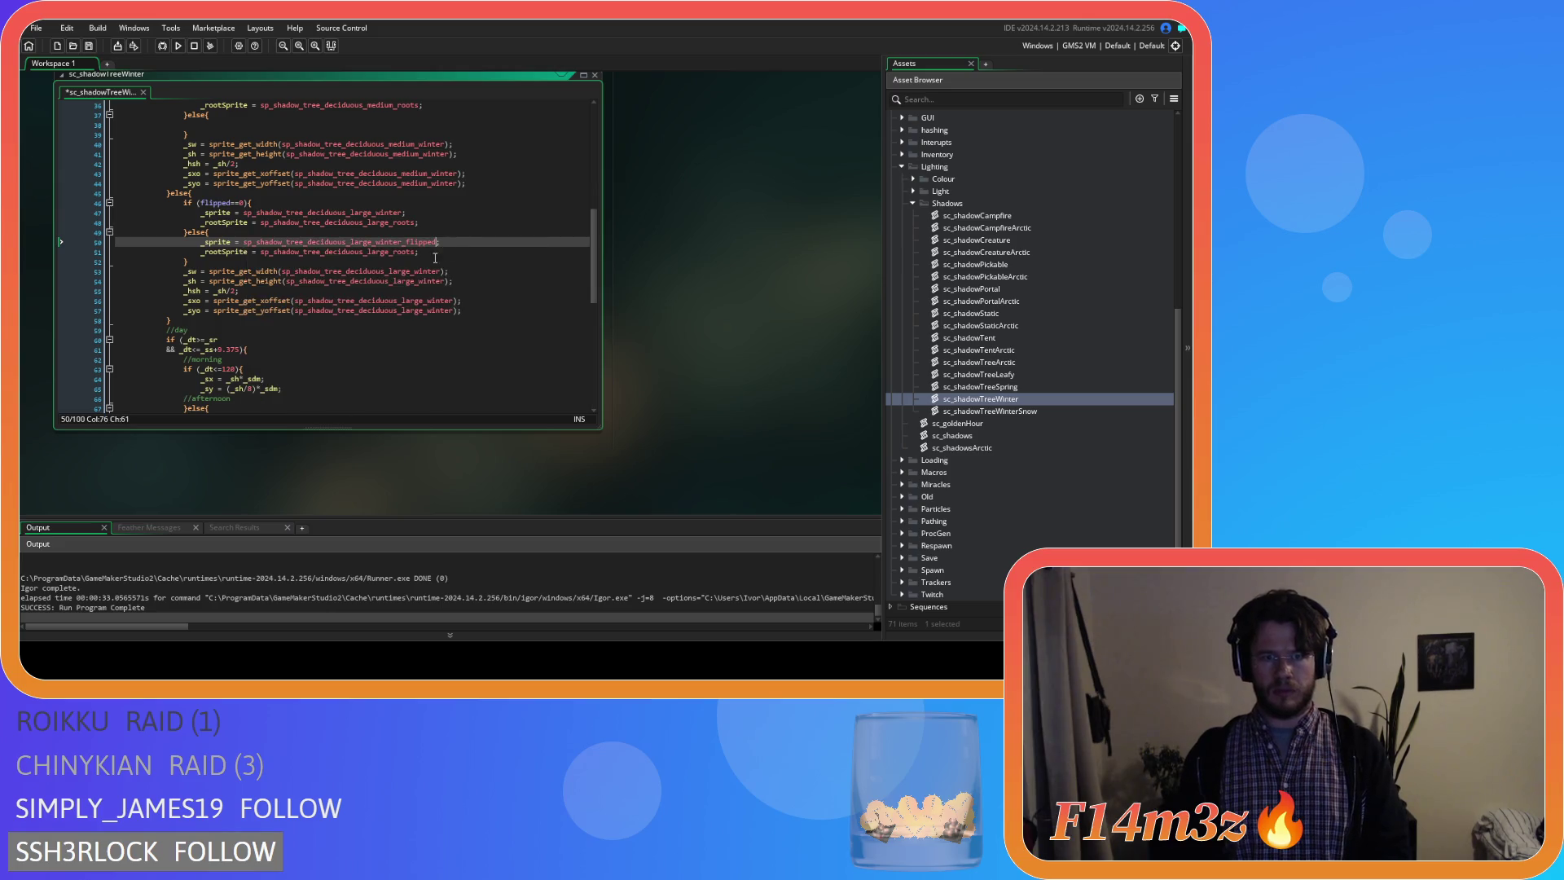
pyautogui.click(417, 251)
pyautogui.write('_flipped')
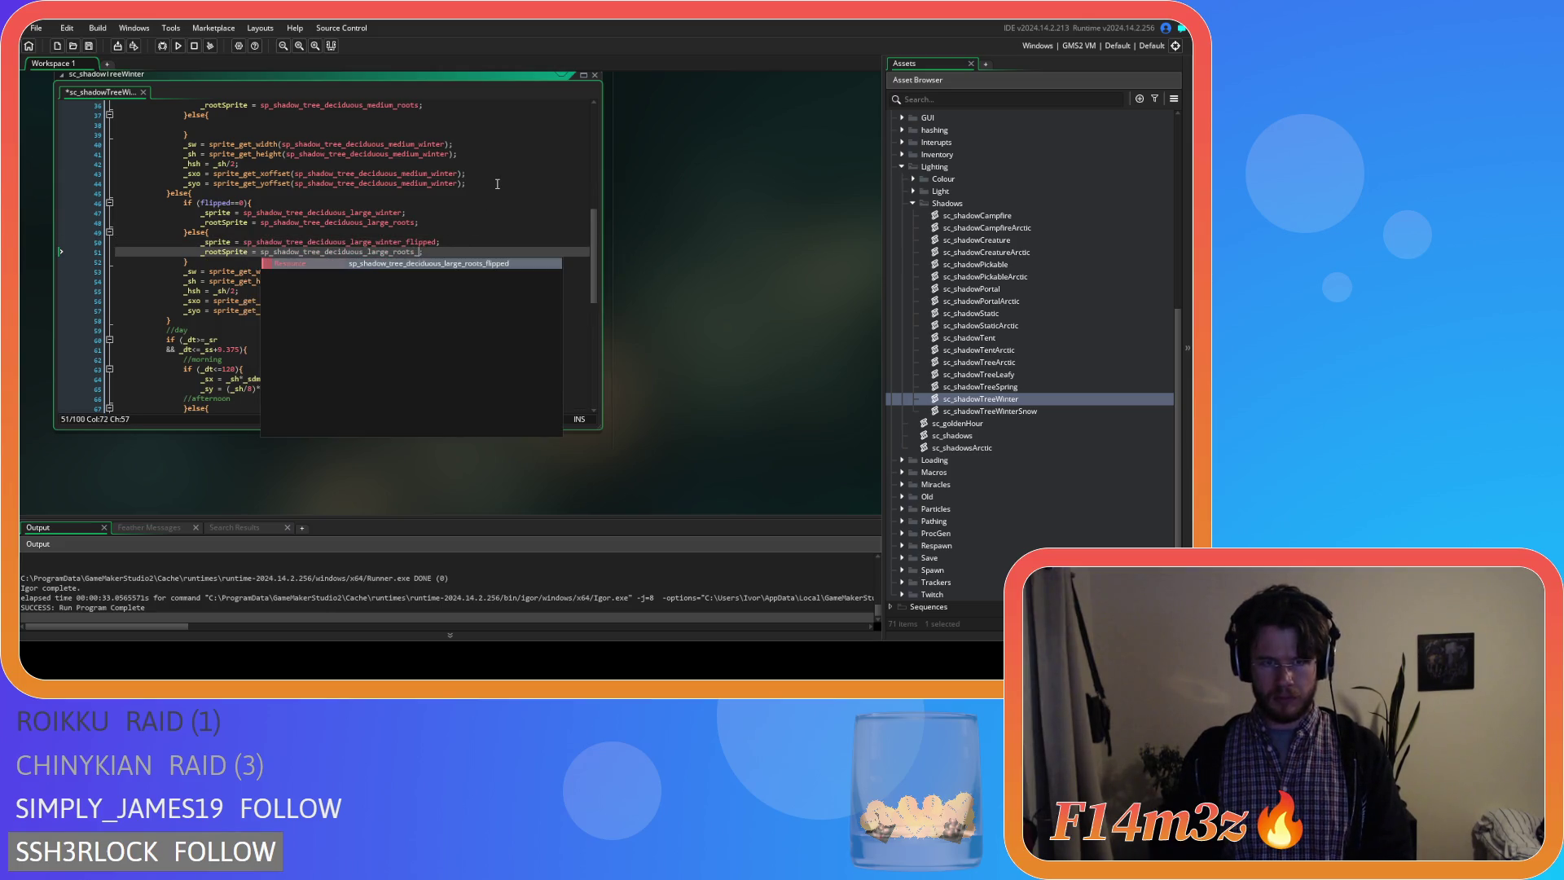
pyautogui.scroll(5, 398, 253)
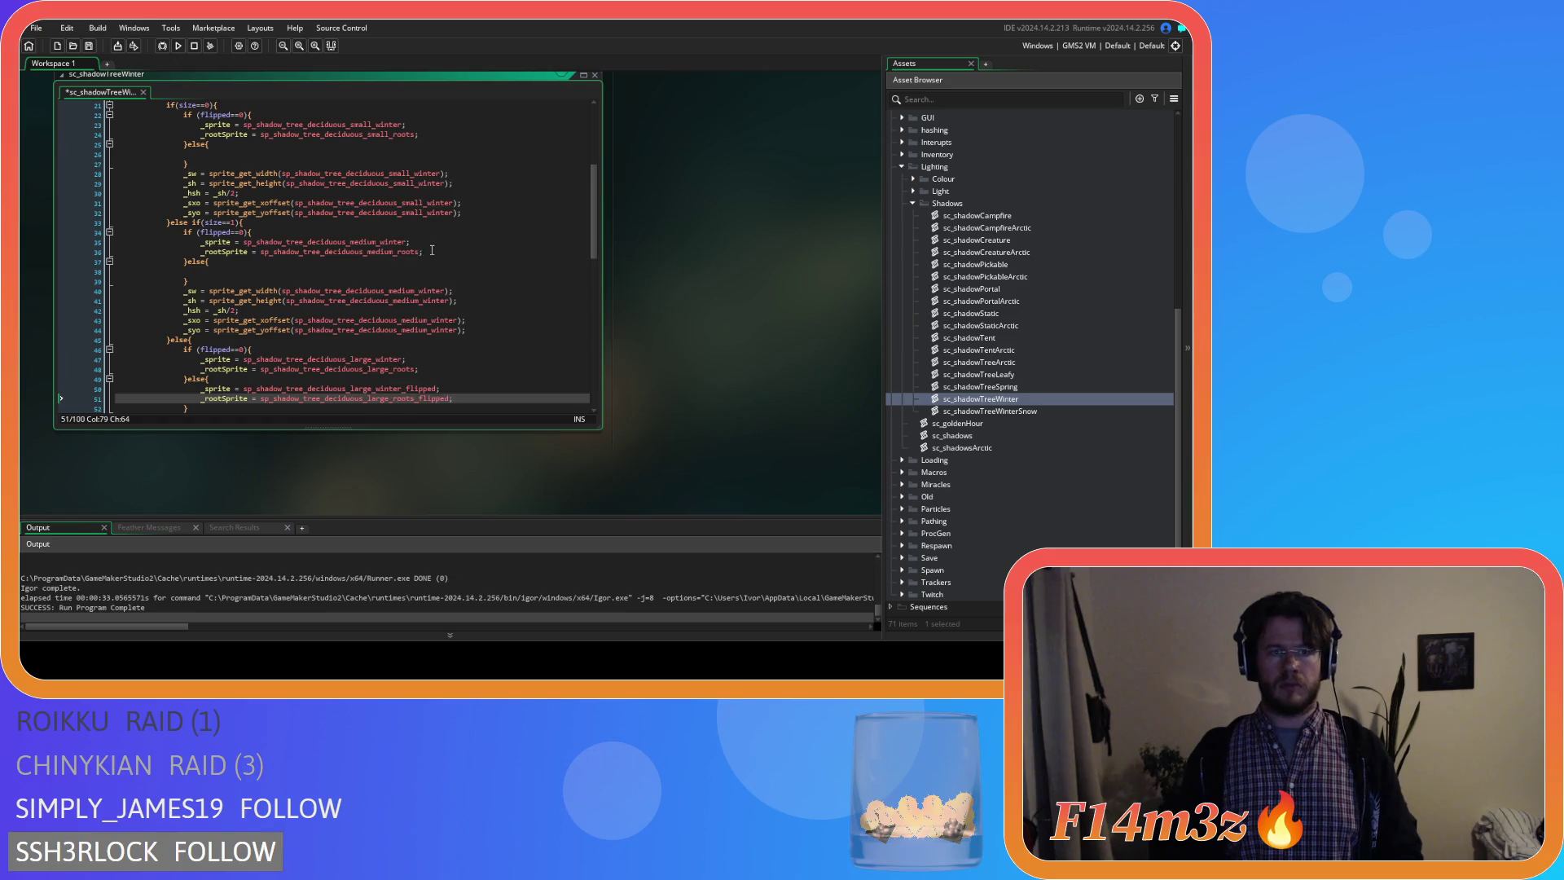
# Fill the medium else block with flipped winter sprite and root assignments.
pyautogui.moveTo(423, 252); pyautogui.dragTo(197, 243)
pyautogui.click(225, 267)
pyautogui.hotkey('ctrl', 'v')
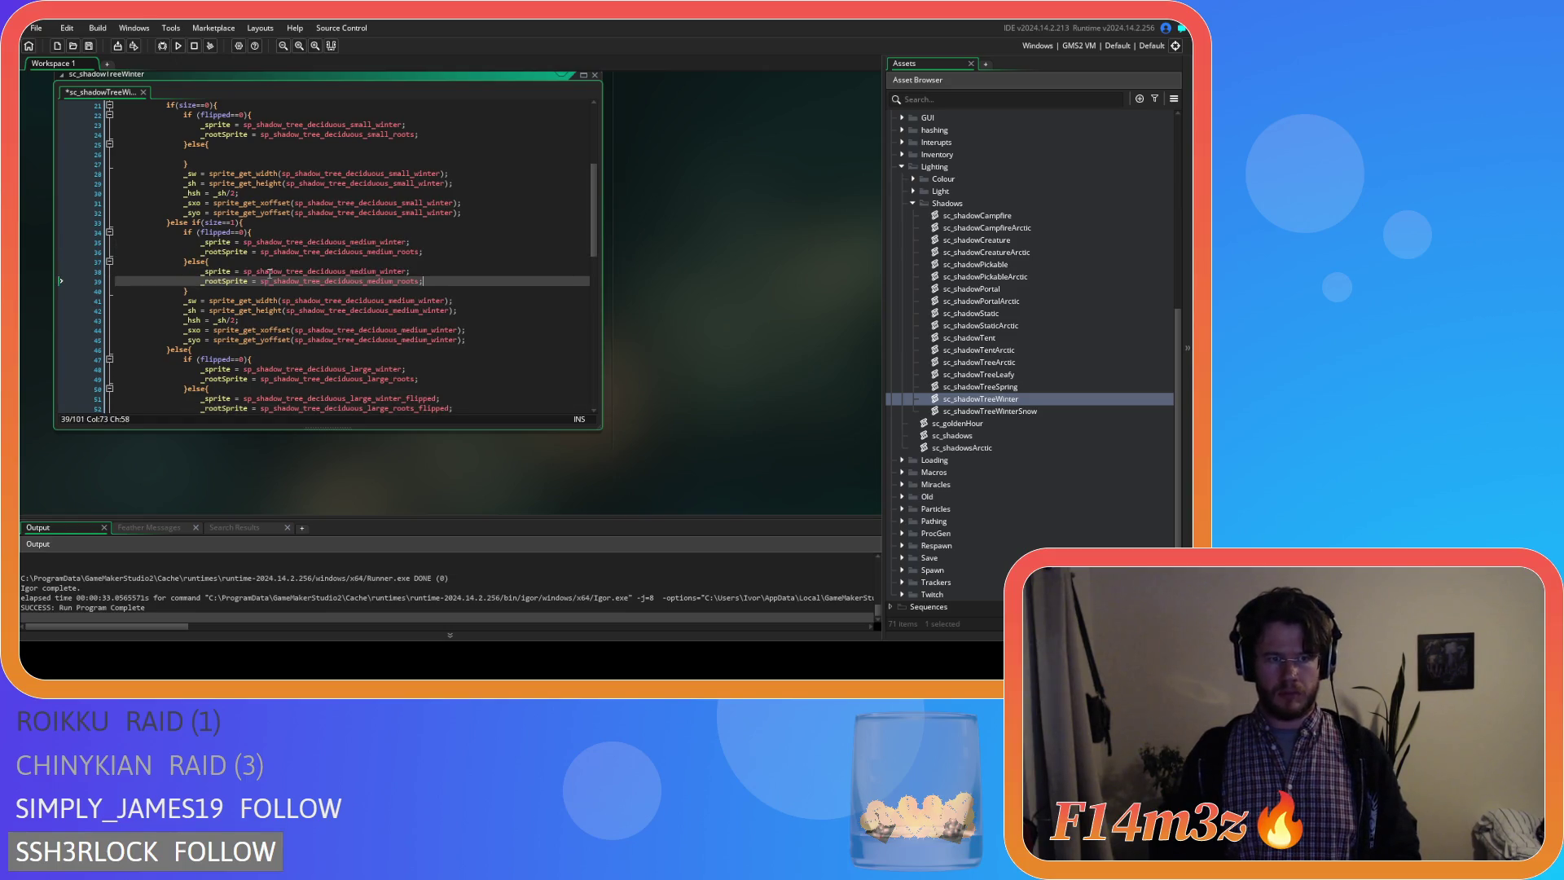
pyautogui.press('Up')
pyautogui.write('_flipped')
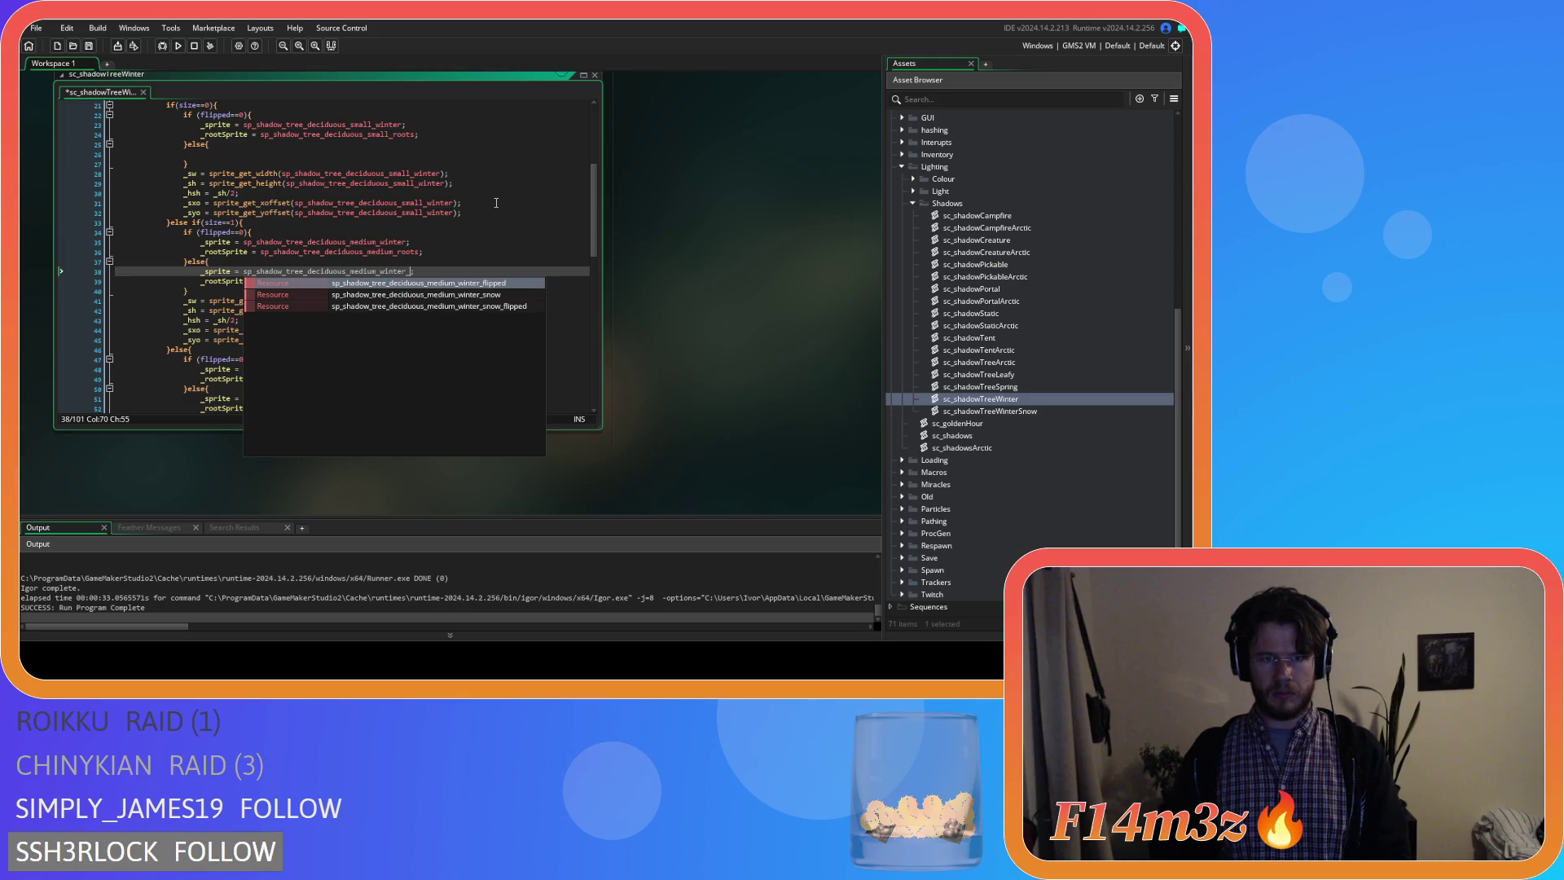
pyautogui.press('Down')
pyautogui.write('_flipped')
pyautogui.scroll(2, 465, 270)
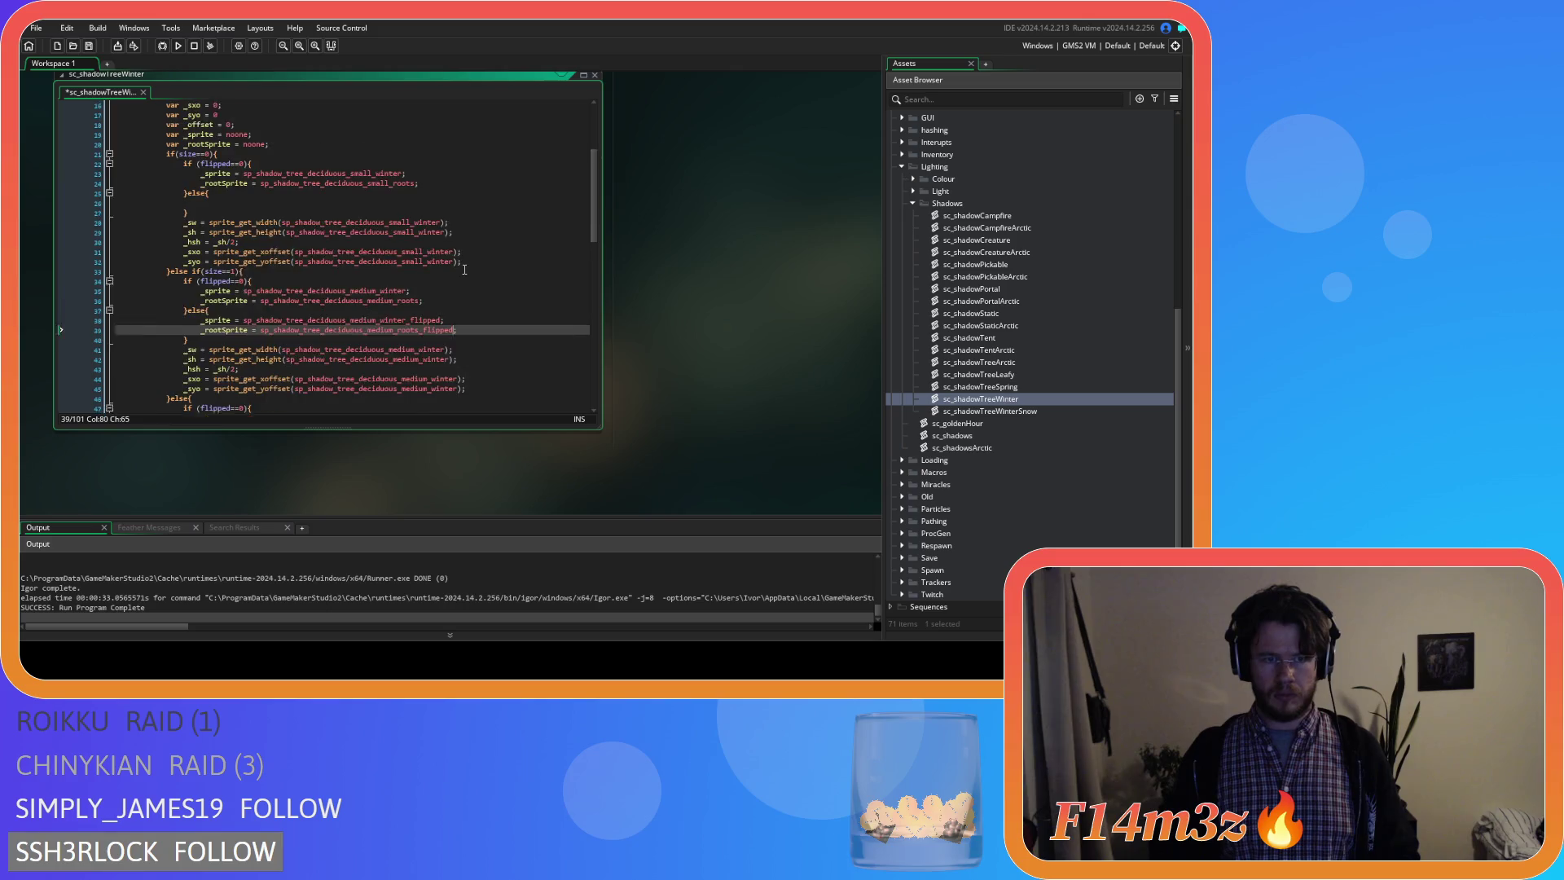
pyautogui.scroll(1, 465, 269)
pyautogui.moveTo(202, 198); pyautogui.dragTo(419, 208)
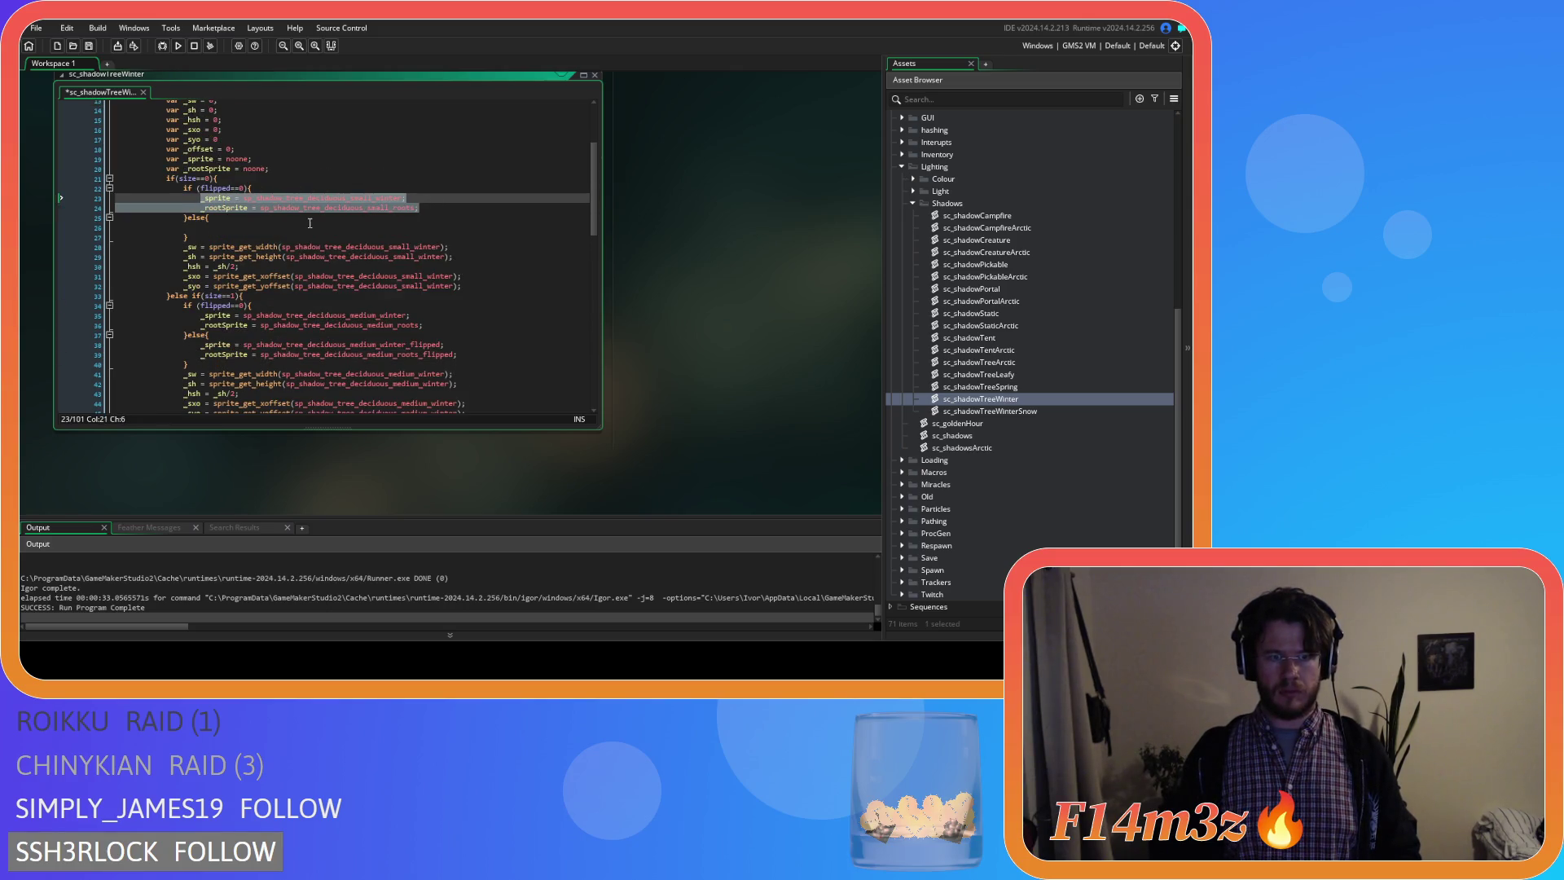
# Fill the small else block with flipped winter sprite and root assignments, then move to sc_shadowTreeWinterSnow.
pyautogui.click(235, 226)
pyautogui.hotkey('ctrl', 'v')
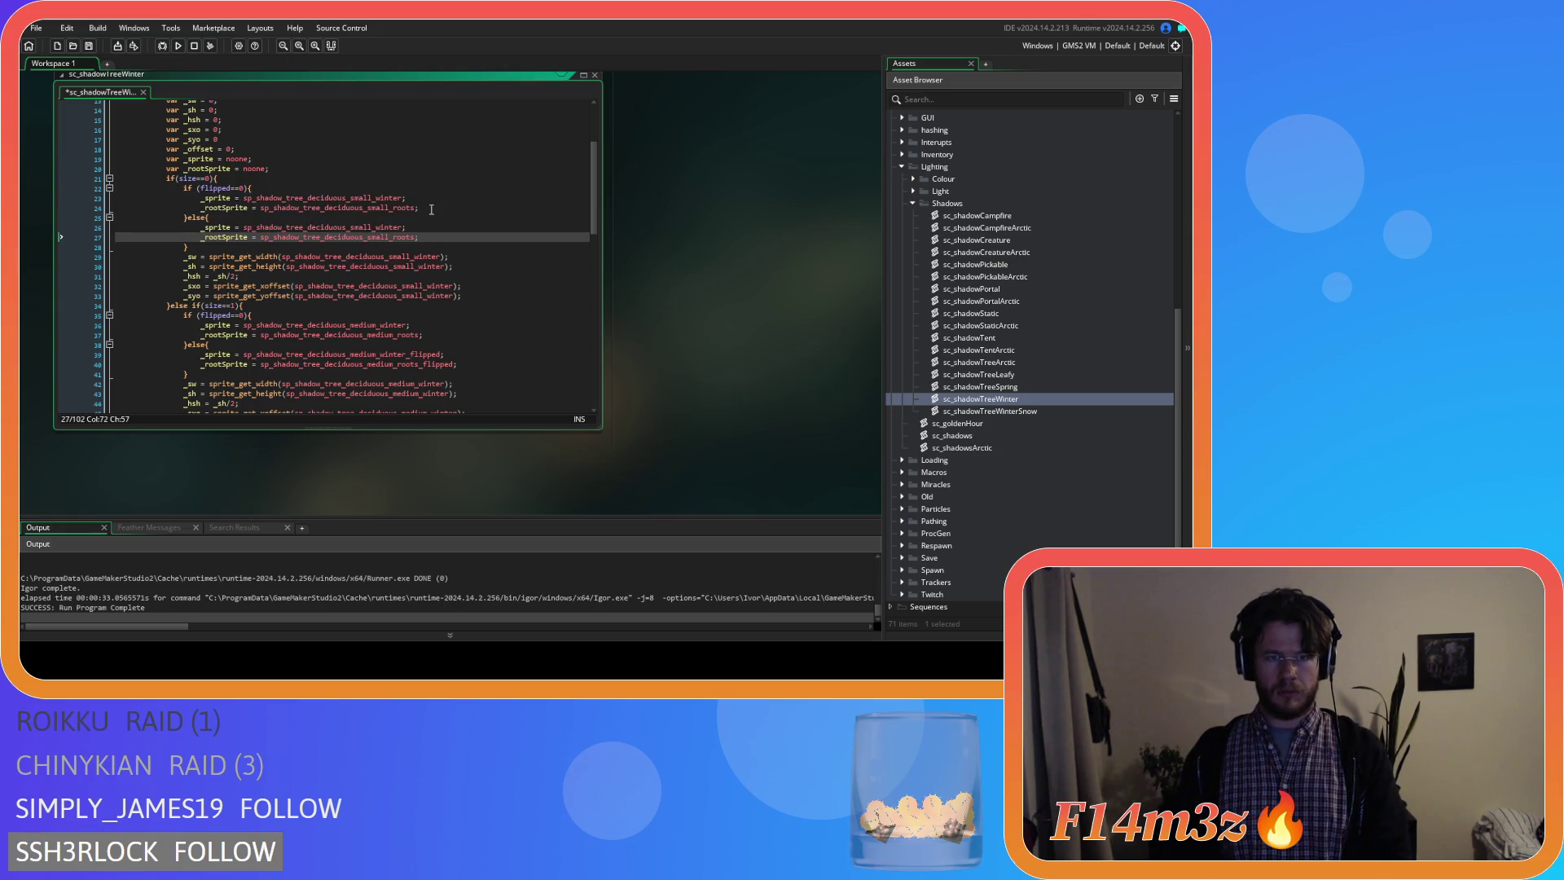
pyautogui.press('Left')
pyautogui.write('_flipped')
pyautogui.press('Up')
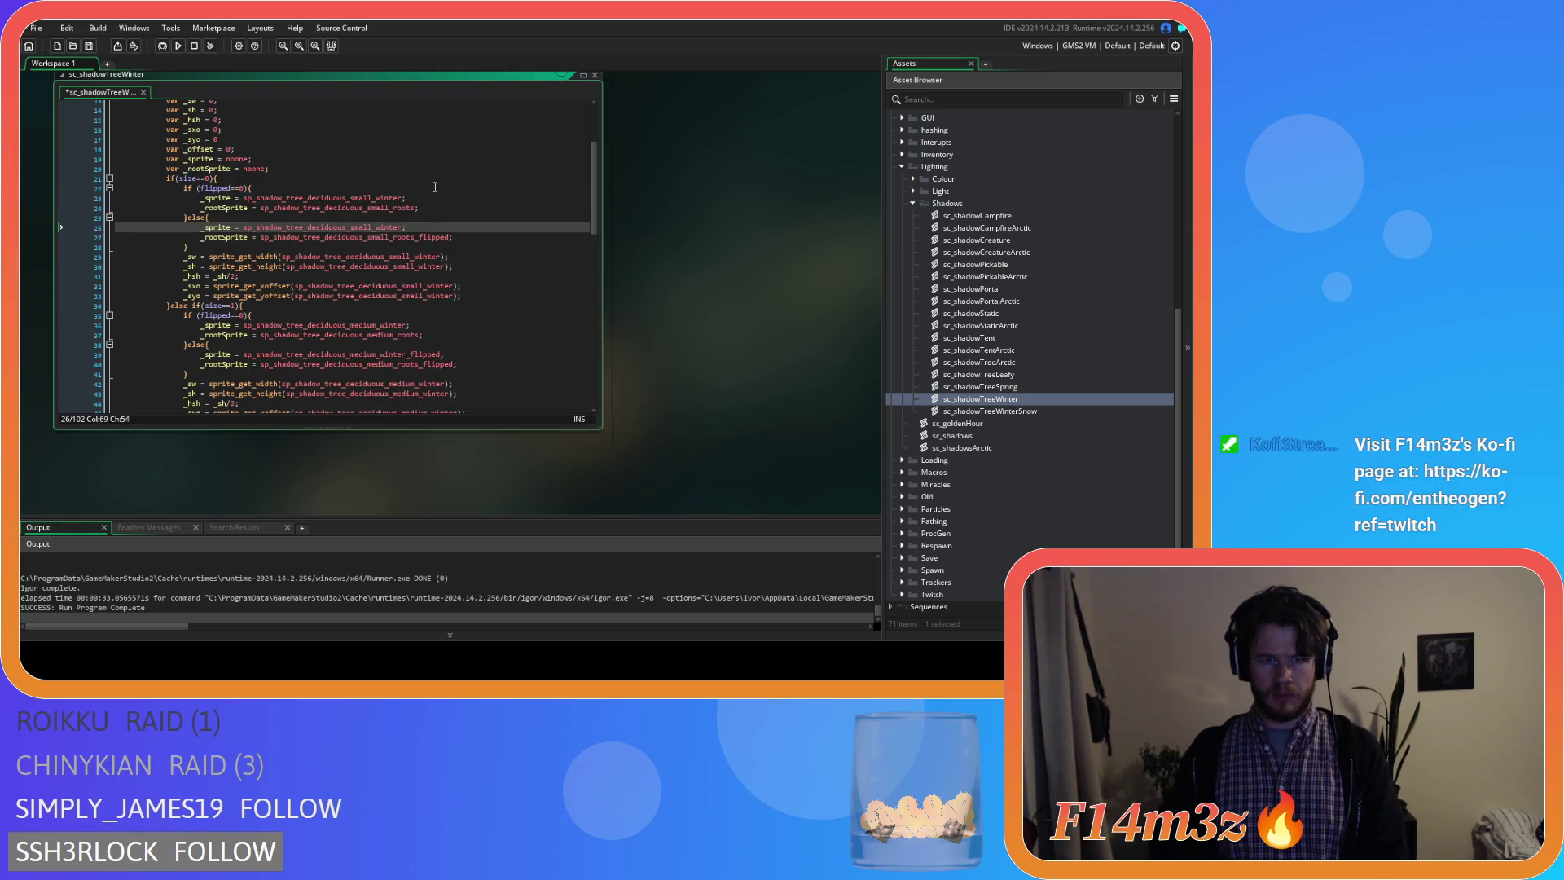
pyautogui.write('_flipped')
pyautogui.click(489, 236)
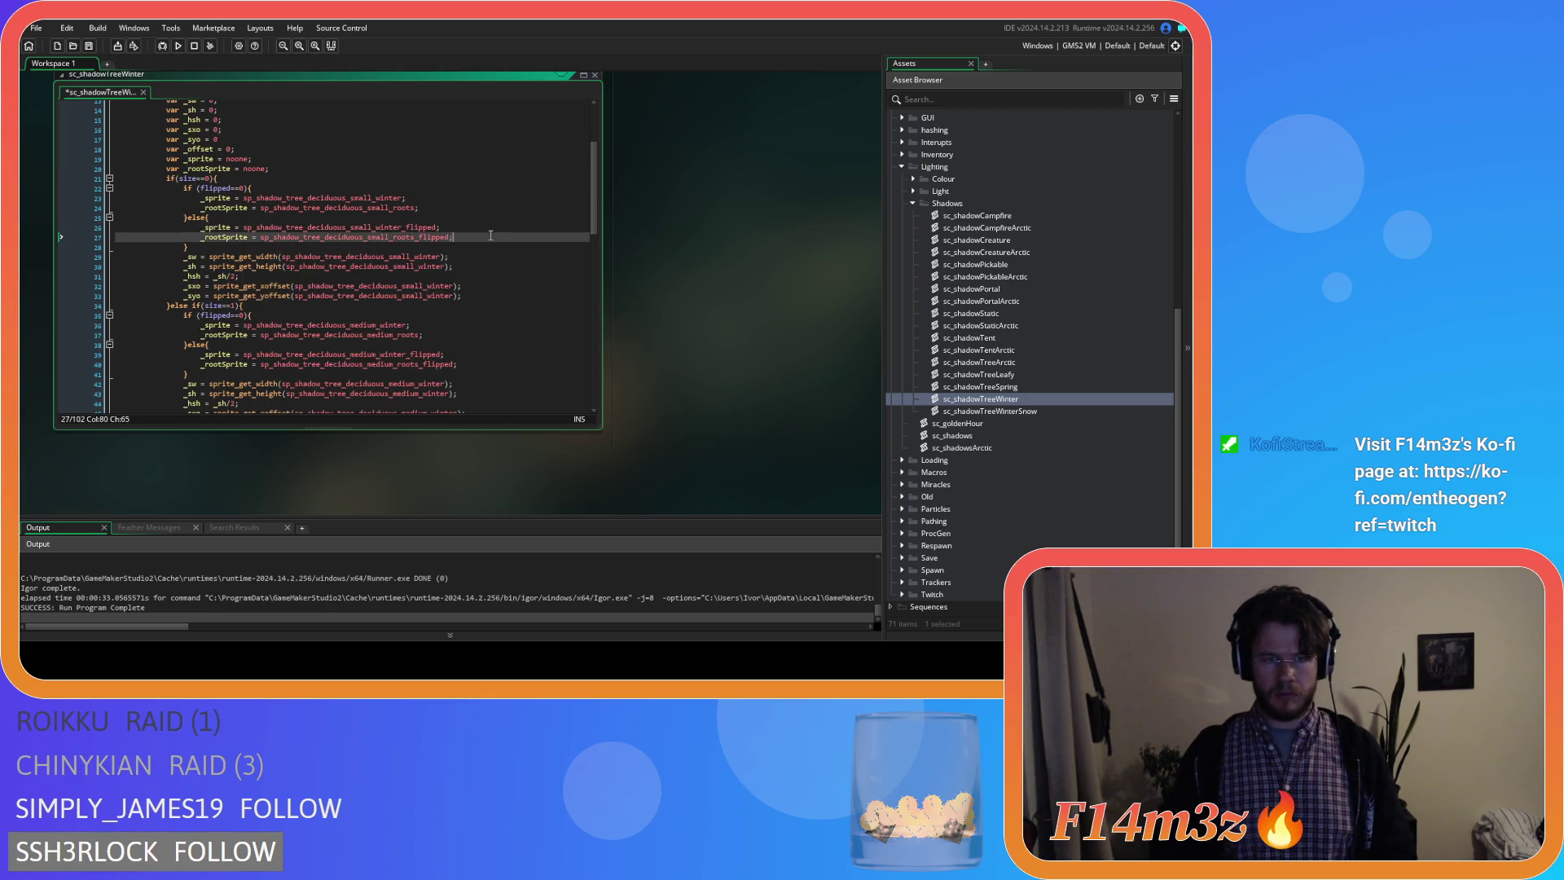
pyautogui.scroll(-6, 496, 239)
pyautogui.scroll(-6, 500, 240)
pyautogui.scroll(-7, 500, 239)
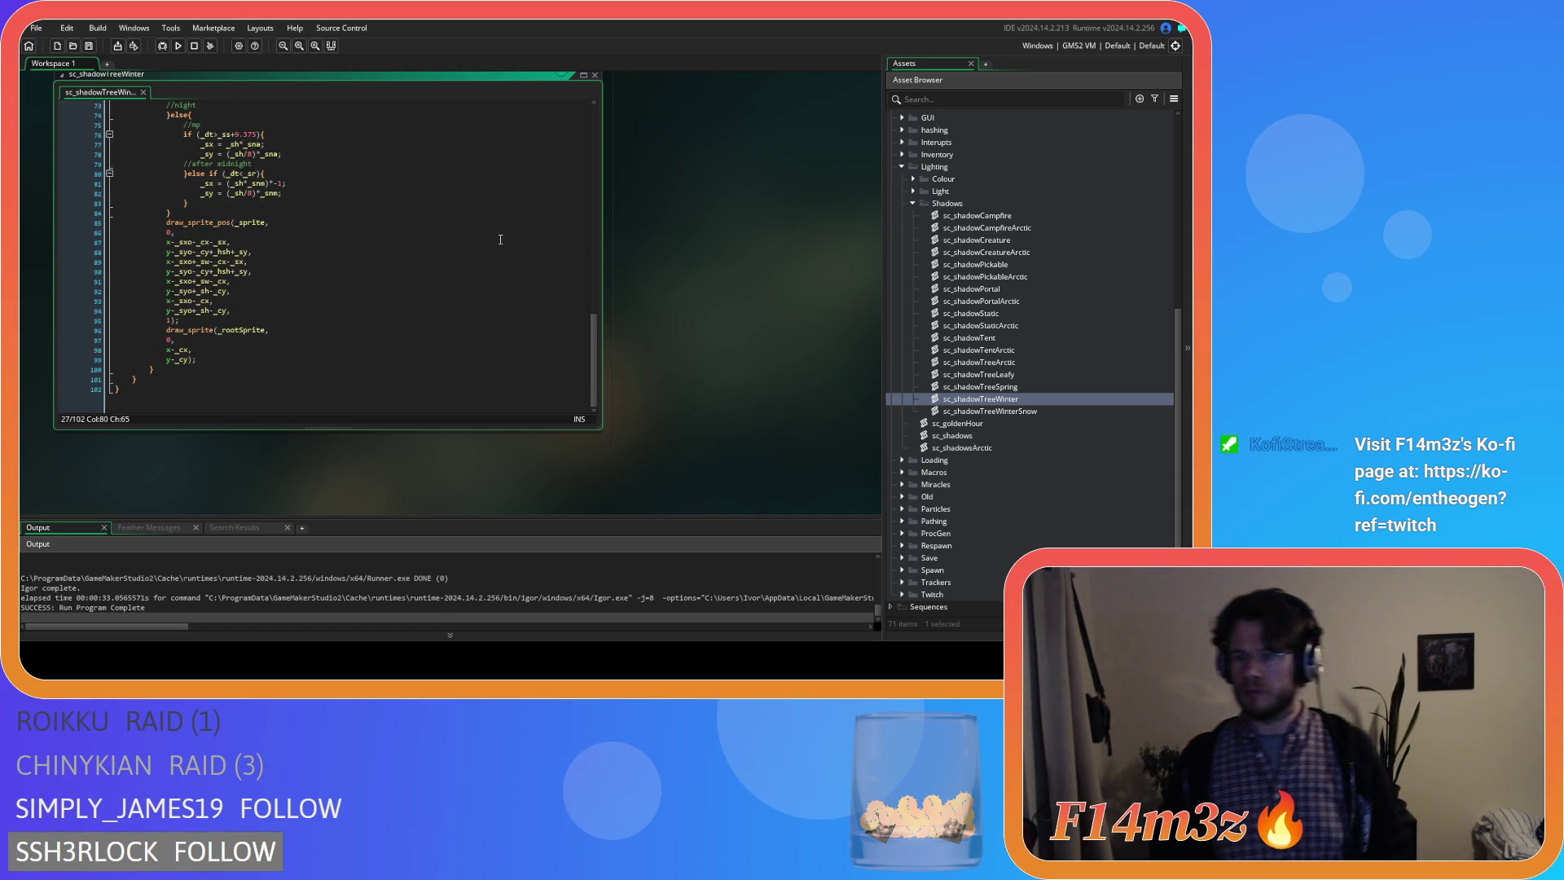
pyautogui.doubleClick(984, 412)
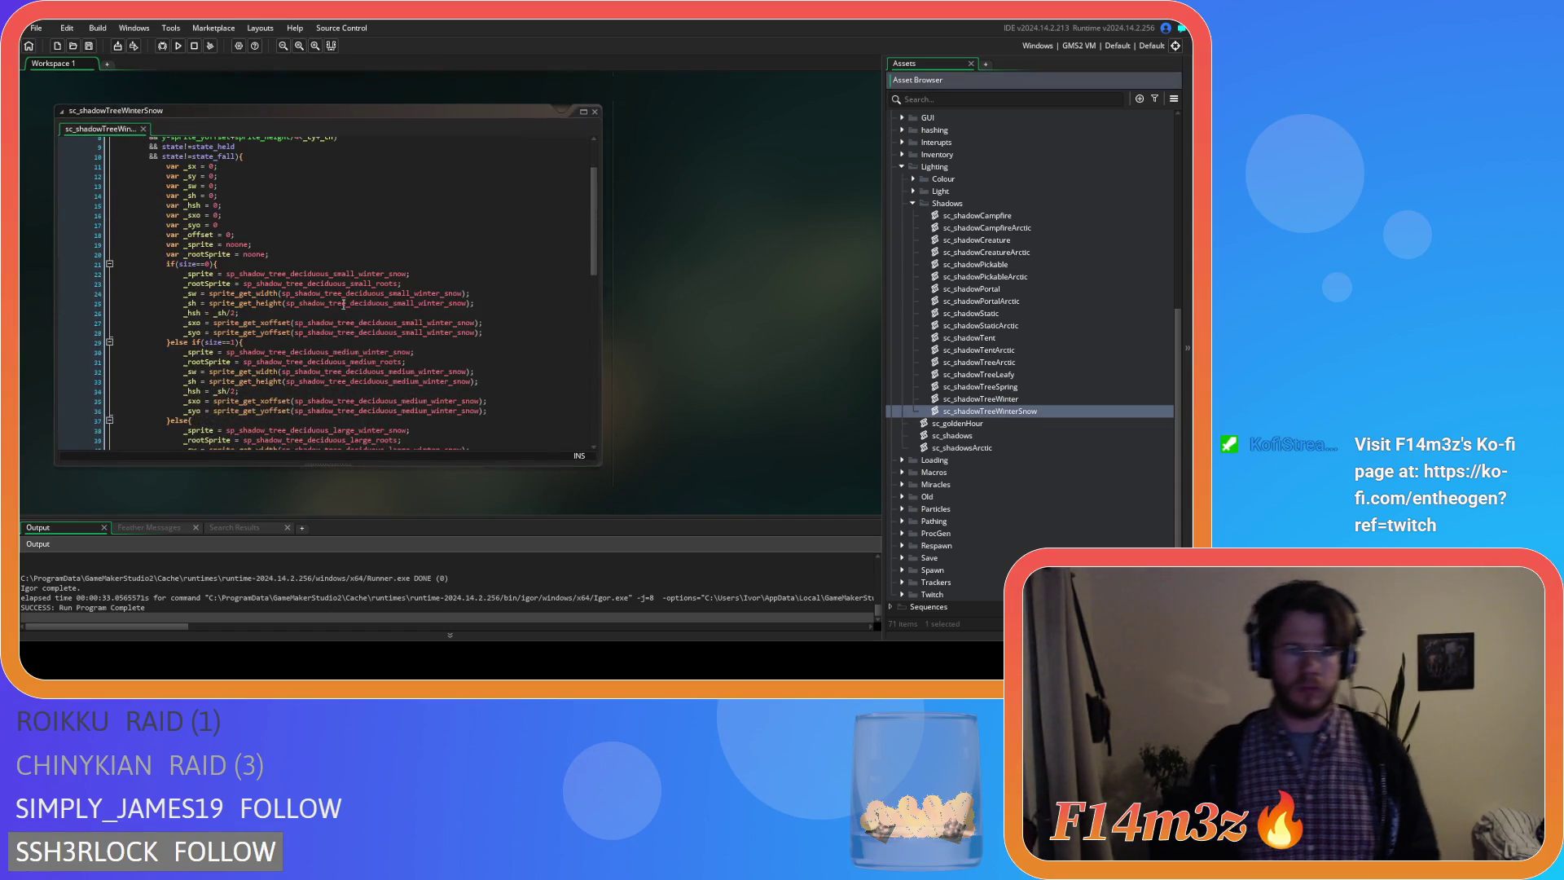
pyautogui.scroll(3, 792, 302)
pyautogui.scroll(2, 620, 282)
pyautogui.scroll(2, 397, 296)
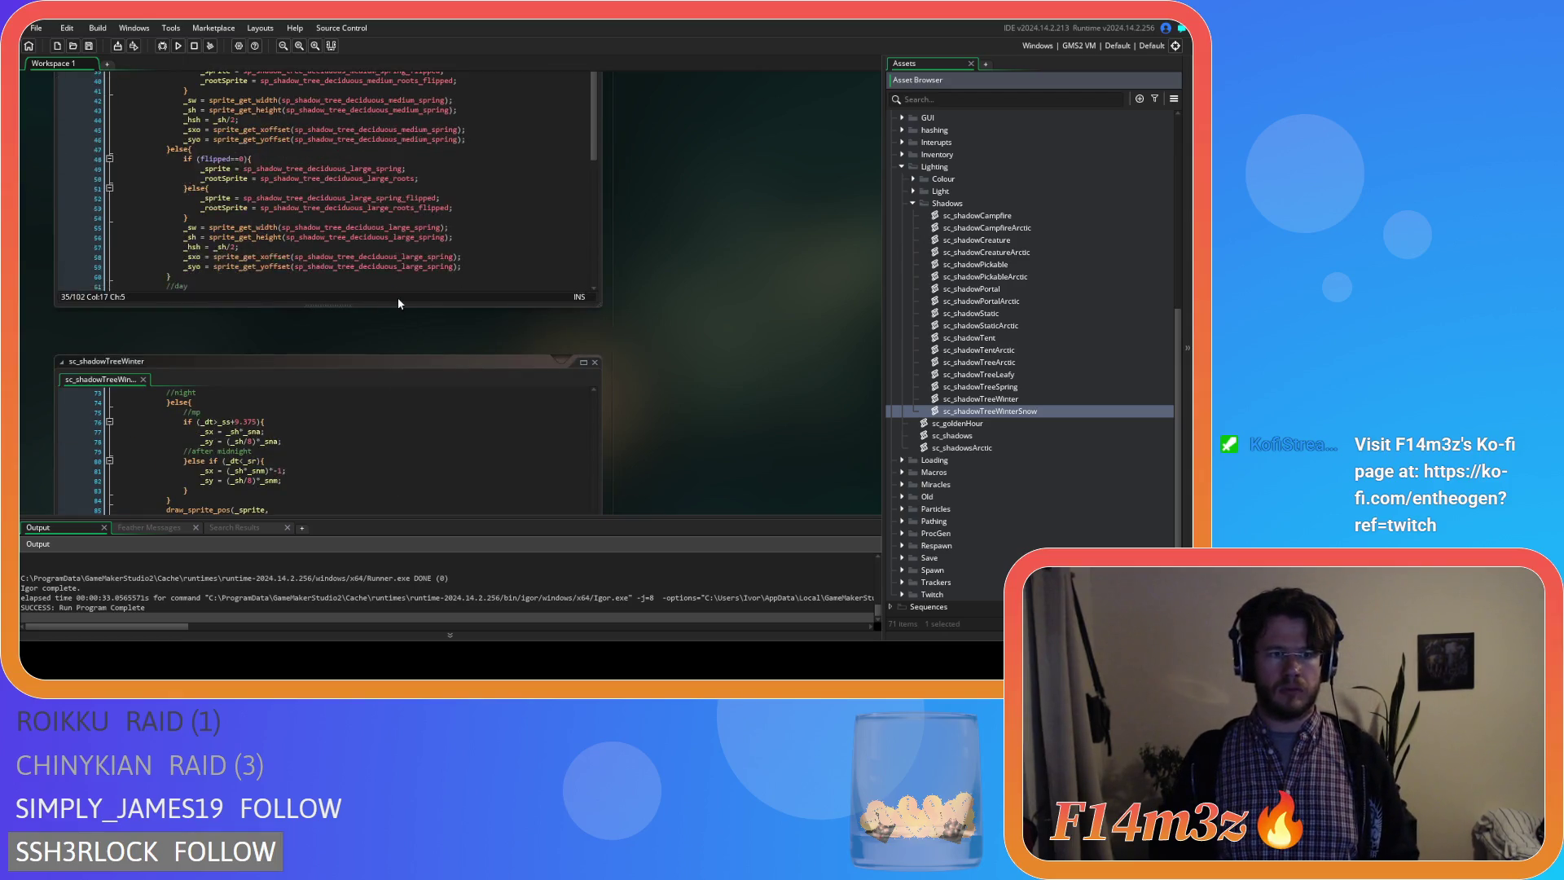
pyautogui.scroll(-2, 693, 336)
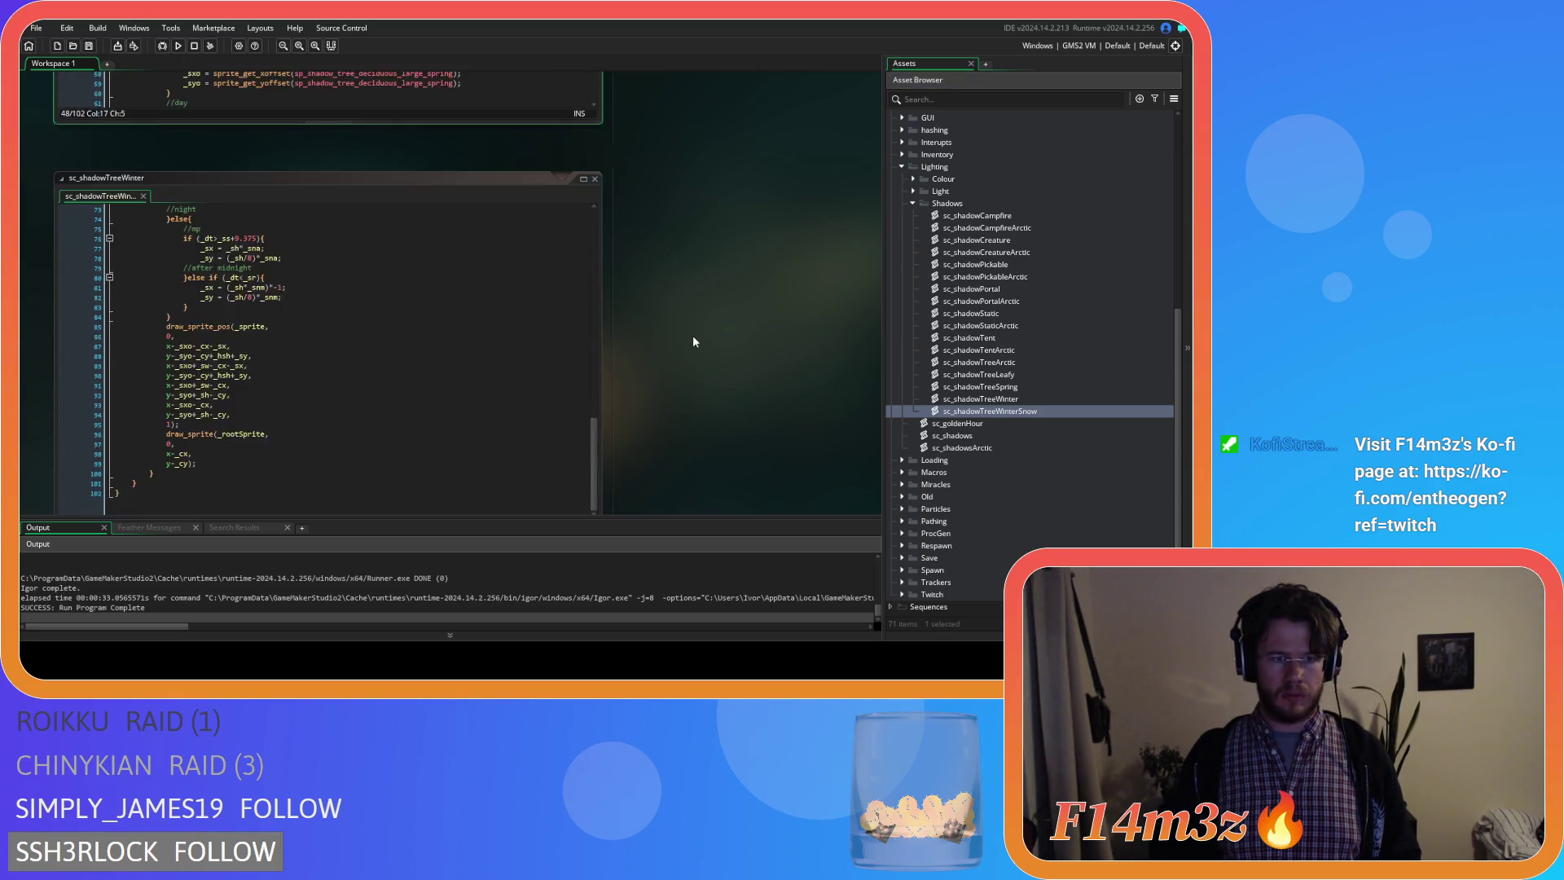
pyautogui.scroll(-3, 690, 327)
# Wrap the small winter-snow sprite assignments in a flipped==0 check with an empty else block.
pyautogui.click(489, 281)
pyautogui.scroll(-3, 367, 282)
pyautogui.click(241, 215)
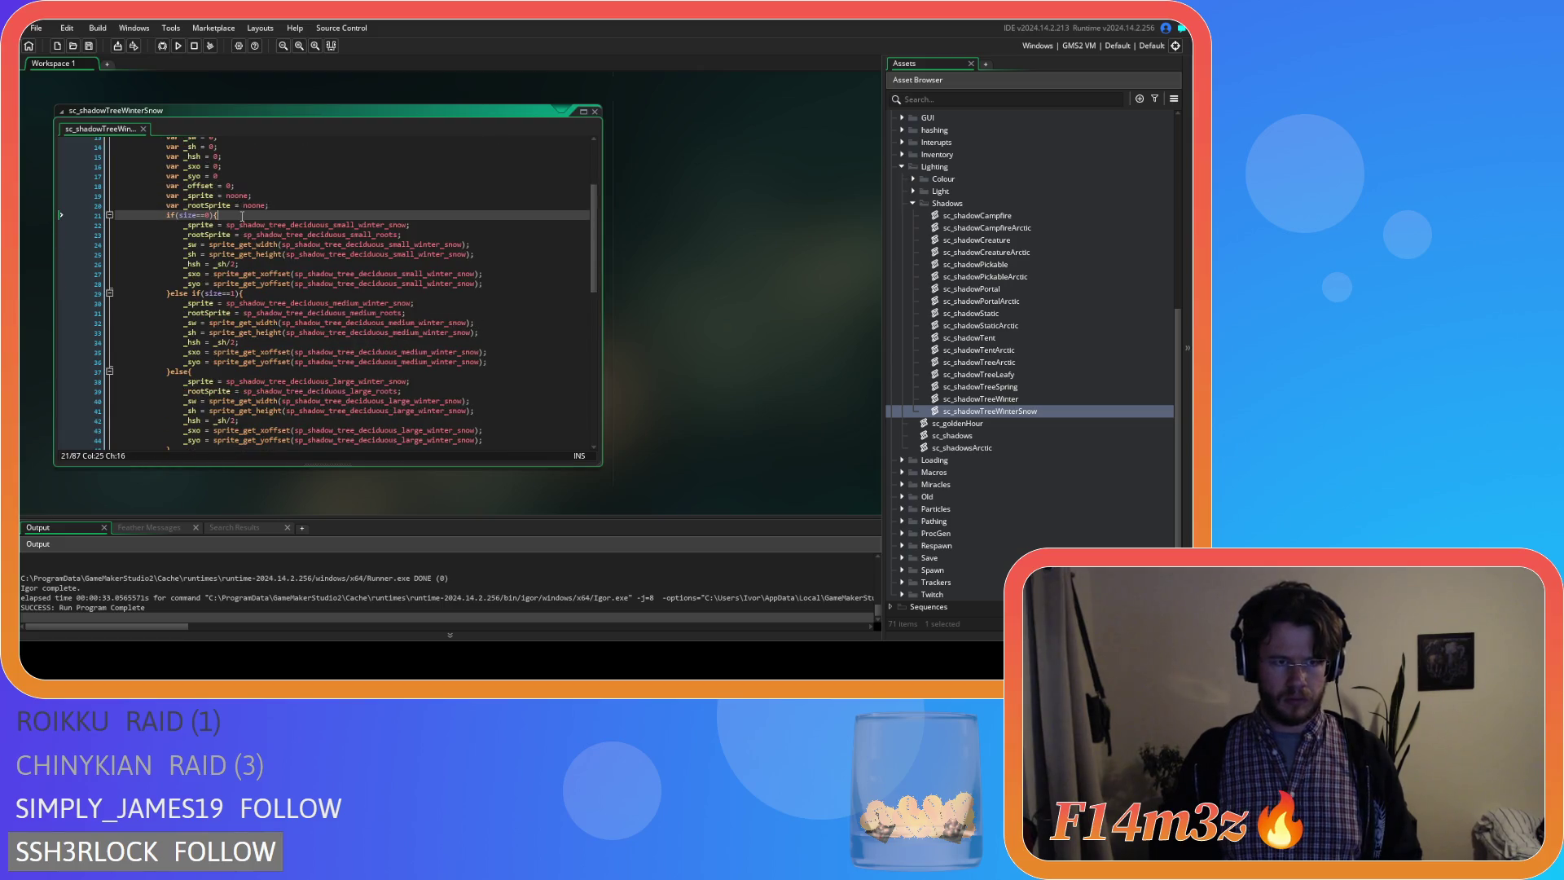
pyautogui.press('Return')
pyautogui.write('if (flipped==0){')
pyautogui.press('Down')
pyautogui.hotkey('shift', 'Down')
pyautogui.press('Tab')
pyautogui.press('End')
pyautogui.press('Return')
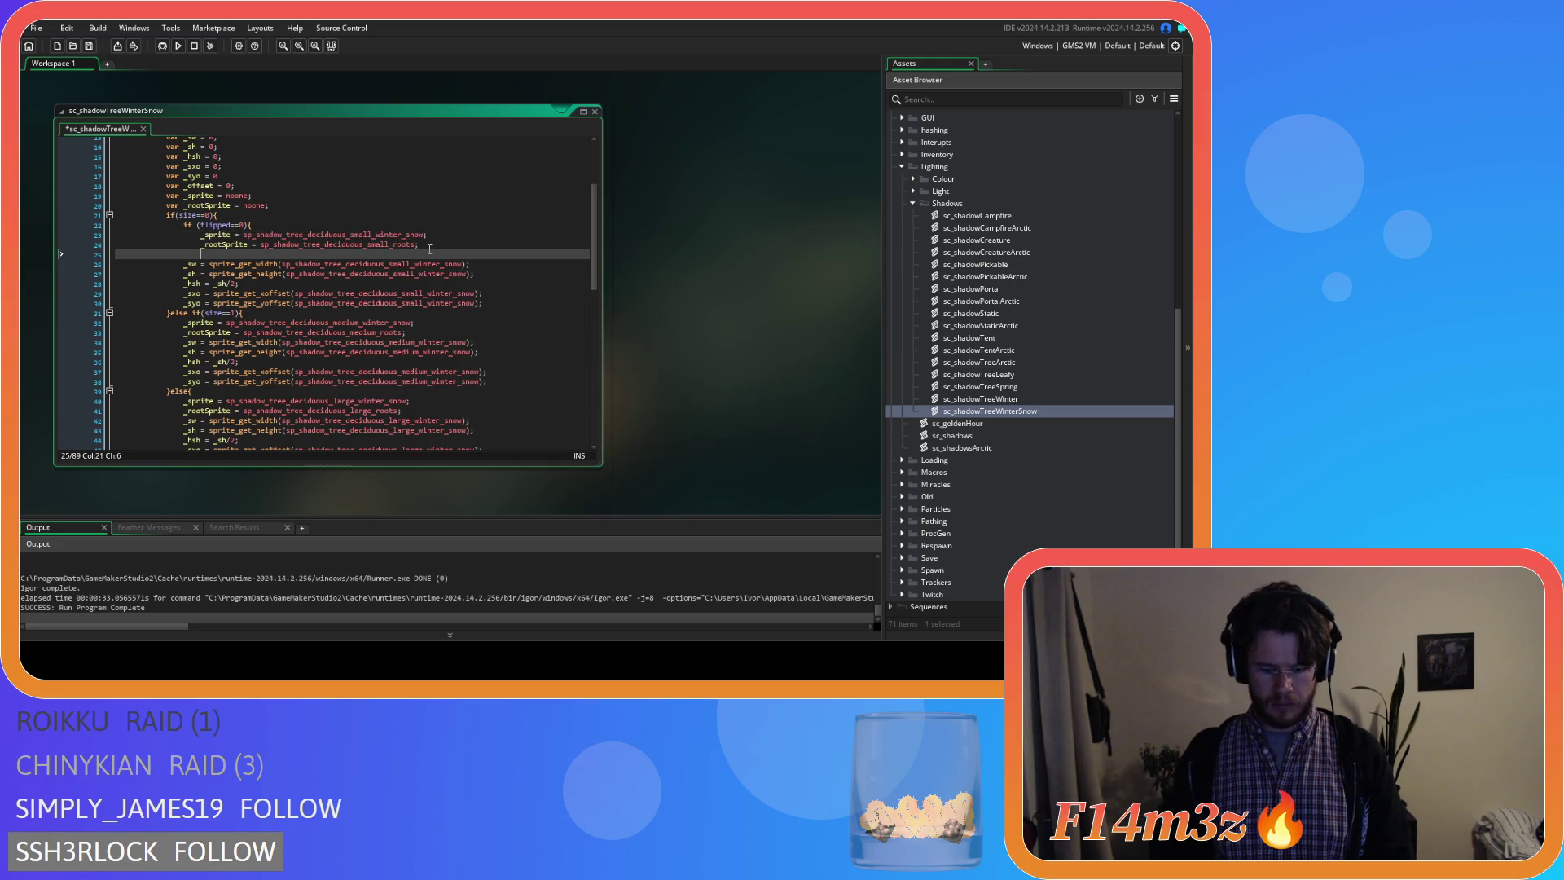
pyautogui.write('else{')
pyautogui.press('Return')
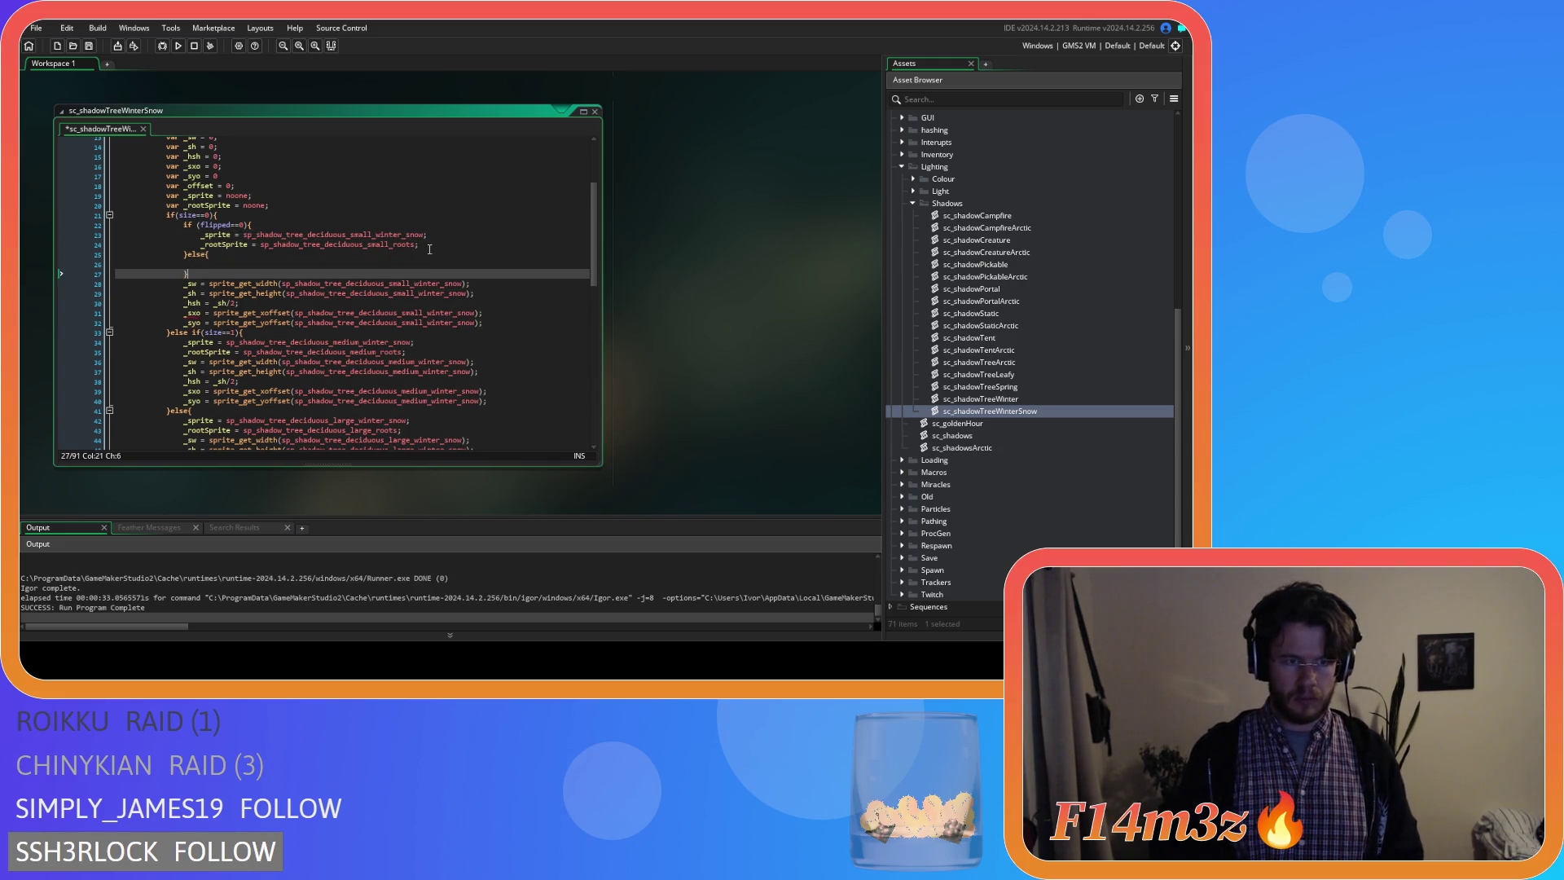
# Fill the small else block with _flipped snowy sprite and root assignments.
pyautogui.click(428, 249)
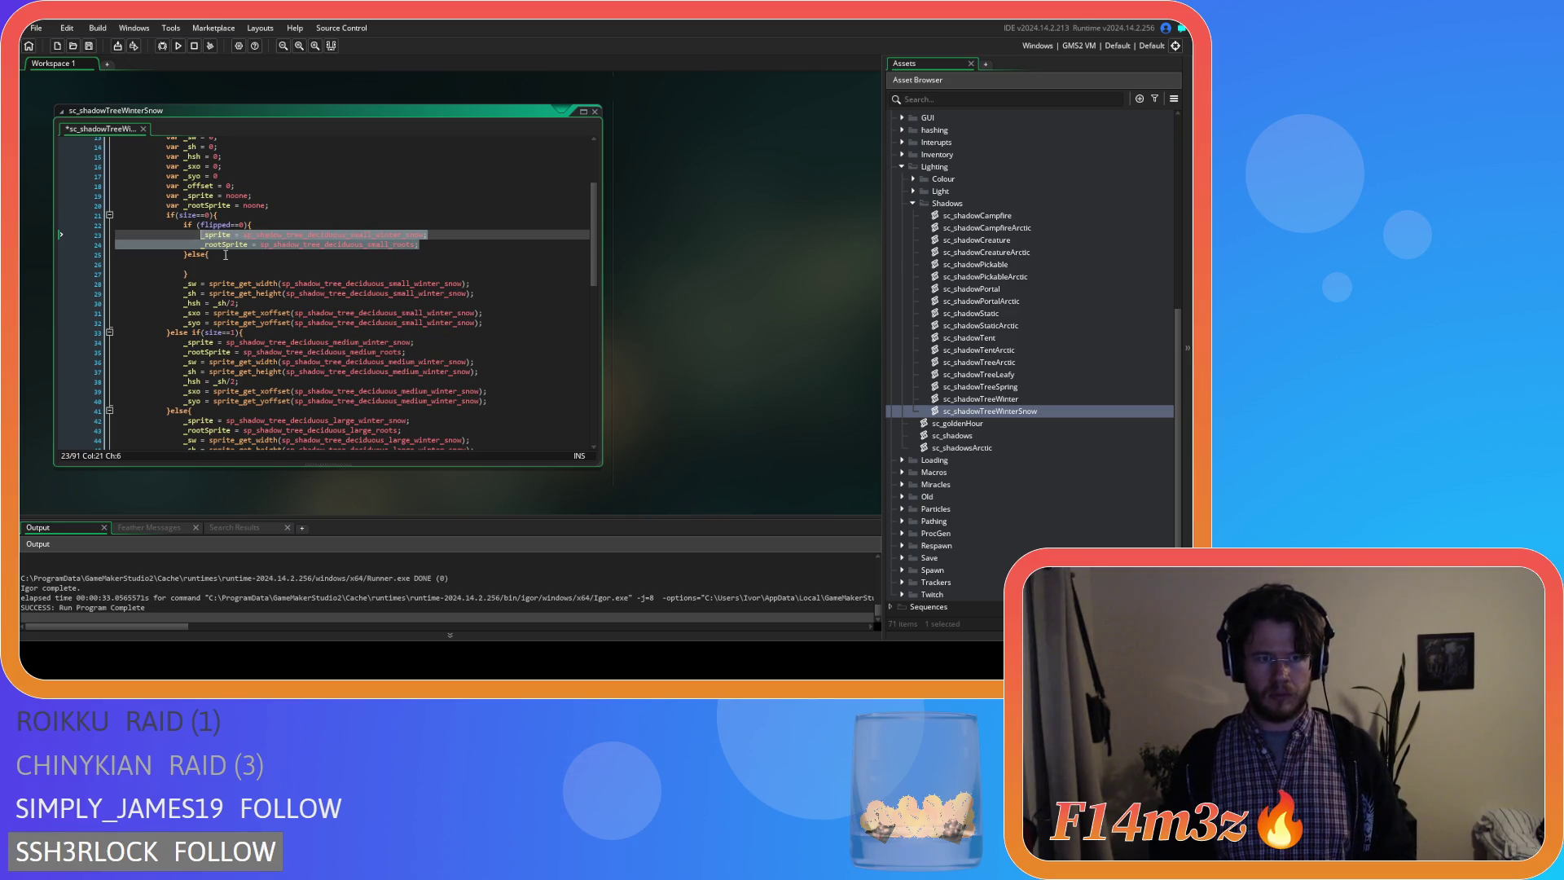
pyautogui.click(233, 261)
pyautogui.hotkey('ctrl', 'v')
pyautogui.write('_flipped')
pyautogui.click(448, 264)
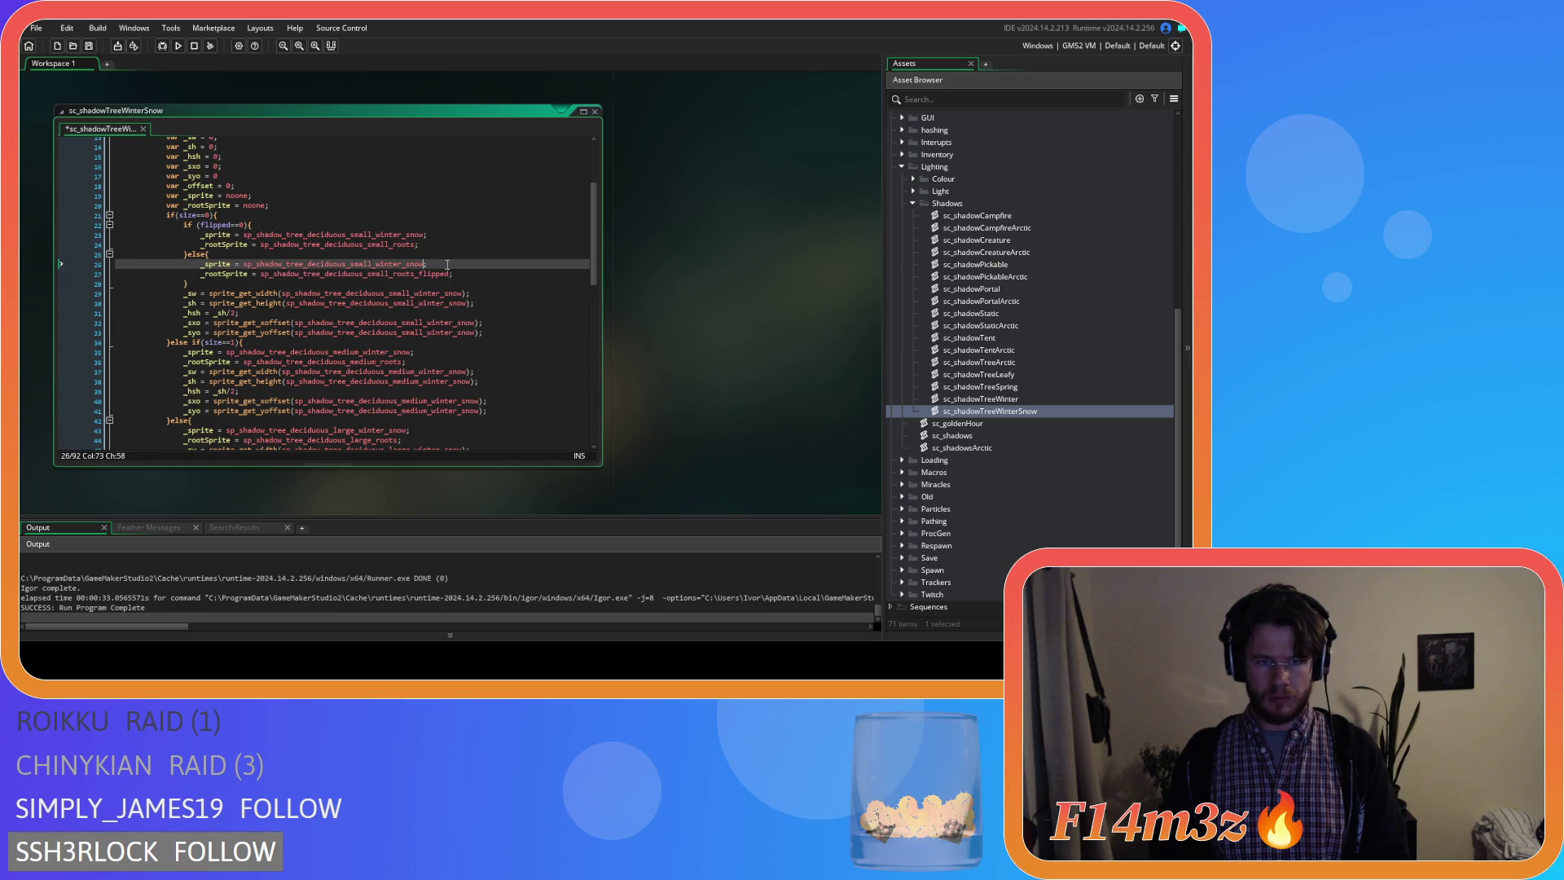
pyautogui.write('_flipped')
# Wrap the medium winter-snow sprite assignments in a flipped==0 check with an else block.
pyautogui.moveTo(250, 226); pyautogui.dragTo(183, 228)
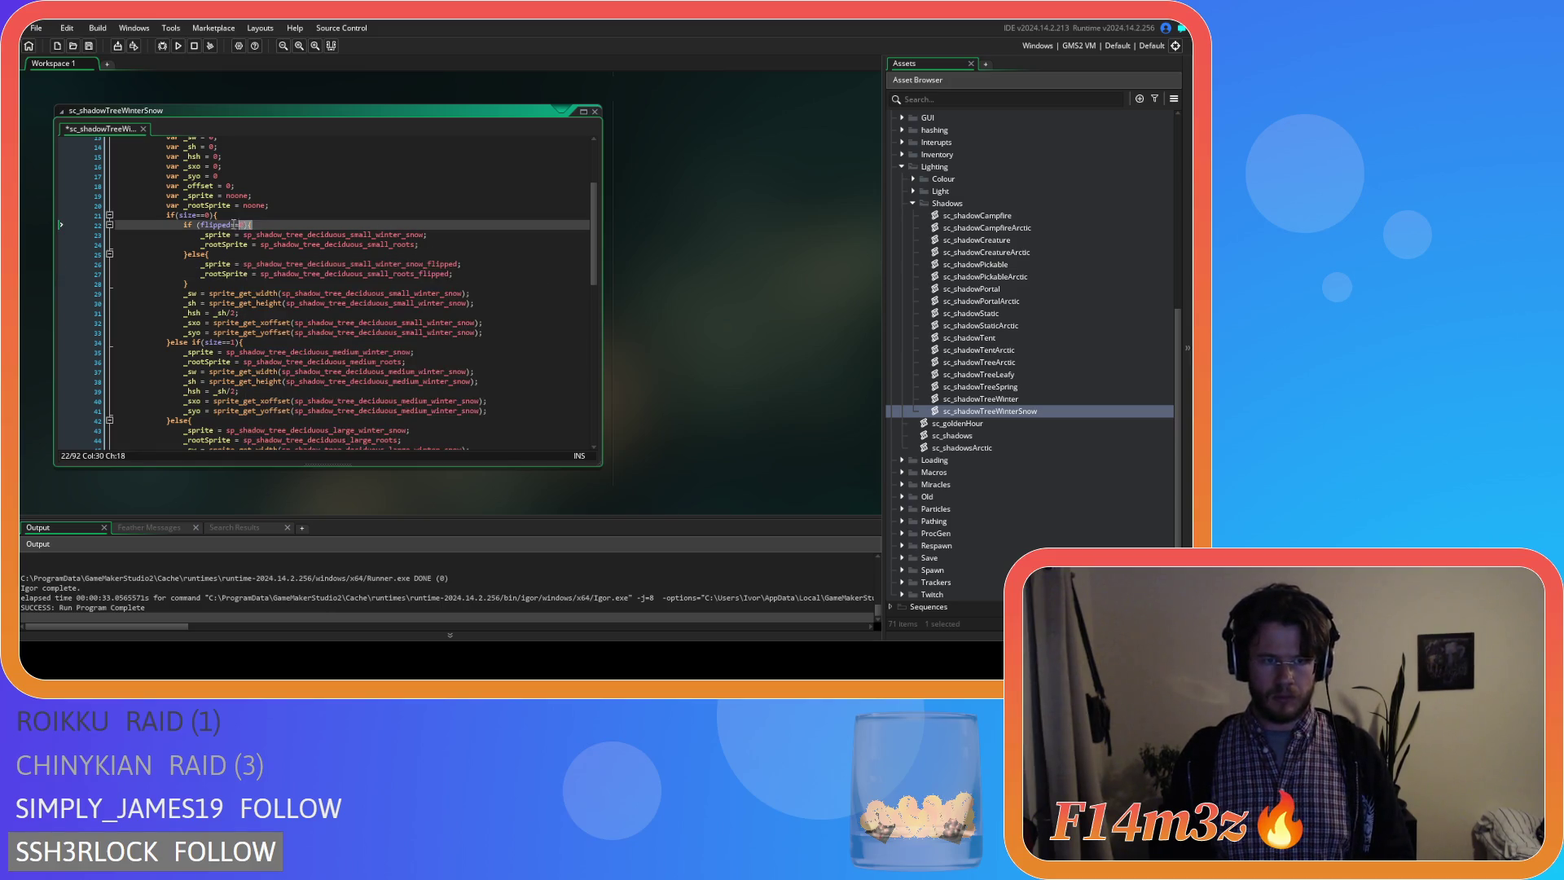
pyautogui.scroll(-2, 245, 244)
pyautogui.scroll(-2, 245, 244)
pyautogui.click(261, 221)
pyautogui.press('Return')
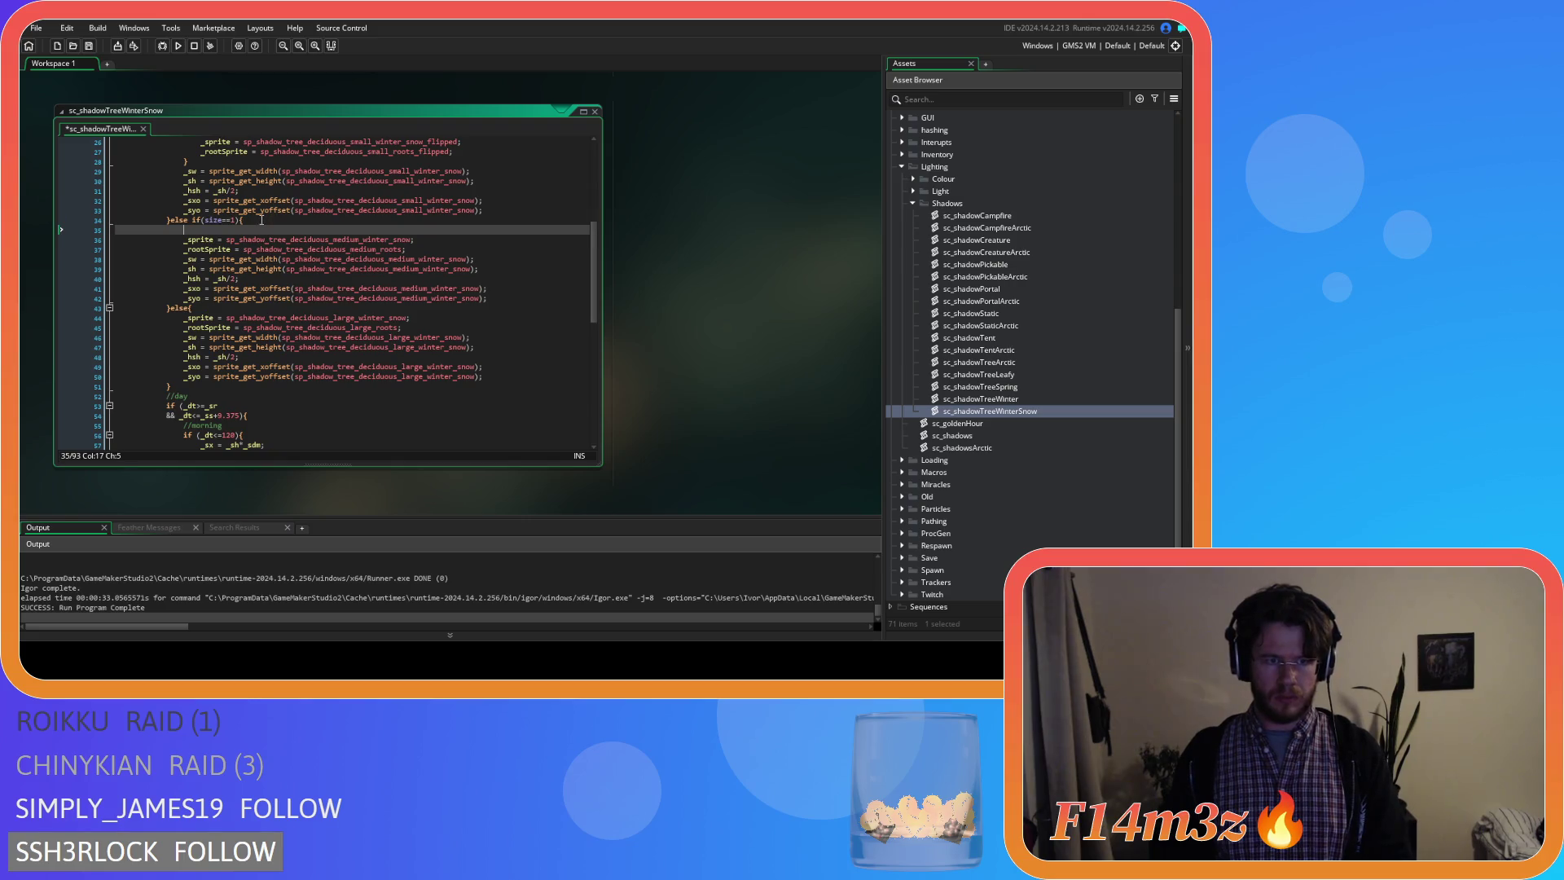
pyautogui.write('if (flipped==0){')
pyautogui.moveTo(419, 251); pyautogui.dragTo(183, 241)
pyautogui.press('Tab')
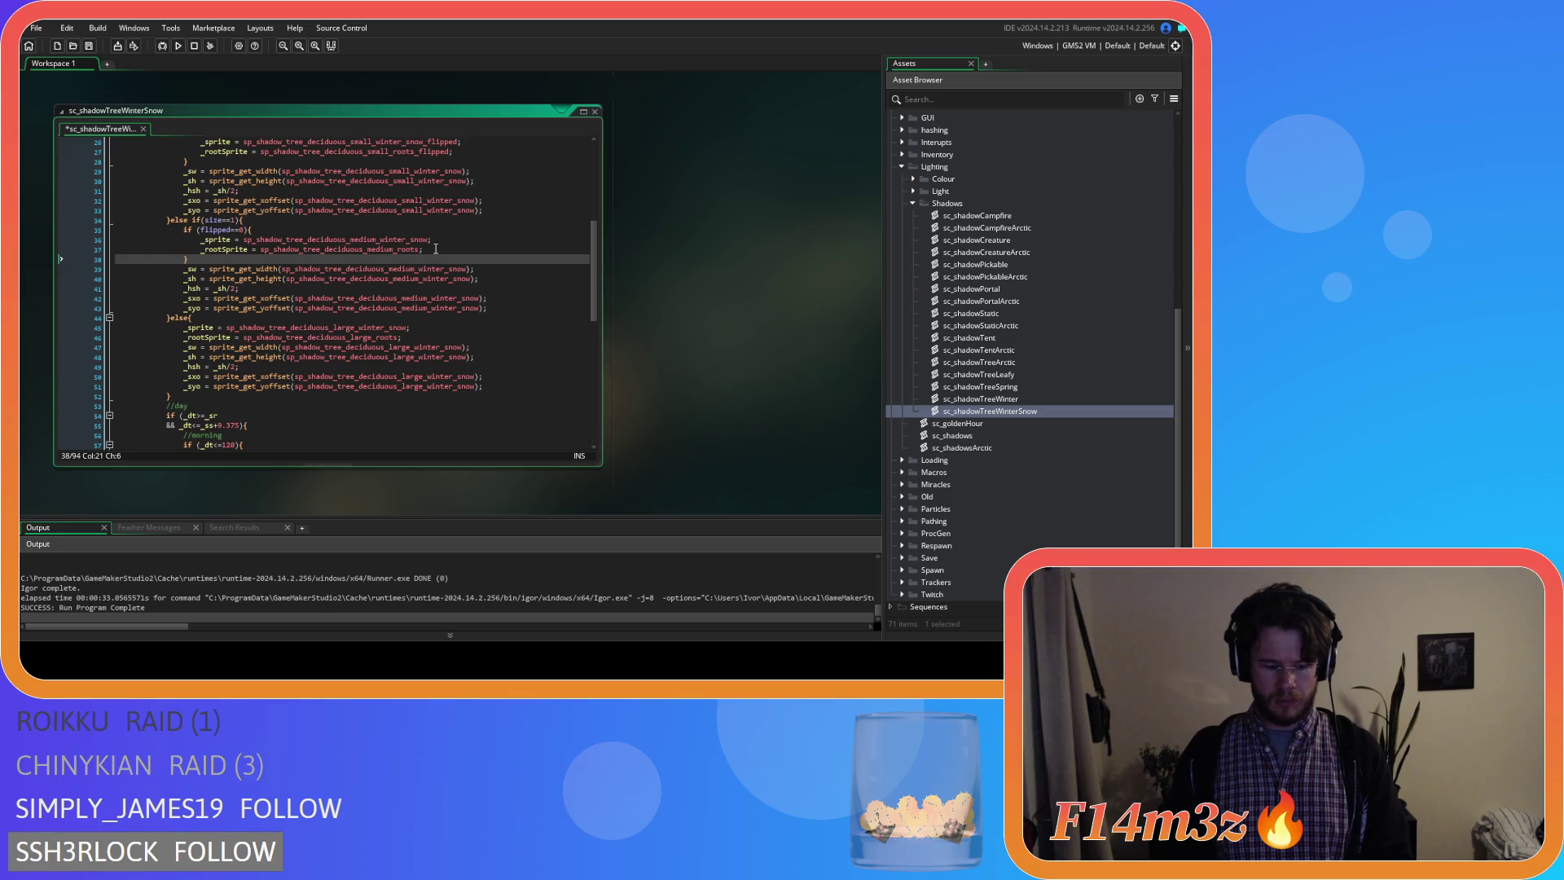
pyautogui.write('se{')
pyautogui.press('Return')
# Fill the medium else block with flipped snowy sprite and root assignments.
pyautogui.moveTo(436, 250); pyautogui.dragTo(220, 242)
pyautogui.hotkey('ctrl', 'c')
pyautogui.click(450, 271)
pyautogui.hotkey('ctrl', 'v')
pyautogui.click(450, 271)
pyautogui.write('_flipped')
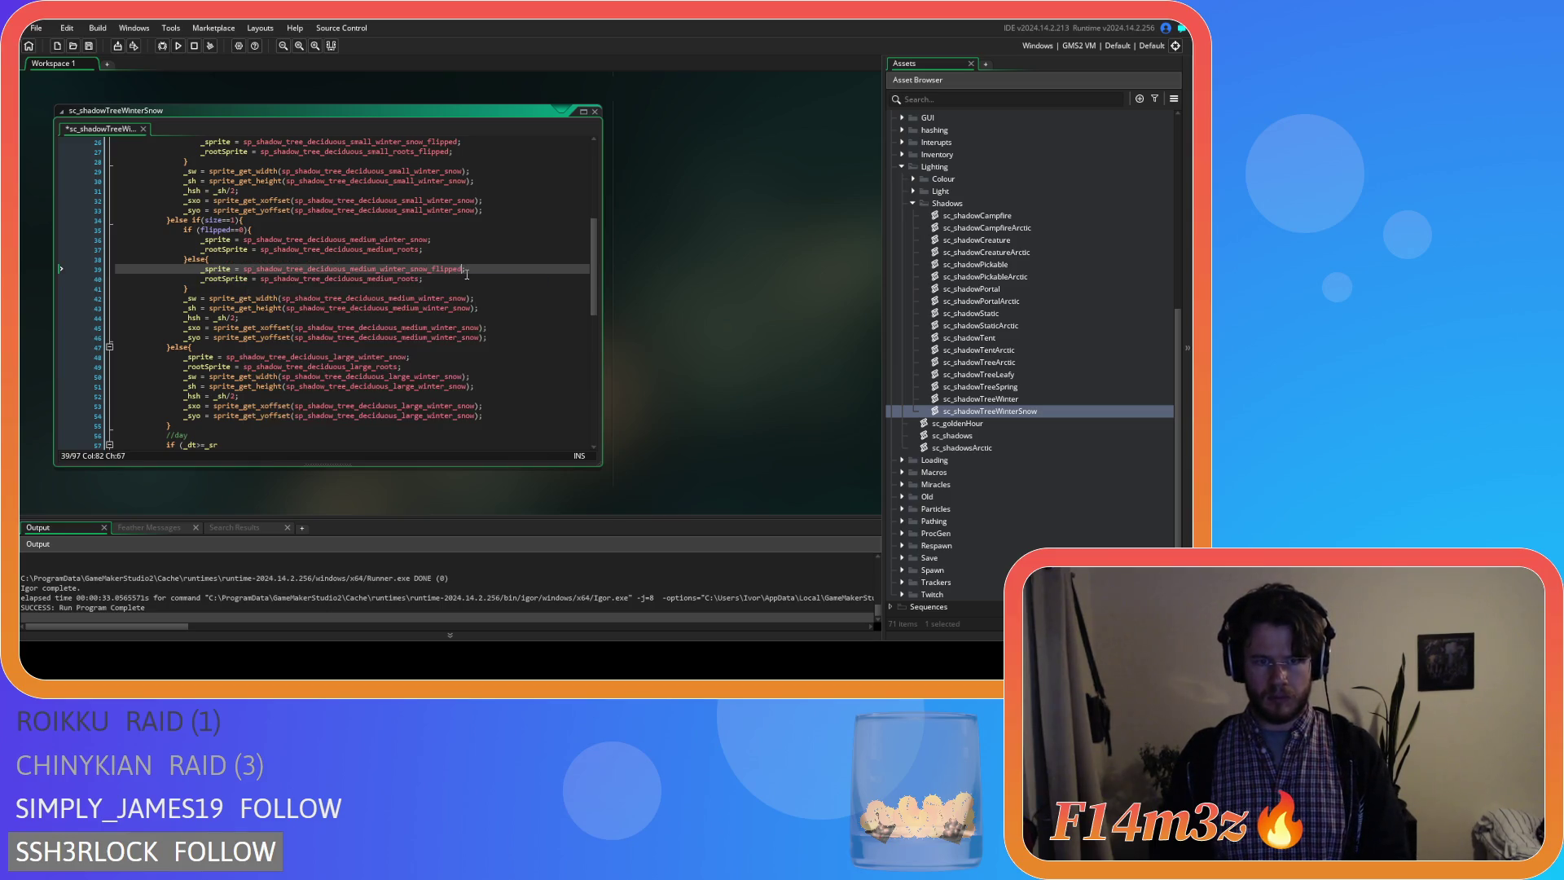
pyautogui.press('Down')
pyautogui.write('_flipped')
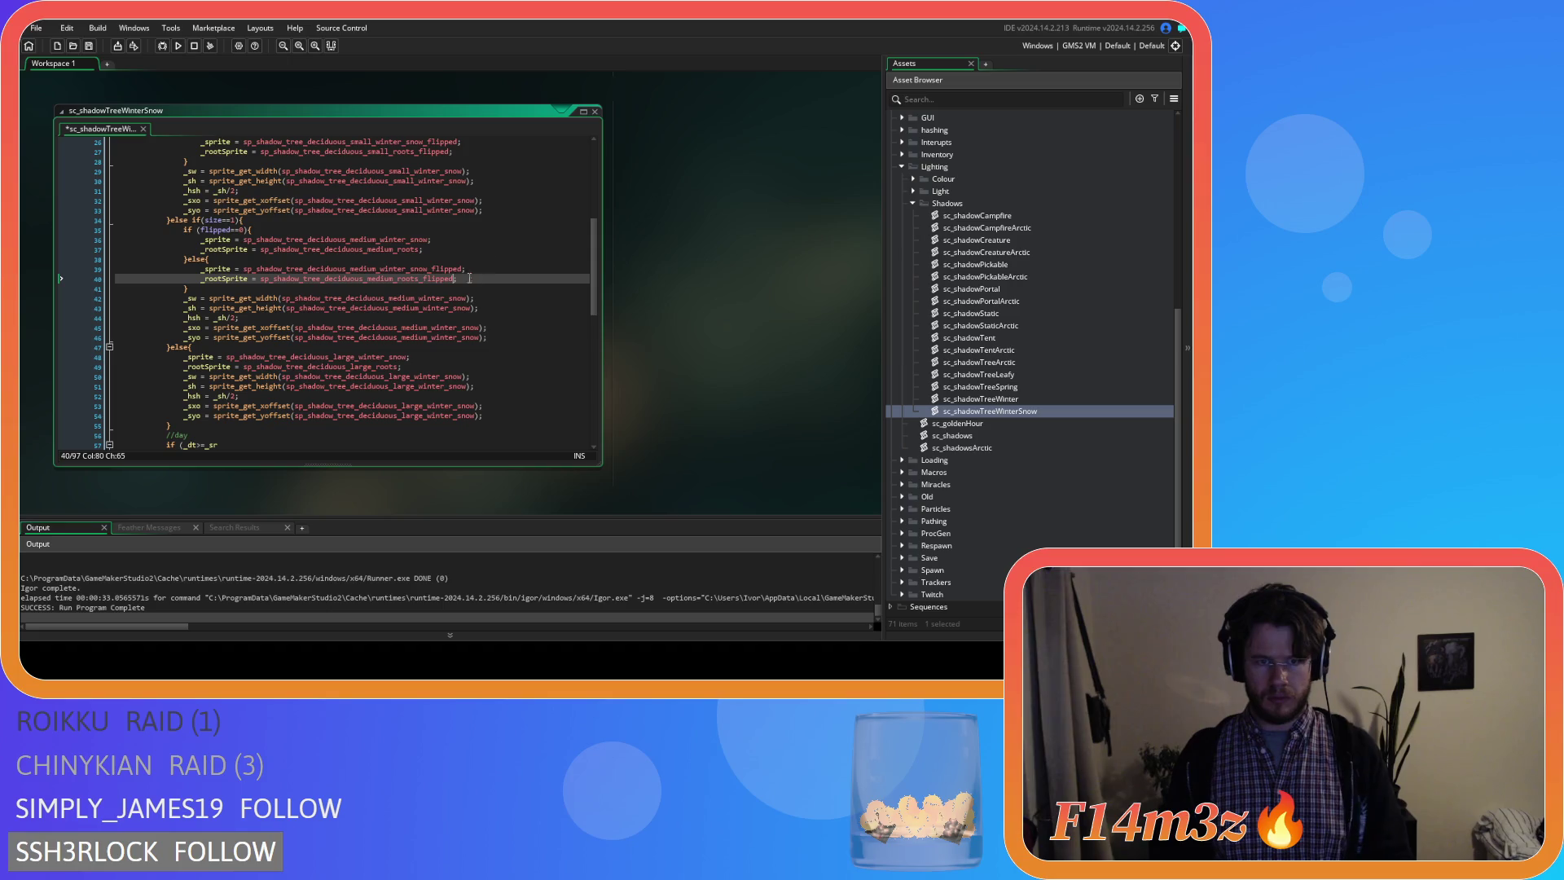
pyautogui.click(263, 229)
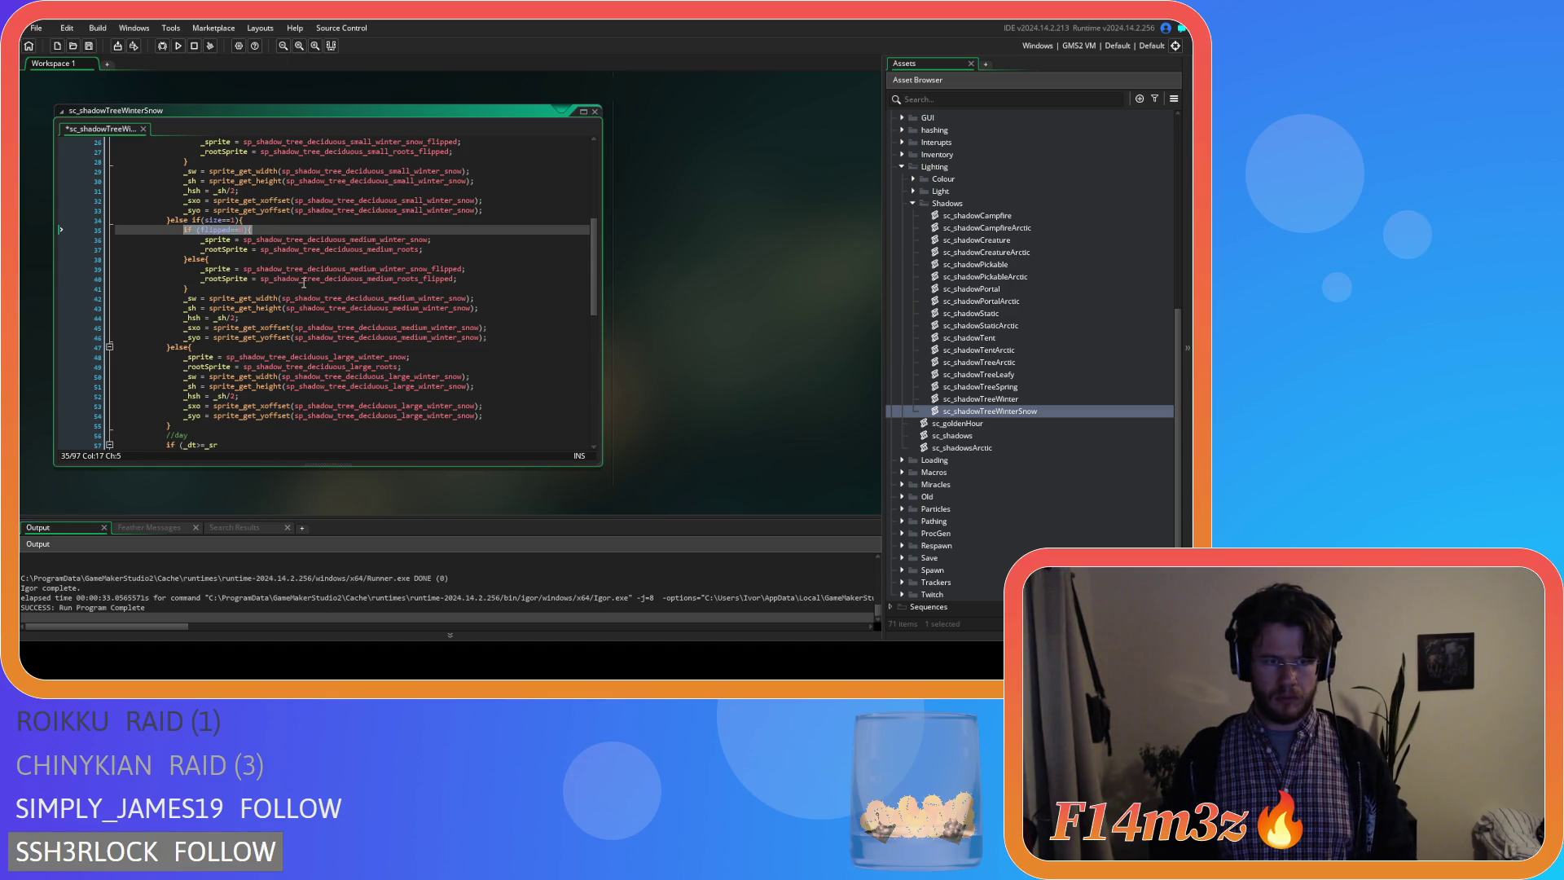
pyautogui.scroll(-3, 303, 283)
# Wrap the large winter-snow sprite assignments in a flipped==0 check with an else block.
pyautogui.click(245, 273)
pyautogui.press('Return')
pyautogui.hotkey('ctrl', 'v')
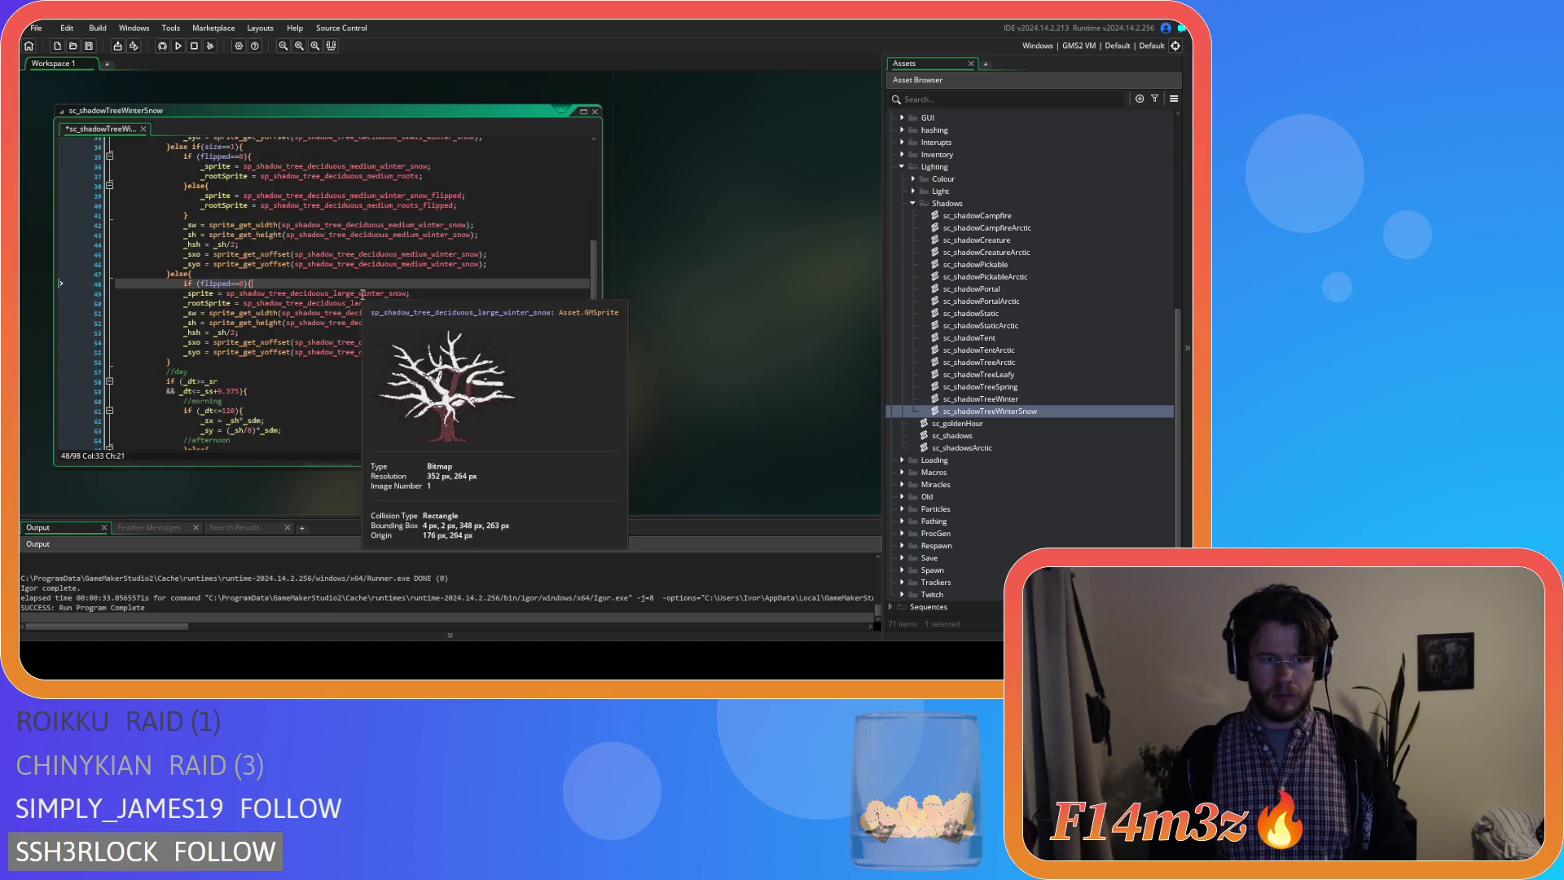
pyautogui.moveTo(117, 295); pyautogui.dragTo(403, 304)
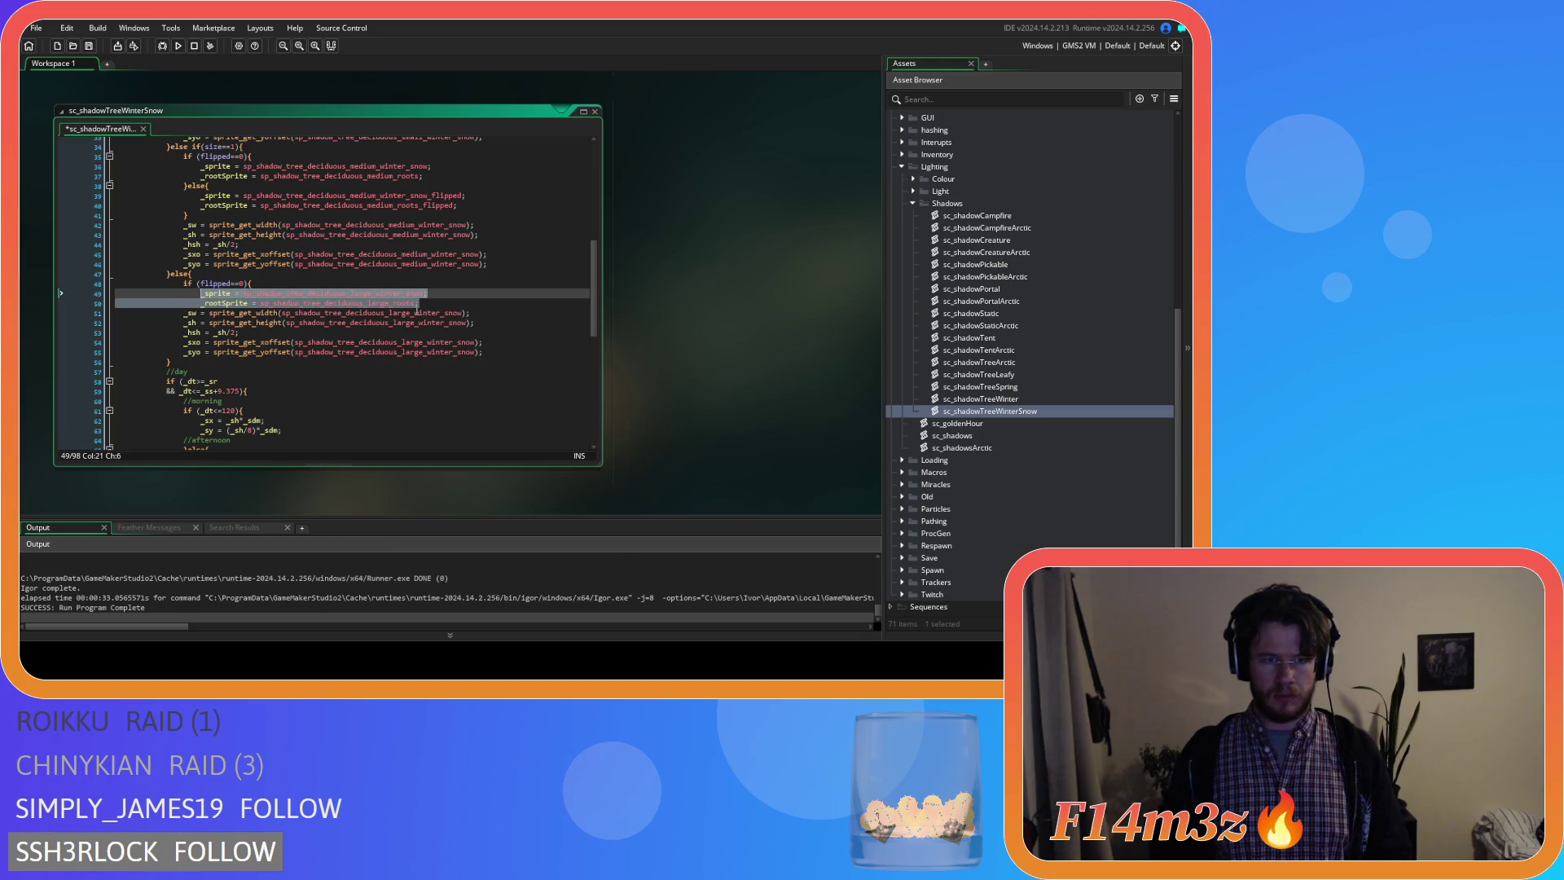
pyautogui.click(431, 304)
pyautogui.press('Return')
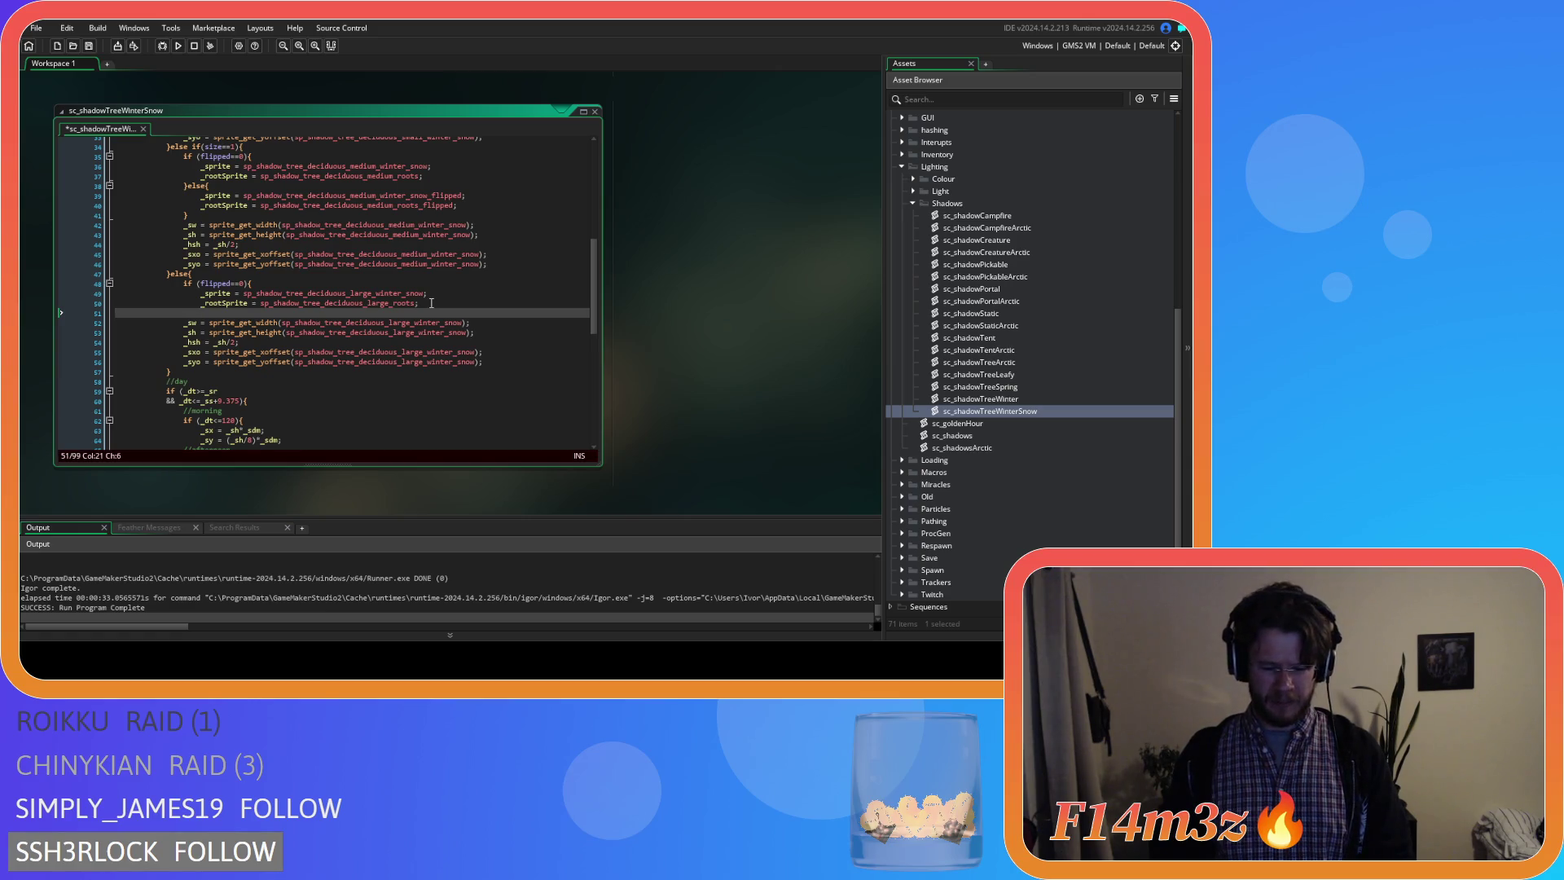
pyautogui.write('}else{')
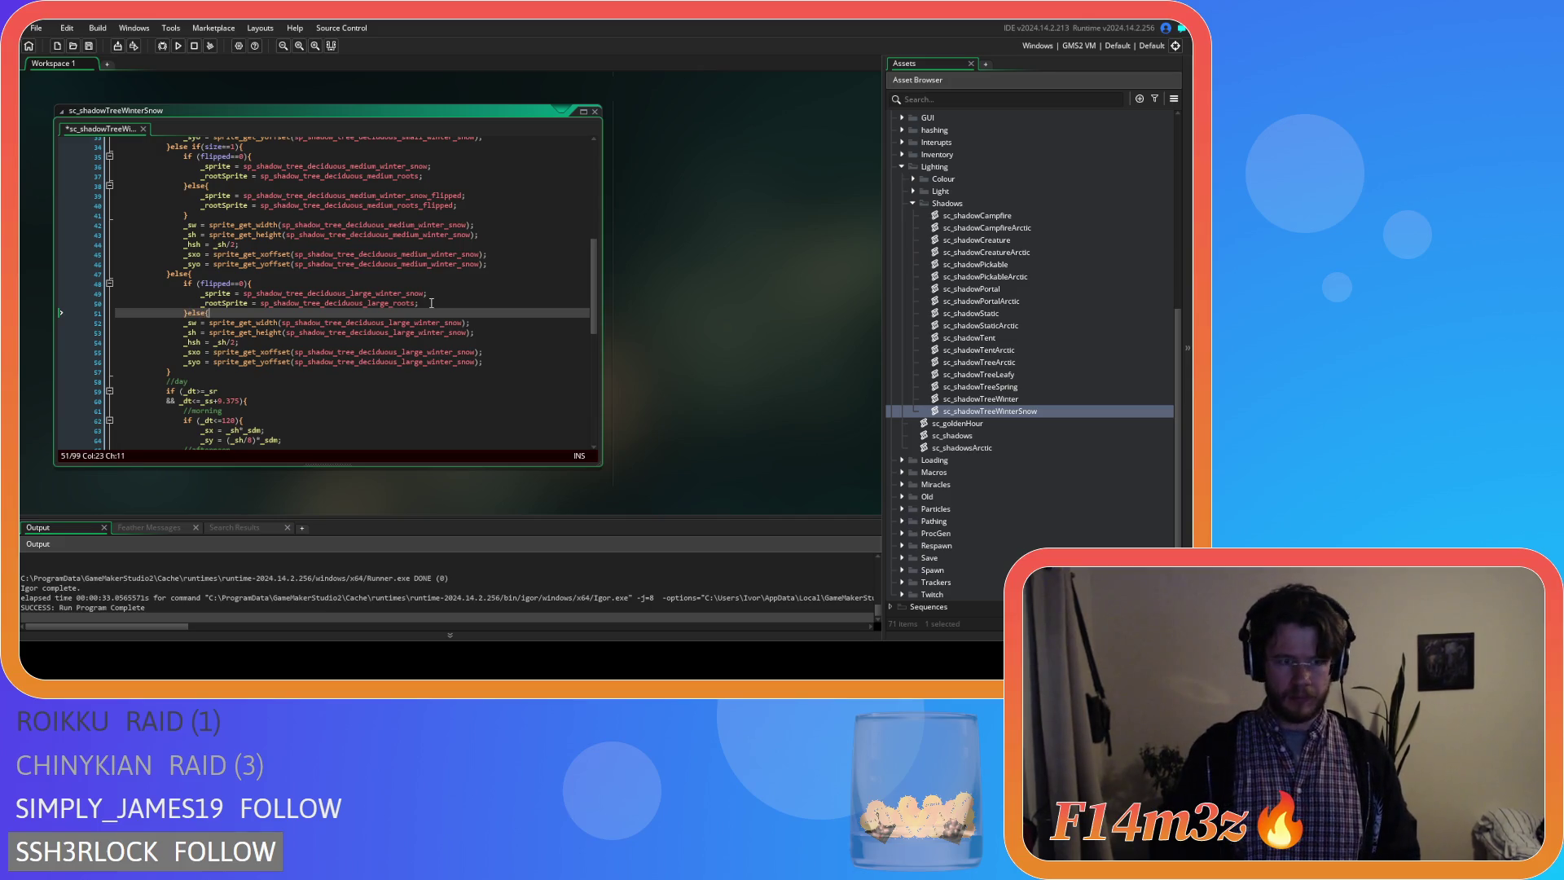
pyautogui.press('Return')
pyautogui.press('Return')
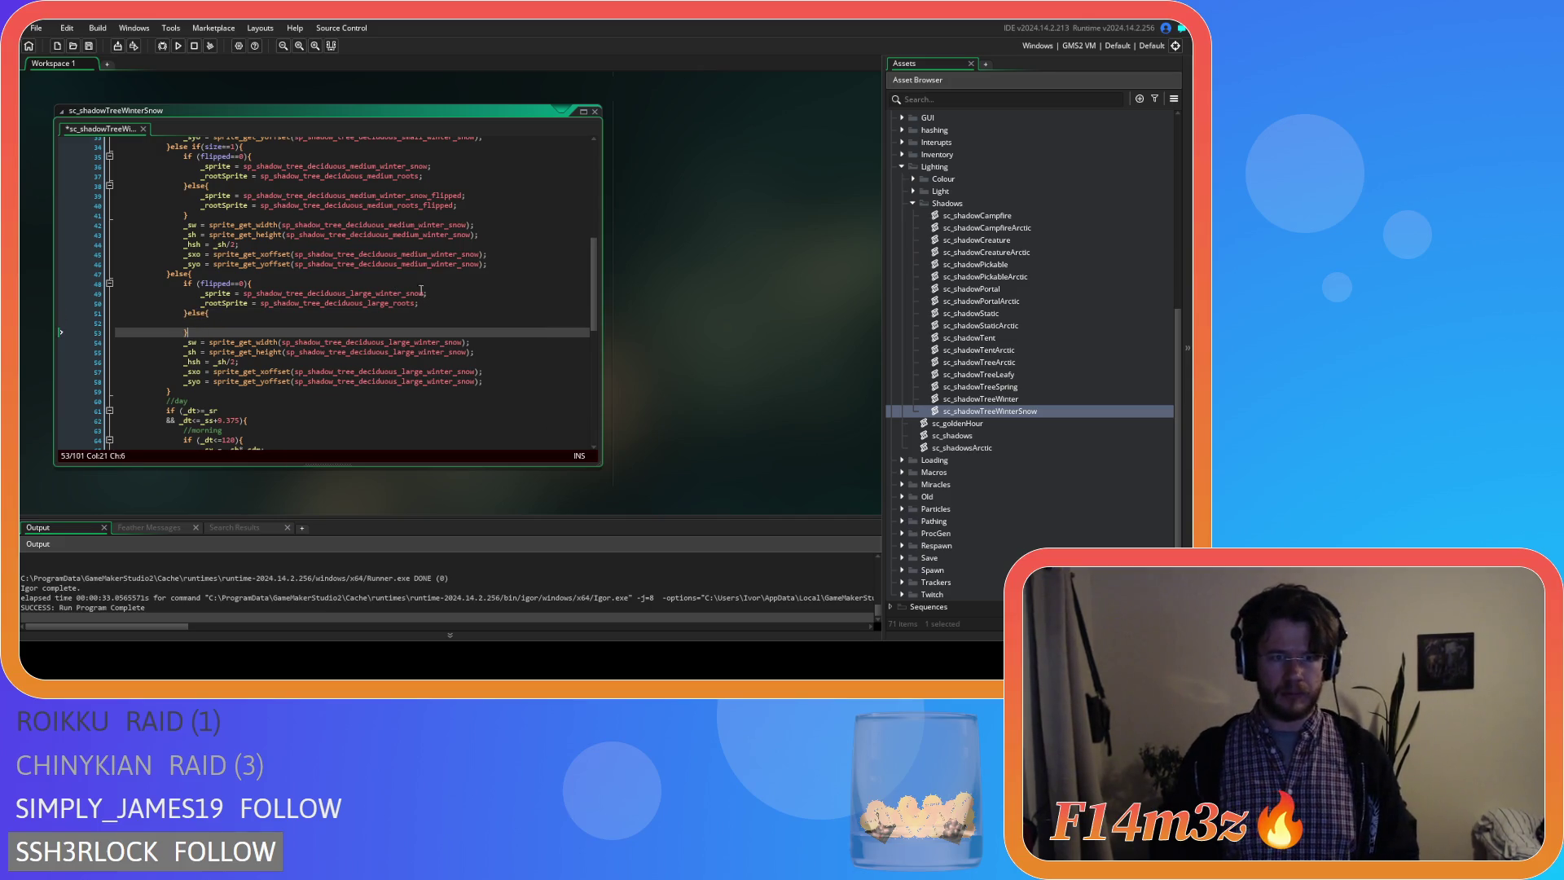
# Fill the large else block with flipped snowy sprites, save the script, and move to sc_shadowTreeArctic.
pyautogui.moveTo(421, 304); pyautogui.dragTo(196, 294)
pyautogui.hotkey('ctrl', 'c')
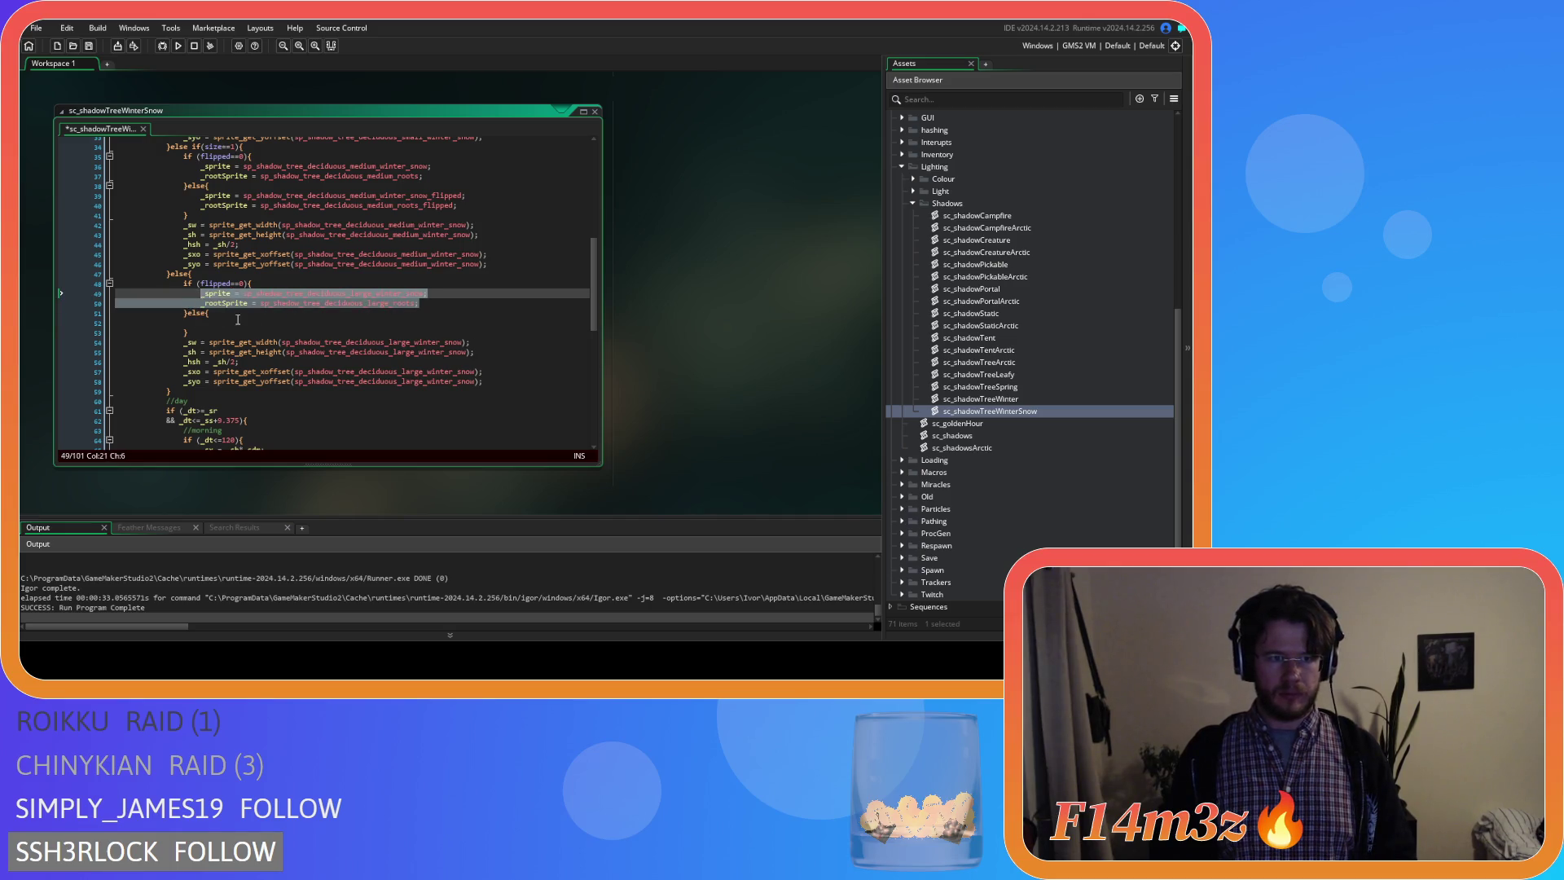
pyautogui.click(237, 320)
pyautogui.hotkey('ctrl', 'v')
pyautogui.click(442, 322)
pyautogui.write('_flipped')
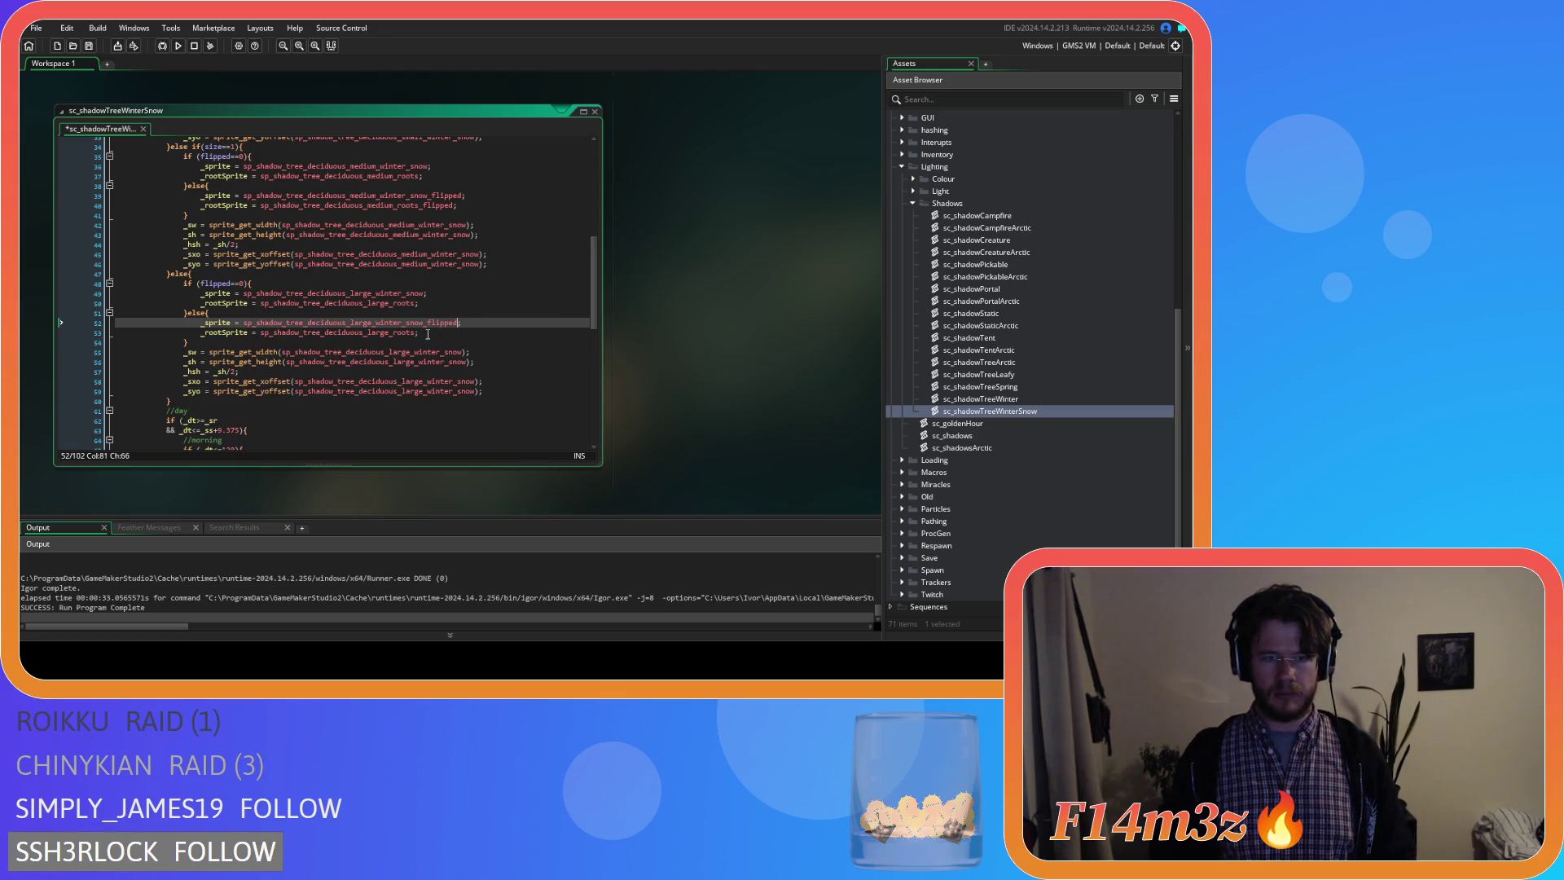
pyautogui.click(427, 332)
pyautogui.write('_flipped')
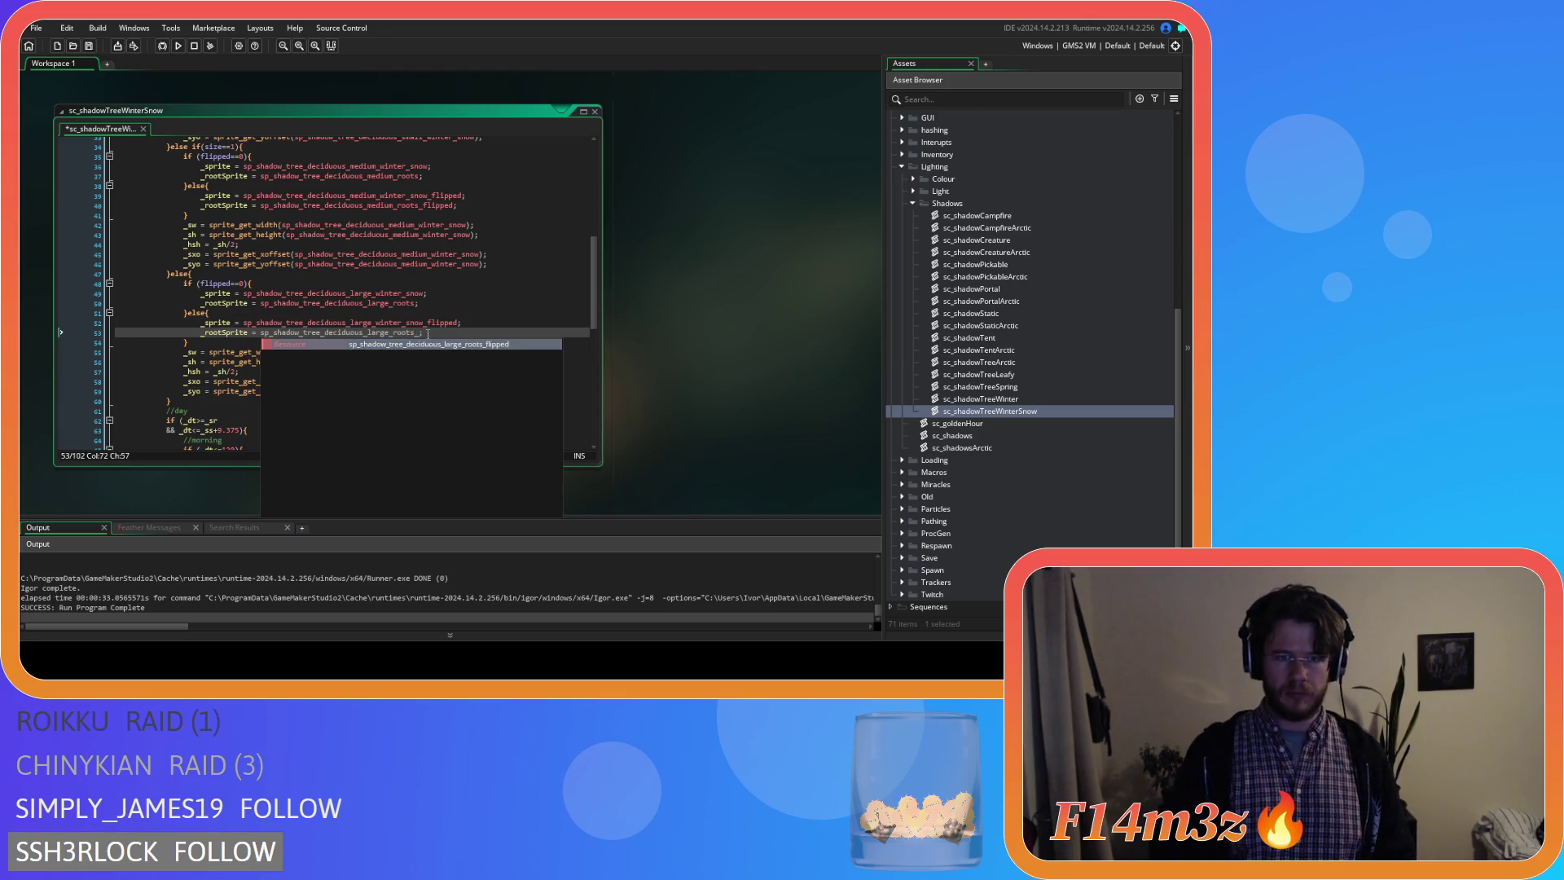
pyautogui.hotkey('ctrl', 's')
pyautogui.scroll(2, 427, 337)
pyautogui.scroll(2, 427, 336)
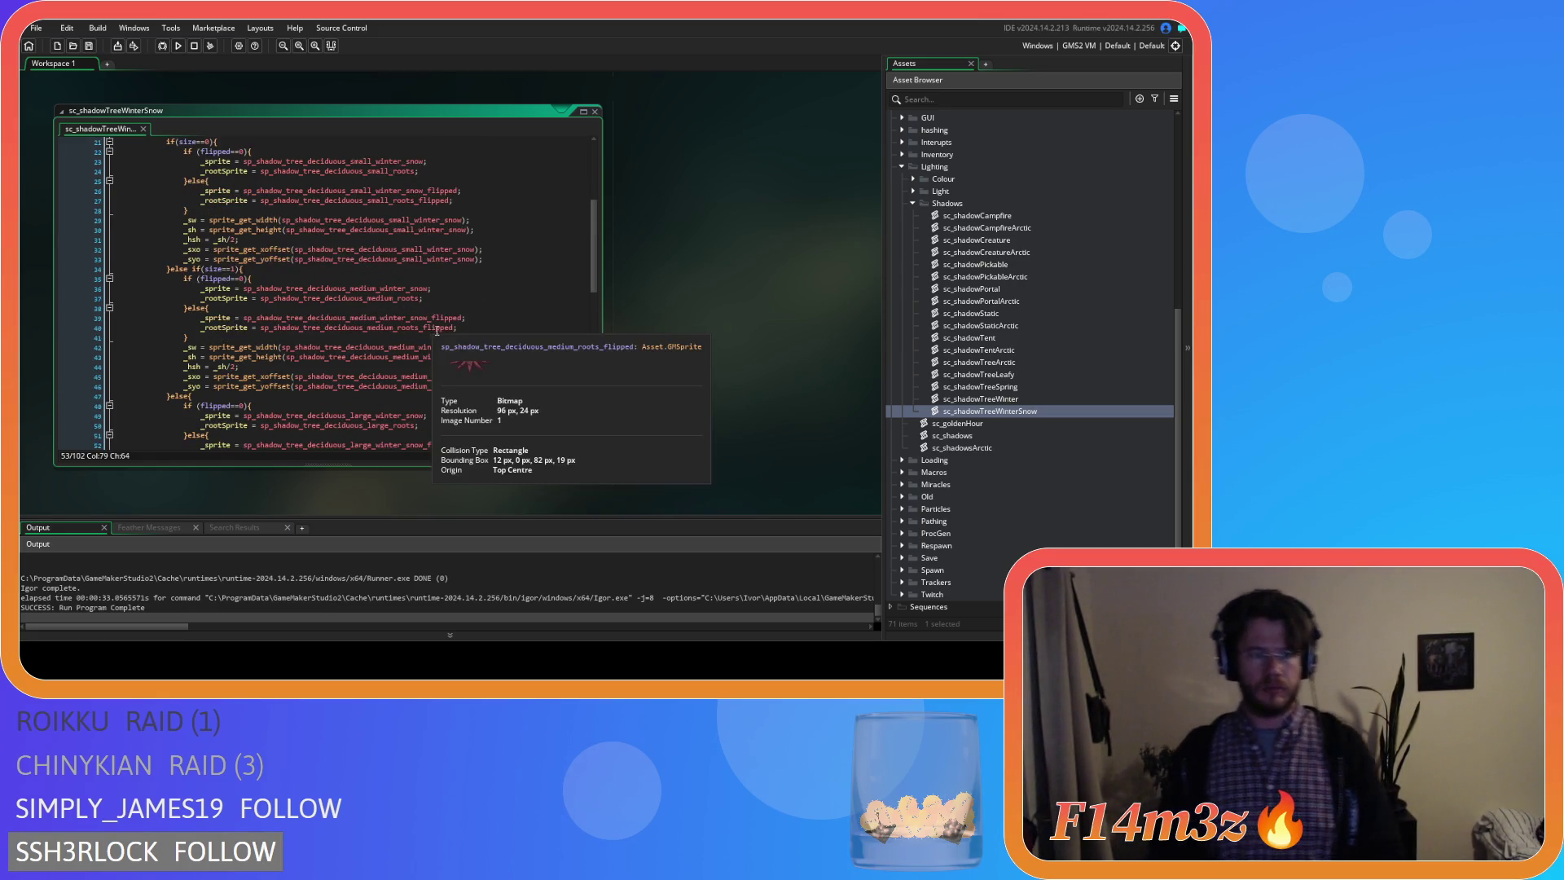
pyautogui.scroll(-3, 501, 328)
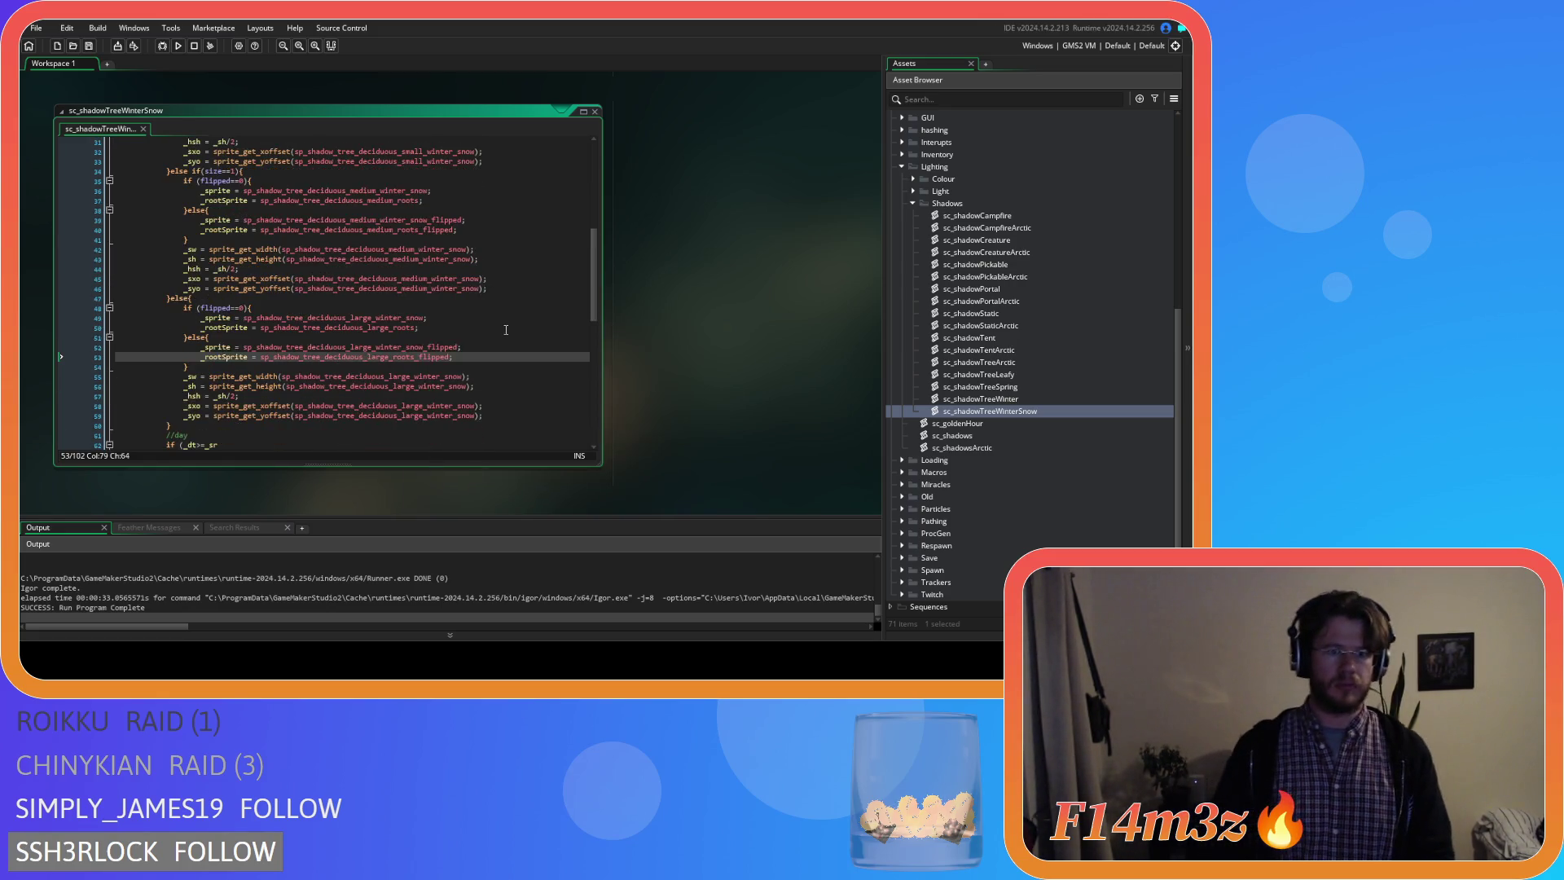
pyautogui.doubleClick(1024, 362)
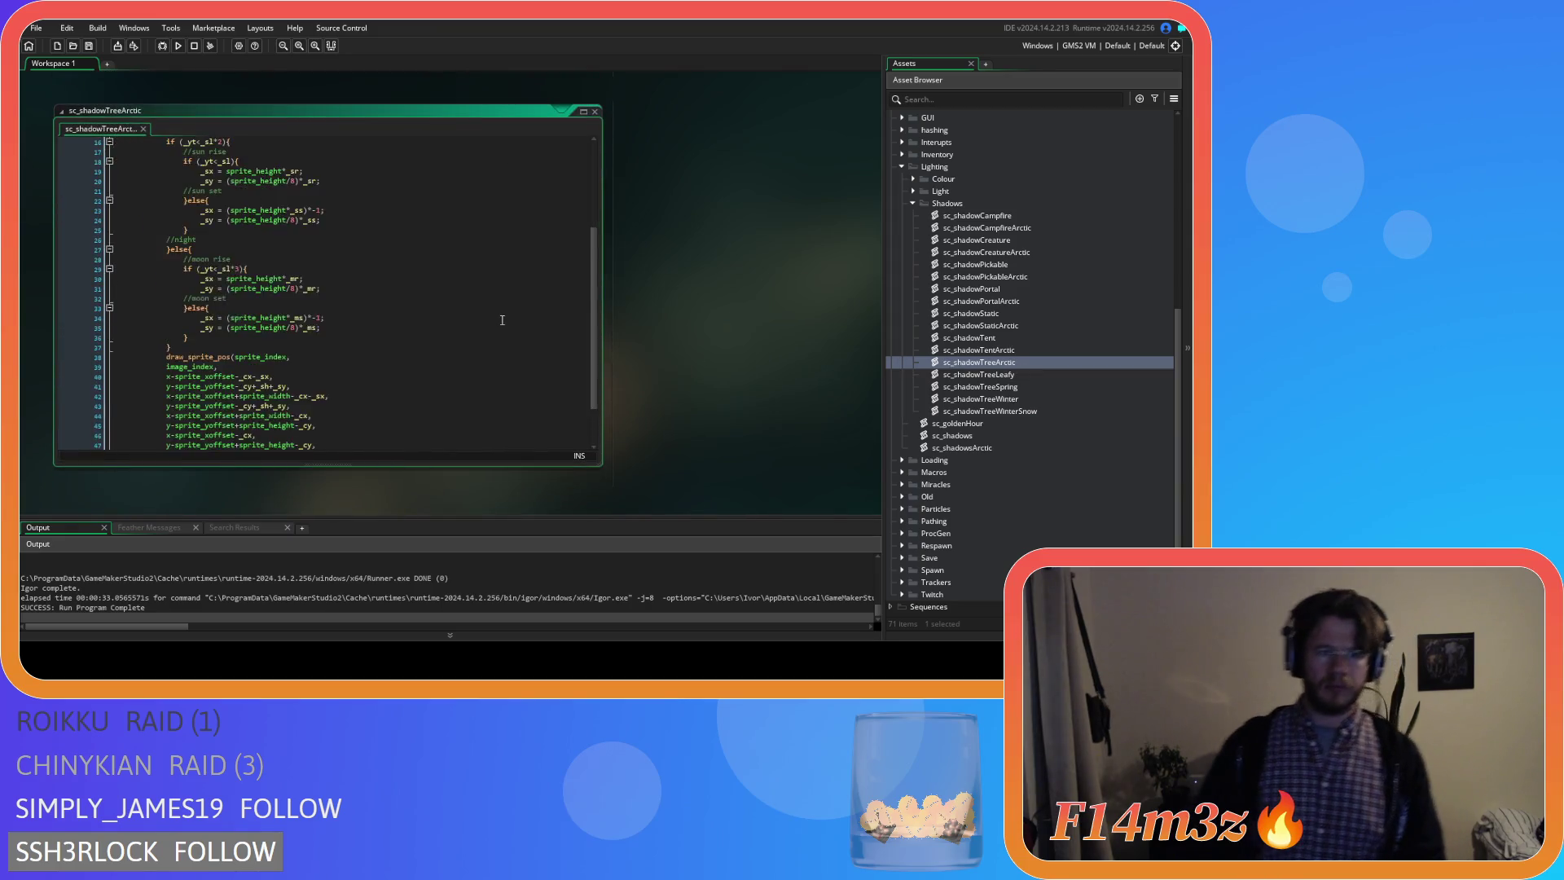
pyautogui.scroll(3, 501, 321)
pyautogui.scroll(-3, 658, 347)
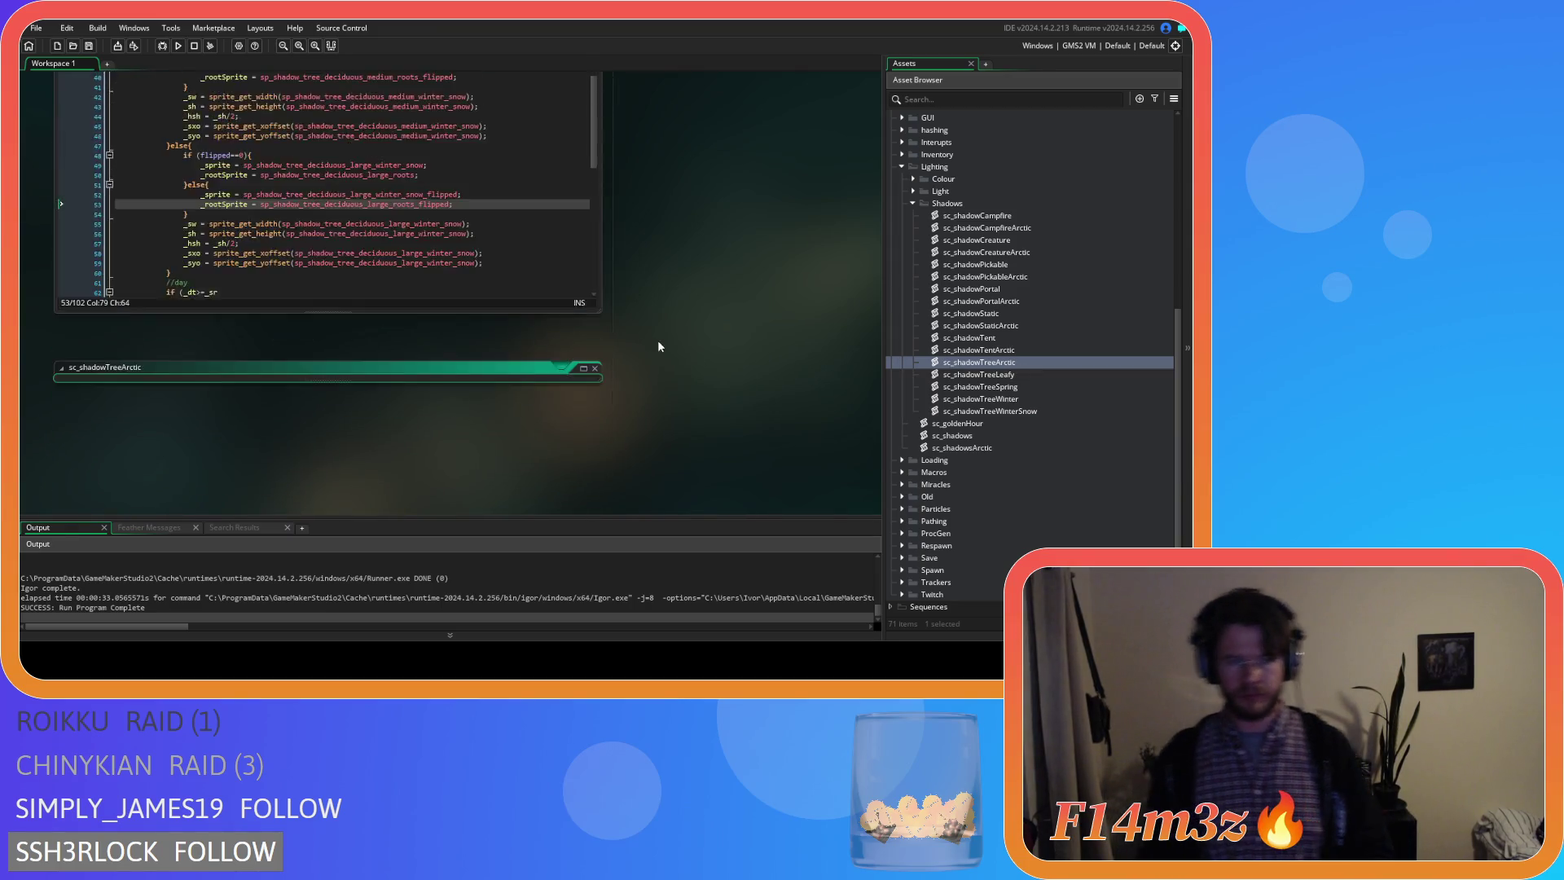
pyautogui.scroll(-3, 658, 347)
# Close all open shadow tree script windows and collapse the Lighting and Scripts folders in the Asset Browser.
pyautogui.rightClick(677, 313)
pyautogui.click(758, 395)
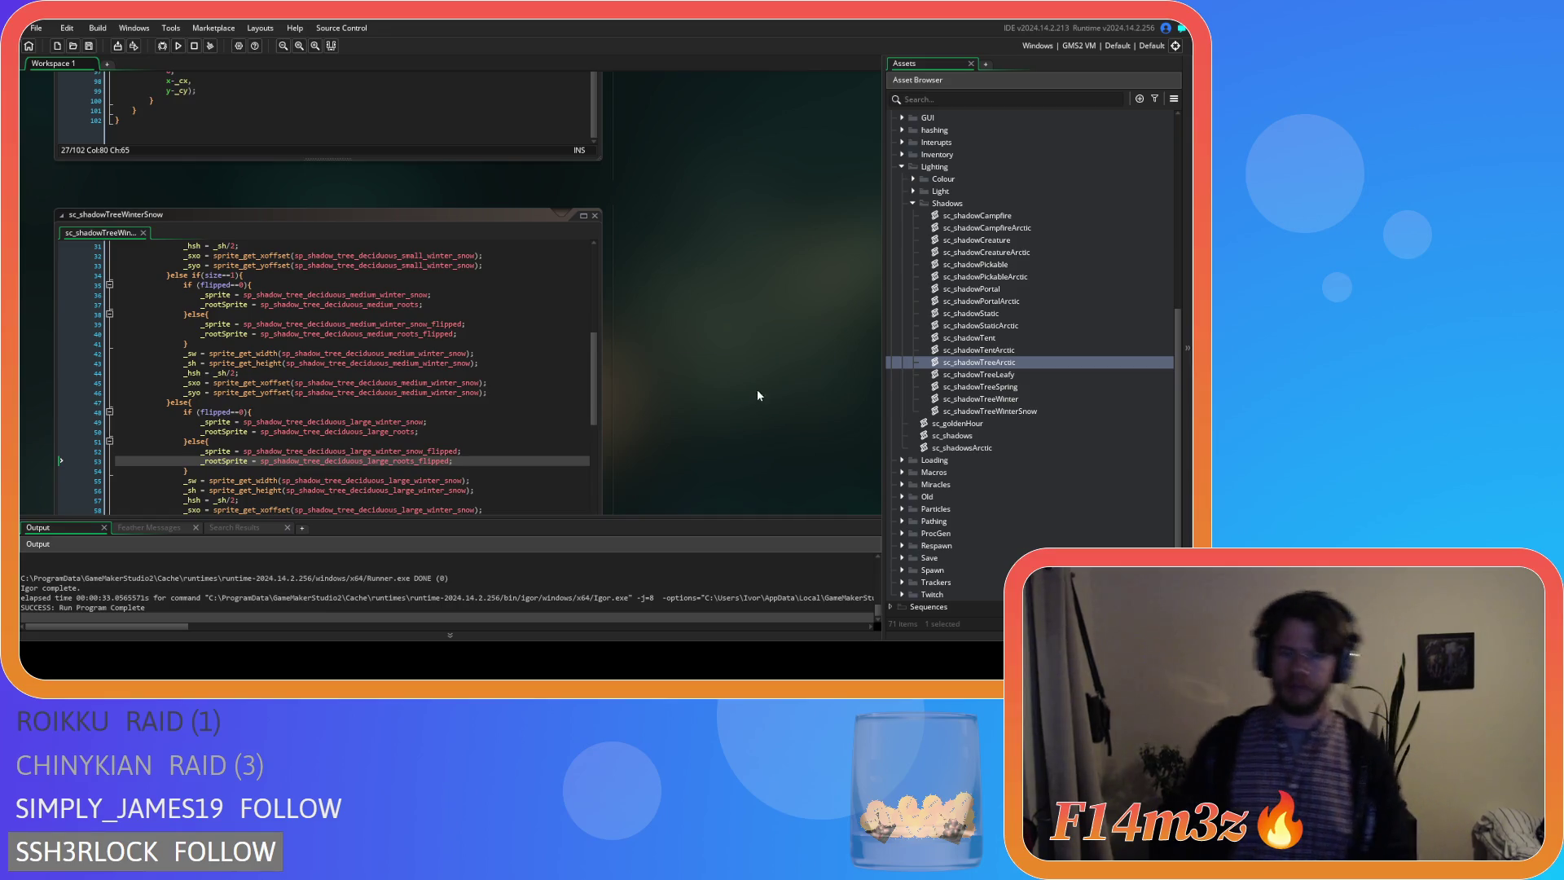
pyautogui.rightClick(758, 395)
pyautogui.click(856, 462)
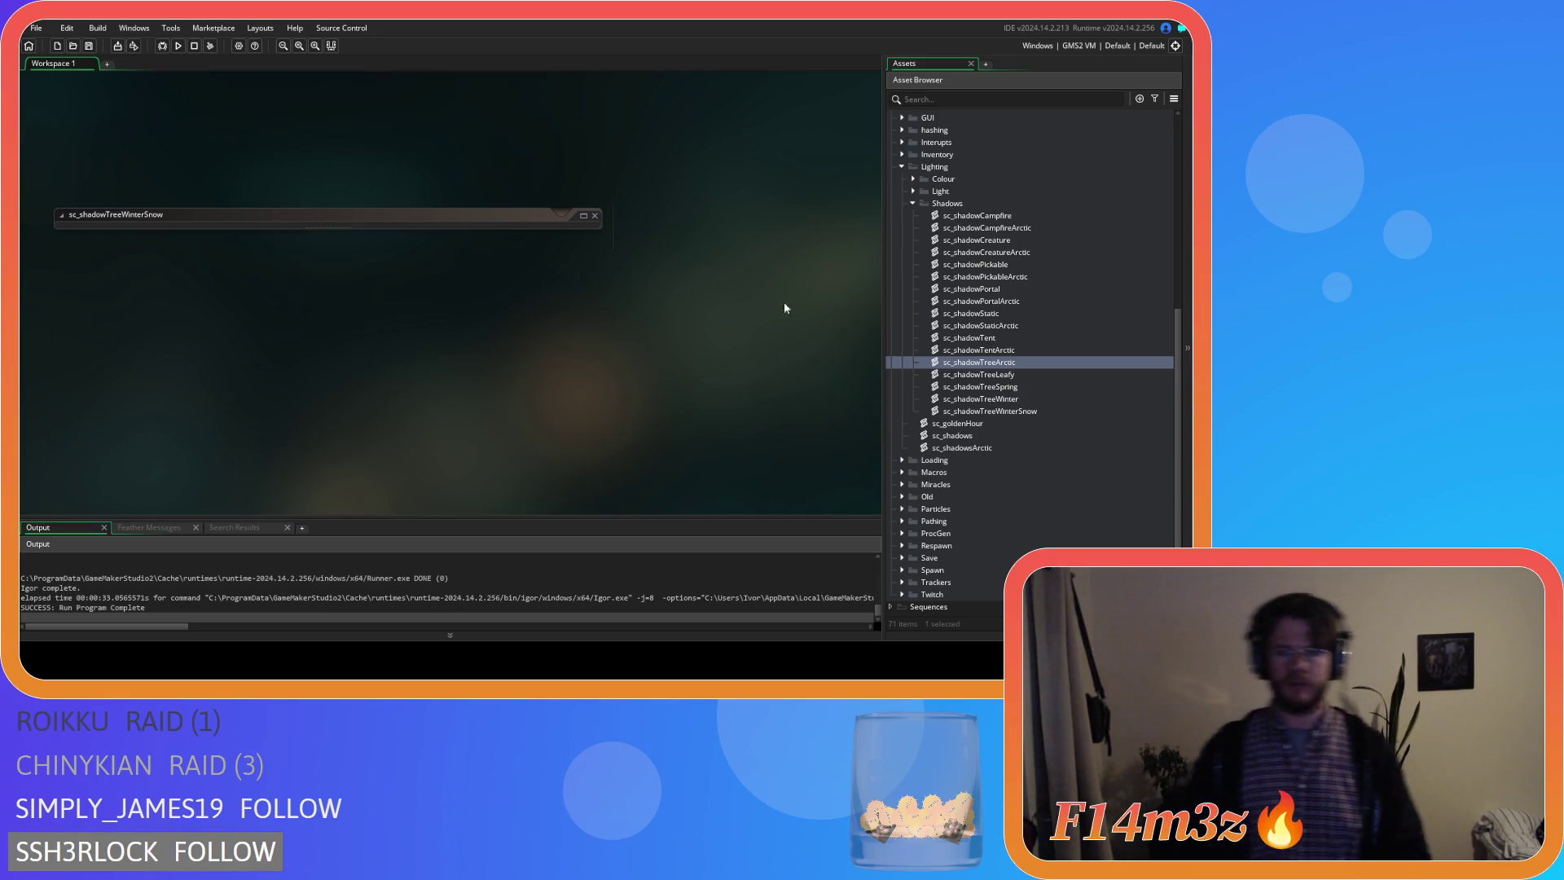
pyautogui.click(913, 202)
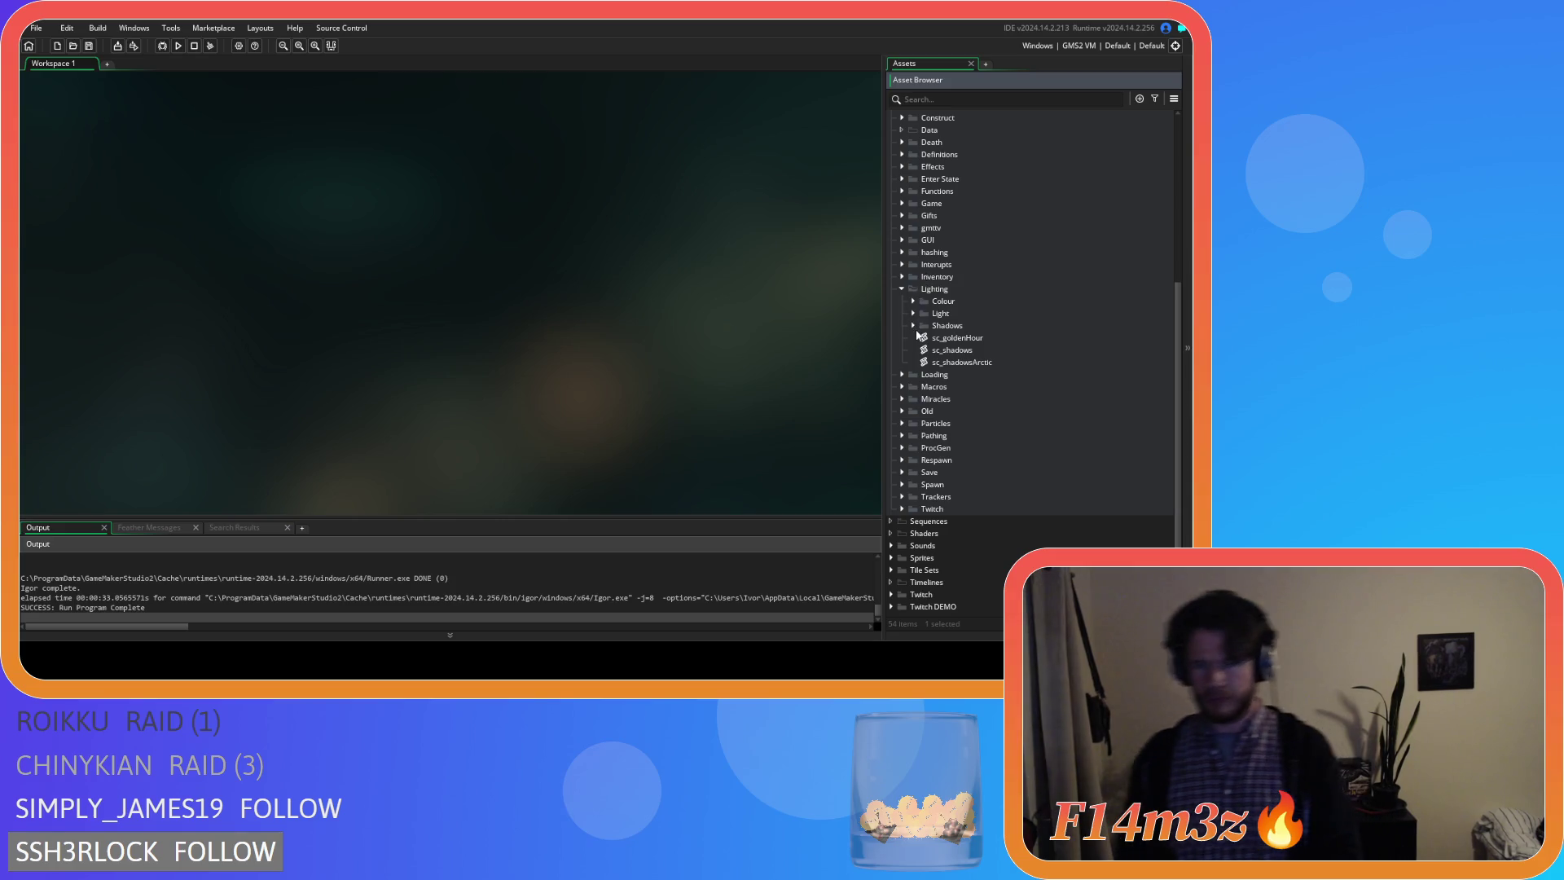
pyautogui.click(902, 290)
pyautogui.click(899, 145)
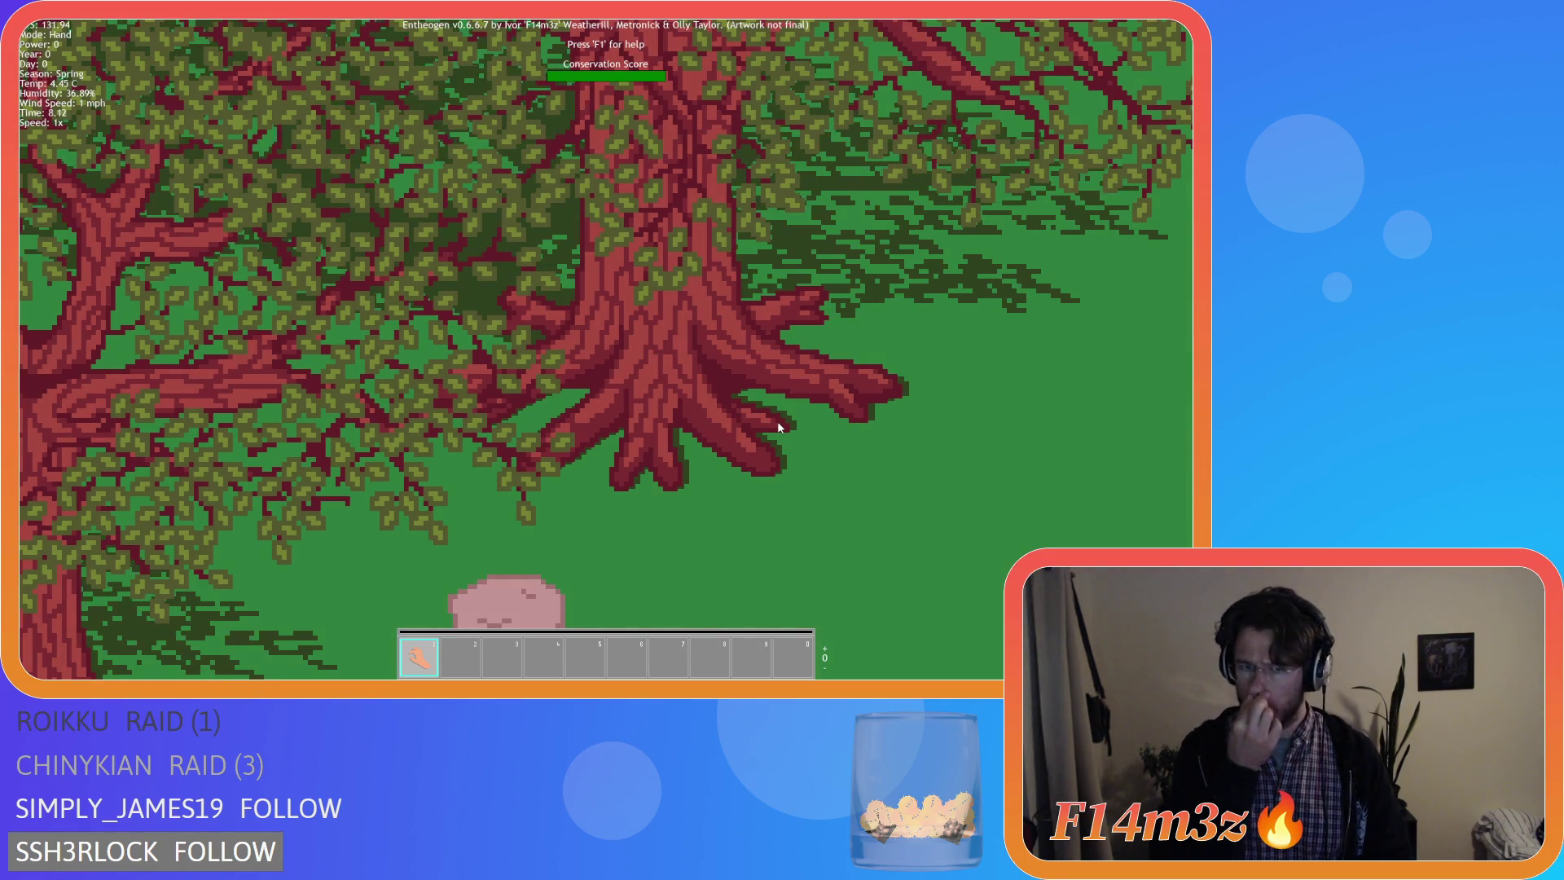
# Pan the game camera across the forest to check the tree trunks and roots.
pyautogui.press('Down')
pyautogui.press('Left')
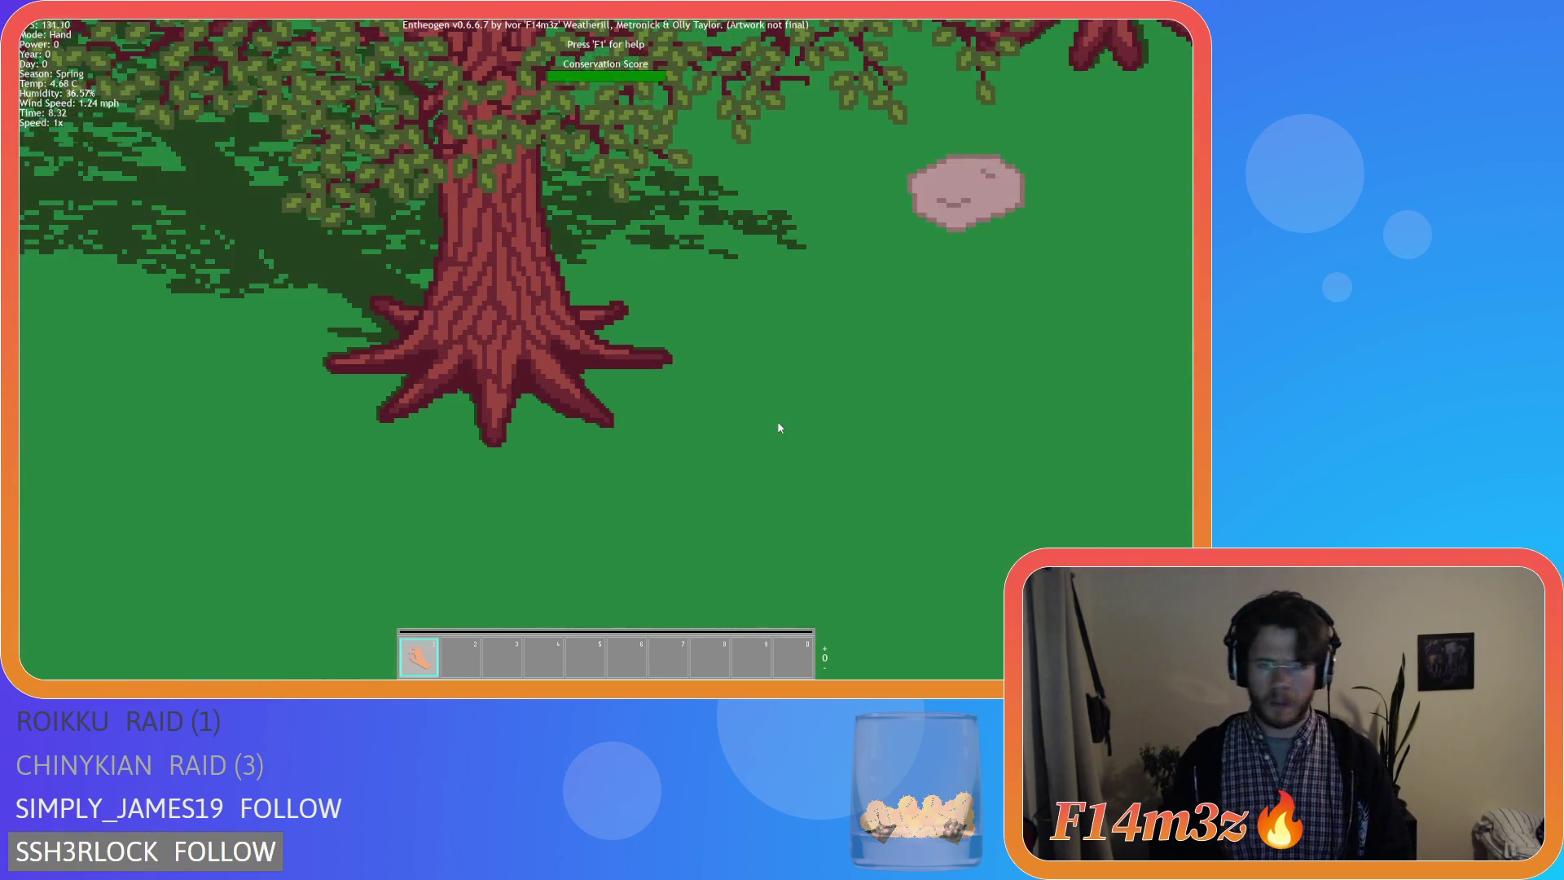
pyautogui.scroll(-2, 778, 426)
pyautogui.scroll(-1, 778, 427)
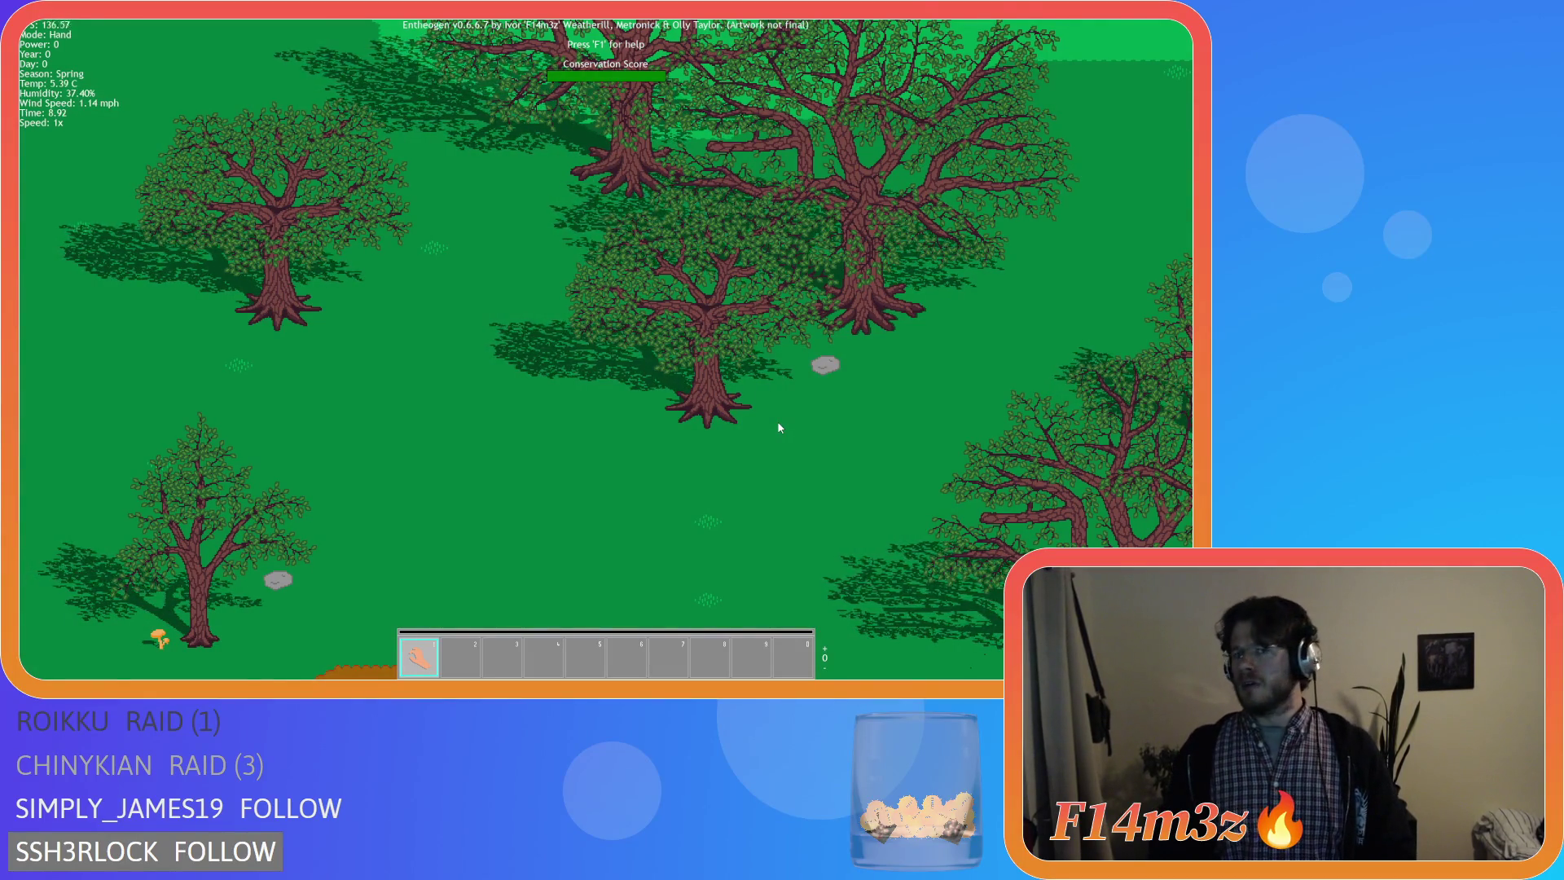
pyautogui.scroll(-1, 778, 427)
pyautogui.press('s')
pyautogui.press('a')
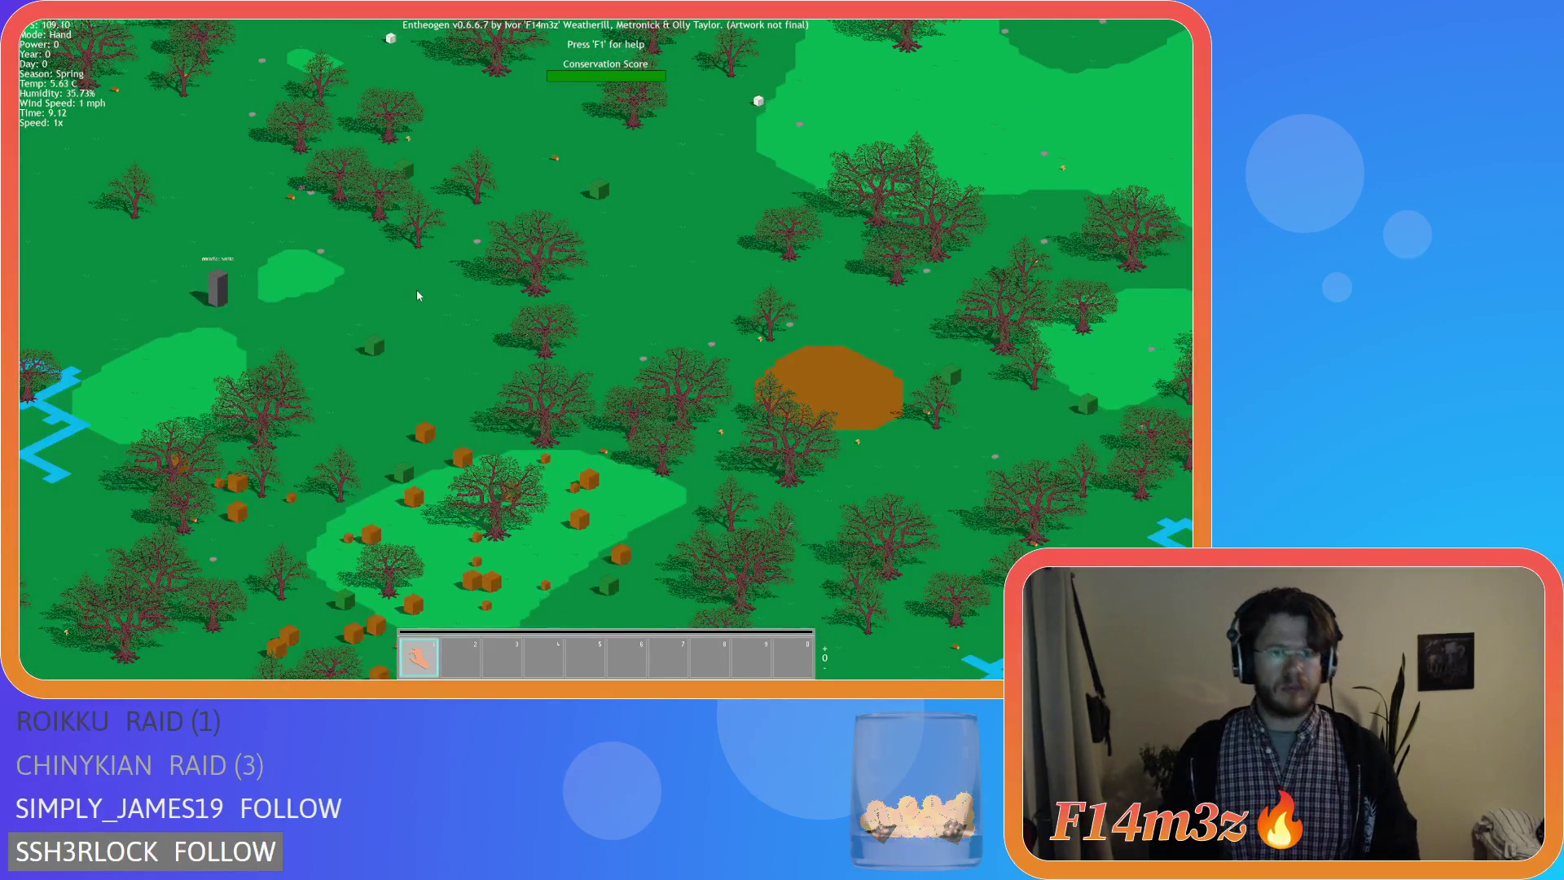
pyautogui.press('d')
pyautogui.scroll(1, 806, 261)
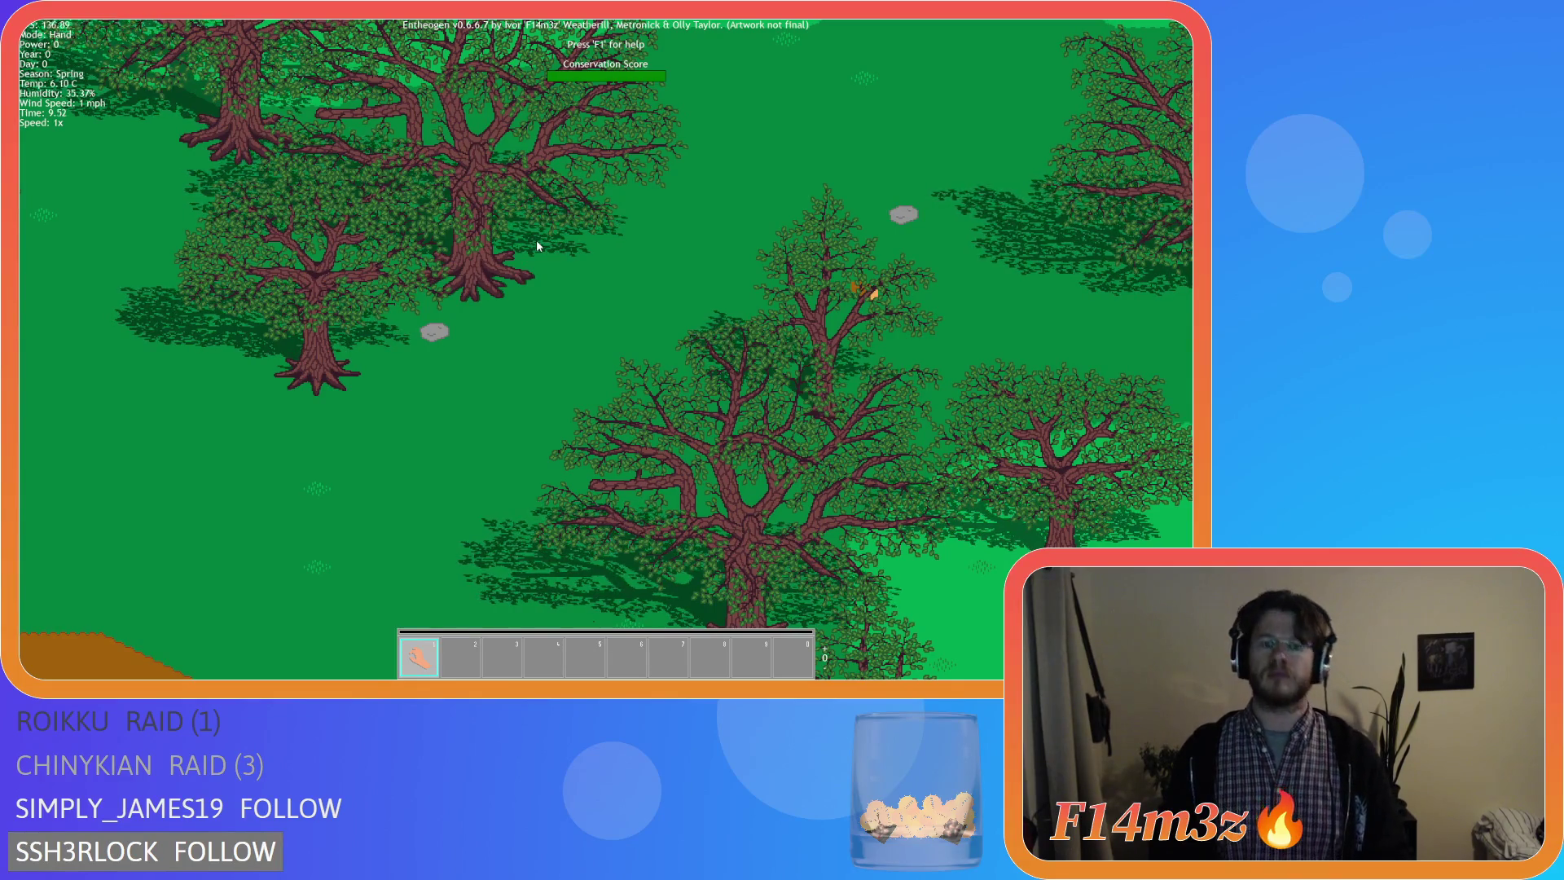
pyautogui.press('d')
pyautogui.press('d')
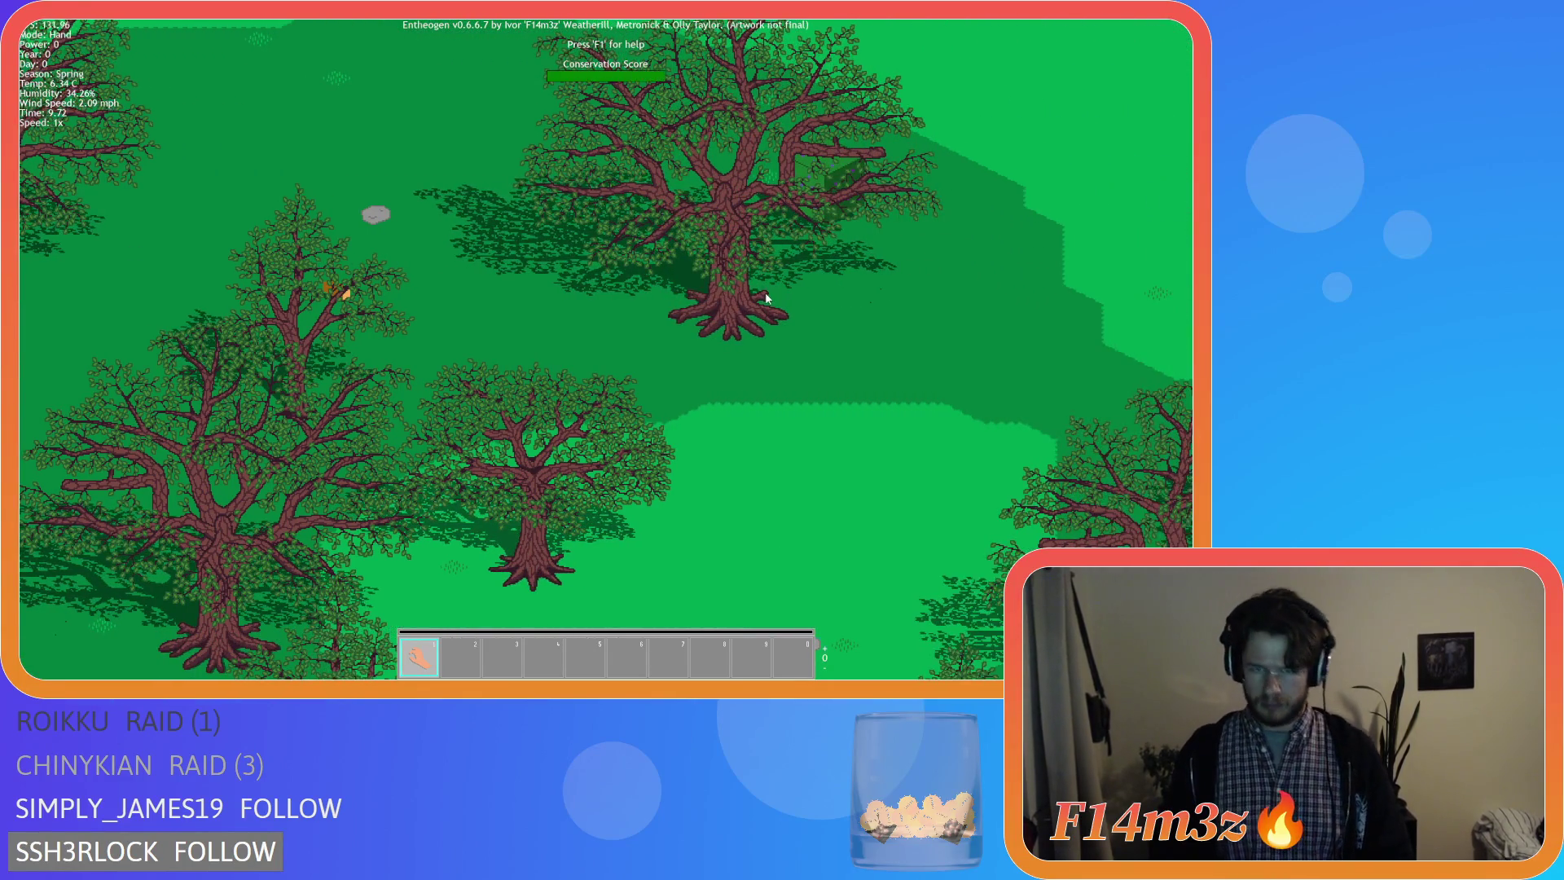
pyautogui.scroll(1, 765, 292)
pyautogui.scroll(1, 767, 297)
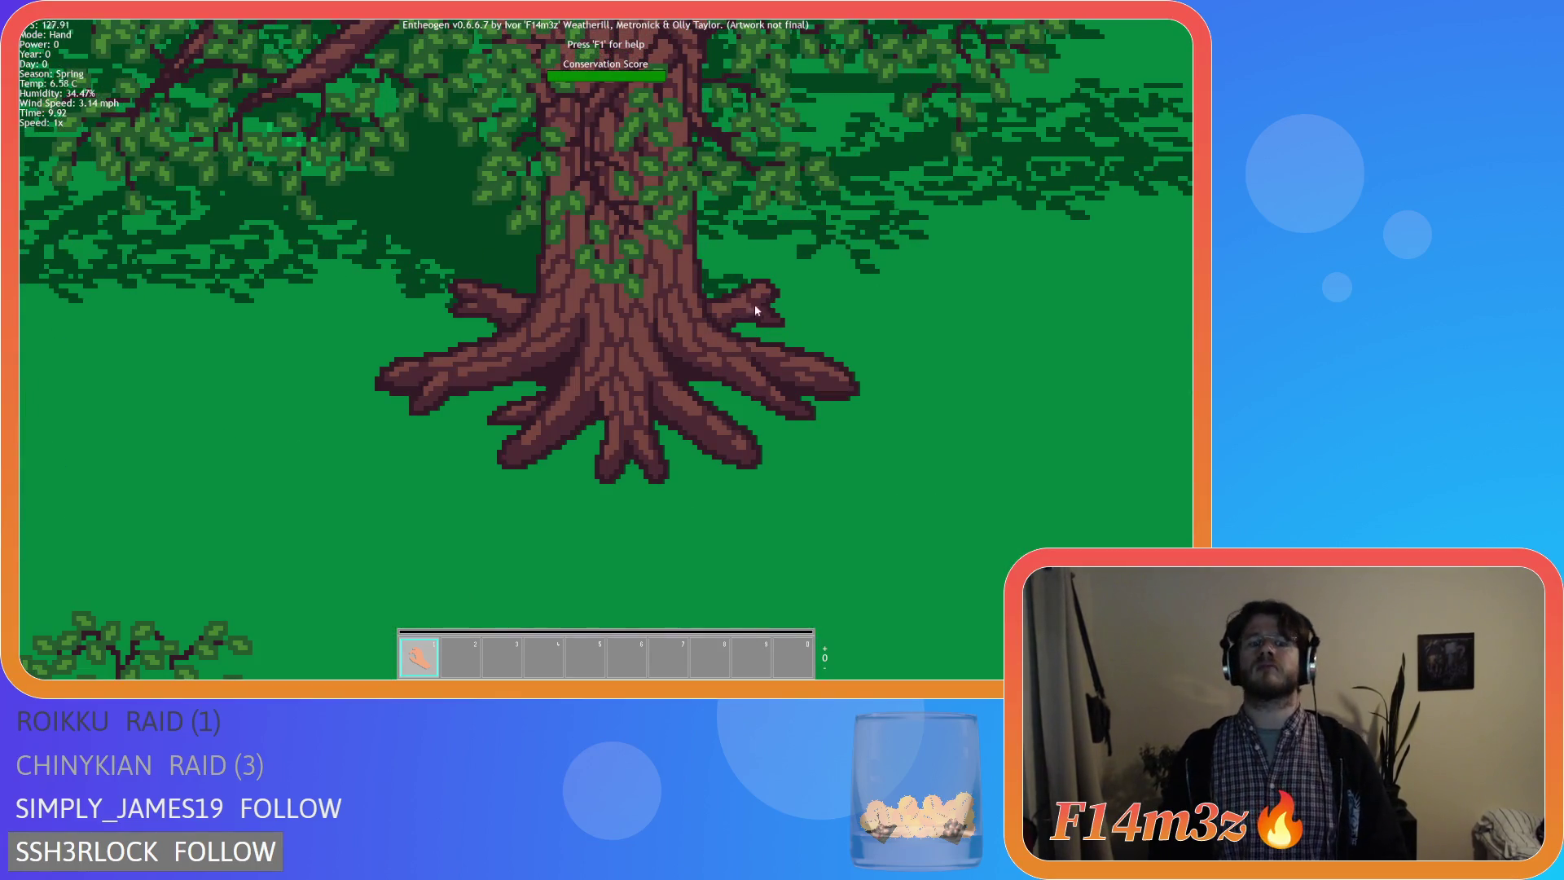
pyautogui.scroll(-1, 730, 344)
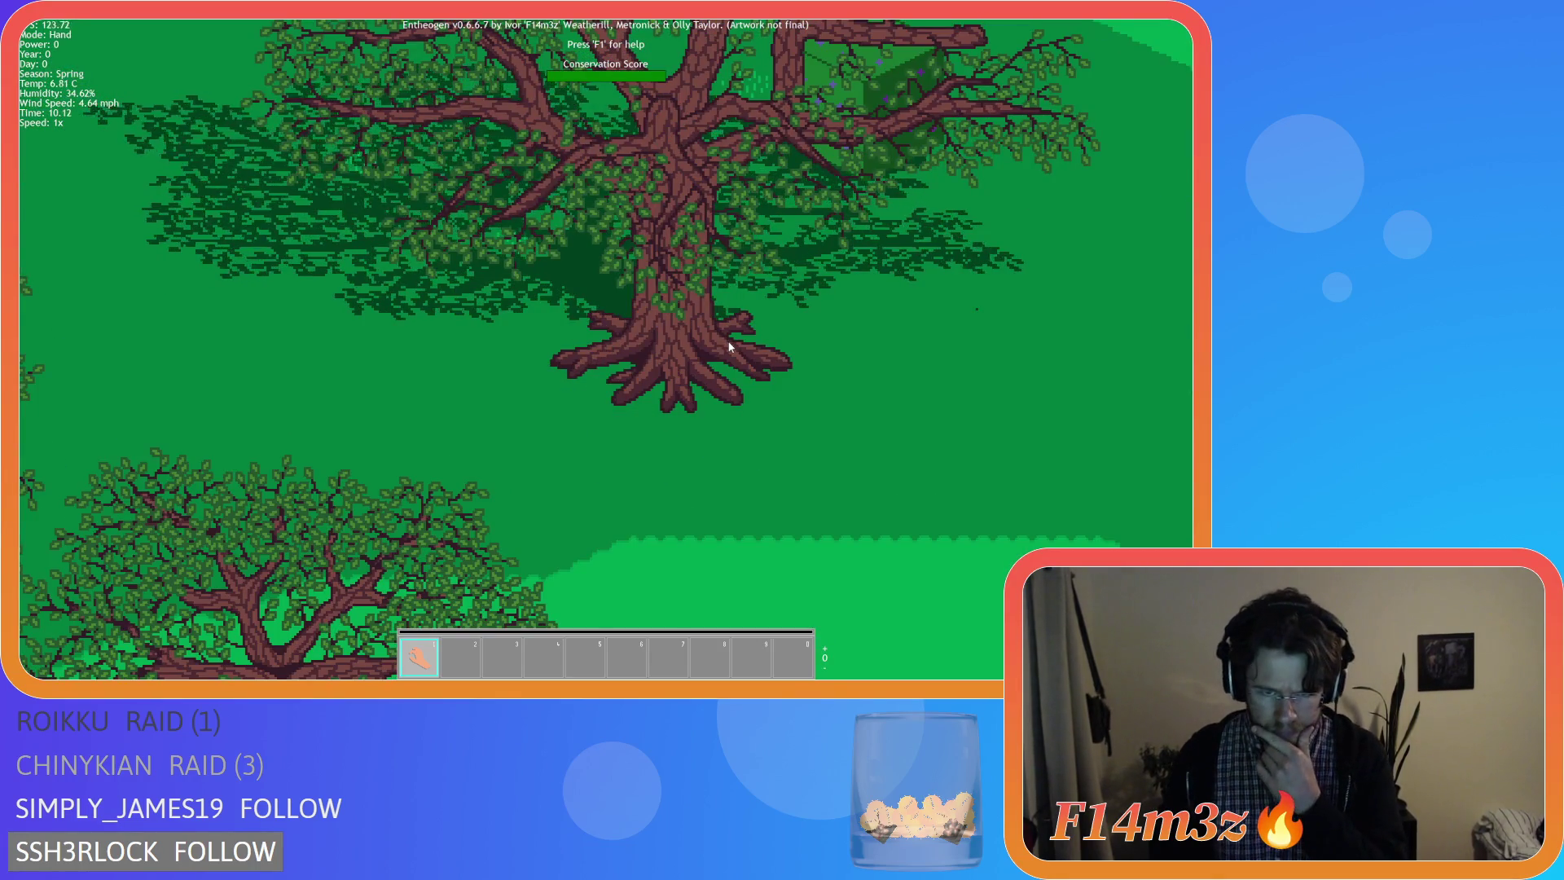
pyautogui.scroll(1, 729, 350)
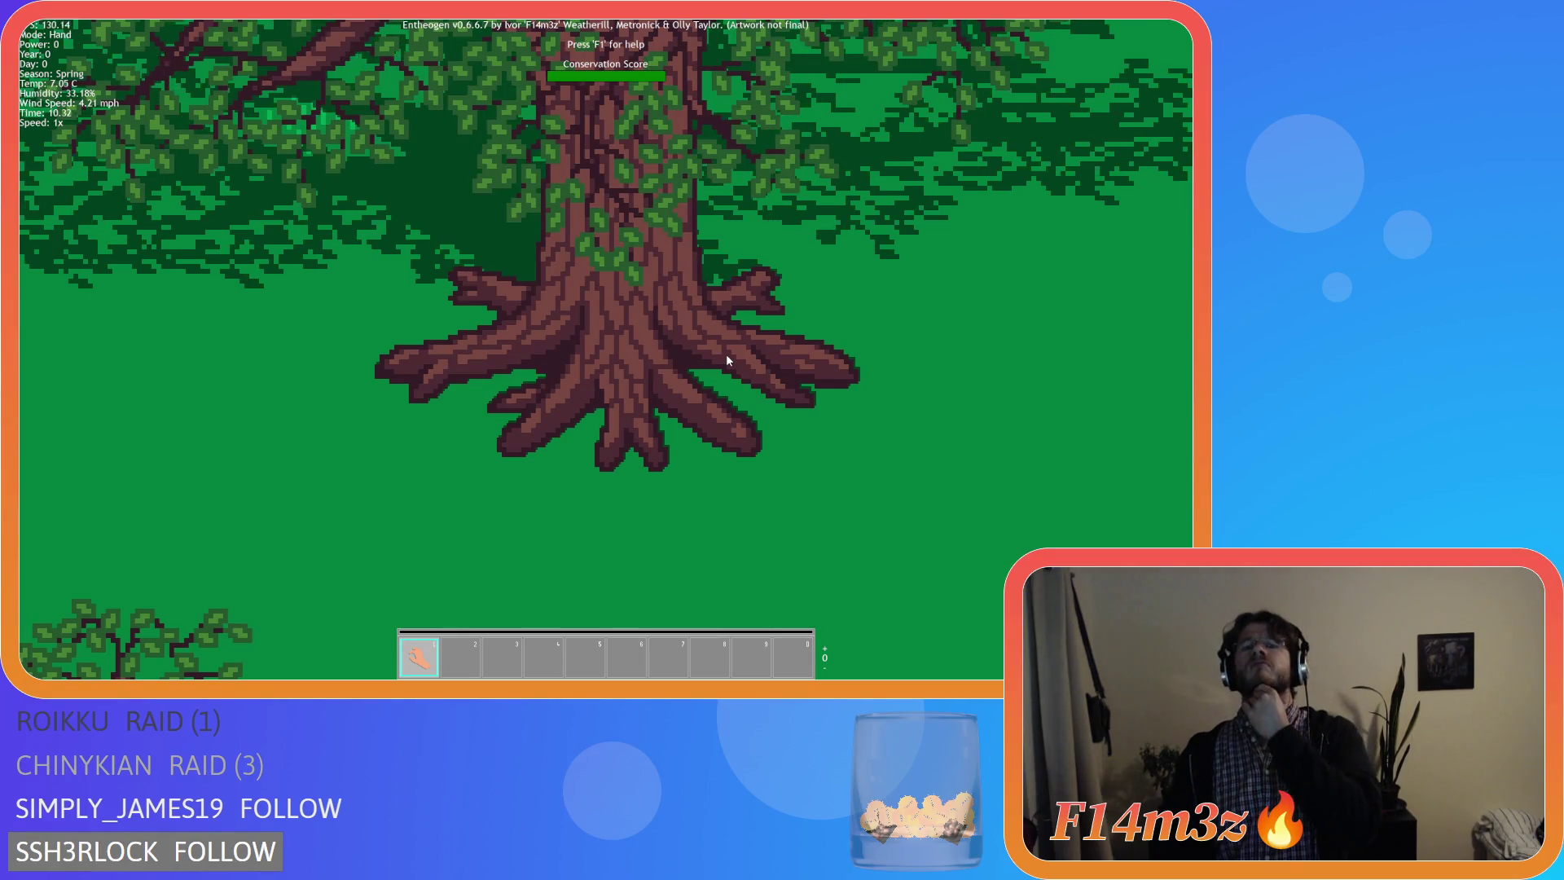
pyautogui.scroll(-1, 726, 356)
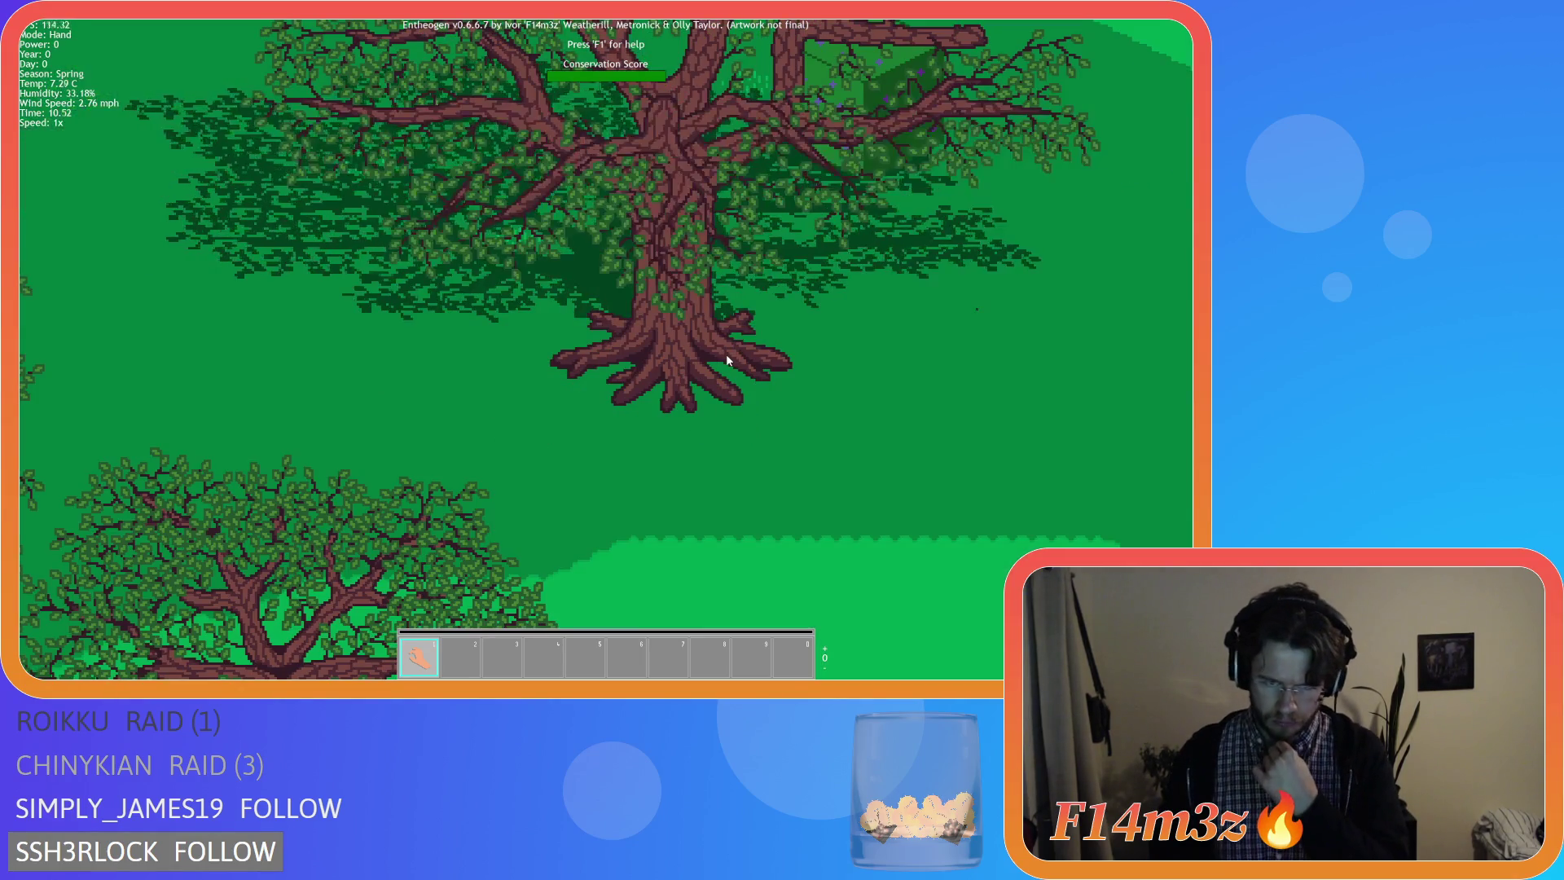
pyautogui.scroll(-1, 729, 360)
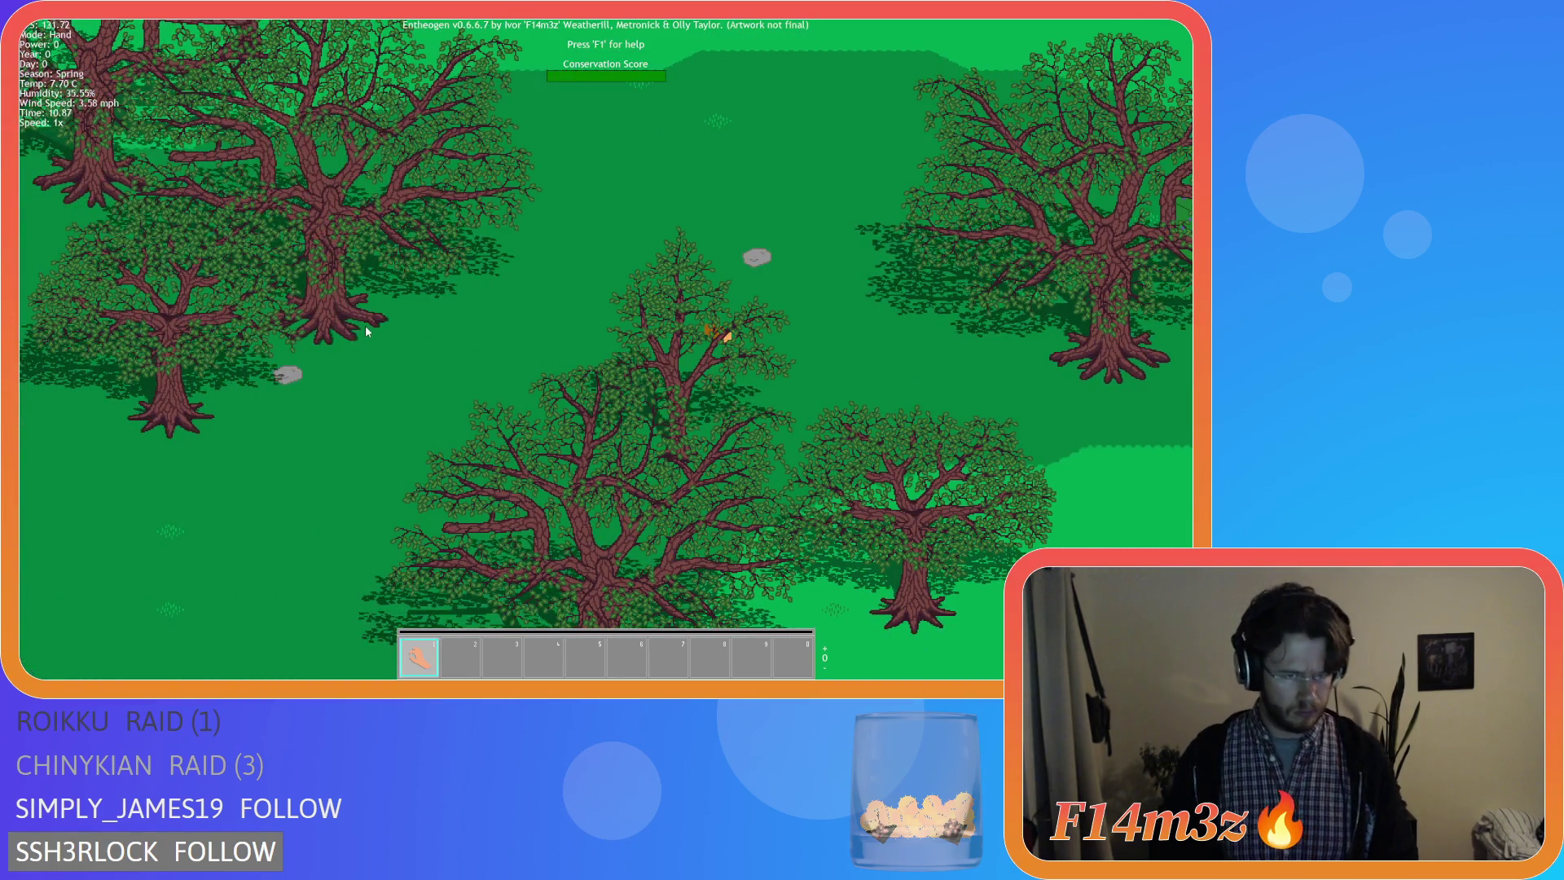
pyautogui.scroll(-2, 366, 325)
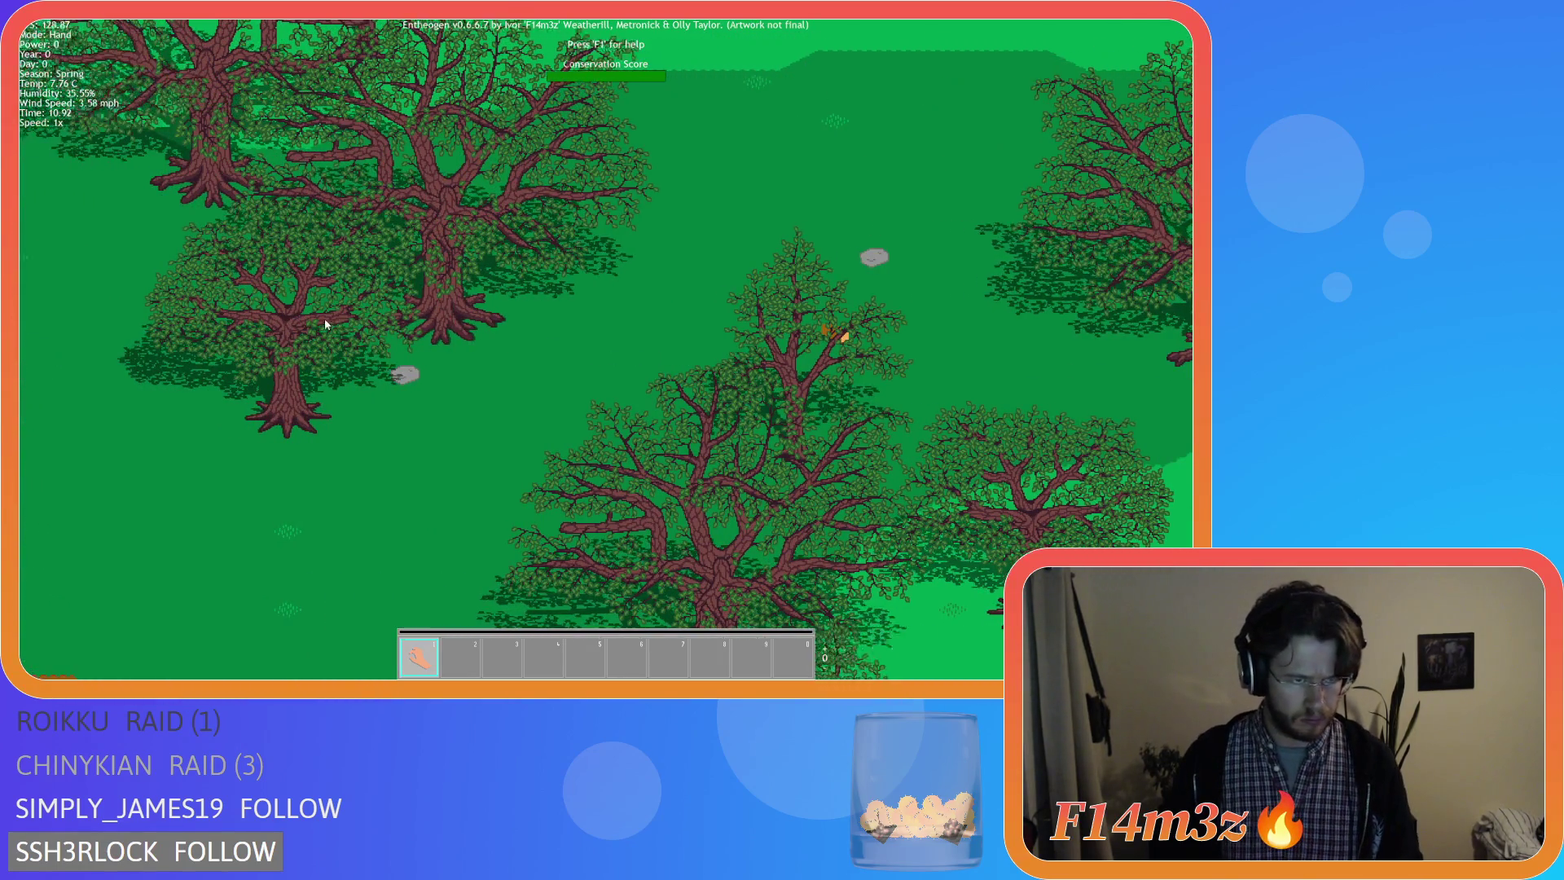
pyautogui.scroll(3, 530, 248)
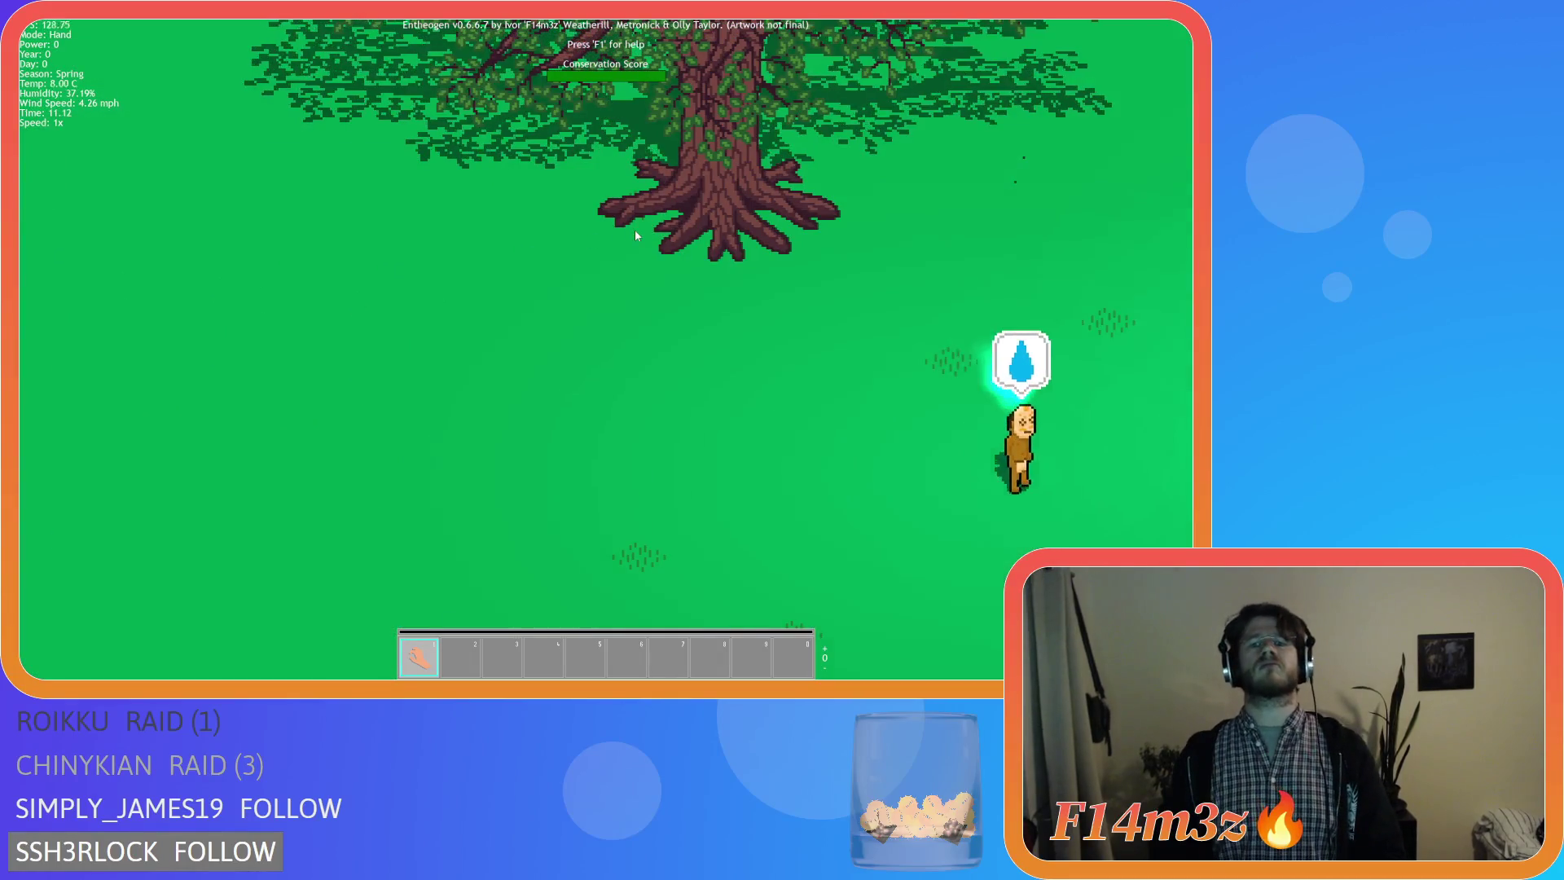
pyautogui.scroll(2, 635, 229)
pyautogui.scroll(-1, 703, 210)
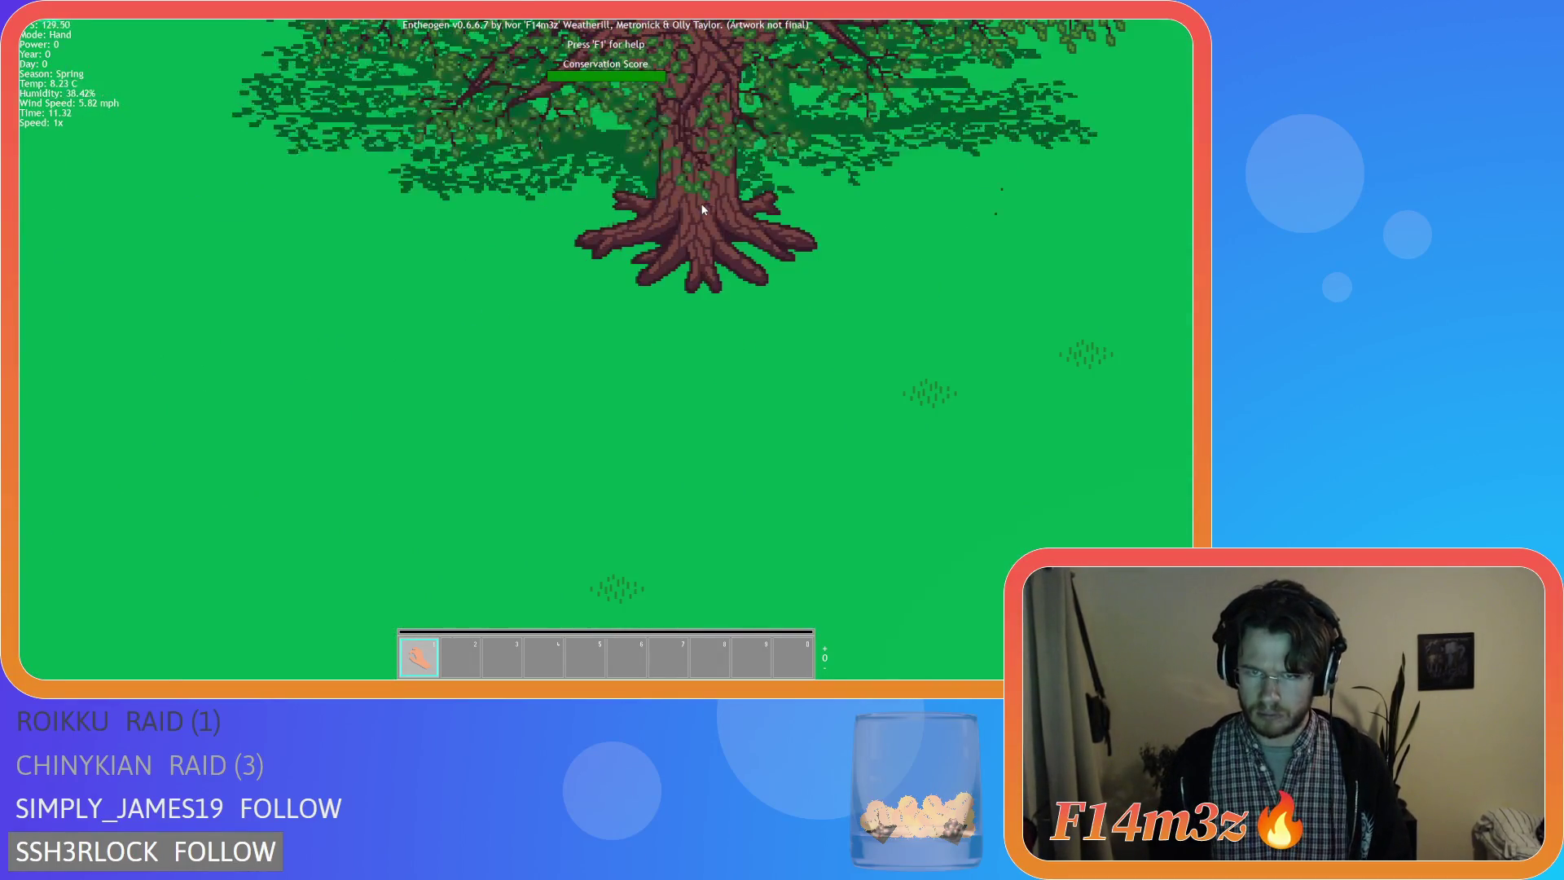
pyautogui.scroll(-1, 702, 210)
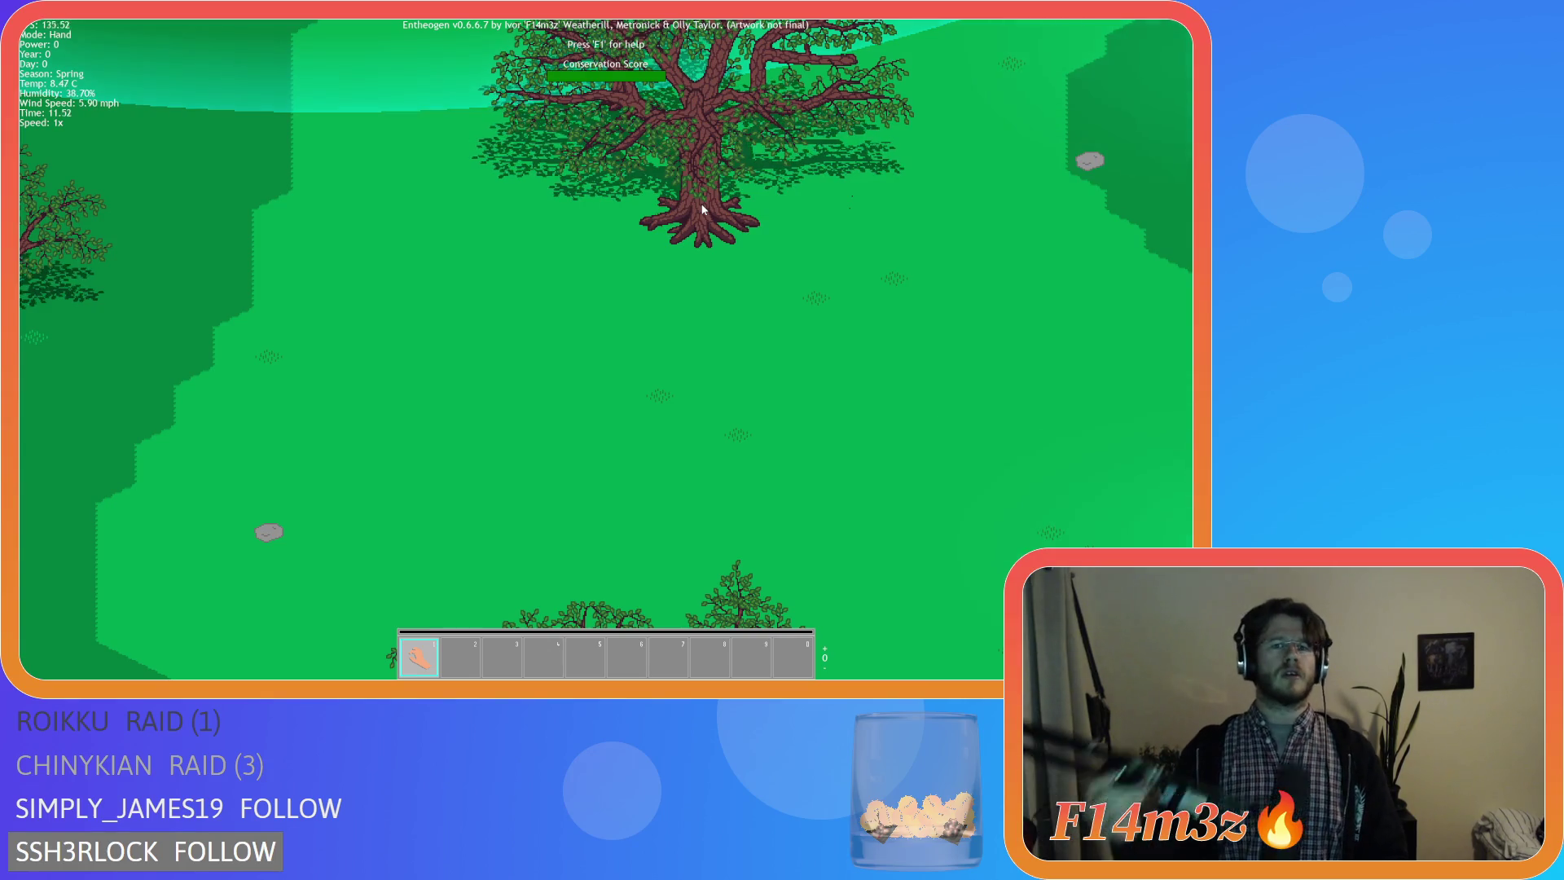
# Keep panning over the trees toward the lower right to reveal the river and sandy clearing.
pyautogui.press('a')
pyautogui.press('s')
pyautogui.press('a')
pyautogui.press('s')
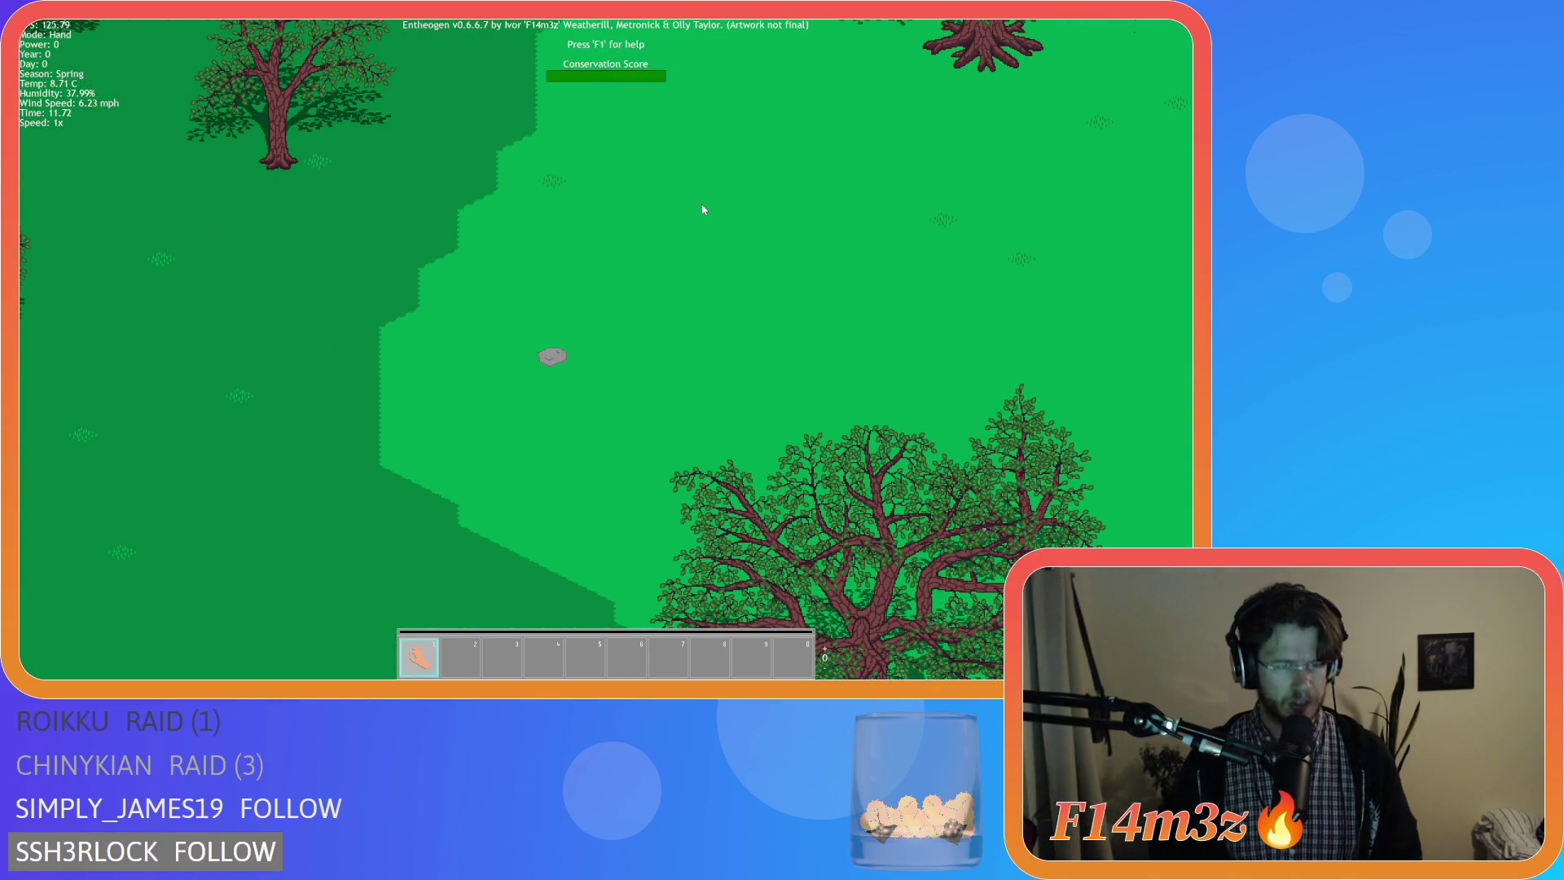
pyautogui.press('s')
pyautogui.press('d')
pyautogui.scroll(1, 691, 137)
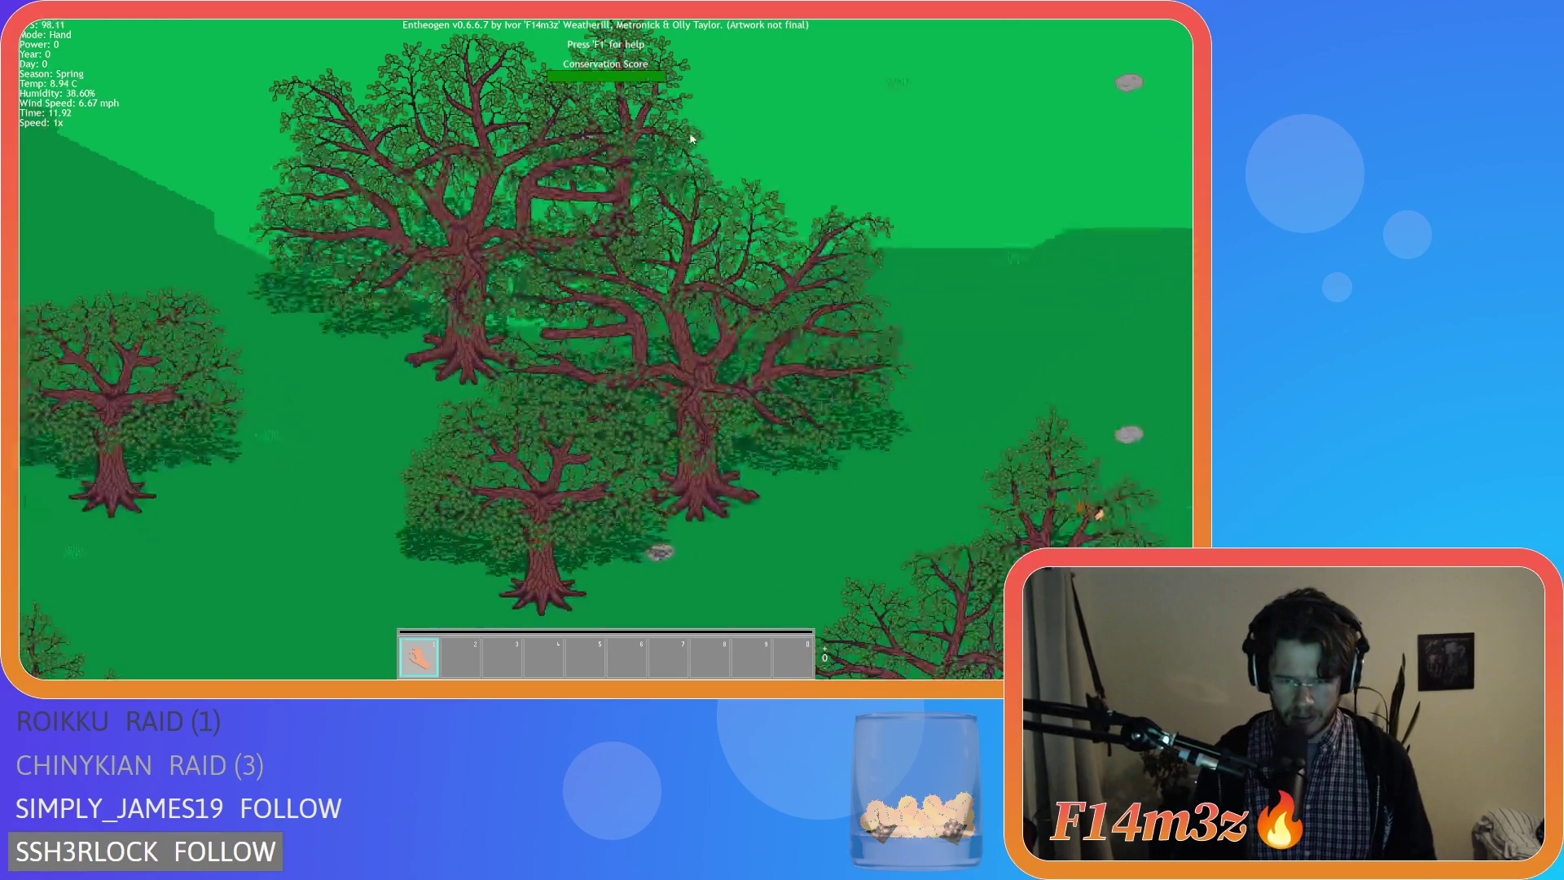
pyautogui.scroll(2, 767, 414)
pyautogui.scroll(2, 724, 506)
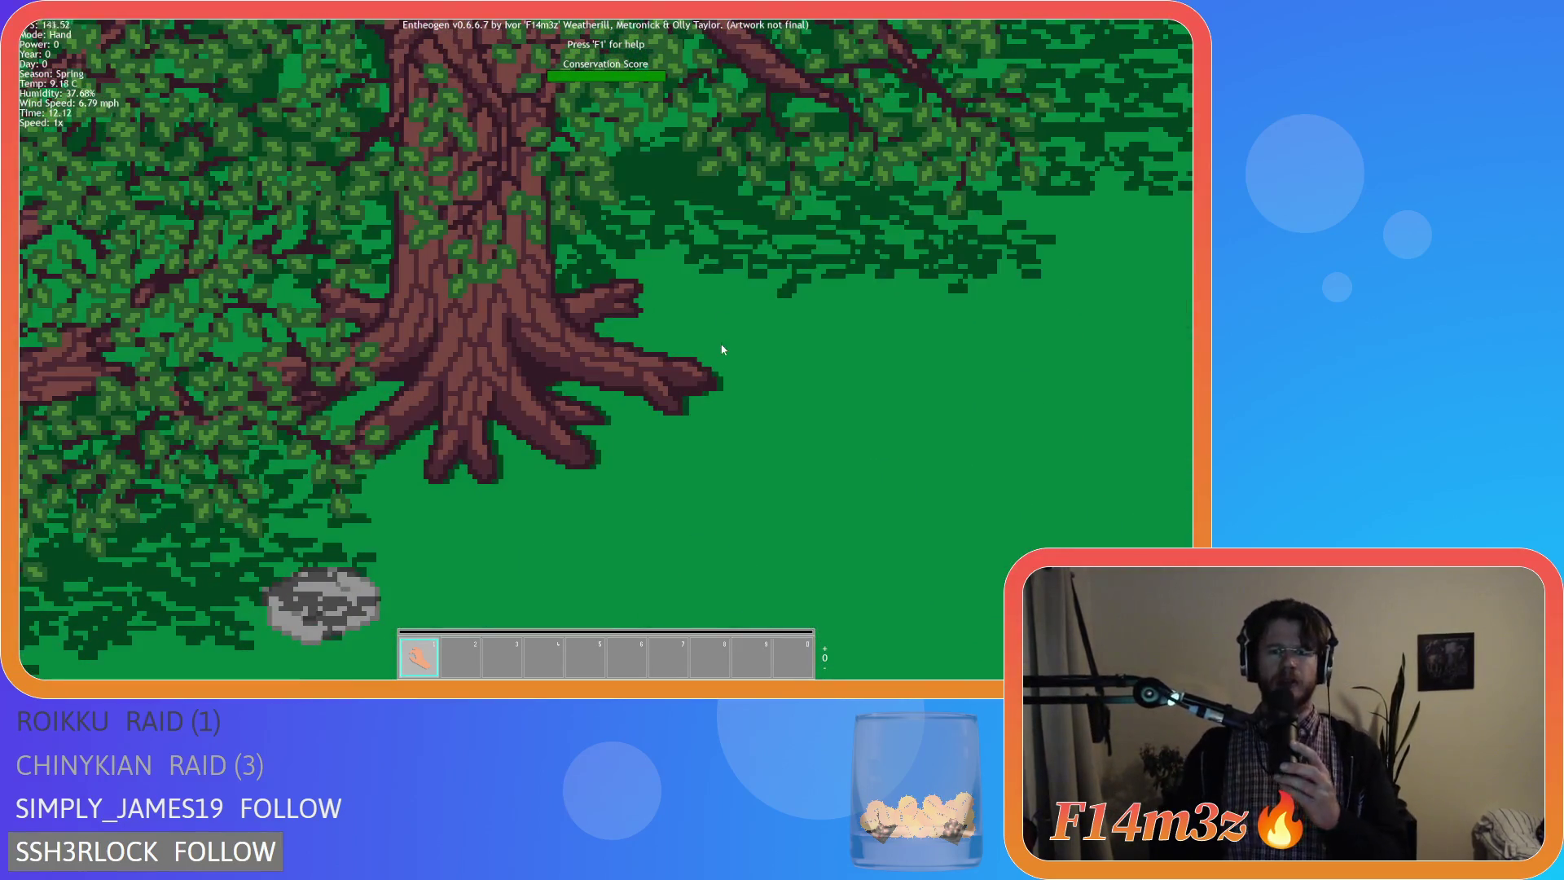
pyautogui.scroll(-2, 723, 349)
pyautogui.scroll(-2, 722, 350)
pyautogui.scroll(-3, 722, 351)
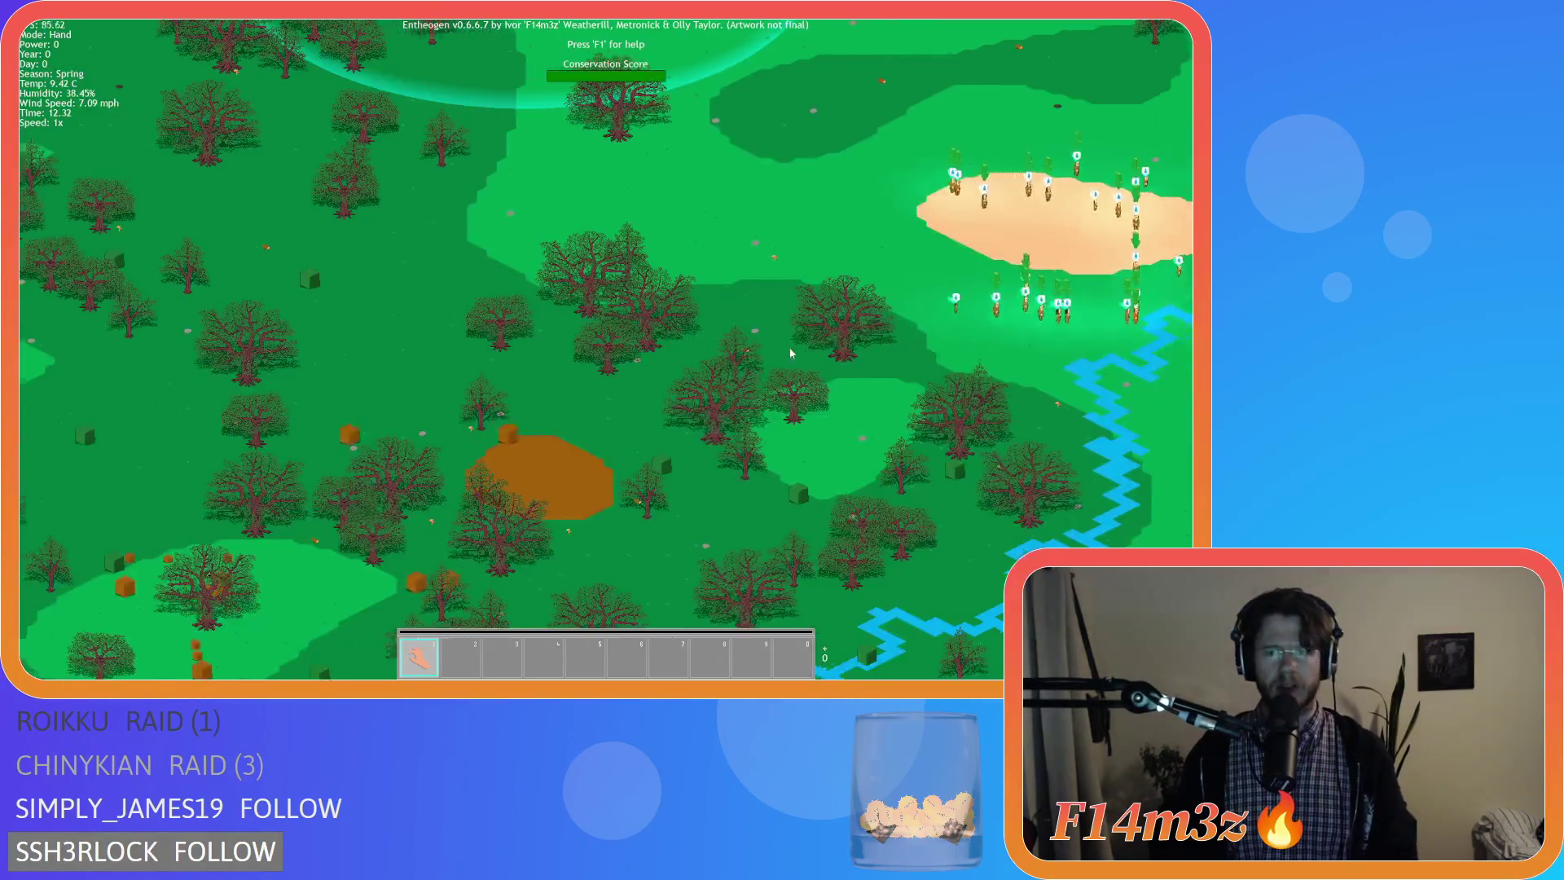
pyautogui.scroll(2, 644, 354)
pyautogui.scroll(2, 644, 353)
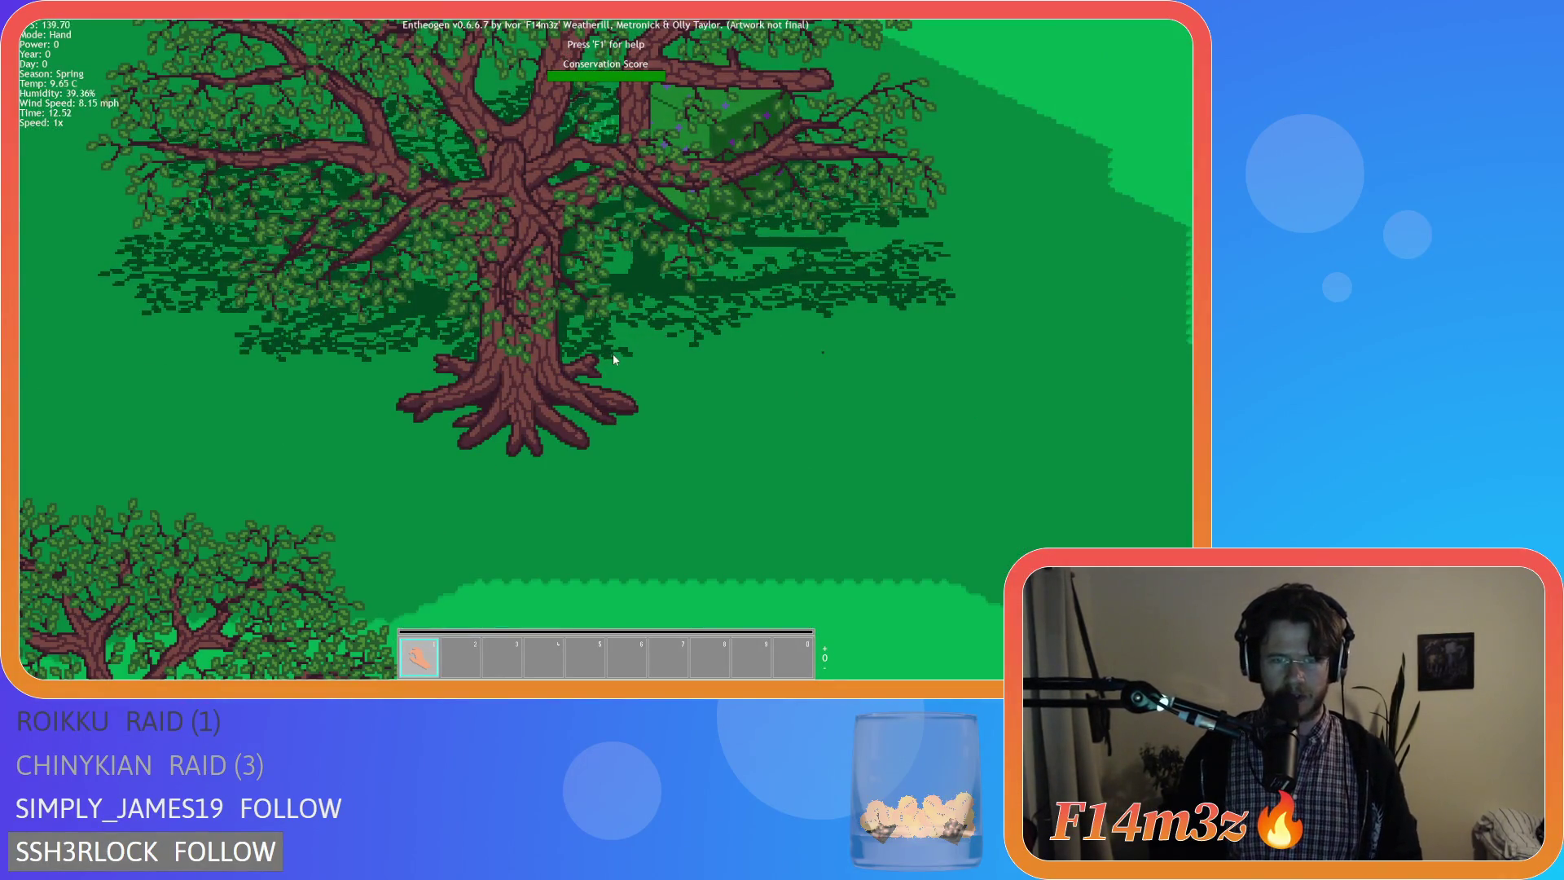
pyautogui.scroll(1, 613, 353)
pyautogui.scroll(1, 612, 353)
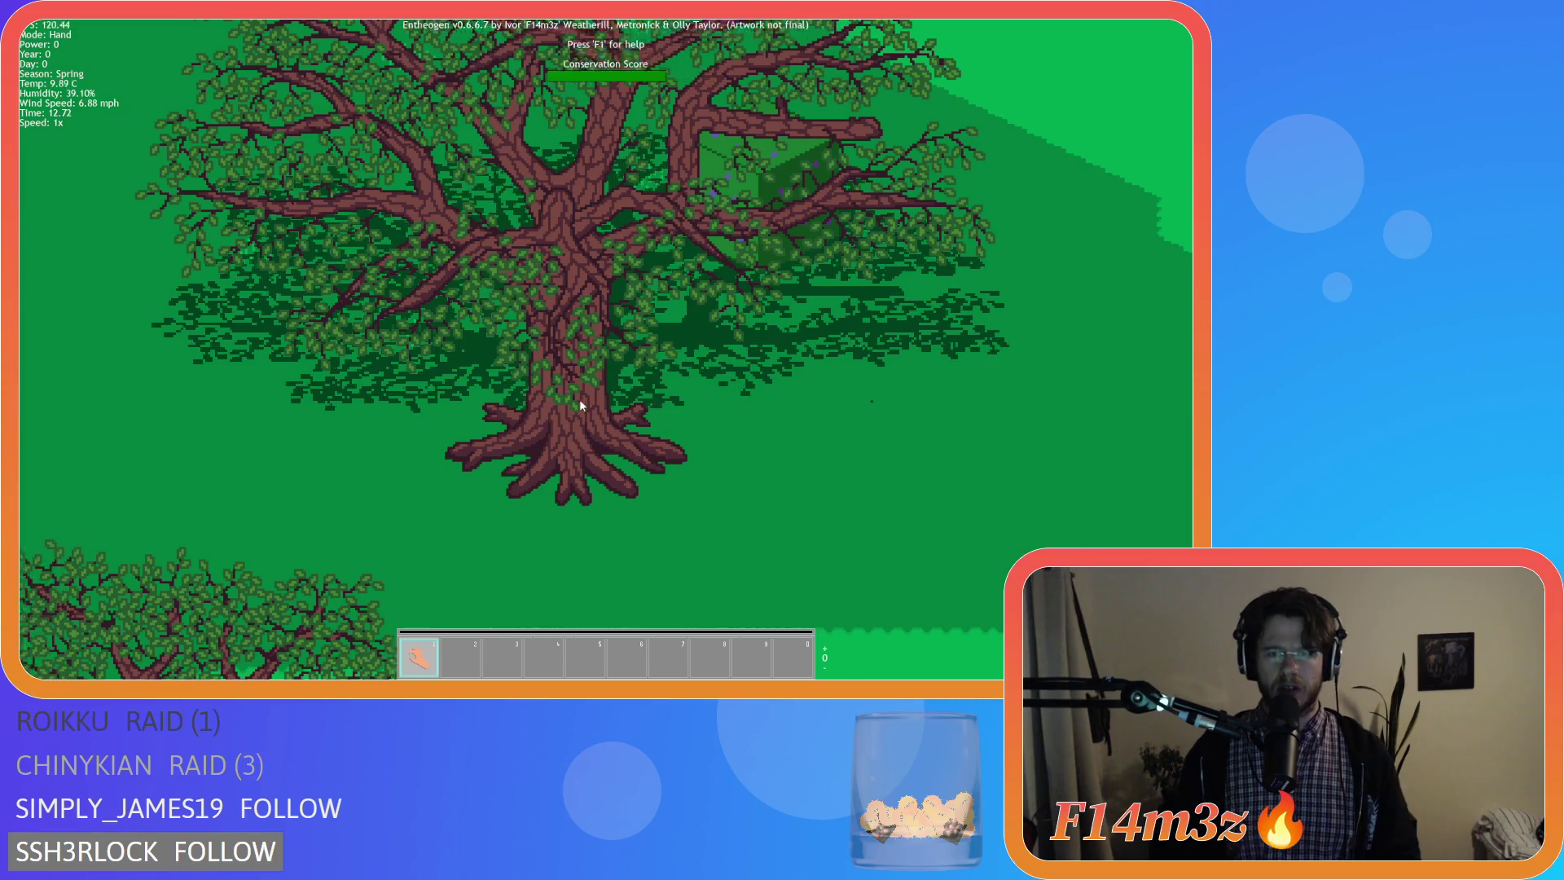
pyautogui.scroll(1, 580, 400)
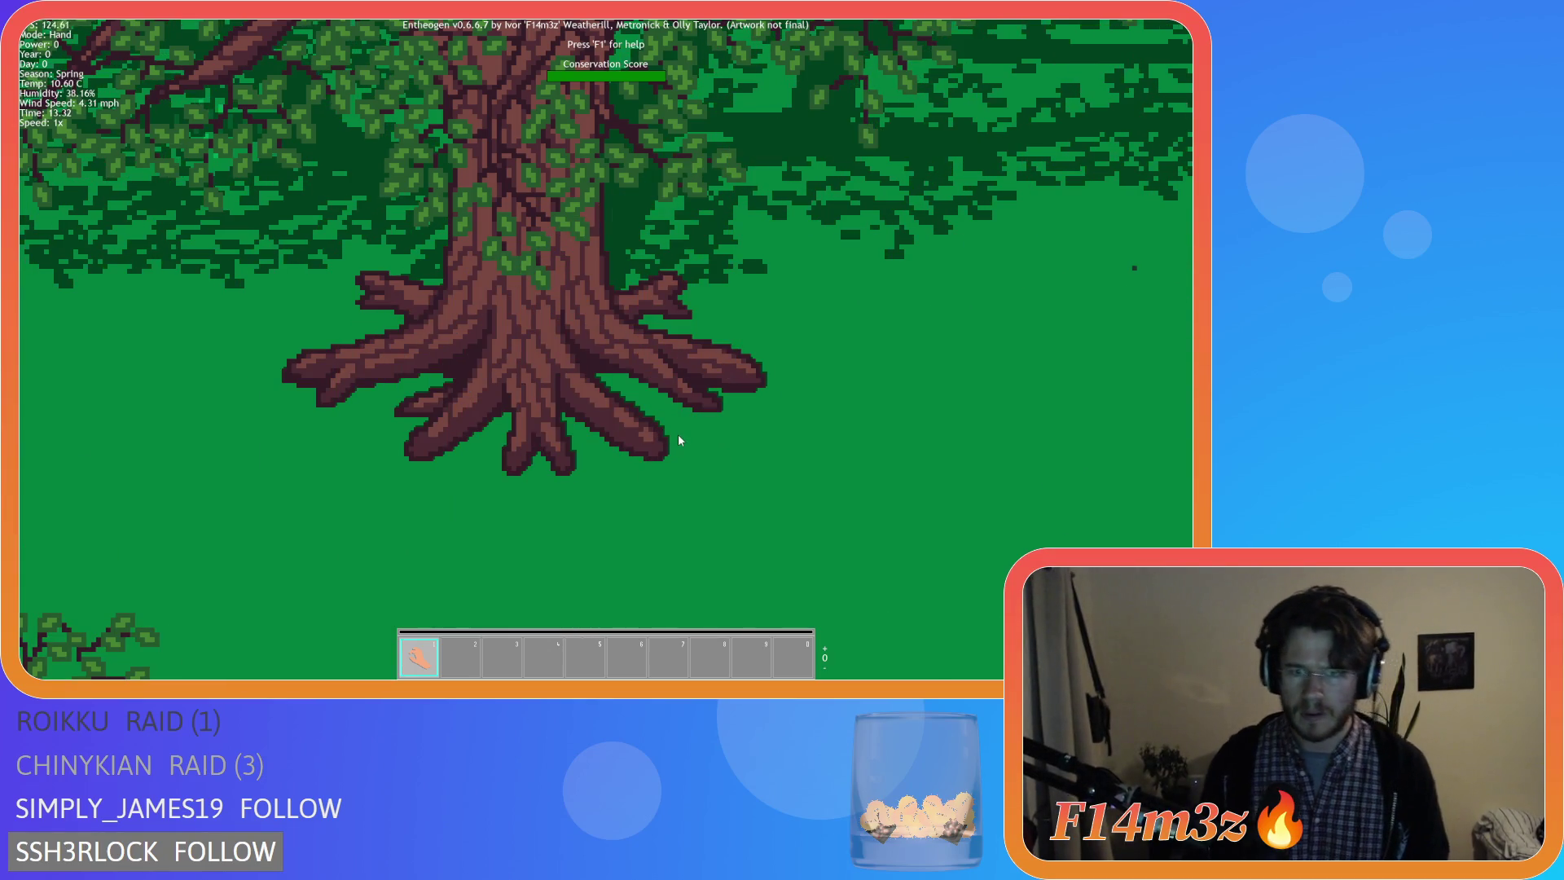
pyautogui.scroll(-2, 678, 440)
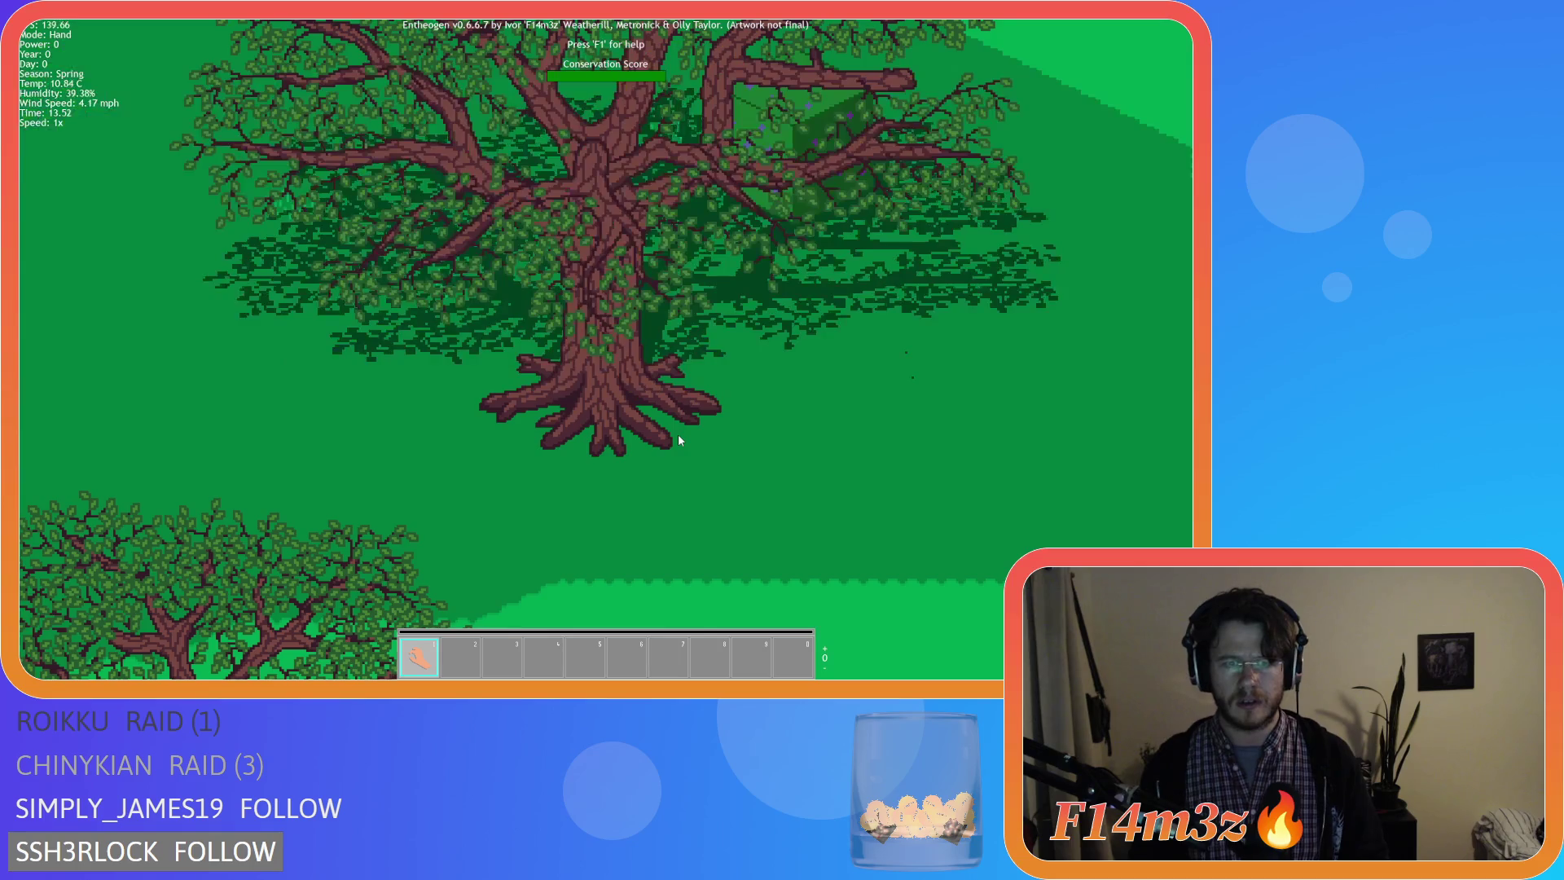
pyautogui.scroll(-2, 678, 437)
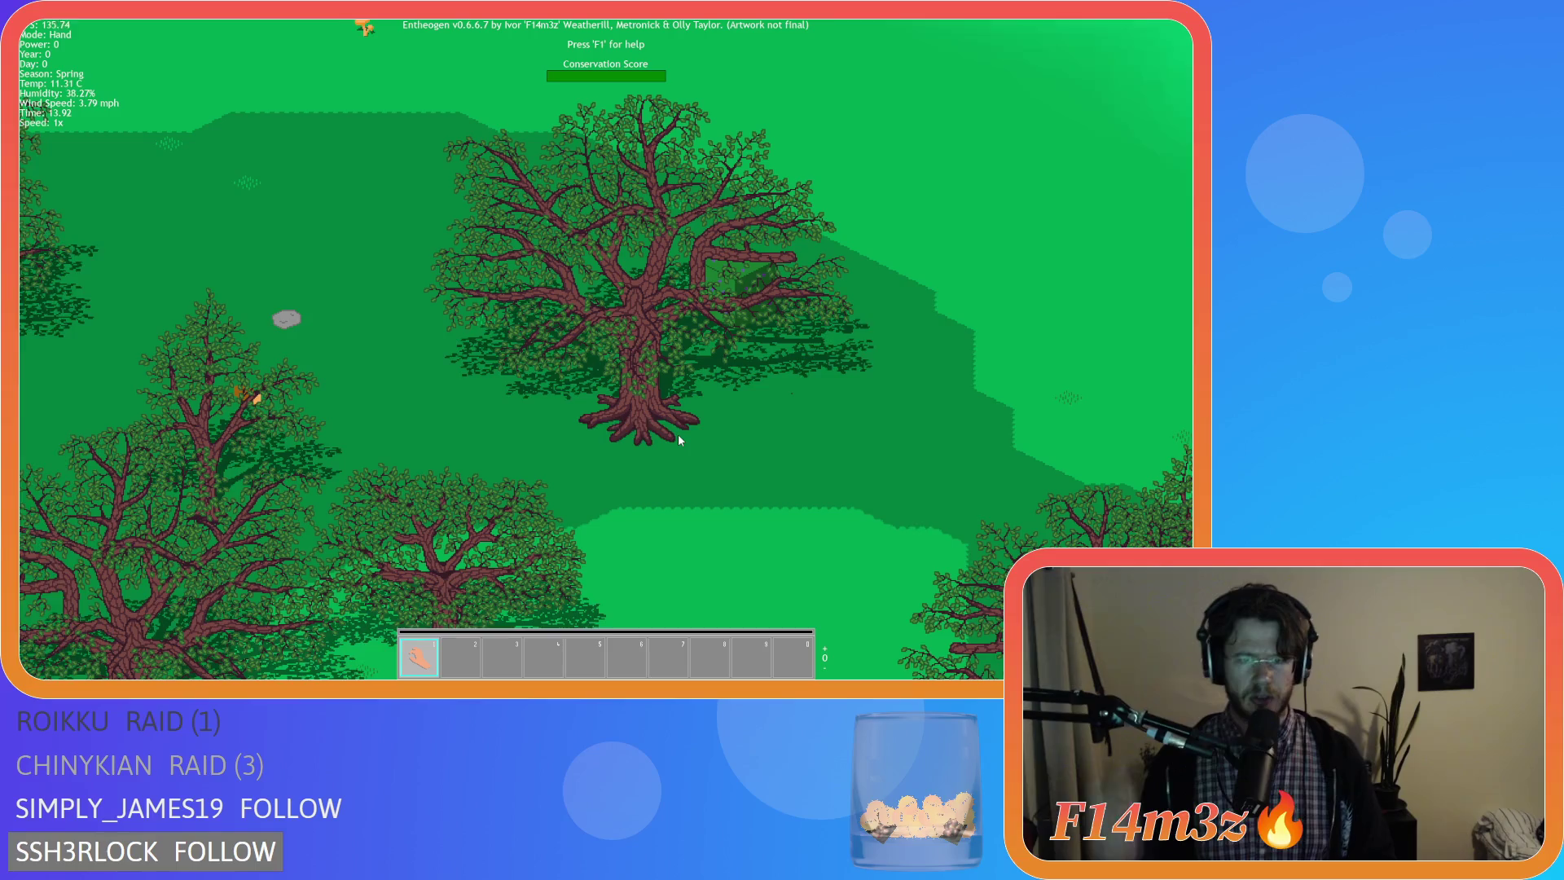
pyautogui.press('d')
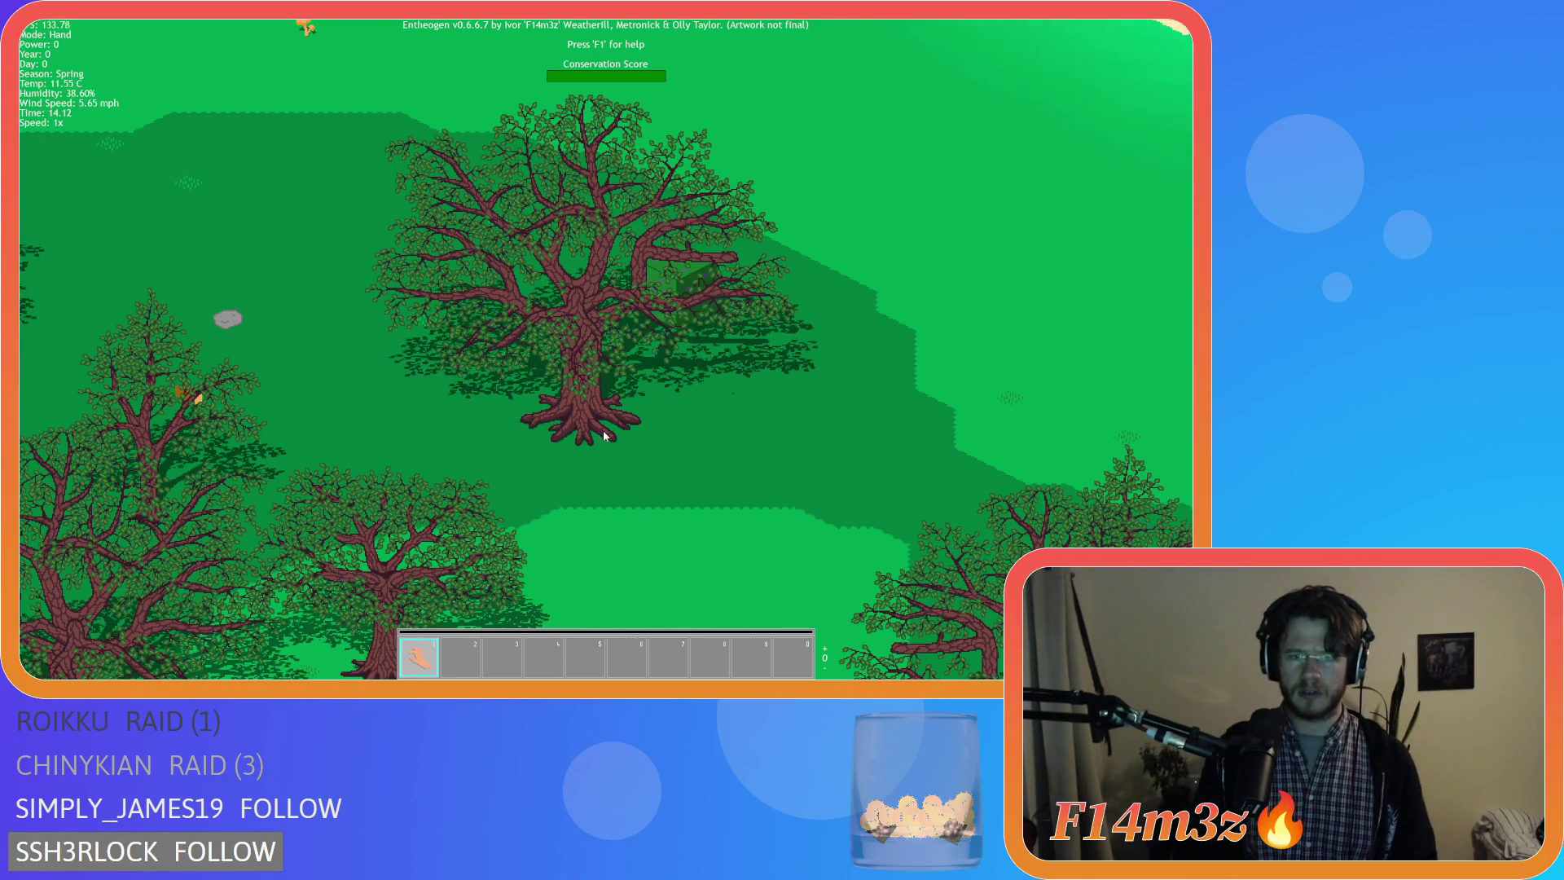
pyautogui.scroll(2, 602, 436)
pyautogui.scroll(2, 603, 430)
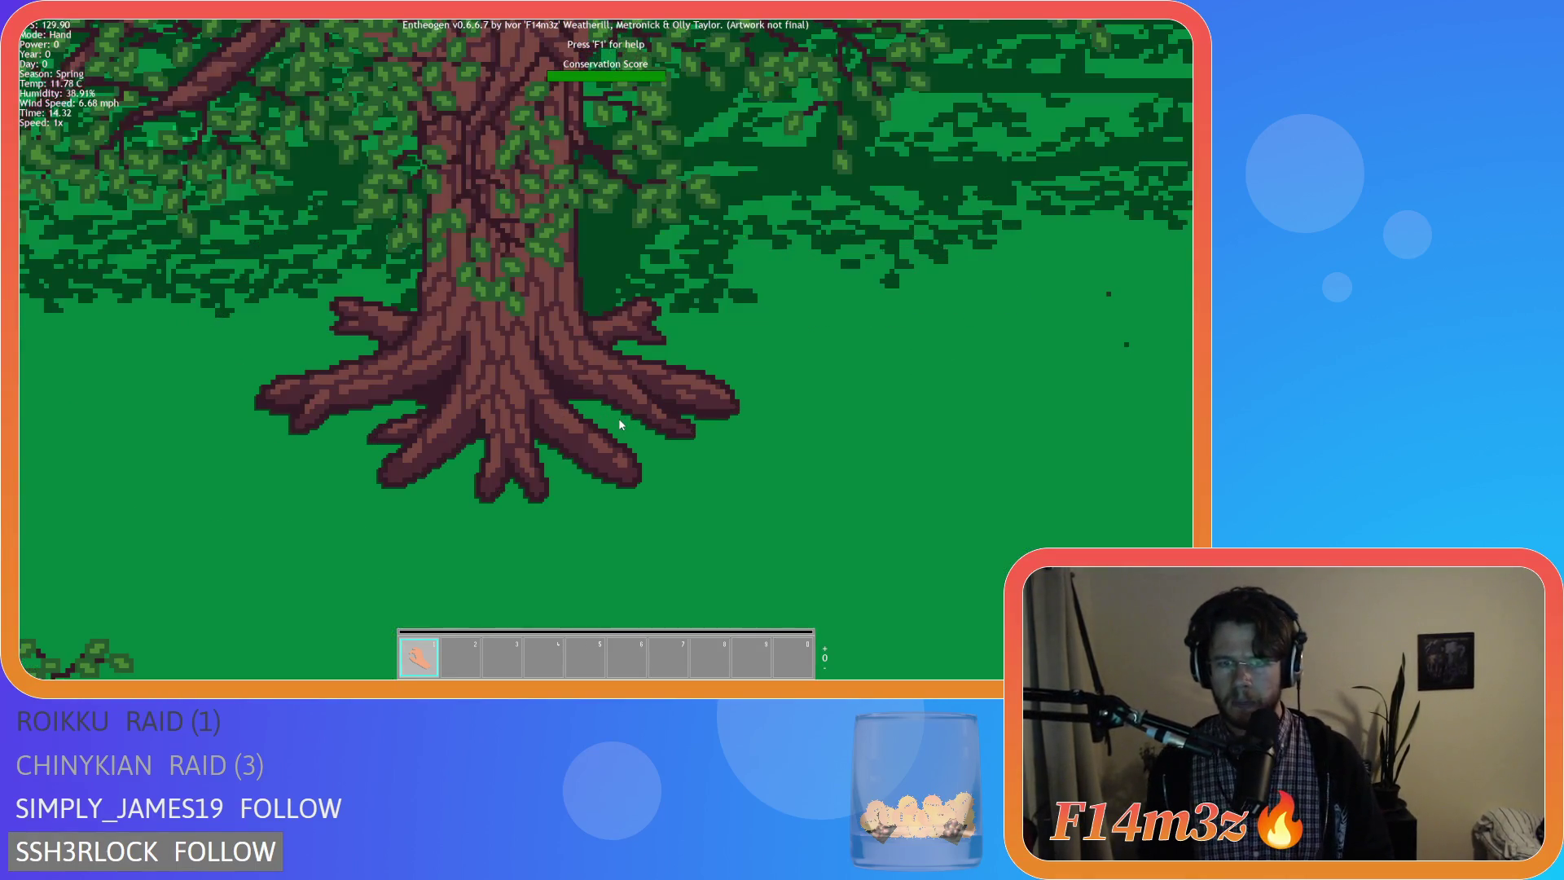
pyautogui.scroll(-2, 620, 424)
pyautogui.scroll(2, 620, 425)
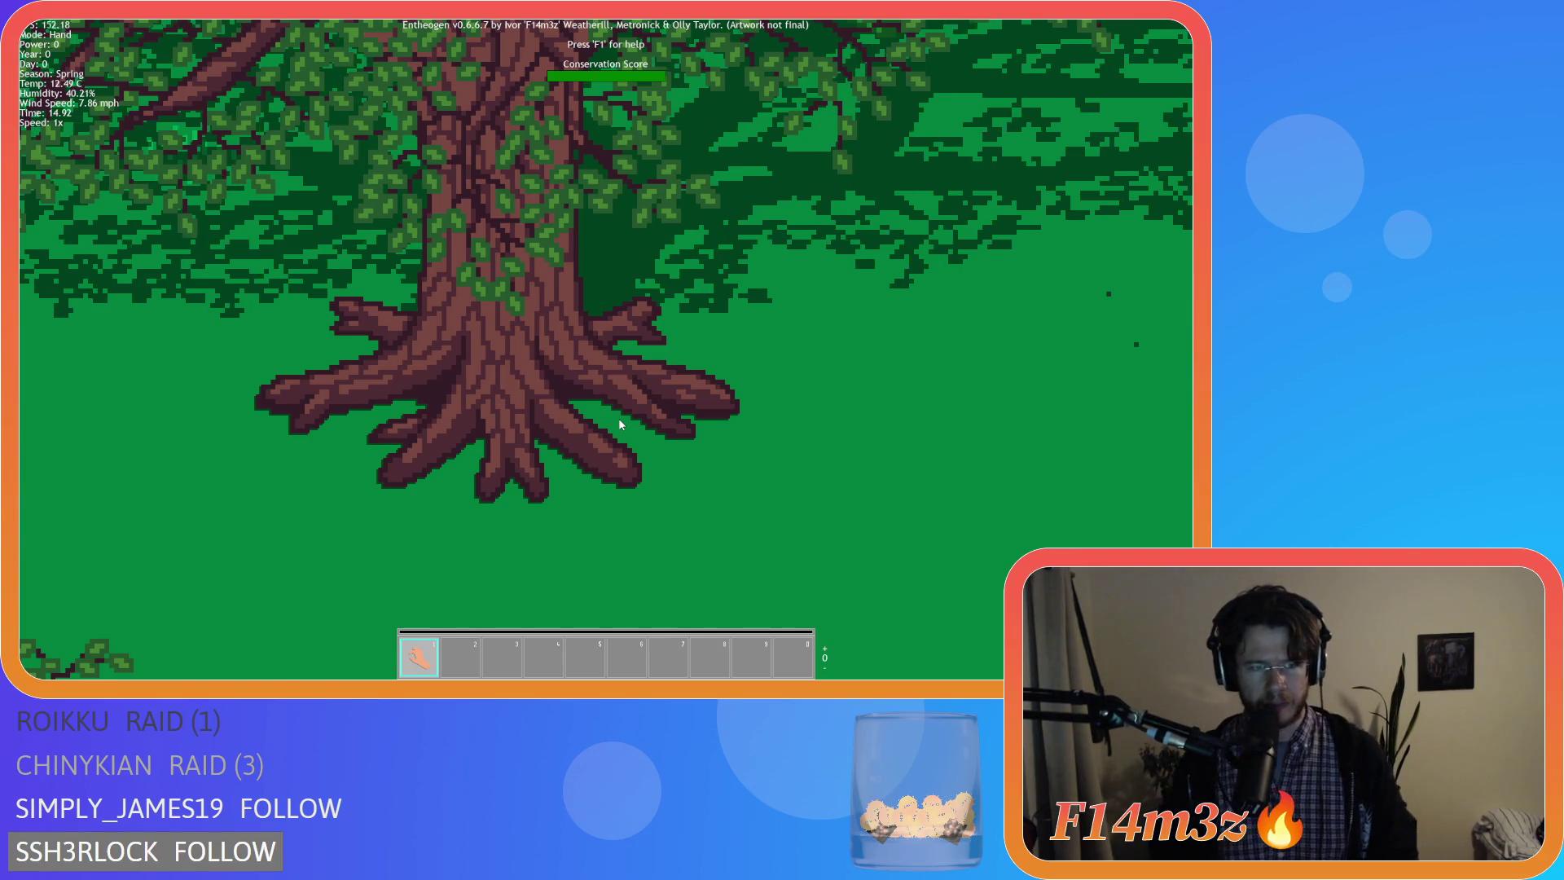
pyautogui.scroll(-2, 620, 424)
pyautogui.scroll(-2, 620, 424)
pyautogui.scroll(-2, 620, 425)
pyautogui.scroll(2, 620, 424)
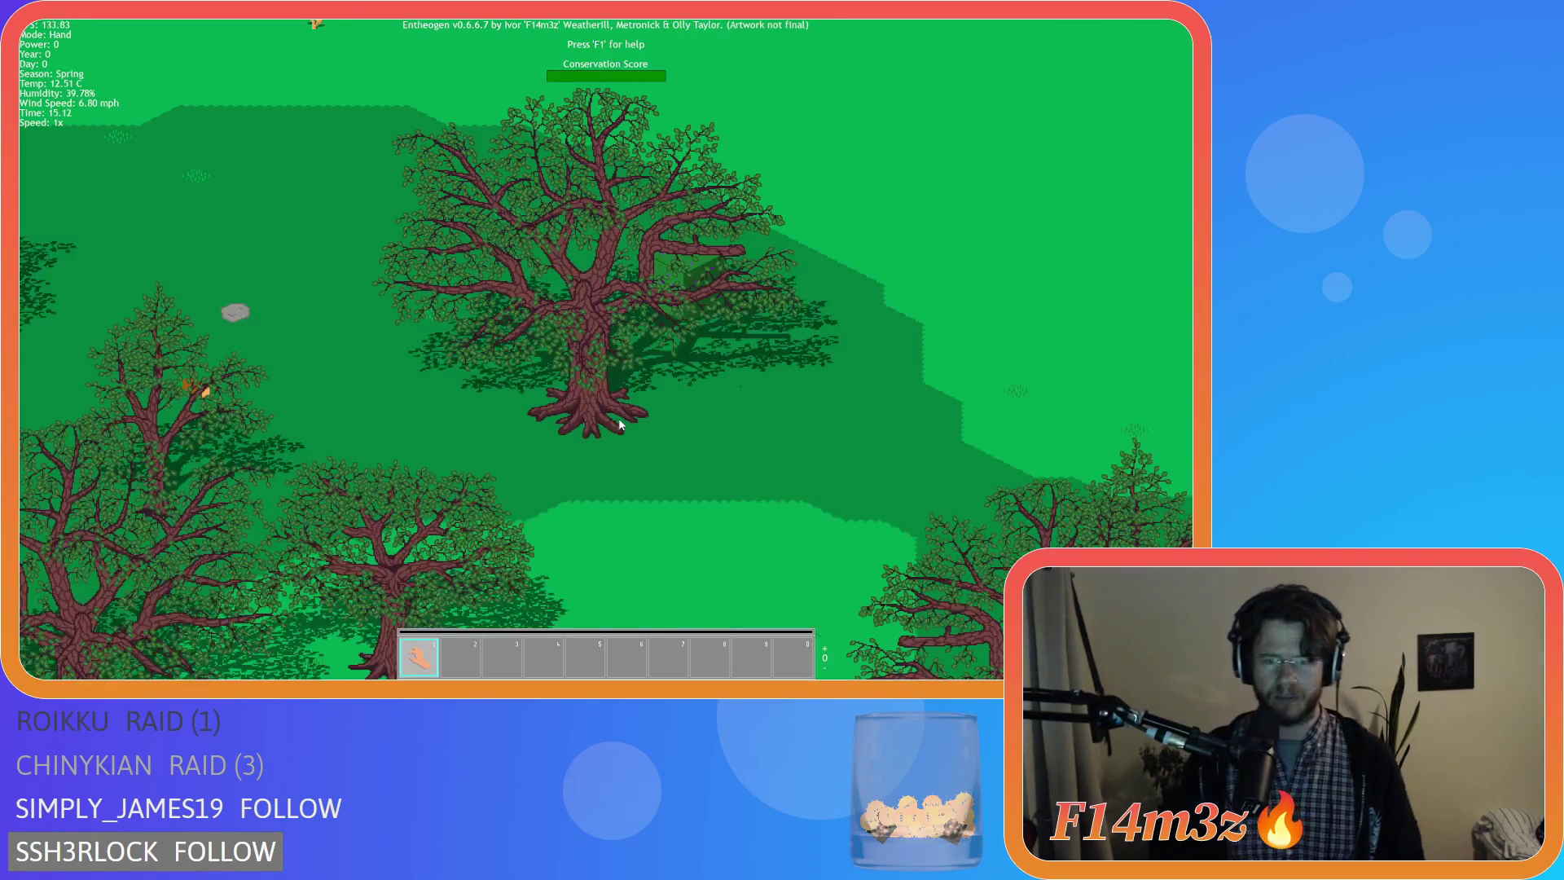
pyautogui.scroll(2, 619, 425)
pyautogui.scroll(2, 620, 424)
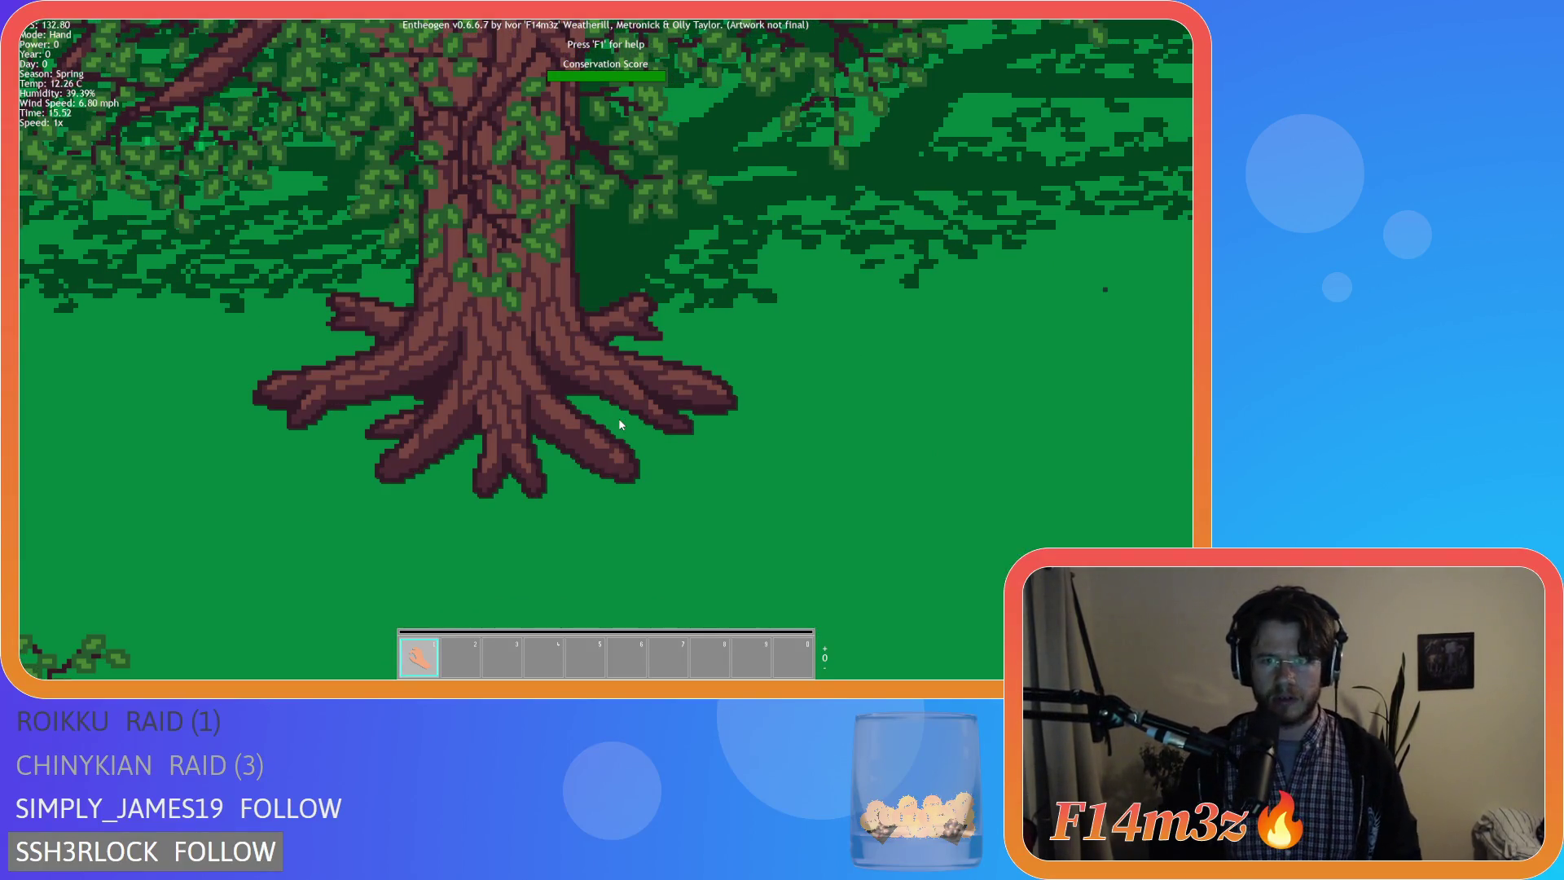
pyautogui.scroll(-3, 620, 424)
pyautogui.scroll(3, 620, 424)
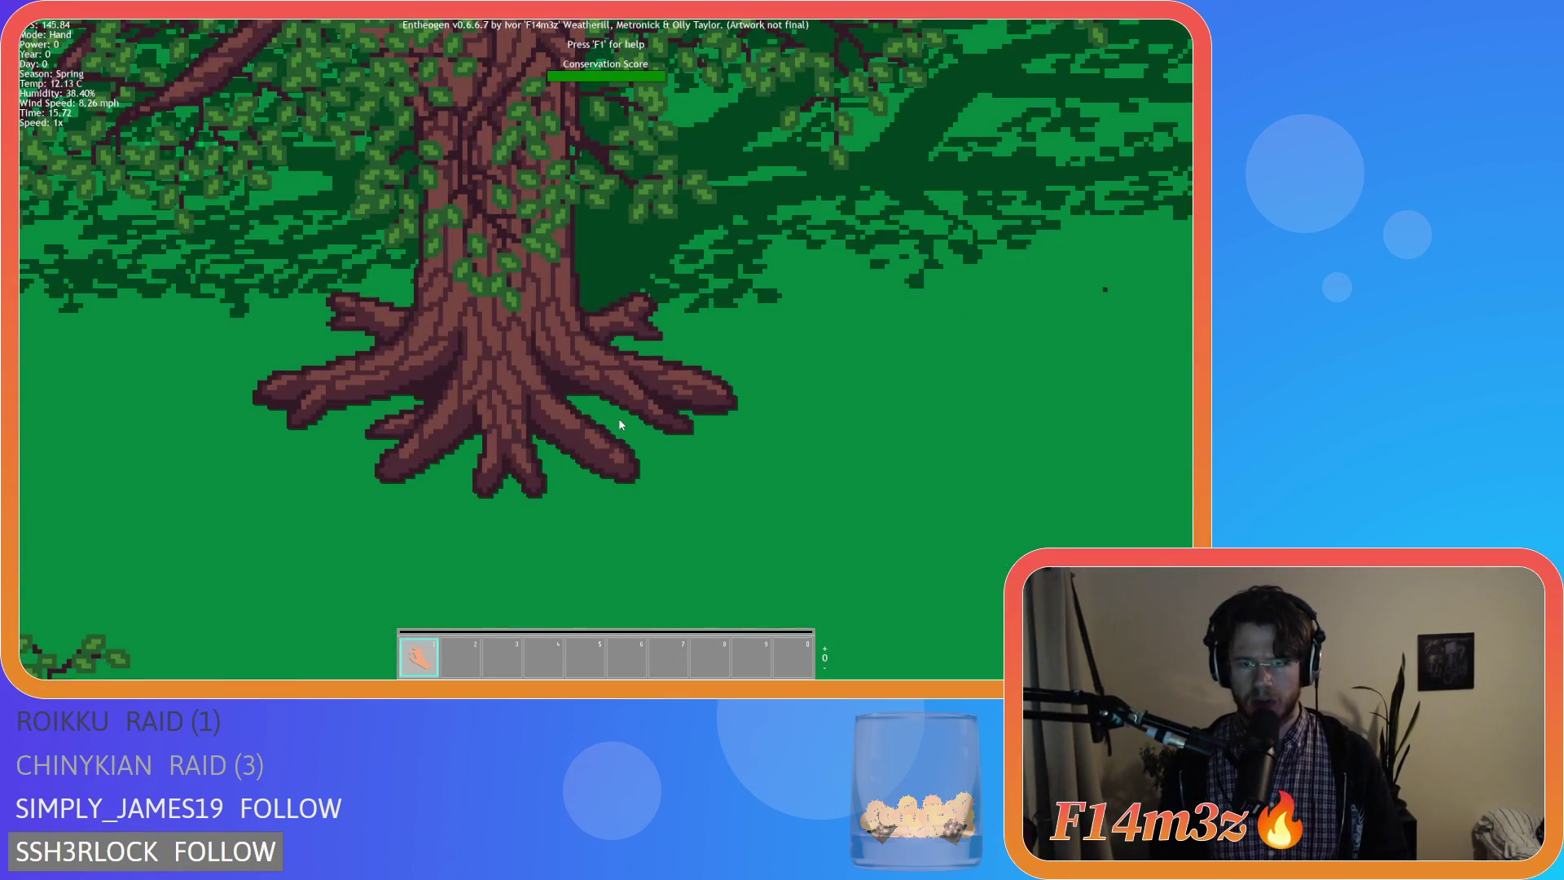
pyautogui.scroll(-1, 619, 424)
pyautogui.scroll(1, 619, 424)
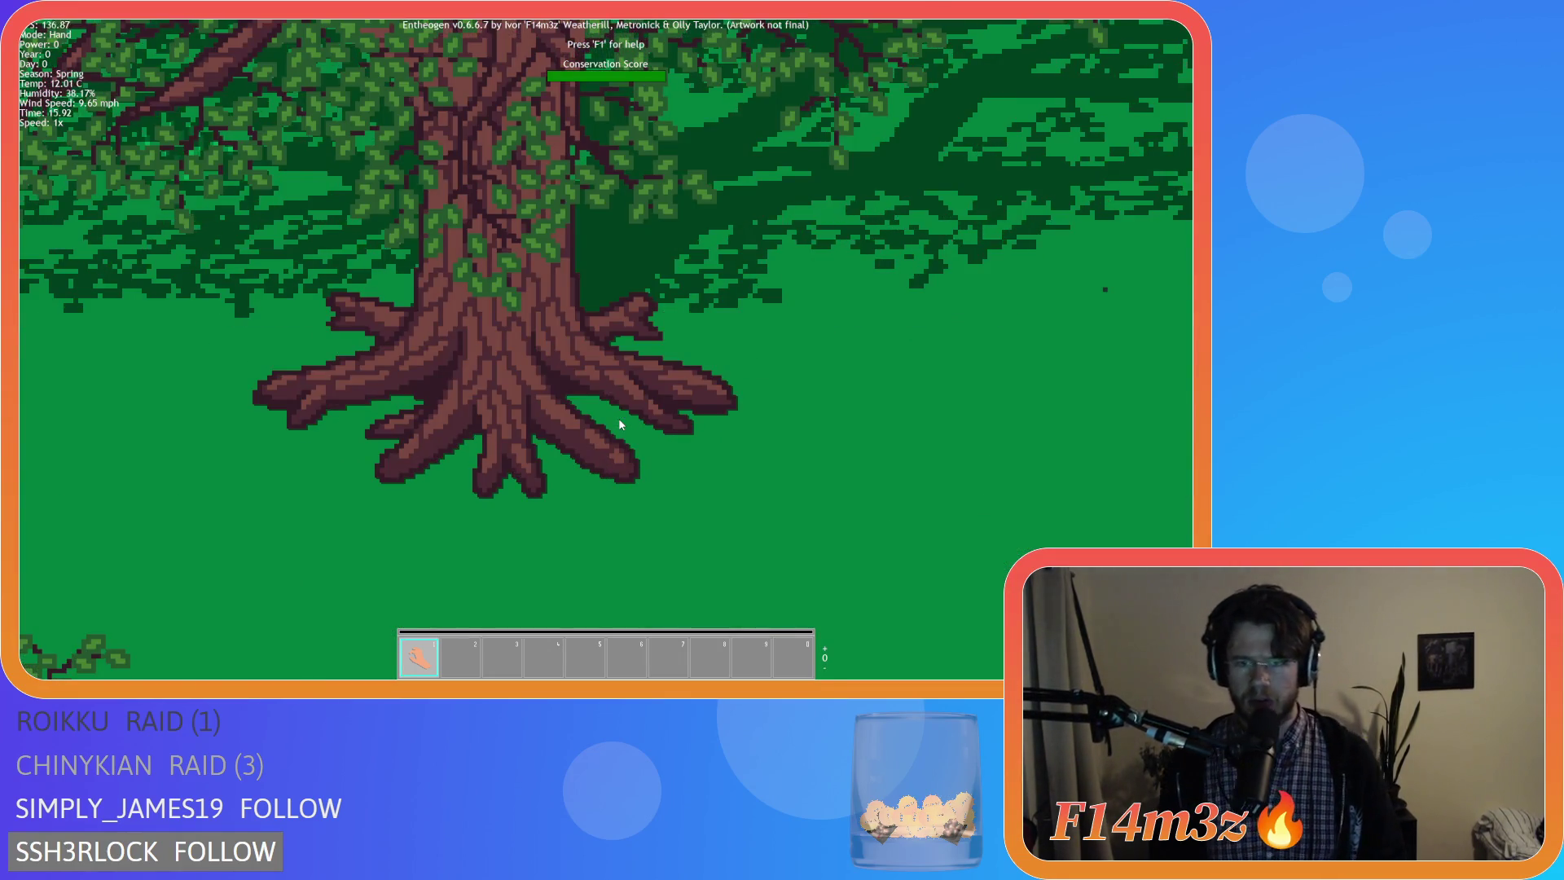
pyautogui.scroll(-3, 620, 424)
pyautogui.scroll(3, 620, 425)
pyautogui.scroll(-2, 619, 425)
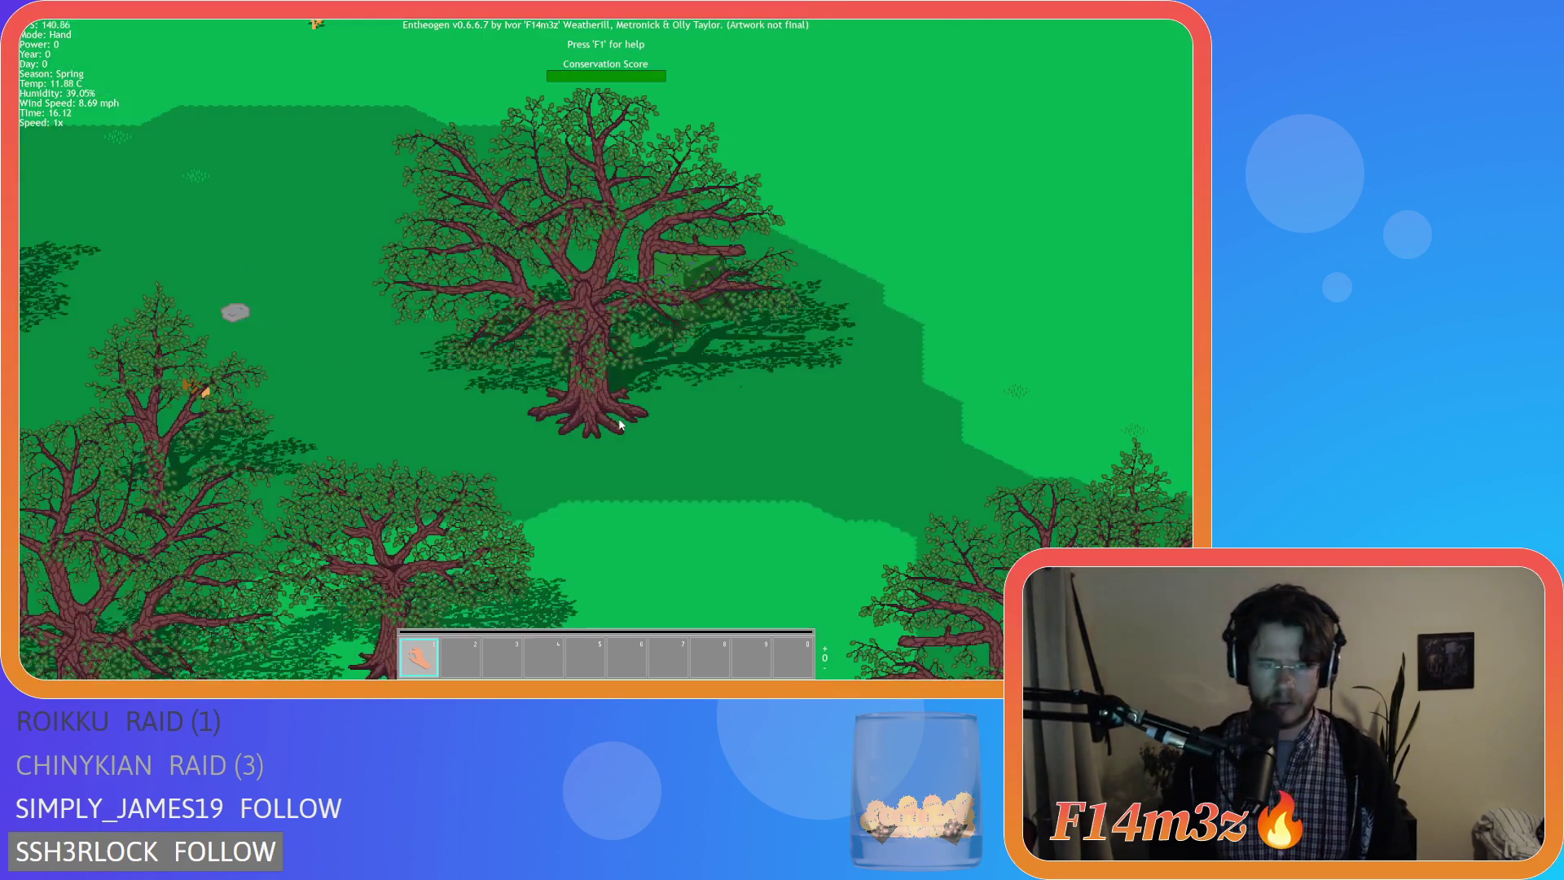
pyautogui.scroll(2, 619, 425)
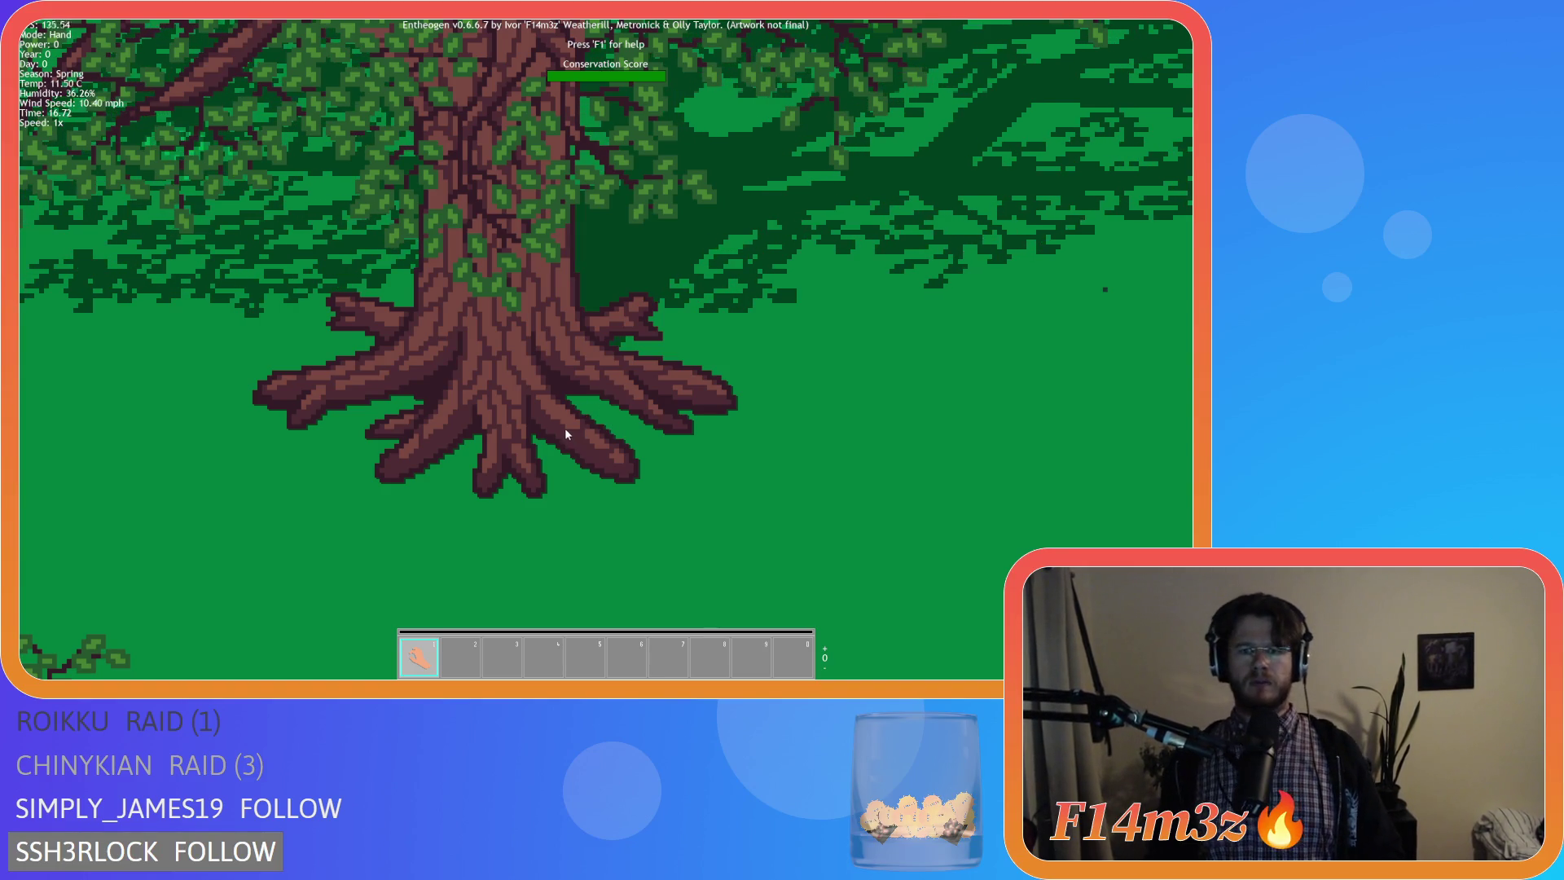
pyautogui.scroll(-2, 565, 428)
pyautogui.scroll(-1, 561, 423)
pyautogui.scroll(3, 561, 423)
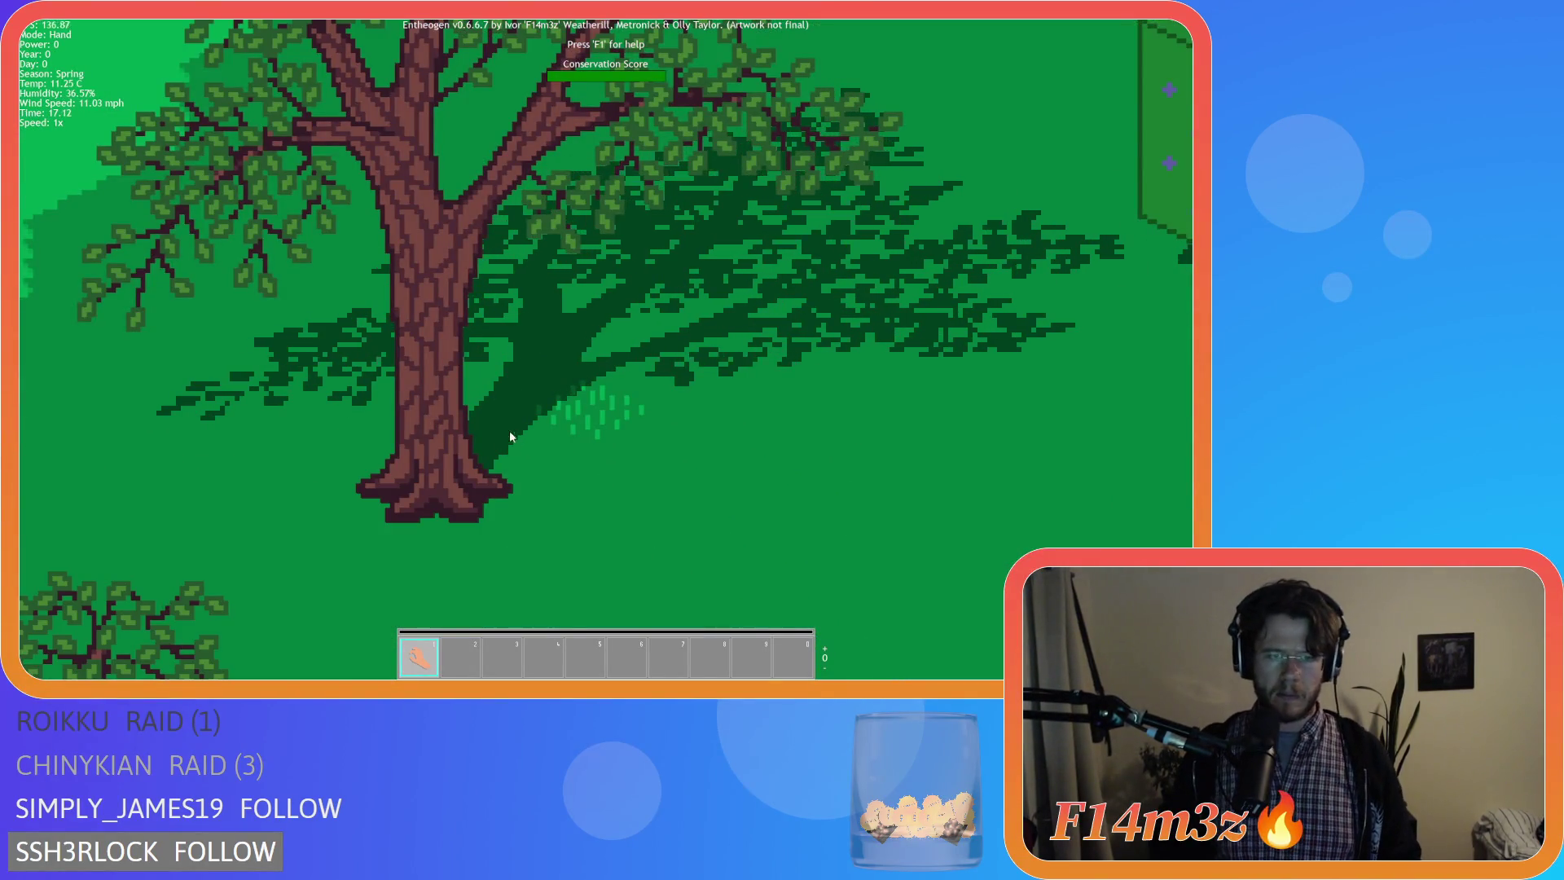
pyautogui.scroll(-3, 510, 430)
pyautogui.scroll(1, 466, 383)
pyautogui.scroll(-1, 497, 260)
pyautogui.scroll(1, 421, 271)
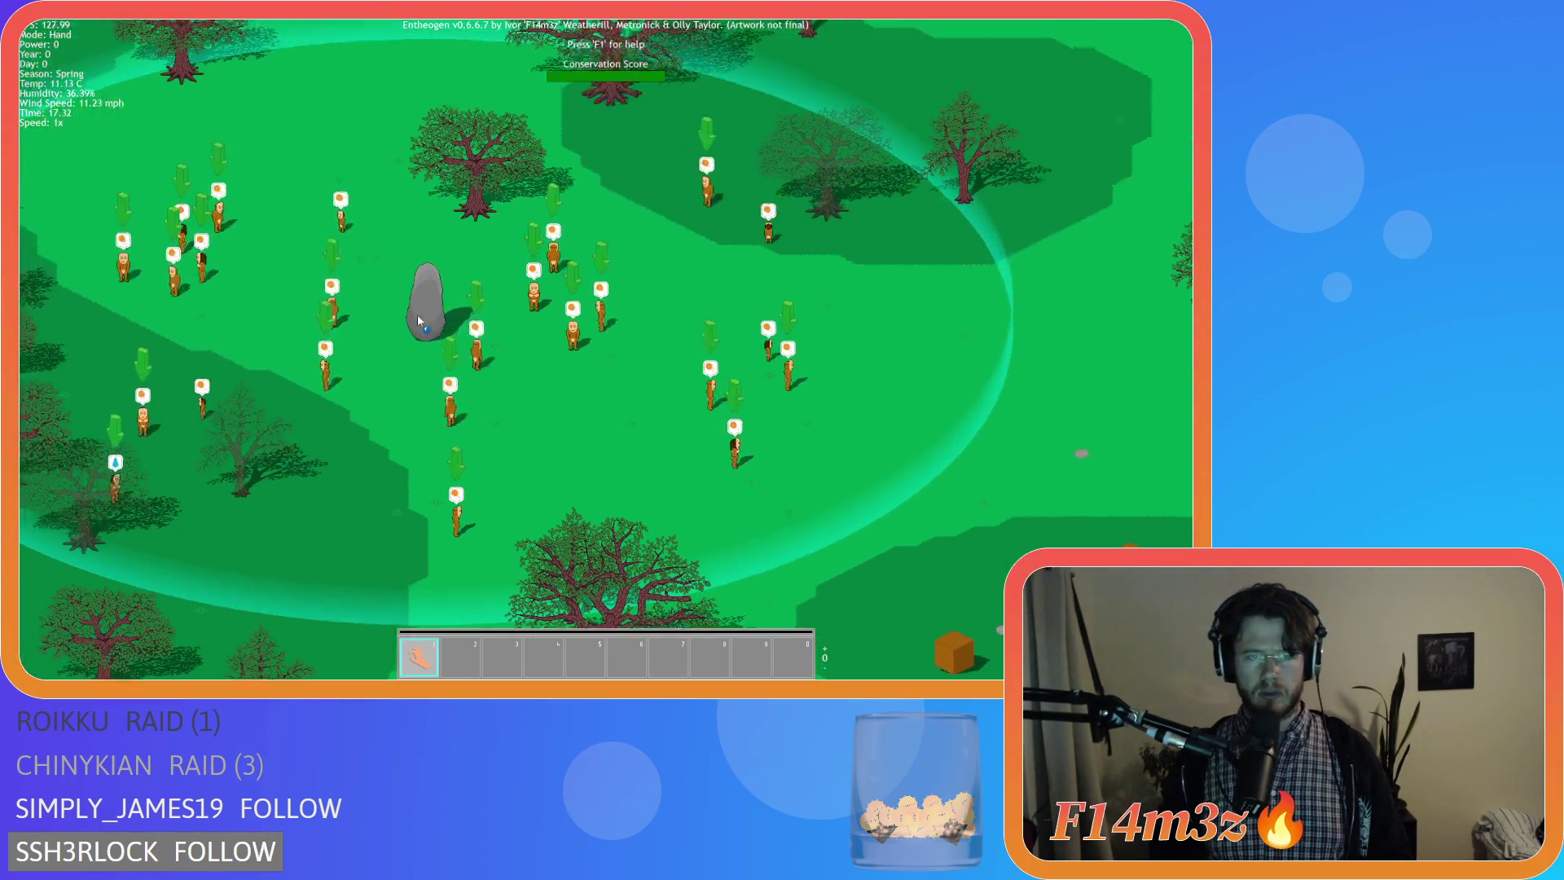
pyautogui.scroll(1, 417, 314)
pyautogui.scroll(2, 461, 366)
pyautogui.scroll(-1, 461, 365)
pyautogui.scroll(-2, 478, 372)
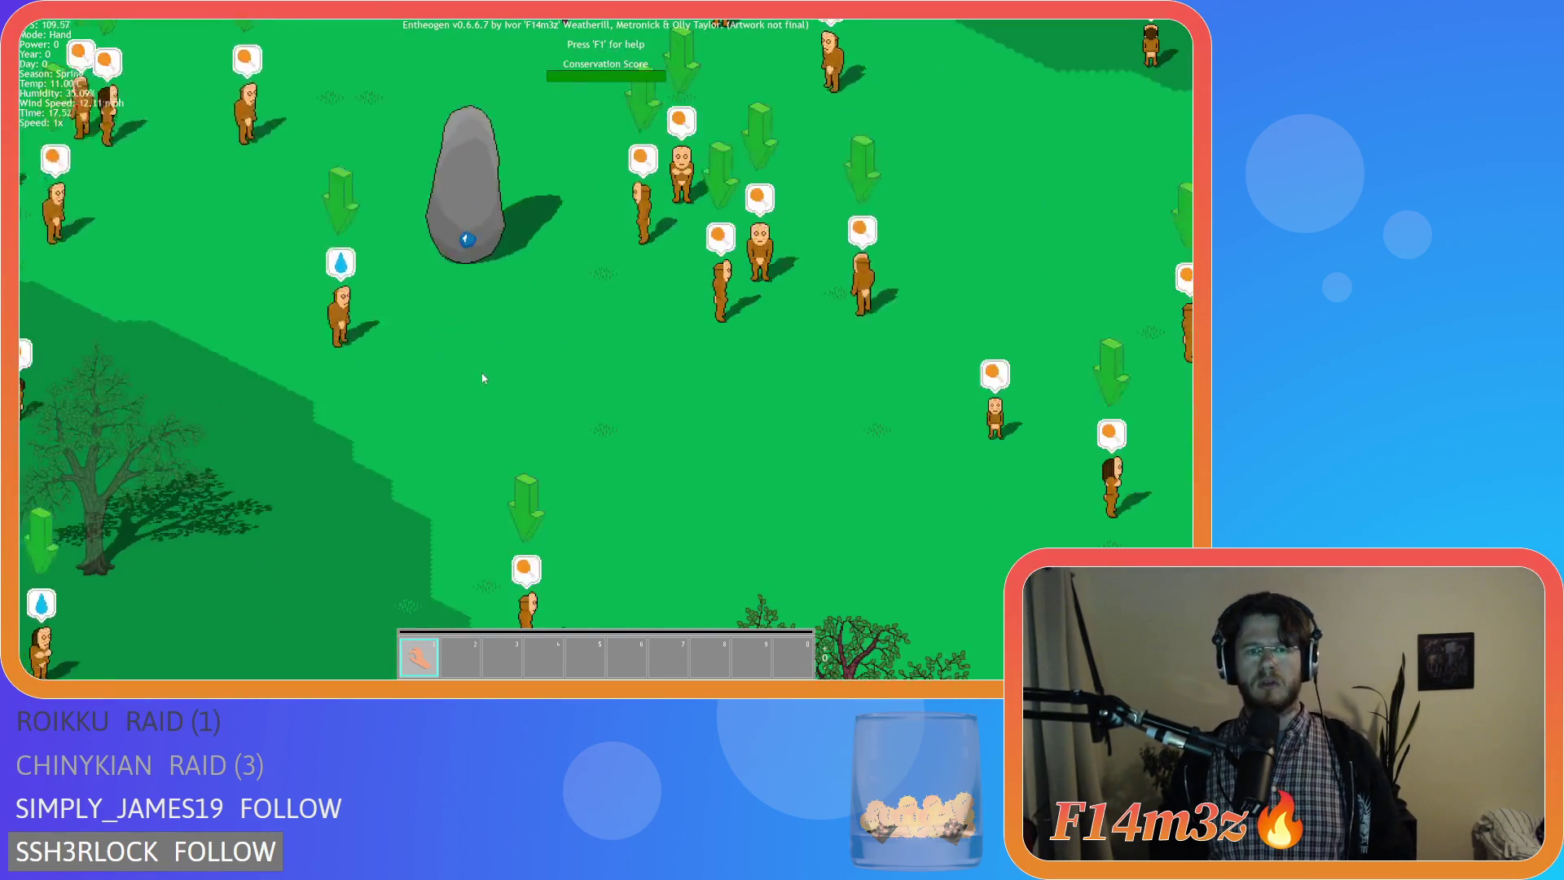
# Place a Tent foundation on the ground from the buildings list.
pyautogui.press('b')
pyautogui.click(389, 220)
pyautogui.click(856, 461)
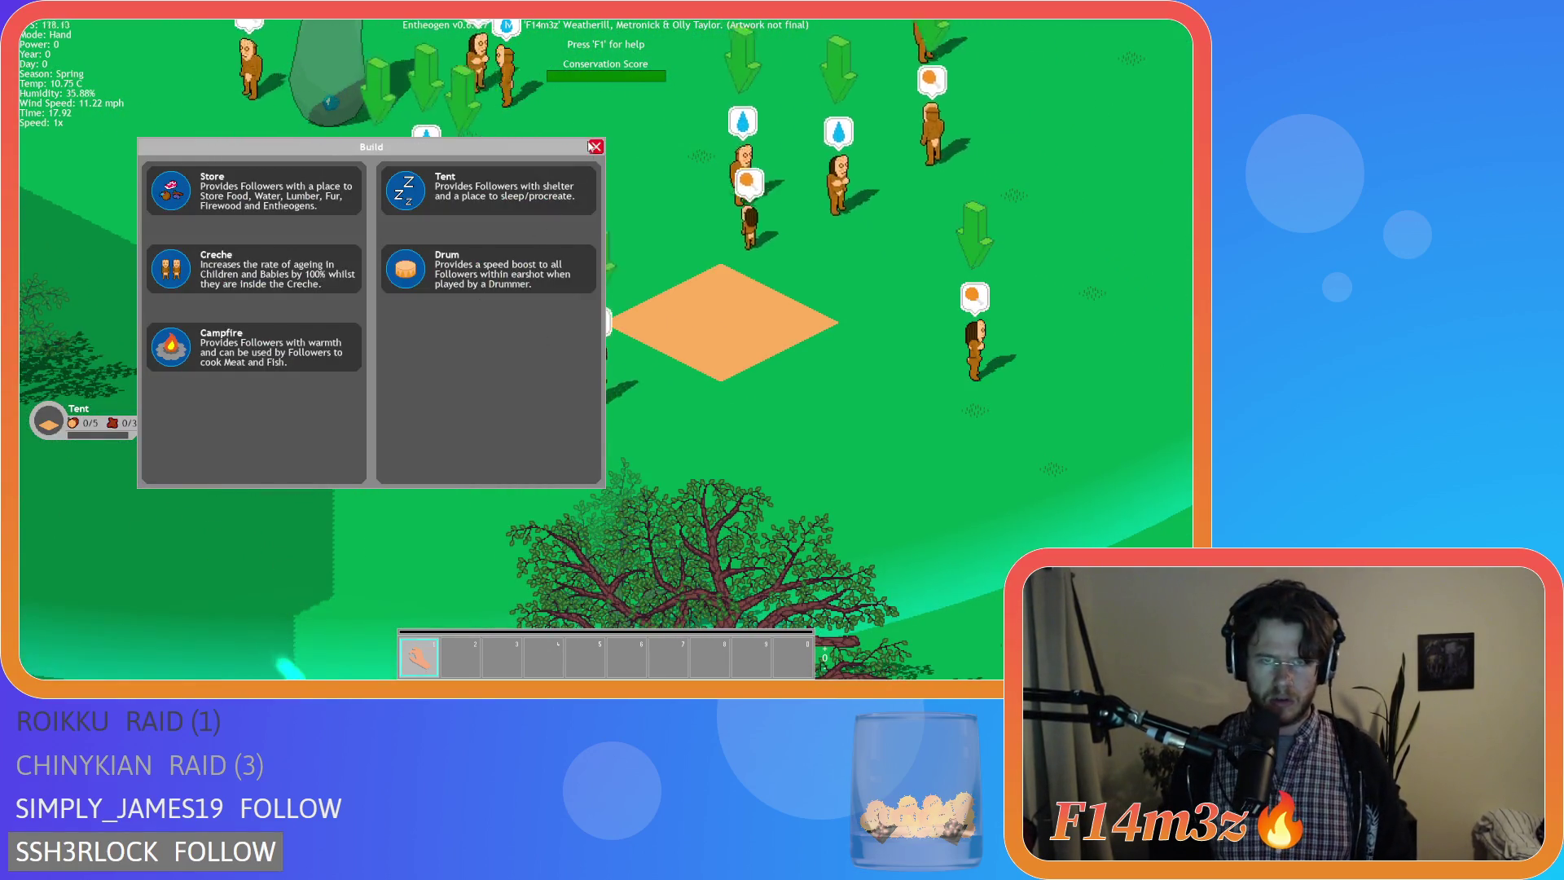
pyautogui.press('b')
# Pan the map past the tent block and followers toward the river and sand clearing, toggling F3.
pyautogui.press('s')
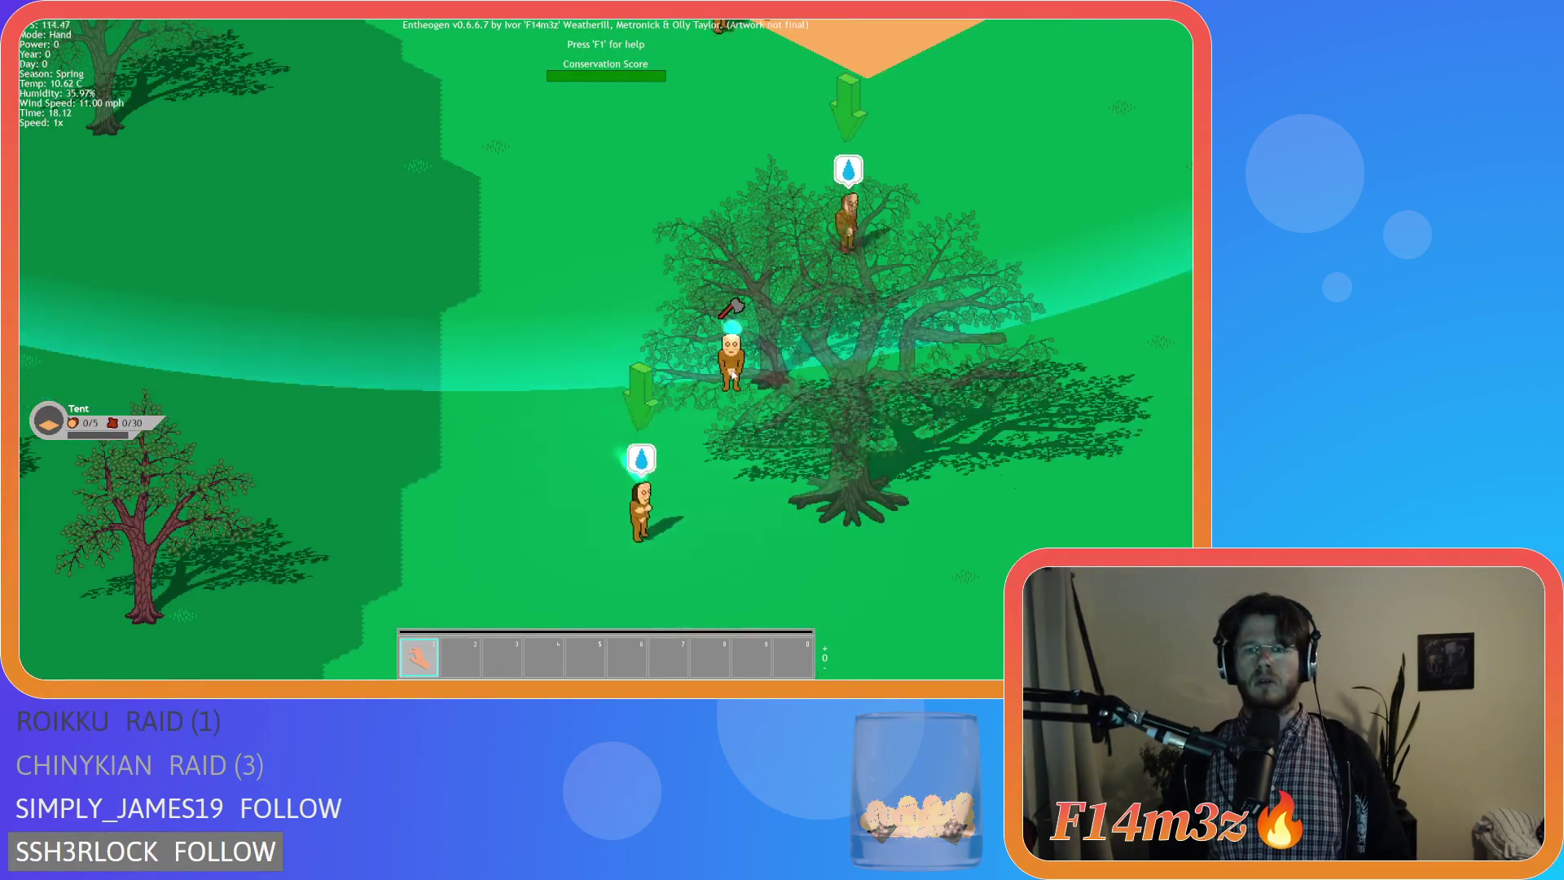
pyautogui.press('s')
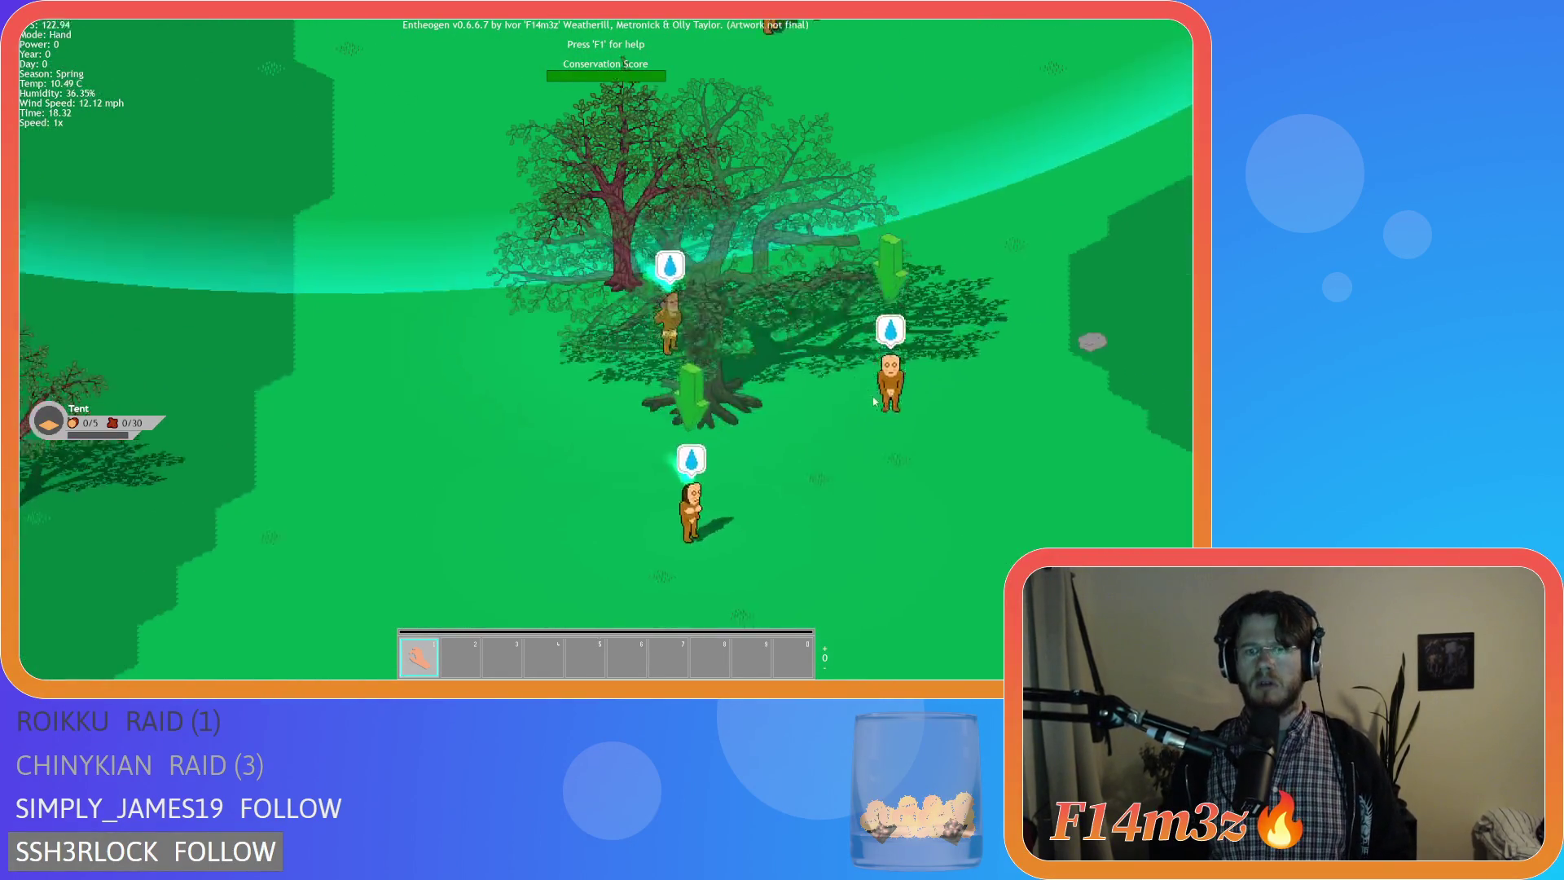
pyautogui.scroll(-3, 757, 373)
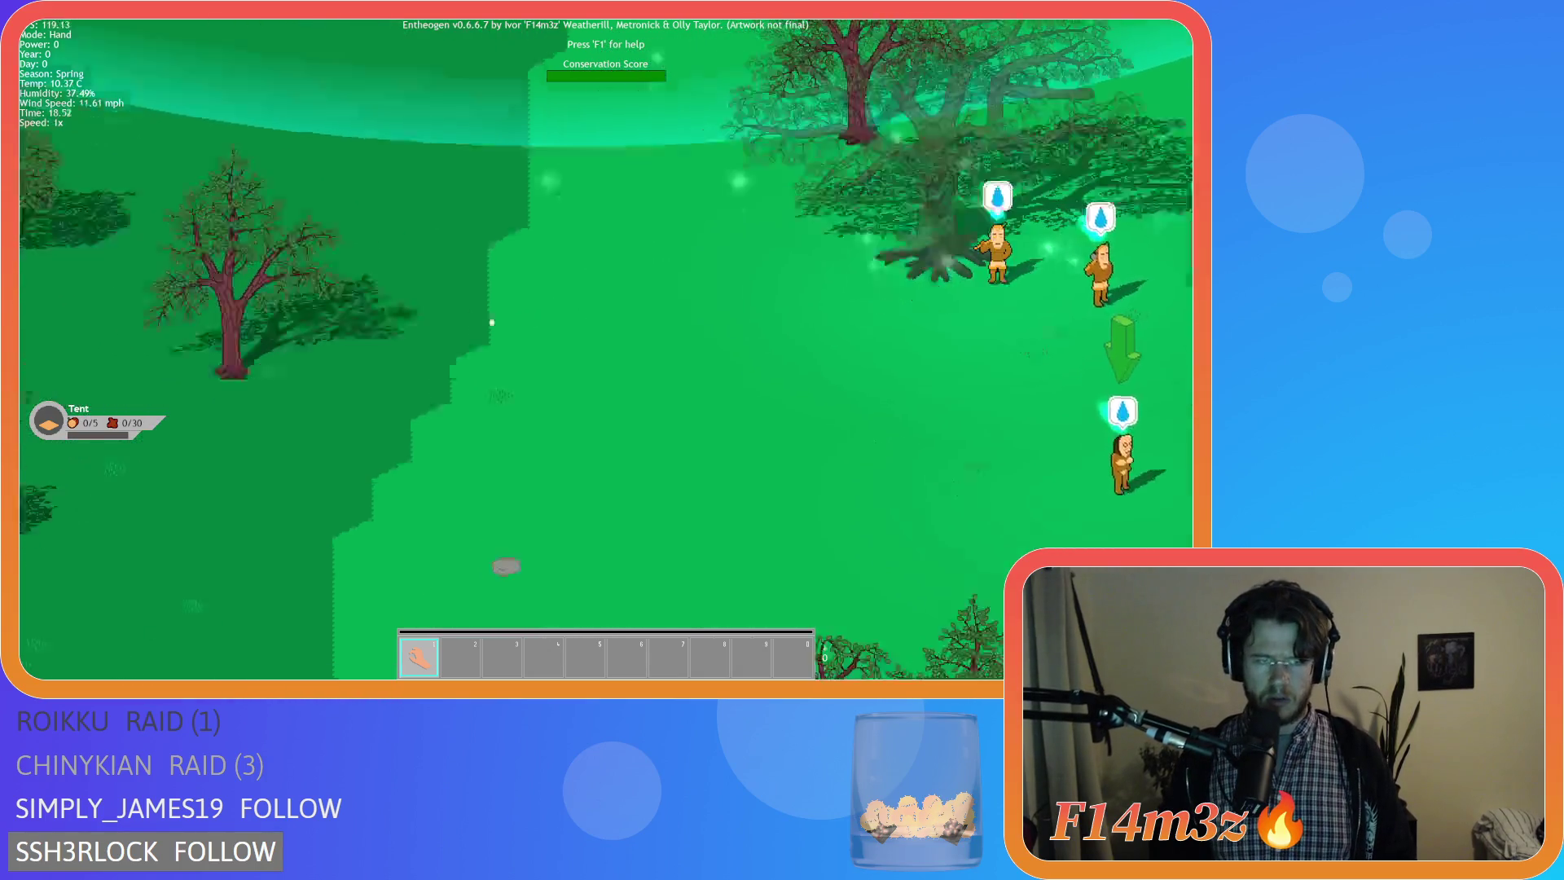
pyautogui.scroll(-5, 412, 305)
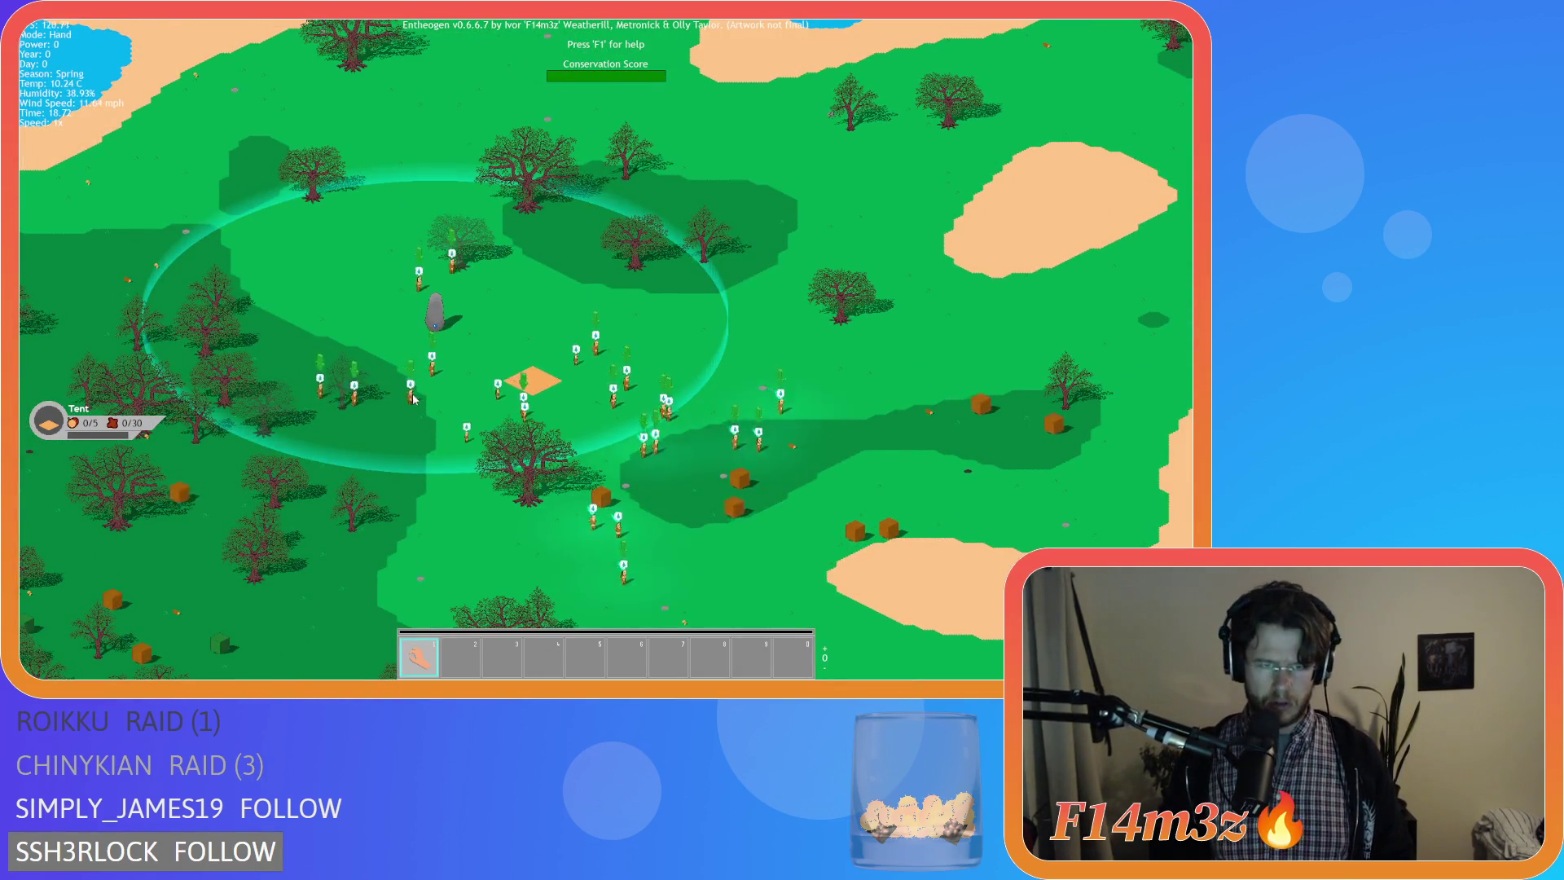
pyautogui.press('s')
pyautogui.press('d')
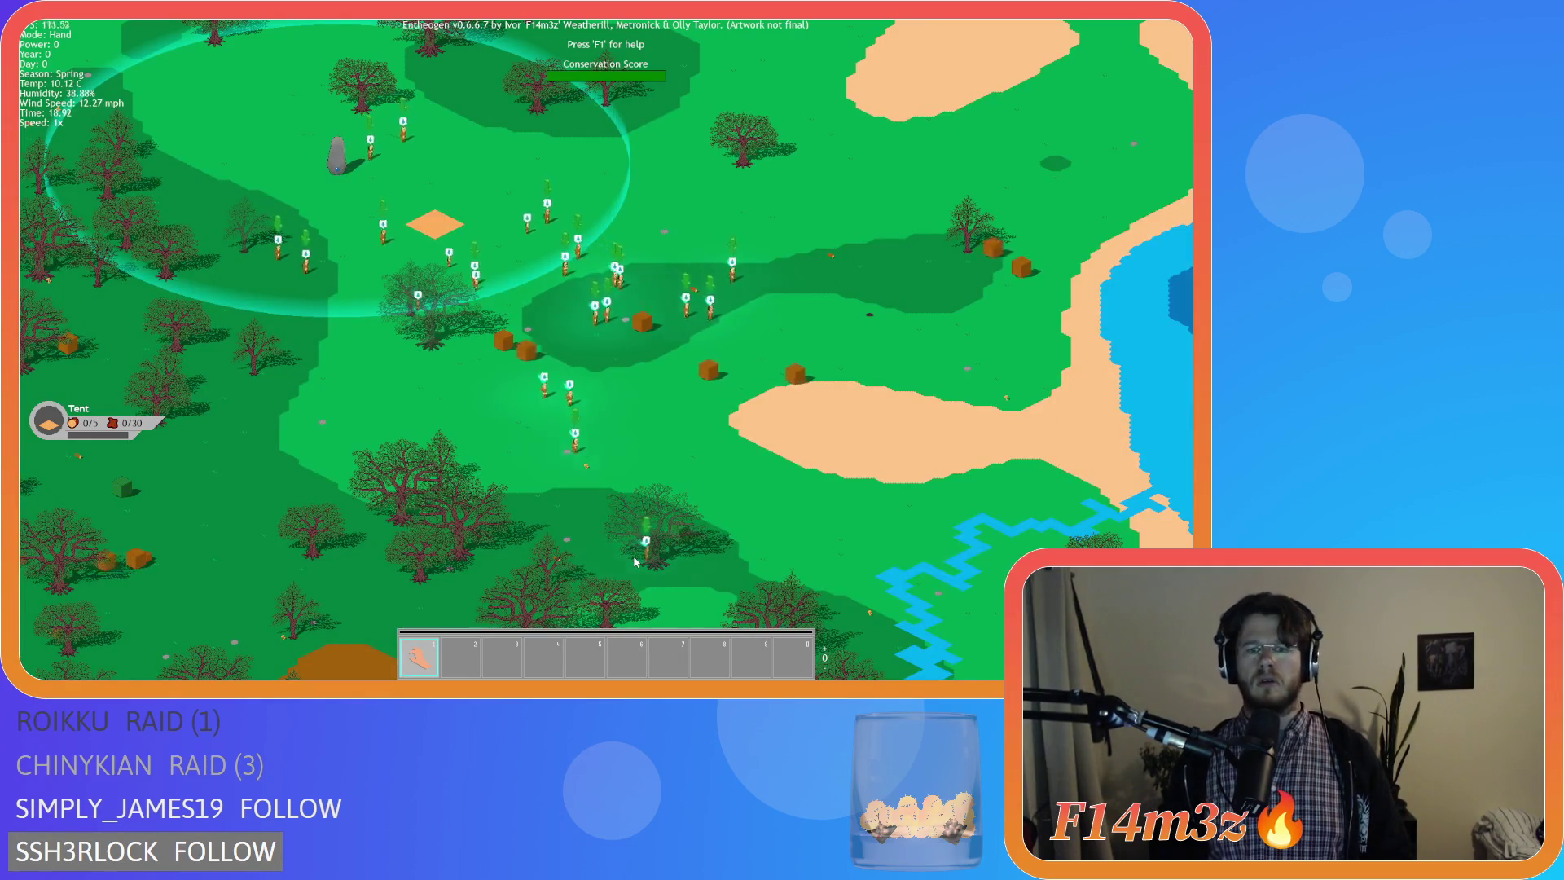
pyautogui.press('s')
pyautogui.press('d')
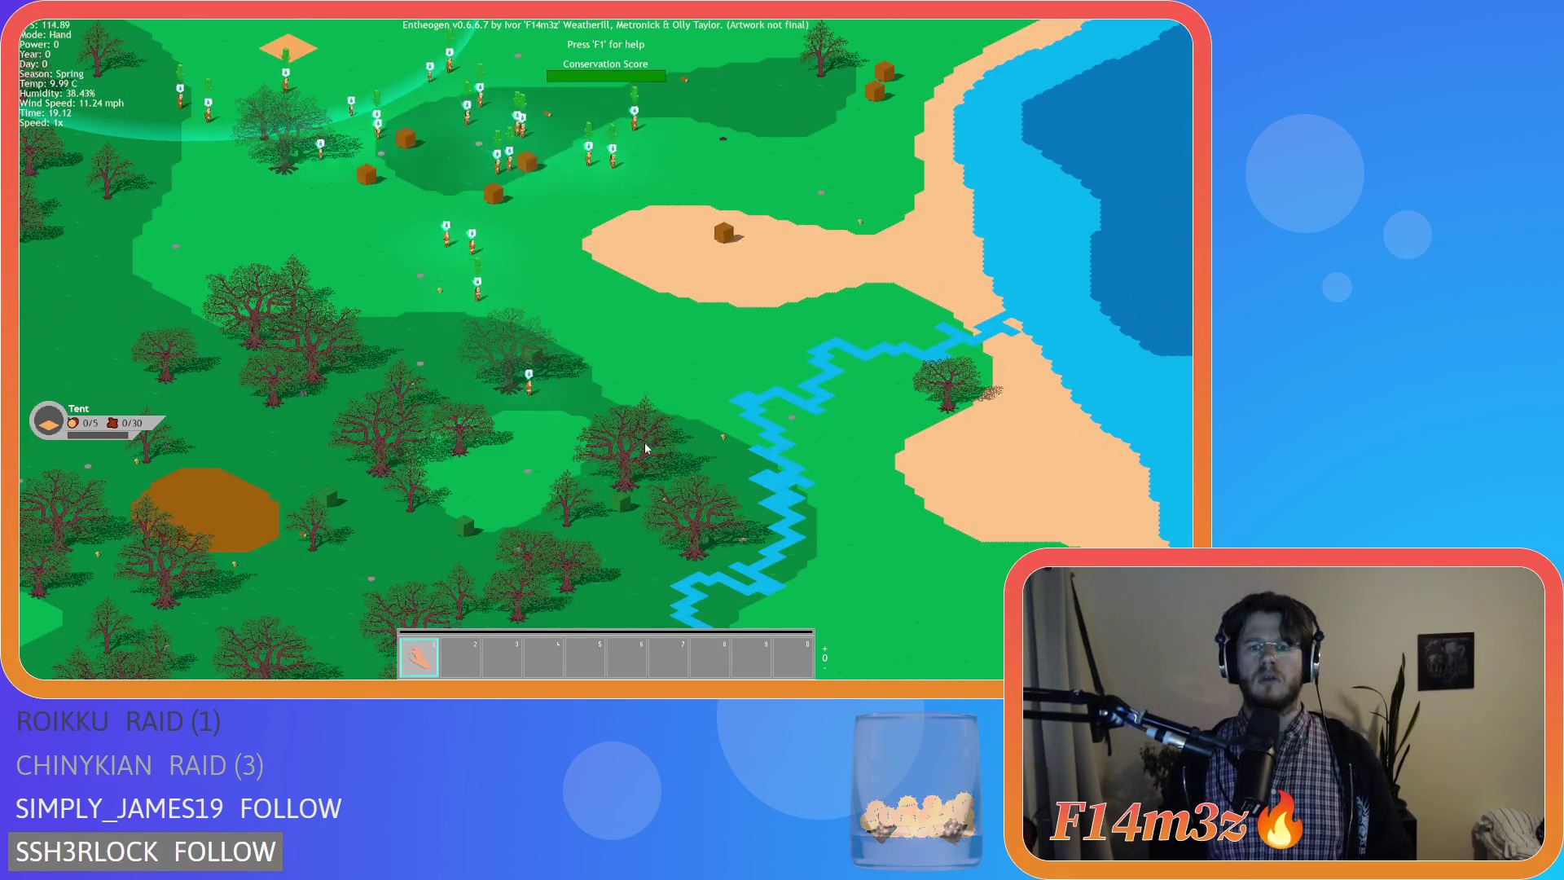
pyautogui.press('w')
pyautogui.press('a')
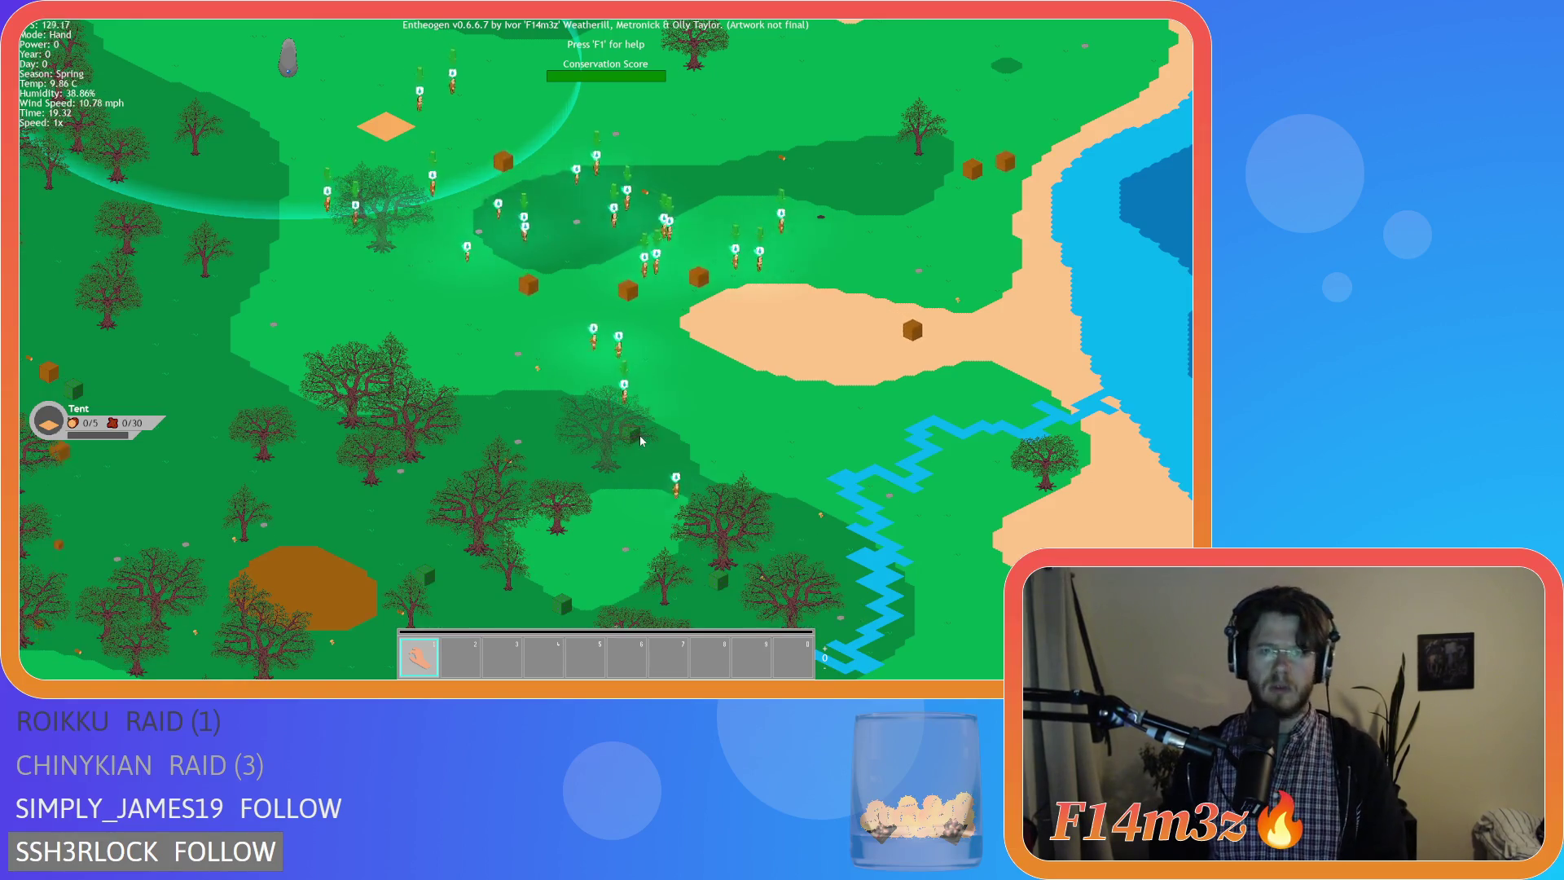
pyautogui.press('F3')
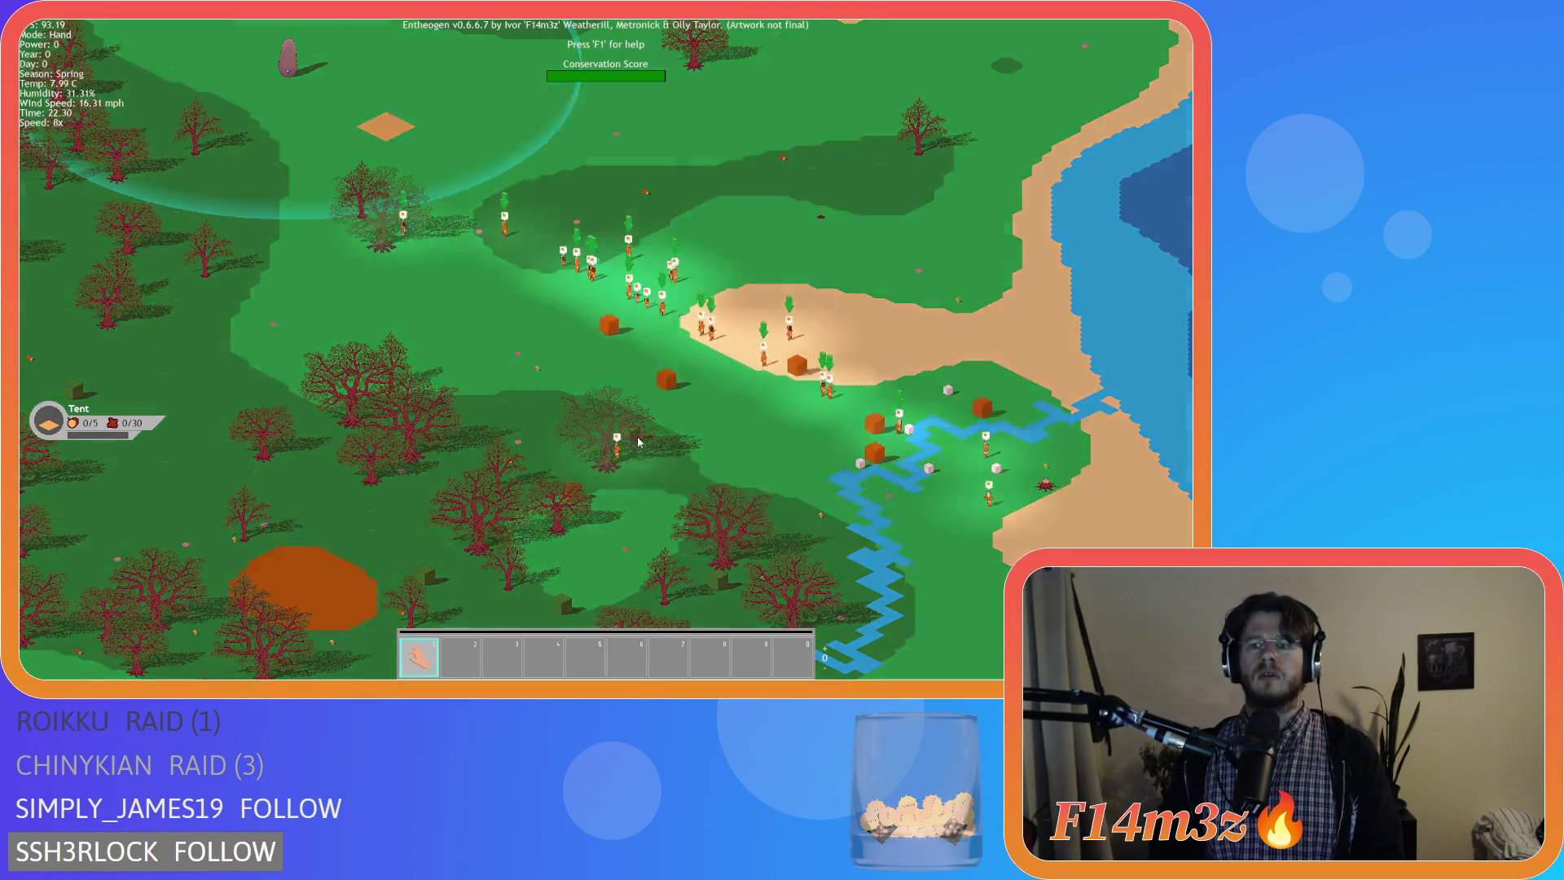
# Pan from the villagers' ring down to the big tree and frame its roots.
pyautogui.press('w')
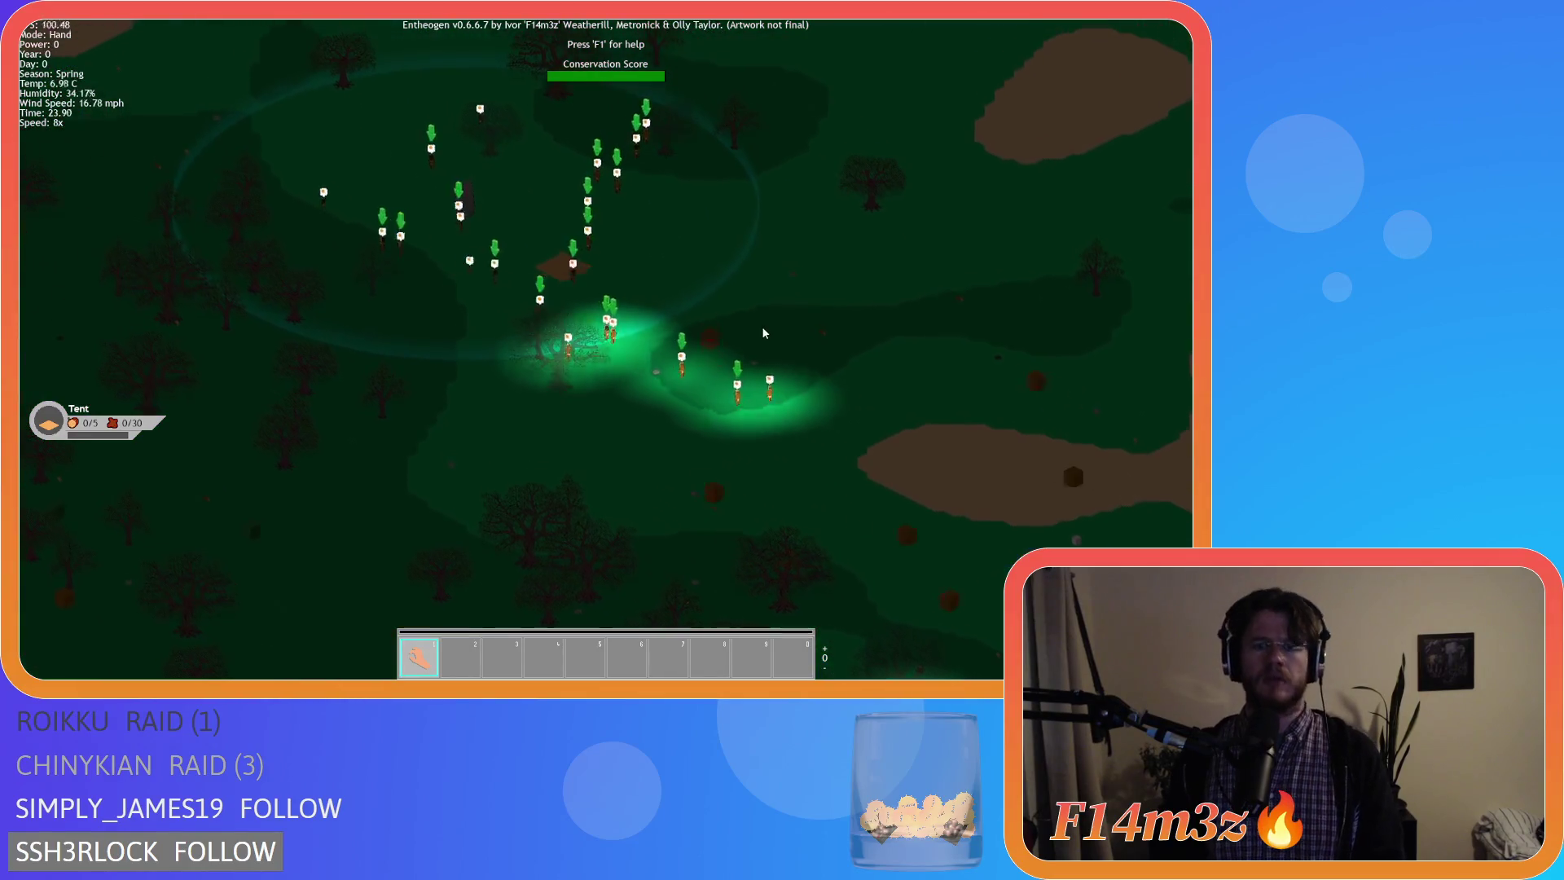
pyautogui.scroll(5, 610, 283)
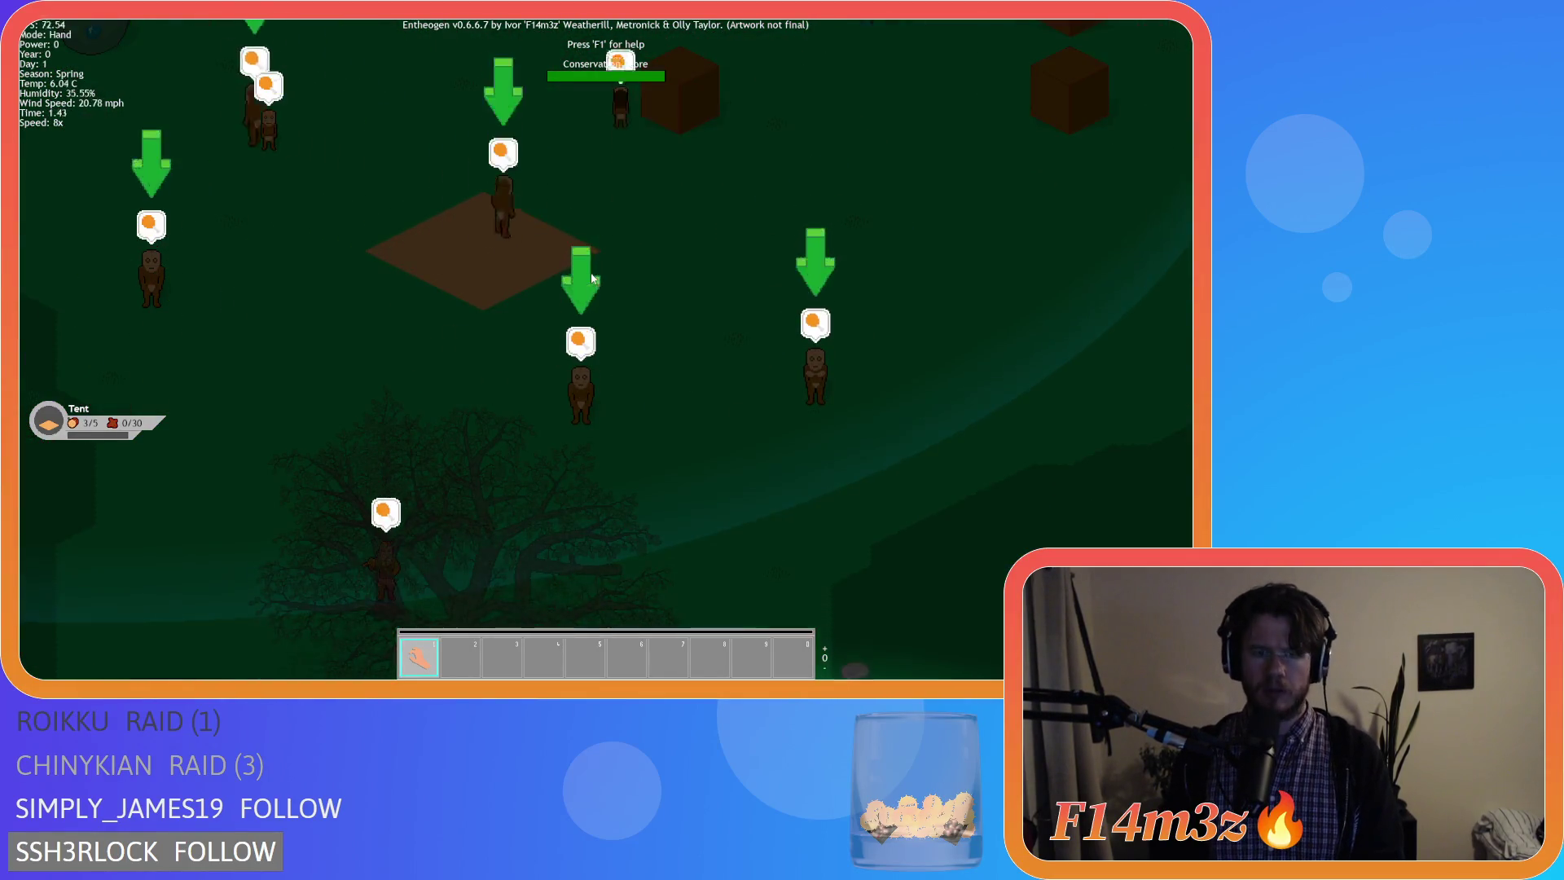
pyautogui.scroll(-2, 598, 283)
pyautogui.scroll(-2, 641, 296)
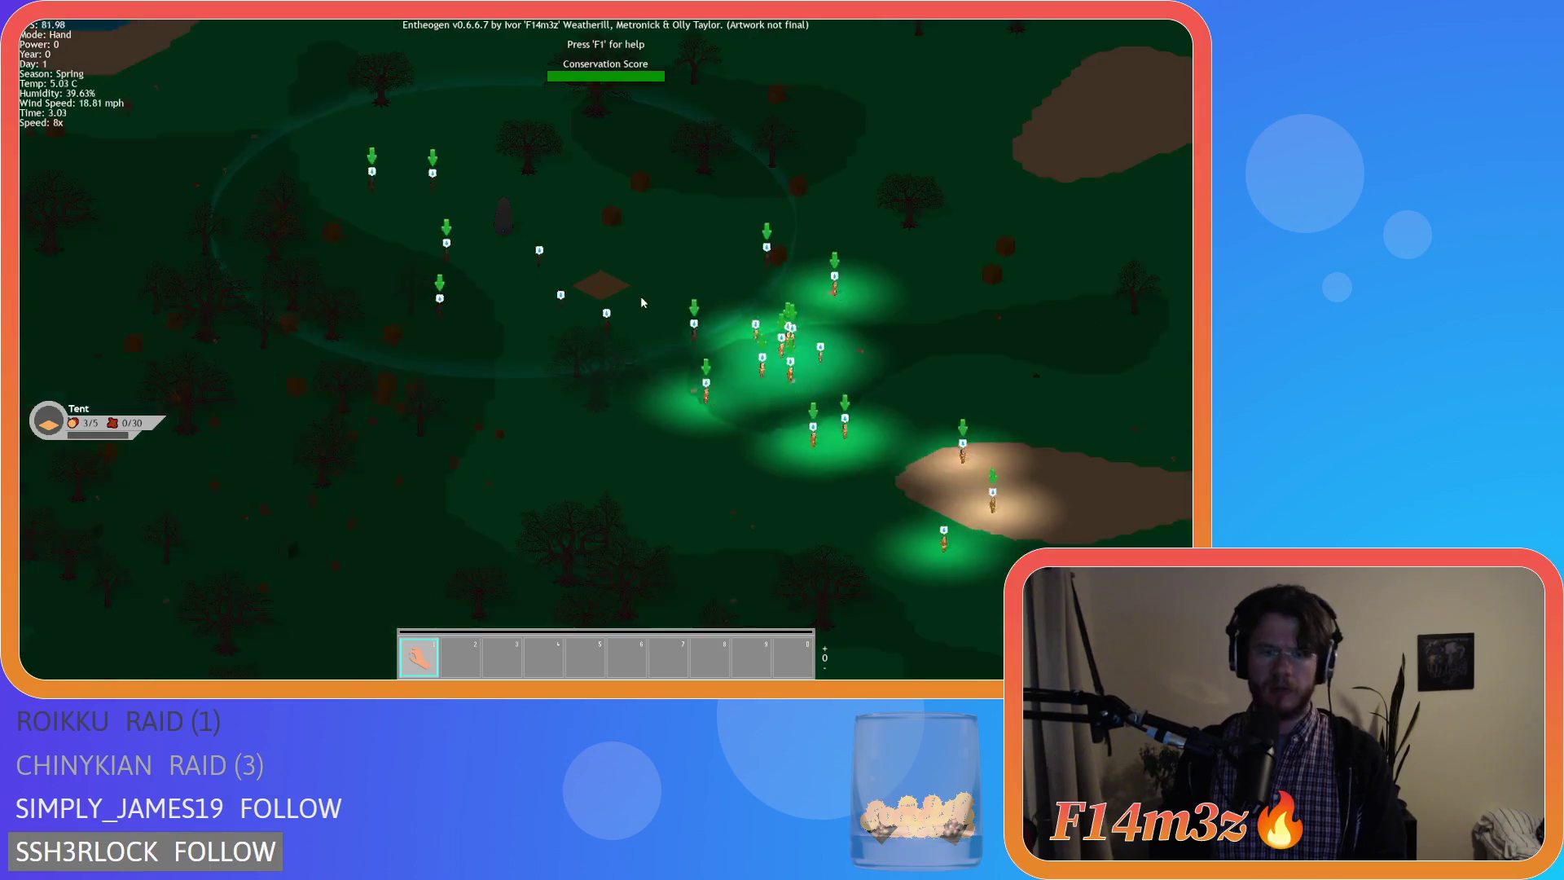
pyautogui.scroll(-1, 640, 296)
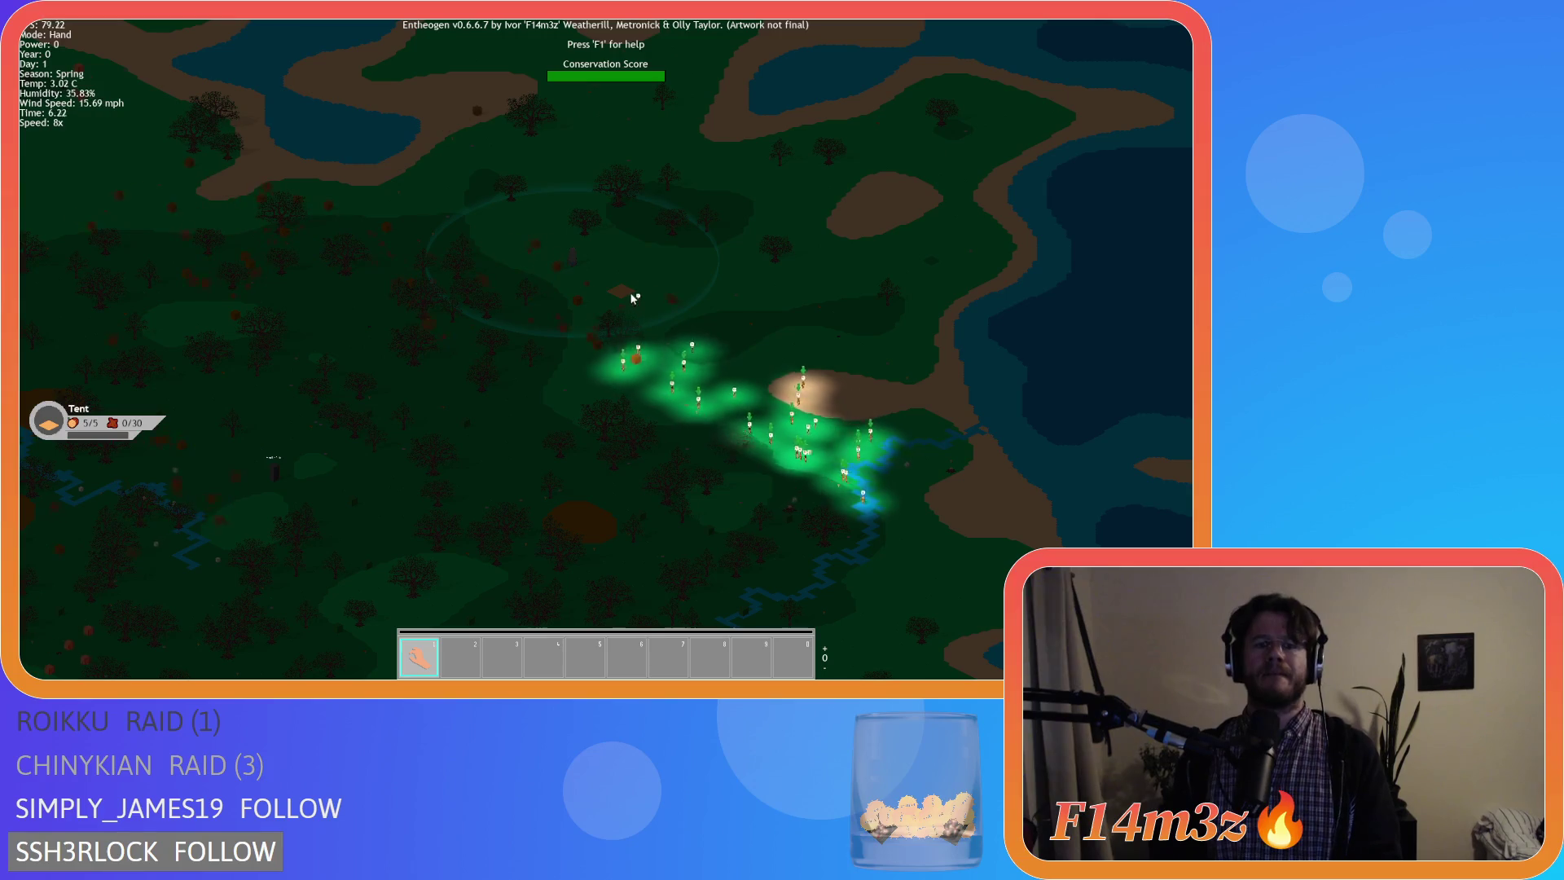
pyautogui.scroll(5, 622, 279)
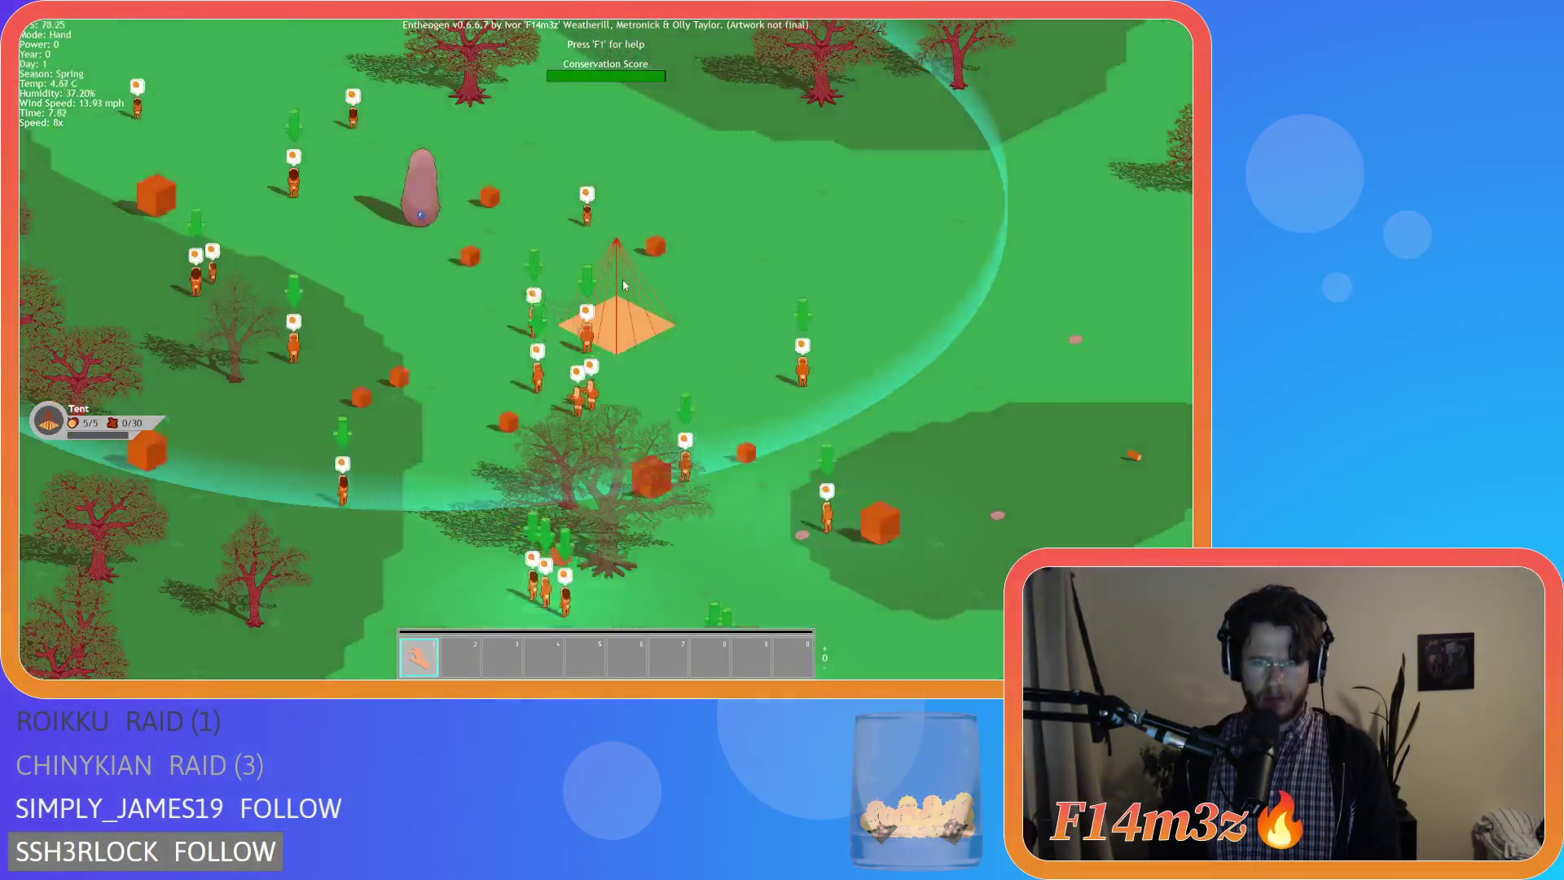
pyautogui.scroll(3, 635, 307)
pyautogui.scroll(-3, 635, 306)
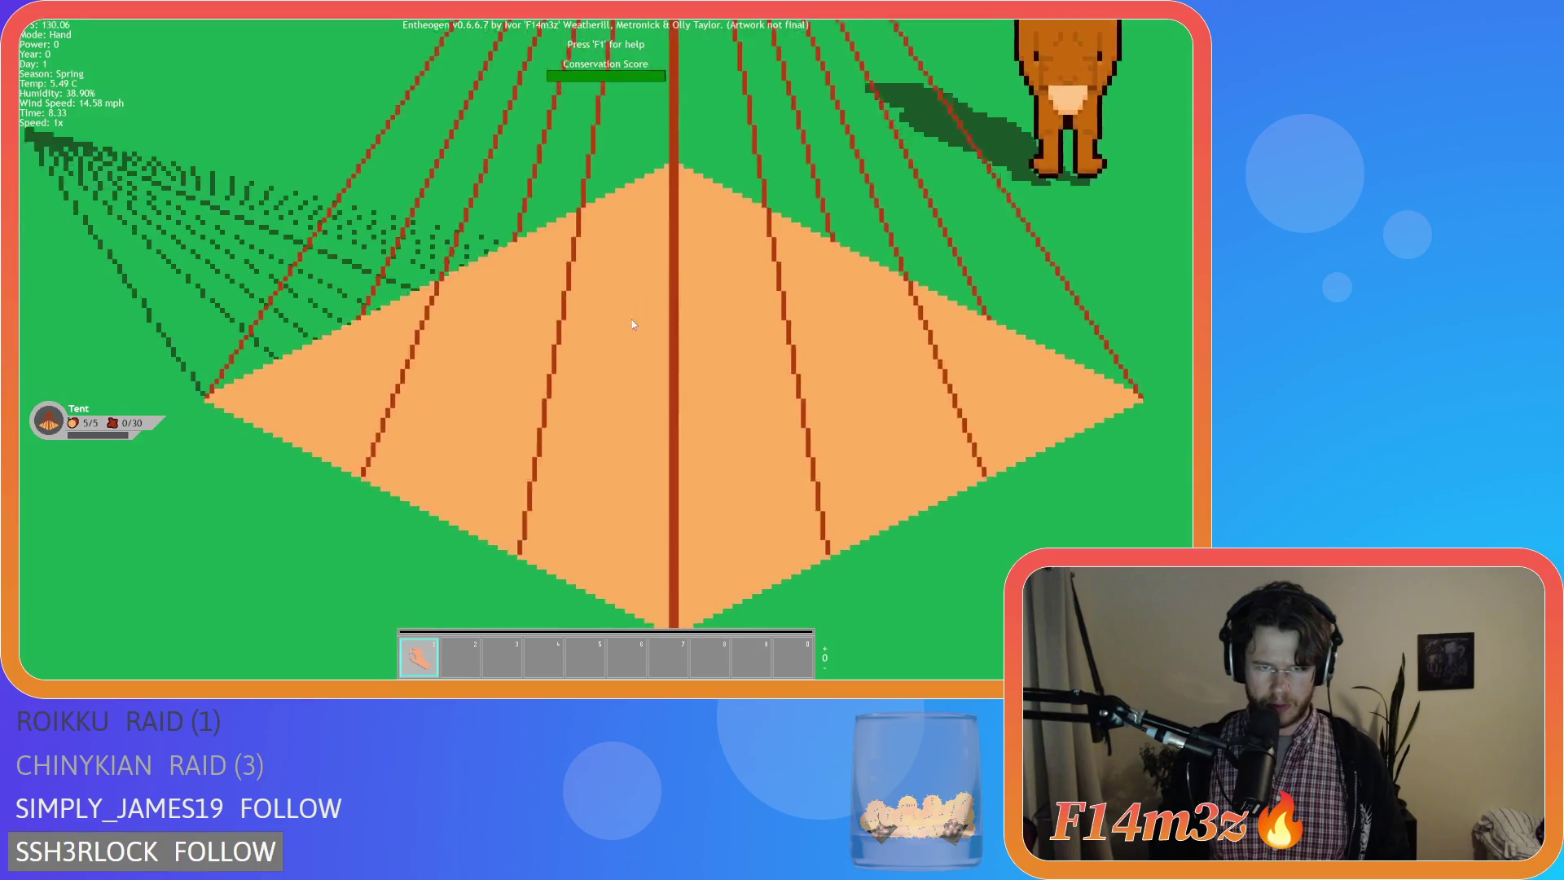
pyautogui.scroll(-2, 633, 319)
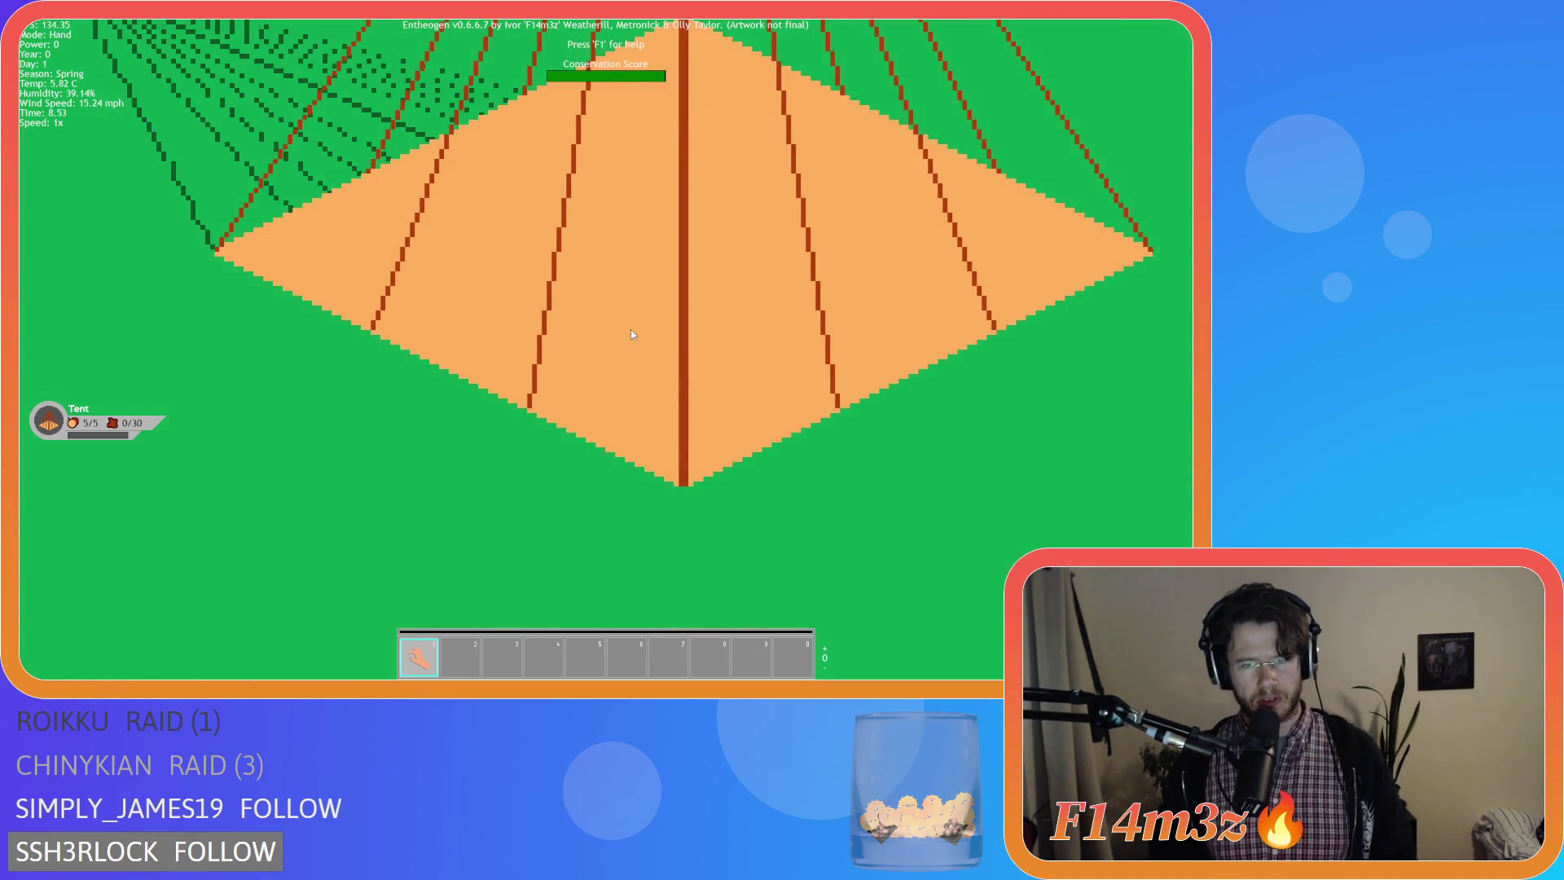
pyautogui.scroll(-4, 630, 330)
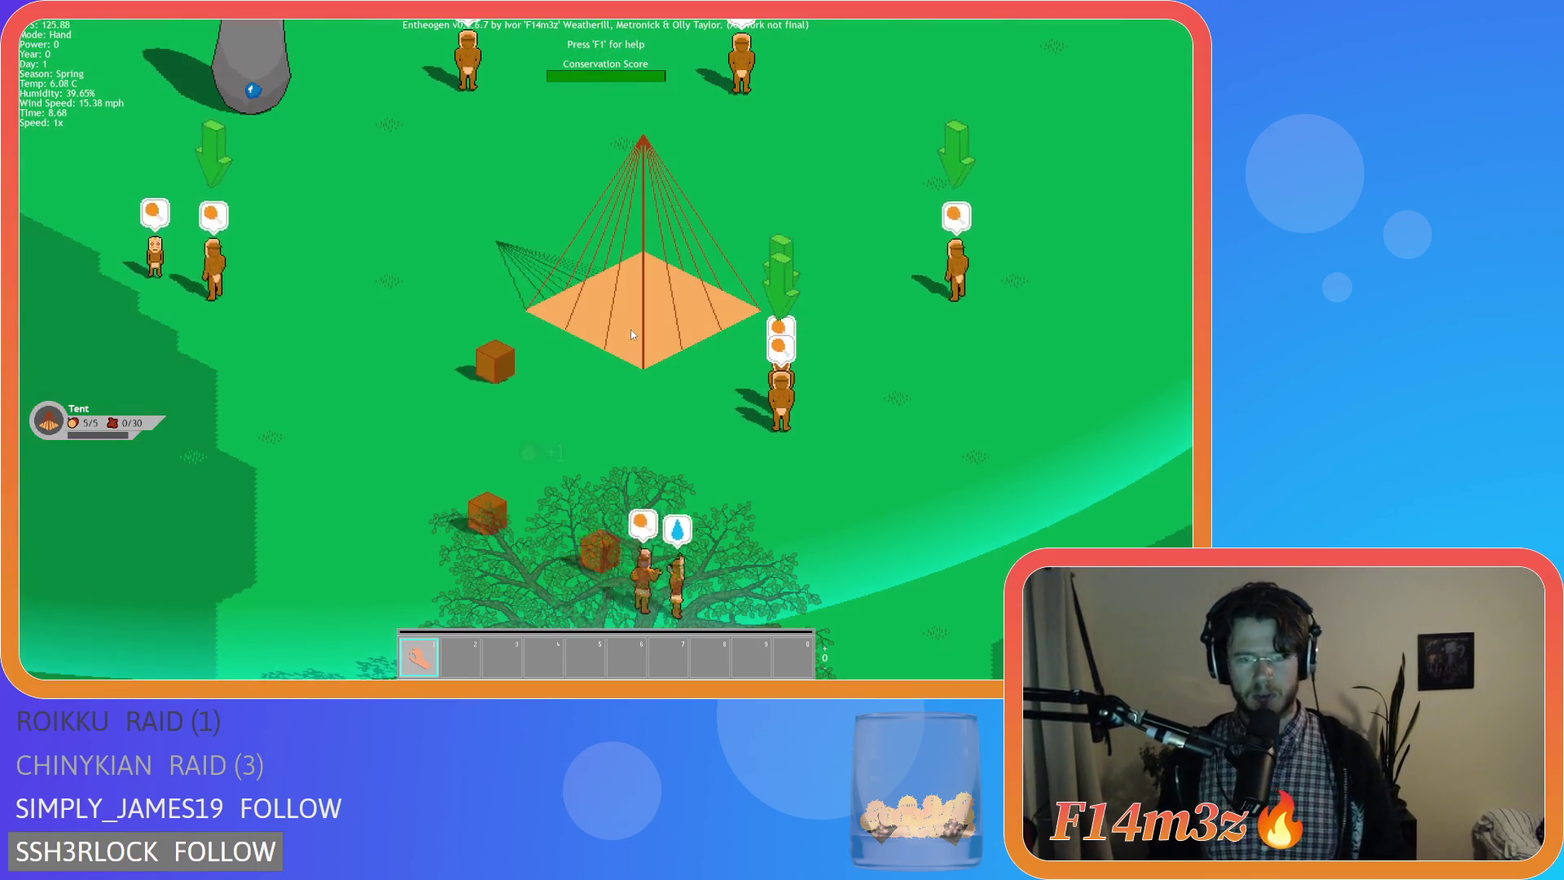
pyautogui.press('s')
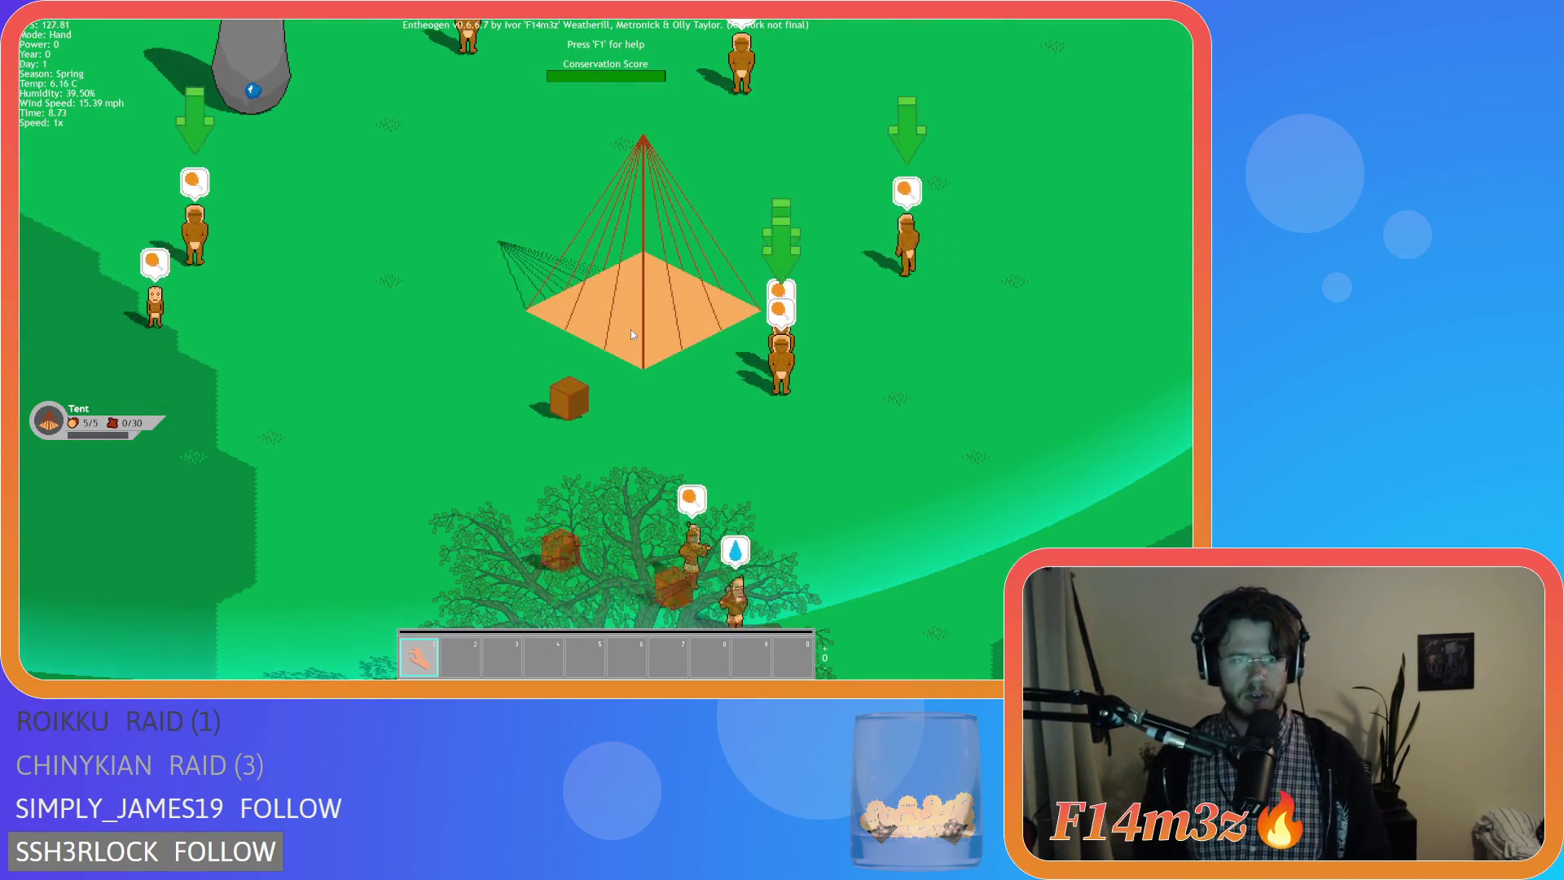
pyautogui.scroll(2, 652, 339)
pyautogui.scroll(3, 761, 405)
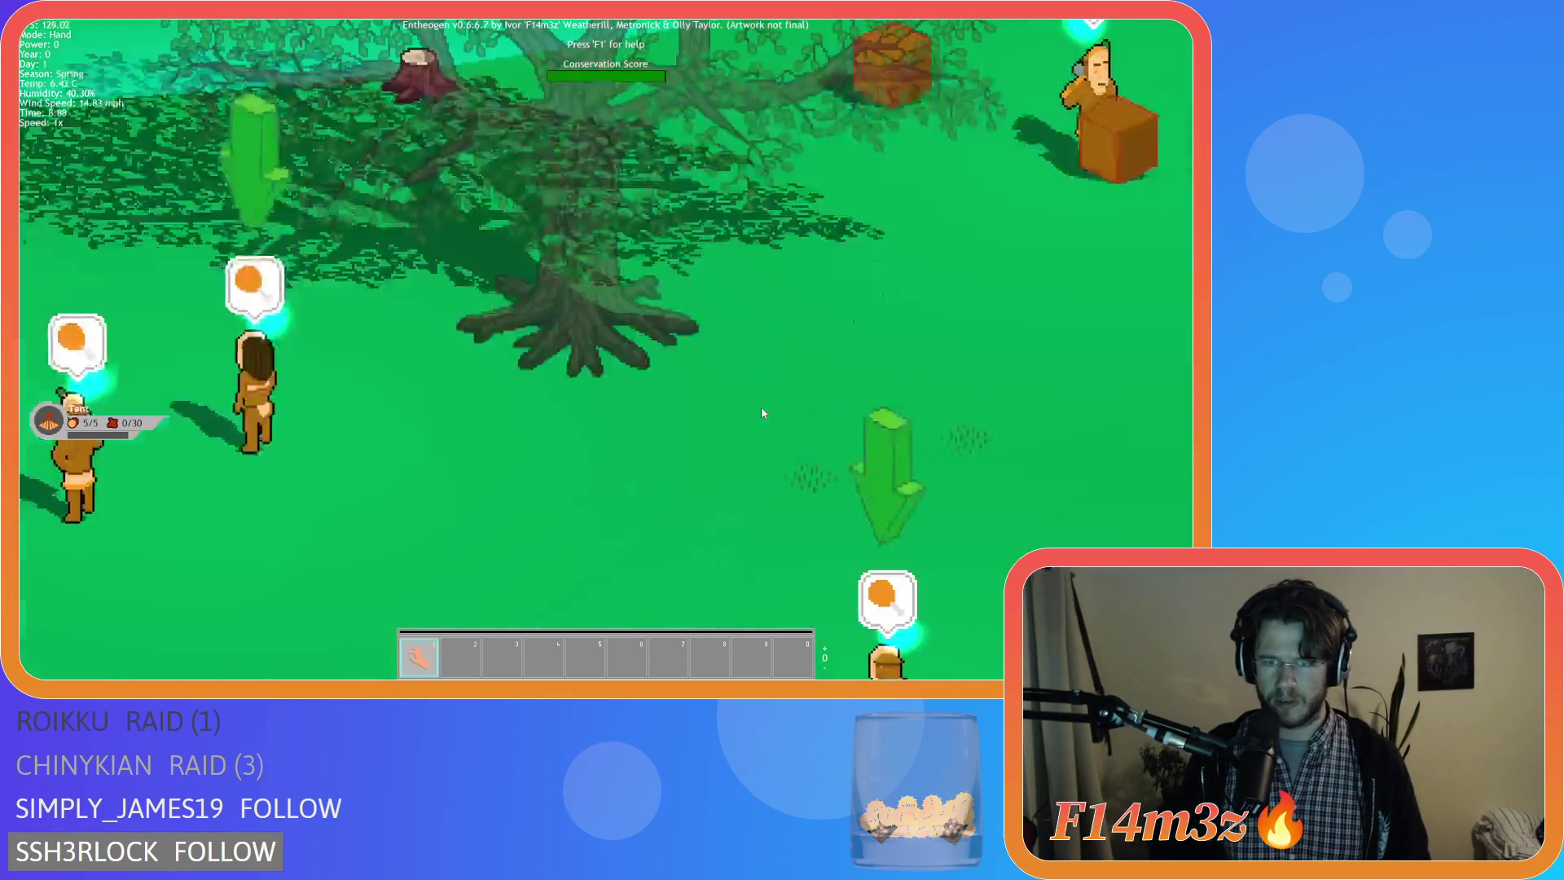
pyautogui.scroll(3, 762, 412)
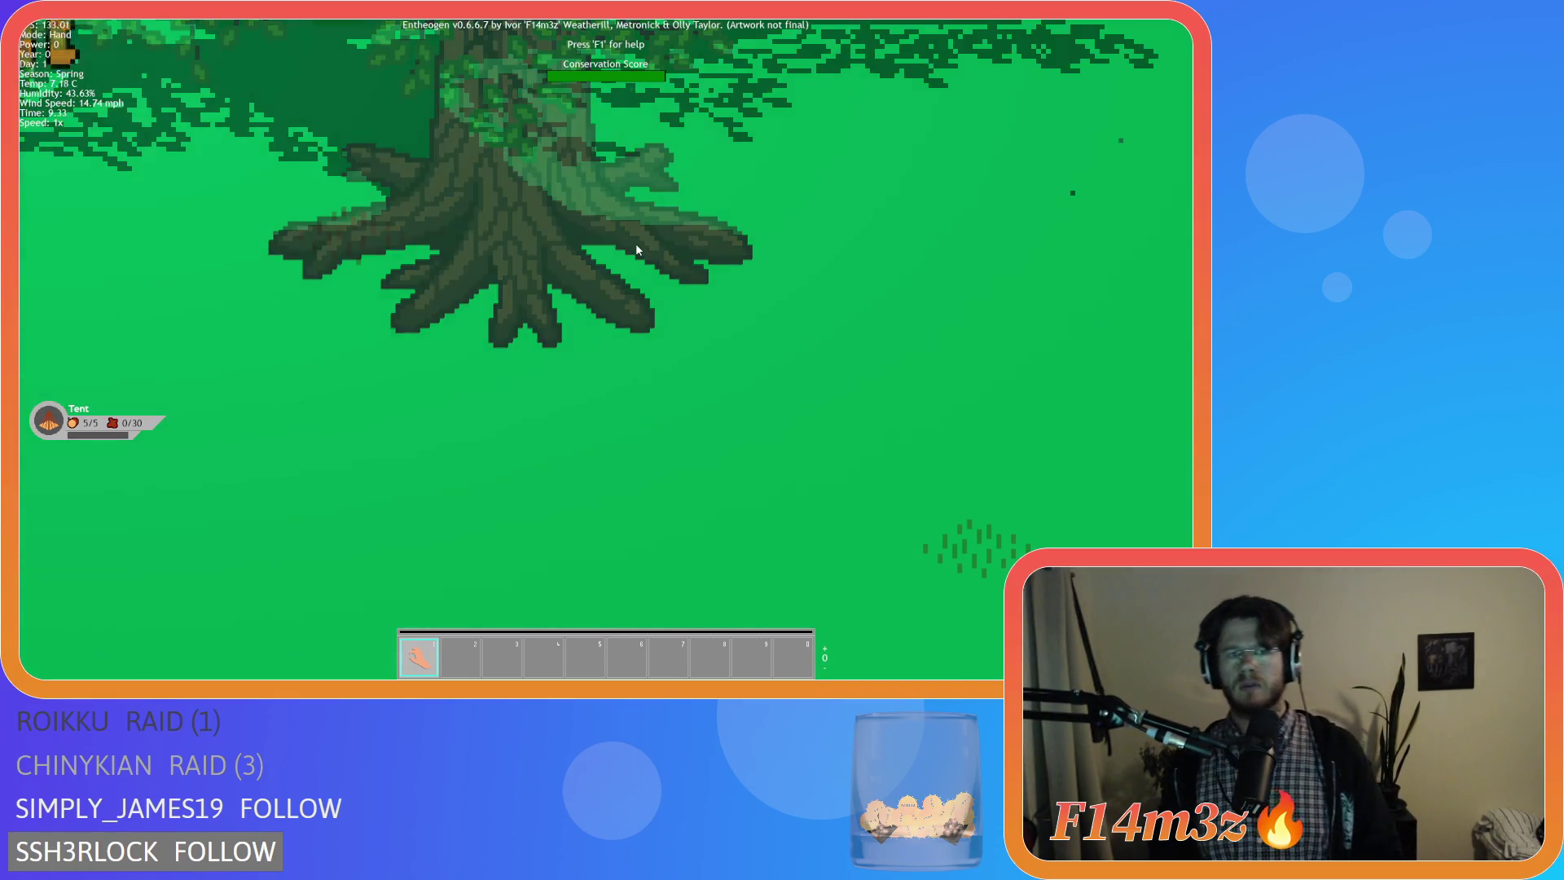
pyautogui.scroll(-2, 636, 248)
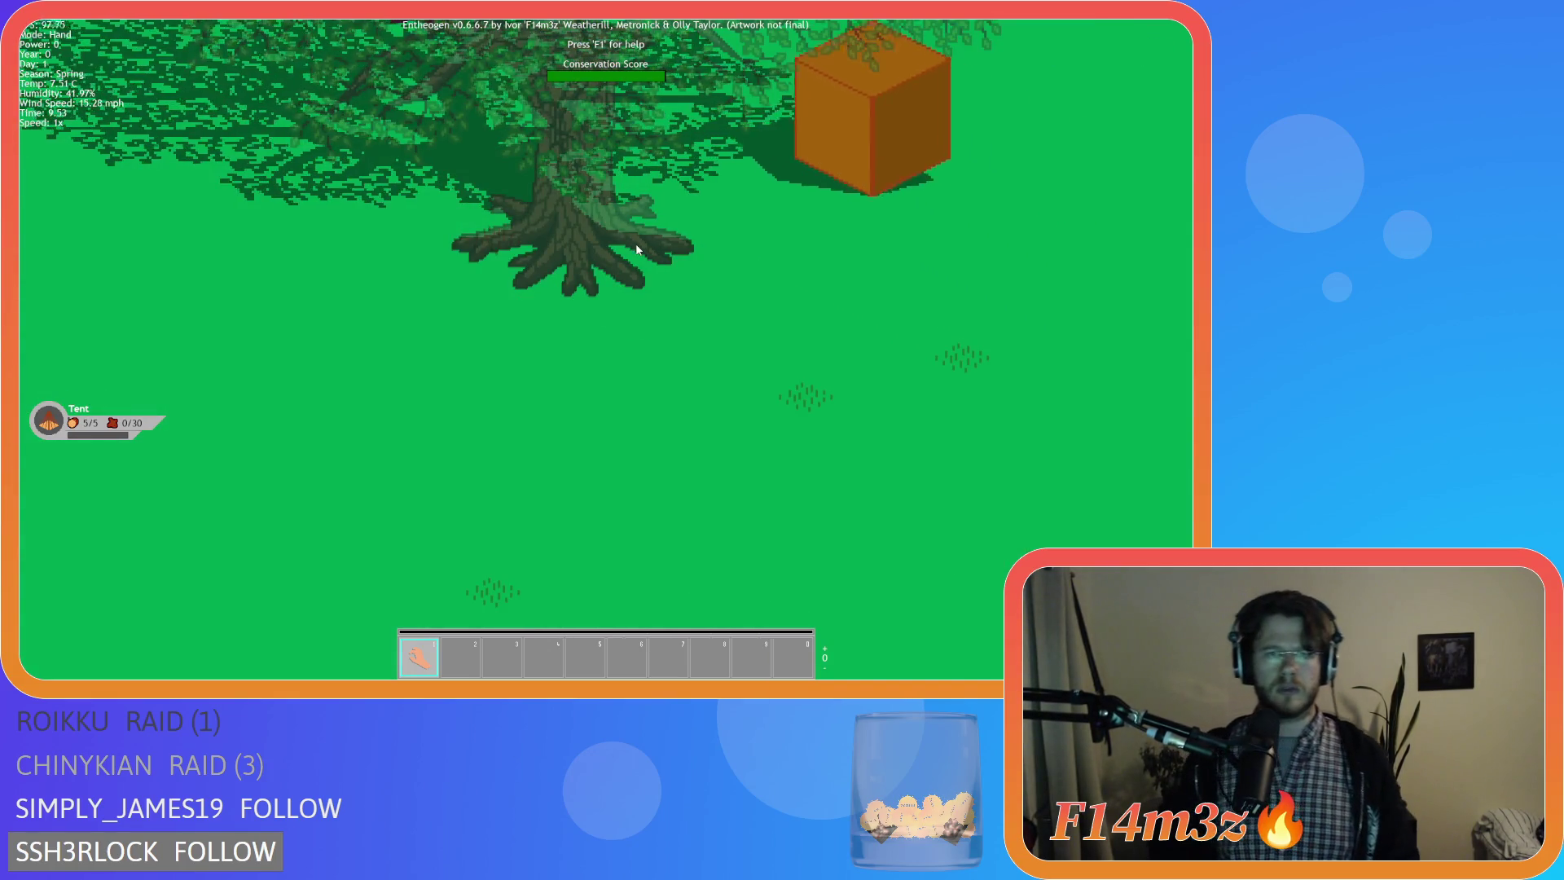
pyautogui.scroll(-3, 637, 248)
pyautogui.scroll(-3, 685, 319)
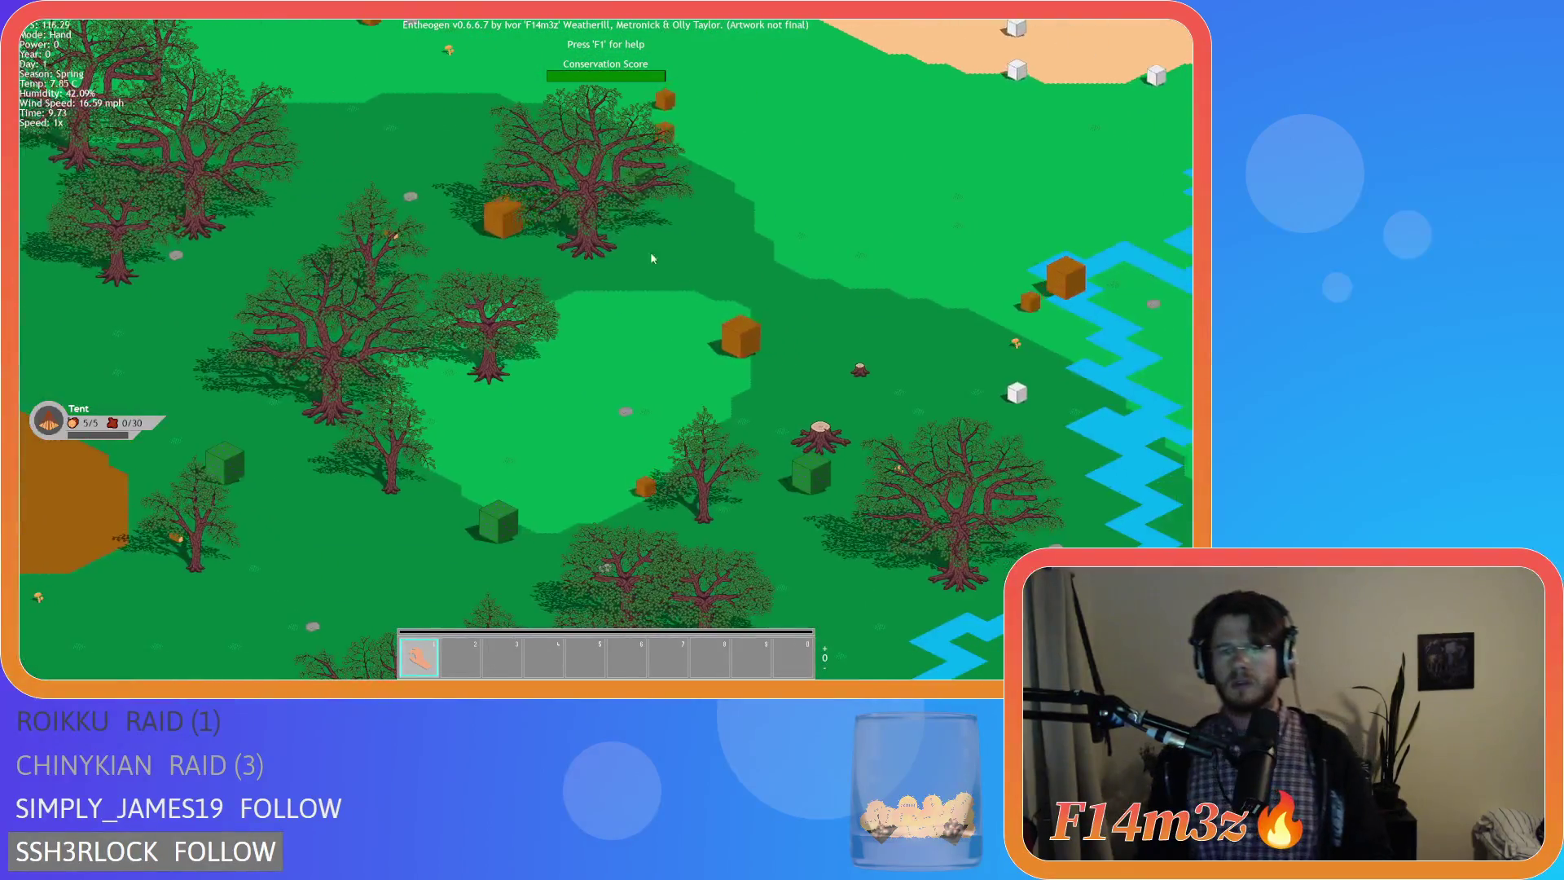
pyautogui.scroll(5, 599, 241)
pyautogui.scroll(-4, 599, 241)
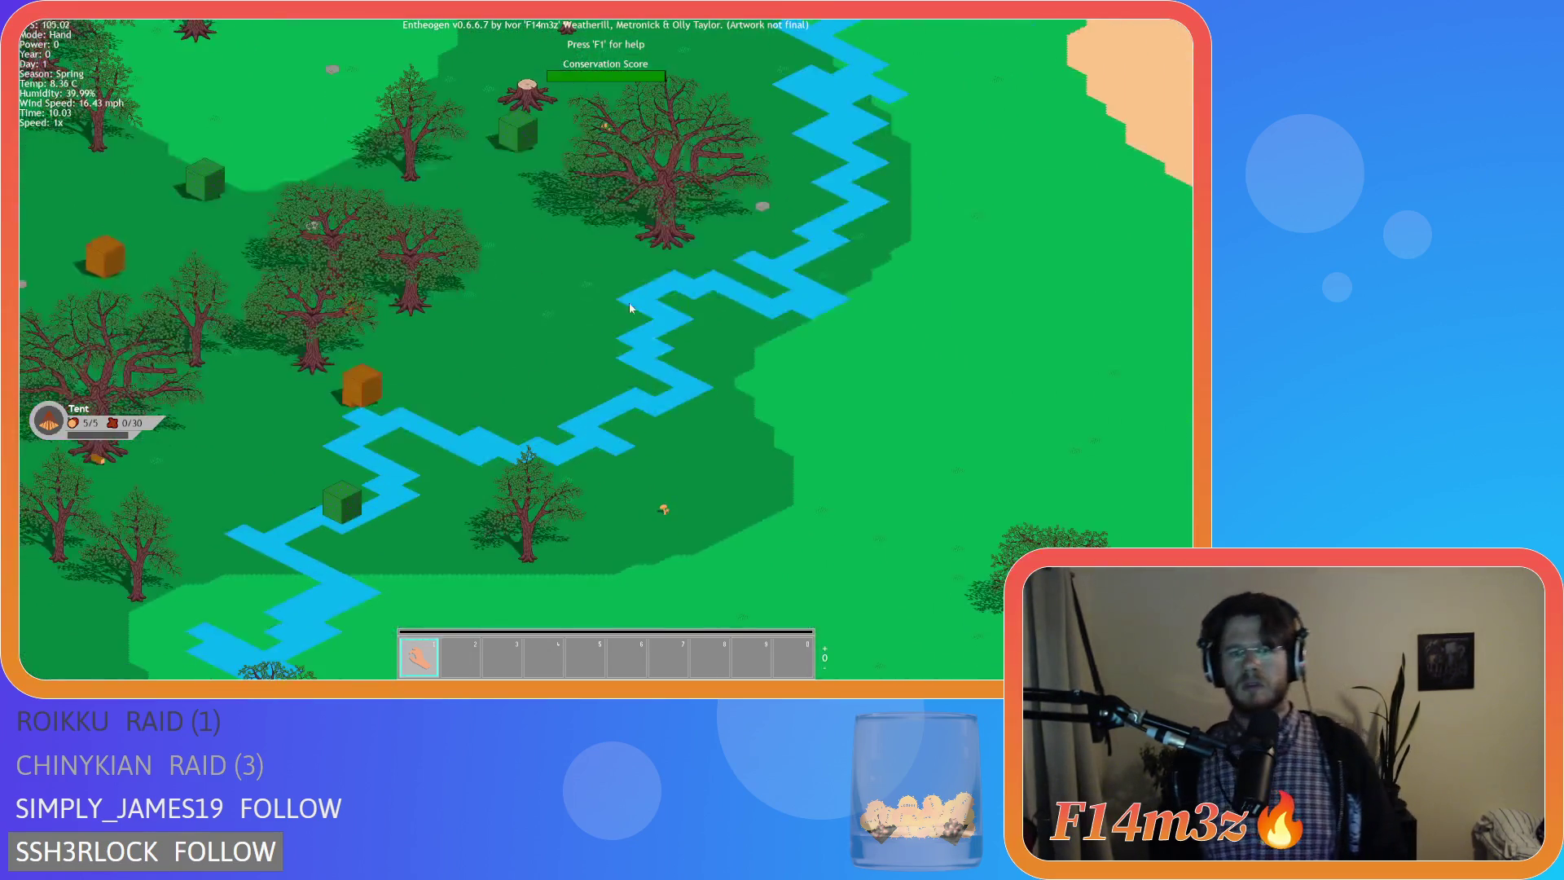
pyautogui.scroll(3, 630, 302)
pyautogui.scroll(2, 603, 279)
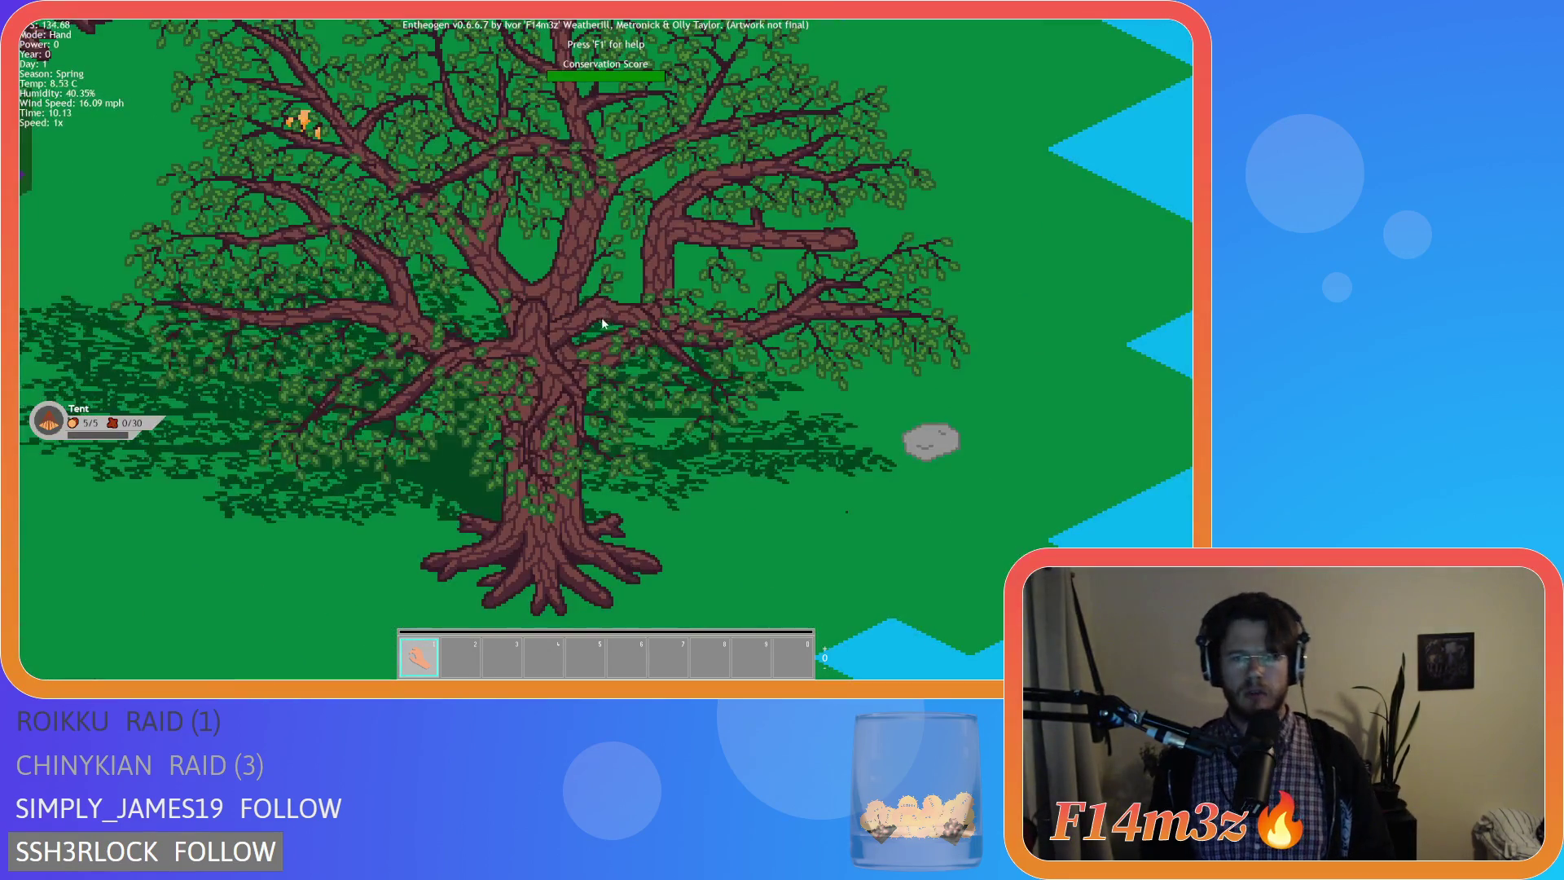
pyautogui.scroll(-2, 595, 341)
pyautogui.scroll(-5, 594, 341)
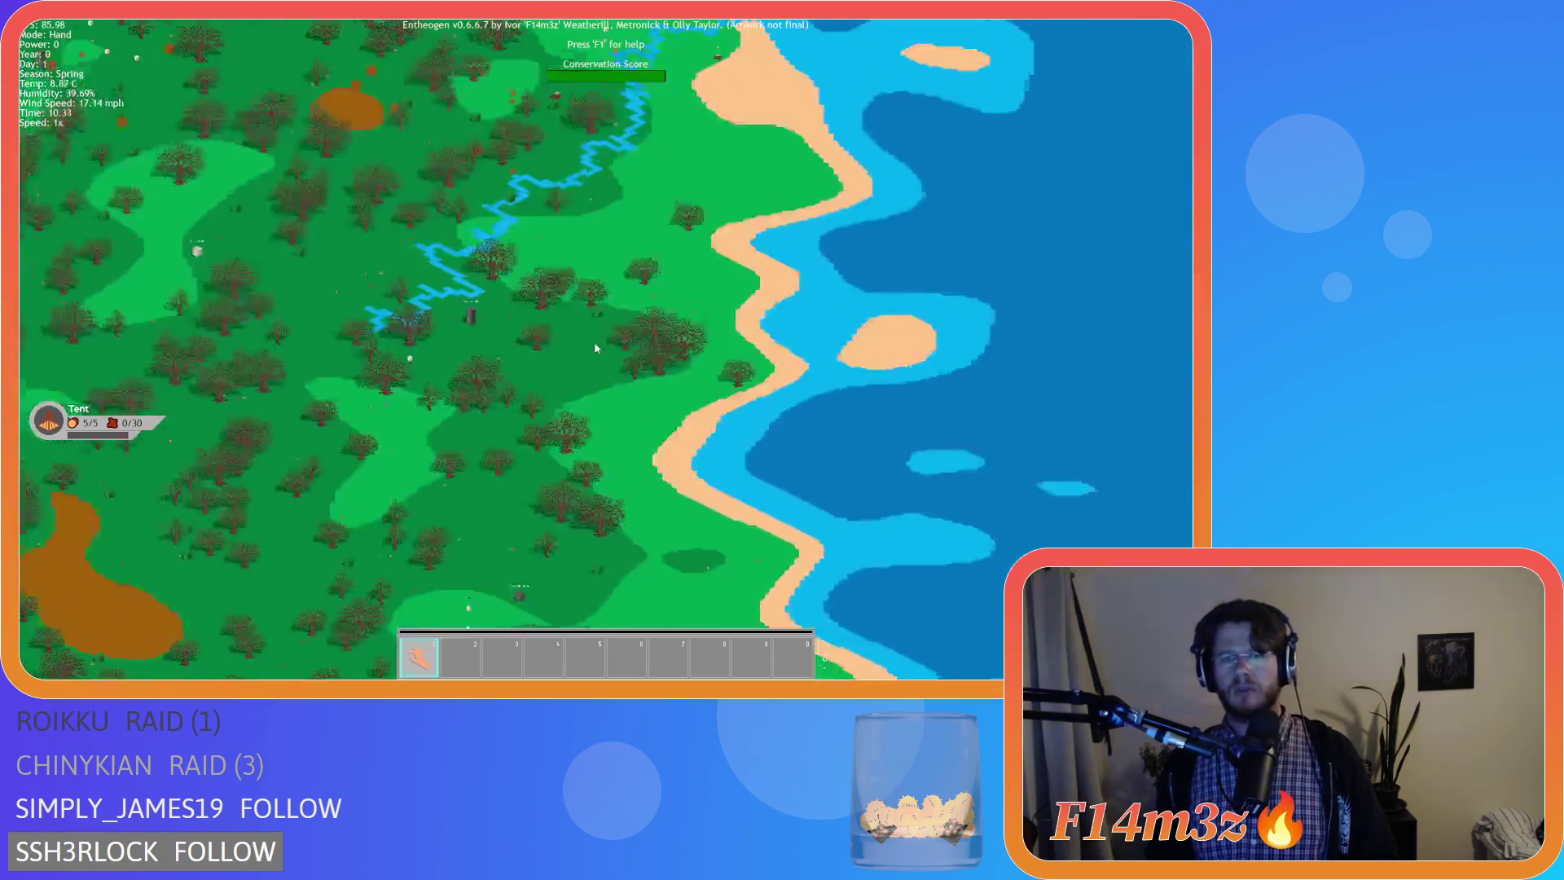
pyautogui.scroll(1, 658, 321)
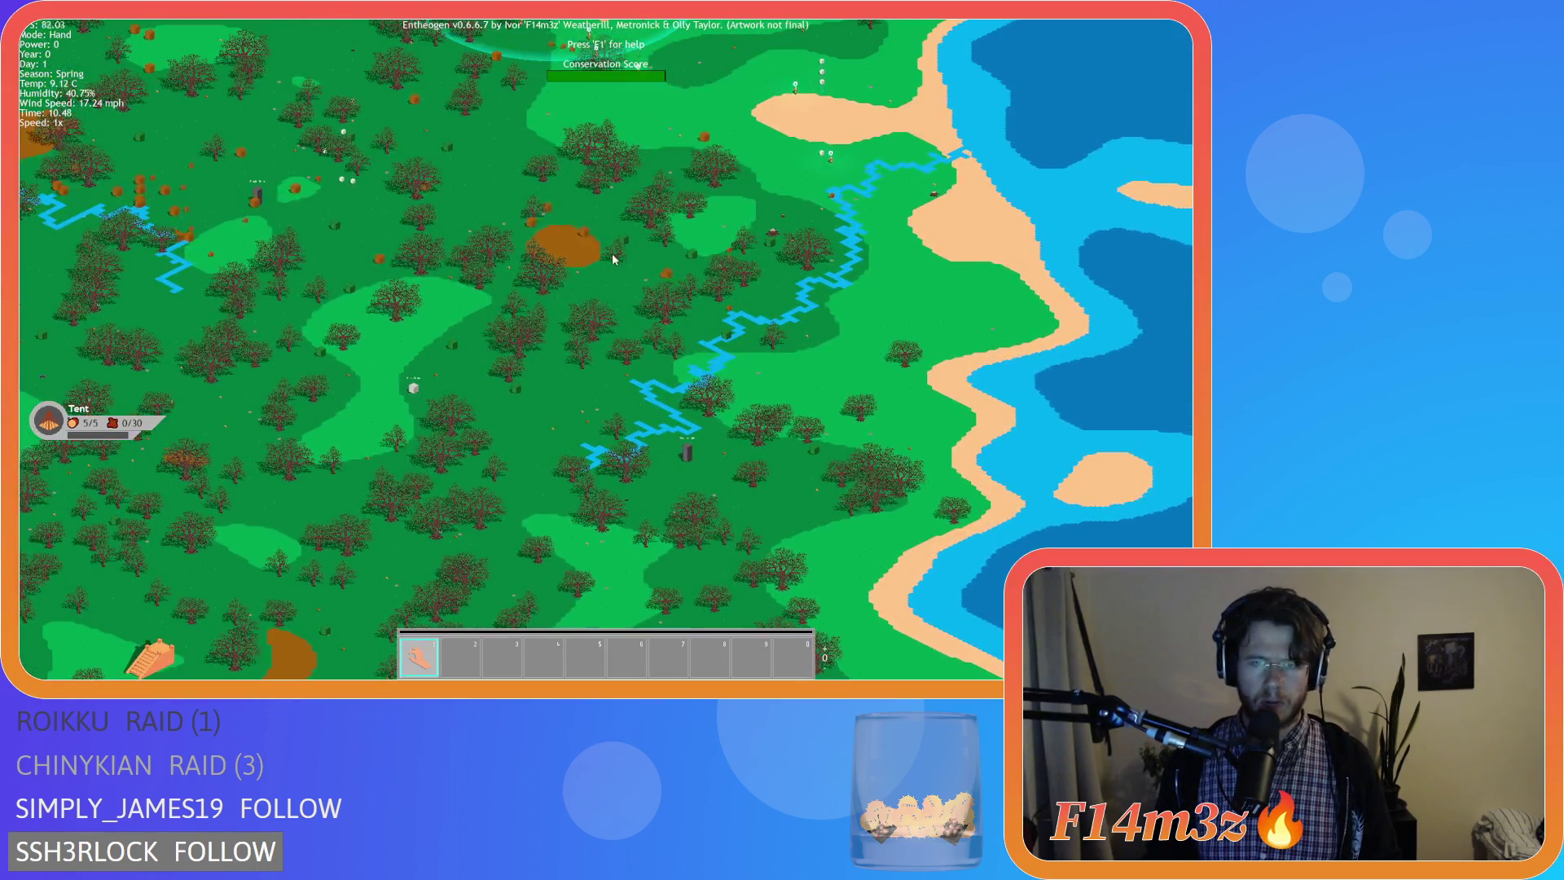
pyautogui.scroll(2, 614, 258)
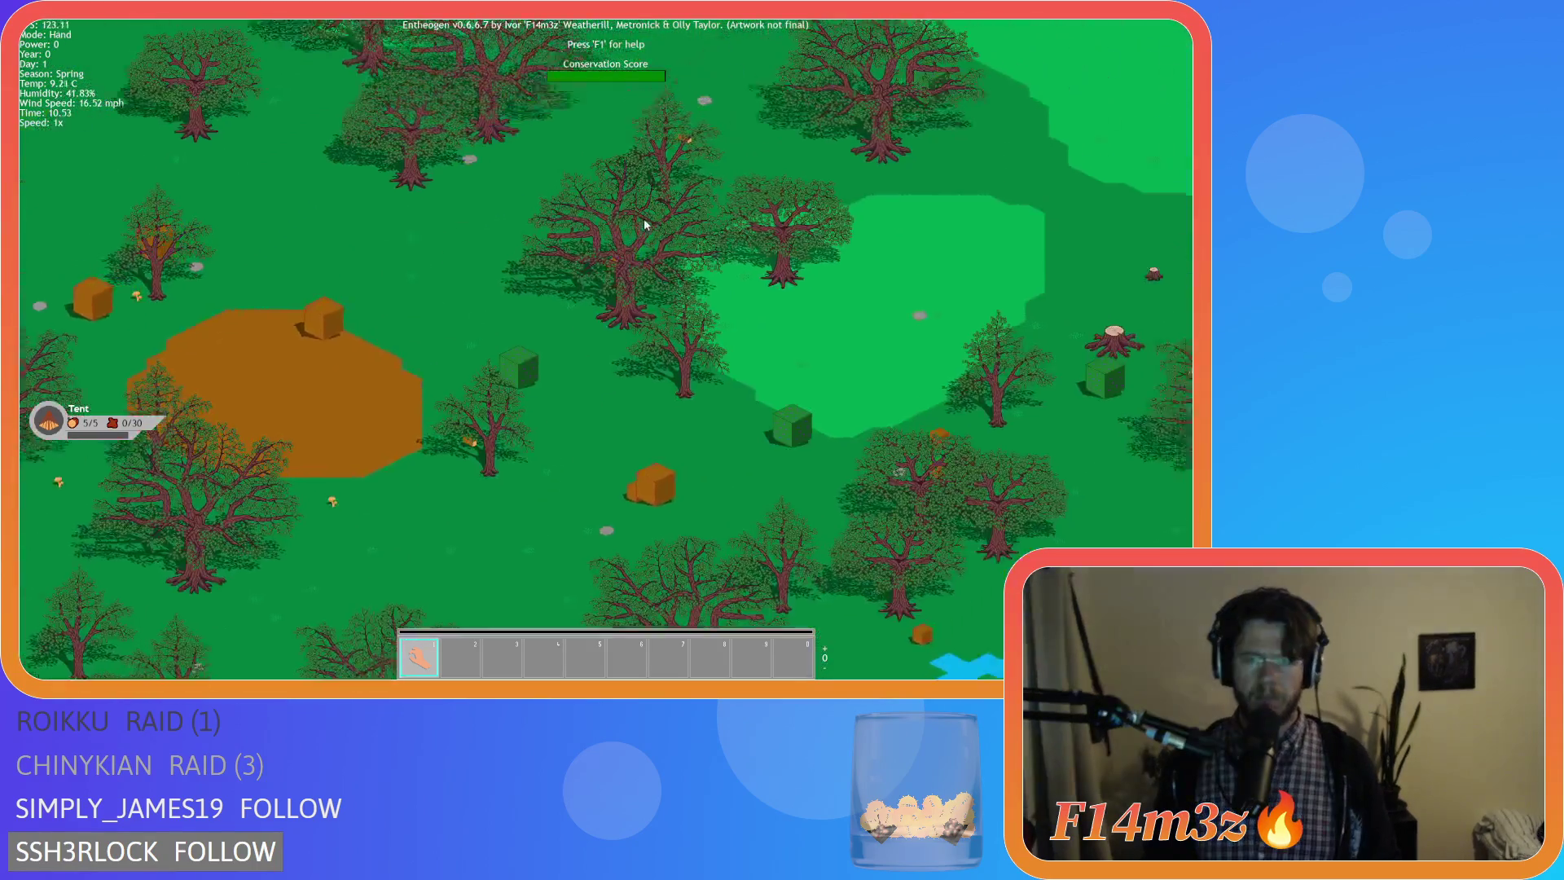
pyautogui.scroll(1, 645, 226)
pyautogui.scroll(2, 595, 368)
pyautogui.scroll(2, 595, 379)
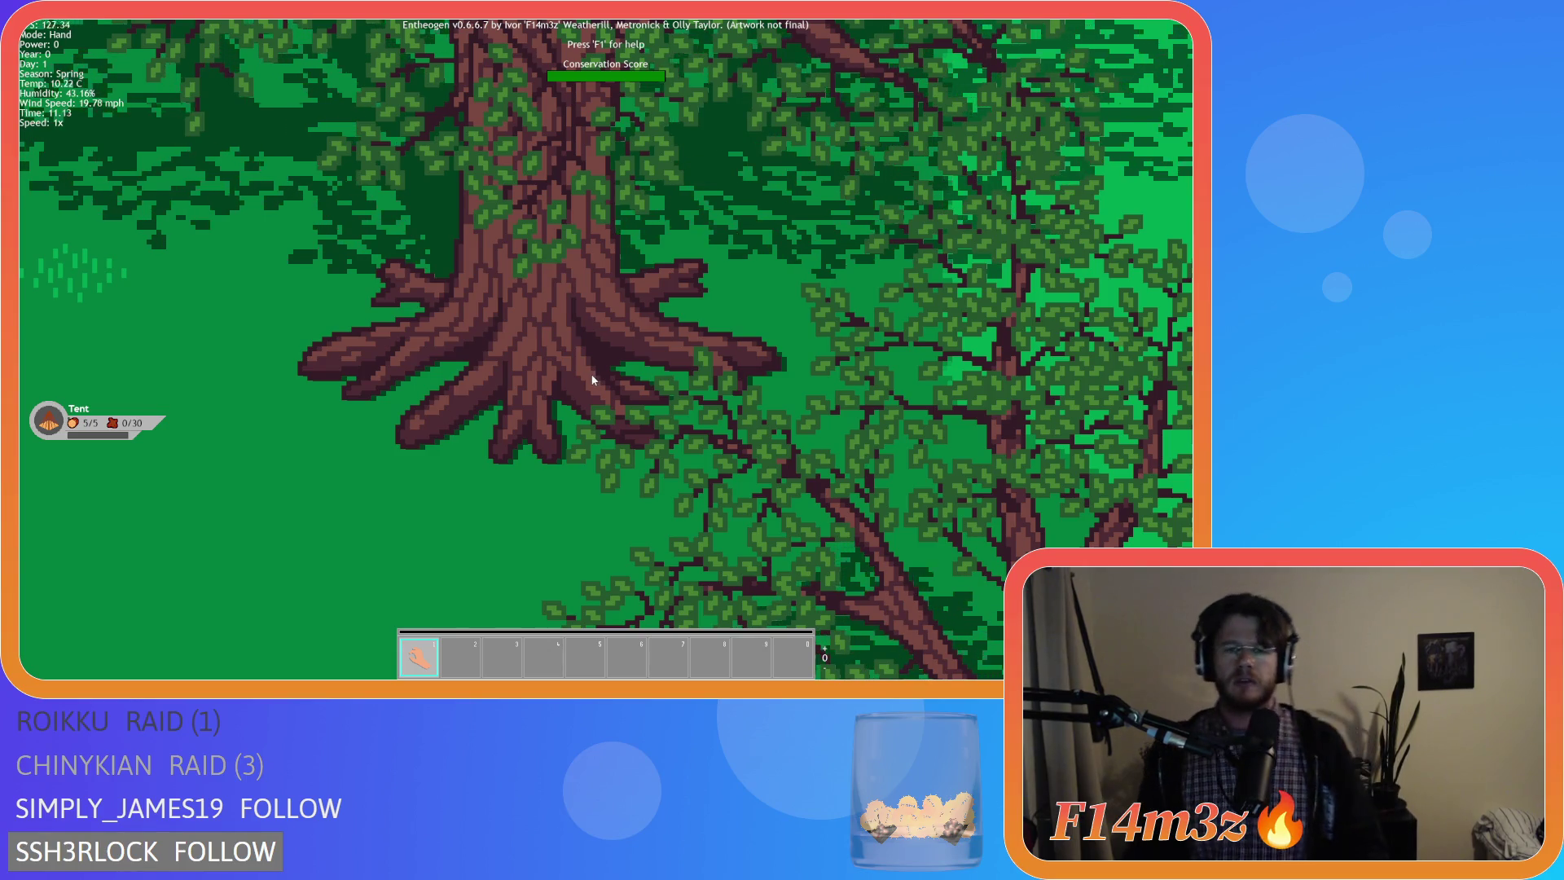
pyautogui.press('w')
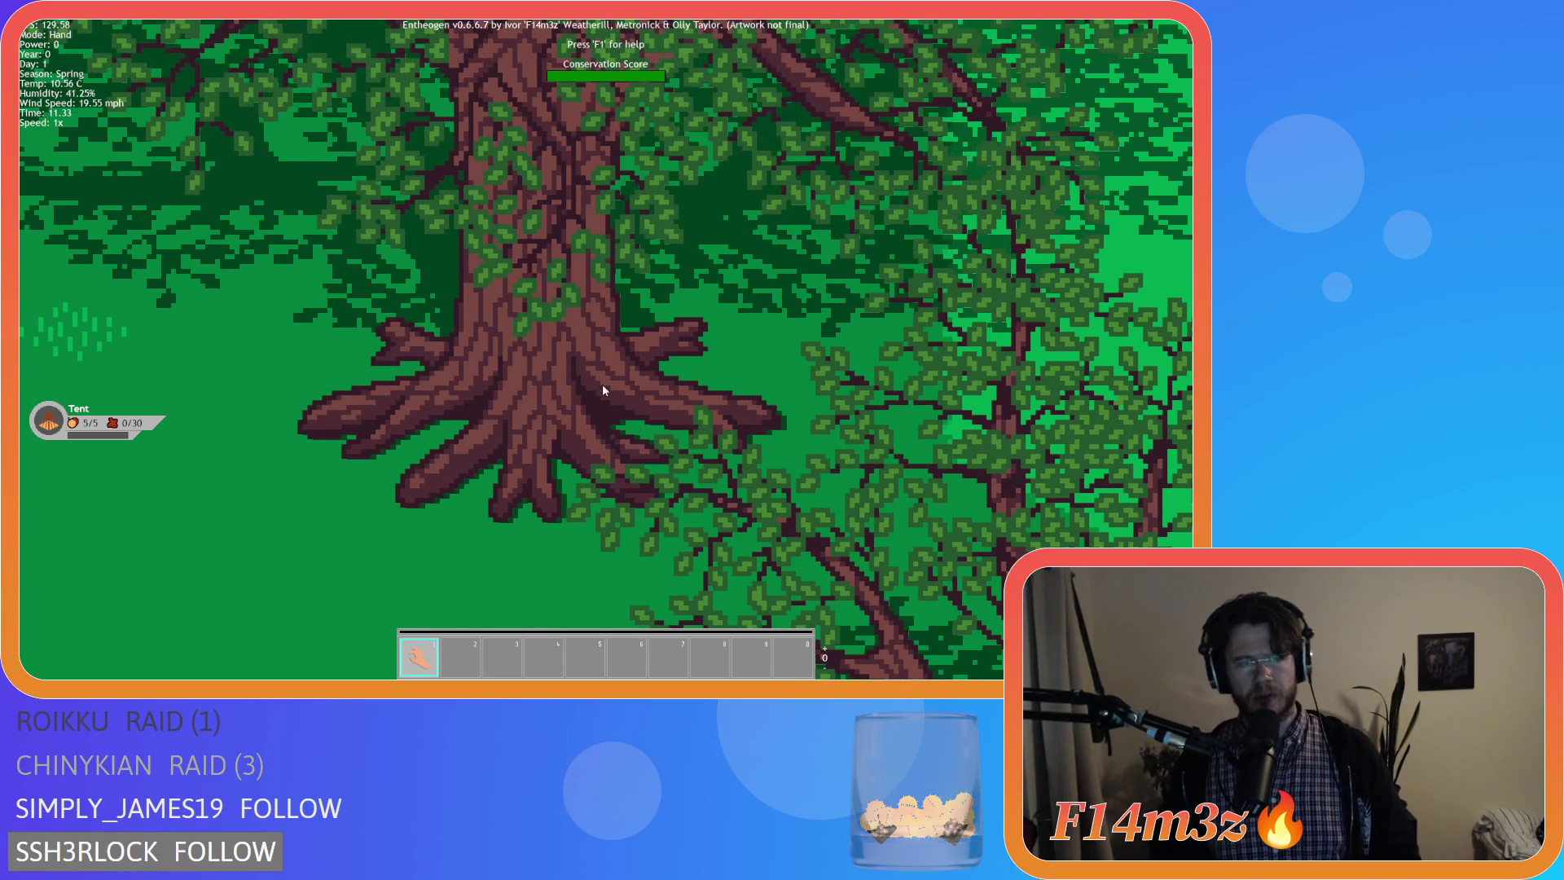
pyautogui.scroll(-1, 601, 392)
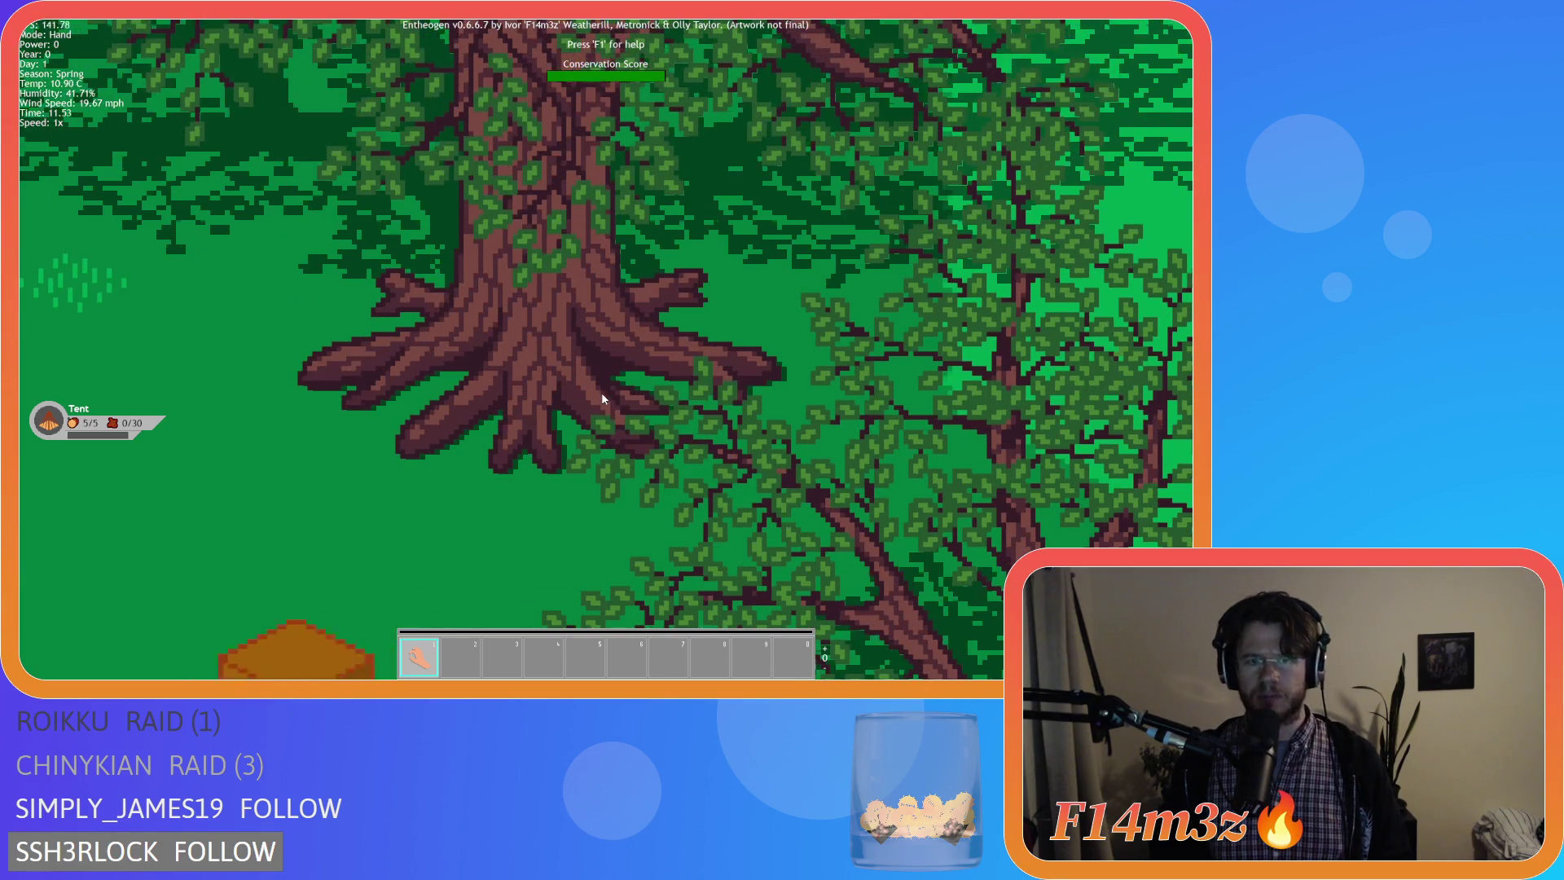
pyautogui.scroll(-2, 602, 393)
pyautogui.scroll(-1, 603, 399)
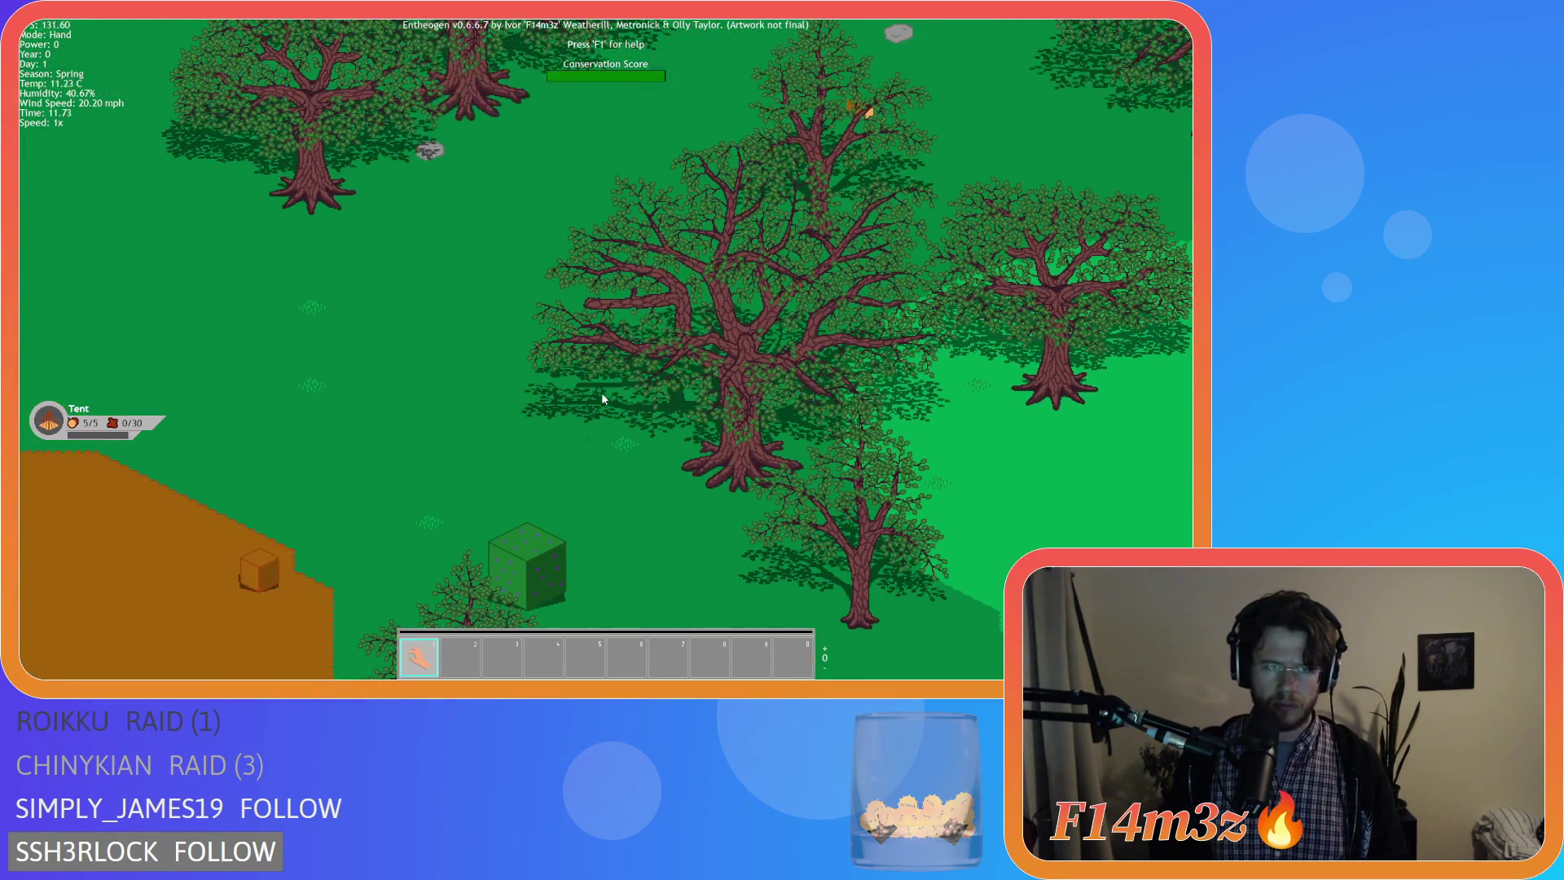
pyautogui.scroll(3, 392, 291)
pyautogui.scroll(2, 404, 293)
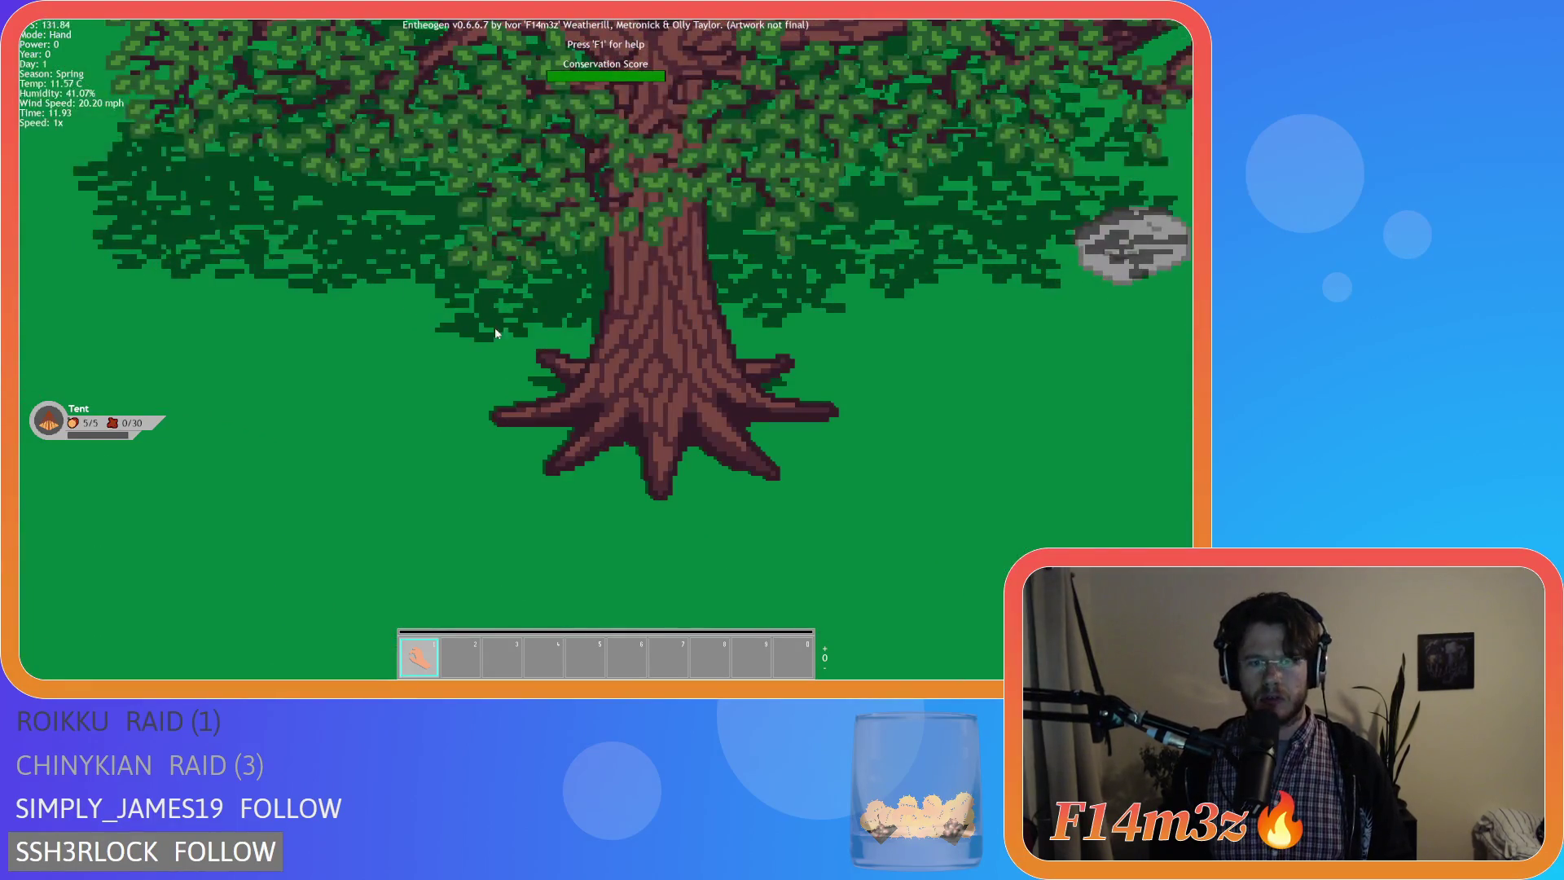
pyautogui.scroll(1, 596, 363)
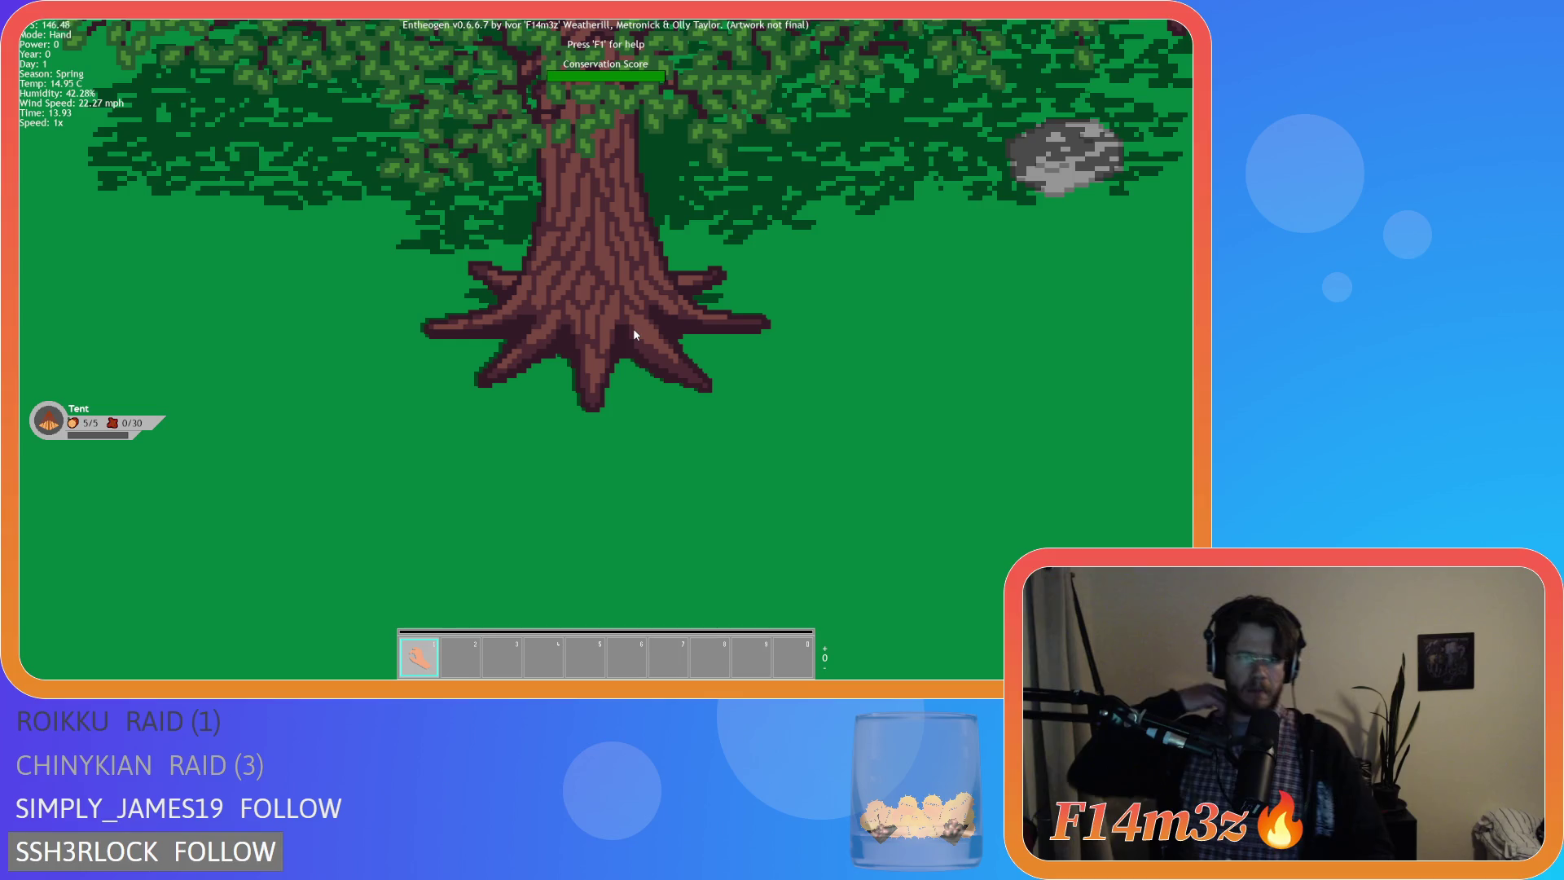
# Speed game time to 8x and pan across the map to inspect another tree.
pyautogui.press('+')
pyautogui.press('+')
pyautogui.press('+')
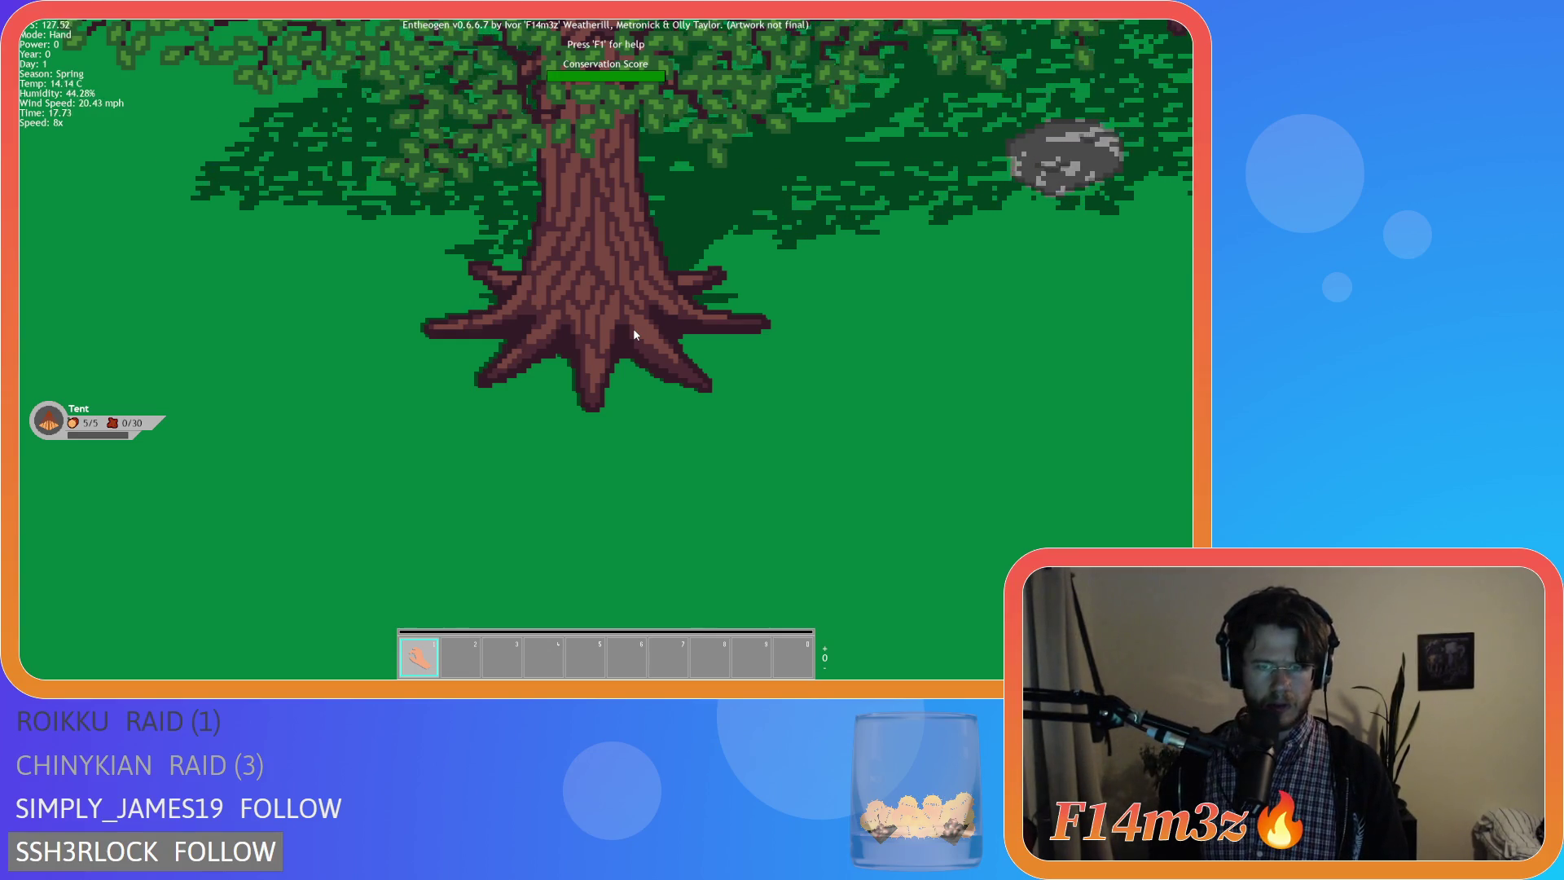
pyautogui.scroll(-5, 605, 280)
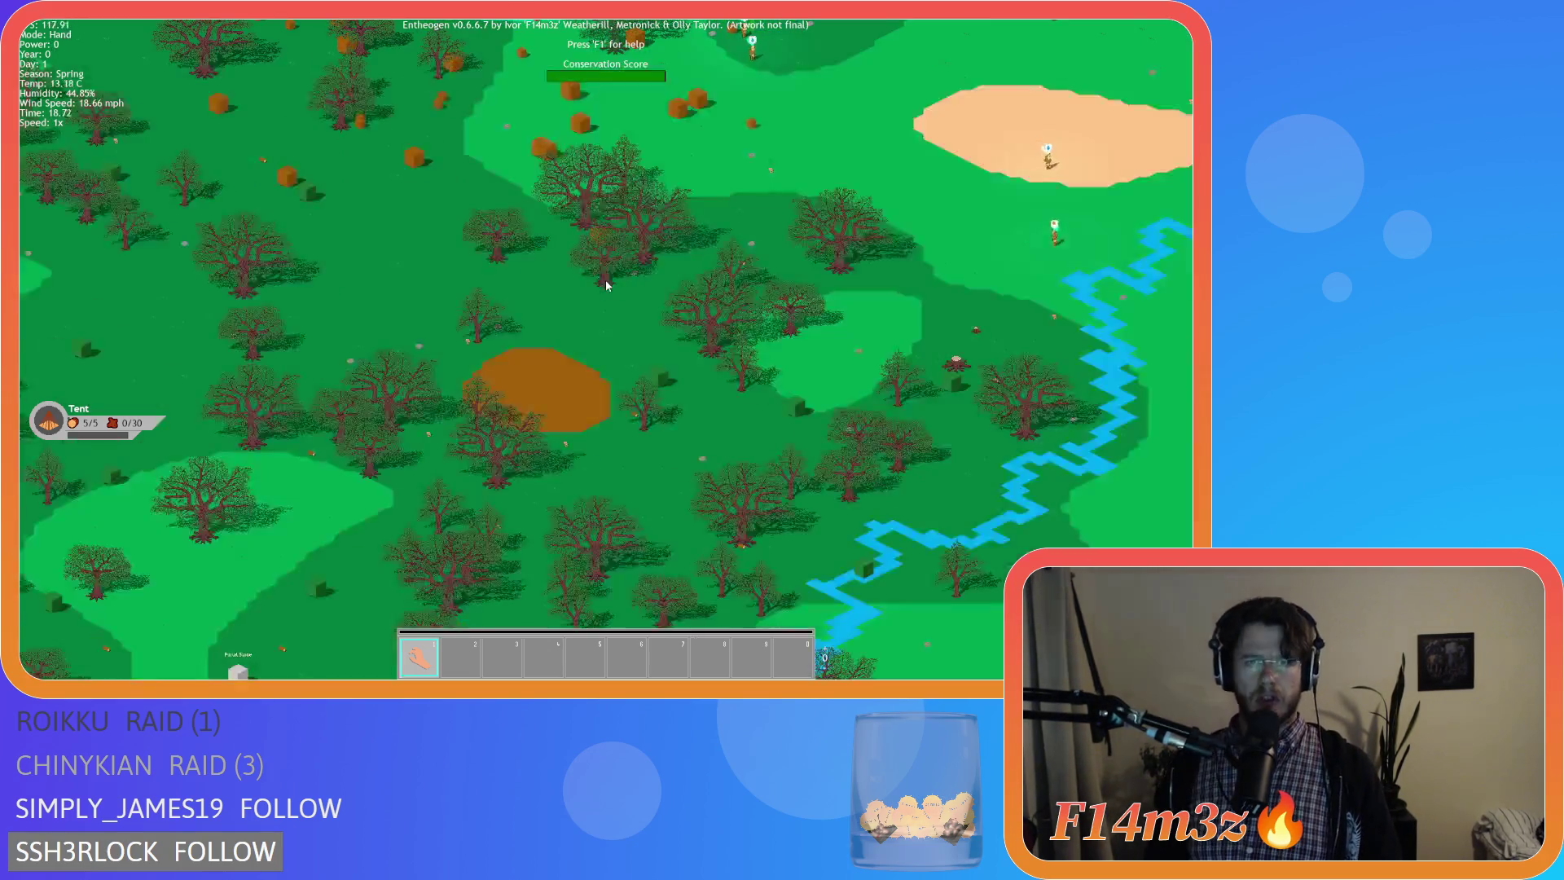
pyautogui.scroll(5, 574, 282)
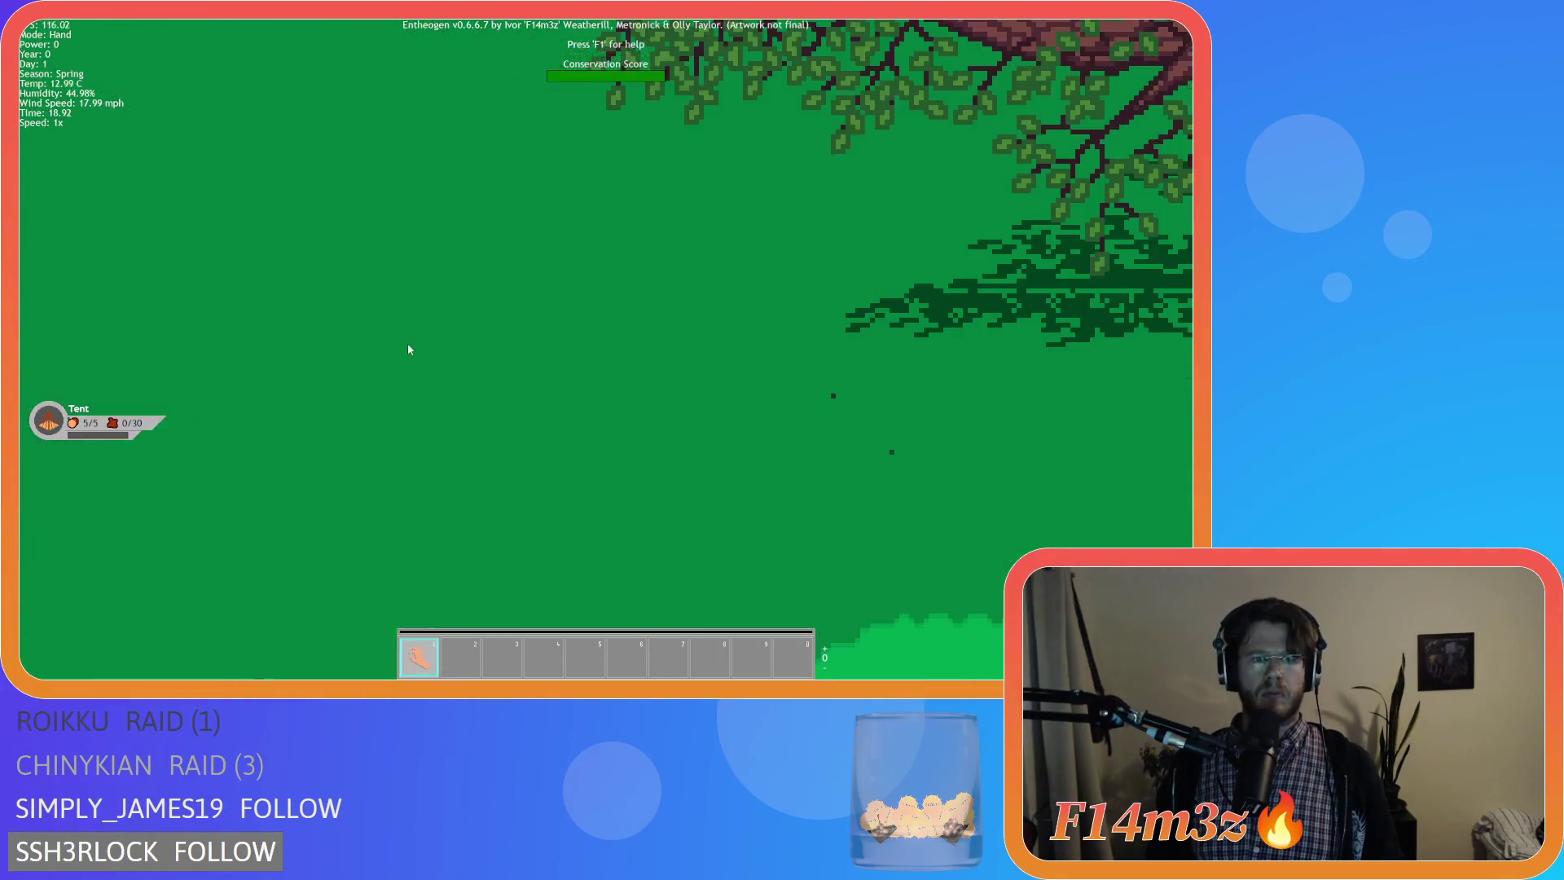
pyautogui.scroll(2, 747, 381)
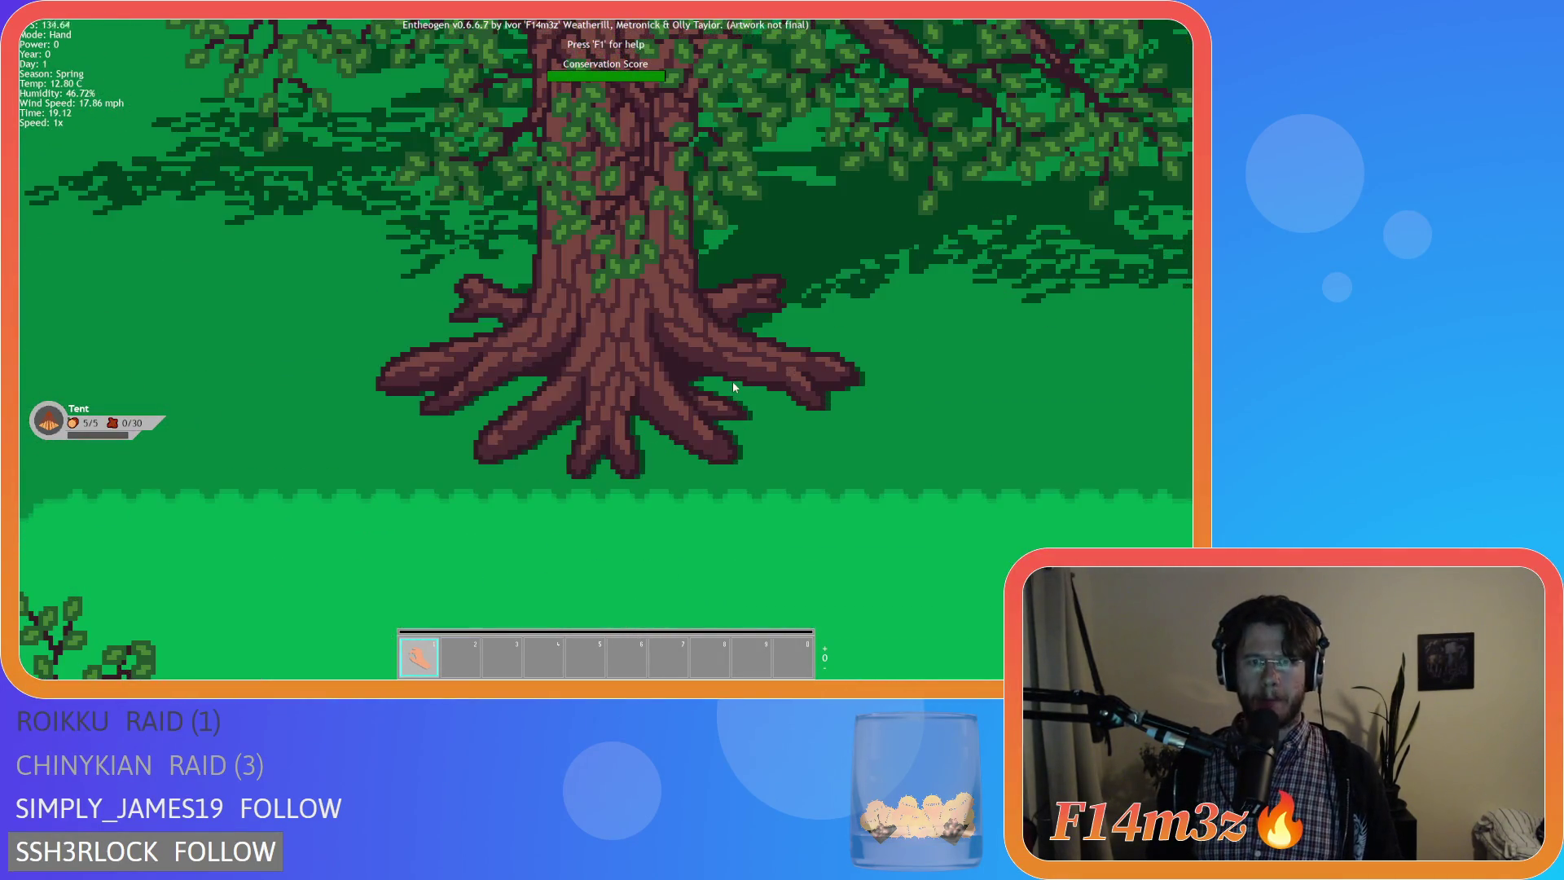
pyautogui.scroll(-5, 733, 381)
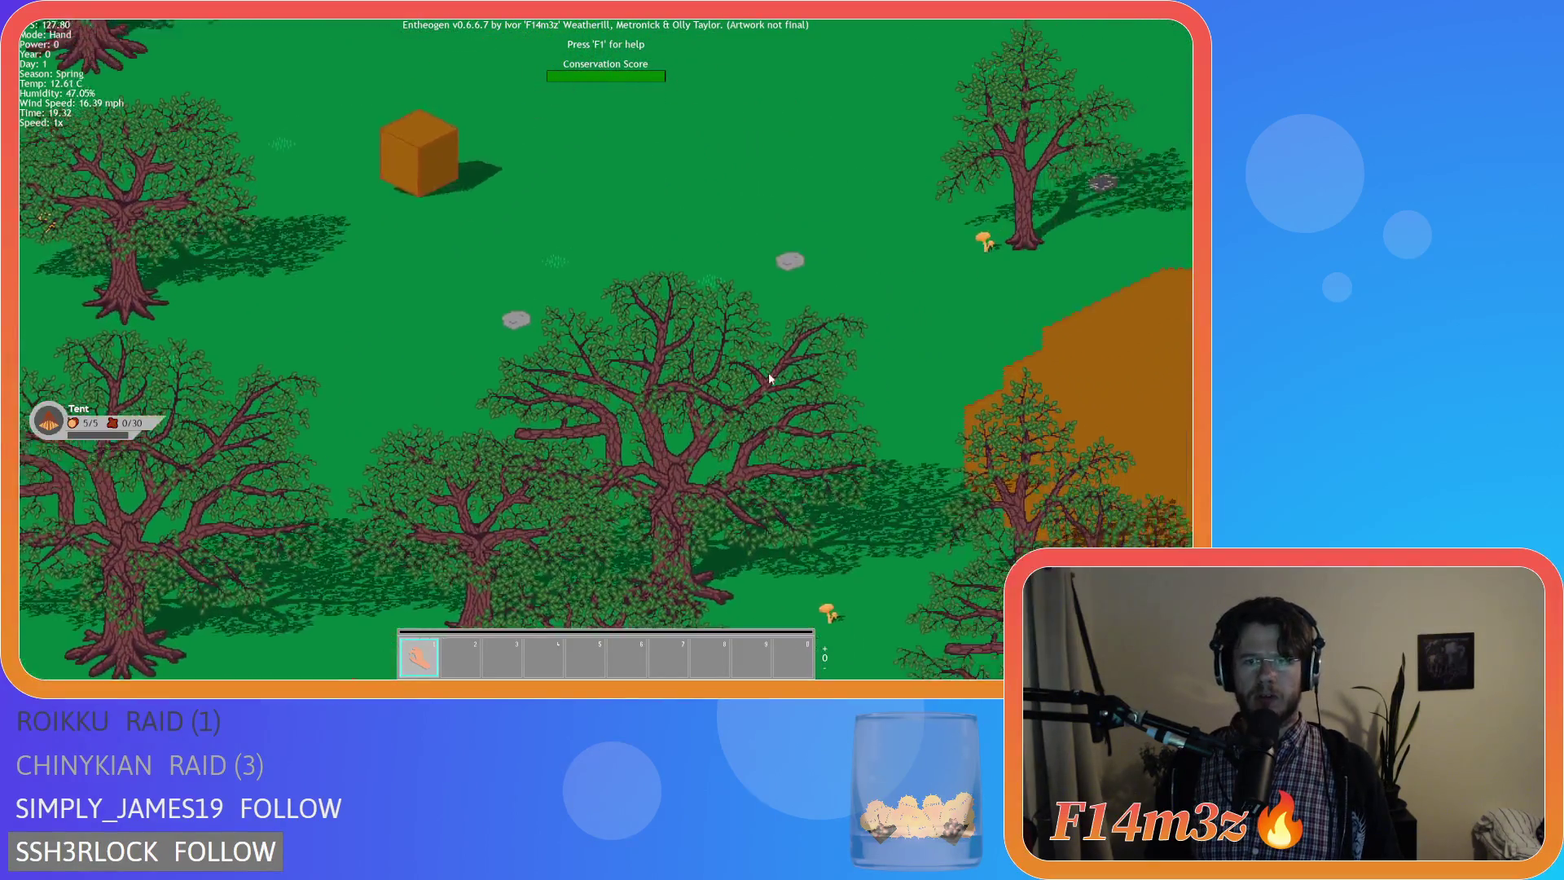
pyautogui.press('d')
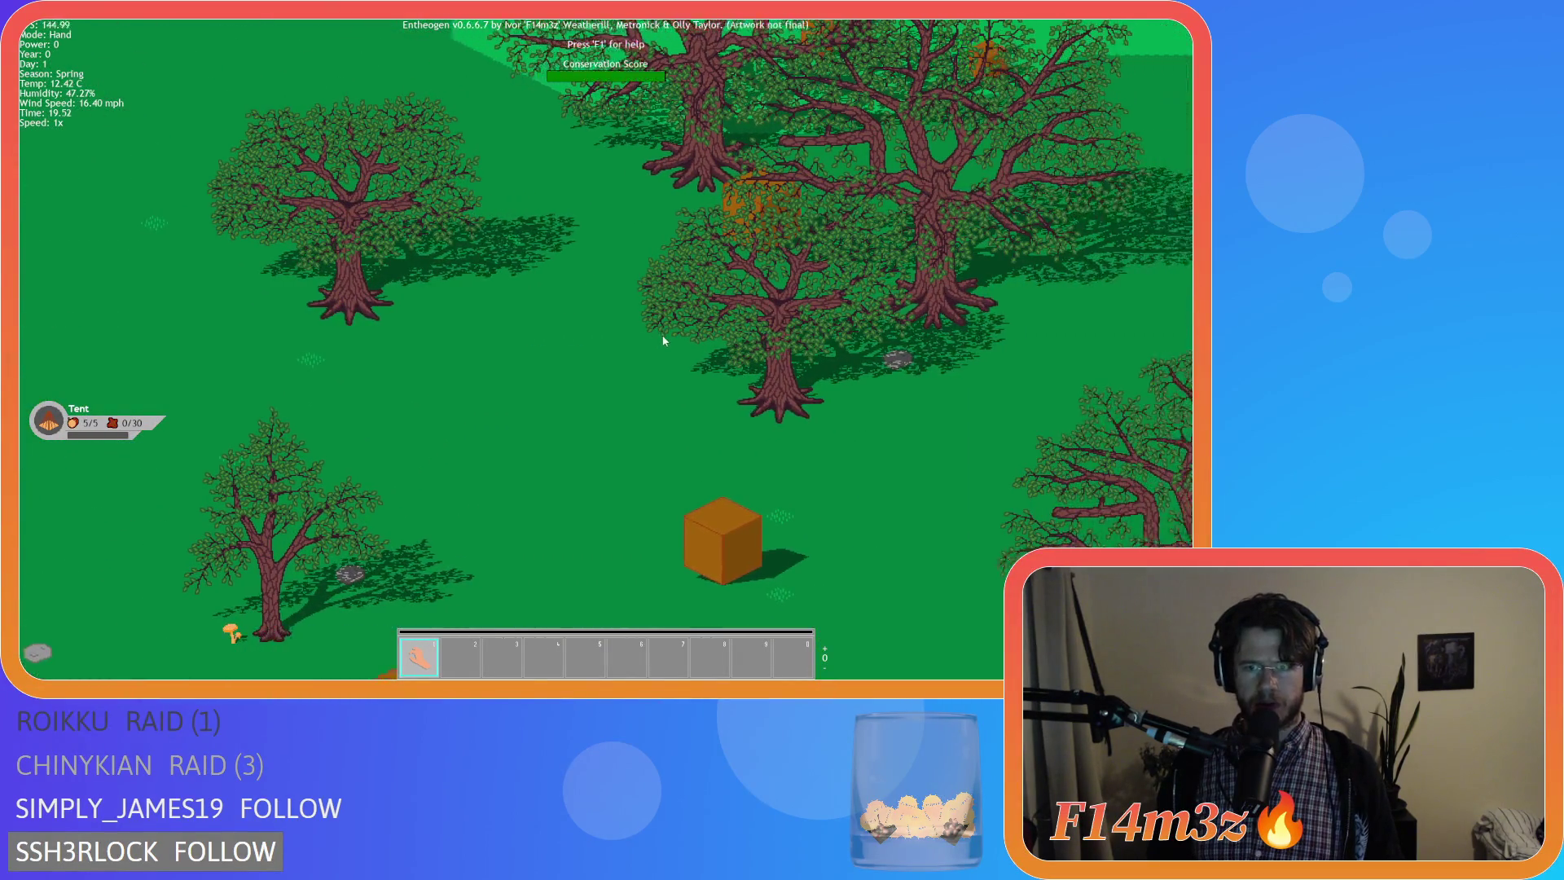
pyautogui.scroll(2, 657, 332)
pyautogui.press('a')
pyautogui.scroll(3, 635, 392)
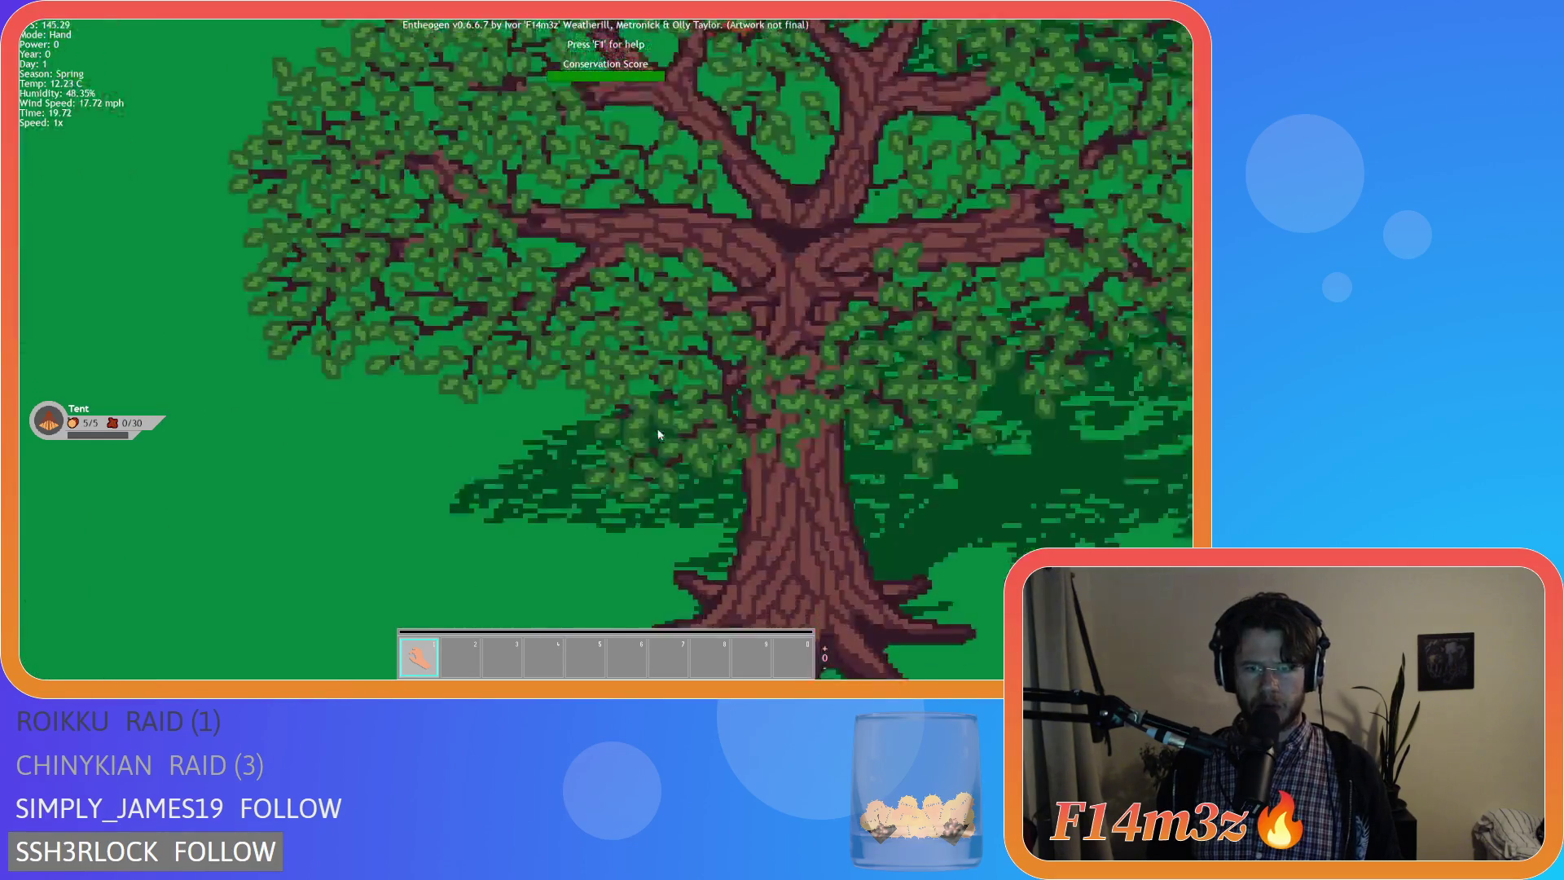
pyautogui.scroll(2, 656, 424)
pyautogui.scroll(-3, 655, 419)
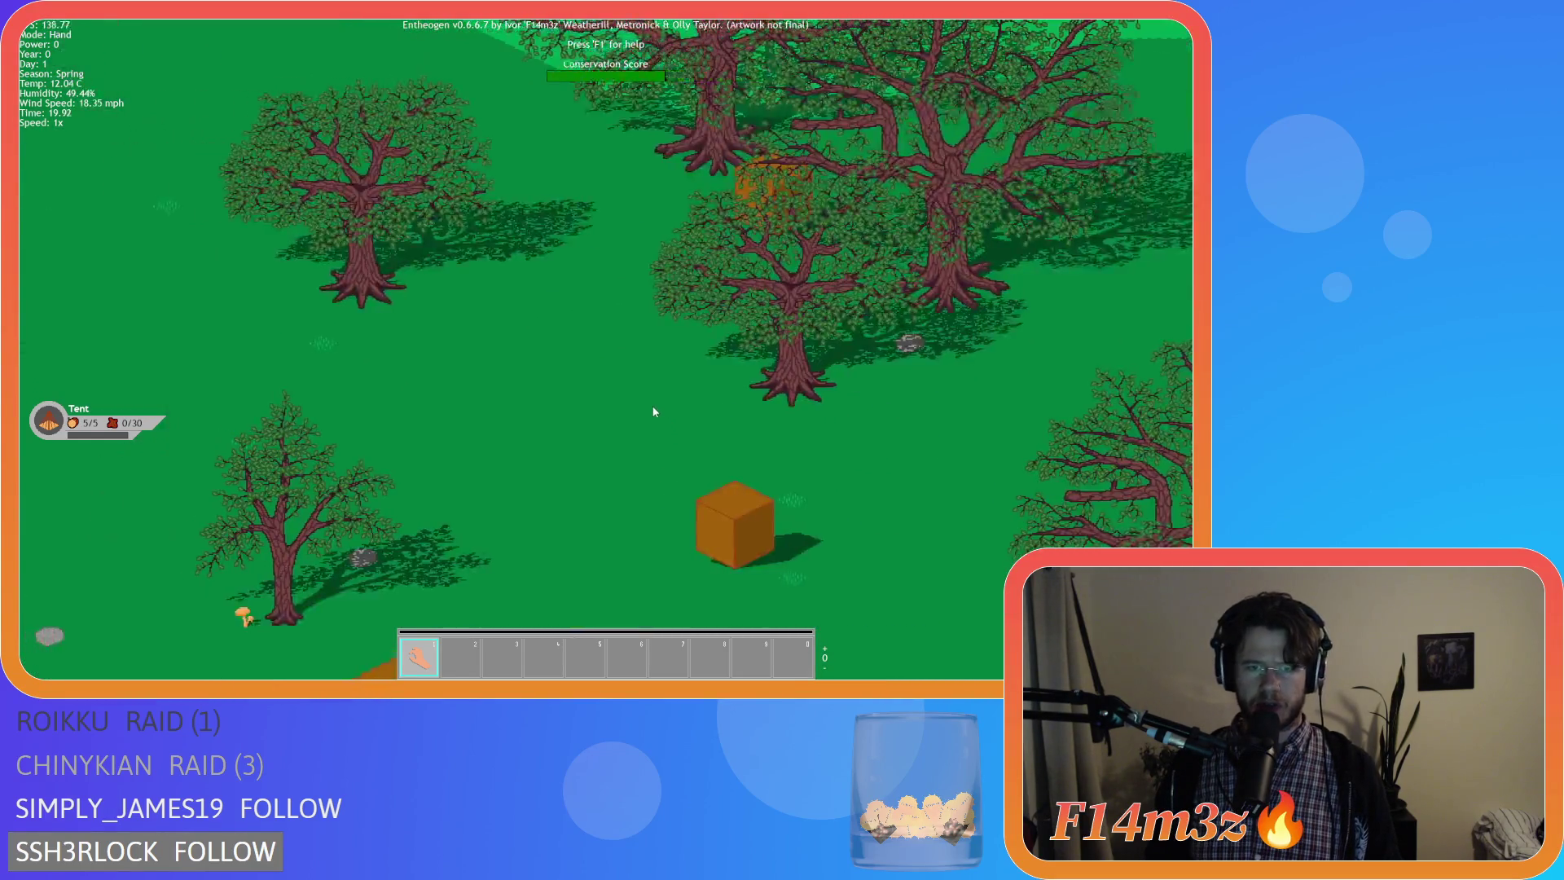
pyautogui.press('a')
pyautogui.scroll(2, 611, 387)
pyautogui.scroll(1, 531, 436)
pyautogui.press('a')
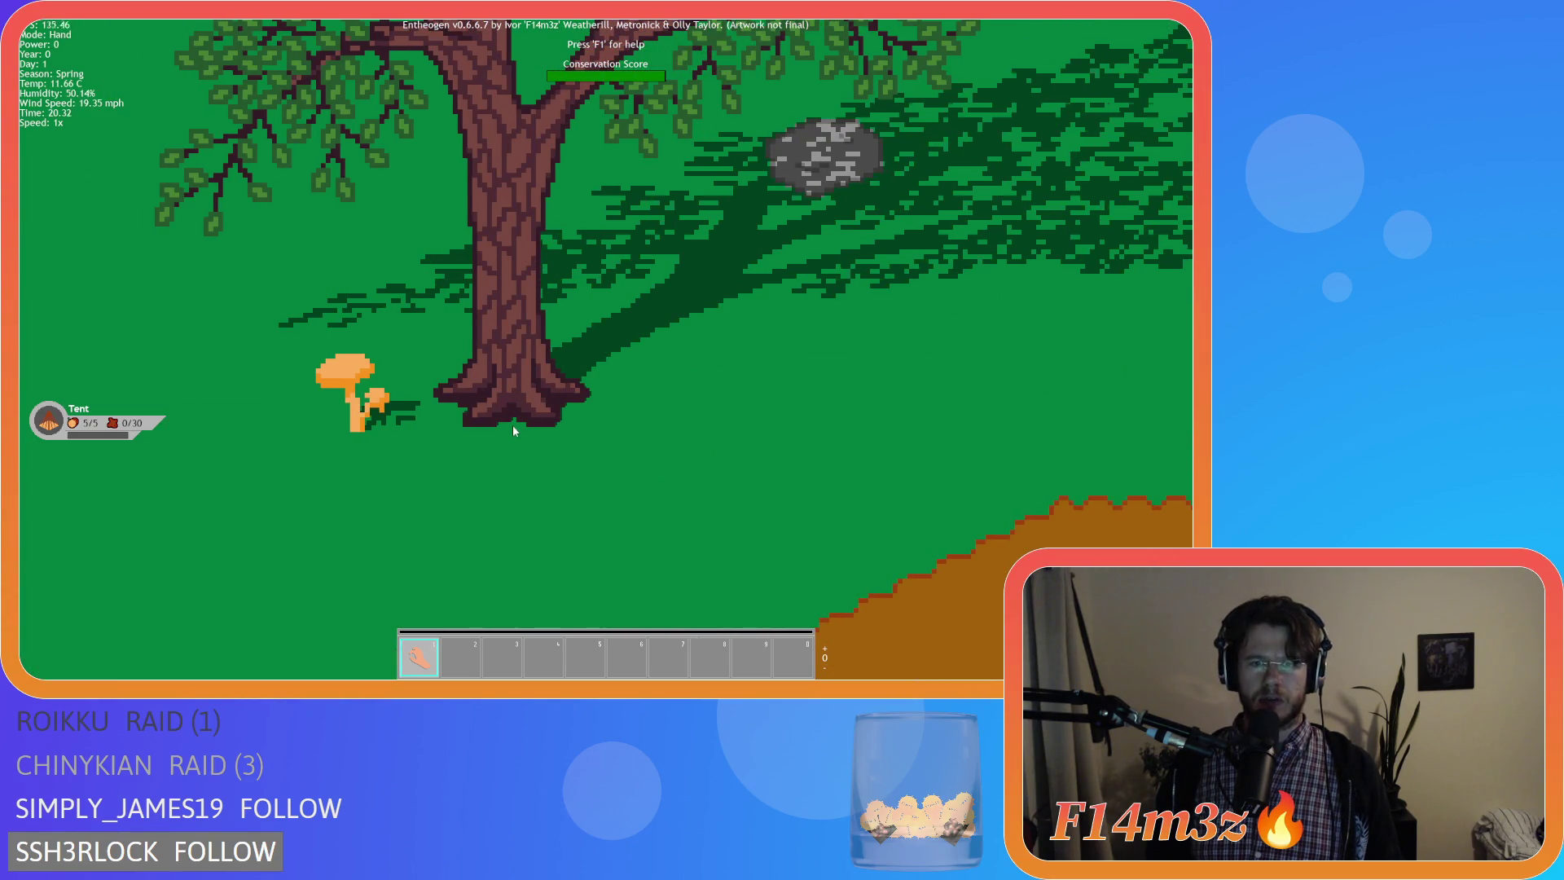
pyautogui.scroll(-3, 529, 413)
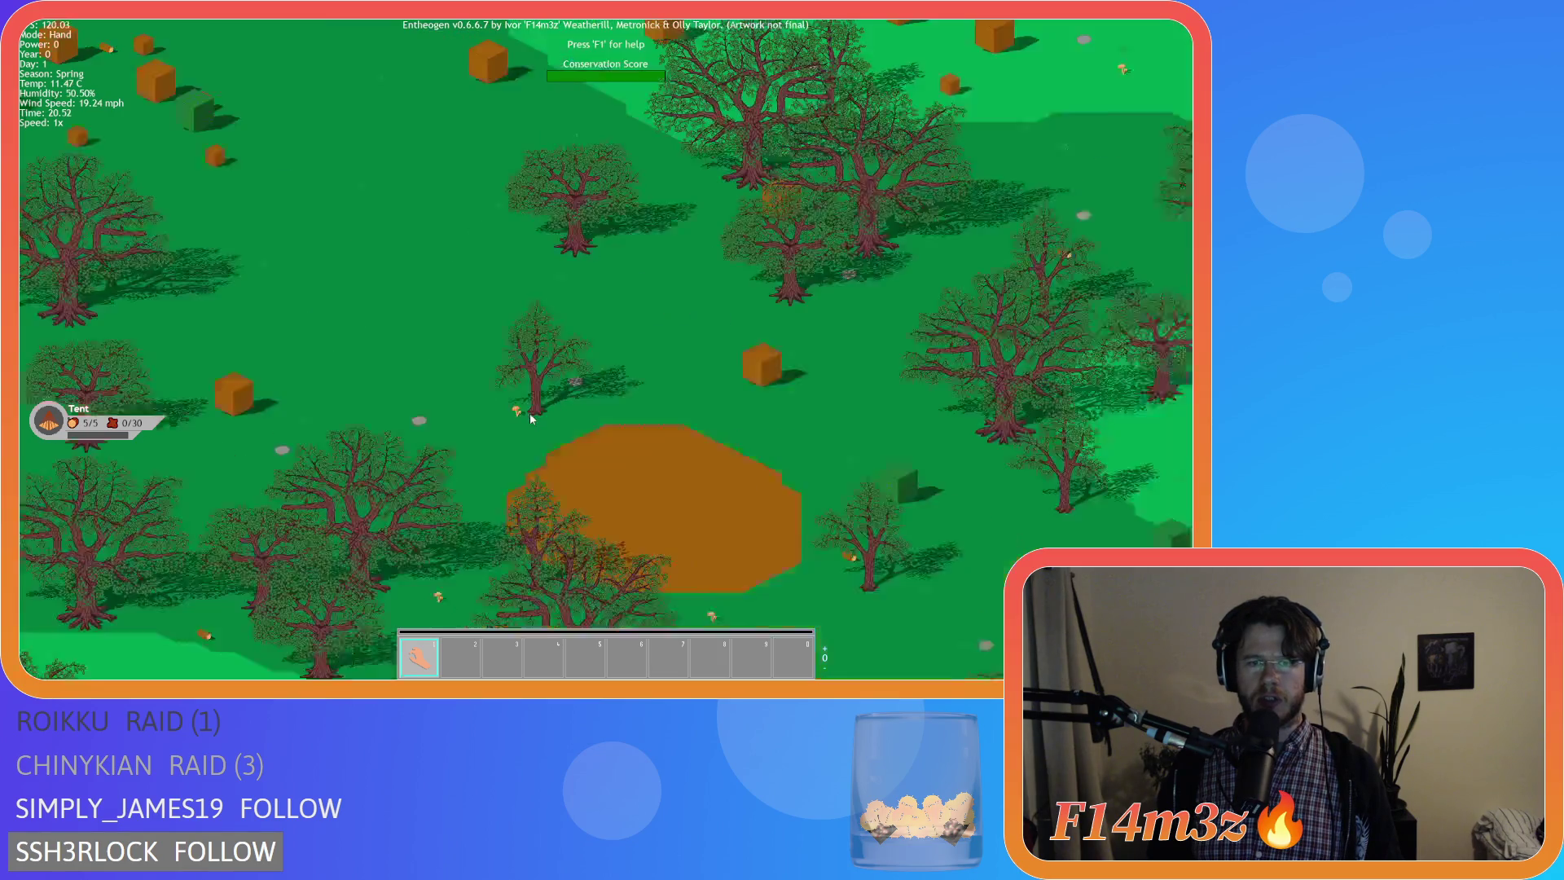
pyautogui.scroll(3, 902, 382)
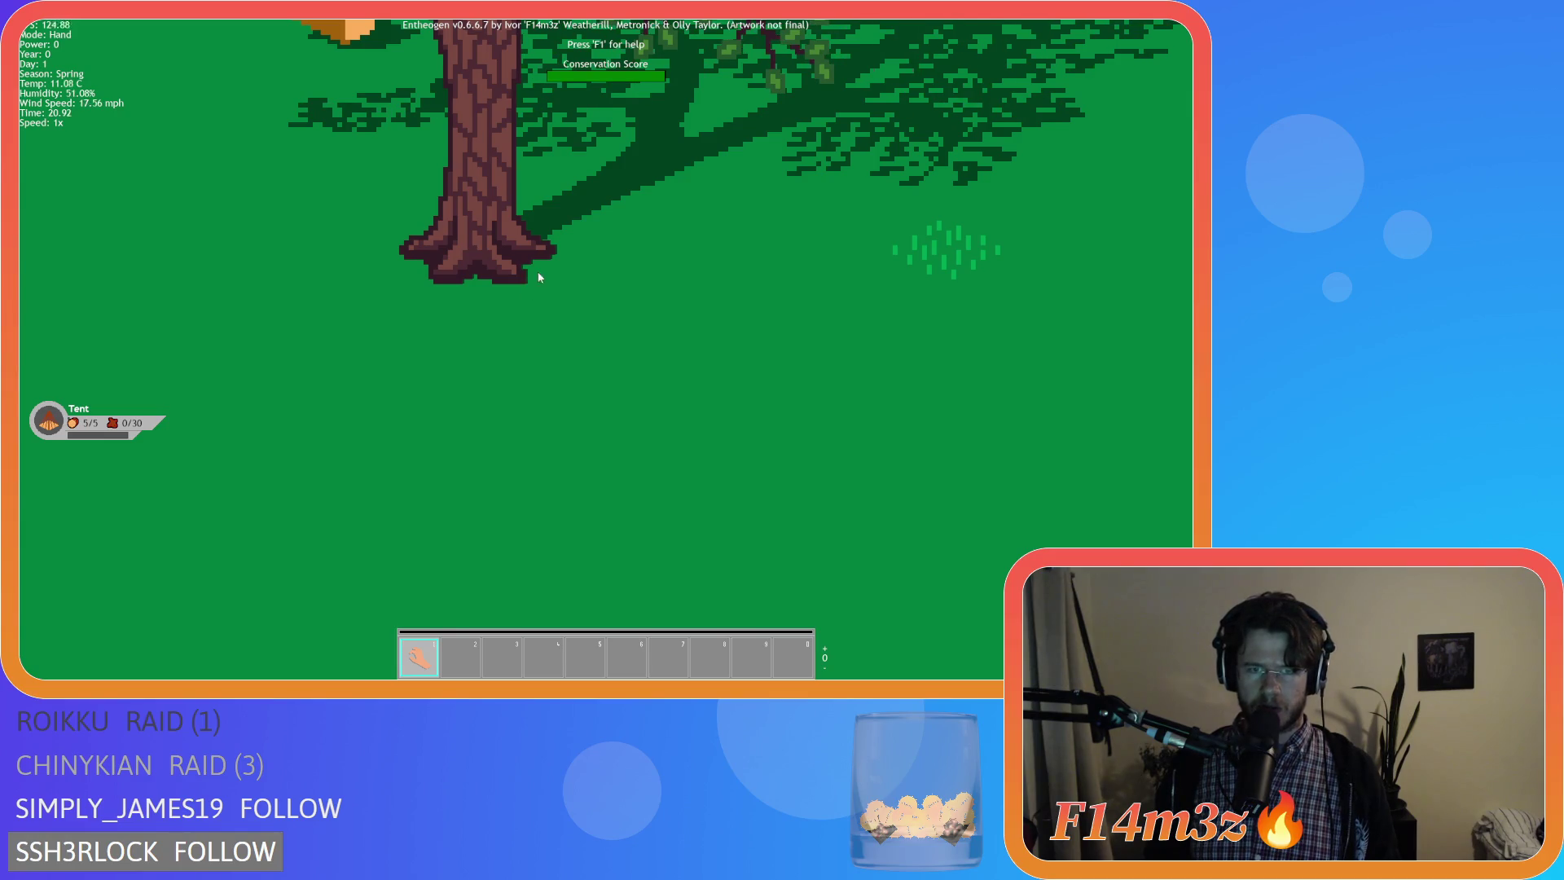
# Quit the game with Escape and confirm with Y to return to GameMaker.
pyautogui.press('Escape')
pyautogui.press('y')
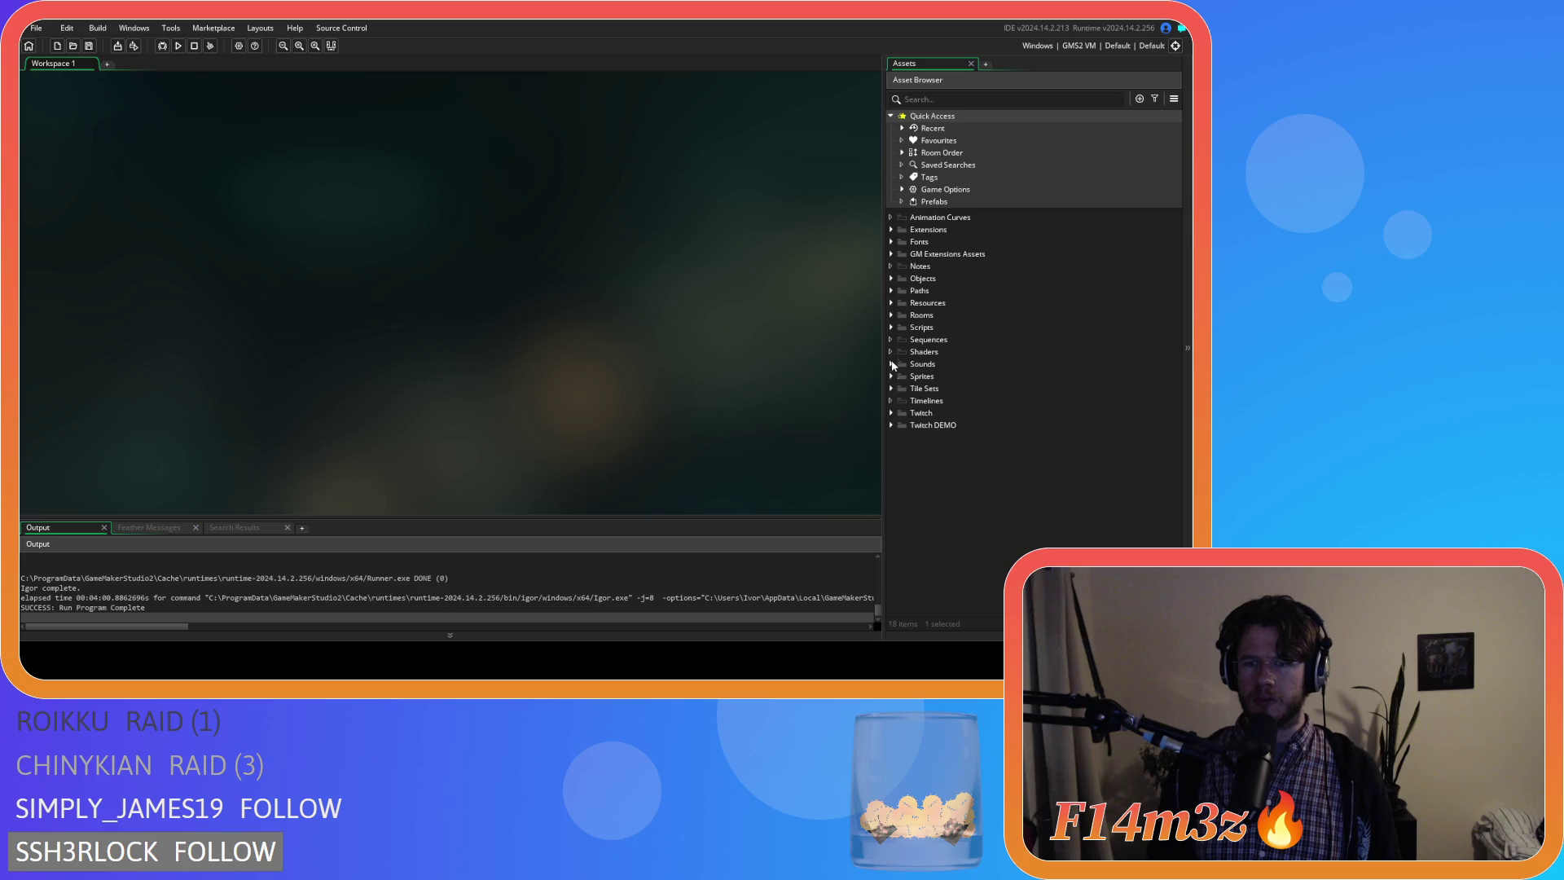
# Expand Sprites > Plants > Isometric > Deciduous and select sp_shadow_tree_deciduous_large_roots_flipped.
pyautogui.click(891, 375)
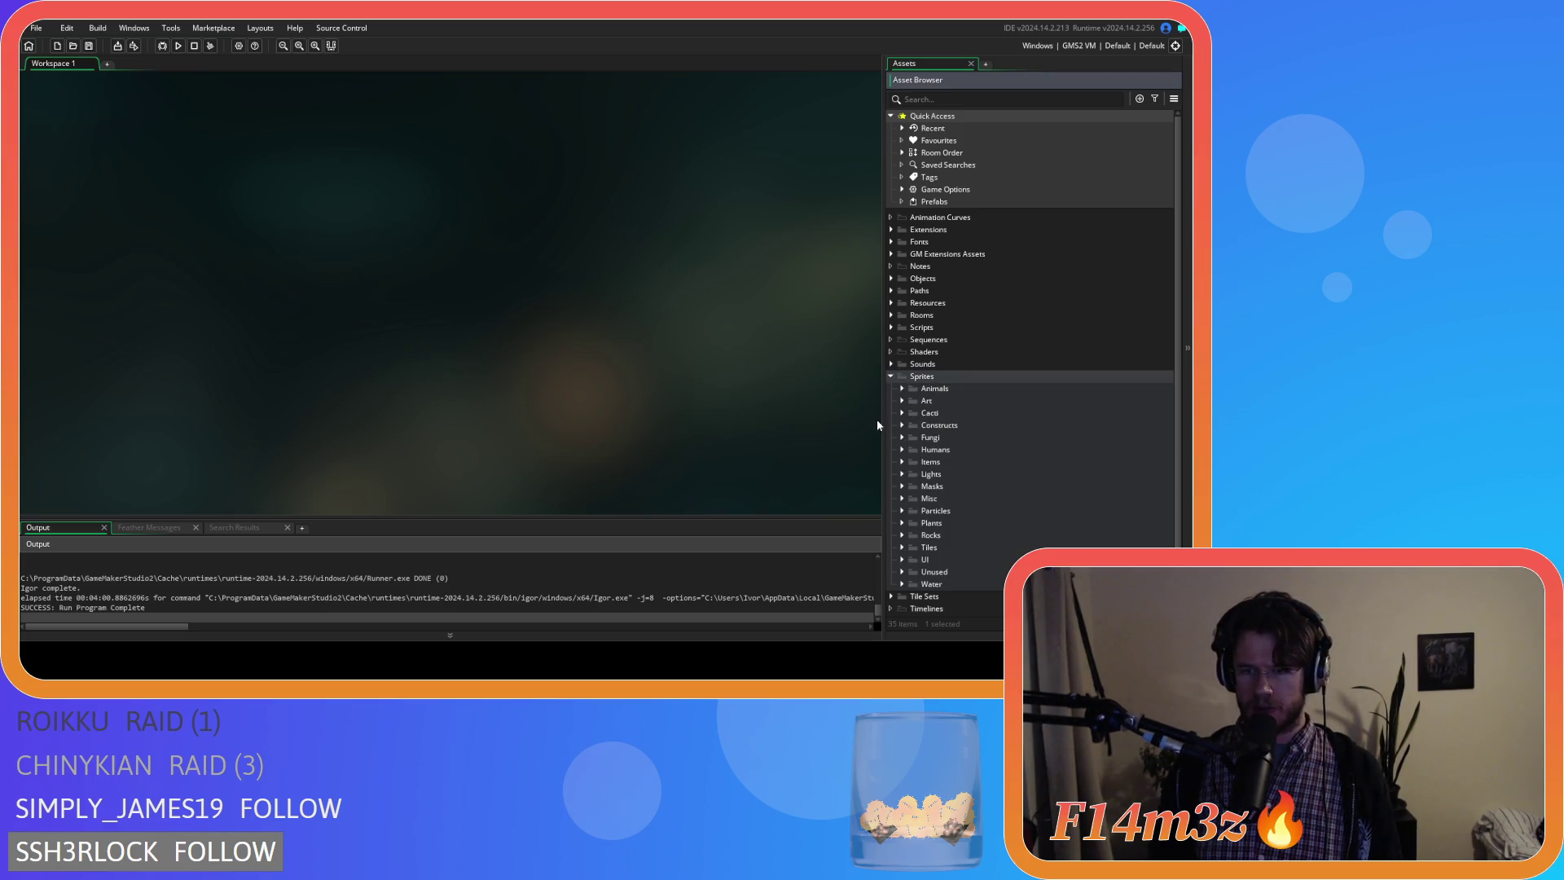
pyautogui.scroll(-1, 905, 518)
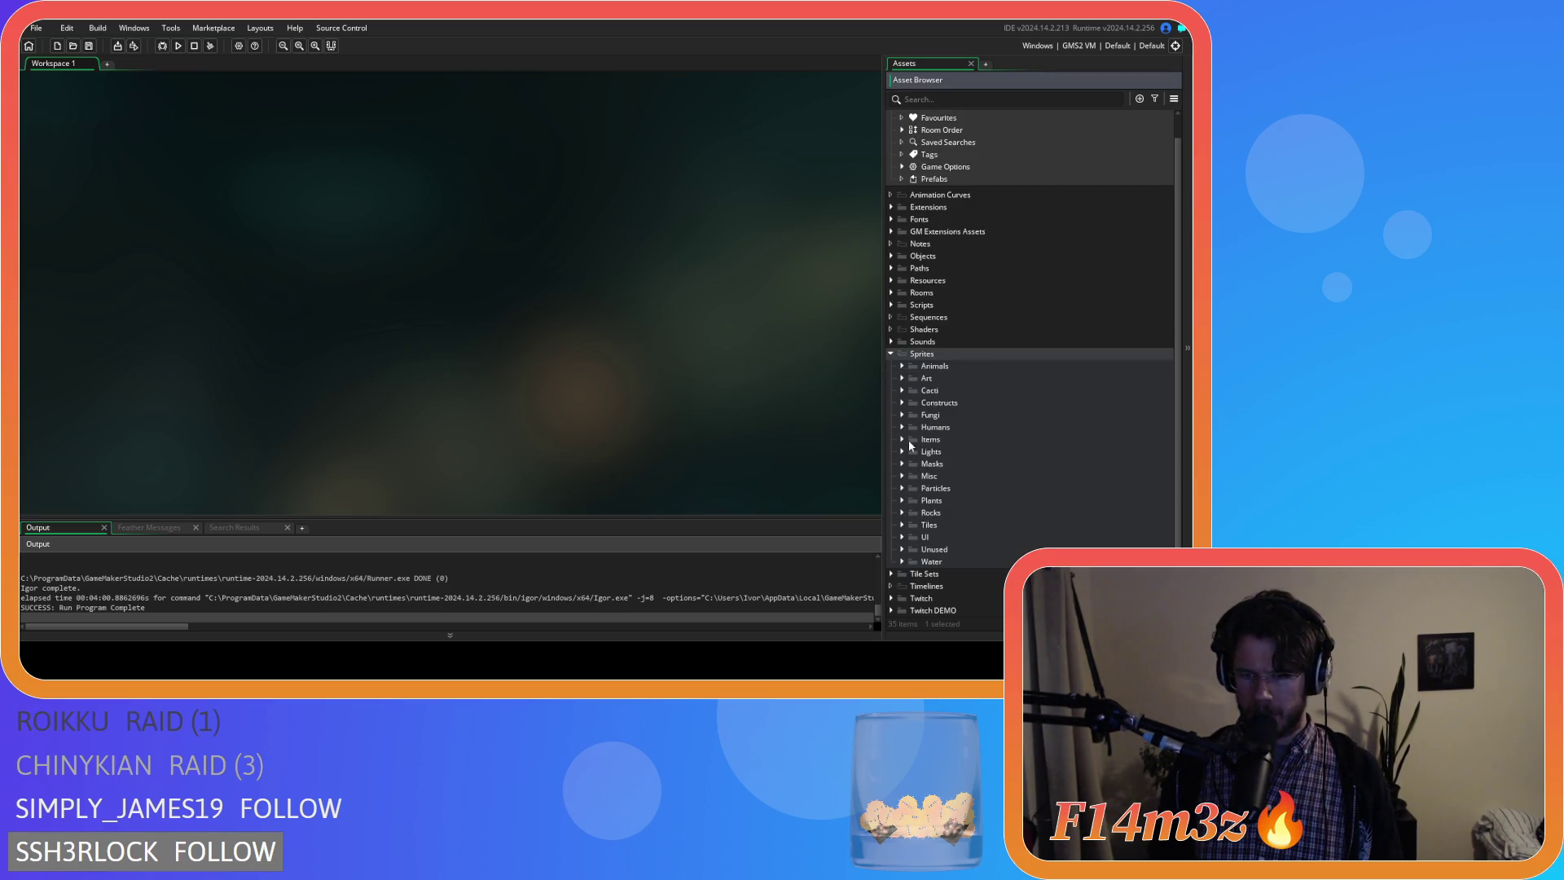
pyautogui.click(903, 500)
pyautogui.click(914, 499)
pyautogui.click(937, 526)
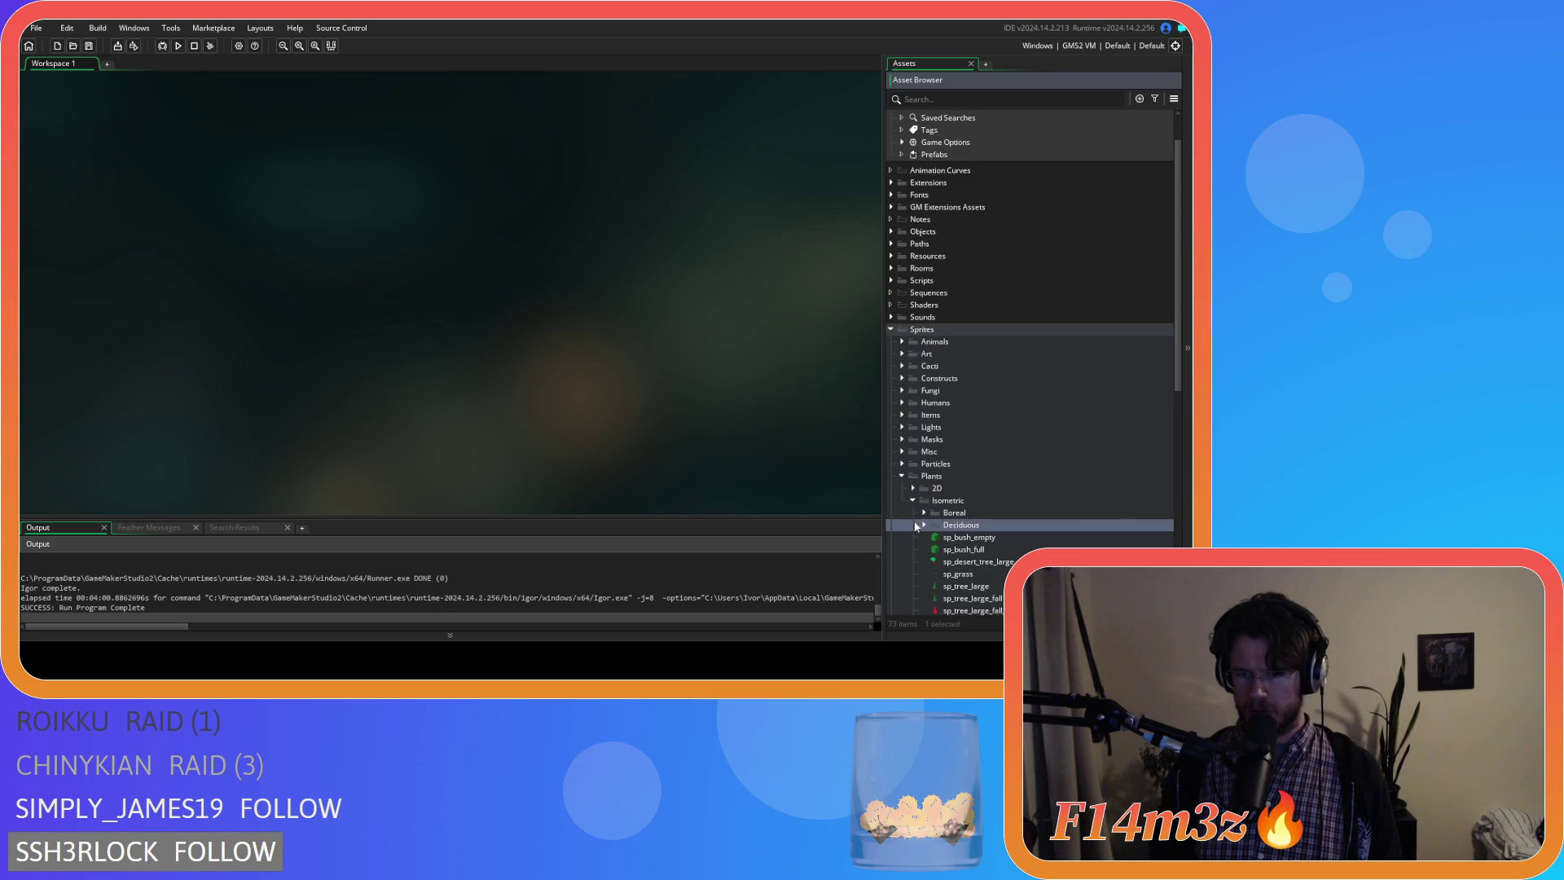
pyautogui.scroll(-5, 943, 519)
pyautogui.scroll(-1, 990, 453)
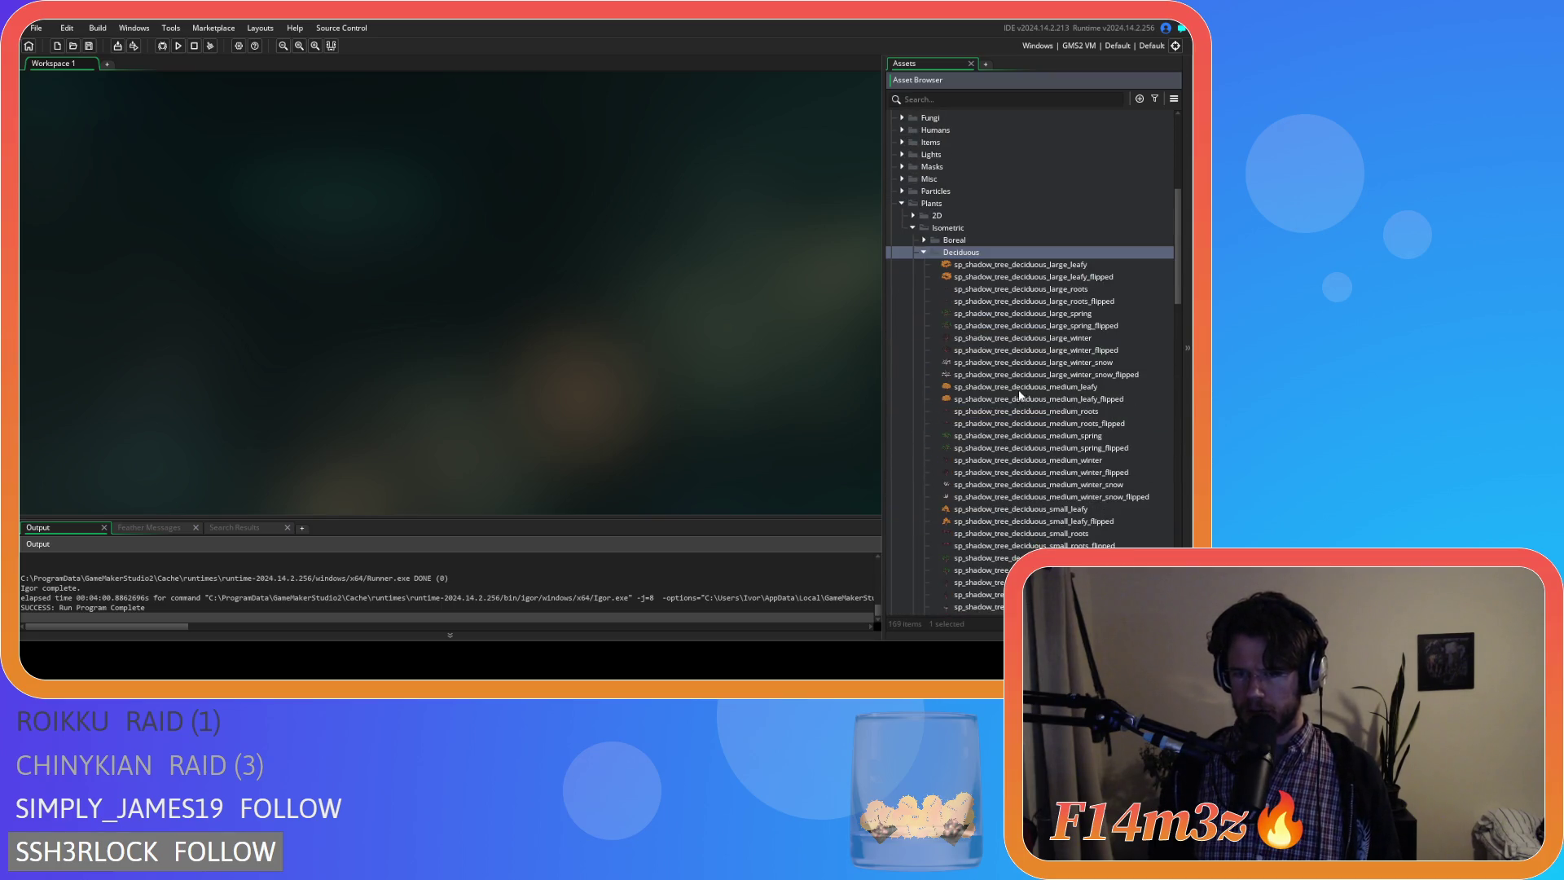
pyautogui.click(1006, 300)
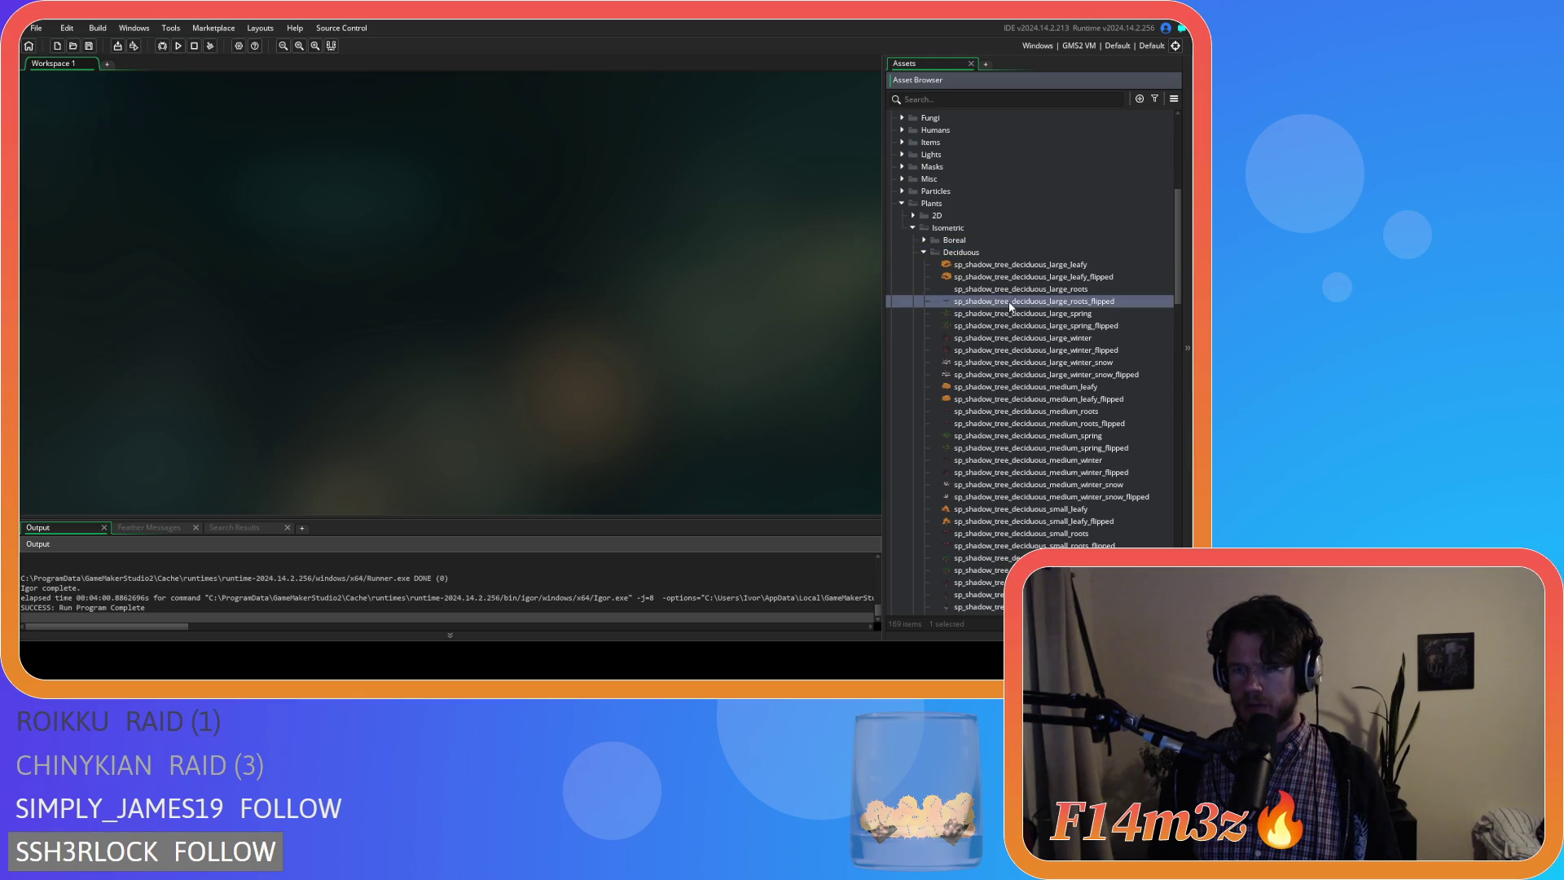
pyautogui.doubleClick(1009, 302)
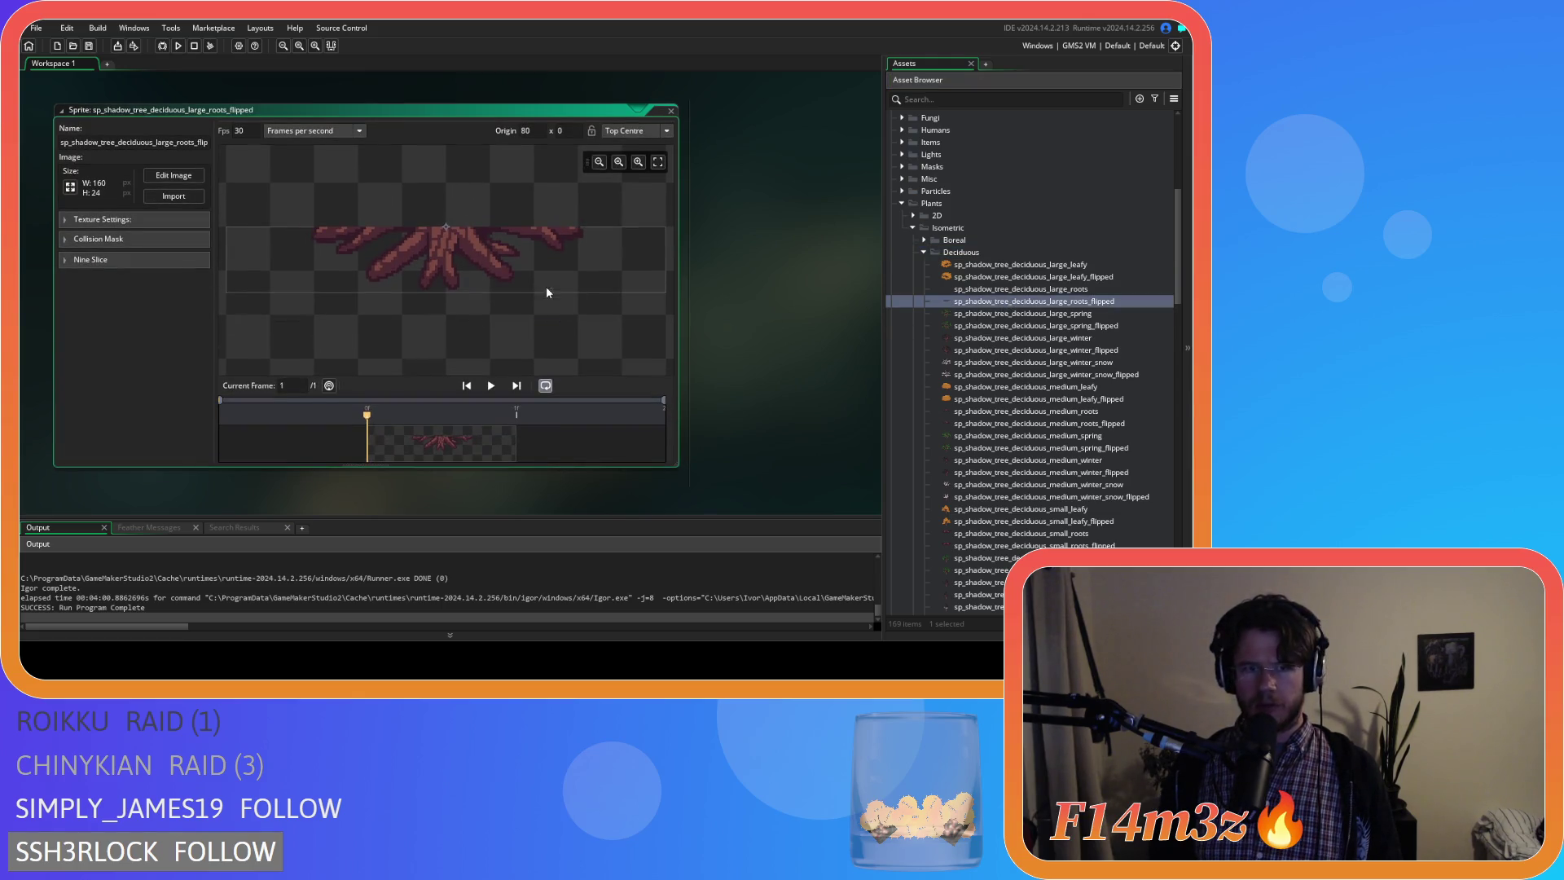
pyautogui.click(193, 177)
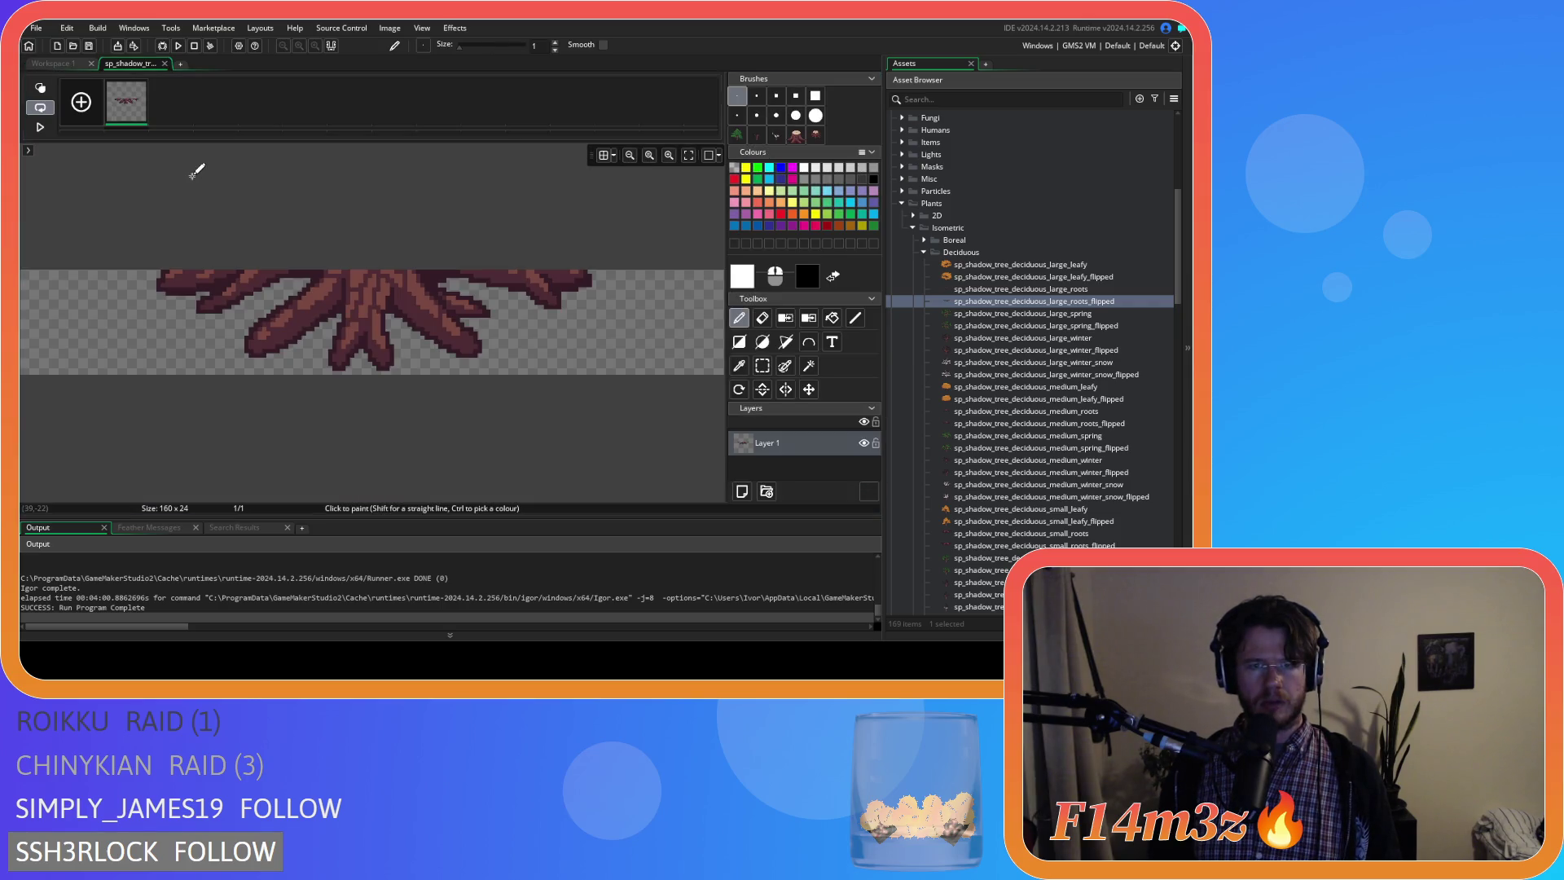
pyautogui.click(760, 366)
pyautogui.click(807, 390)
pyautogui.press('Escape')
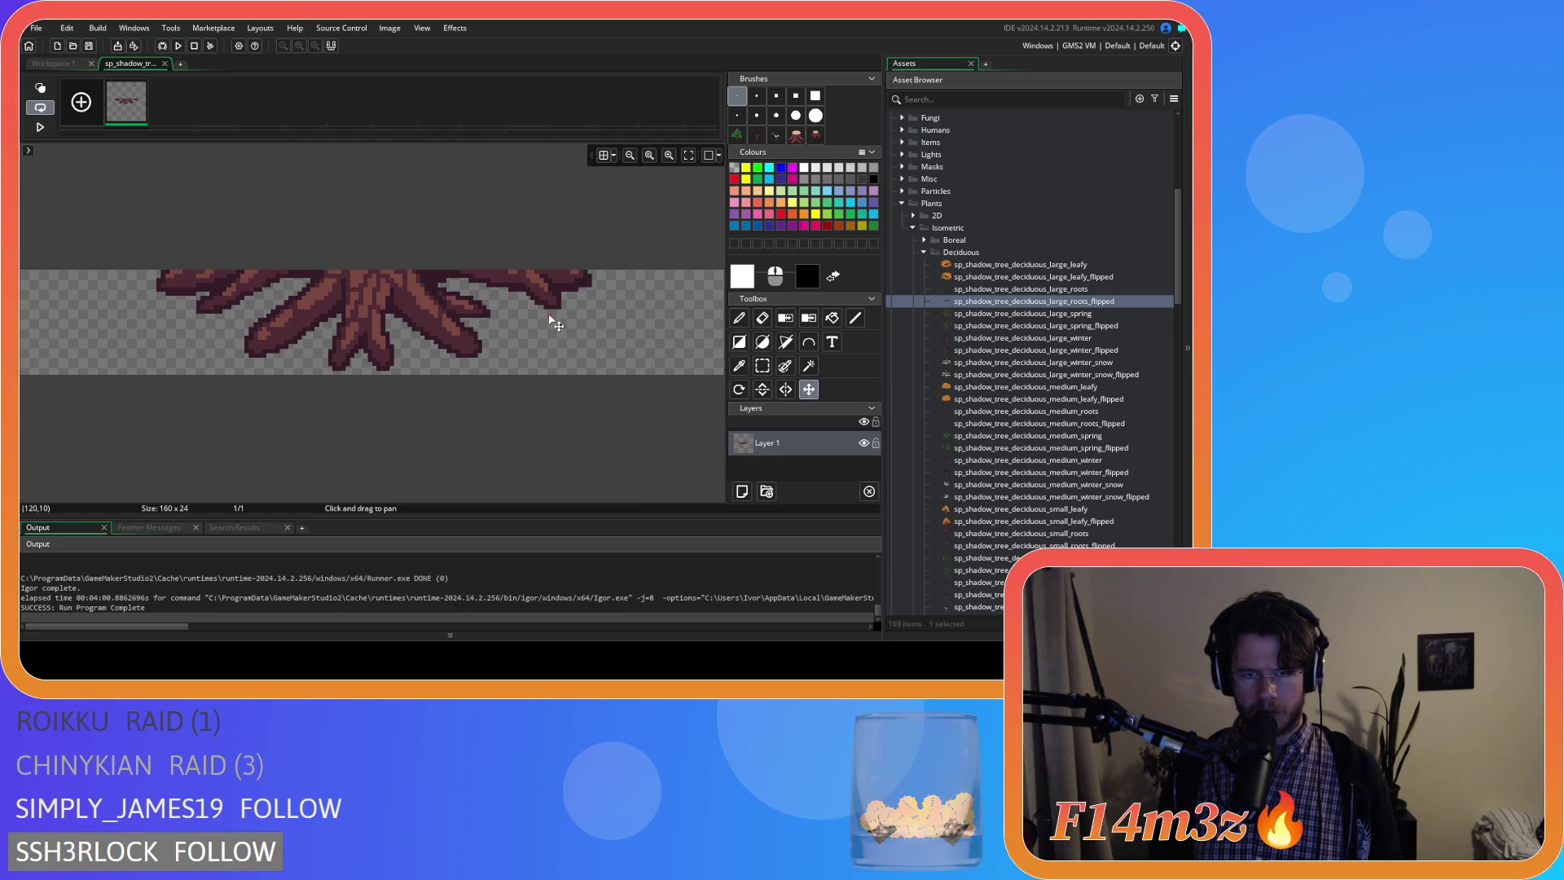
pyautogui.moveTo(550, 314); pyautogui.dragTo(547, 314)
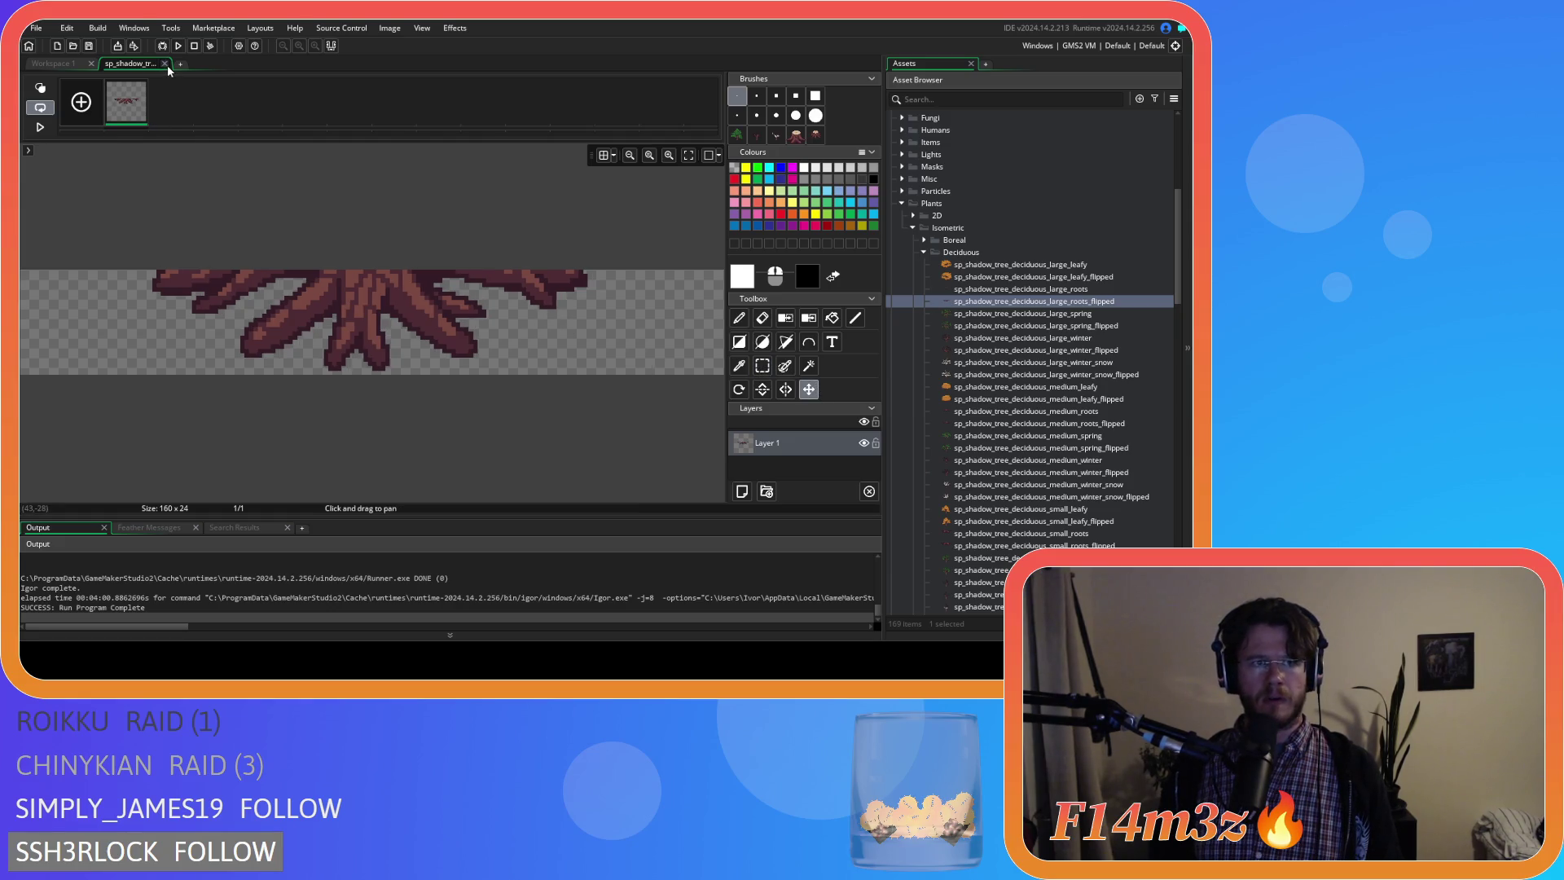
pyautogui.click(164, 63)
pyautogui.click(670, 111)
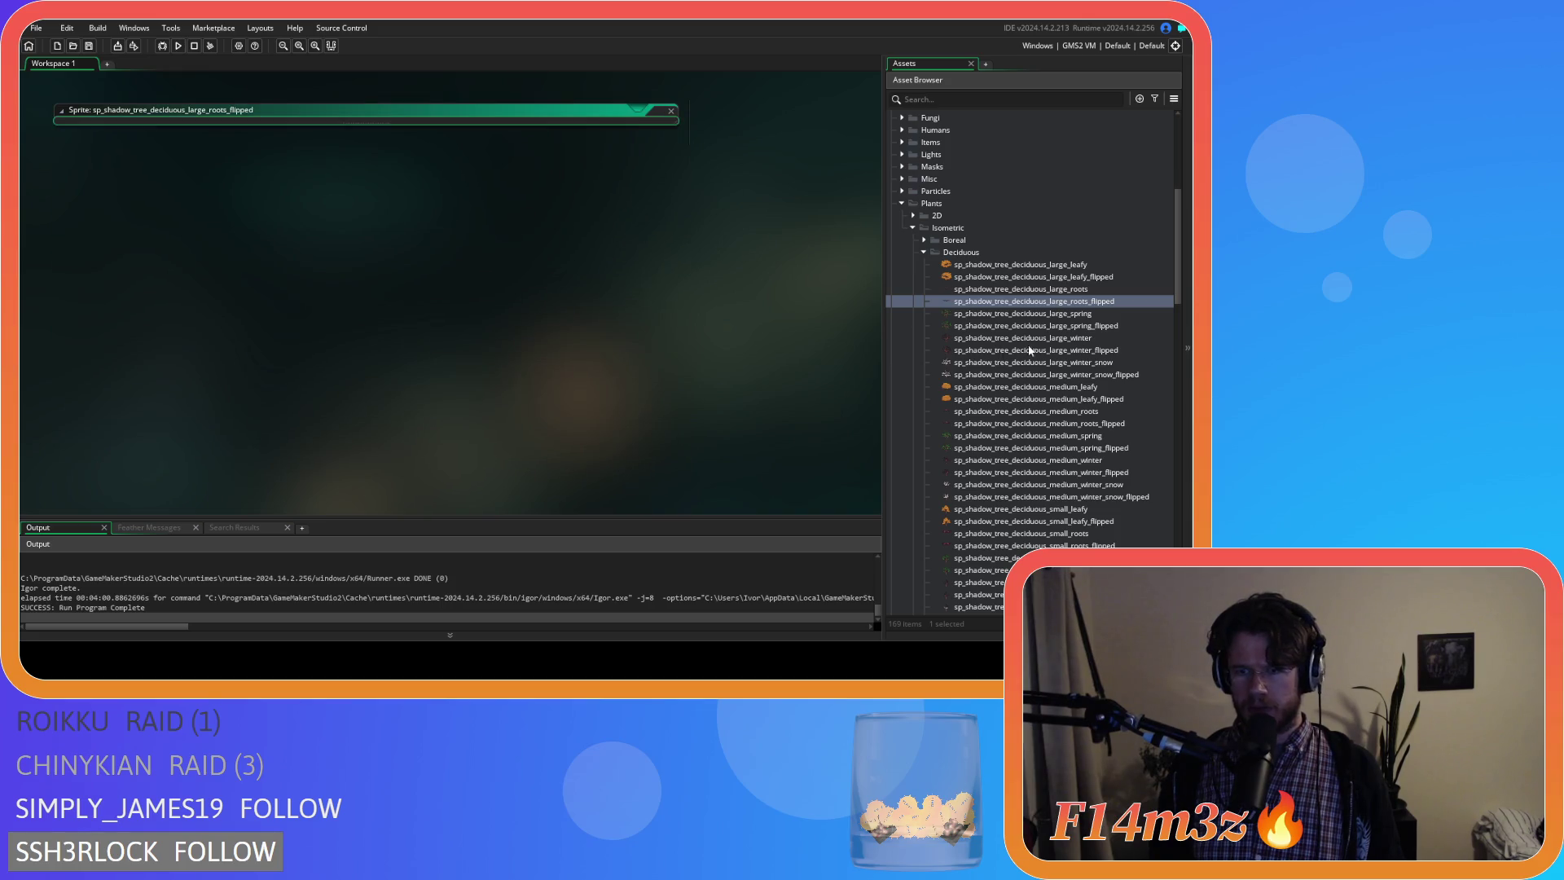
pyautogui.scroll(-2, 1037, 351)
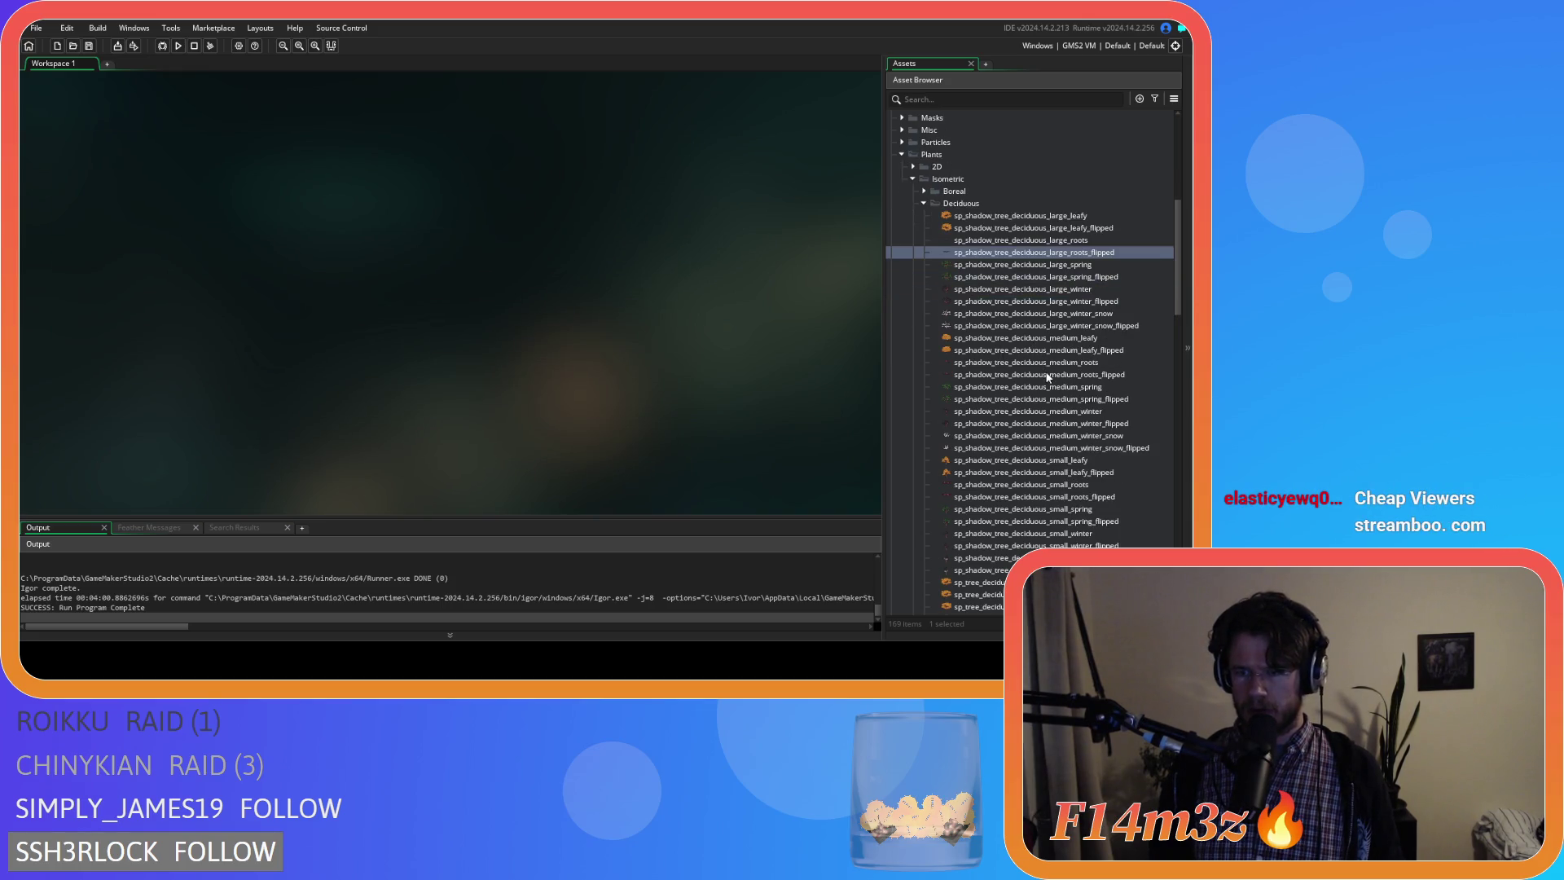
# Inspect the medium flipped roots sprite in the image editor, then close it.
pyautogui.doubleClick(1039, 375)
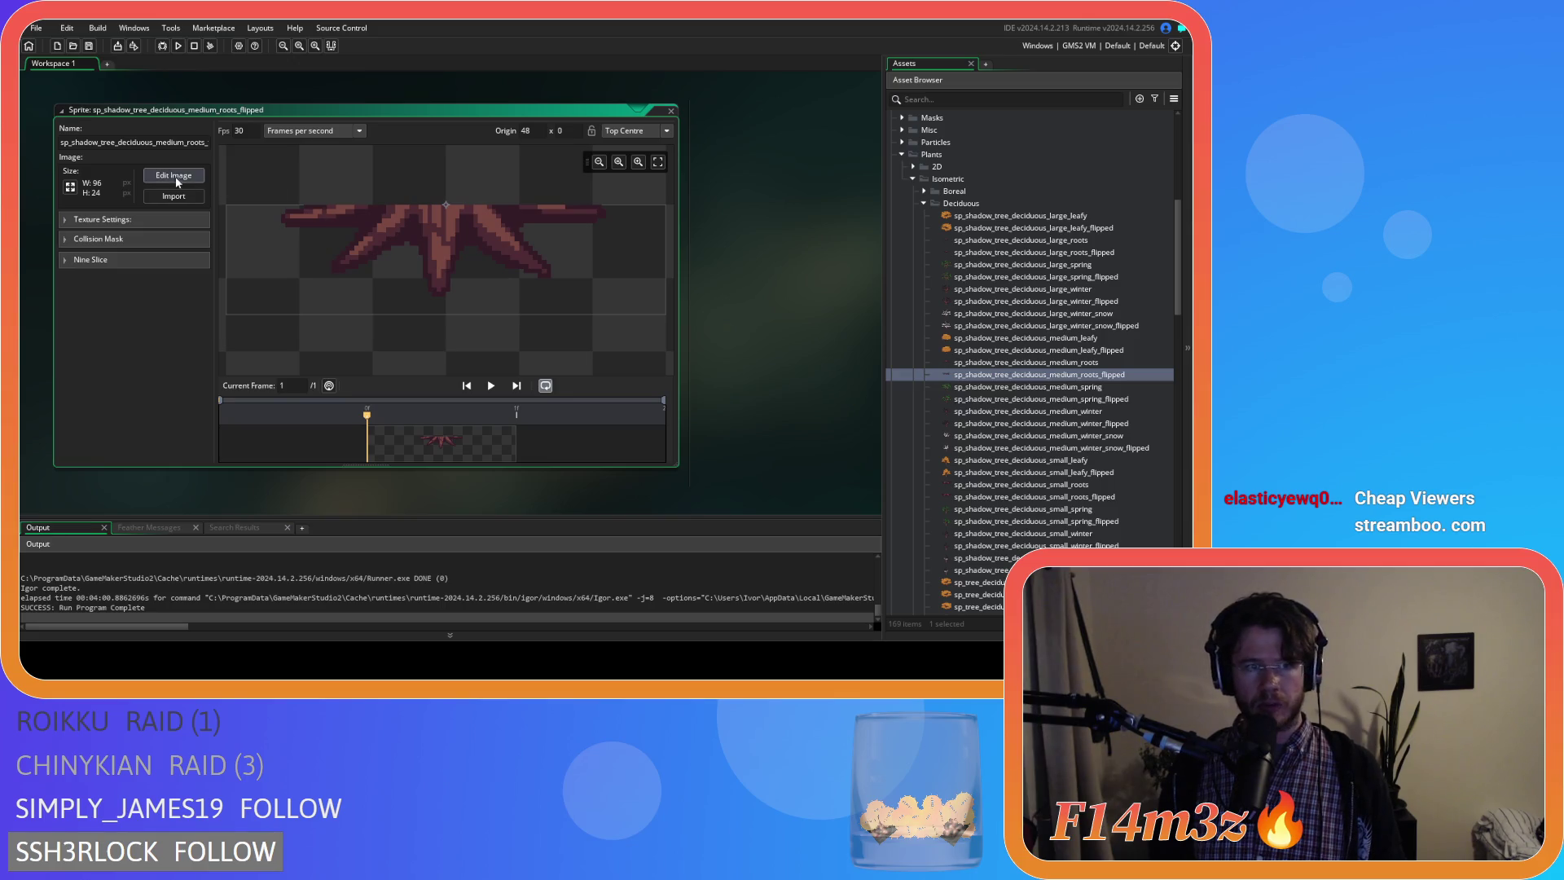
pyautogui.click(173, 176)
pyautogui.click(805, 388)
pyautogui.moveTo(434, 274); pyautogui.dragTo(437, 276)
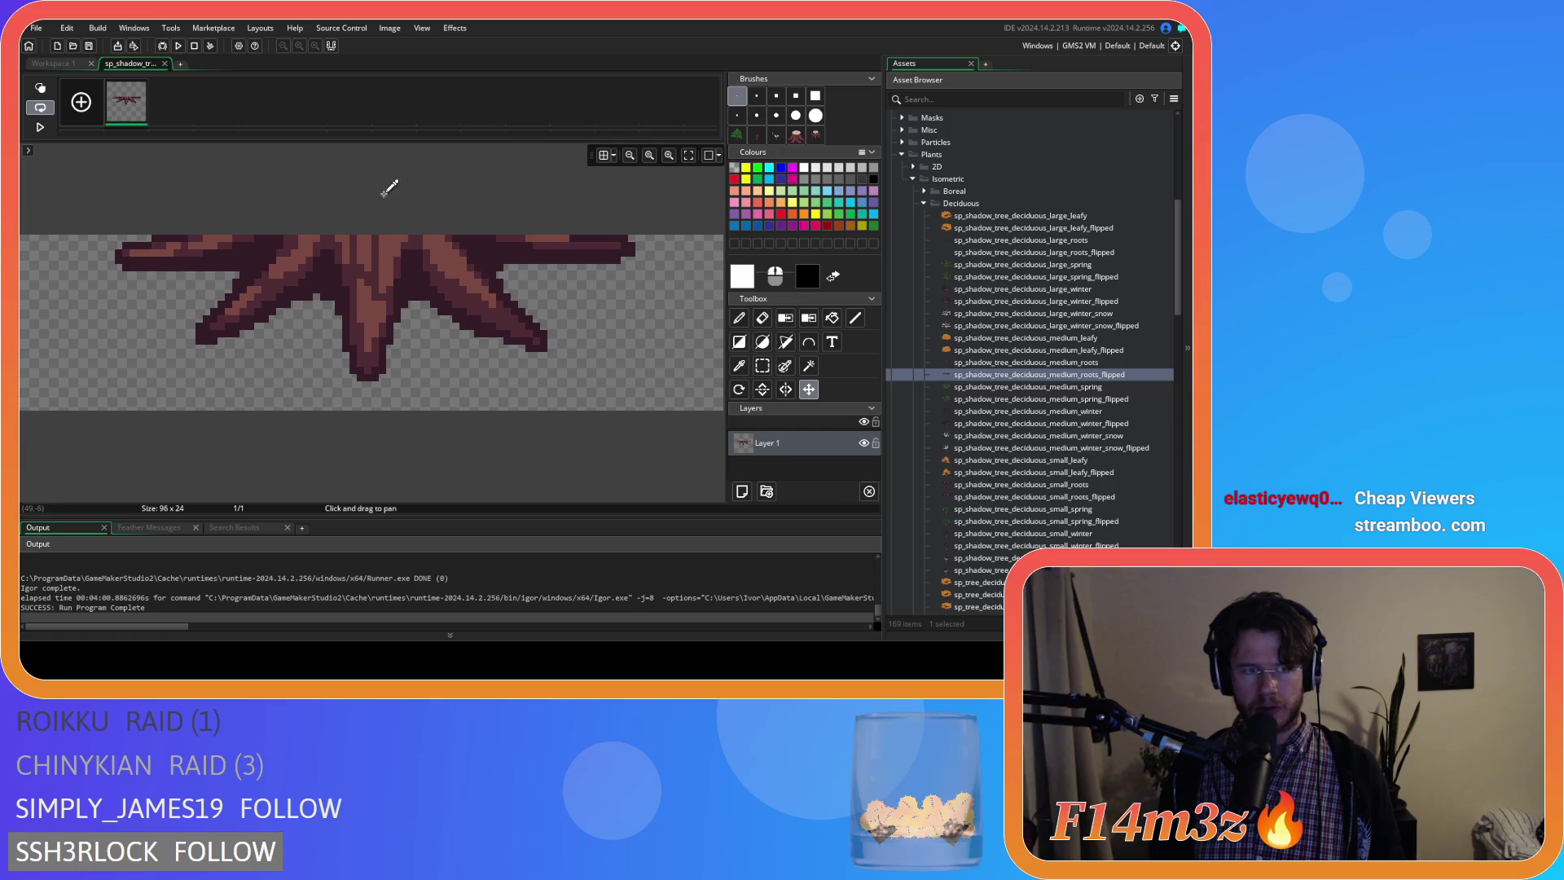
pyautogui.click(164, 62)
# Collapse the sprite window and start a new game build with F5.
pyautogui.rightClick(697, 219)
pyautogui.moveTo(716, 236)
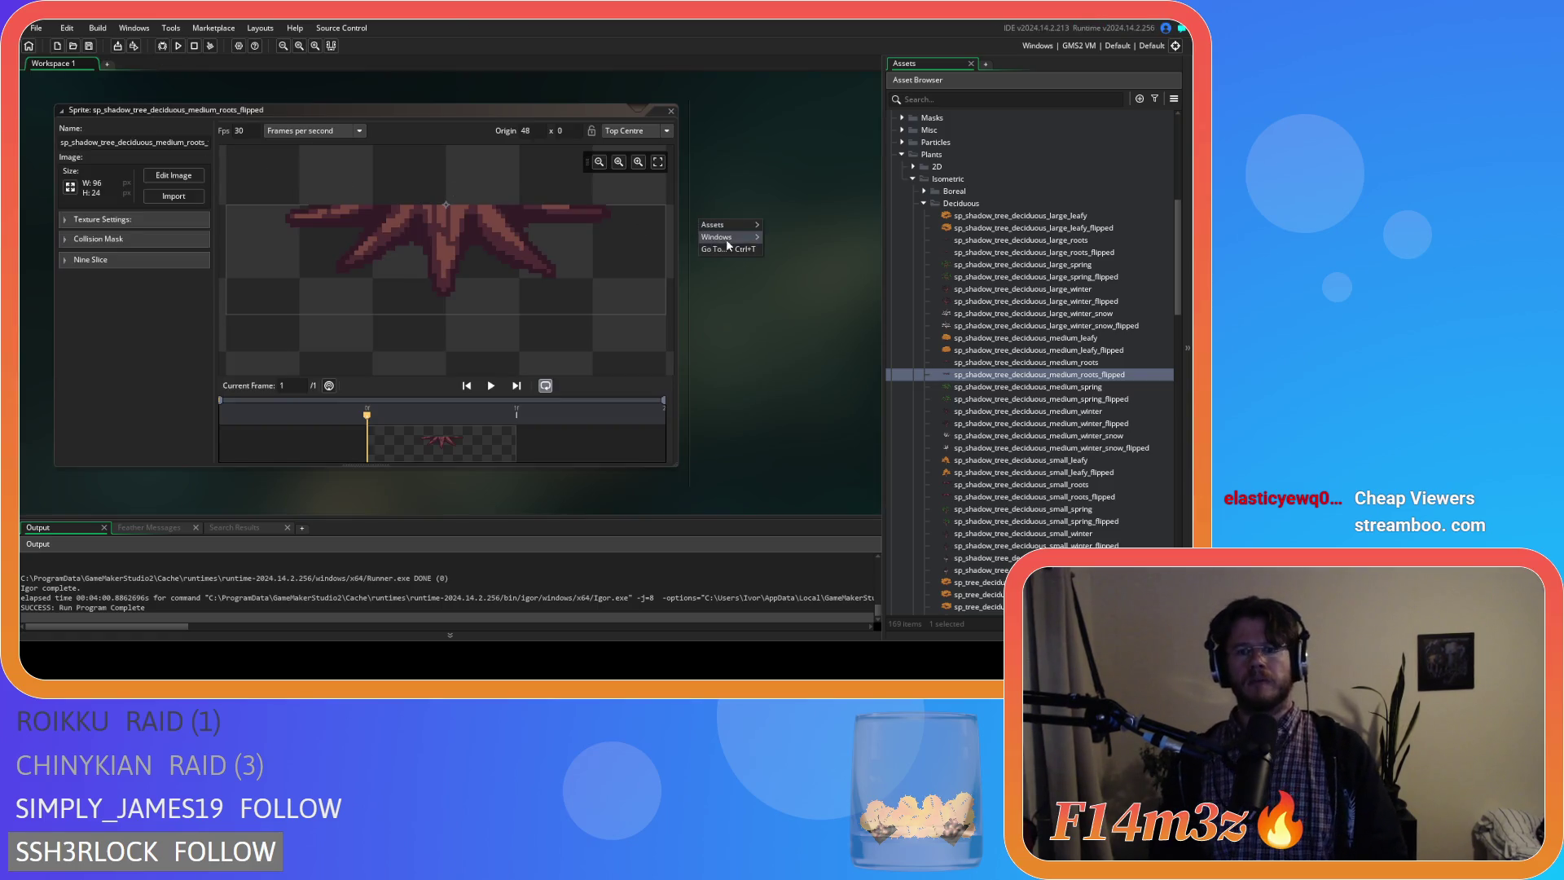
pyautogui.click(837, 280)
pyautogui.press('F5')
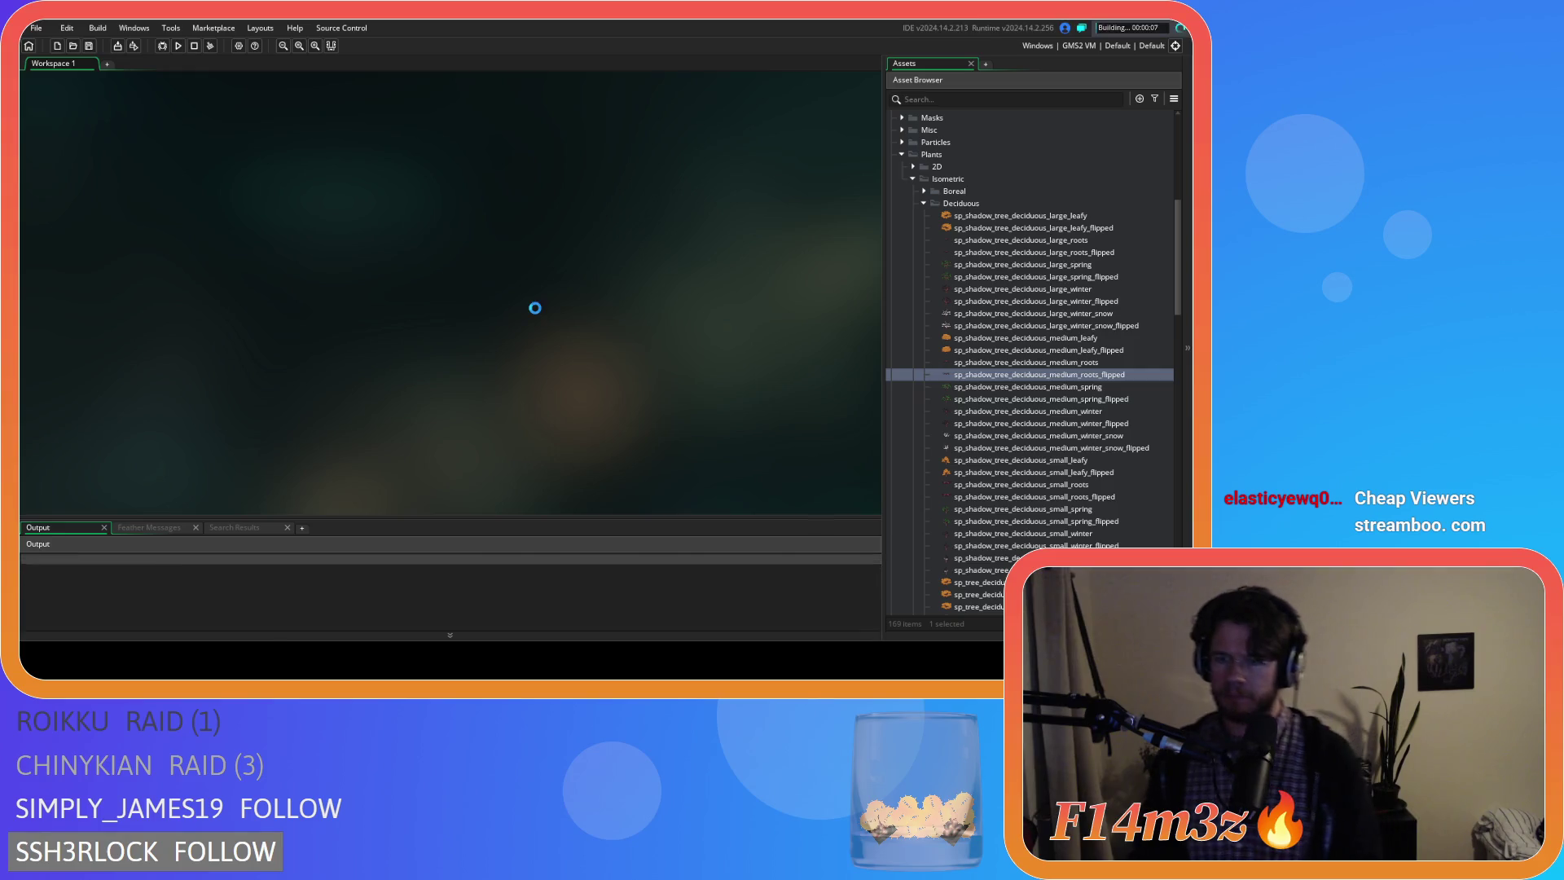
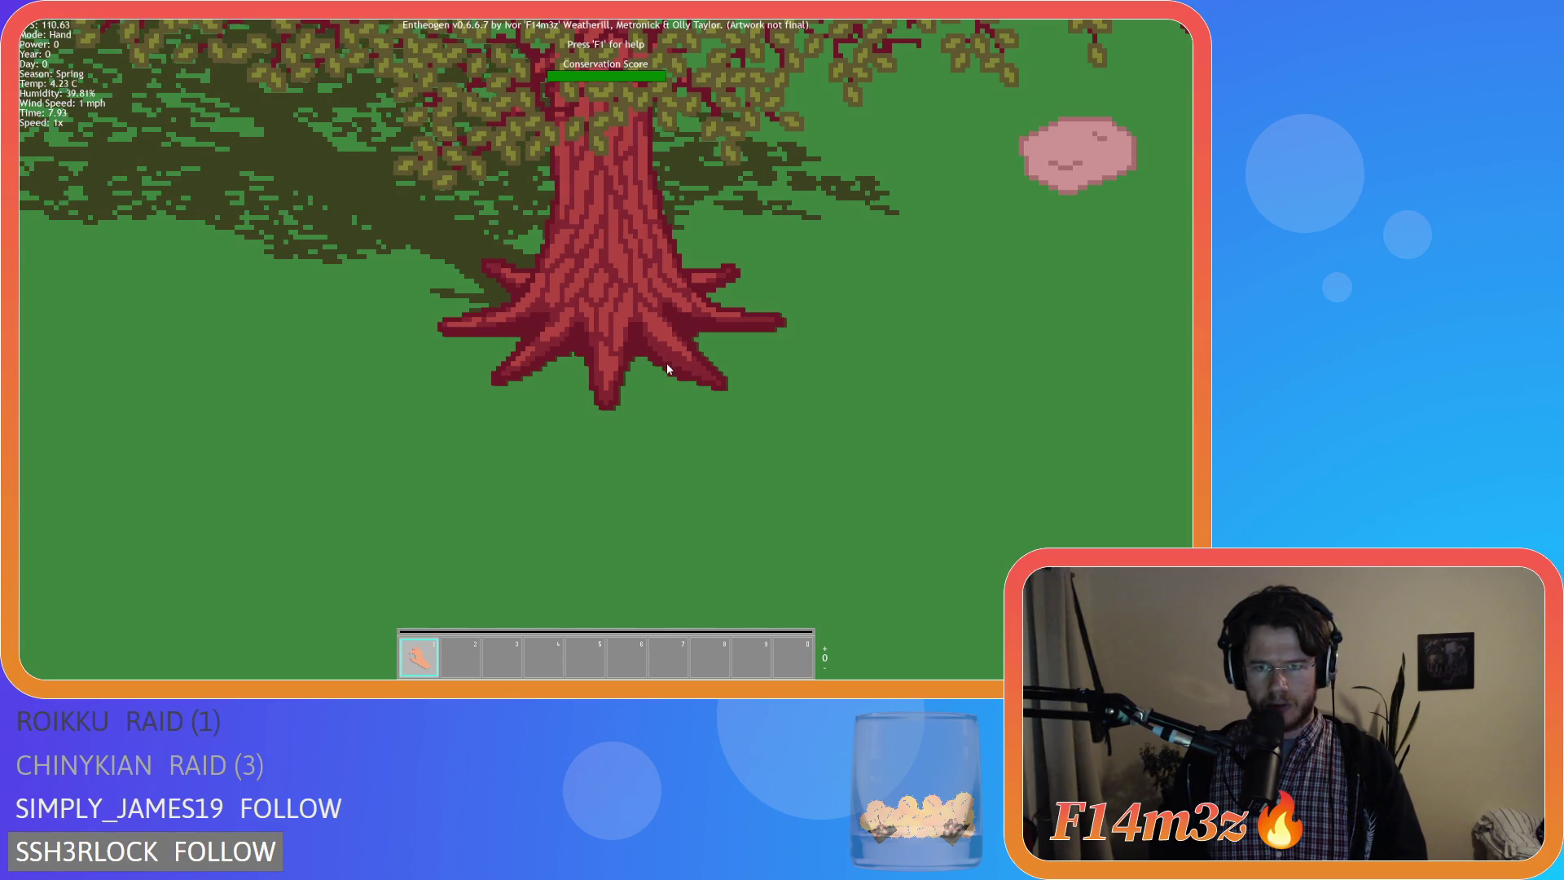
# Pan across the forest to inspect tree trunks, roots and shadows, then quit the game with Esc and Y.
pyautogui.press('d')
pyautogui.press('d')
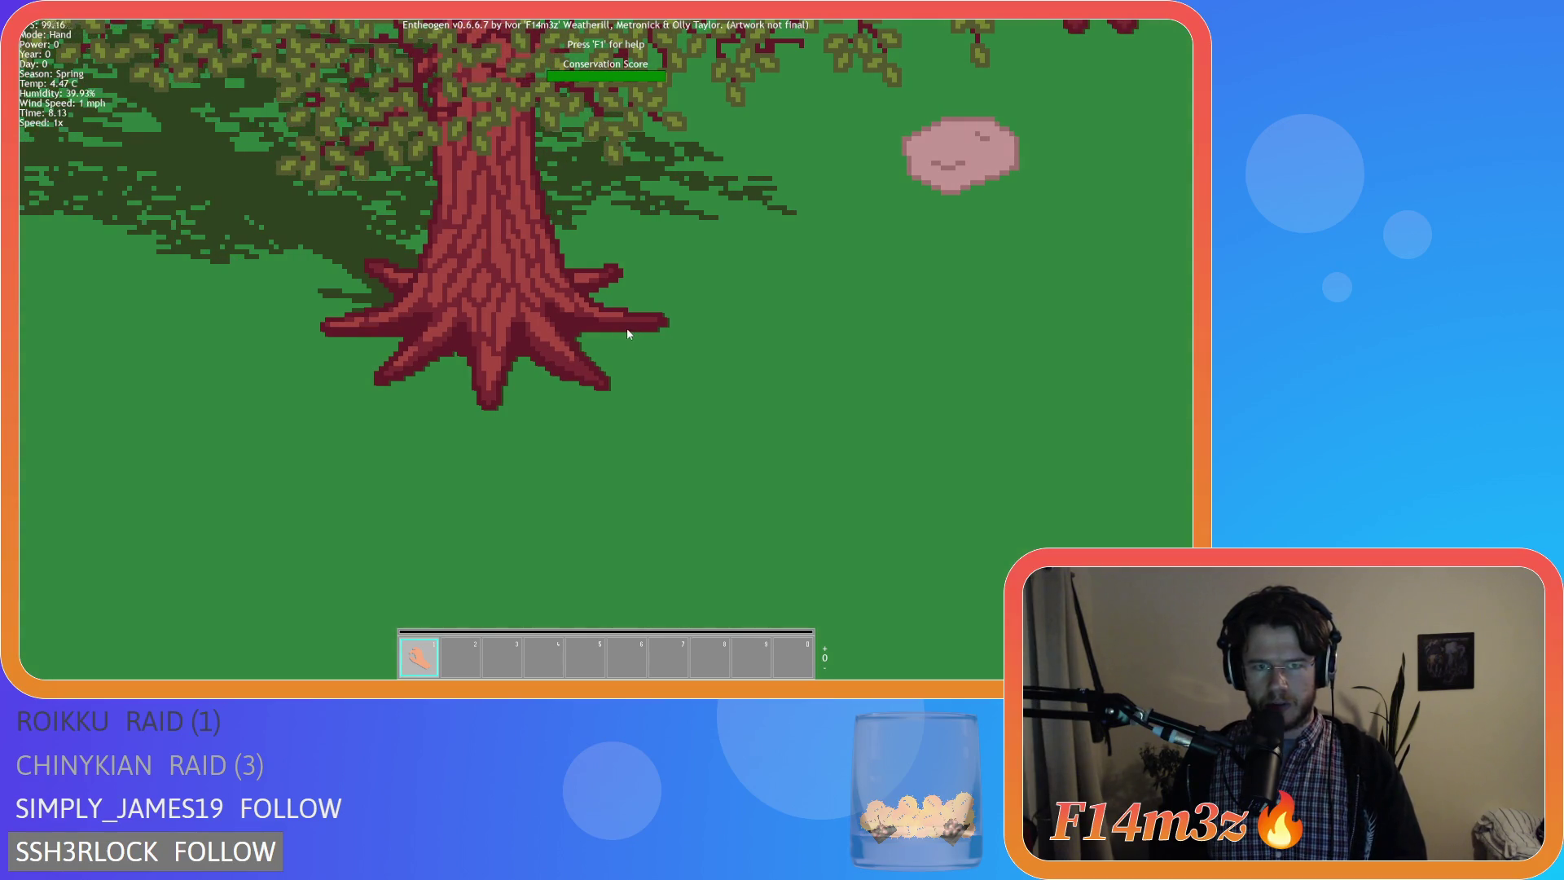
pyautogui.scroll(-3, 628, 333)
pyautogui.scroll(3, 626, 334)
pyautogui.scroll(-2, 628, 333)
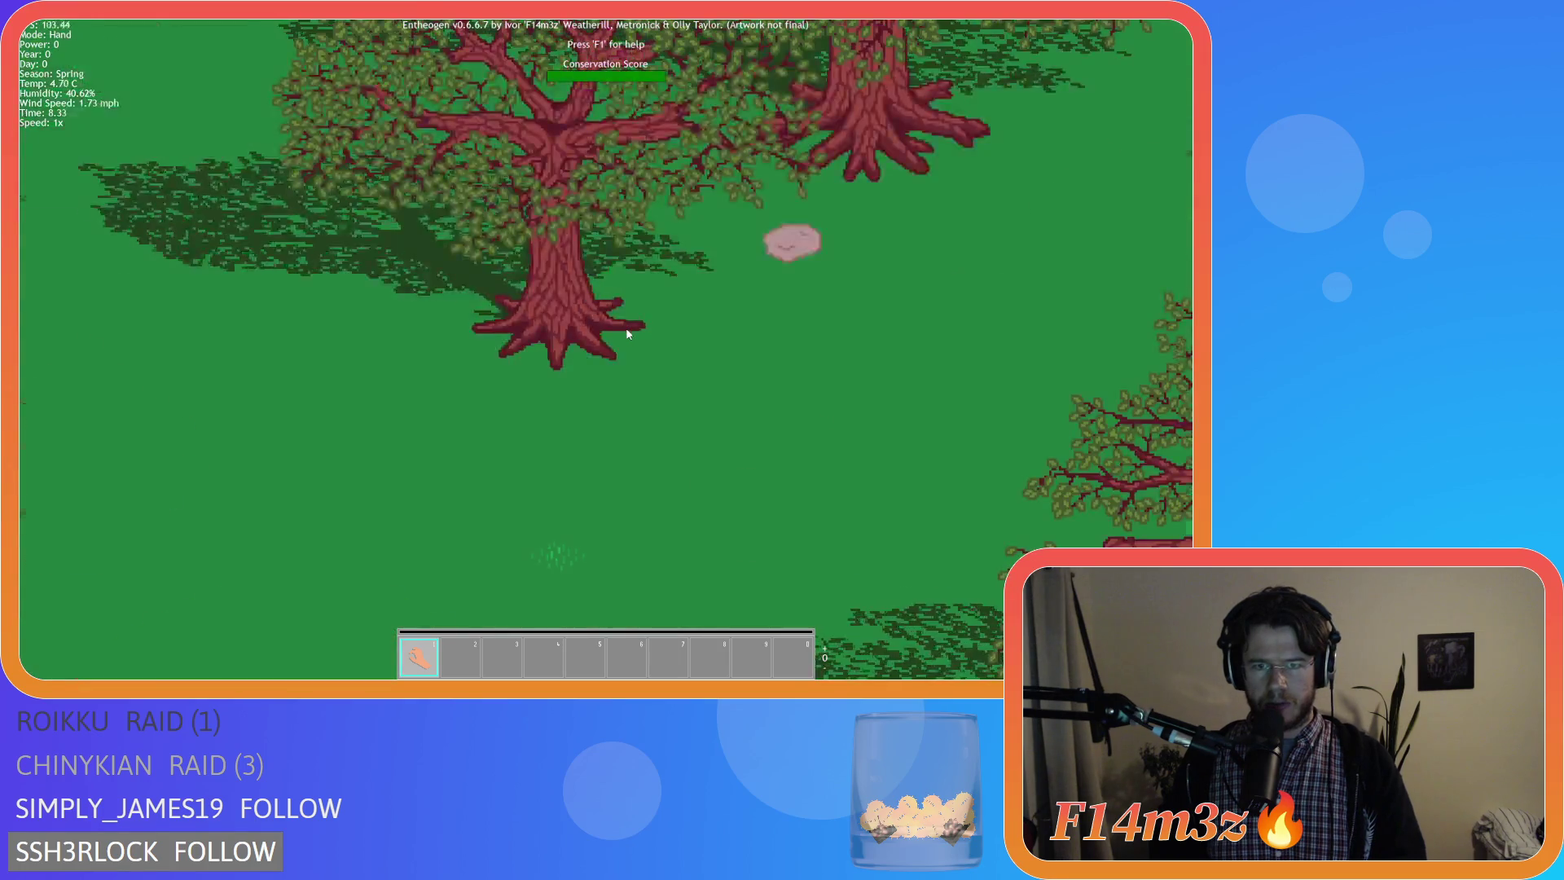
pyautogui.scroll(-1, 626, 334)
pyautogui.press('s')
pyautogui.press('a')
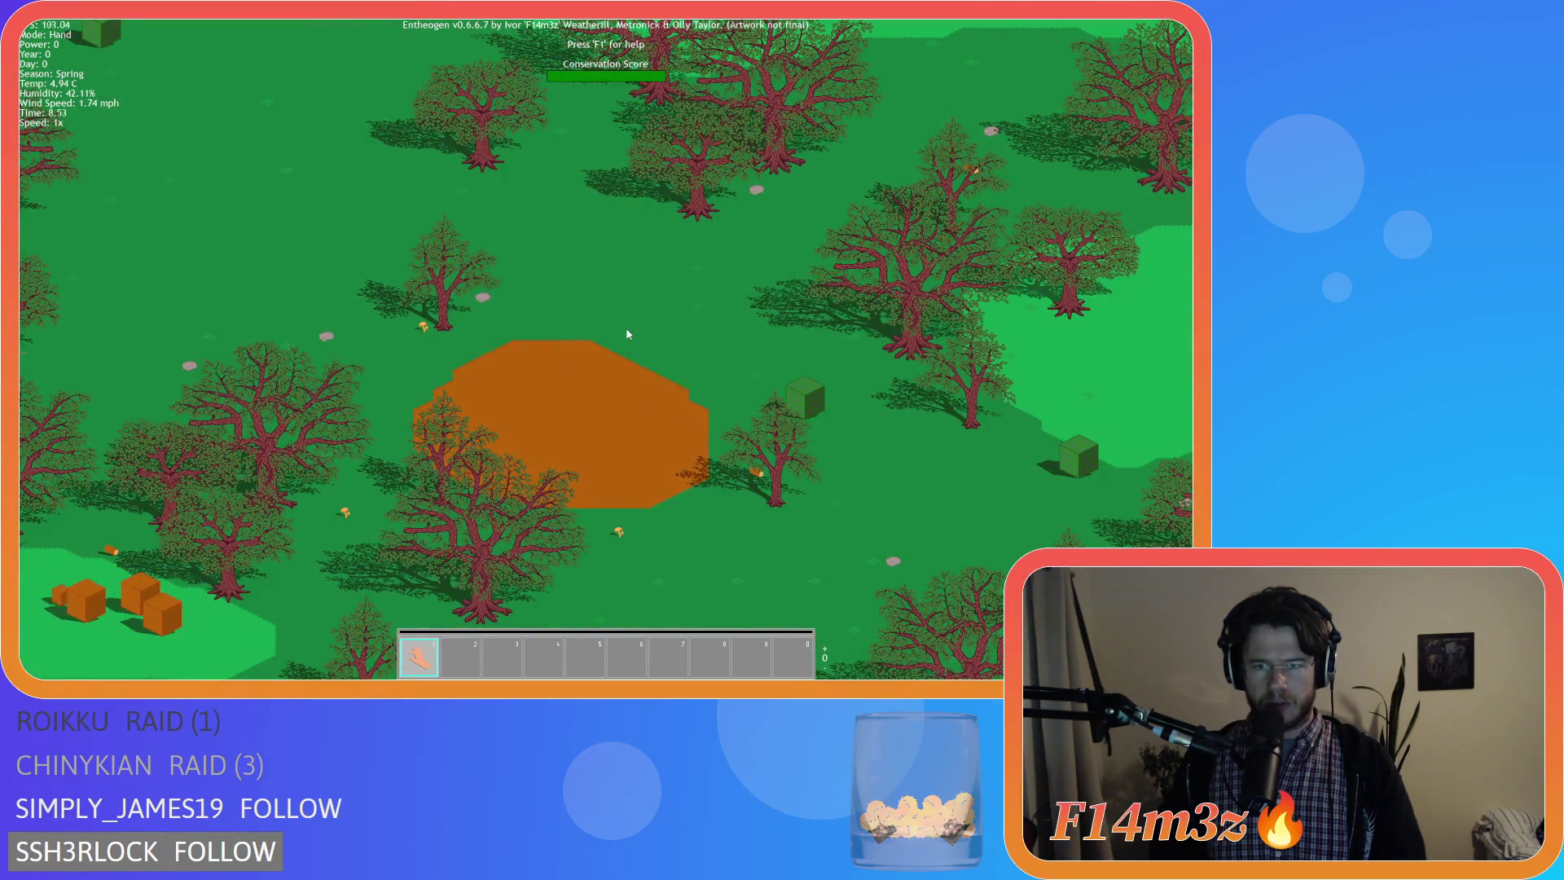
pyautogui.scroll(1, 627, 334)
pyautogui.scroll(-2, 628, 334)
pyautogui.press('d')
pyautogui.scroll(3, 647, 304)
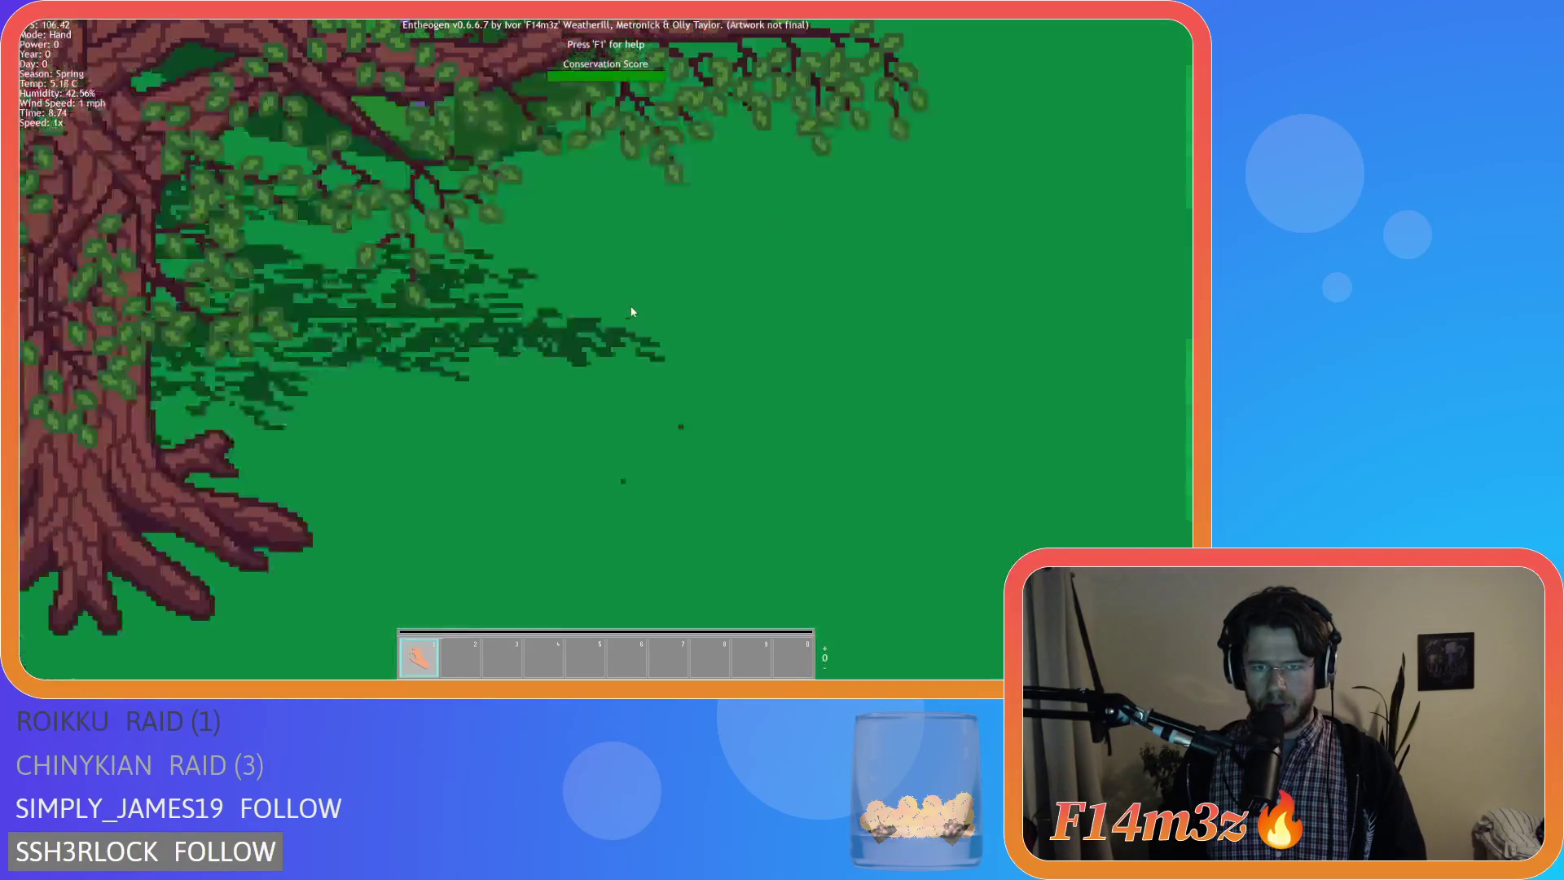
pyautogui.scroll(-2, 631, 311)
pyautogui.scroll(-3, 632, 312)
pyautogui.scroll(1, 633, 311)
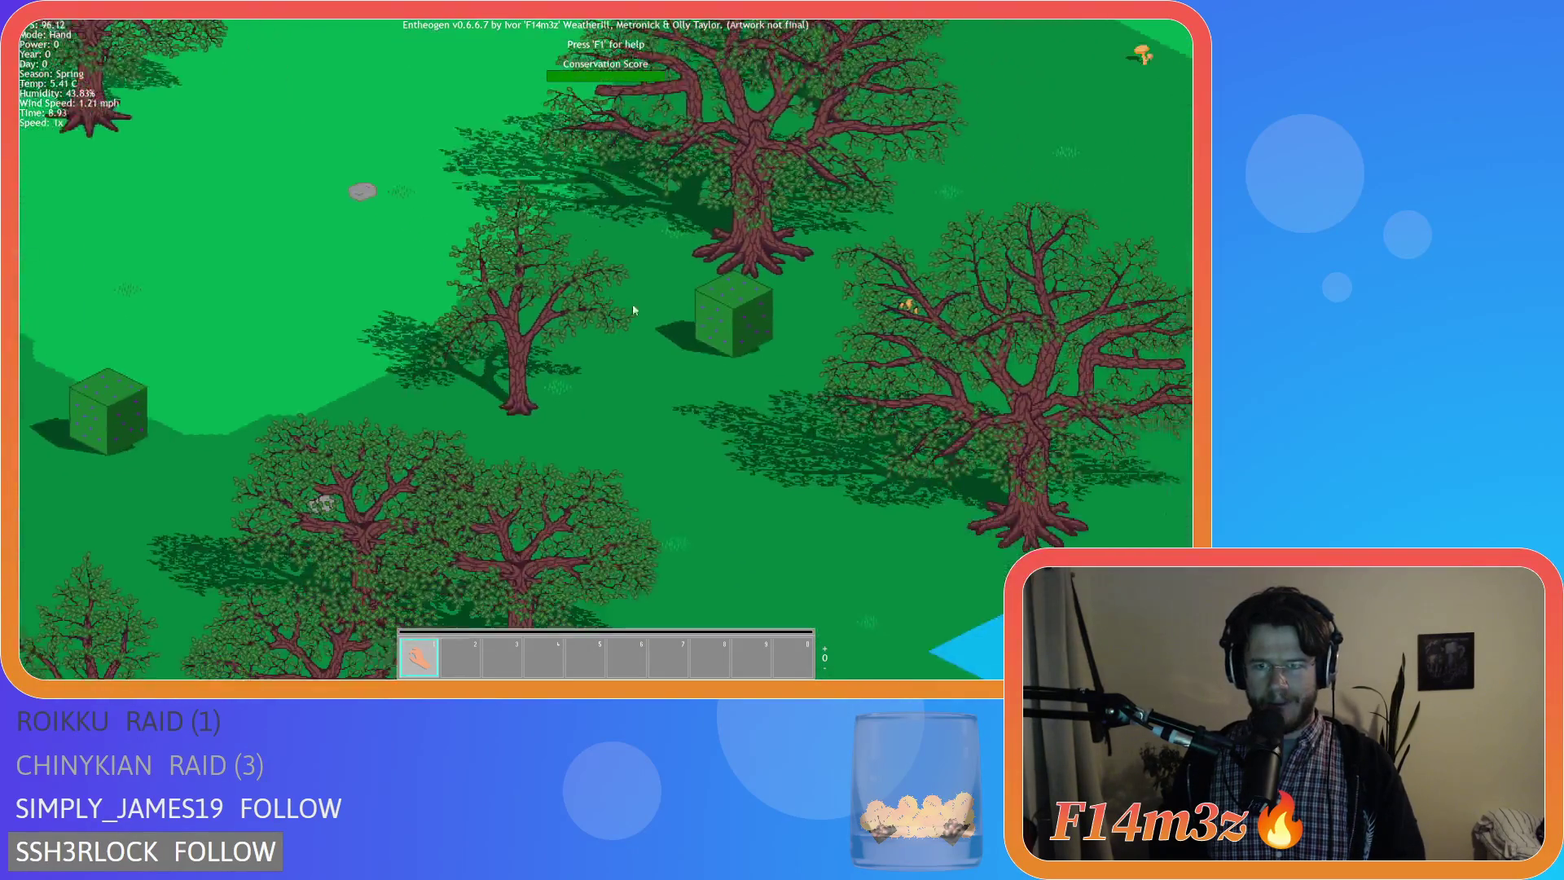
pyautogui.scroll(2, 659, 295)
pyautogui.scroll(2, 660, 294)
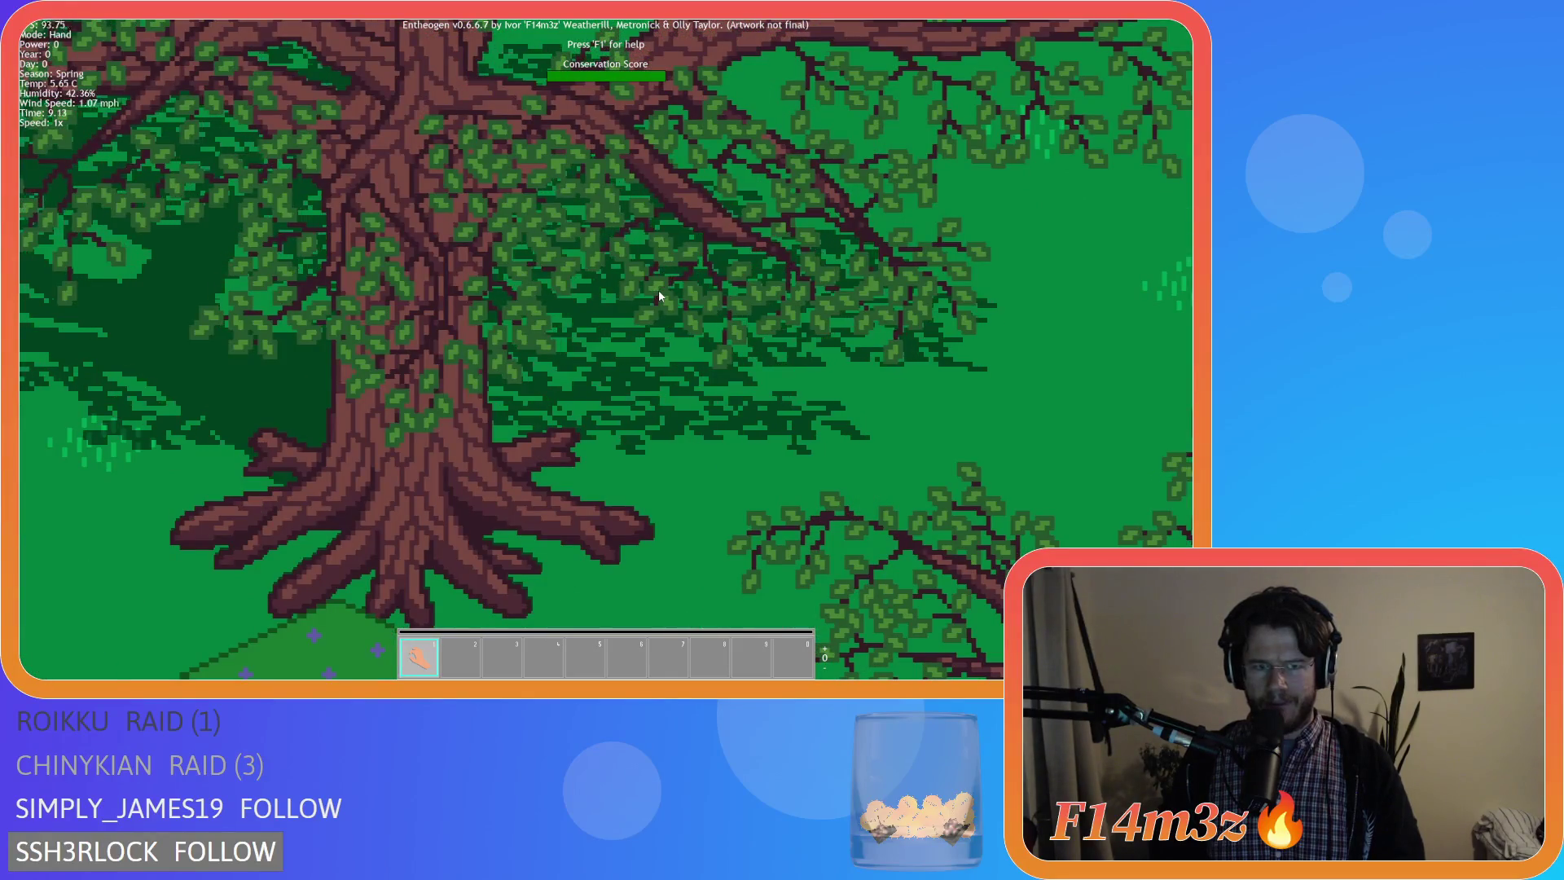
pyautogui.scroll(-2, 659, 290)
pyautogui.scroll(1, 659, 290)
pyautogui.scroll(1, 658, 291)
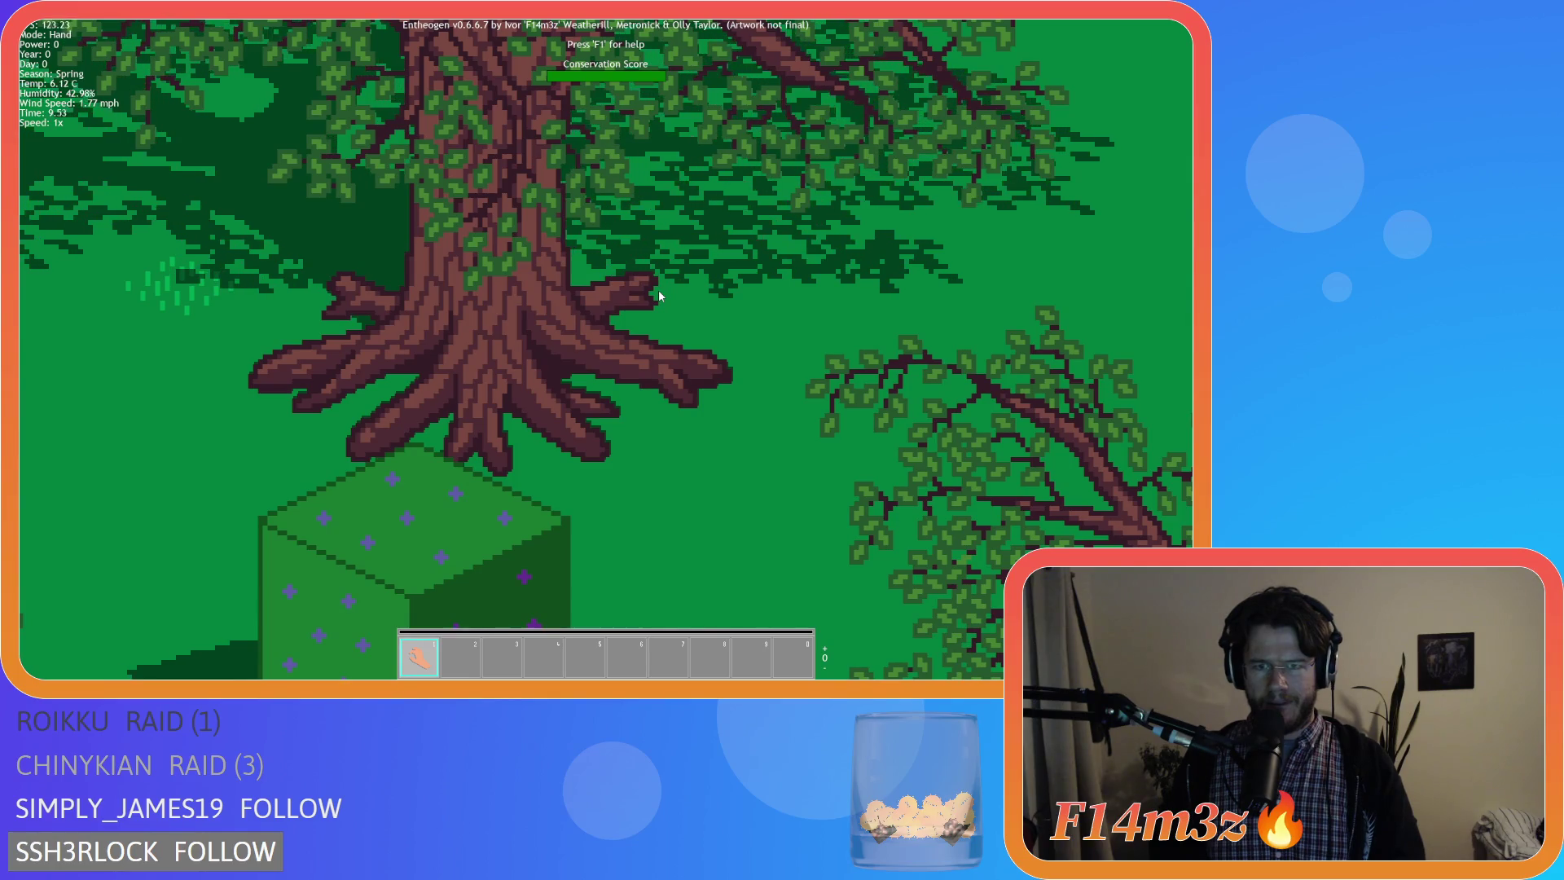
pyautogui.scroll(-2, 659, 295)
pyautogui.scroll(1, 659, 296)
pyautogui.scroll(1, 658, 297)
pyautogui.scroll(-1, 660, 296)
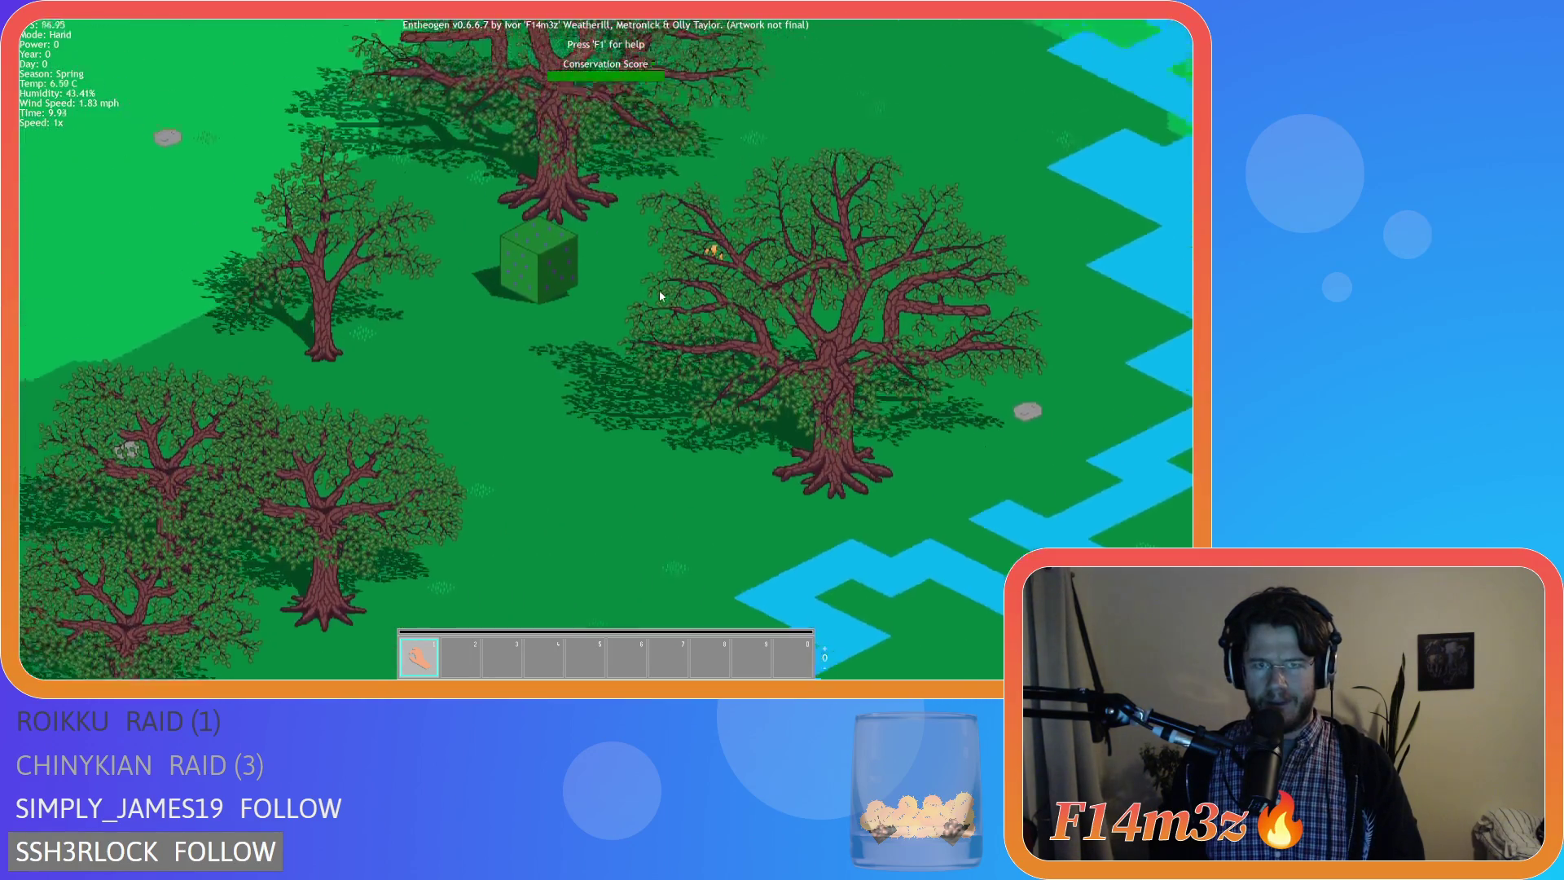
pyautogui.scroll(1, 659, 296)
pyautogui.scroll(1, 660, 295)
pyautogui.scroll(-2, 659, 295)
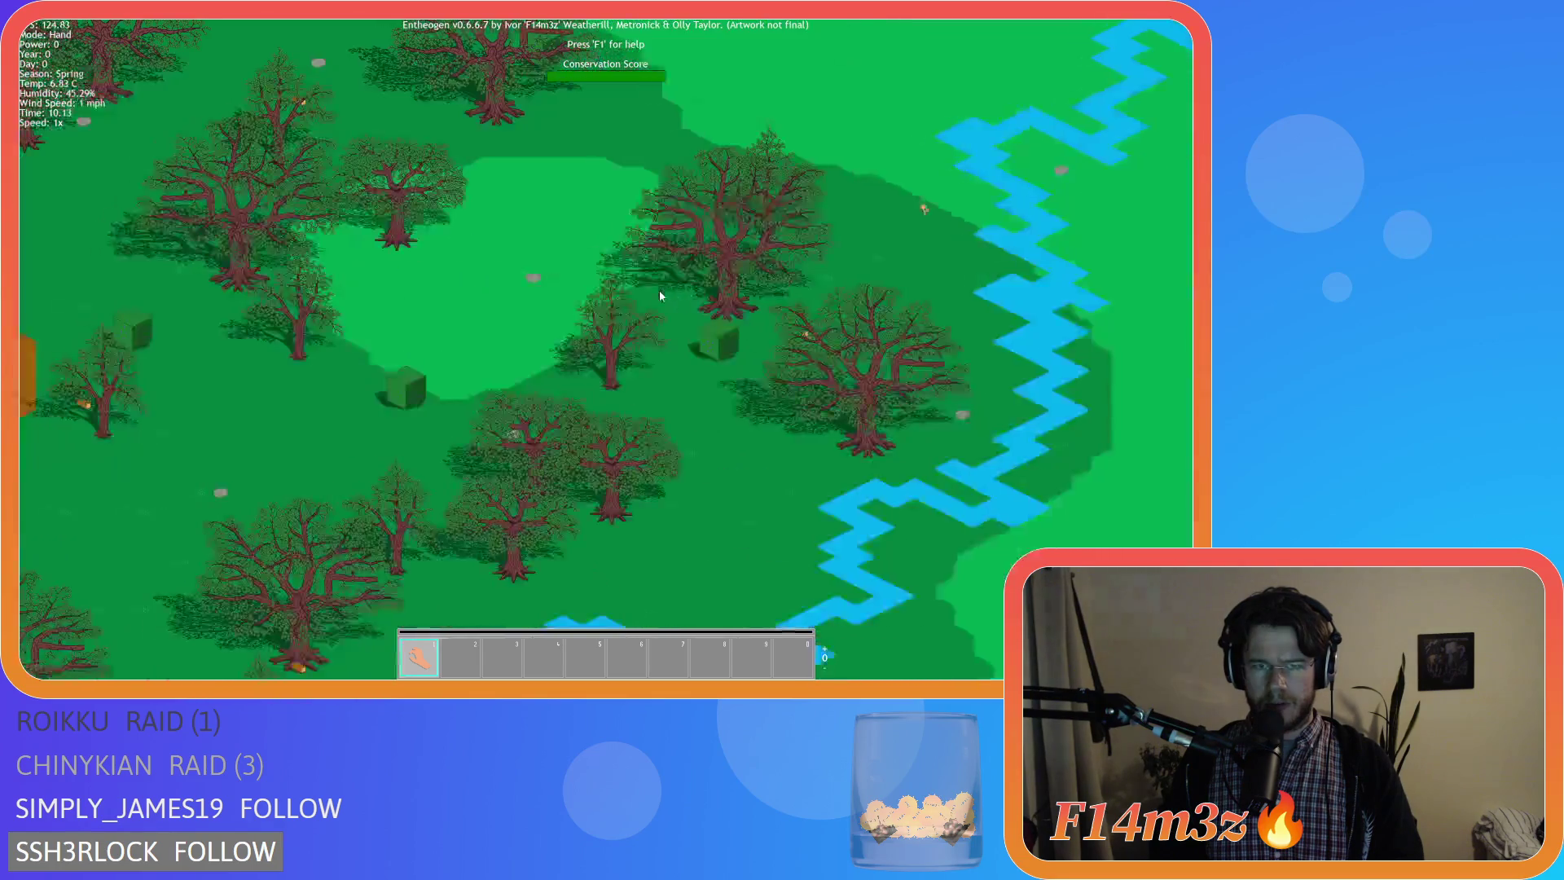
pyautogui.scroll(1, 659, 296)
pyautogui.scroll(1, 693, 269)
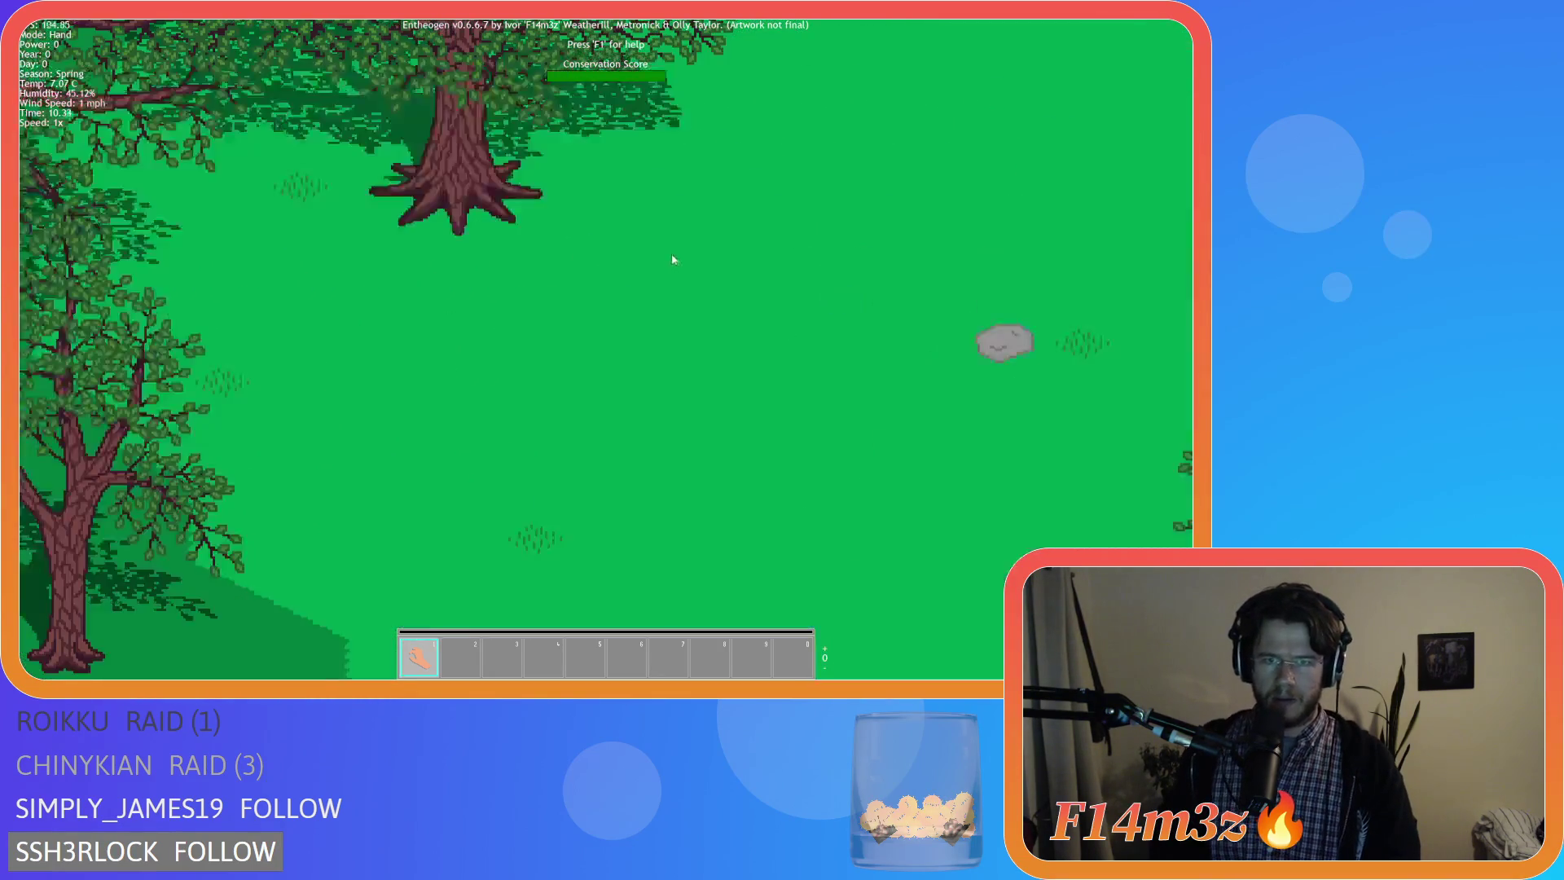
pyautogui.scroll(1, 675, 255)
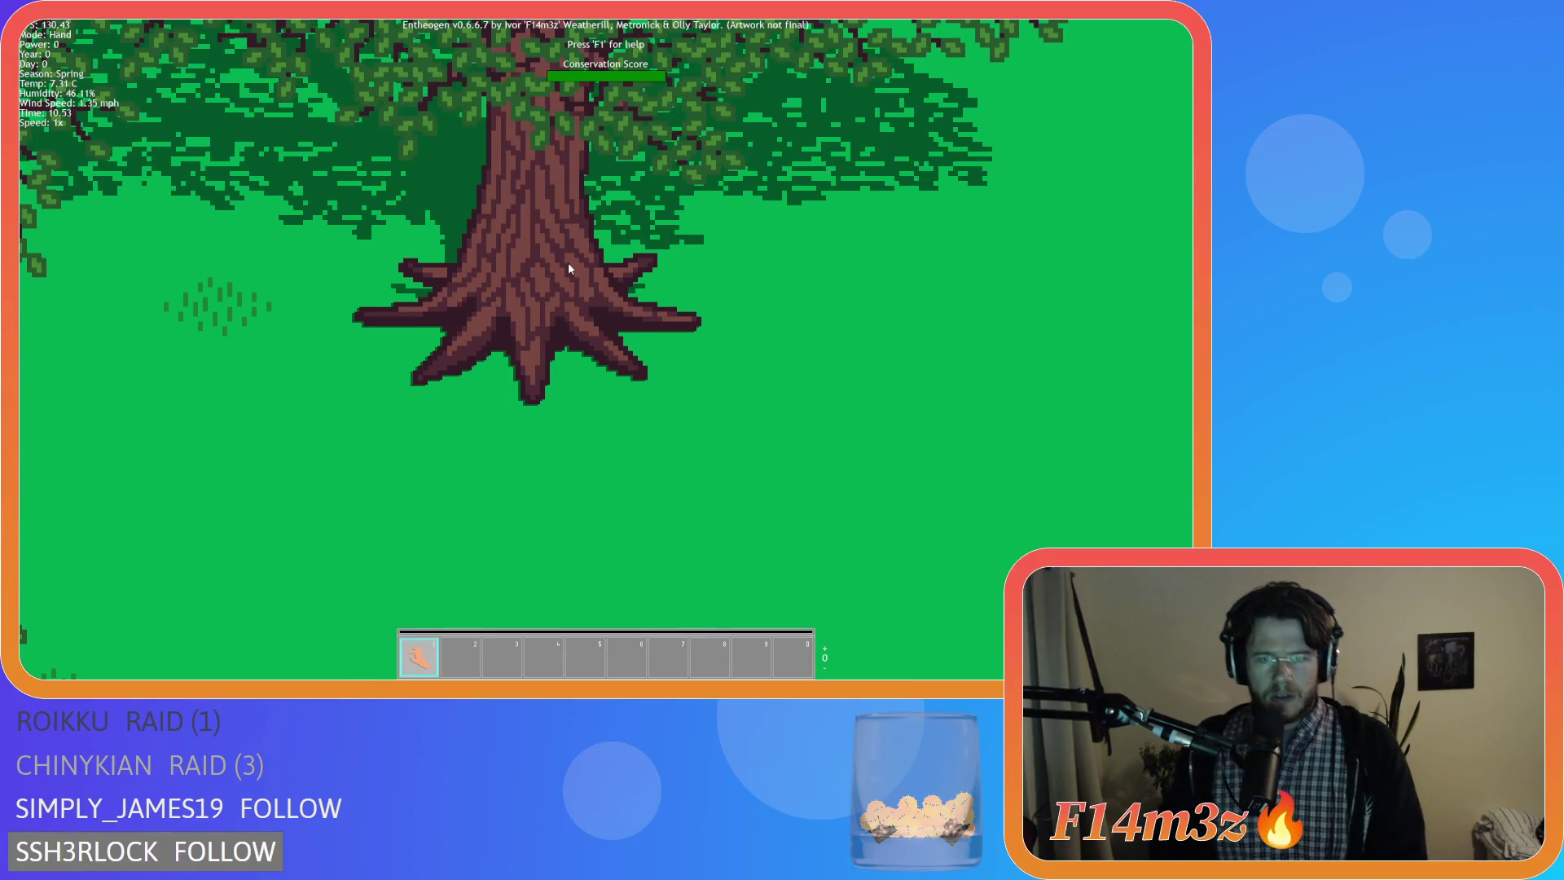
pyautogui.scroll(-2, 569, 263)
pyautogui.scroll(-1, 568, 263)
pyautogui.scroll(2, 463, 252)
pyautogui.scroll(1, 464, 259)
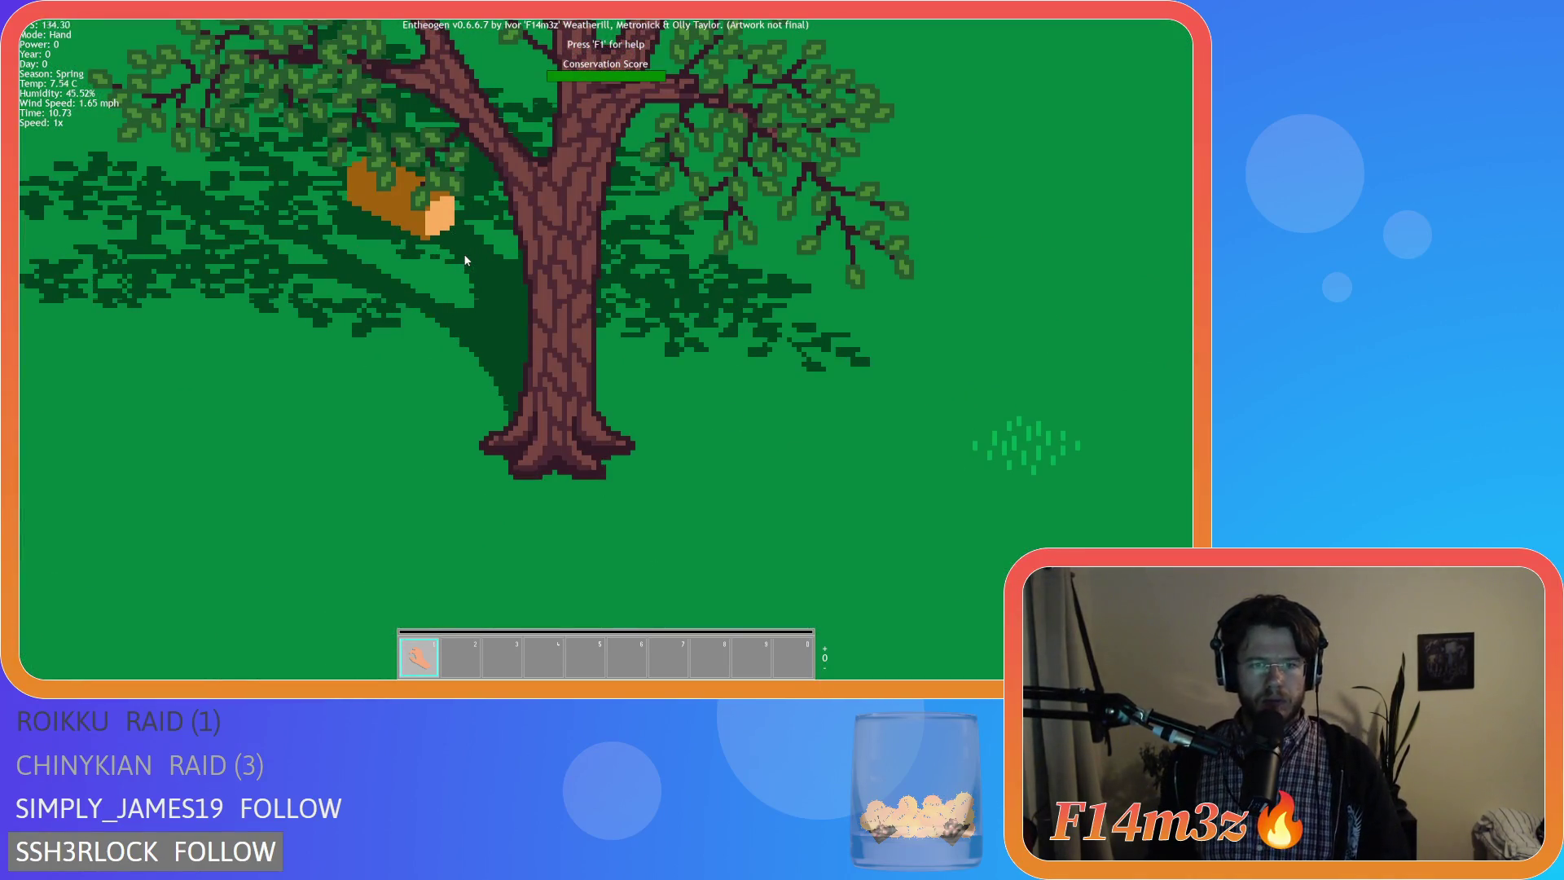
pyautogui.scroll(-2, 464, 259)
pyautogui.scroll(1, 464, 259)
pyautogui.scroll(1, 404, 309)
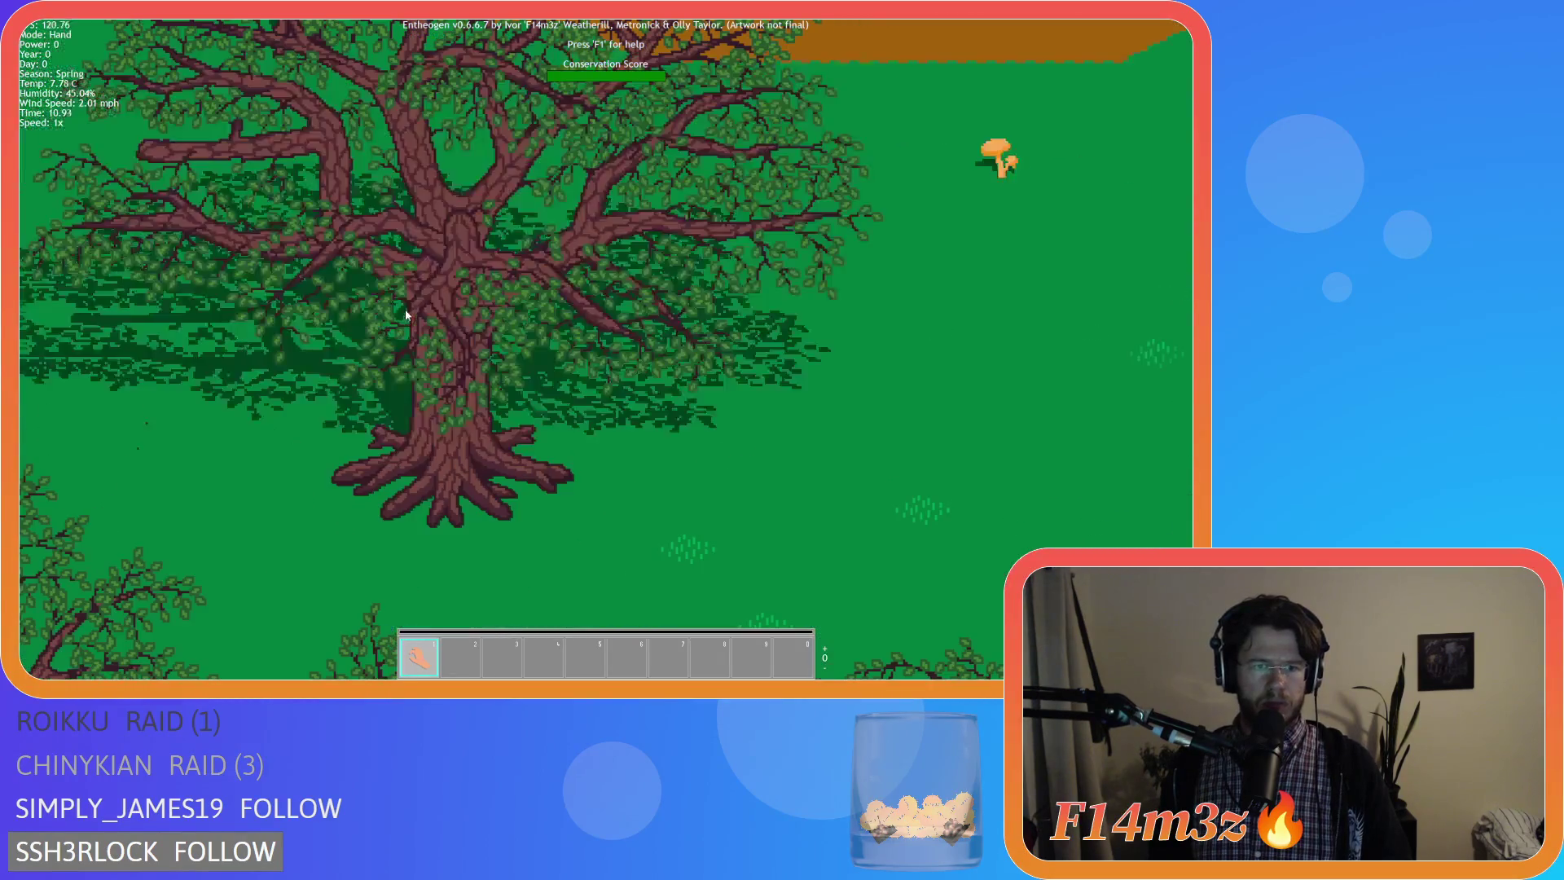
pyautogui.scroll(1, 405, 309)
pyautogui.scroll(1, 405, 309)
pyautogui.scroll(-2, 404, 309)
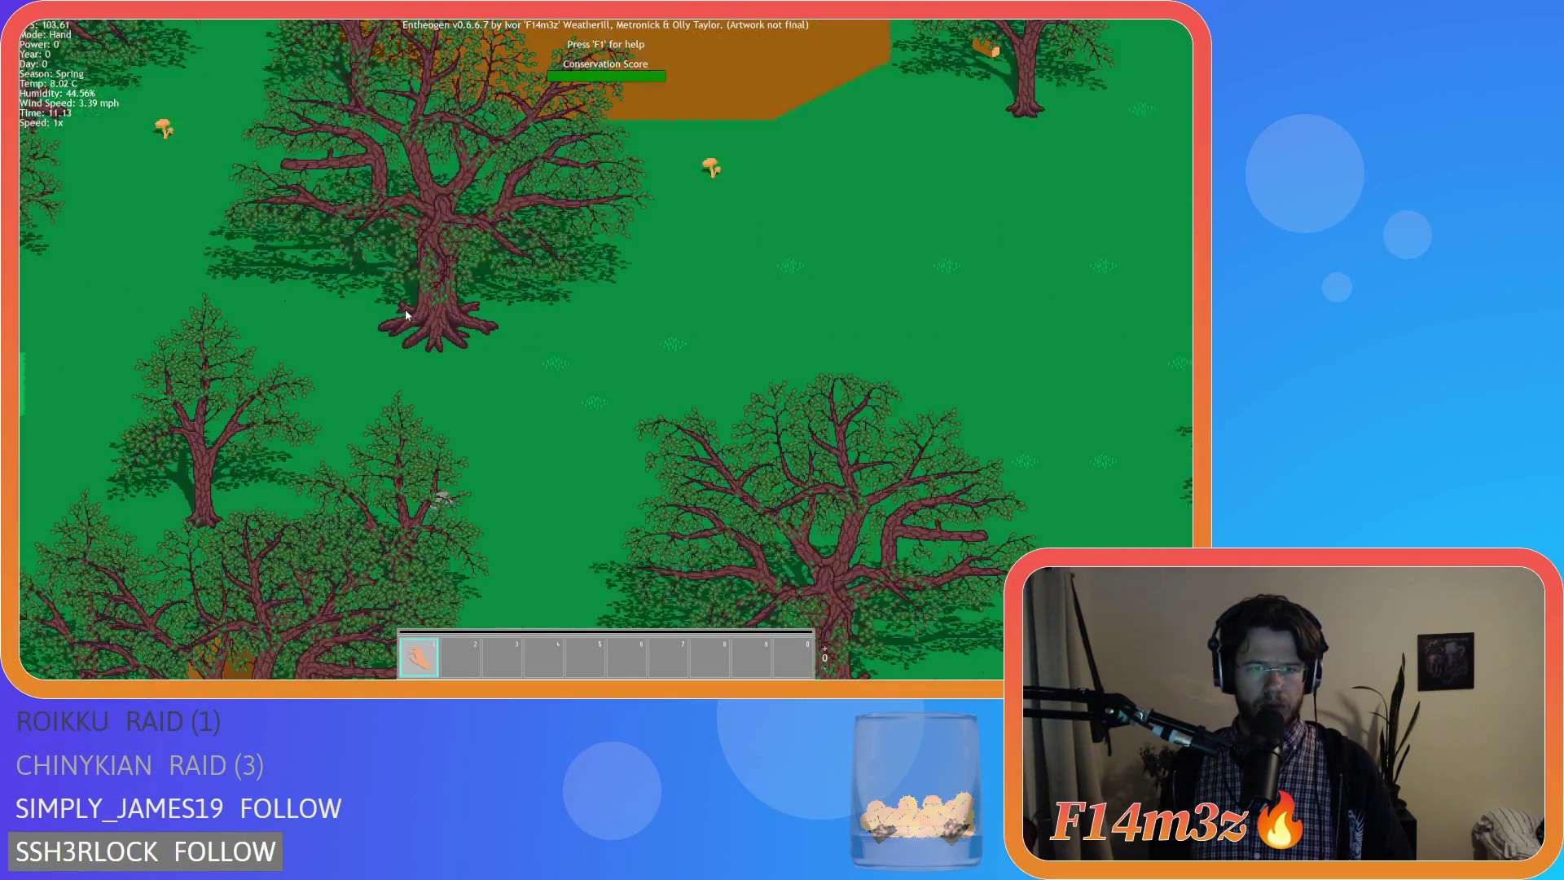
pyautogui.scroll(-1, 404, 310)
pyautogui.scroll(2, 672, 332)
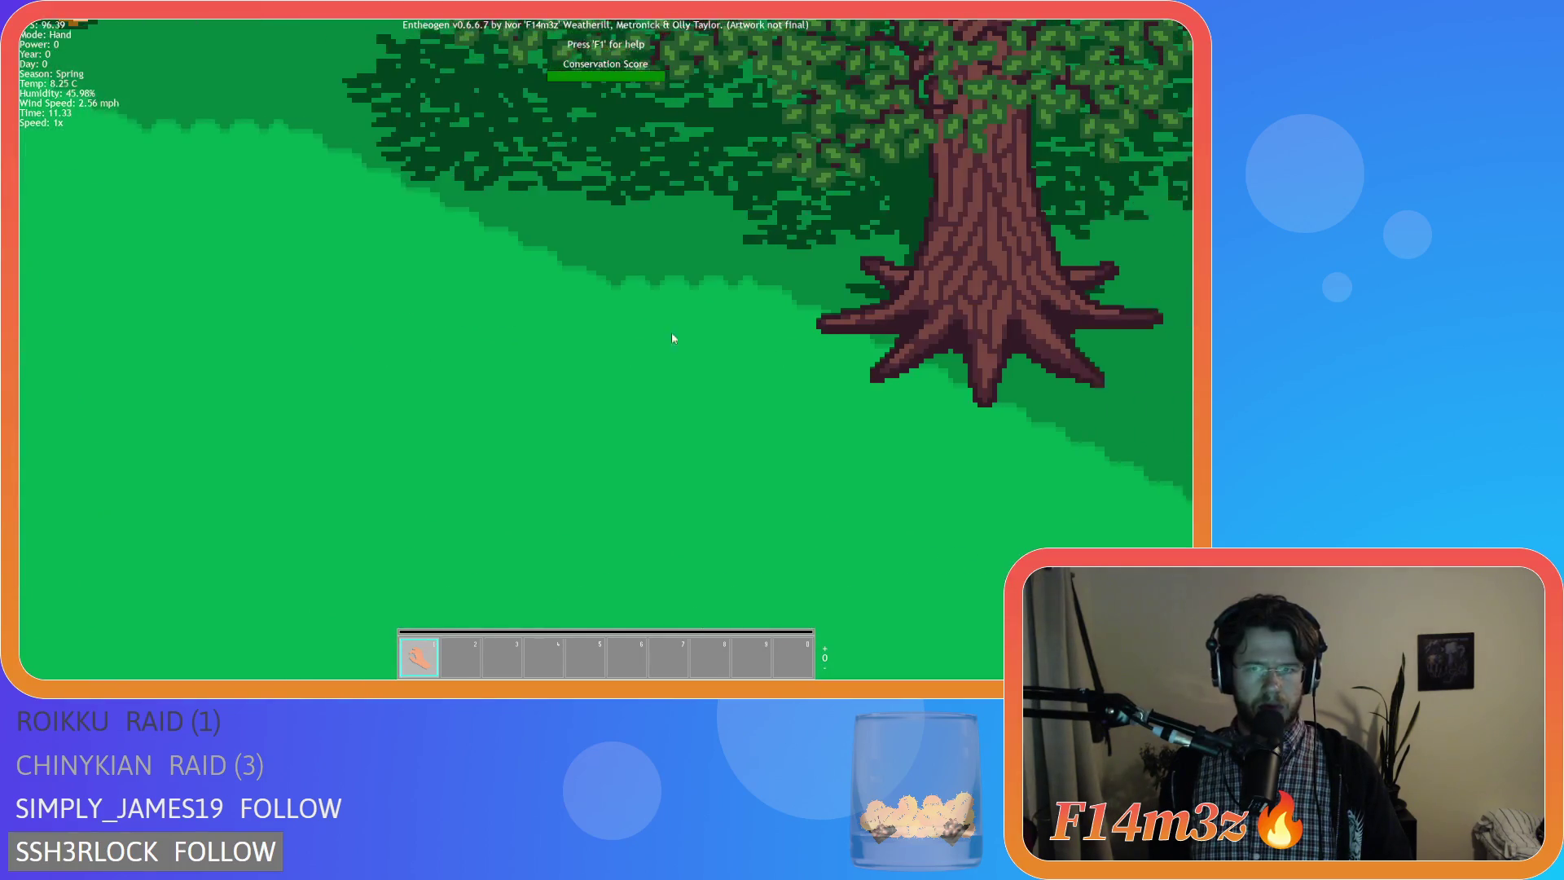
pyautogui.scroll(2, 726, 317)
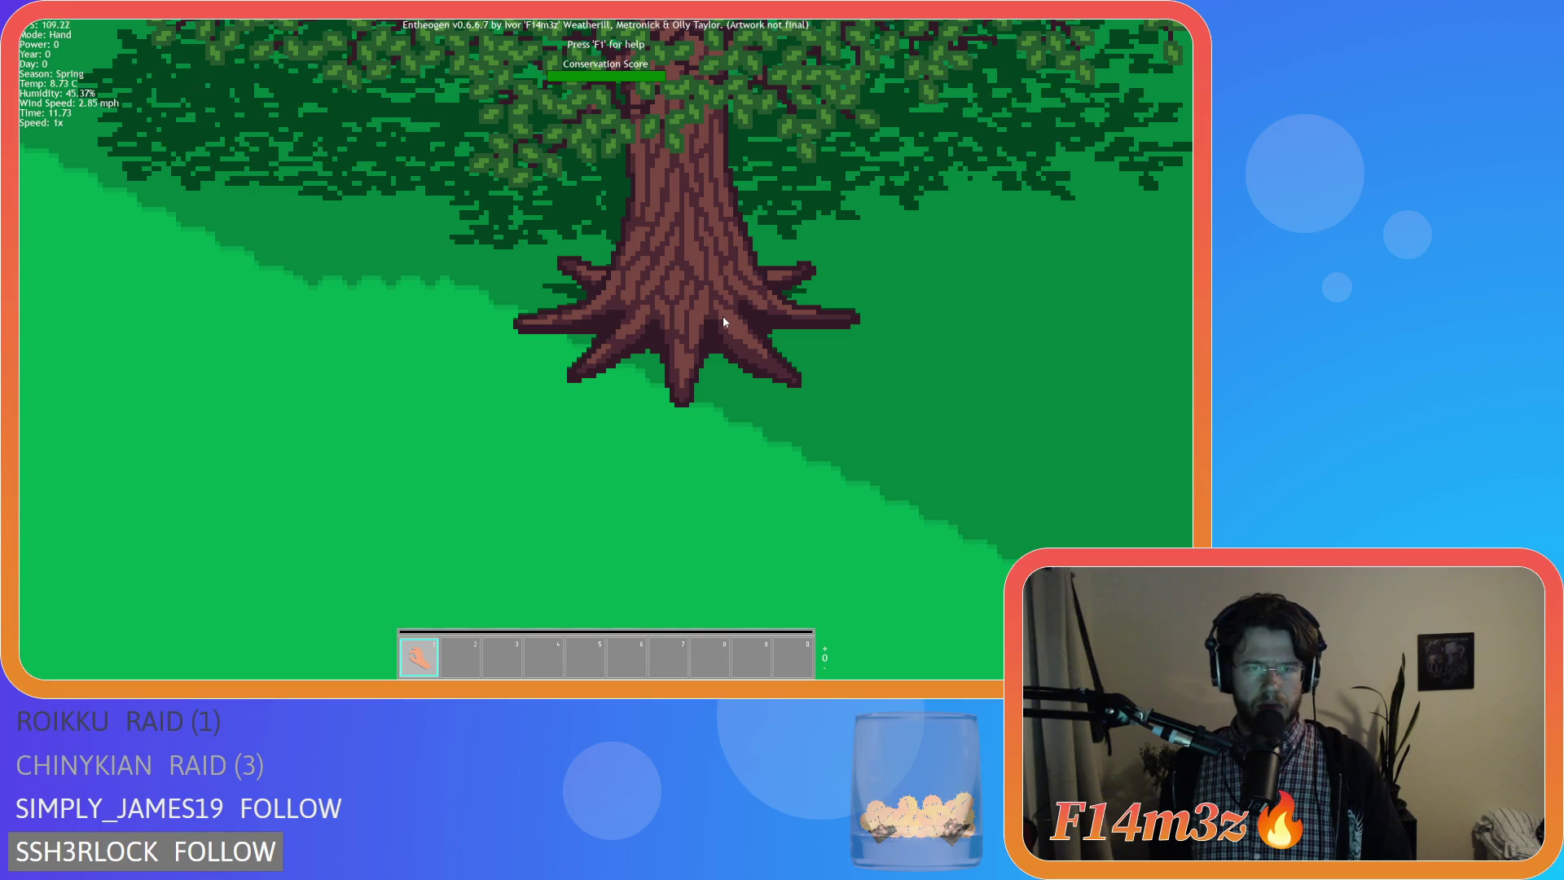
pyautogui.scroll(-2, 723, 316)
pyautogui.scroll(2, 723, 317)
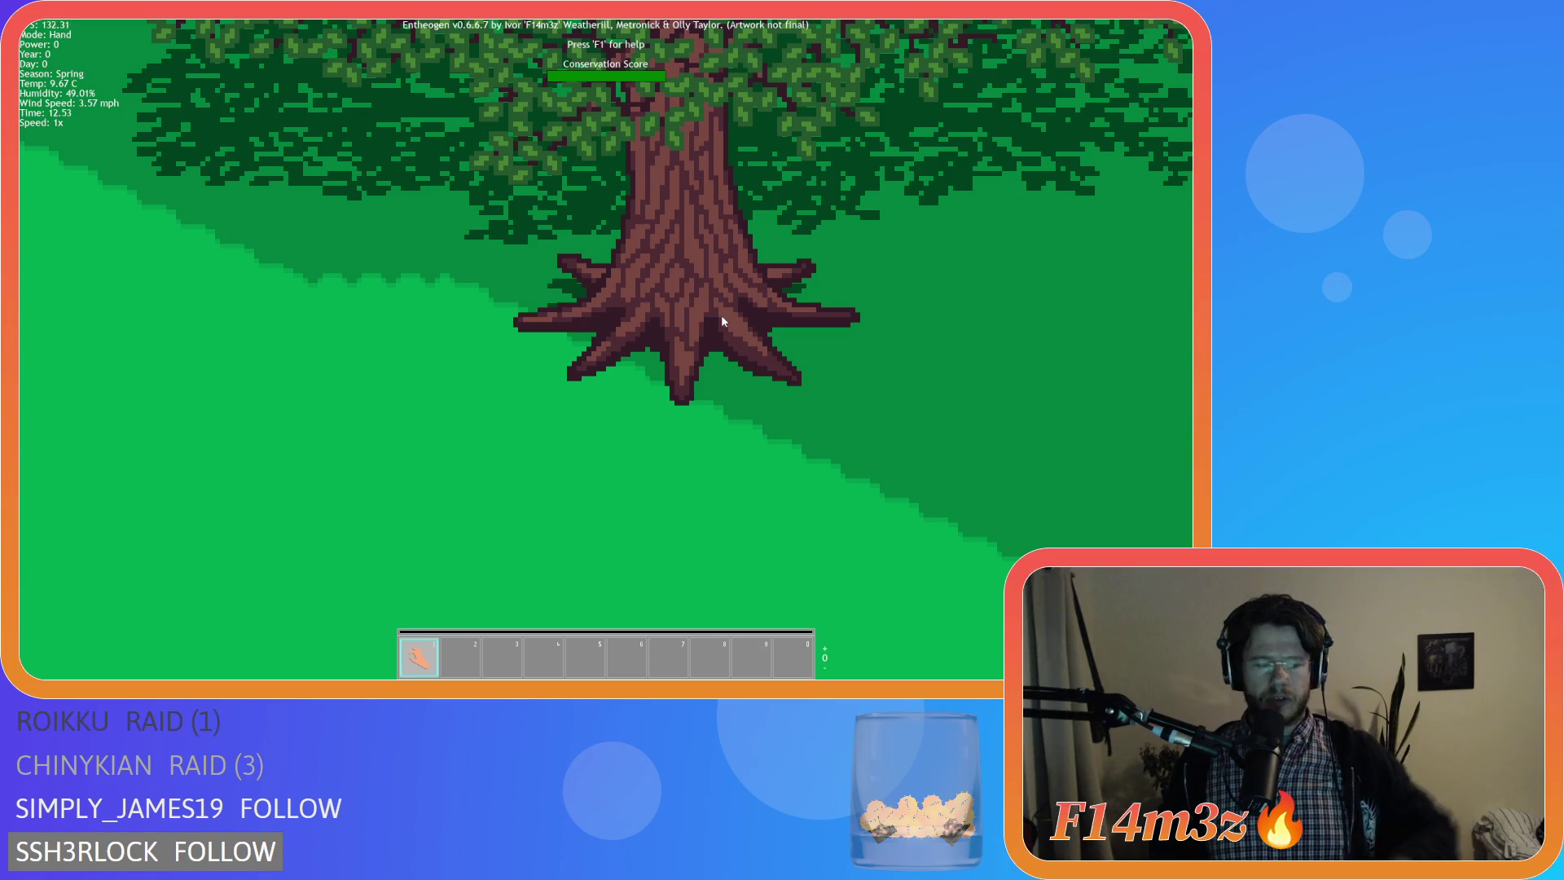
pyautogui.press('Escape')
pyautogui.press('y')
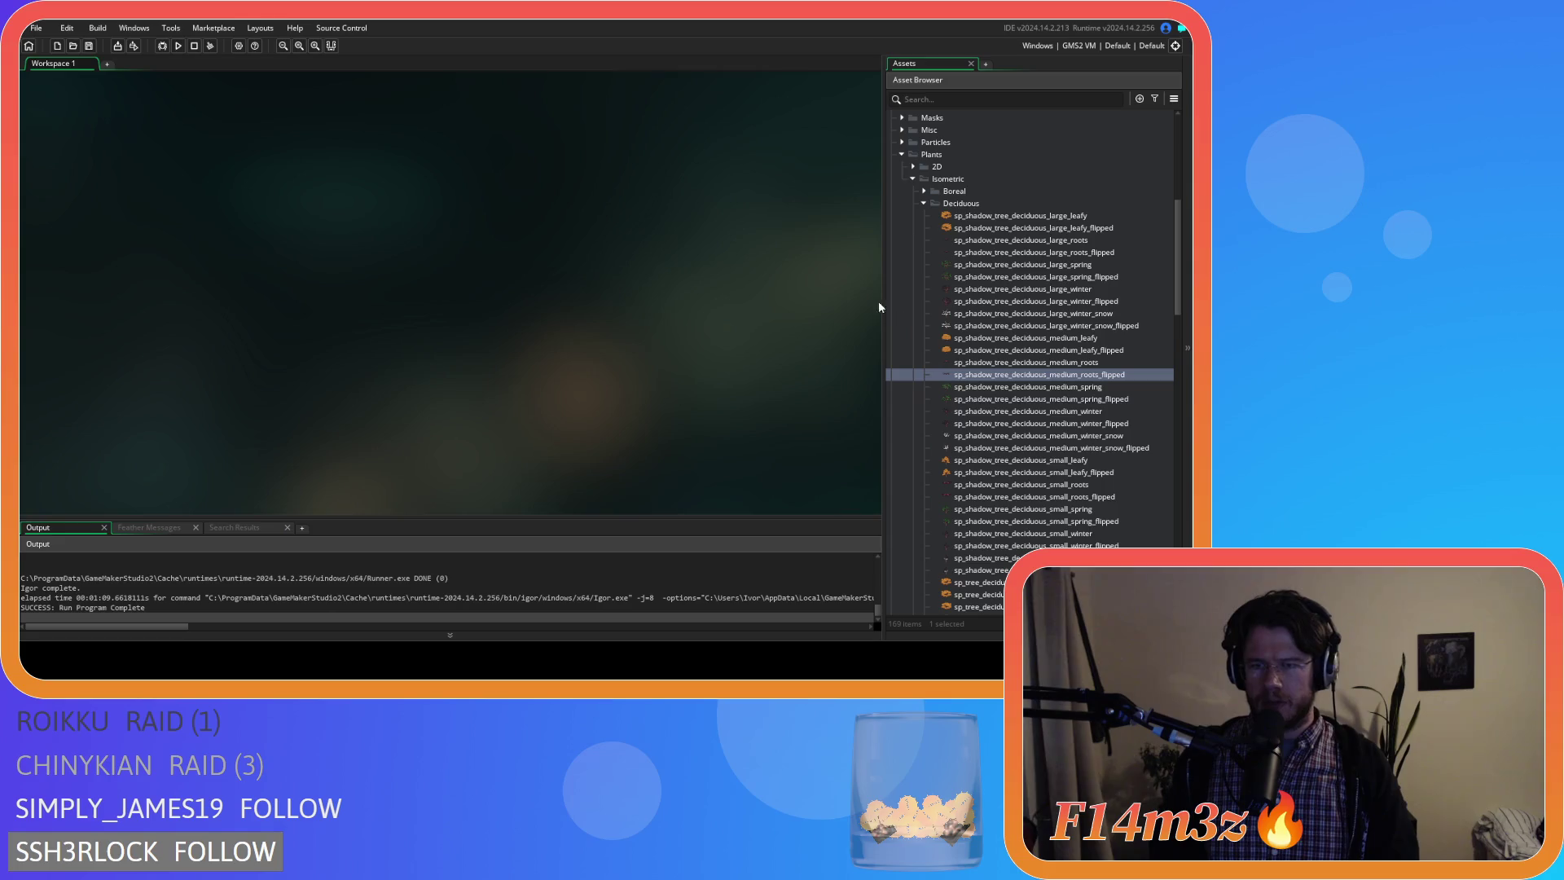
pyautogui.press('F5')
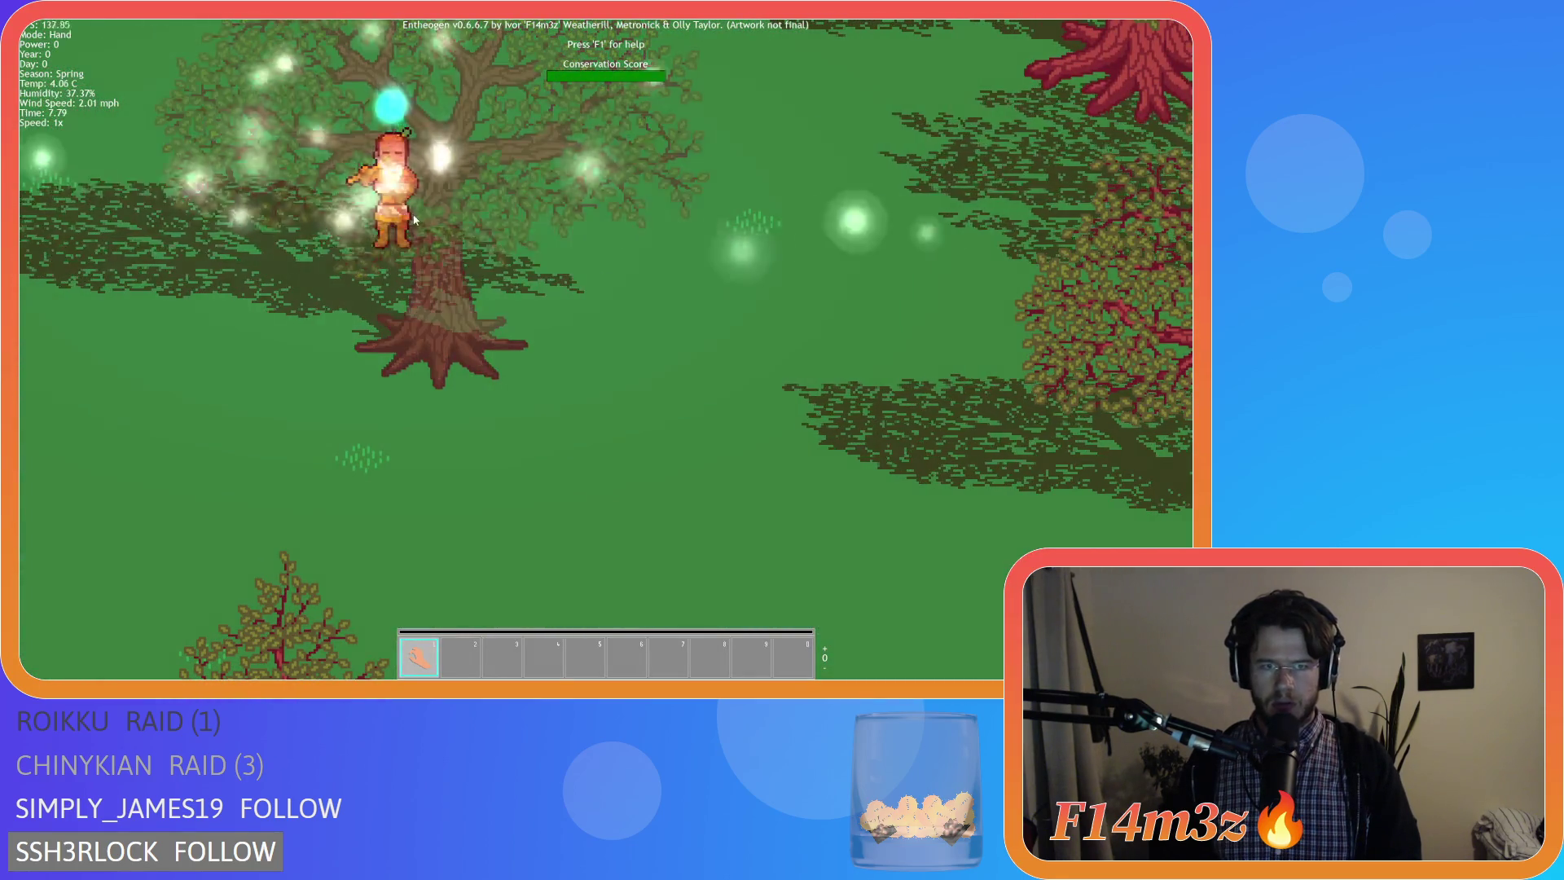
pyautogui.scroll(1, 422, 223)
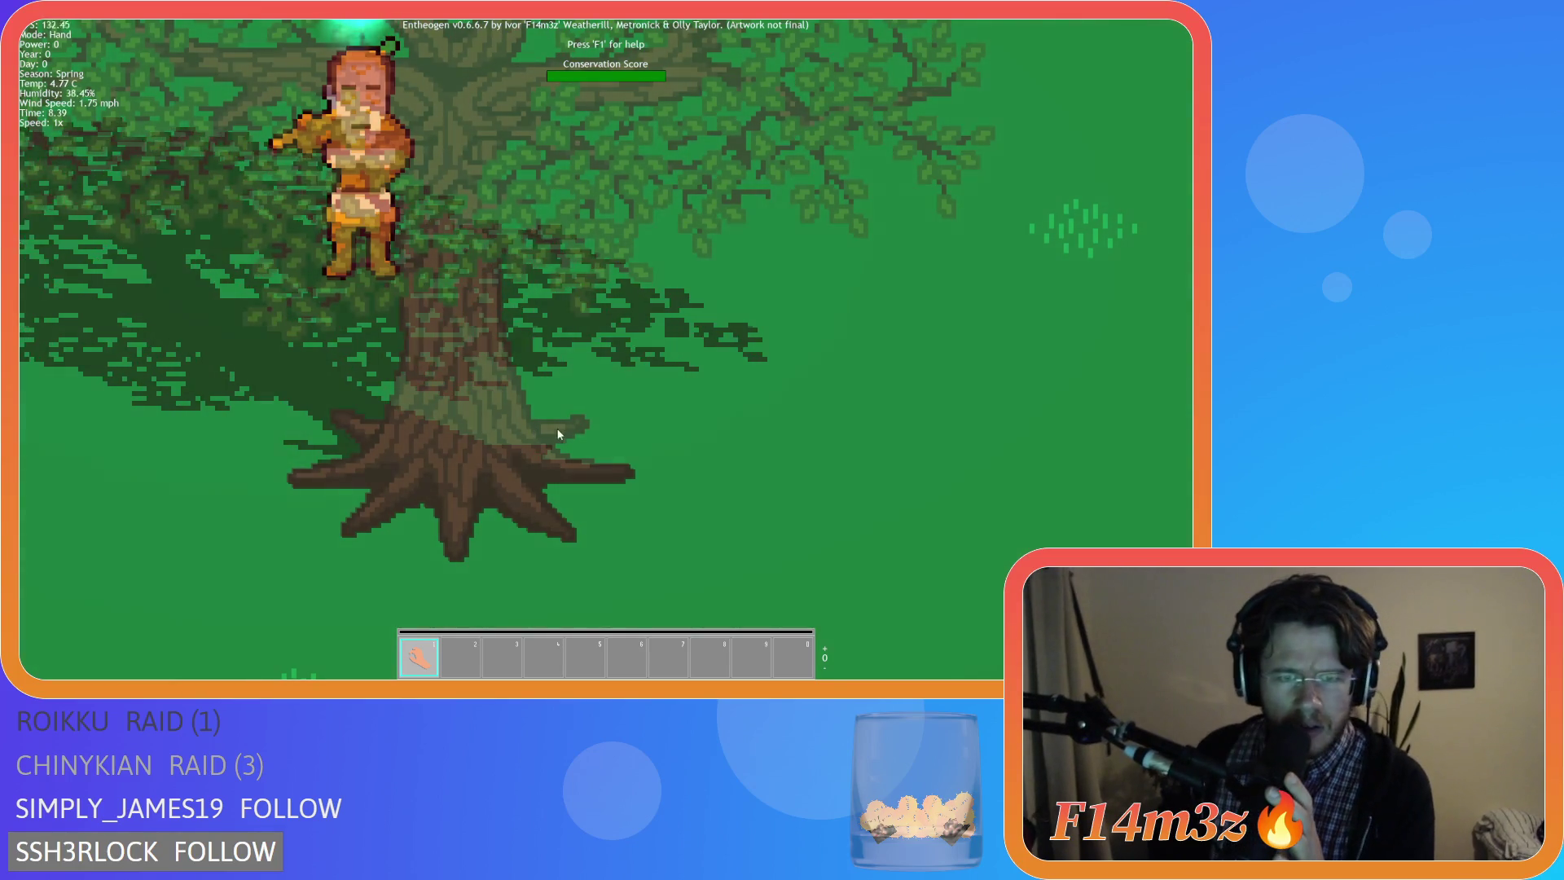
pyautogui.moveTo(549, 374)
pyautogui.mouseDown()
pyautogui.moveTo(666, 321)
pyautogui.moveTo(664, 275)
pyautogui.mouseUp()
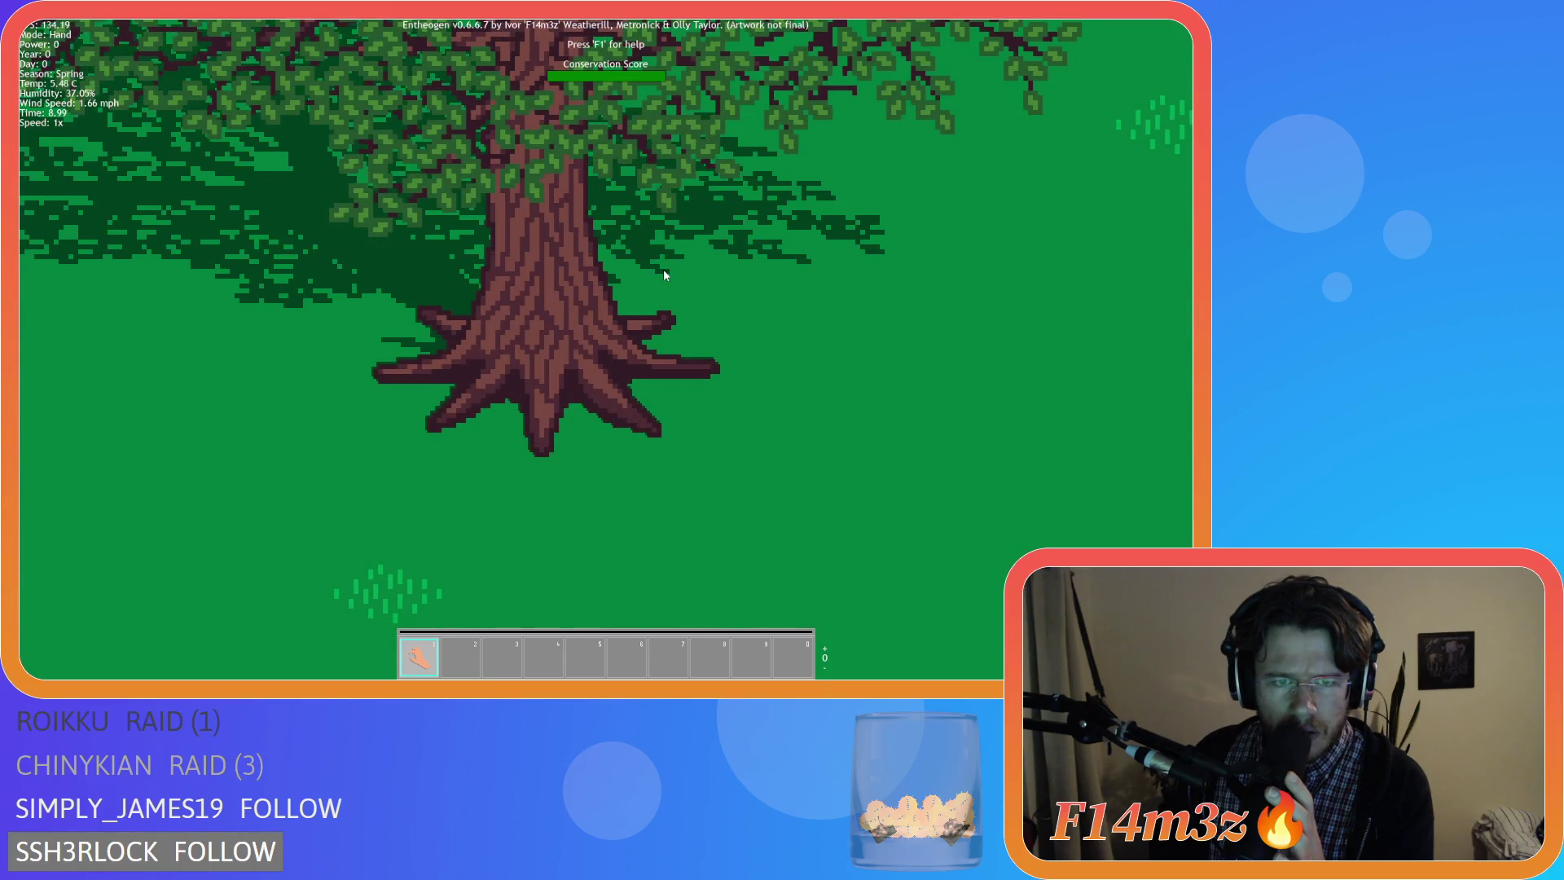
pyautogui.scroll(-3, 664, 269)
pyautogui.moveTo(664, 269); pyautogui.dragTo(542, 374)
pyautogui.press('Escape')
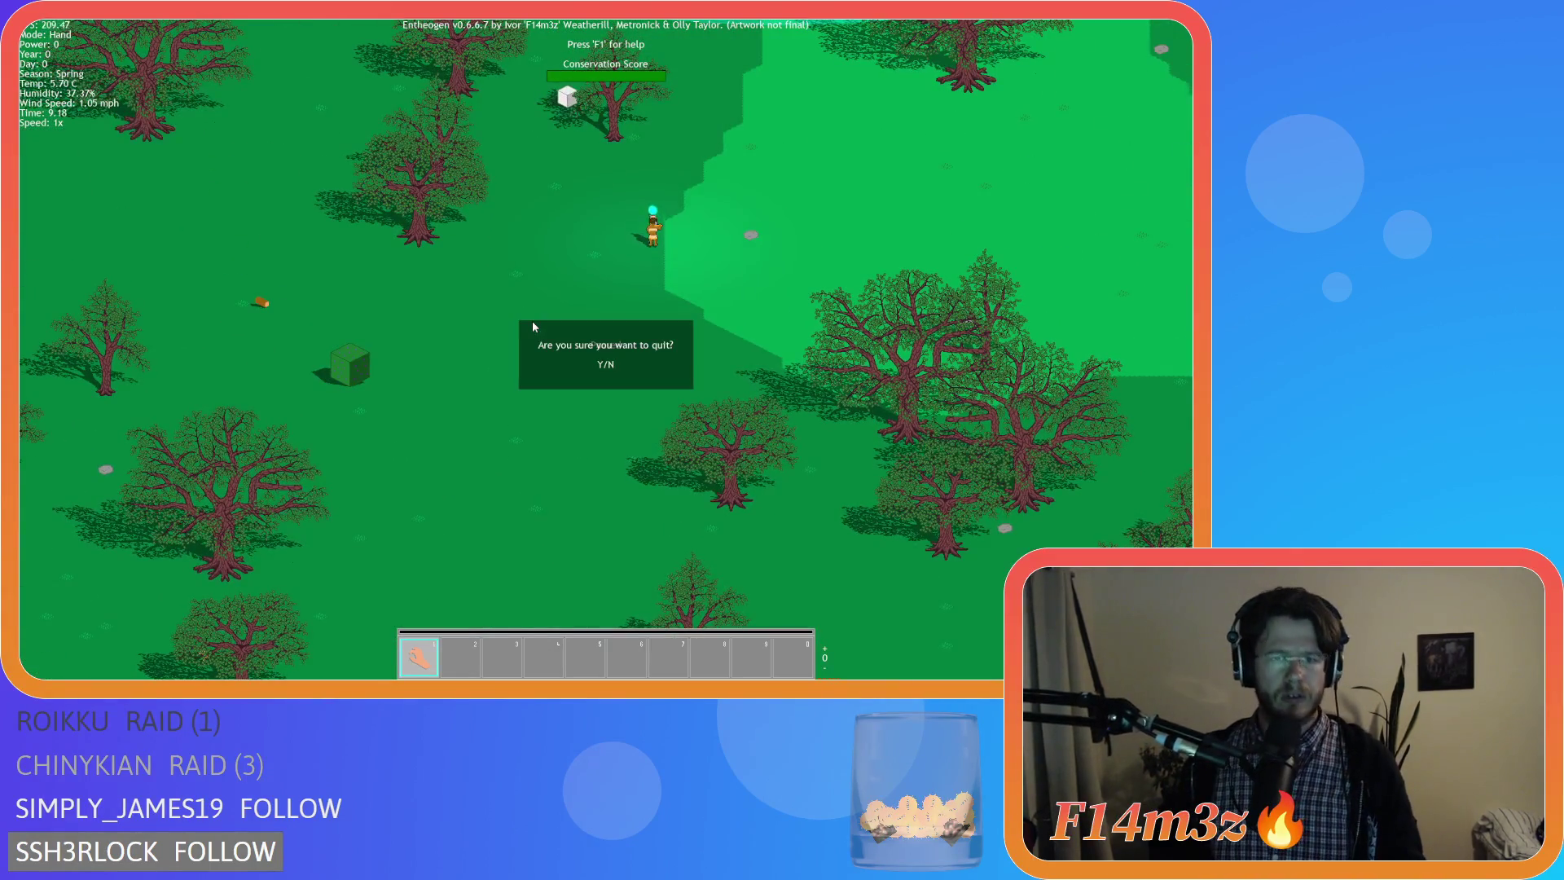
pyautogui.press('Return')
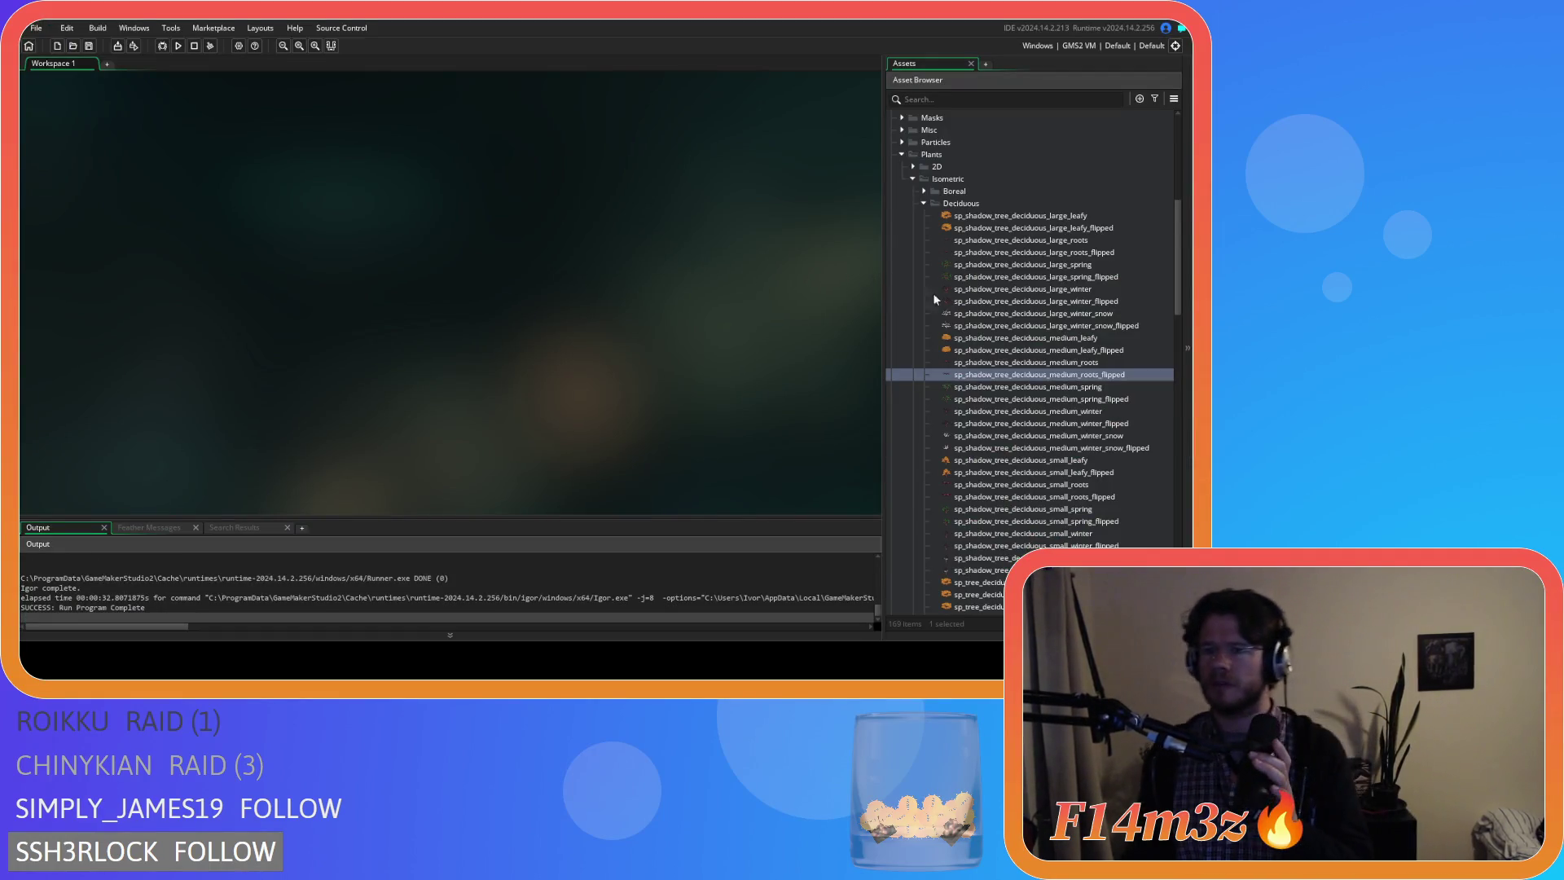
pyautogui.doubleClick(1033, 362)
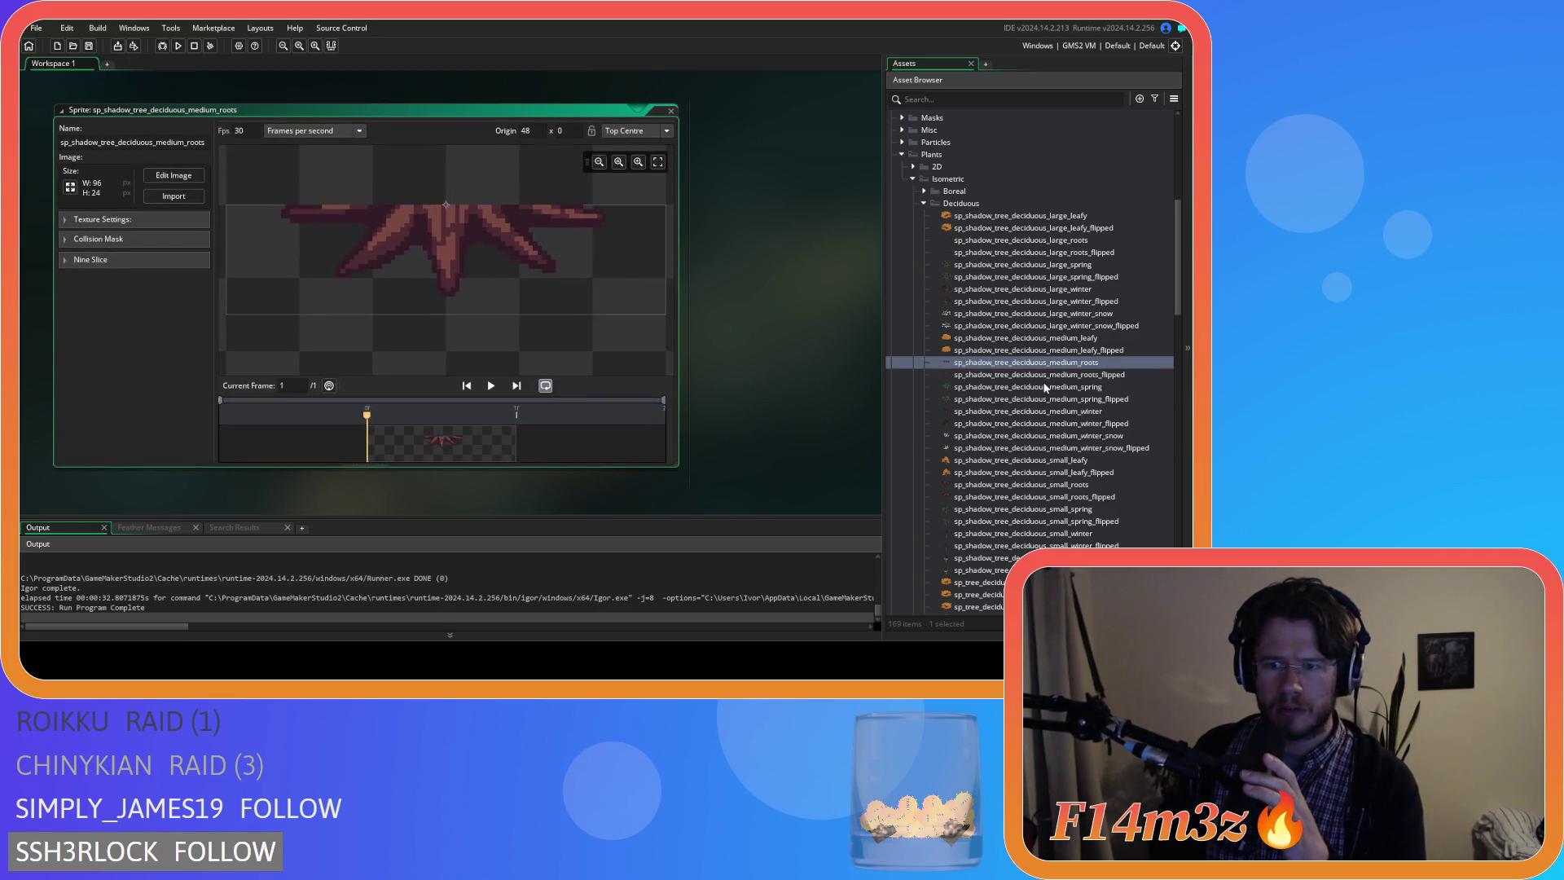
pyautogui.doubleClick(1036, 375)
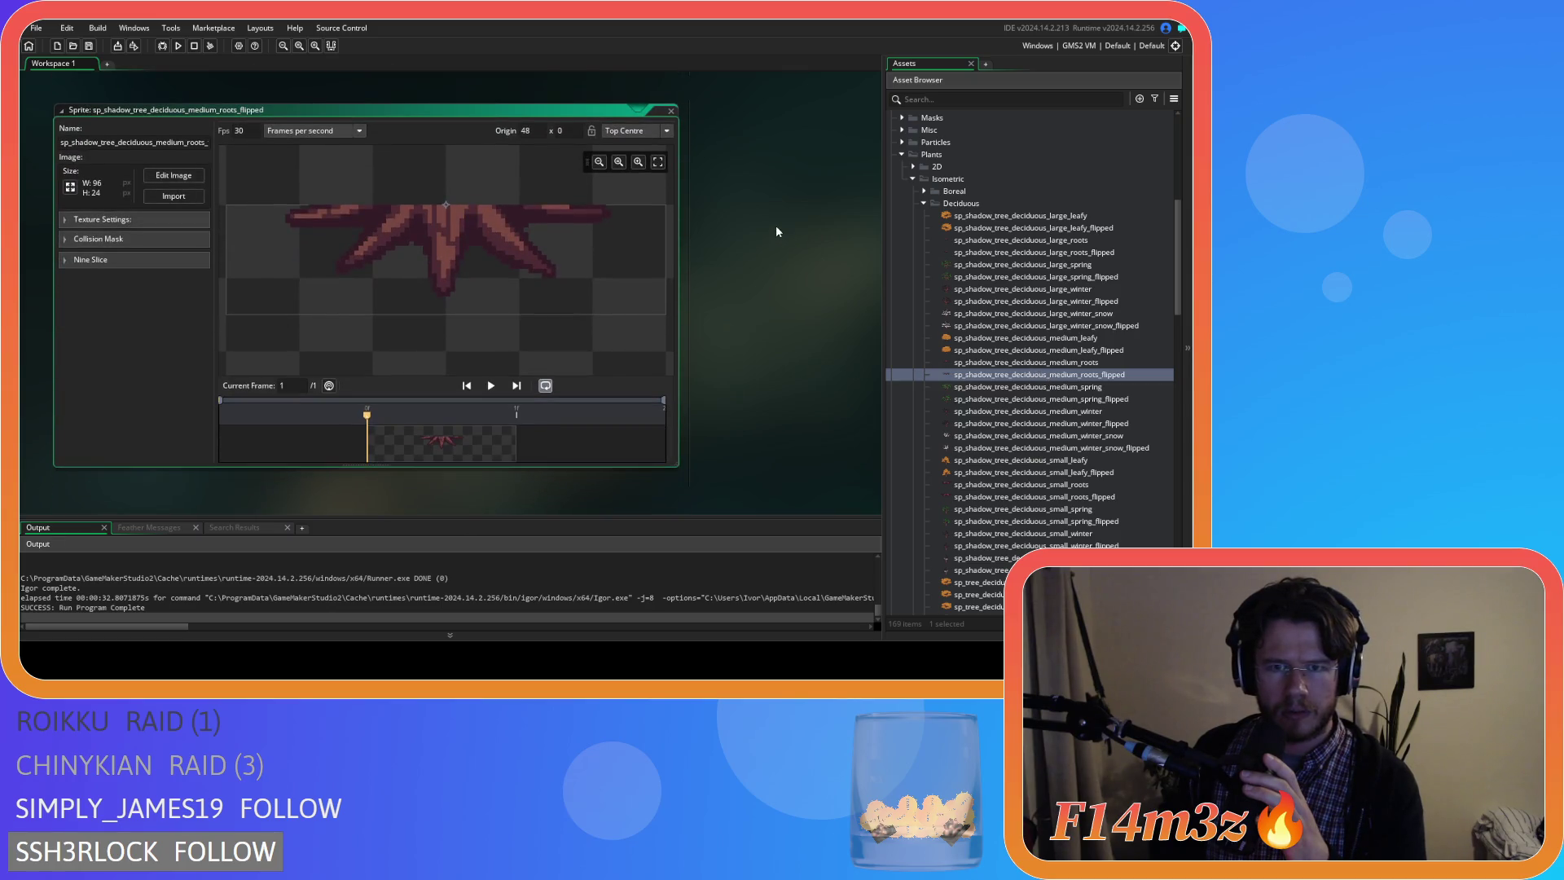
pyautogui.scroll(3, 767, 227)
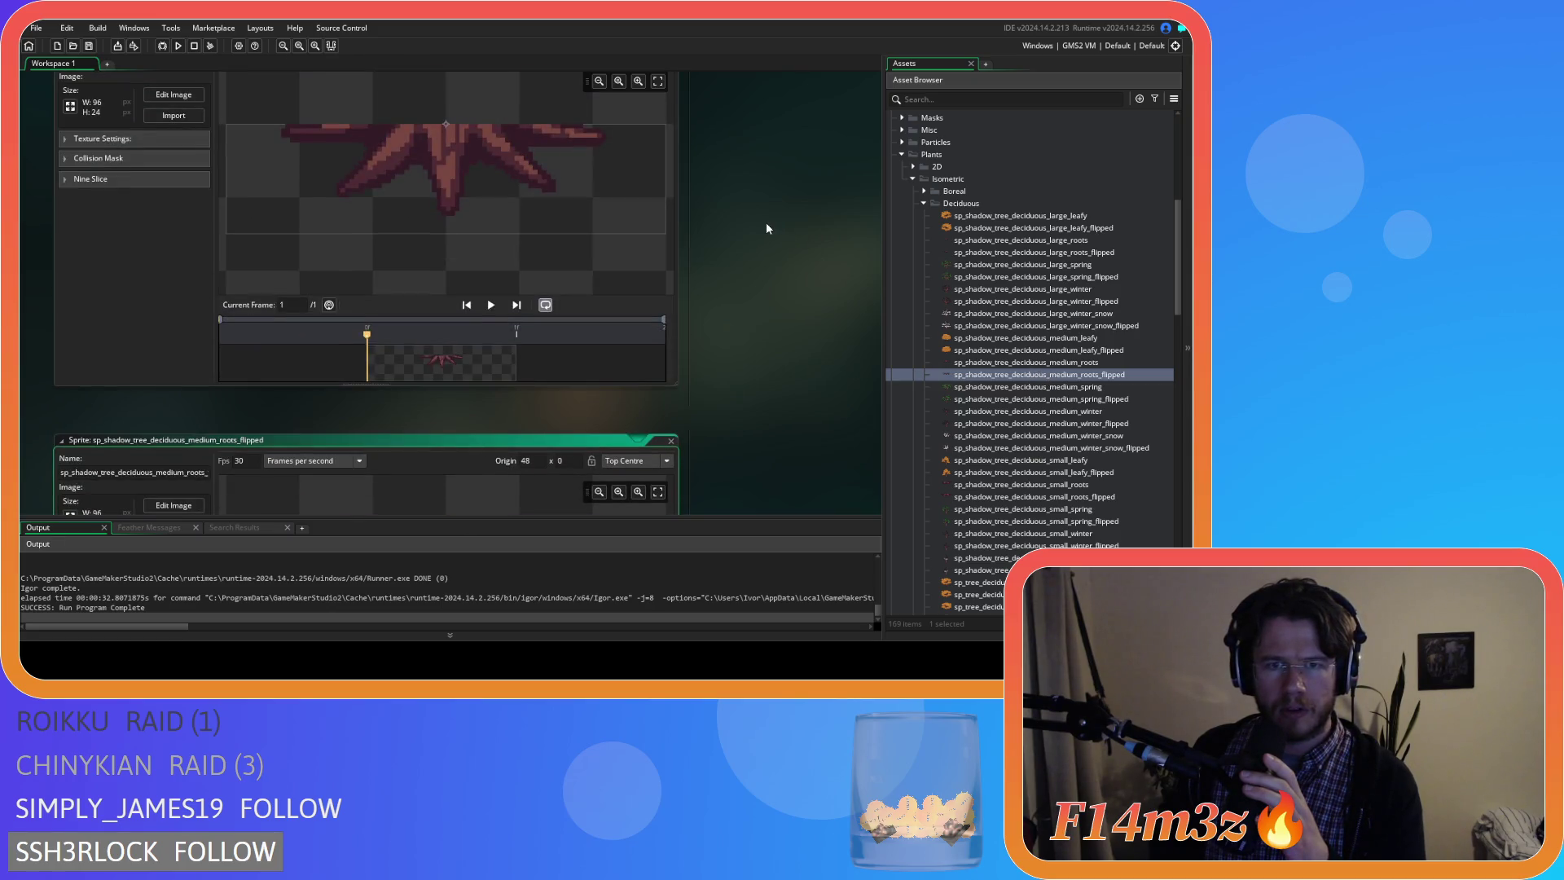
pyautogui.scroll(-3, 767, 228)
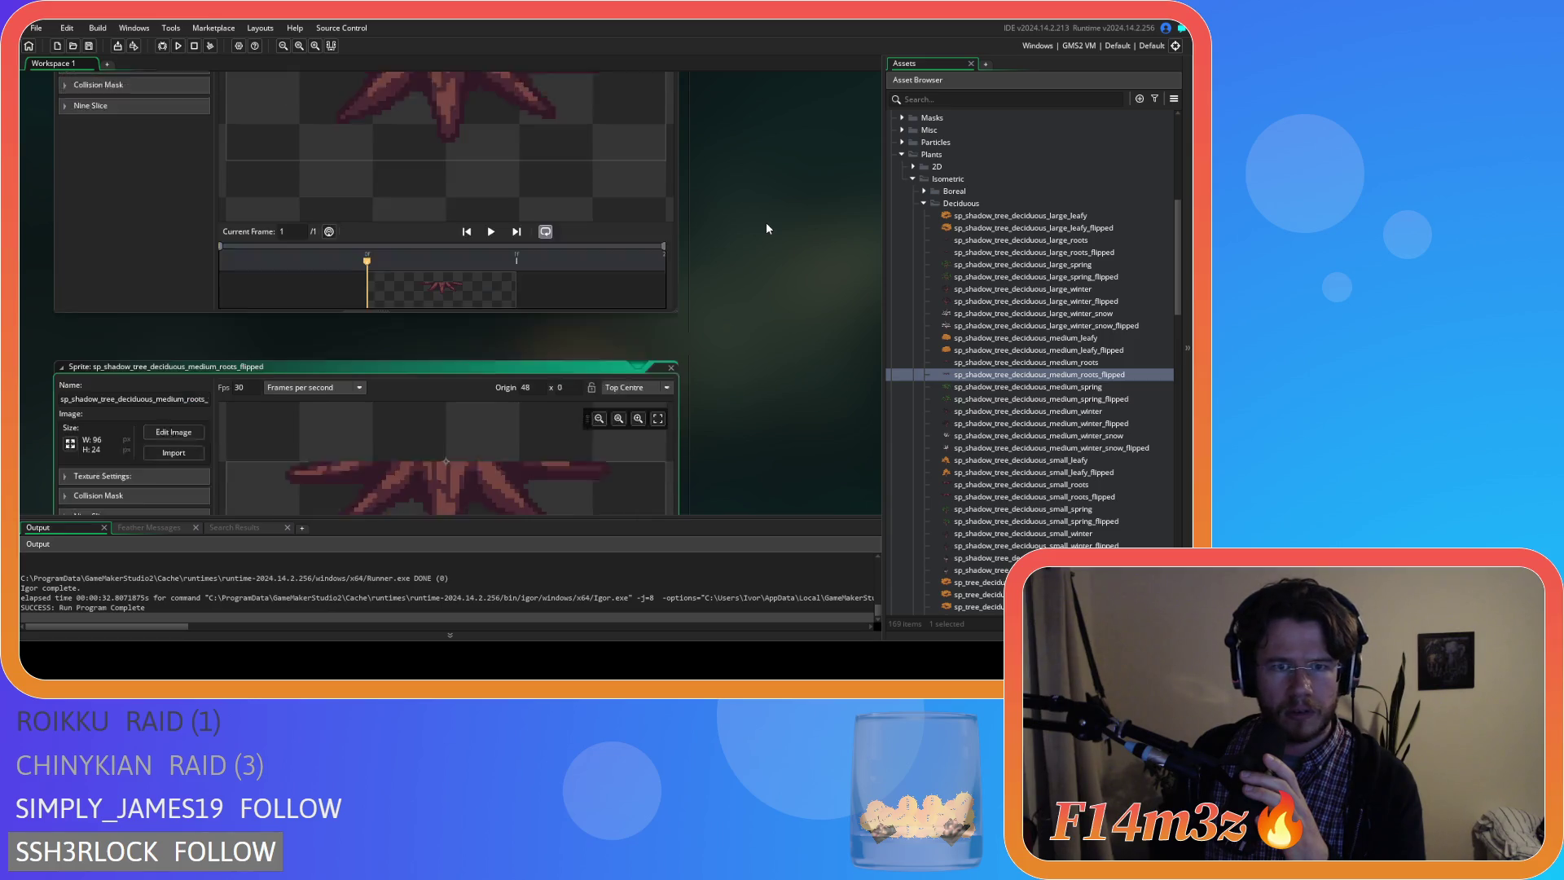
pyautogui.rightClick(766, 227)
pyautogui.click(845, 281)
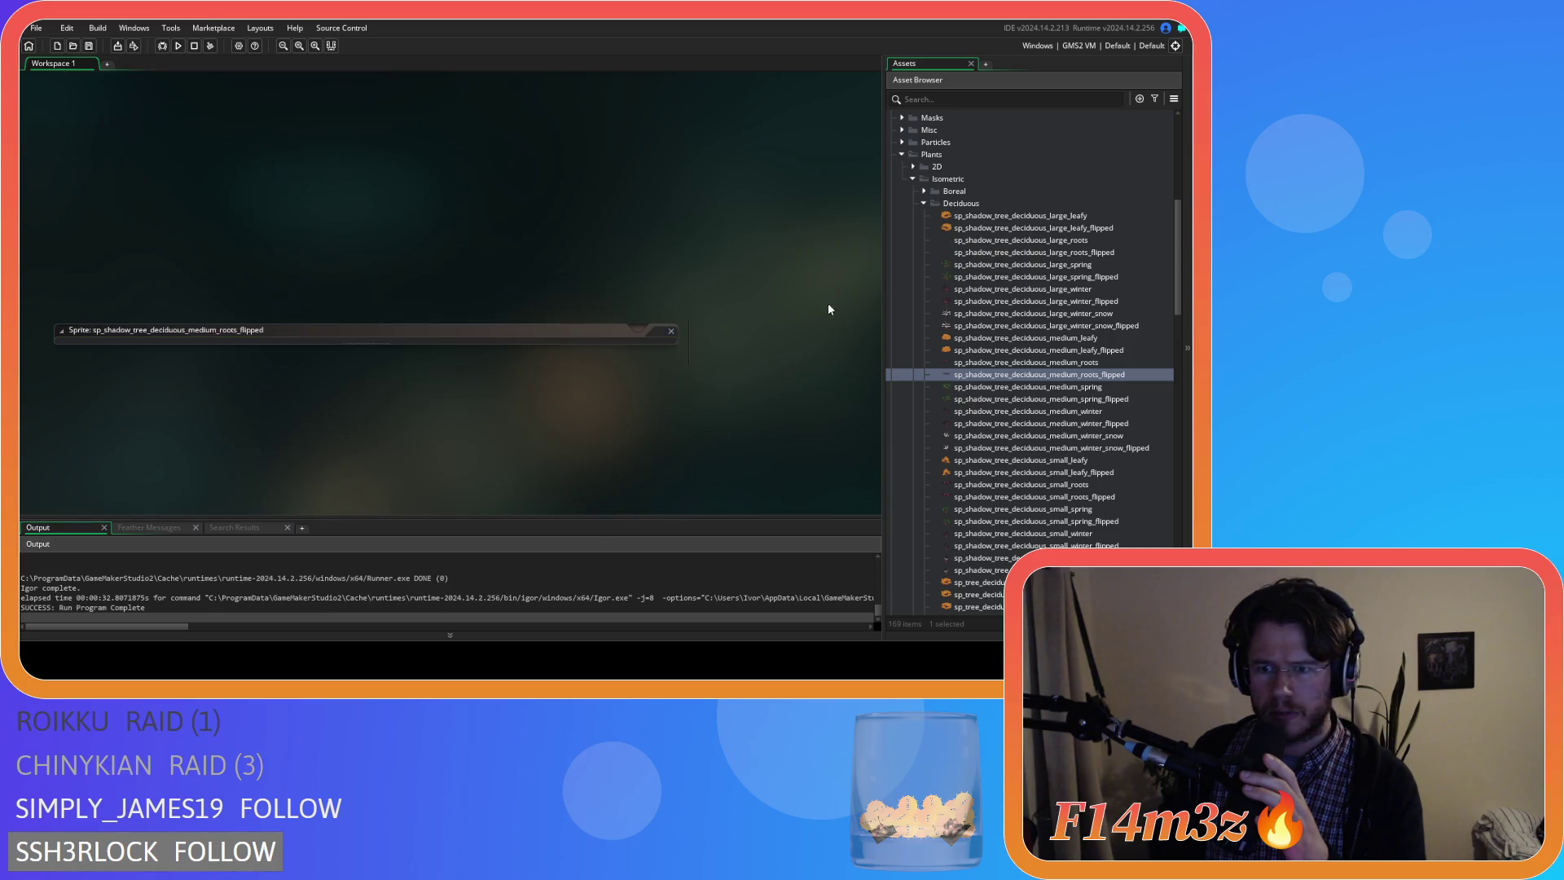
# Collapse the Deciduous, Isometric and Sprites folders and expand Scripts with its Save subfolder.
pyautogui.click(924, 203)
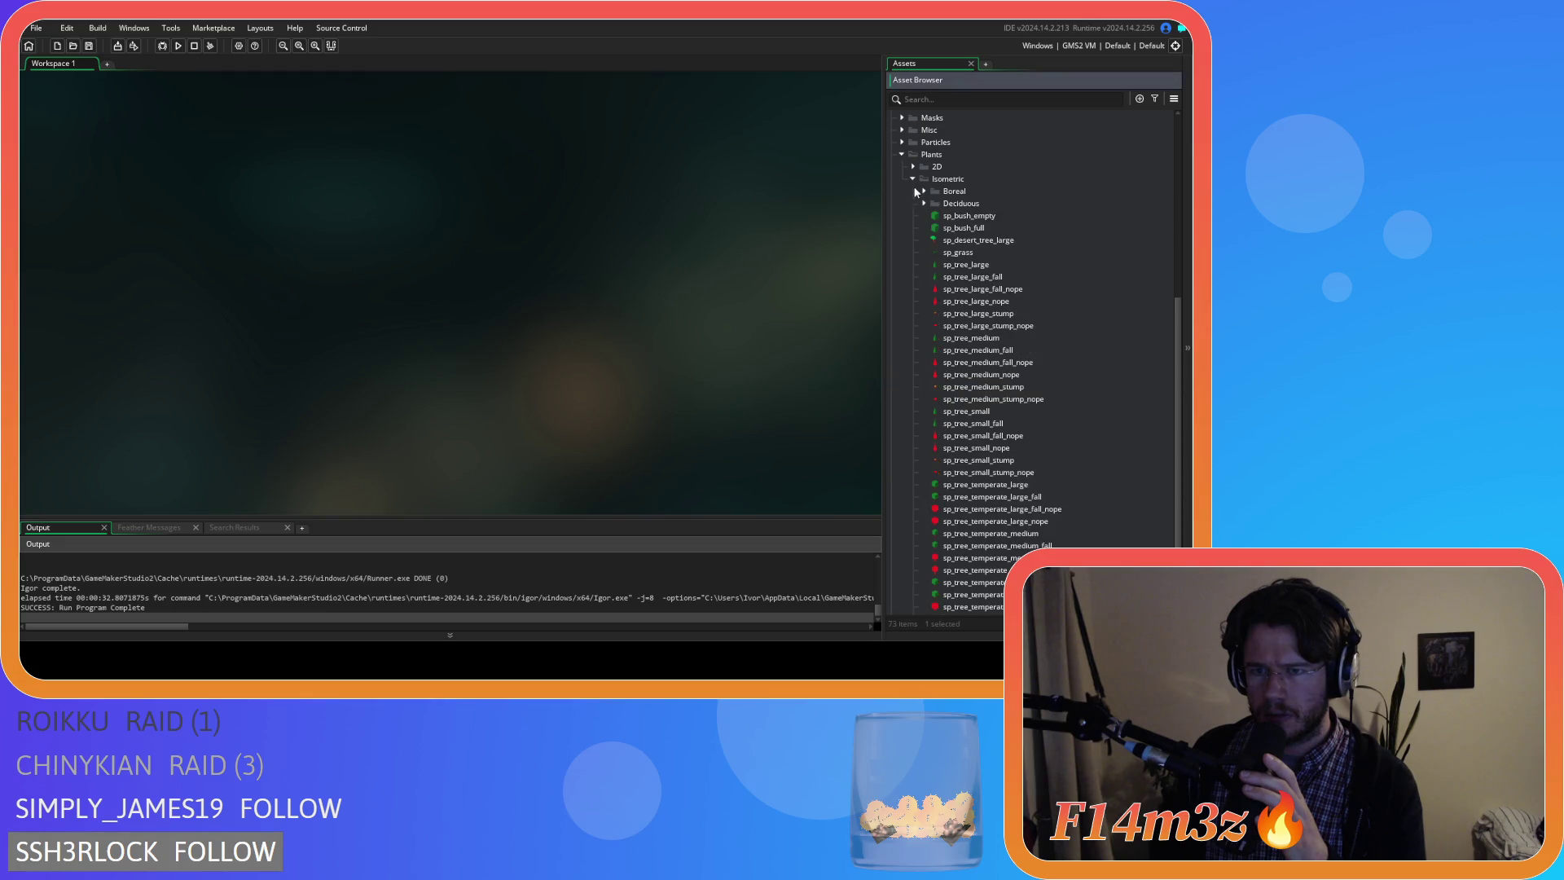
pyautogui.click(912, 180)
pyautogui.click(904, 476)
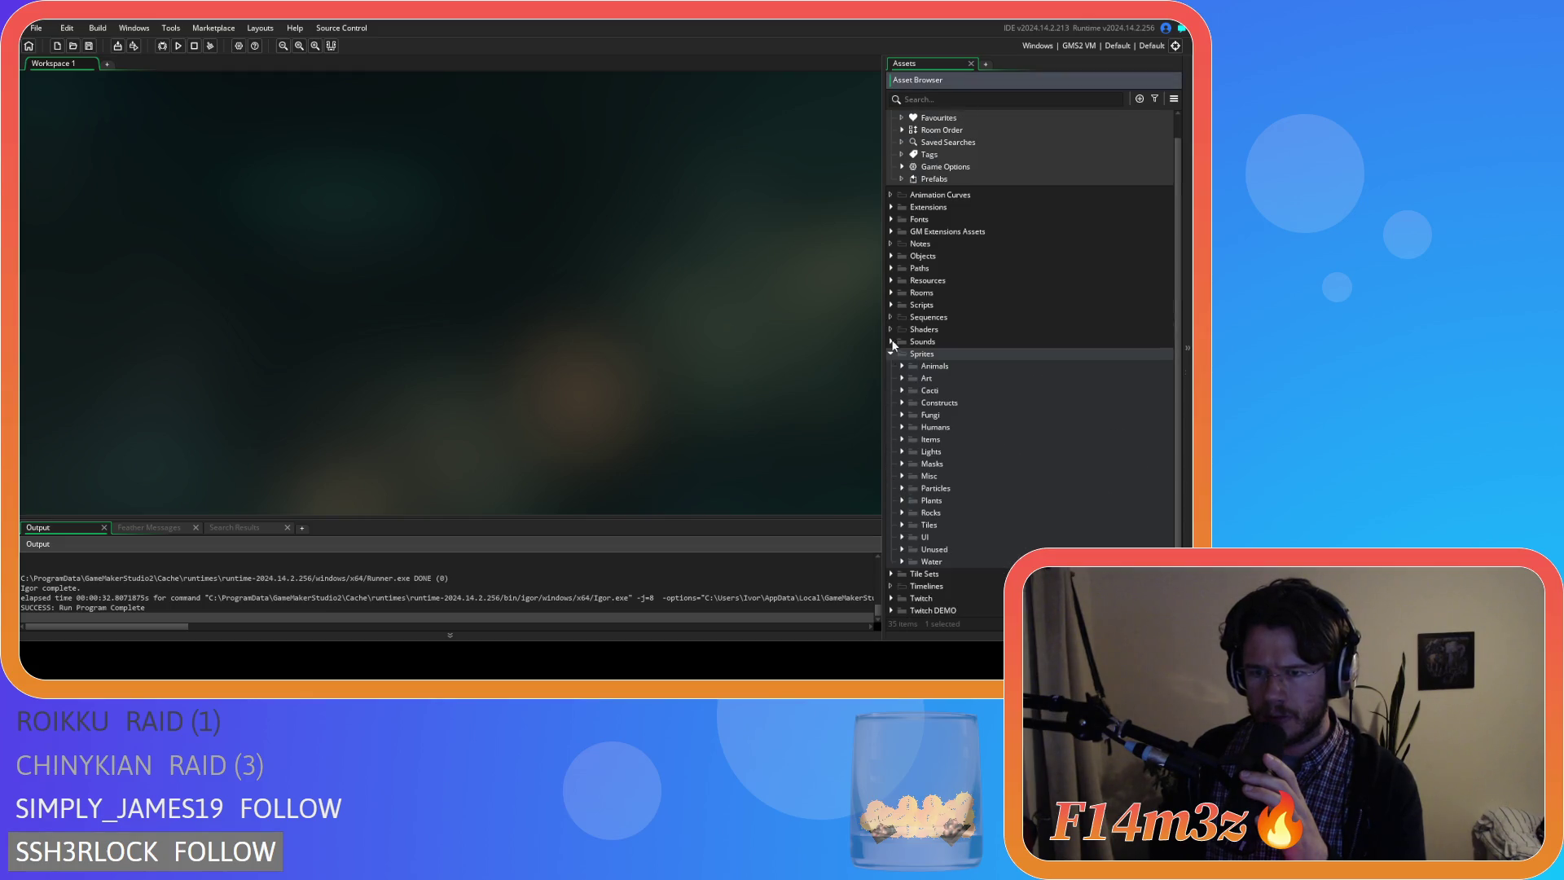
pyautogui.click(891, 353)
pyautogui.click(891, 327)
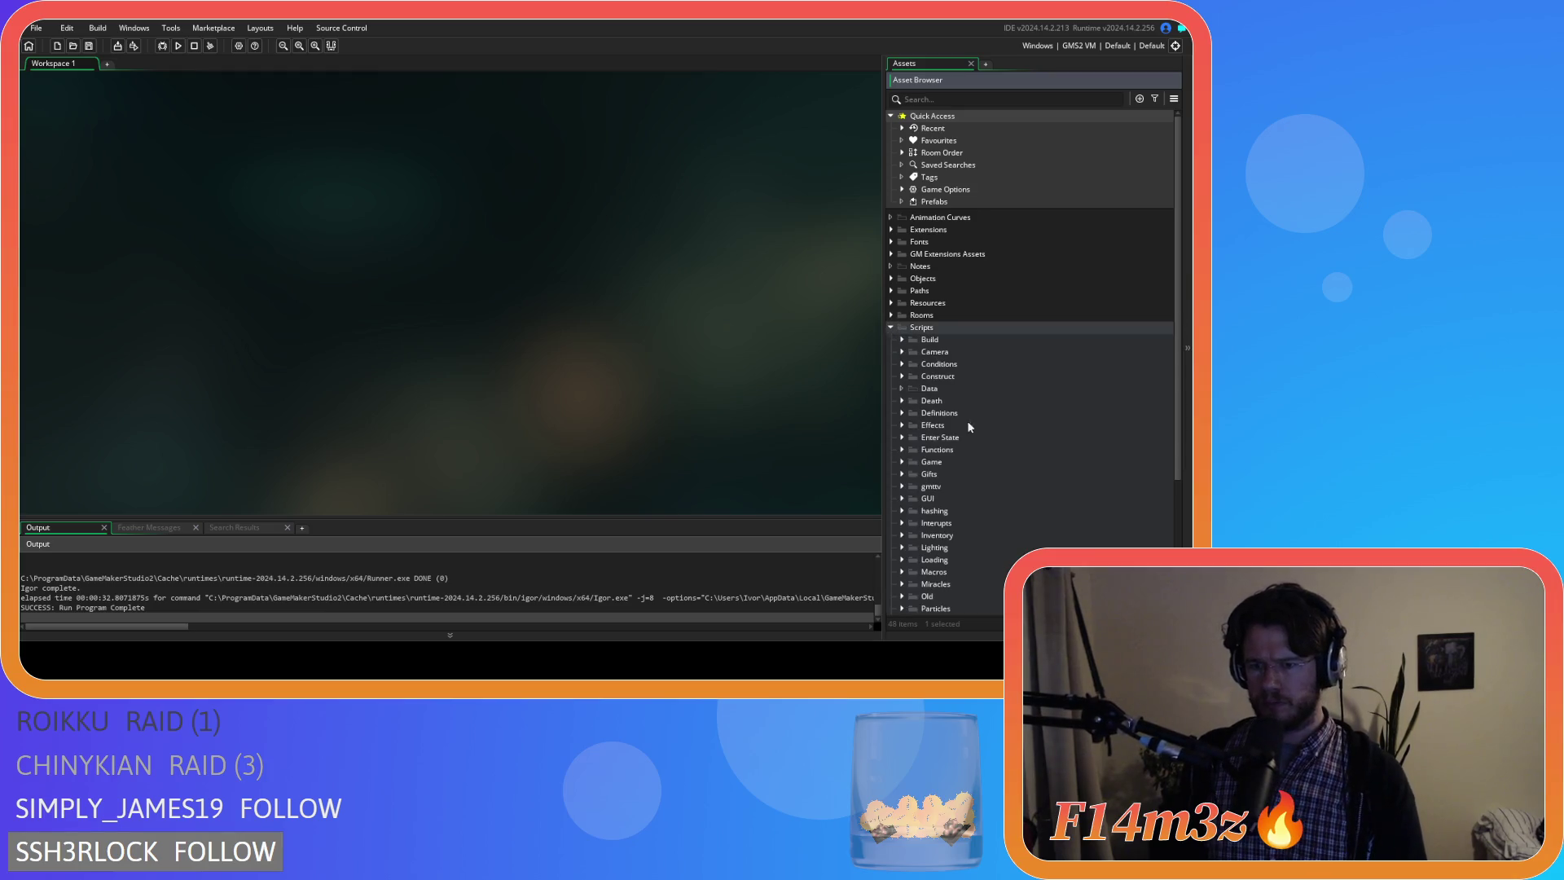
pyautogui.scroll(-5, 967, 421)
pyautogui.click(900, 473)
pyautogui.scroll(-3, 967, 415)
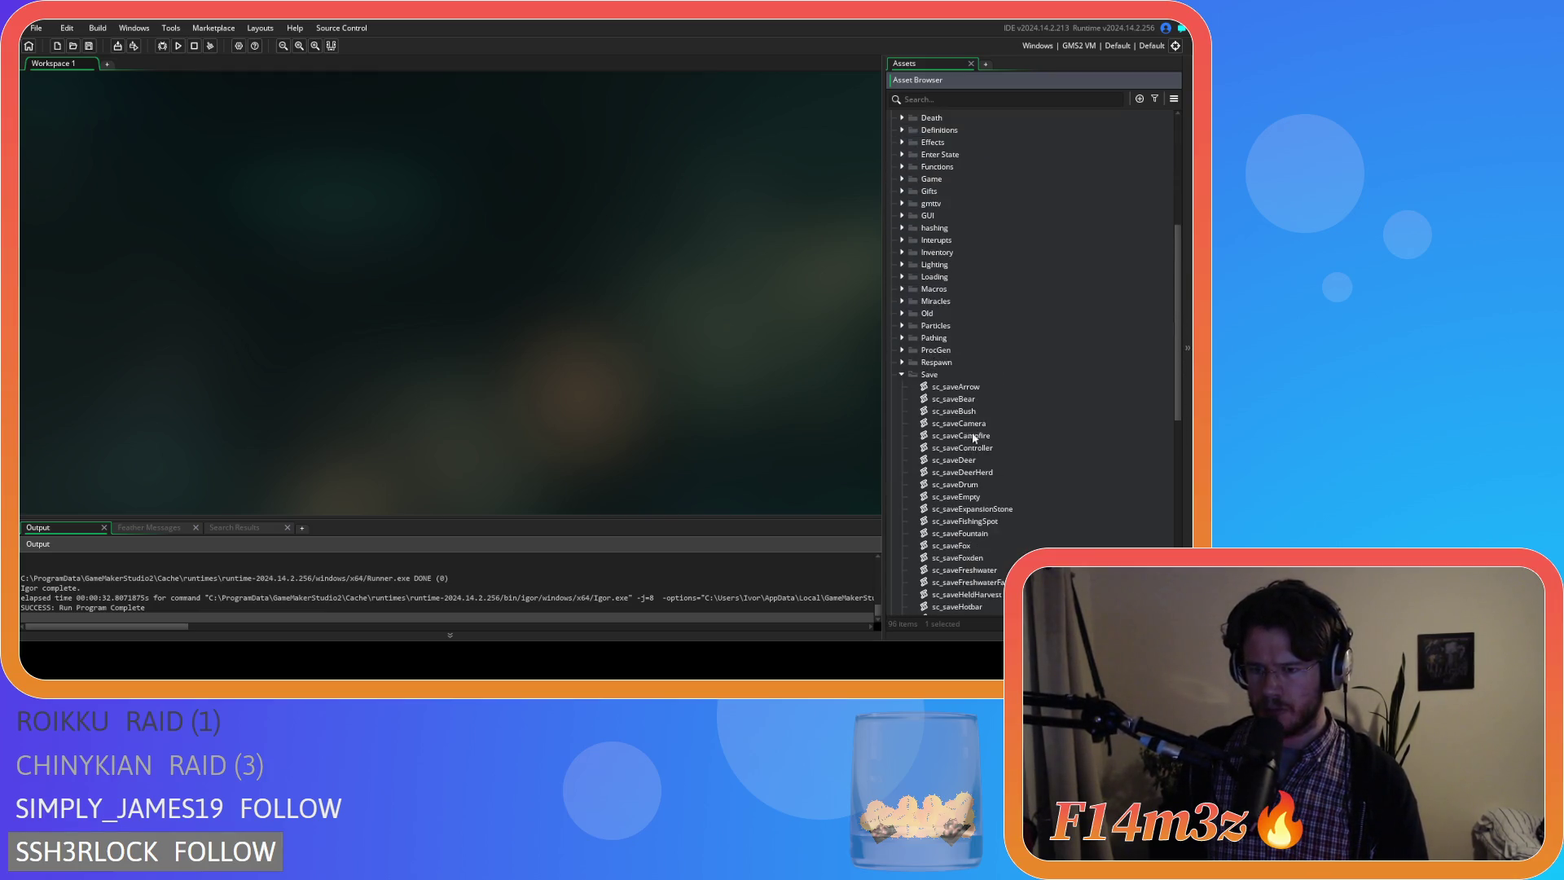
pyautogui.scroll(-3, 982, 393)
pyautogui.scroll(-3, 980, 386)
pyautogui.scroll(-3, 982, 382)
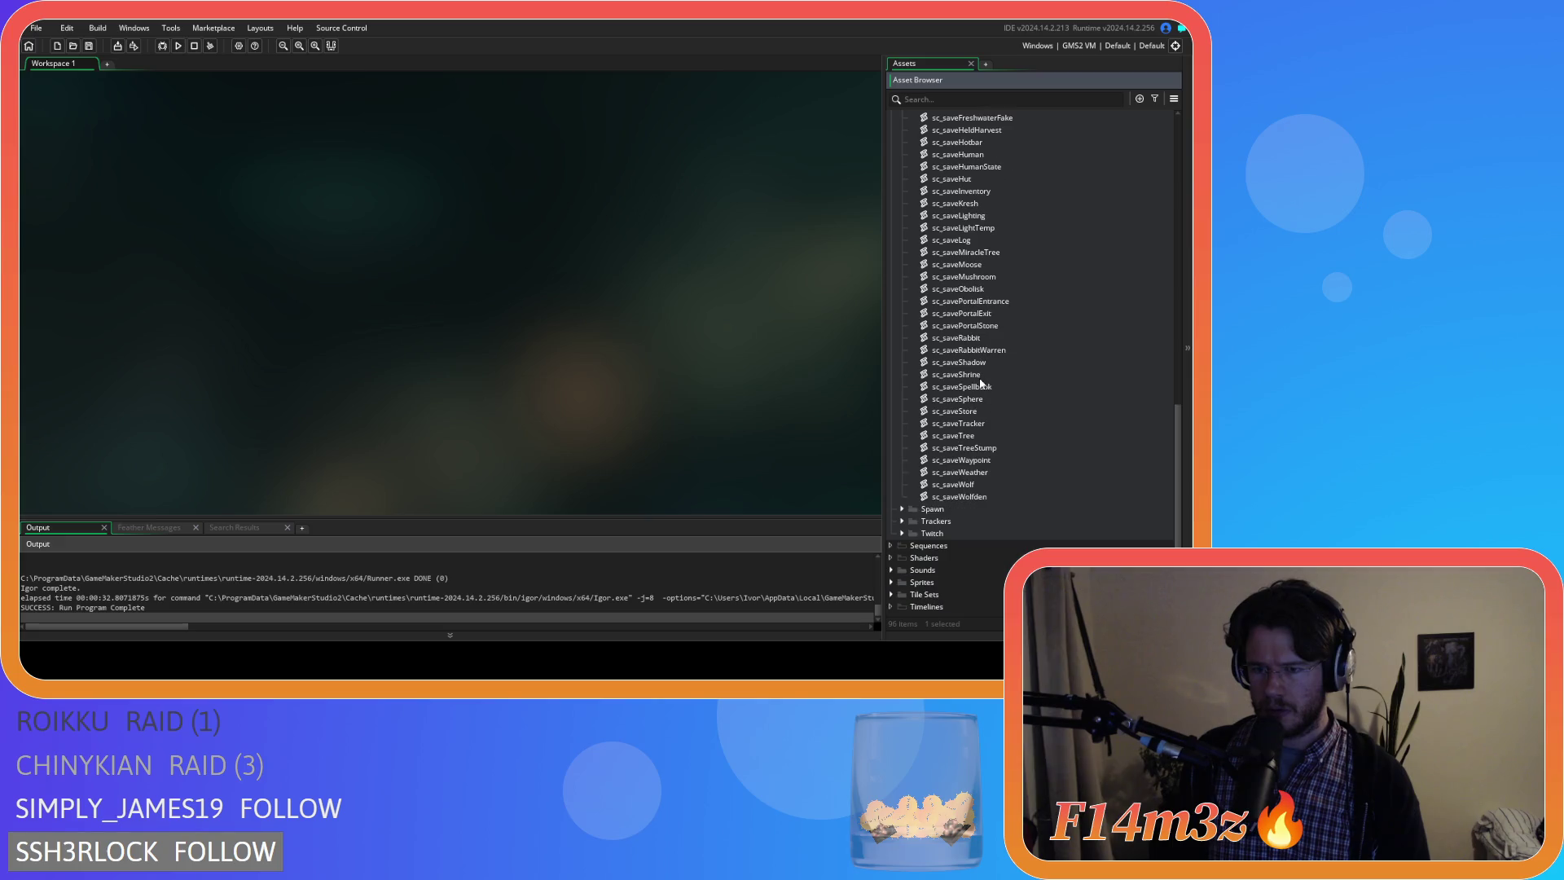
# Browse the save scripts around sc_saveTree, then collapse the Save folder.
pyautogui.click(1040, 436)
pyautogui.press('Up')
pyautogui.press('Up')
pyautogui.press('Up')
pyautogui.press('Up')
pyautogui.press('Up')
pyautogui.press('Up')
pyautogui.press('Down')
pyautogui.press('Up')
pyautogui.press('Up')
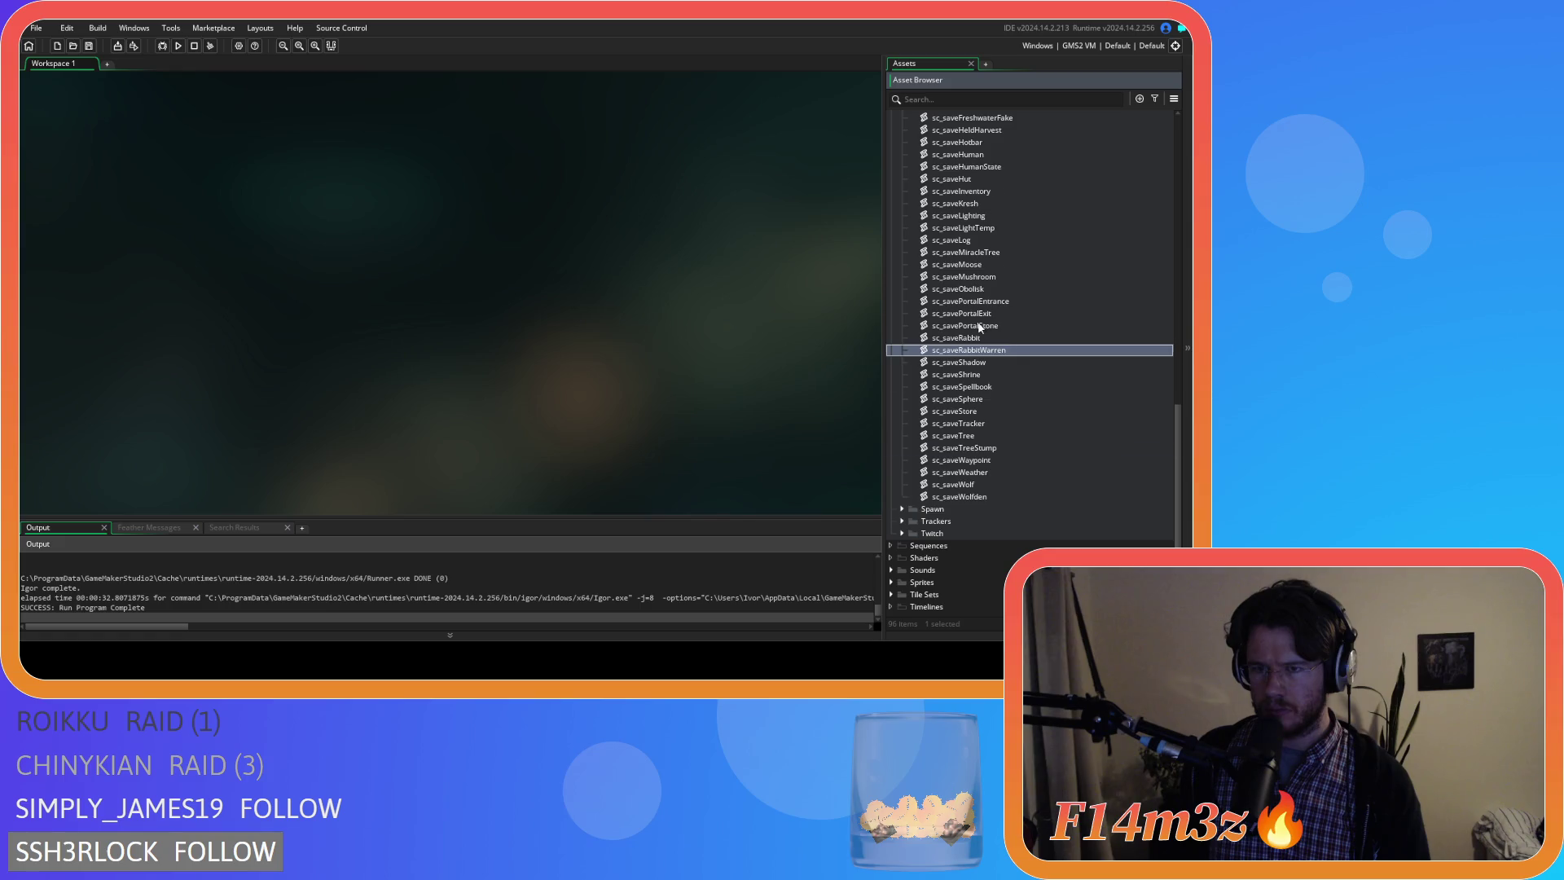
pyautogui.scroll(10, 978, 368)
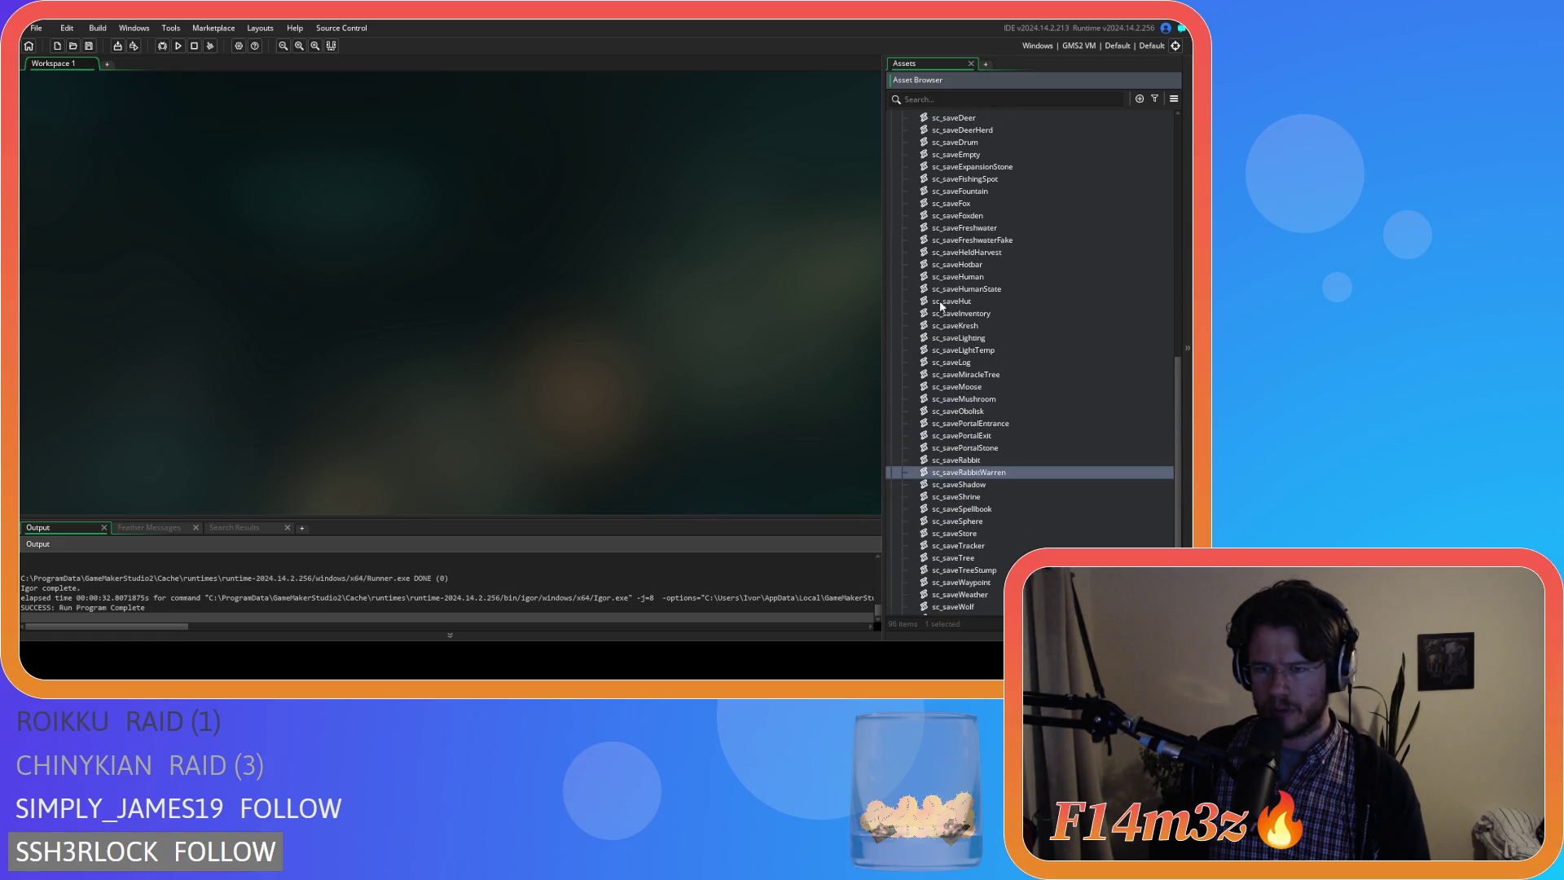
pyautogui.scroll(-1, 901, 236)
pyautogui.click(903, 275)
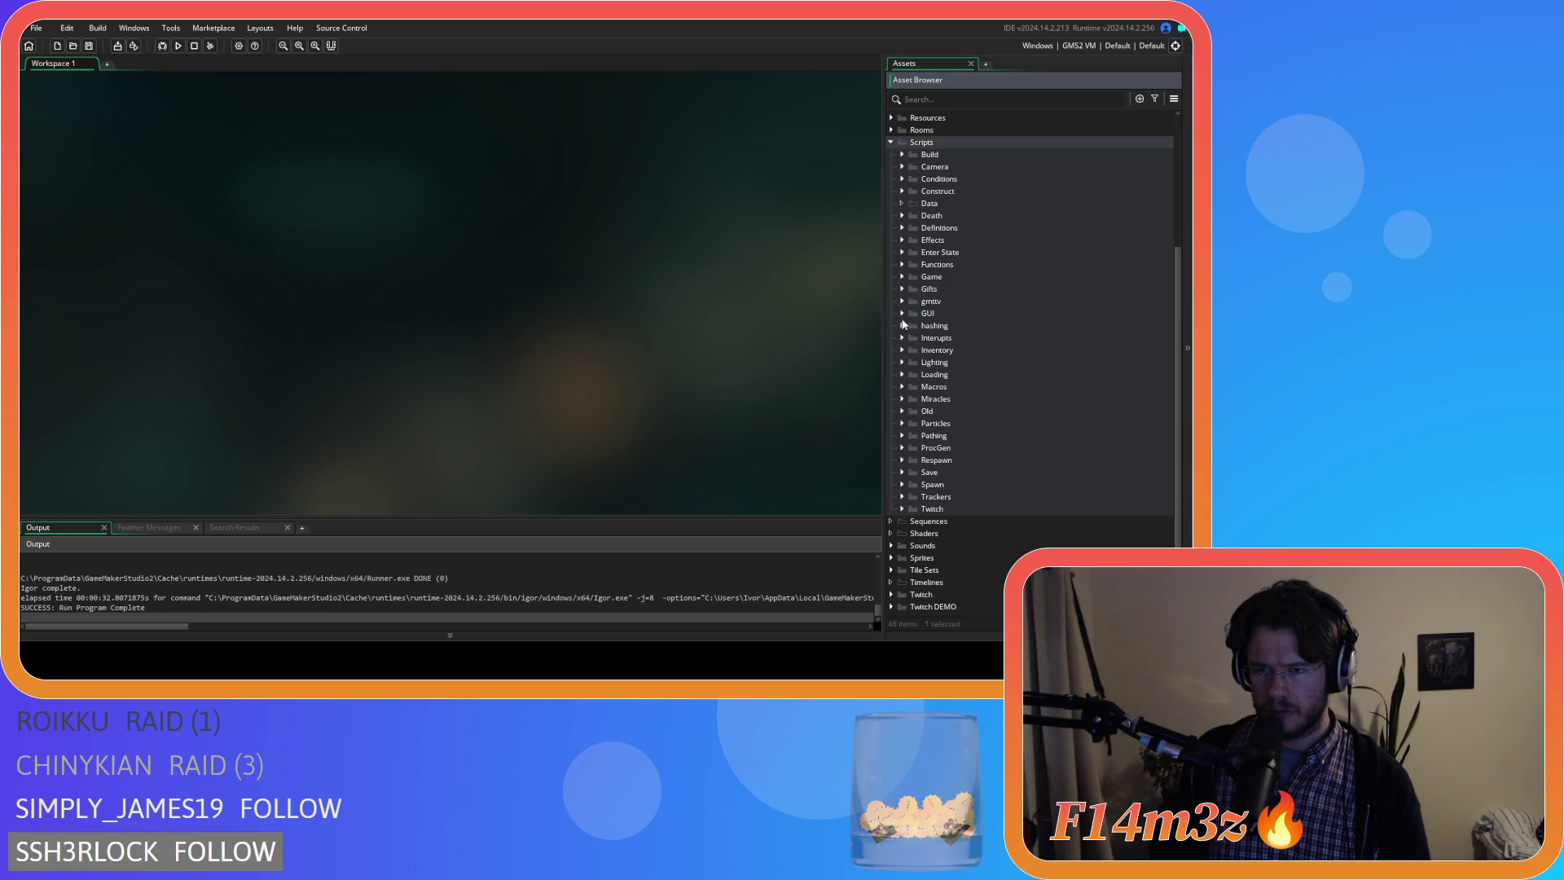
# Expand Lighting > Shadows and bring up the sc_shadowTreeLeafy script.
pyautogui.click(904, 363)
pyautogui.click(914, 400)
pyautogui.scroll(-6, 1082, 350)
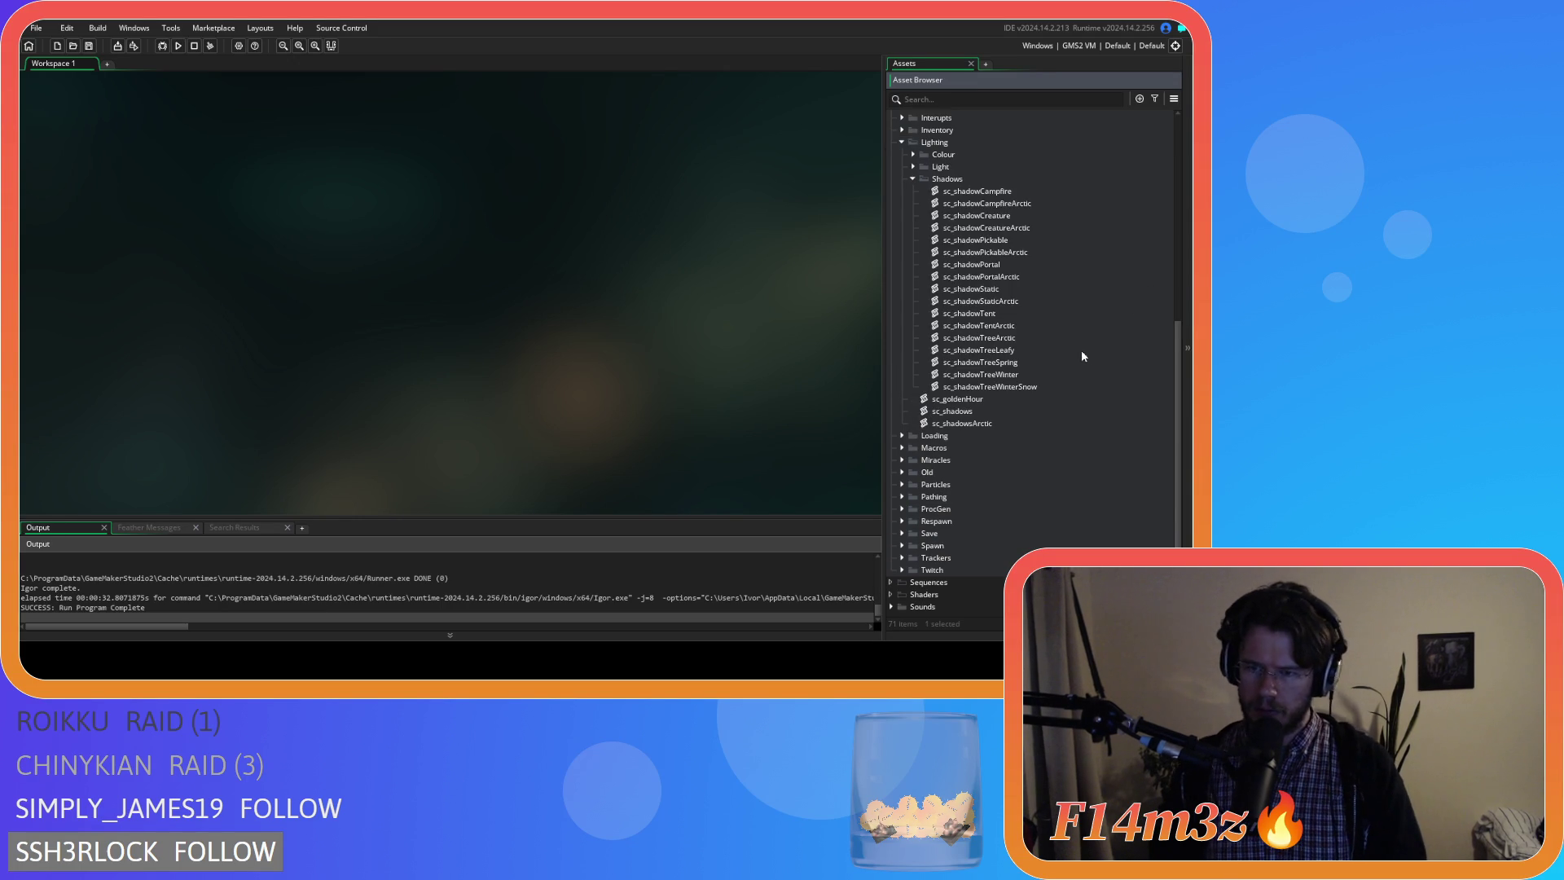
pyautogui.doubleClick(1015, 350)
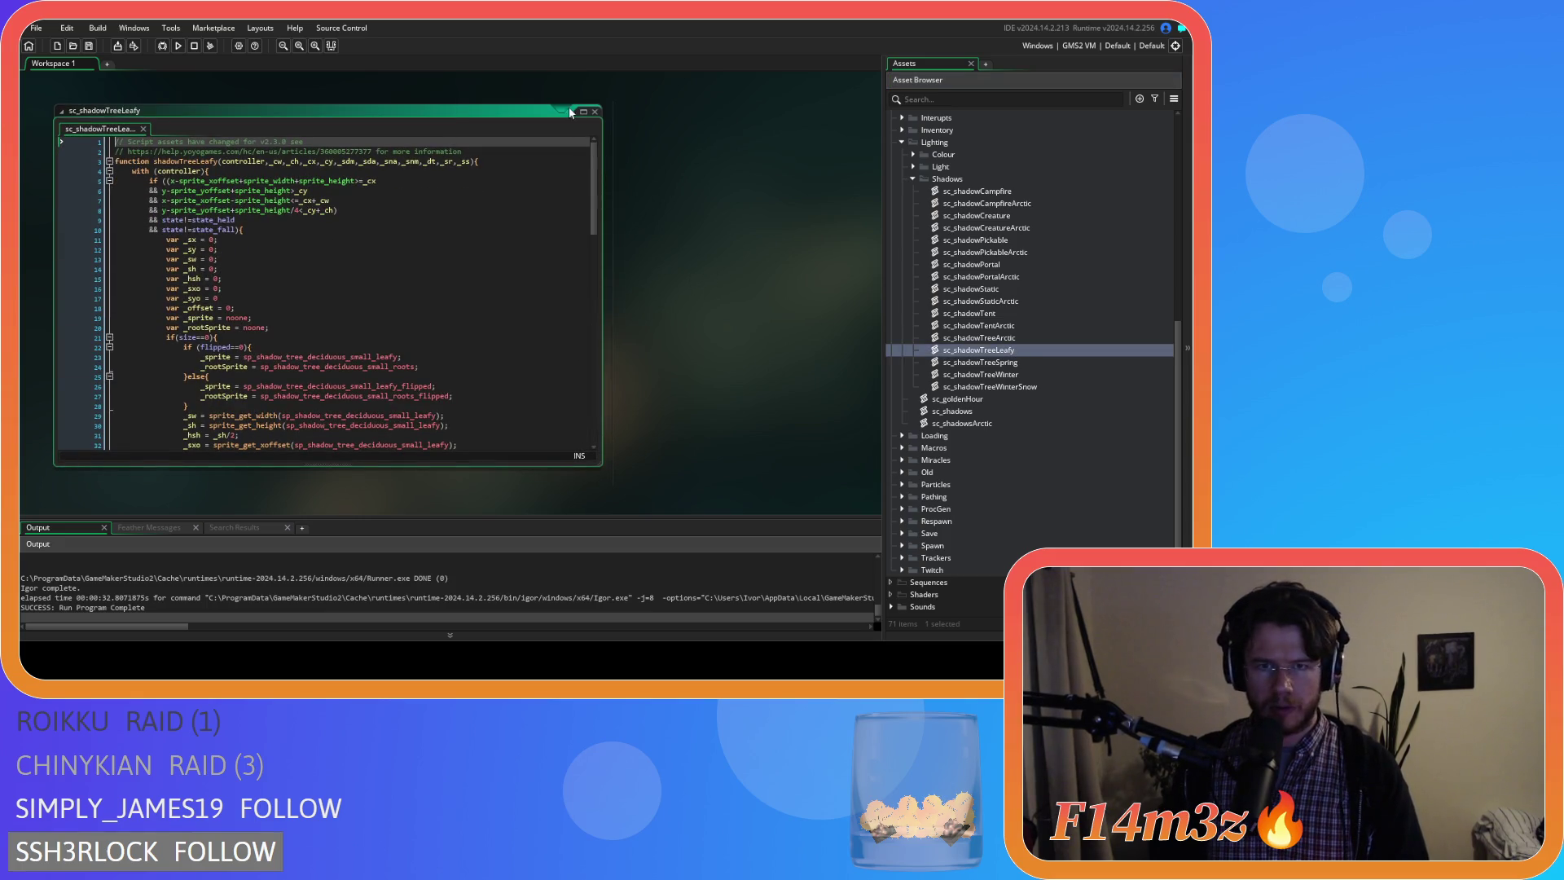
# Close sc_shadowTreeLeafy, bring up sc_shadowTreeSpring and go to the end of line 27.
pyautogui.hotkey('ctrl', 'w')
pyautogui.click(1008, 362)
pyautogui.doubleClick(1009, 363)
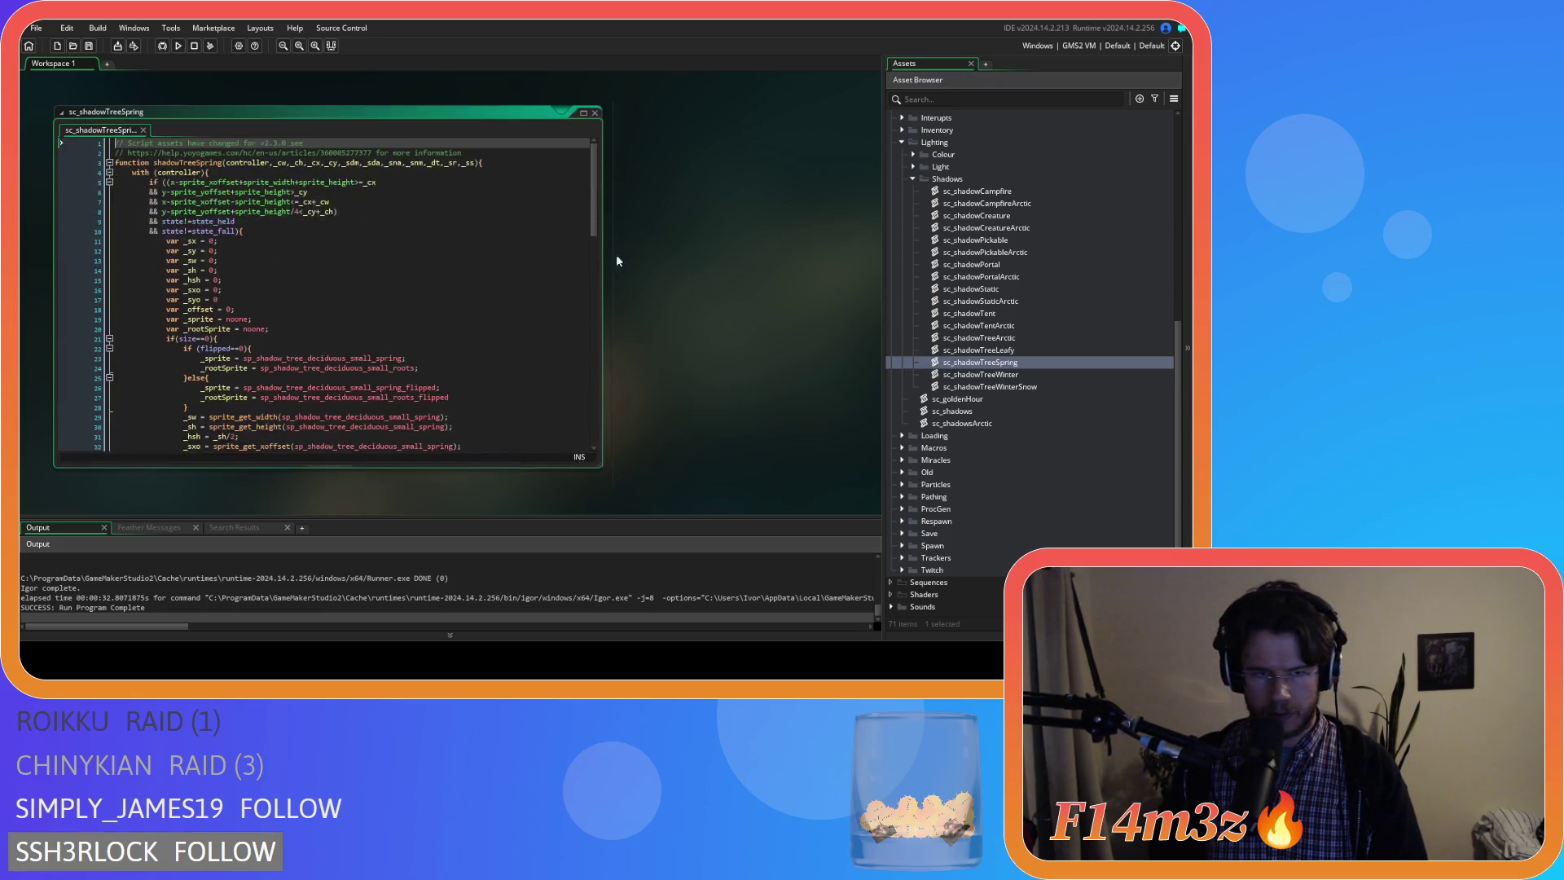
pyautogui.scroll(-3, 595, 199)
pyautogui.scroll(3, 596, 199)
pyautogui.moveTo(595, 199); pyautogui.dragTo(589, 242)
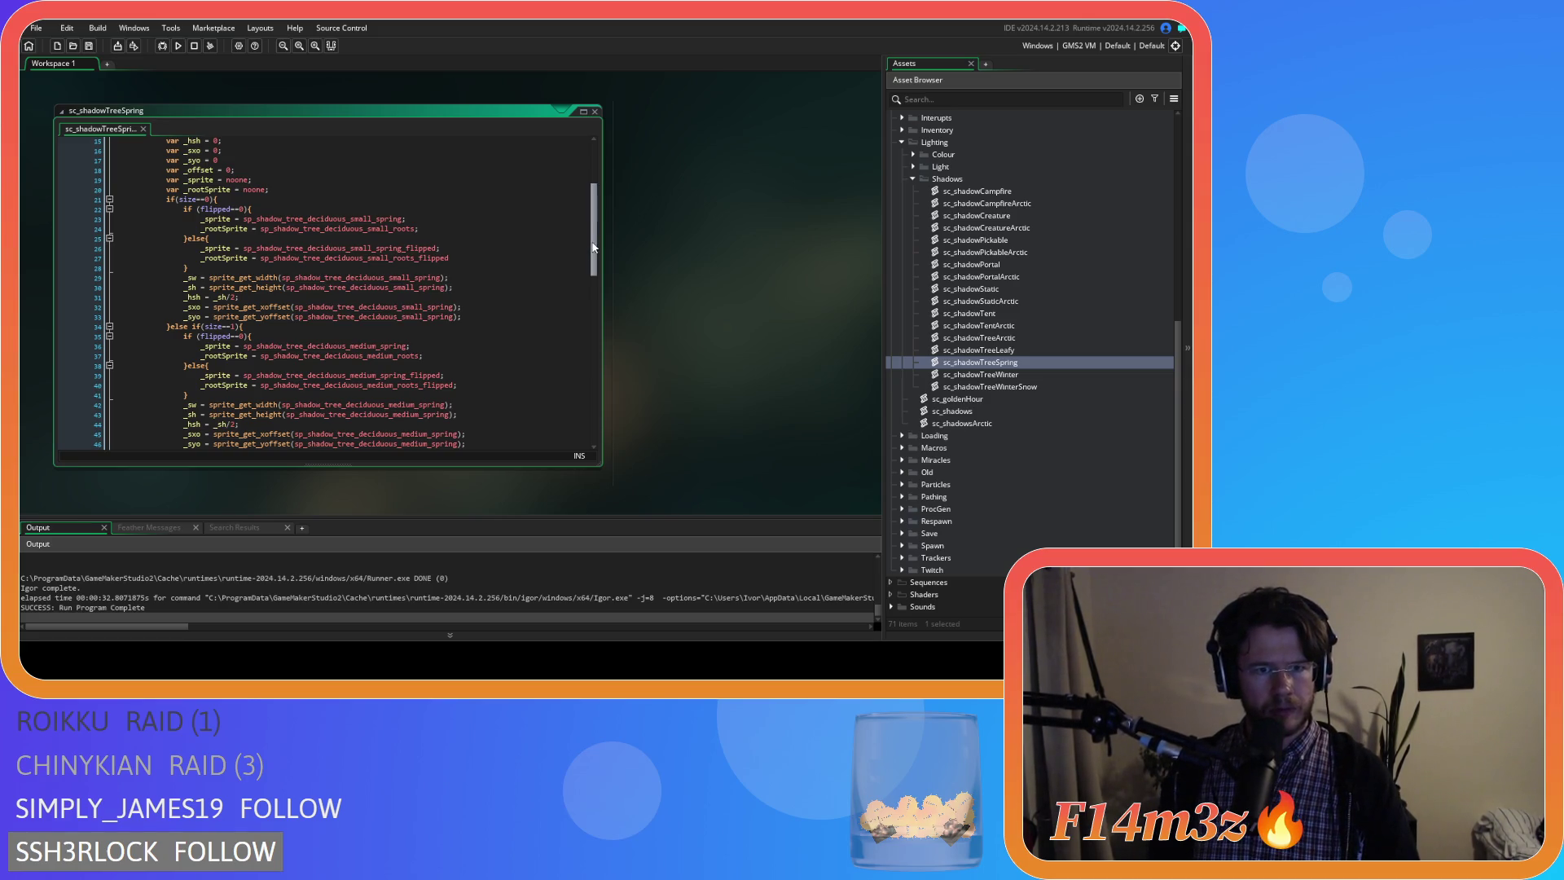
pyautogui.click(508, 258)
pyautogui.write(';')
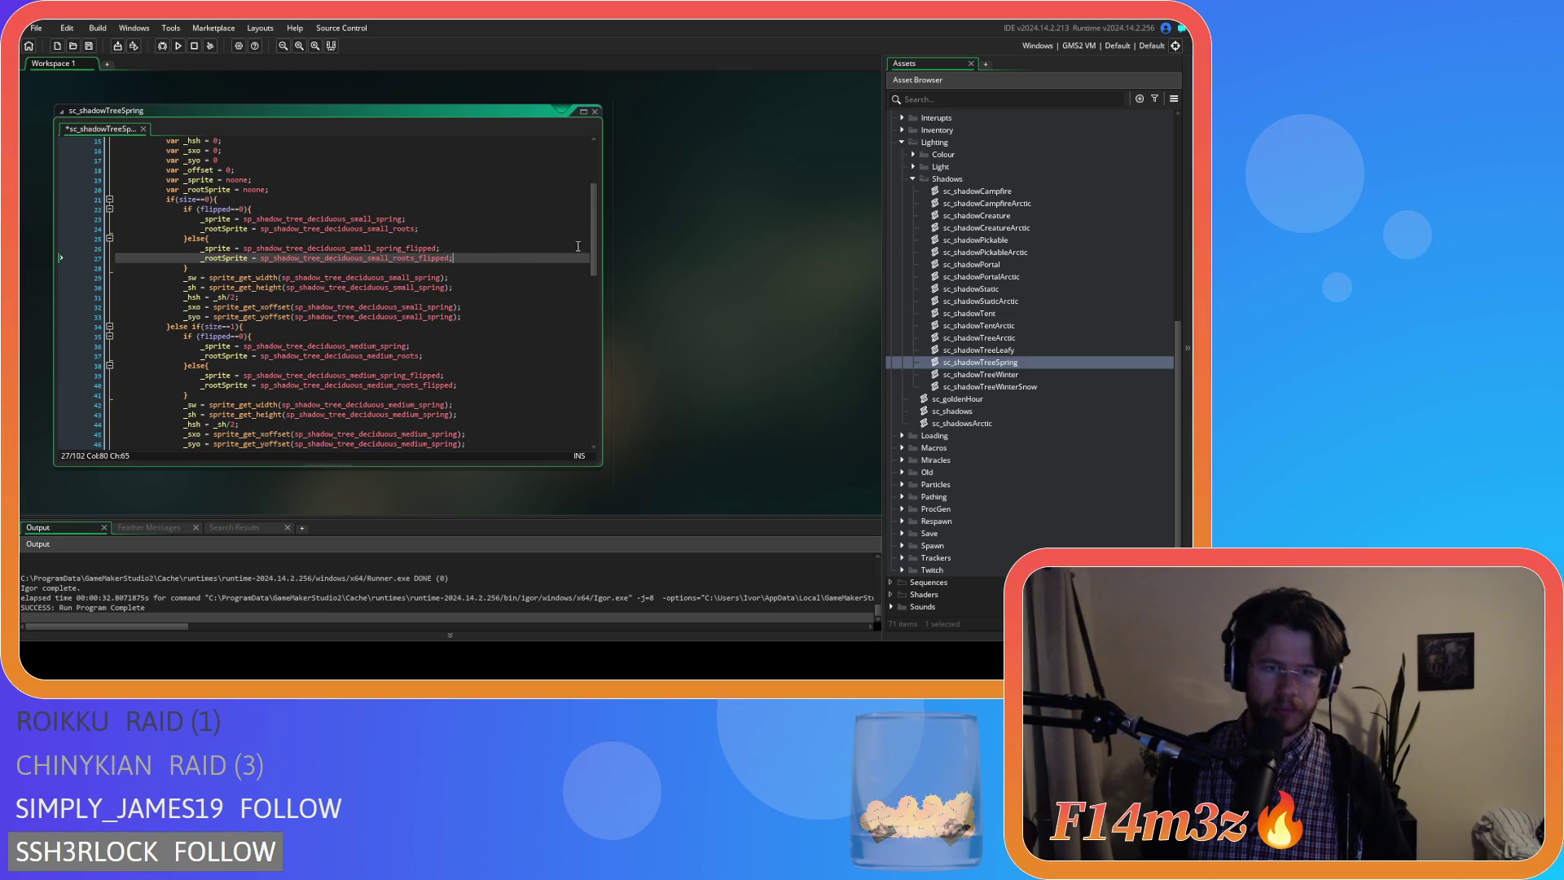
pyautogui.moveTo(598, 264); pyautogui.dragTo(598, 323)
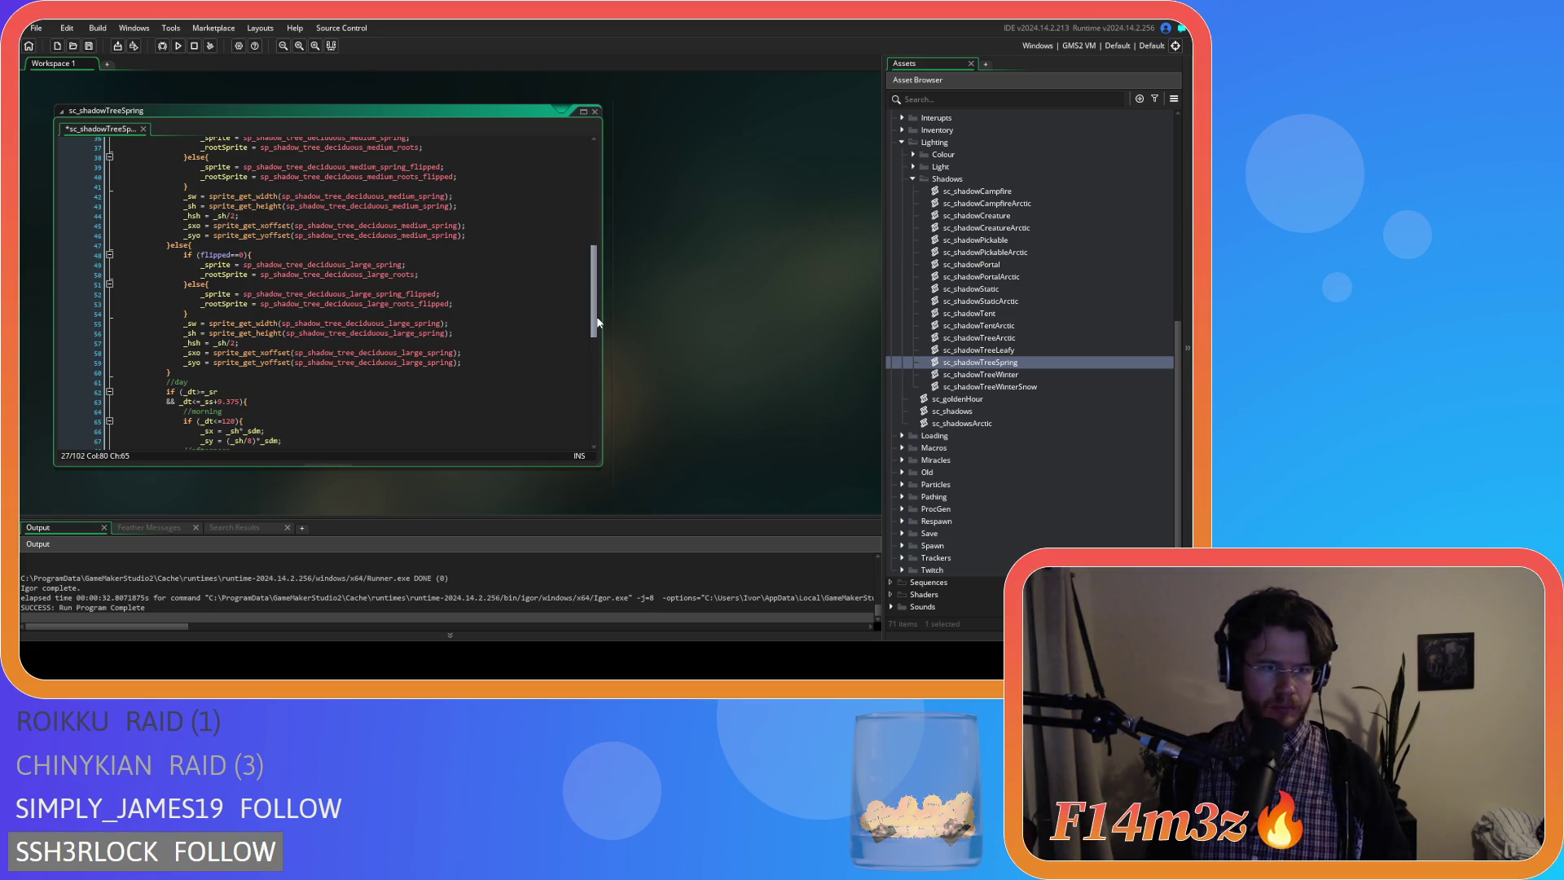
pyautogui.moveTo(598, 323); pyautogui.dragTo(595, 438)
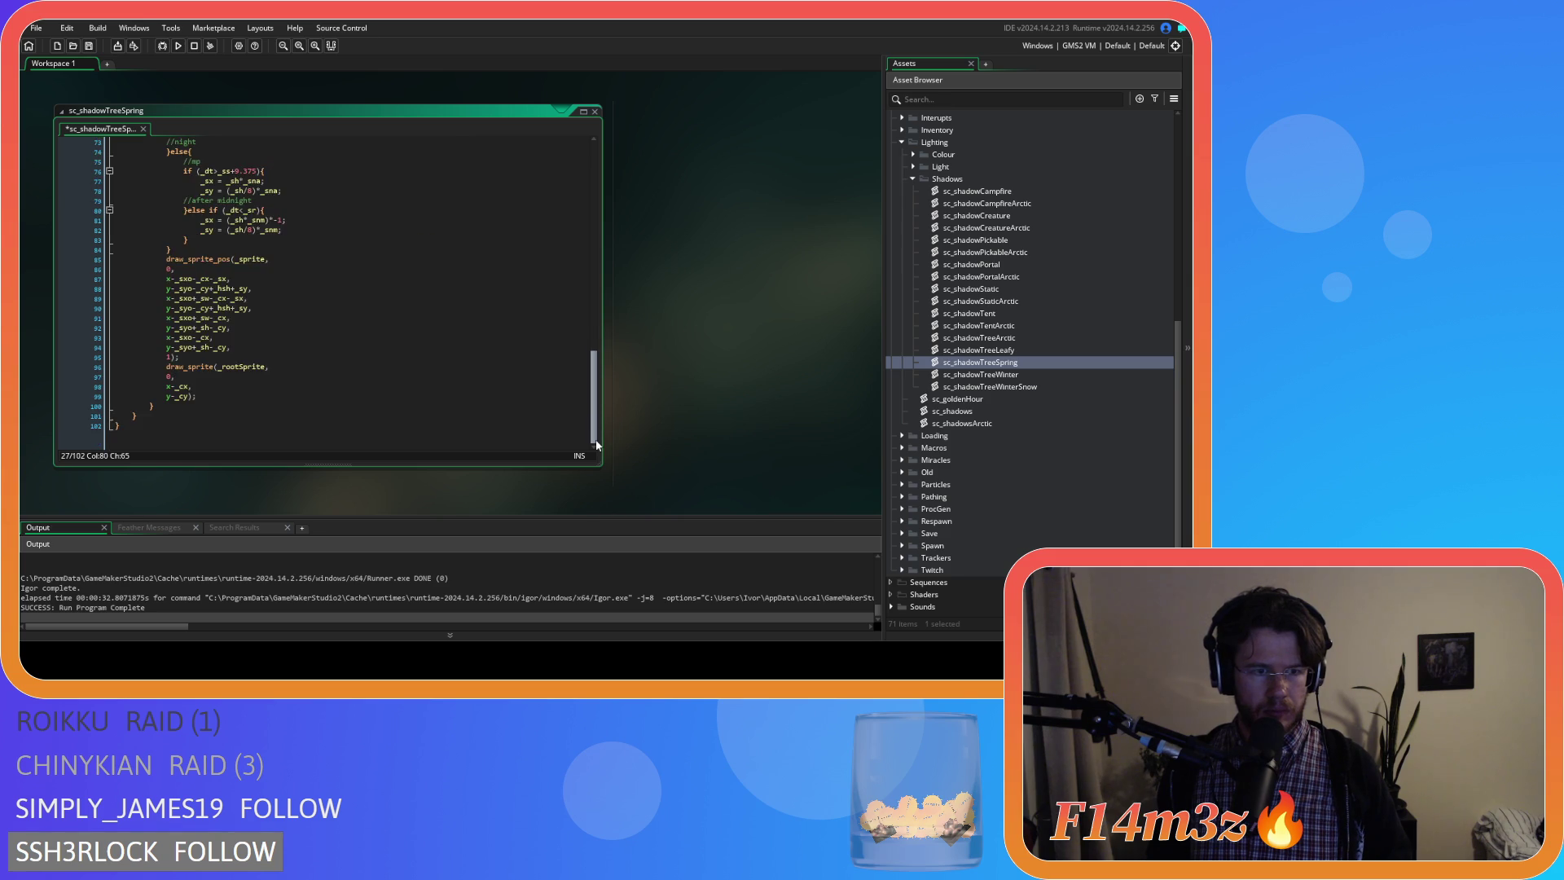
# Review the draw_sprite call on lines 98-99 and its _cy argument hint.
pyautogui.click(330, 394)
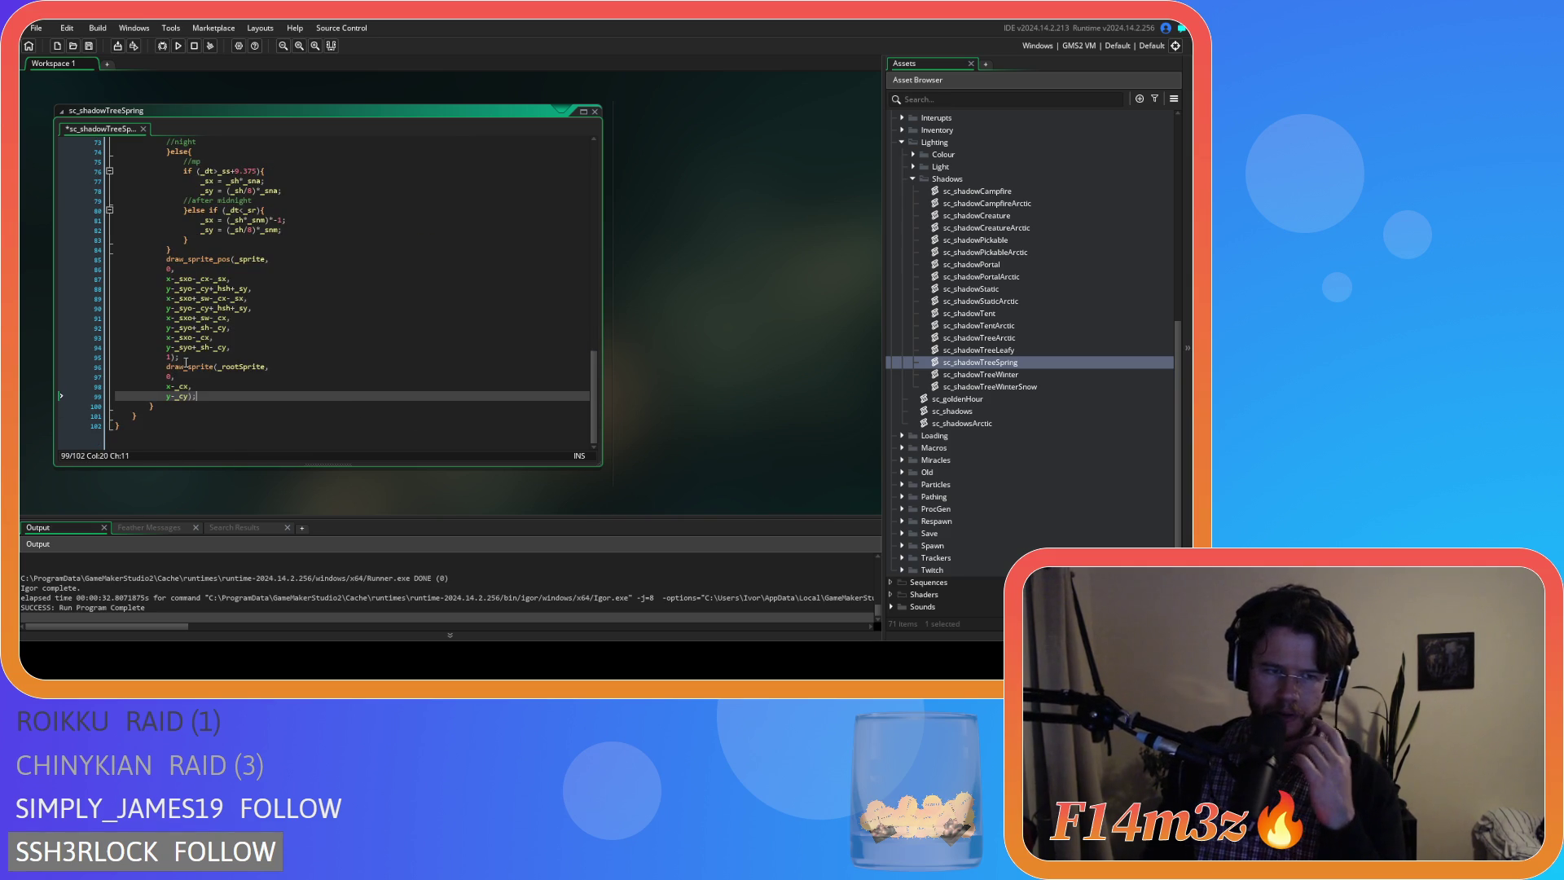
pyautogui.click(184, 395)
pyautogui.moveTo(185, 395)
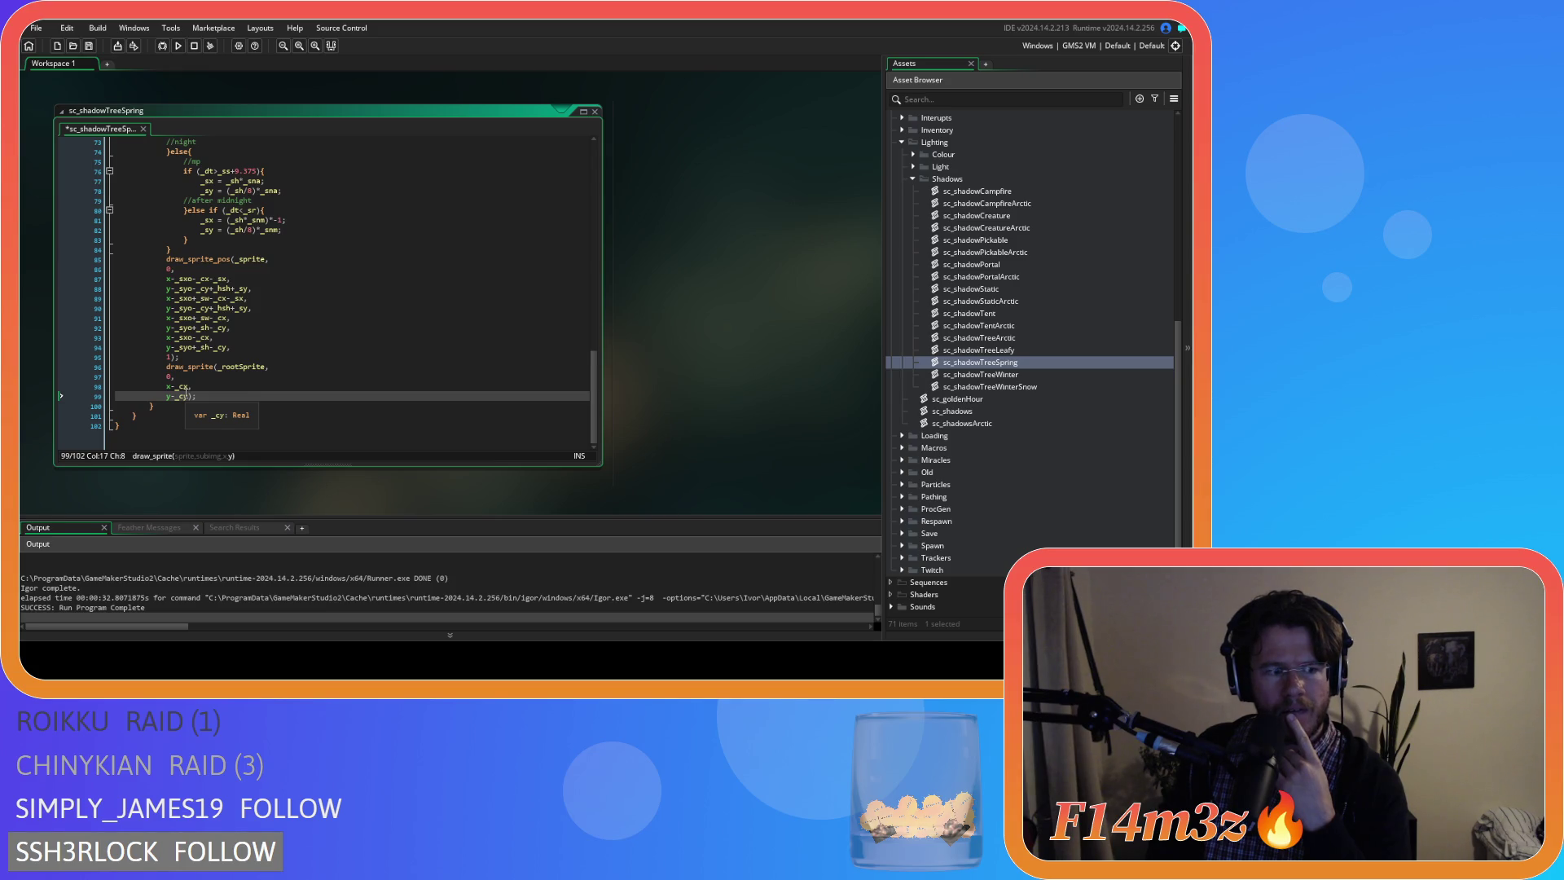
pyautogui.scroll(2, 579, 379)
pyautogui.scroll(-2, 580, 380)
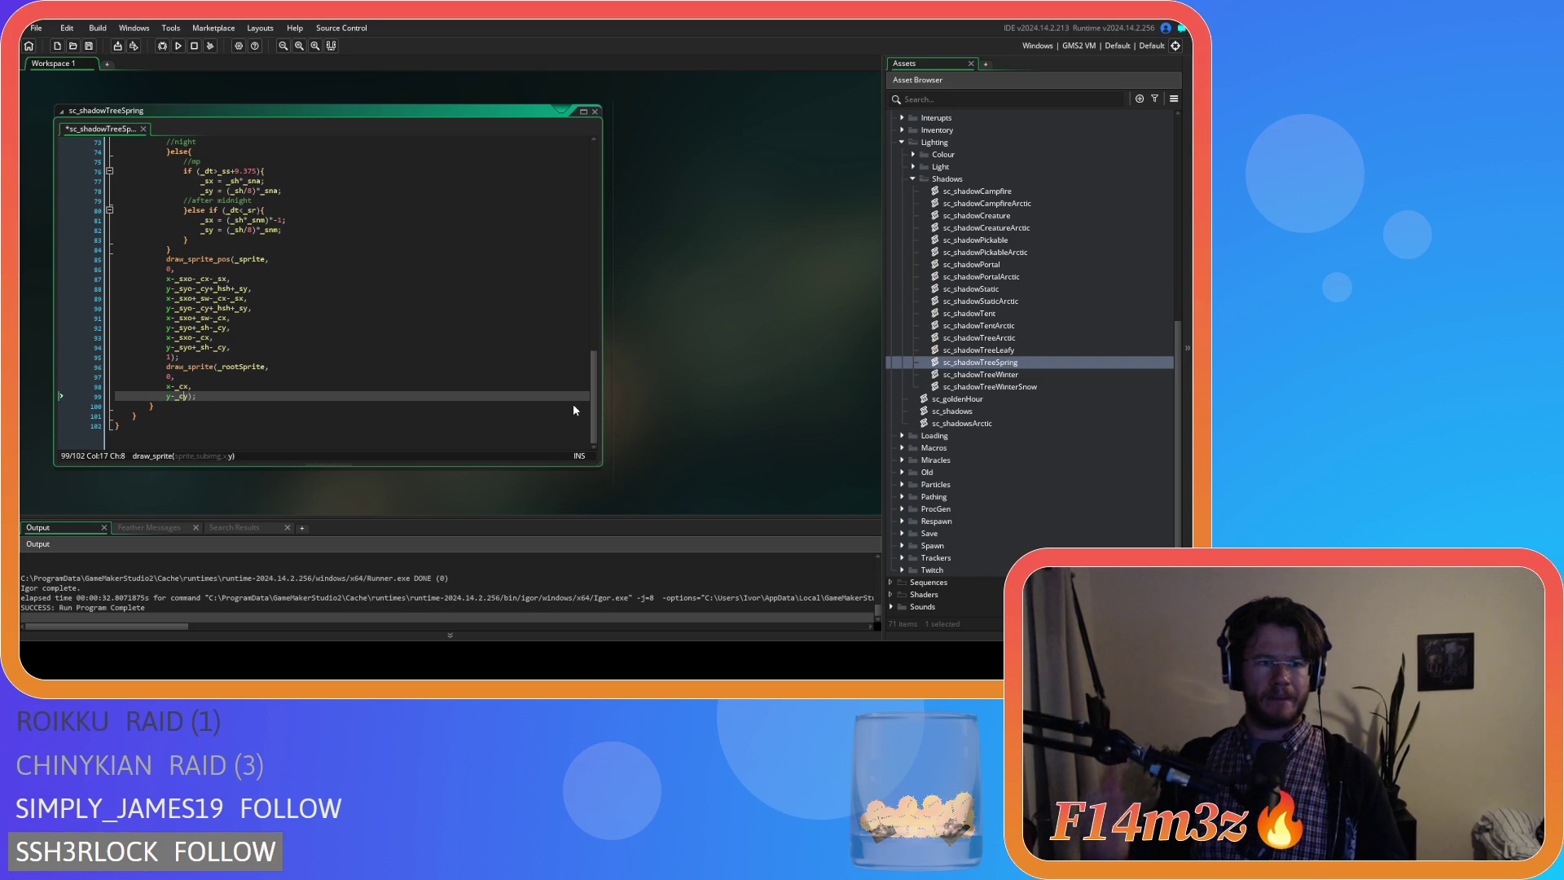
pyautogui.click(270, 387)
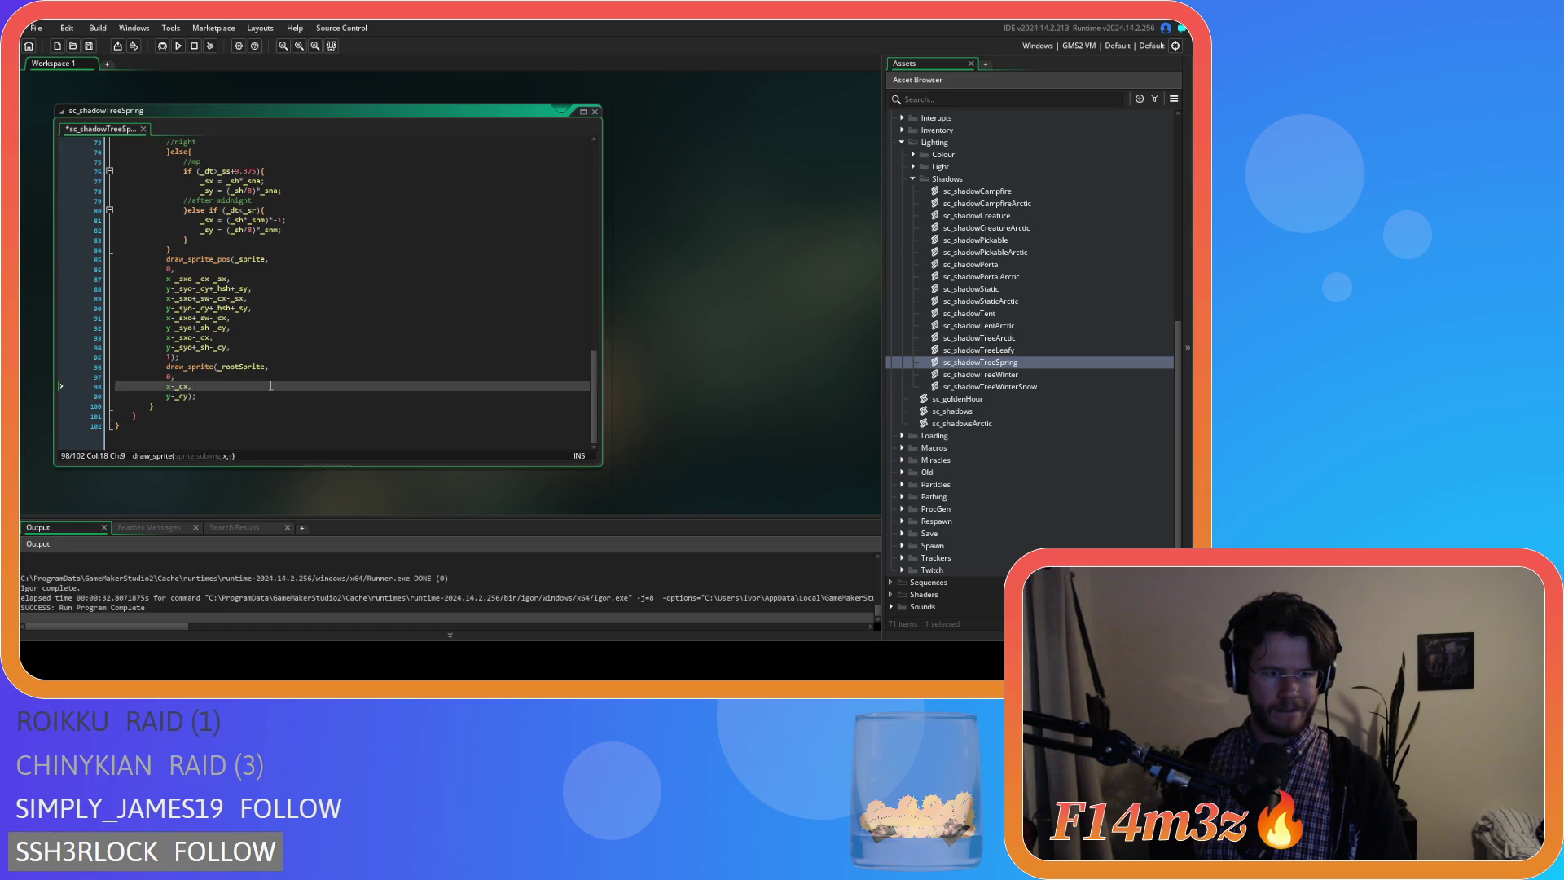
pyautogui.click(271, 400)
pyautogui.press('Left')
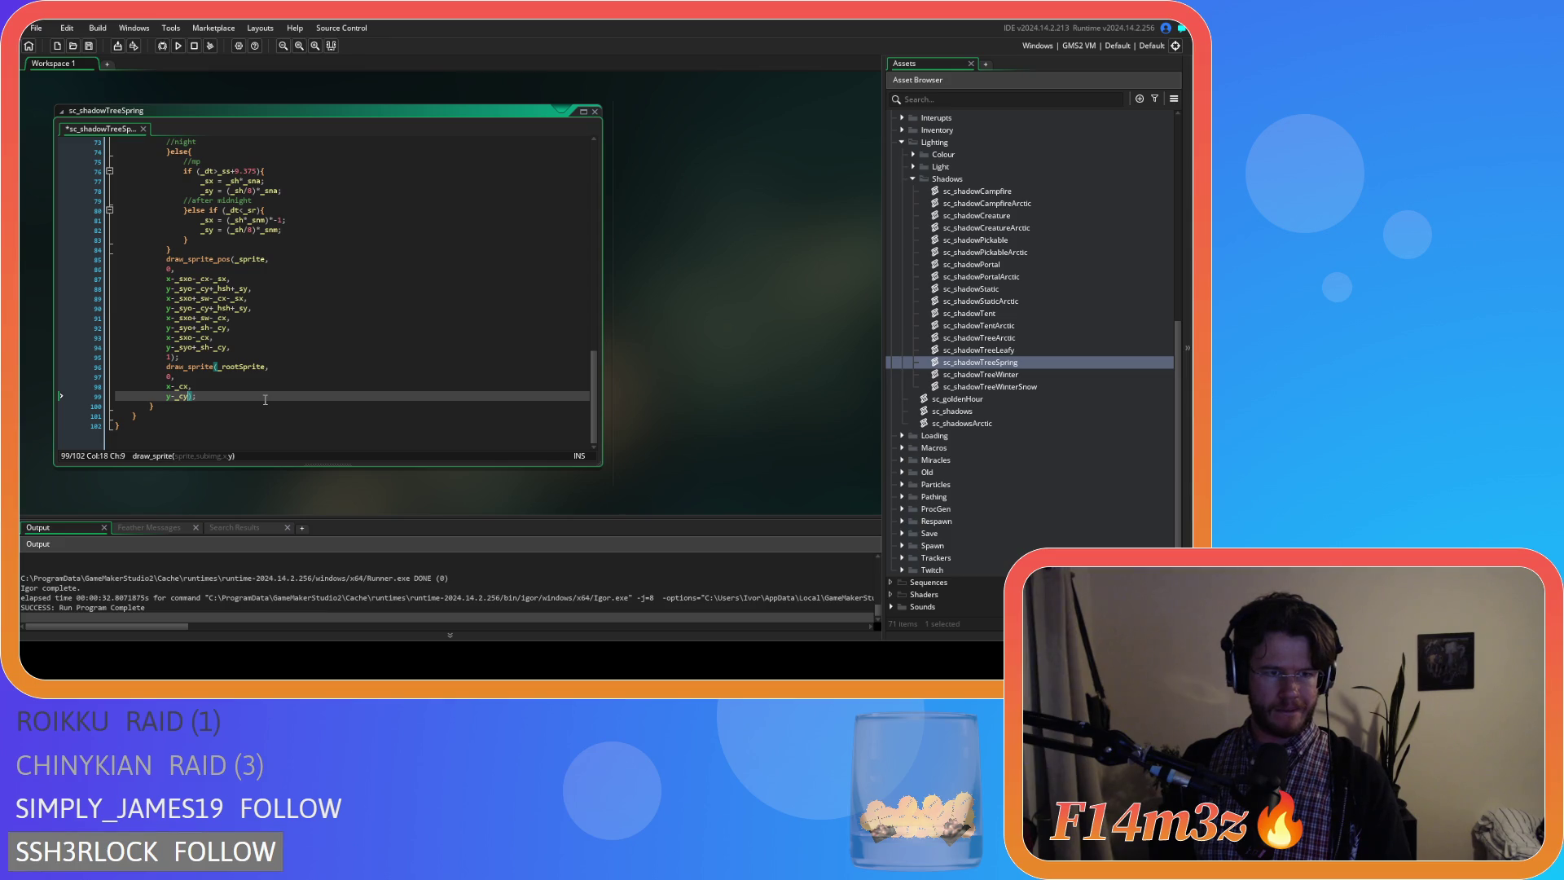
pyautogui.click(167, 347)
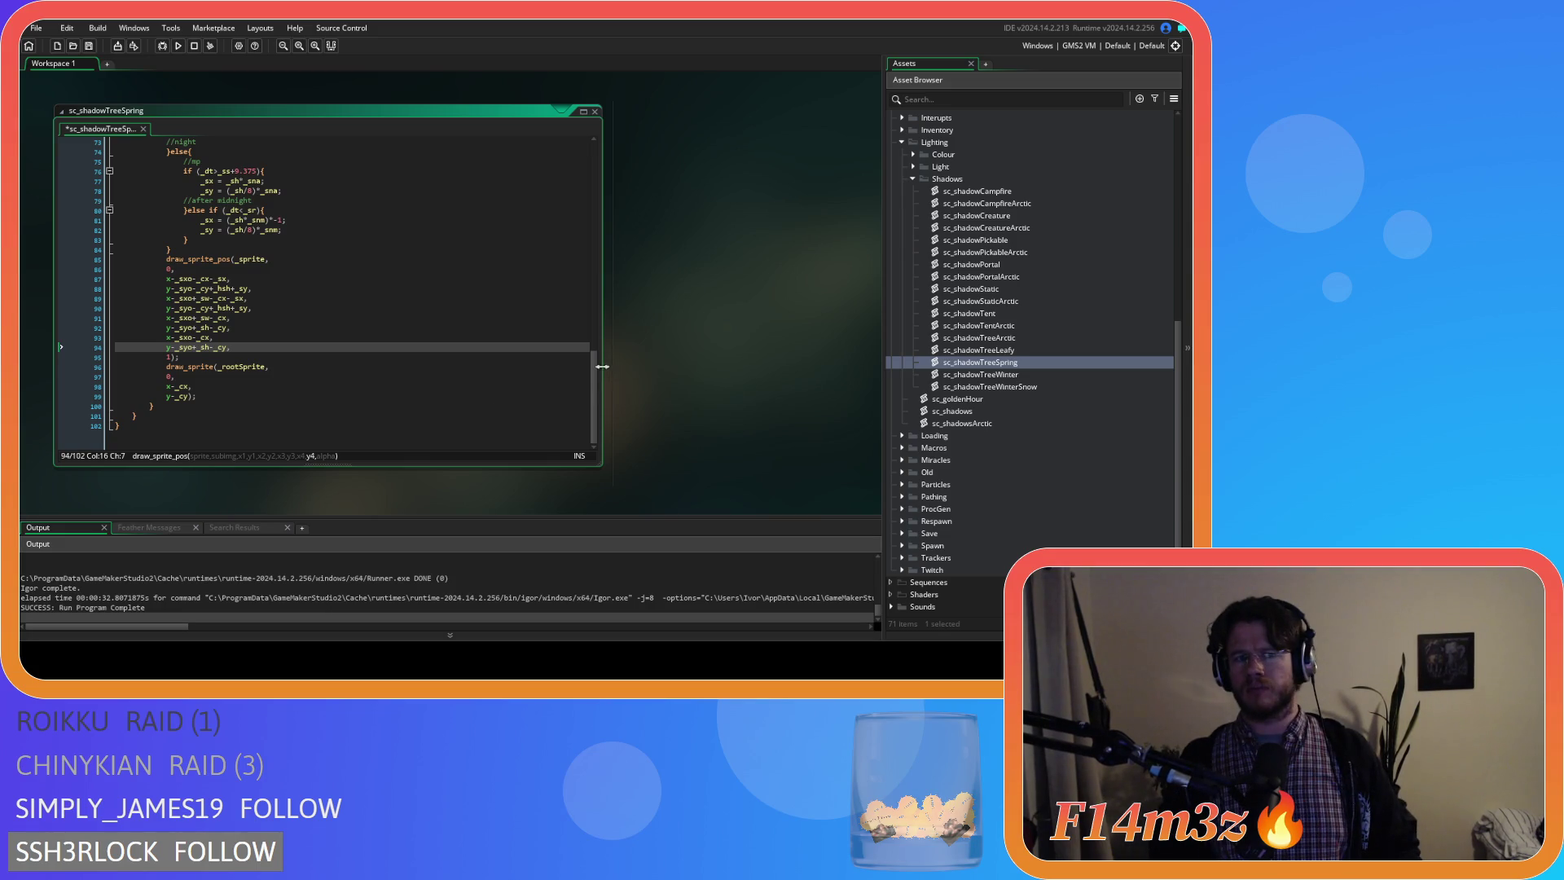
pyautogui.moveTo(596, 386); pyautogui.dragTo(599, 357)
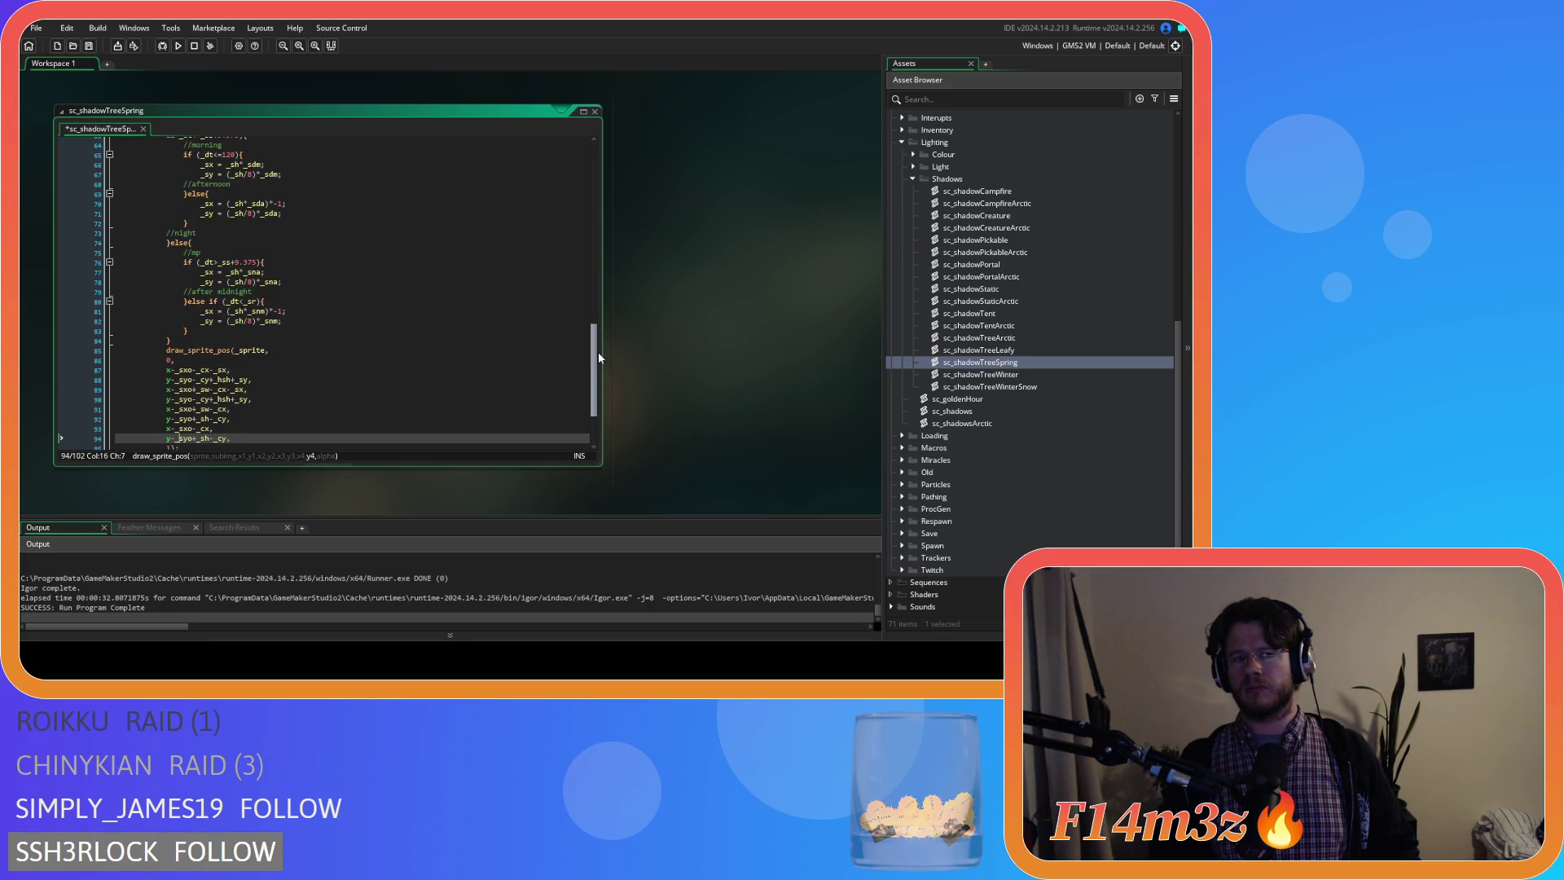
pyautogui.moveTo(598, 352); pyautogui.dragTo(598, 304)
pyautogui.moveTo(594, 305); pyautogui.dragTo(589, 172)
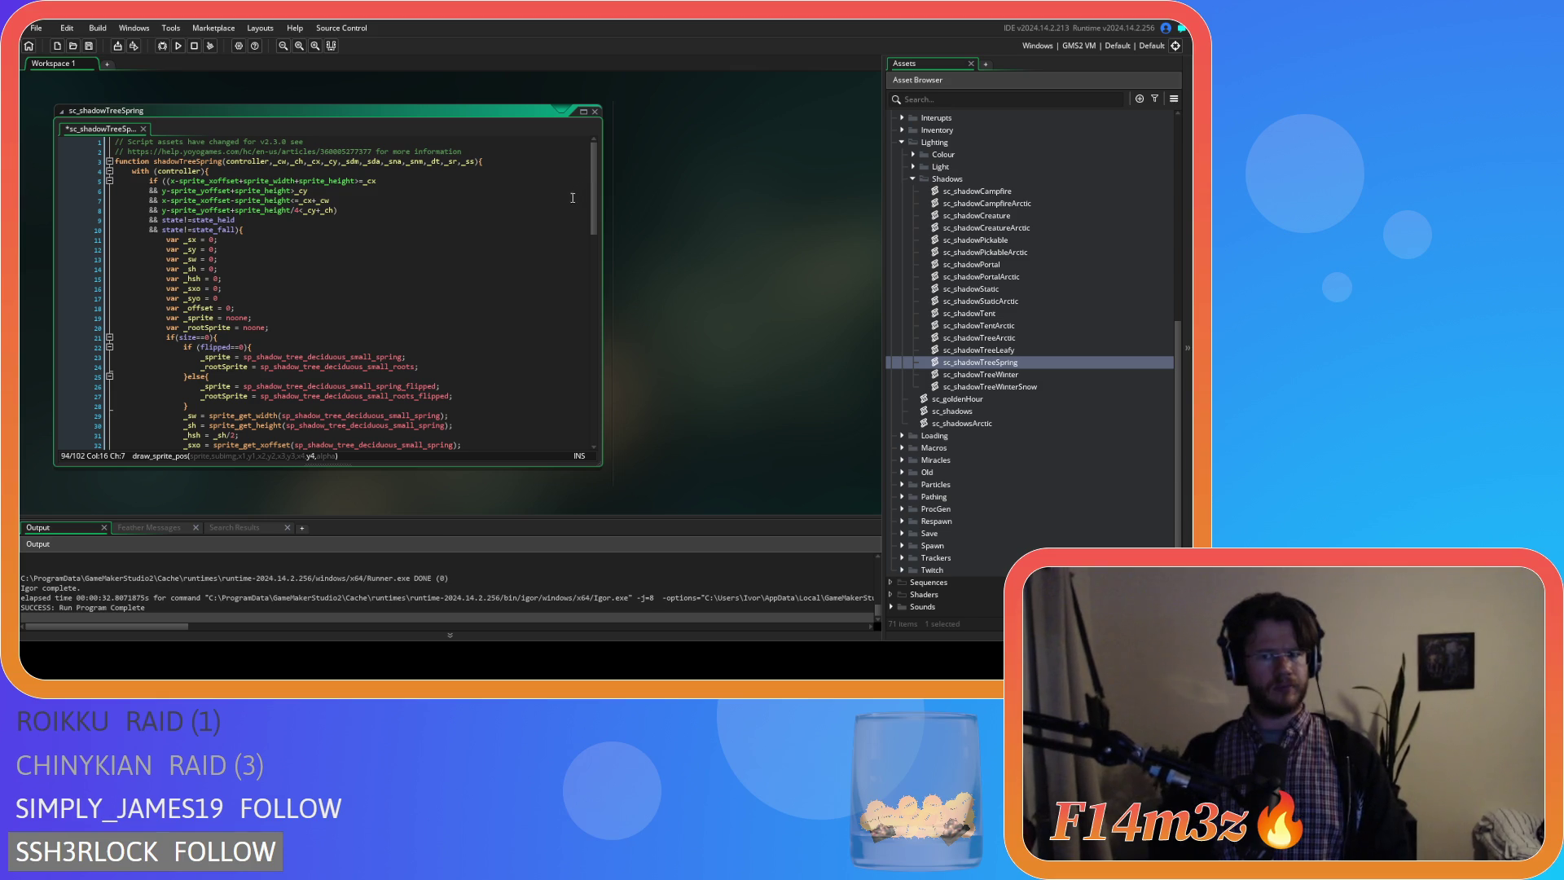
pyautogui.scroll(-2, 1033, 344)
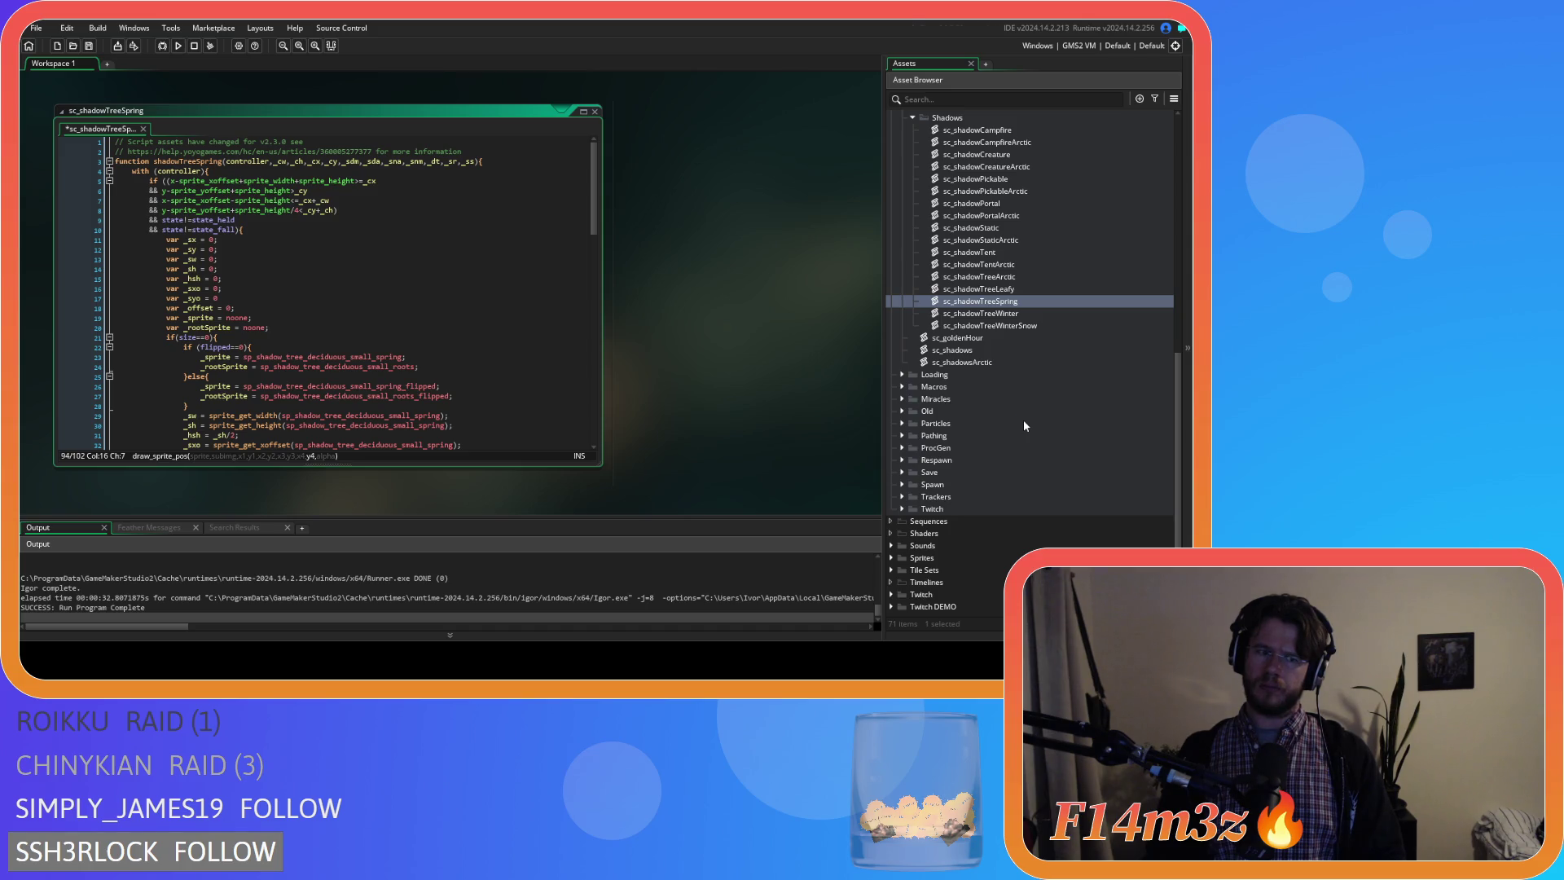
# Save sc_shadowTreeSpring and run the Entheogen build with F5.
pyautogui.press('F5')
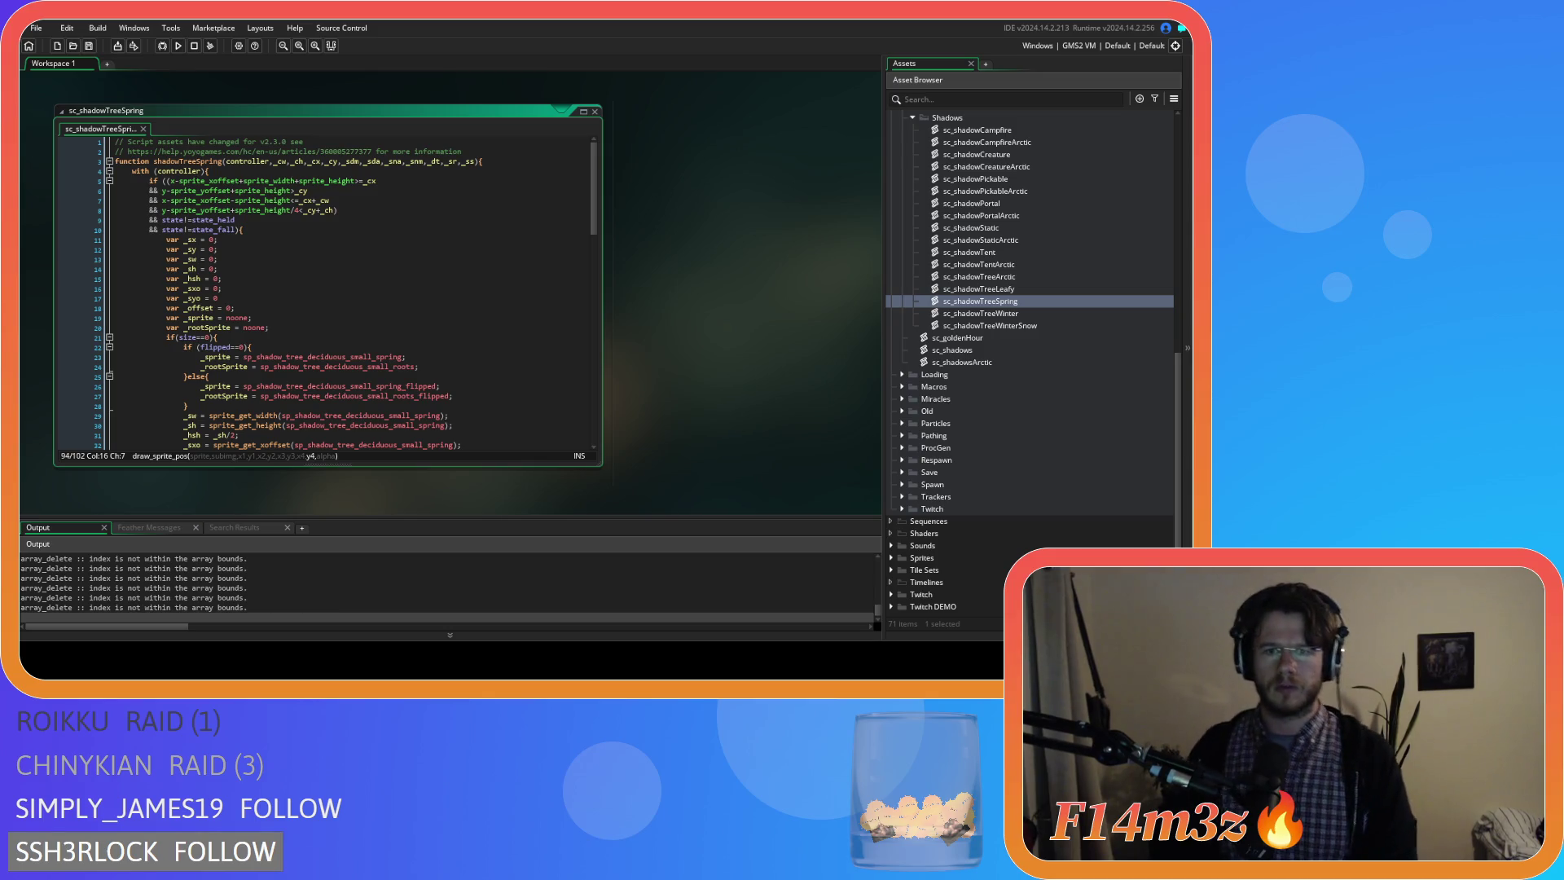
pyautogui.scroll(3, 598, 458)
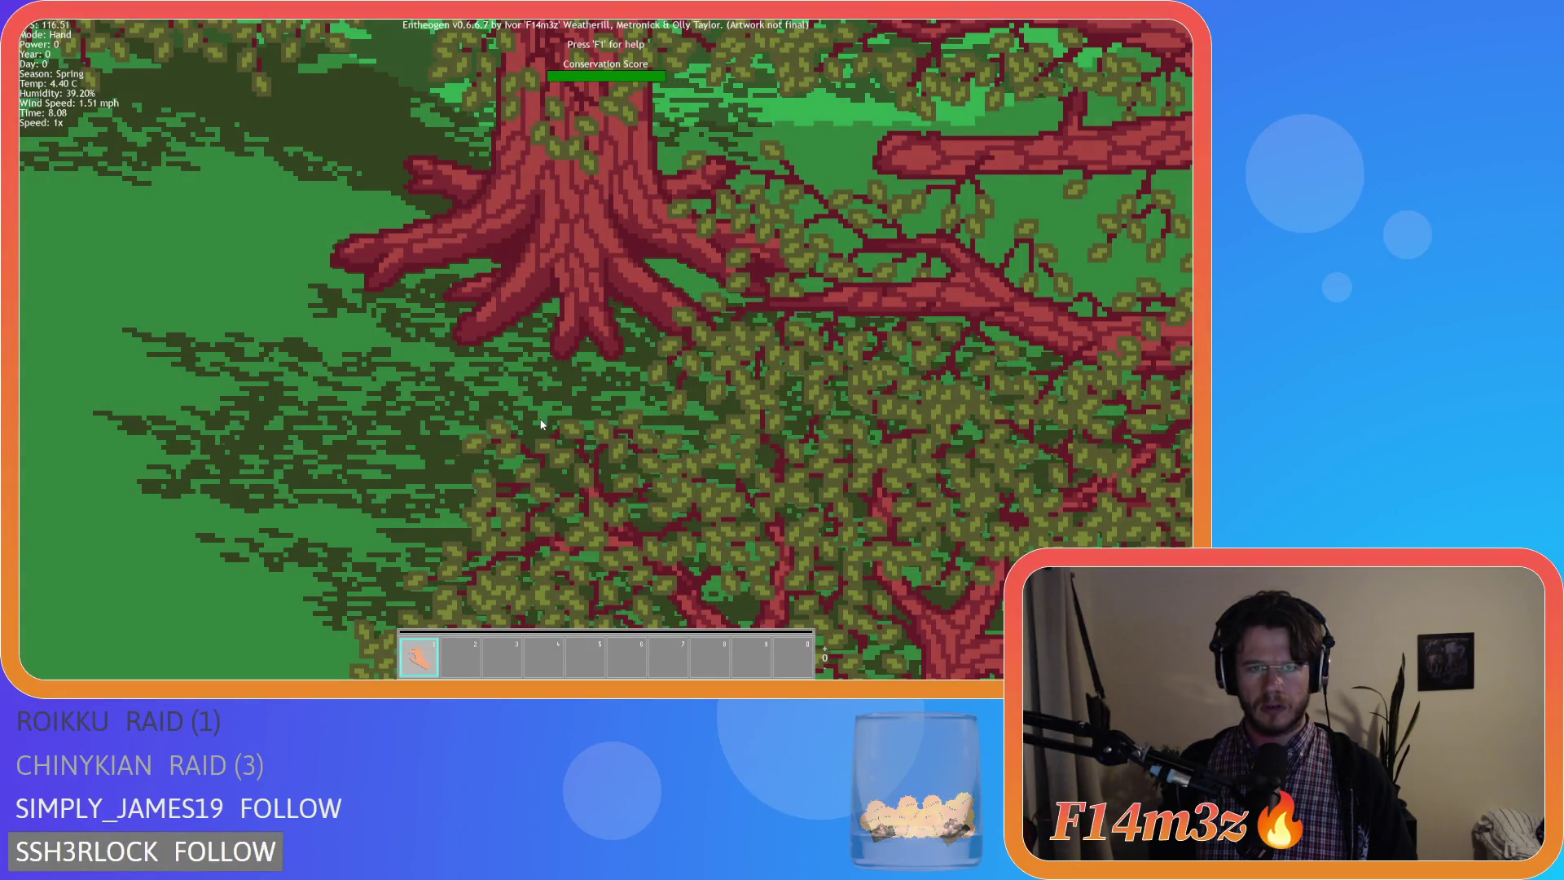
pyautogui.scroll(-2, 541, 424)
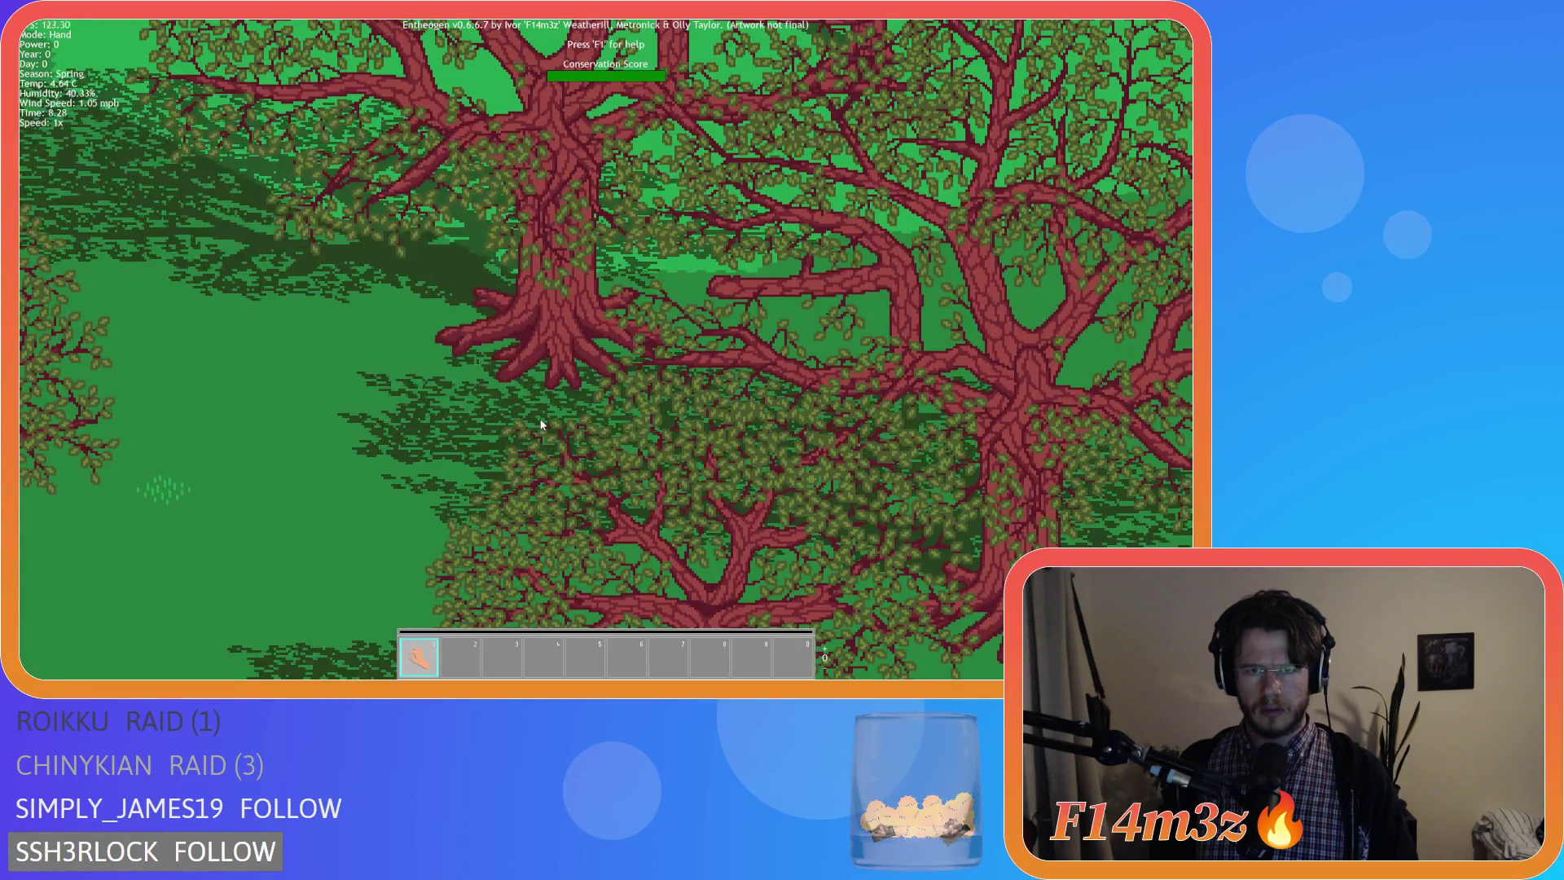
pyautogui.scroll(1, 541, 425)
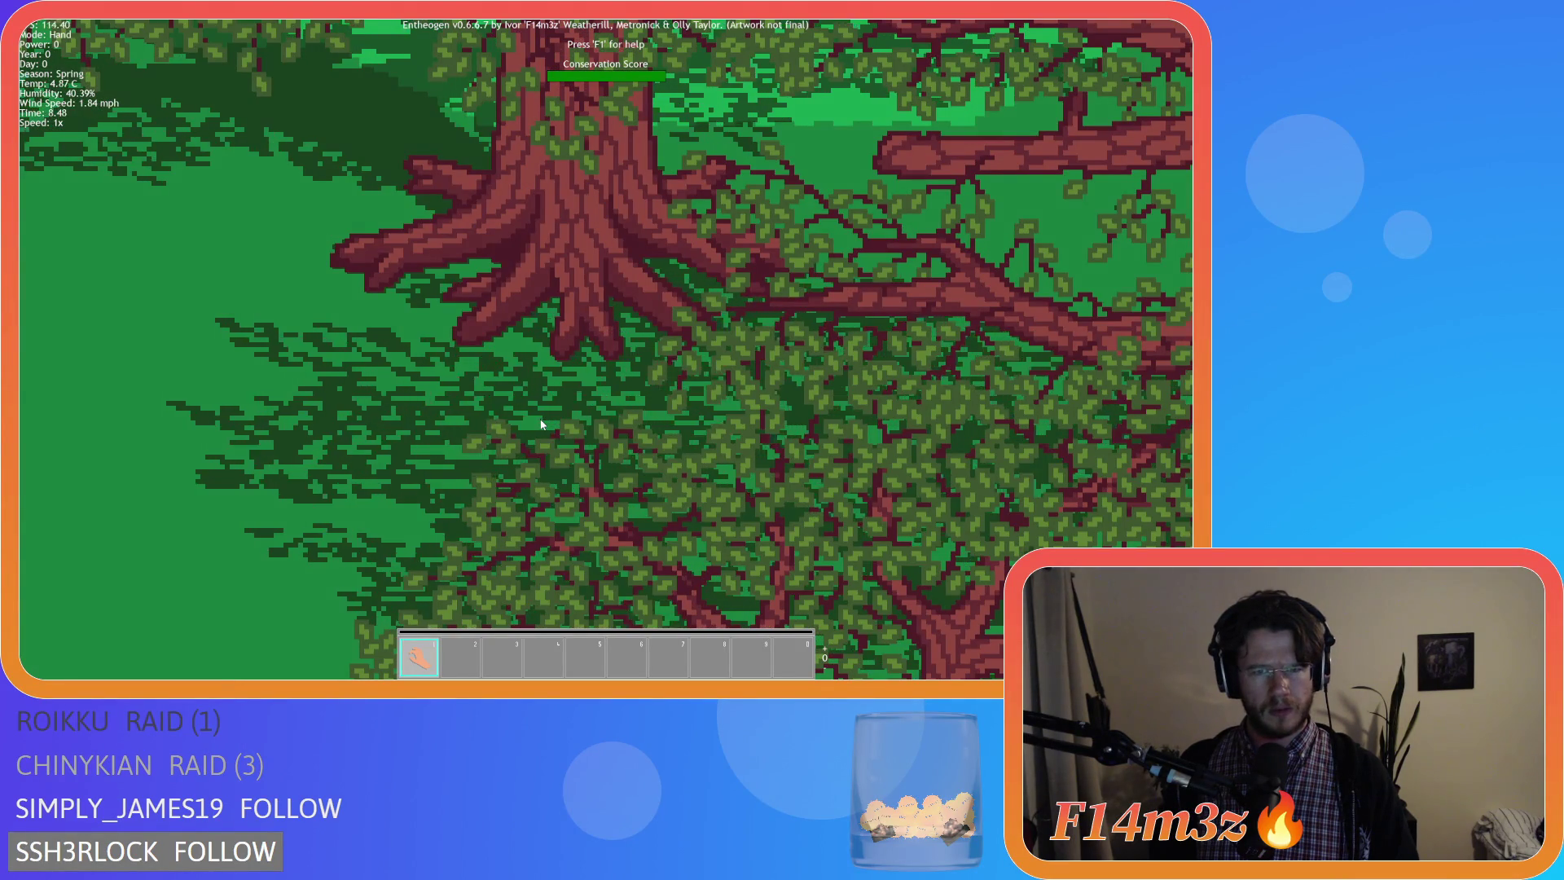
pyautogui.scroll(-3, 541, 425)
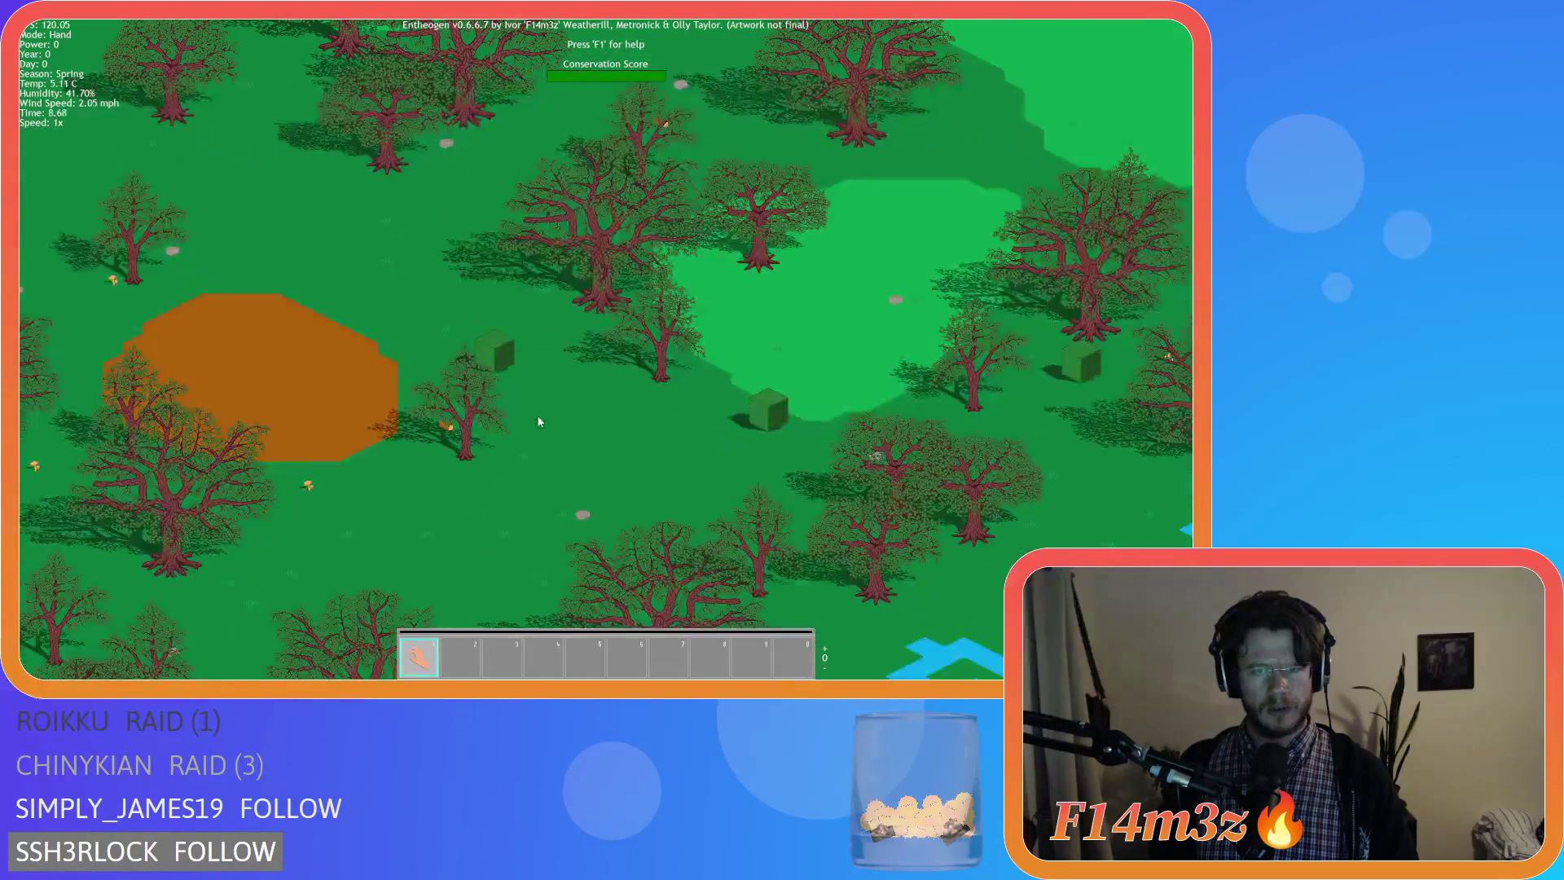
pyautogui.scroll(2, 598, 326)
pyautogui.scroll(1, 598, 326)
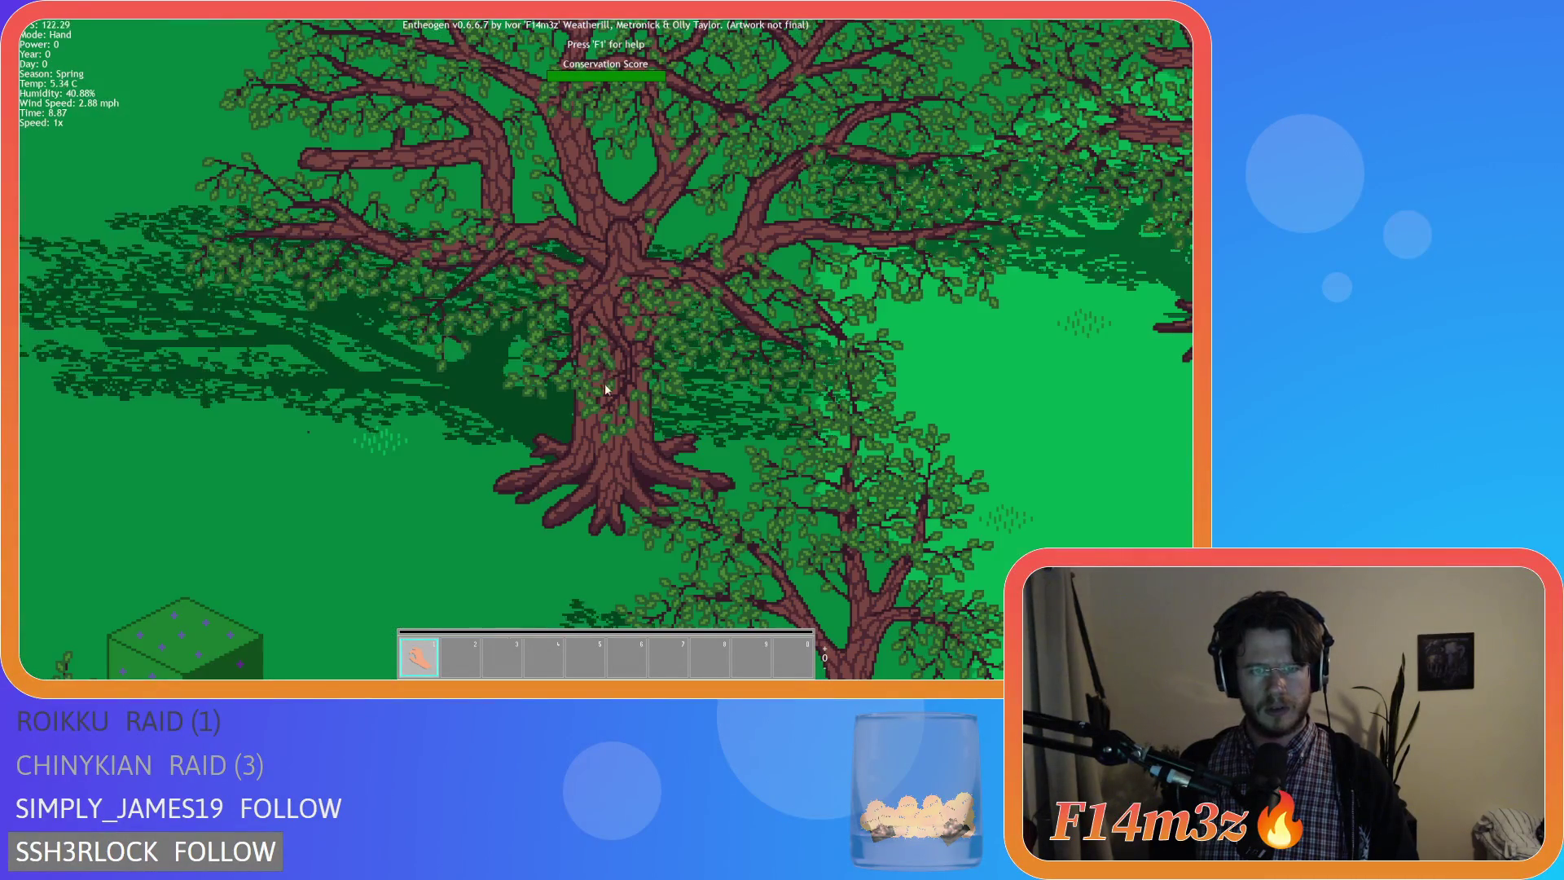
pyautogui.scroll(2, 604, 383)
pyautogui.scroll(-1, 606, 488)
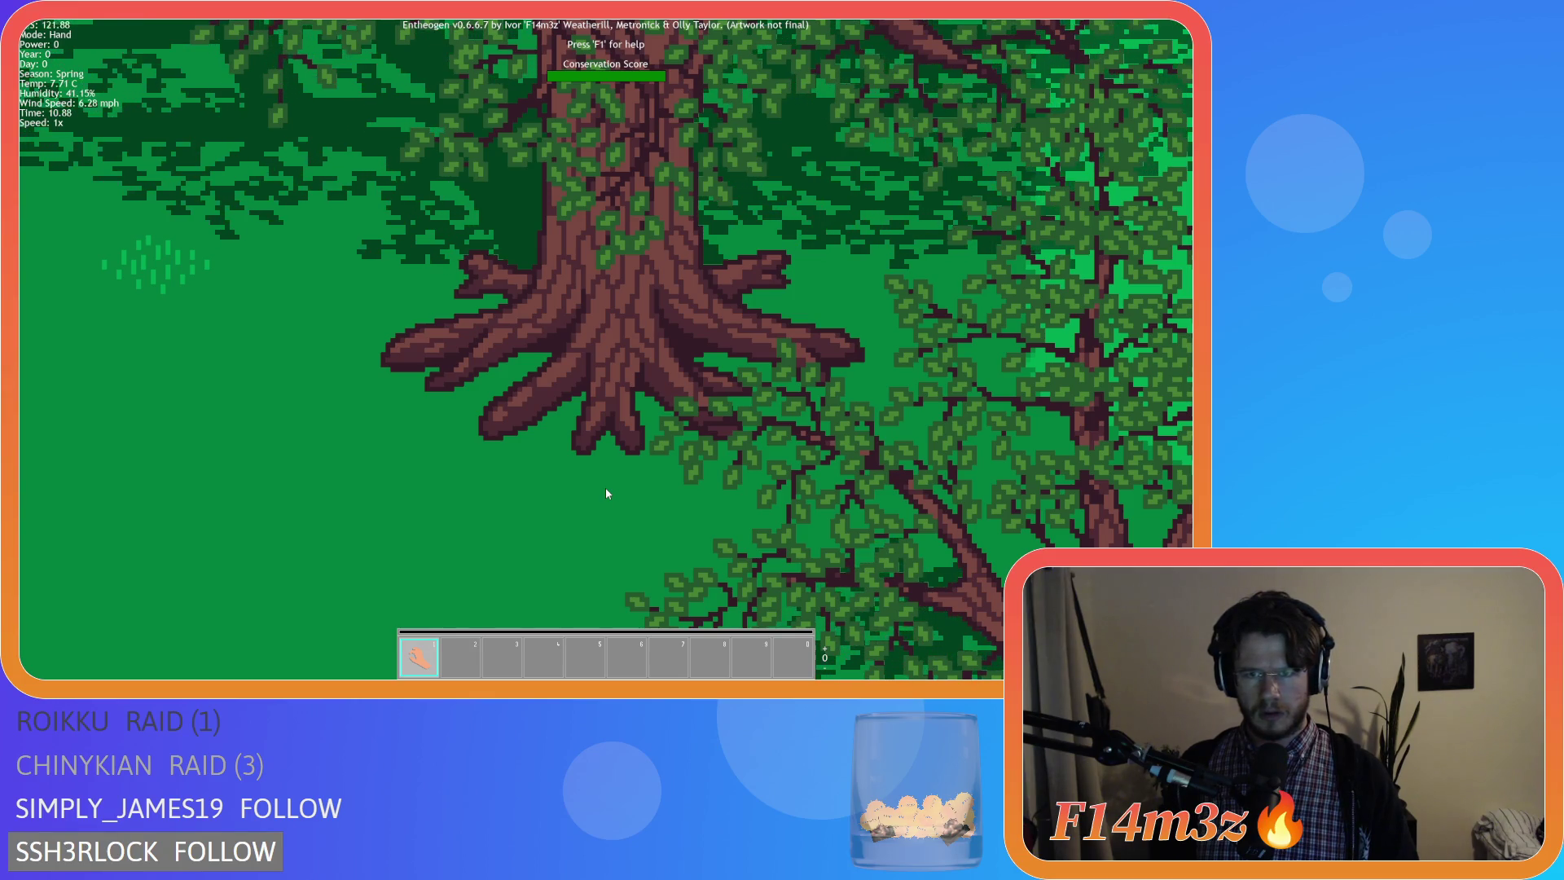
# Speed game time up to 8x, then switch over to the snowy tree sprite in Aseprite.
pyautogui.press('+')
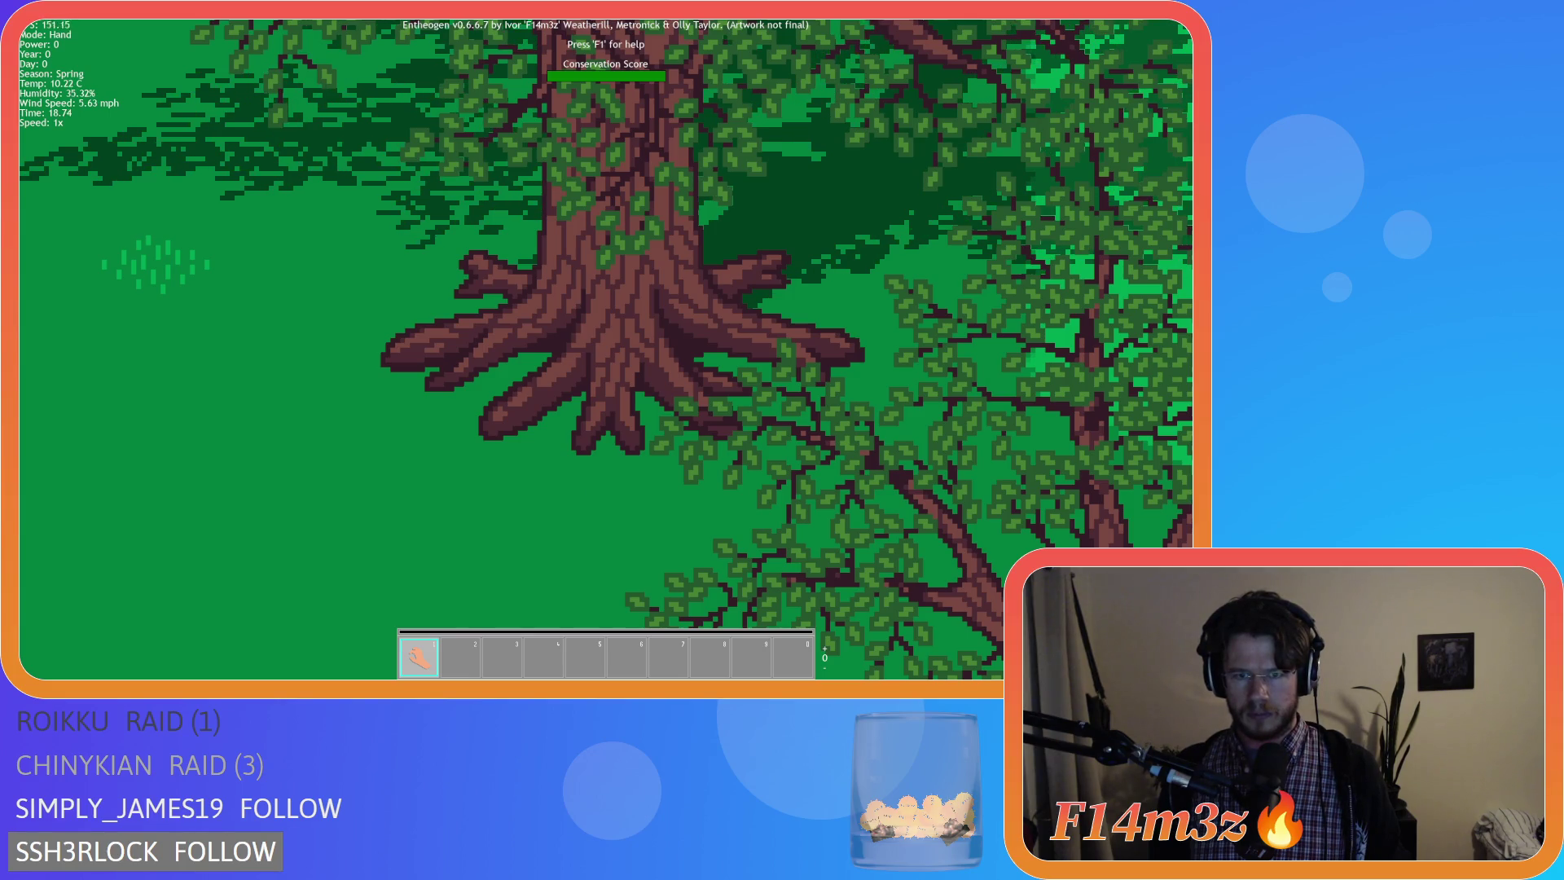
pyautogui.hotkey('alt', 'Tab')
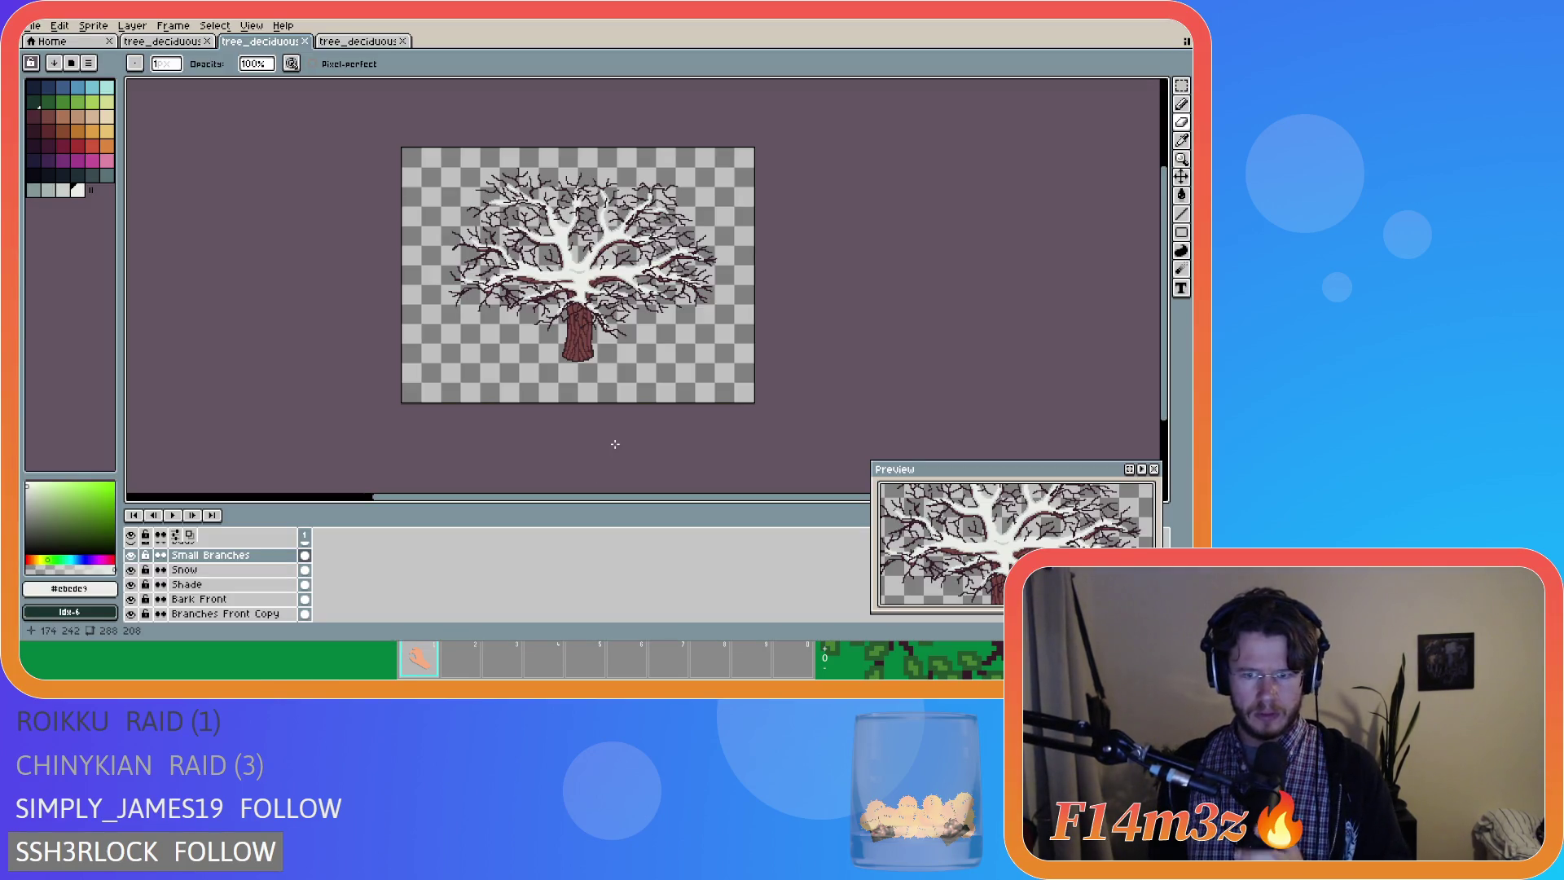
# Switch from the eyedropper to the pencil on the winter tree sprite, then return to the running game.
pyautogui.press('i')
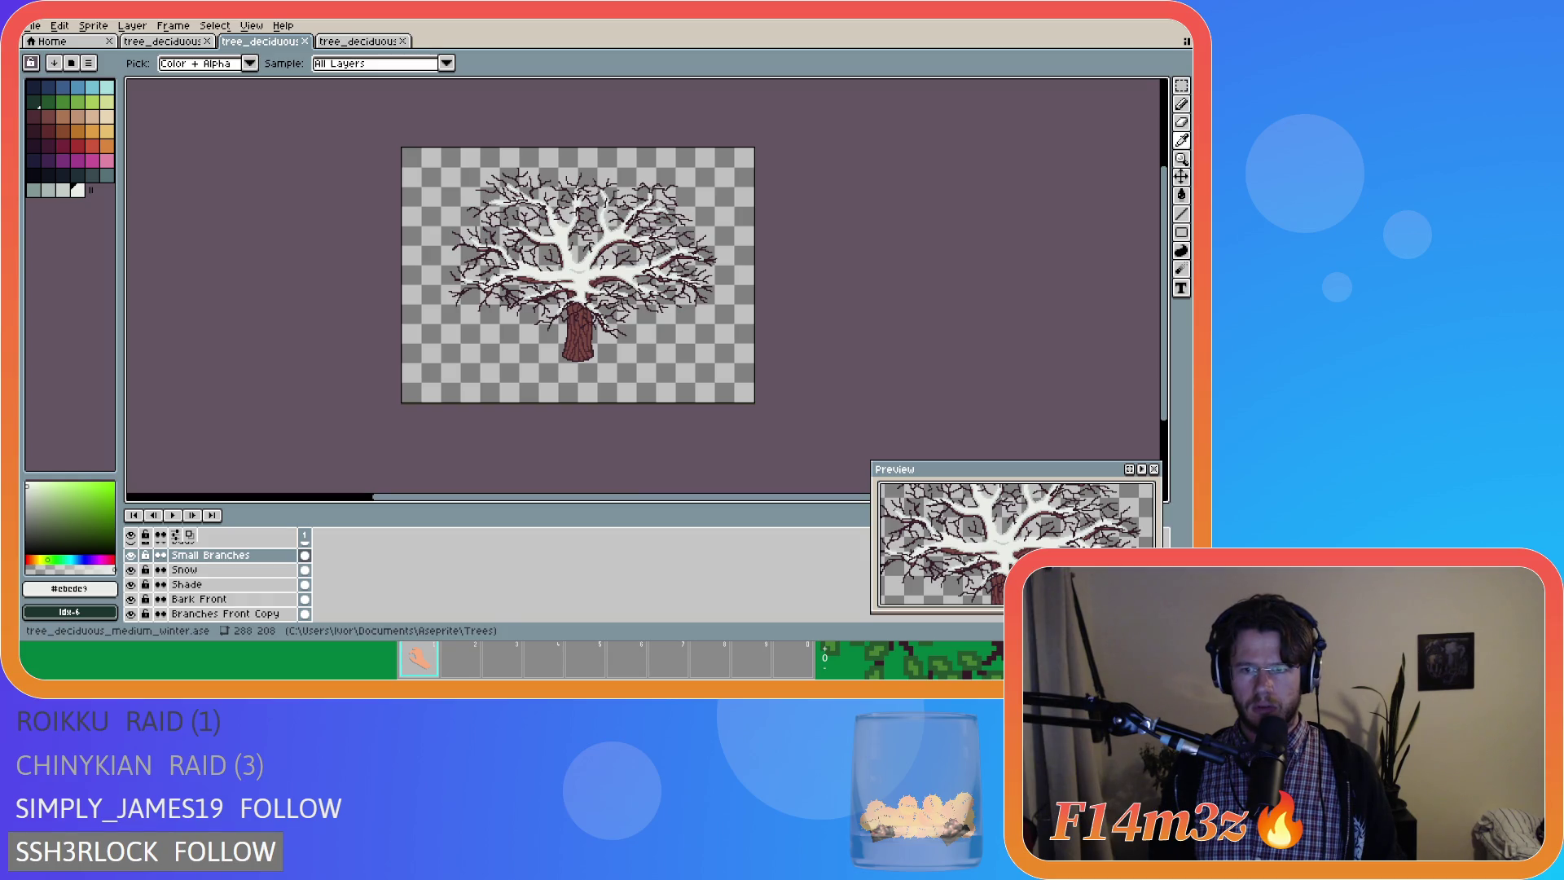
pyautogui.press('b')
pyautogui.hotkey('alt', 'Tab')
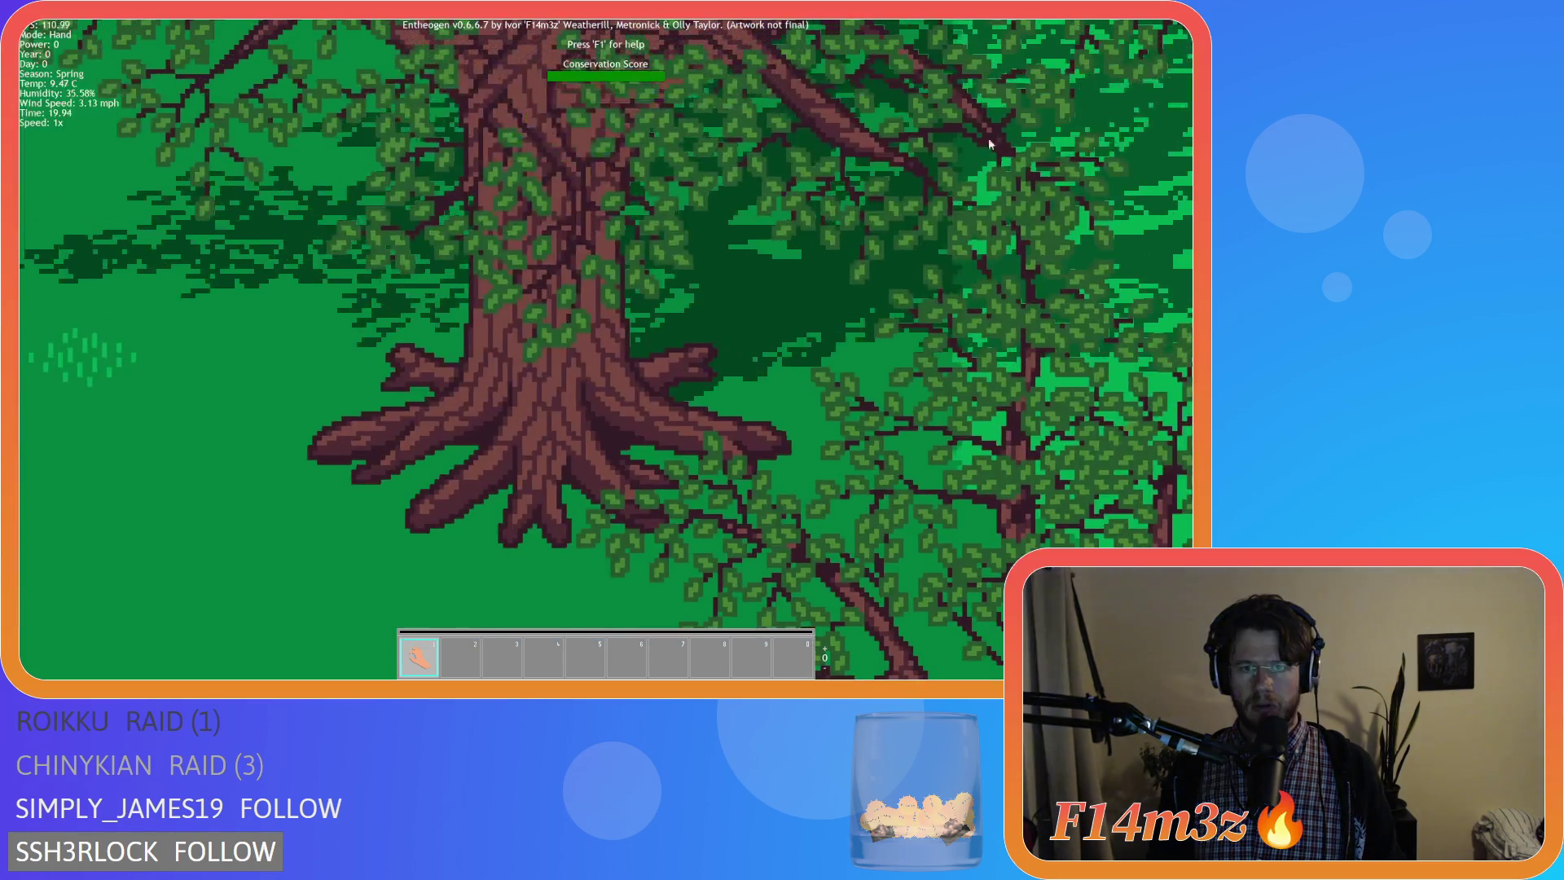
# Pan around the leafy tree and its shadow, then quickload the saved world with F9.
pyautogui.press('s')
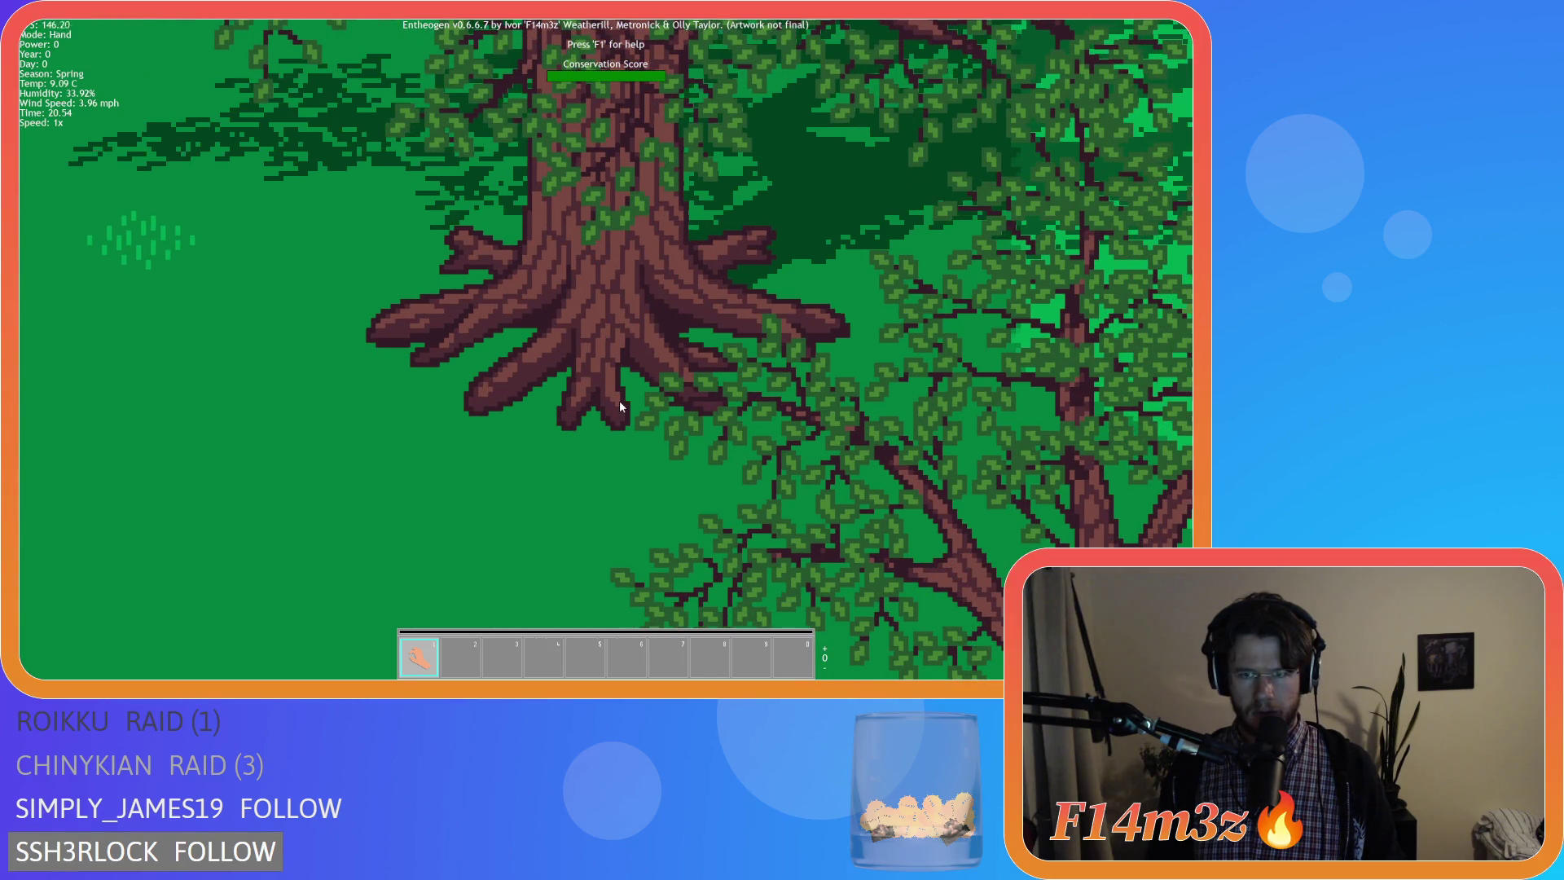
pyautogui.press('d')
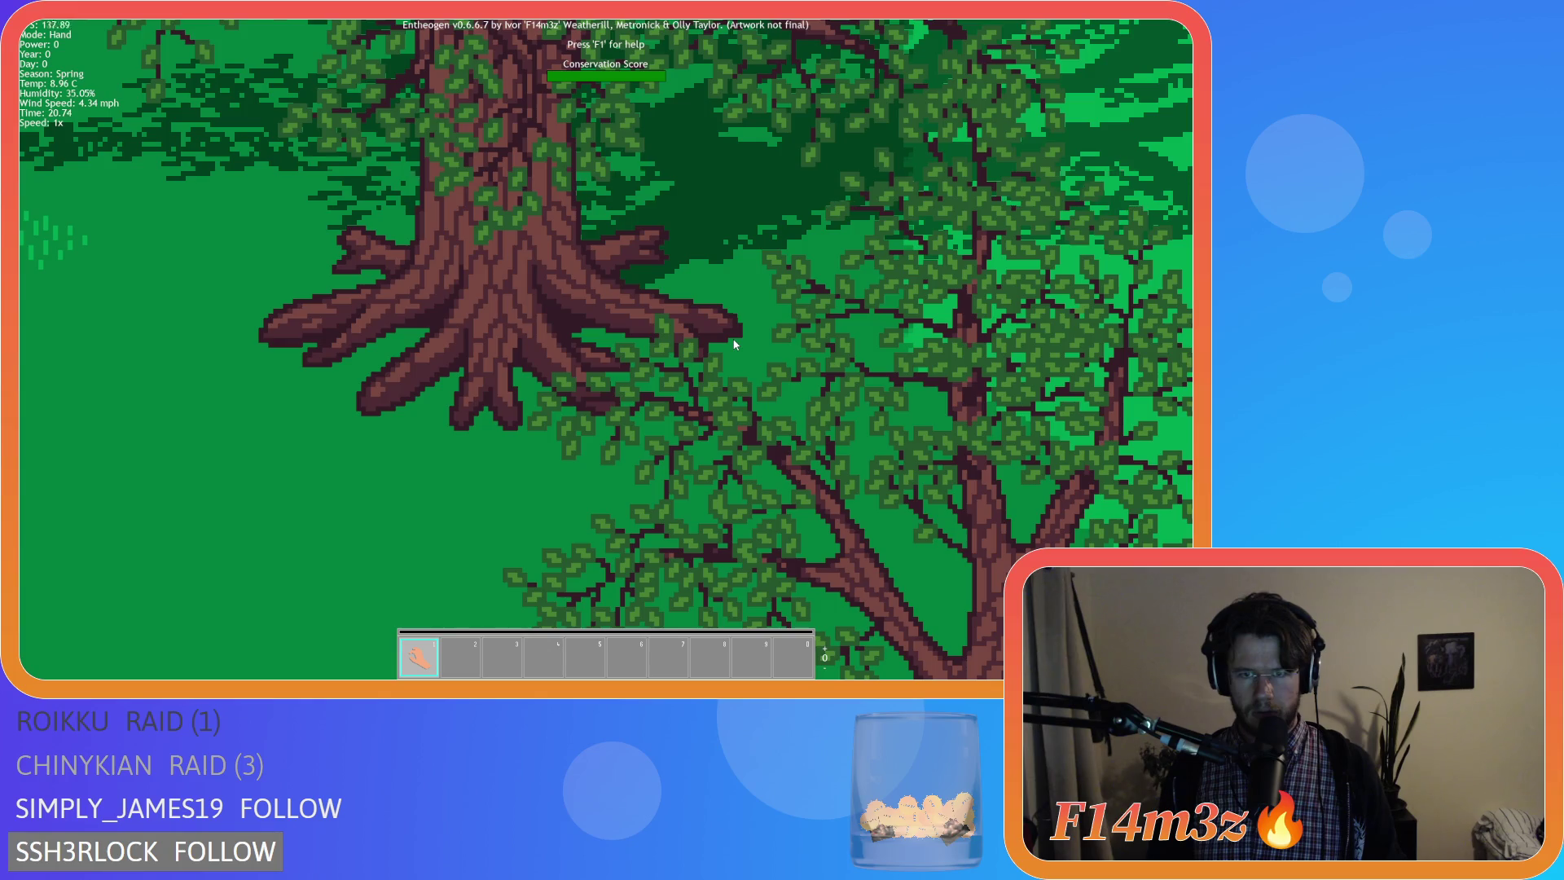
pyautogui.scroll(-5, 734, 346)
pyautogui.scroll(5, 625, 296)
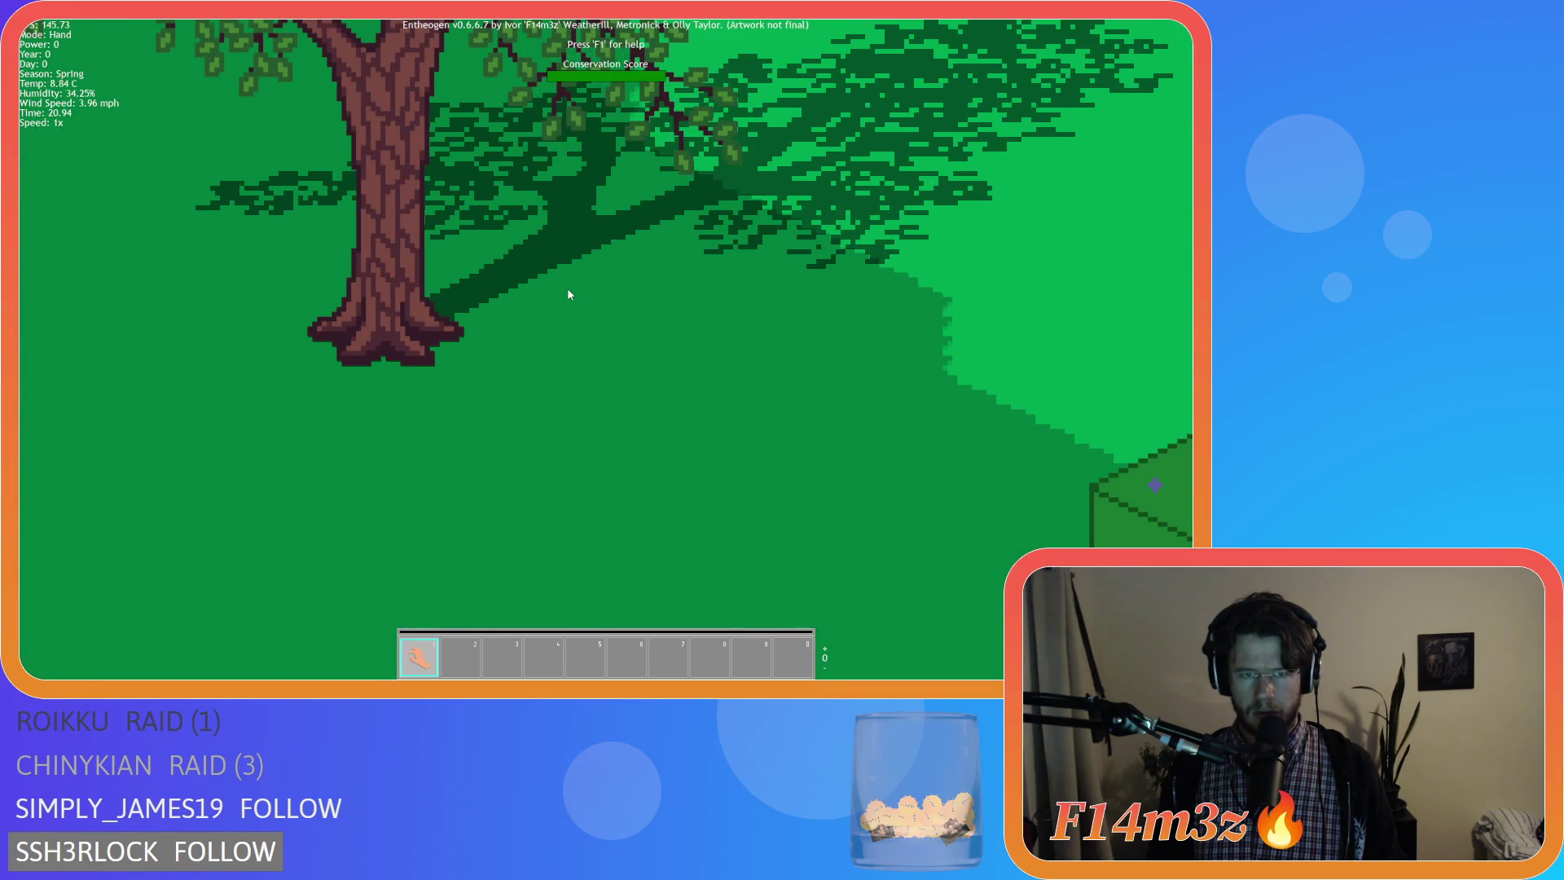
pyautogui.press('a')
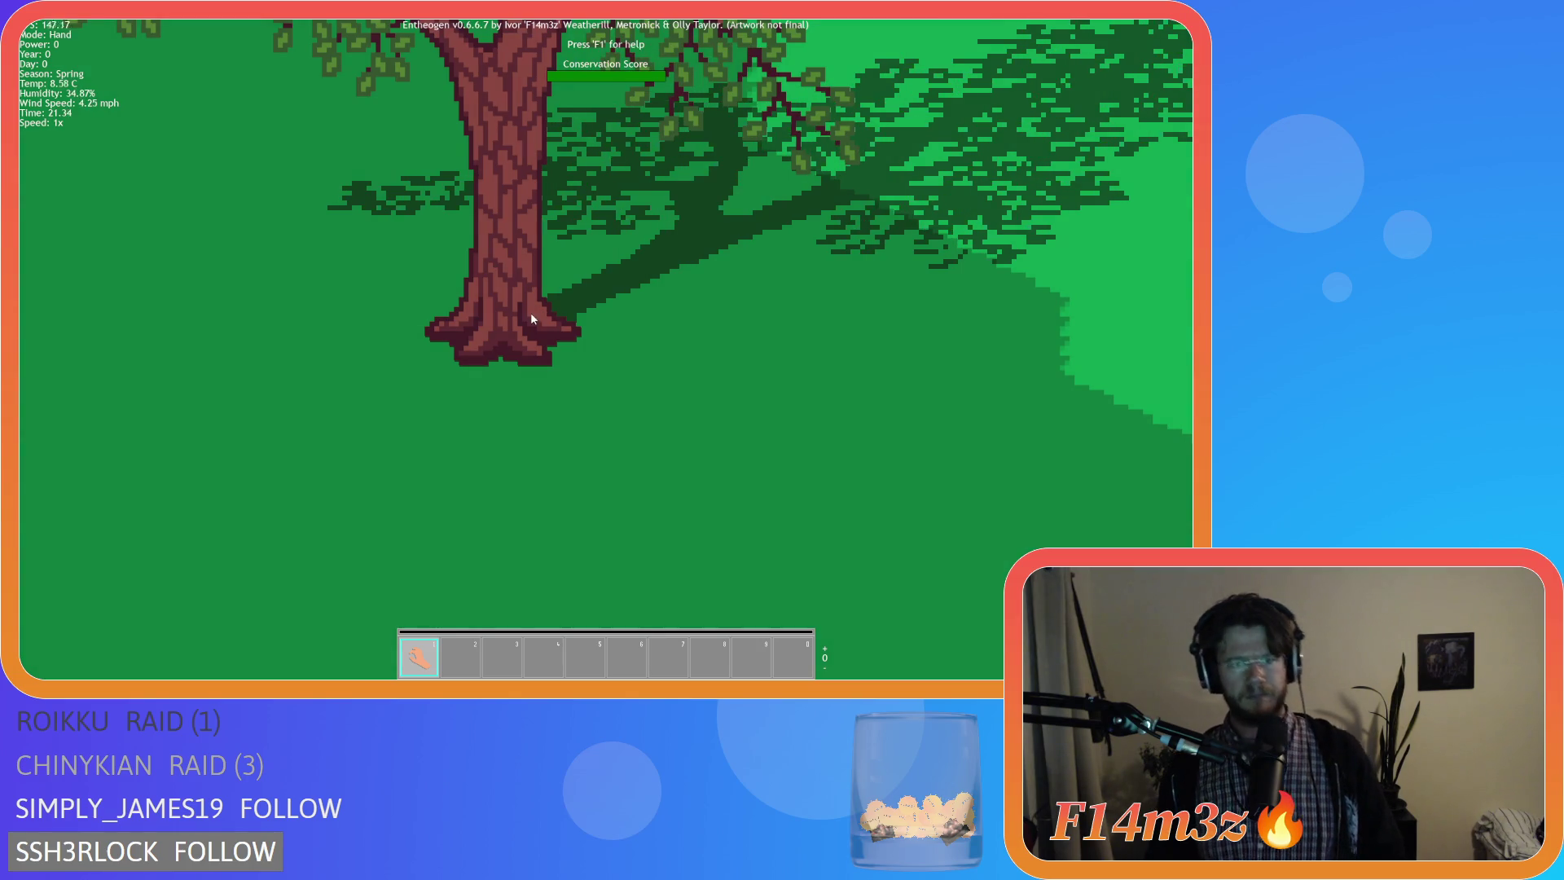
pyautogui.scroll(-3, 518, 335)
pyautogui.scroll(3, 516, 331)
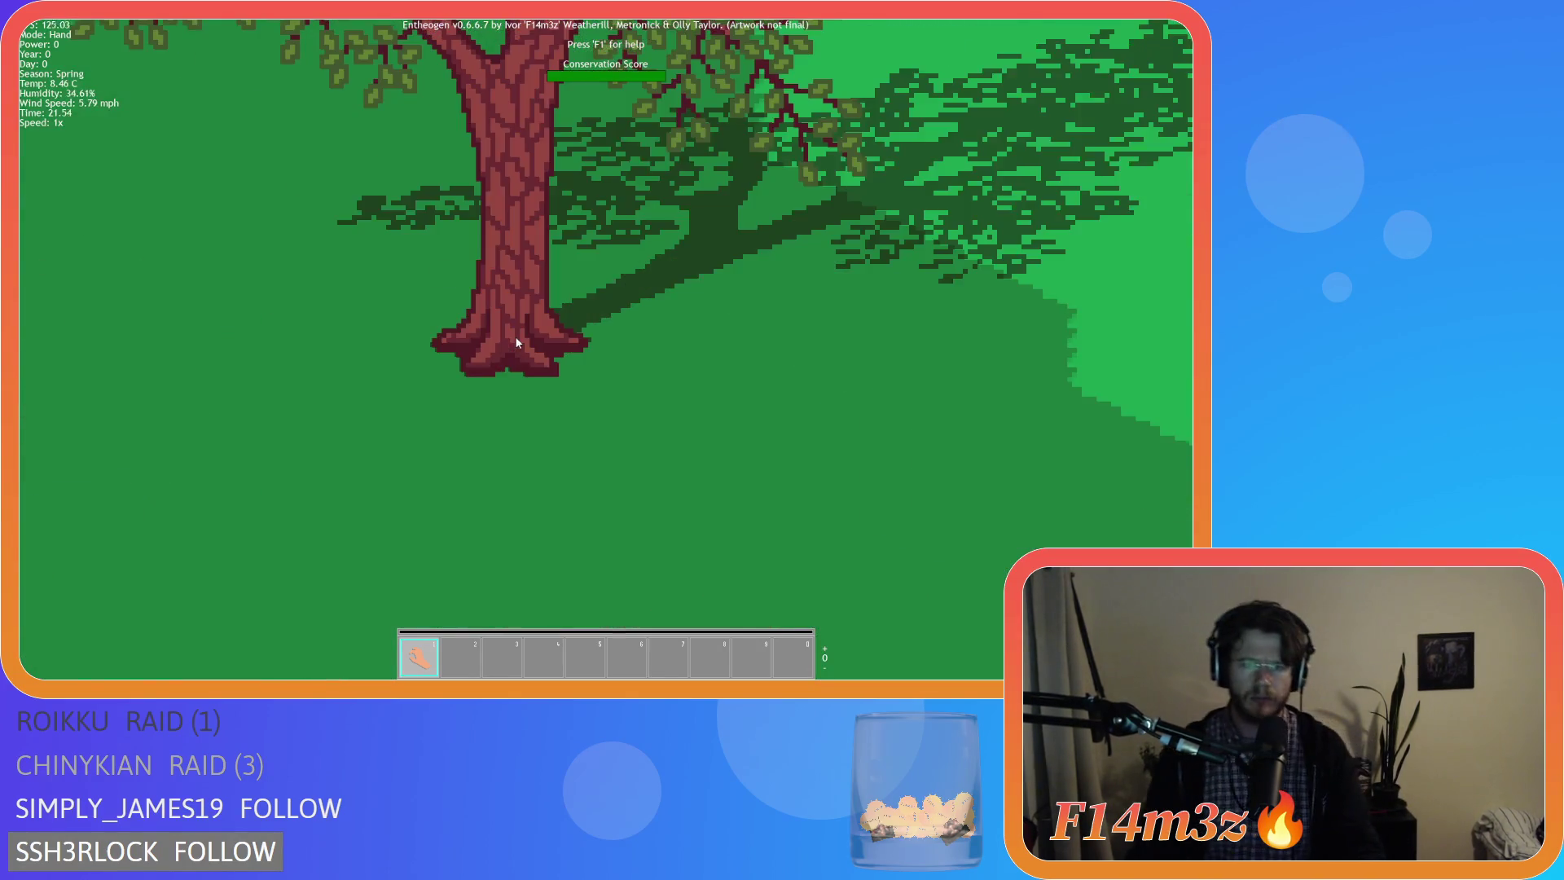
pyautogui.scroll(-2, 514, 336)
pyautogui.scroll(3, 677, 412)
pyautogui.scroll(-3, 675, 413)
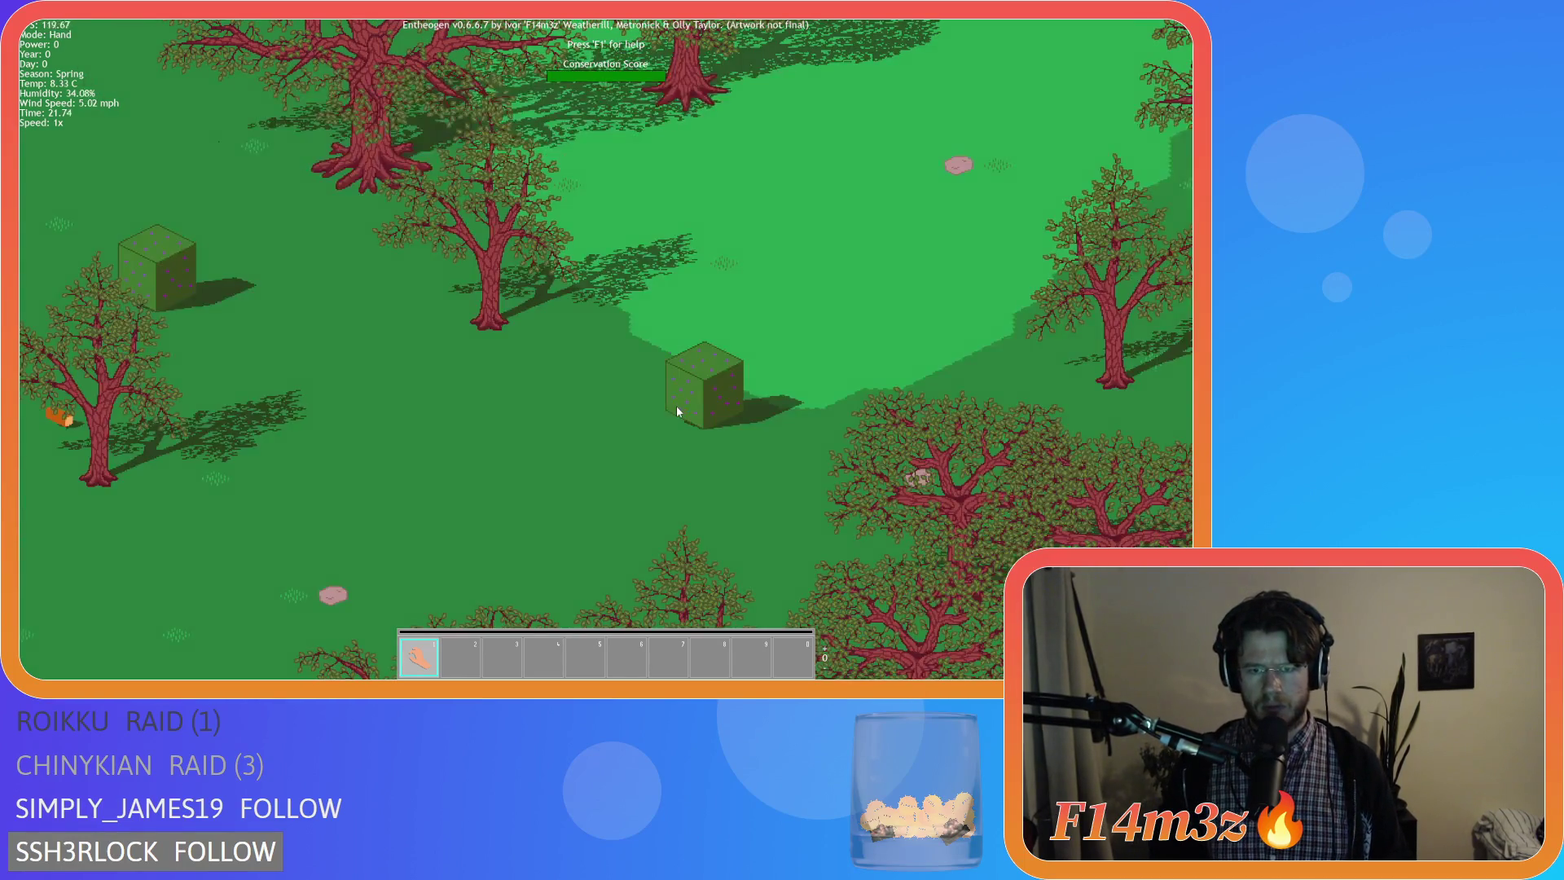
pyautogui.scroll(-3, 660, 367)
pyautogui.scroll(1, 649, 342)
pyautogui.scroll(3, 538, 286)
pyautogui.scroll(-1, 538, 286)
pyautogui.scroll(-2, 539, 286)
pyautogui.scroll(1, 539, 320)
pyautogui.scroll(-1, 539, 321)
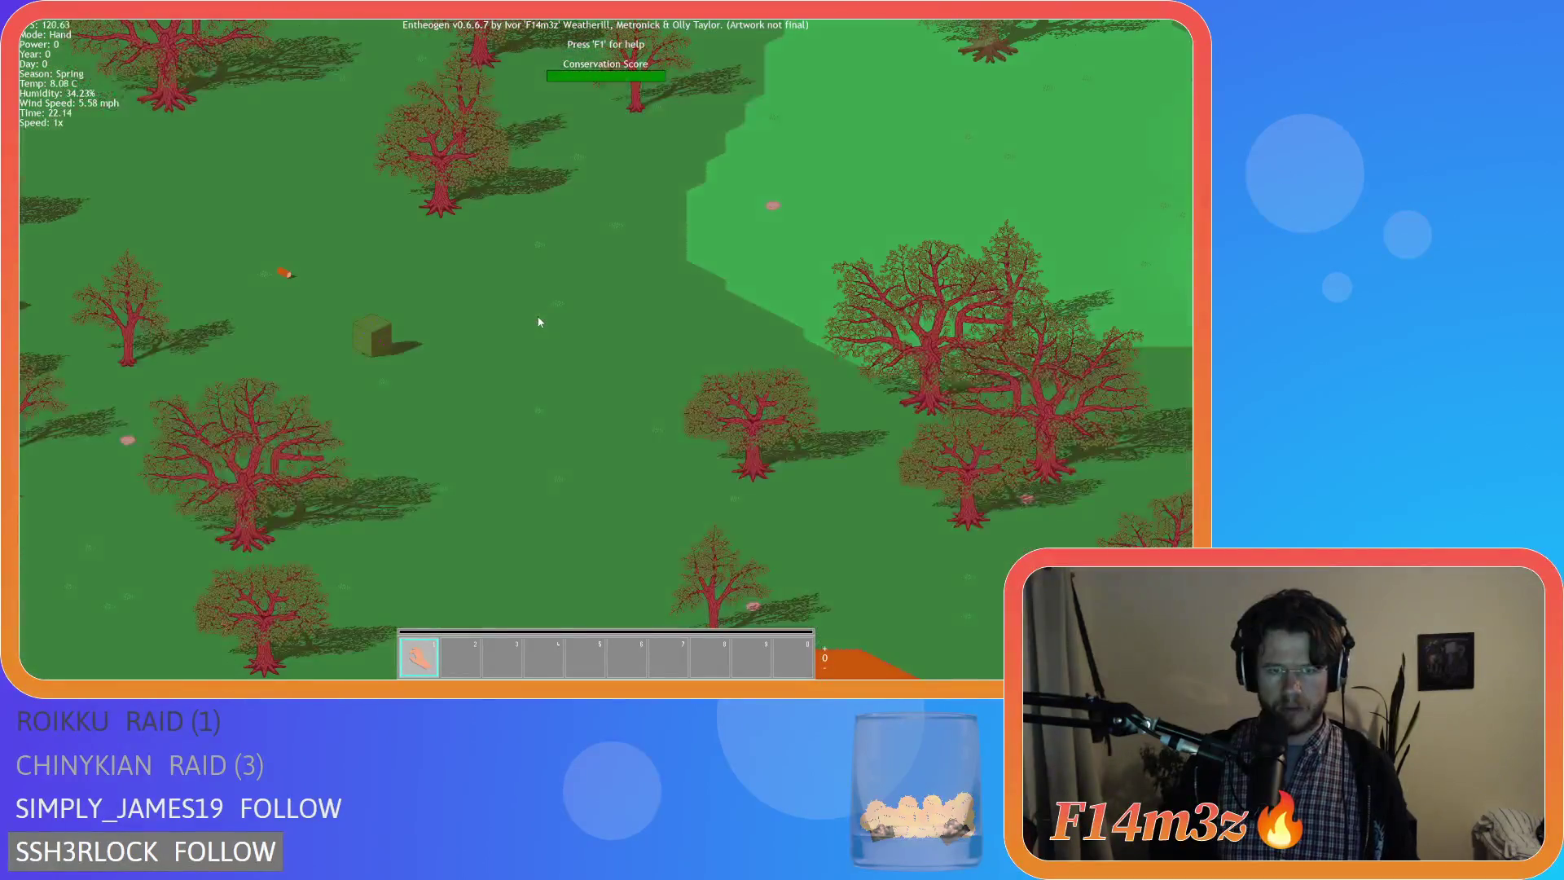
pyautogui.press('F9')
pyautogui.scroll(-2, 541, 313)
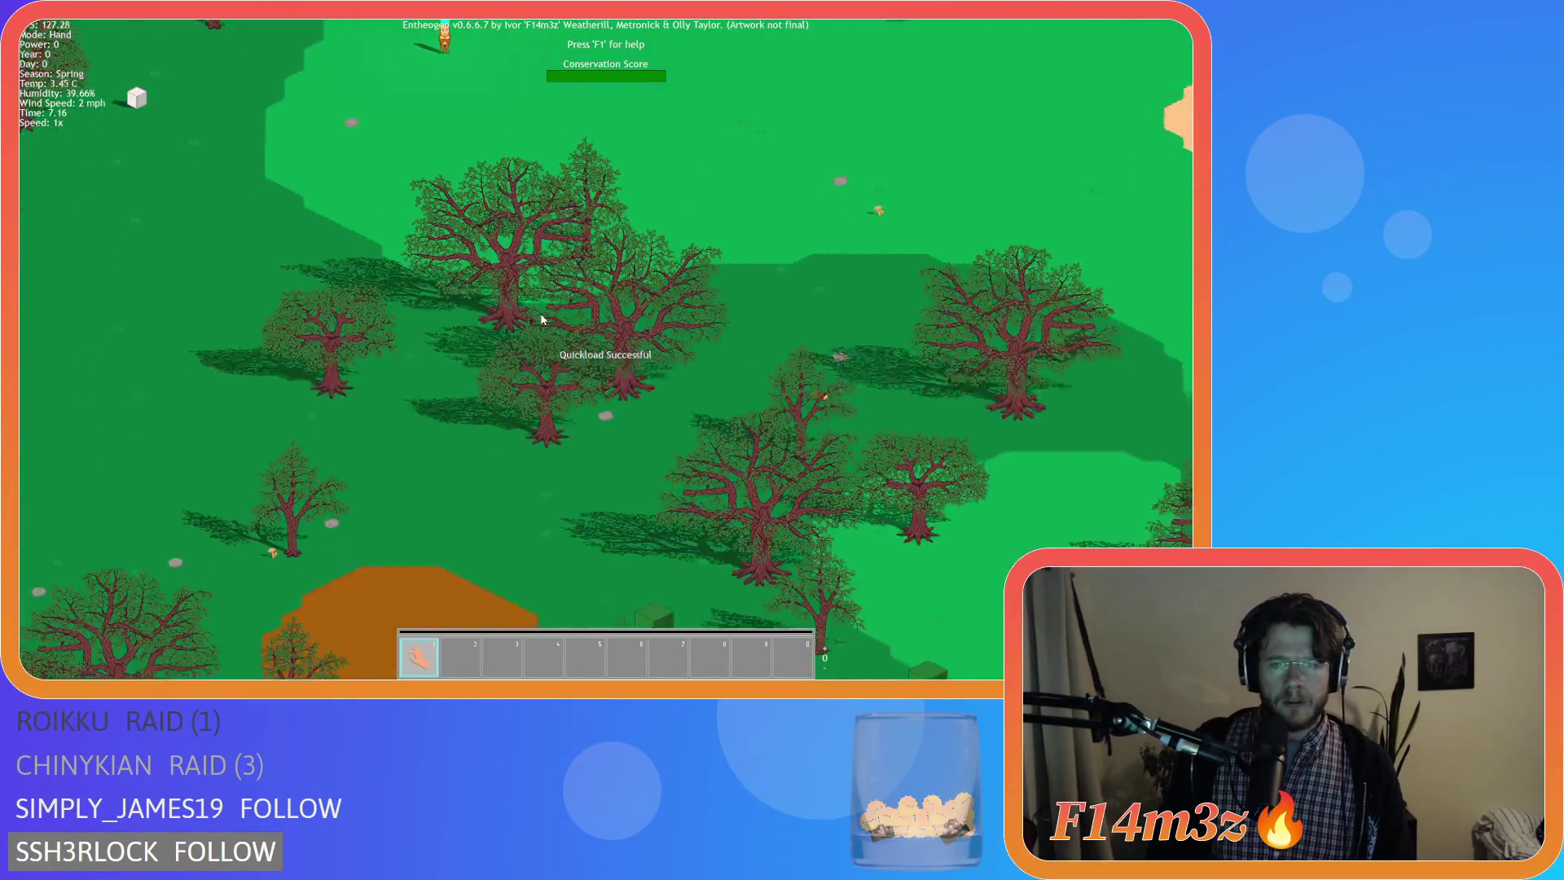
pyautogui.scroll(-1, 522, 338)
pyautogui.scroll(2, 522, 338)
pyautogui.scroll(2, 488, 332)
pyautogui.scroll(1, 505, 305)
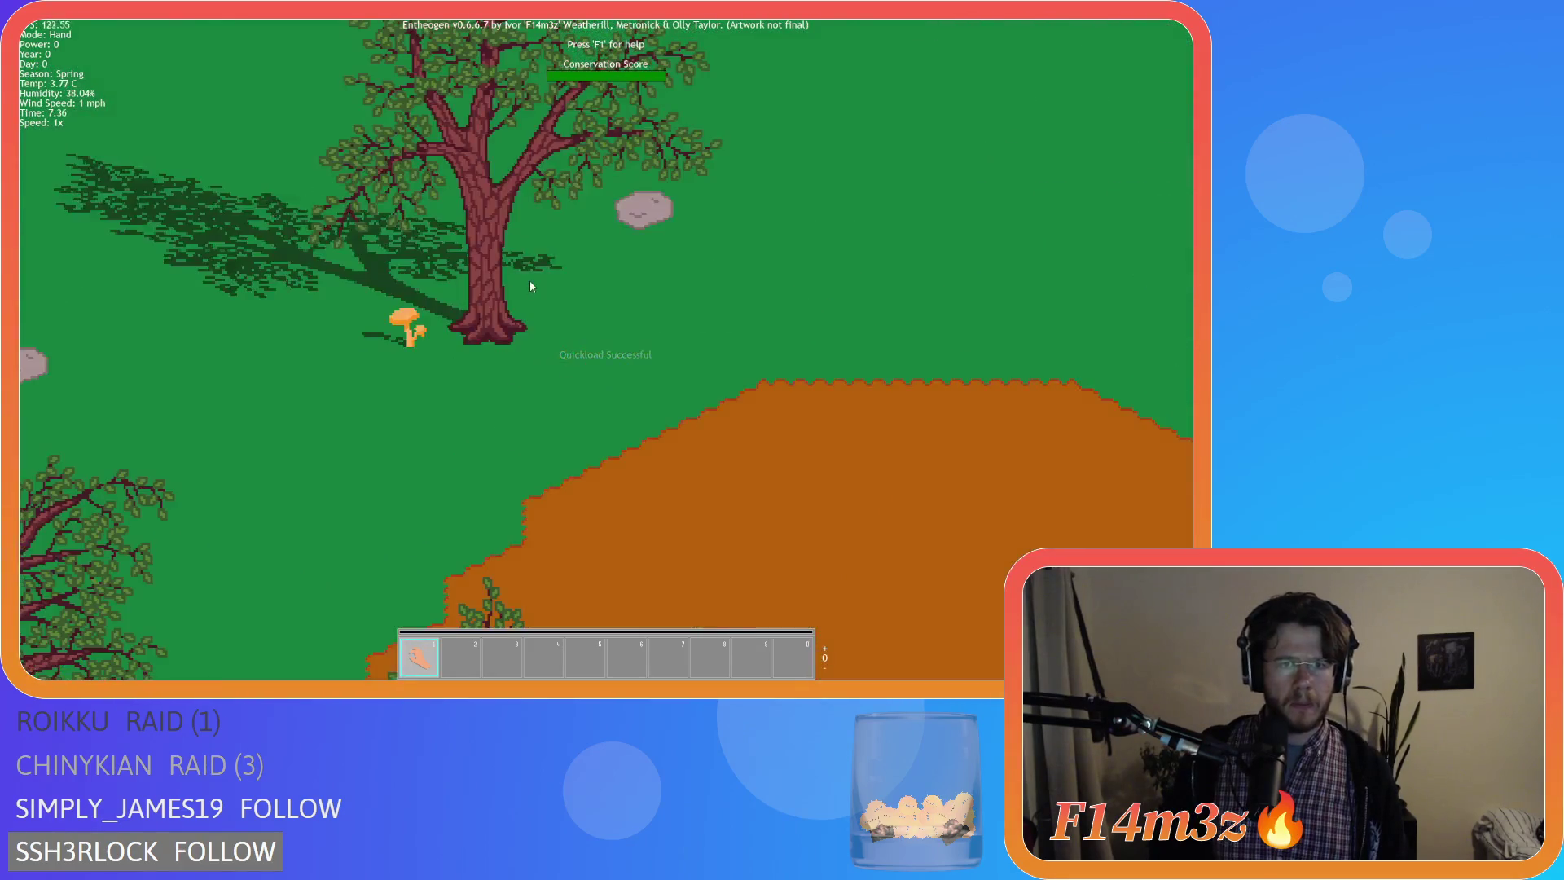
pyautogui.scroll(1, 530, 281)
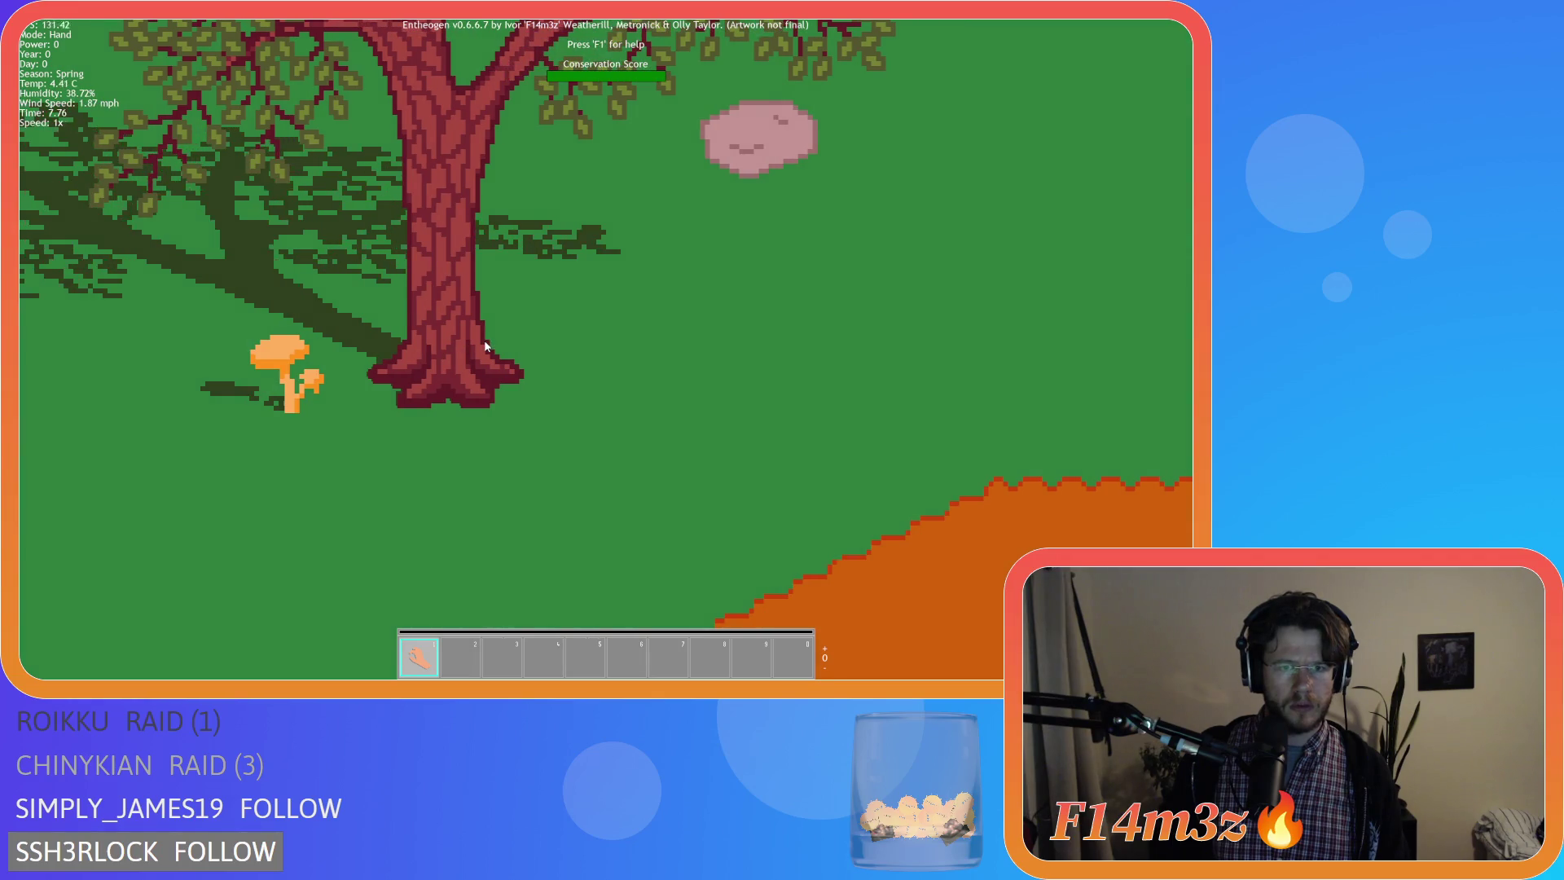
# Pan around the large trees in the loaded forest, then bring up the quit Y/N prompt with Escape.
pyautogui.press('s')
pyautogui.press('s')
pyautogui.press('a')
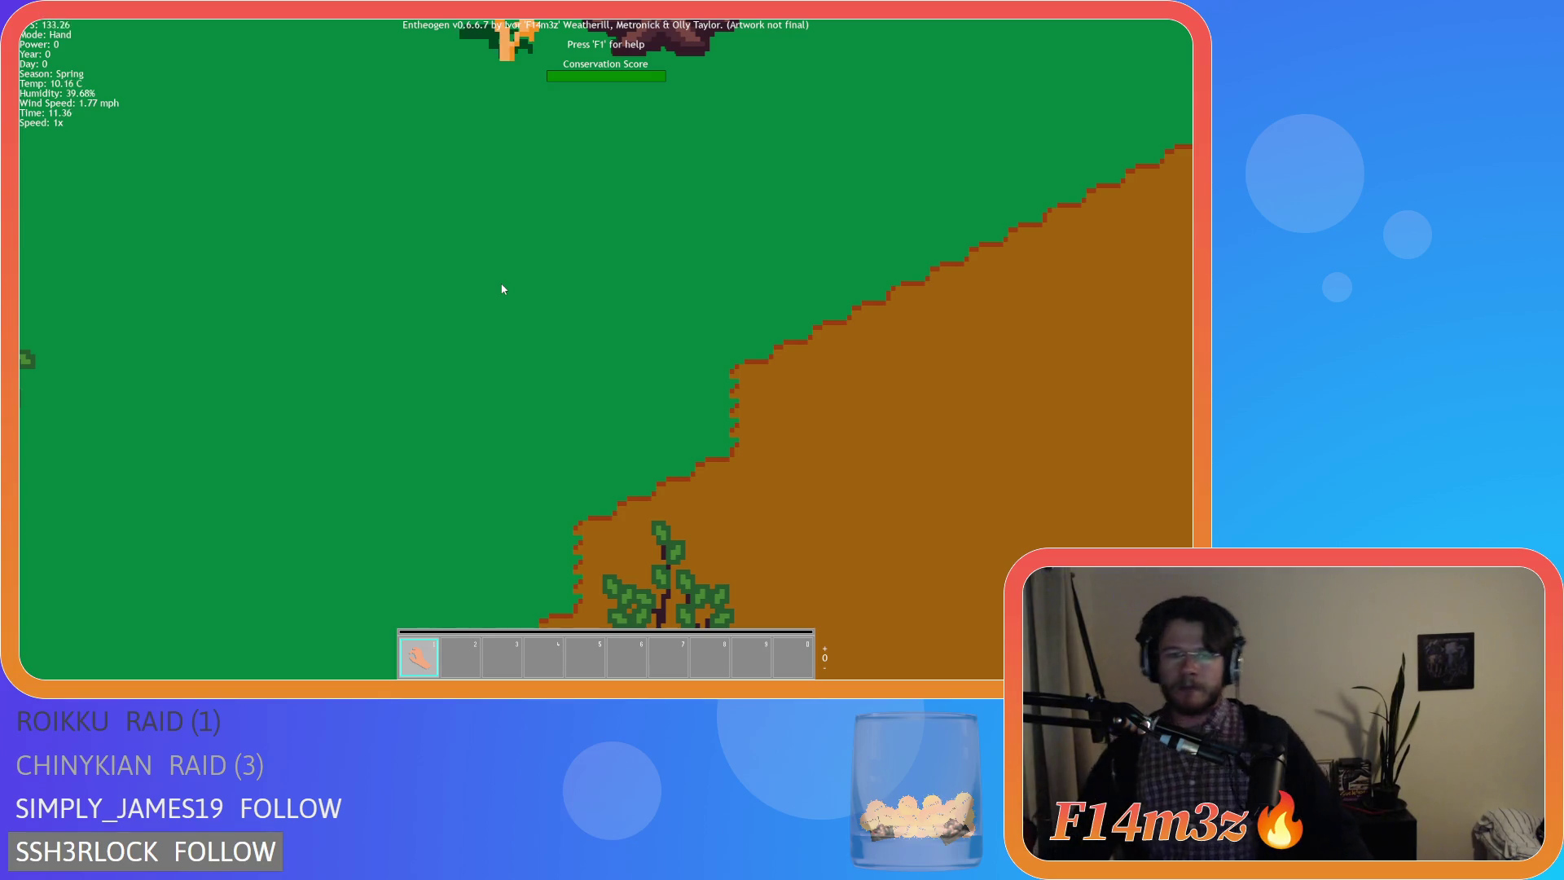
pyautogui.scroll(-2, 495, 318)
pyautogui.press('s')
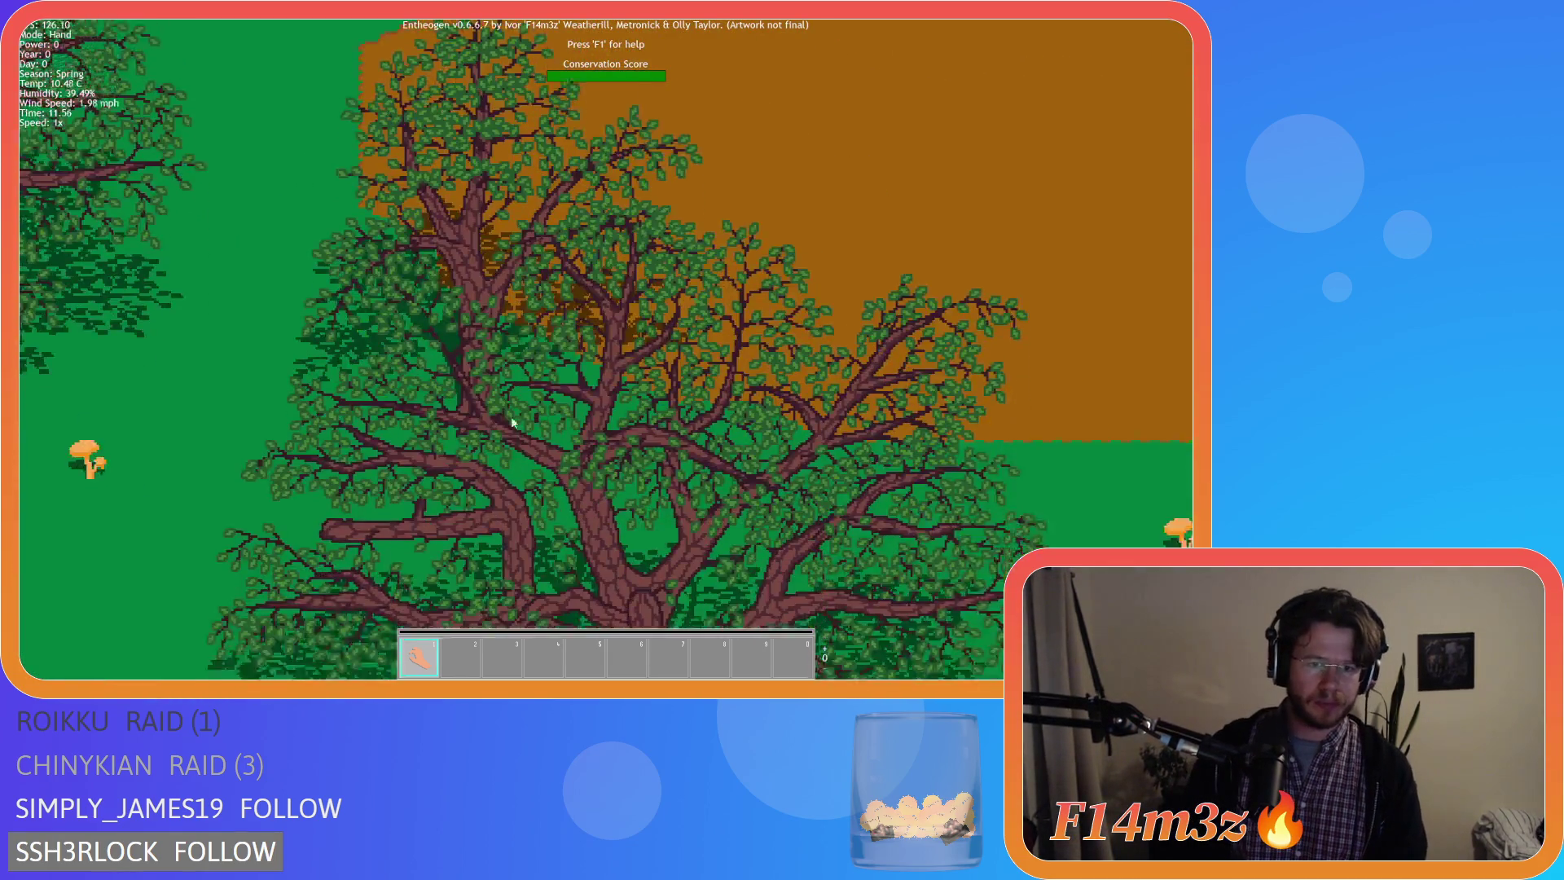
pyautogui.scroll(3, 556, 460)
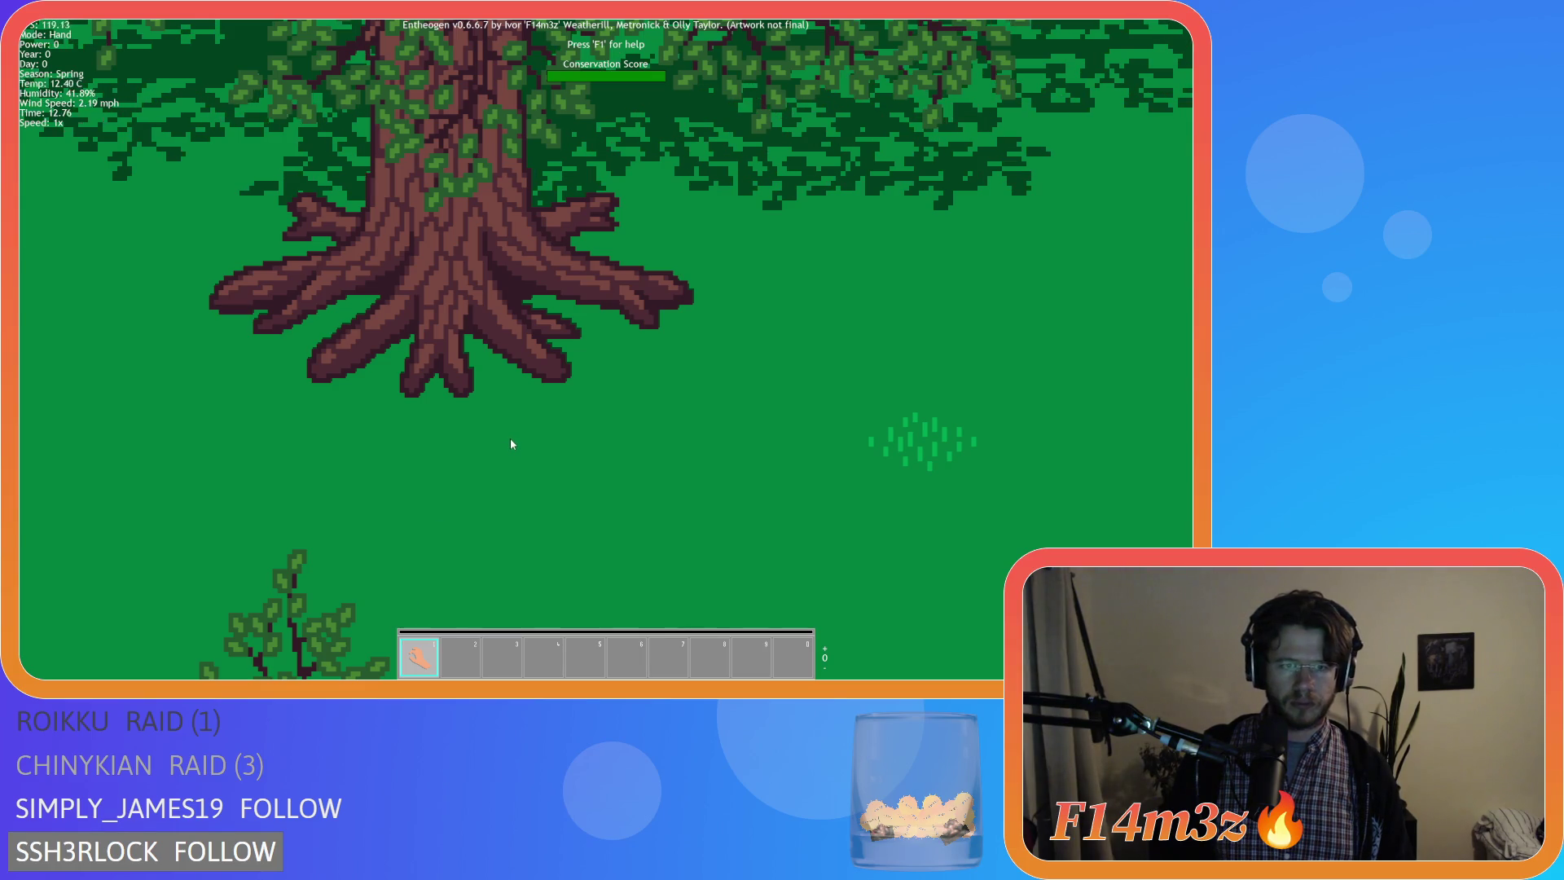
pyautogui.press('a')
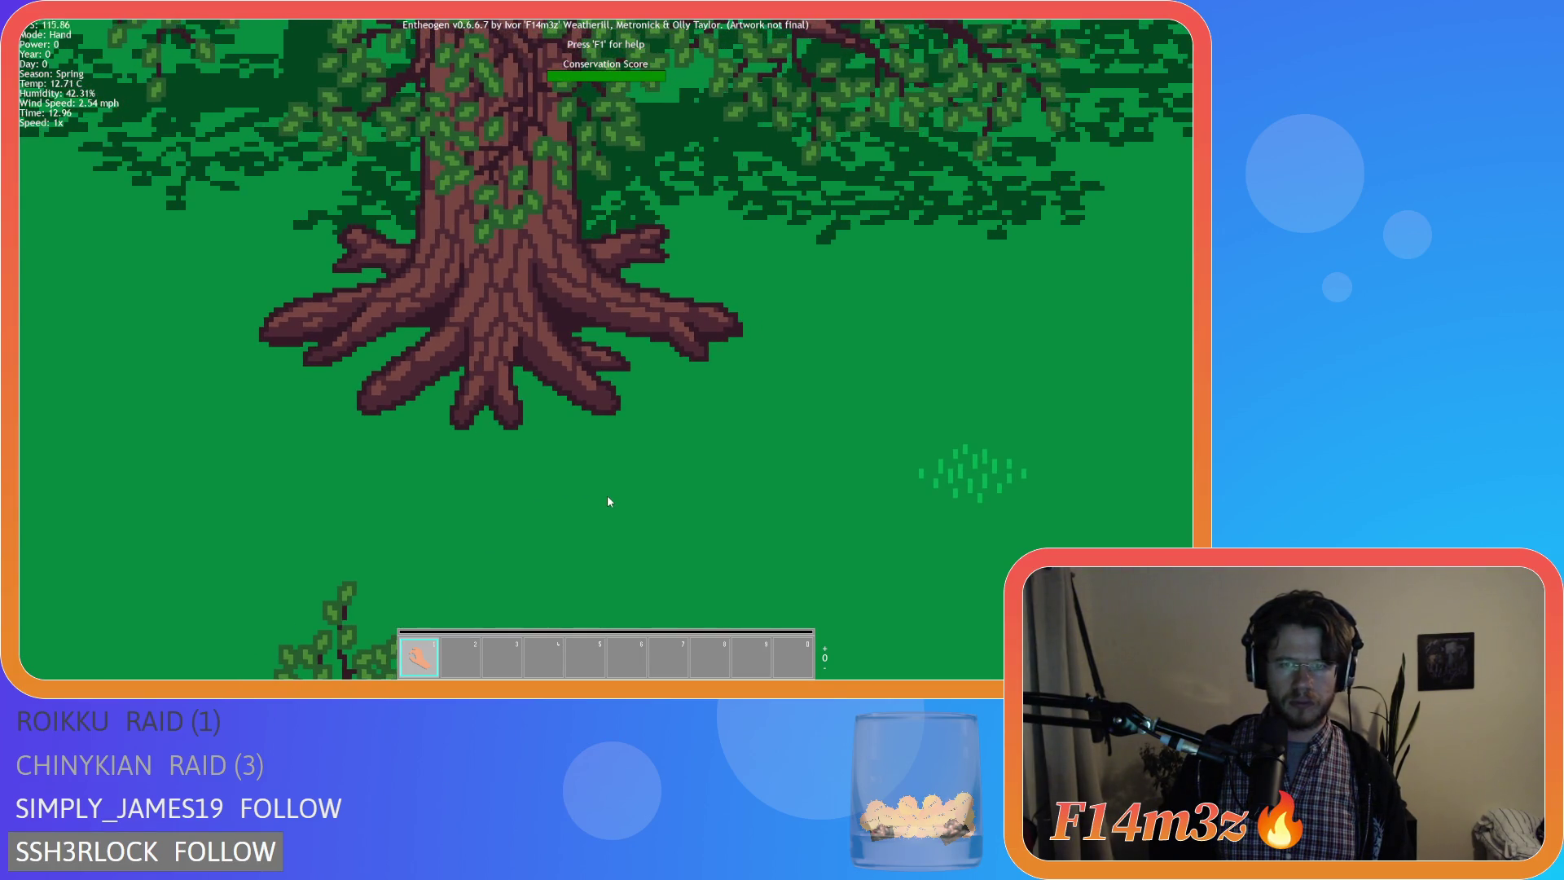
pyautogui.press('w')
pyautogui.press('a')
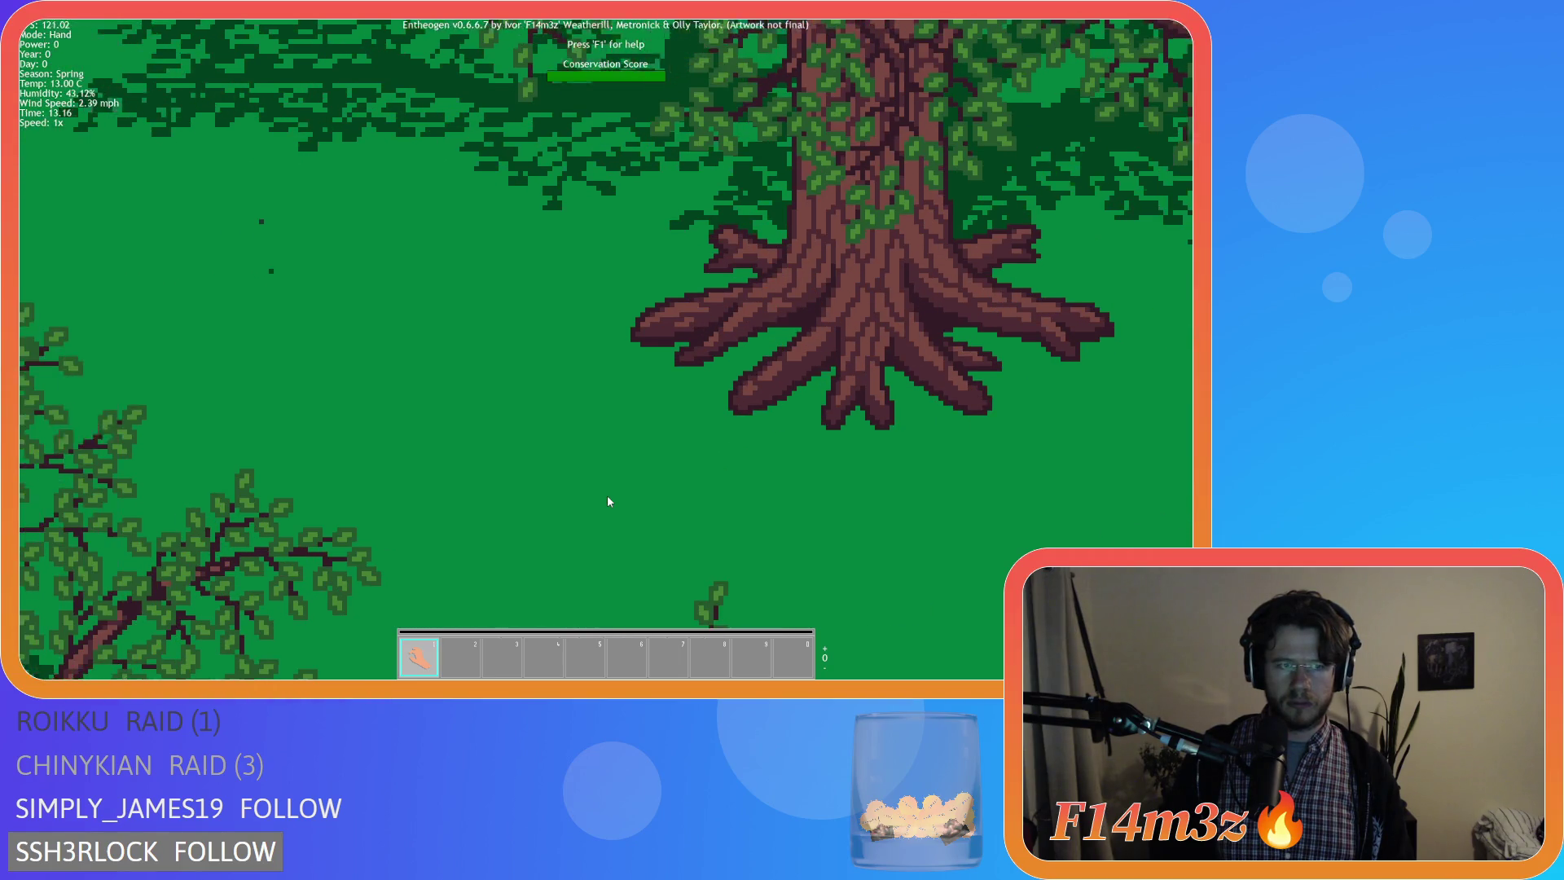
pyautogui.scroll(-2, 607, 495)
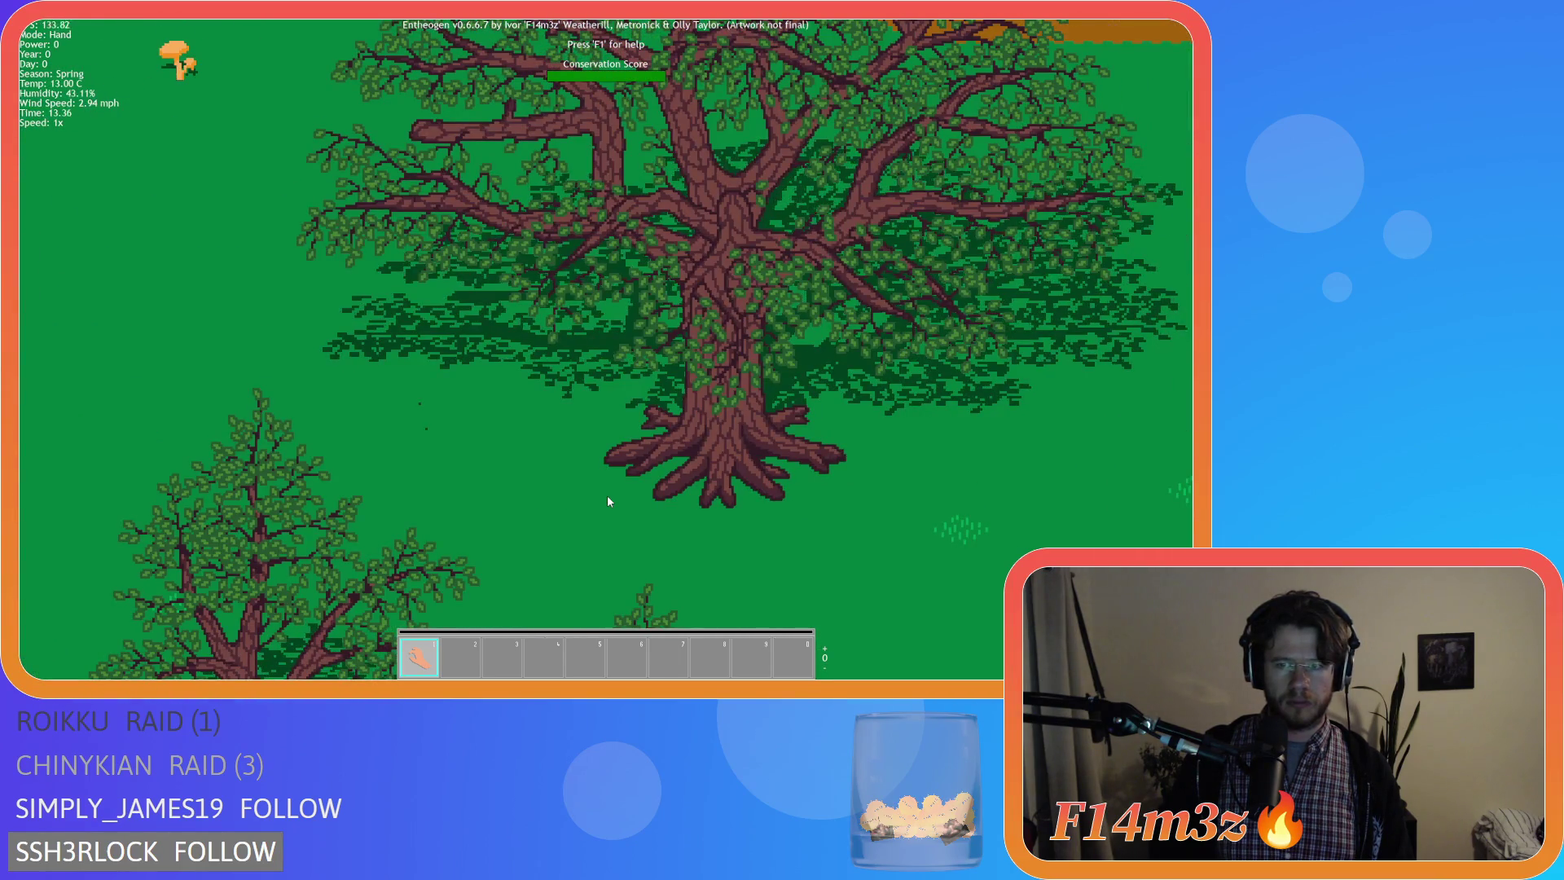
pyautogui.press('Escape')
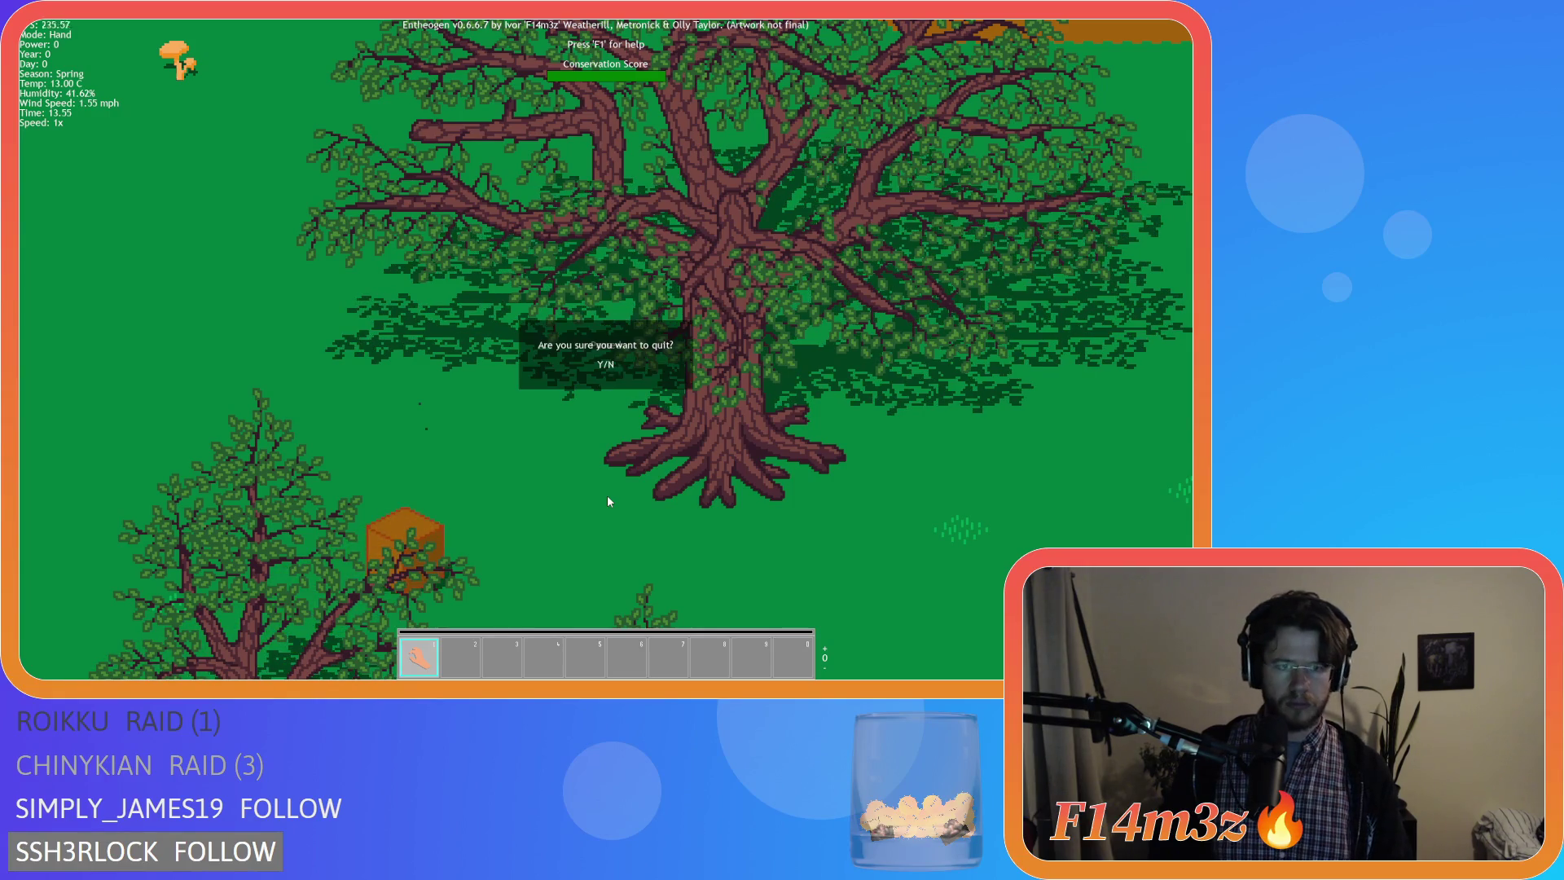
# Confirm quitting the game with Y, then switch to Aseprite's home screen.
pyautogui.press('y')
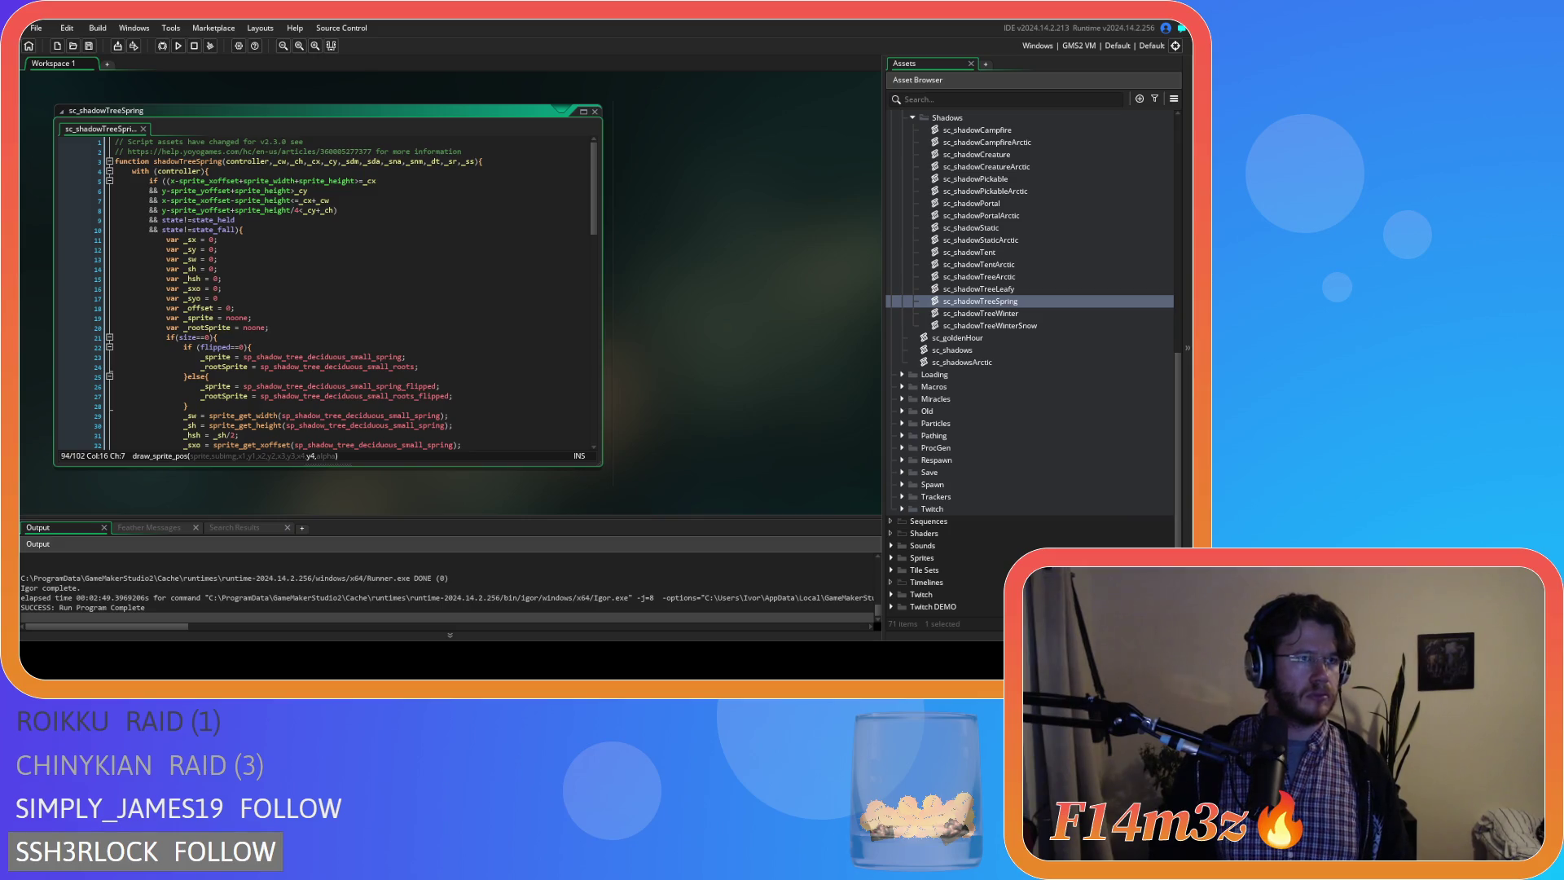
pyautogui.hotkey('alt', 'Tab')
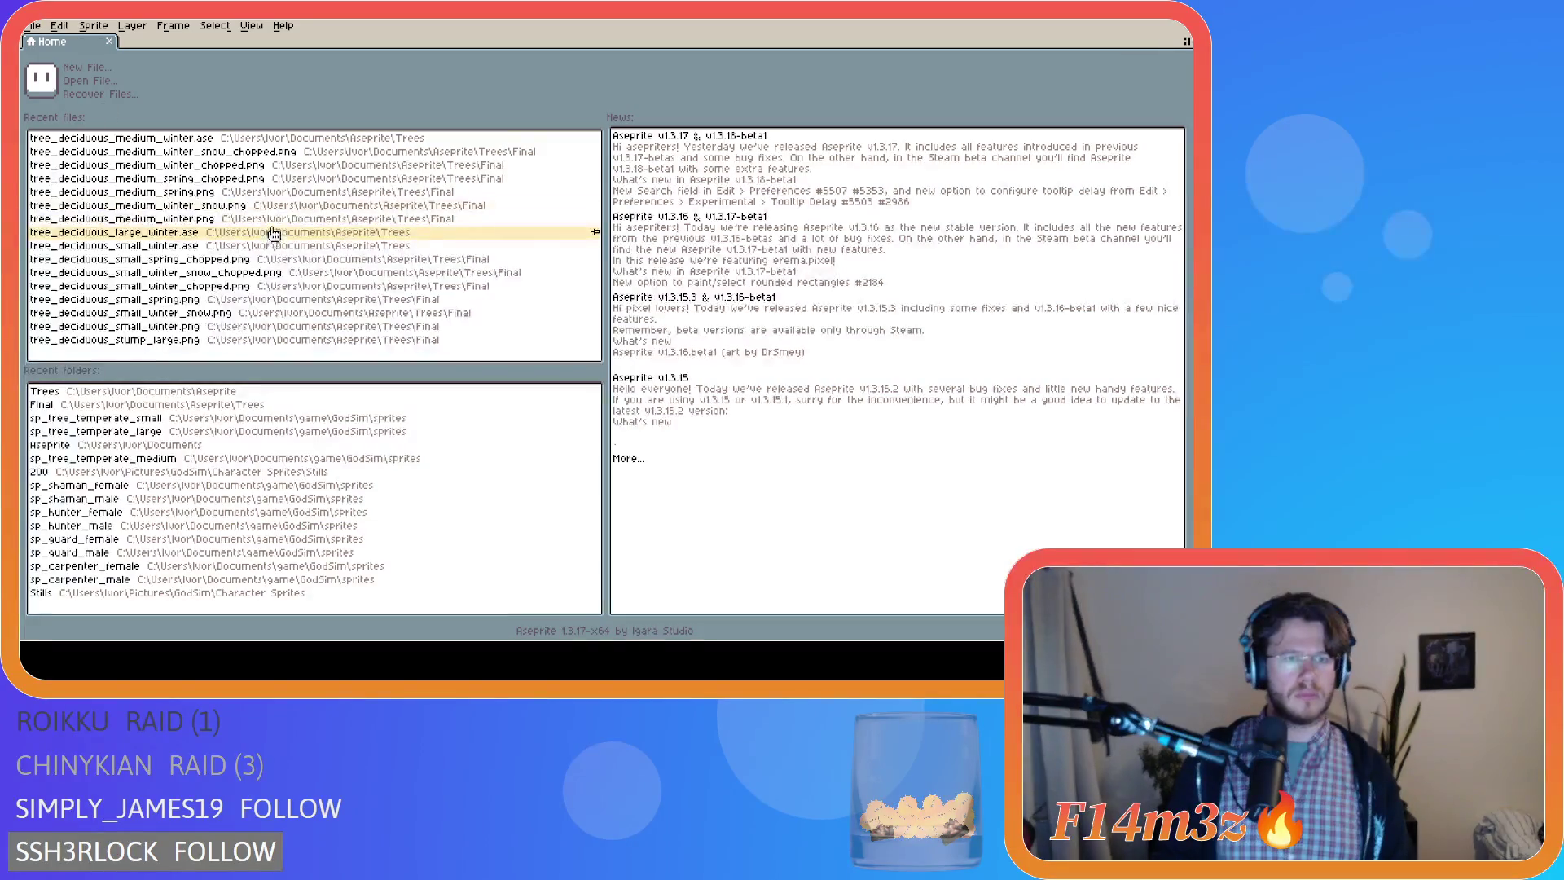
# Load the recent deciduous tree sprite and toggle the Tree and Tree Chopped layers, leaving Tree hidden.
pyautogui.click(232, 233)
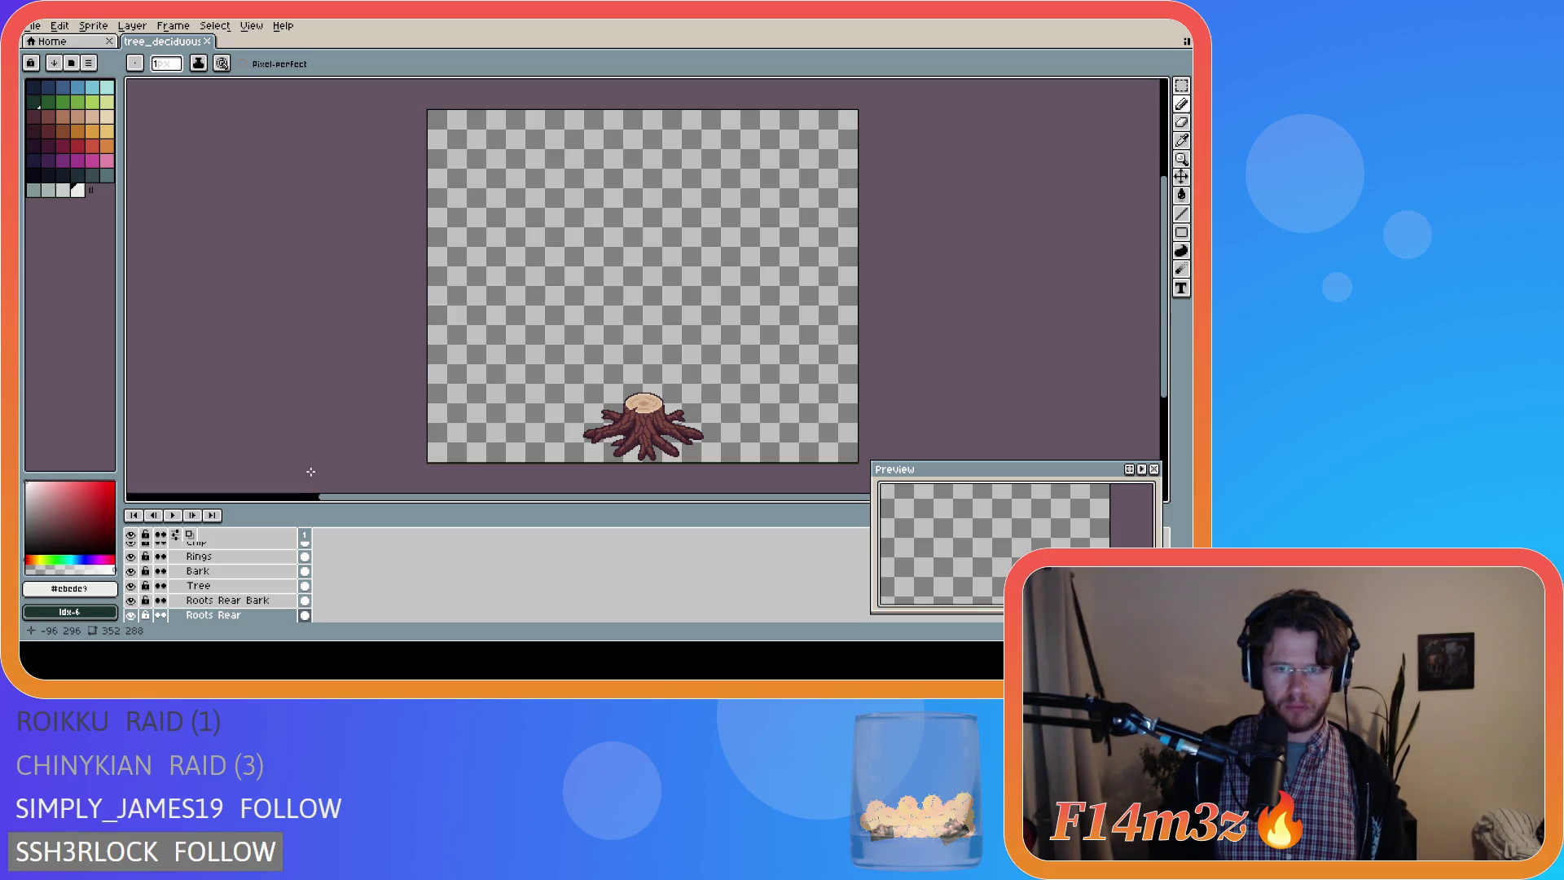
pyautogui.scroll(2, 790, 373)
pyautogui.scroll(-2, 789, 373)
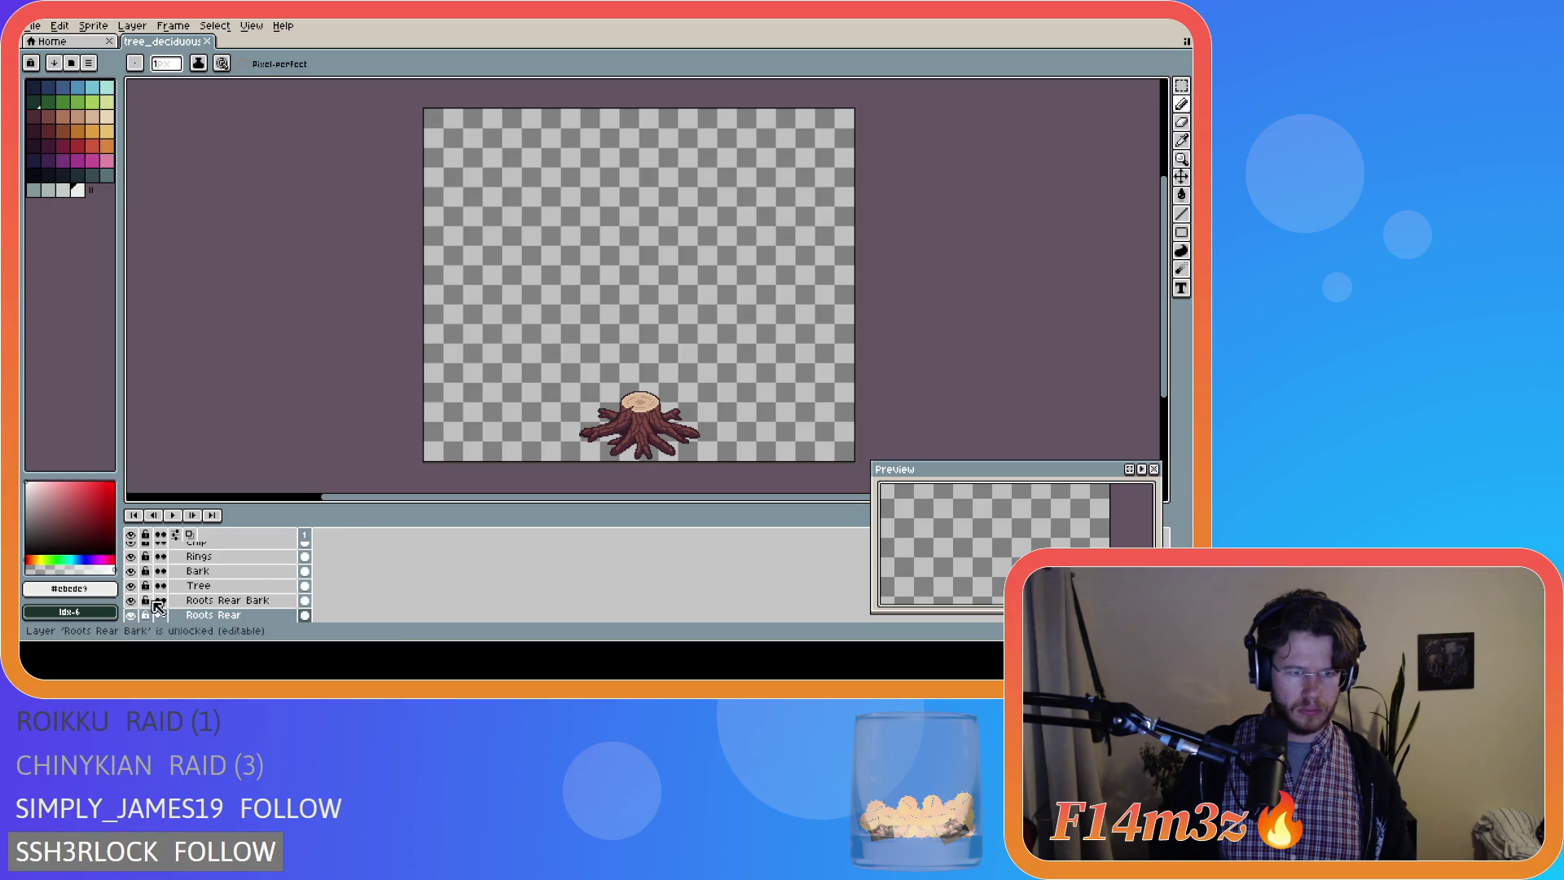
pyautogui.scroll(2, 184, 599)
pyautogui.scroll(3, 196, 597)
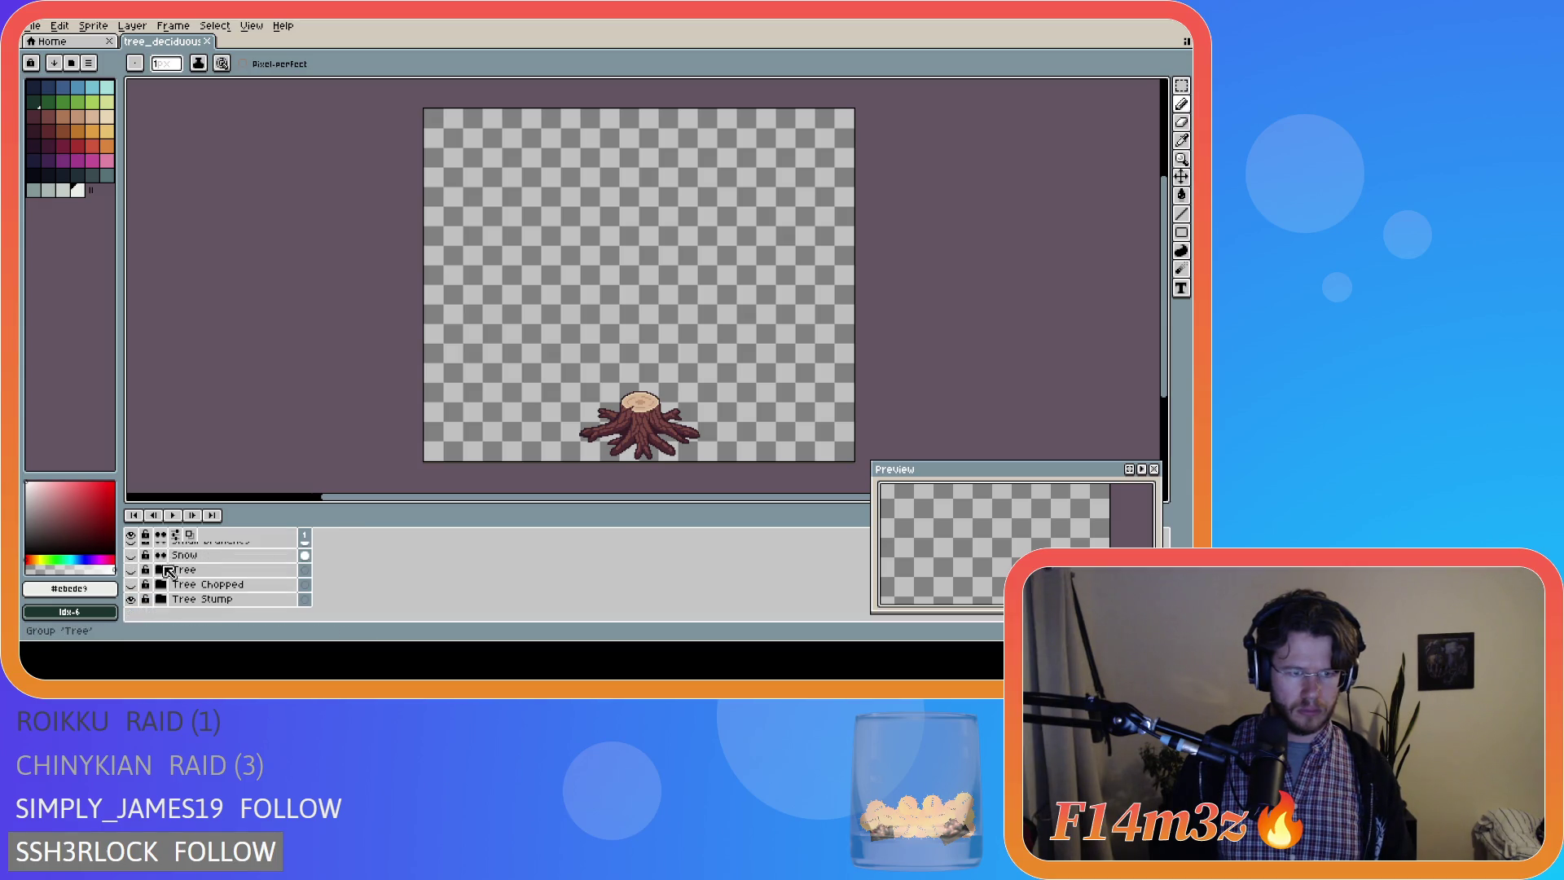
pyautogui.click(131, 599)
pyautogui.click(130, 570)
pyautogui.click(131, 585)
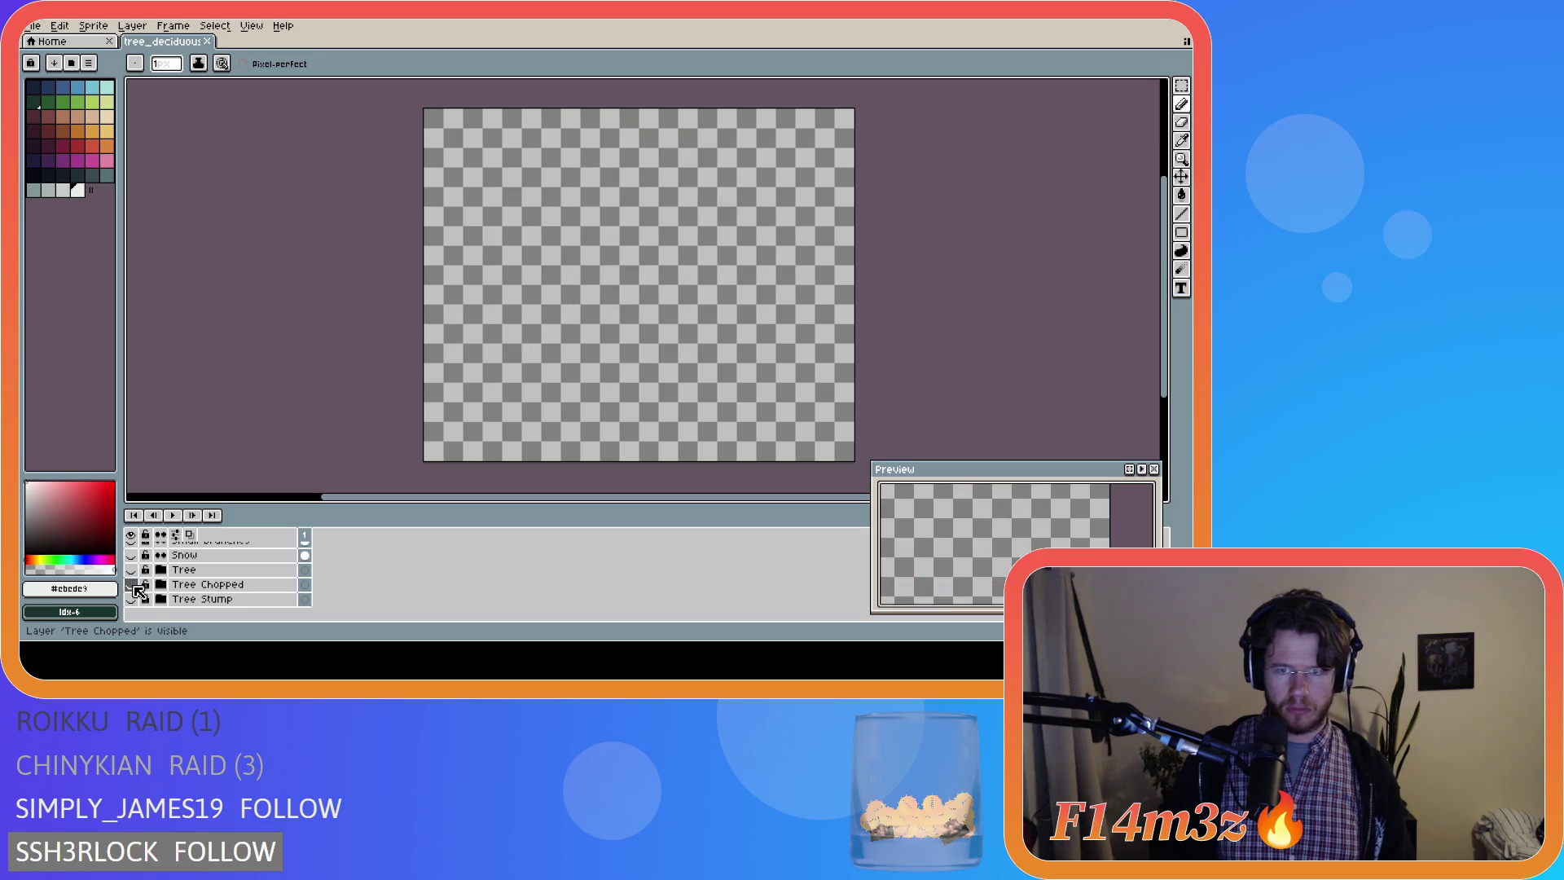
pyautogui.click(130, 584)
pyautogui.click(131, 585)
pyautogui.click(132, 585)
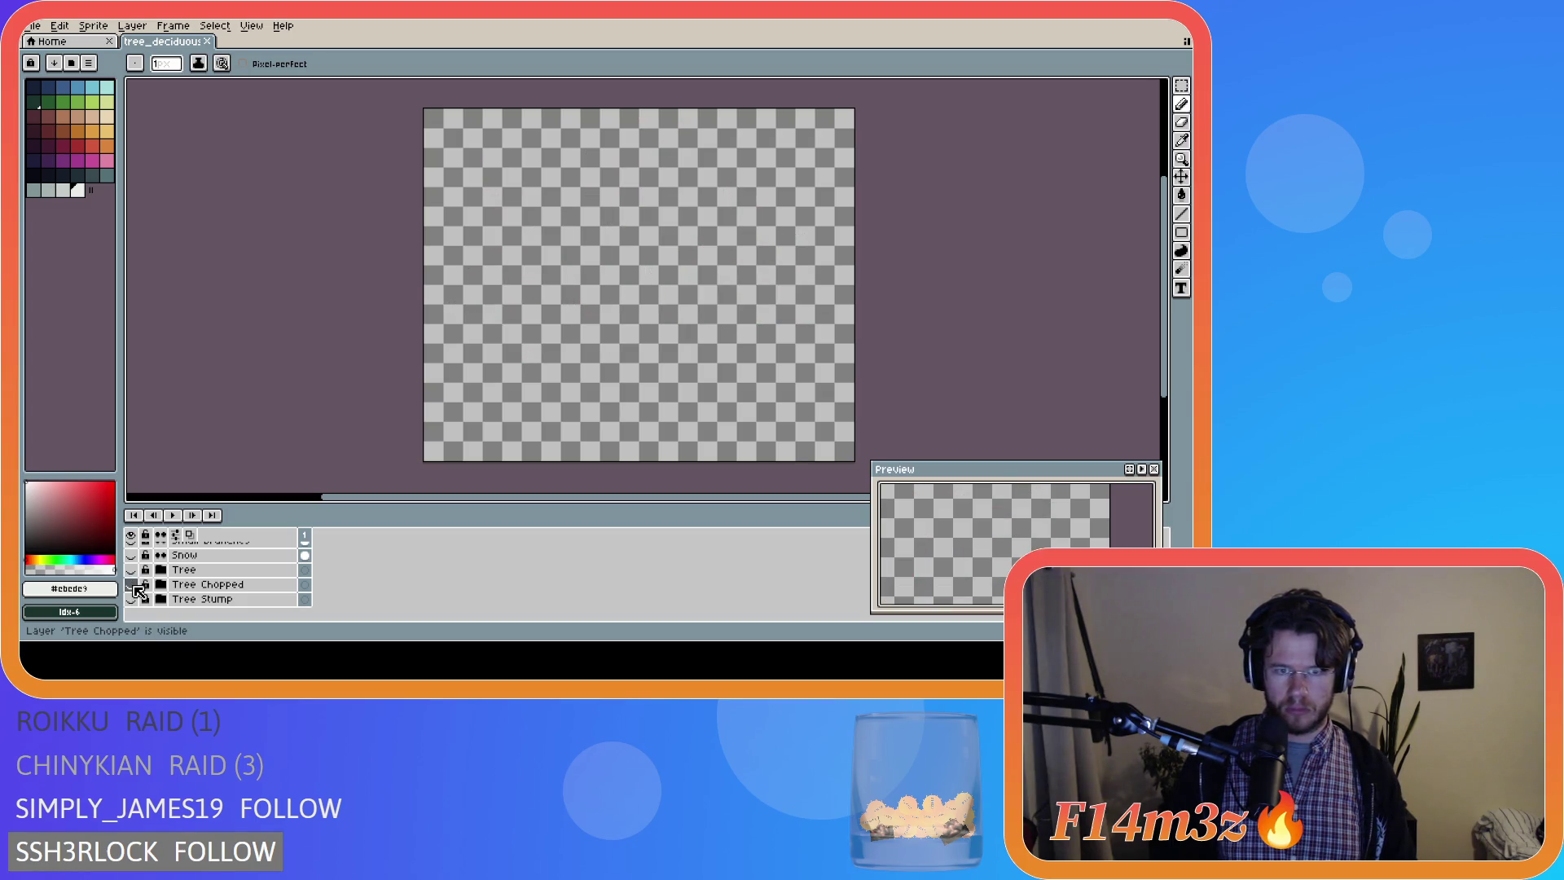
pyautogui.click(131, 569)
pyautogui.click(131, 570)
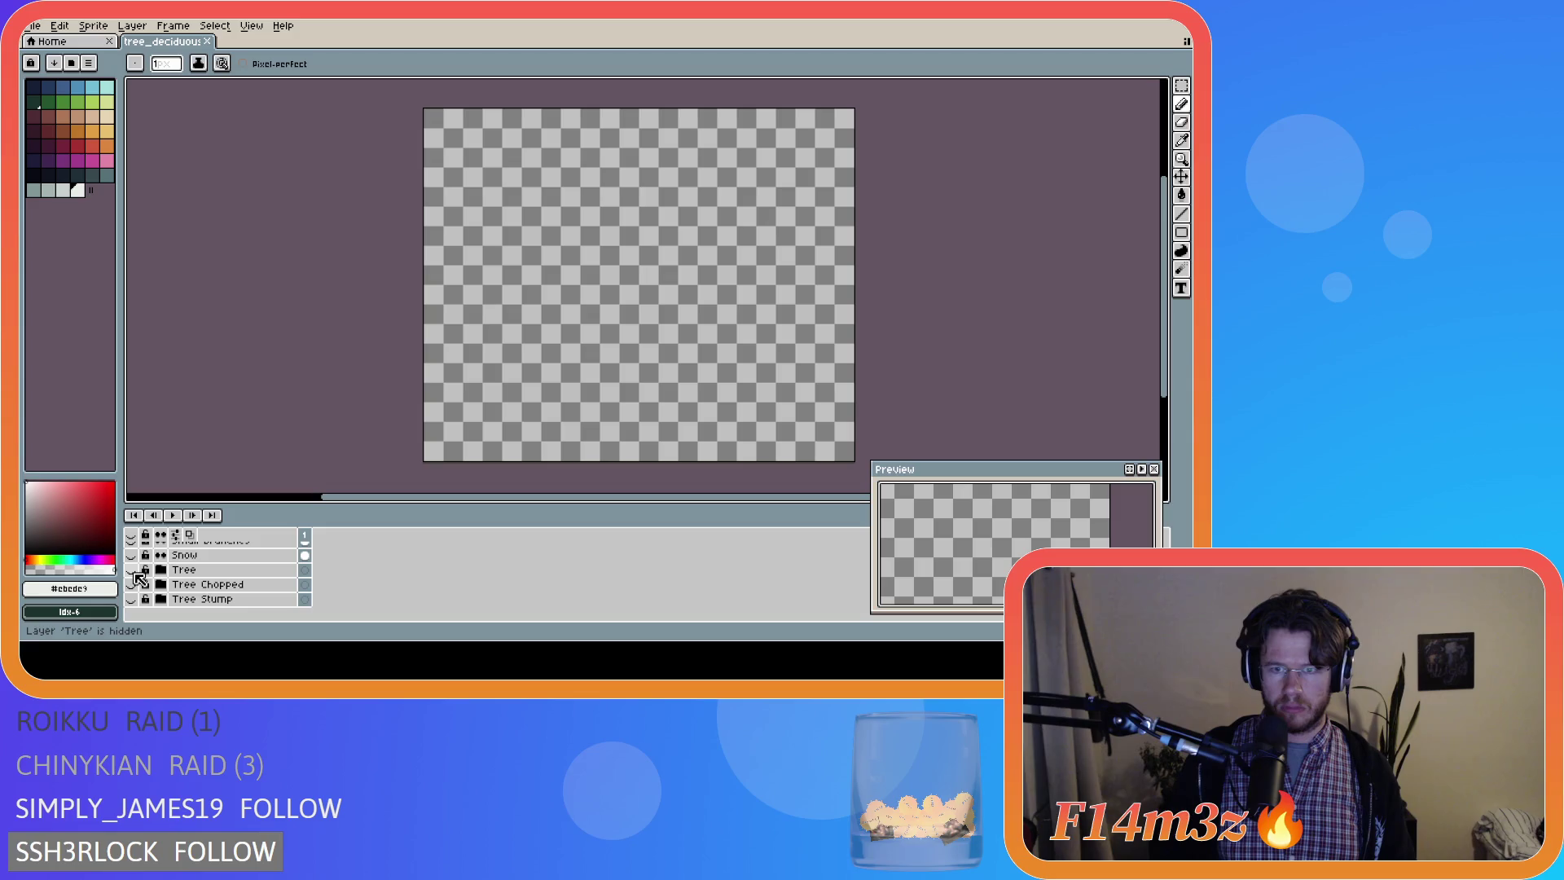
pyautogui.scroll(1, 139, 580)
# Toggle the Snow and Small Branches layers, hide Small Branches and show the green Buds layer.
pyautogui.click(130, 585)
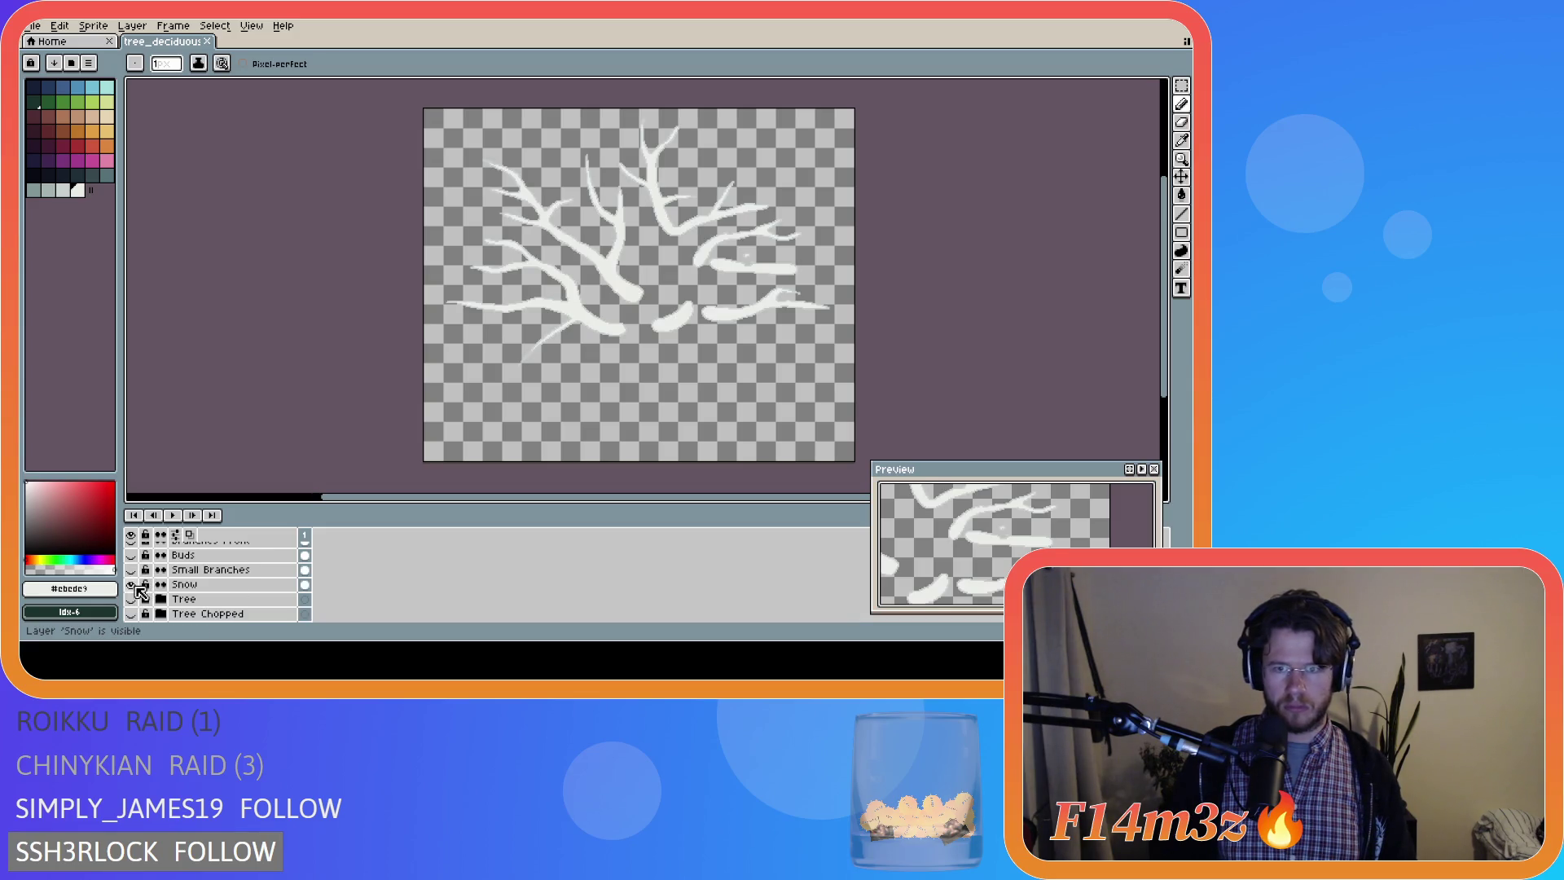
pyautogui.scroll(1, 139, 587)
pyautogui.click(131, 585)
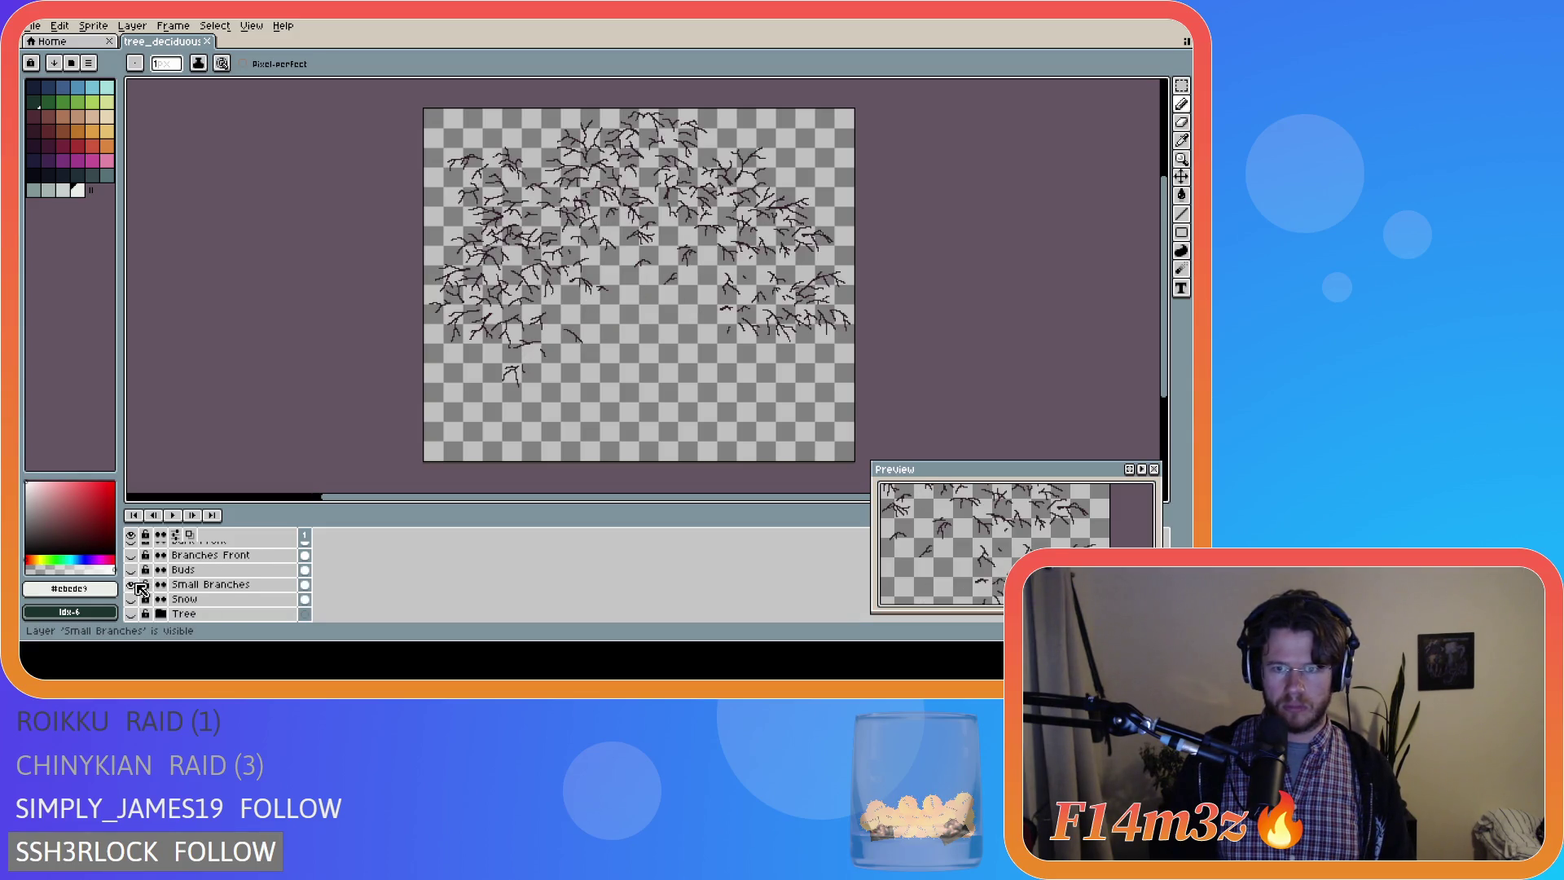
pyautogui.click(131, 584)
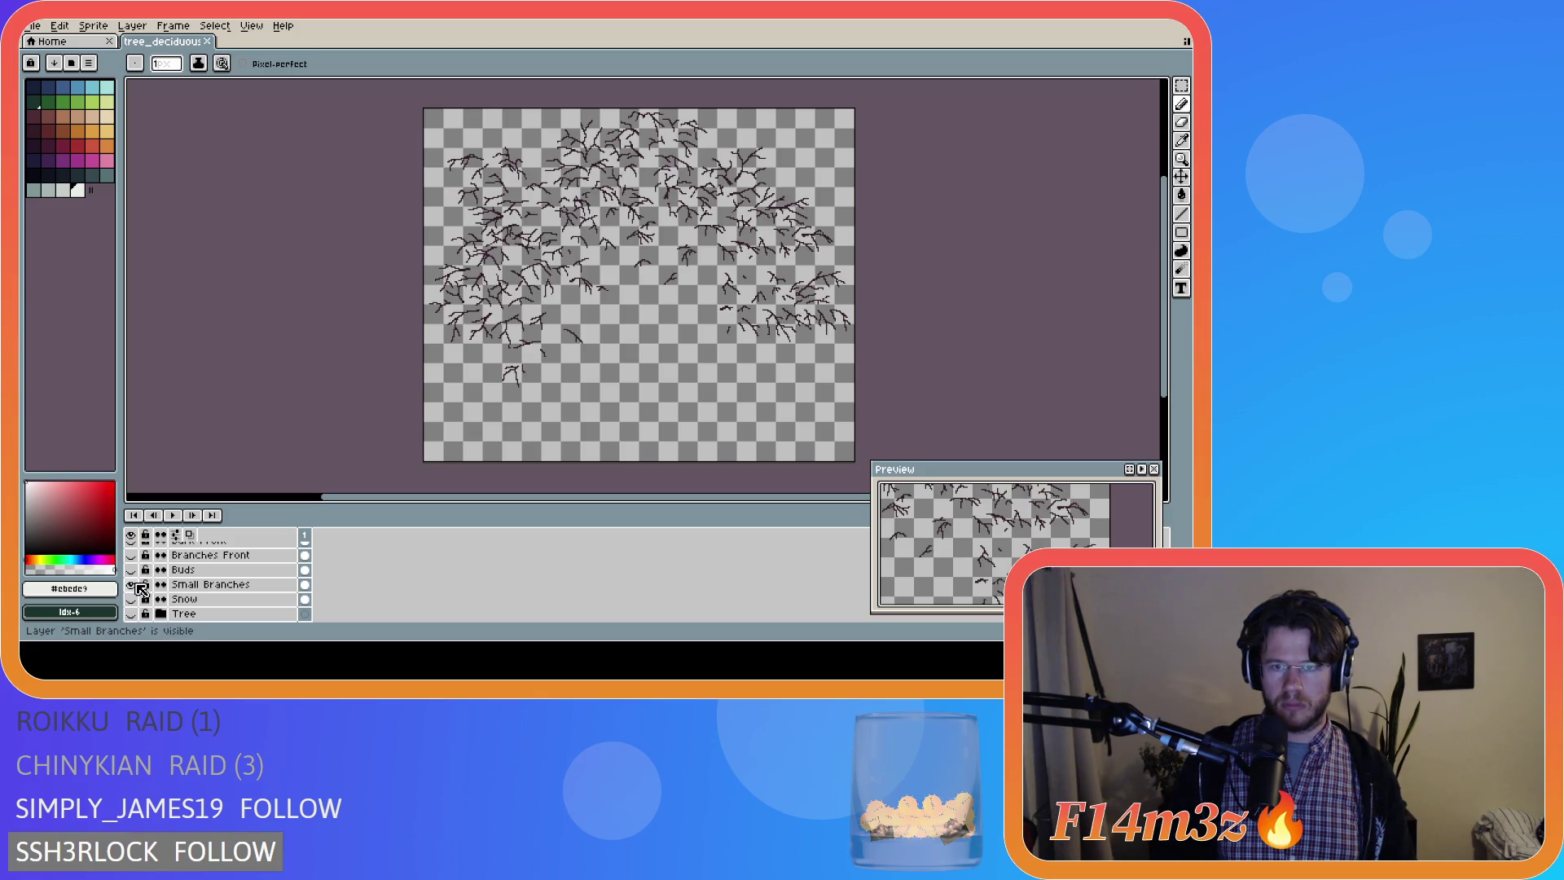
pyautogui.click(131, 584)
pyautogui.scroll(1, 138, 587)
pyautogui.click(138, 587)
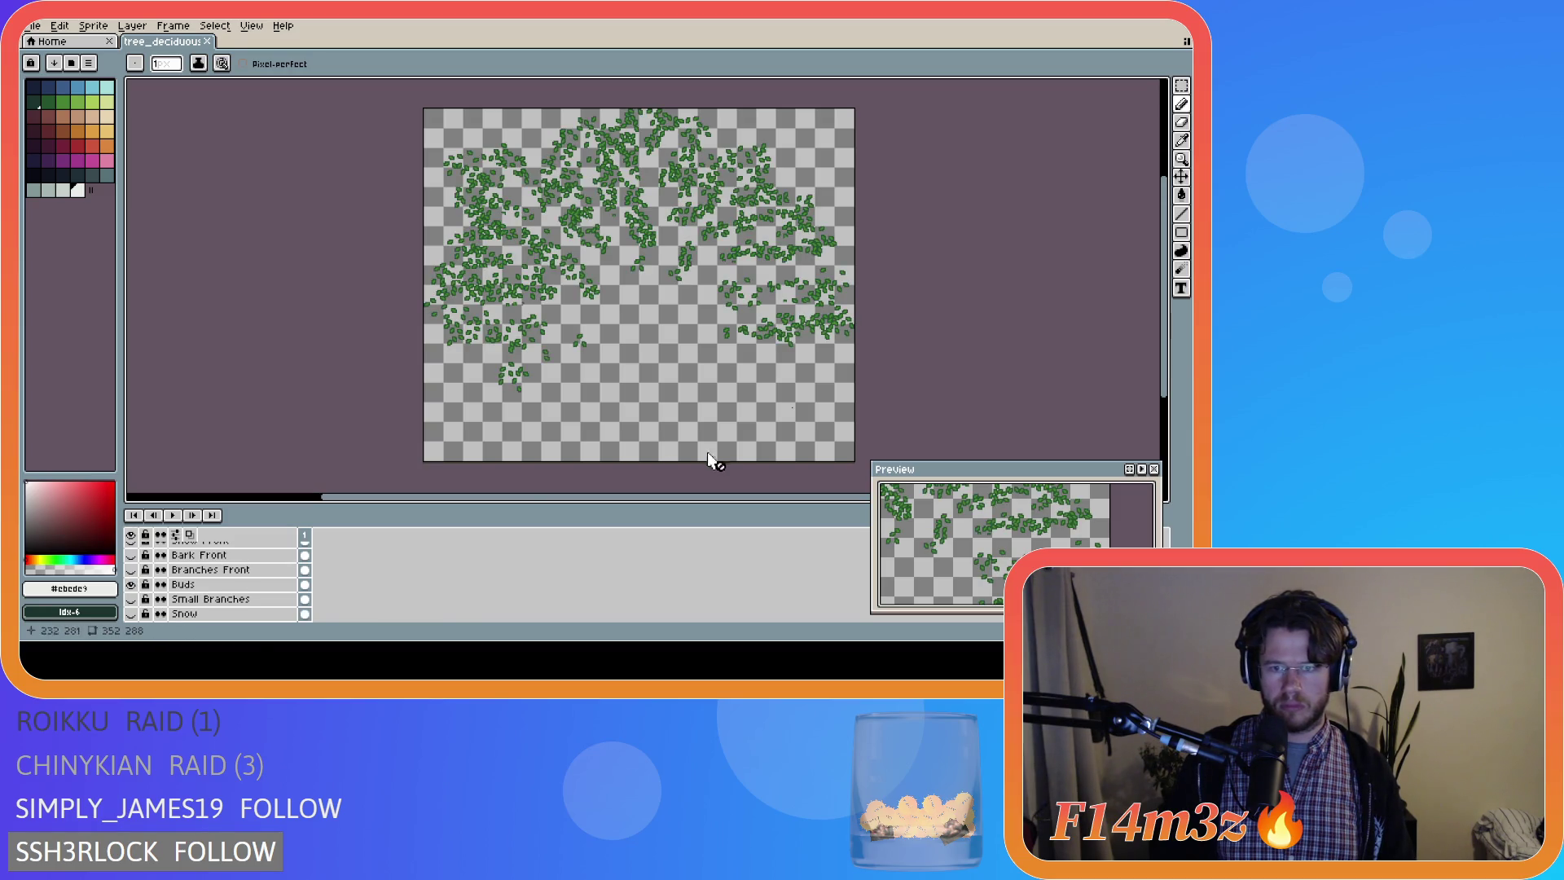
pyautogui.scroll(1, 783, 421)
pyautogui.scroll(2, 789, 418)
pyautogui.scroll(1, 785, 416)
# Erase the stray dark pixel on the Buds layer, close the tree document and return to GameMaker.
pyautogui.press('e')
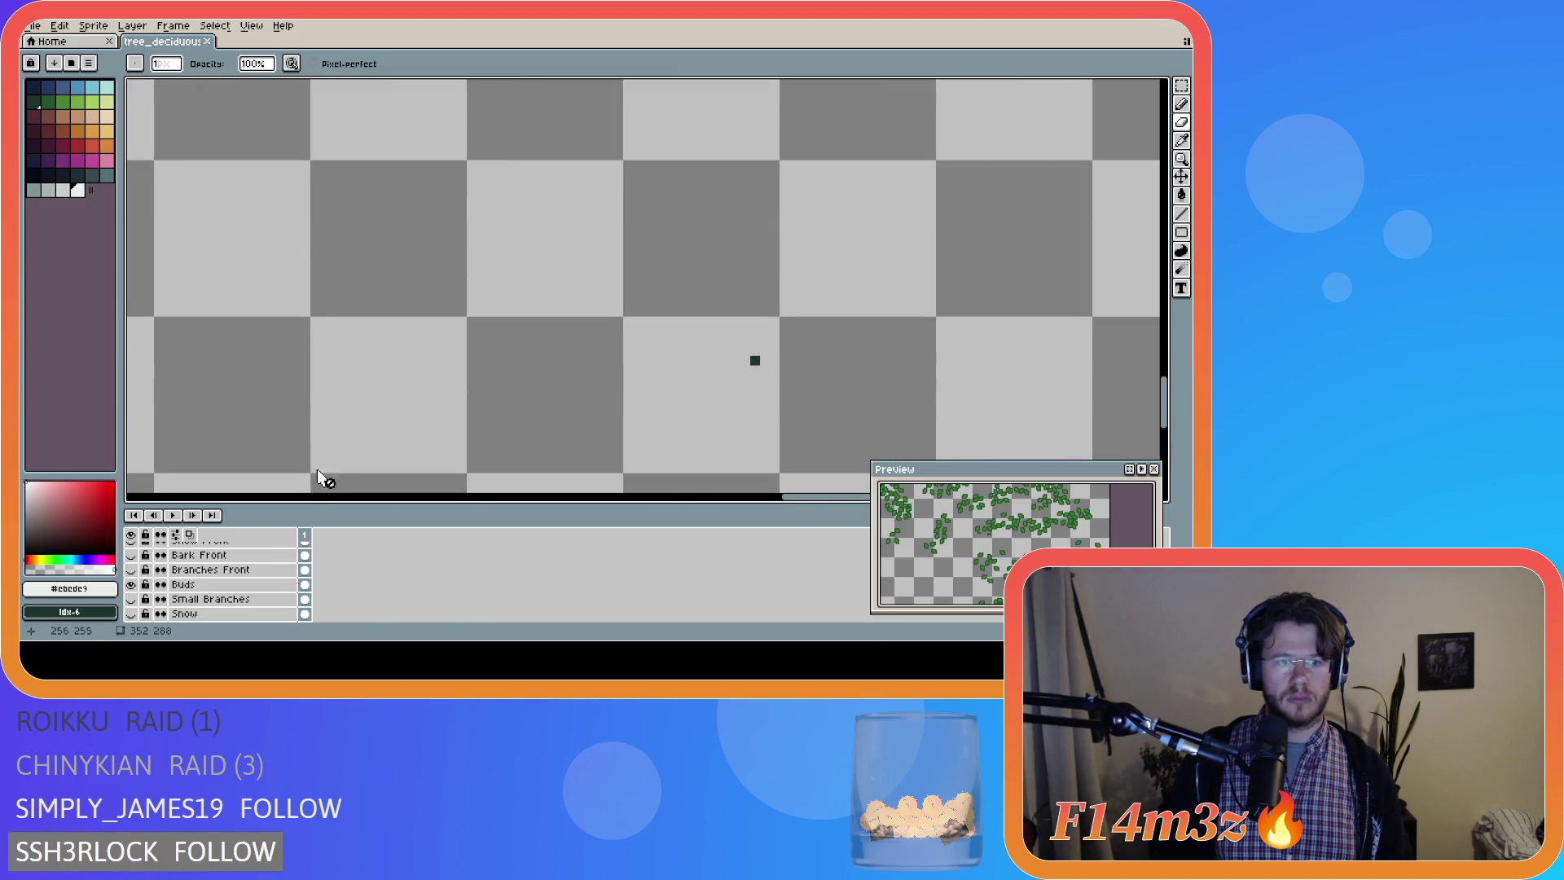
pyautogui.click(207, 584)
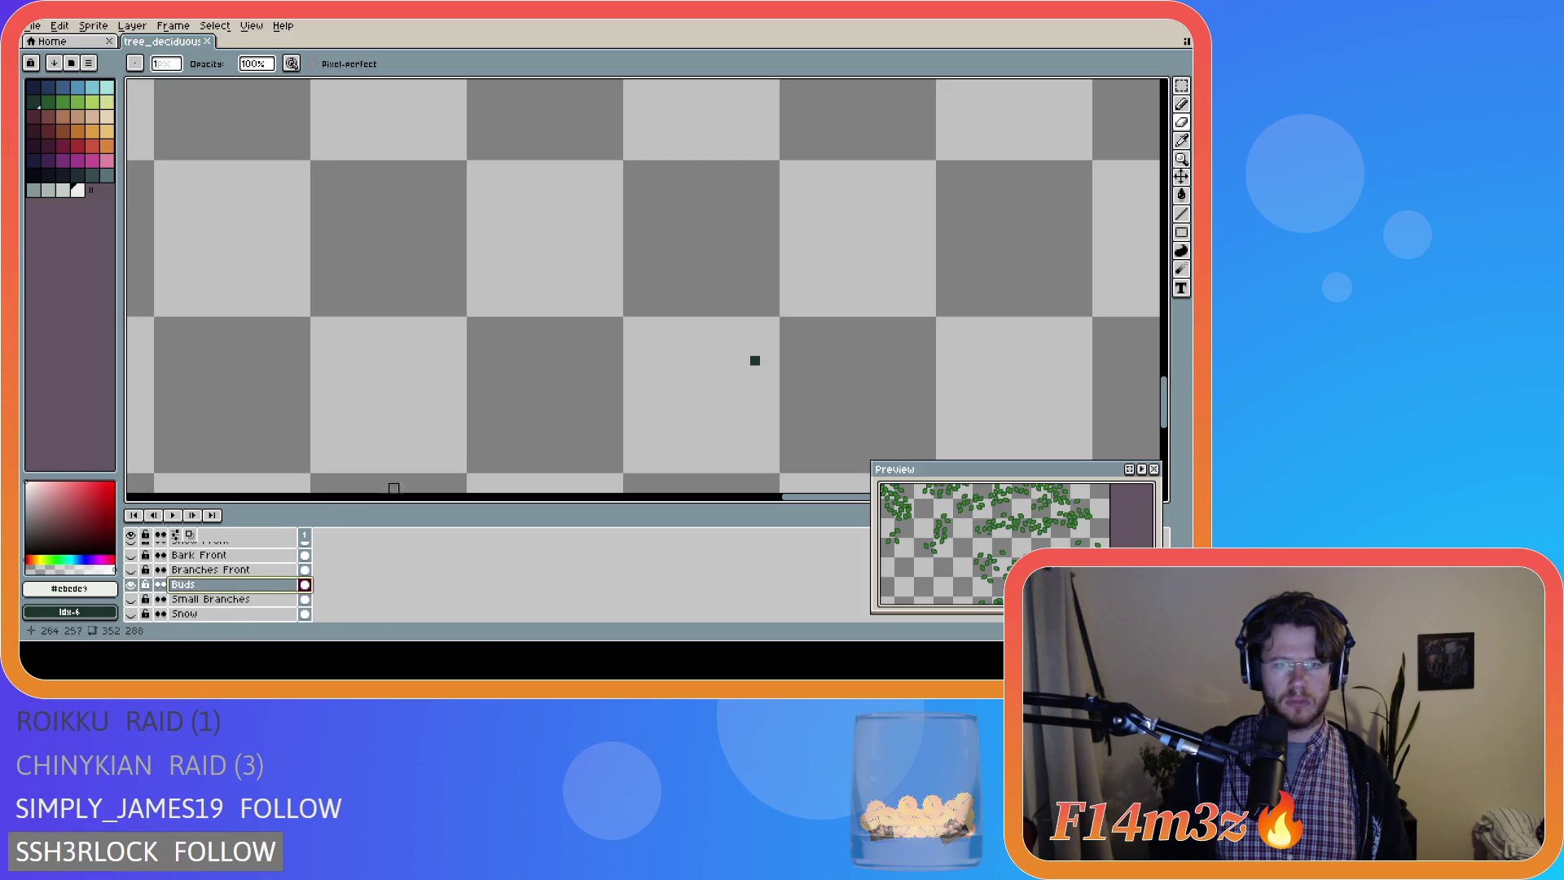
pyautogui.click(754, 360)
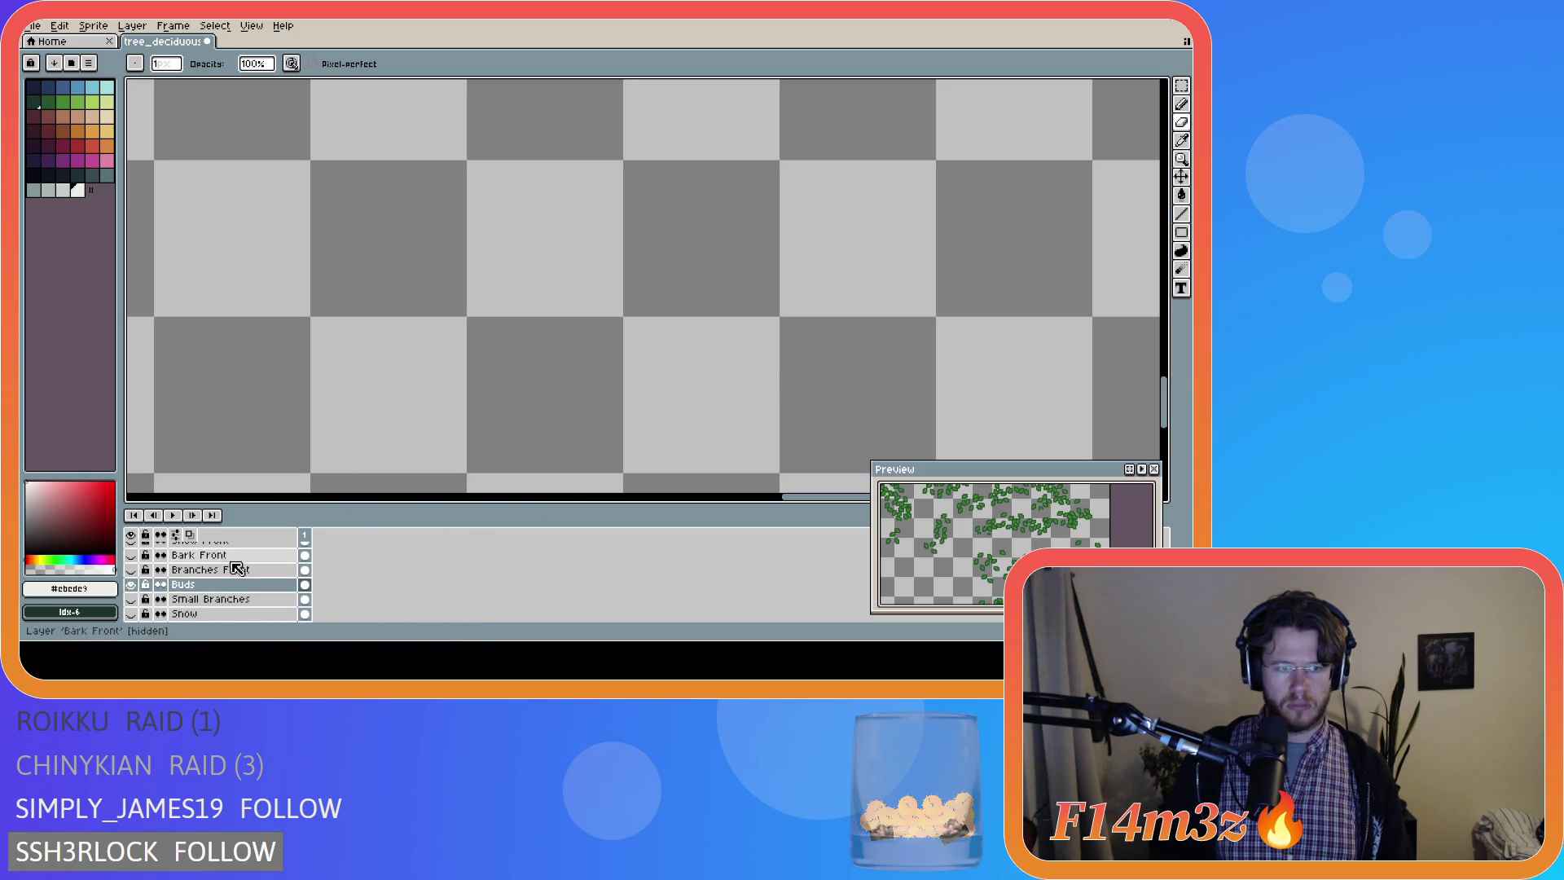
pyautogui.scroll(2, 236, 570)
pyautogui.scroll(-1, 343, 365)
pyautogui.scroll(-2, 343, 364)
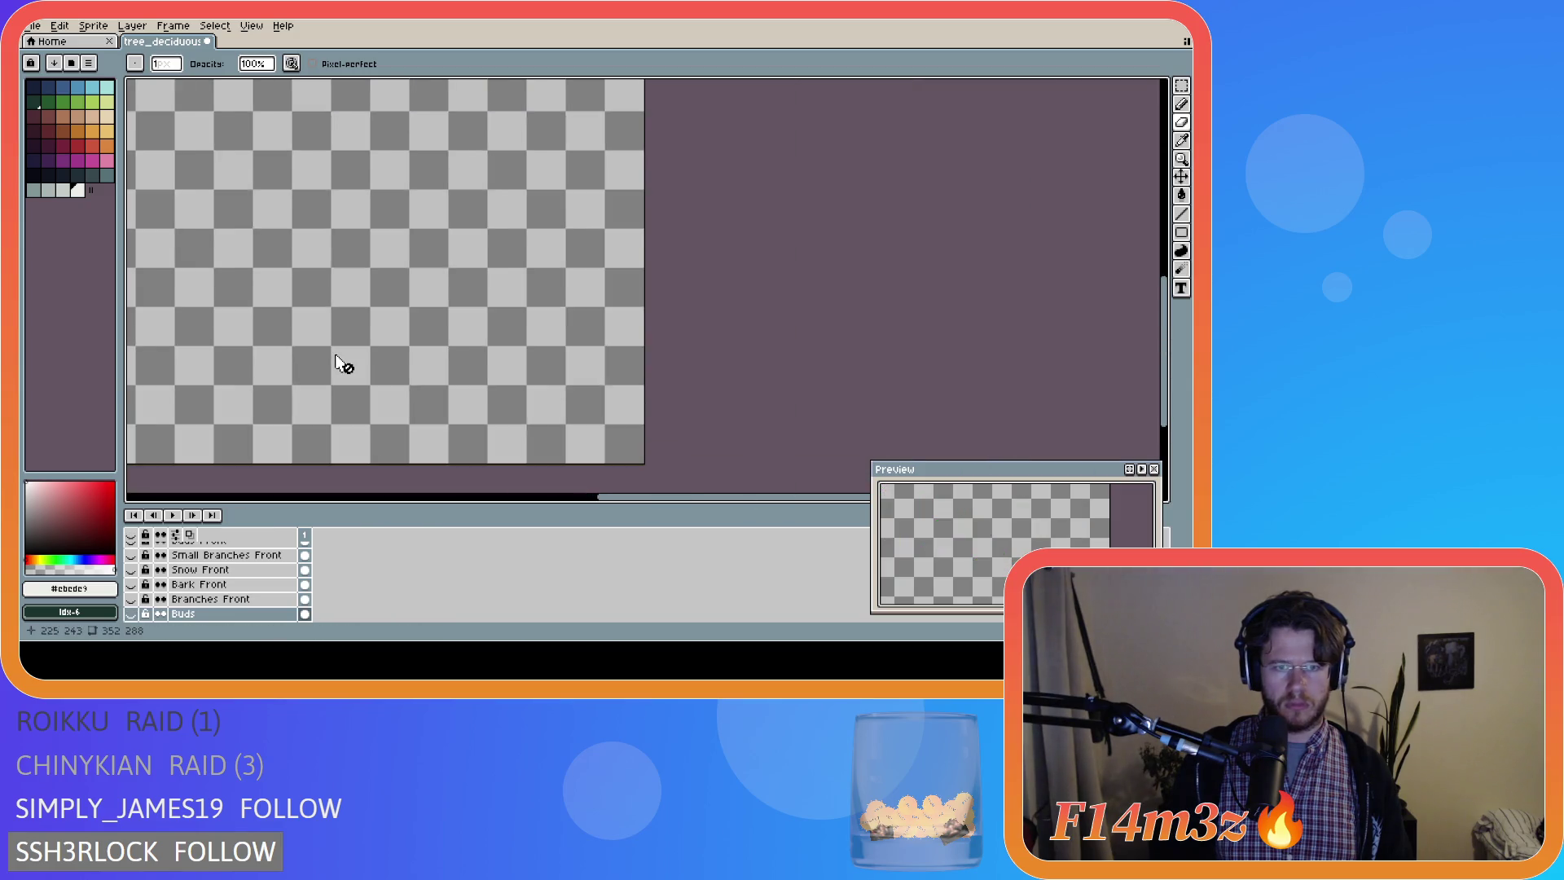
pyautogui.scroll(-1, 342, 364)
pyautogui.moveTo(554, 497); pyautogui.dragTo(326, 542)
pyautogui.hotkey('ctrl', 'Tab')
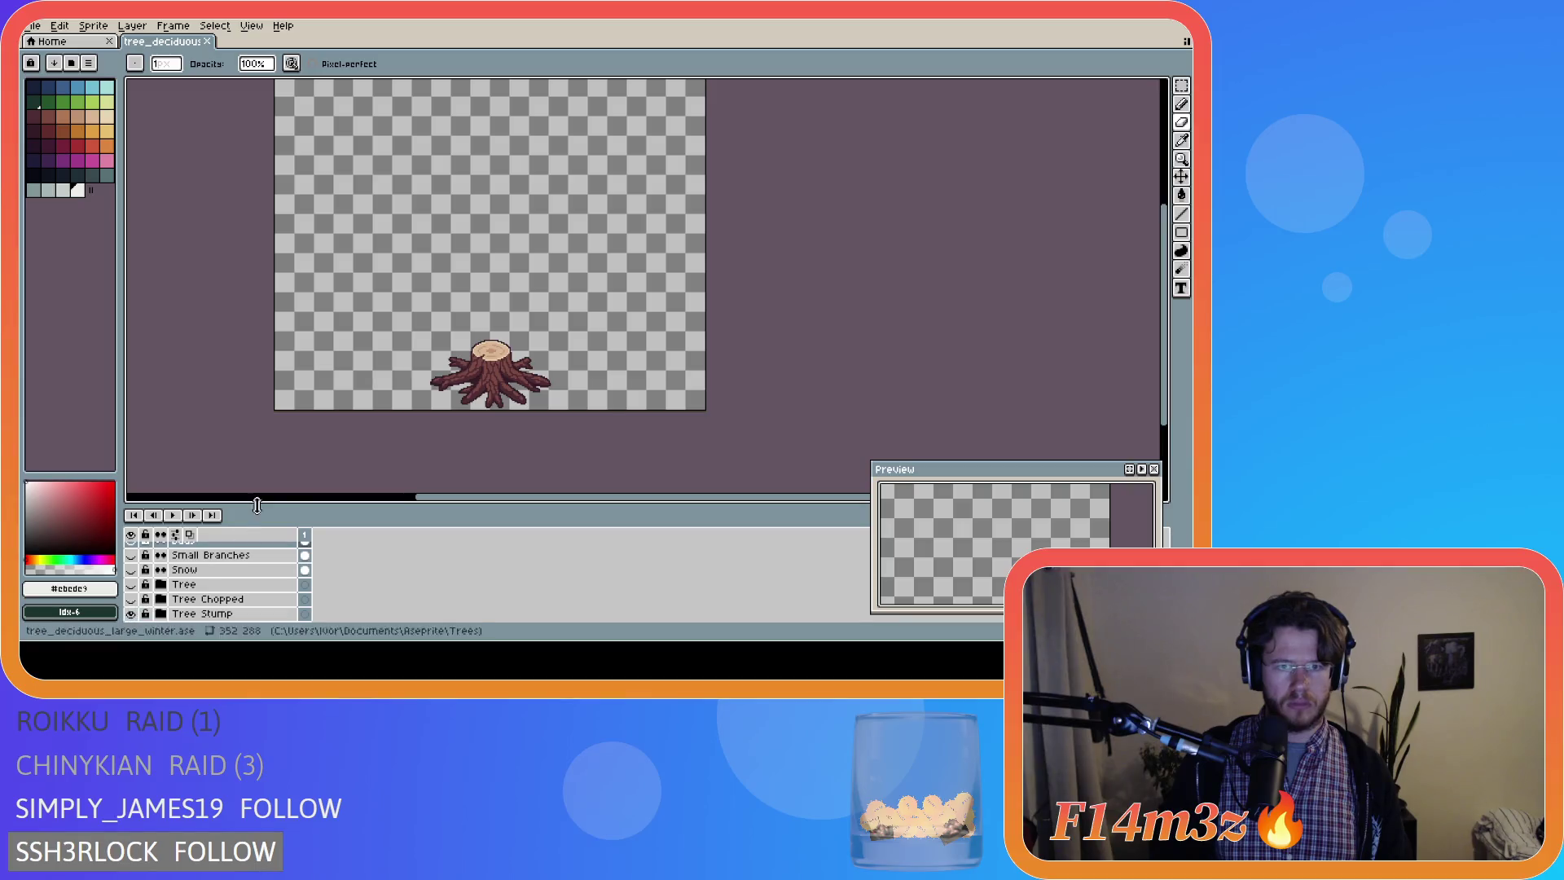
pyautogui.click(206, 43)
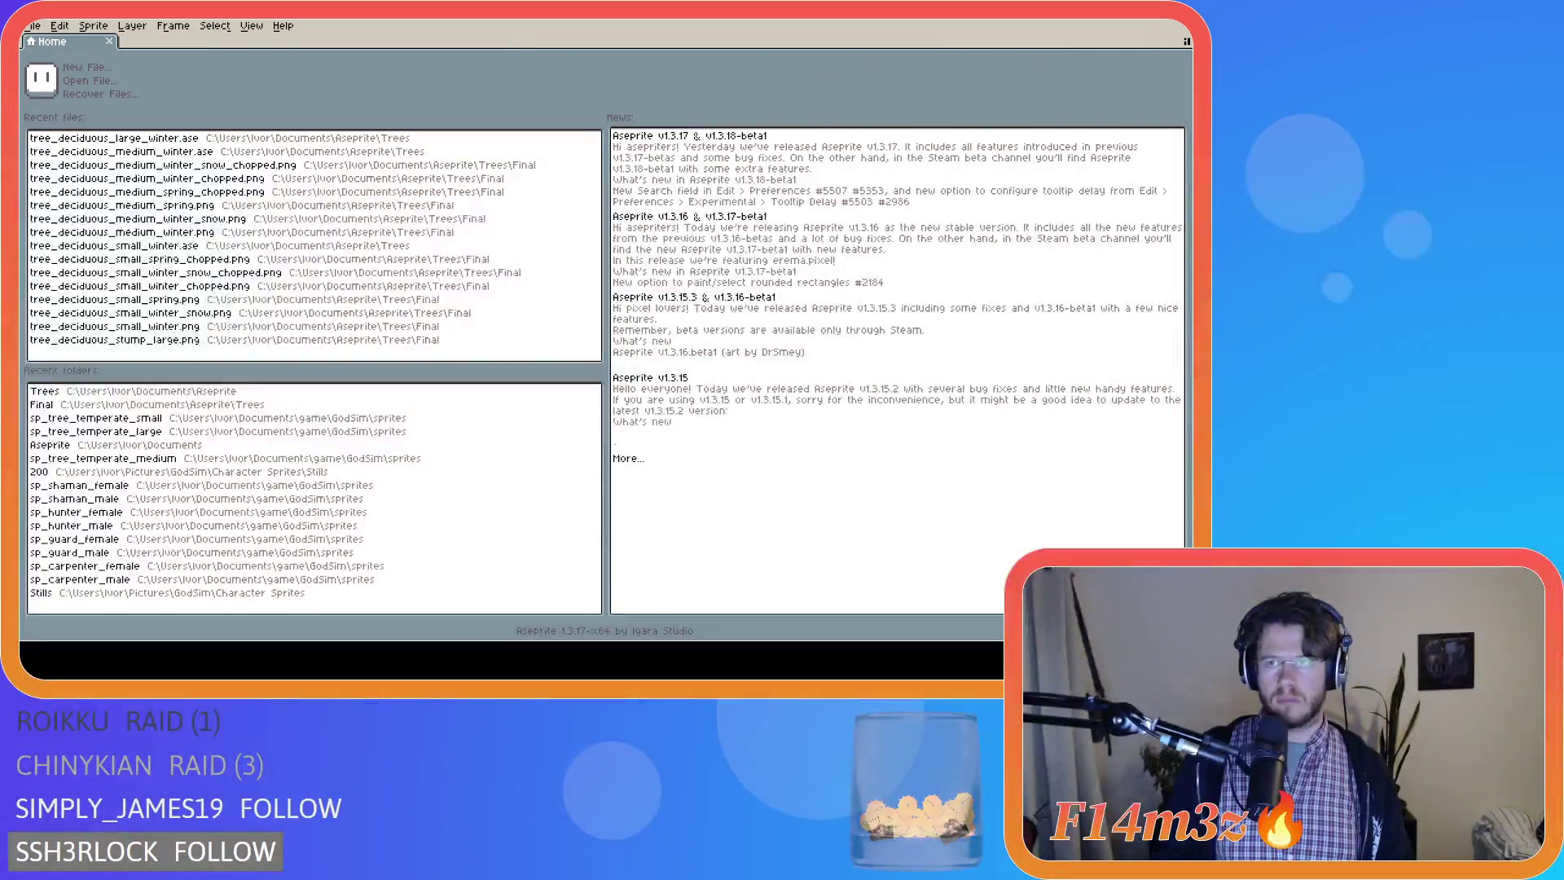
pyautogui.hotkey('alt', 'Tab')
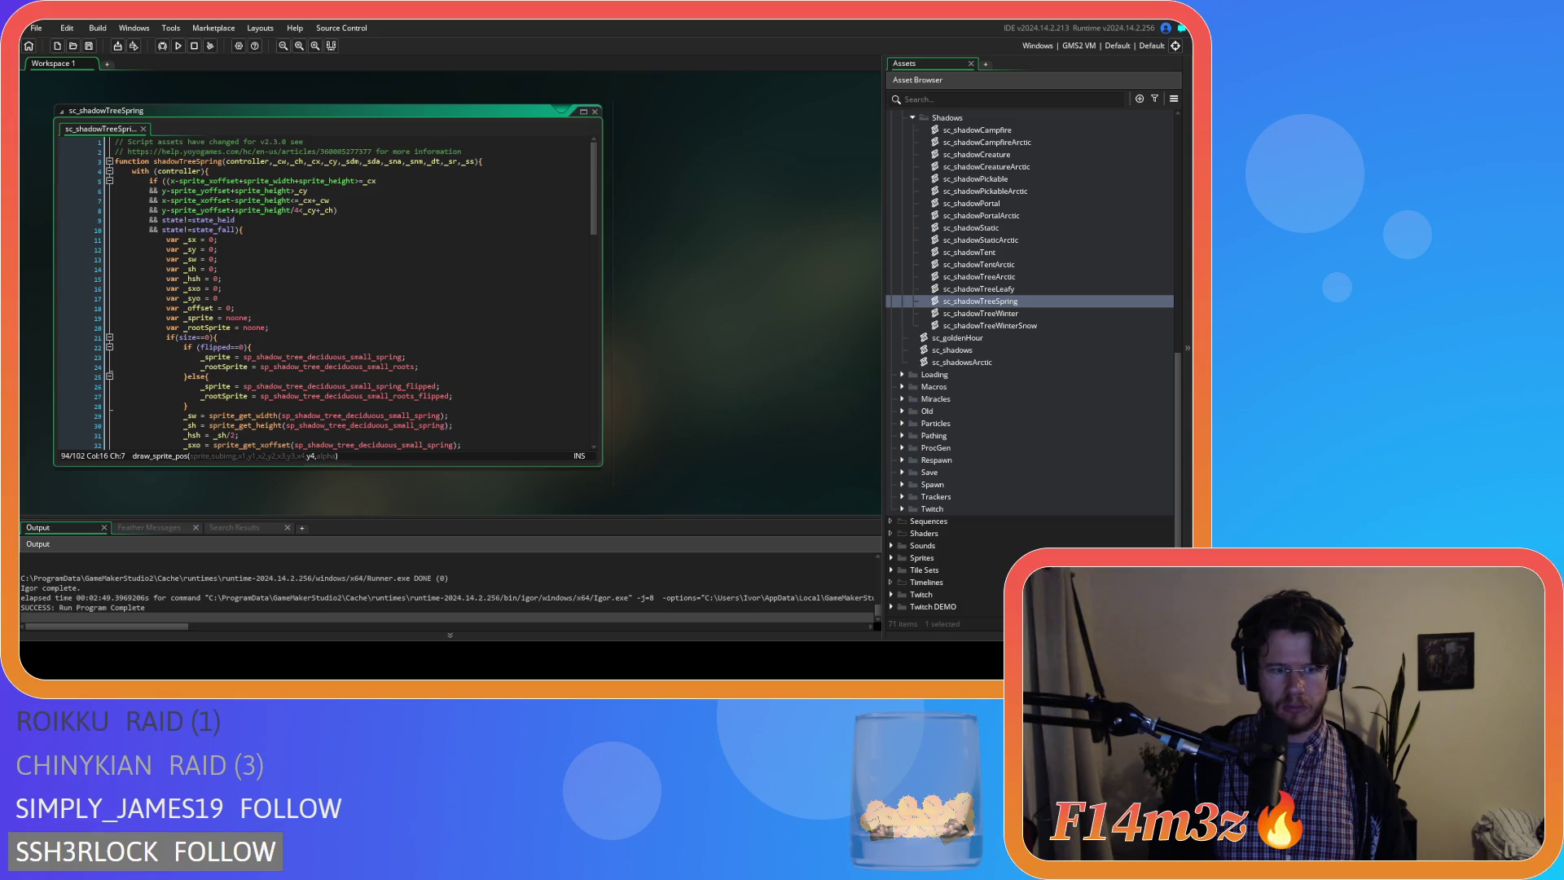
# Reveal the Deciduous shadow sprites and glance at the large_leafy tree sprite.
pyautogui.click(893, 557)
pyautogui.scroll(-5, 908, 524)
pyautogui.click(901, 496)
pyautogui.scroll(-1, 911, 494)
pyautogui.click(916, 496)
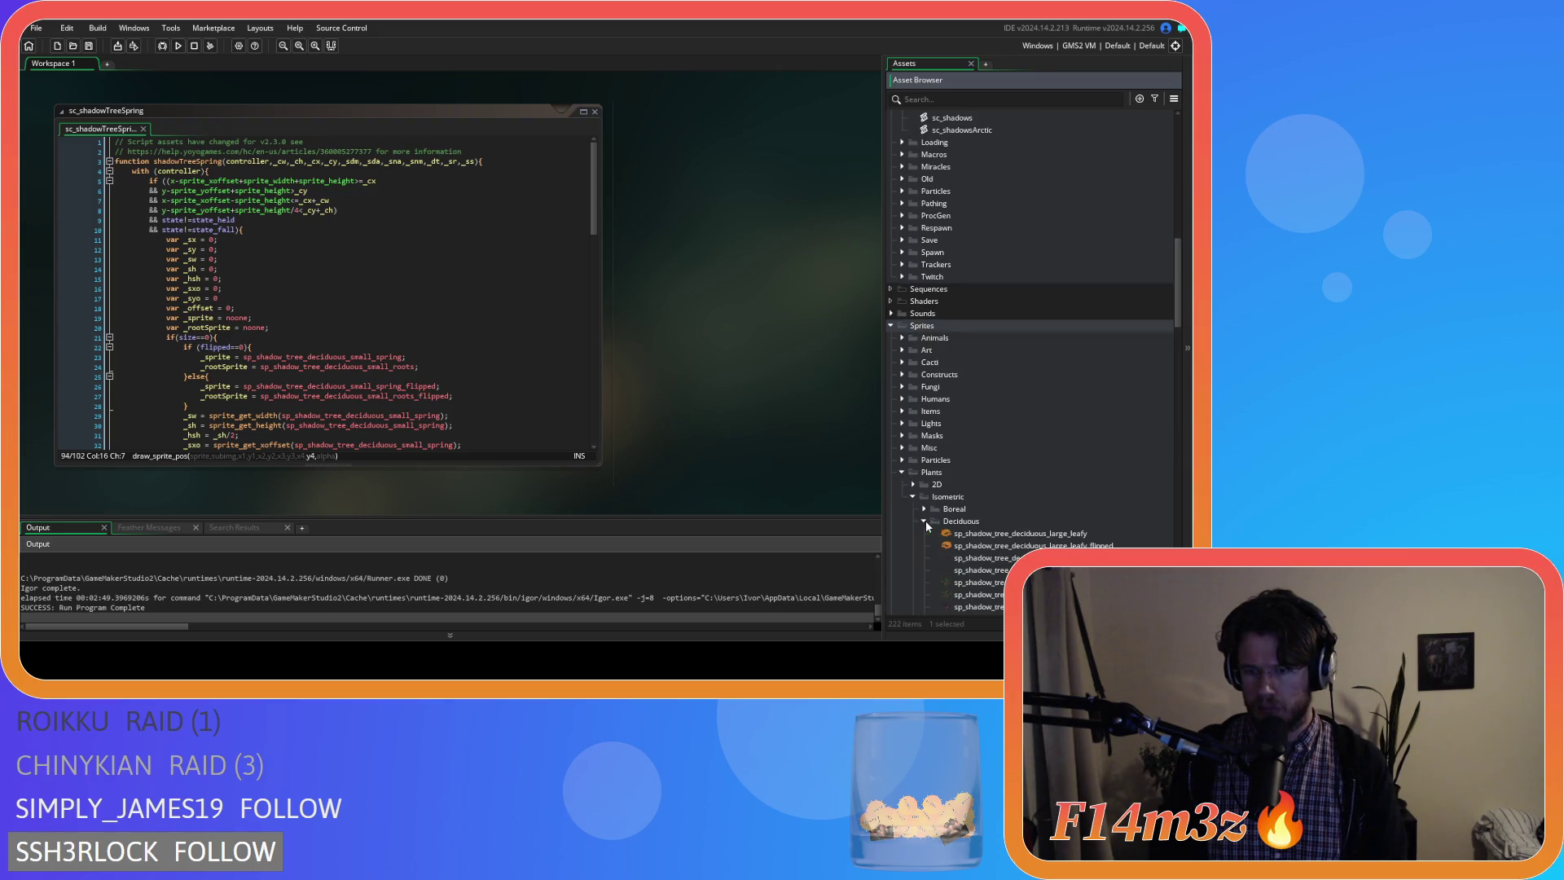
pyautogui.scroll(-5, 926, 520)
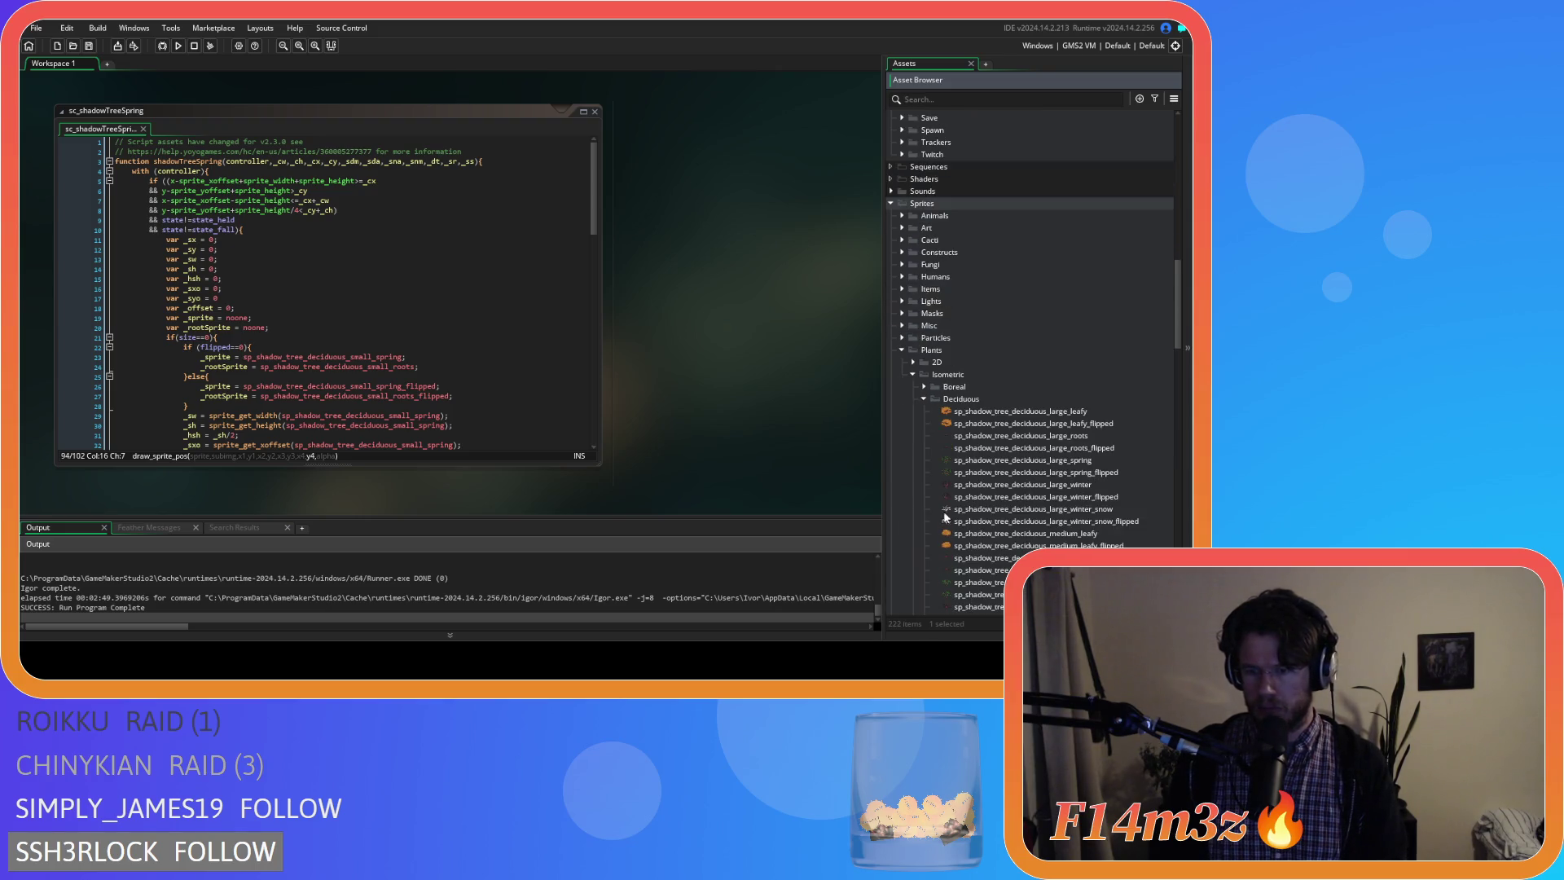
pyautogui.doubleClick(1037, 414)
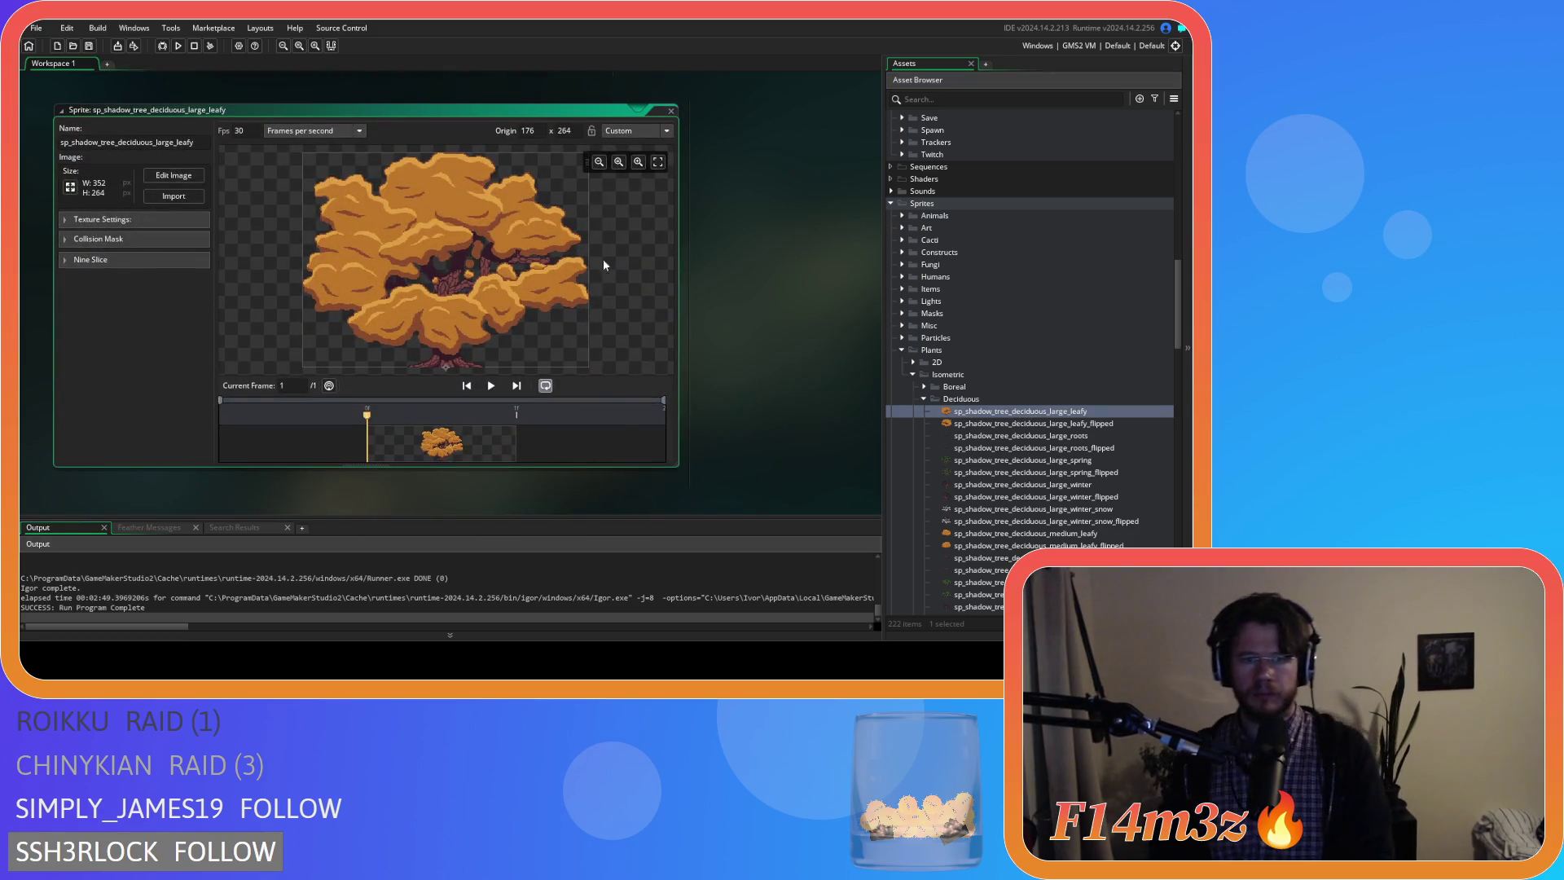
pyautogui.hotkey('ctrl', 'w')
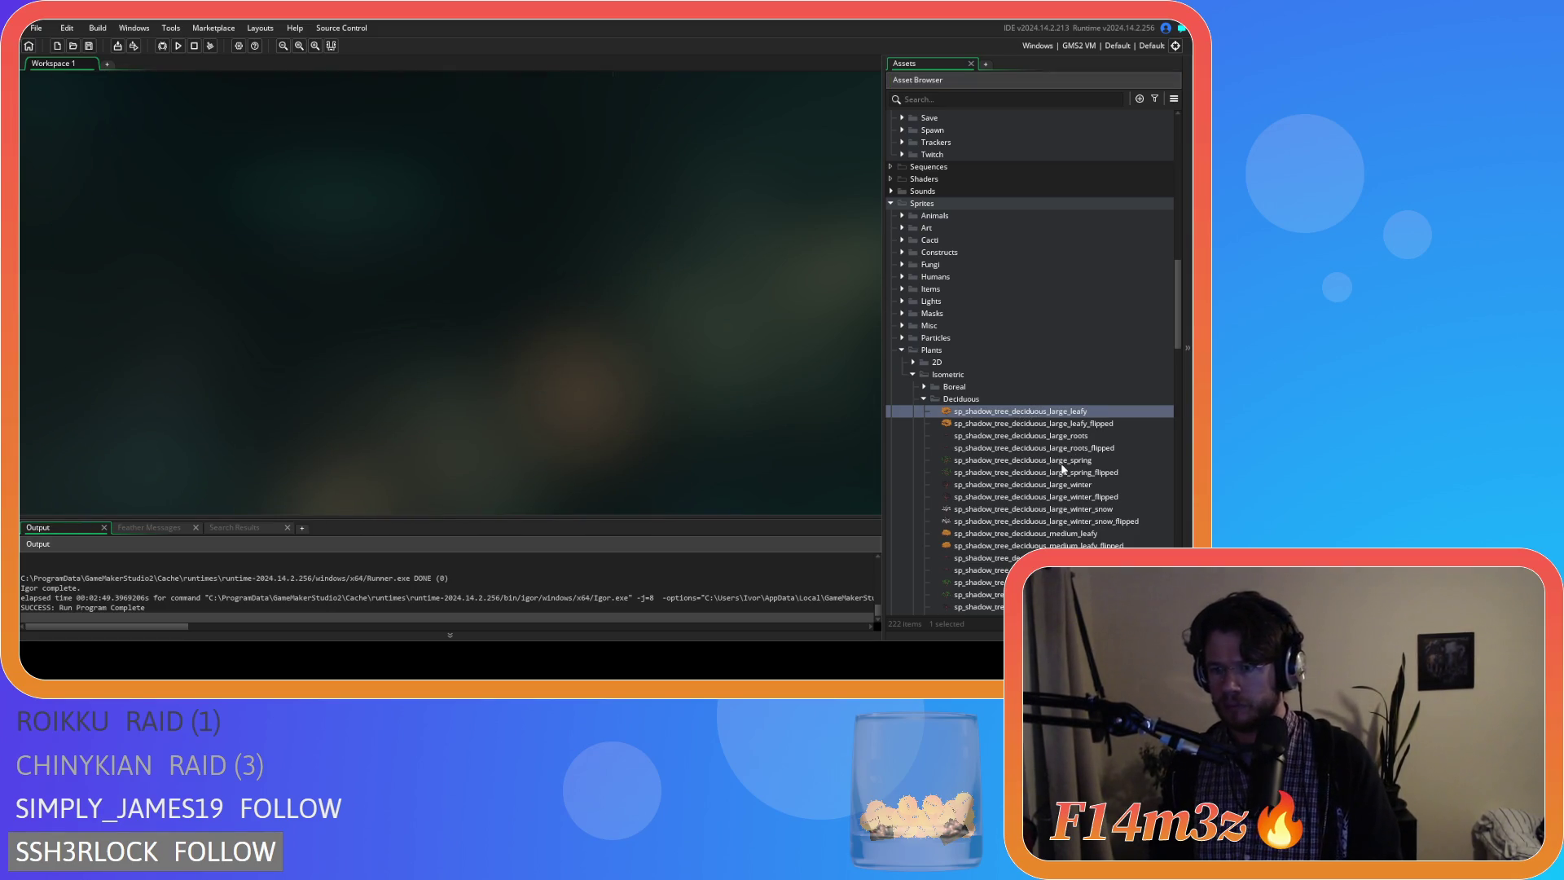
# Bring up the sp_shadow_tree_deciduous_large_spring sprite and head into its image.
pyautogui.doubleClick(1062, 461)
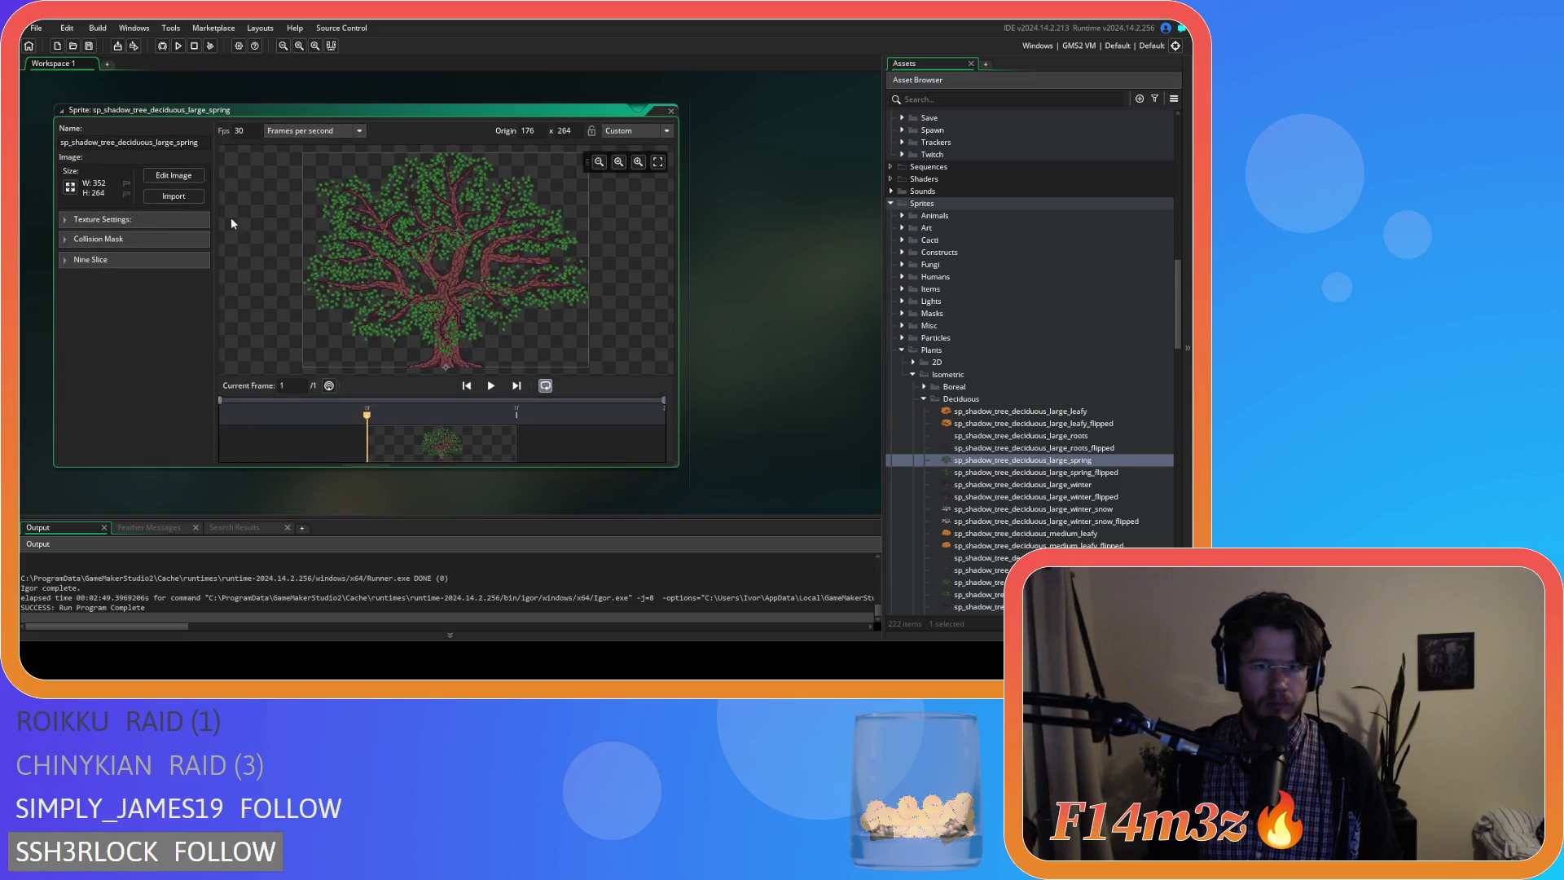
pyautogui.click(173, 176)
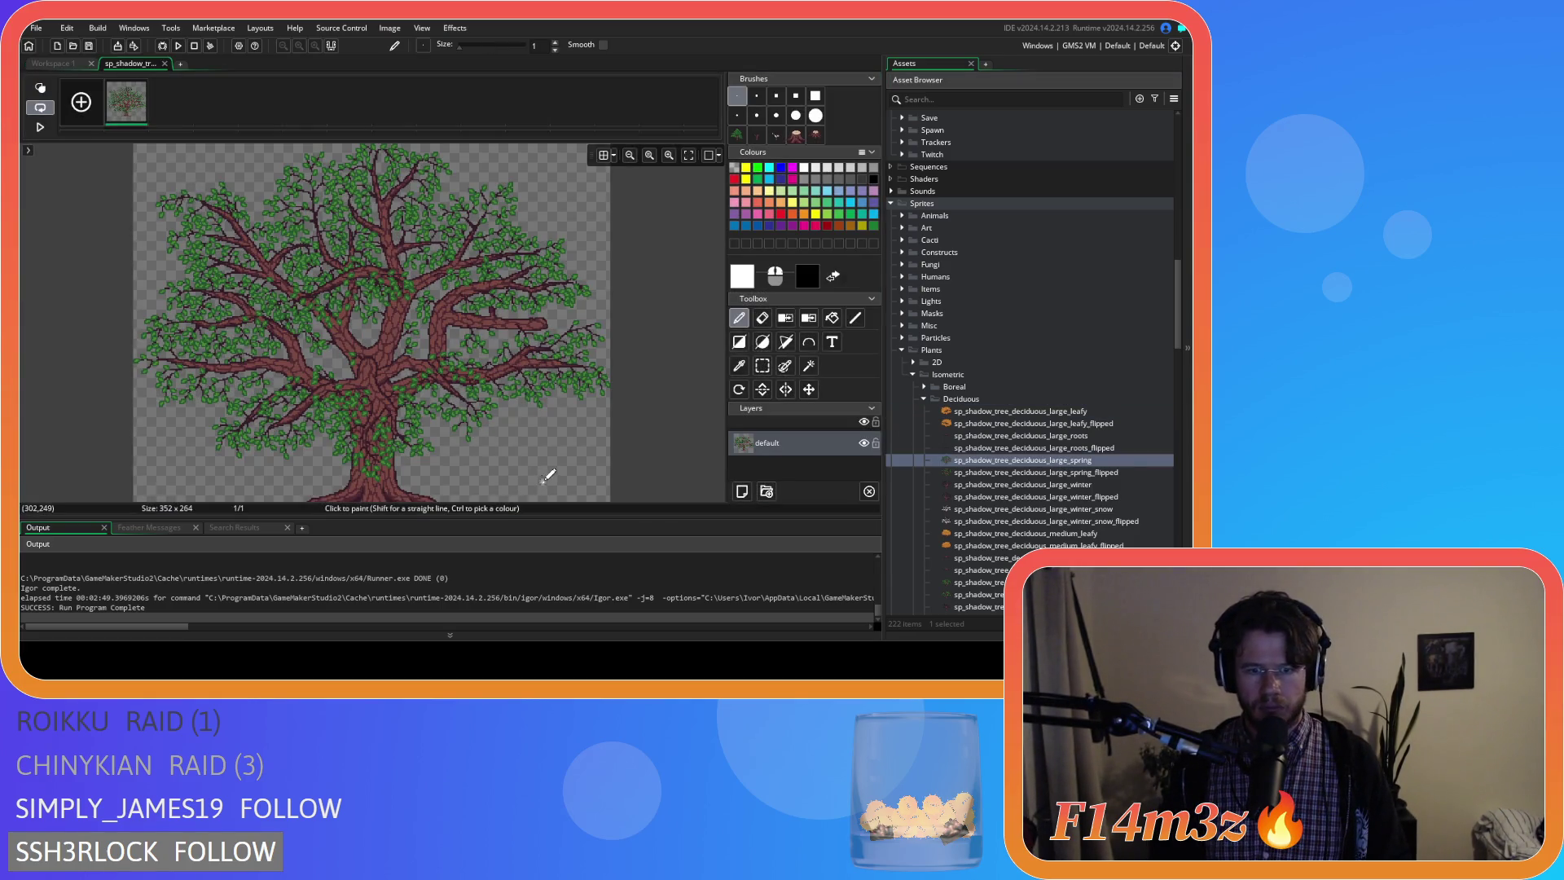
pyautogui.scroll(1, 543, 477)
pyautogui.scroll(1, 547, 441)
pyautogui.scroll(2, 532, 410)
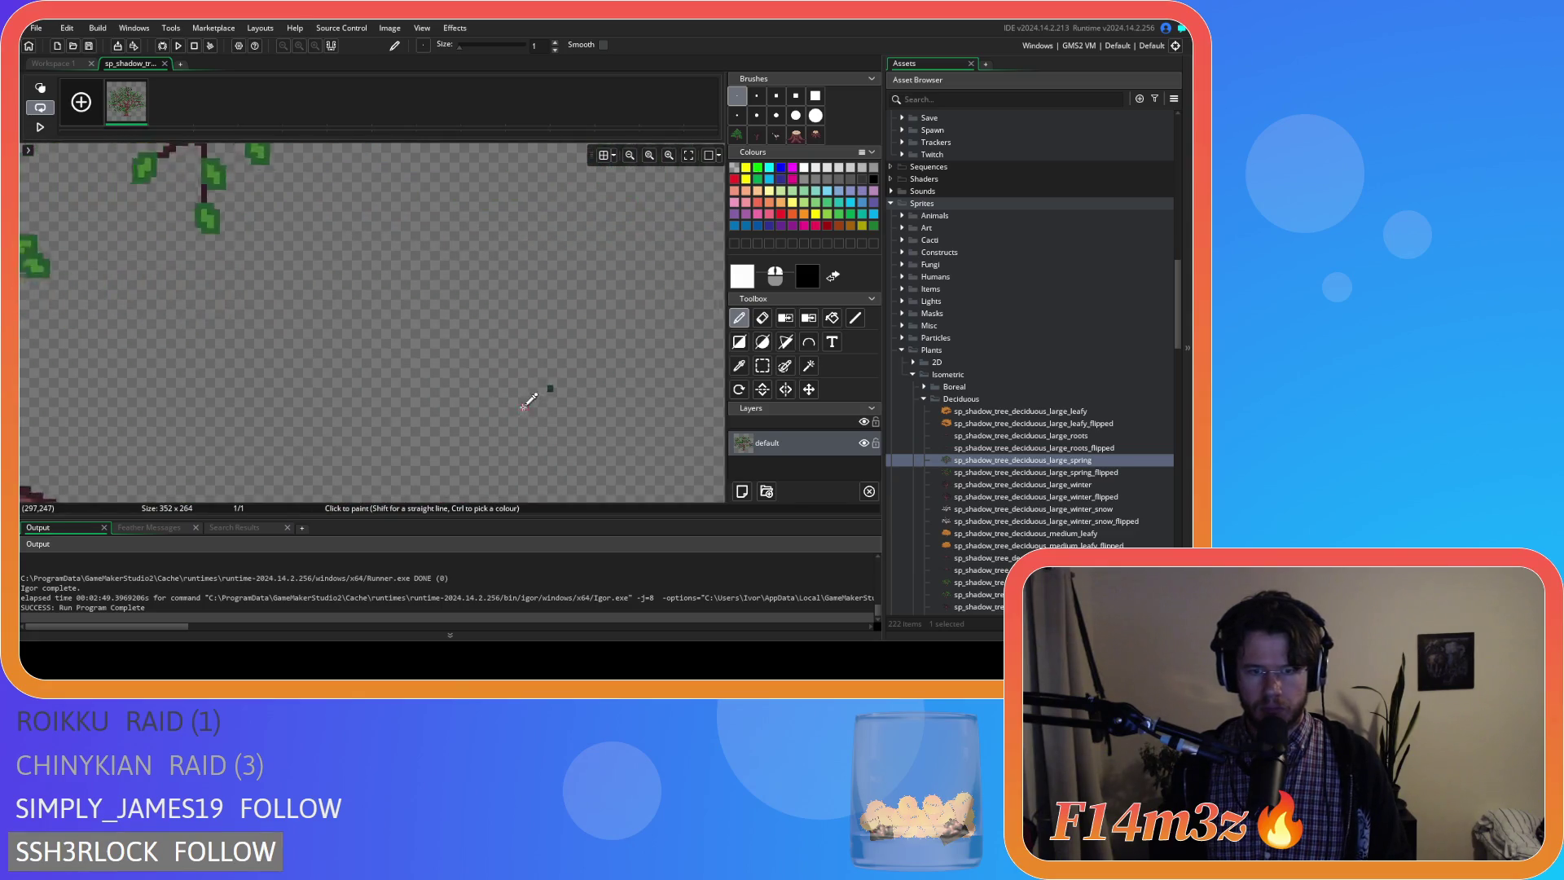
# Inspect the large spring tree's pixels with the eraser active, then move to large_spring_flipped.
pyautogui.press('e')
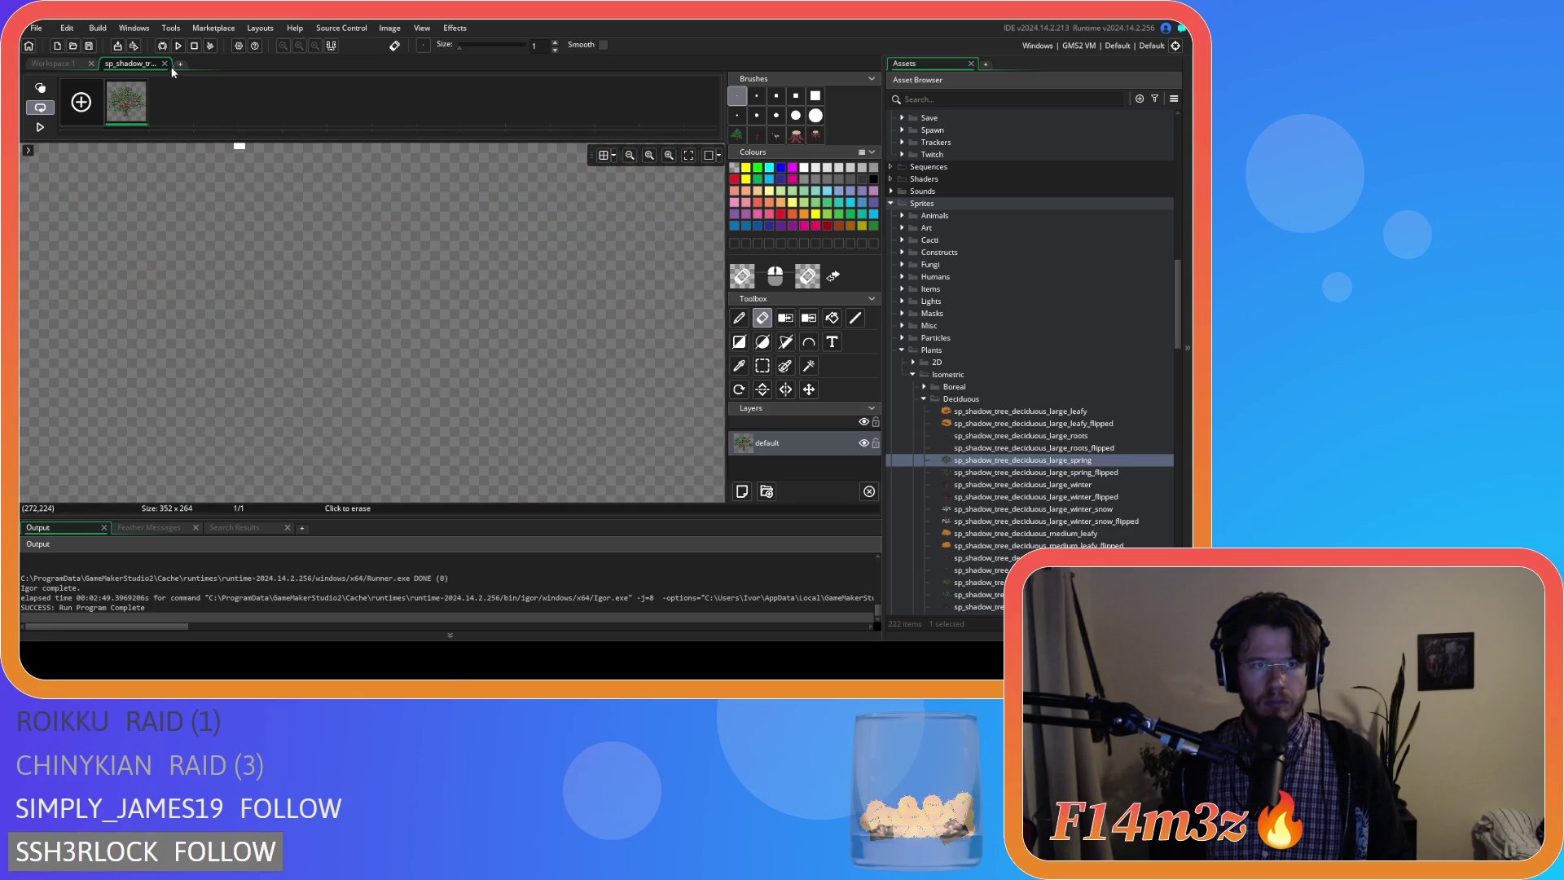
pyautogui.hotkey('ctrl', 'w')
pyautogui.doubleClick(1032, 472)
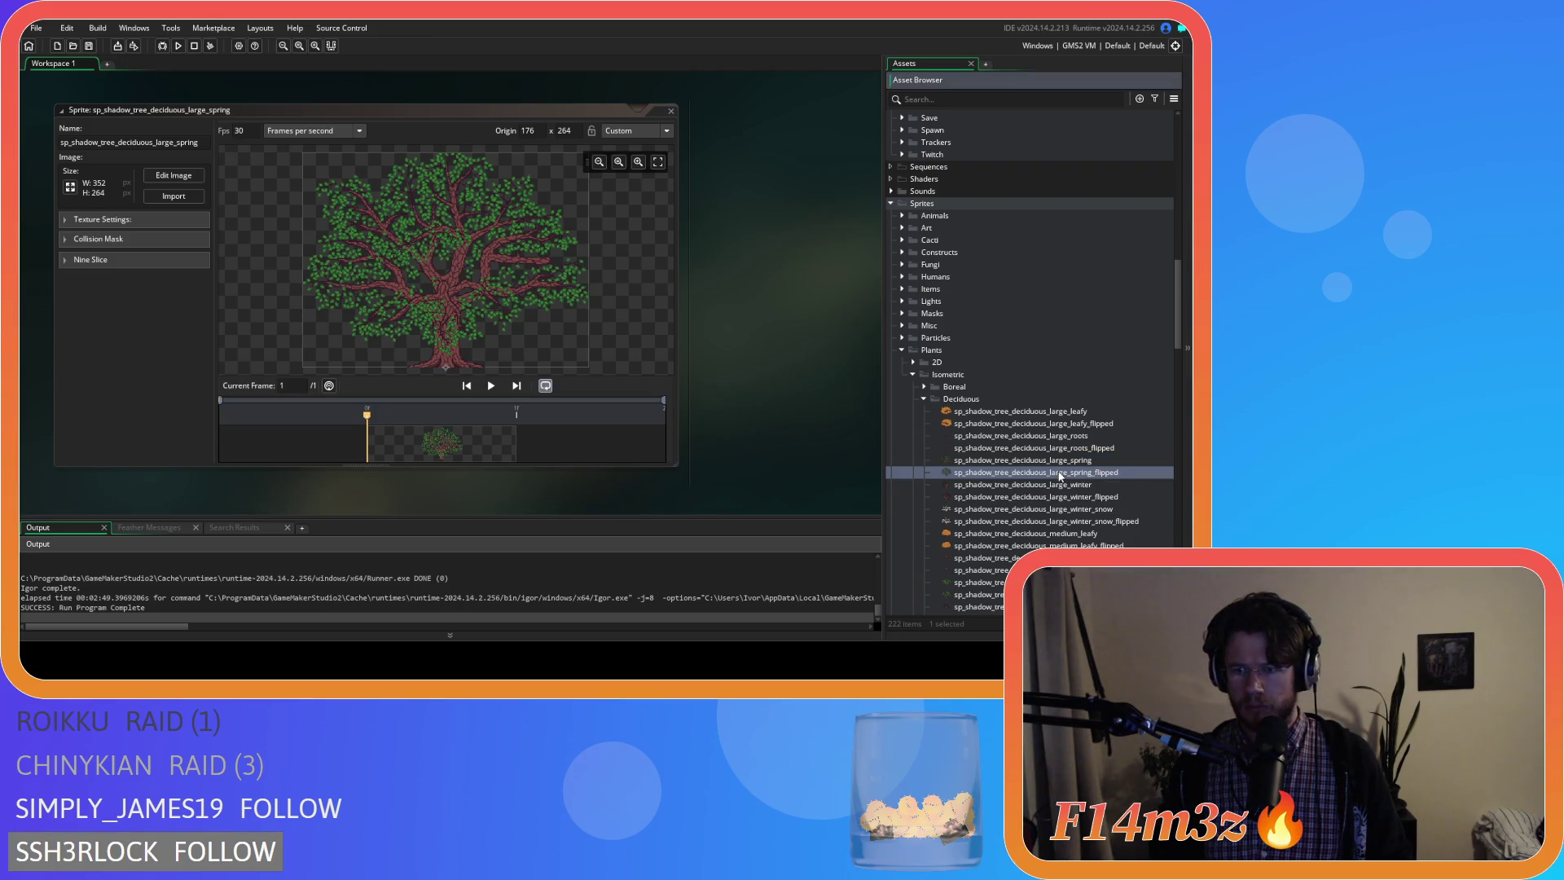
# View the flipped spring sprite's image with the eraser active and close it again.
pyautogui.click(173, 174)
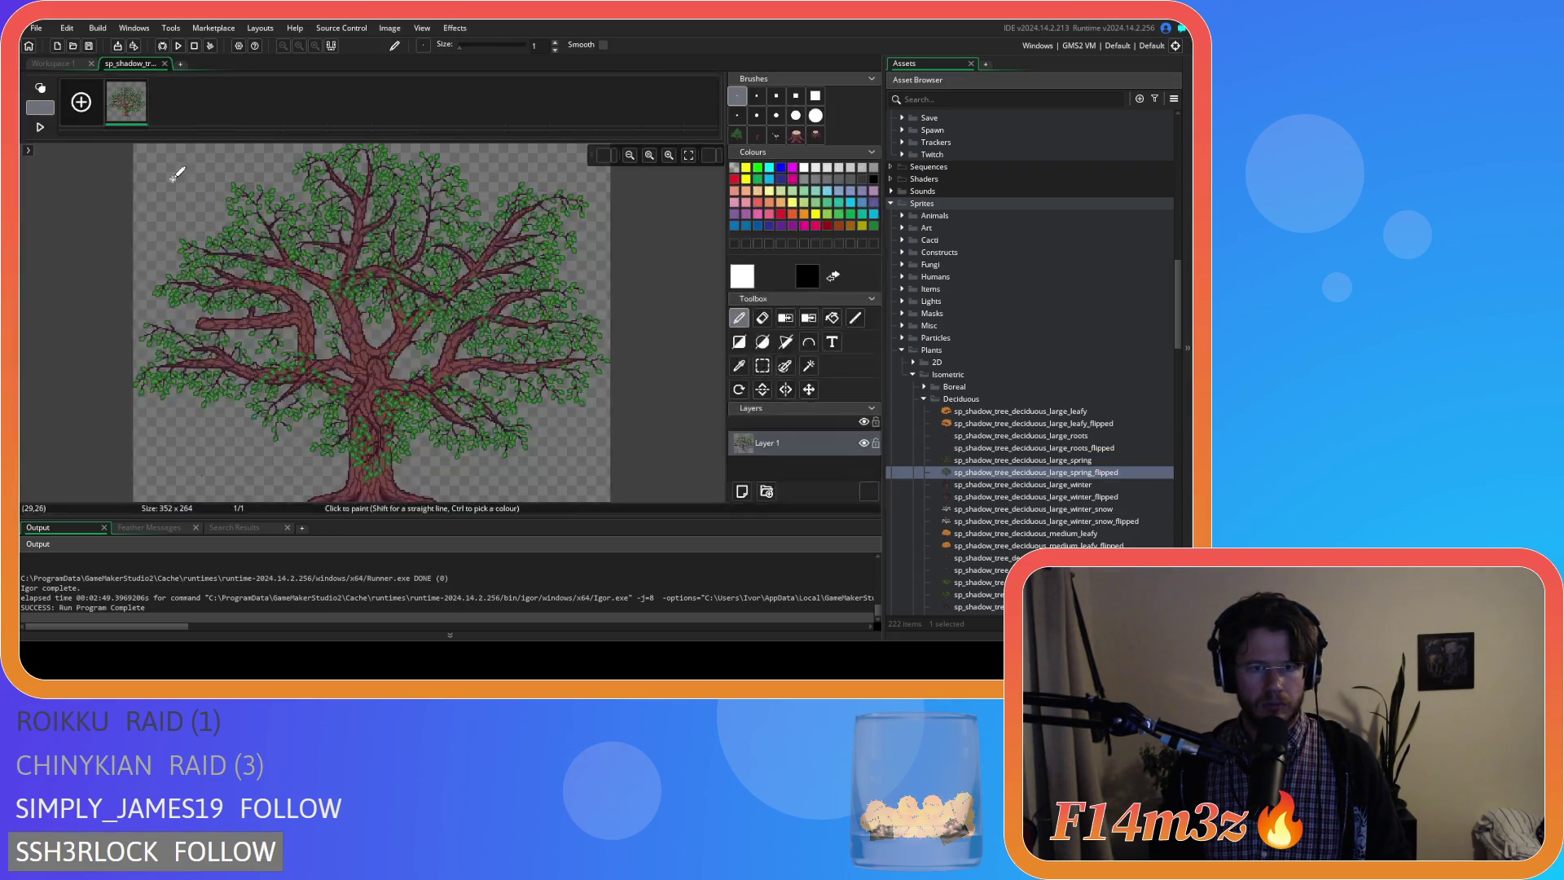
pyautogui.scroll(-1, 591, 475)
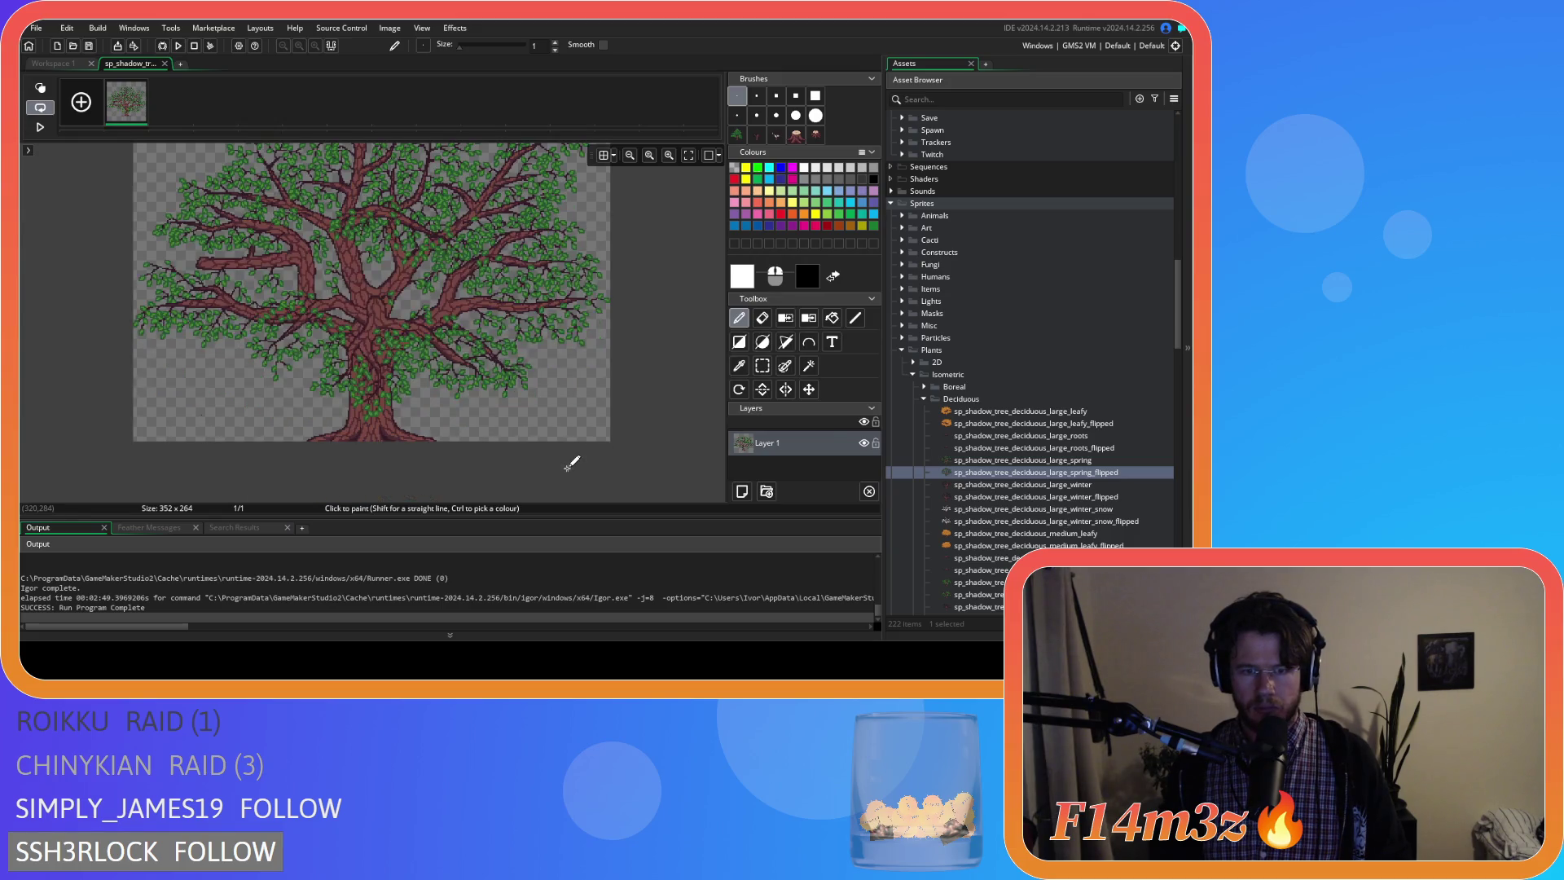
pyautogui.scroll(1, 340, 411)
pyautogui.scroll(1, 201, 411)
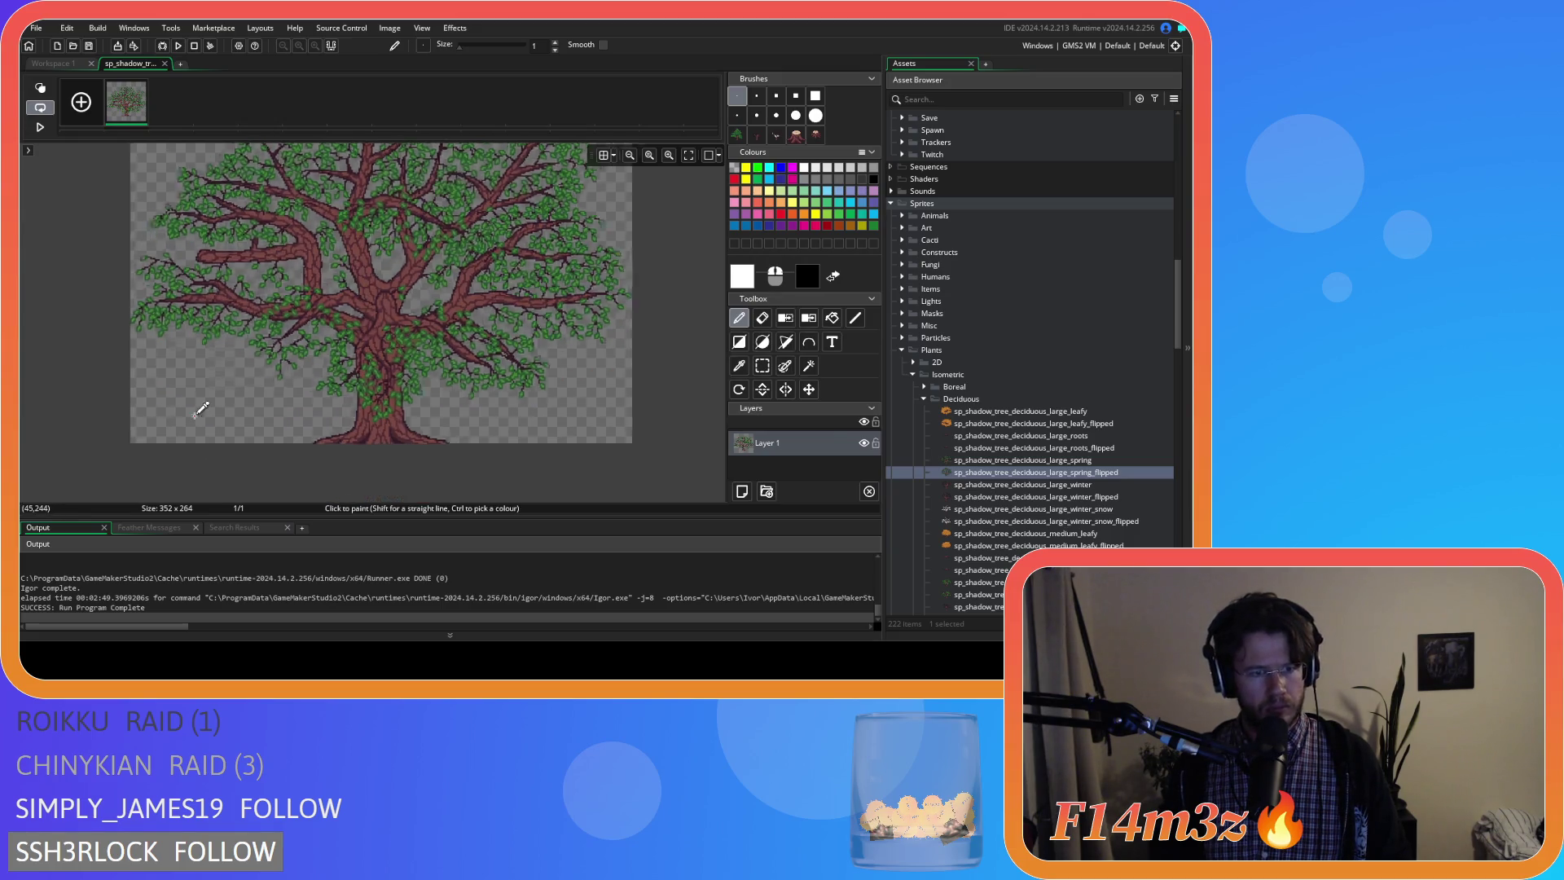
pyautogui.scroll(2, 210, 412)
pyautogui.scroll(2, 210, 411)
pyautogui.press('e')
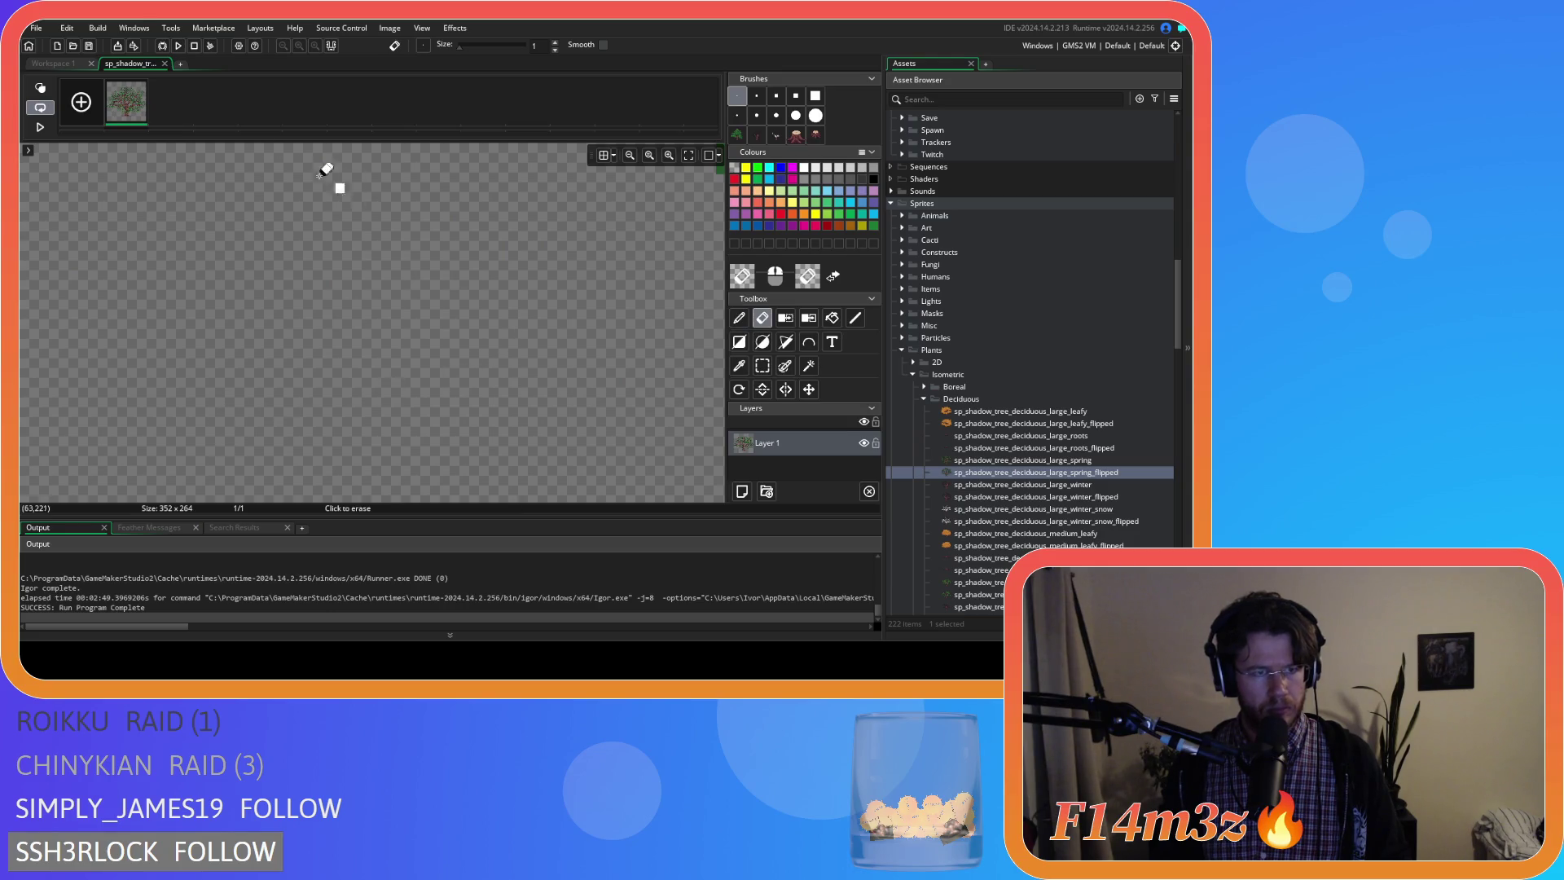
pyautogui.click(164, 64)
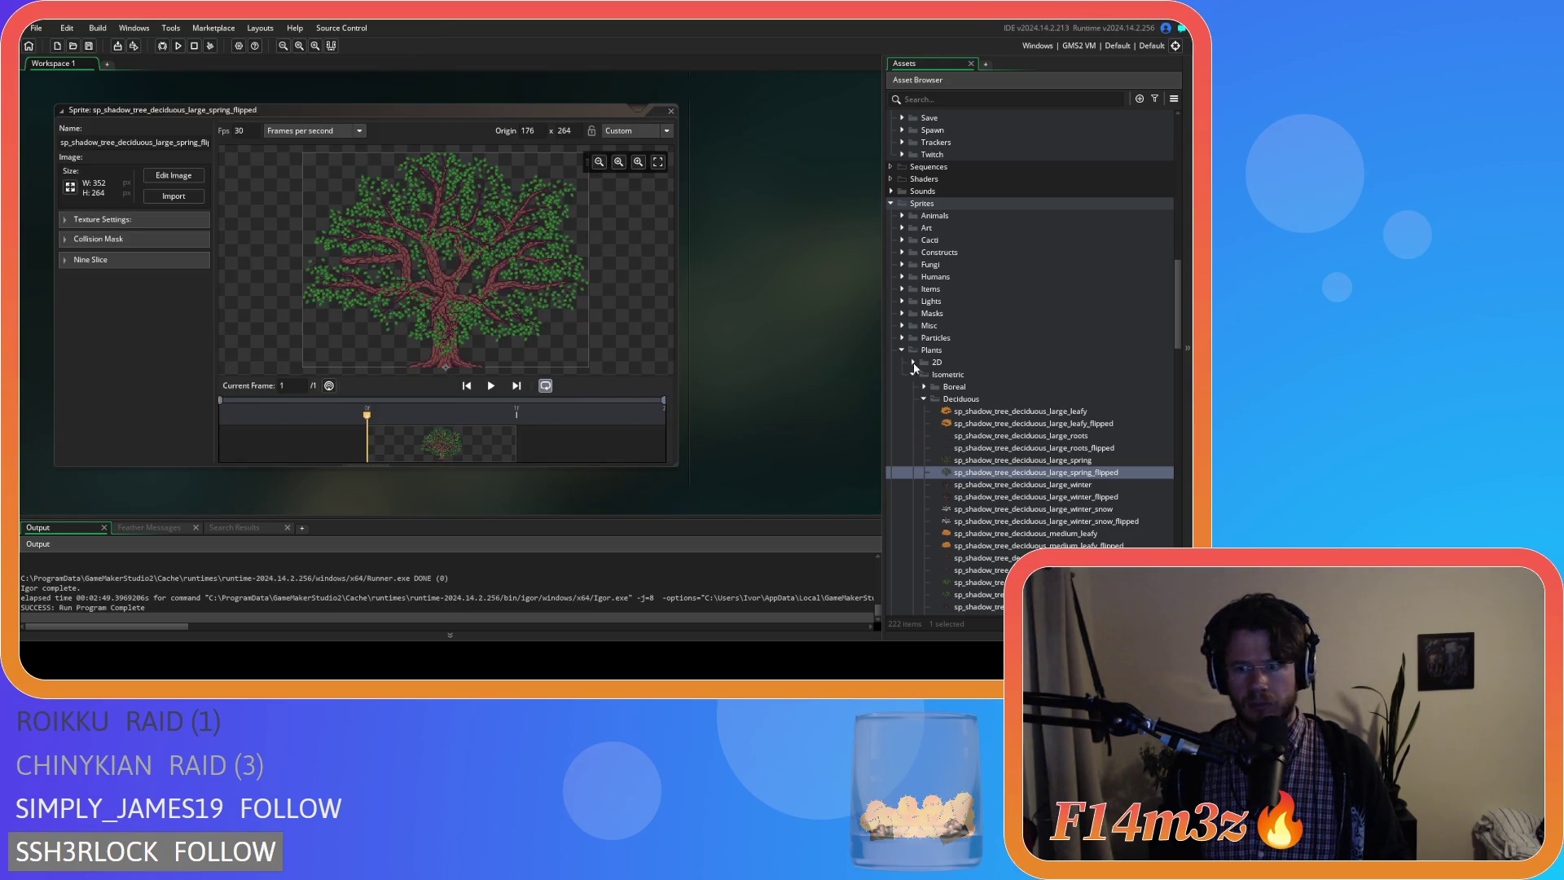
pyautogui.scroll(-1, 974, 485)
pyautogui.scroll(-1, 975, 486)
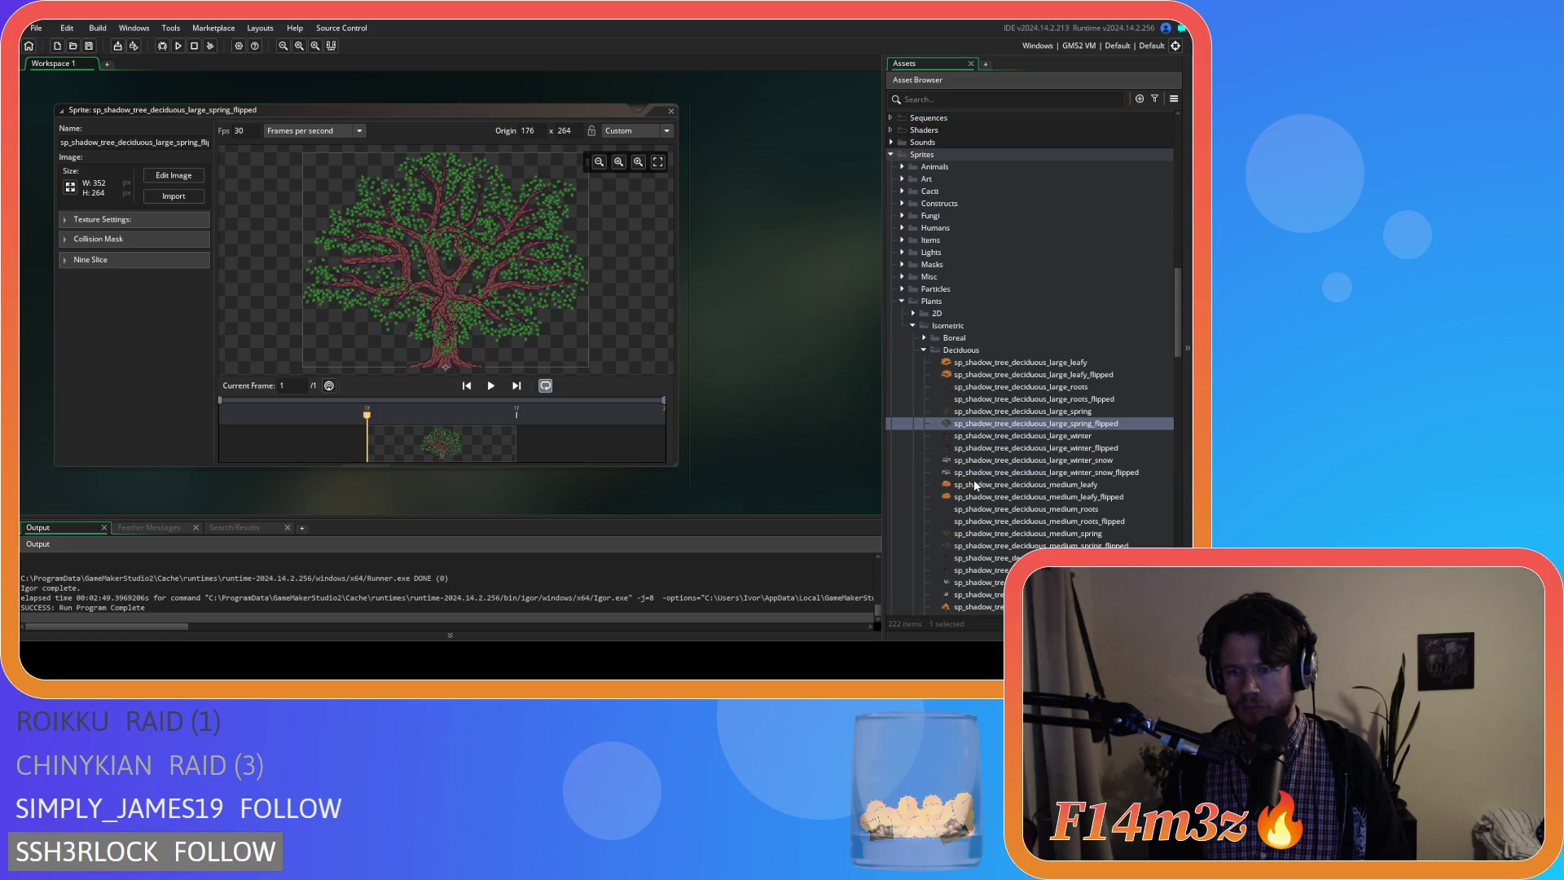
pyautogui.scroll(-1, 974, 485)
pyautogui.doubleClick(1015, 474)
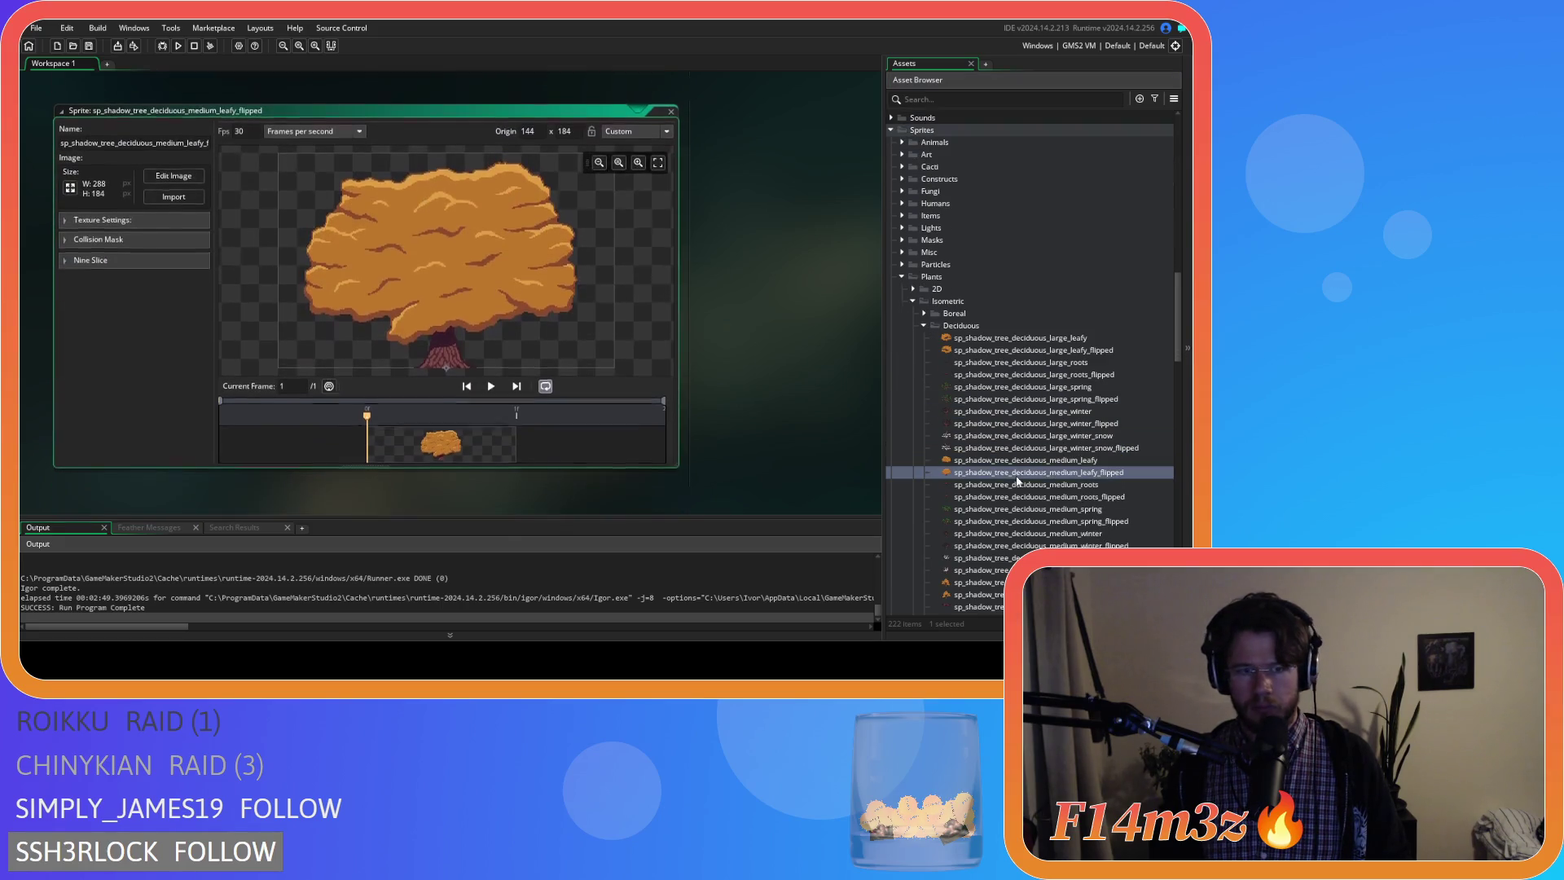
pyautogui.click(669, 111)
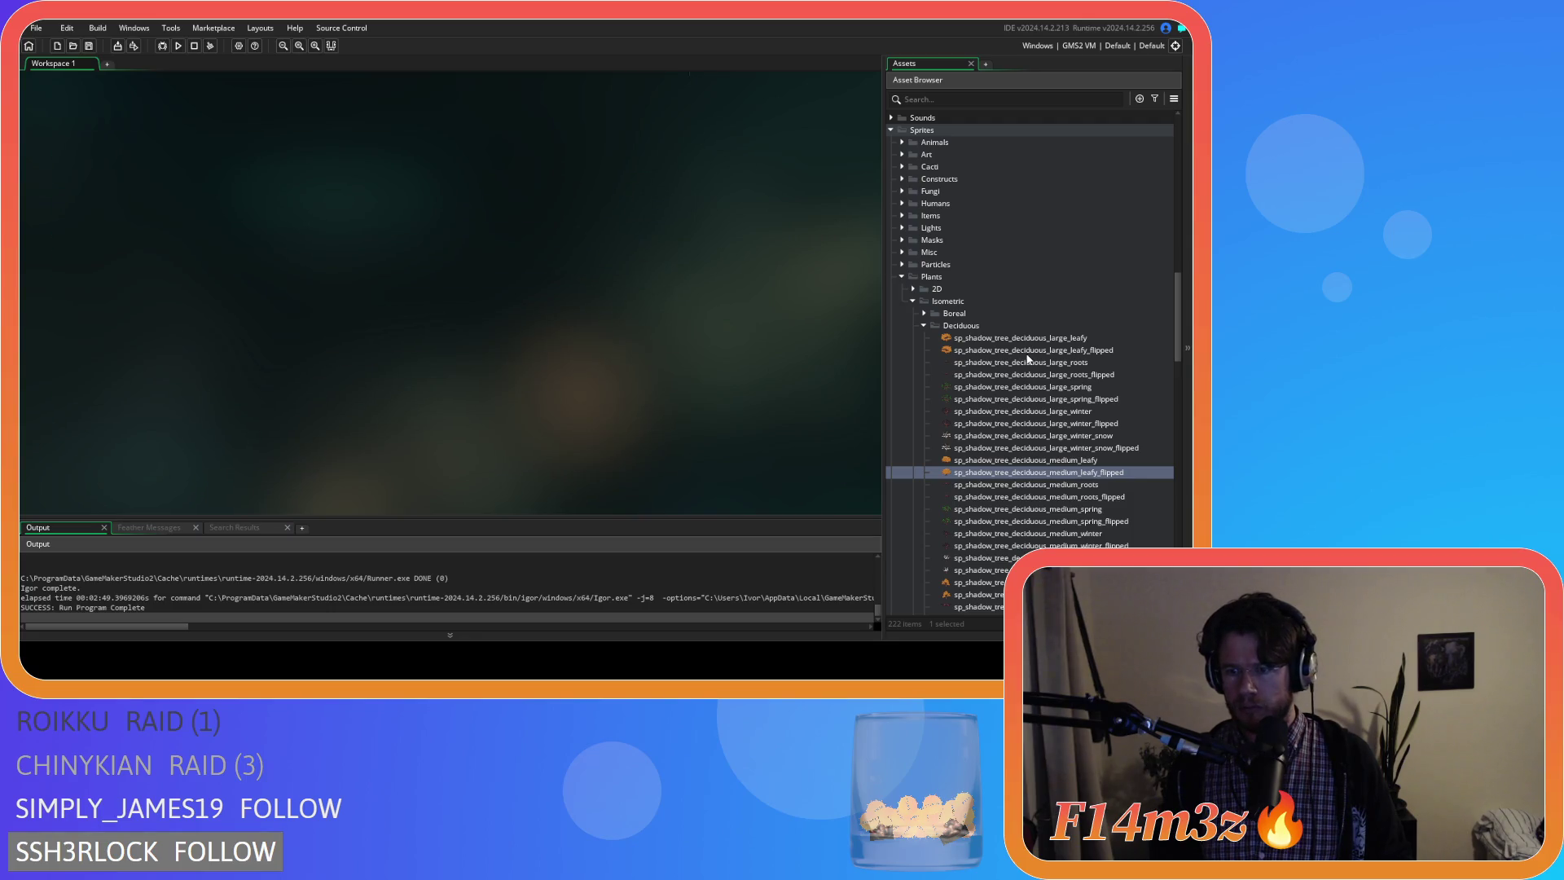
pyautogui.click(1075, 449)
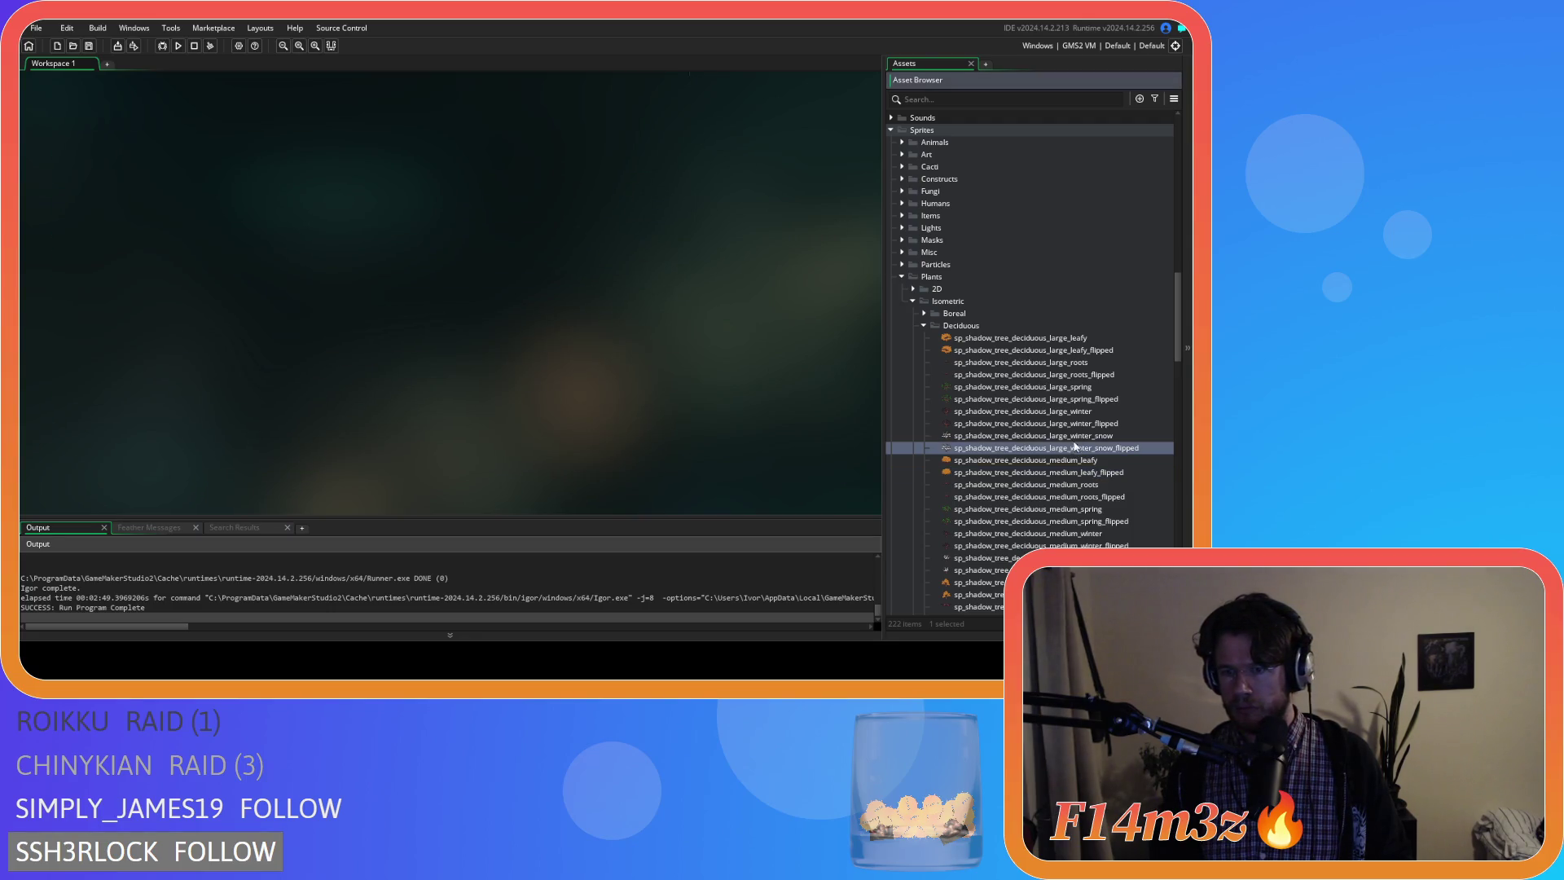
pyautogui.doubleClick(1066, 364)
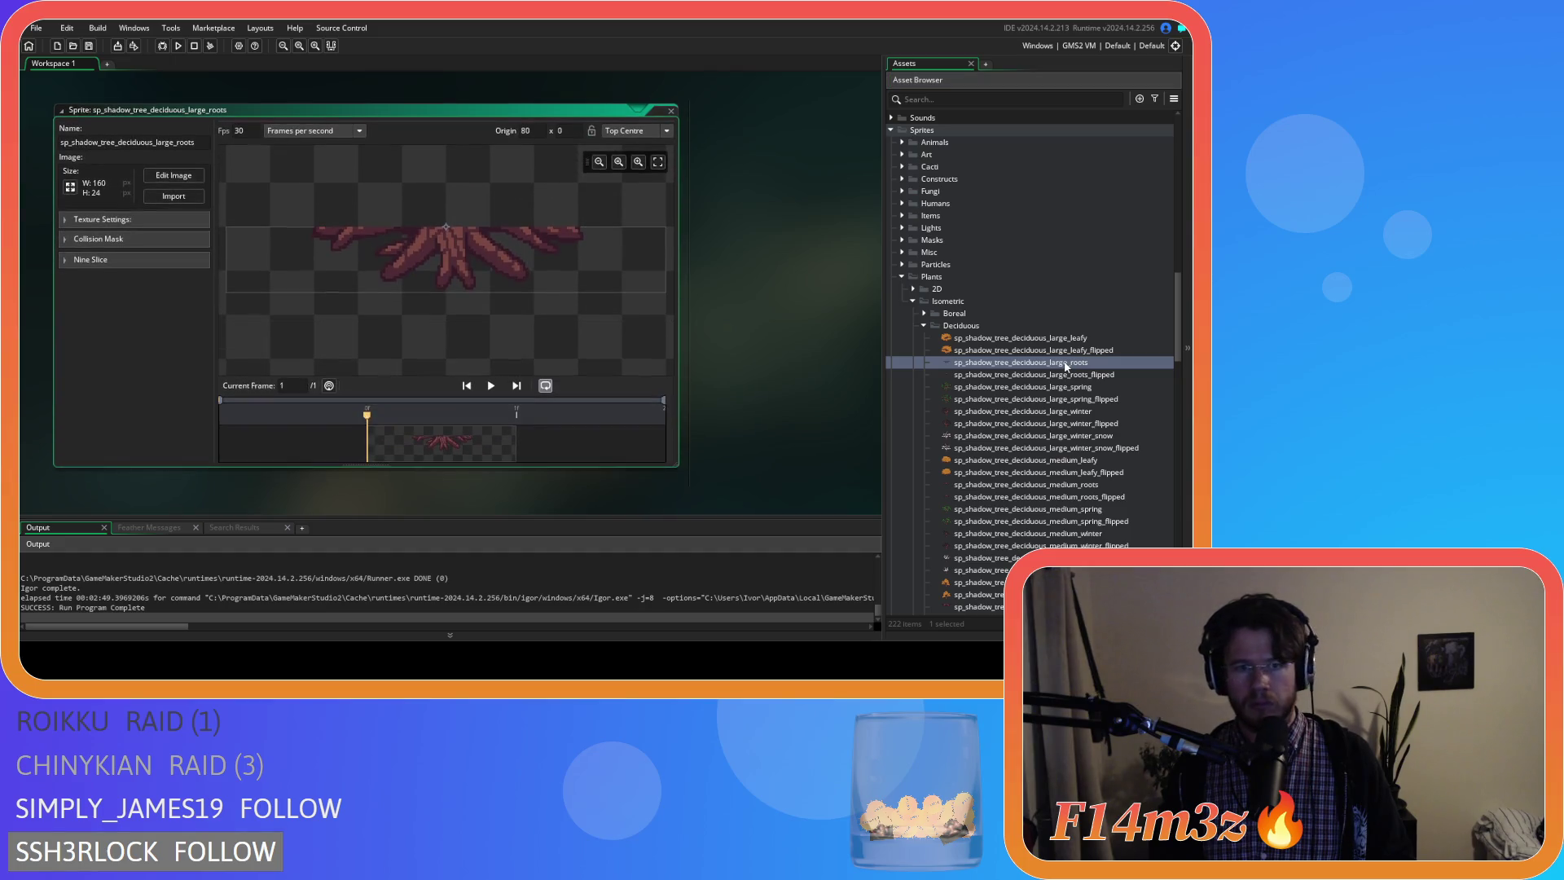
pyautogui.click(672, 111)
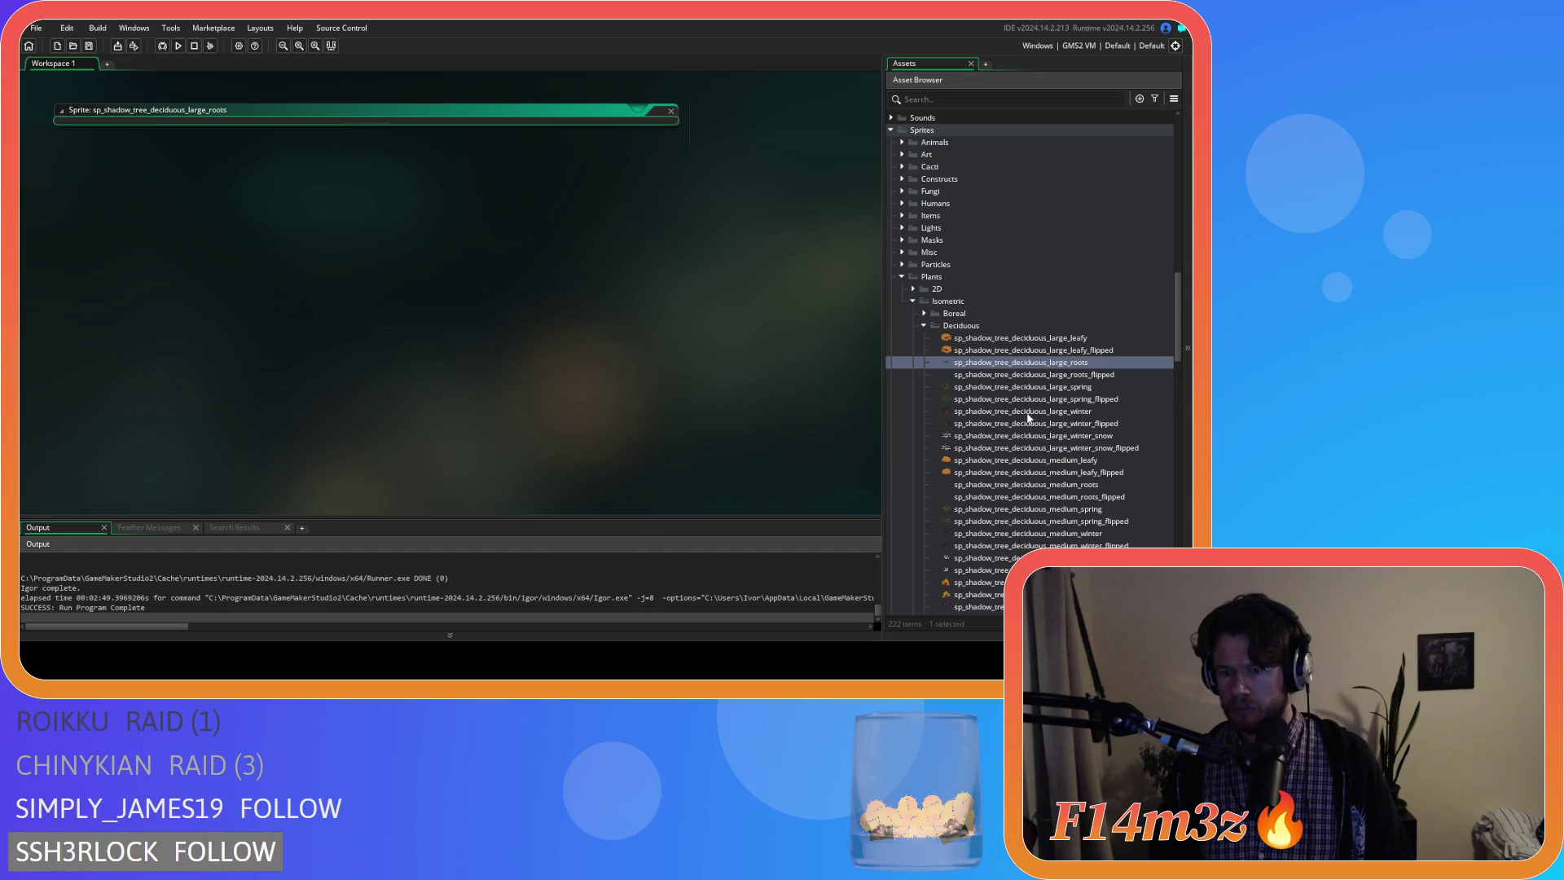
pyautogui.scroll(-1, 1127, 472)
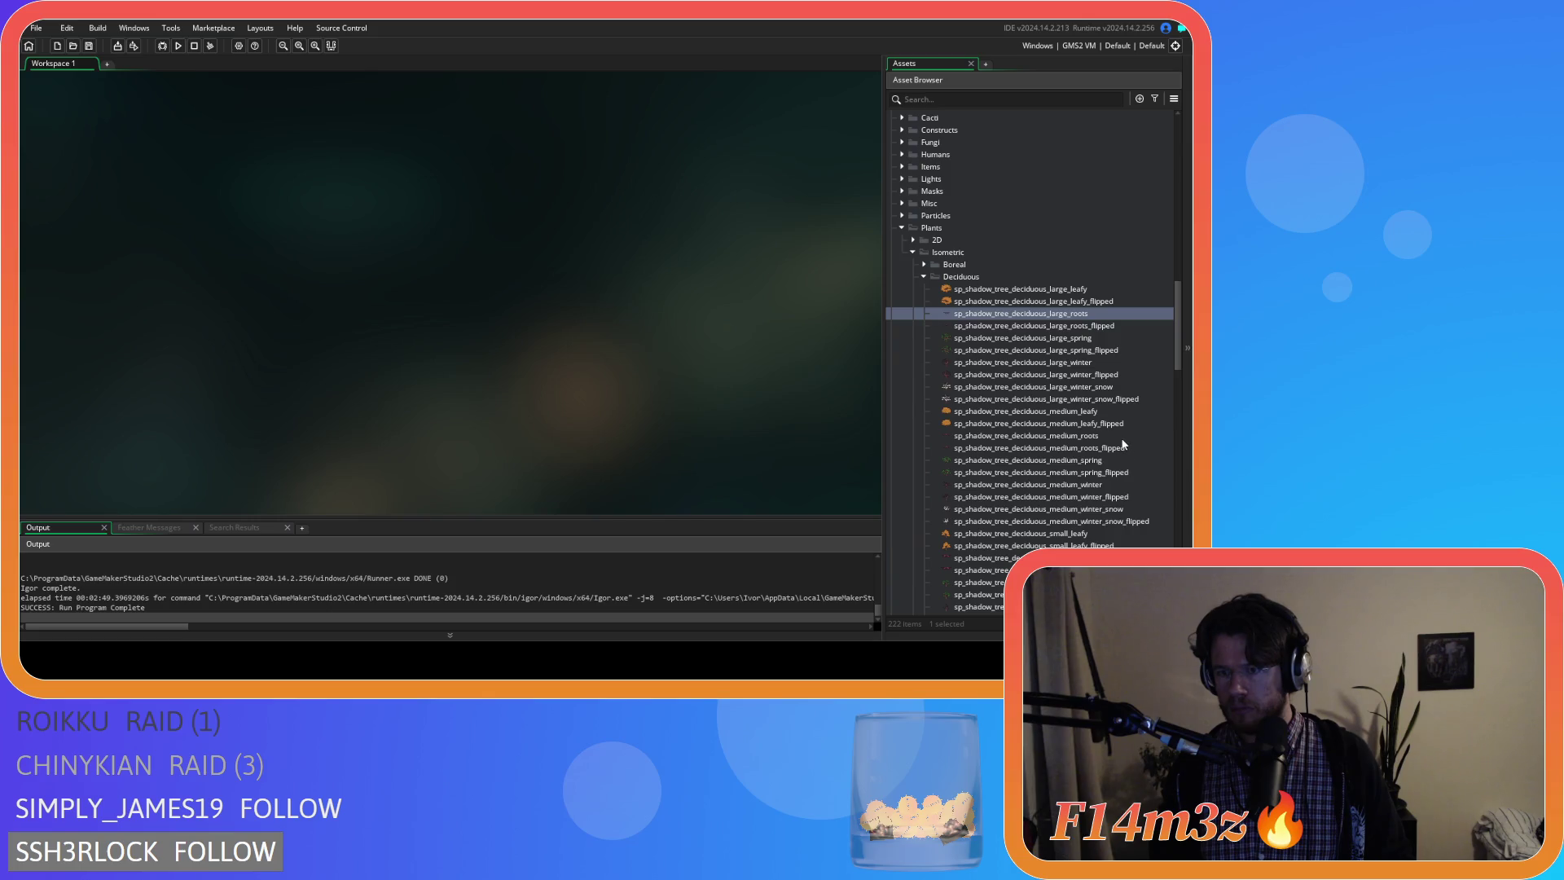
pyautogui.doubleClick(1129, 448)
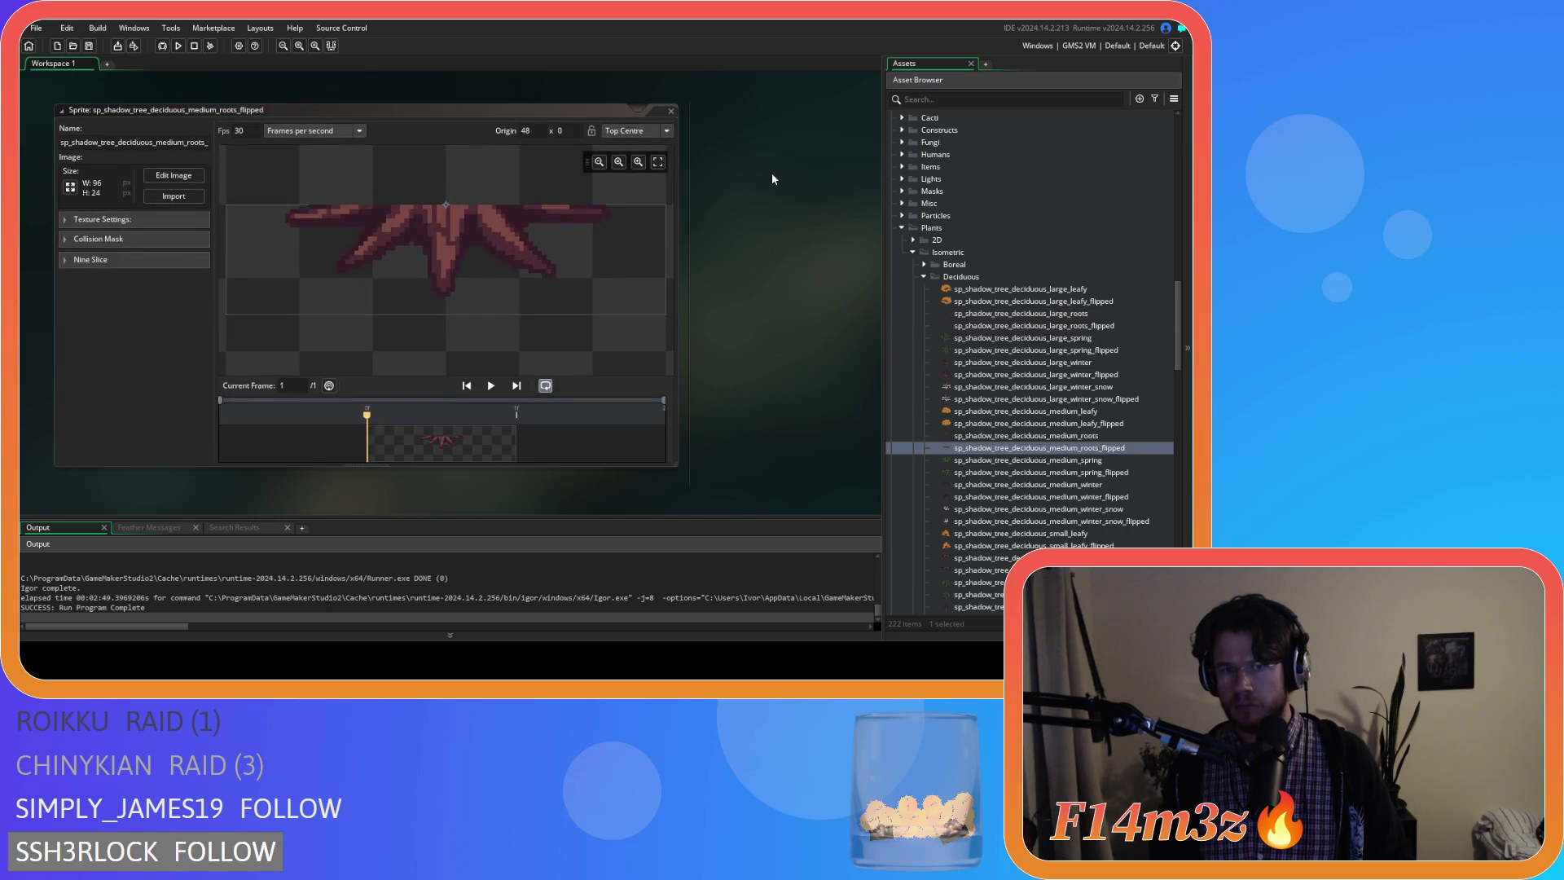
pyautogui.rightClick(773, 174)
pyautogui.click(852, 257)
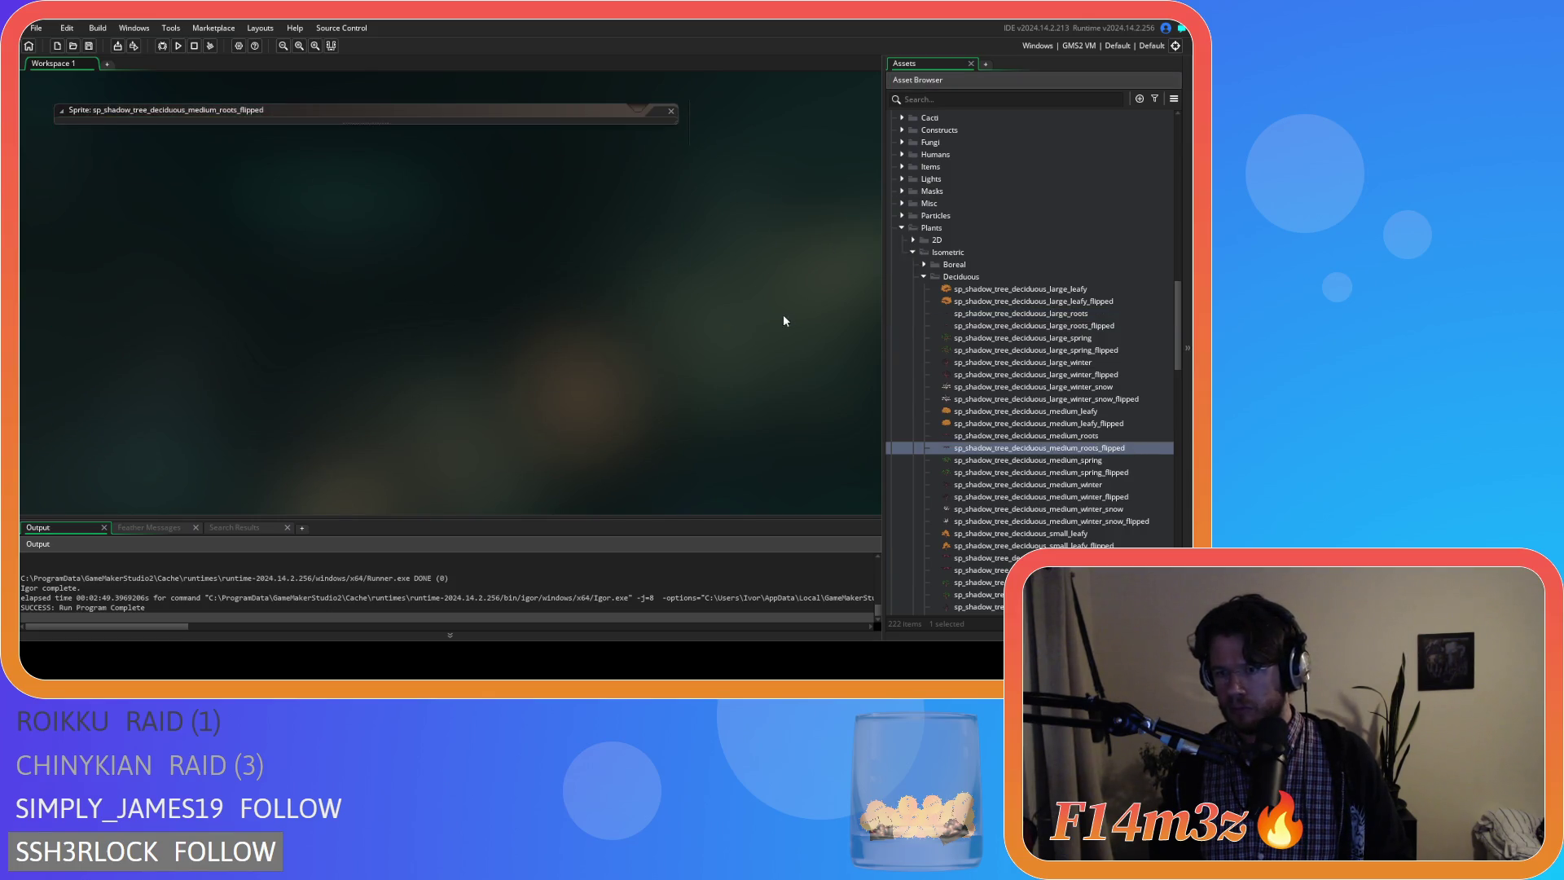
pyautogui.click(1116, 290)
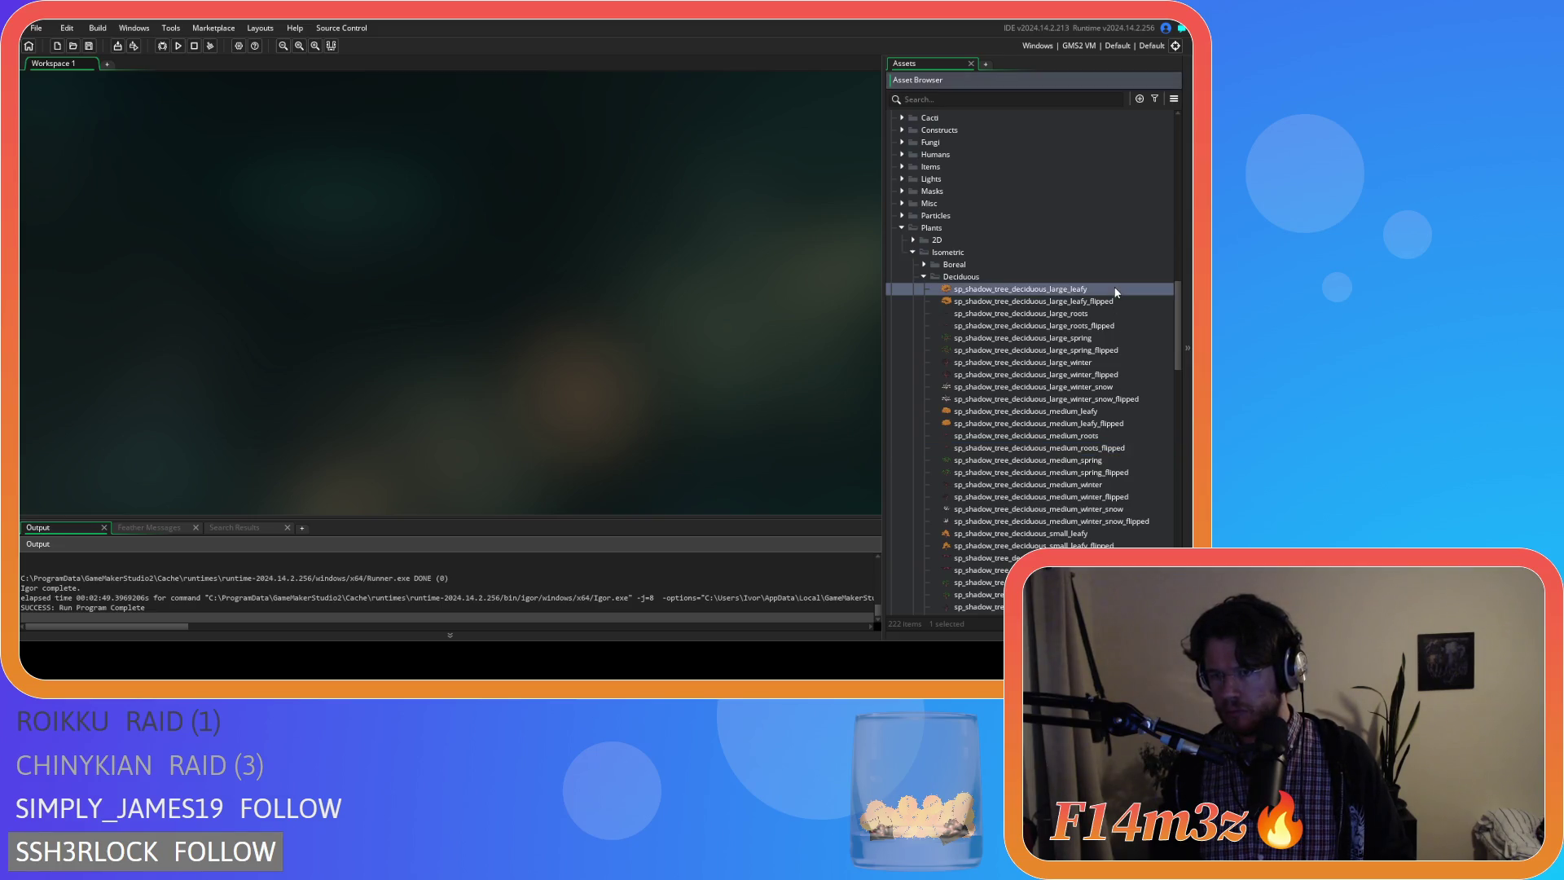
pyautogui.scroll(-1, 1125, 333)
pyautogui.scroll(-1, 1123, 332)
pyautogui.scroll(-1, 1123, 334)
pyautogui.scroll(-2, 1122, 333)
pyautogui.scroll(-1, 1123, 332)
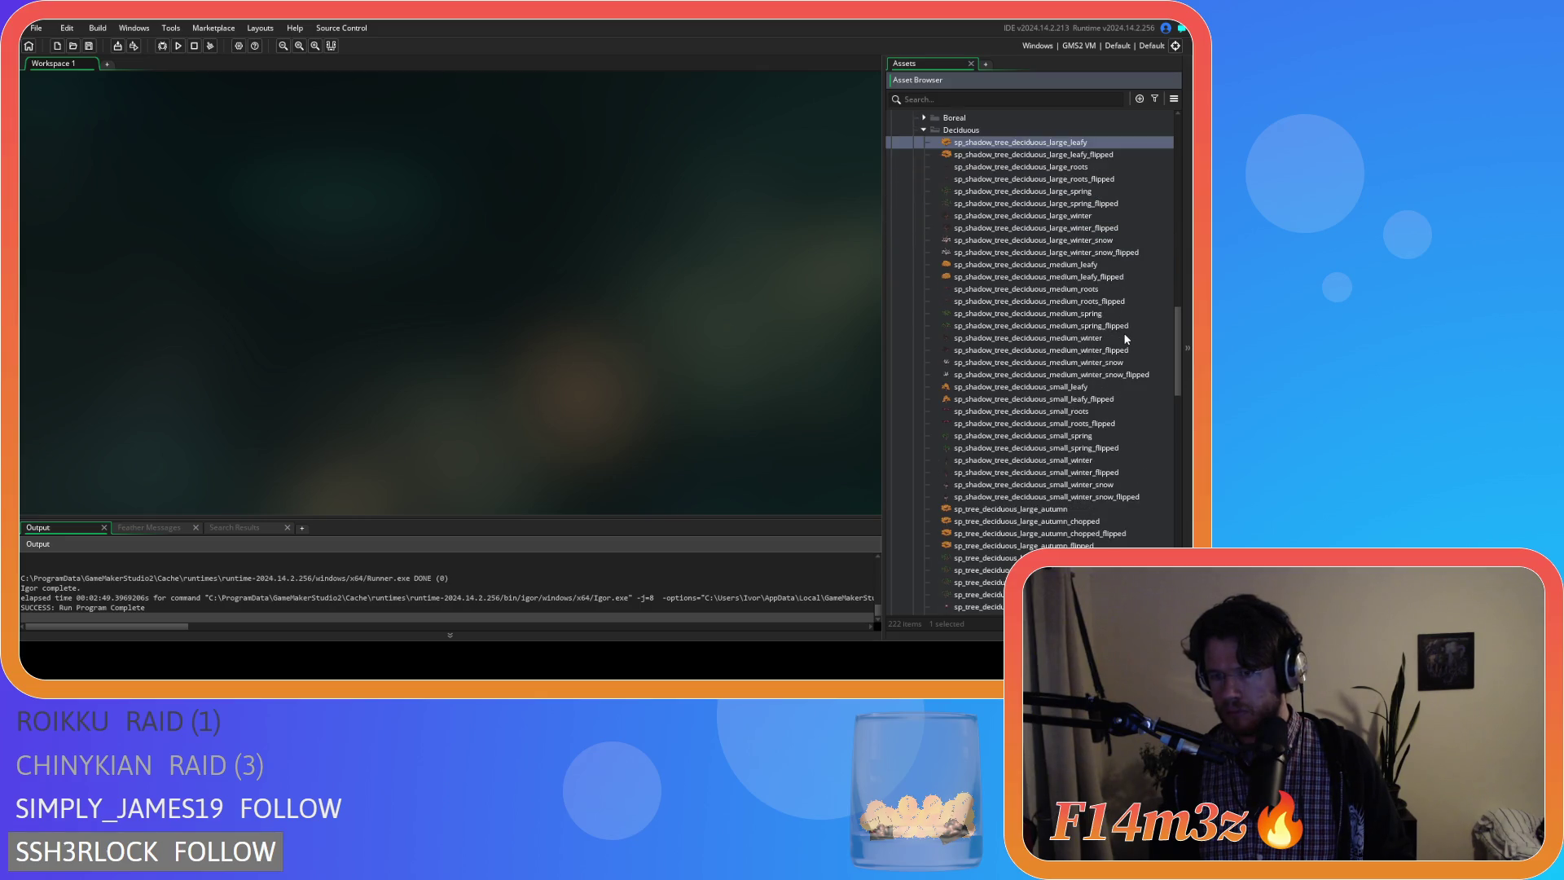
pyautogui.scroll(-1, 1124, 333)
pyautogui.scroll(-4, 1140, 397)
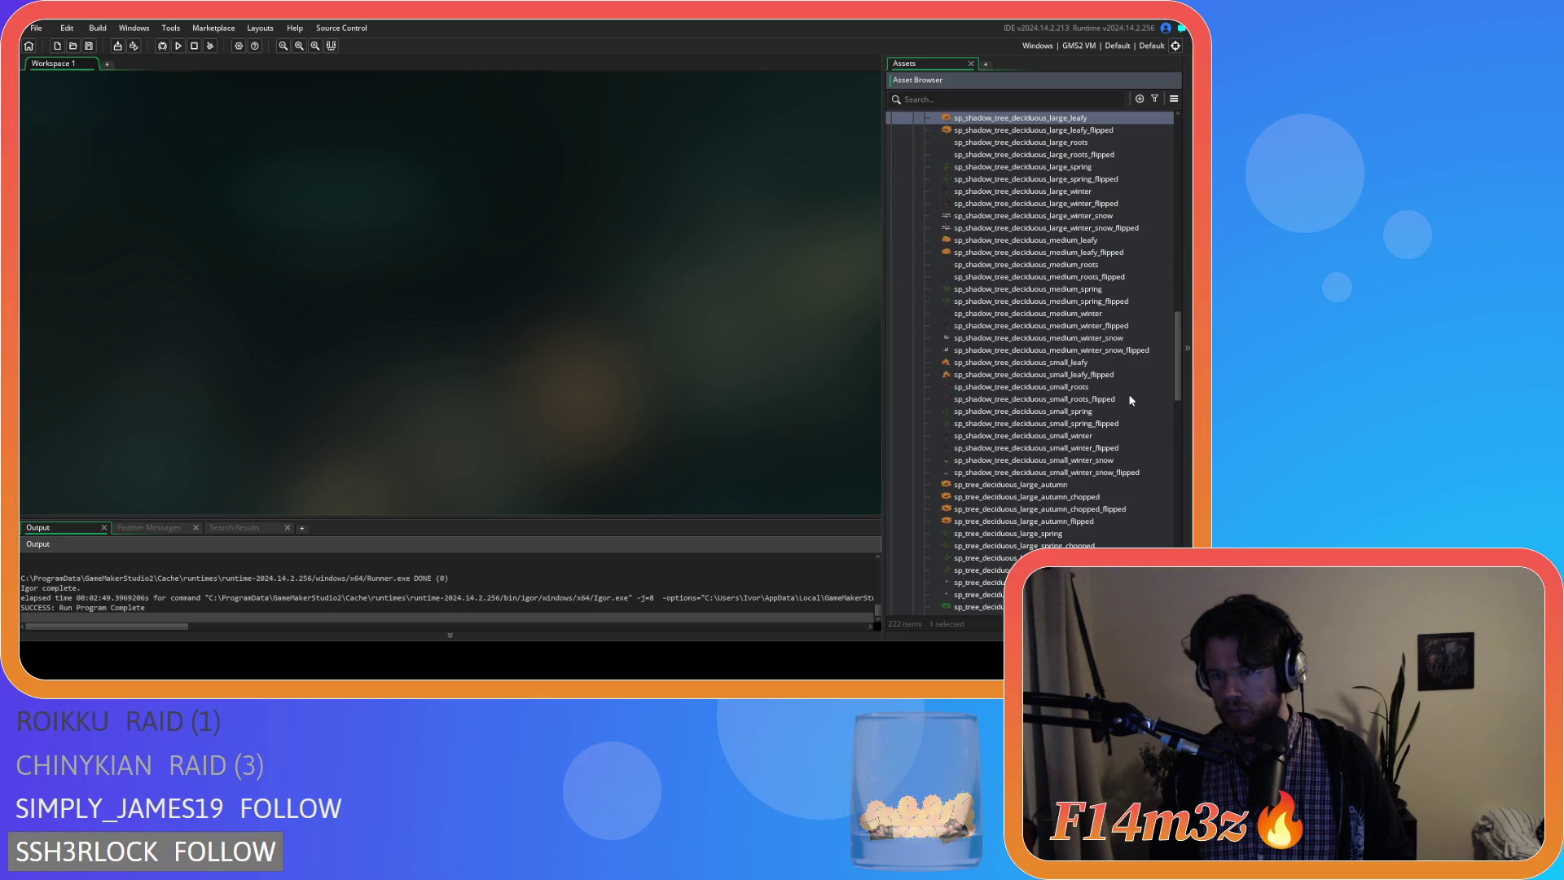
pyautogui.scroll(-4, 1128, 395)
pyautogui.scroll(-4, 1129, 395)
pyautogui.scroll(-4, 1125, 390)
pyautogui.scroll(-2, 1126, 391)
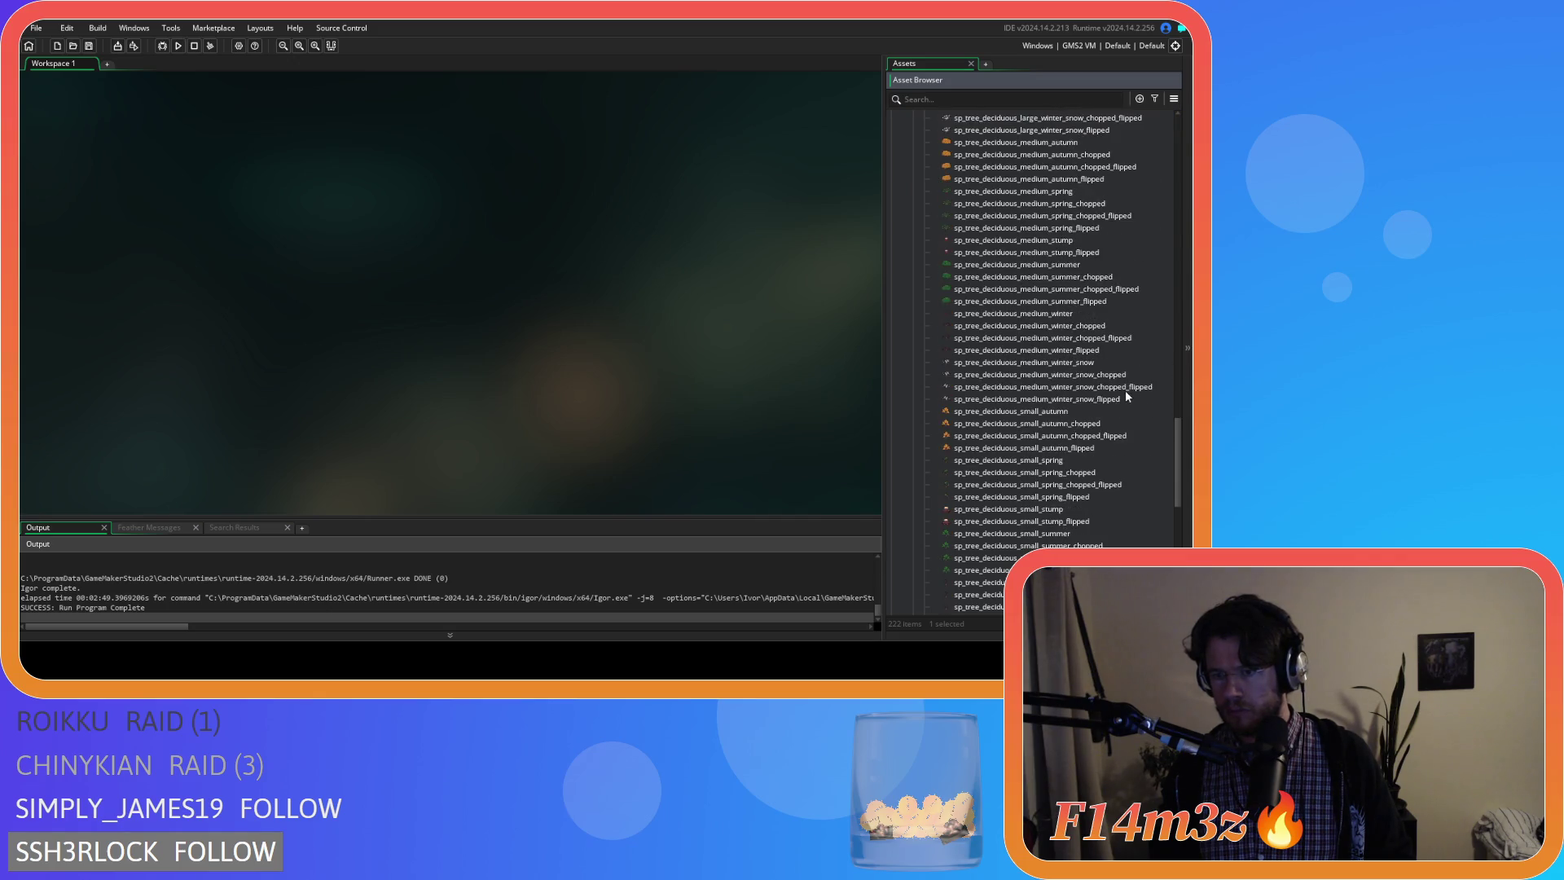
pyautogui.scroll(-2, 1124, 389)
pyautogui.scroll(-2, 1106, 410)
pyautogui.scroll(1, 1095, 424)
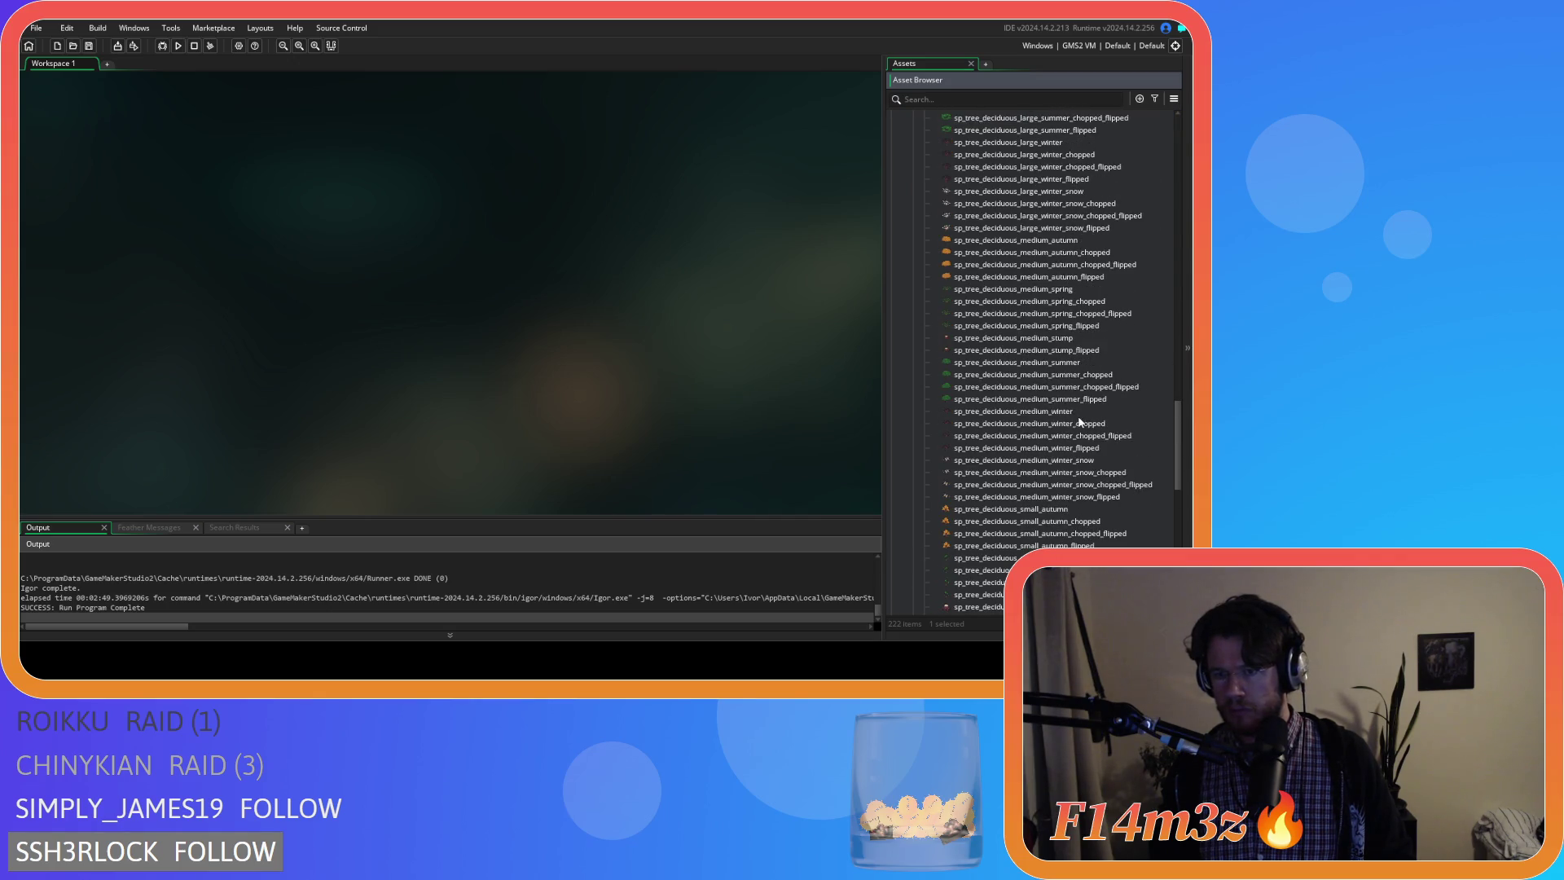
pyautogui.scroll(3, 1036, 358)
pyautogui.scroll(2, 1038, 354)
pyautogui.scroll(2, 1046, 293)
pyautogui.scroll(2, 1049, 263)
pyautogui.scroll(1, 1066, 278)
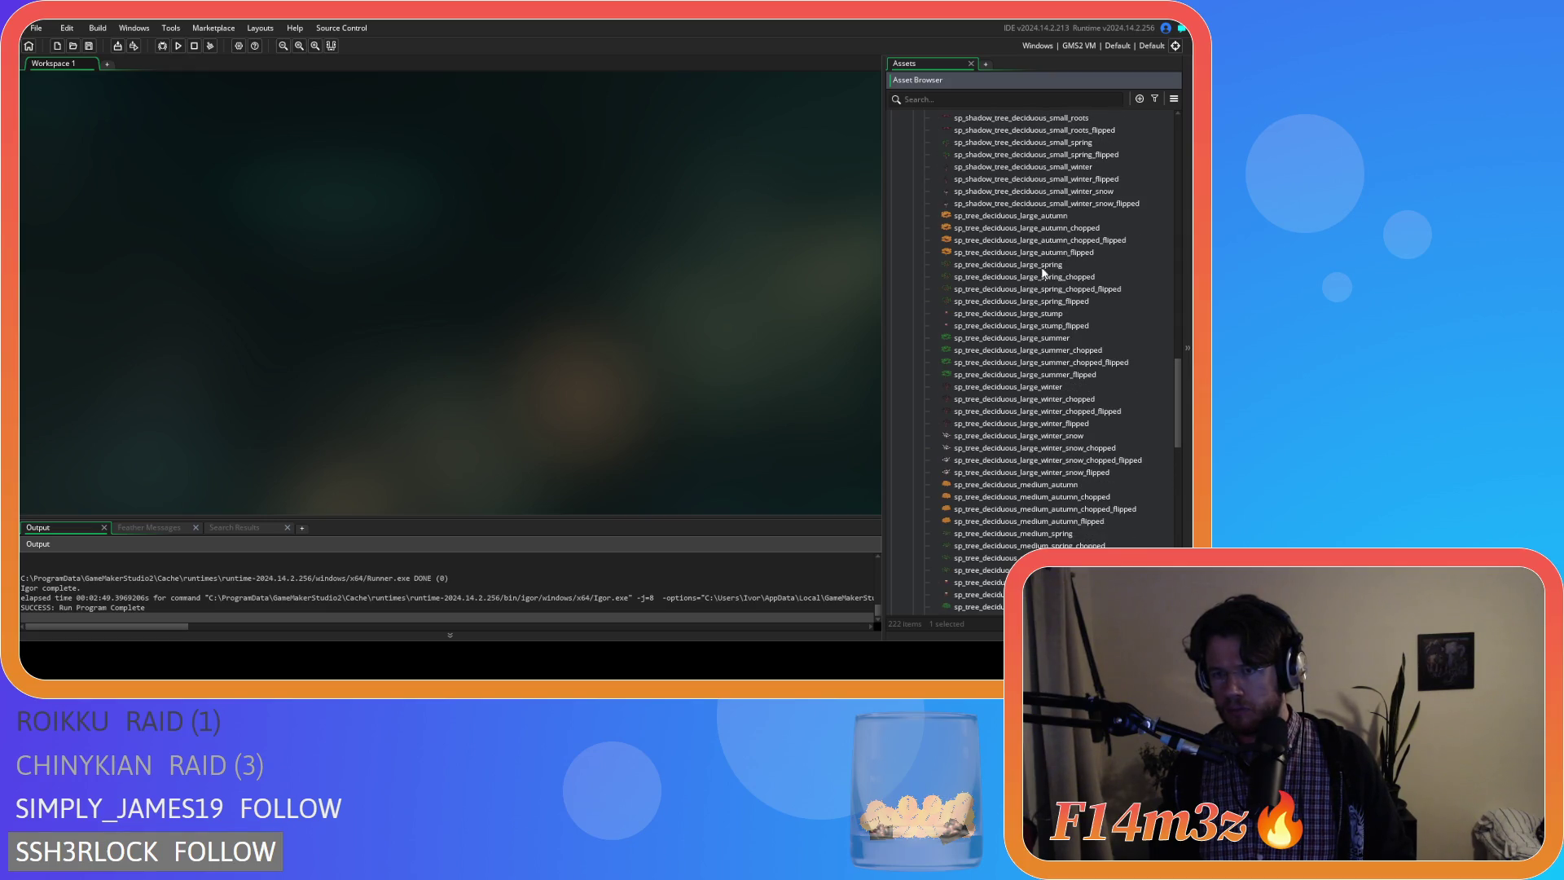
pyautogui.doubleClick(1069, 267)
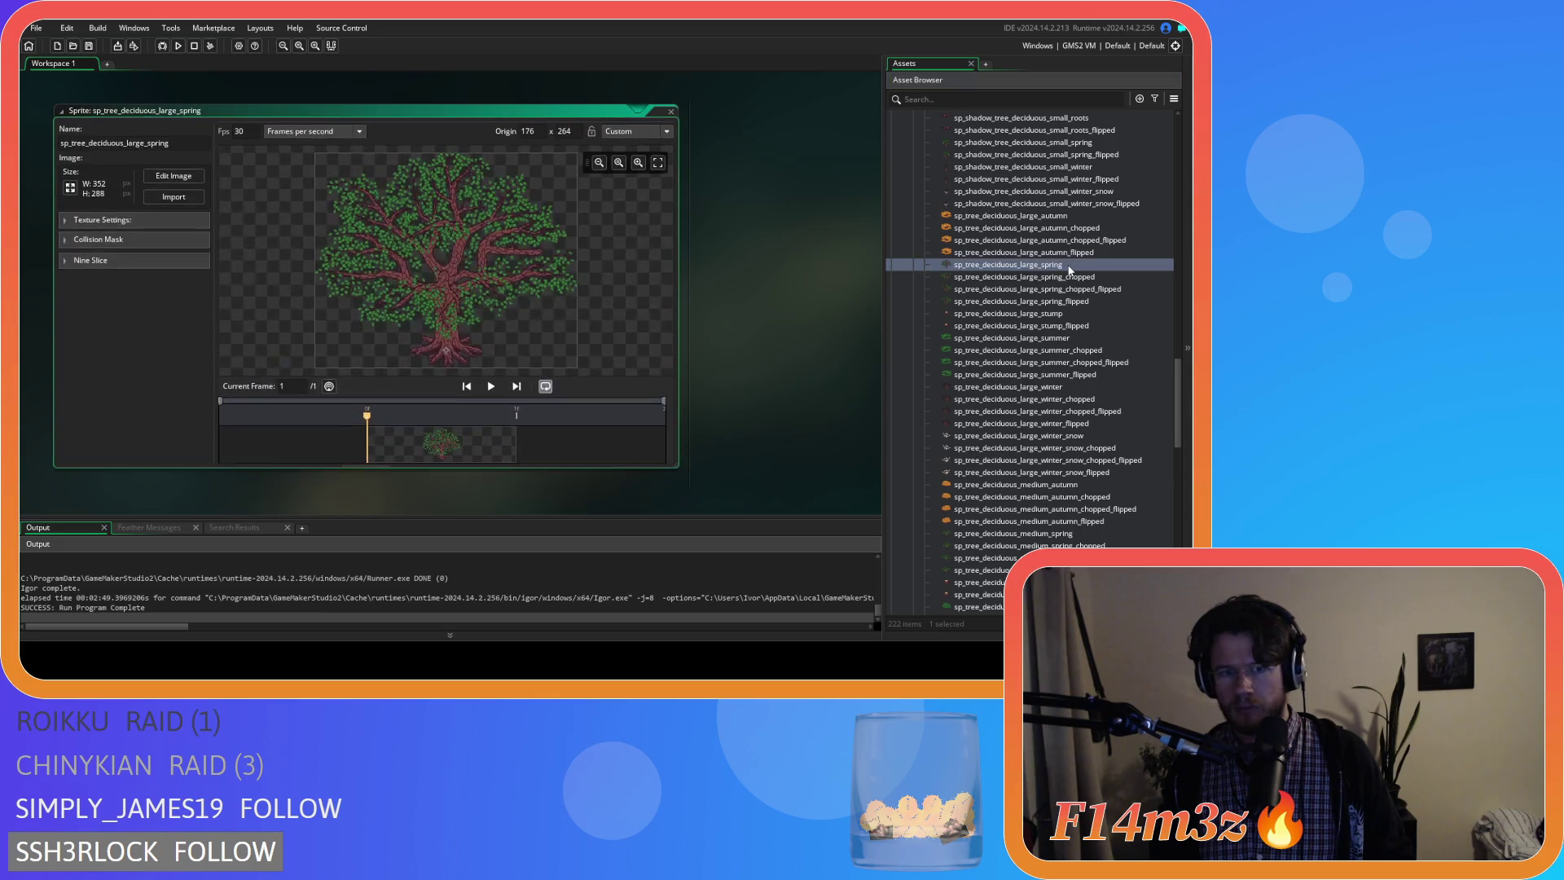
pyautogui.click(174, 174)
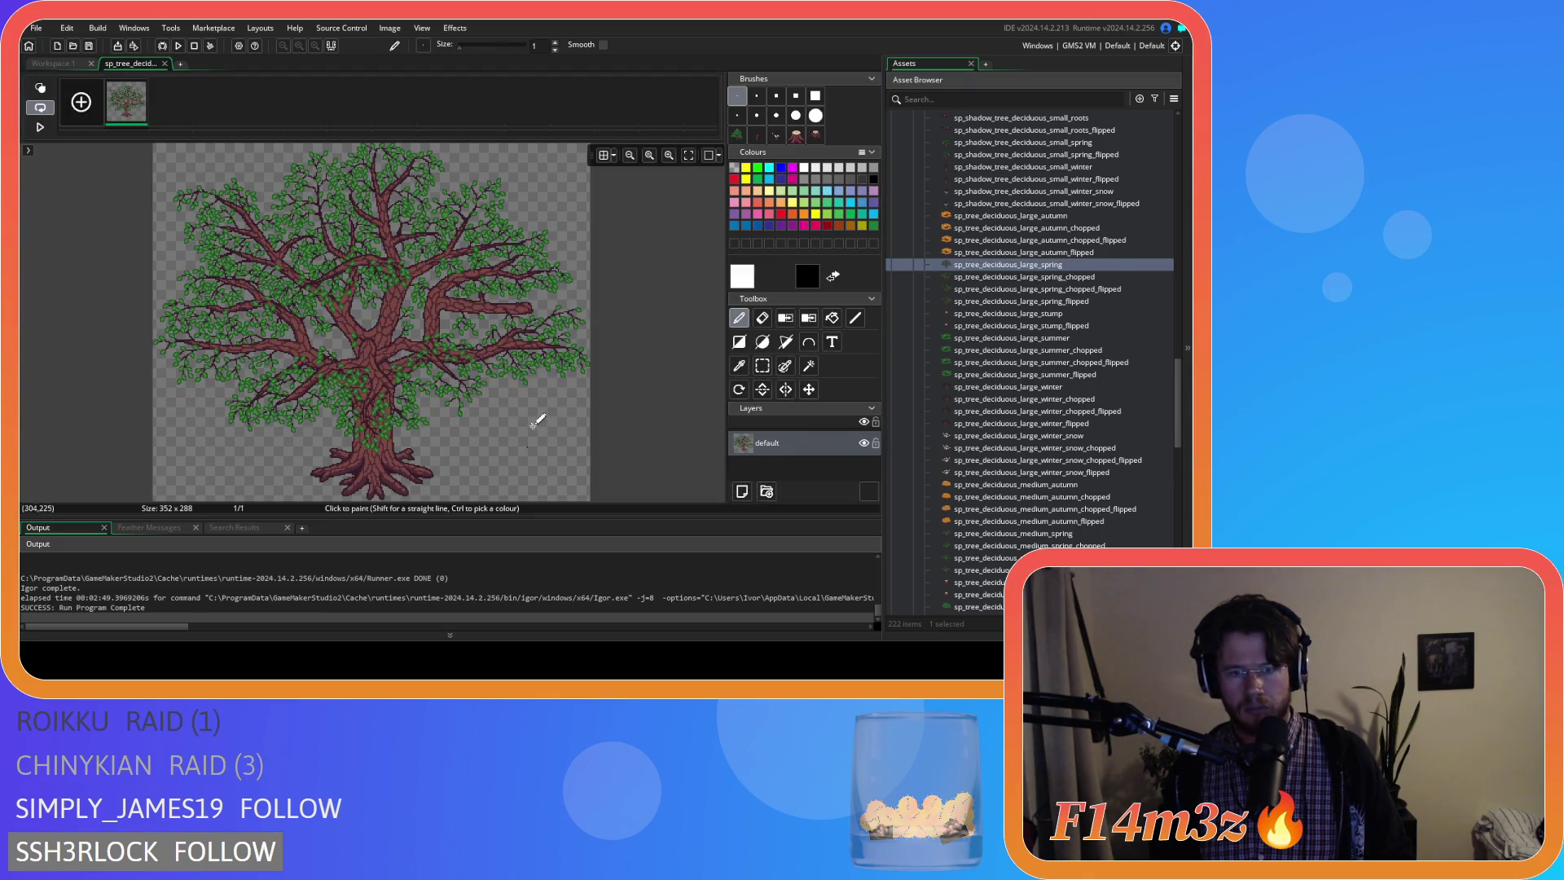
pyautogui.scroll(5, 531, 322)
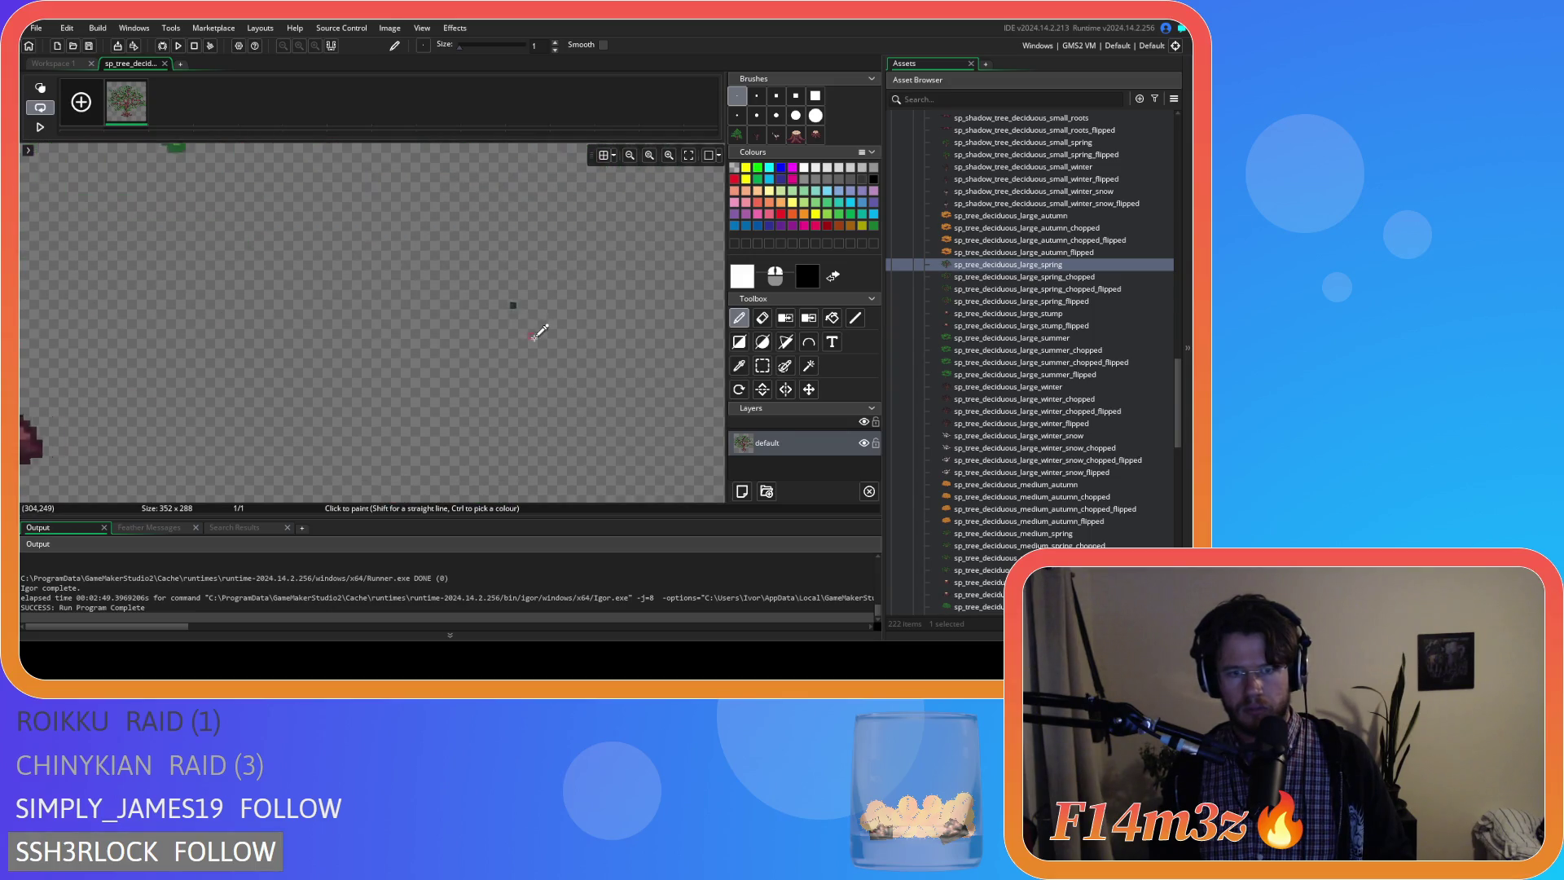
pyautogui.press('e')
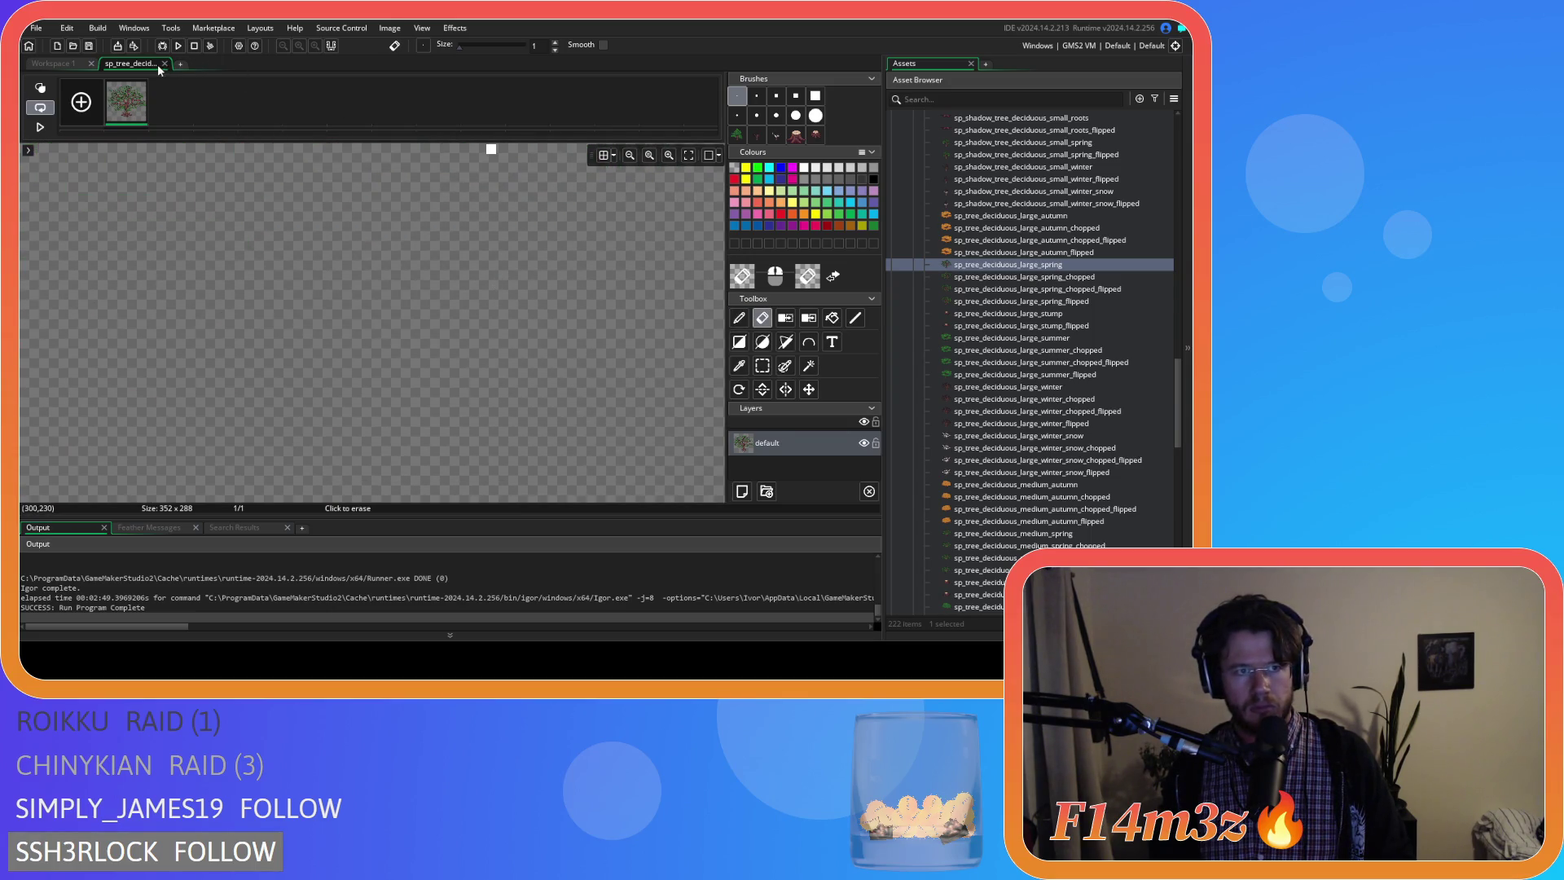
pyautogui.click(163, 64)
pyautogui.doubleClick(1087, 278)
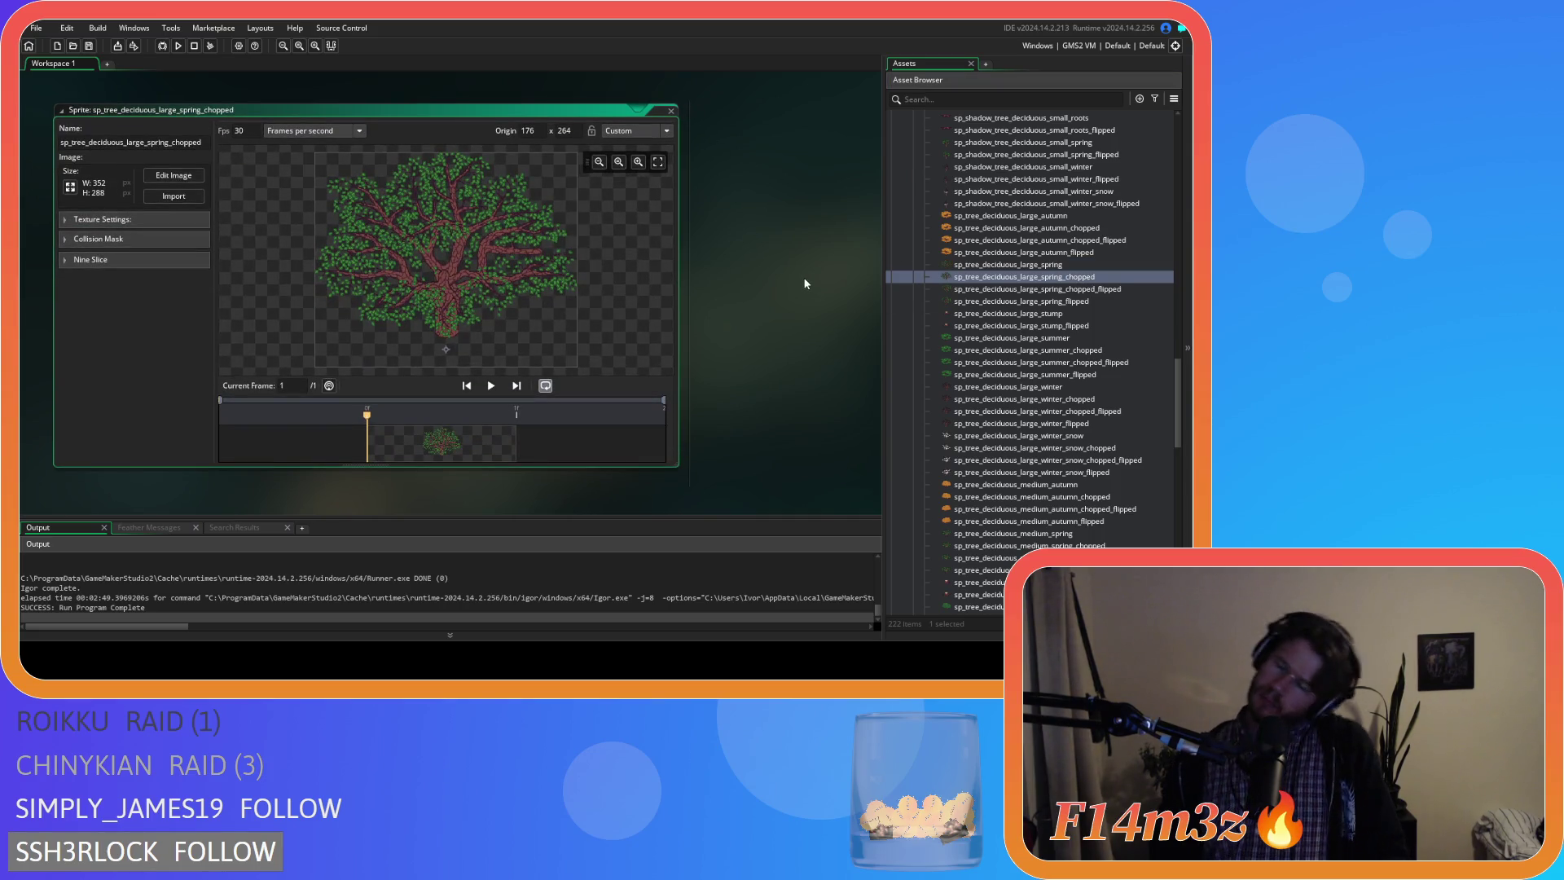
pyautogui.click(156, 180)
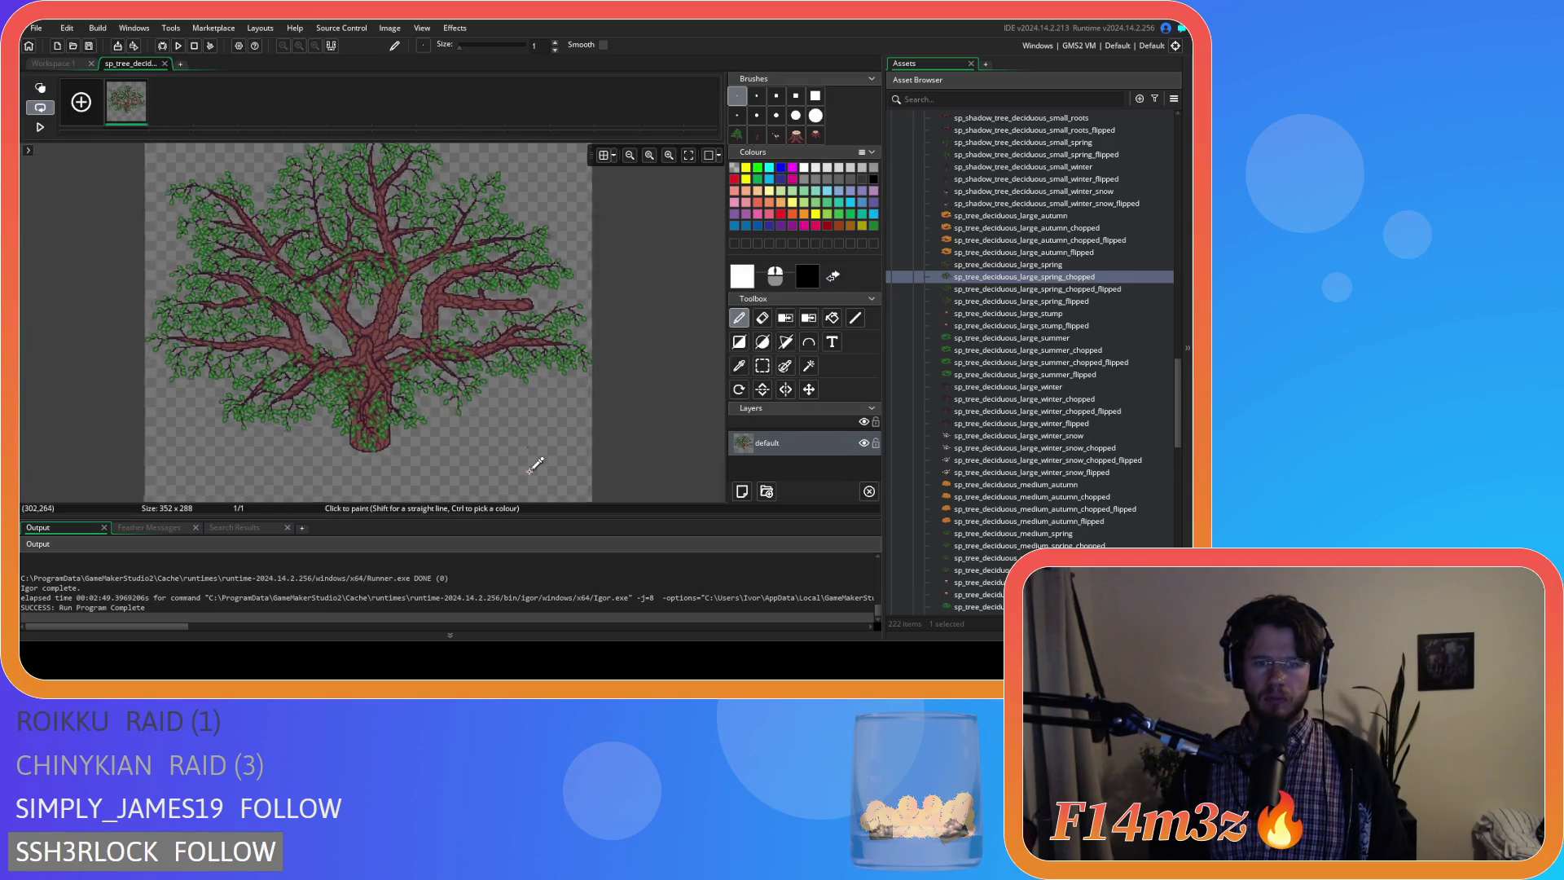
pyautogui.scroll(5, 526, 354)
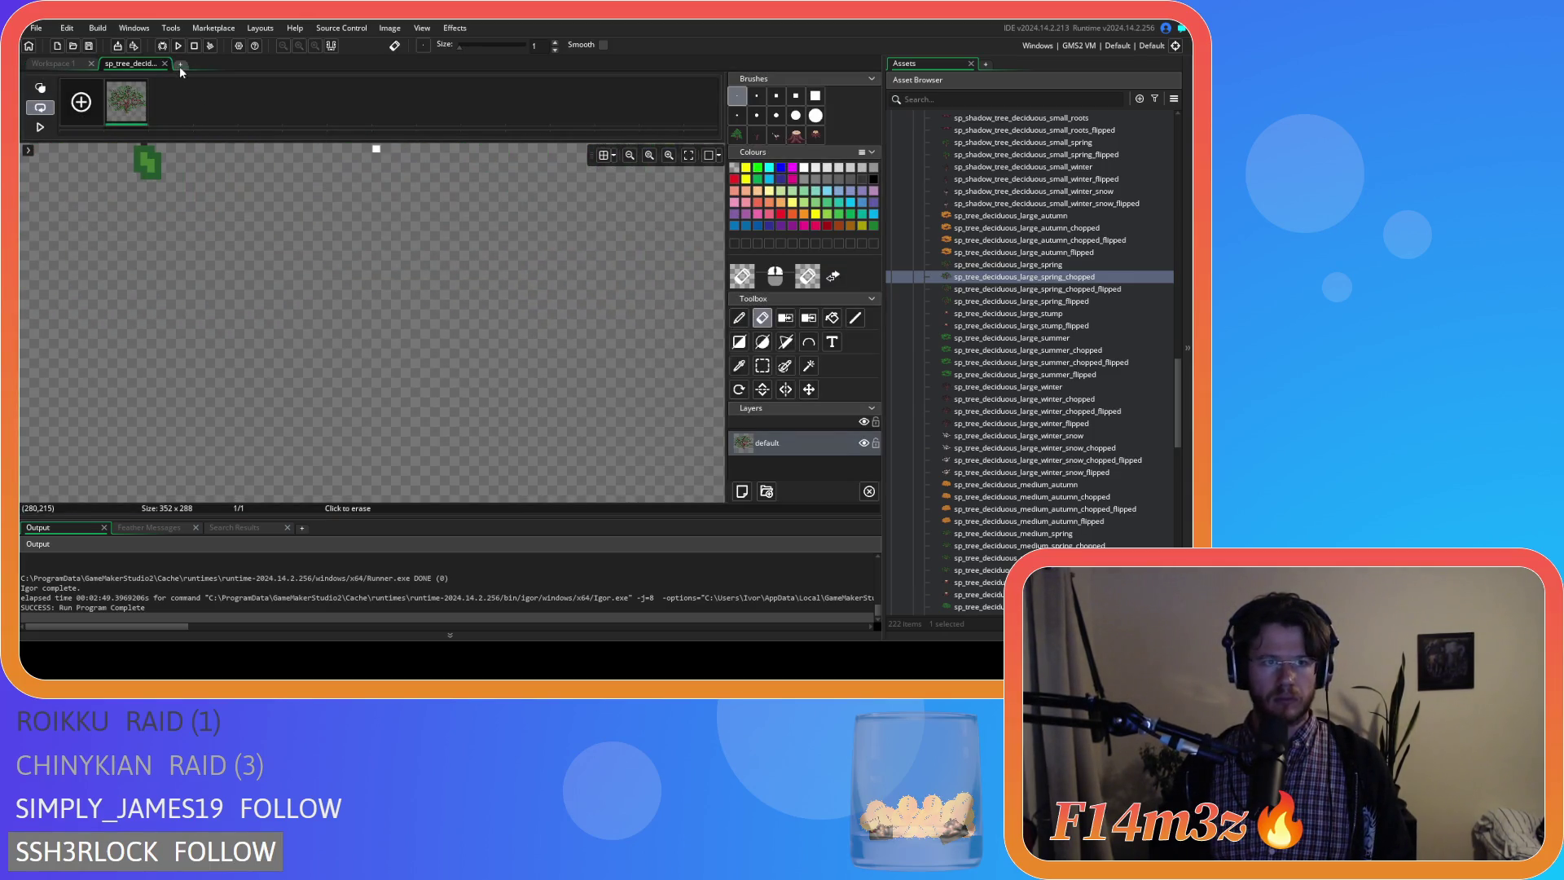
pyautogui.click(165, 64)
pyautogui.doubleClick(1066, 290)
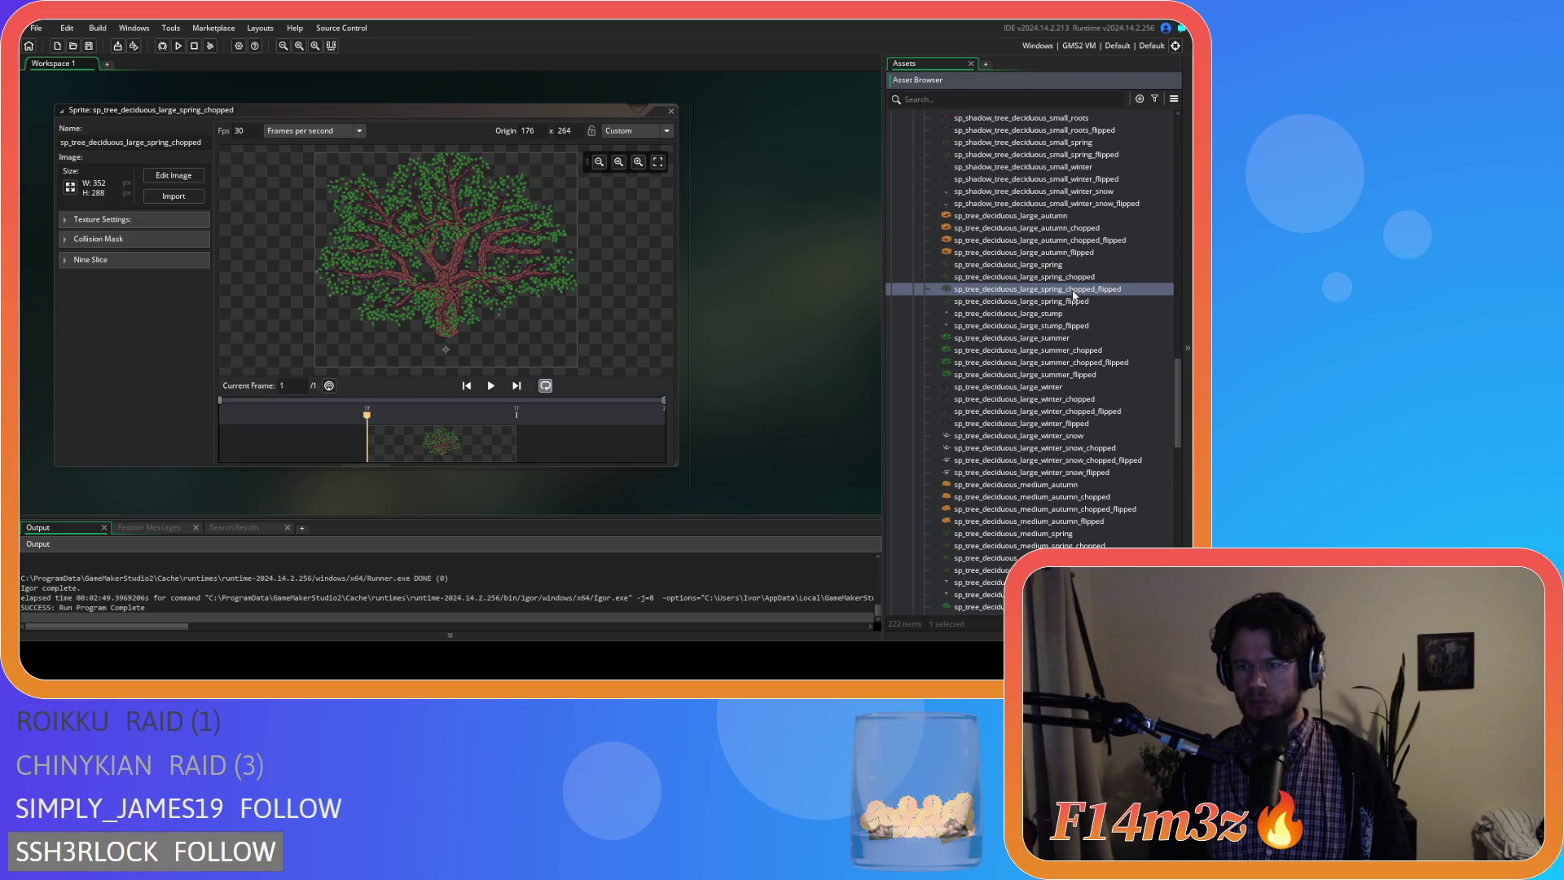
pyautogui.click(172, 175)
pyautogui.press('e')
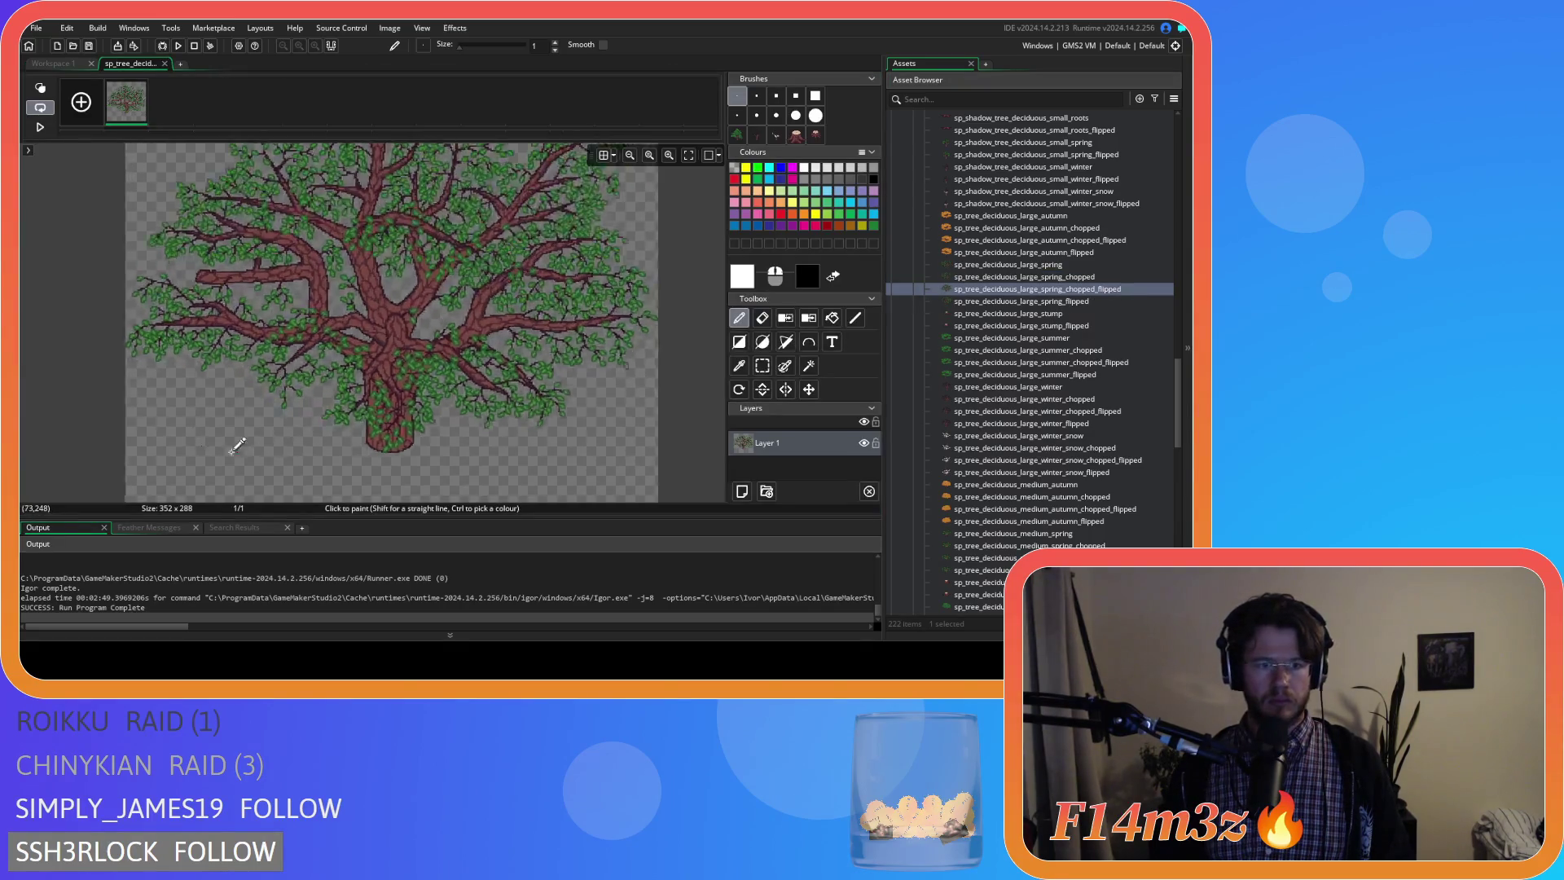
pyautogui.scroll(5, 227, 435)
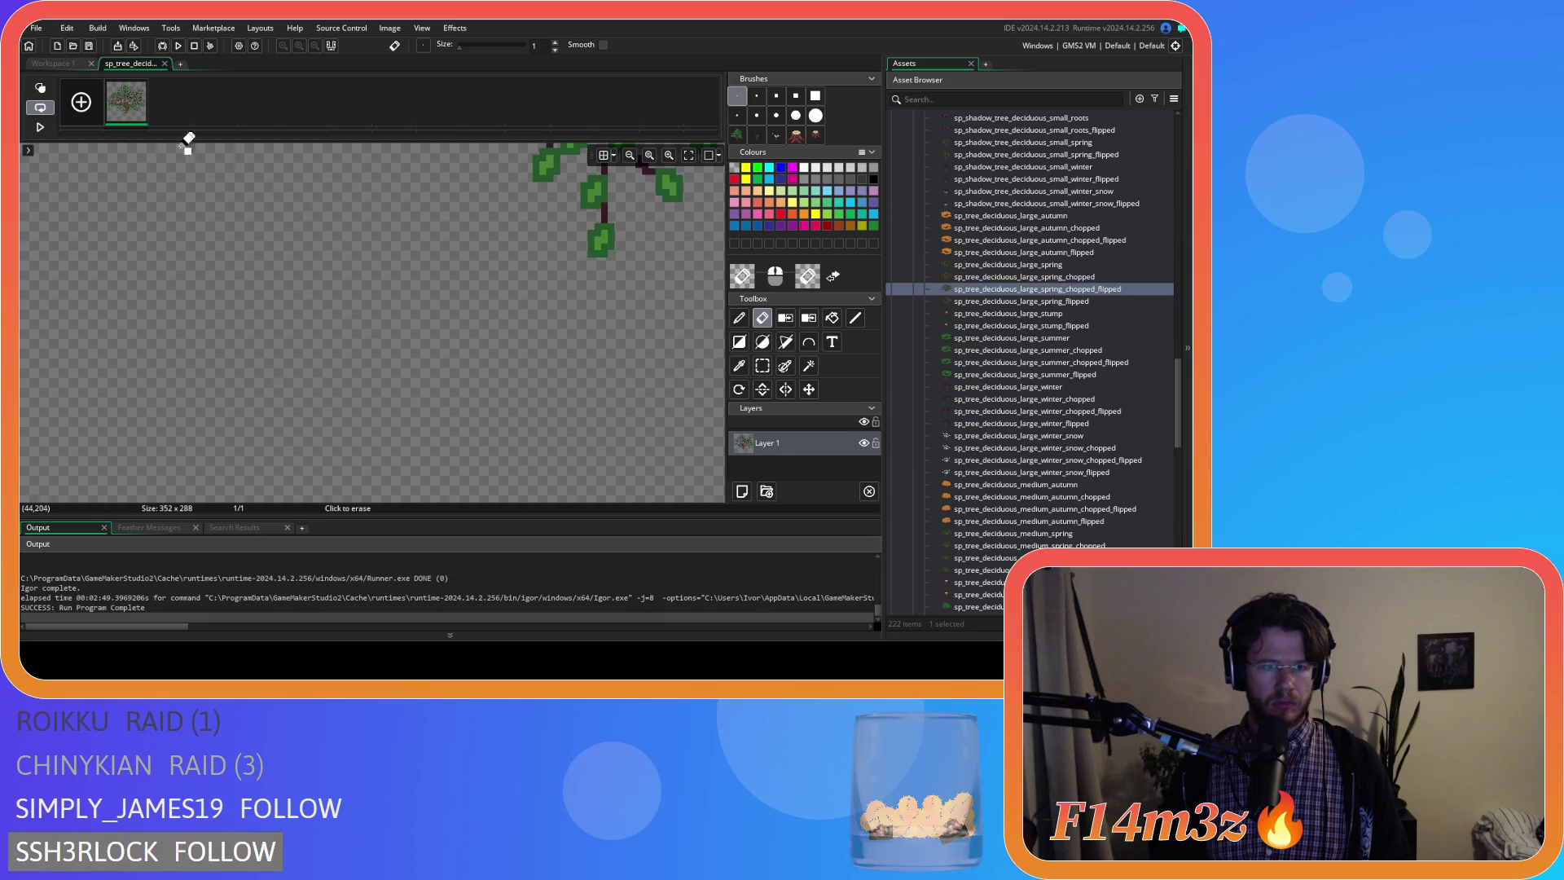
pyautogui.click(166, 62)
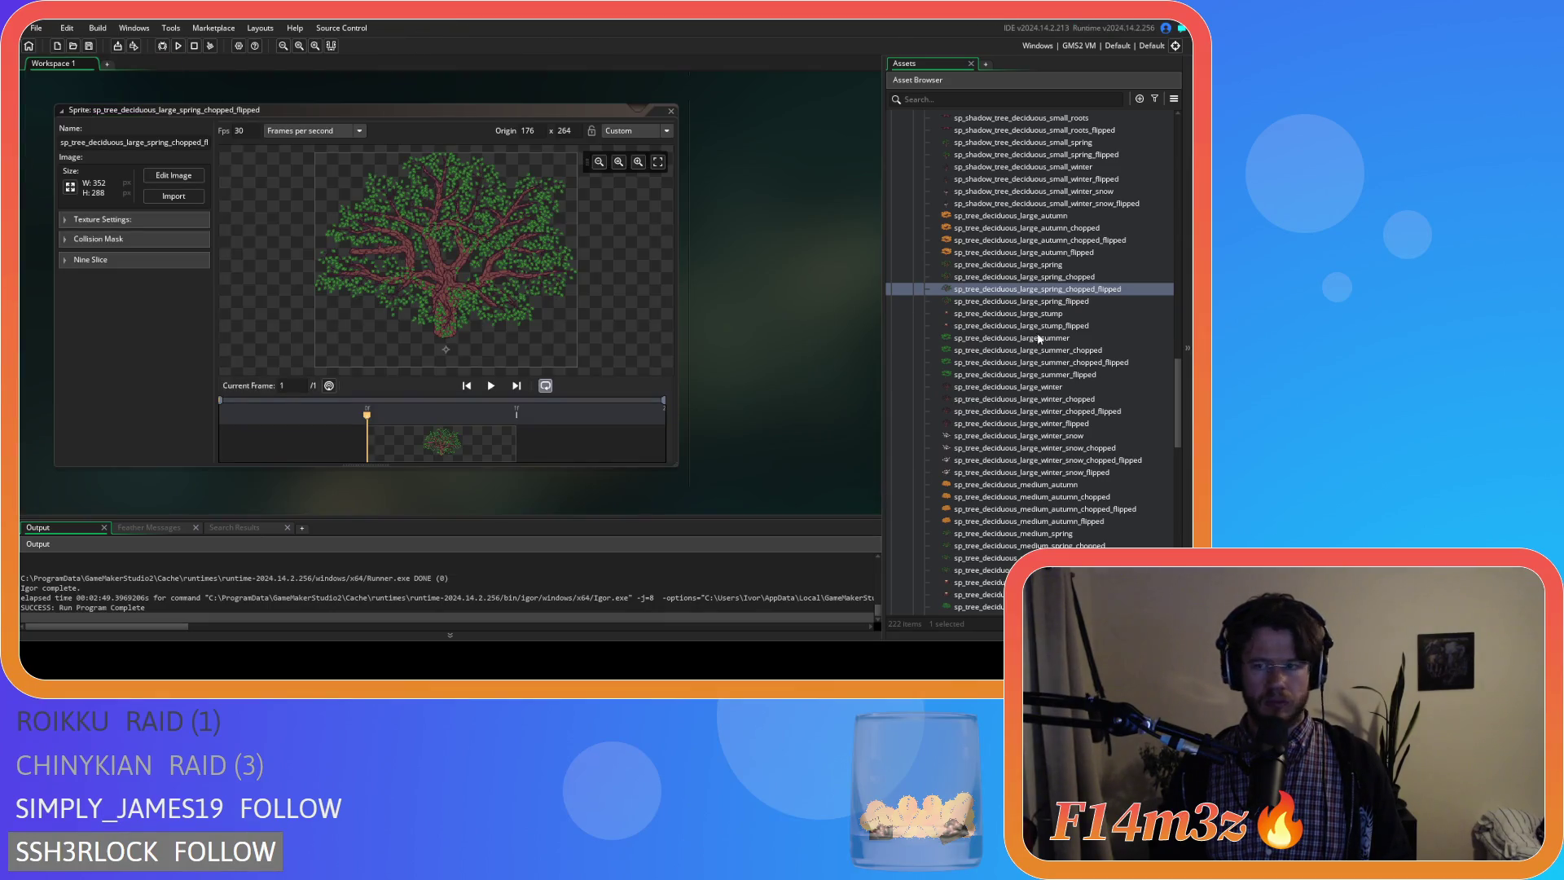
pyautogui.doubleClick(1083, 302)
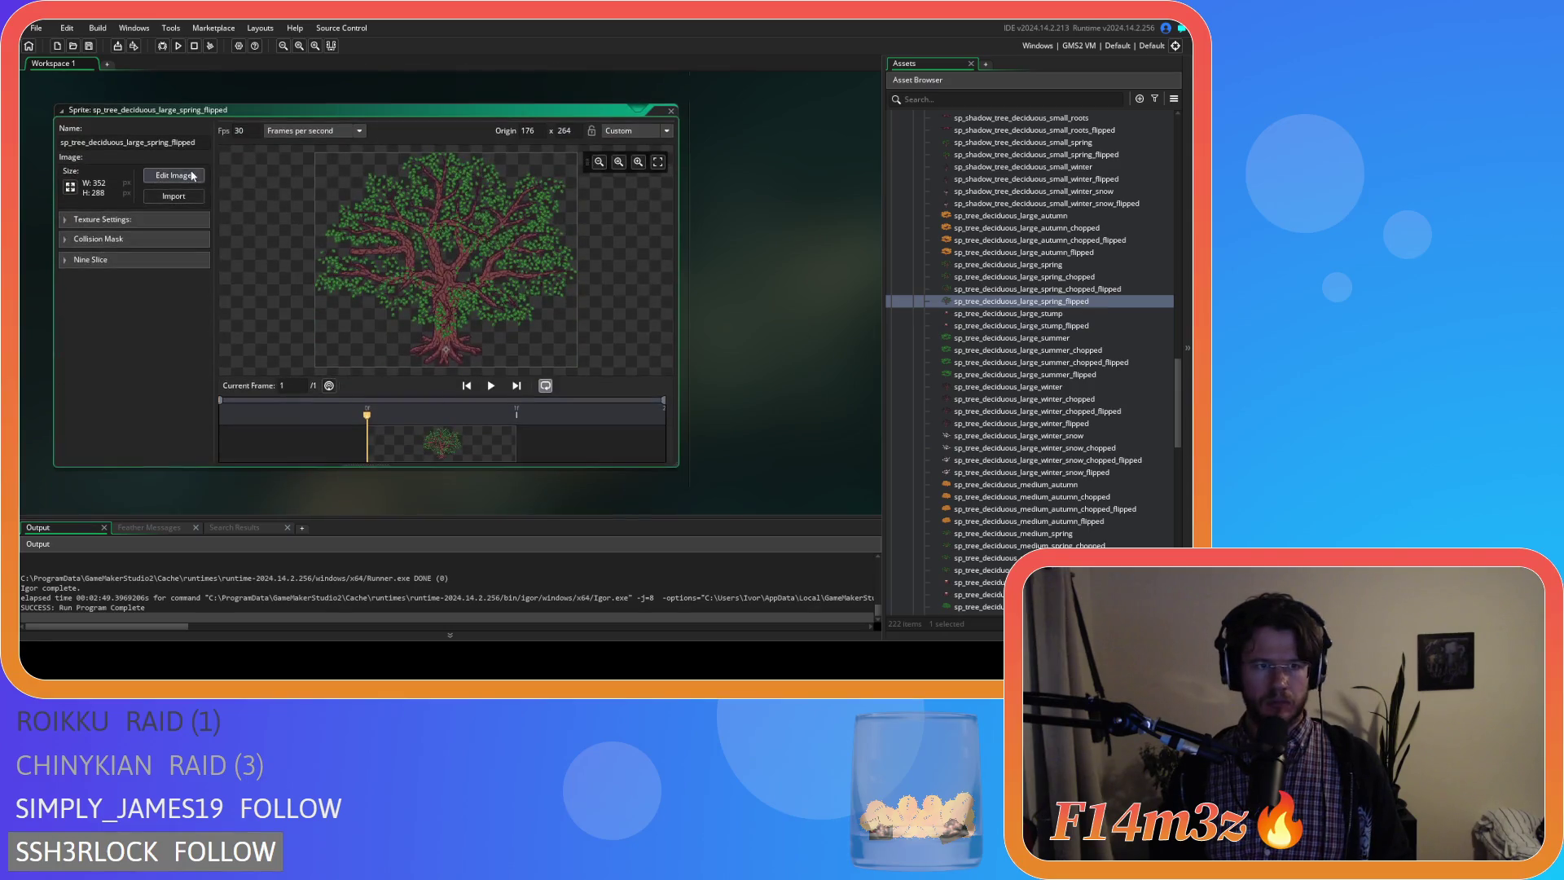
pyautogui.click(175, 176)
pyautogui.scroll(3, 226, 450)
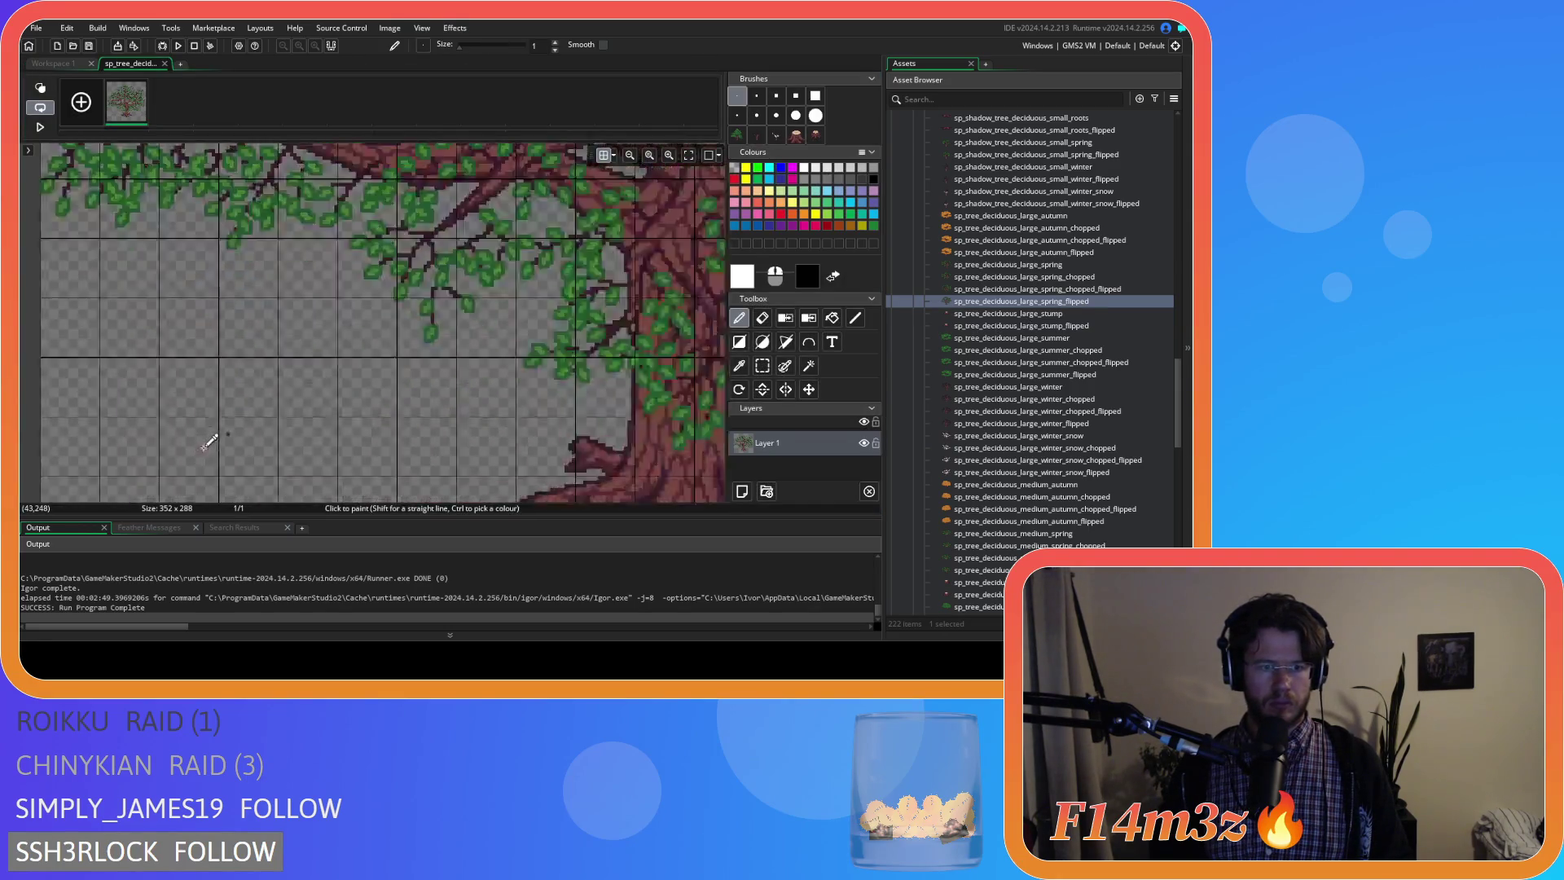
pyautogui.scroll(3, 261, 413)
pyautogui.press('e')
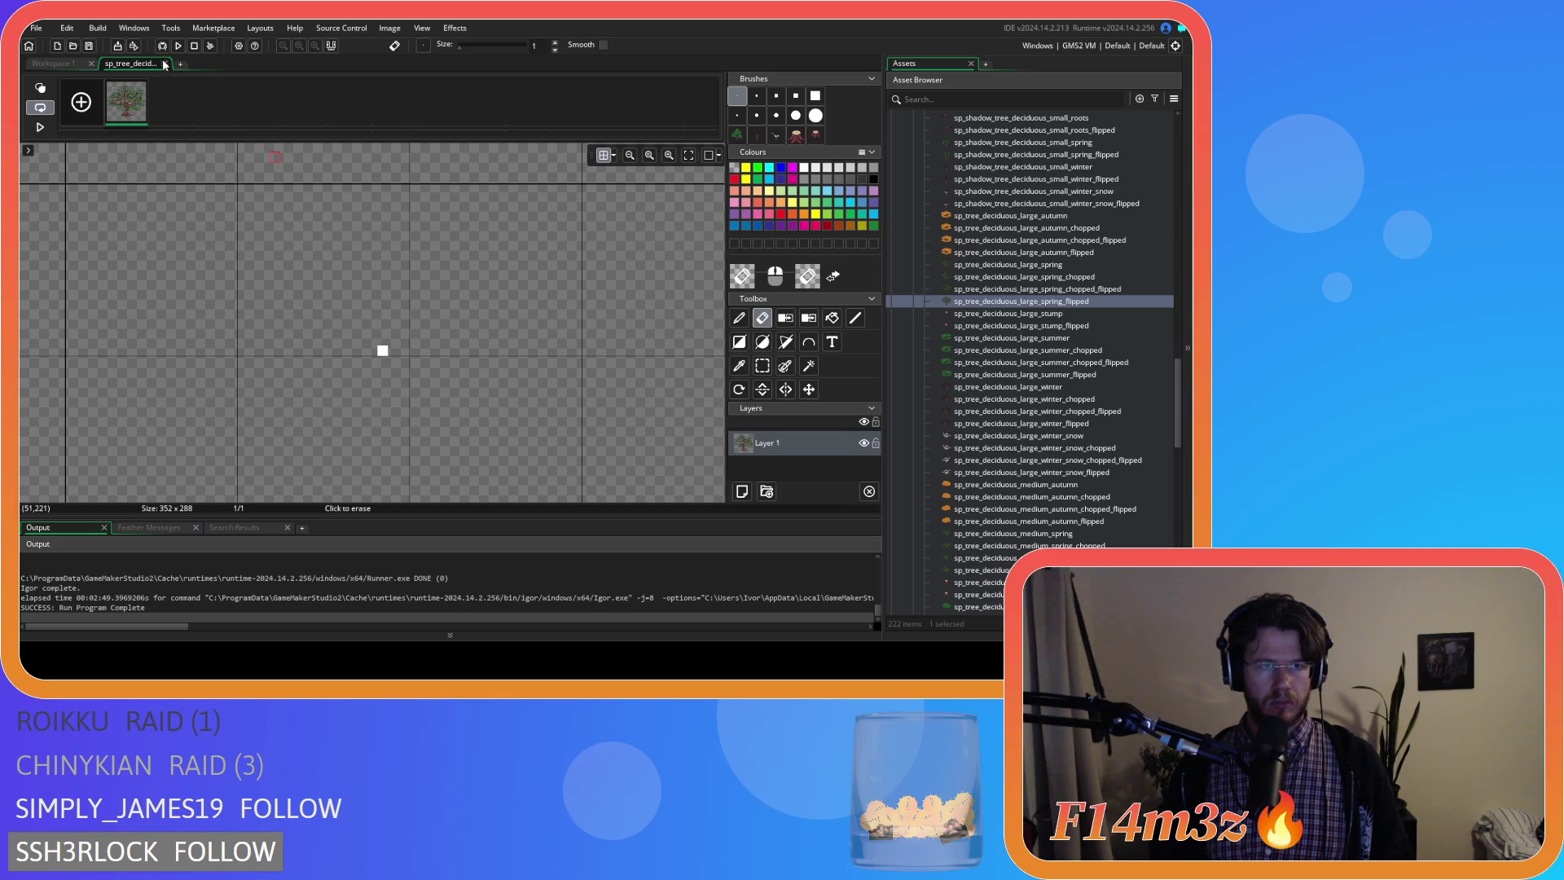
pyautogui.click(164, 64)
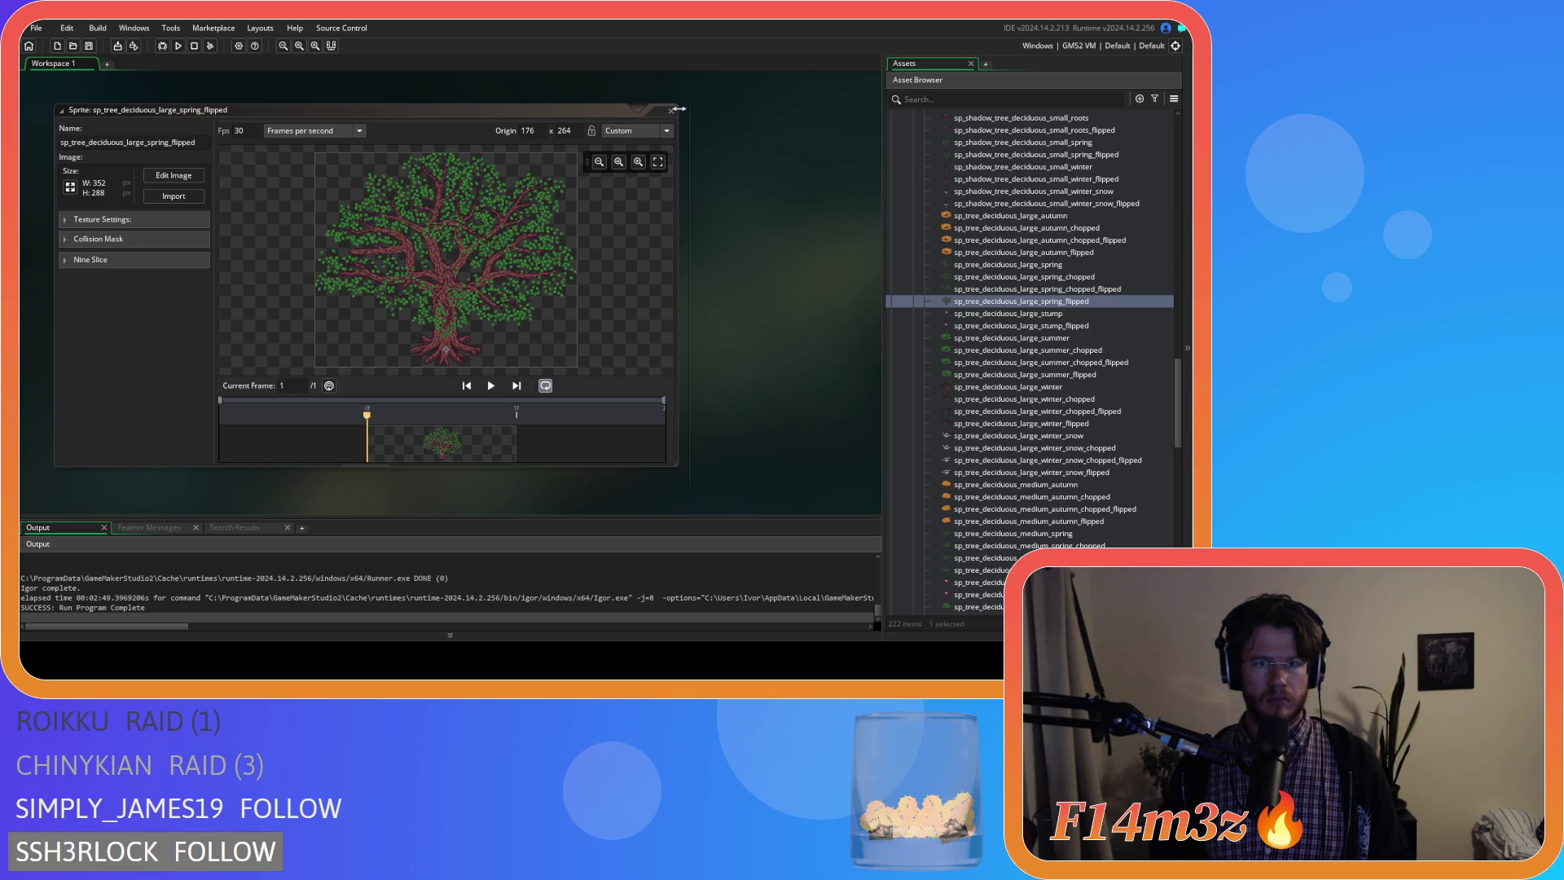
pyautogui.doubleClick(1046, 315)
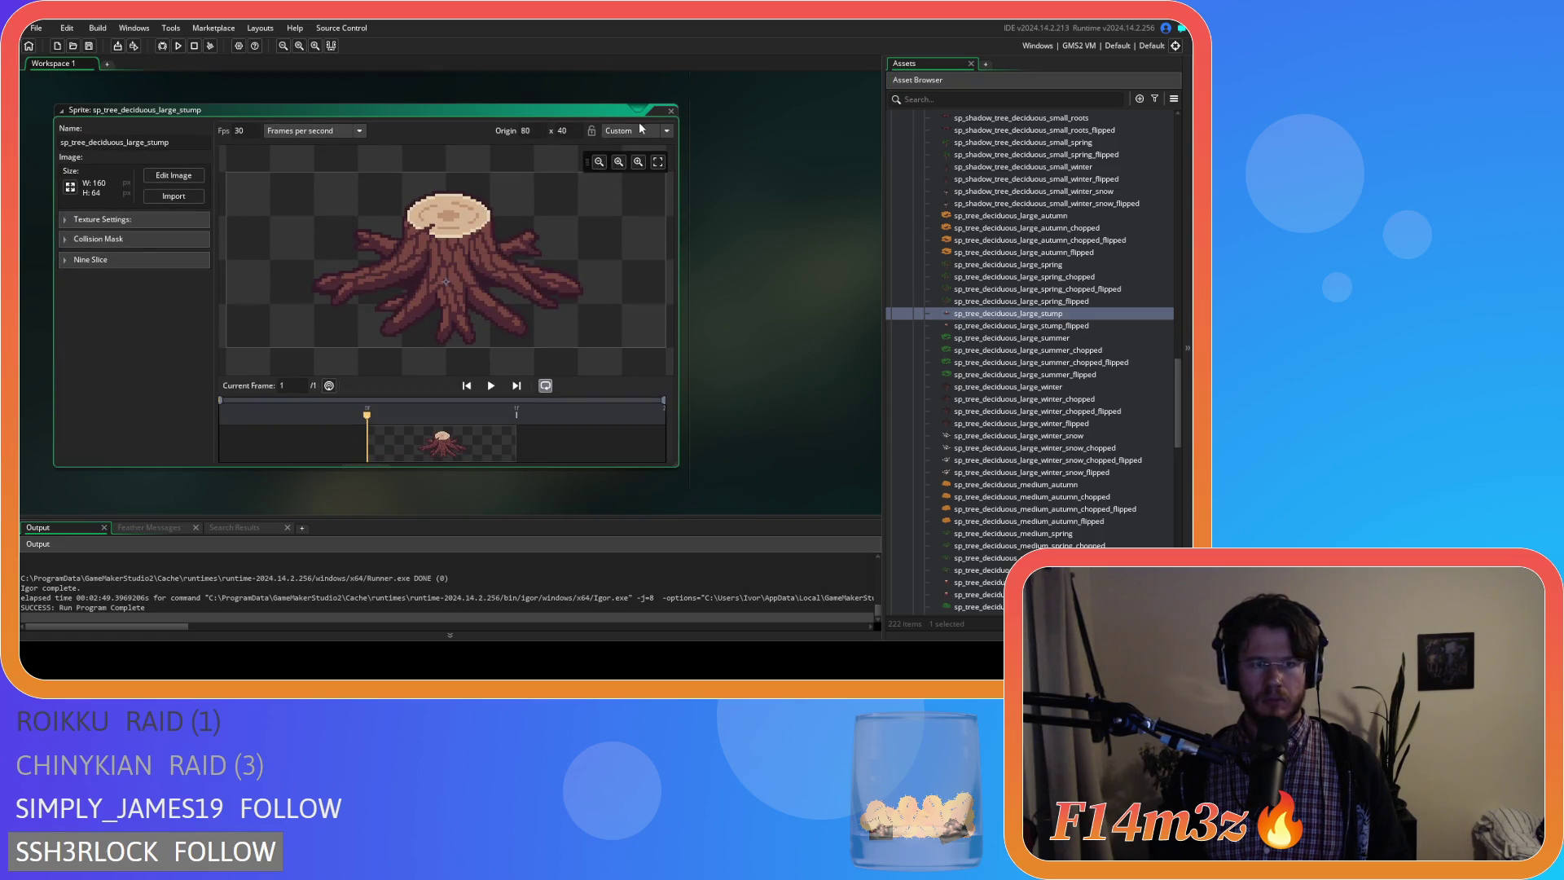
pyautogui.click(670, 112)
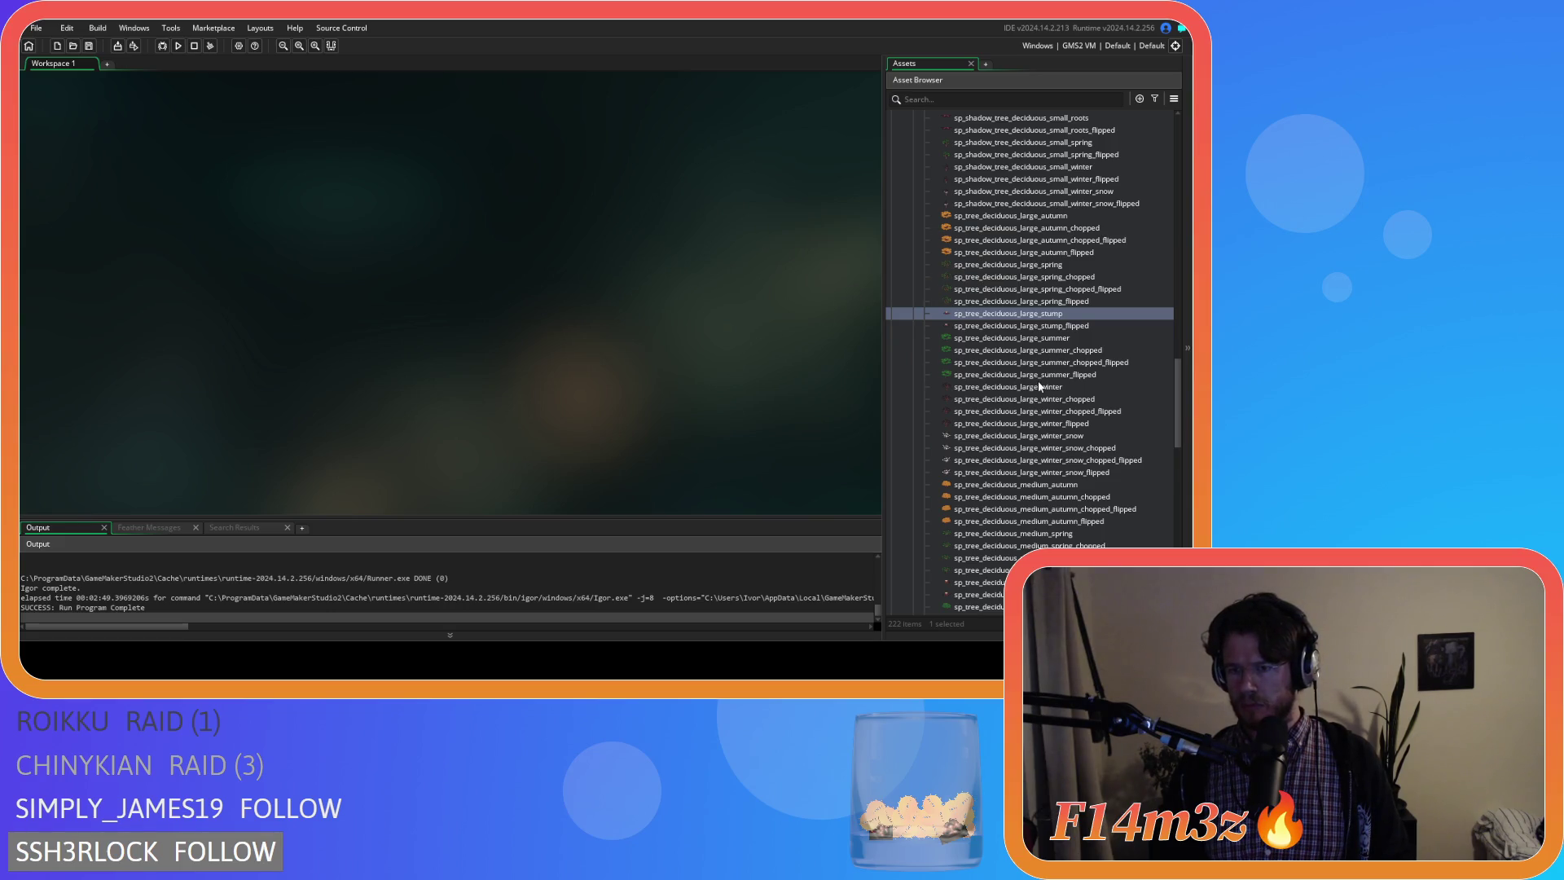
pyautogui.scroll(-3, 1037, 380)
pyautogui.scroll(5, 1014, 368)
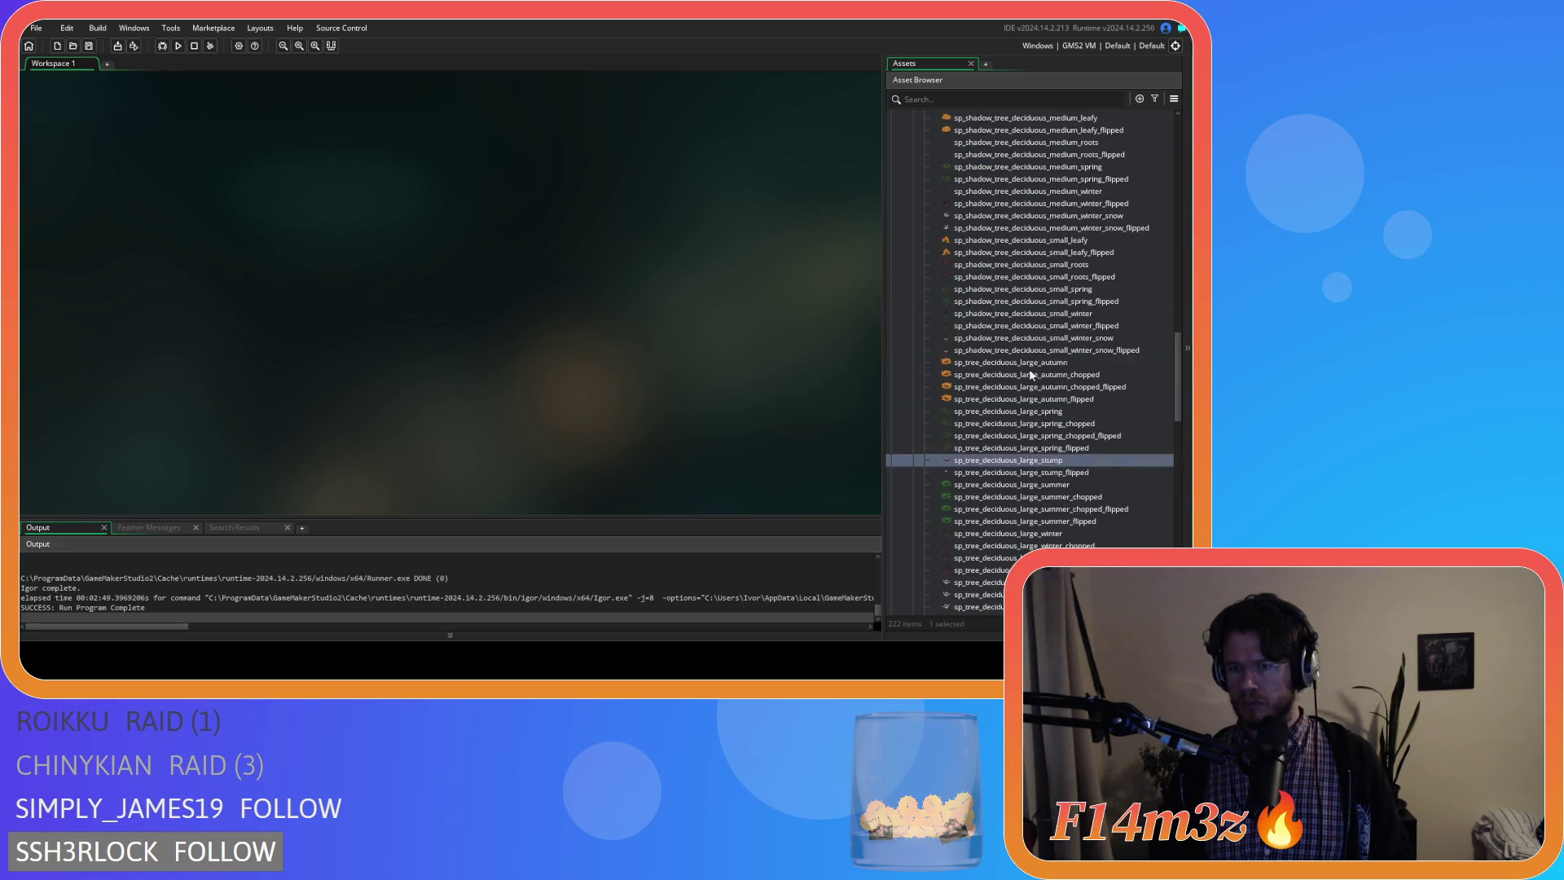
pyautogui.scroll(5, 1000, 359)
pyautogui.scroll(3, 966, 343)
# Collapse the Deciduous and Isometric folders and reopen sc_shadowTreeLeafy from Lighting > Shadows.
pyautogui.click(915, 323)
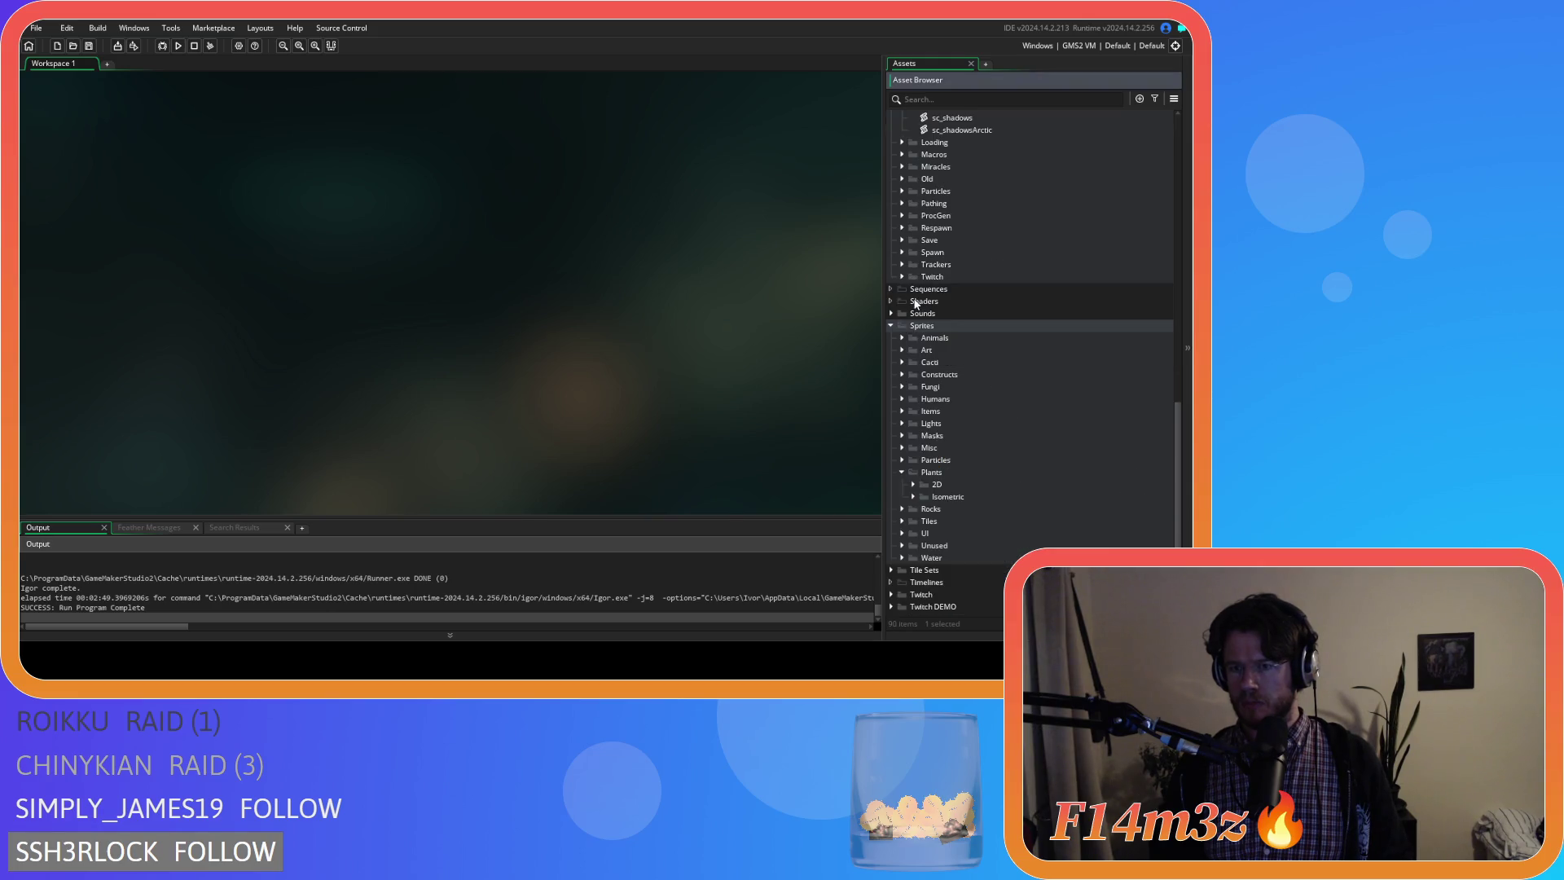
pyautogui.scroll(3, 891, 365)
pyautogui.scroll(3, 887, 349)
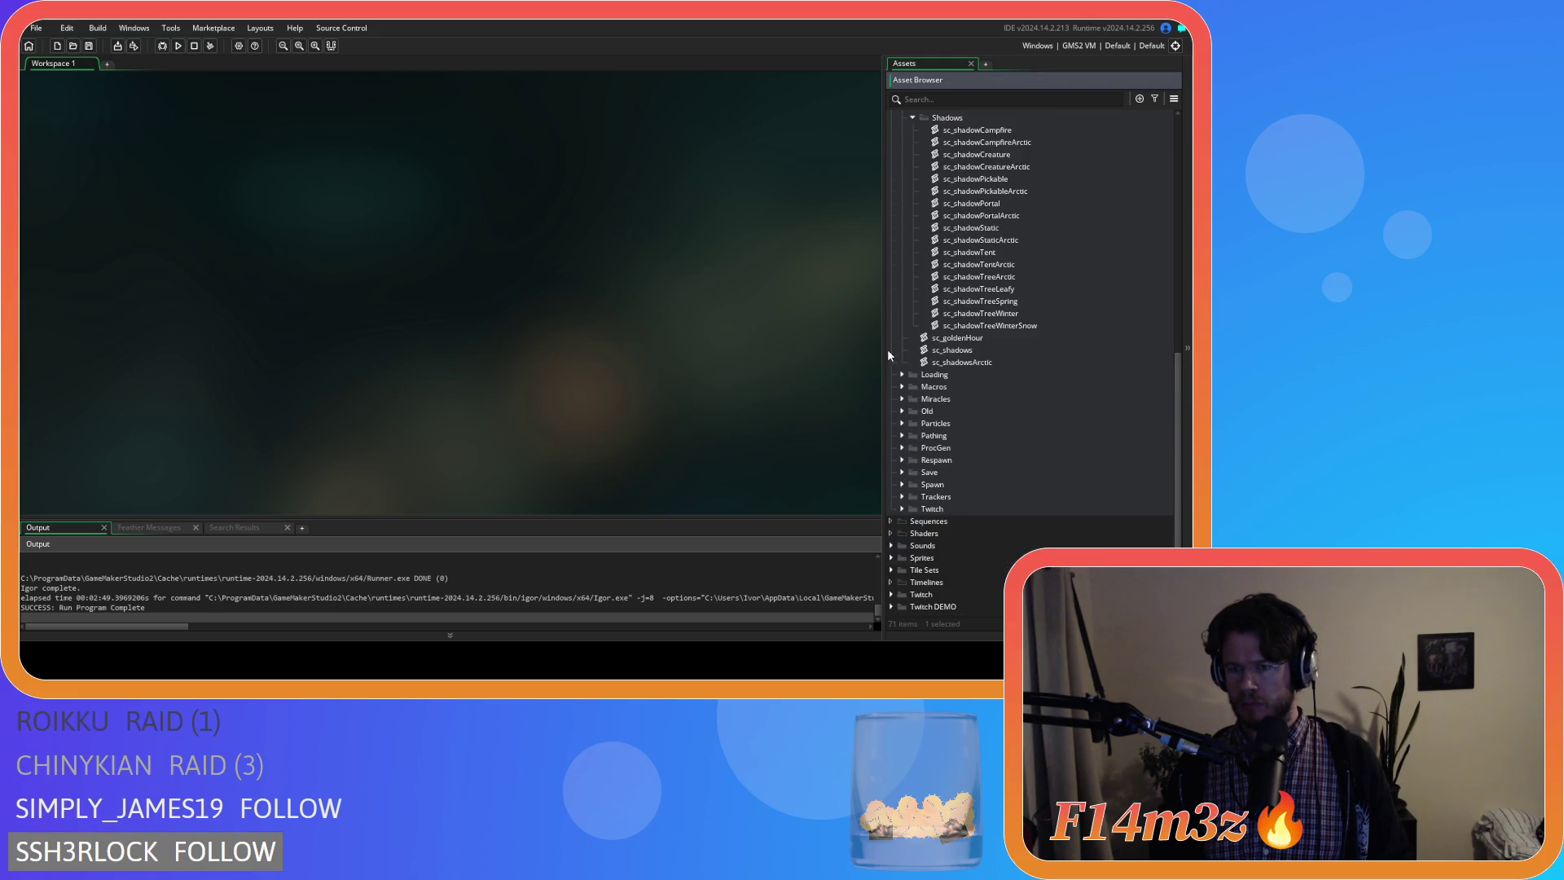
pyautogui.scroll(3, 1016, 344)
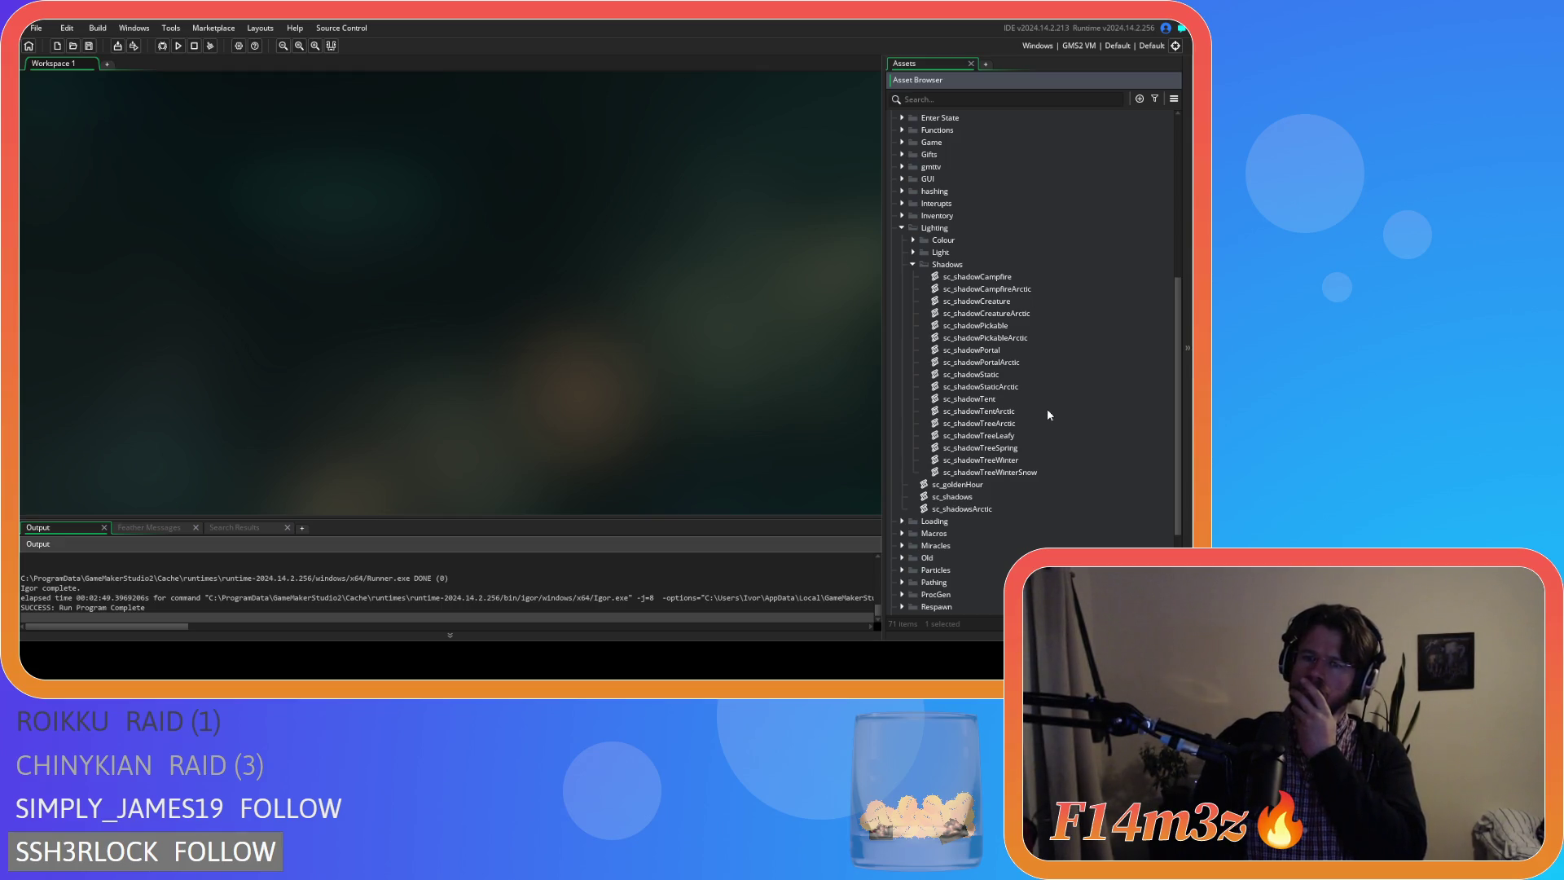
pyautogui.doubleClick(1038, 435)
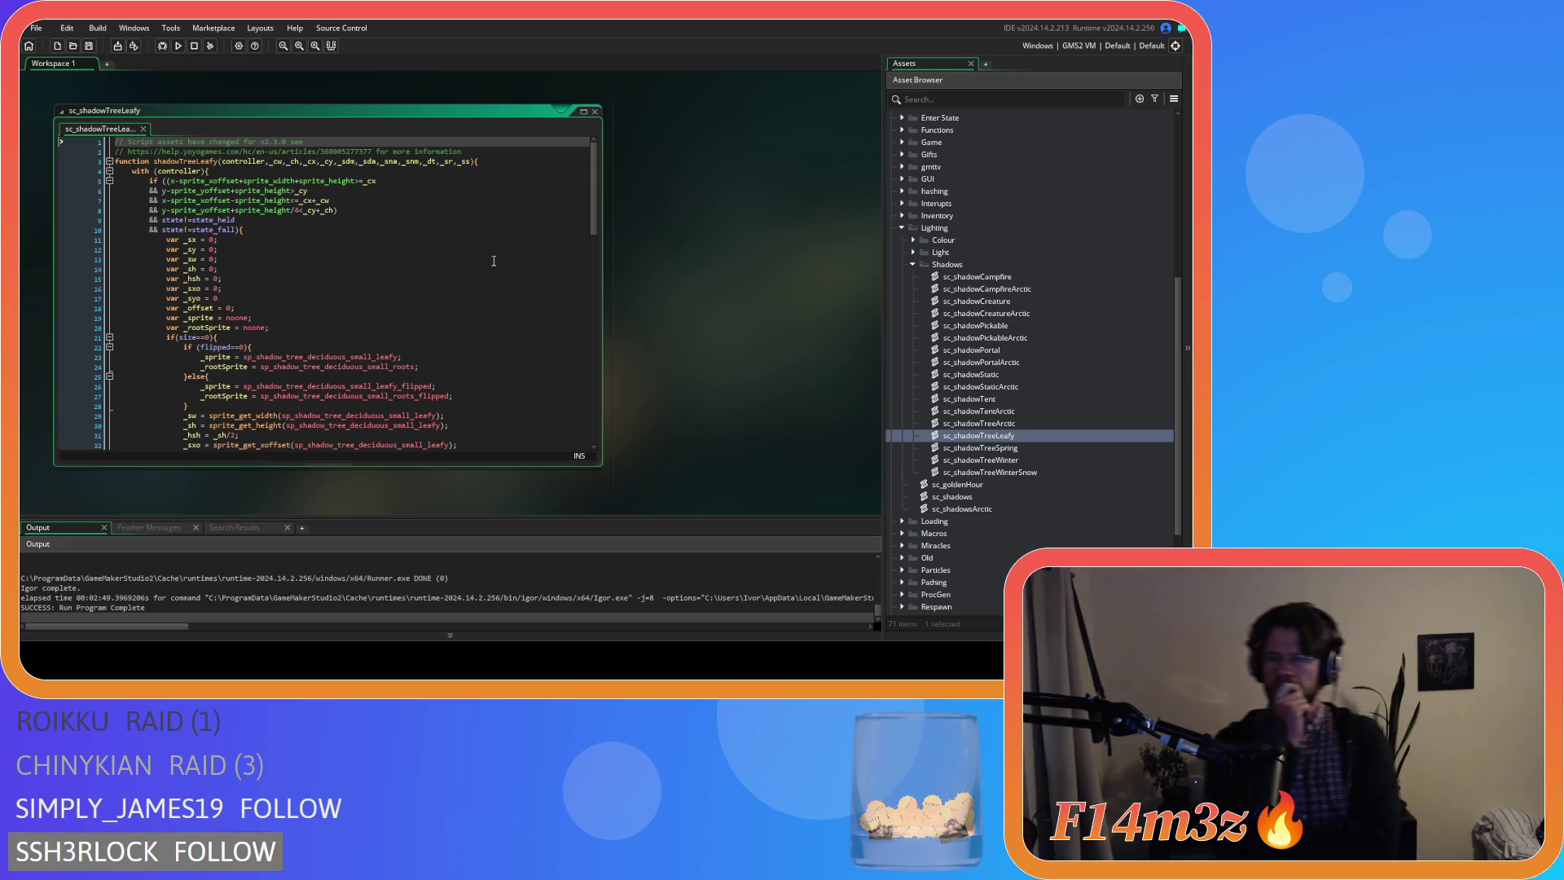
pyautogui.scroll(-3, 494, 261)
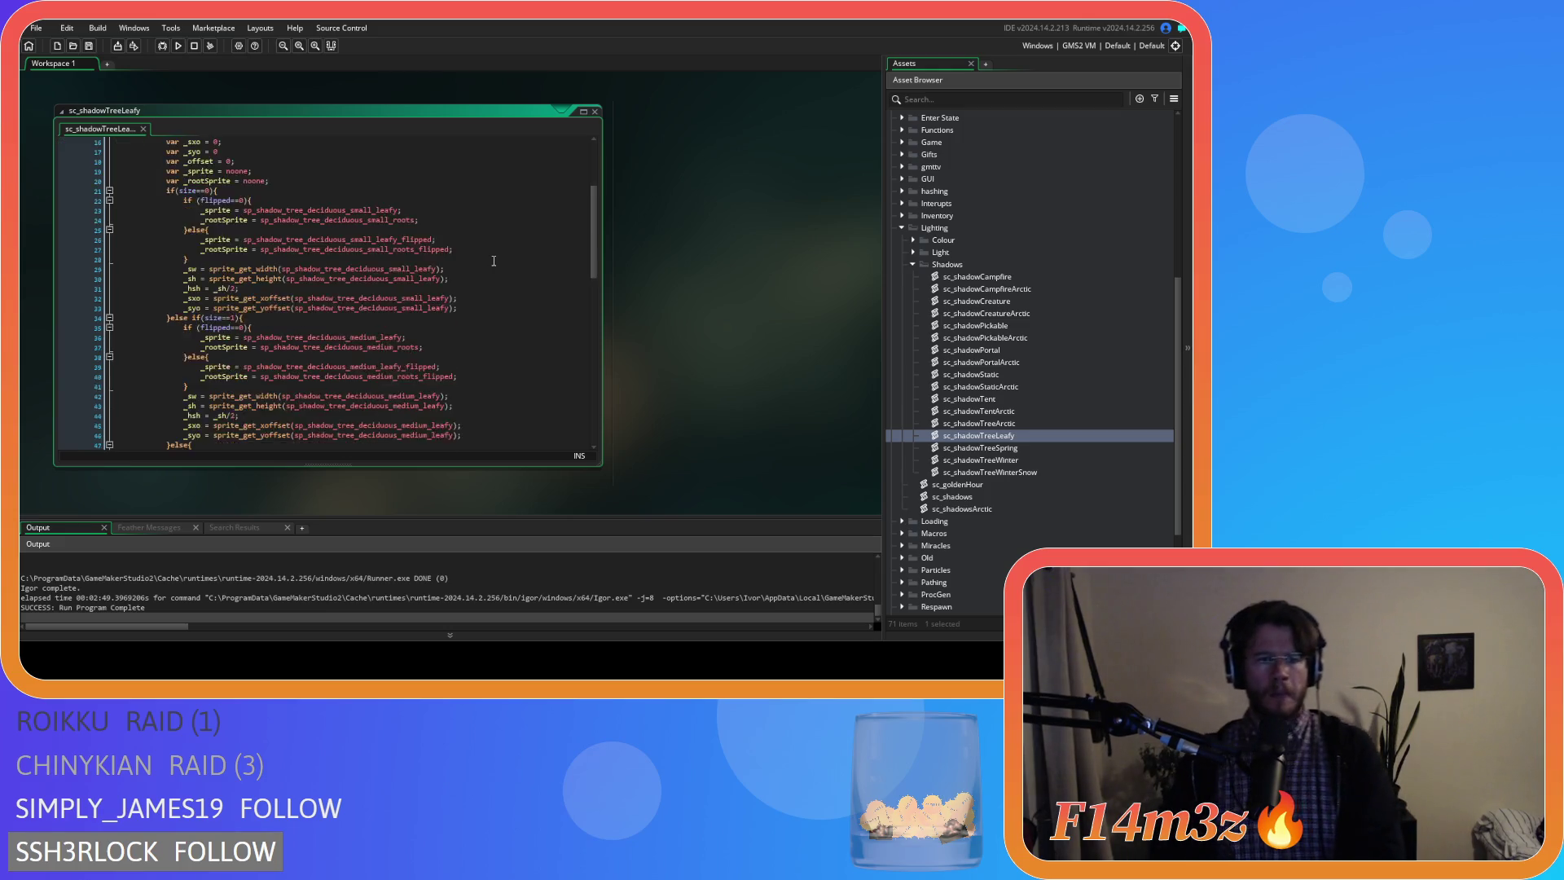
pyautogui.scroll(-7, 494, 261)
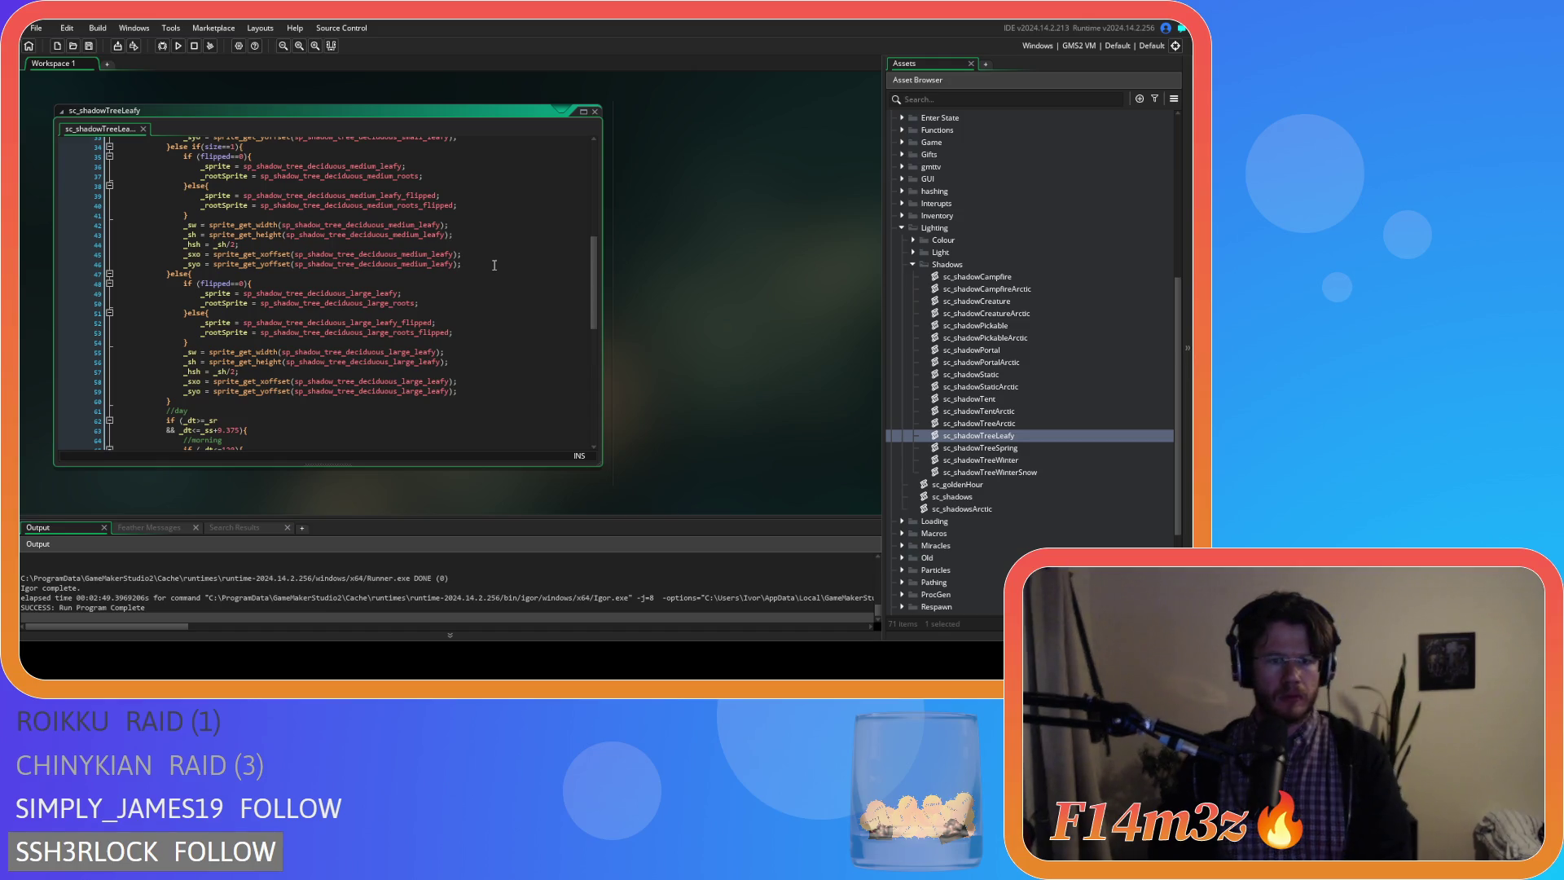
pyautogui.moveTo(408, 331)
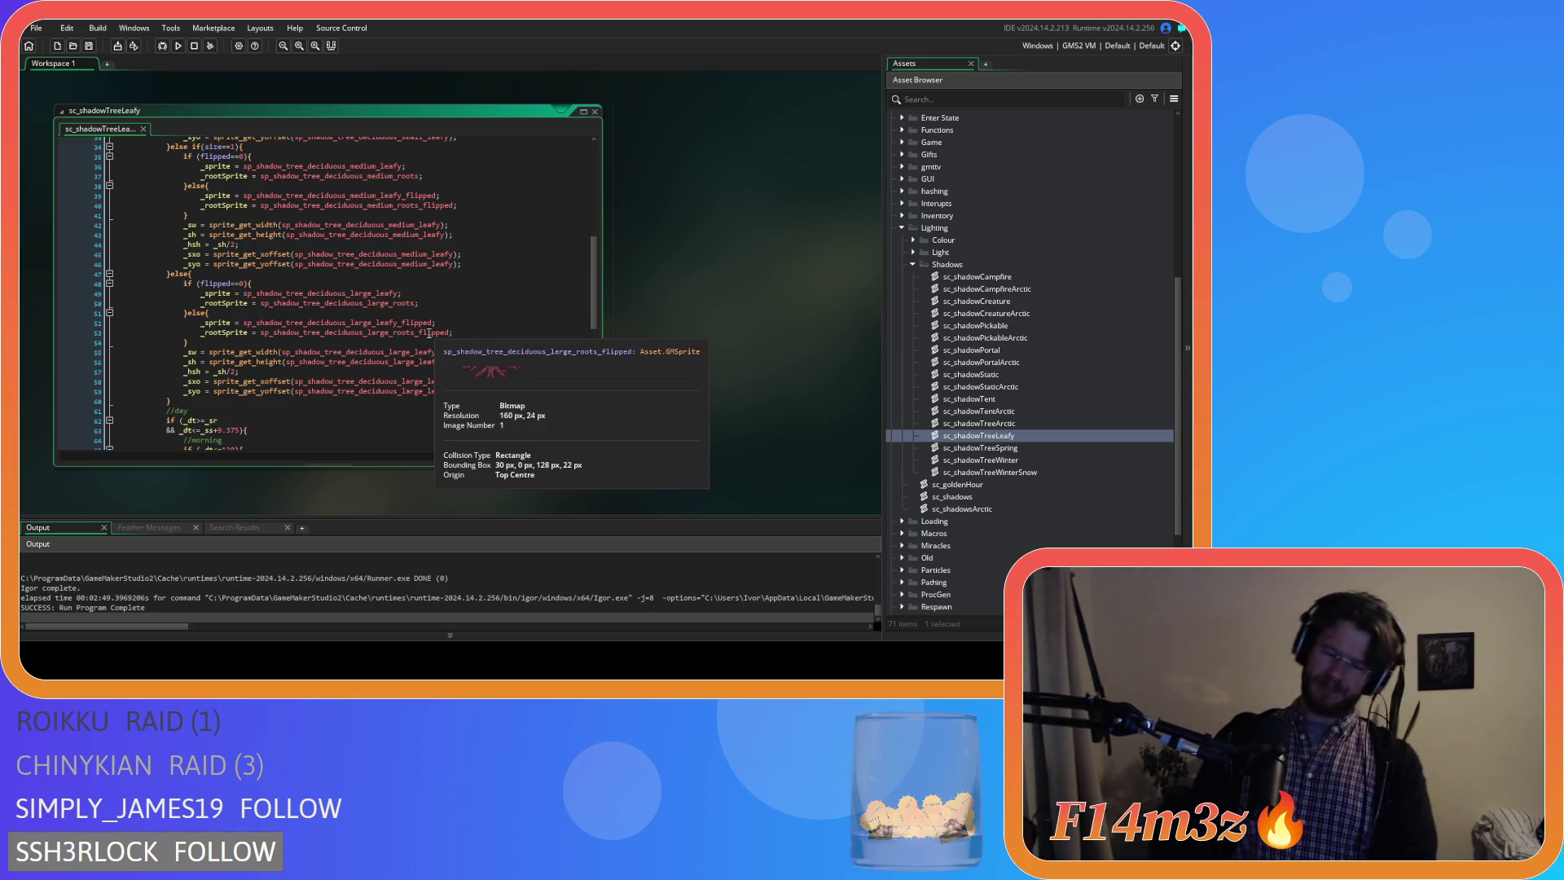
pyautogui.scroll(-5, 434, 333)
pyautogui.scroll(3, 443, 334)
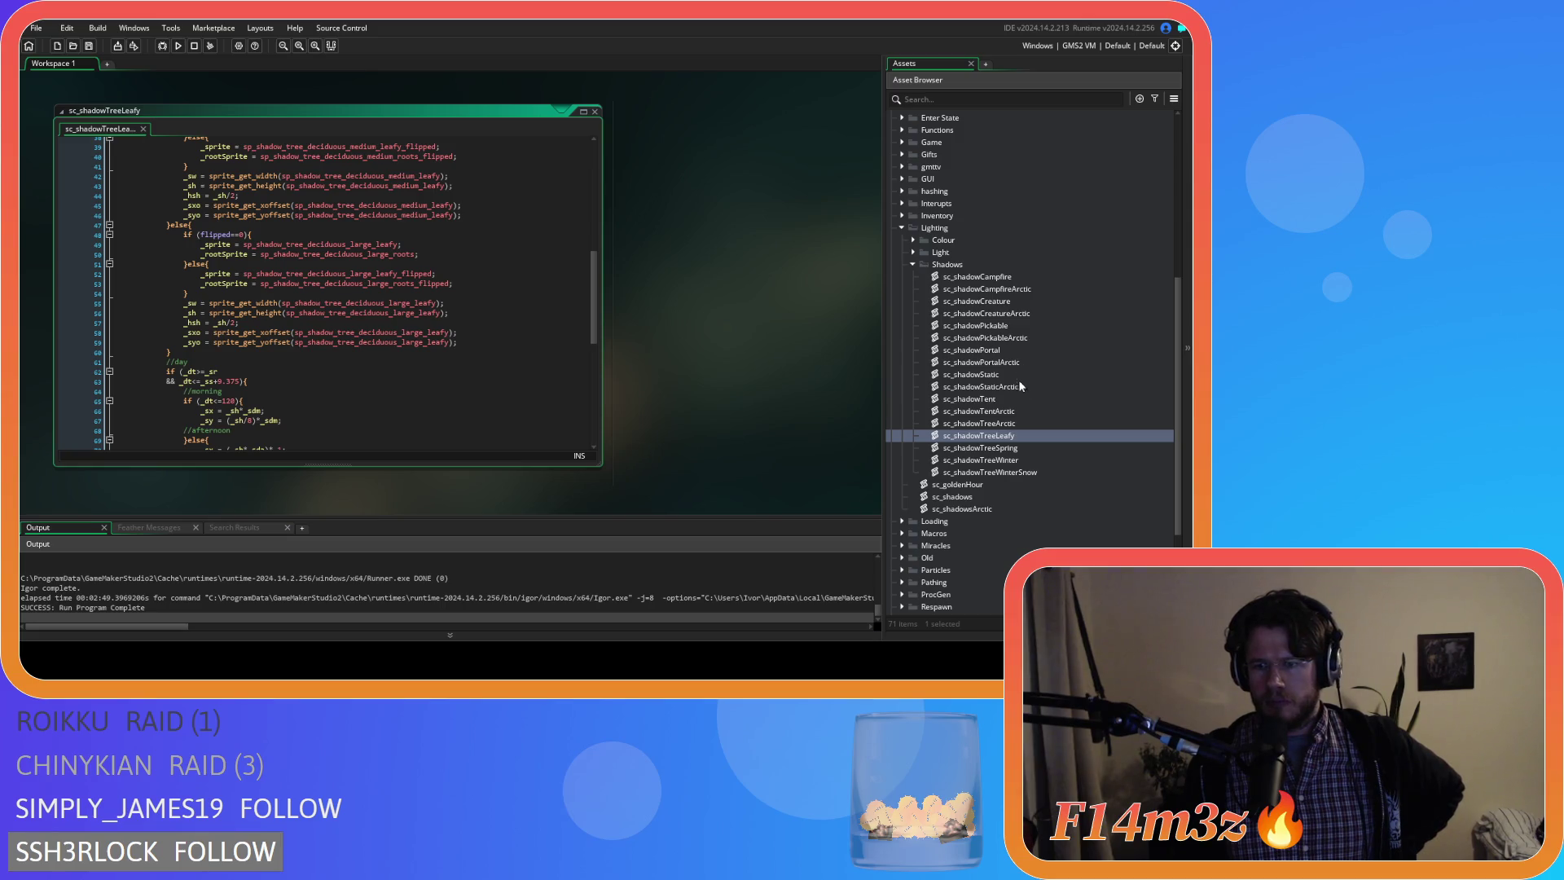
pyautogui.click(430, 313)
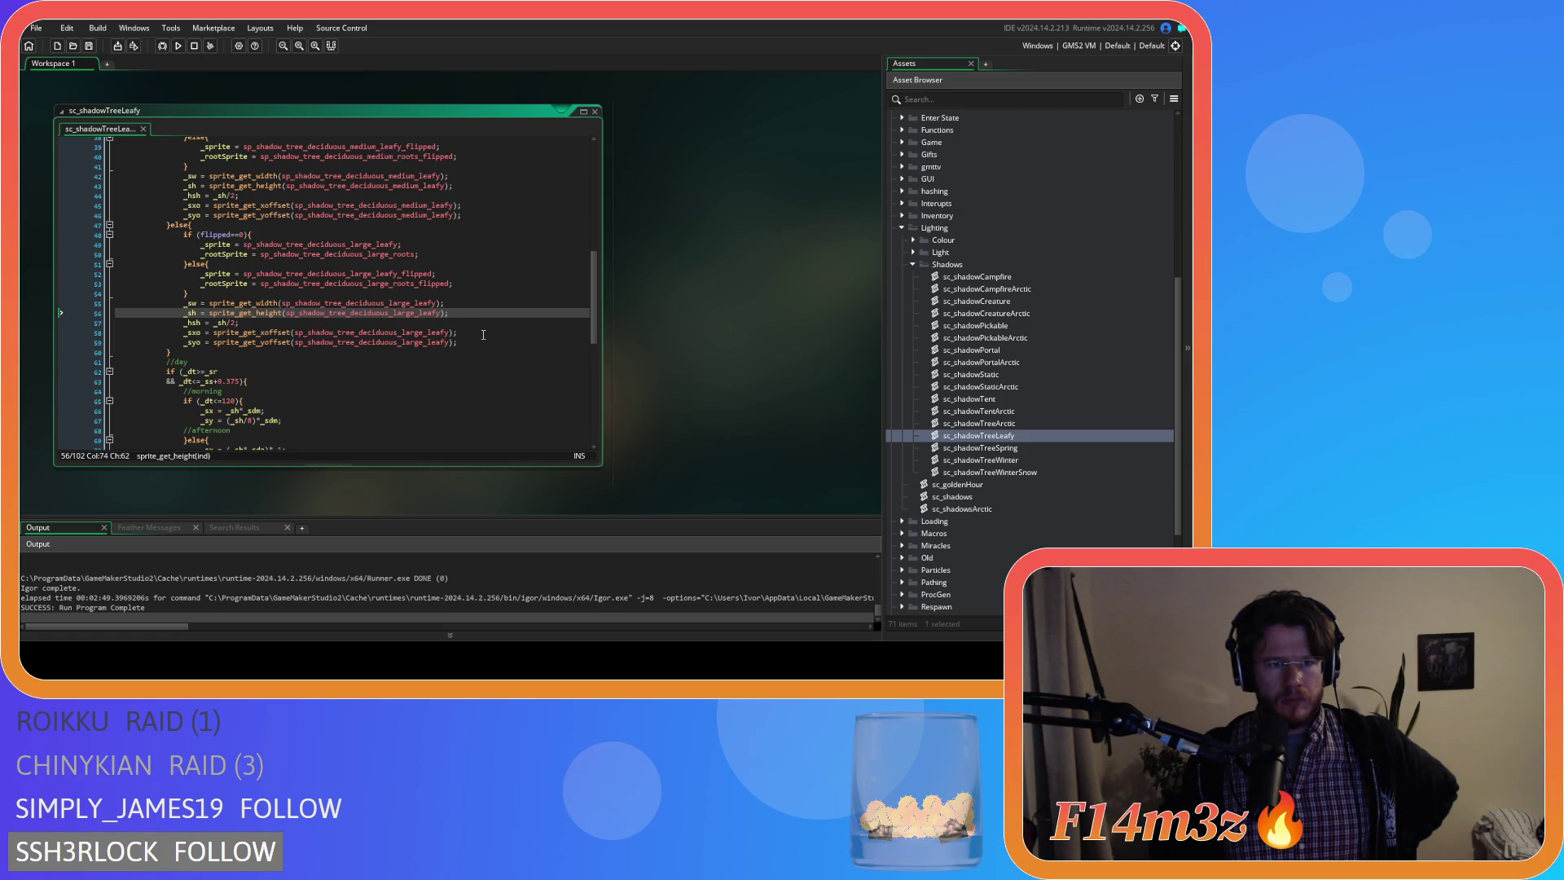
pyautogui.click(484, 333)
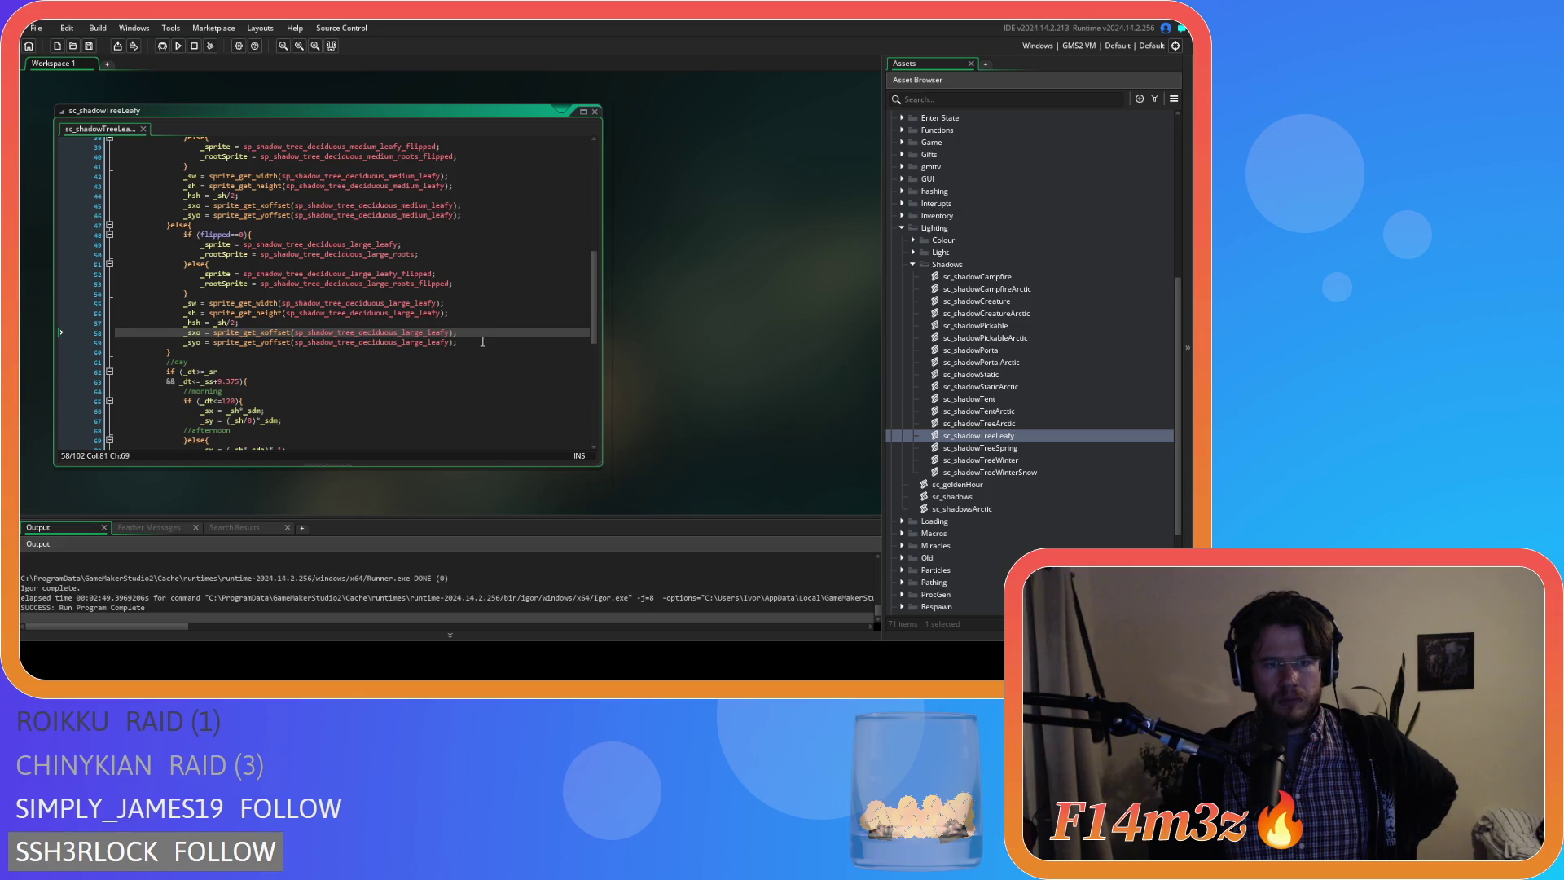
pyautogui.click(482, 340)
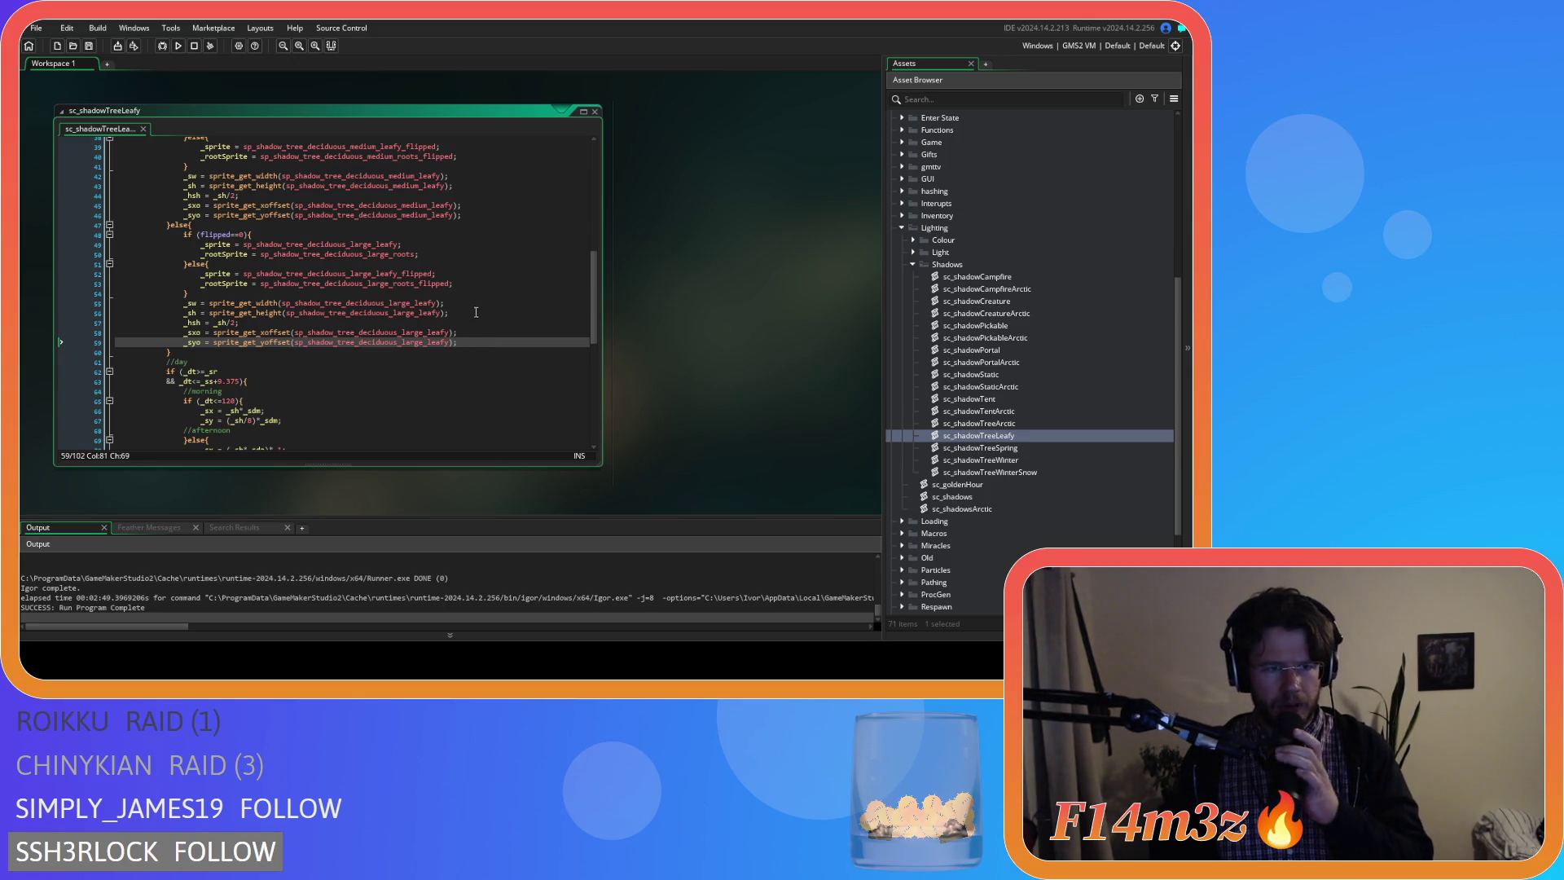
pyautogui.scroll(4, 476, 312)
pyautogui.scroll(5, 472, 311)
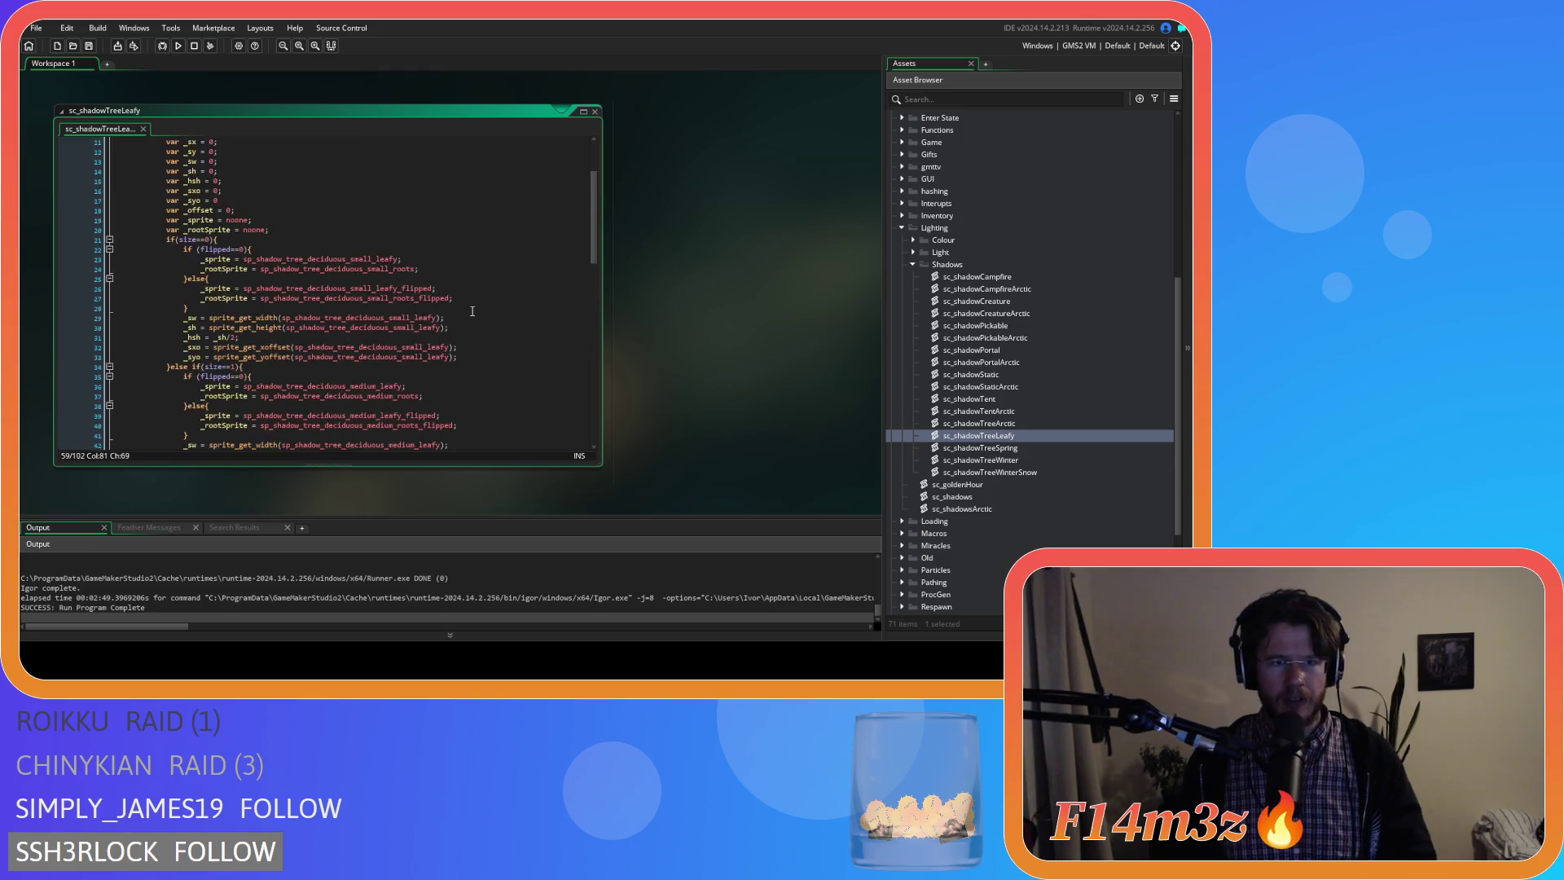
pyautogui.scroll(-2, 469, 308)
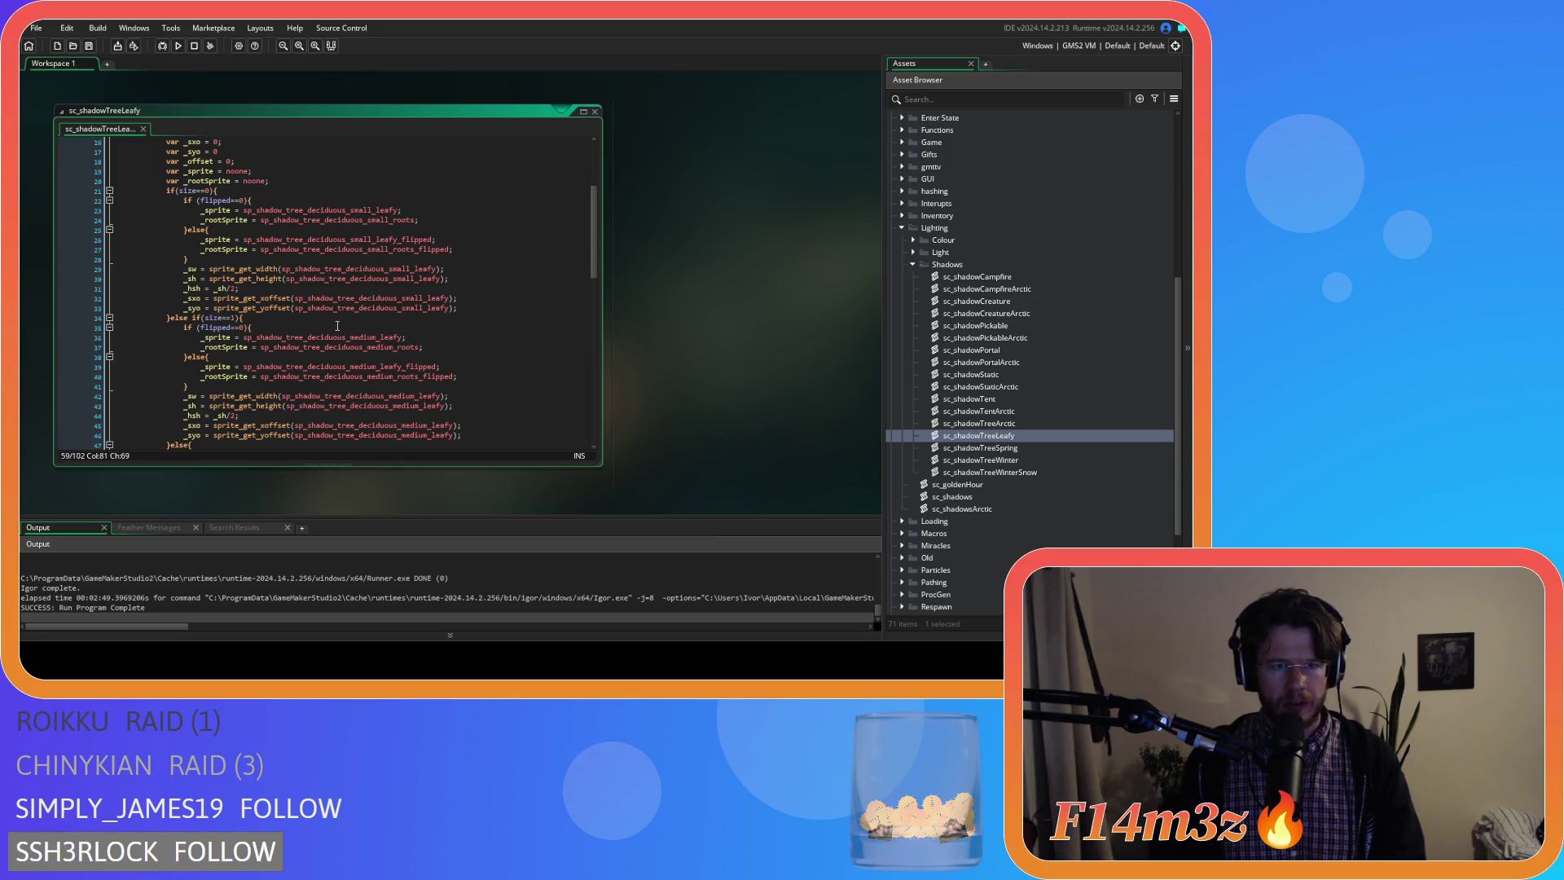
pyautogui.click(221, 208)
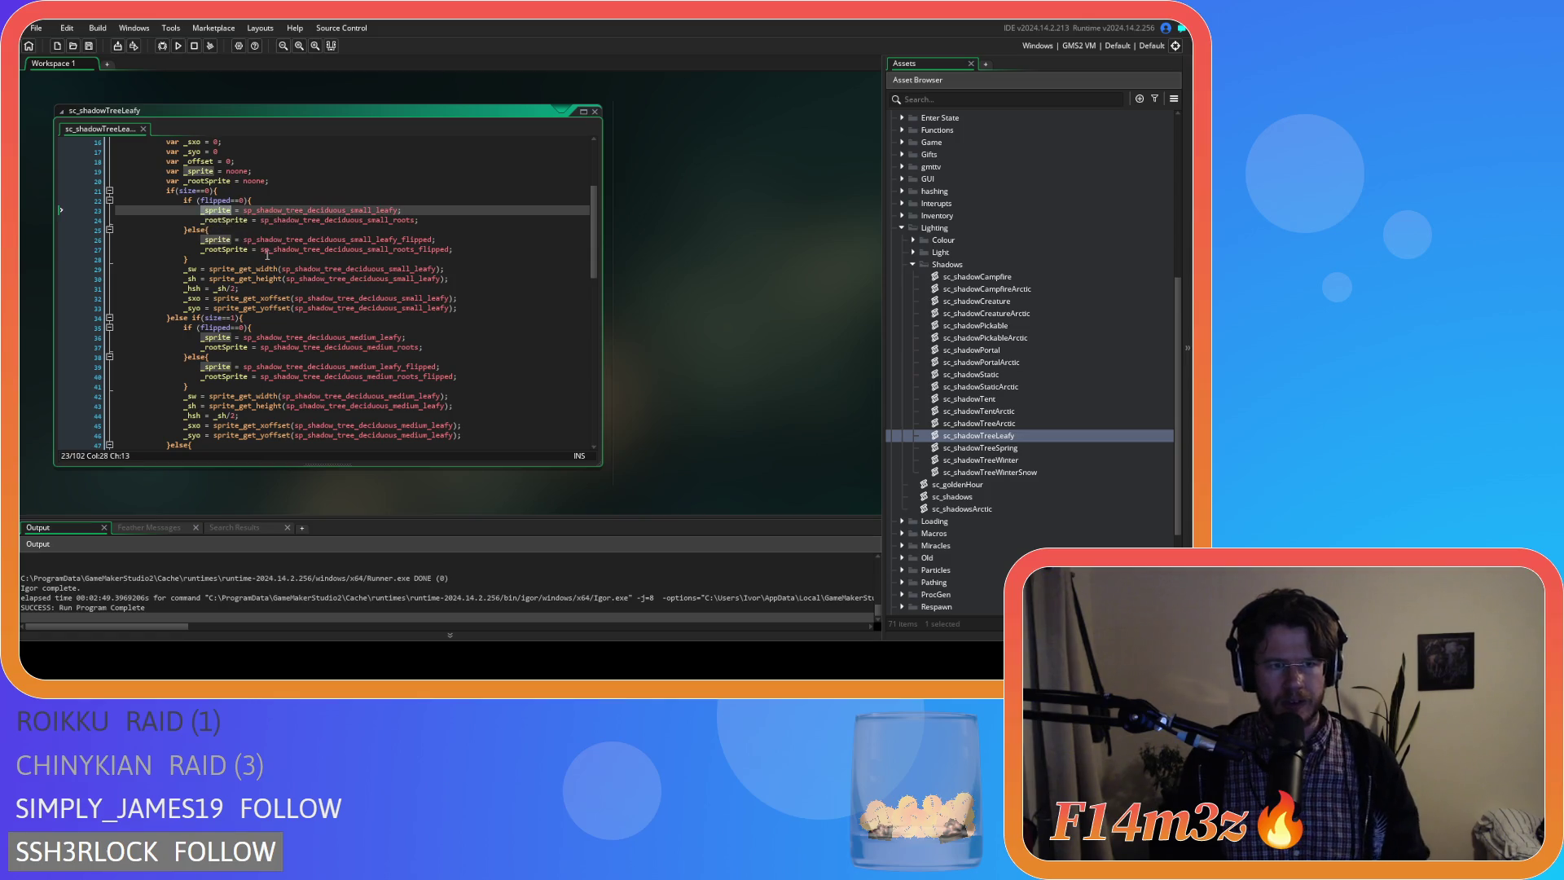
pyautogui.moveTo(367, 377)
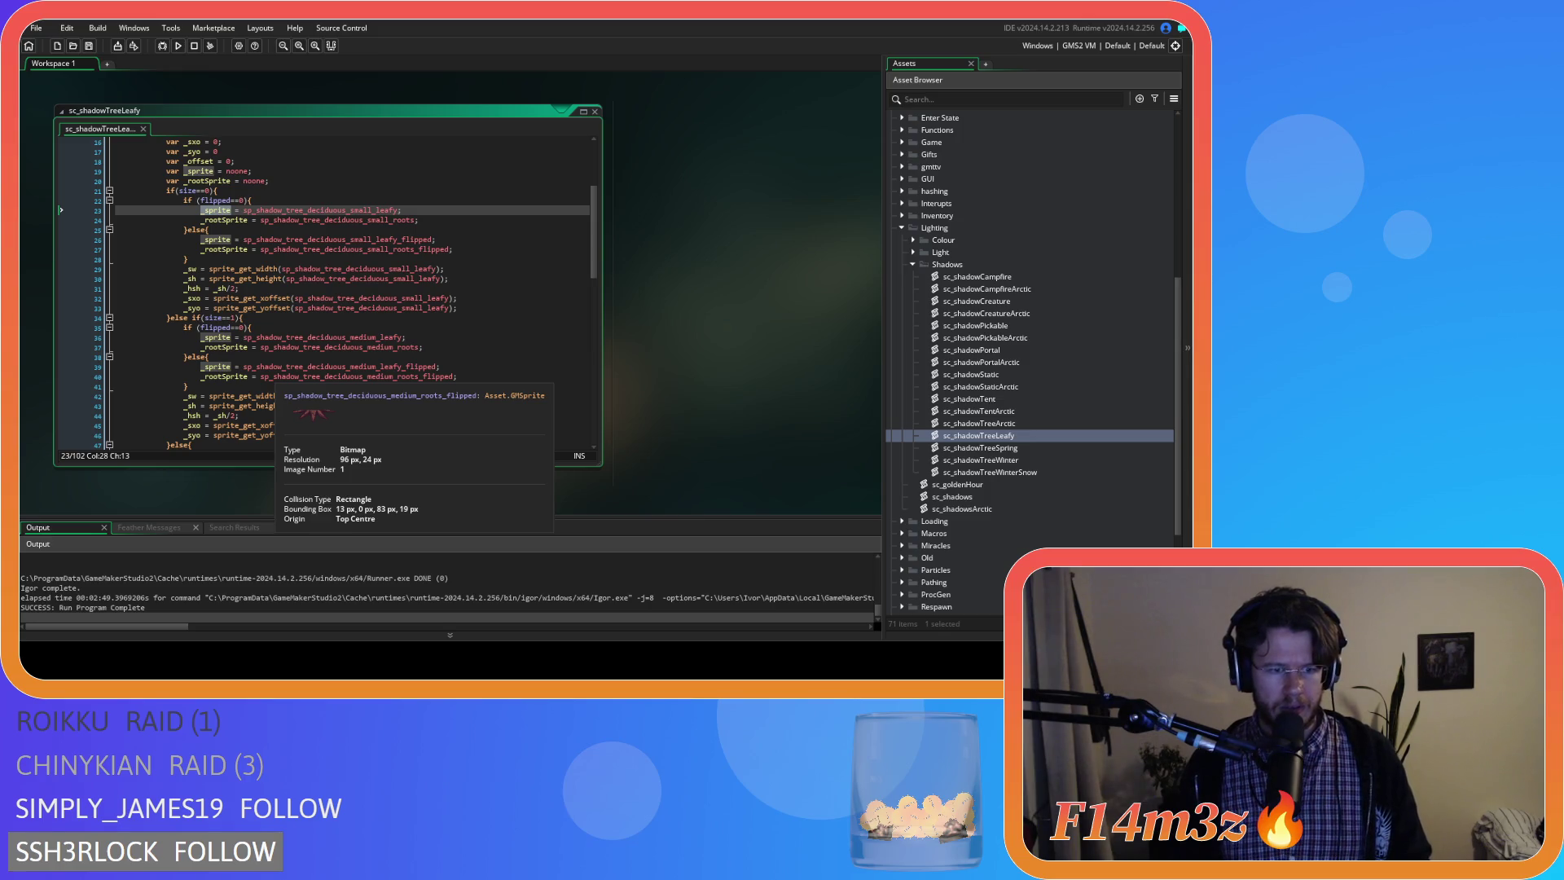
pyautogui.click(243, 227)
pyautogui.click(262, 278)
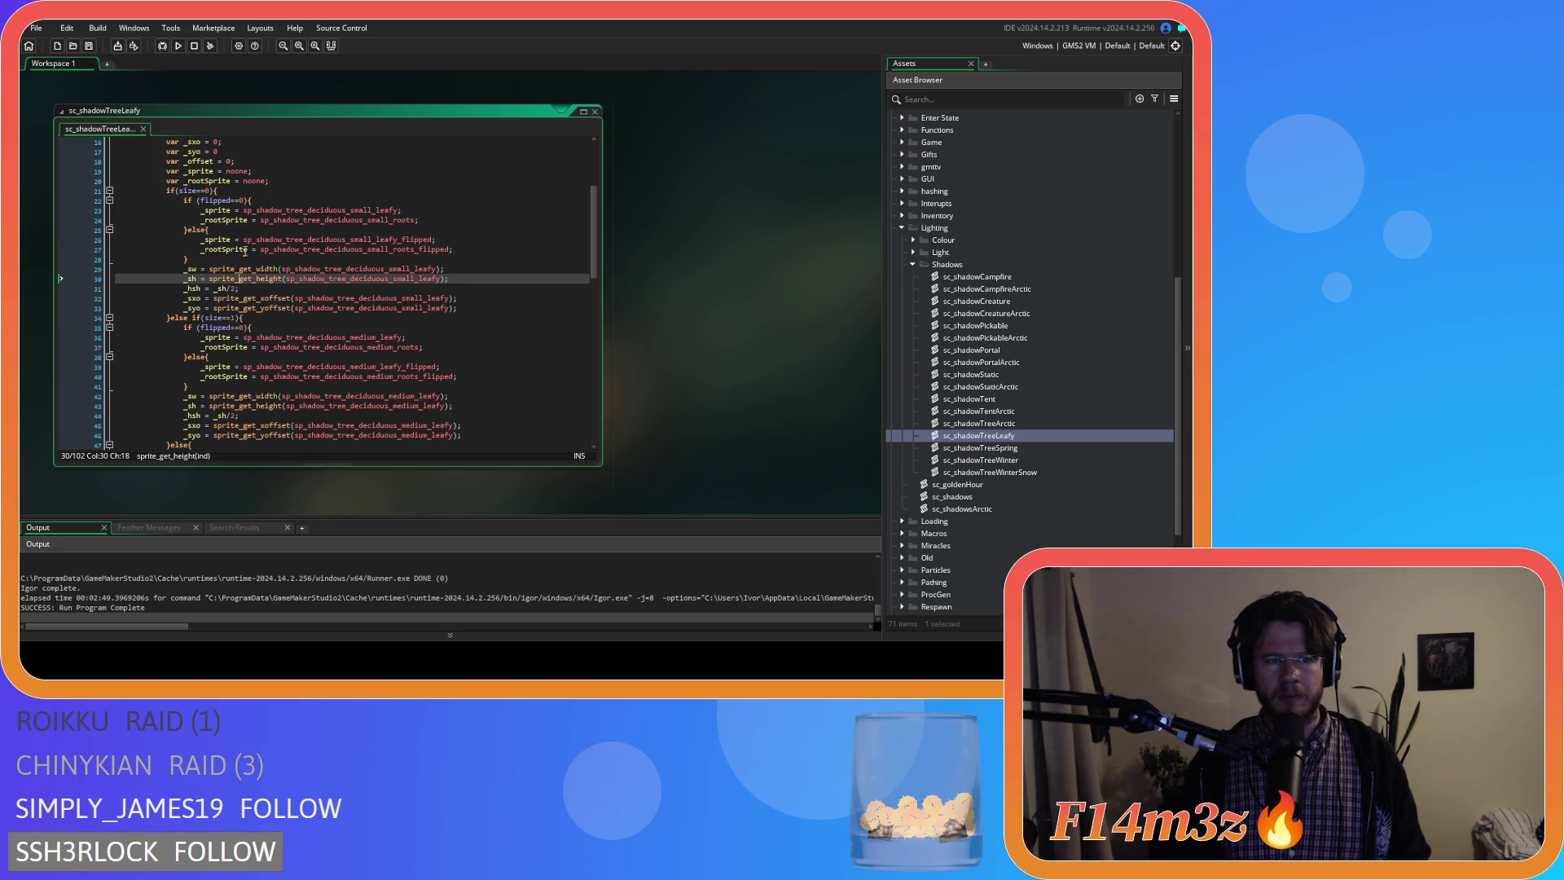
pyautogui.click(229, 211)
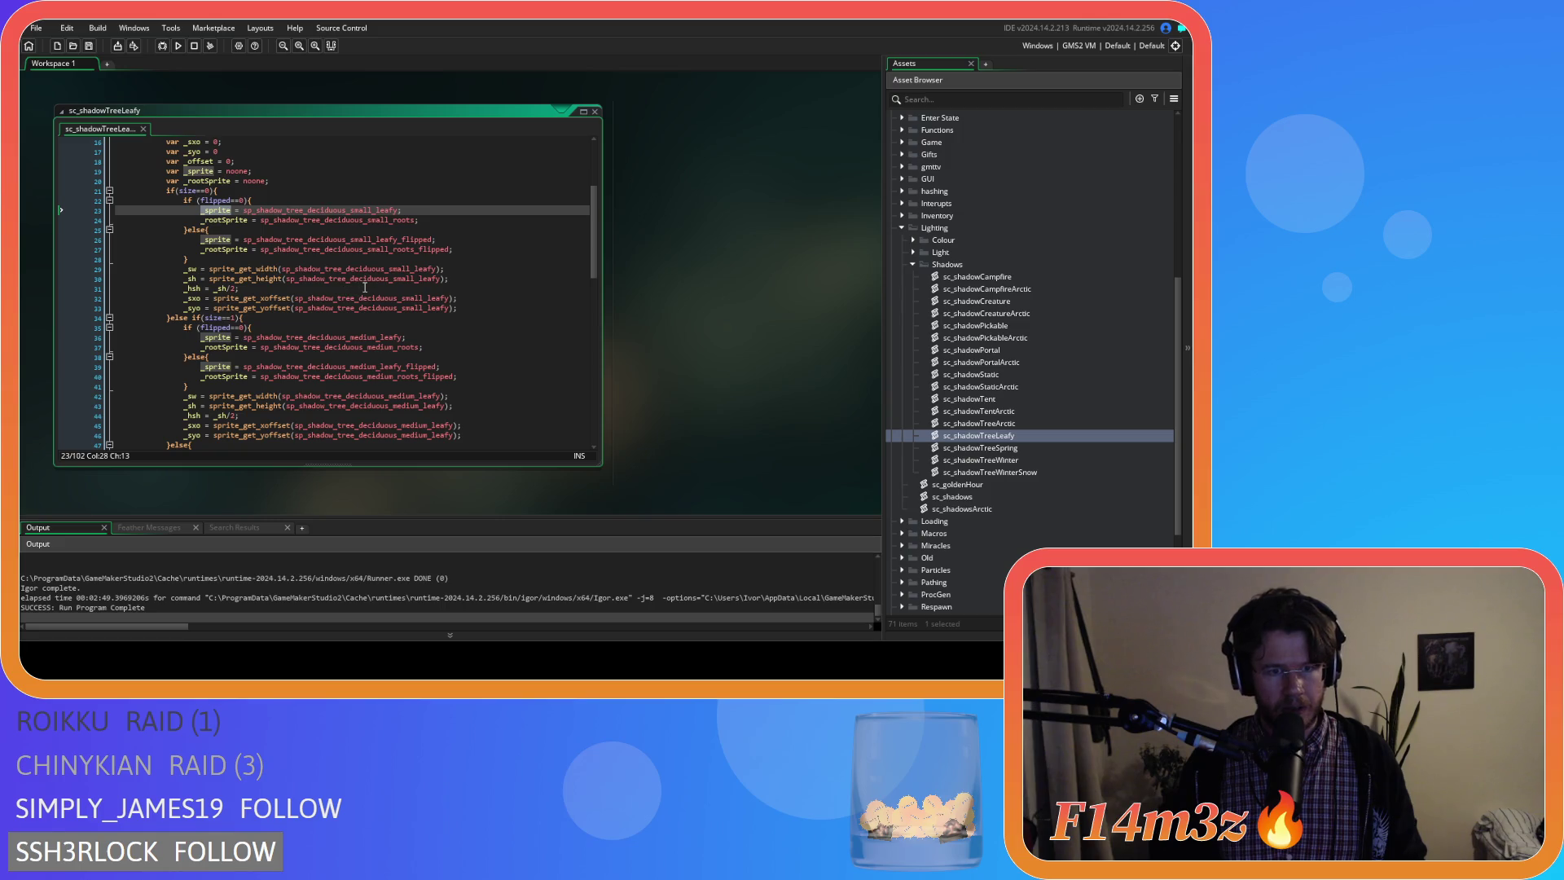
pyautogui.moveTo(404, 308)
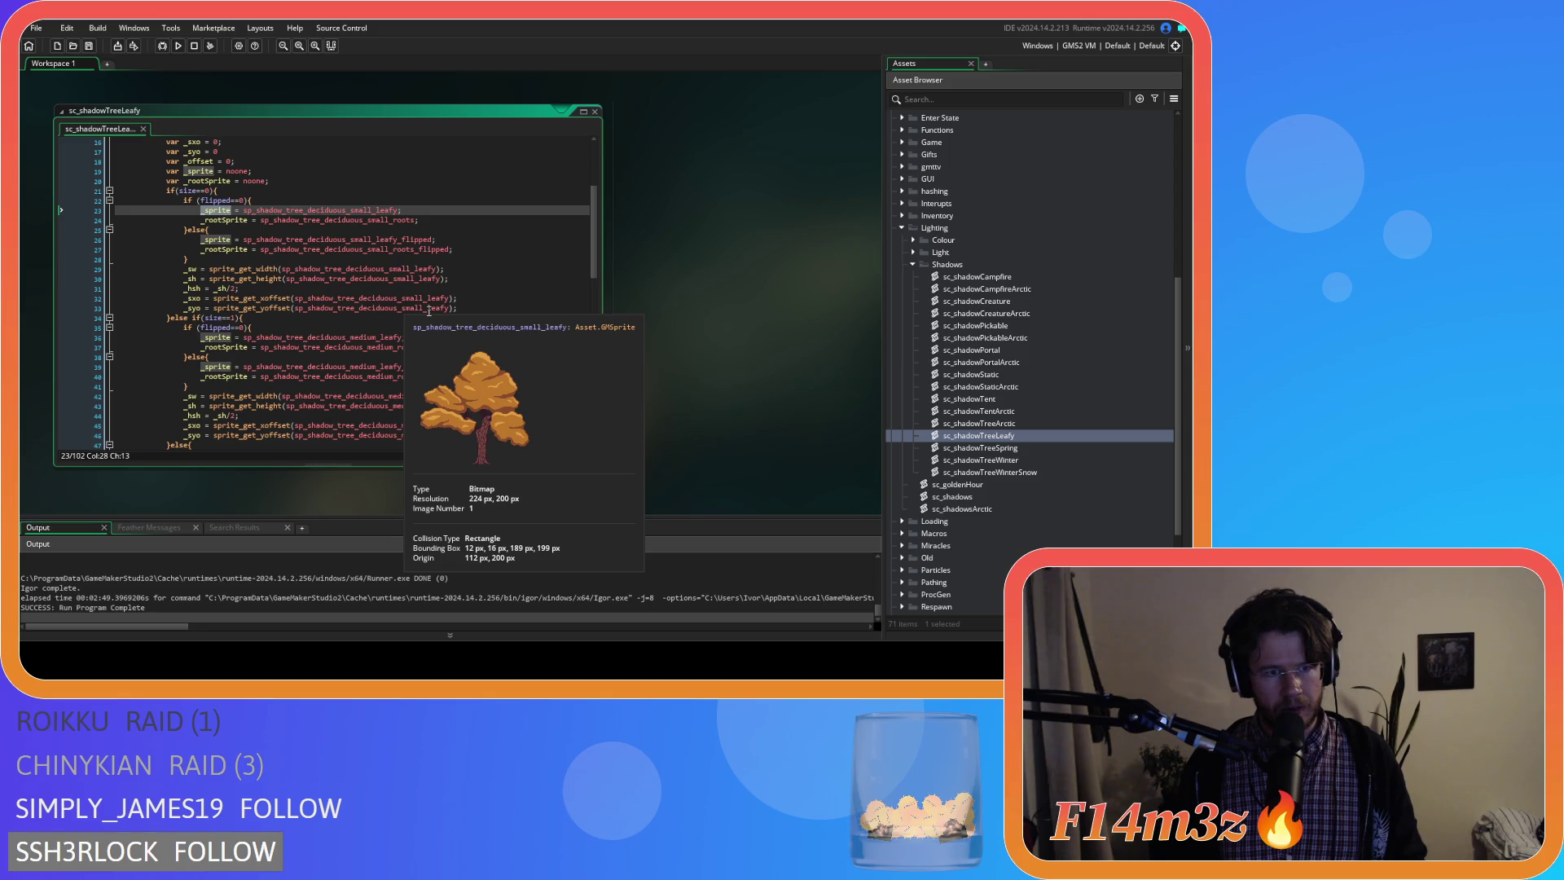
pyautogui.click(430, 309)
pyautogui.click(475, 297)
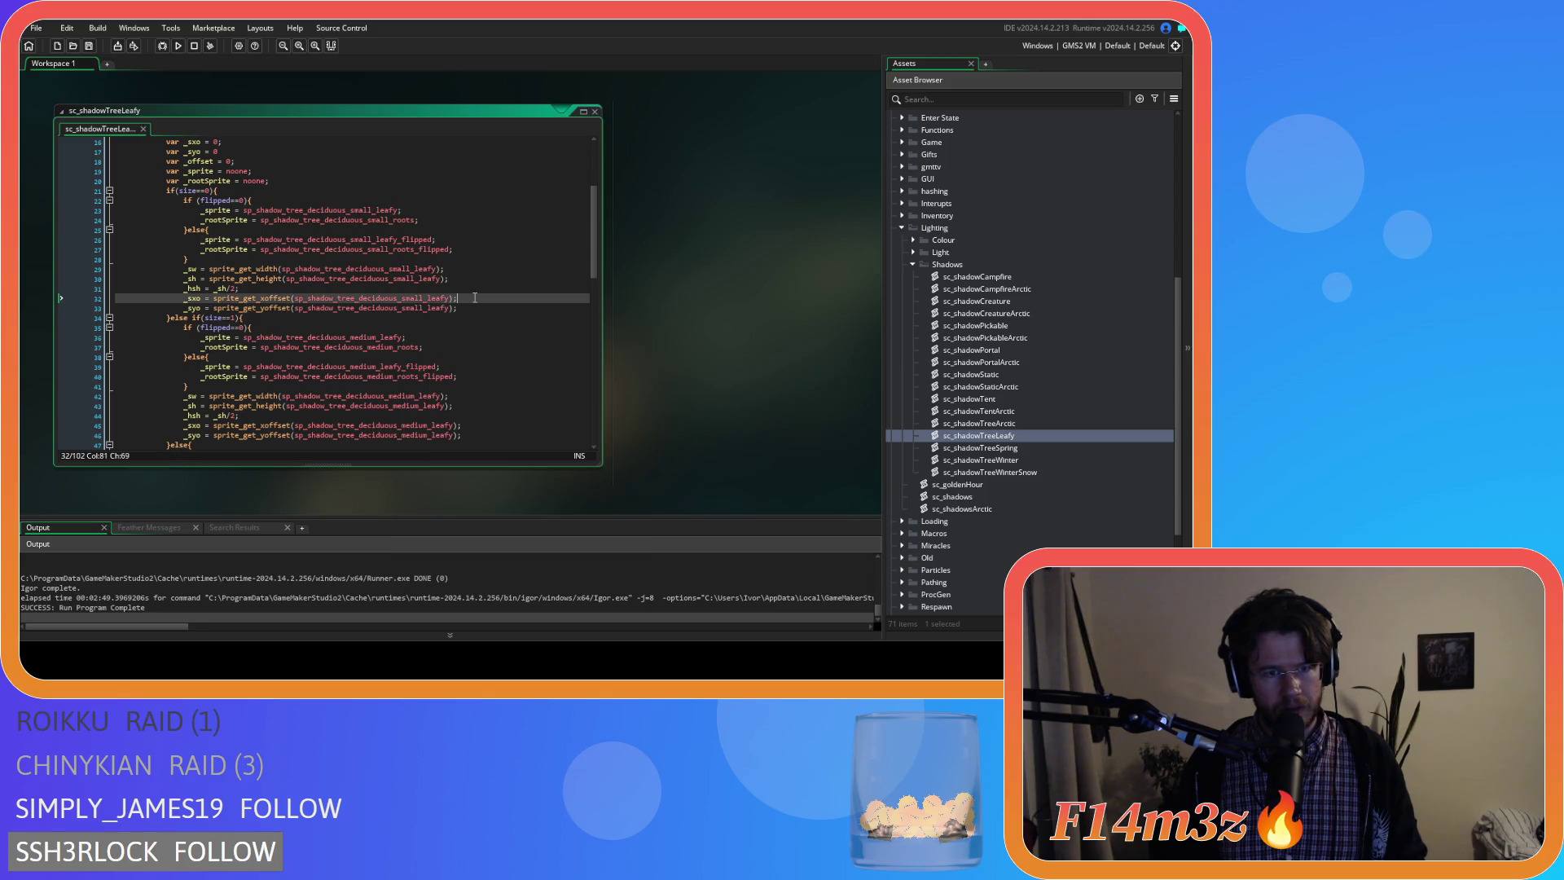
pyautogui.click(470, 276)
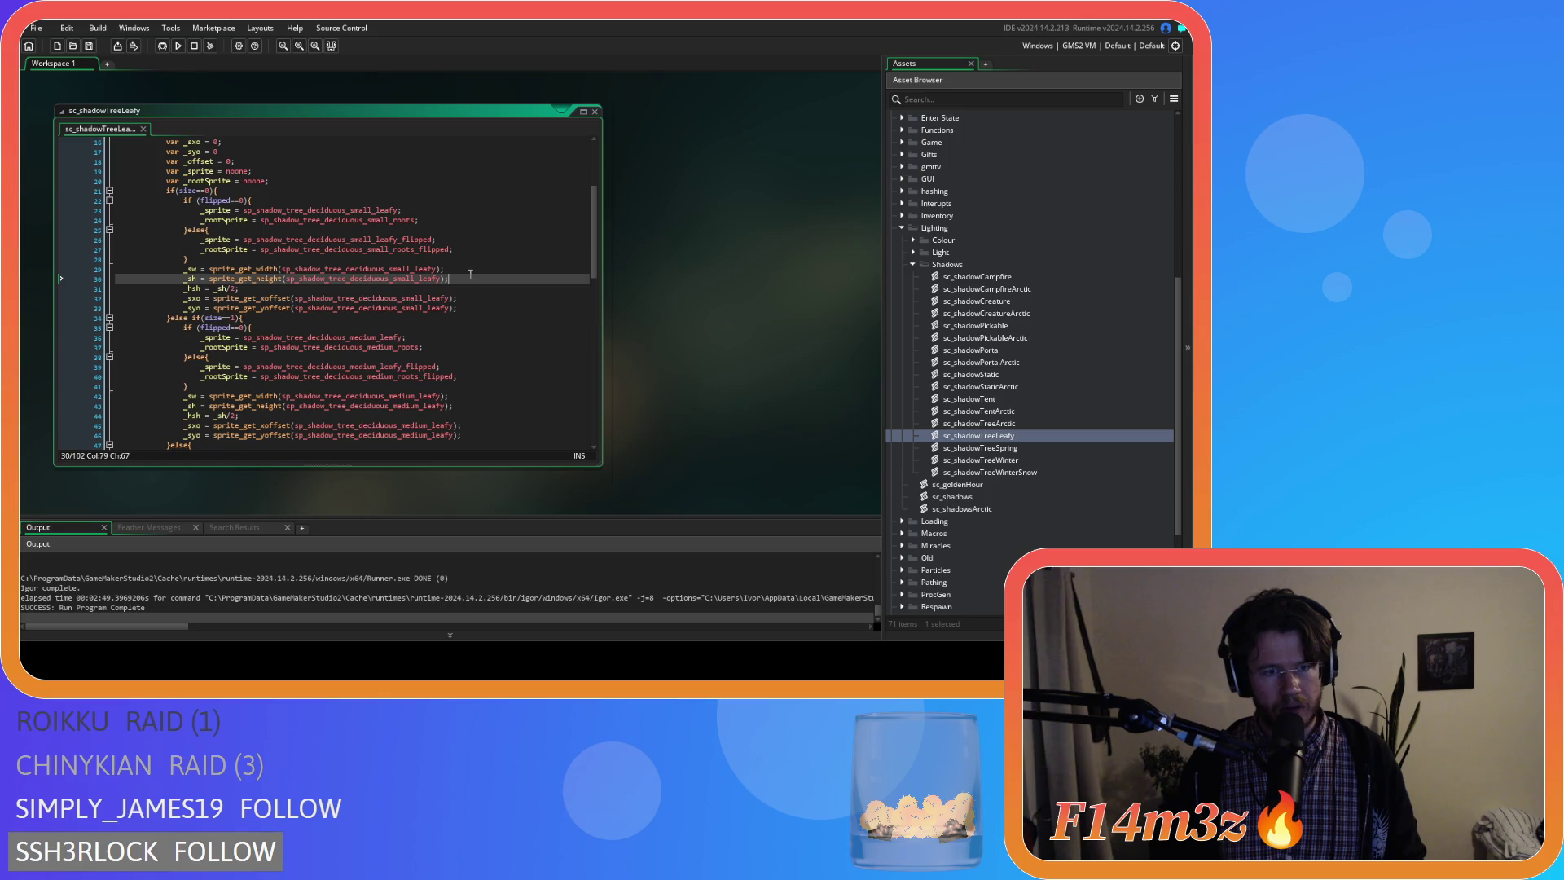
pyautogui.scroll(-2, 471, 292)
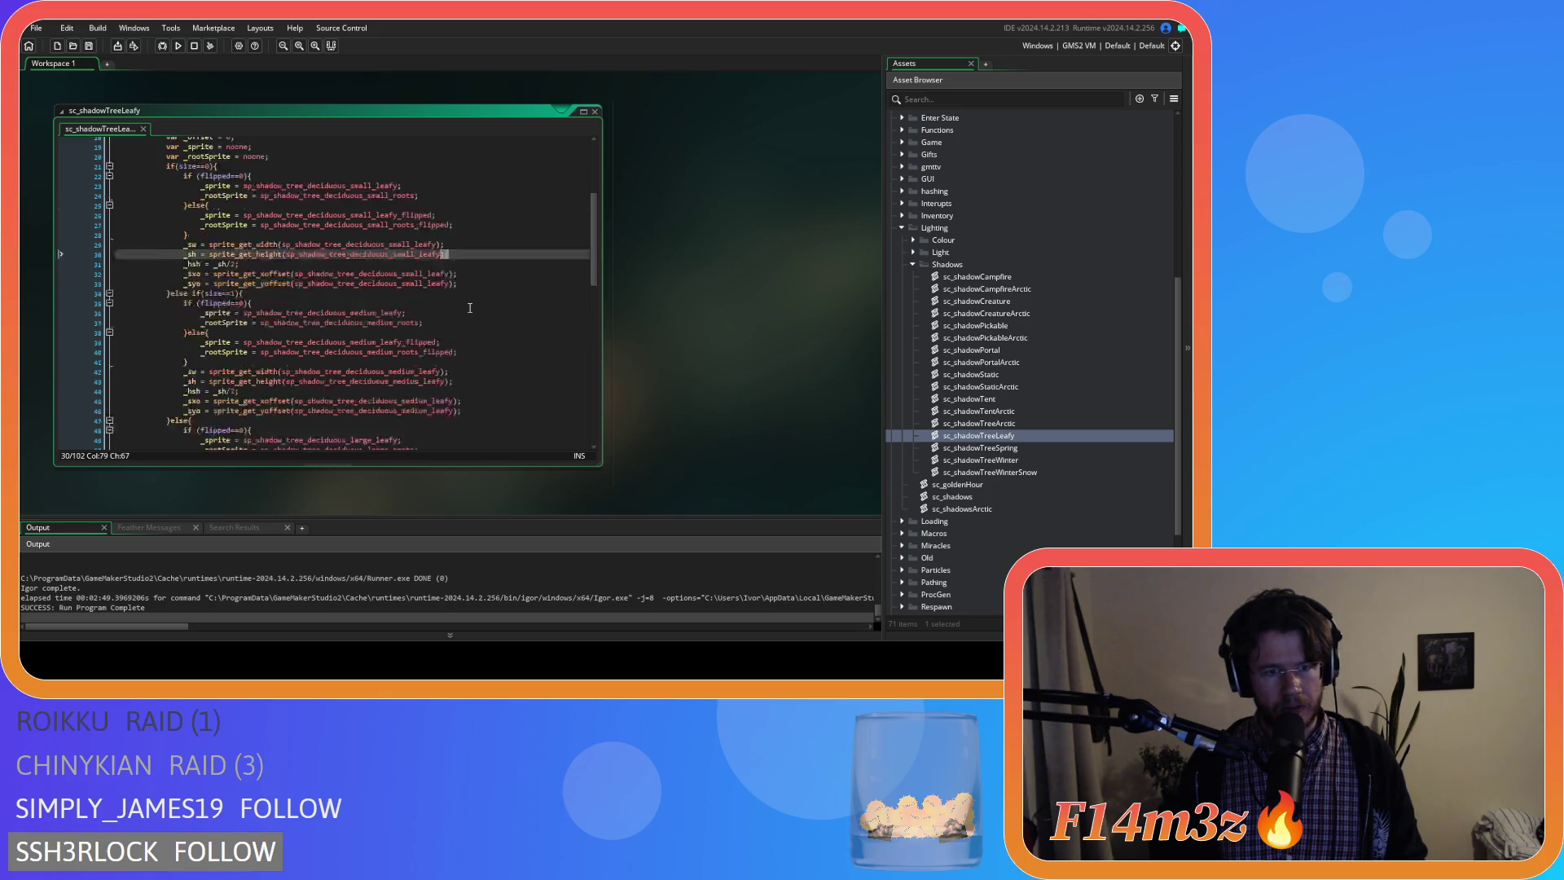
pyautogui.scroll(2, 470, 307)
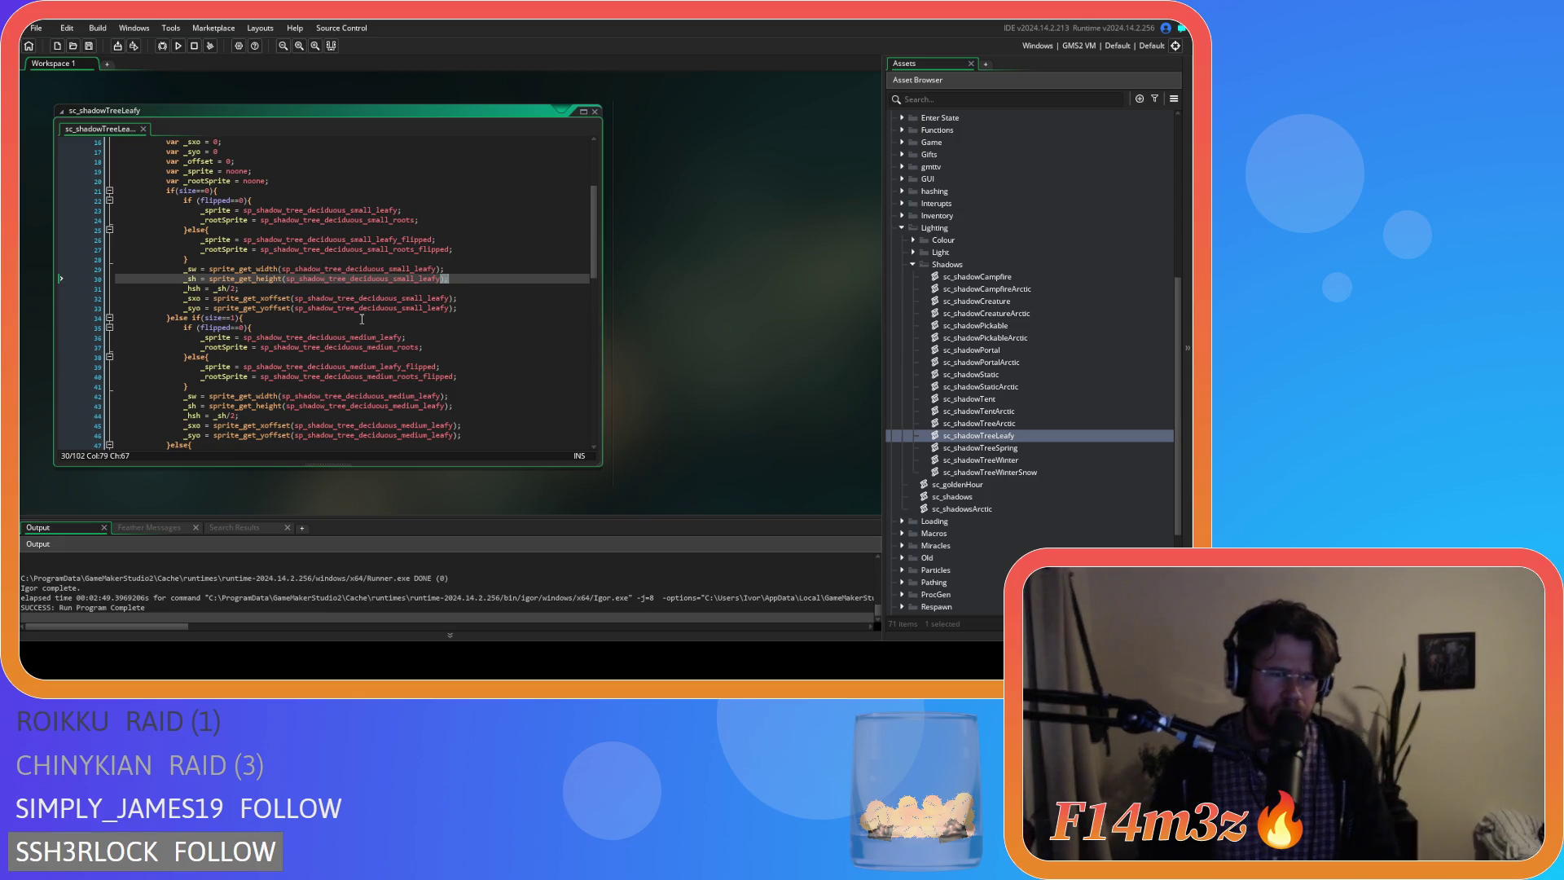
pyautogui.scroll(-5, 372, 331)
pyautogui.scroll(-5, 367, 326)
pyautogui.scroll(-5, 363, 319)
pyautogui.scroll(5, 362, 320)
pyautogui.scroll(5, 362, 319)
pyautogui.scroll(5, 363, 318)
pyautogui.scroll(3, 362, 319)
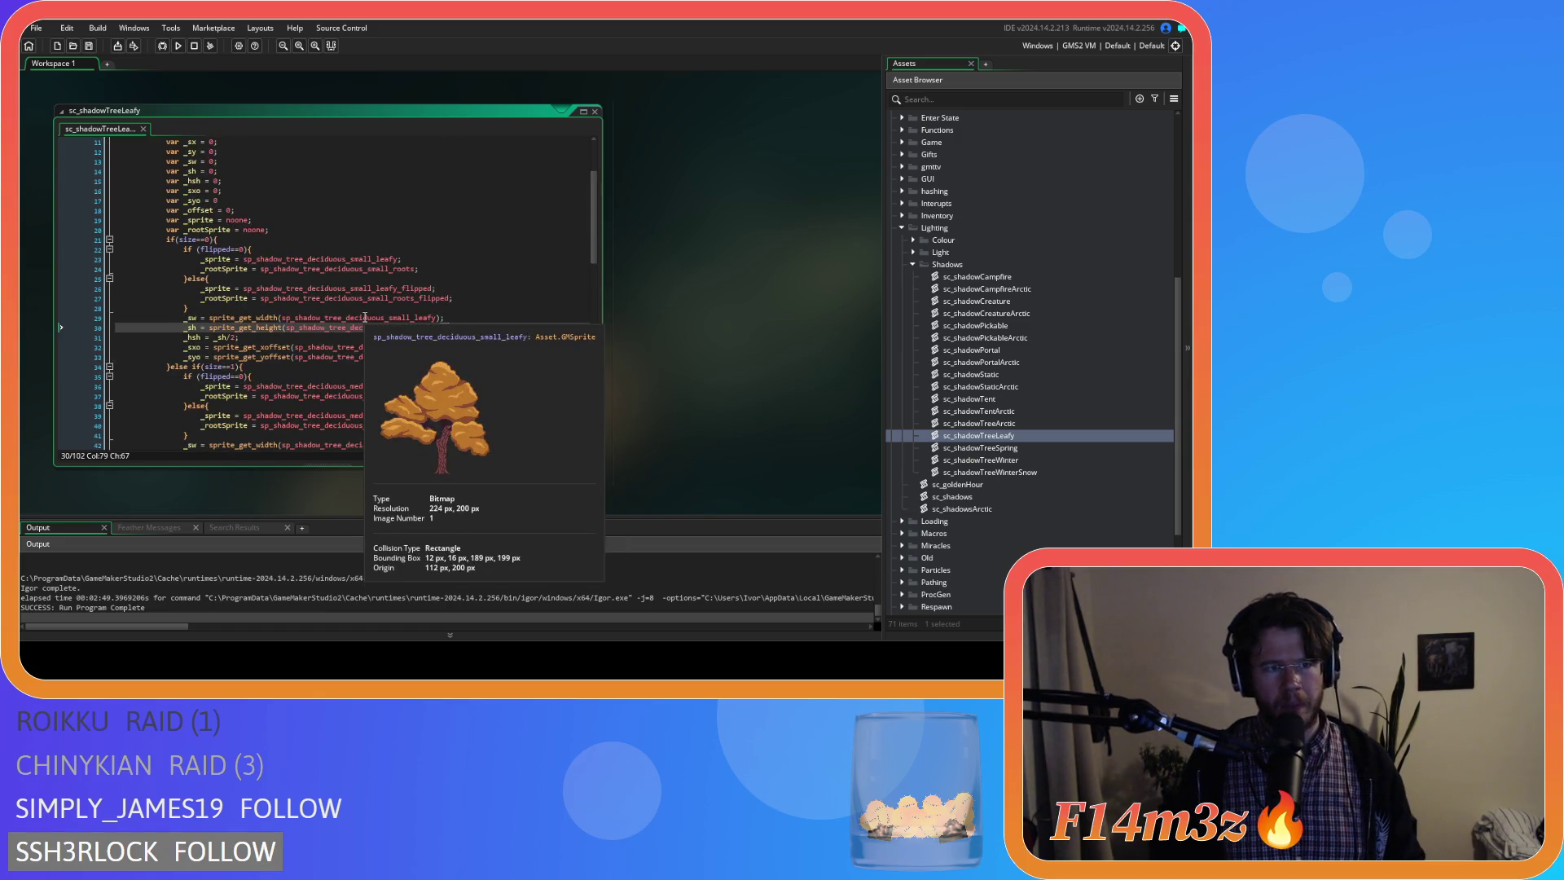
pyautogui.scroll(3, 365, 317)
pyautogui.scroll(-4, 364, 314)
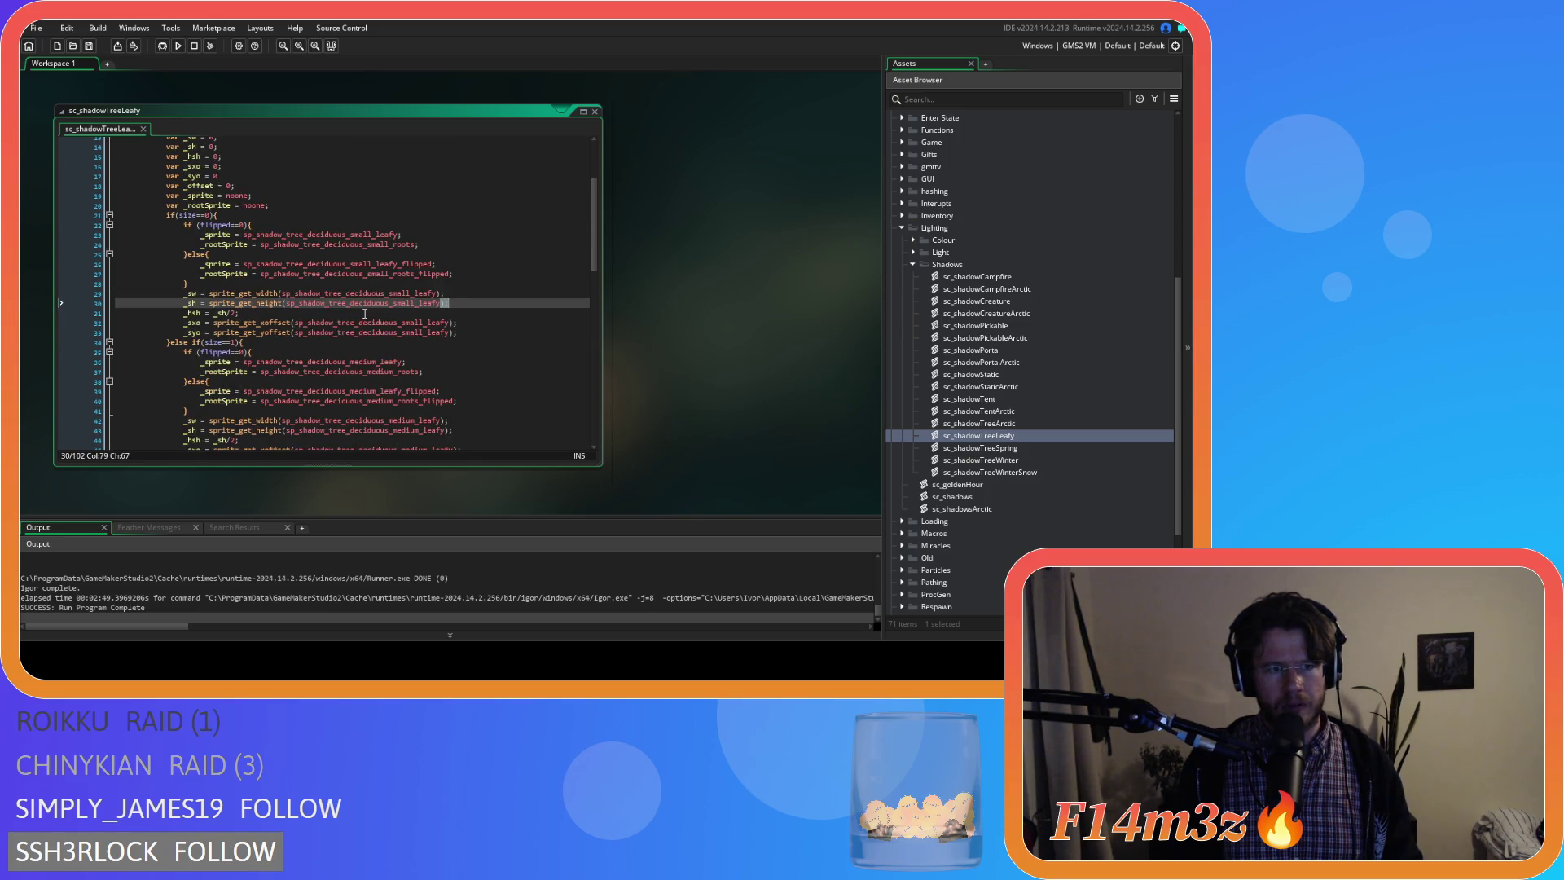
pyautogui.scroll(-3, 365, 313)
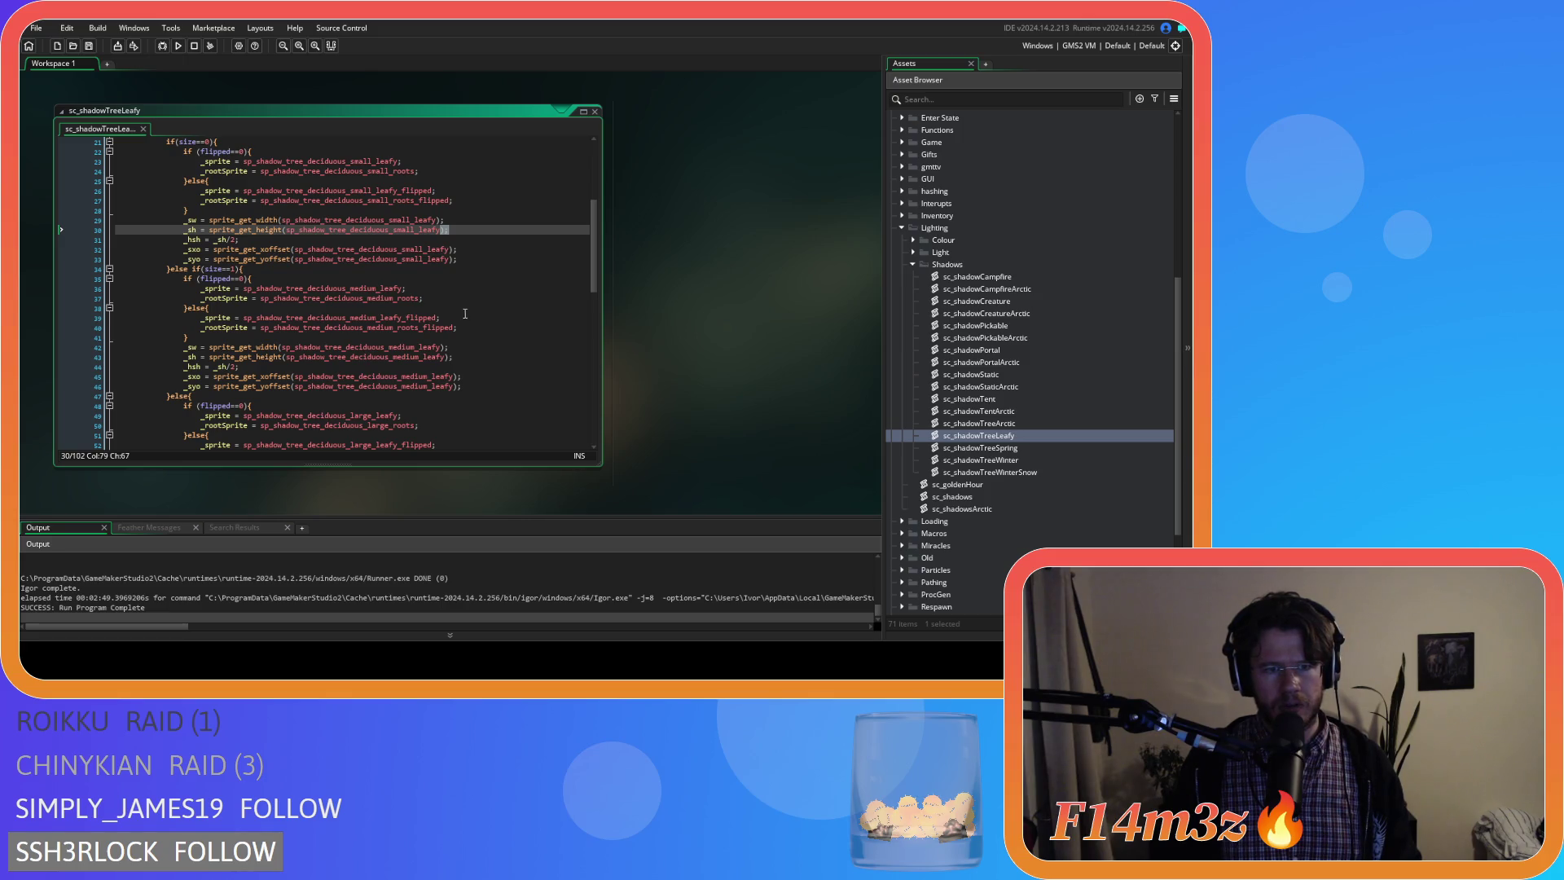
pyautogui.click(464, 377)
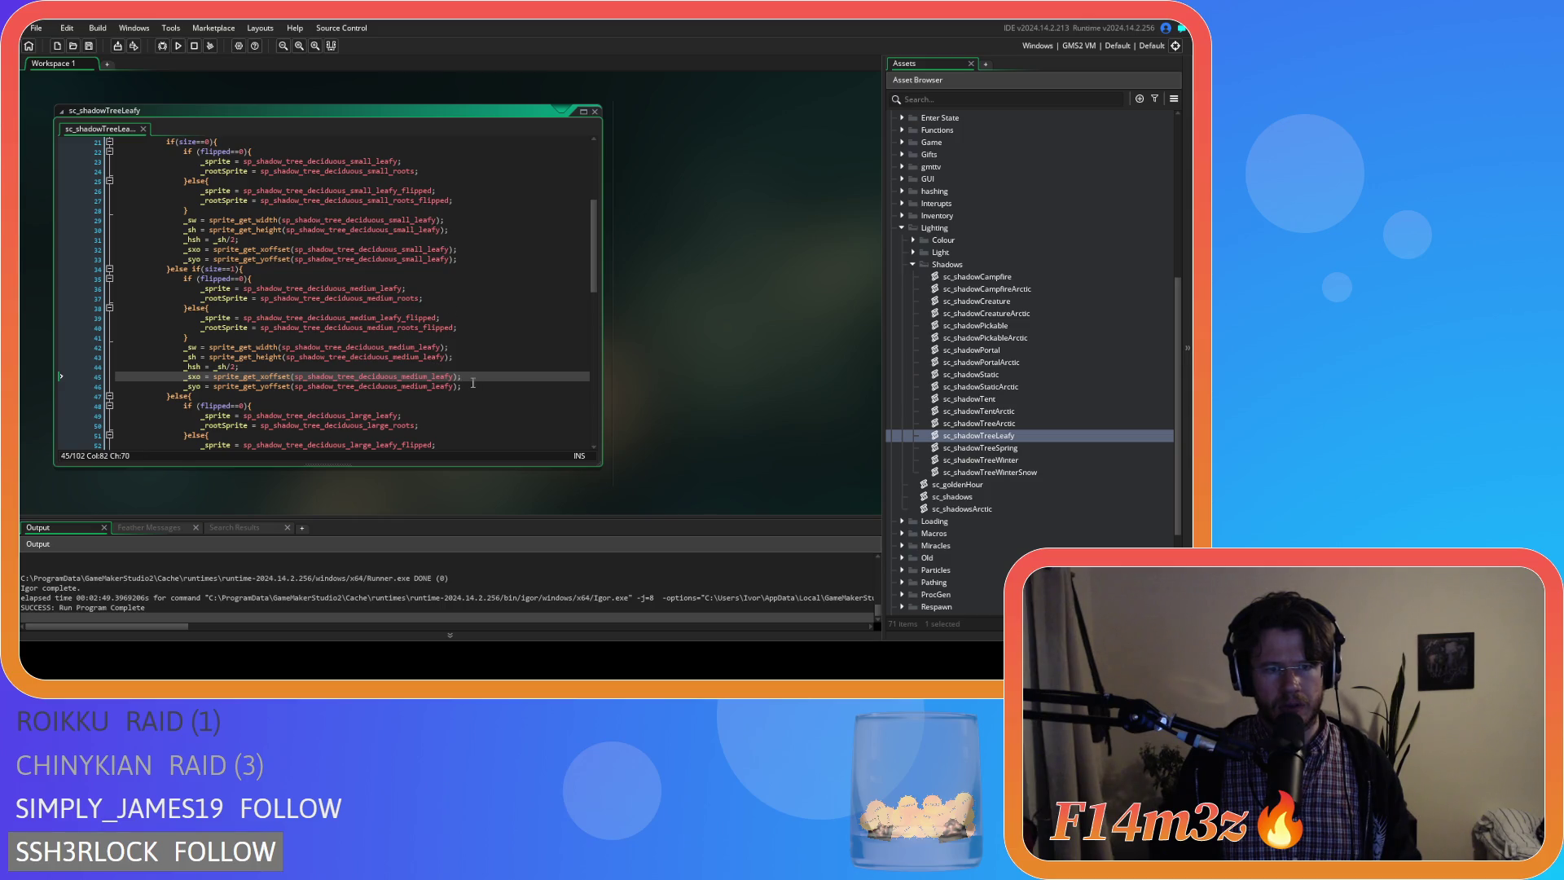
pyautogui.click(473, 382)
pyautogui.scroll(-2, 471, 367)
pyautogui.scroll(-2, 471, 363)
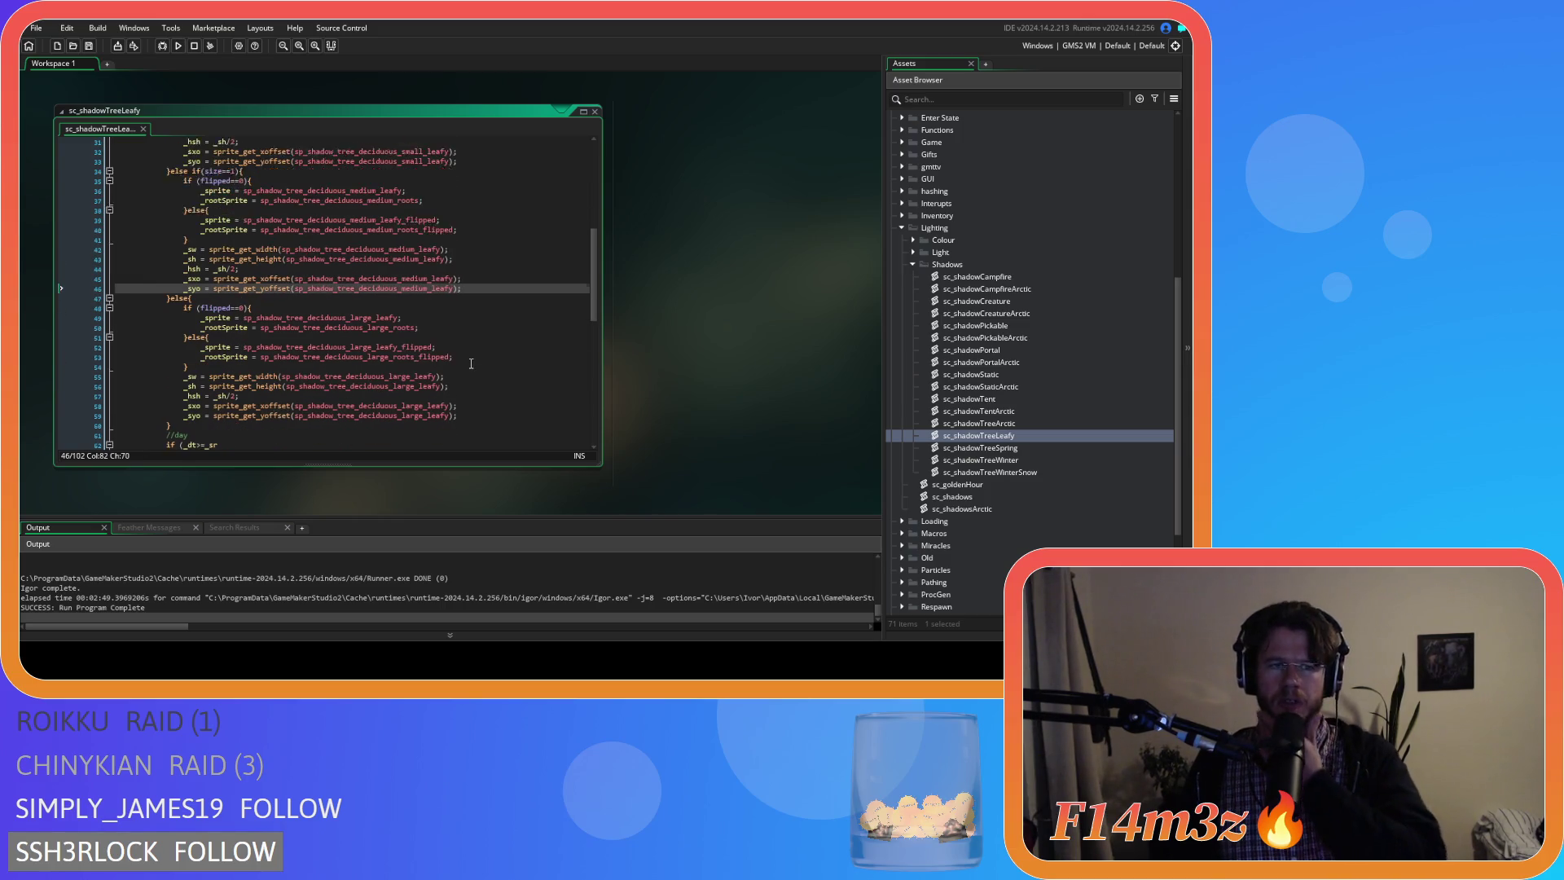
pyautogui.scroll(-1, 470, 363)
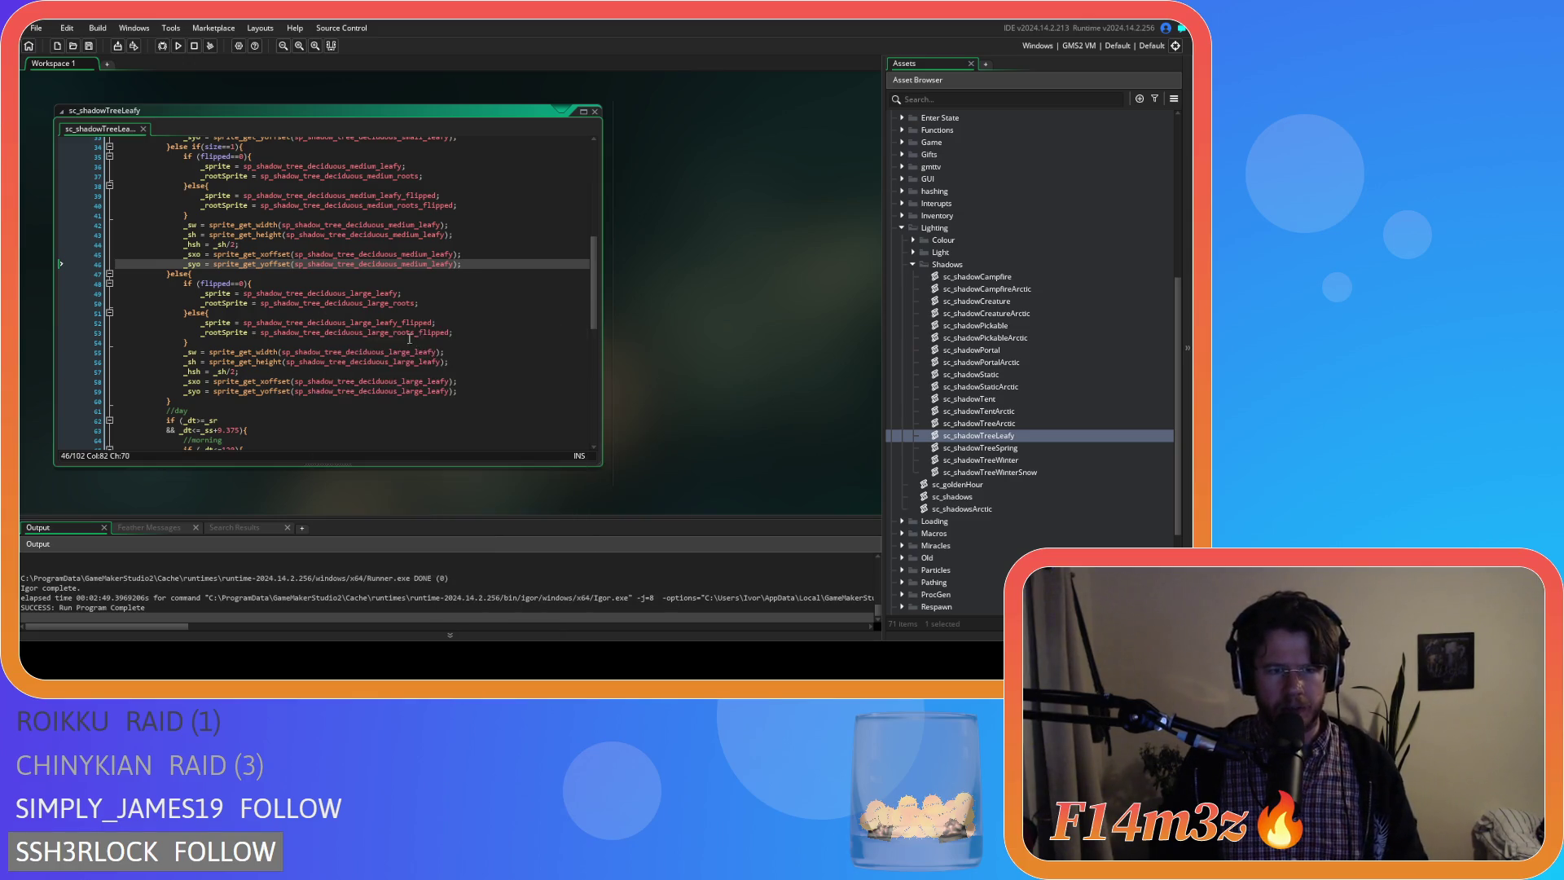
pyautogui.click(218, 294)
pyautogui.doubleClick(219, 293)
pyautogui.hotkey('ctrl', 'c')
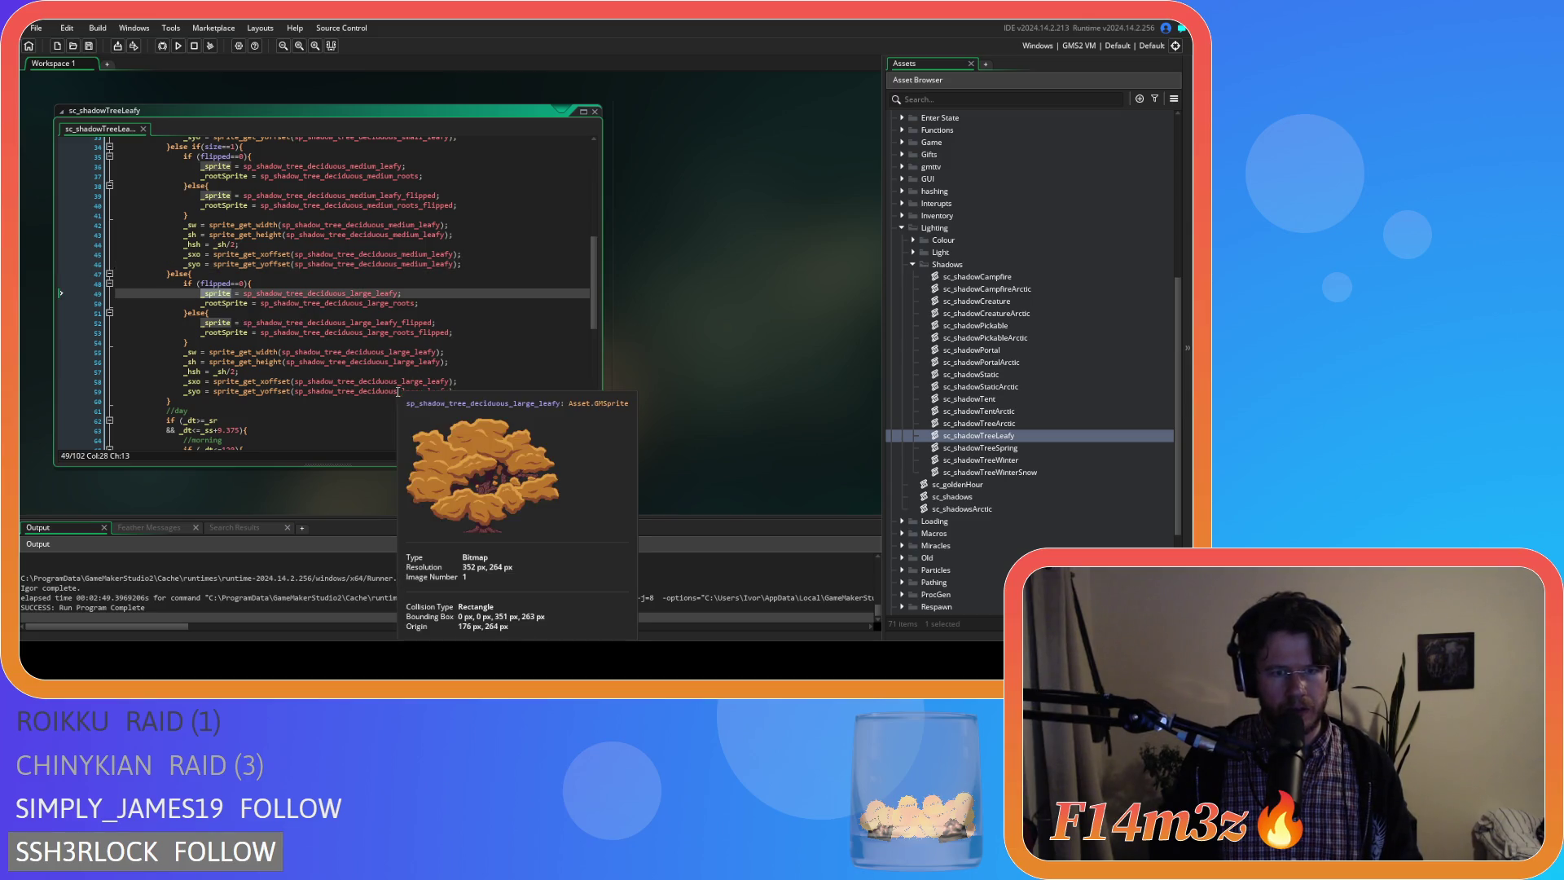
pyautogui.moveTo(404, 332)
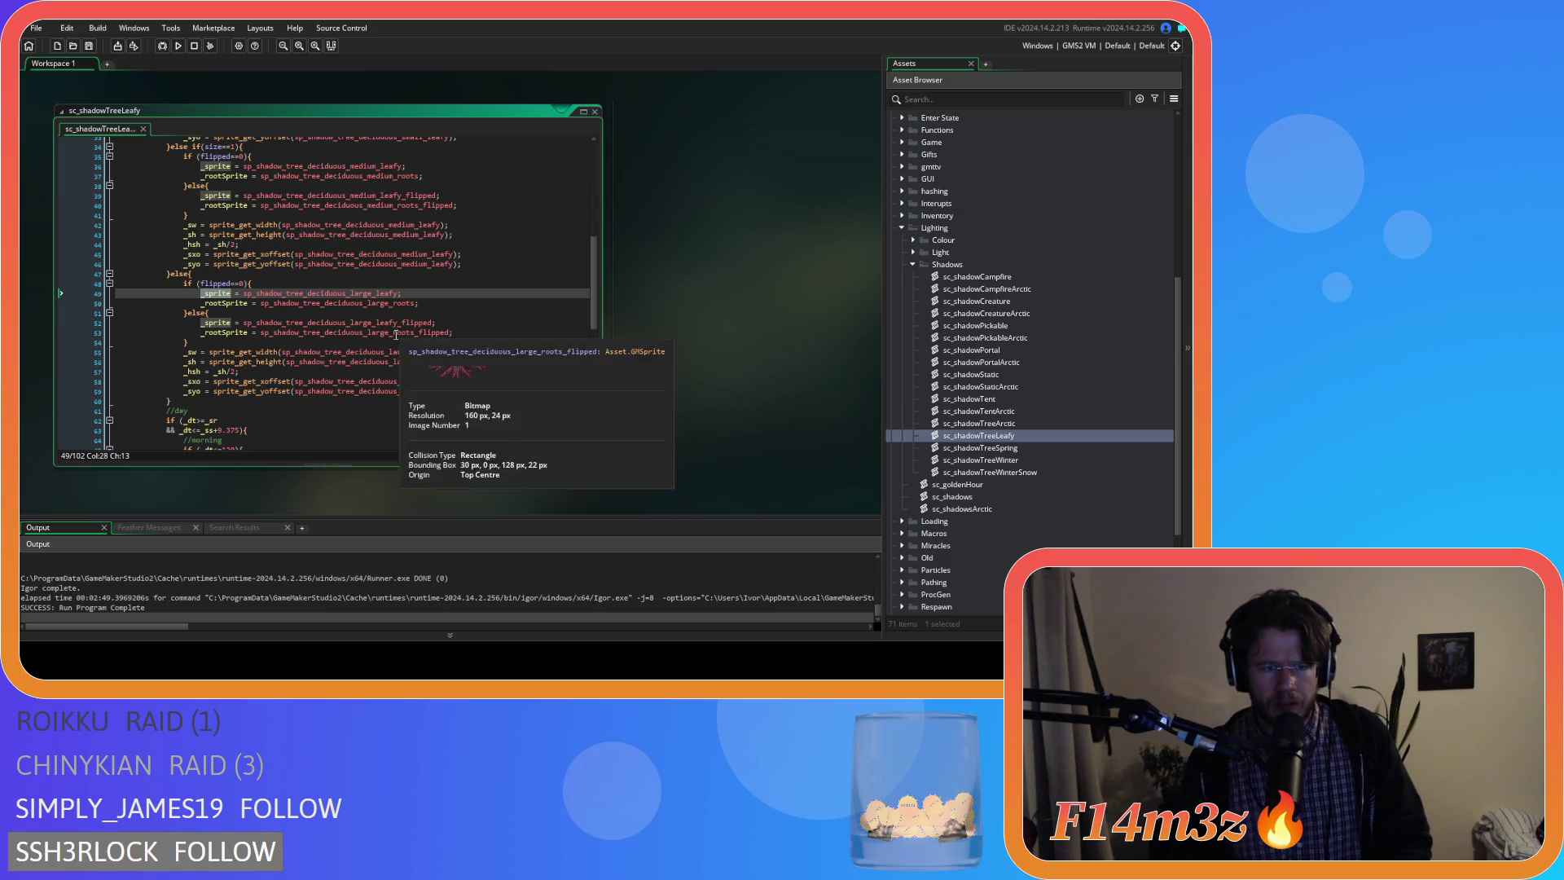
pyautogui.doubleClick(367, 352)
# Replace the large tree's width, height, xoffset and yoffset arguments with _sprite.
pyautogui.hotkey('ctrl', 'v')
pyautogui.doubleClick(377, 362)
pyautogui.hotkey('ctrl', 'v')
pyautogui.doubleClick(379, 383)
pyautogui.hotkey('ctrl', 'v')
pyautogui.click(380, 392)
pyautogui.doubleClick(380, 391)
pyautogui.hotkey('ctrl', 'v')
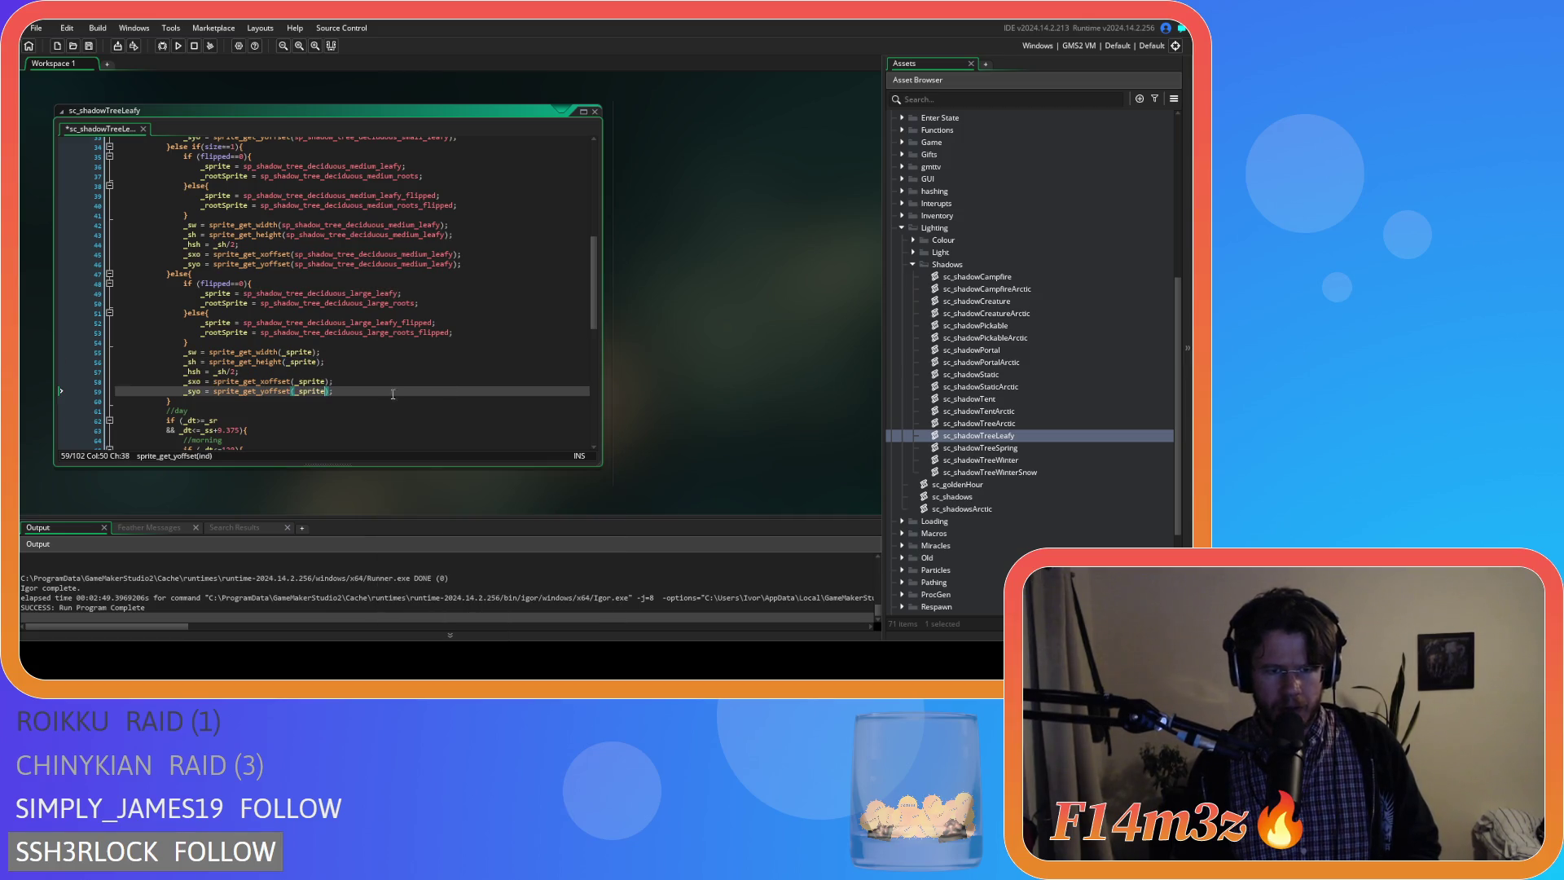
pyautogui.scroll(2, 401, 392)
pyautogui.scroll(2, 402, 391)
pyautogui.scroll(-2, 403, 391)
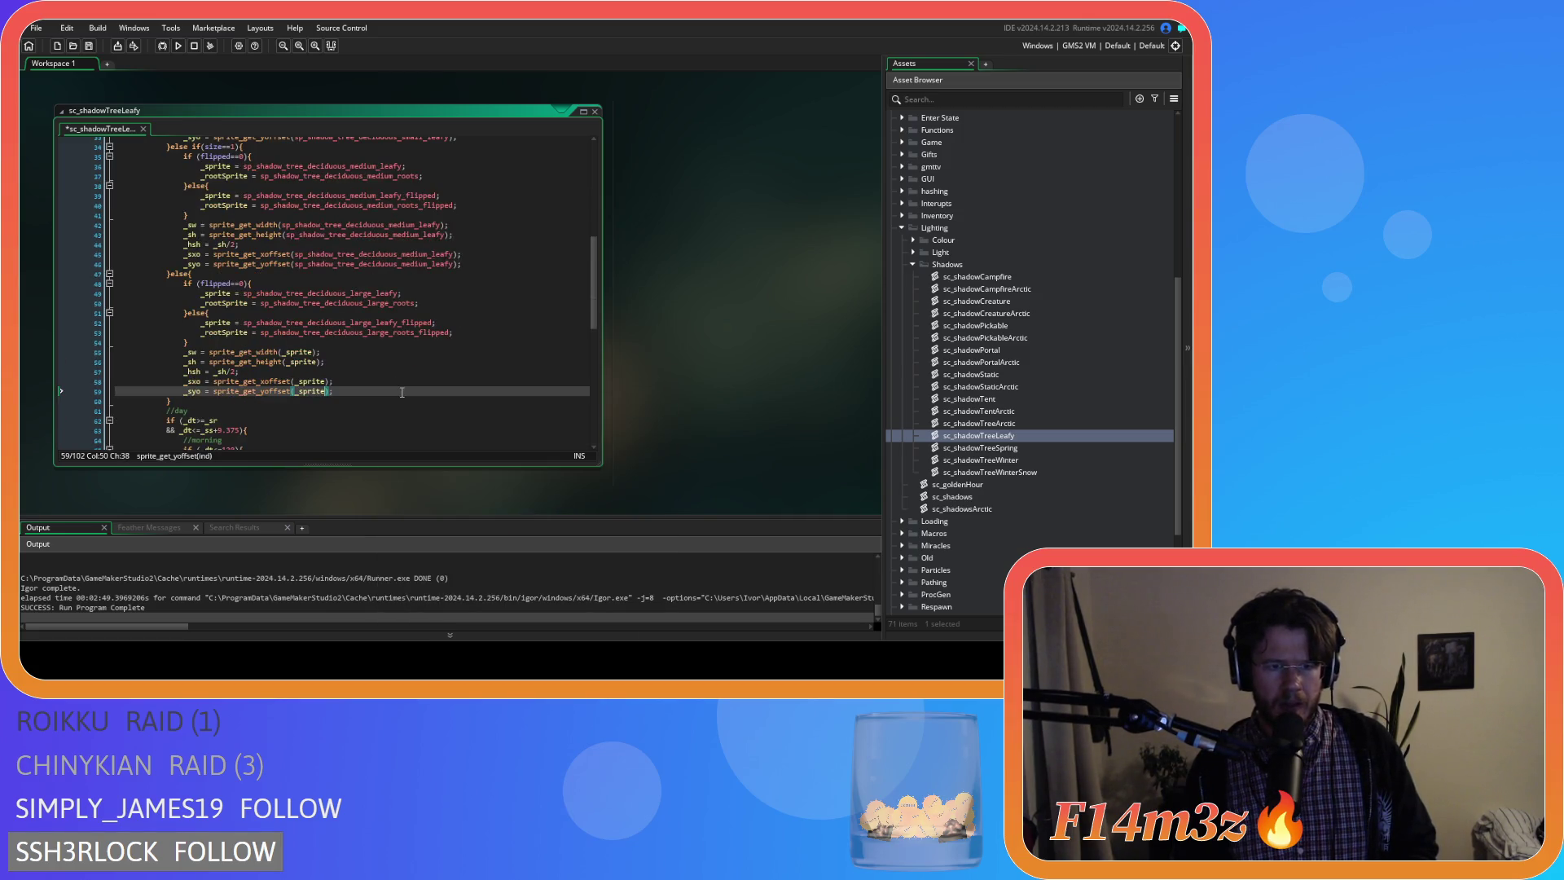
pyautogui.scroll(1, 402, 391)
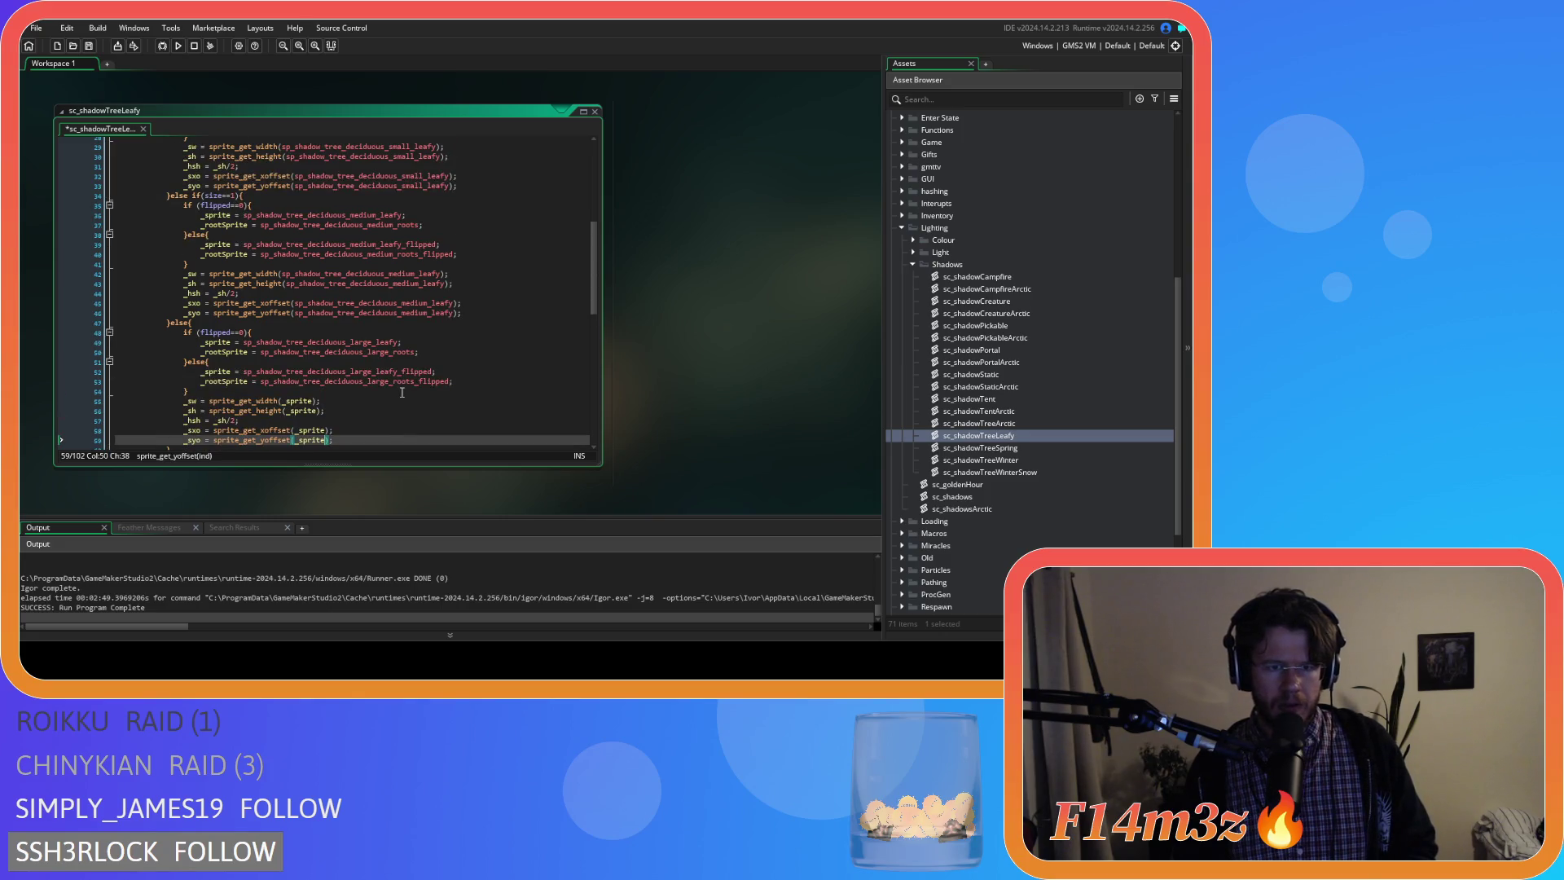
pyautogui.scroll(2, 401, 392)
# Replace the medium tree's width, height and offset arguments with _sprite.
pyautogui.doubleClick(324, 265)
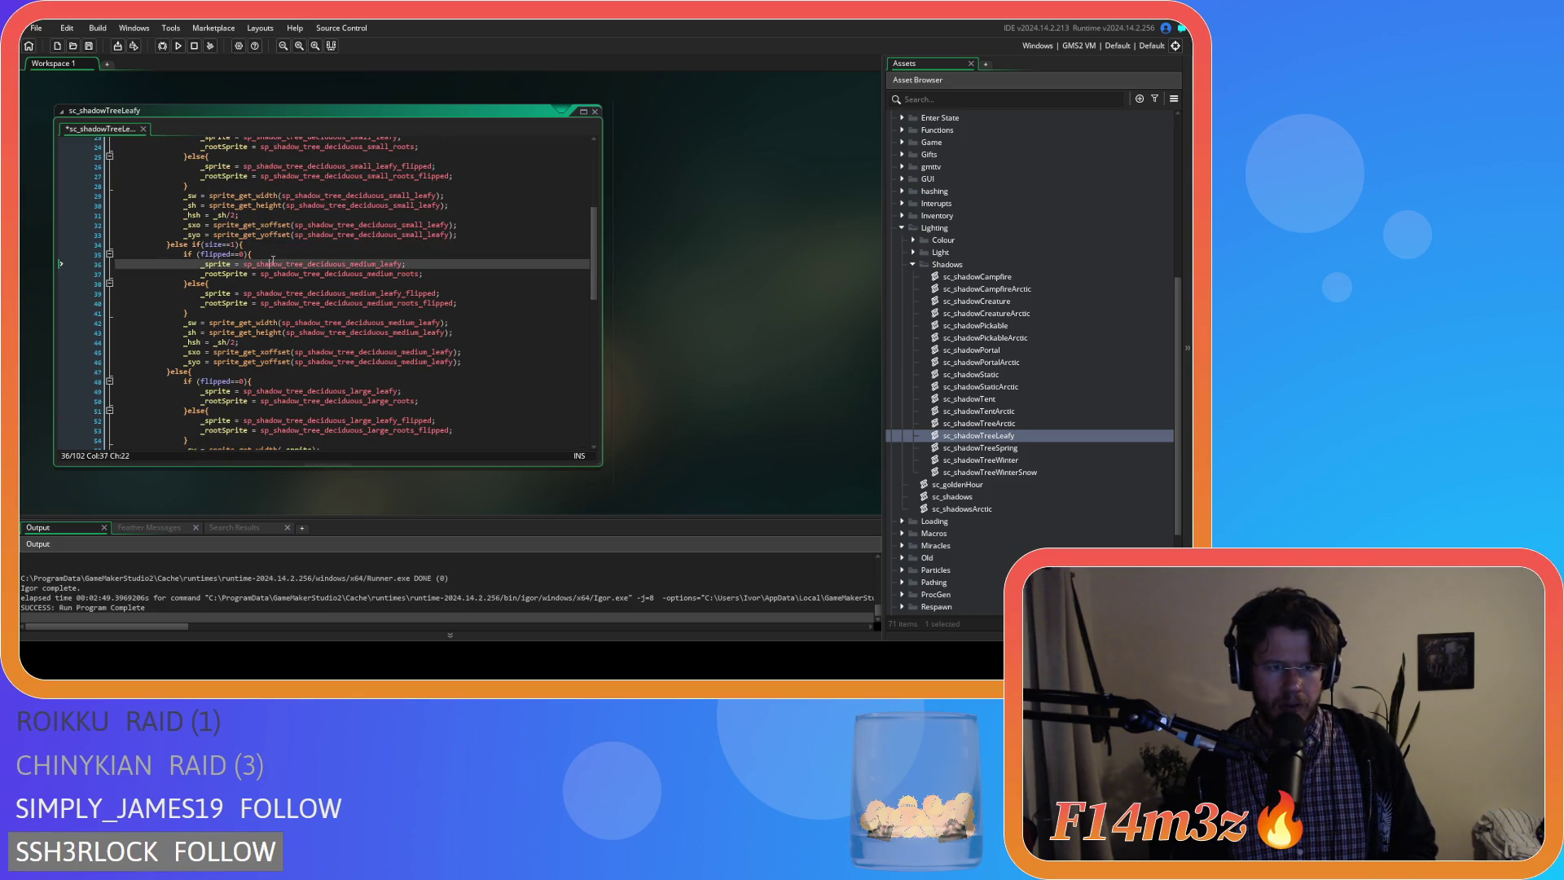
pyautogui.click(227, 264)
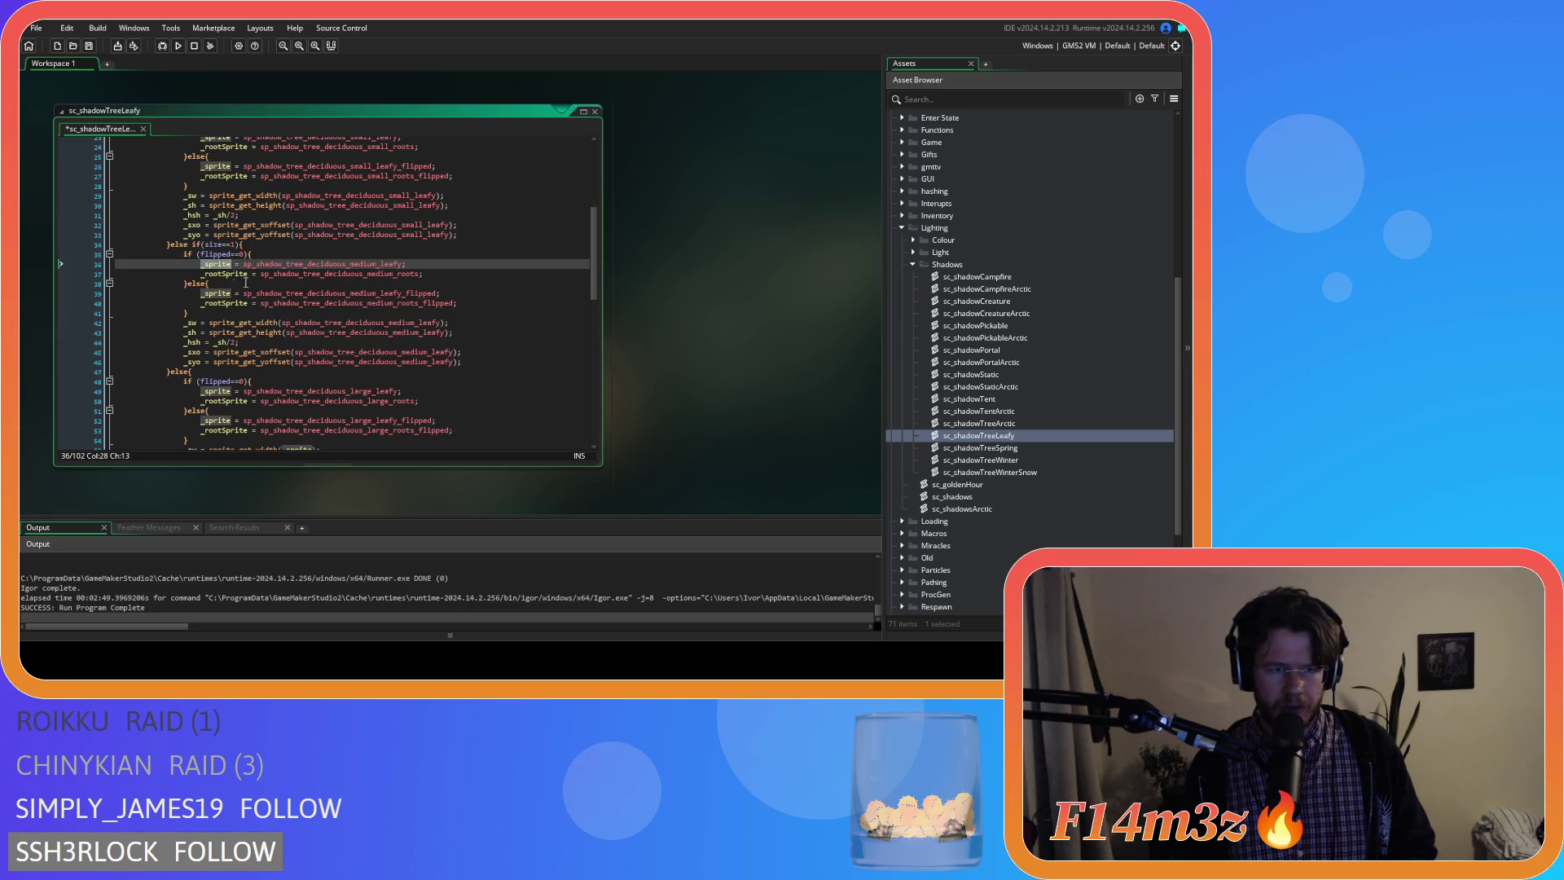
pyautogui.doubleClick(347, 324)
pyautogui.hotkey('ctrl', 'v')
pyautogui.doubleClick(348, 332)
pyautogui.hotkey('ctrl', 'v')
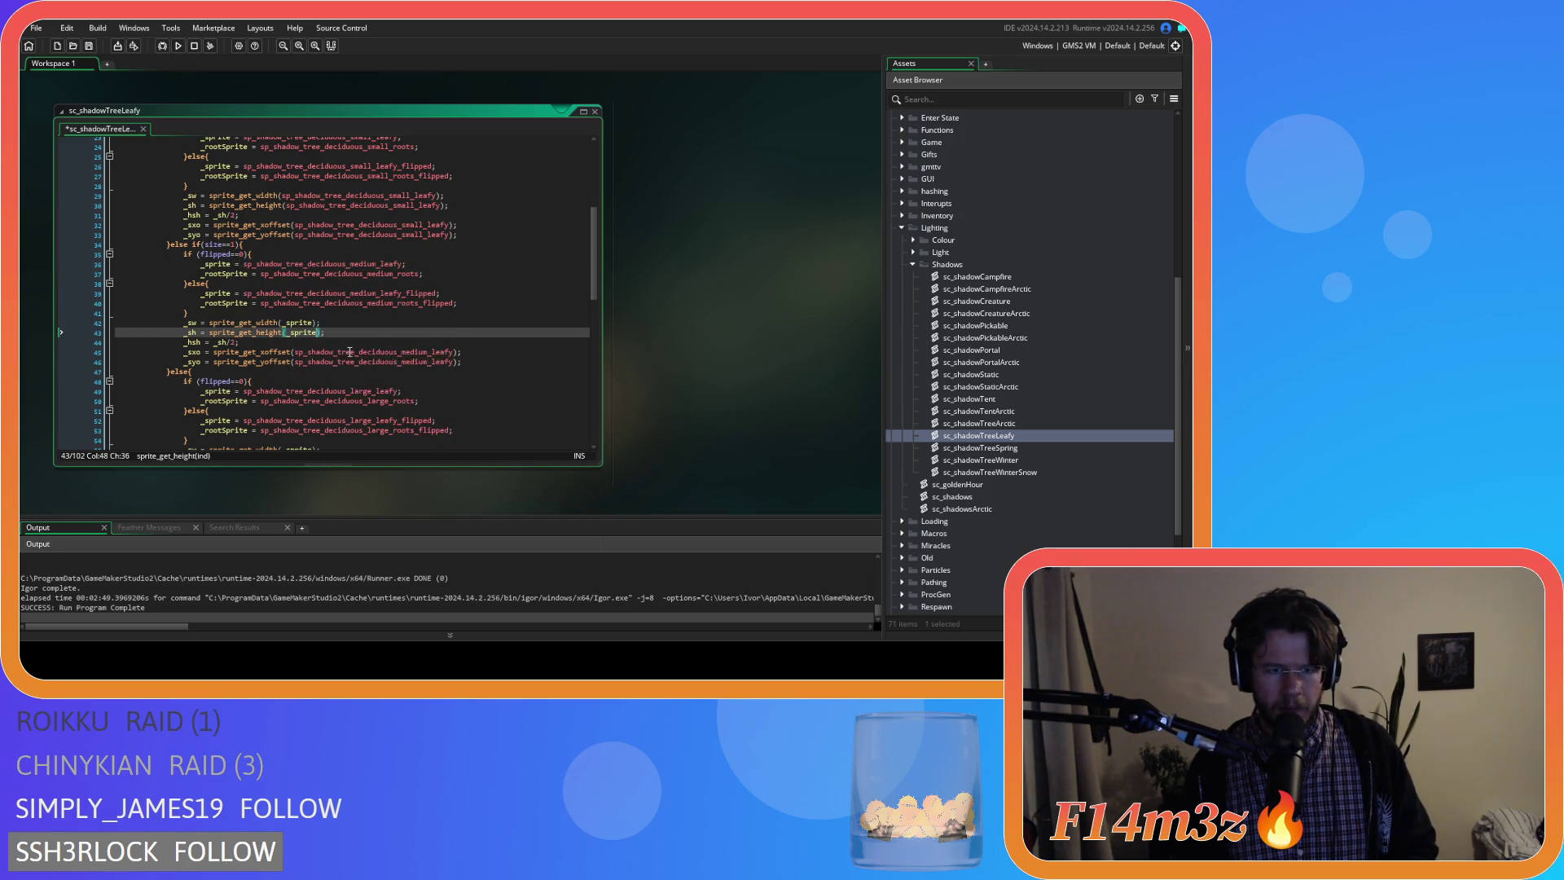
pyautogui.hotkey('ctrl', 'v')
pyautogui.click(352, 361)
pyautogui.scroll(3, 352, 361)
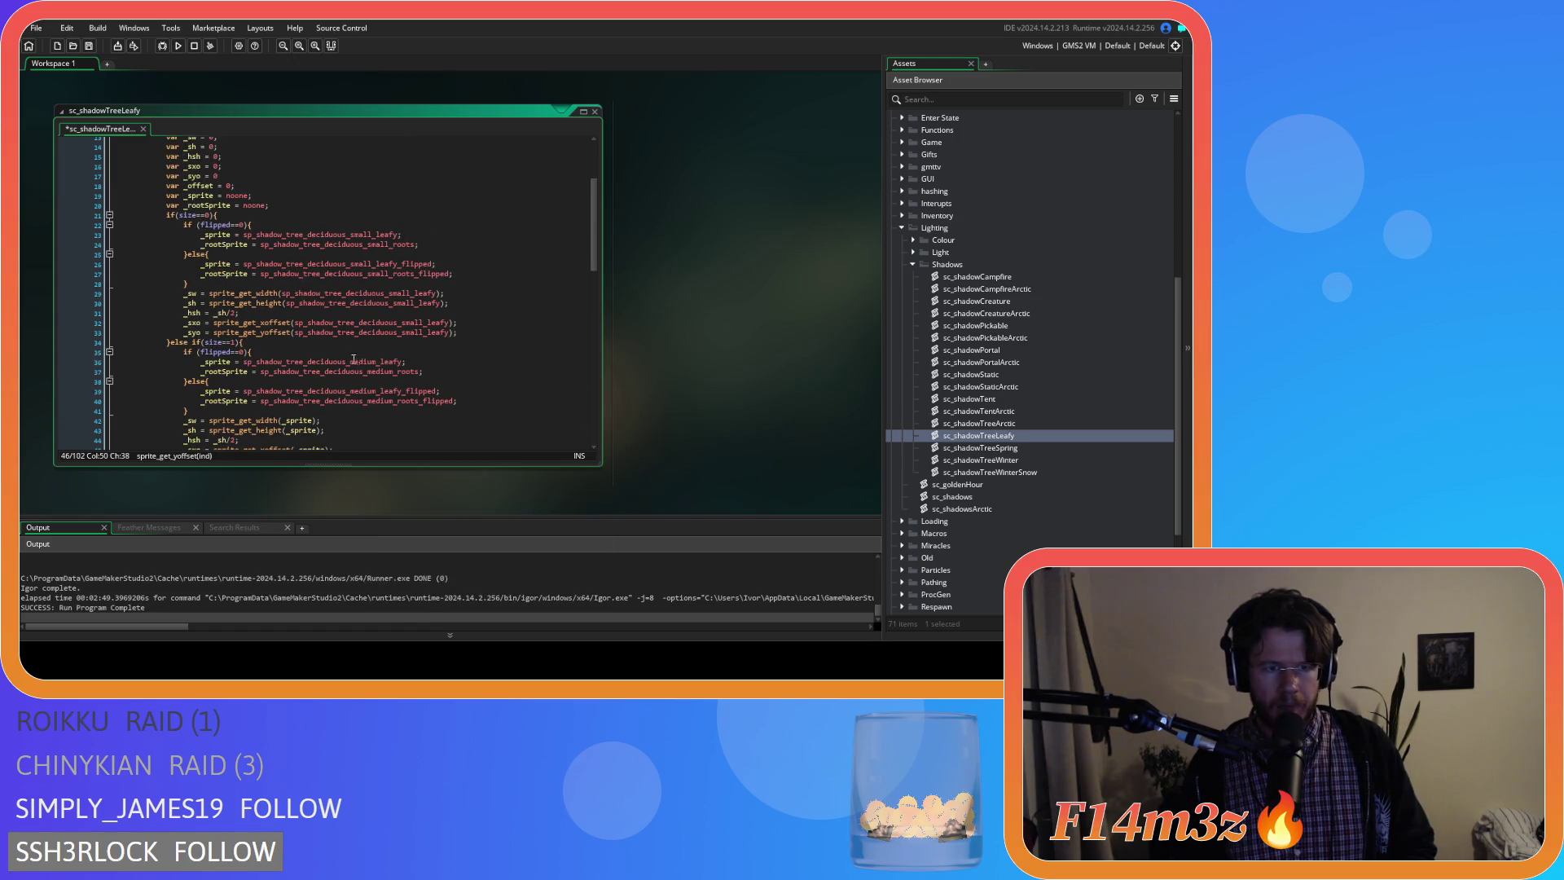
# Replace the small tree's width and height arguments with _sprite and move on to sc_shadowTreeSpring.
pyautogui.click(224, 269)
pyautogui.doubleClick(354, 294)
pyautogui.write('_sprite')
pyautogui.doubleClick(358, 304)
pyautogui.write('_sprite')
pyautogui.write('_sprite')
pyautogui.click(366, 331)
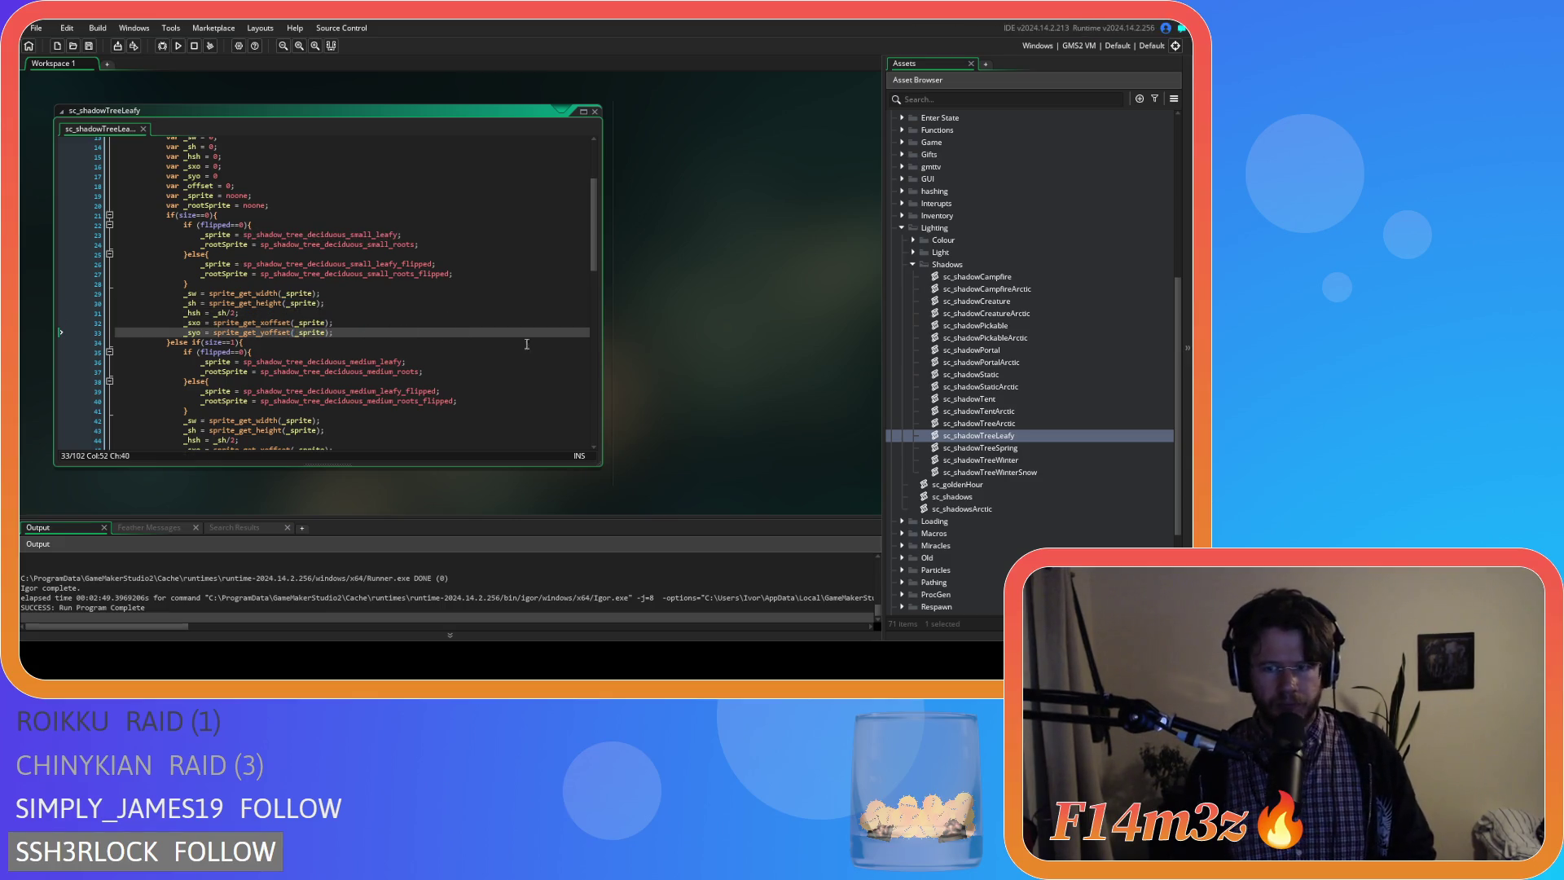
pyautogui.doubleClick(1027, 449)
pyautogui.scroll(-3, 342, 244)
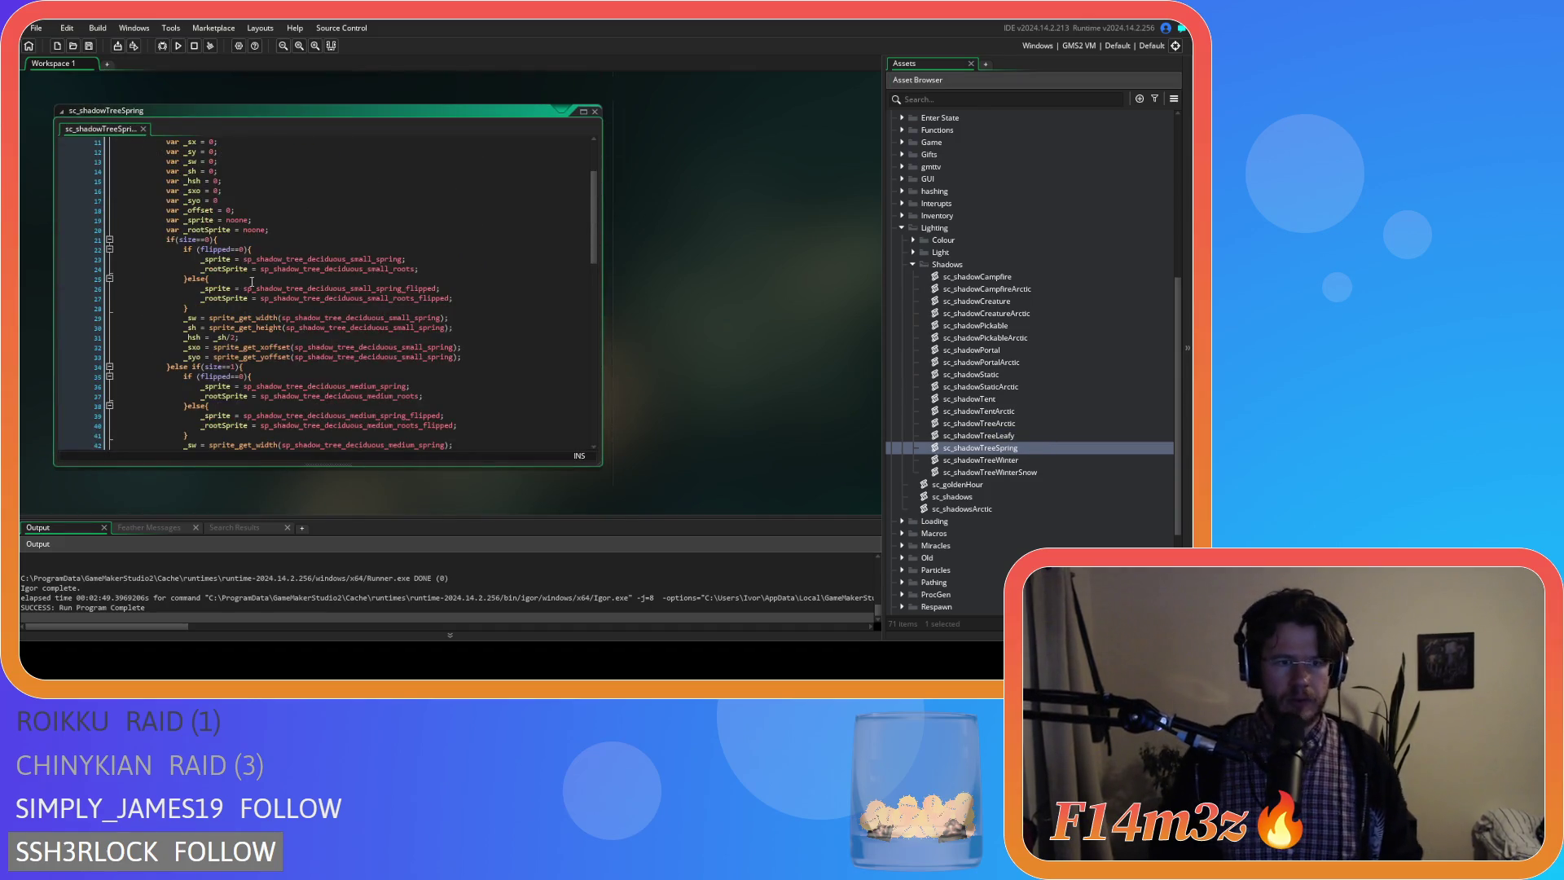
pyautogui.scroll(-3, 343, 241)
# Point the small spring tree's width, height and offset lookups at _sprite.
pyautogui.doubleClick(343, 243)
pyautogui.write('_sprite')
pyautogui.doubleClick(348, 252)
pyautogui.write('_sprite')
pyautogui.press('Down')
pyautogui.doubleClick(356, 274)
pyautogui.write('_sprite')
pyautogui.doubleClick(356, 284)
pyautogui.write('_sprite')
pyautogui.scroll(-2, 425, 303)
pyautogui.scroll(-2, 427, 304)
# Point the medium and large spring tree lookups at _sprite, then move to sc_shadowTreeWinter.
pyautogui.doubleClick(366, 283)
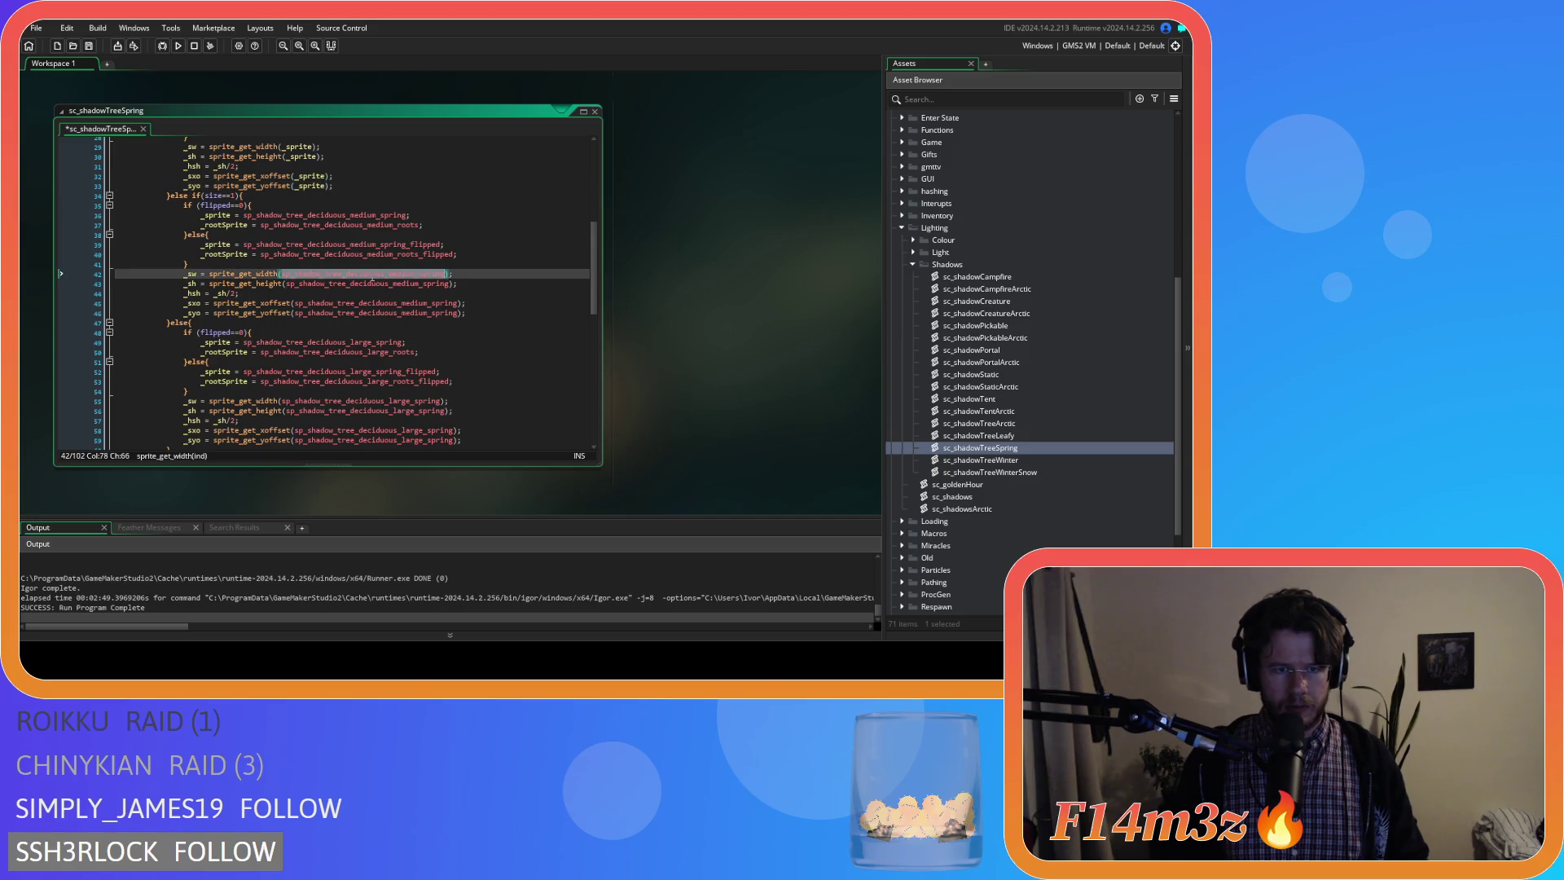
pyautogui.write('_sprite')
pyautogui.doubleClick(367, 302)
pyautogui.write('_sprite')
pyautogui.click(377, 312)
pyautogui.scroll(-4, 379, 315)
pyautogui.doubleClick(366, 315)
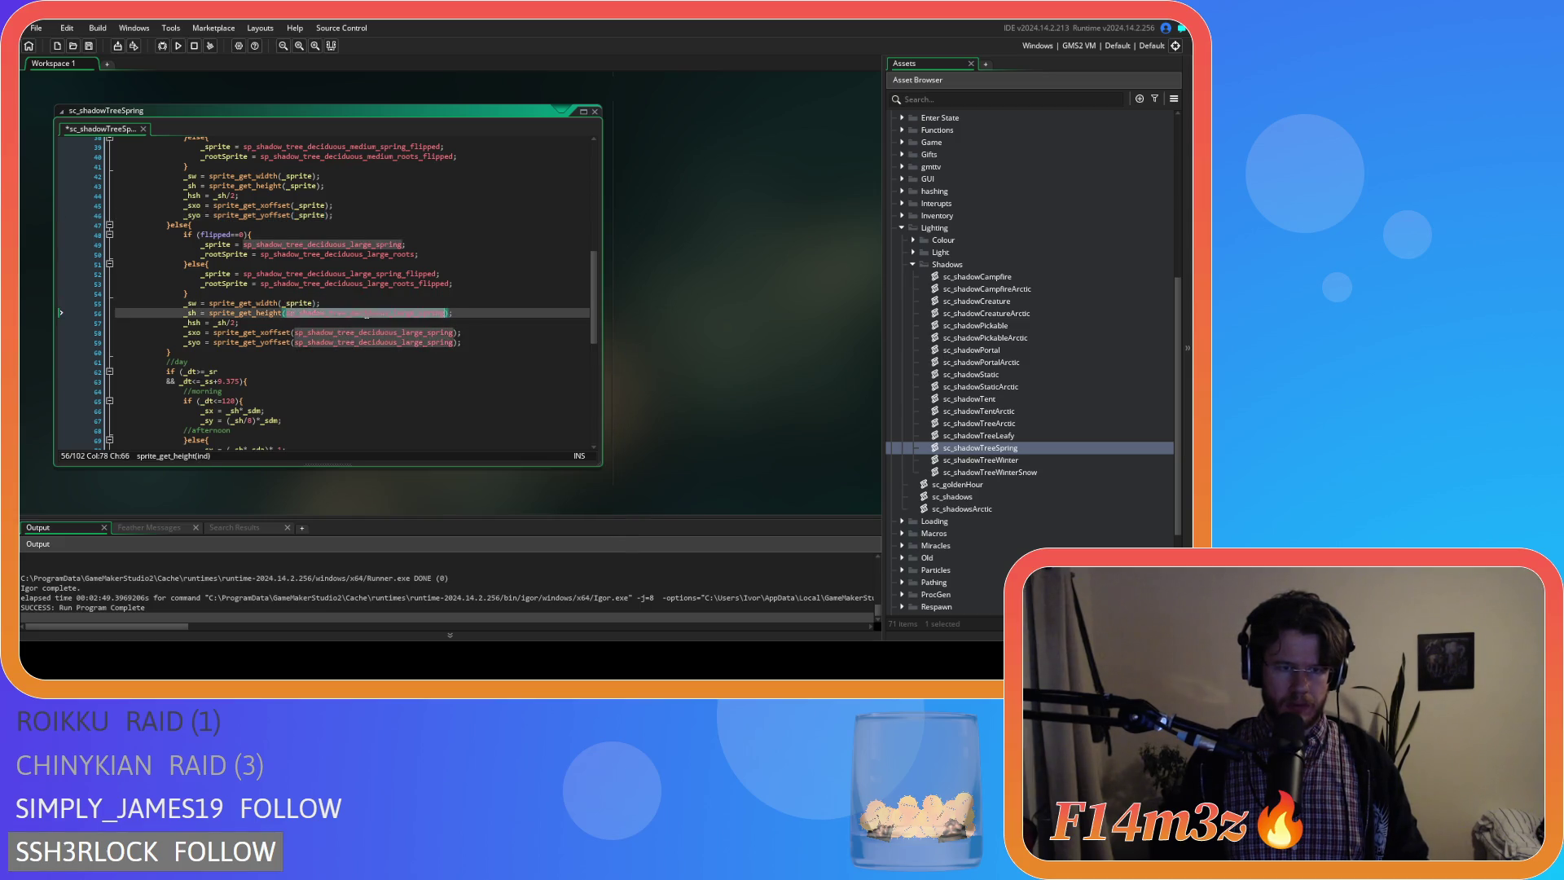
pyautogui.doubleClick(364, 328)
pyautogui.write('_sprite')
pyautogui.click(363, 342)
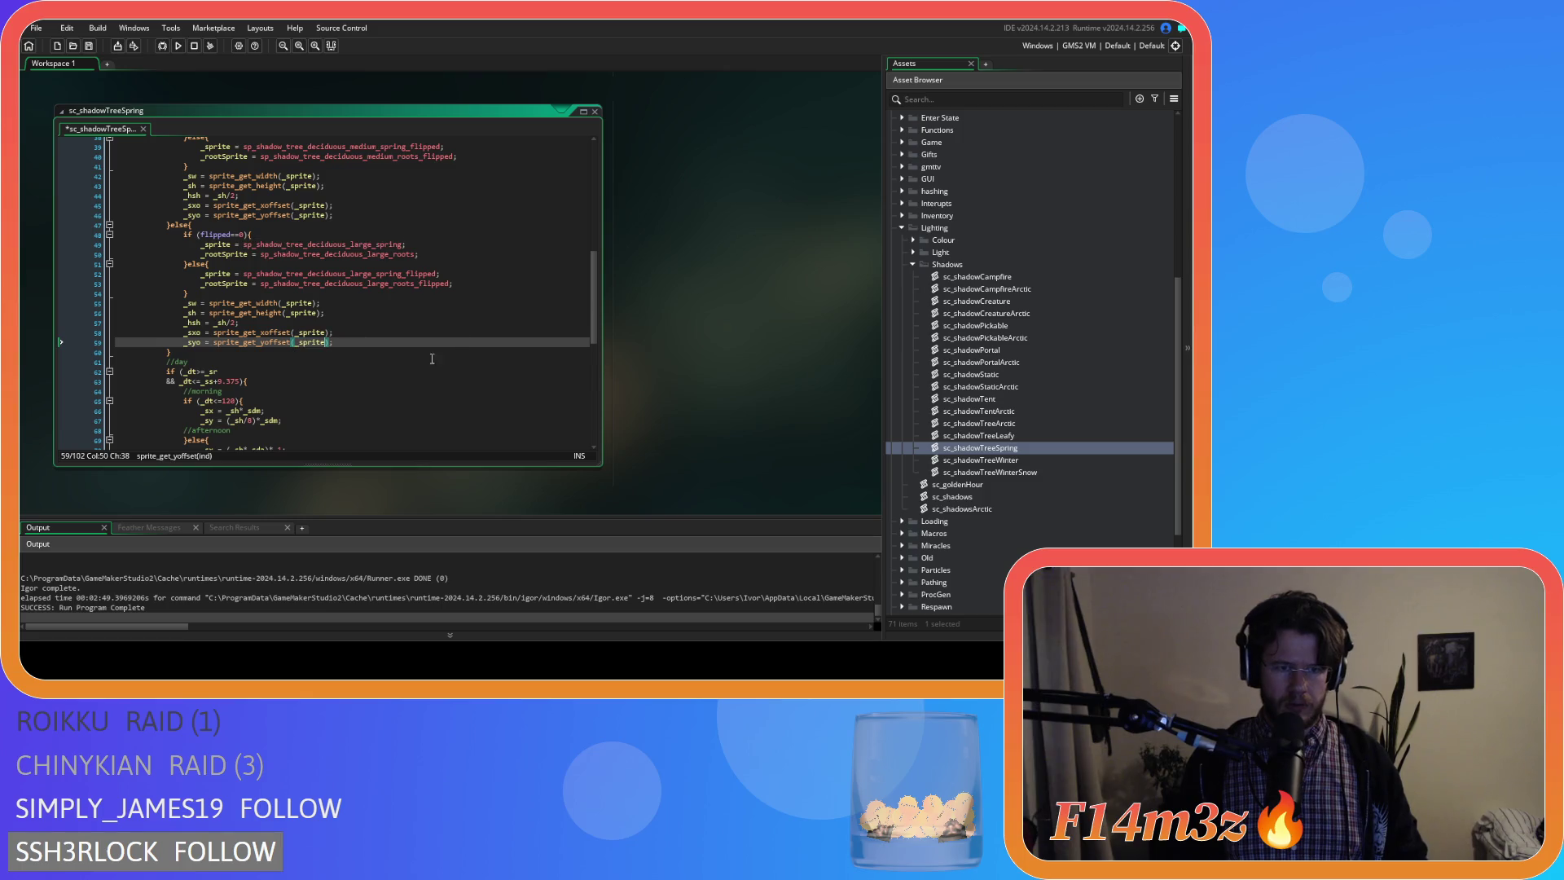
pyautogui.doubleClick(1018, 462)
pyautogui.scroll(5, 367, 306)
# Paste _sprite into the small winter tree's width, height, xoffset and yoffset calls.
pyautogui.doubleClick(355, 294)
pyautogui.write('_sprite')
pyautogui.doubleClick(356, 304)
pyautogui.write('_sprite')
pyautogui.click(357, 323)
pyautogui.doubleClick(355, 322)
pyautogui.write('_sprite')
pyautogui.hotkey('ctrl', 'v')
pyautogui.scroll(-3, 356, 323)
# Paste _sprite into the medium and large winter tree lookups and move to sc_shadowTreeWinterSnow.
pyautogui.click(354, 323)
pyautogui.doubleClick(376, 323)
pyautogui.write('_sprite')
pyautogui.write('_sprite')
pyautogui.doubleClick(376, 353)
pyautogui.write('_sprite')
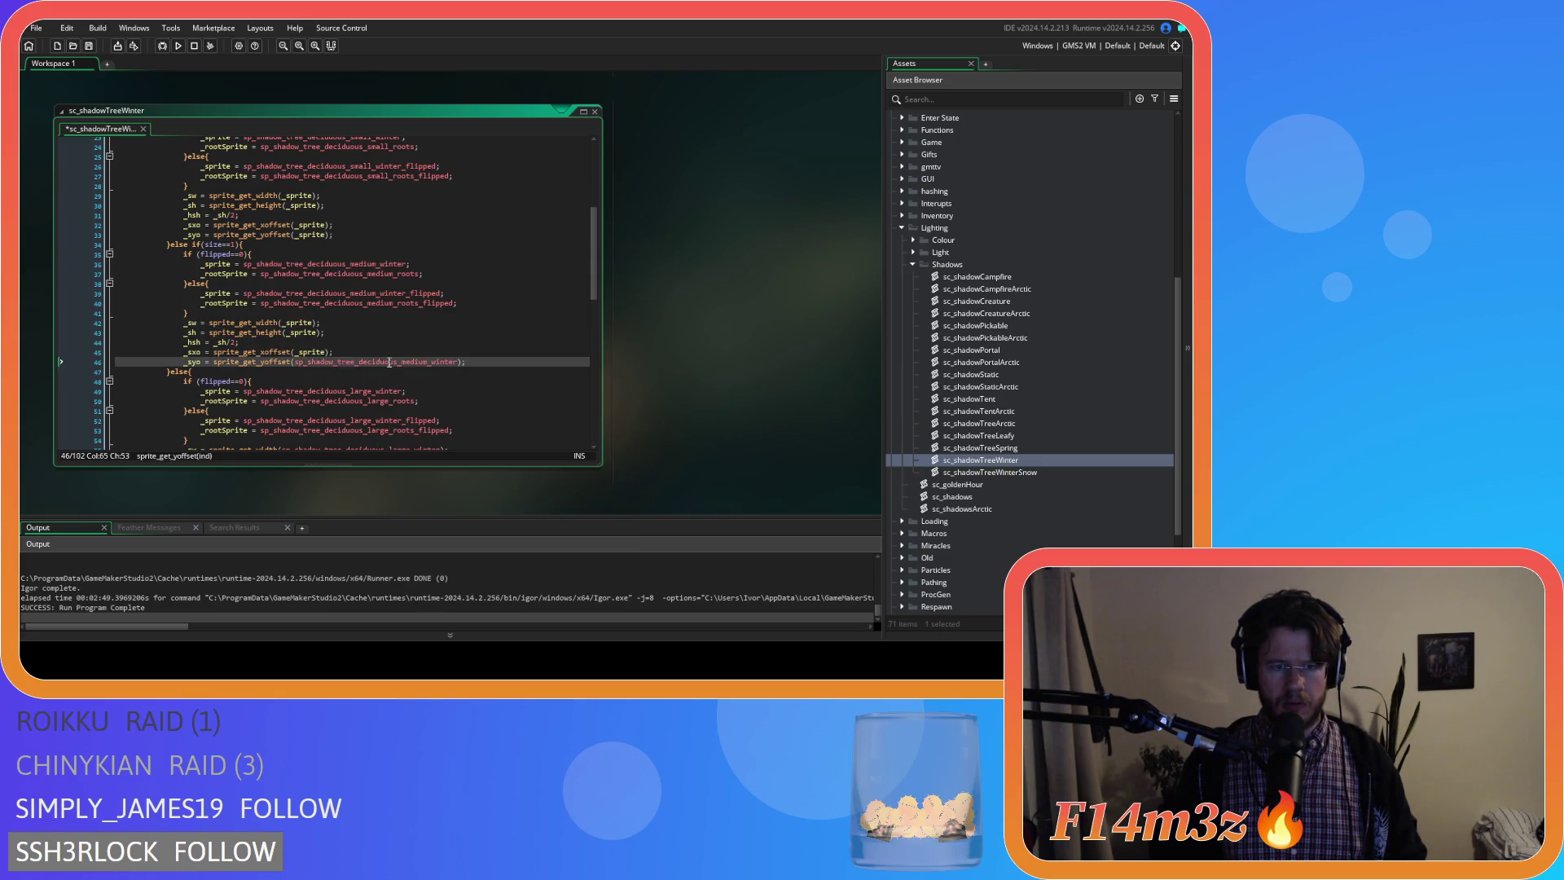
pyautogui.scroll(-7, 429, 348)
pyautogui.doubleClick(361, 254)
pyautogui.write('_sprite')
pyautogui.hotkey('ctrl', 'v')
pyautogui.doubleClick(372, 283)
pyautogui.write('_sprite')
pyautogui.doubleClick(378, 293)
pyautogui.write('_sprite')
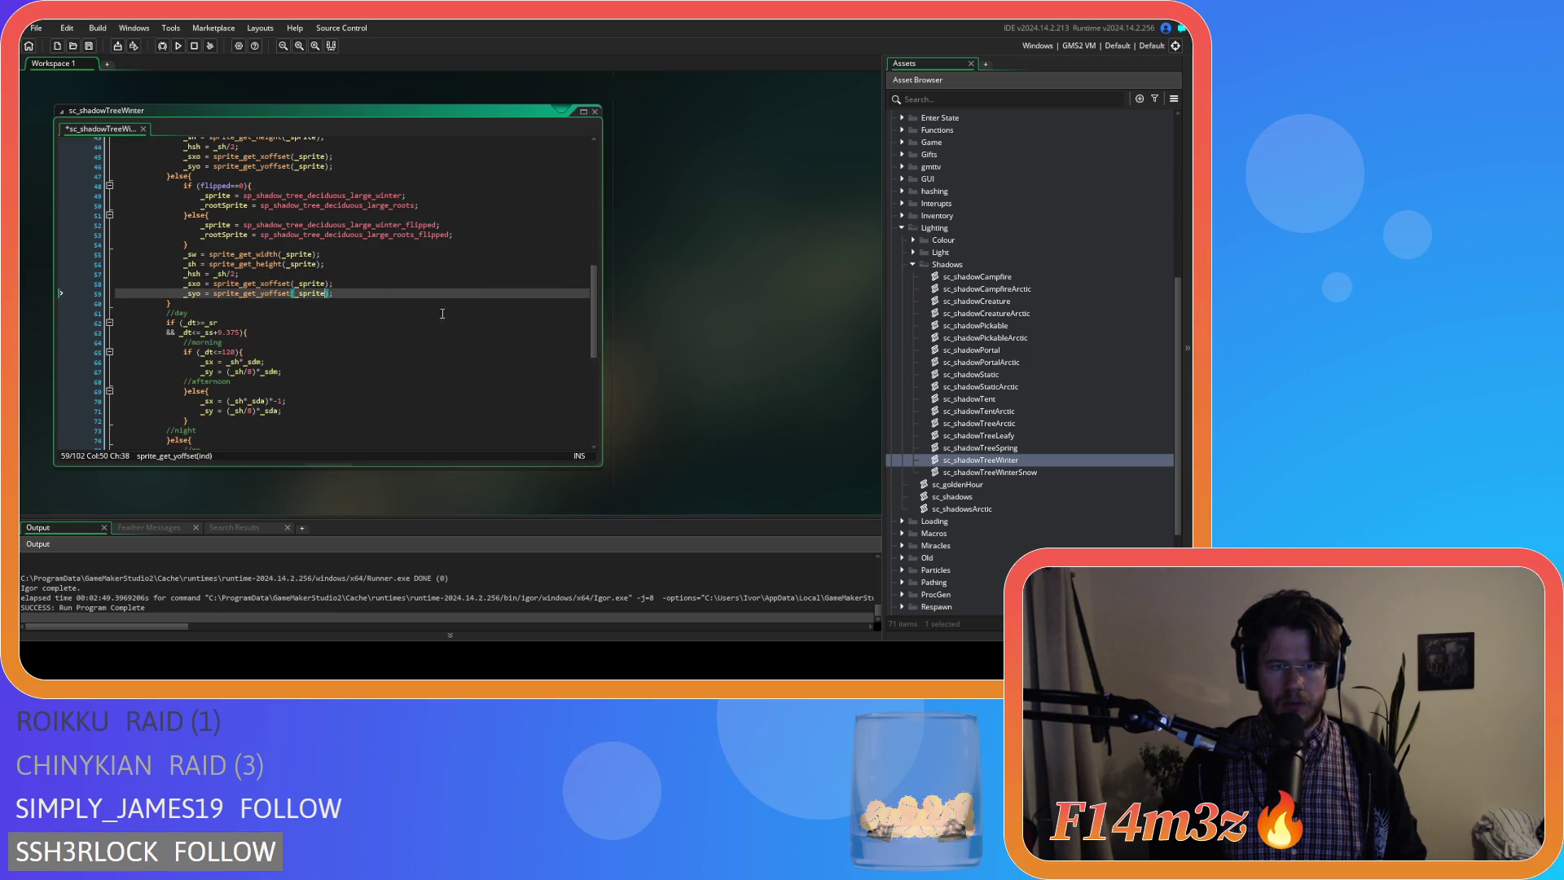
pyautogui.doubleClick(990, 471)
pyautogui.hotkey('ctrl', 'c')
pyautogui.scroll(-7, 532, 327)
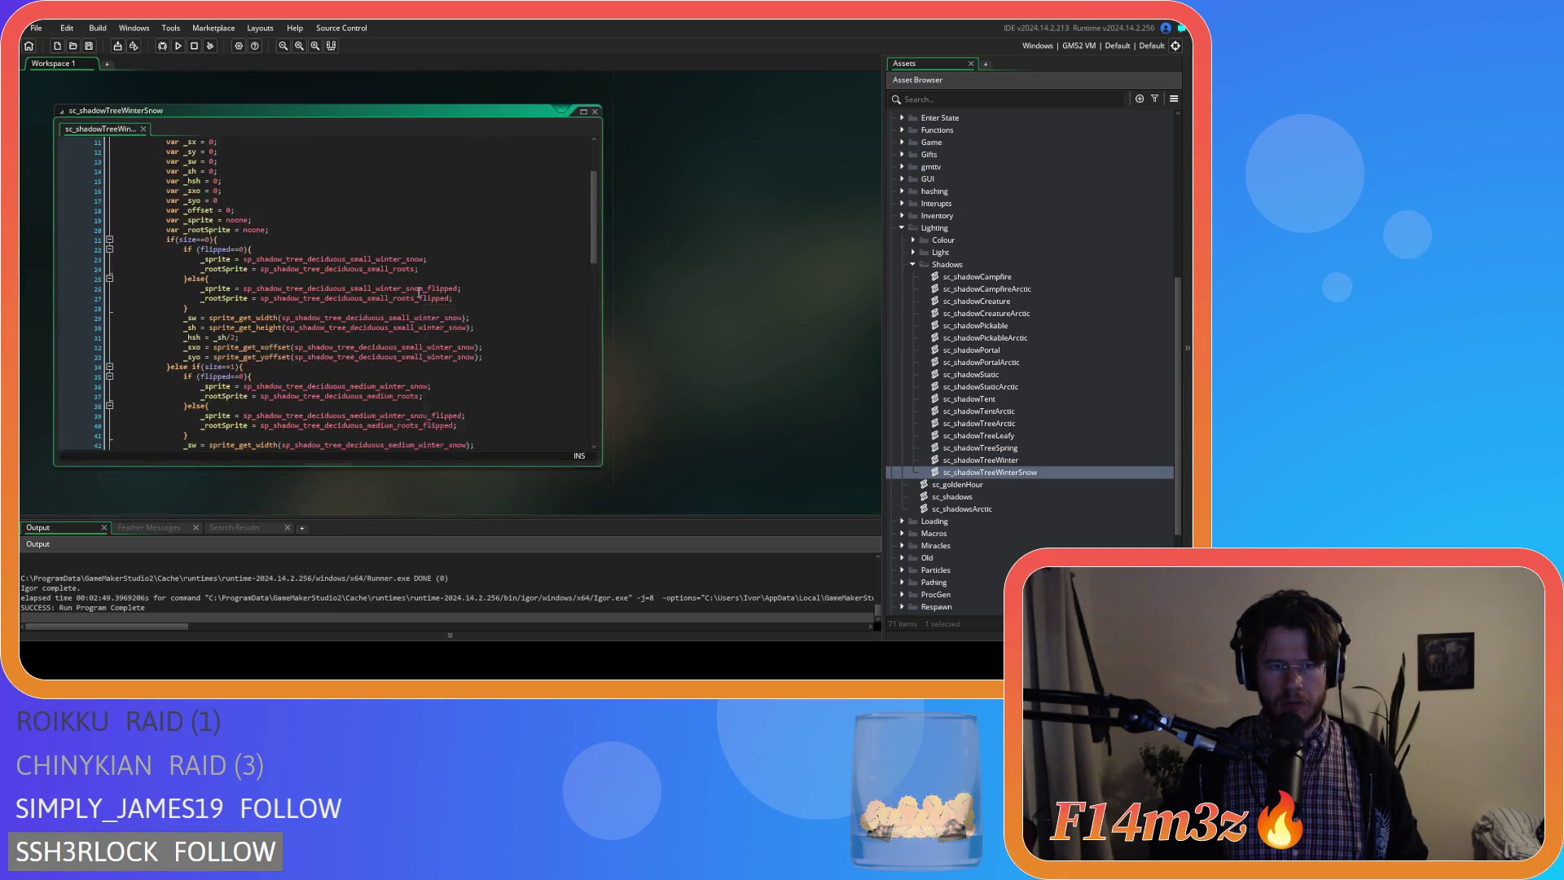
# Swap the small winter-snow tree's lookups on lines 29-33 to _sprite.
pyautogui.doubleClick(367, 220)
pyautogui.hotkey('ctrl', 'v')
pyautogui.click(360, 230)
pyautogui.doubleClick(361, 229)
pyautogui.hotkey('ctrl', 'v')
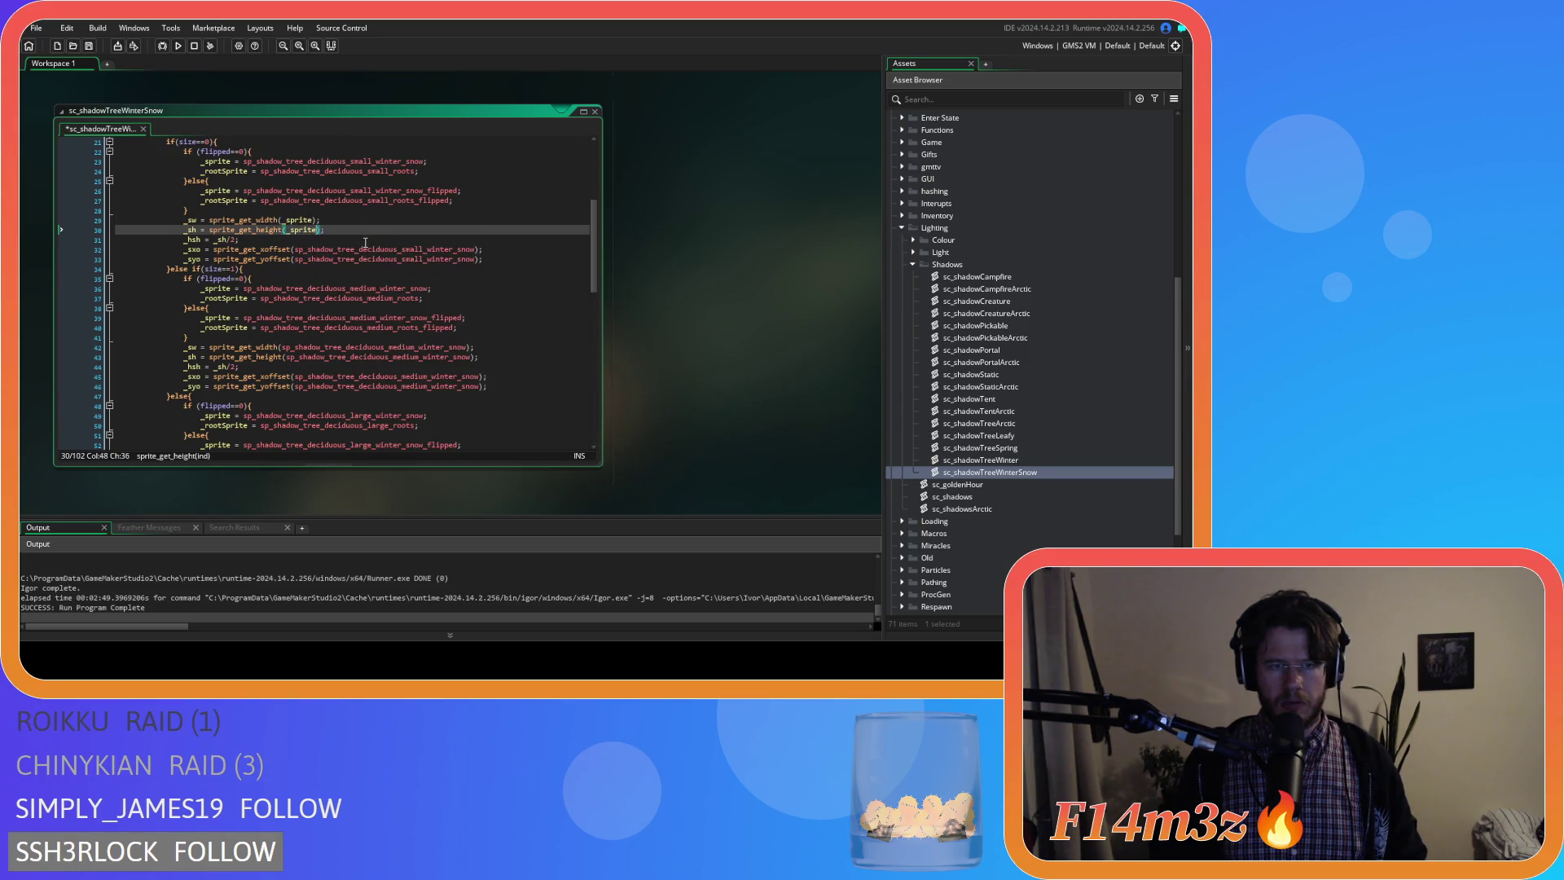
pyautogui.hotkey('ctrl', 'v')
pyautogui.doubleClick(374, 259)
# Swap the medium winter-snow tree's lookups on lines 42-46 to _sprite.
pyautogui.doubleClick(367, 347)
pyautogui.hotkey('ctrl', 'v')
pyautogui.doubleClick(372, 358)
pyautogui.hotkey('ctrl', 'v')
pyautogui.hotkey('ctrl', 'v')
pyautogui.doubleClick(401, 386)
pyautogui.hotkey('ctrl', 'v')
pyautogui.scroll(-4, 402, 386)
# Swap the large winter-snow tree's lookups on lines 55-58 to _sprite and return to sc_shadowTreeLeafy.
pyautogui.doubleClick(407, 355)
pyautogui.hotkey('ctrl', 'v')
pyautogui.click(403, 362)
pyautogui.doubleClick(403, 382)
pyautogui.hotkey('ctrl', 'v')
pyautogui.hotkey('ctrl', 'v')
pyautogui.scroll(-4, 479, 388)
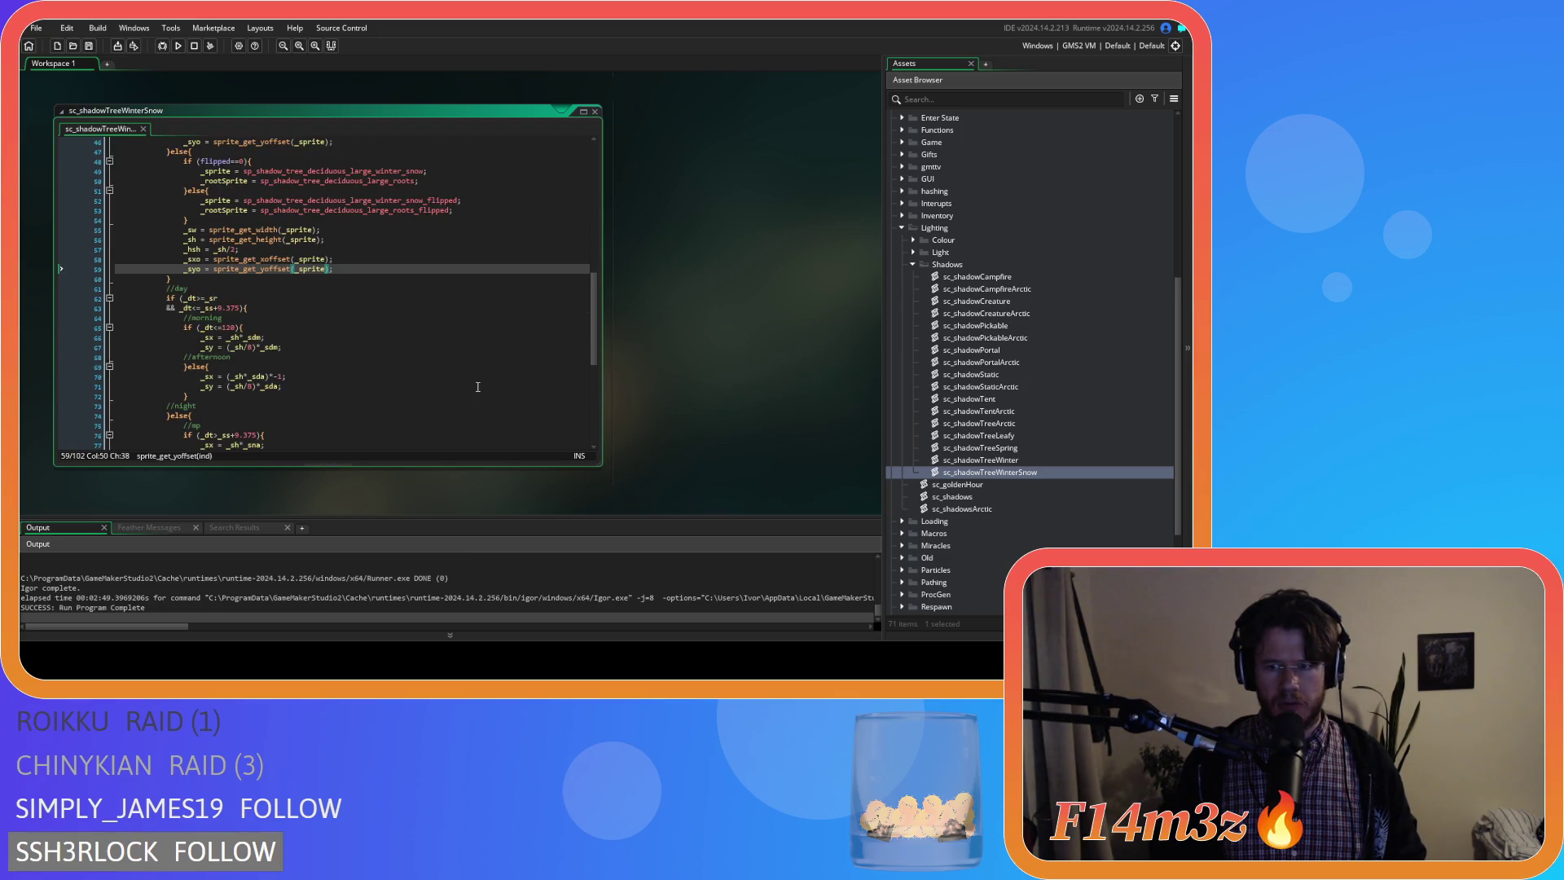
pyautogui.doubleClick(984, 436)
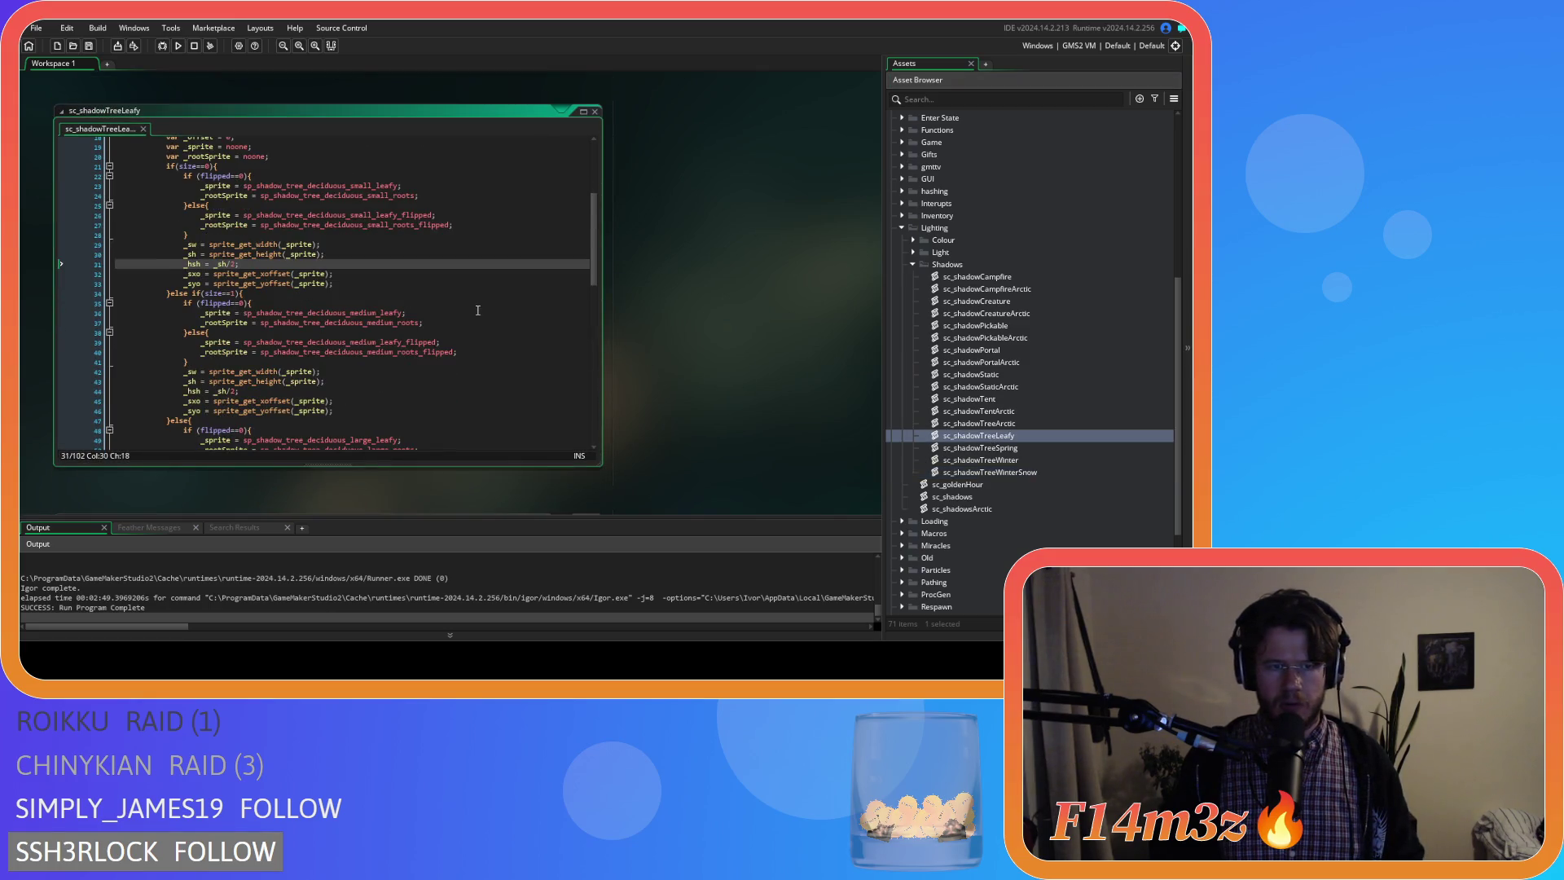
pyautogui.scroll(-3, 477, 311)
pyautogui.rightClick(663, 307)
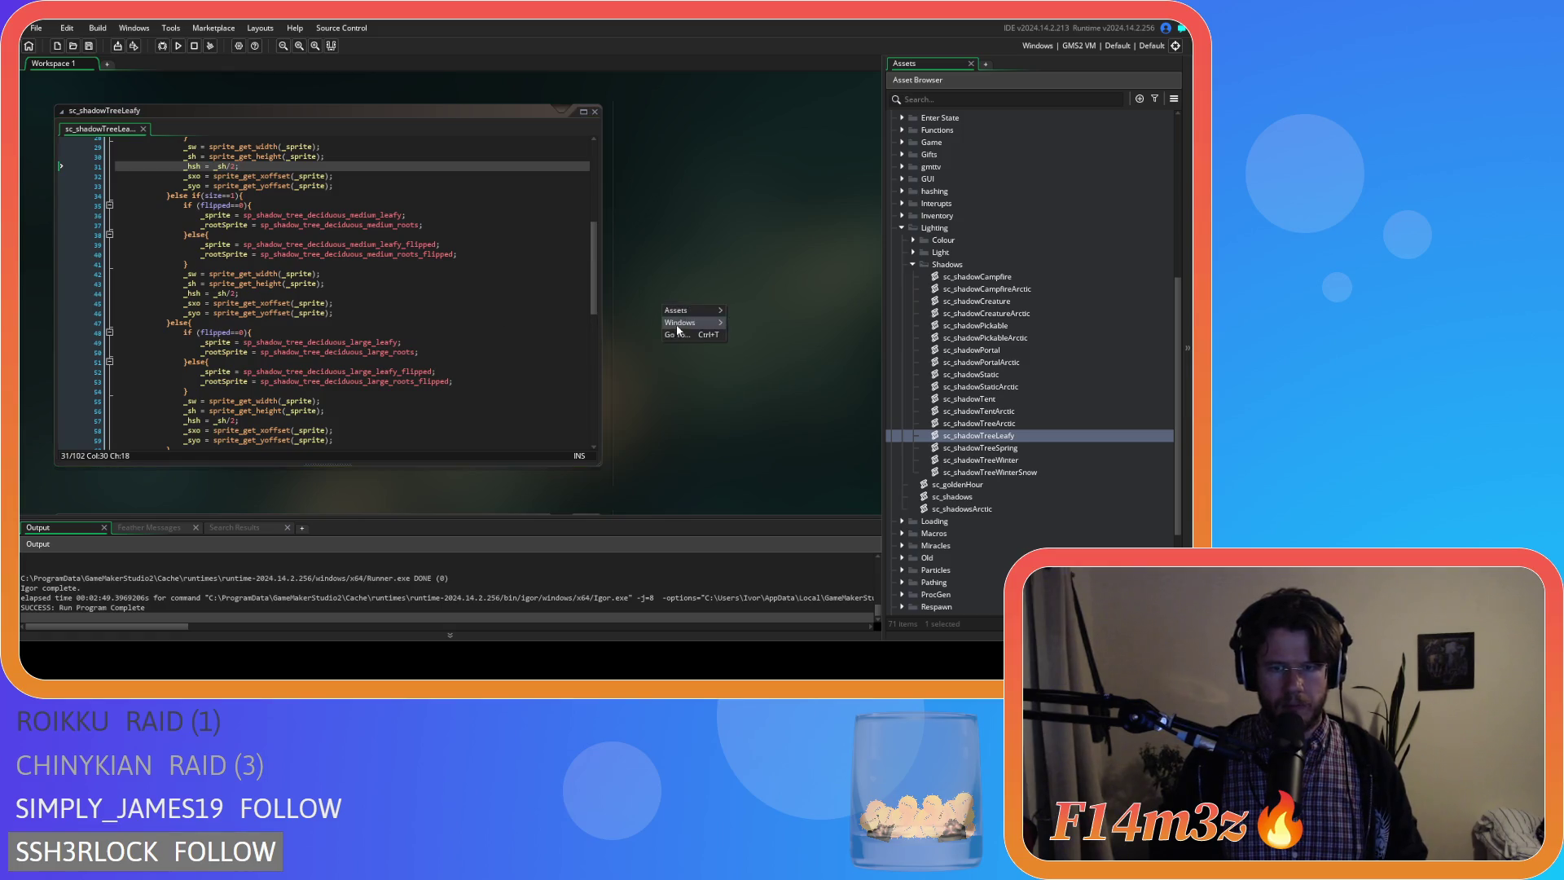
# Close All editors, collapse Shadows and Scripts, and launch an F5 test build of Entheogen.
pyautogui.click(736, 387)
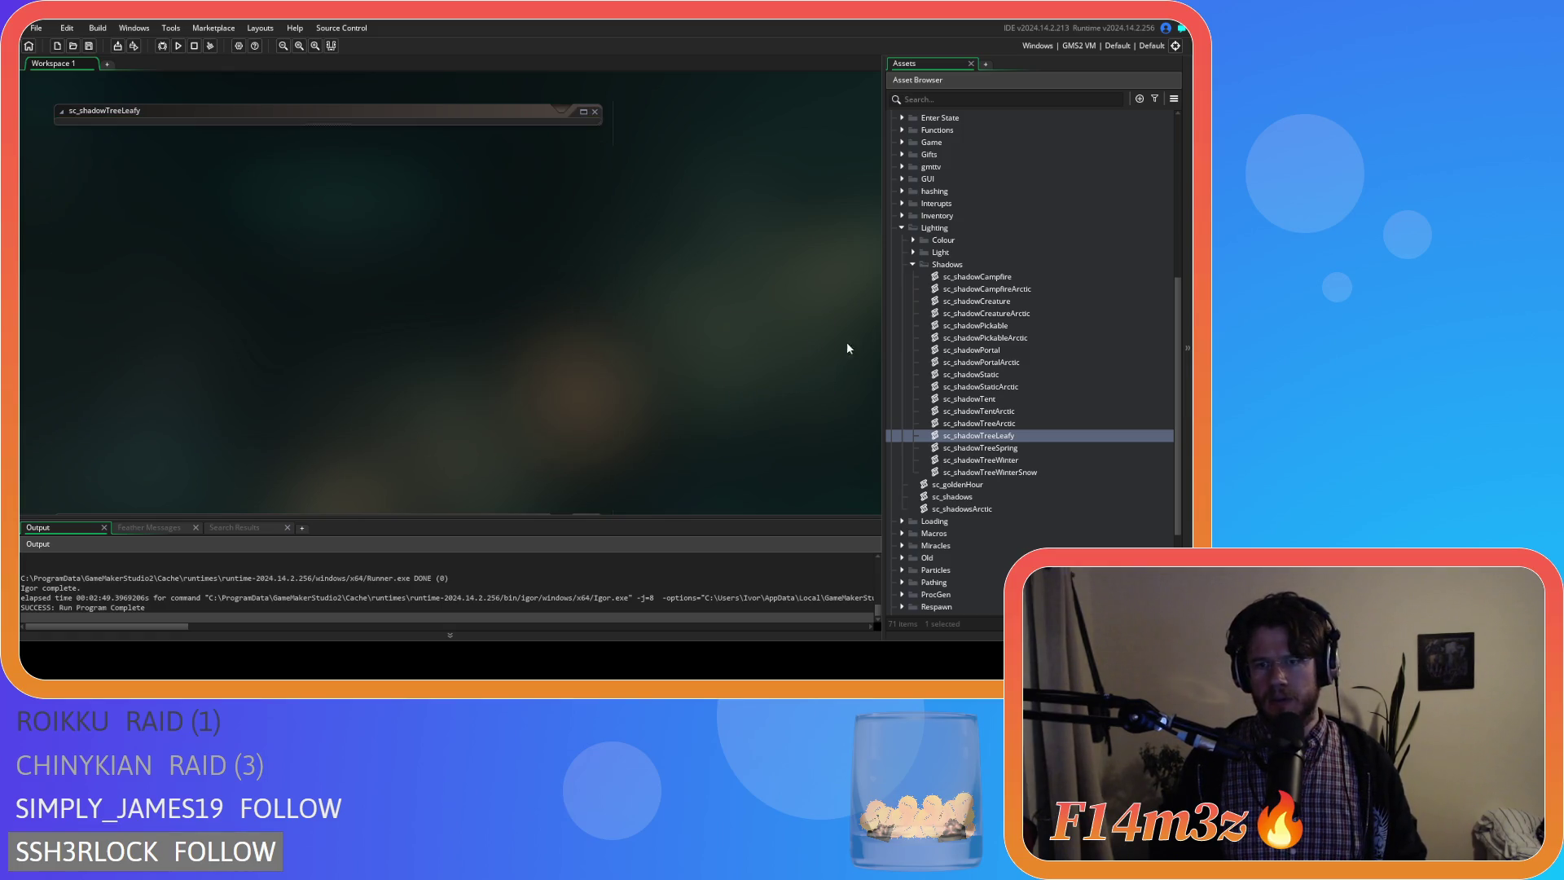
pyautogui.click(914, 264)
pyautogui.scroll(2, 904, 297)
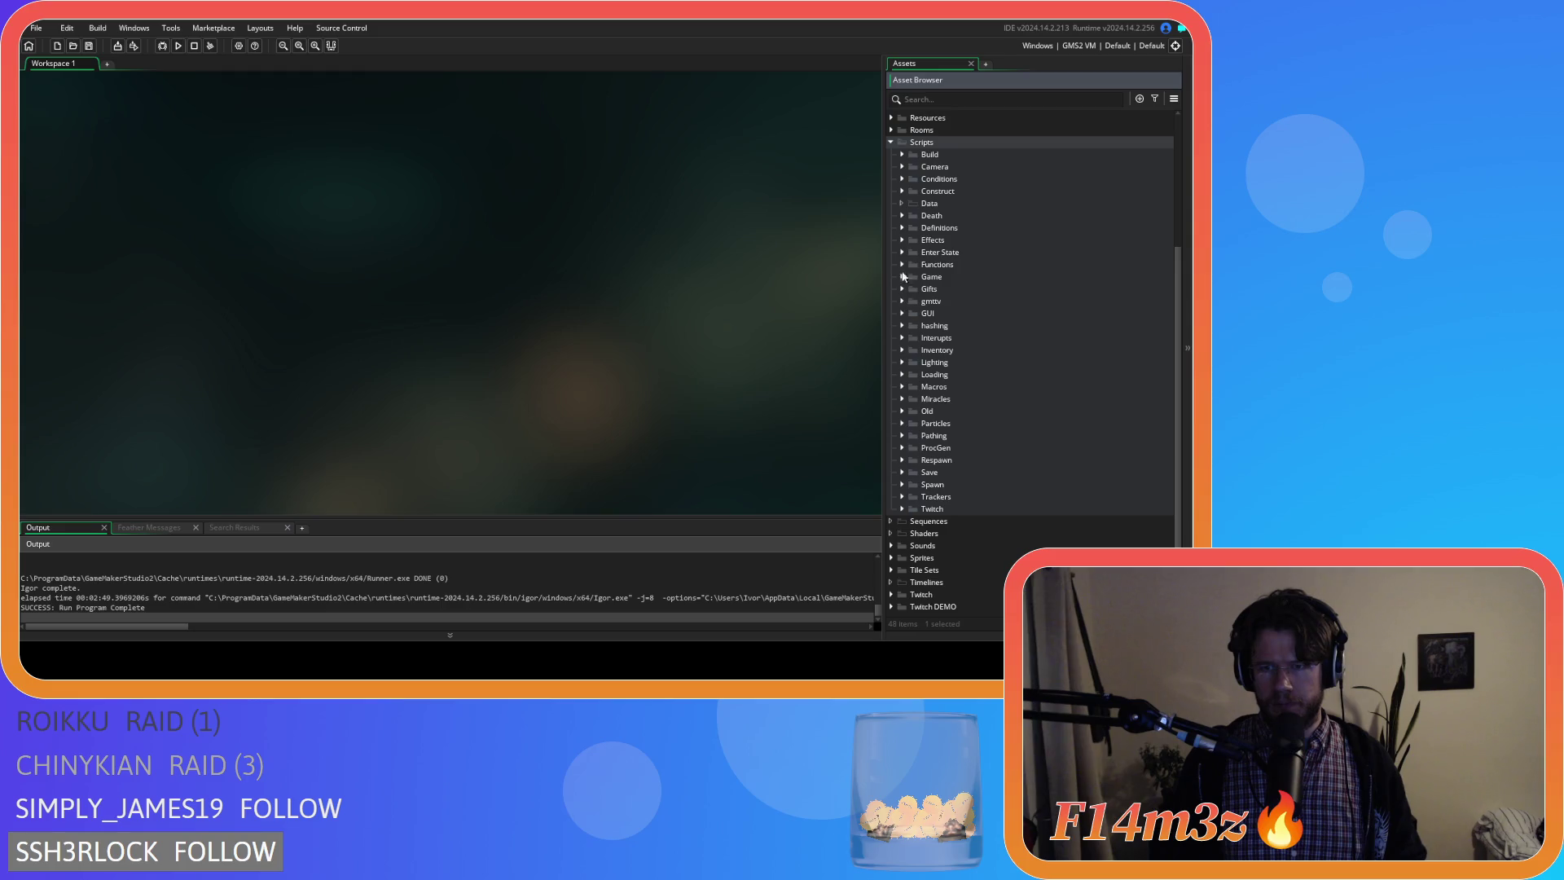
pyautogui.click(893, 146)
pyautogui.press('F5')
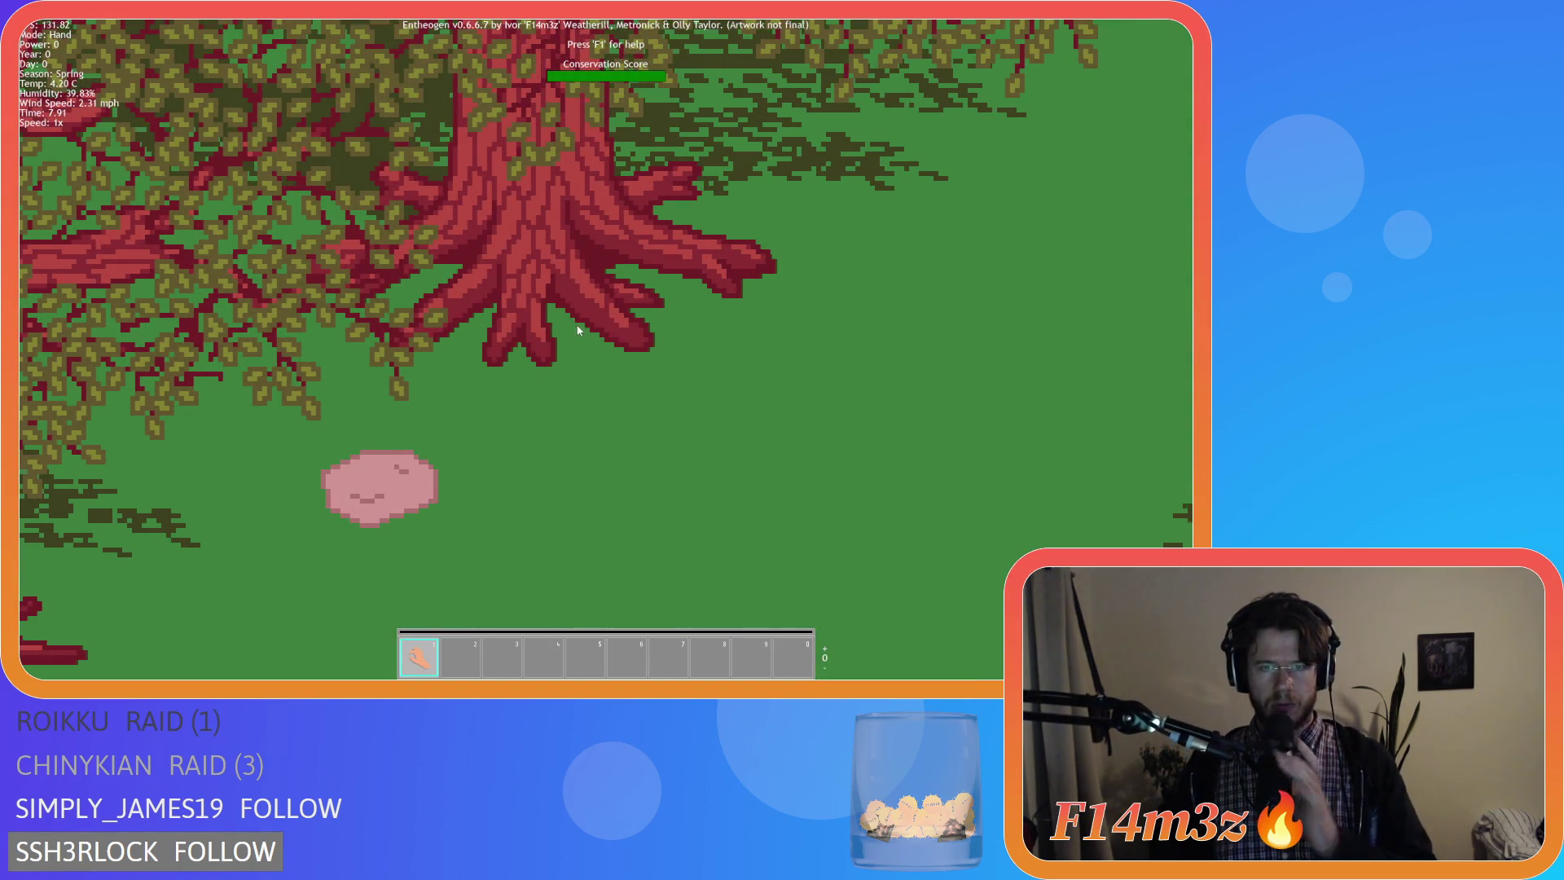
pyautogui.scroll(-3, 580, 268)
pyautogui.scroll(-2, 474, 355)
pyautogui.scroll(3, 473, 356)
pyautogui.scroll(-3, 474, 355)
pyautogui.scroll(1, 474, 356)
pyautogui.scroll(1, 474, 351)
pyautogui.scroll(1, 504, 341)
pyautogui.scroll(1, 508, 339)
pyautogui.scroll(-2, 507, 346)
pyautogui.scroll(-1, 751, 308)
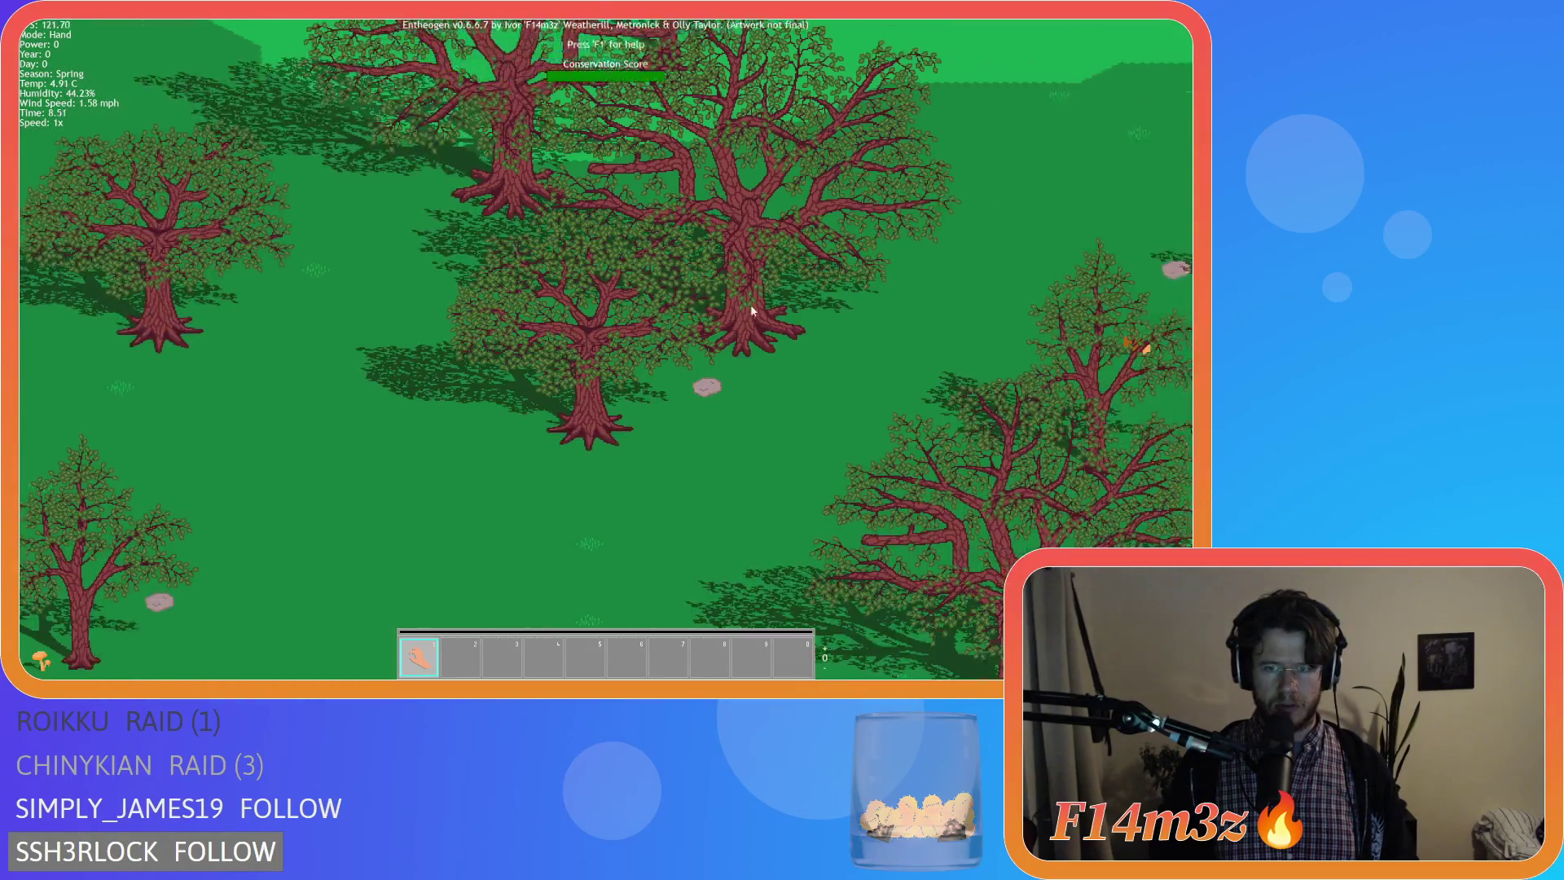
pyautogui.scroll(3, 741, 309)
pyautogui.scroll(-1, 740, 313)
pyautogui.scroll(-2, 740, 307)
pyautogui.scroll(-2, 668, 334)
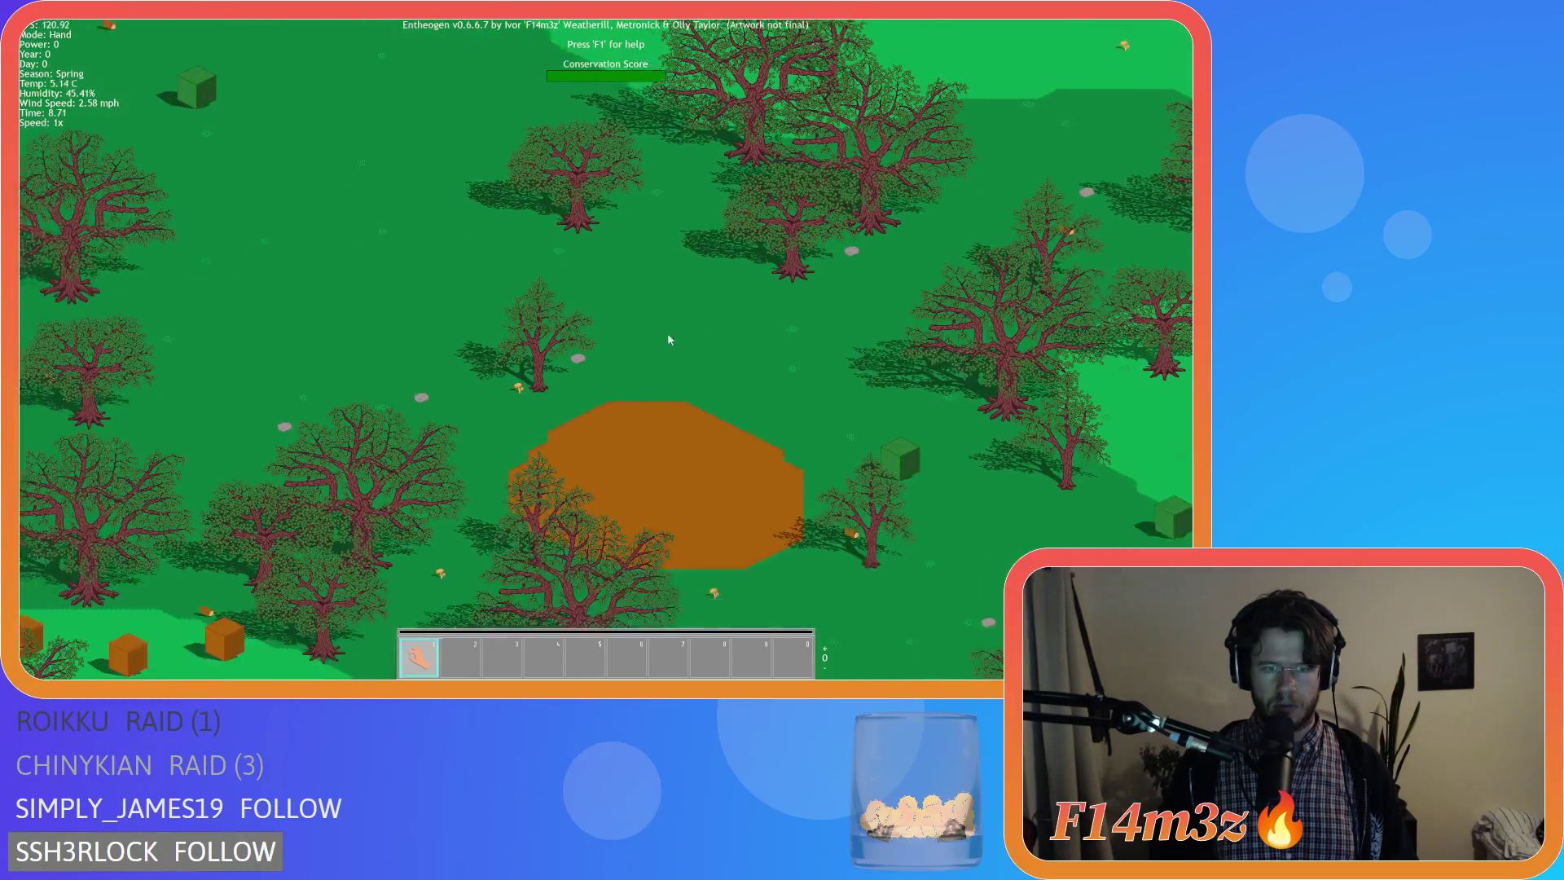
pyautogui.scroll(2, 623, 303)
pyautogui.scroll(1, 629, 294)
pyautogui.scroll(-1, 629, 294)
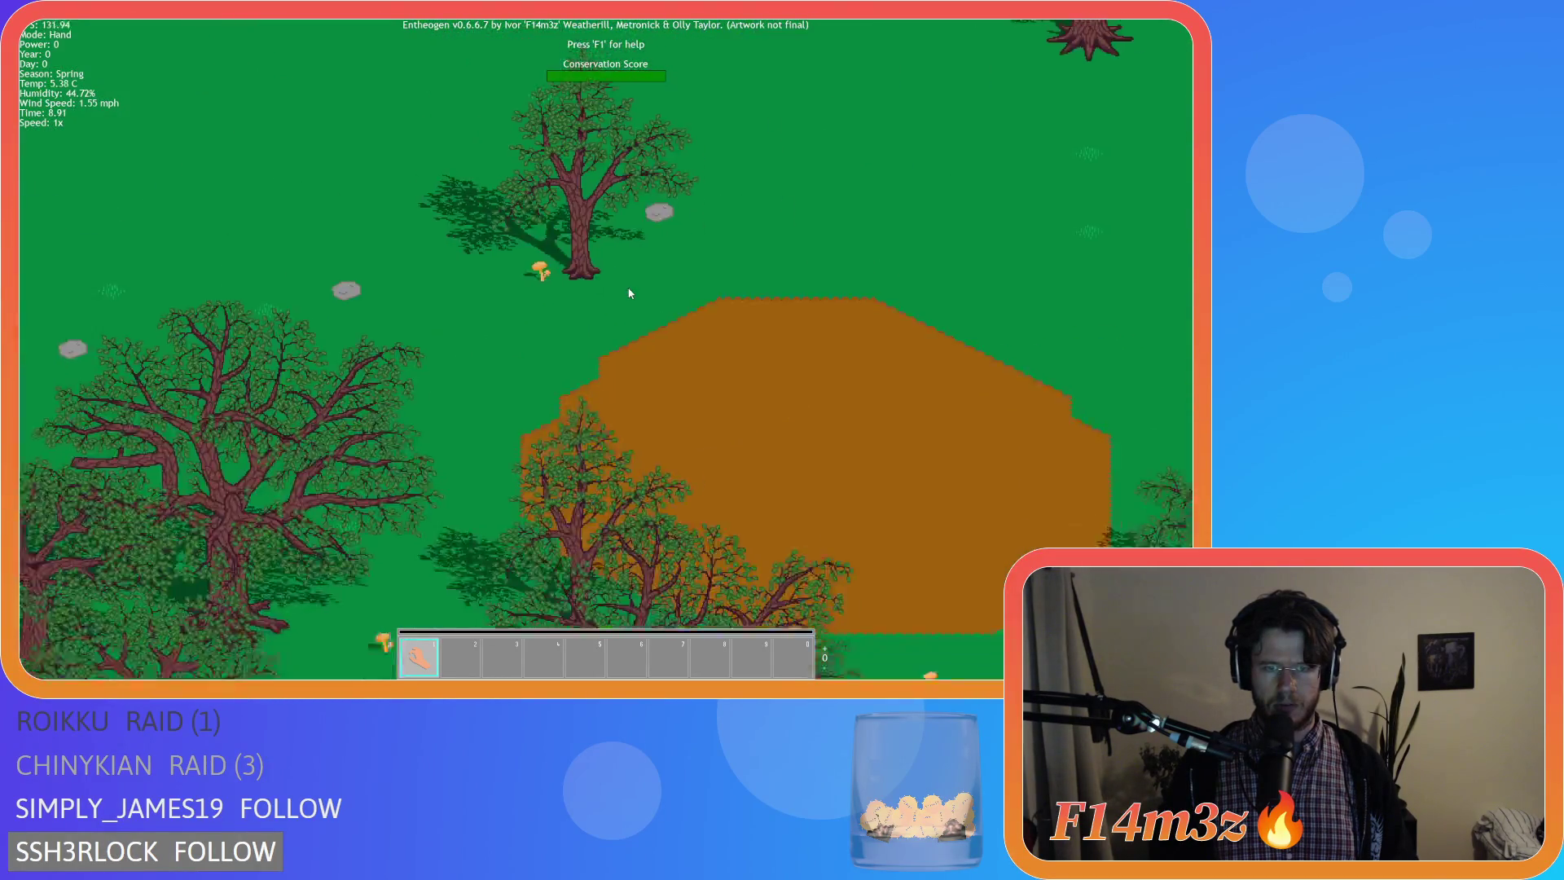
pyautogui.scroll(-2, 632, 293)
pyautogui.scroll(3, 627, 301)
pyautogui.scroll(-2, 626, 303)
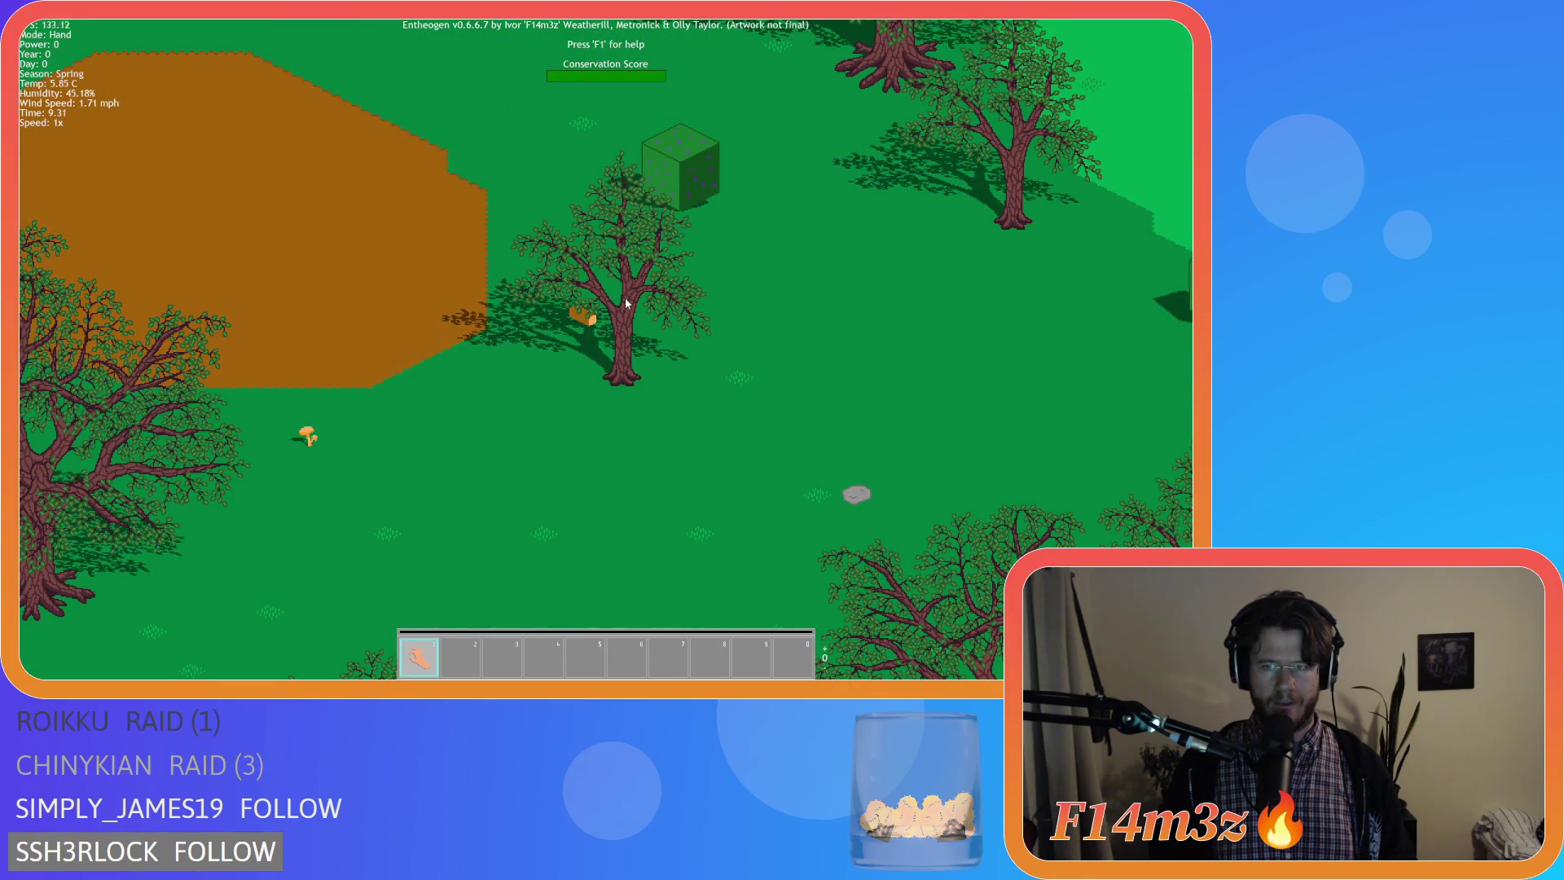
pyautogui.scroll(2, 626, 302)
pyautogui.scroll(1, 624, 303)
# Pan right across the leafy trees, briefly cancelling a quit prompt to keep exploring.
pyautogui.press('d')
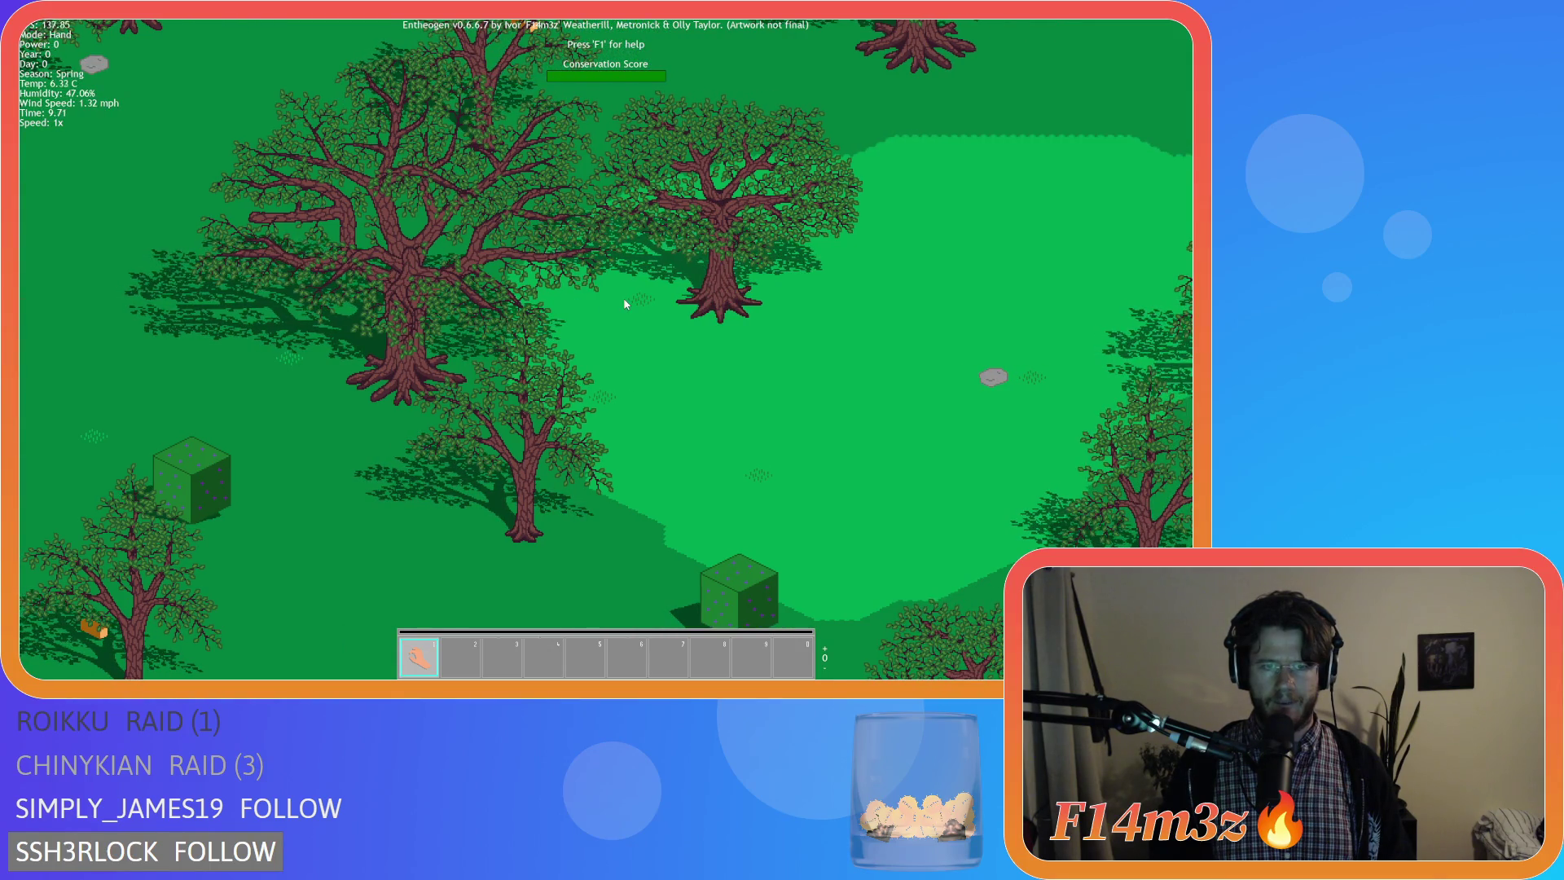
pyautogui.press('Escape')
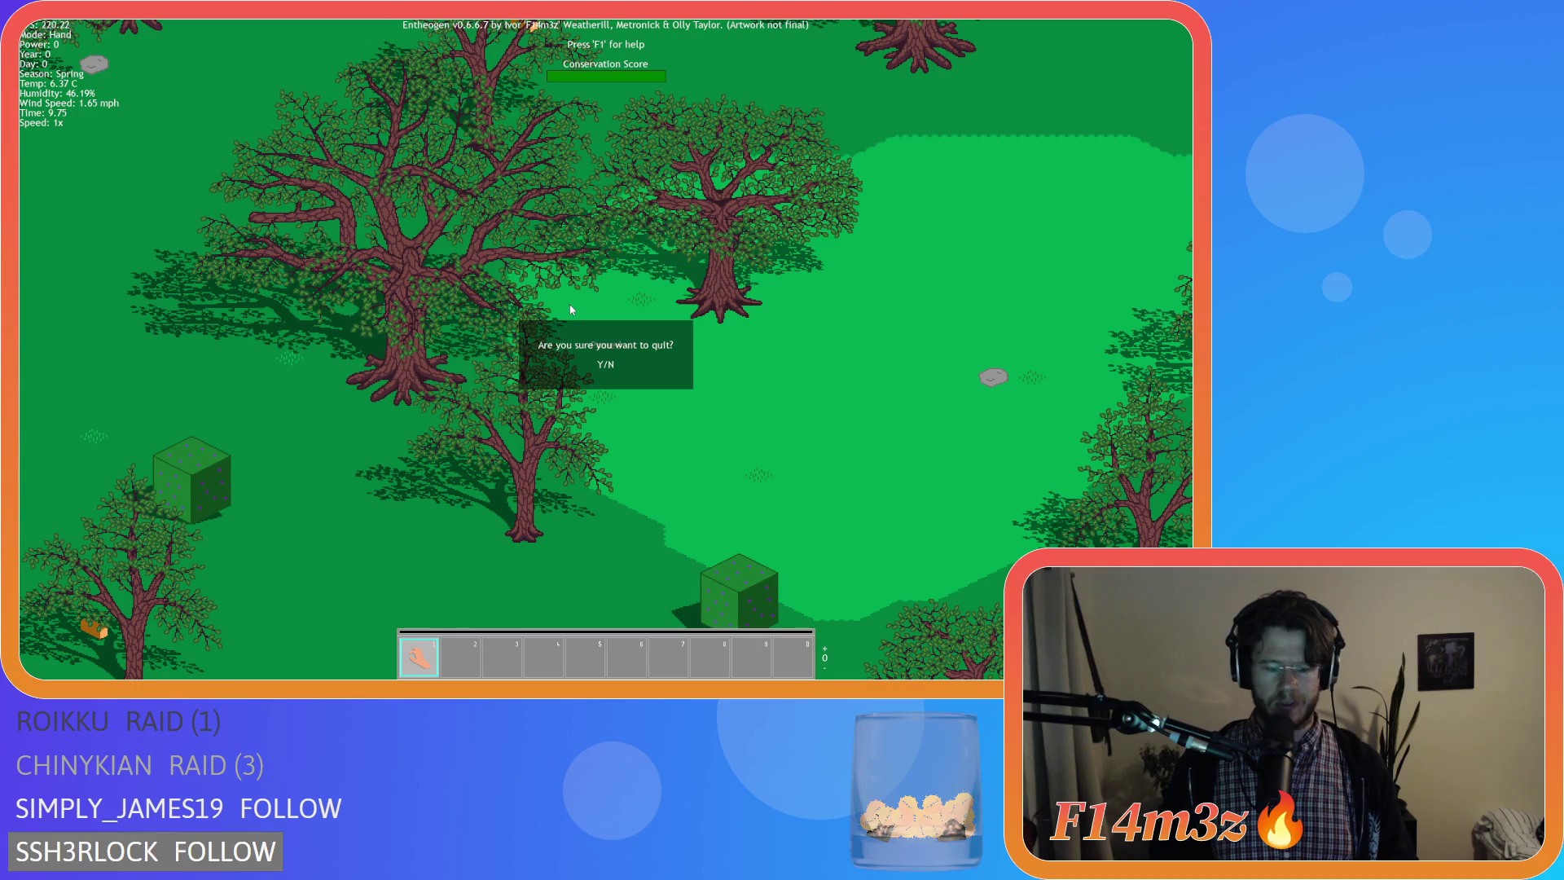
pyautogui.press('n')
pyautogui.scroll(1, 564, 299)
pyautogui.scroll(1, 563, 300)
pyautogui.scroll(2, 497, 327)
pyautogui.scroll(-2, 498, 326)
pyautogui.scroll(-2, 497, 327)
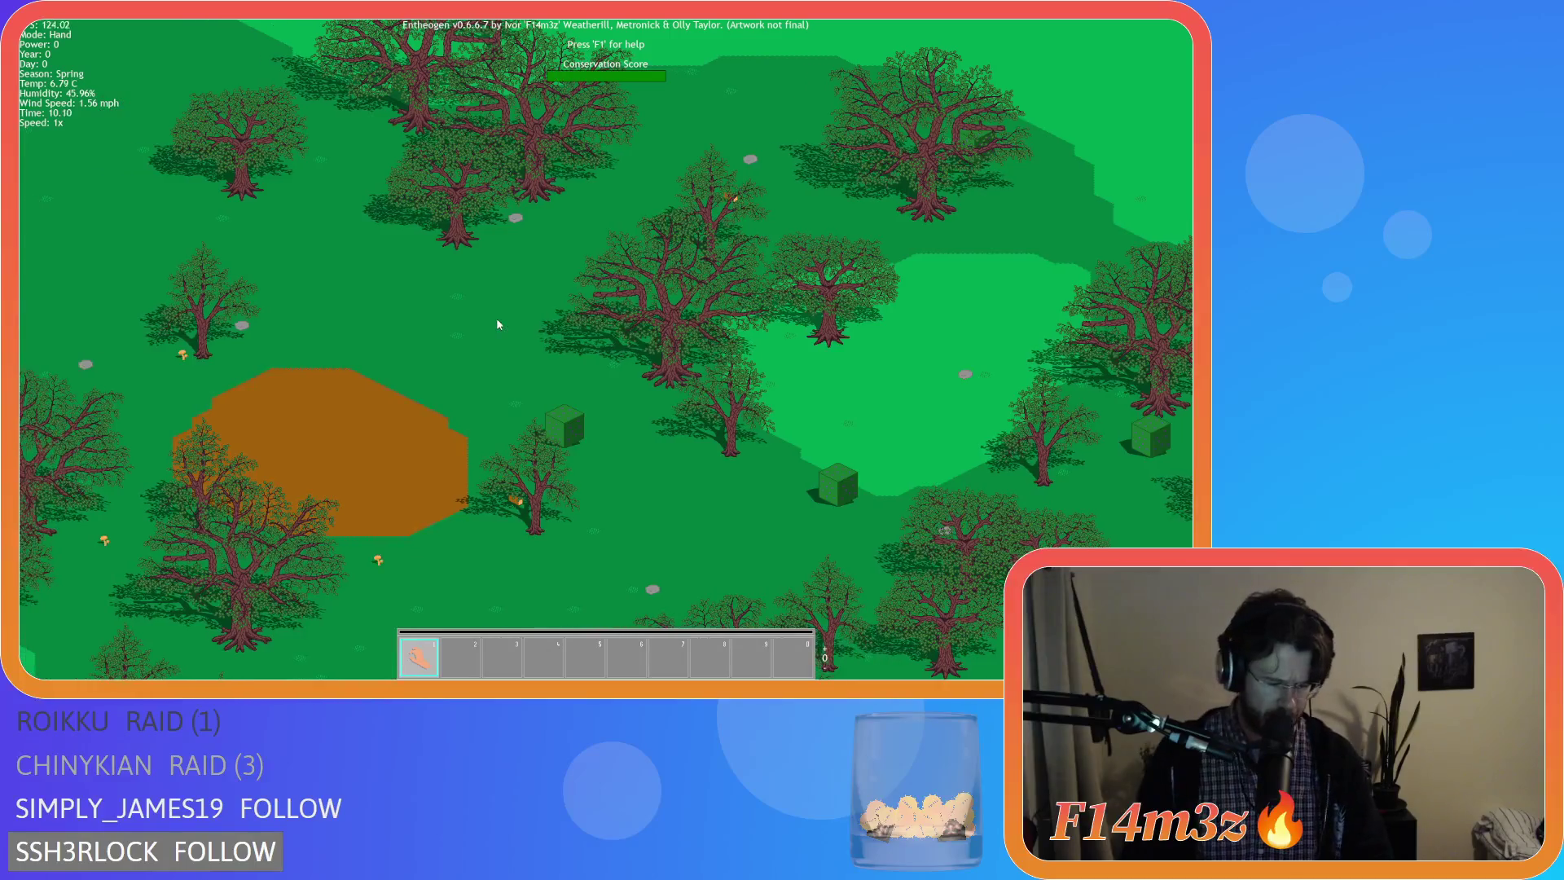
pyautogui.scroll(3, 497, 318)
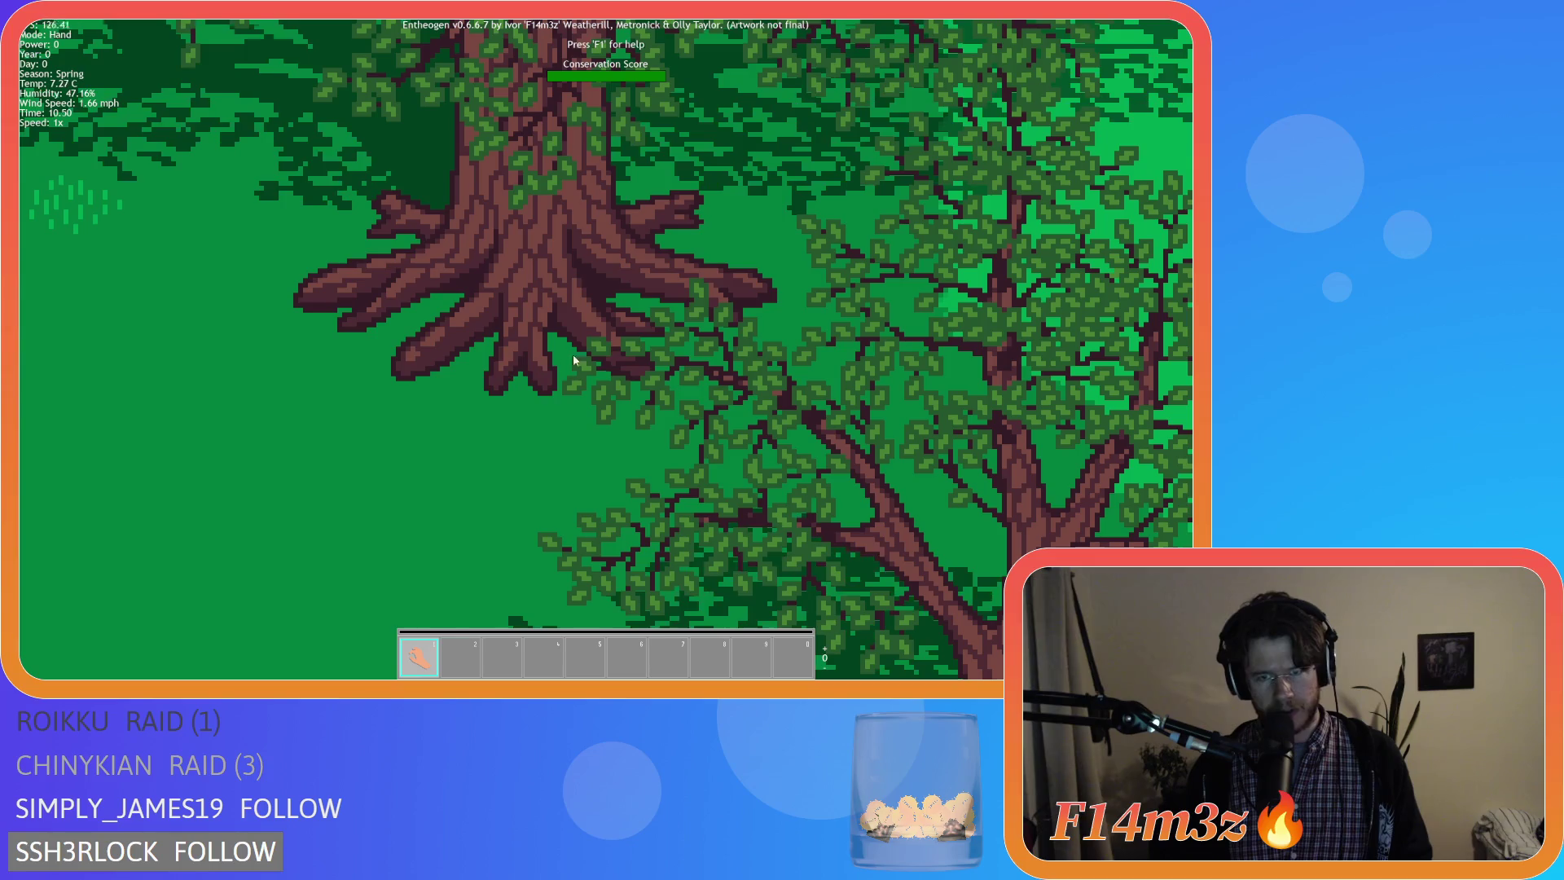
pyautogui.scroll(-2, 704, 316)
pyautogui.scroll(3, 697, 308)
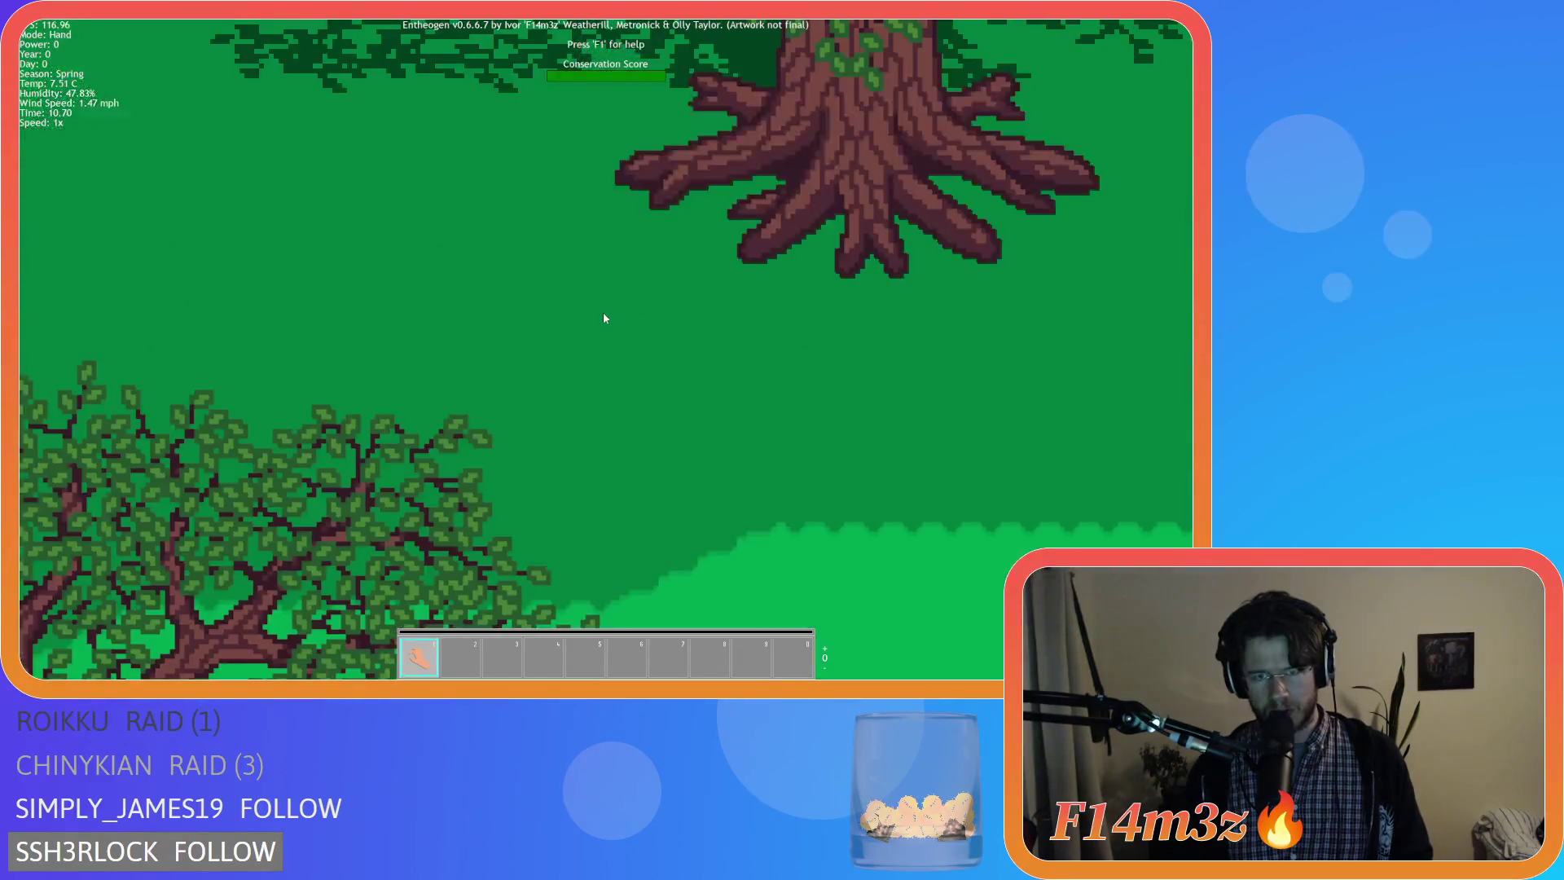
pyautogui.scroll(-3, 620, 302)
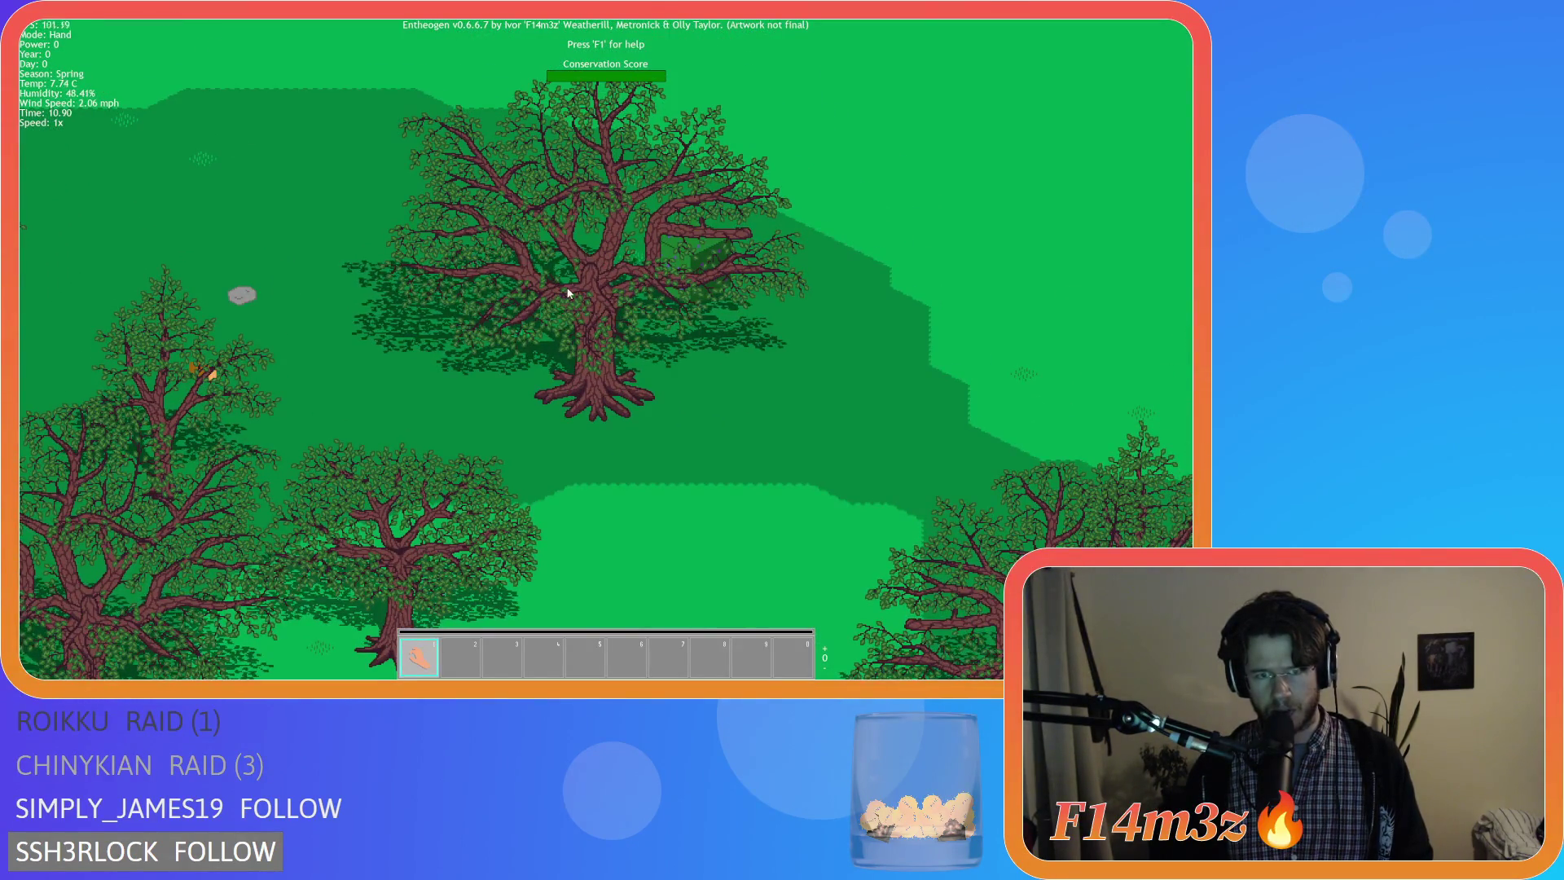
pyautogui.scroll(3, 590, 371)
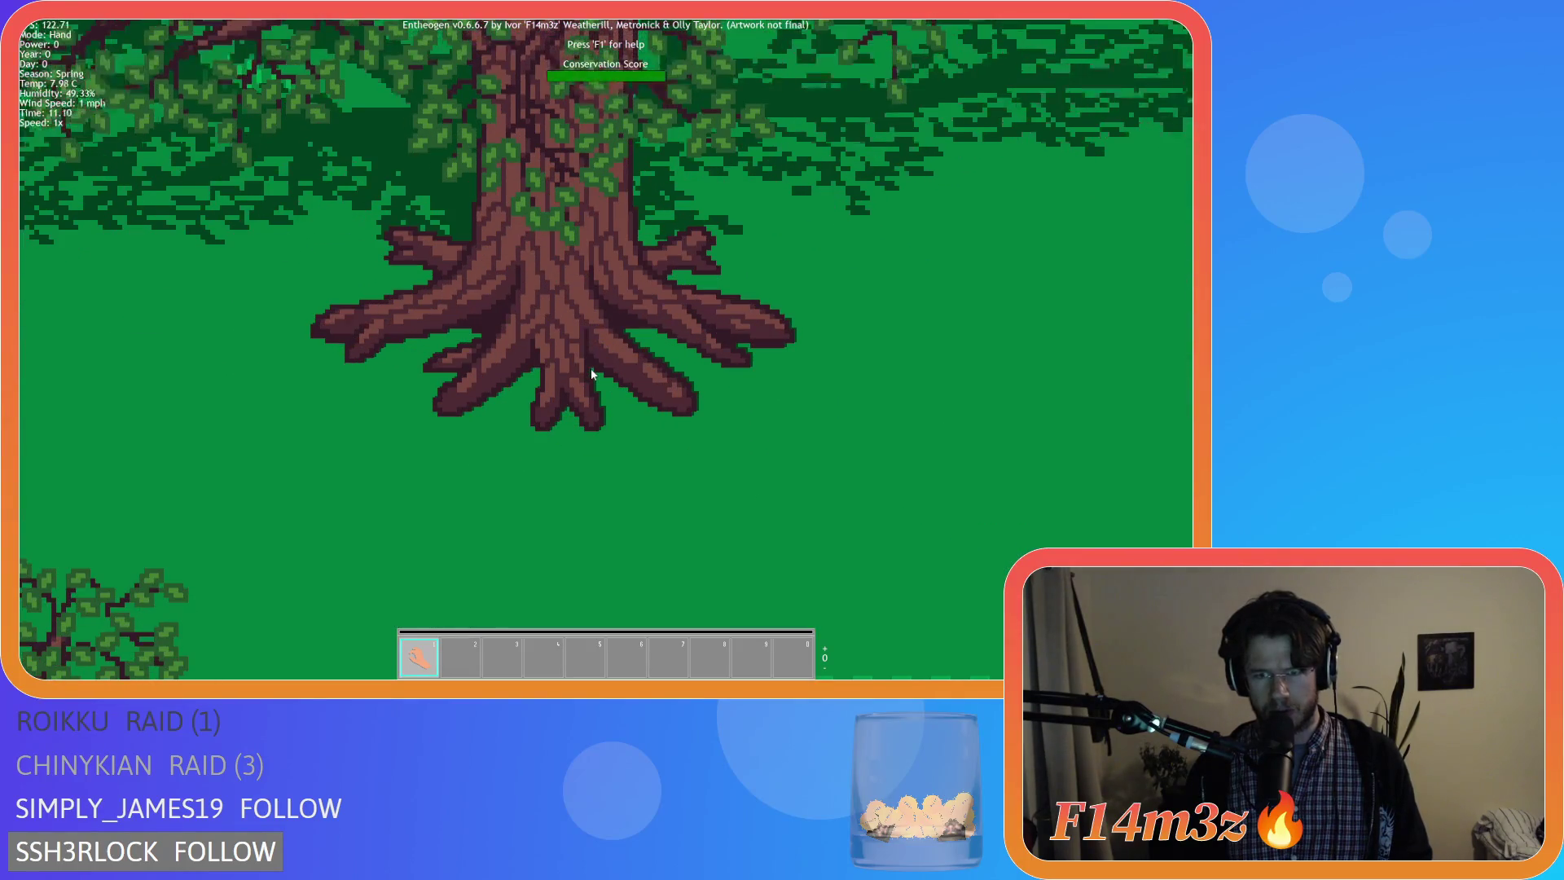
pyautogui.scroll(-1, 590, 367)
pyautogui.scroll(-2, 590, 368)
pyautogui.scroll(3, 601, 343)
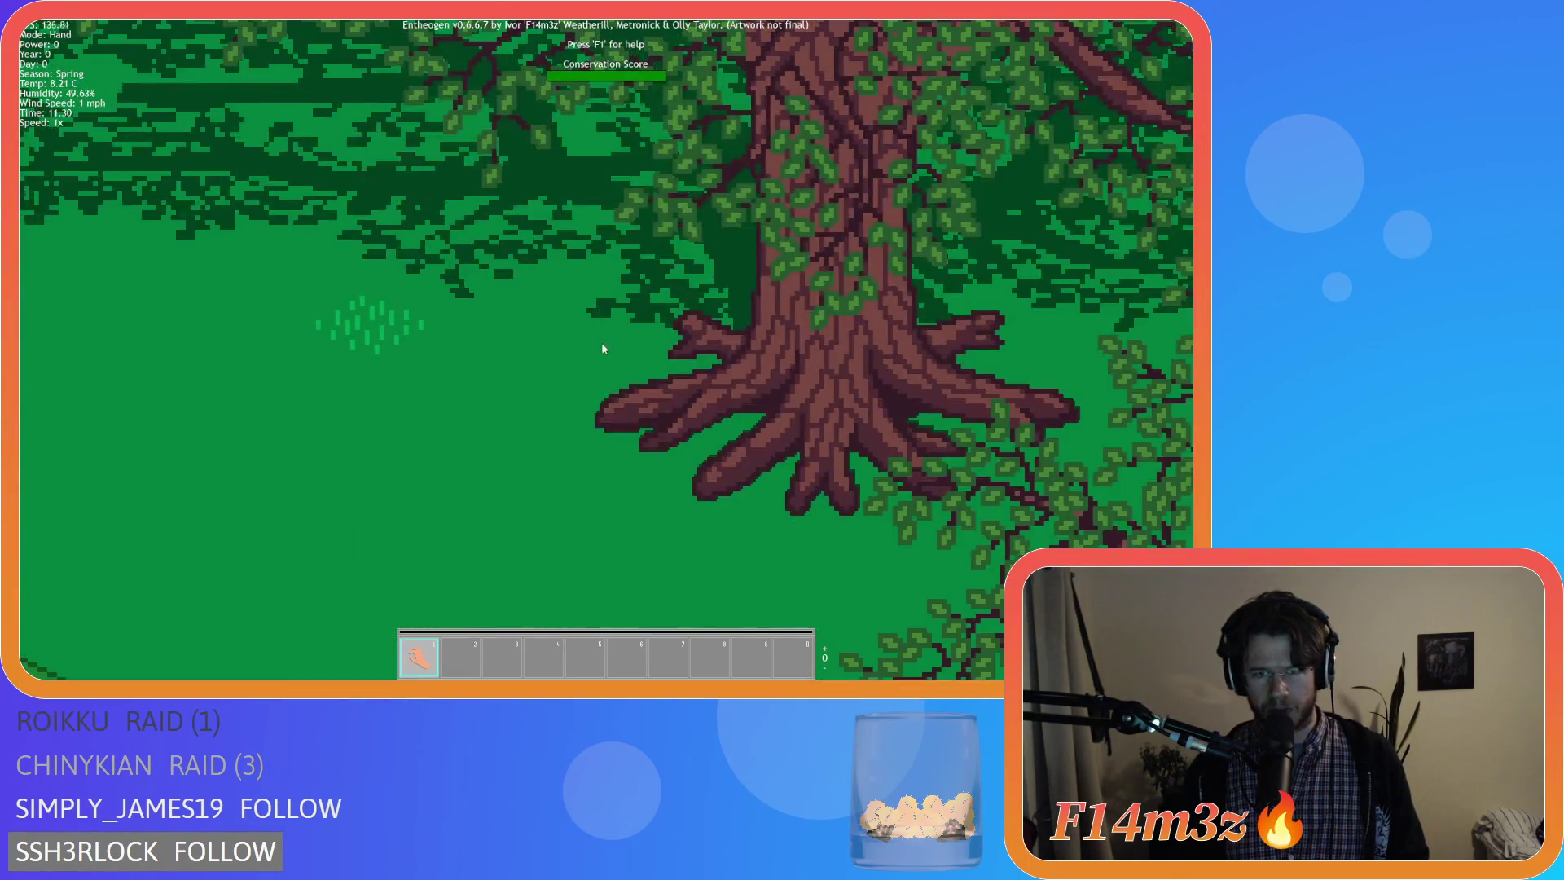
pyautogui.scroll(-2, 641, 403)
pyautogui.scroll(2, 642, 403)
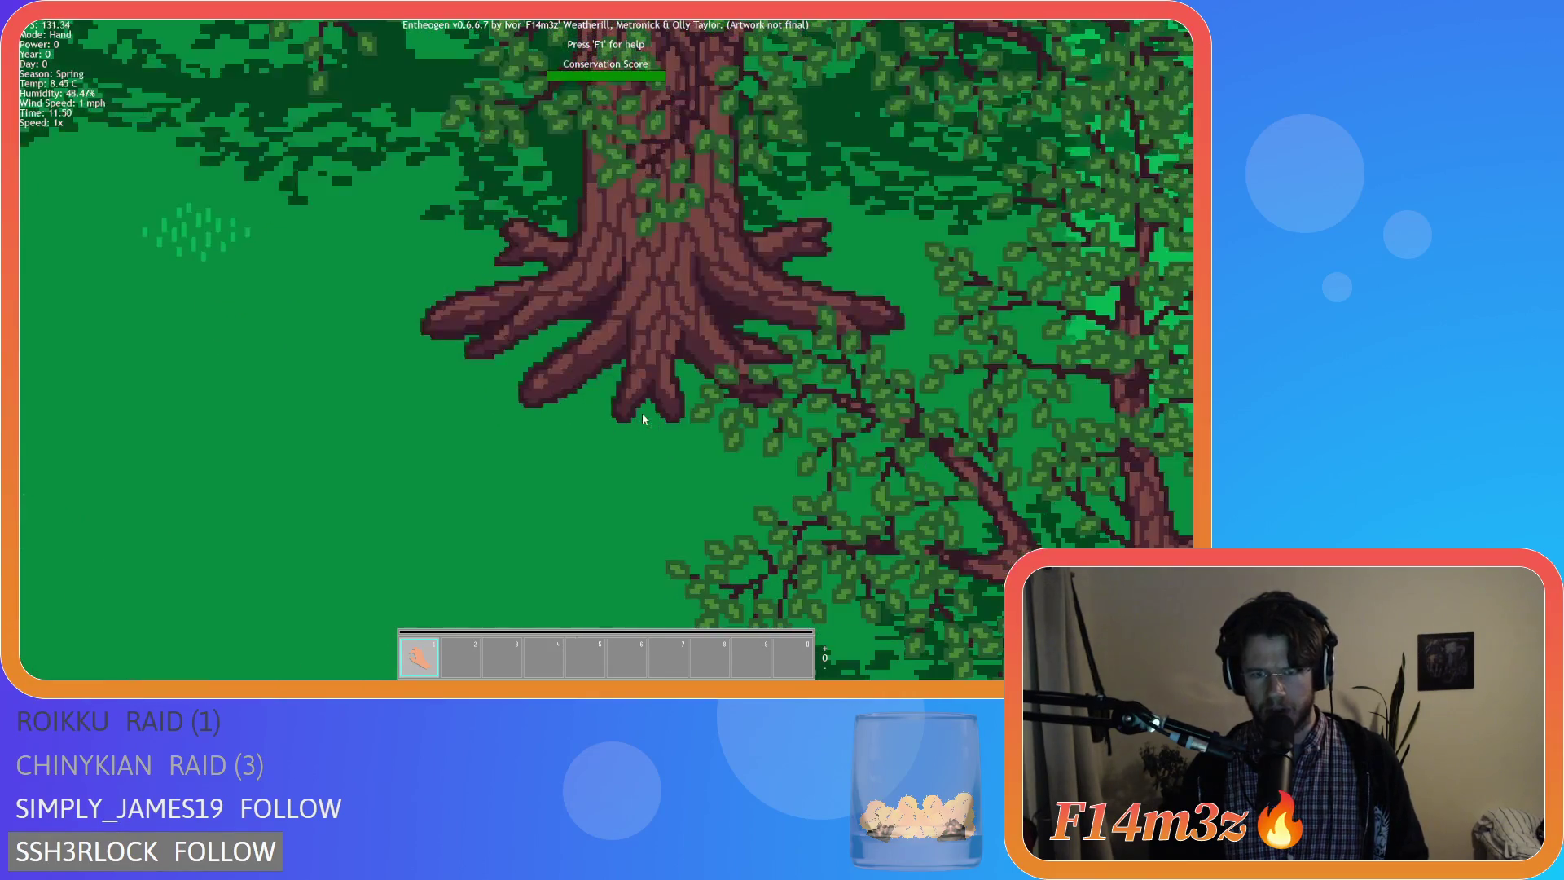
pyautogui.scroll(-2, 642, 413)
pyautogui.scroll(2, 642, 414)
pyautogui.scroll(-3, 642, 413)
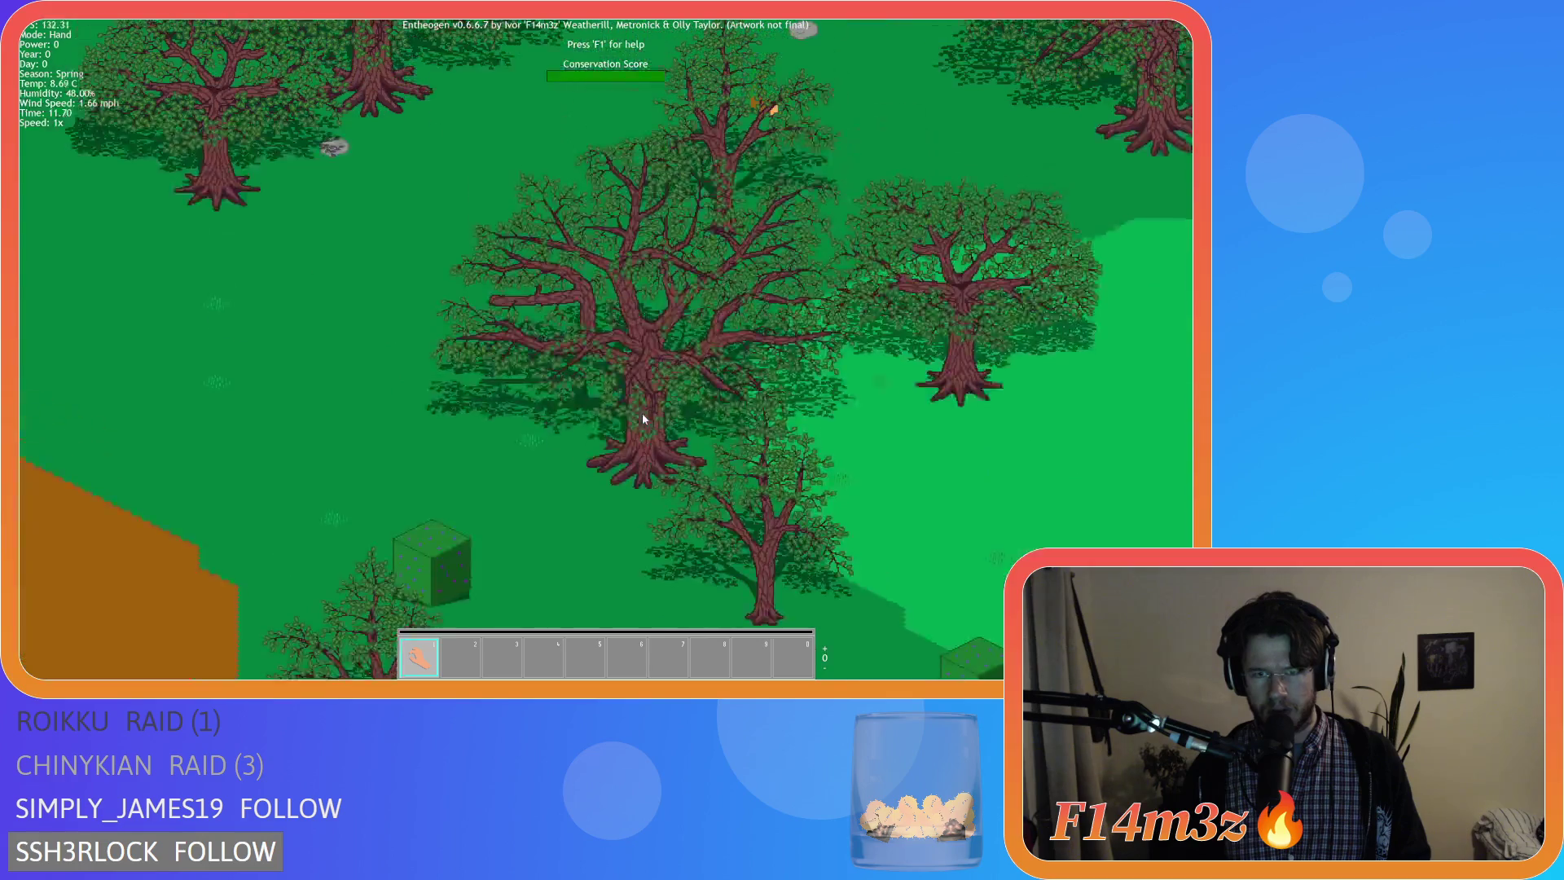
pyautogui.scroll(-1, 642, 413)
pyautogui.scroll(-1, 326, 273)
pyautogui.scroll(2, 374, 307)
pyautogui.scroll(-3, 416, 306)
pyautogui.scroll(3, 415, 306)
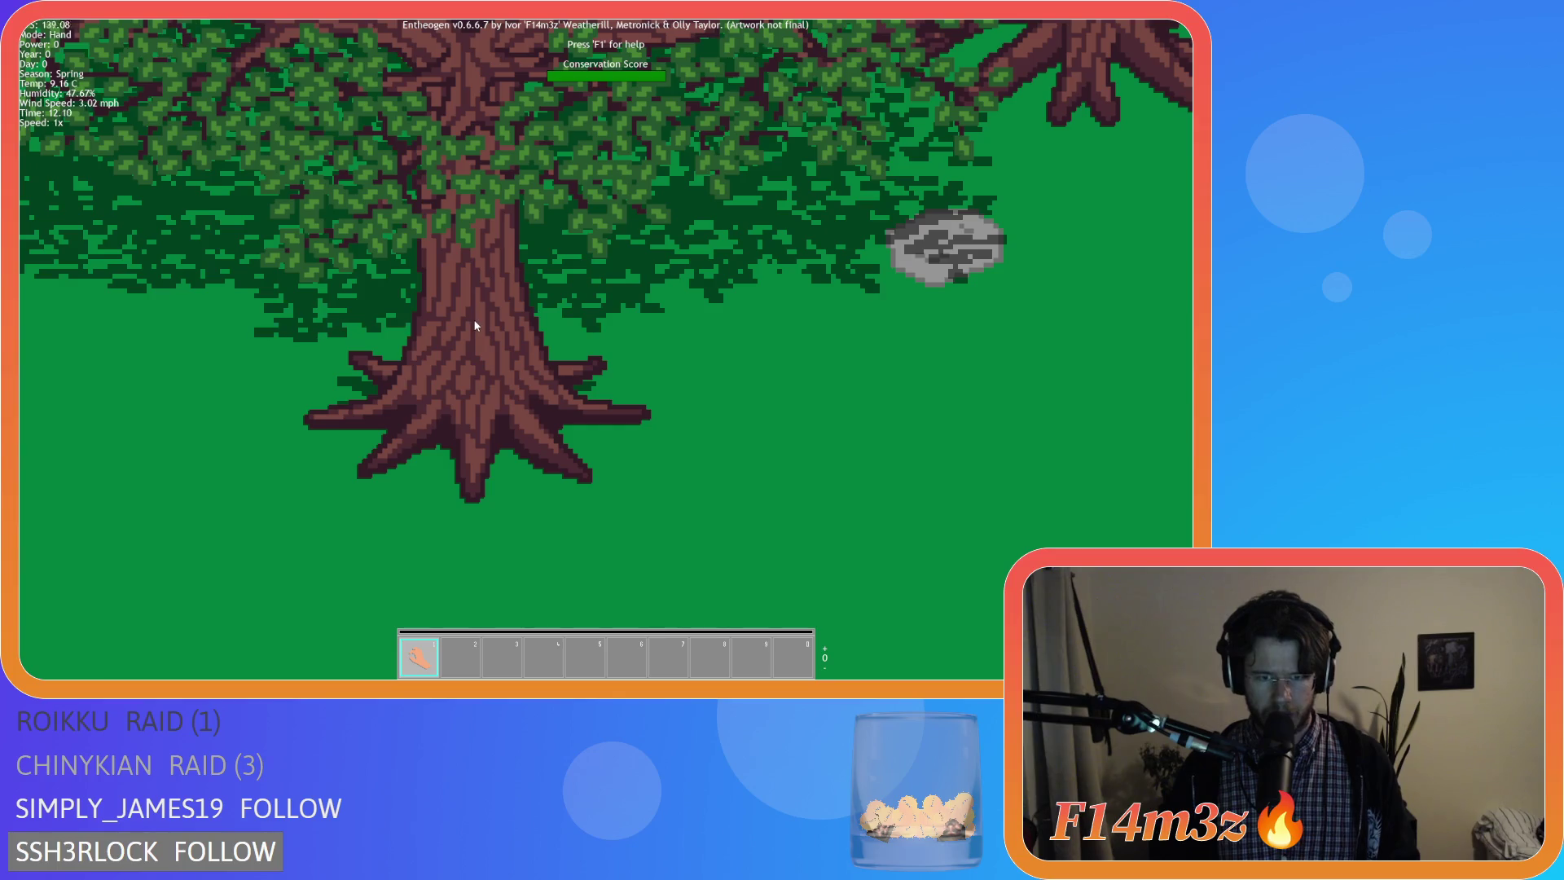
pyautogui.scroll(-1, 474, 319)
pyautogui.scroll(-2, 474, 318)
pyautogui.scroll(3, 470, 356)
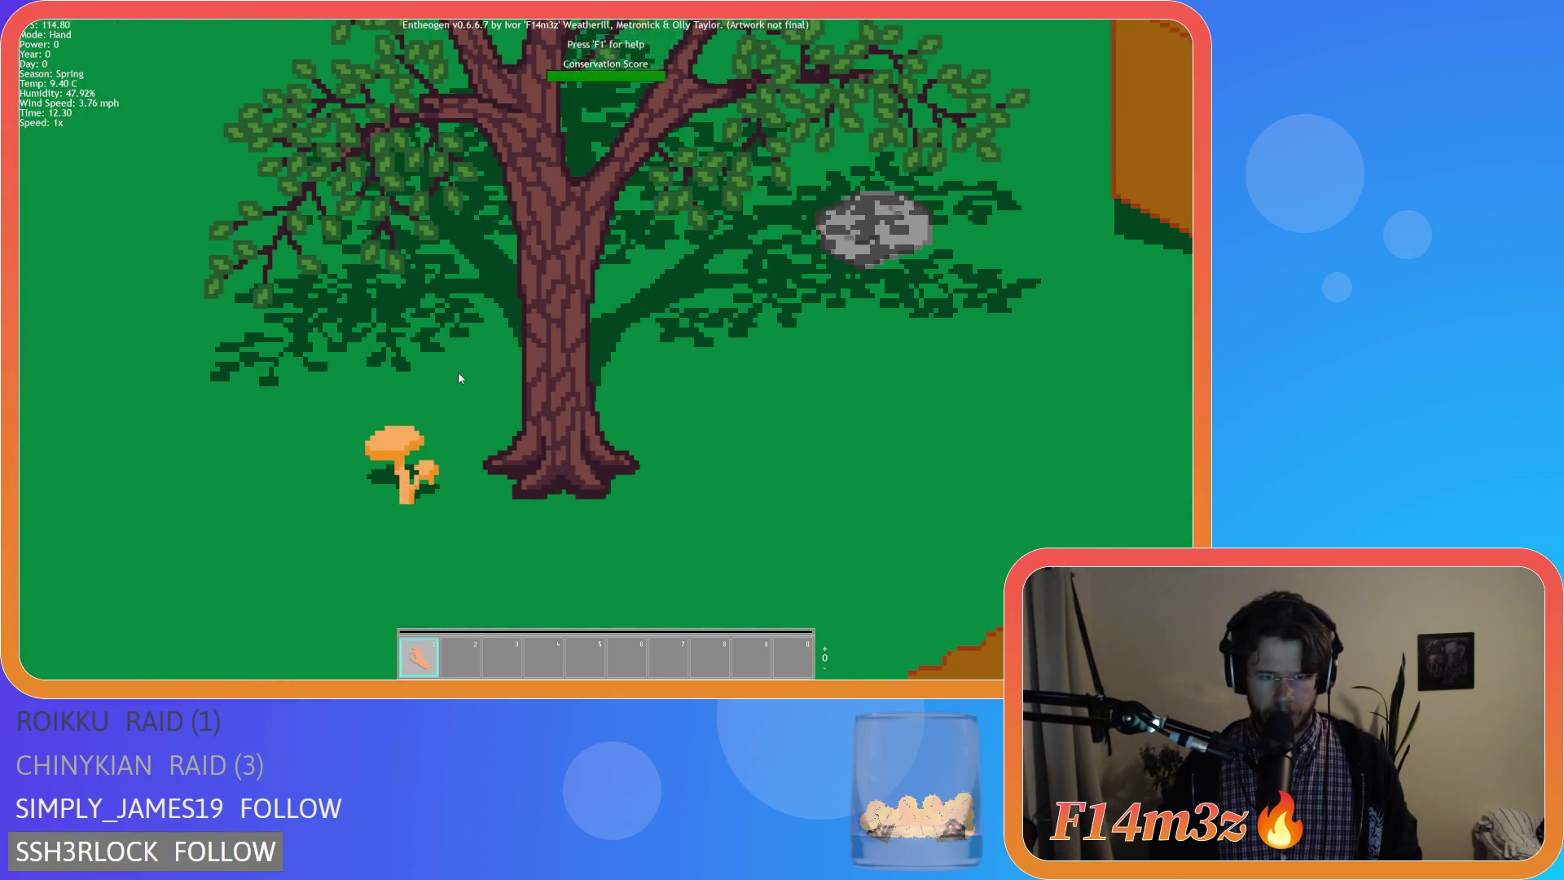
# Quit the Entheogen test run with Esc and Y.
pyautogui.press('Escape')
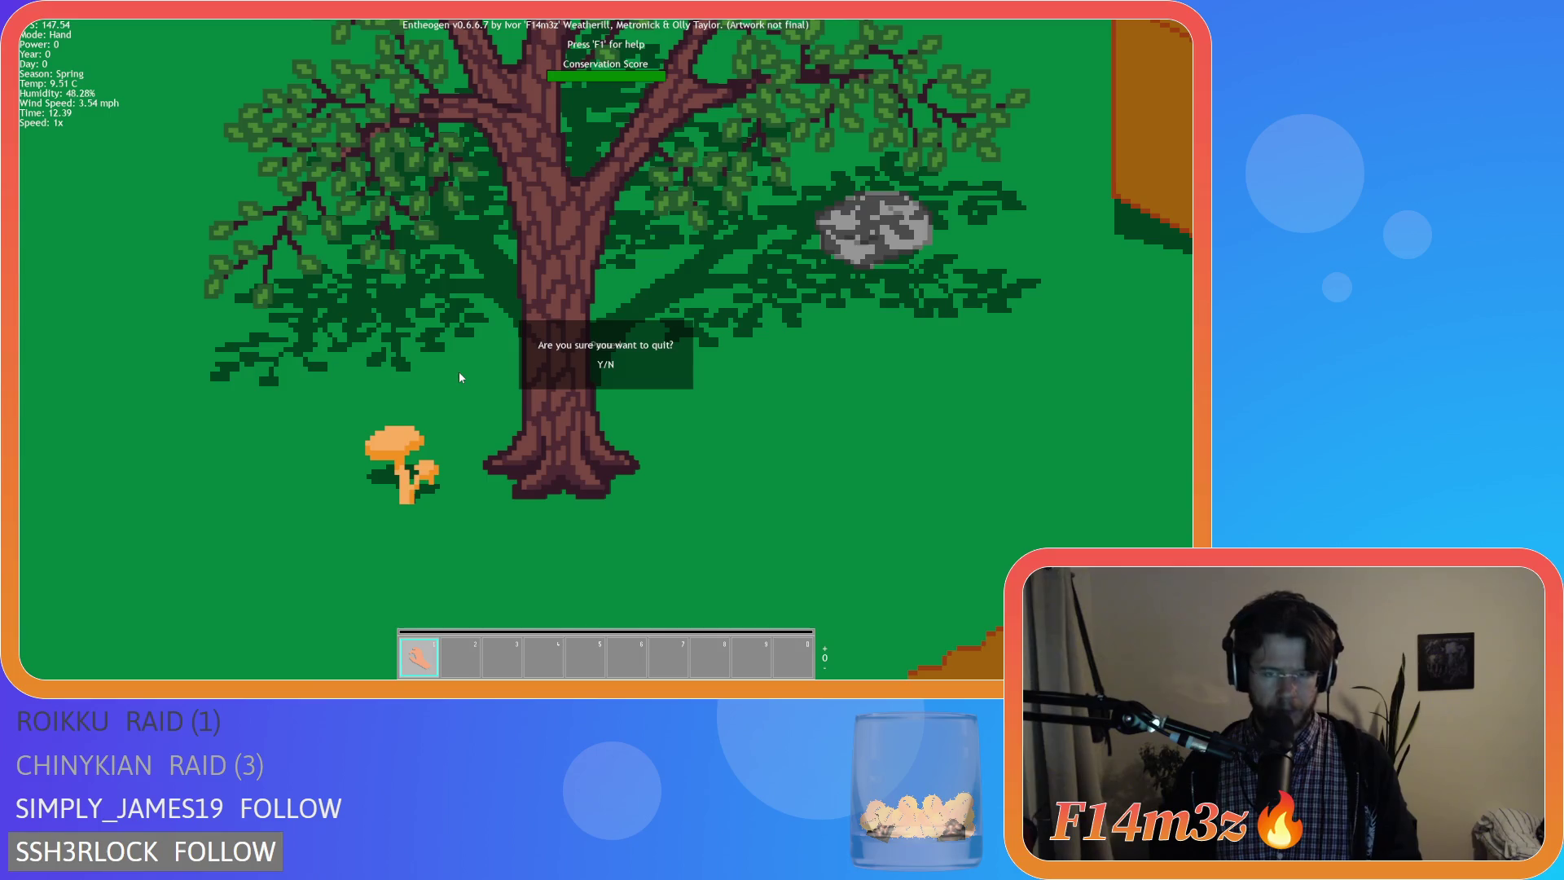
pyautogui.press('y')
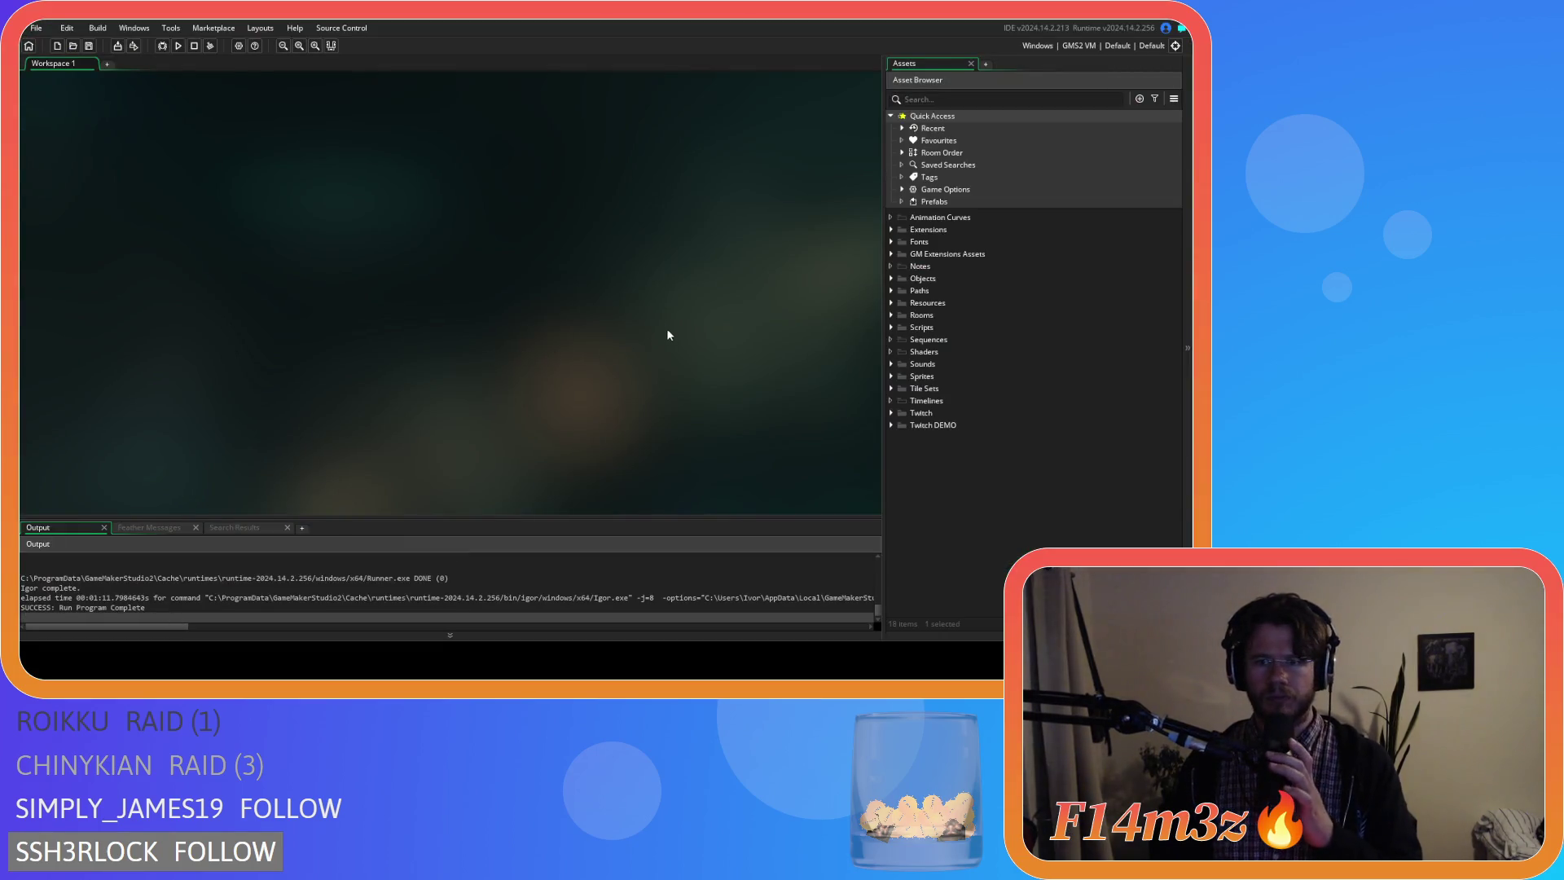
# Expand Scripts > Lighting > Shadows and reopen the sc_shadowTreeLeafy script.
pyautogui.click(892, 327)
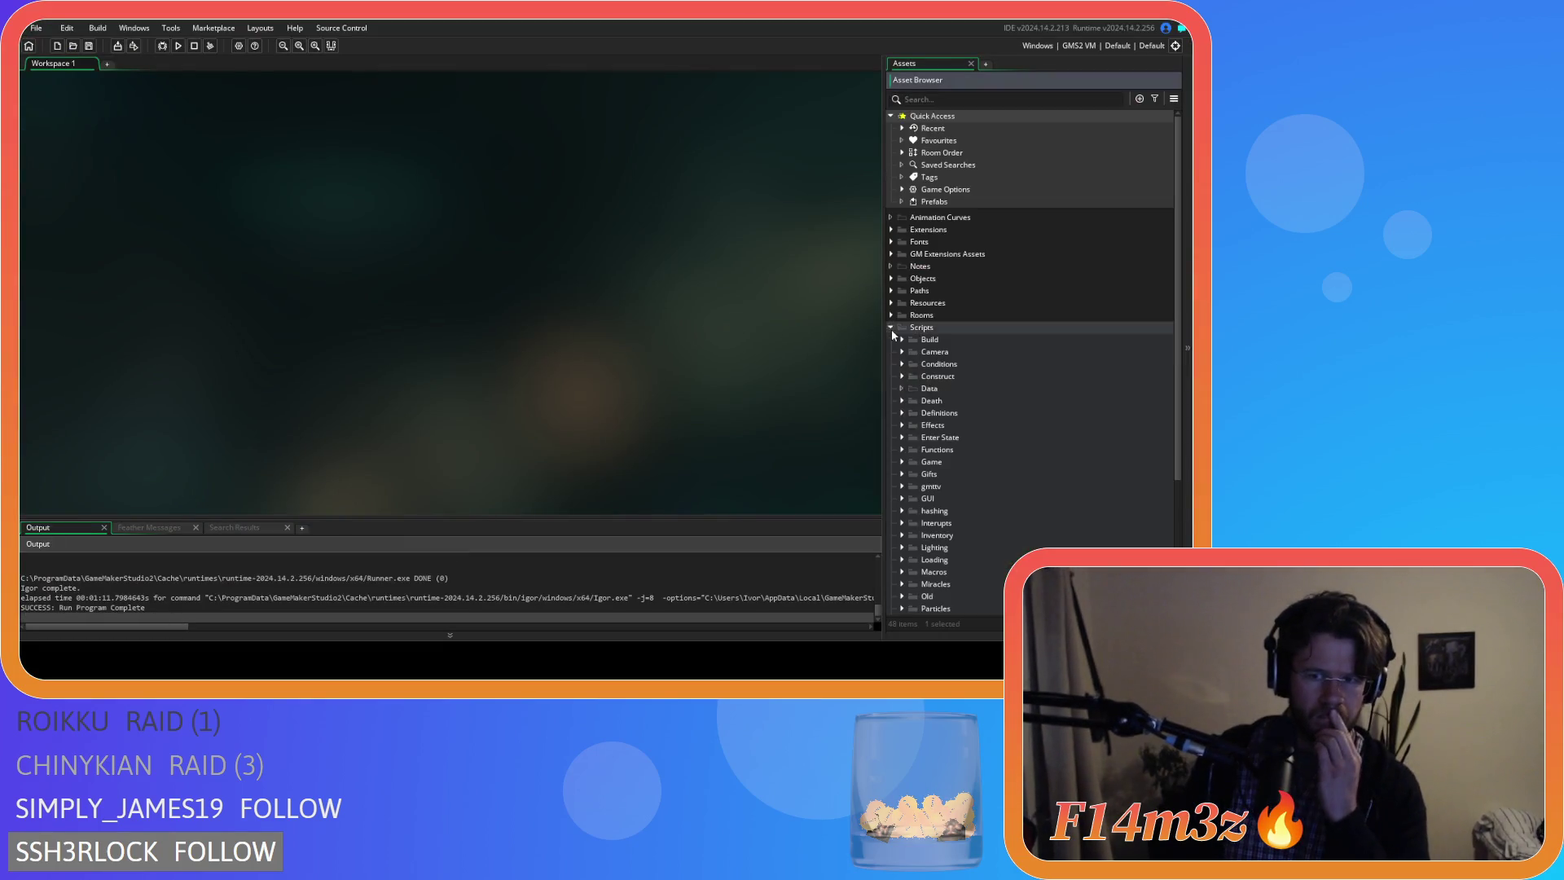
pyautogui.scroll(-5, 893, 331)
pyautogui.click(902, 363)
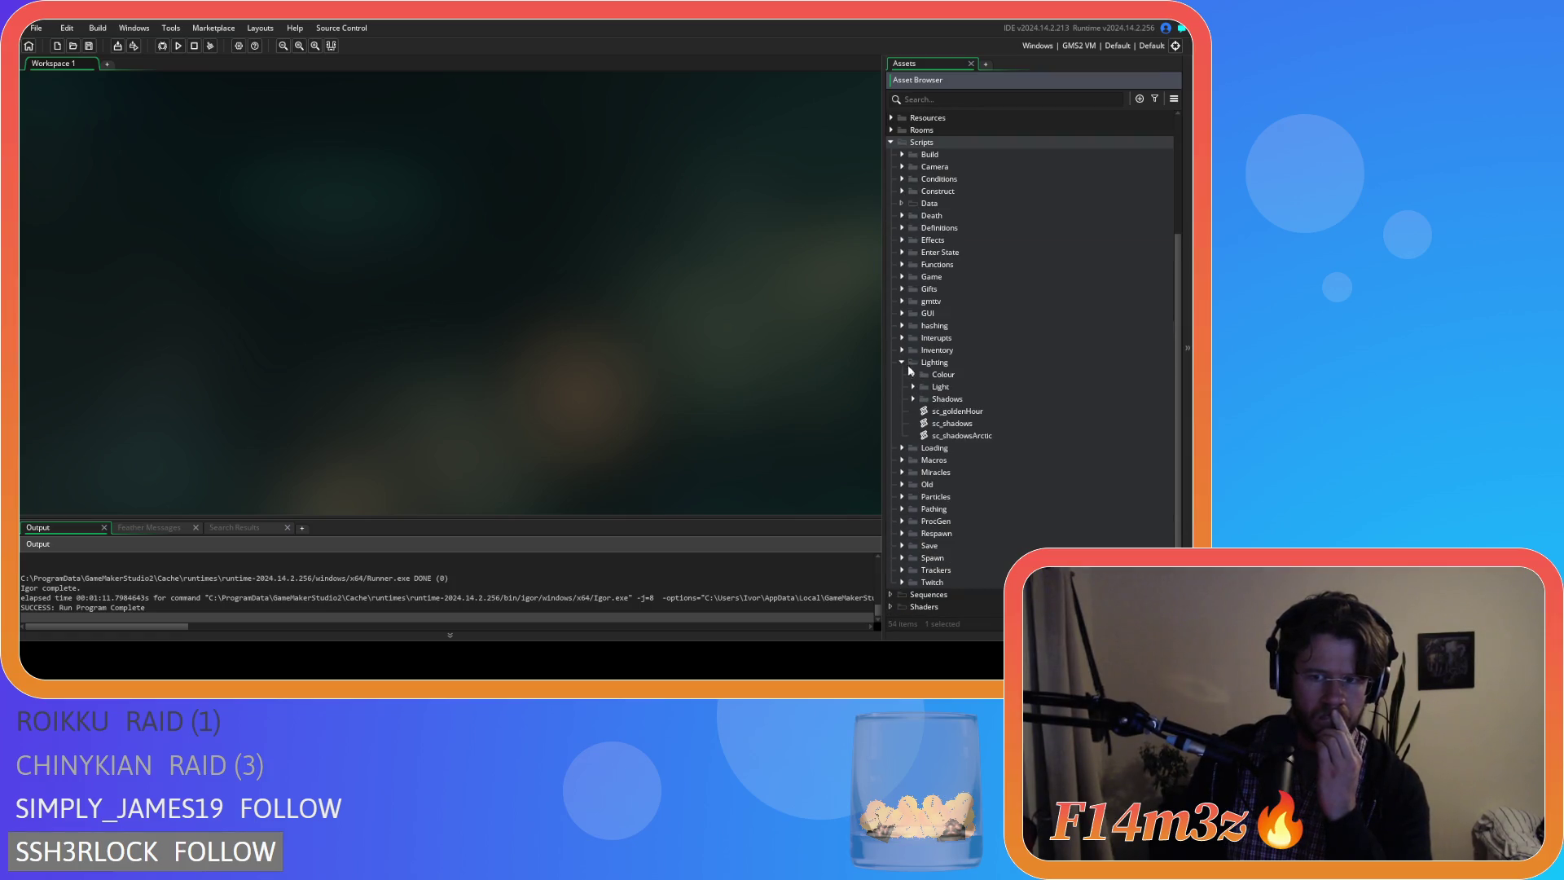
pyautogui.click(913, 399)
pyautogui.scroll(-3, 1011, 489)
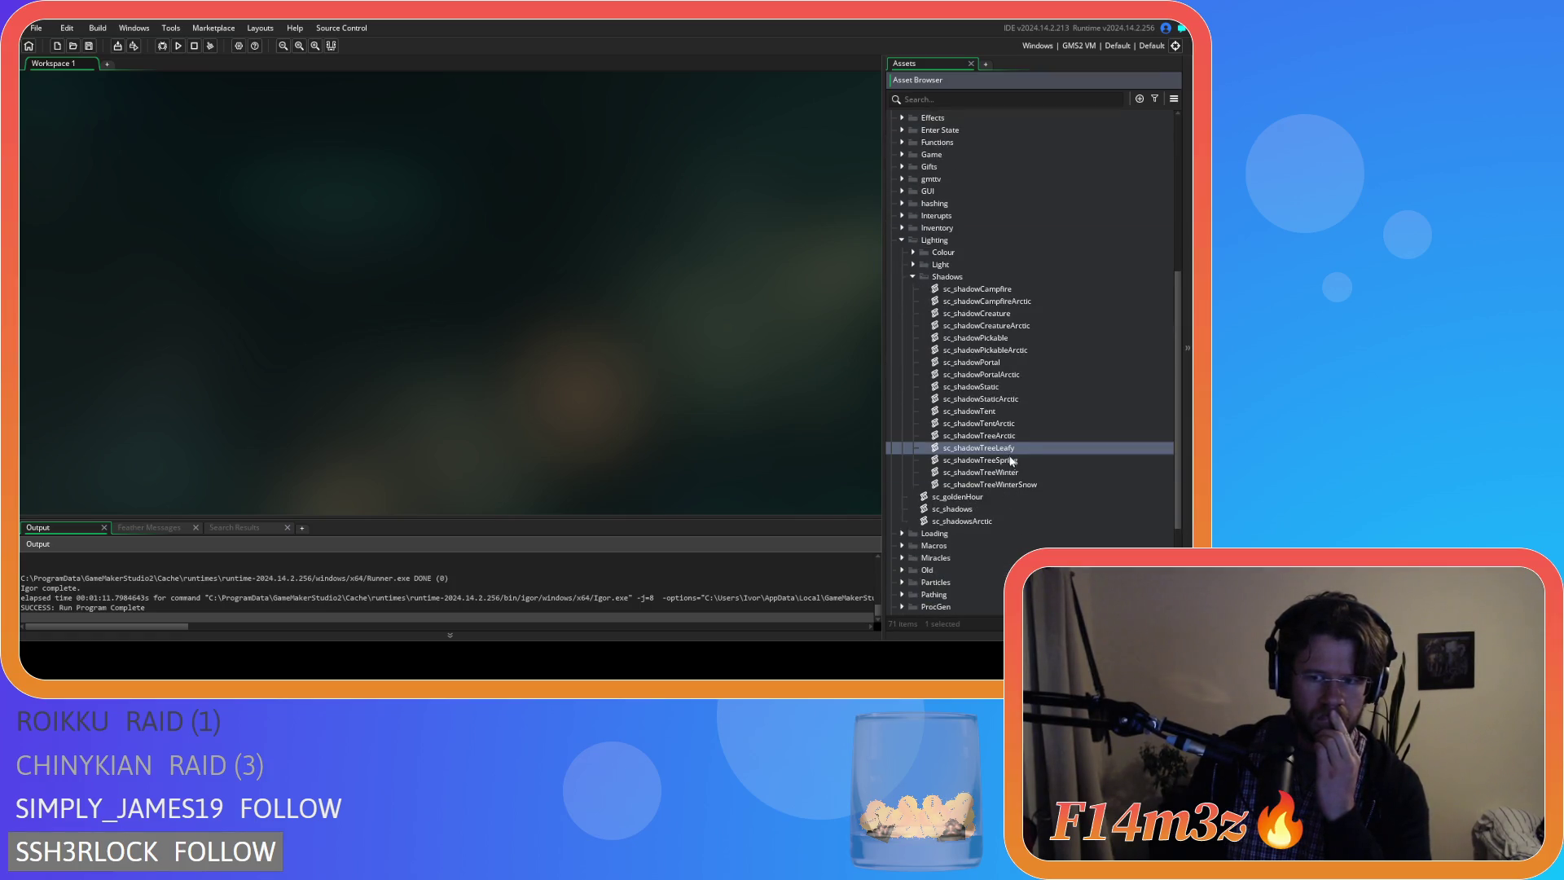
pyautogui.doubleClick(1011, 451)
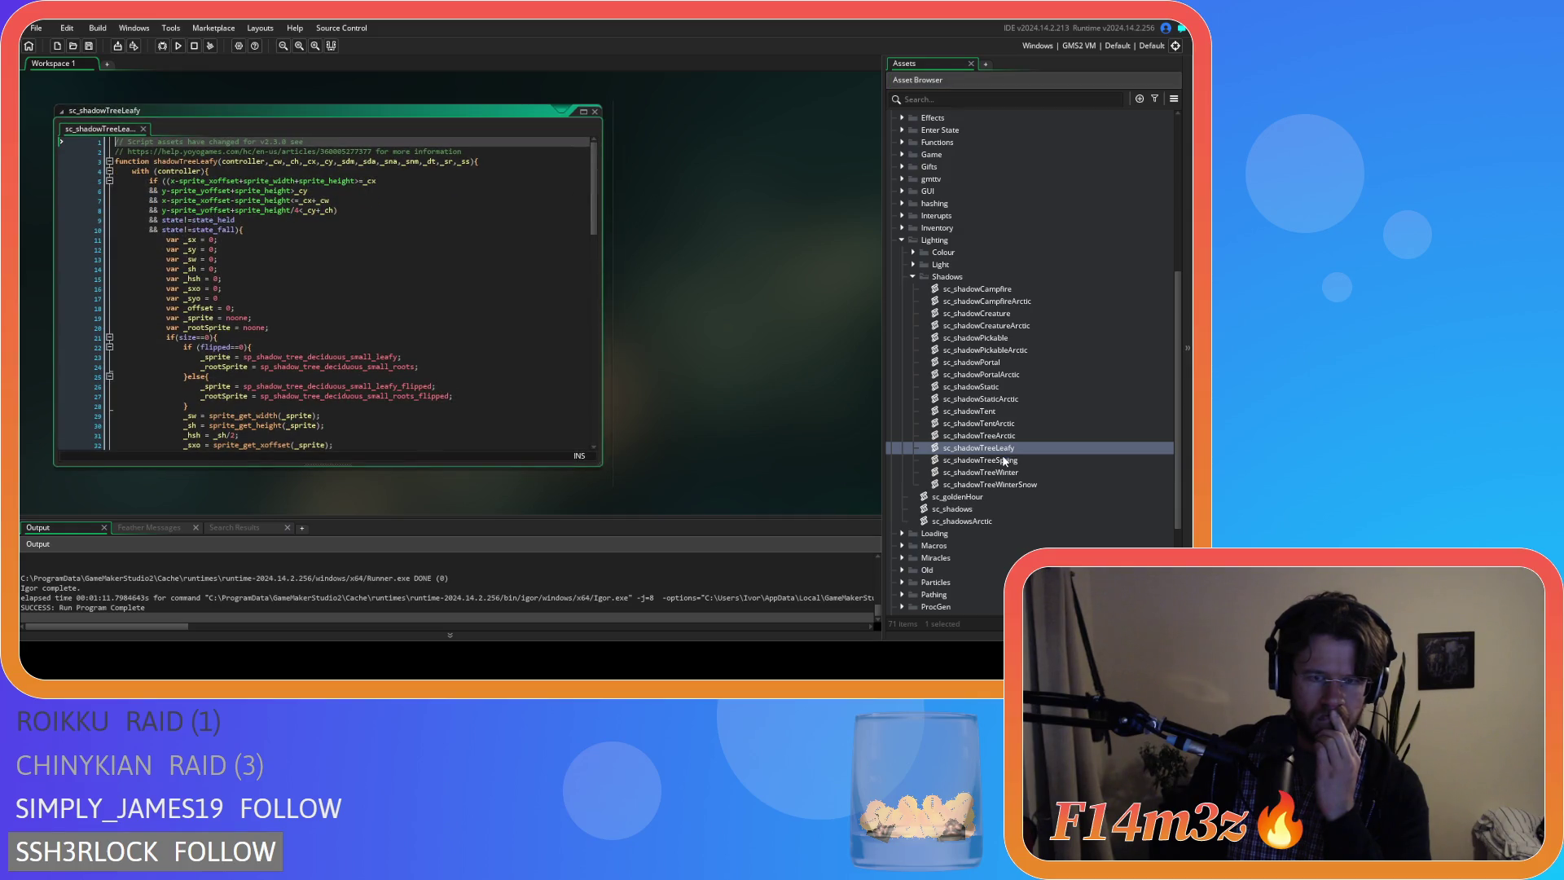
pyautogui.scroll(-2, 480, 326)
pyautogui.scroll(-2, 481, 326)
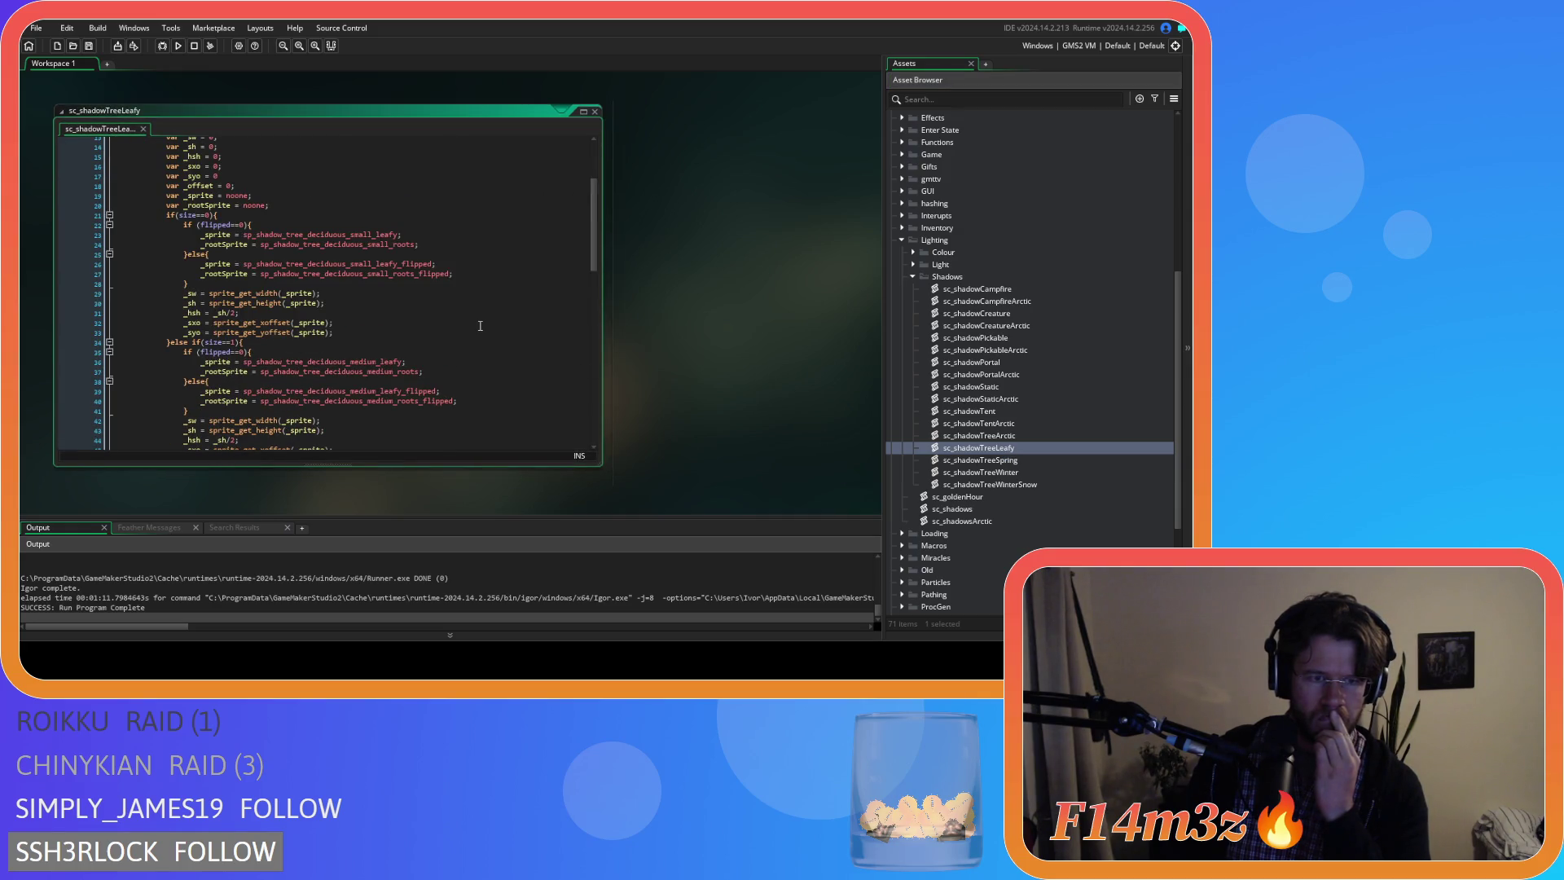
pyautogui.scroll(-5, 515, 312)
pyautogui.scroll(-6, 514, 312)
pyautogui.scroll(-5, 519, 308)
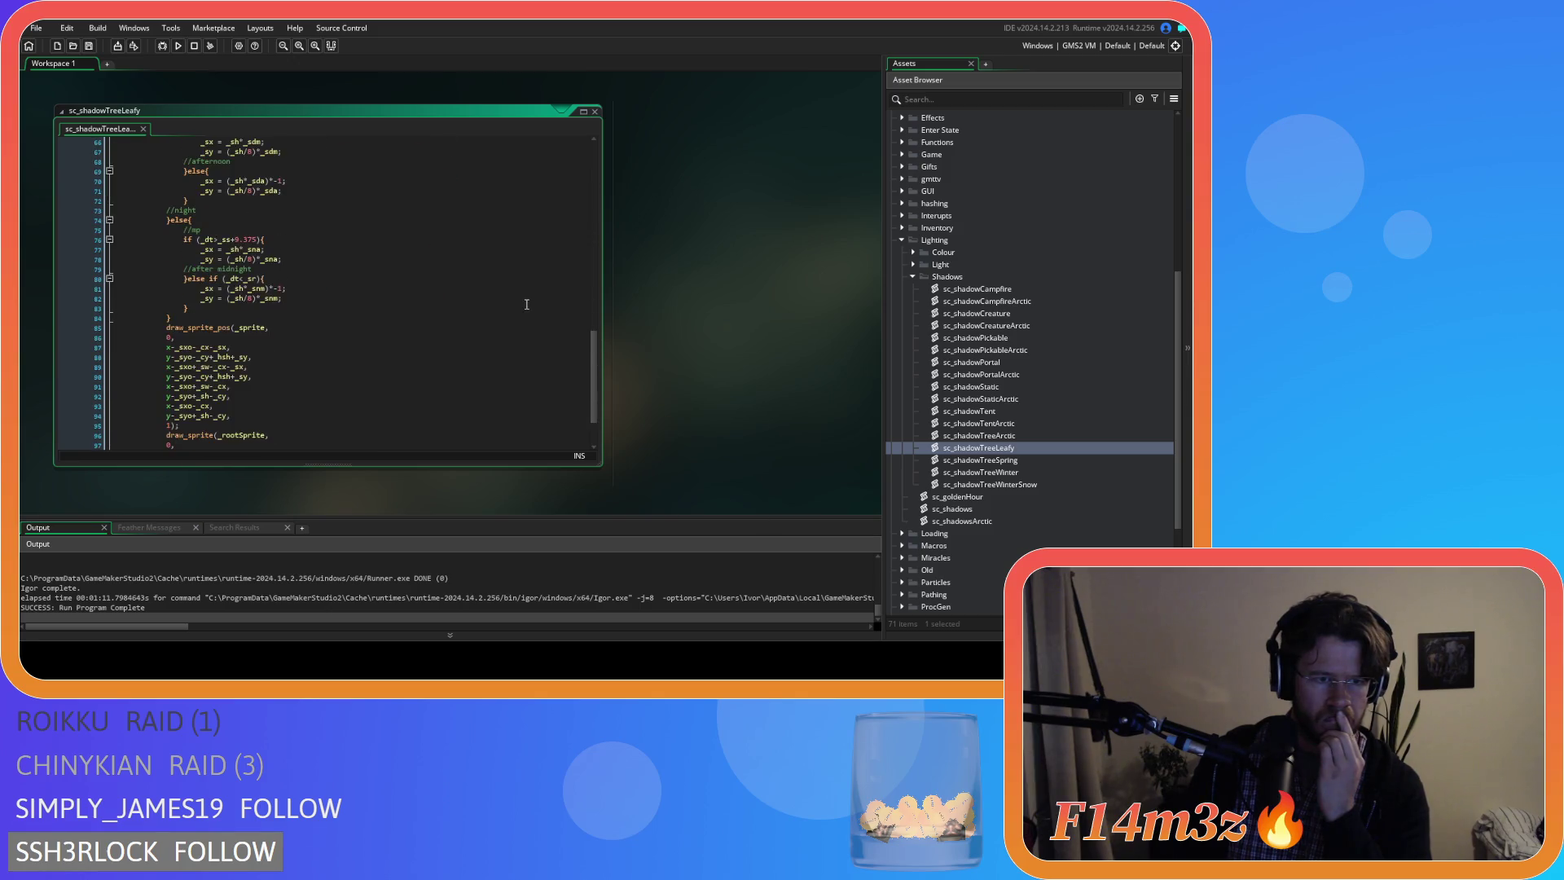
pyautogui.scroll(-4, 527, 304)
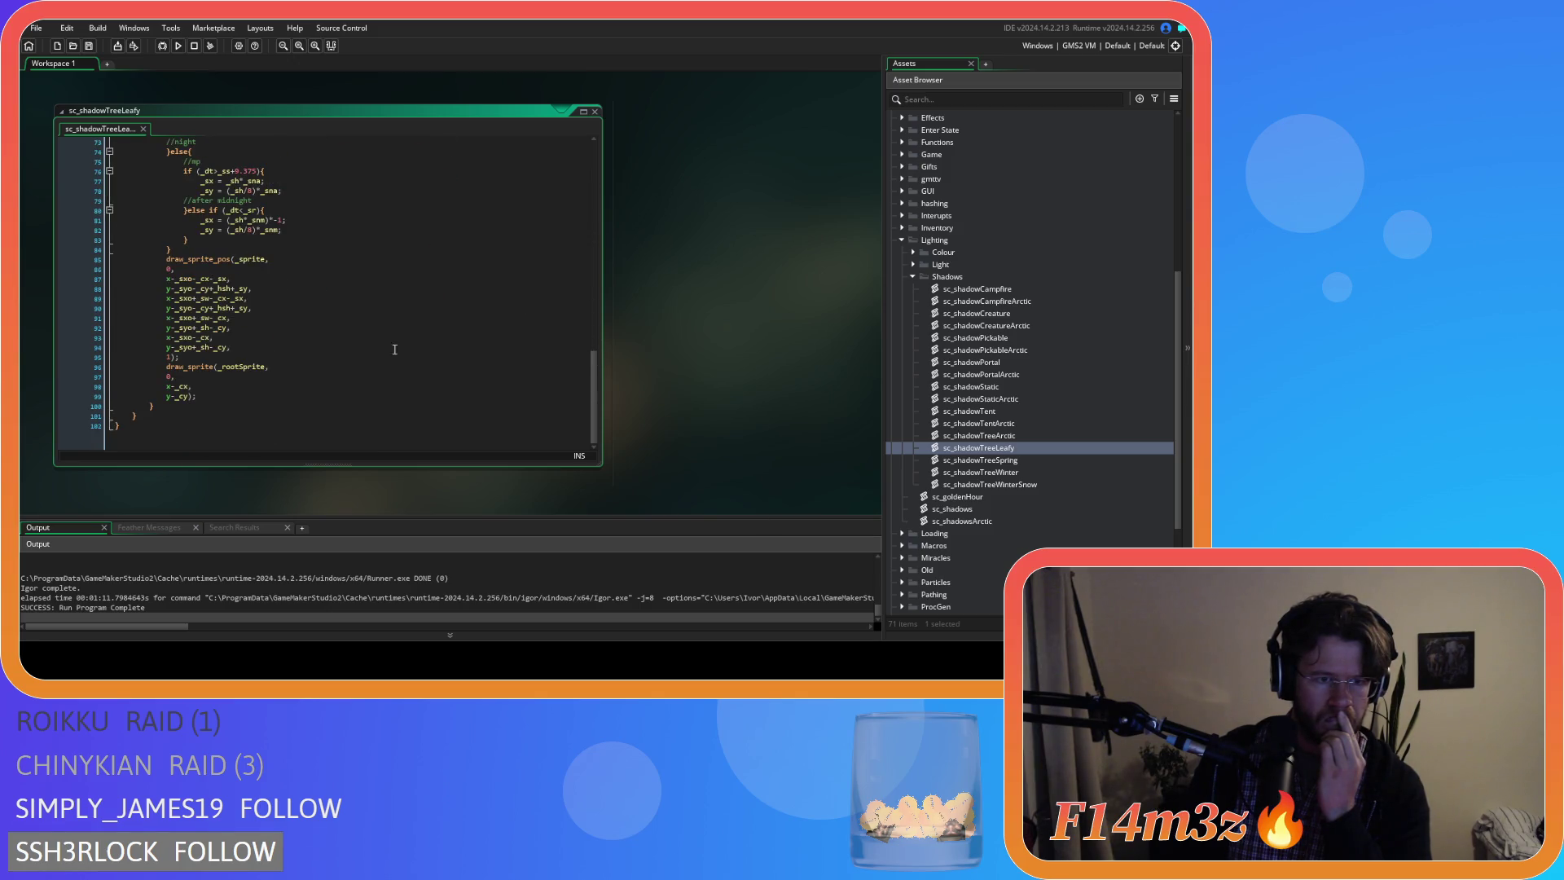
pyautogui.click(245, 365)
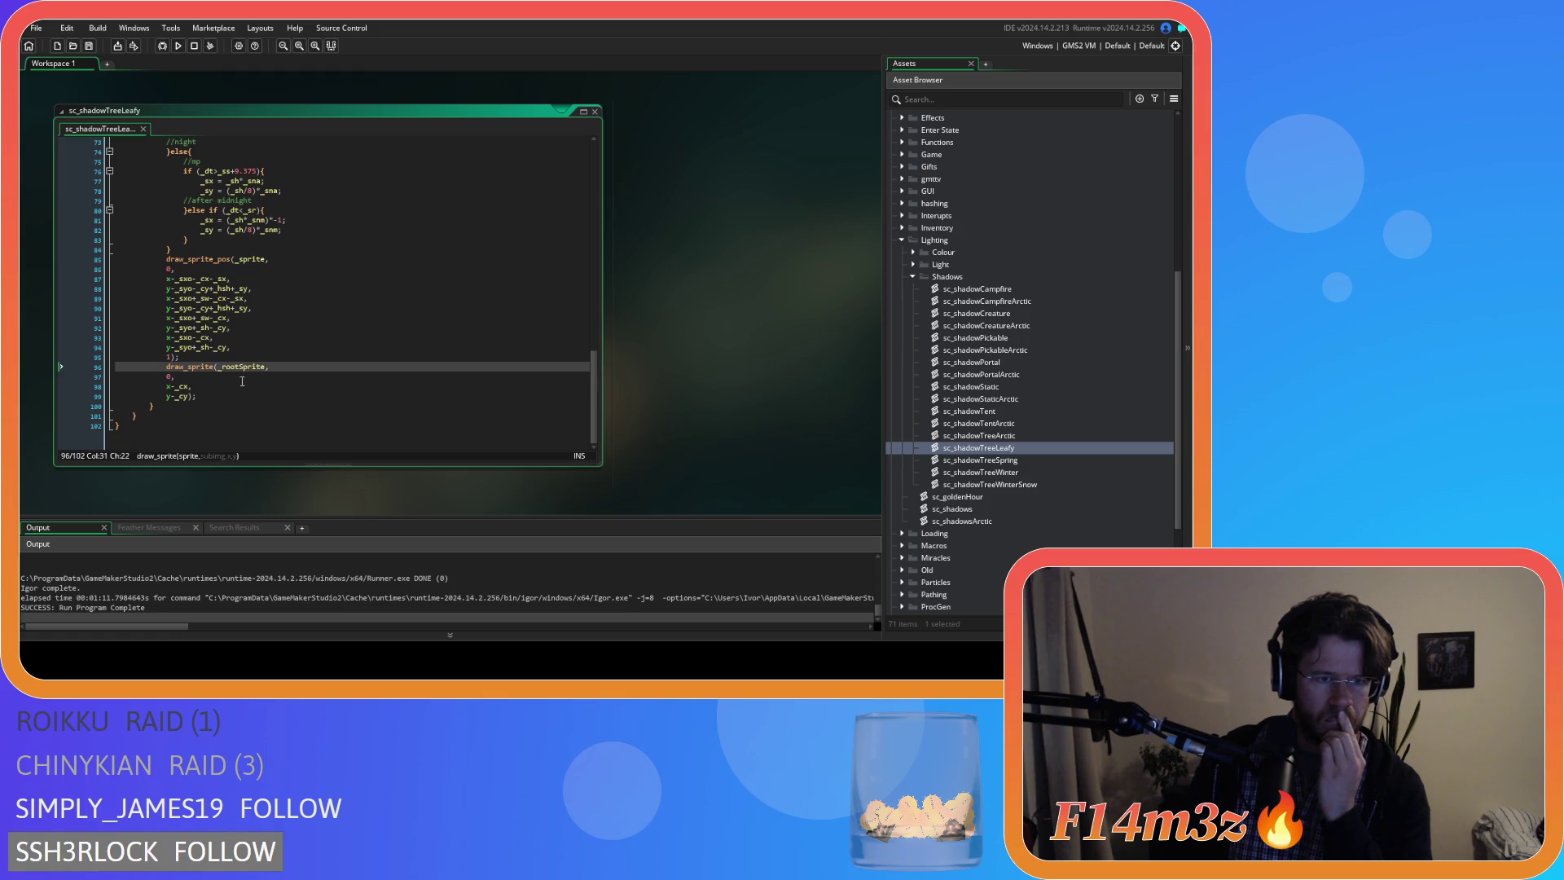
pyautogui.scroll(4, 241, 382)
pyautogui.scroll(4, 257, 377)
pyautogui.scroll(4, 281, 367)
pyautogui.scroll(4, 307, 360)
pyautogui.scroll(1, 307, 362)
pyautogui.scroll(1, 306, 363)
pyautogui.scroll(1, 307, 363)
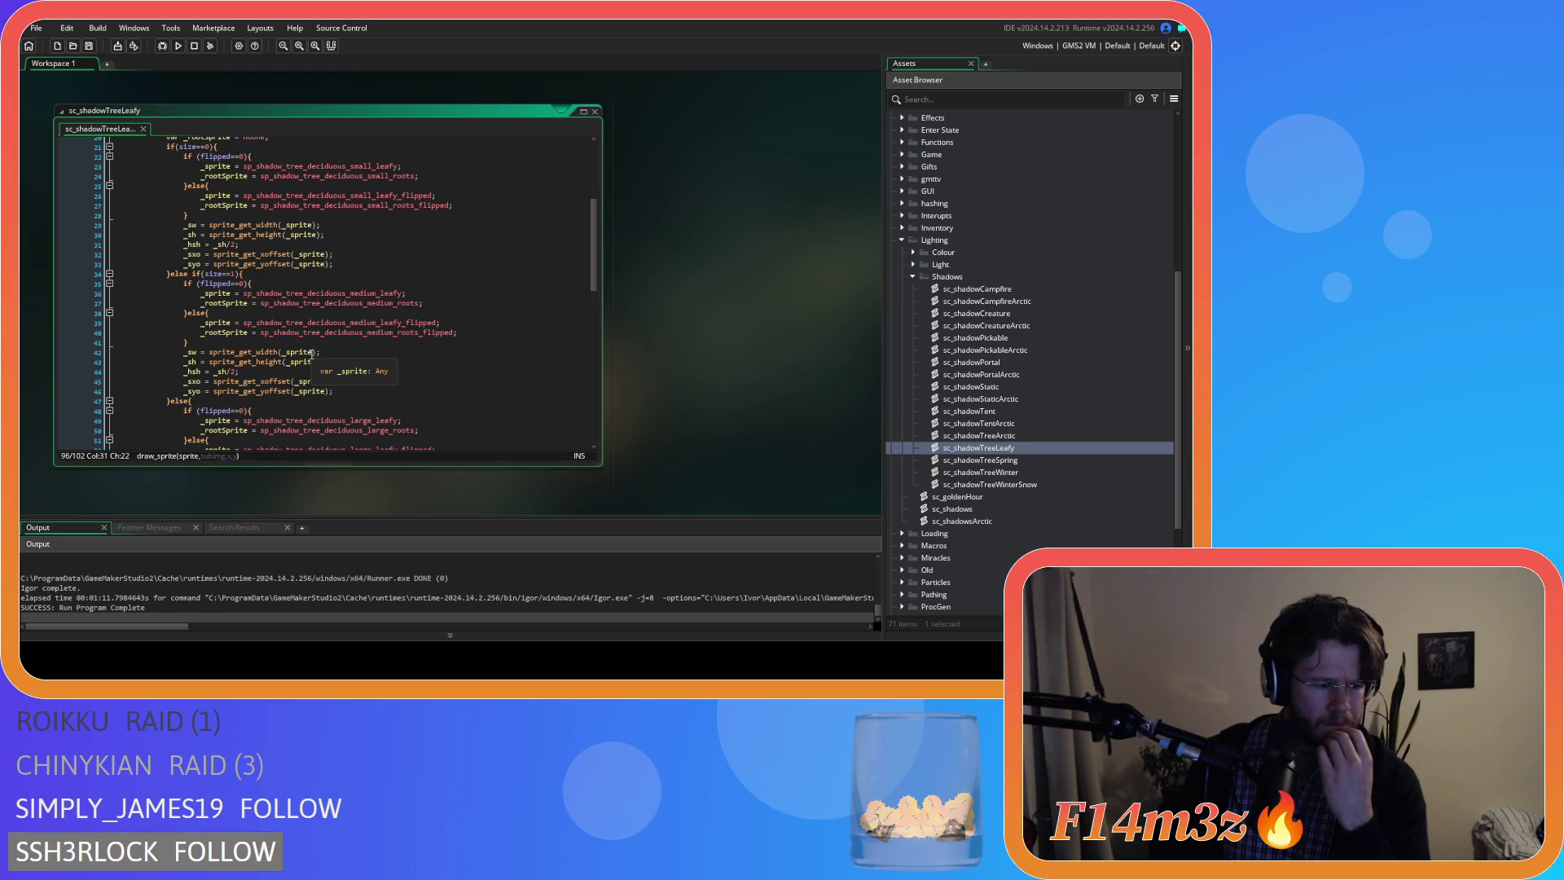
pyautogui.scroll(-5, 315, 352)
pyautogui.scroll(-5, 320, 349)
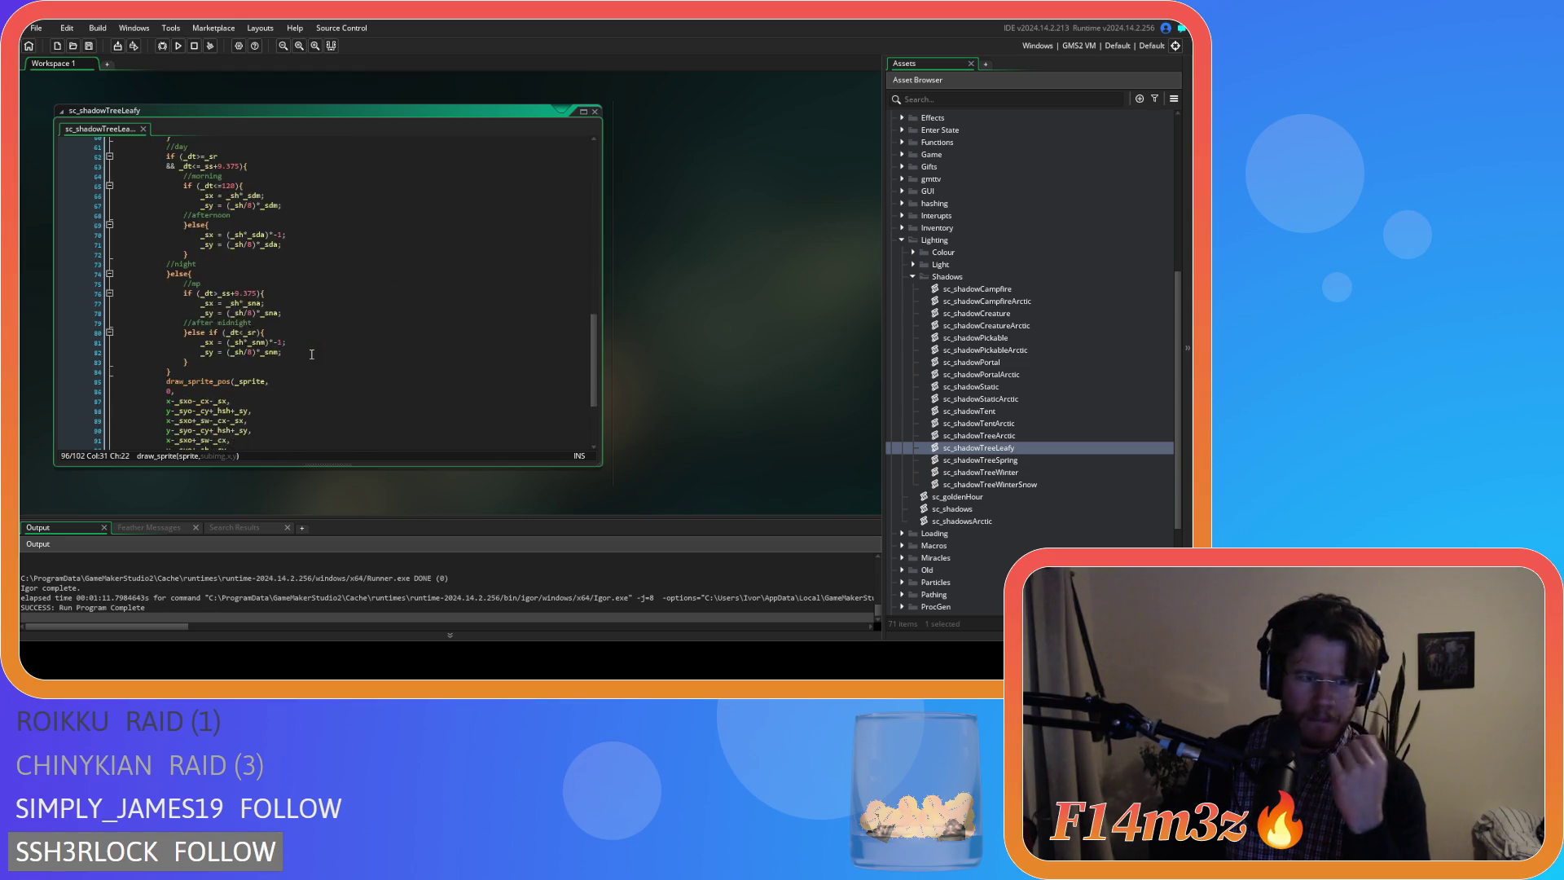
pyautogui.scroll(-5, 325, 344)
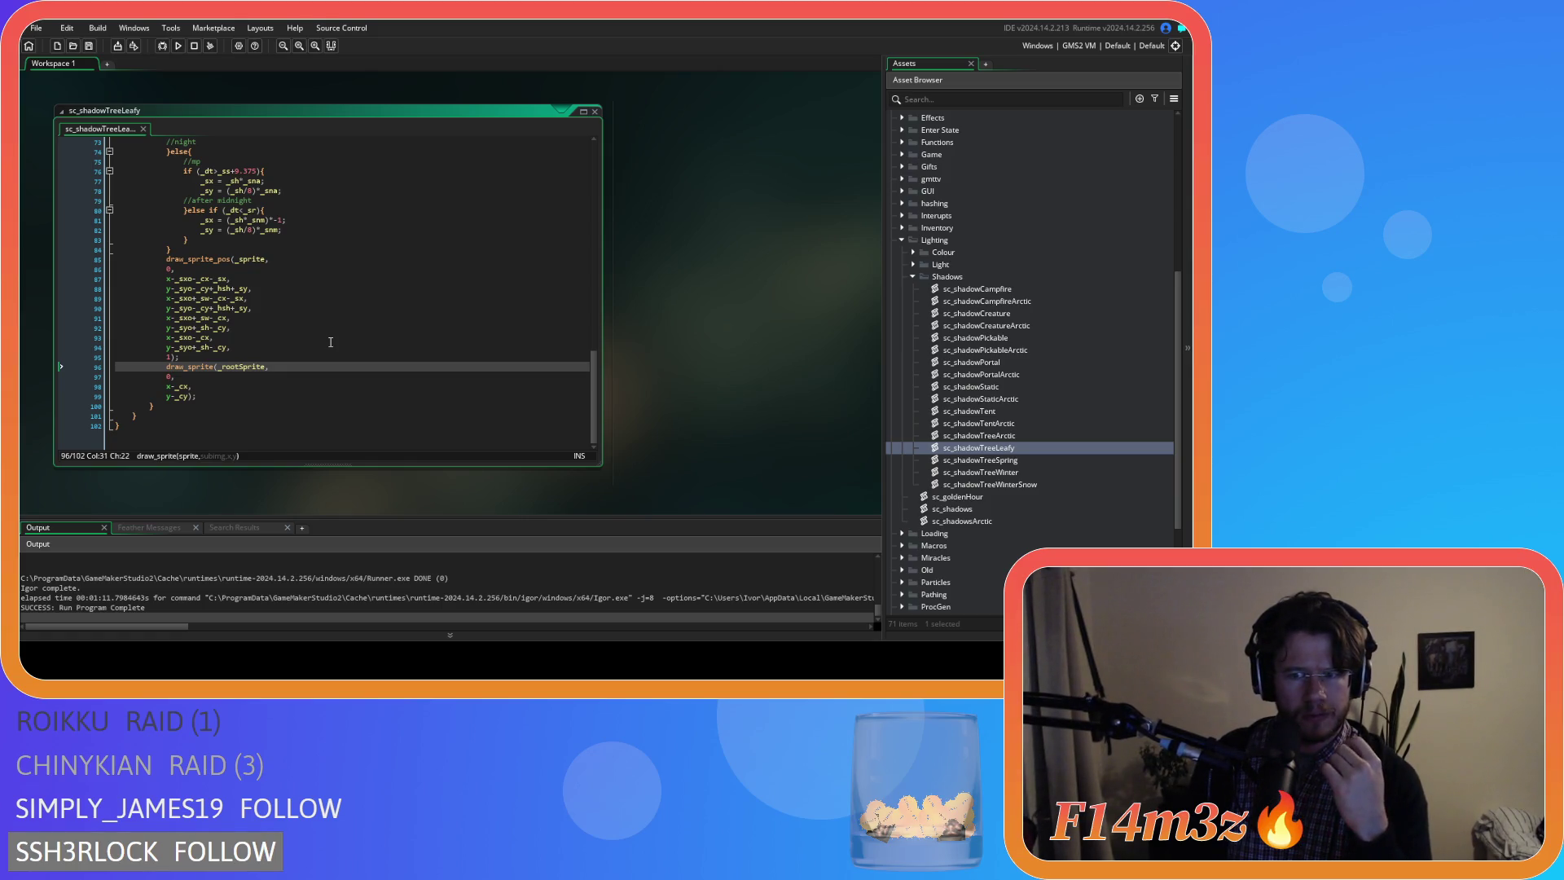
pyautogui.click(150, 376)
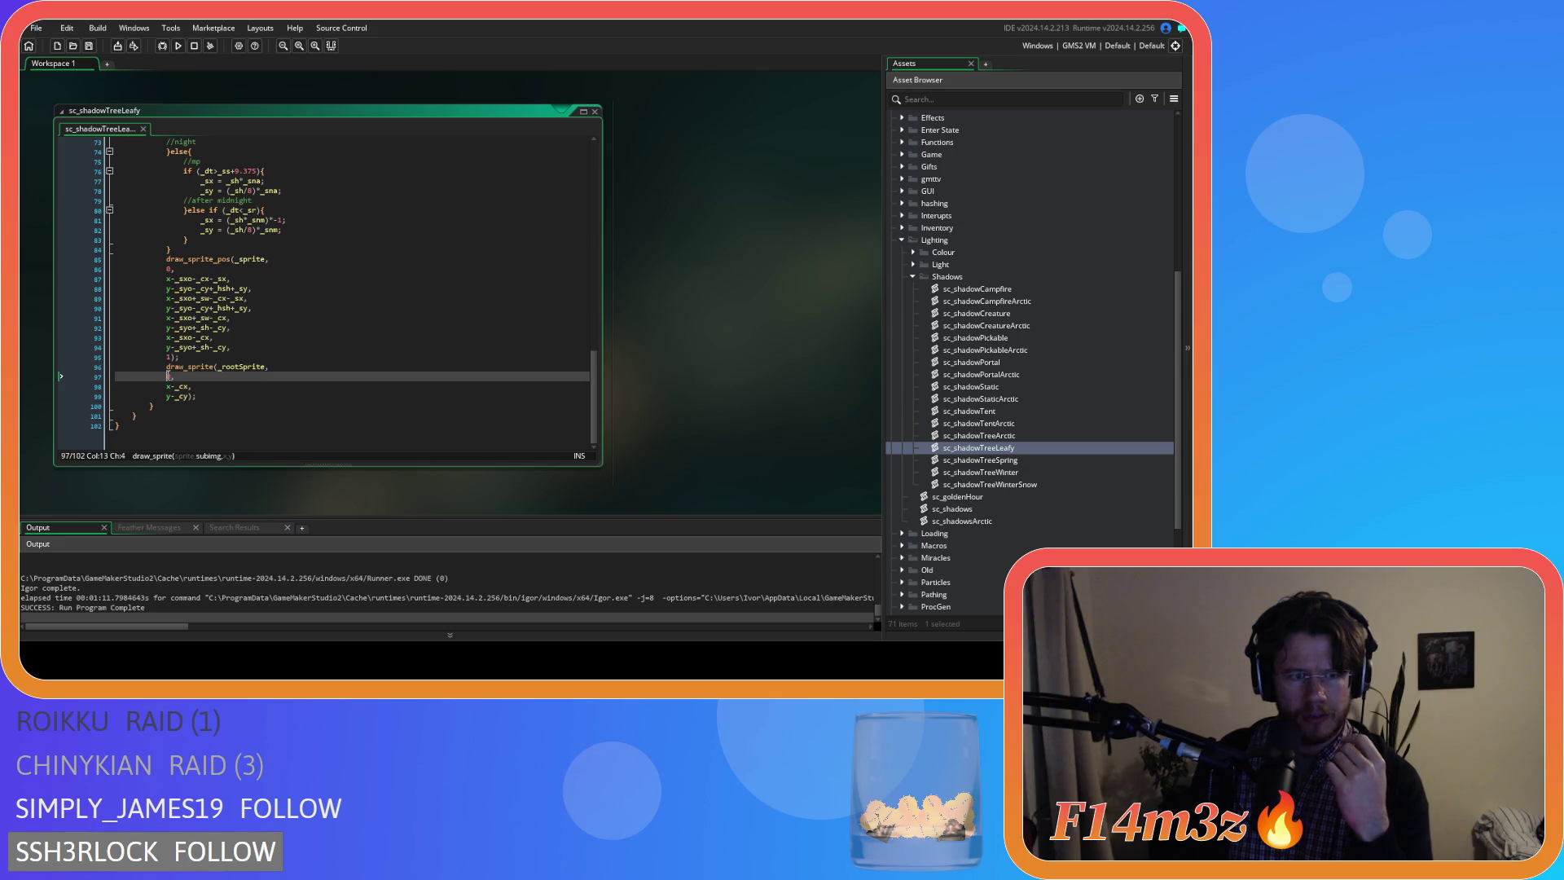
pyautogui.scroll(5, 263, 371)
pyautogui.scroll(10, 341, 362)
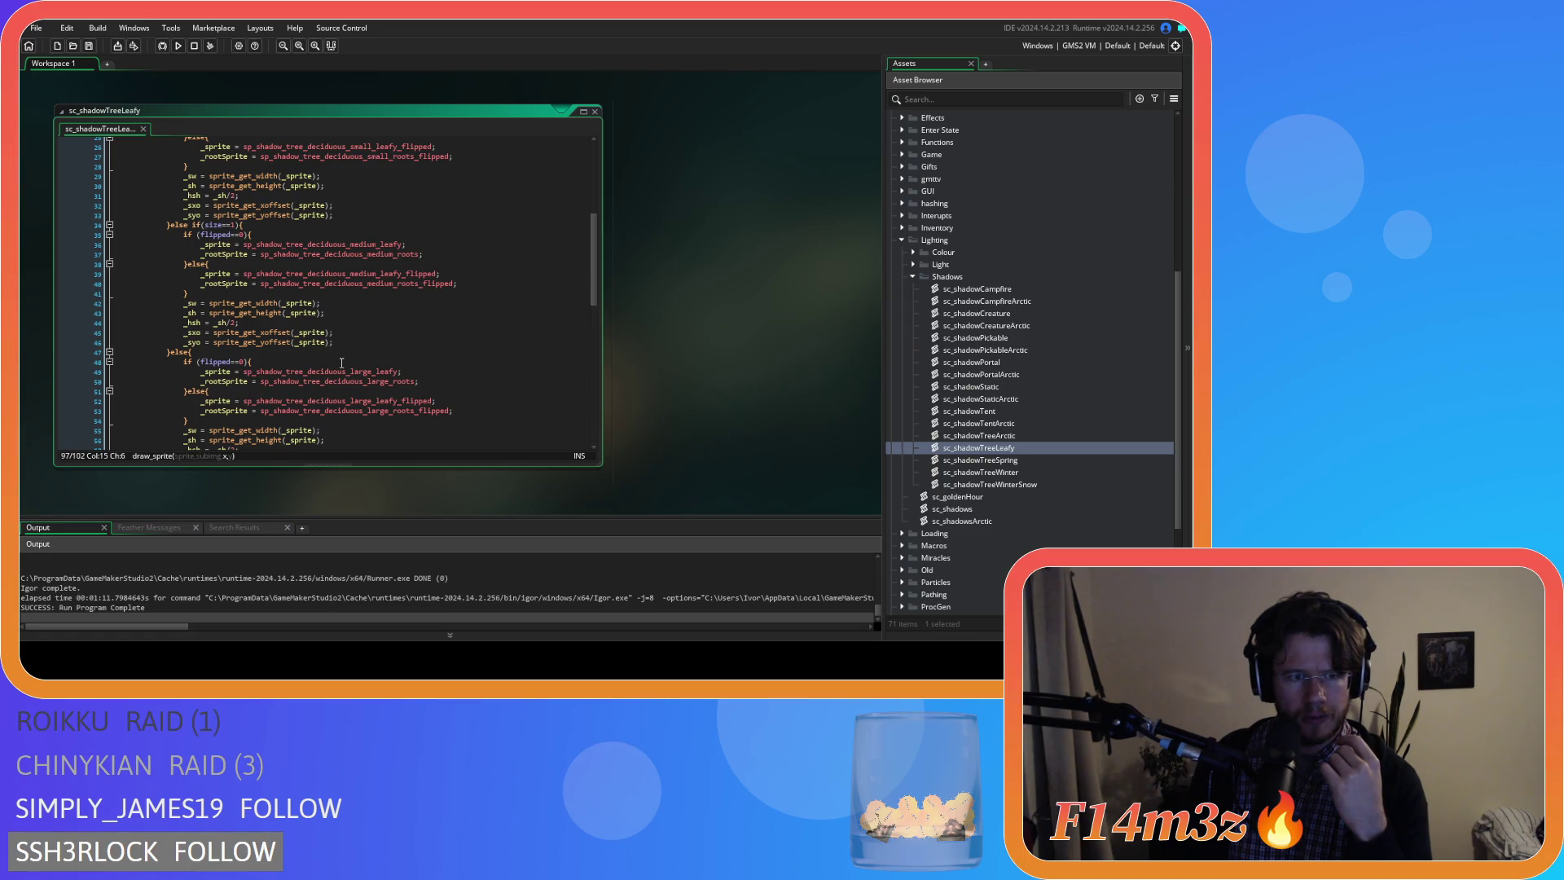
pyautogui.scroll(-2, 342, 362)
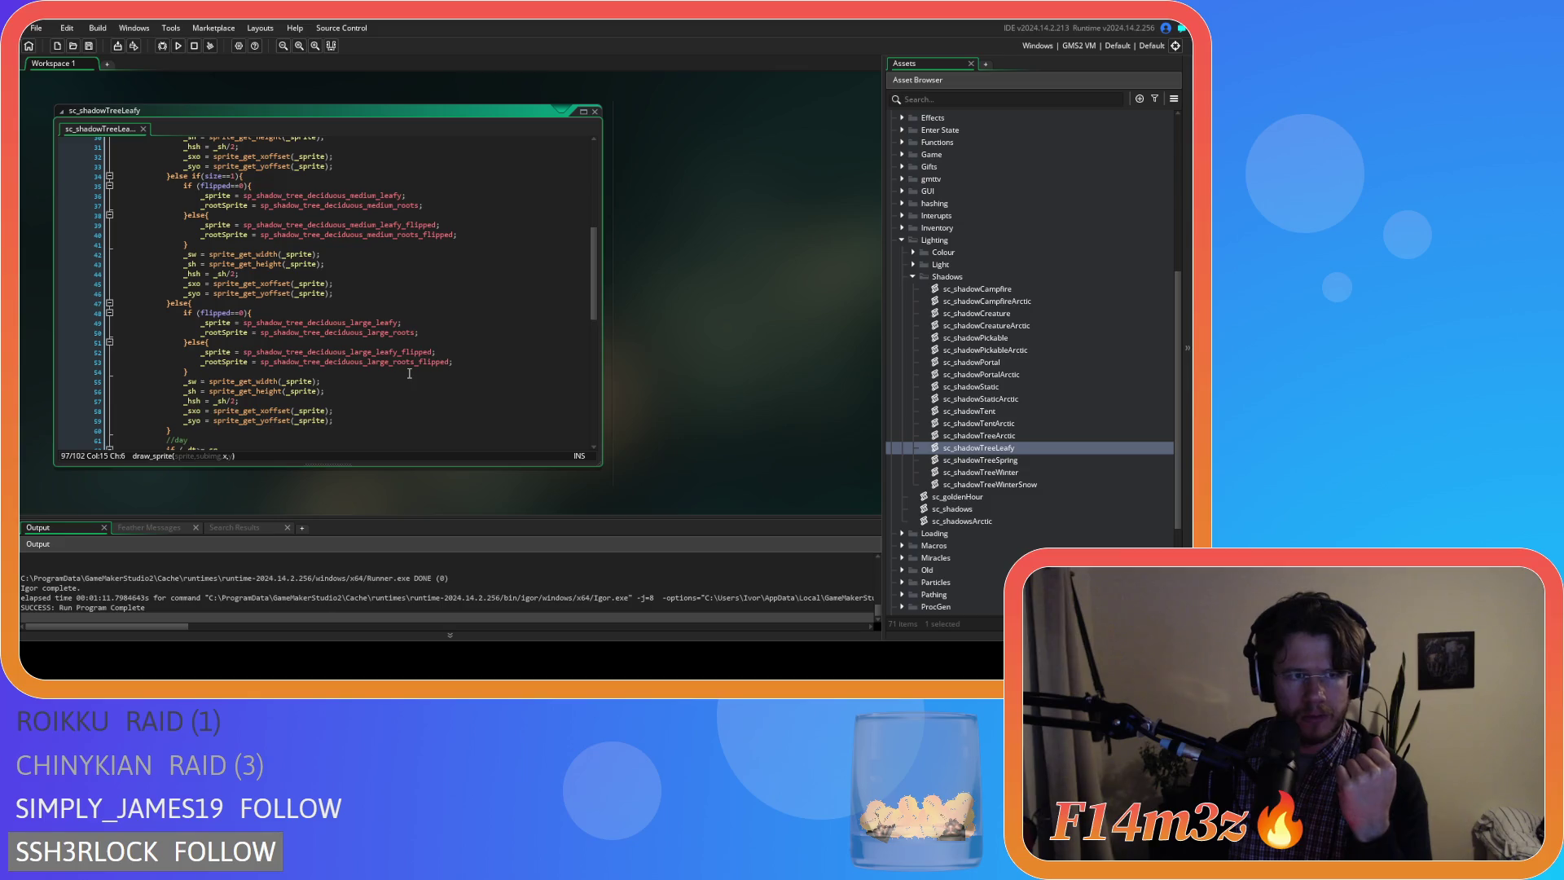
pyautogui.scroll(4, 409, 373)
pyautogui.scroll(3, 409, 372)
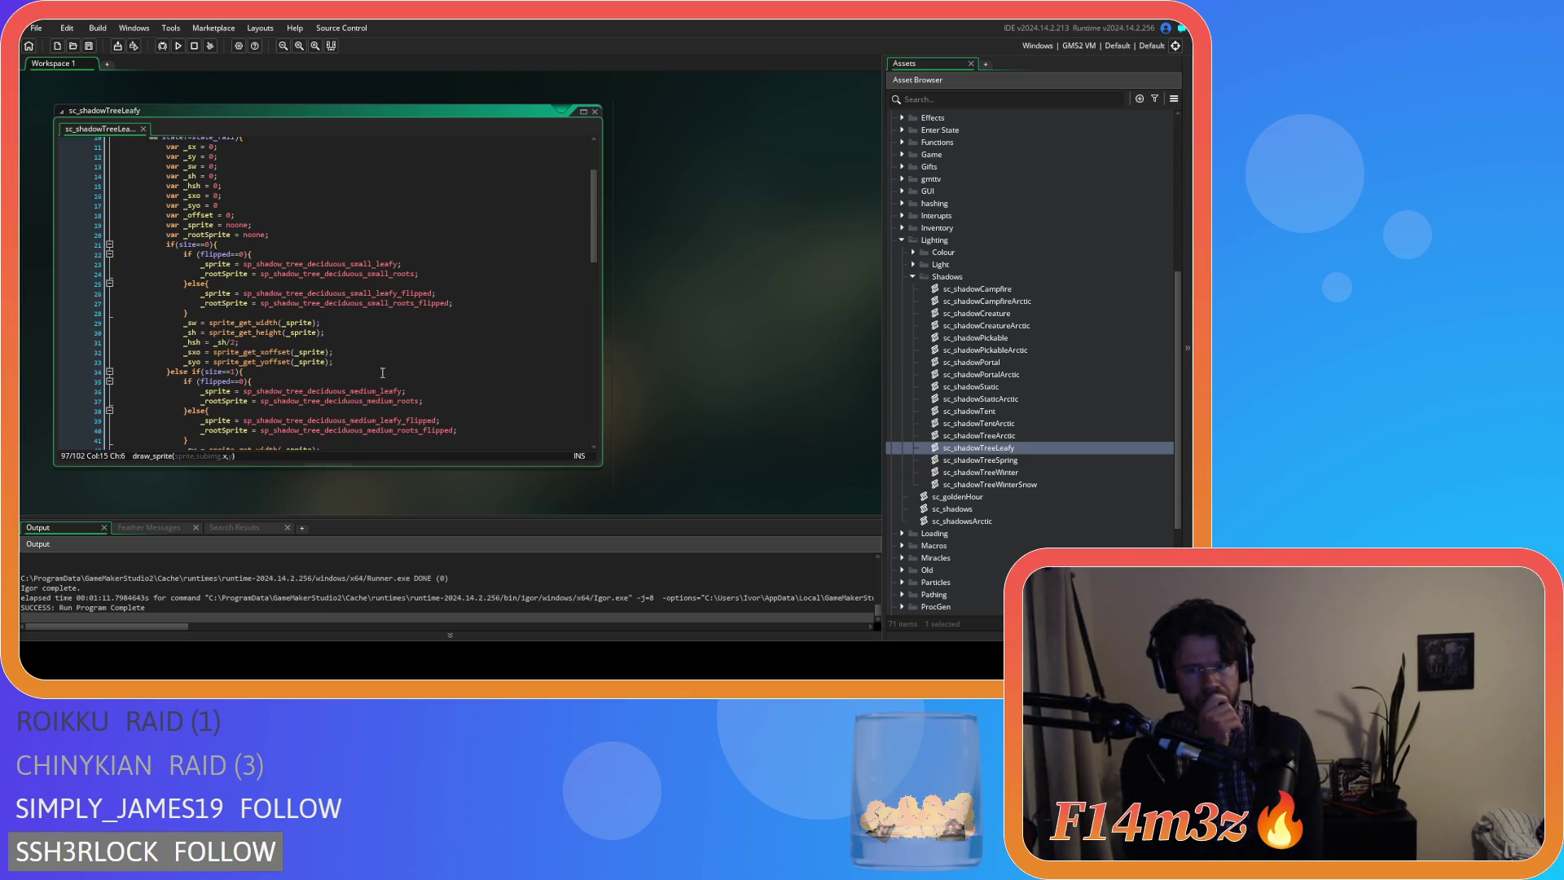
pyautogui.scroll(-5, 382, 372)
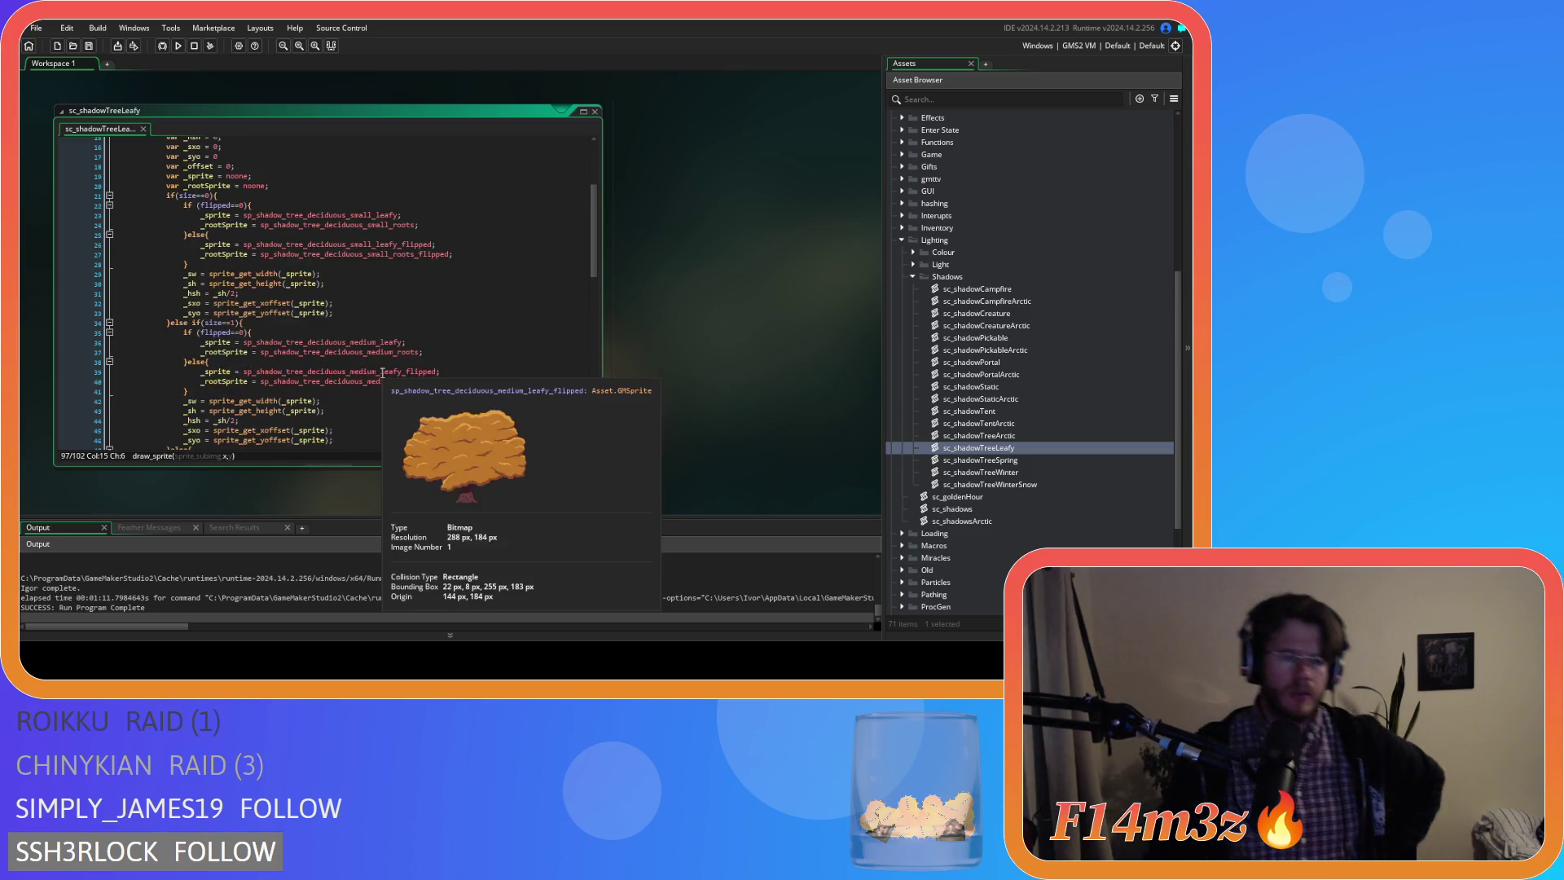
pyautogui.scroll(-2, 389, 370)
pyautogui.scroll(-3, 396, 362)
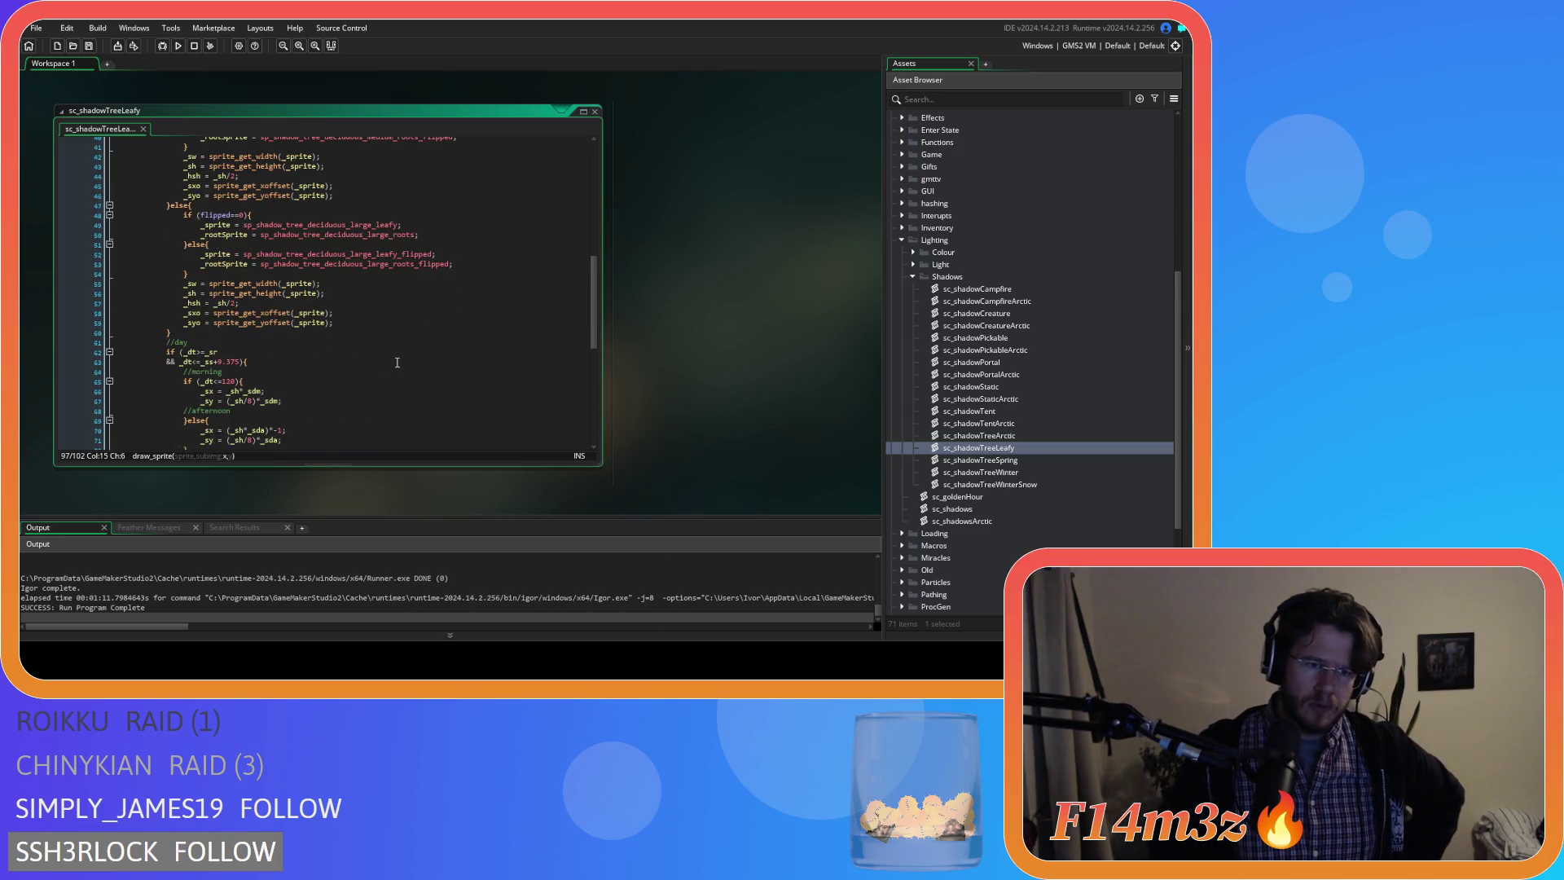
pyautogui.scroll(-2, 398, 360)
pyautogui.scroll(-1, 397, 360)
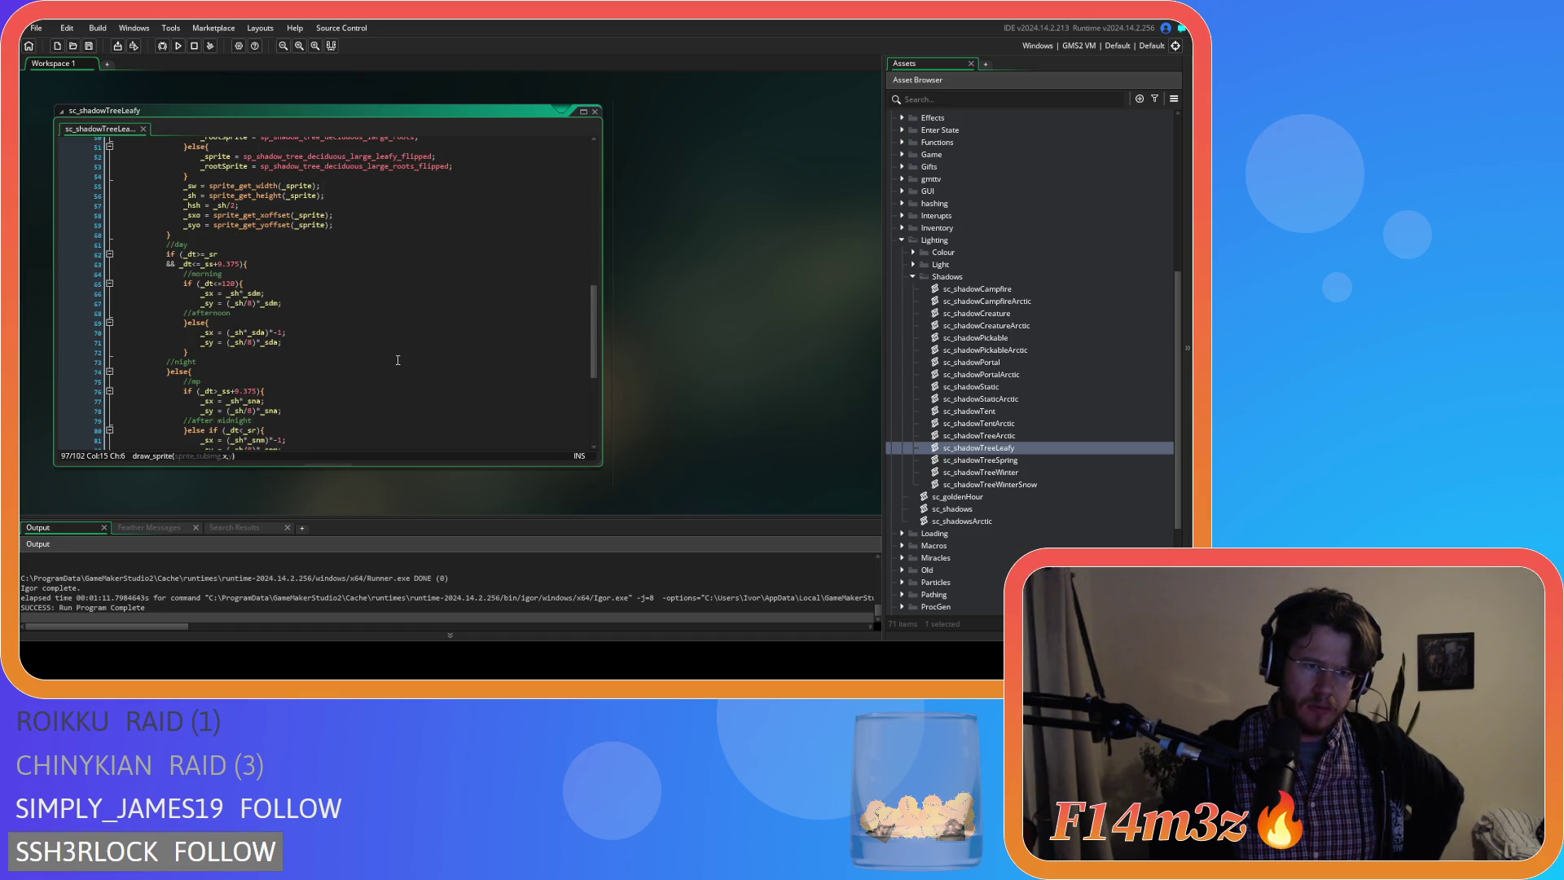
pyautogui.scroll(-3, 398, 360)
pyautogui.scroll(-3, 398, 360)
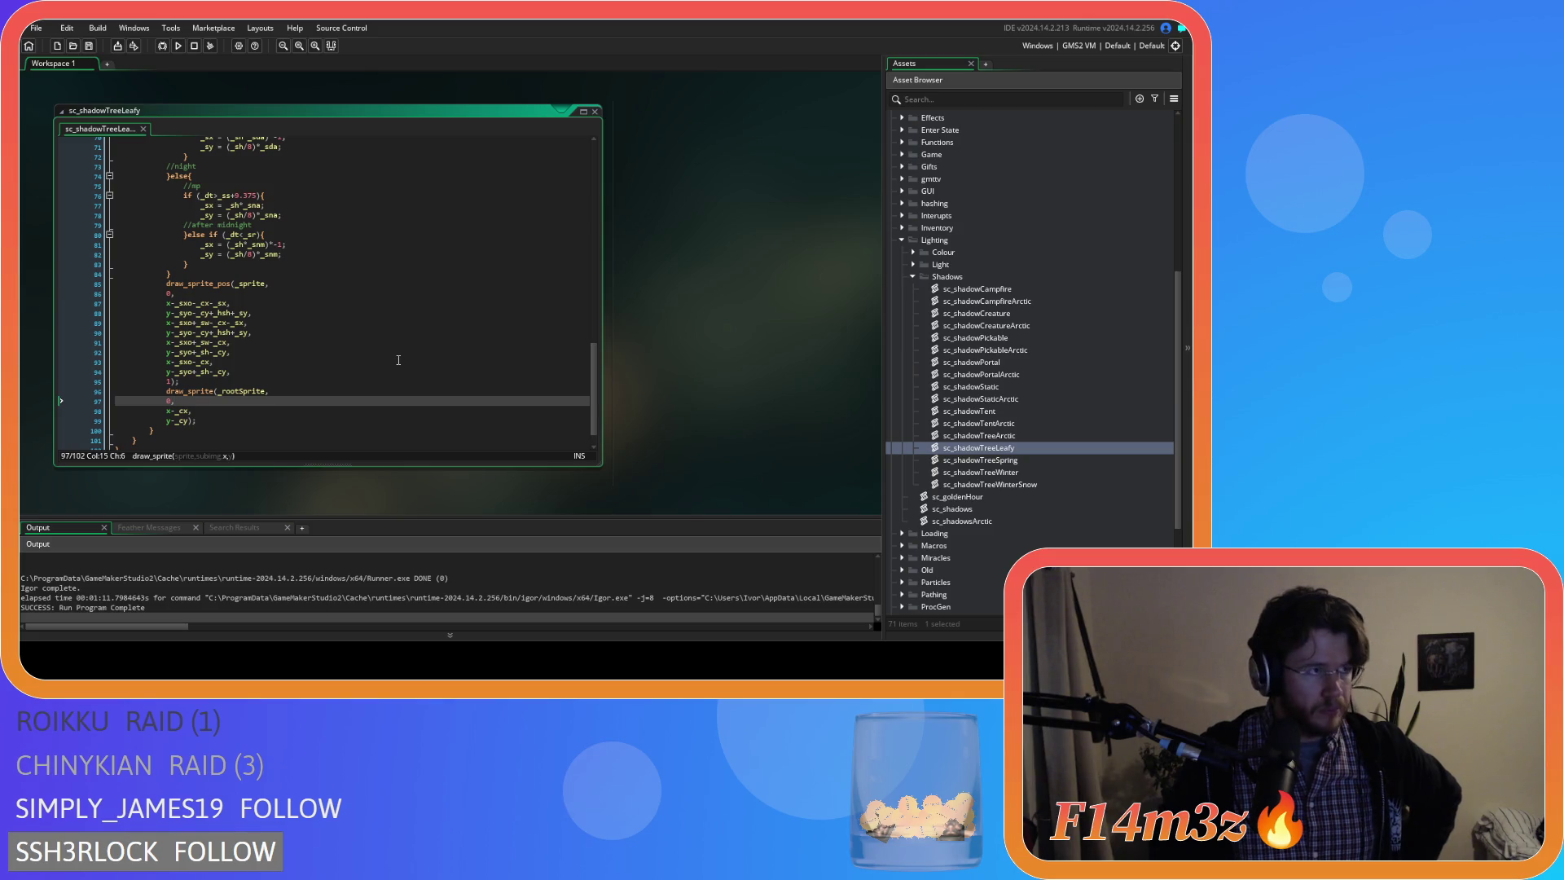
pyautogui.scroll(-2, 990, 396)
pyautogui.scroll(-2, 990, 396)
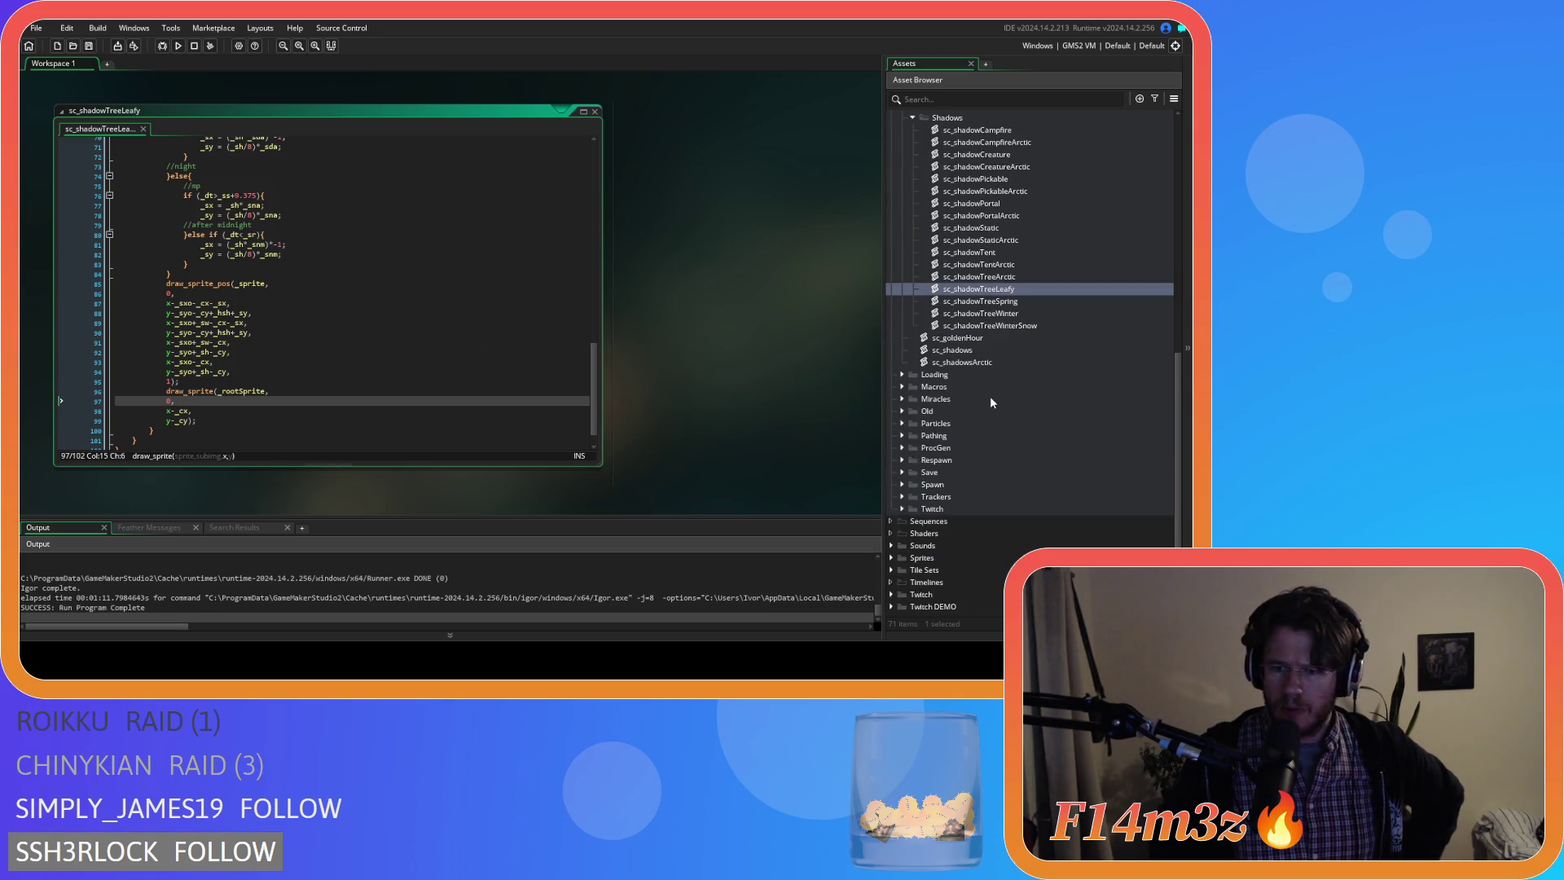
pyautogui.click(893, 557)
pyautogui.scroll(-3, 923, 504)
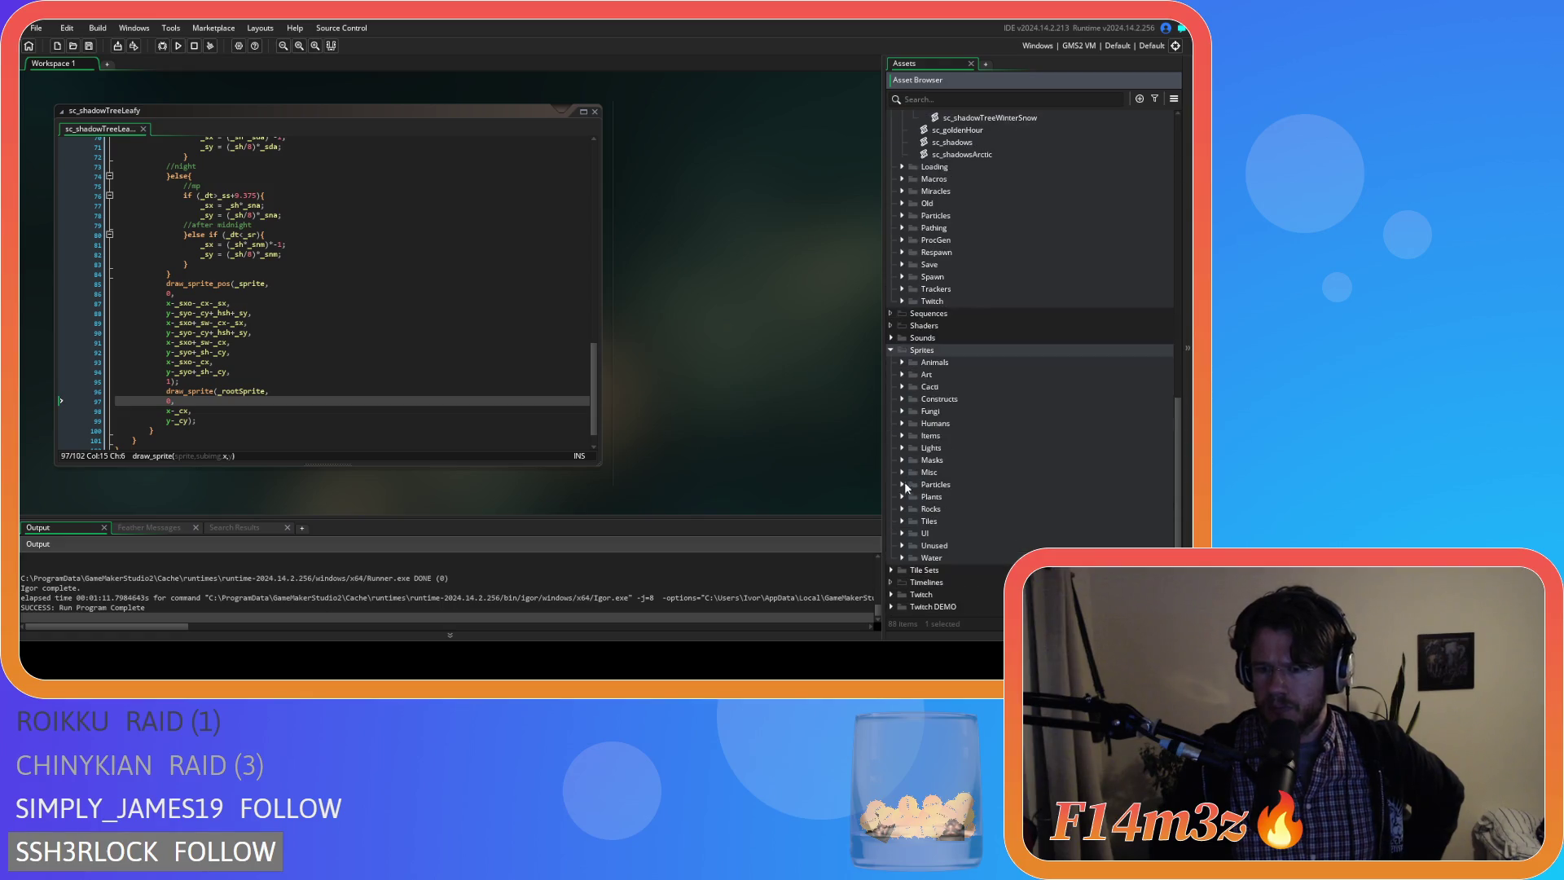
# Expand Plants > Isometric > Deciduous and bring up sp_shadow_tree_deciduous_large_roots.
pyautogui.click(902, 497)
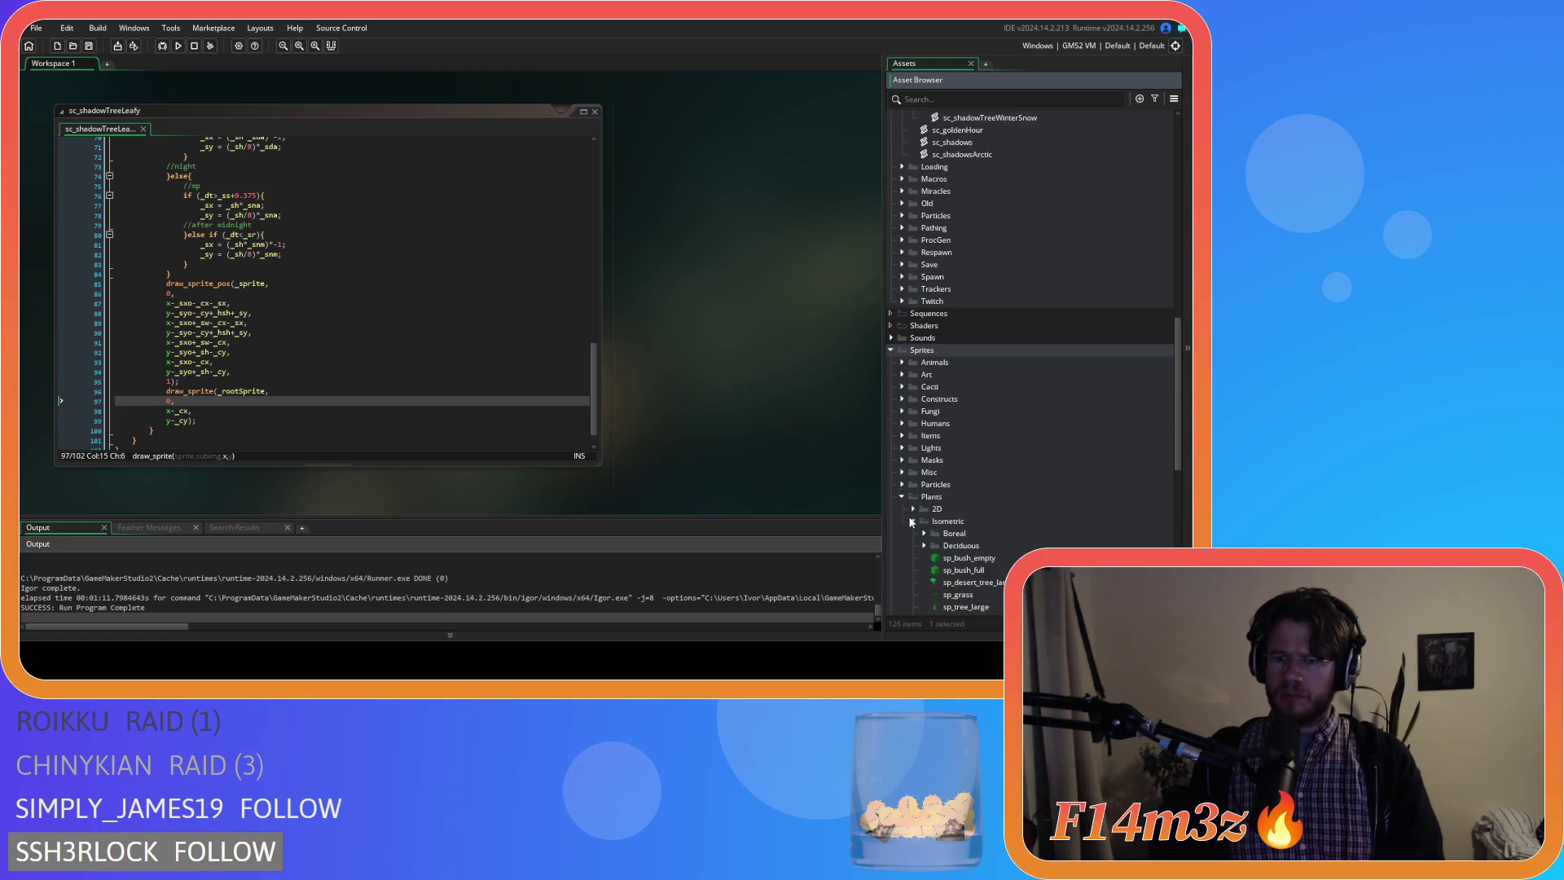
pyautogui.scroll(-2, 913, 523)
pyautogui.click(921, 419)
pyautogui.scroll(-3, 953, 428)
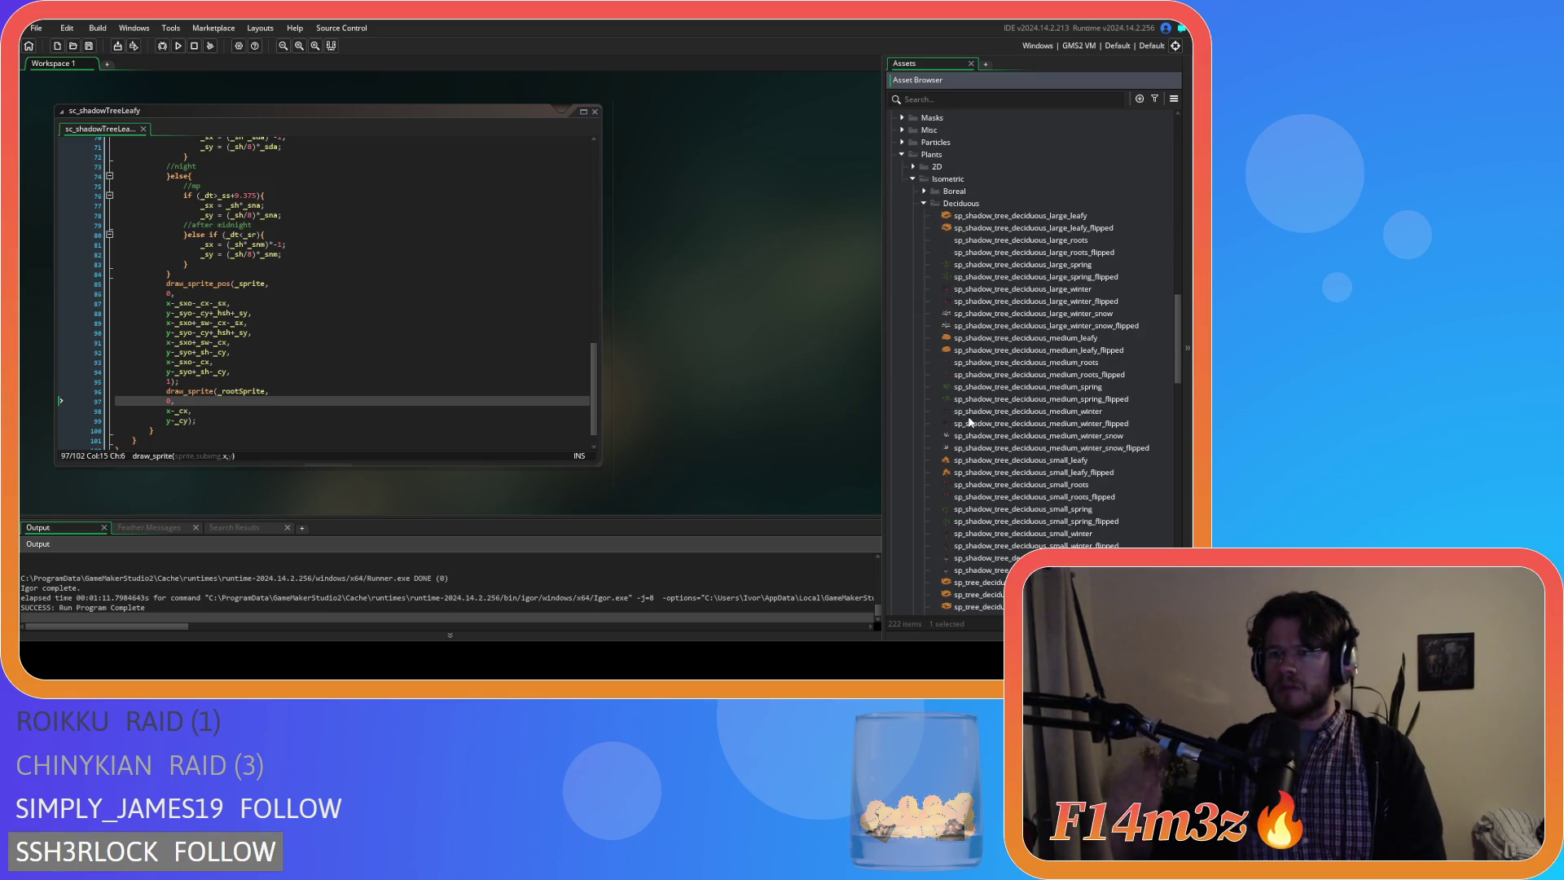
pyautogui.doubleClick(1052, 240)
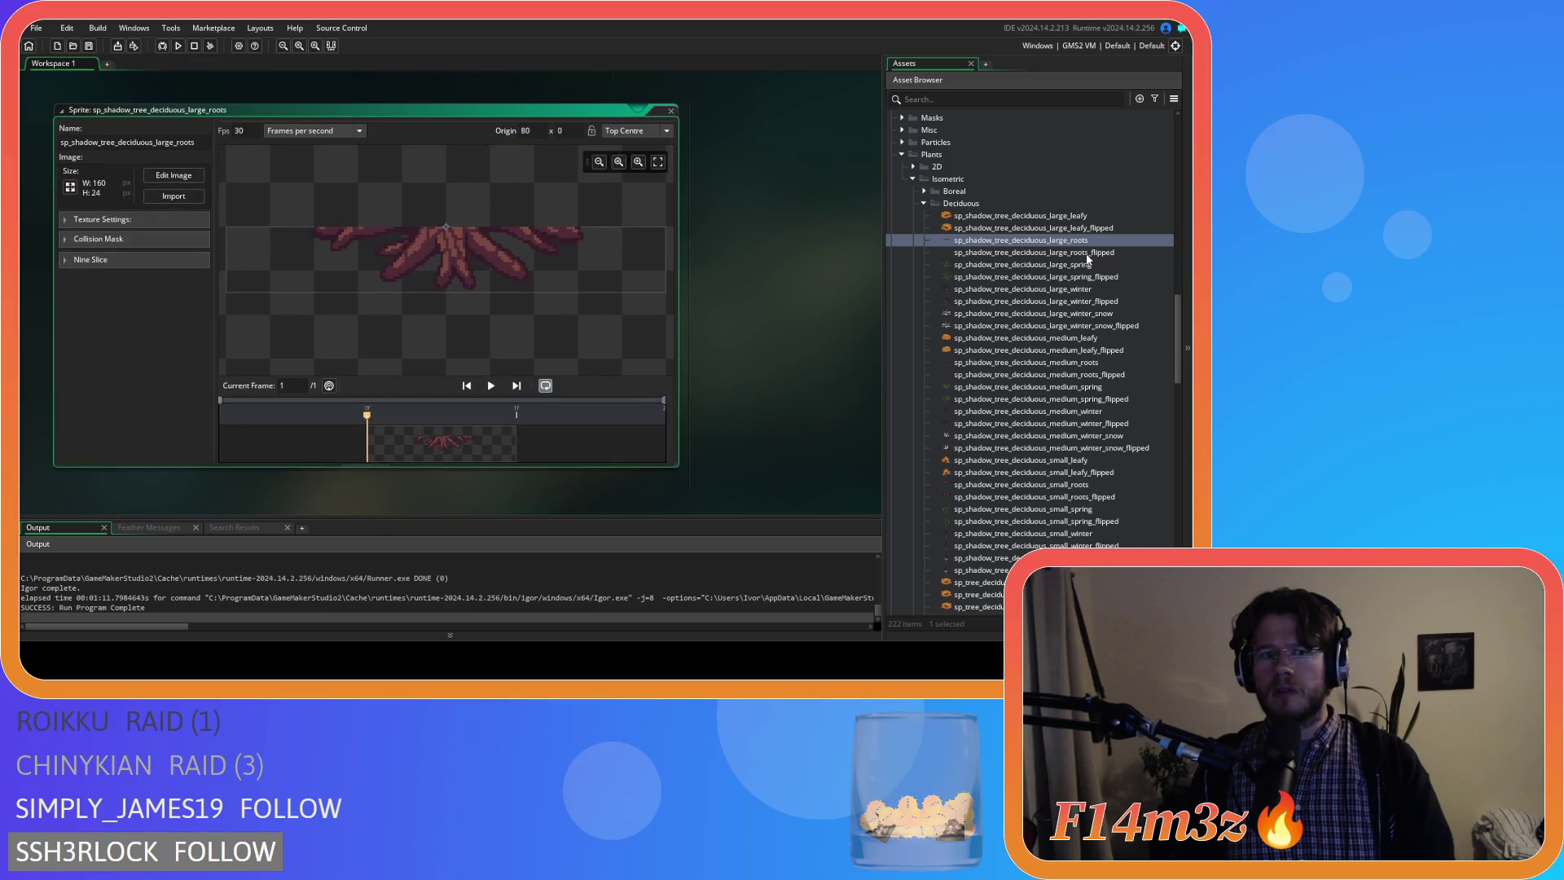
# View the flipped large shadow roots and large leafy shadow sprites, then close the sprite view.
pyautogui.doubleClick(1086, 254)
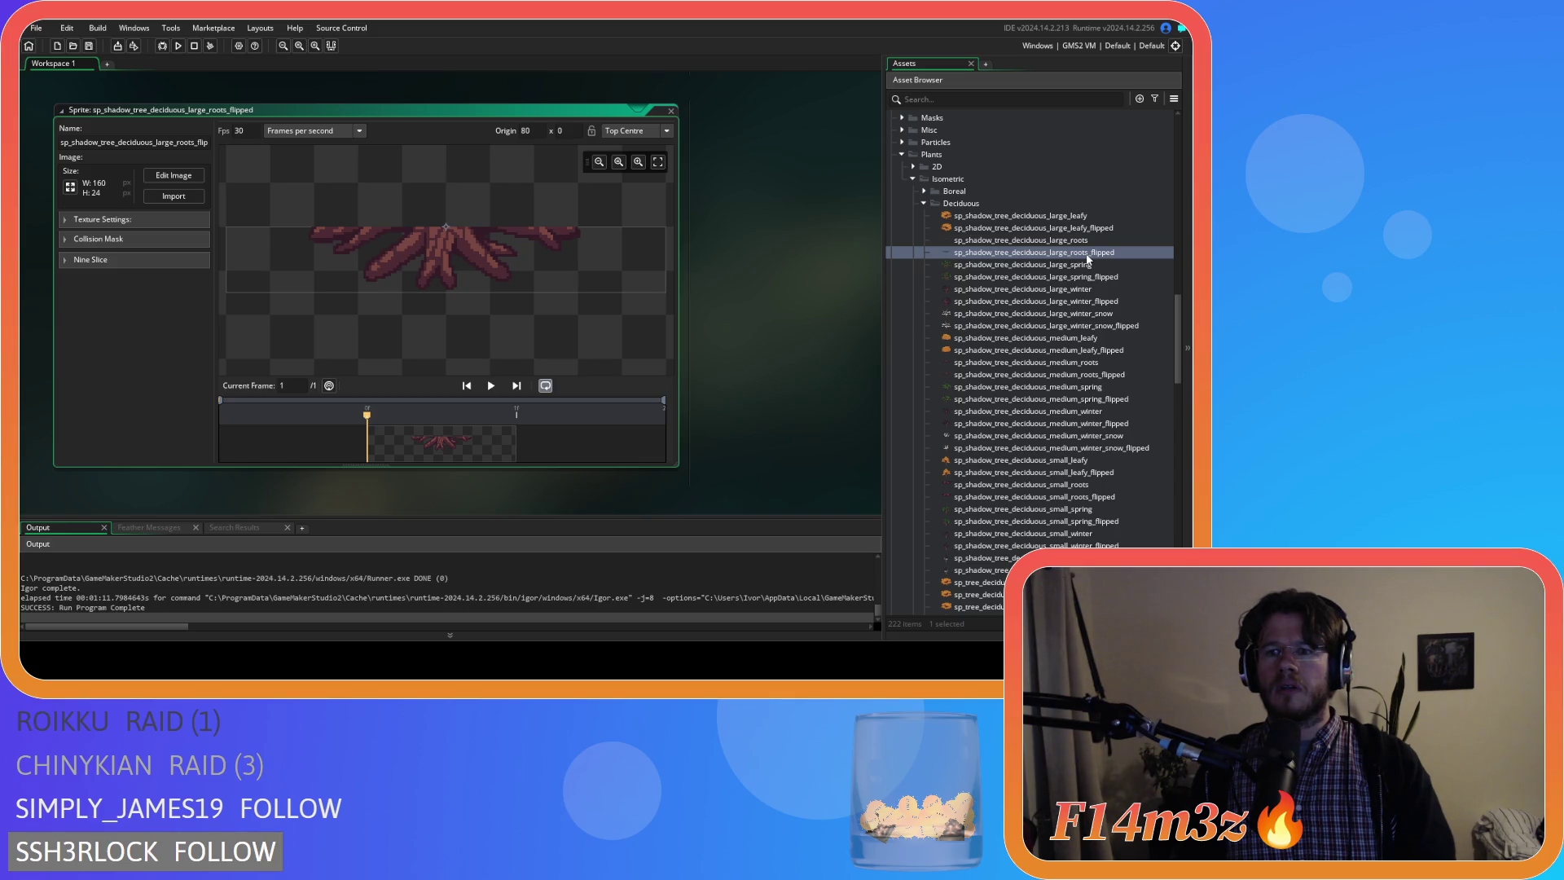
pyautogui.doubleClick(1027, 216)
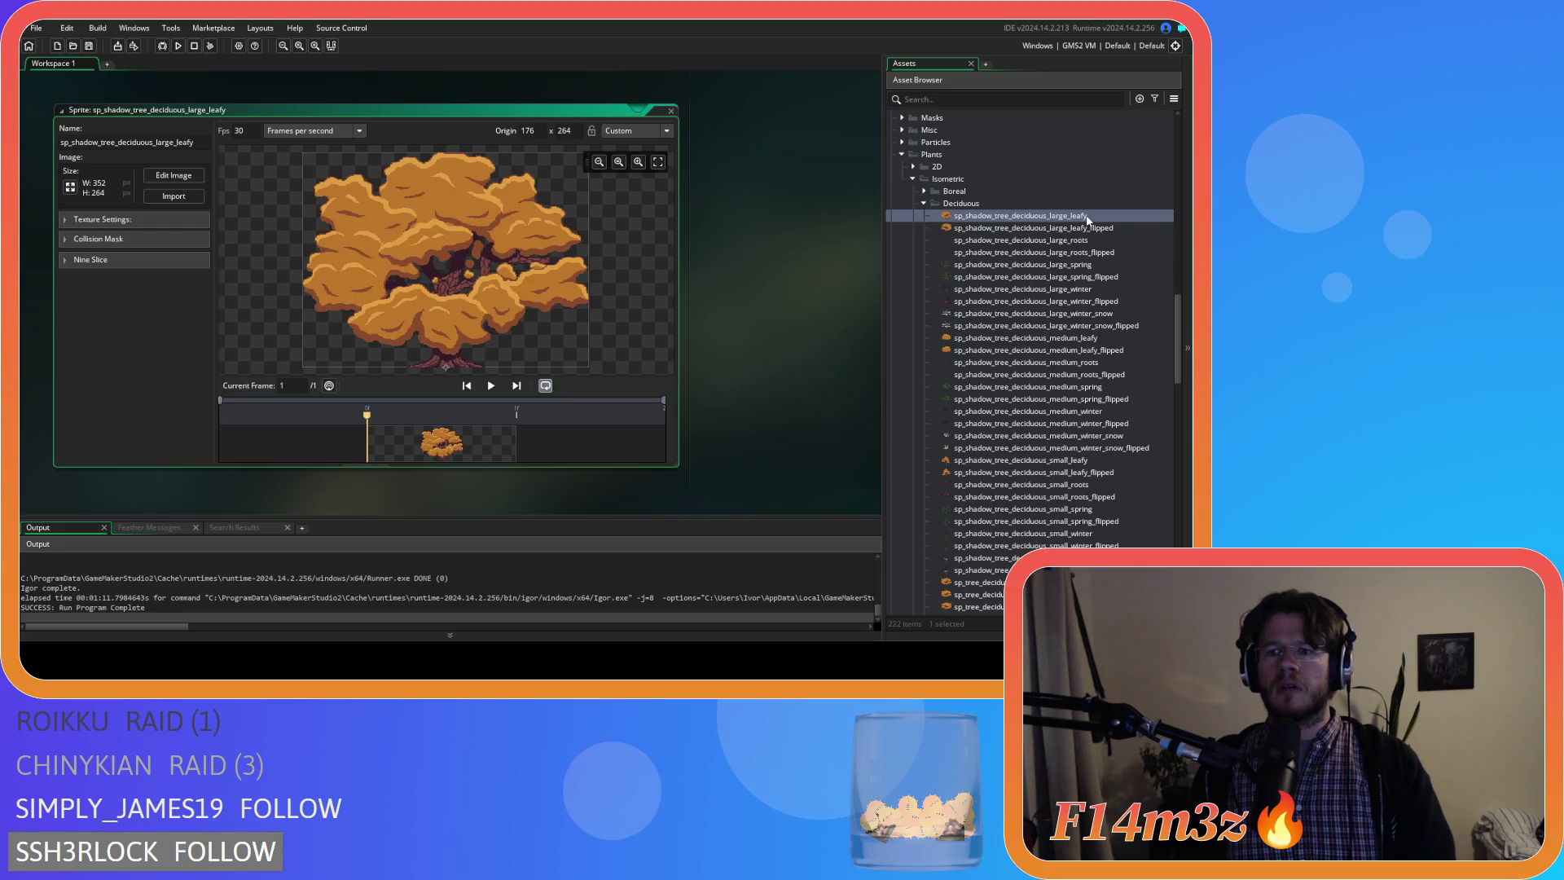
pyautogui.click(670, 111)
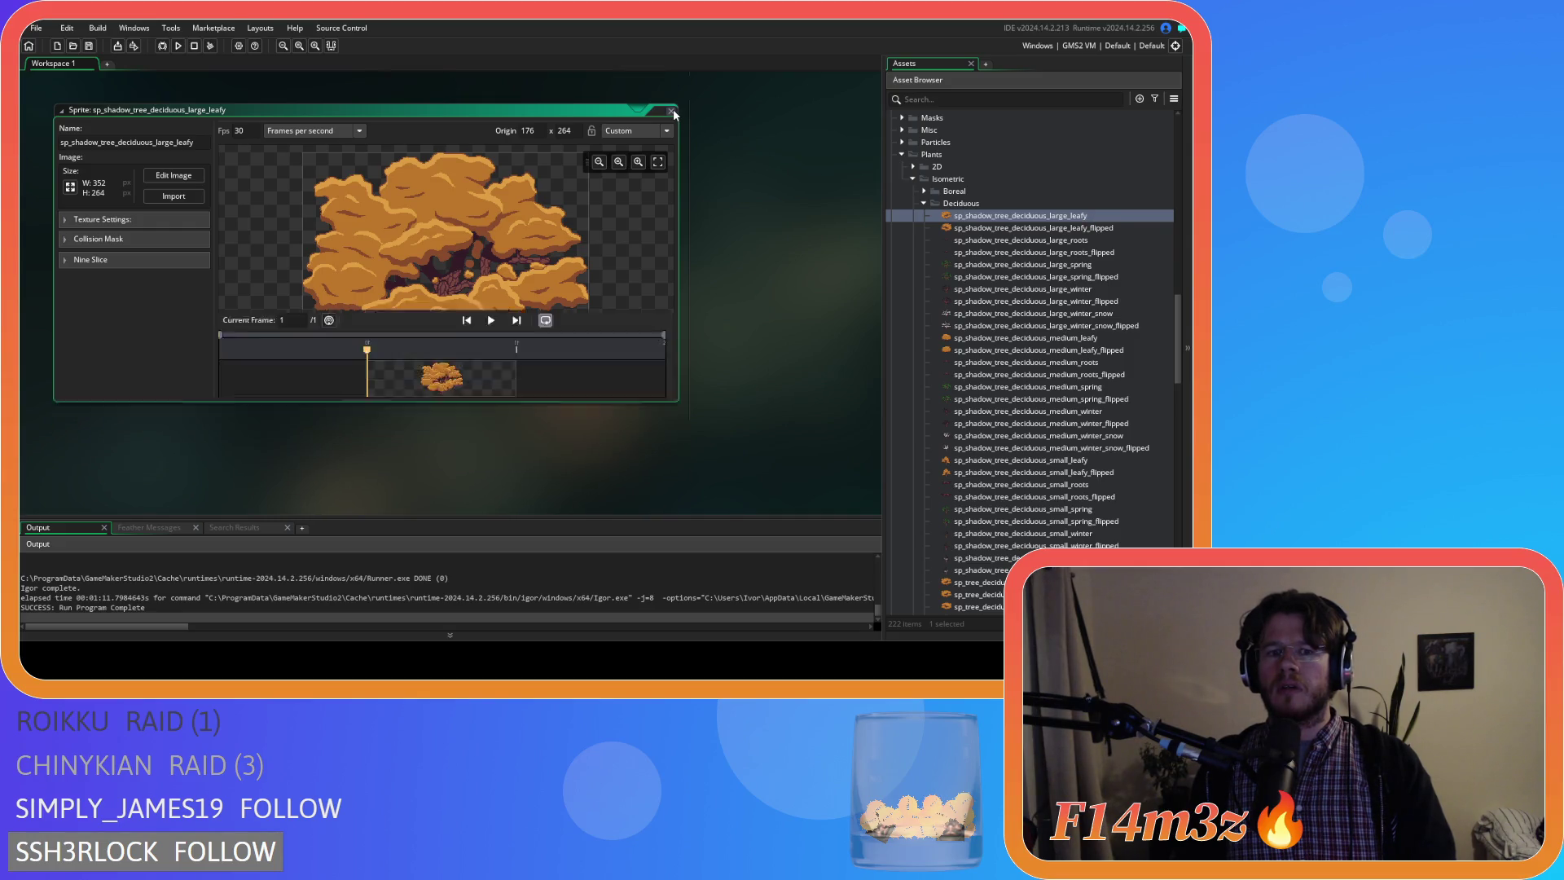
pyautogui.scroll(-1, 930, 306)
pyautogui.scroll(-5, 959, 350)
pyautogui.scroll(-1, 961, 351)
pyautogui.scroll(-1, 1000, 391)
pyautogui.scroll(2, 1089, 249)
pyautogui.scroll(1, 1092, 253)
pyautogui.scroll(2, 1094, 263)
pyautogui.scroll(-3, 1095, 264)
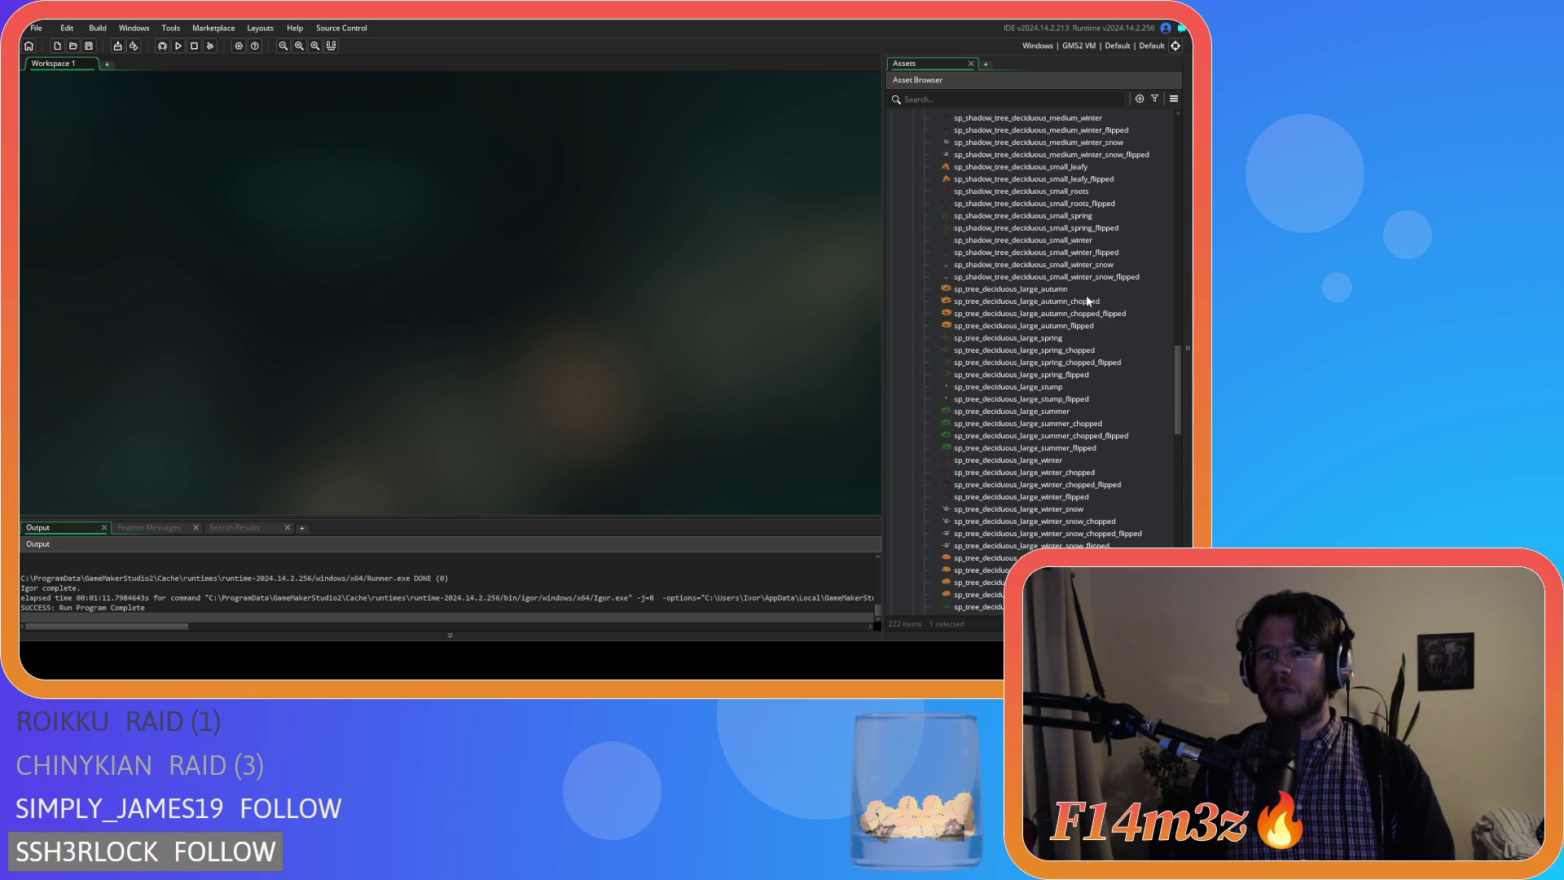
# View the sp_tree_deciduous_large_autumn sprite in the Sprite editor.
pyautogui.doubleClick(1105, 289)
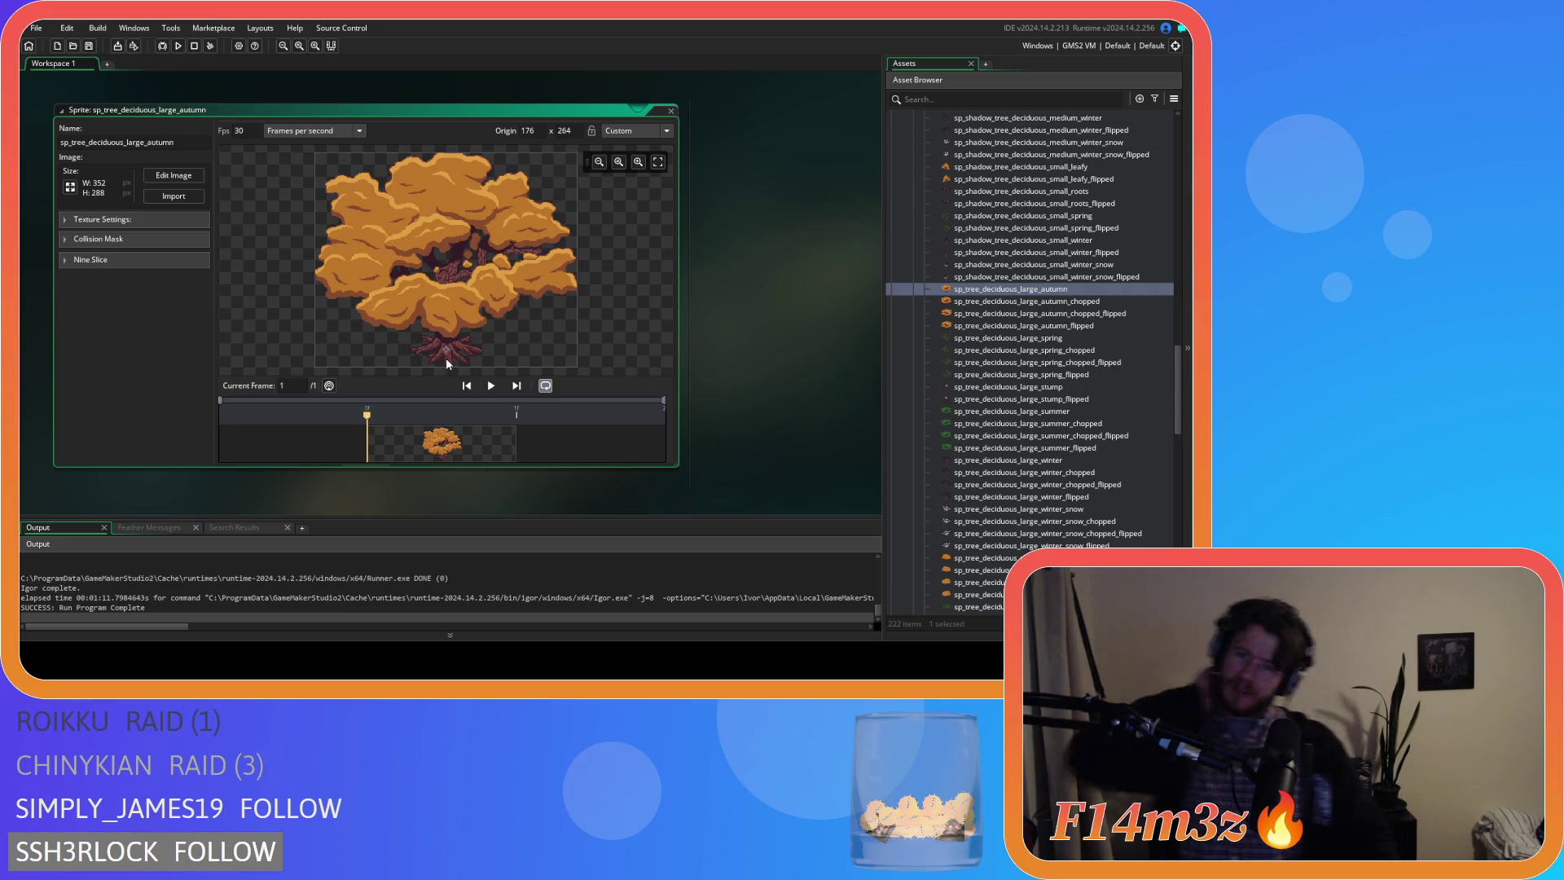
pyautogui.scroll(2, 732, 230)
pyautogui.scroll(3, 749, 238)
pyautogui.scroll(1, 748, 238)
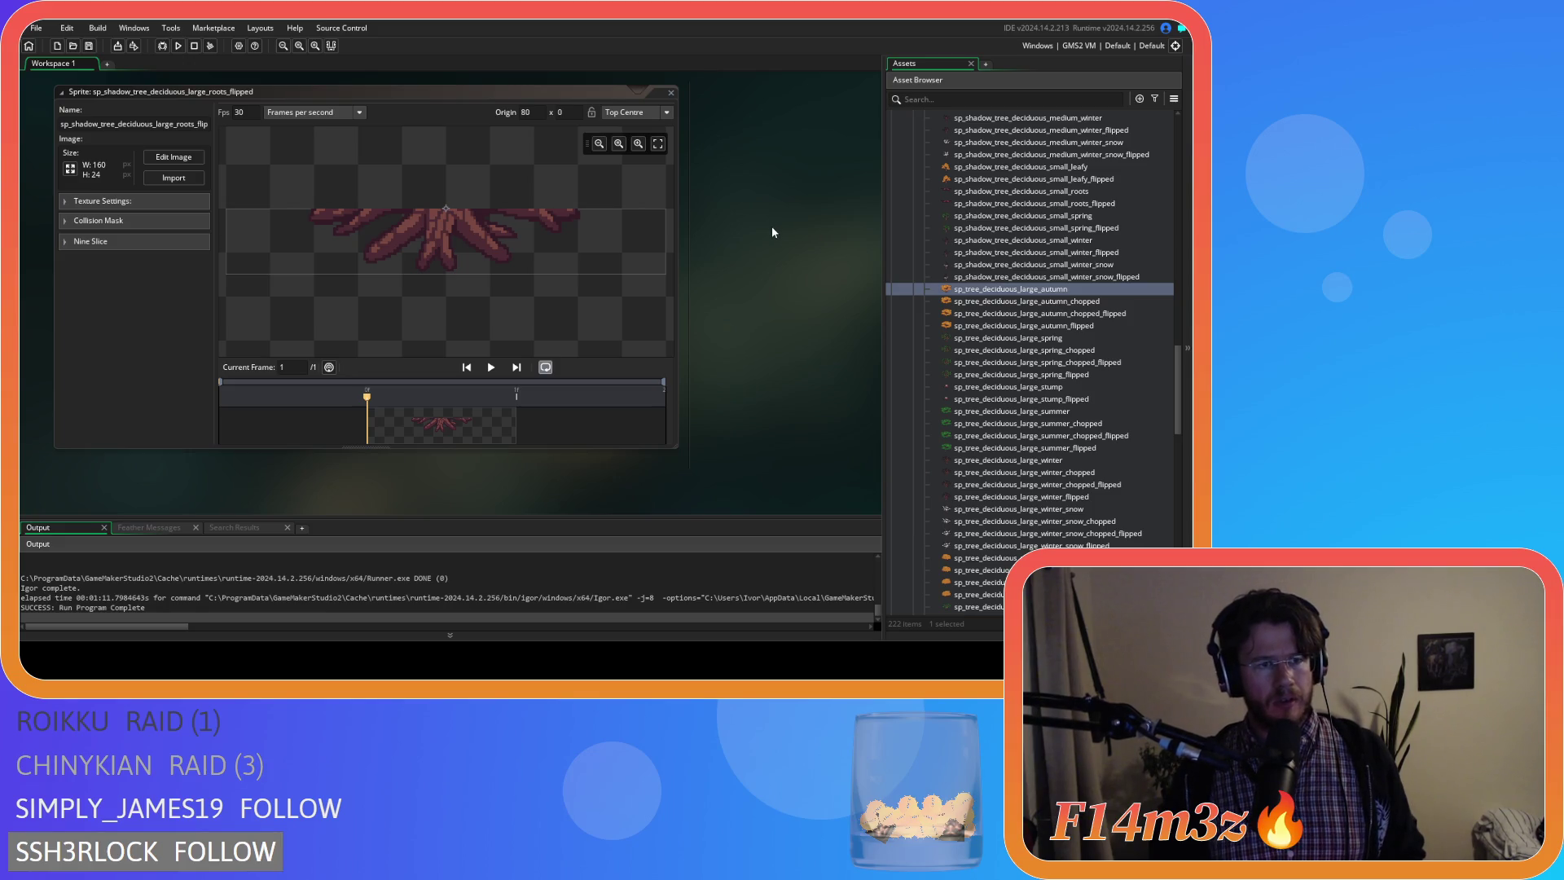
pyautogui.scroll(-5, 771, 226)
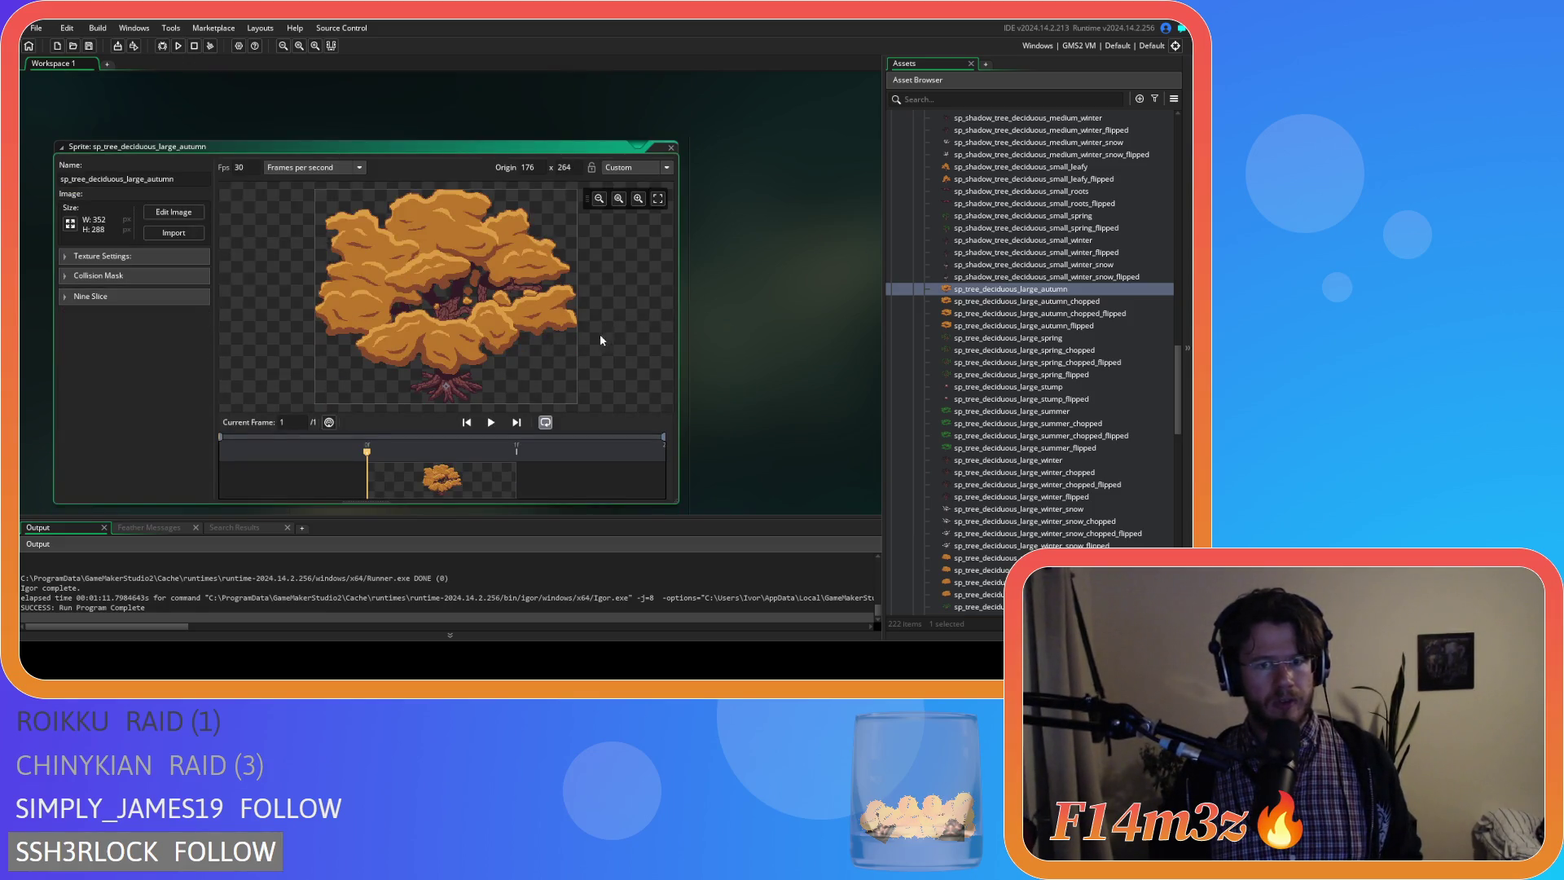
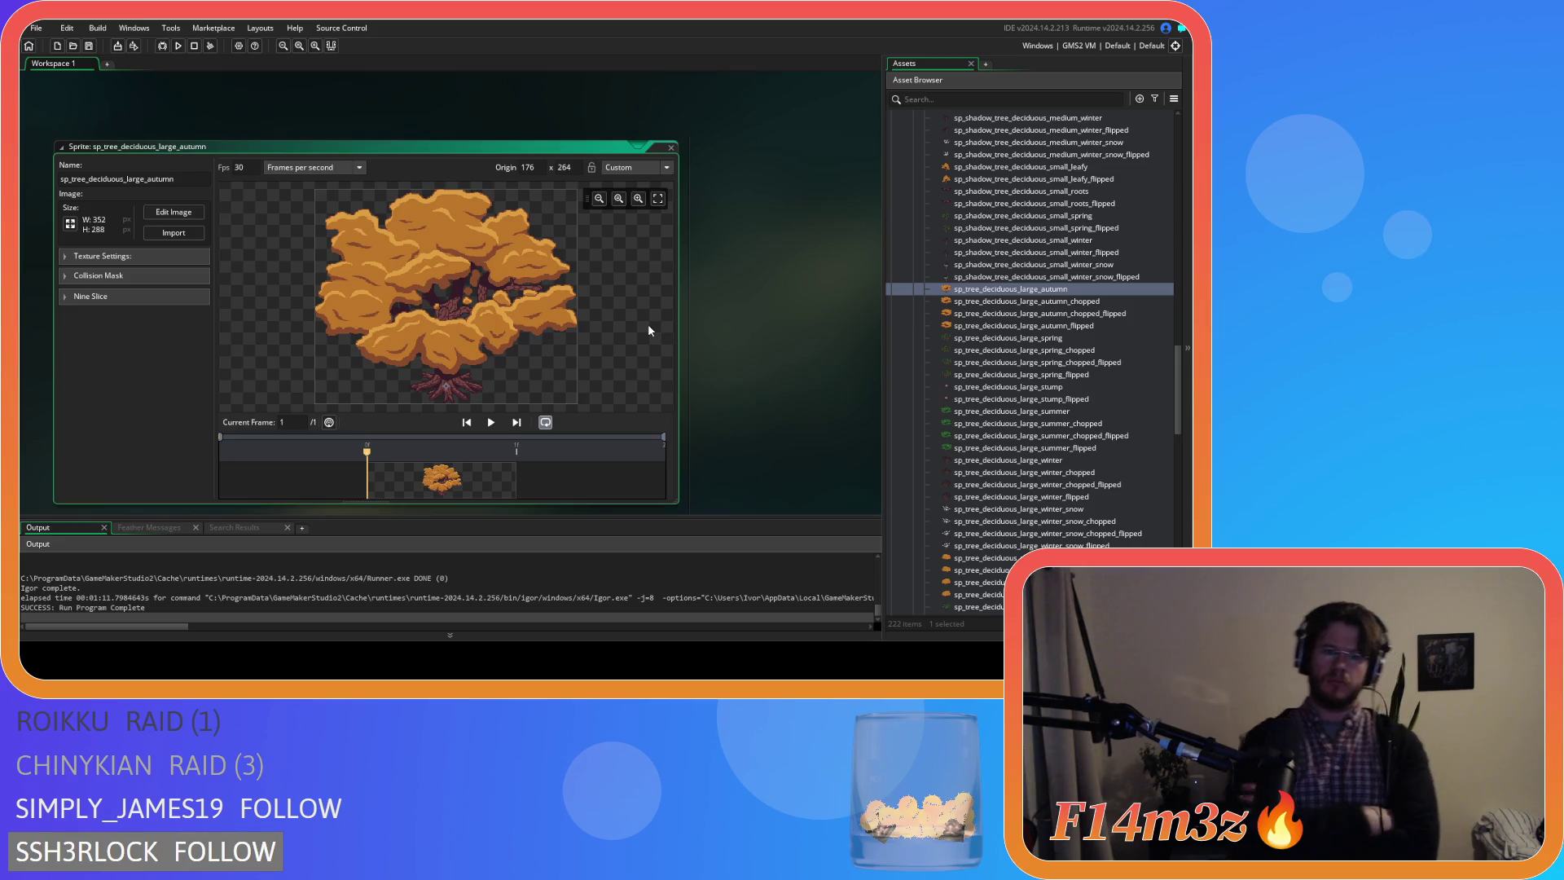
# Close every open editor window via the workspace's Windows > Close All.
pyautogui.rightClick(792, 224)
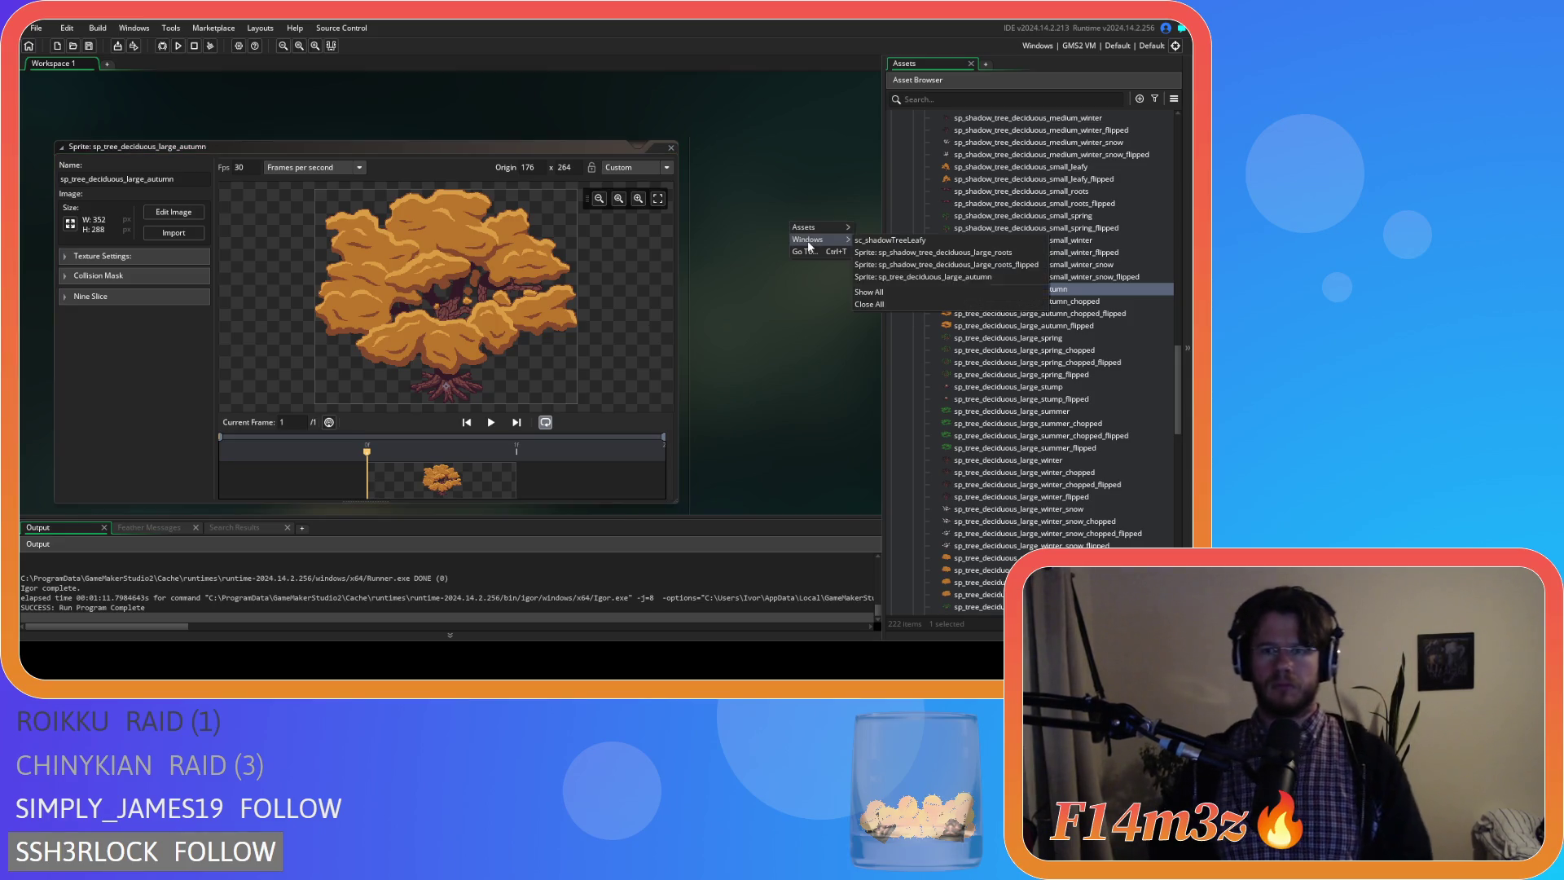
pyautogui.click(954, 301)
pyautogui.scroll(5, 978, 291)
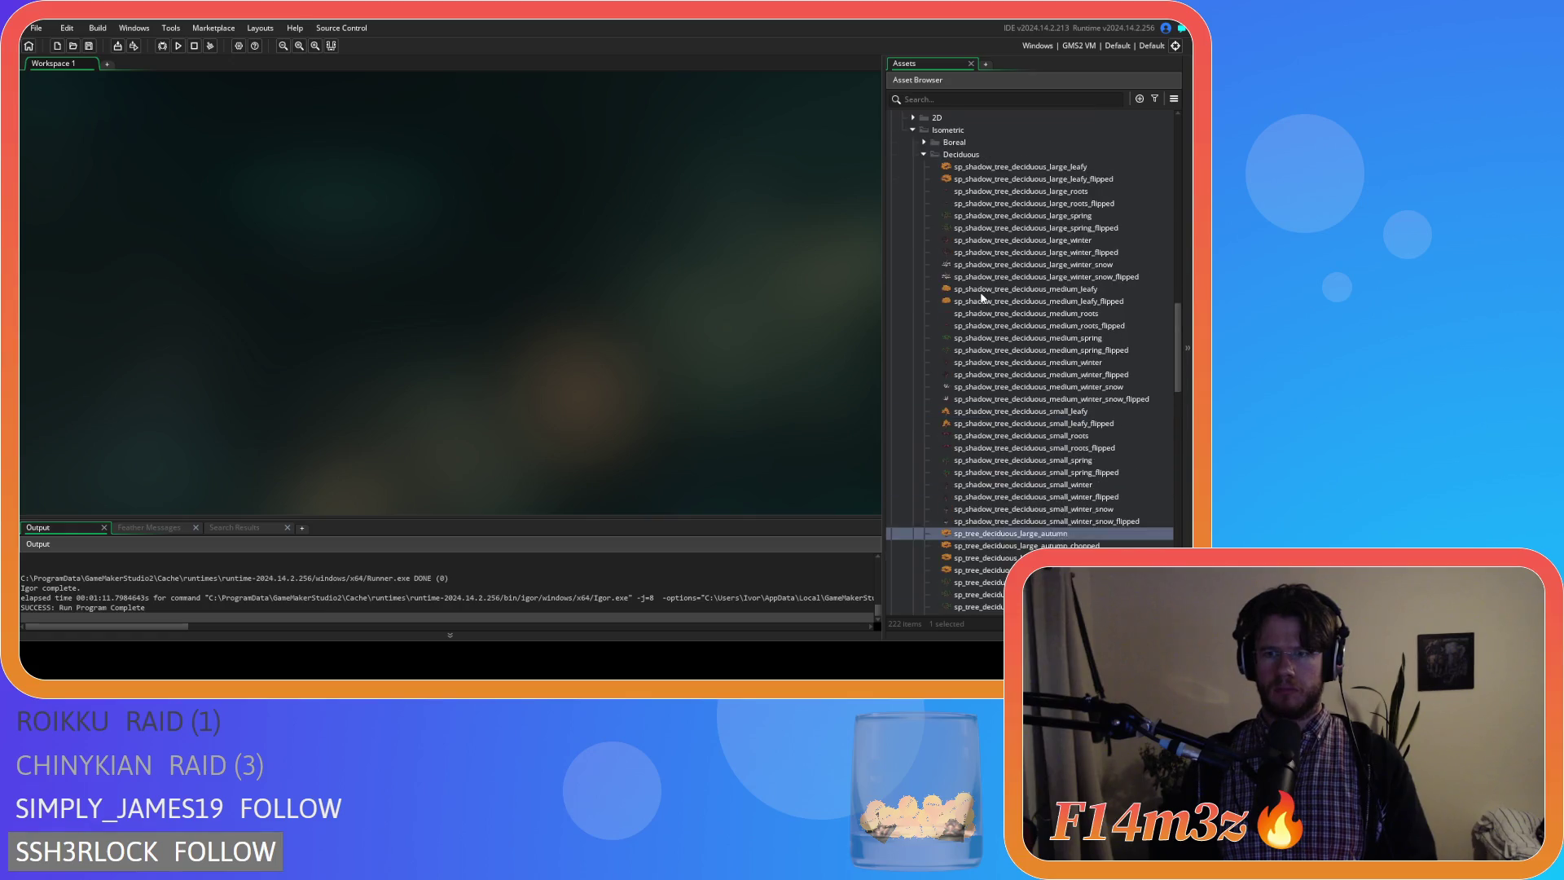
# Collapse the Deciduous, Isometric, Plants, Sprites and Shadows folders in the Asset Browser.
pyautogui.click(925, 277)
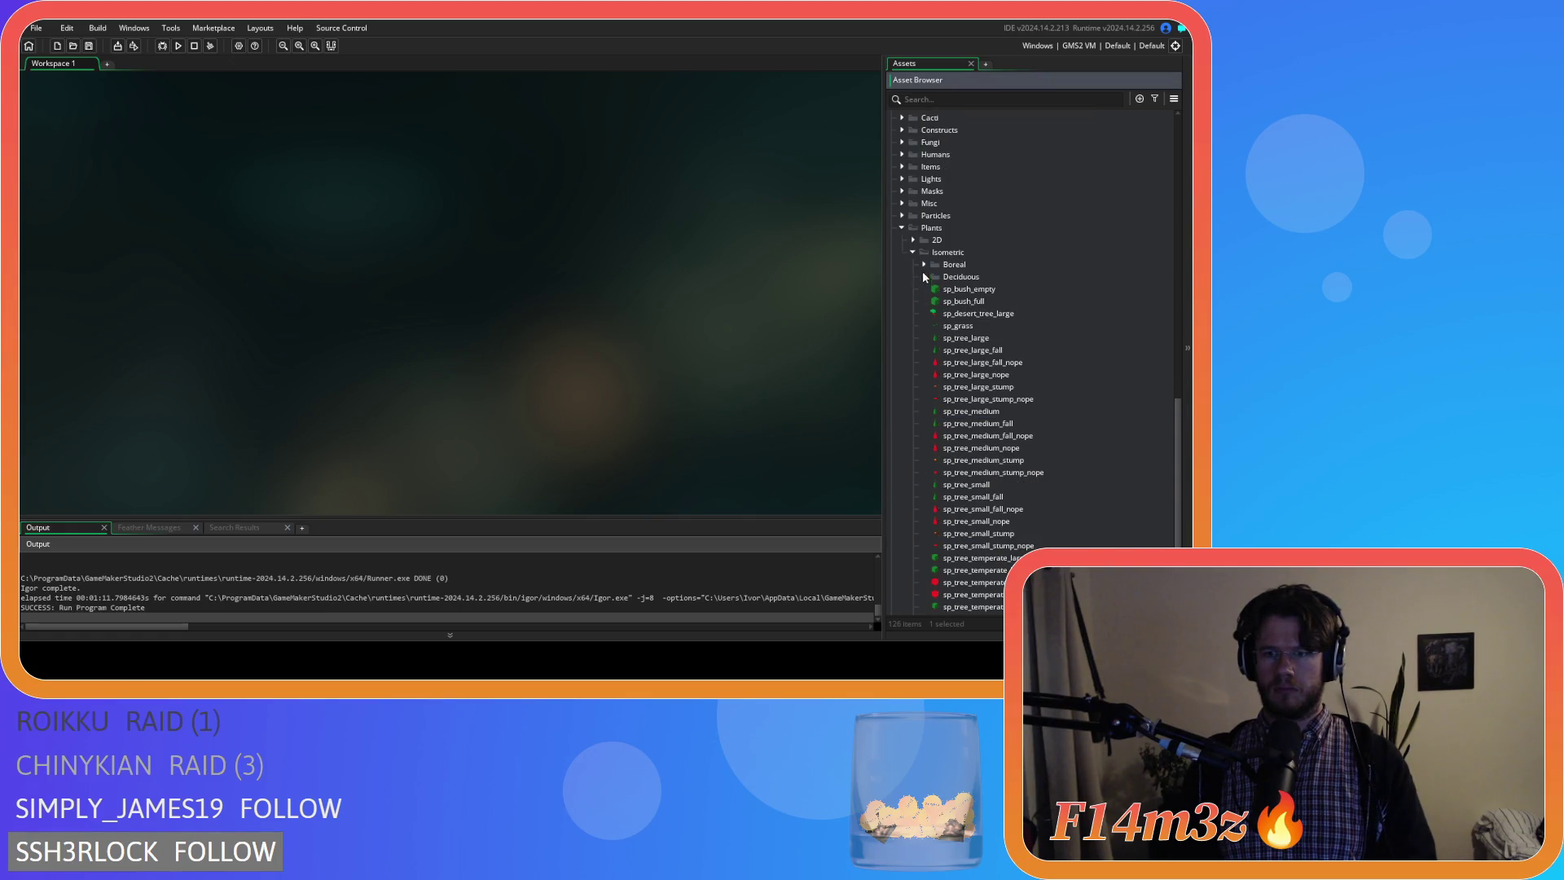
pyautogui.click(912, 252)
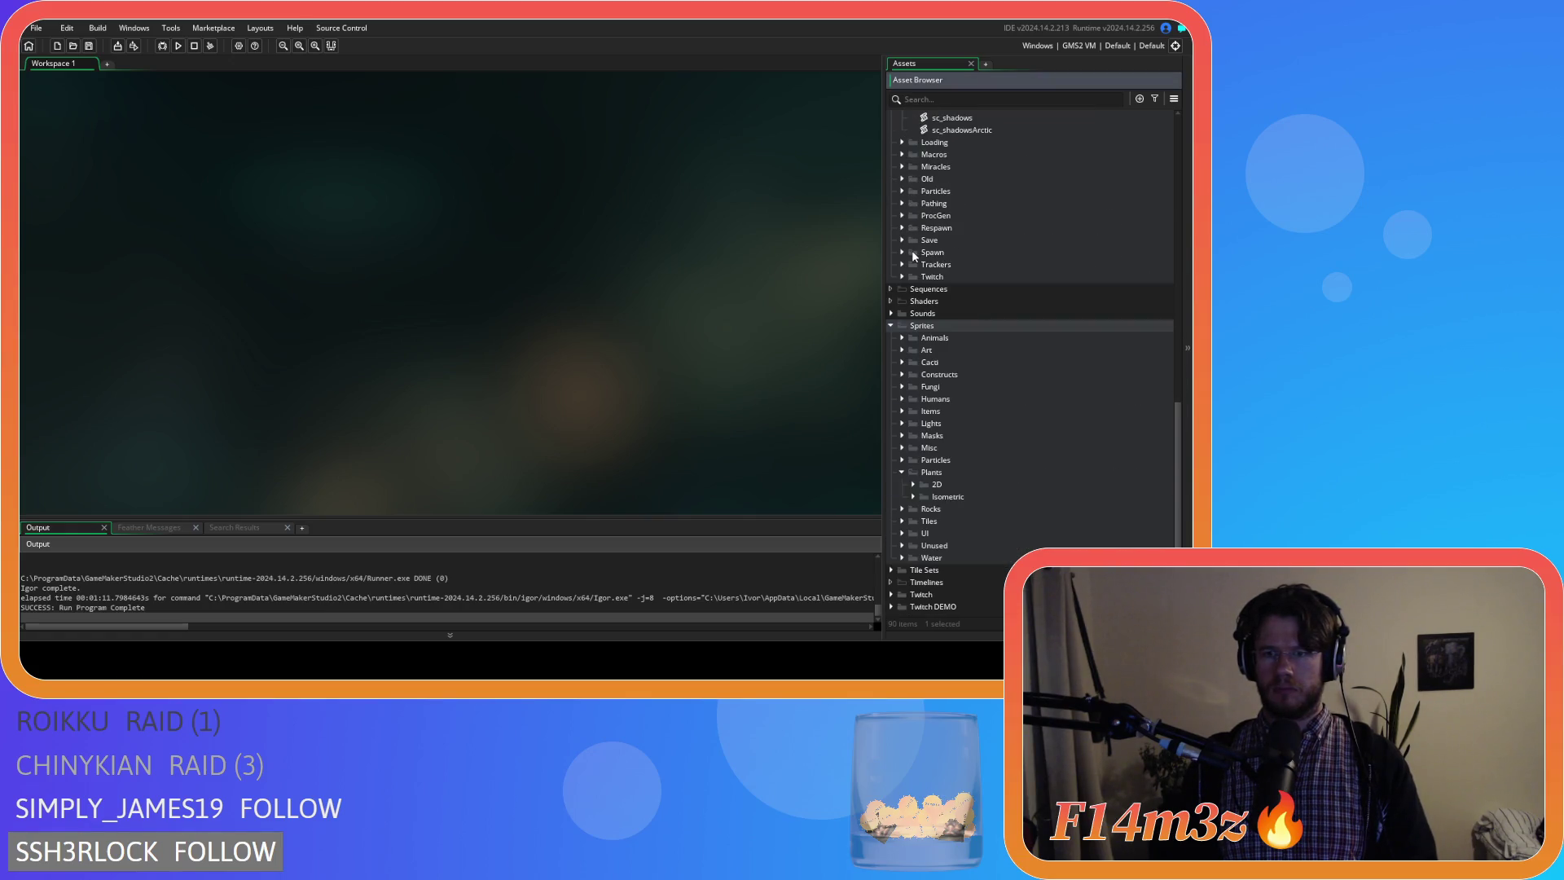
pyautogui.click(901, 472)
pyautogui.click(891, 353)
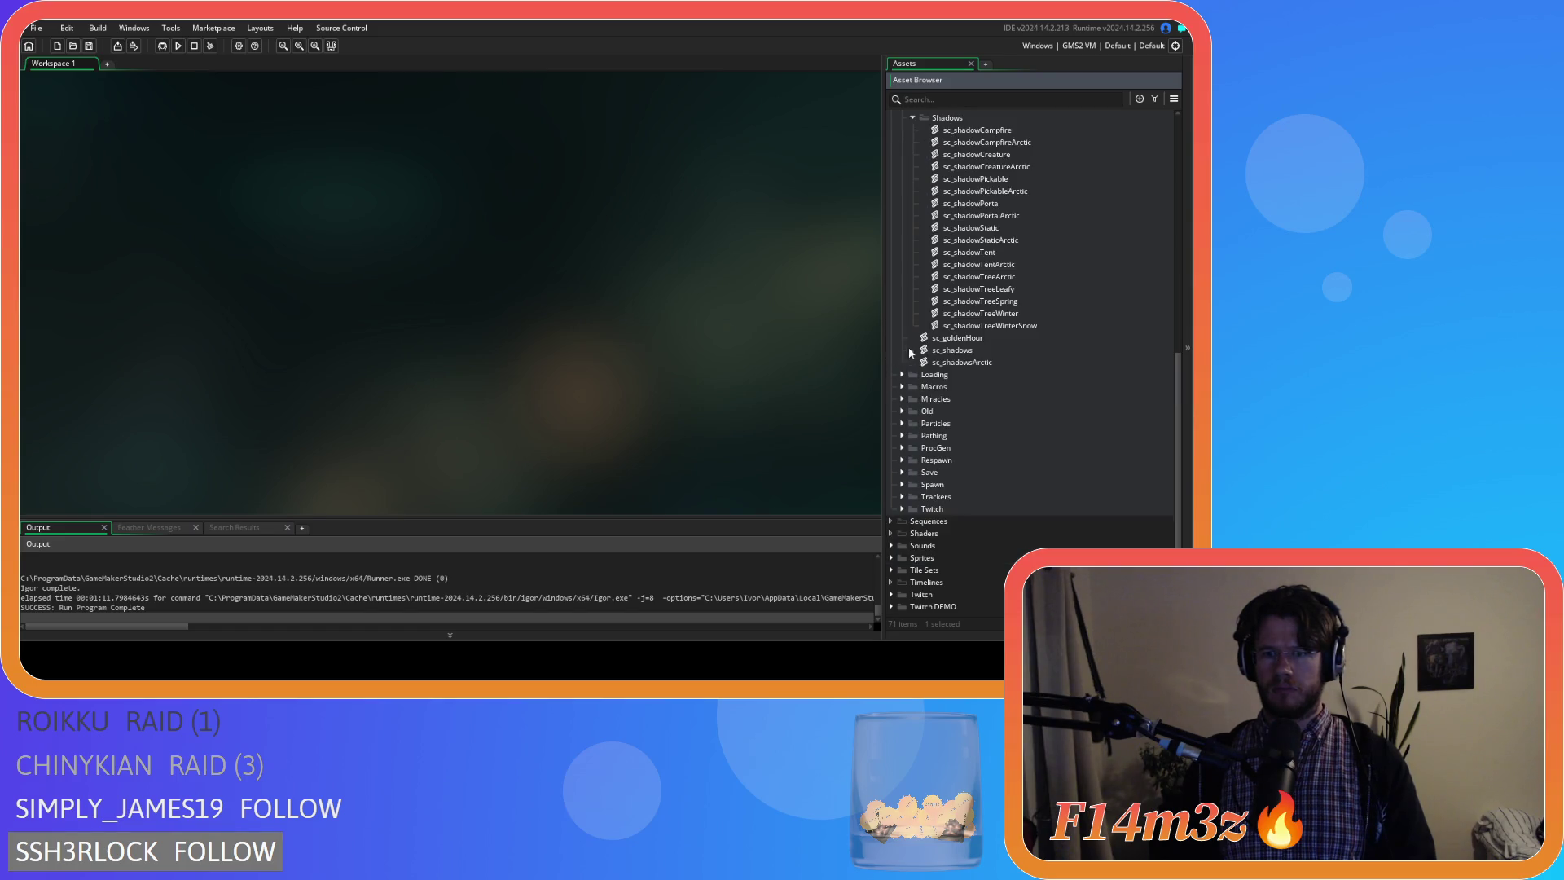
pyautogui.scroll(2, 911, 347)
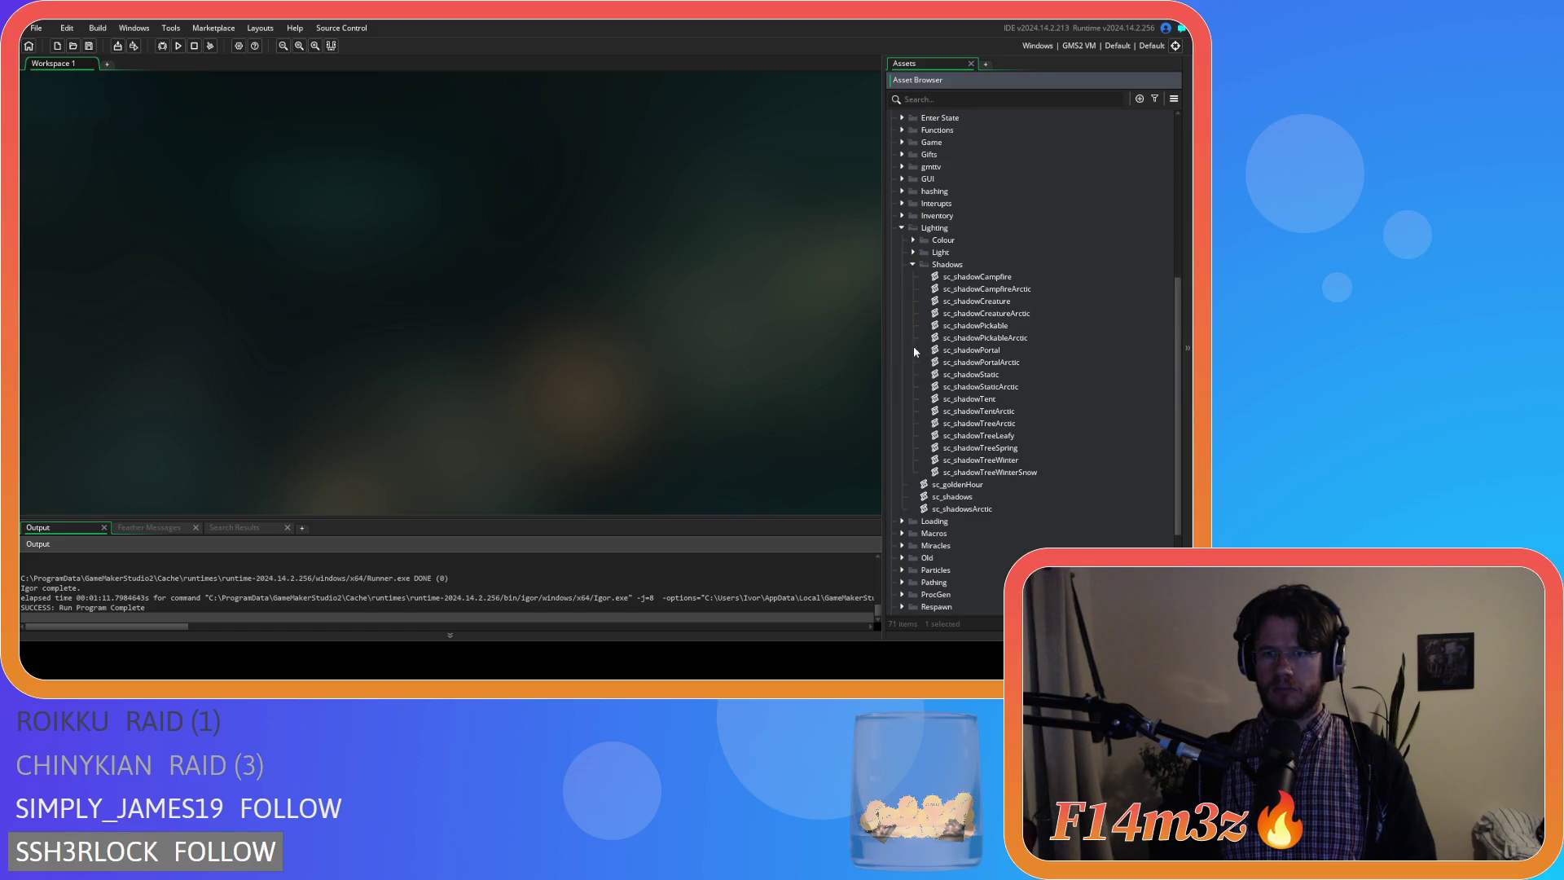
pyautogui.click(914, 264)
pyautogui.click(900, 294)
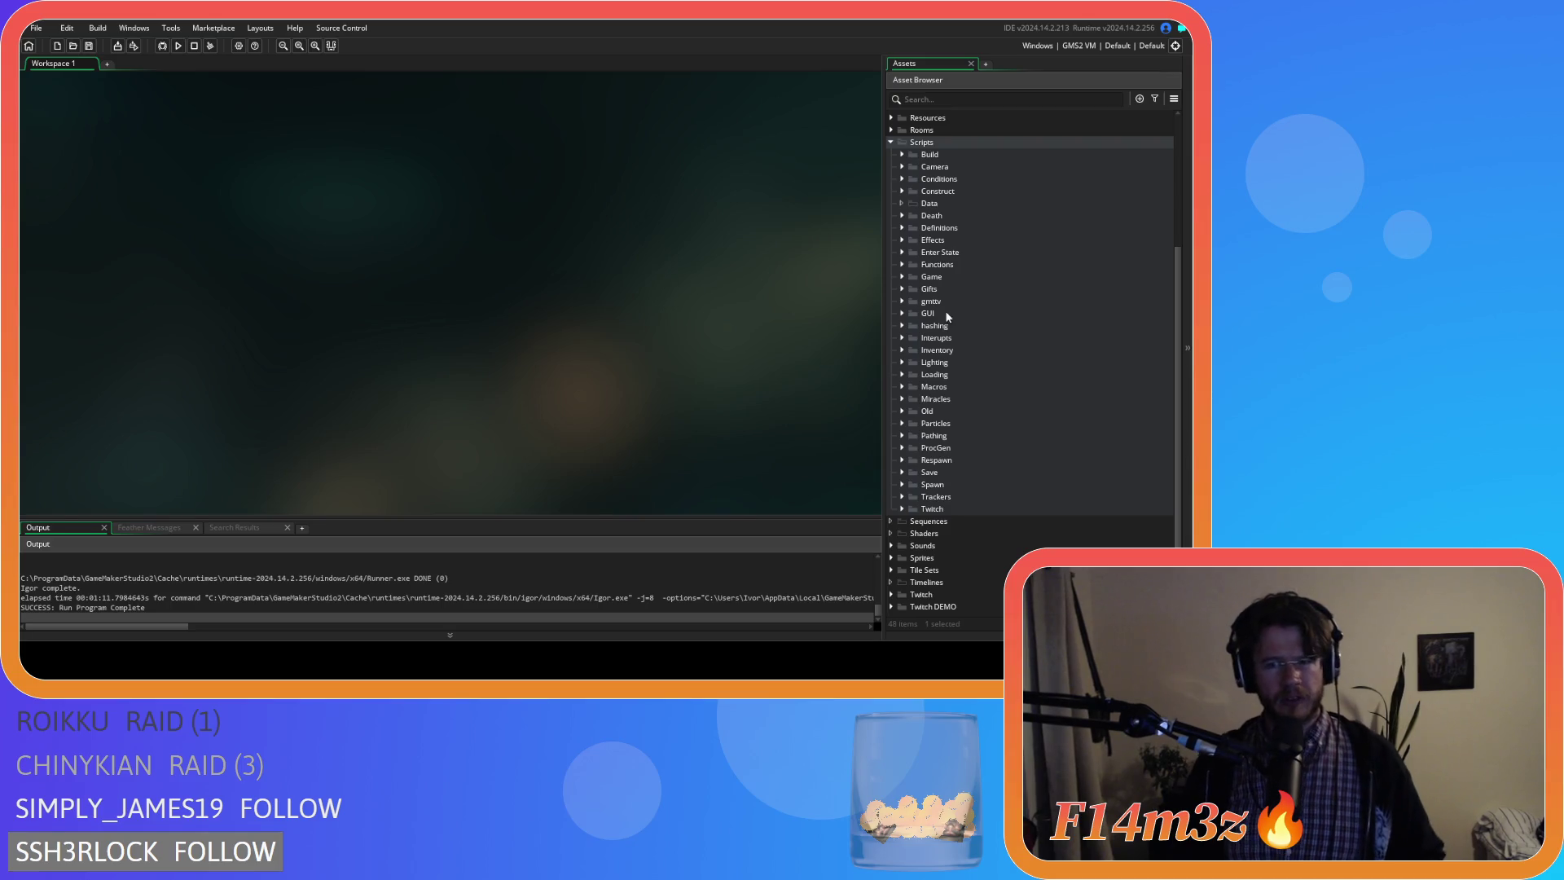
pyautogui.click(904, 374)
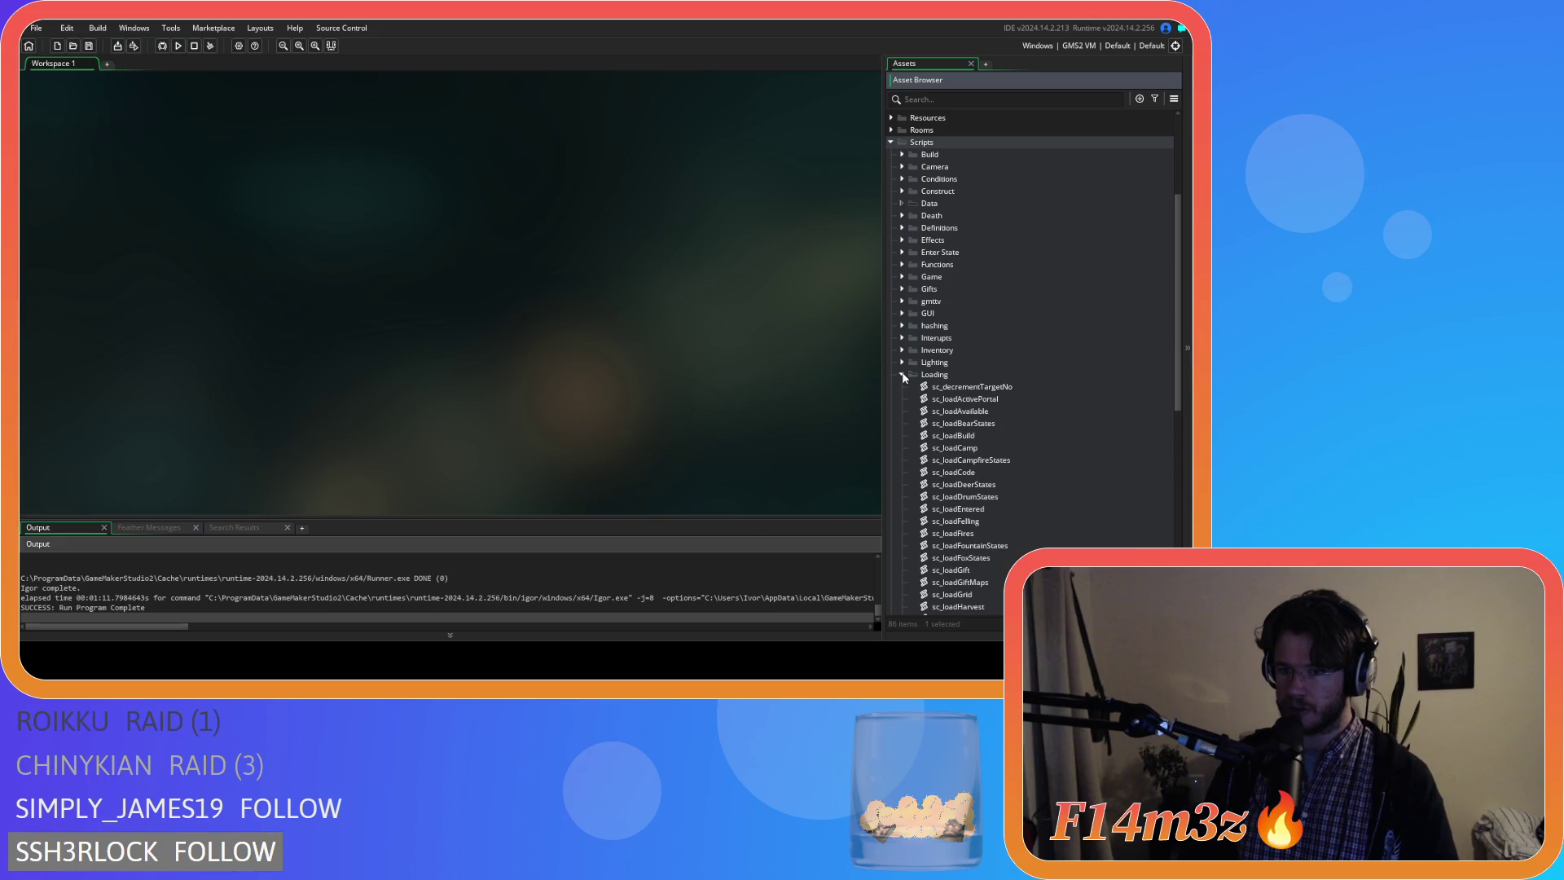
pyautogui.click(904, 375)
pyautogui.click(903, 362)
pyautogui.scroll(-2, 915, 372)
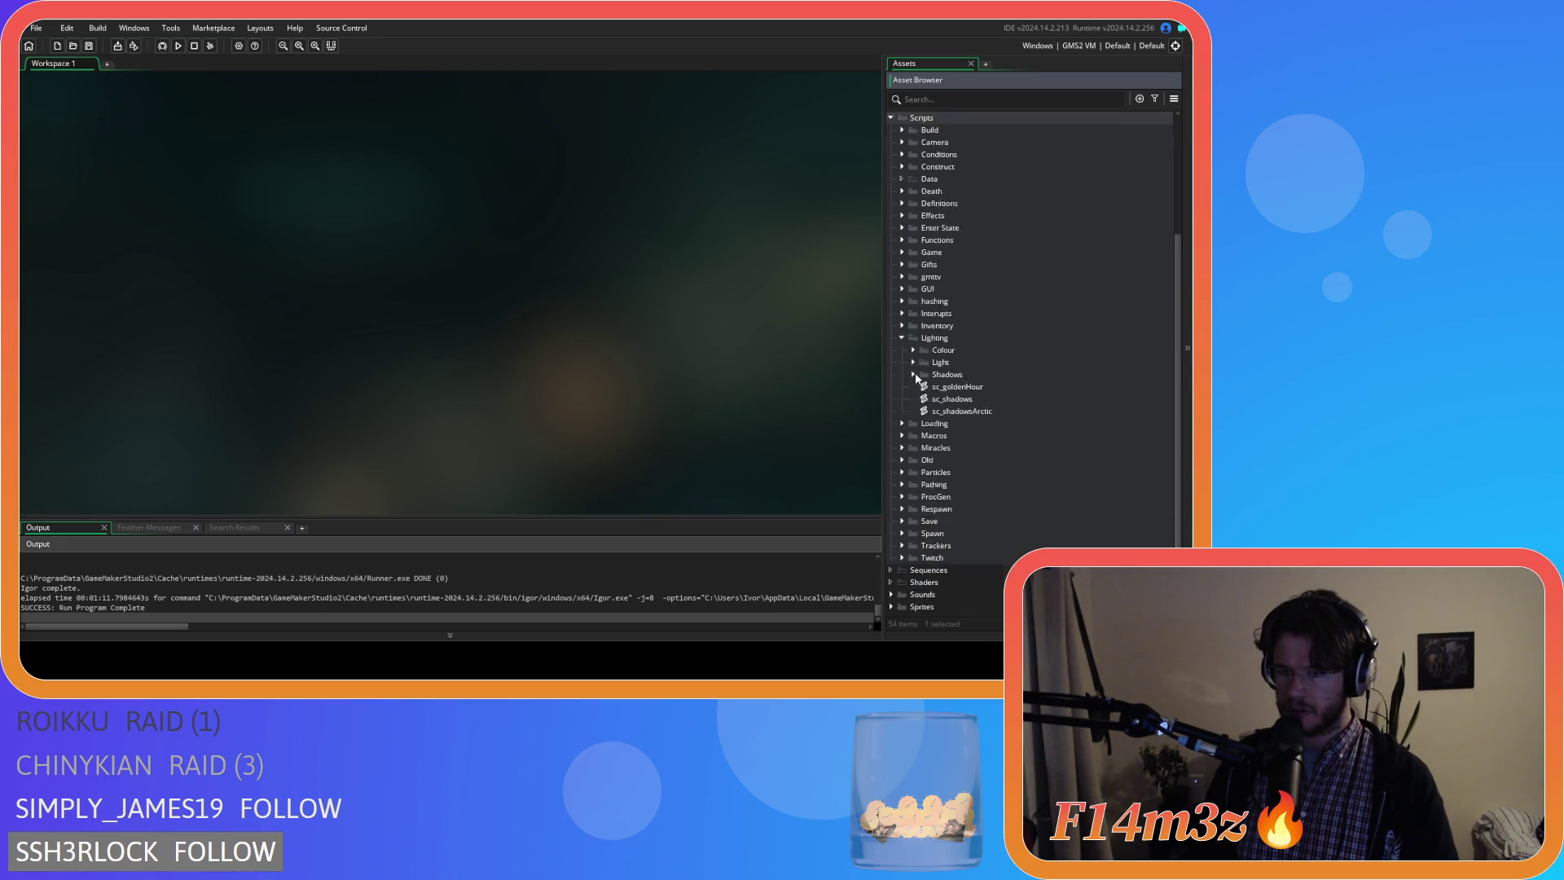
pyautogui.click(914, 325)
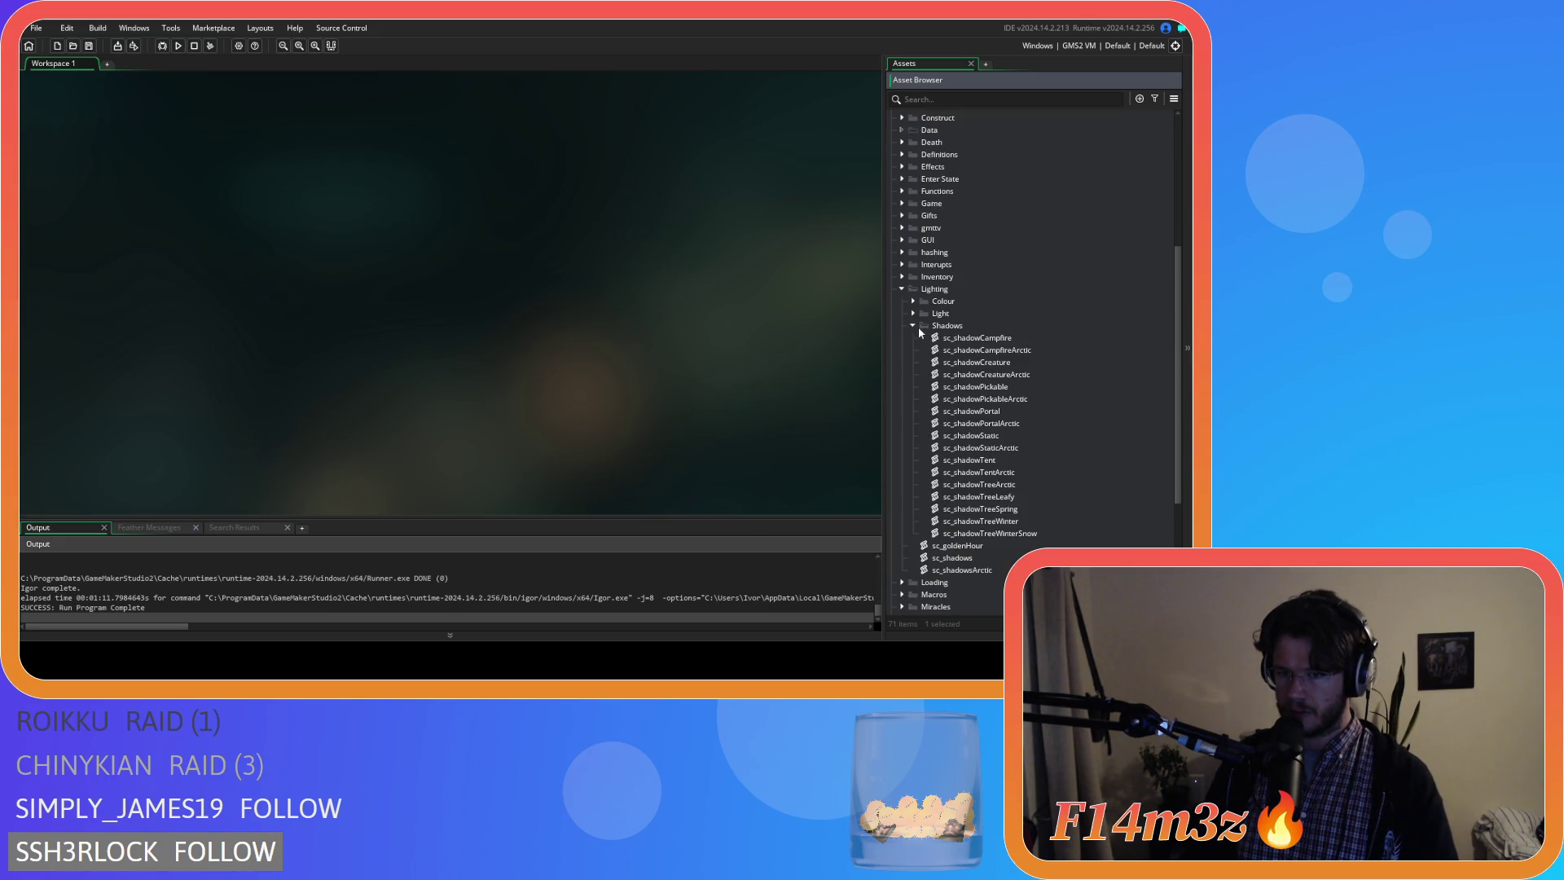
# Open sc_shadowTent, briefly peek at sc_shadowTreeArctic, and go to the end of the final draw_sprite line.
pyautogui.doubleClick(1022, 459)
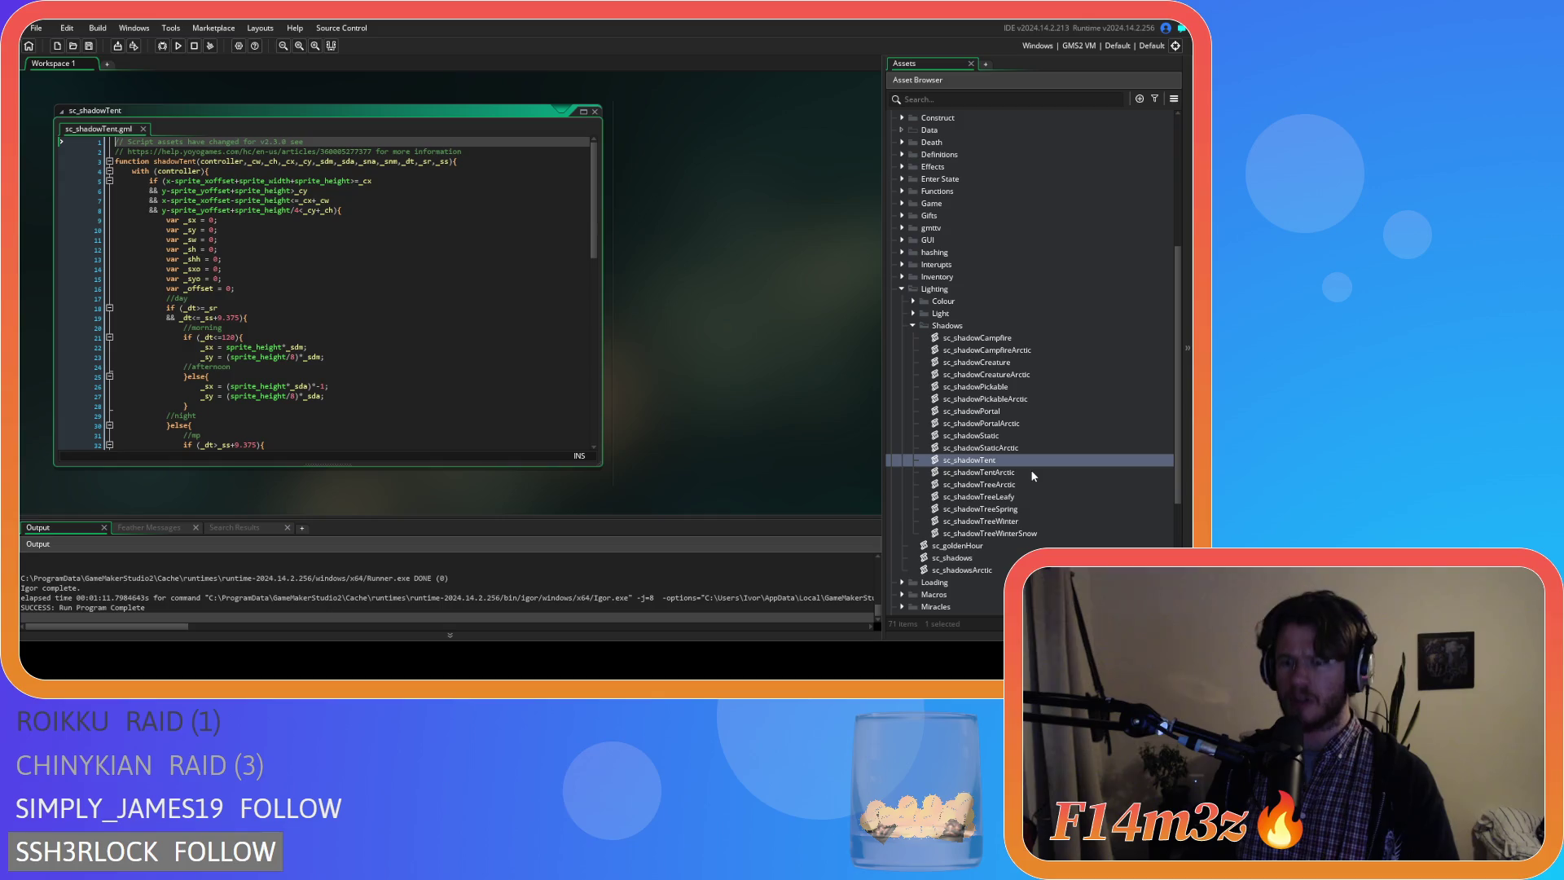
pyautogui.doubleClick(1015, 484)
pyautogui.scroll(-4, 506, 291)
pyautogui.click(595, 113)
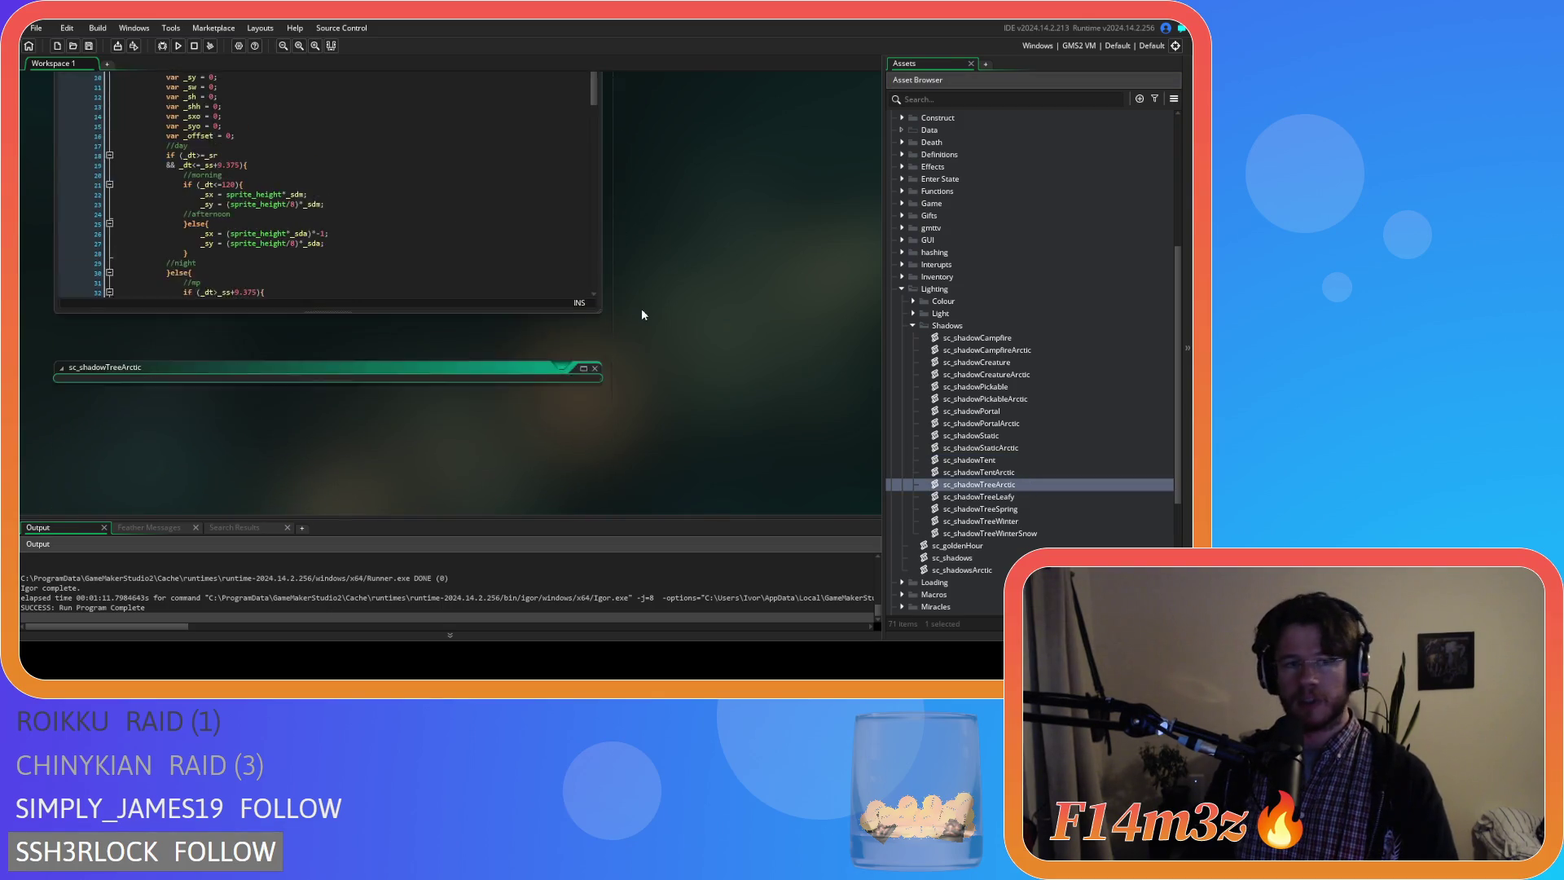
pyautogui.moveTo(596, 230); pyautogui.dragTo(601, 307)
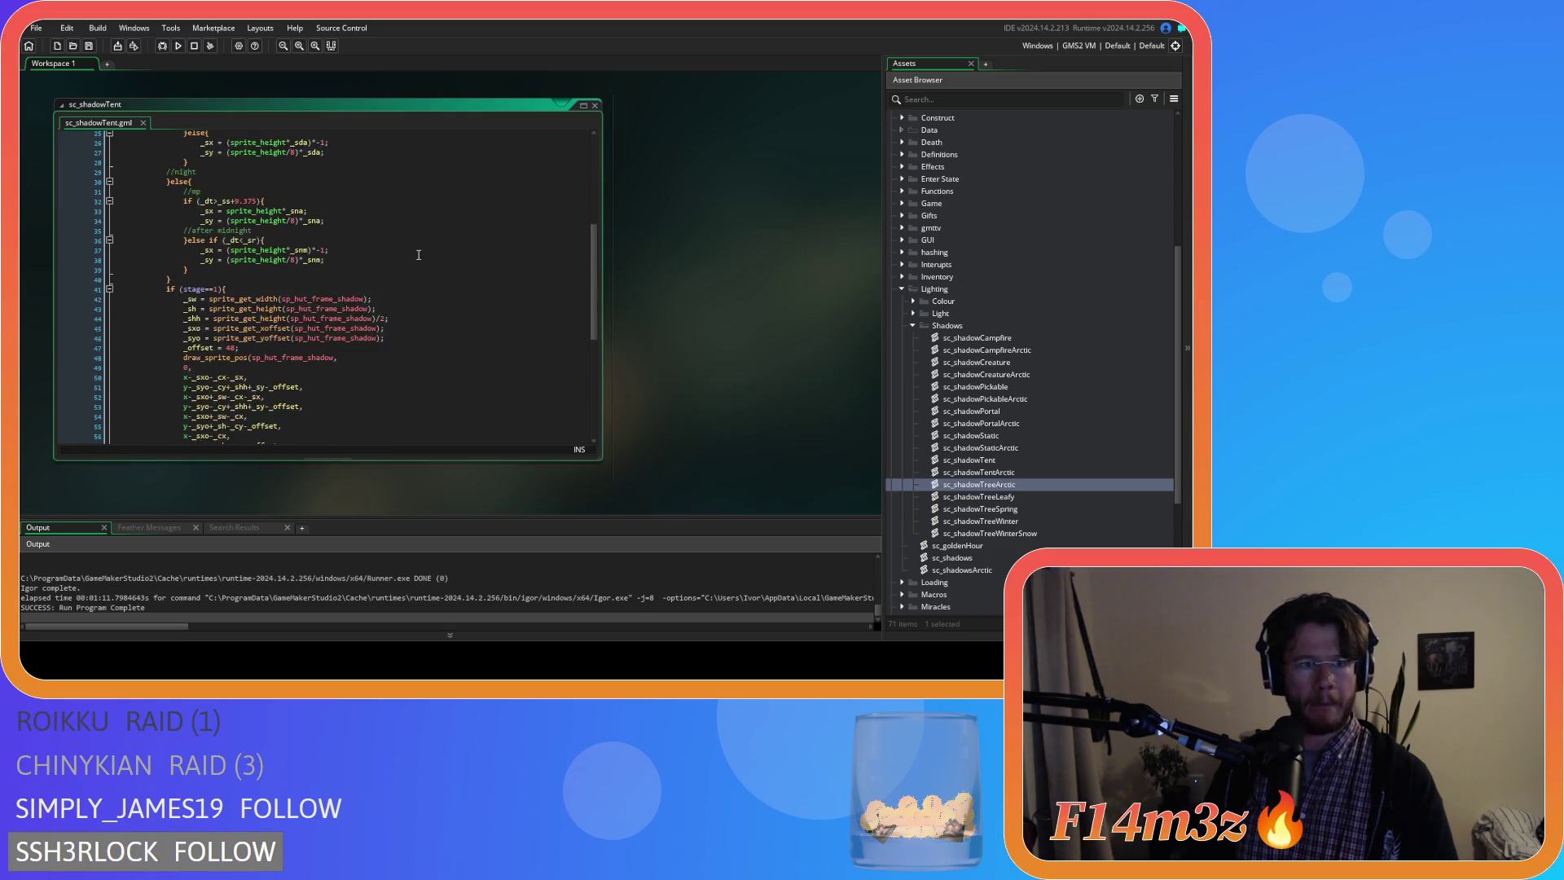
pyautogui.scroll(-5, 418, 254)
pyautogui.click(405, 383)
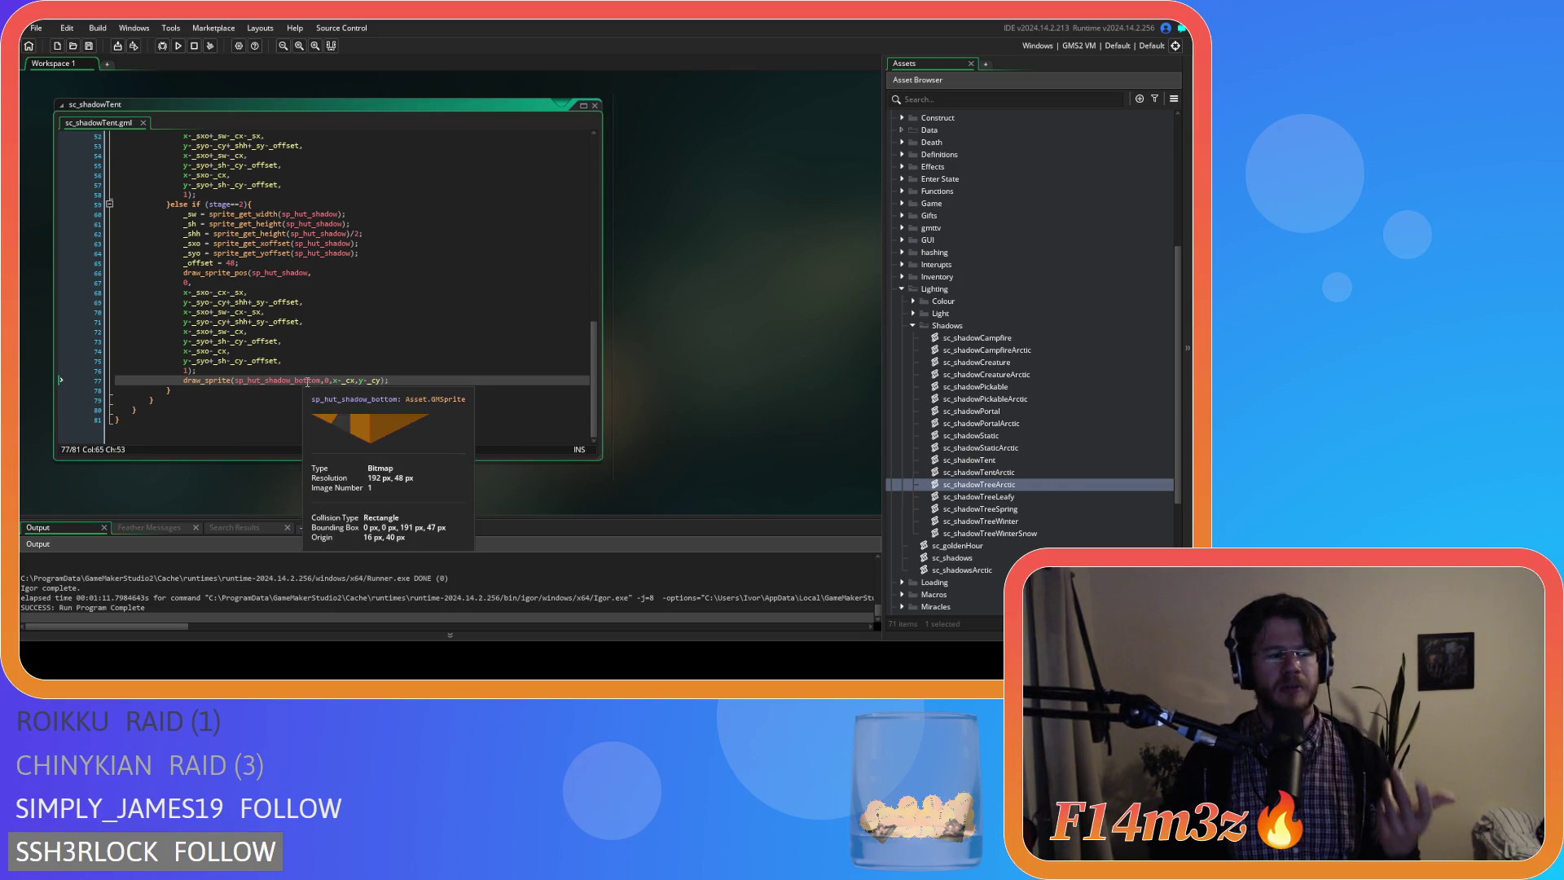
# Split the sp_hut_shadow_bottom draw_sprite call so the 0, x and y-_cy arguments each sit on their own line.
pyautogui.click(424, 372)
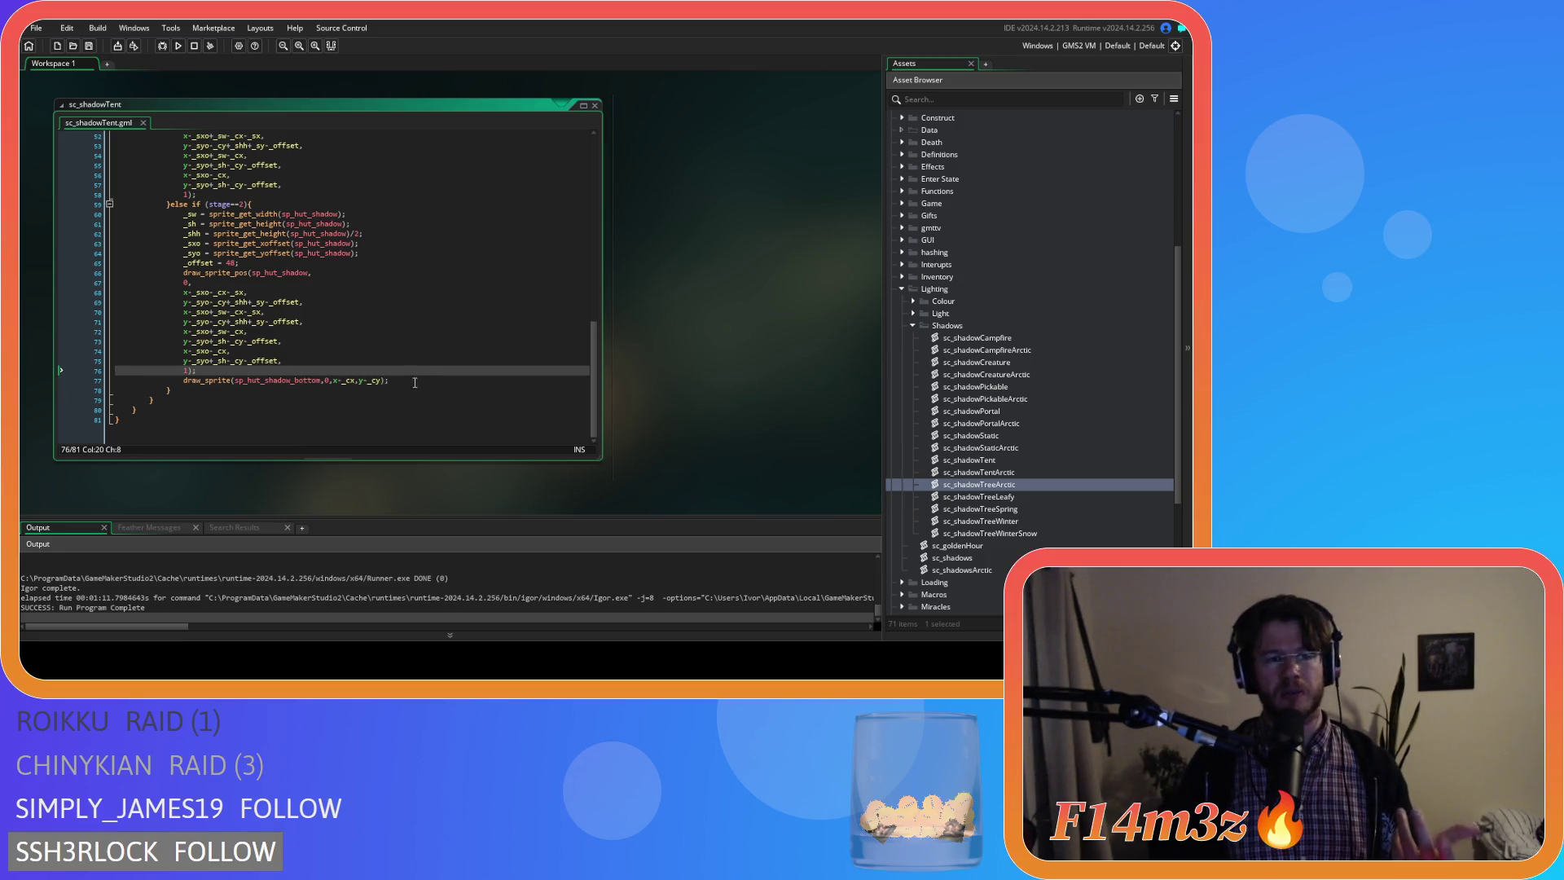
pyautogui.click(409, 382)
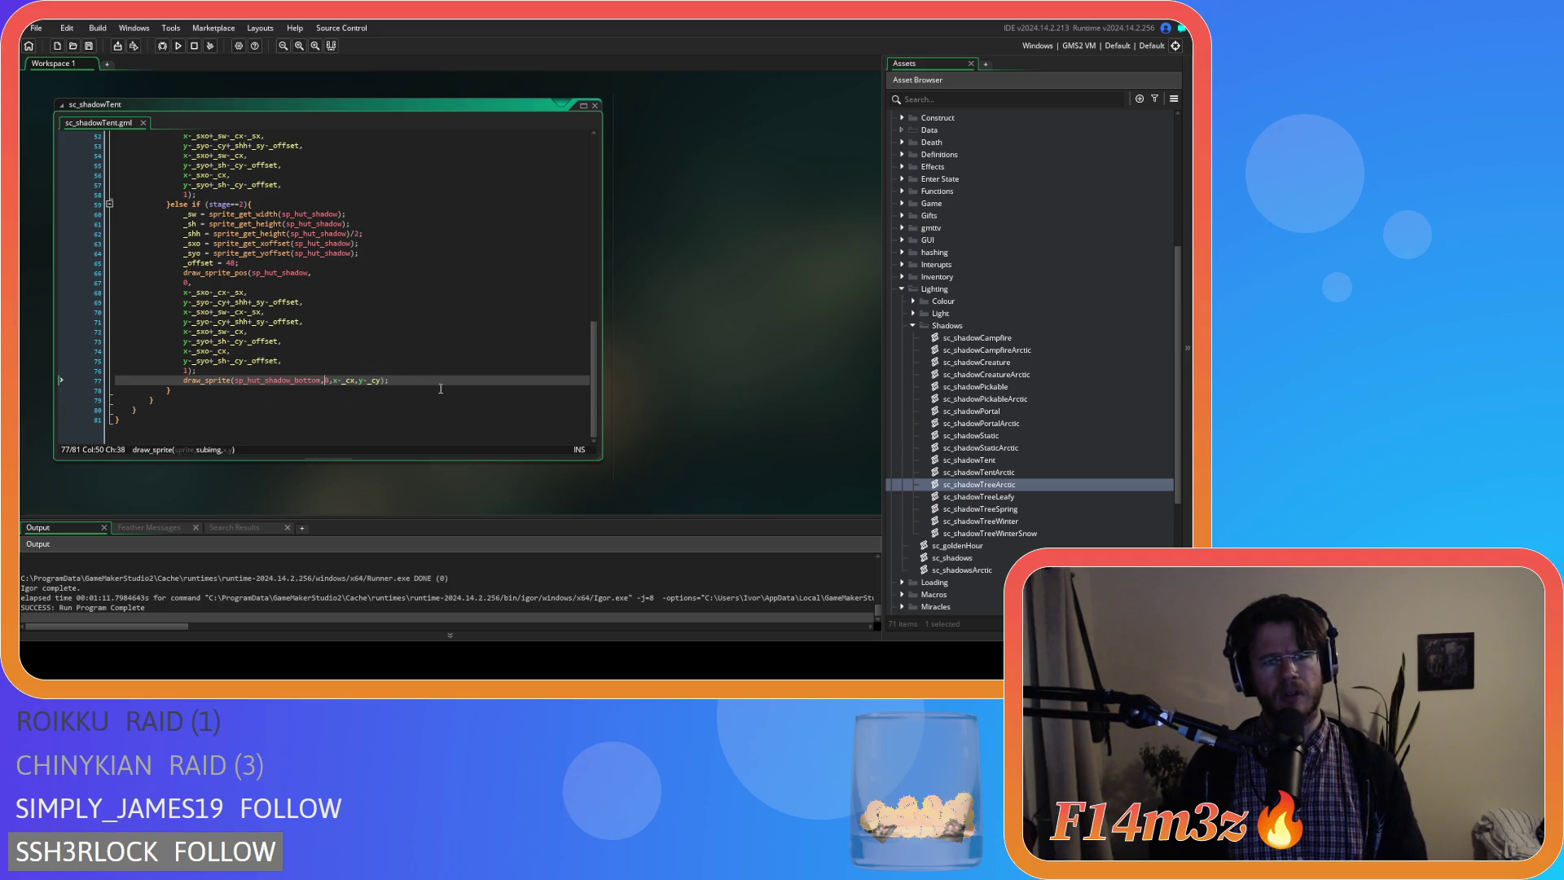
pyautogui.press('Return')
pyautogui.press('Return')
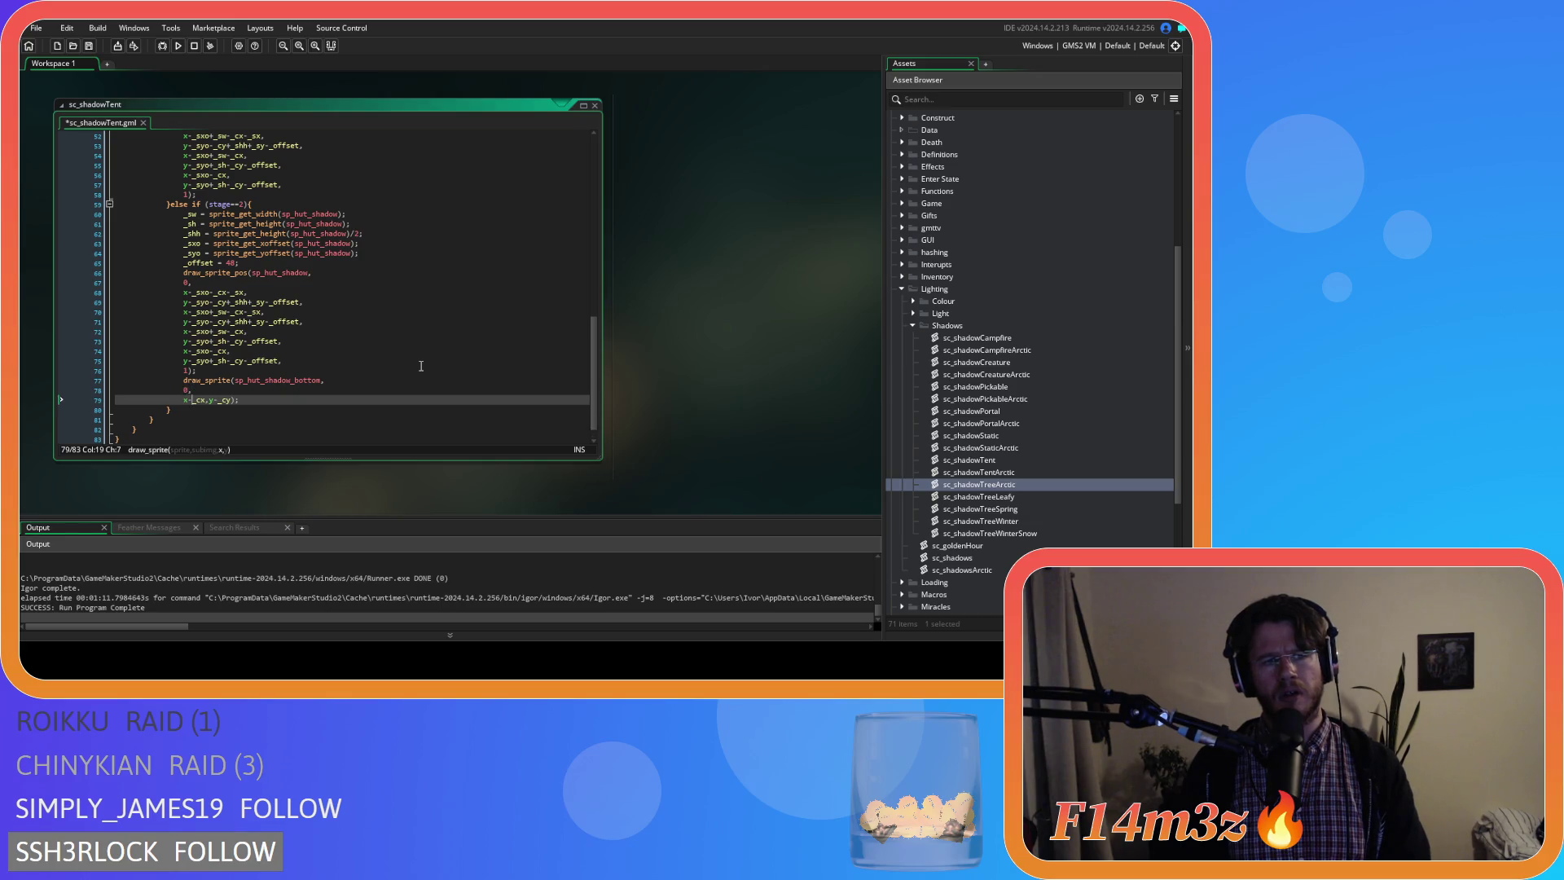
pyautogui.press('Return')
pyautogui.click(347, 379)
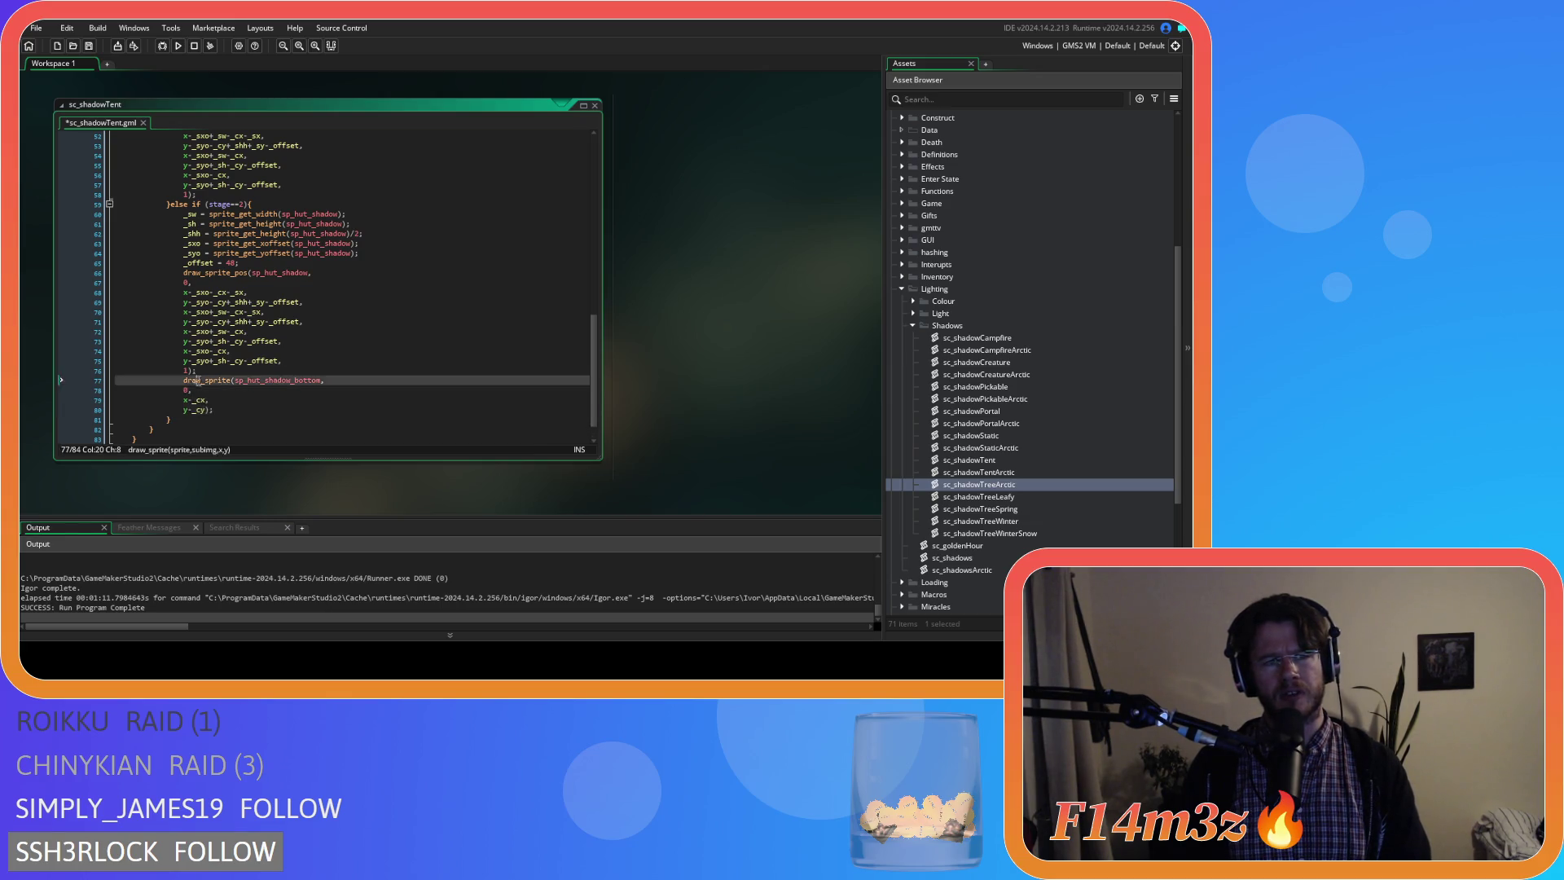
pyautogui.moveTo(280, 381)
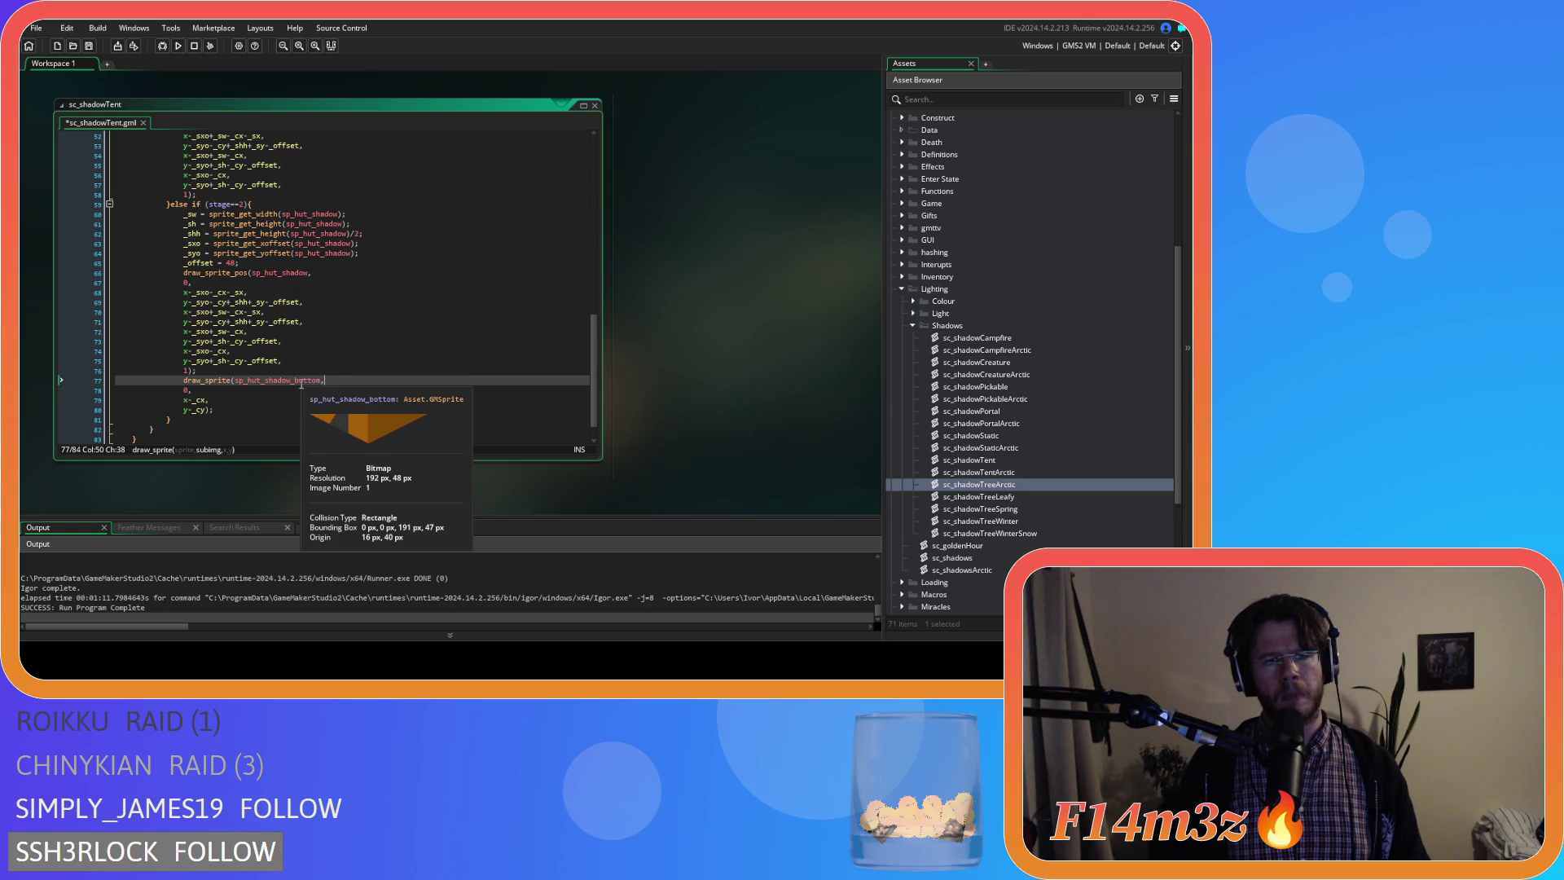
pyautogui.press('Down')
pyautogui.press('Down')
pyautogui.press('Down')
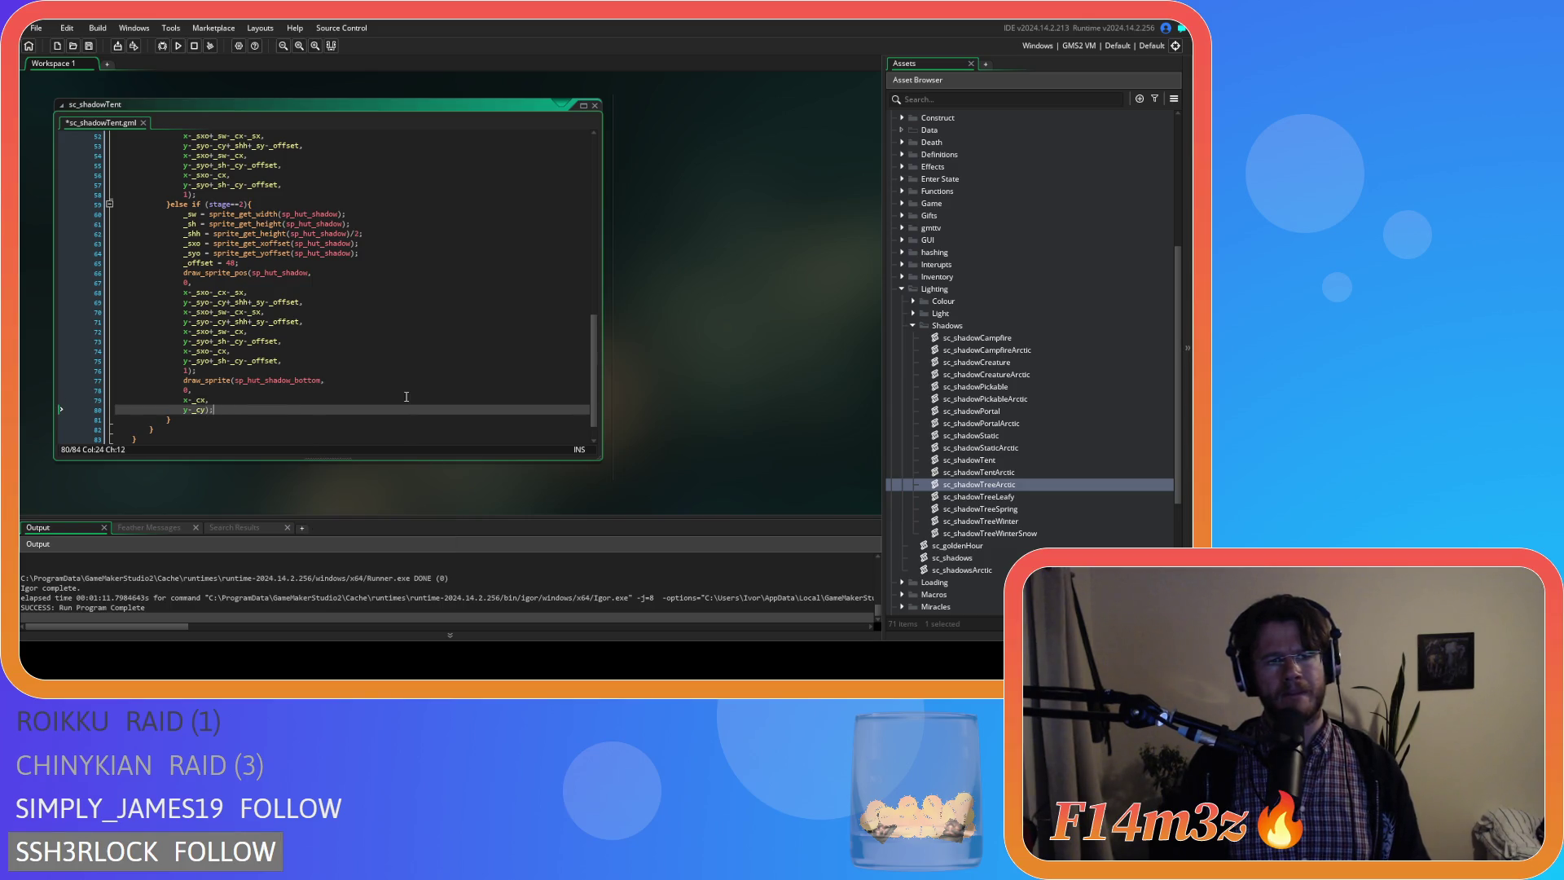
pyautogui.rightClick(634, 252)
pyautogui.moveTo(658, 270)
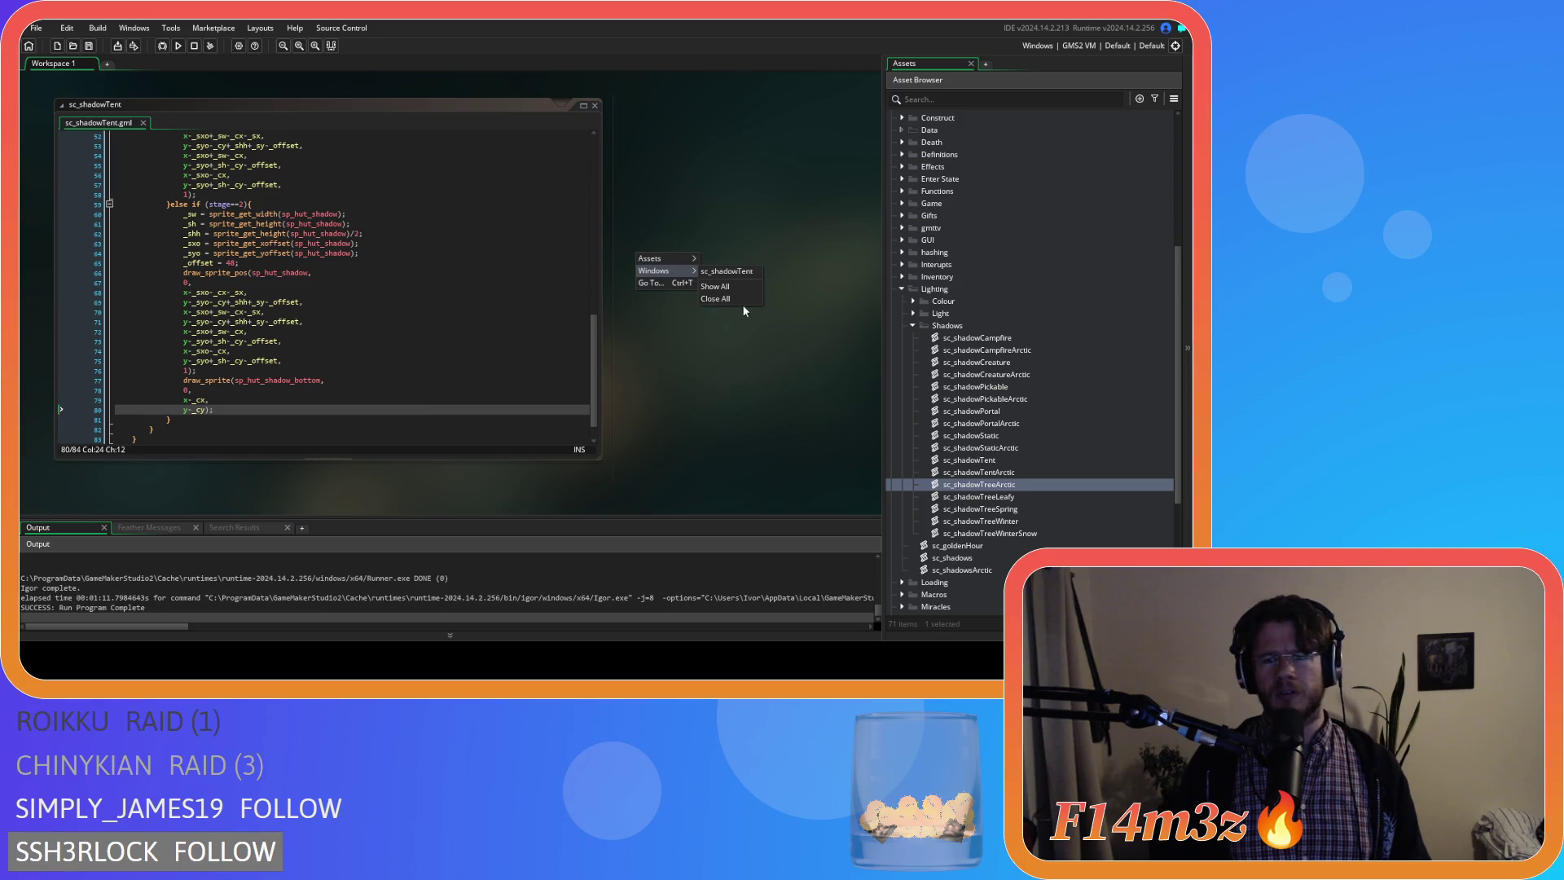
# Close all open script windows and run the game.
pyautogui.click(742, 305)
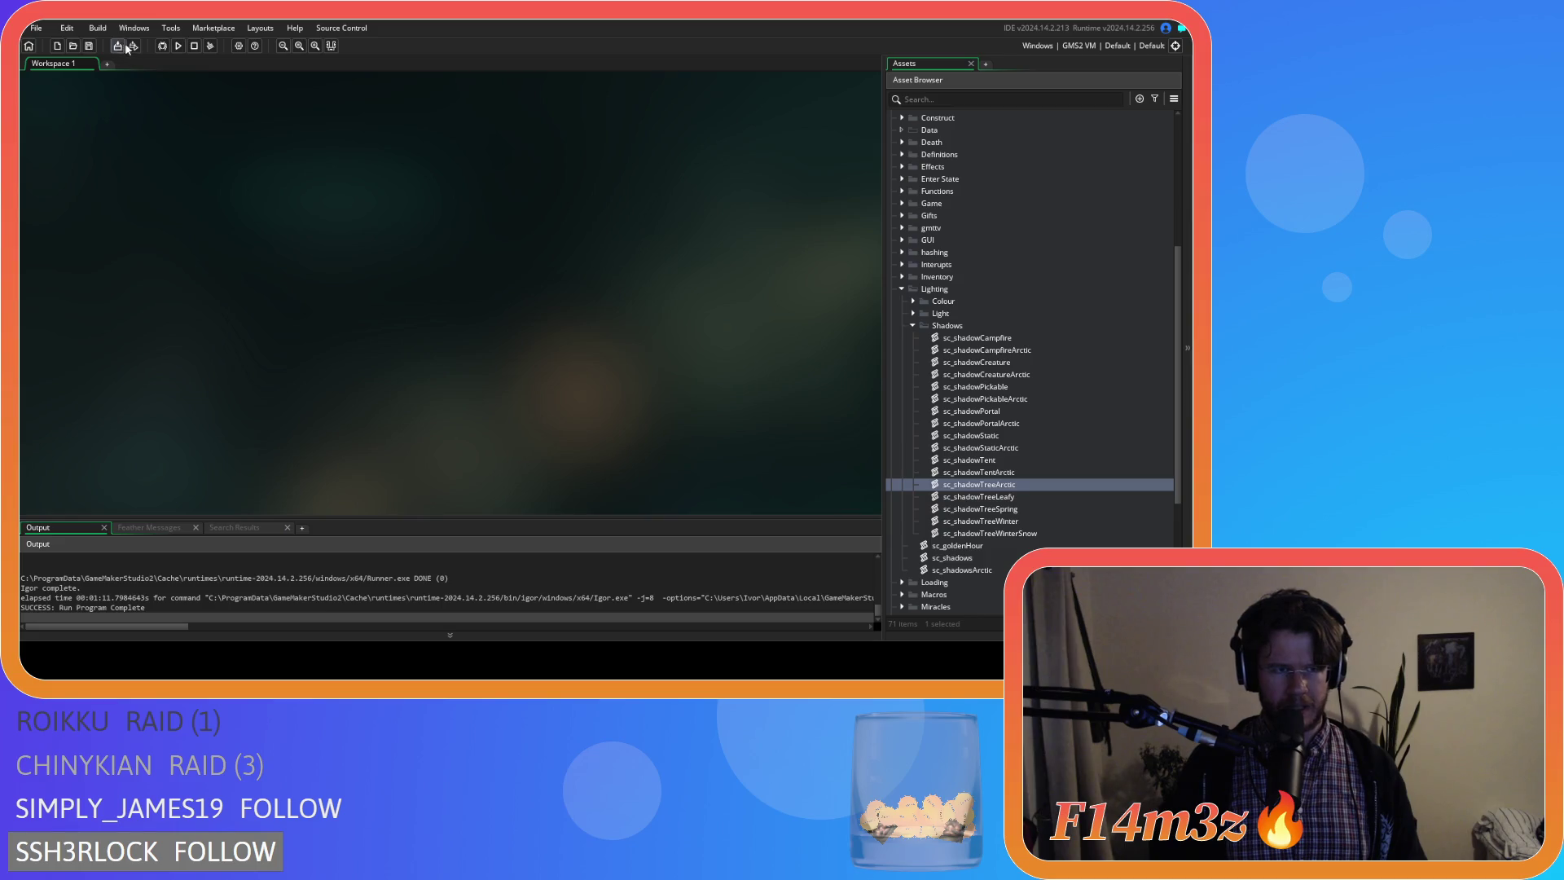
pyautogui.click(209, 46)
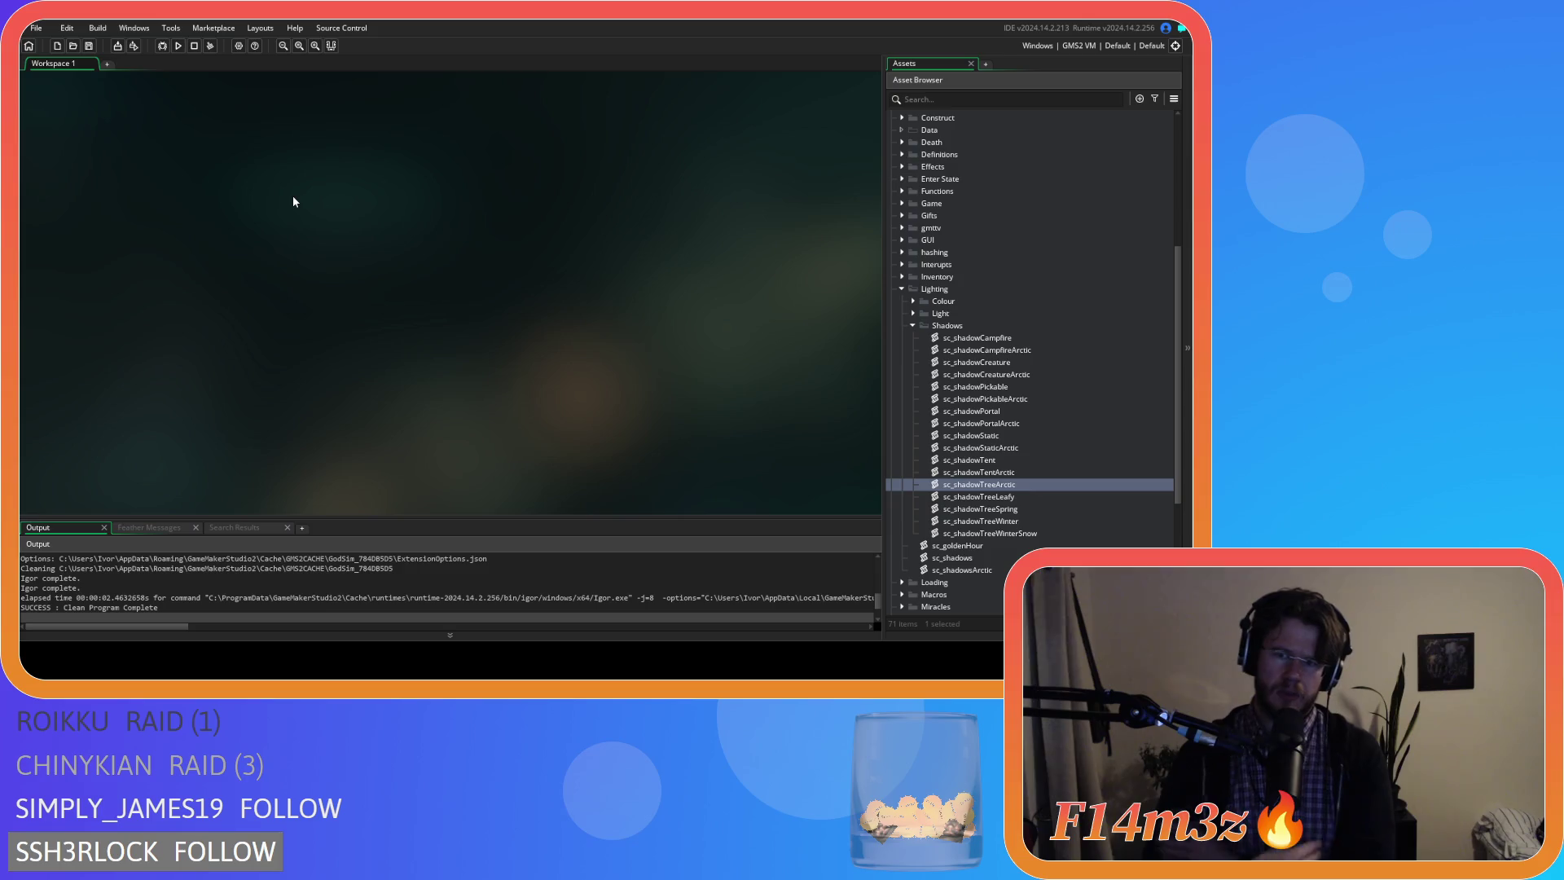
# Collapse the Shadows, Lighting and Scripts folders in the Asset Browser.
pyautogui.click(913, 326)
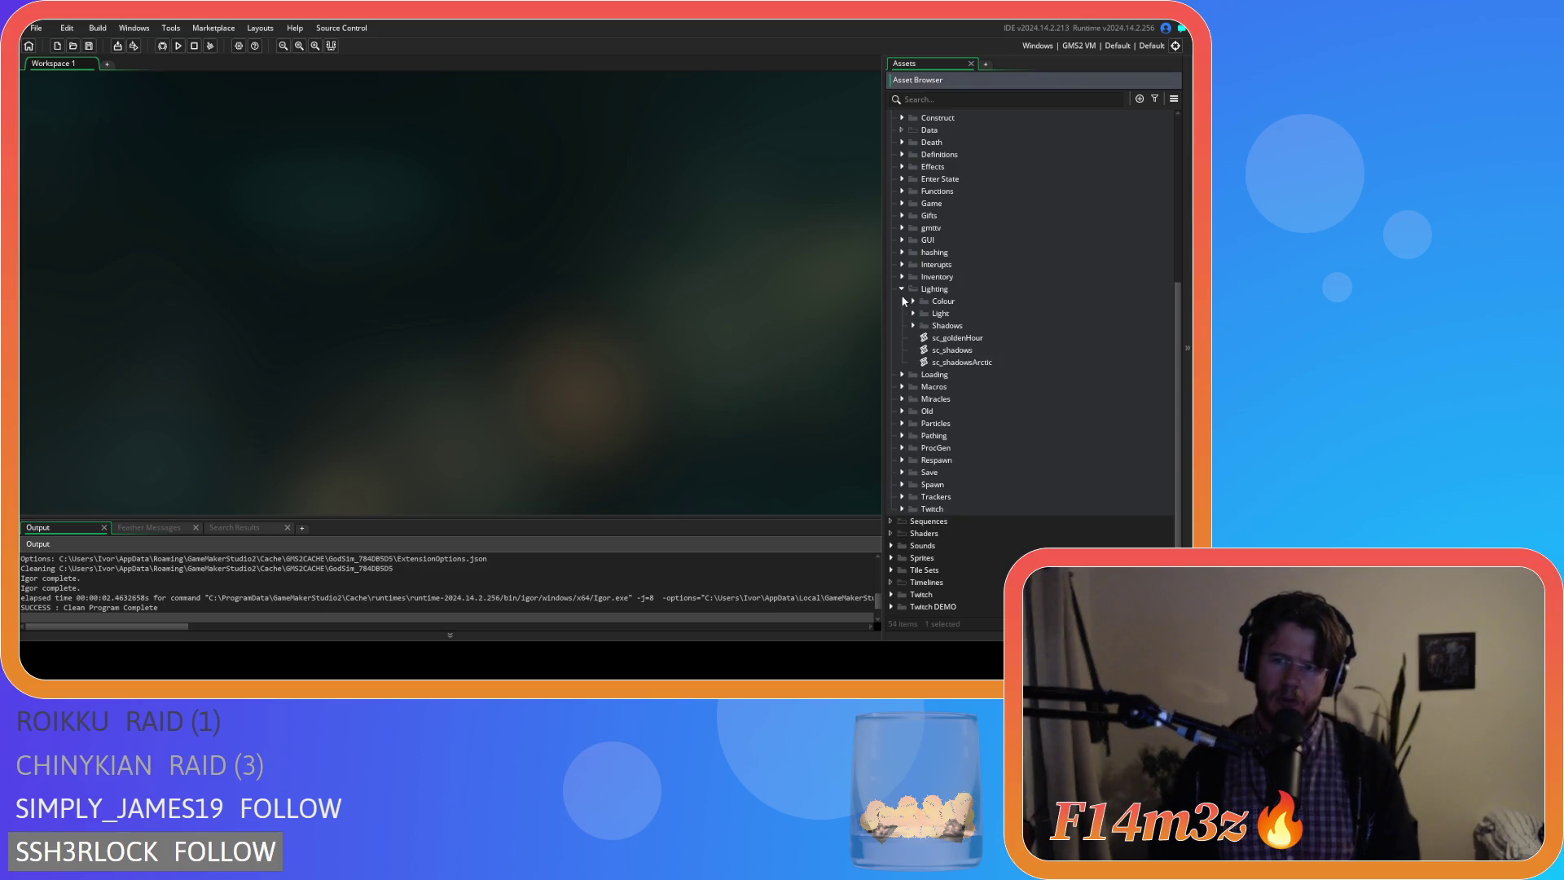
pyautogui.click(901, 288)
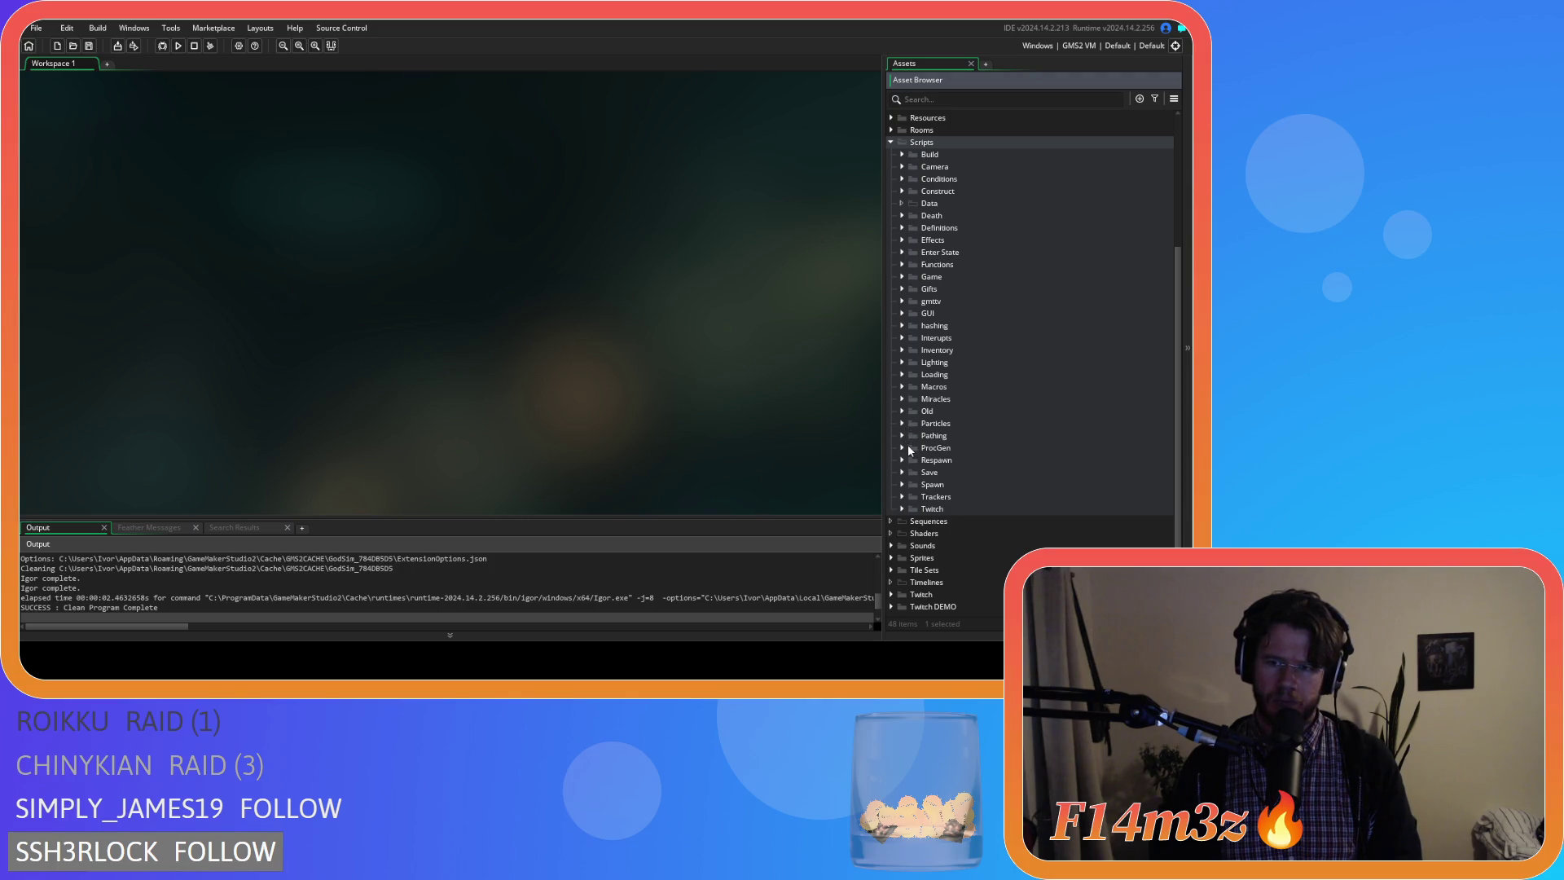
pyautogui.click(890, 142)
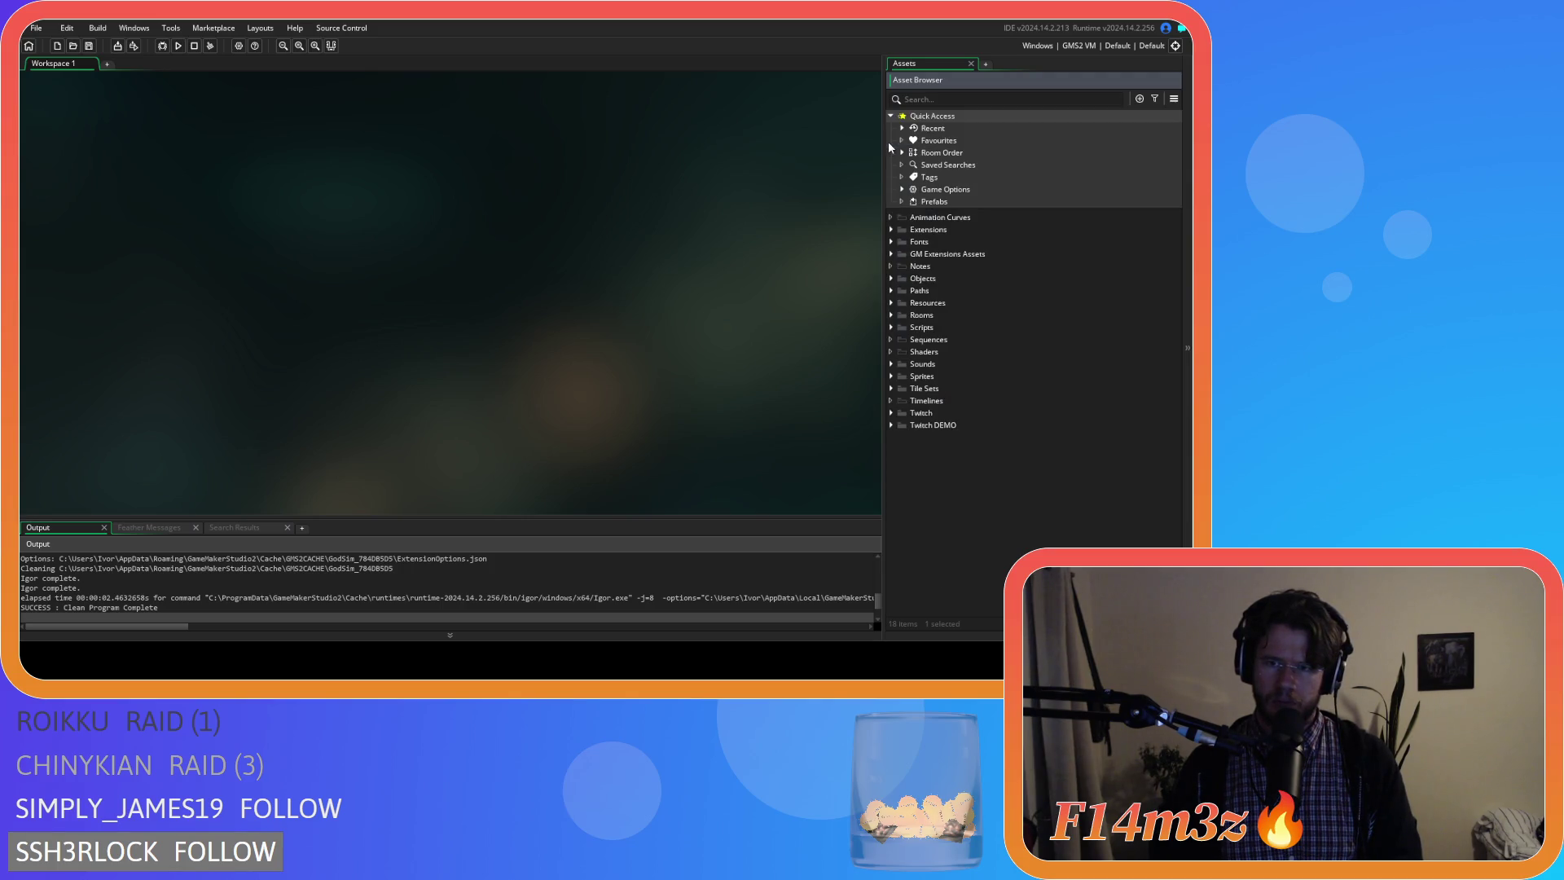
# Expand Sprites > Plants > Deciduous and open the sp_shadow_tree_deciduous_large_roots sprite.
pyautogui.click(893, 377)
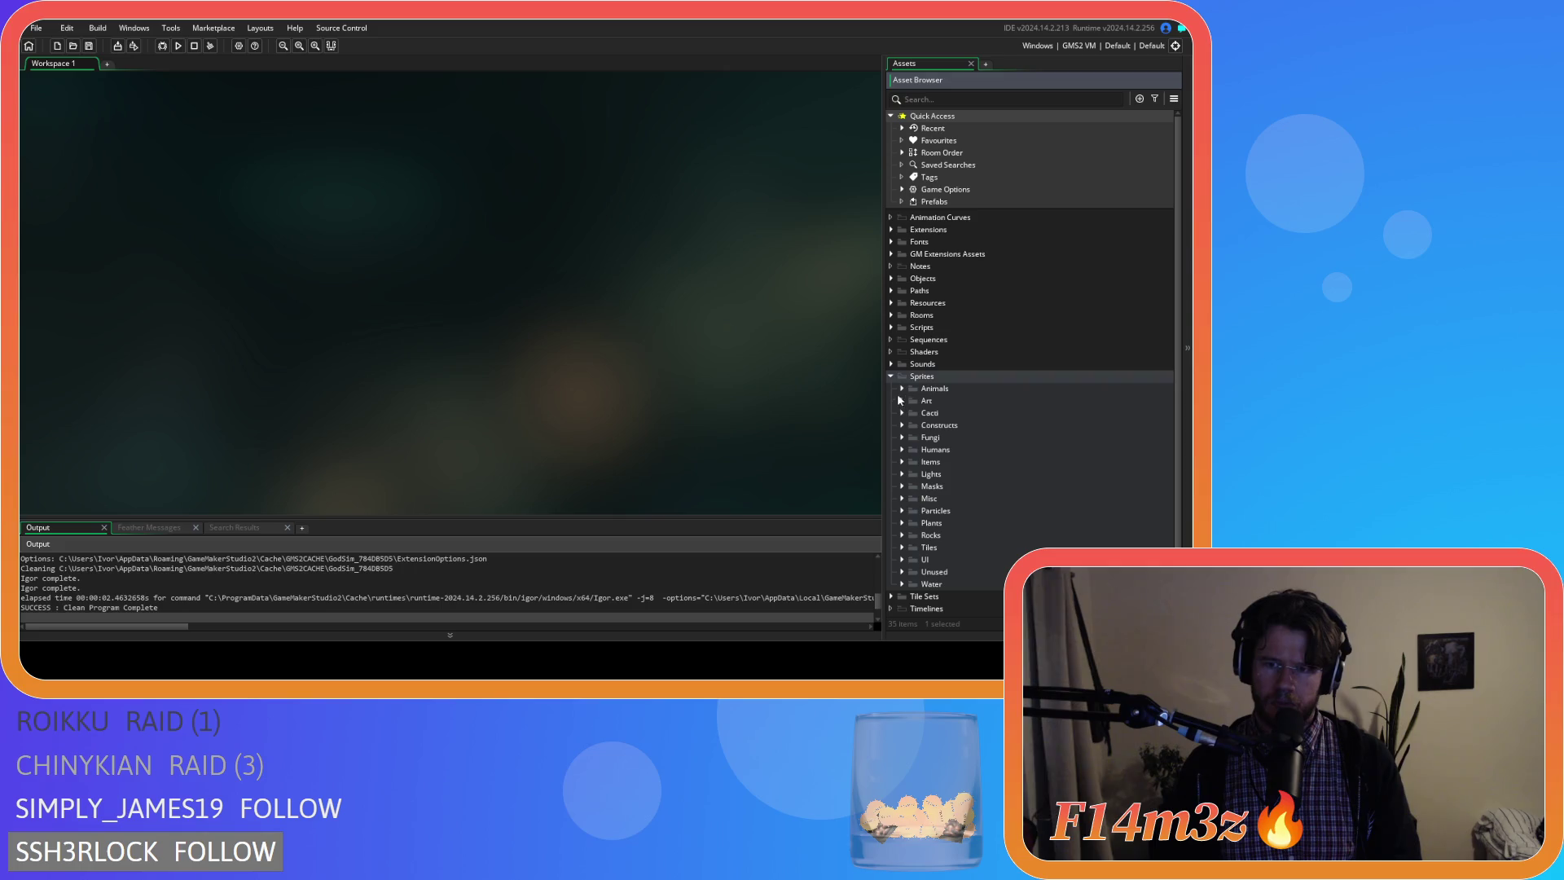
pyautogui.click(901, 523)
pyautogui.click(924, 571)
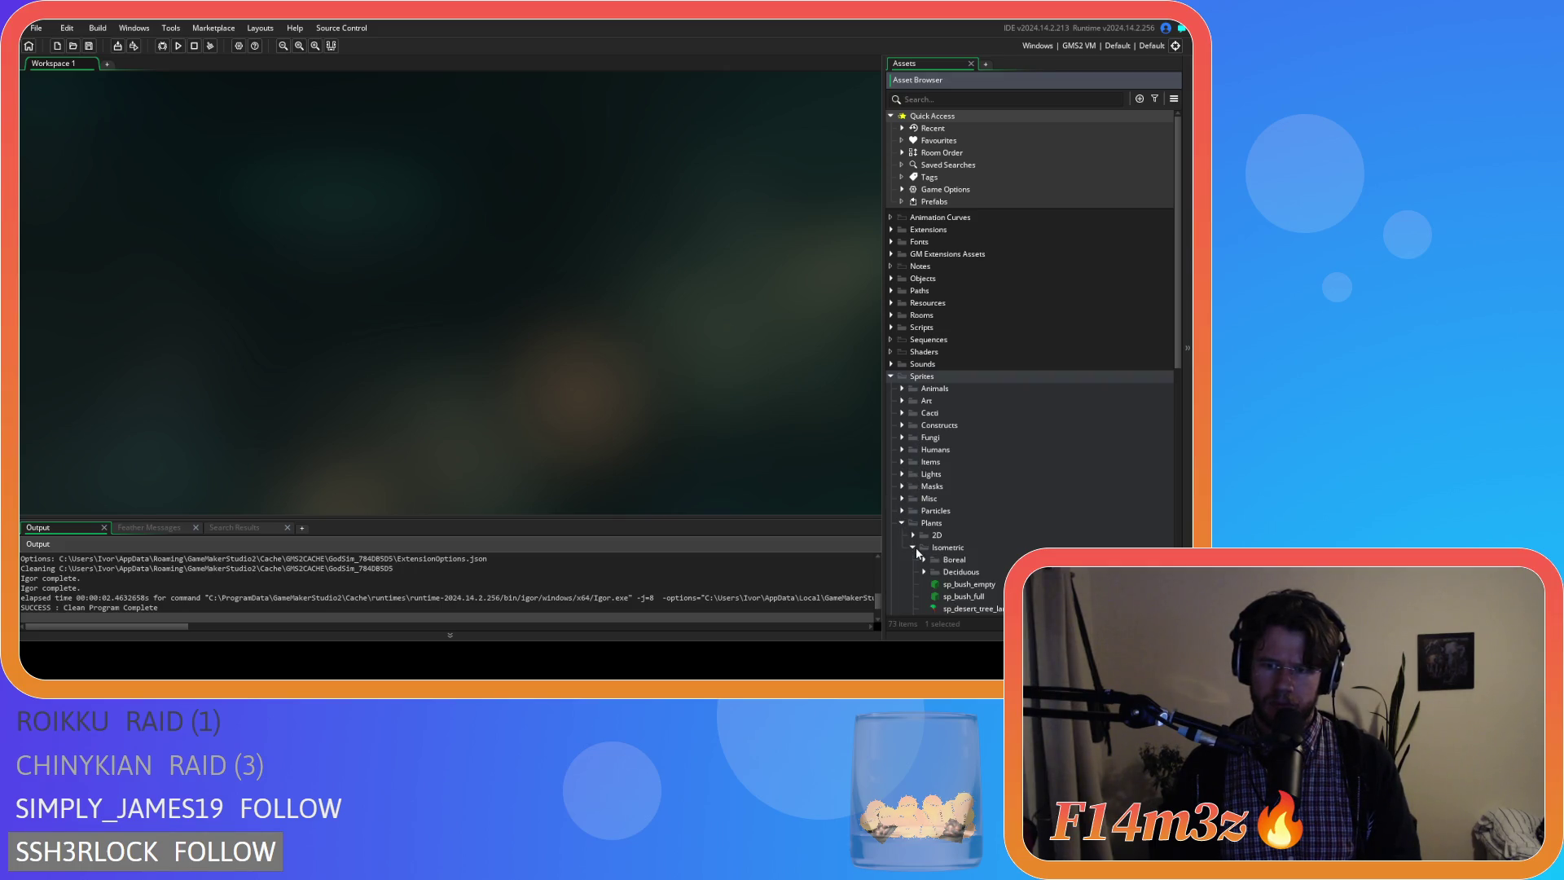
pyautogui.scroll(-3, 933, 557)
pyautogui.scroll(-3, 932, 556)
pyautogui.scroll(-2, 965, 453)
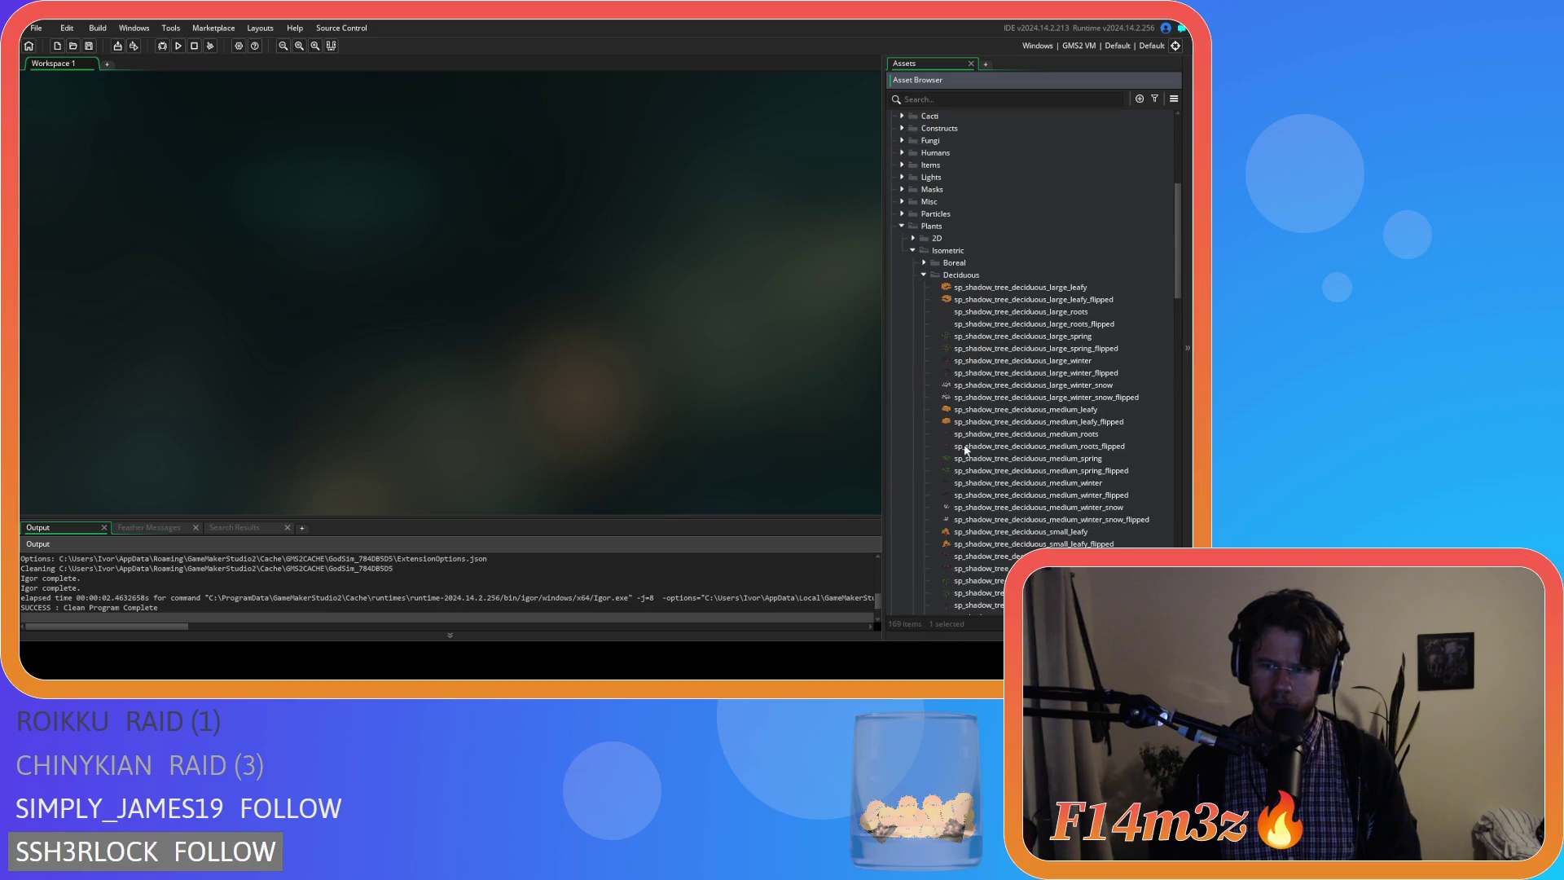
pyautogui.doubleClick(1033, 314)
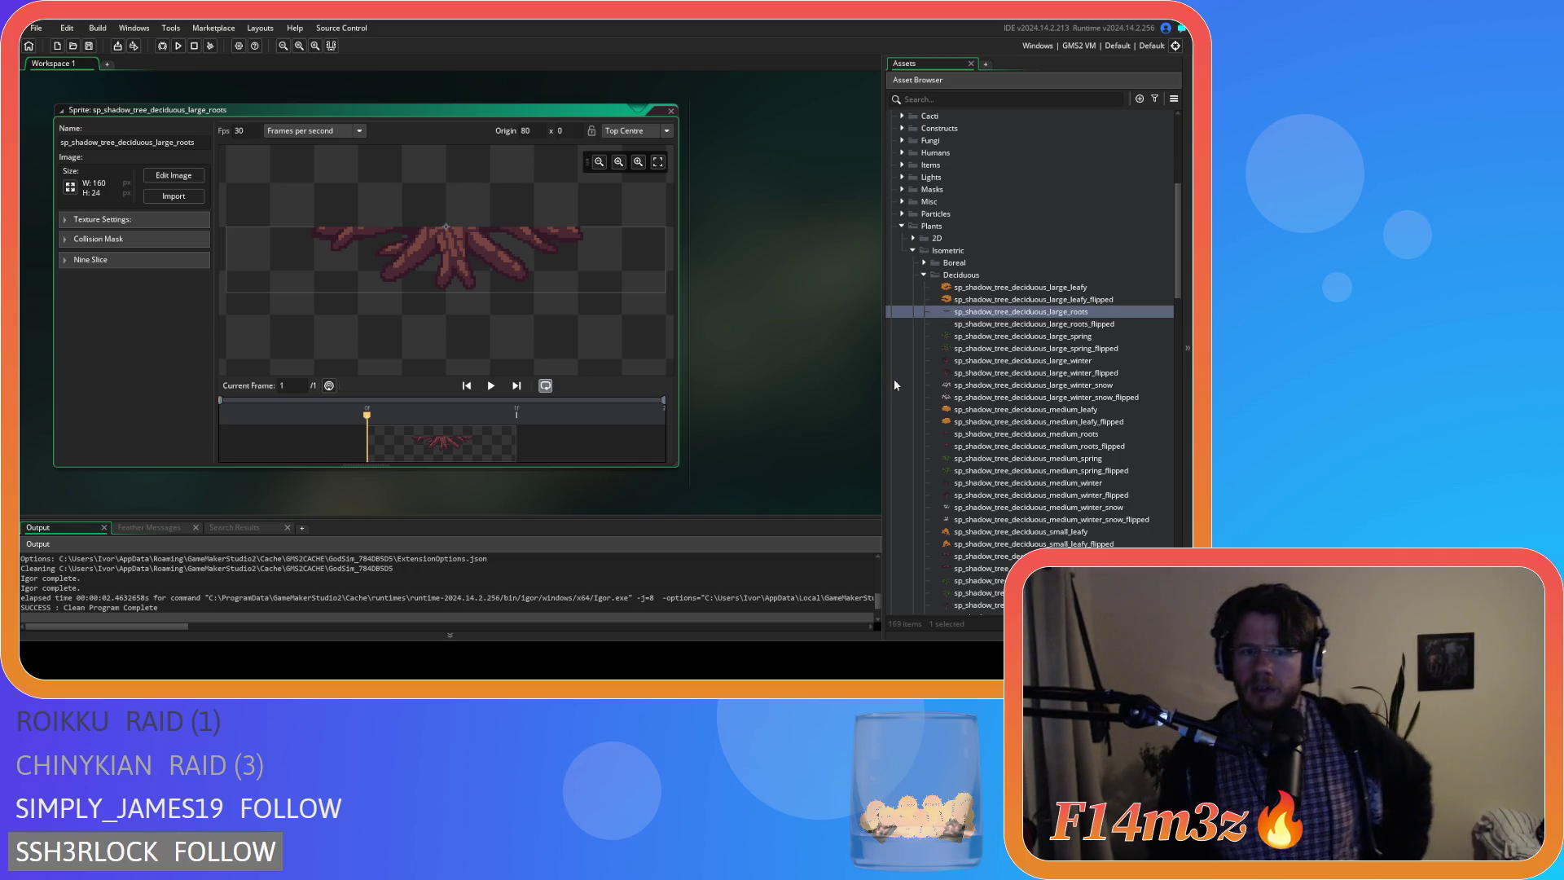
pyautogui.scroll(-7, 1027, 372)
pyautogui.scroll(-6, 1027, 372)
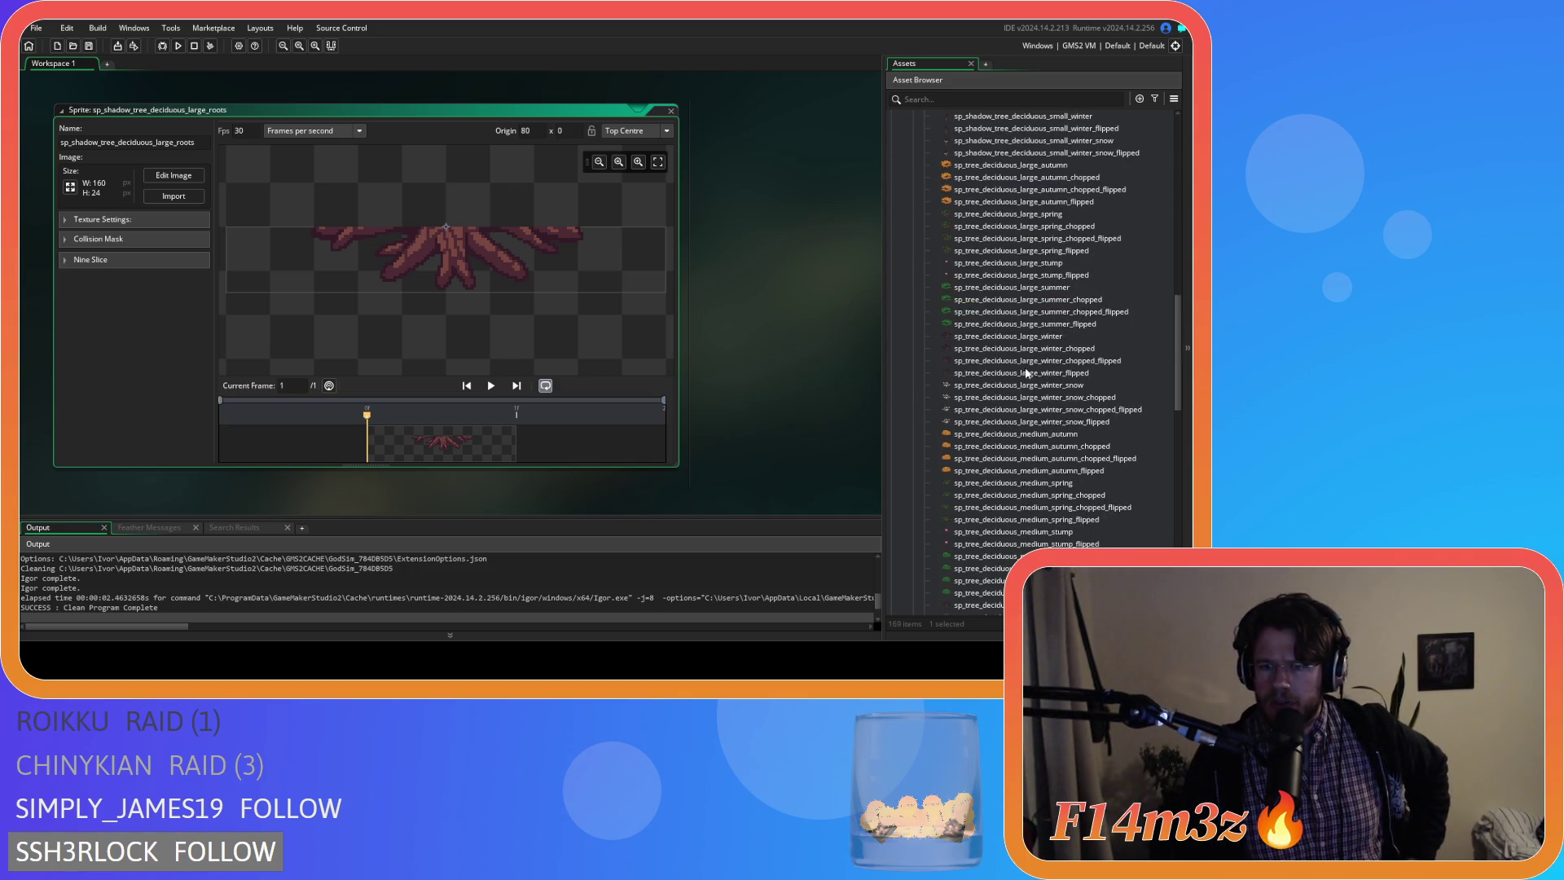
pyautogui.scroll(2, 1009, 240)
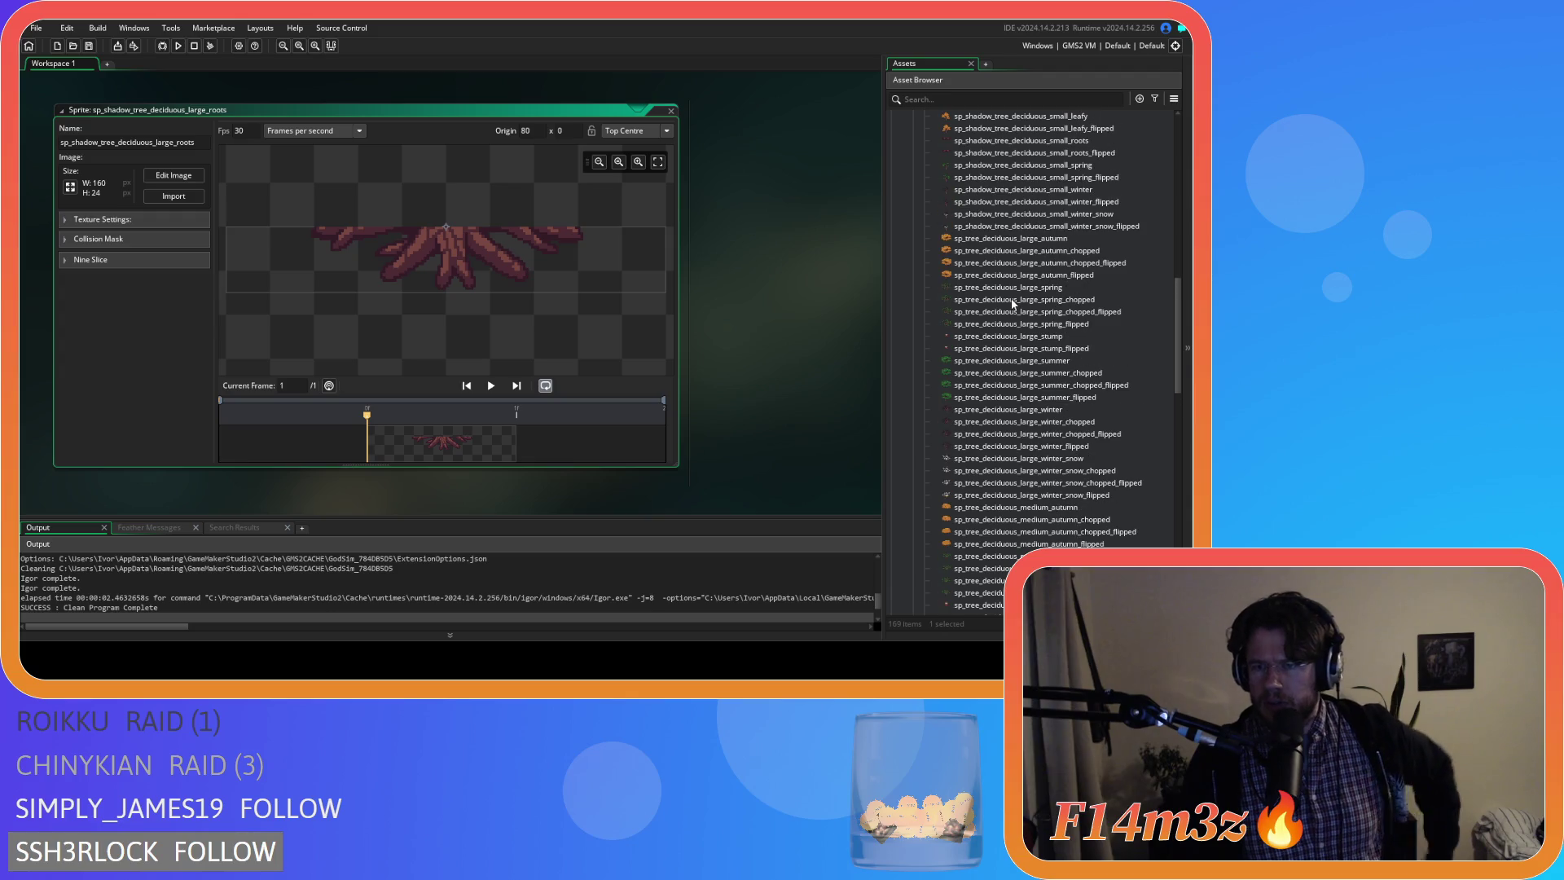
# Open sp_tree_deciduous_large_autumn beside the large roots shadow sprite to compare their roots.
pyautogui.doubleClick(1010, 240)
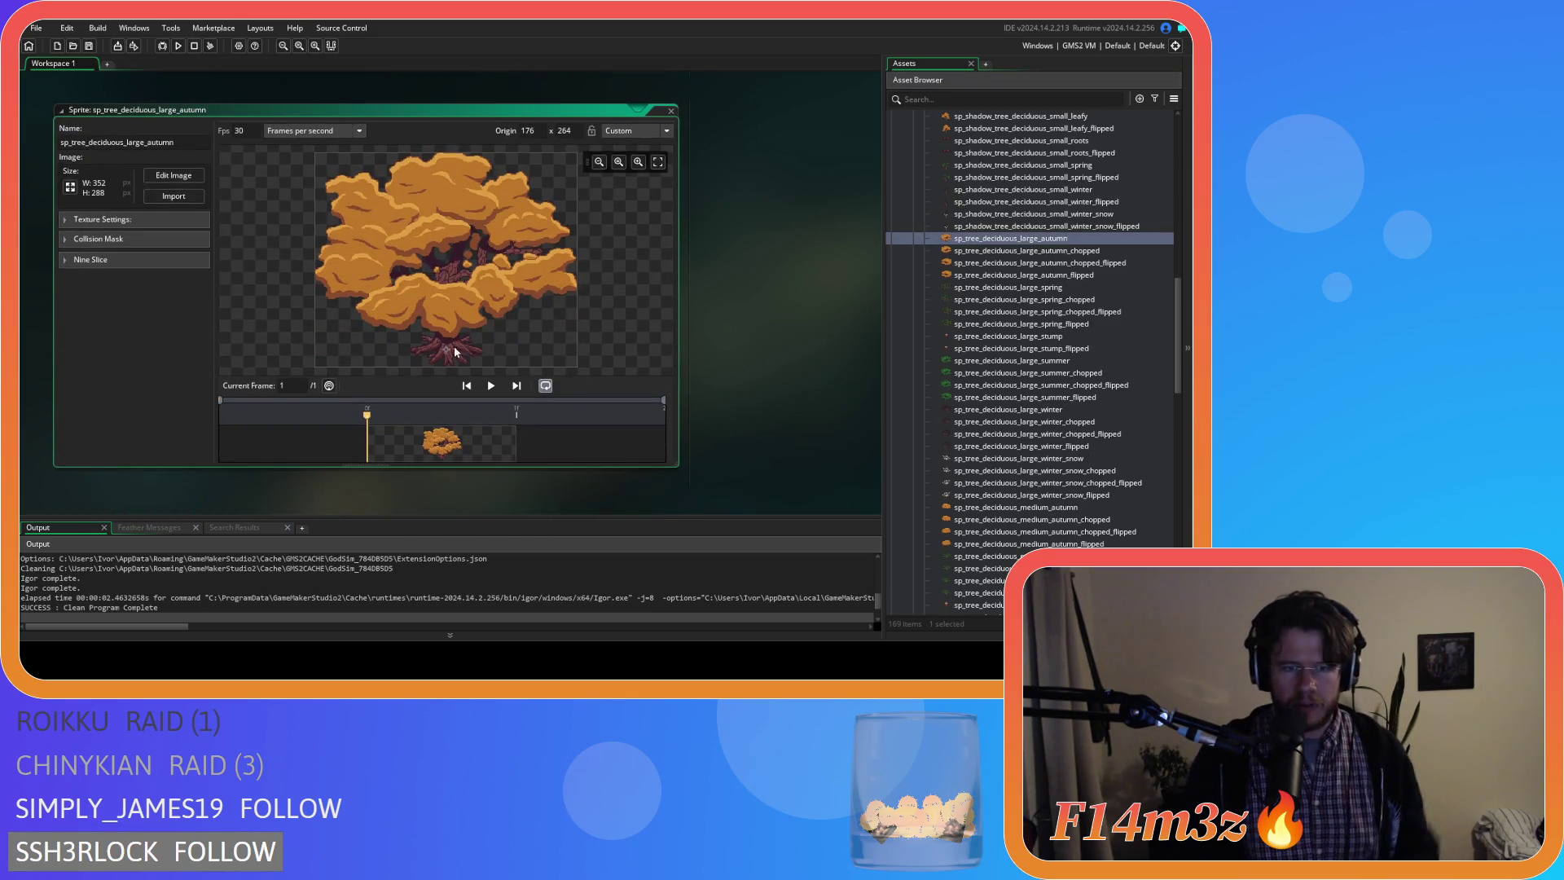
pyautogui.scroll(1, 441, 359)
pyautogui.scroll(2, 445, 363)
pyautogui.scroll(1, 448, 361)
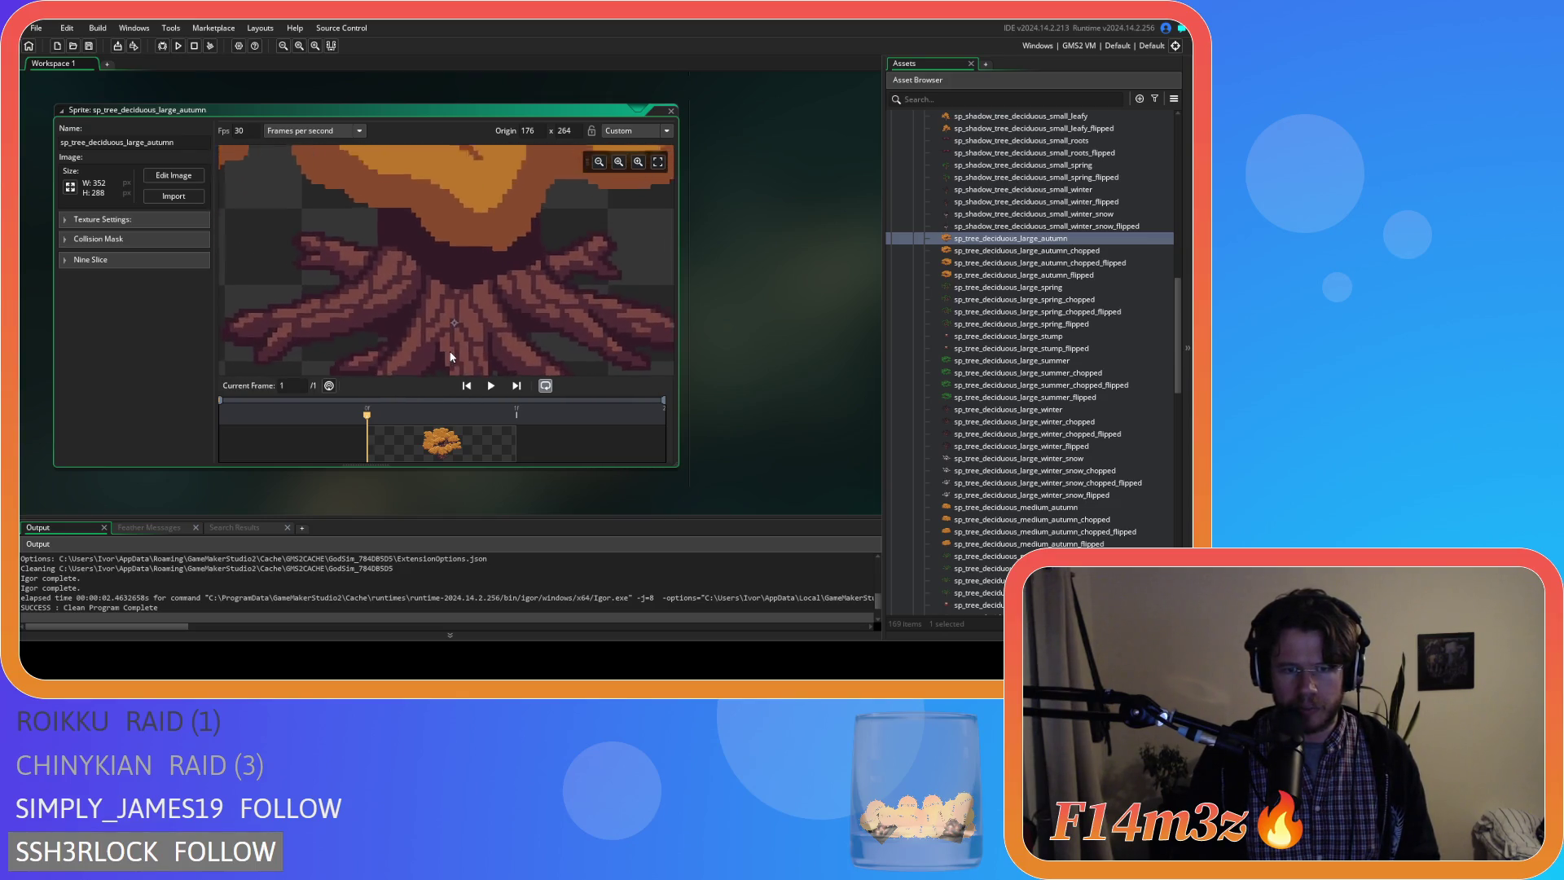
pyautogui.scroll(1, 451, 356)
pyautogui.scroll(1, 452, 349)
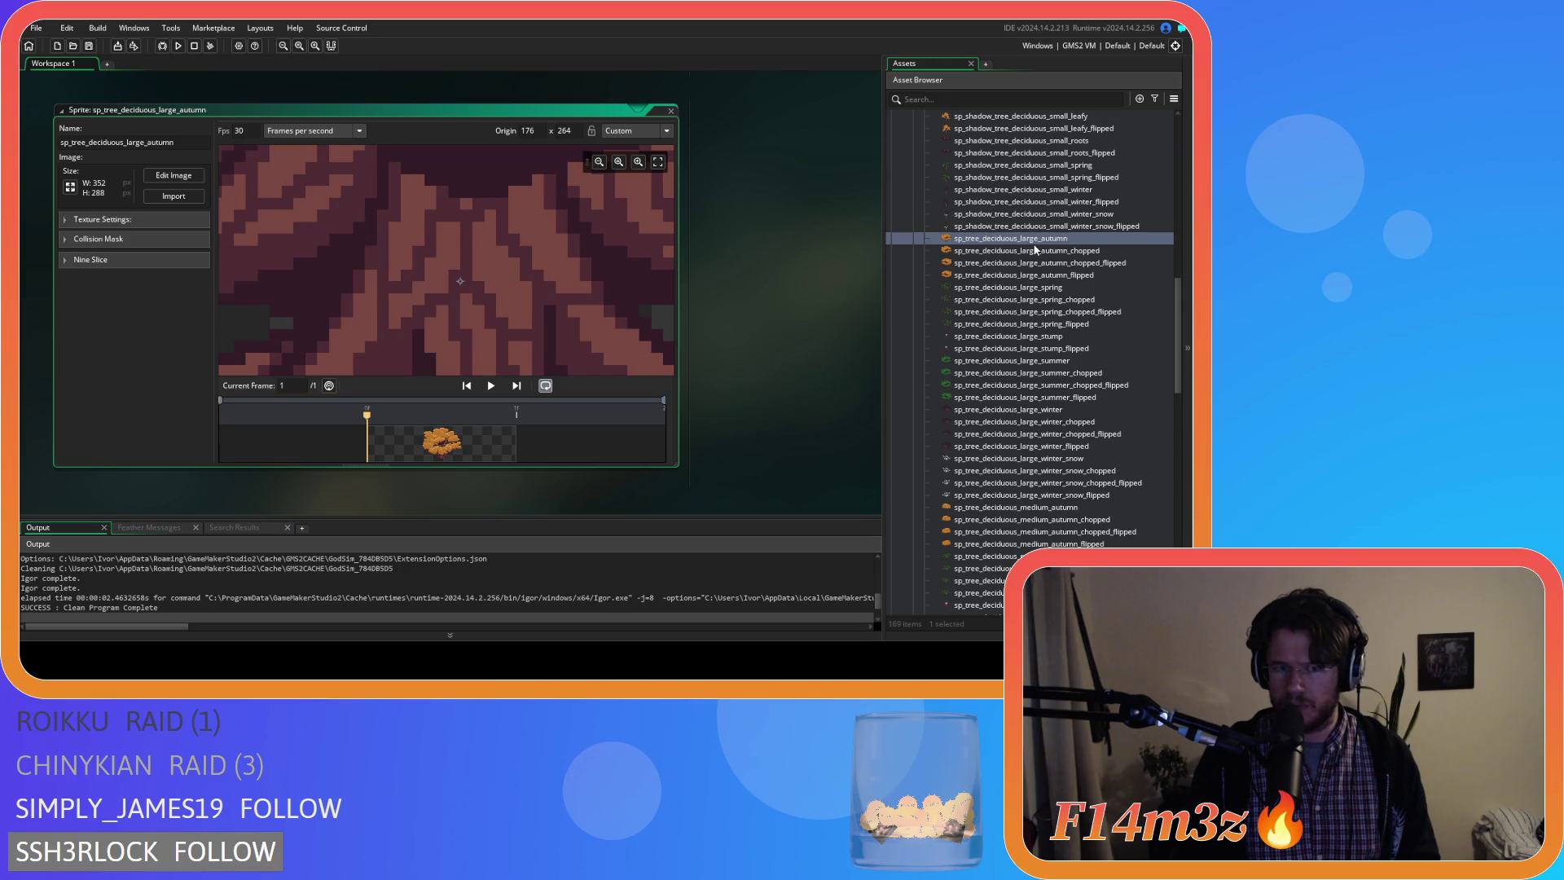
pyautogui.scroll(2, 1076, 257)
pyautogui.scroll(4, 1034, 306)
pyautogui.scroll(2, 1030, 261)
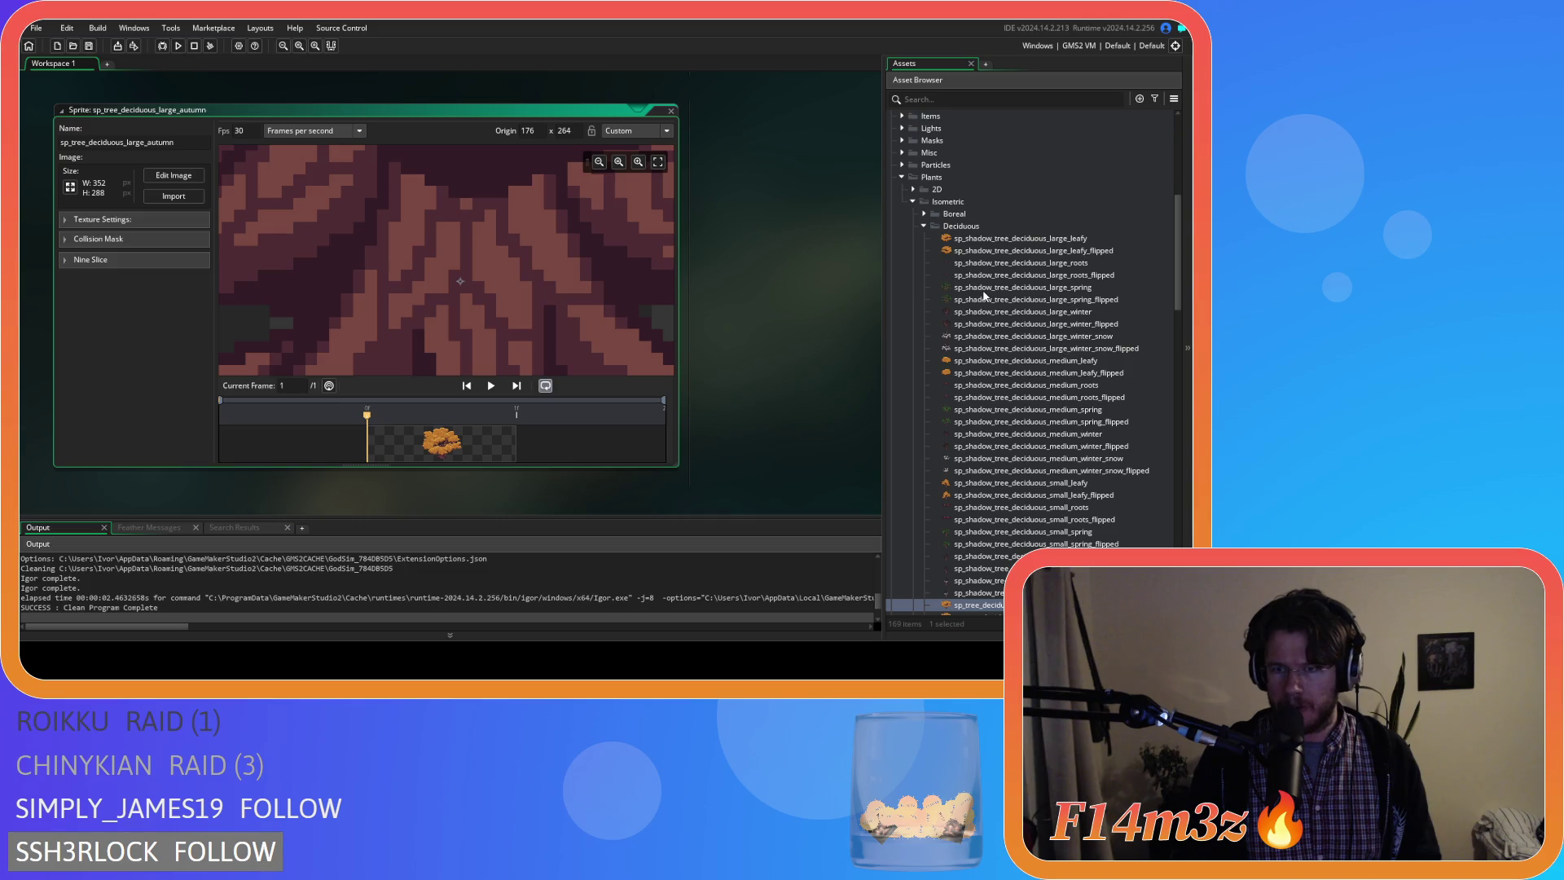
pyautogui.doubleClick(1020, 263)
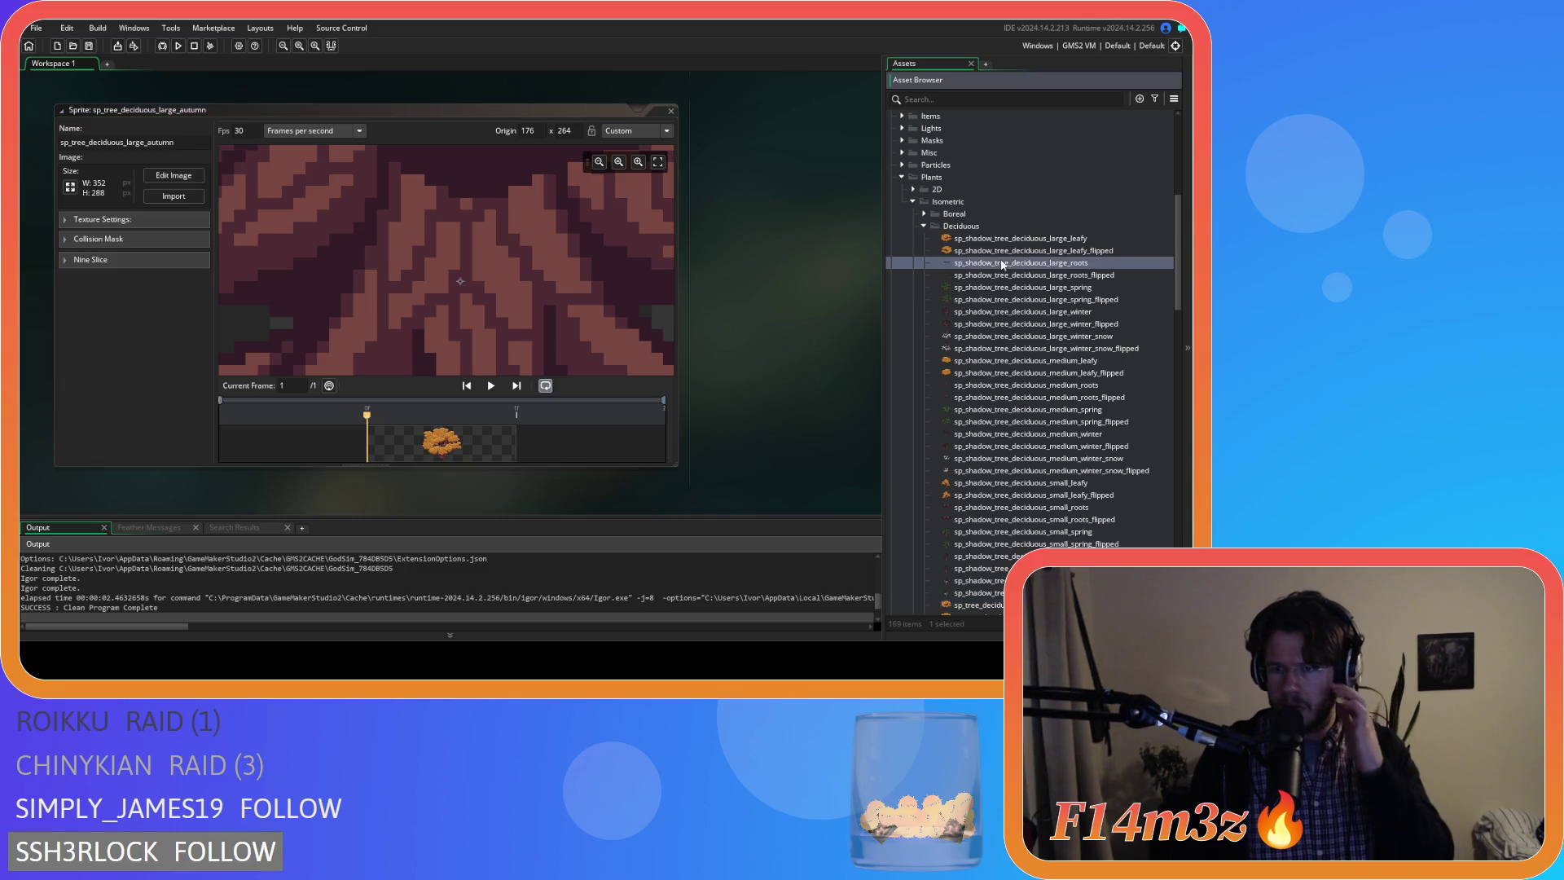
pyautogui.scroll(2, 445, 235)
pyautogui.scroll(1, 448, 234)
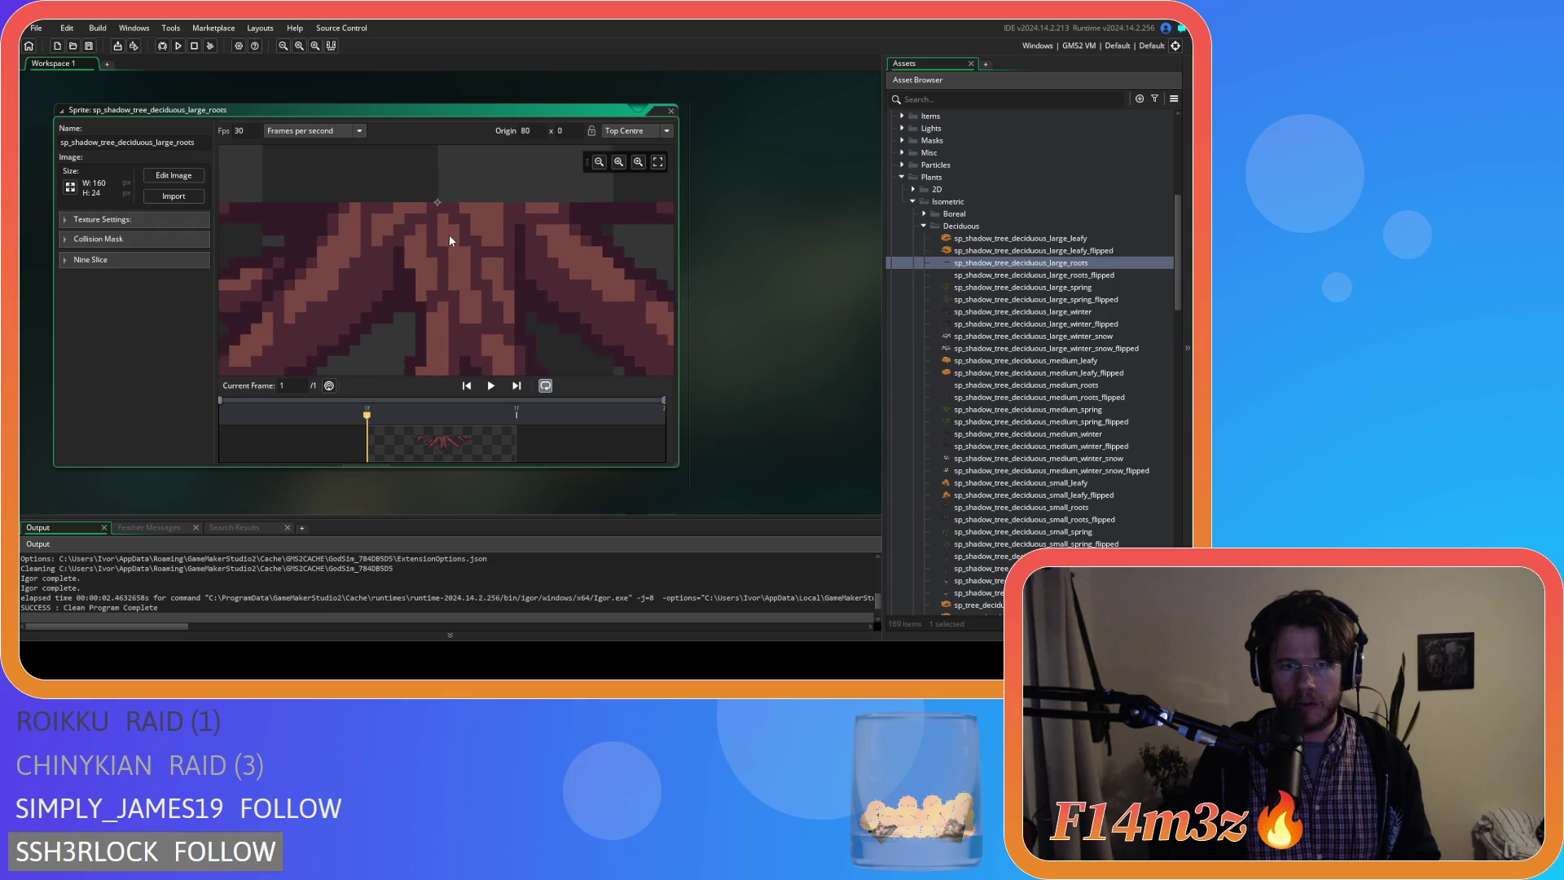
pyautogui.moveTo(761, 435)
pyautogui.mouseDown()
pyautogui.moveTo(755, 216)
pyautogui.moveTo(723, 434)
pyautogui.moveTo(719, 146)
pyautogui.moveTo(744, 354)
pyautogui.mouseUp()
pyautogui.rightClick(741, 325)
pyautogui.moveTo(757, 340)
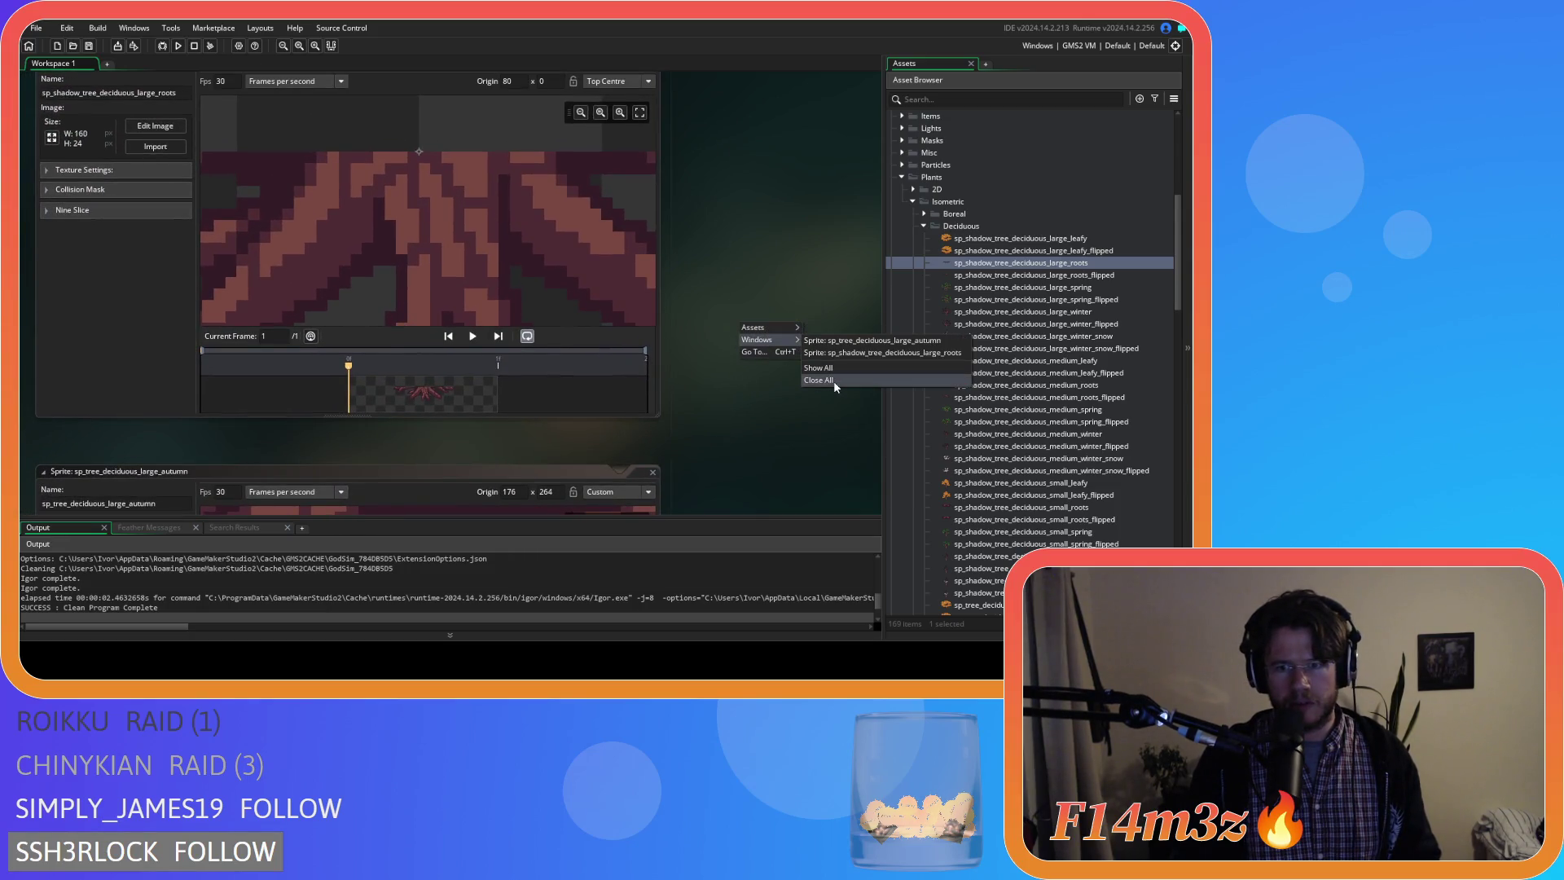
# Dismiss the Windows menu and close the sp_tree_deciduous_large_autumn sprite editor.
pyautogui.click(774, 270)
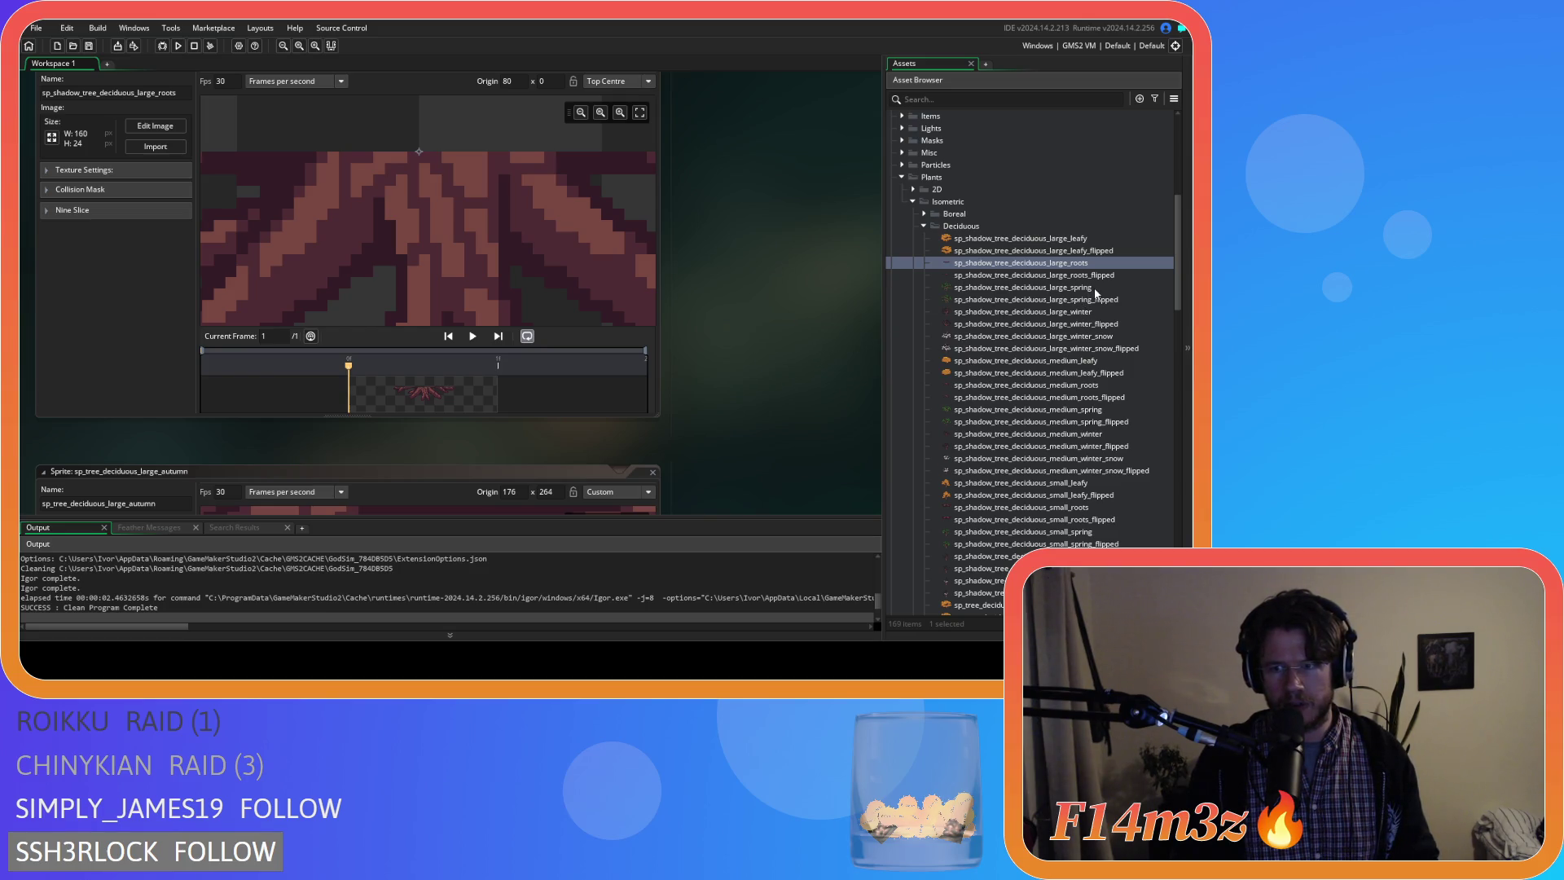
pyautogui.scroll(-3, 1096, 293)
pyautogui.scroll(-2, 1095, 294)
pyautogui.scroll(-2, 1097, 293)
pyautogui.scroll(-3, 1097, 294)
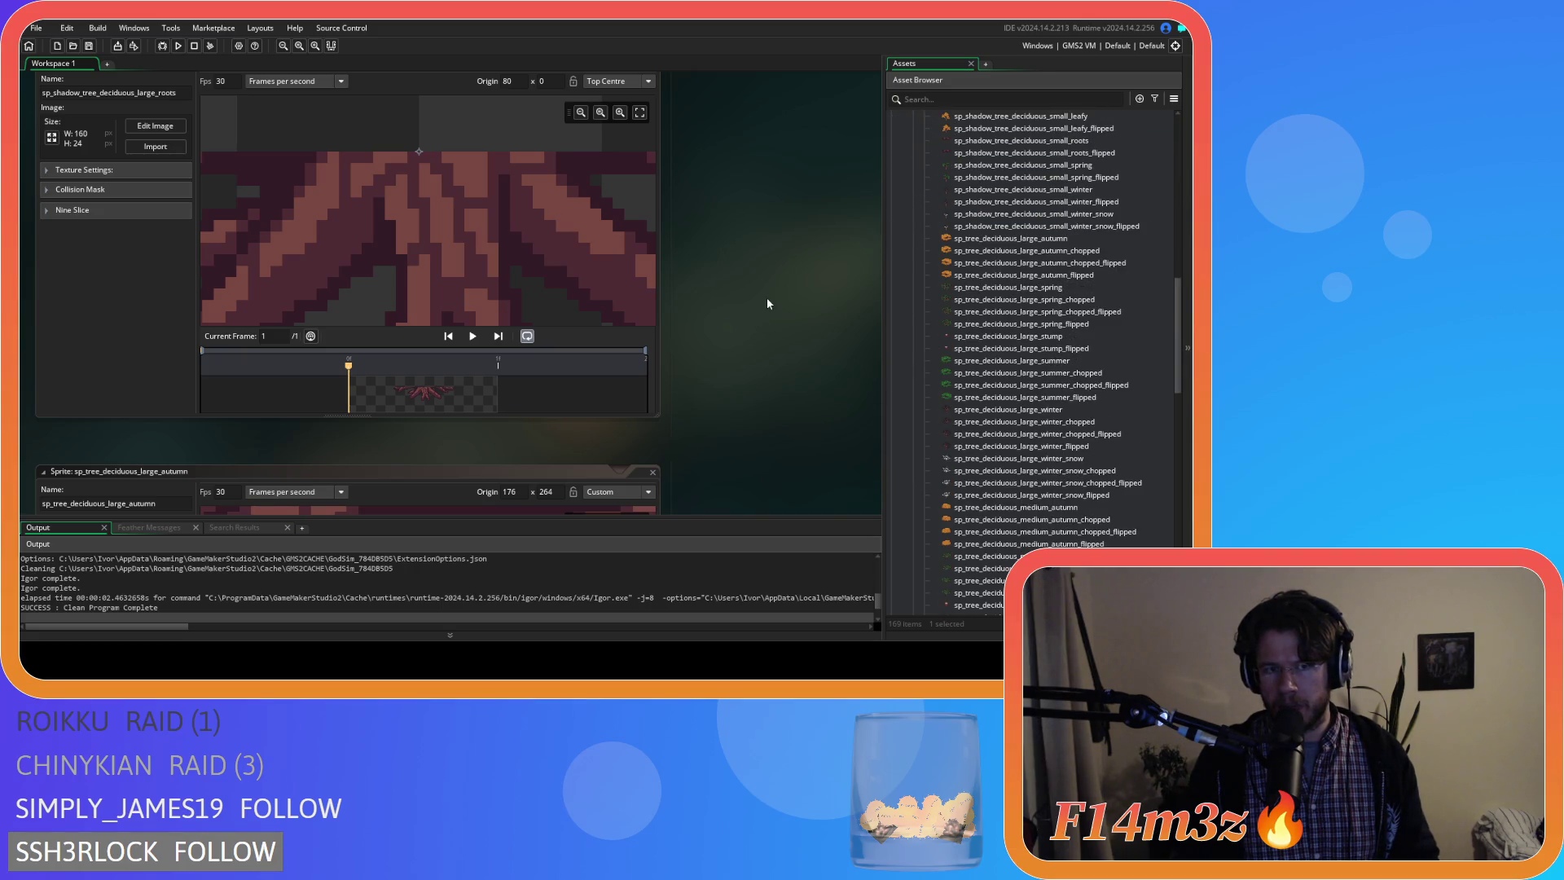
pyautogui.scroll(-1, 1022, 324)
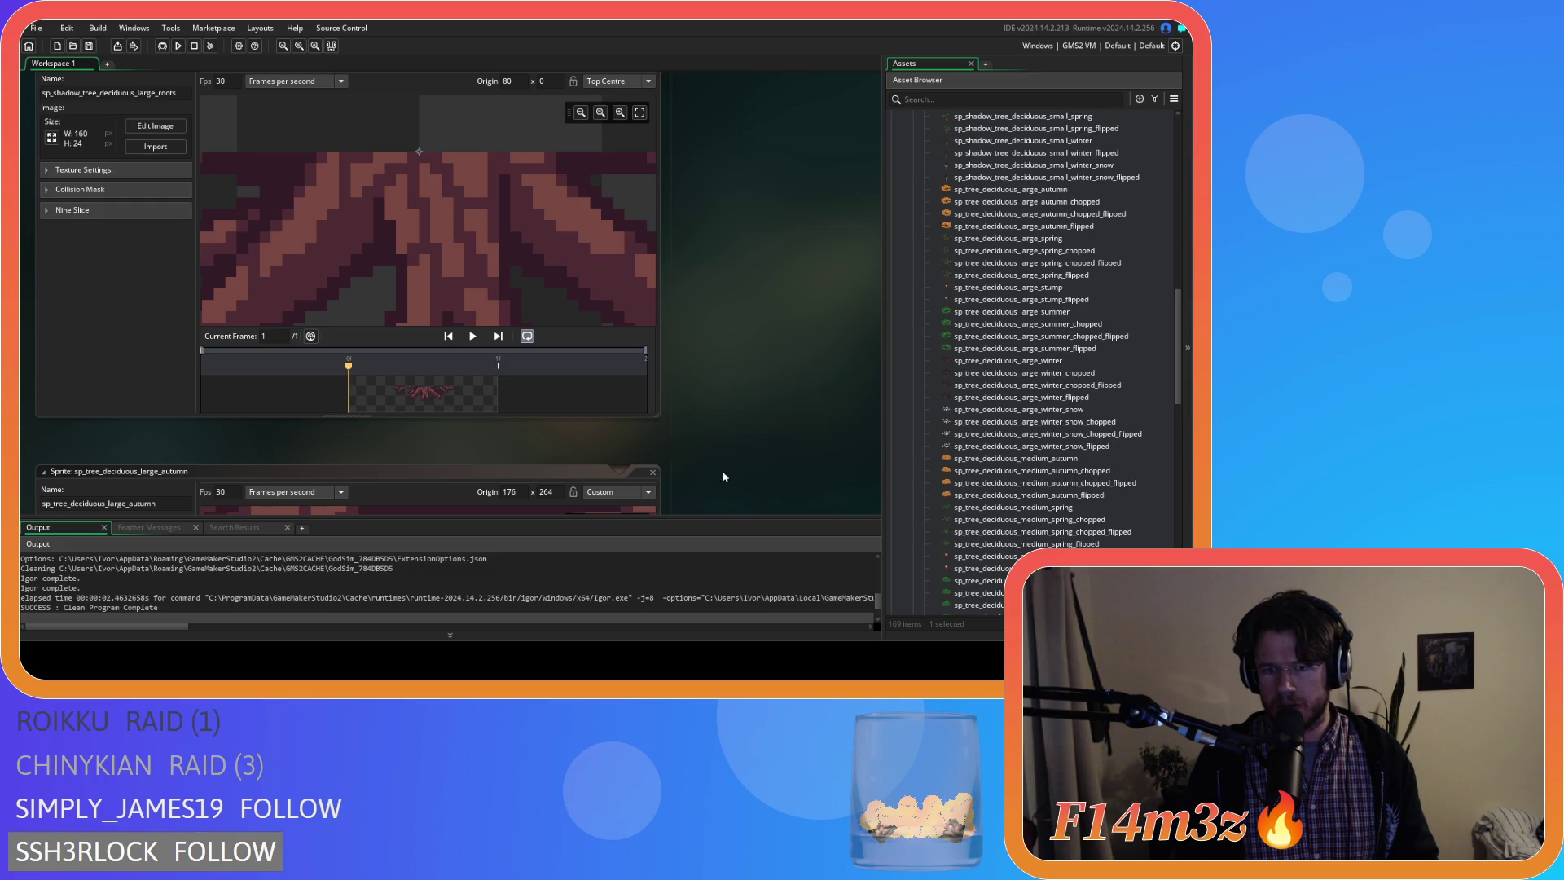
pyautogui.click(653, 472)
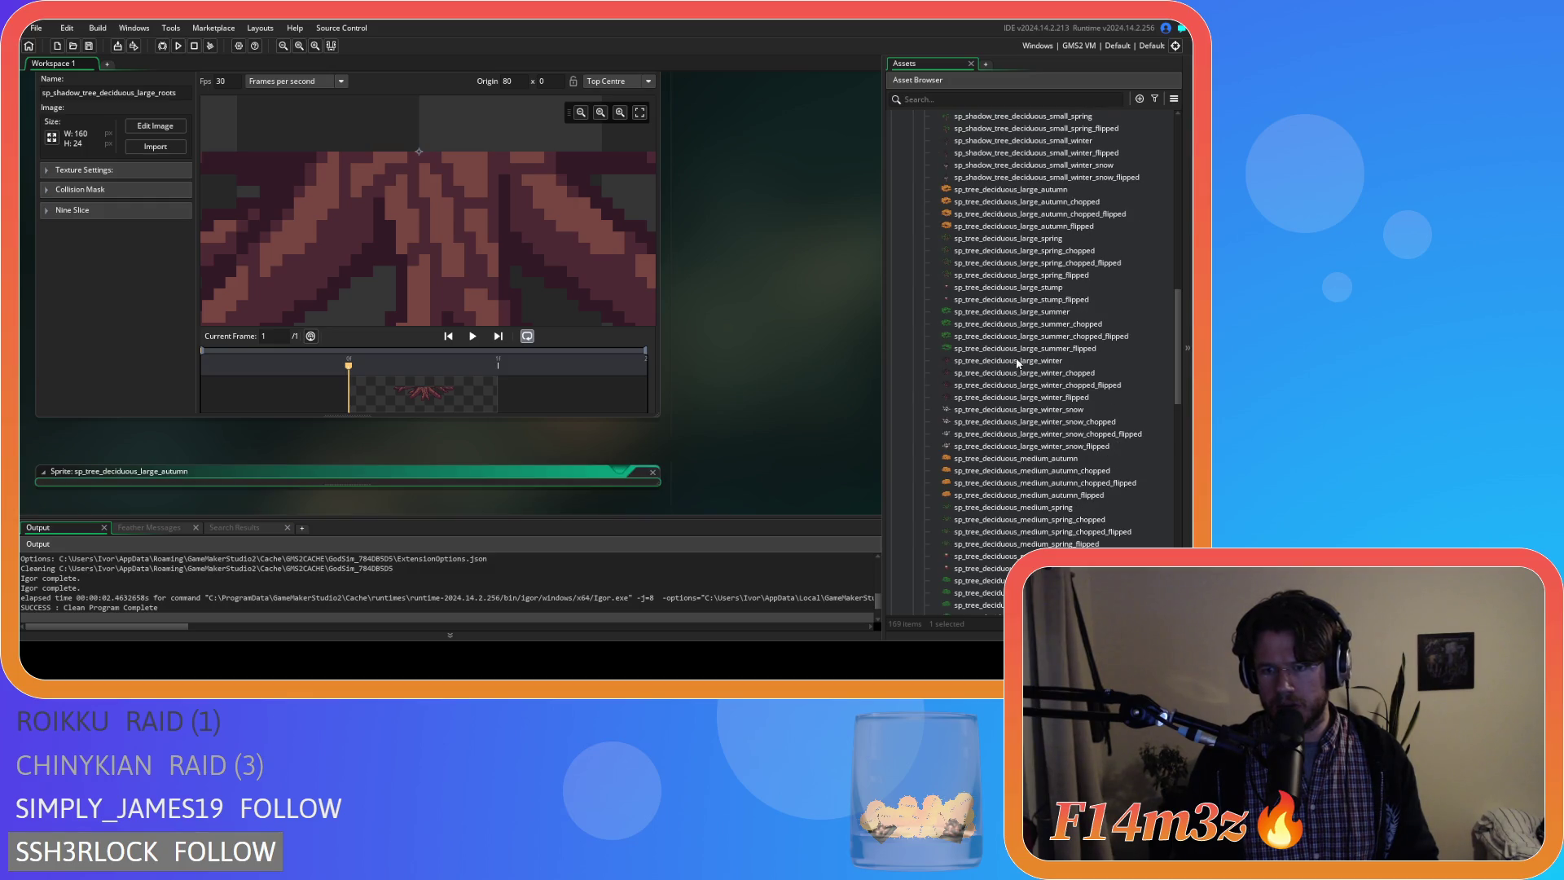
# Open the large summer, spring and spring_chopped_flipped tree sprites in turn, closing the chopped one.
pyautogui.doubleClick(1053, 319)
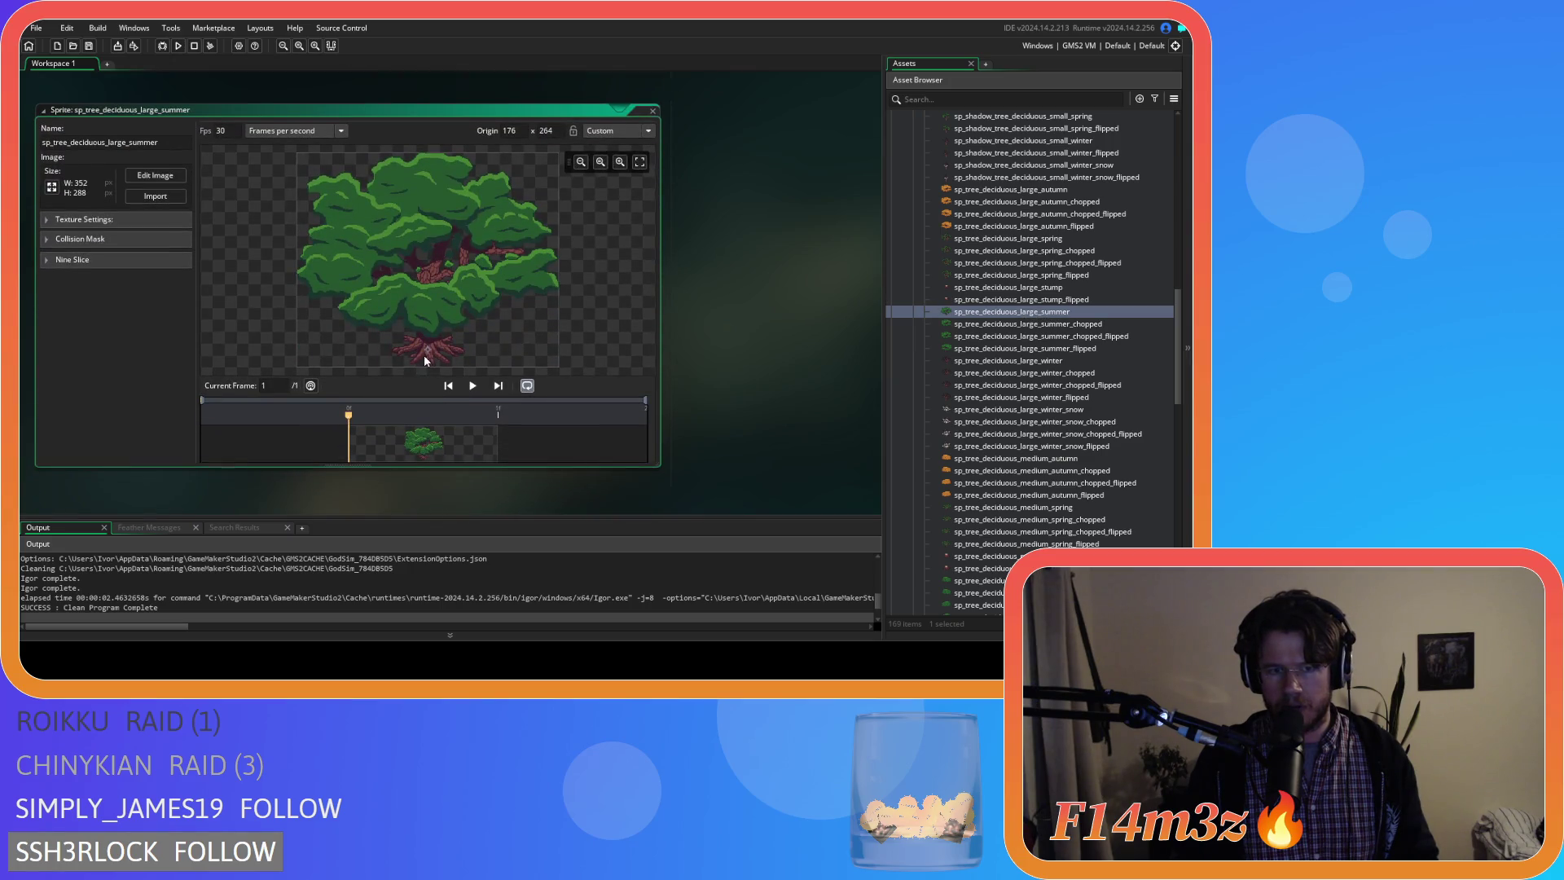
pyautogui.scroll(2, 425, 359)
pyautogui.scroll(2, 429, 353)
pyautogui.scroll(2, 418, 325)
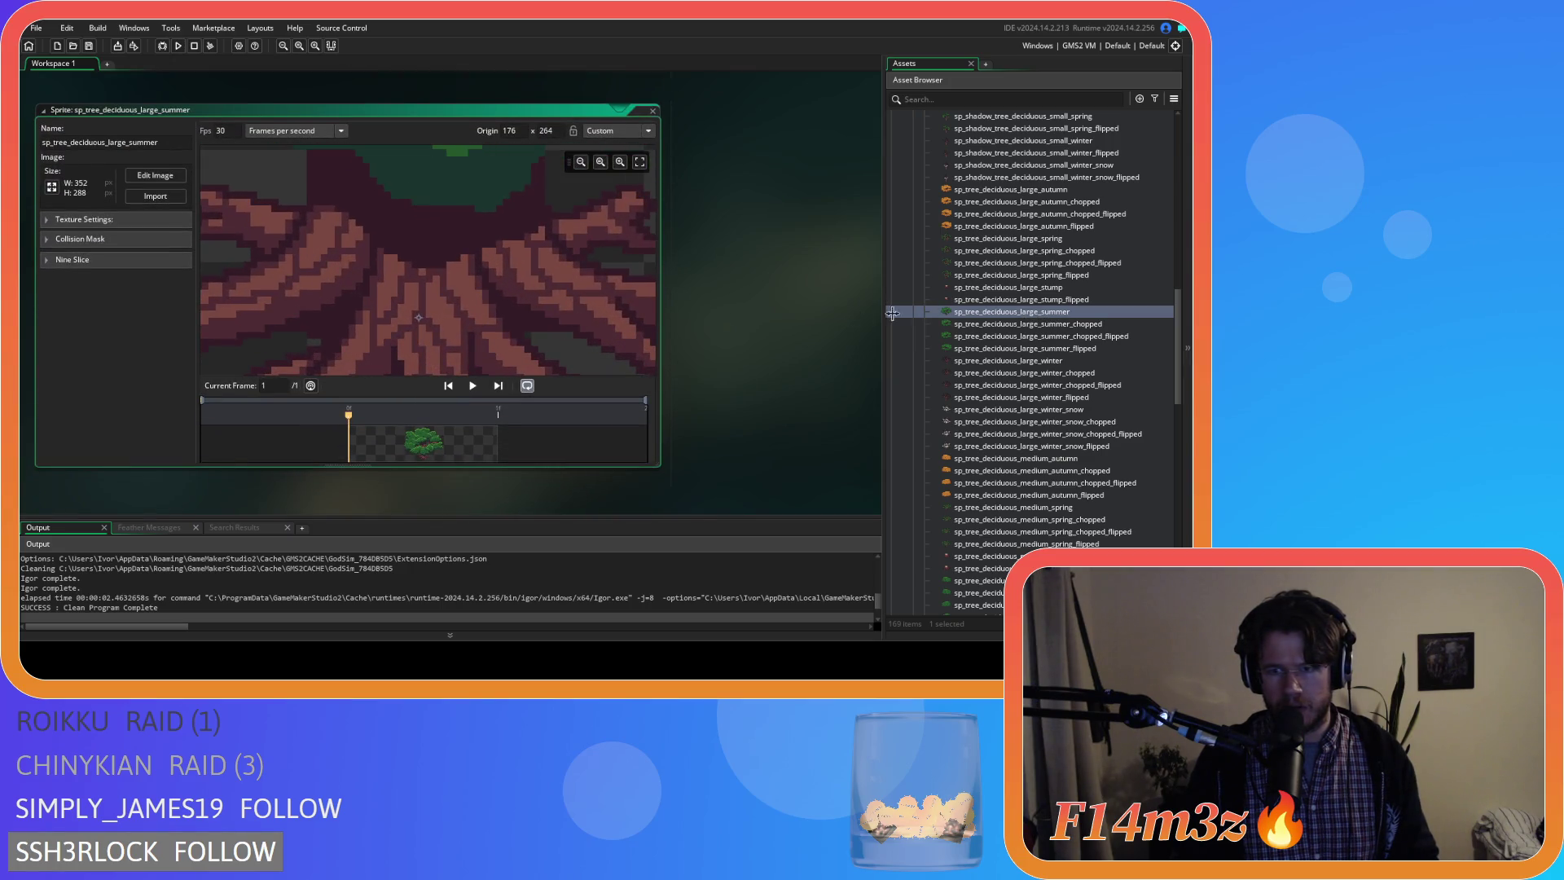
pyautogui.scroll(-1, 1030, 399)
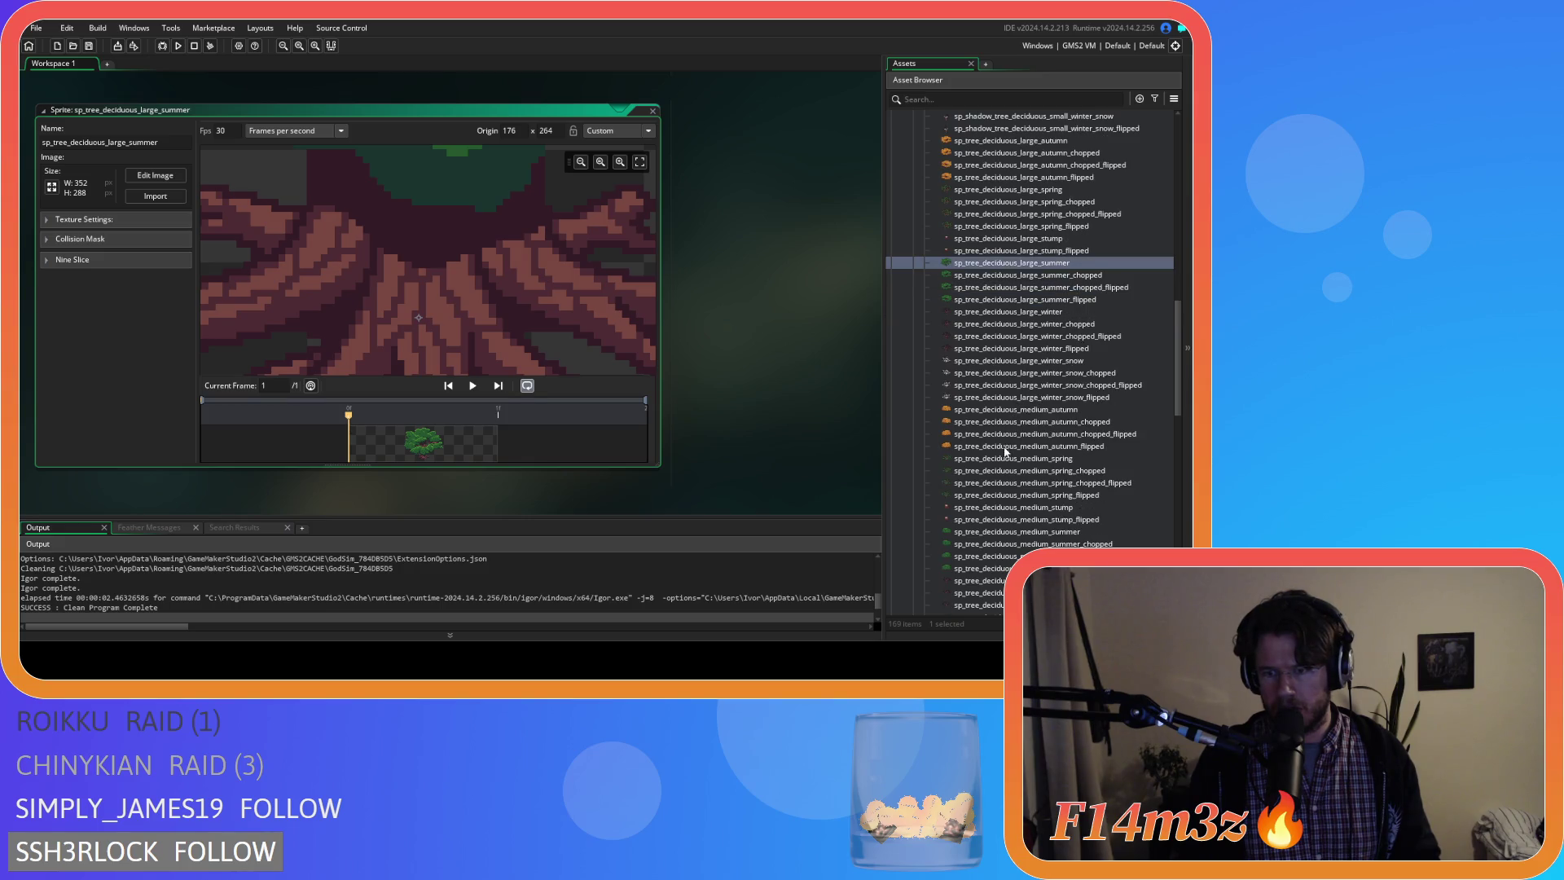
pyautogui.doubleClick(1067, 191)
pyautogui.scroll(1, 428, 351)
pyautogui.scroll(2, 419, 353)
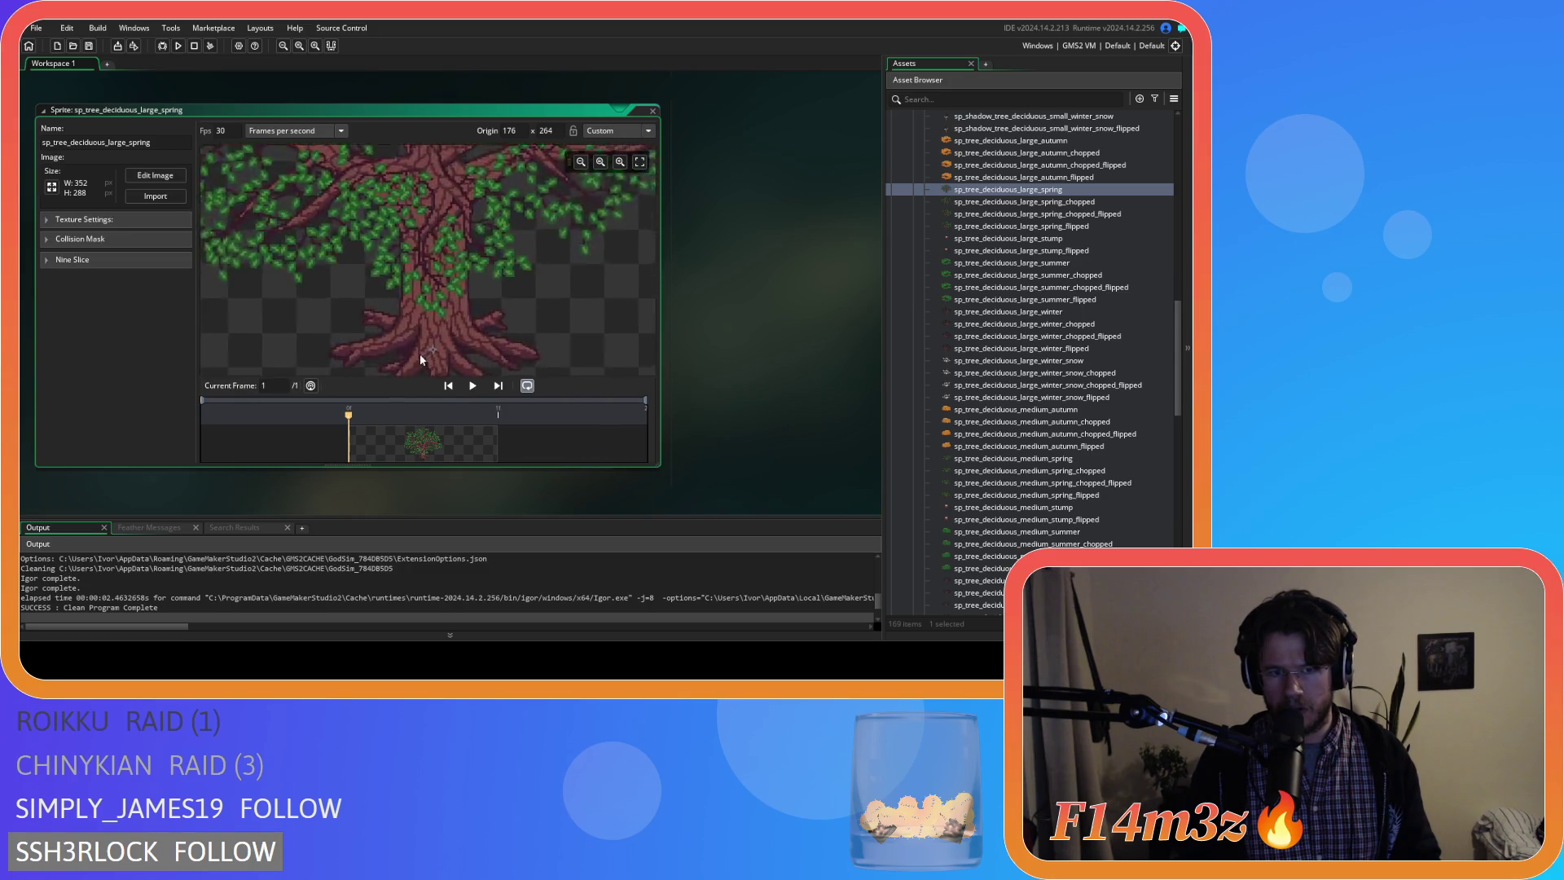
pyautogui.scroll(2, 419, 353)
pyautogui.scroll(2, 445, 354)
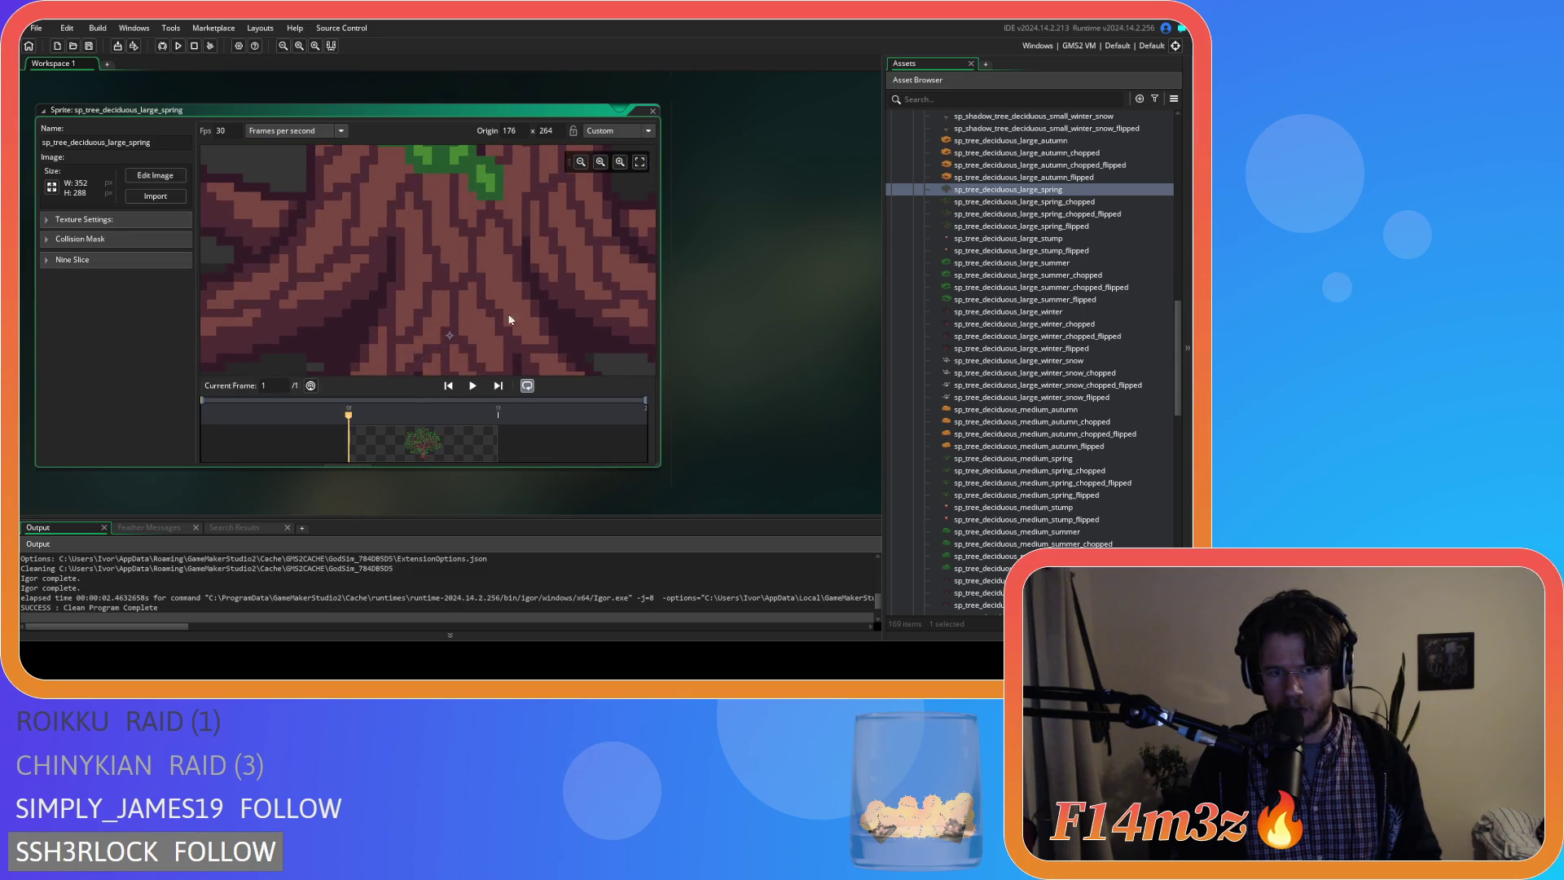
pyautogui.doubleClick(1096, 216)
pyautogui.scroll(1, 428, 362)
pyautogui.scroll(1, 428, 364)
pyautogui.click(651, 111)
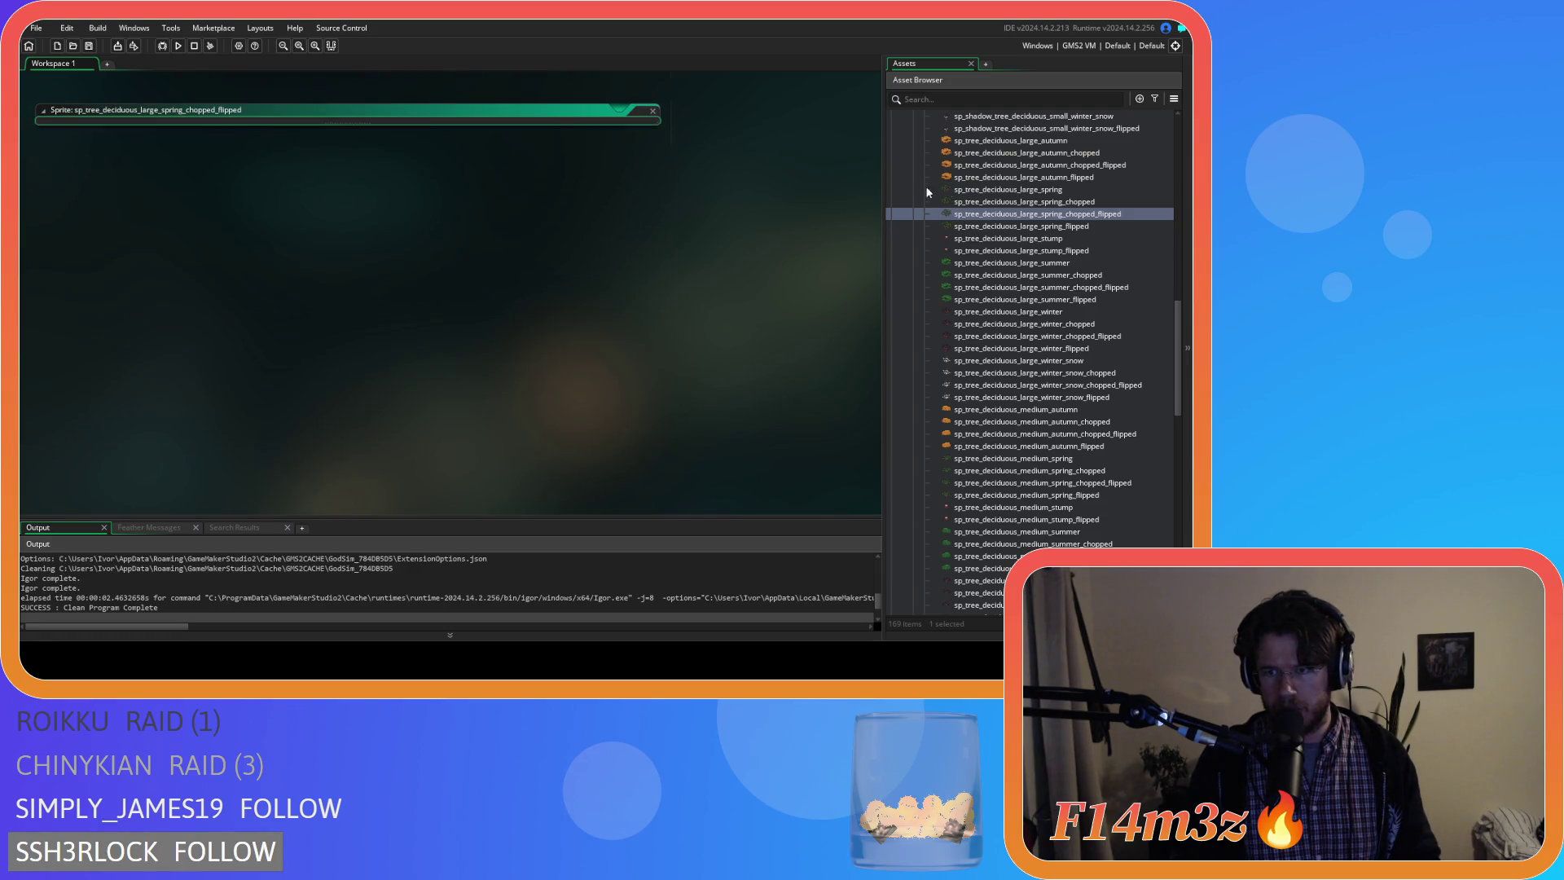
# Open sp_tree_deciduous_large_spring_flipped, restore the workspace size, then open the flipped large roots shadow sprite.
pyautogui.doubleClick(1087, 226)
pyautogui.scroll(2, 447, 358)
pyautogui.scroll(2, 446, 359)
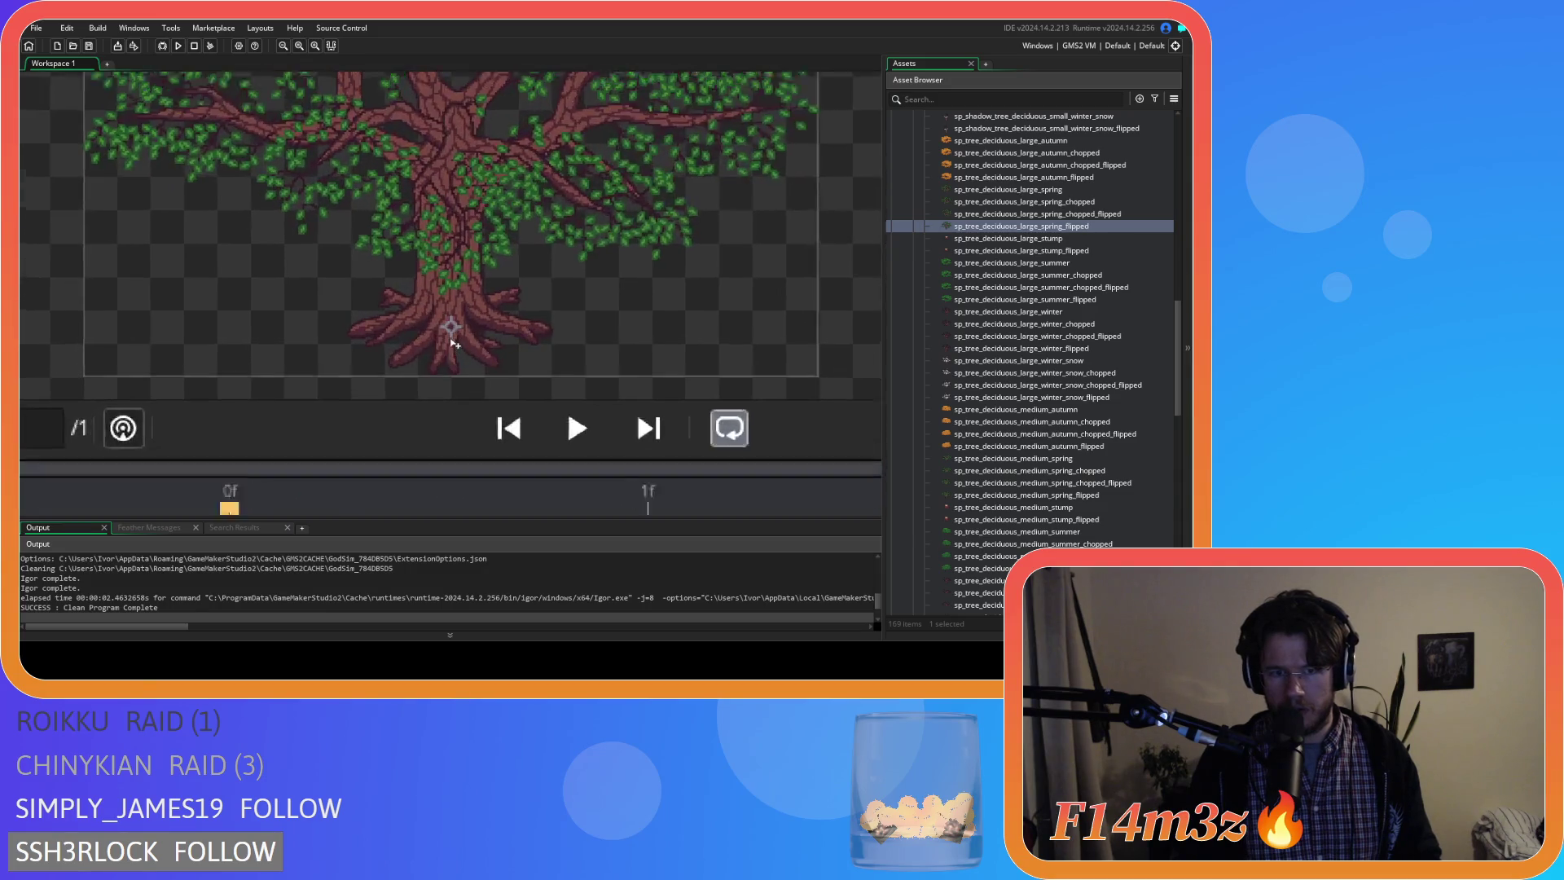
pyautogui.scroll(1, 453, 343)
pyautogui.scroll(-2, 496, 337)
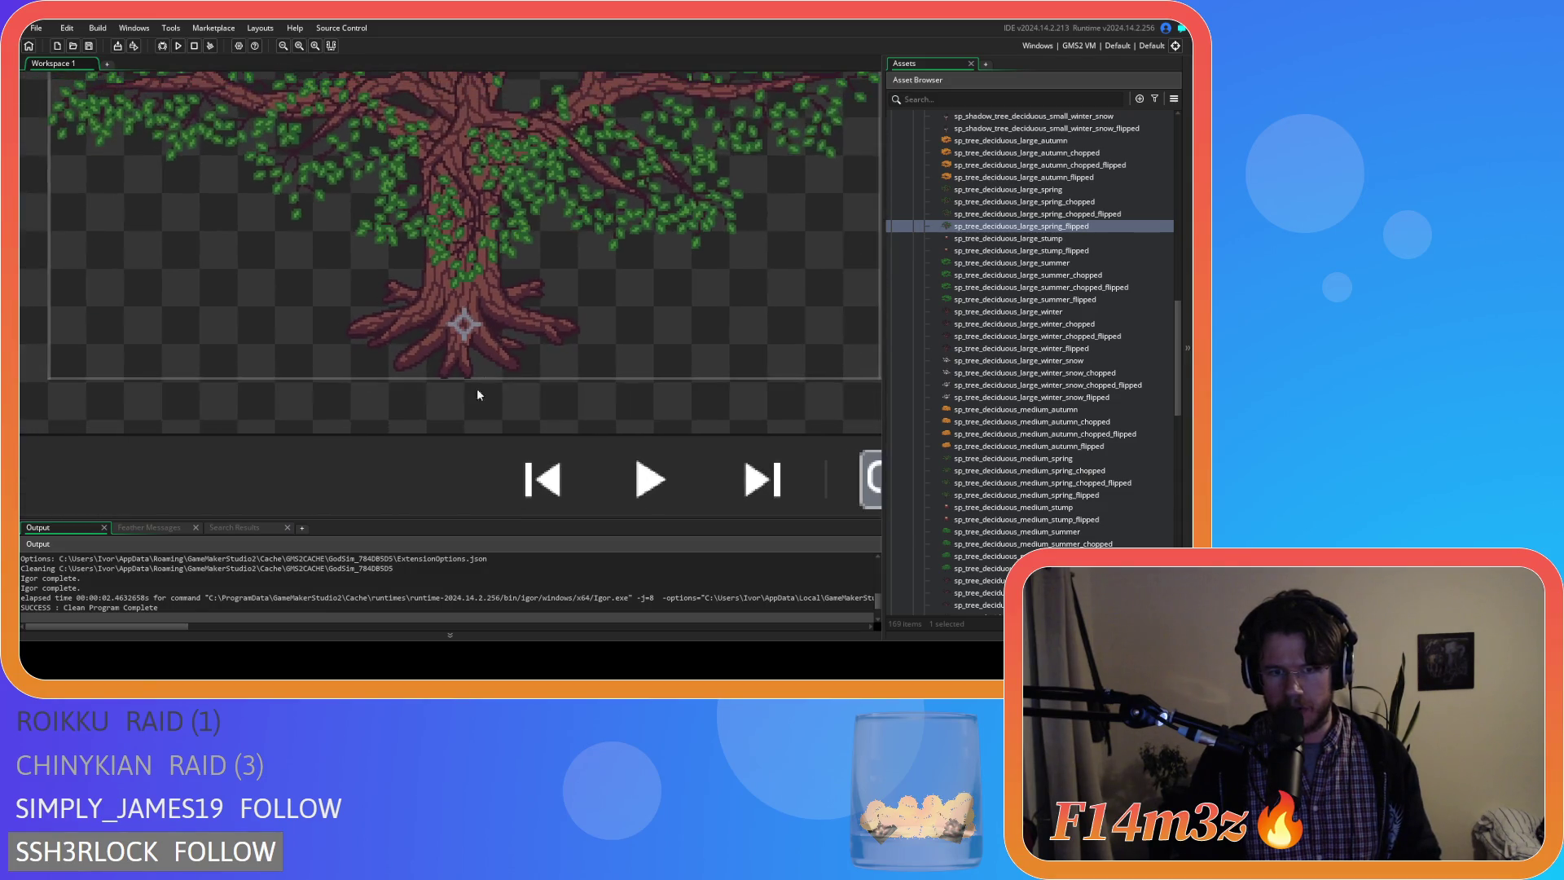
pyautogui.scroll(-1, 477, 388)
pyautogui.scroll(-2, 371, 460)
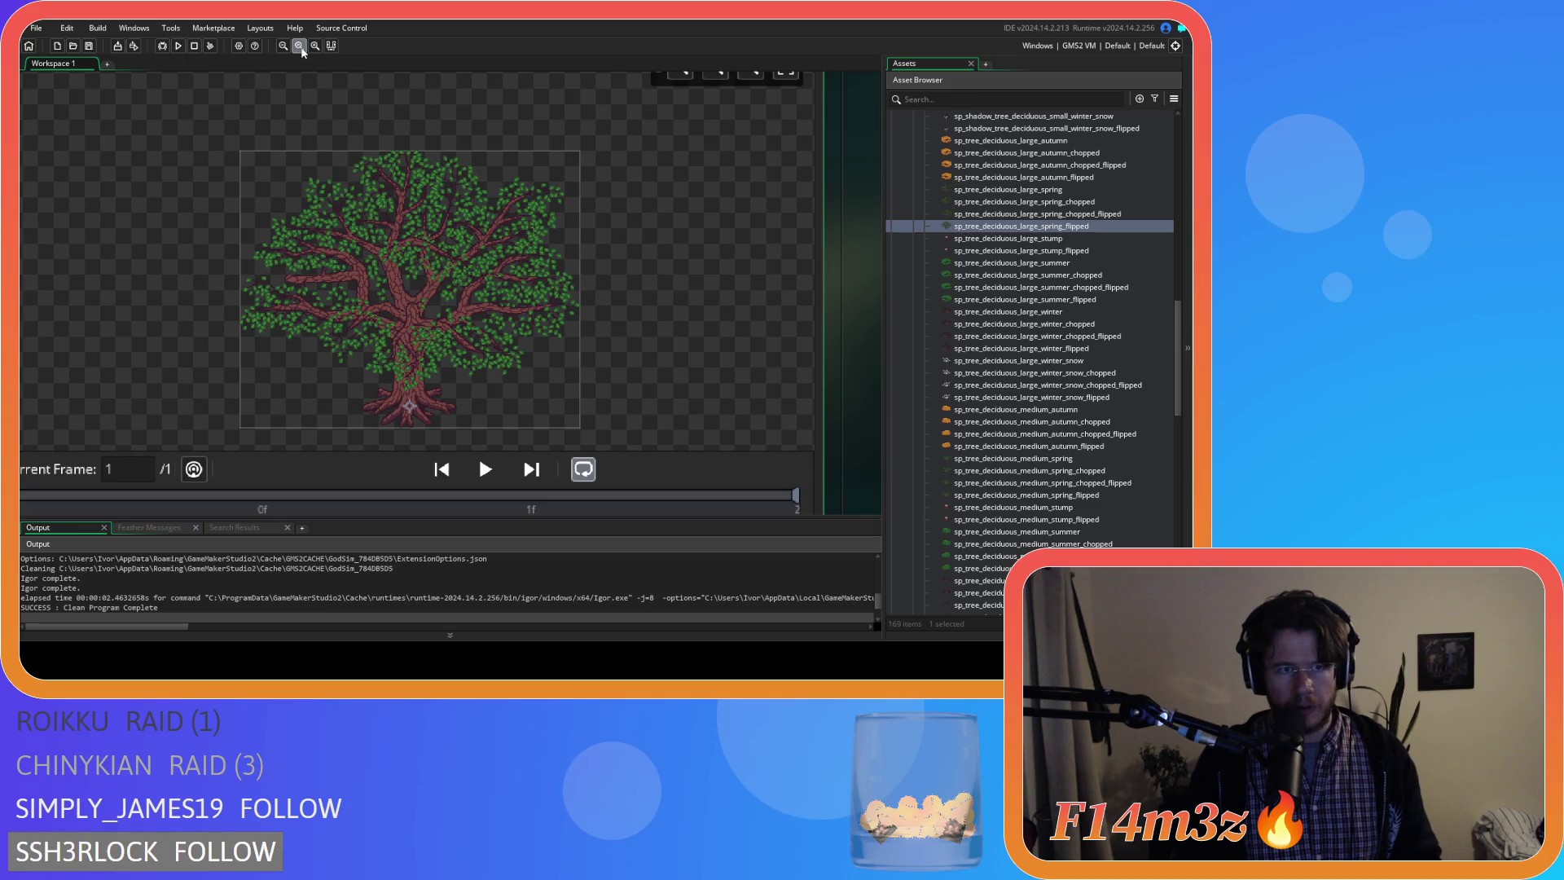
pyautogui.click(298, 46)
pyautogui.scroll(2, 419, 325)
pyautogui.scroll(2, 420, 360)
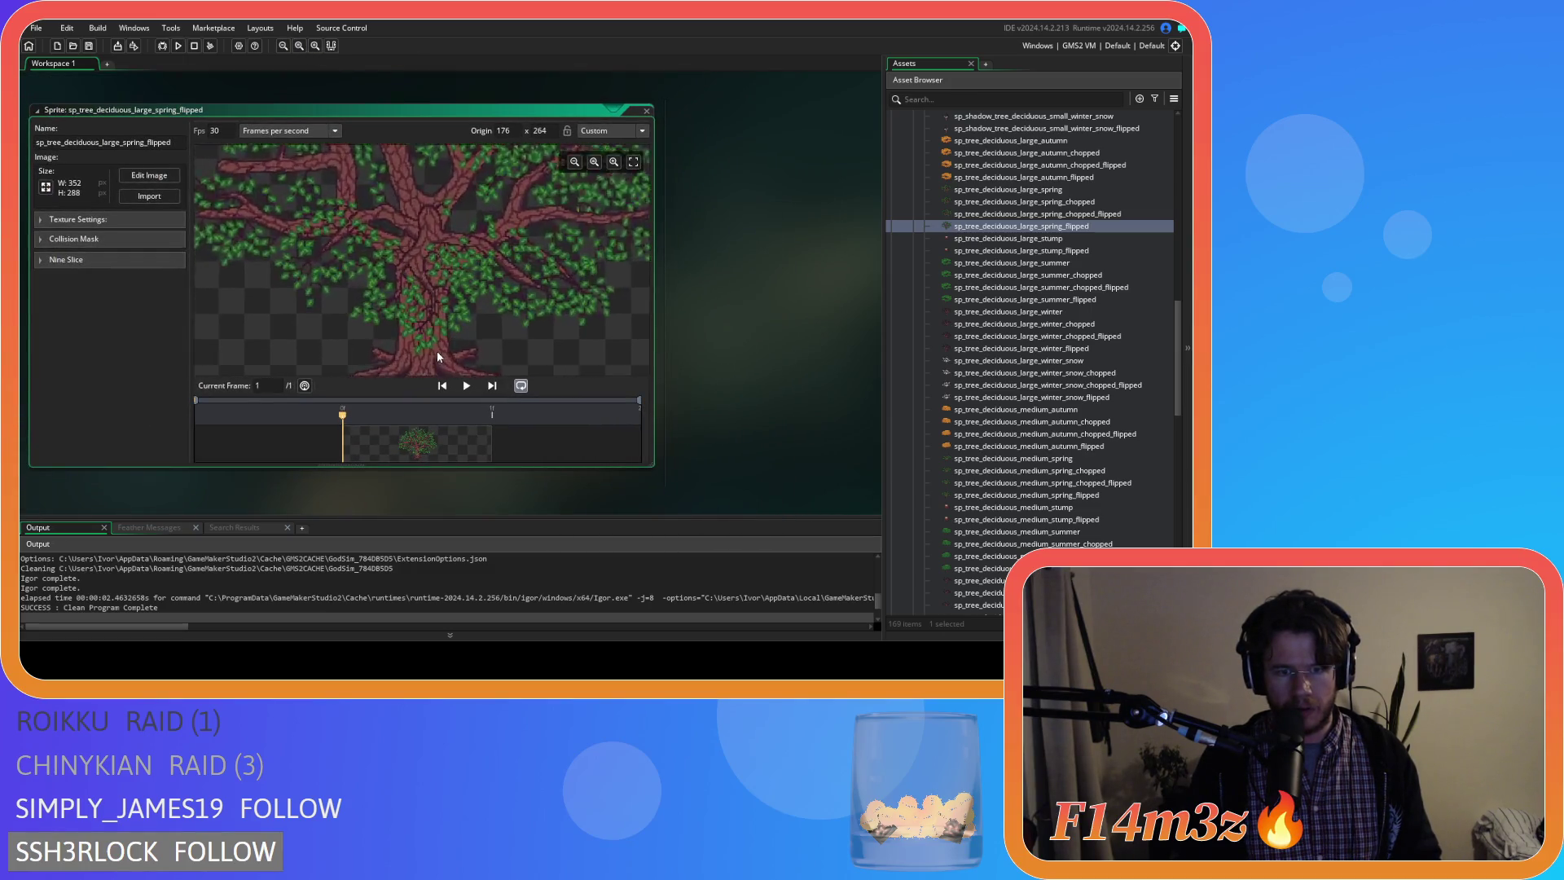
pyautogui.scroll(1, 491, 279)
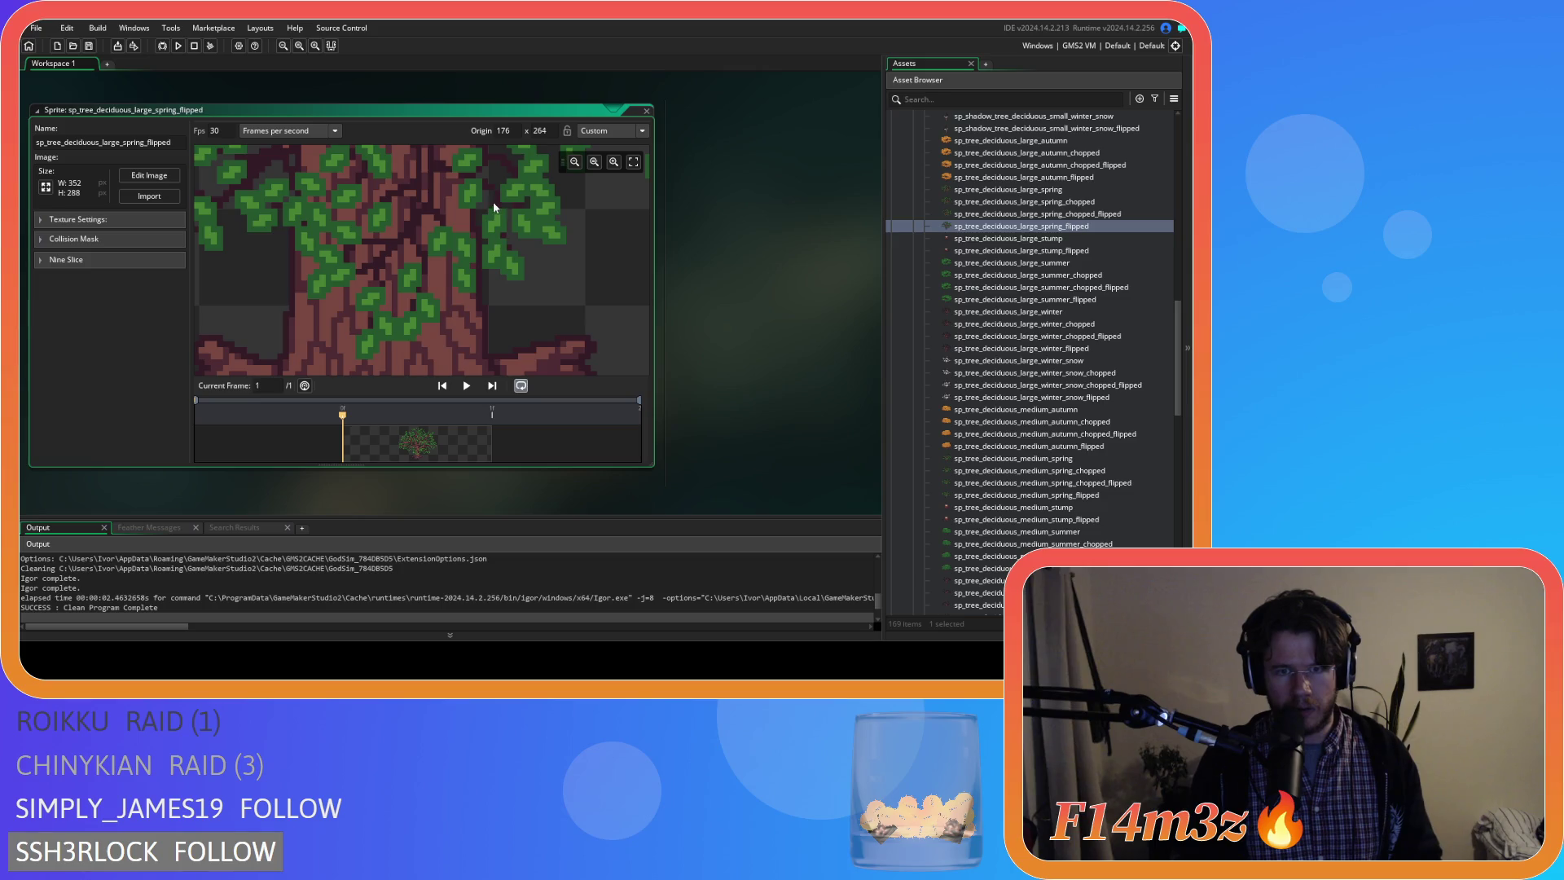
pyautogui.scroll(-2, 466, 245)
pyautogui.scroll(-2, 441, 246)
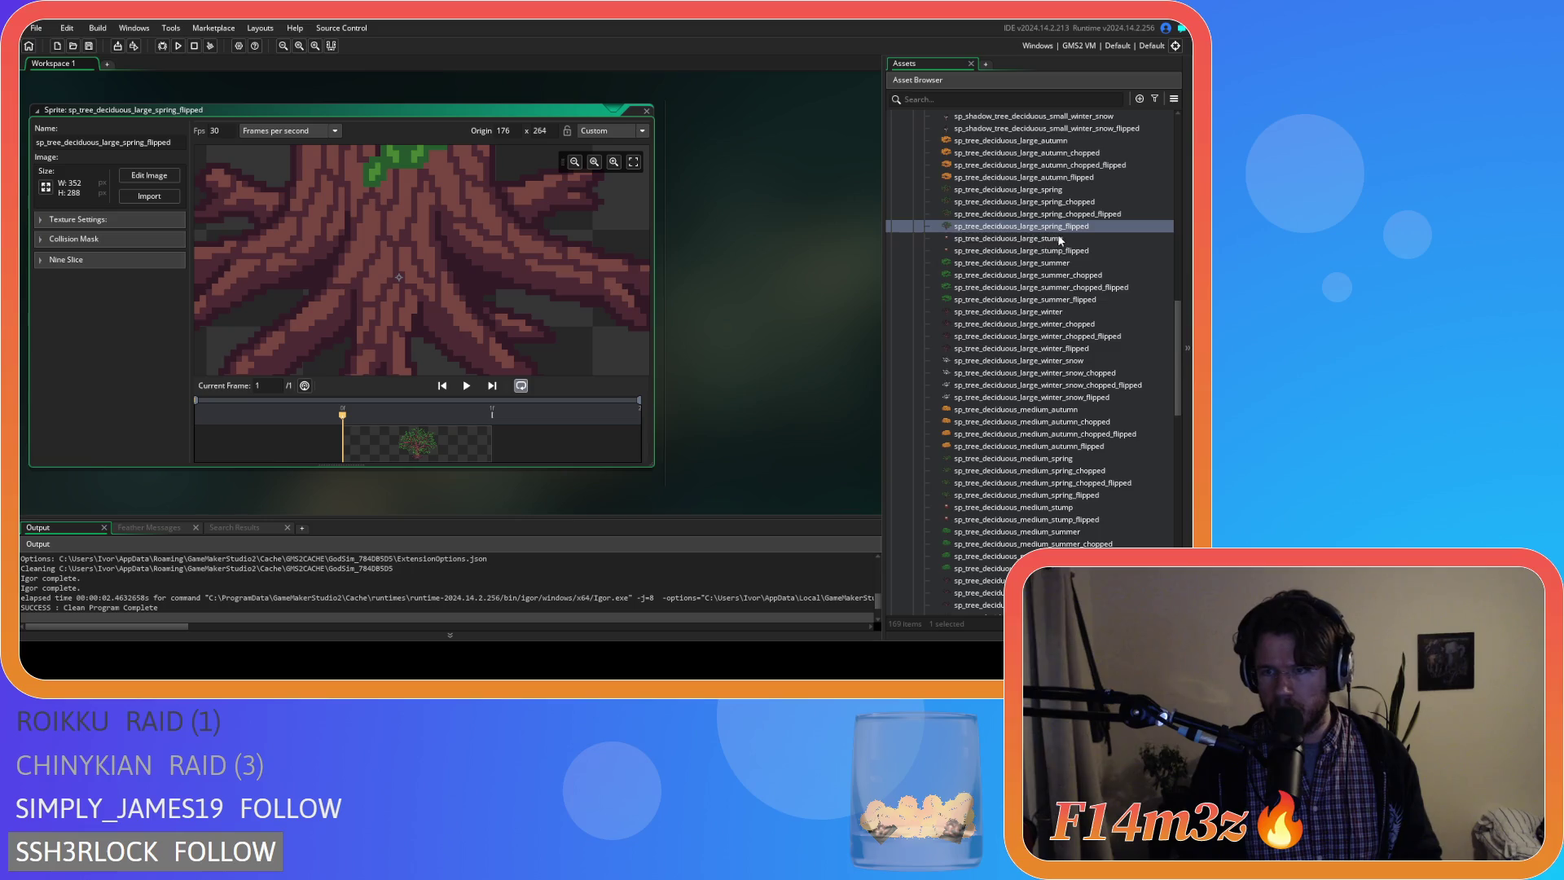
pyautogui.scroll(6, 1057, 234)
pyautogui.scroll(4, 1064, 242)
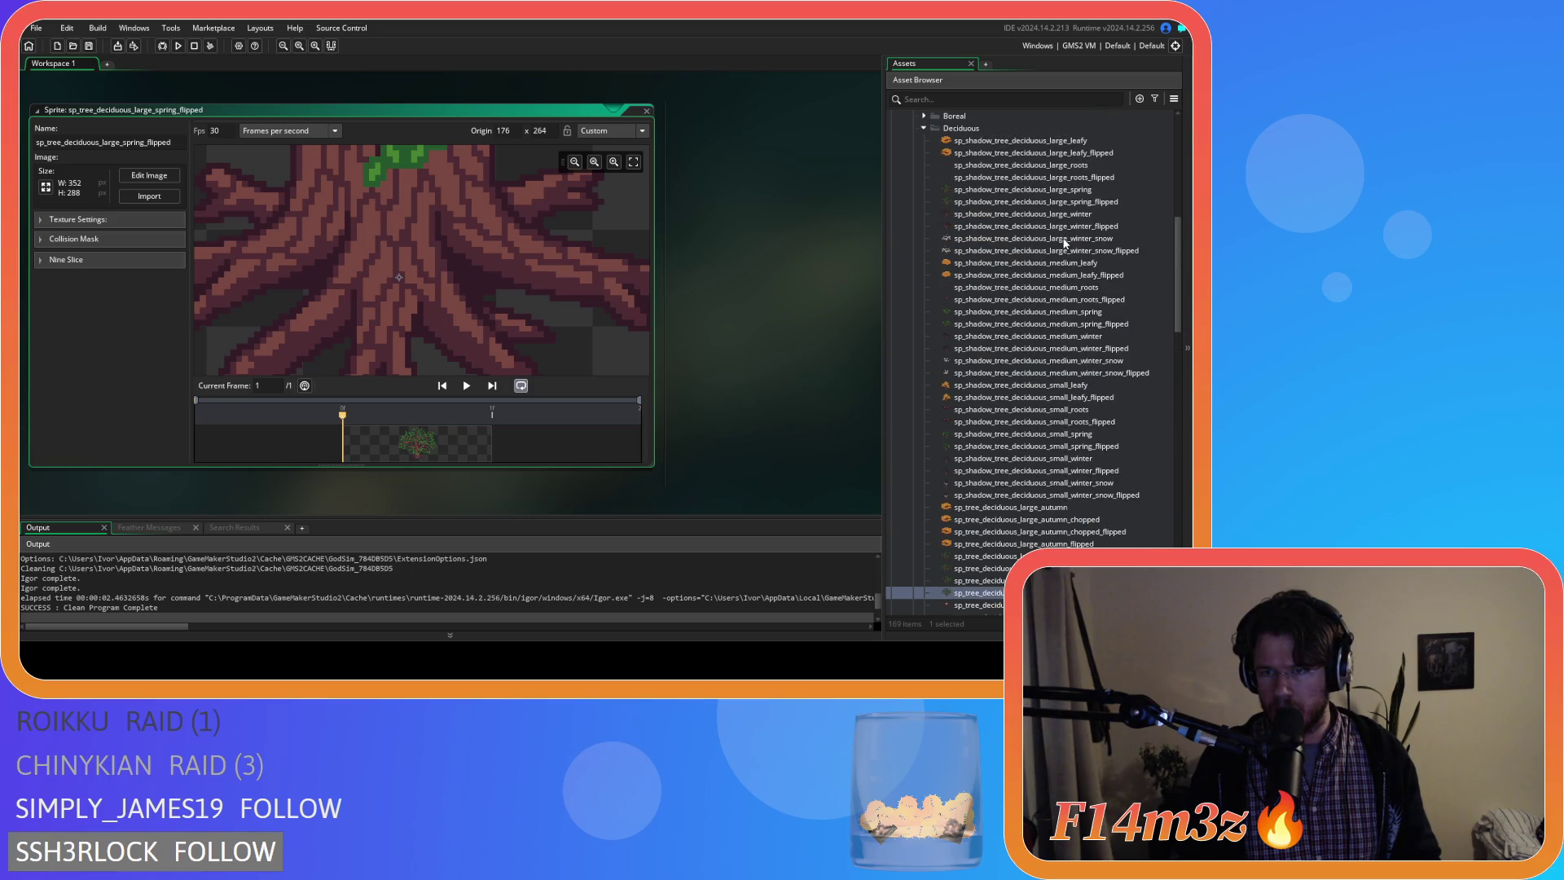
pyautogui.doubleClick(1029, 183)
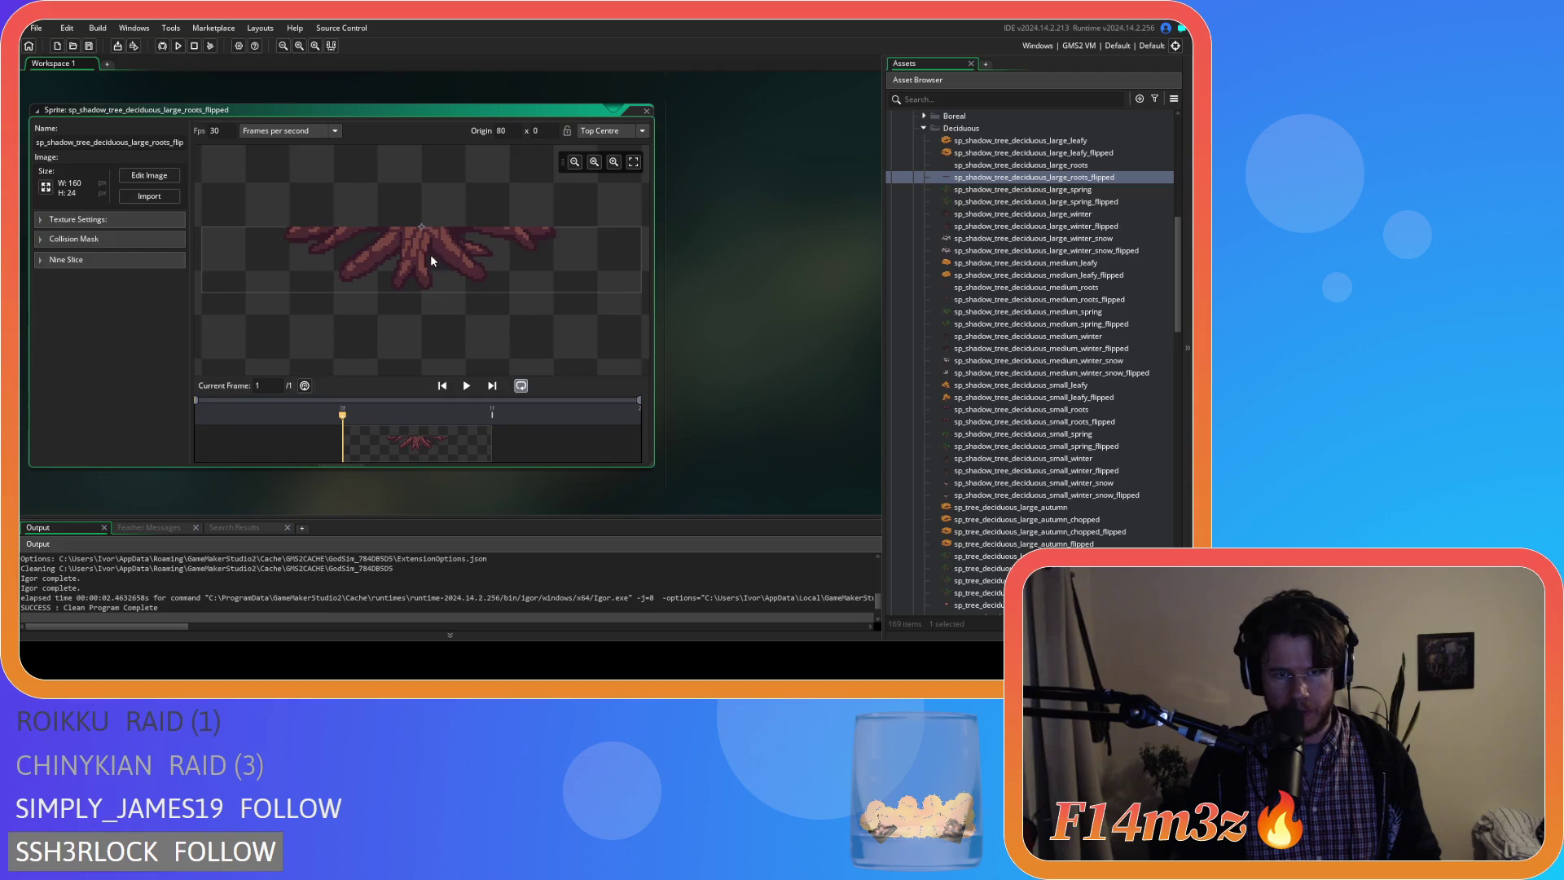
pyautogui.scroll(3, 421, 238)
pyautogui.scroll(2, 421, 239)
pyautogui.scroll(2, 718, 155)
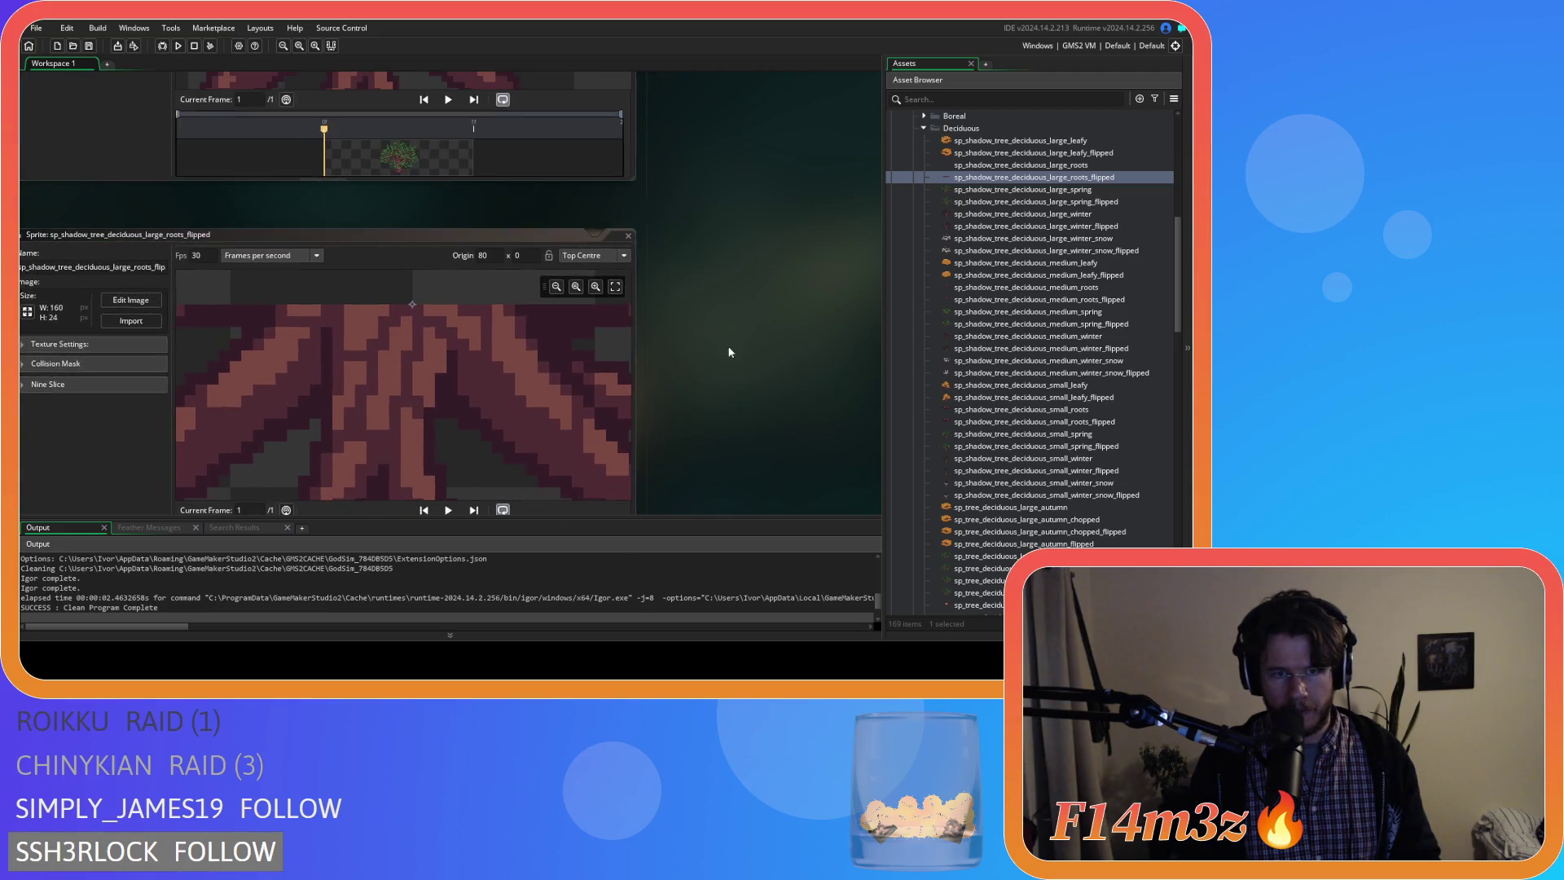
pyautogui.scroll(2, 729, 350)
pyautogui.scroll(1, 702, 326)
# Close all open sprite editors via Windows > Close All and collapse the Deciduous folder.
pyautogui.rightClick(752, 247)
pyautogui.click(848, 344)
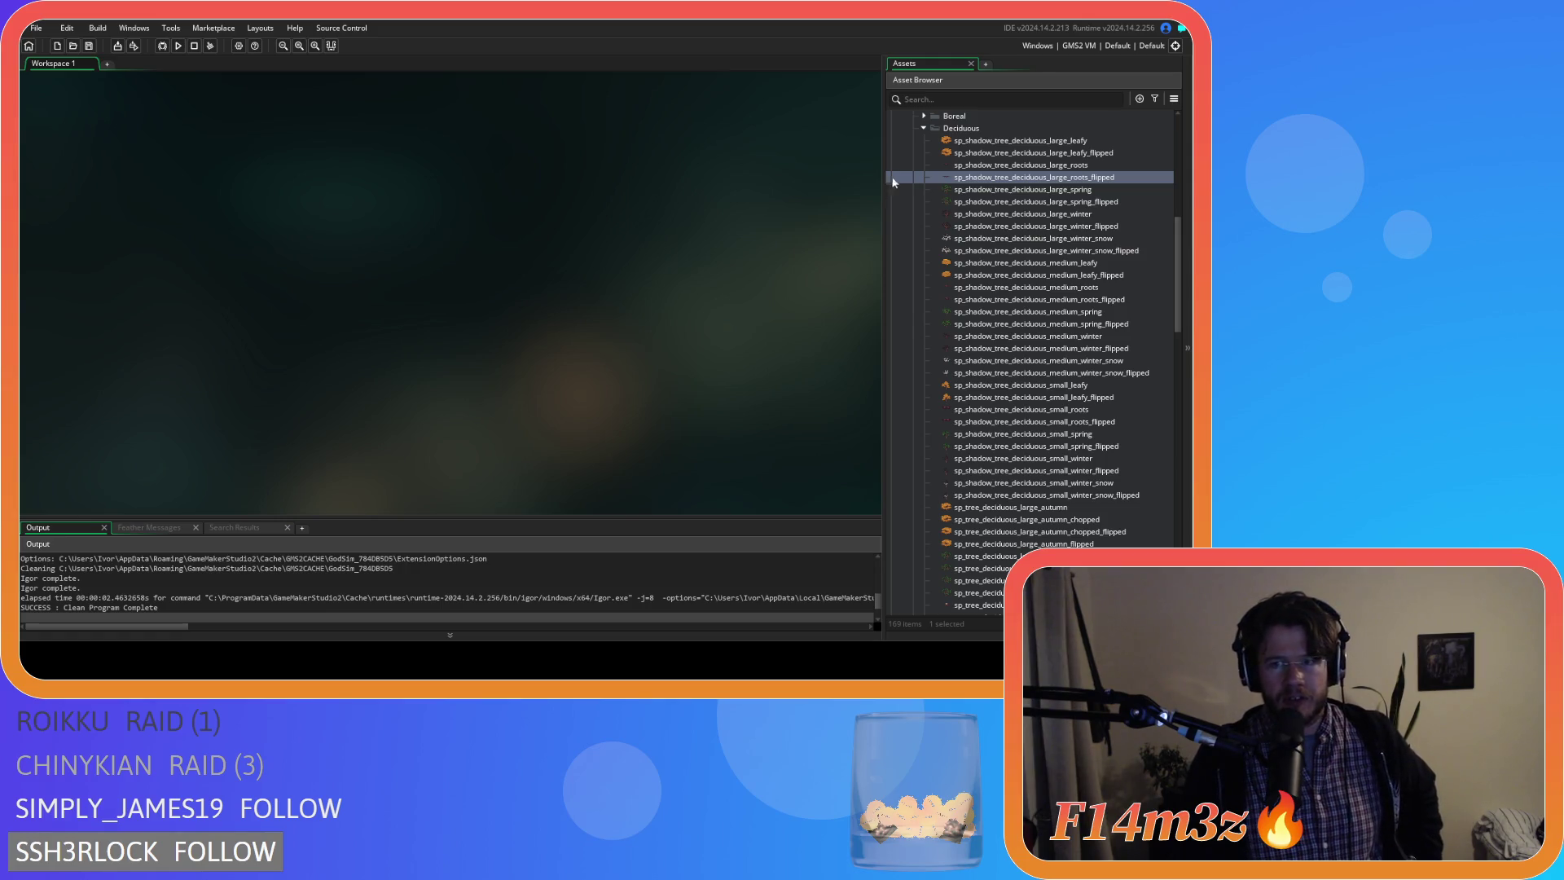
pyautogui.click(924, 128)
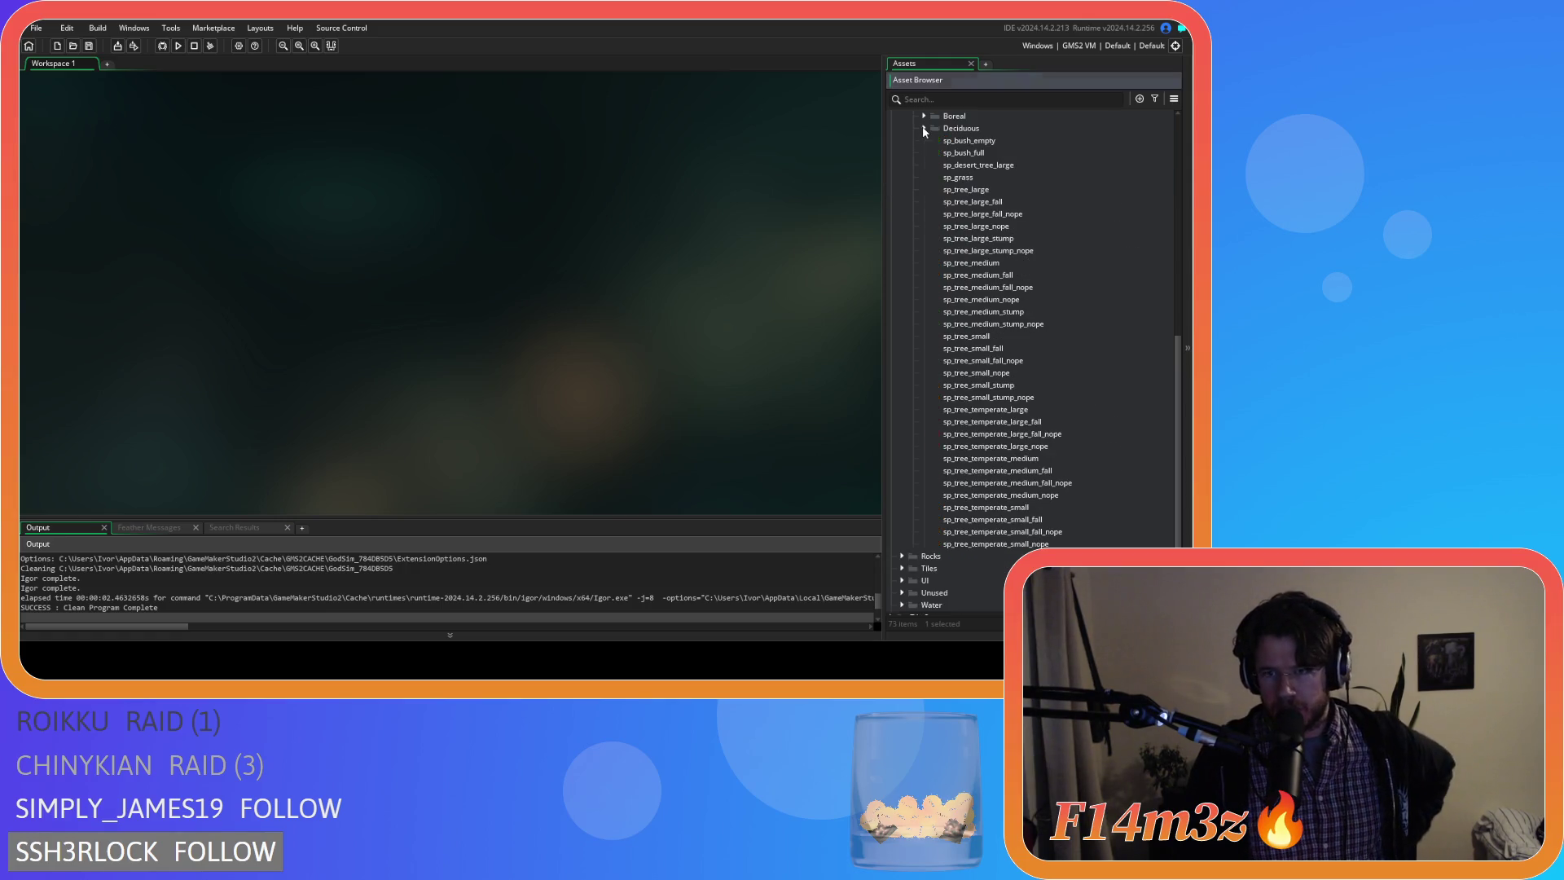
# Collapse the Deciduous, Isometric and Sprites folders, then build and run the game.
pyautogui.click(923, 130)
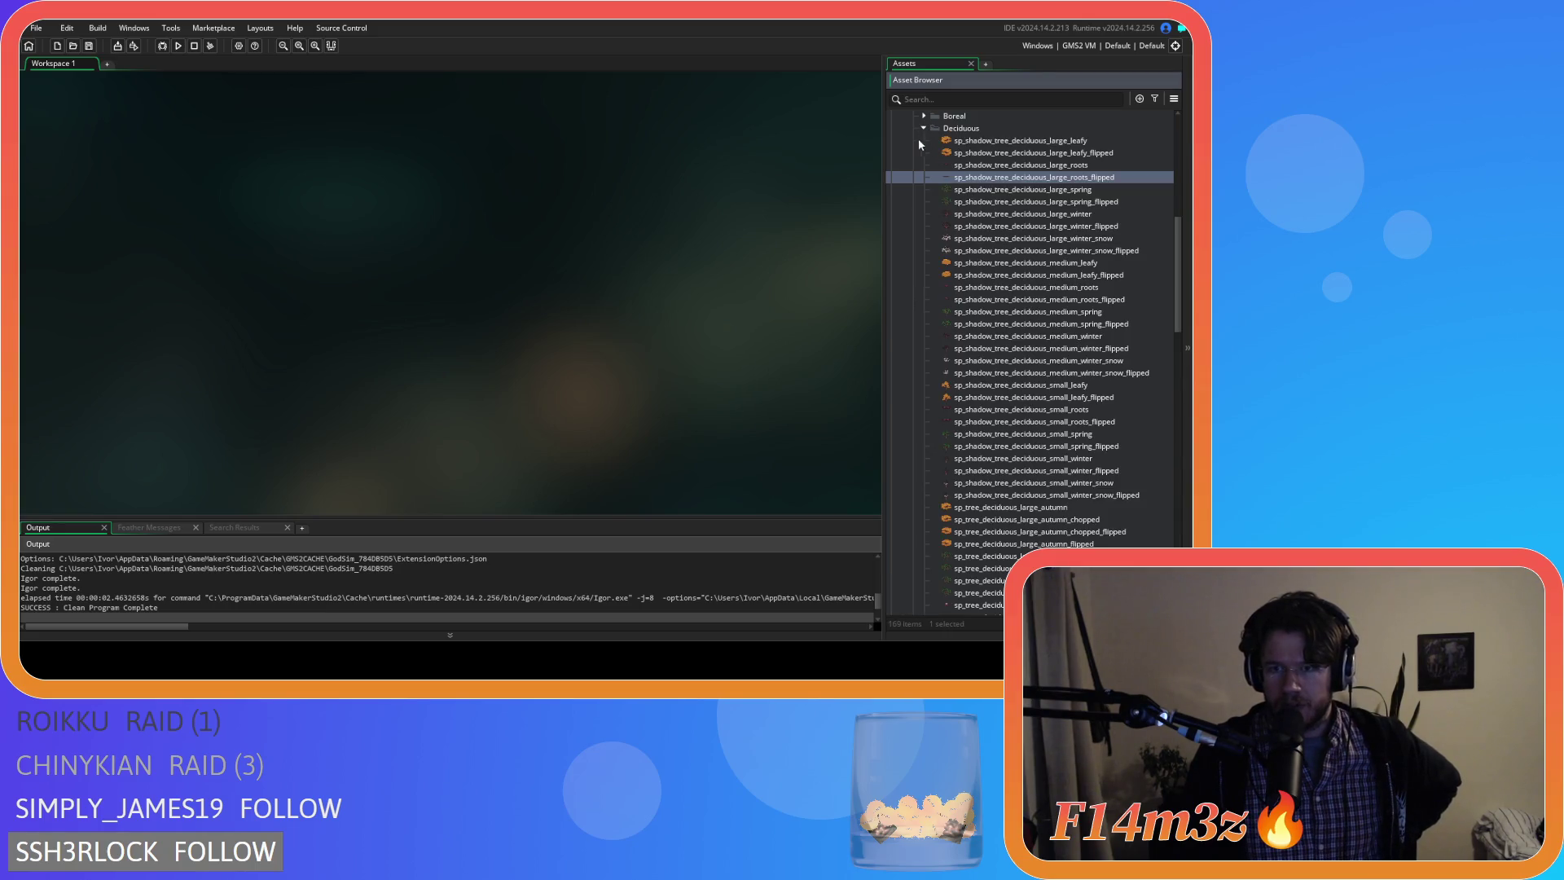
pyautogui.click(925, 129)
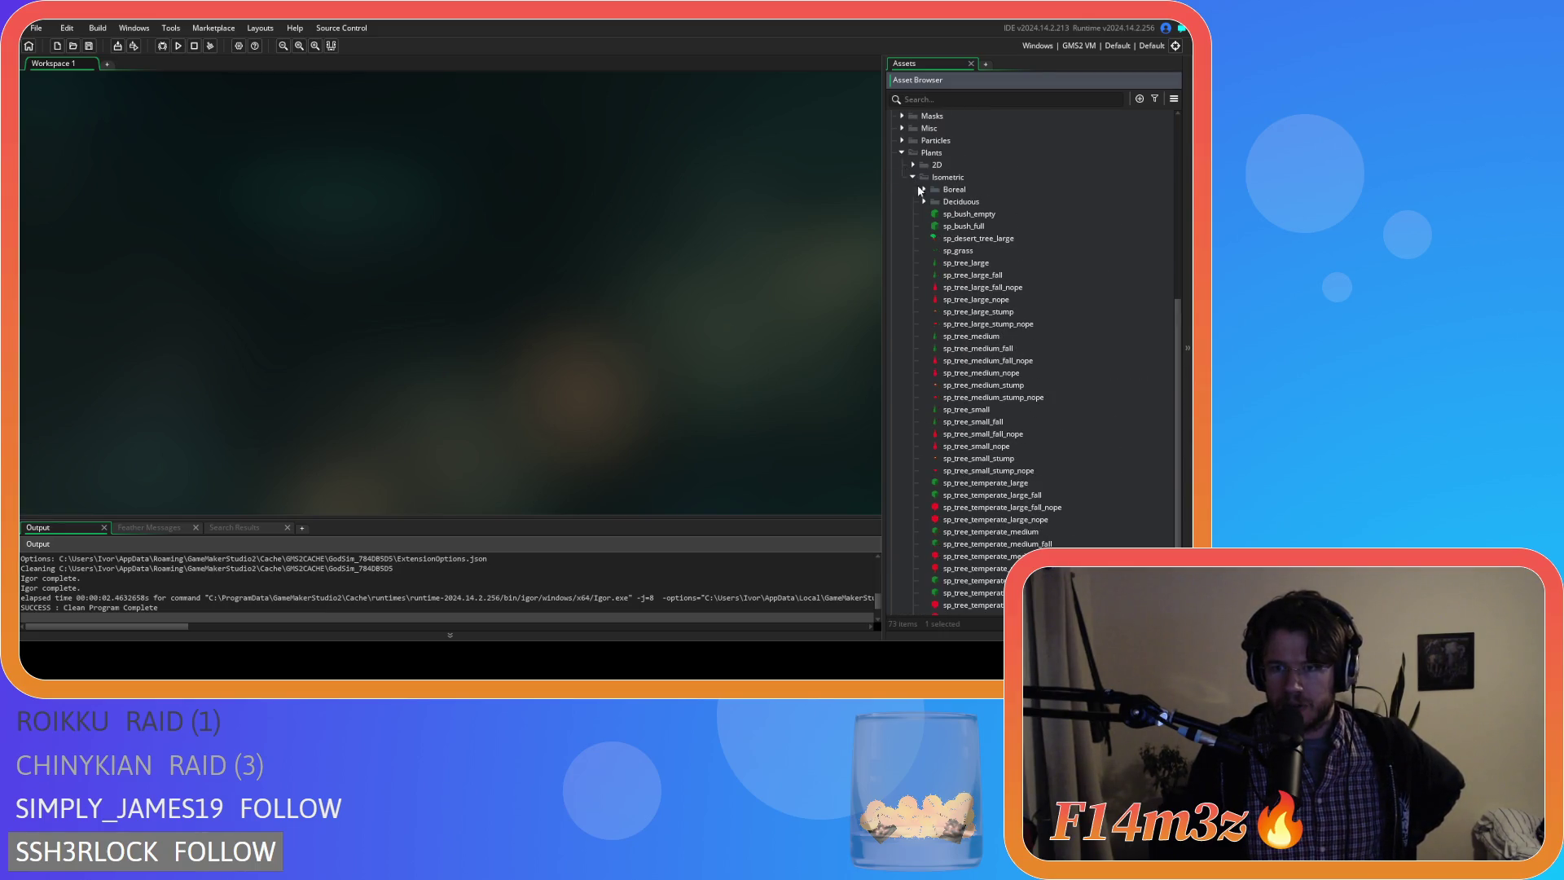
pyautogui.click(913, 179)
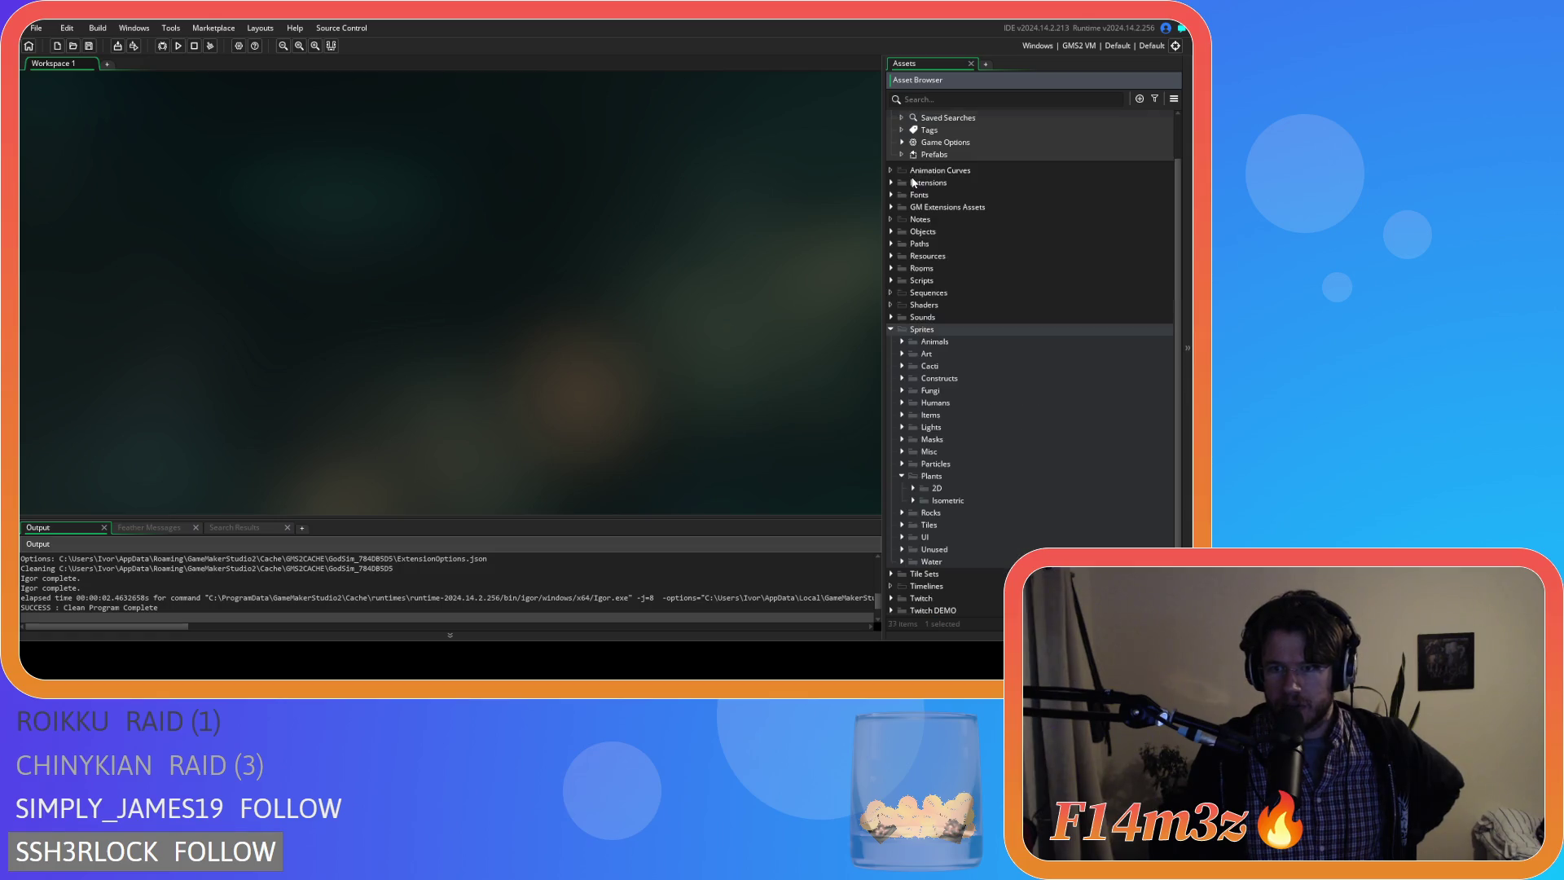
pyautogui.scroll(1, 902, 494)
pyautogui.click(890, 353)
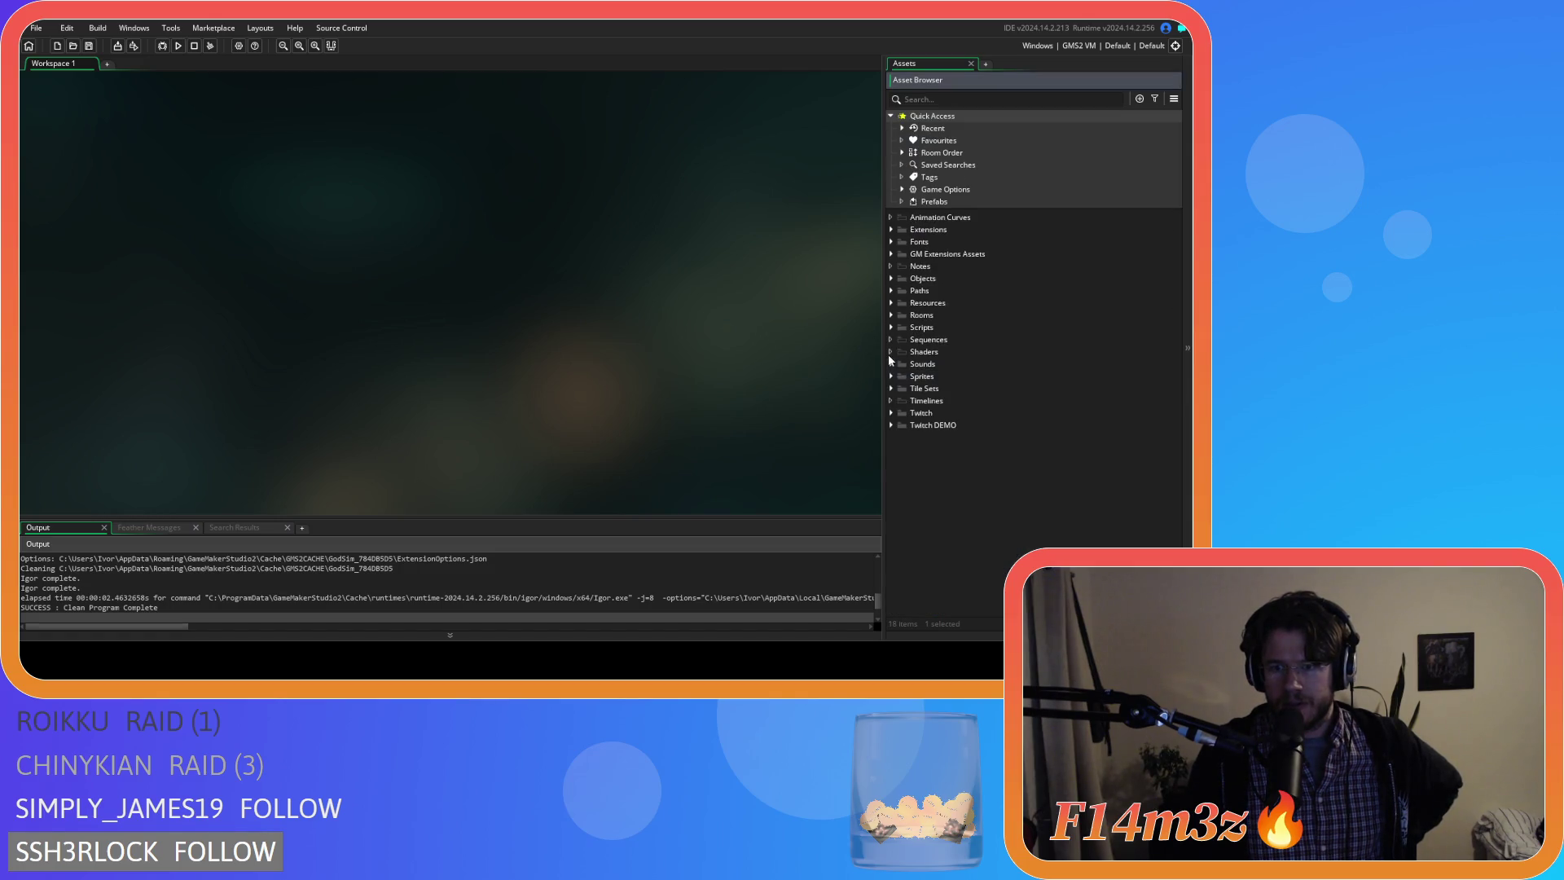
pyautogui.click(178, 45)
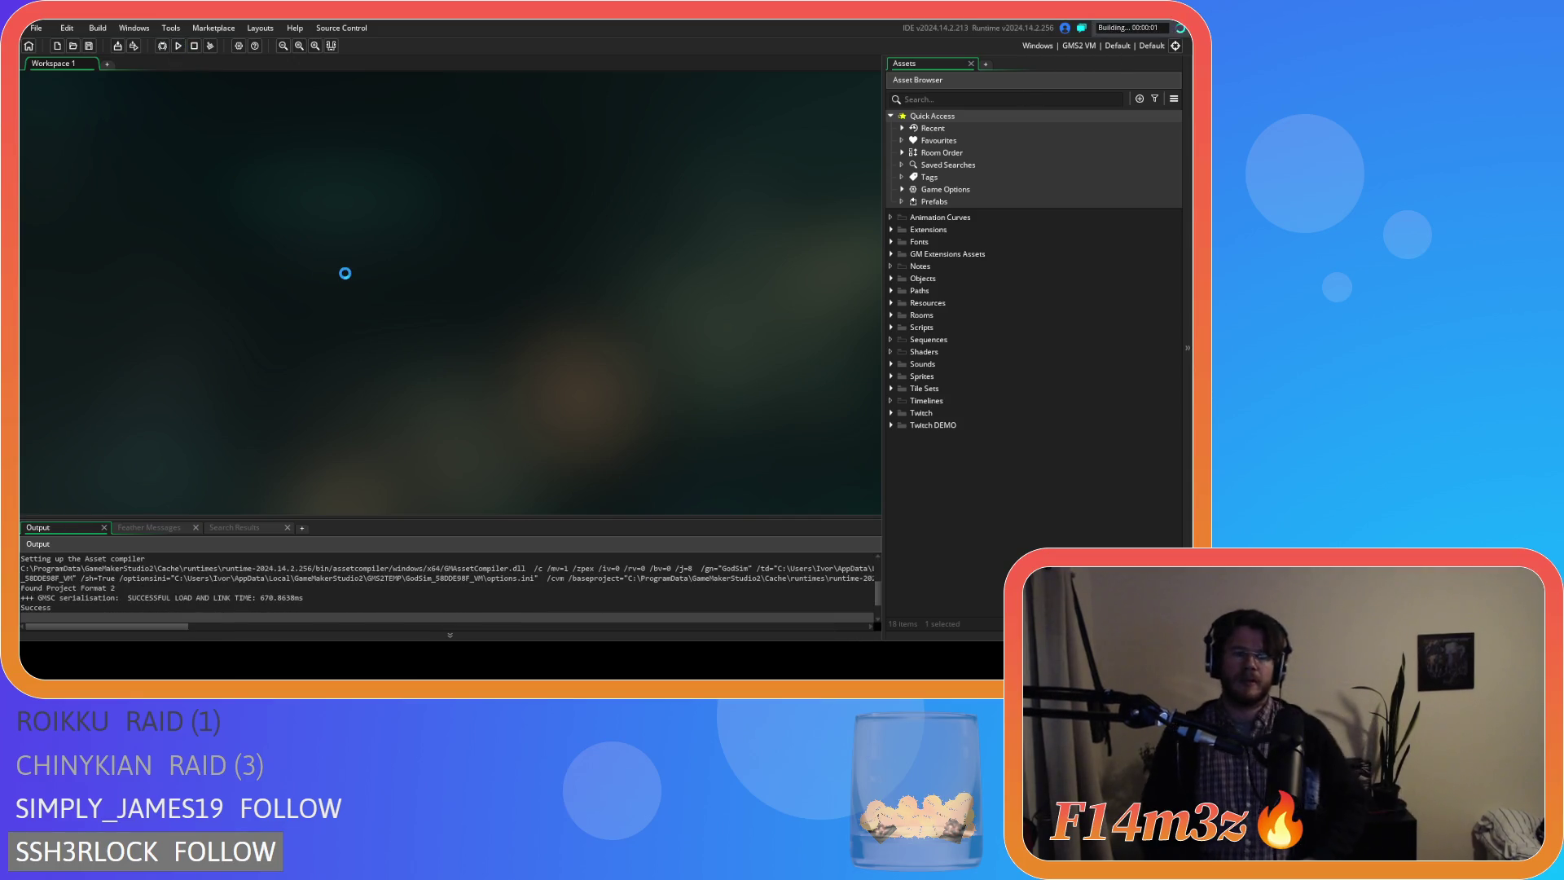